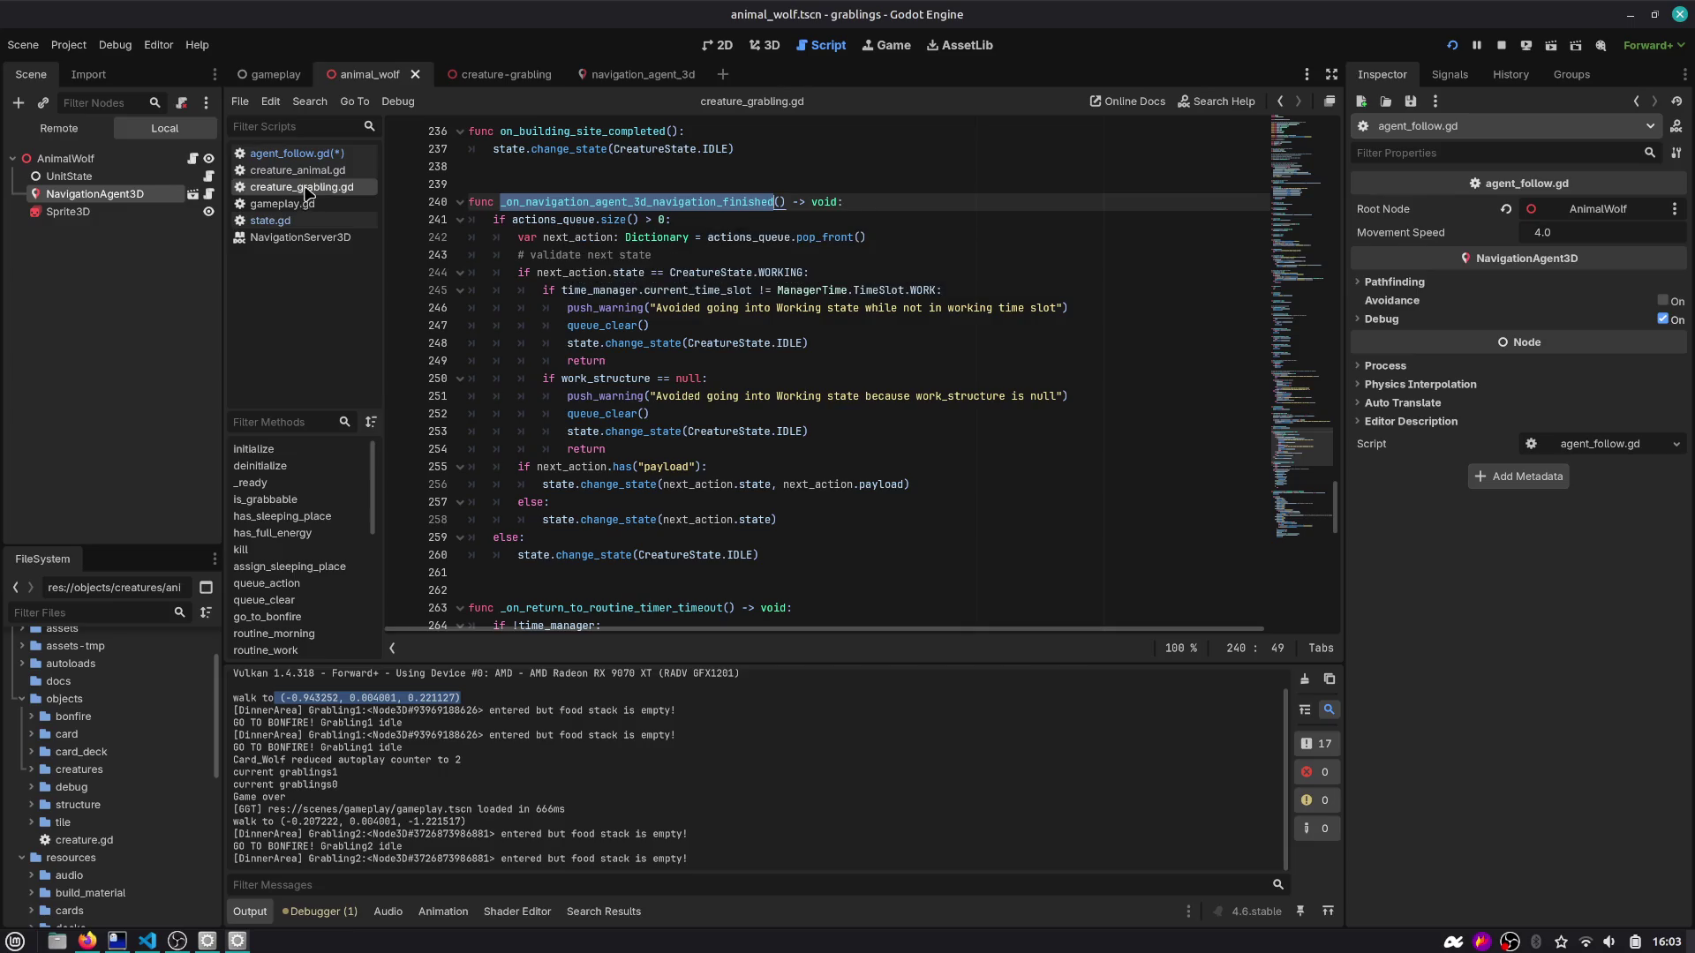
# Step: Comment out the agent_ai.walk_to line 294 in creature_grabling.gd and save
pyautogui.scroll(-10, 718, 240)
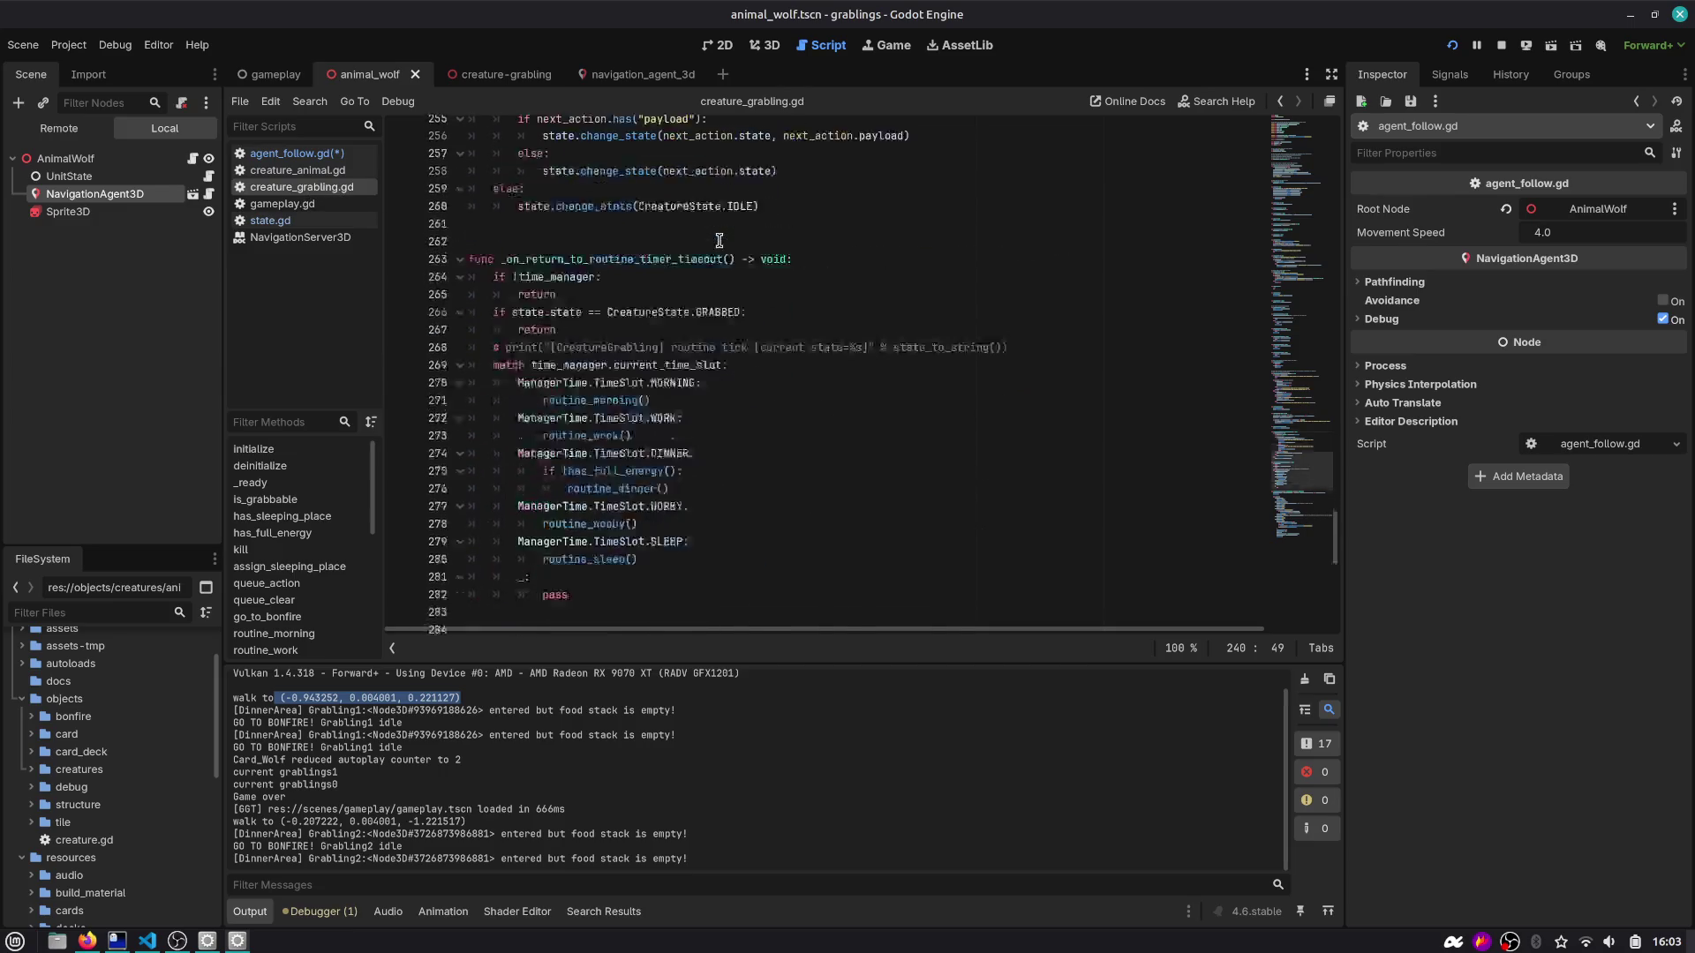
pyautogui.scroll(-2, 718, 240)
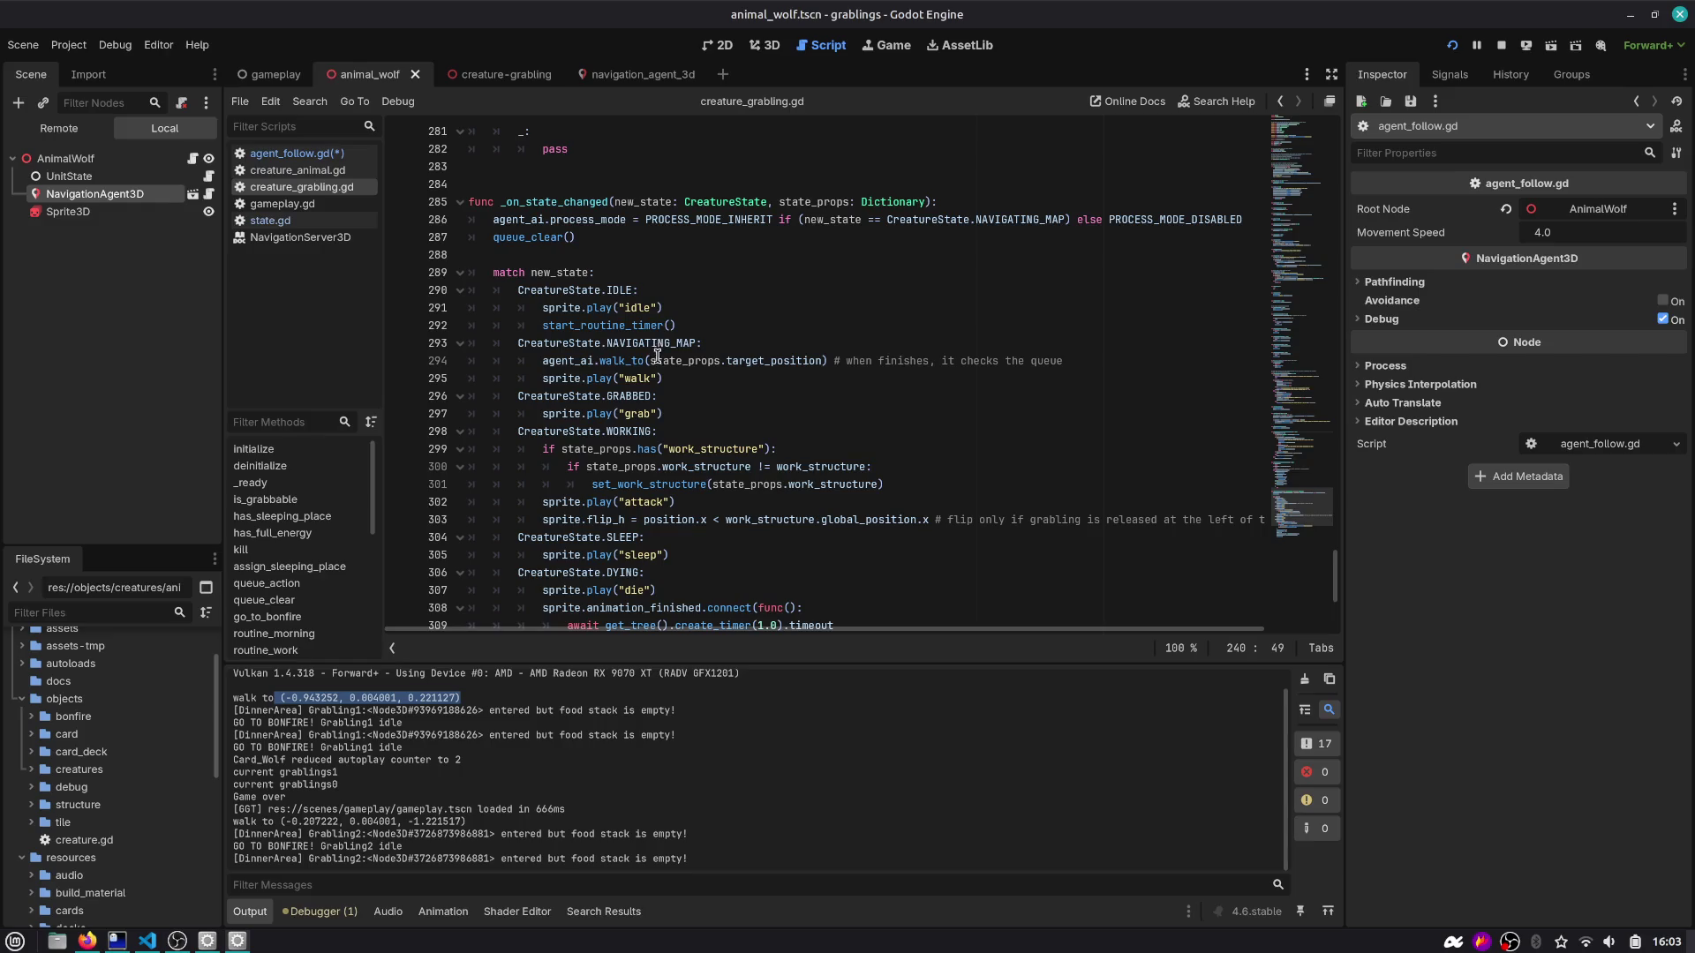
pyautogui.click(834, 361)
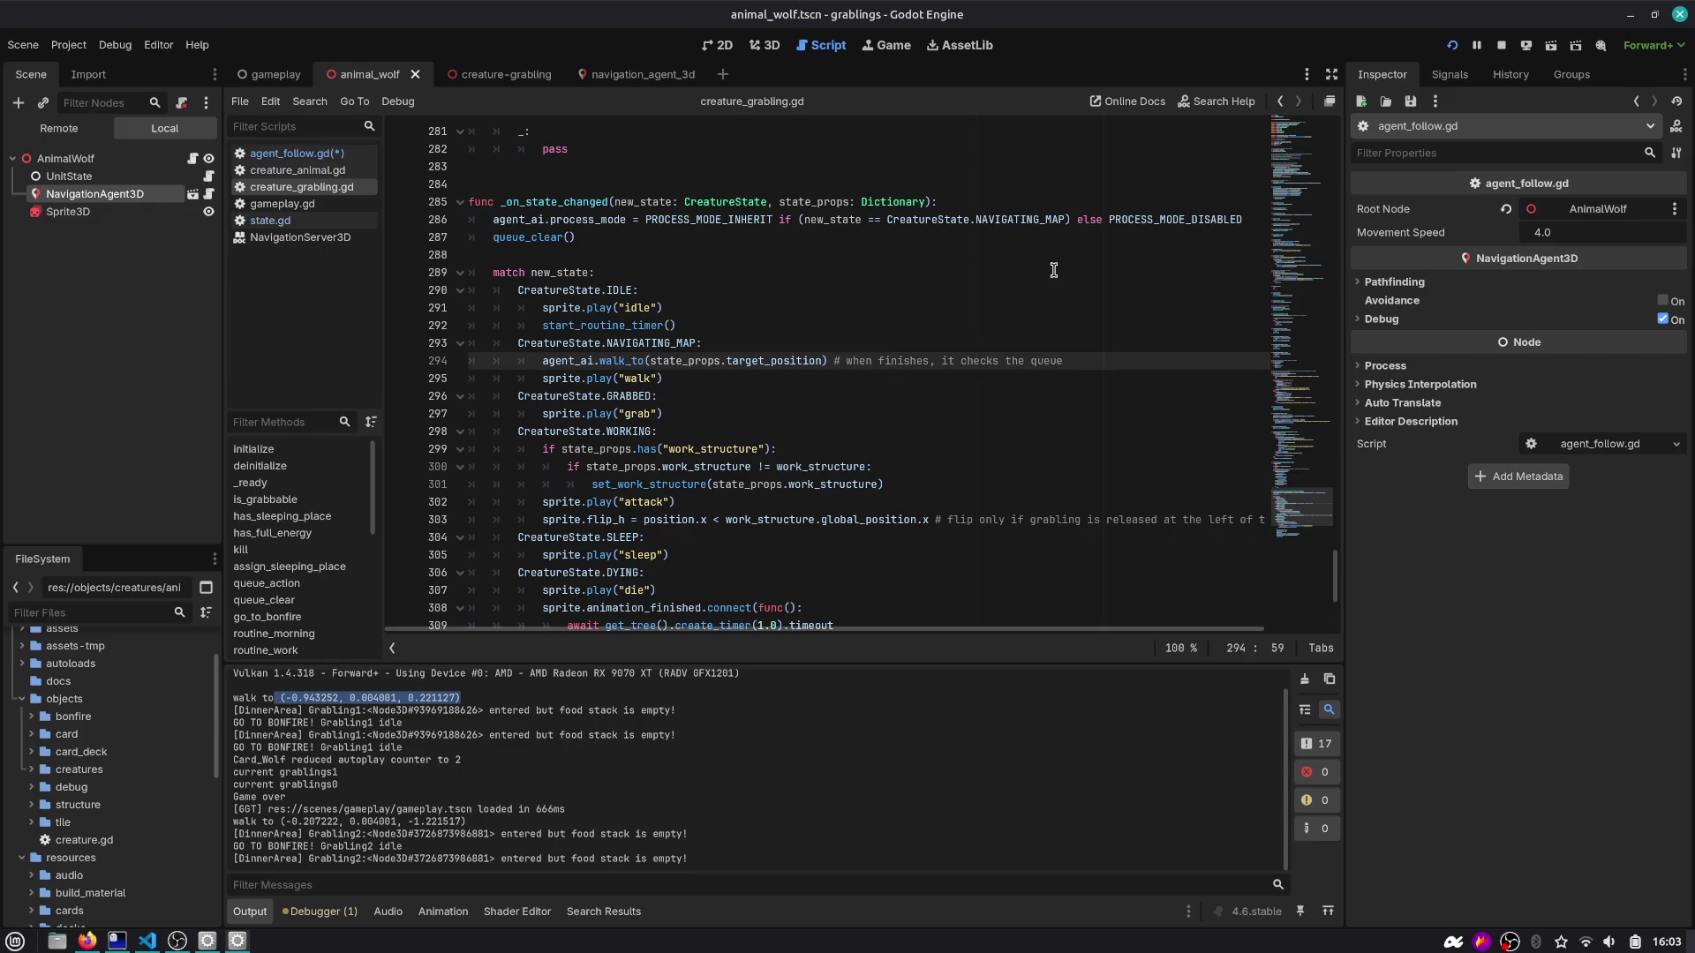
pyautogui.hotkey('ctrl', 'k')
pyautogui.hotkey('ctrl', 's')
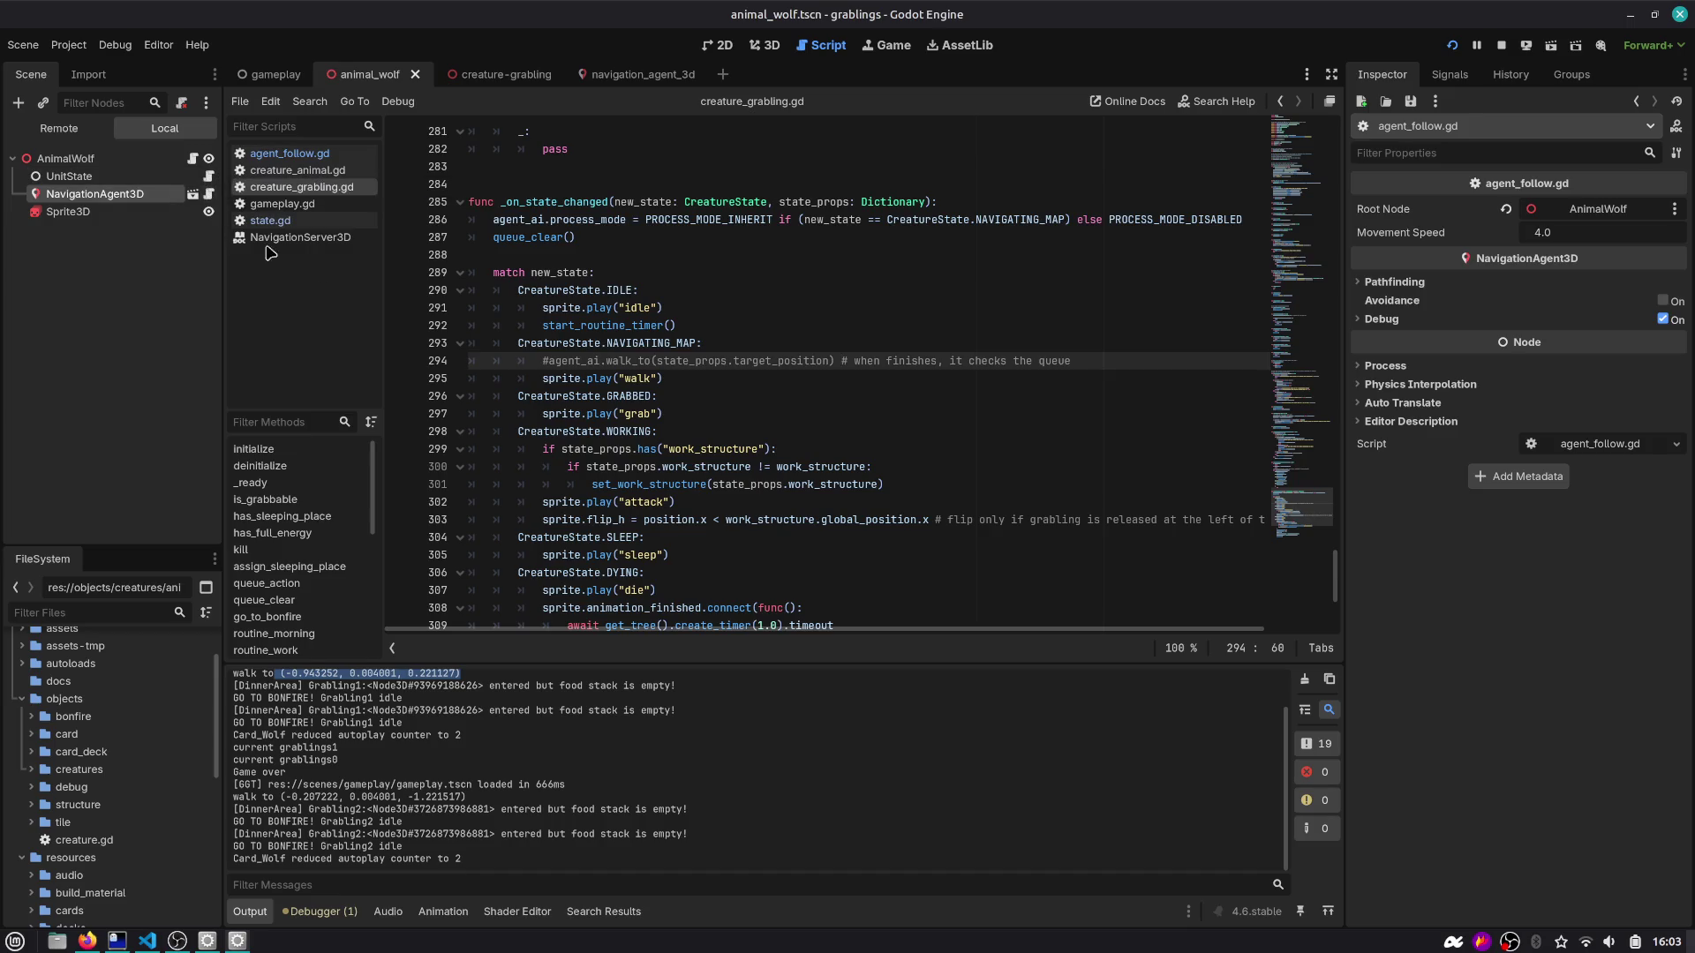
# Step: Review the NAVIGATING_MAP walk_to code in state.gd, then run the project
pyautogui.scroll(-4, 590, 328)
pyautogui.scroll(5, 590, 327)
pyautogui.moveTo(588, 413); pyautogui.dragTo(759, 413)
pyautogui.scroll(2, 759, 413)
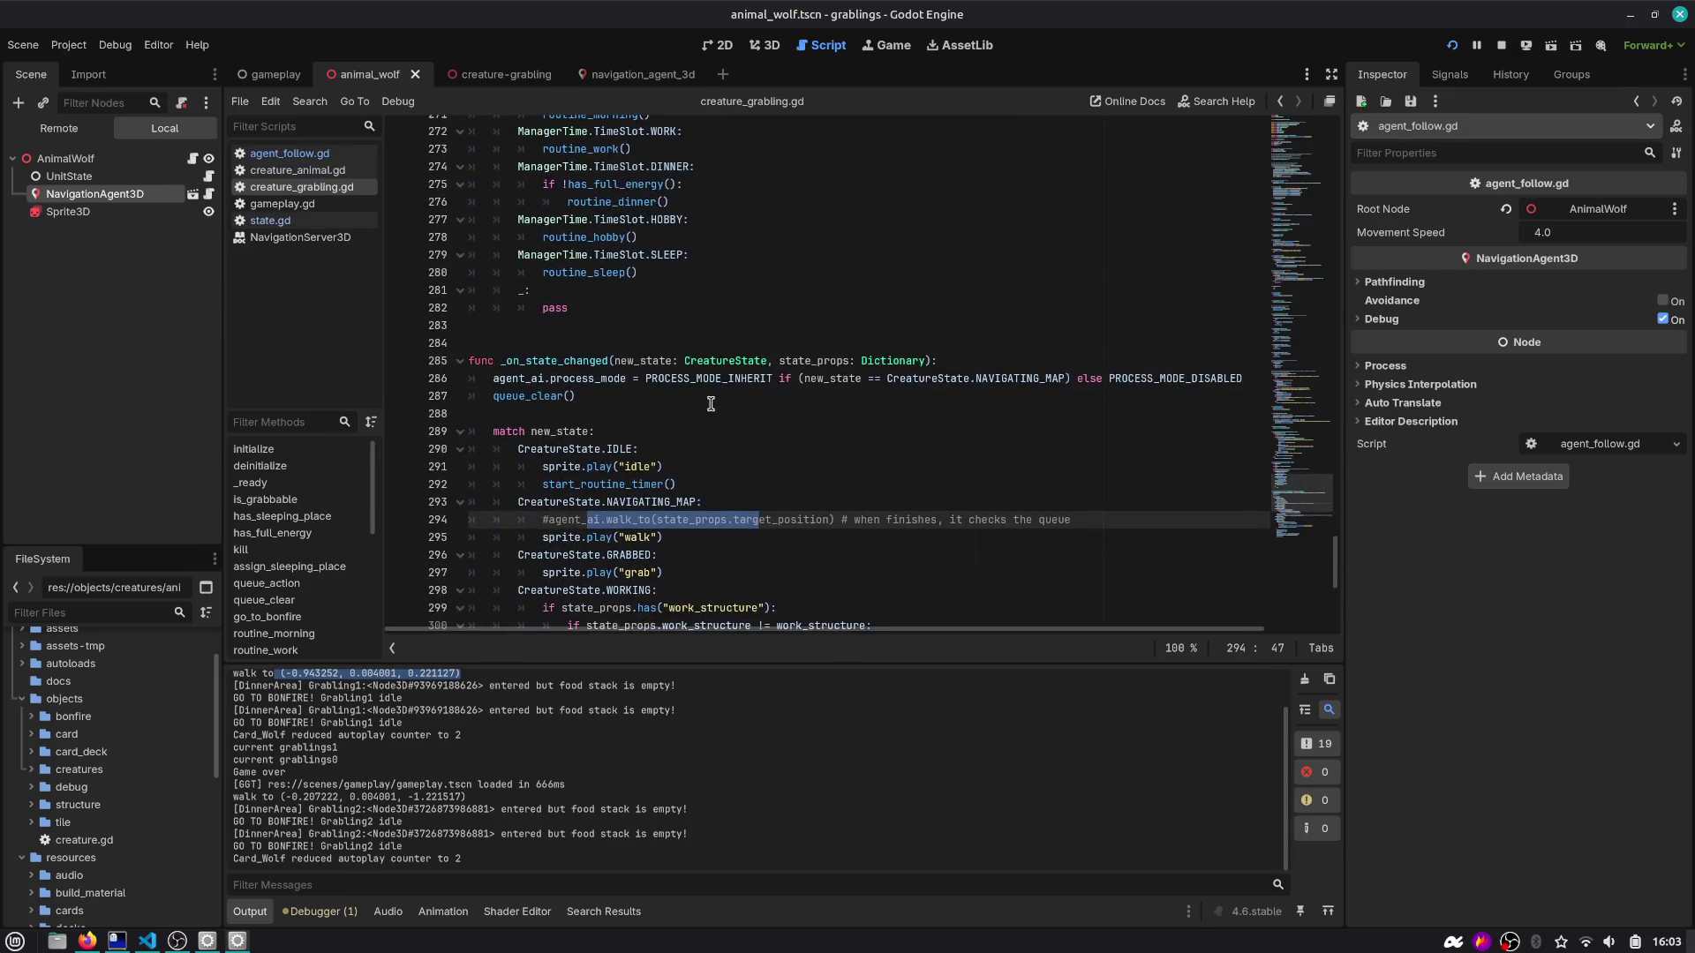
pyautogui.click(292, 221)
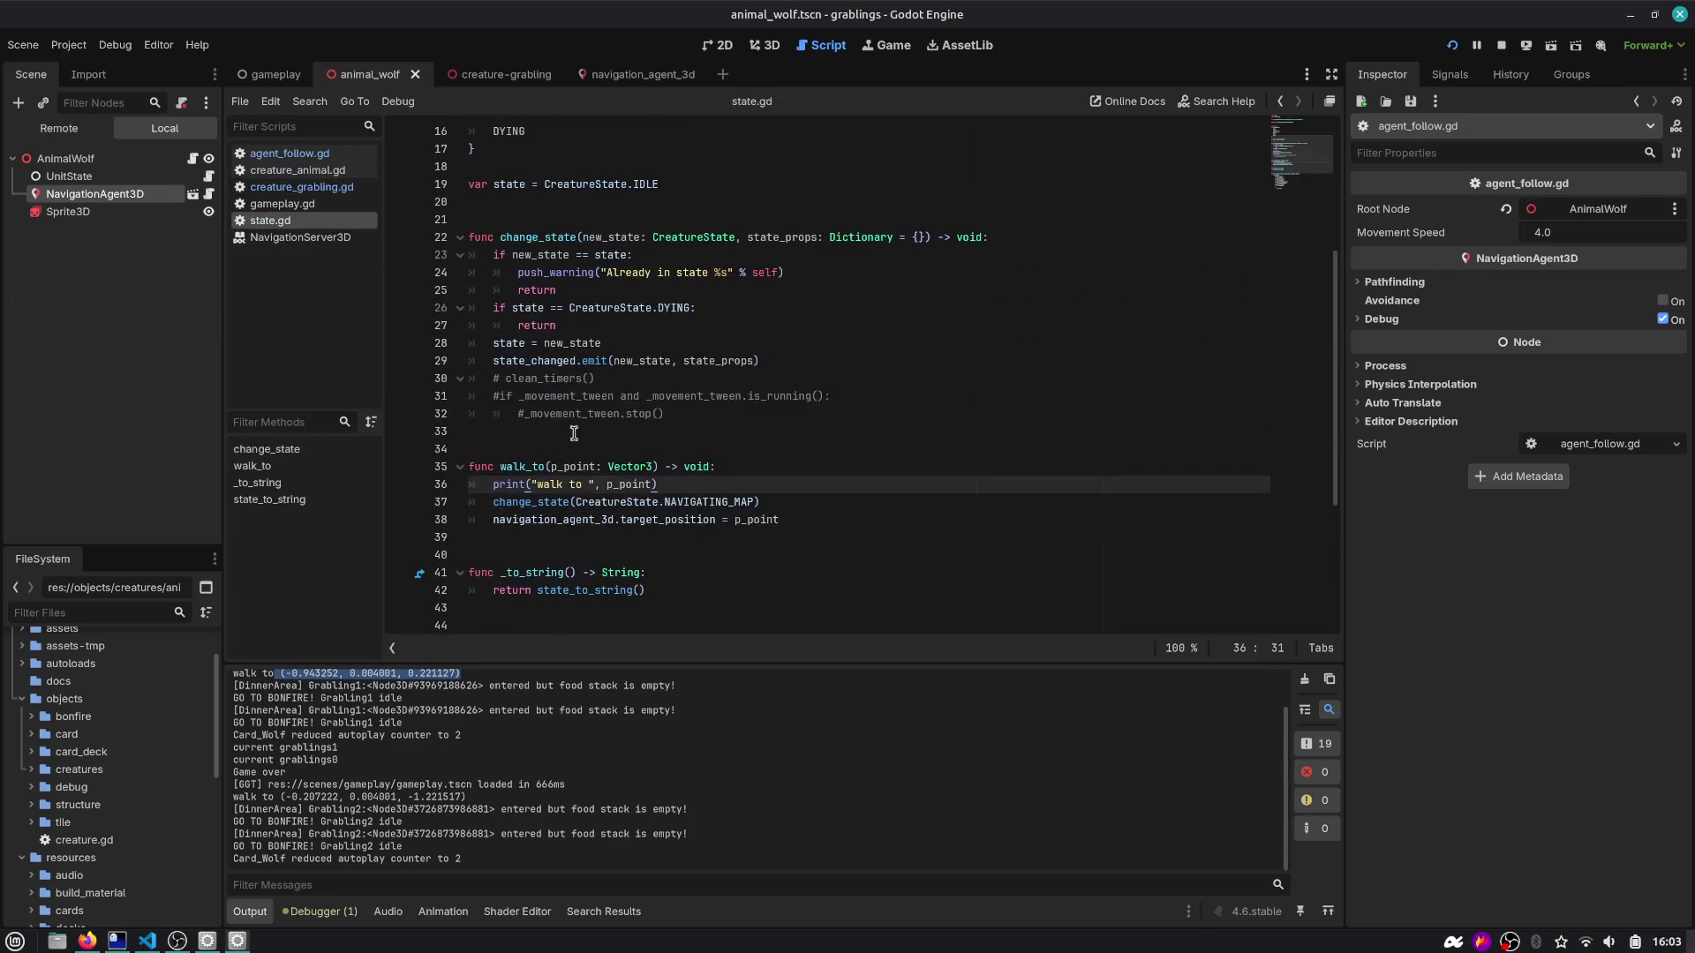
pyautogui.doubleClick(618, 502)
pyautogui.doubleClick(706, 503)
pyautogui.moveTo(545, 521); pyautogui.dragTo(827, 525)
pyautogui.click(827, 523)
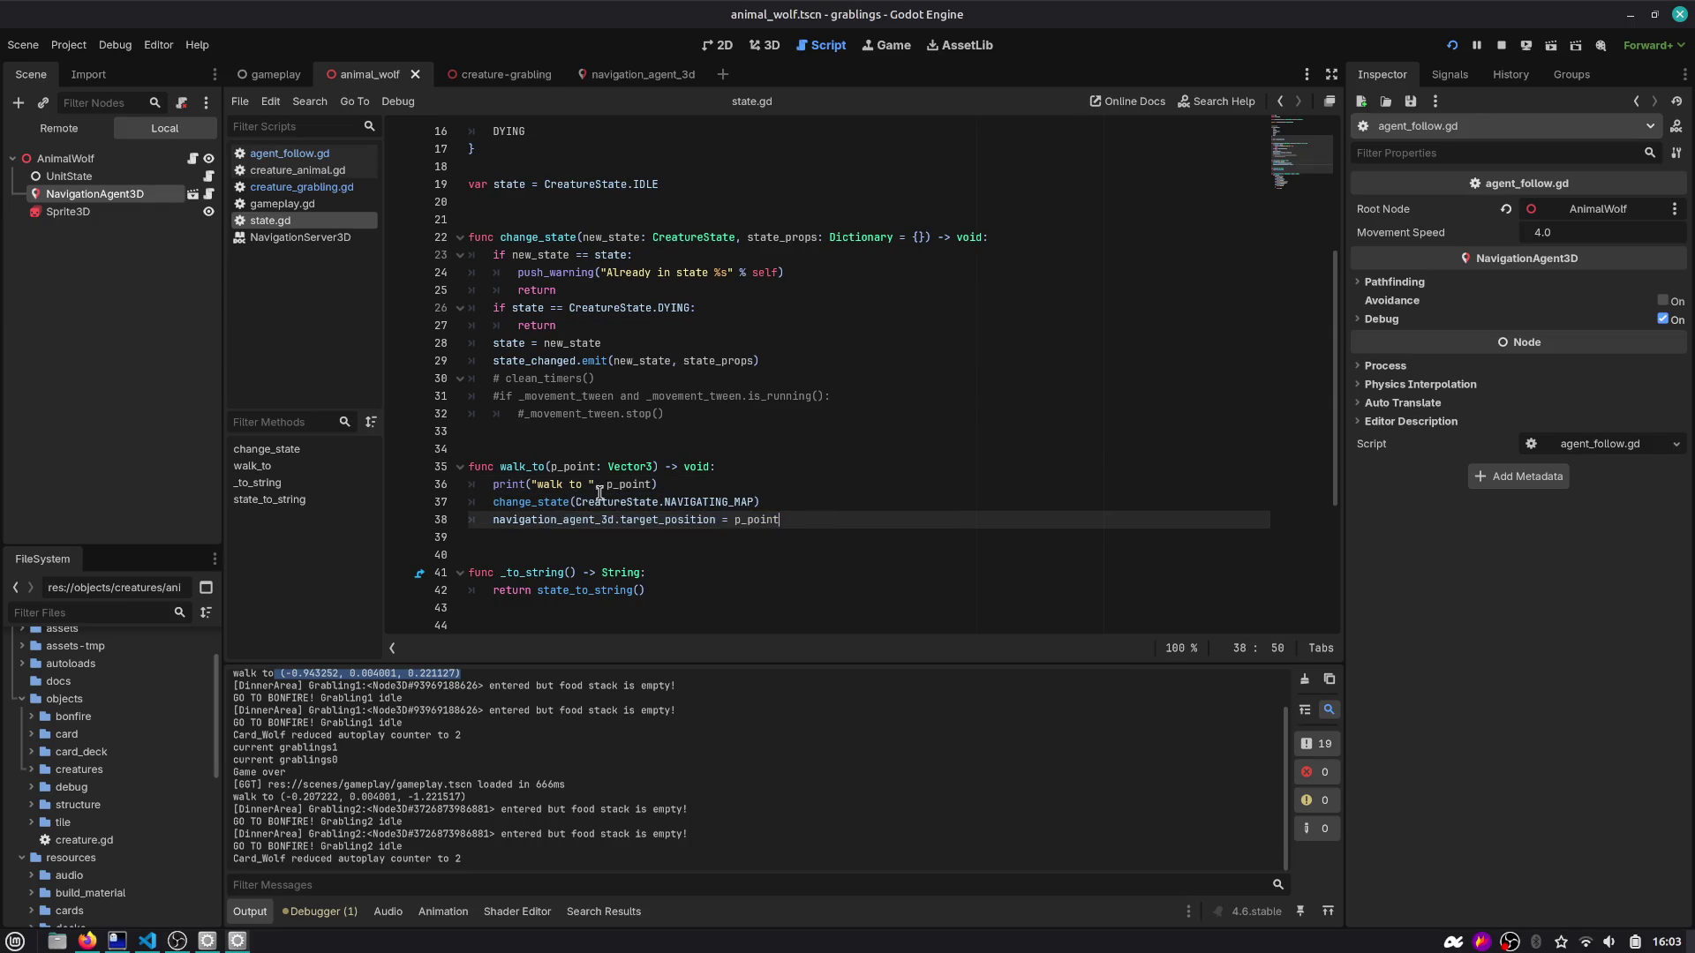
pyautogui.click(662, 484)
pyautogui.click(1452, 47)
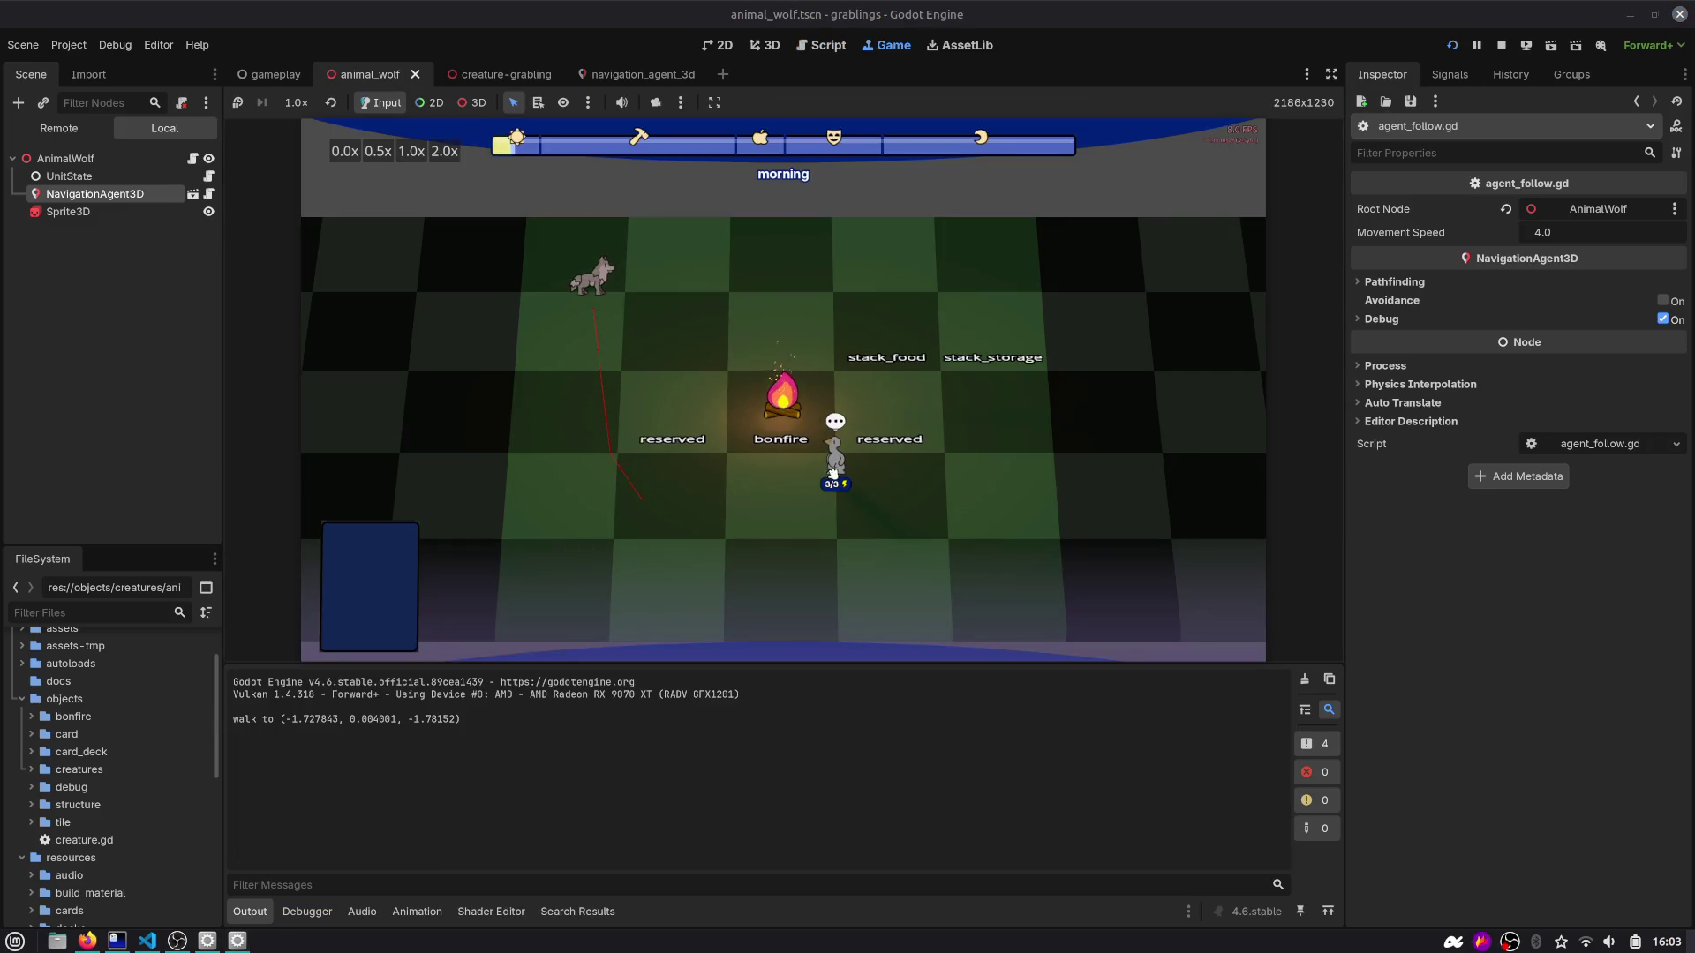
# Step: After testing a creature move, insert 'state.' after selected_creature on path_tester.gd line 30 and rerun
pyautogui.rightClick(801, 432)
pyautogui.rightClick(699, 392)
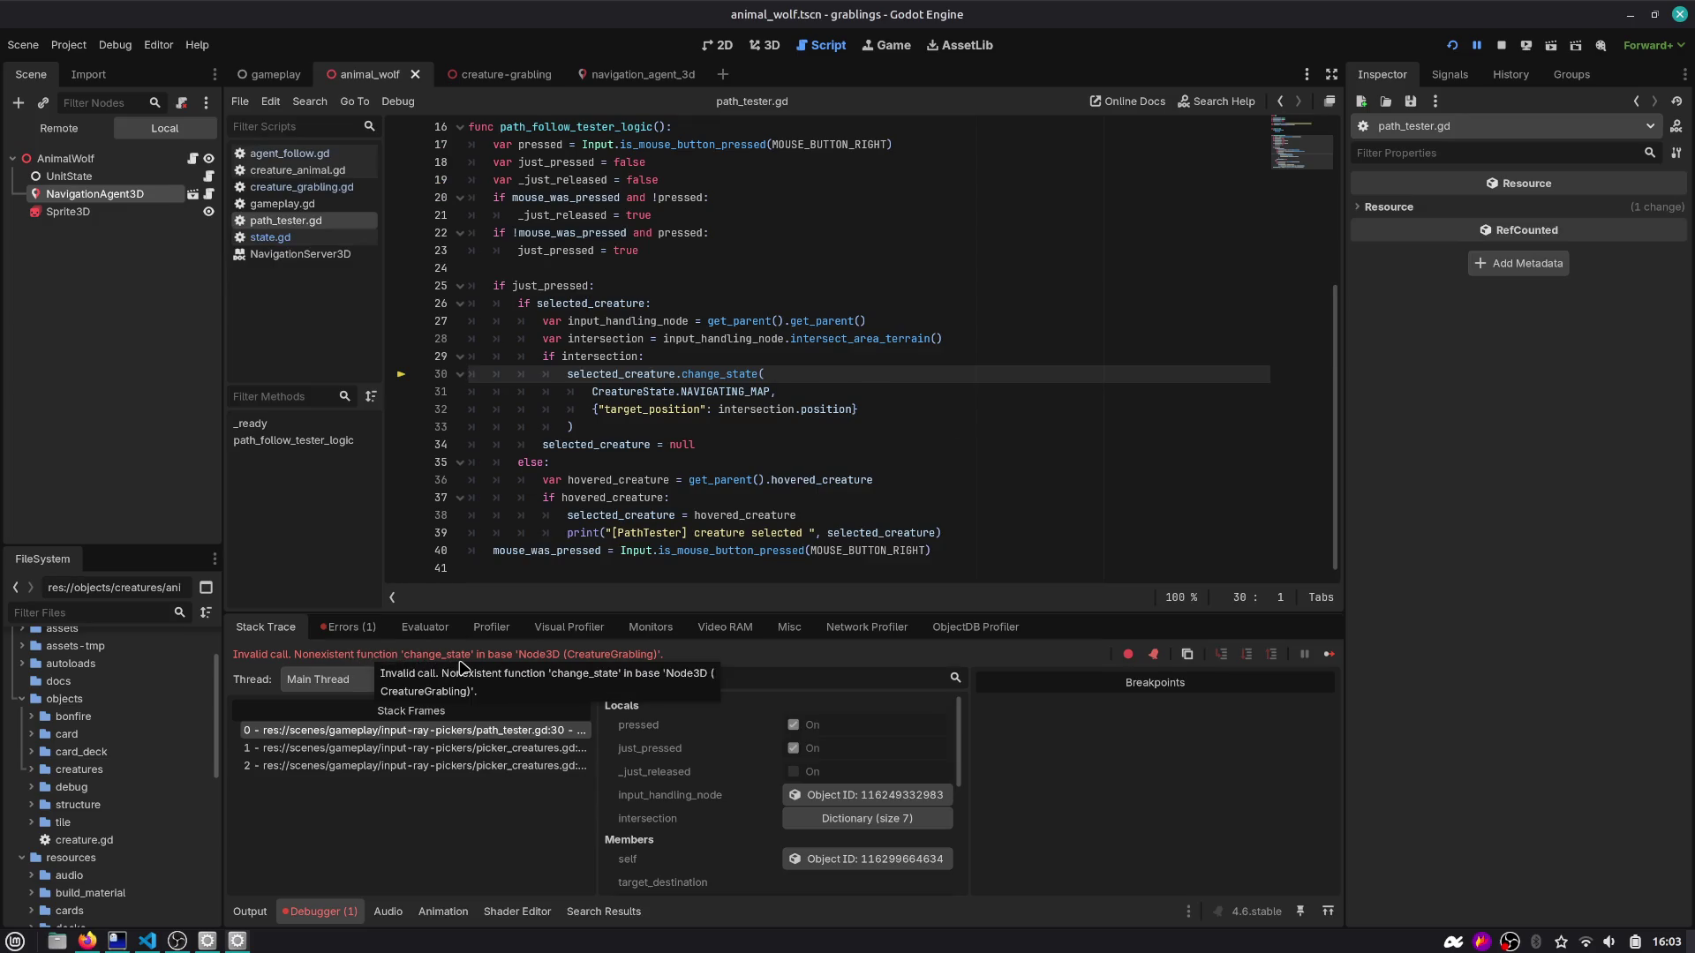
pyautogui.doubleClick(709, 374)
pyautogui.press('Left')
pyautogui.write('state.')
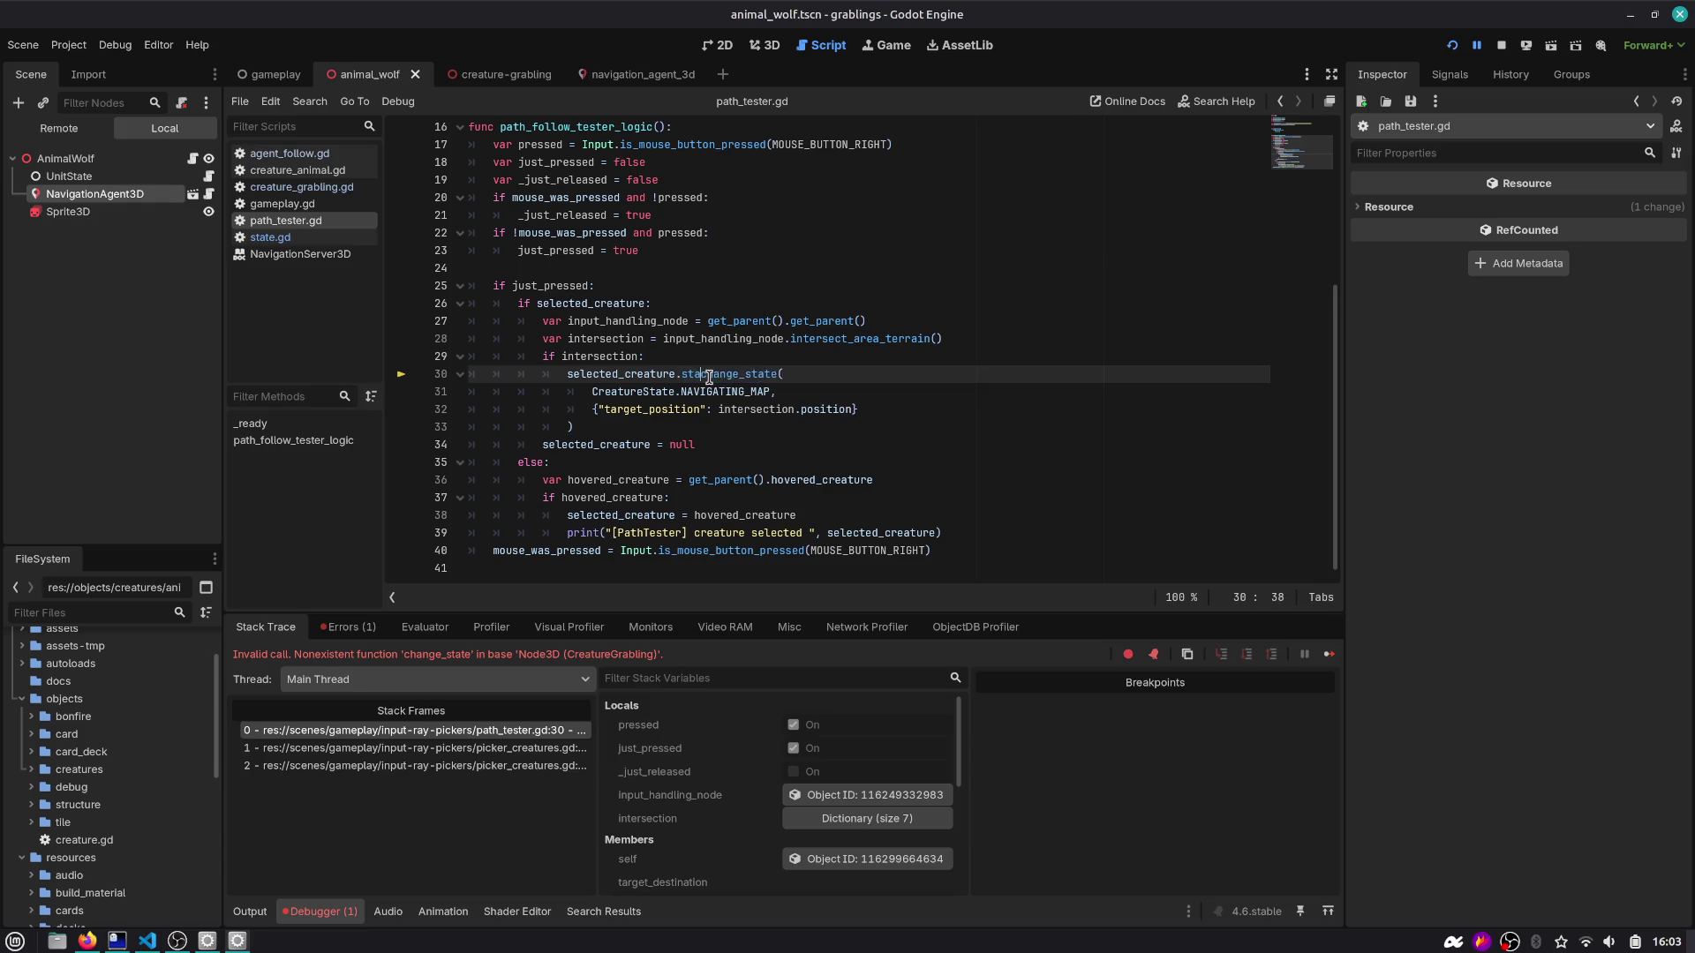
pyautogui.doubleClick(580, 375)
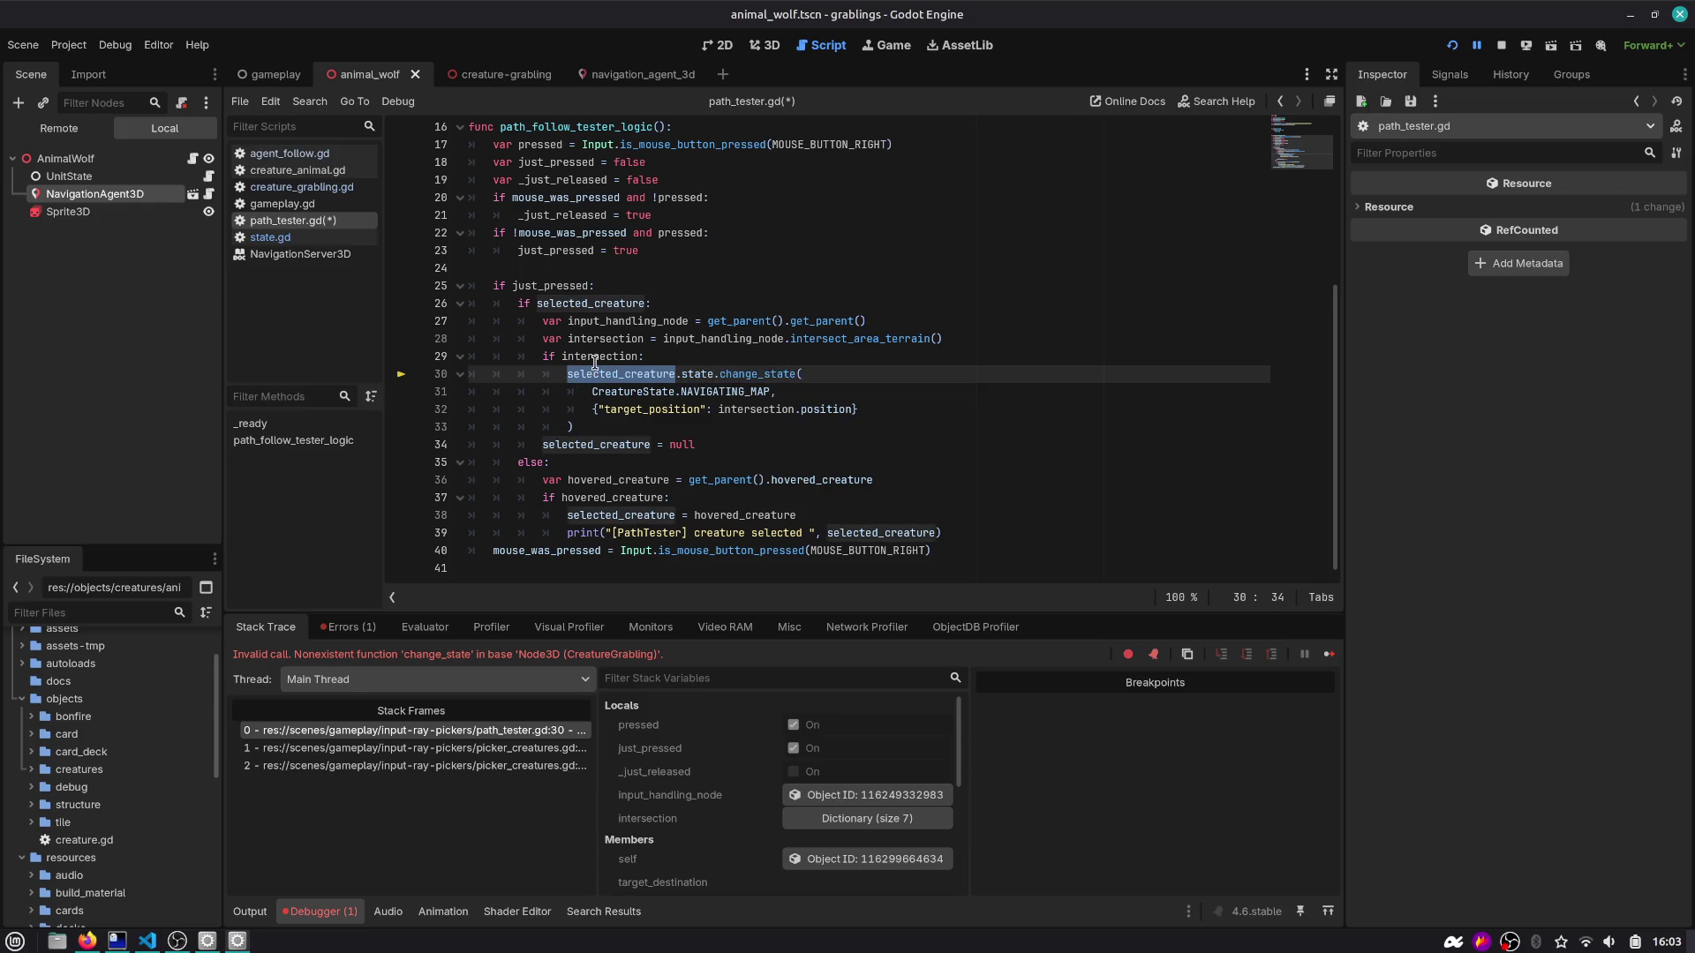
pyautogui.scroll(1, 830, 265)
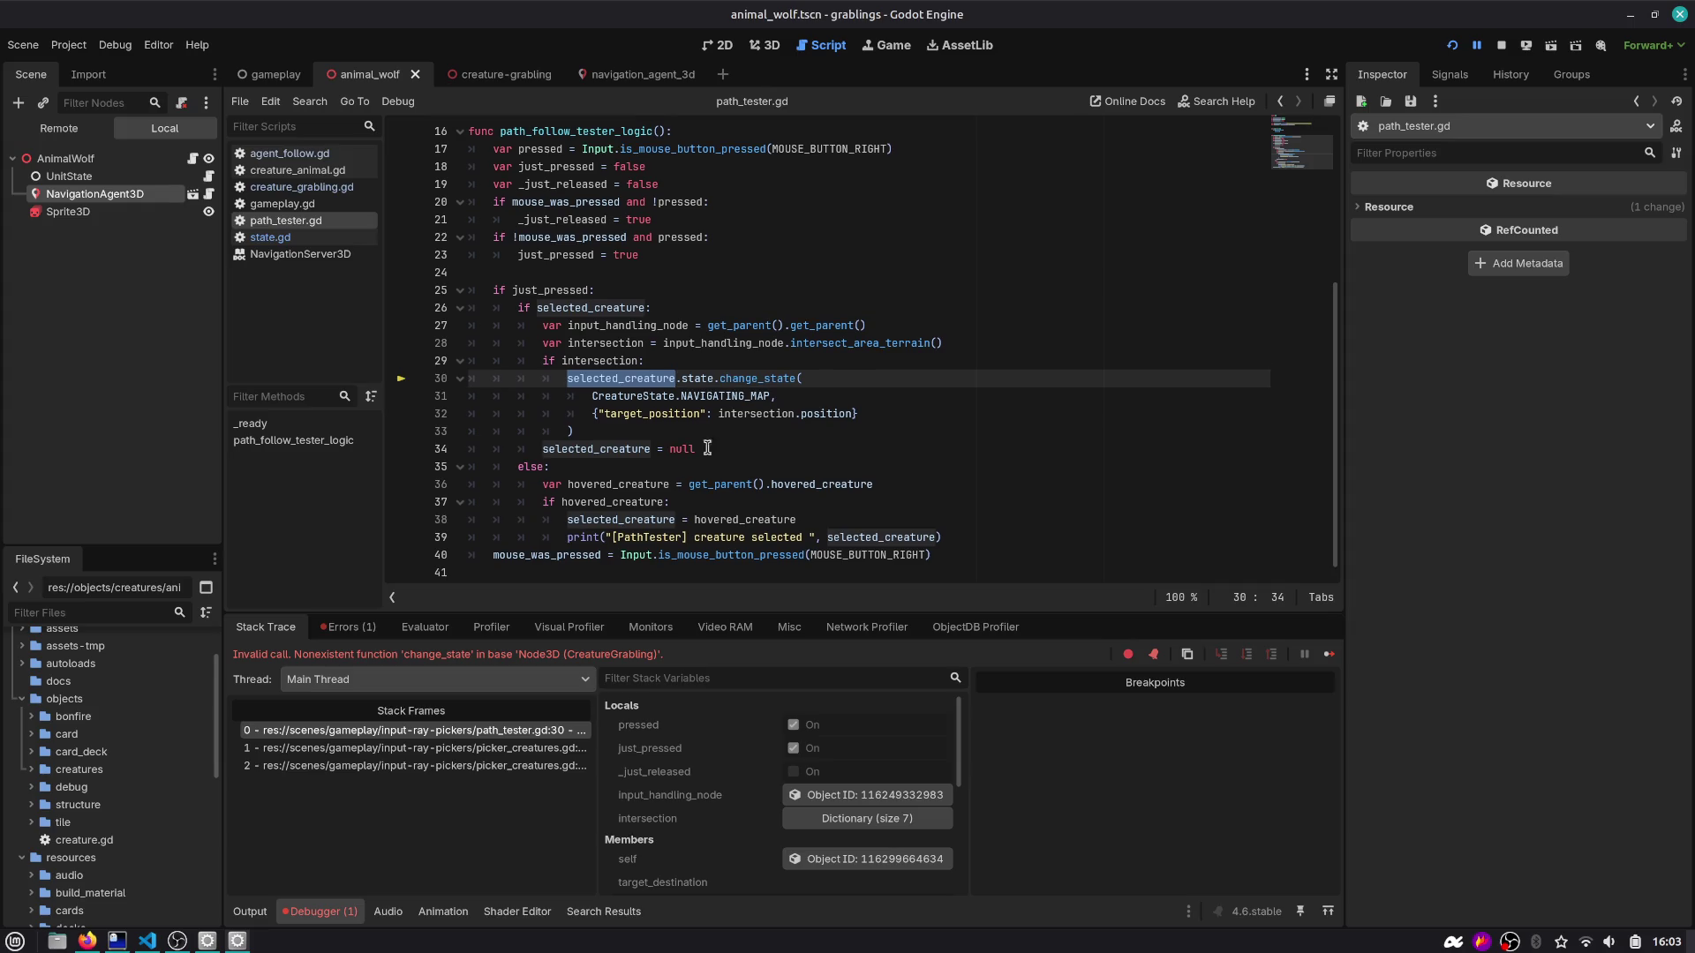
pyautogui.click(1449, 47)
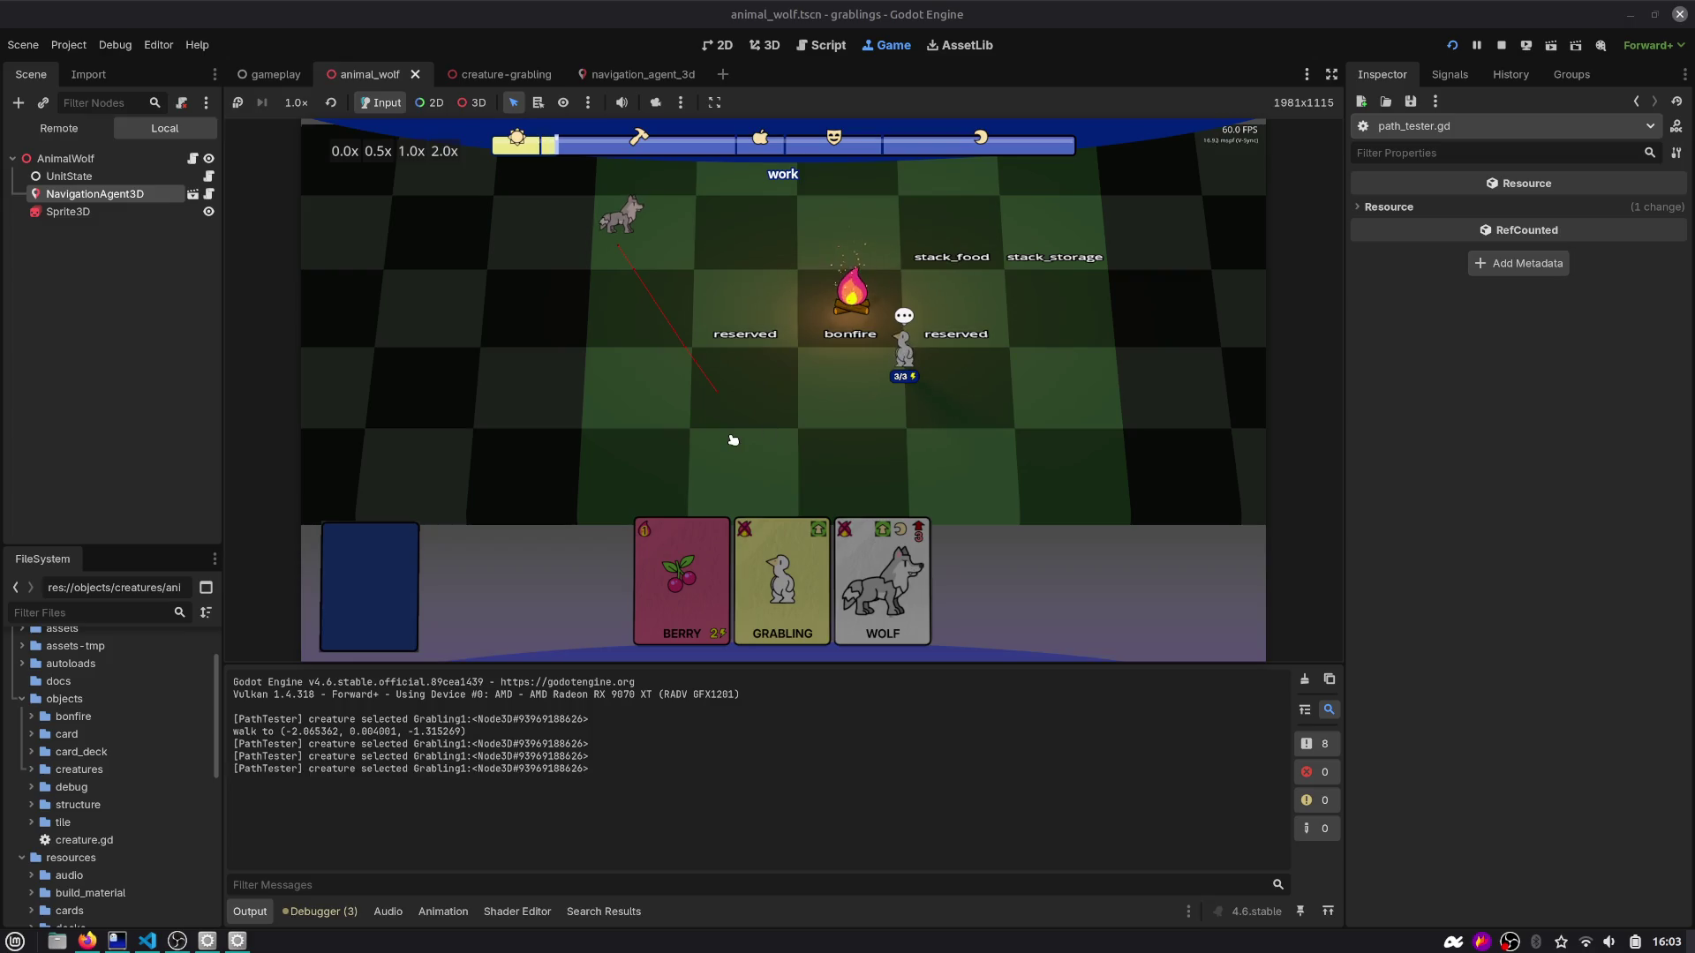
# Step: Strip the CreatureState.NAVIGATING_MAP argument and target_position dictionary from line 30's change_state call
pyautogui.click(825, 46)
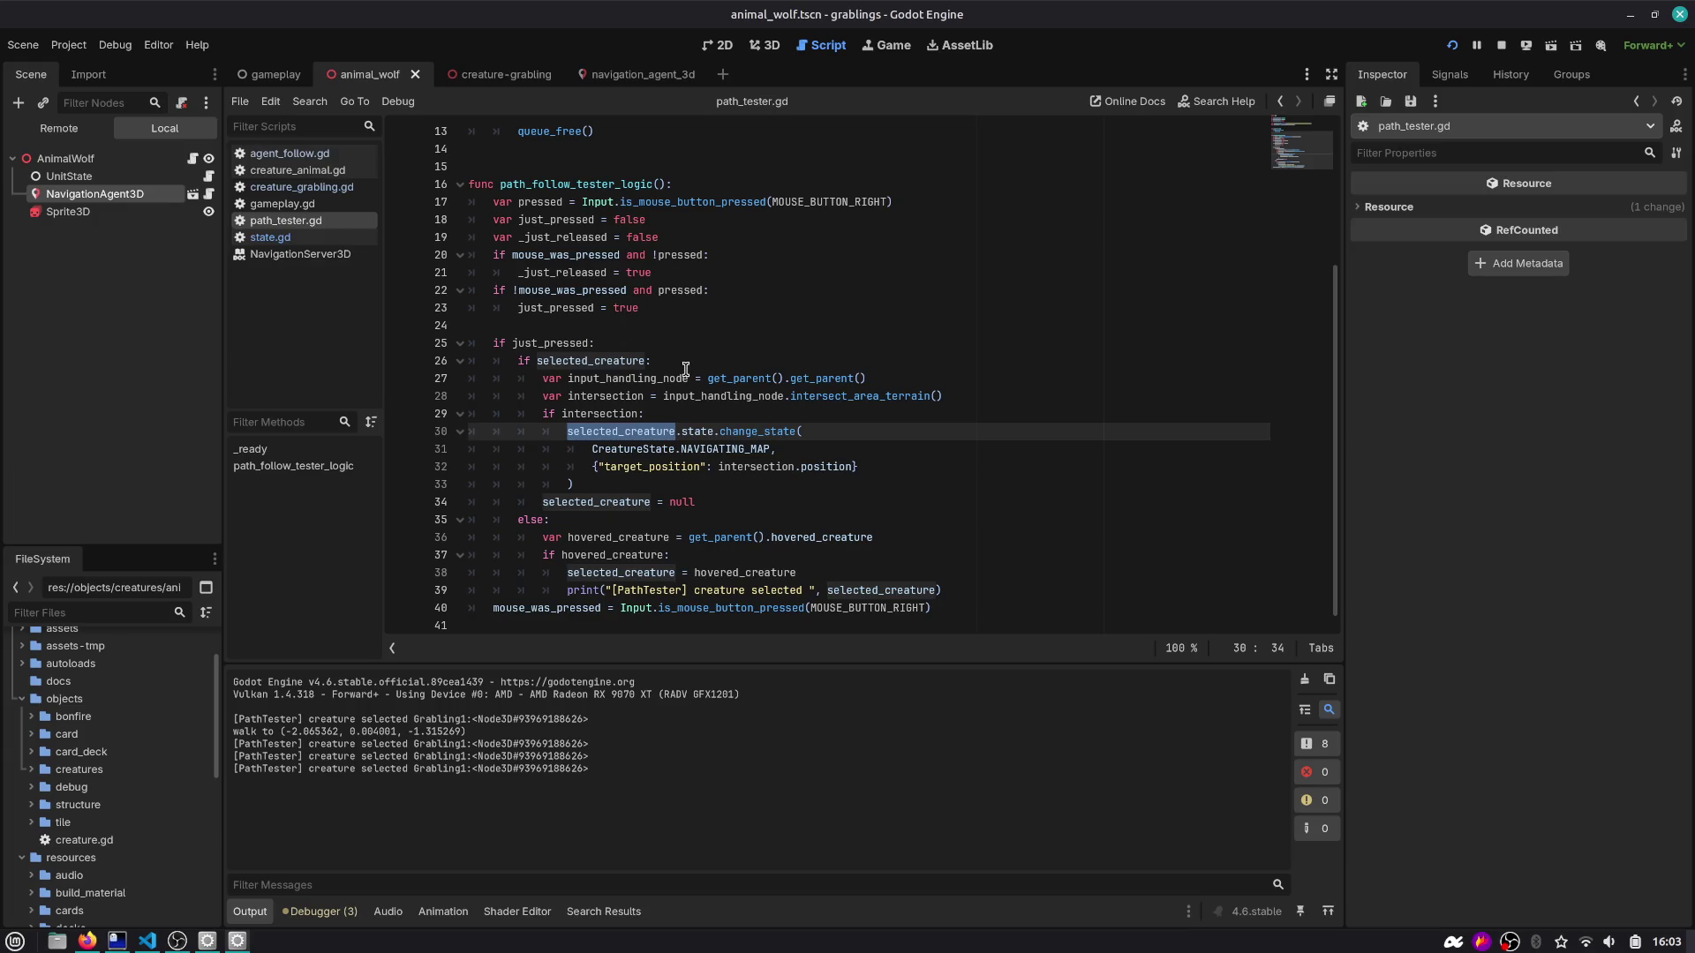
pyautogui.doubleClick(723, 432)
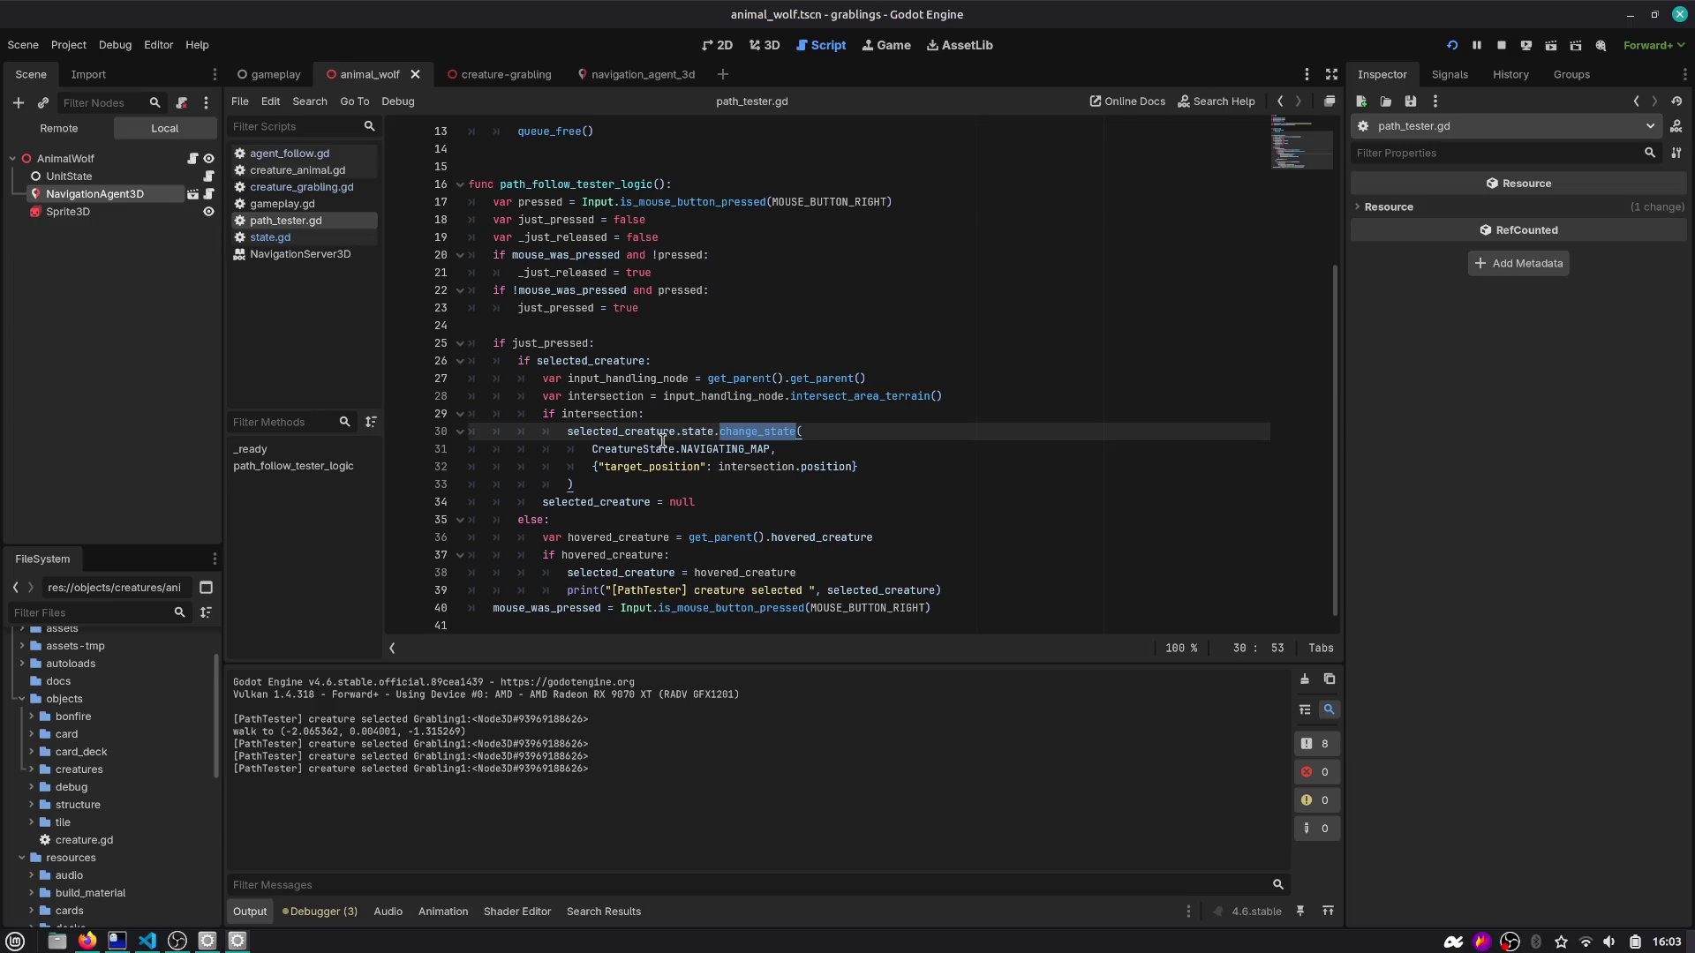
pyautogui.moveTo(593, 450); pyautogui.dragTo(794, 448)
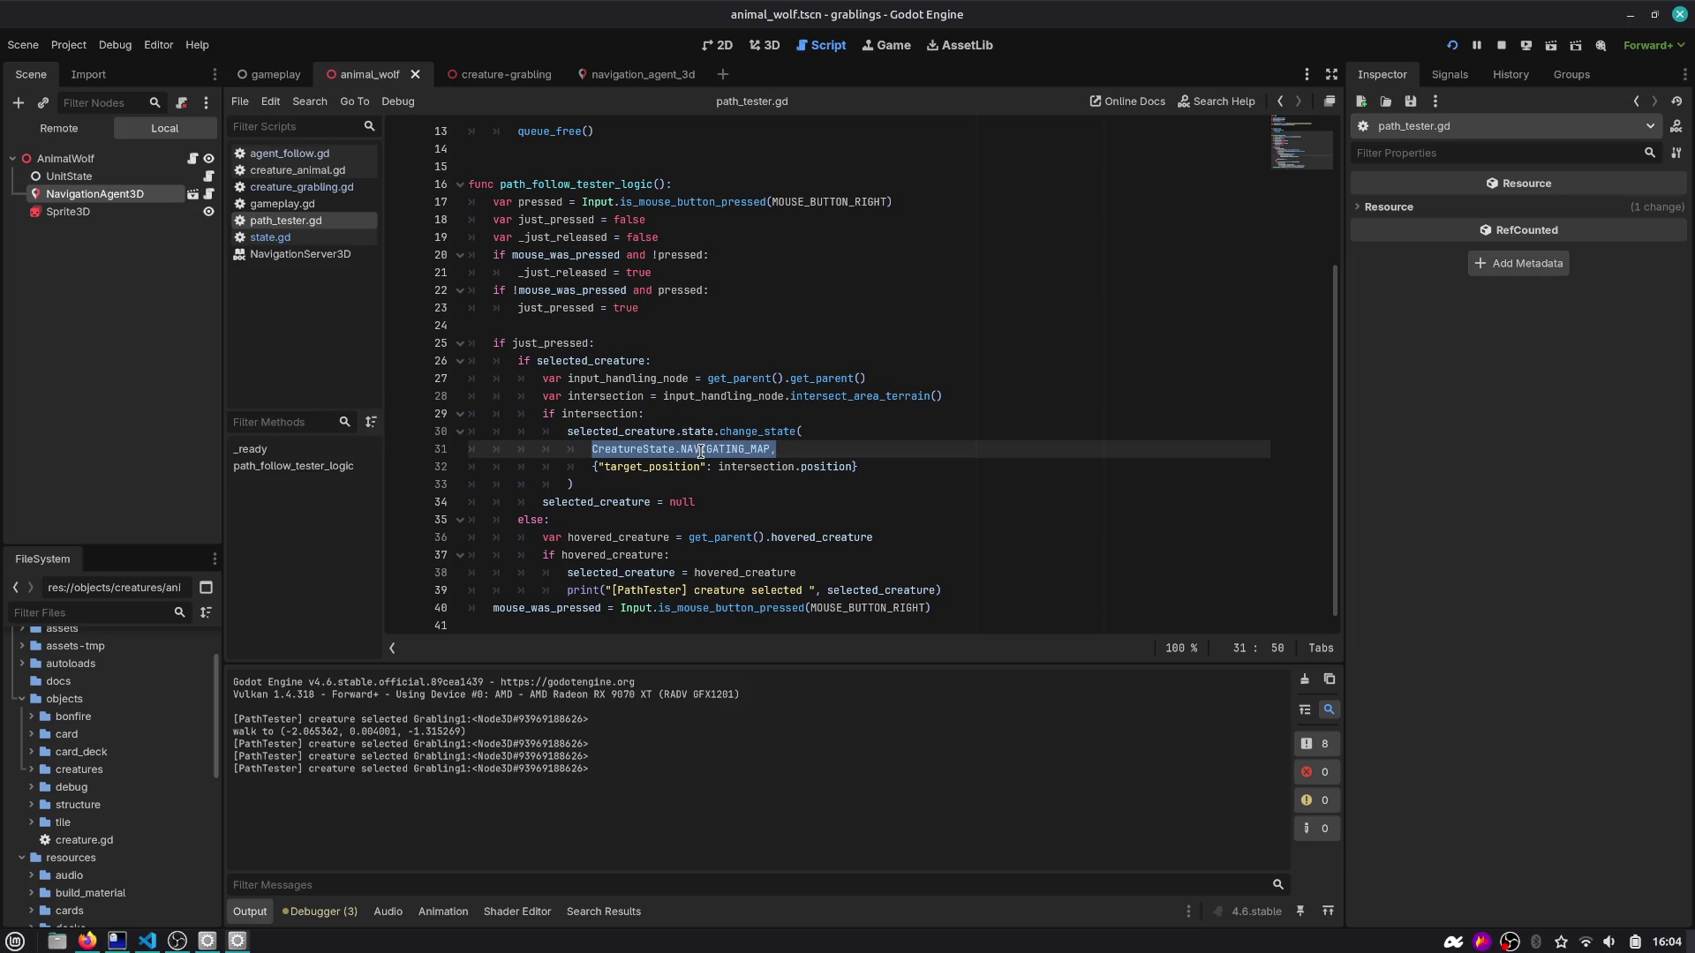
pyautogui.click(839, 466)
pyautogui.hotkey('shift', 'Home')
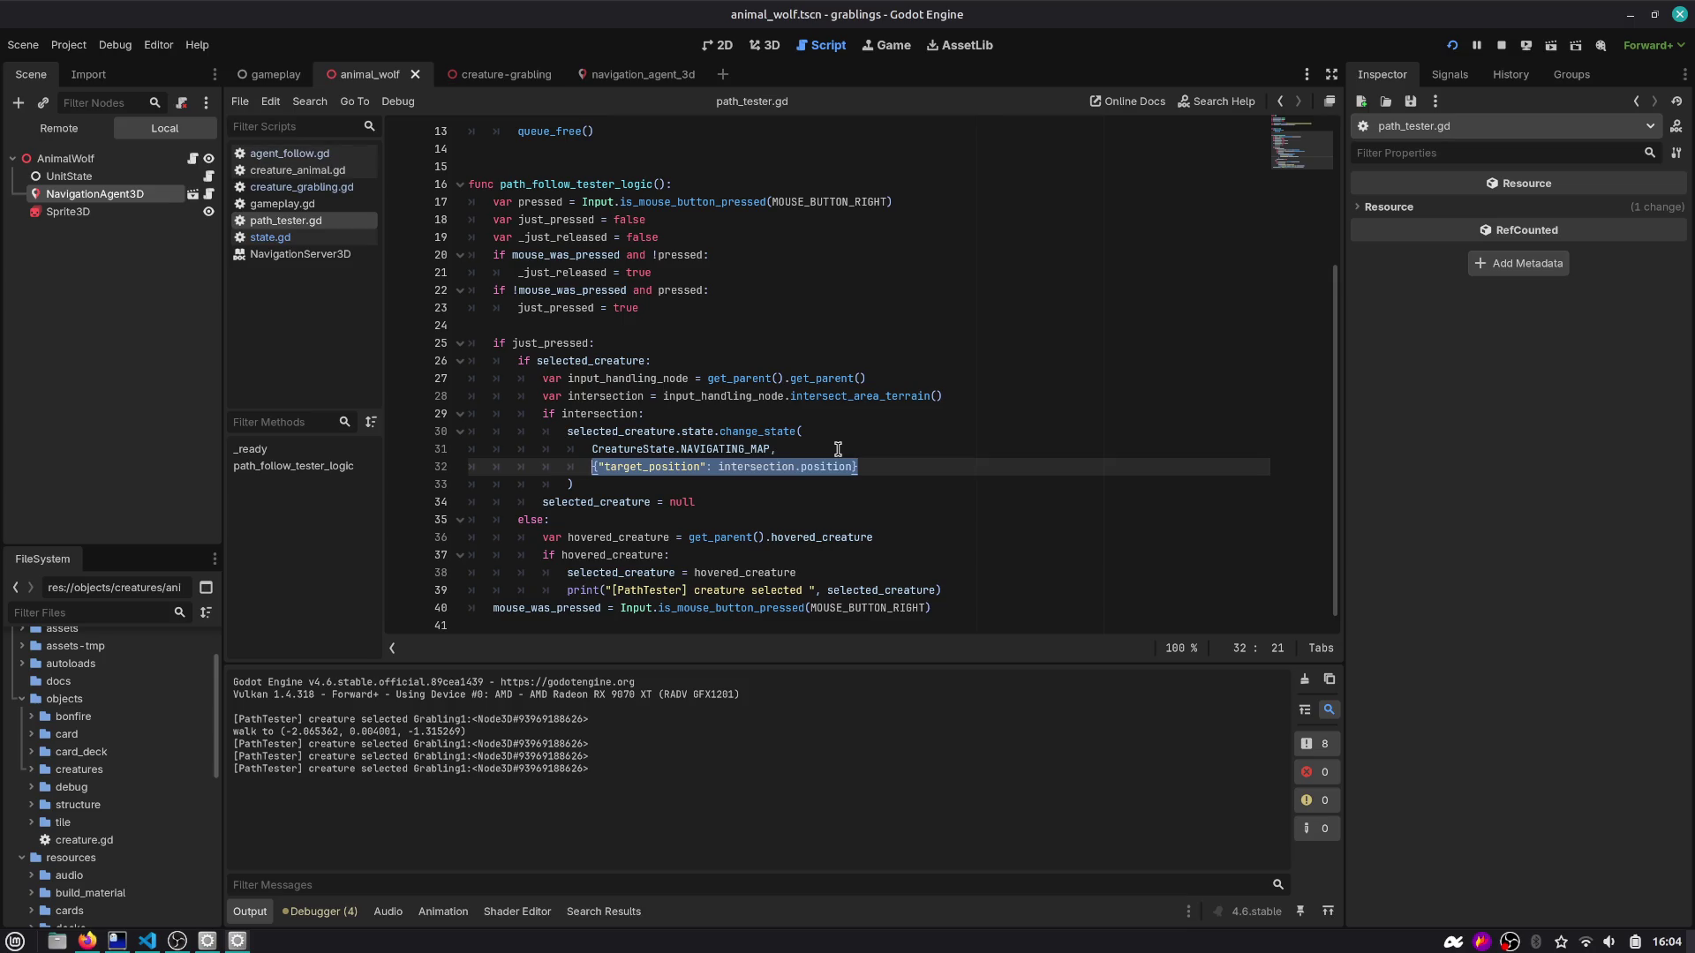
pyautogui.press('Up')
pyautogui.press('Up')
pyautogui.press('Down')
pyautogui.press('Down')
pyautogui.hotkey('ctrl', 'shift', 'k')
# Step: Join intersection.position onto line 30, rename change_state to walk_to, and save path_tester.gd
pyautogui.press('Up')
pyautogui.press('Up')
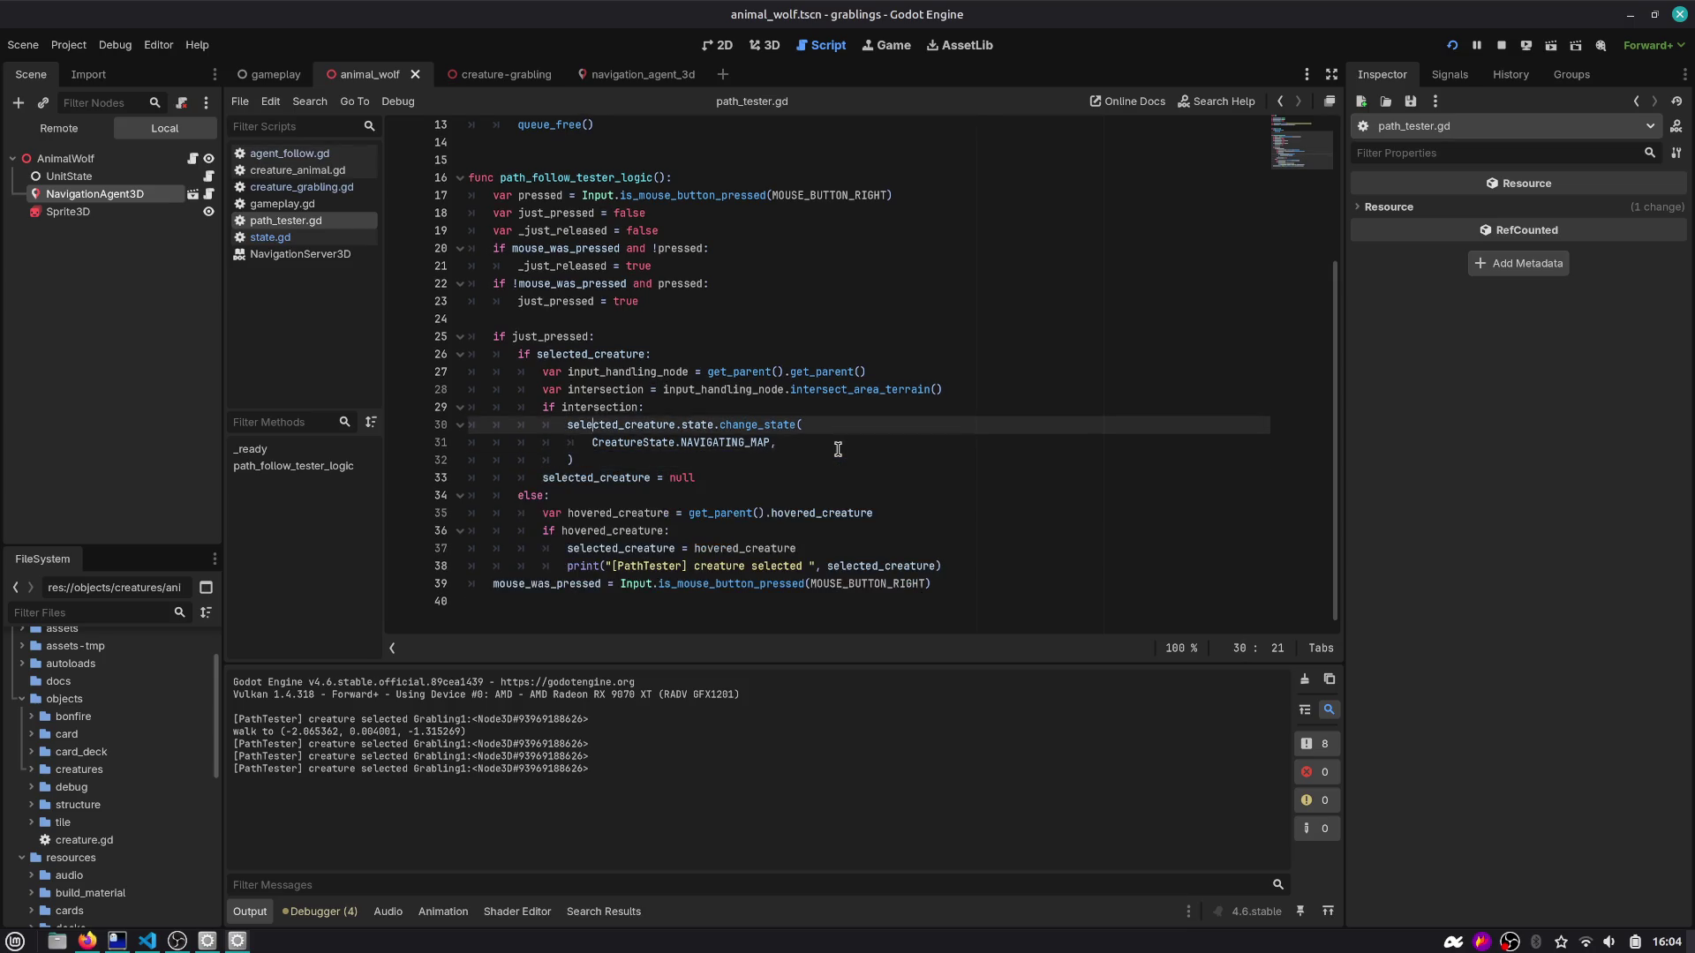
pyautogui.hotkey('shift', 'Down')
pyautogui.hotkey('shift', 'Down')
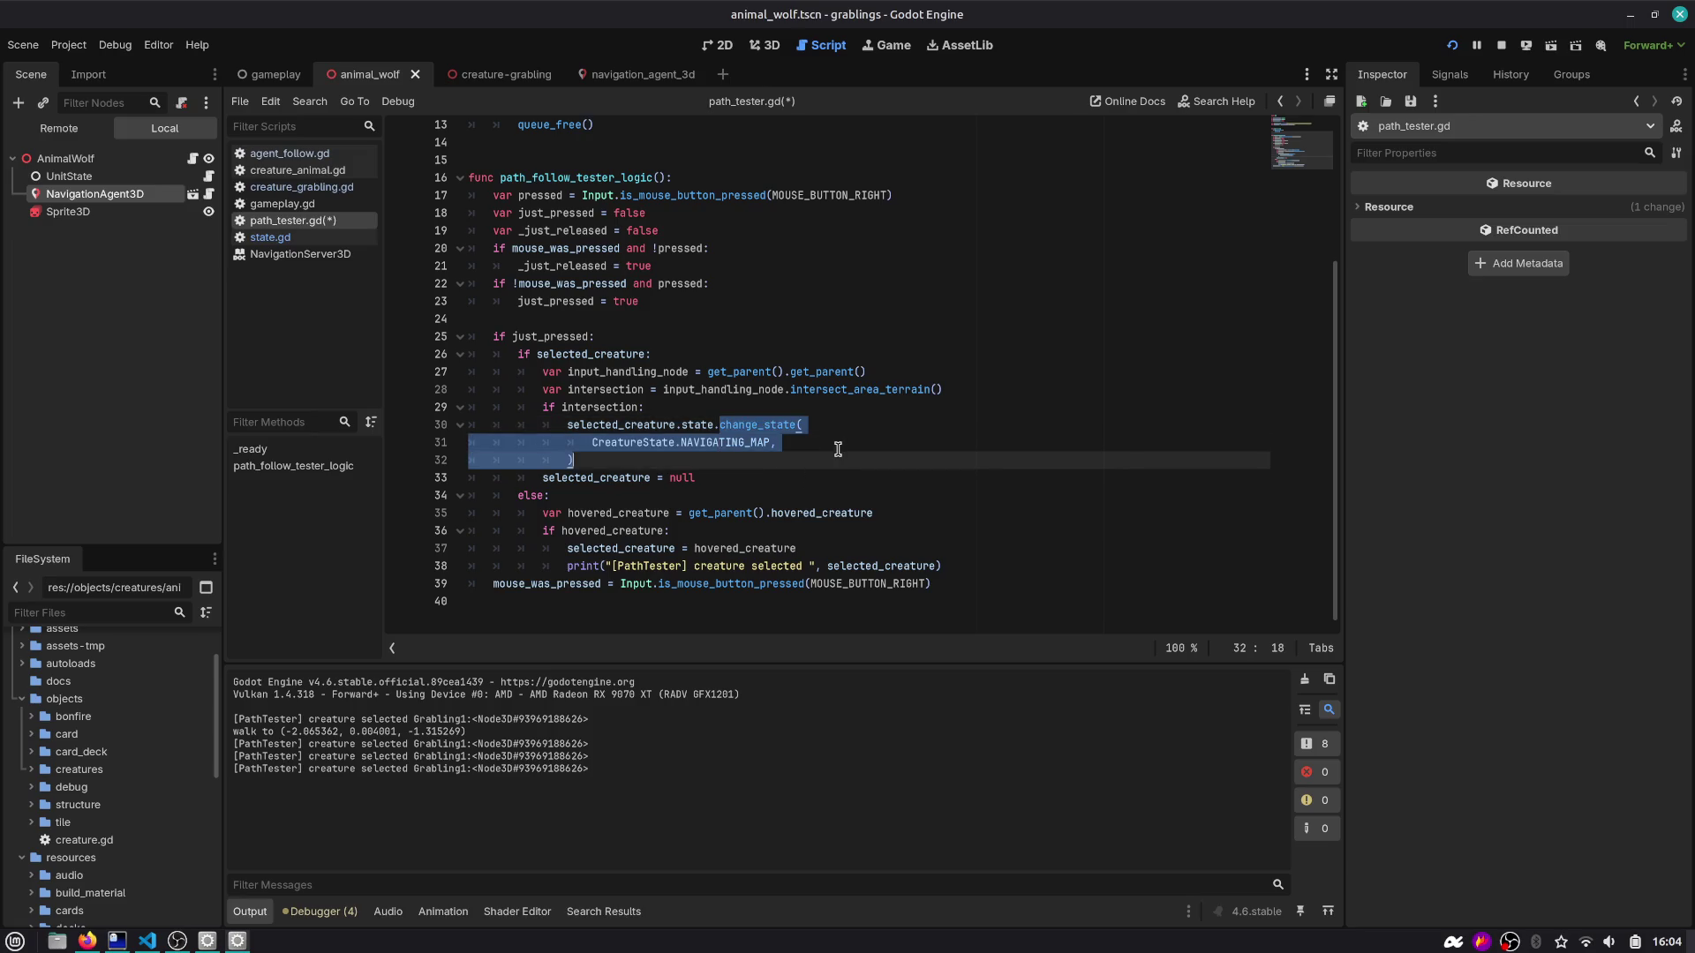
pyautogui.hotkey('ctrl', 'z')
pyautogui.hotkey('ctrl', 'z')
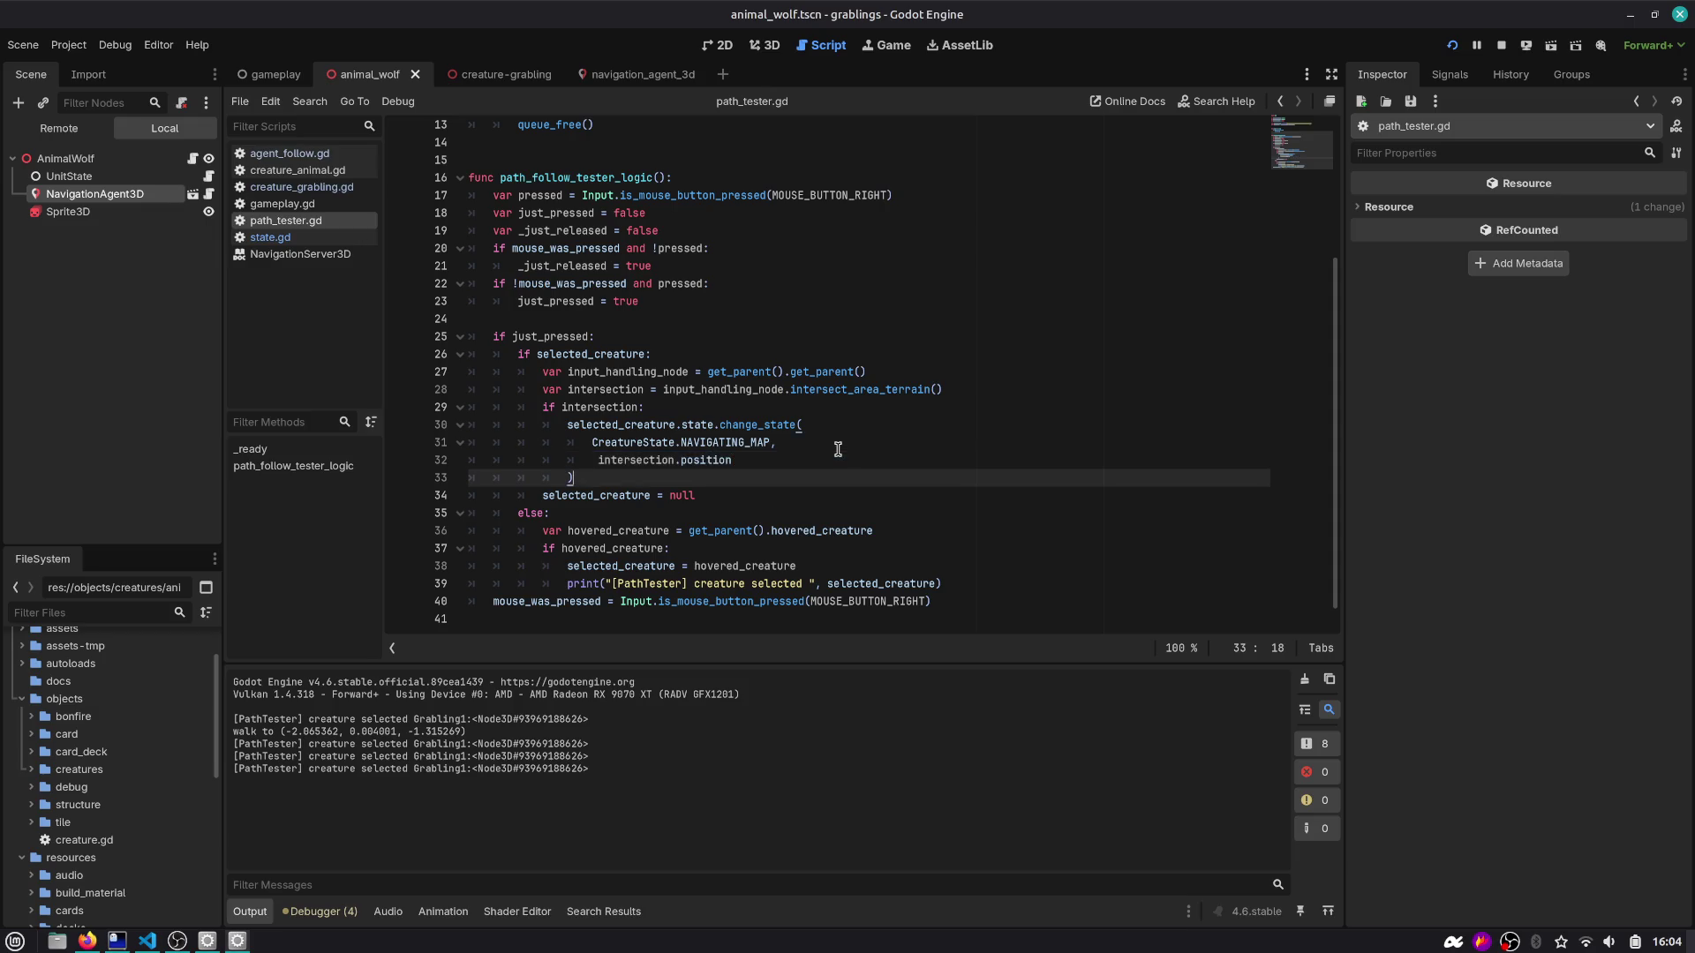
pyautogui.hotkey('ctrl', 'z')
pyautogui.hotkey('ctrl', 'z')
pyautogui.hotkey('ctrl', 'z')
pyautogui.hotkey('ctrl', 'z')
pyautogui.hotkey('ctrl', 'z')
pyautogui.hotkey('ctrl', 'z')
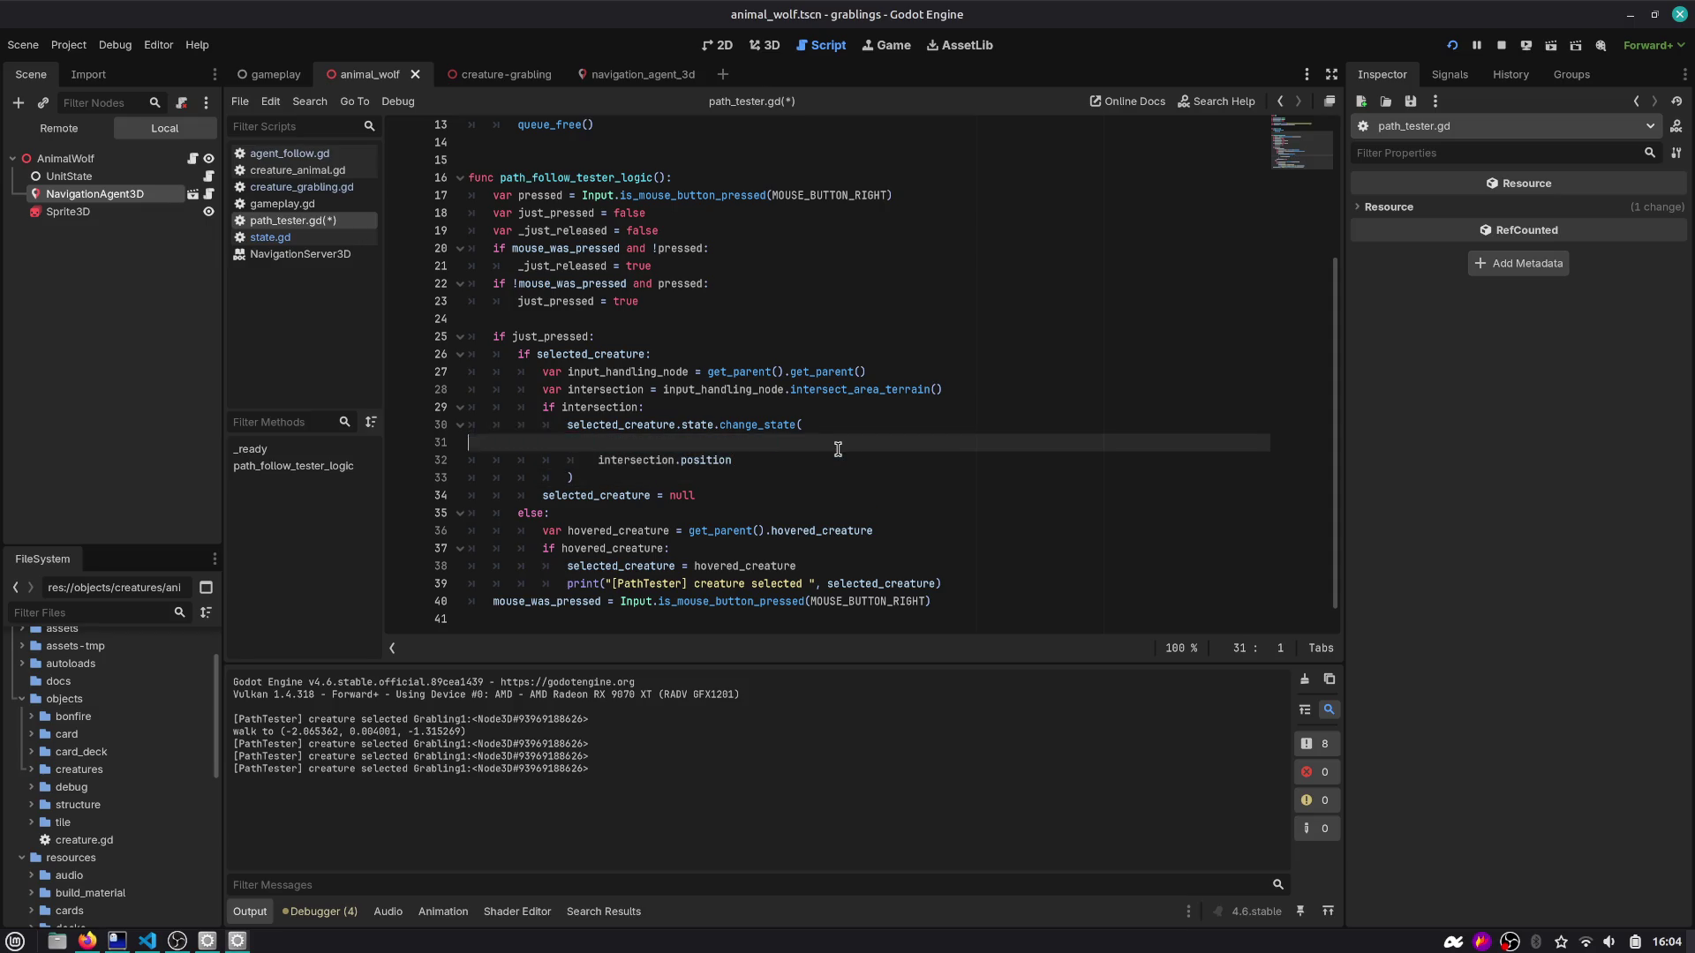
pyautogui.hotkey('ctrl', 'z')
pyautogui.hotkey('ctrl', 'z')
pyautogui.hotkey('ctrl', 'z')
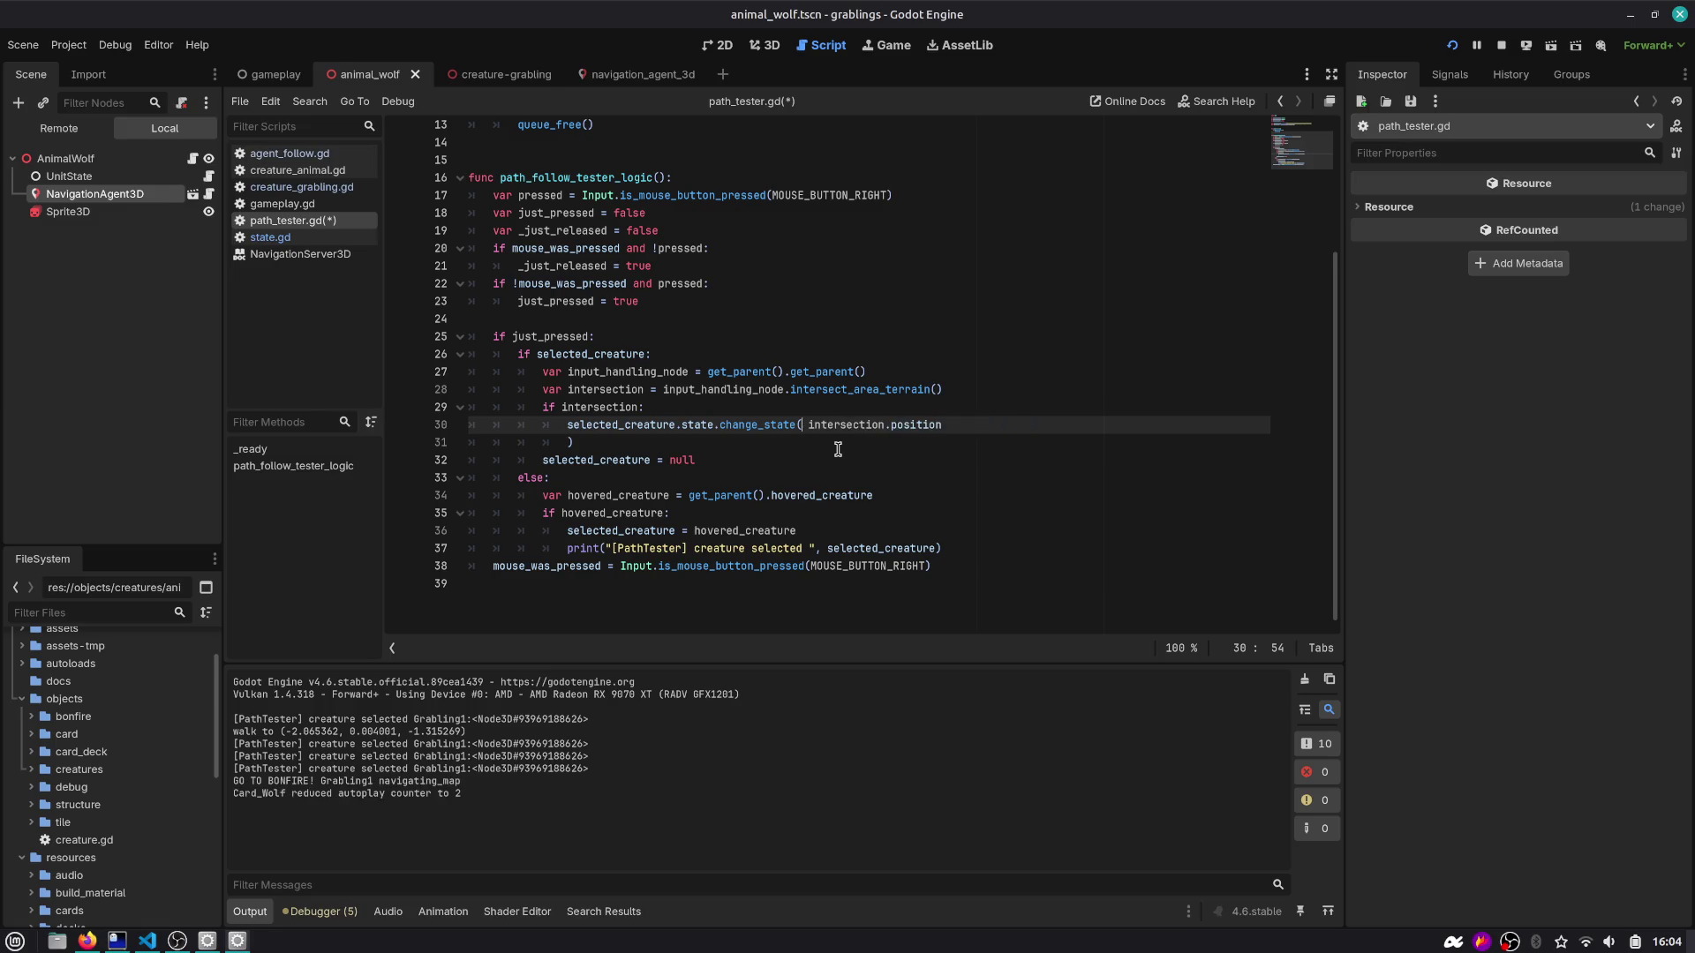
pyautogui.hotkey('ctrl', 'z')
pyautogui.hotkey('ctrl', 'z')
pyautogui.hotkey('ctrl', 'z')
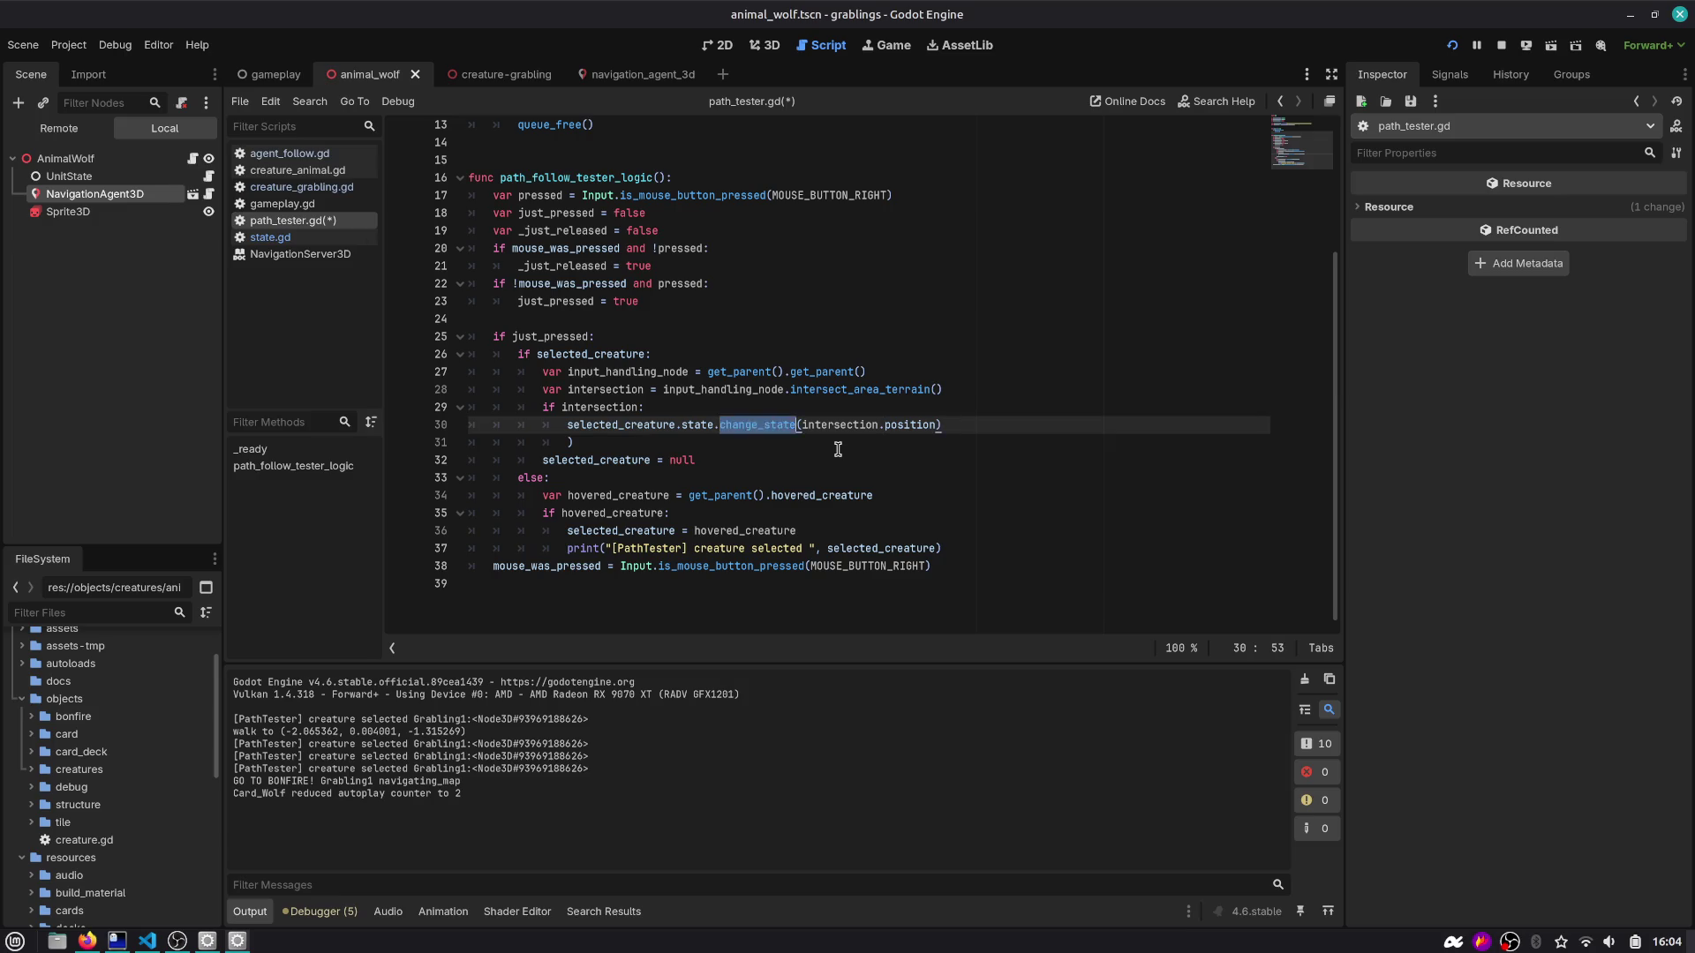
pyautogui.write('_to')
pyautogui.hotkey('ctrl', 's')
# Step: Delete the stray closing-parenthesis line after line 30 and check the selected_creature declaration
pyautogui.doubleClick(715, 425)
pyautogui.doubleClick(738, 456)
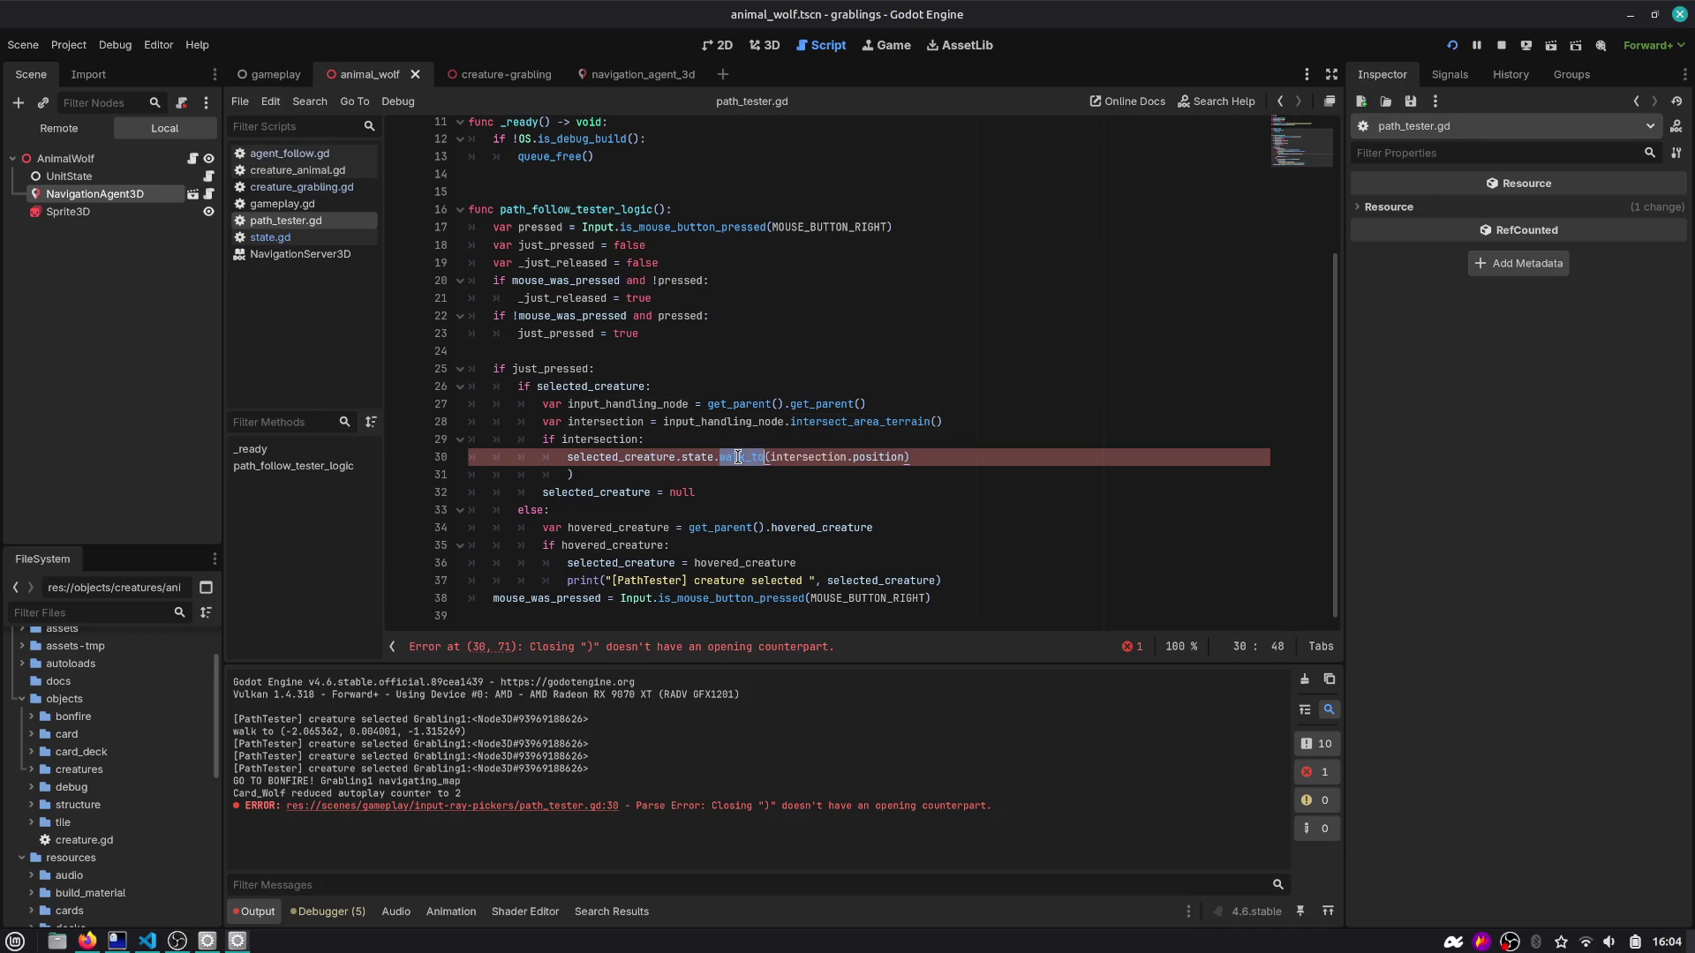
pyautogui.click(963, 456)
pyautogui.press('Down')
pyautogui.hotkey('ctrl', 'shift', 'k')
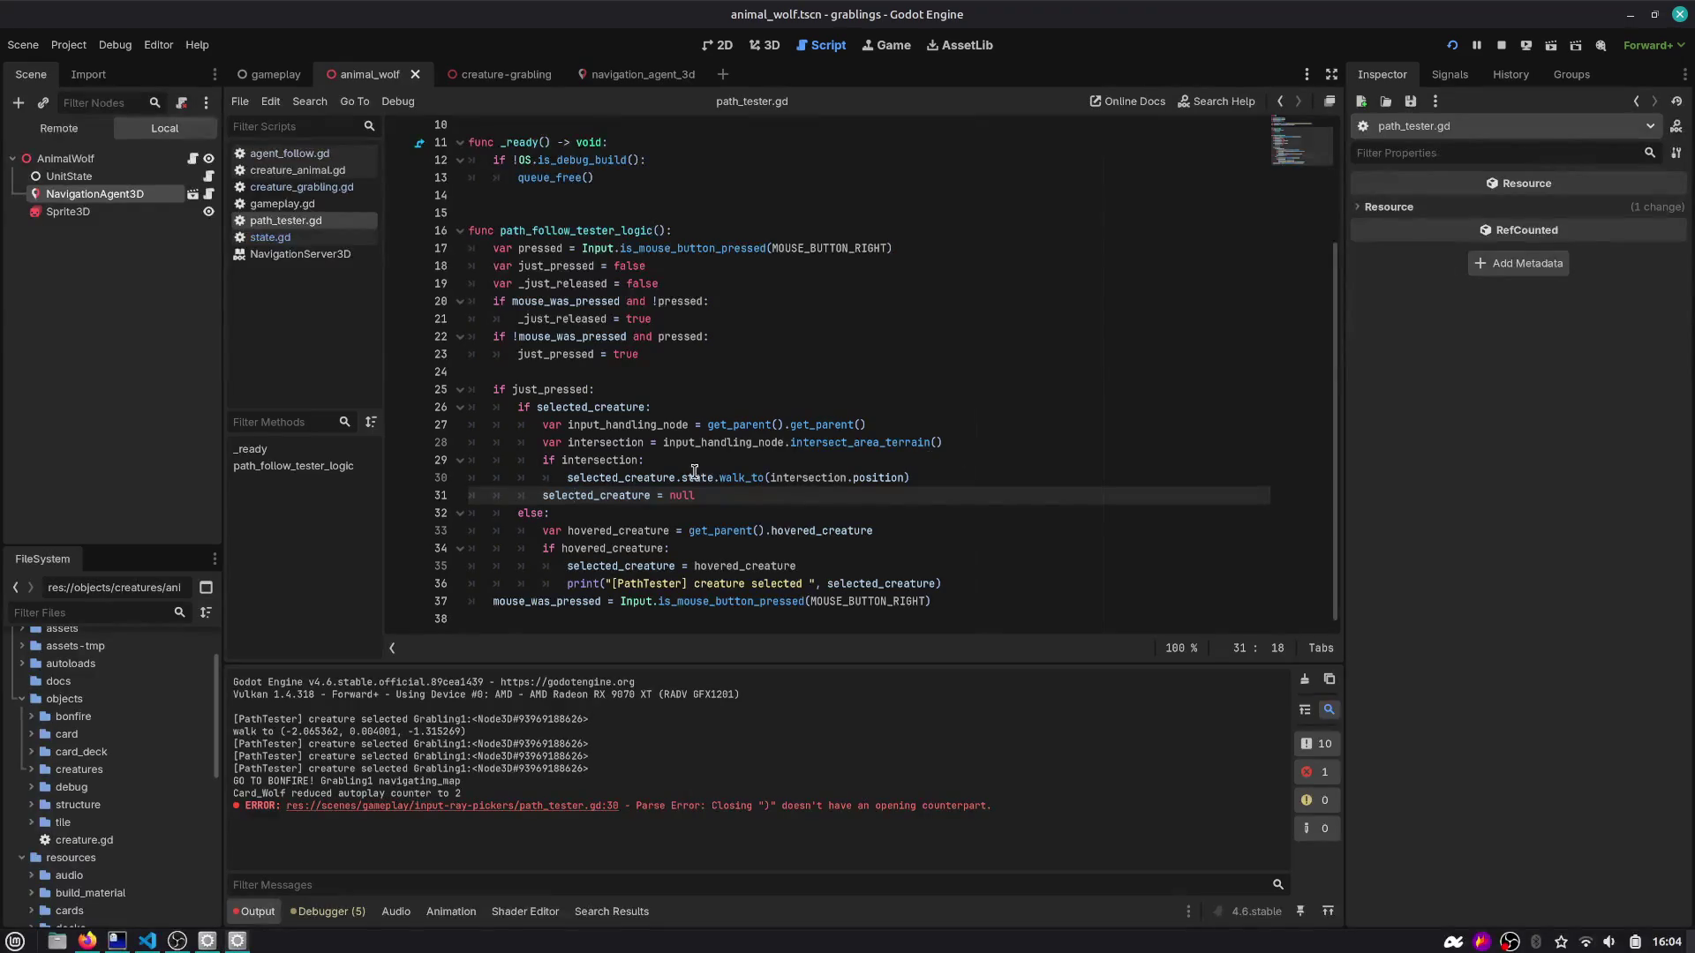
pyautogui.click(696, 471)
pyautogui.doubleClick(633, 477)
pyautogui.doubleClick(576, 406)
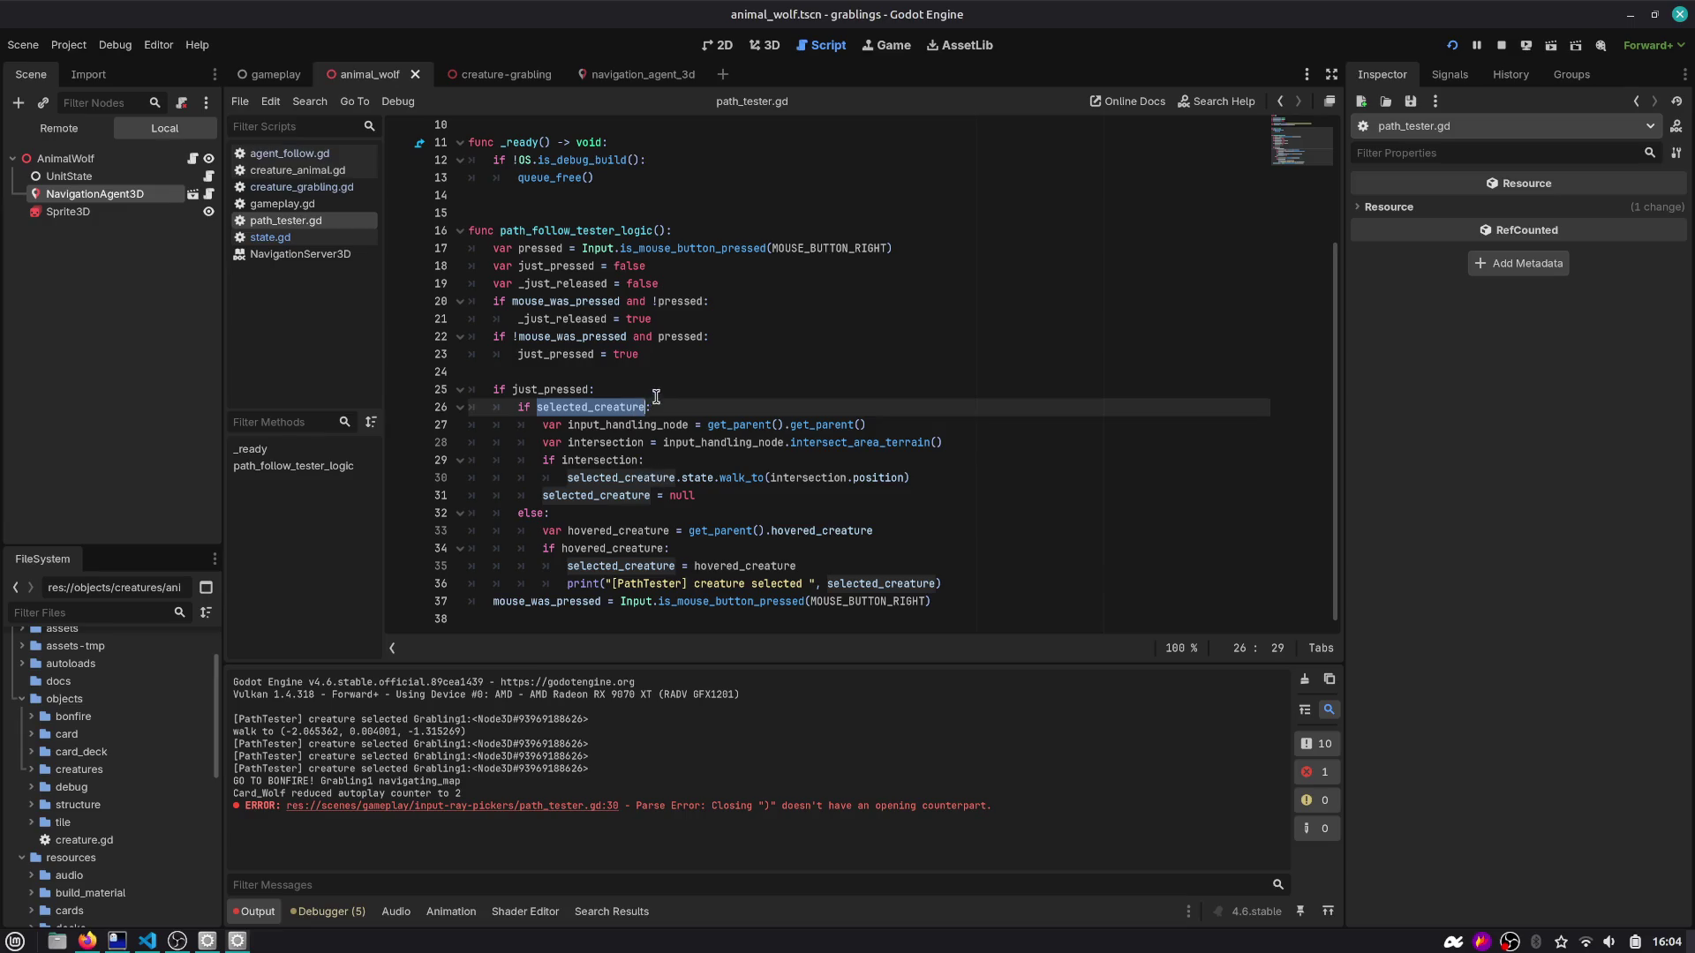
pyautogui.click(830, 463)
pyautogui.press('Return')
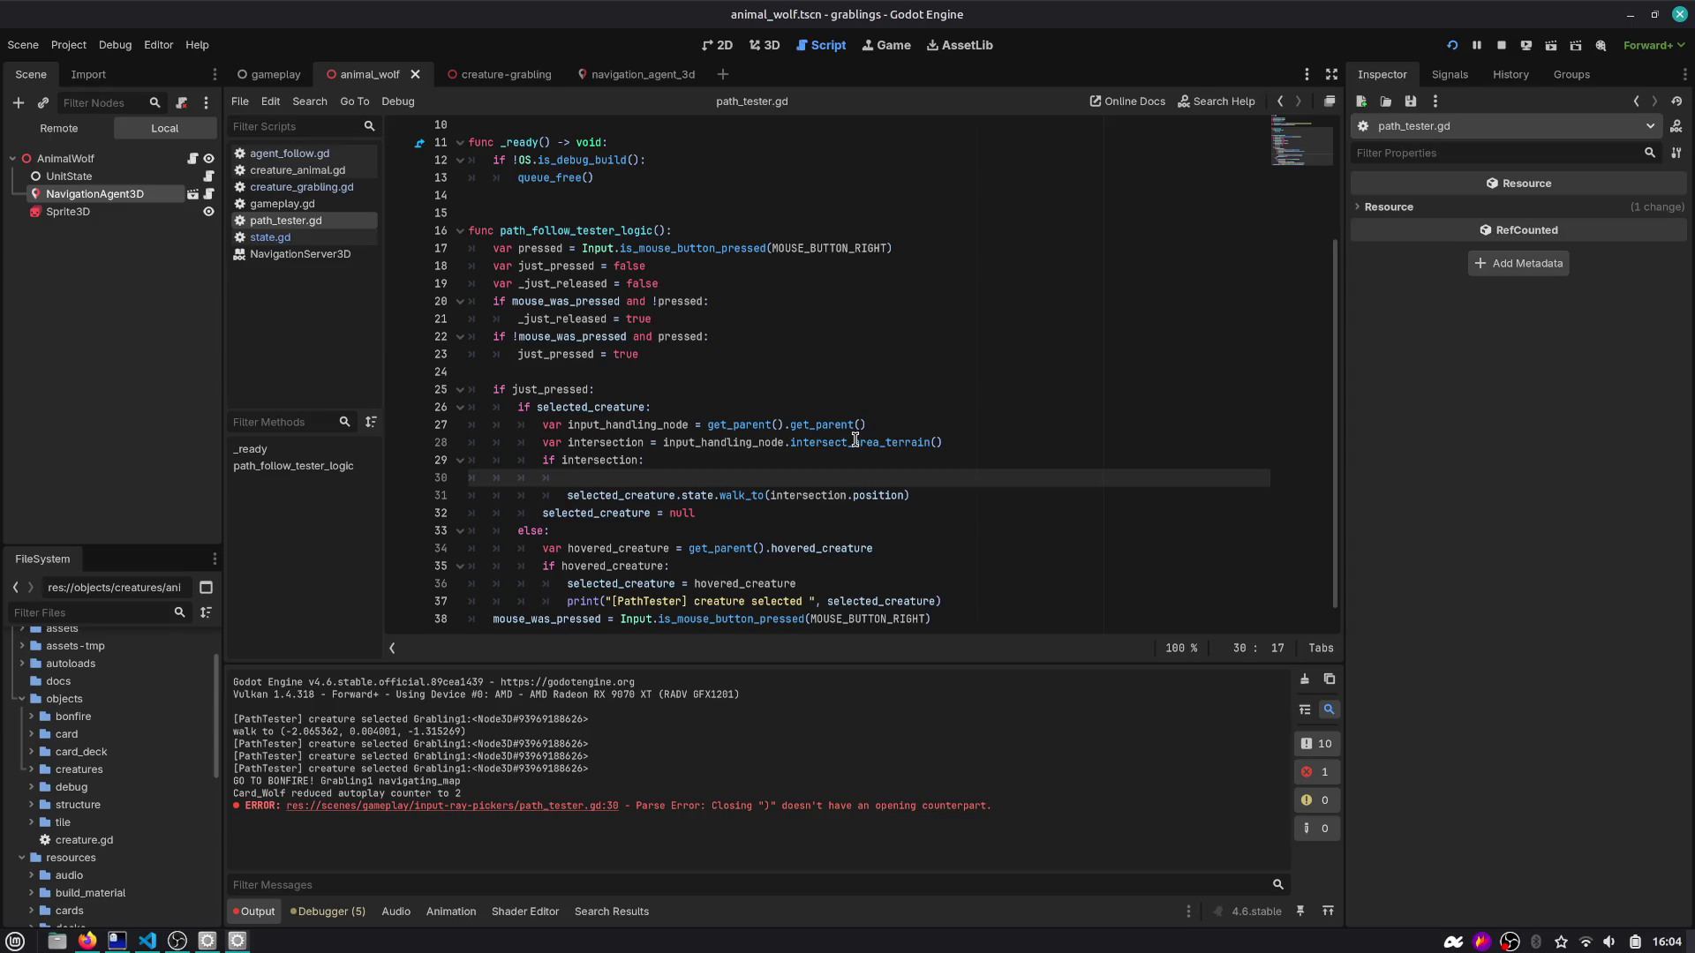
pyautogui.hotkey('ctrl', 'z')
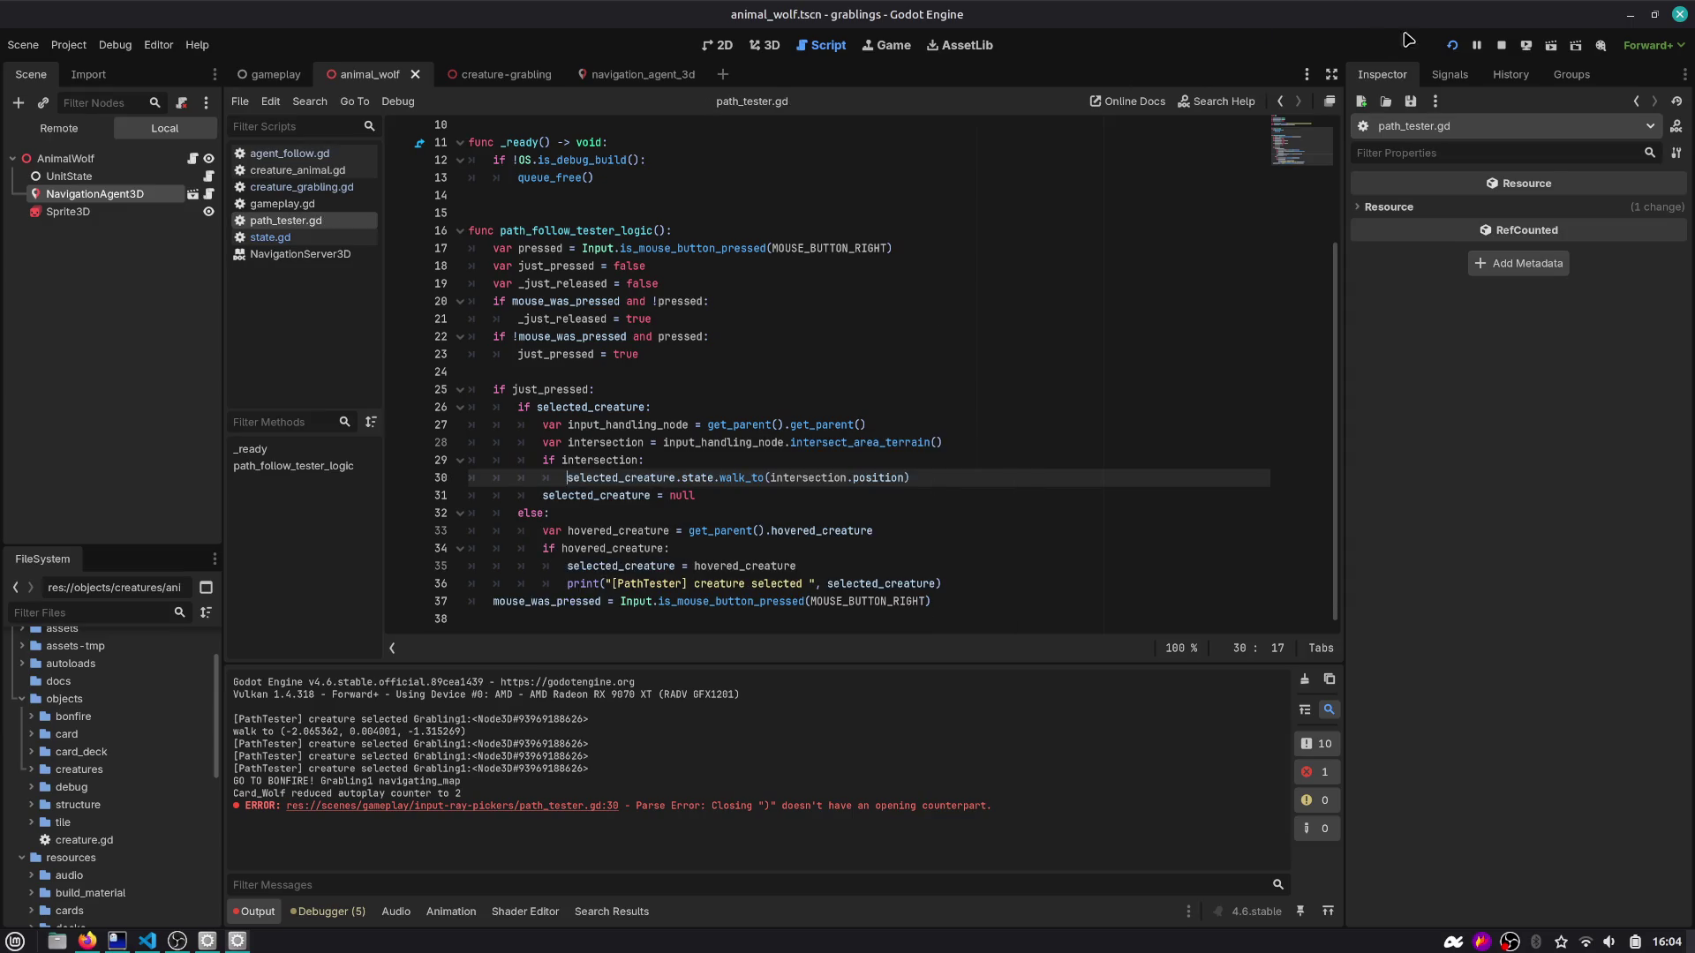
# Step: Run the game to test walk_to and inspect the navigation_agent_3d reference on line 38
pyautogui.press('F5')
pyautogui.click(963, 409)
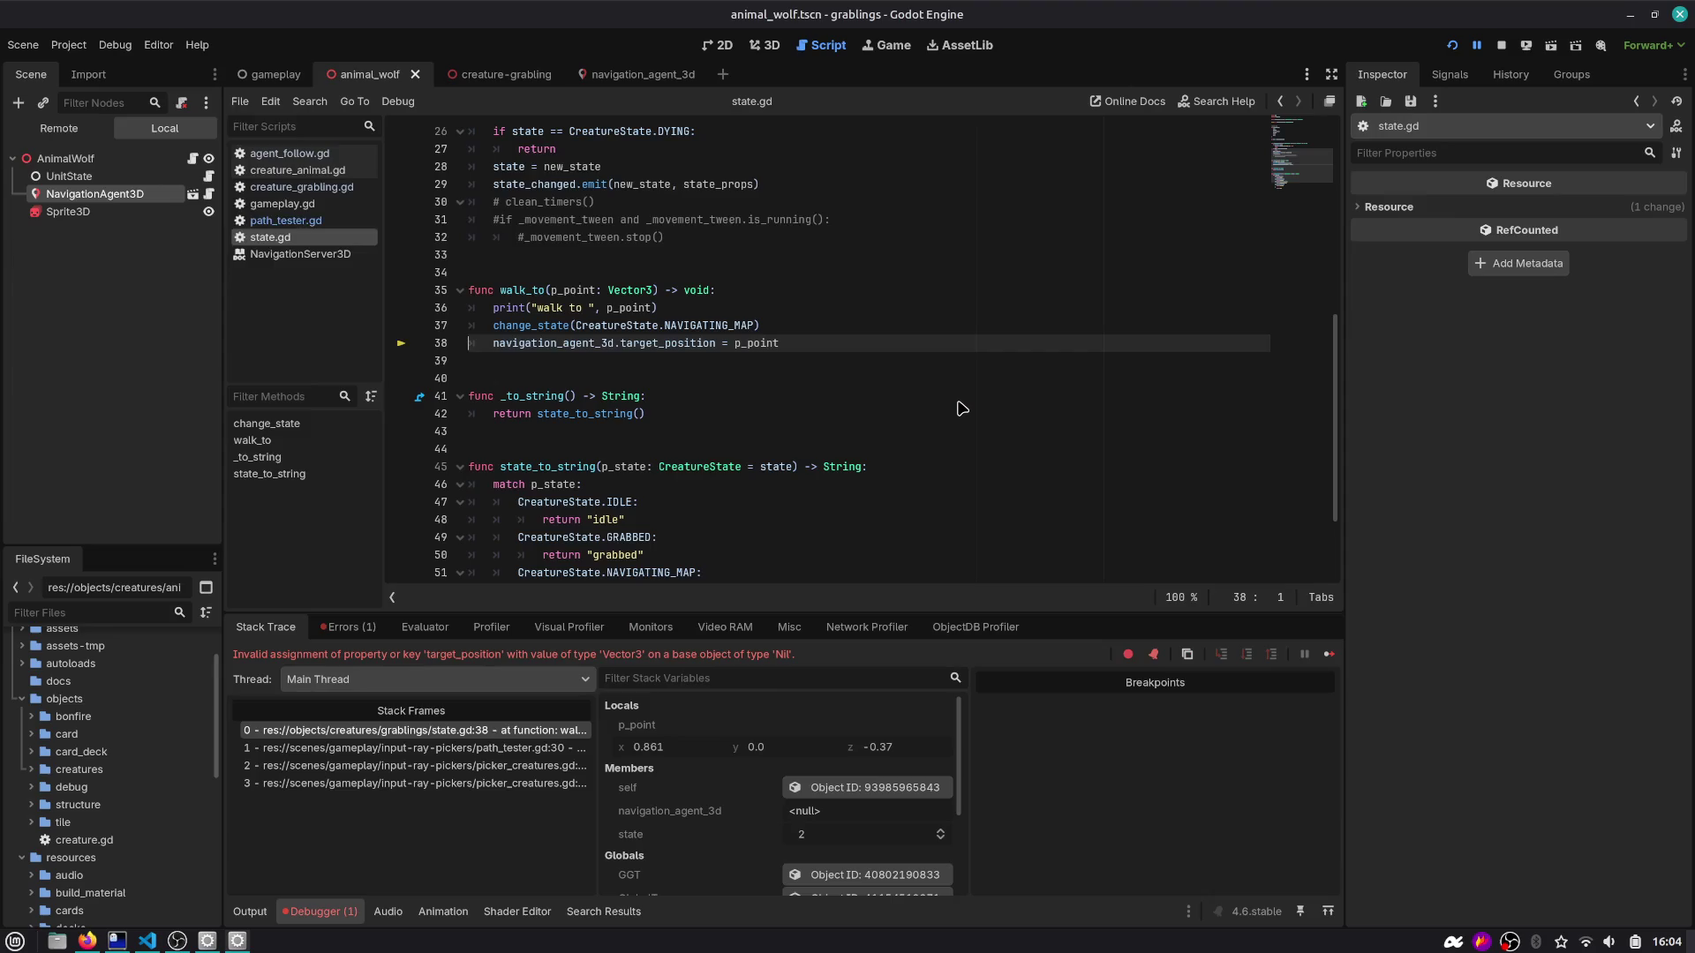
pyautogui.doubleClick(520, 343)
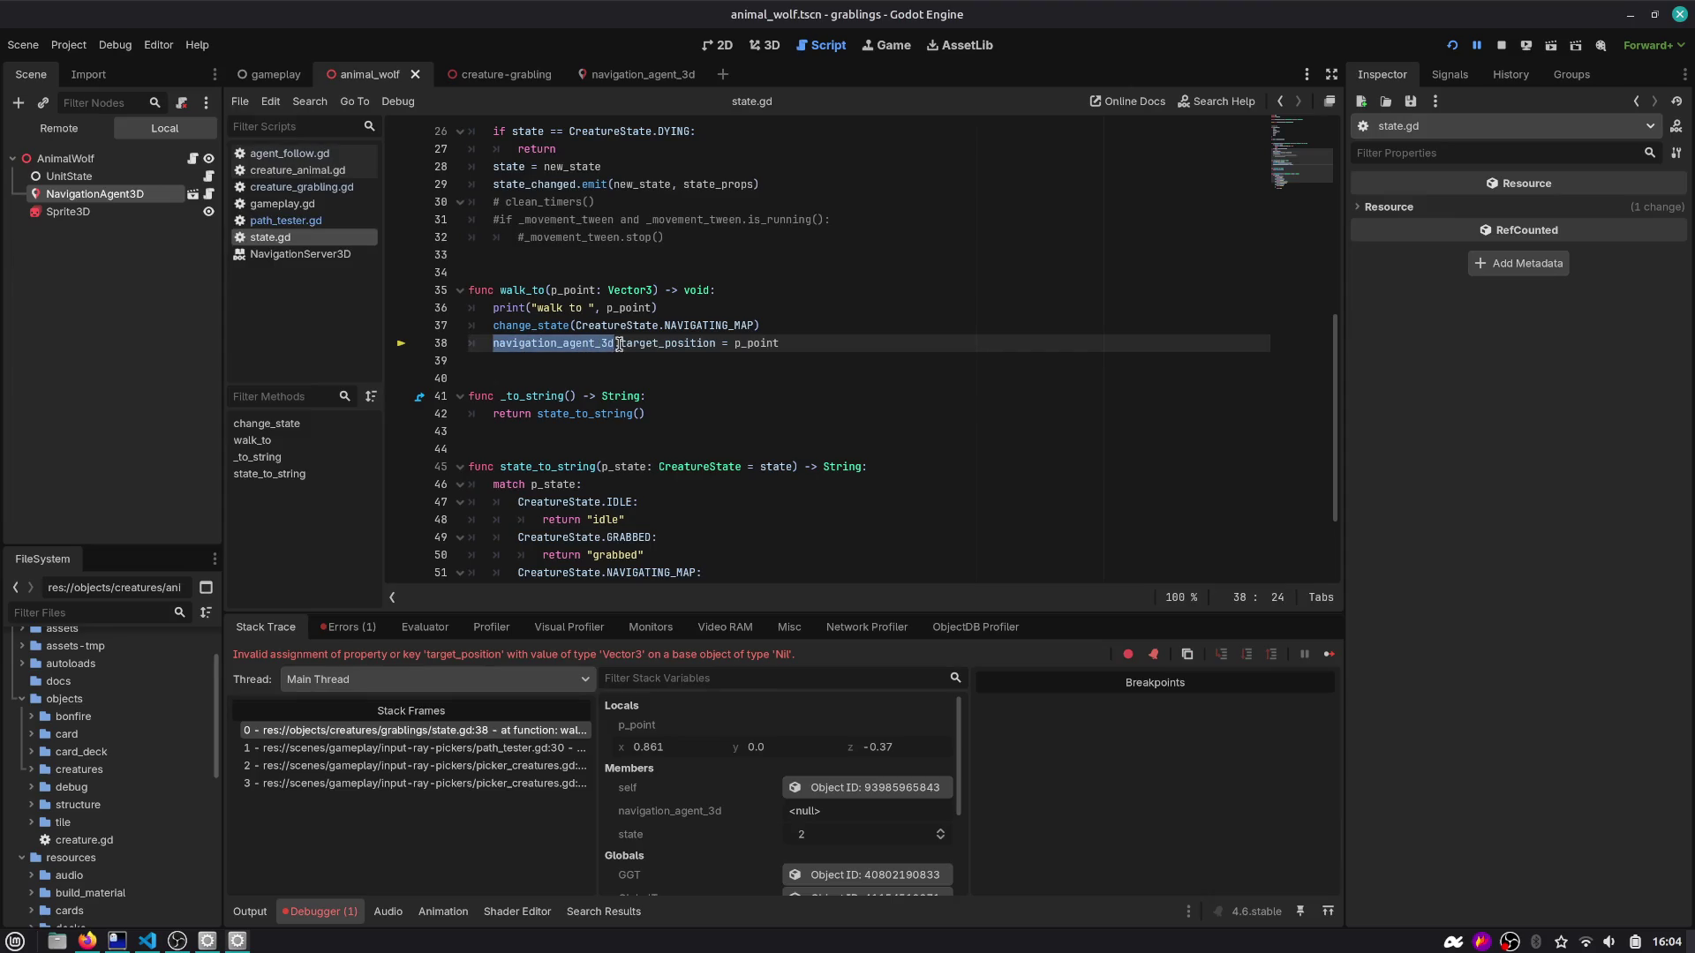
pyautogui.moveTo(631, 344)
pyautogui.scroll(8, 587, 347)
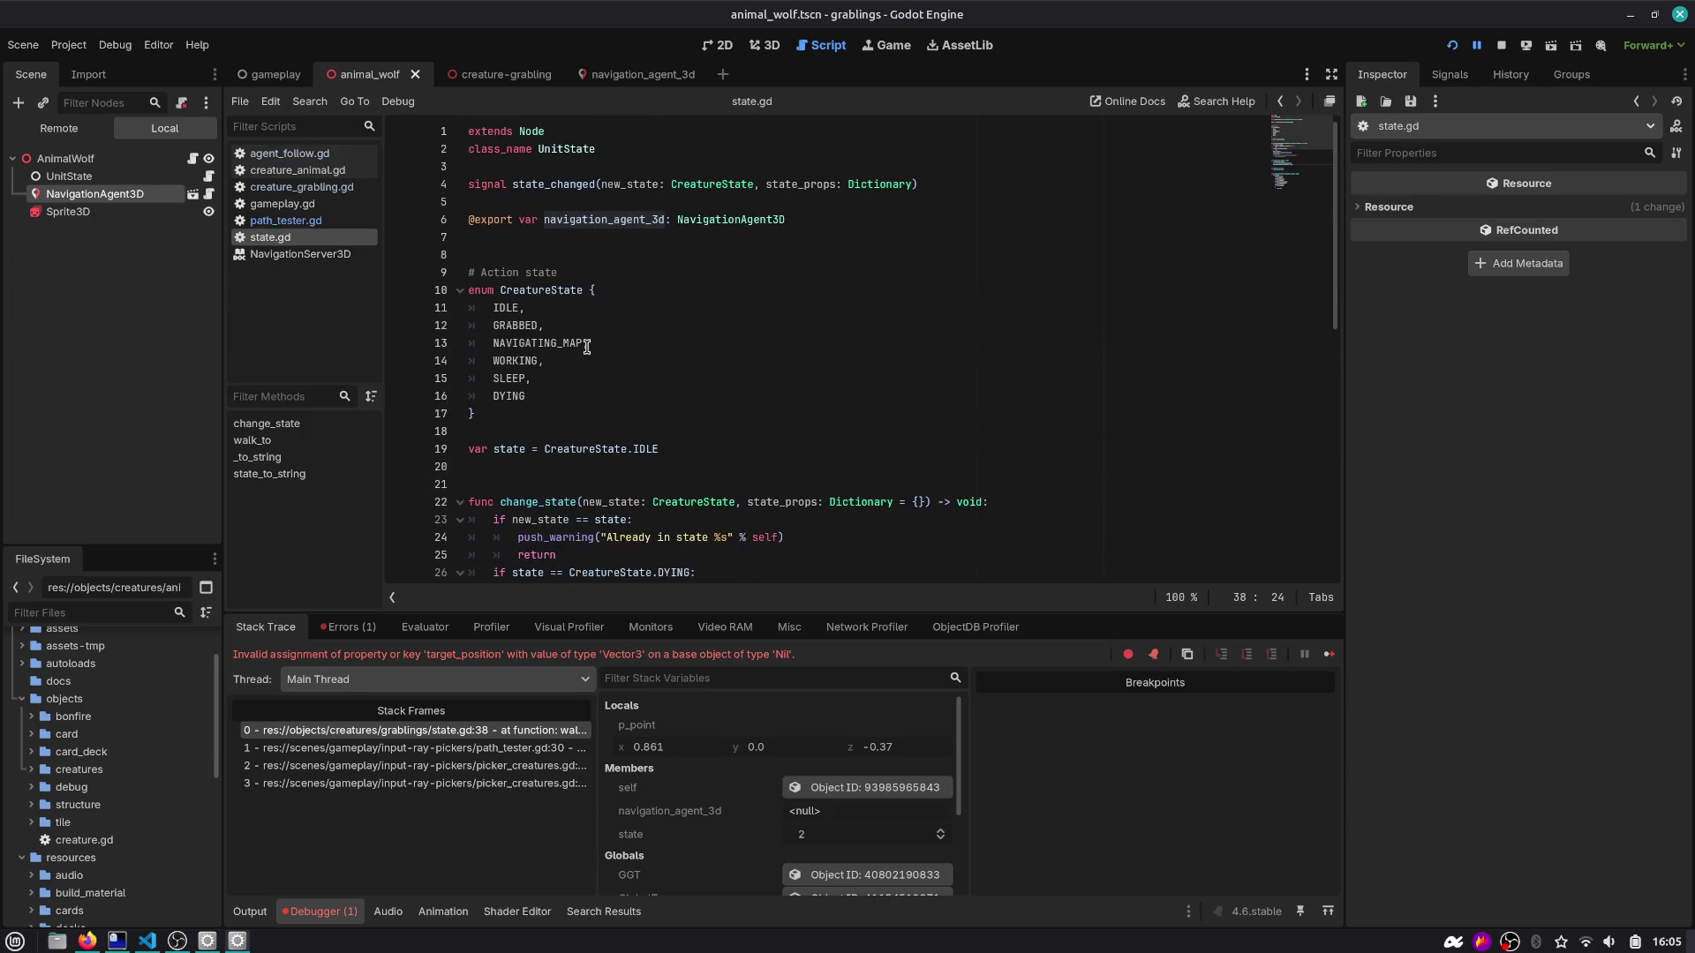
# Step: Assign NavigationAgent3D as UnitState's Navigation Agent 3D in the creature-grabling scene and run it
pyautogui.click(95, 194)
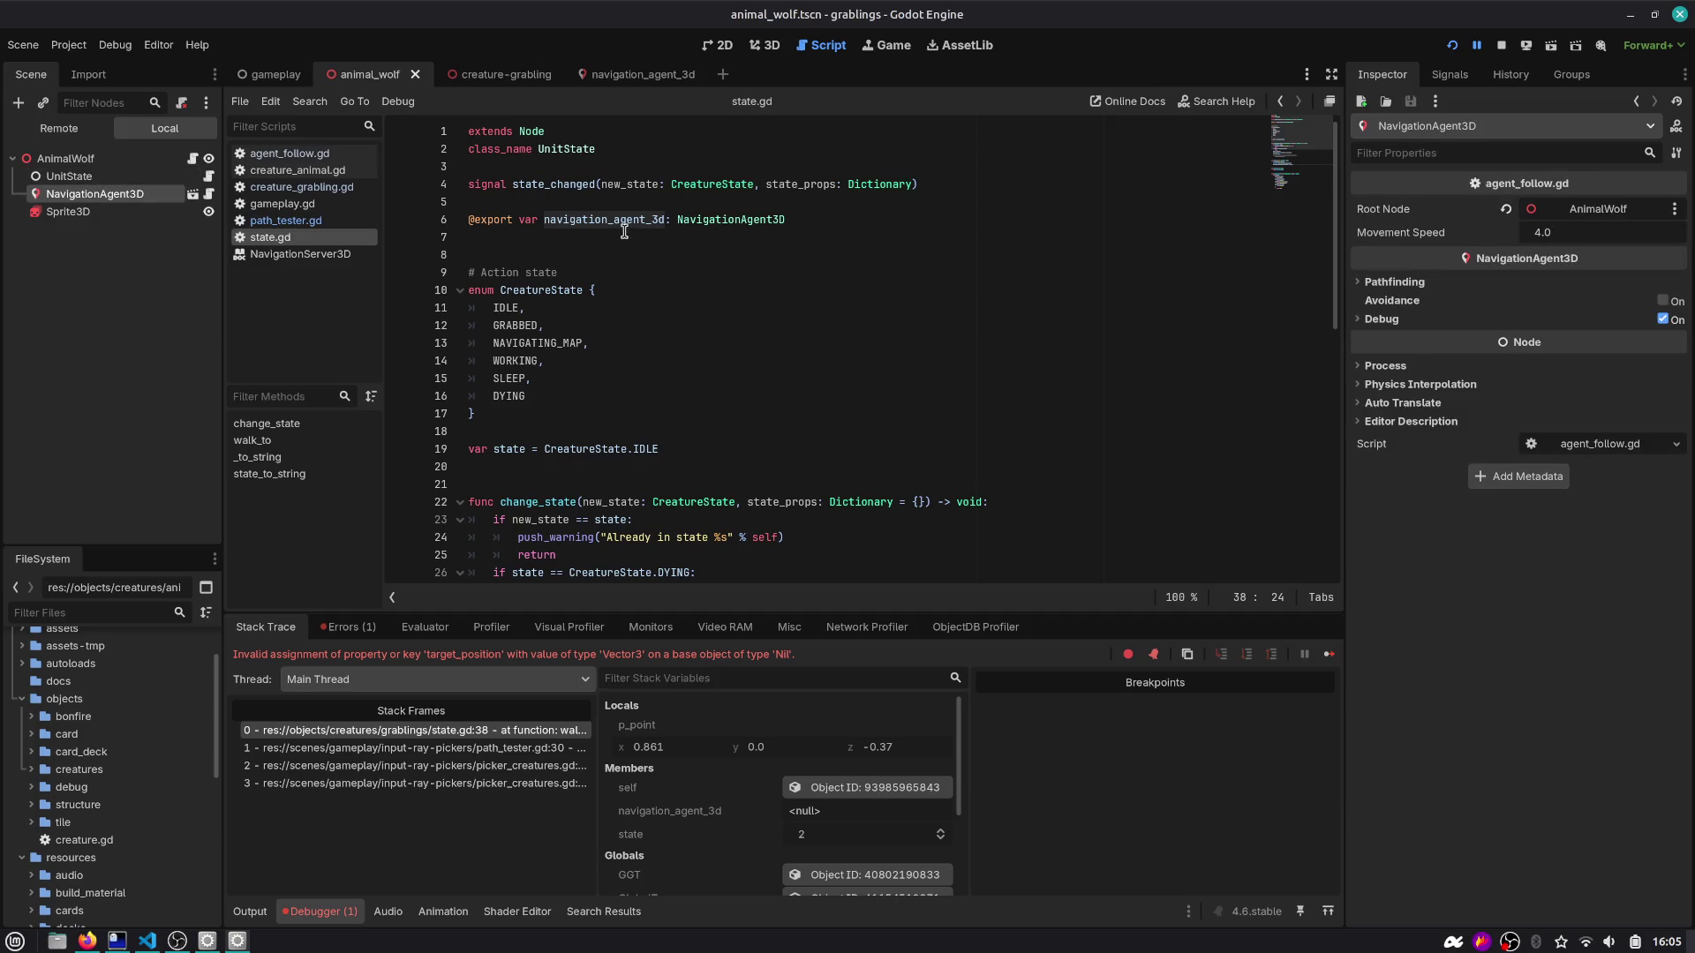
pyautogui.click(75, 177)
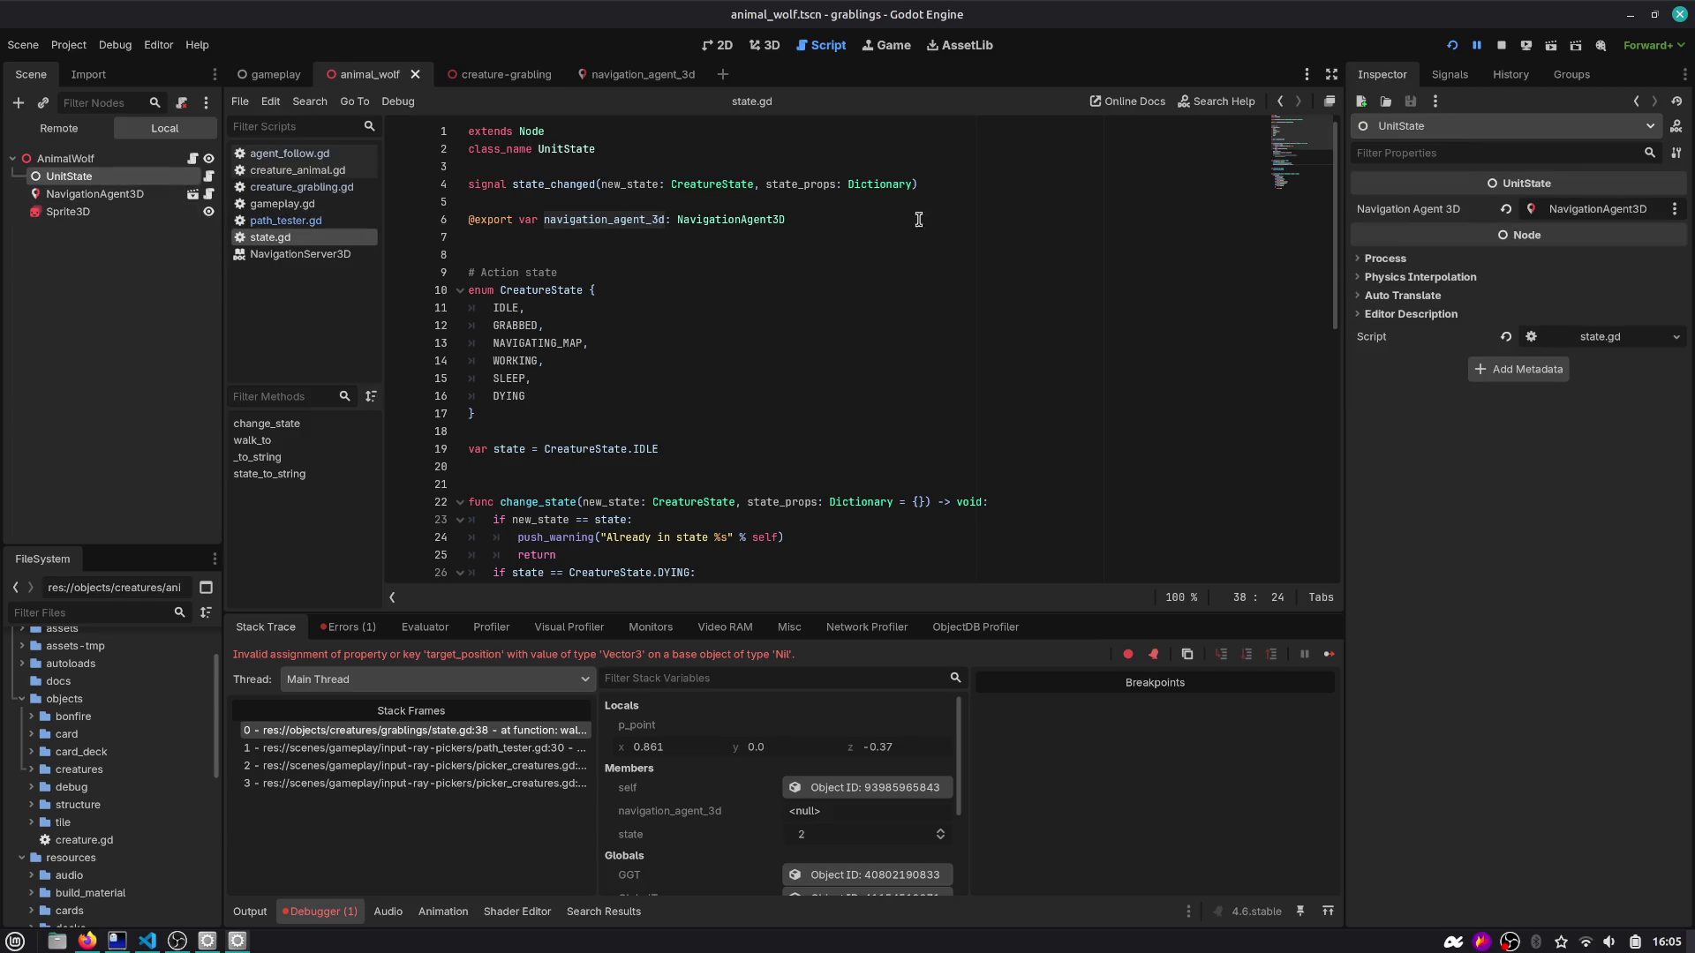
pyautogui.click(484, 74)
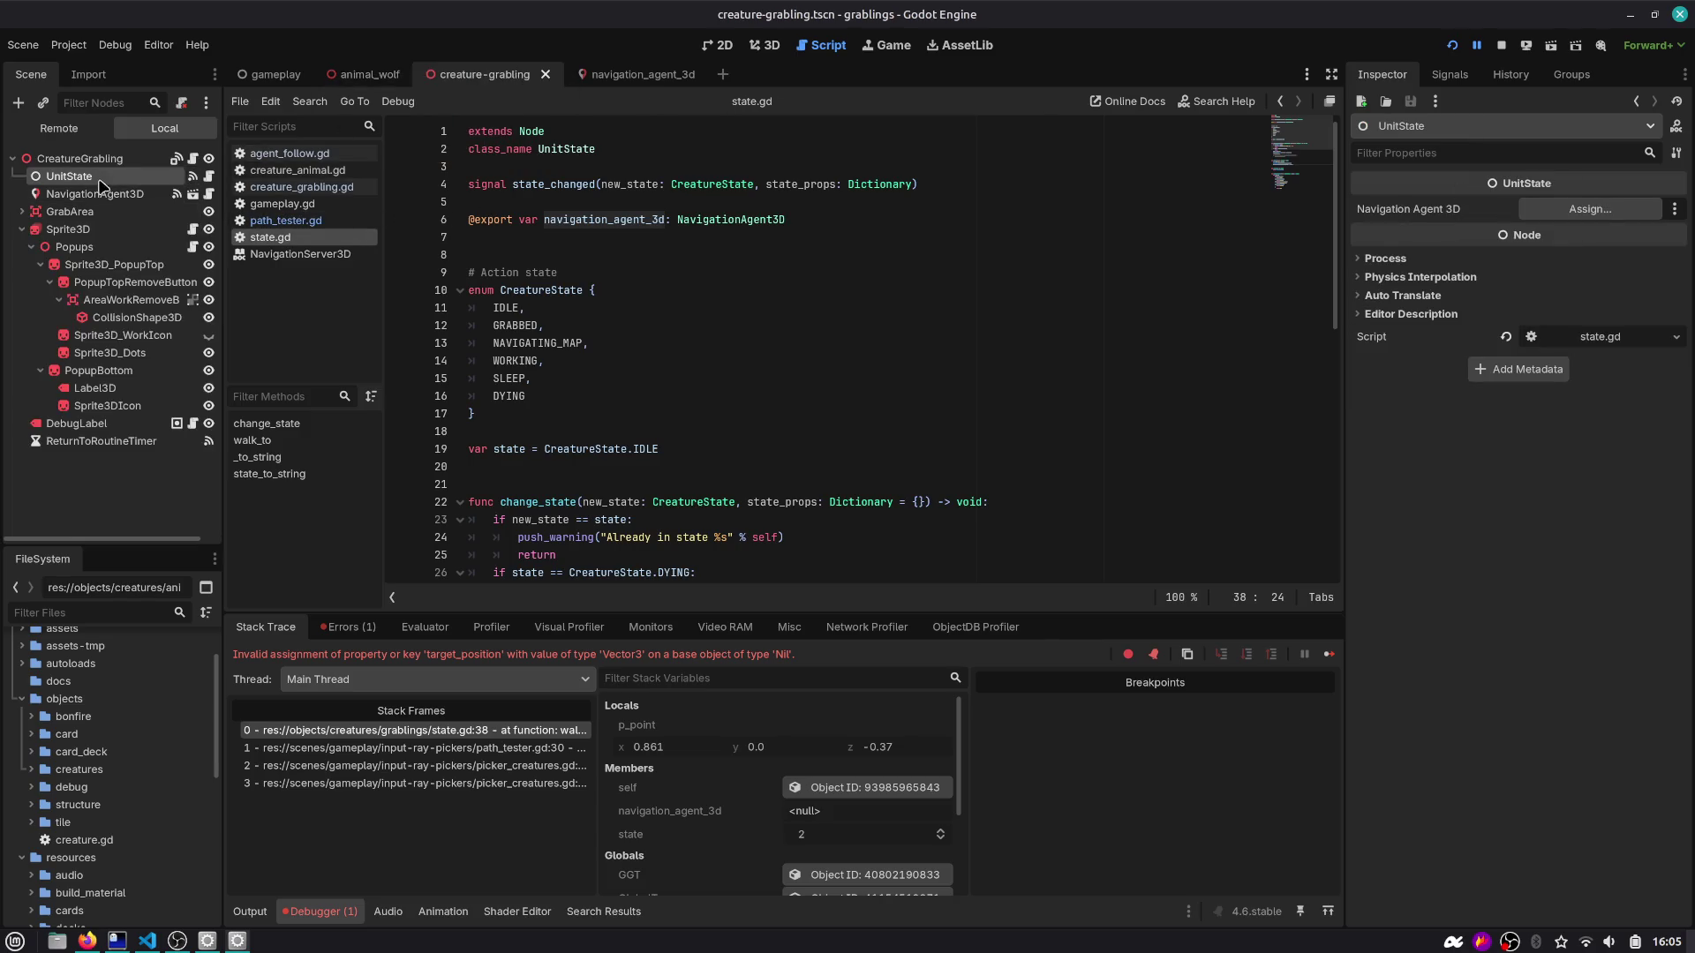
pyautogui.click(1590, 209)
pyautogui.click(839, 303)
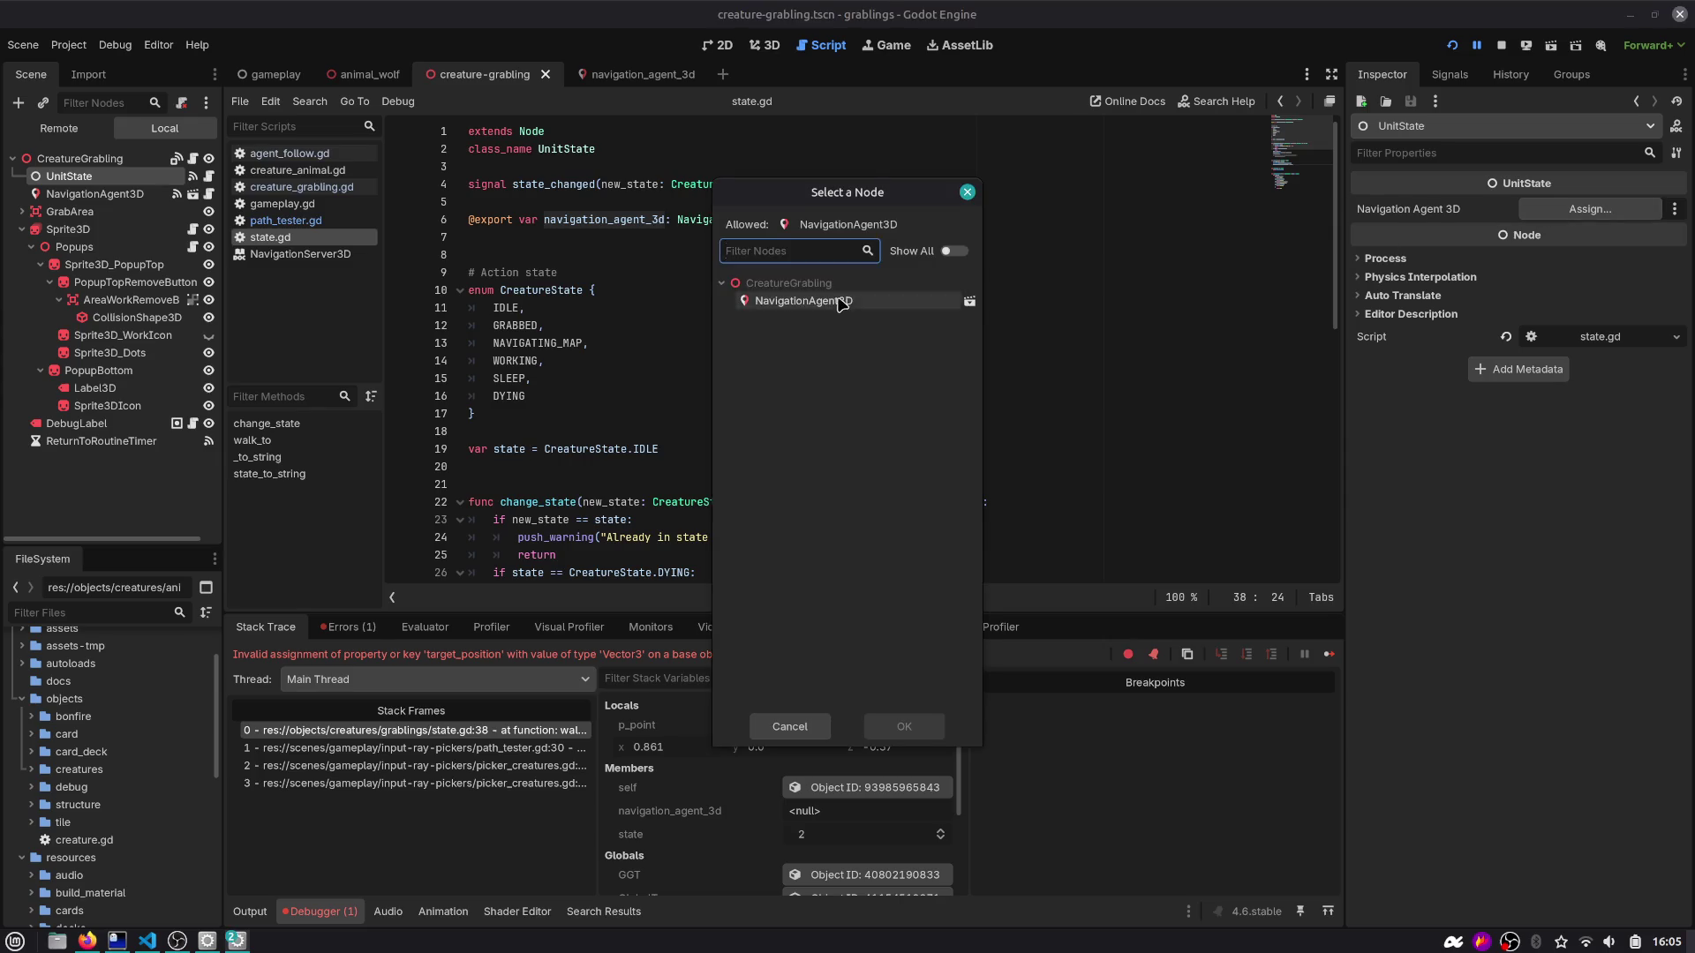
pyautogui.click(901, 723)
pyautogui.click(1452, 45)
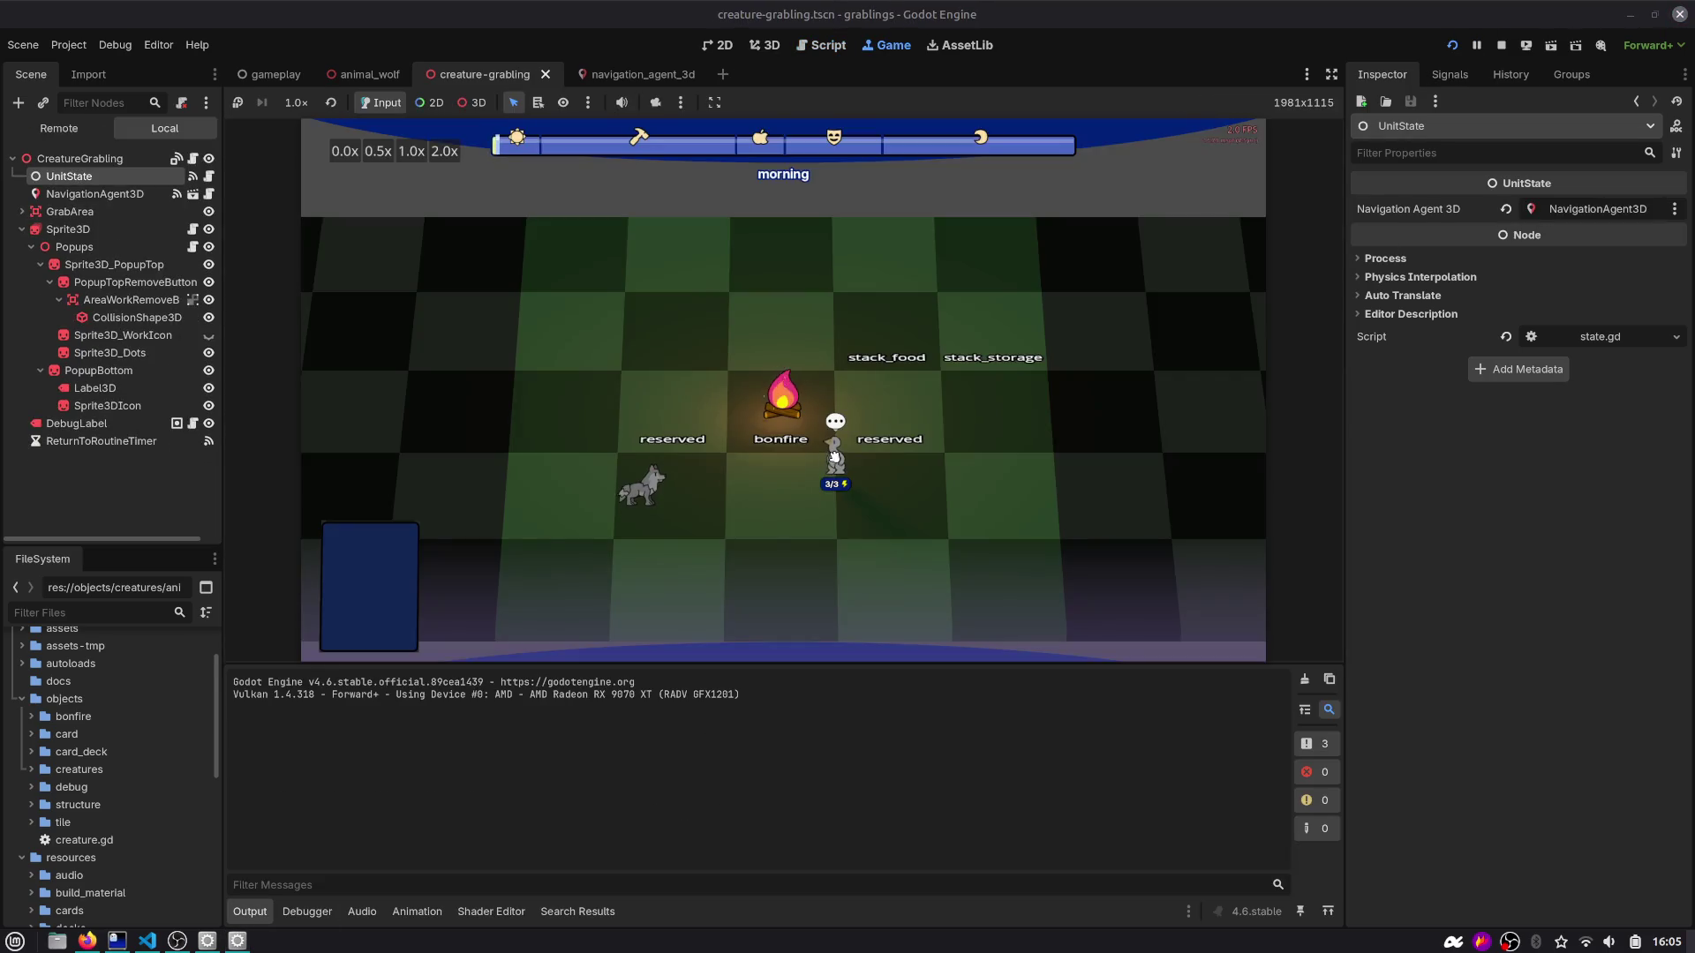
# Step: Send the grabling walking to two new spots in the game view, then stop the game
pyautogui.click(878, 414)
pyautogui.click(951, 371)
pyautogui.click(707, 297)
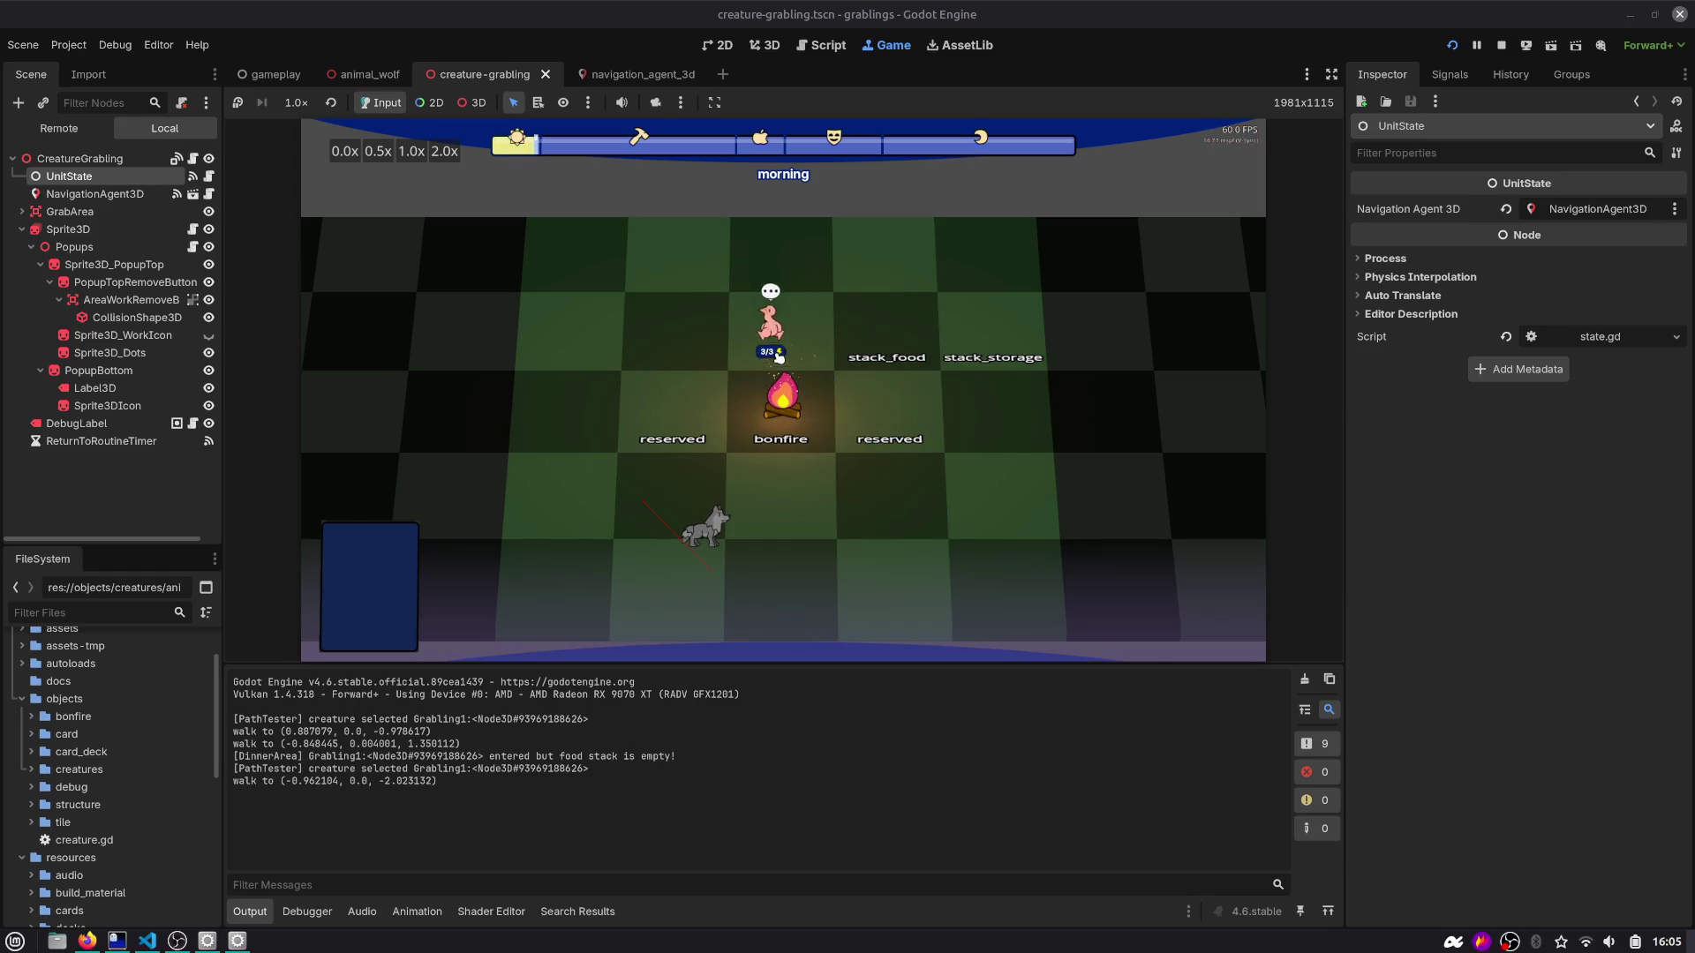
pyautogui.click(703, 298)
pyautogui.click(586, 442)
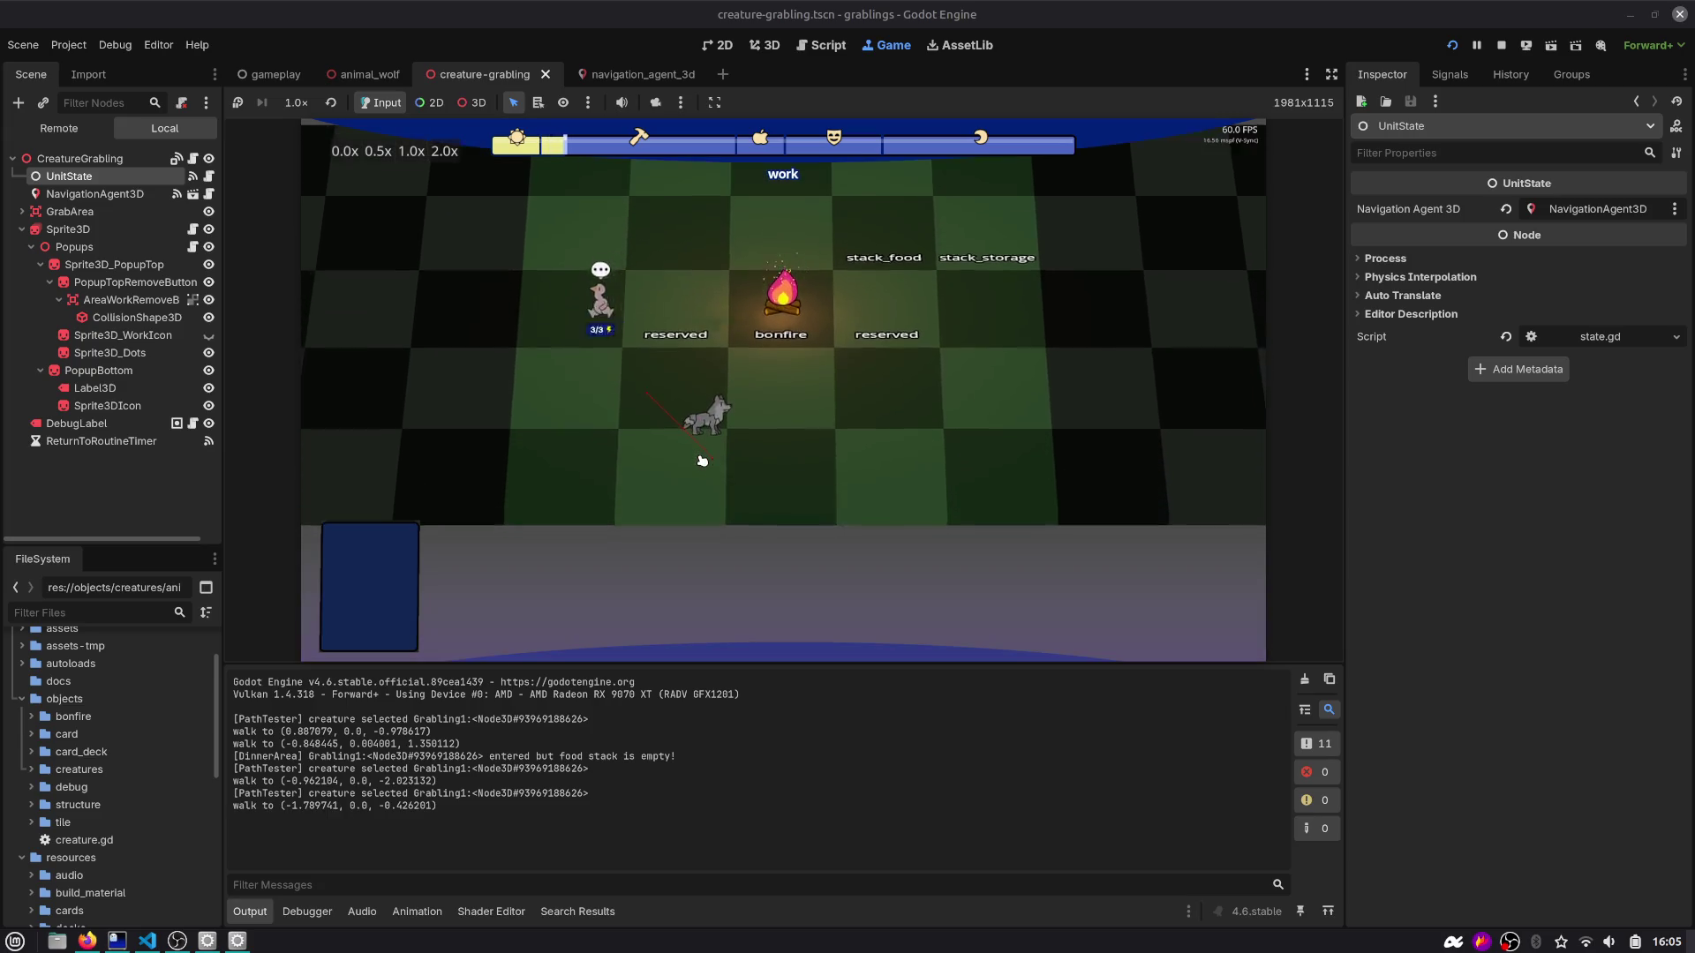
pyautogui.scroll(5, 701, 460)
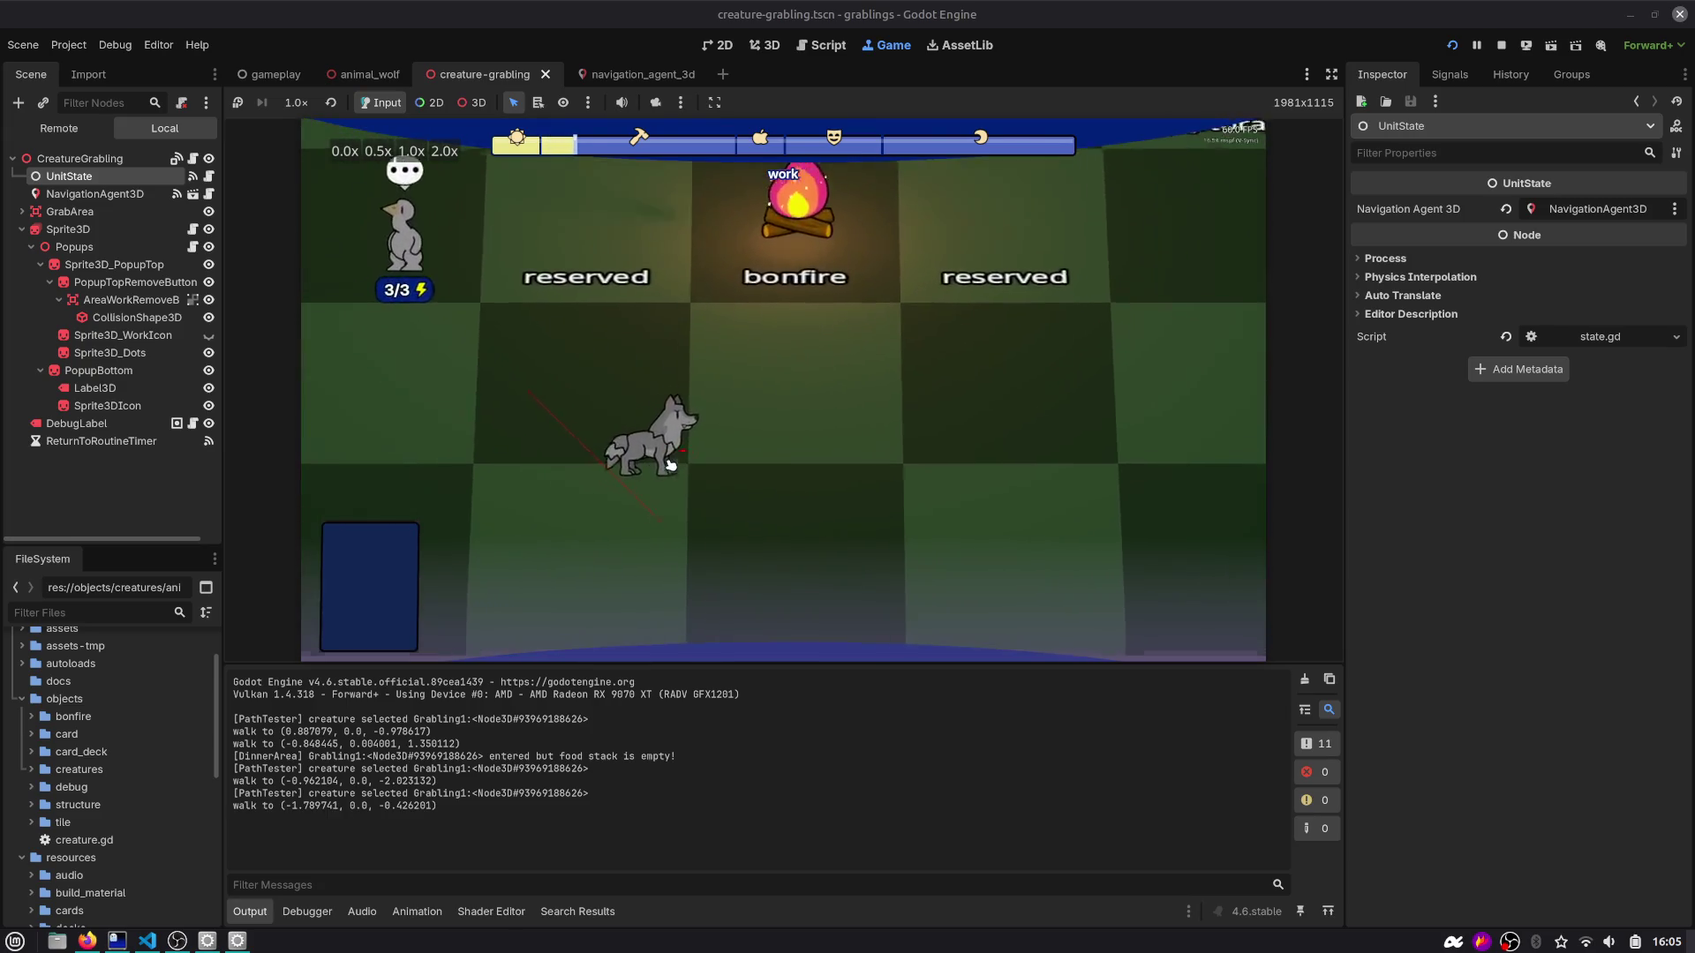
pyautogui.press('F8')
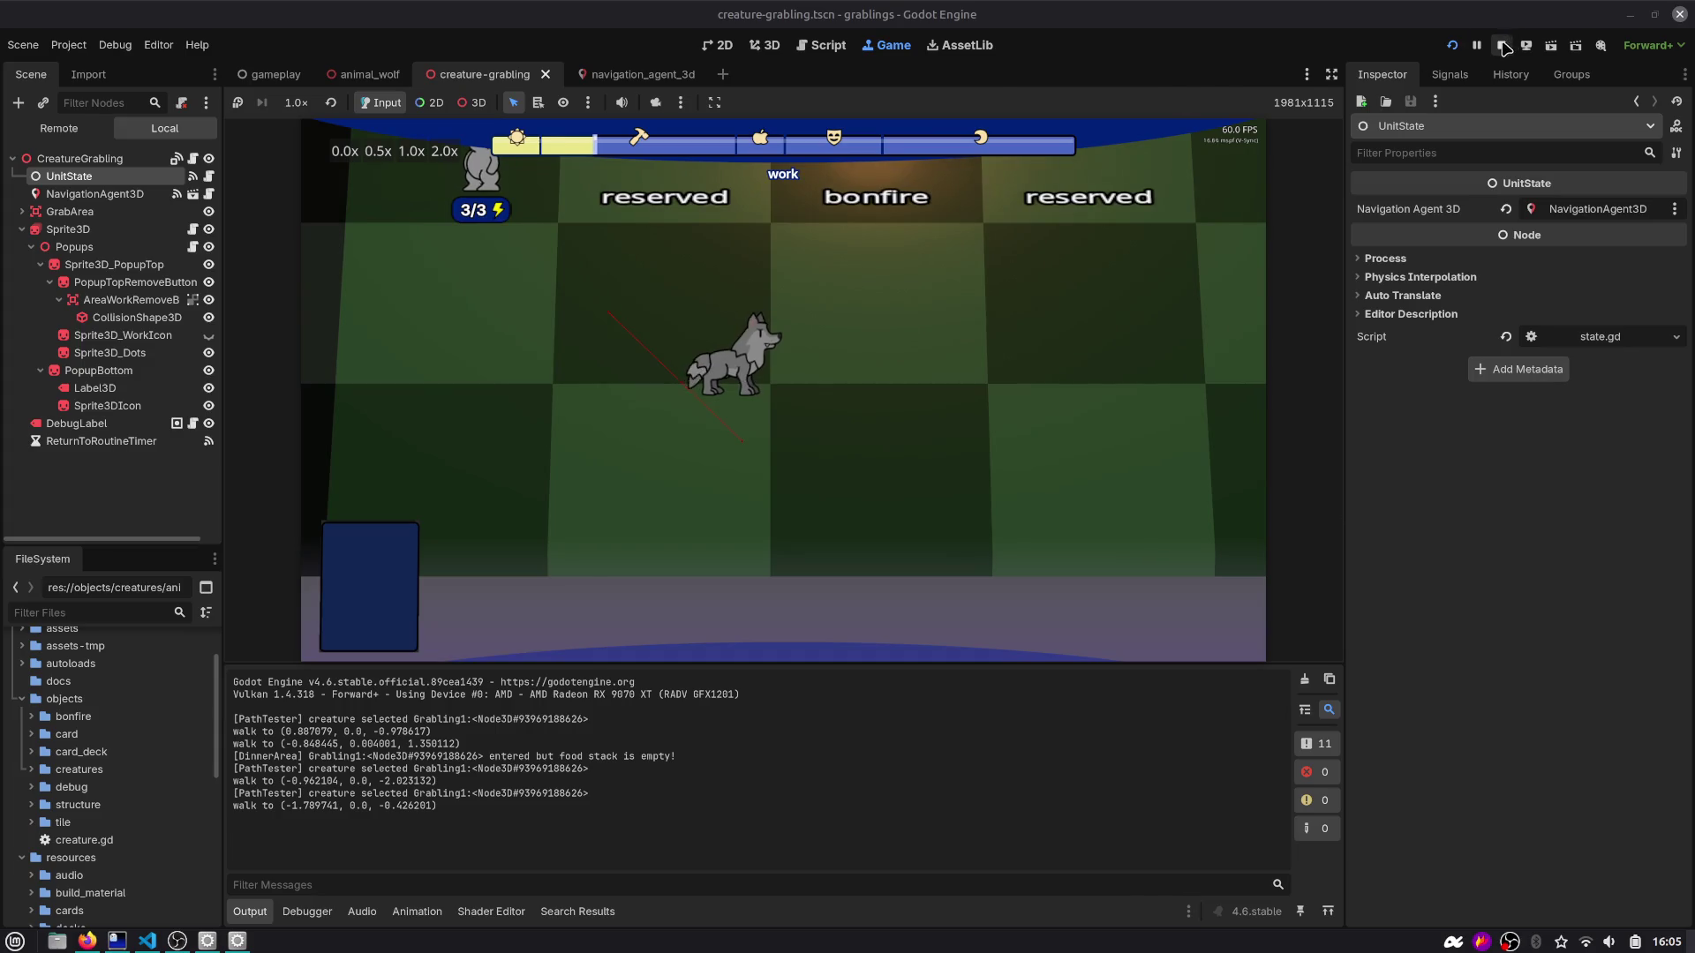
pyautogui.hotkey('ctrl', 's')
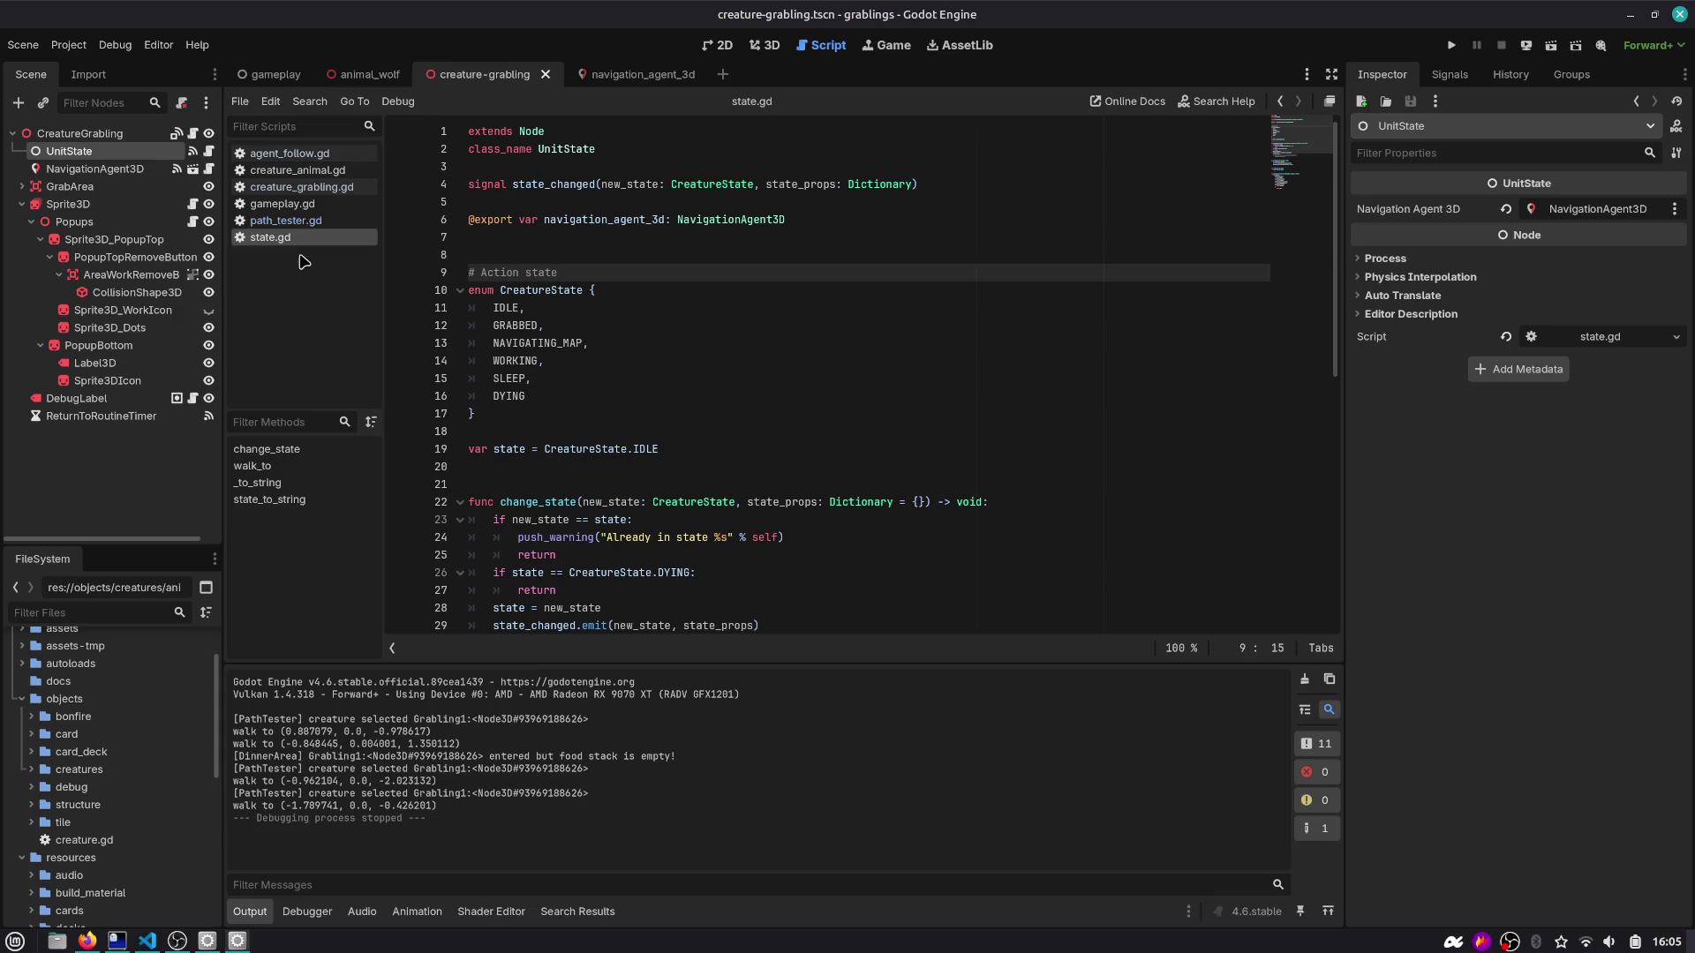
# Step: Compare the NavigationAgent3D settings between the animal_wolf and creature-grabling scenes
pyautogui.click(367, 74)
pyautogui.click(90, 169)
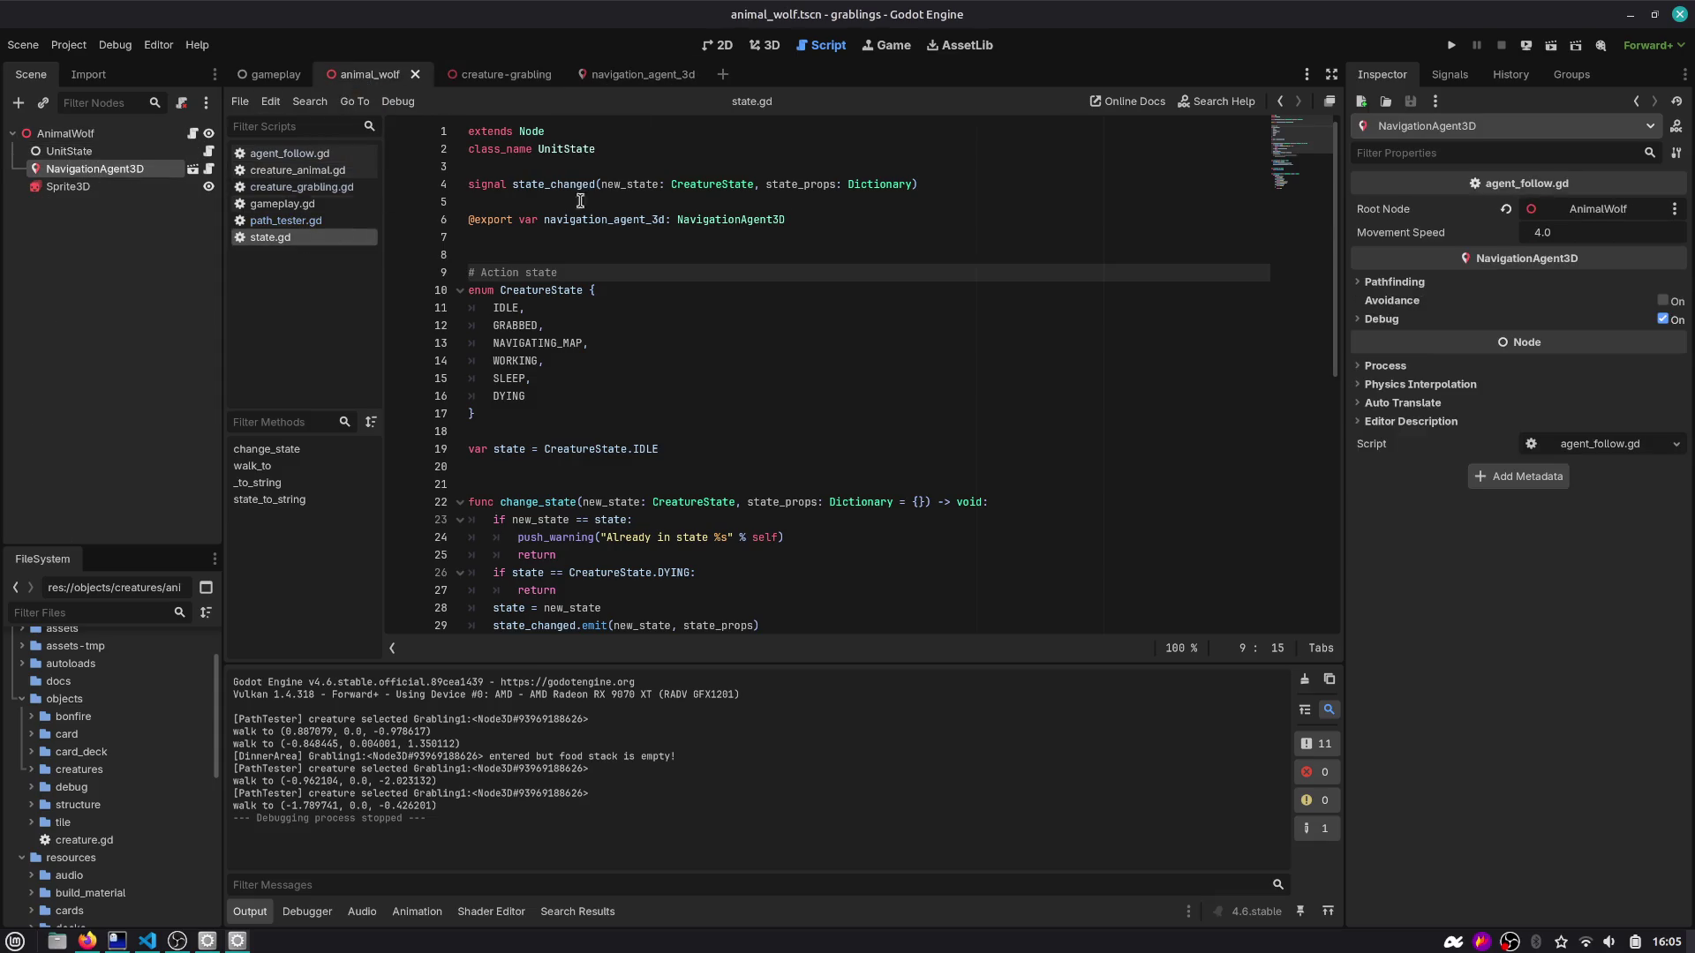
pyautogui.click(486, 76)
pyautogui.click(95, 170)
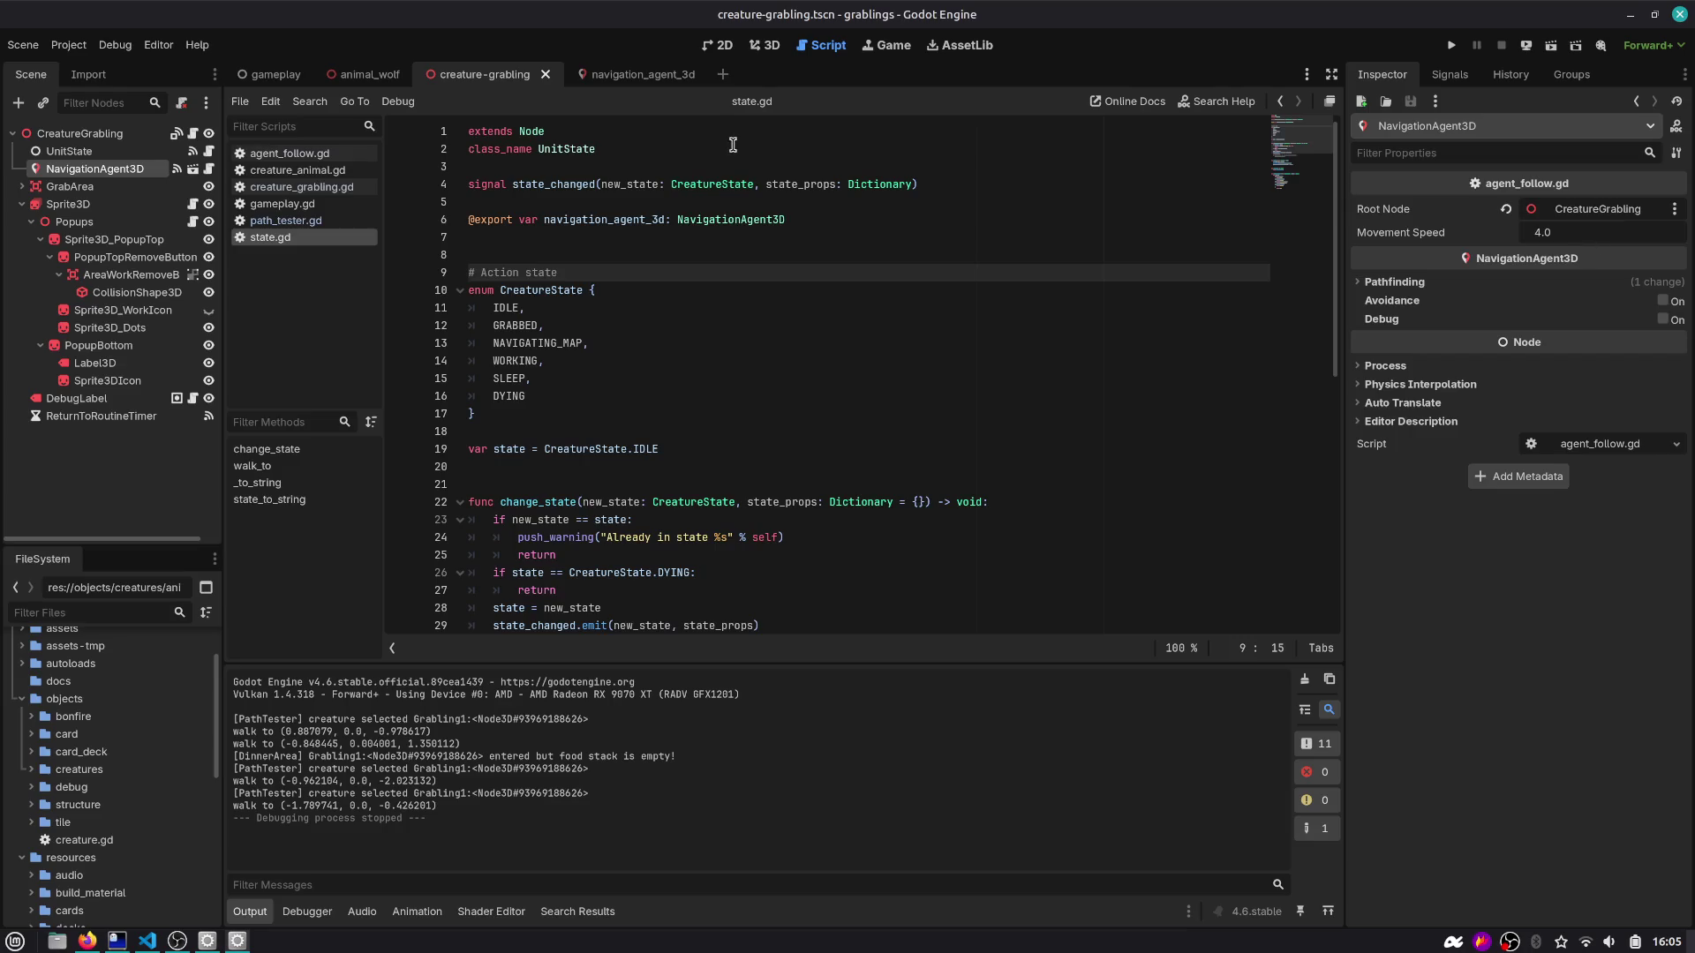
pyautogui.click(344, 79)
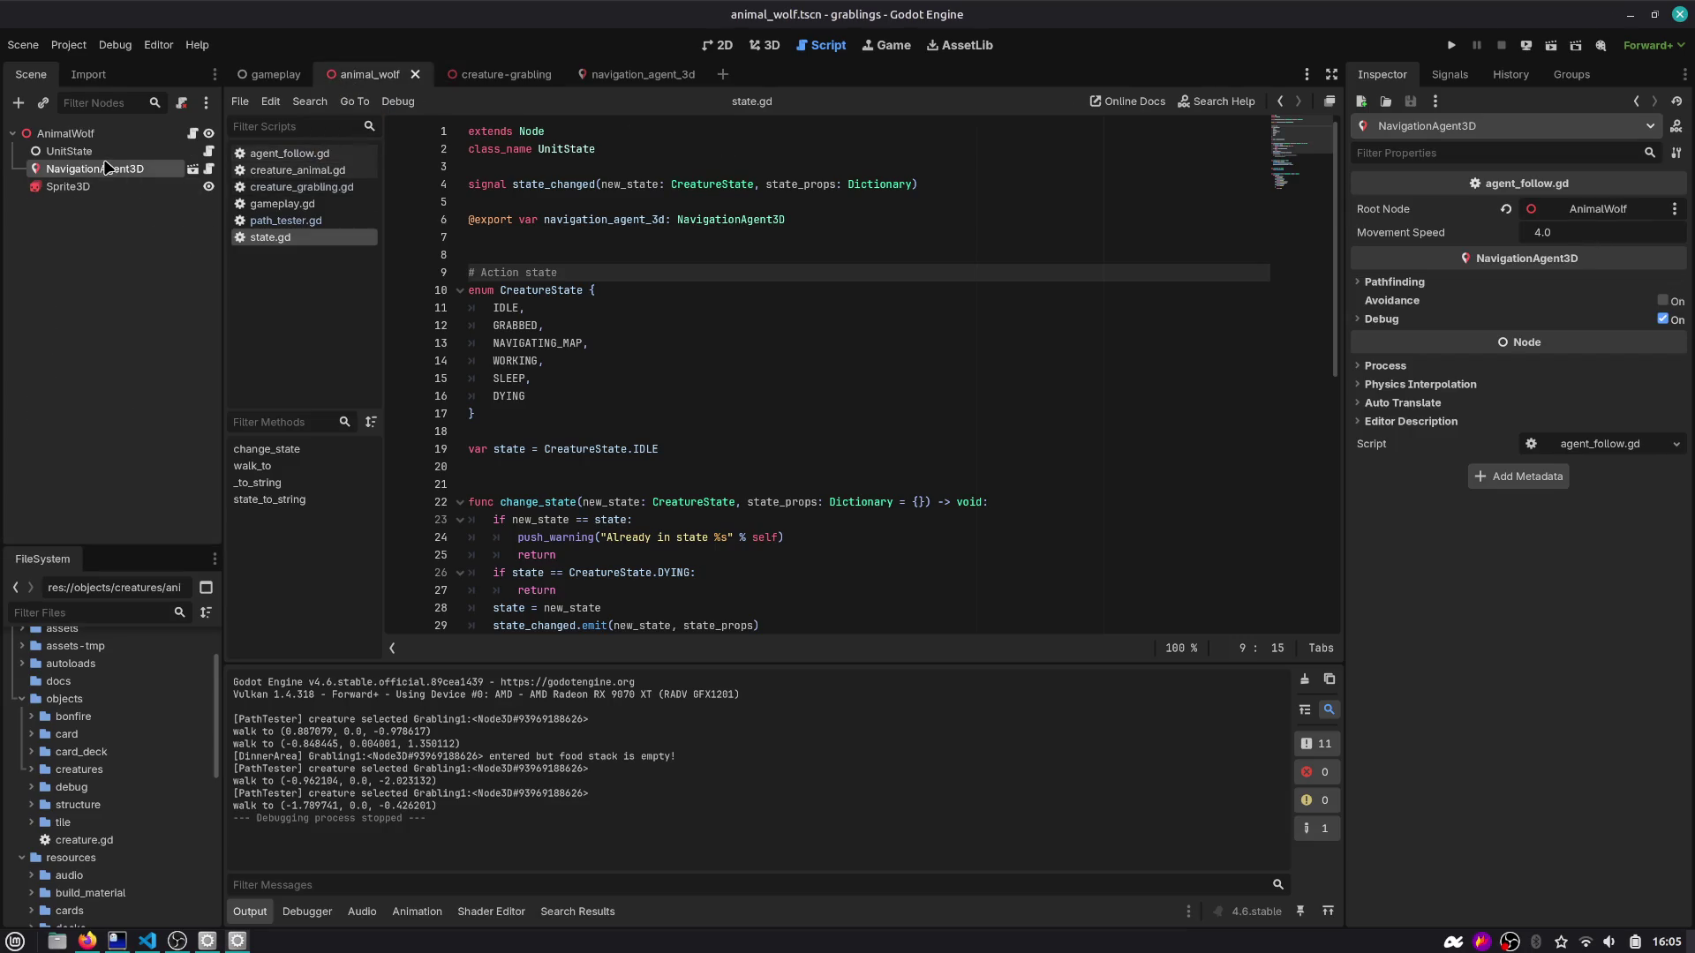
# Step: Open agent_follow.gd and read through its physics_delta, set_velocity and last_velocity code
pyautogui.click(210, 168)
pyautogui.click(832, 305)
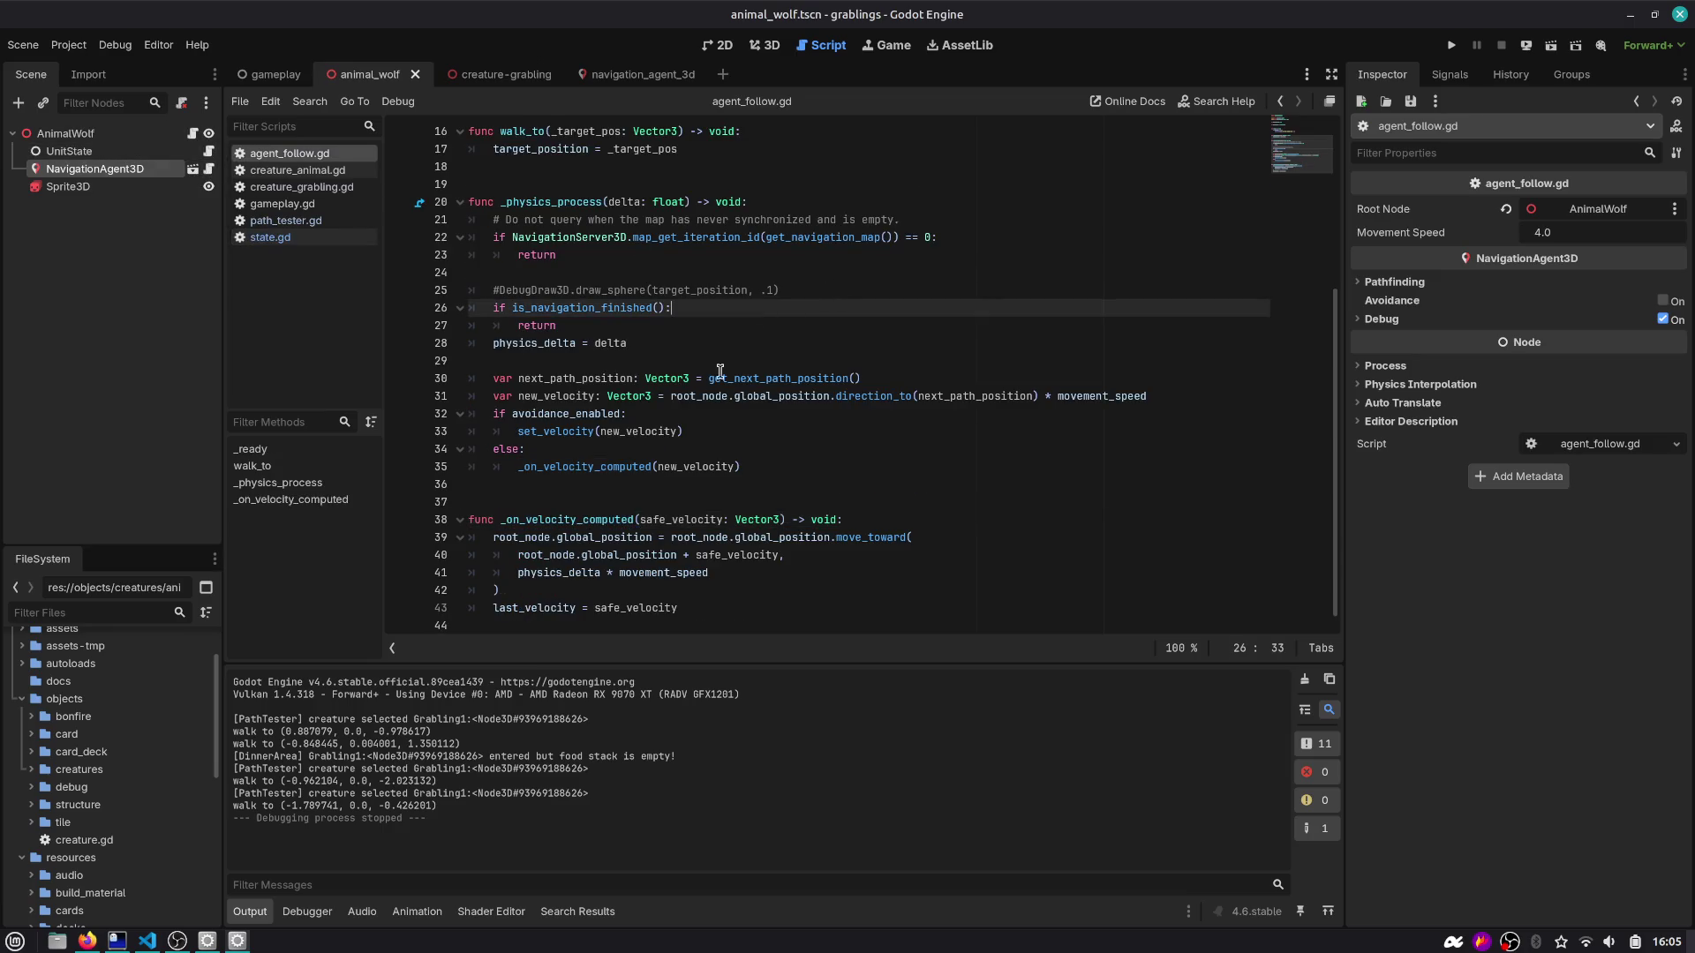
pyautogui.doubleClick(564, 346)
pyautogui.scroll(2, 574, 366)
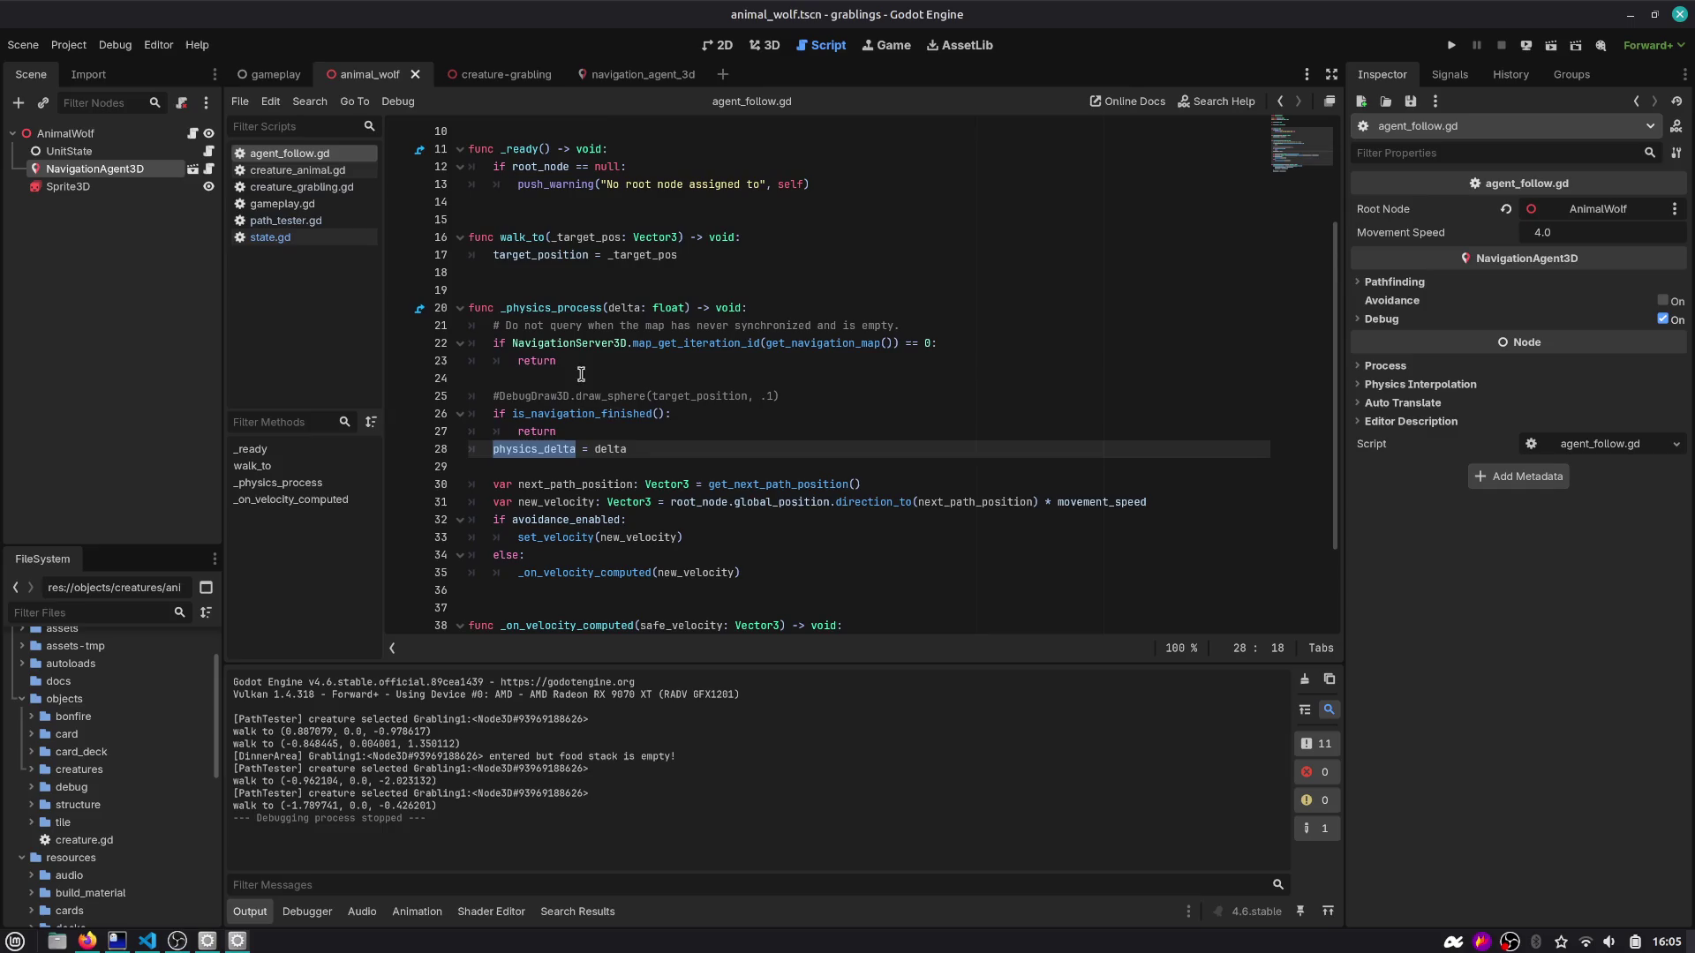
pyautogui.scroll(-2, 648, 454)
pyautogui.doubleClick(572, 432)
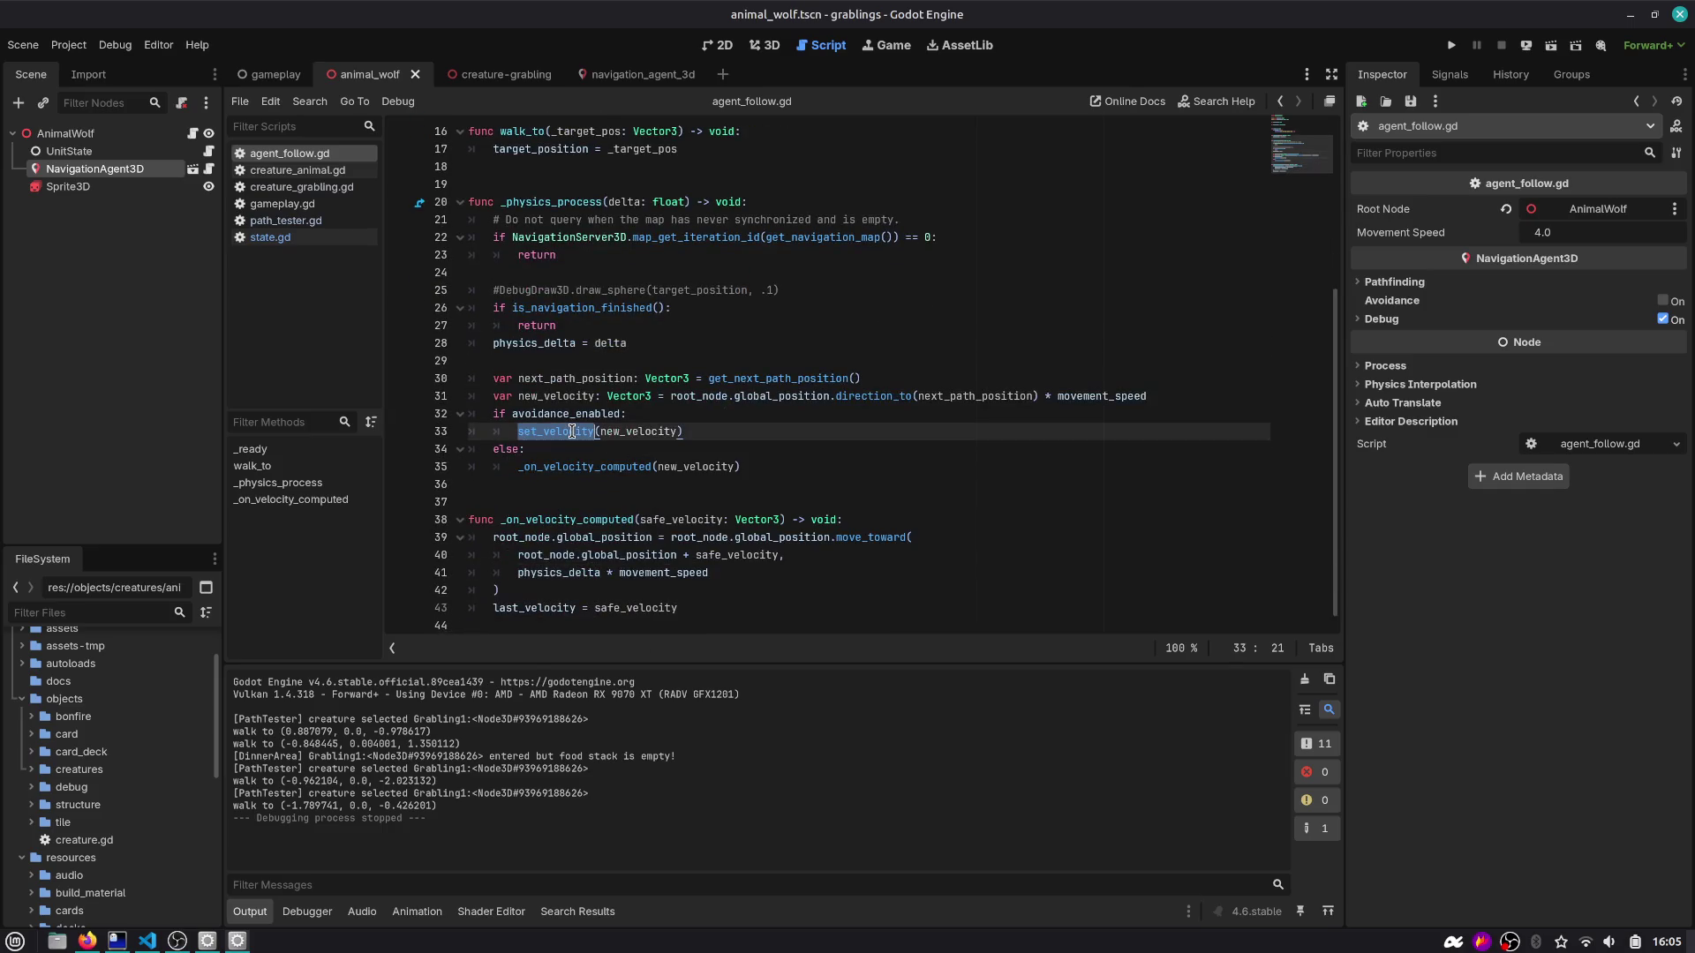
pyautogui.scroll(2, 609, 438)
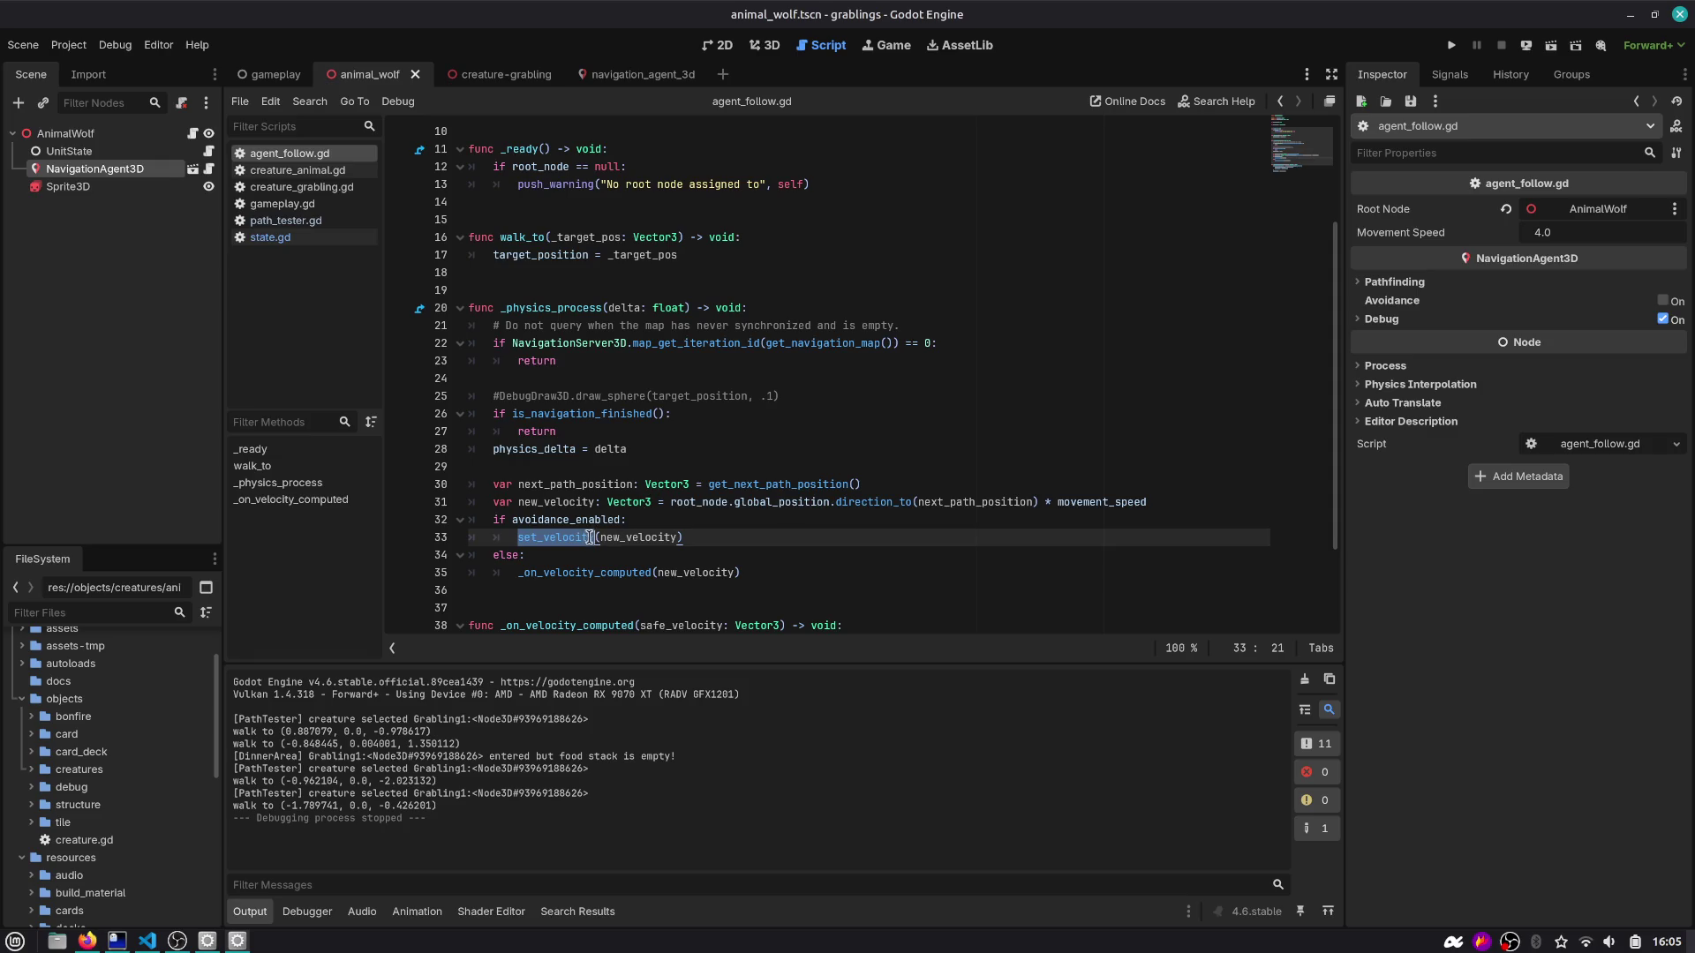
pyautogui.scroll(-1, 590, 537)
pyautogui.scroll(-1, 623, 520)
pyautogui.scroll(5, 622, 519)
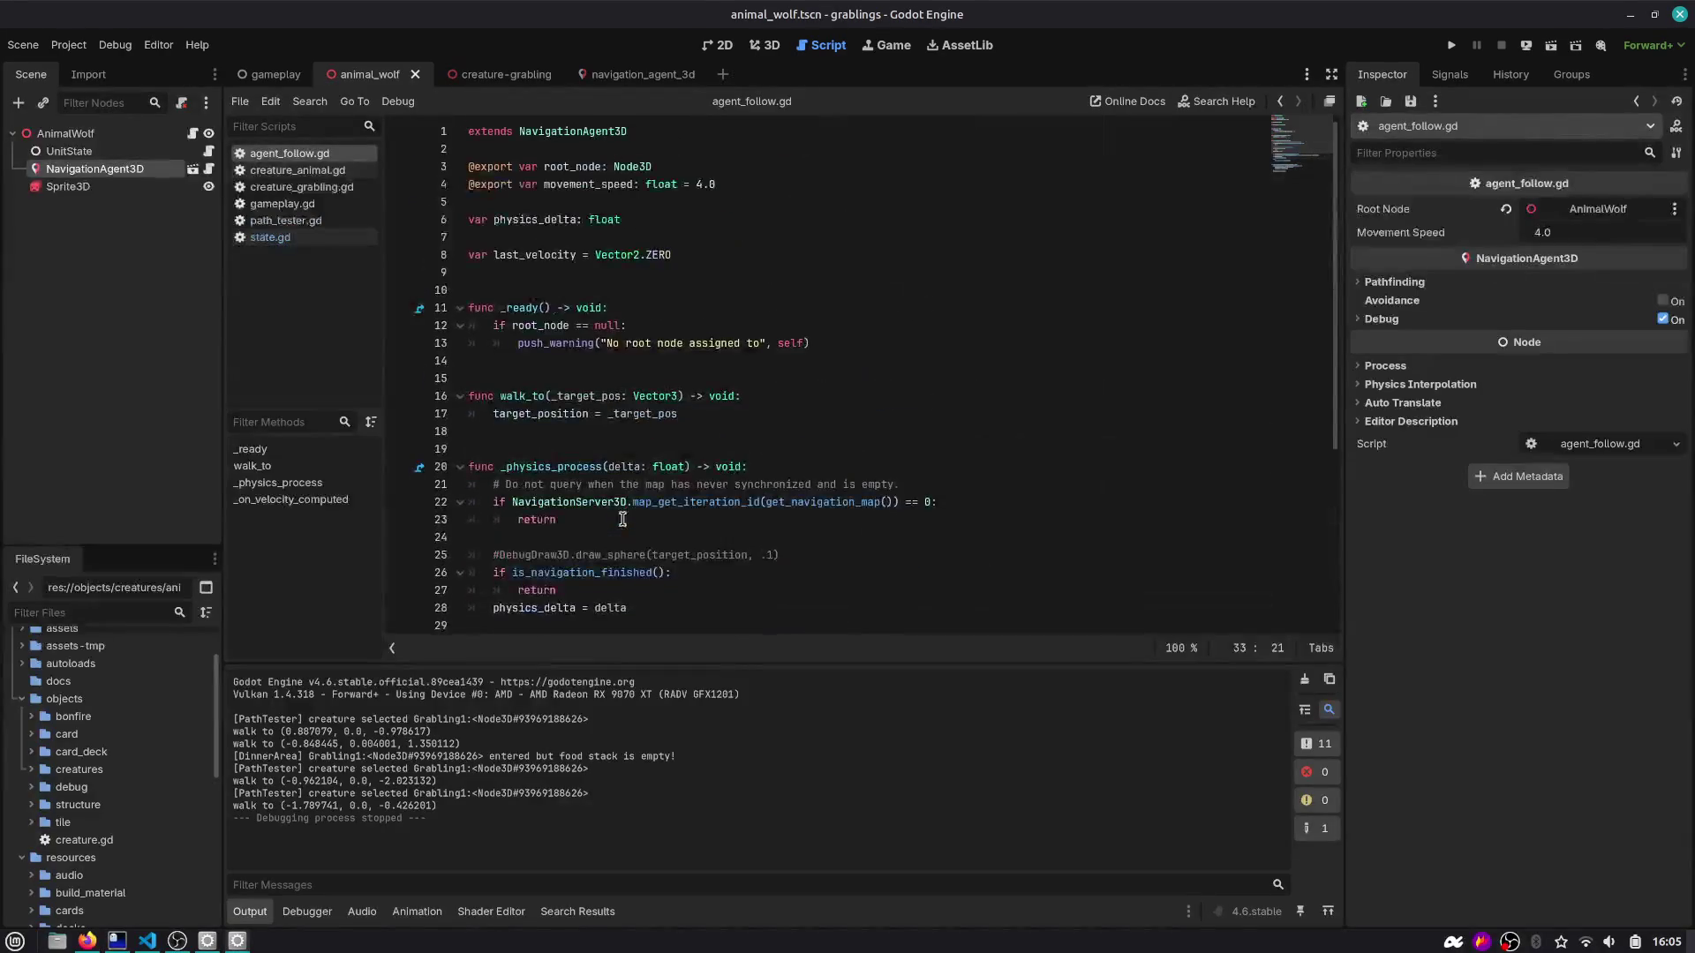
pyautogui.doubleClick(558, 256)
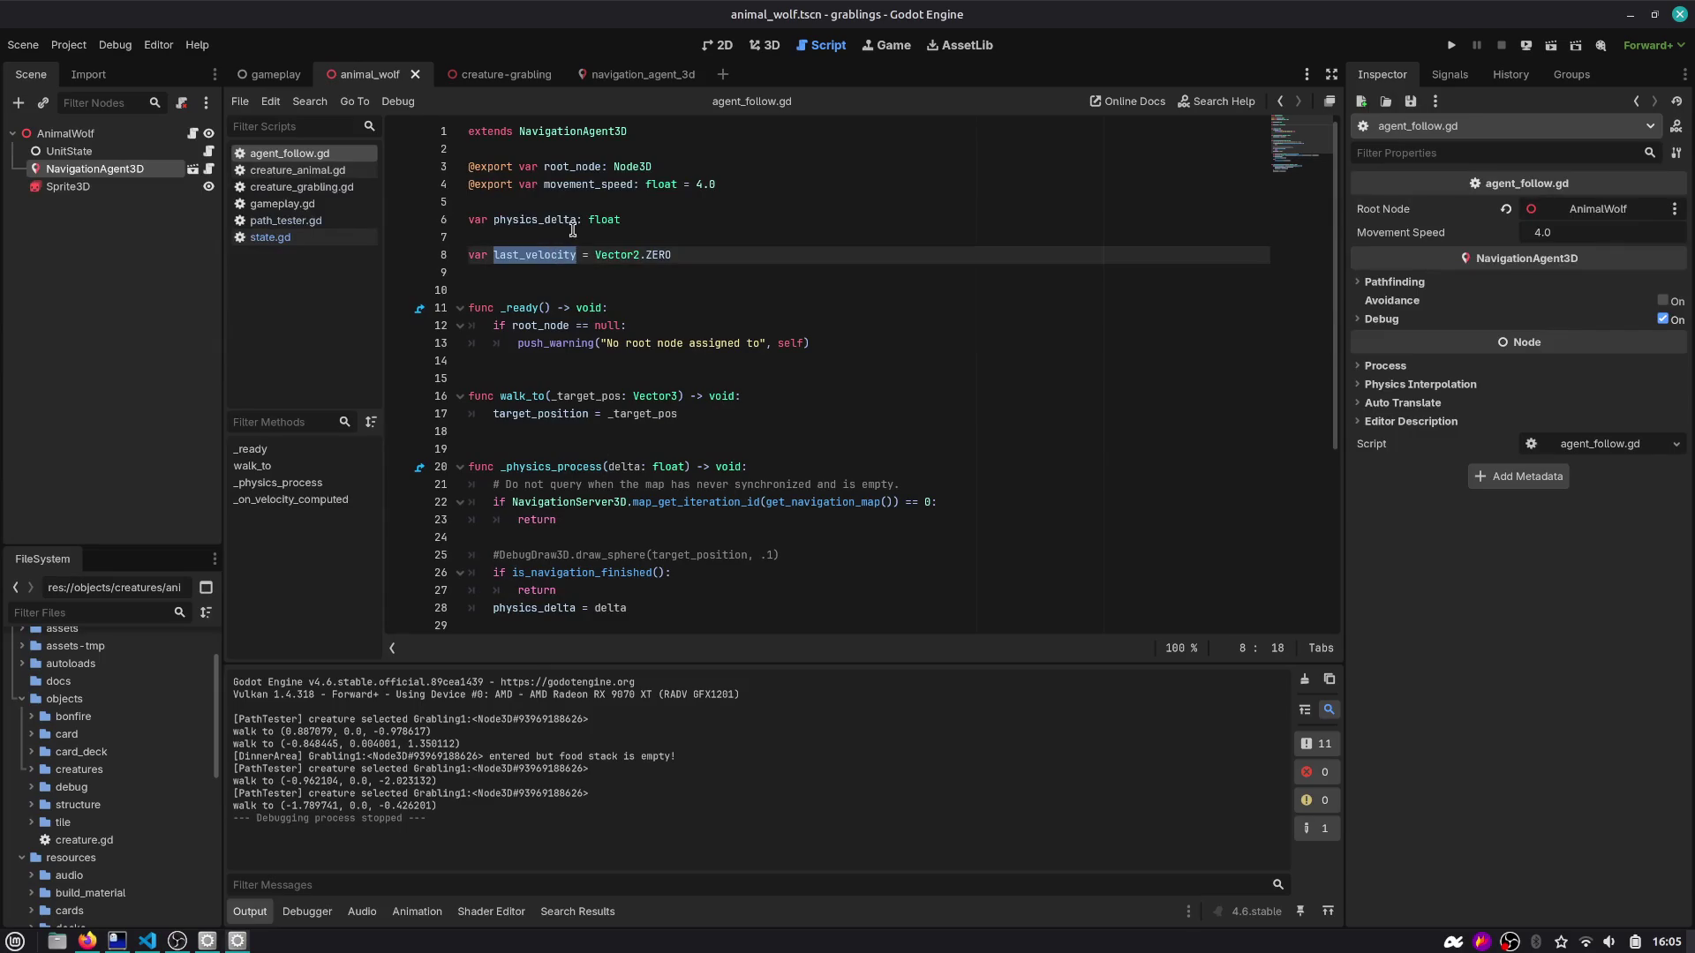
pyautogui.doubleClick(581, 184)
# Step: Search agent_follow.gd for movement_speed and step through its matches, including line 41
pyautogui.hotkey('ctrl', 'f')
pyautogui.press('Return')
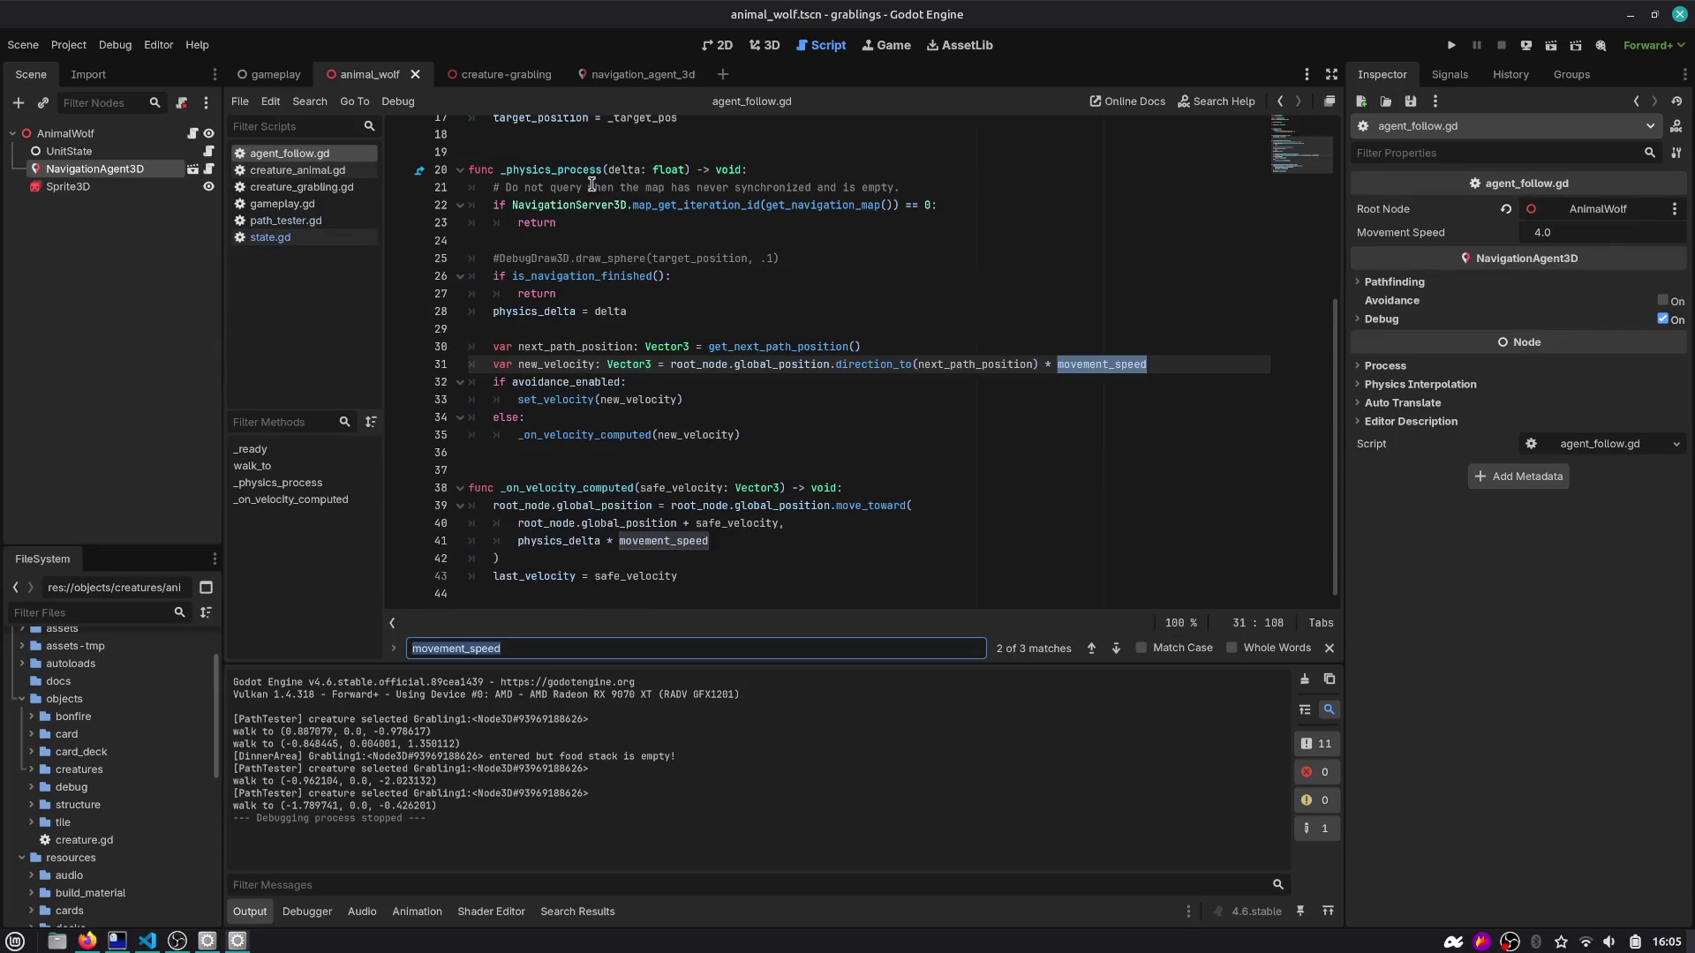
pyautogui.press('Return')
pyautogui.hotkey('shift', 'Return')
pyautogui.press('Return')
pyautogui.press('Escape')
pyautogui.click(614, 177)
pyautogui.click(508, 75)
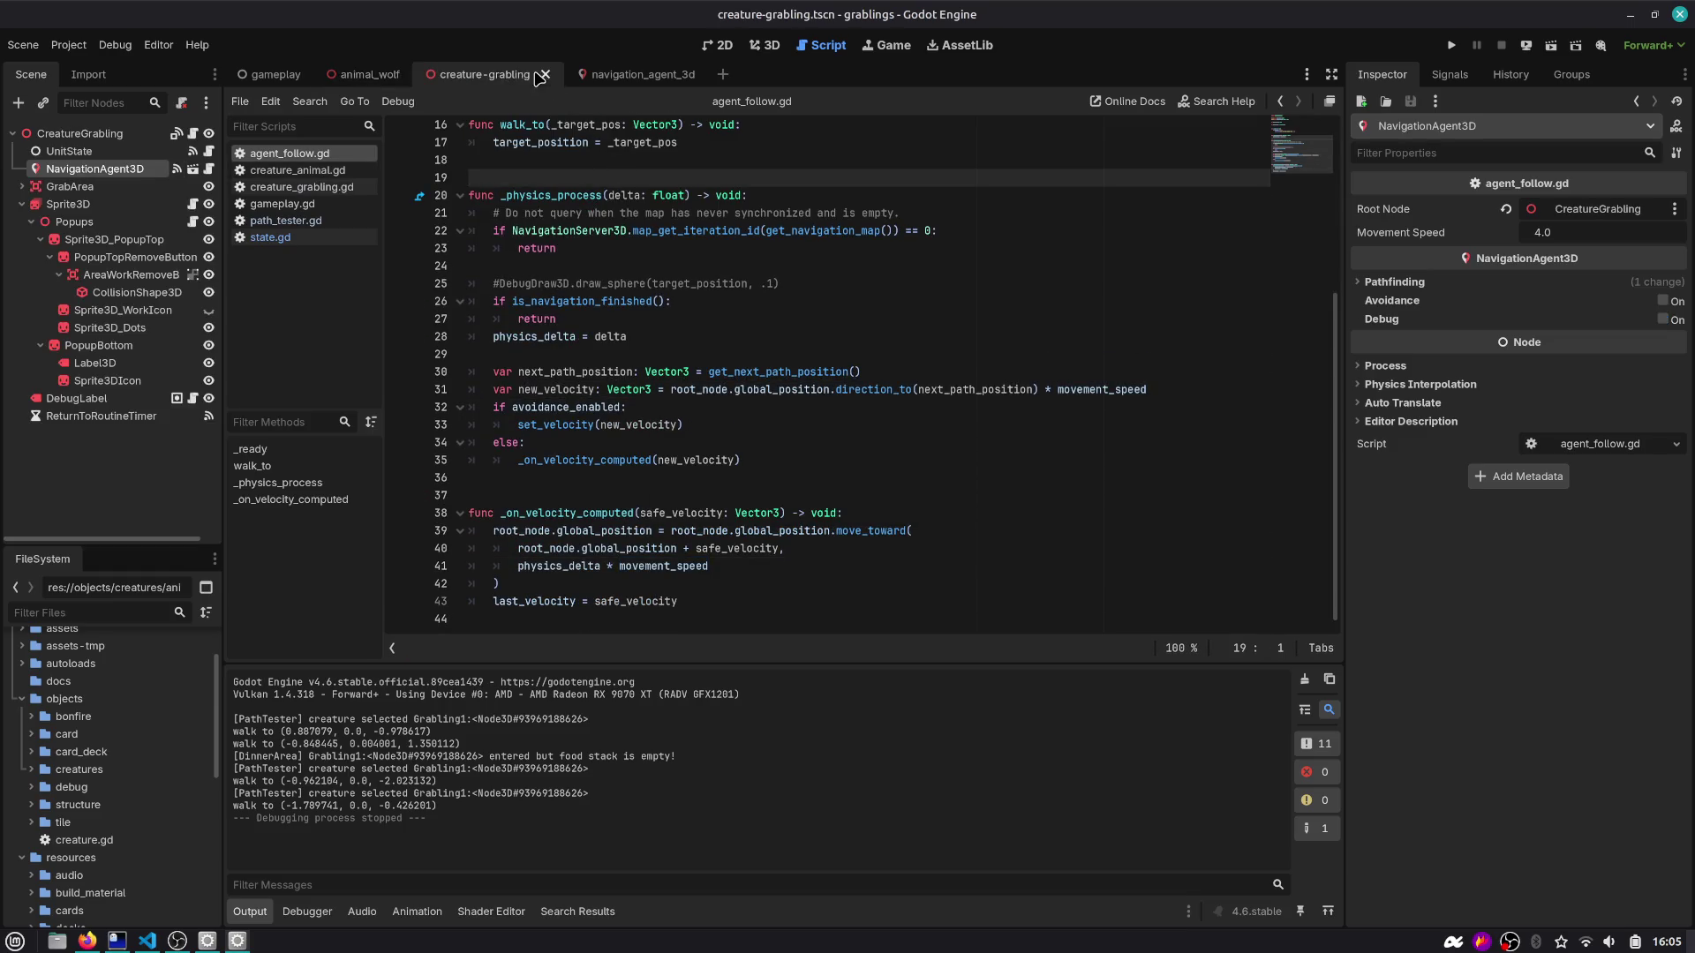
# Step: Open creature_grabling.gd and follow the line 7 declaration to the ResourceCreatureGrabling script
pyautogui.click(194, 133)
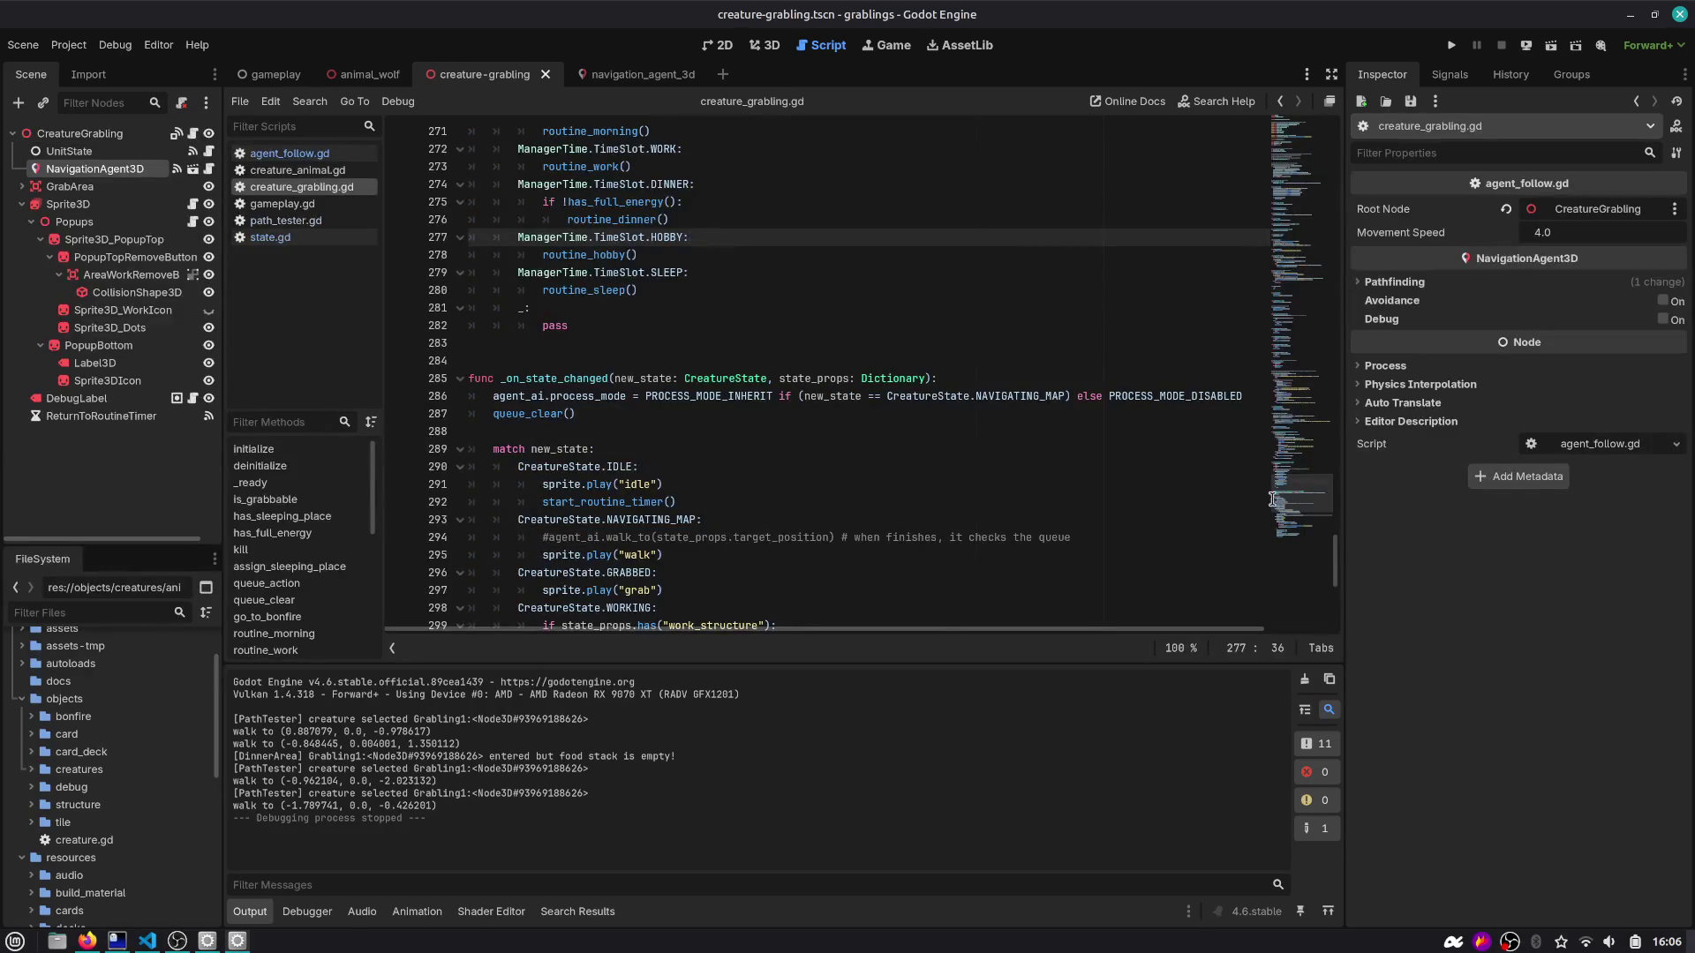
pyautogui.scroll(20, 711, 281)
pyautogui.click(799, 236)
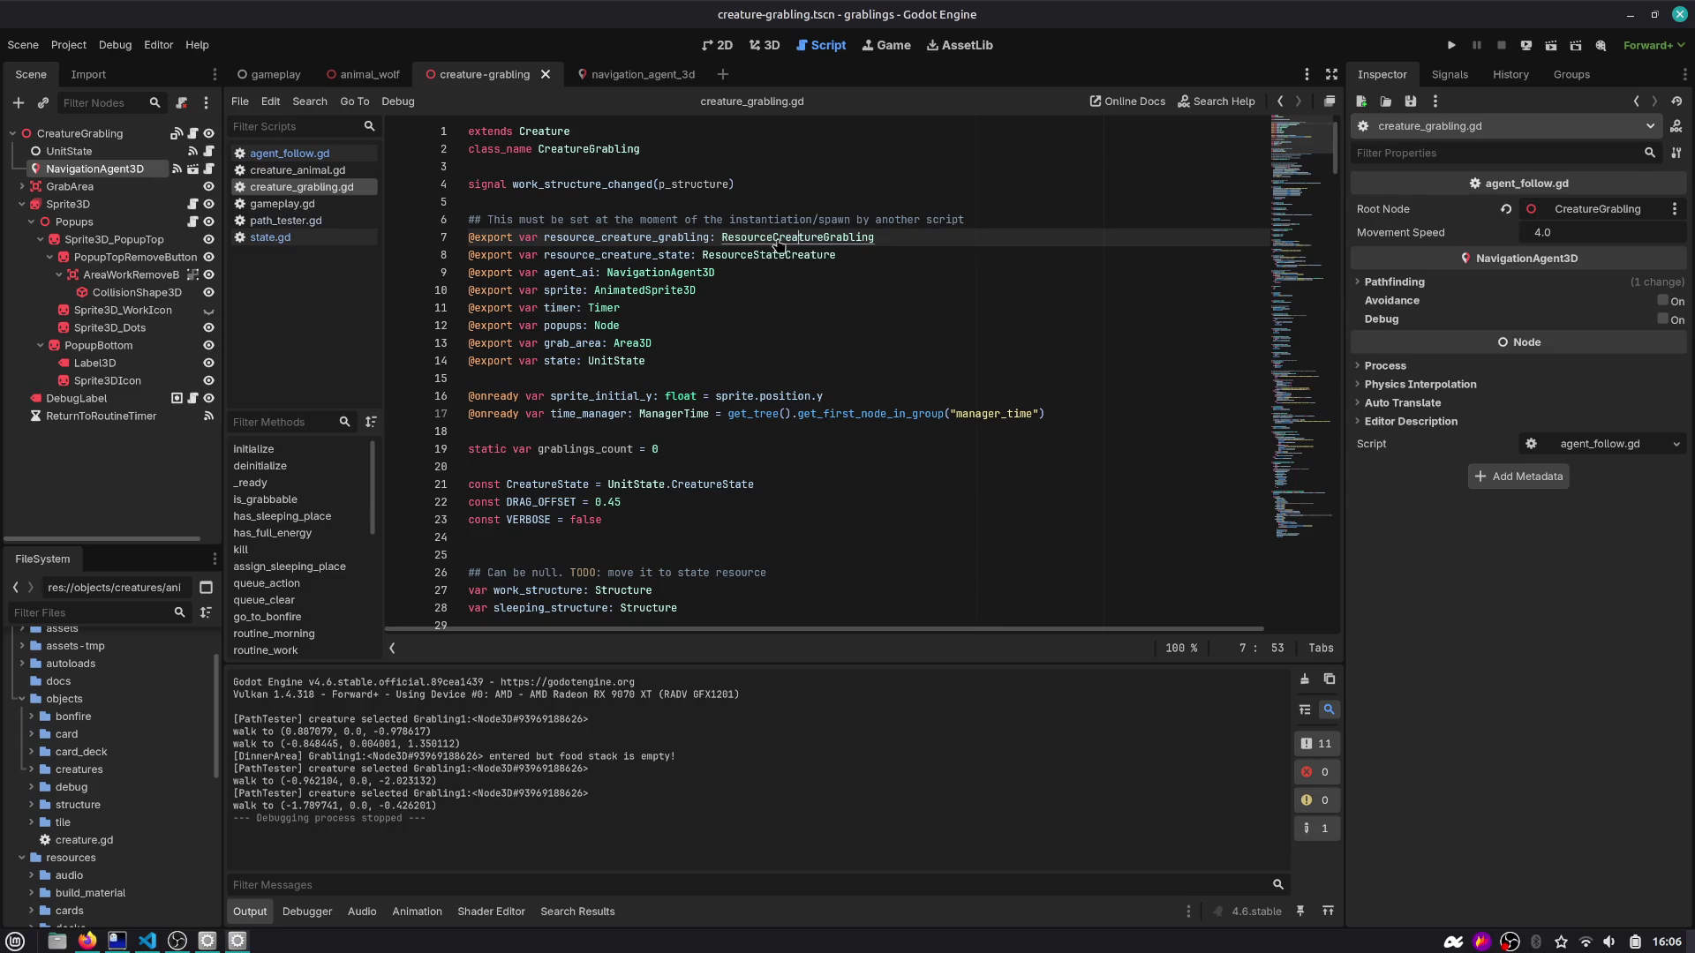
pyautogui.keyDown('ctrl'); pyautogui.click(865, 240); pyautogui.keyUp('ctrl')
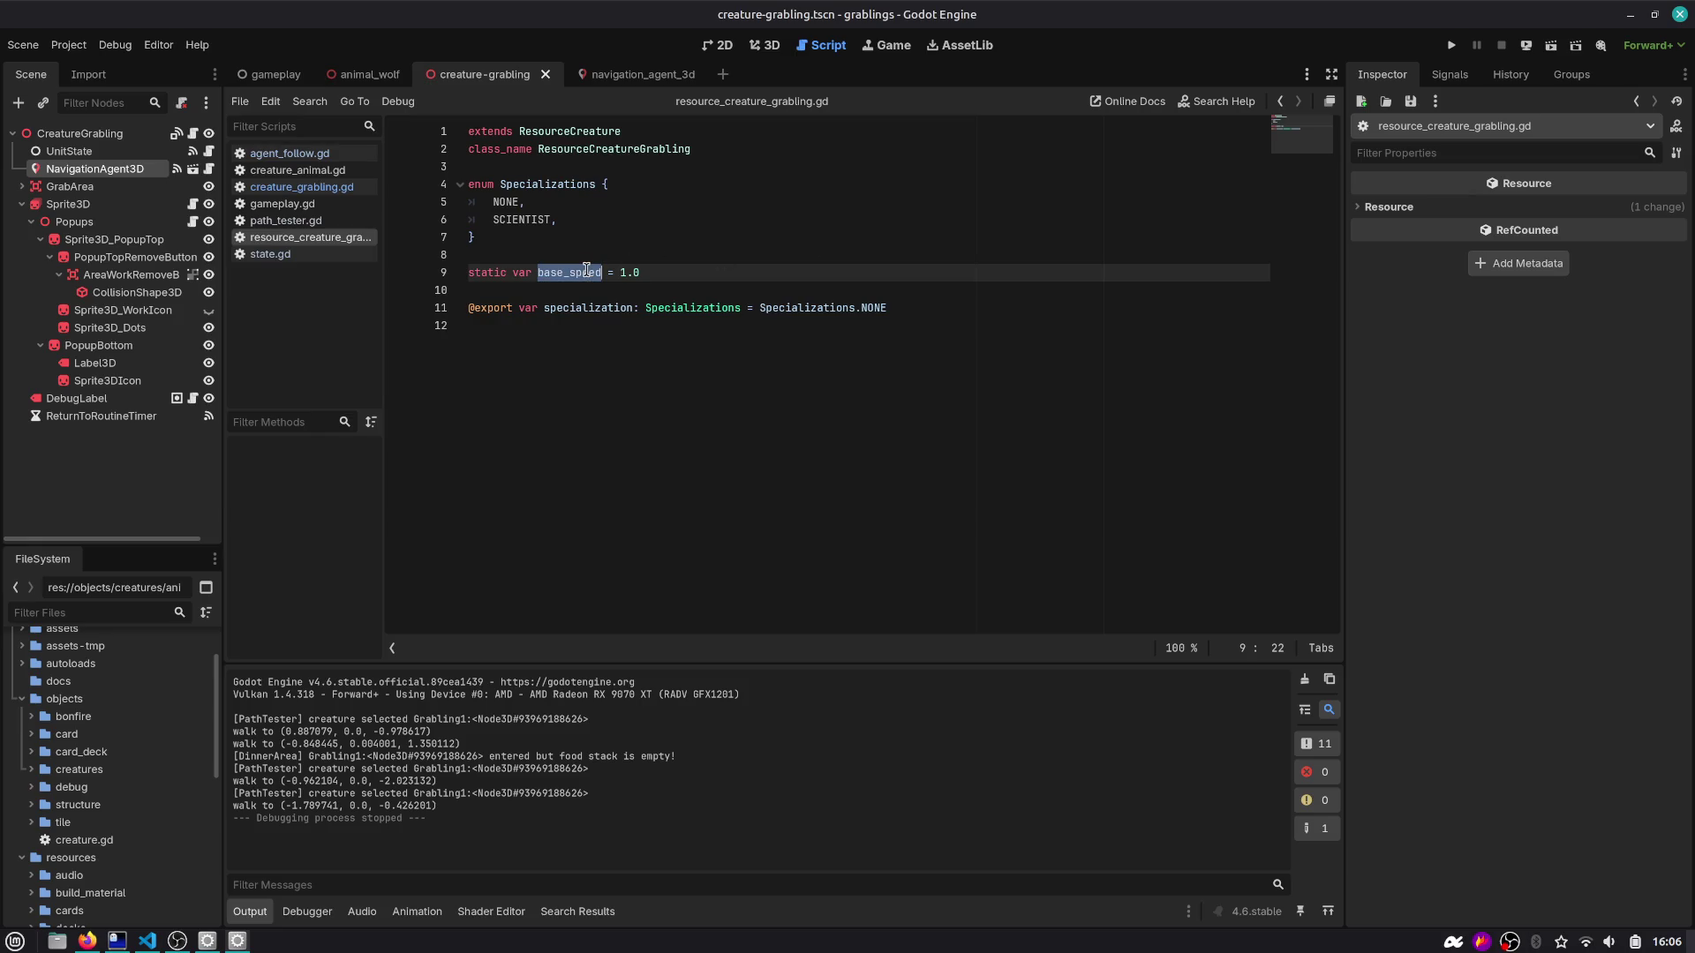
# Step: Find base_speed project-wide and select the movement_speed assignment on creature_grabling.gd line 42
pyautogui.hotkey('ctrl', 'shift', 'f')
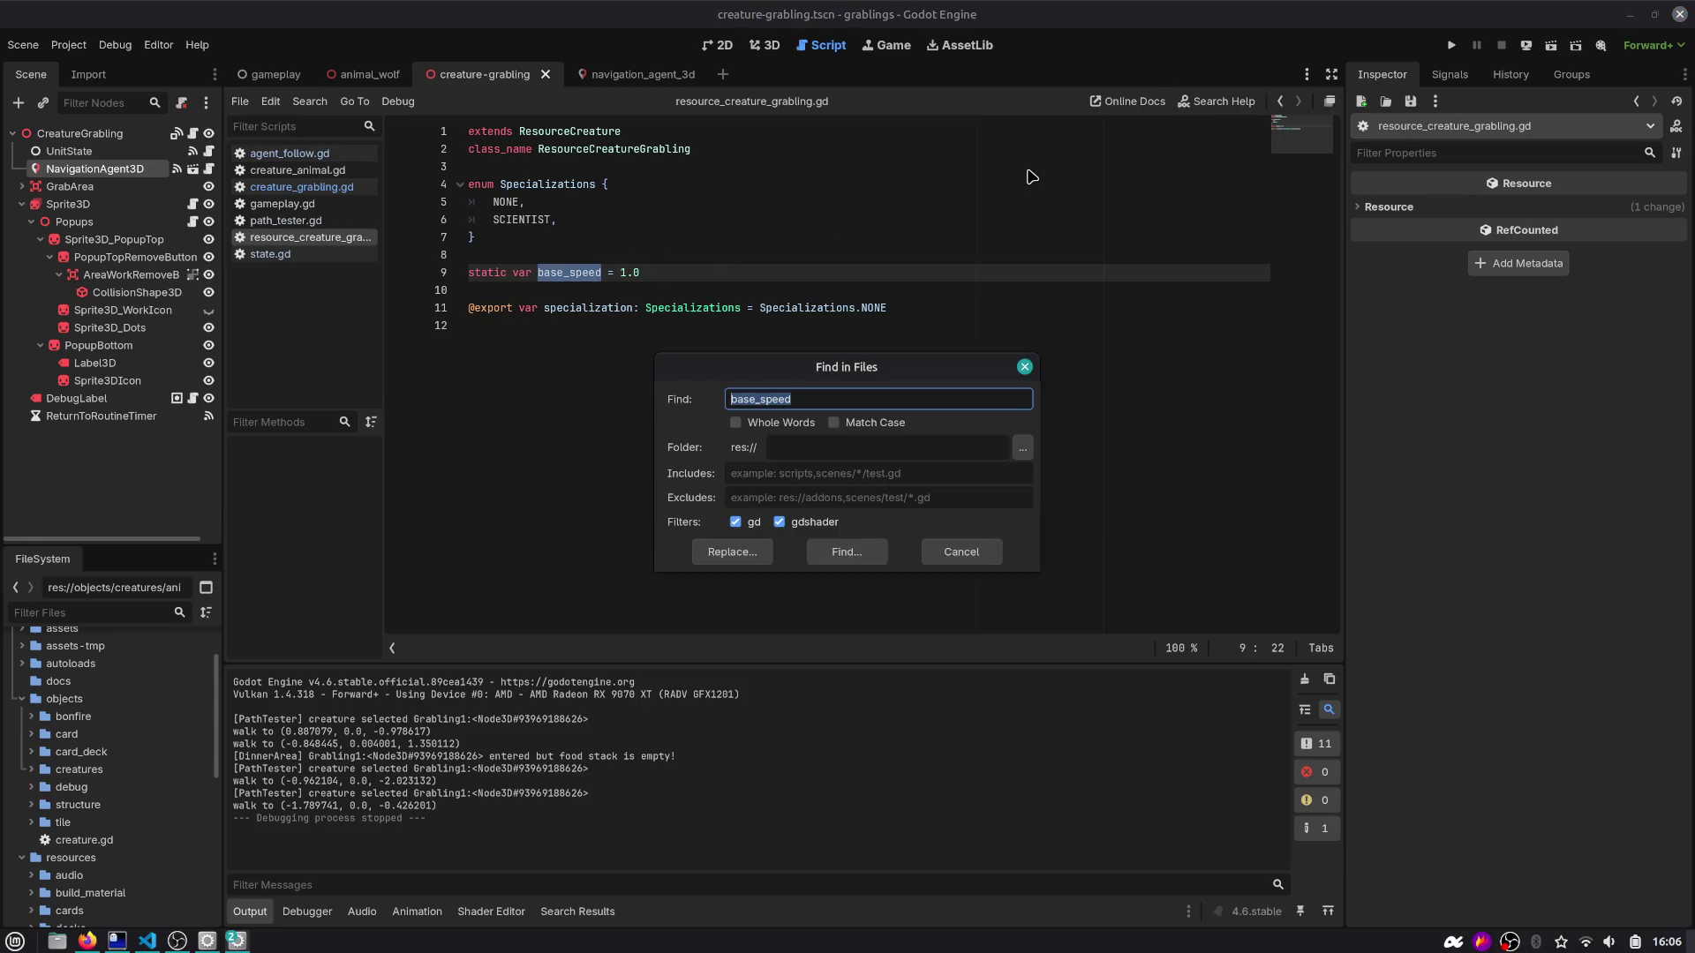
pyautogui.press('Return')
pyautogui.click(618, 772)
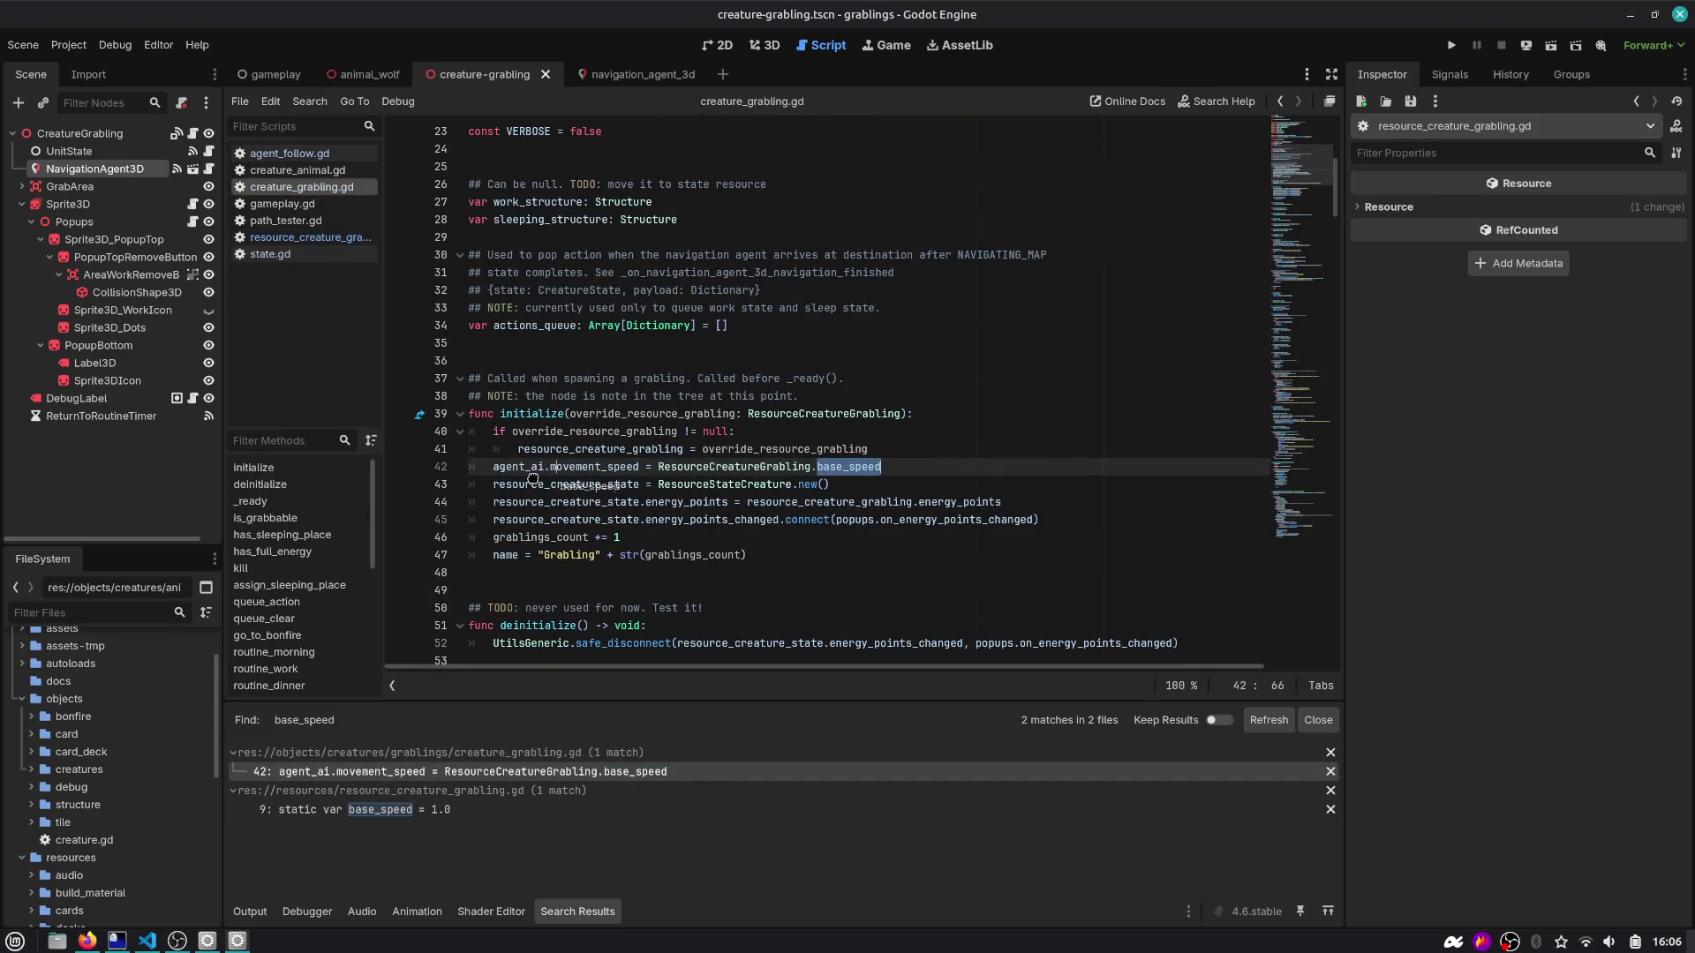
pyautogui.moveTo(909, 463); pyautogui.dragTo(406, 475)
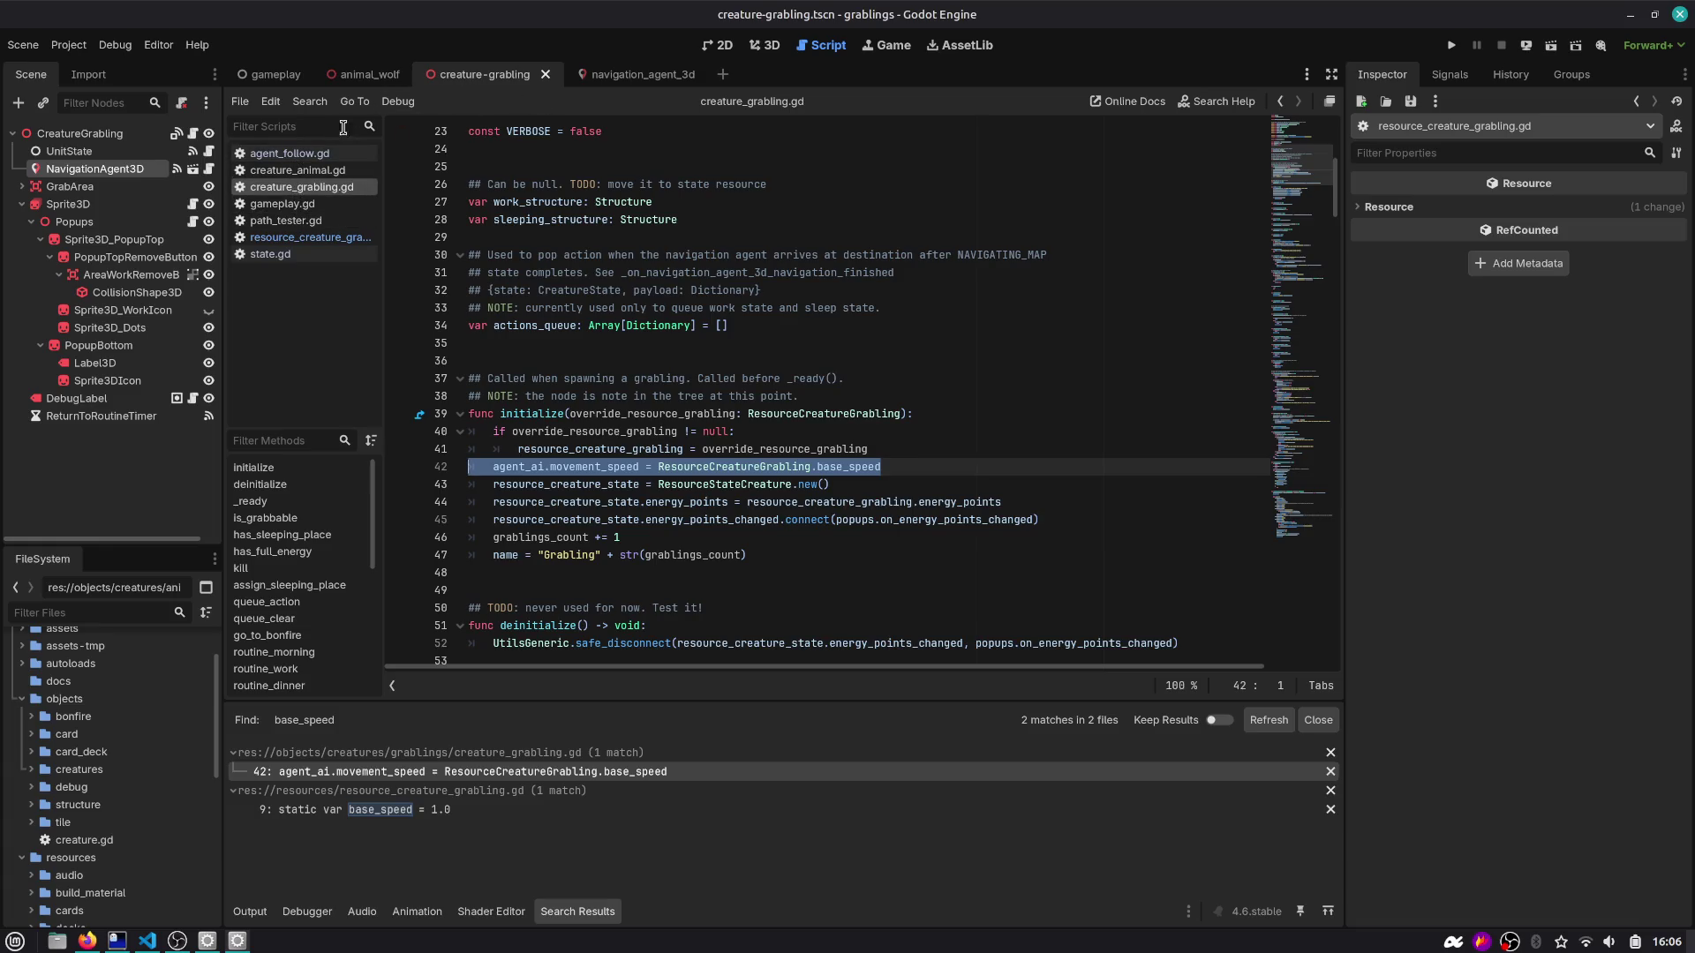
# Step: Paste the agent_ai.movement_speed assignment as a new line 13 in creature_animal.gd
pyautogui.click(326, 174)
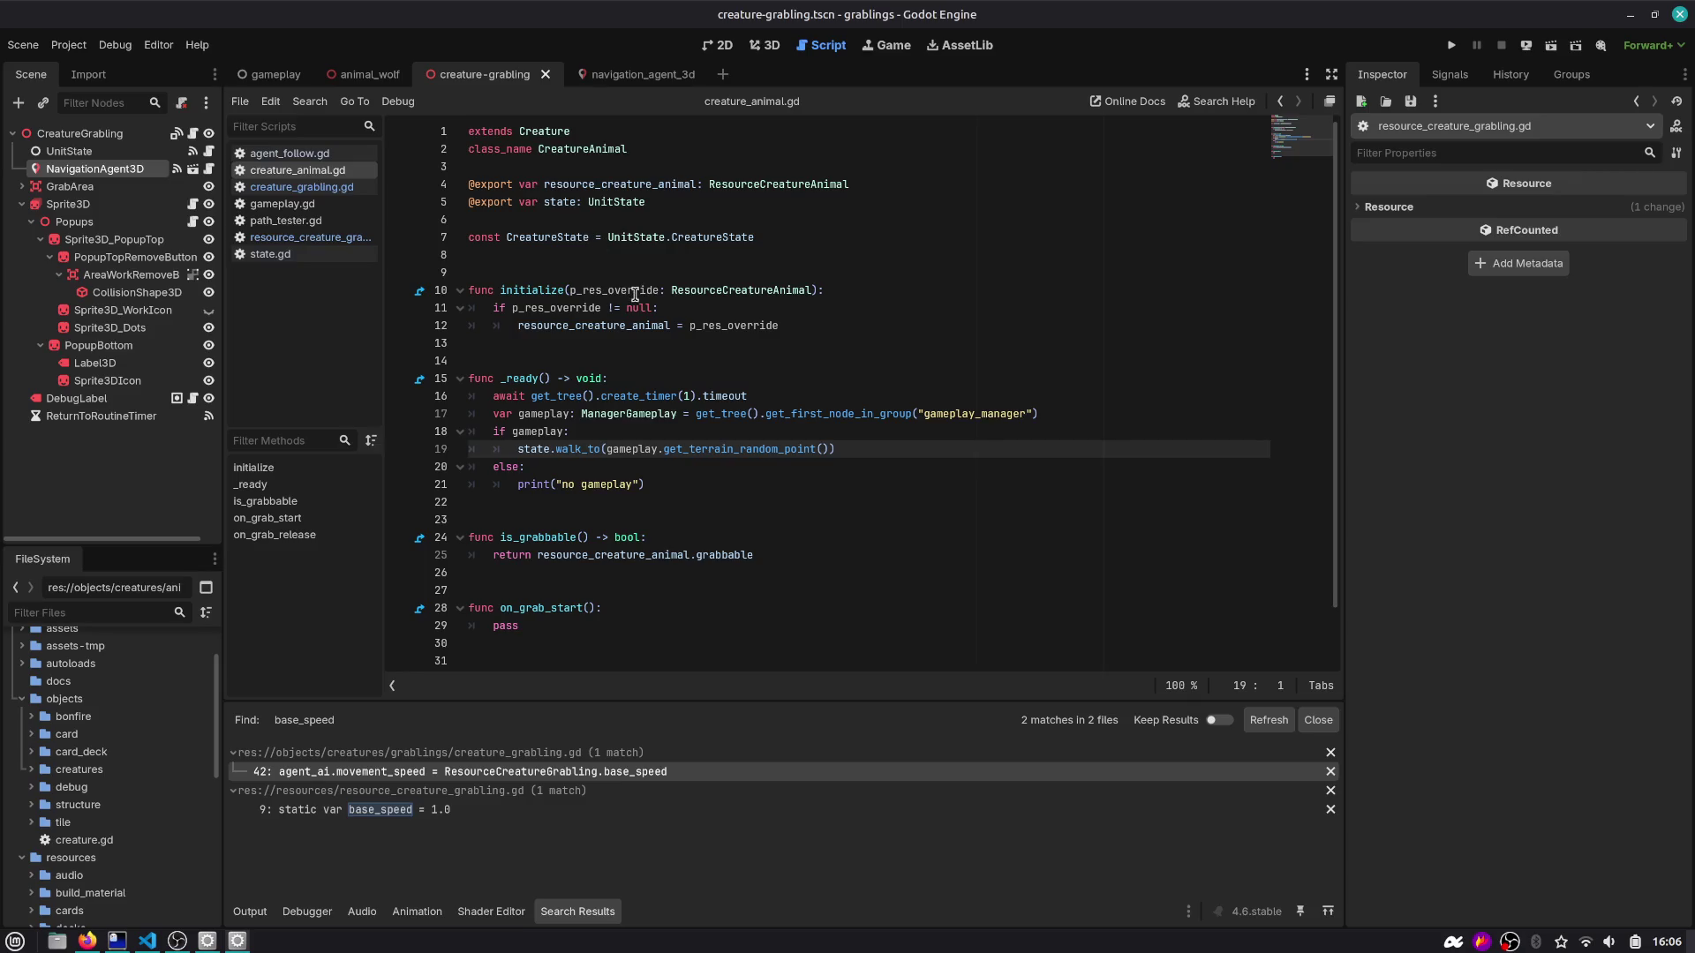
pyautogui.click(819, 324)
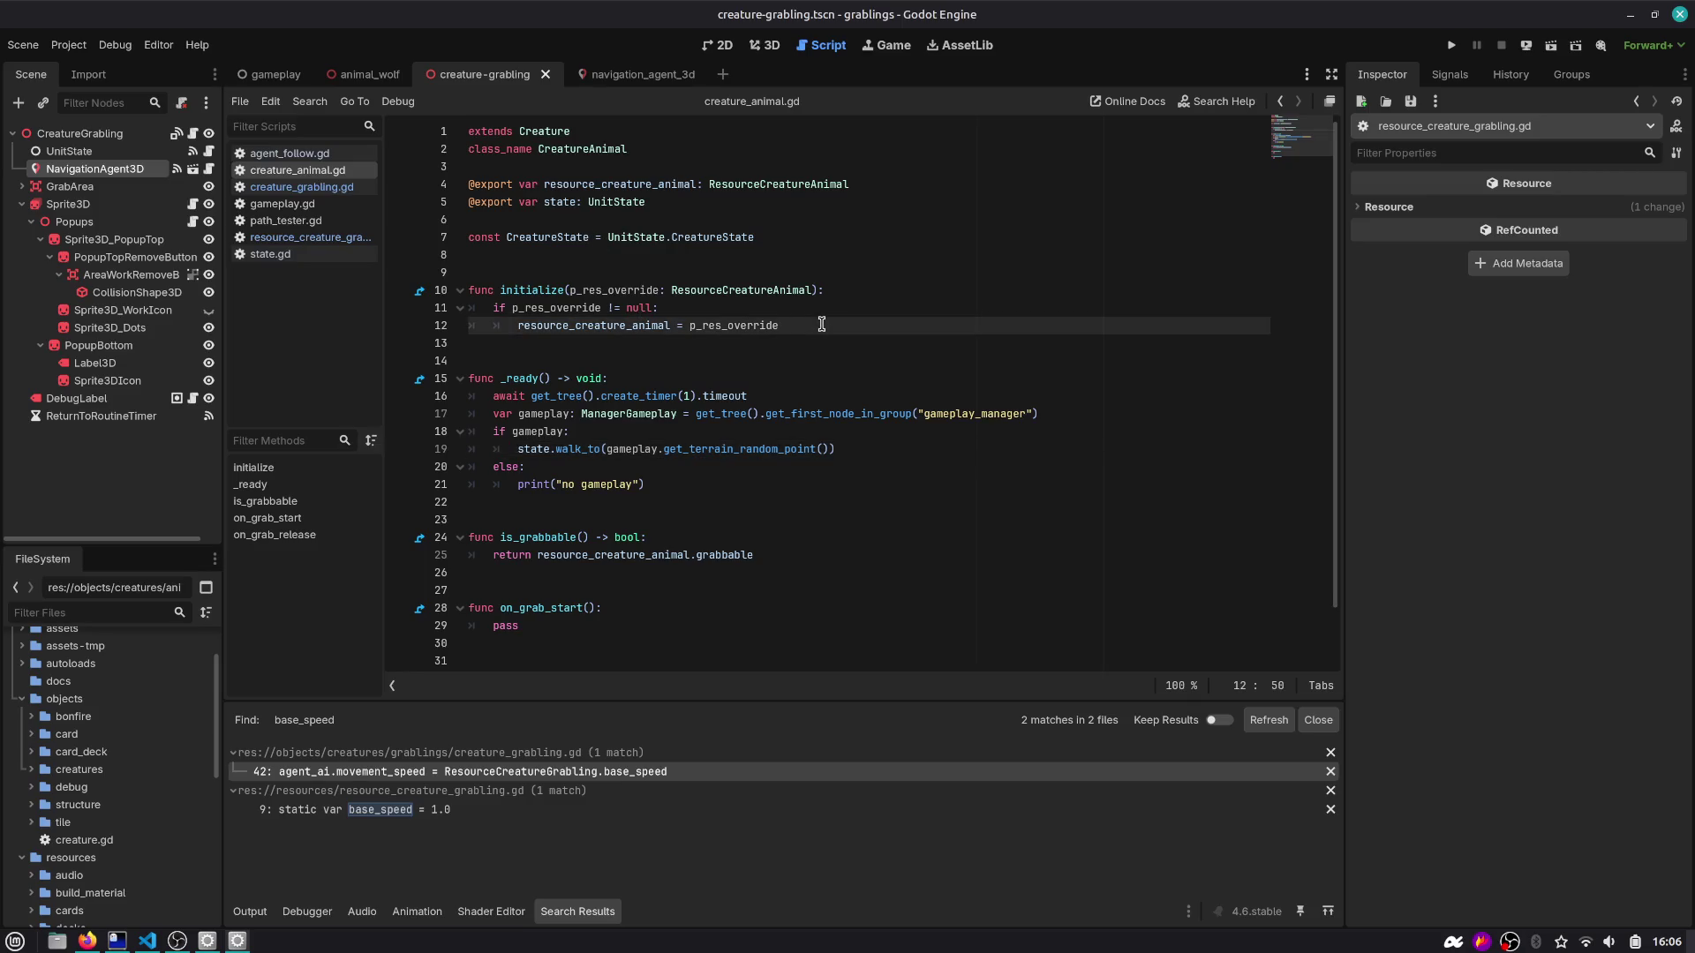
pyautogui.press('Return')
pyautogui.write('agent_ai.movement_speed = ResourceCreatureGrabling.base_speed')
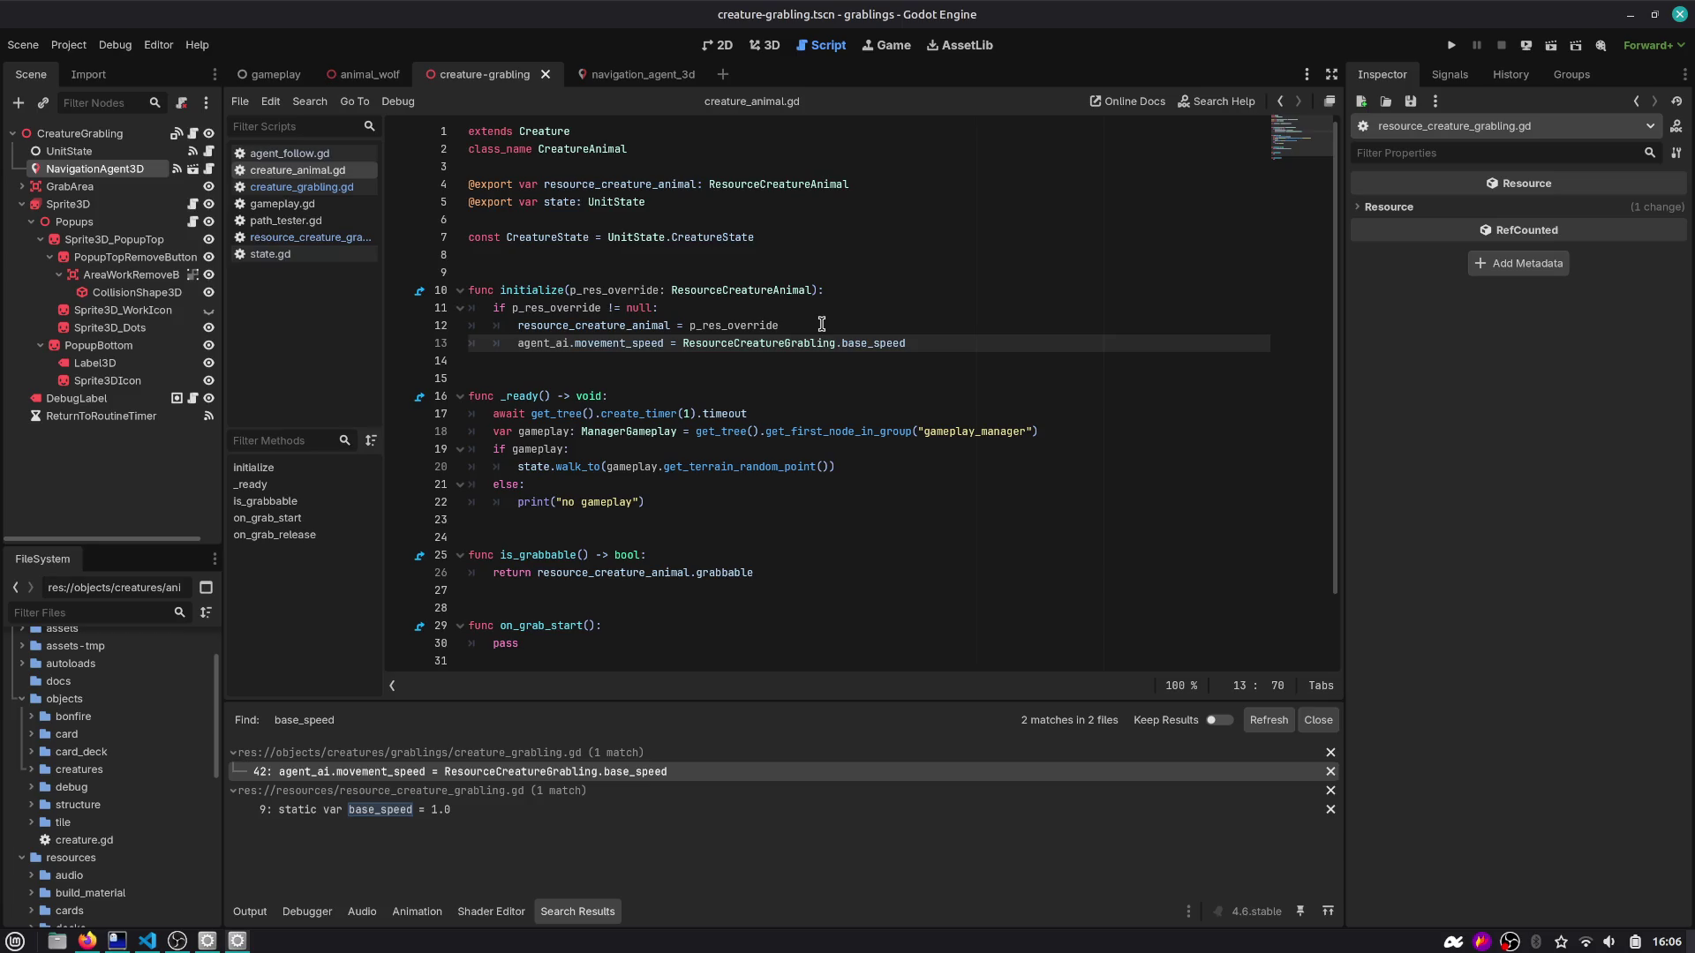
pyautogui.write('state.')
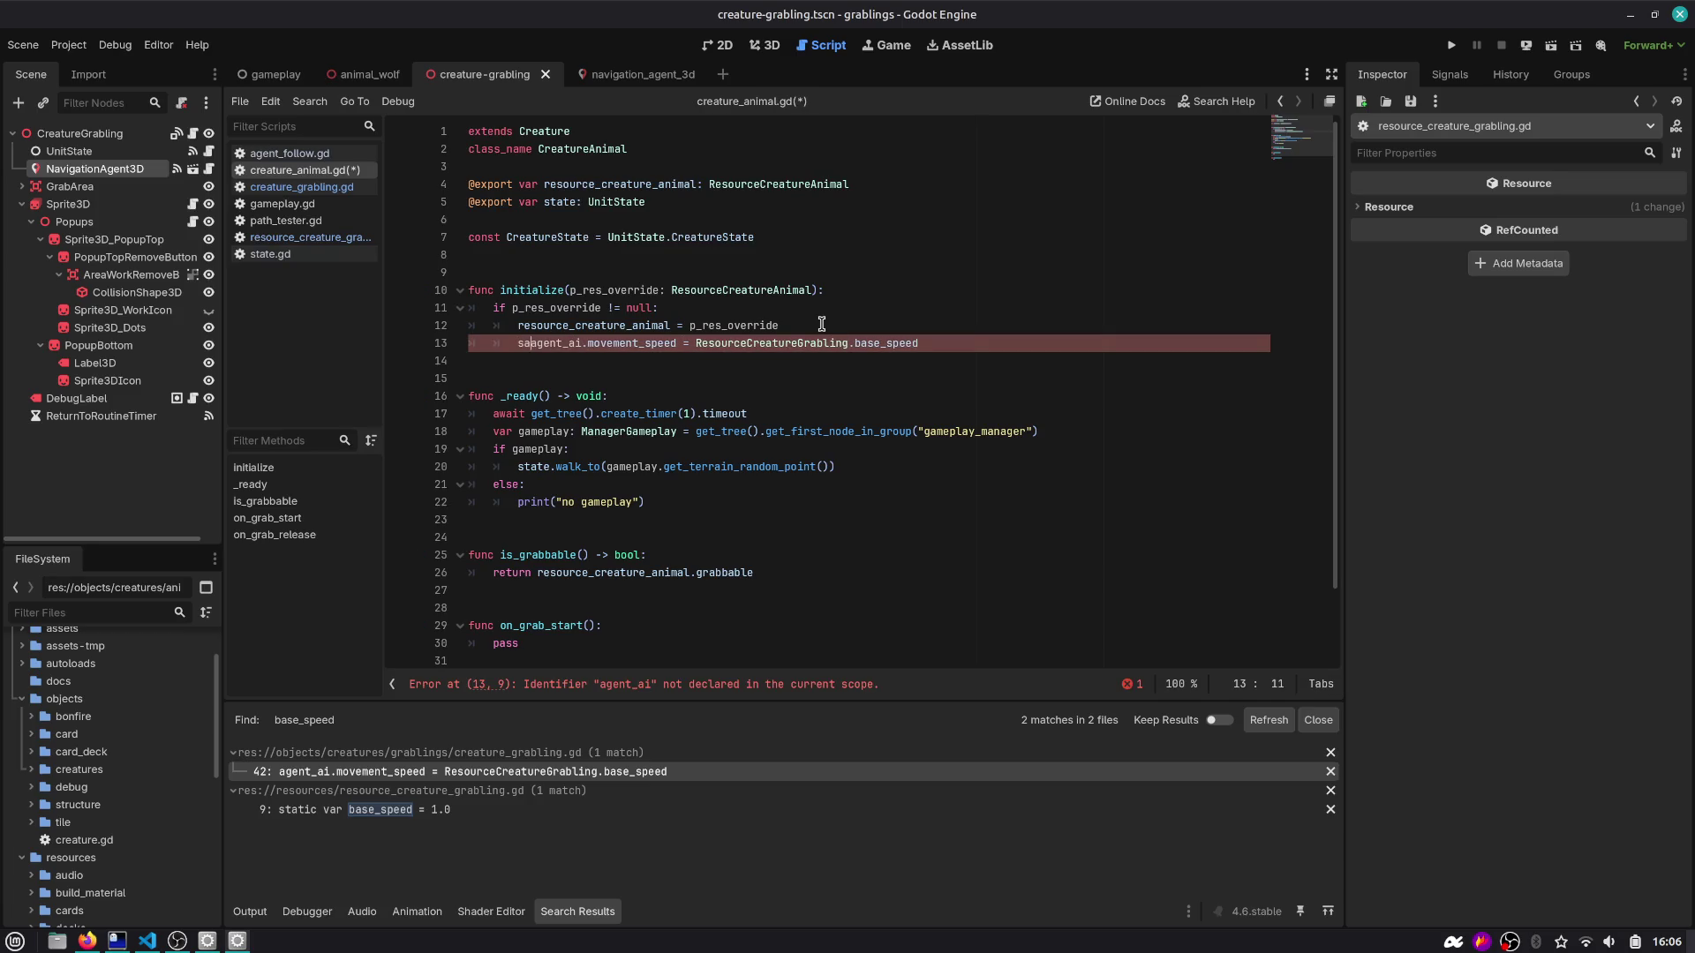
pyautogui.press('BackSpace')
pyautogui.press('BackSpace')
pyautogui.press('BackSpace')
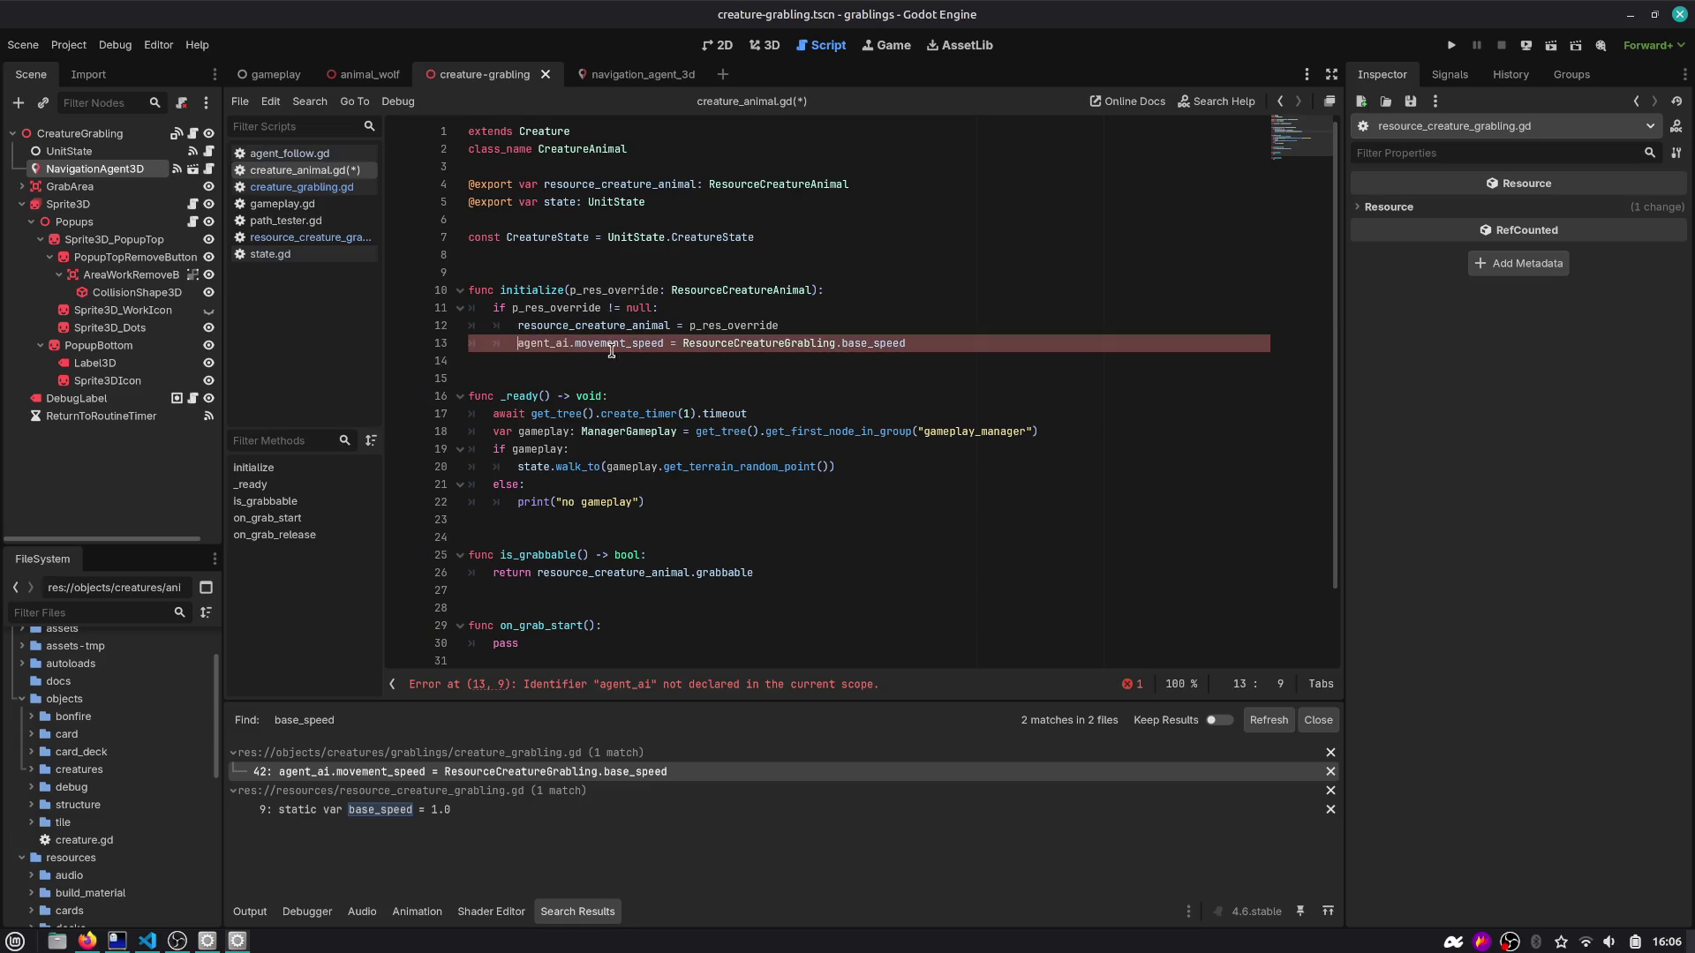
# Step: Replace ResourceCreatureGrabling with p_res_override in line 13, then open resource_creature_animal.gd
pyautogui.doubleClick(765, 344)
pyautogui.doubleClick(761, 292)
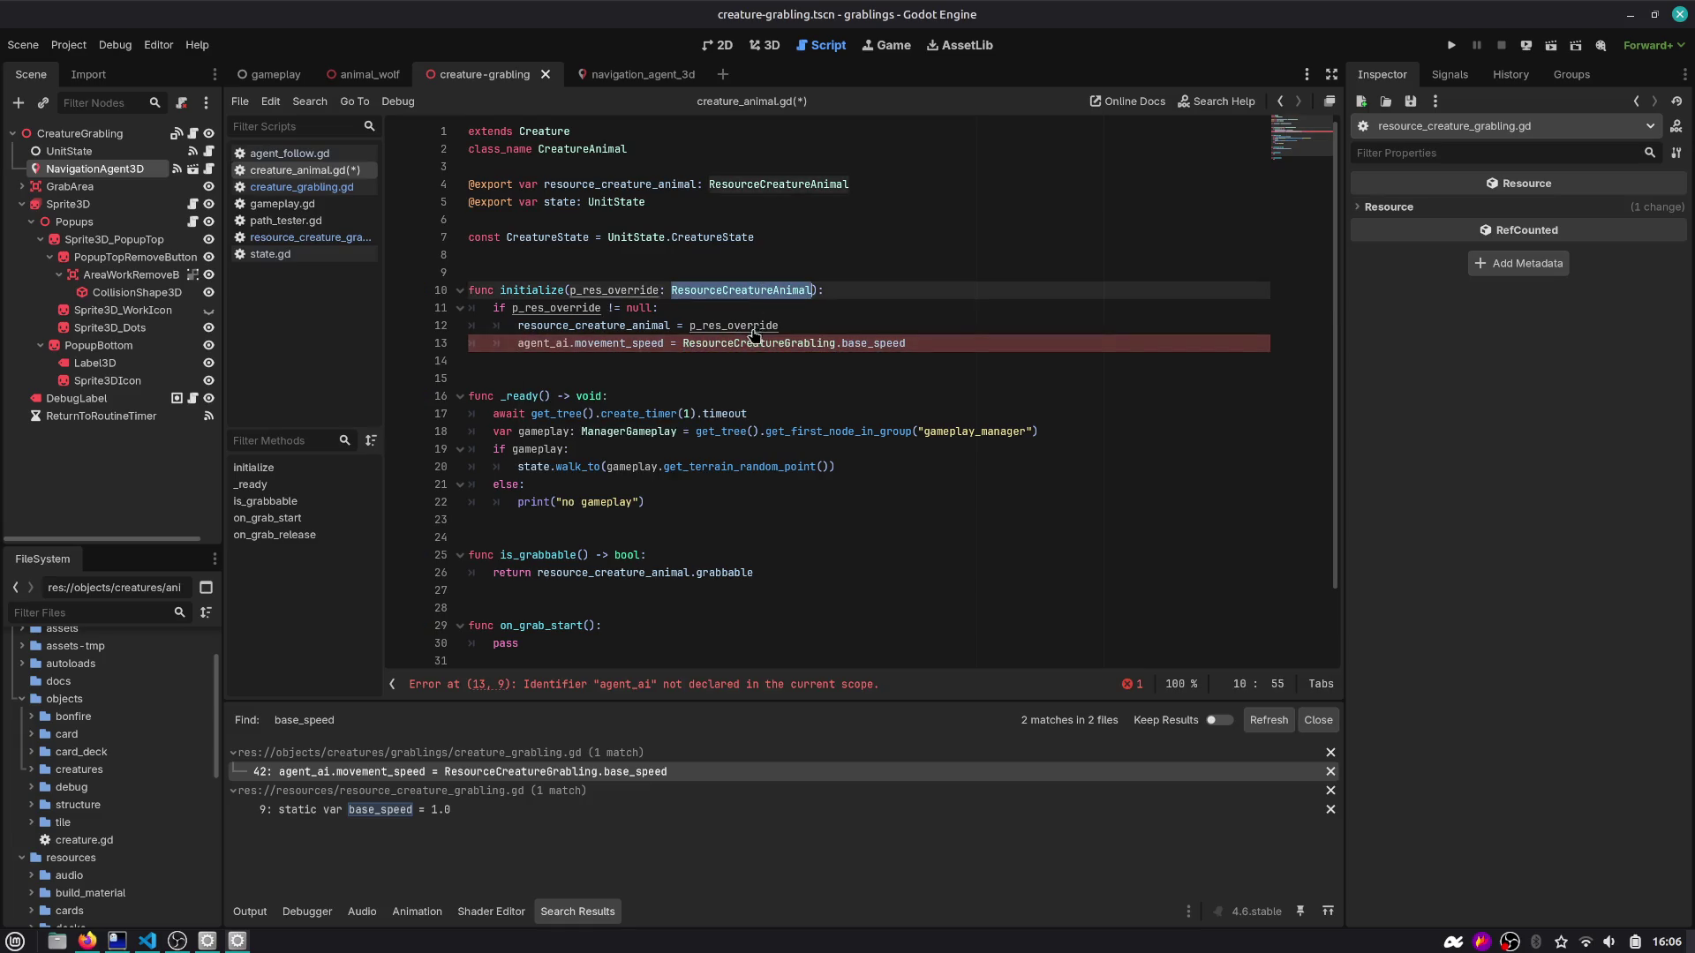
pyautogui.doubleClick(615, 291)
pyautogui.hotkey('ctrl', 'c')
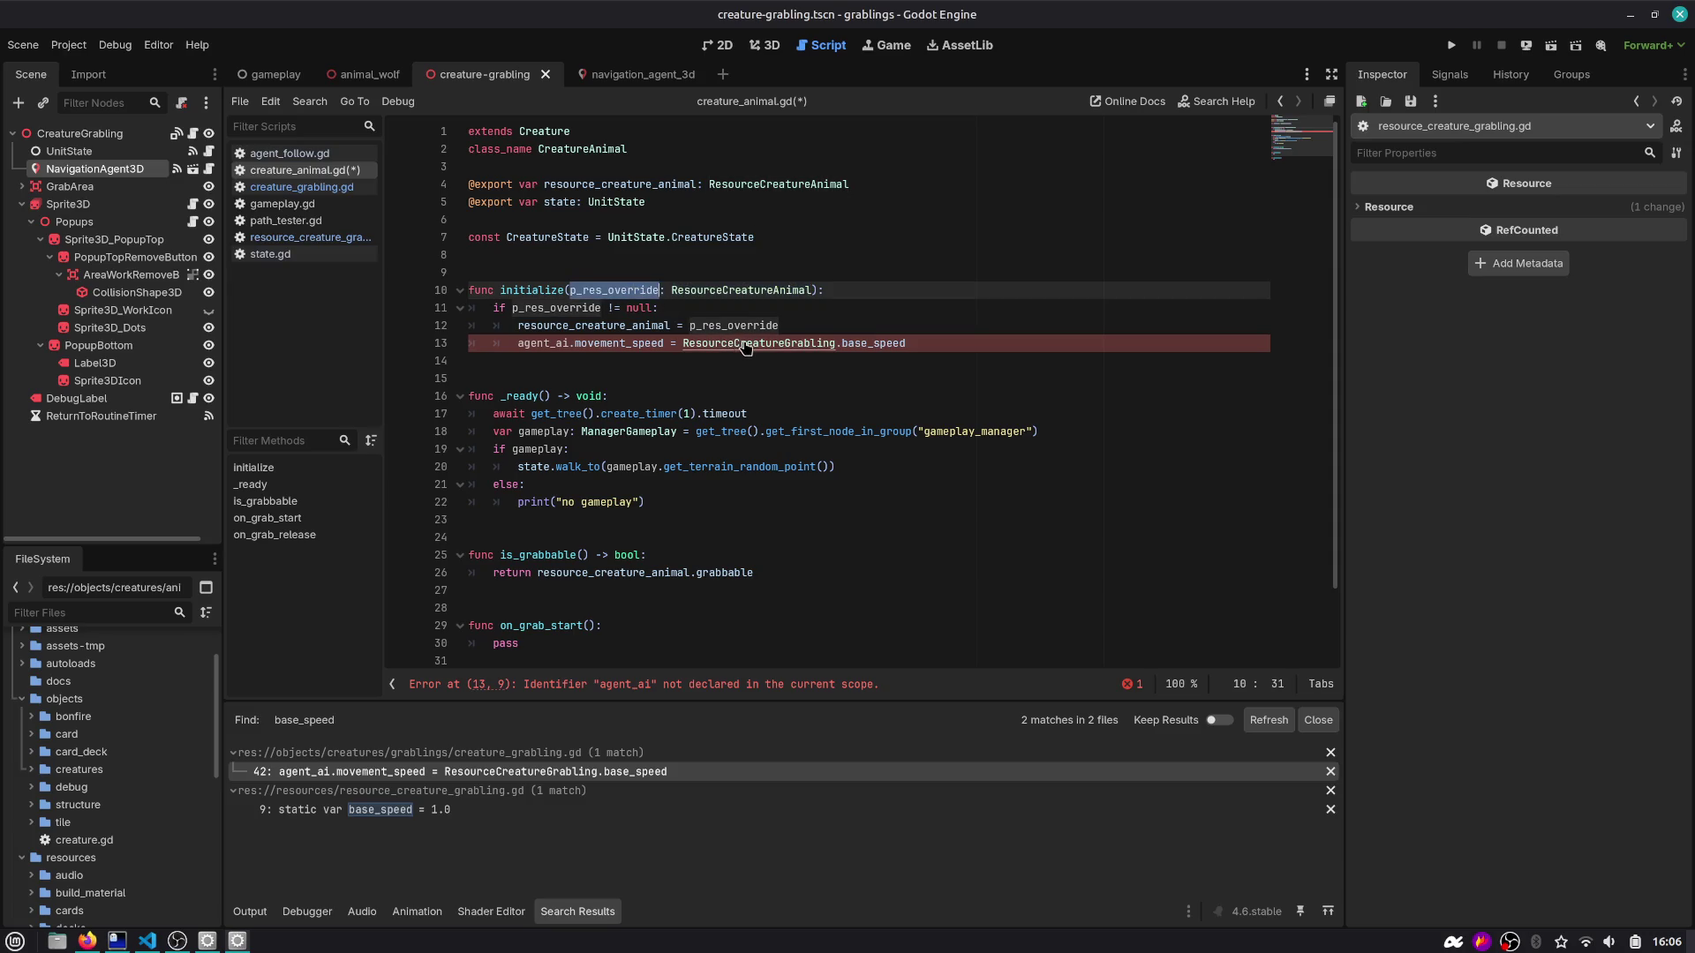
pyautogui.doubleClick(746, 344)
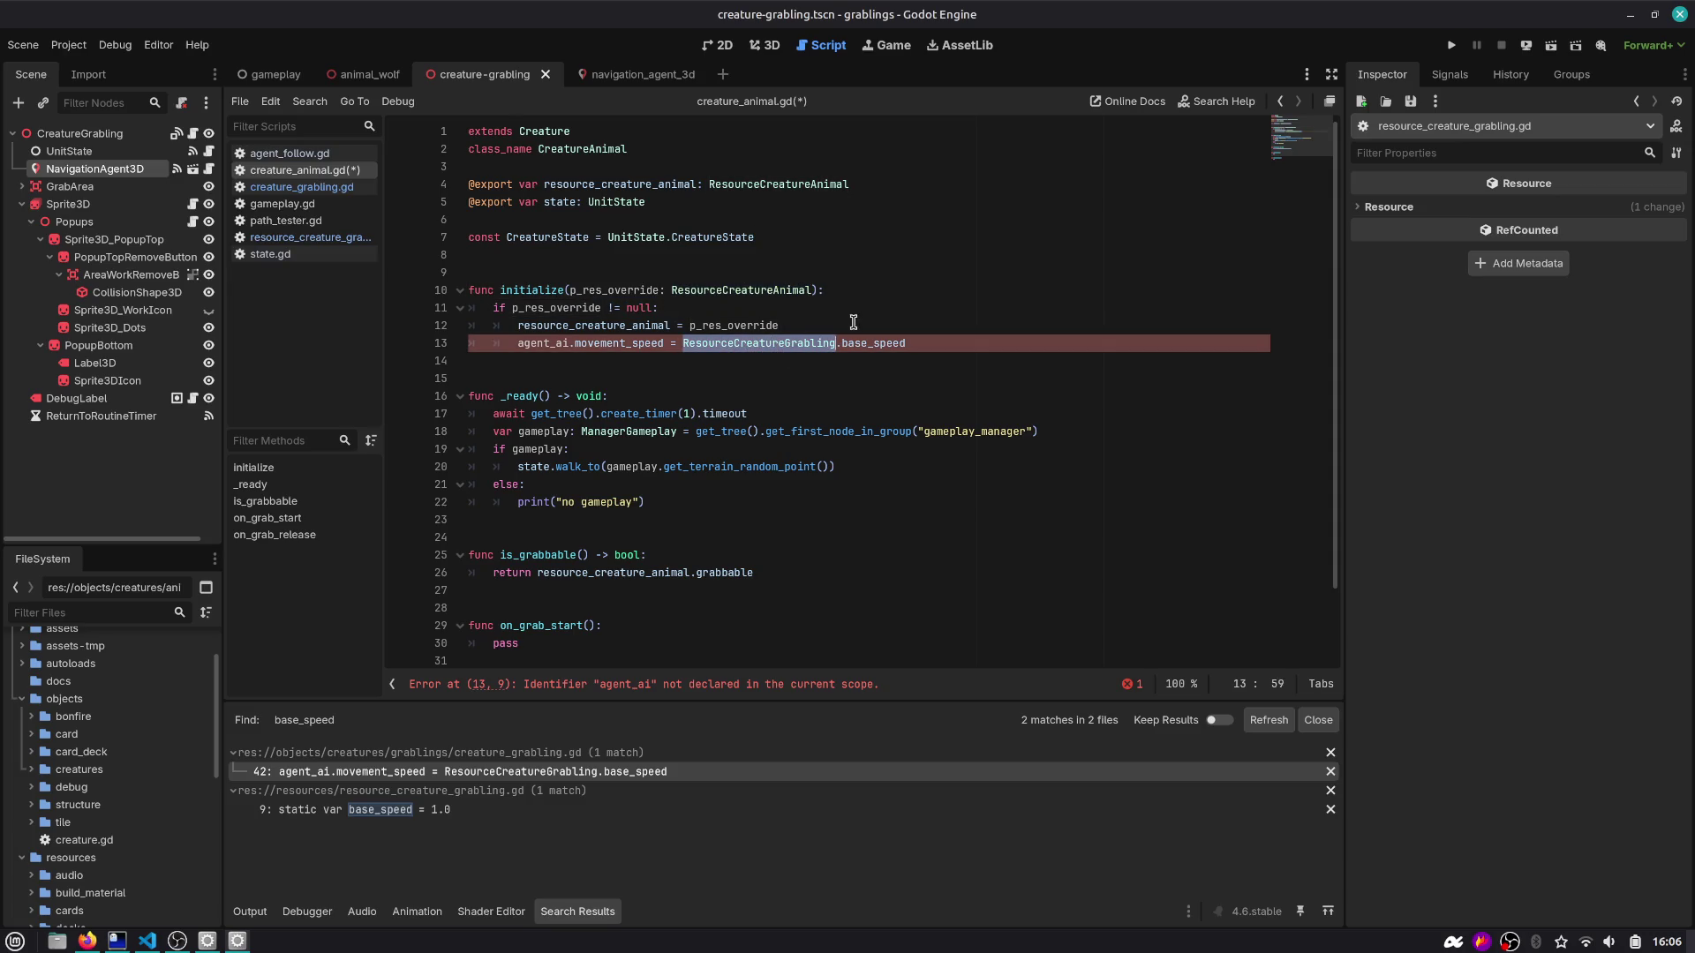
pyautogui.hotkey('ctrl', 'v')
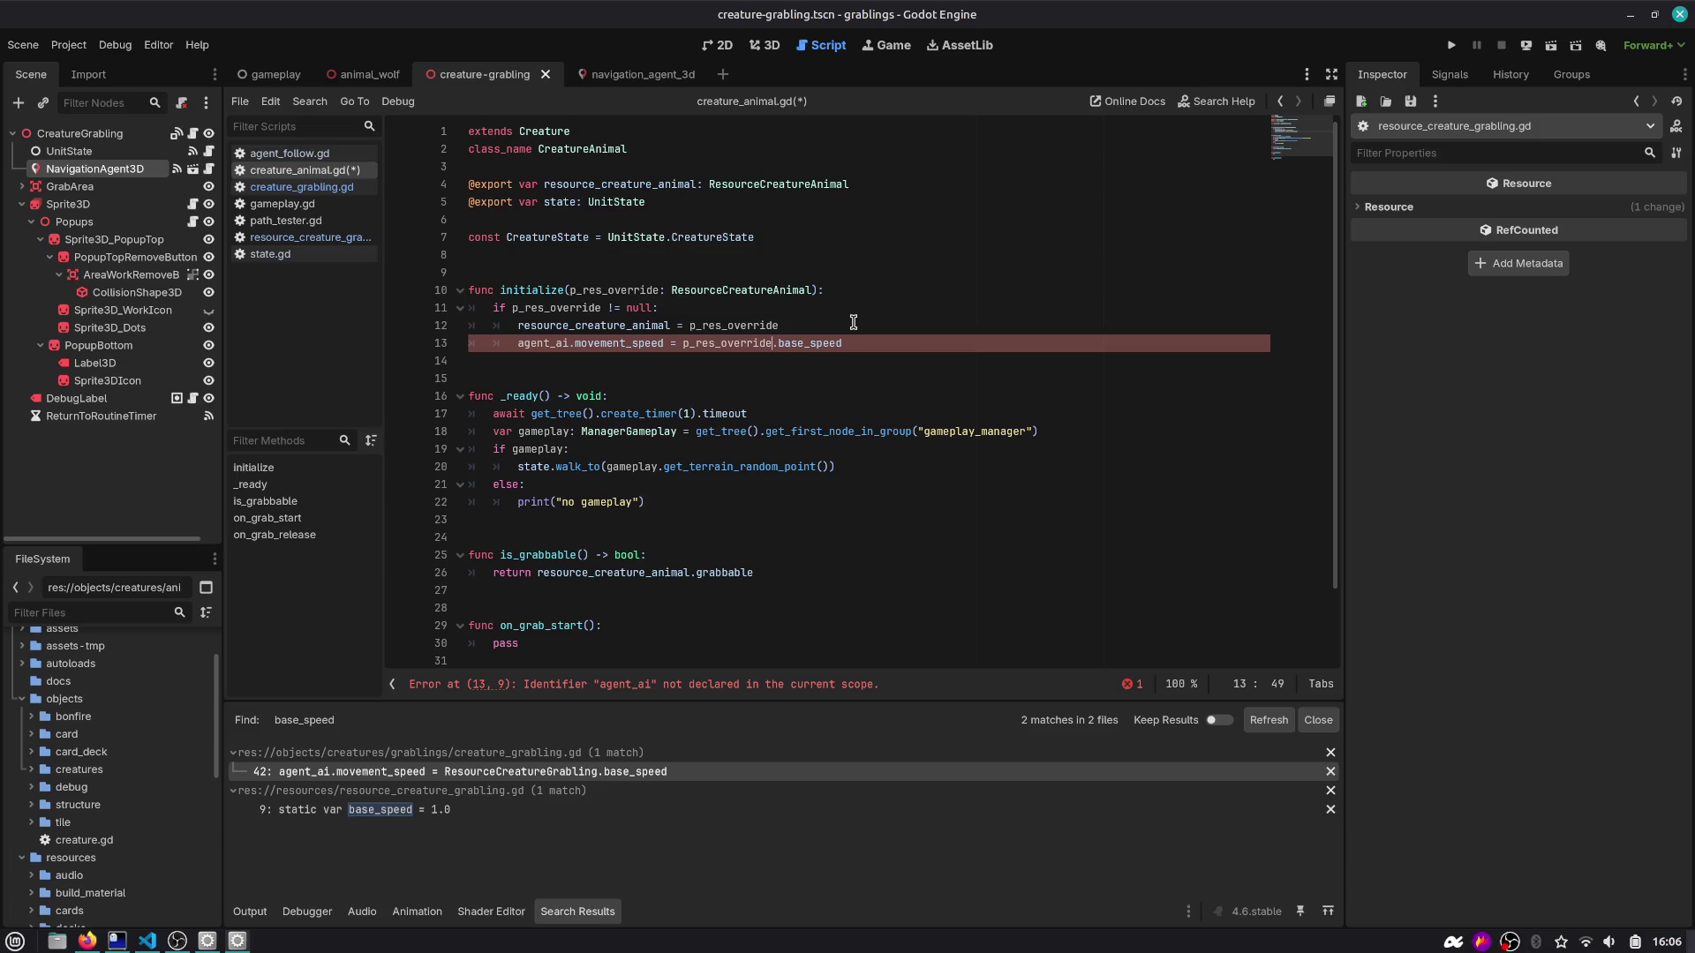
pyautogui.keyDown('ctrl'); pyautogui.click(700, 291); pyautogui.keyUp('ctrl')
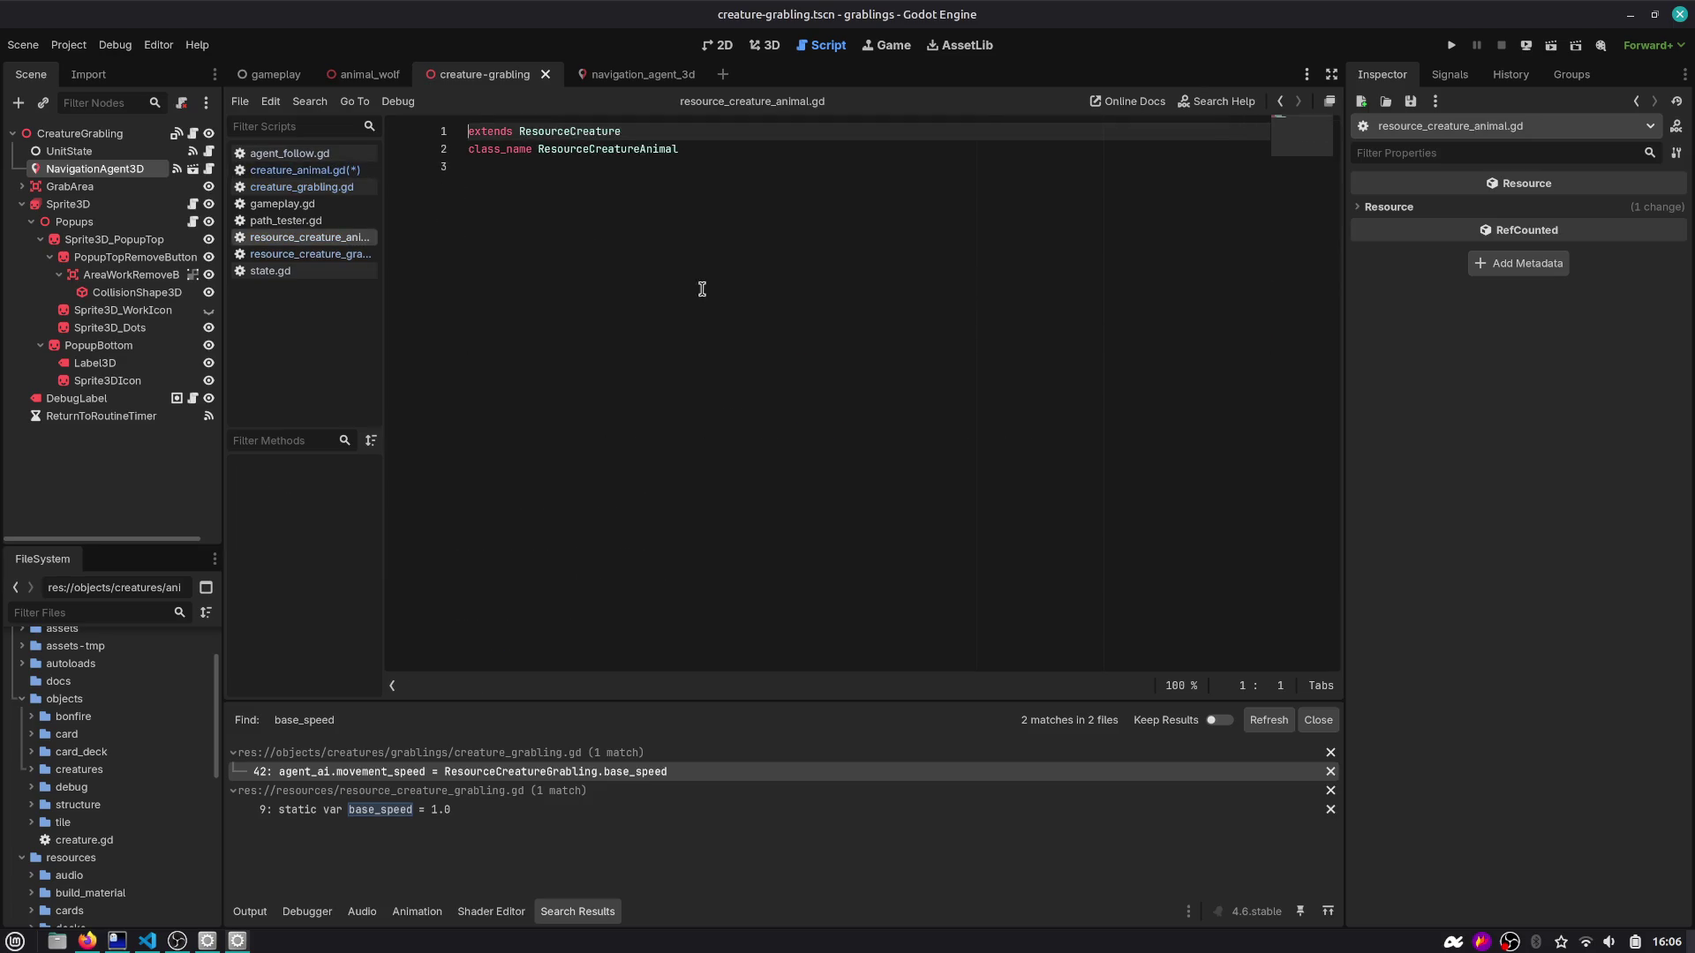
pyautogui.keyDown('ctrl'); pyautogui.click(609, 137); pyautogui.keyUp('ctrl')
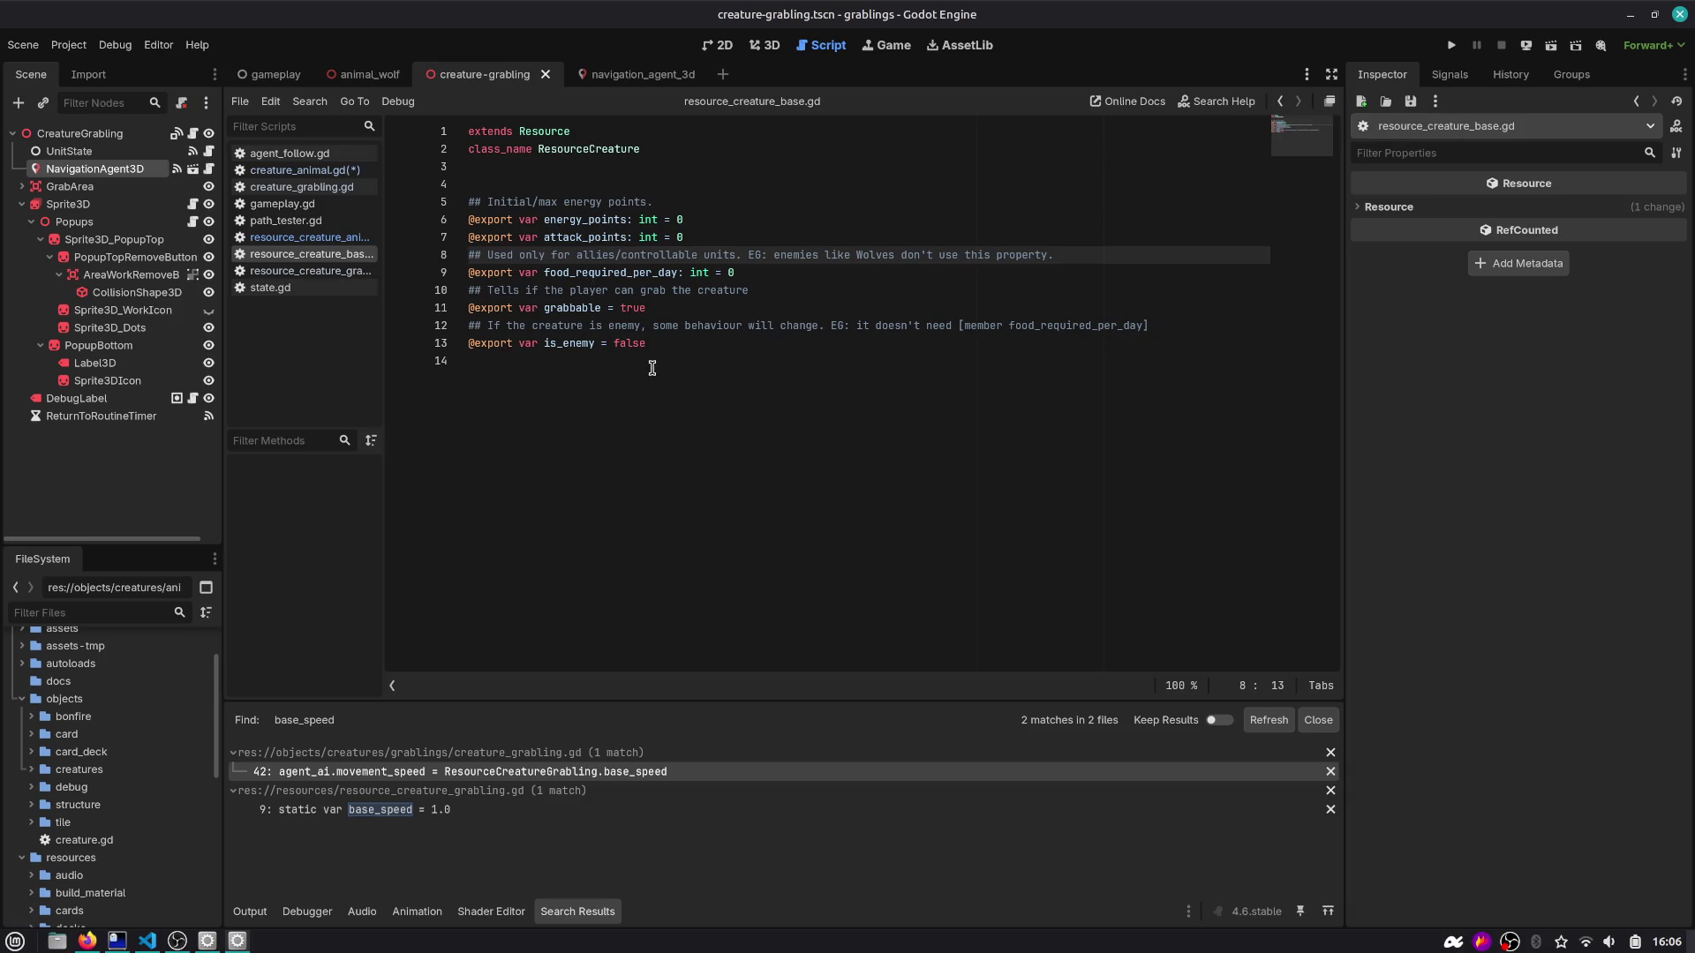
pyautogui.doubleClick(593, 149)
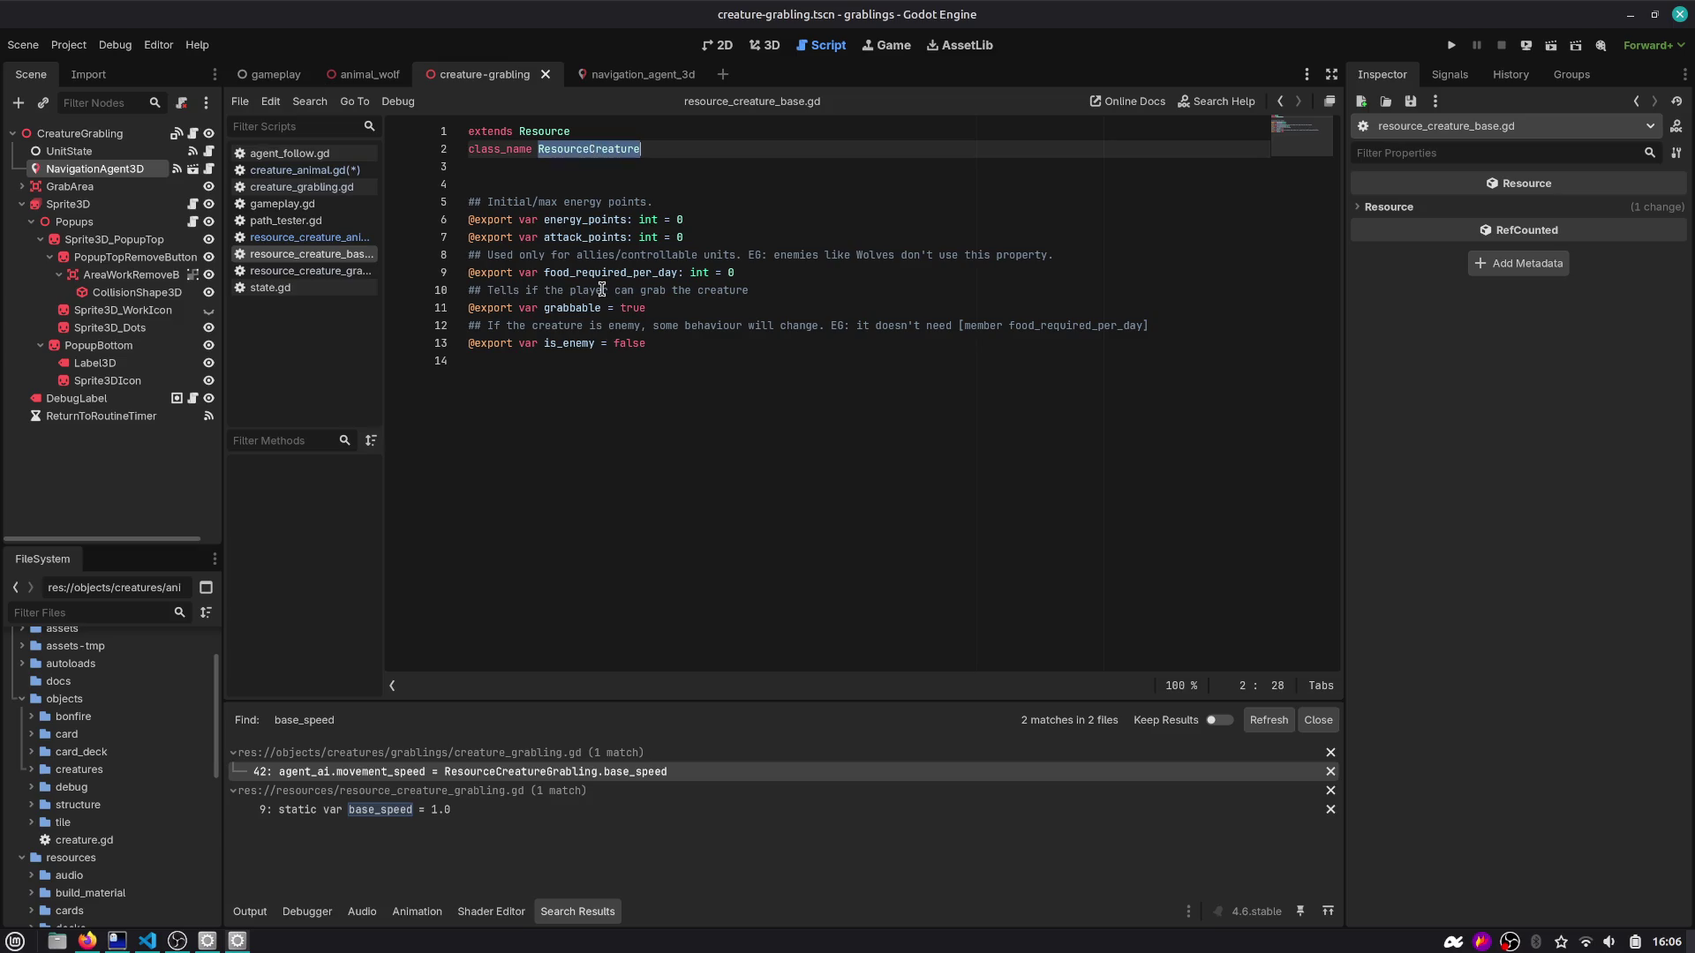
pyautogui.click(682, 343)
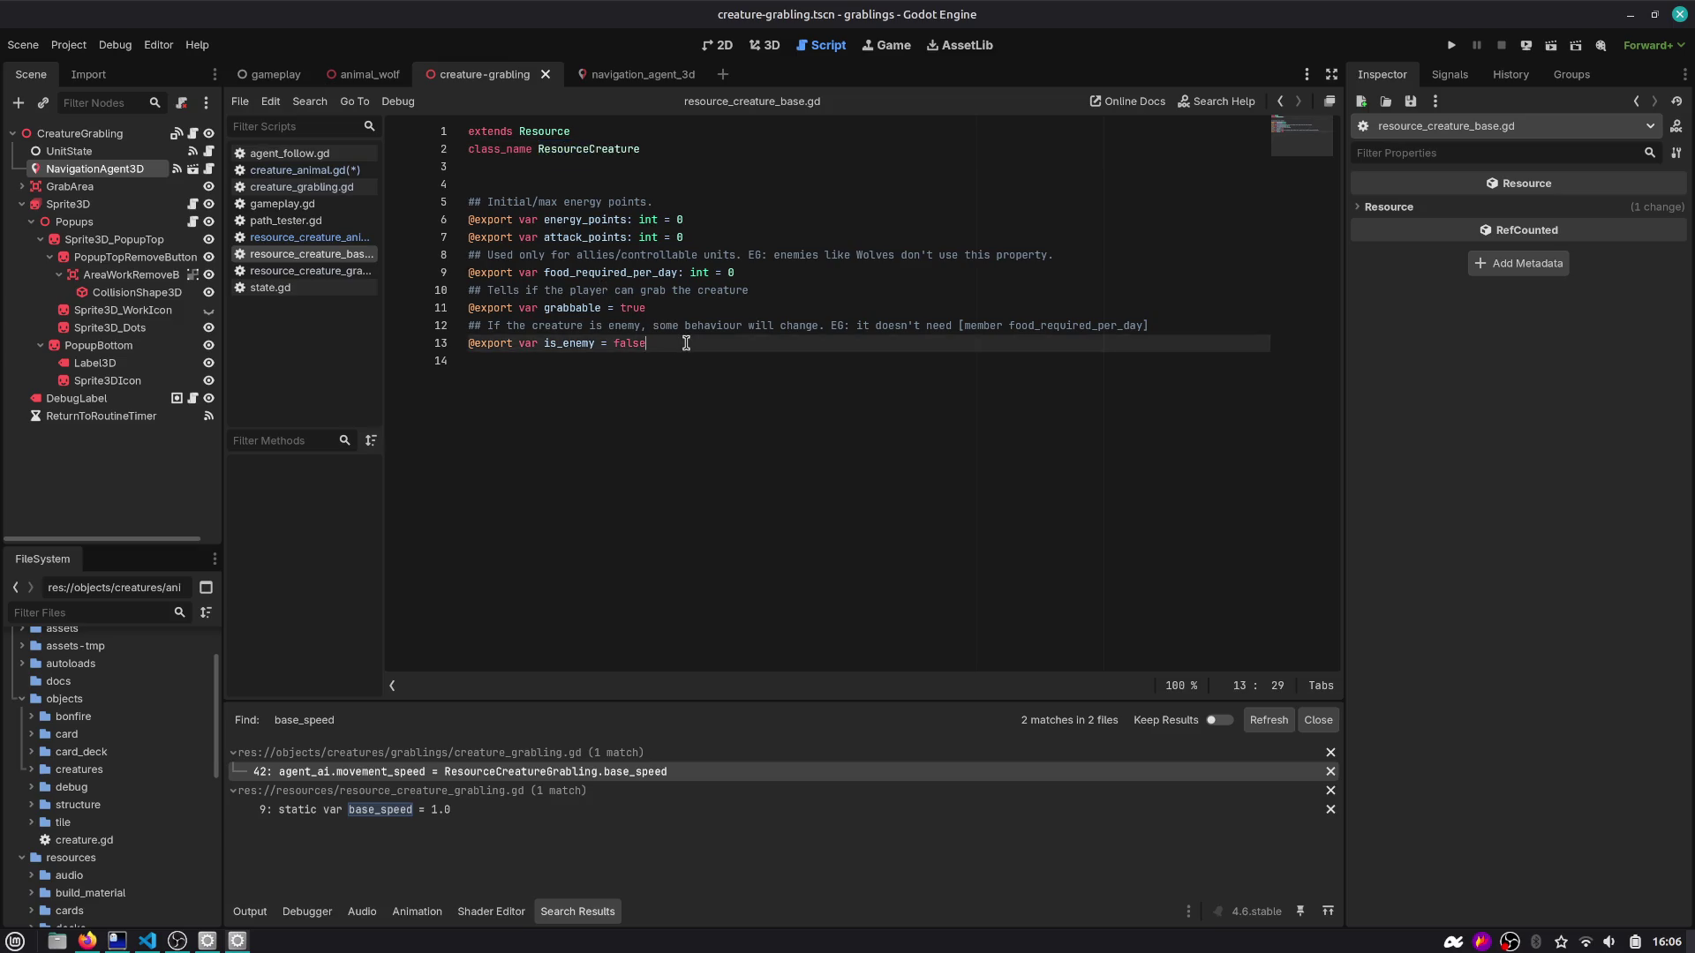
pyautogui.press('Return')
pyautogui.write('t var movement_speed ')
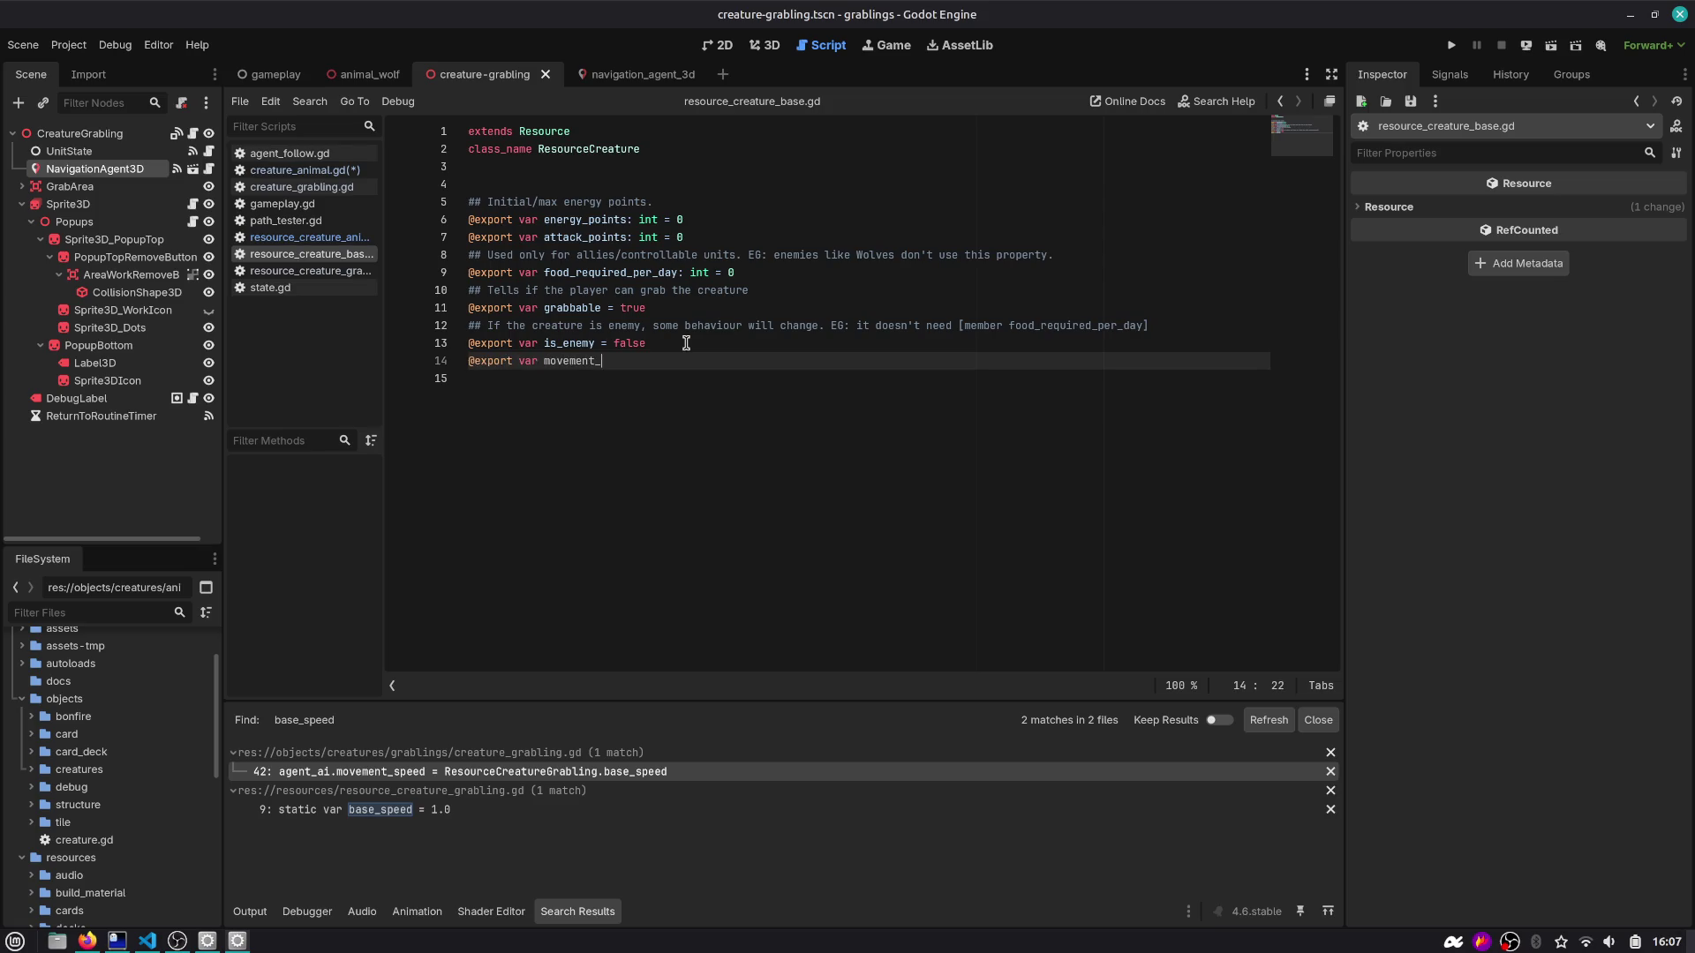
pyautogui.write('= 1.0')
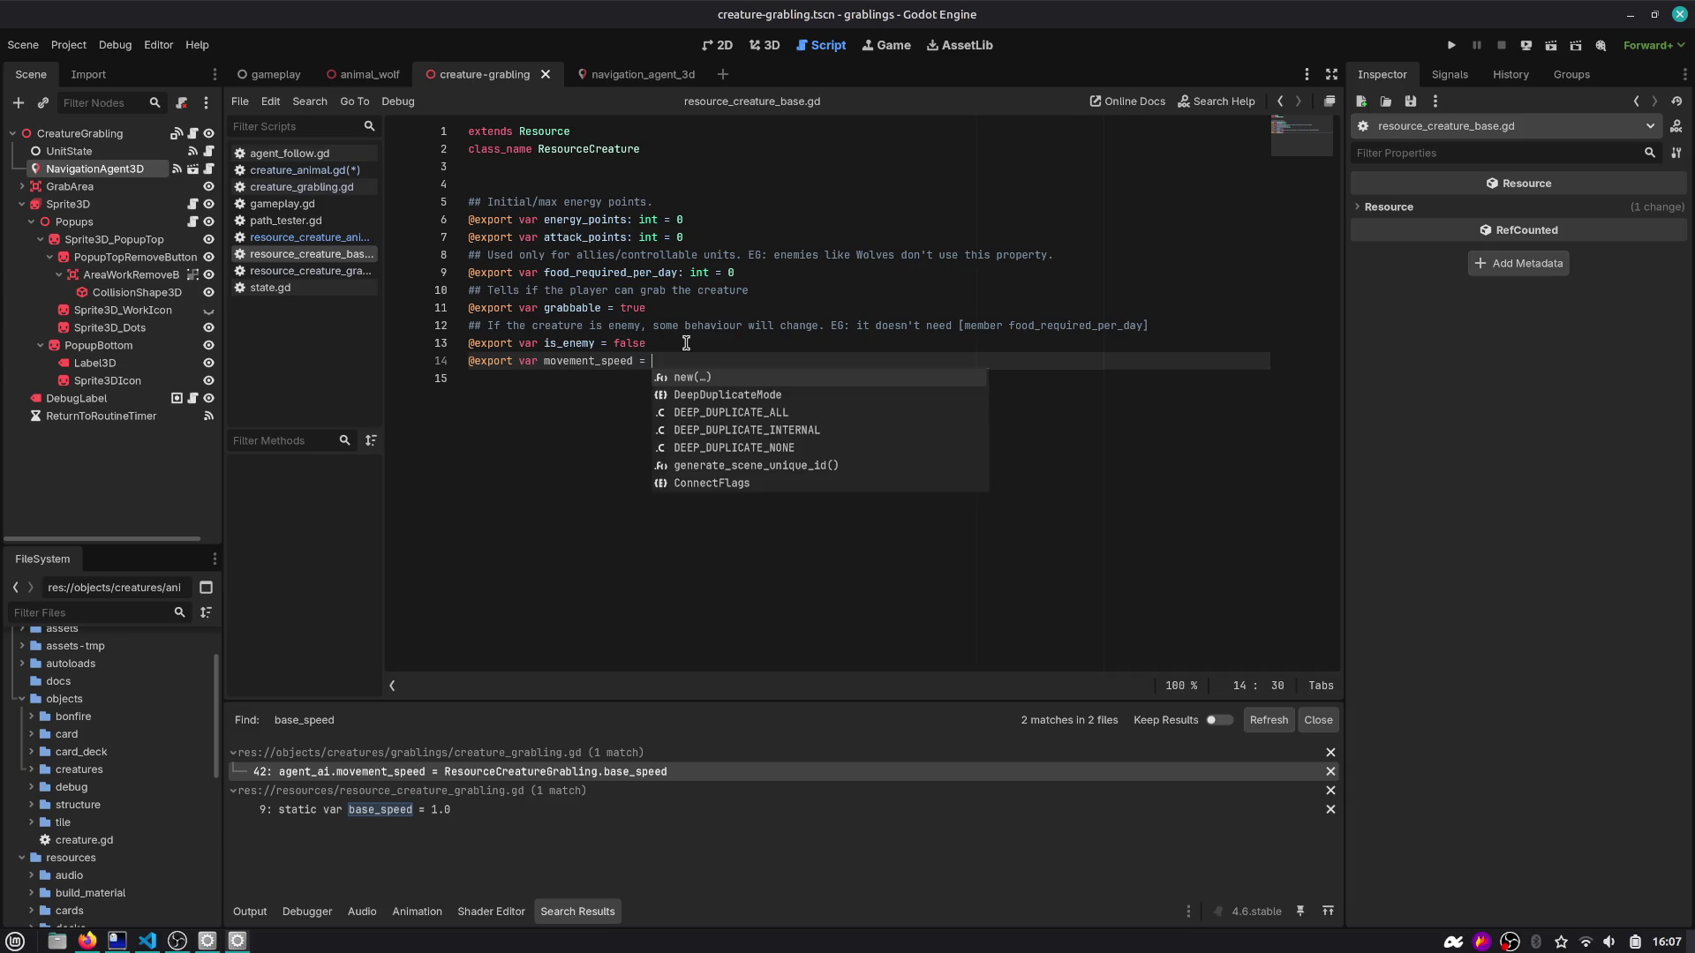
pyautogui.hotkey('ctrl', 's')
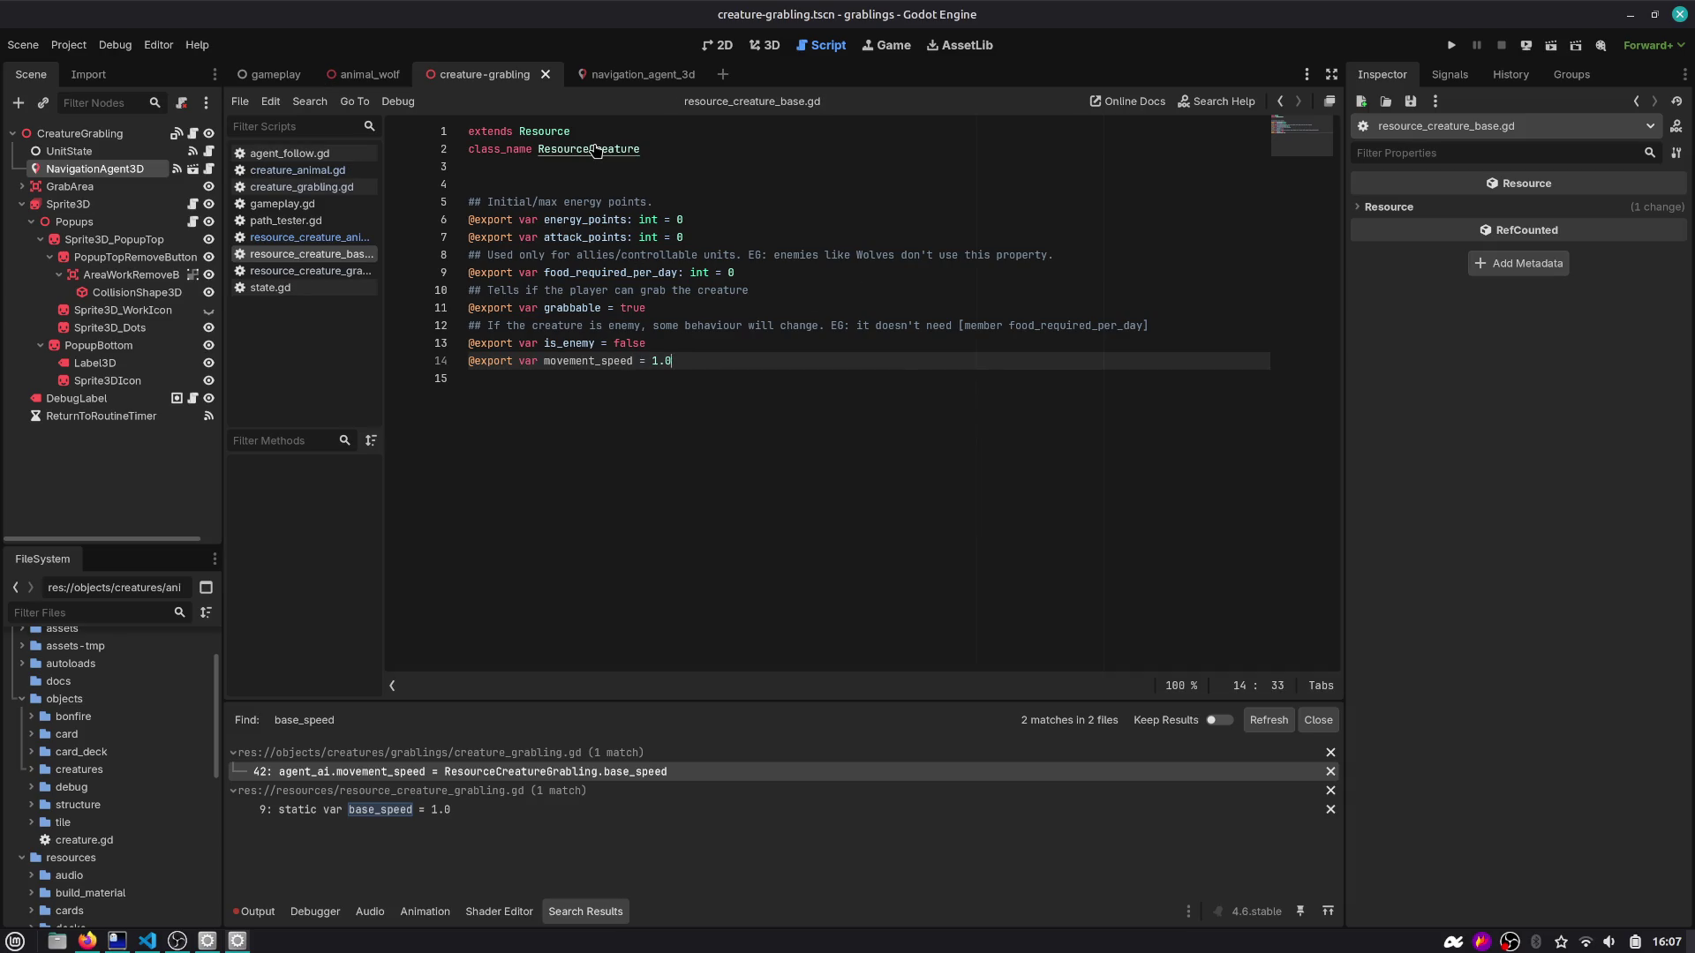
# Step: Navigate back through earlier scripts to the static base_speed definition and select it
pyautogui.click(640, 151)
pyautogui.hotkey('alt', 'Left')
pyautogui.hotkey('alt', 'Left')
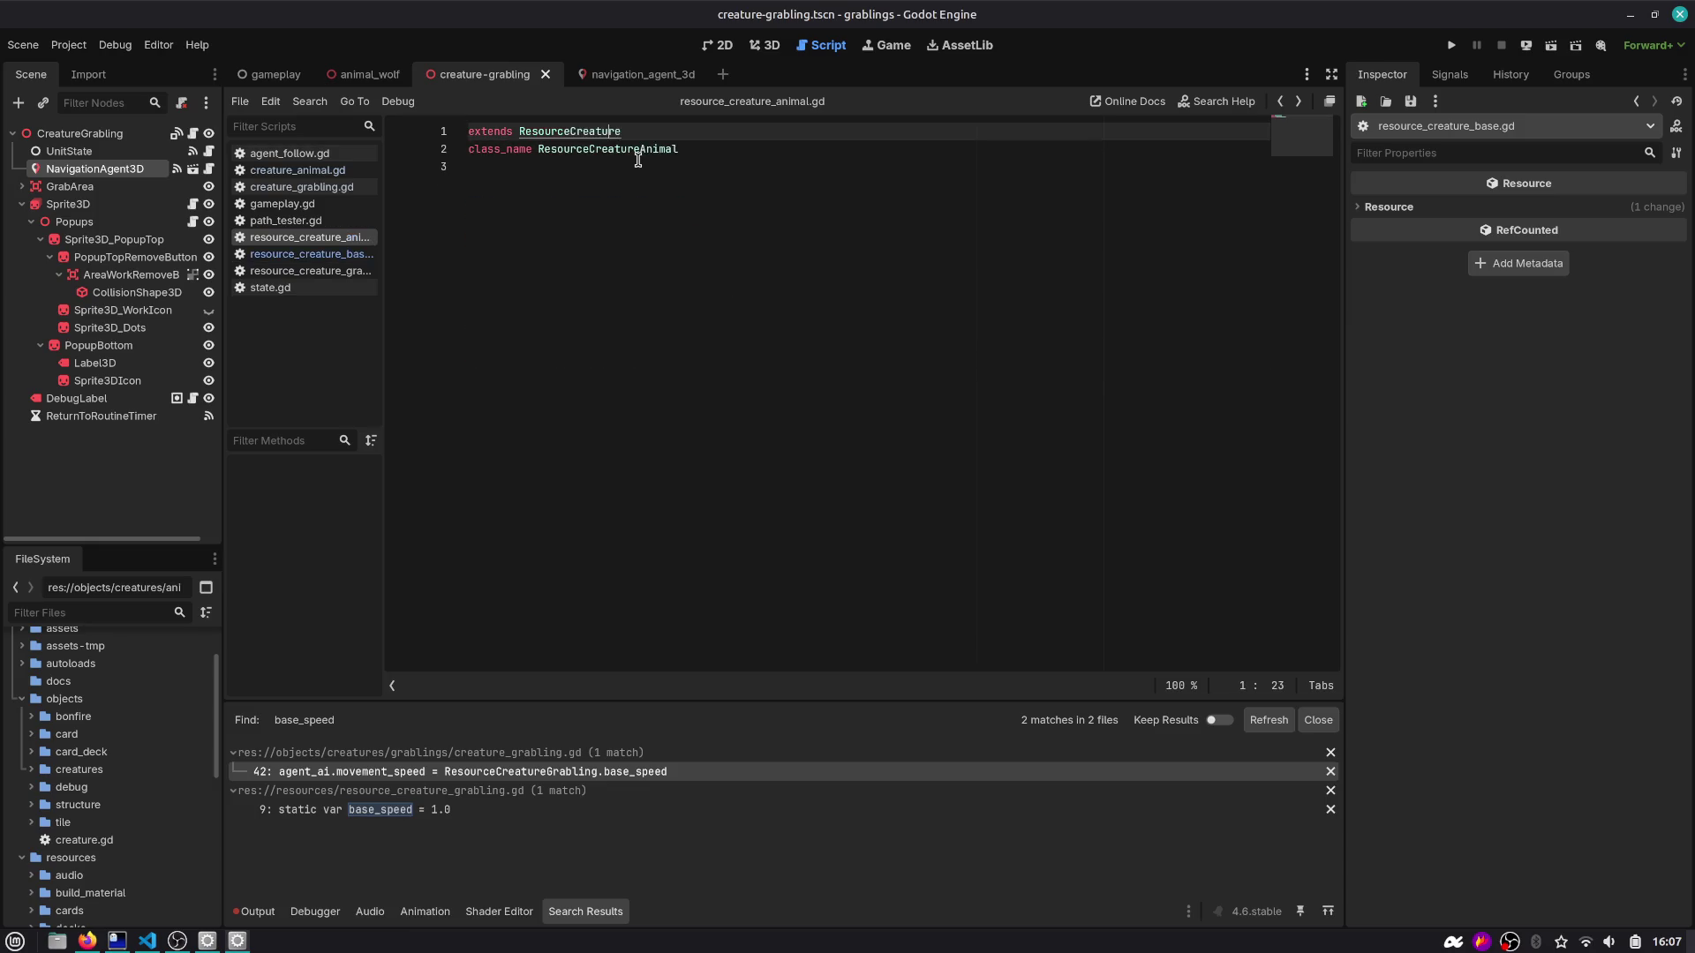
pyautogui.hotkey('alt', 'Left')
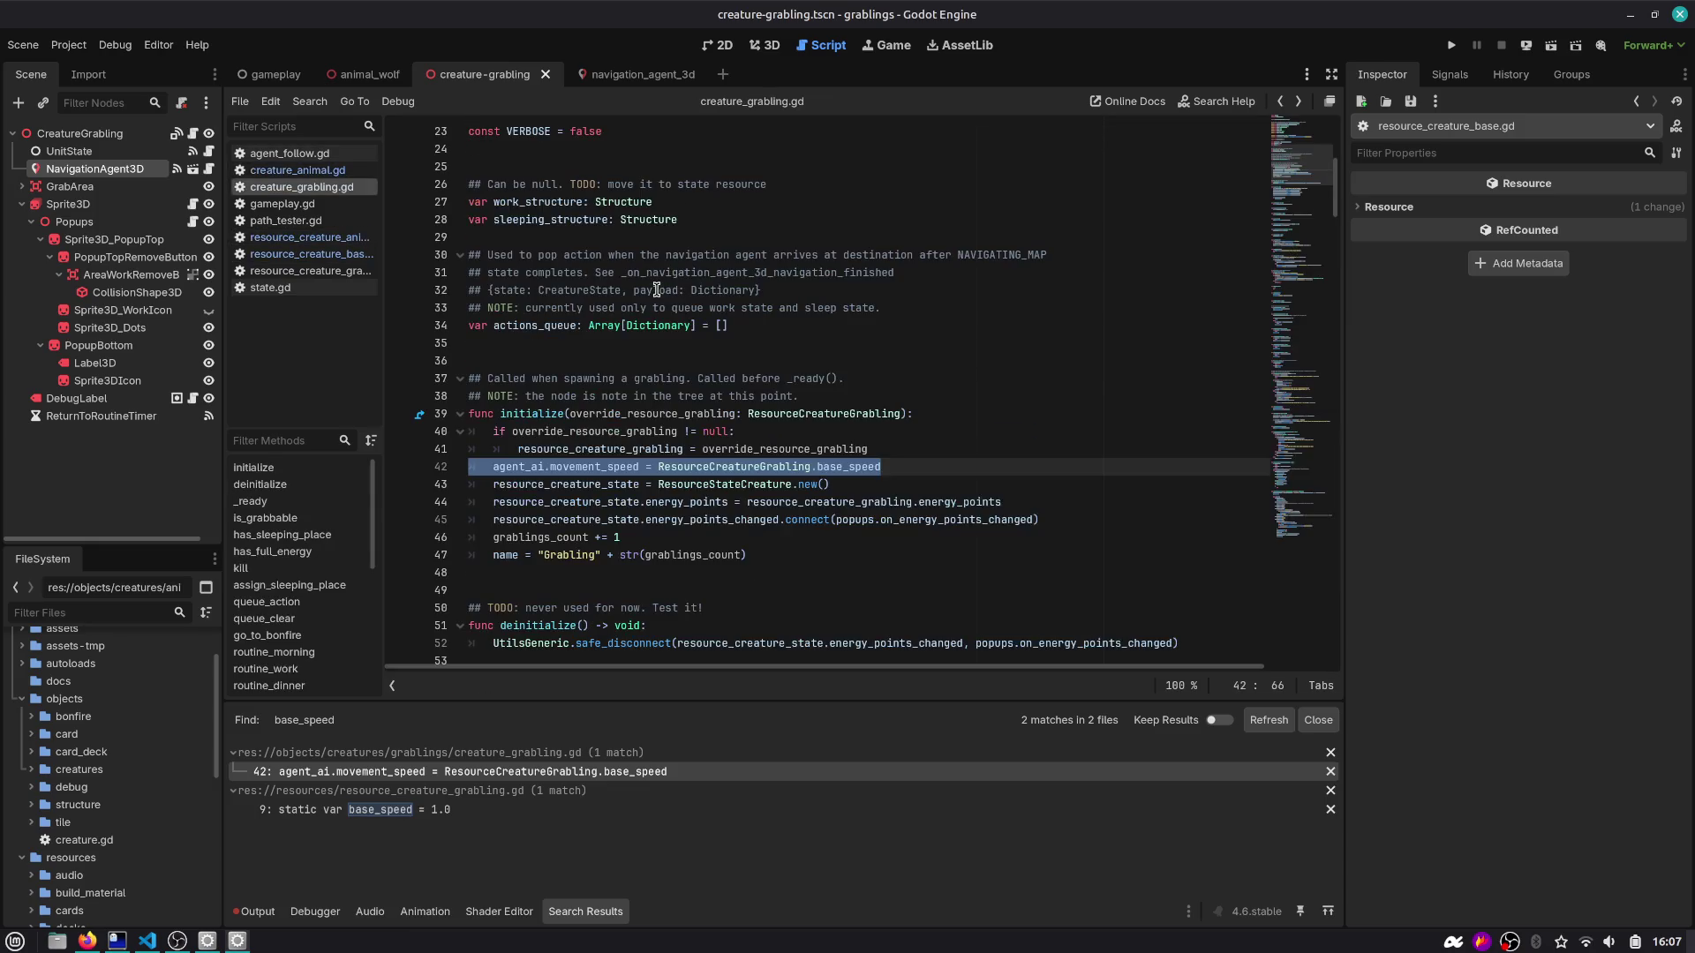
pyautogui.hotkey('alt', 'Left')
pyautogui.hotkey('alt', 'Left')
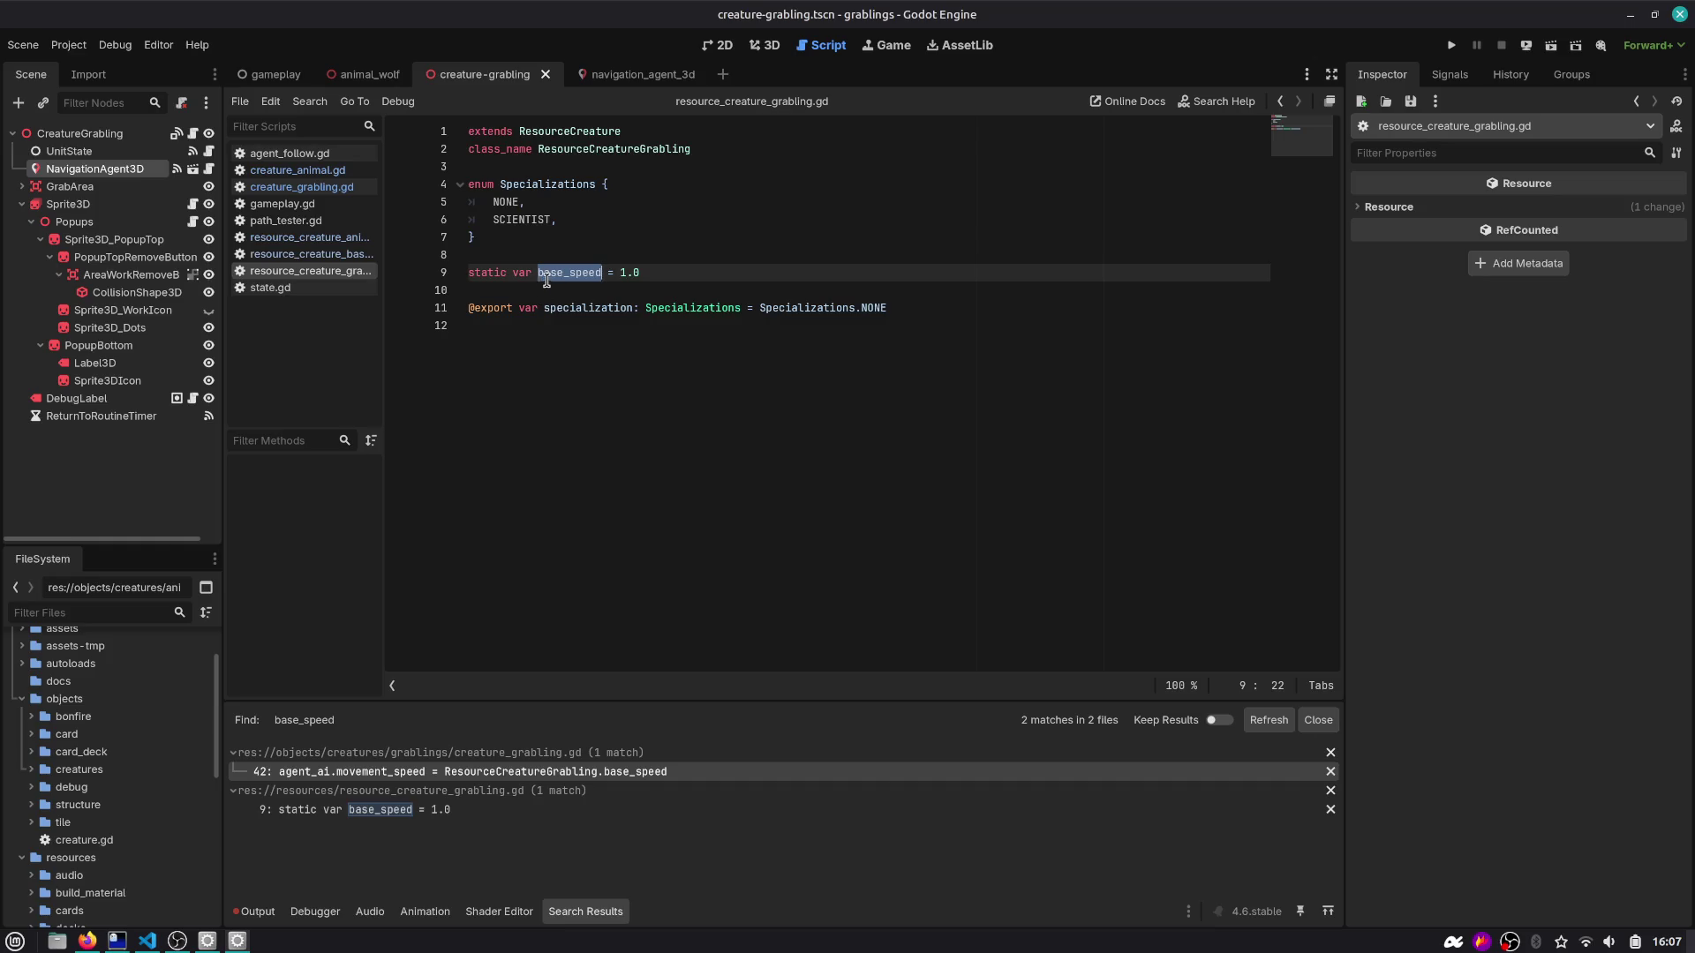
pyautogui.moveTo(667, 274); pyautogui.dragTo(394, 276)
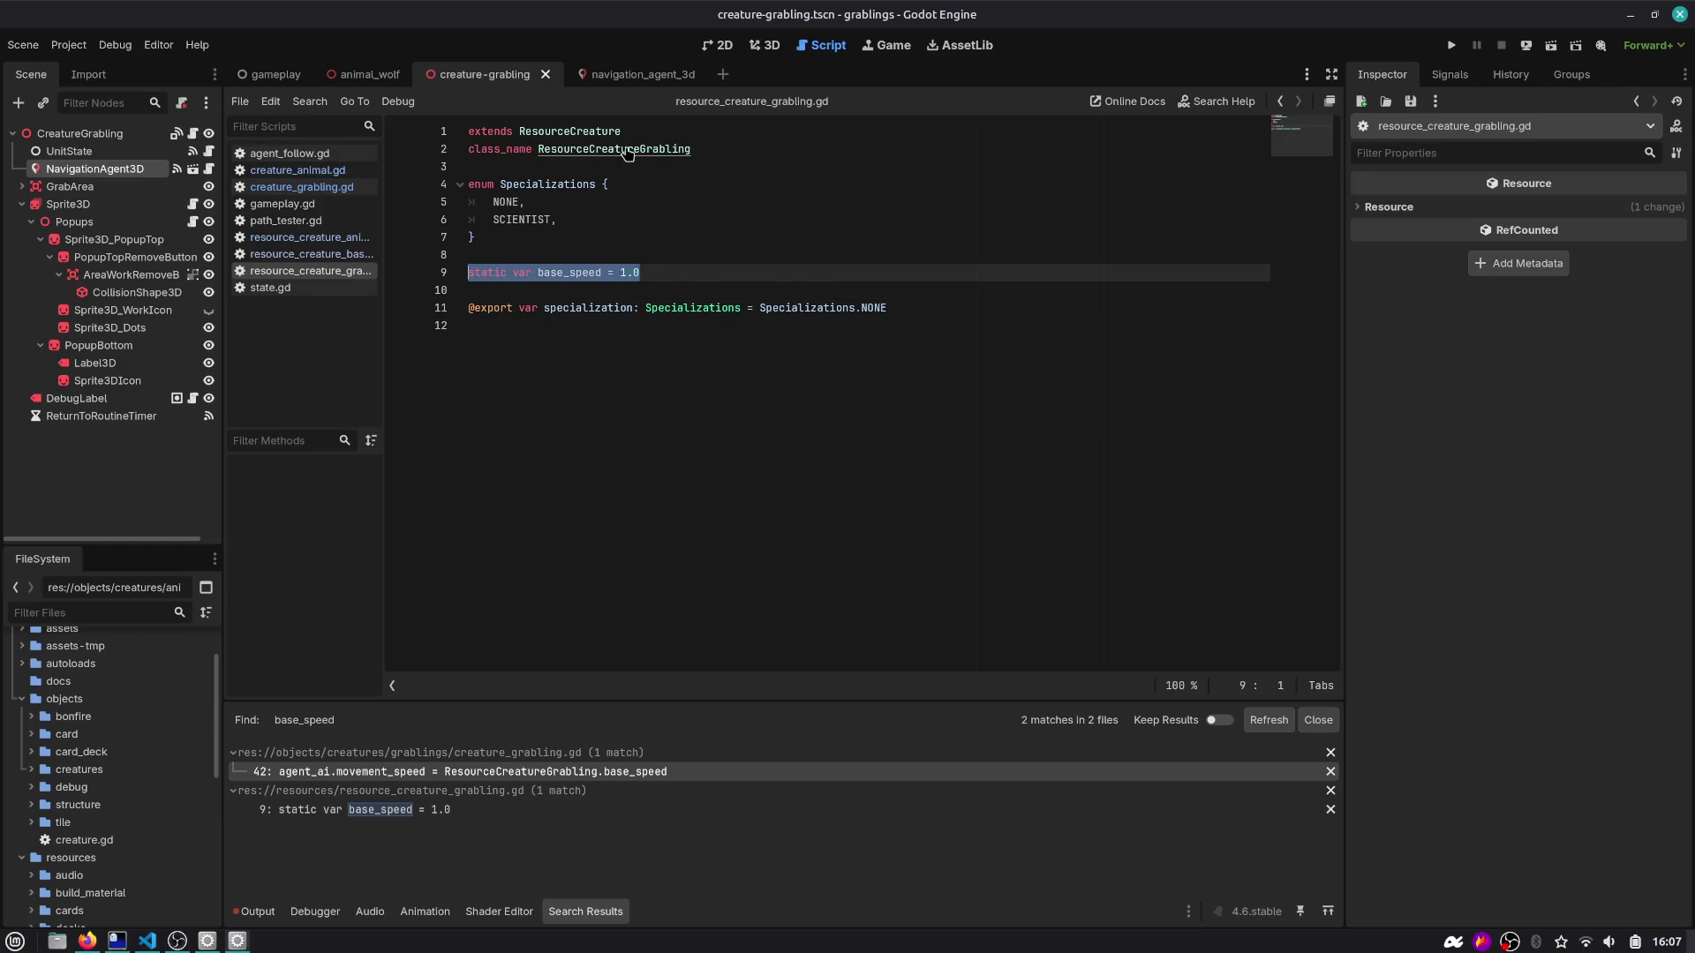
pyautogui.click(1280, 102)
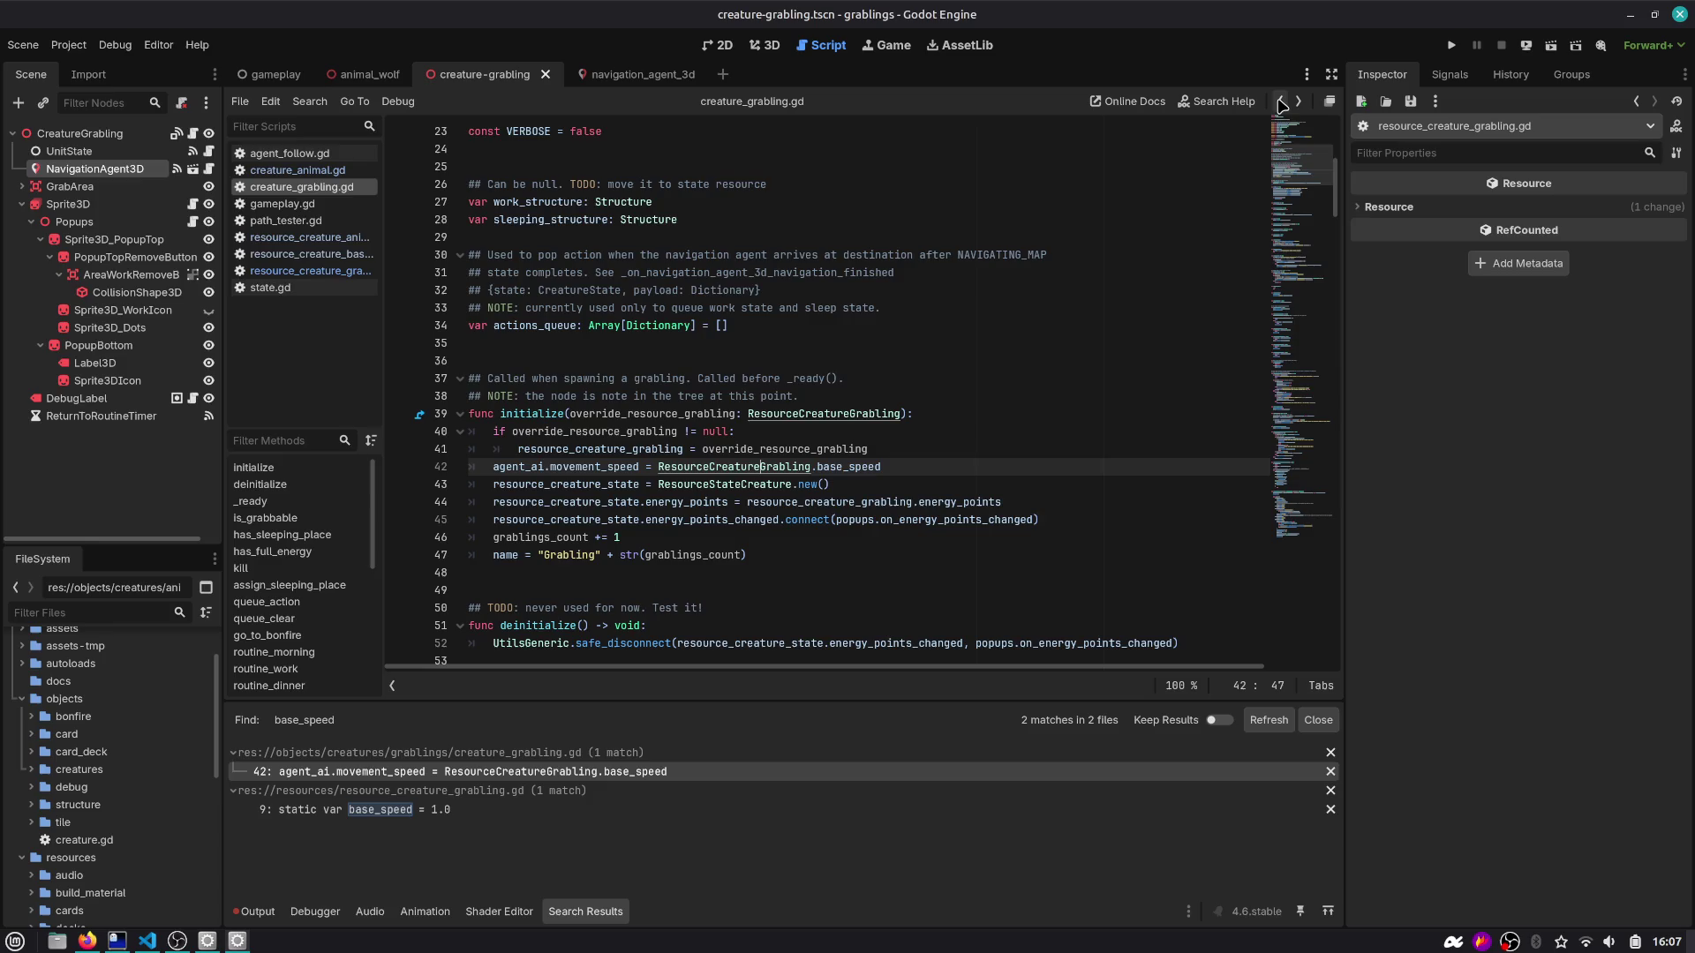
# Step: Reopen ResourceCreatureGrabling and search the project for base_speed, finding 3 matches
pyautogui.keyDown('ctrl'); pyautogui.click(823, 417); pyautogui.keyUp('ctrl')
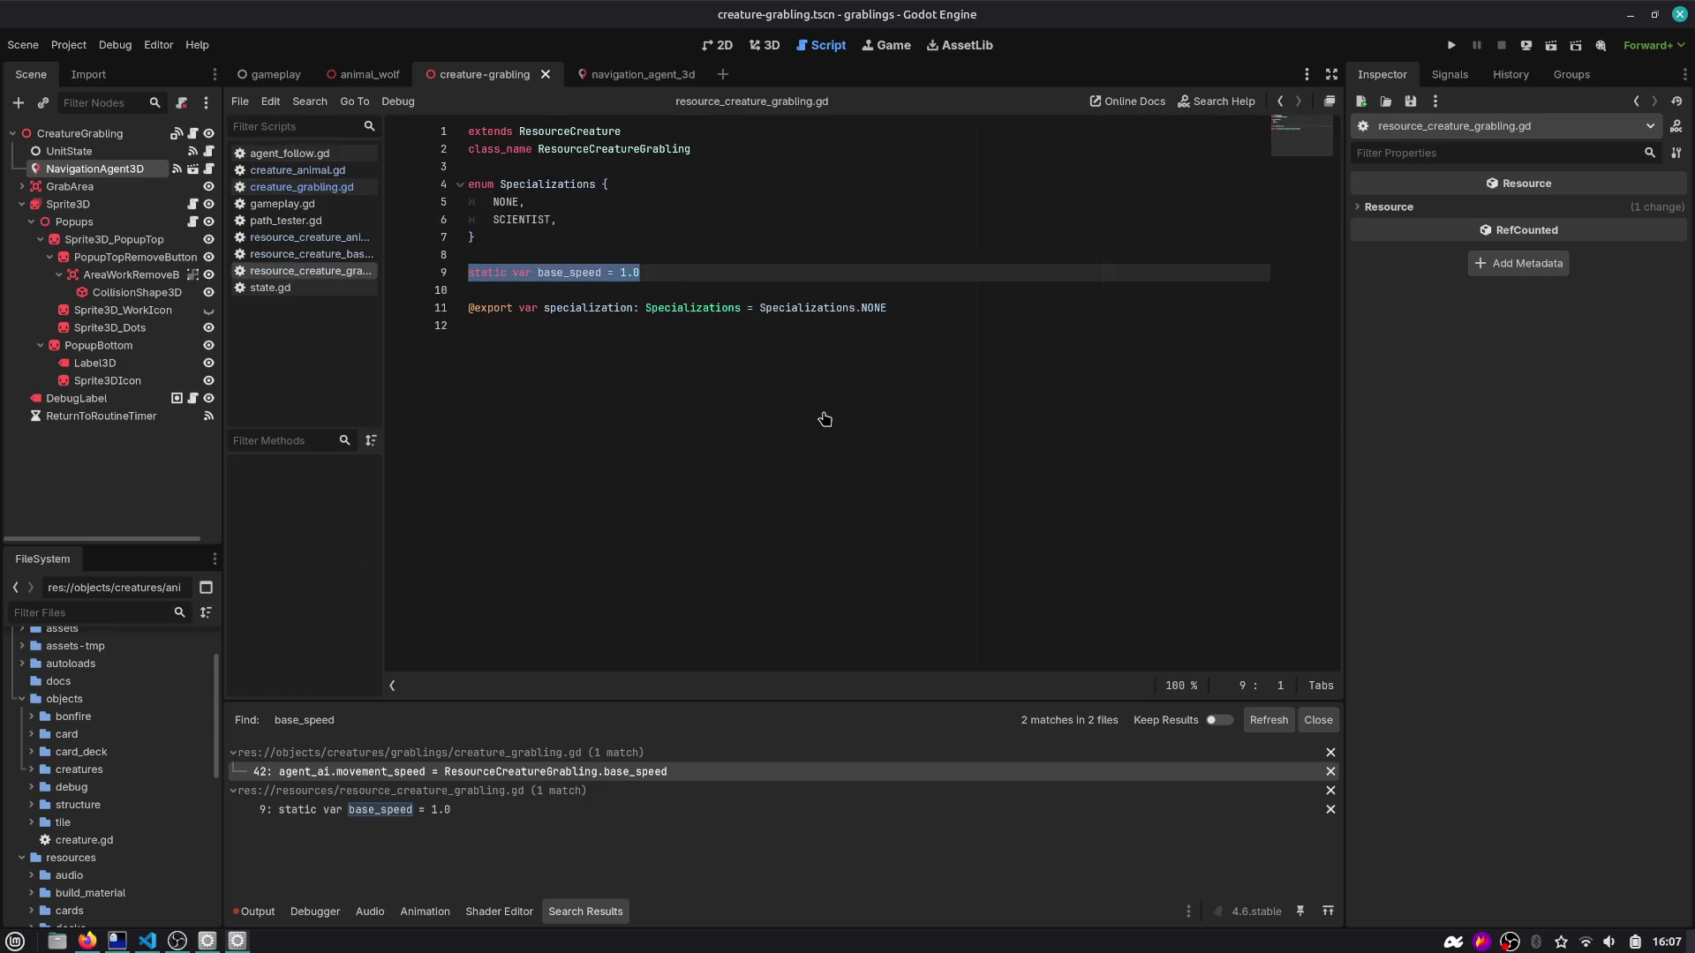
pyautogui.click(627, 150)
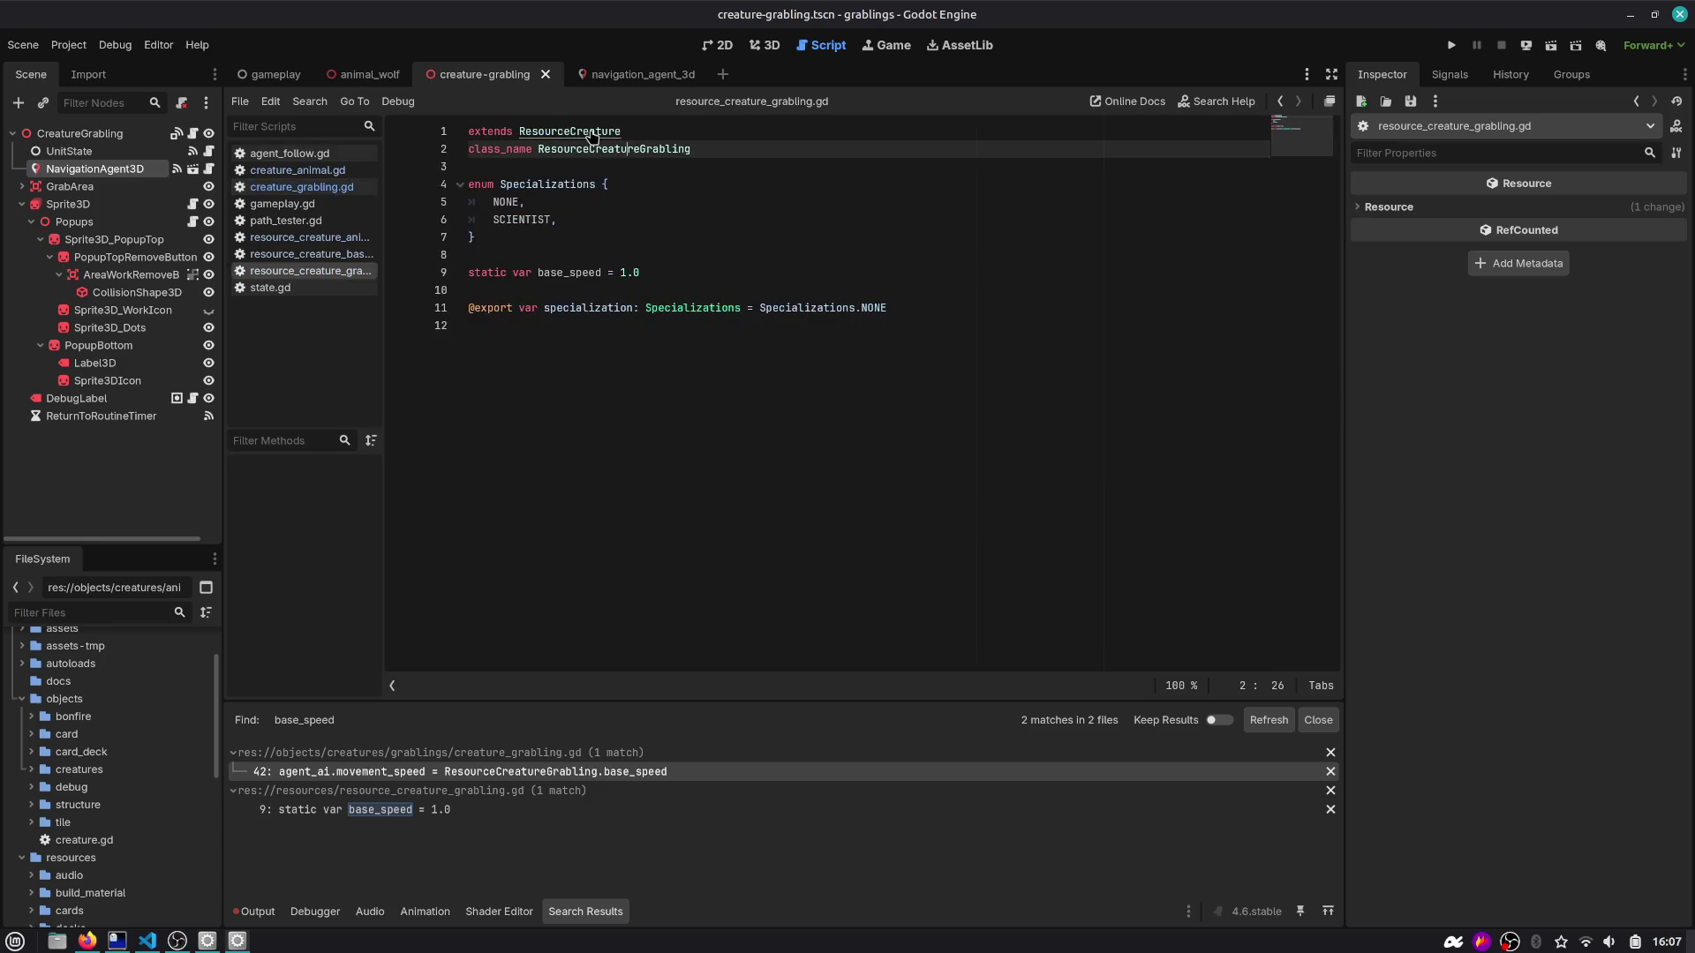
pyautogui.doubleClick(604, 272)
pyautogui.hotkey('ctrl', 'shift', 'f')
pyautogui.press('Return')
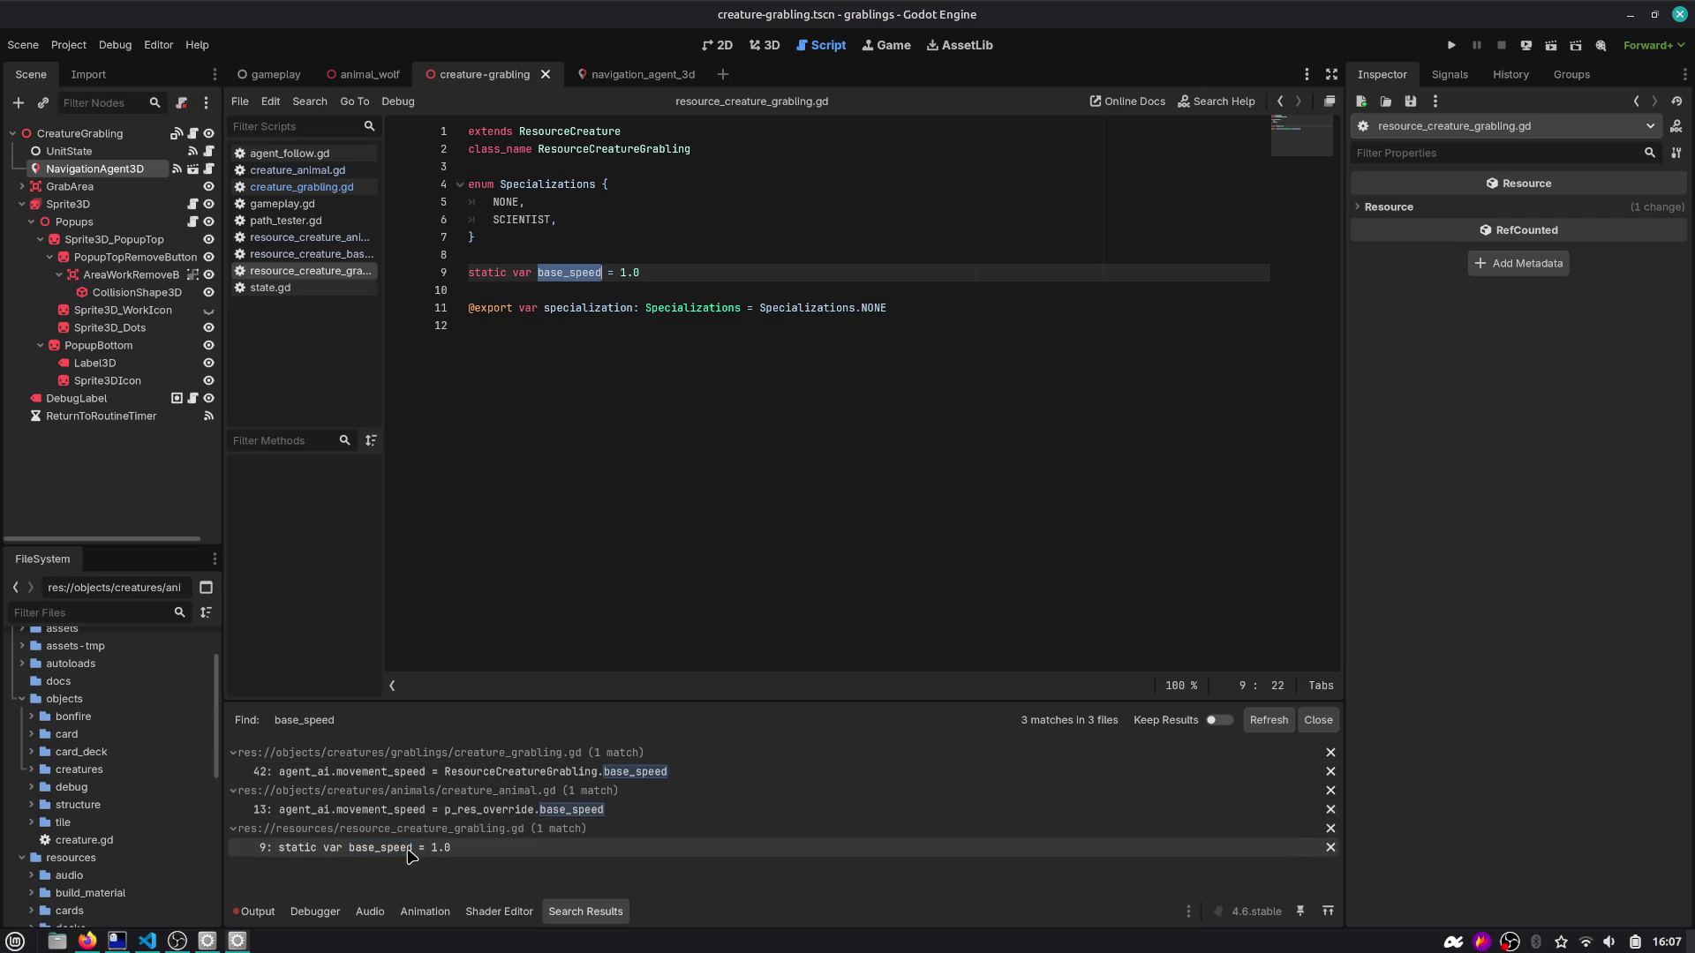
# Step: Delete the static base_speed line and add a movement-speed doc comment in the ResourceCreature script
pyautogui.click(634, 273)
pyautogui.hotkey('ctrl', 'shift', 'k')
pyautogui.hotkey('ctrl', 'shift', 'k')
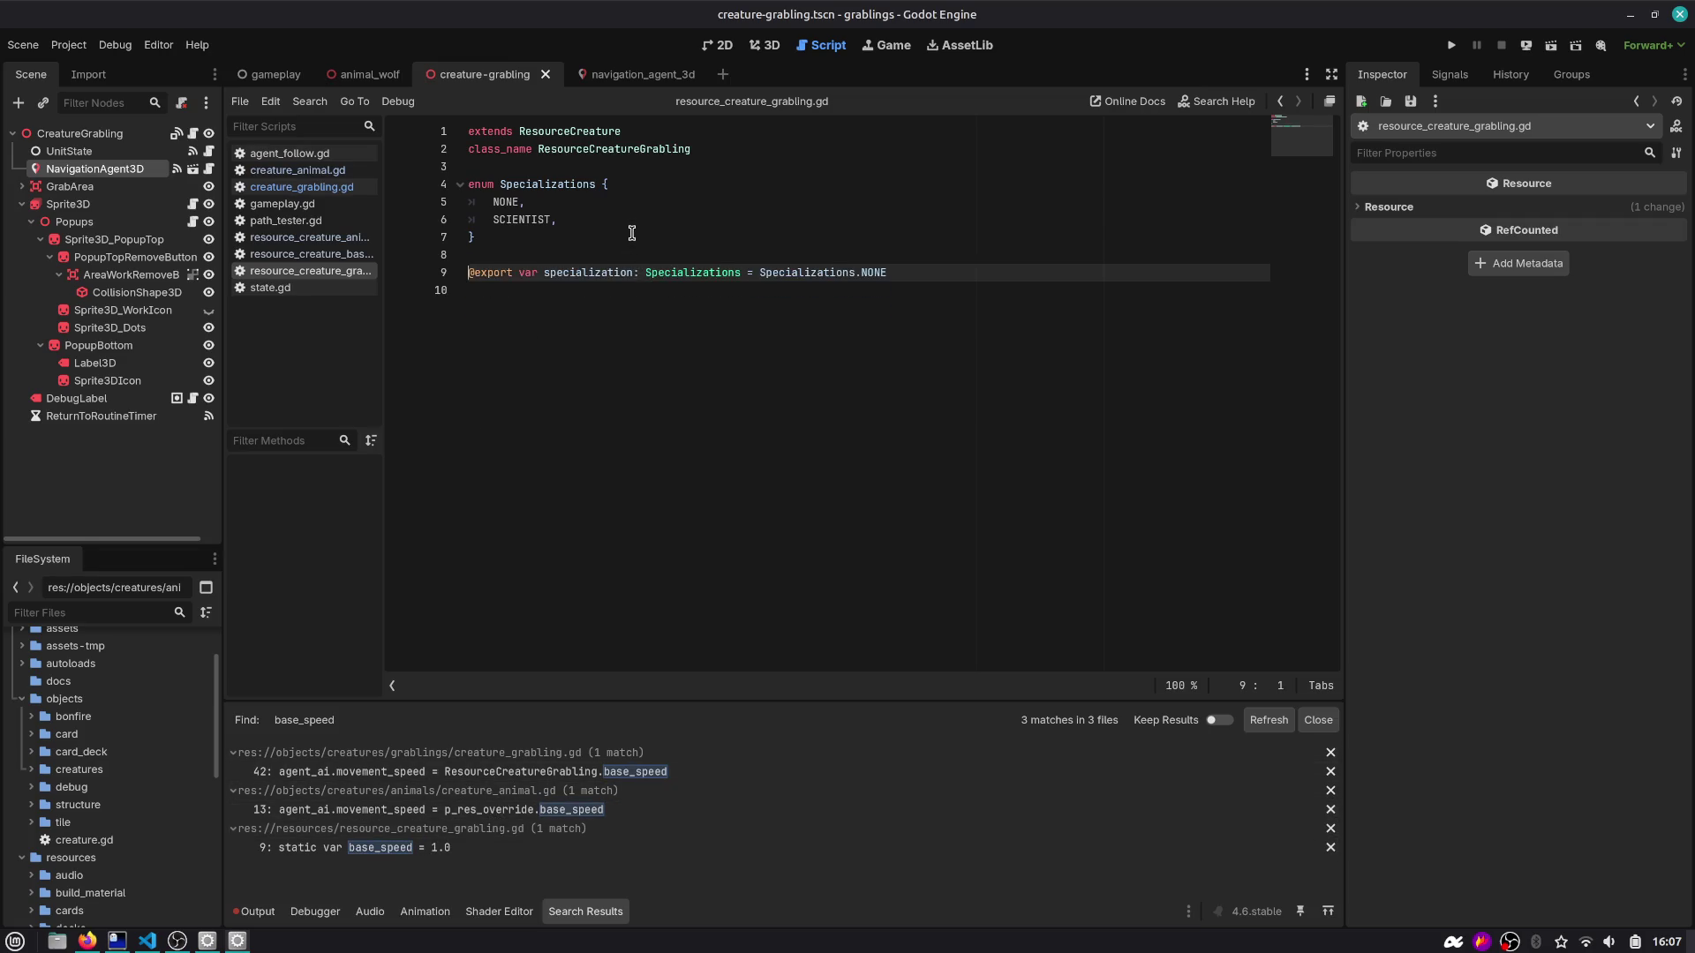
pyautogui.keyDown('ctrl'); pyautogui.click(595, 132); pyautogui.keyUp('ctrl')
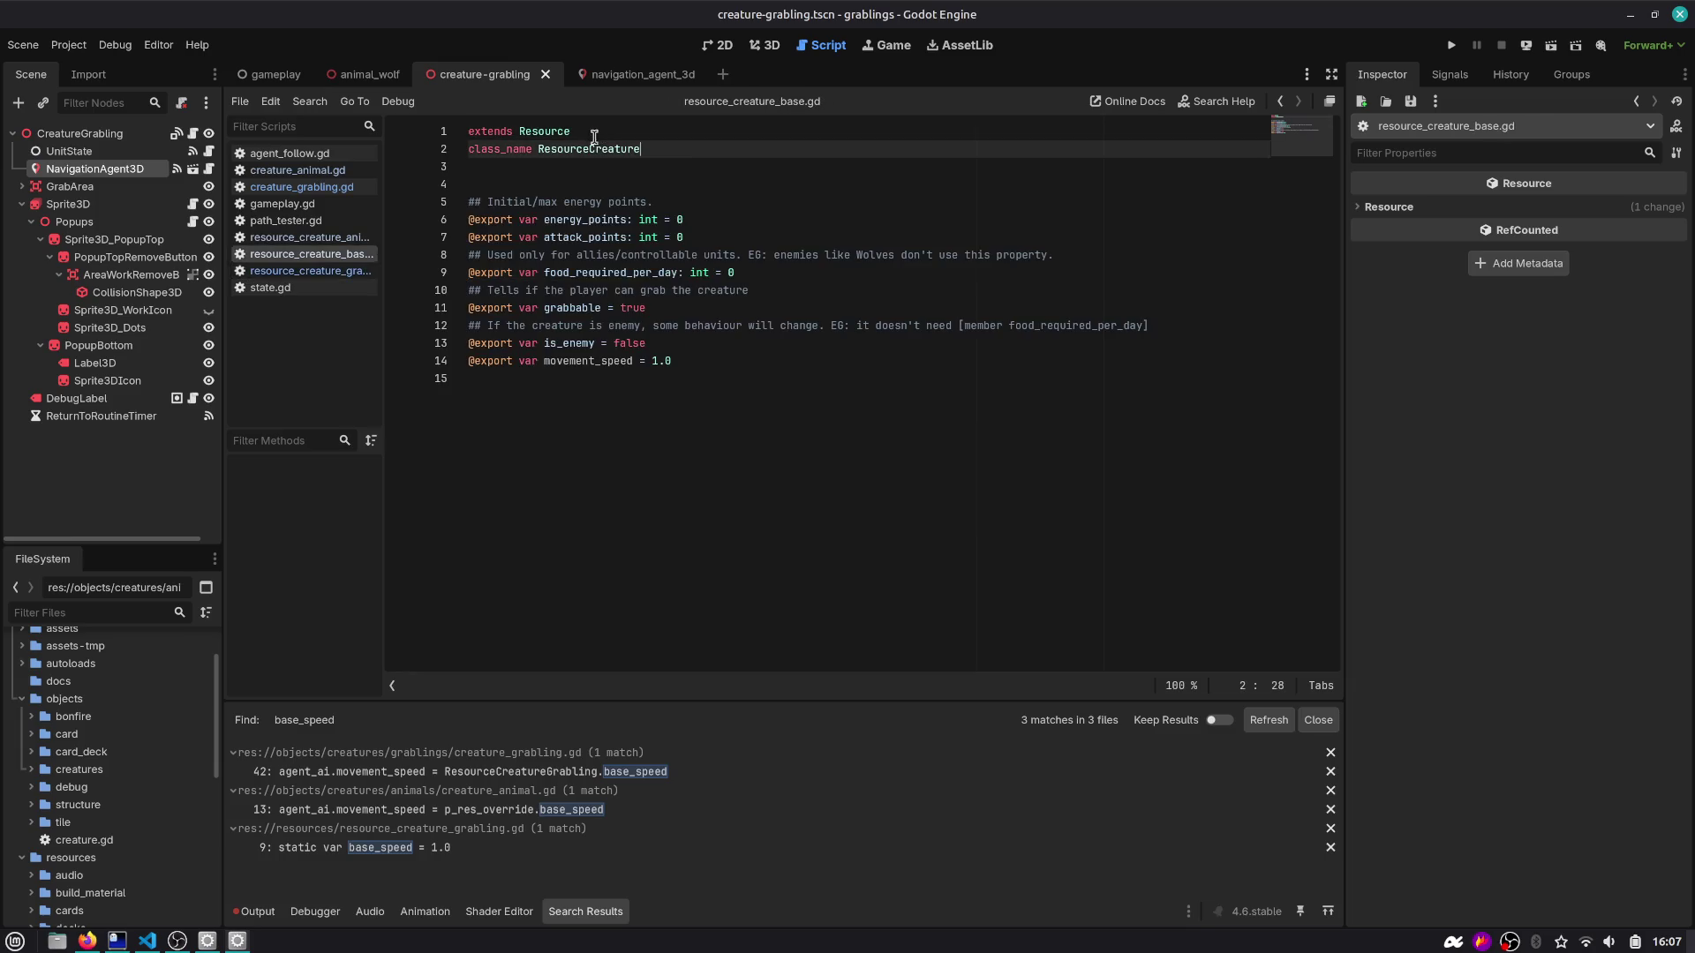
pyautogui.doubleClick(567, 363)
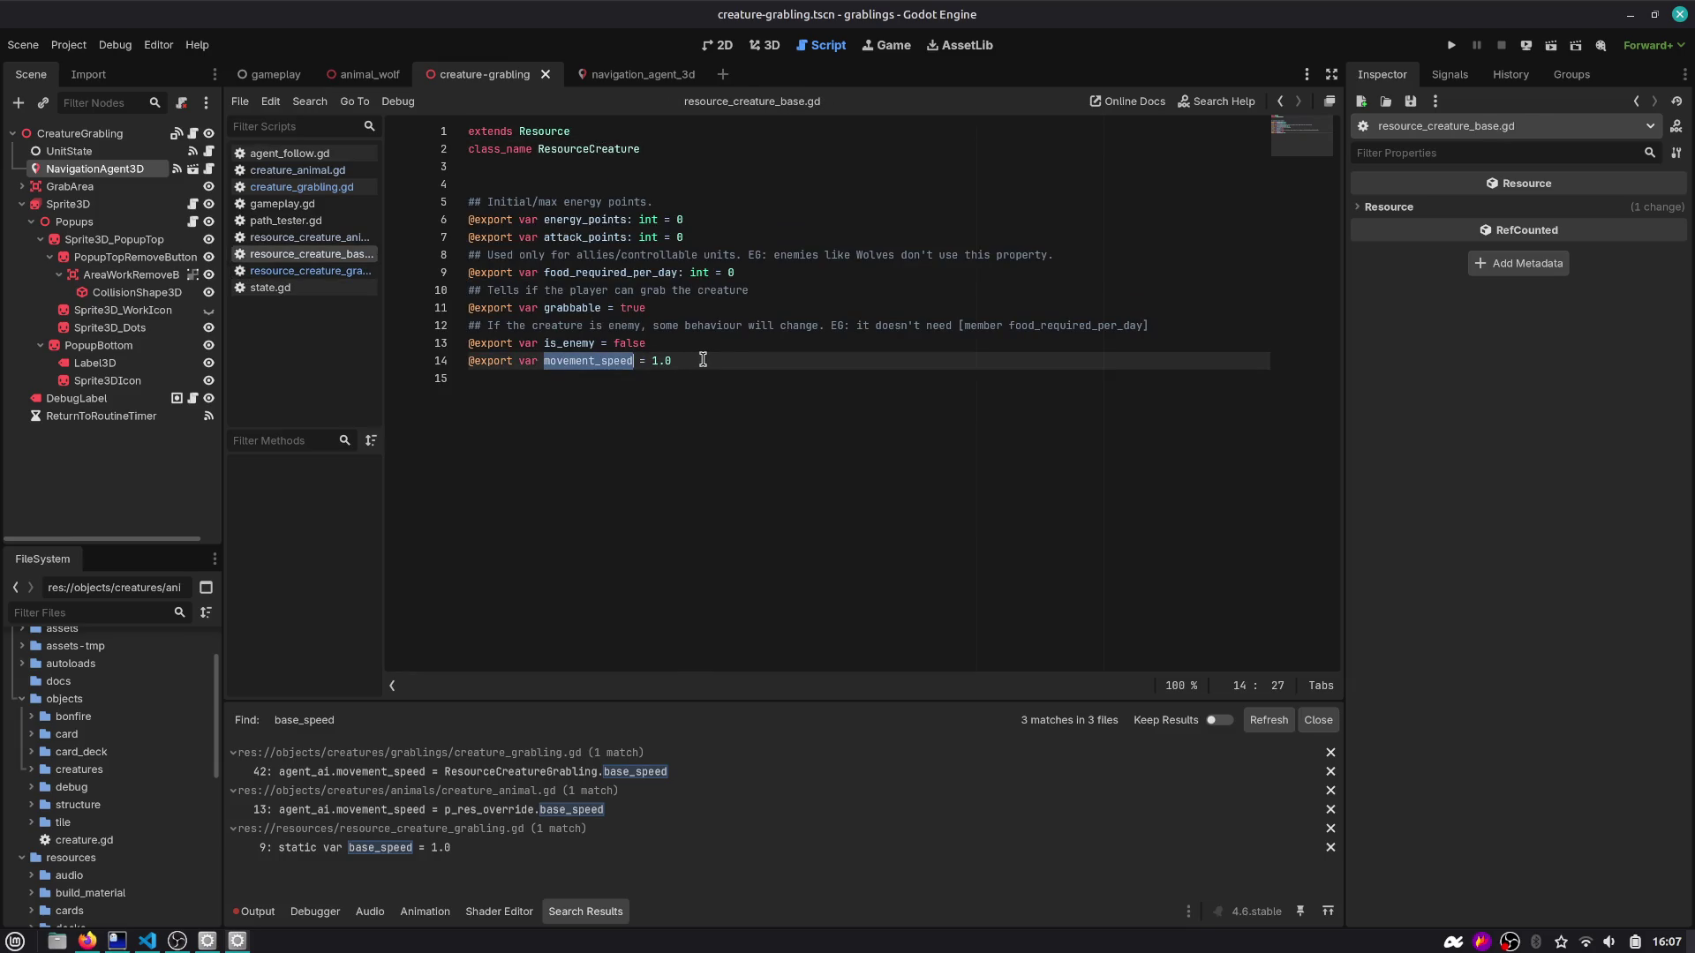
pyautogui.click(669, 347)
pyautogui.press('Return')
pyautogui.write('#')
pyautogui.write('ovement speed used by the')
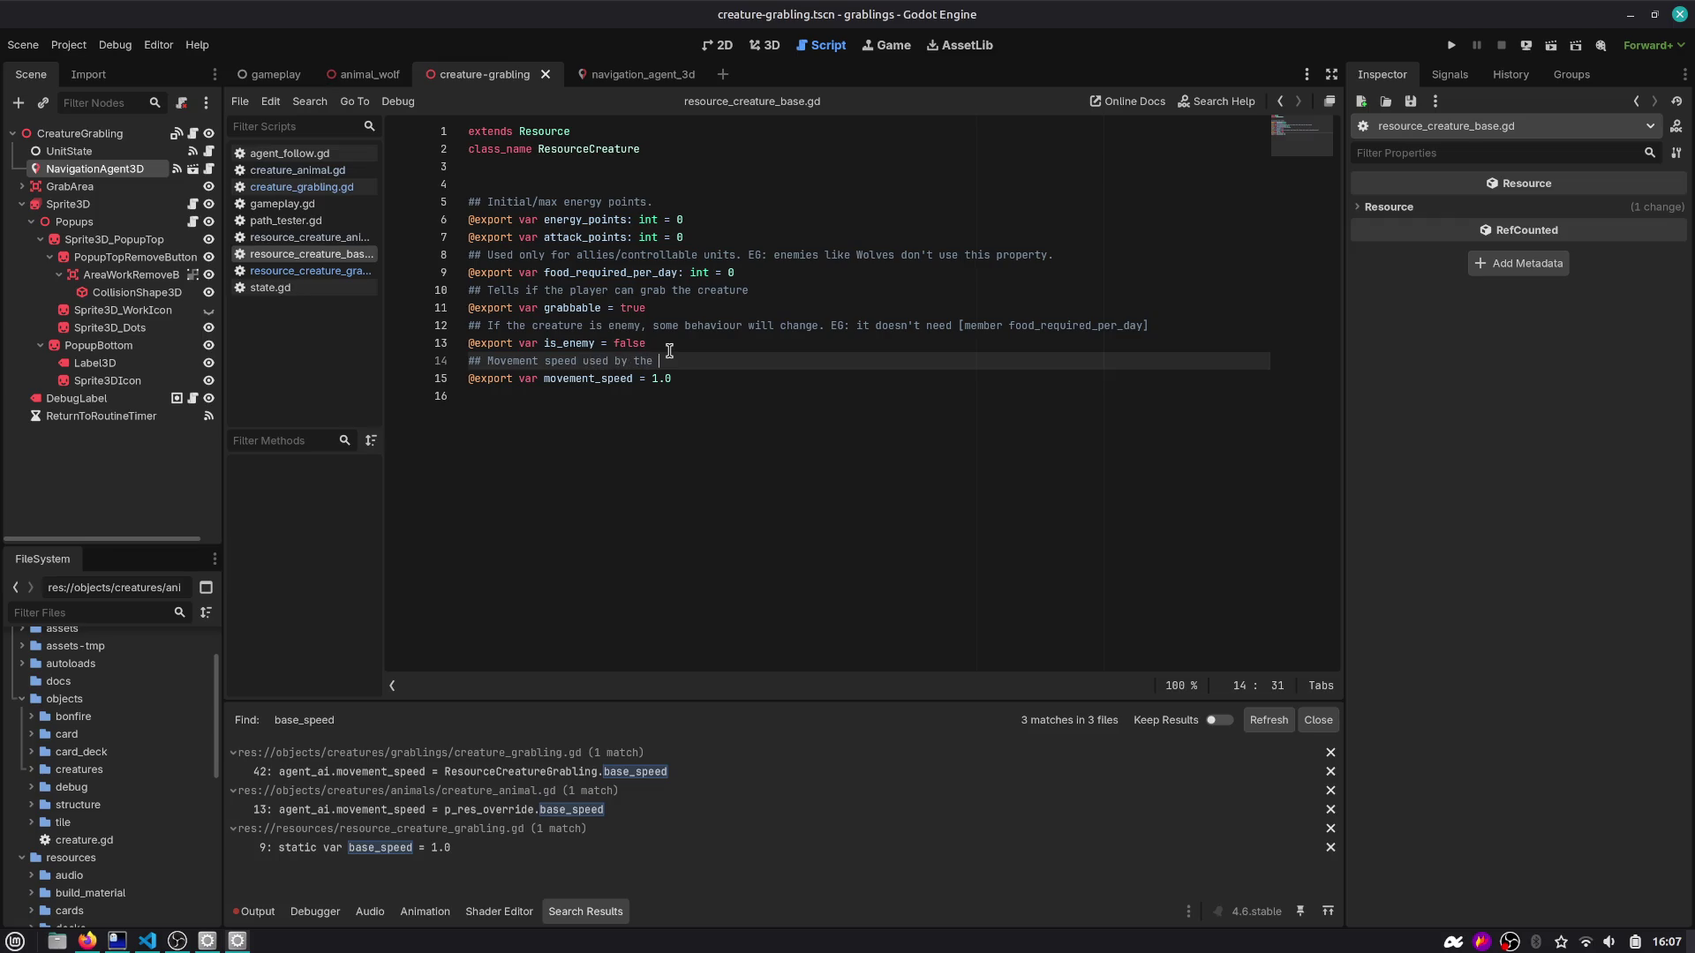
pyautogui.write('igationAgent')
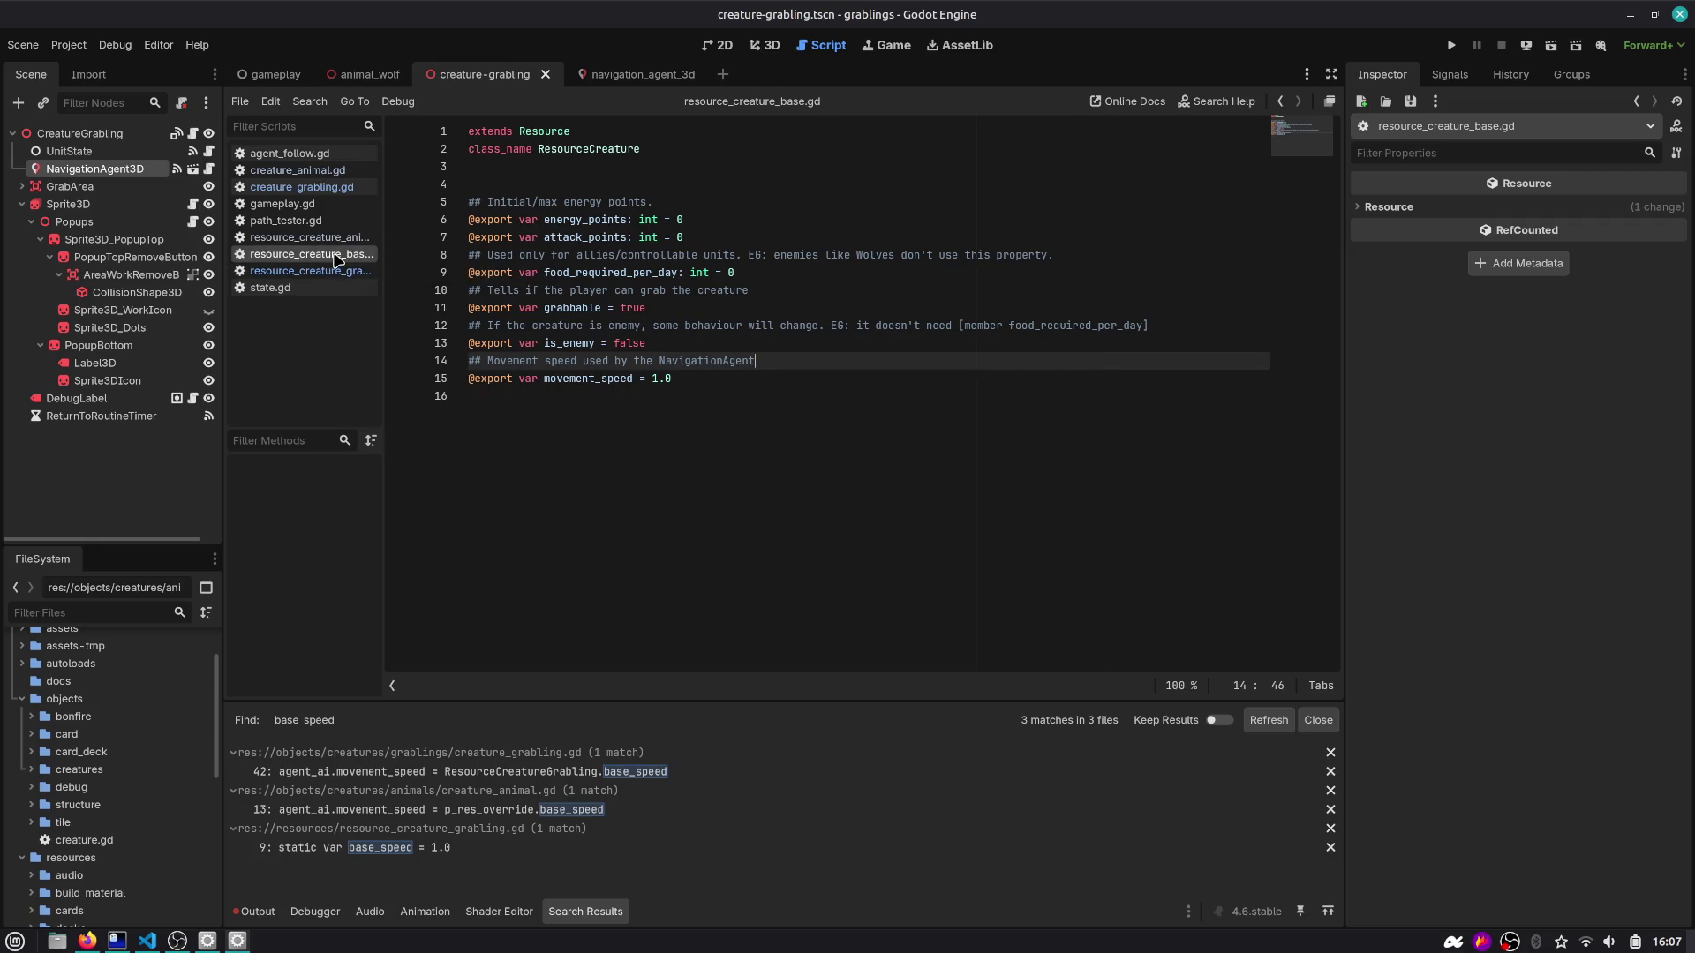
# Step: In creature_grabling.gd, replace ResourceCreatureGrabling.base_speed on line 42 with resource_creature_grabling.movement_speed and save
pyautogui.click(300, 188)
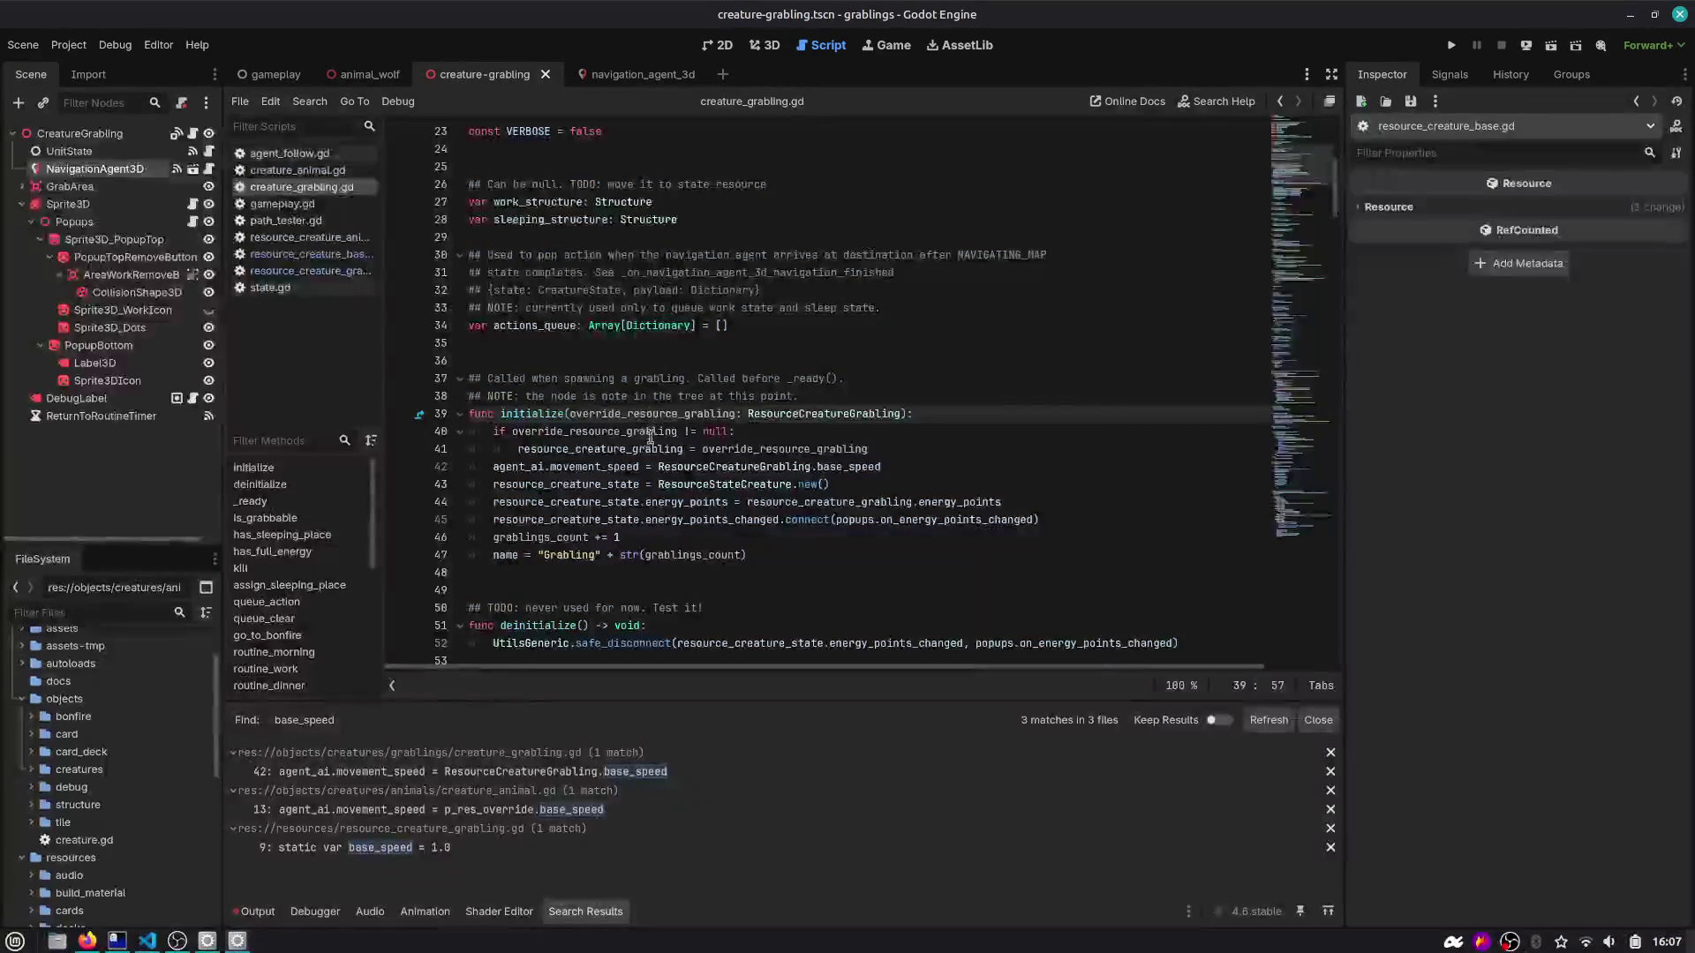
pyautogui.scroll(-2, 745, 453)
pyautogui.doubleClick(786, 378)
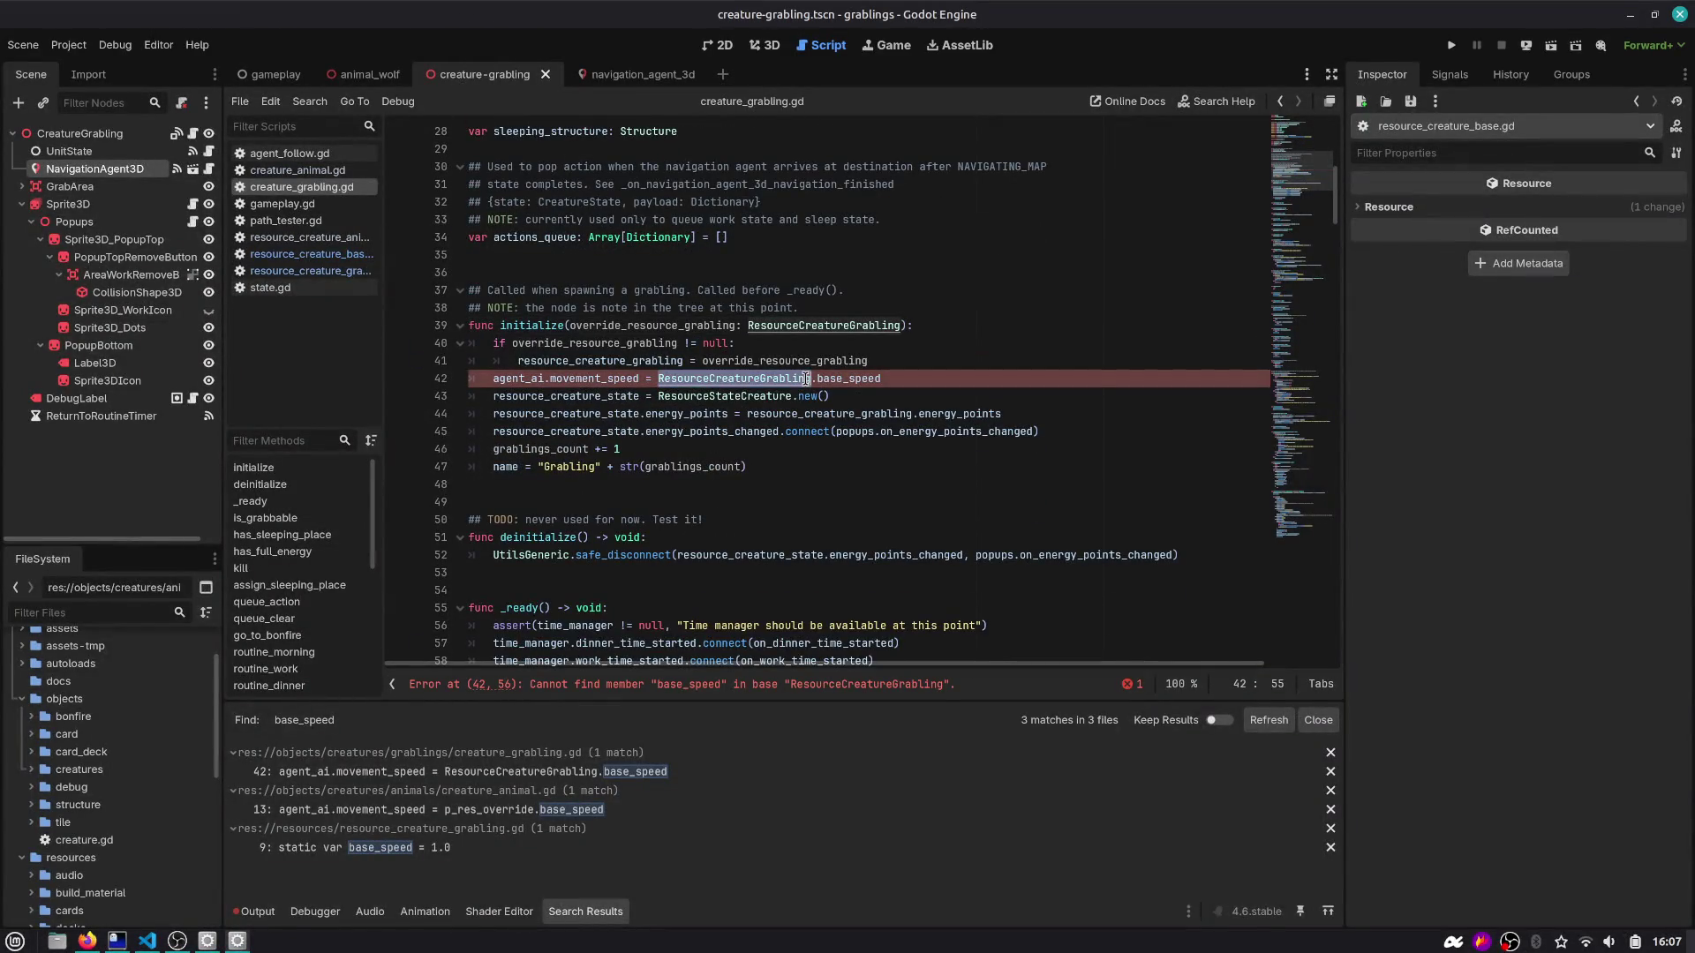
pyautogui.hotkey('shift', 'End')
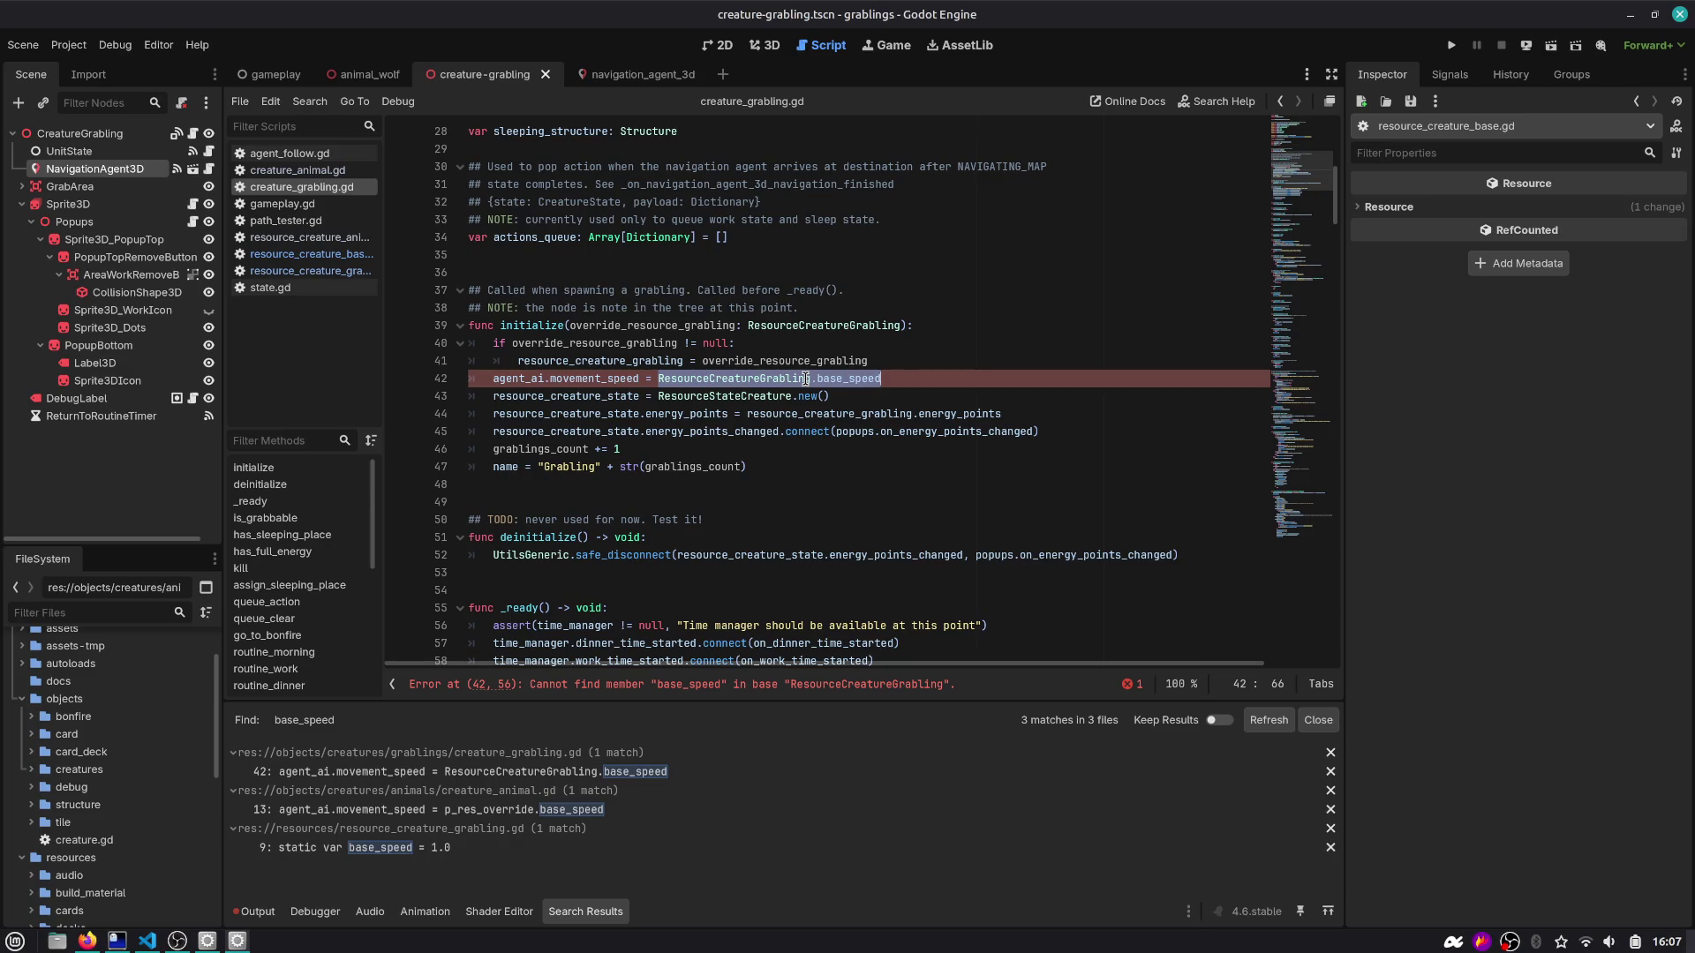
pyautogui.write('resou')
pyautogui.press('Return')
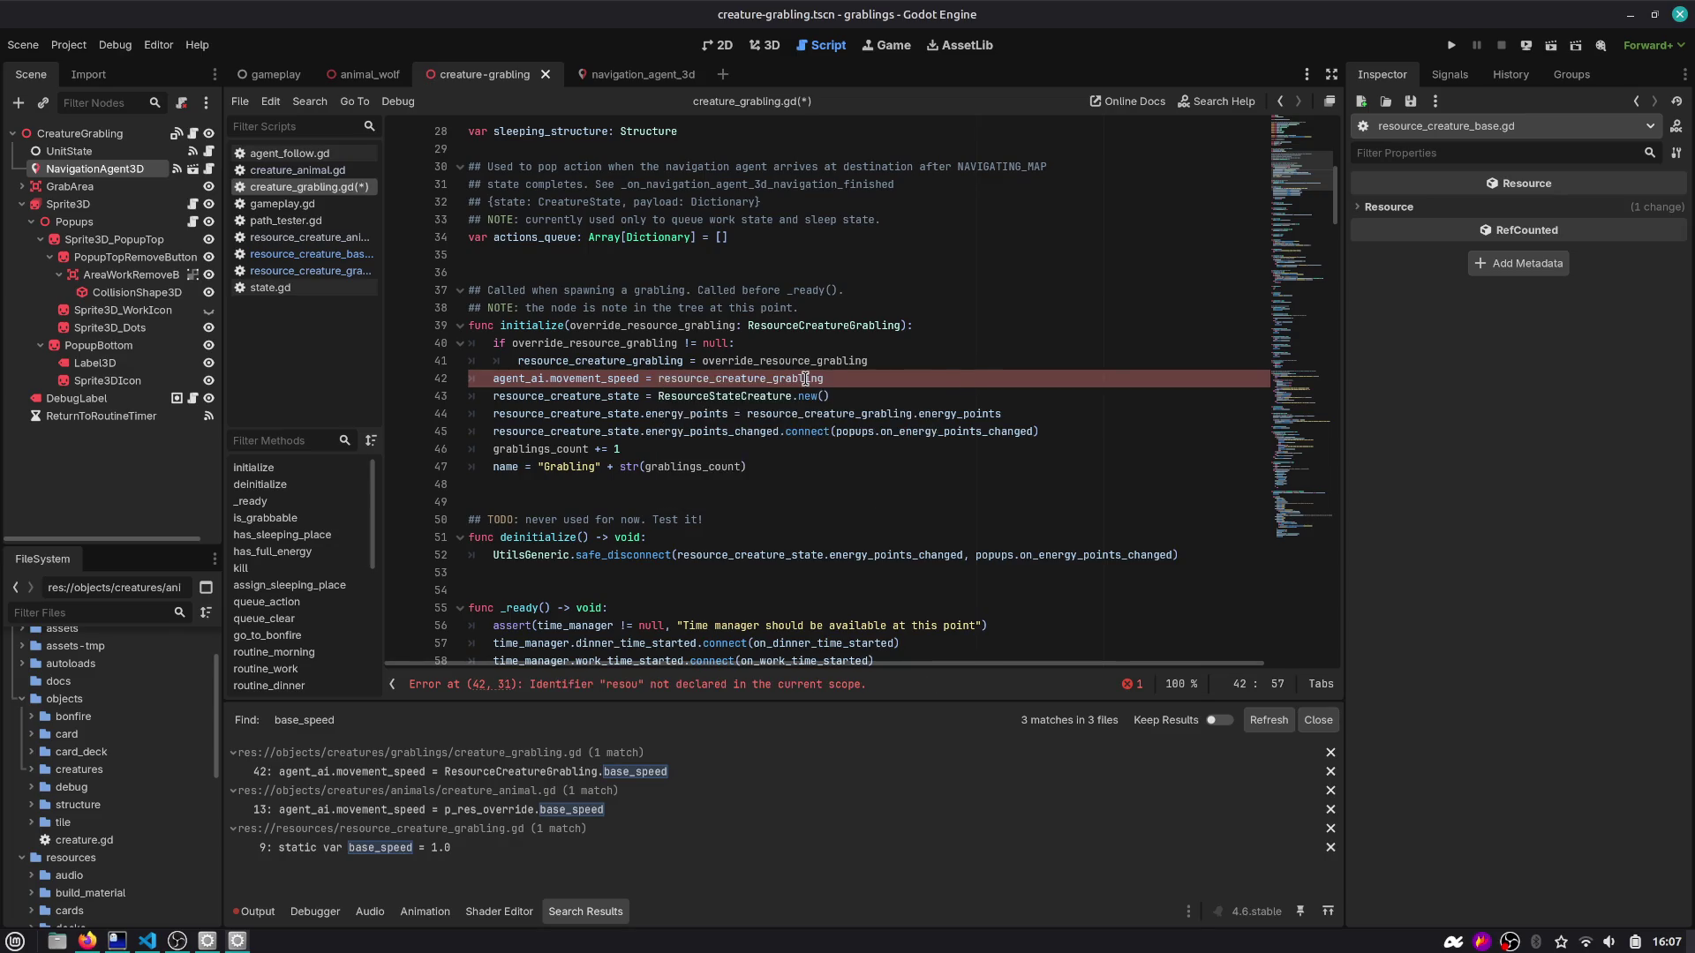
pyautogui.write('.')
pyautogui.write('speed')
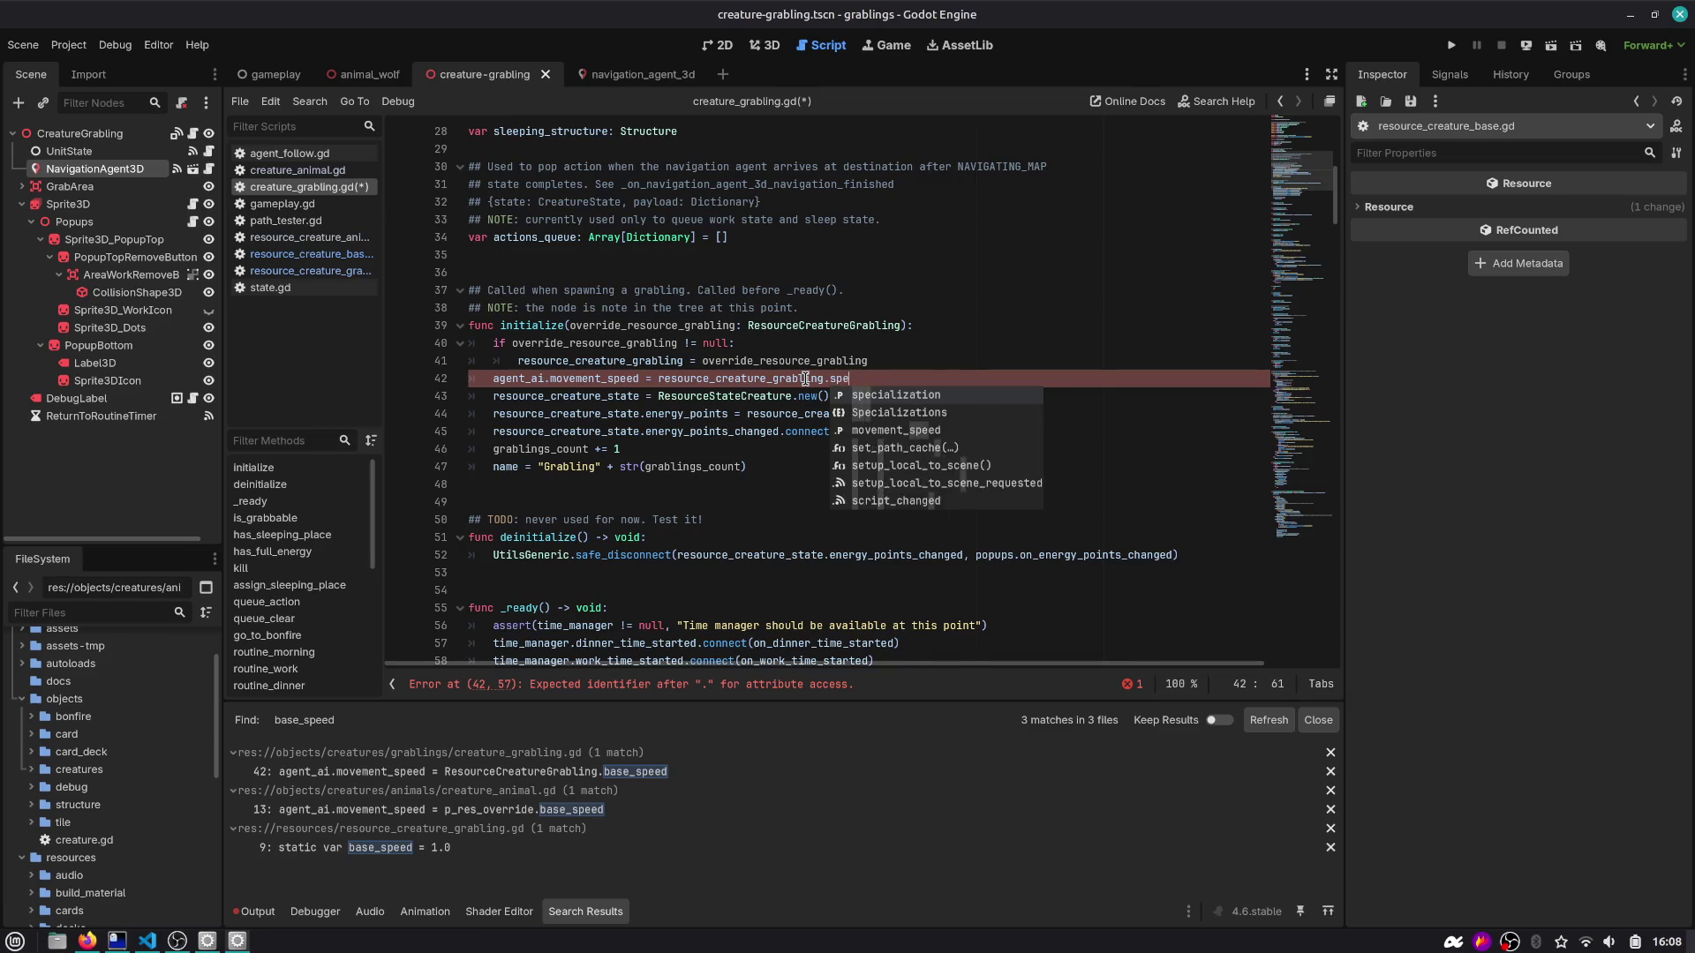
pyautogui.press('Return')
pyautogui.hotkey('ctrl', 's')
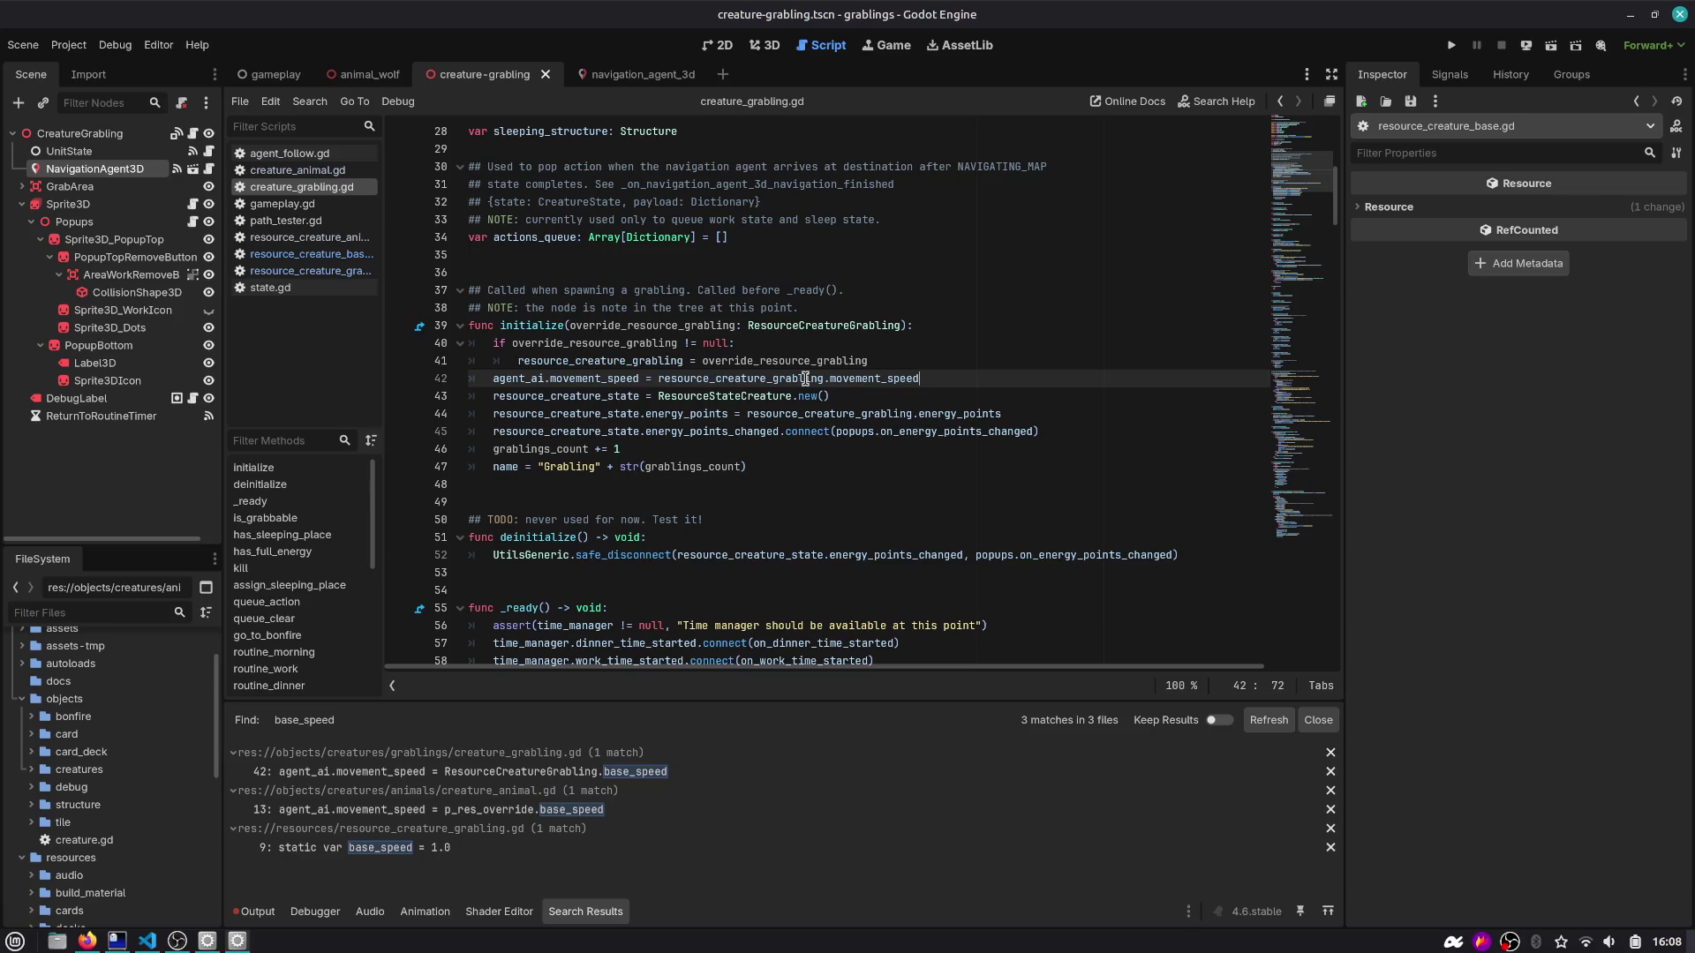
# Step: Make line 13 of creature_animal.gd use resource_creature_animal.movement_speed, save, and bring up animal_wolf
pyautogui.click(349, 171)
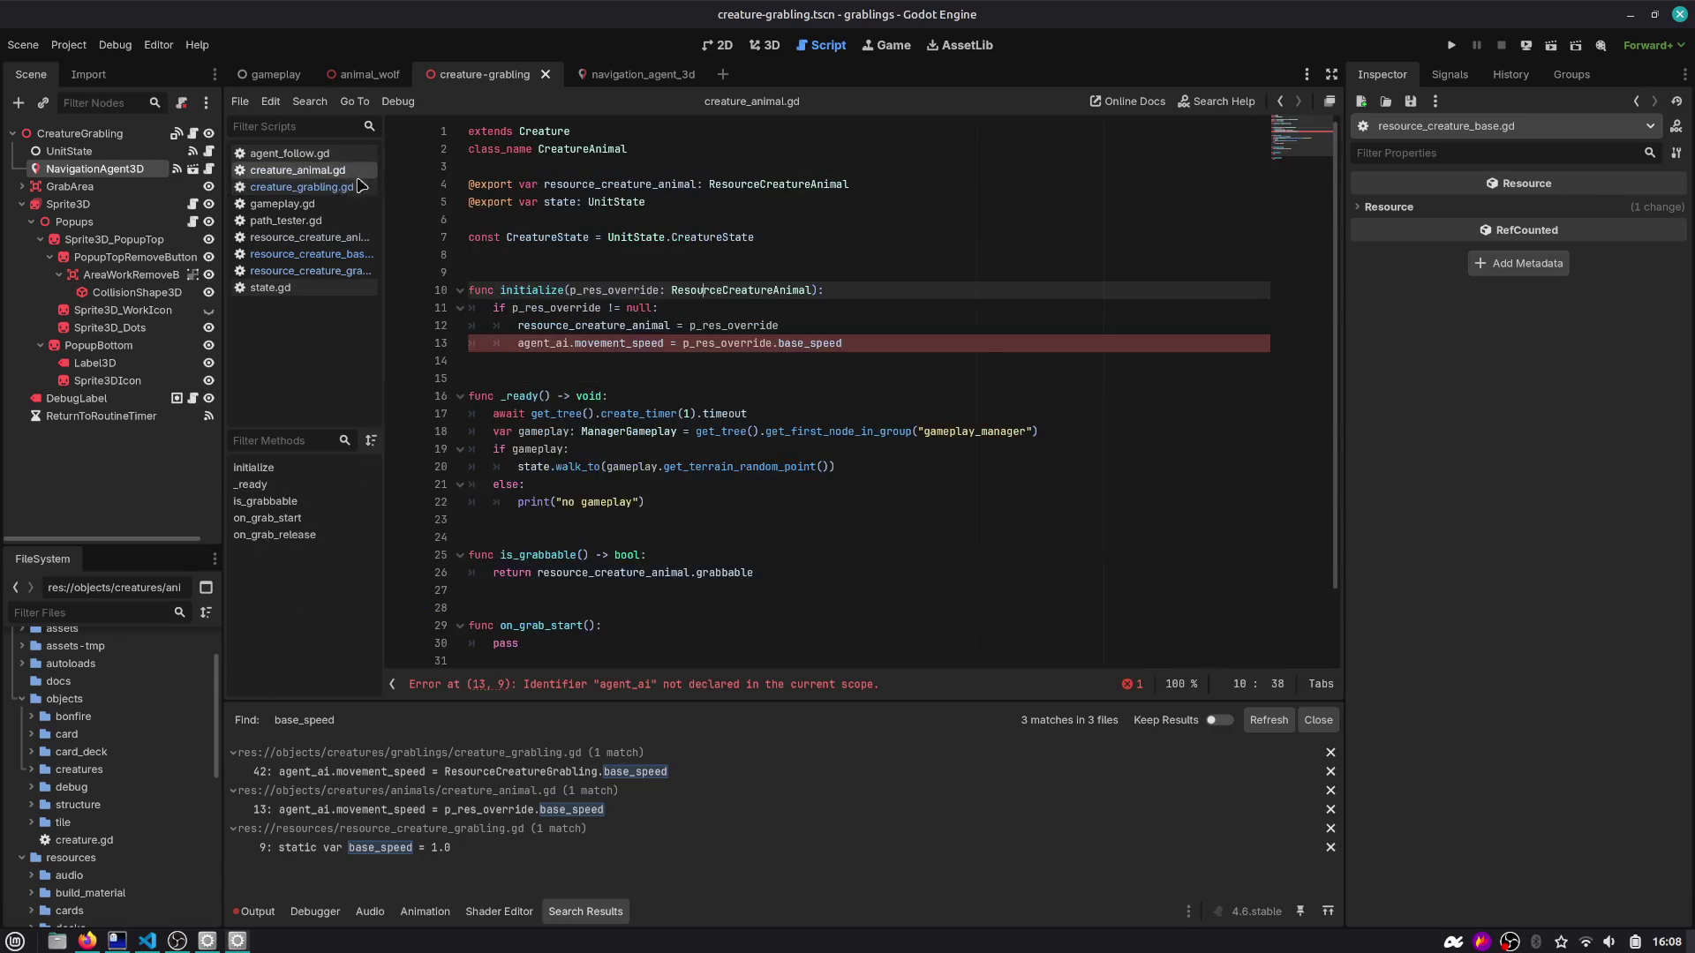
pyautogui.doubleClick(805, 344)
pyautogui.hotkey('ctrl', 'Left')
pyautogui.hotkey('ctrl', 'Left')
pyautogui.hotkey('ctrl', 'shift', 'Right')
pyautogui.write('resource')
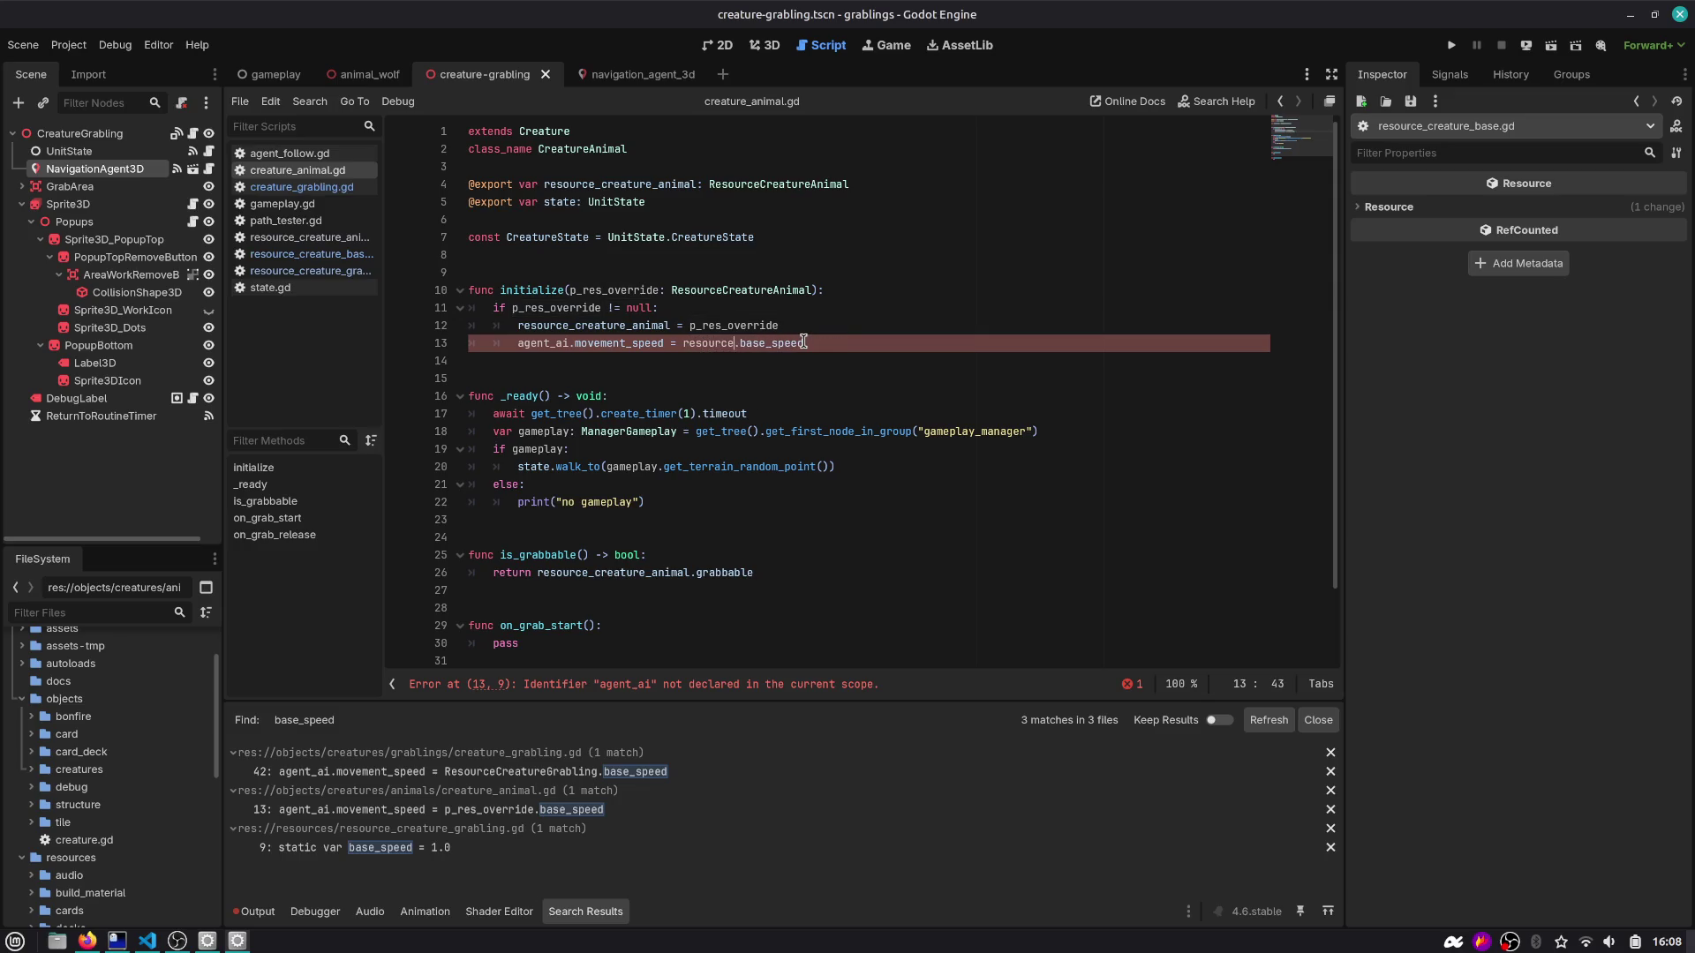
pyautogui.press('Return')
pyautogui.press('End')
pyautogui.hotkey('ctrl', 'shift', 'Left')
pyautogui.write('mov')
pyautogui.press('Return')
pyautogui.hotkey('ctrl', 's')
pyautogui.doubleClick(558, 344)
pyautogui.click(367, 75)
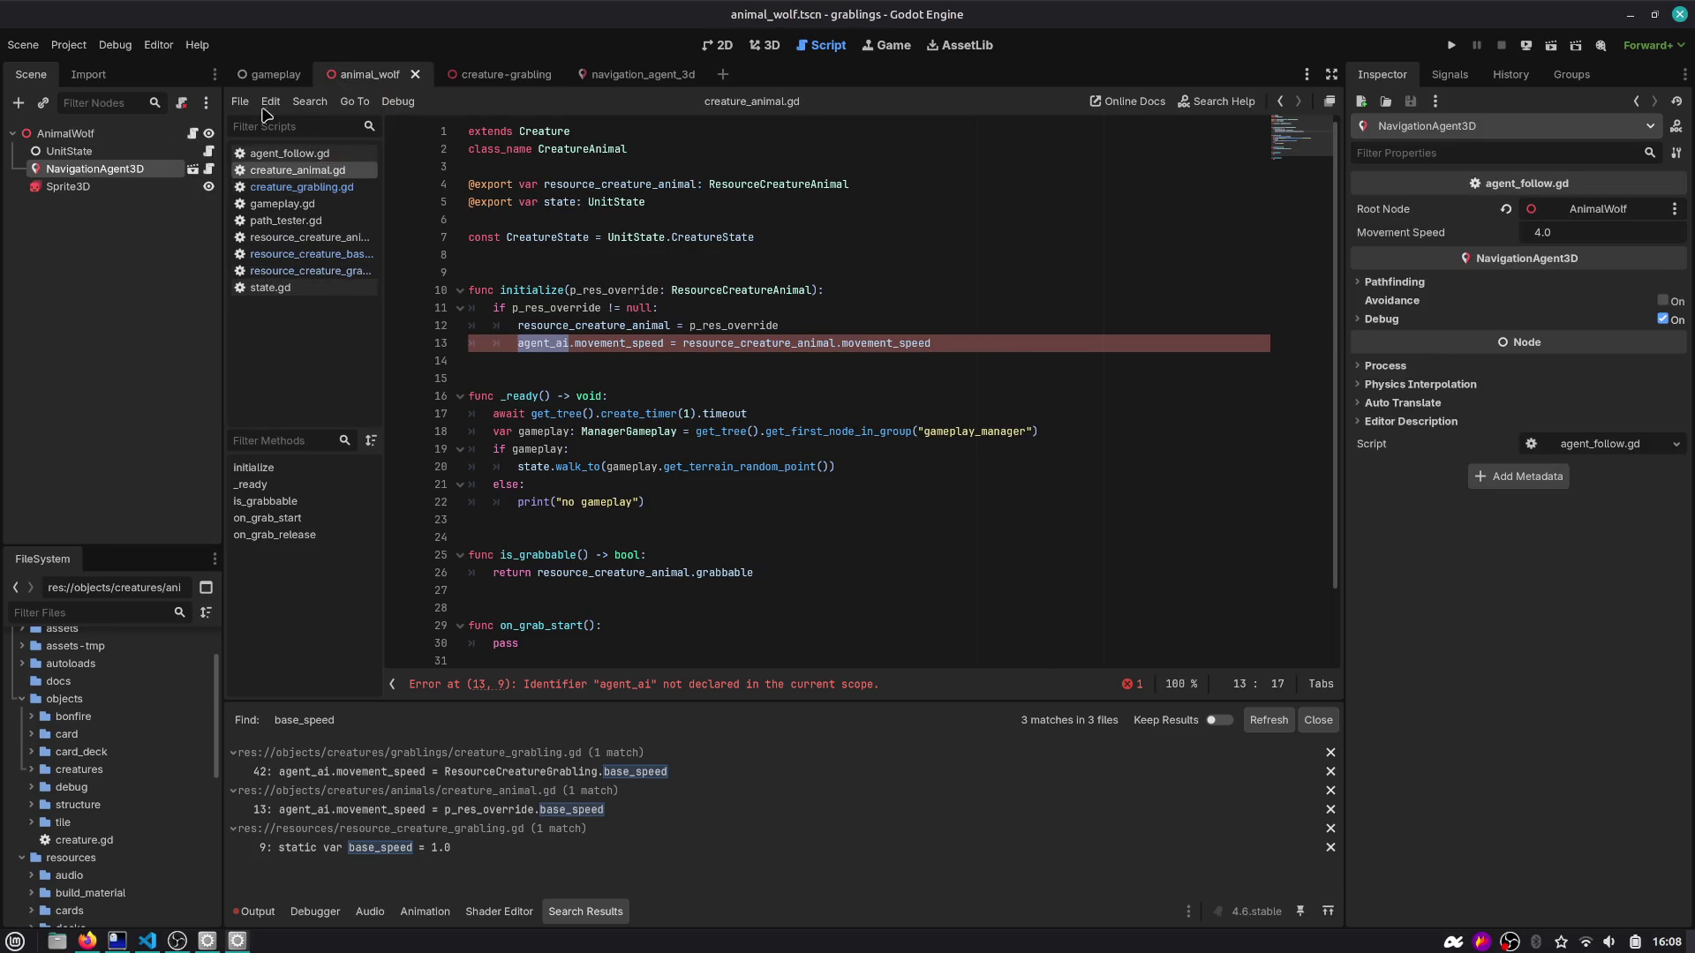
# Step: Add an exported NavigationAgent3D variable at line 8, named navigation_agent
pyautogui.click(68, 151)
pyautogui.moveTo(64, 172); pyautogui.dragTo(510, 249)
pyautogui.doubleClick(599, 257)
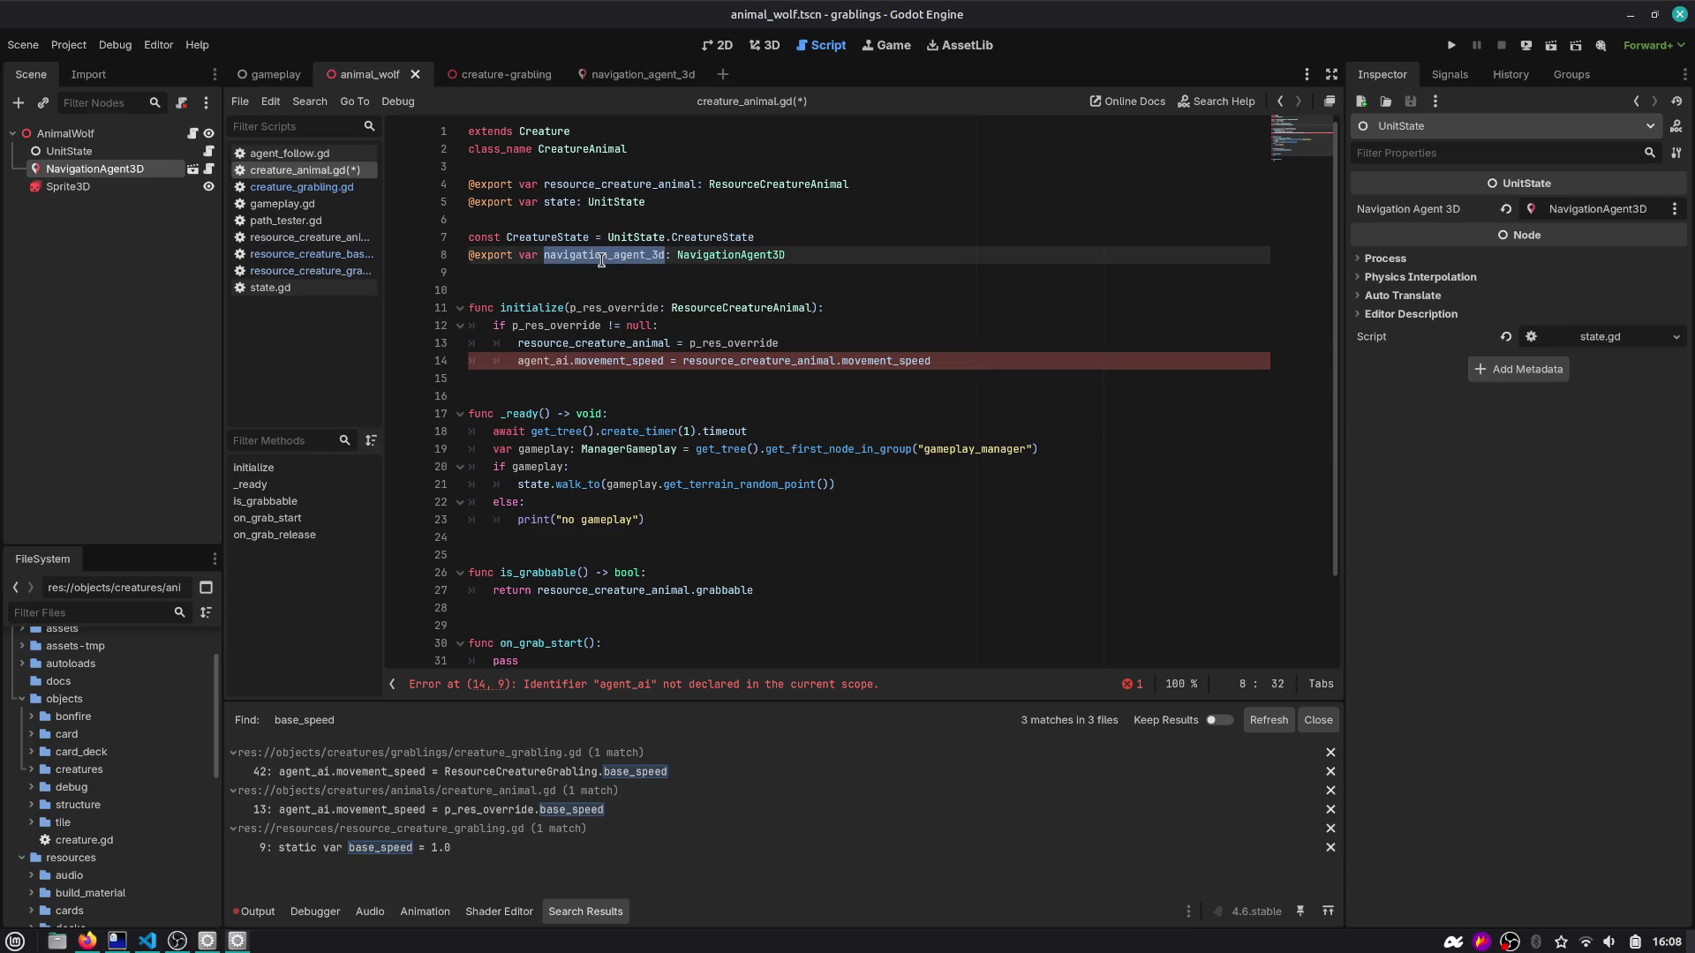
pyautogui.press('Right')
pyautogui.press('BackSpace')
pyautogui.press('BackSpace')
pyautogui.press('BackSpace')
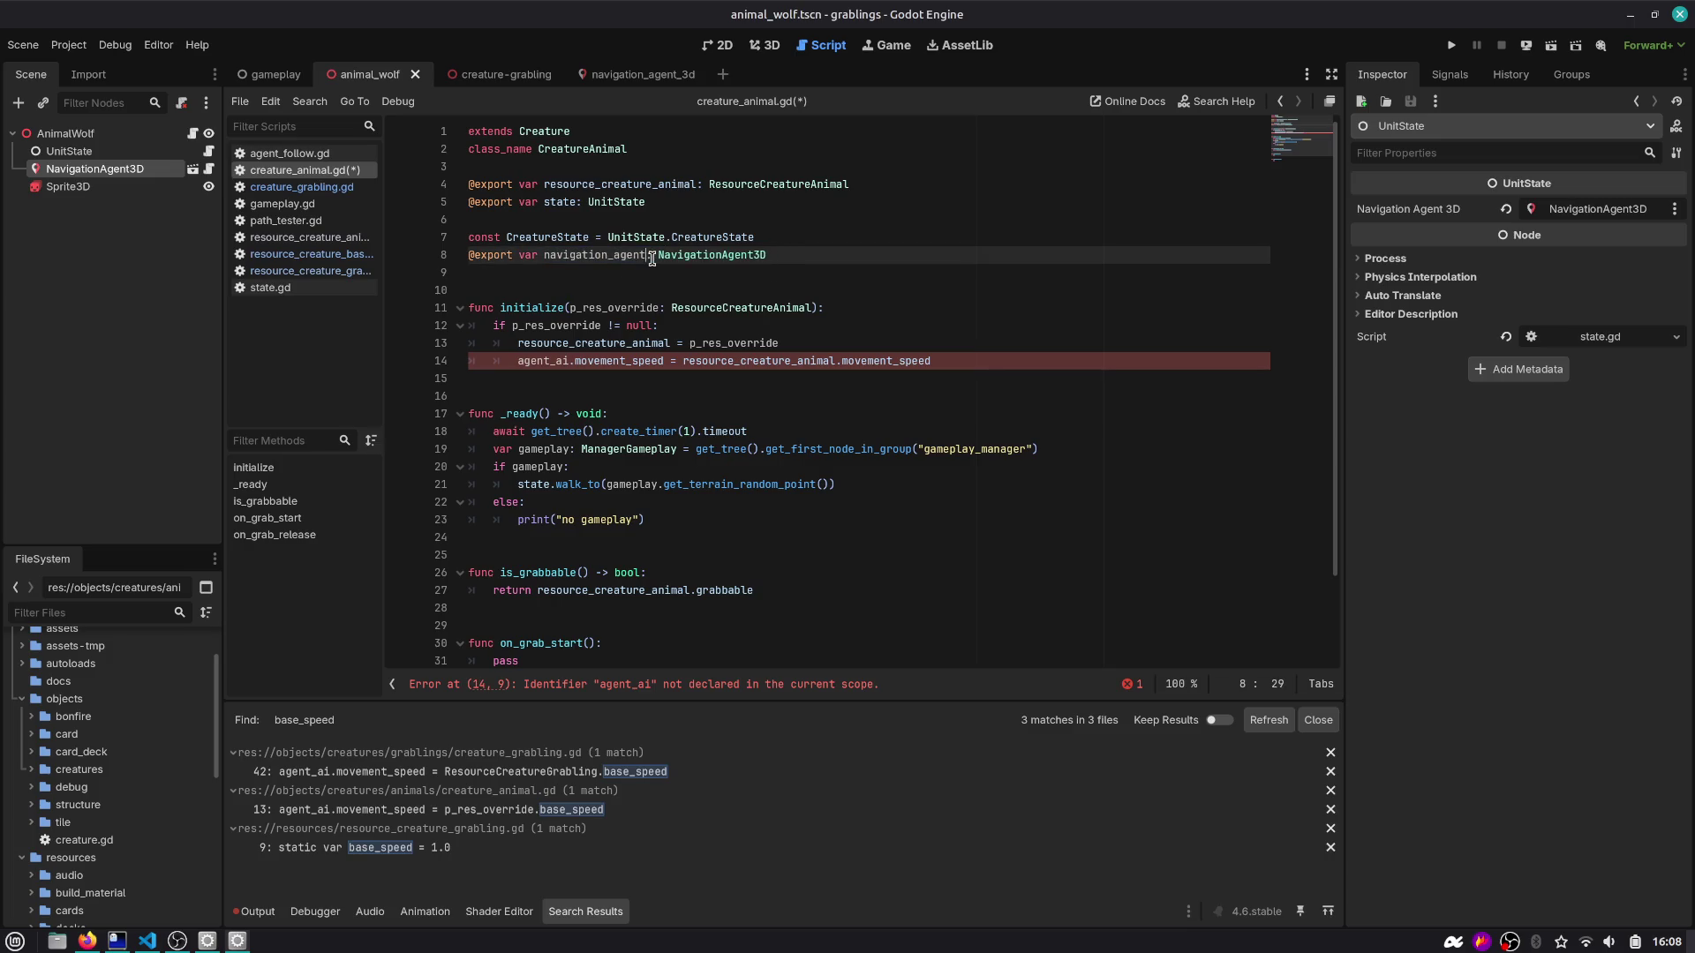
# Step: Use navigation_agent in place of agent_ai on line 14, save, and test-run the project
pyautogui.doubleClick(634, 254)
pyautogui.hotkey('ctrl', 'c')
pyautogui.doubleClick(544, 361)
pyautogui.hotkey('ctrl', 'v')
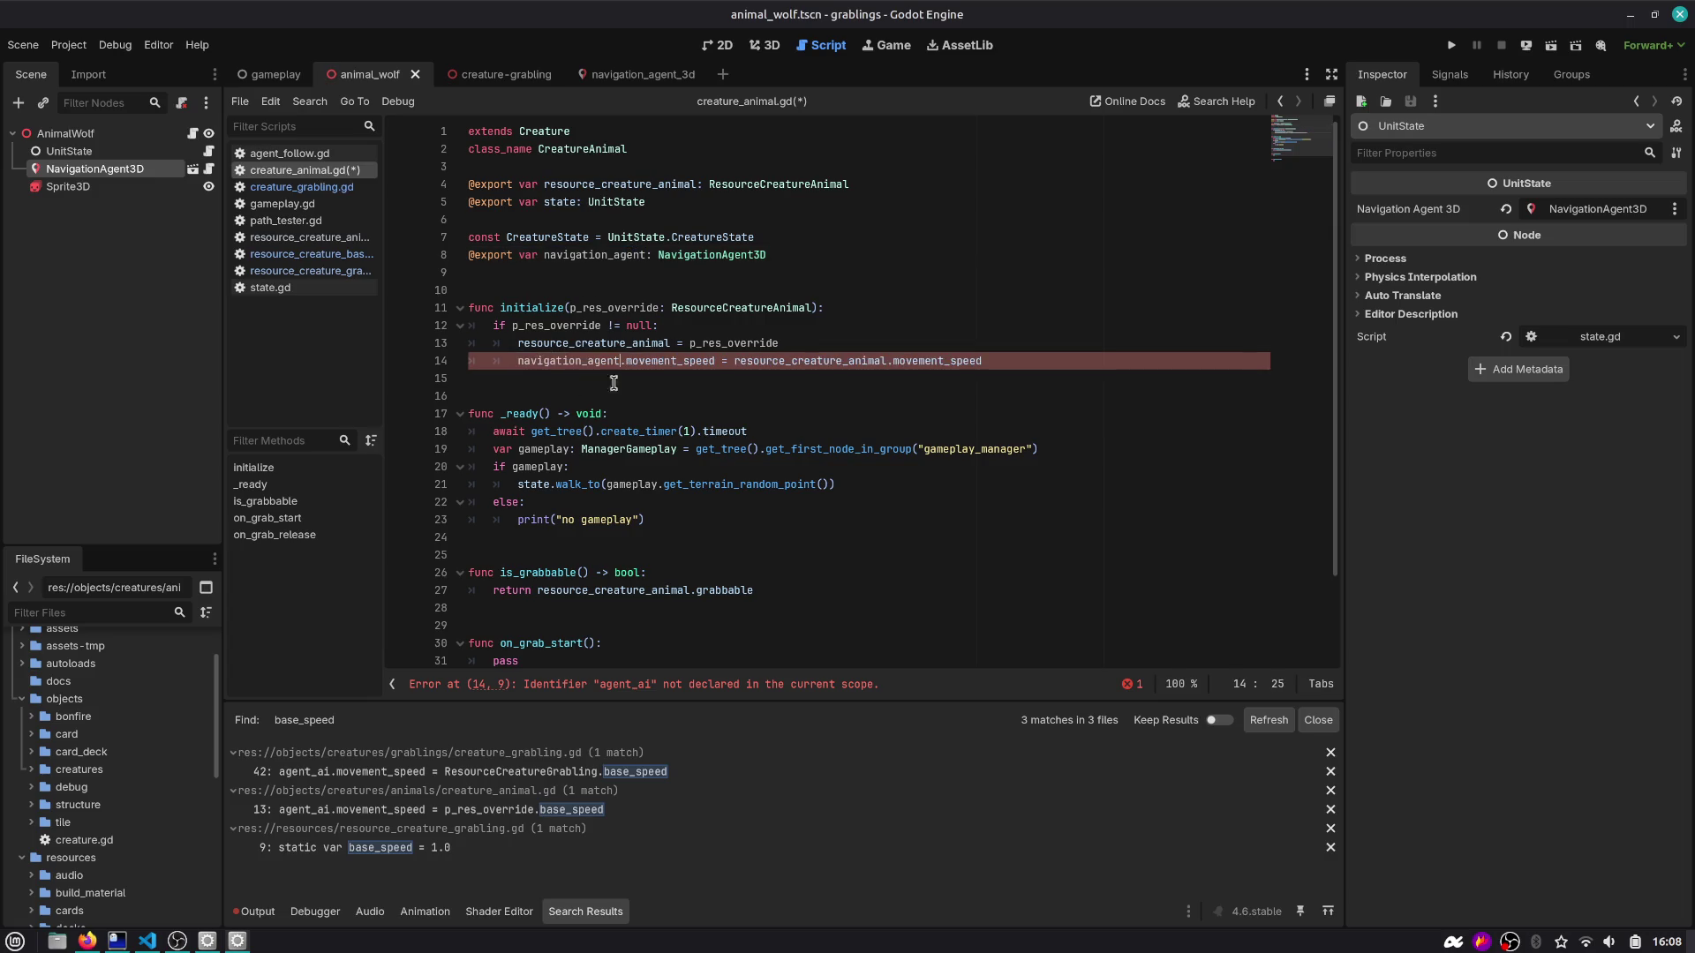
pyautogui.hotkey('ctrl', 's')
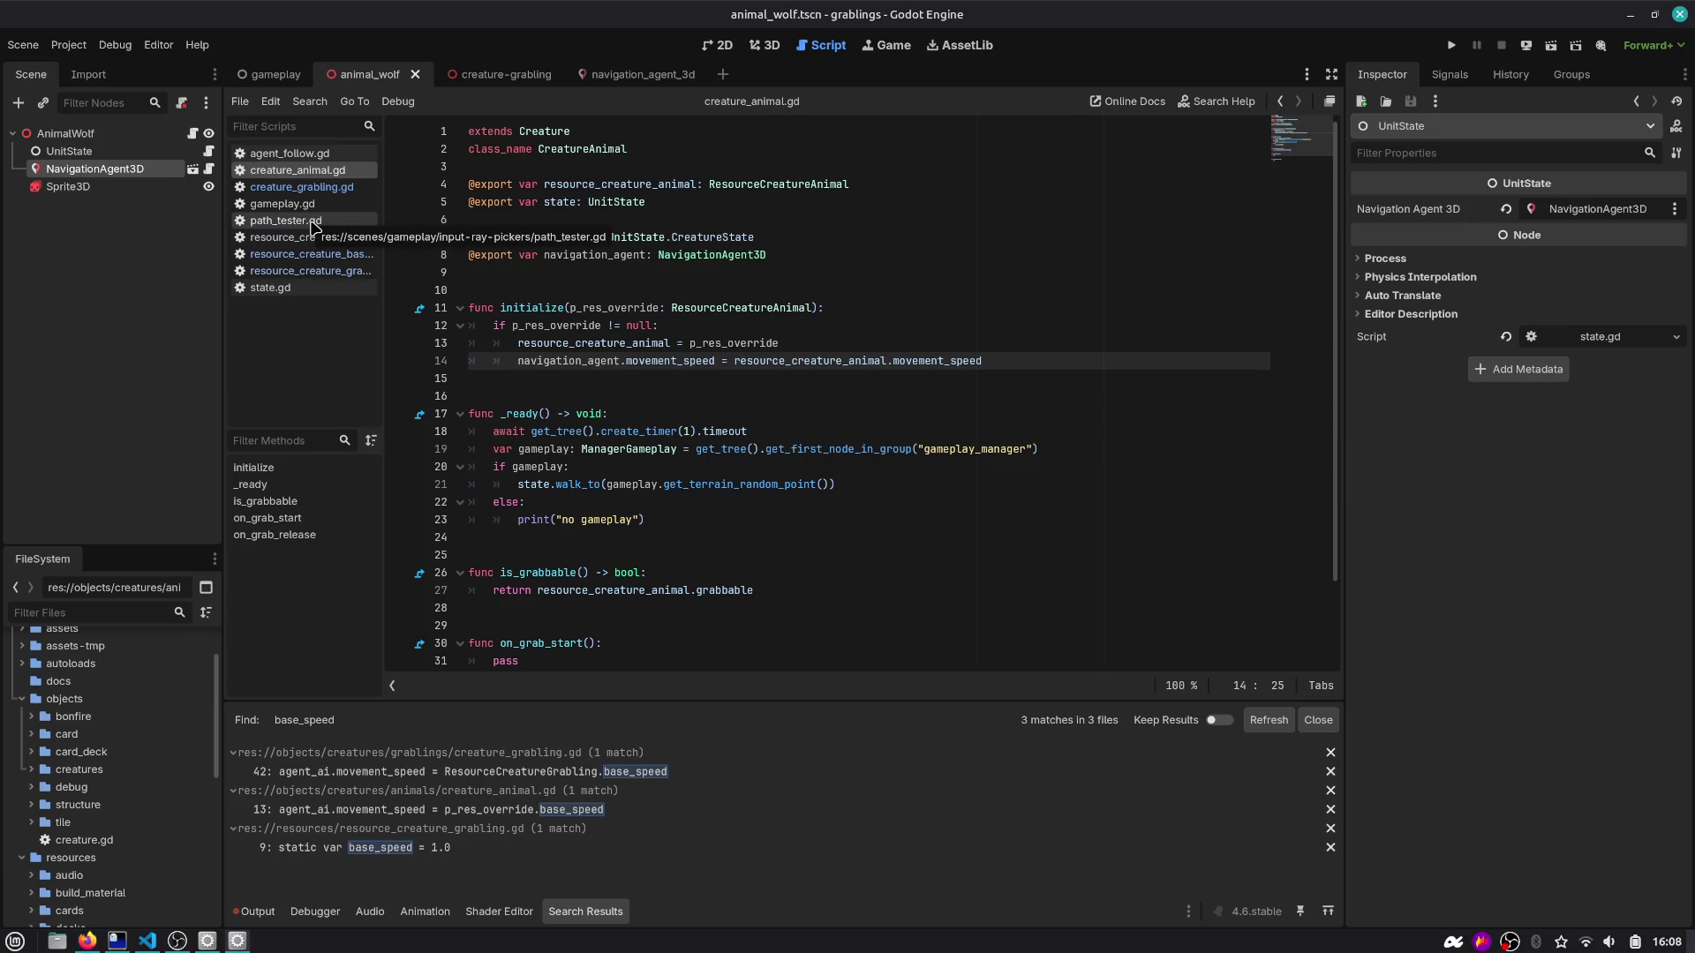
pyautogui.click(1451, 45)
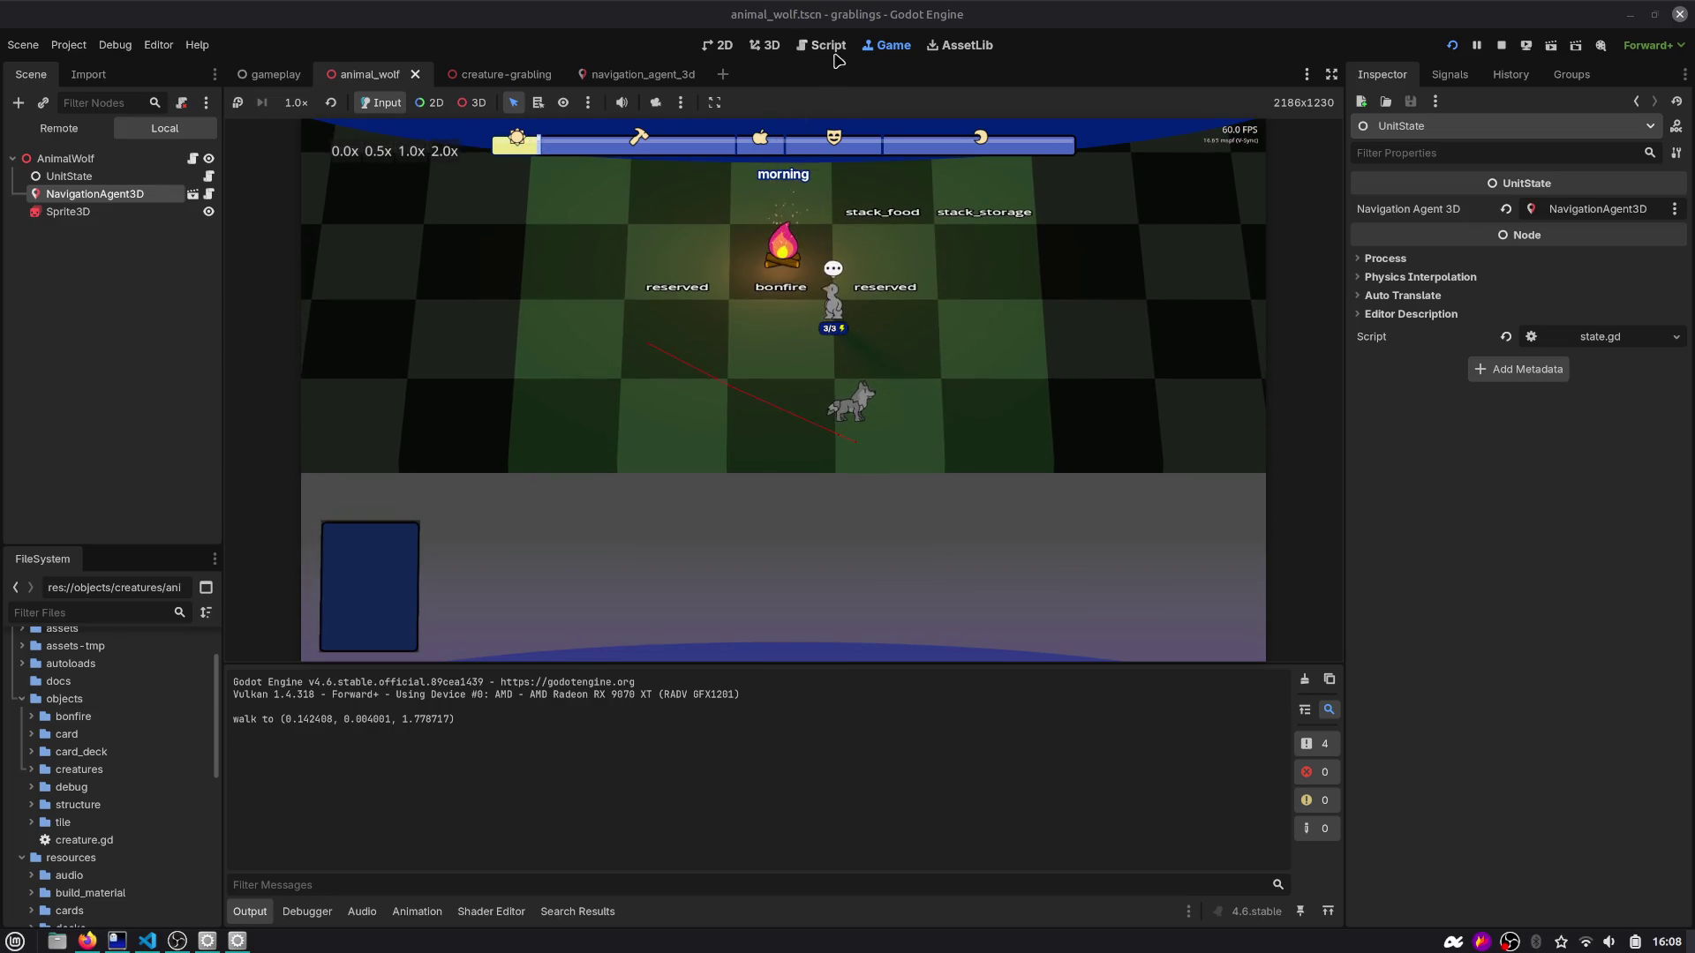
pyautogui.click(1500, 45)
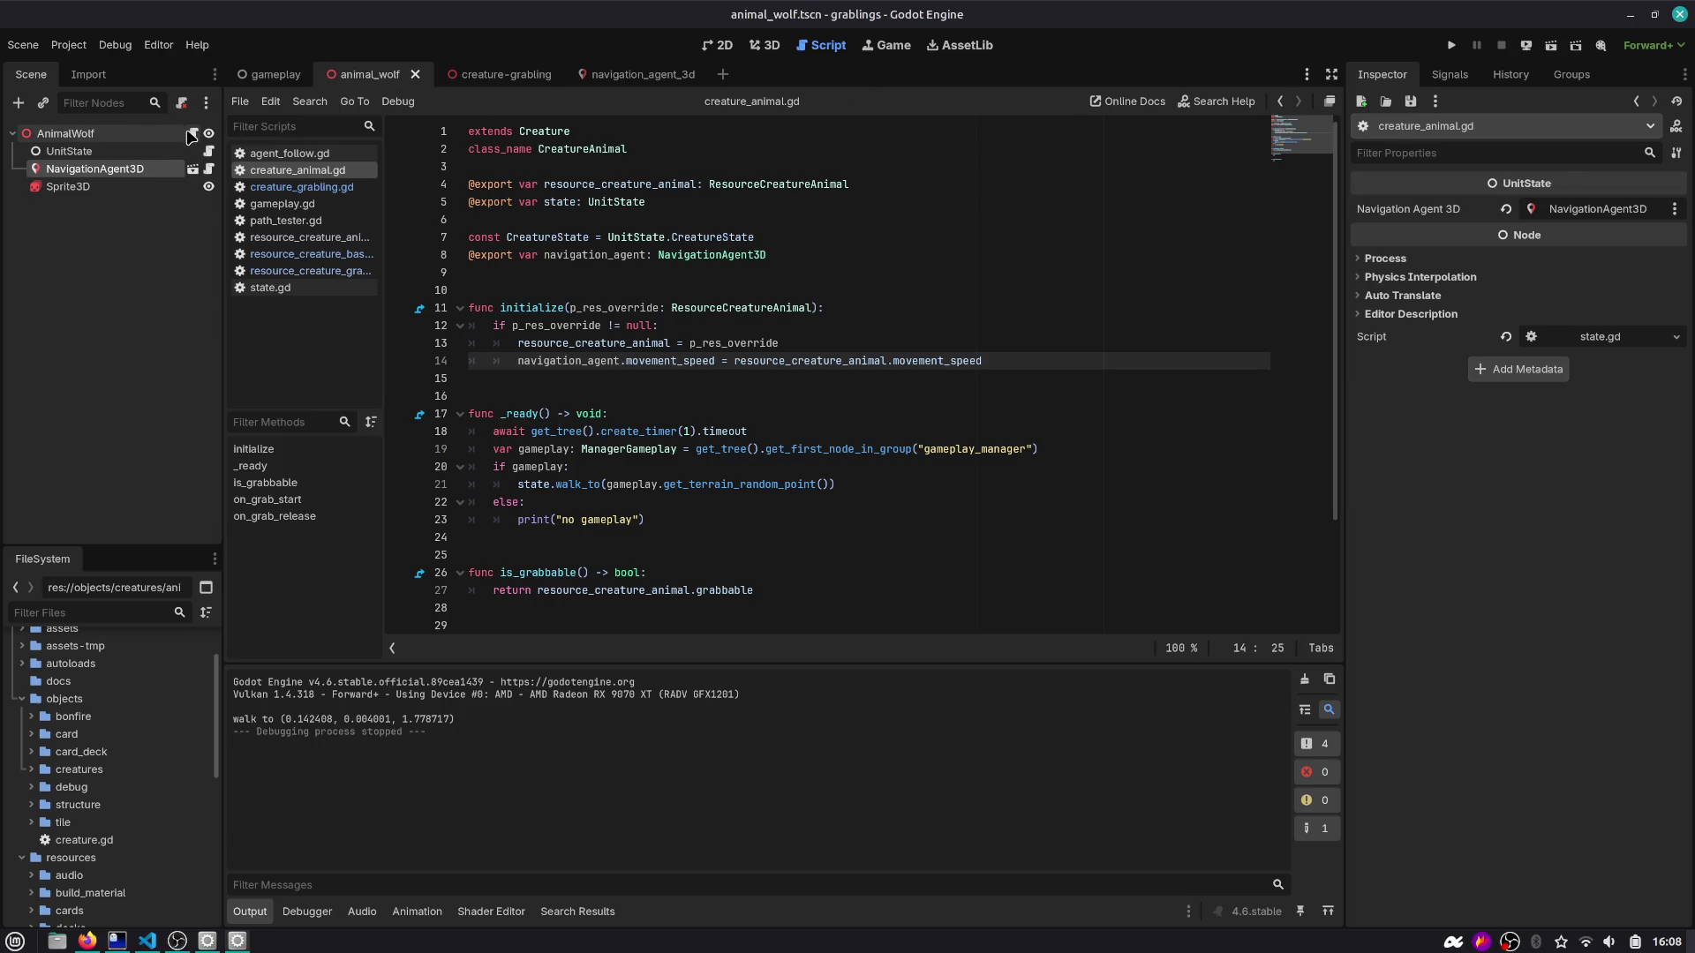
# Step: Set AnimalWolf's Navigation Agent to the NavigationAgent3D node and save the wolf scene
pyautogui.click(189, 135)
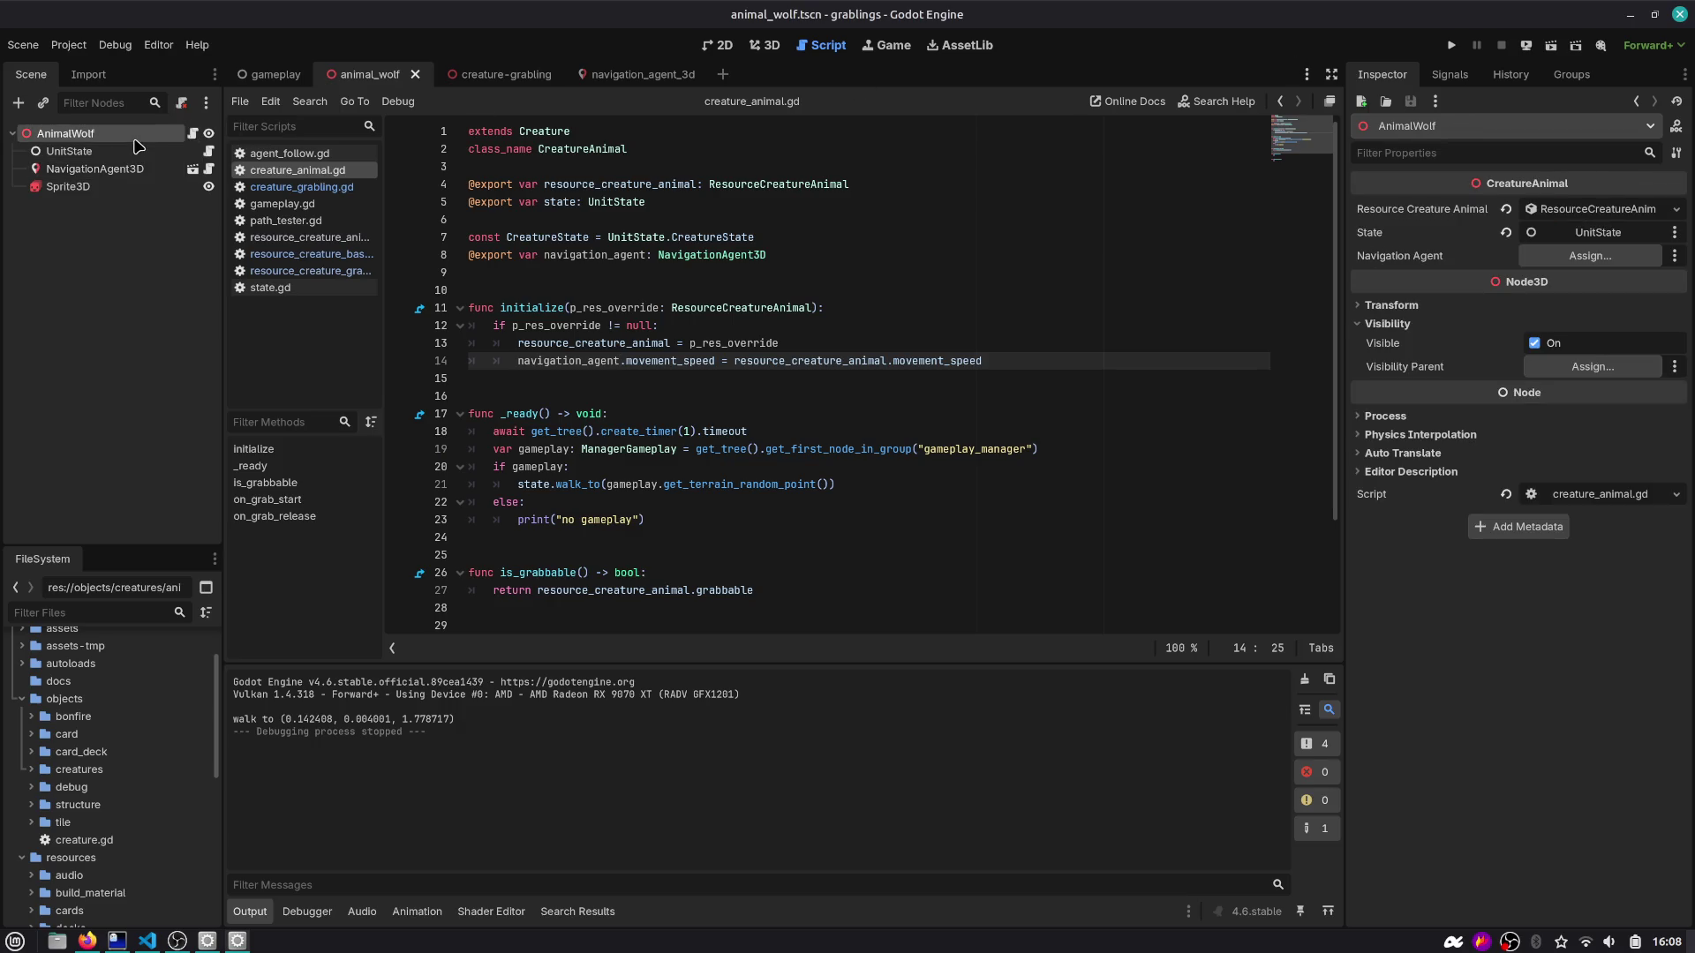
pyautogui.click(1591, 256)
pyautogui.doubleClick(784, 302)
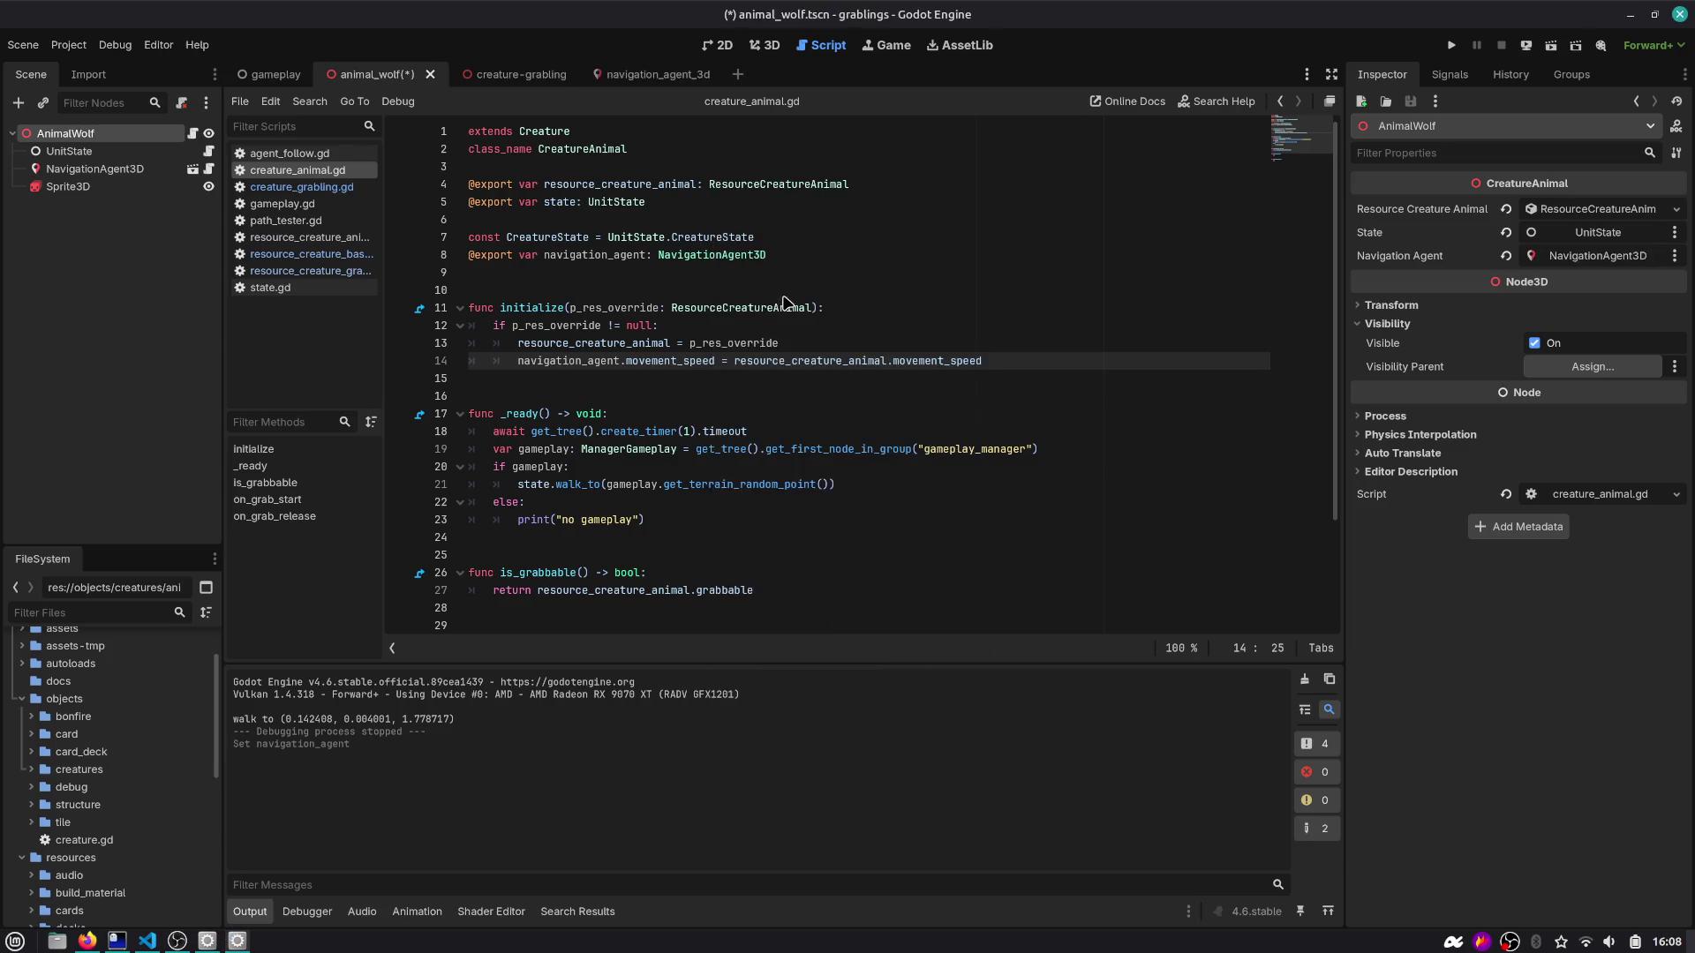
pyautogui.doubleClick(613, 365)
pyautogui.hotkey('ctrl', 's')
# Step: Unindent the line 14 speed assignment out of the if block and rerun the project
pyautogui.doubleClick(560, 327)
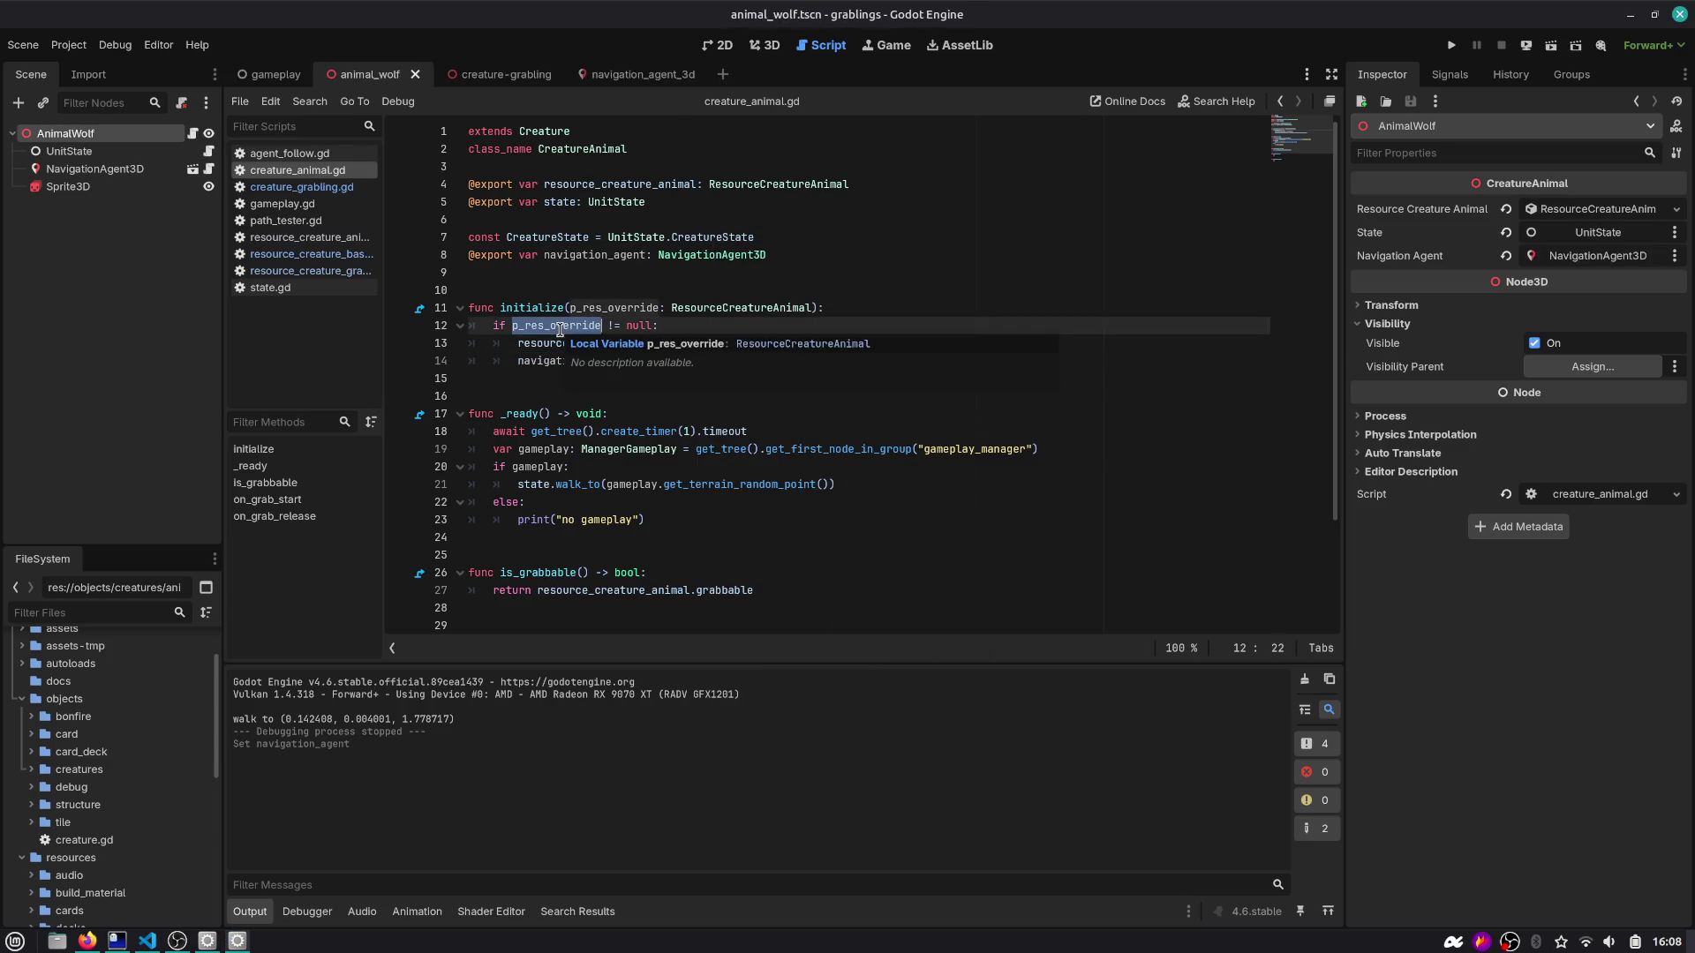
pyautogui.click(555, 362)
pyautogui.hotkey('shift', 'Tab')
pyautogui.click(861, 337)
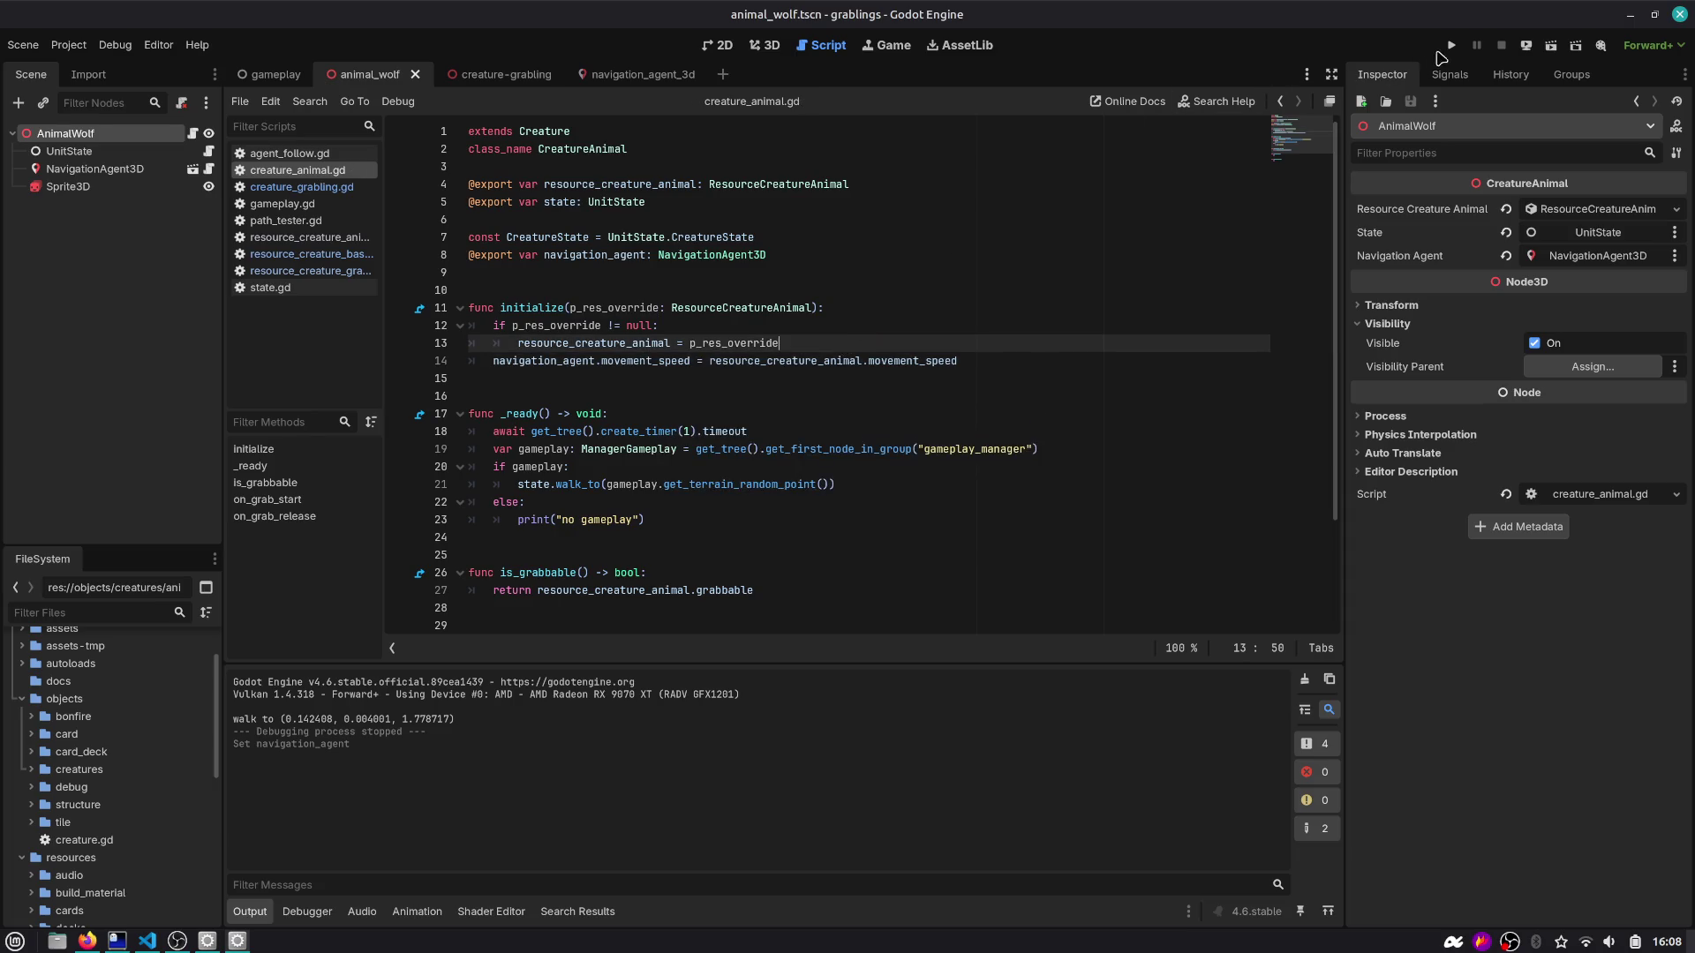
pyautogui.click(1450, 46)
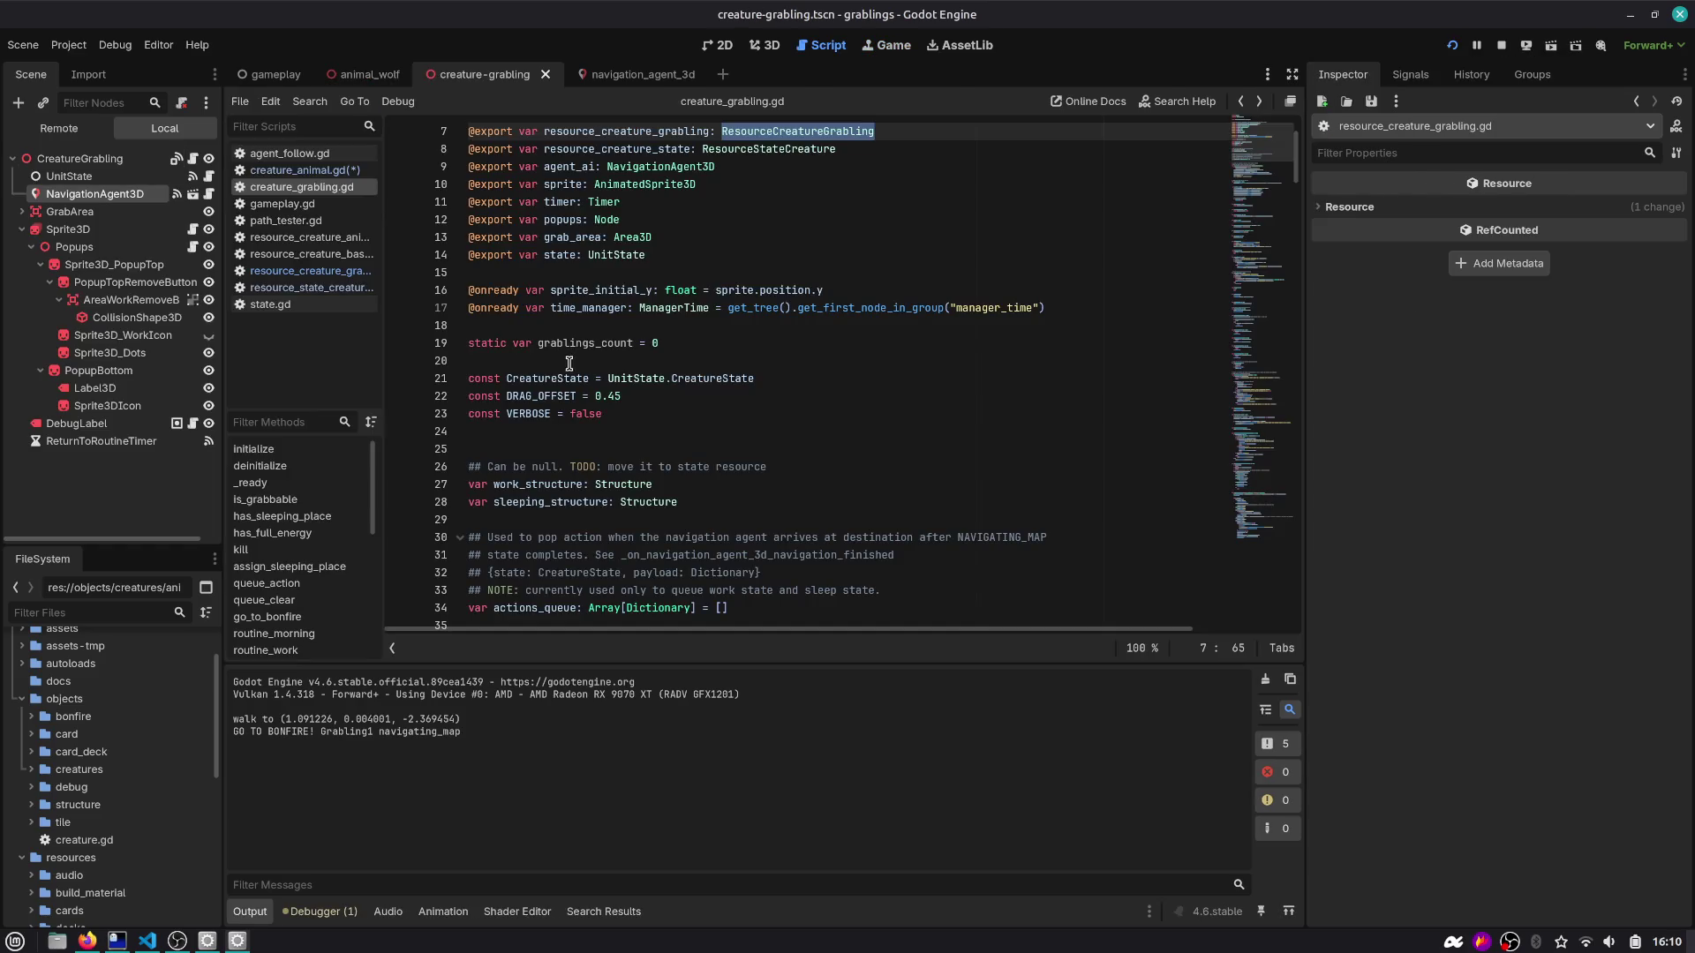
# Step: Inspect grablings_count on line 19 and the work_structure and sleeping_structure declarations in creature_grabling.gd
pyautogui.scroll(1, 590, 362)
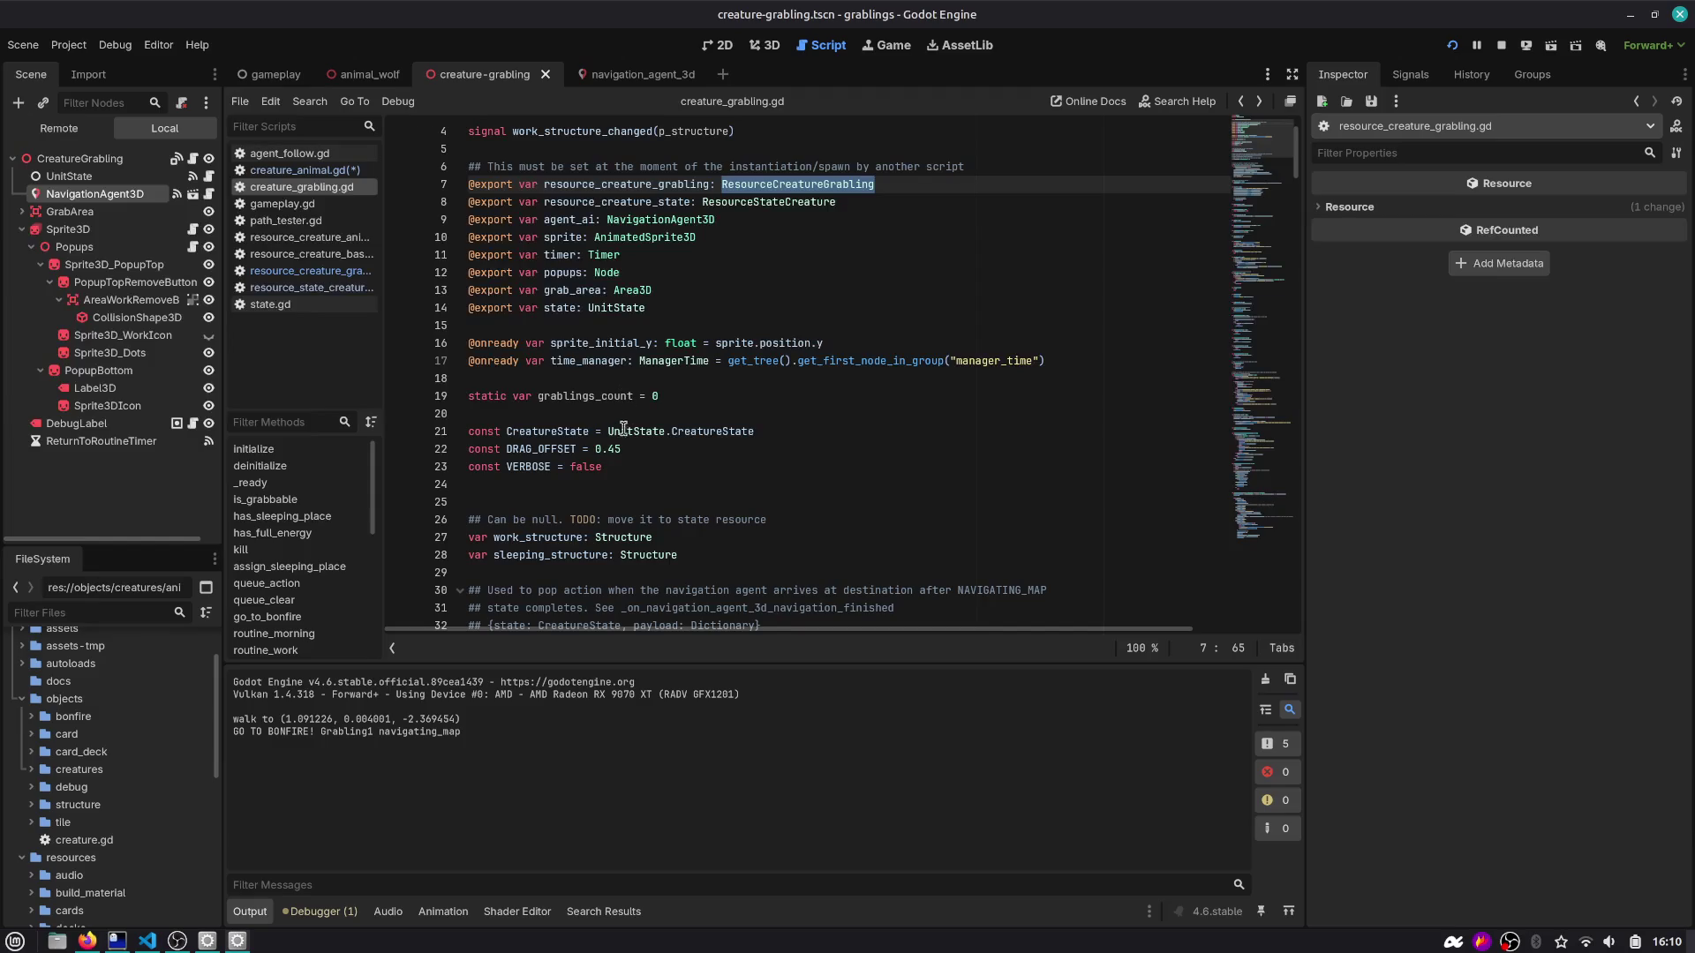
pyautogui.doubleClick(570, 397)
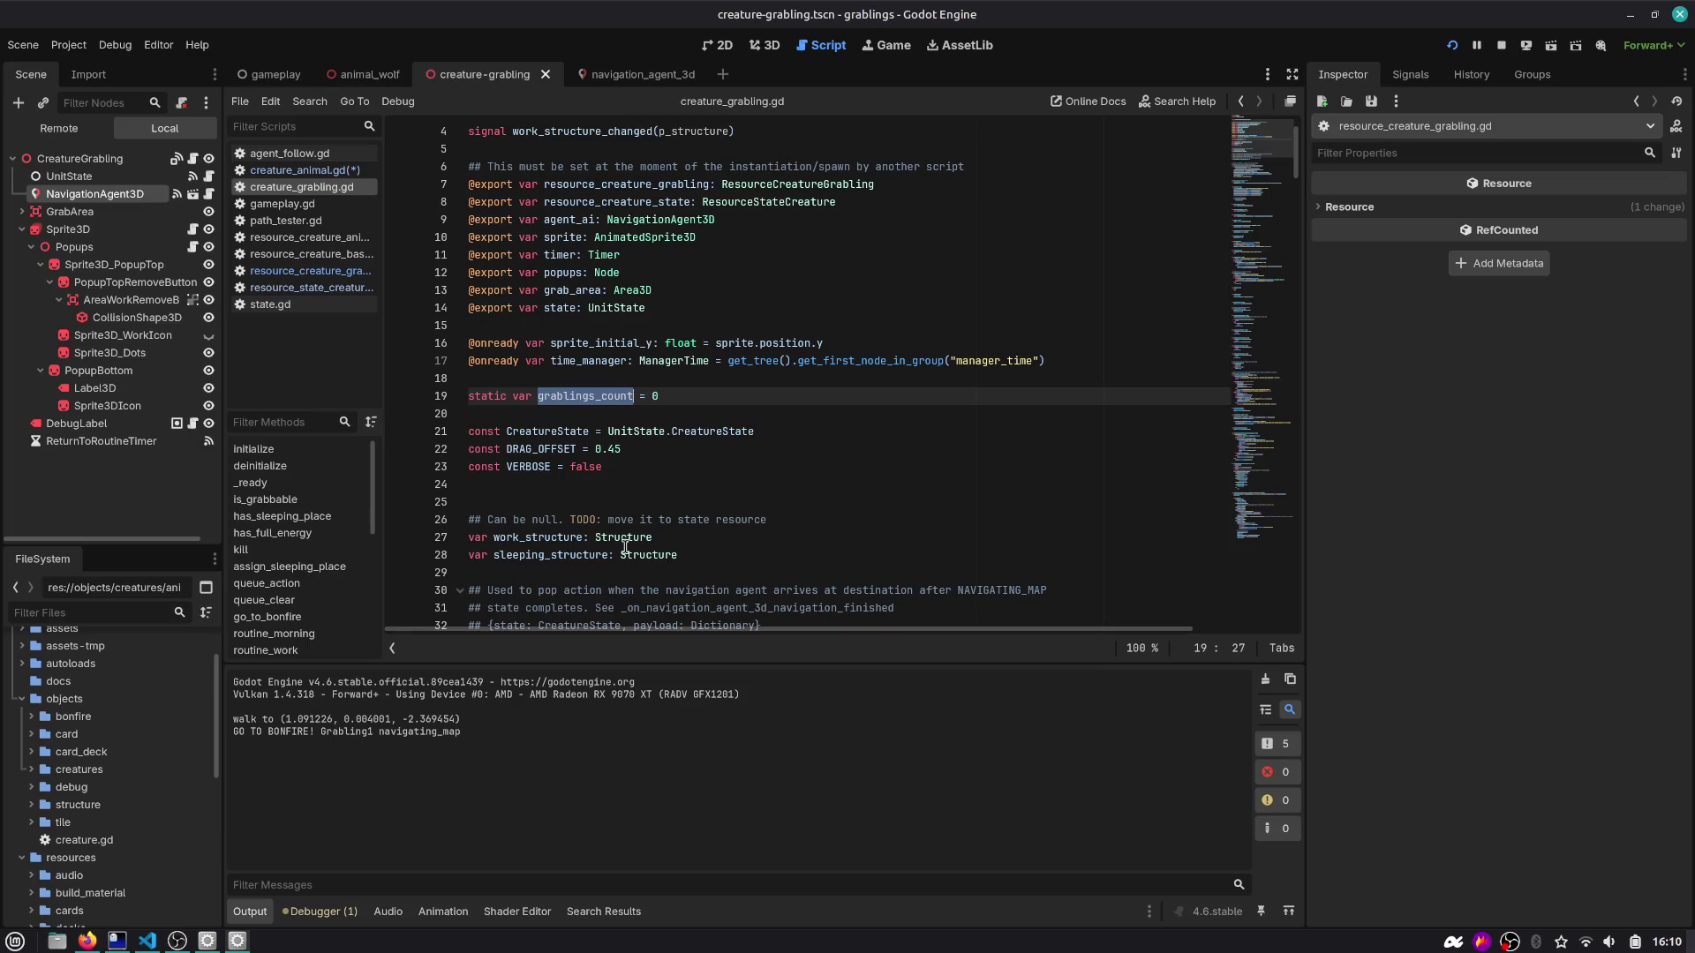
pyautogui.click(490, 541)
pyautogui.doubleClick(543, 555)
pyautogui.click(723, 540)
pyautogui.moveTo(719, 558); pyautogui.dragTo(384, 536)
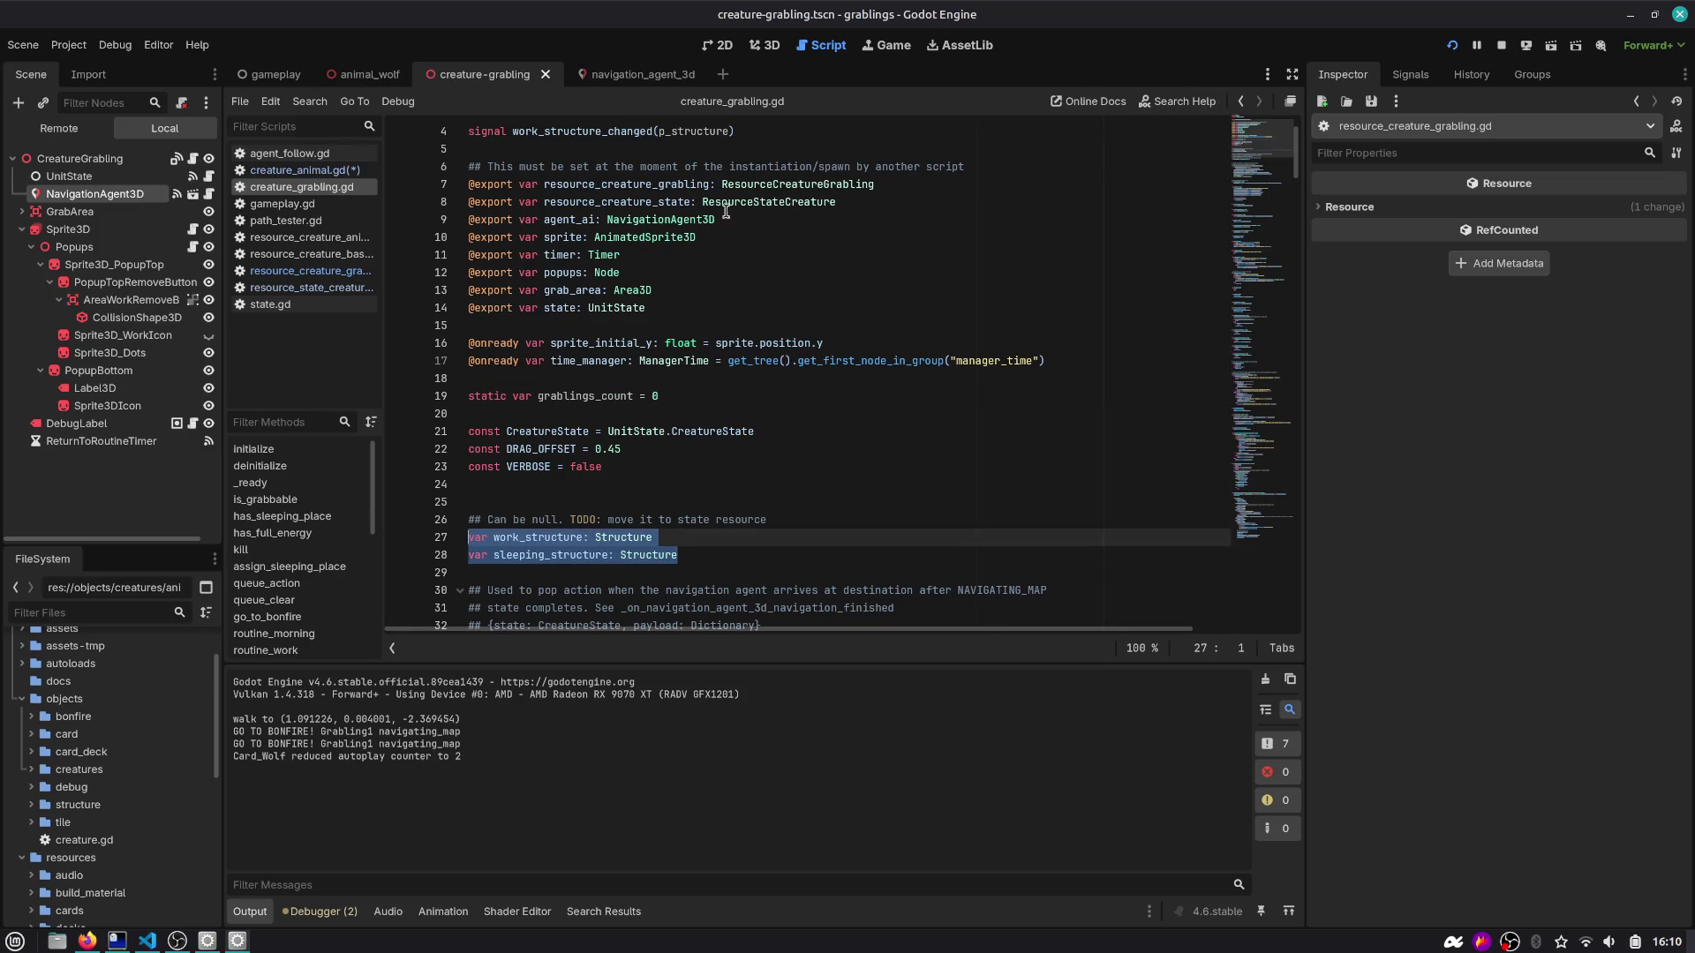
# Step: Step back through recently viewed scripts to creature_animal.gd
pyautogui.click(1241, 103)
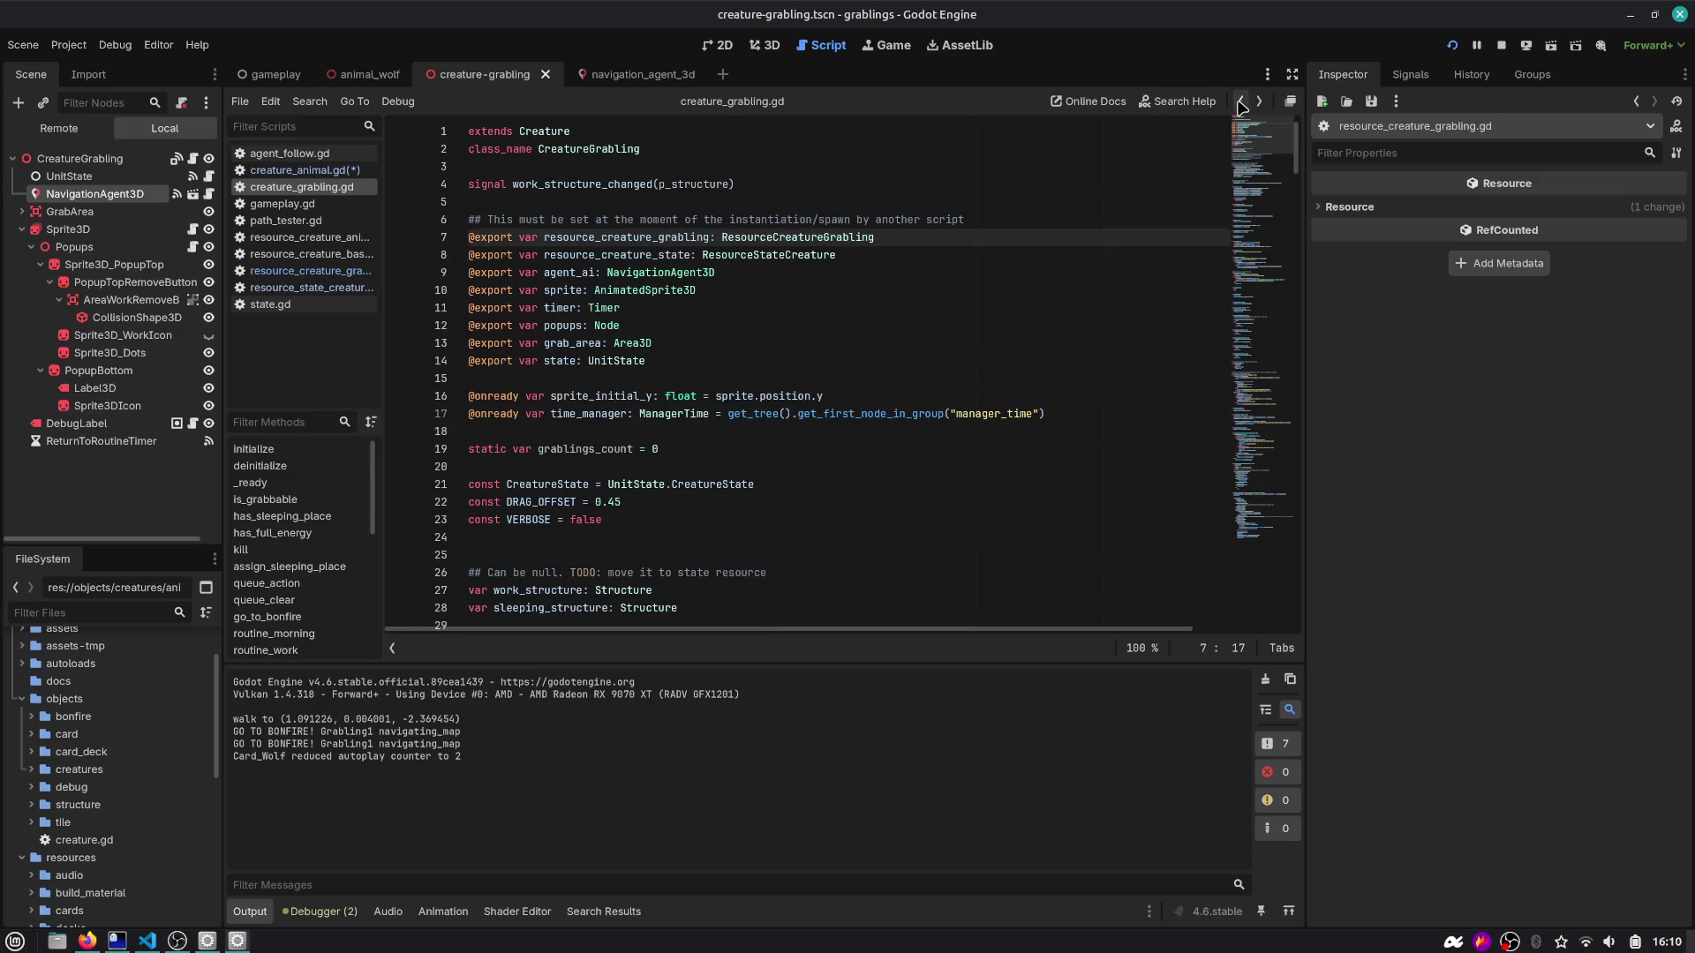
pyautogui.click(1241, 104)
pyautogui.click(289, 153)
pyautogui.click(300, 170)
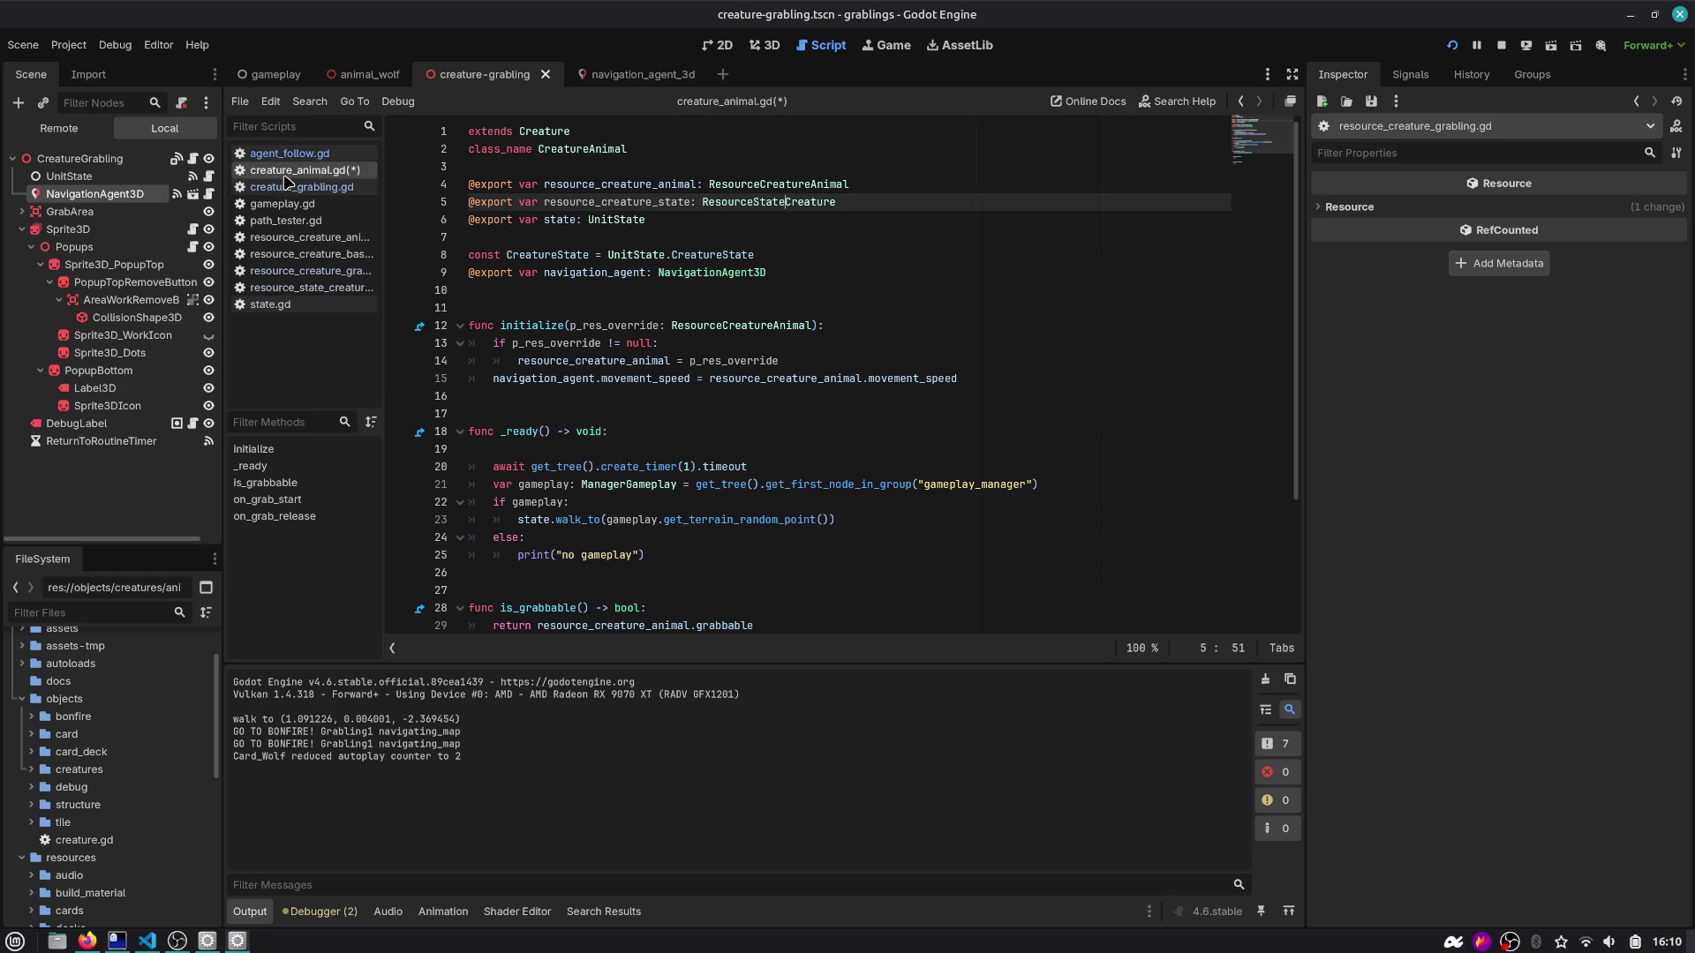
# Step: Add 'resource_creature_state = ResourceStateCreature.new()' on line 16 of initialize and save
pyautogui.scroll(-2, 671, 258)
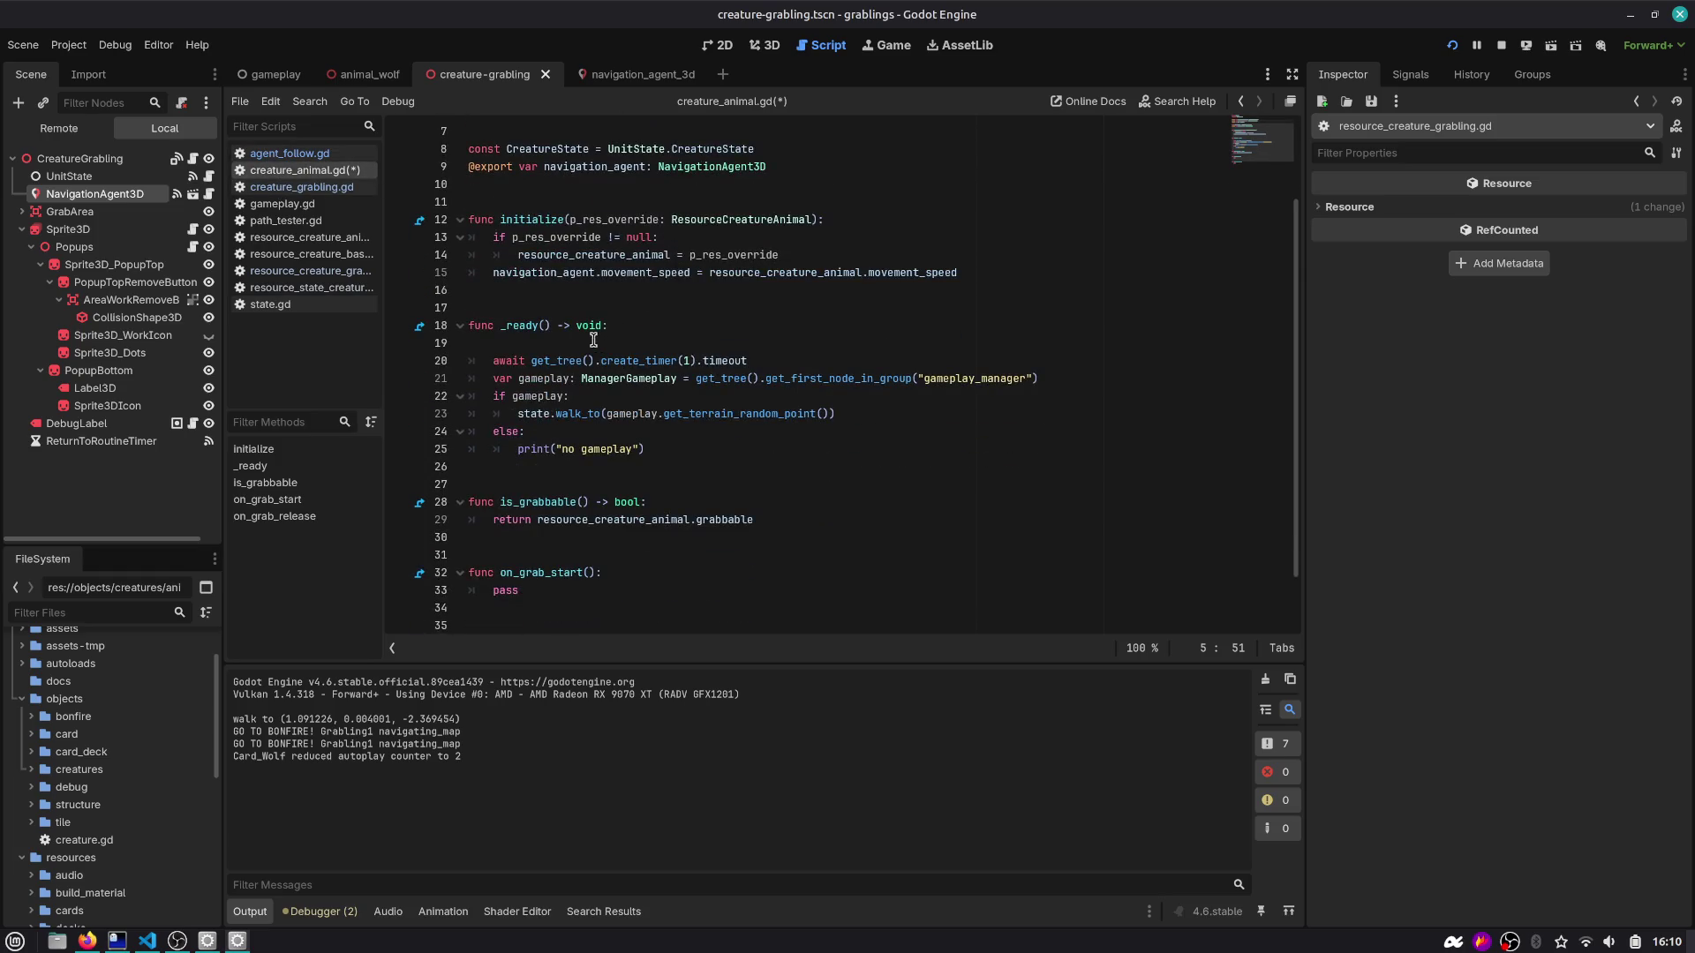
pyautogui.scroll(2, 588, 343)
pyautogui.doubleClick(622, 202)
pyautogui.hotkey('ctrl', 'c')
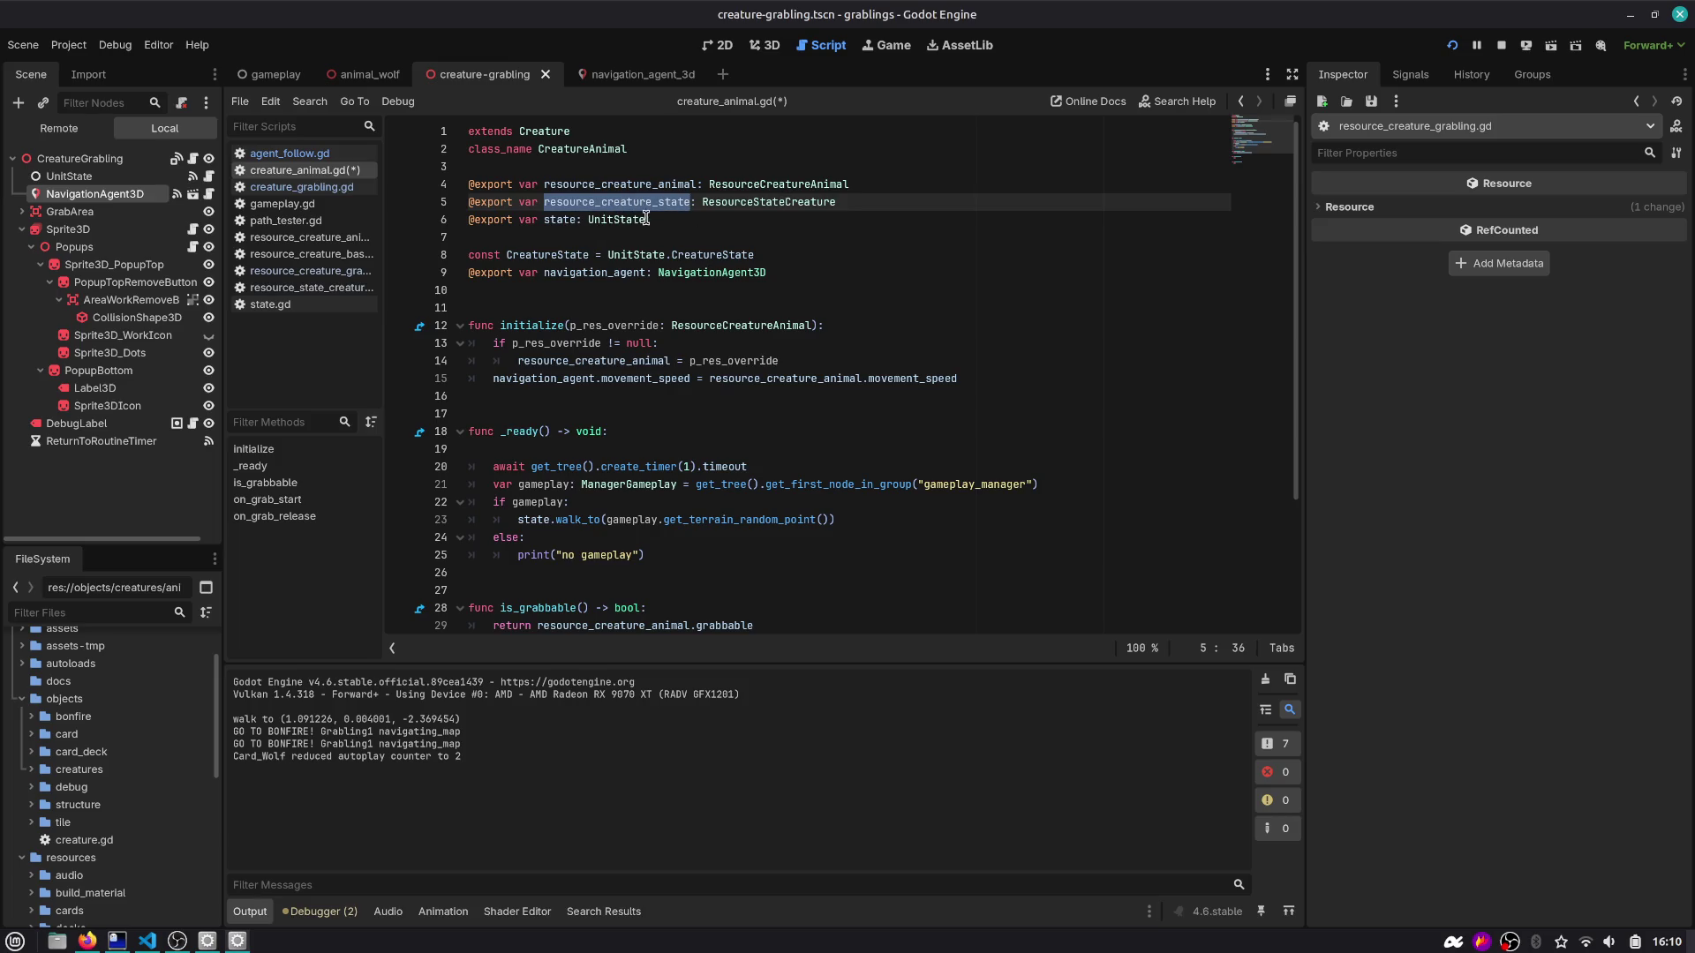
pyautogui.click(559, 393)
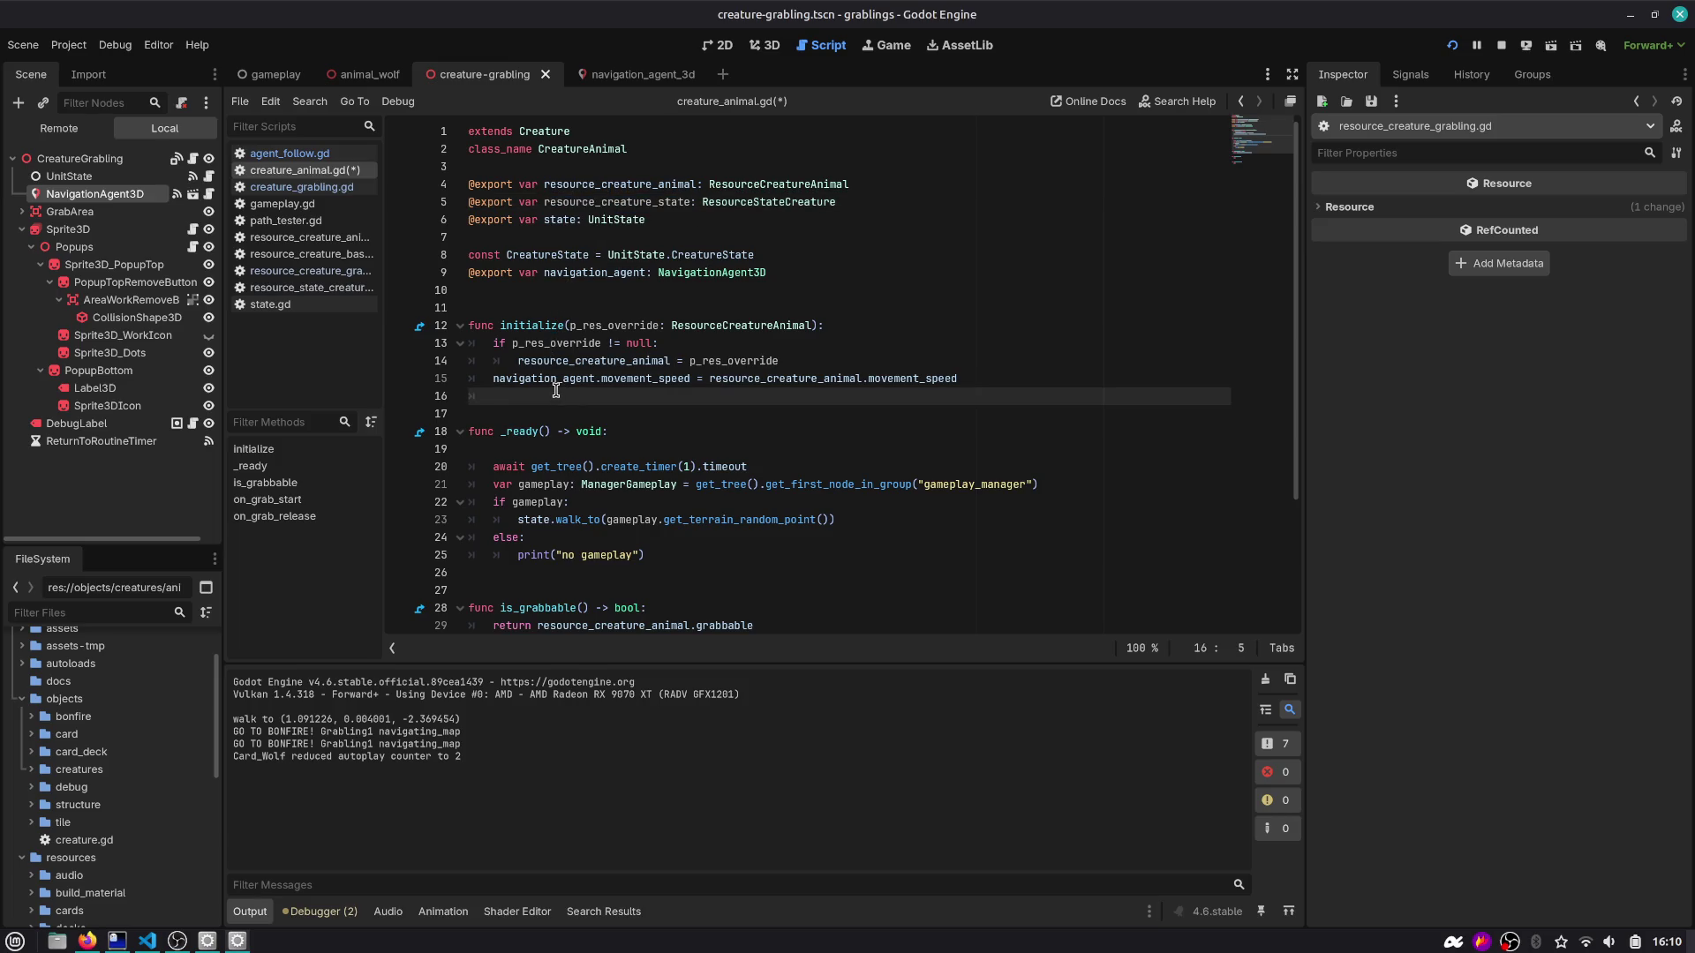
pyautogui.press('BackSpace')
pyautogui.hotkey('ctrl', 'v')
pyautogui.write('RE')
pyautogui.write('soustate')
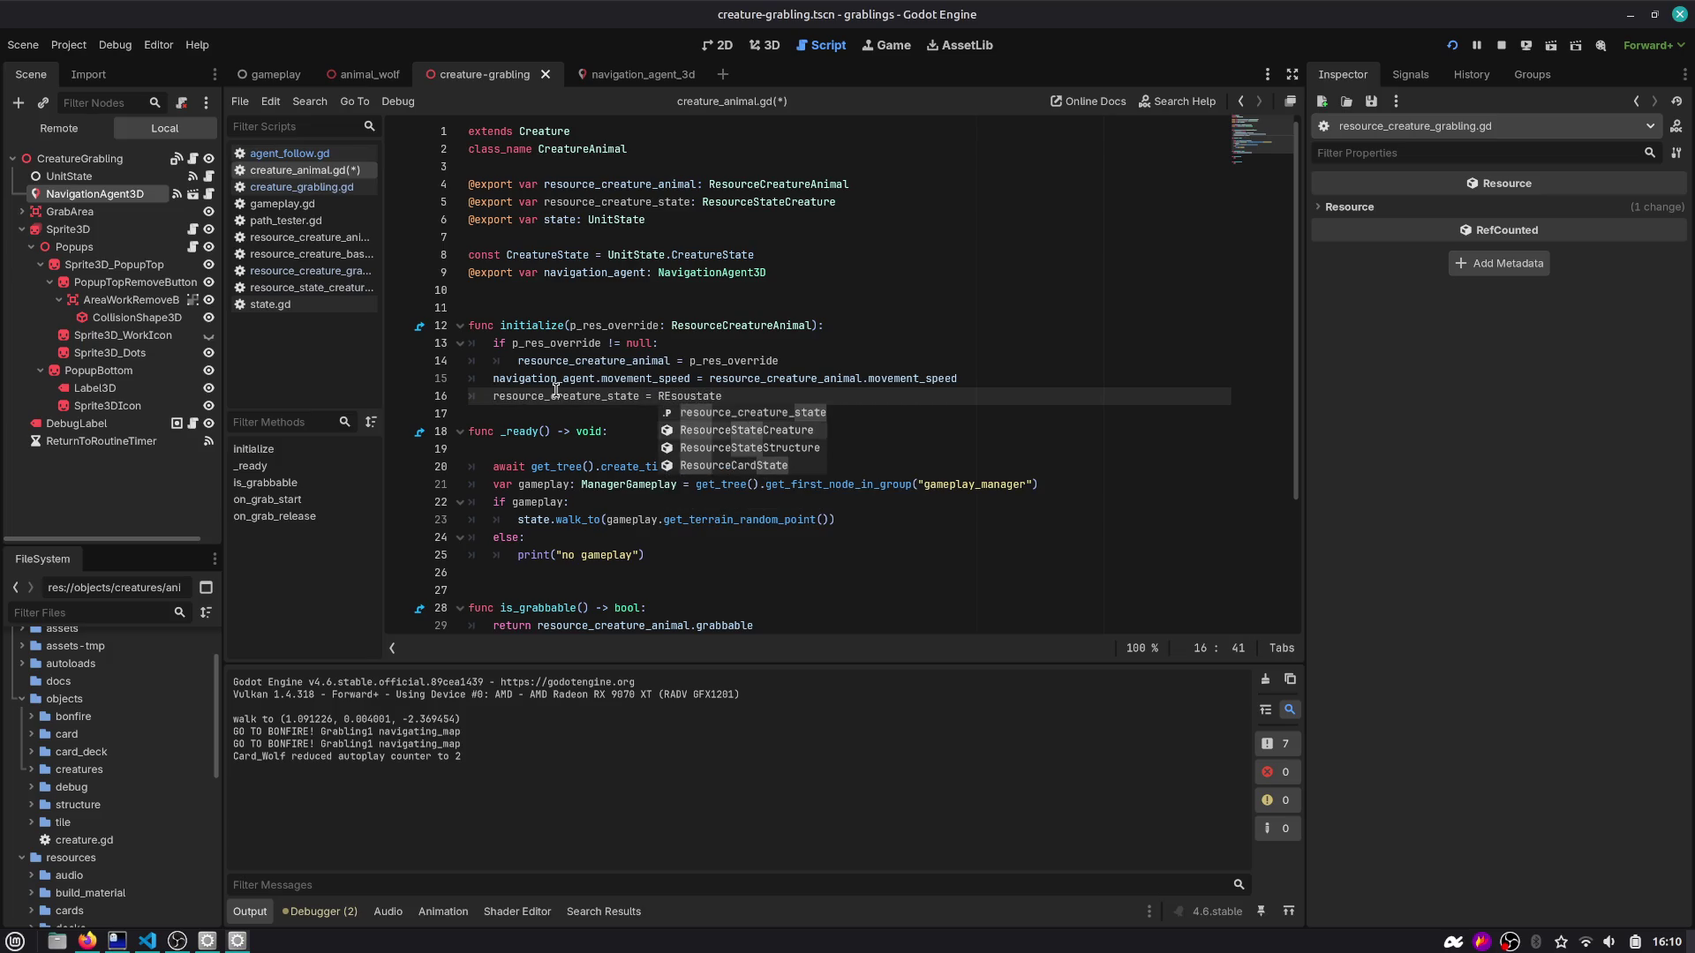
pyautogui.press('Return')
pyautogui.write('.ne')
pyautogui.press('Return')
pyautogui.hotkey('ctrl', 's')
# Step: Add a blank line after line 16 and switch to creature_grabling.gd
pyautogui.press('Return')
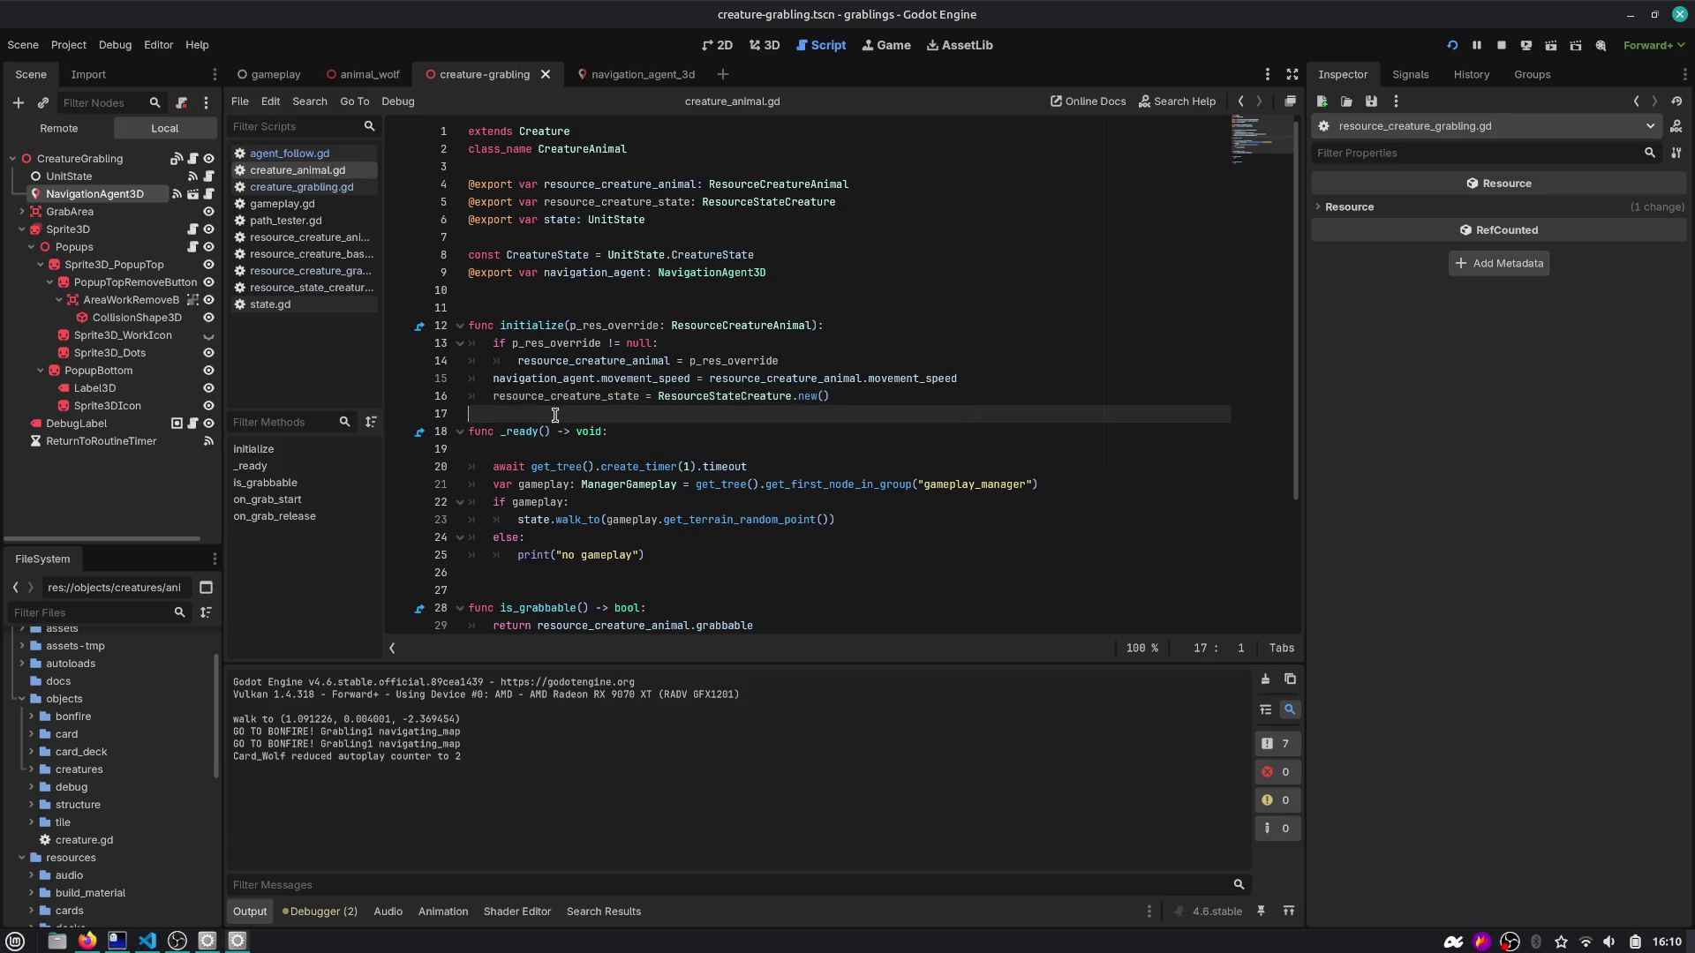
pyautogui.doubleClick(559, 395)
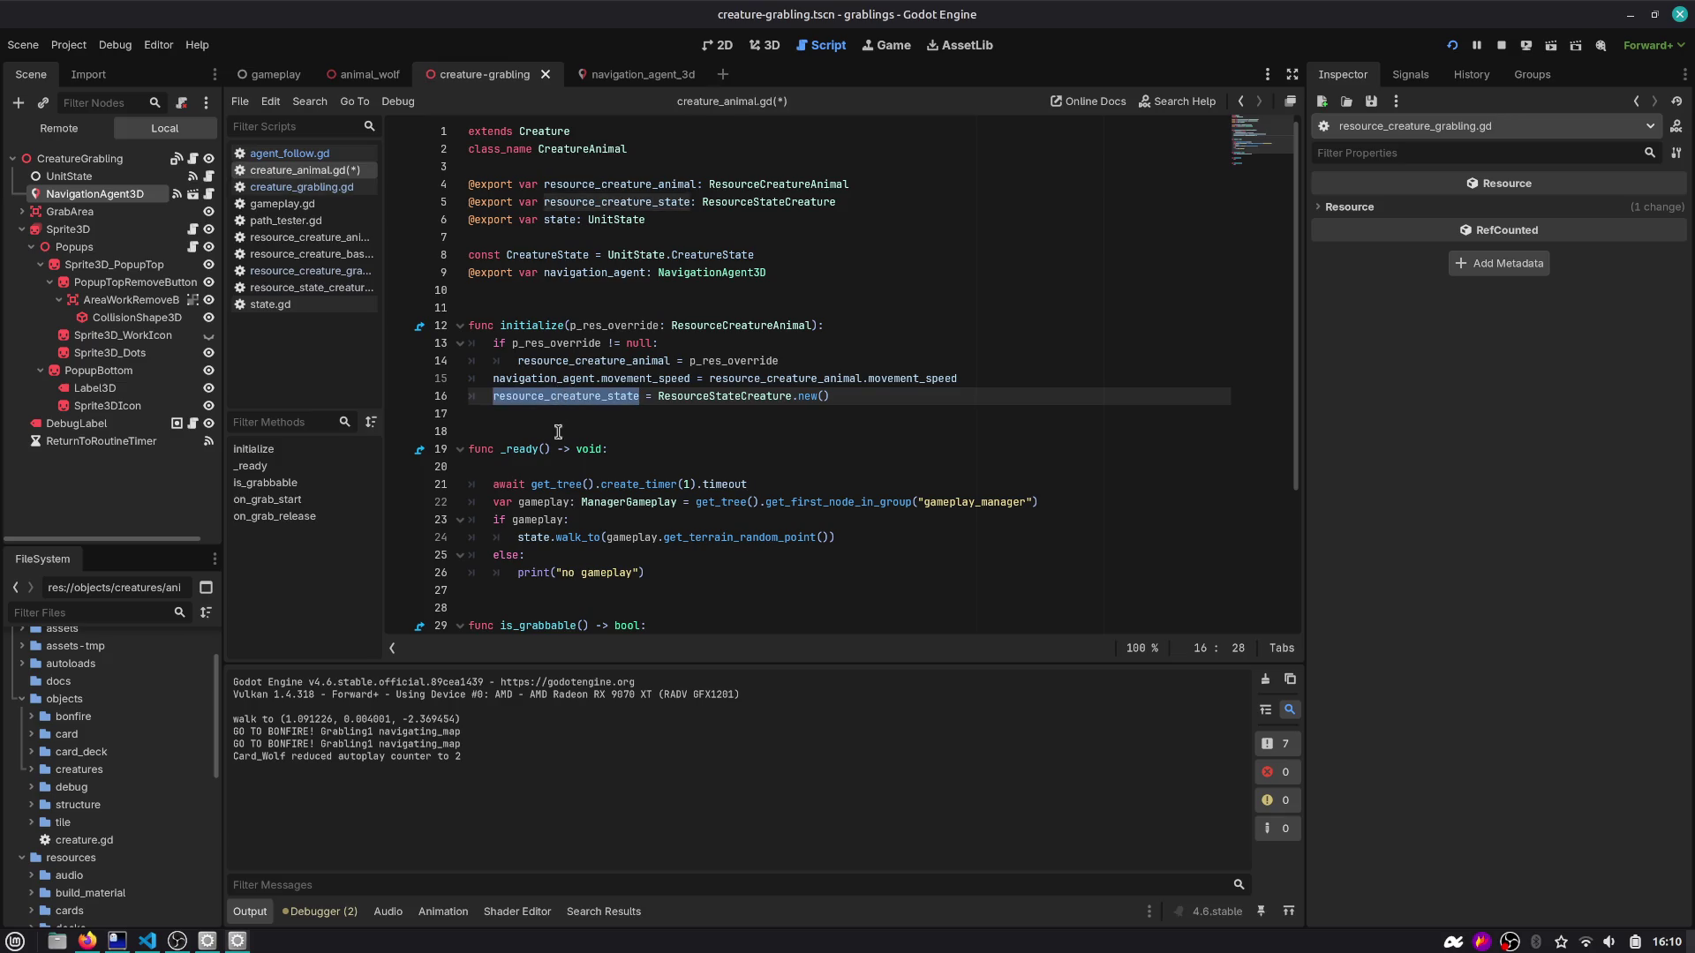
pyautogui.click(557, 468)
pyautogui.doubleClick(560, 399)
pyautogui.click(301, 187)
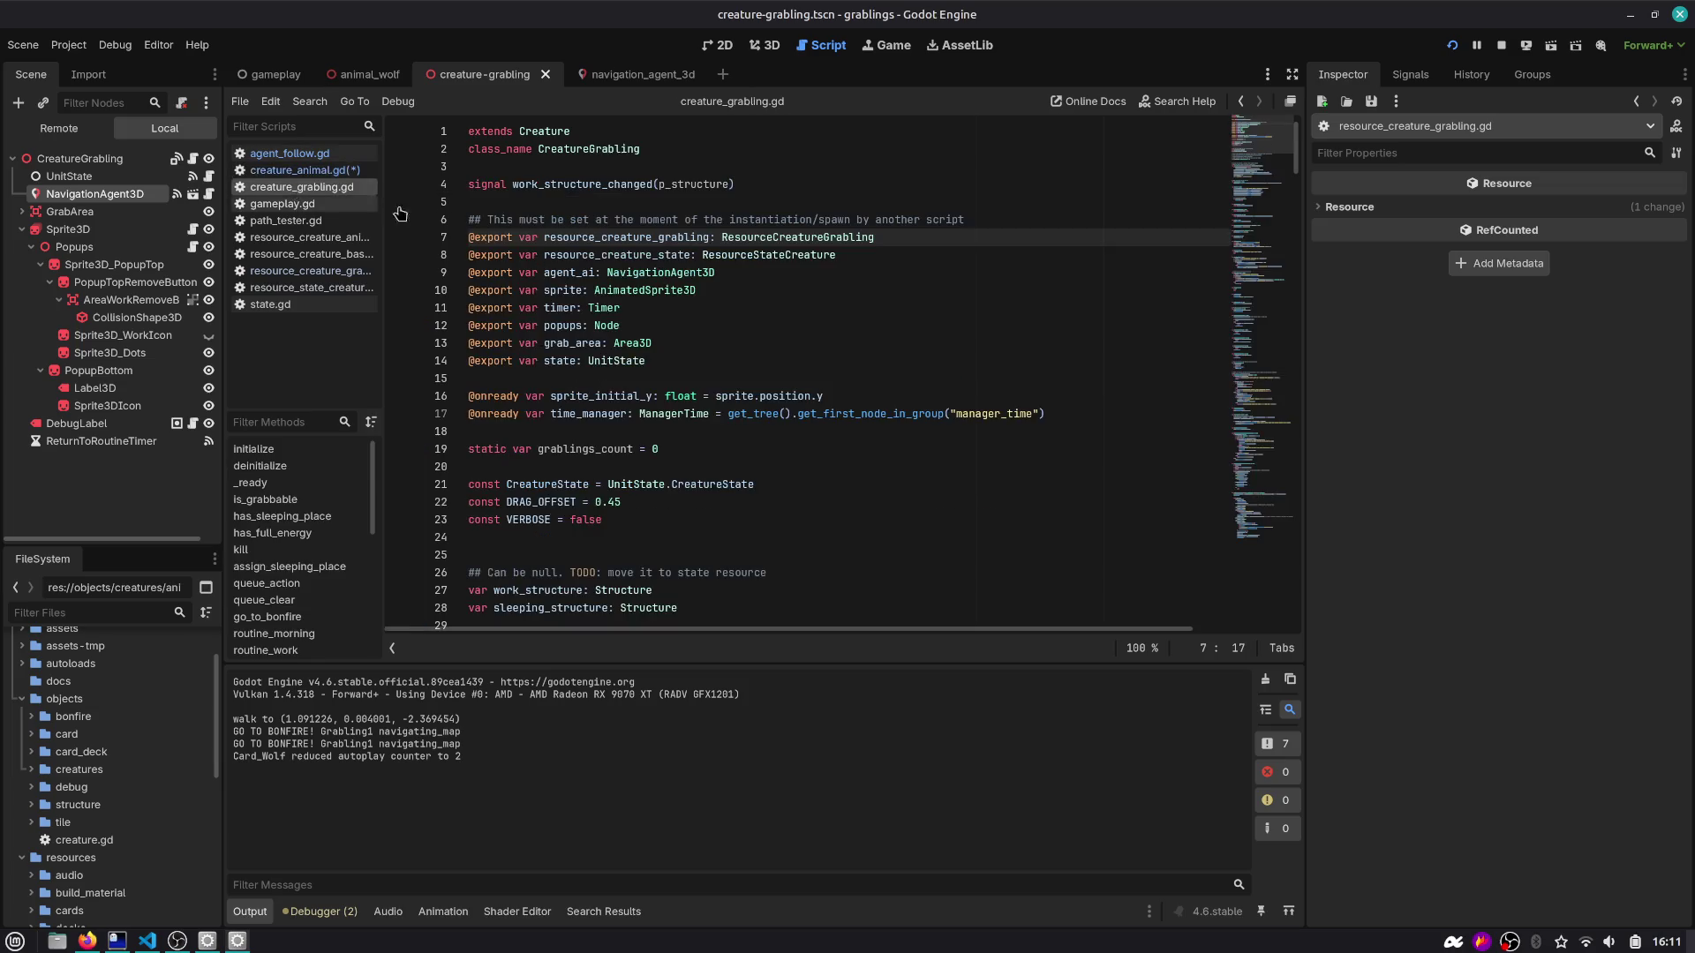
# Step: Search creature_grabling.gd for resource_creature_state uses and copy the energy points lines 44–45
pyautogui.scroll(1, 581, 183)
pyautogui.doubleClick(597, 184)
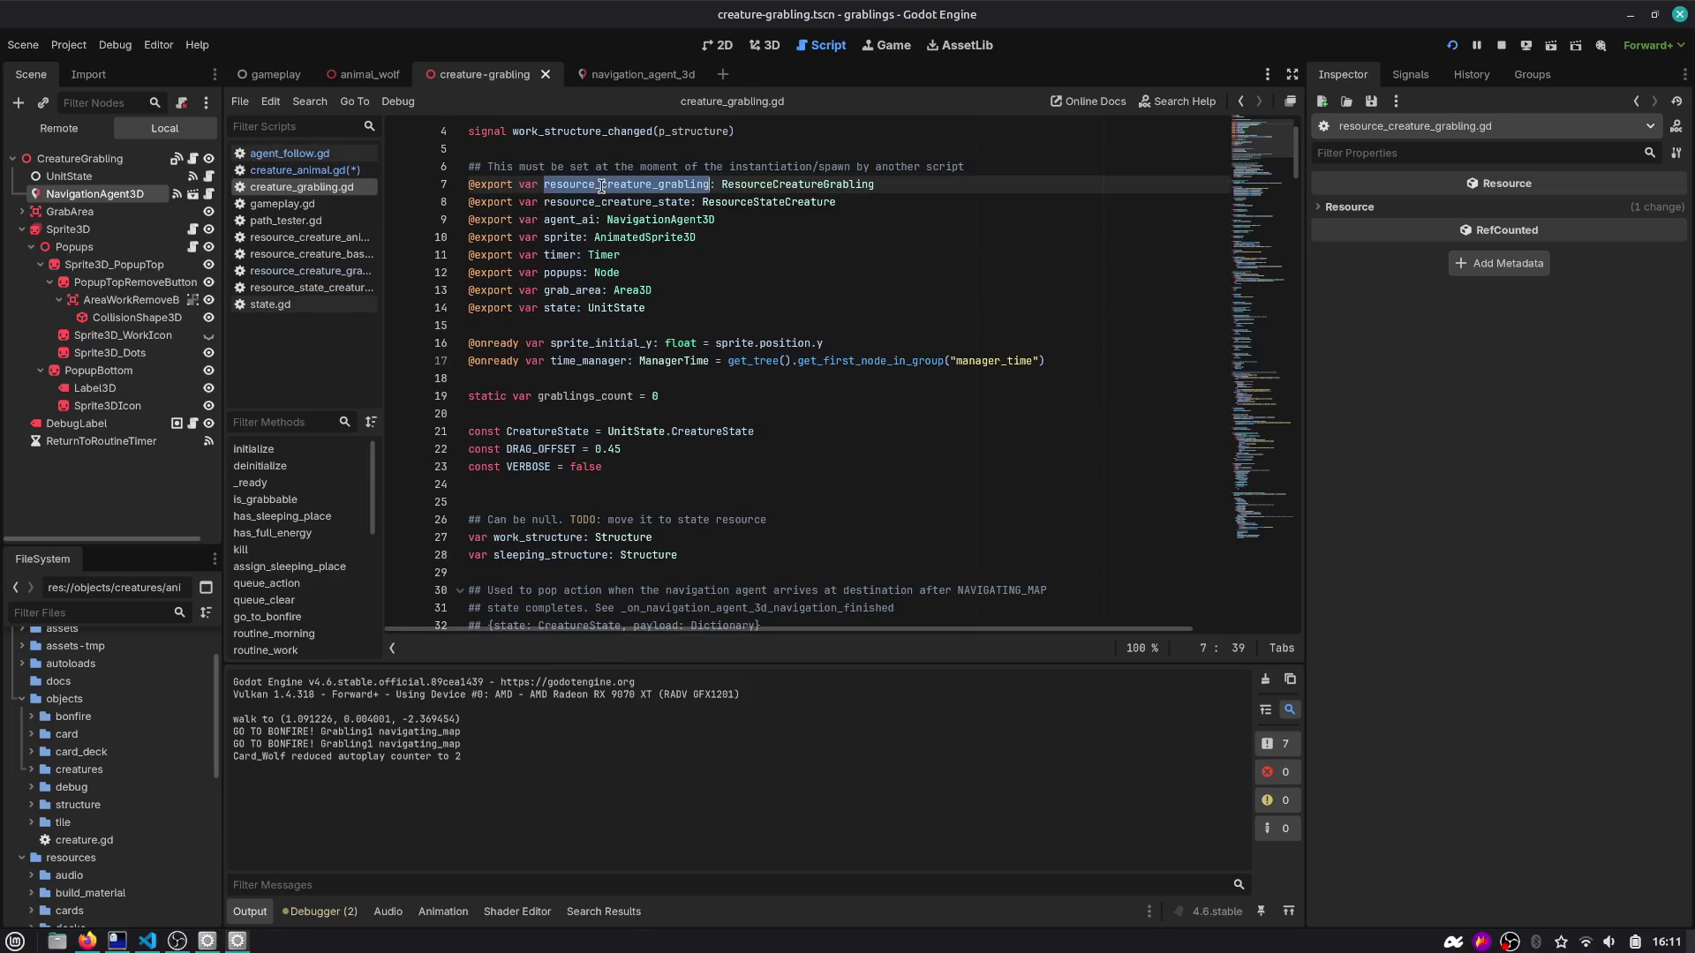
pyautogui.doubleClick(609, 201)
pyautogui.hotkey('ctrl', 'f')
pyautogui.press('Return')
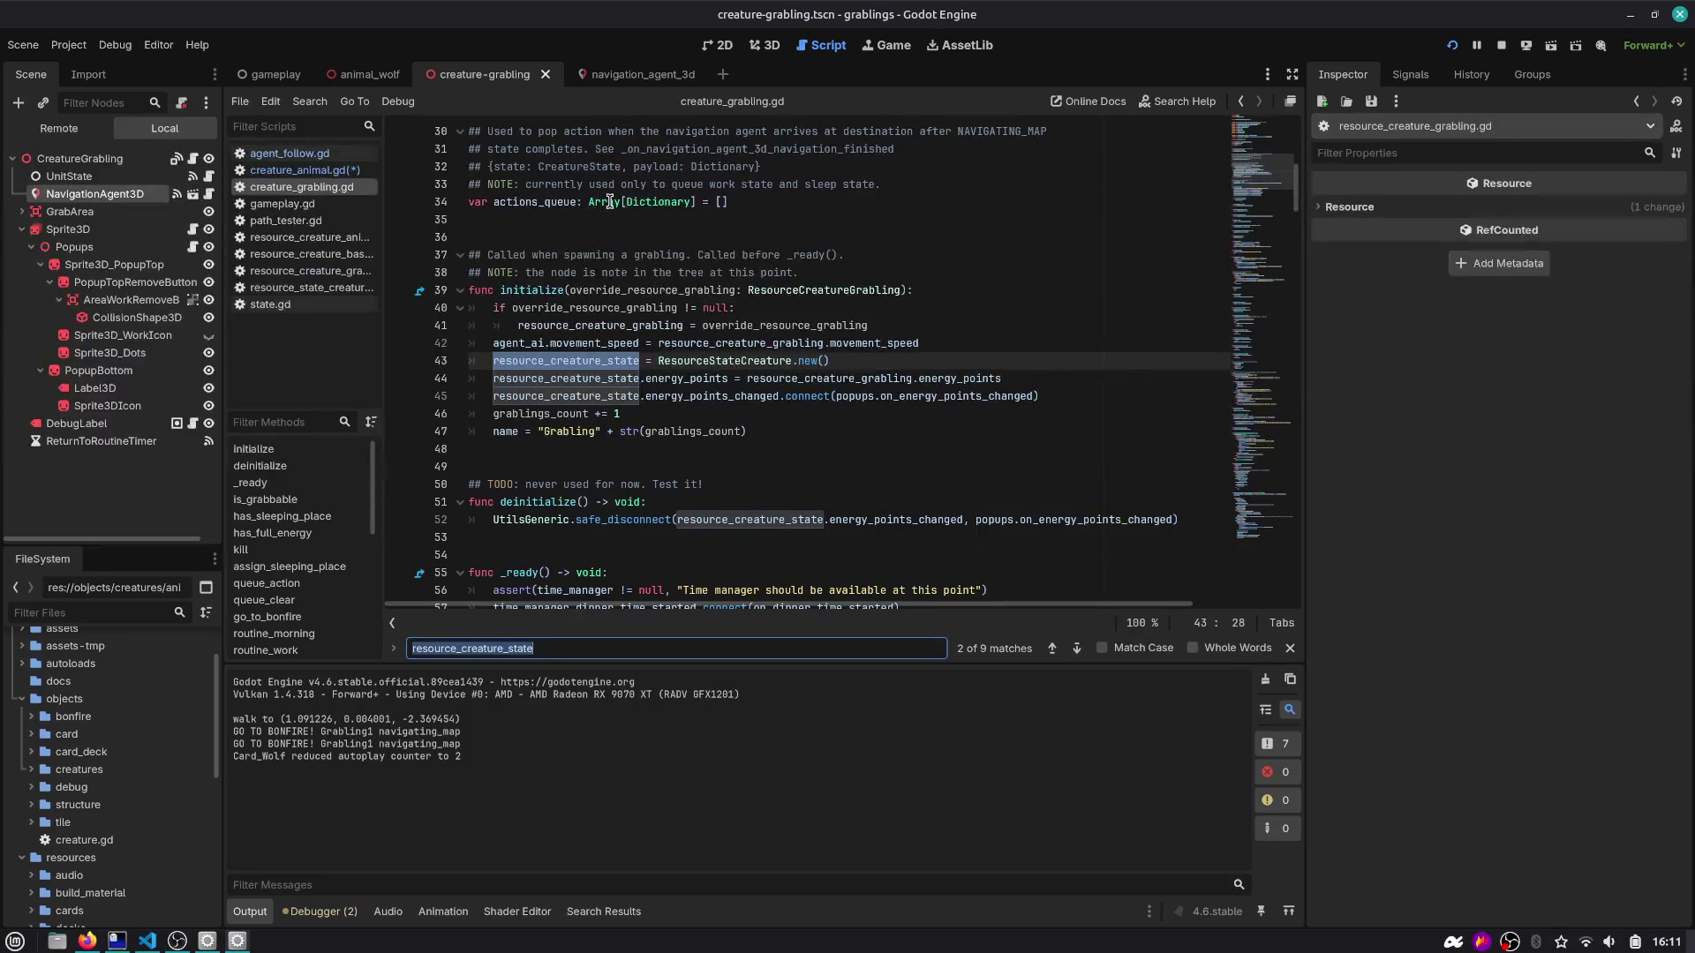
pyautogui.press('Return')
pyautogui.press('Return')
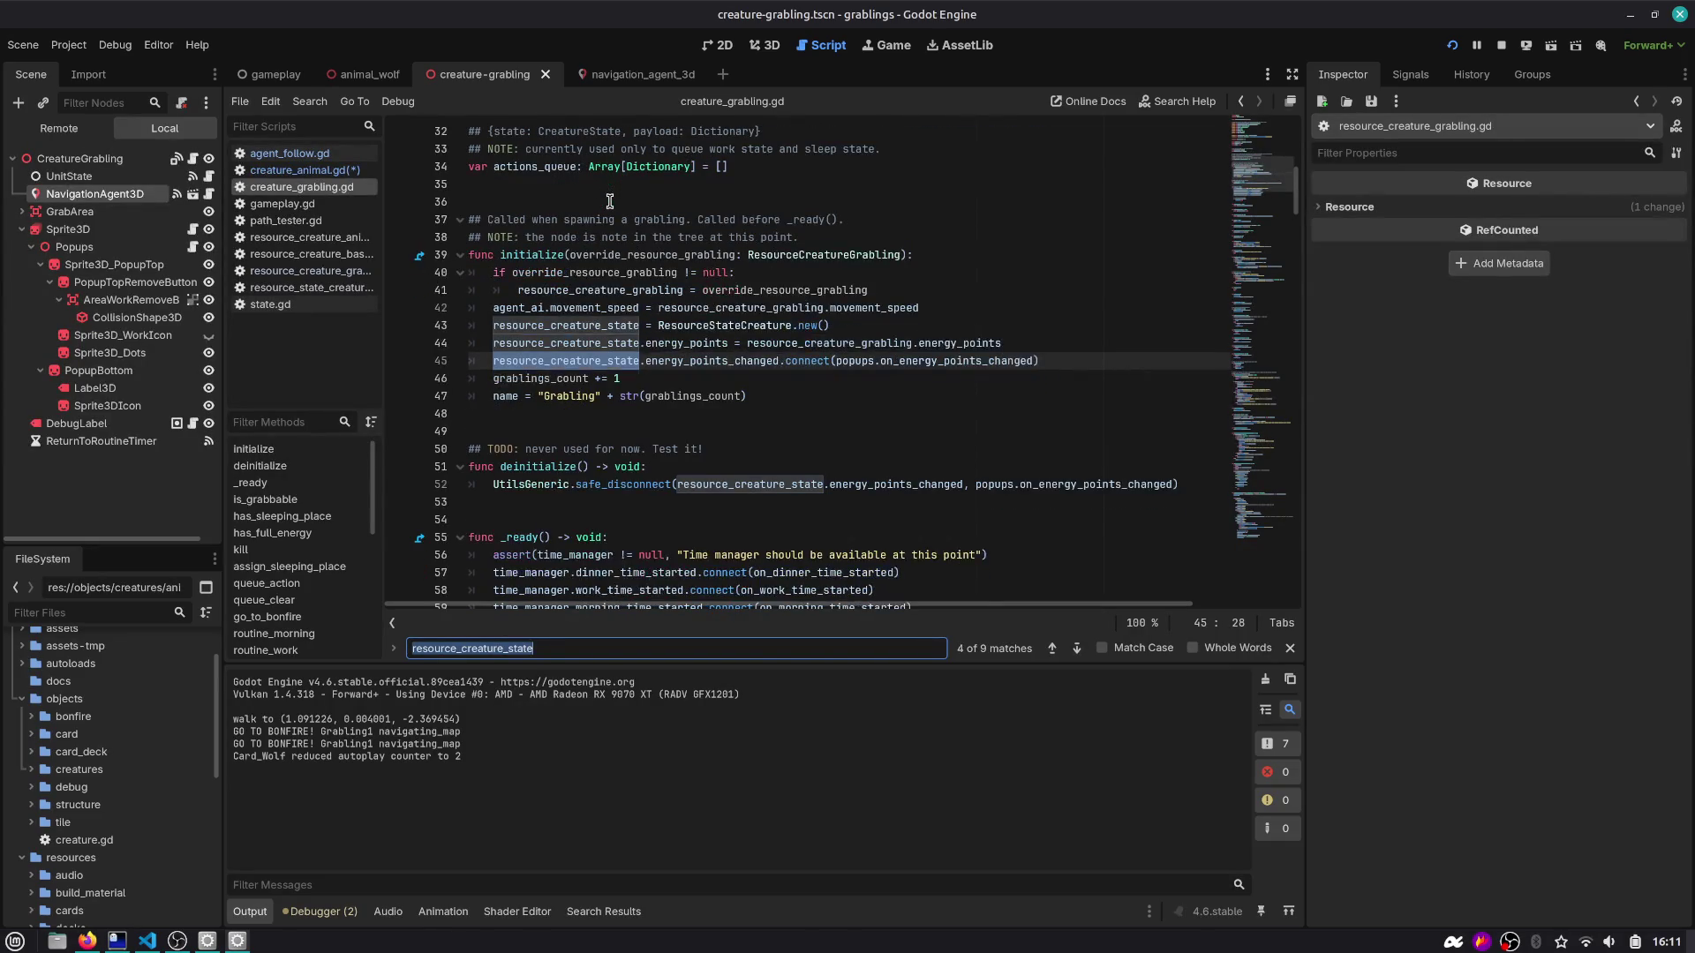
pyautogui.click(1048, 360)
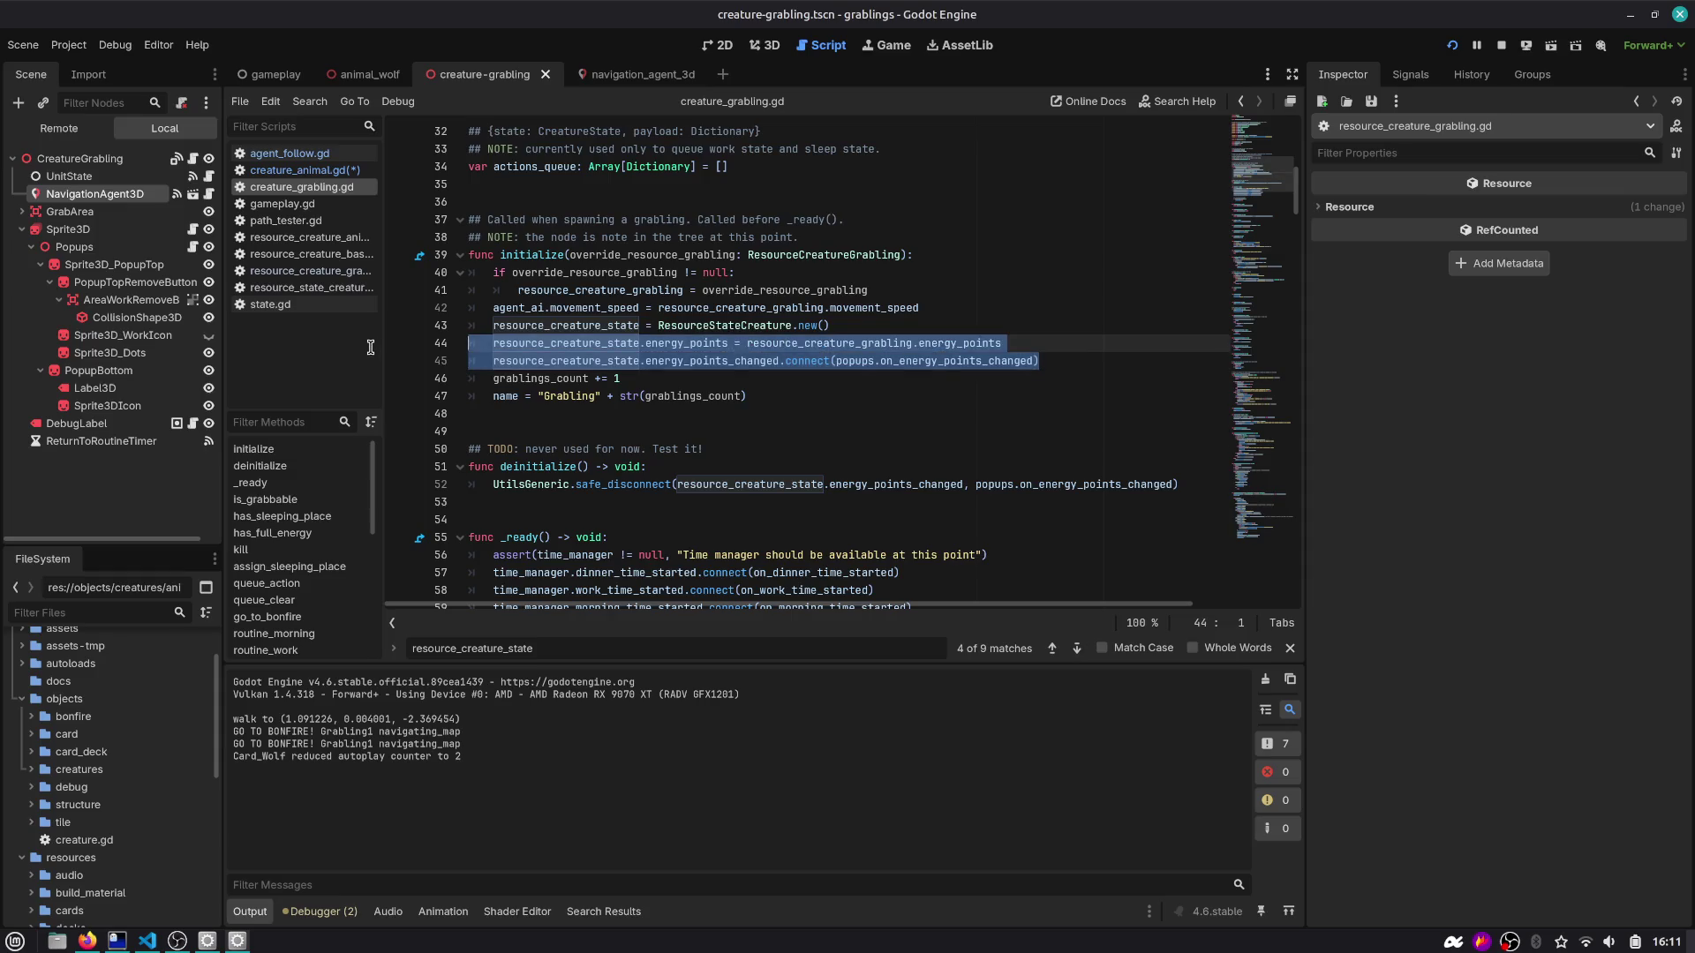
# Step: Paste the energy points lines into creature_animal.gd's initialize, using resource_creature_animal instead of resource_creature_grabling
pyautogui.click(296, 170)
pyautogui.click(889, 396)
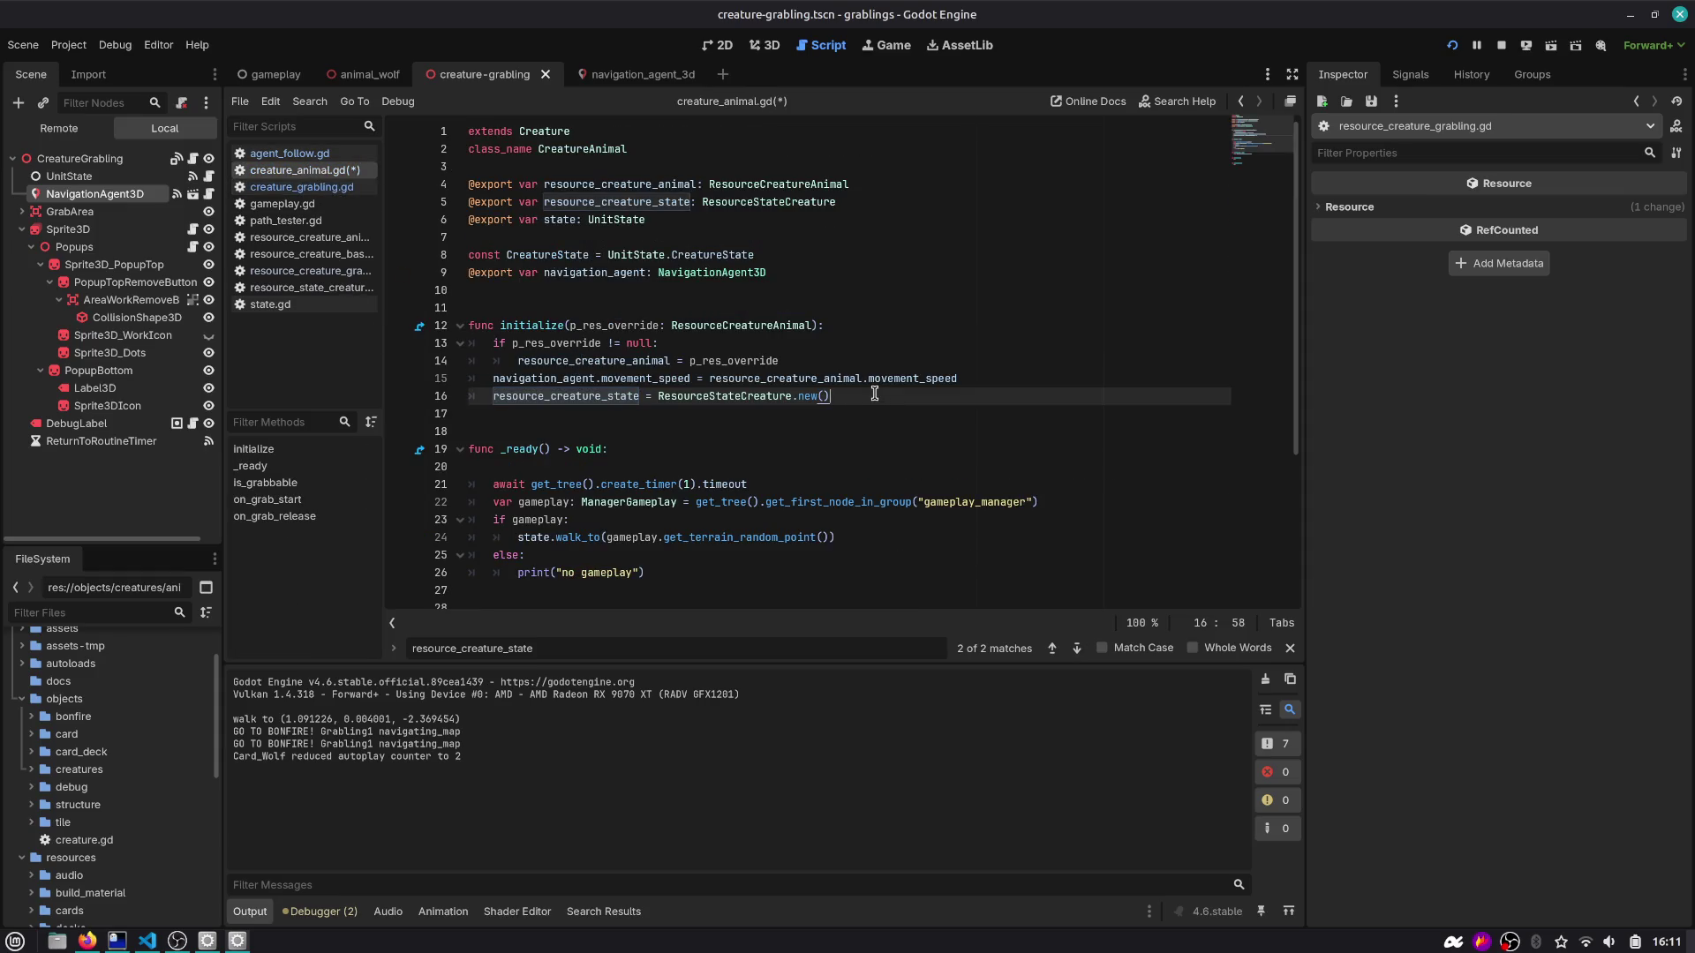
pyautogui.press('Return')
pyautogui.write('resource_creature_state.energy_points = resource_creature_grabling.energy_points \tresource_creature_state.energy_points_changed.connect(popups.on_energy_points_changed)')
pyautogui.press('Up')
pyautogui.hotkey('shift', 'Tab')
pyautogui.doubleClick(791, 414)
pyautogui.write('resource_creature_a')
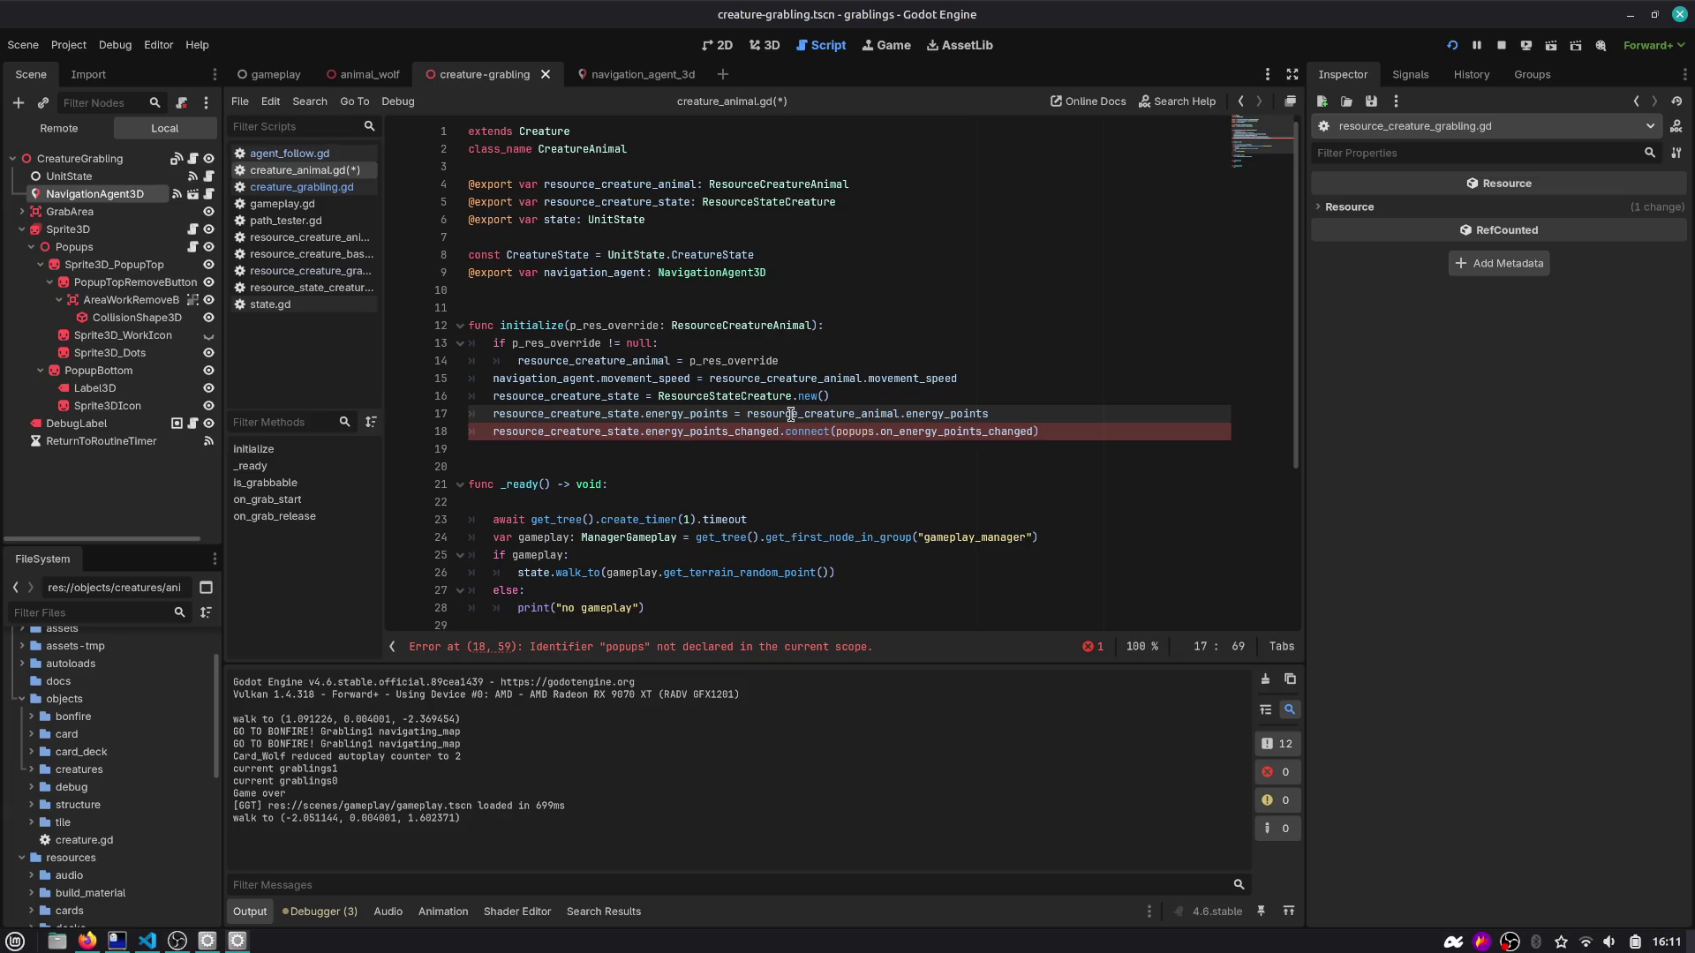
# Step: Comment out the popups signal connection on line 18, save, and return to creature_grabling.gd
pyautogui.doubleClick(861, 431)
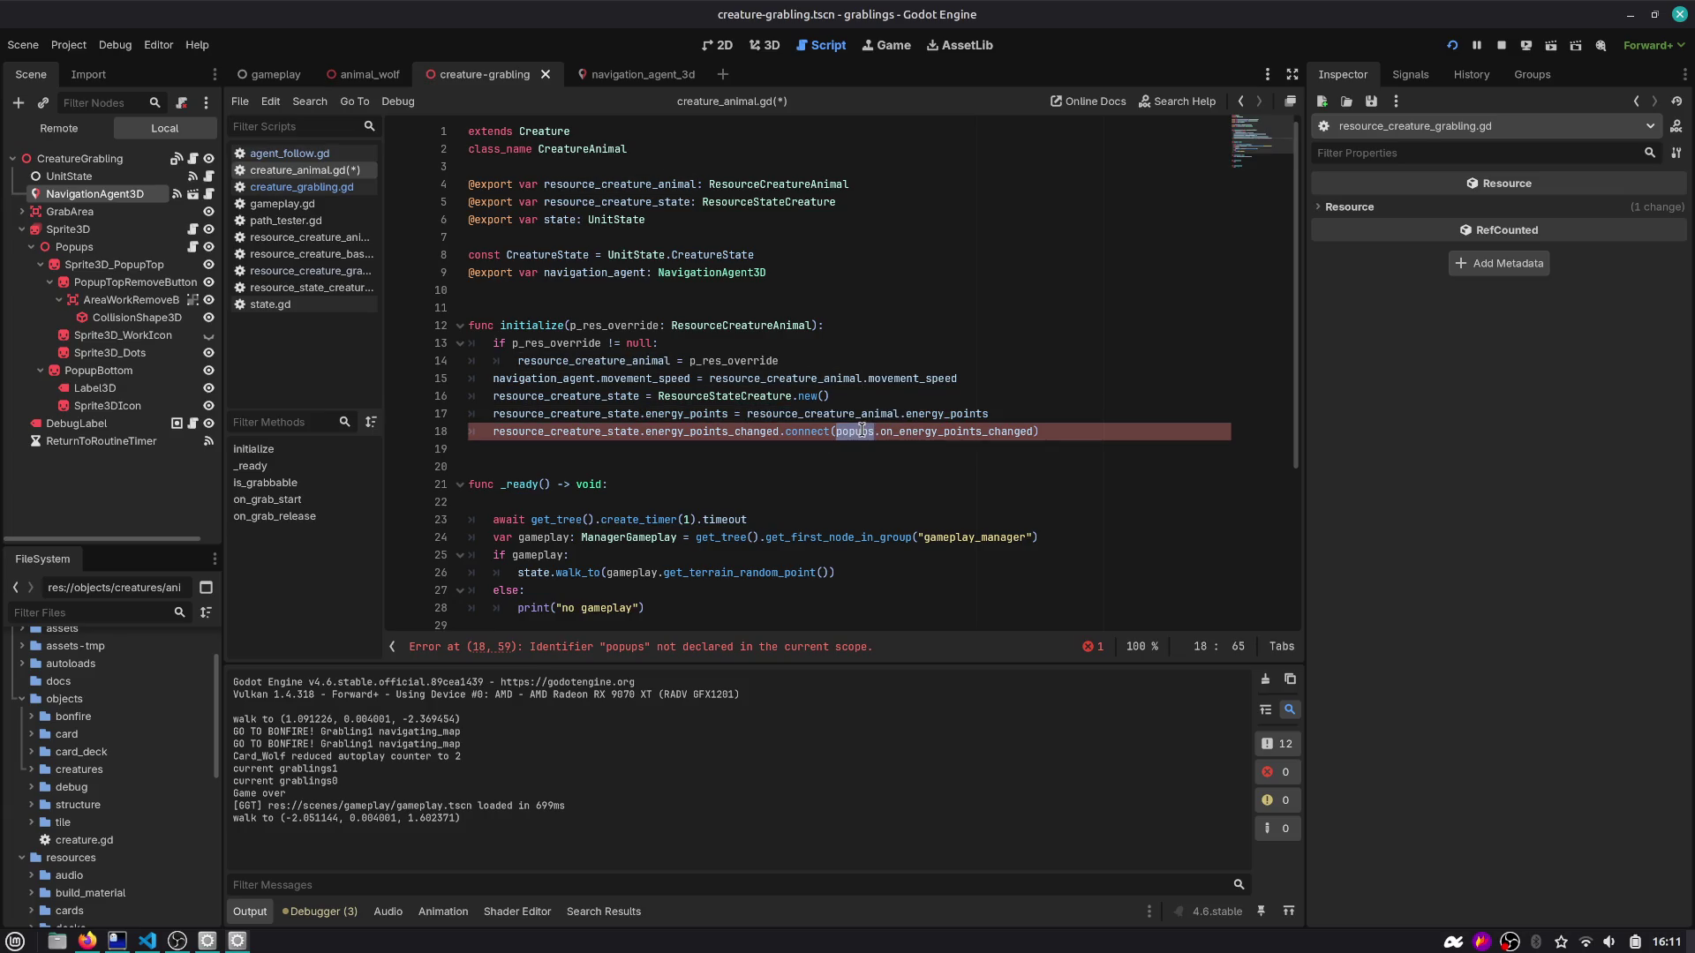
pyautogui.hotkey('shift', 'Home')
pyautogui.hotkey('ctrl', 'k')
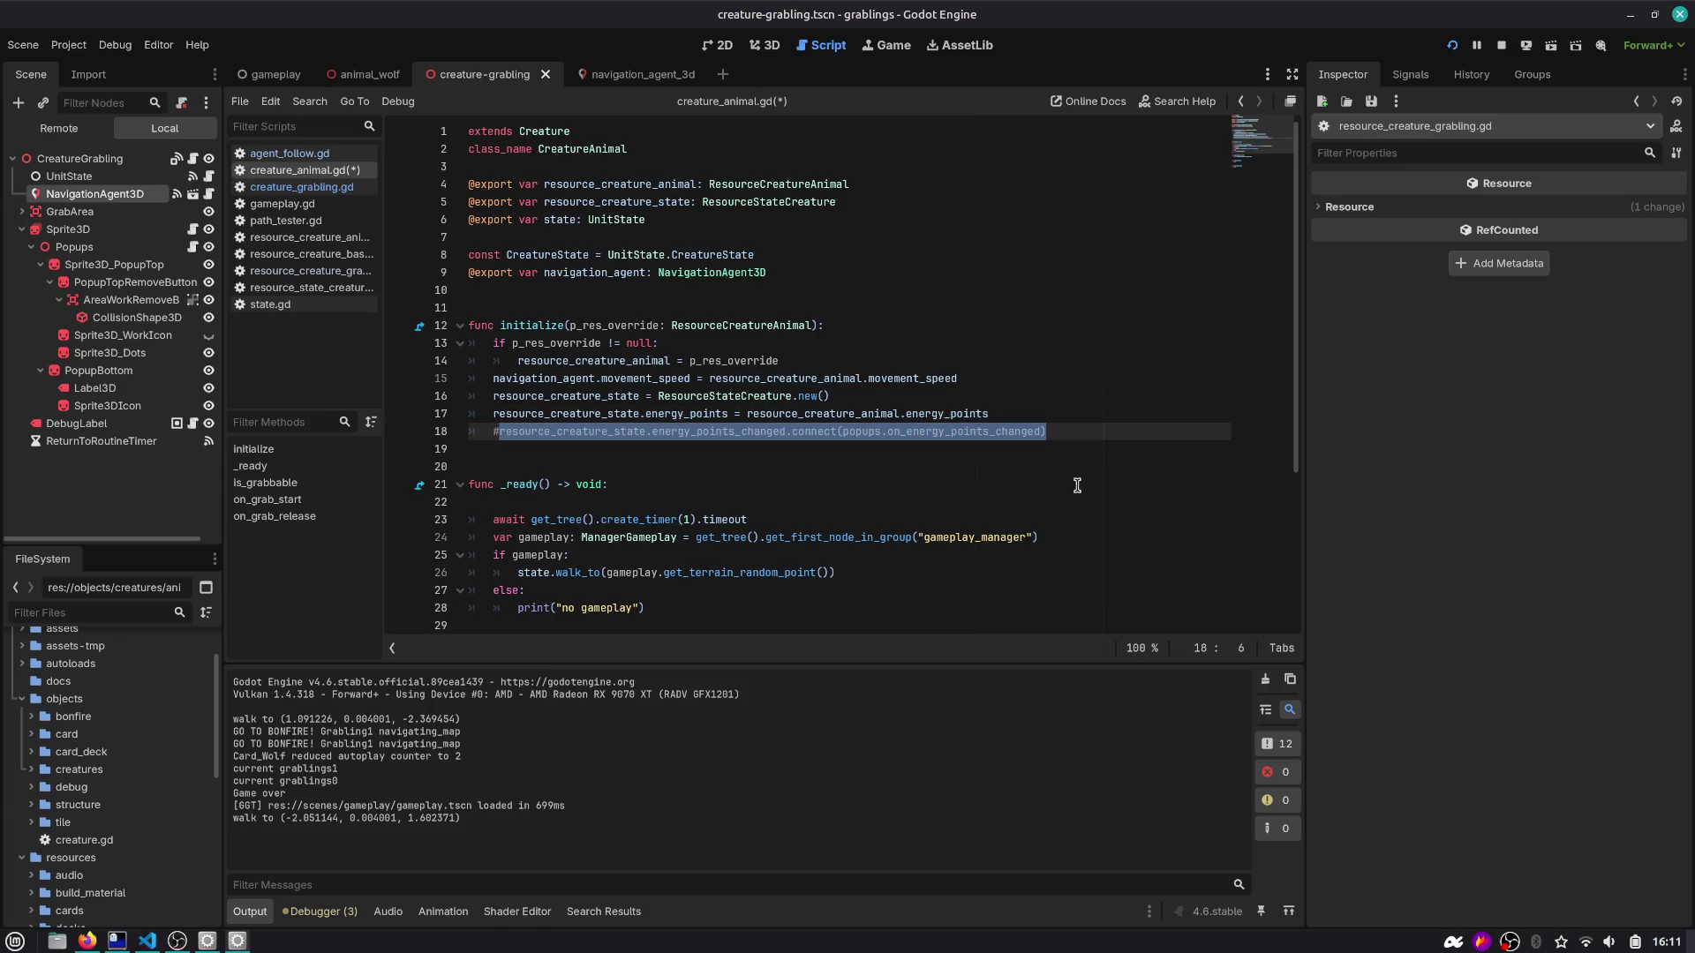
pyautogui.hotkey('ctrl', 's')
pyautogui.click(658, 415)
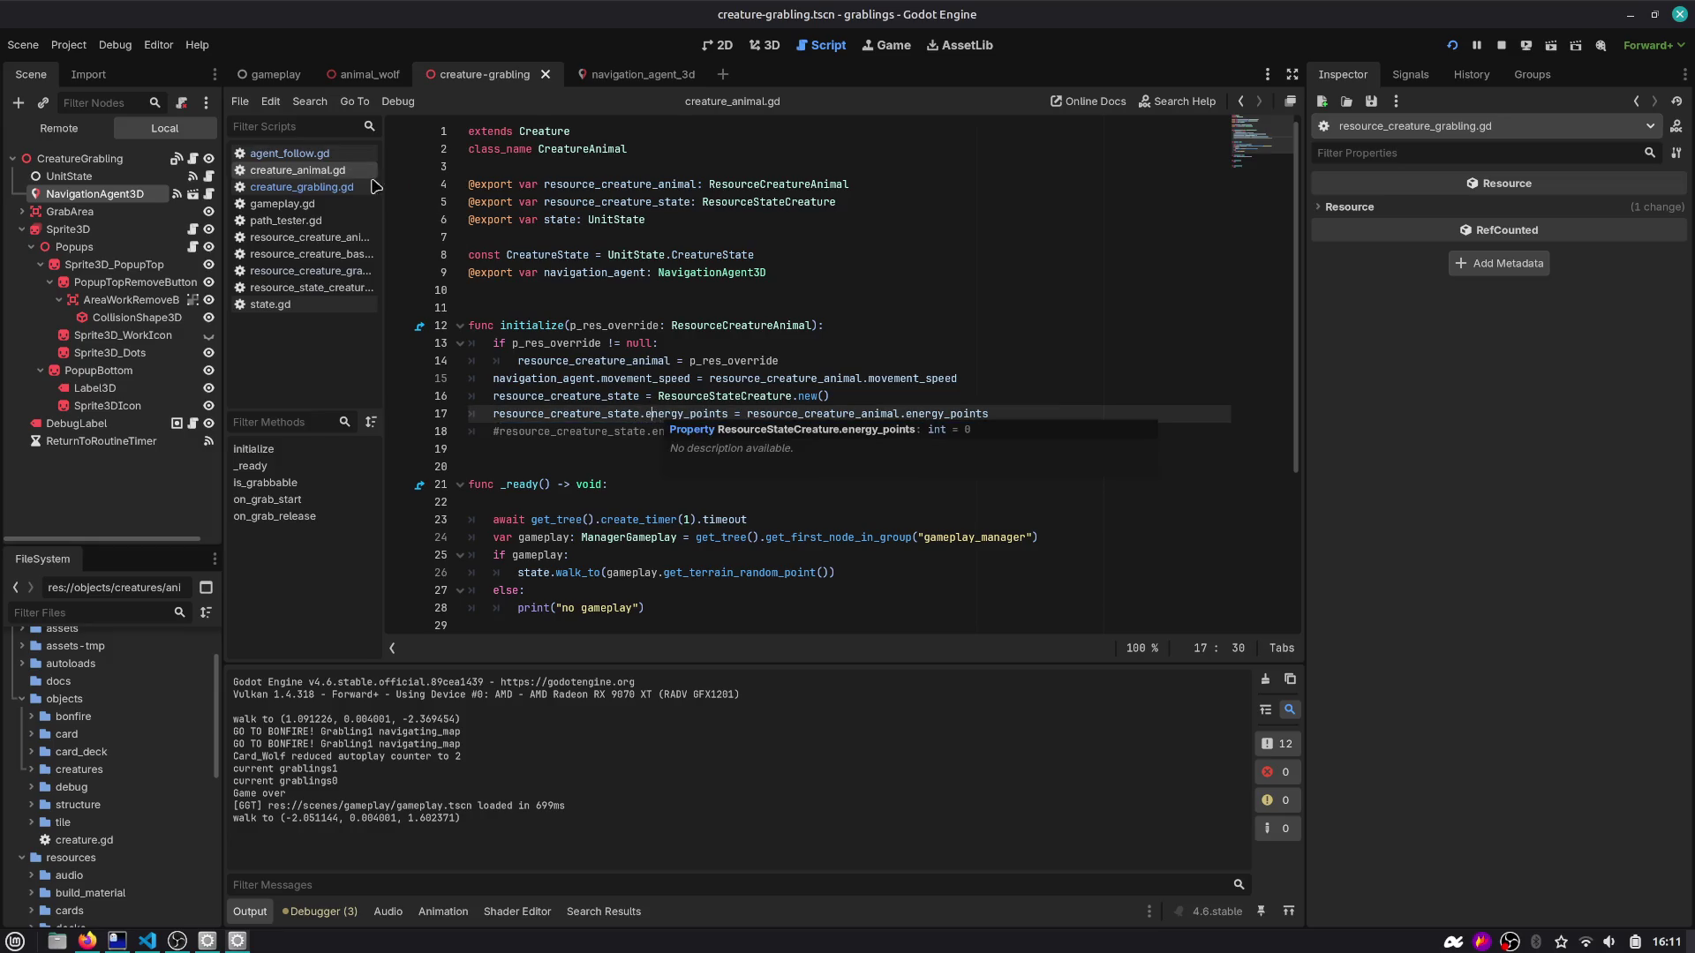
pyautogui.scroll(-2, 582, 406)
pyautogui.click(282, 188)
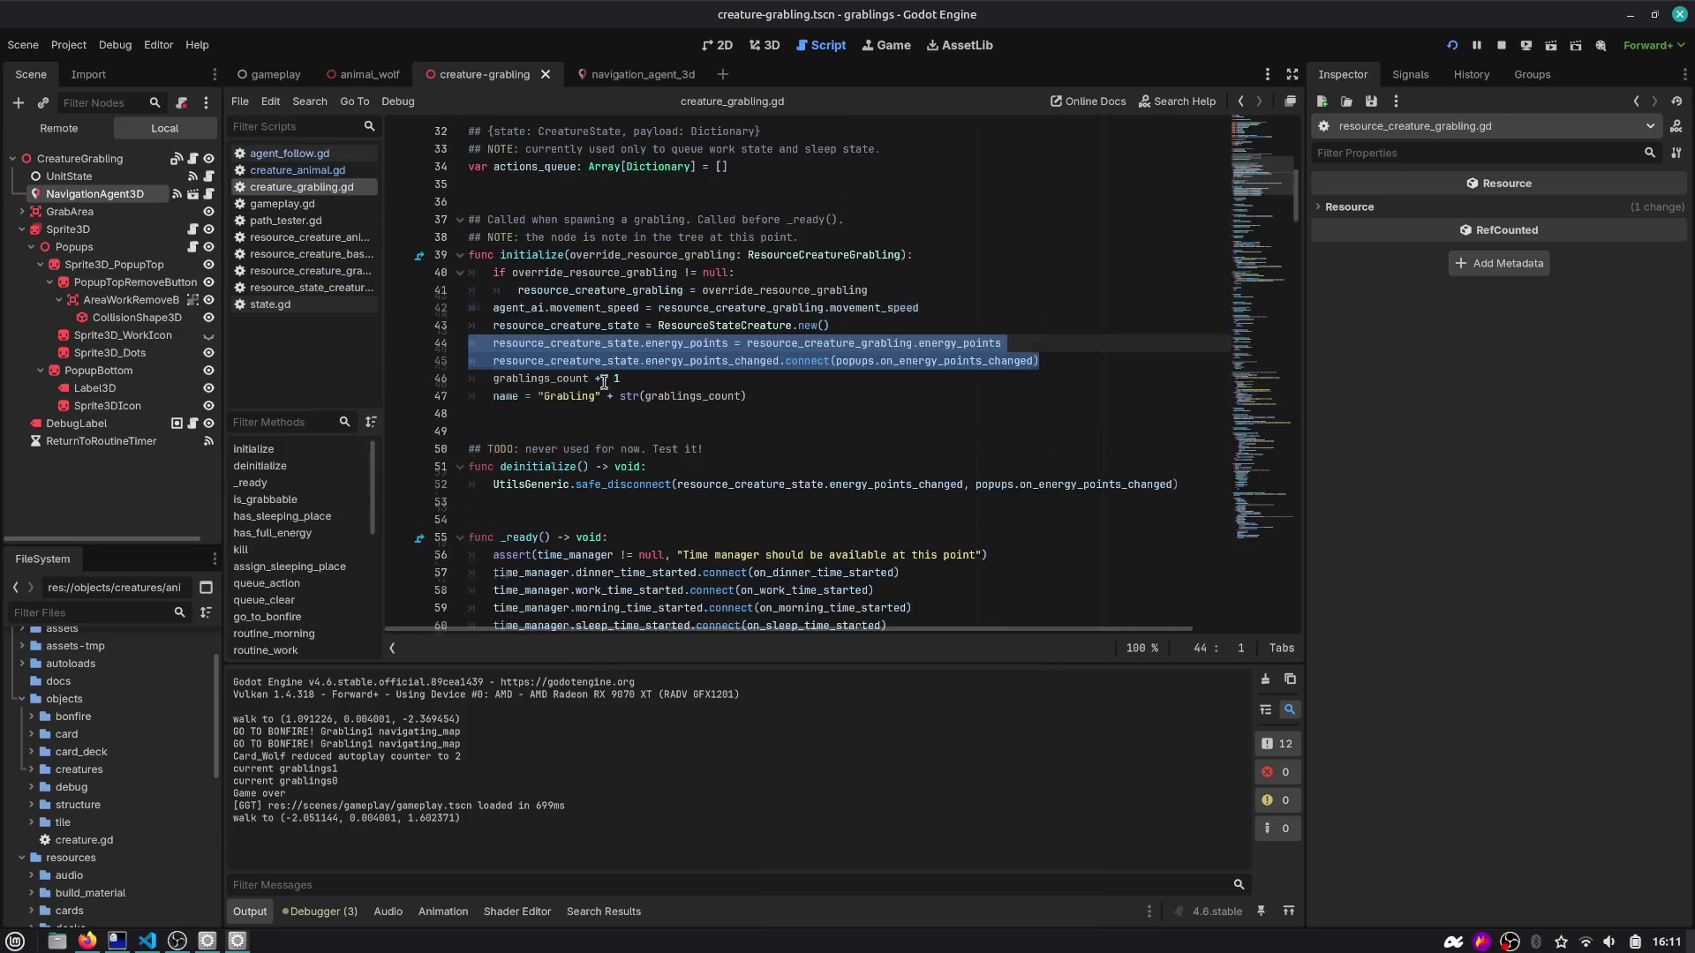
# Step: Copy the if-not-initialized block on lines 63–65 of creature_grabling.gd
pyautogui.scroll(-4, 557, 335)
pyautogui.scroll(-1, 533, 363)
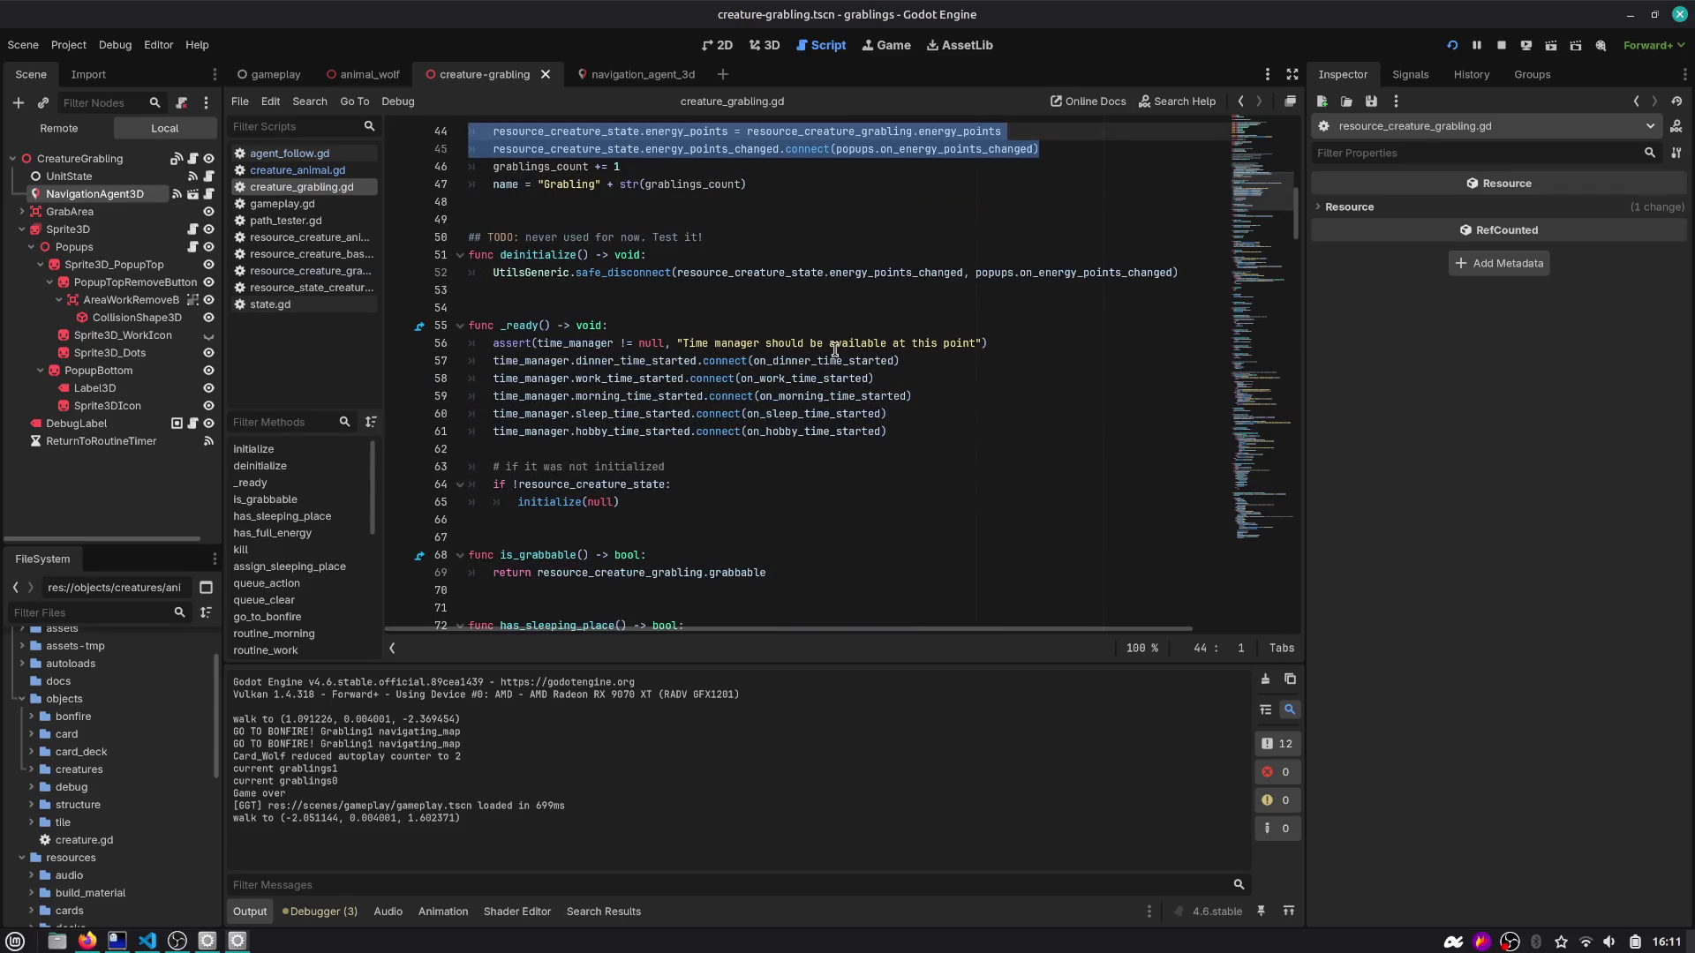
pyautogui.moveTo(650, 502)
pyautogui.mouseDown()
pyautogui.moveTo(385, 484)
pyautogui.moveTo(381, 465)
pyautogui.mouseUp()
pyautogui.hotkey('ctrl', 'c')
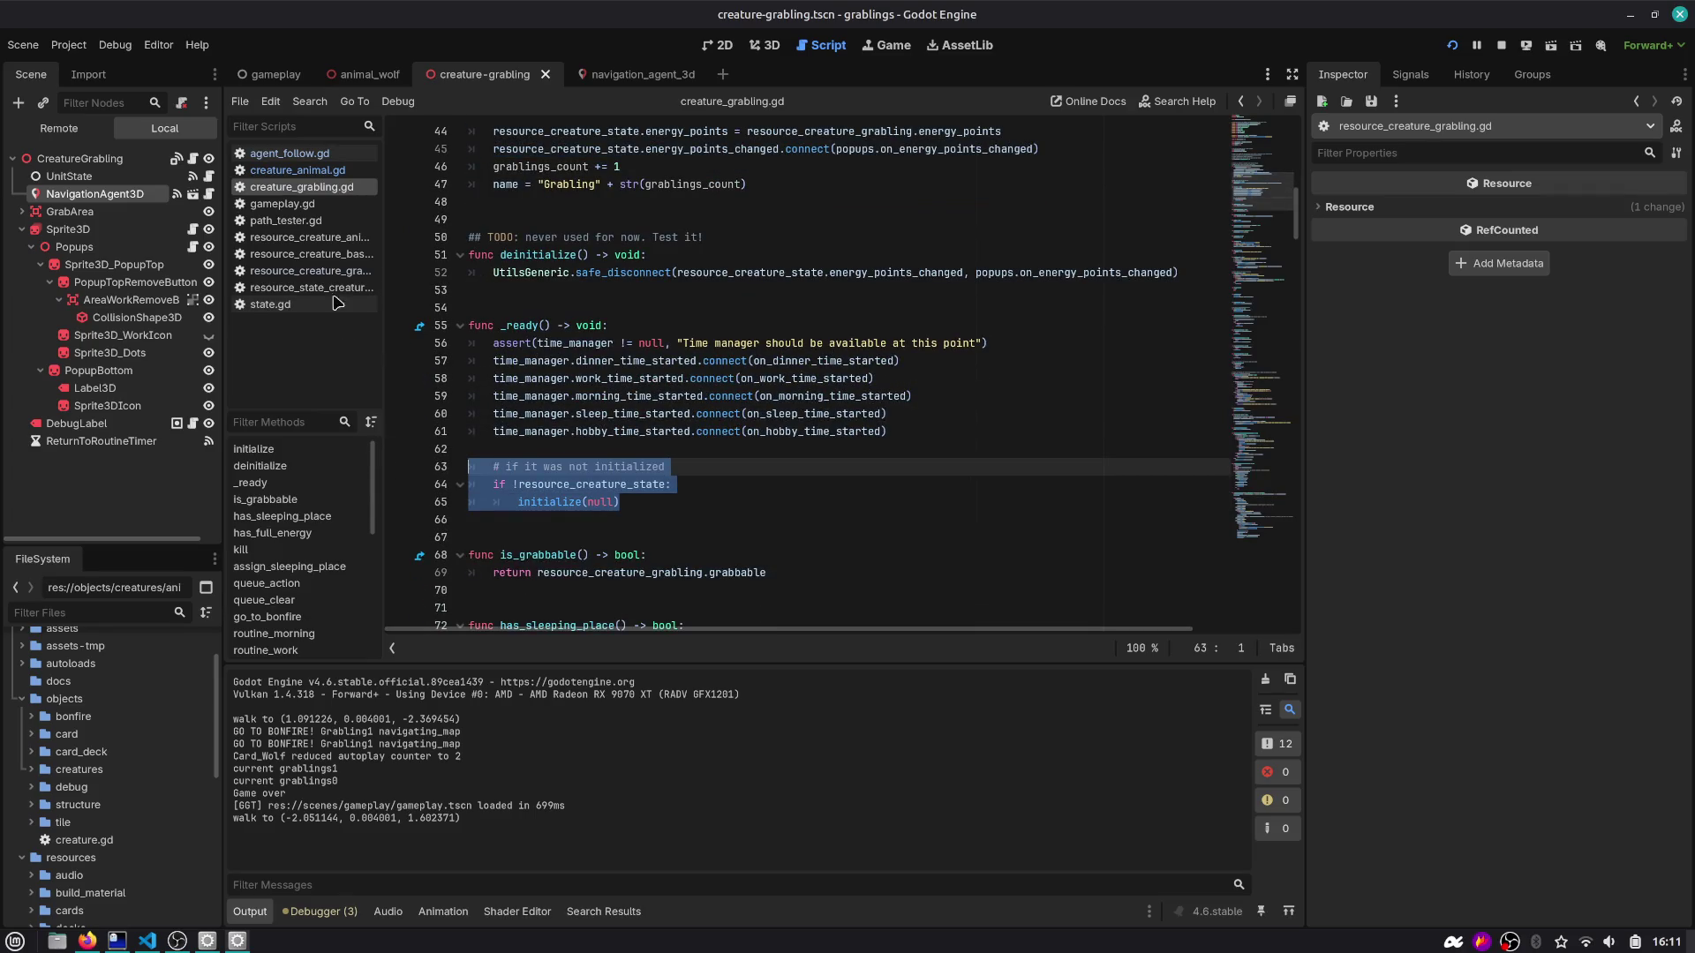
pyautogui.click(322, 170)
# Step: Paste the initialize(null) fallback at the end of _ready, remove the blank line, and run the project
pyautogui.scroll(-1, 737, 441)
pyautogui.click(737, 464)
pyautogui.press('Return')
pyautogui.hotkey('ctrl', 'v')
pyautogui.press('Up')
pyautogui.press('Up')
pyautogui.press('Up')
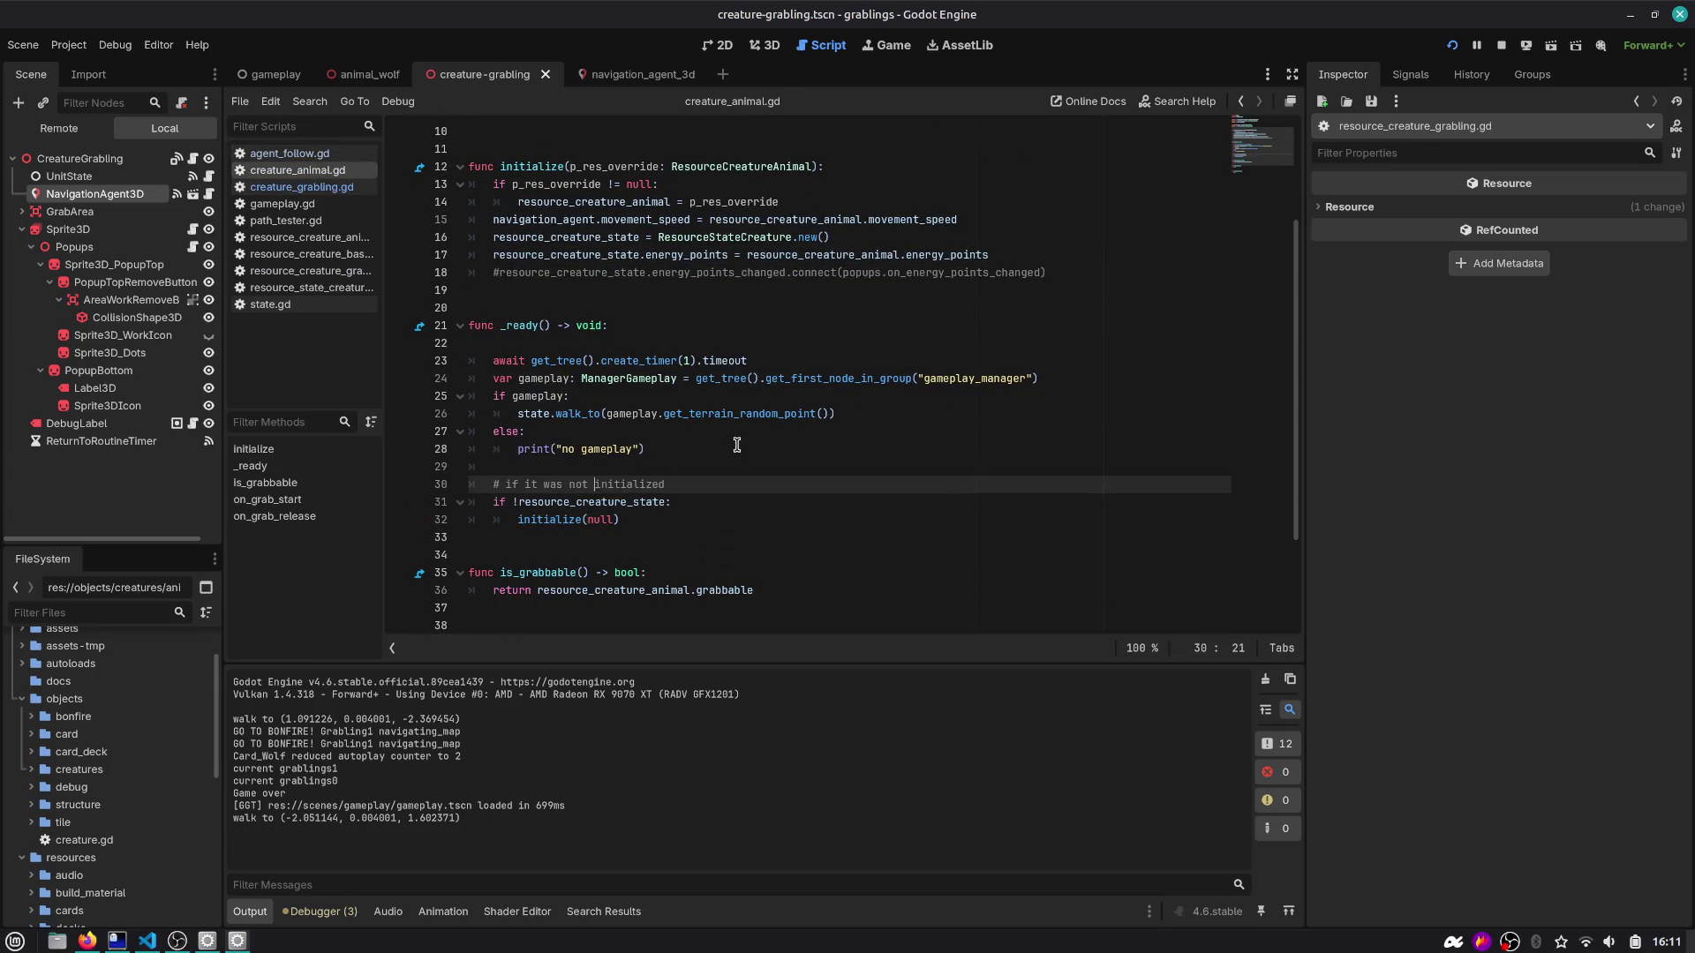
pyautogui.press('Up')
pyautogui.press('Up')
pyautogui.press('Up')
pyautogui.press('Delete')
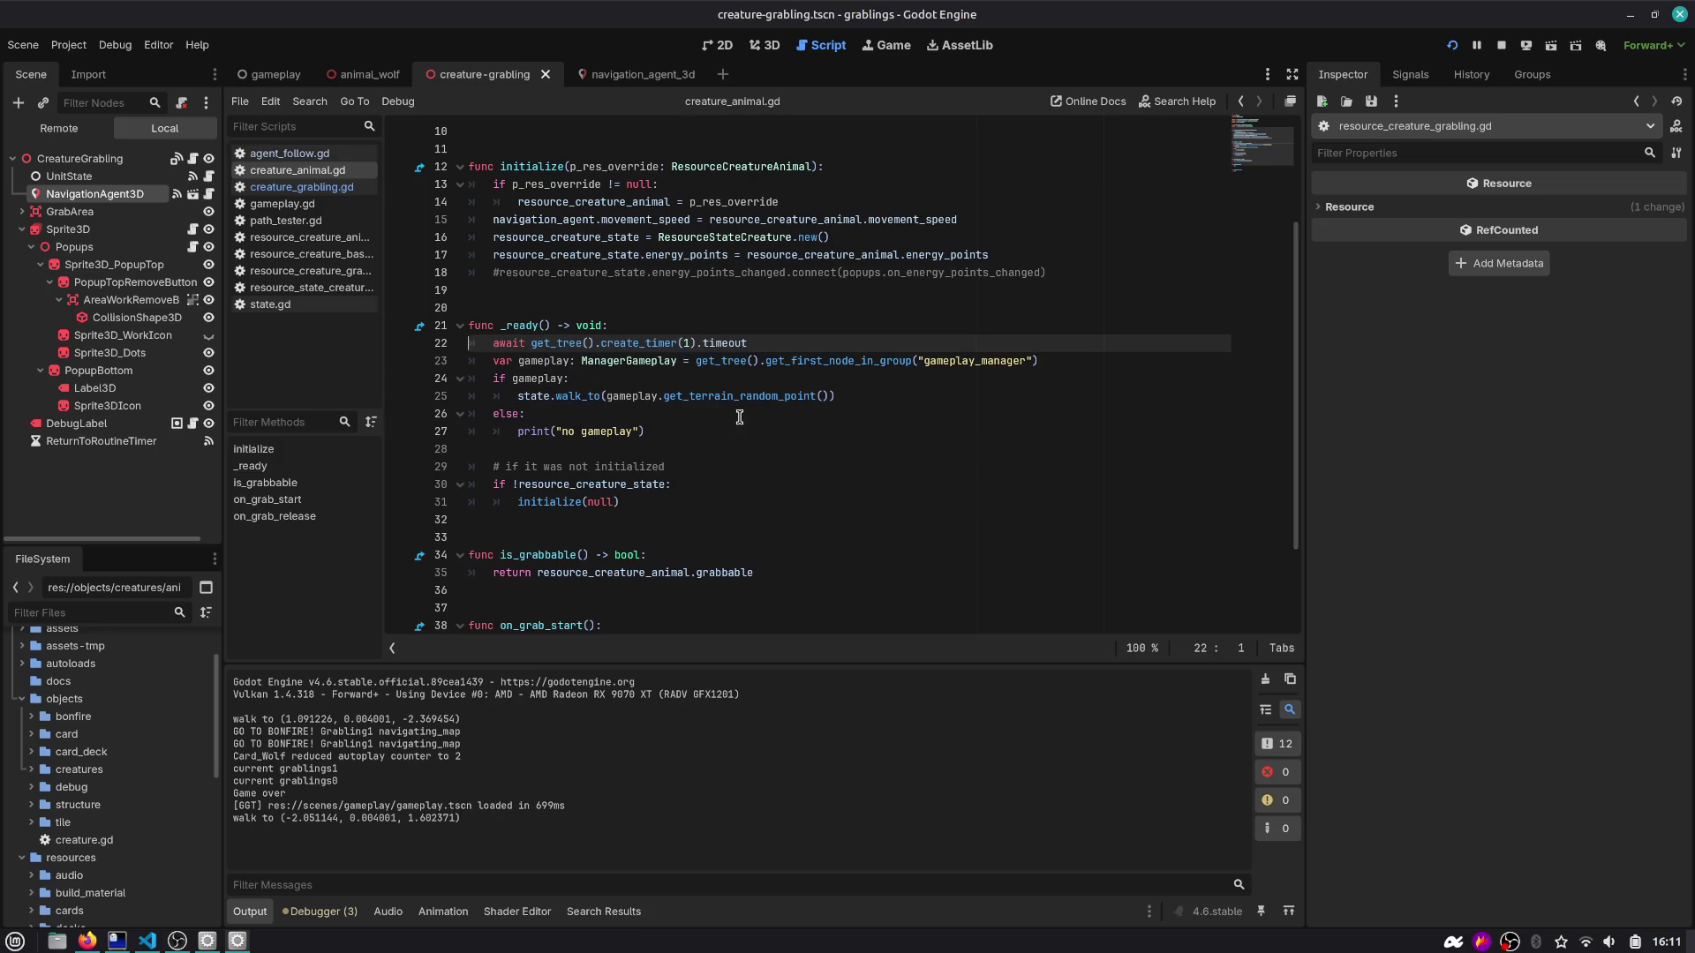
pyautogui.moveTo(645, 433)
pyautogui.mouseDown()
pyautogui.moveTo(495, 349)
pyautogui.moveTo(364, 341)
pyautogui.mouseUp()
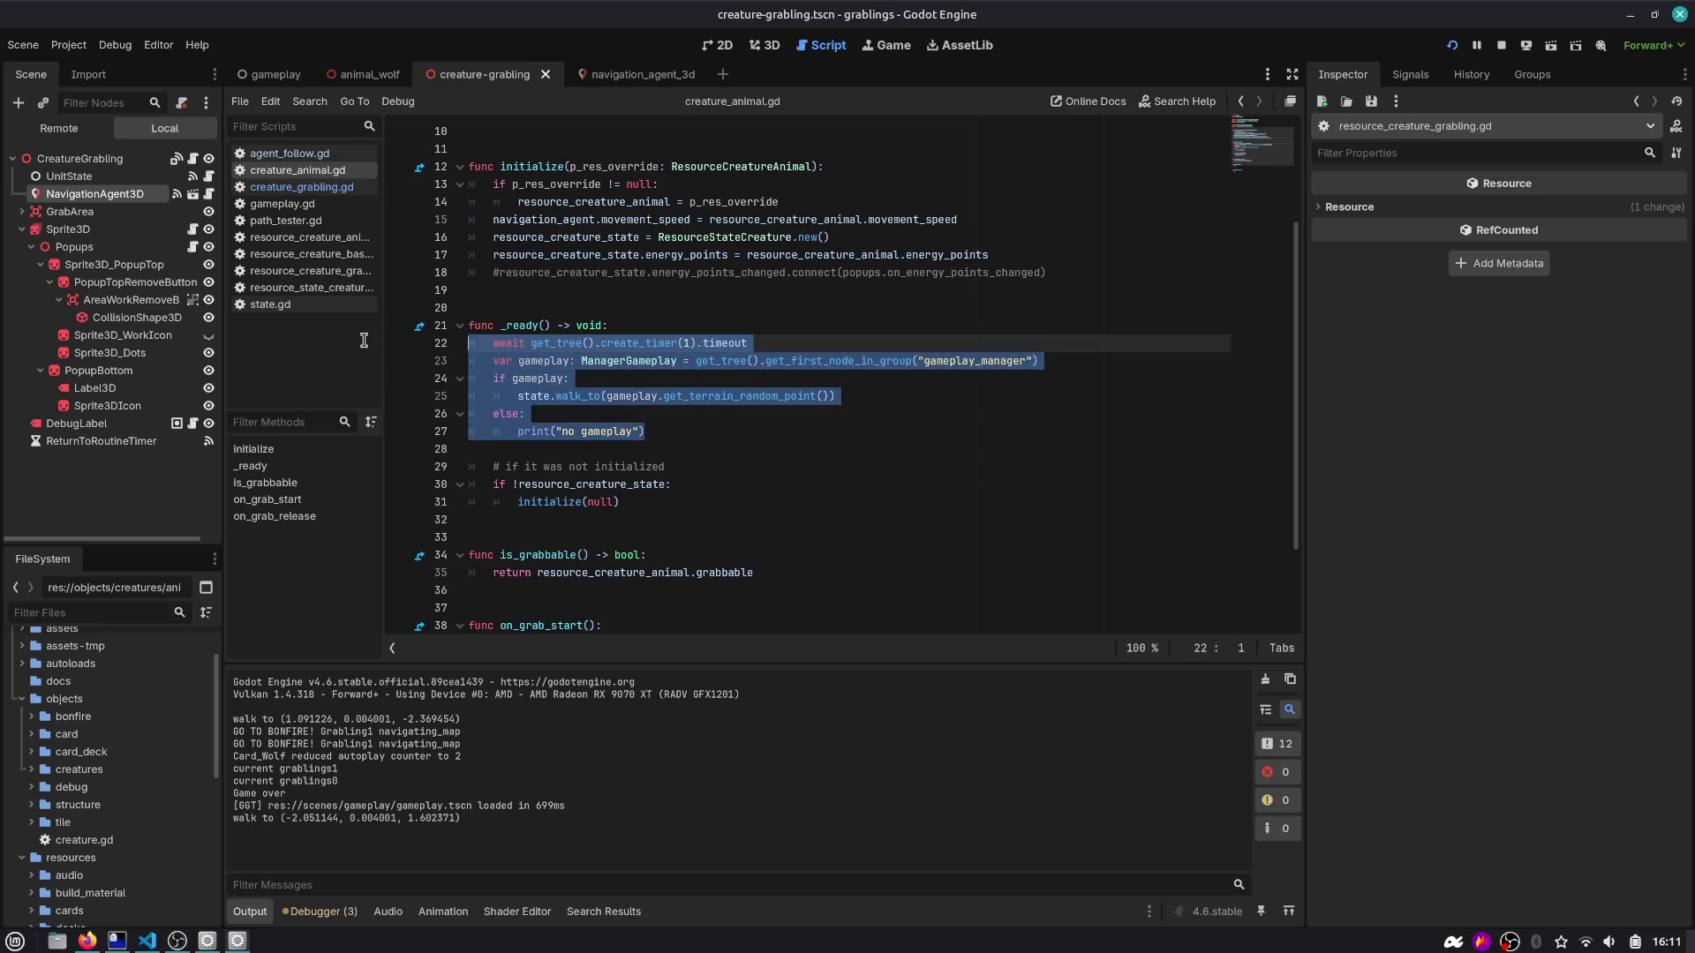
pyautogui.click(1448, 46)
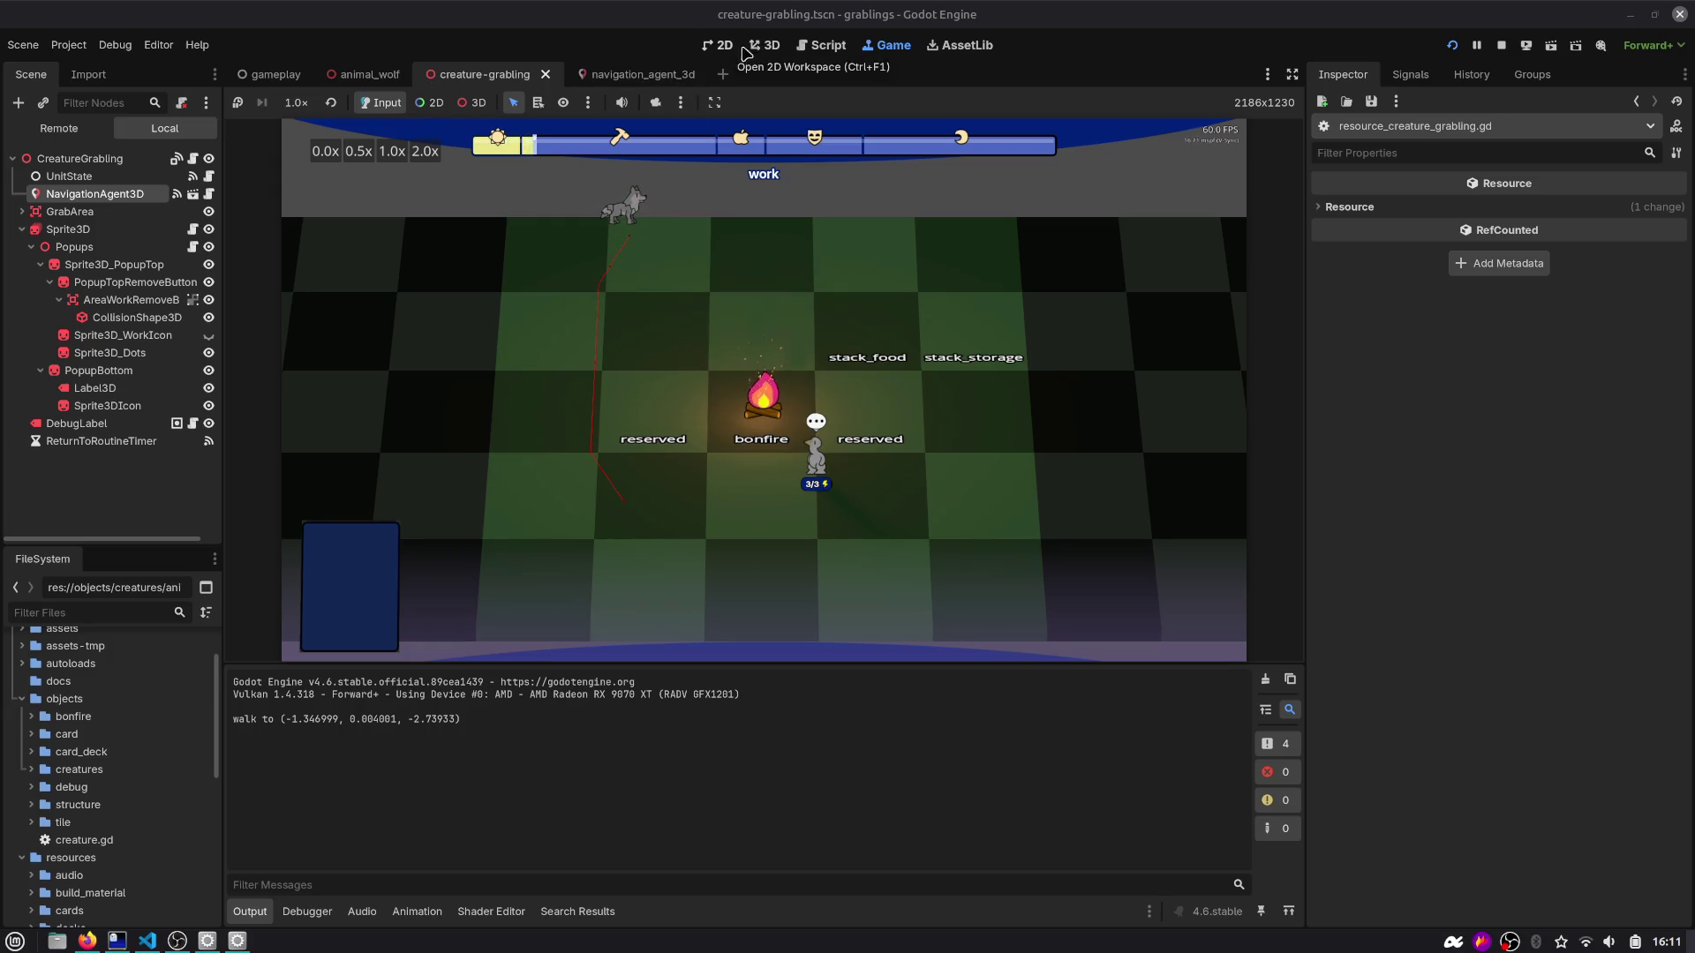
# Step: Select the grabling and send it to two ground spots, one toward stack_food, then stop the game
pyautogui.click(816, 458)
pyautogui.click(881, 428)
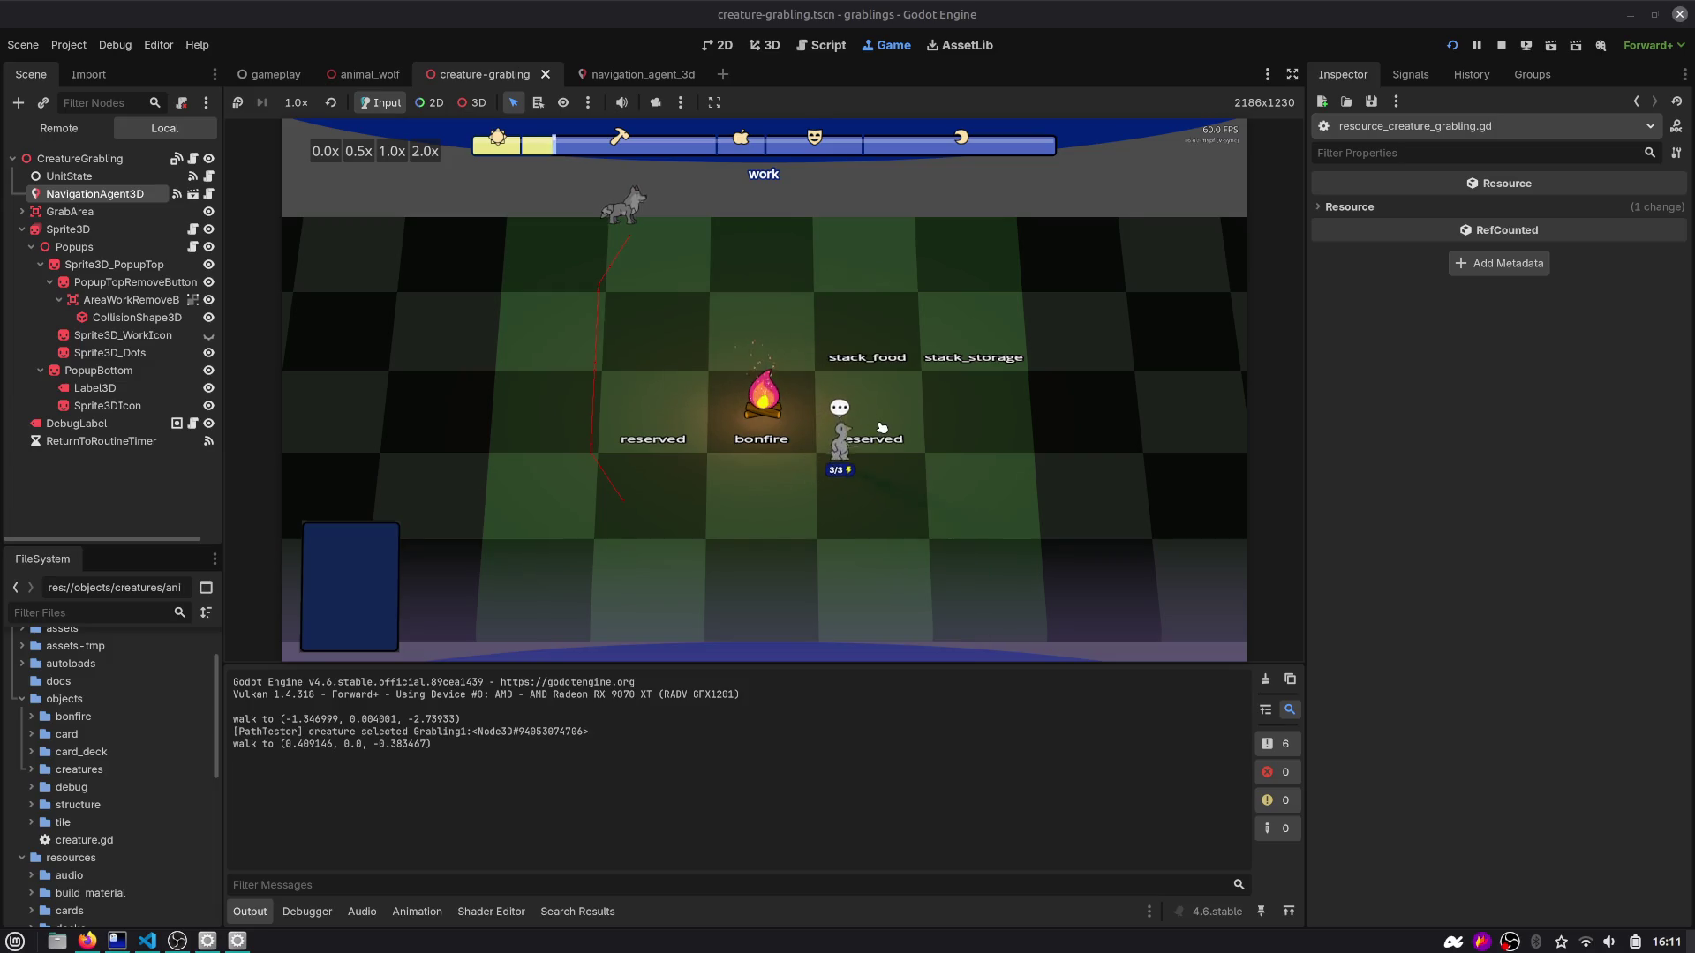
pyautogui.click(880, 428)
pyautogui.click(908, 276)
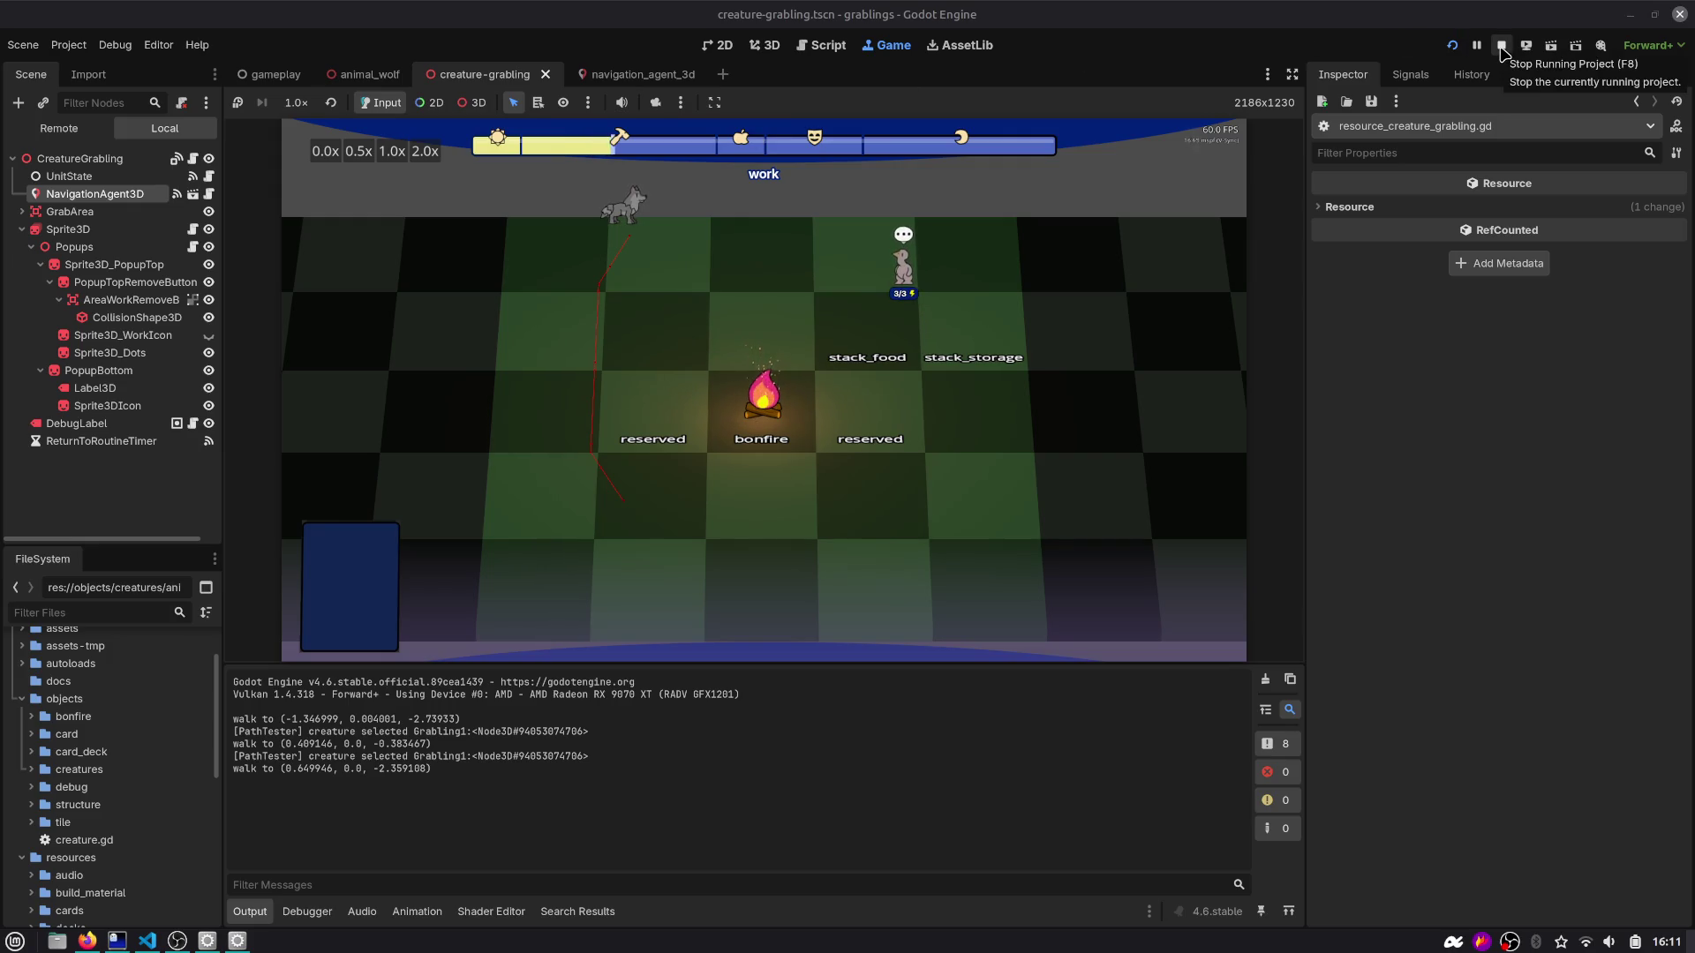
pyautogui.click(1501, 53)
pyautogui.click(804, 46)
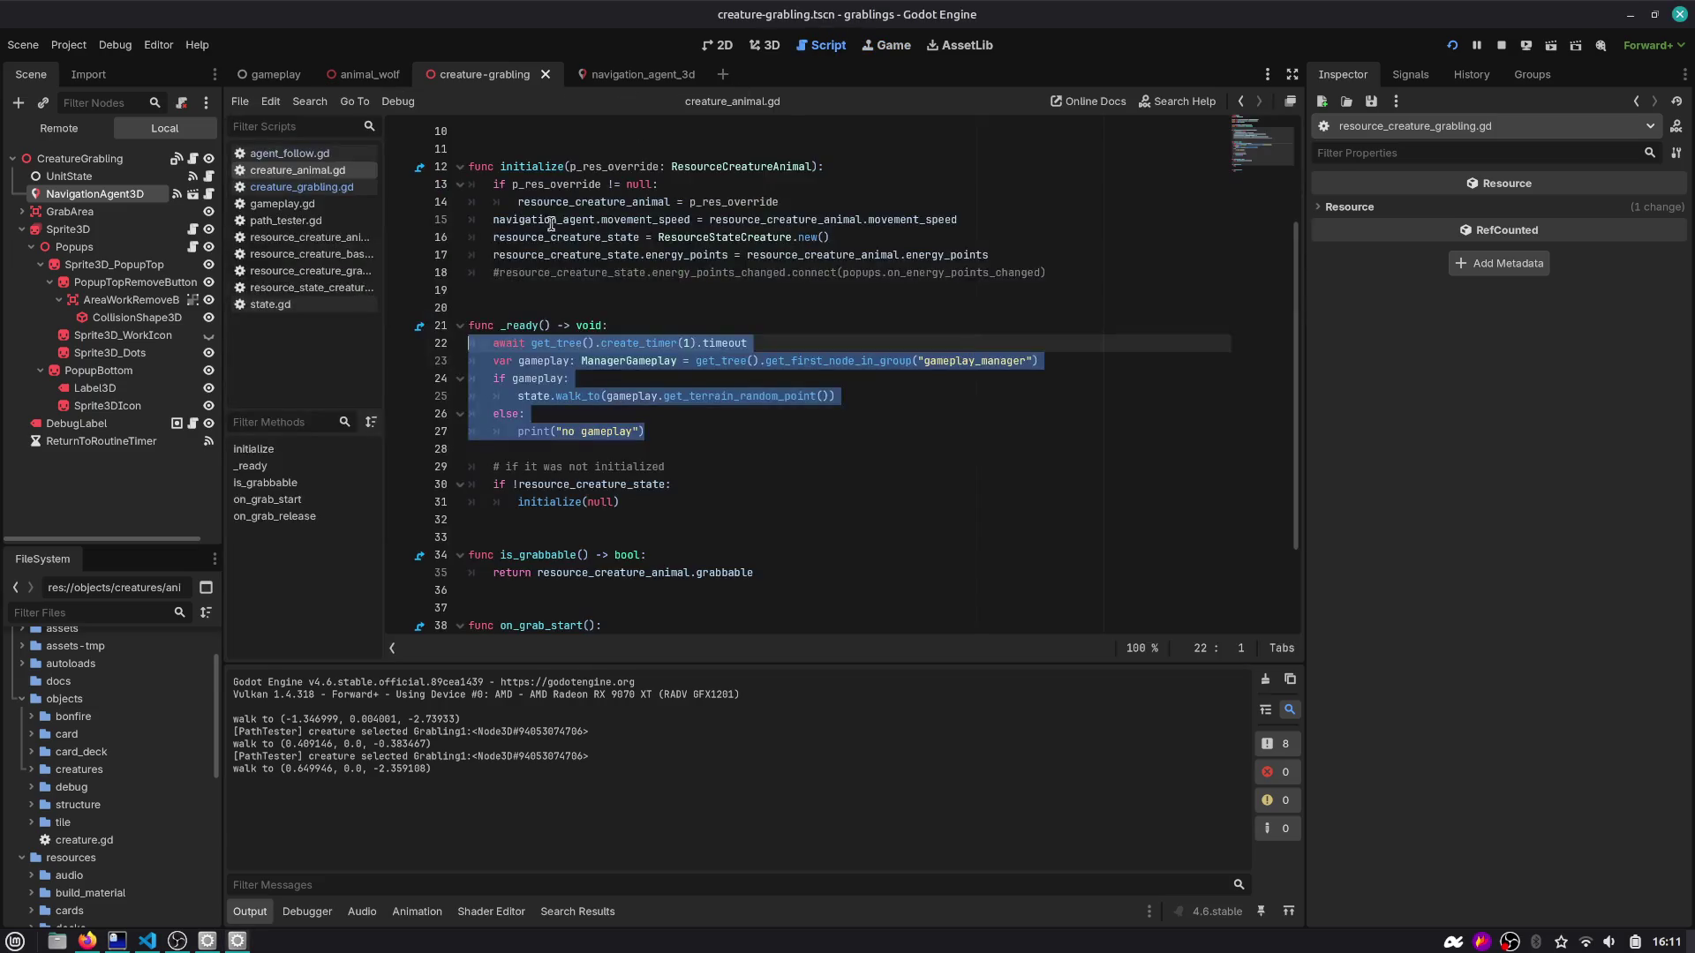
# Step: Close the resource and state scripts in the Scripts list, keeping path_tester.gd open
pyautogui.scroll(-2, 540, 357)
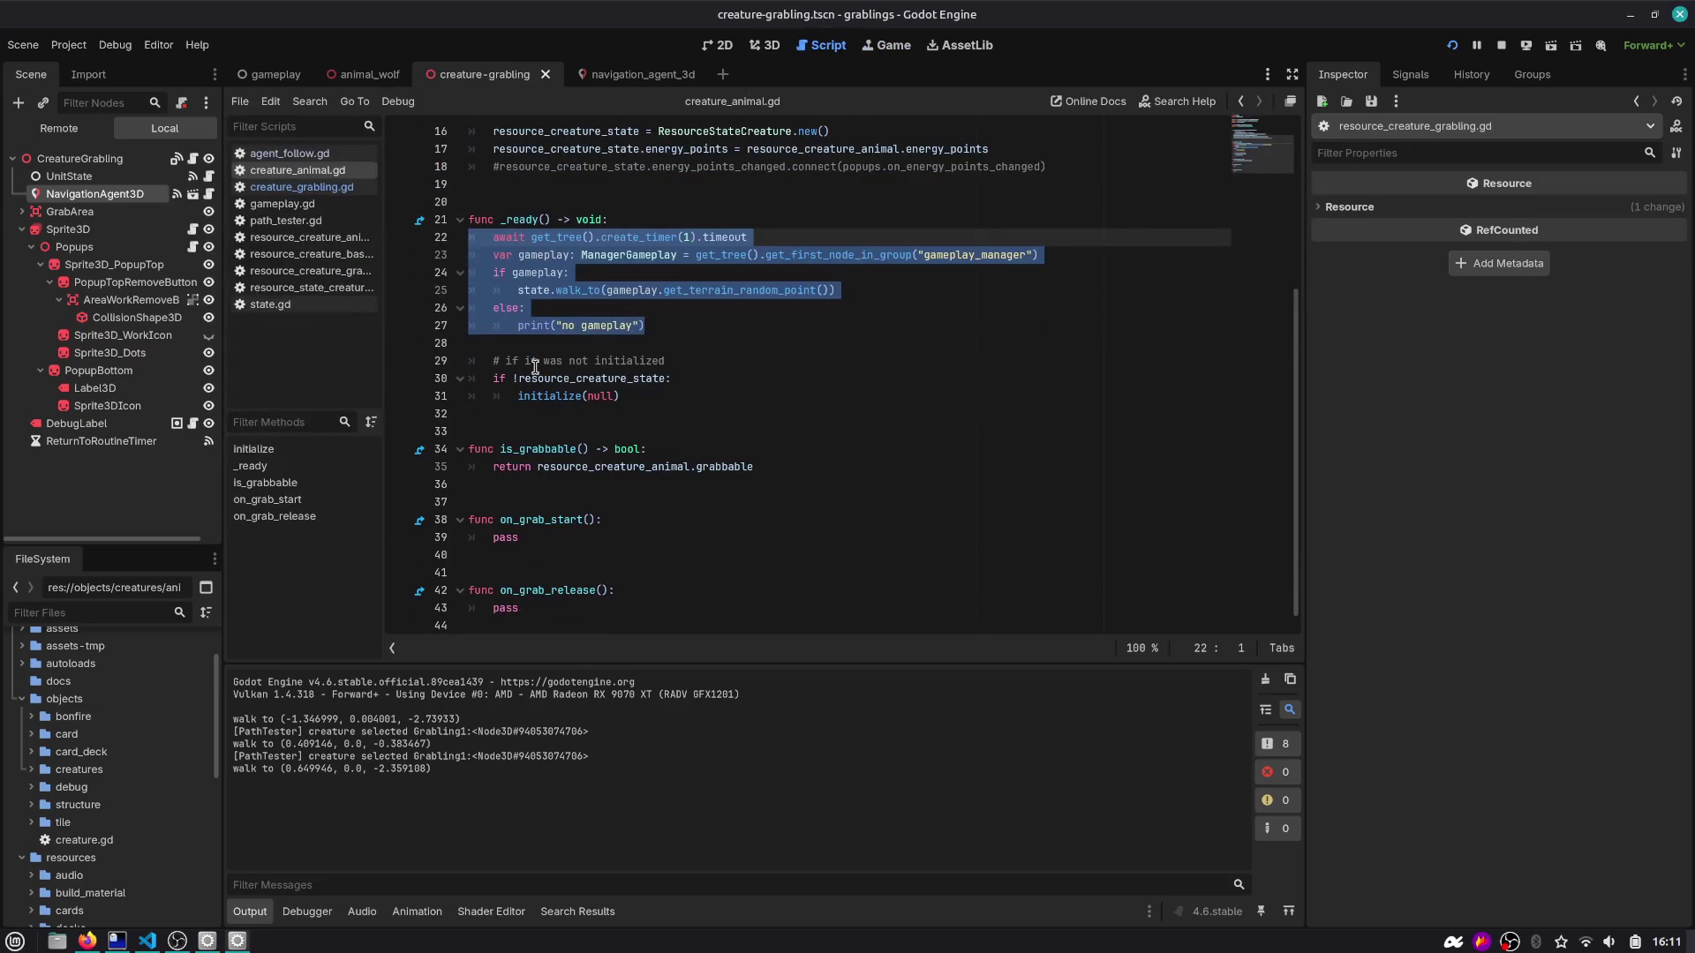
pyautogui.click(619, 353)
pyautogui.click(680, 359)
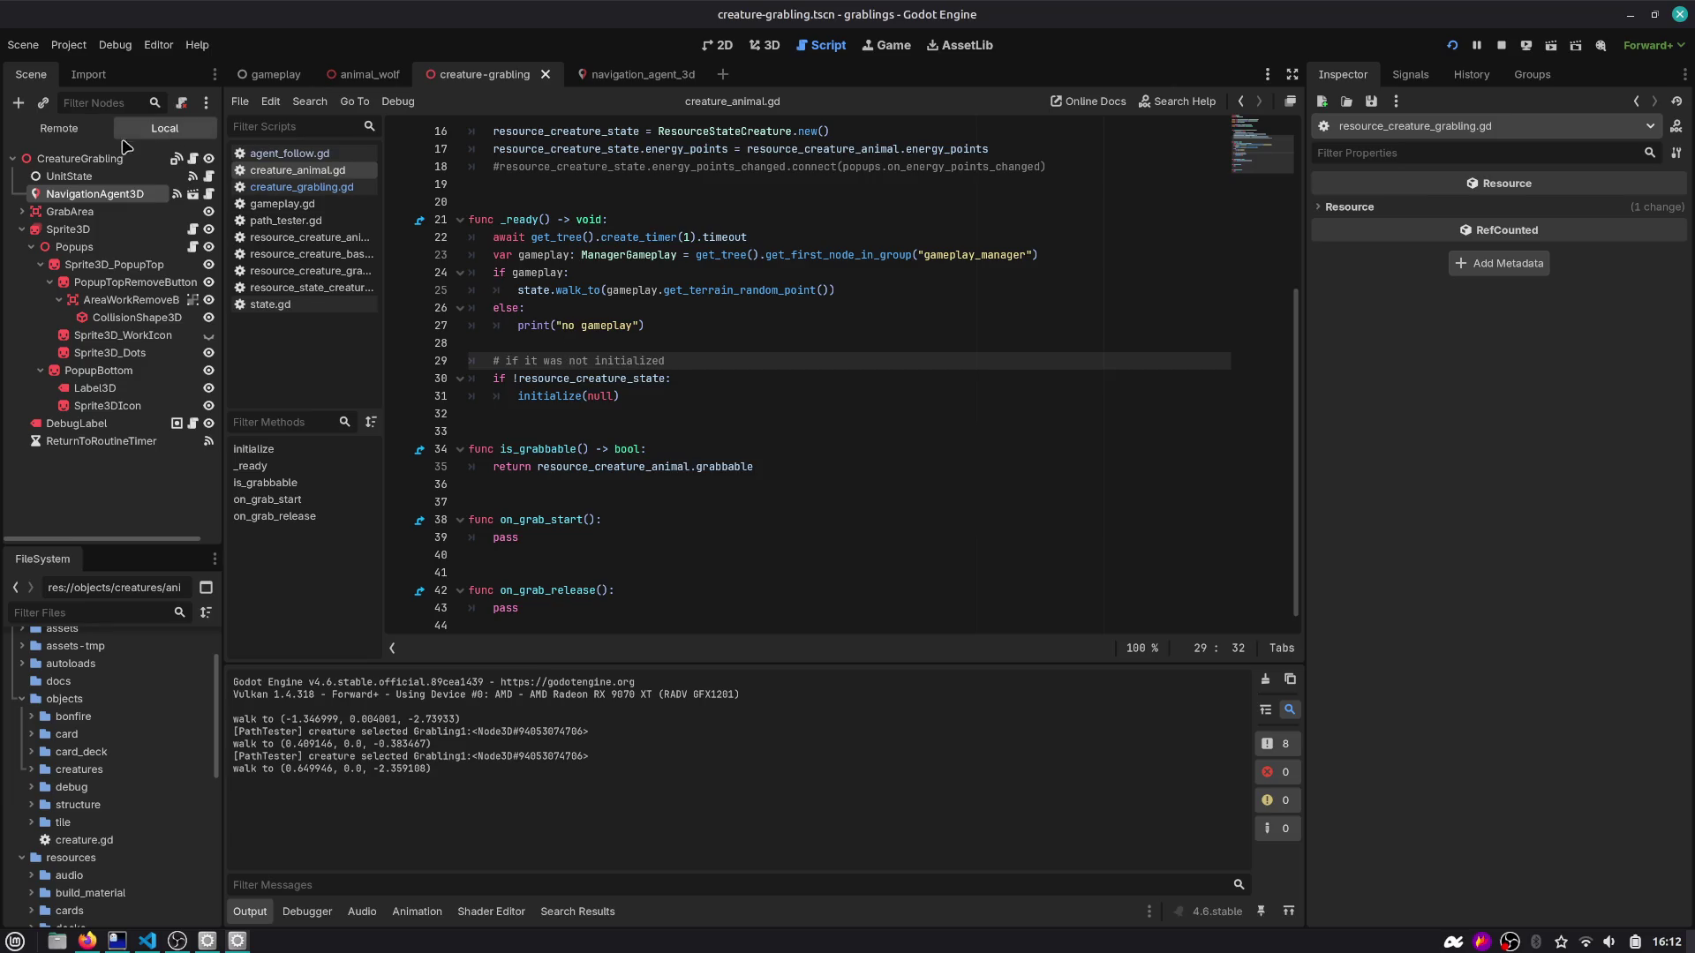
pyautogui.middleClick(269, 238)
pyautogui.middleClick(270, 236)
pyautogui.middleClick(270, 236)
pyautogui.middleClick(270, 237)
pyautogui.middleClick(269, 237)
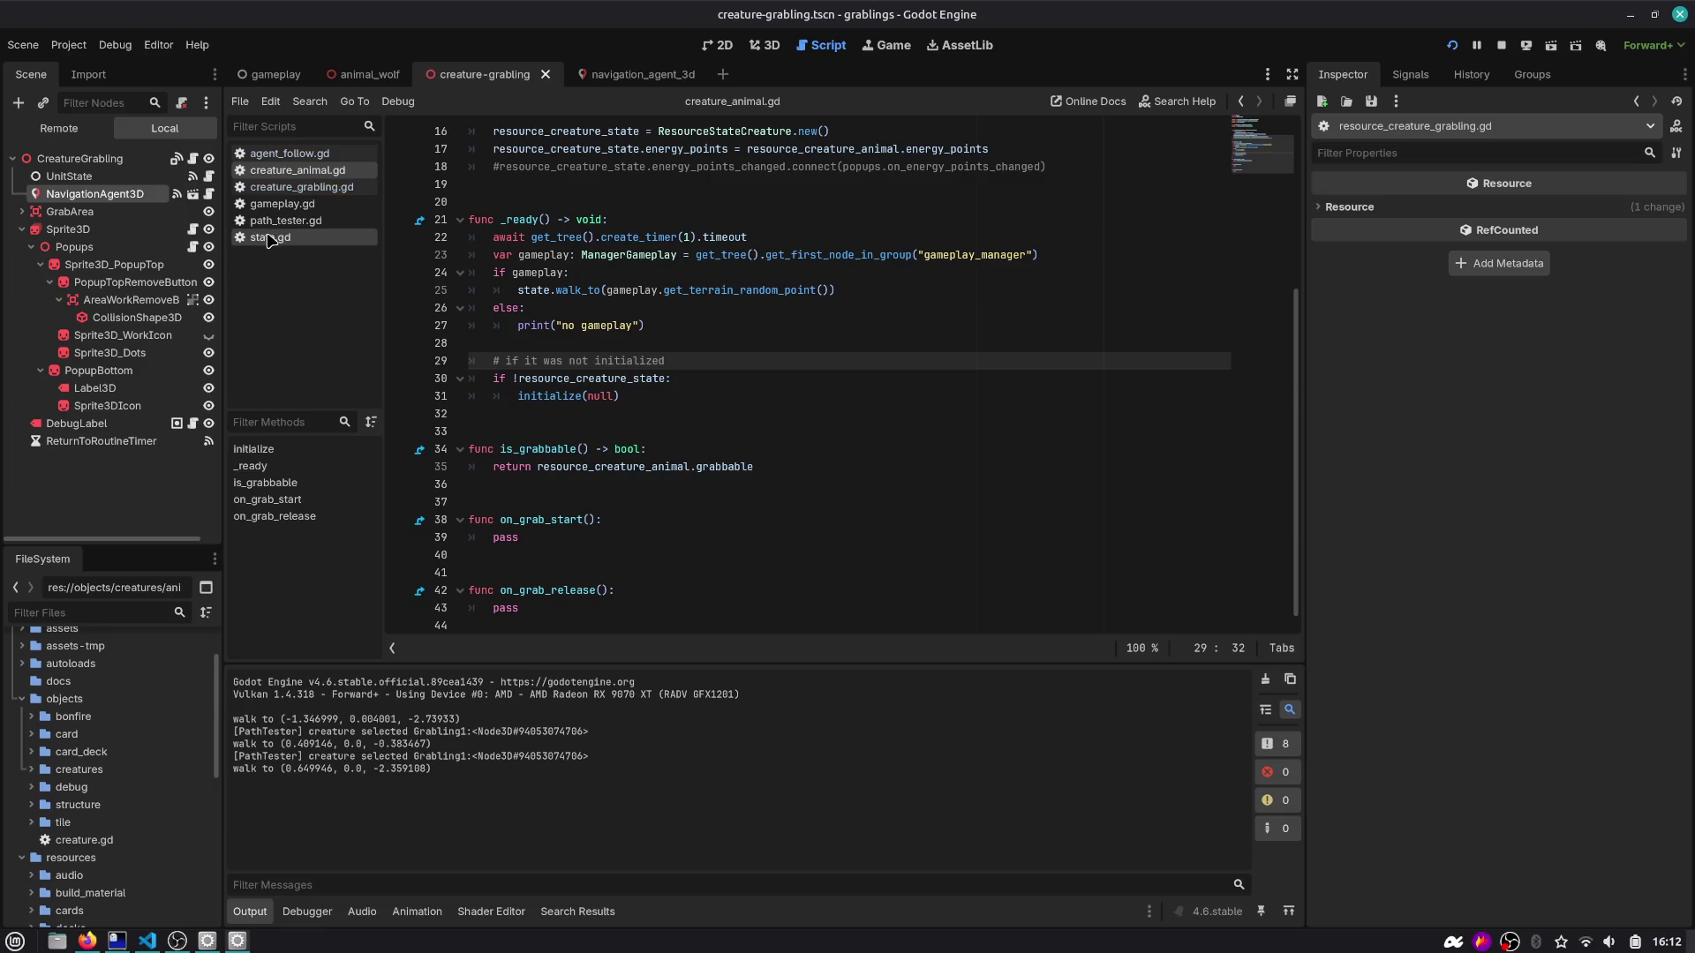
pyautogui.middleClick(321, 221)
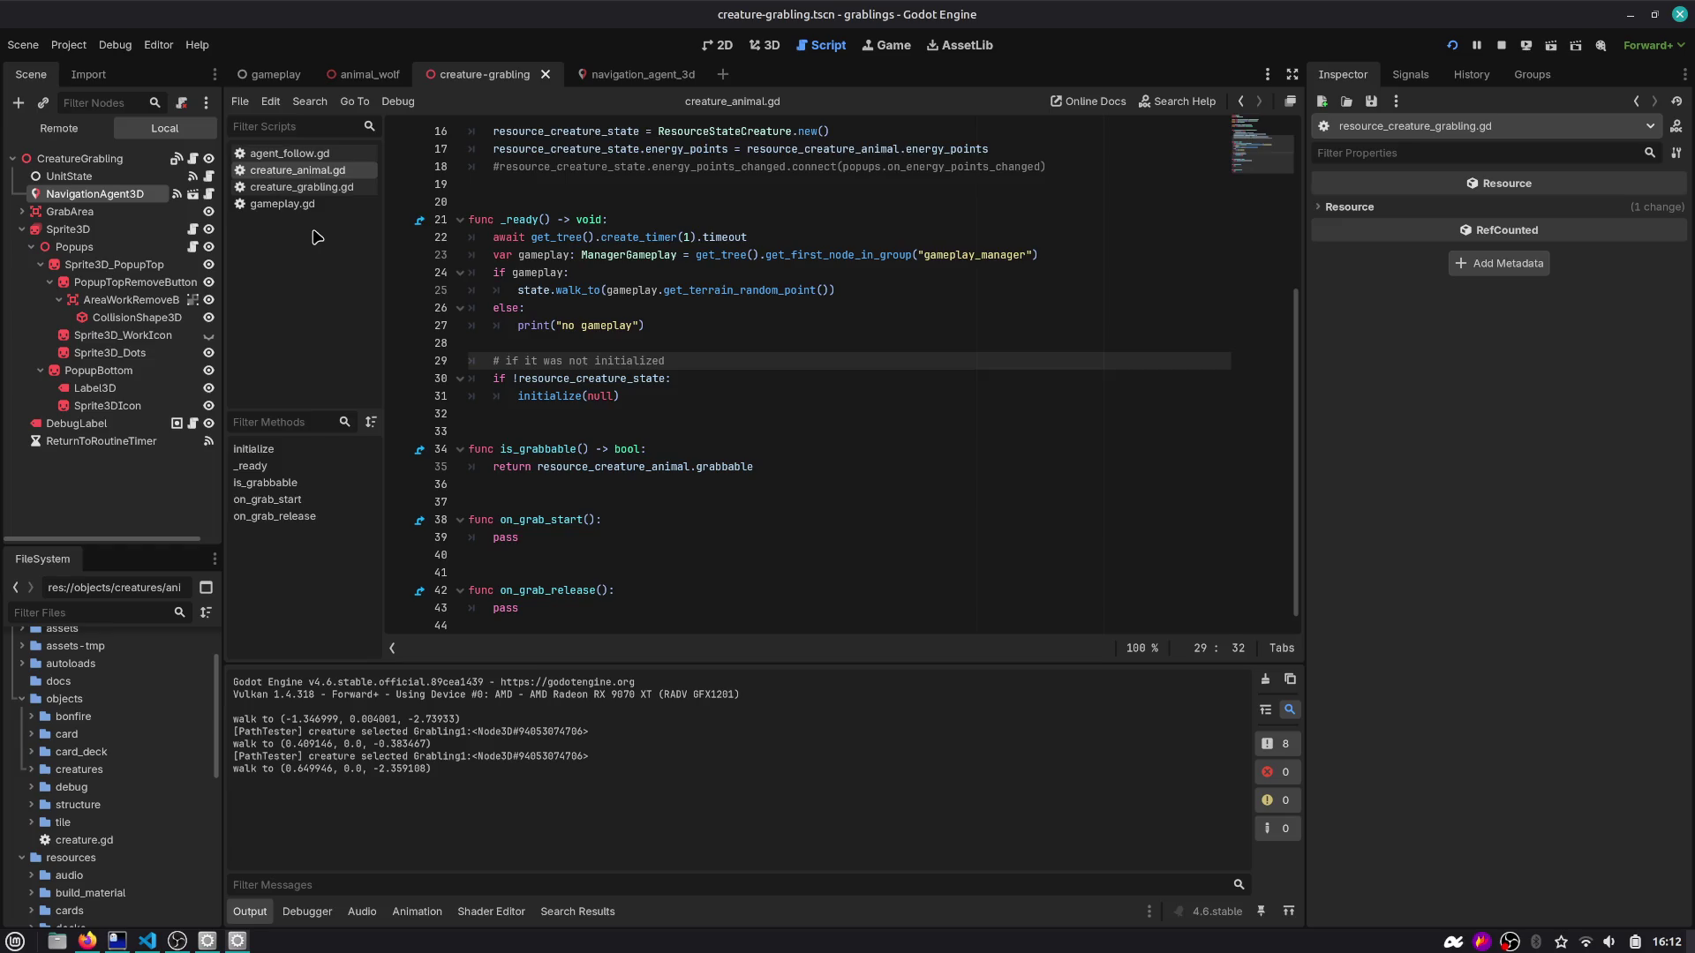
pyautogui.hotkey('ctrl', 'shift', 't')
pyautogui.scroll(3, 545, 378)
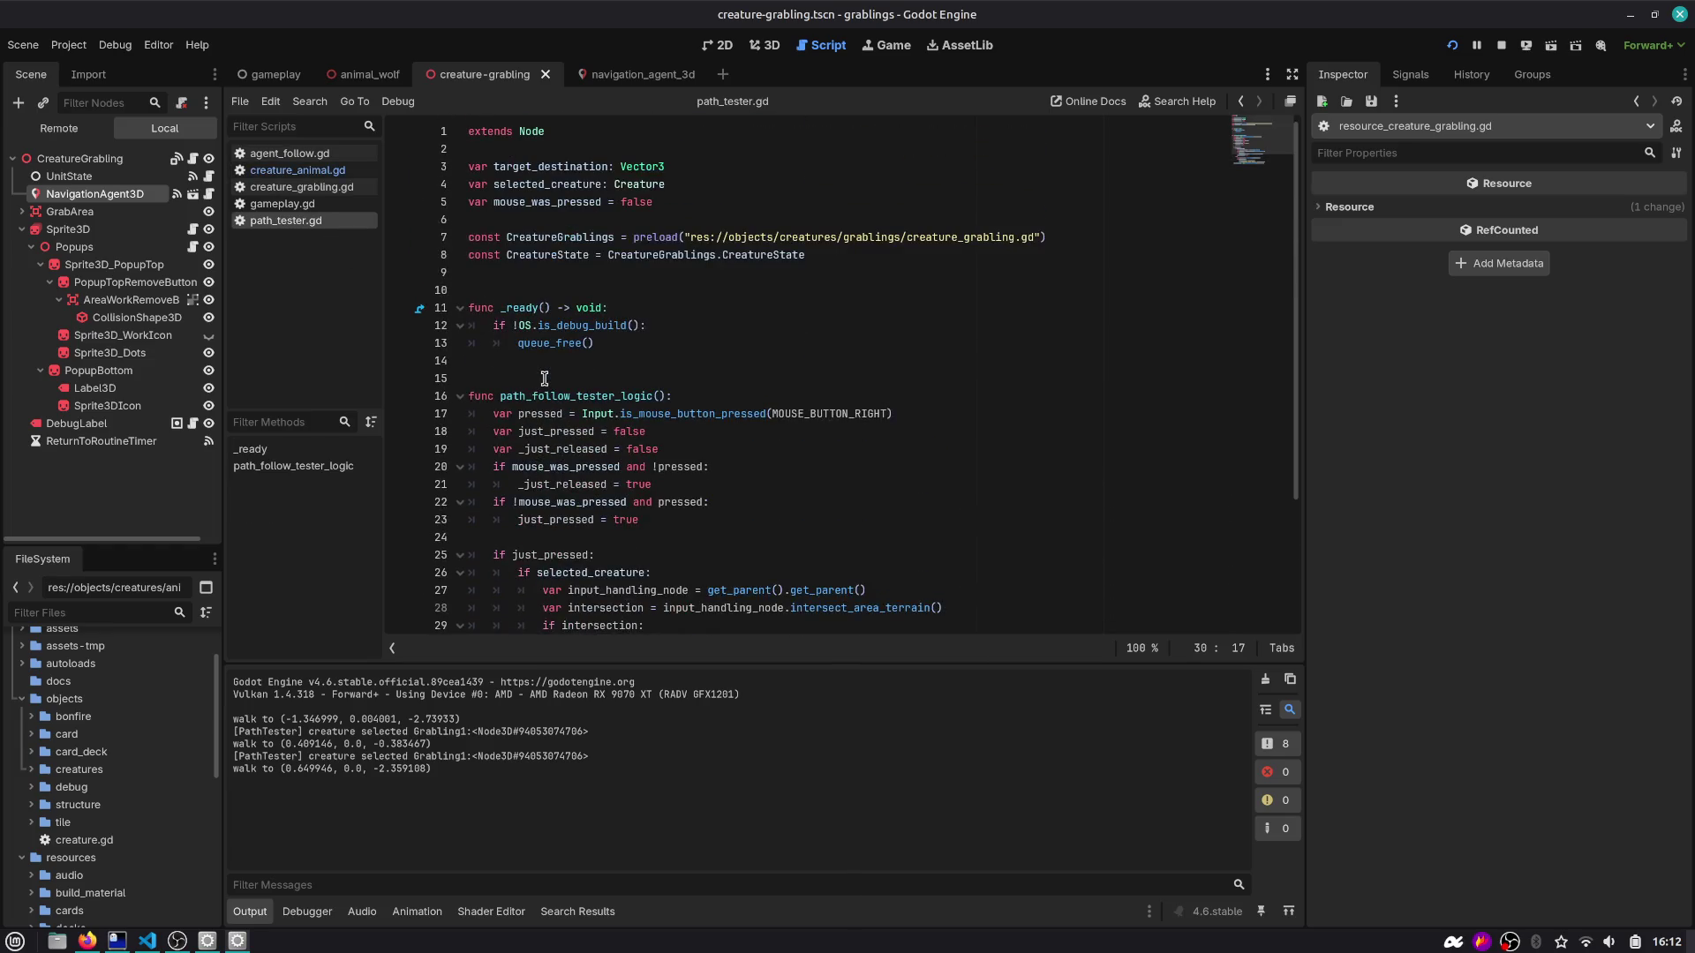
# Step: Find and delete the 'walk to' print line in state.gd, then switch to Visual Studio Code
pyautogui.hotkey('ctrl', 'shift', 'f')
pyautogui.press('Return')
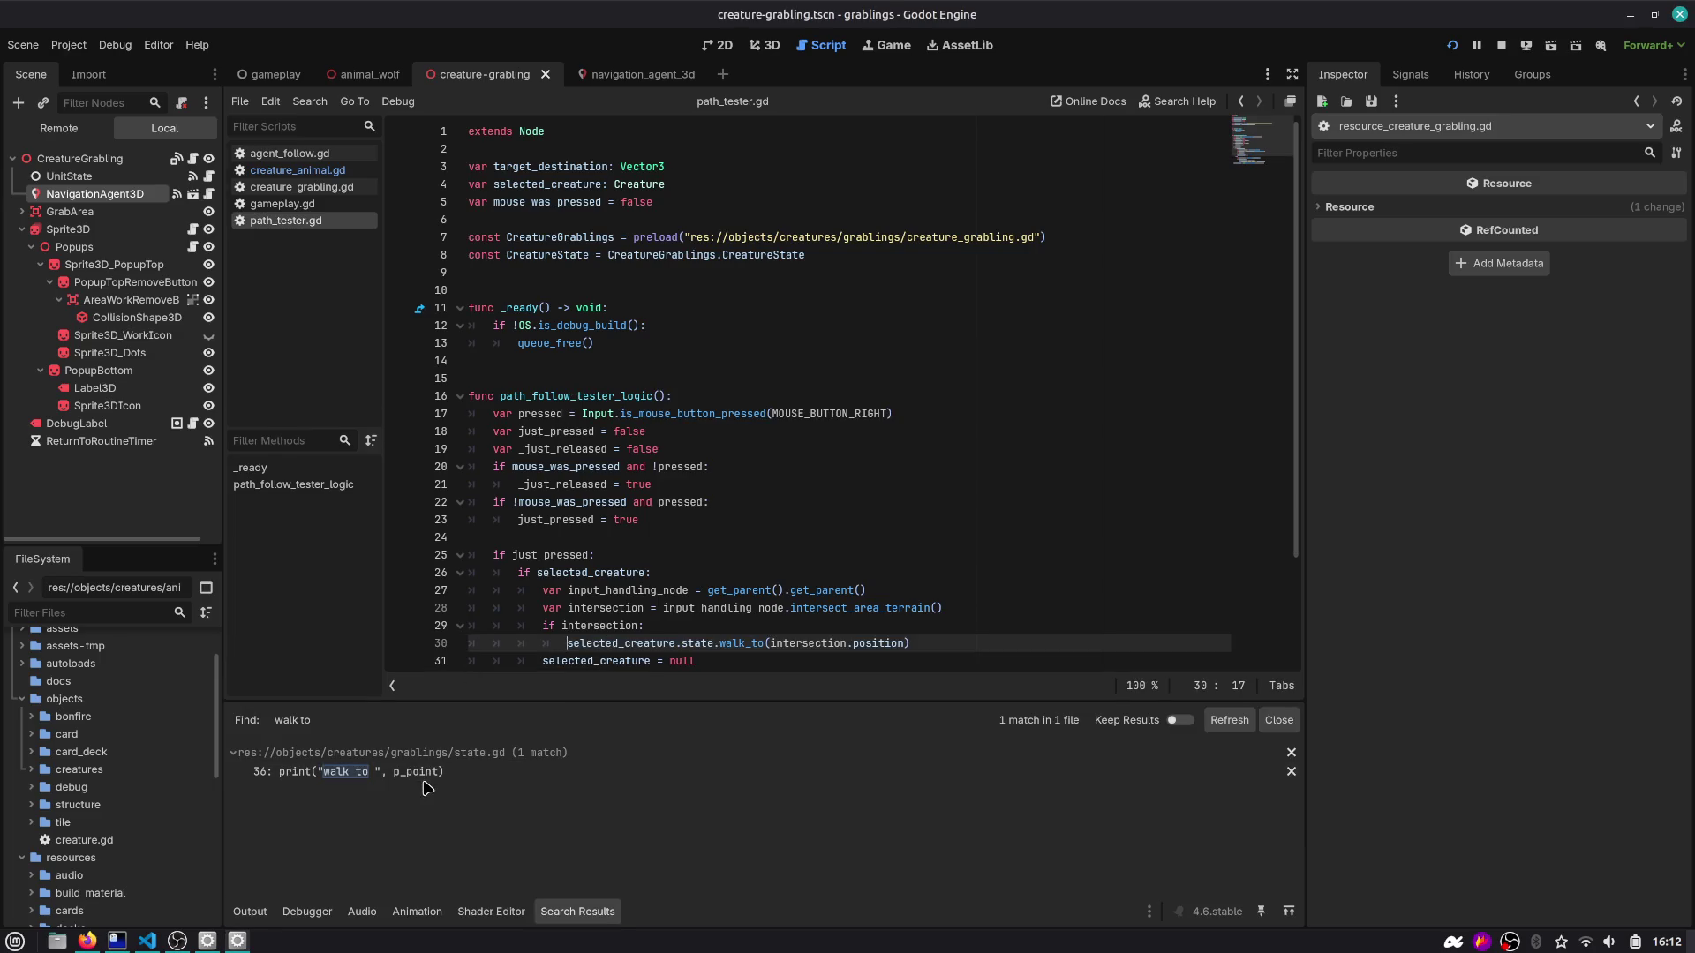
pyautogui.click(424, 775)
pyautogui.hotkey('ctrl', 'shift', 'k')
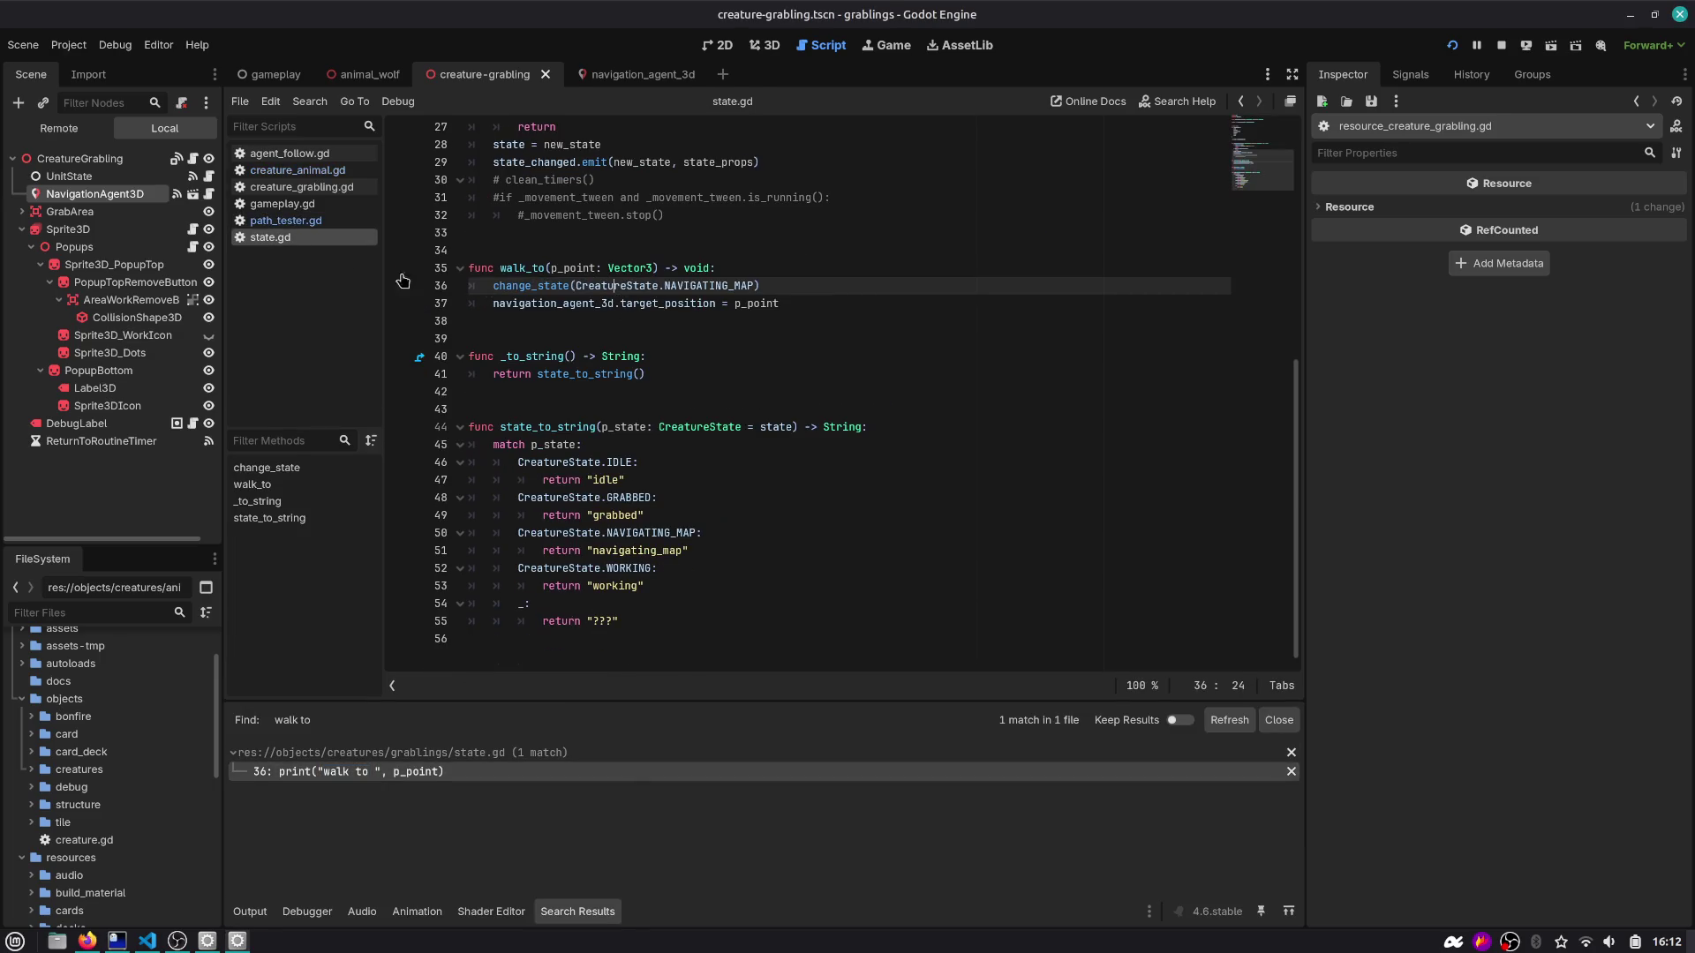
pyautogui.hotkey('alt', 'Tab')
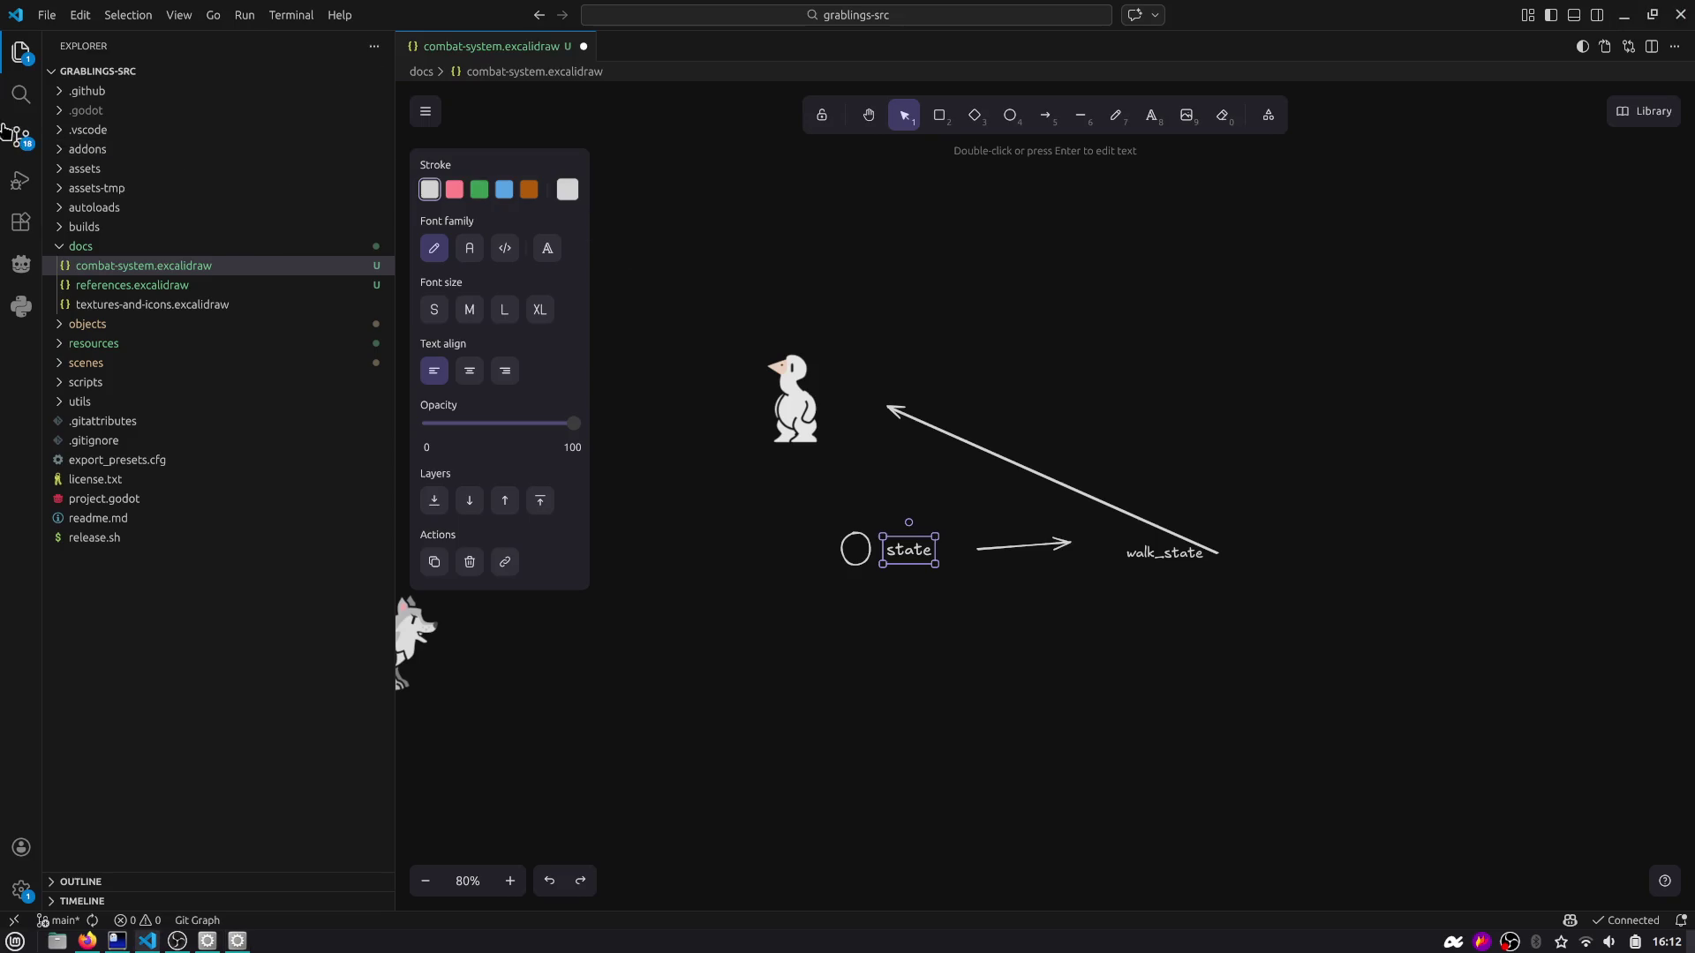
# Step: Review the diffs of animal_wolf.tscn, creature_animal.gd, agent_follow.gd, the grabling scene, debug_label.gd, popups.gd and state.gd
pyautogui.click(153, 212)
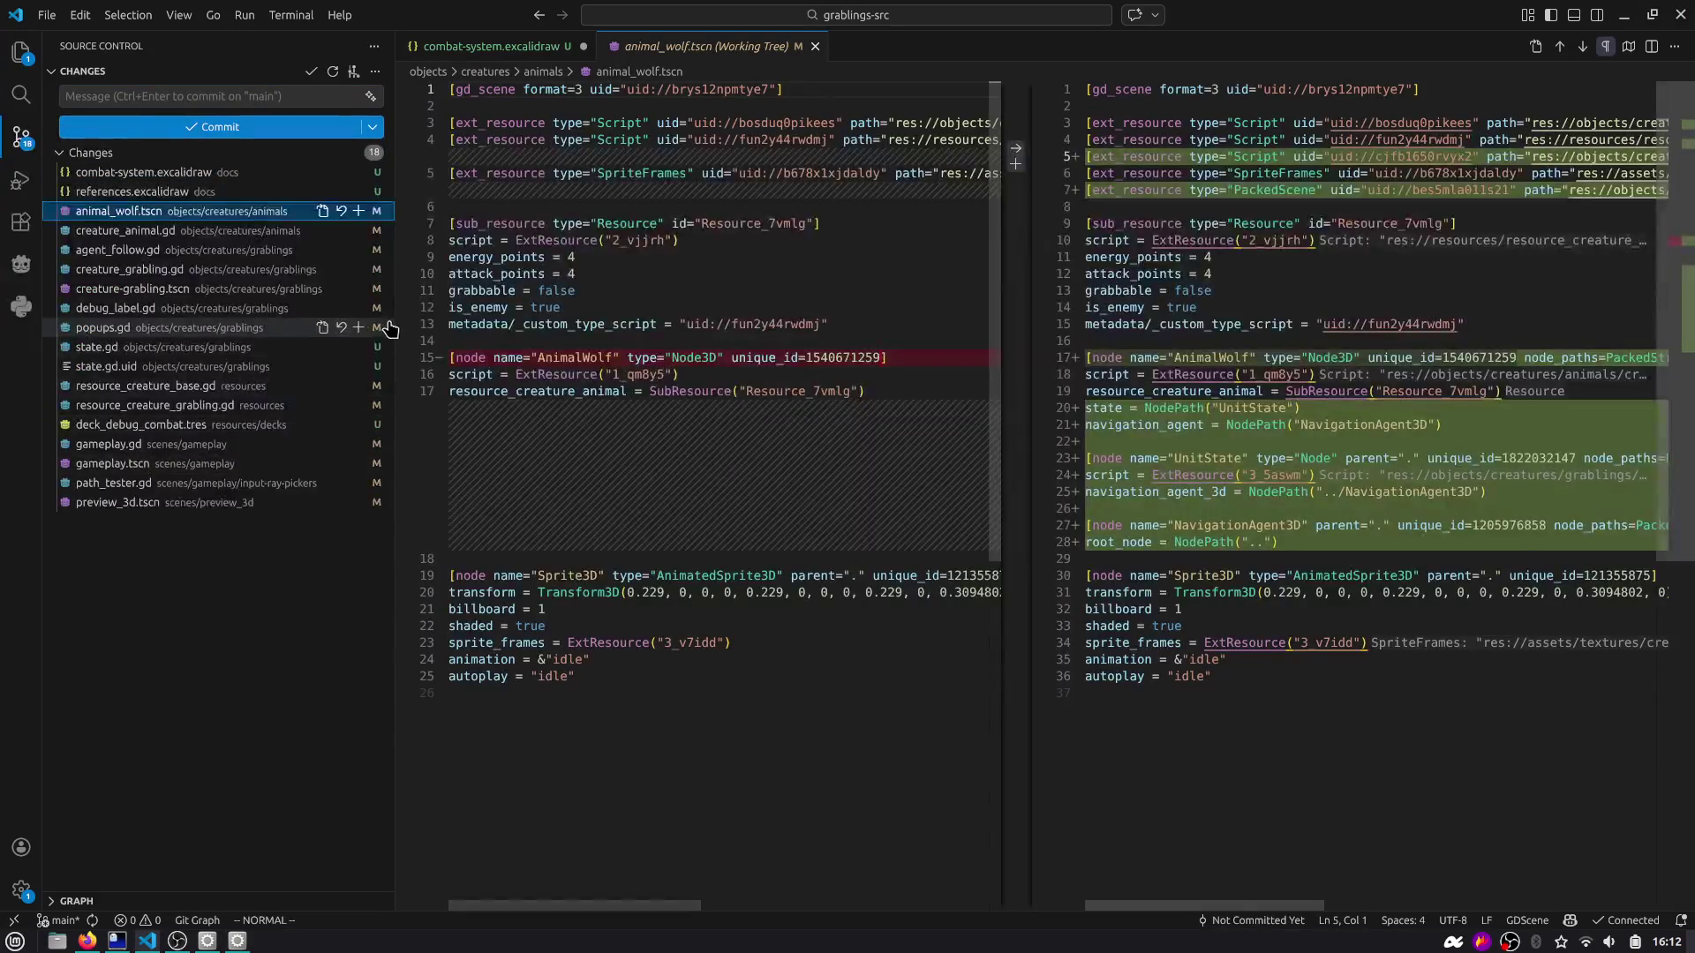
pyautogui.moveTo(393, 308); pyautogui.dragTo(621, 308)
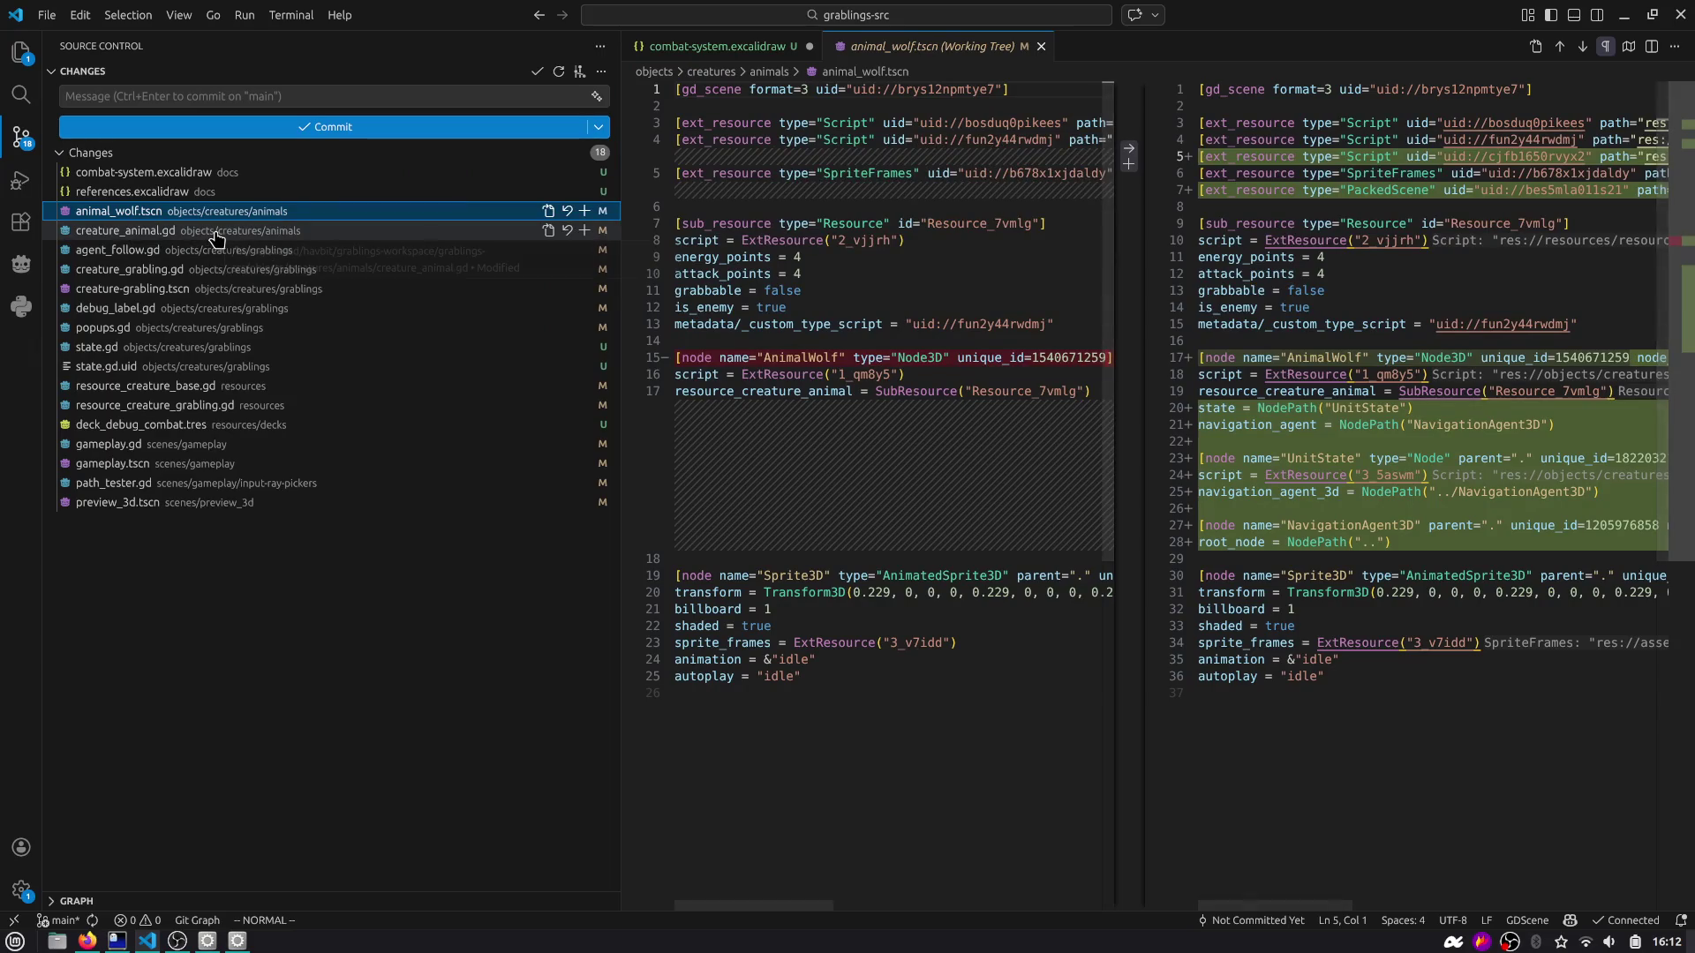
pyautogui.click(214, 233)
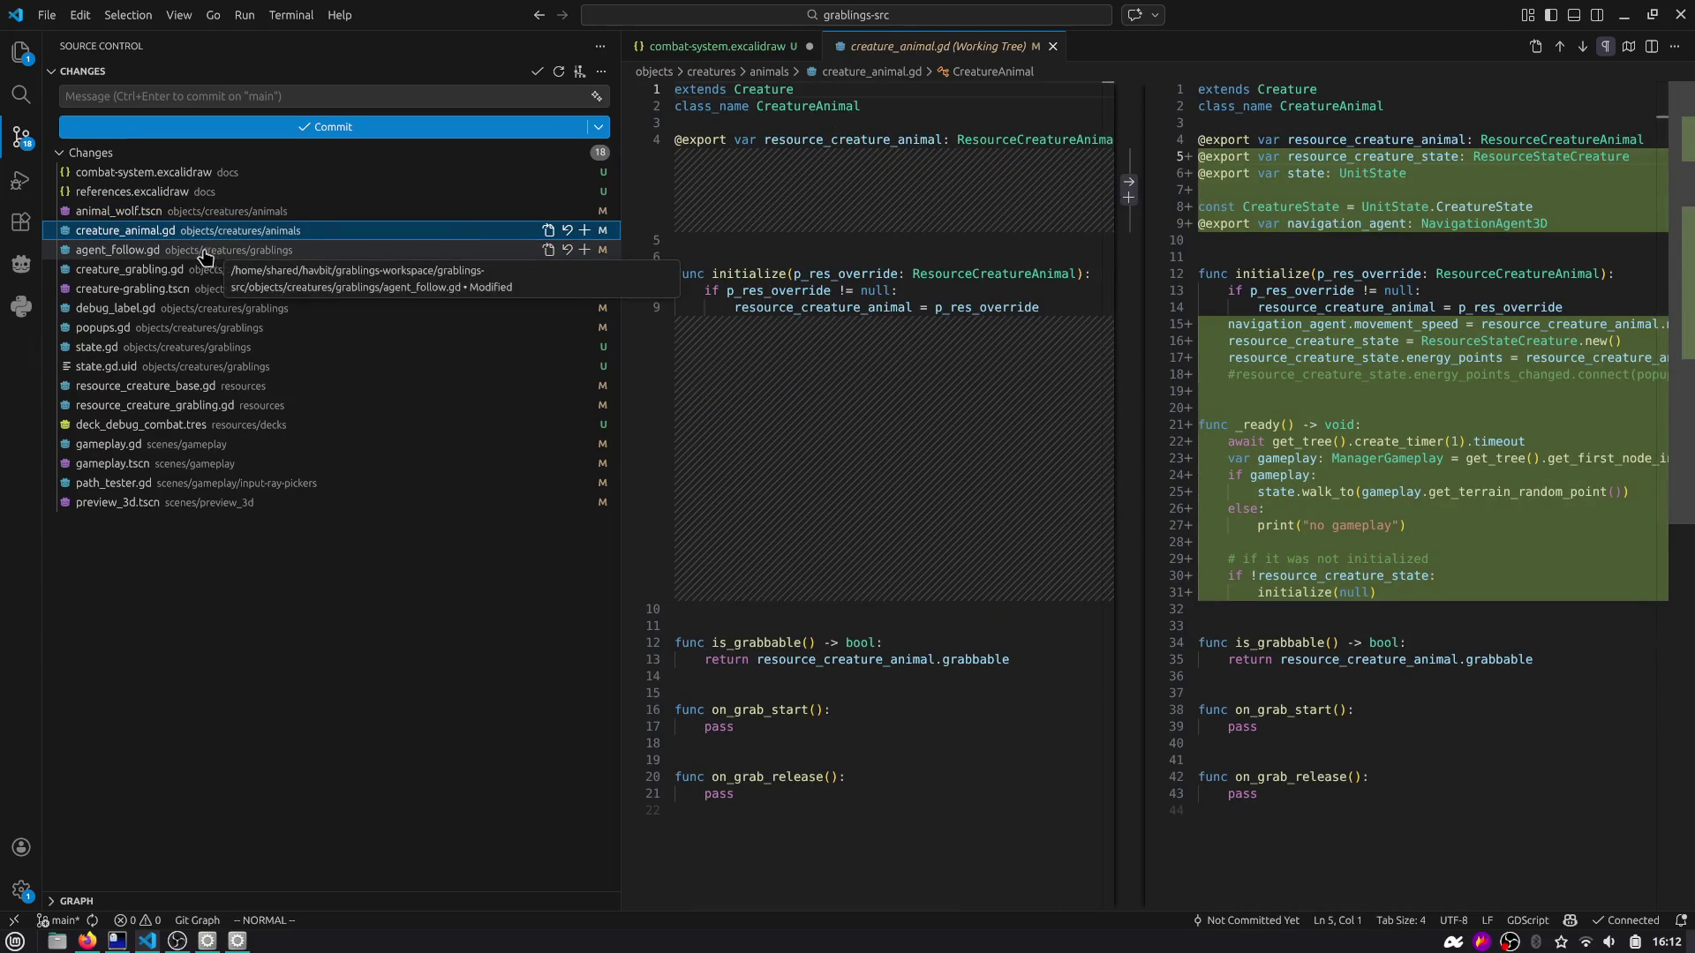
pyautogui.click(202, 252)
pyautogui.click(189, 273)
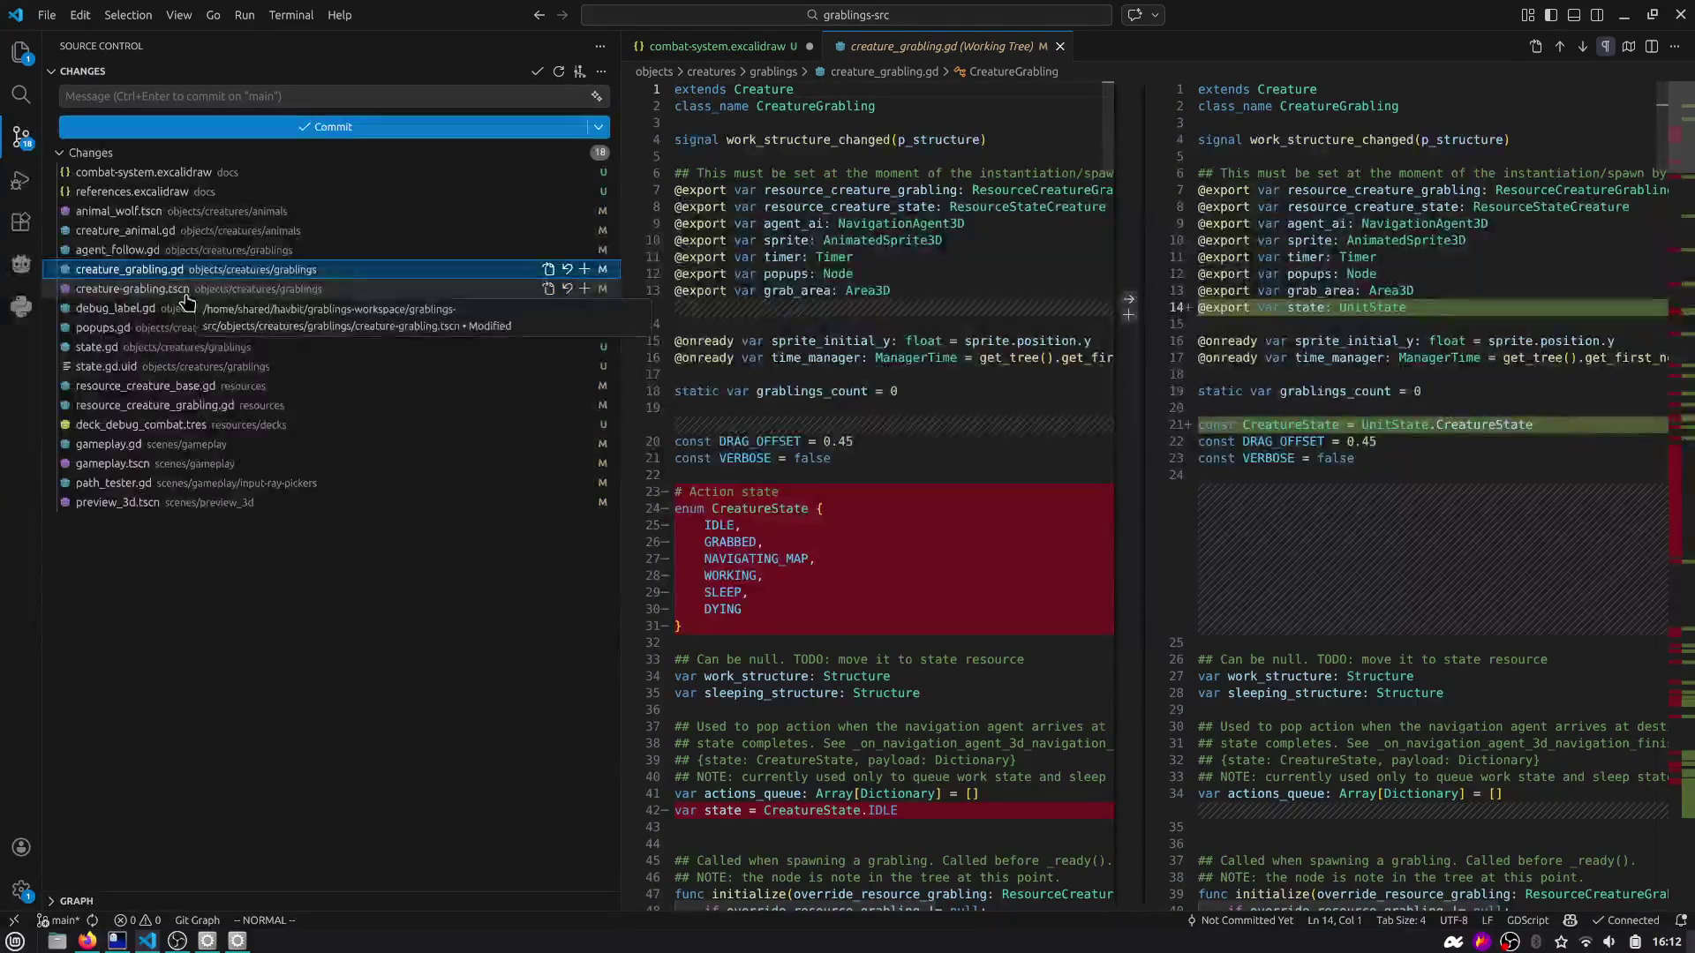
pyautogui.click(185, 293)
pyautogui.click(183, 309)
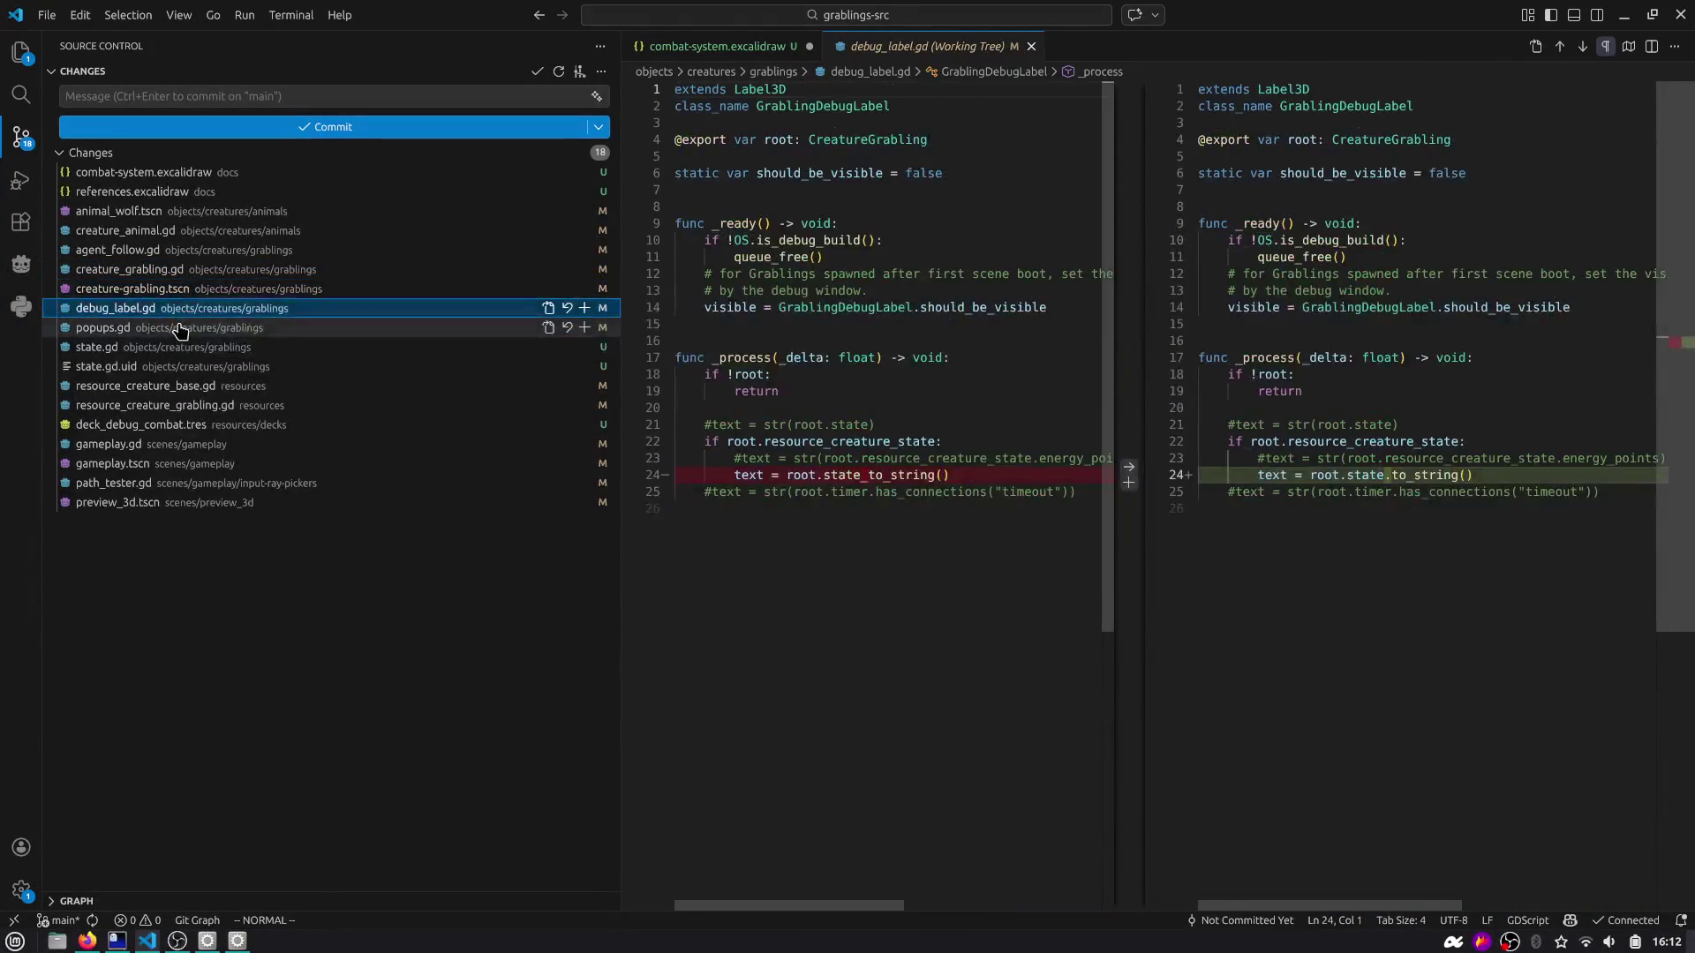
pyautogui.click(181, 329)
pyautogui.click(179, 352)
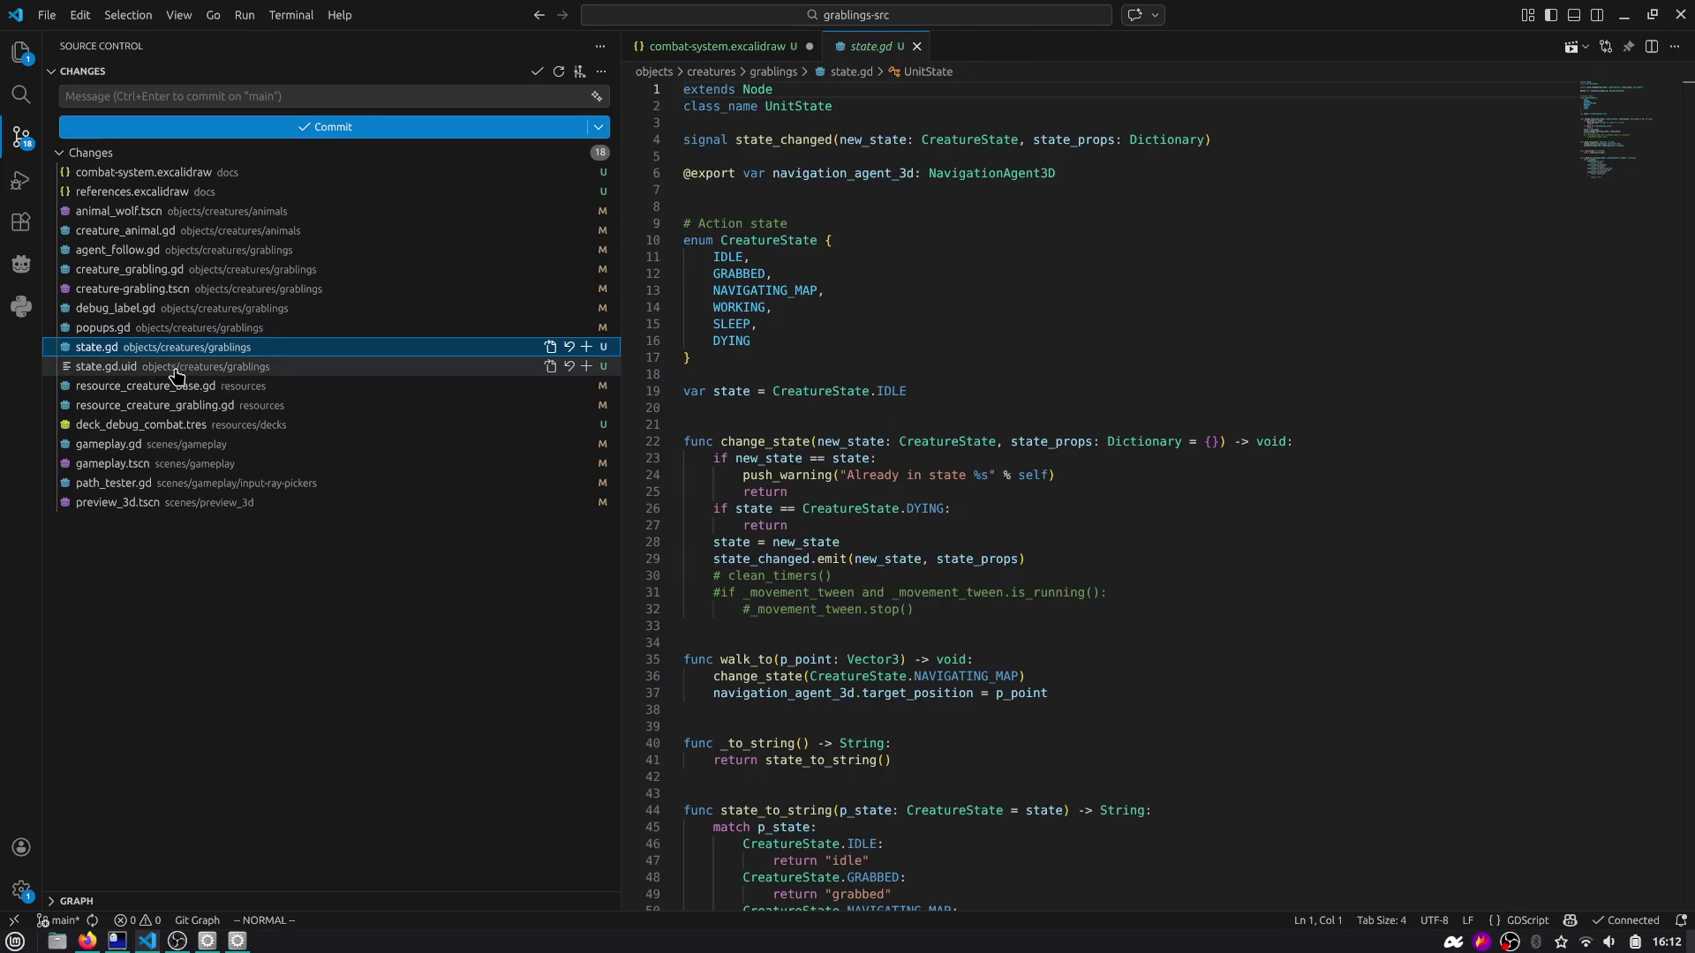
pyautogui.click(177, 369)
# Step: Review the remaining diffs, from resource_creature_base.gd through gameplay.tscn, path_tester.gd and preview_3d.tscn
pyautogui.click(177, 393)
pyautogui.click(184, 407)
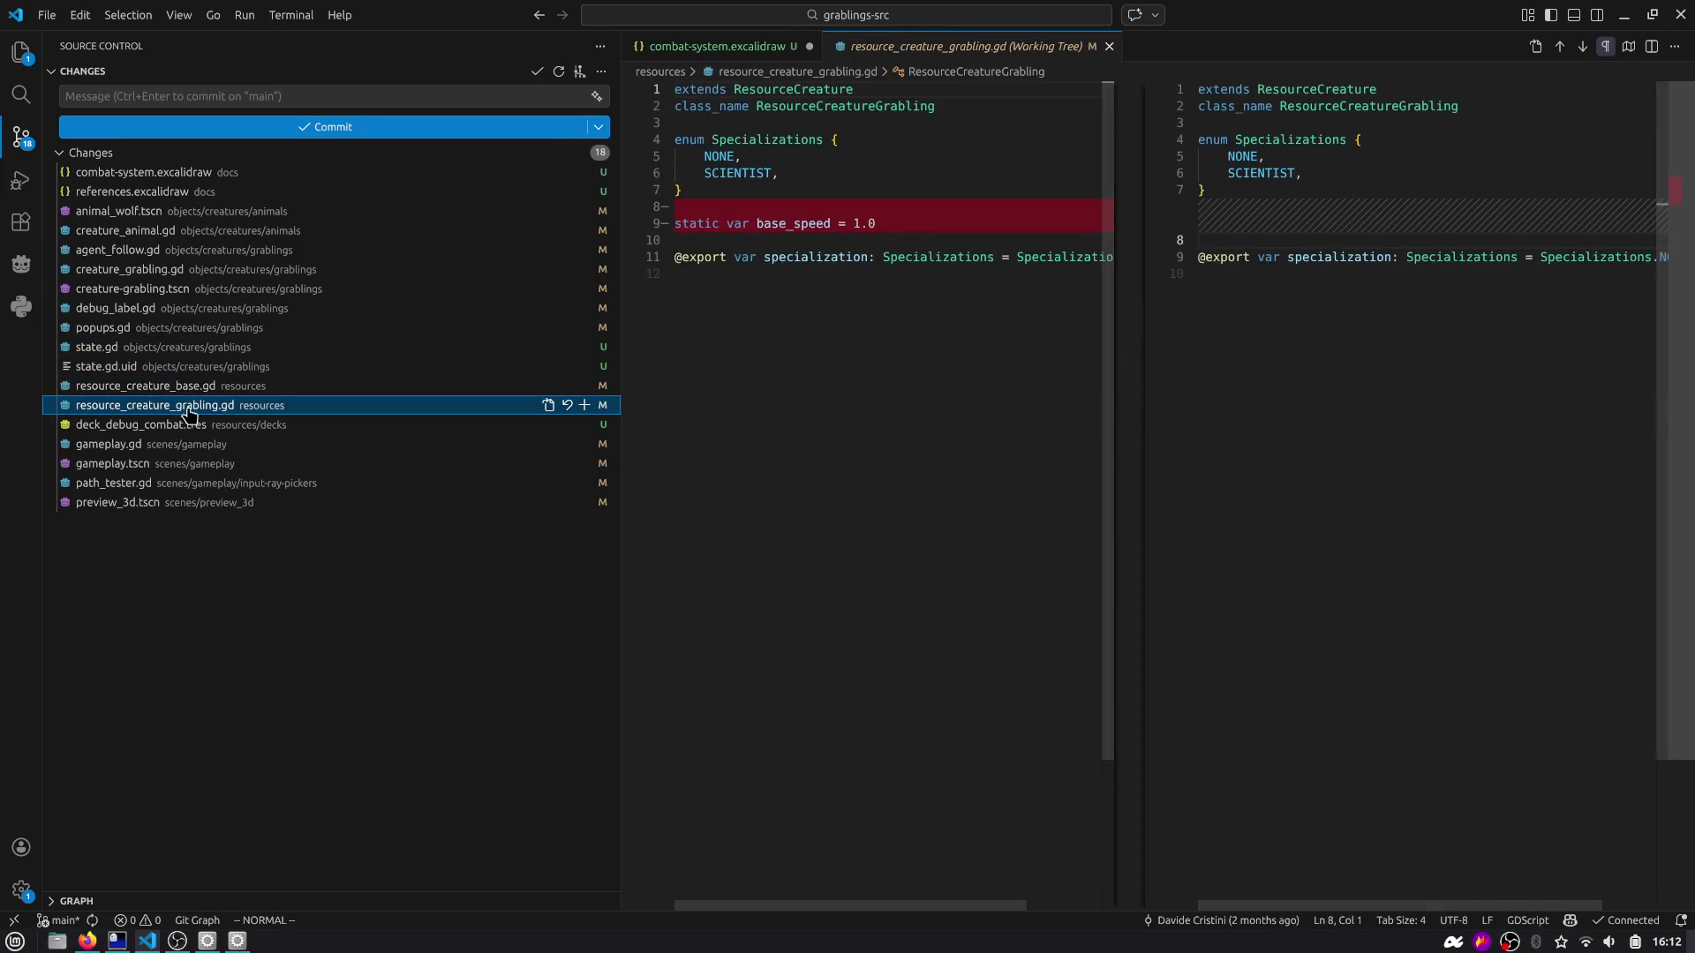
pyautogui.click(192, 425)
pyautogui.click(196, 444)
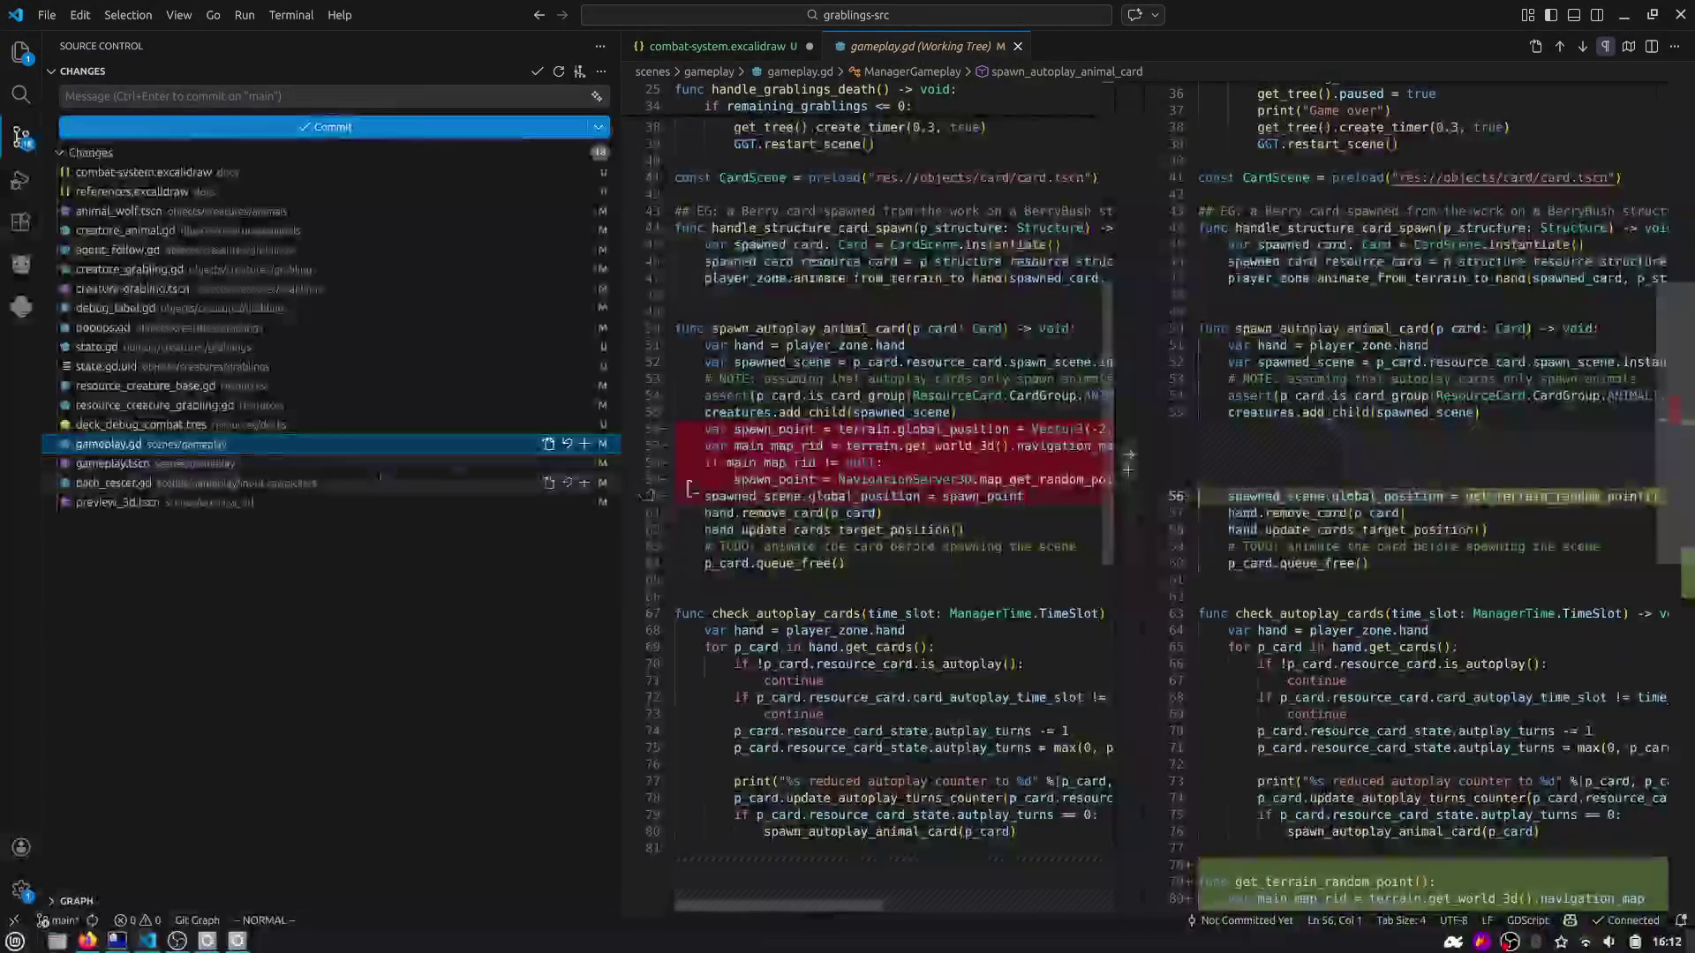
pyautogui.scroll(-3, 737, 473)
pyautogui.scroll(-5, 737, 472)
pyautogui.click(177, 463)
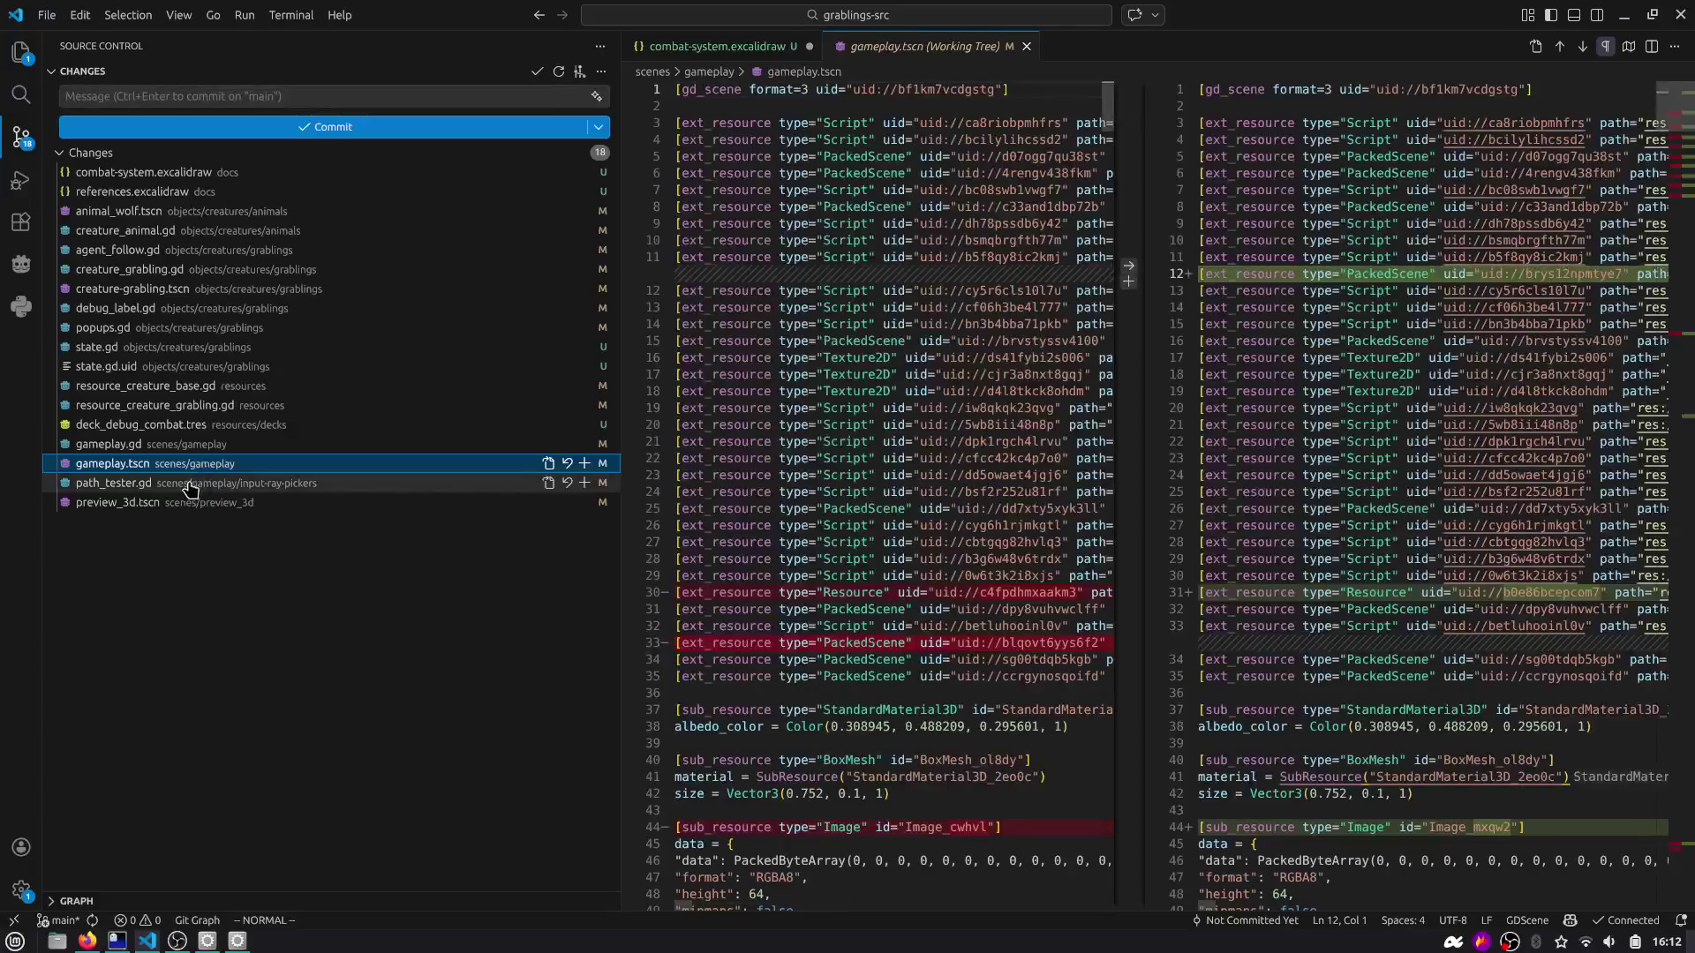
pyautogui.click(189, 486)
pyautogui.click(190, 502)
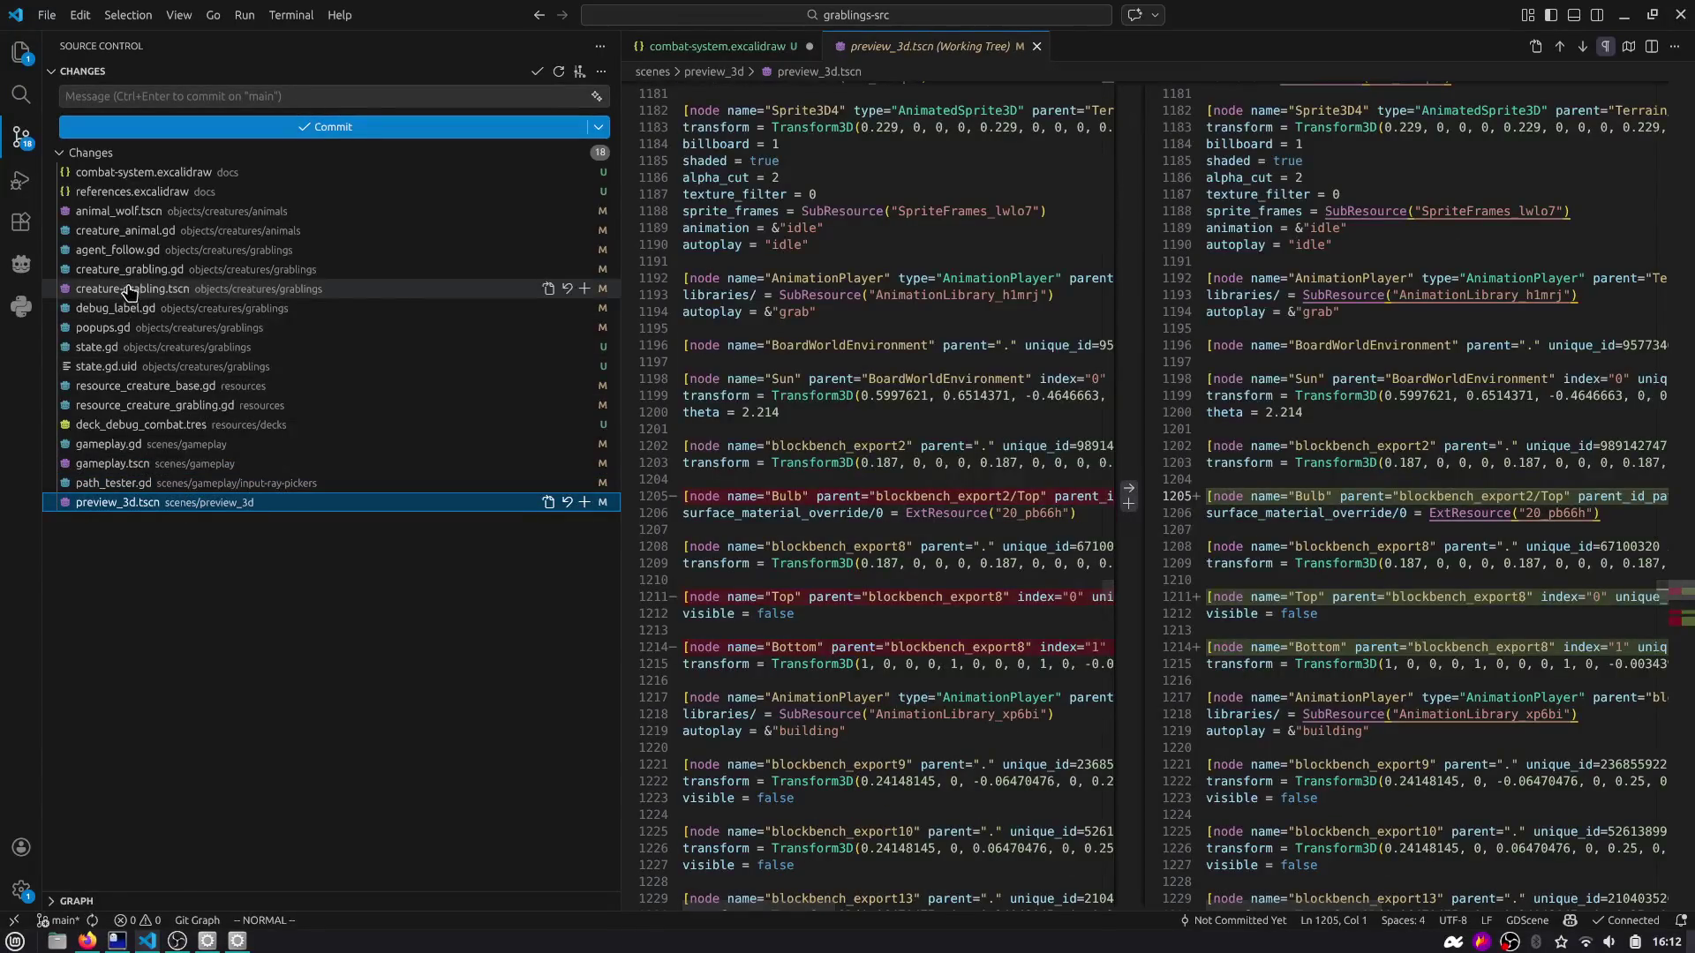
# Step: Stage all 16 changed files and write the message 'refactor state management to be shader between grablings and animals'
pyautogui.keyDown('shift'); pyautogui.click(156, 212); pyautogui.keyUp('shift')
pyautogui.rightClick(161, 216)
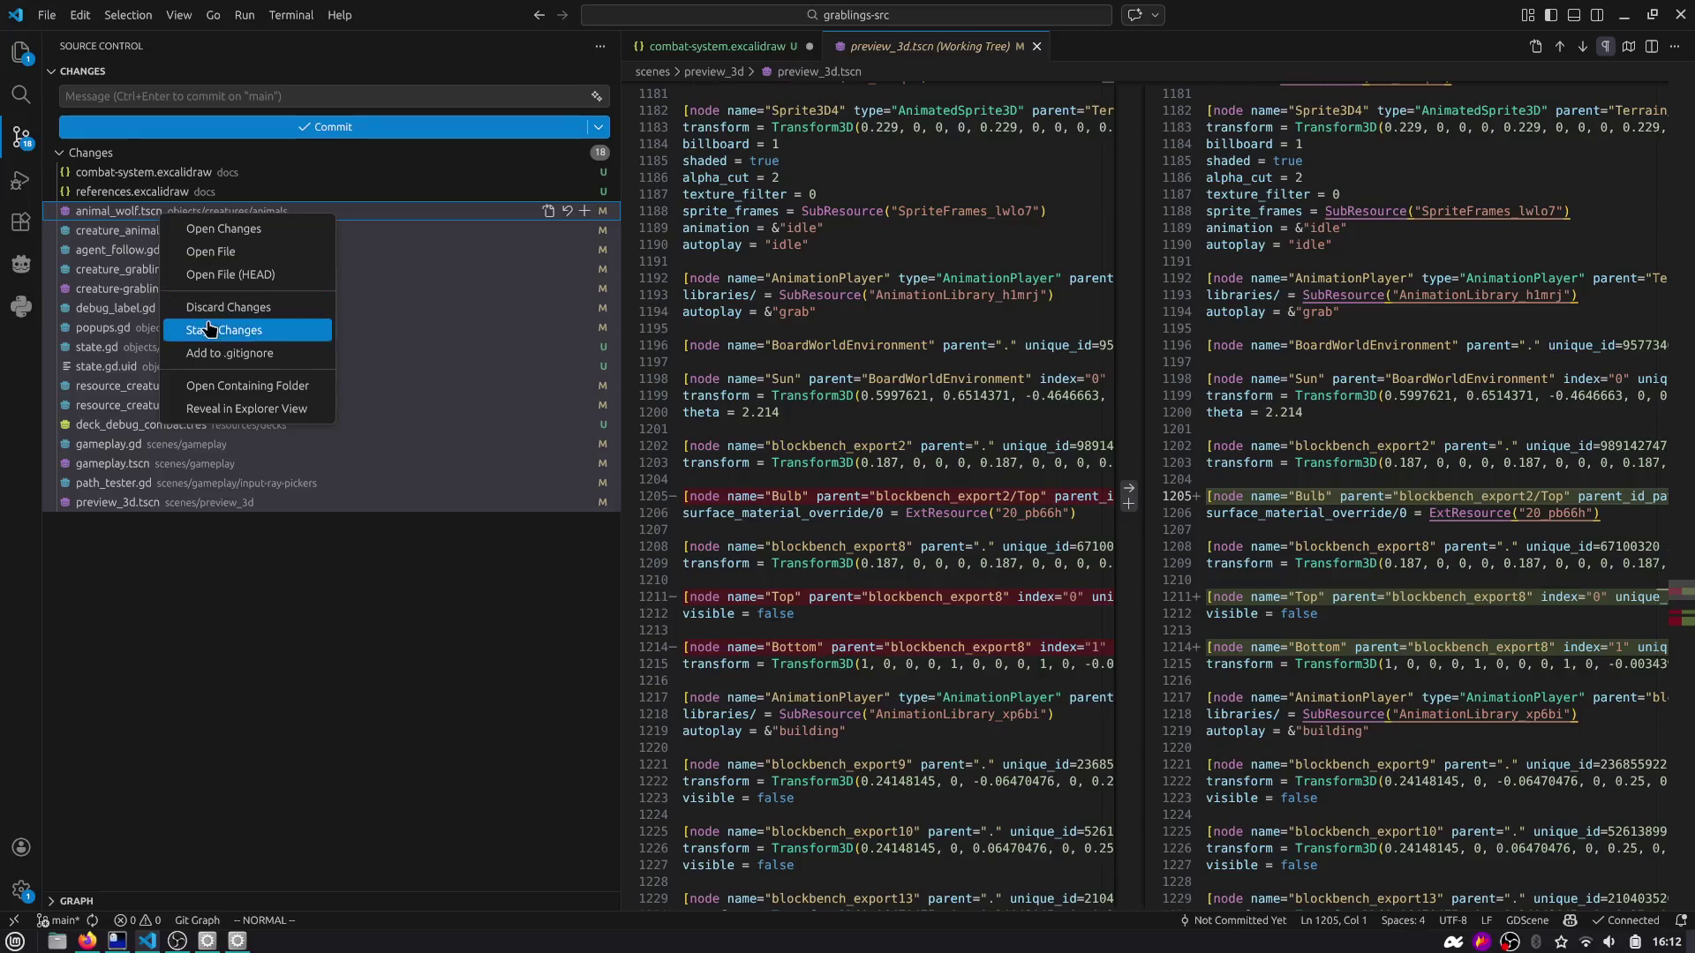
pyautogui.click(203, 328)
pyautogui.click(265, 92)
pyautogui.write('refactor state management to be shader between grablings and animals')
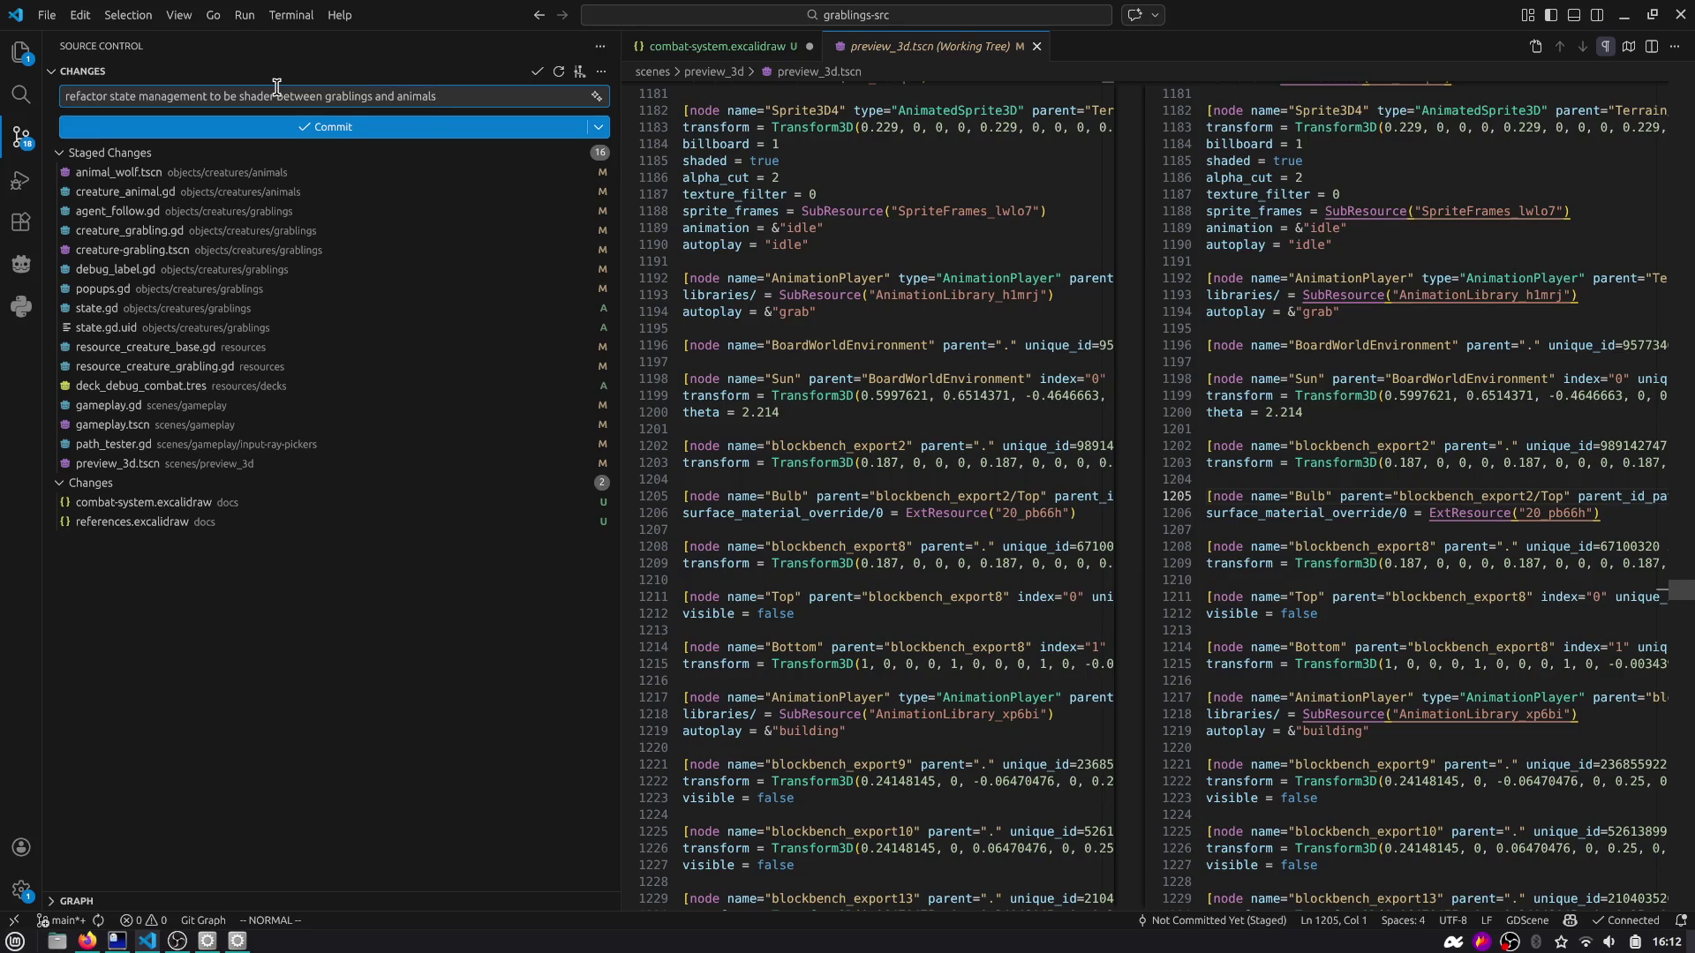
pyautogui.press('Return')
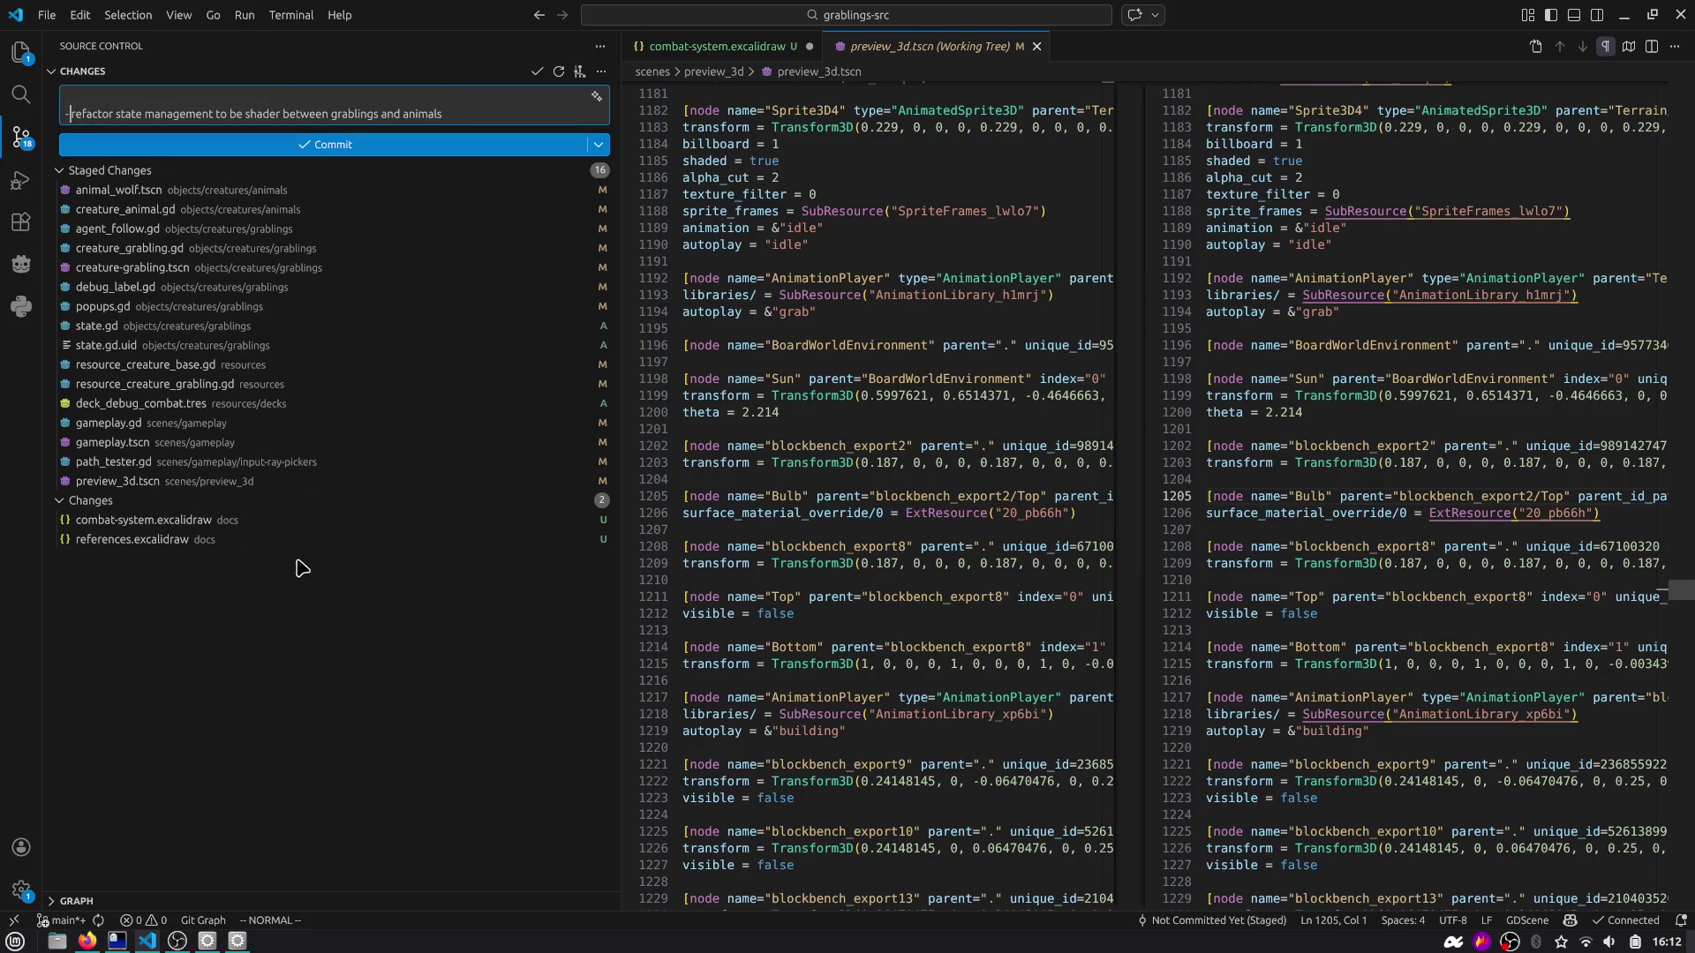
pyautogui.middleClick(941, 49)
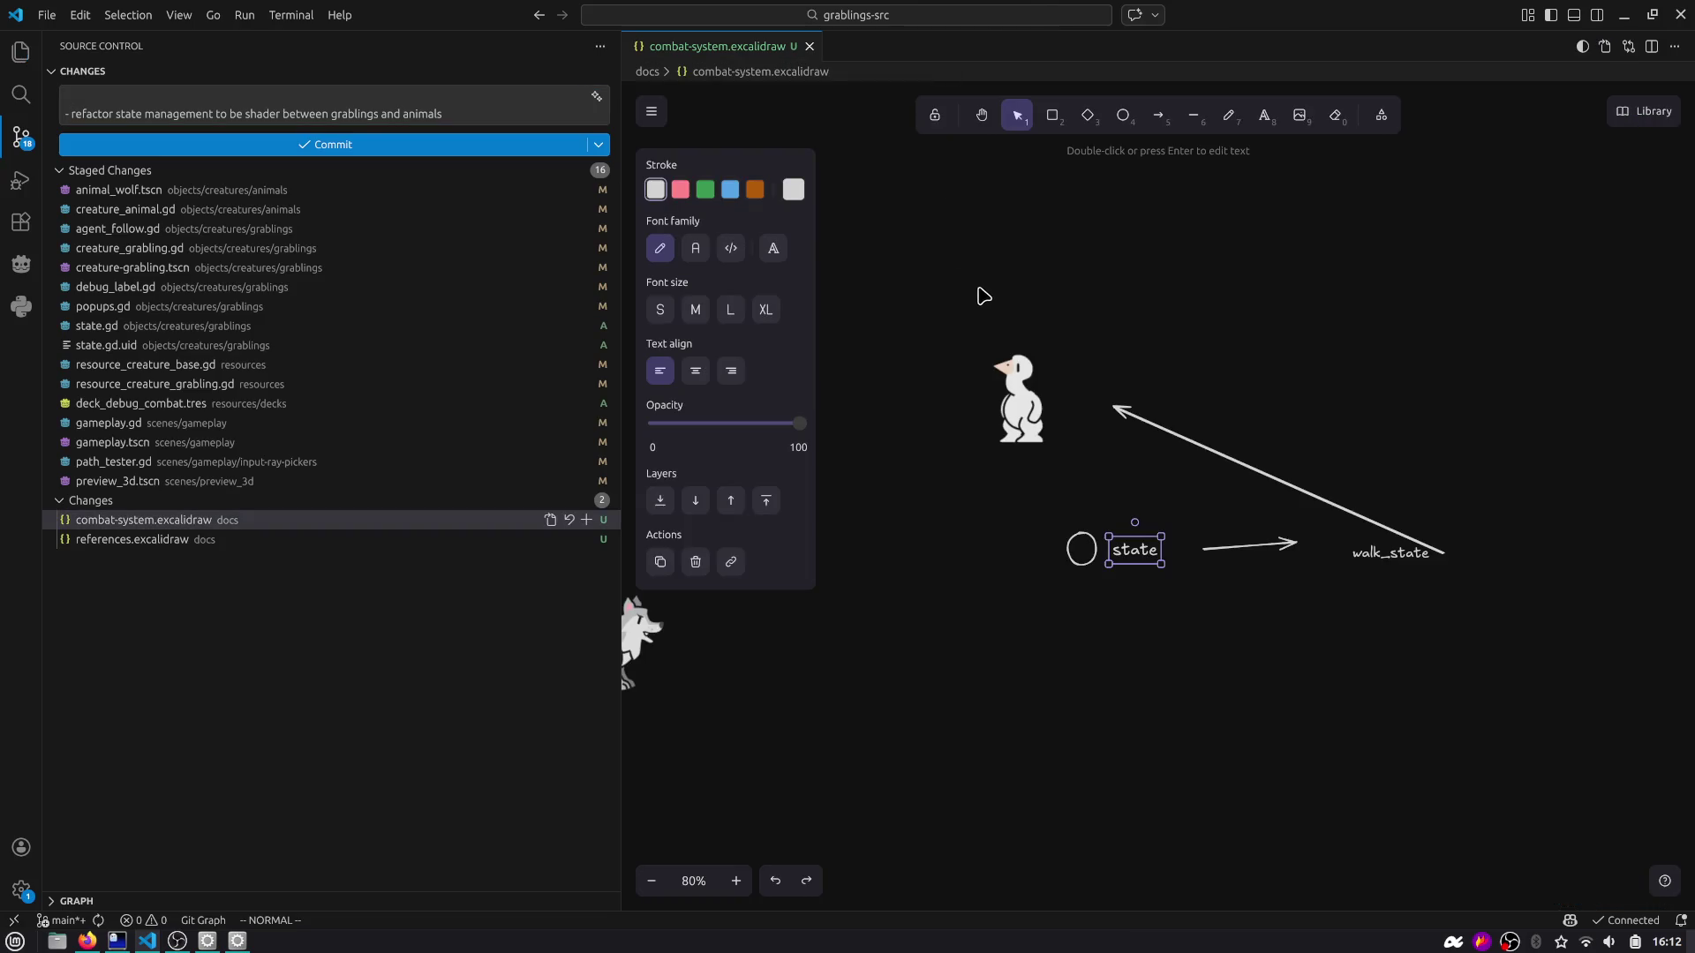
# Step: Glance at state.gd, then shift the grabling image left and delete the long arrow in the diagram
pyautogui.hotkey('alt', 'Tab')
pyautogui.click(844, 323)
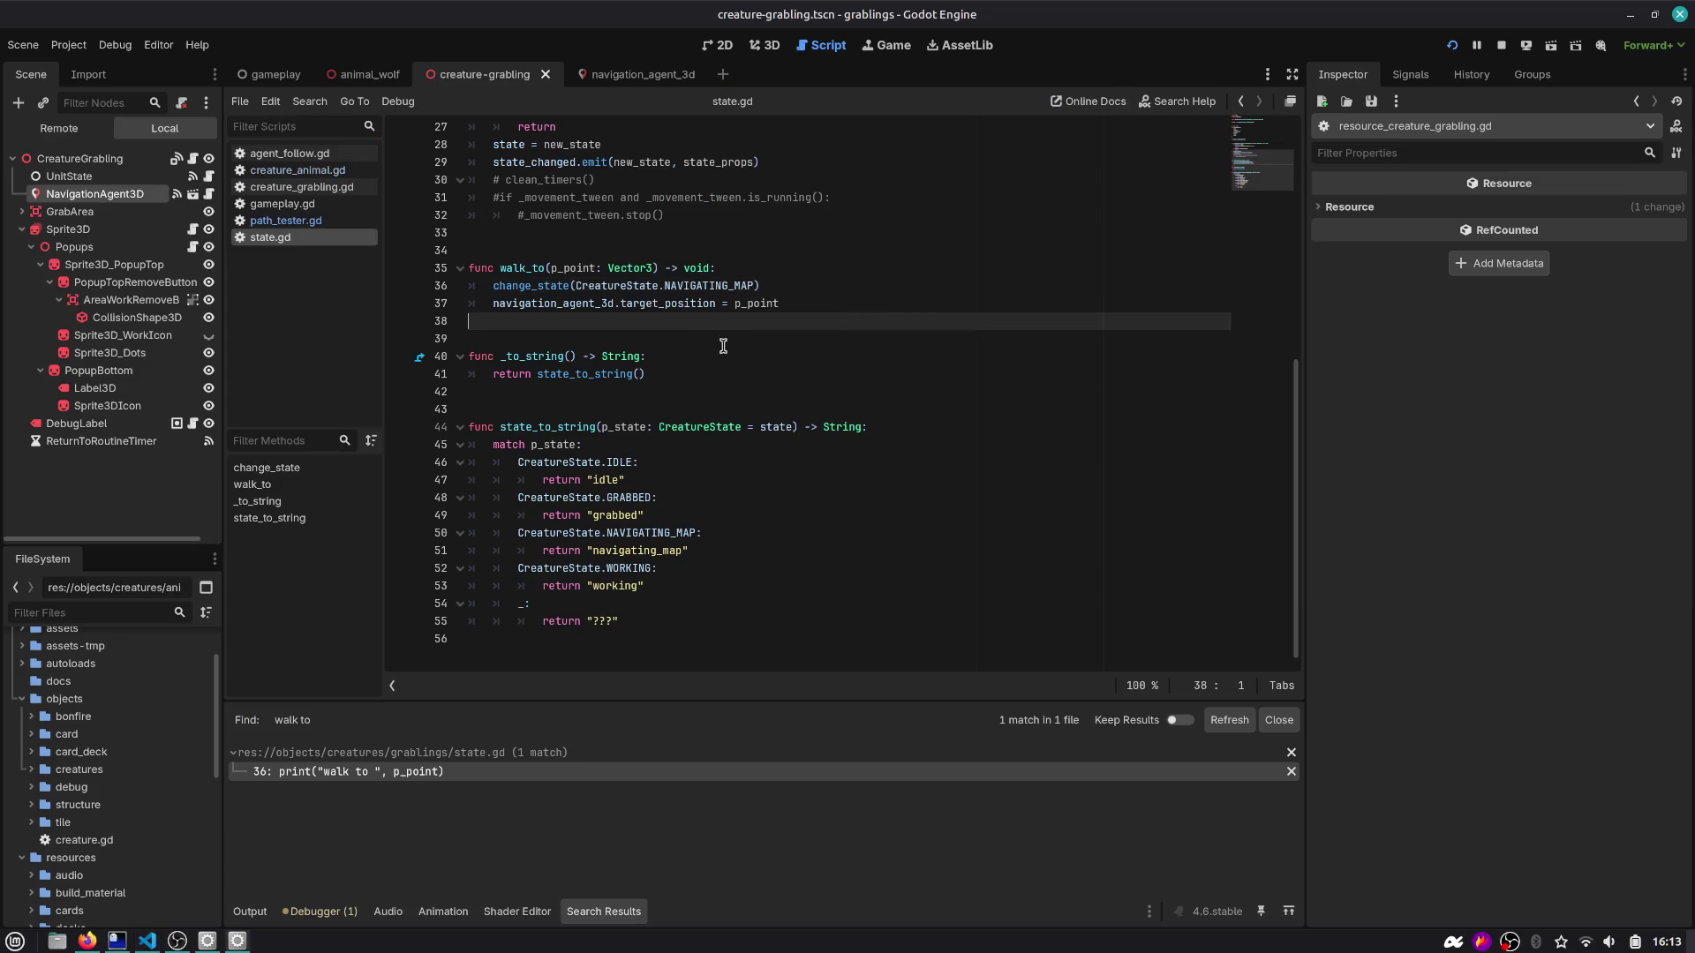
pyautogui.hotkey('alt', 'Tab')
pyautogui.moveTo(916, 257)
pyautogui.mouseDown()
pyautogui.moveTo(1116, 439)
pyautogui.moveTo(1448, 624)
pyautogui.mouseUp()
pyautogui.press('Escape')
pyautogui.moveTo(1040, 394)
pyautogui.mouseDown()
pyautogui.moveTo(685, 476)
pyautogui.moveTo(777, 482)
pyautogui.mouseUp()
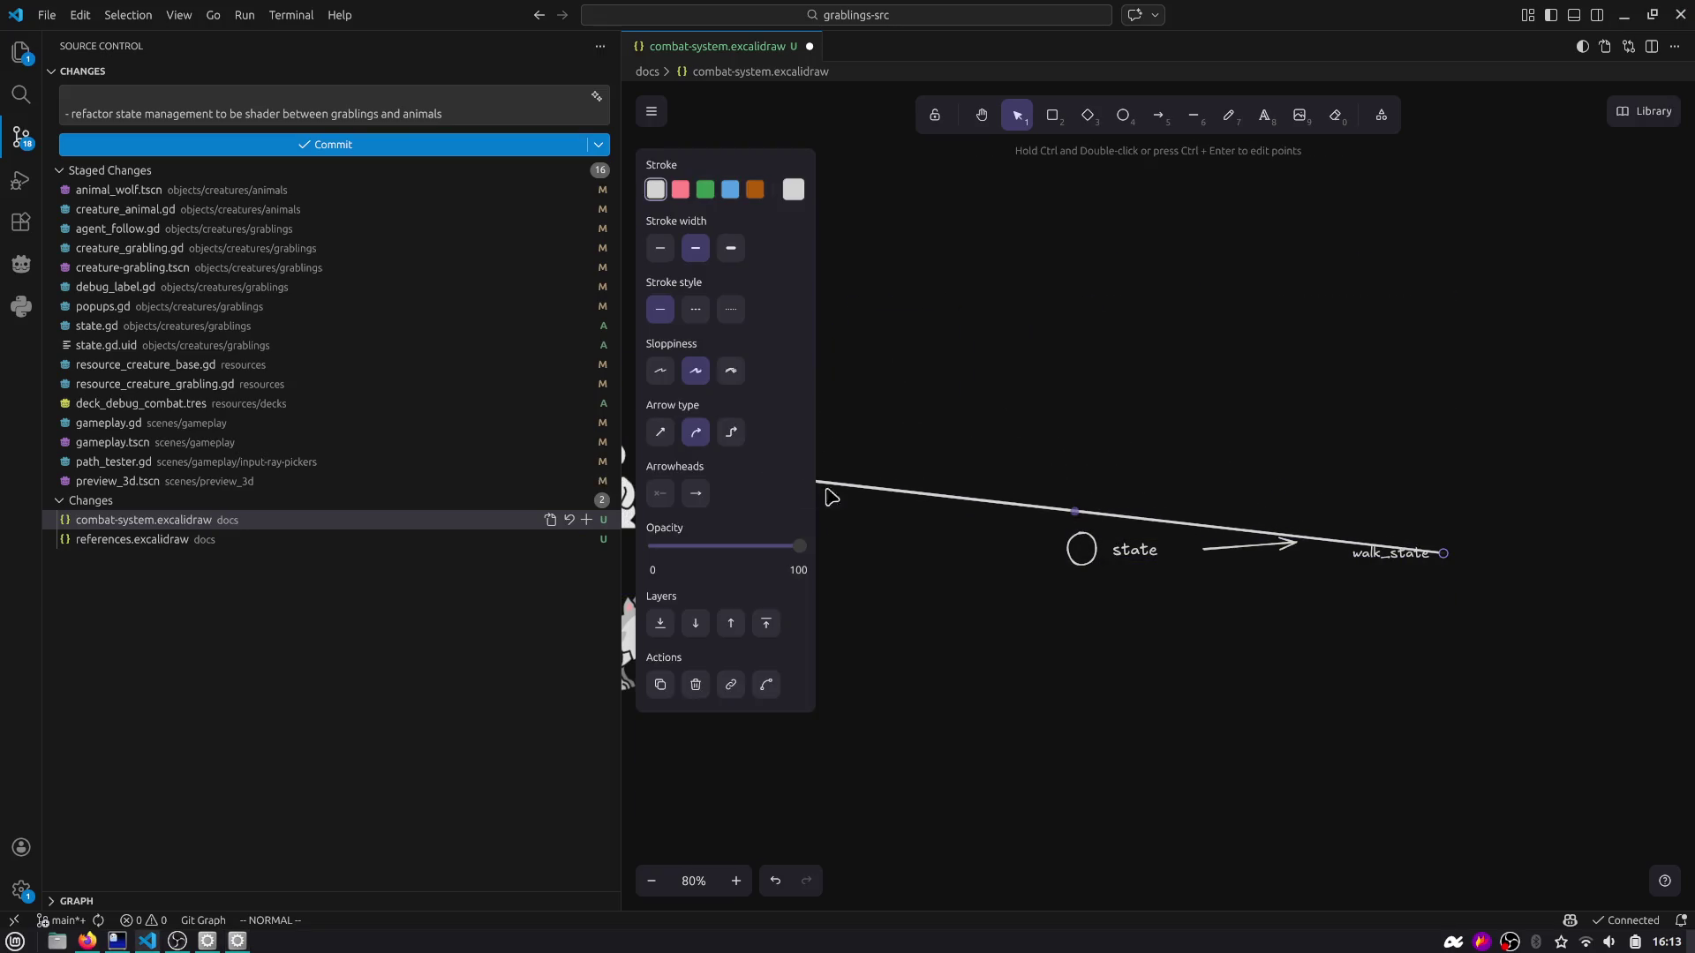
pyautogui.press('Delete')
# Step: Delete the state circle, label, arrow and walk_state, move the duck and wolf images left, then return to state.gd
pyautogui.moveTo(1523, 605)
pyautogui.mouseDown()
pyautogui.moveTo(1119, 454)
pyautogui.moveTo(1051, 445)
pyautogui.mouseUp()
pyautogui.press('Delete')
pyautogui.hscroll(-5, 1173, 435)
pyautogui.scroll(-3, 1095, 409)
pyautogui.moveTo(1114, 234); pyautogui.dragTo(941, 276)
pyautogui.moveTo(1090, 415)
pyautogui.mouseDown()
pyautogui.moveTo(931, 415)
pyautogui.moveTo(936, 446)
pyautogui.mouseUp()
pyautogui.click(918, 378)
pyautogui.scroll(2, 918, 378)
pyautogui.hscroll(-2, 918, 378)
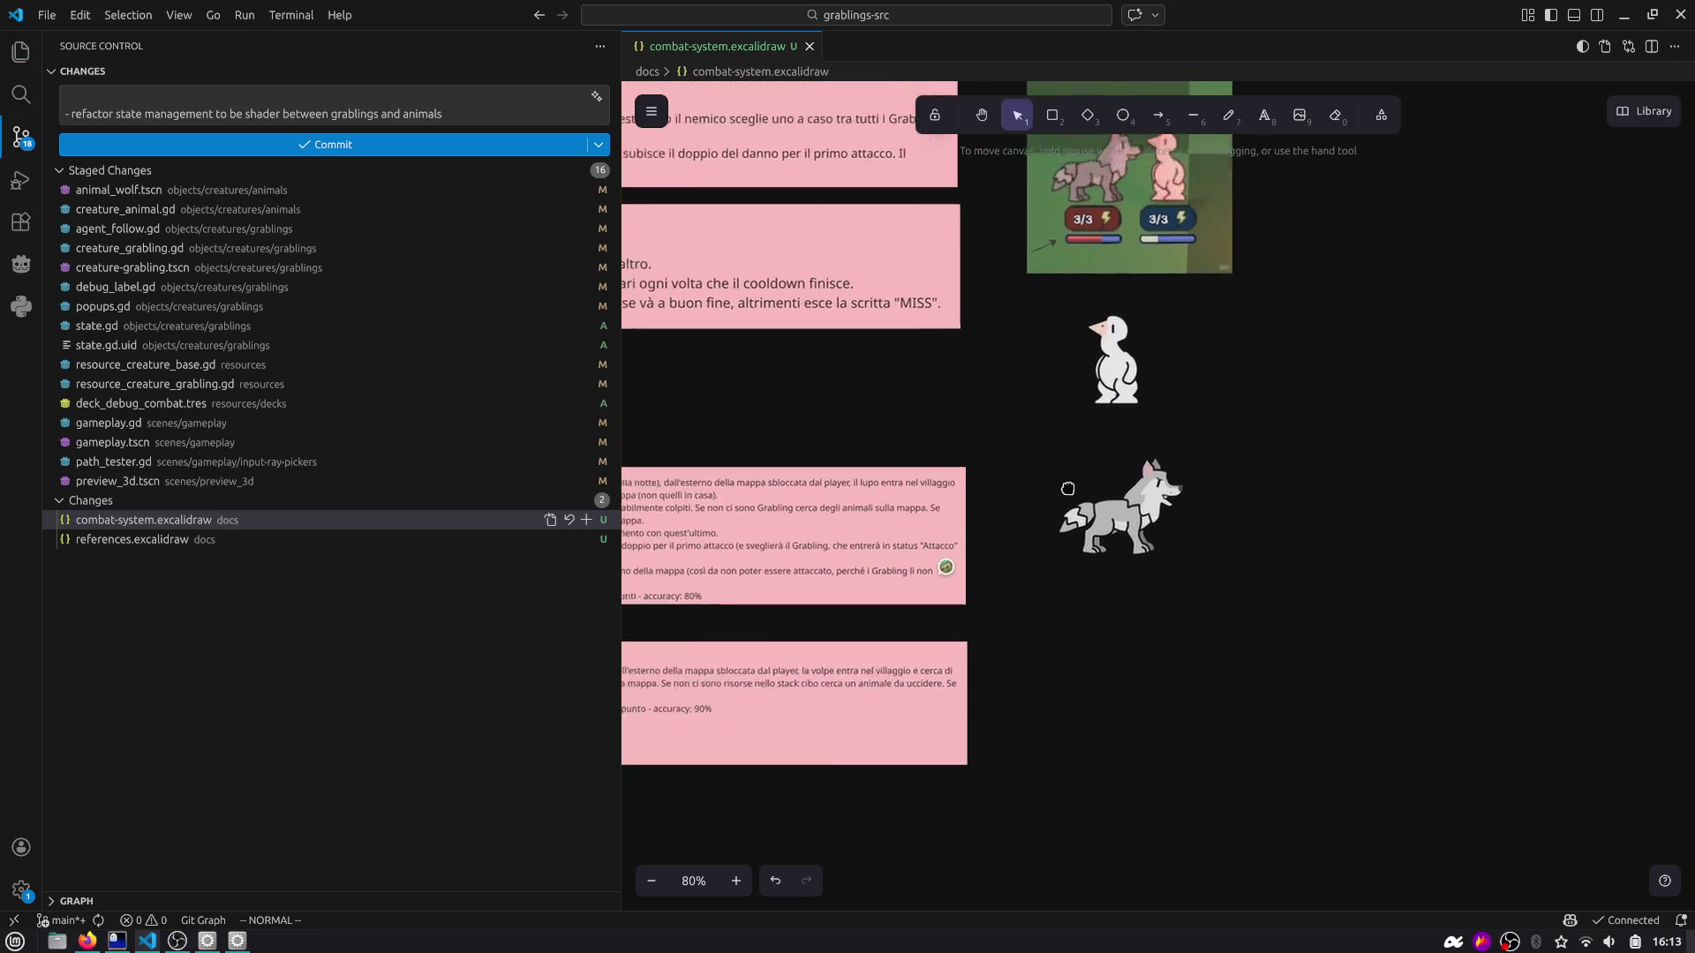
pyautogui.hotkey('alt', 'Tab')
pyautogui.click(662, 345)
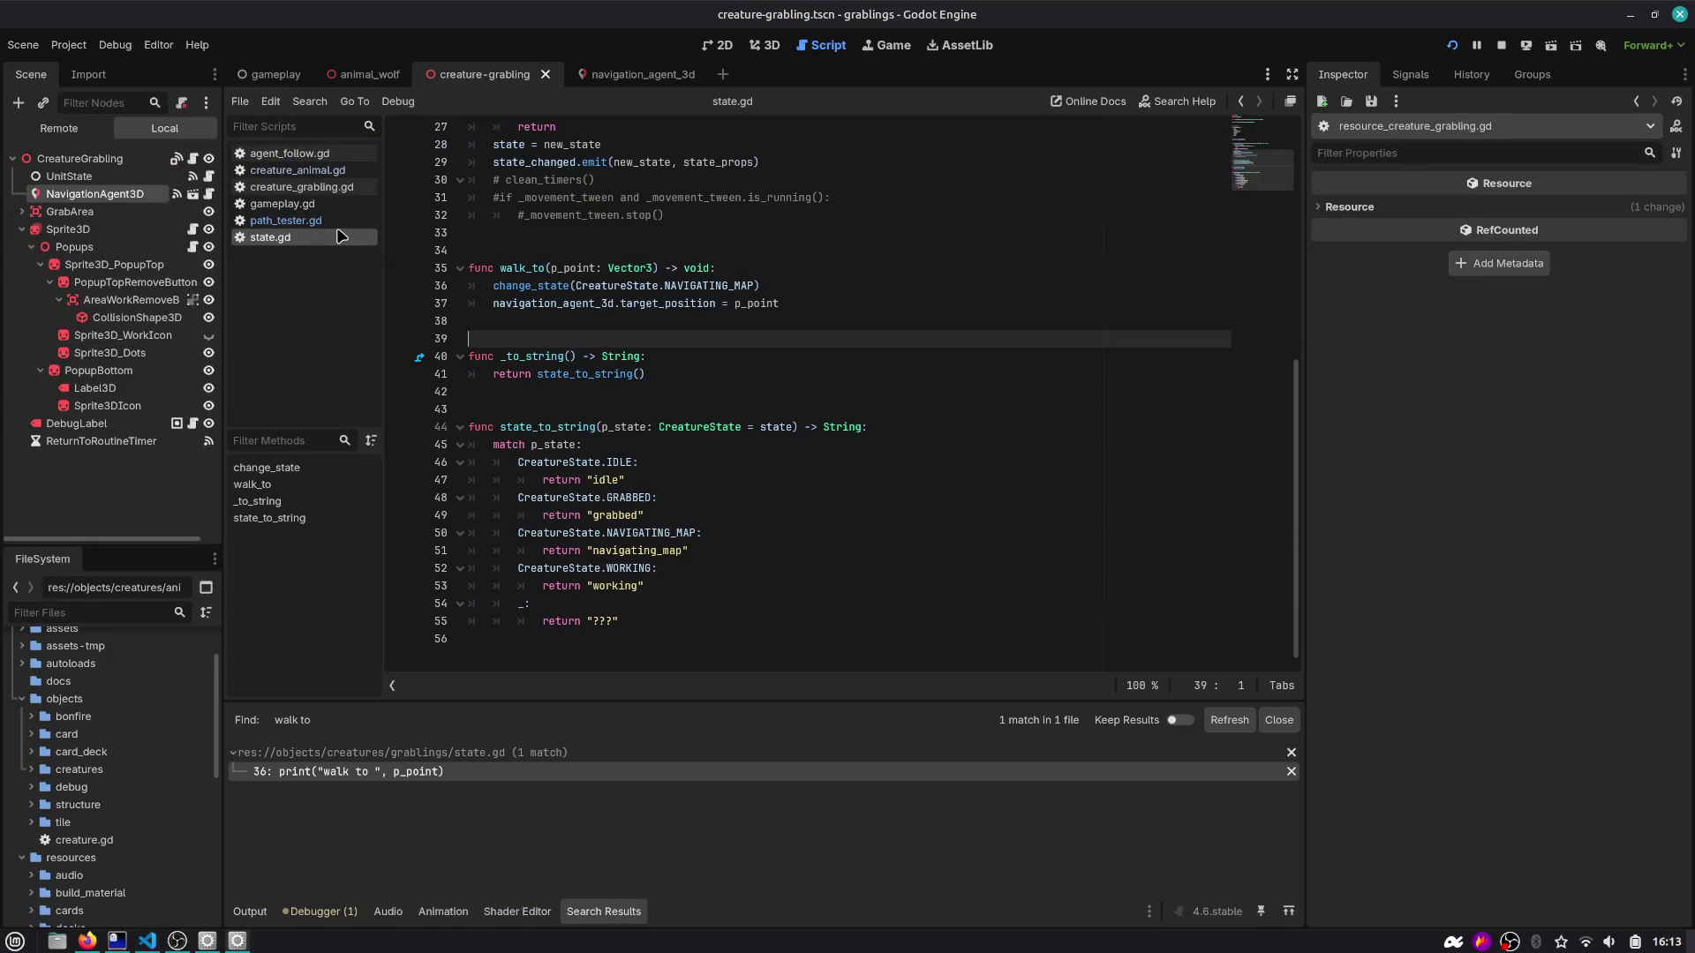
# Step: Switch through the scene tabs to the gameplay scene
pyautogui.moveTo(501, 148)
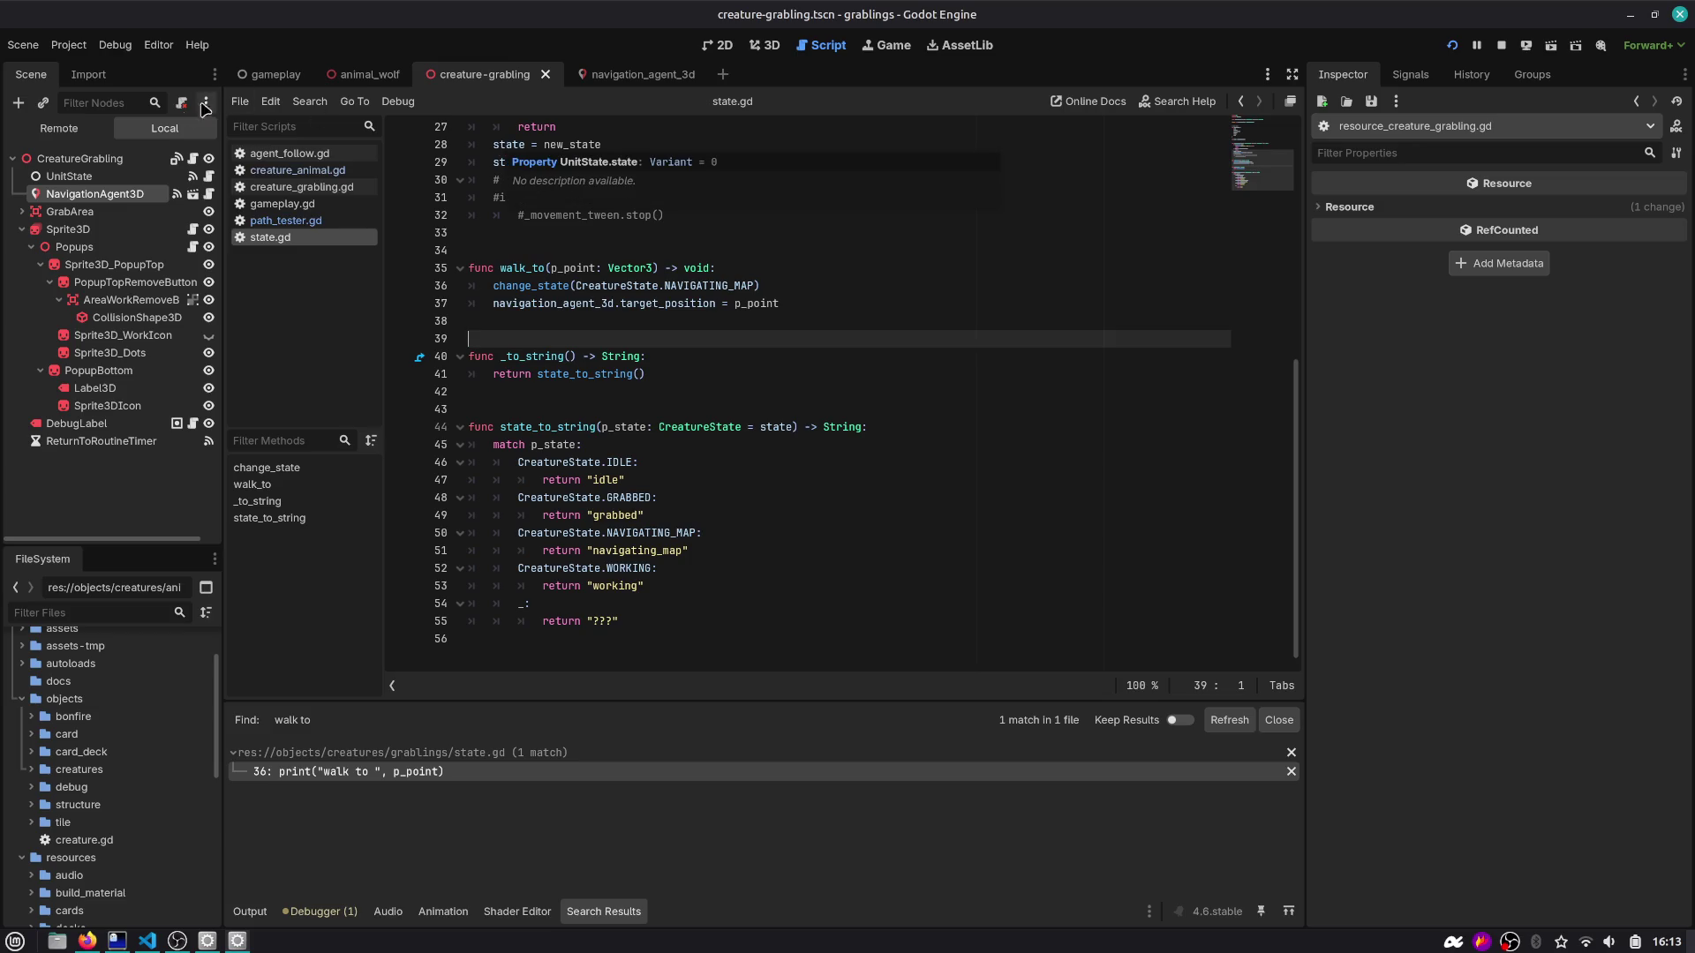
pyautogui.click(658, 76)
pyautogui.click(503, 76)
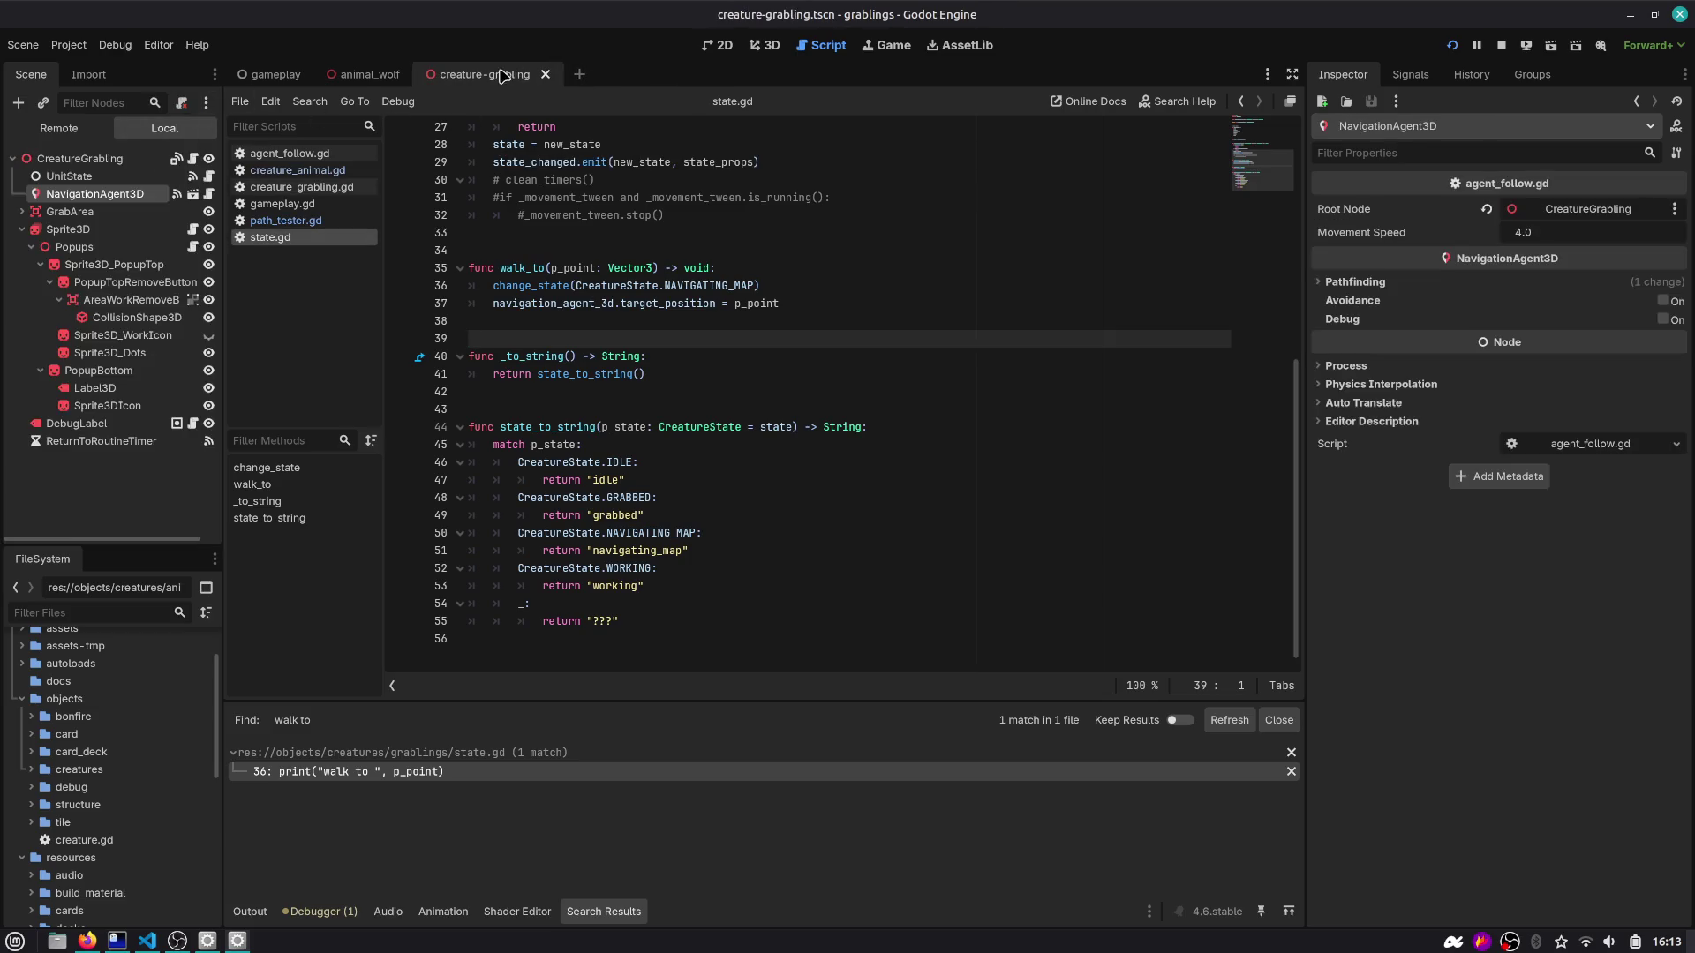
pyautogui.click(276, 76)
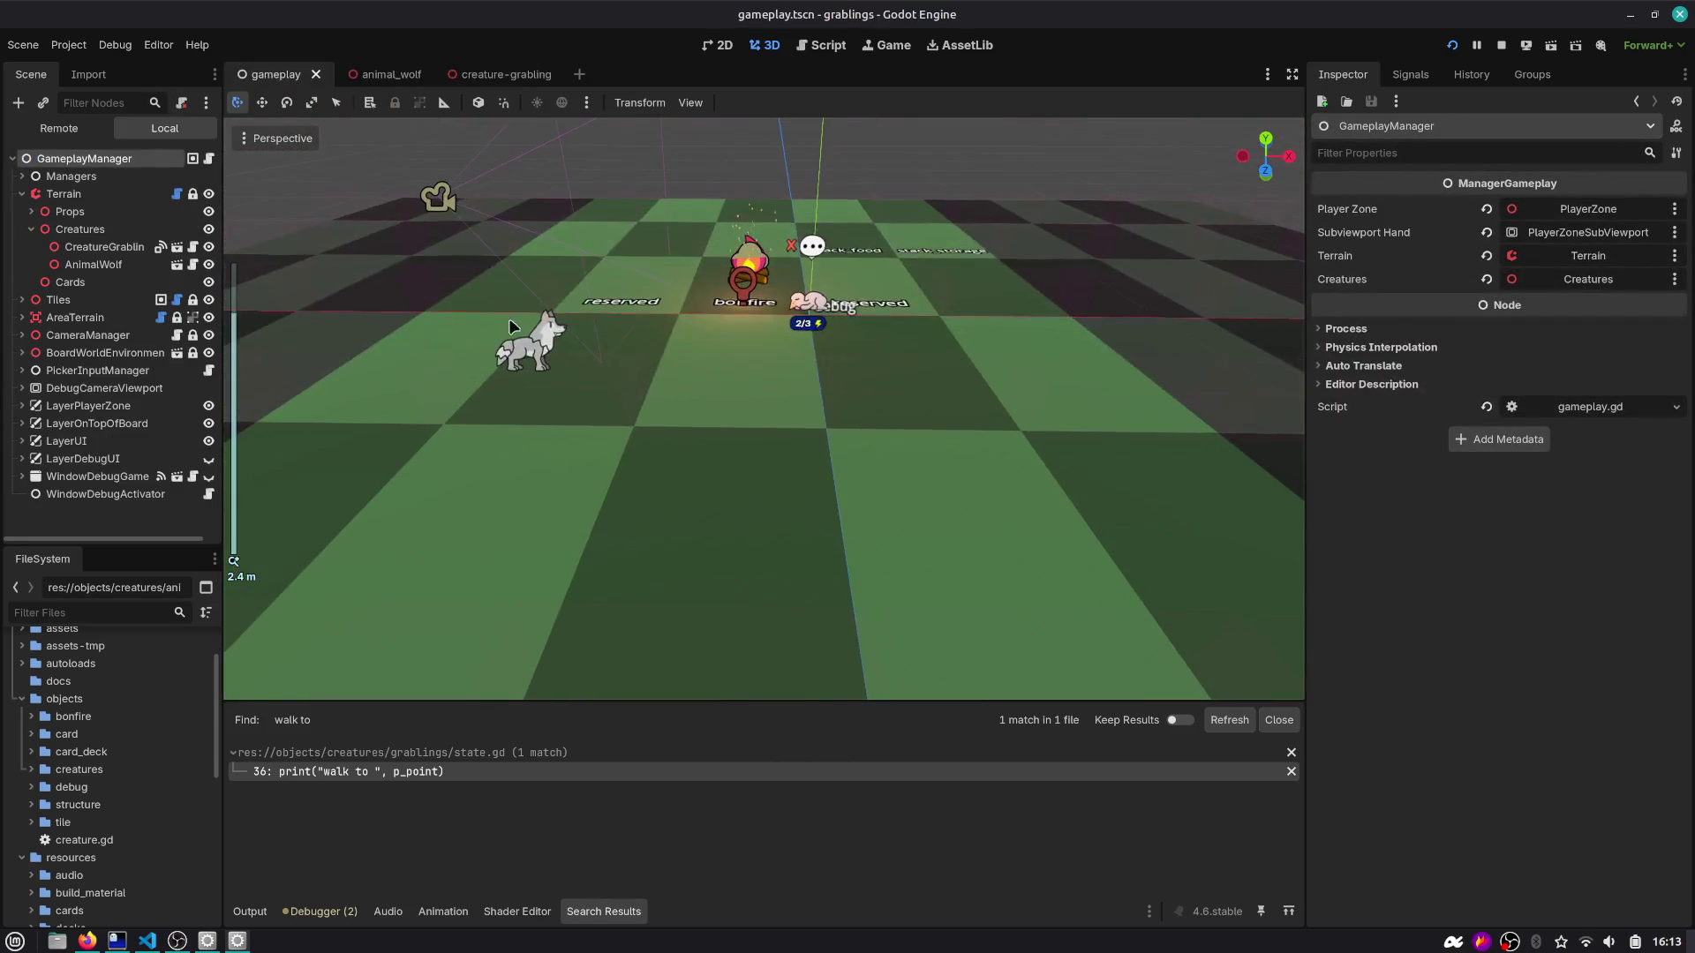
# Step: Raise the wolf 0.243 on the gameplay board and open its animal_wolf scene
pyautogui.click(531, 323)
pyautogui.moveTo(531, 323); pyautogui.dragTo(680, 256)
pyautogui.press('f')
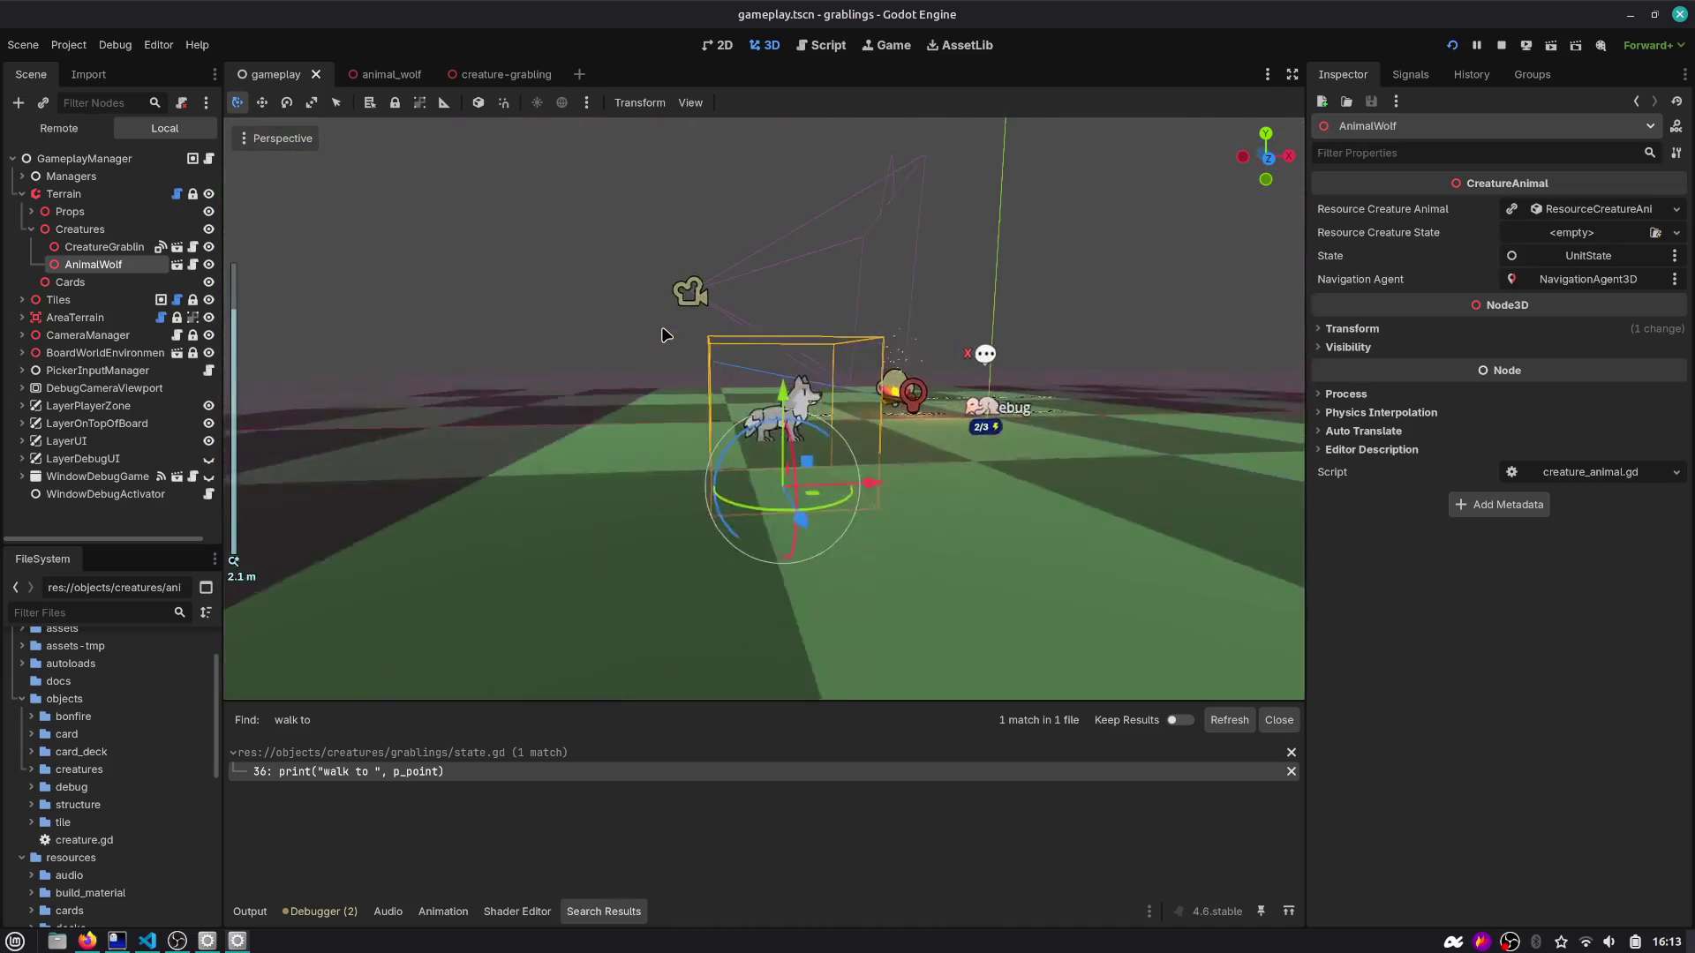
pyautogui.moveTo(916, 393); pyautogui.dragTo(914, 404)
pyautogui.moveTo(797, 466)
pyautogui.mouseDown()
pyautogui.moveTo(799, 331)
pyautogui.moveTo(846, 415)
pyautogui.mouseUp()
pyautogui.scroll(-5, 849, 380)
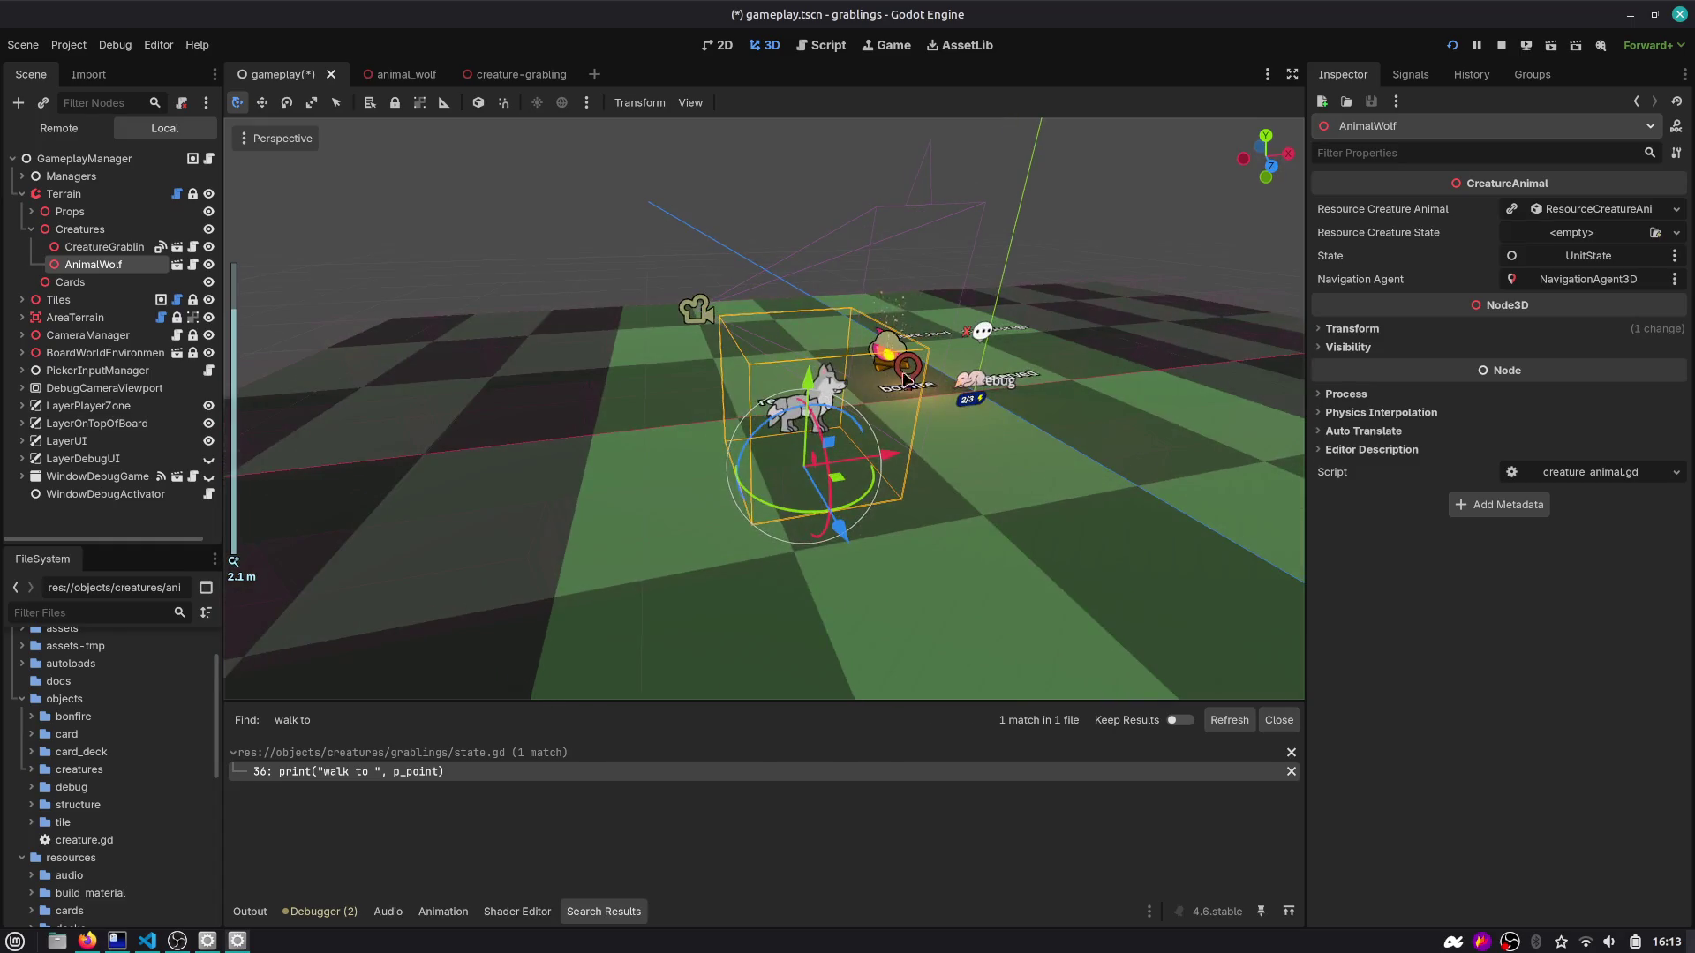
pyautogui.click(177, 264)
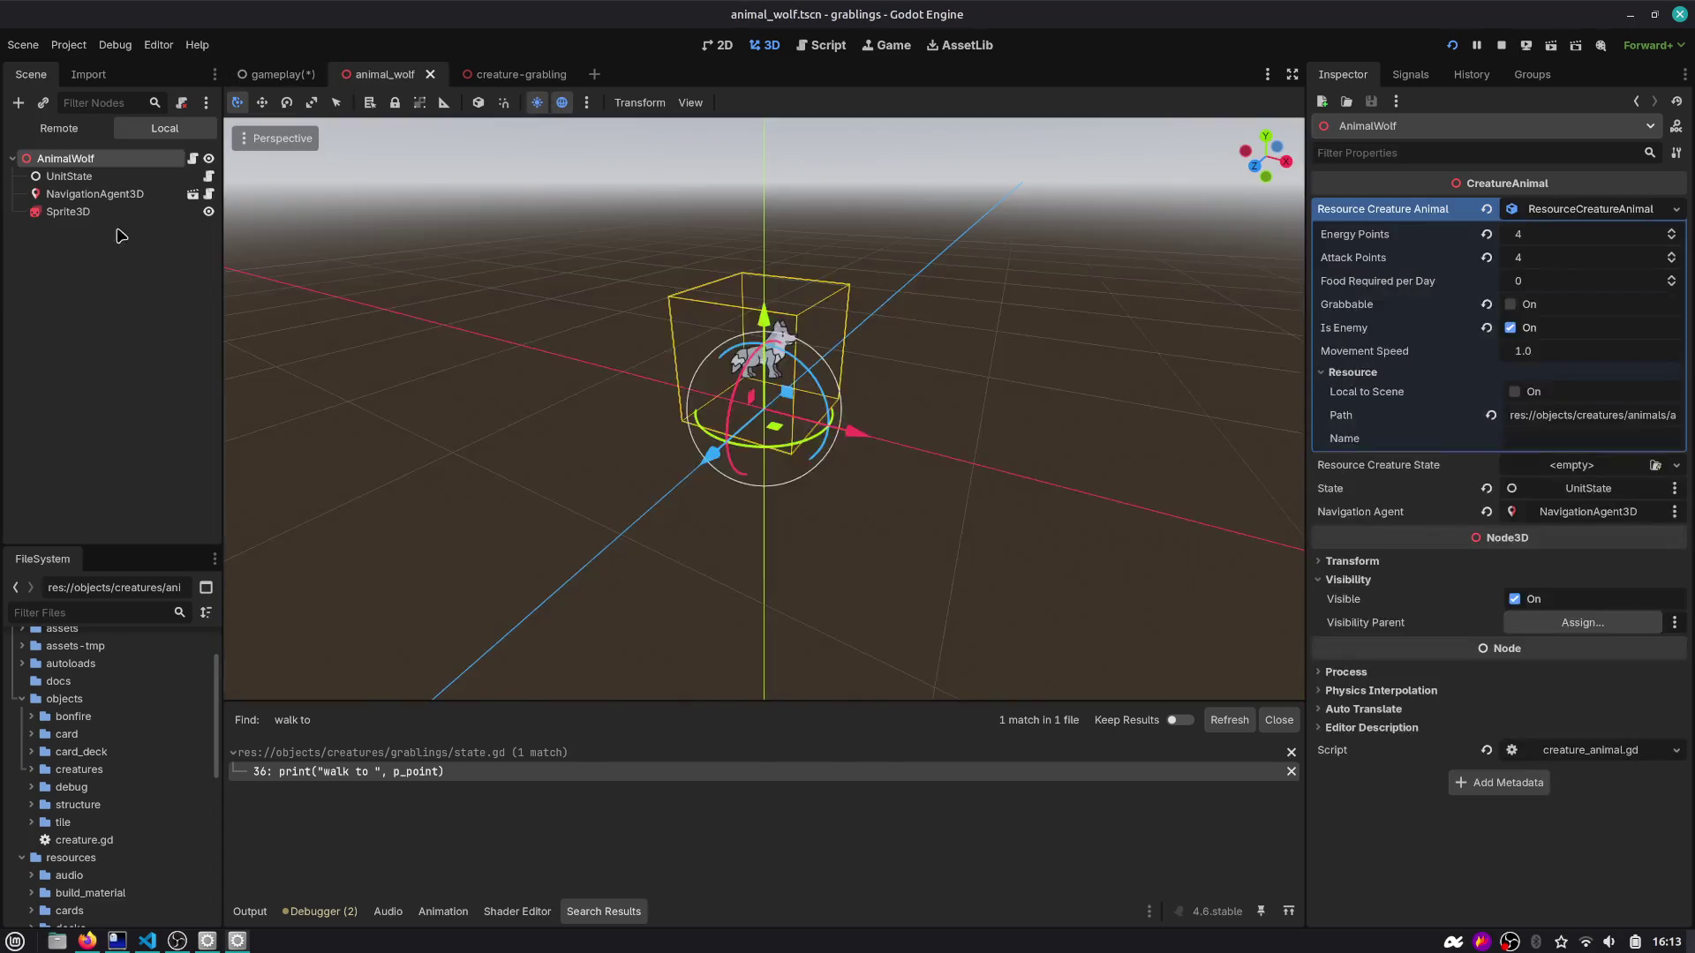
# Step: Reset the wolf sprite's vertical position to 0 and save the animal_wolf scene
pyautogui.click(97, 212)
pyautogui.scroll(3, 961, 314)
pyautogui.moveTo(961, 314); pyautogui.dragTo(862, 322)
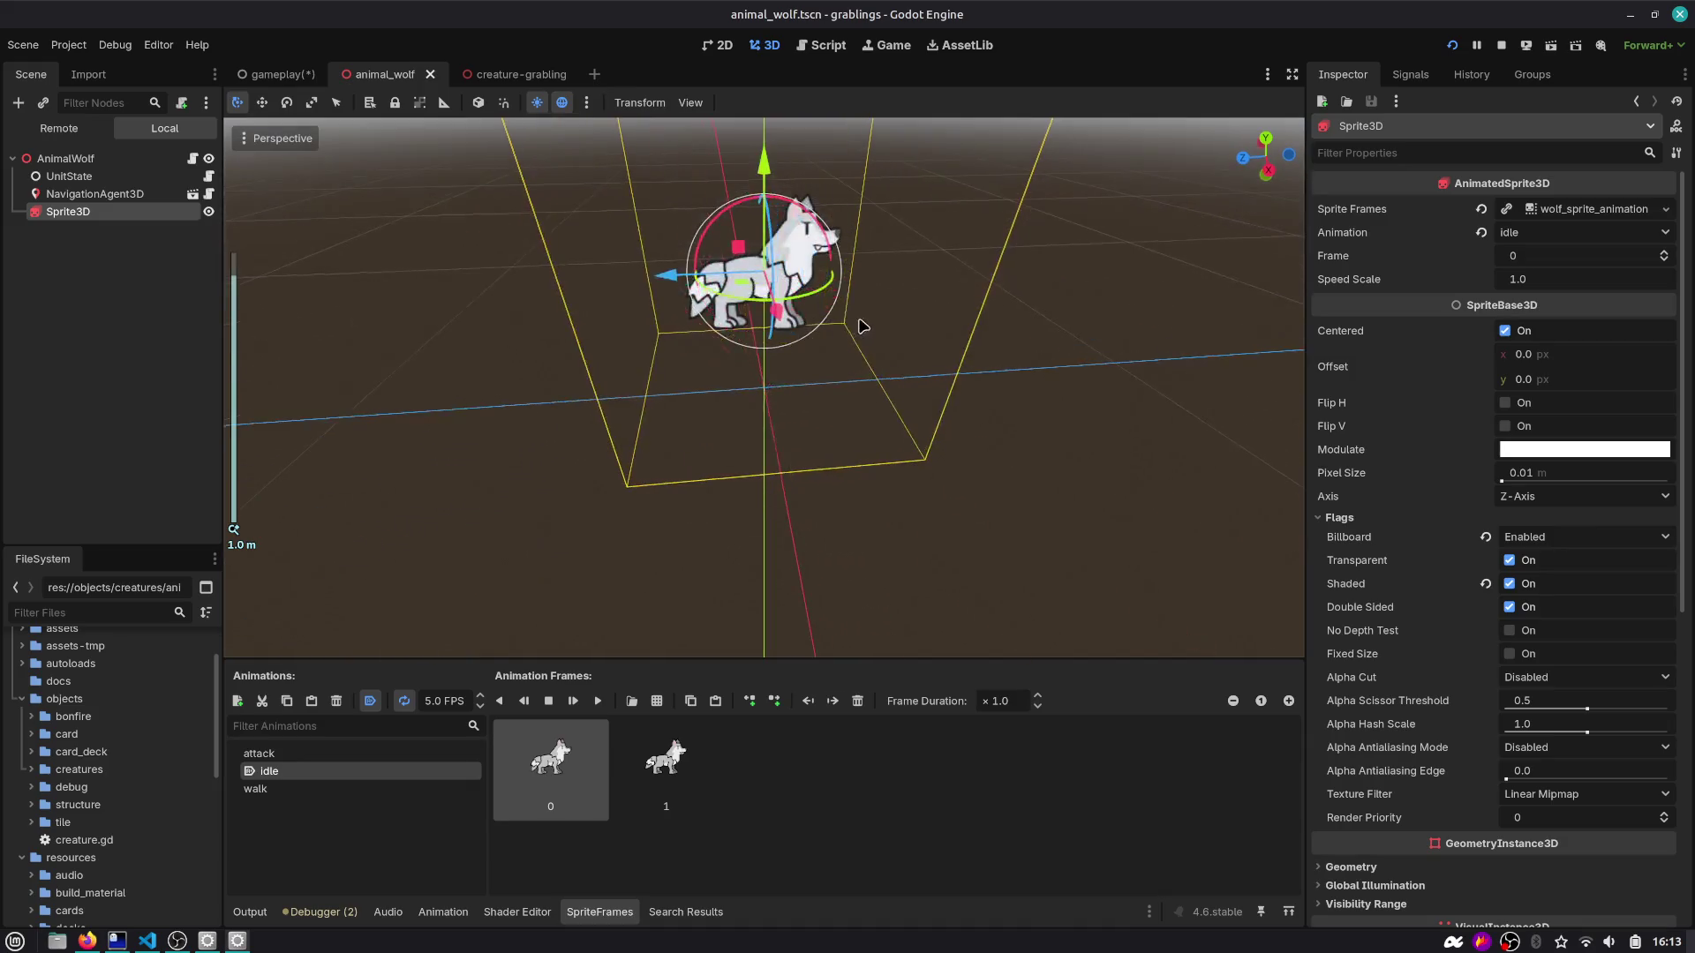
pyautogui.click(105, 161)
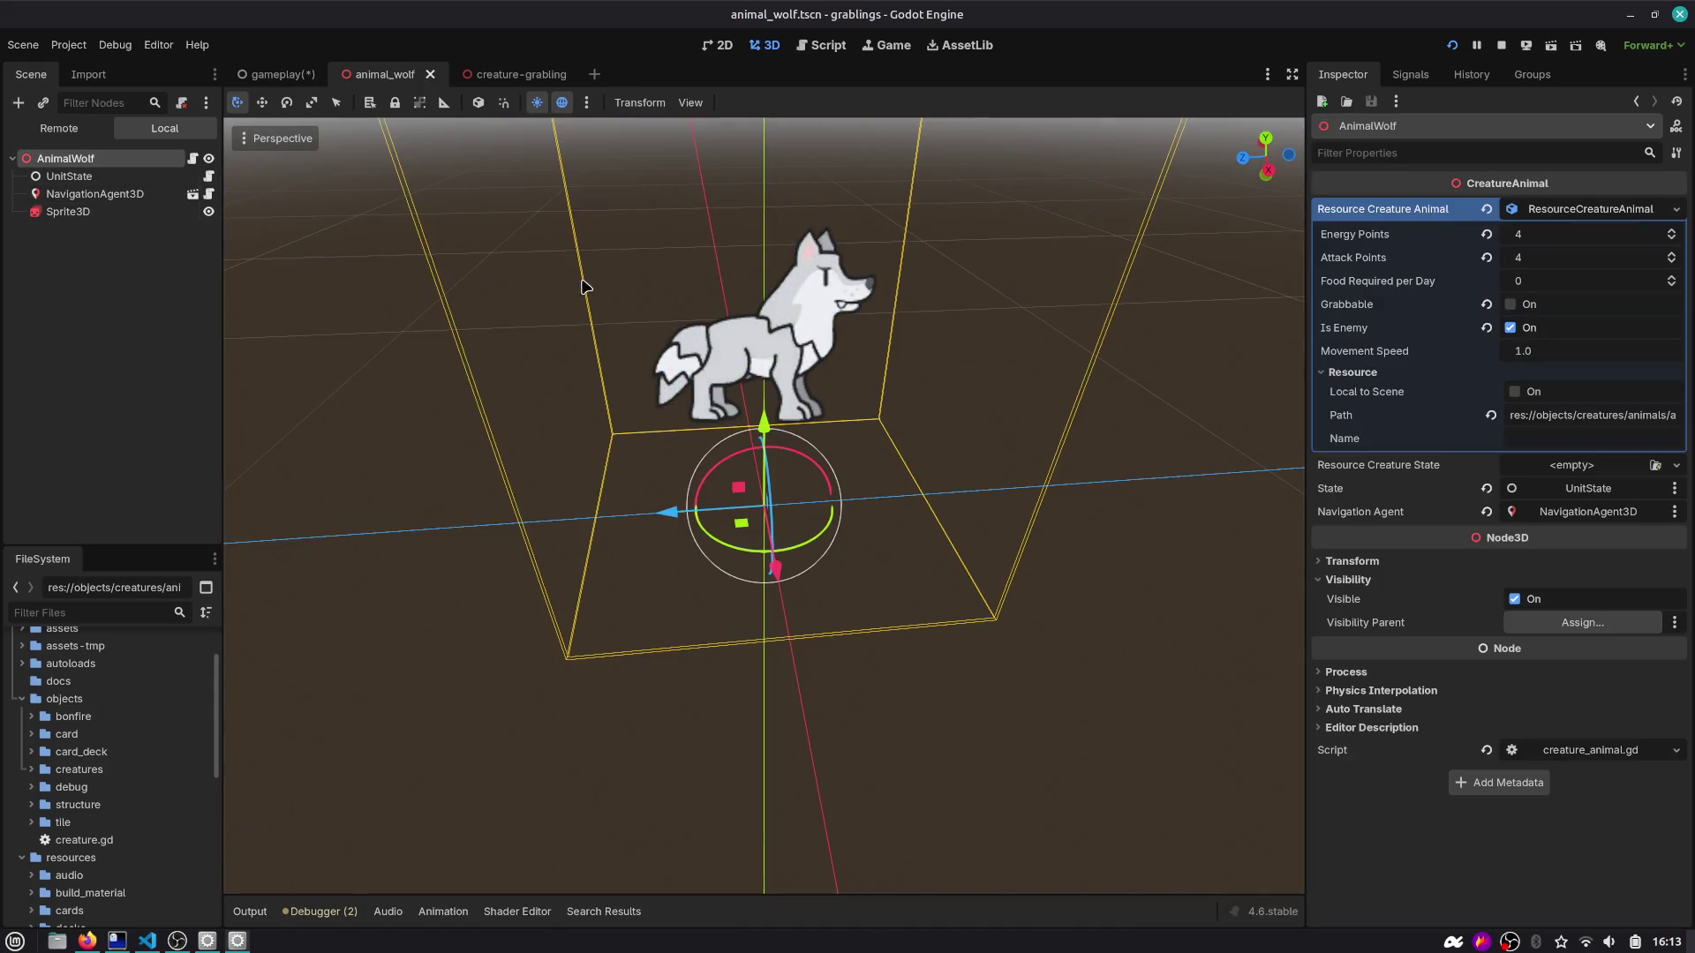
pyautogui.moveTo(572, 284); pyautogui.dragTo(558, 226)
pyautogui.click(799, 291)
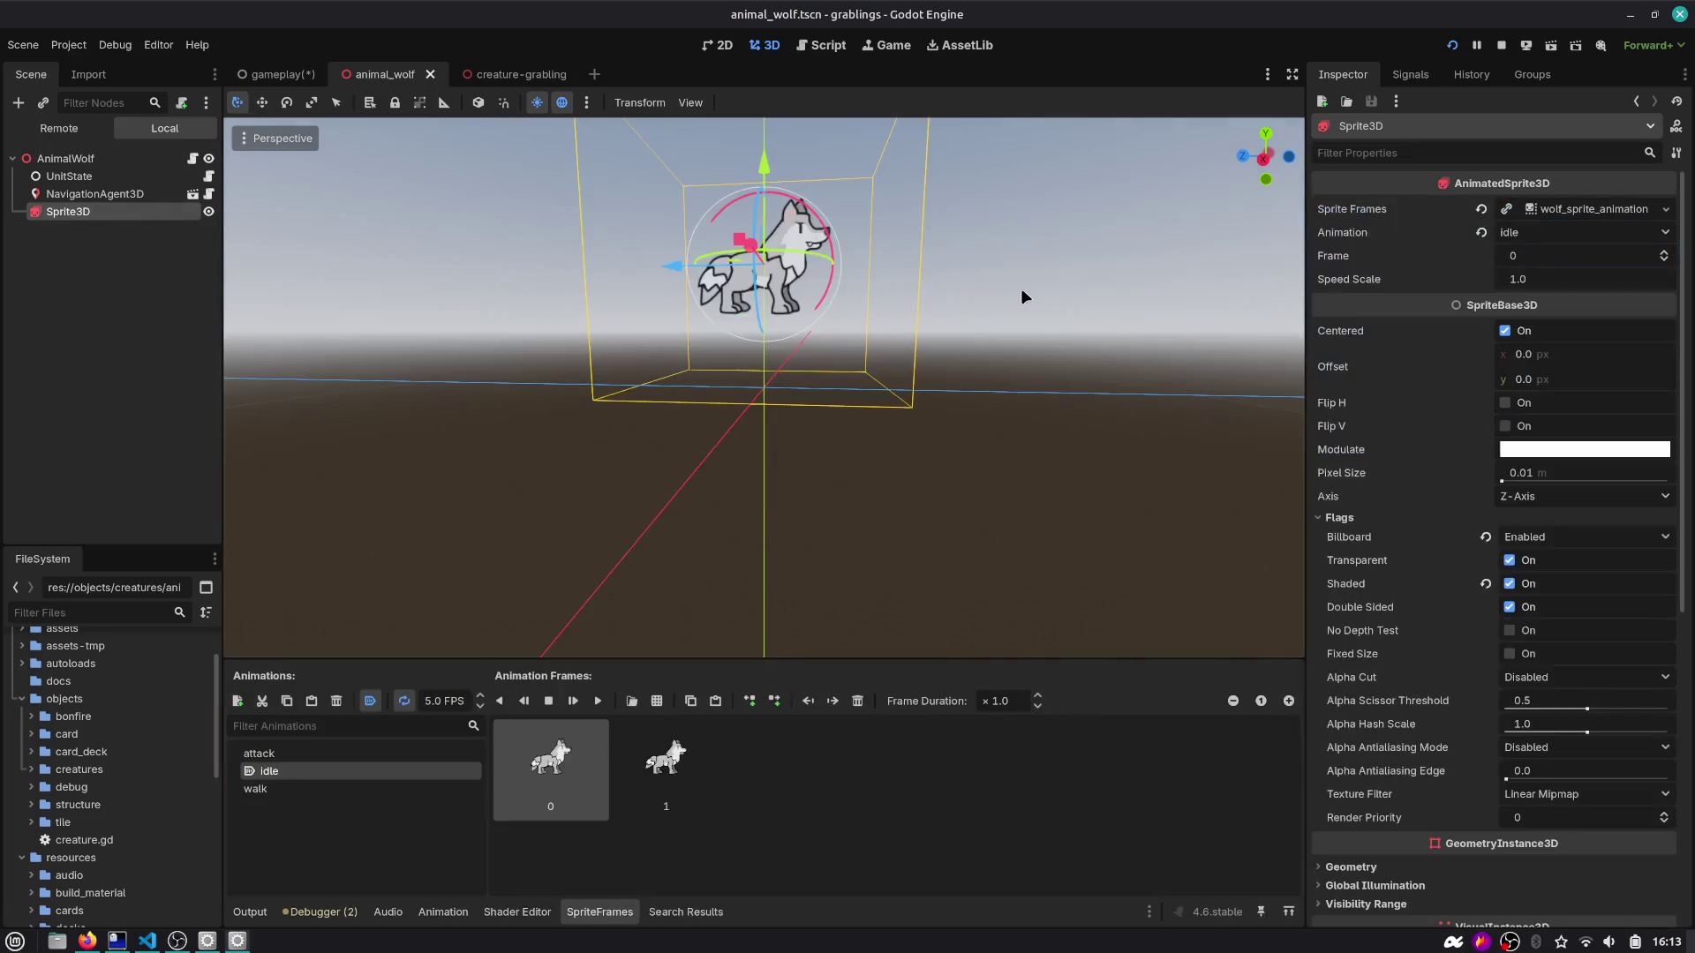
pyautogui.scroll(-8, 1392, 268)
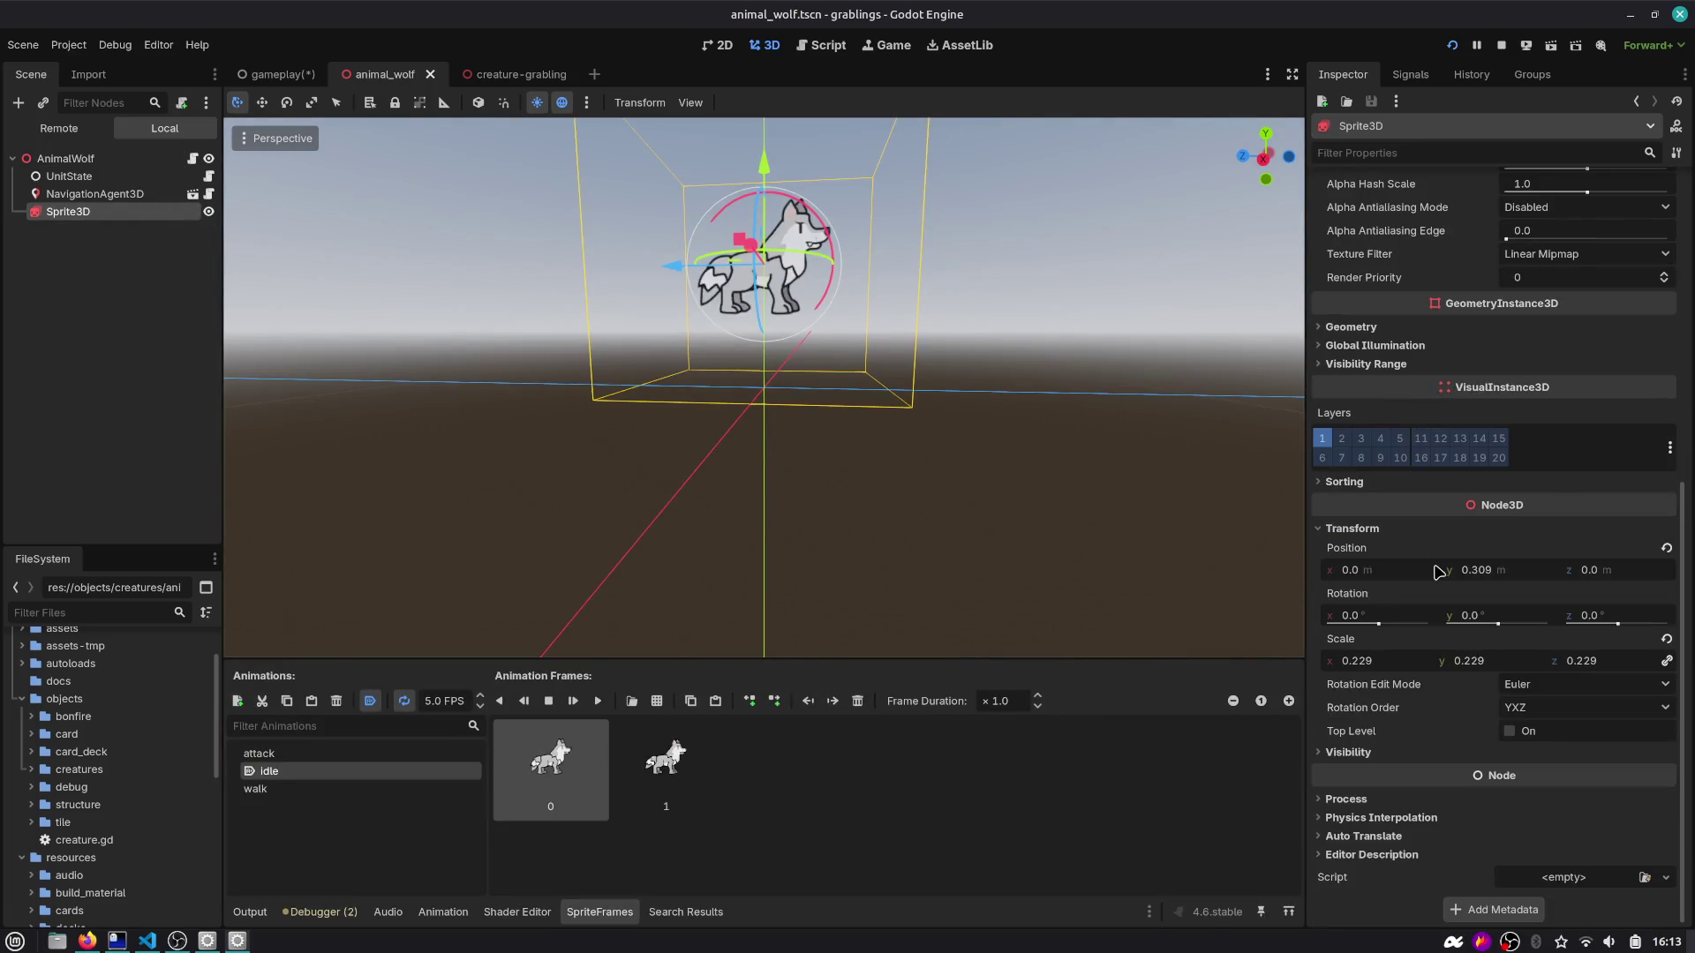
pyautogui.click(1667, 549)
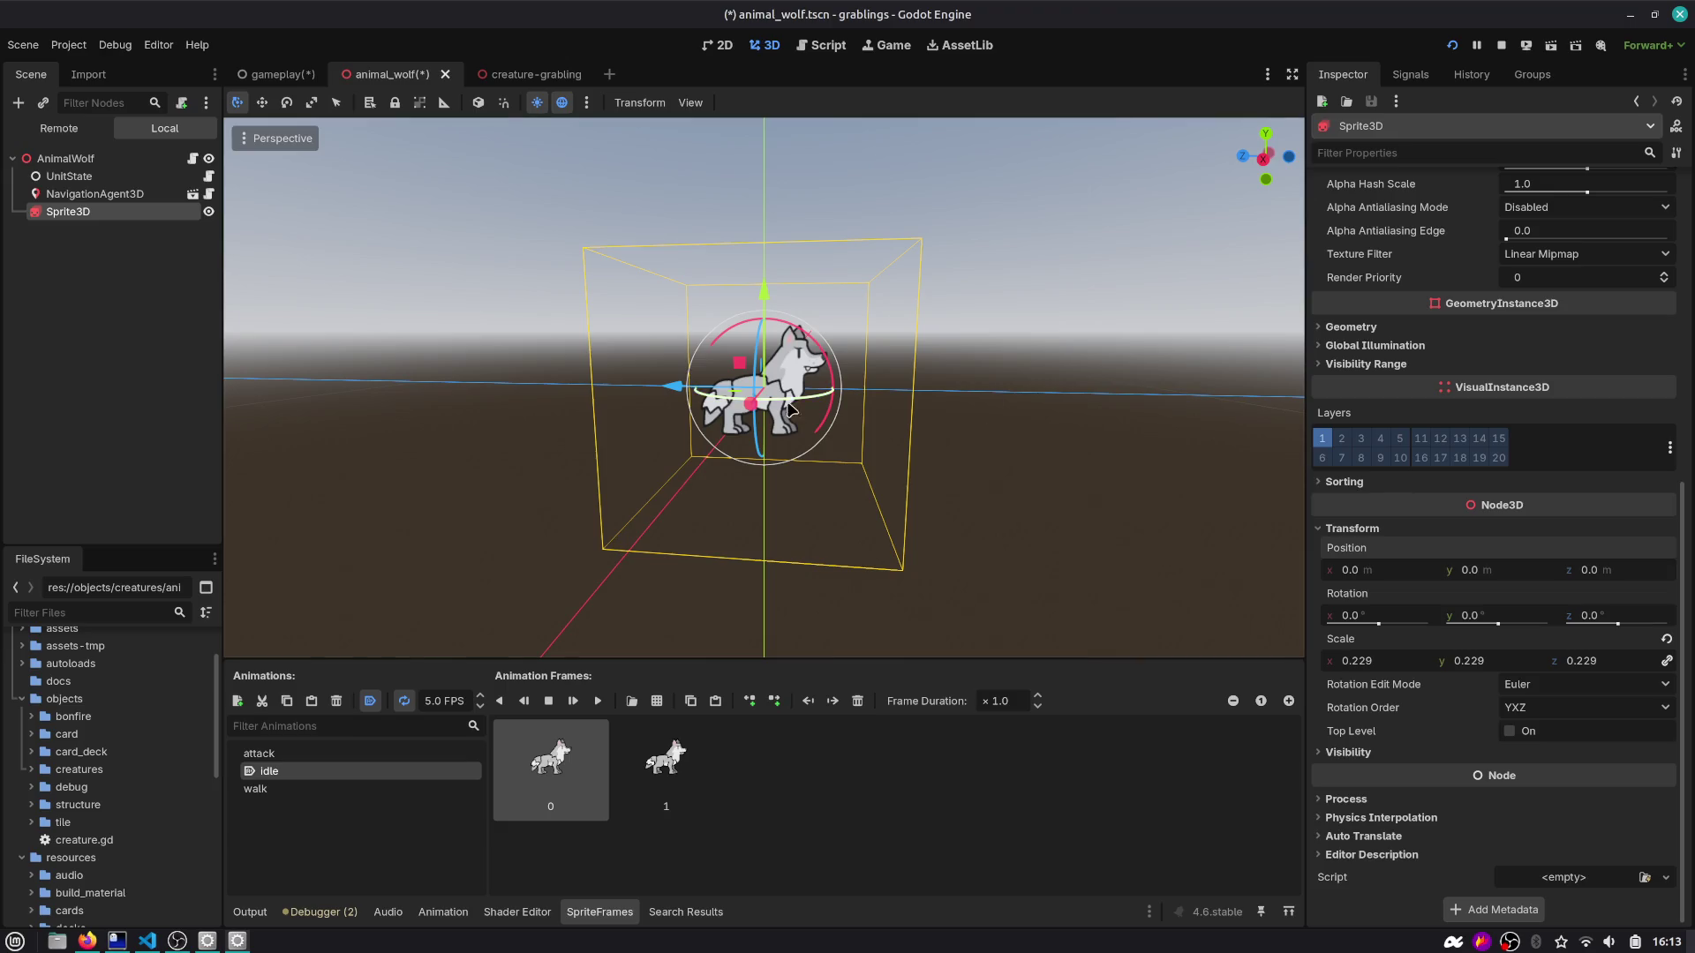
pyautogui.doubleClick(65, 158)
pyautogui.hotkey('ctrl', 's')
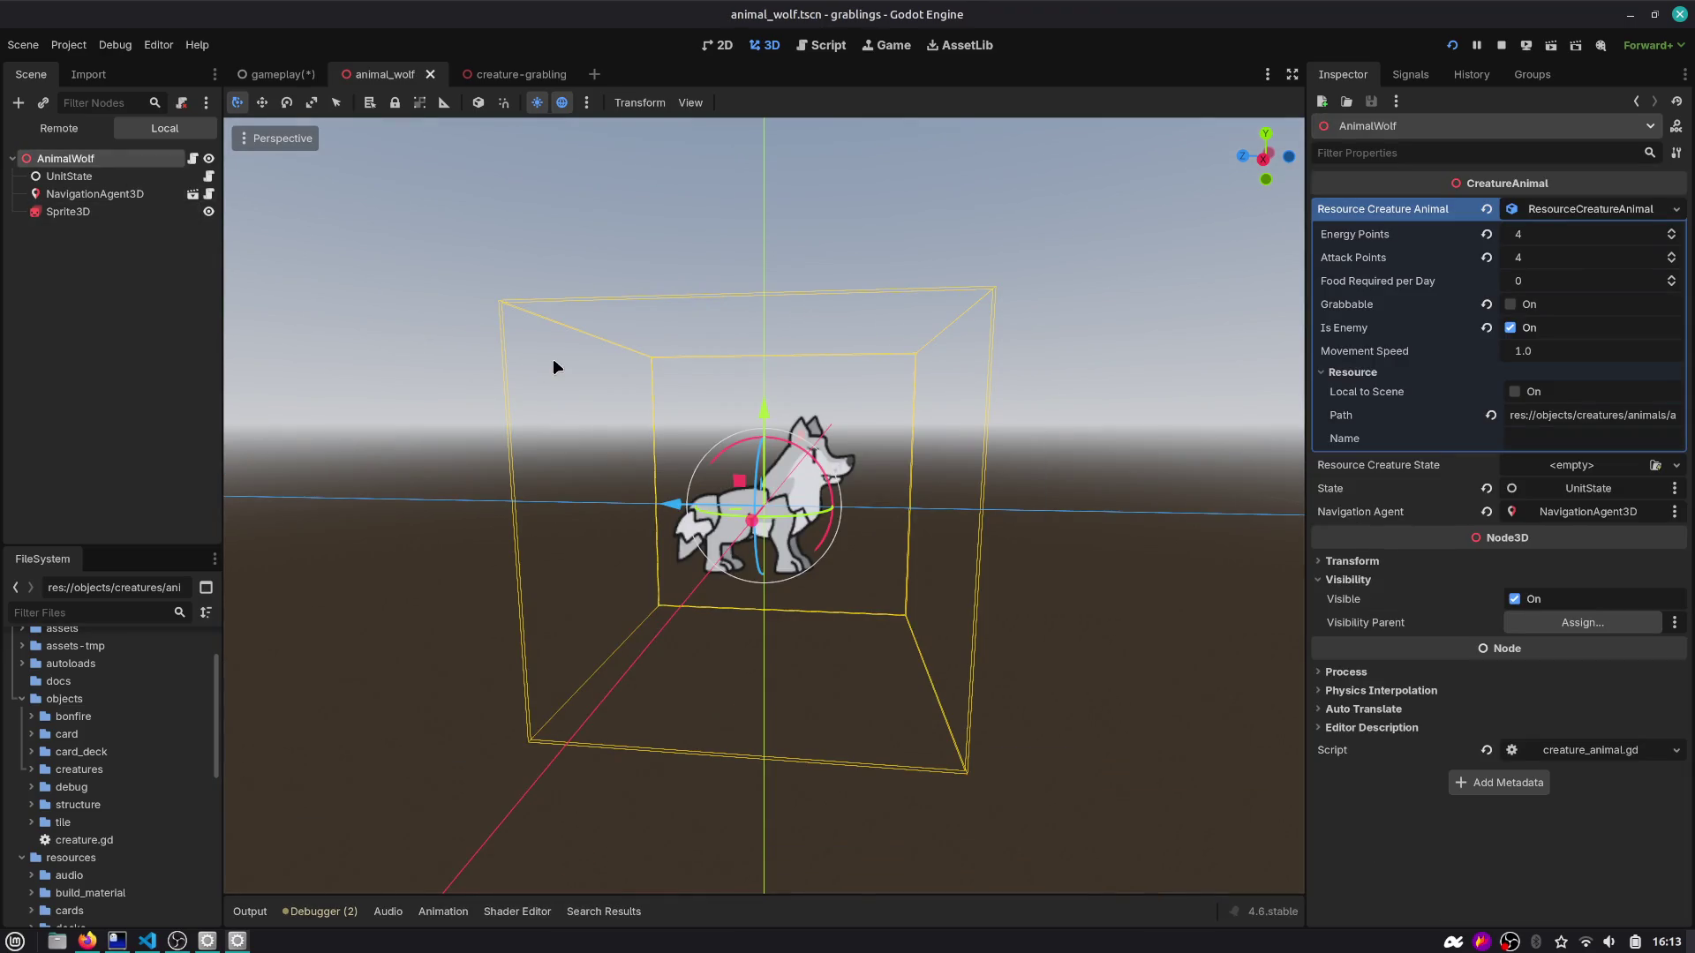
# Step: In a flat side view, raise the sprite to y 0.13 so its feet meet the ground, then stop the game
pyautogui.click(1427, 566)
pyautogui.moveTo(919, 397); pyautogui.dragTo(1108, 338)
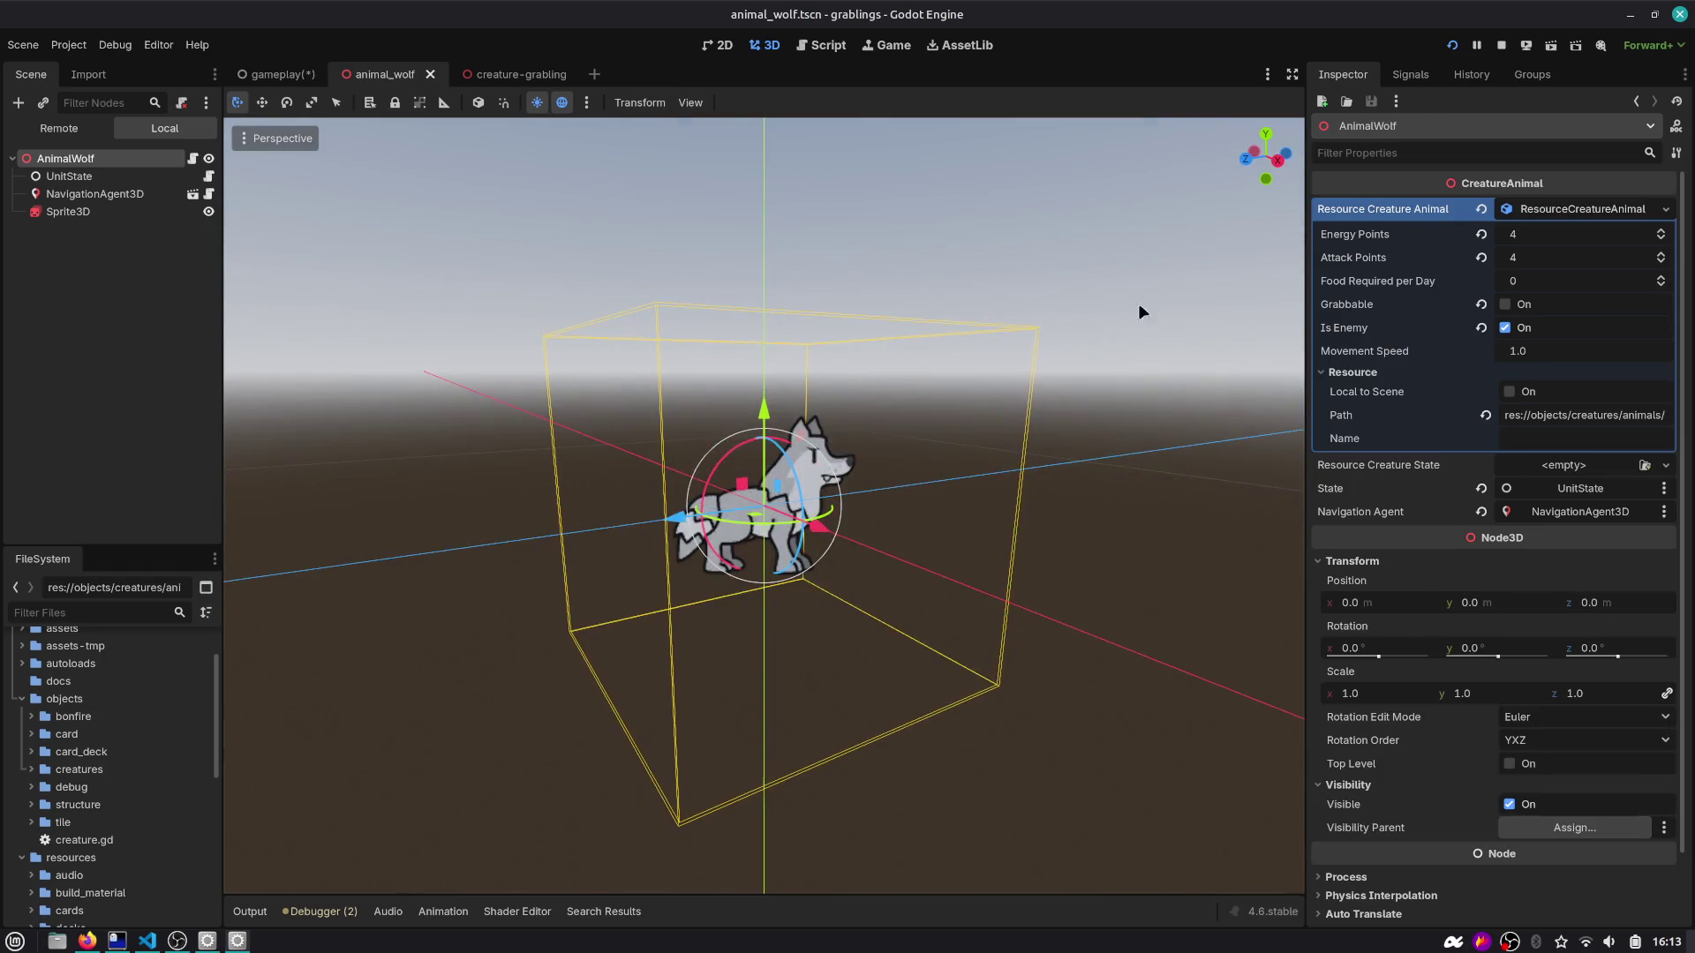
pyautogui.click(1276, 163)
pyautogui.click(68, 211)
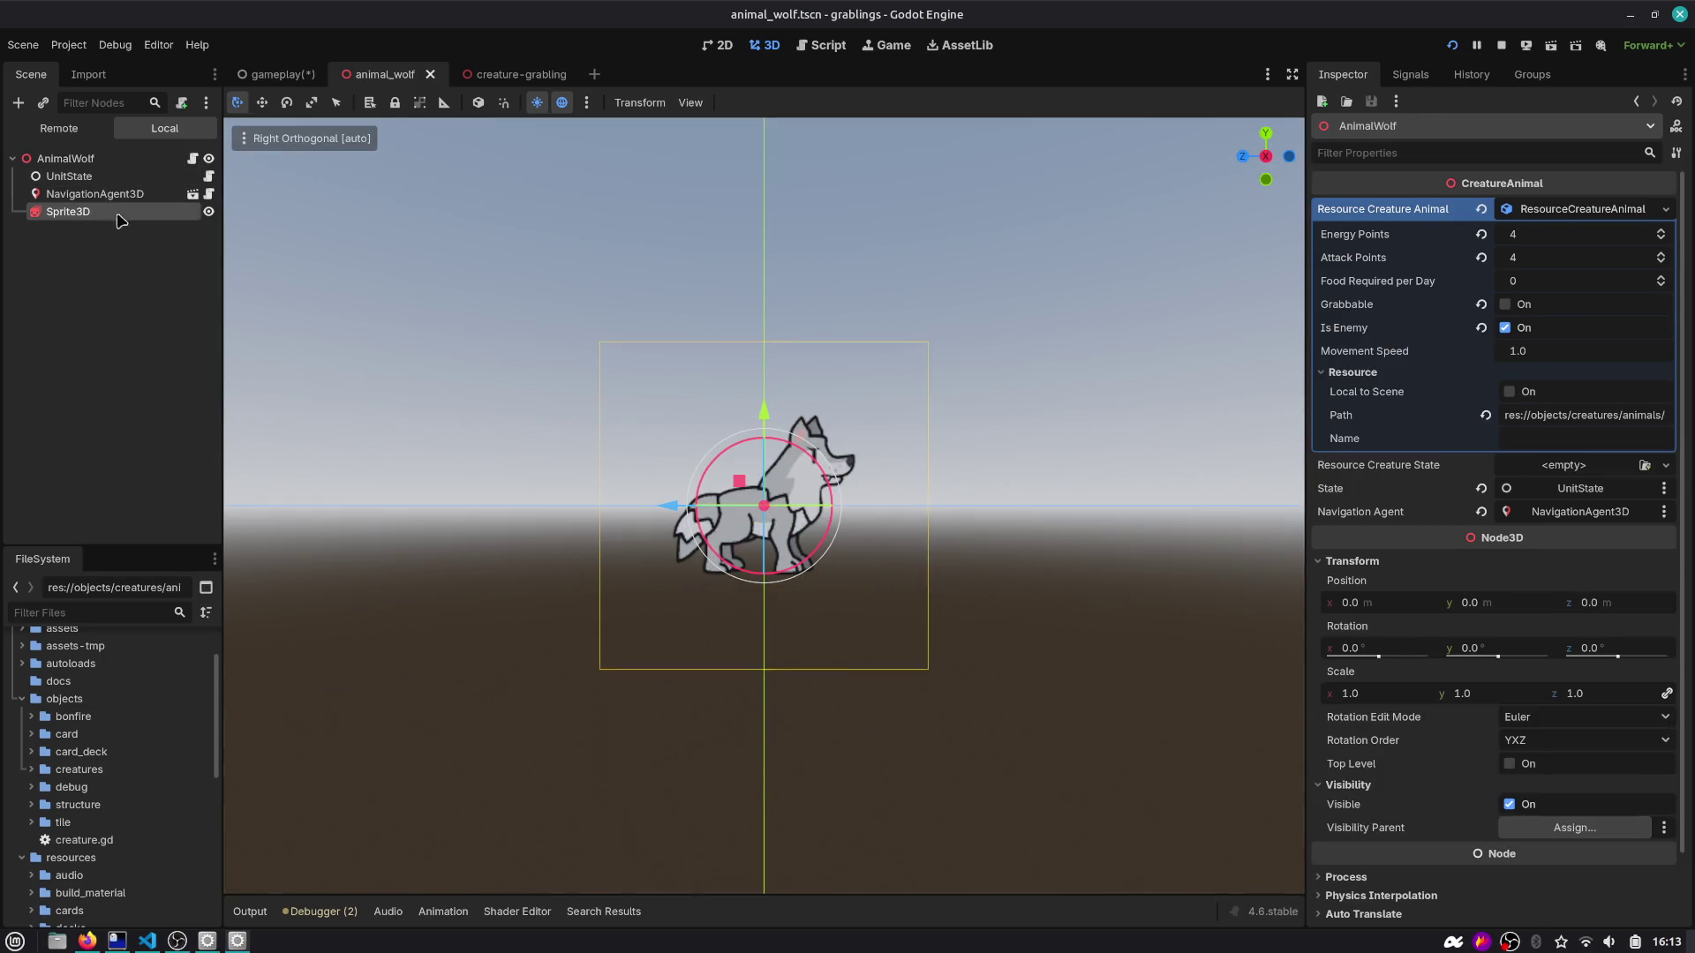
pyautogui.moveTo(766, 291); pyautogui.dragTo(767, 246)
pyautogui.press('KP_5')
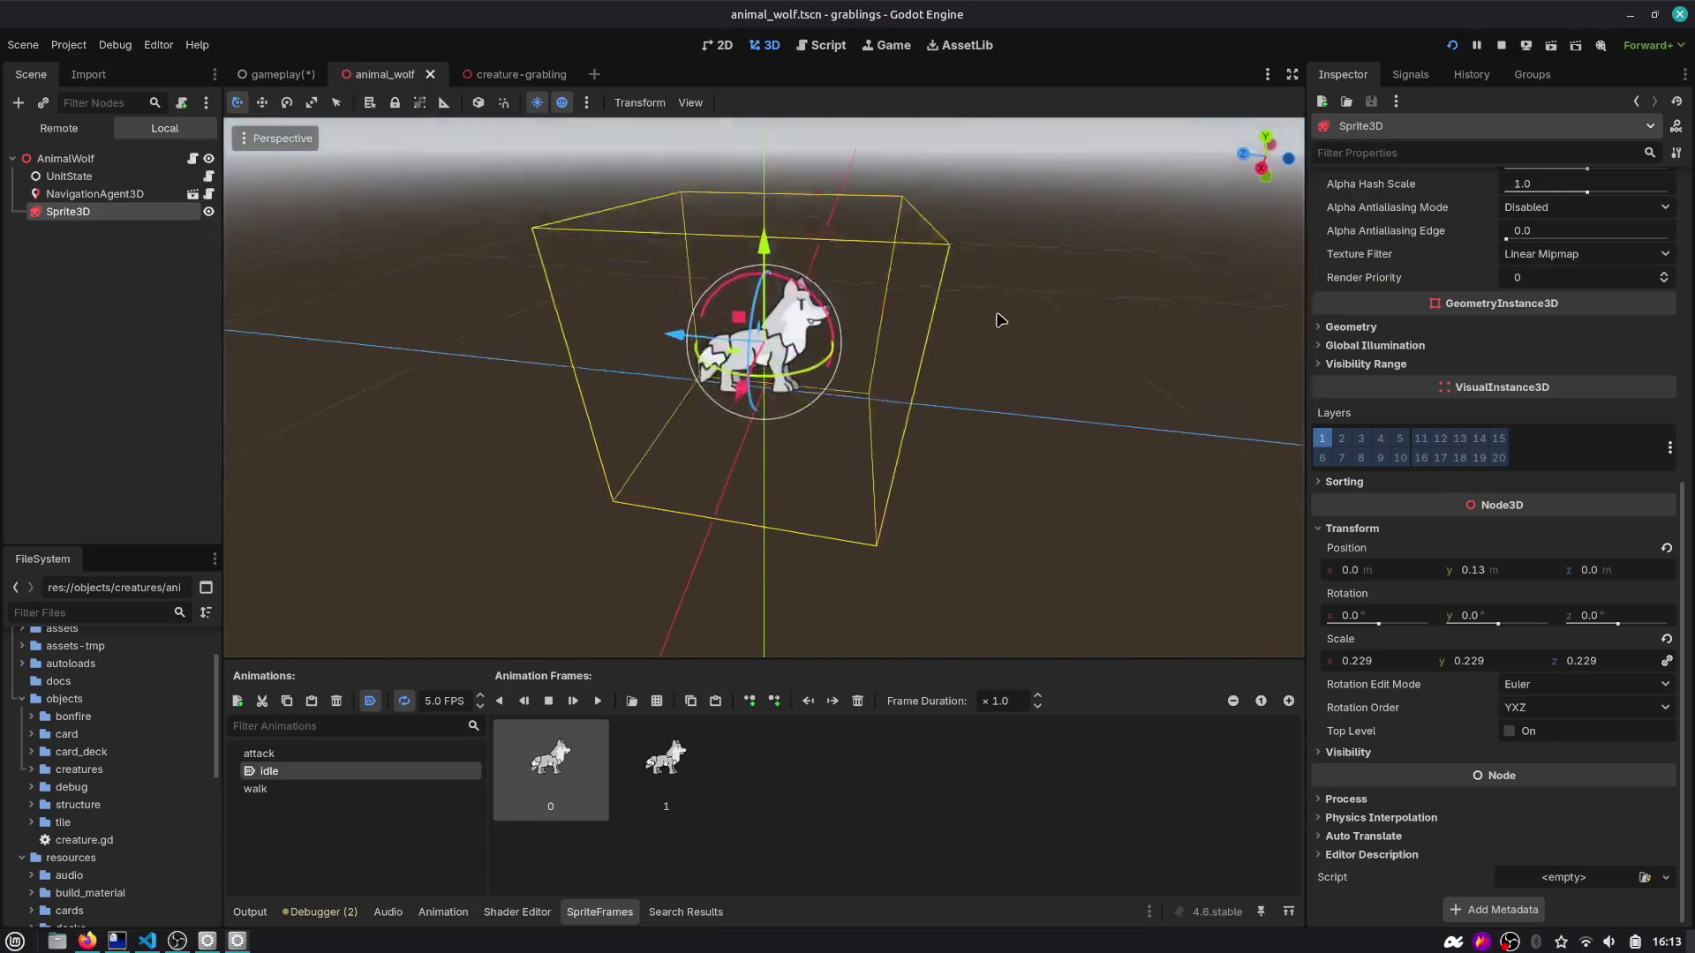
pyautogui.click(1463, 46)
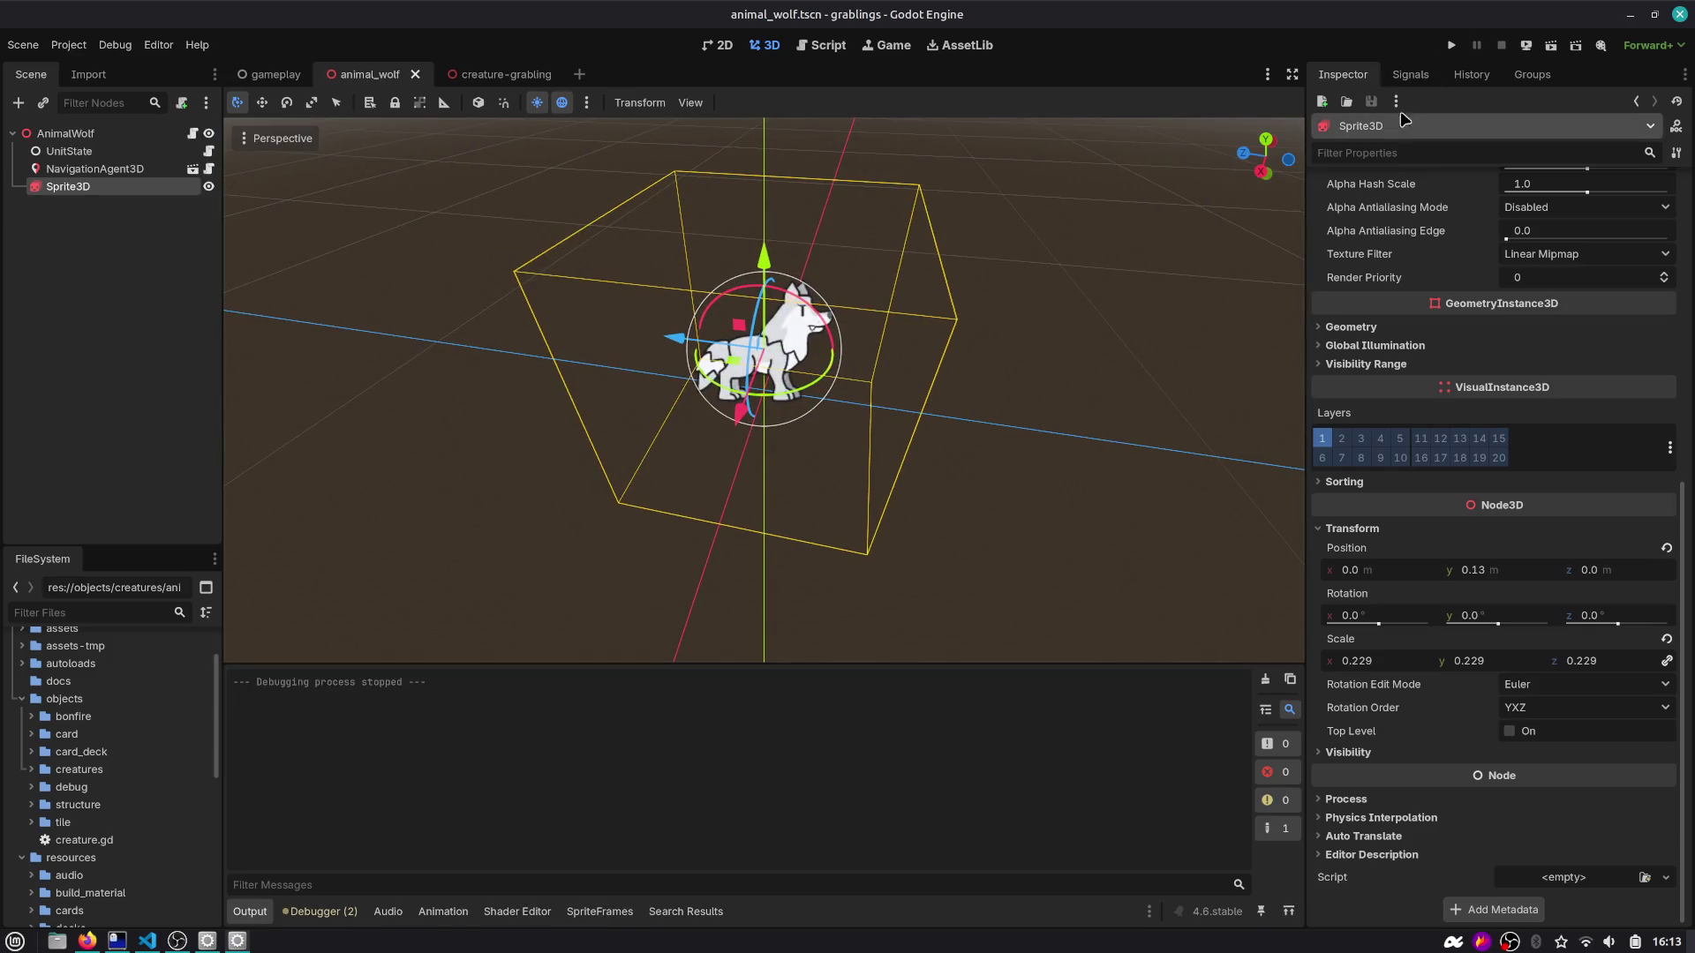
# Step: Re-run the game to watch the wolf roam the board, then go to line 29 of state.gd
pyautogui.click(1452, 51)
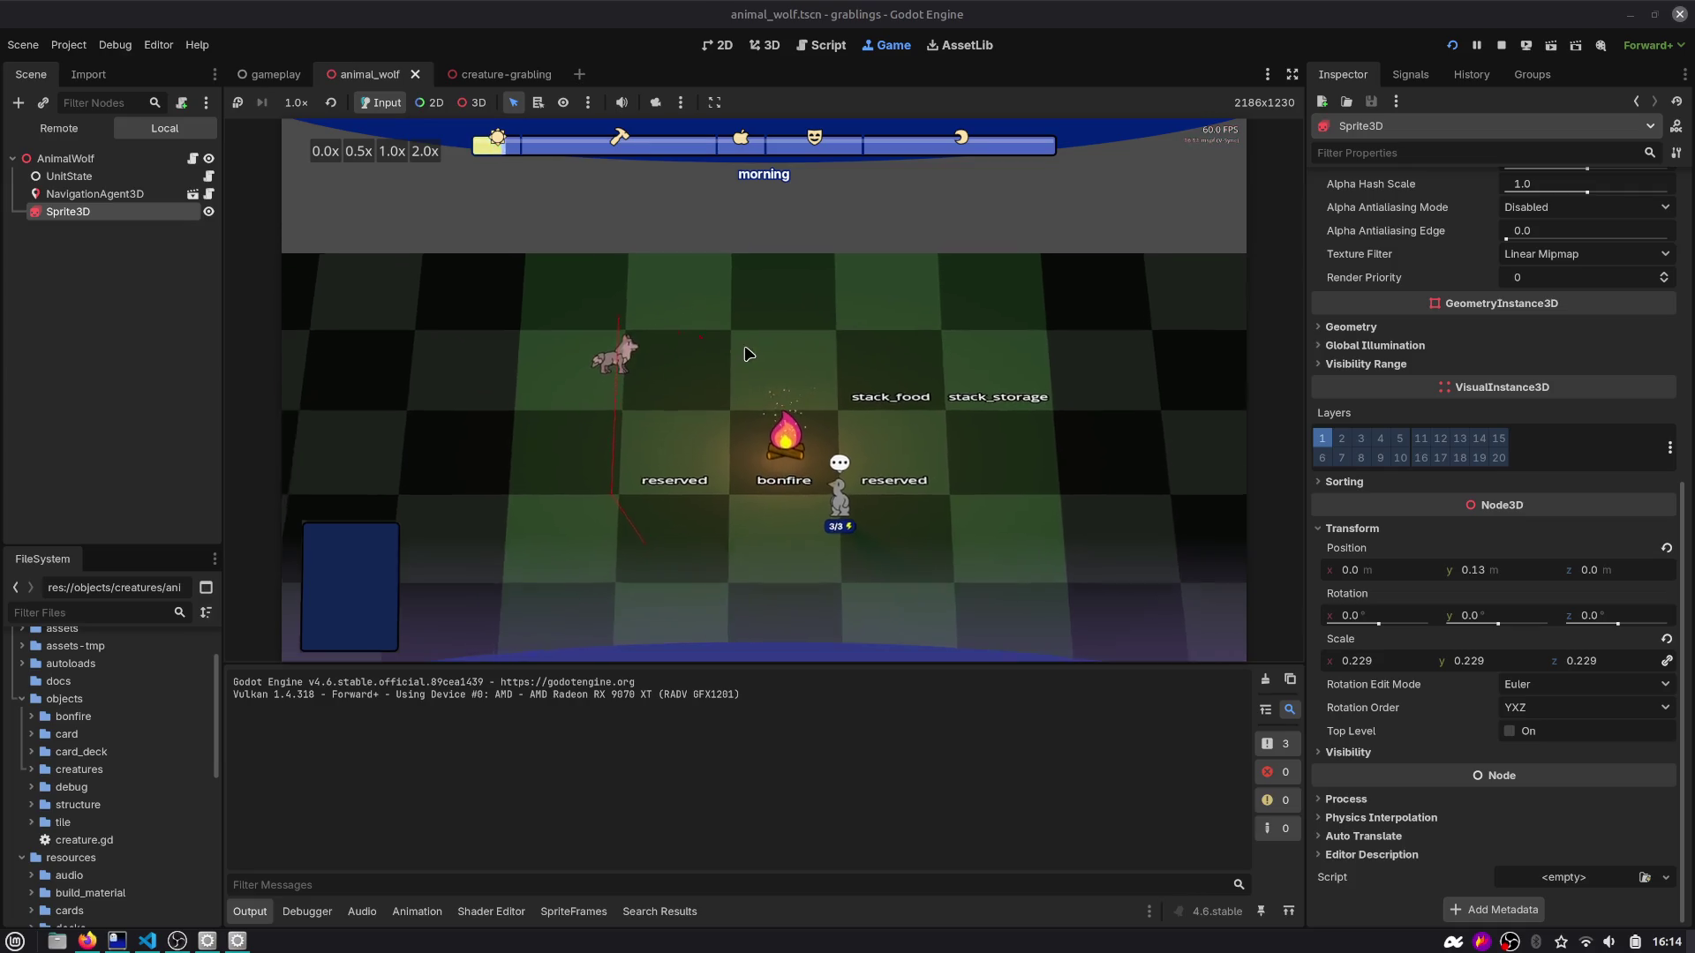
pyautogui.scroll(3, 697, 358)
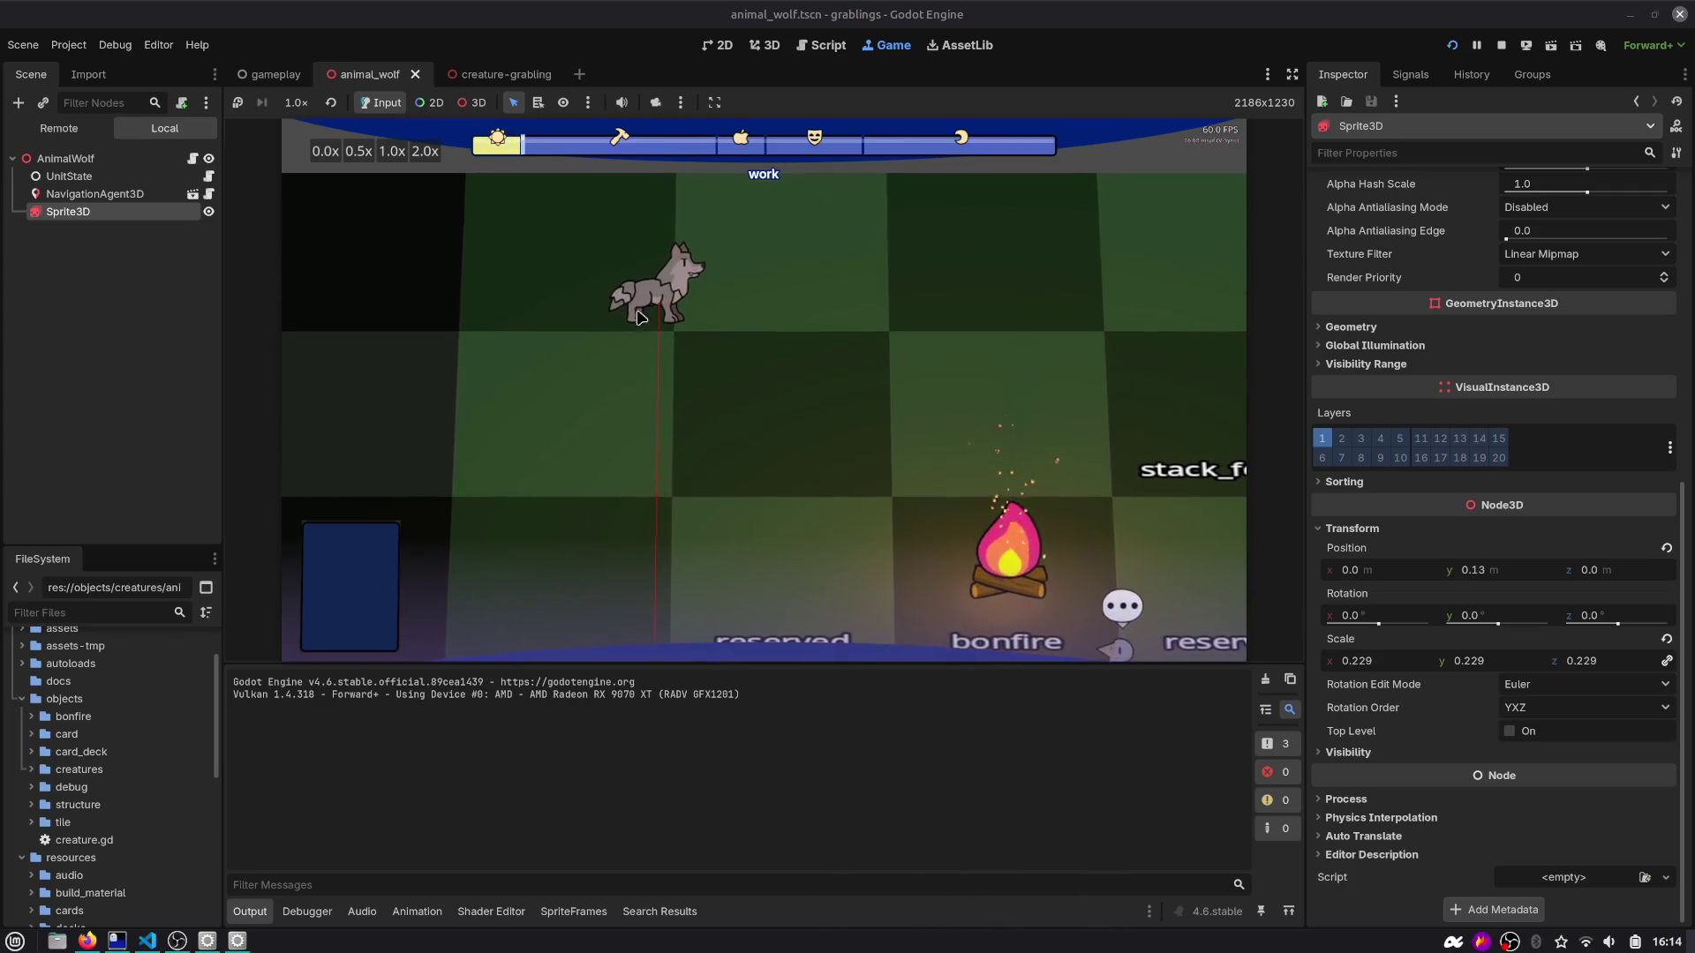
pyautogui.press('s')
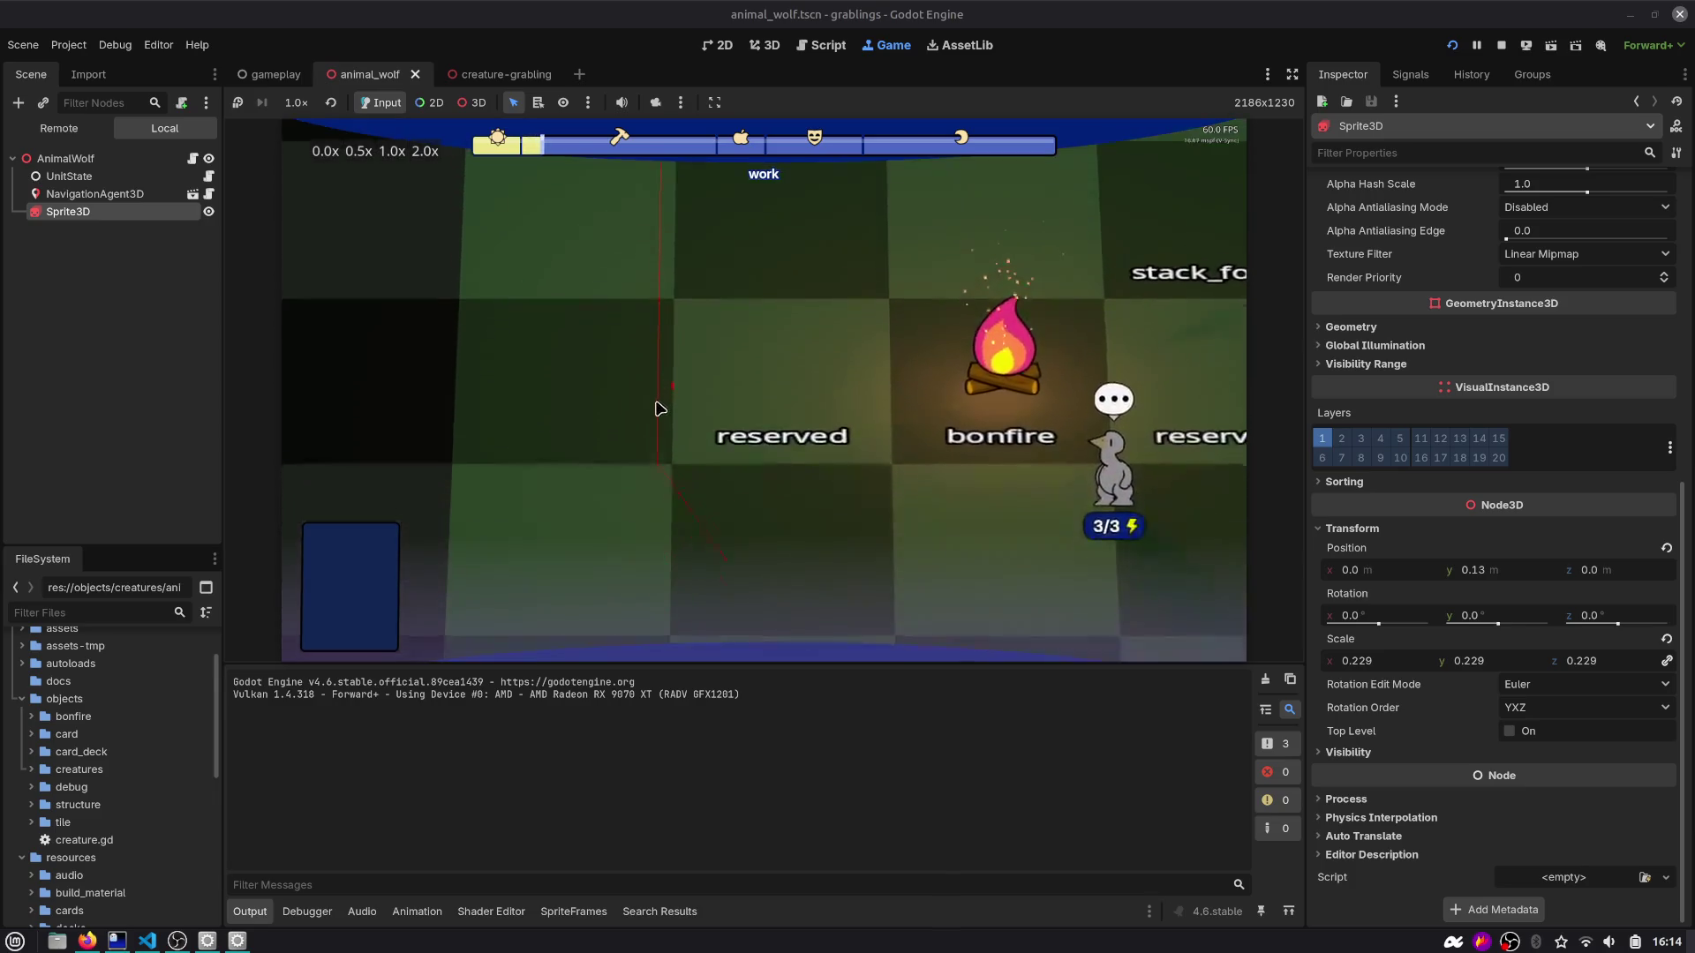
pyautogui.scroll(-3, 659, 407)
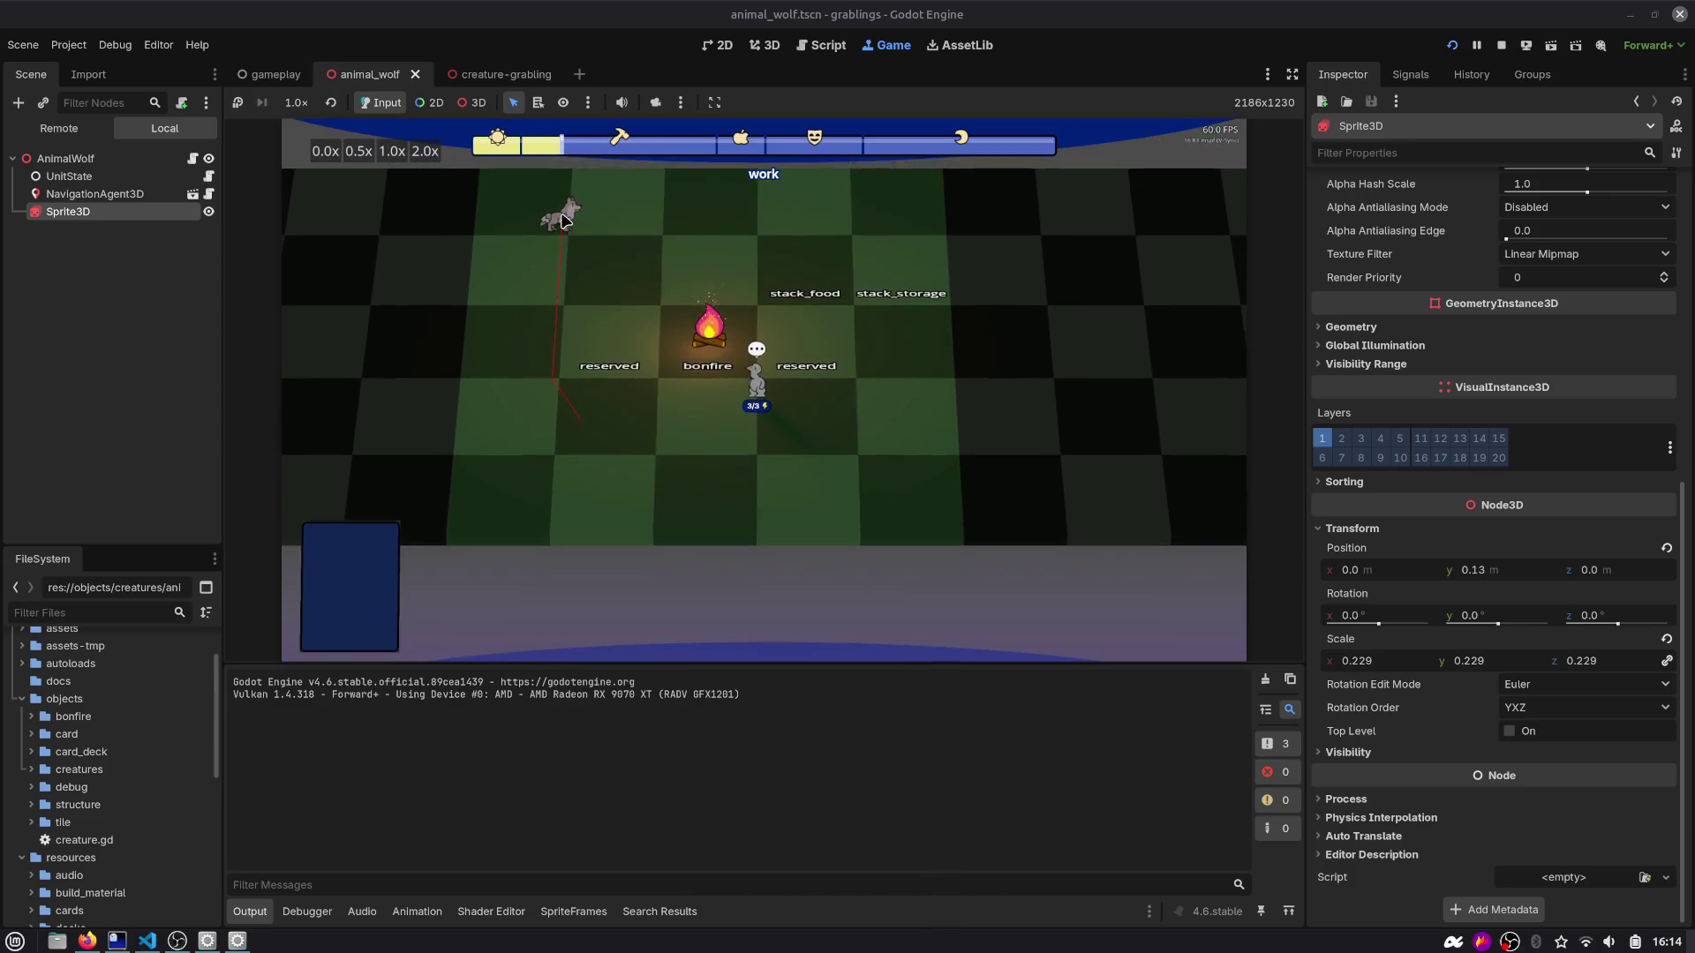
pyautogui.click(821, 45)
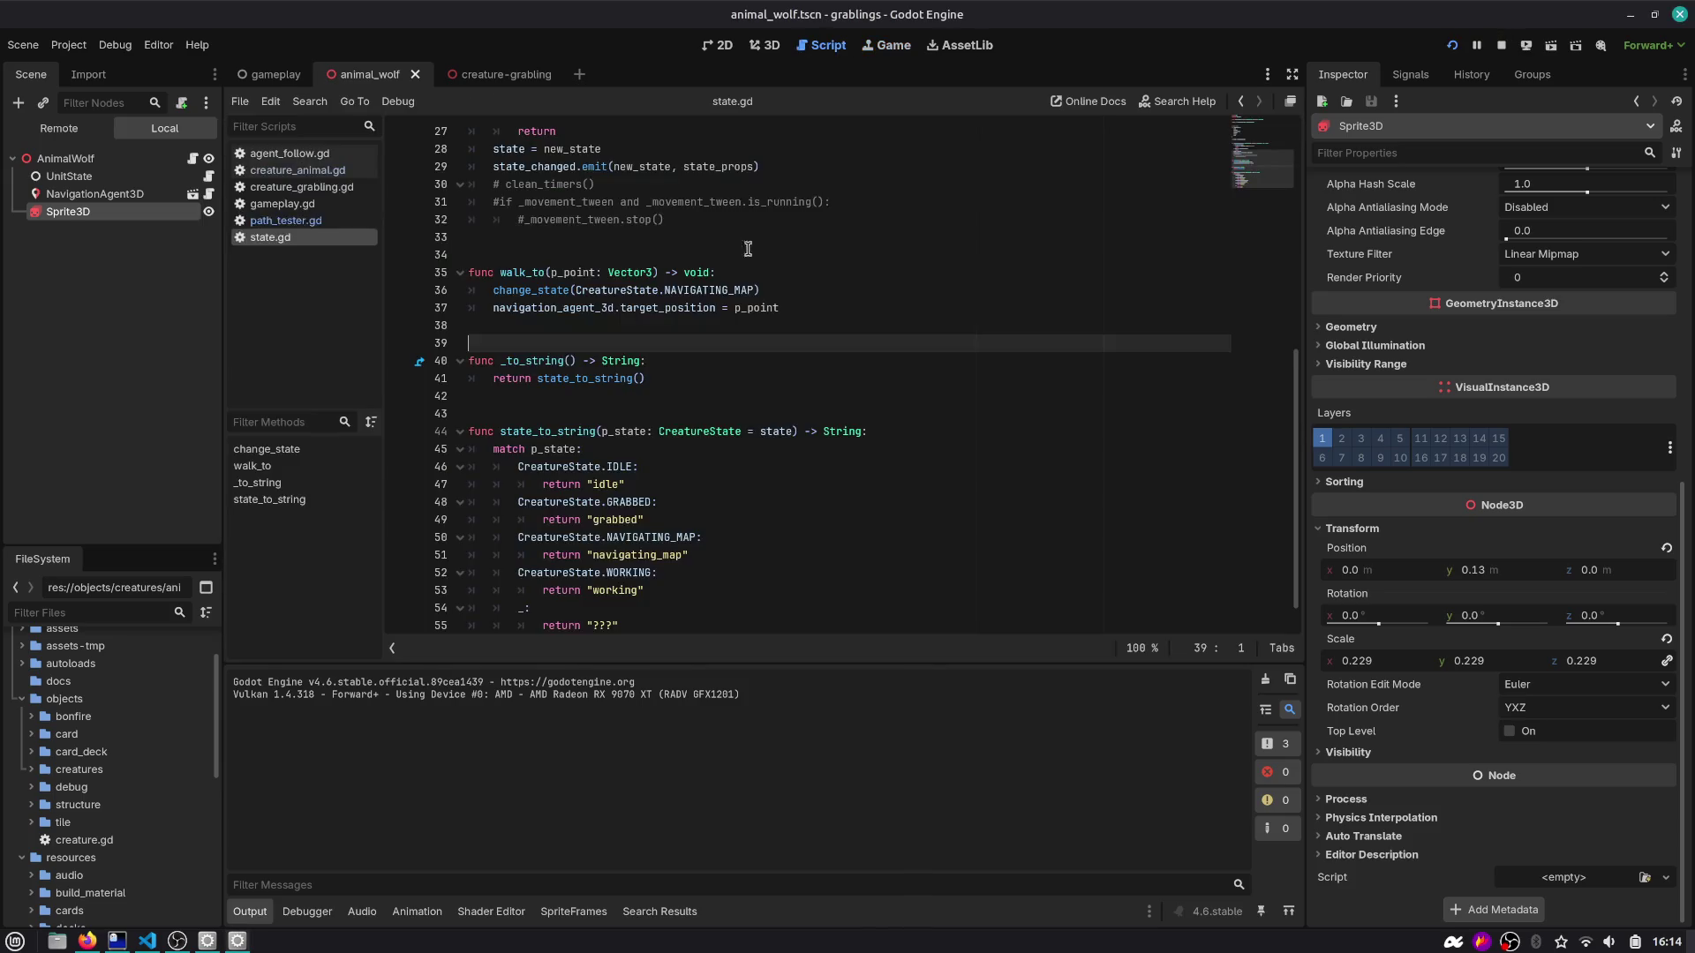
pyautogui.scroll(-1, 627, 323)
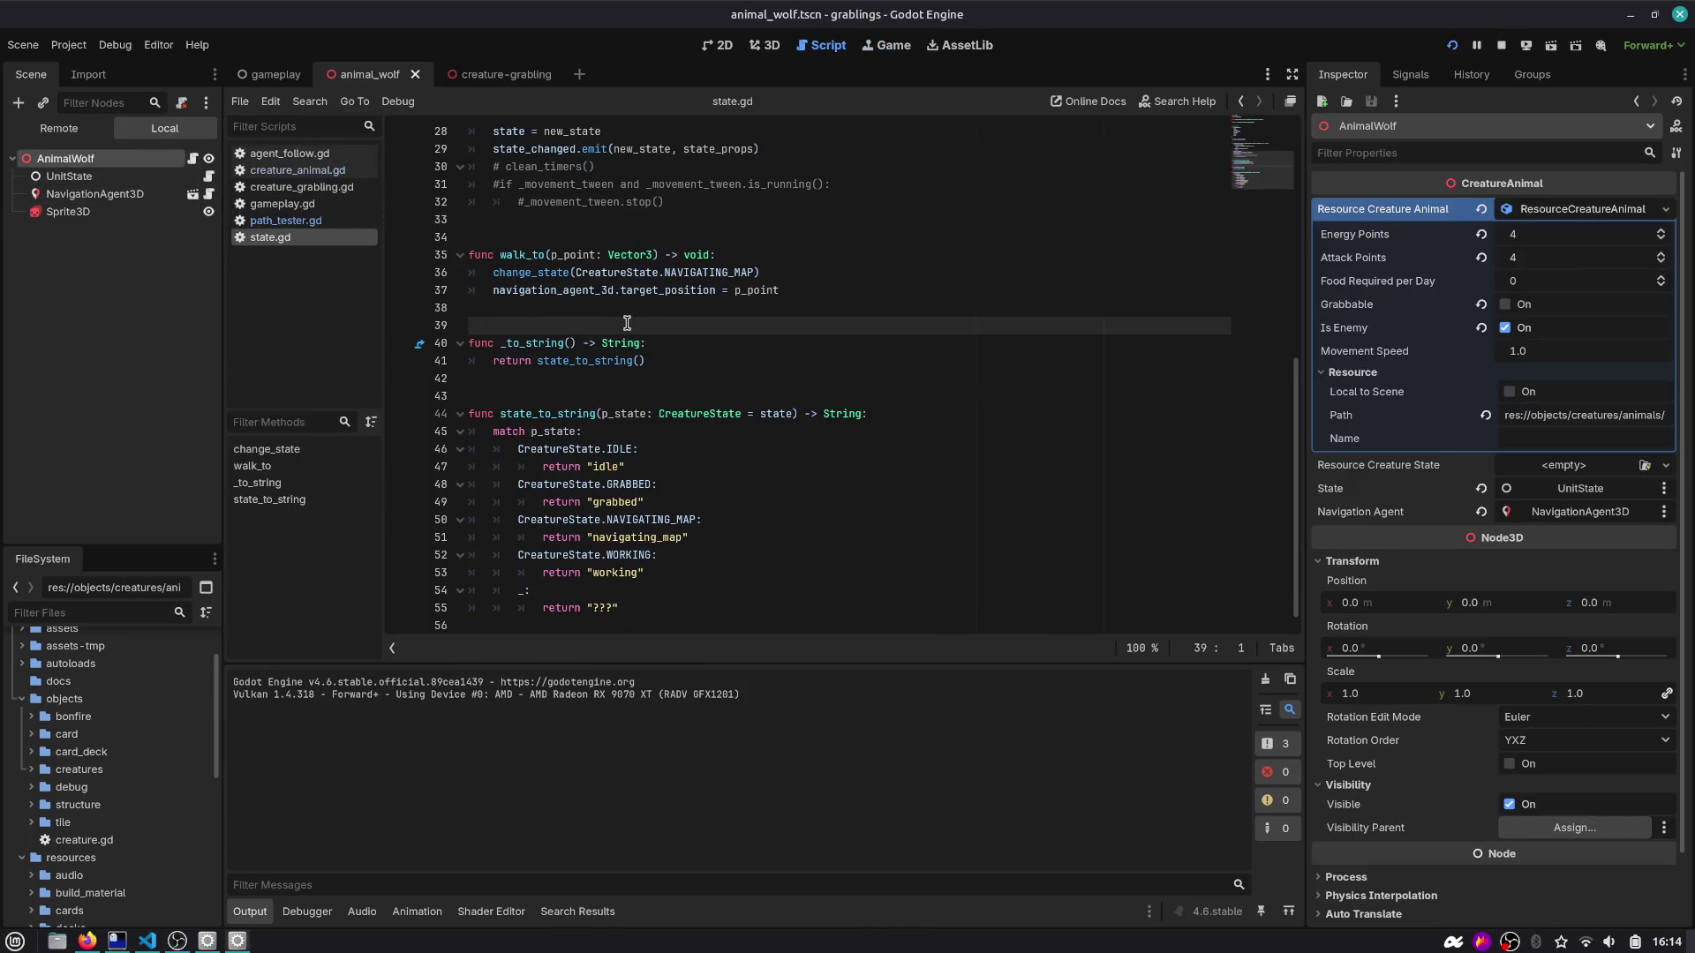
pyautogui.scroll(5, 547, 215)
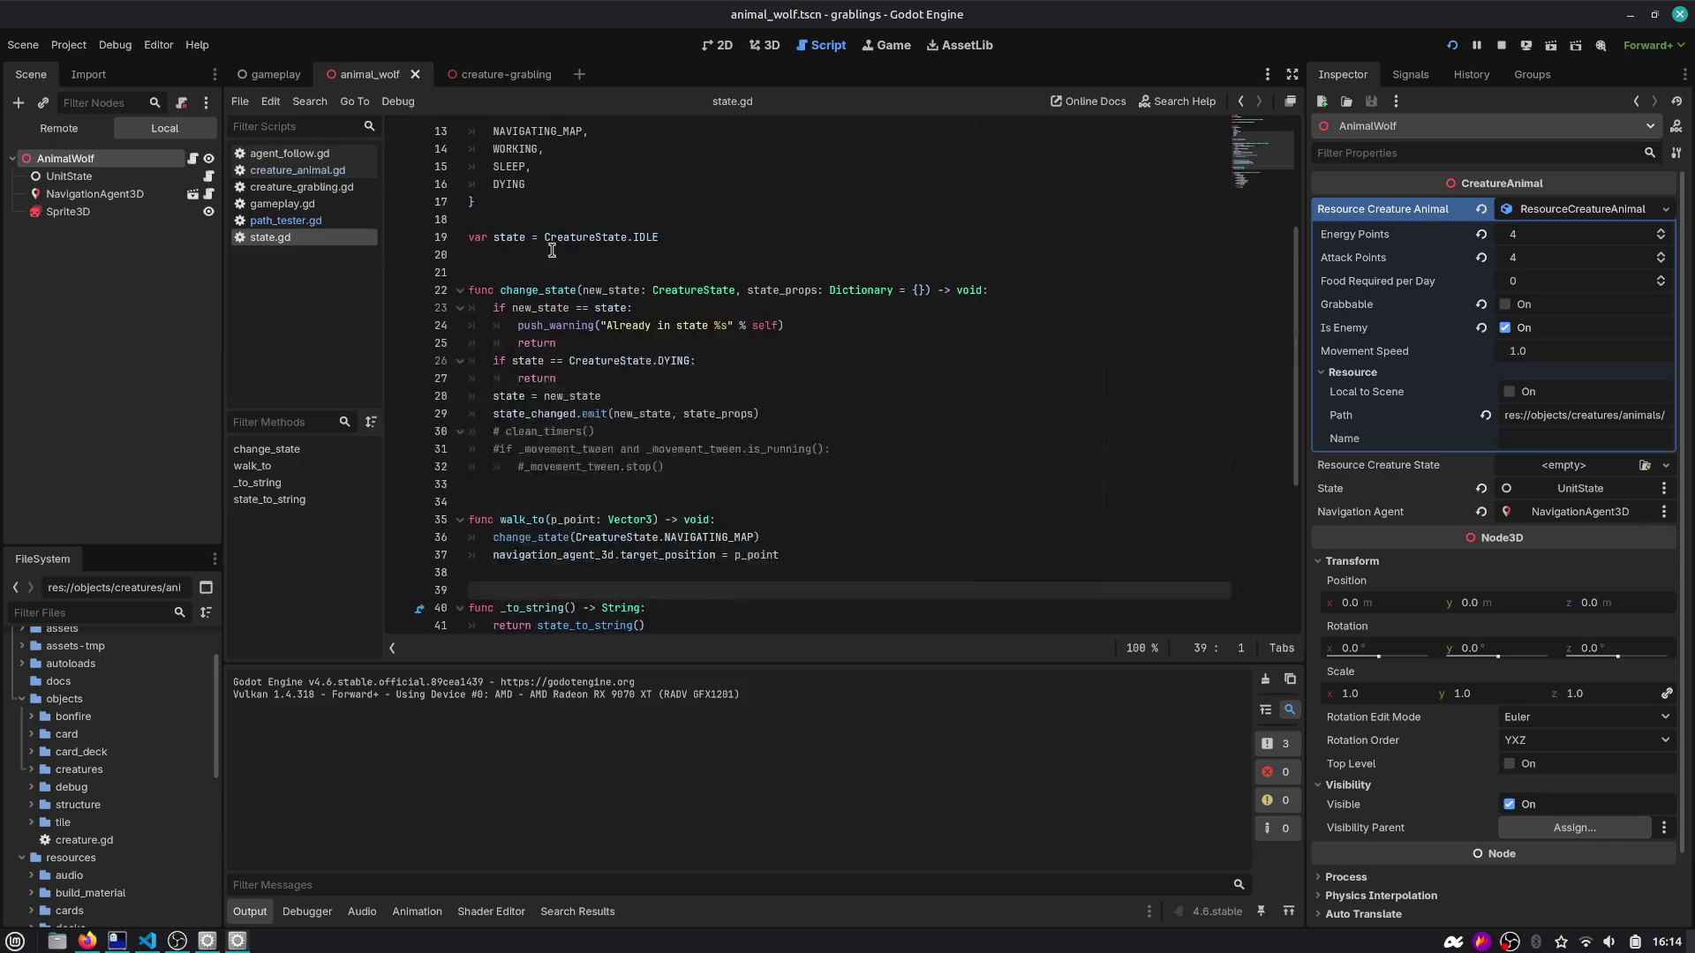
pyautogui.click(565, 413)
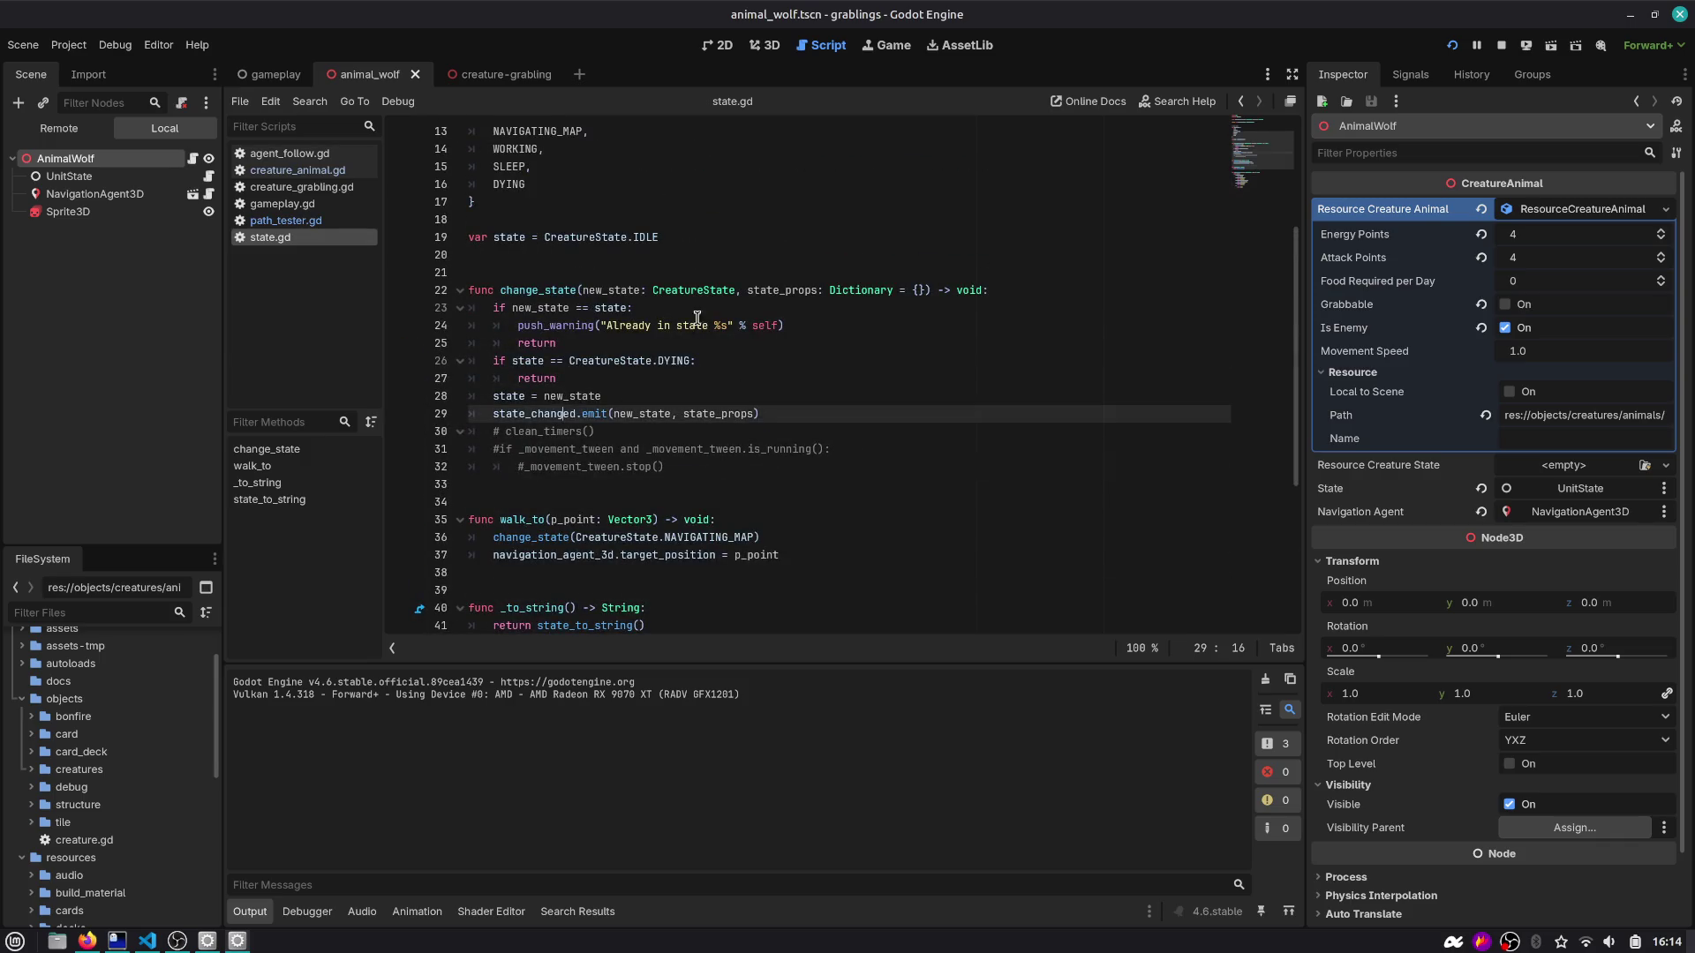
# Step: Close state.gd and comment out the walk code on lines 22–27 of _ready
pyautogui.middleClick(283, 240)
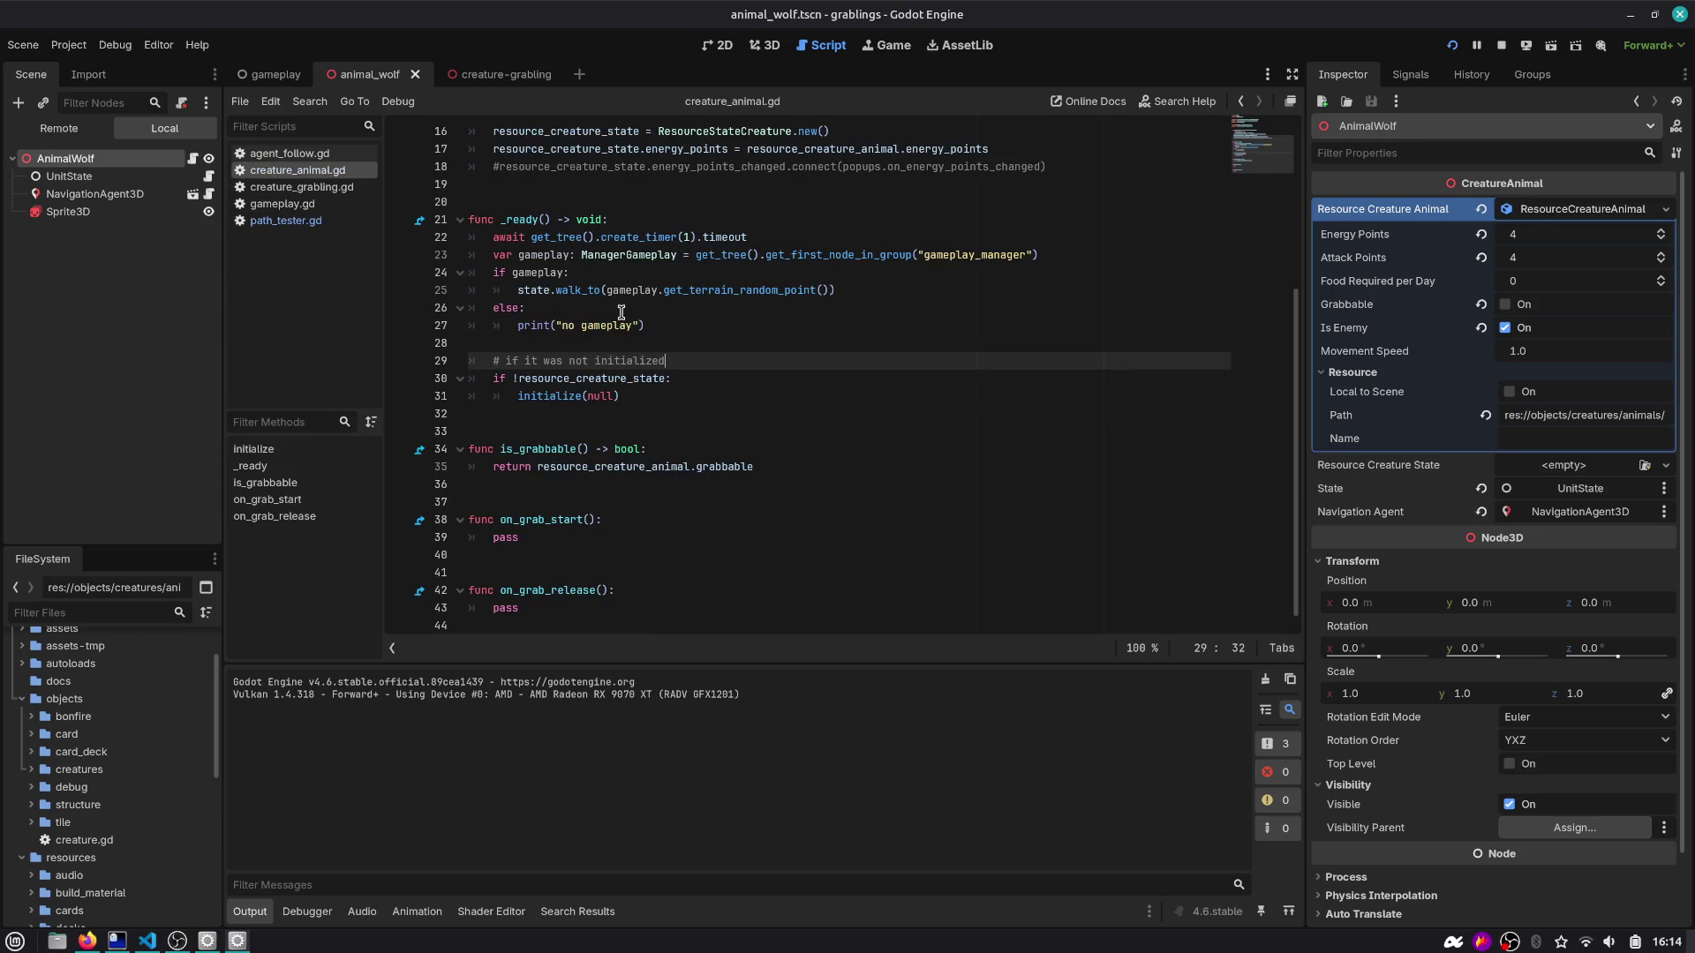
pyautogui.click(733, 330)
pyautogui.press('Down')
pyautogui.press('Down')
pyautogui.press('Down')
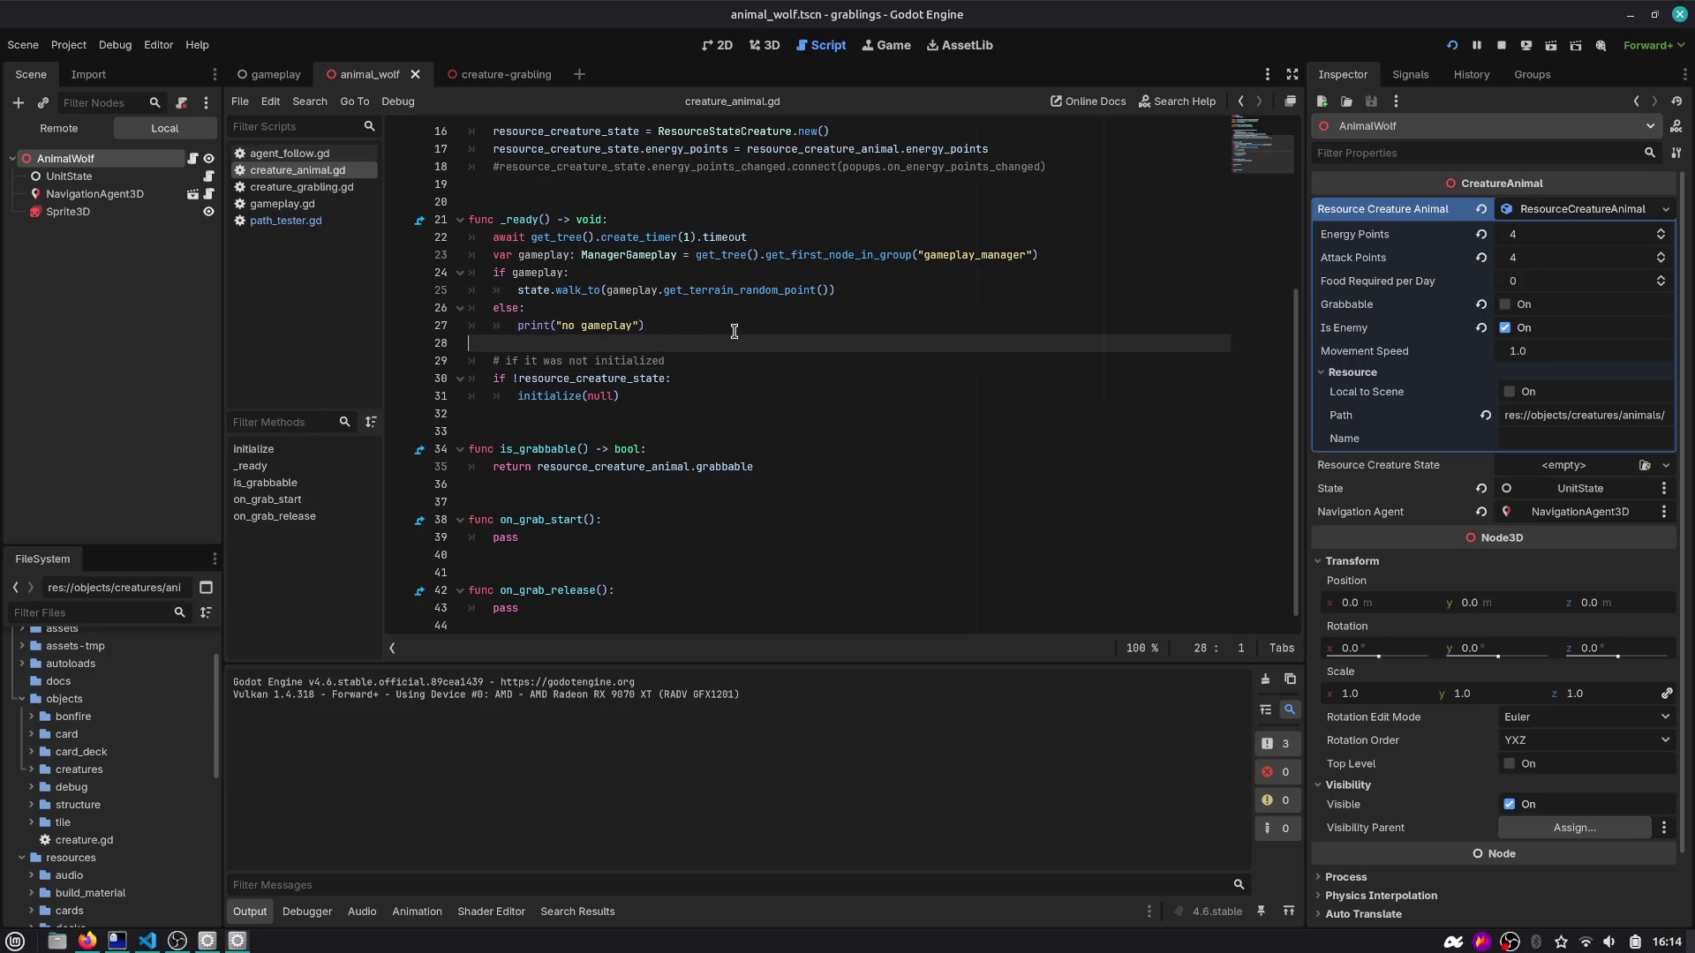
pyautogui.press('Up')
pyautogui.press('Up')
pyautogui.press('Up')
pyautogui.hotkey('shift', 'Up')
pyautogui.hotkey('shift', 'Up')
pyautogui.hotkey('shift', 'Up')
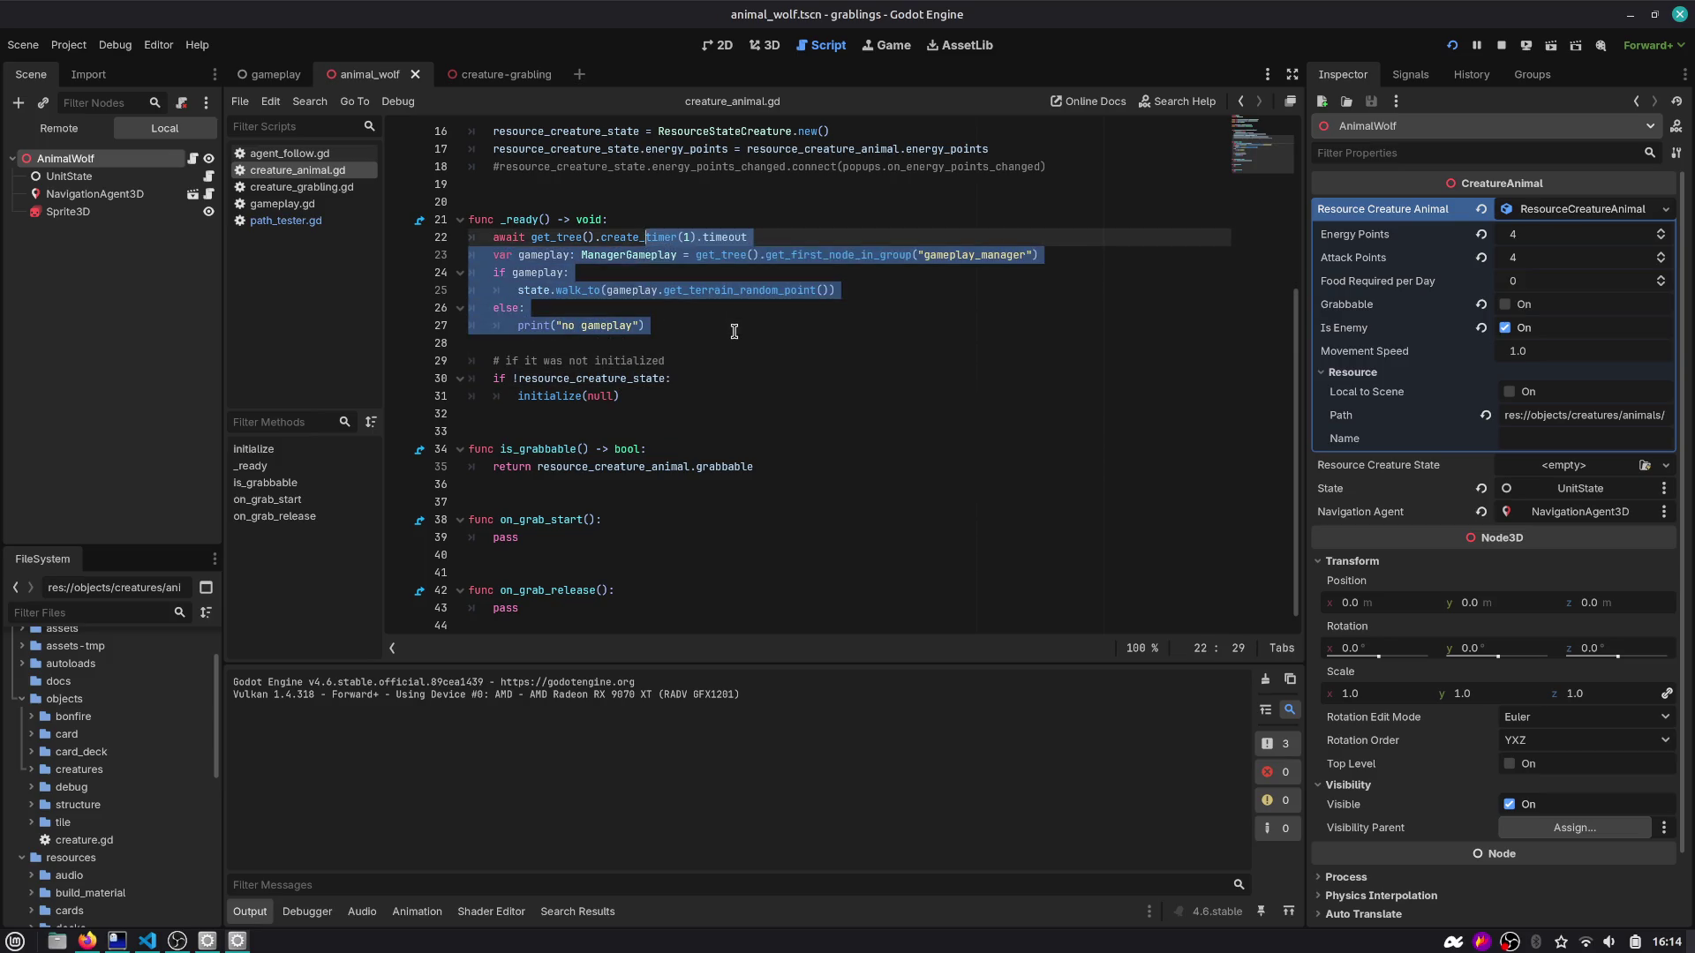
pyautogui.hotkey('shift', 'Home')
pyautogui.hotkey('ctrl', 'k')
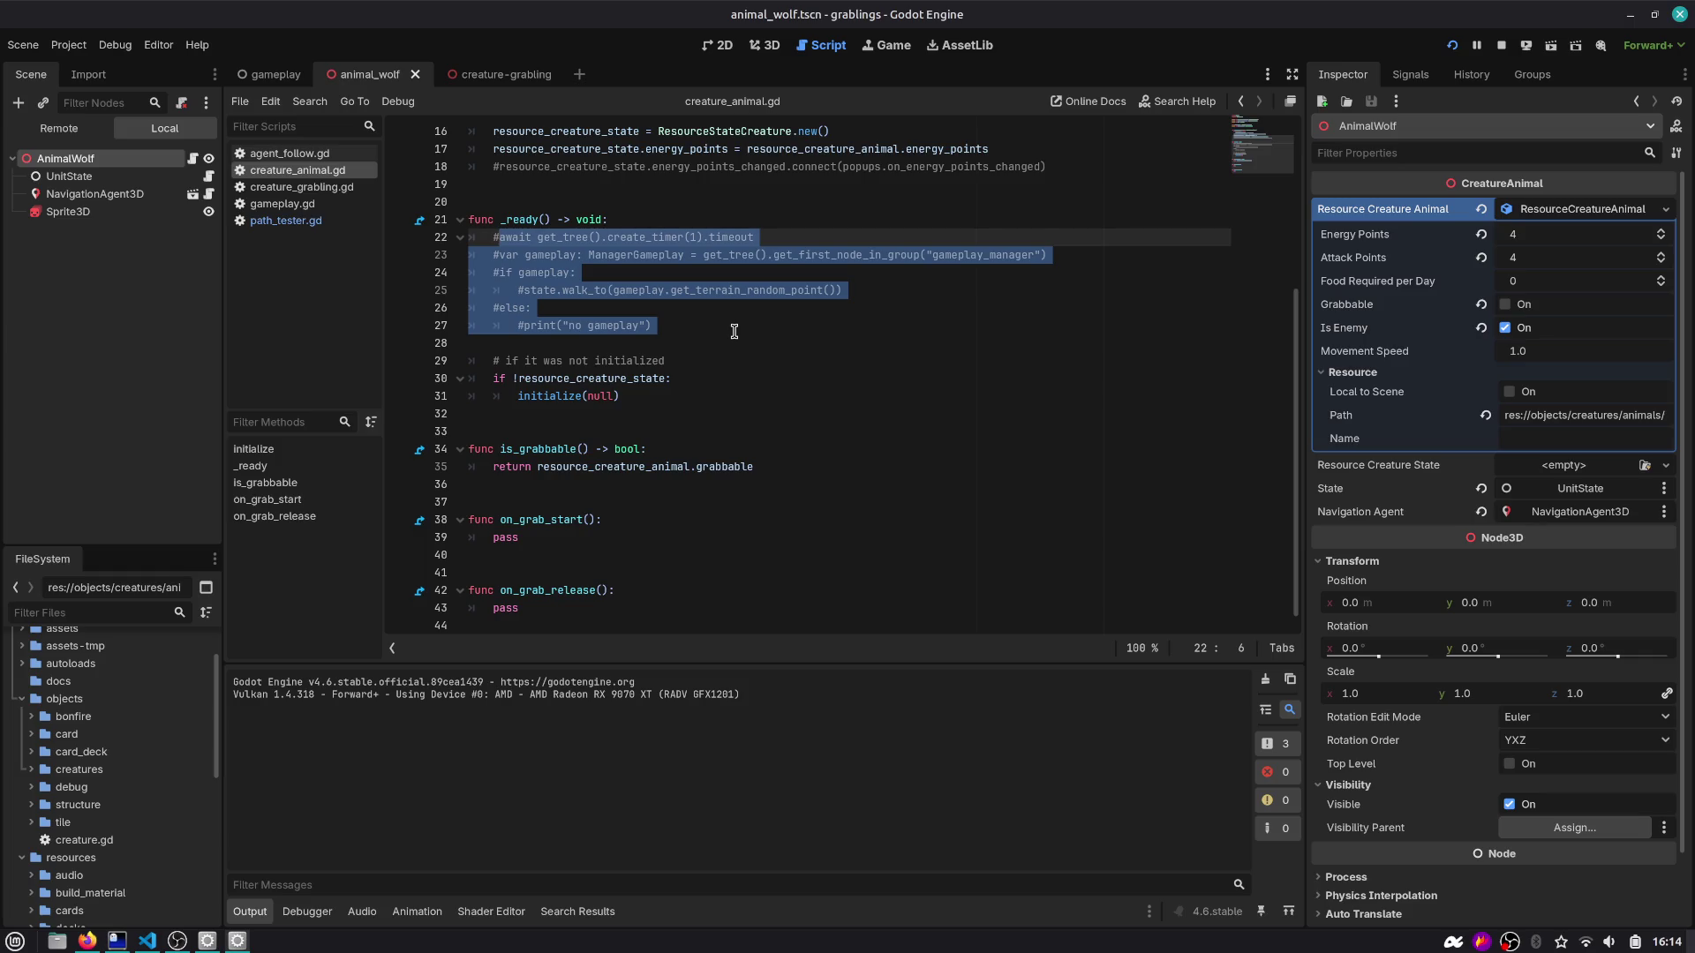
# Step: Move the commented walk block below the initialization check and save creature_animal.gd
pyautogui.press('Down')
pyautogui.press('Down')
pyautogui.press('Down')
pyautogui.press('End')
pyautogui.hotkey('shift', 'Up')
pyautogui.hotkey('shift', 'Up')
pyautogui.hotkey('shift', 'Up')
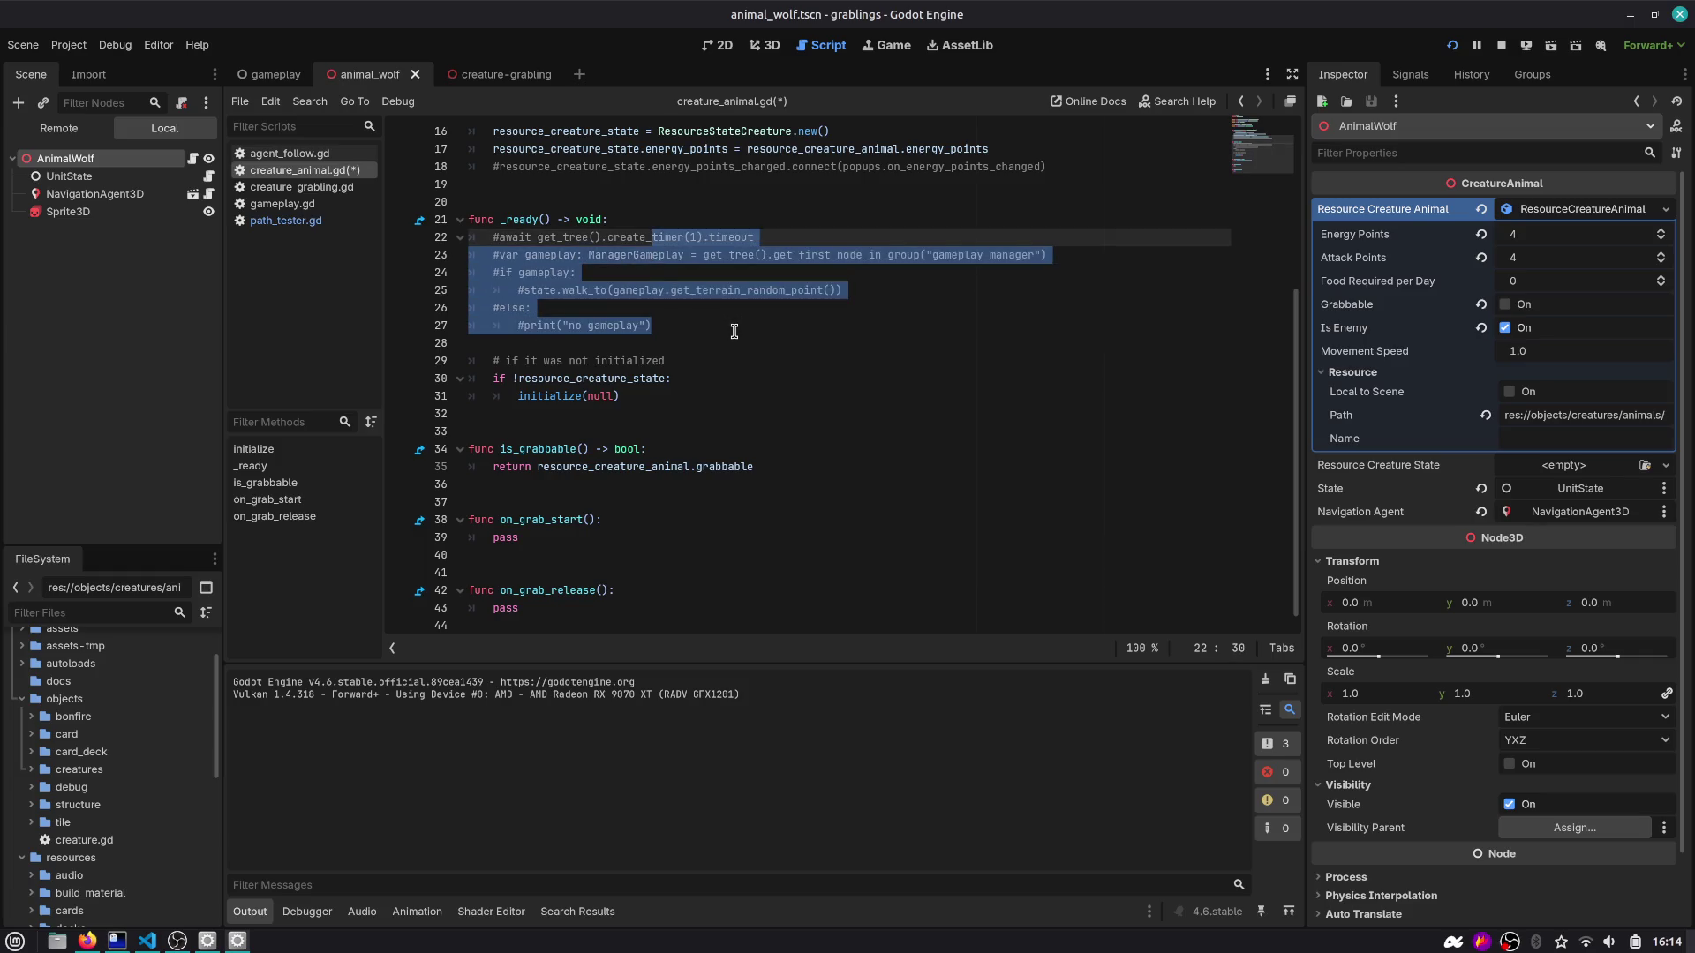
pyautogui.hotkey('ctrl', 'shift', 'k')
pyautogui.hotkey('ctrl', 'shift', 'k')
pyautogui.press('Down')
pyautogui.press('Down')
pyautogui.press('Down')
pyautogui.write('#await get_tree().create_timer(1).timeout \t#var gameplay: ManagerGameplay = get_tree().get_first_node_in_group("gameplay_manager") \t#if gameplay: \t\t#state.walk_to(gameplay.get_terrain_random_point()) \t#else: \t\t#print("no gameplay")')
pyautogui.hotkey('ctrl', 's')
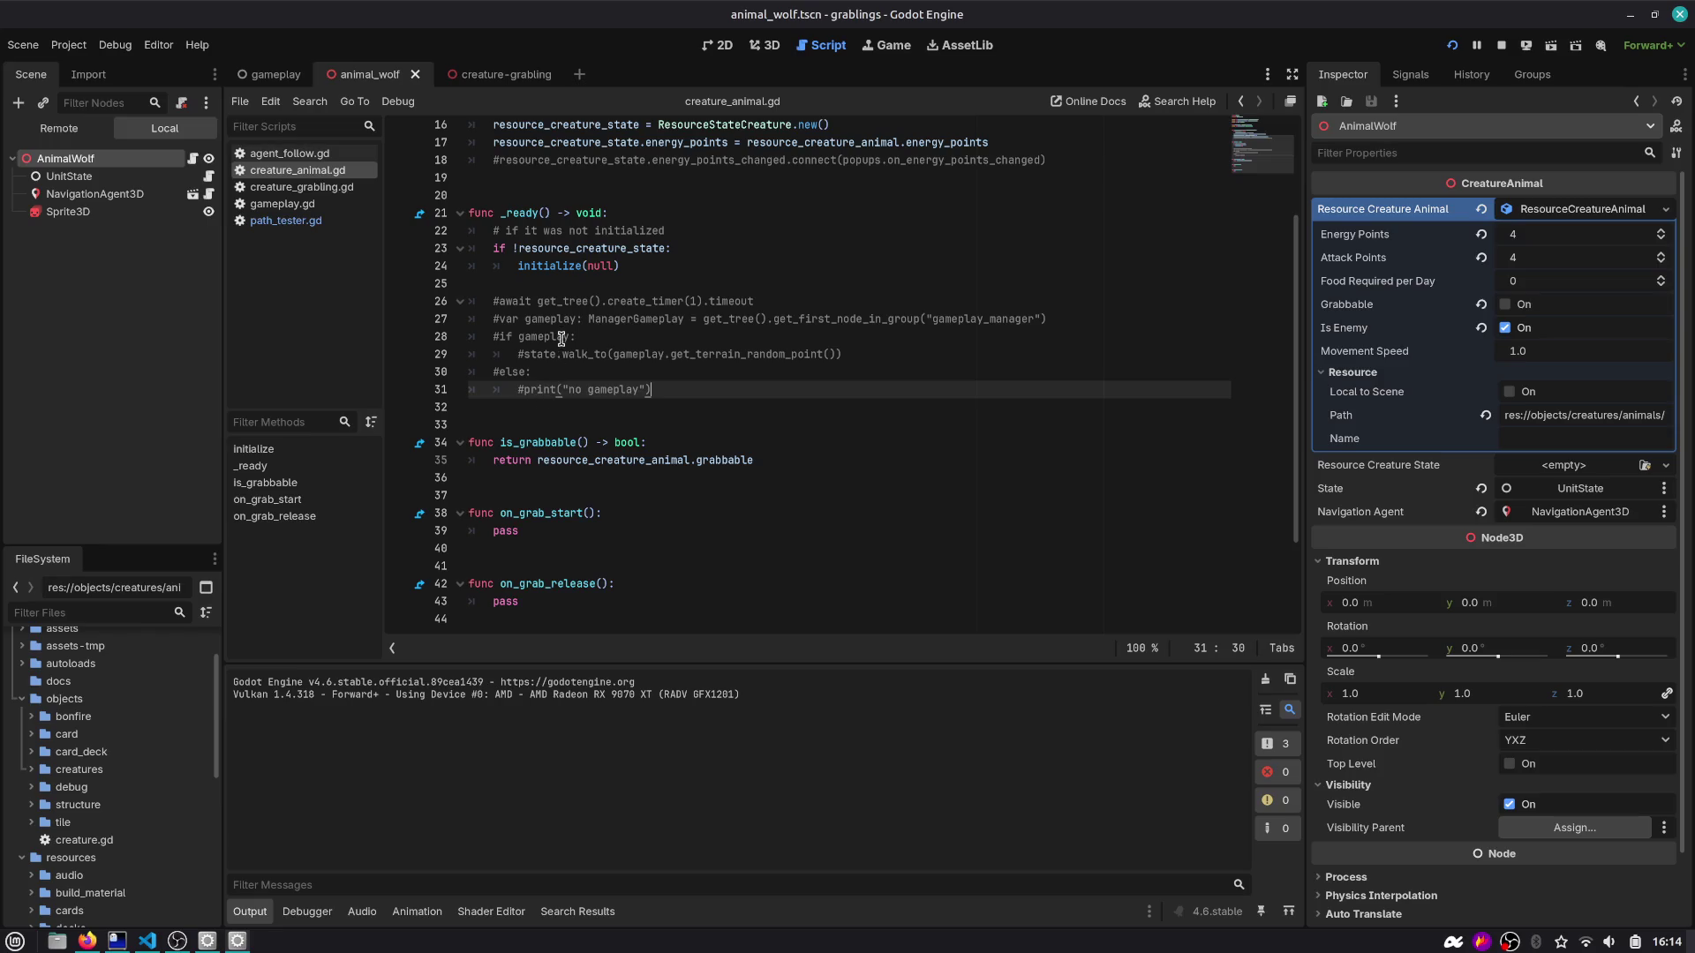
pyautogui.scroll(4, 562, 341)
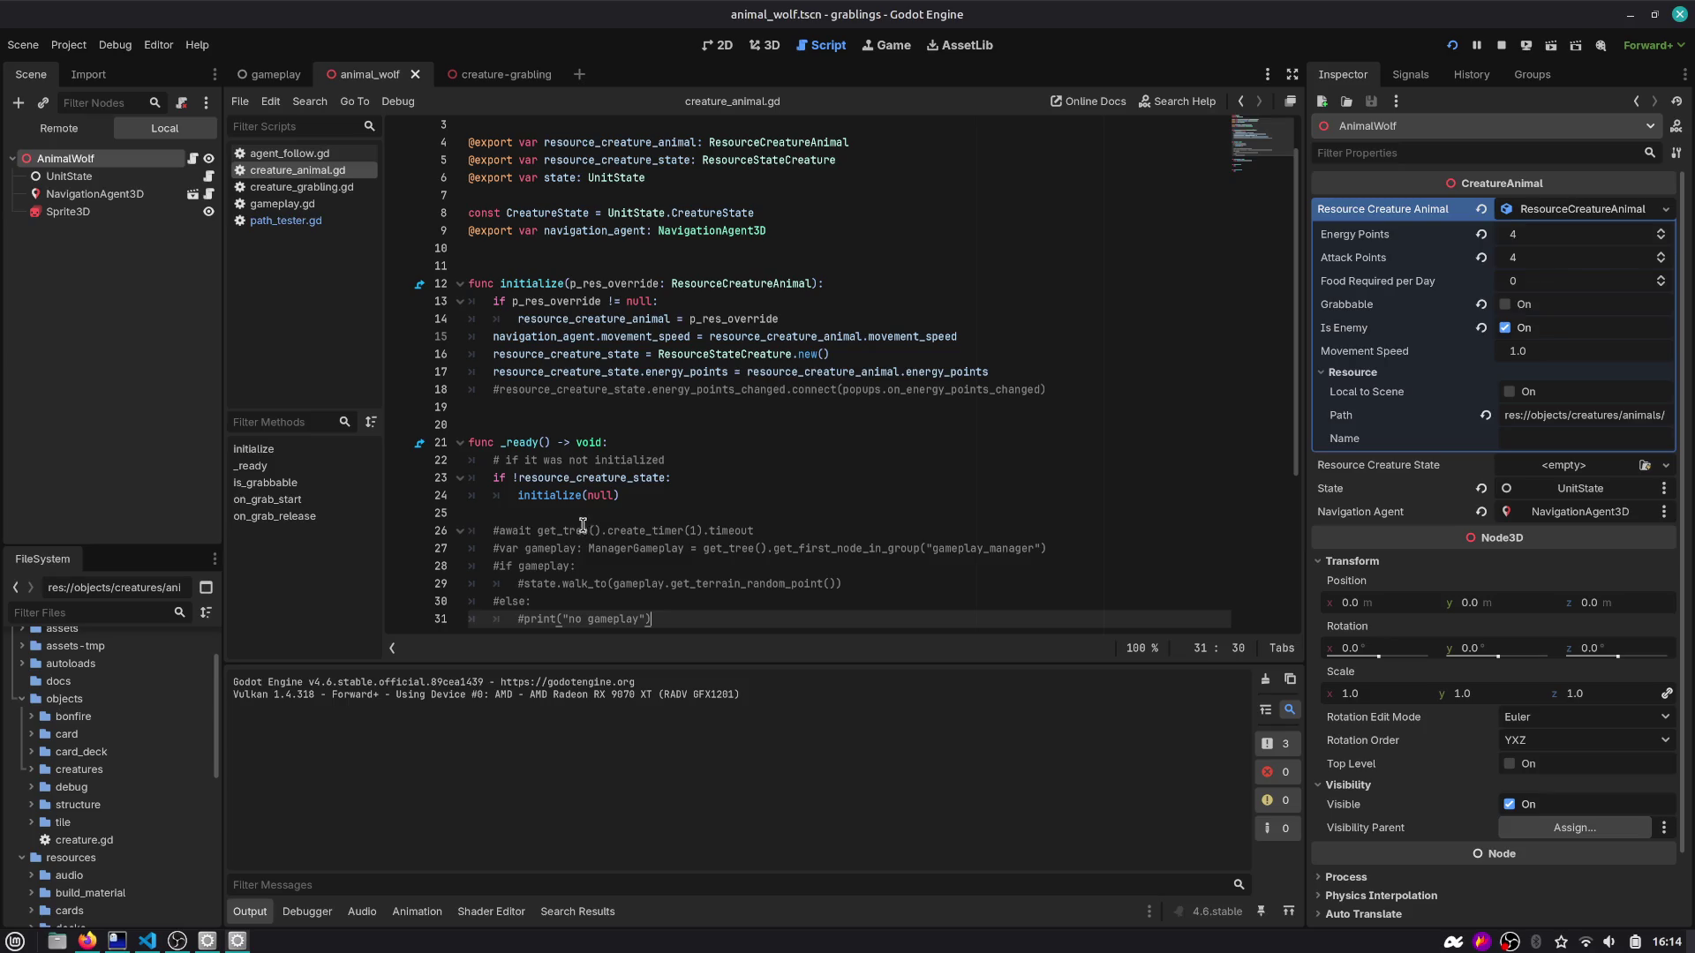
pyautogui.hotkey('alt', 'Tab')
pyautogui.hotkey('alt', 'Tab')
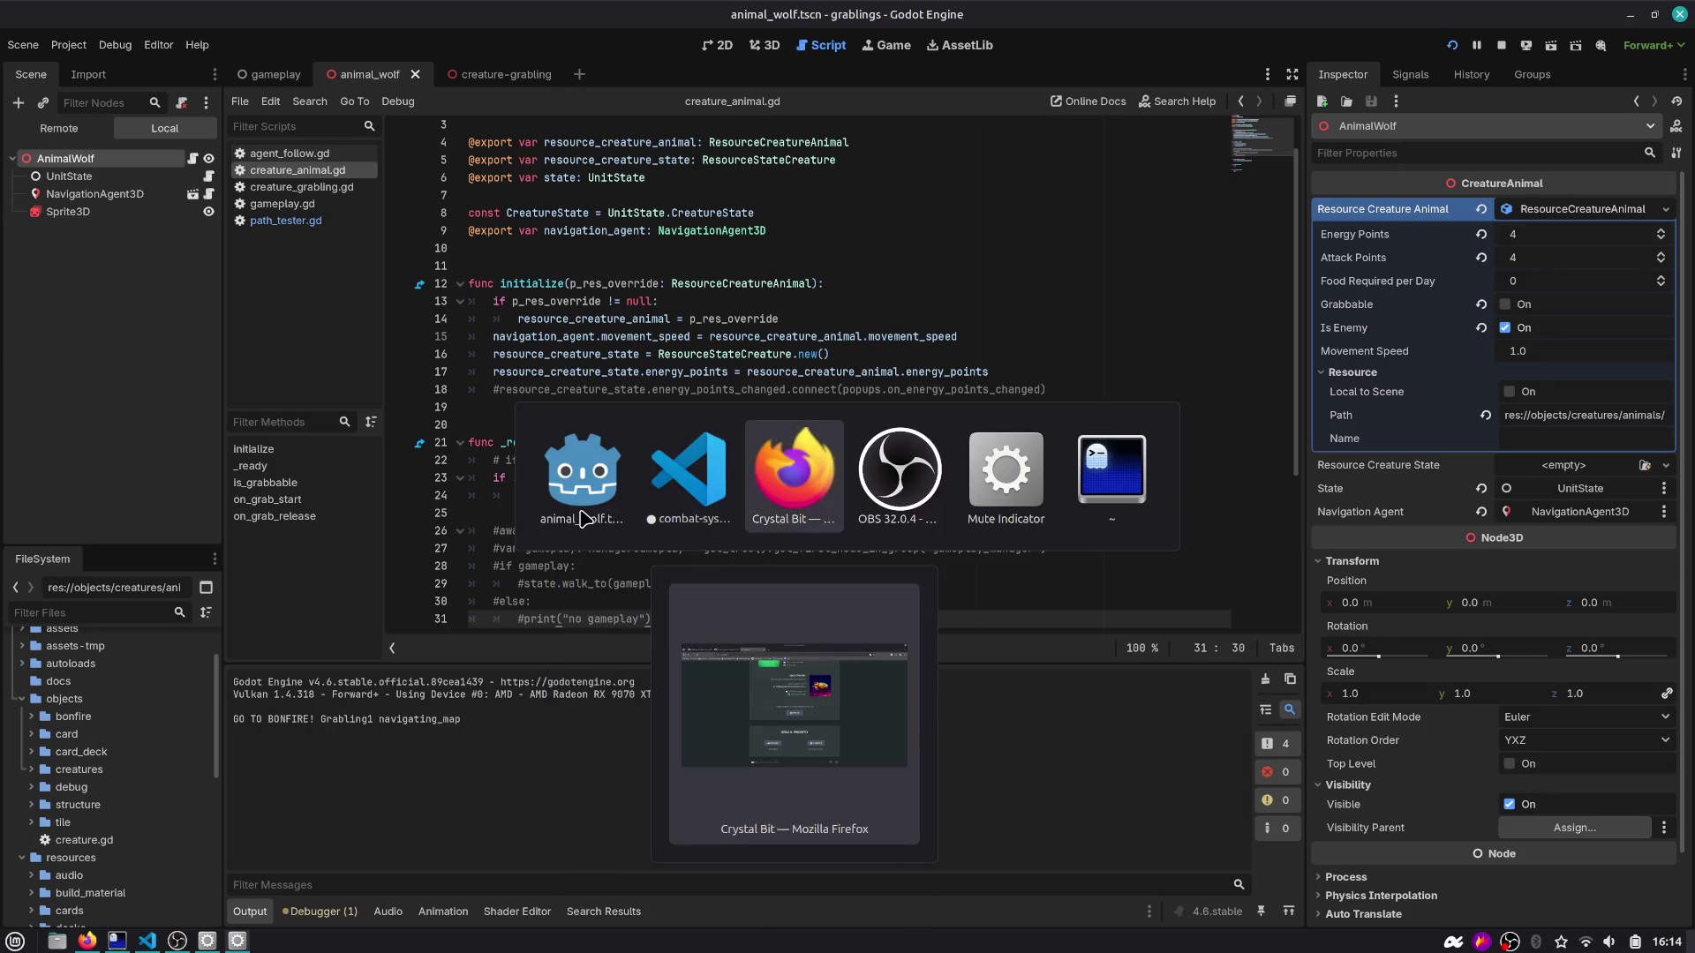
# Step: Open the Grablings AI tweaks issue and compare it with the full combat-system diagram
pyautogui.click(173, 50)
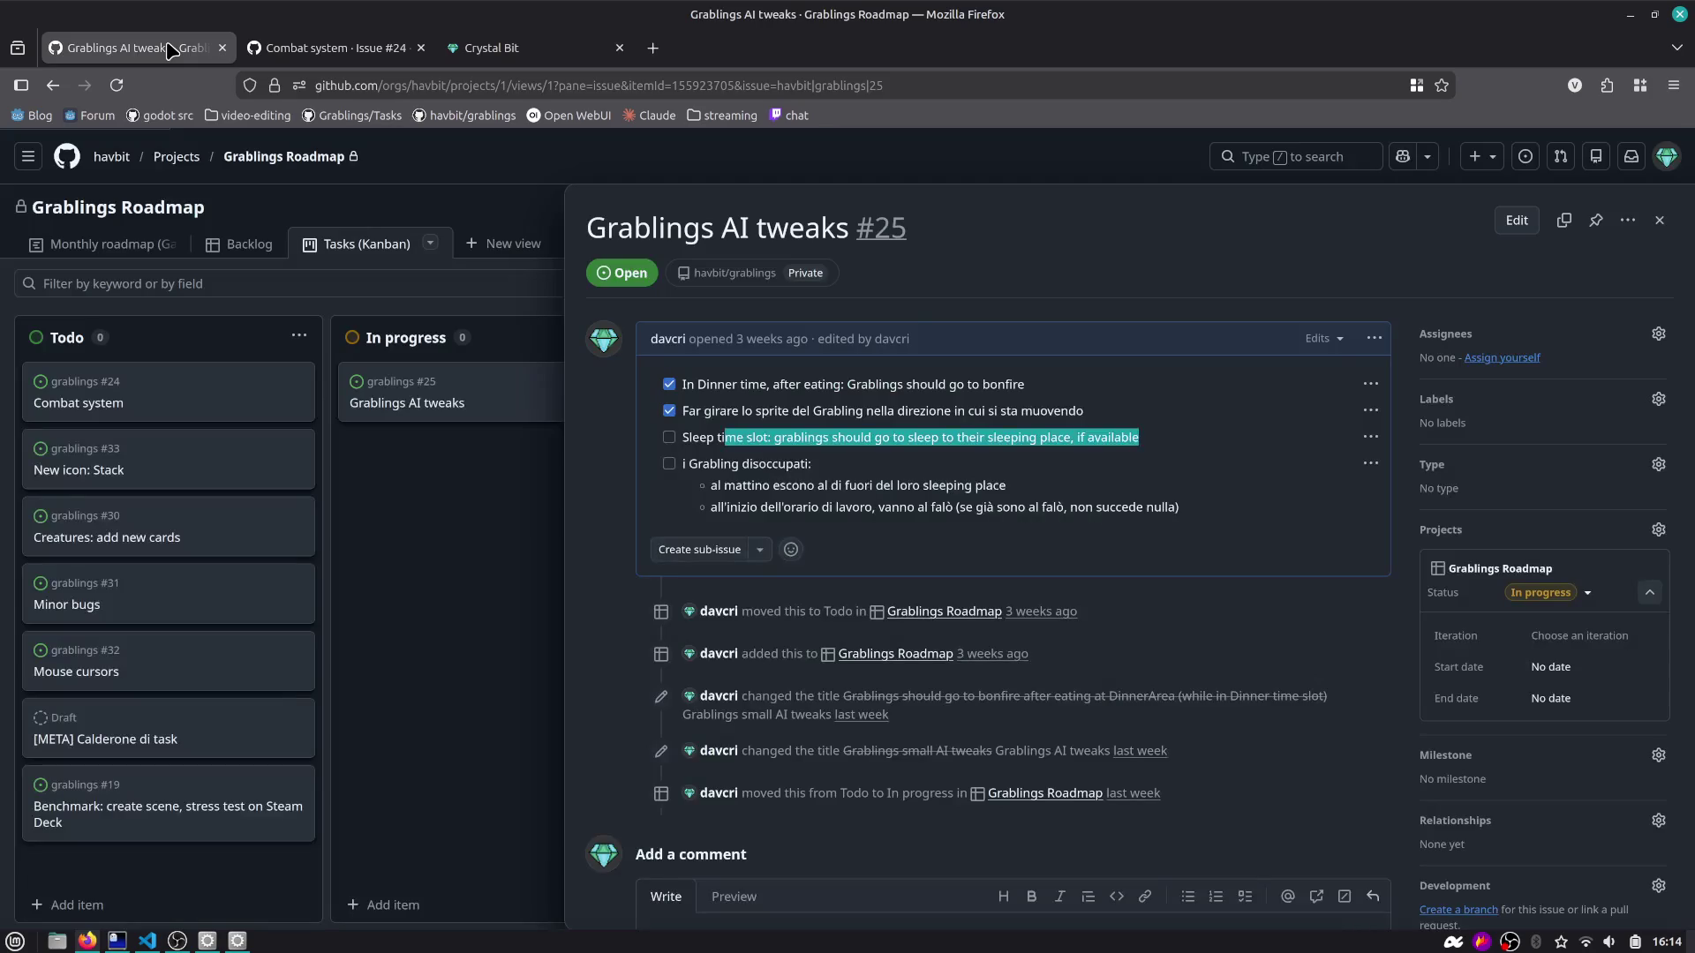
pyautogui.hotkey('alt', 'Tab')
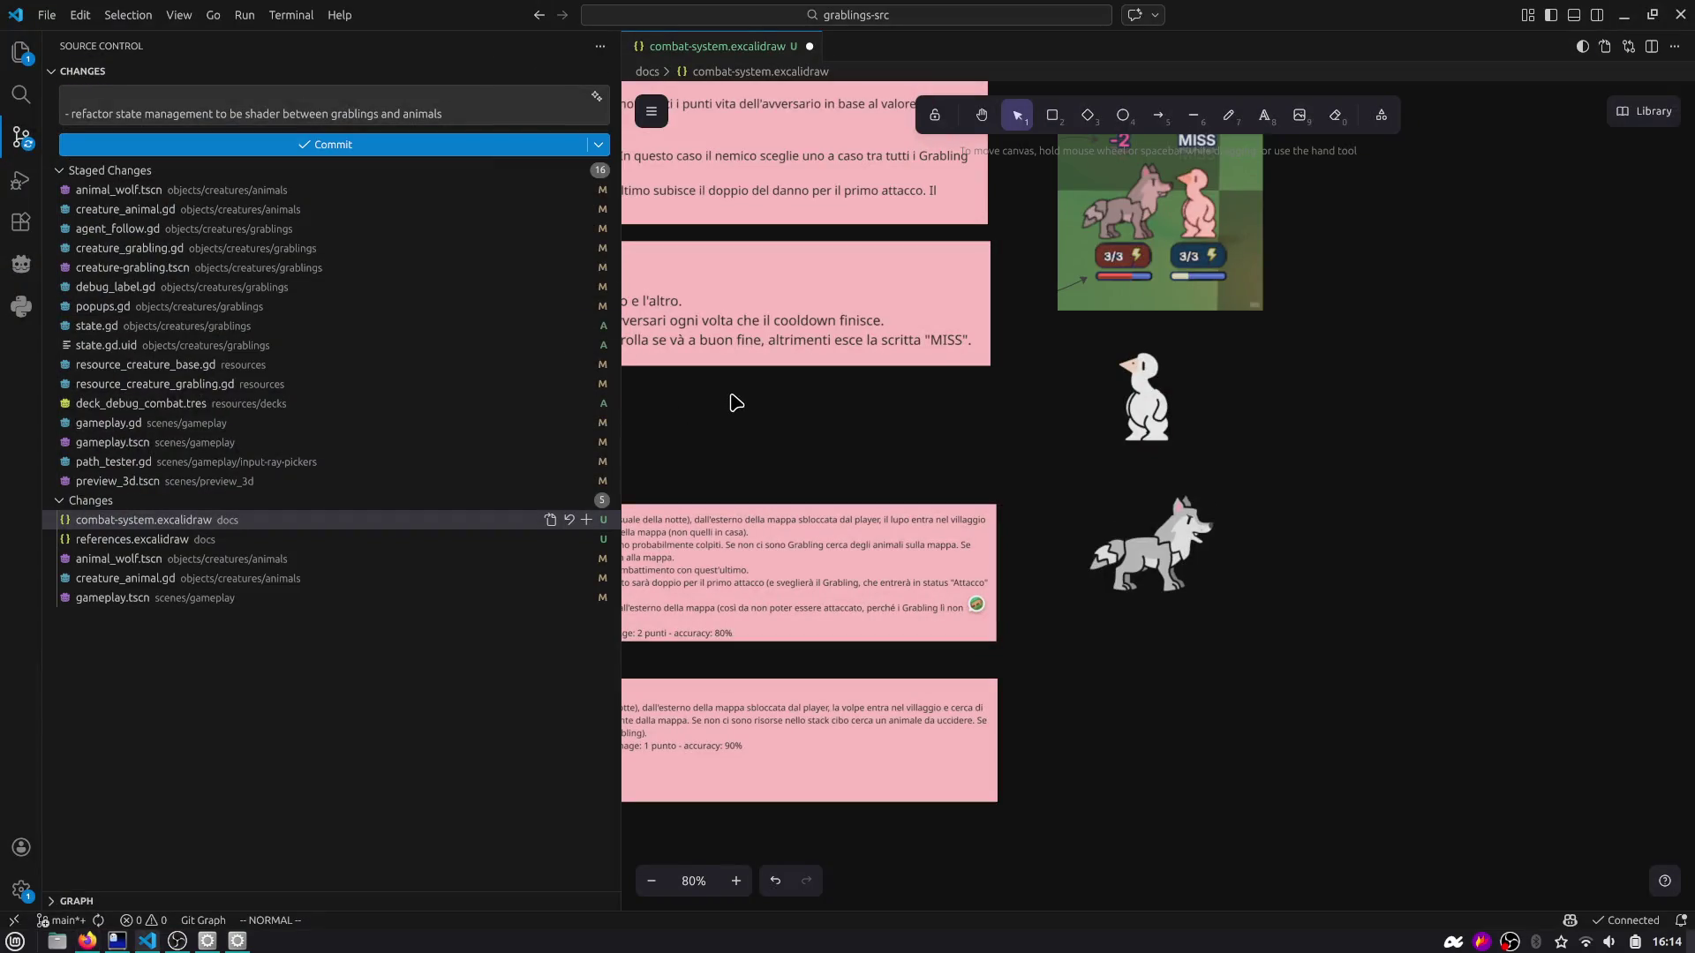
pyautogui.hotkey('ctrl', 'b')
pyautogui.hscroll(-10, 665, 277)
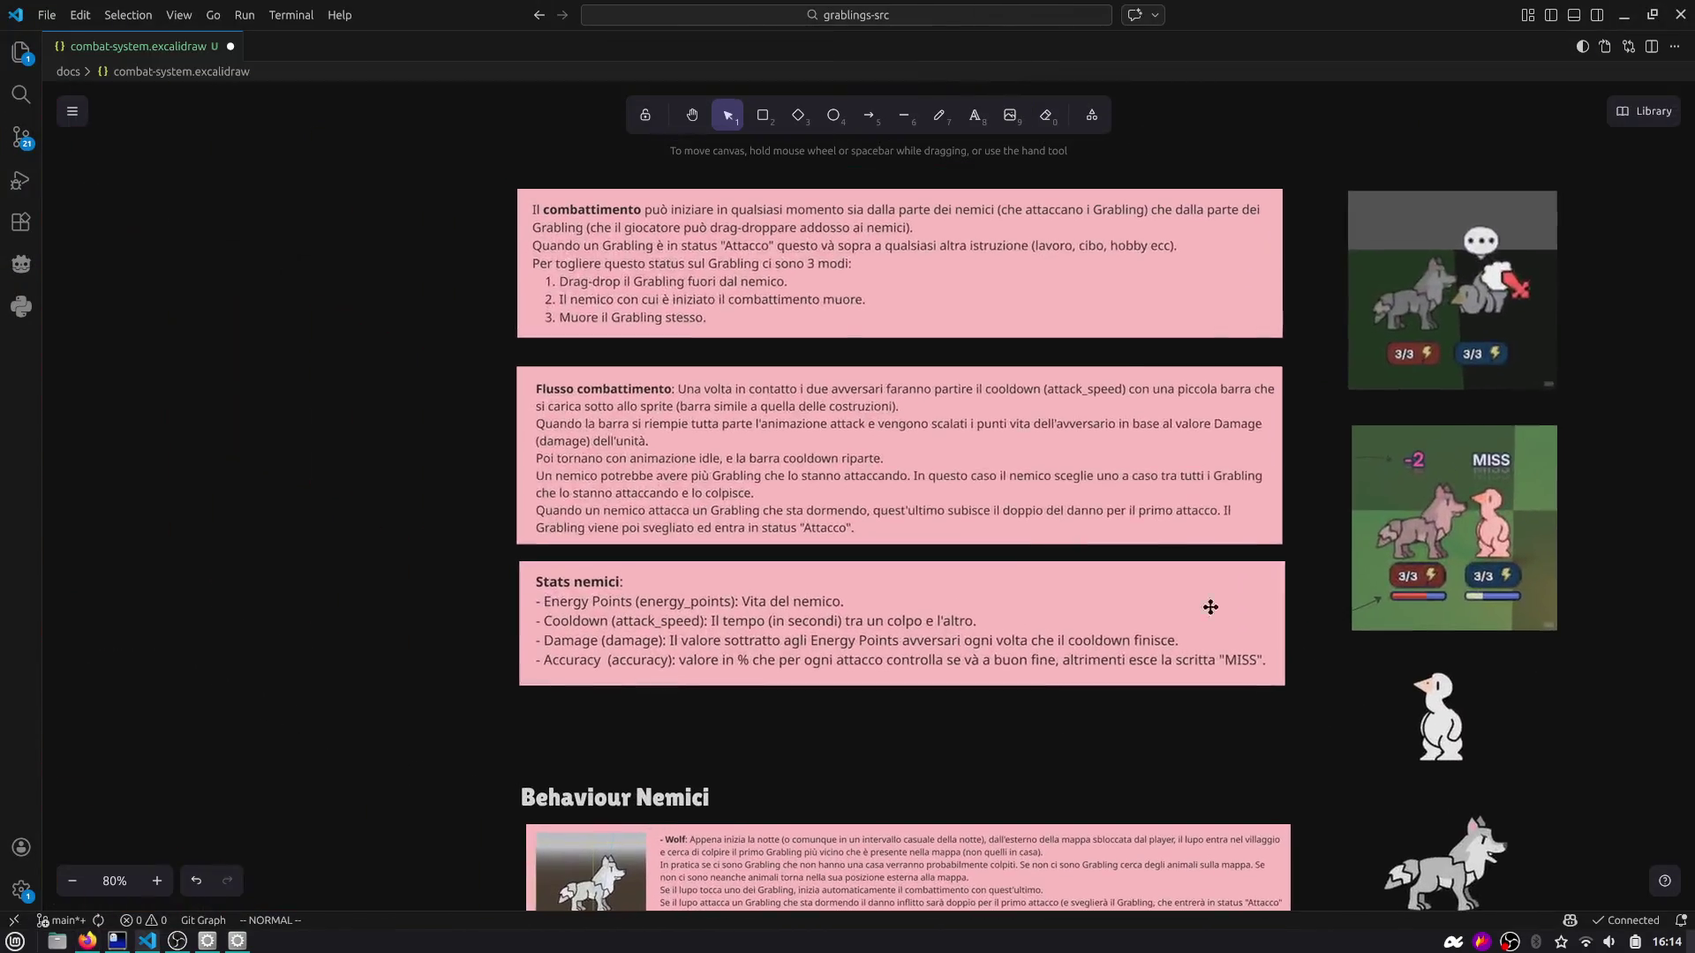
pyautogui.hotkey('alt', 'Tab')
pyautogui.hotkey('alt', 'Tab')
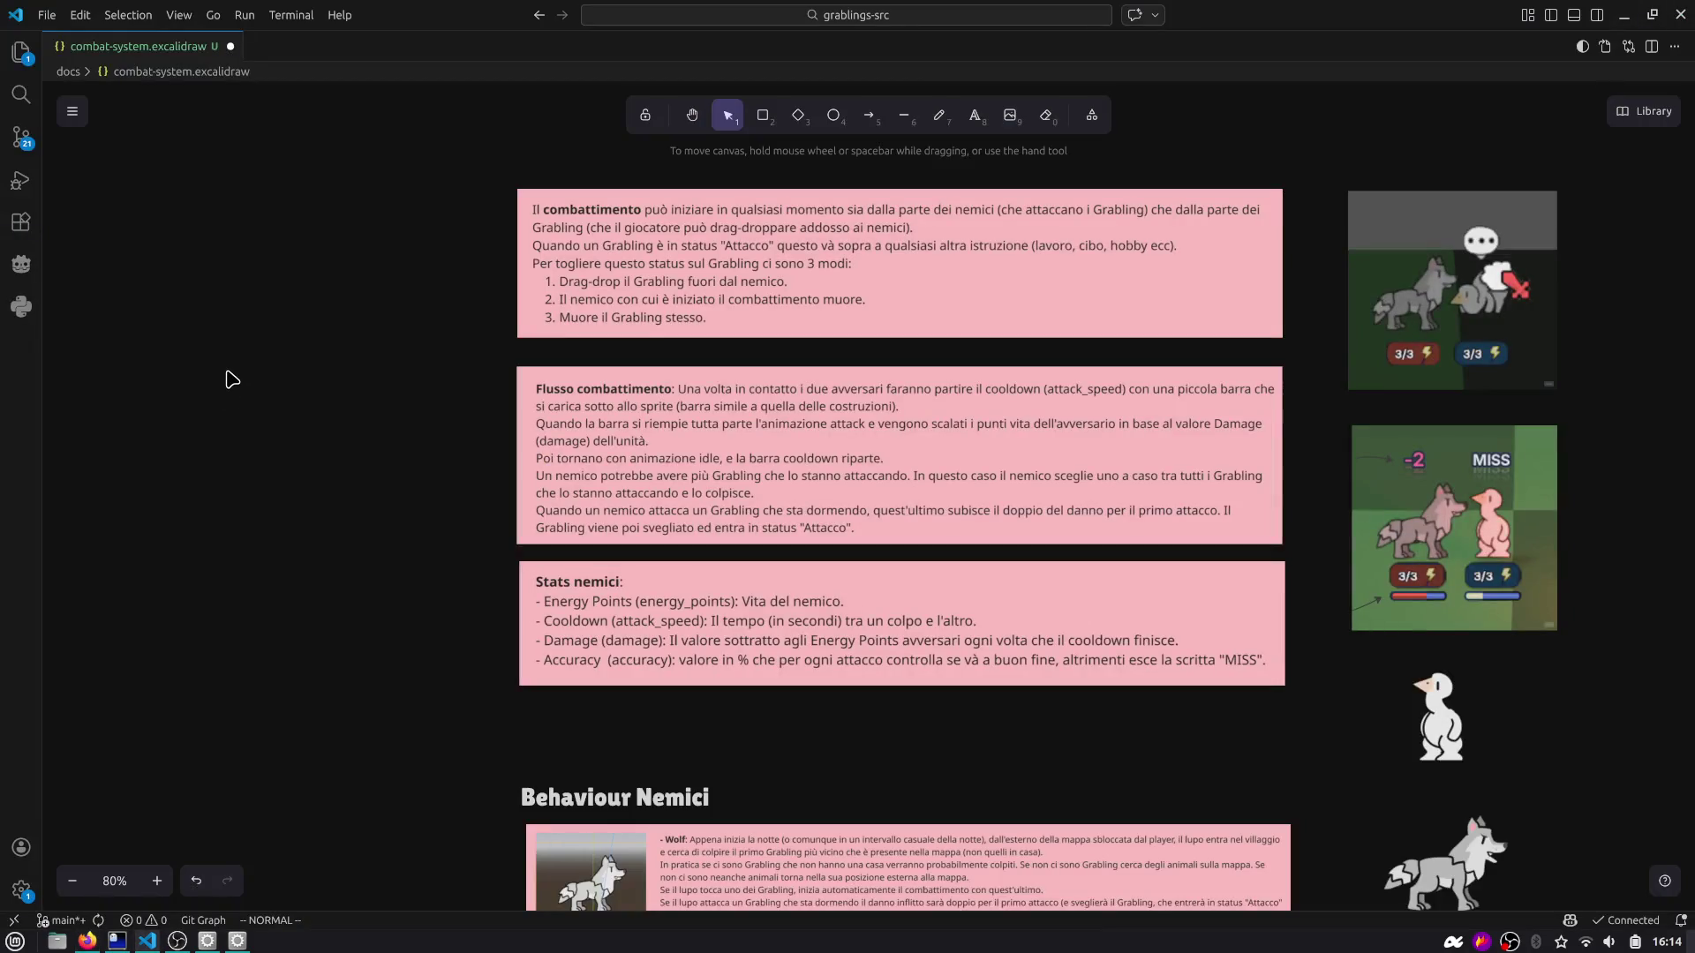
pyautogui.hotkey('ctrl', 'b')
# Step: Stage the animal_wolf.tscn, creature_animal.gd and gameplay.tscn changes
pyautogui.click(247, 559)
pyautogui.keyDown('shift'); pyautogui.click(253, 598); pyautogui.keyUp('shift')
pyautogui.rightClick(254, 598)
pyautogui.click(310, 712)
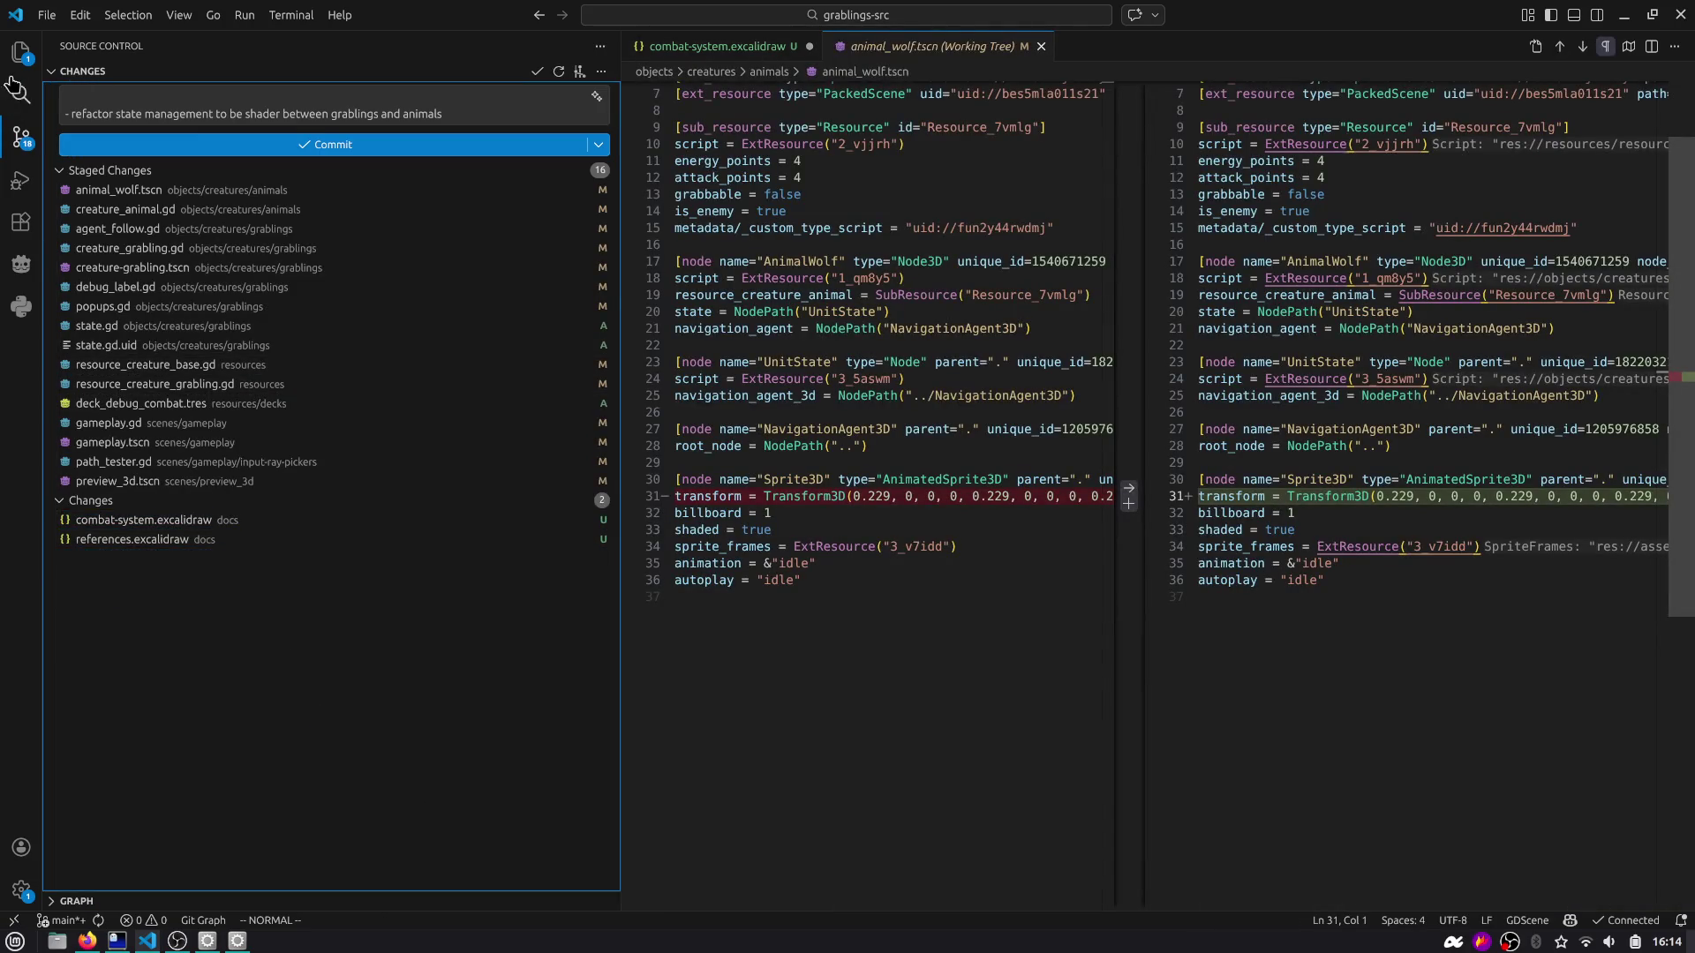
# Step: Inspect the animal_wolf.tscn diff and file, close them, and reread the wolf's behaviour notes
pyautogui.click(20, 137)
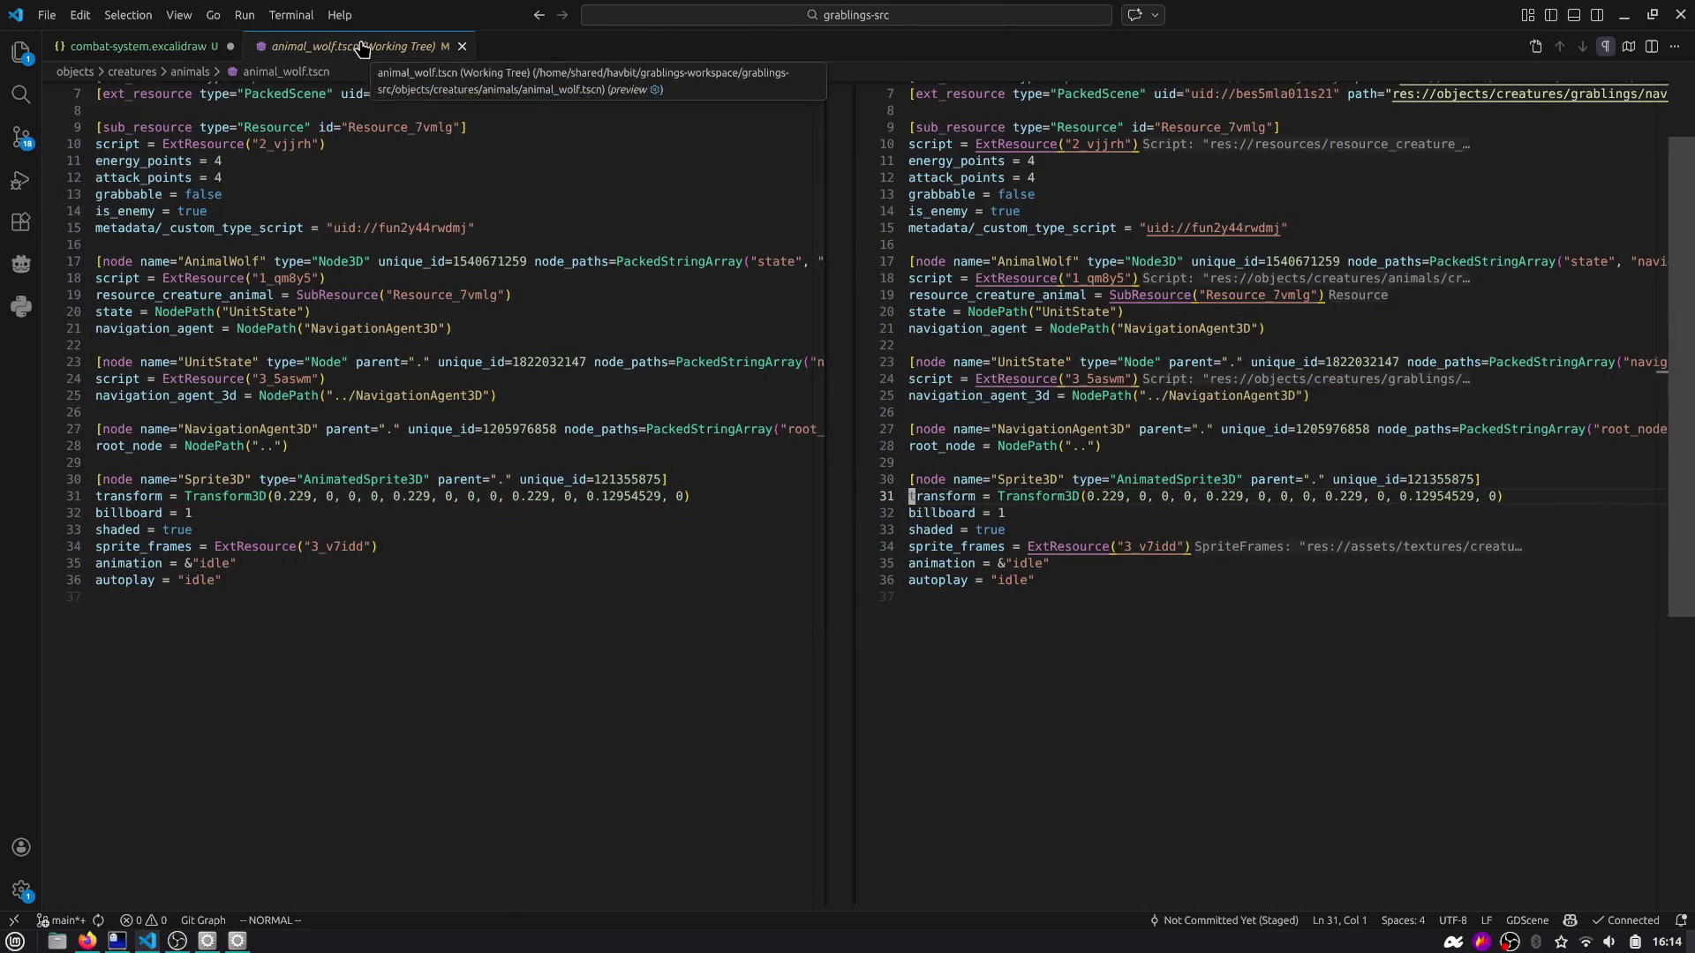
pyautogui.click(1536, 46)
pyautogui.click(185, 48)
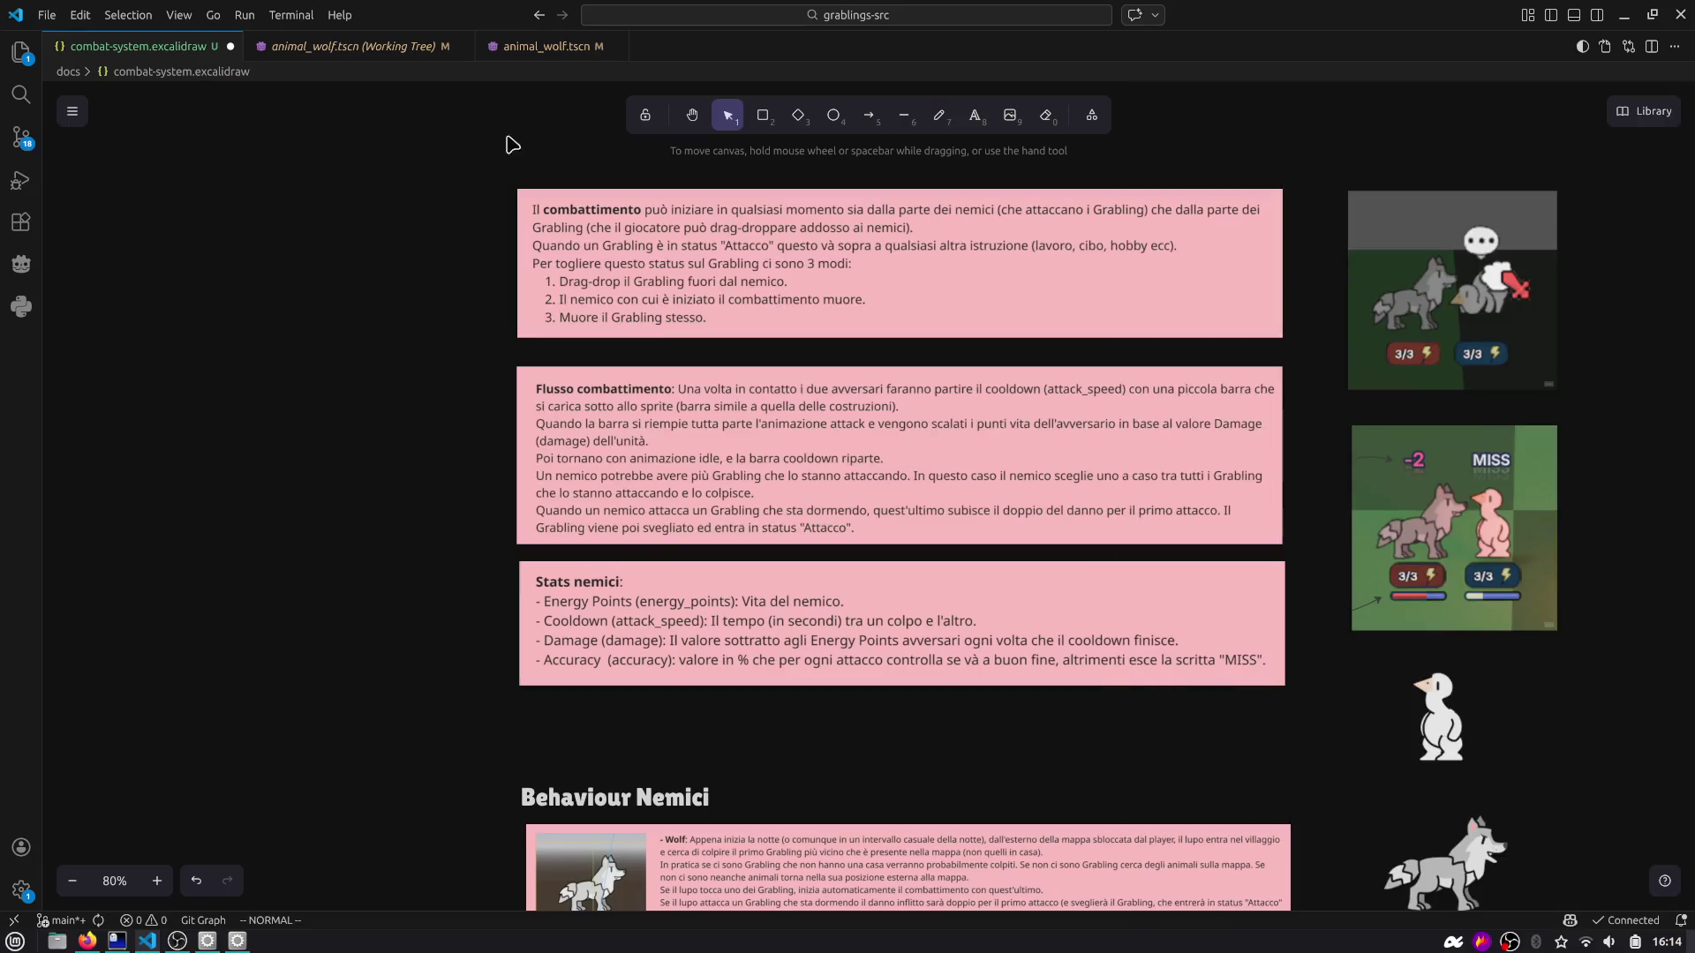
pyautogui.middleClick(343, 46)
pyautogui.middleClick(333, 46)
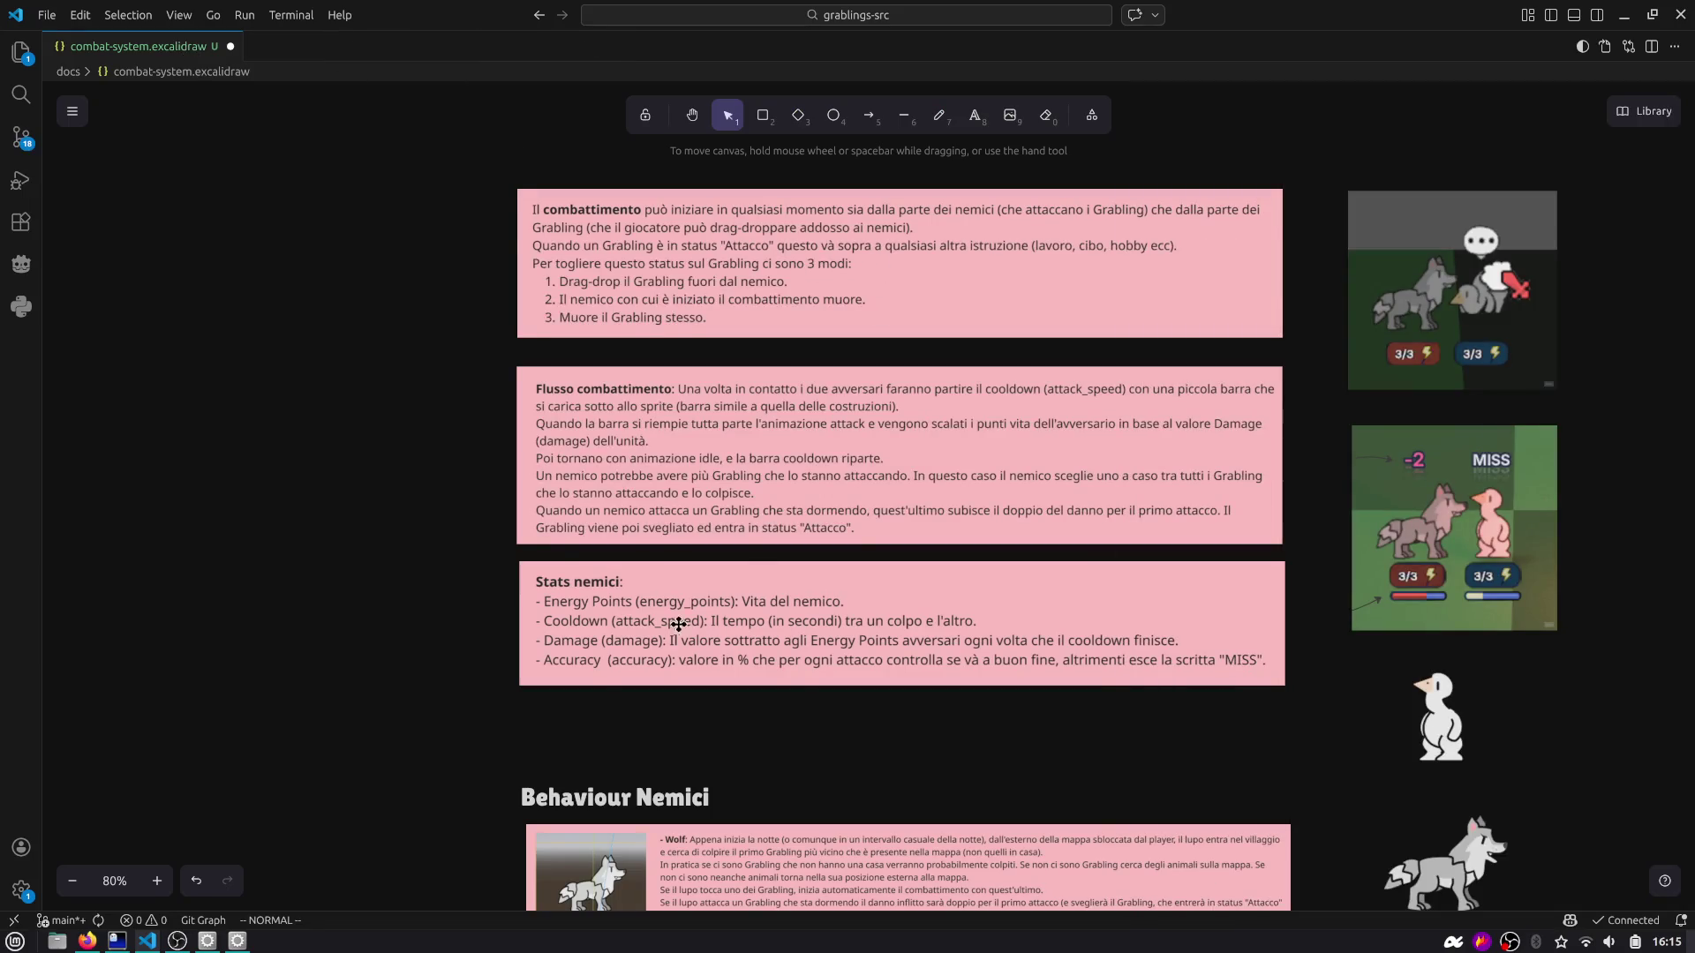
pyautogui.scroll(-5, 689, 614)
pyautogui.keyDown('ctrl'); pyautogui.scroll(5, 420, 414); pyautogui.keyUp('ctrl')
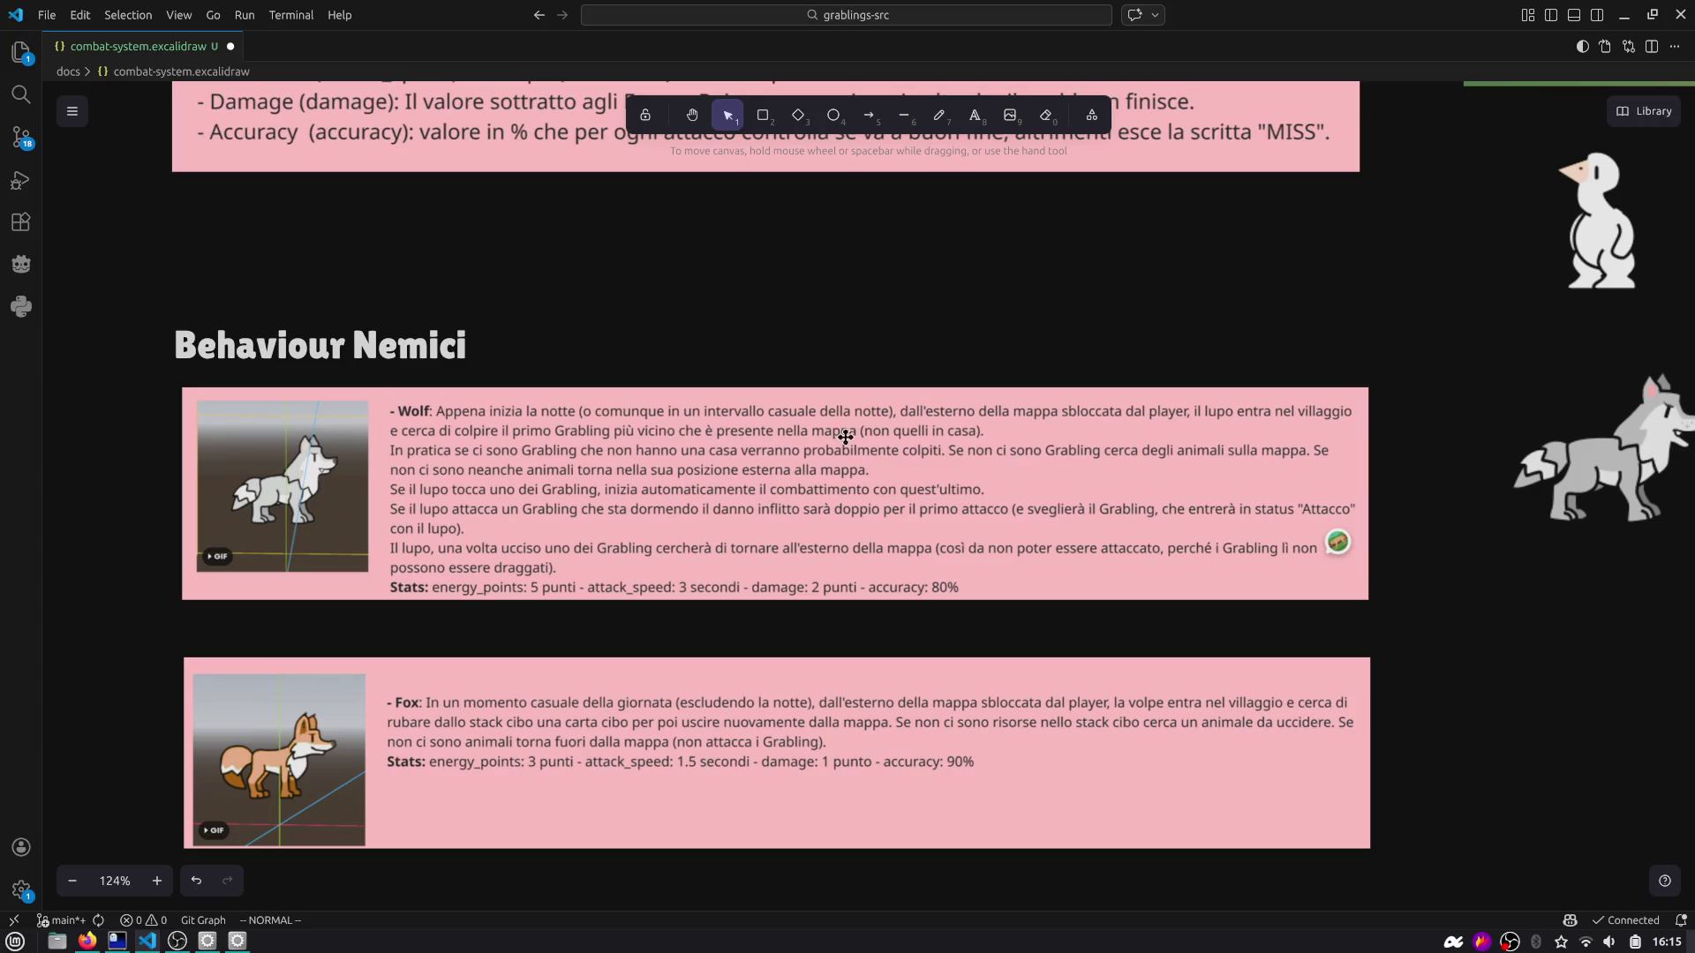
pyautogui.hotkey('alt', 'Tab')
pyautogui.hotkey('alt', 'Tab')
pyautogui.hotkey('alt', 'Tab')
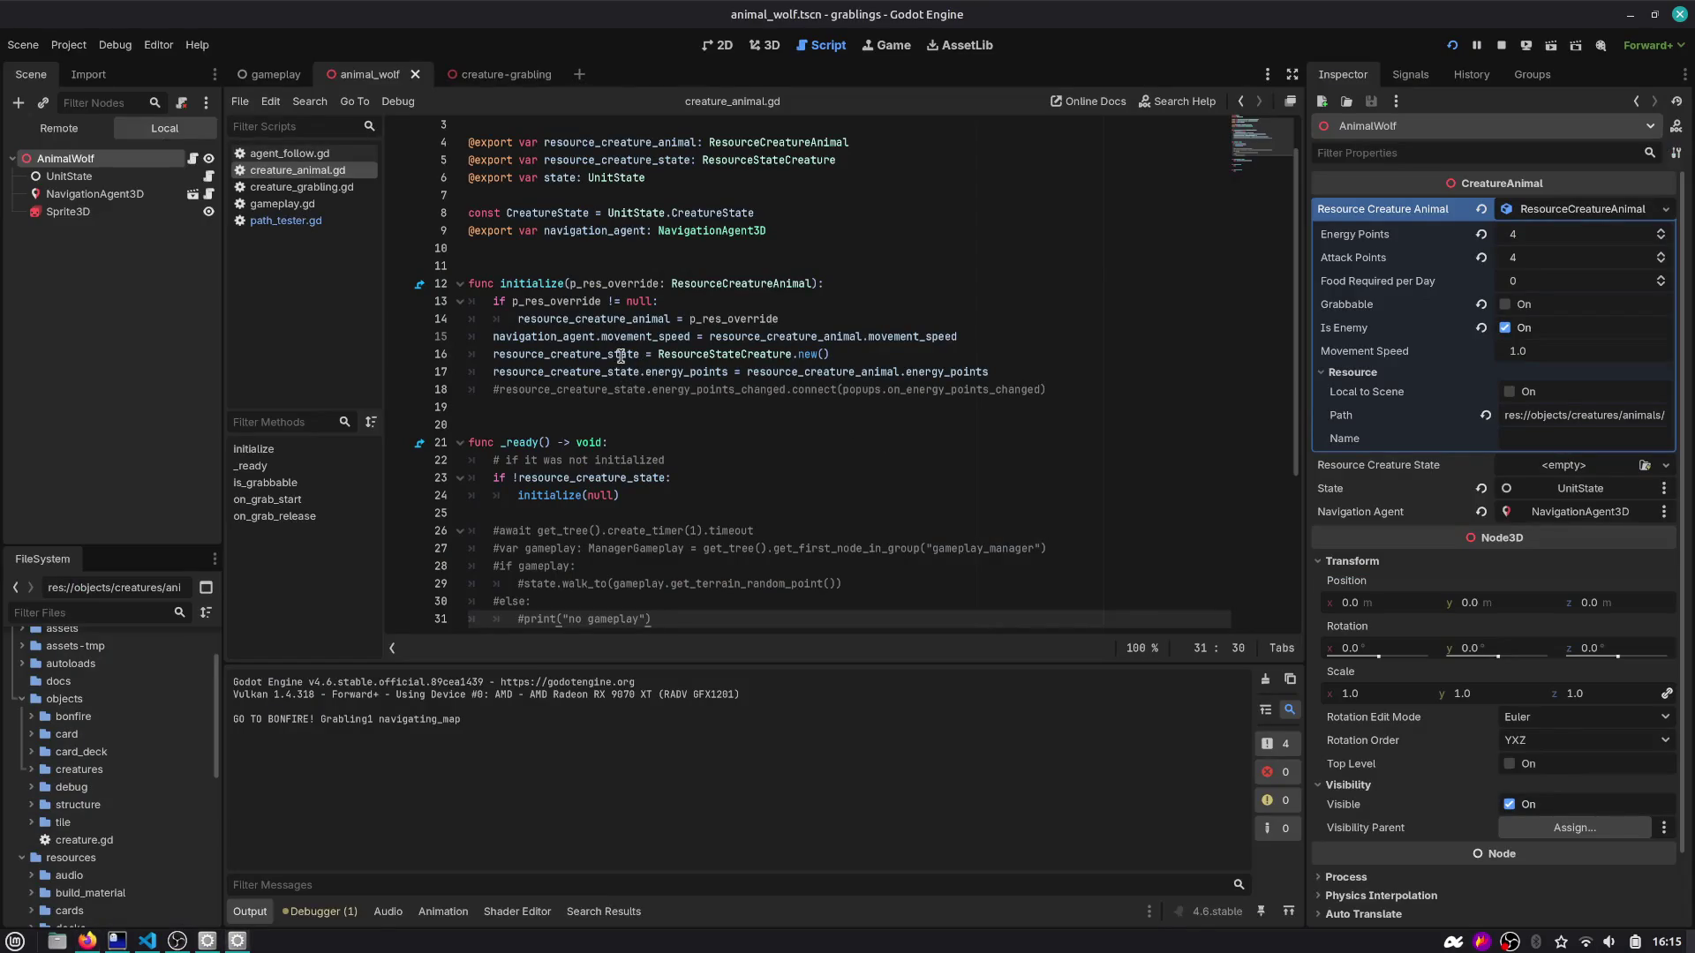
# Step: Insert 'func get_nearest_grabling():' with a 'pass' body and spacing below _ready in creature_animal.gd
pyautogui.click(192, 159)
pyautogui.scroll(-4, 579, 415)
pyautogui.click(580, 426)
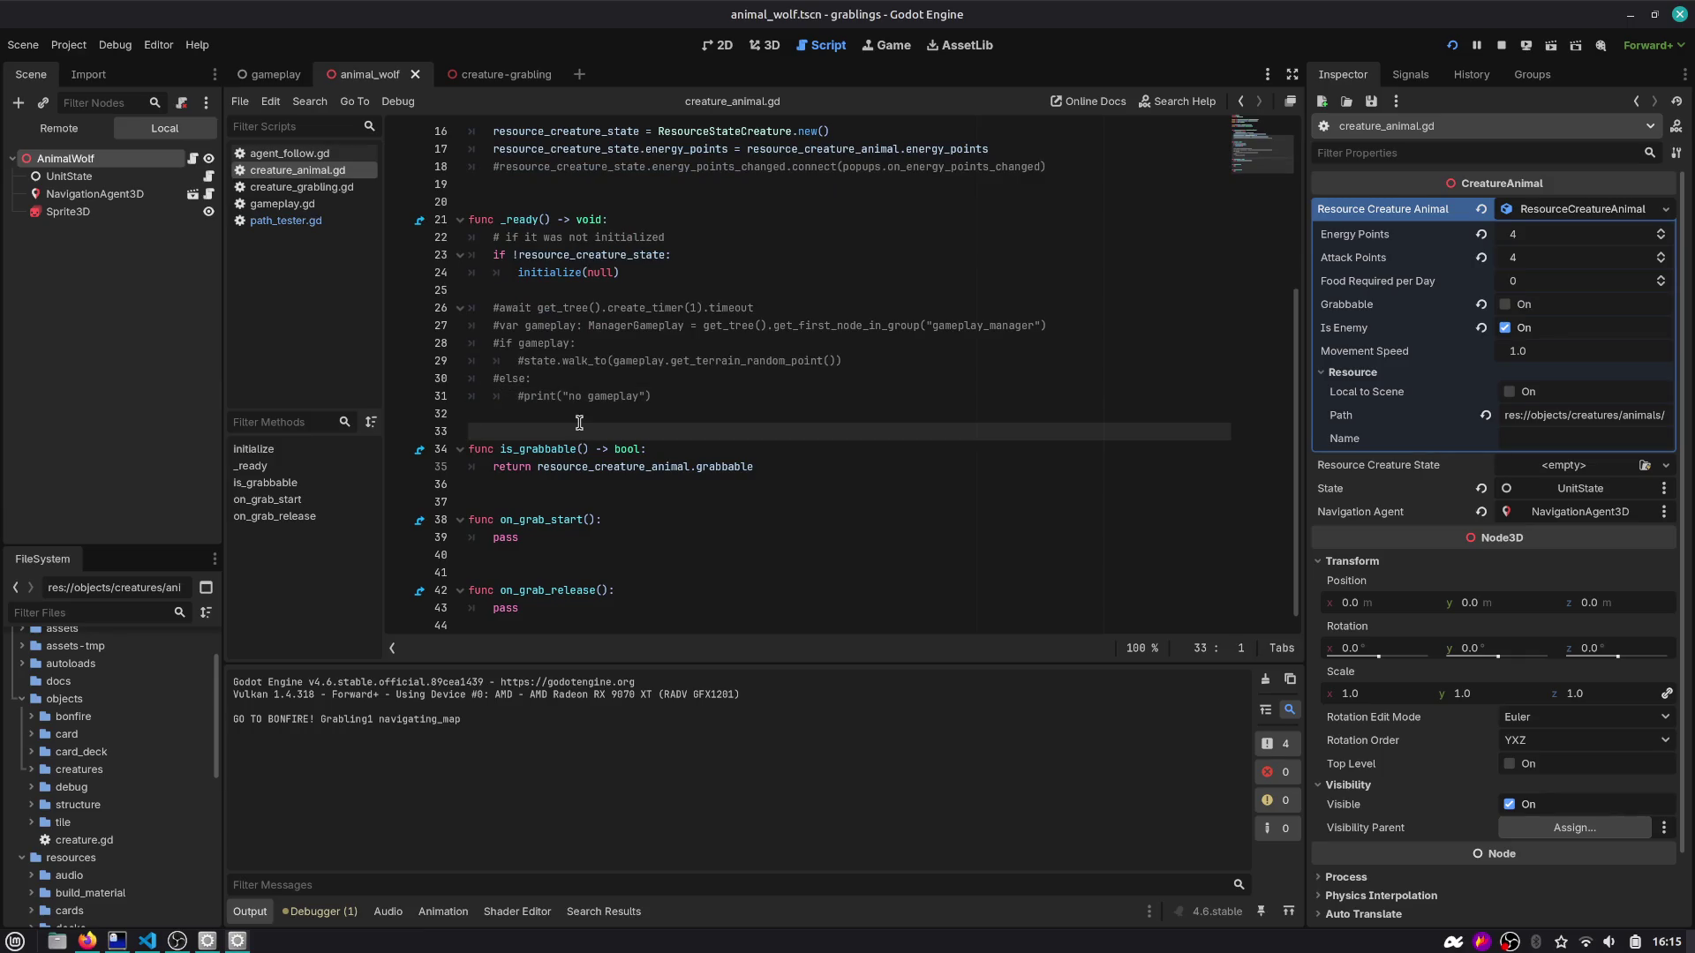
pyautogui.press('Return')
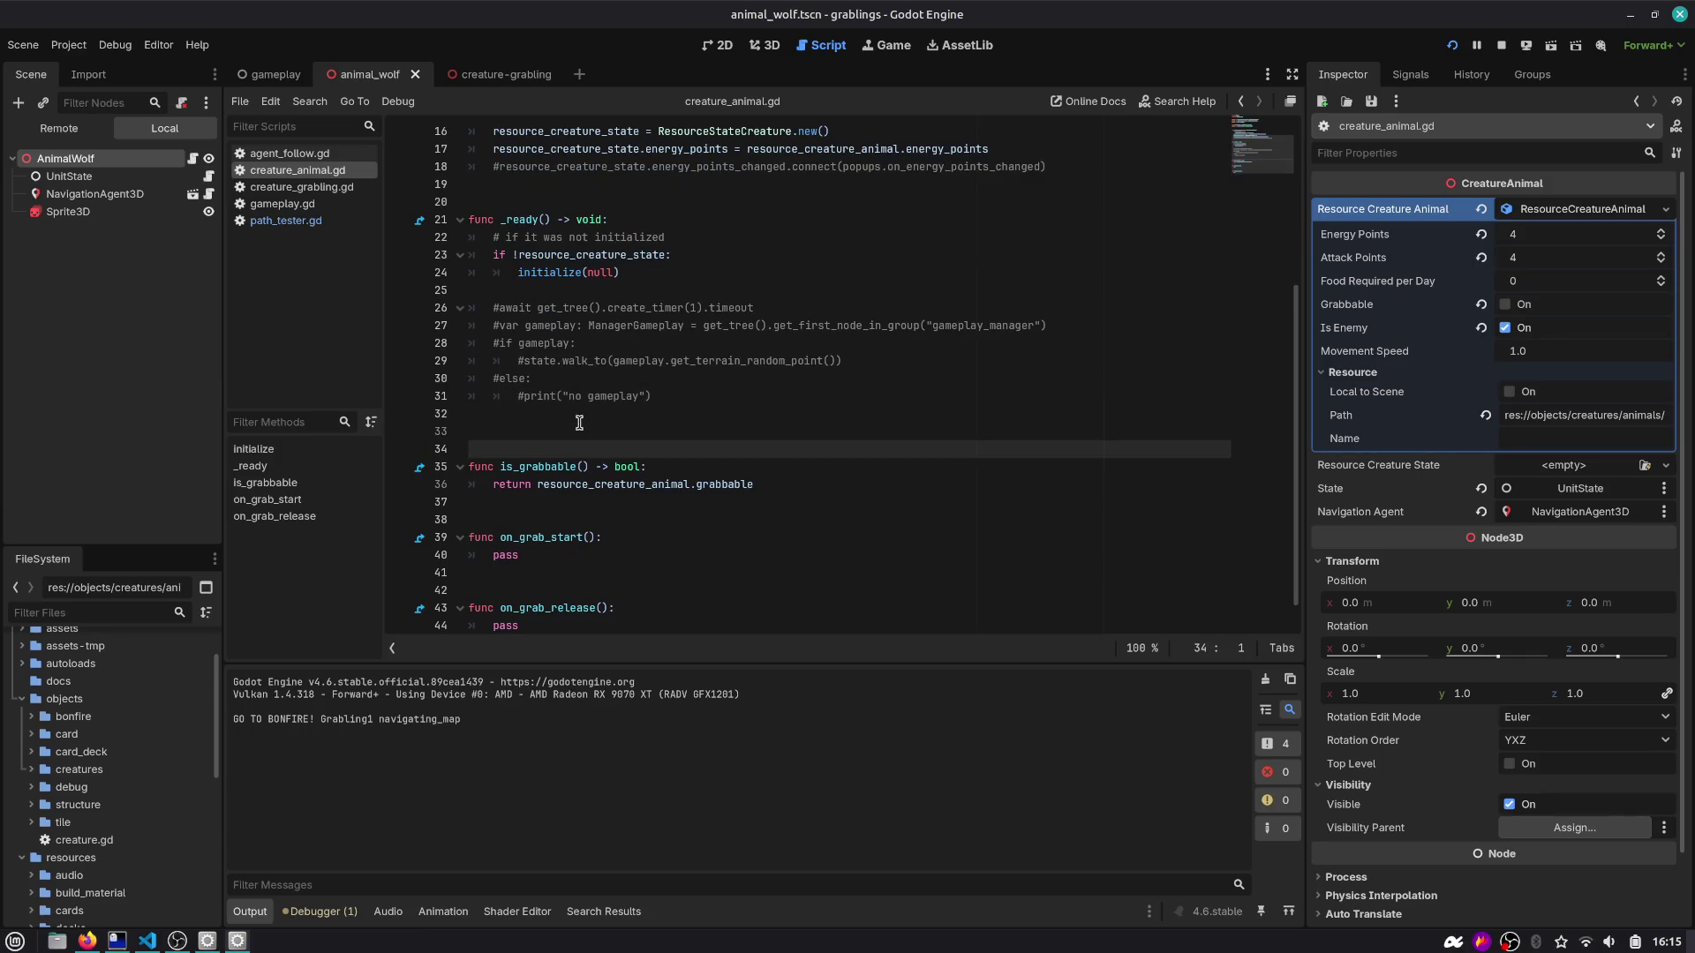
pyautogui.press('BackSpace')
pyautogui.press('BackSpace')
pyautogui.press('BackSpace')
pyautogui.write('func')
pyautogui.write('near')
pyautogui.write(':')
pyautogui.press('Return')
pyautogui.write('pass')
pyautogui.press('Return')
pyautogui.press('Return')
pyautogui.press('Up')
pyautogui.press('Up')
pyautogui.press('Up')
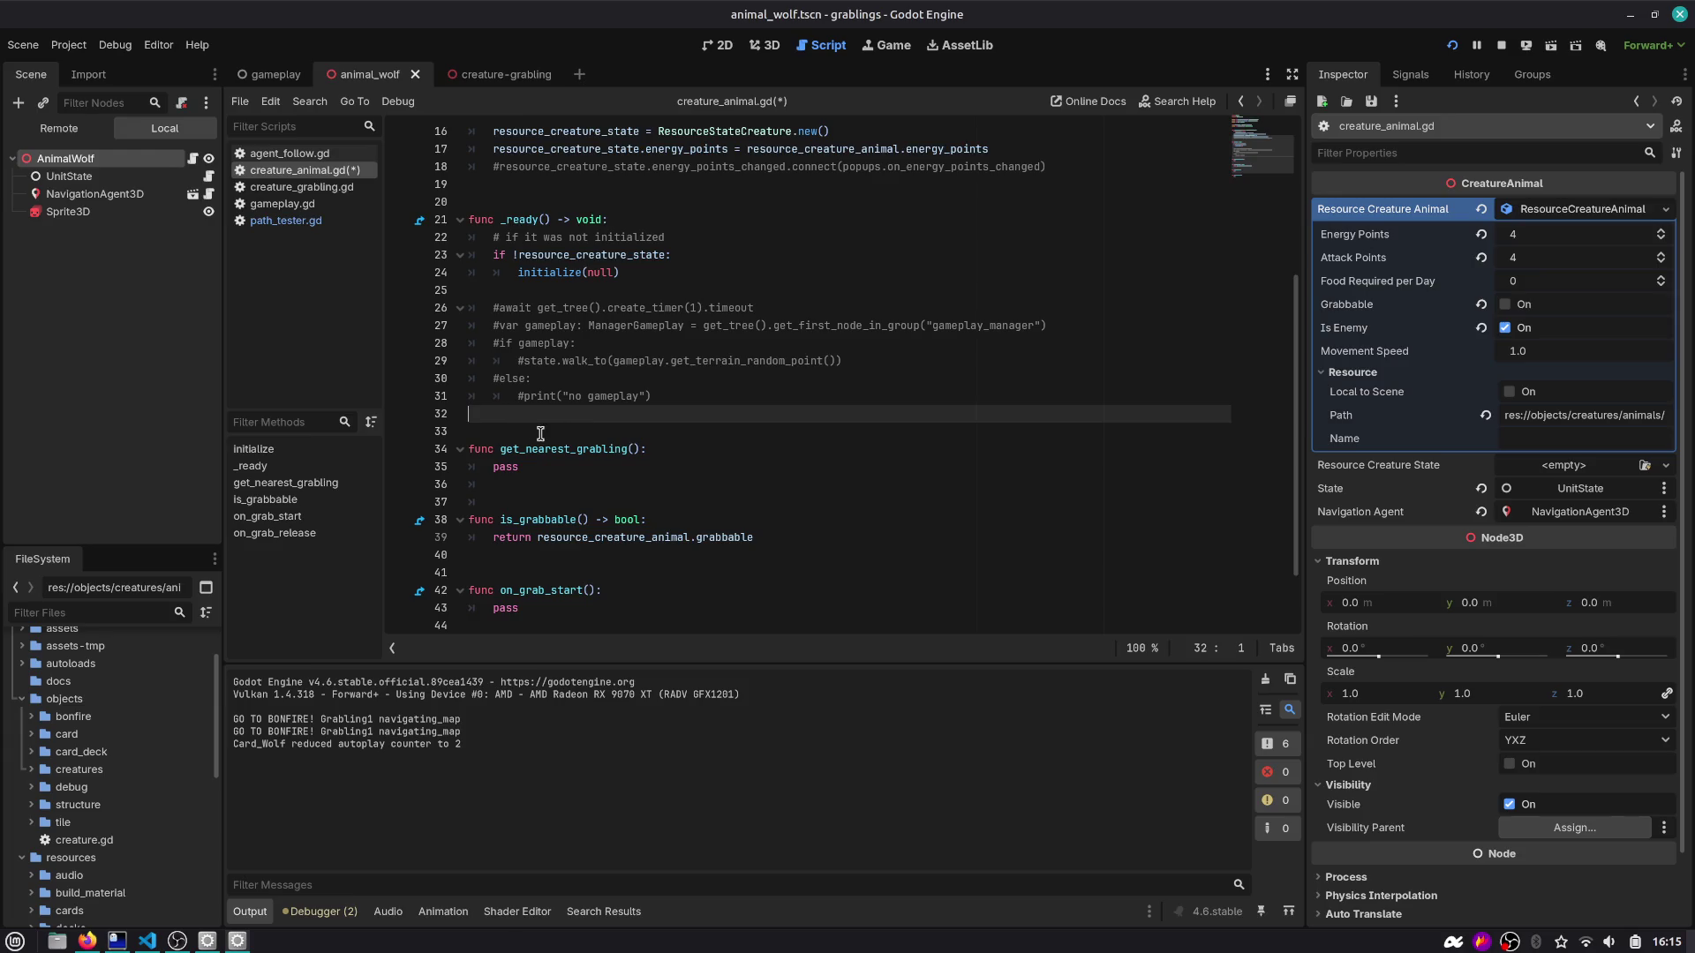
pyautogui.hotkey('alt', 'Tab')
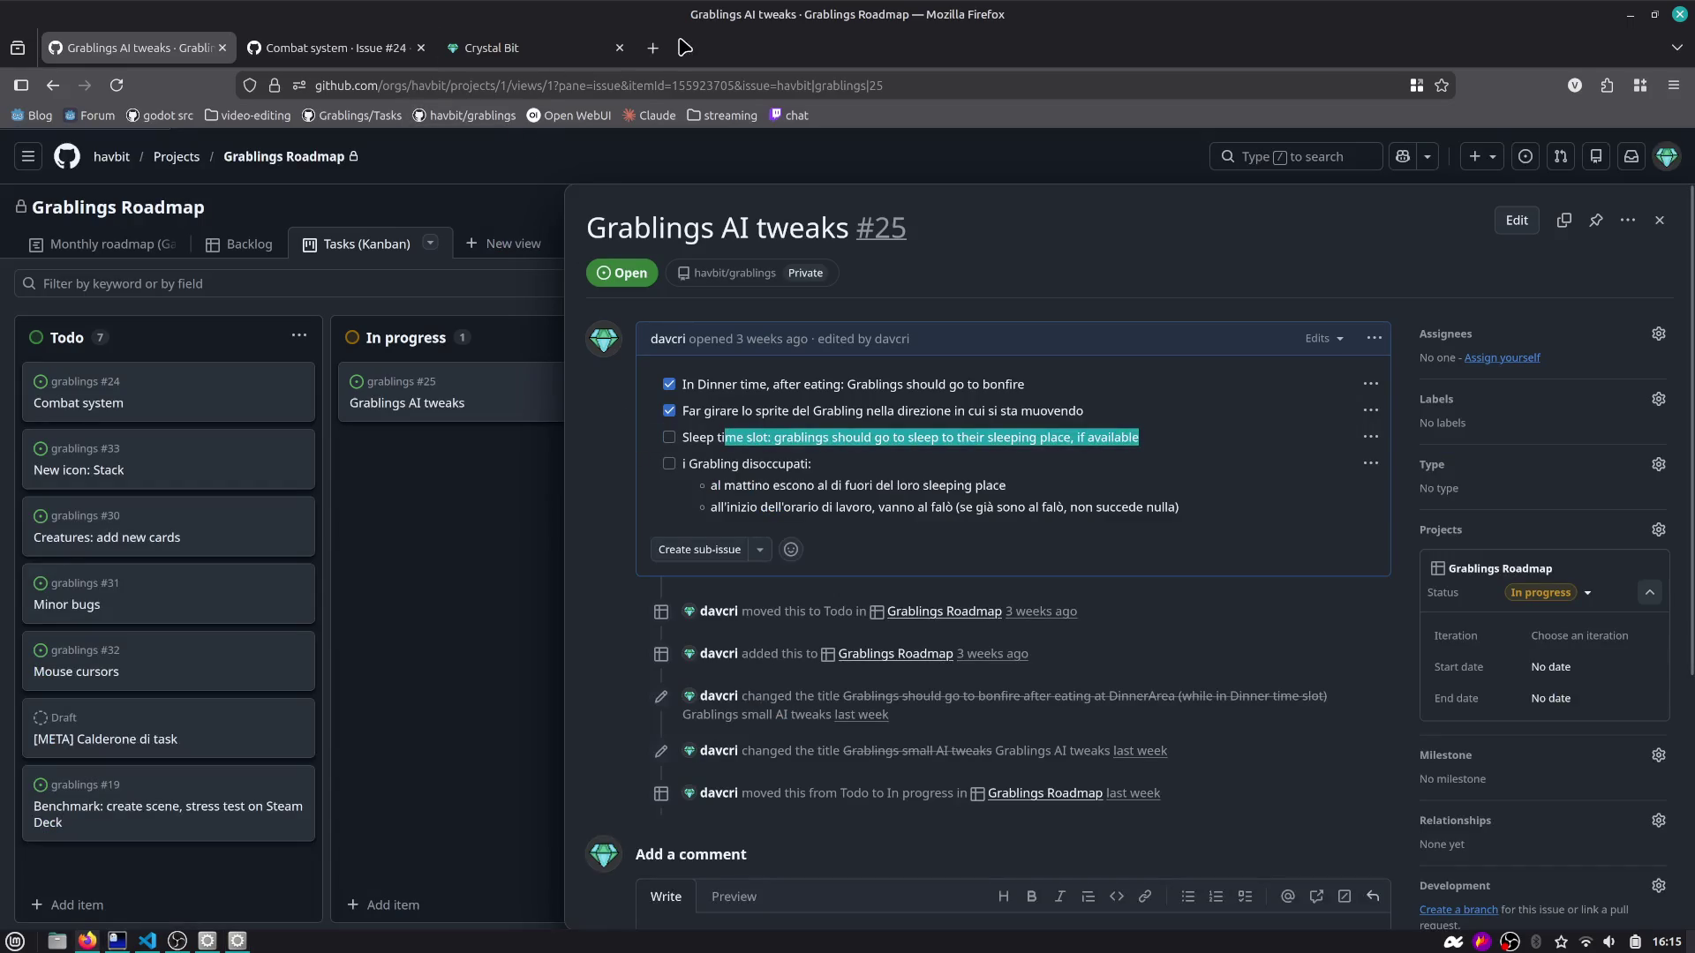
# Step: Search the web for 'guru guru cerchio della magia' in a new tab
pyautogui.doubleClick(668, 42)
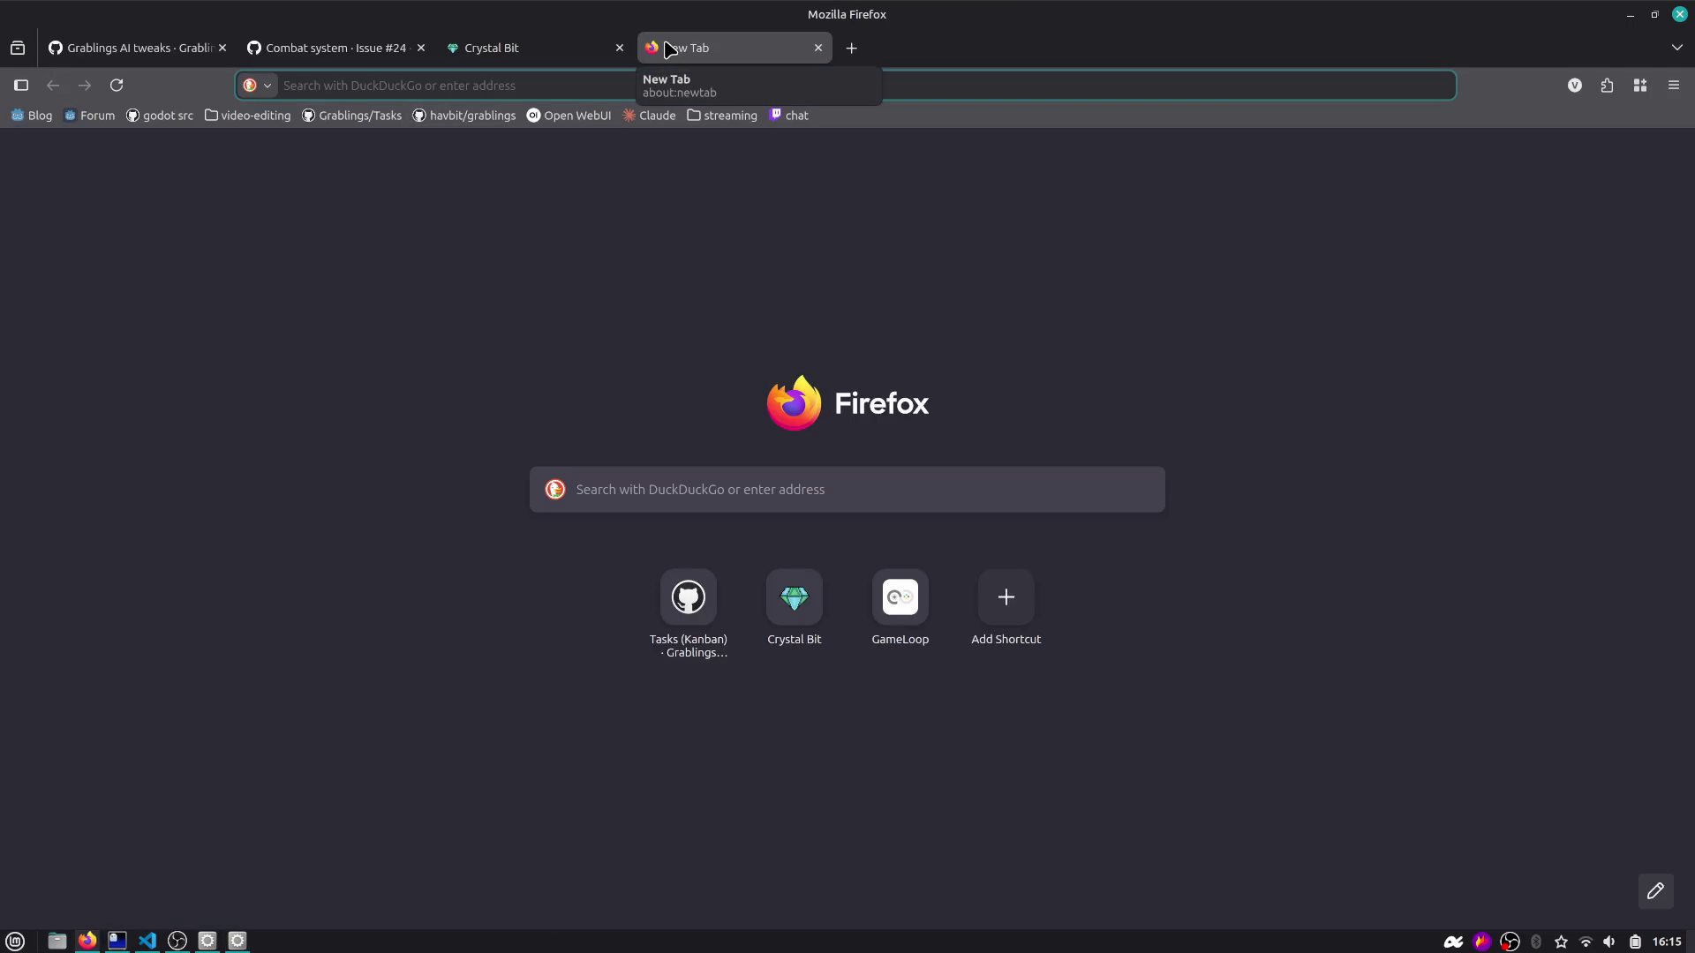
pyautogui.write('guru guru ')
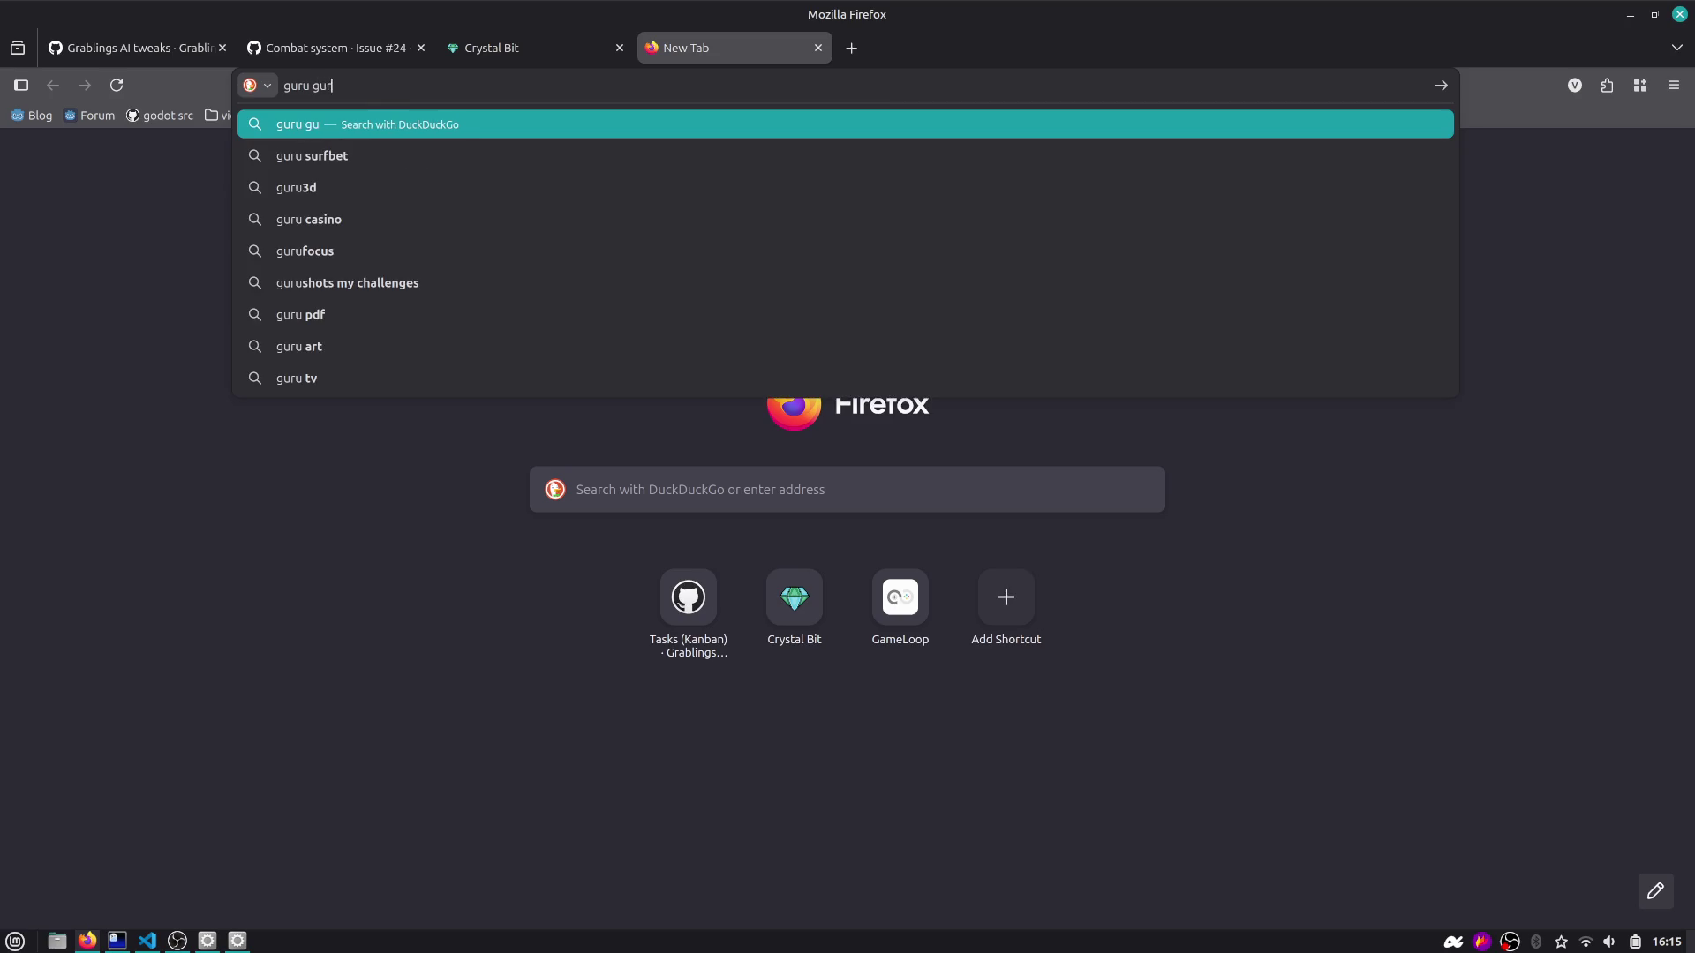
pyautogui.write('cerchi')
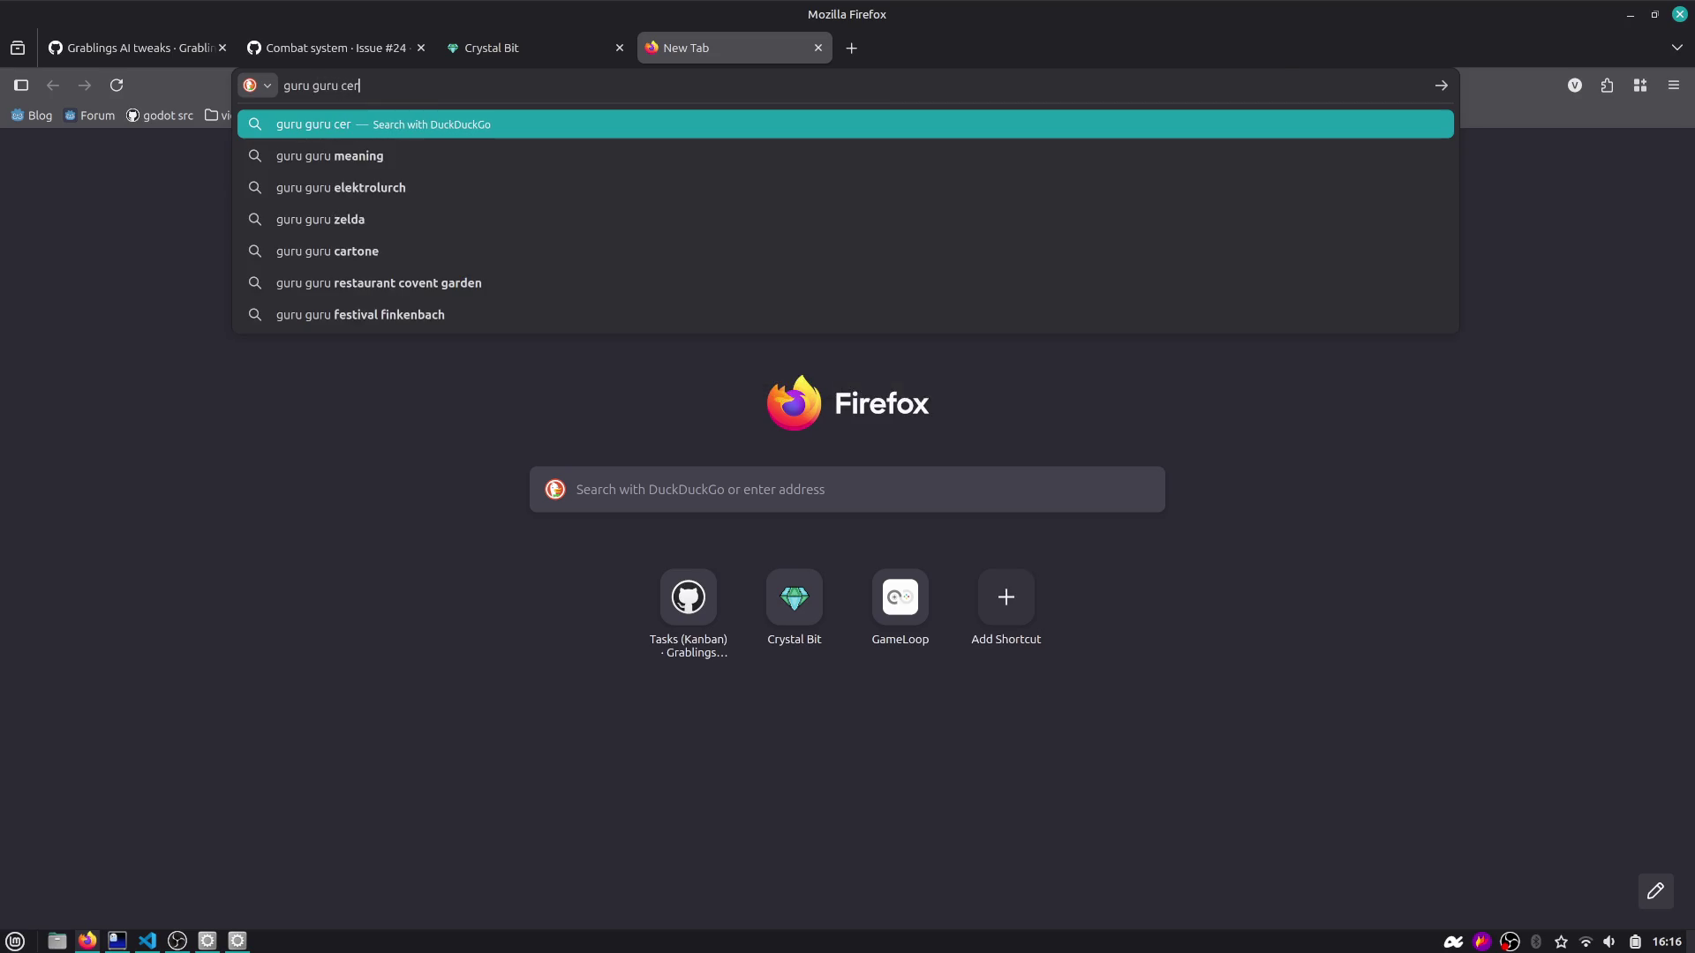
pyautogui.write('o')
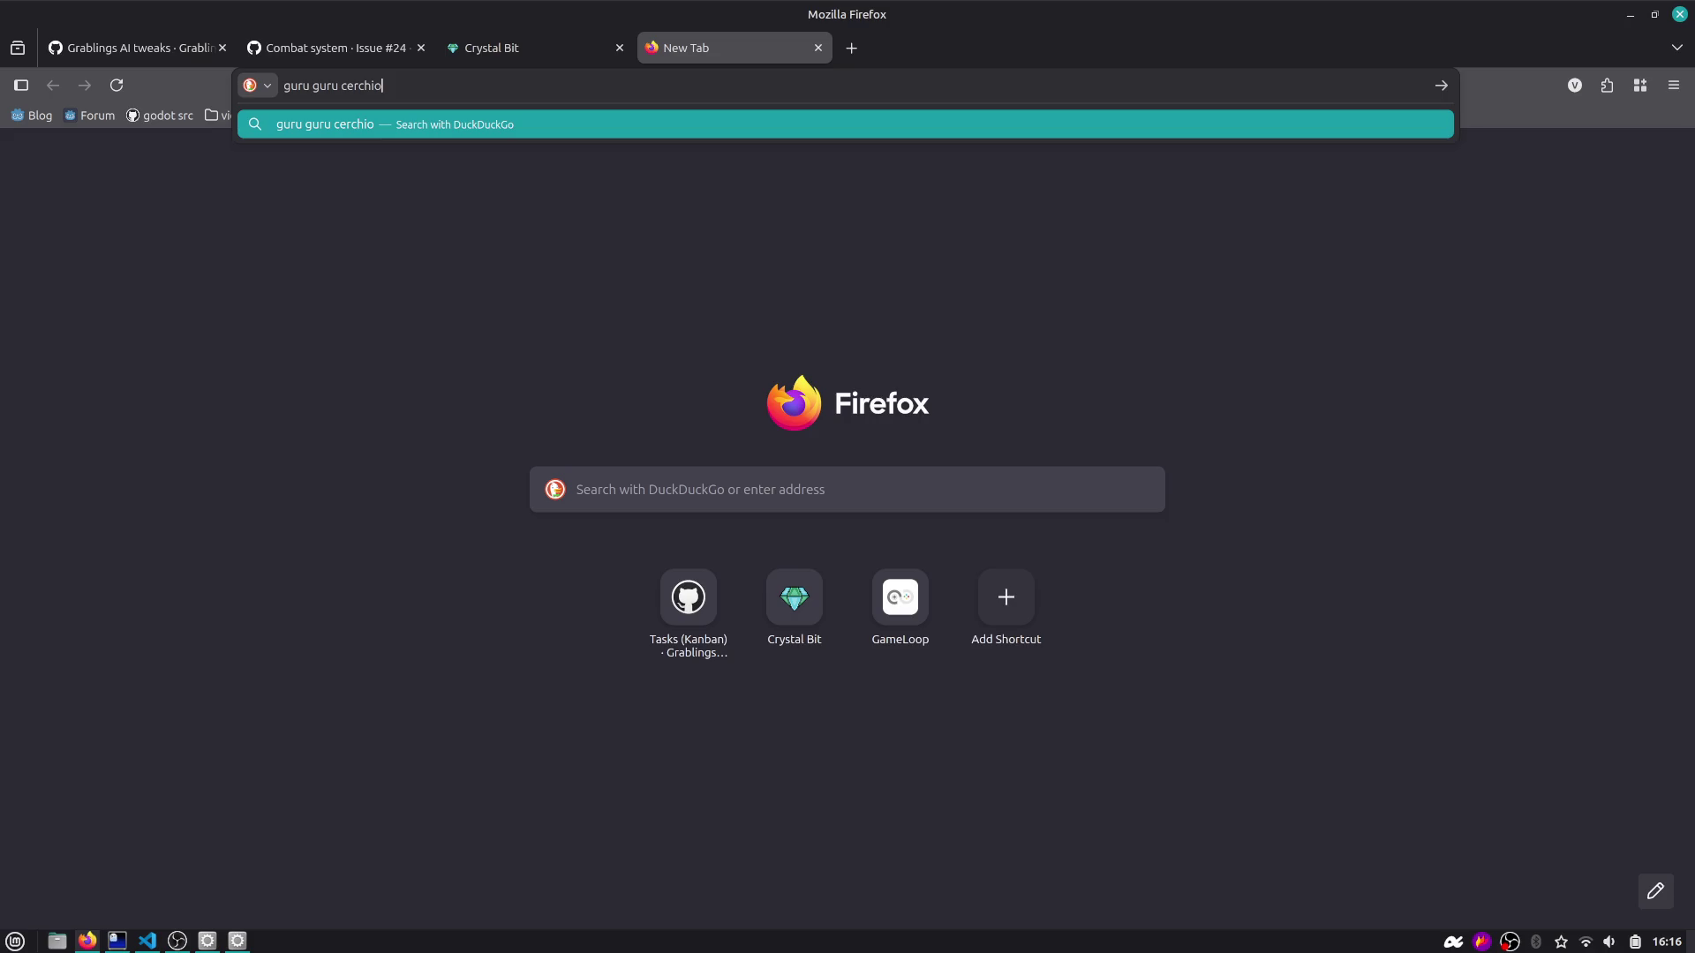
pyautogui.write(' della magia')
pyautogui.press('Return')
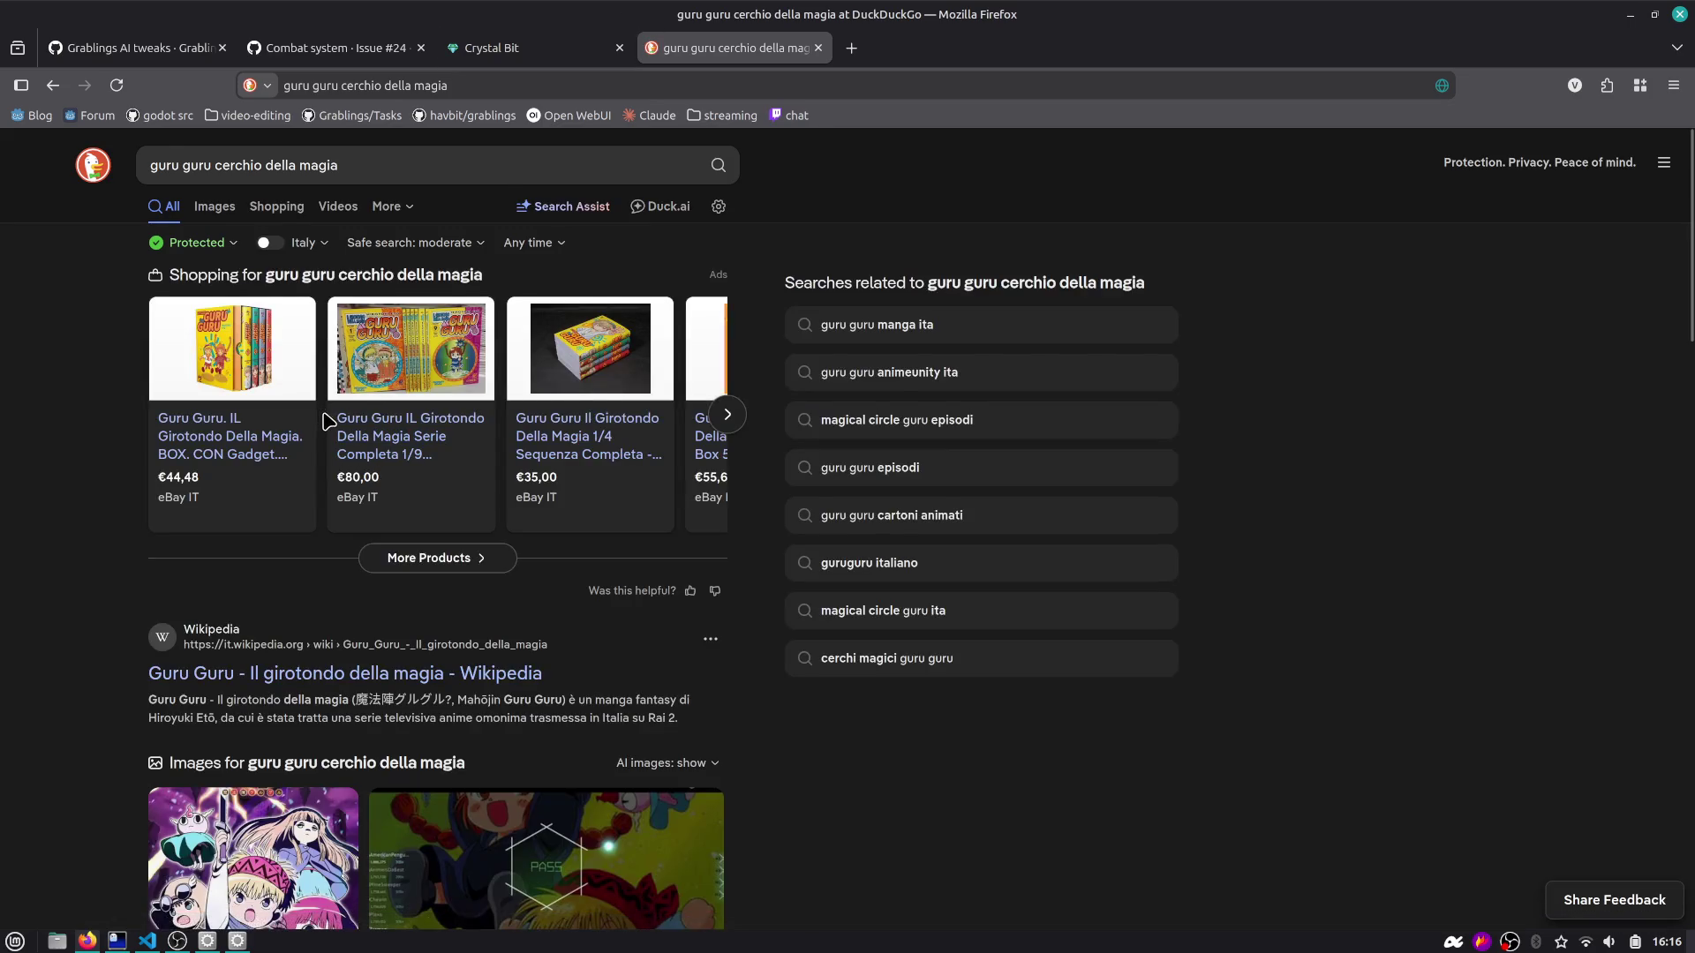
pyautogui.scroll(-3, 327, 420)
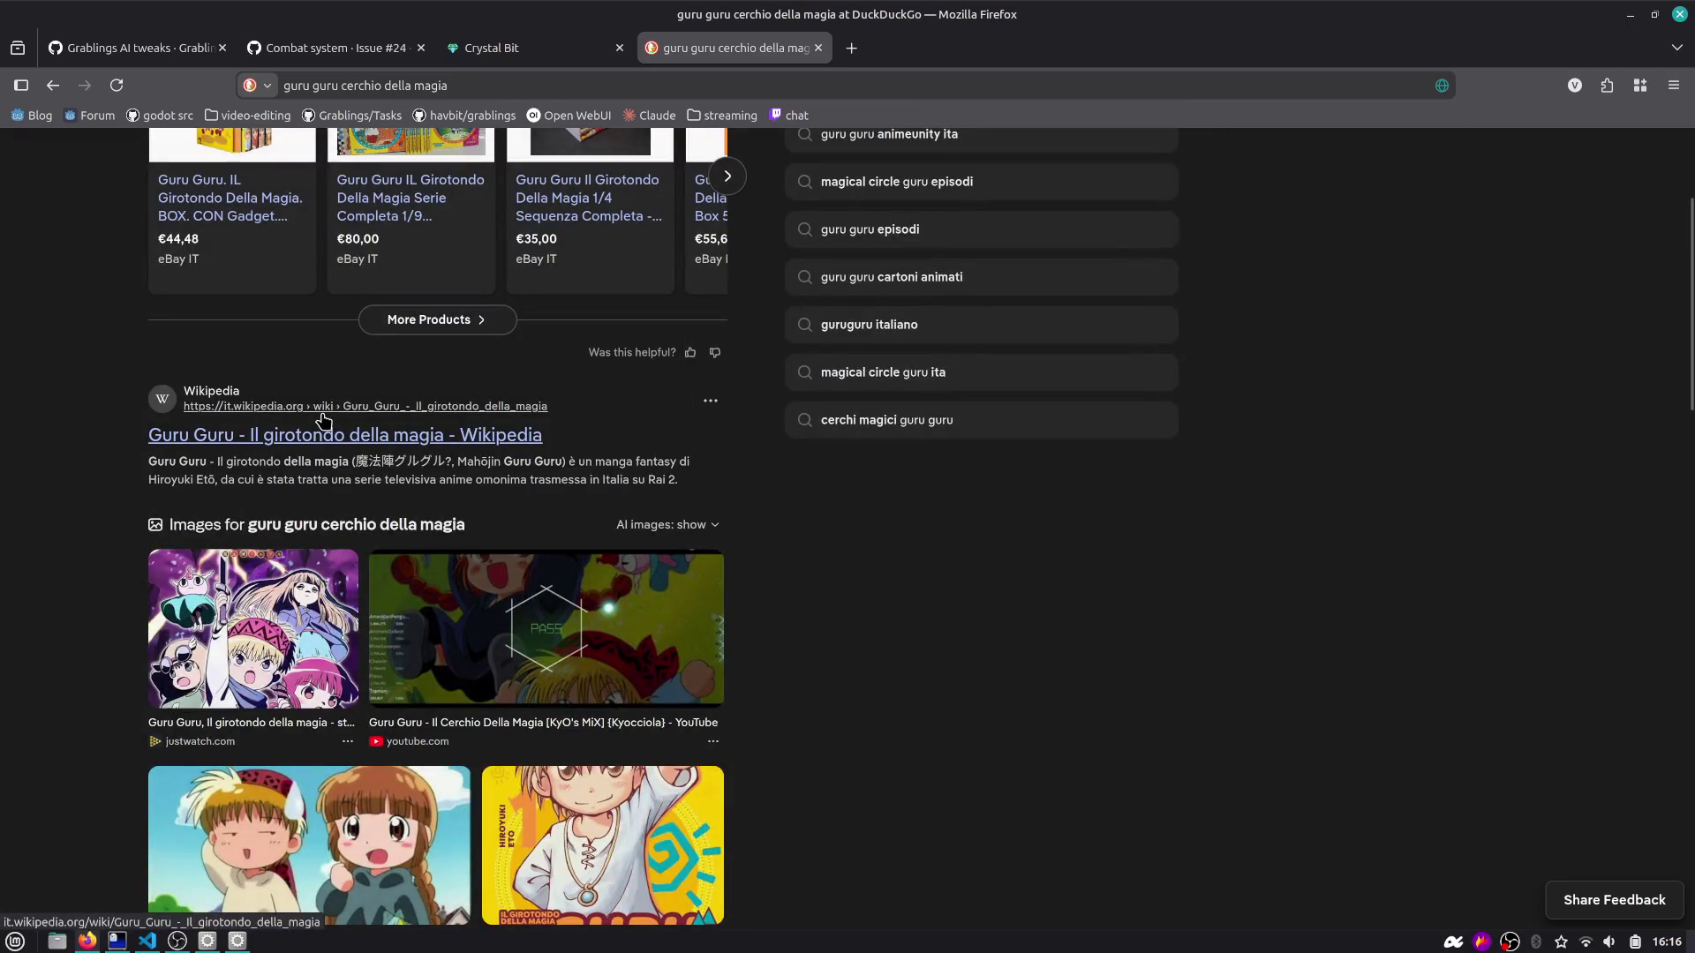
pyautogui.scroll(-2, 323, 420)
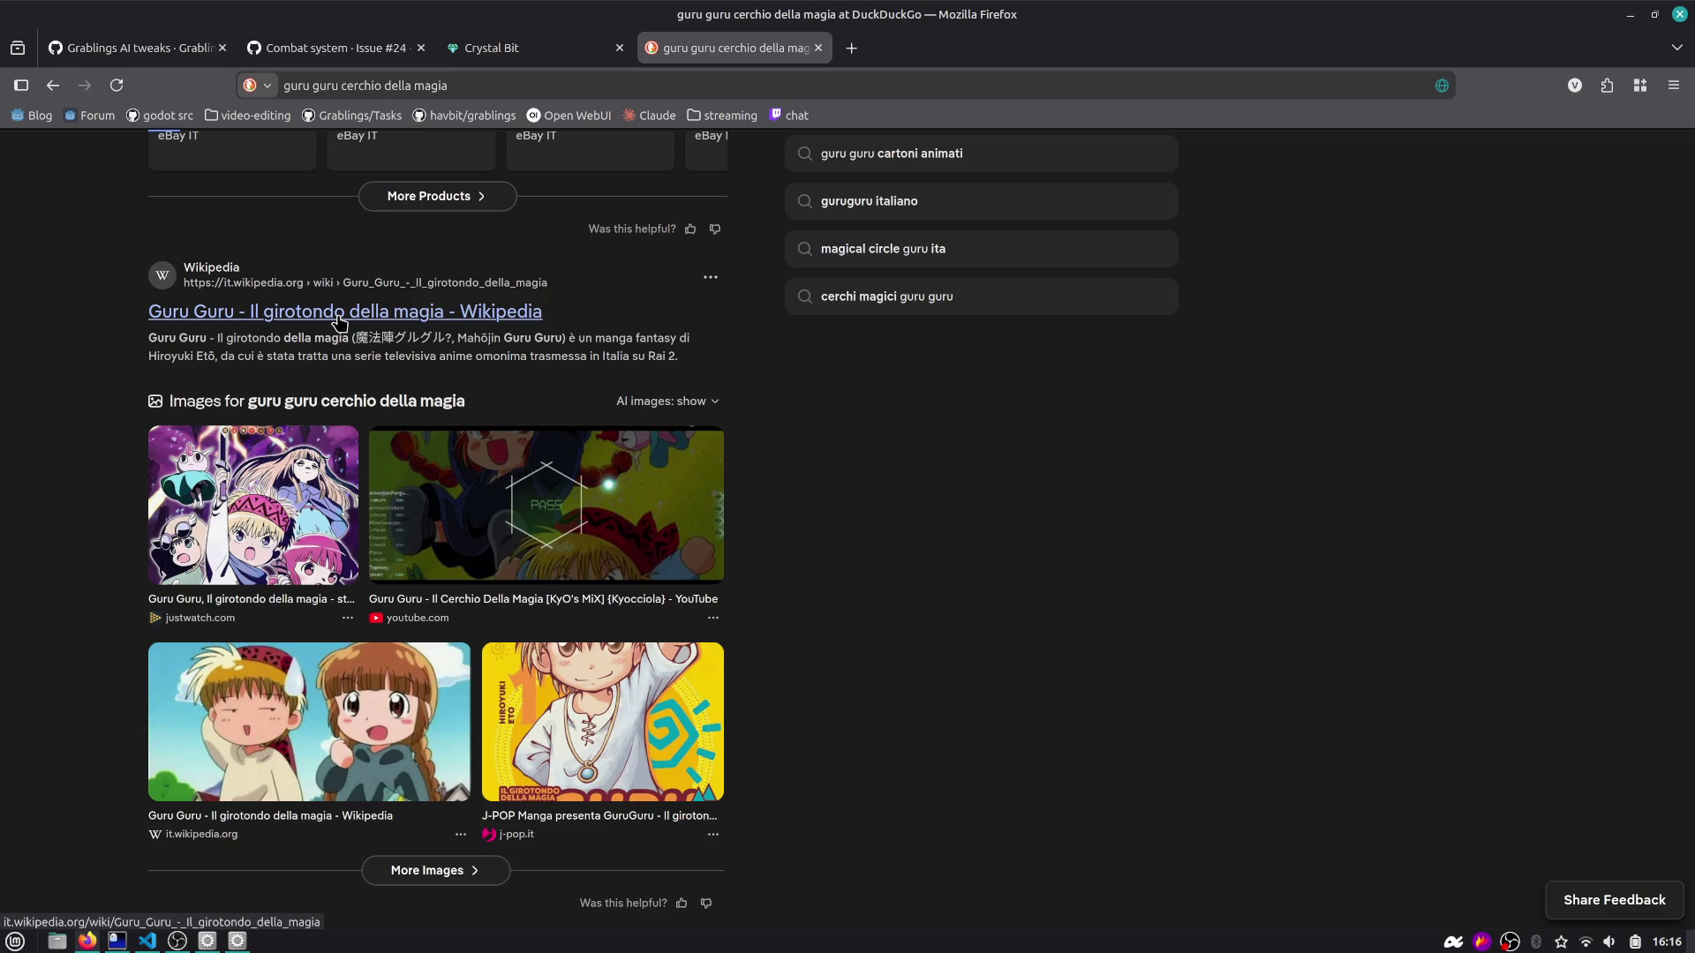
# Step: Check the Italian Wikipedia article on Guru Guru, declining translation, then return to the results
pyautogui.click(339, 314)
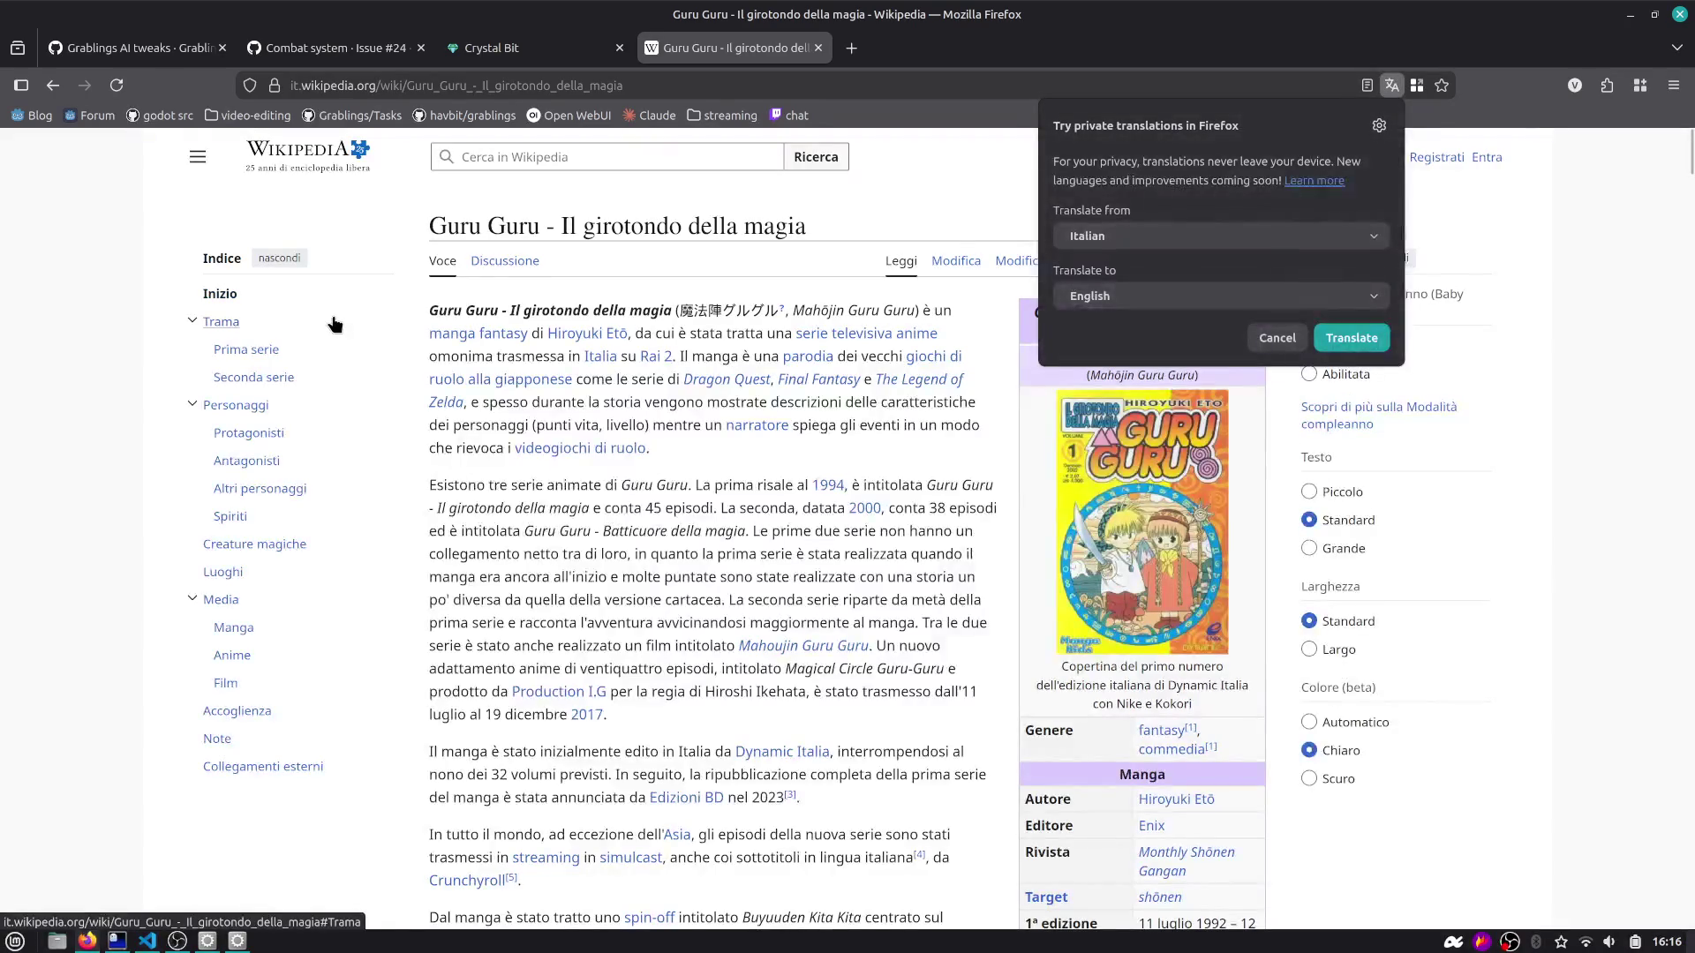
pyautogui.click(1296, 339)
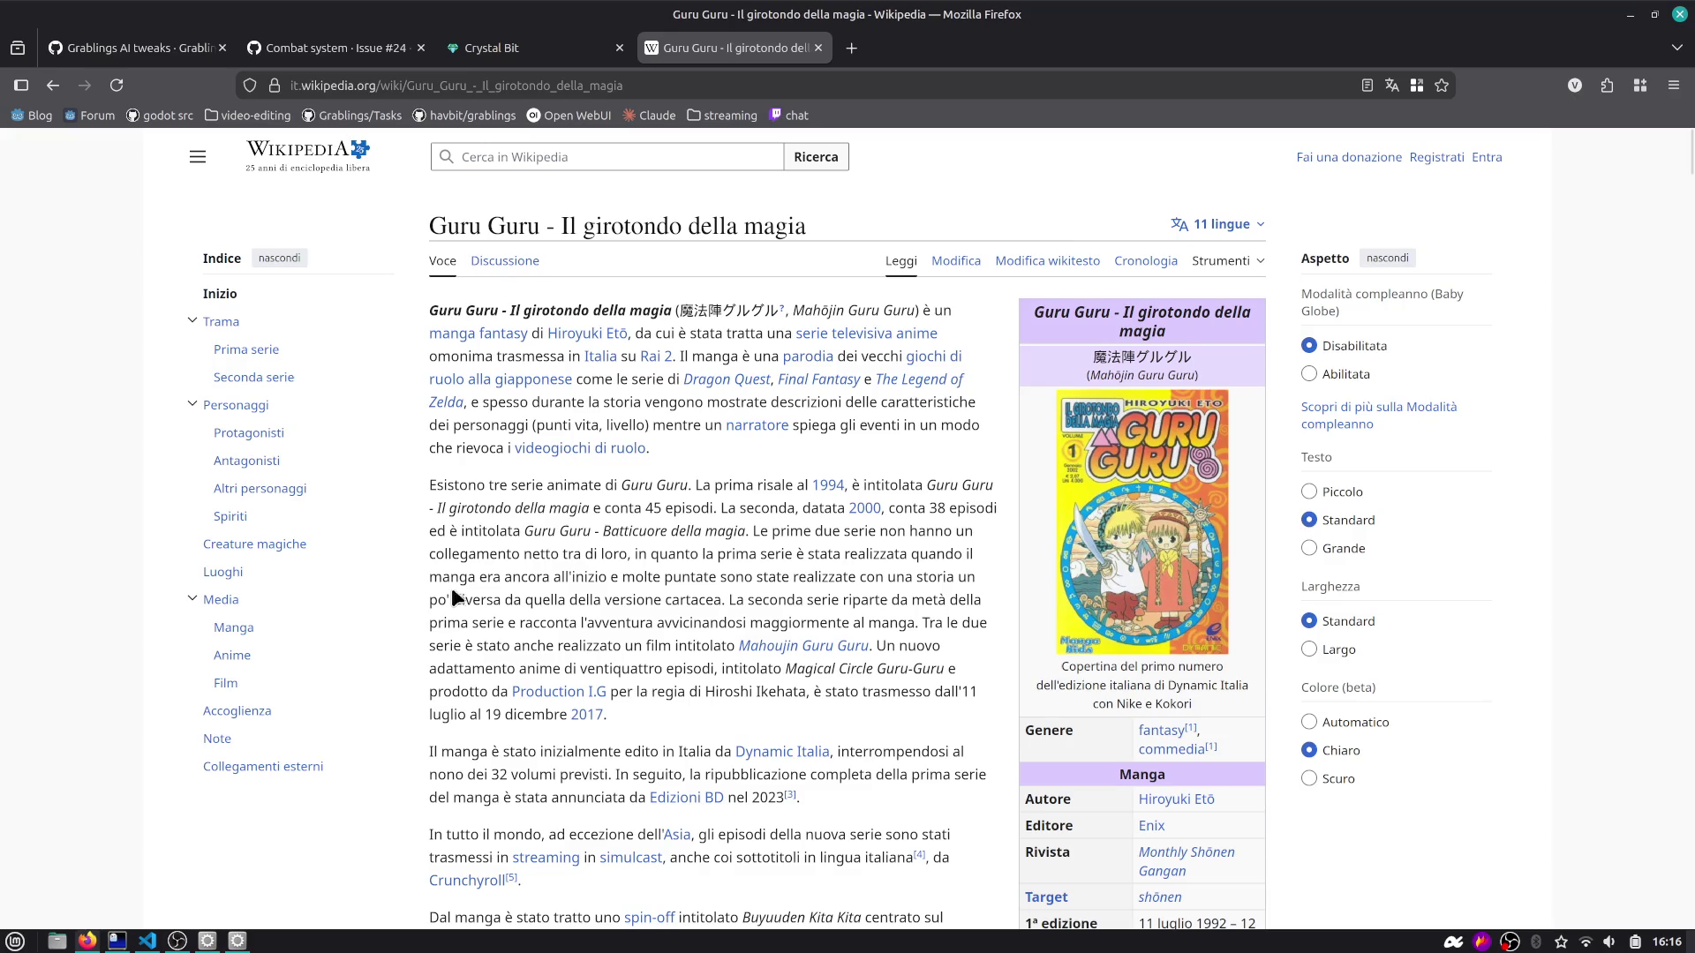
pyautogui.click(53, 84)
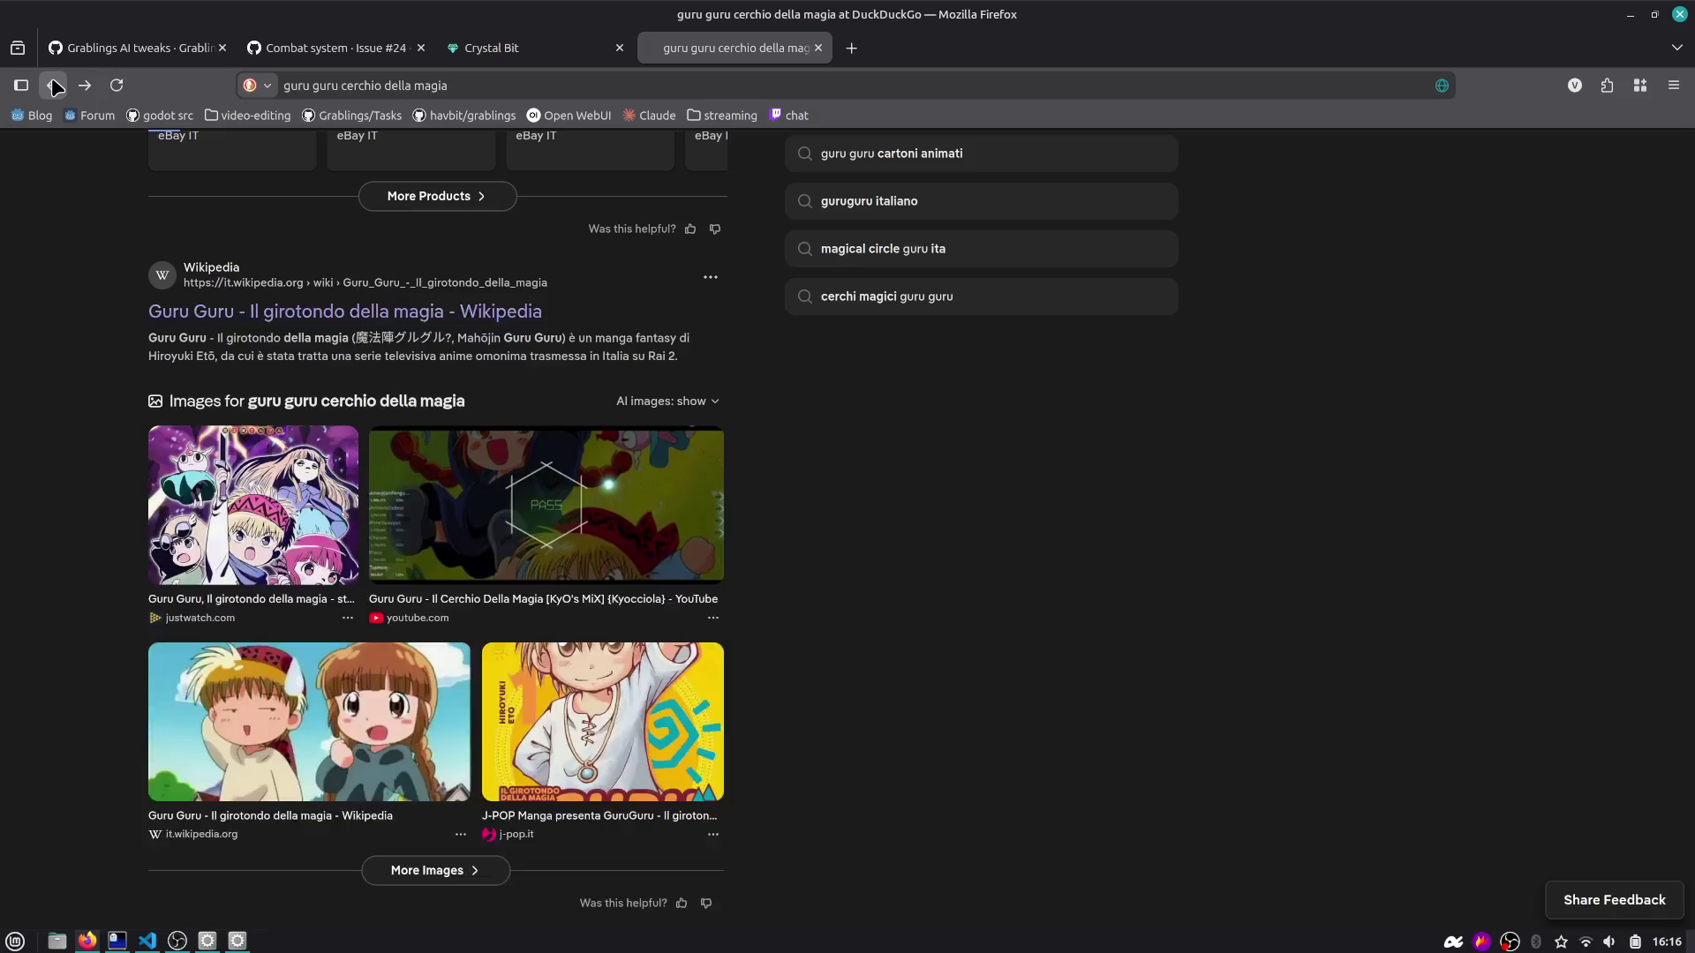
# Step: Switch the DuckDuckGo search for 'guru guru cerchio della magia' to image results
pyautogui.scroll(4, 150, 176)
pyautogui.click(201, 210)
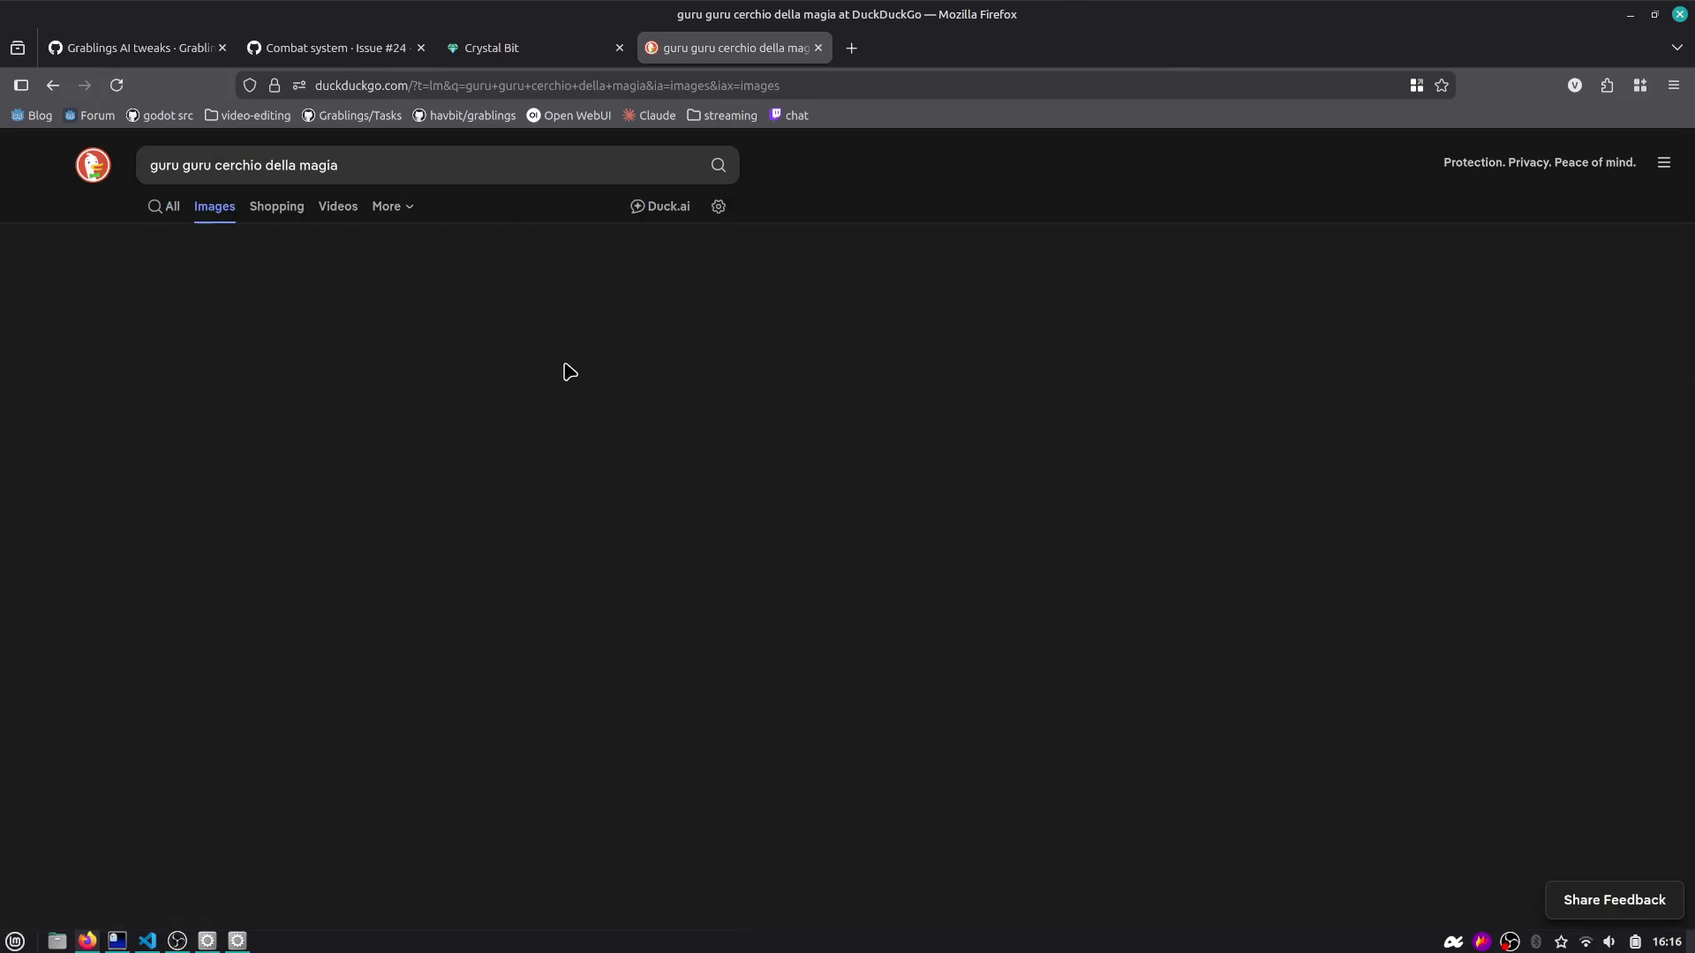
pyautogui.click(433, 175)
pyautogui.press('Return')
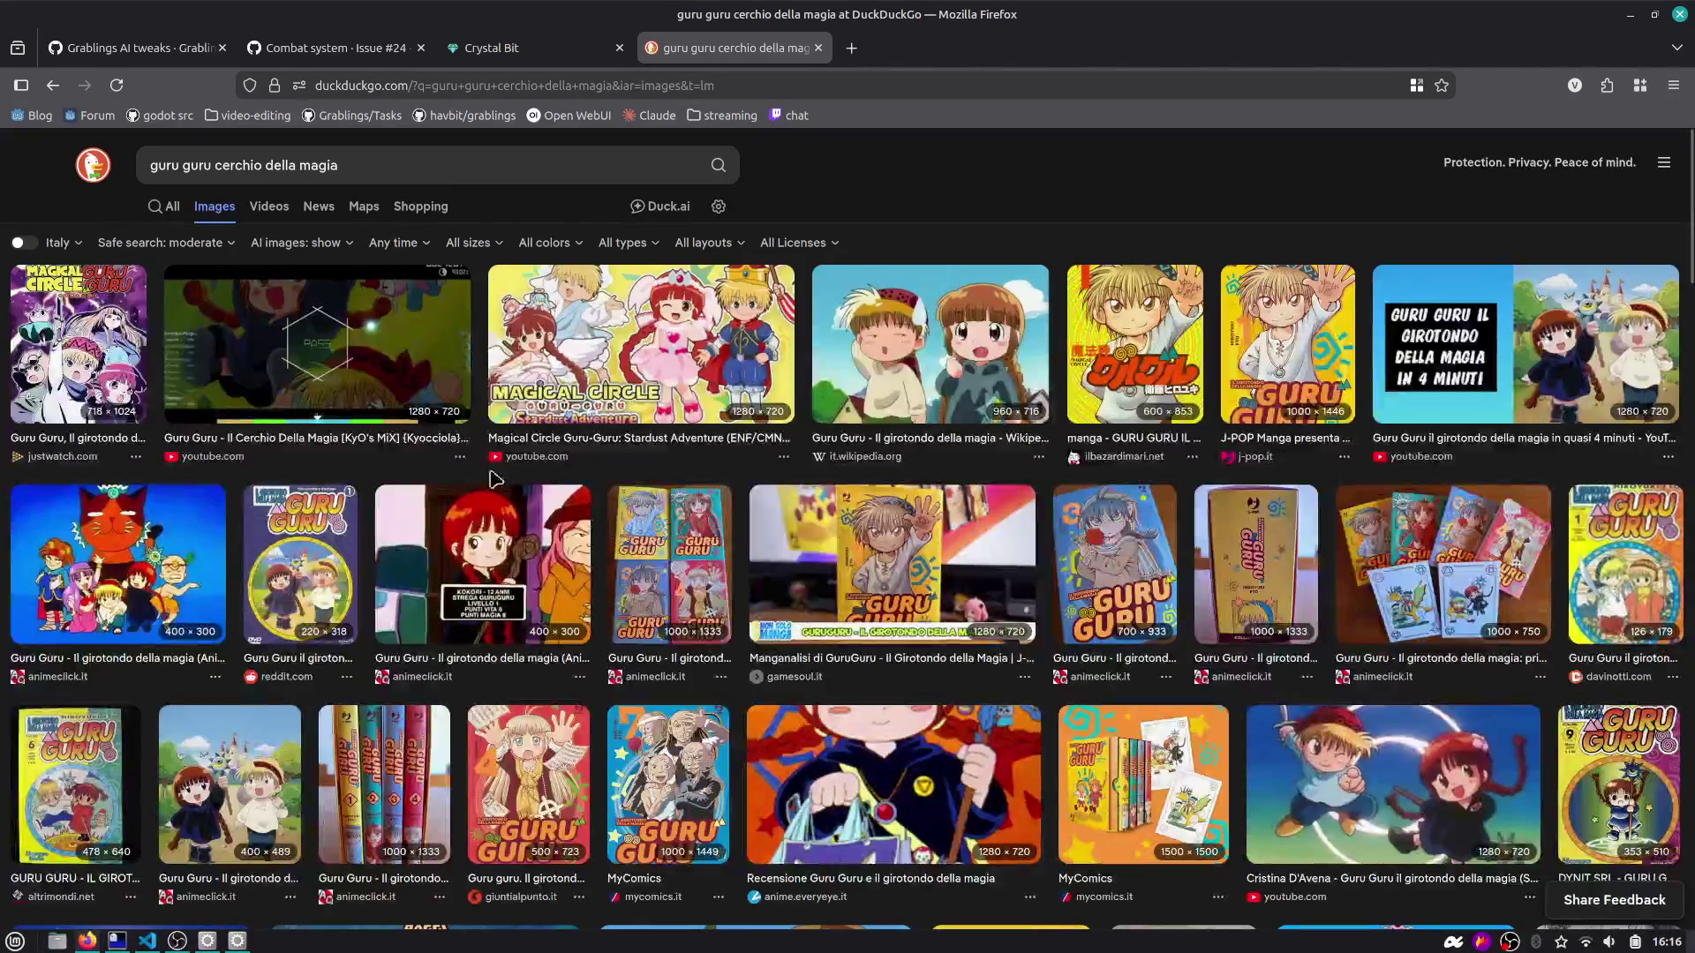
# Step: Find and preview the it.wikipedia.org image showing the HP 1650 stat box
pyautogui.scroll(-4, 370, 432)
pyautogui.scroll(-5, 371, 433)
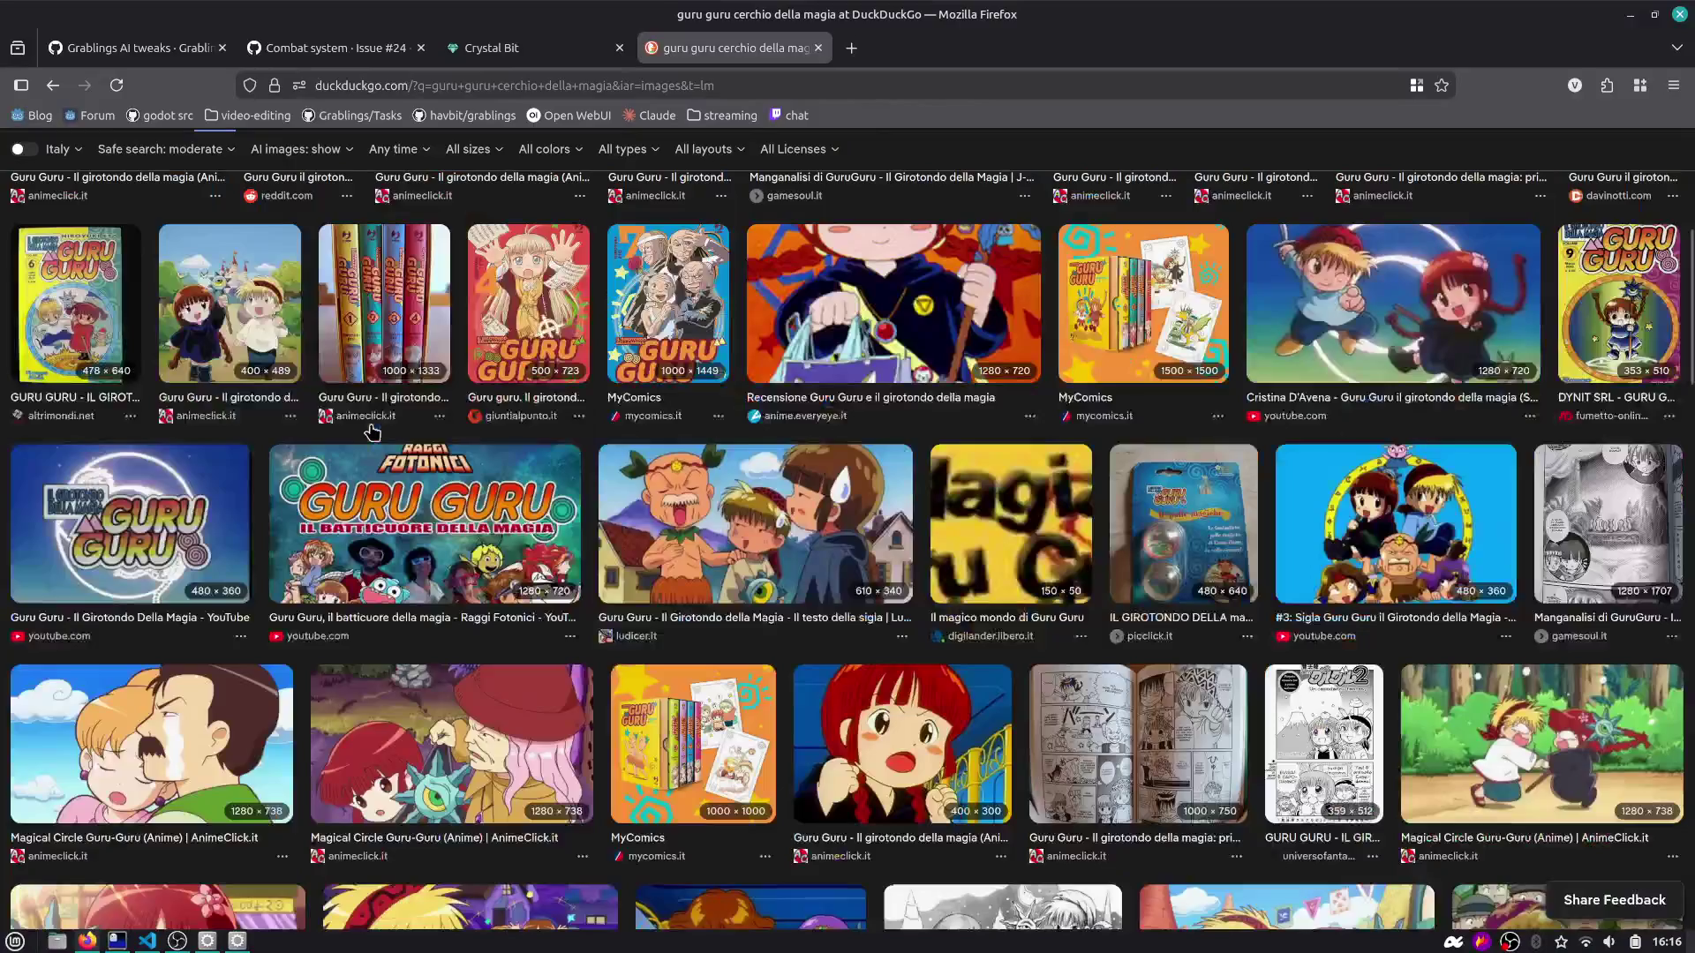
pyautogui.scroll(-5, 441, 455)
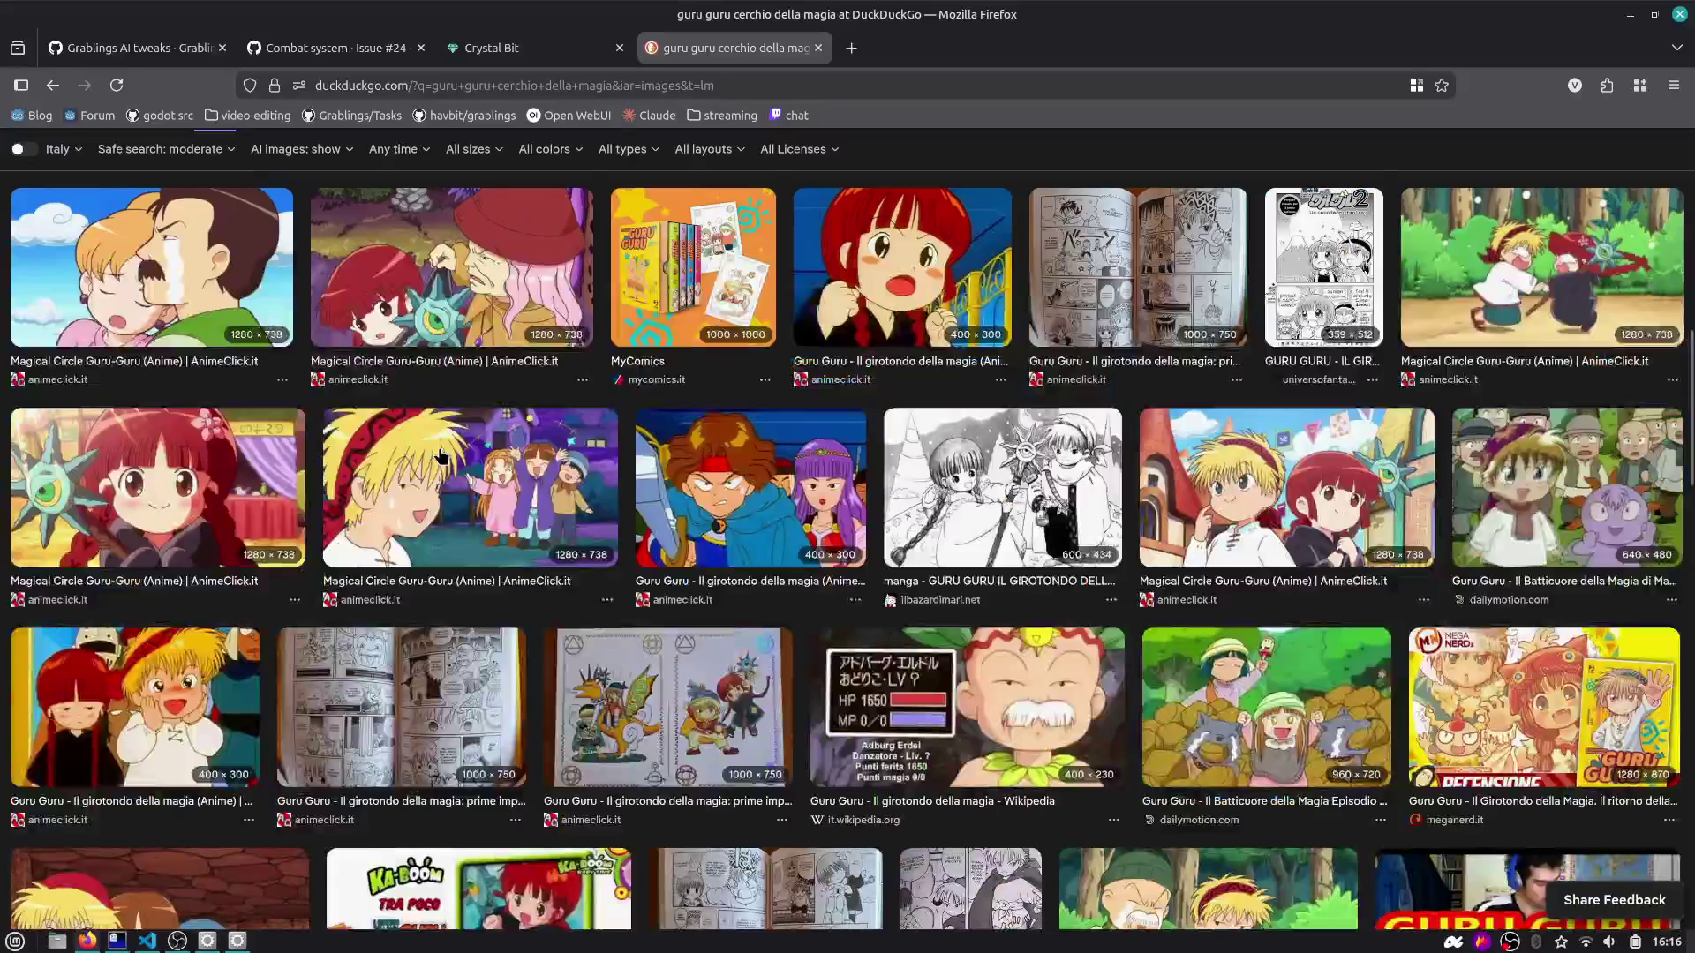
pyautogui.scroll(-1, 485, 450)
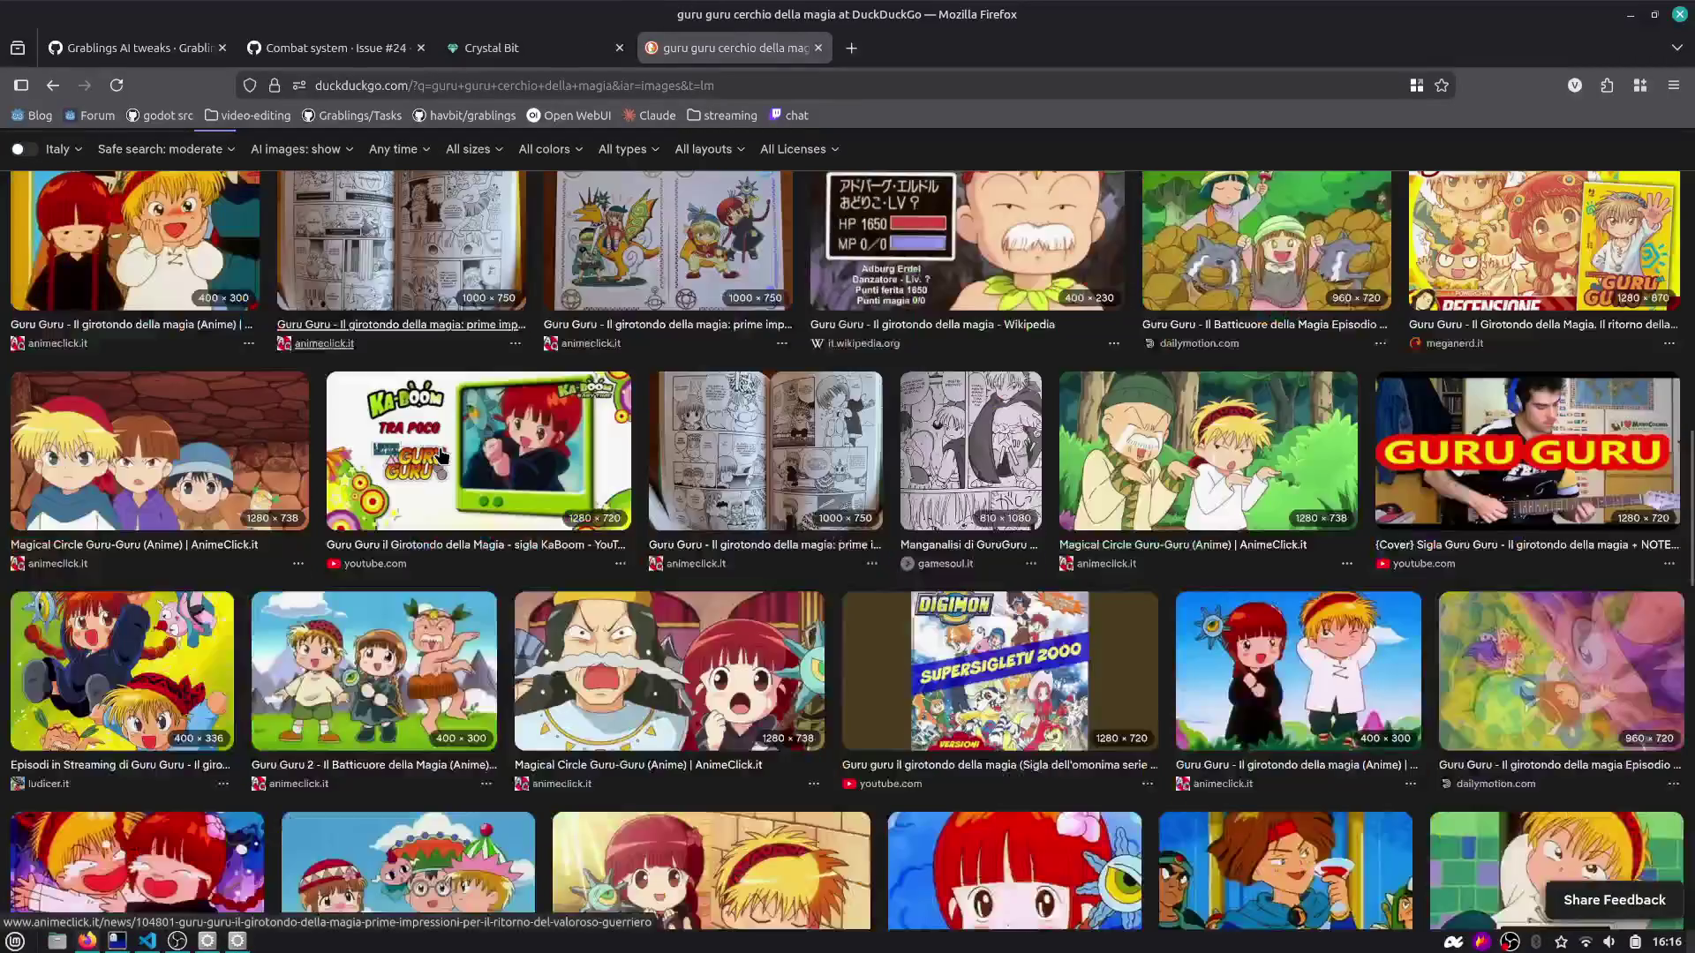
pyautogui.scroll(-1, 527, 444)
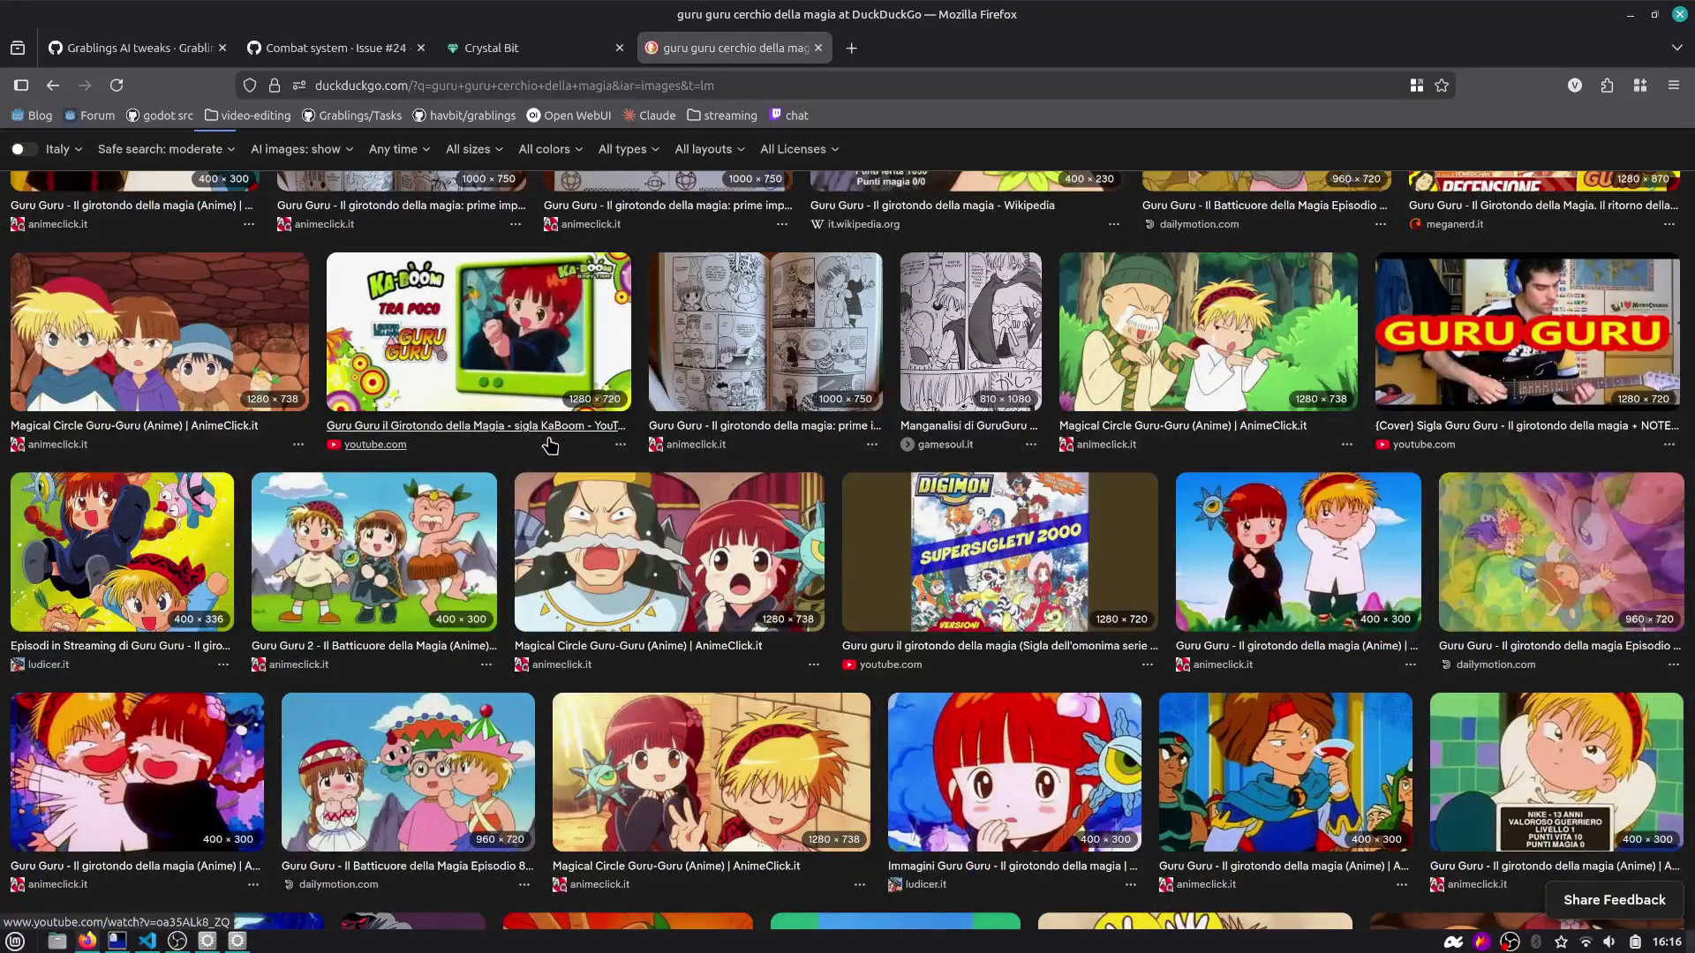
pyautogui.scroll(-4, 549, 446)
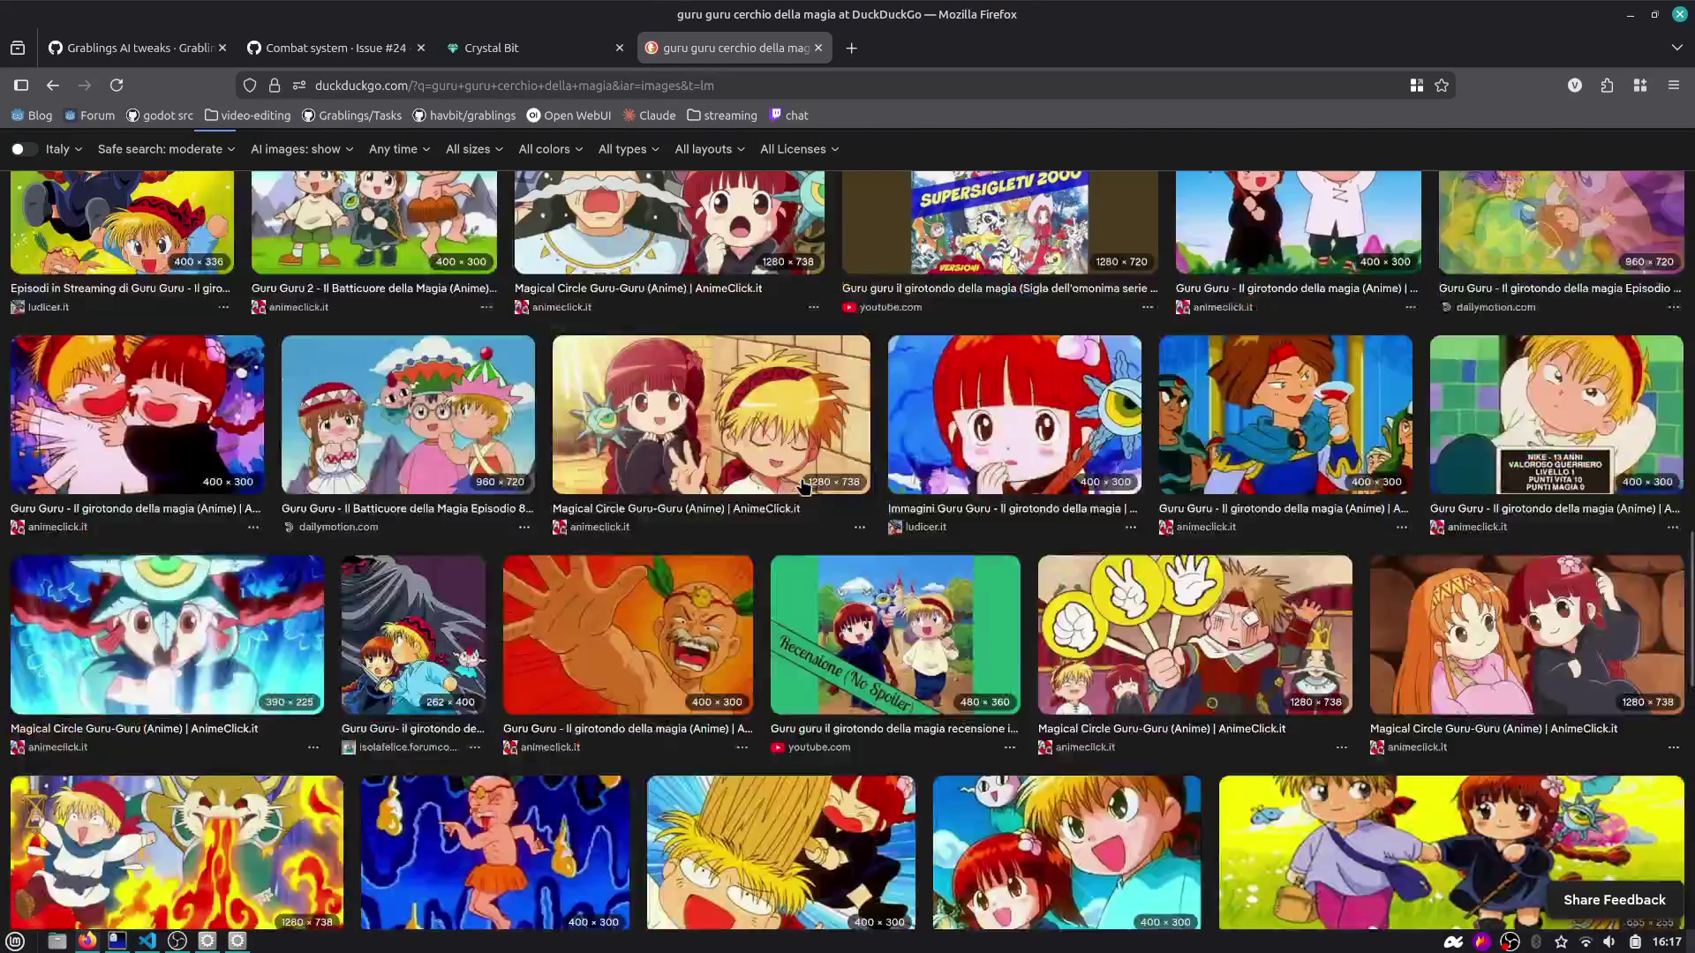
pyautogui.scroll(-2, 804, 485)
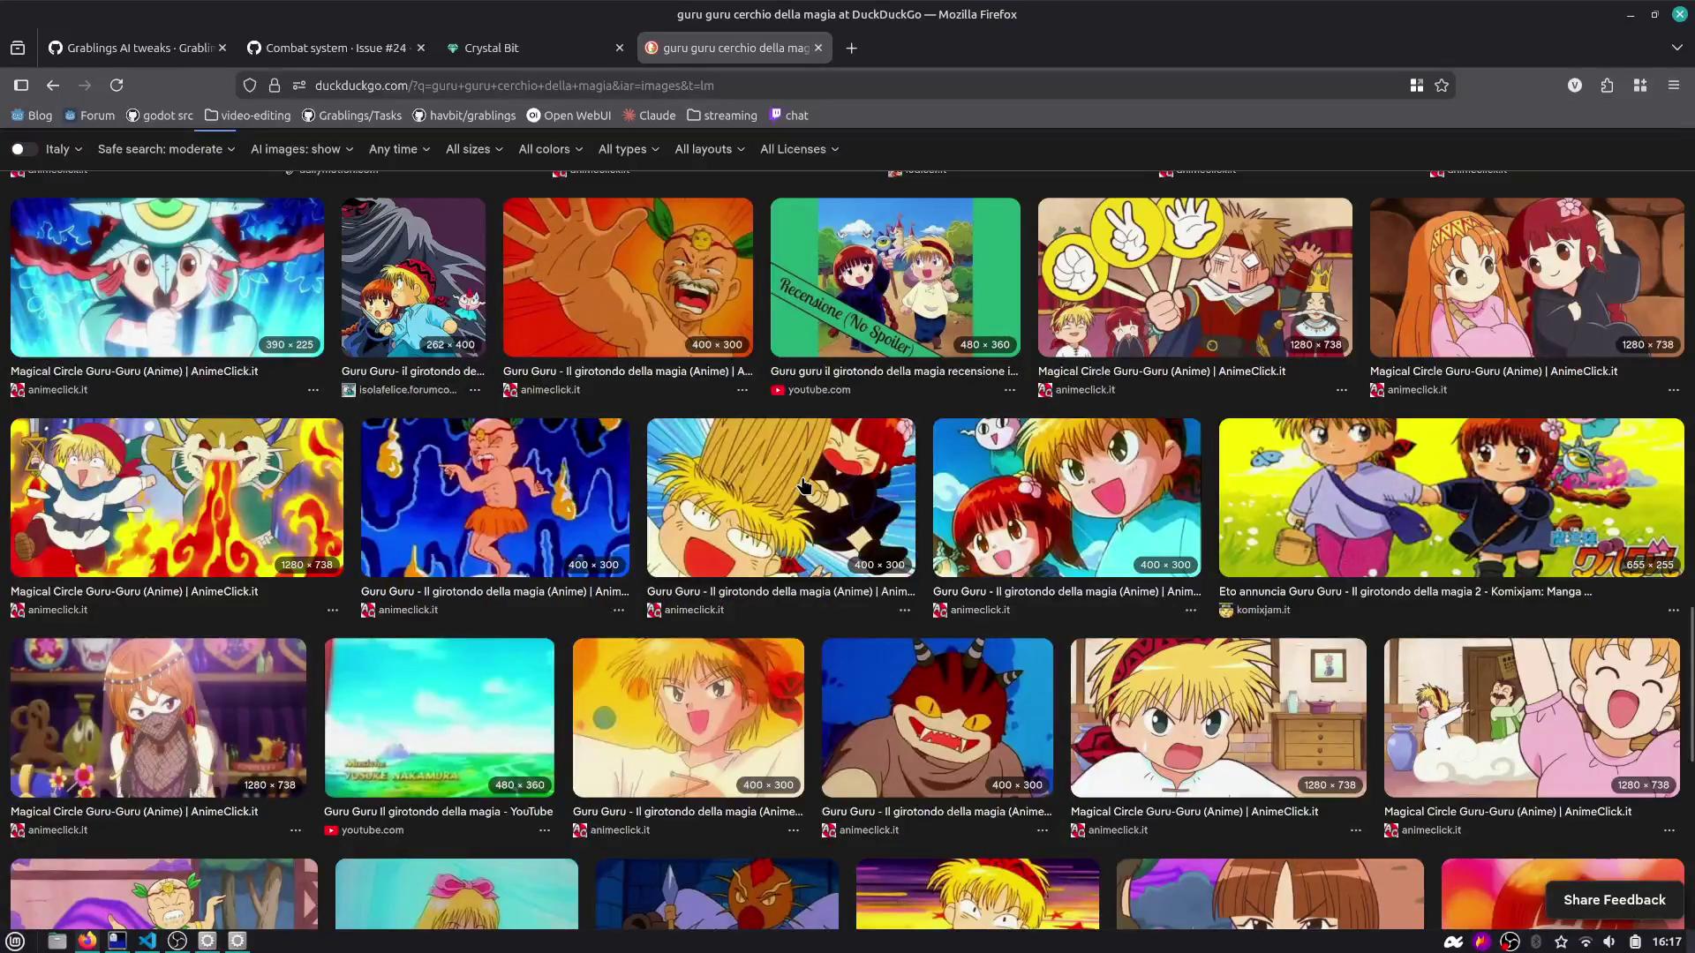
pyautogui.scroll(-1, 803, 486)
pyautogui.scroll(-1, 803, 485)
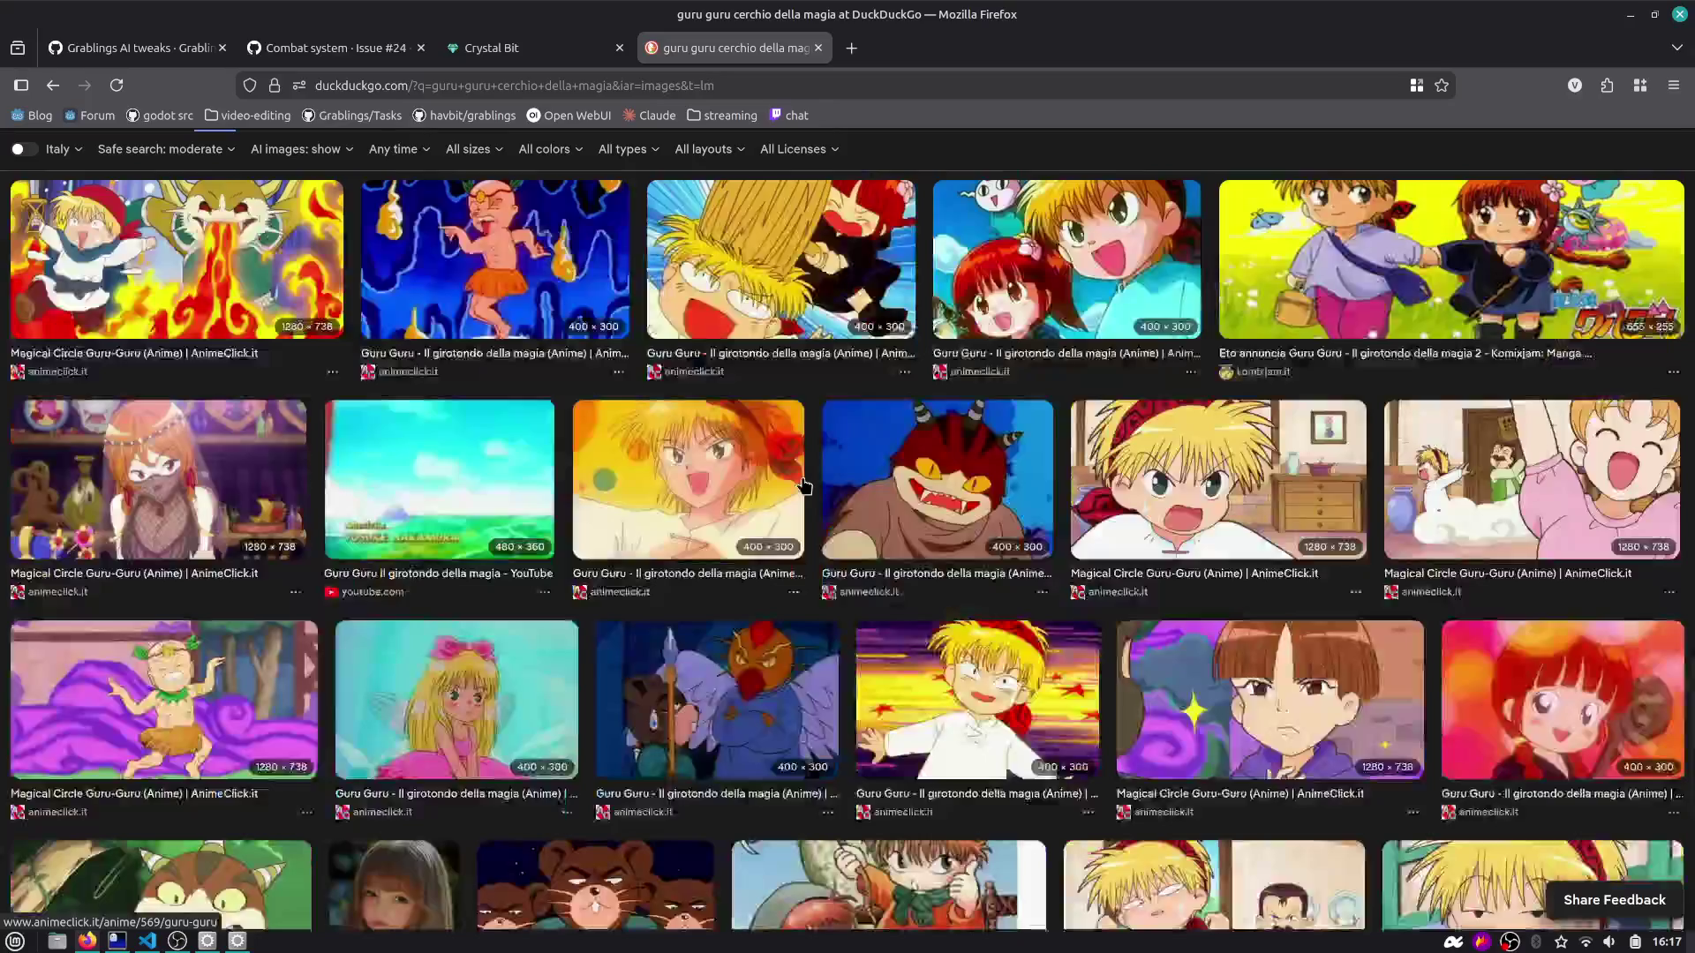
pyautogui.scroll(-2, 804, 485)
pyautogui.scroll(-2, 799, 483)
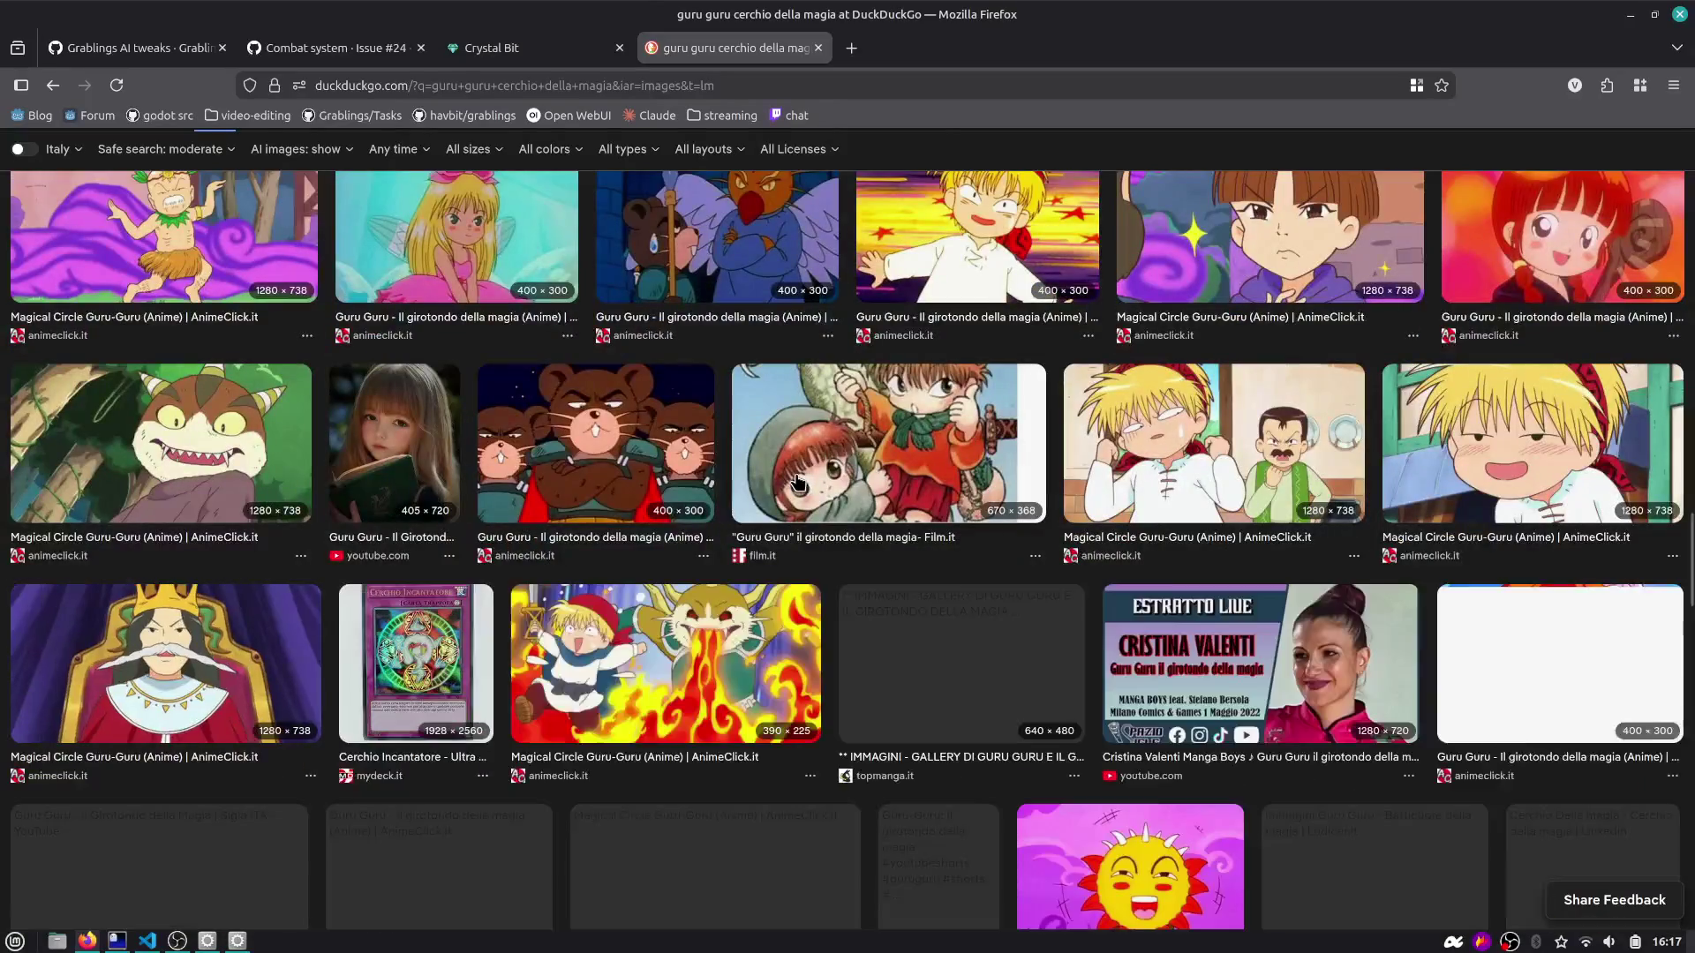
pyautogui.scroll(5, 797, 483)
pyautogui.scroll(-2, 797, 483)
pyautogui.scroll(-2, 794, 485)
pyautogui.scroll(-3, 688, 530)
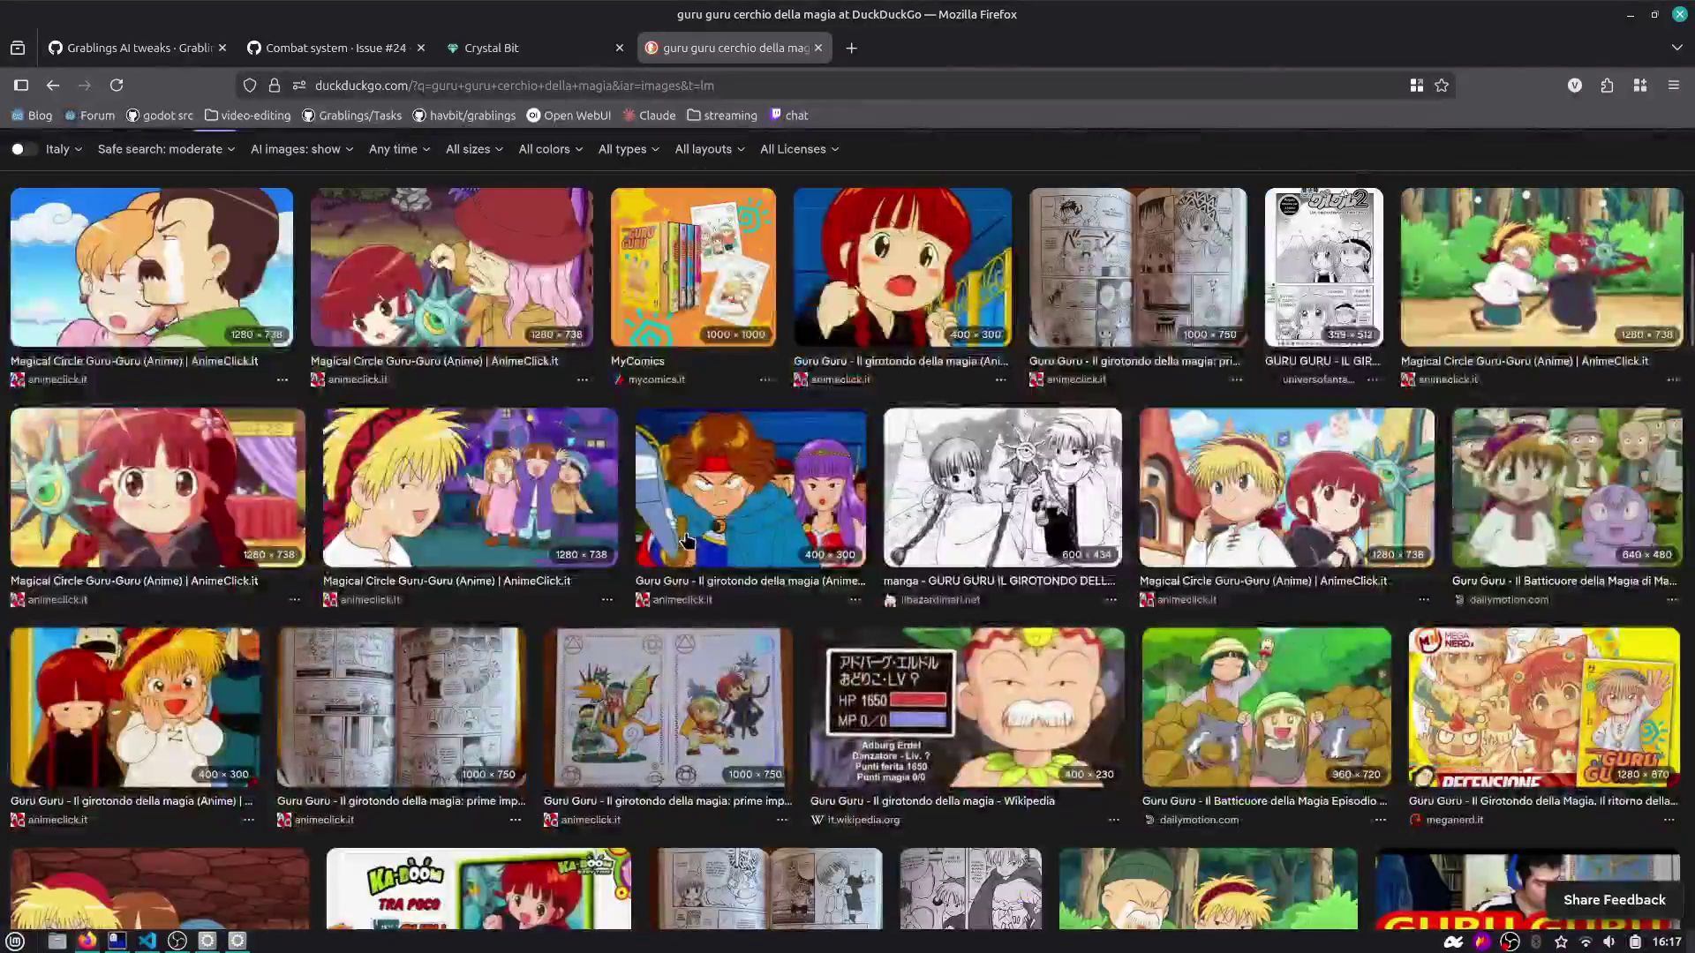
pyautogui.scroll(-1, 686, 556)
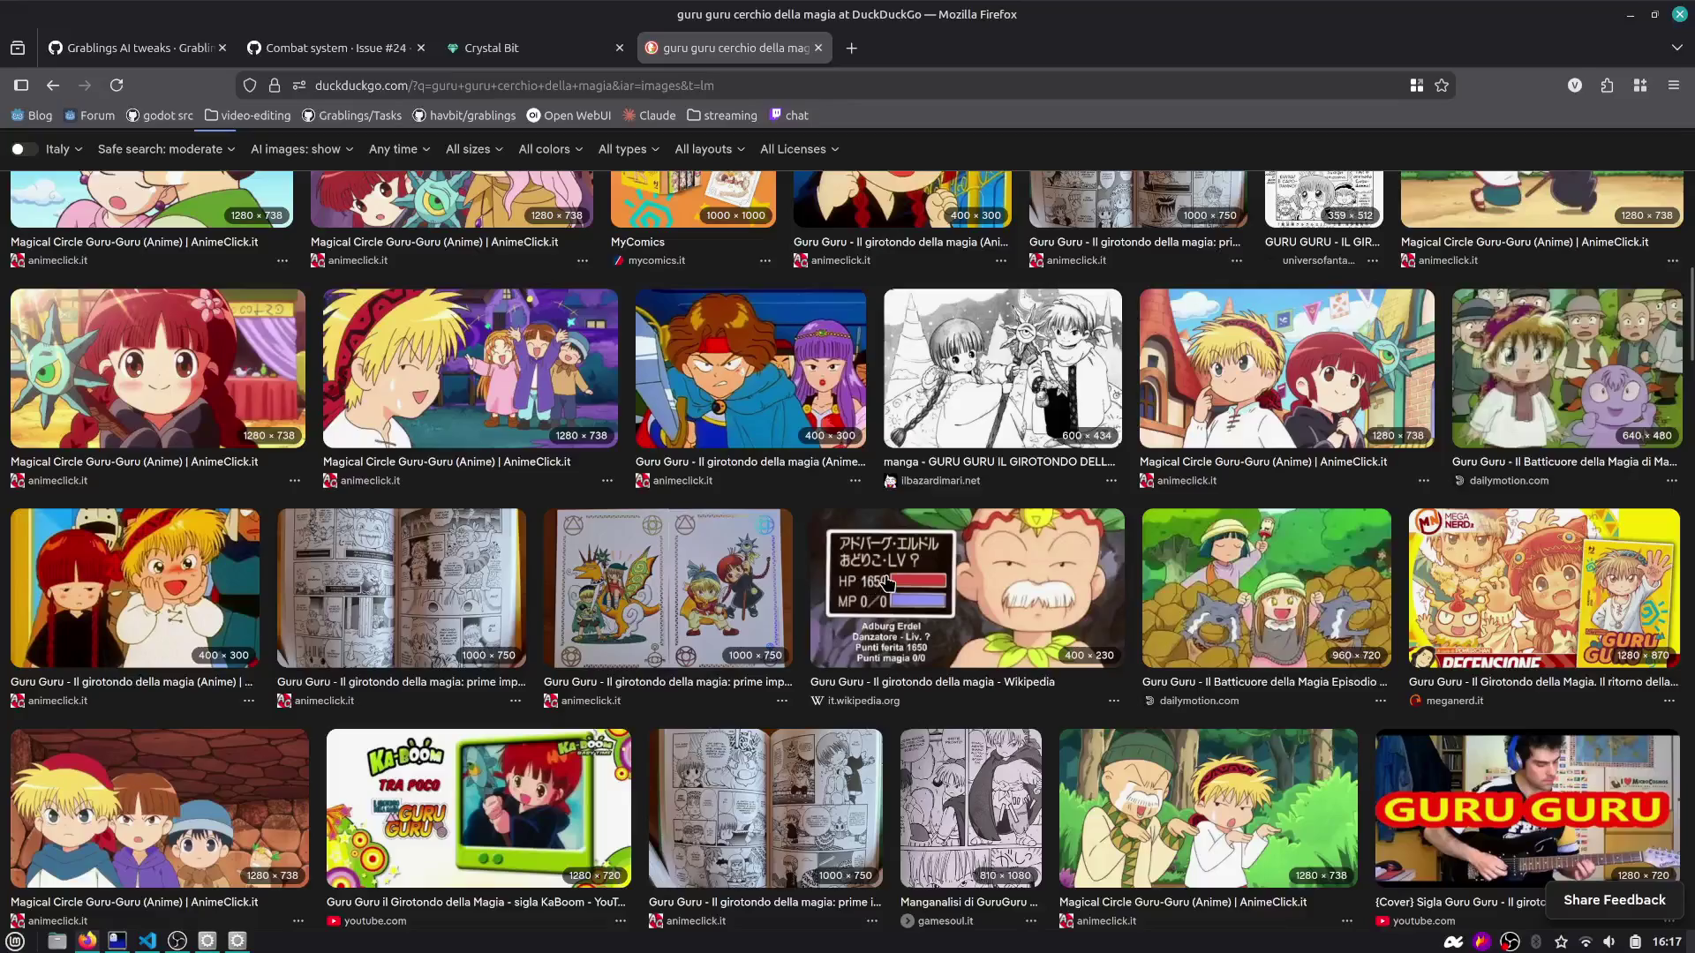
pyautogui.click(866, 585)
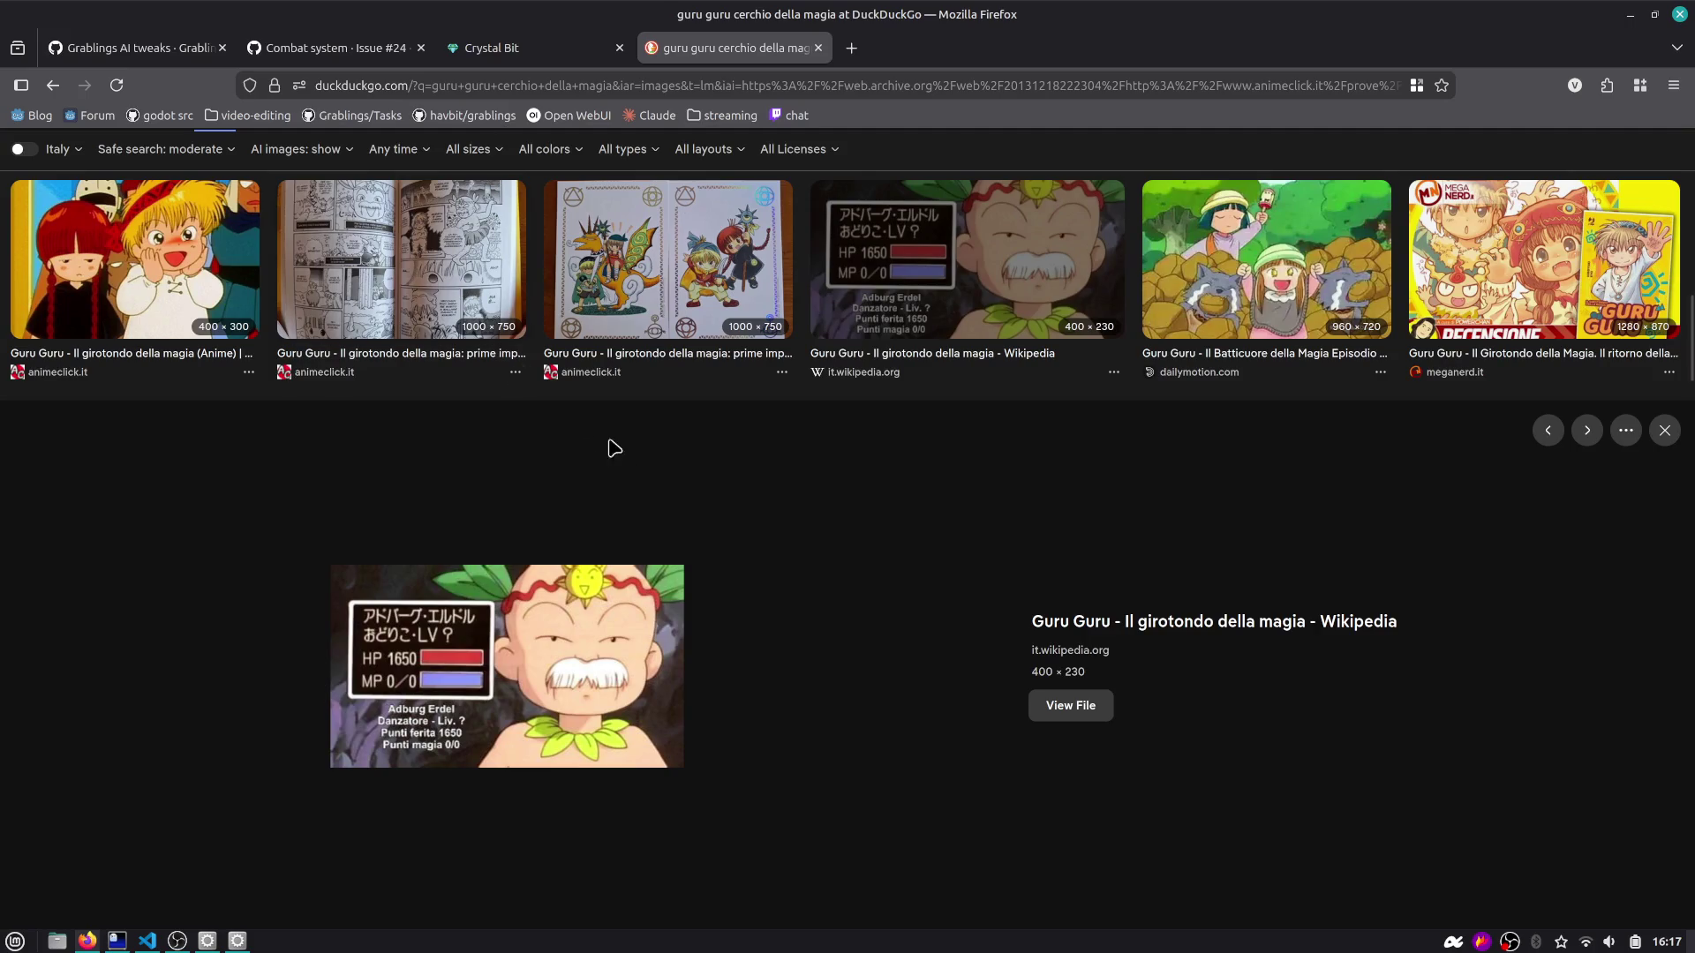
# Step: Browse the Guru Guru image results, previewing the manga page, then return to creature_animal.gd and select resource_creature_state
pyautogui.click(1665, 432)
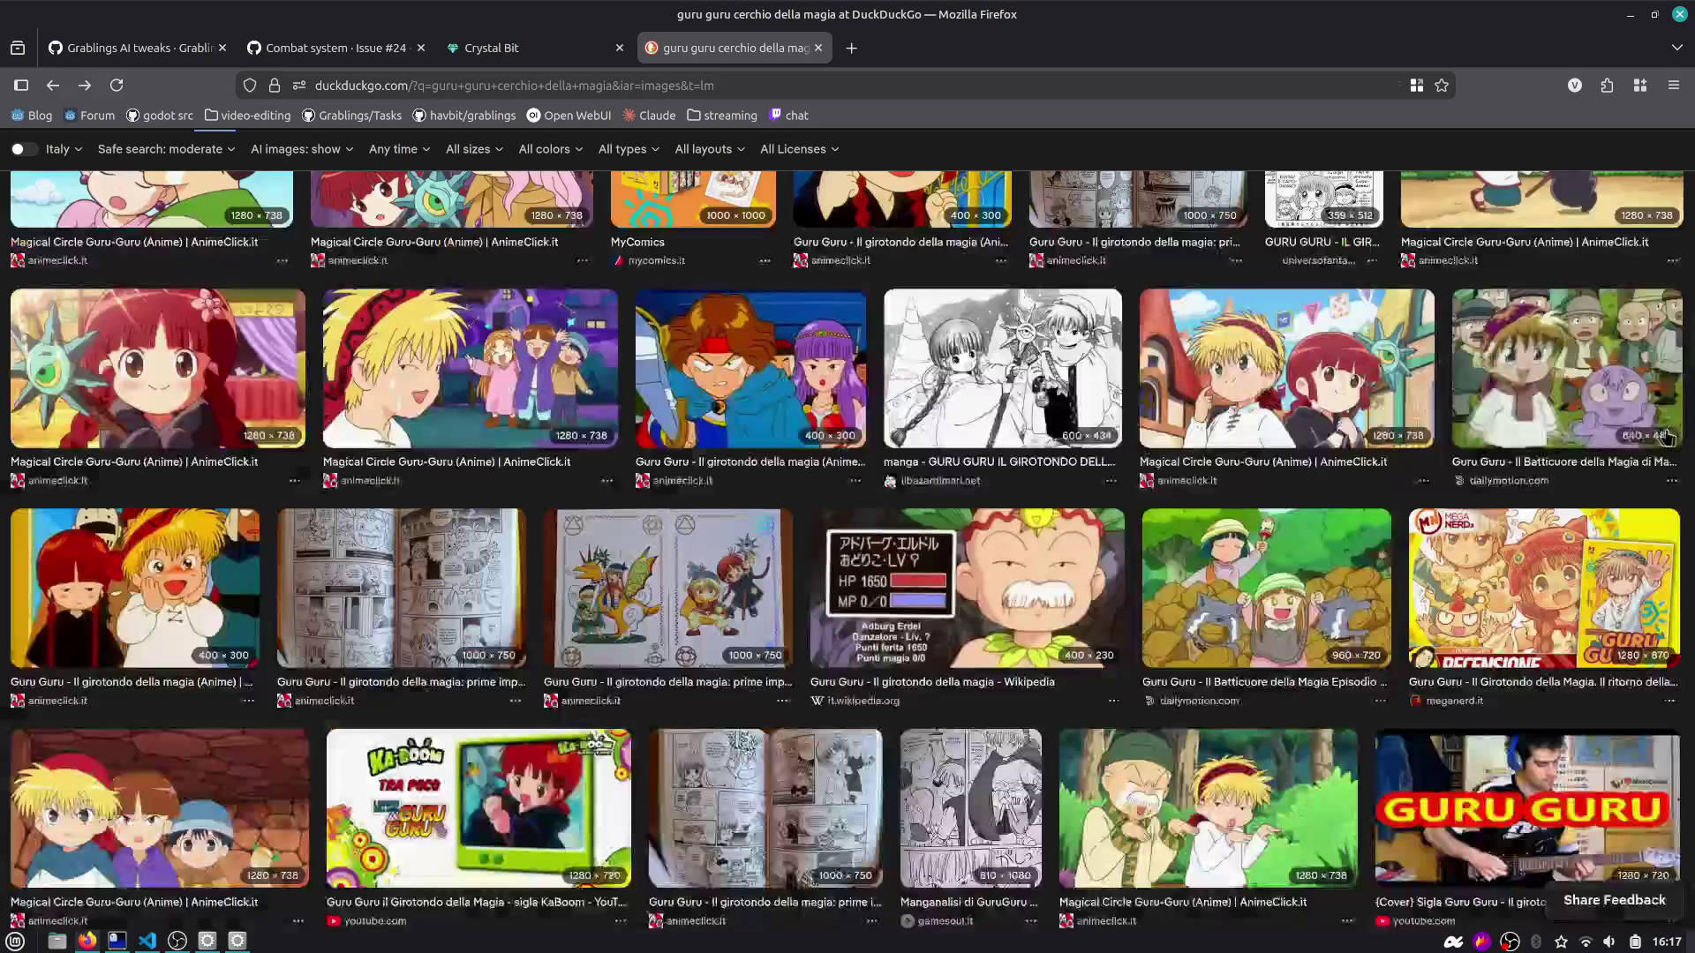
pyautogui.click(383, 603)
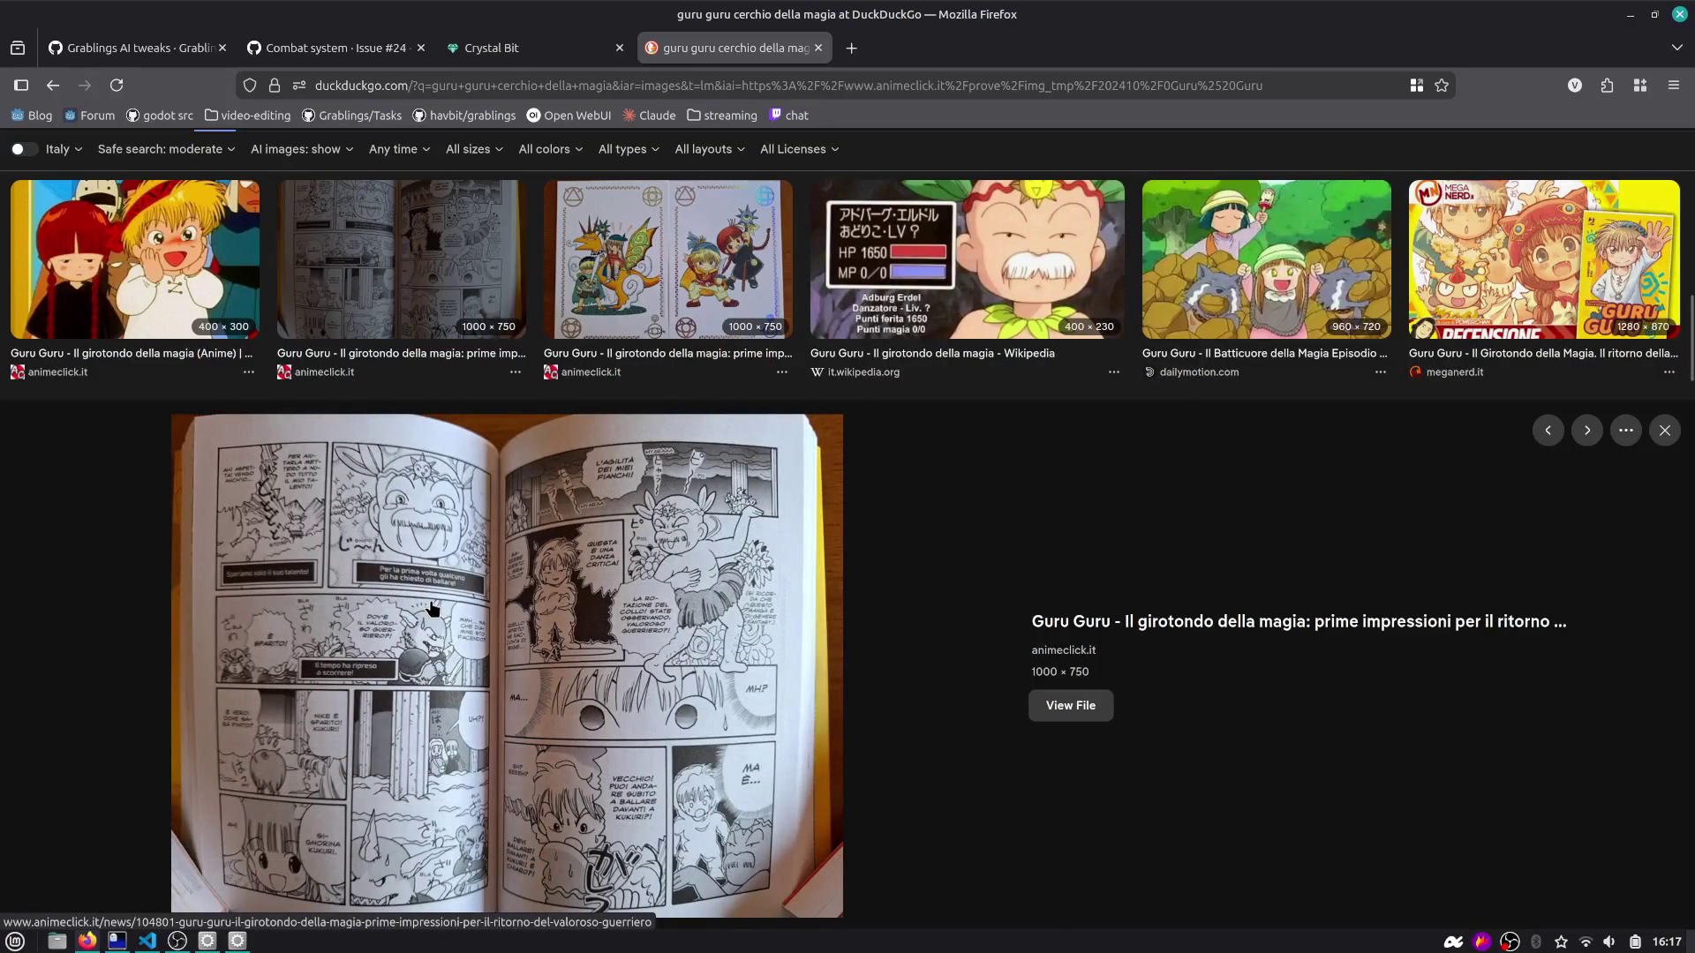
pyautogui.scroll(-2, 431, 608)
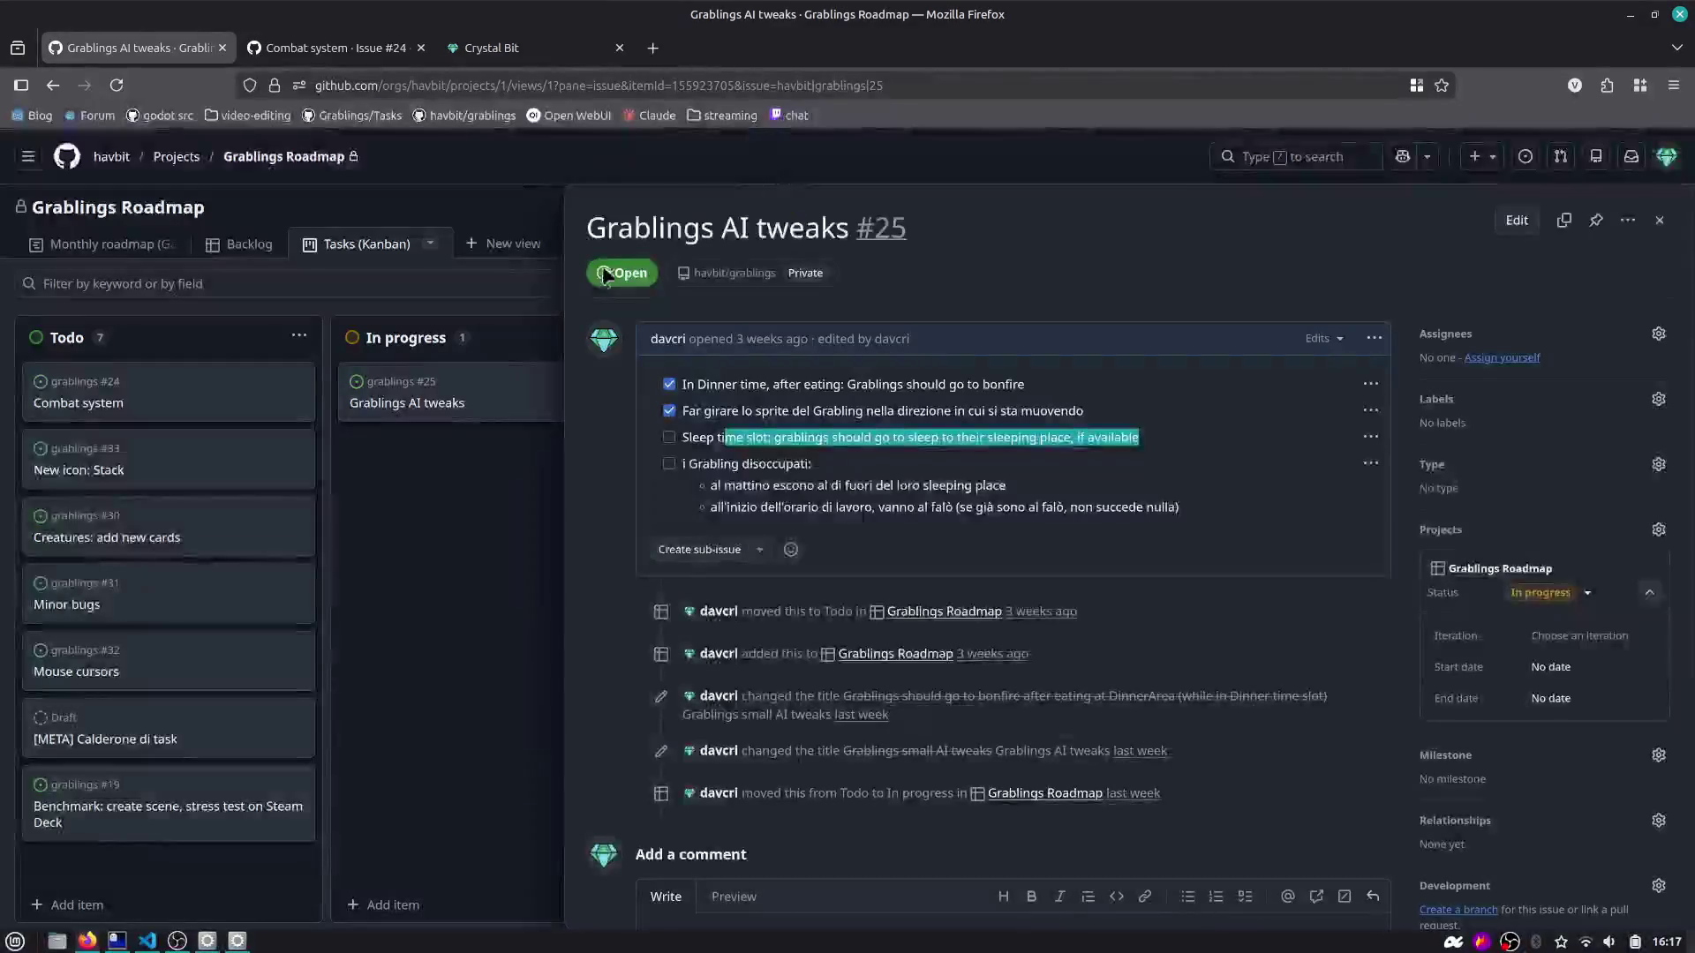
pyautogui.hotkey('alt', 'Tab')
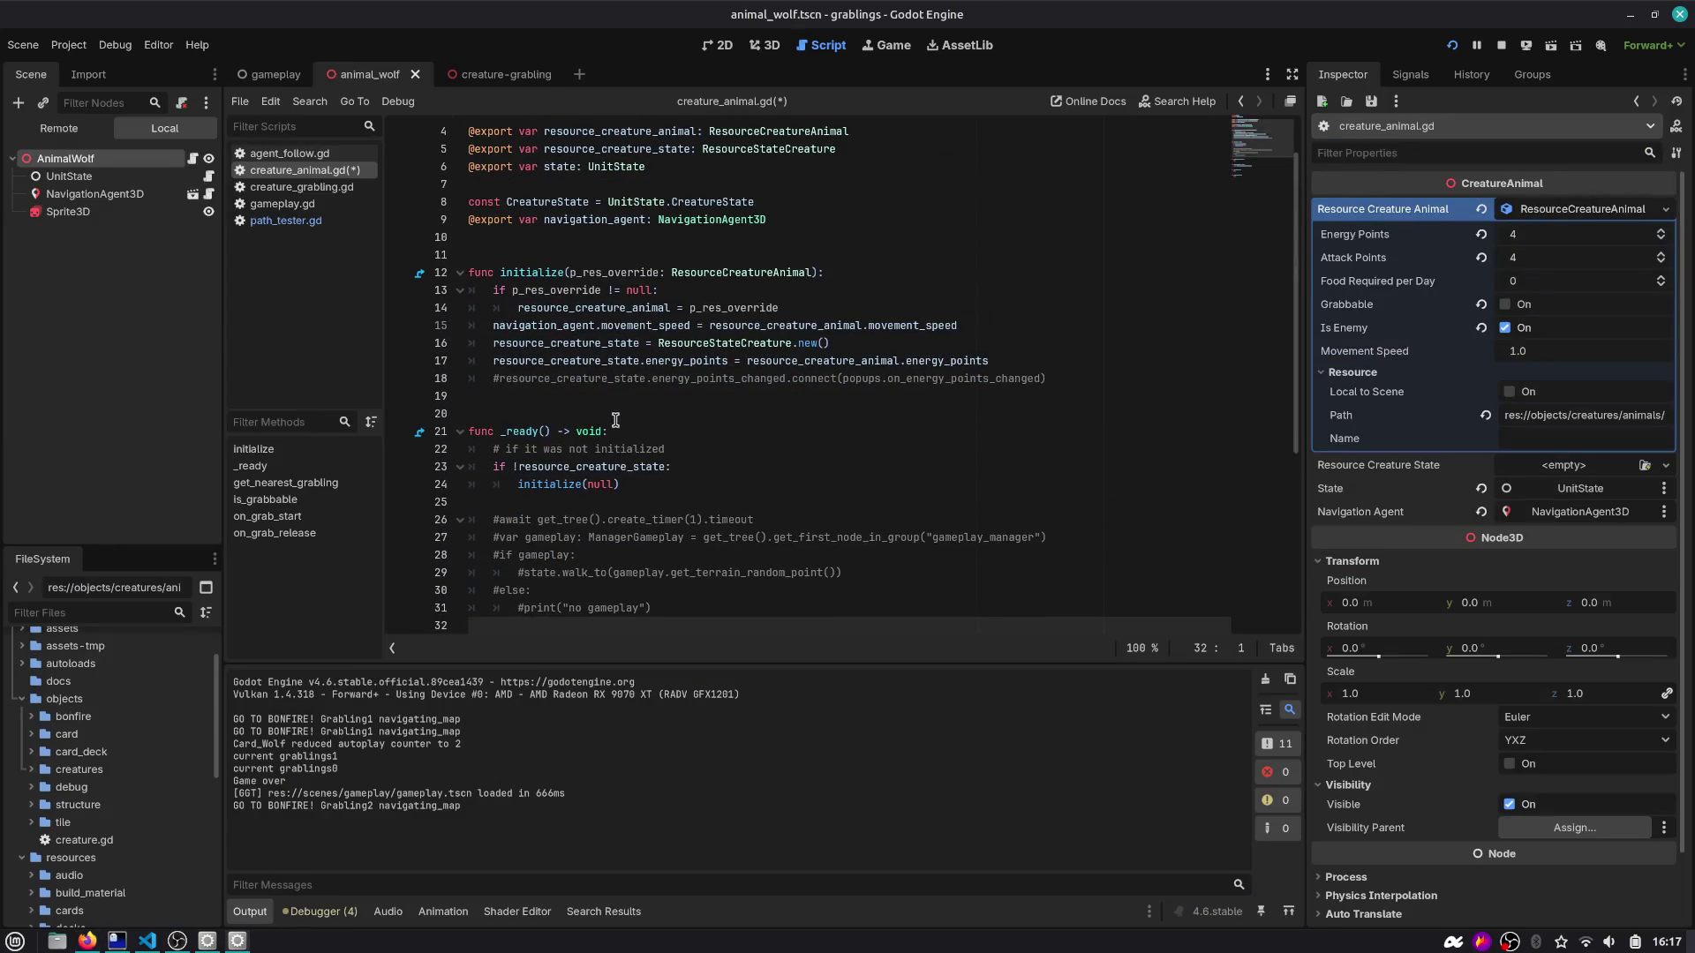
pyautogui.doubleClick(560, 465)
# Step: Delete the blank line 25 inside _ready in creature_animal.gd
pyautogui.scroll(-1, 559, 463)
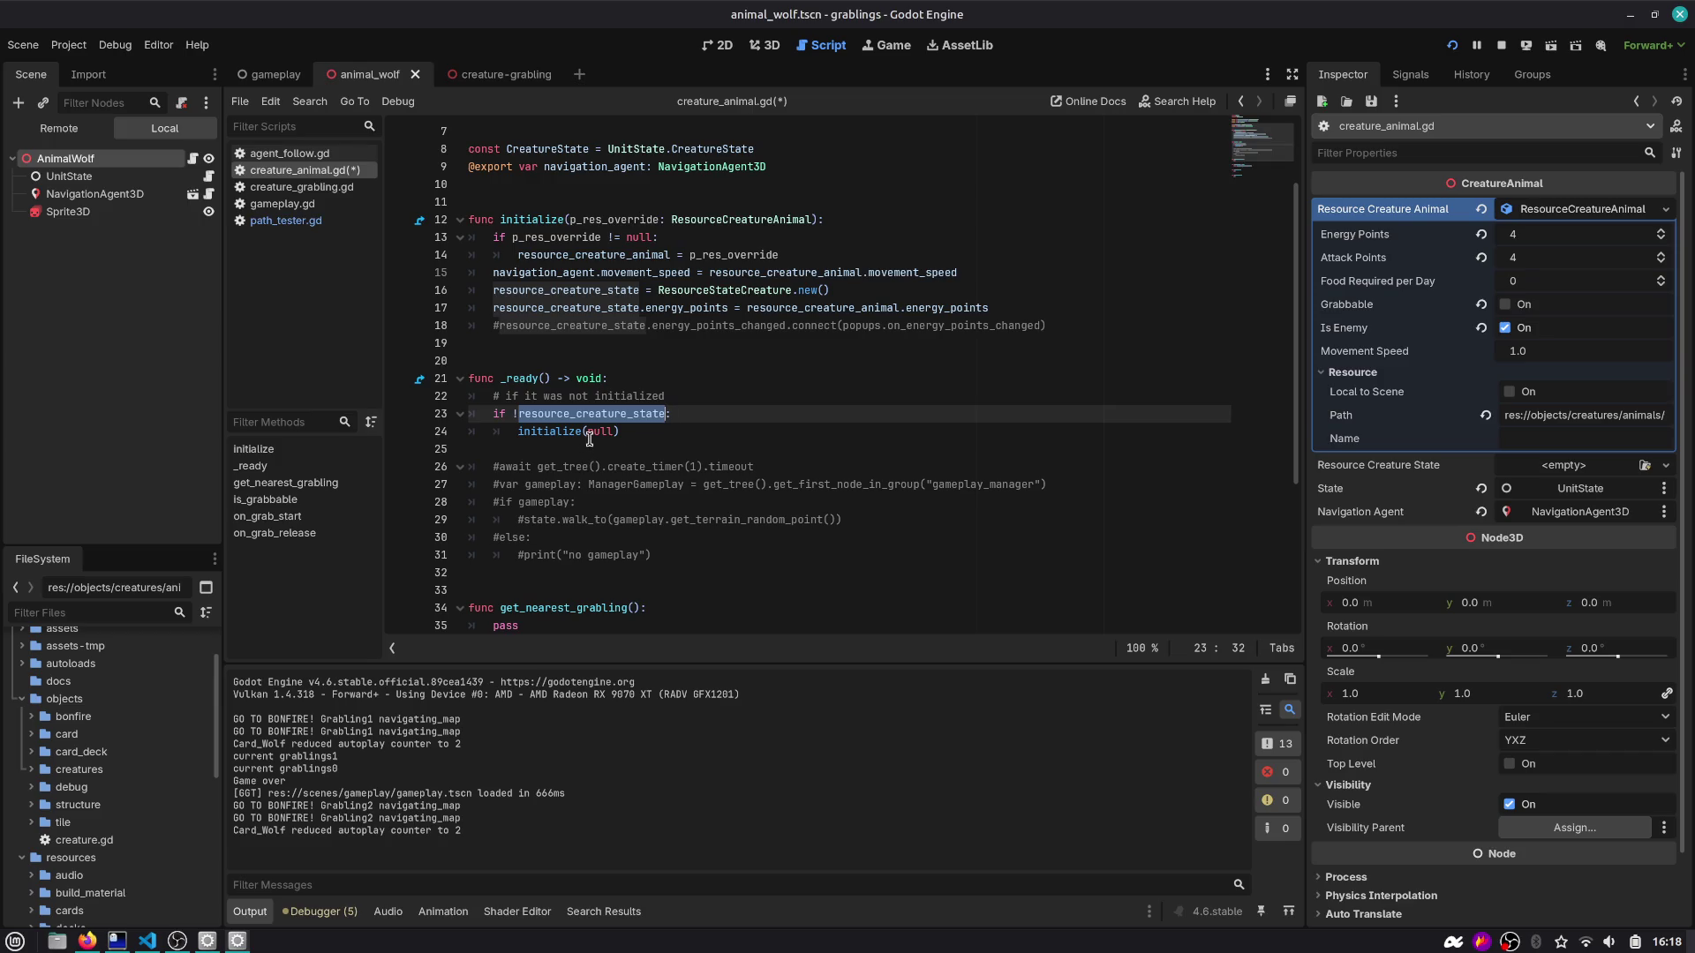
pyautogui.click(619, 485)
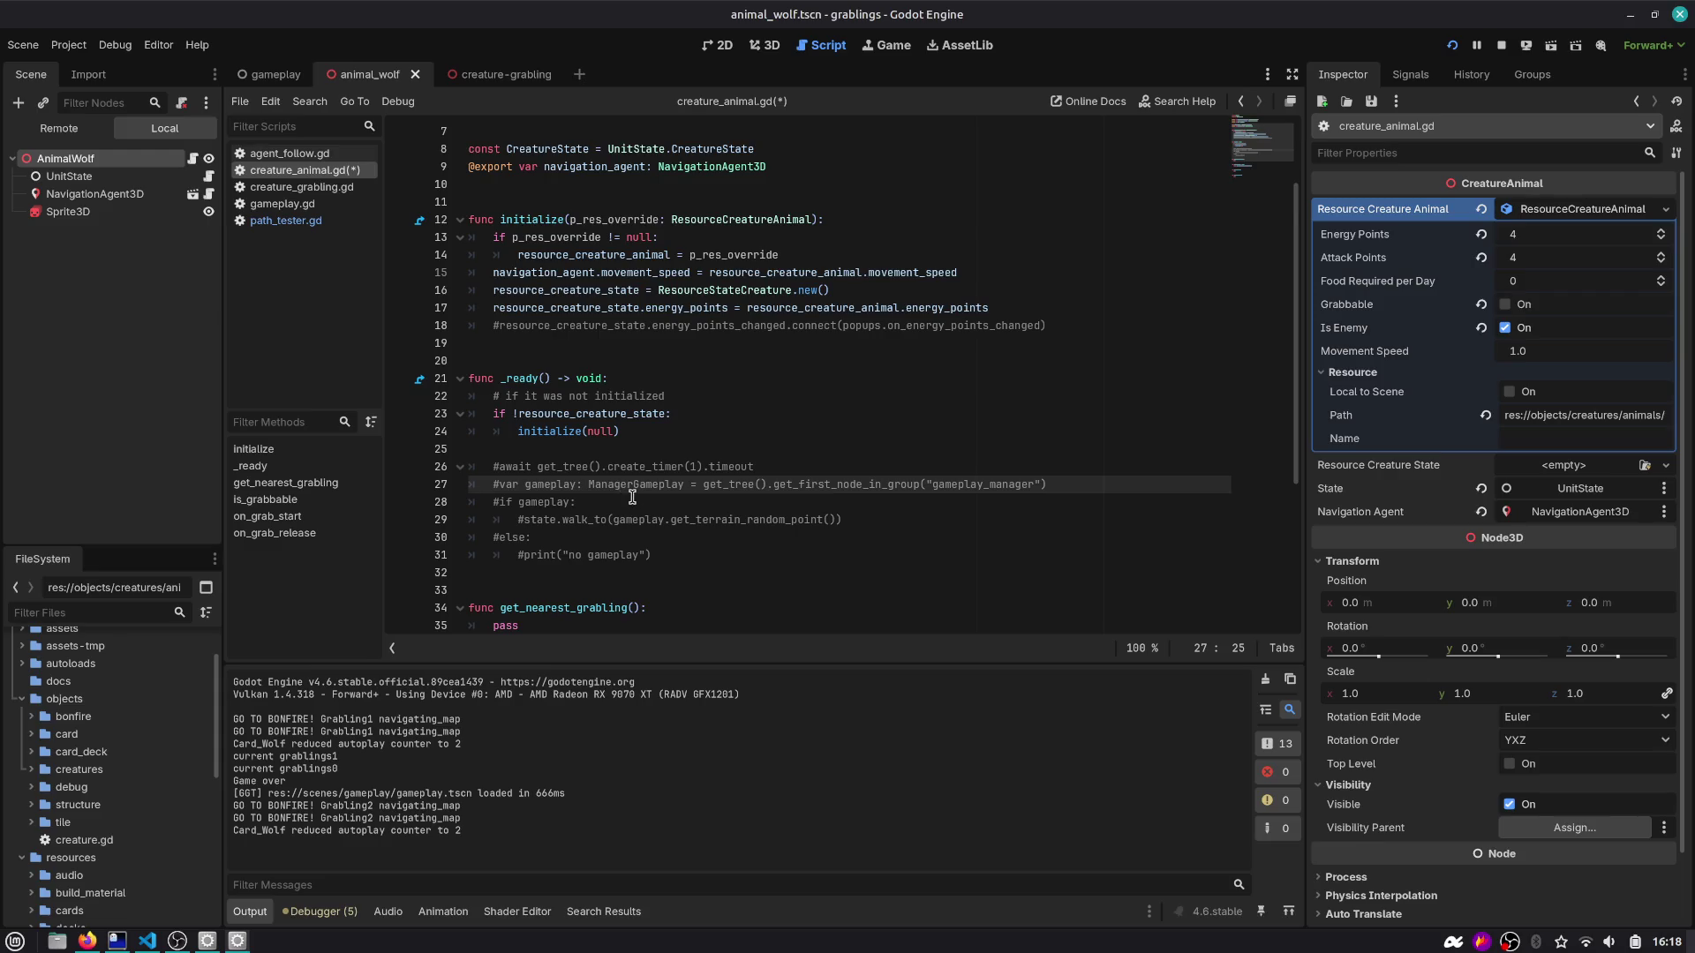
pyautogui.scroll(-1, 633, 497)
pyautogui.click(660, 415)
pyautogui.click(689, 403)
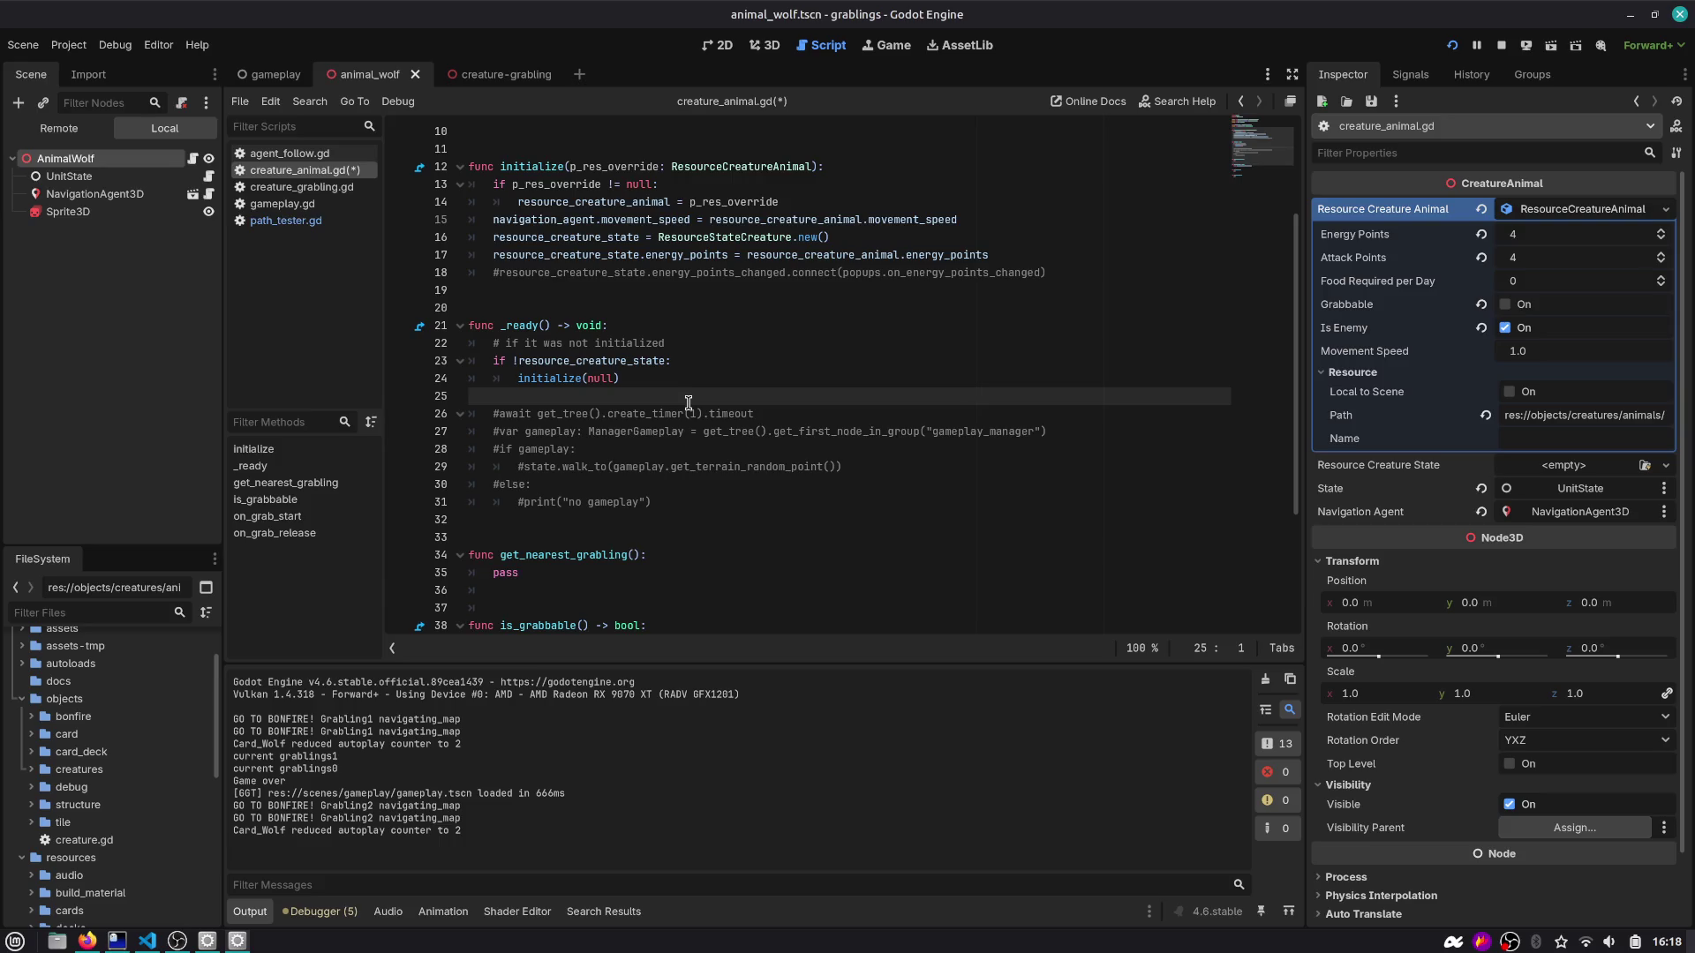
pyautogui.press('Delete')
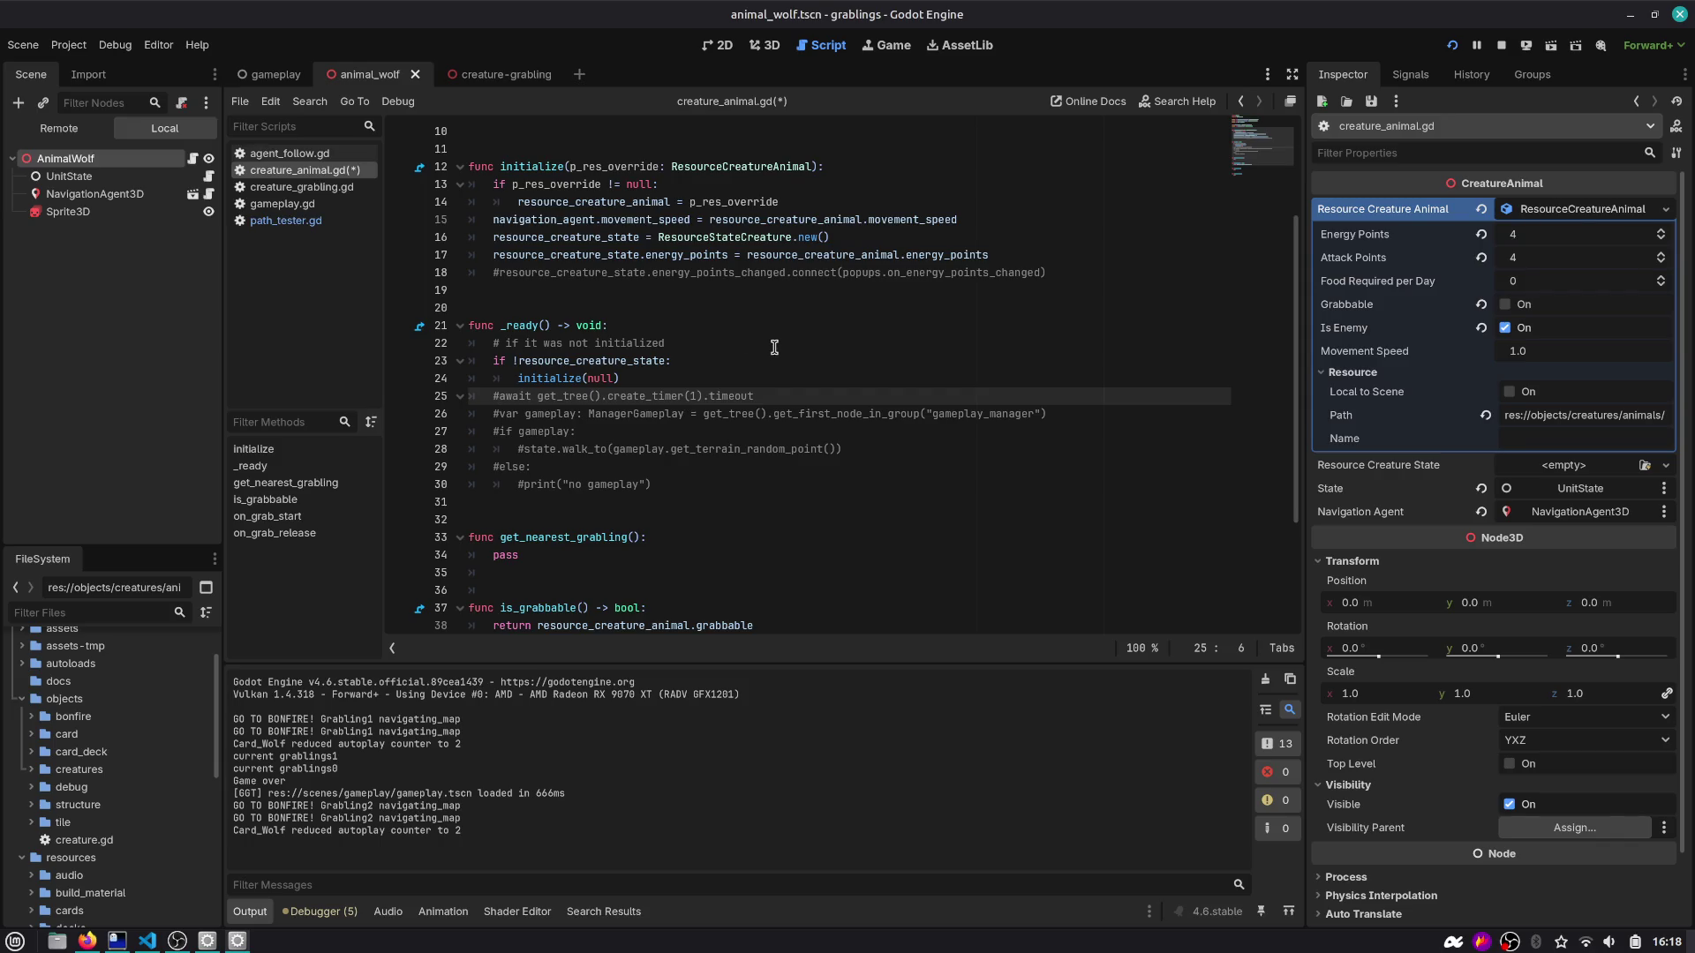
# Step: Review the get_nearest_grabling stub, then switch to the creature-grabling scene
pyautogui.scroll(-2, 774, 347)
pyautogui.click(644, 343)
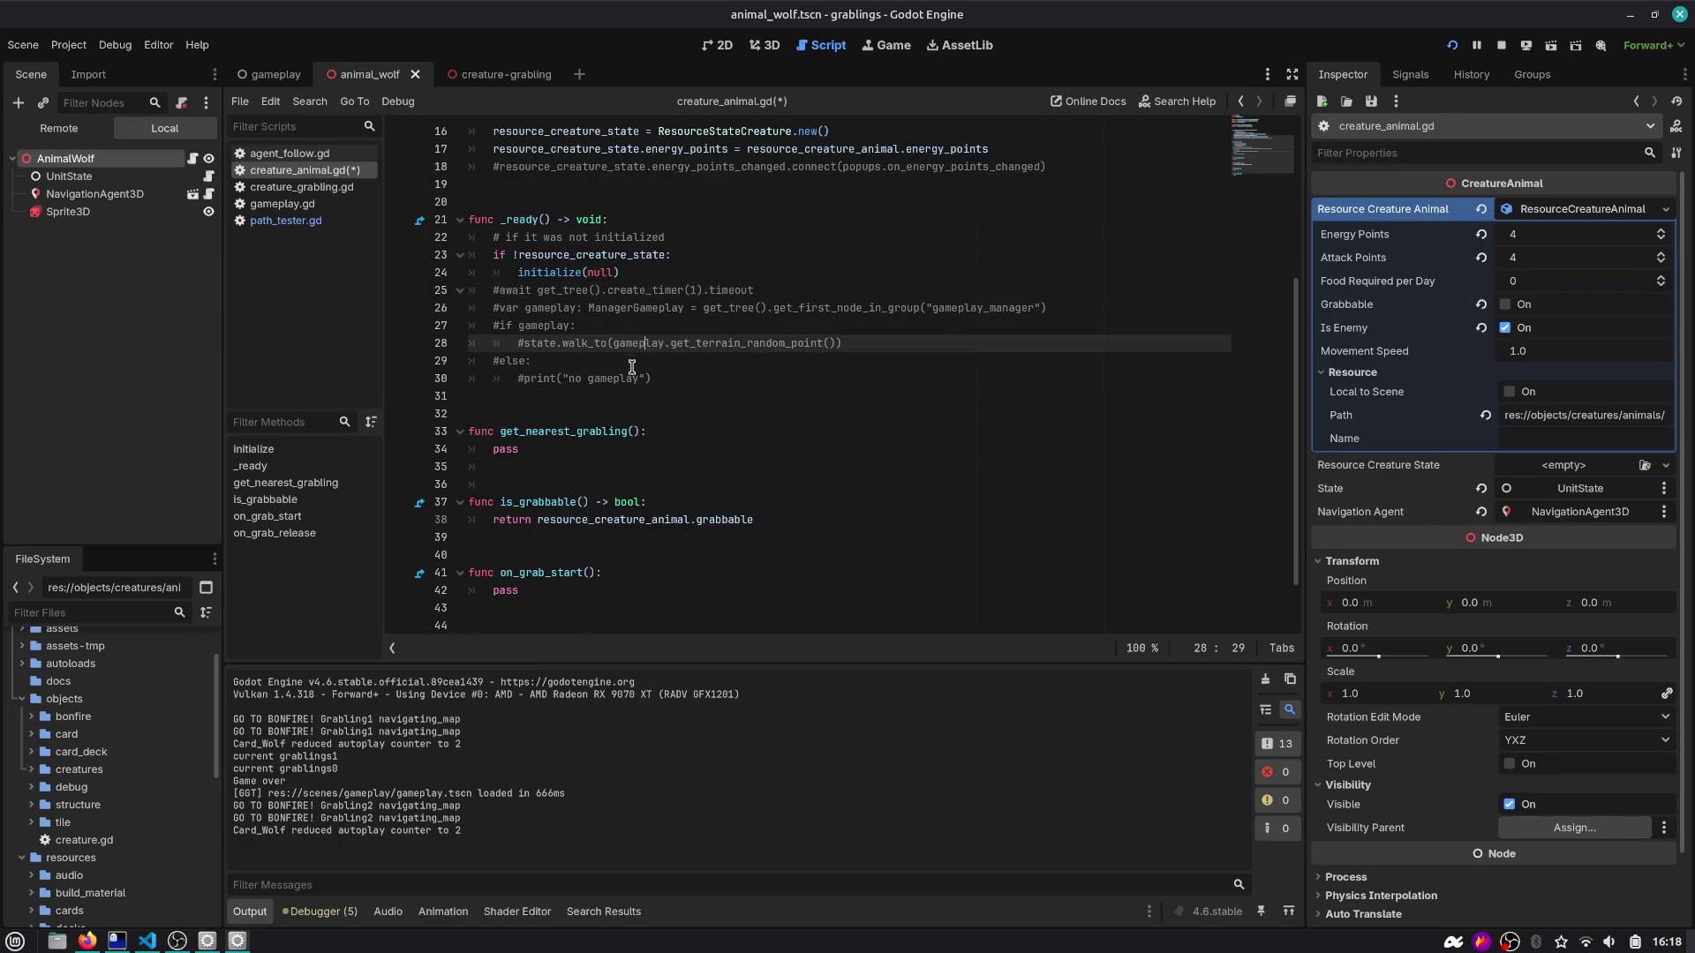
pyautogui.click(657, 379)
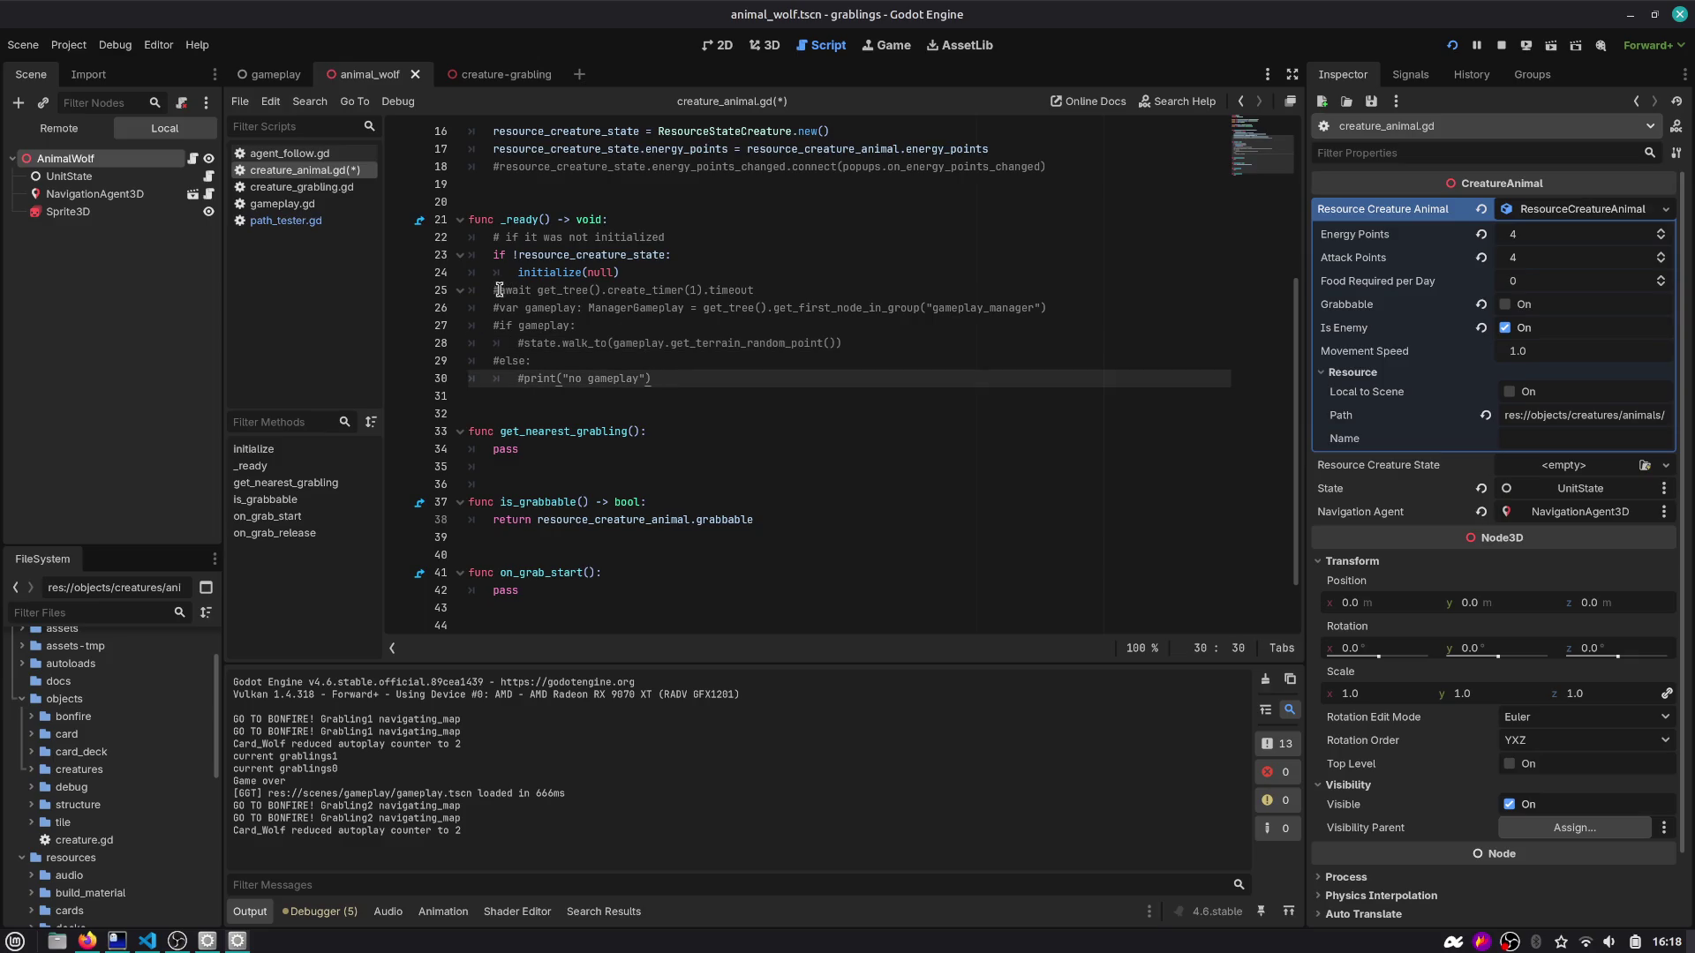
pyautogui.scroll(-1, 502, 289)
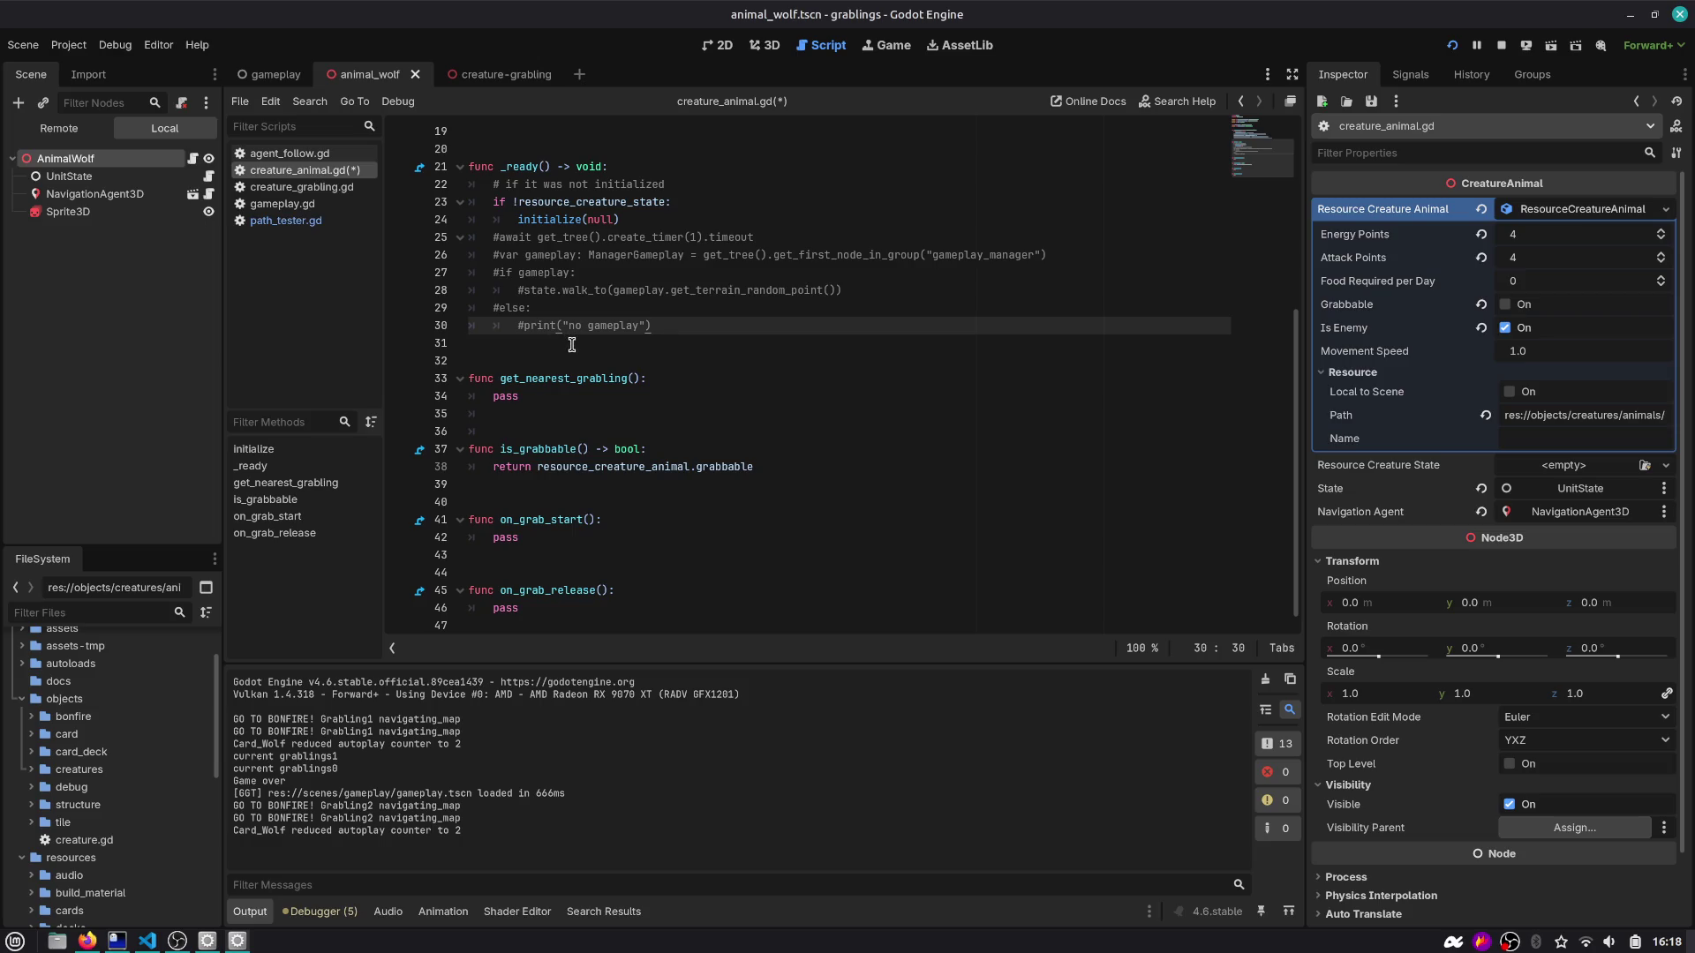
pyautogui.doubleClick(569, 382)
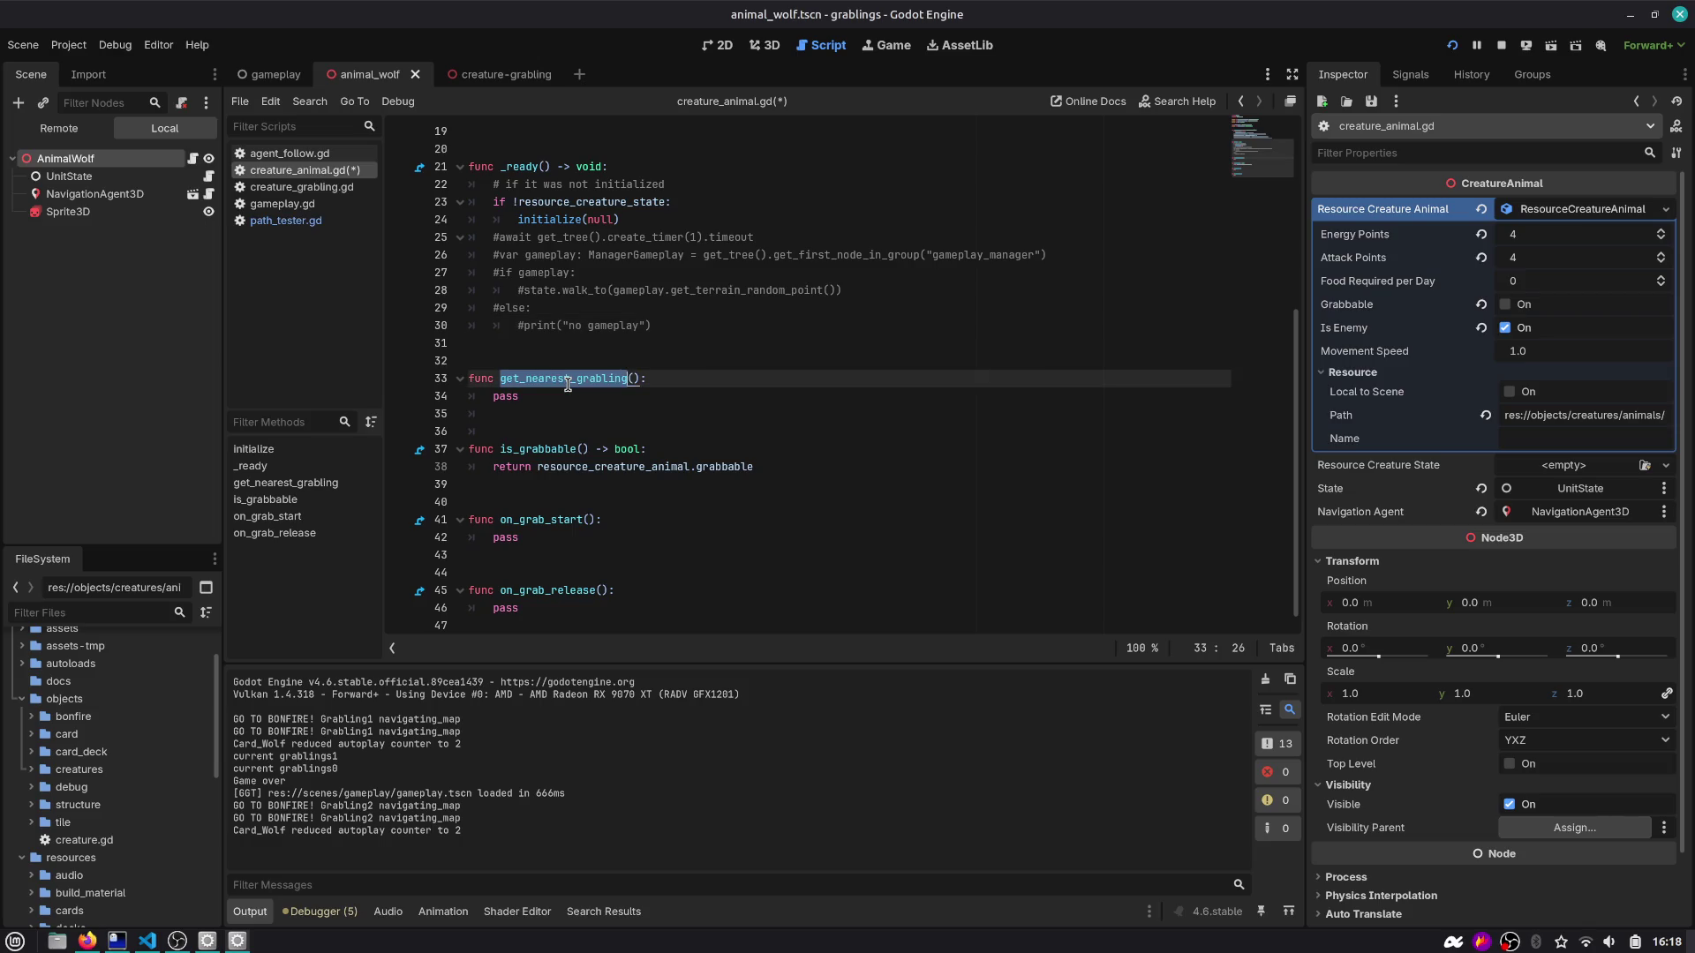
pyautogui.click(658, 378)
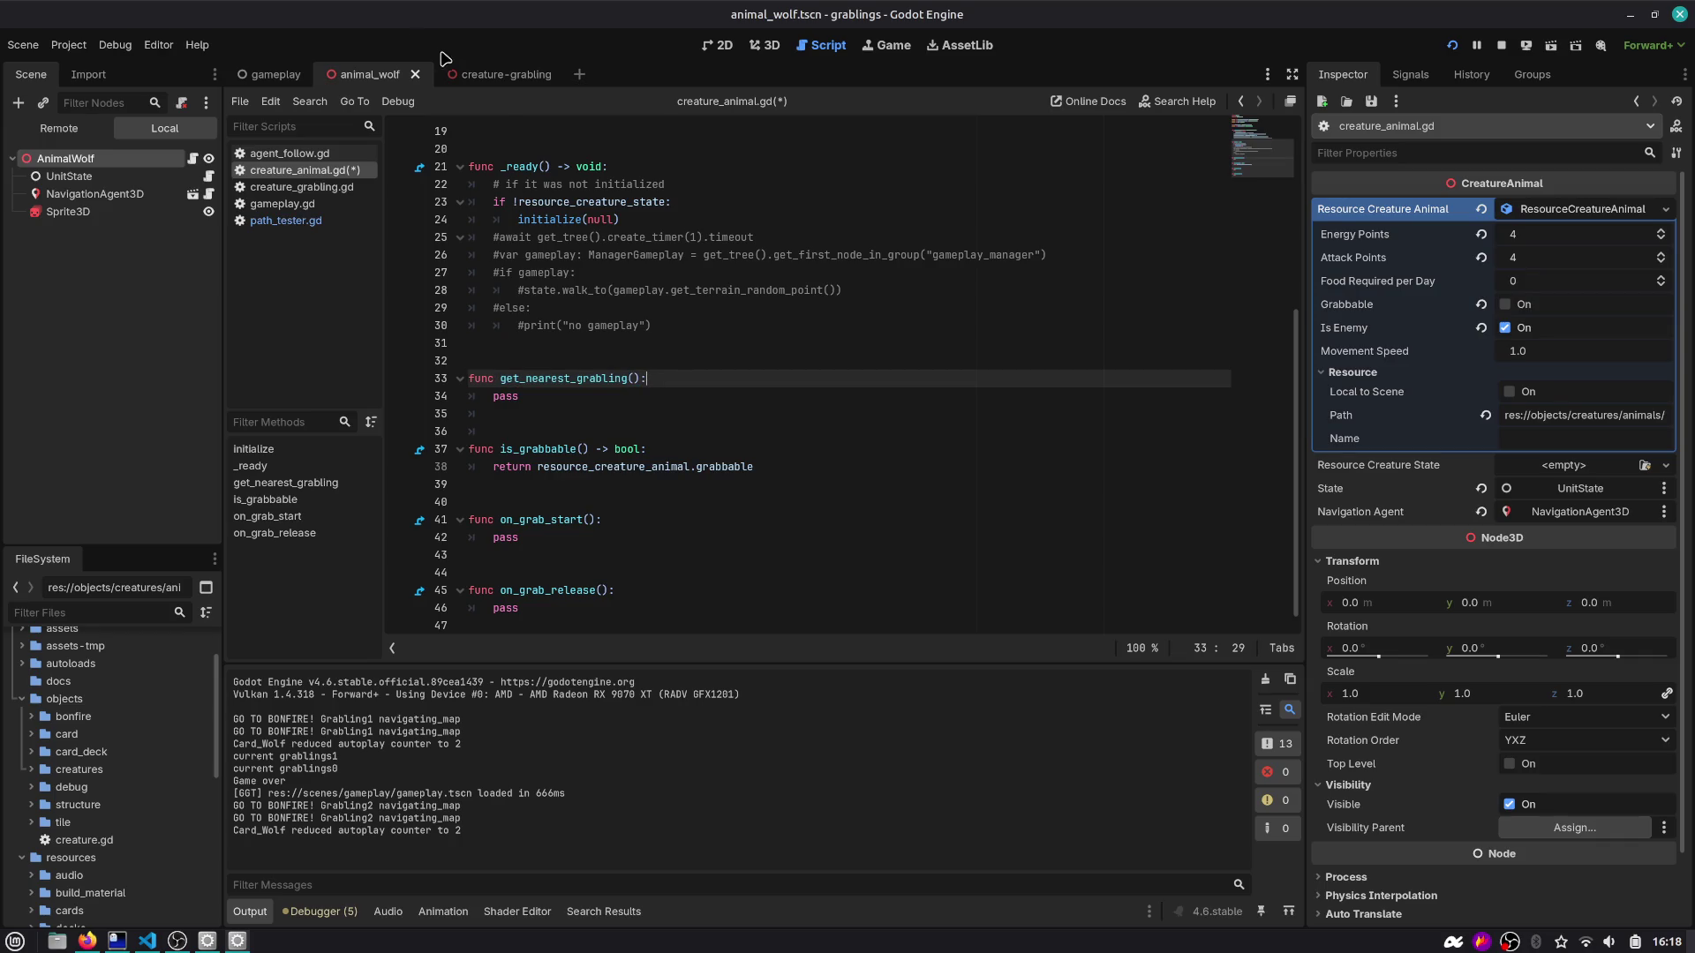
pyautogui.click(495, 74)
# Step: Check CreatureGrabling's groups, then replace pass with var grablings = get_tree().get_nodes_in_group("grablgns")
pyautogui.click(148, 163)
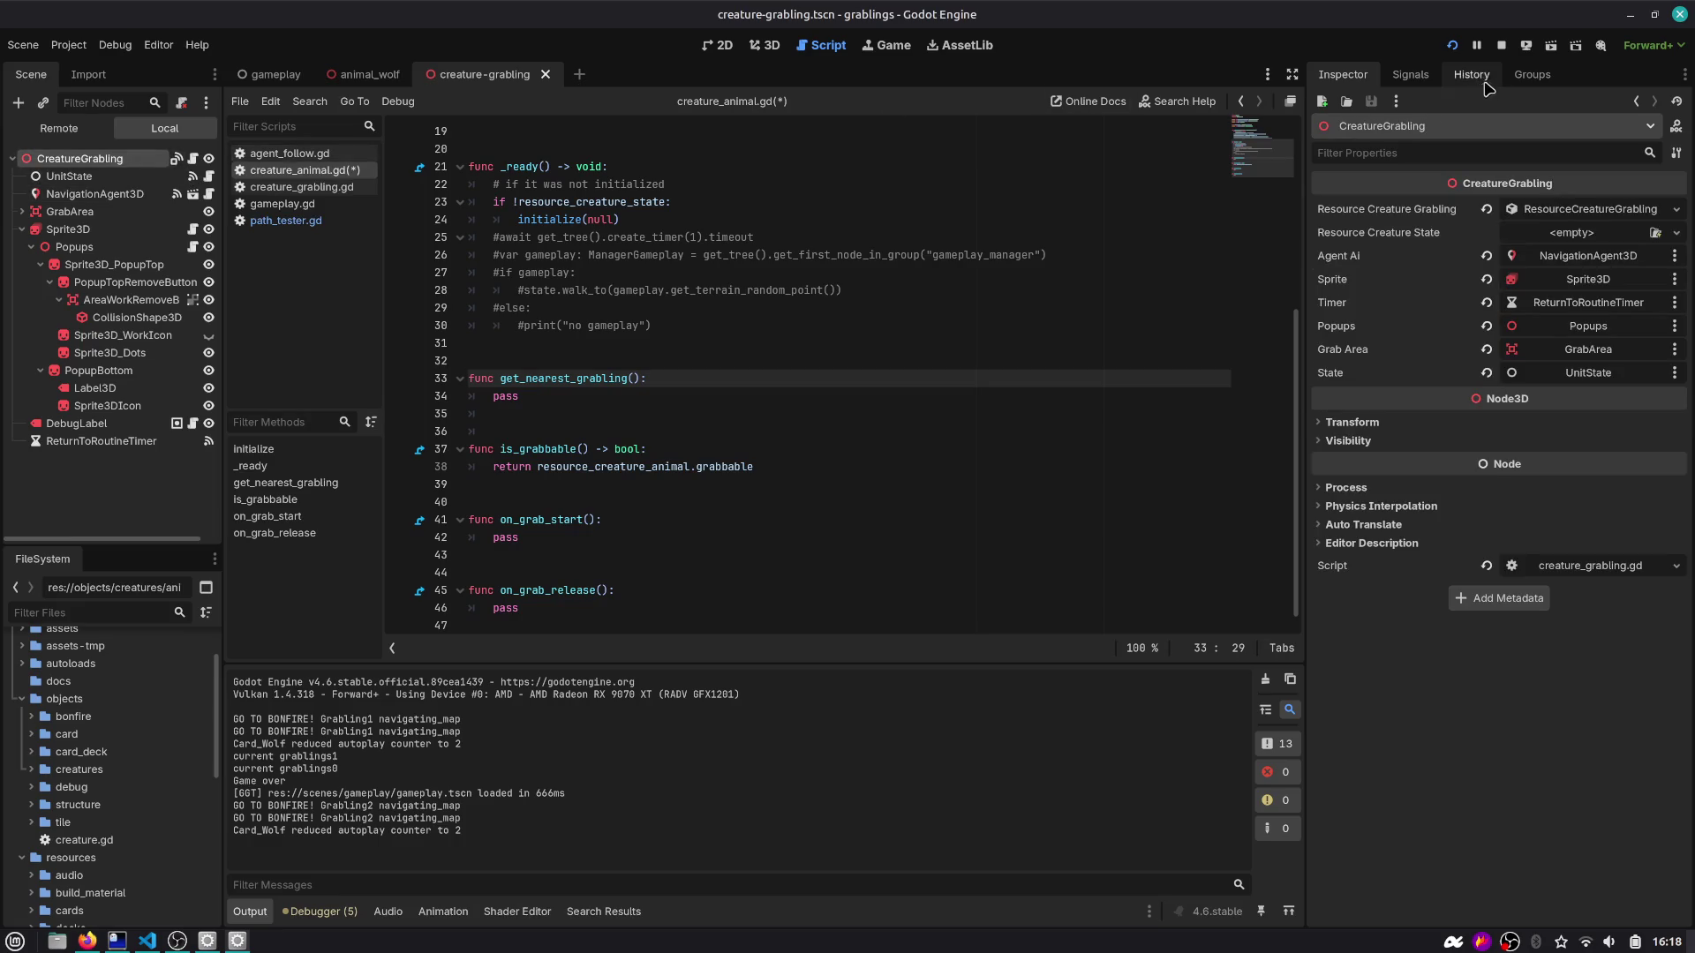
pyautogui.click(1531, 74)
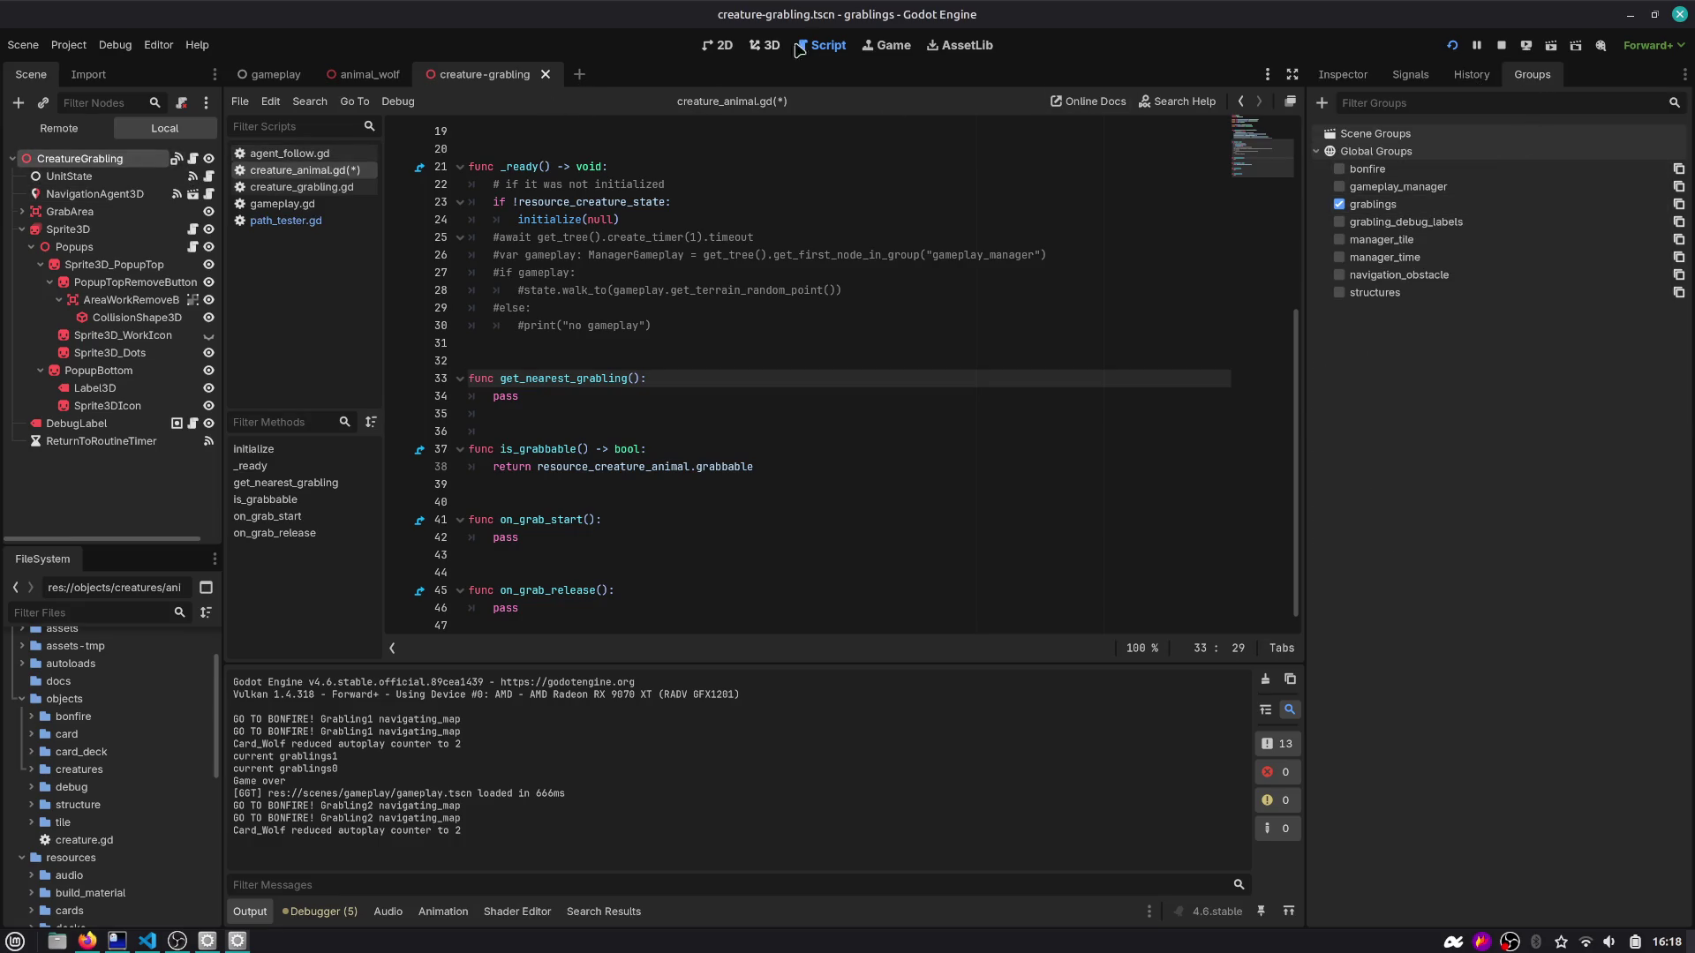
pyautogui.click(605, 396)
pyautogui.press('BackSpace')
pyautogui.press('BackSpace')
pyautogui.press('BackSpace')
pyautogui.write('var grabli')
pyautogui.press('BackSpace')
pyautogui.press('BackSpace')
pyautogui.press('BackSpace')
pyautogui.write('ablings = get_')
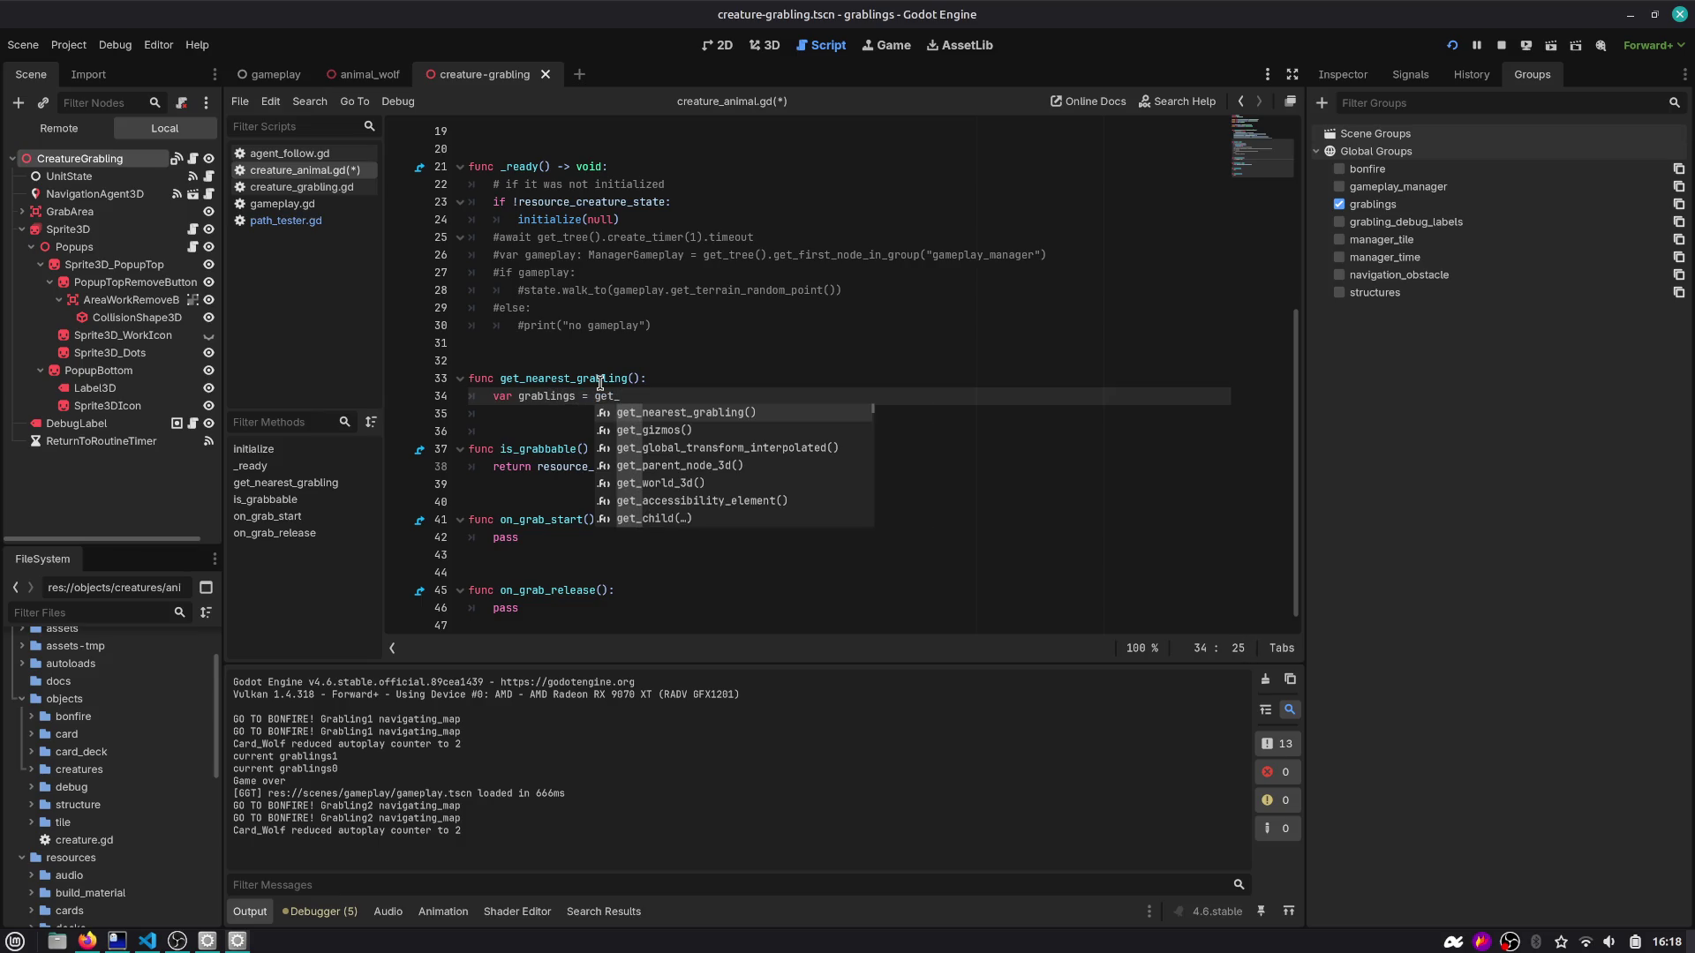
pyautogui.write('nodes')
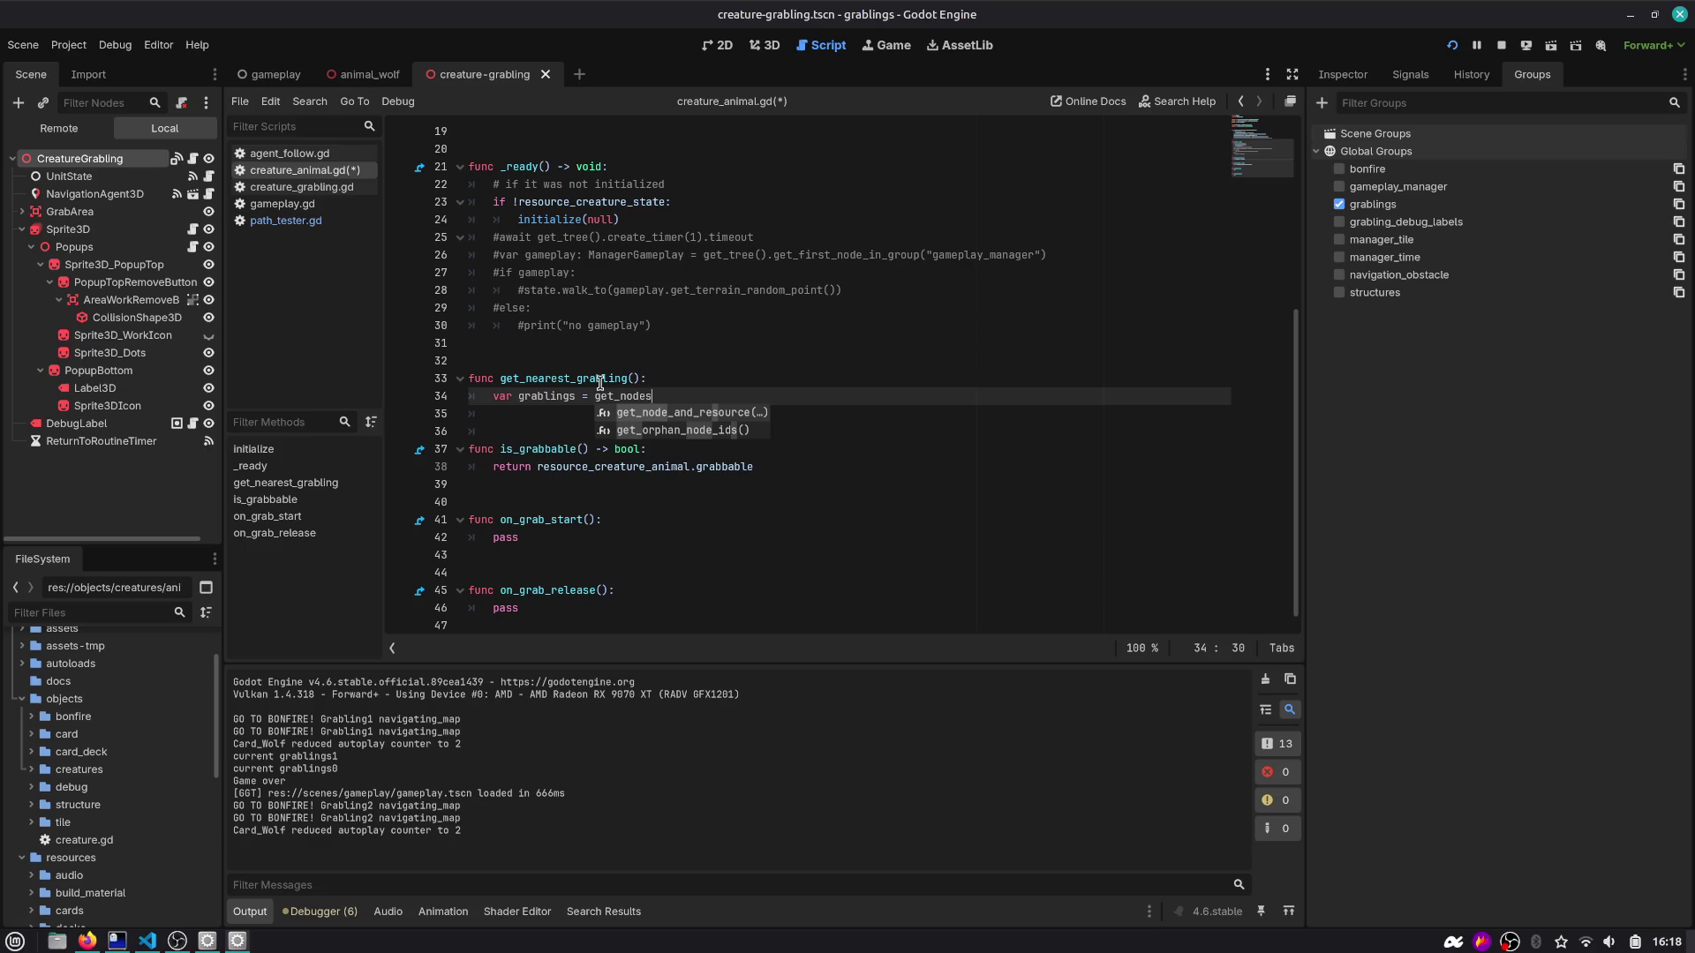
pyautogui.press('BackSpace')
pyautogui.press('BackSpace')
pyautogui.press('BackSpace')
pyautogui.write('tree().get')
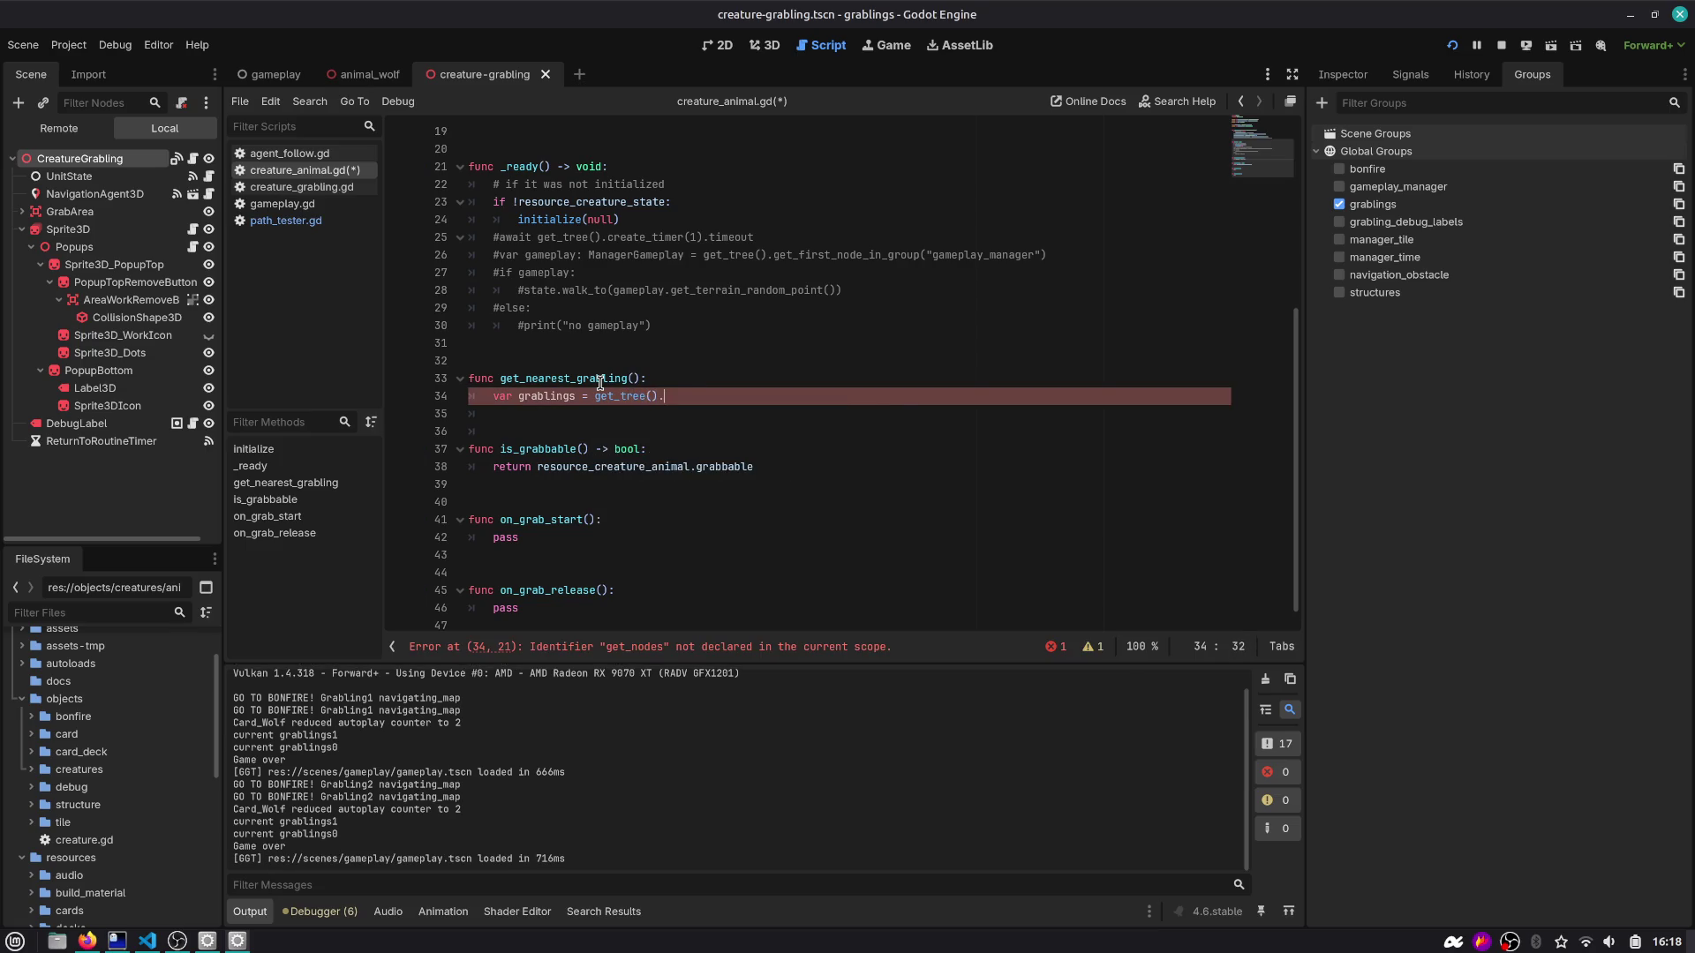
pyautogui.write('_nodes')
pyautogui.press('Return')
pyautogui.write('"')
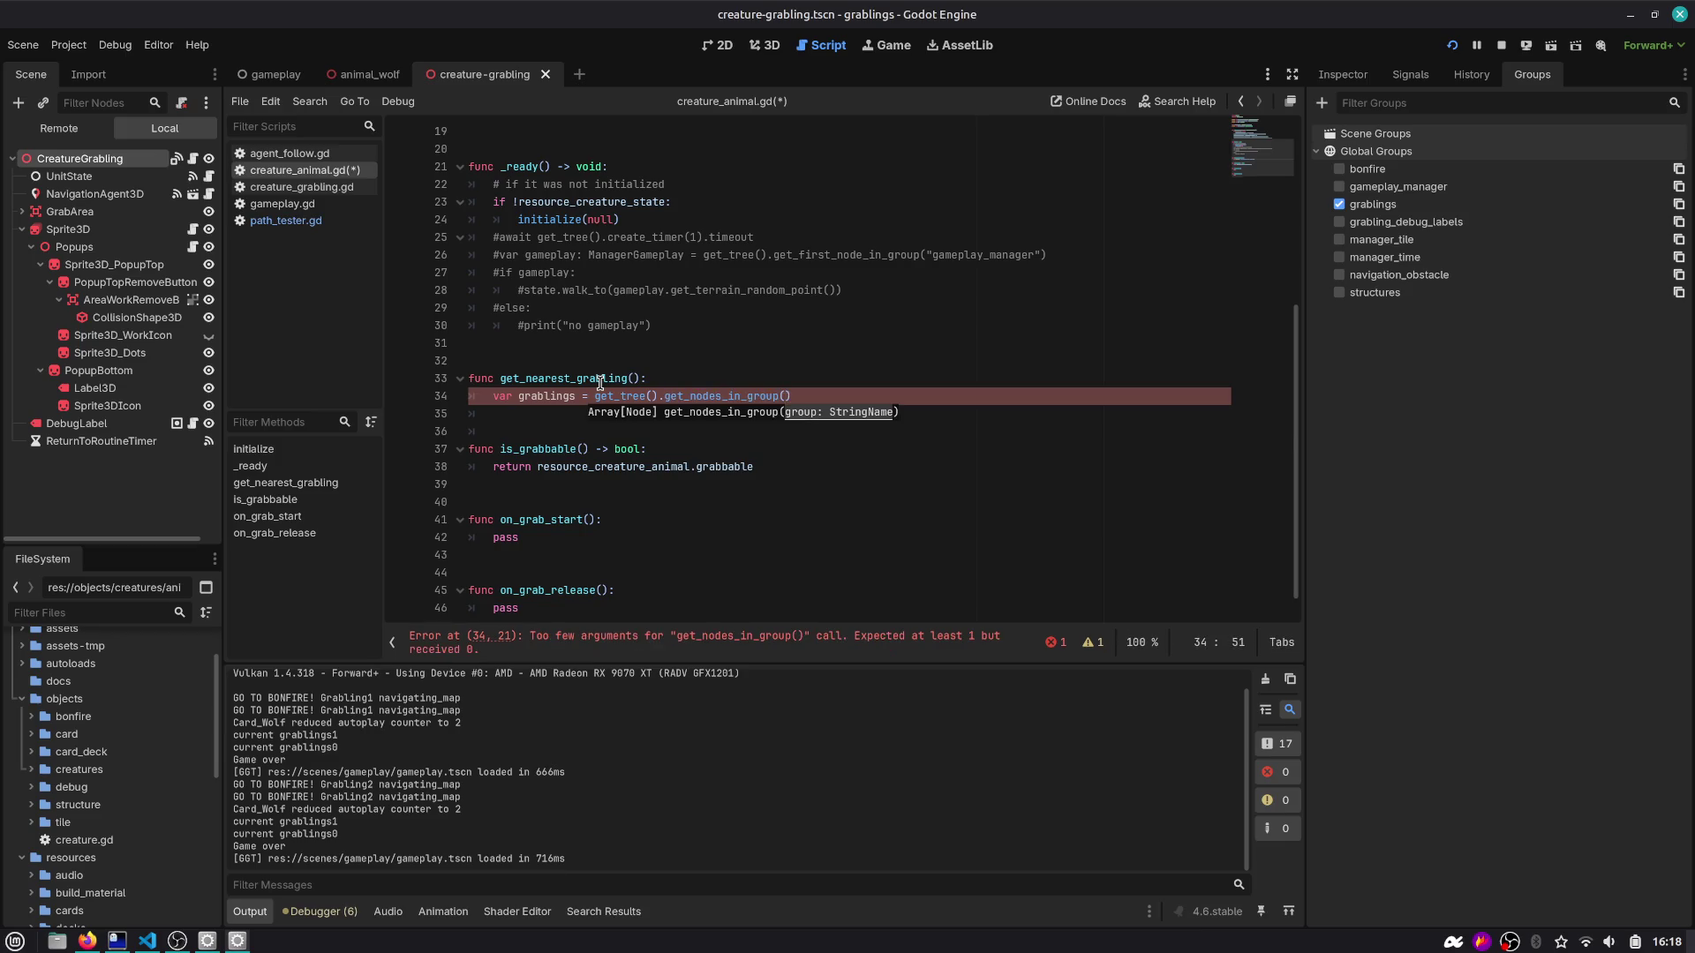
pyautogui.write('grablgns')
pyautogui.press('End')
# Step: Add the line var target = null below the grablings lookup
pyautogui.press('Return')
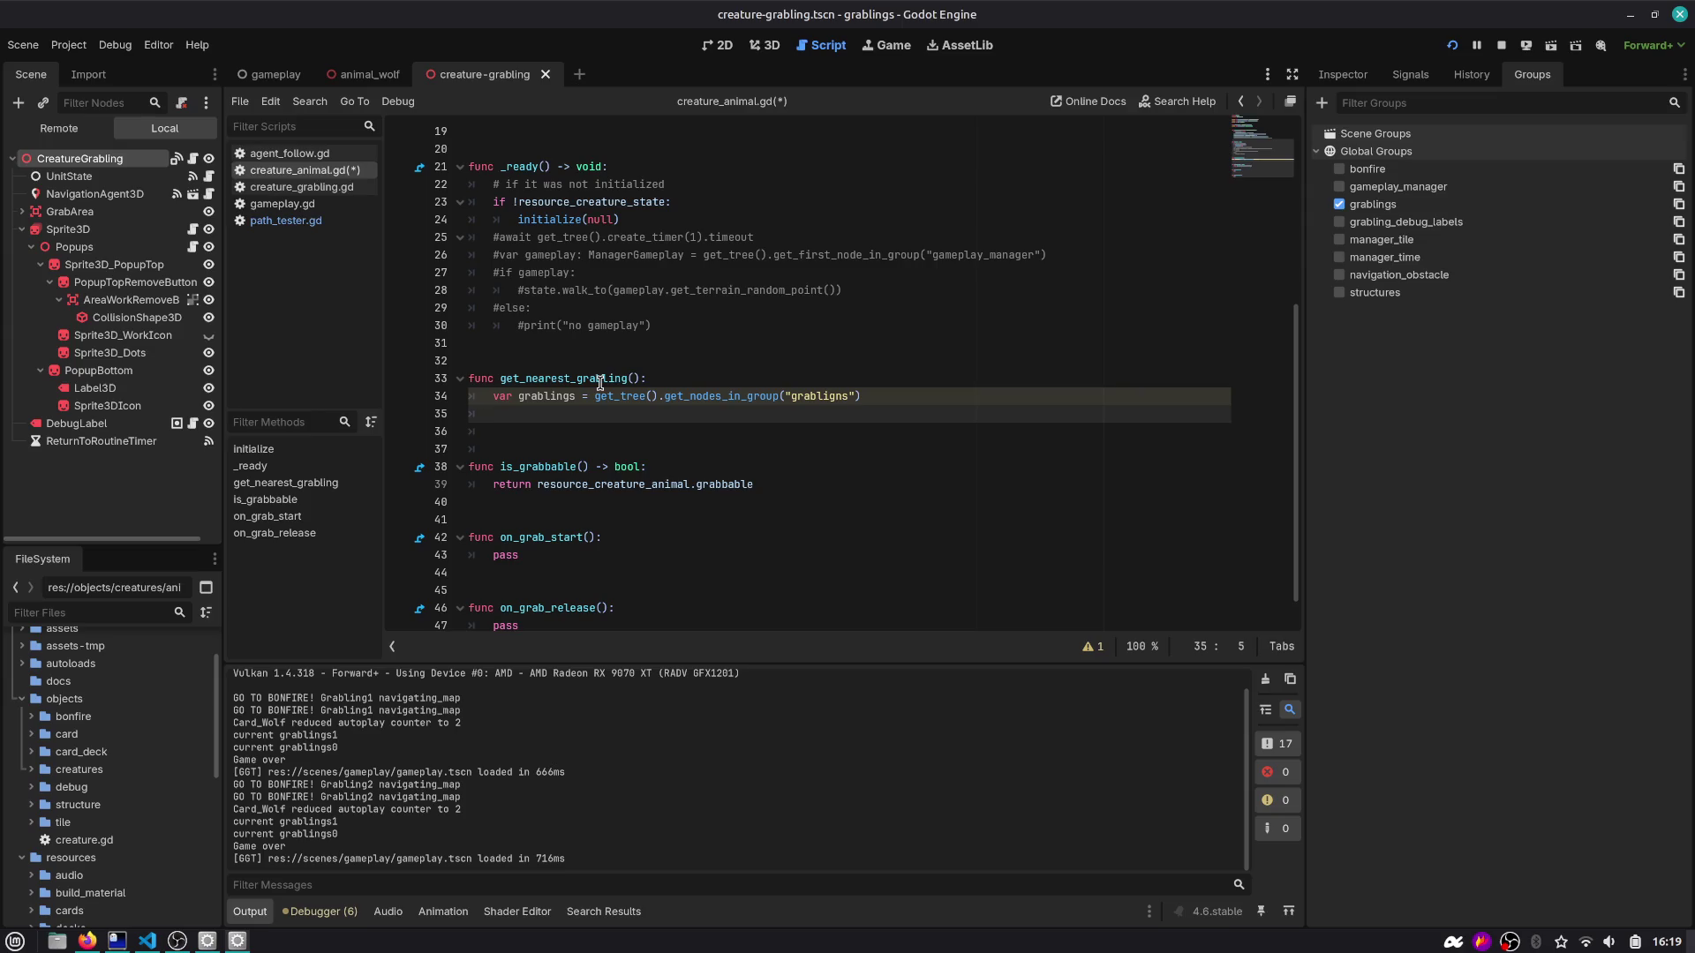
pyautogui.write('if')
pyautogui.press('BackSpace')
pyautogui.press('BackSpace')
pyautogui.press('BackSpace')
pyautogui.write('gra')
pyautogui.press('BackSpace')
pyautogui.press('BackSpace')
pyautogui.press('BackSpace')
pyautogui.write('var target = nu')
pyautogui.write('ll')
pyautogui.press('Return')
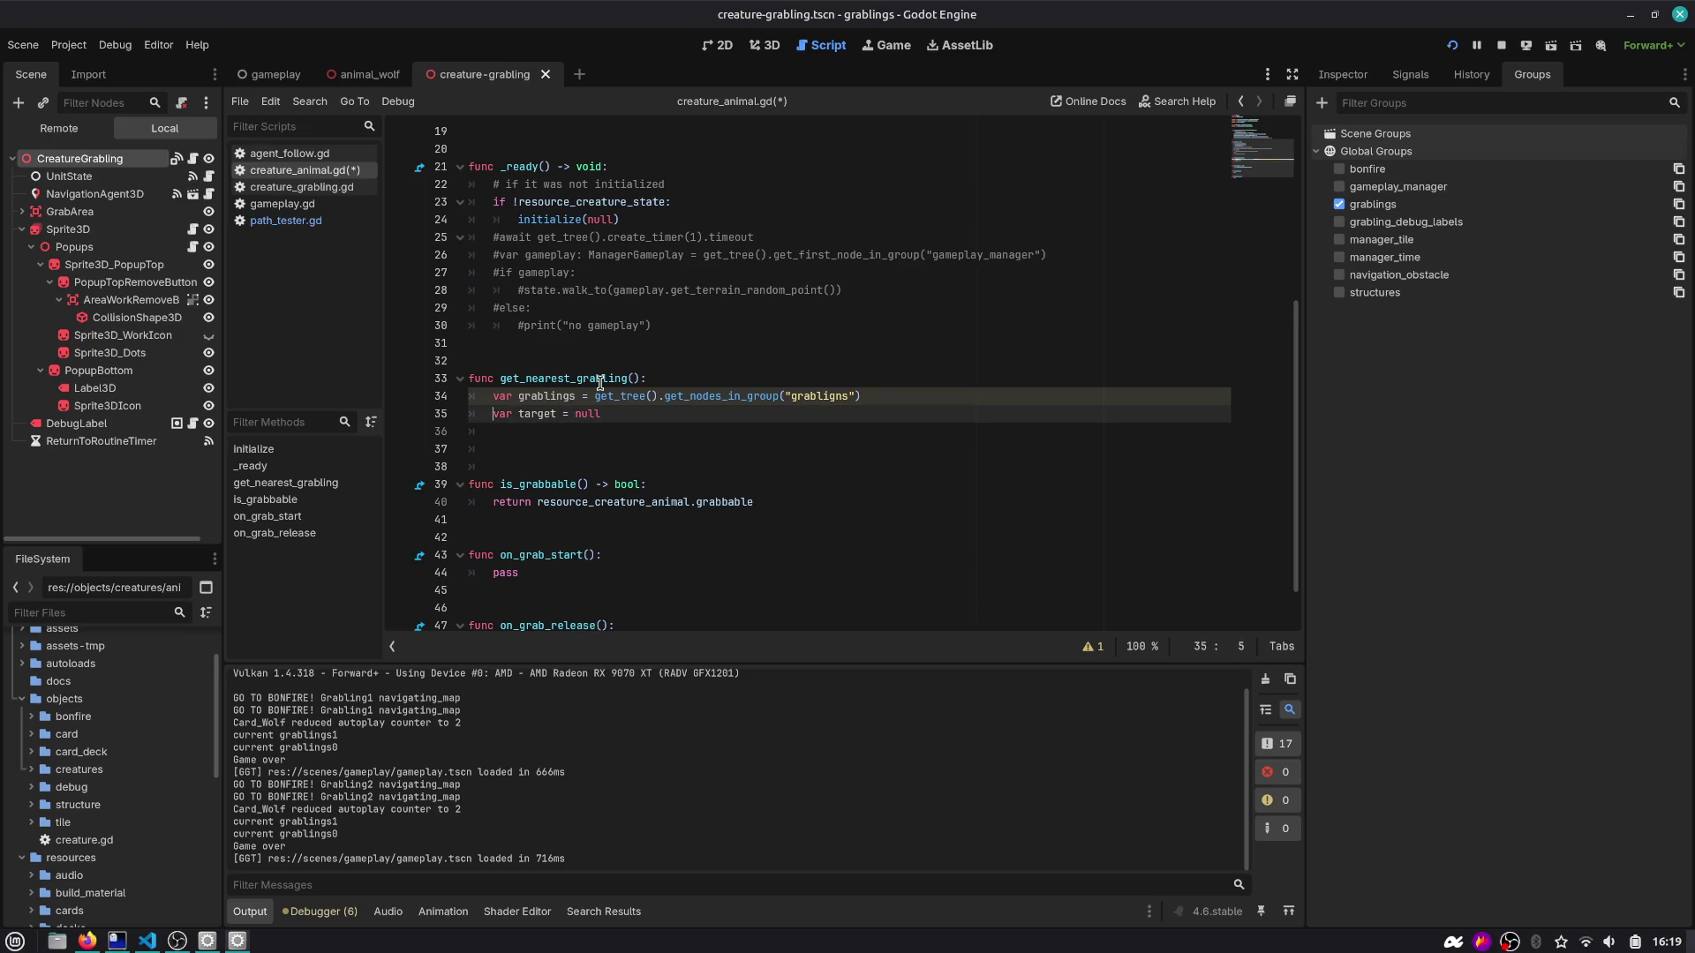
# Step: Add a for _grabling in grablings: loop
pyautogui.write('for g')
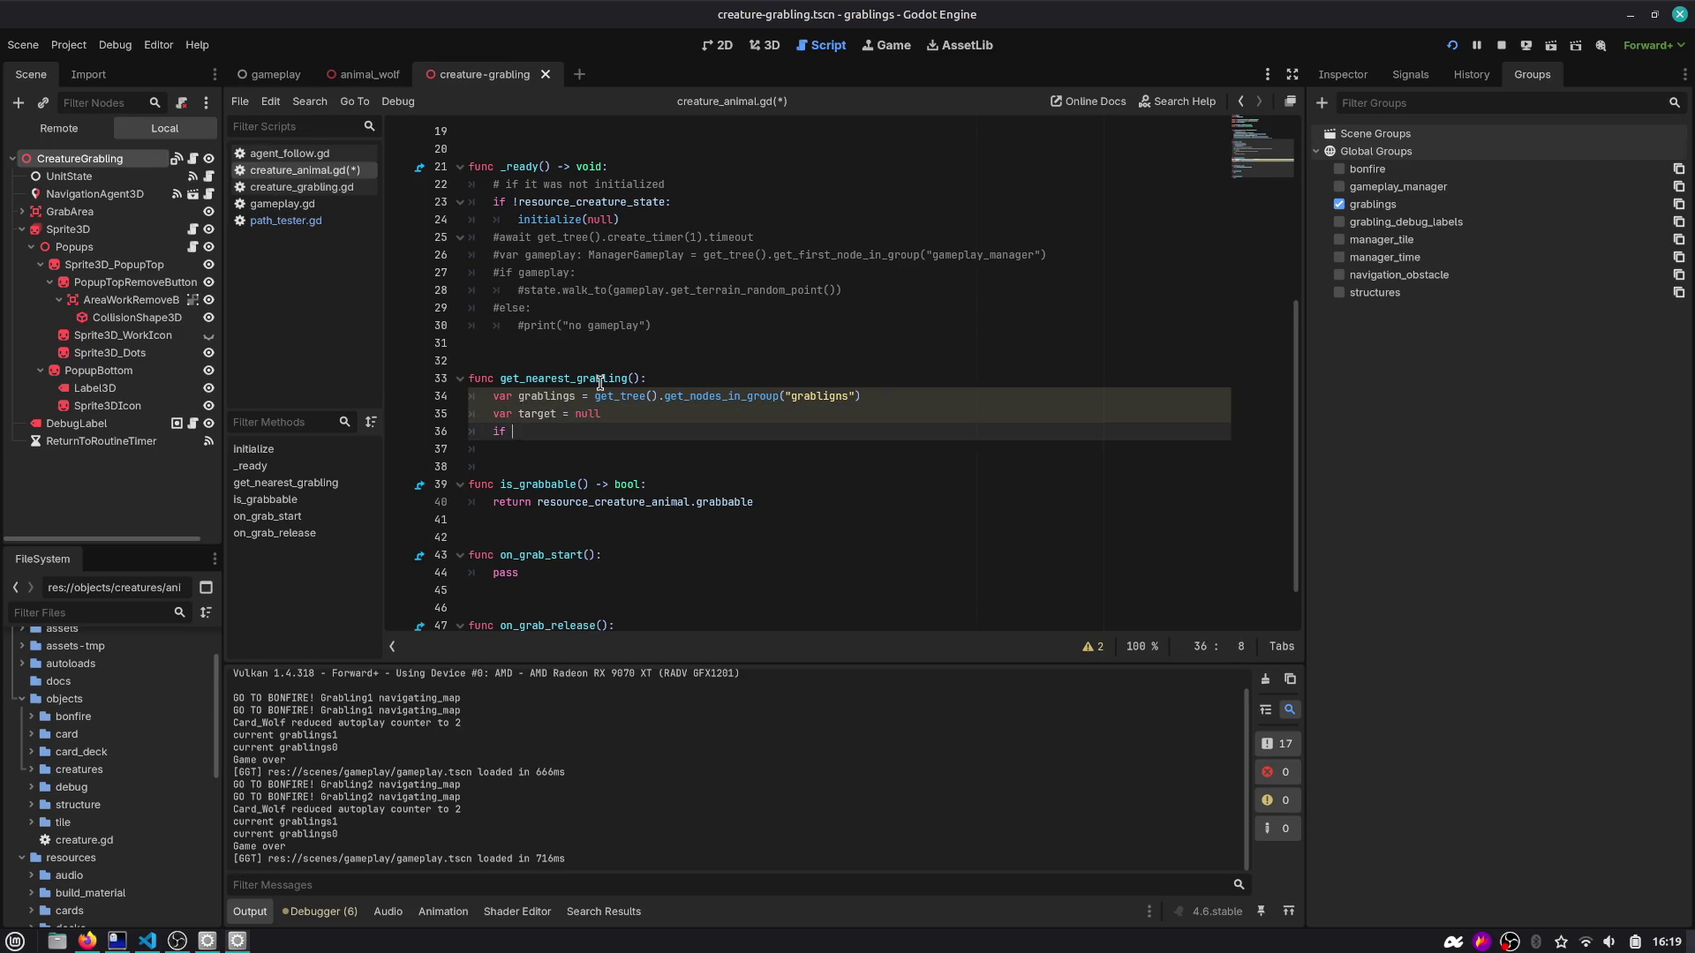
pyautogui.press('BackSpace')
pyautogui.write('el in')
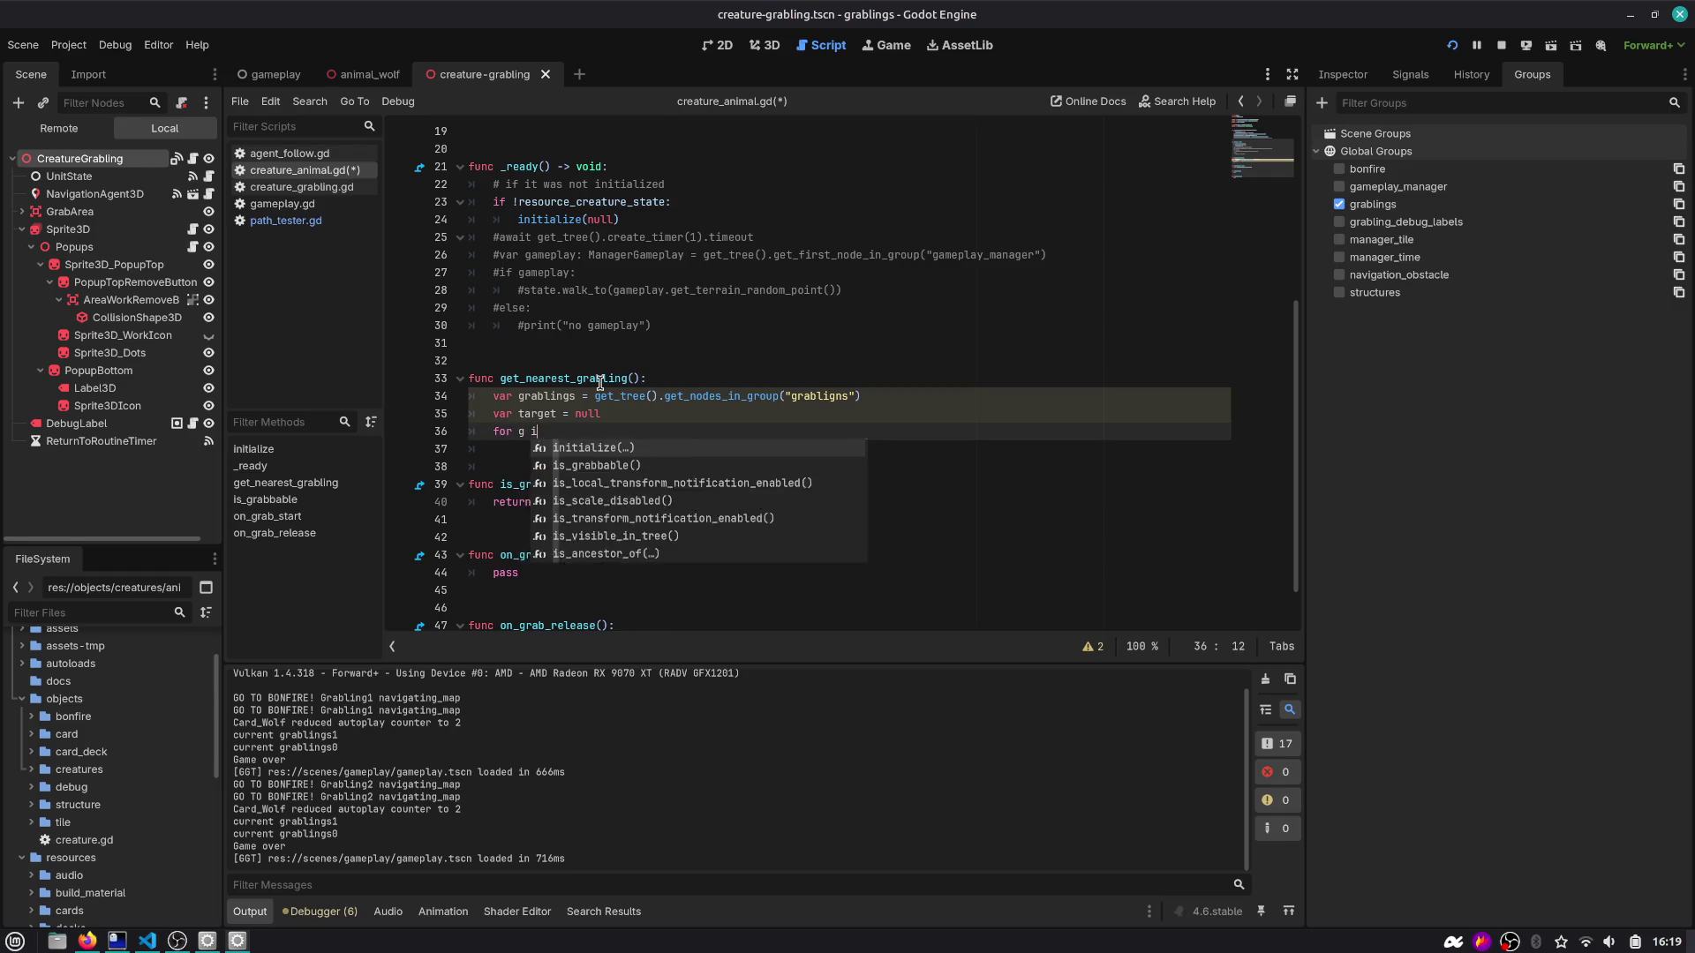
pyautogui.write(' grablings:')
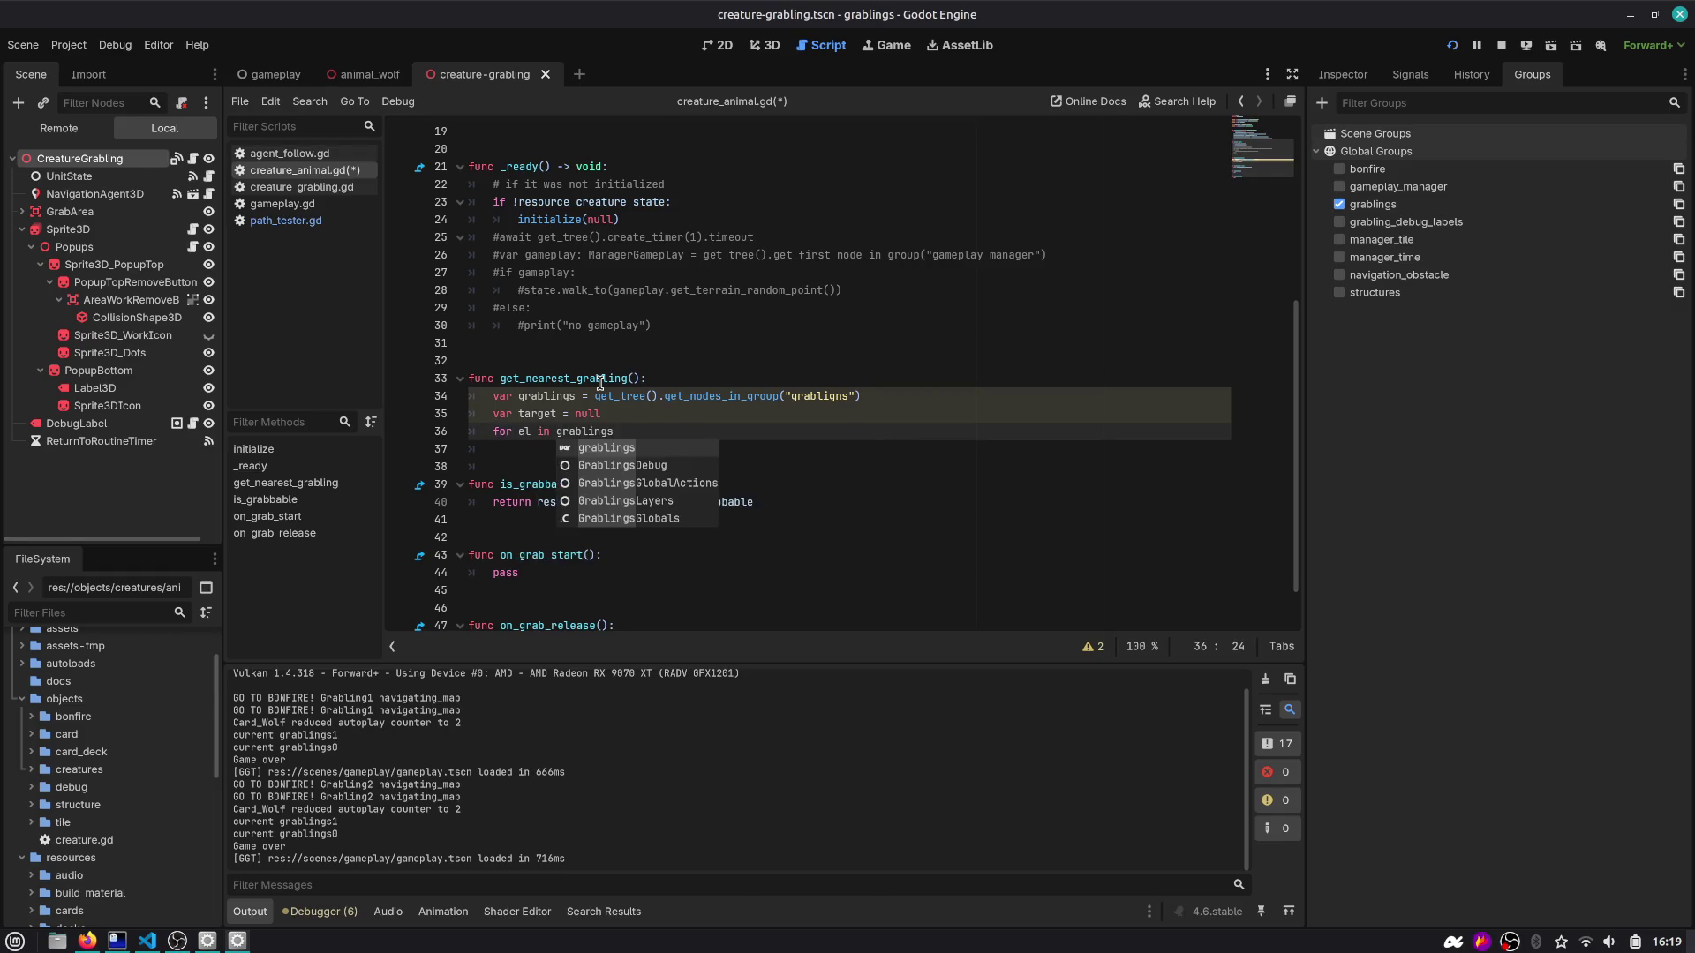
pyautogui.press('Return')
pyautogui.press('Up')
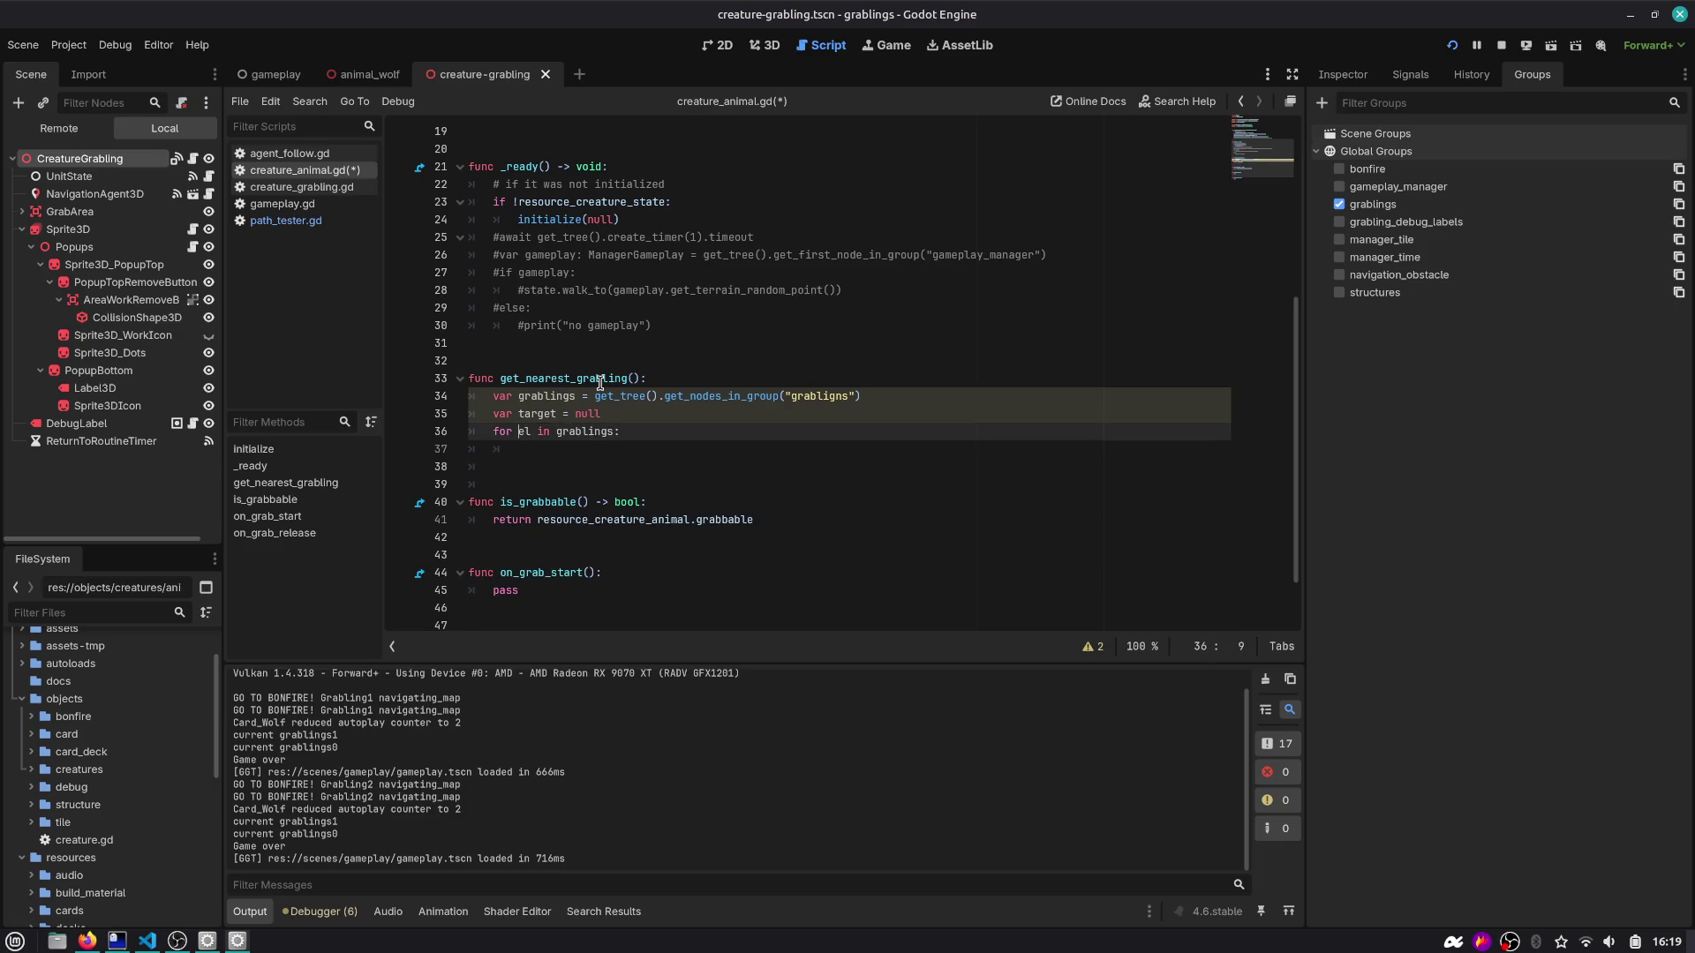
pyautogui.press('Delete')
pyautogui.press('Delete')
pyautogui.write('_grab')
pyautogui.write('ling')
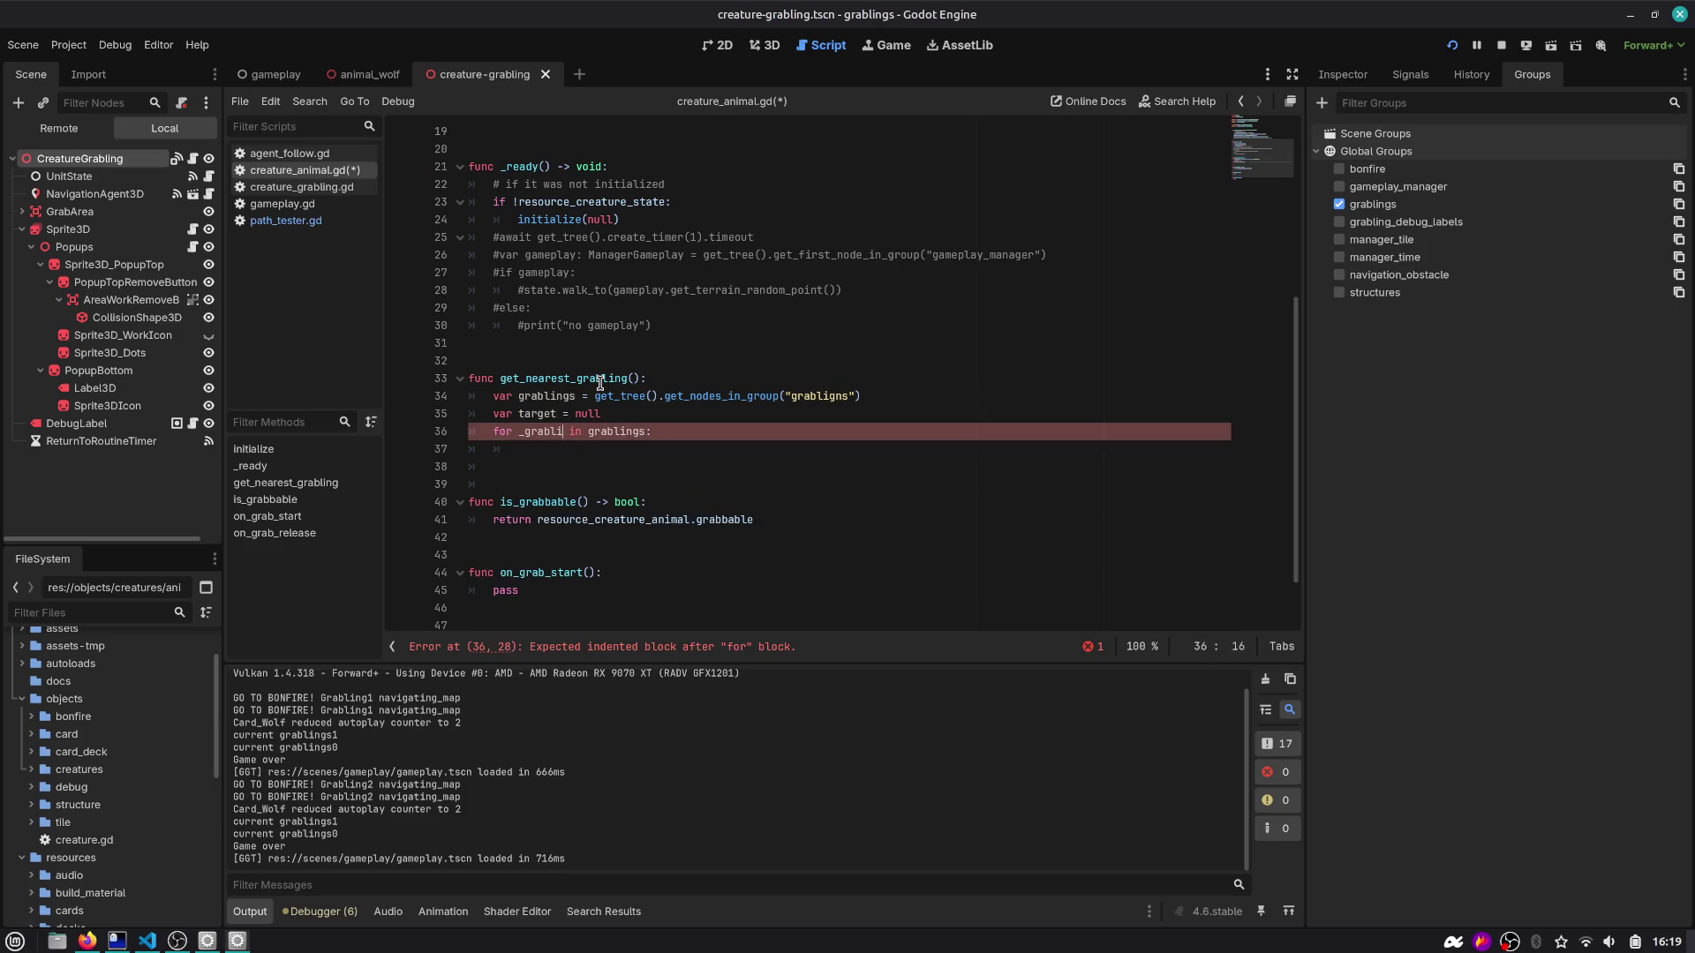
pyautogui.press('Down')
# Step: Declare var min_dist = INF before the loop
pyautogui.press('Up')
pyautogui.press('Up')
pyautogui.press('Return')
pyautogui.write('var min_pos')
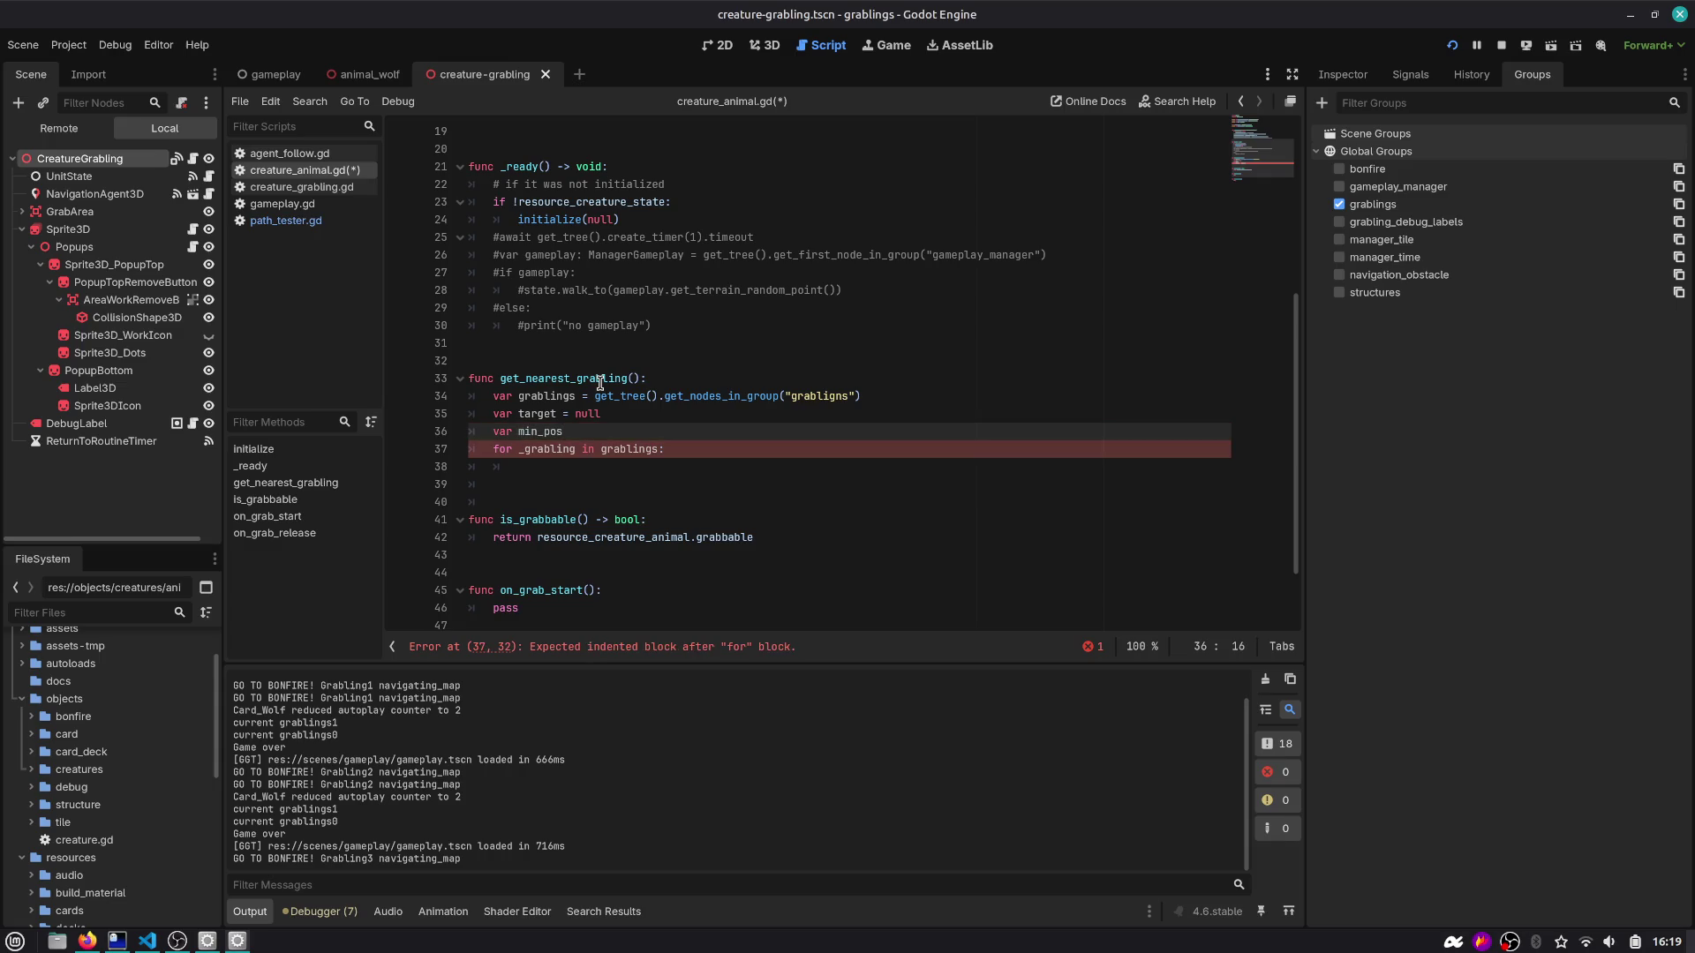
pyautogui.press('BackSpace')
pyautogui.press('BackSpace')
pyautogui.press('BackSpace')
pyautogui.write('dist = ')
pyautogui.write('0')
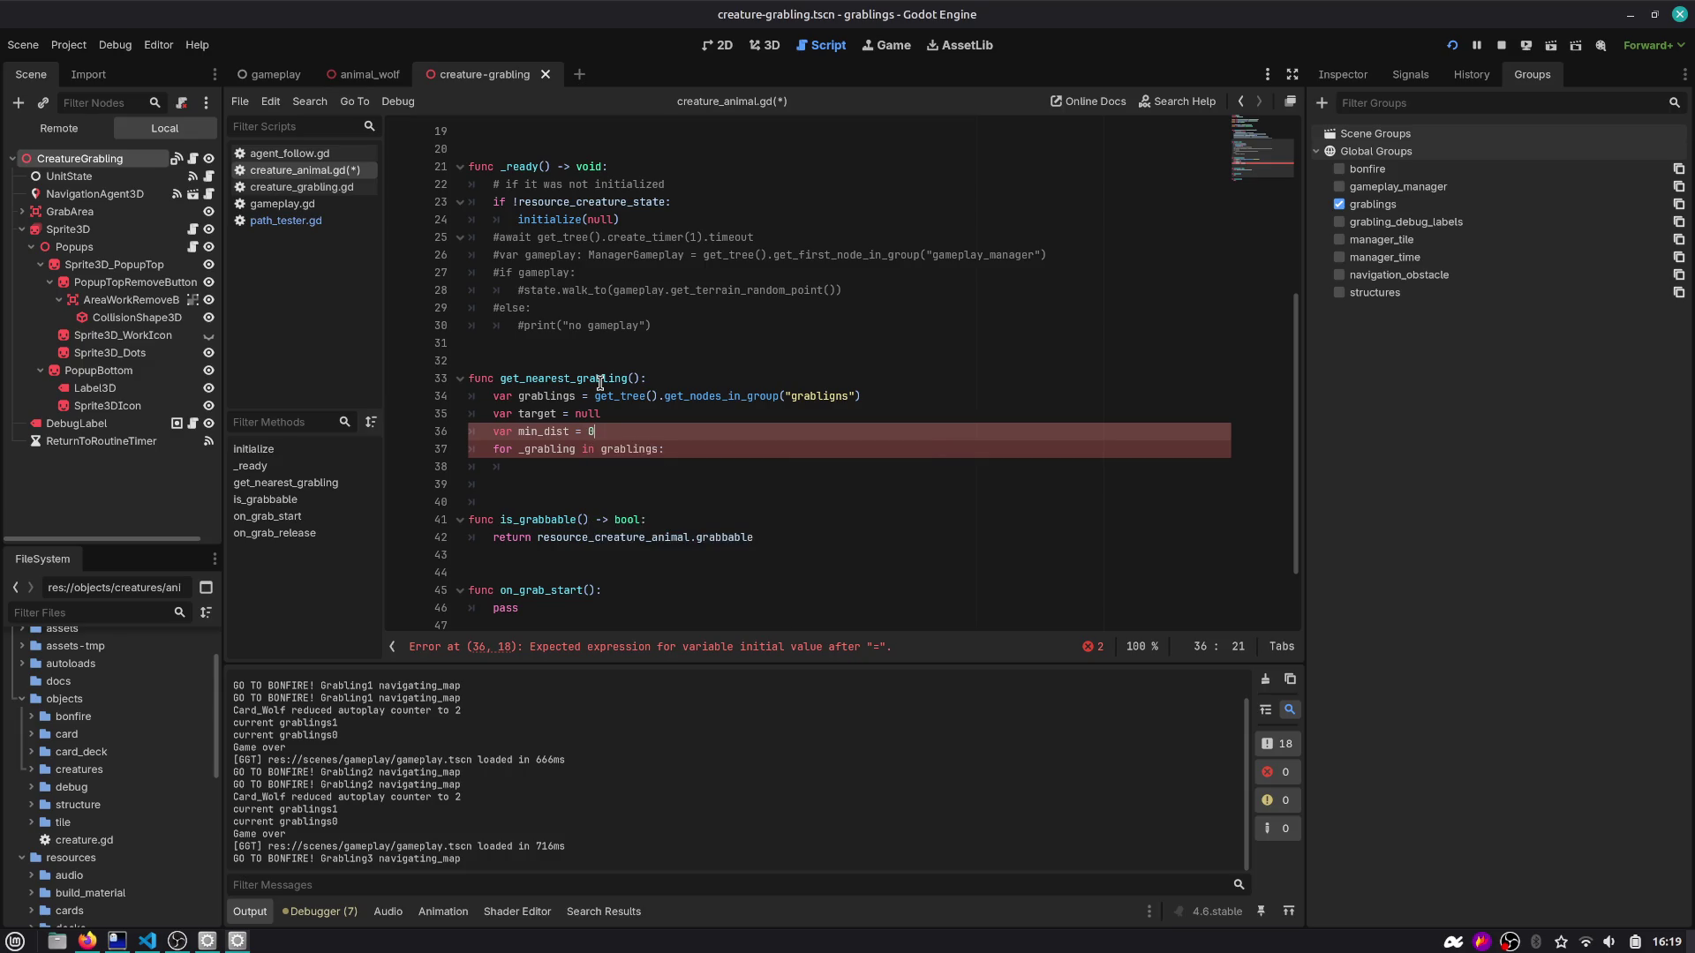
pyautogui.press('BackSpace')
pyautogui.write('nfi')
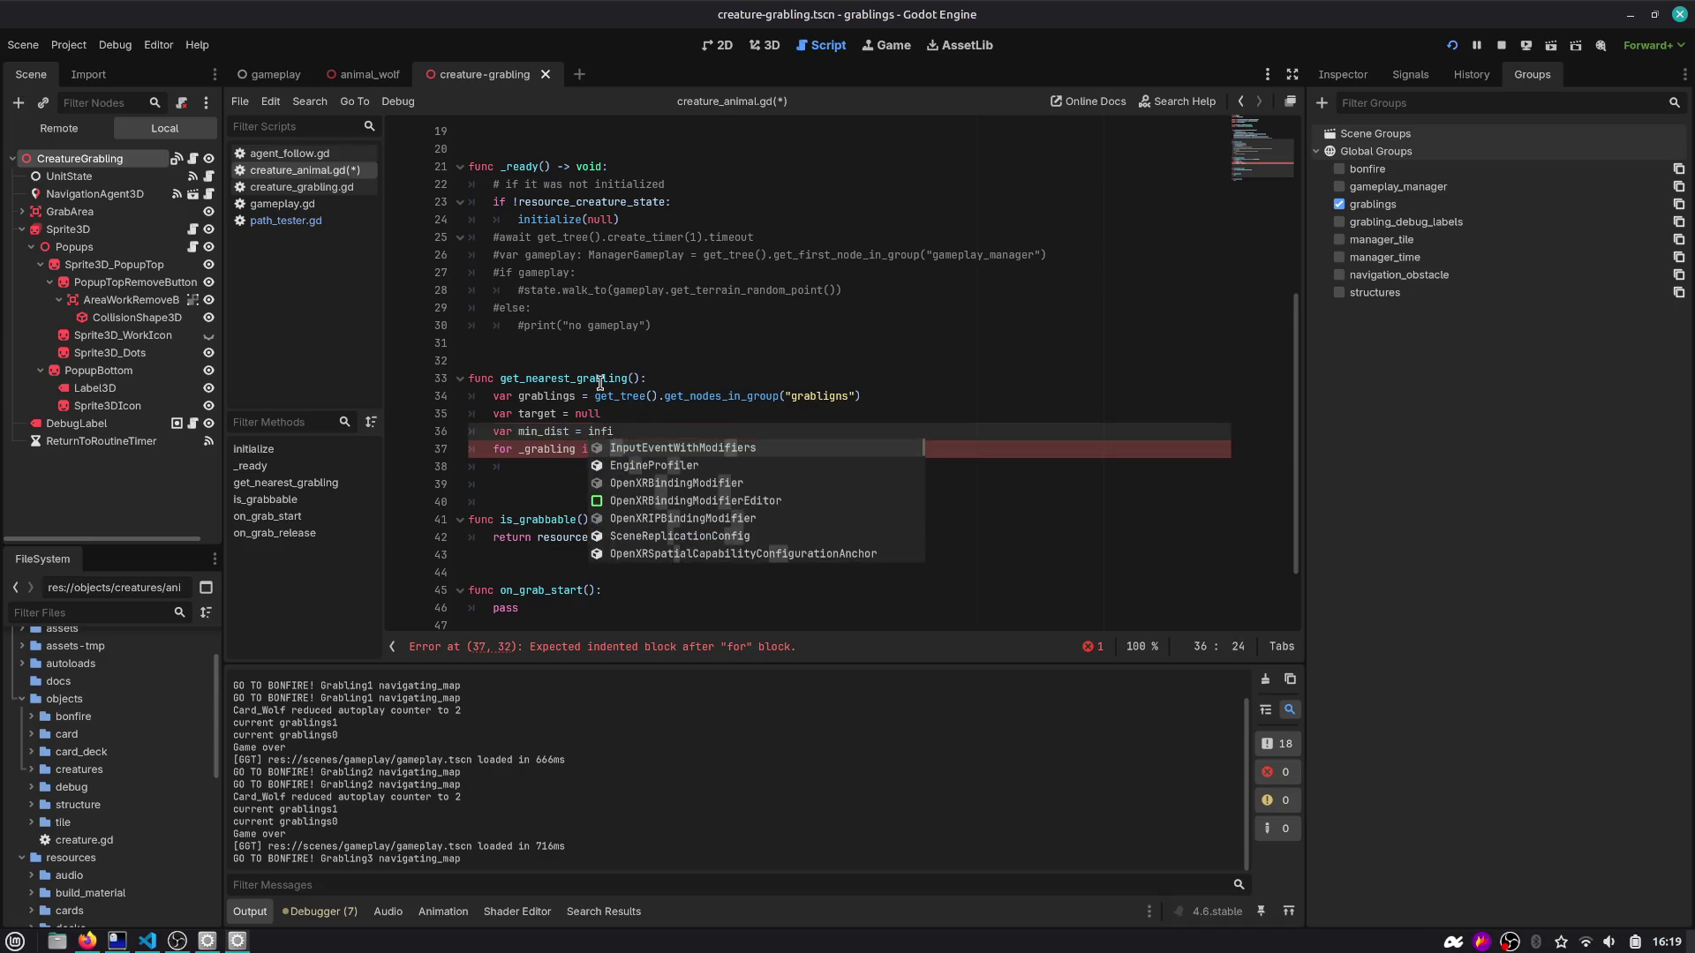
pyautogui.write('f')
pyautogui.press('Return')
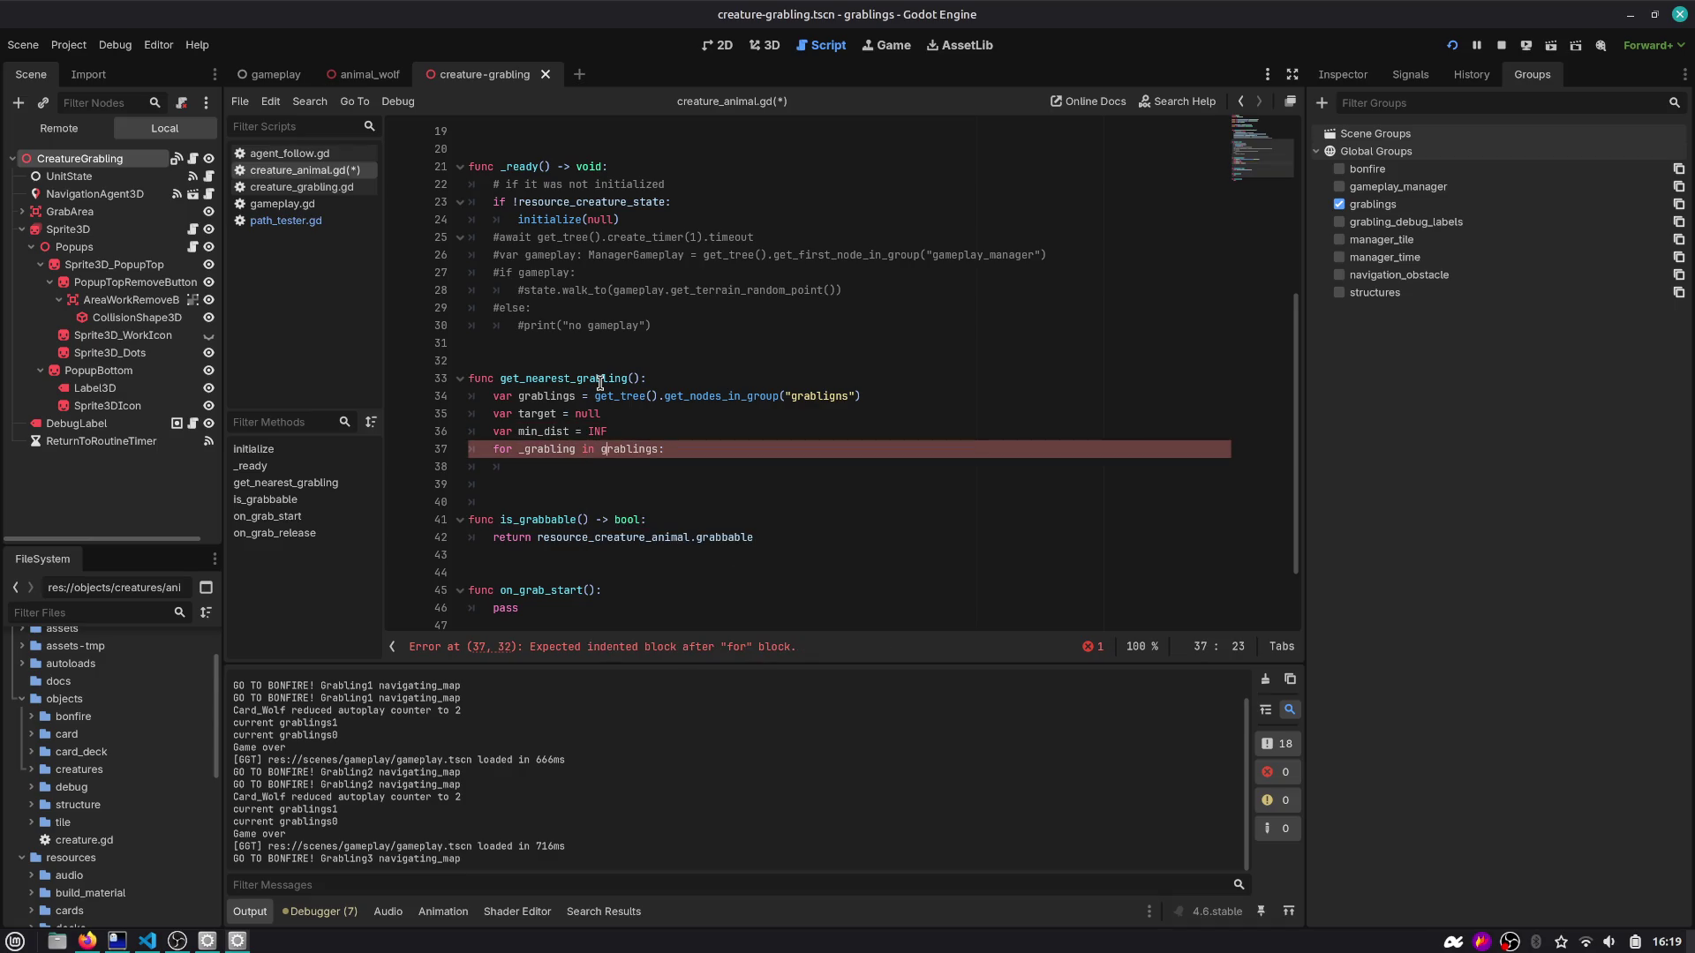
# Step: In the loop, set var dist = global_position.distance_squared_to(_grabling.global_position)
pyautogui.press('Down')
pyautogui.press('End')
pyautogui.press('Return')
pyautogui.write('var dist = ')
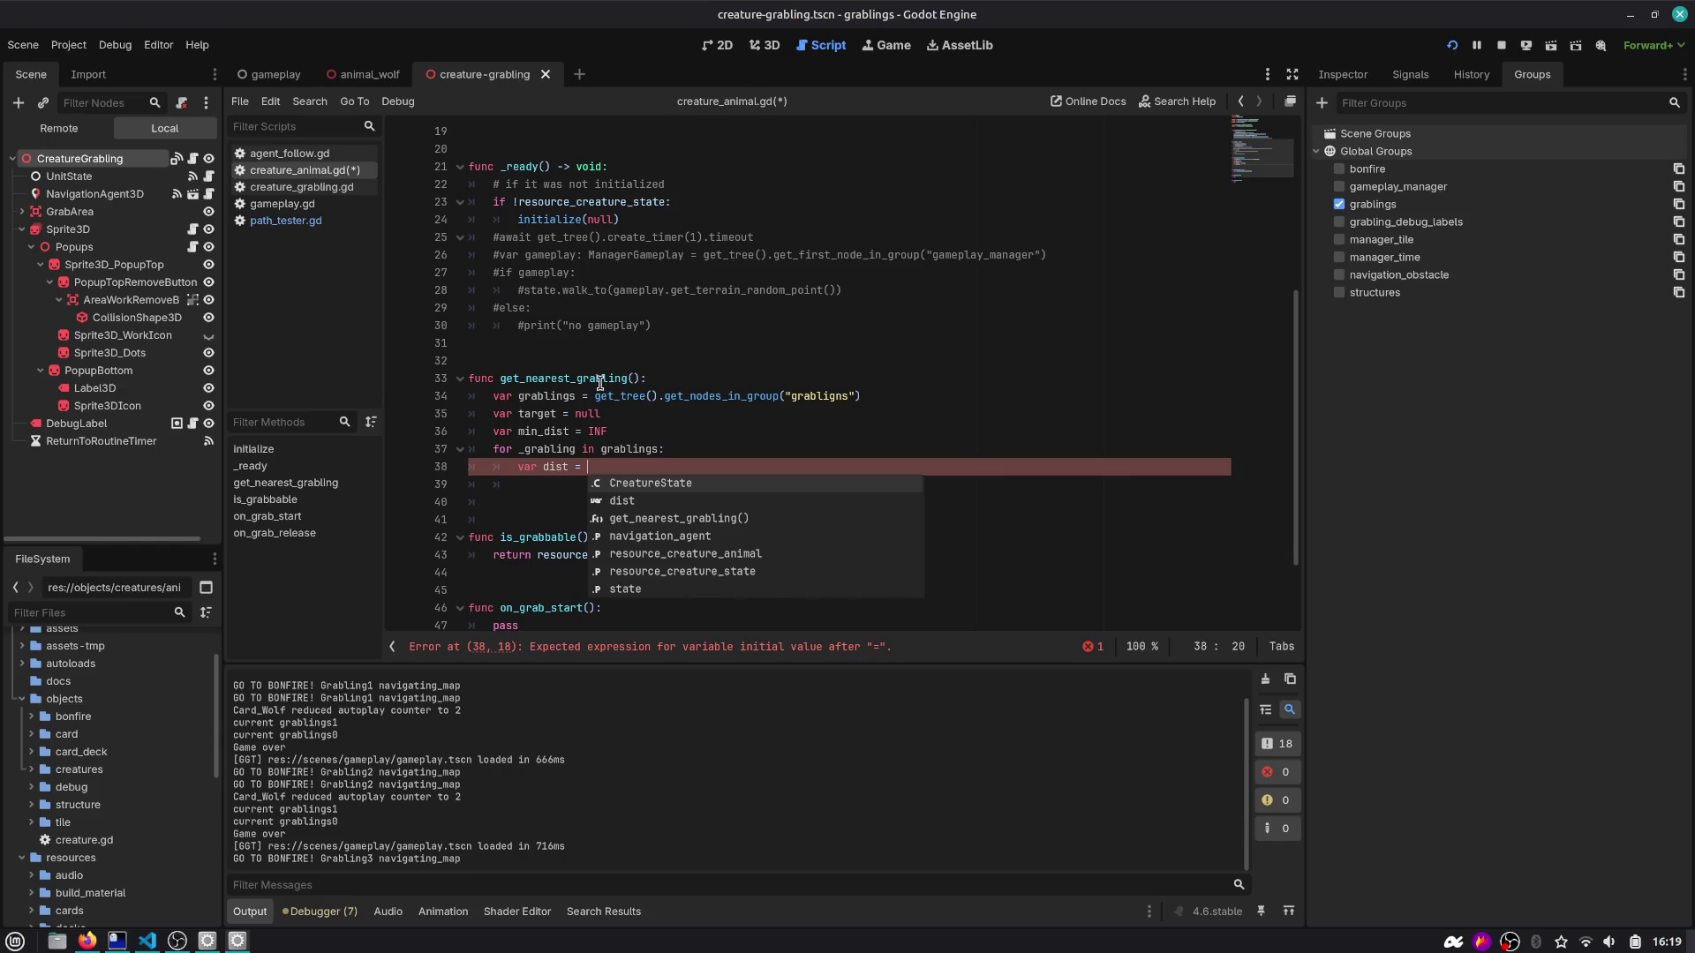
pyautogui.write('glob')
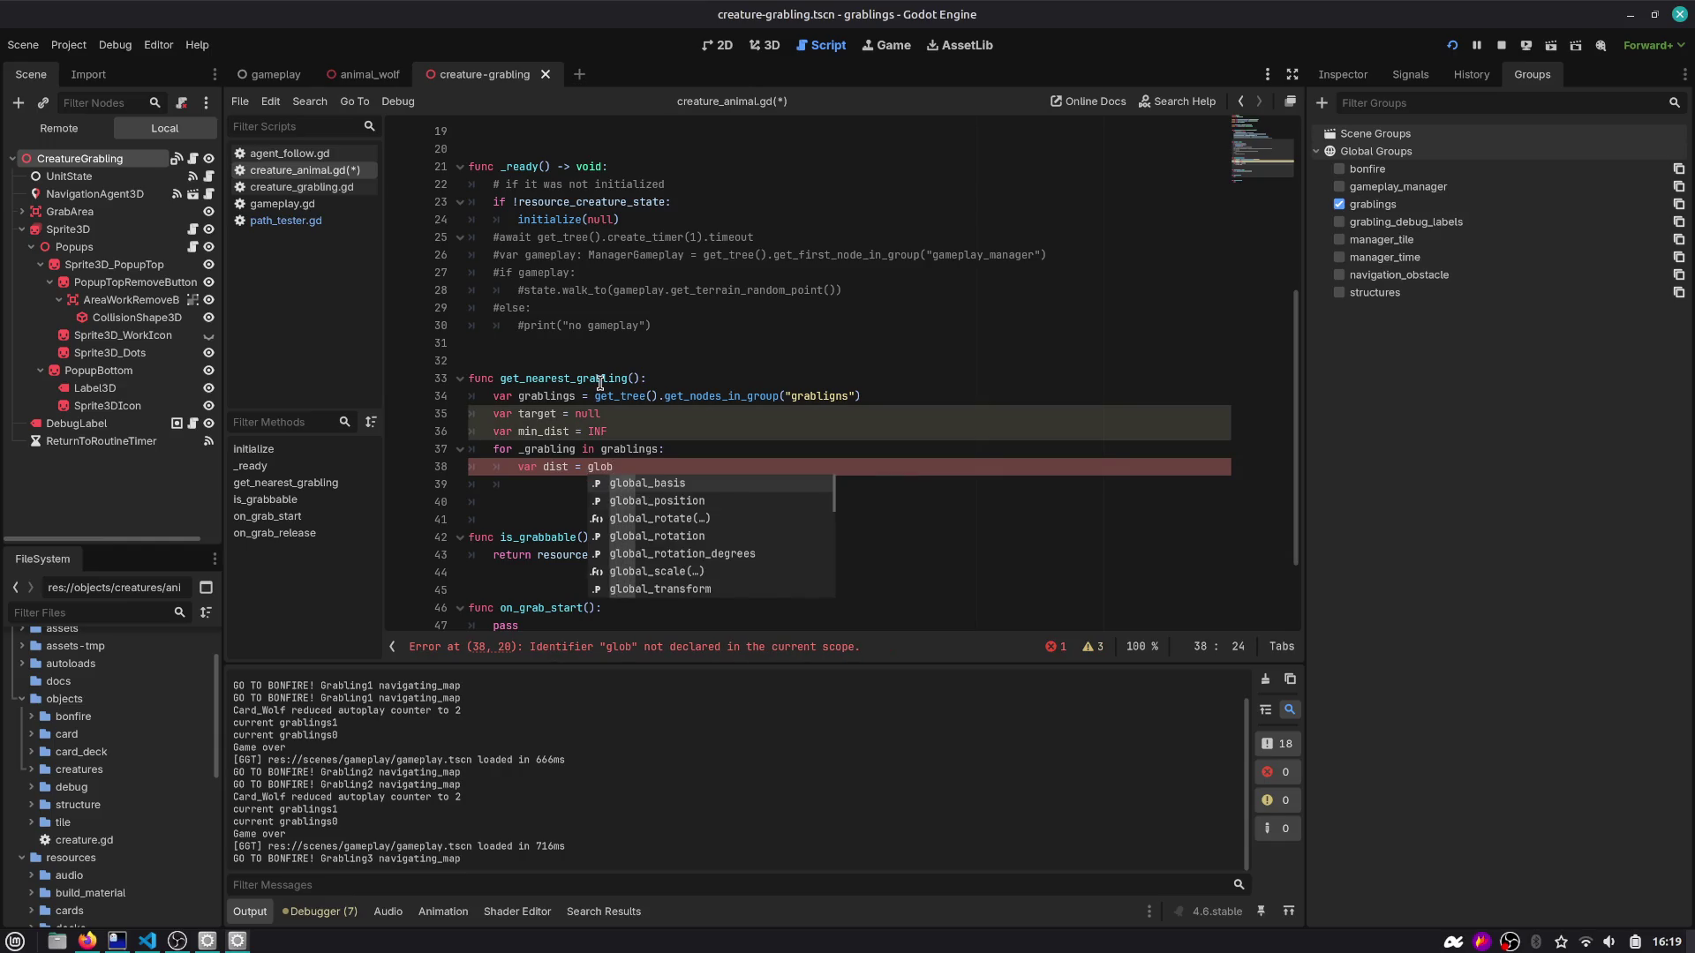
pyautogui.press('Down')
pyautogui.press('Return')
pyautogui.write('.dis')
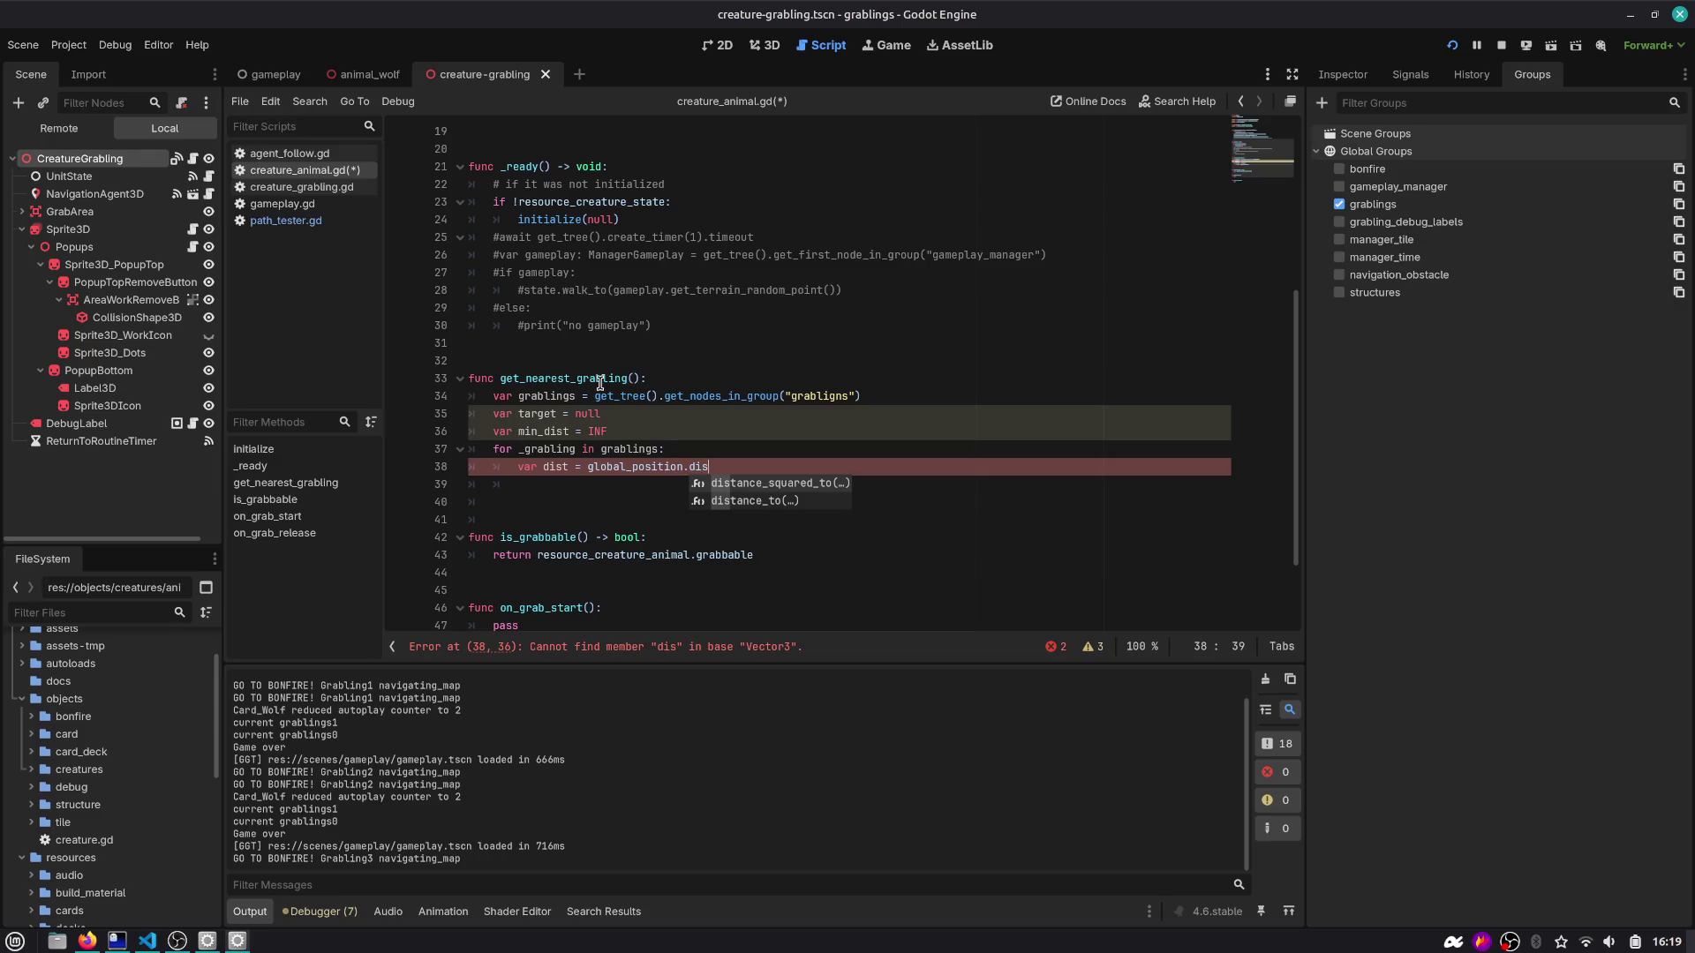
pyautogui.press('Return')
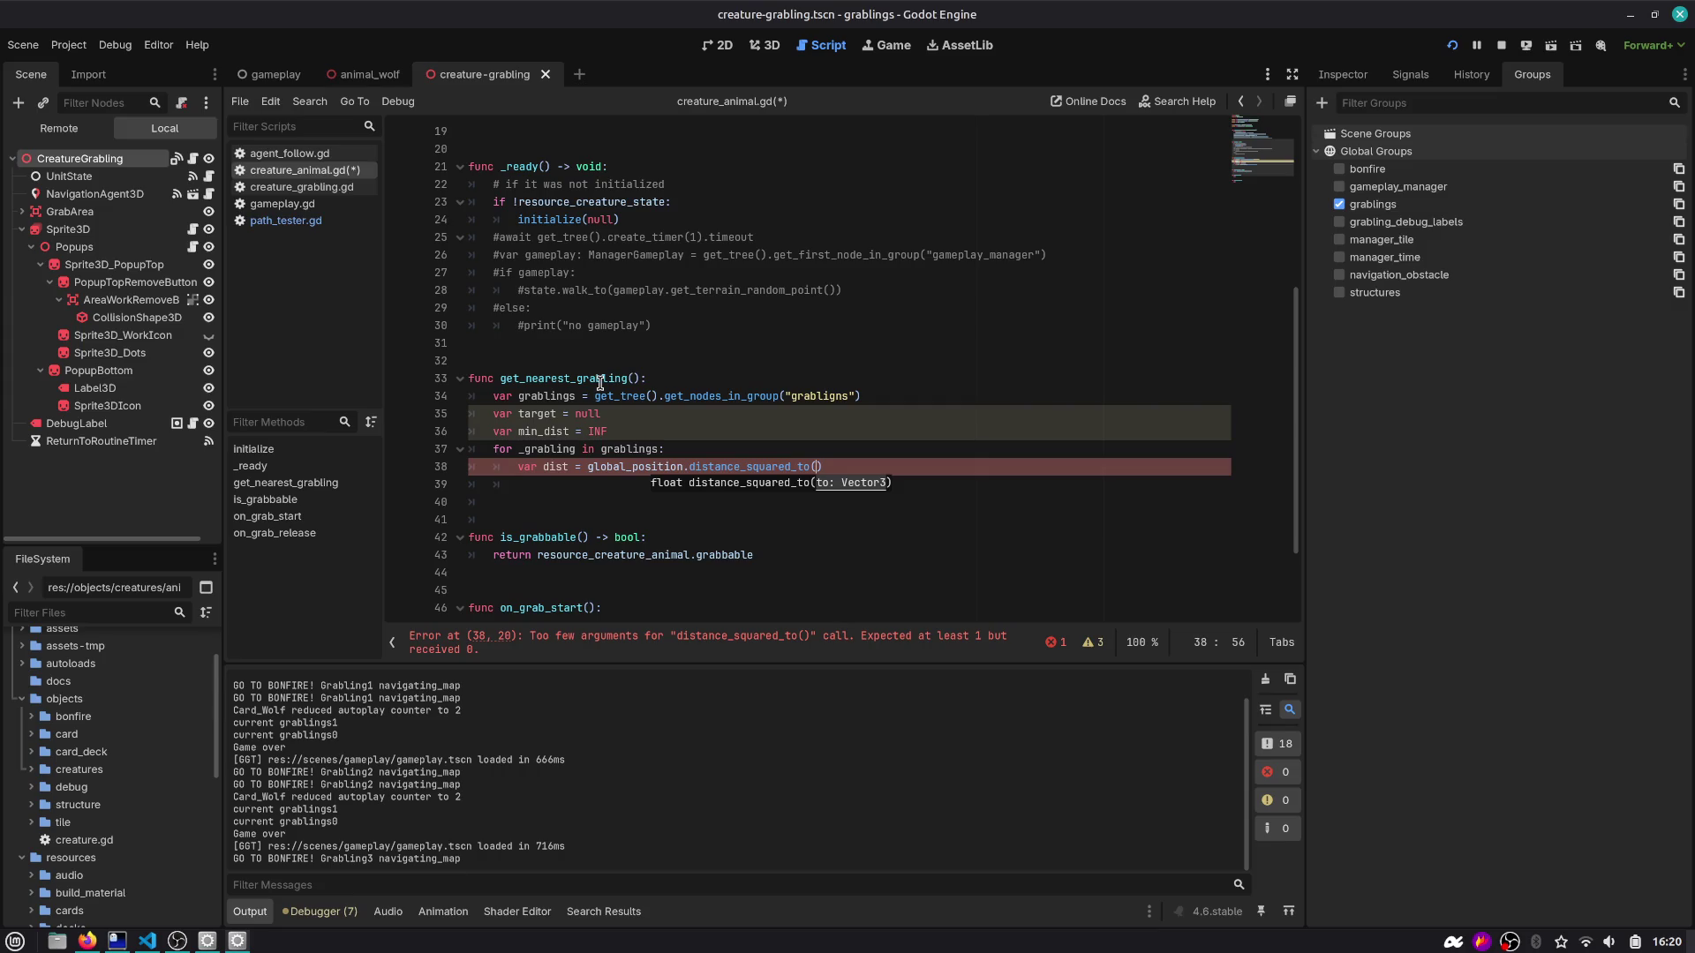
pyautogui.write('_grabling.glo')
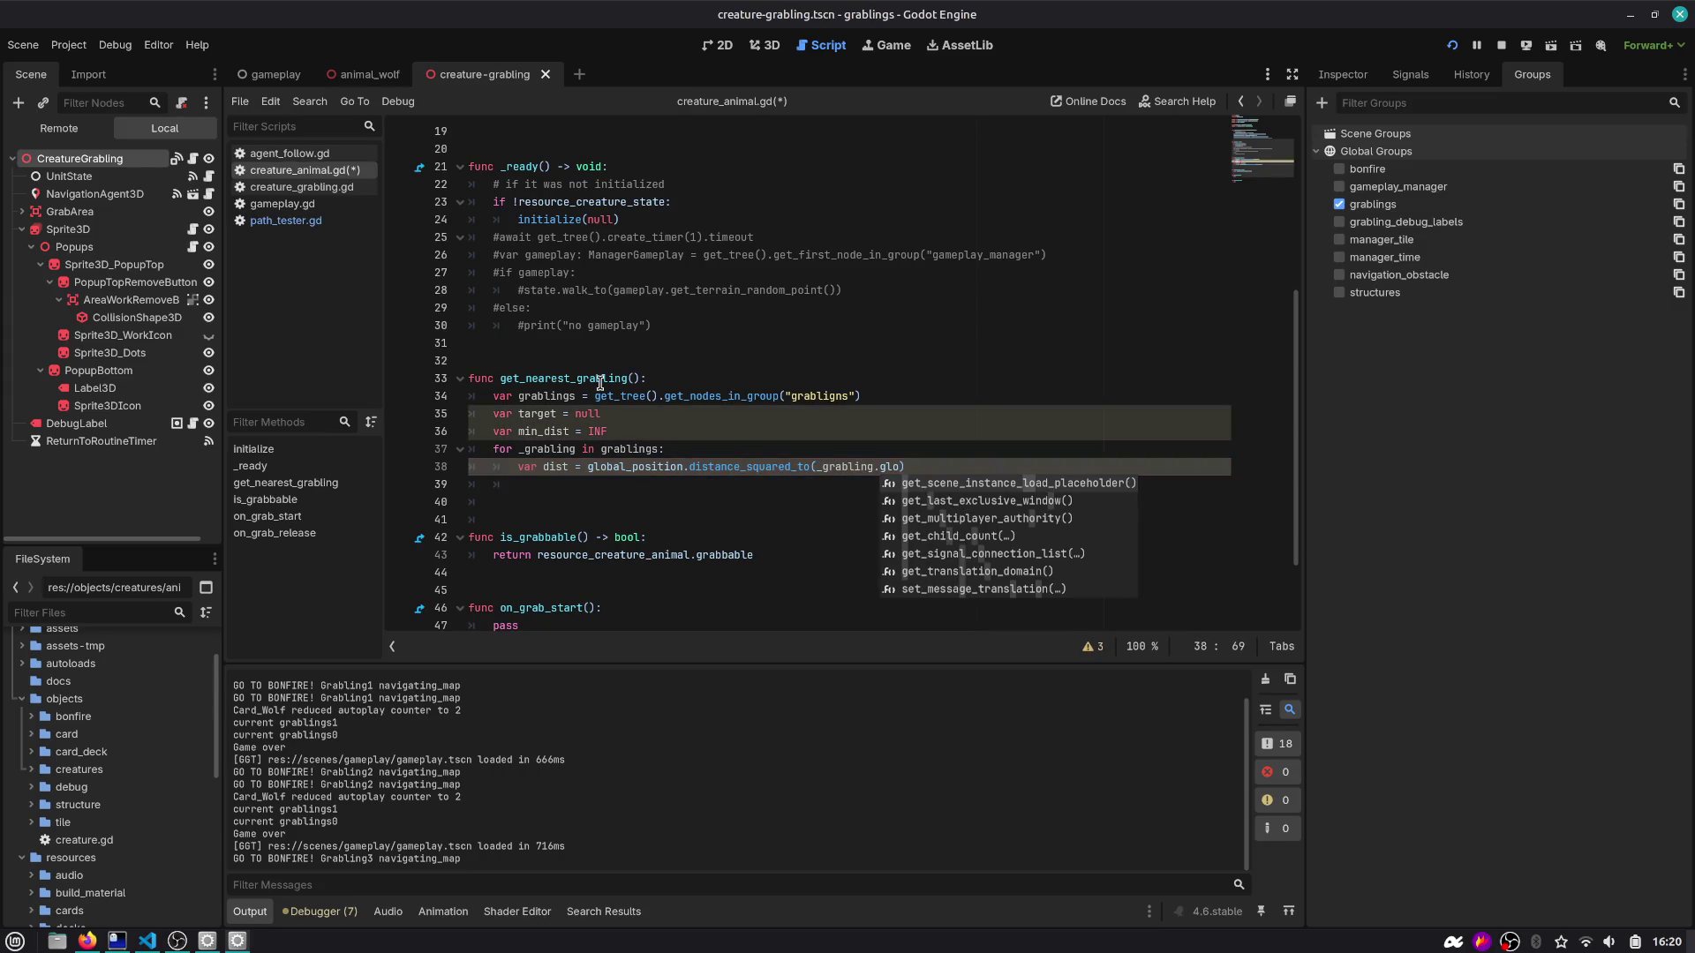
pyautogui.press('BackSpace')
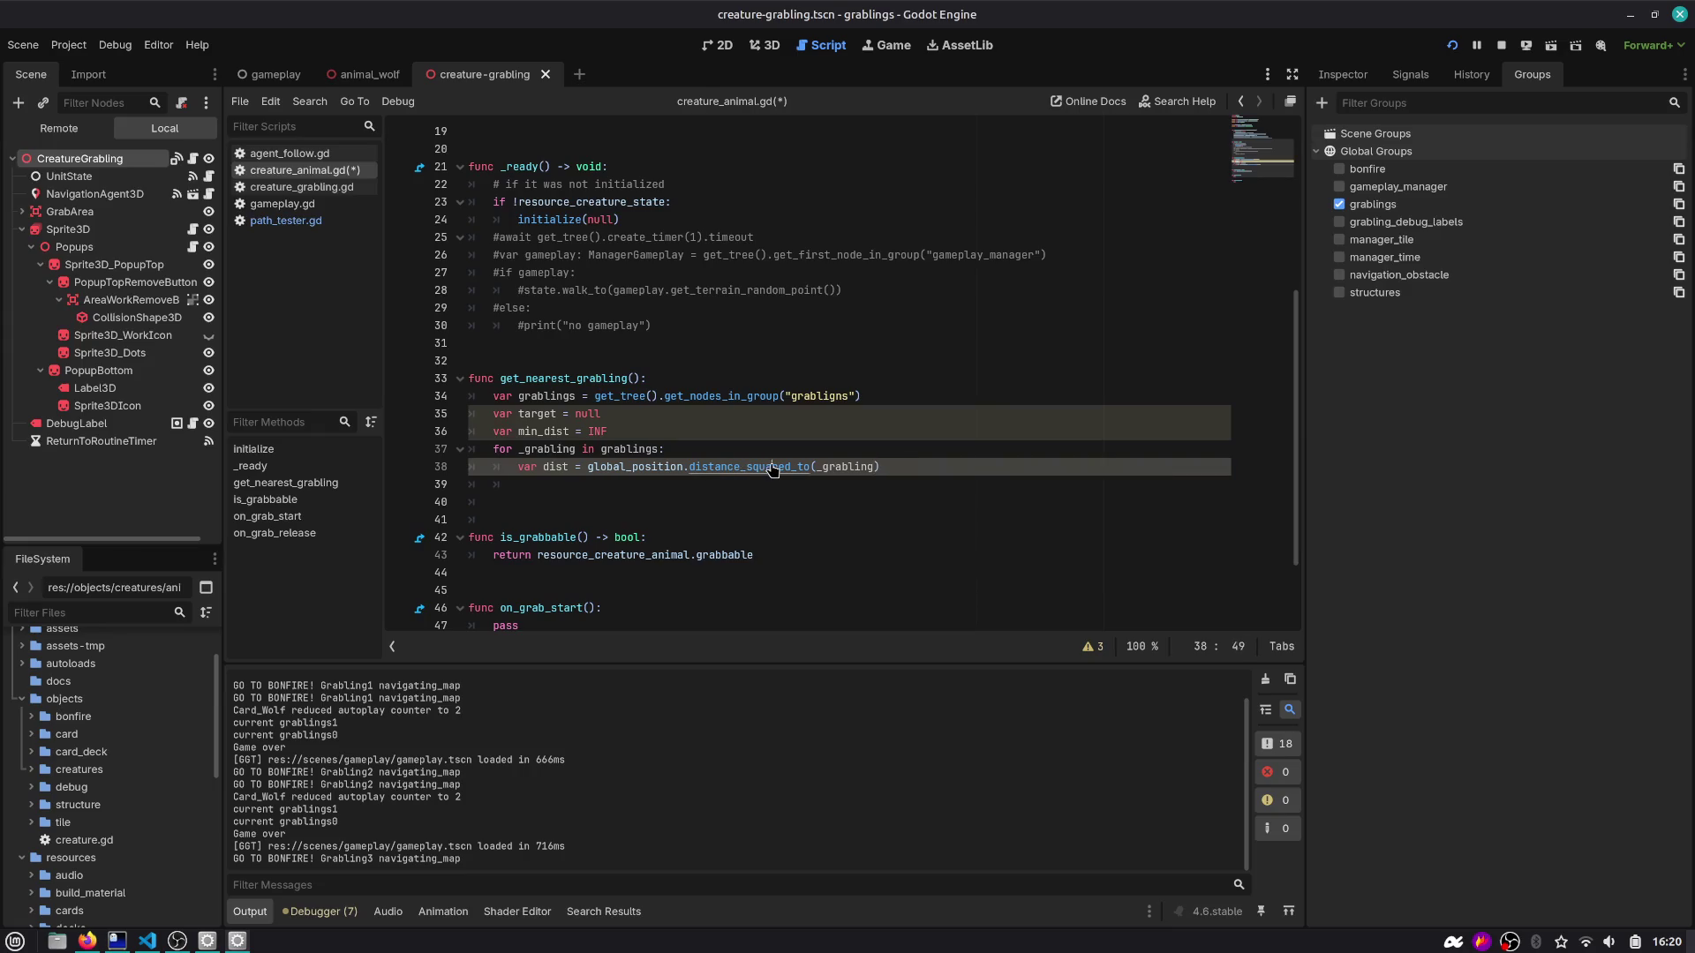
pyautogui.keyDown('ctrl'); pyautogui.click(768, 468); pyautogui.keyUp('ctrl')
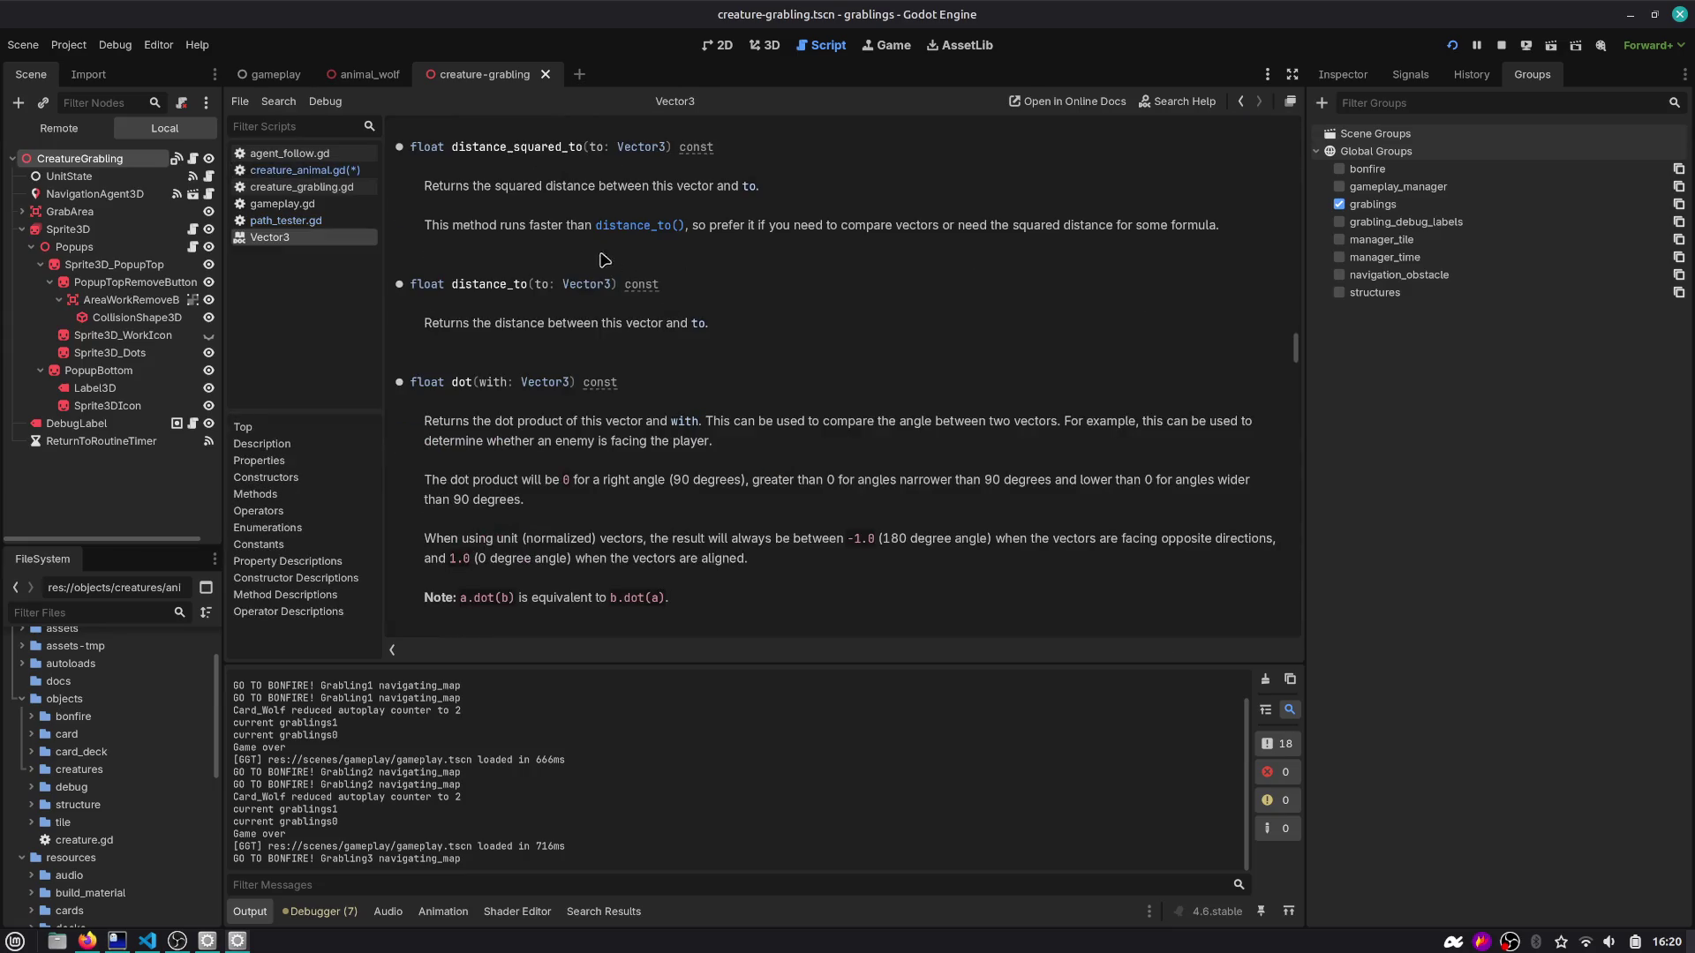
pyautogui.click(1241, 100)
pyautogui.click(874, 467)
pyautogui.write('.global')
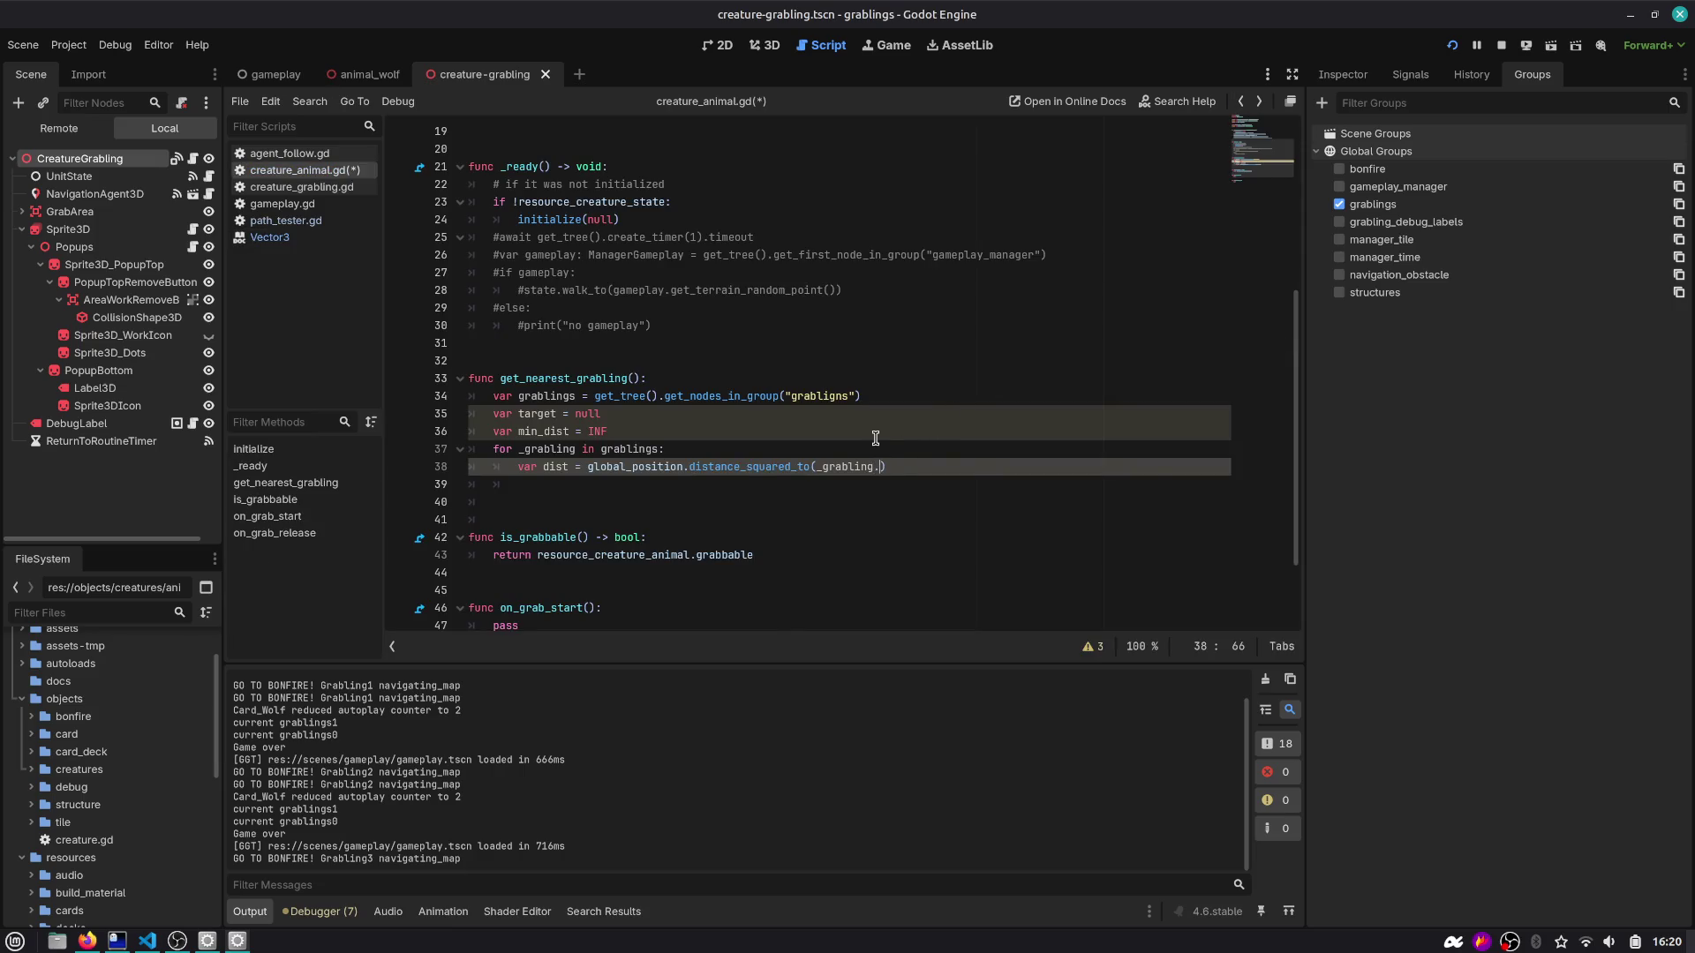
pyautogui.write('_position')
# Step: Type the grablings variable as Array[Node3D] on line 34
pyautogui.press('Up')
pyautogui.press('Up')
pyautogui.press('Up')
pyautogui.press('Down')
pyautogui.press('Down')
pyautogui.press('Down')
pyautogui.hotkey('ctrl', 'Left')
pyautogui.hotkey('ctrl', 'Left')
pyautogui.hotkey('ctrl', 'Left')
pyautogui.press('Up')
pyautogui.press('Up')
pyautogui.press('Up')
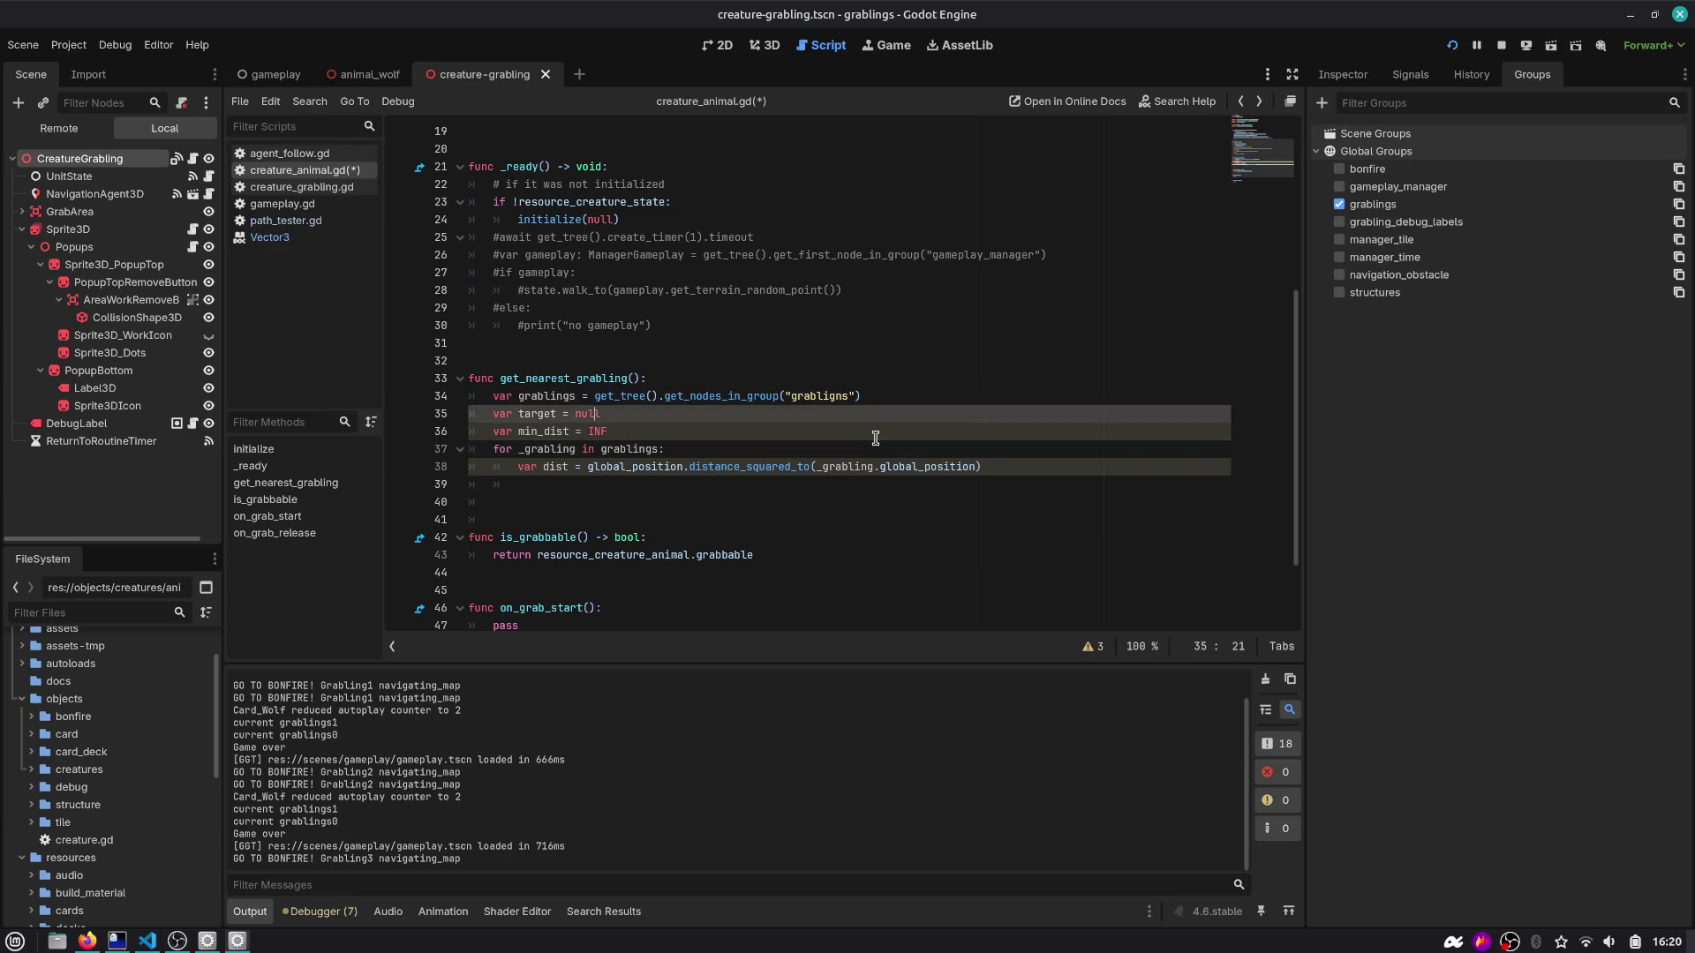
pyautogui.hotkey('ctrl', 'Right')
pyautogui.press('Right')
pyautogui.write(';')
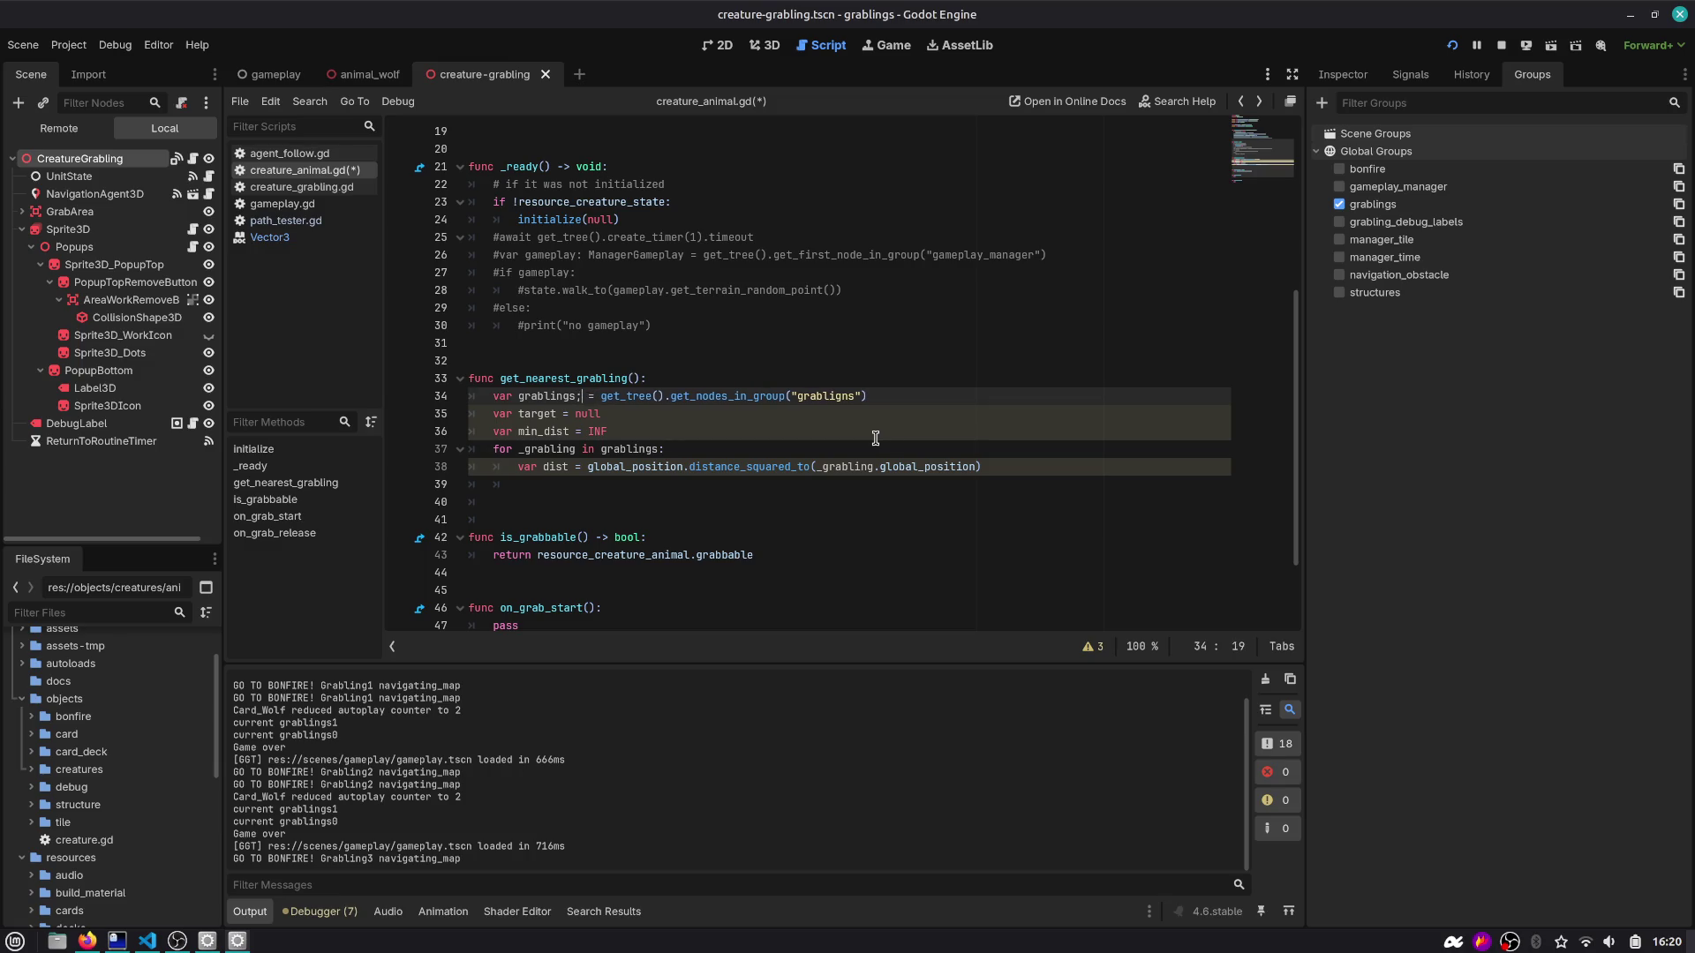
pyautogui.press('BackSpace')
pyautogui.write(': Array[N')
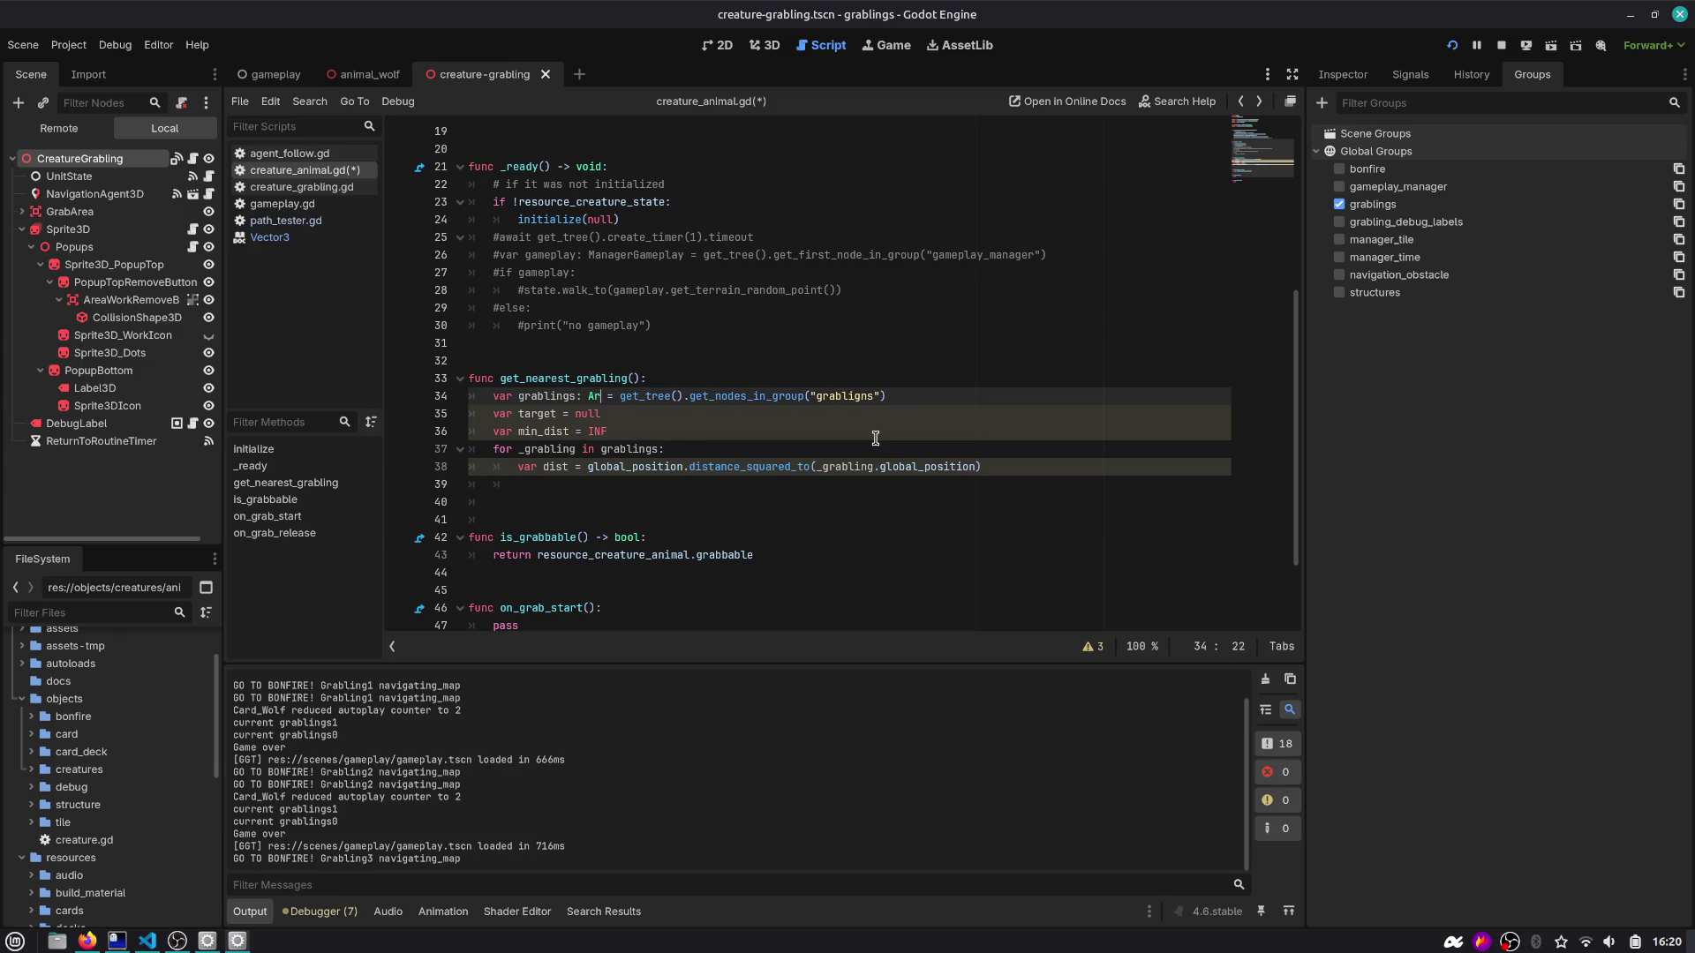
pyautogui.write('ode3D')
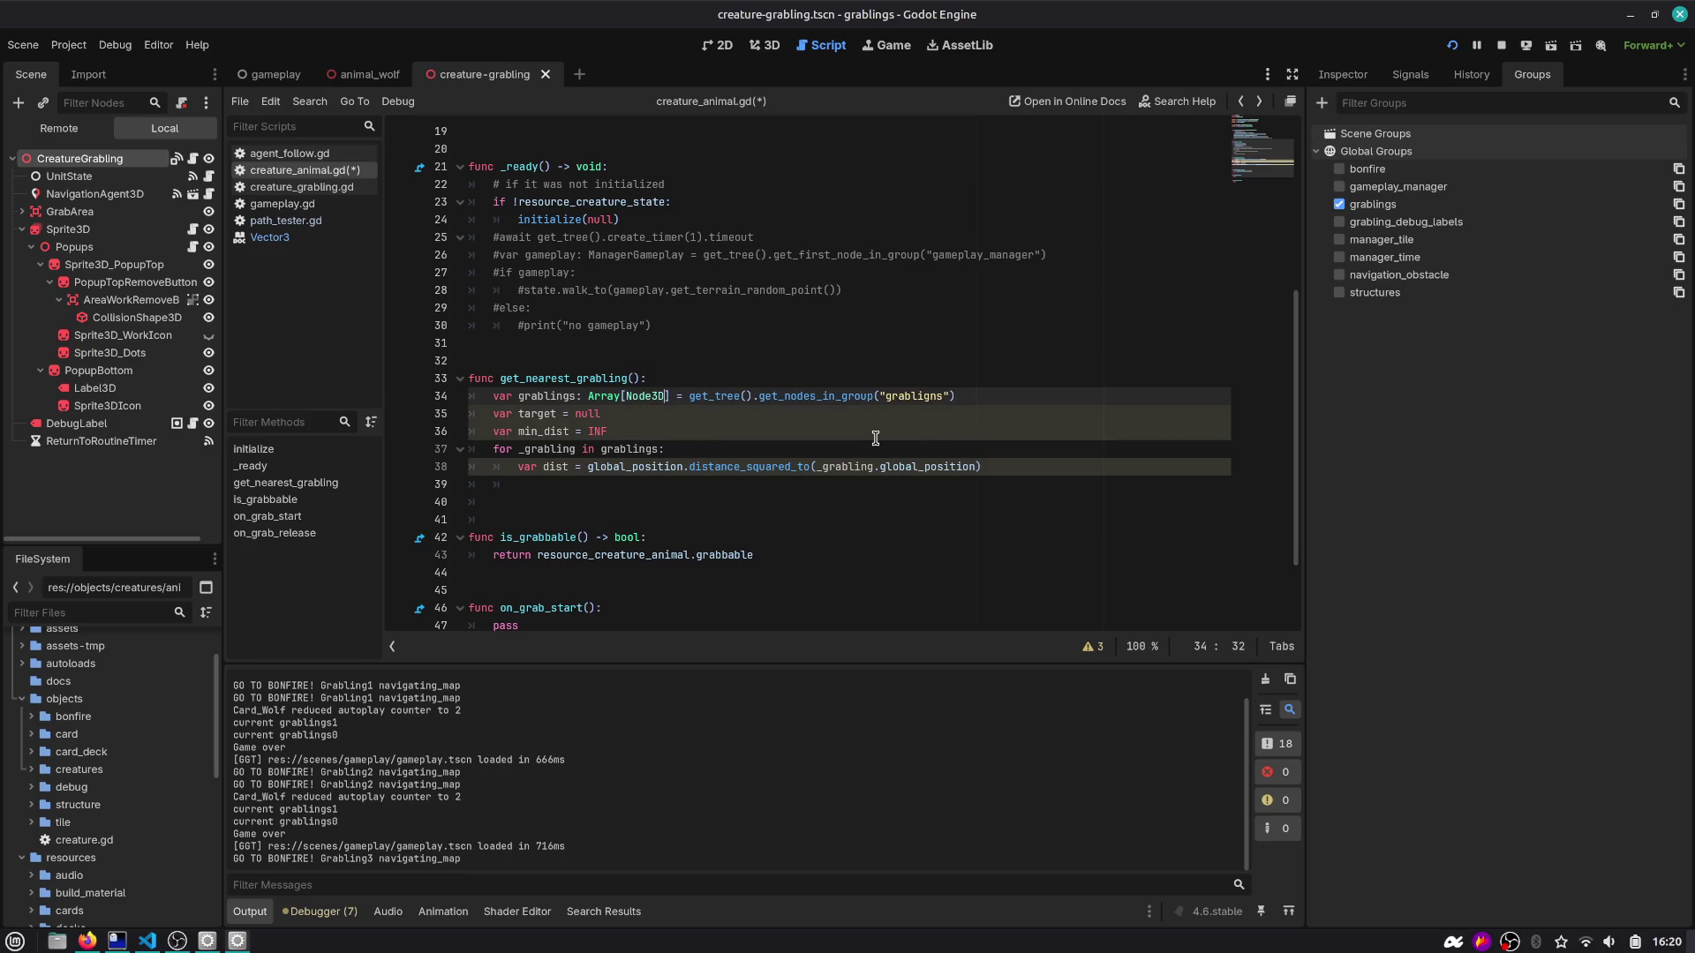
# Step: Read the get_nodes_in_group help, then delete the Array[Node3D] type from grablings
pyautogui.click(909, 452)
pyautogui.doubleClick(936, 466)
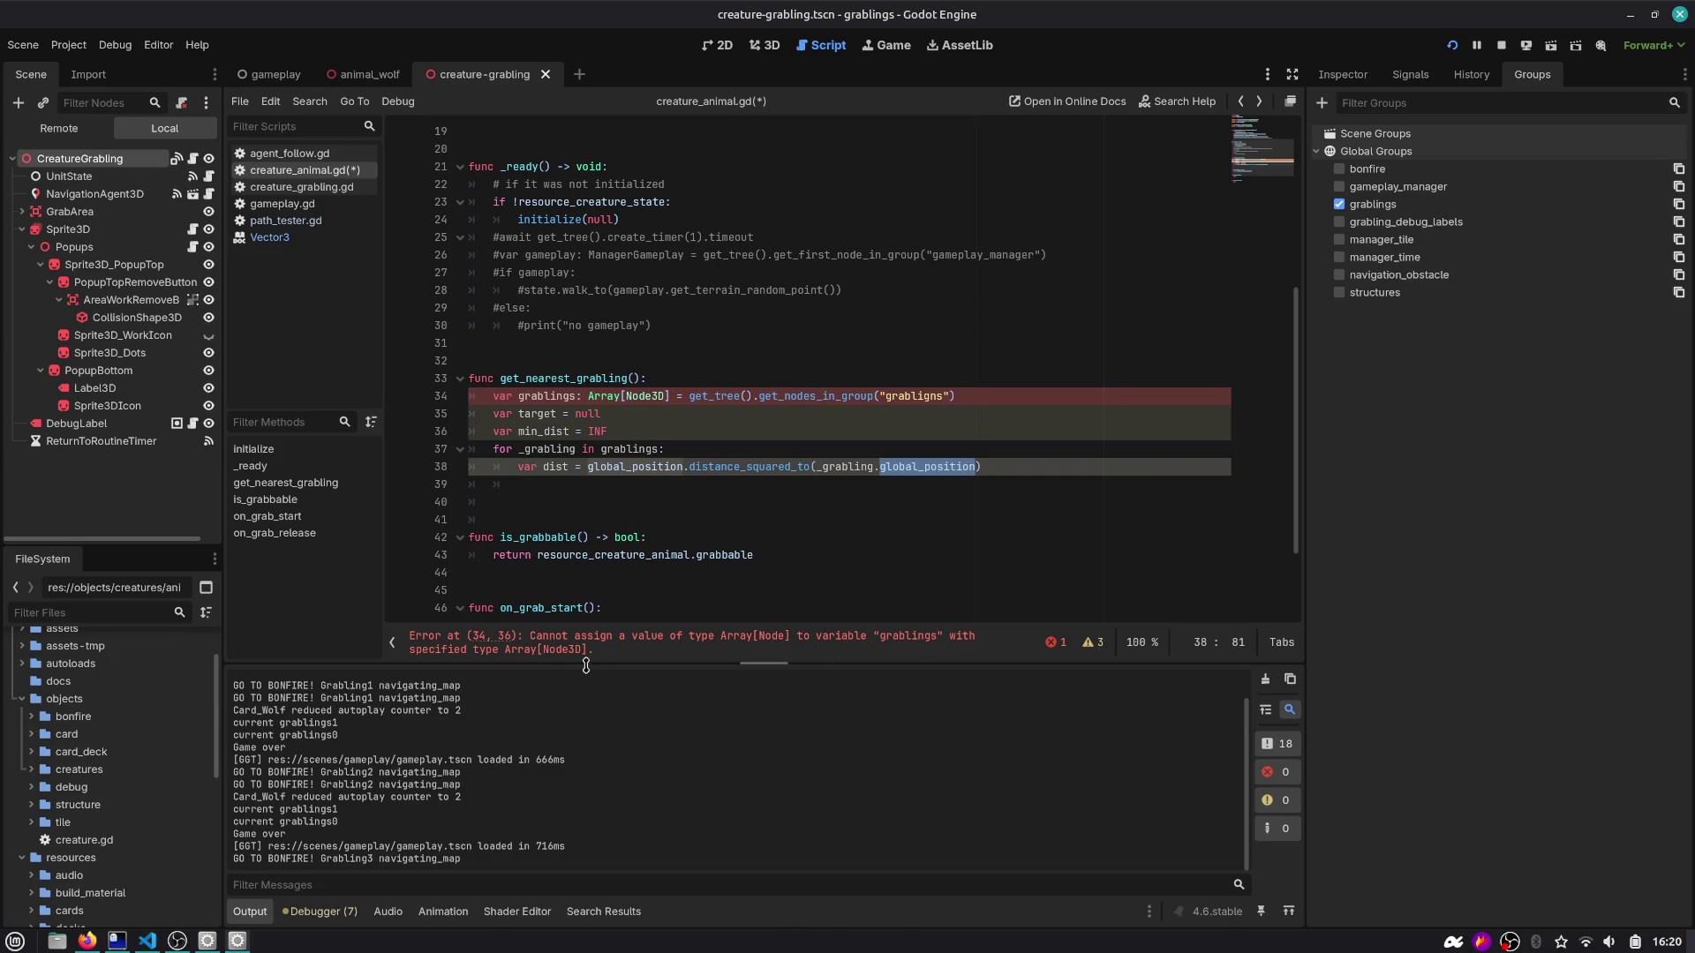
pyautogui.keyDown('ctrl'); pyautogui.click(831, 404); pyautogui.keyUp('ctrl')
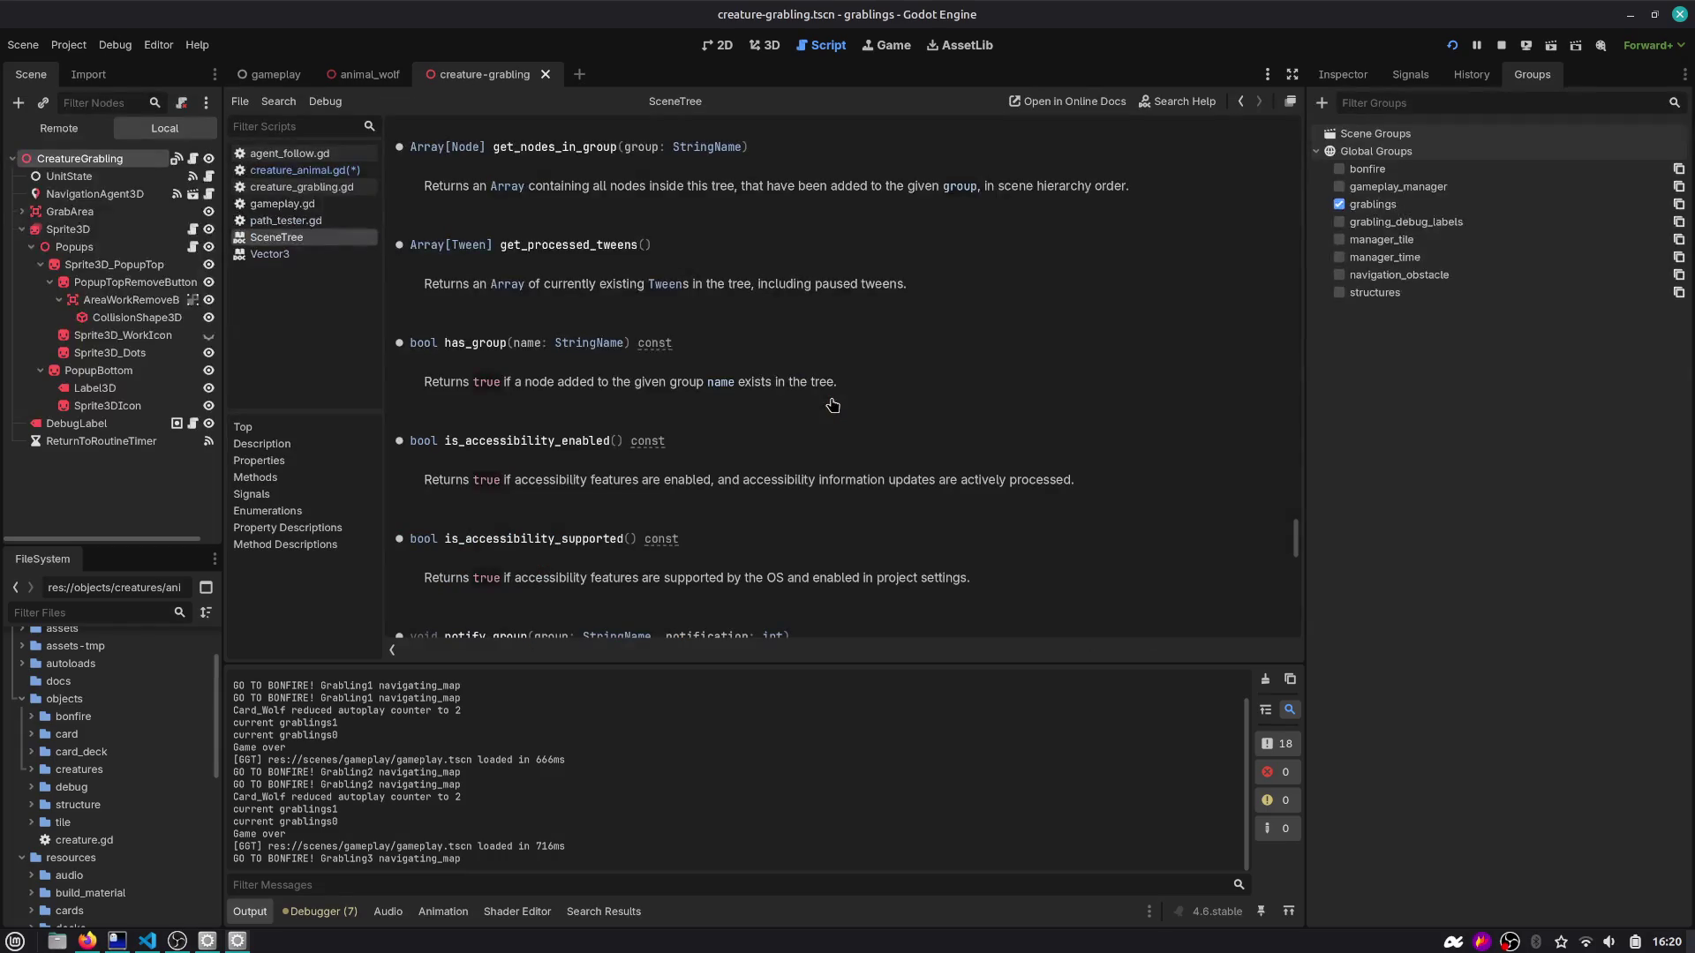
pyautogui.hotkey('alt', 'Left')
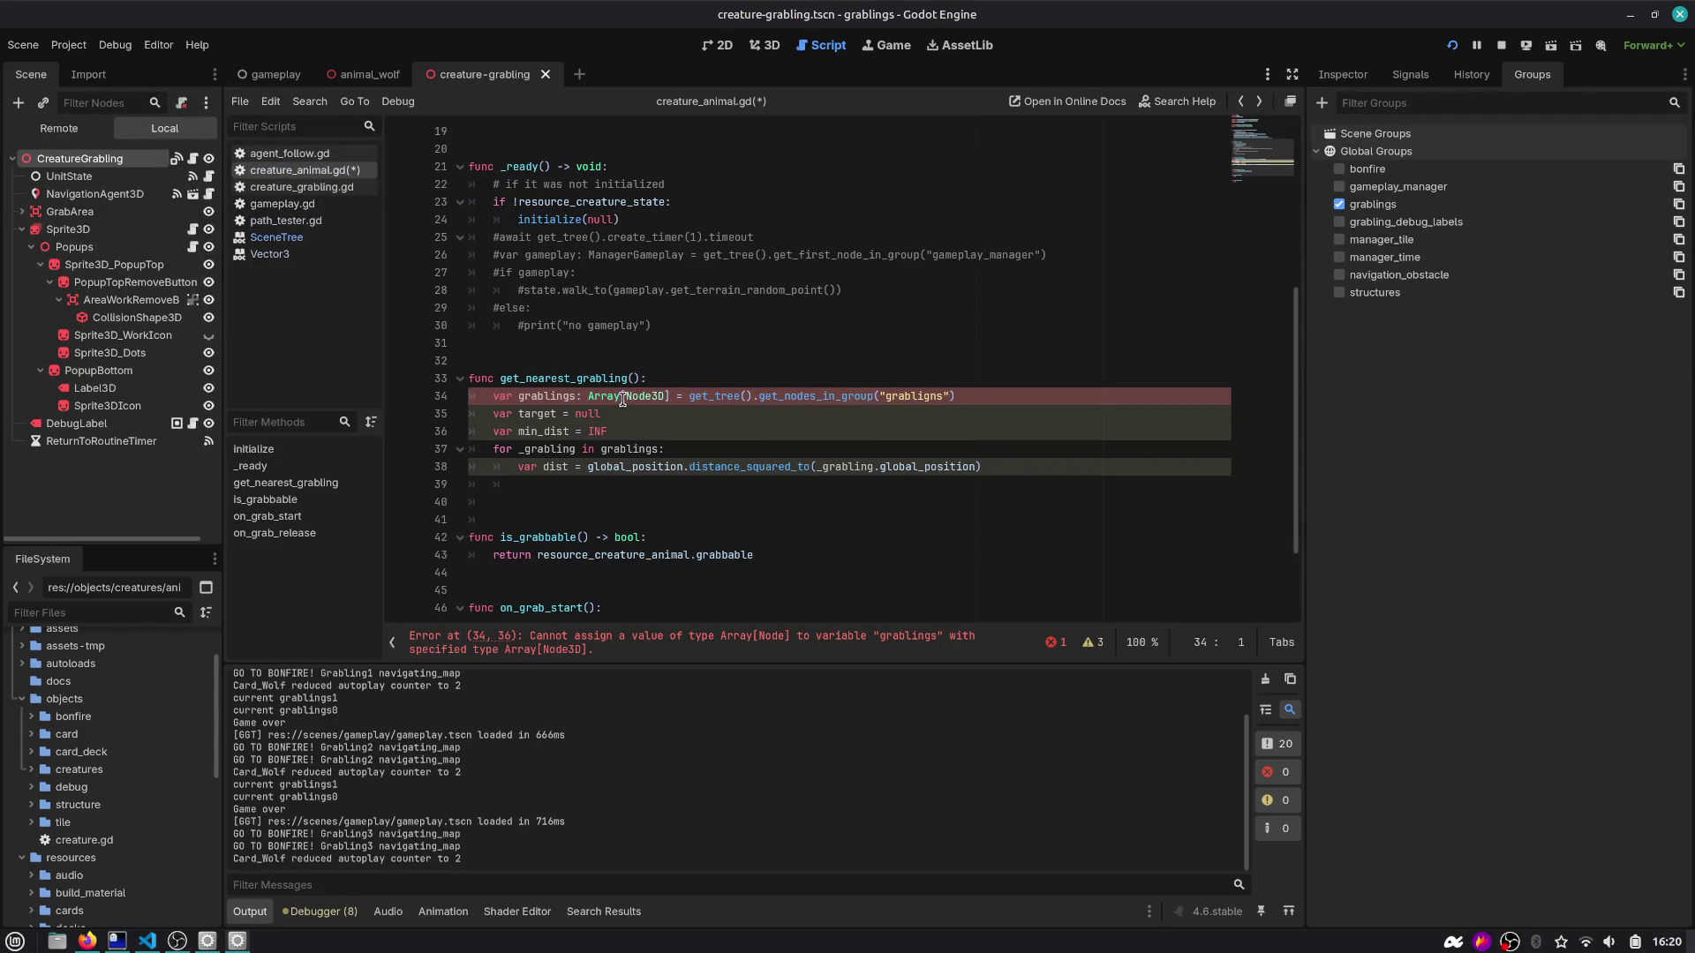
pyautogui.doubleClick(640, 397)
pyautogui.press('Right')
pyautogui.press('Right')
pyautogui.hotkey('ctrl', 'shift', 'Left')
pyautogui.hotkey('ctrl', 'shift', 'Left')
pyautogui.hotkey('ctrl', 'shift', 'Left')
pyautogui.press('BackSpace')
pyautogui.press('BackSpace')
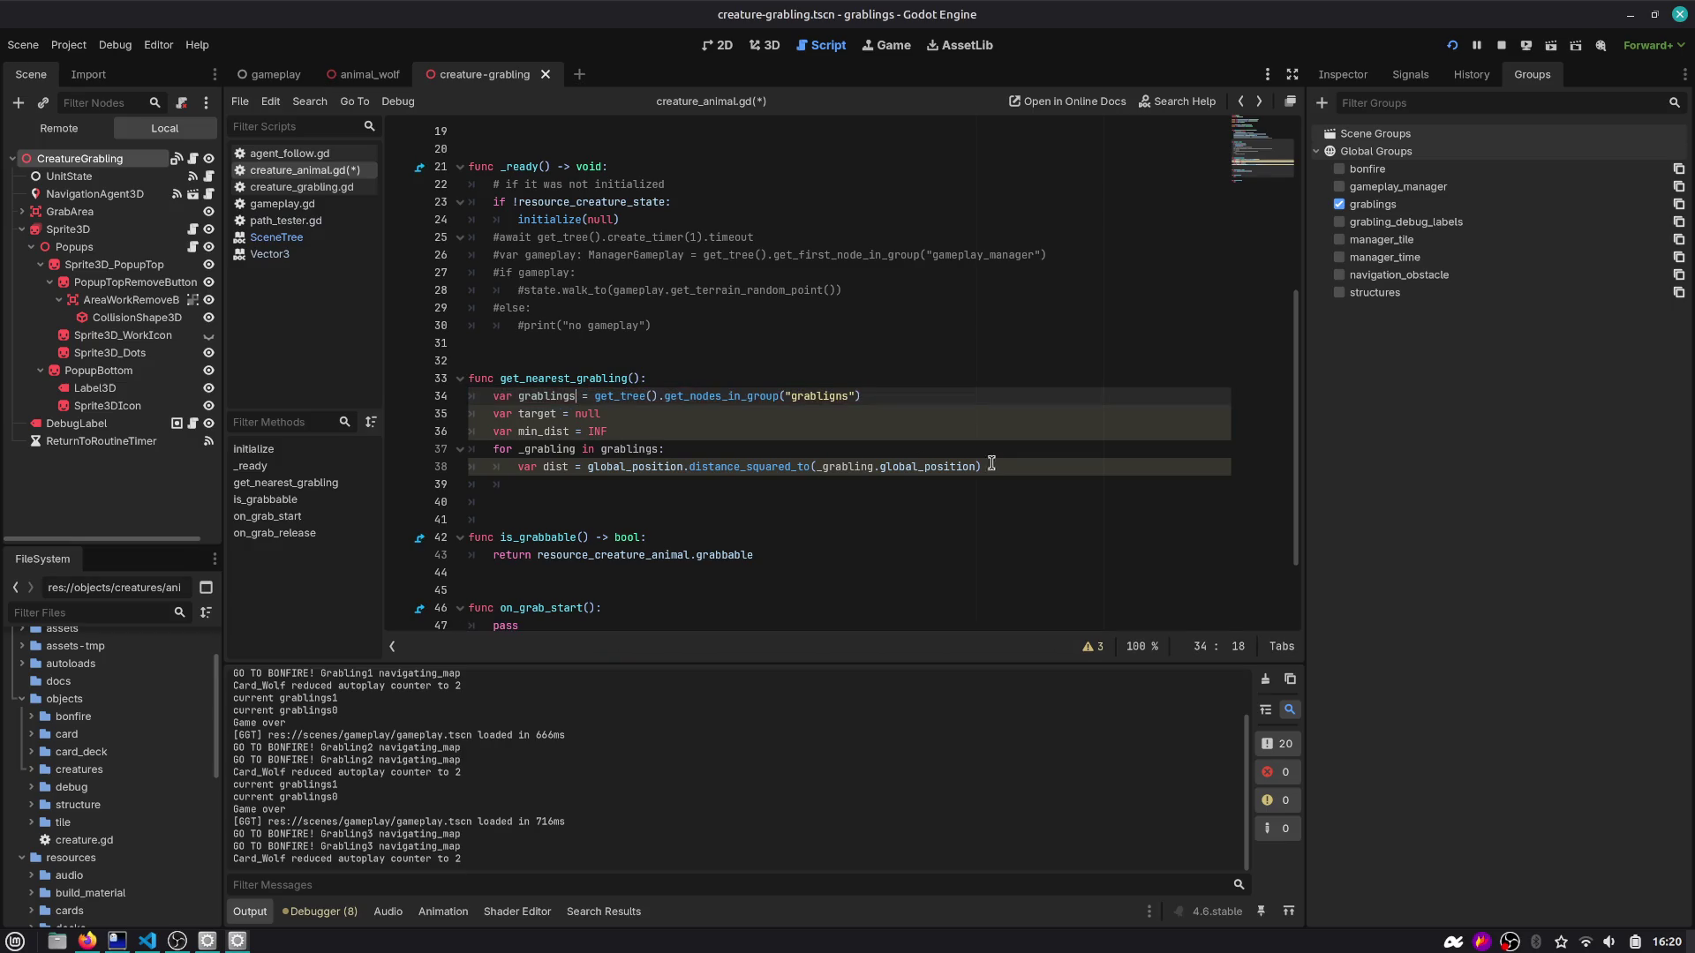
# Step: Inside the loop, add if target == null: target = _grabling
pyautogui.click(987, 465)
pyautogui.press('Return')
pyautogui.write('min_dist ')
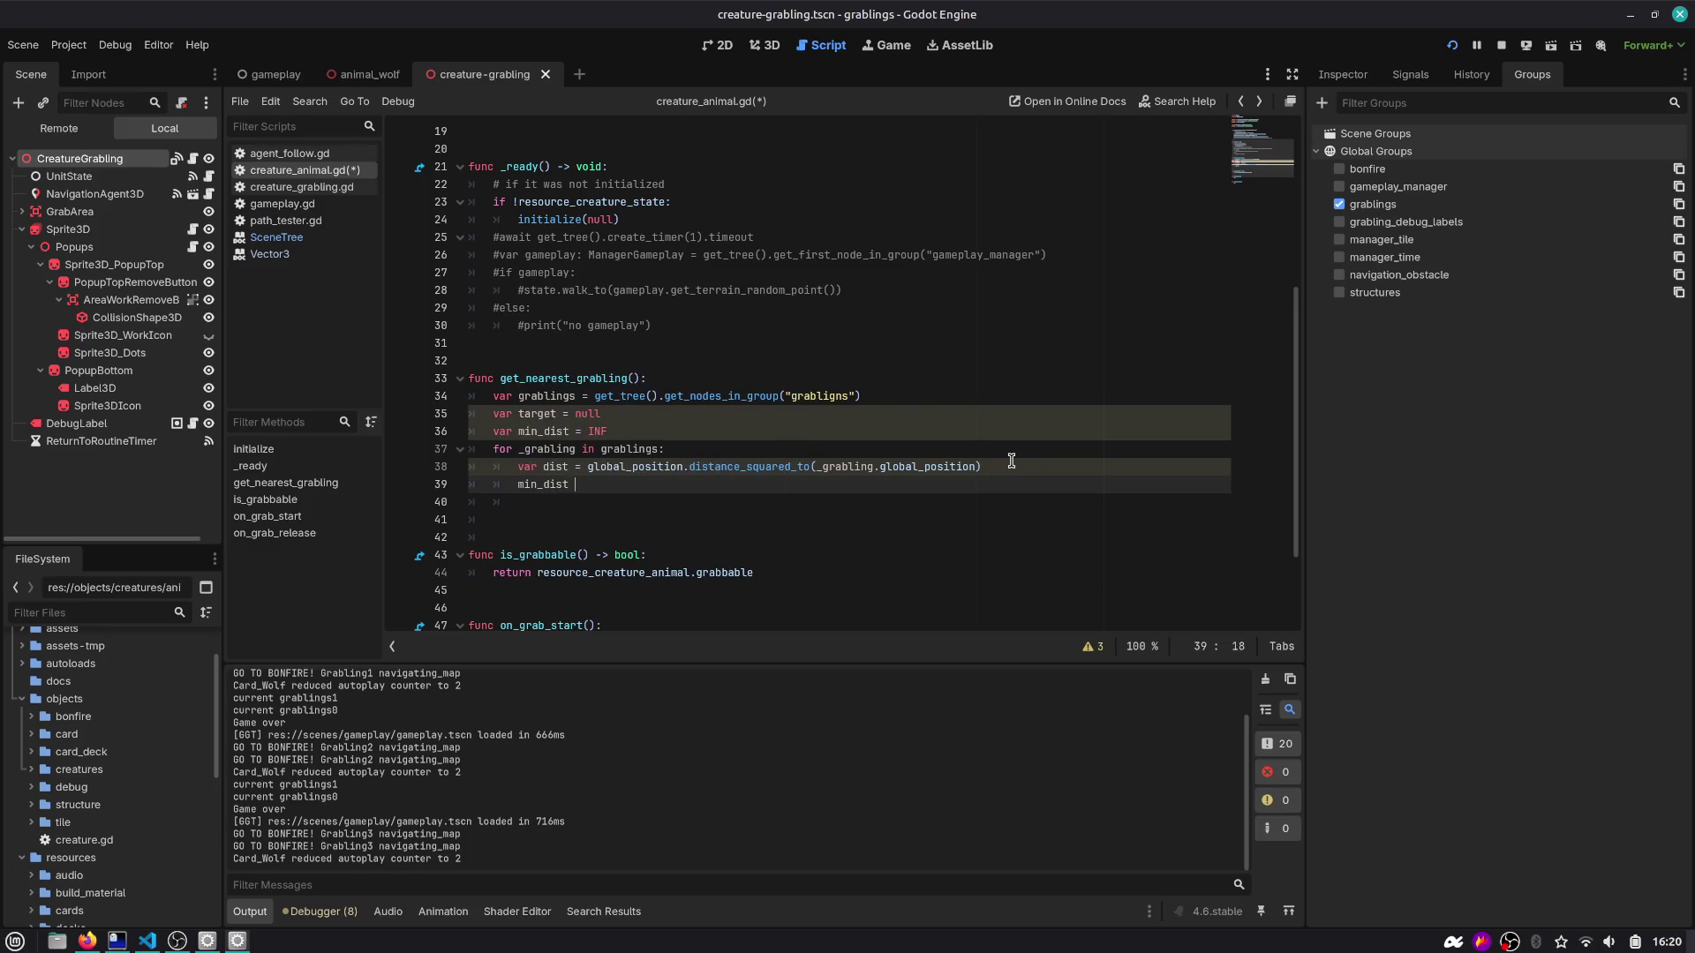
pyautogui.write('= min(d')
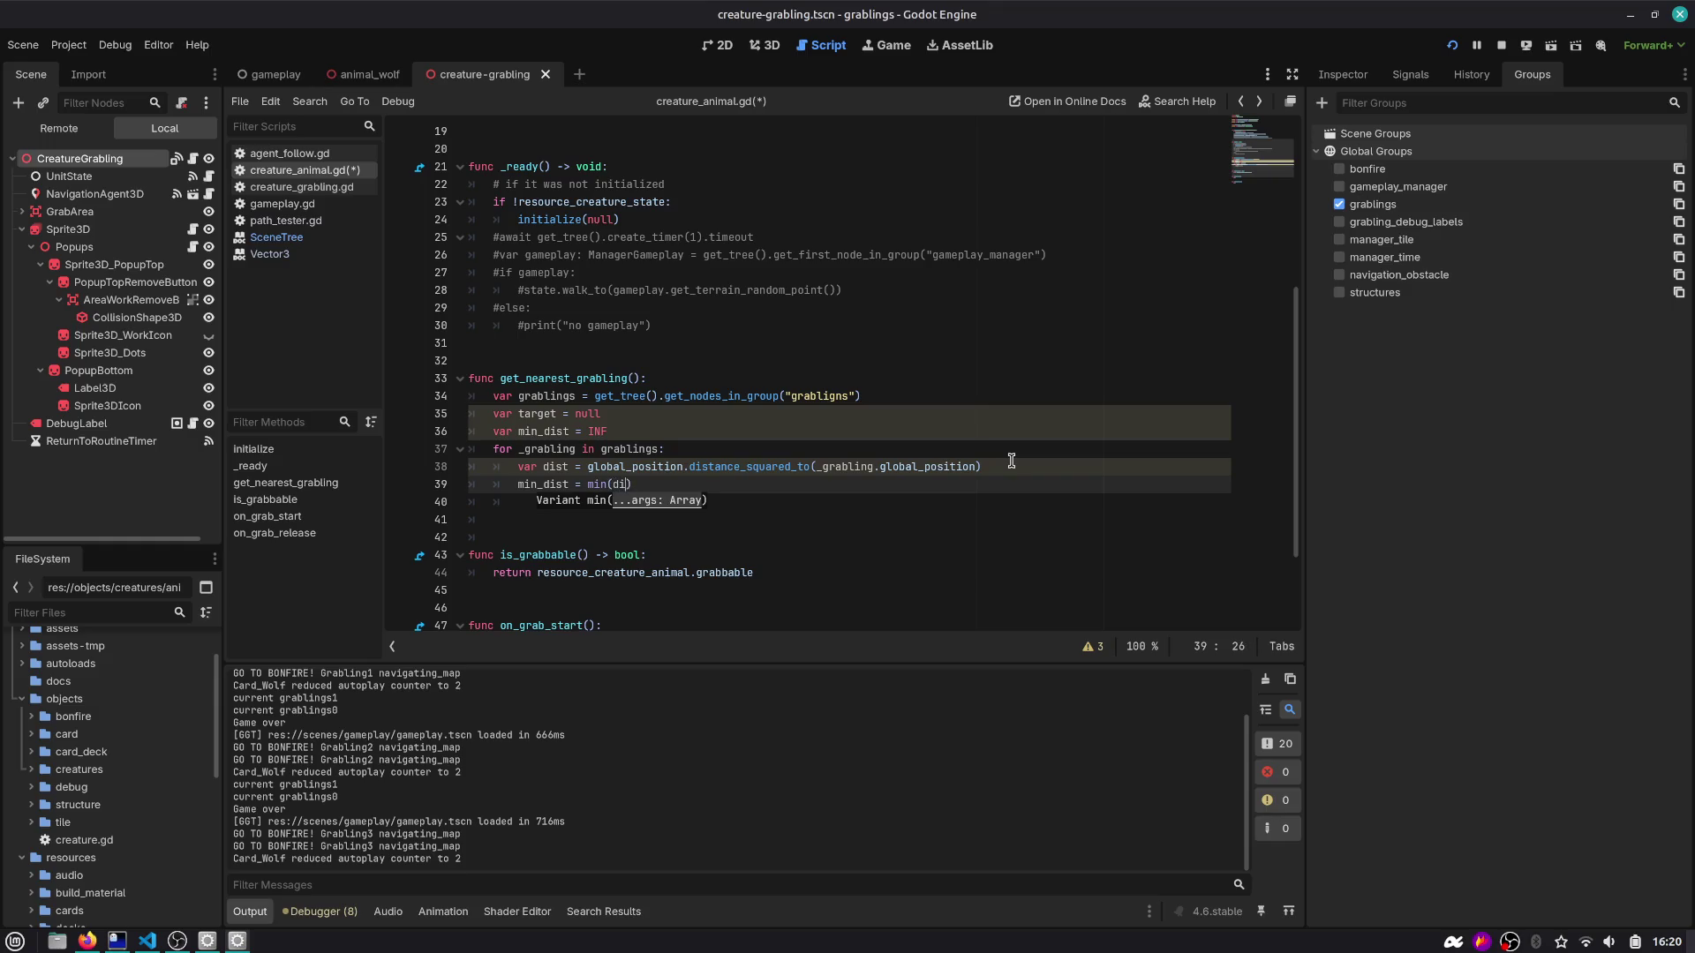
pyautogui.write('ist, min_dist)')
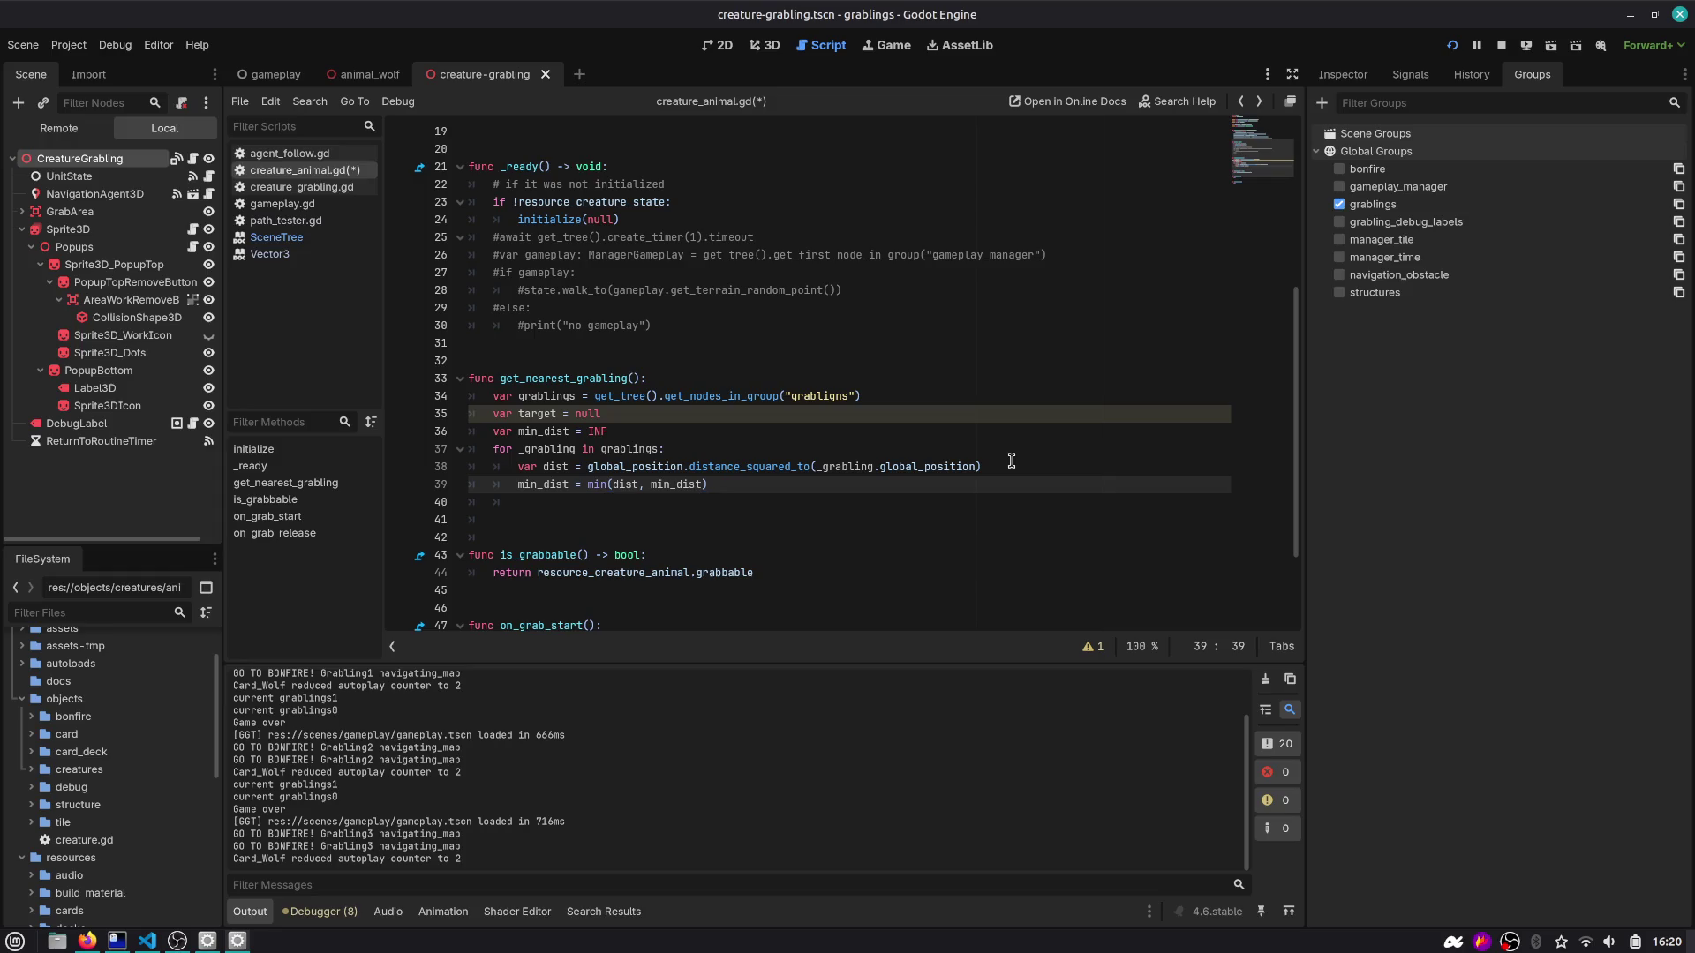
pyautogui.hotkey('shift', 'Home')
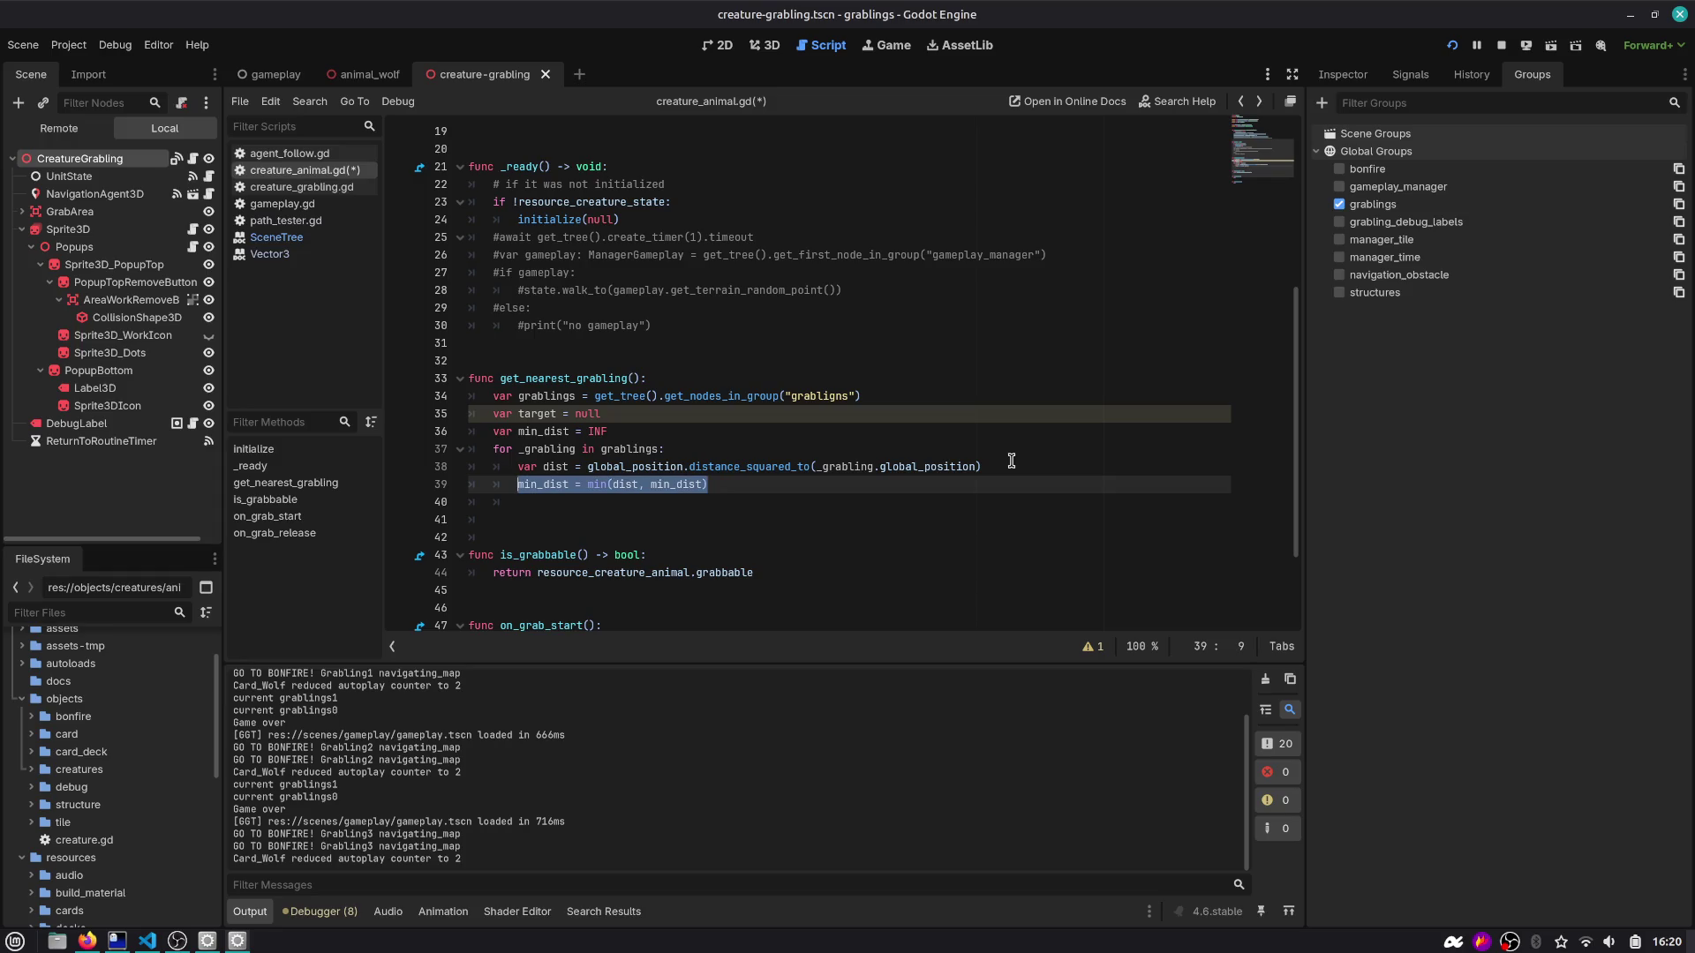
pyautogui.press('BackSpace')
pyautogui.write('if ')
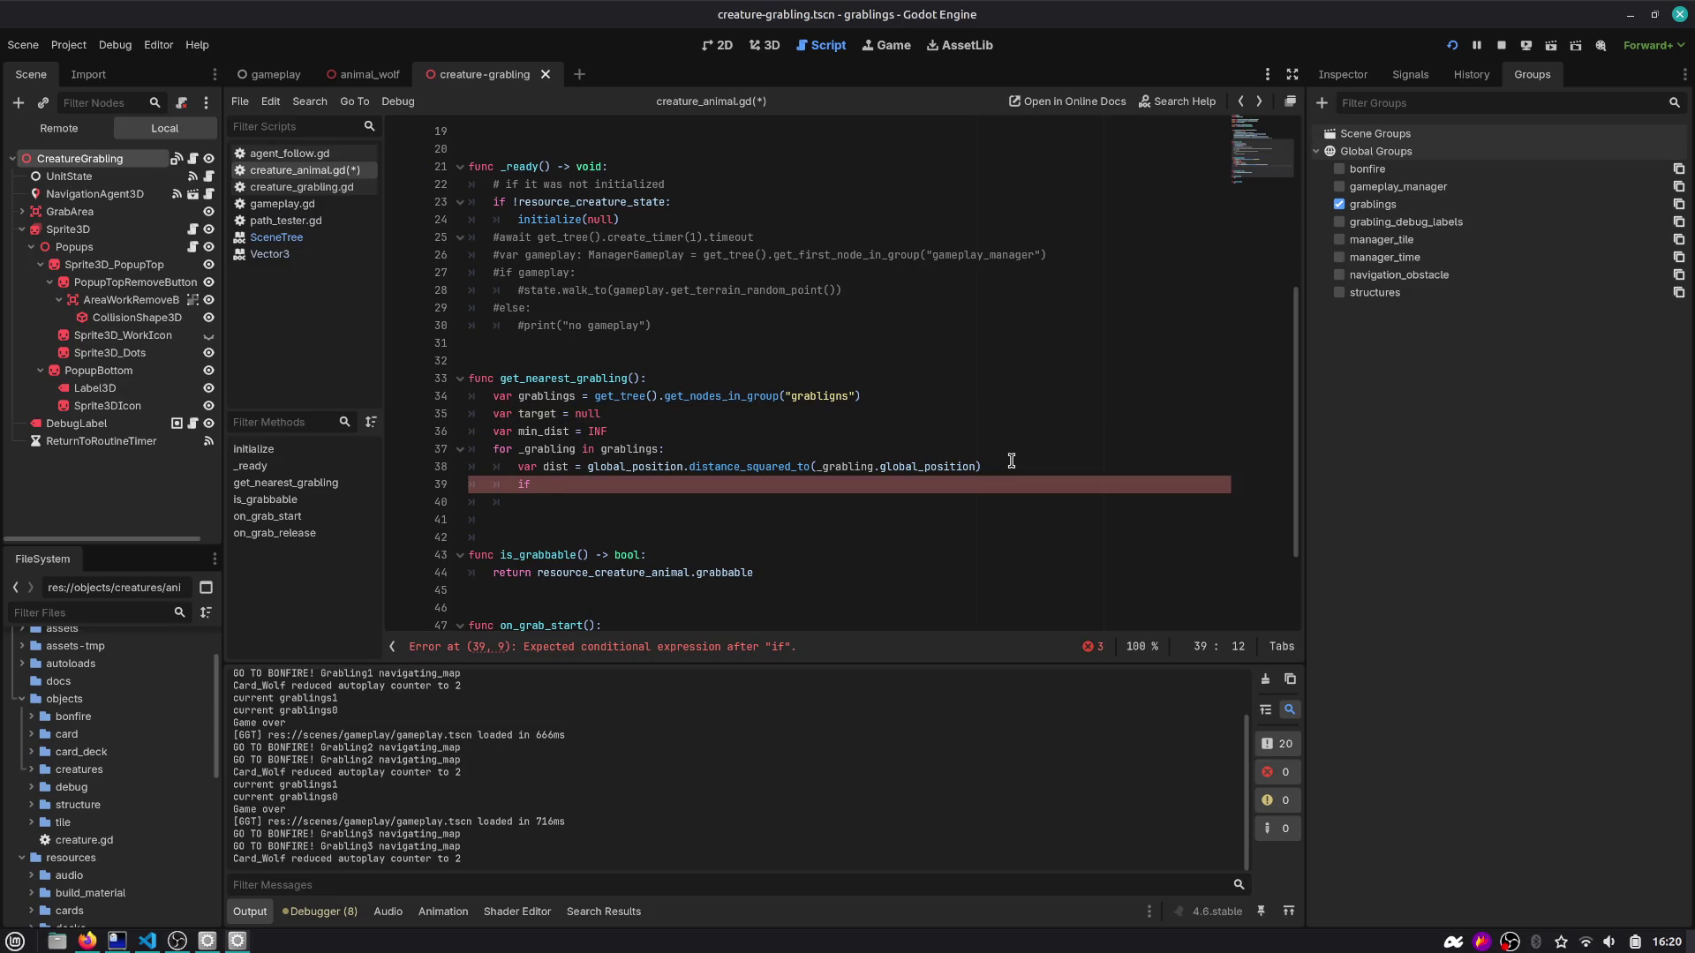
pyautogui.write('target == null')
pyautogui.write(':')
pyautogui.press('Return')
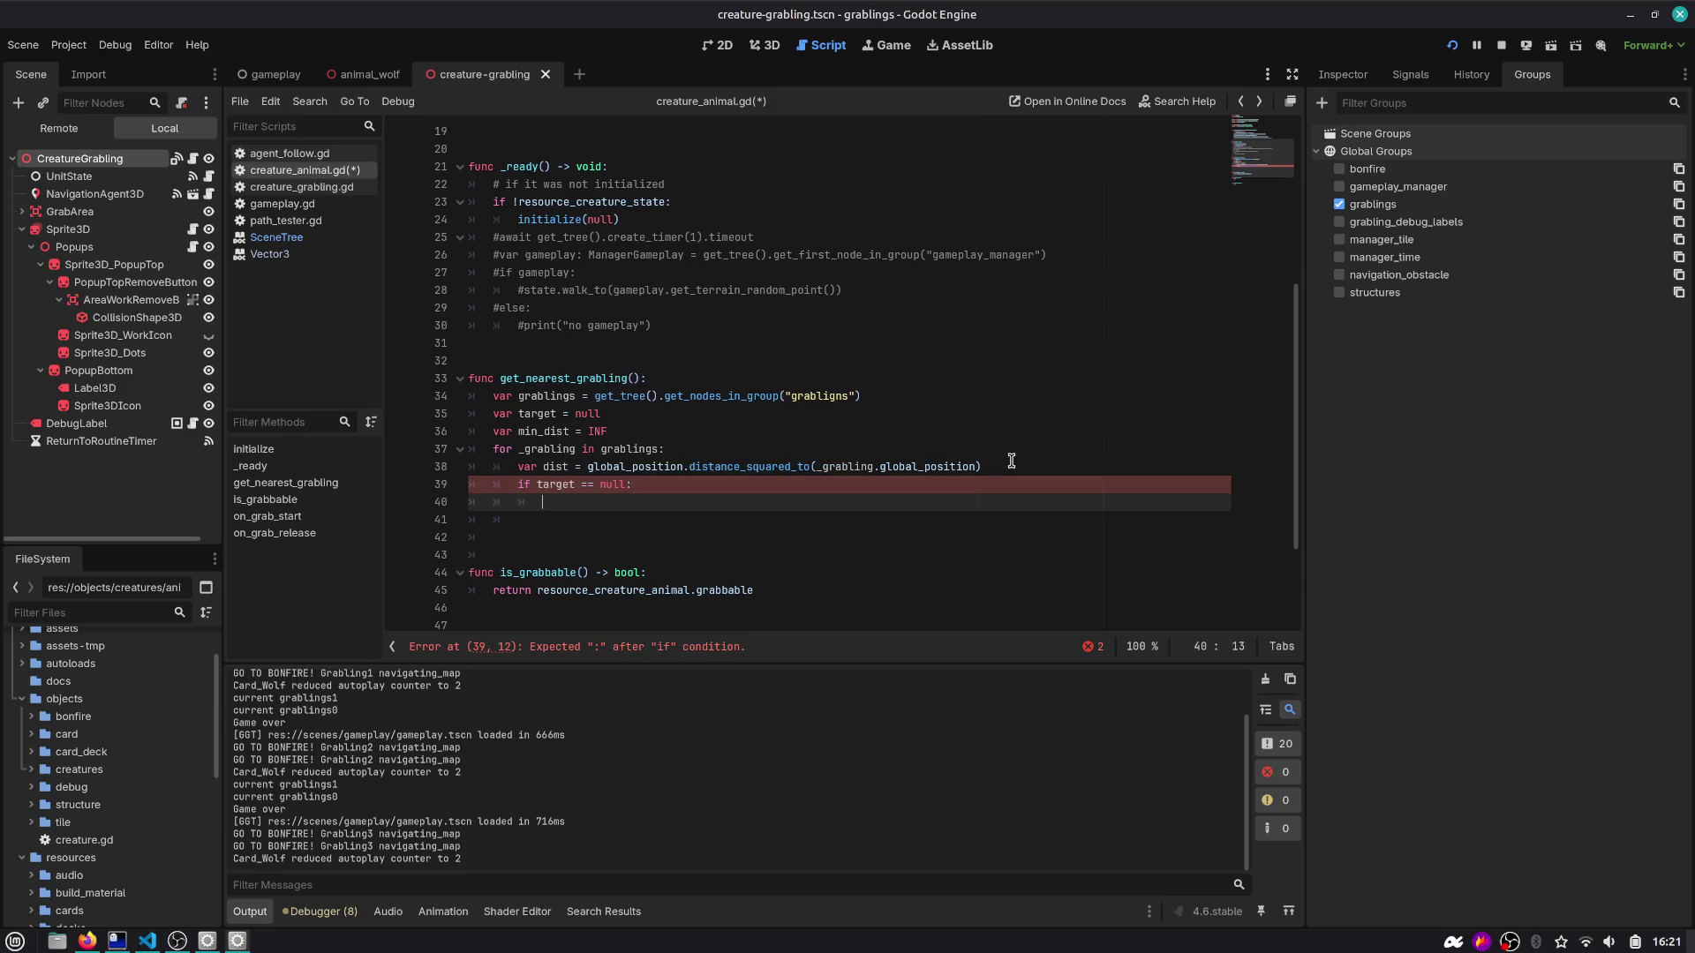
pyautogui.write('arget = ')
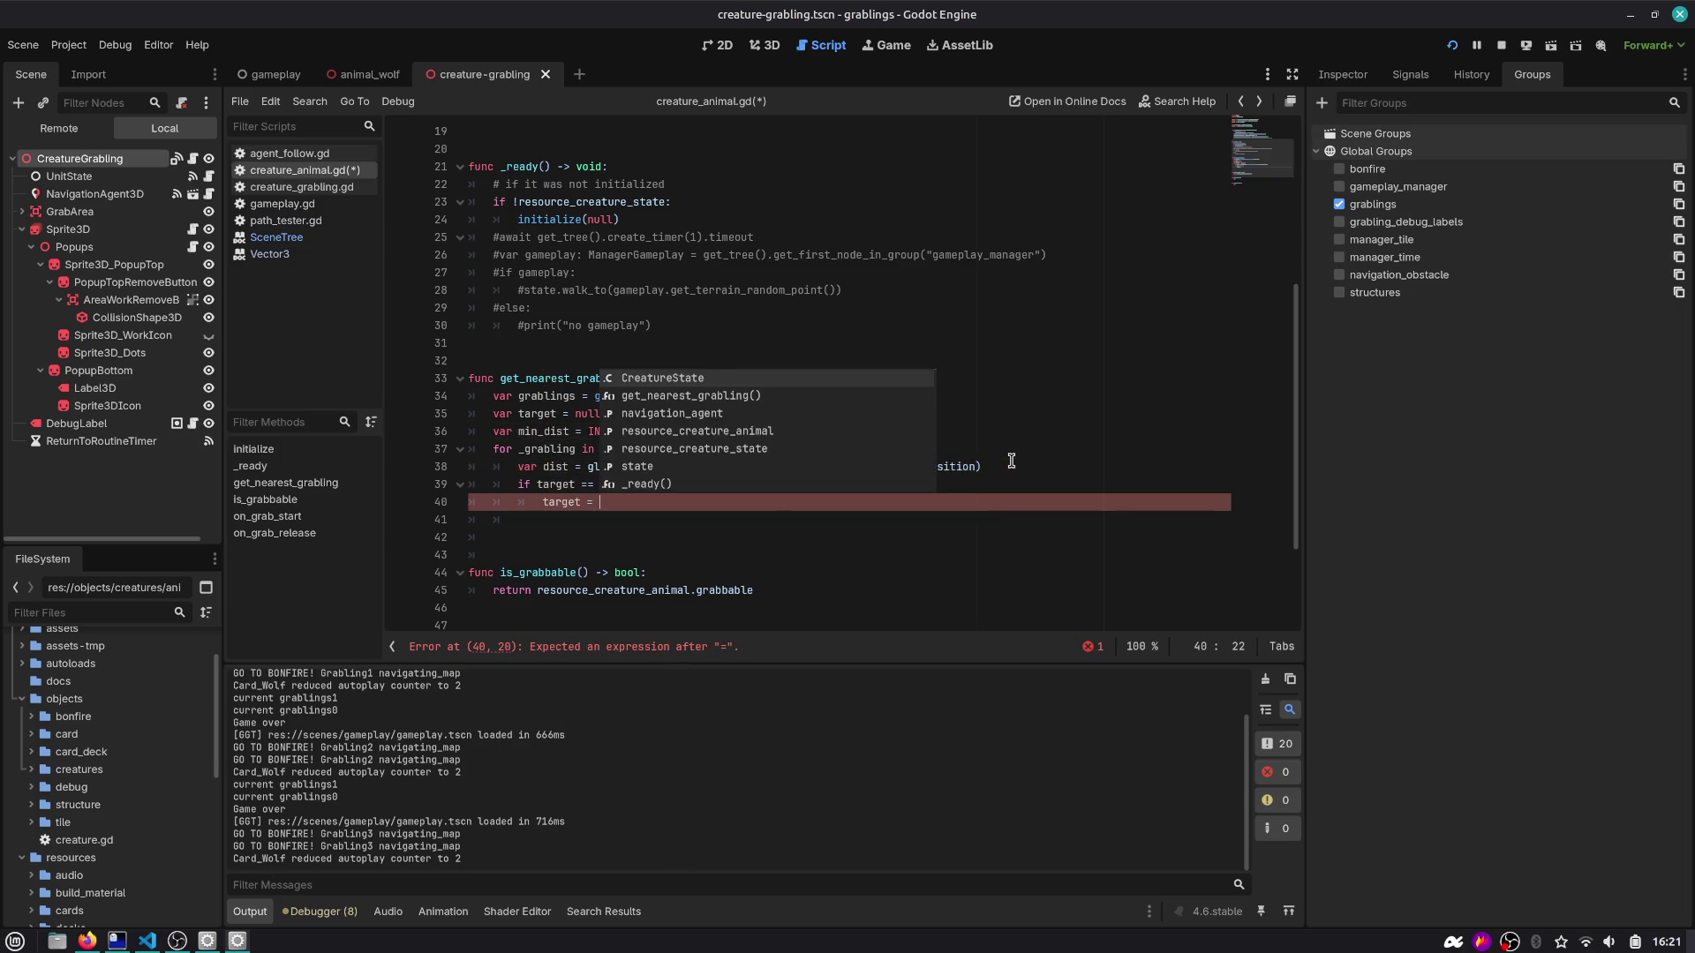
pyautogui.write('_grabling')
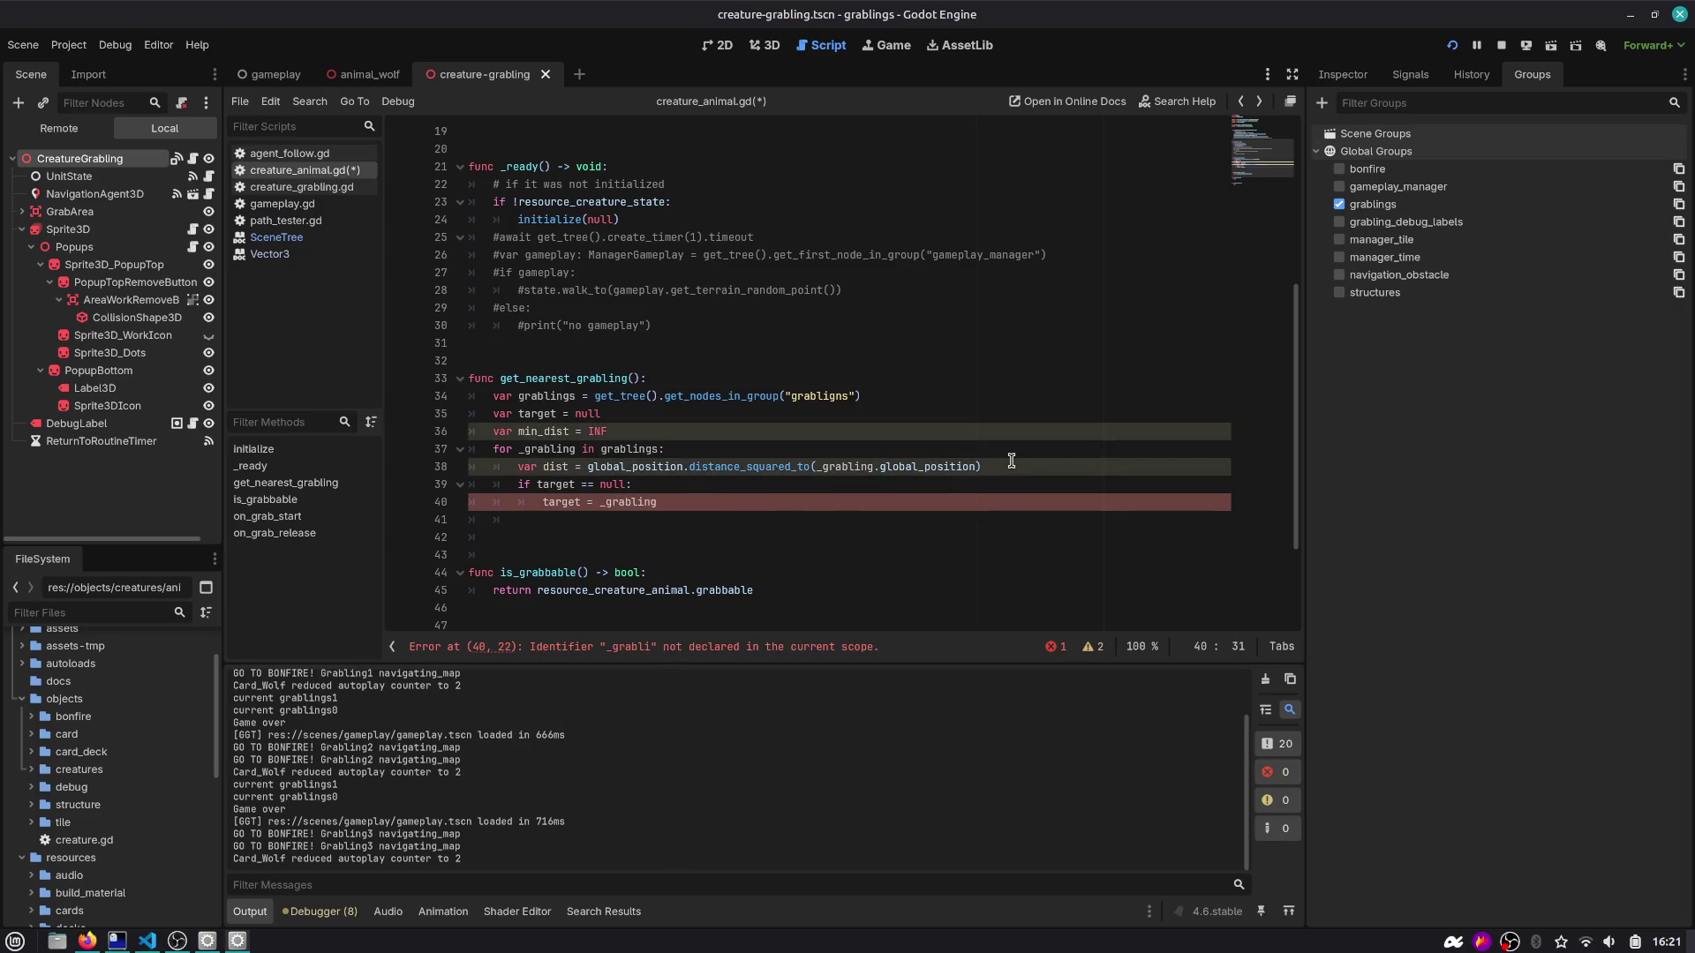
# Step: Add an else branch checking whether dist < min_dist
pyautogui.doubleClick(542, 416)
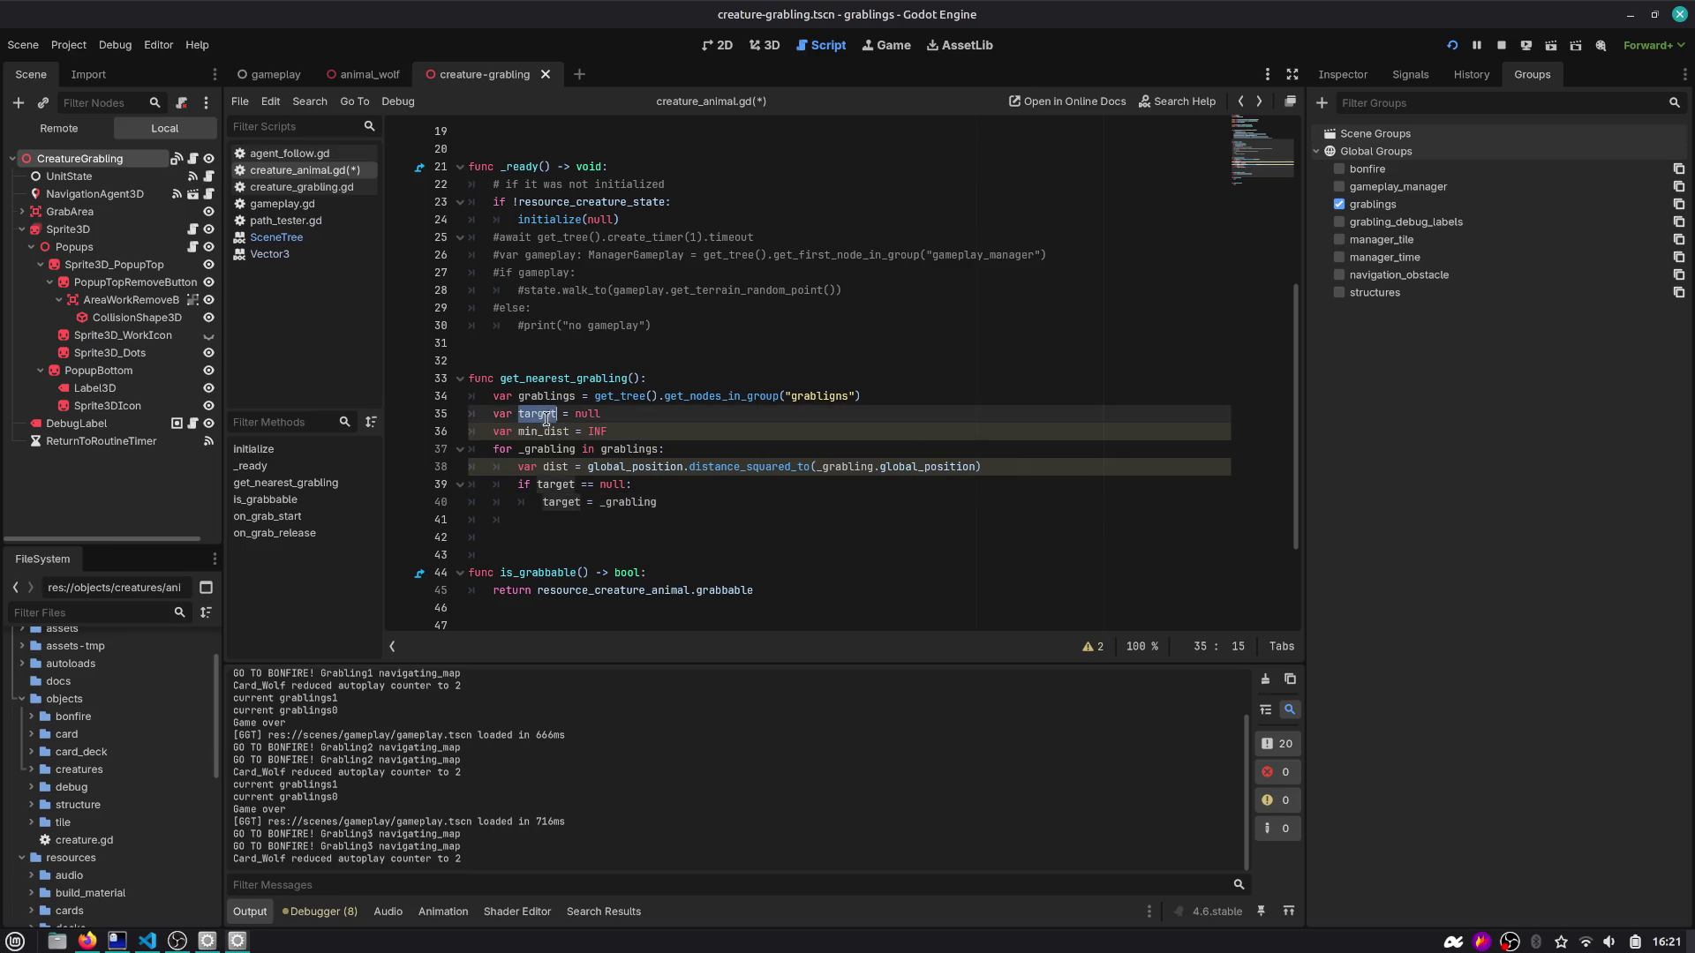
pyautogui.click(658, 513)
pyautogui.press('Return')
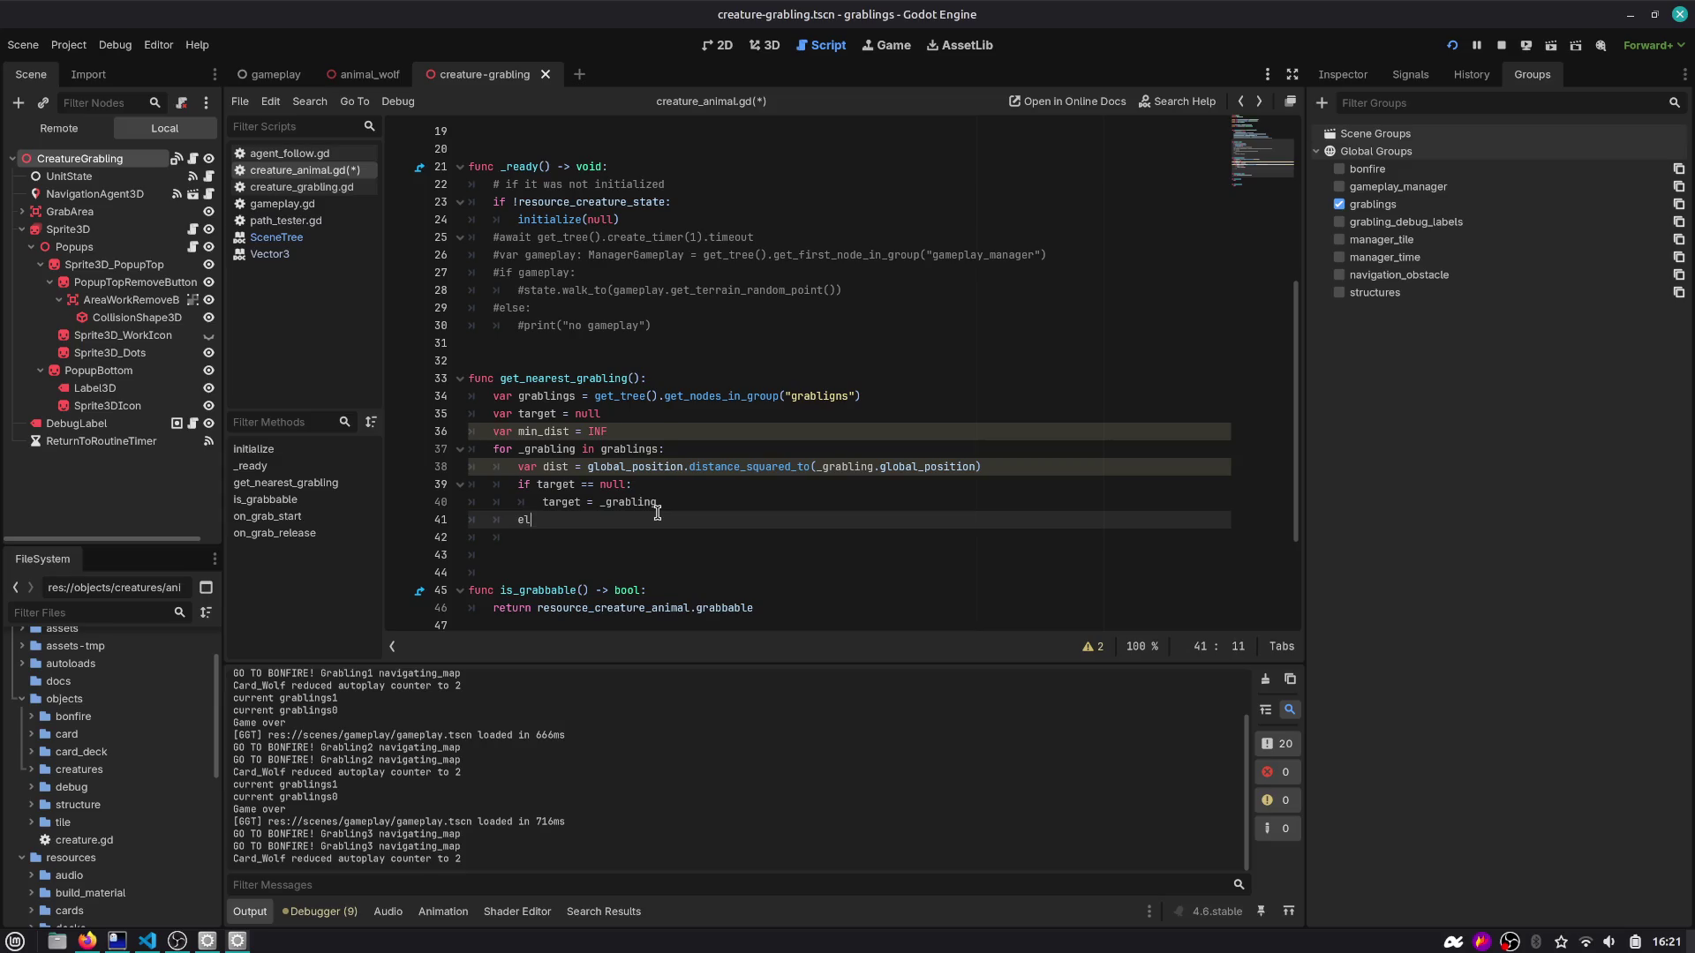
pyautogui.write('se:')
pyautogui.press('Return')
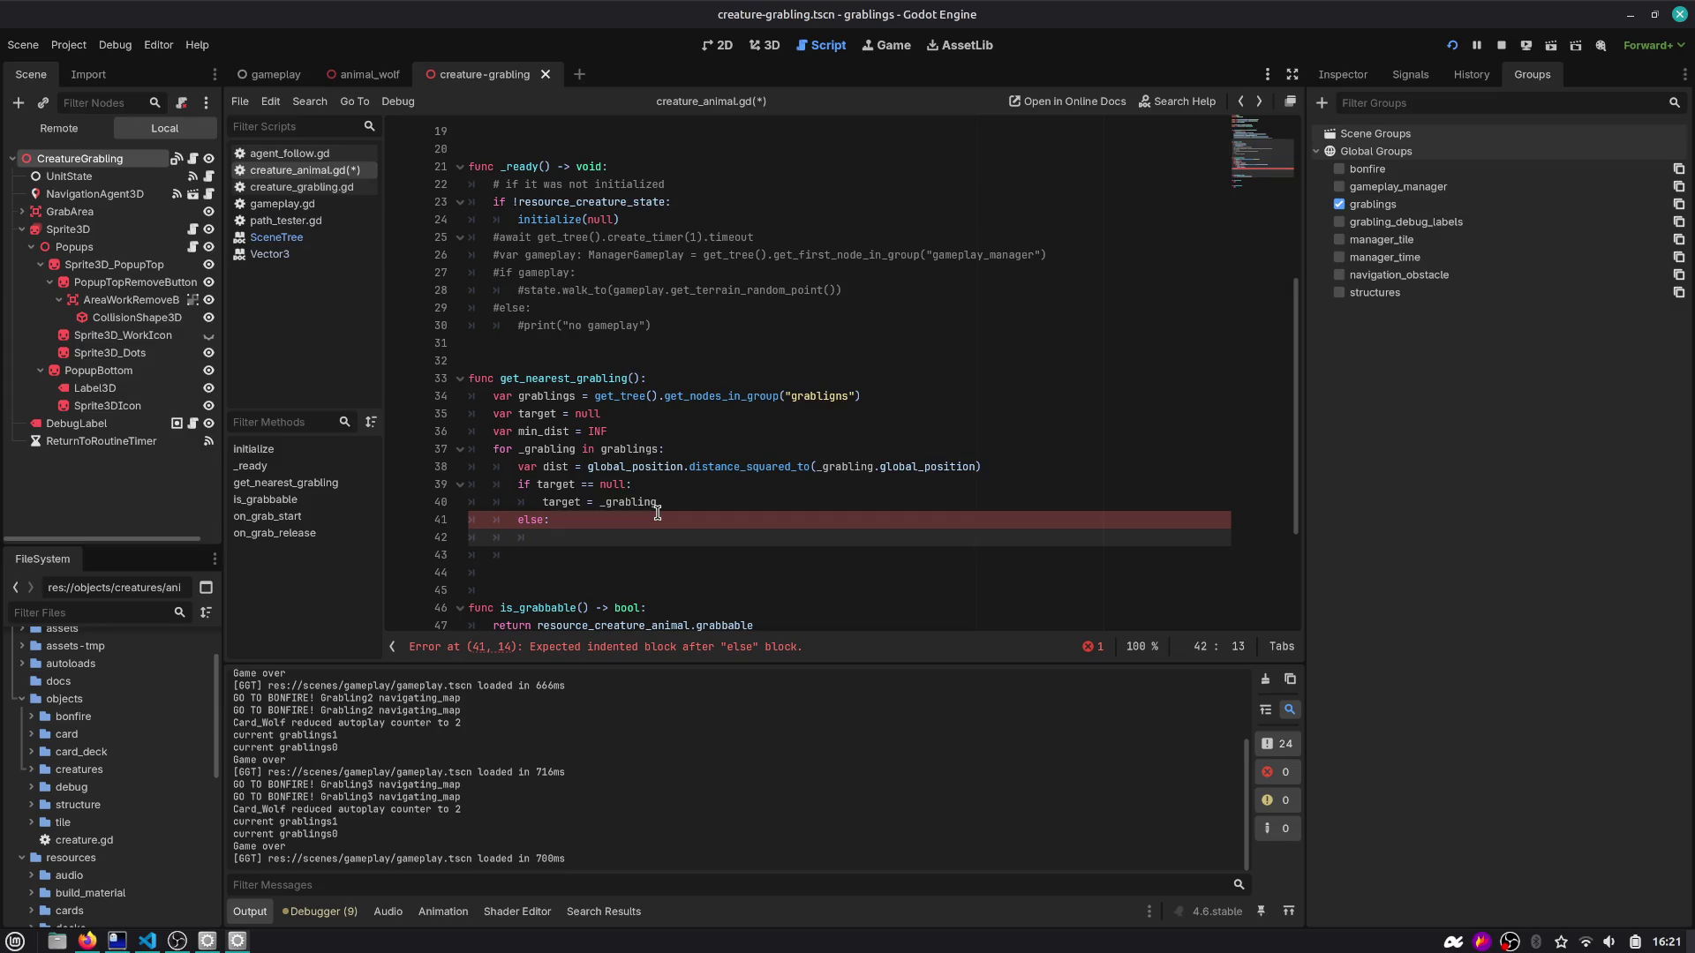
pyautogui.write('t < min_')
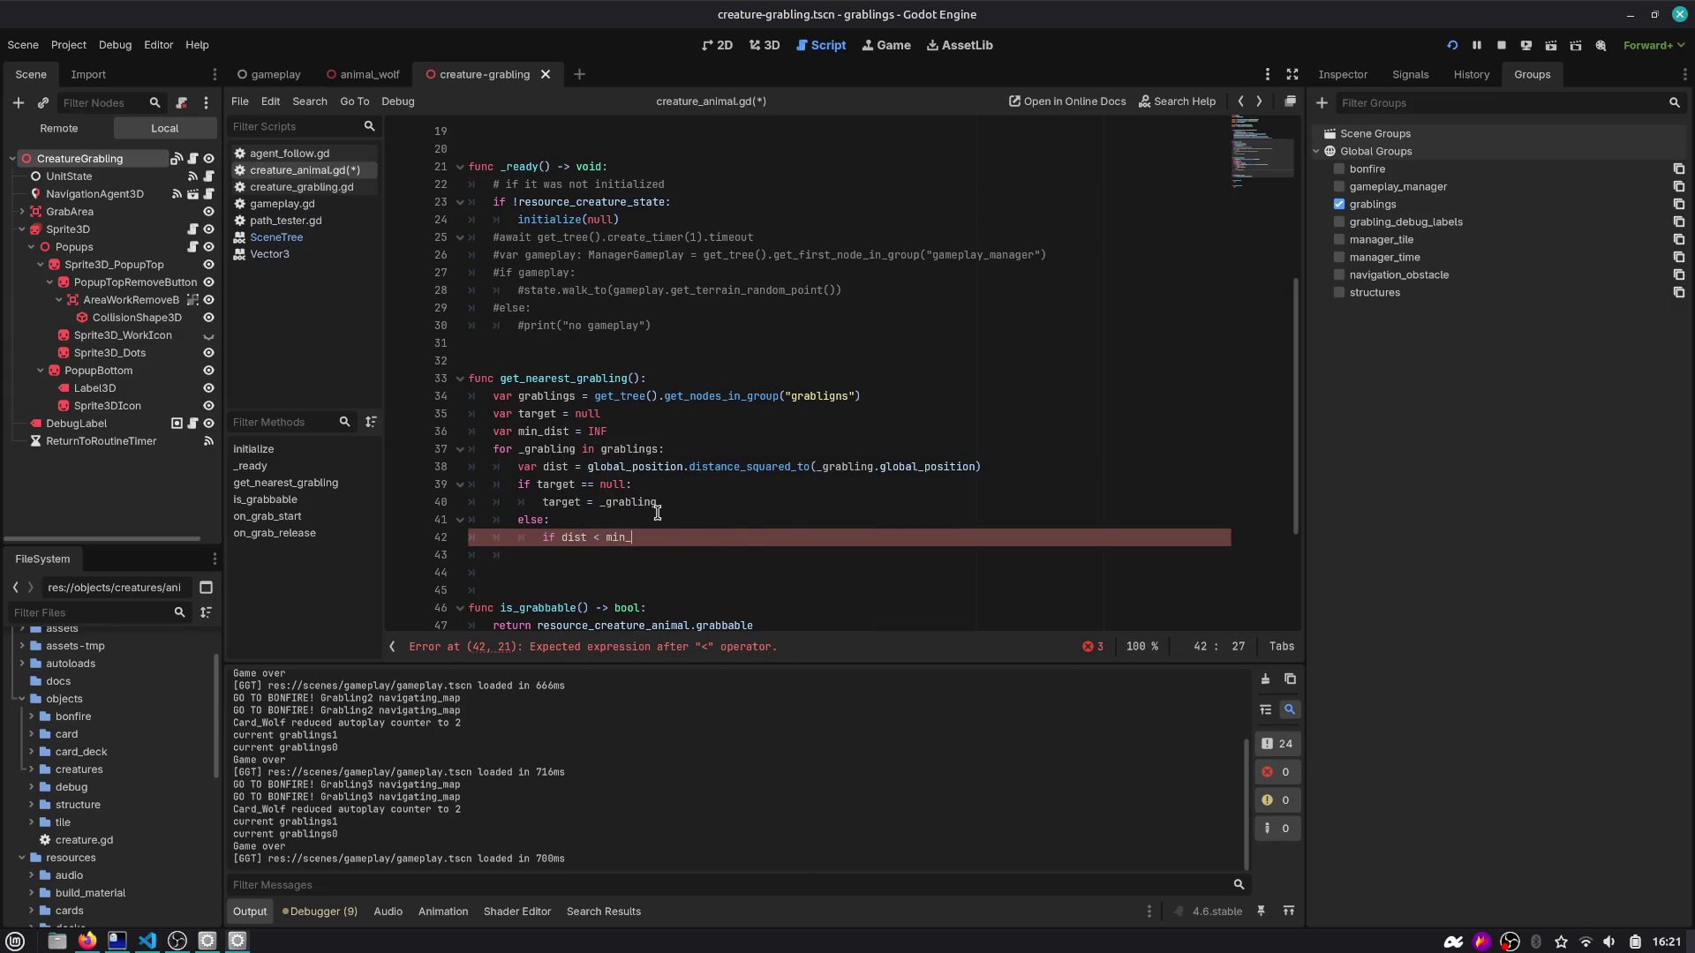
pyautogui.press('Return')
pyautogui.write(':')
pyautogui.press('Return')
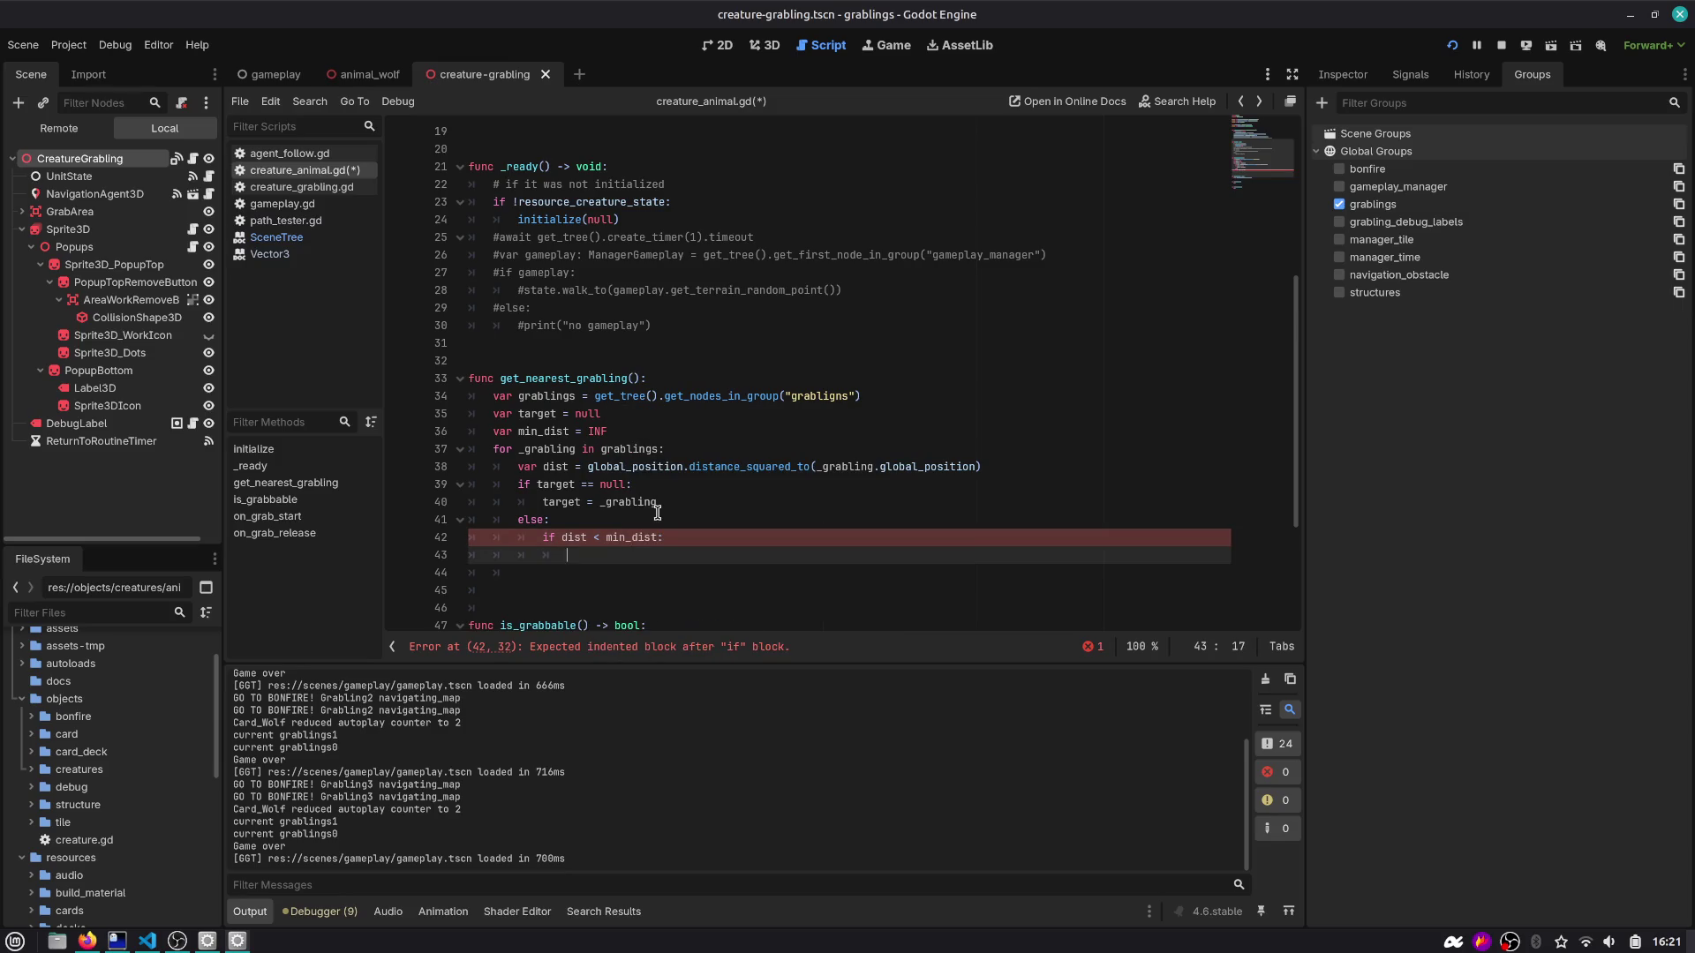
# Step: In that branch set min_dist = dist and target = _grabling, ending with return target
pyautogui.write('in_dist = dist')
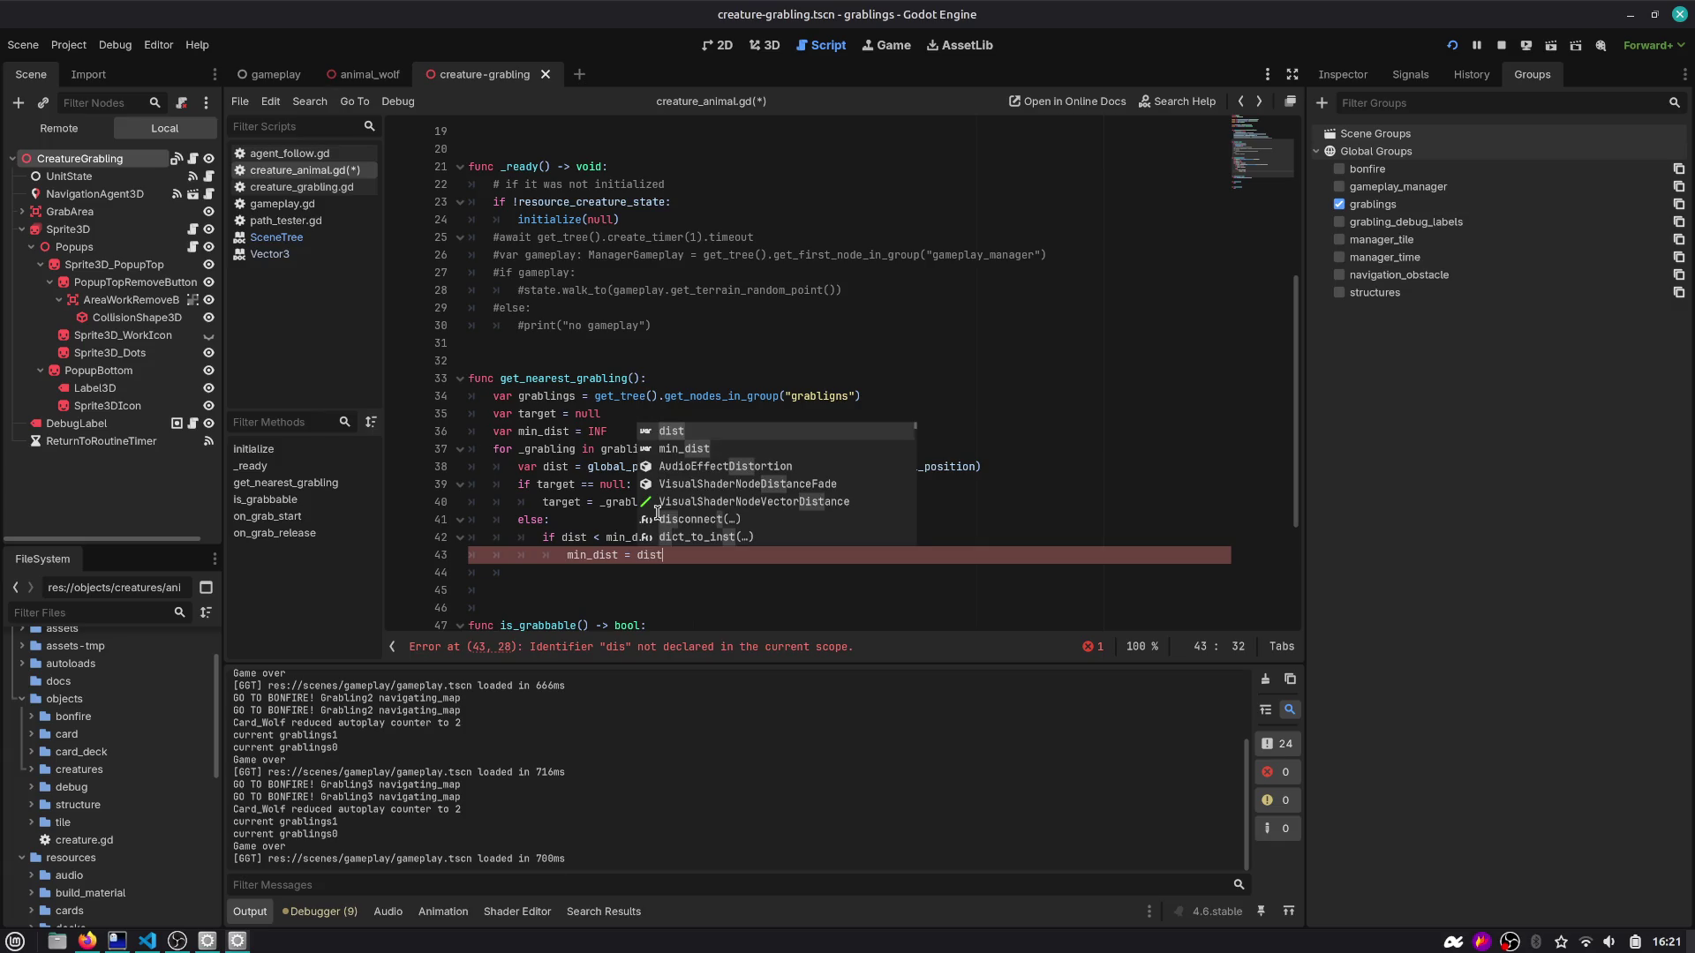
pyautogui.press('Return')
pyautogui.press('Return')
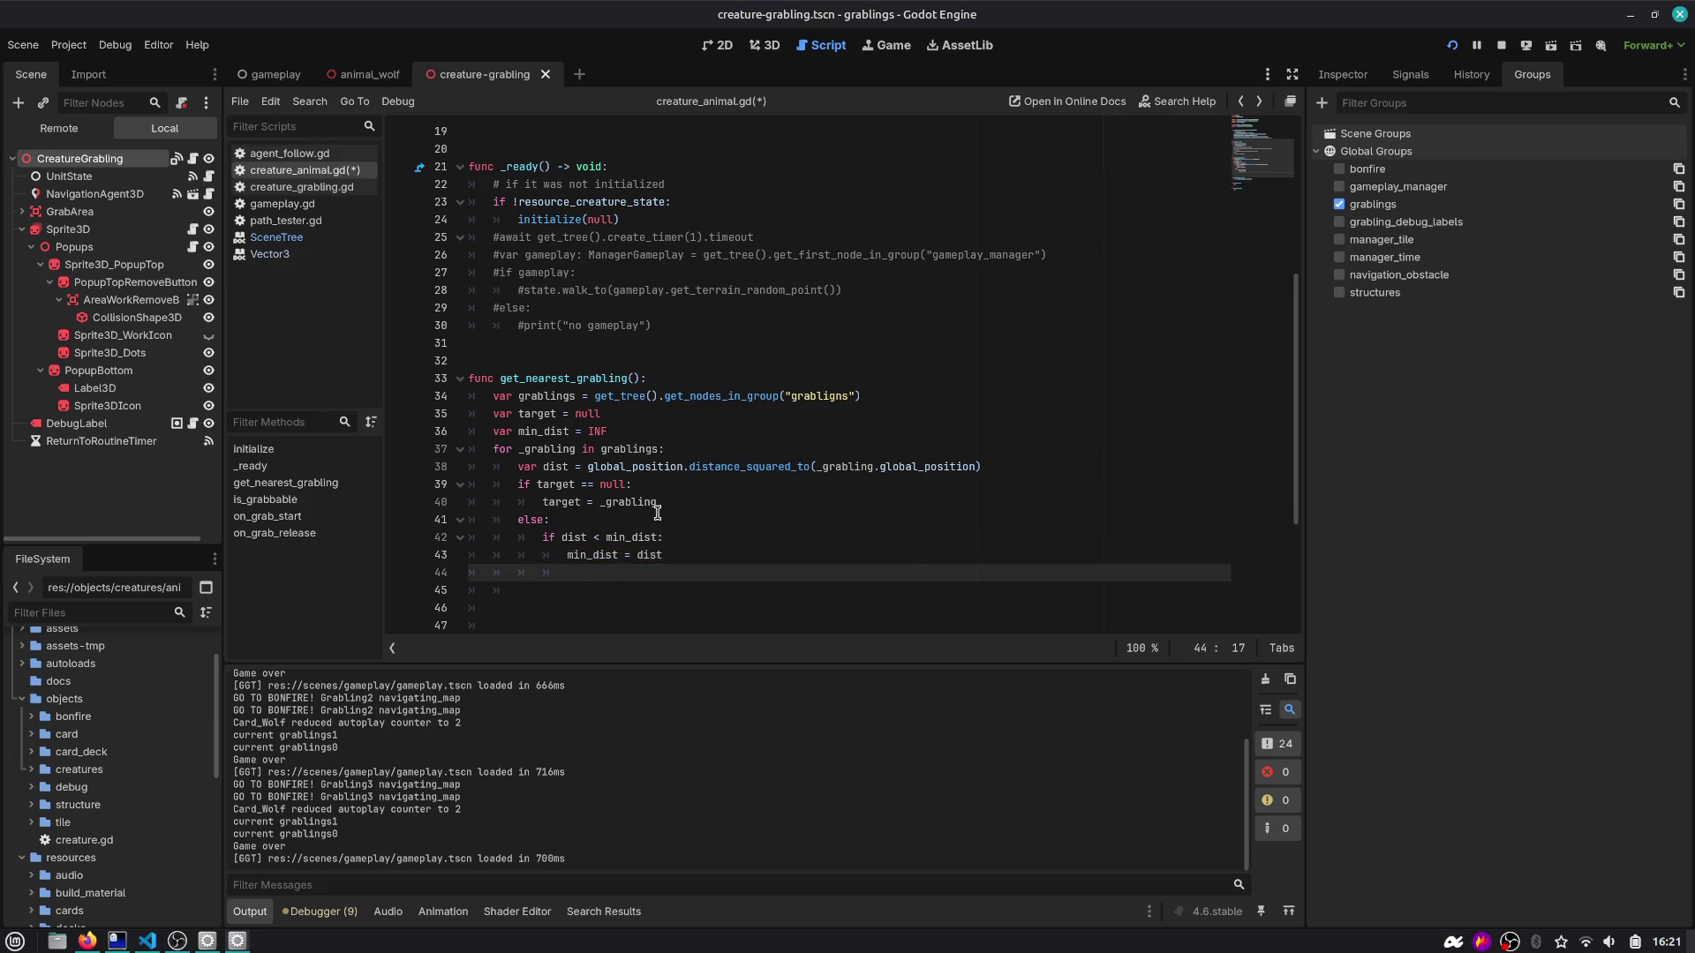
pyautogui.write('target')
pyautogui.press('Return')
pyautogui.write('= _')
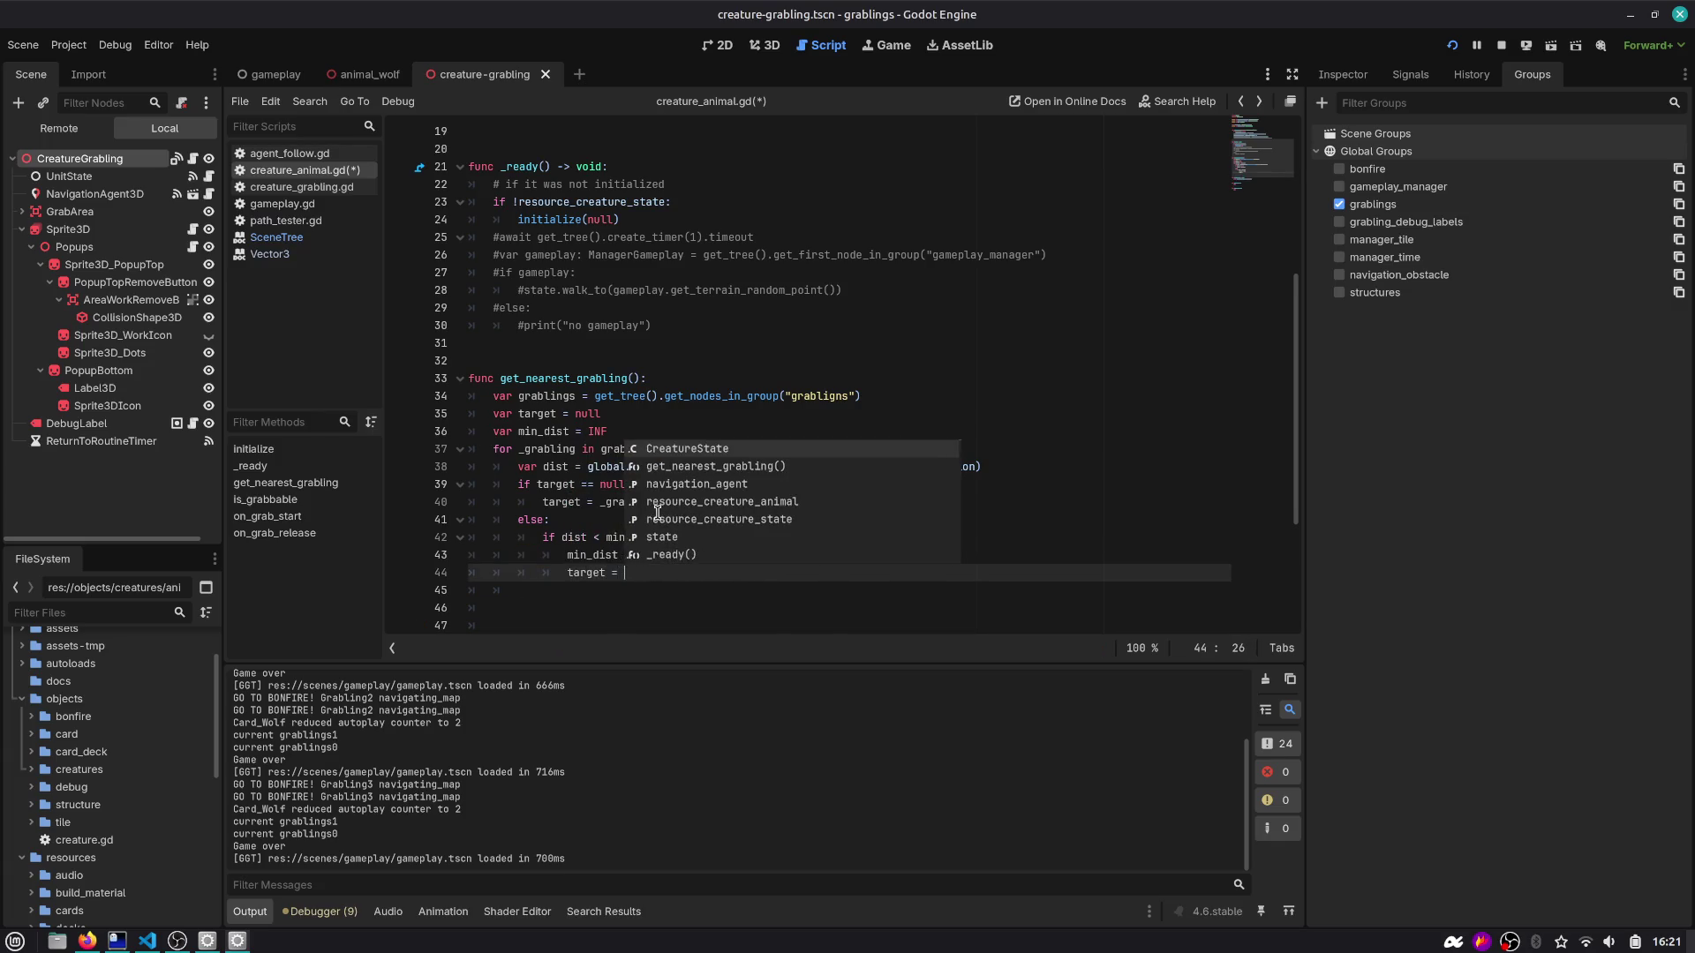
pyautogui.write('g')
pyautogui.press('Return')
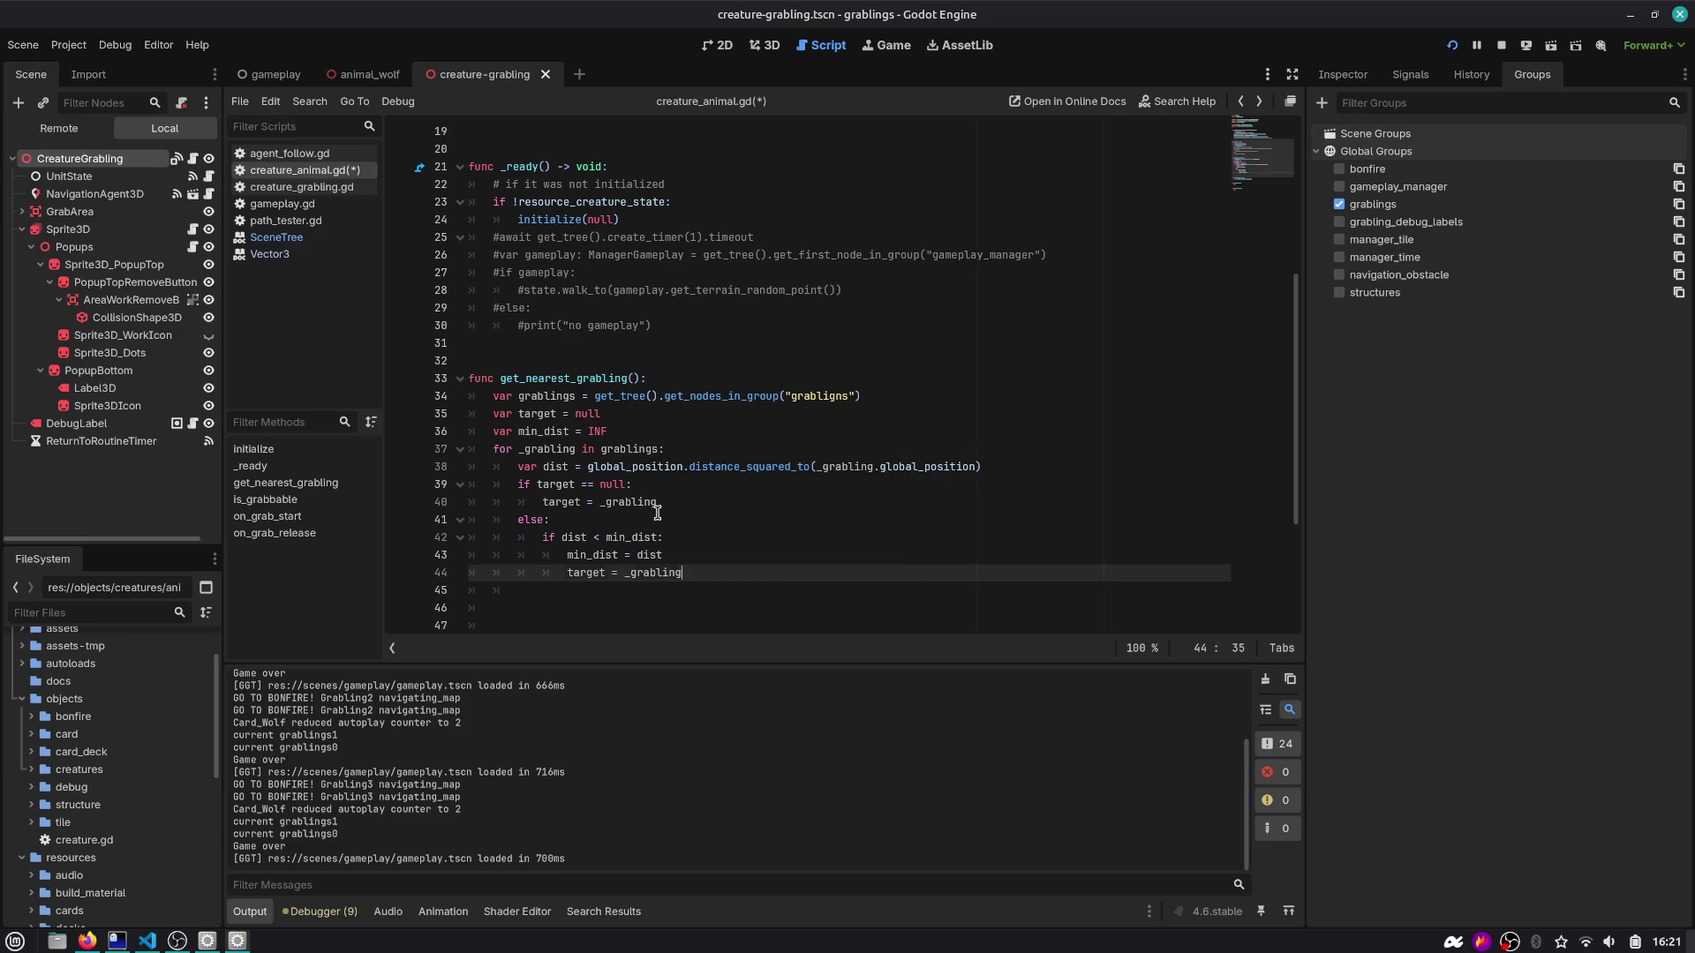
pyautogui.press('Return')
pyautogui.press('BackSpace')
pyautogui.press('BackSpace')
pyautogui.press('BackSpace')
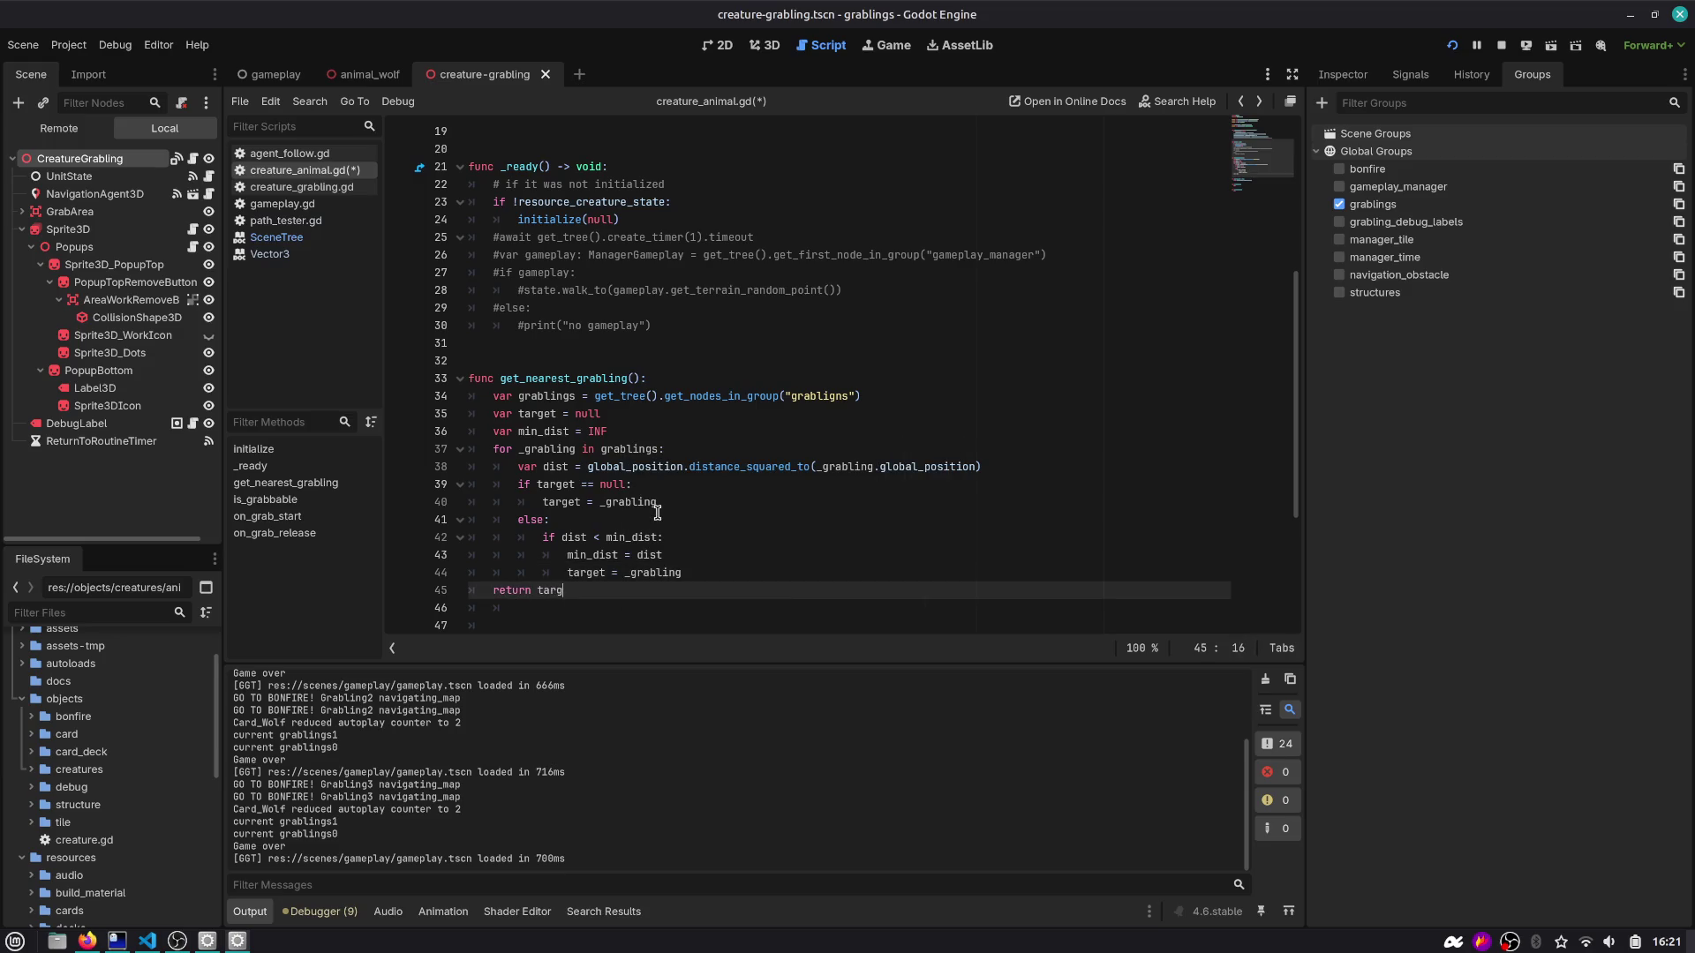
pyautogui.press('Down')
pyautogui.press('Down')
pyautogui.press('Down')
pyautogui.press('Up')
pyautogui.press('Up')
pyautogui.press('Up')
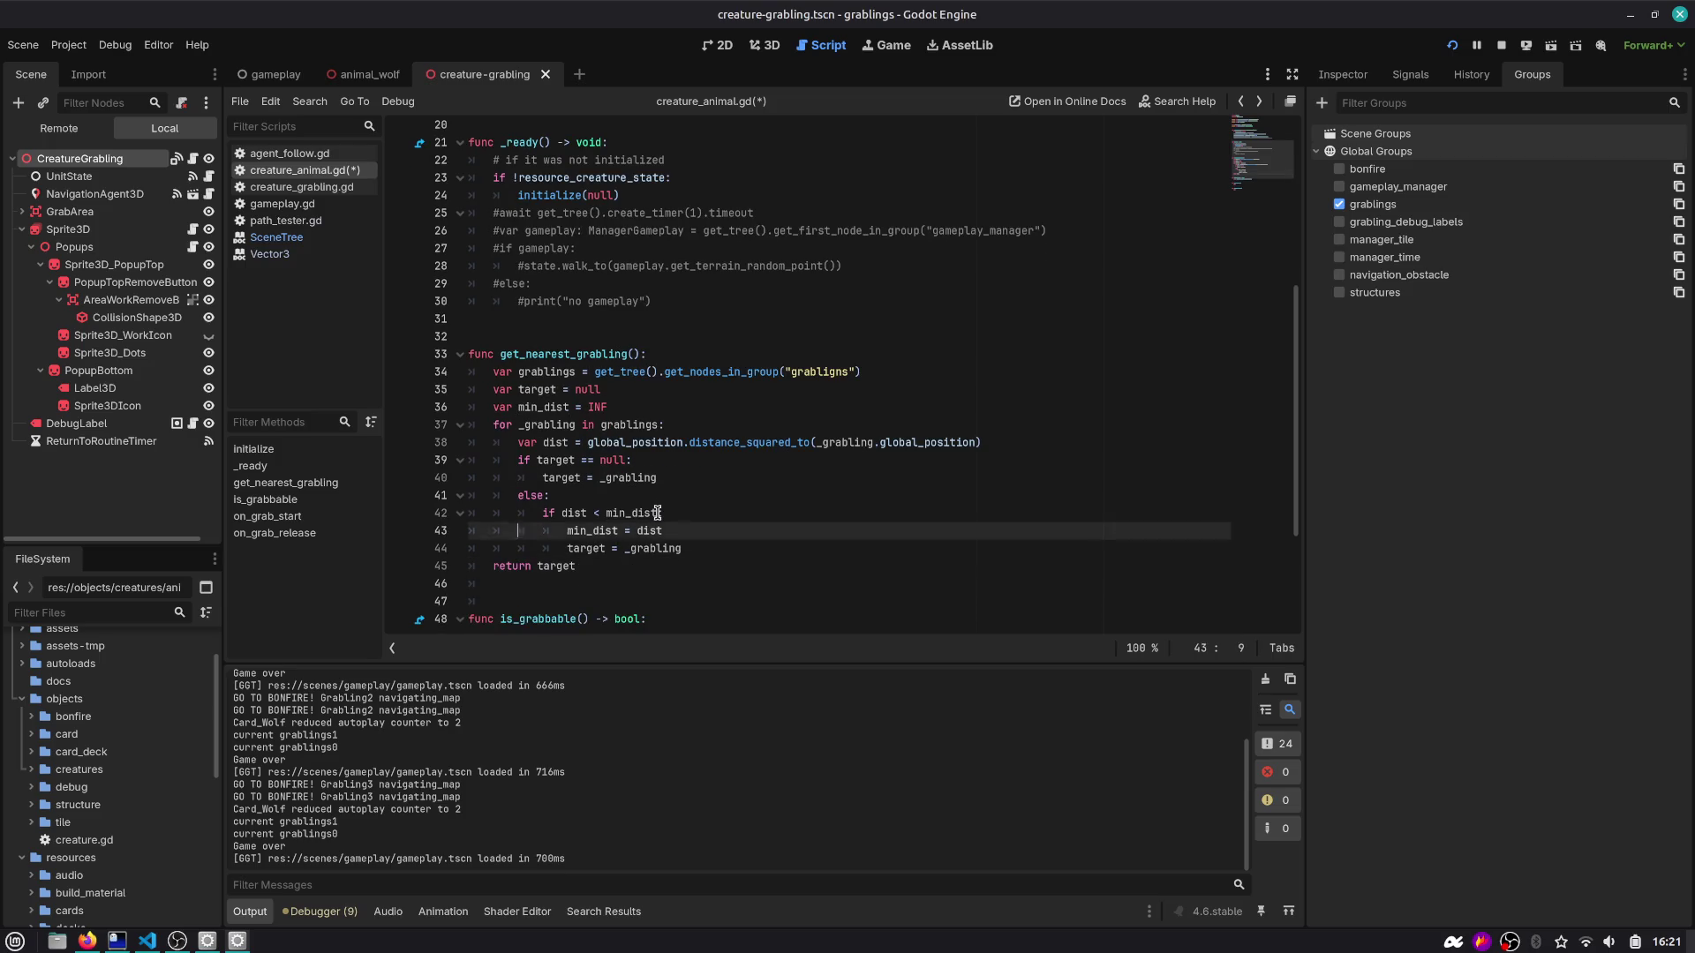
pyautogui.press('Up')
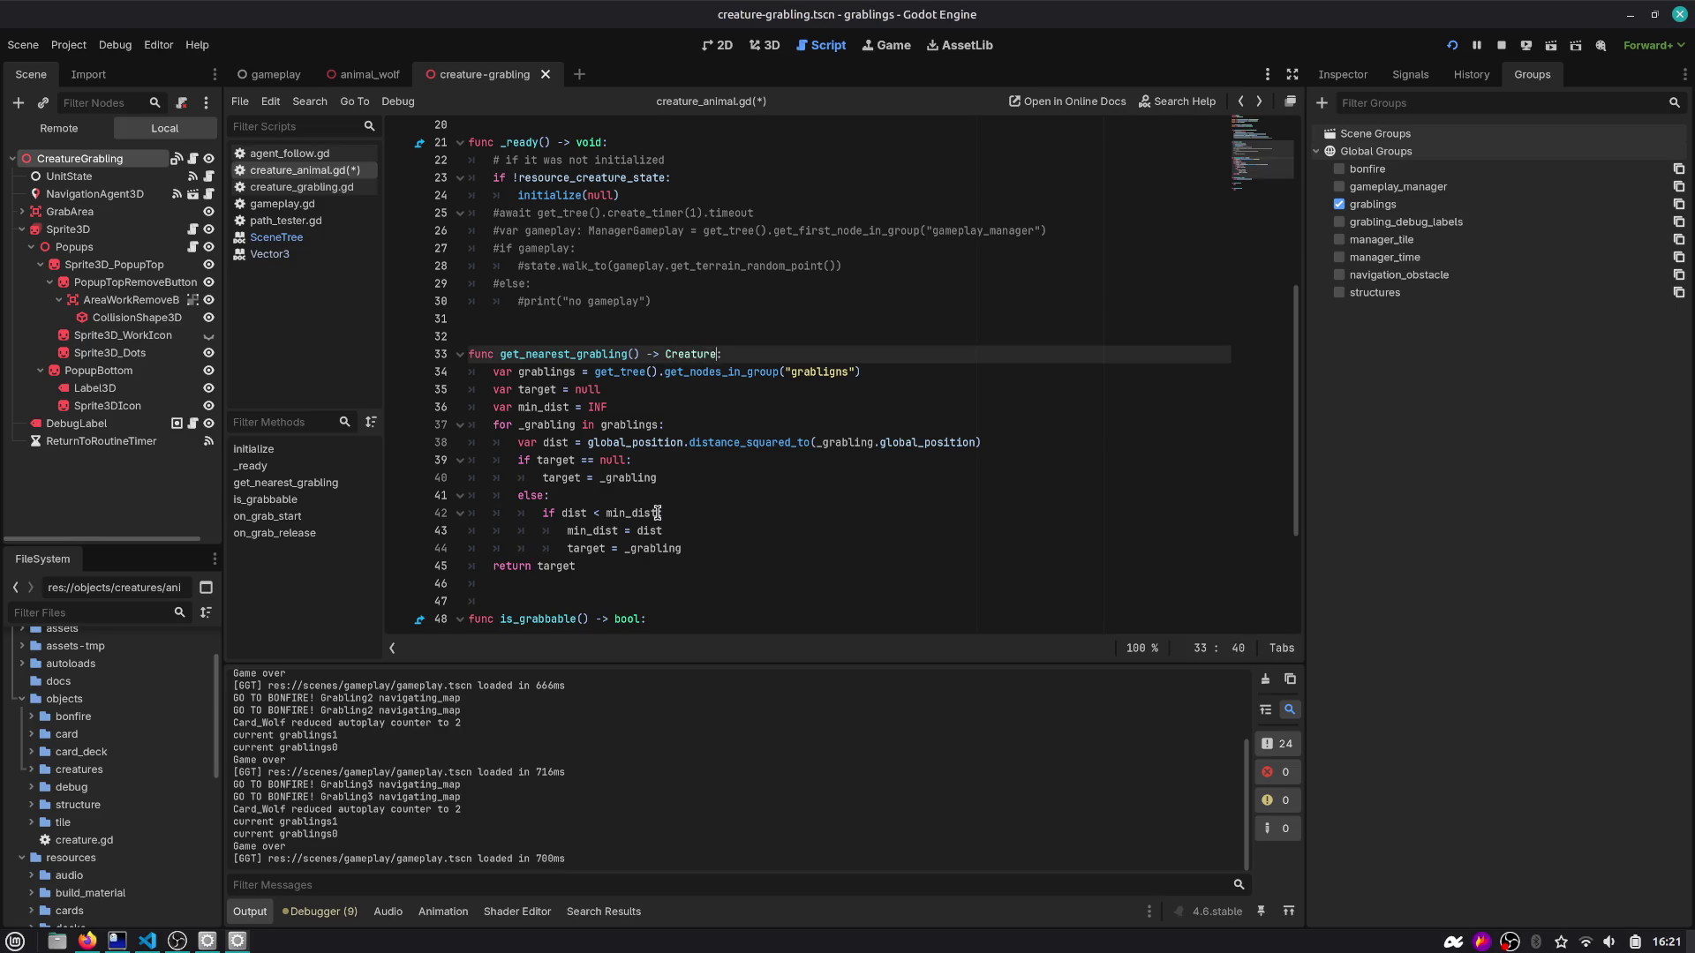
# Step: Give get_nearest_grabling a -> CreatureGrabling return type and a '## returns: null or CreatureGrabling.' comment
pyautogui.press('Return')
pyautogui.press('Home')
pyautogui.press('Return')
pyautogui.press('Up')
pyautogui.write('##')
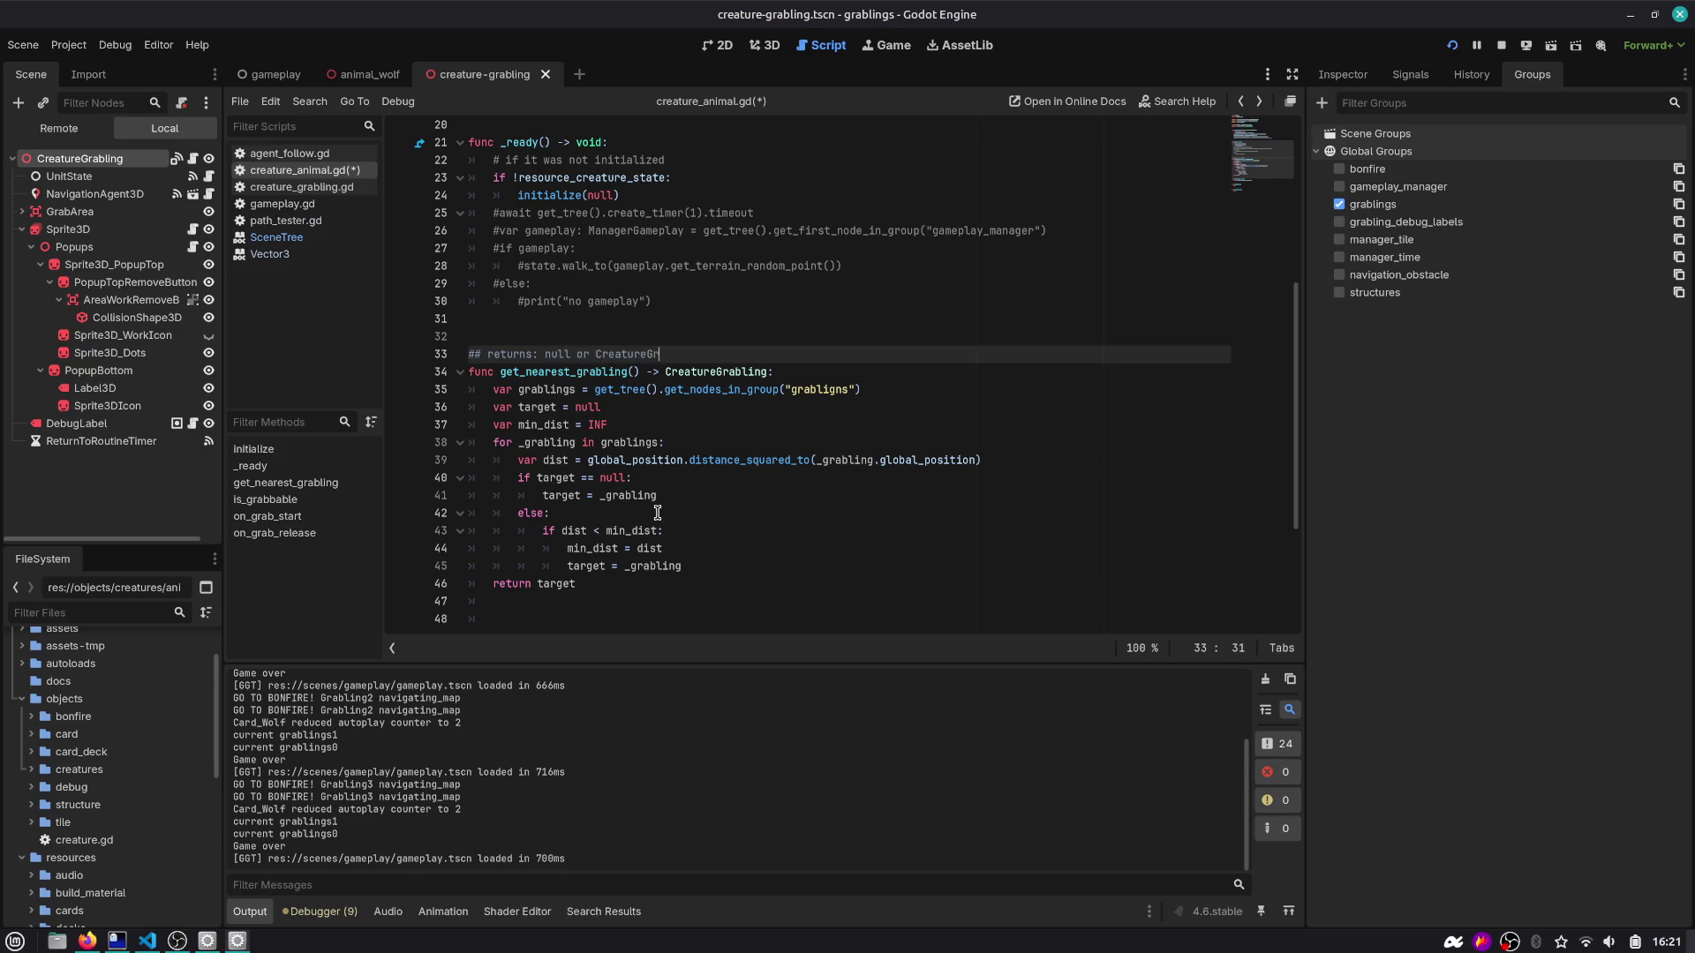
pyautogui.press('Down')
pyautogui.press('Down')
pyautogui.press('Up')
pyautogui.press('Up')
pyautogui.press('Return')
pyautogui.write('##')
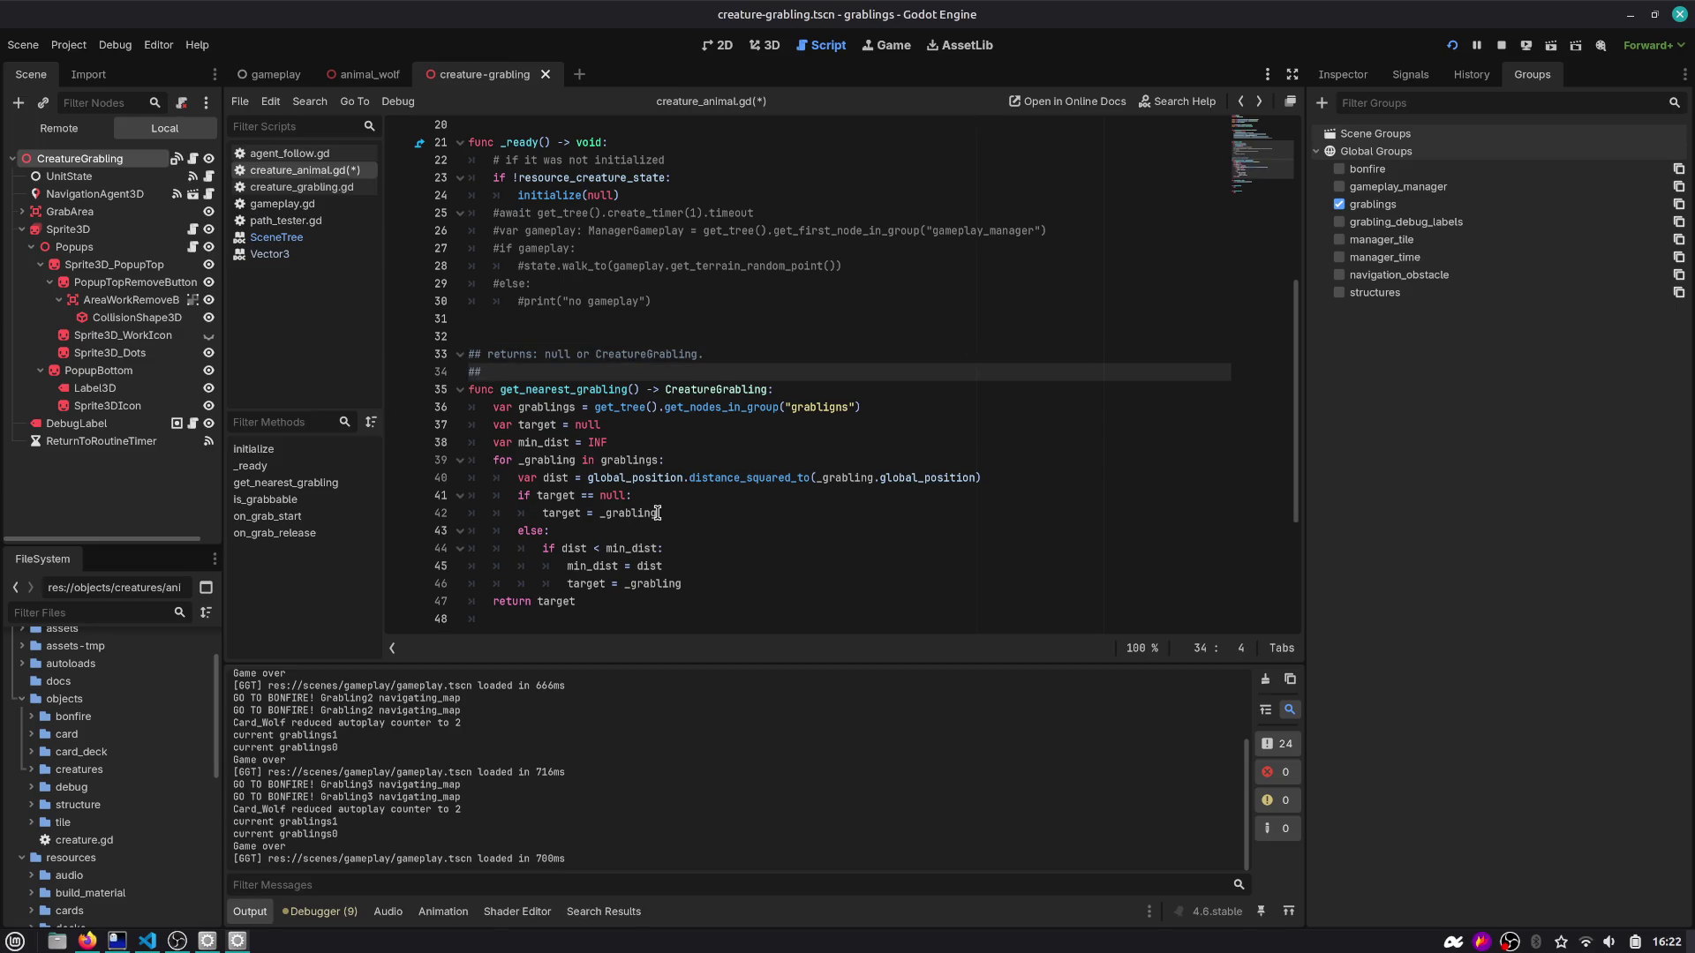
pyautogui.hotkey('ctrl', 'z')
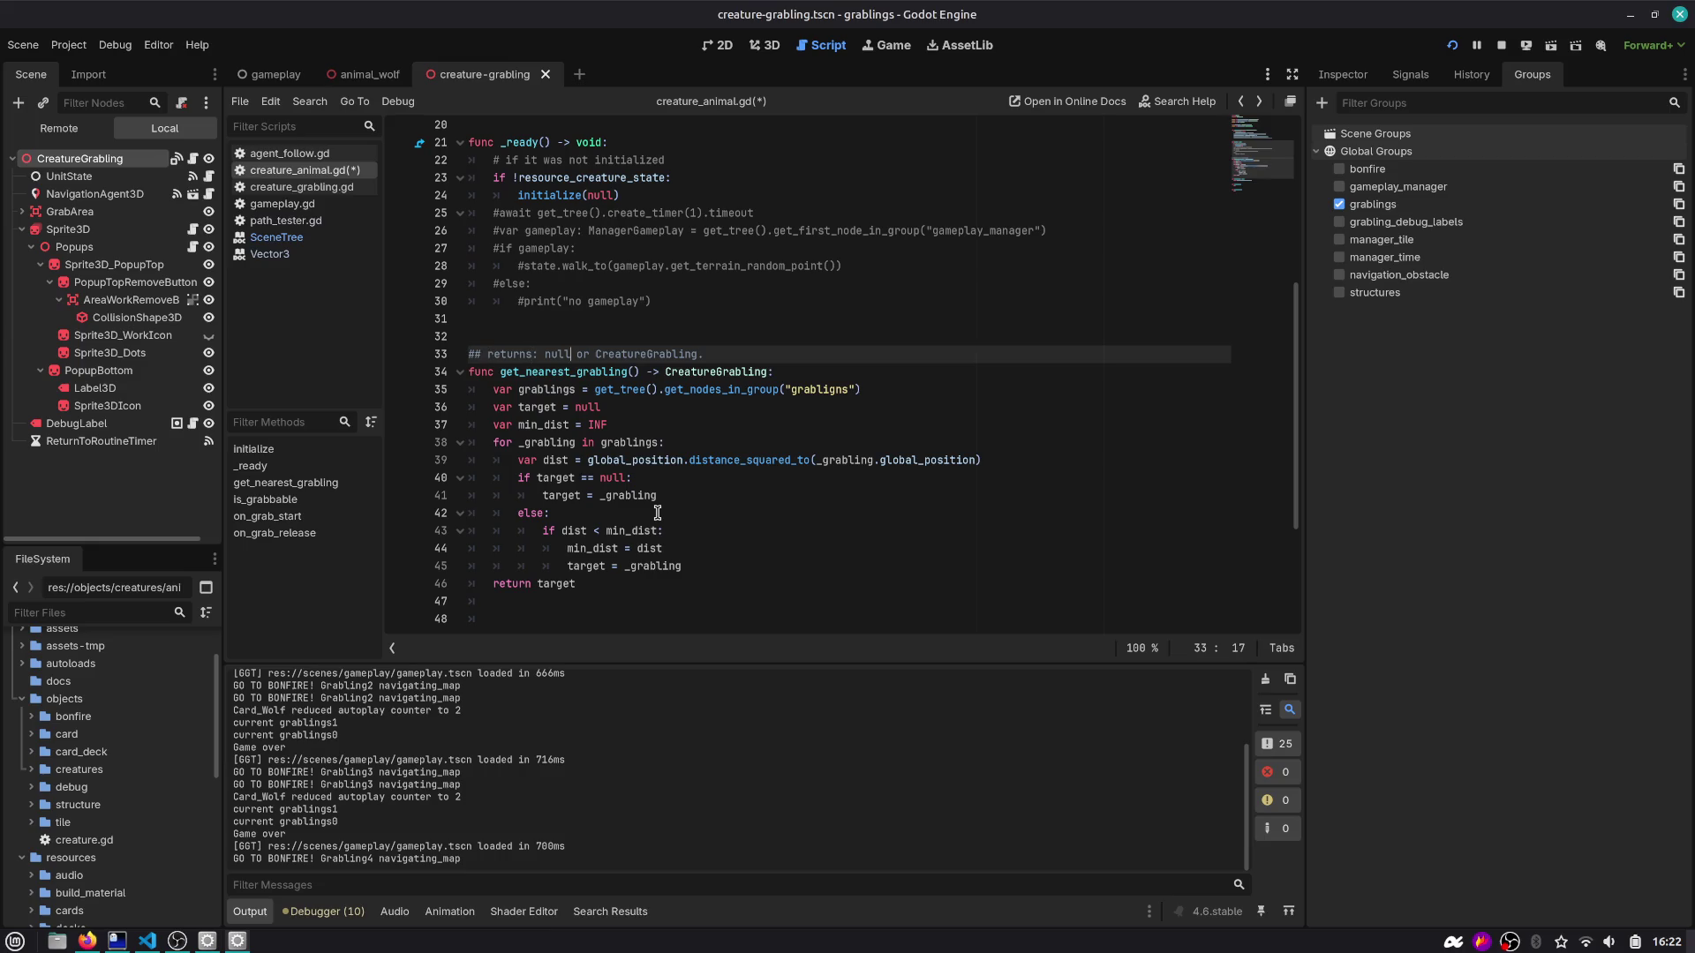
pyautogui.hotkey('ctrl', 'shift', 'Left')
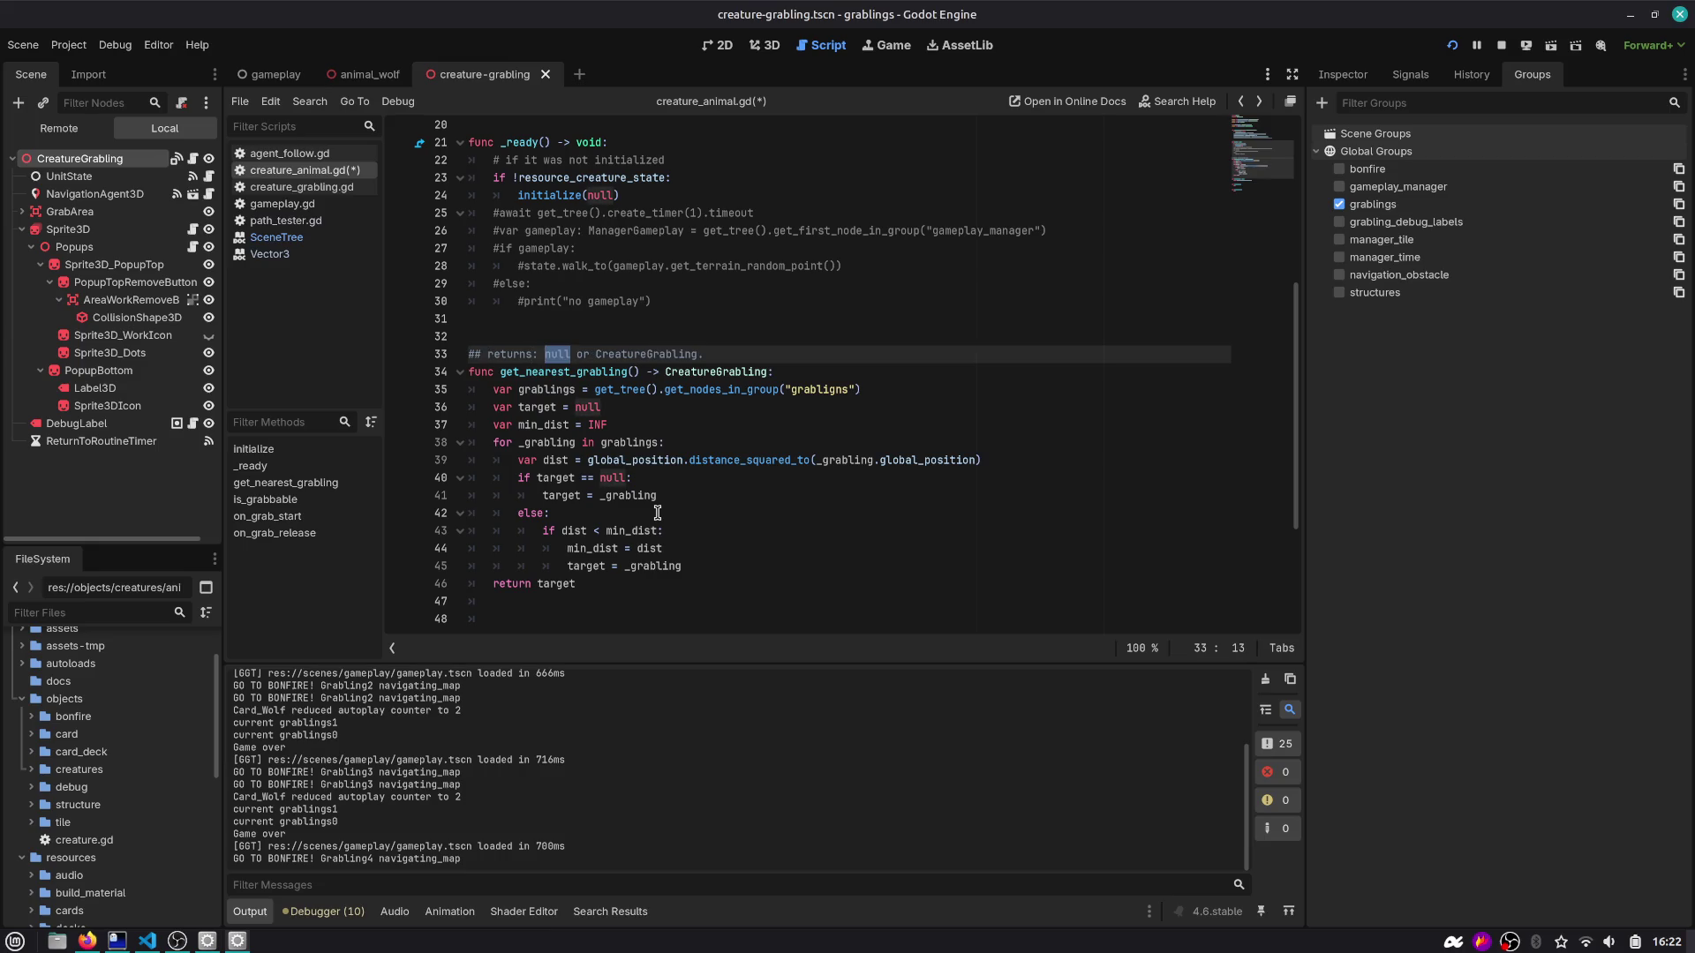
# Step: Insert a blank line above return target
pyautogui.press('Down')
pyautogui.press('Down')
pyautogui.press('Down')
pyautogui.press('Up')
pyautogui.press('Up')
pyautogui.press('Home')
pyautogui.press('Return')
pyautogui.press('Up')
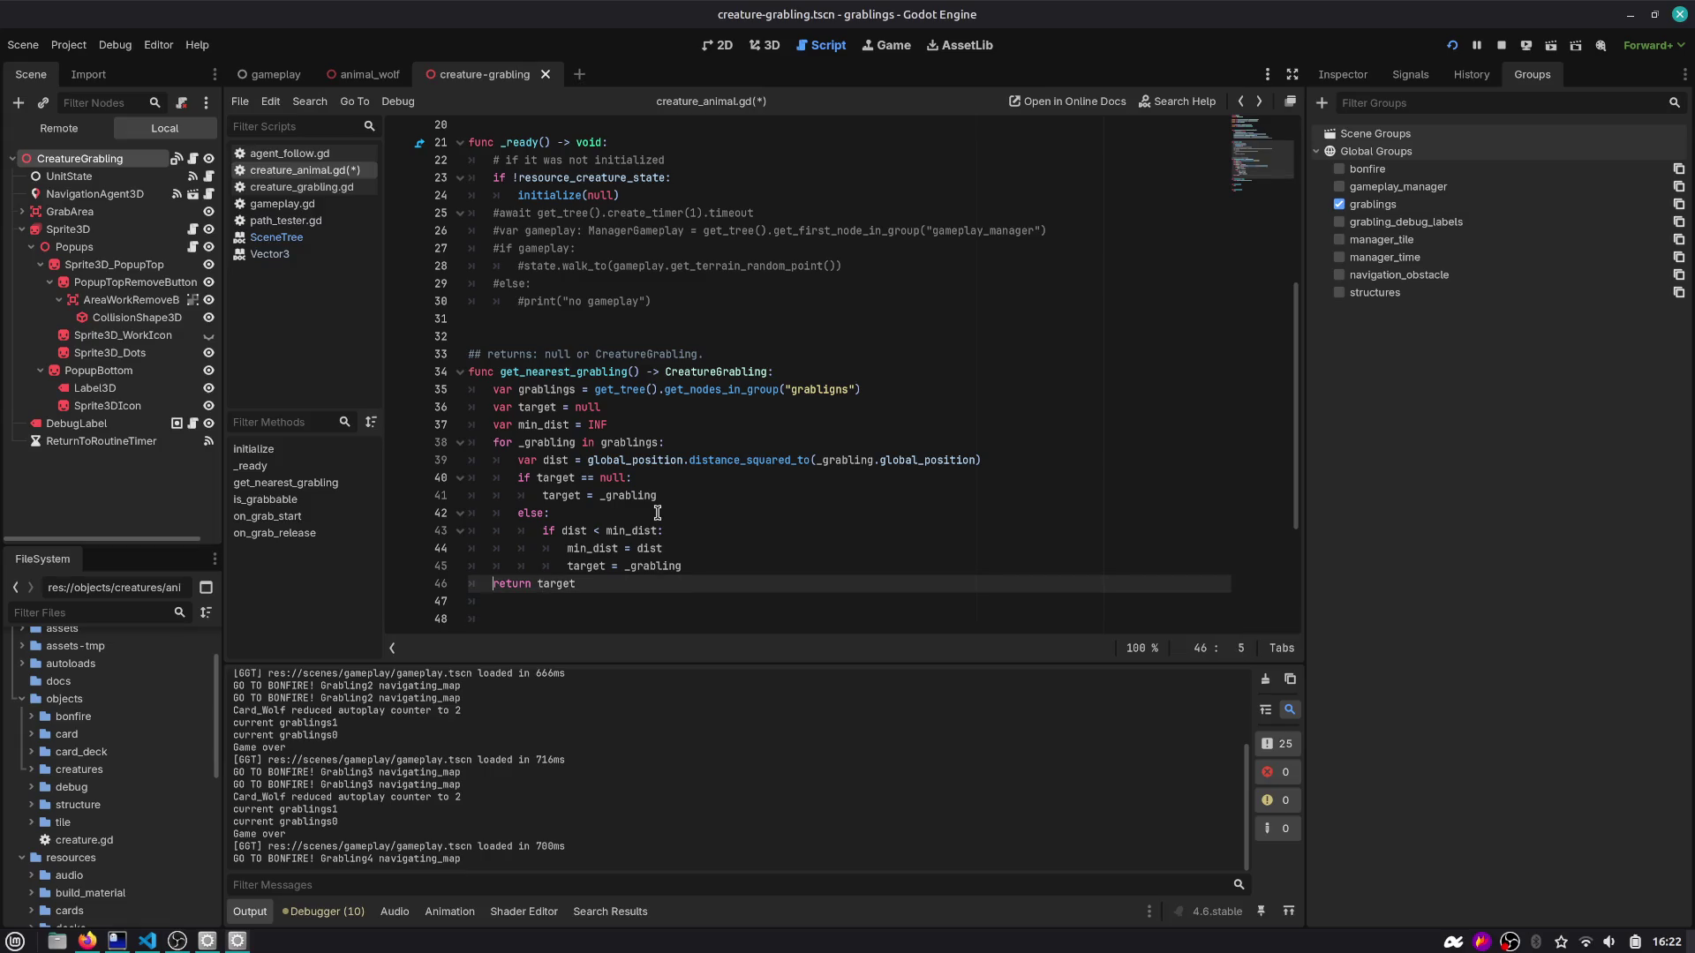
pyautogui.press('Up')
pyautogui.press('Up')
pyautogui.press('Up')
pyautogui.press('Down')
pyautogui.press('Up')
# Step: Start a grabling state condition line and rename the for-loop variable to el
pyautogui.press('Return')
pyautogui.write('if _gr')
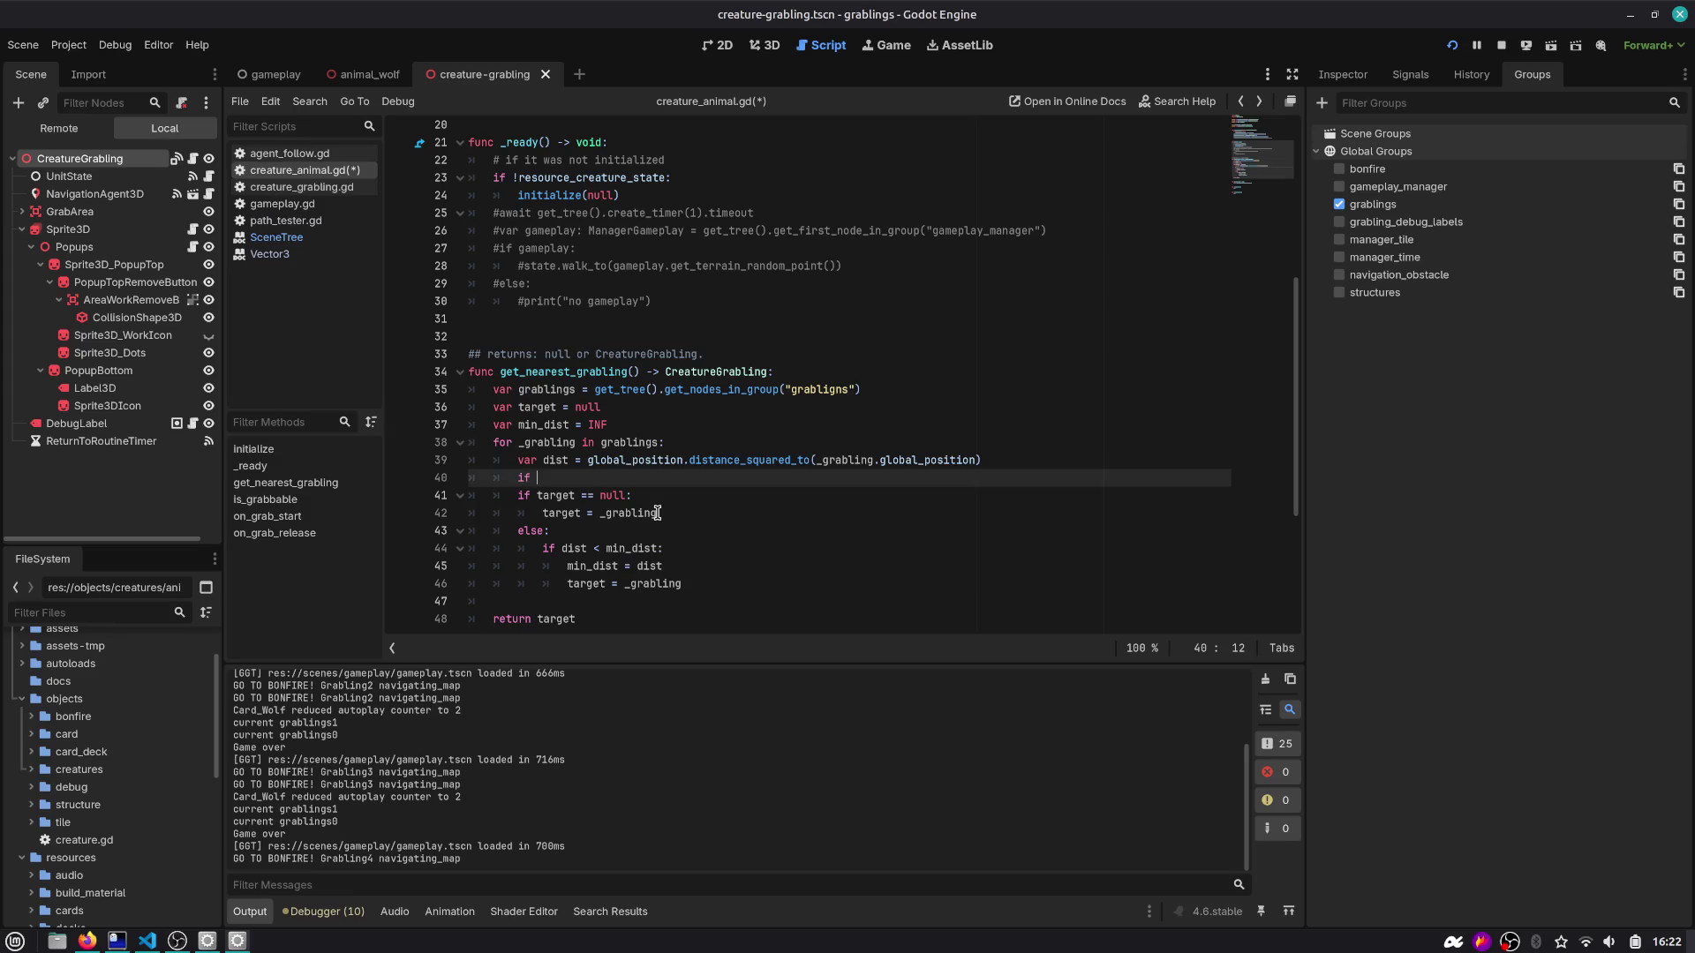
pyautogui.write('abling.satte')
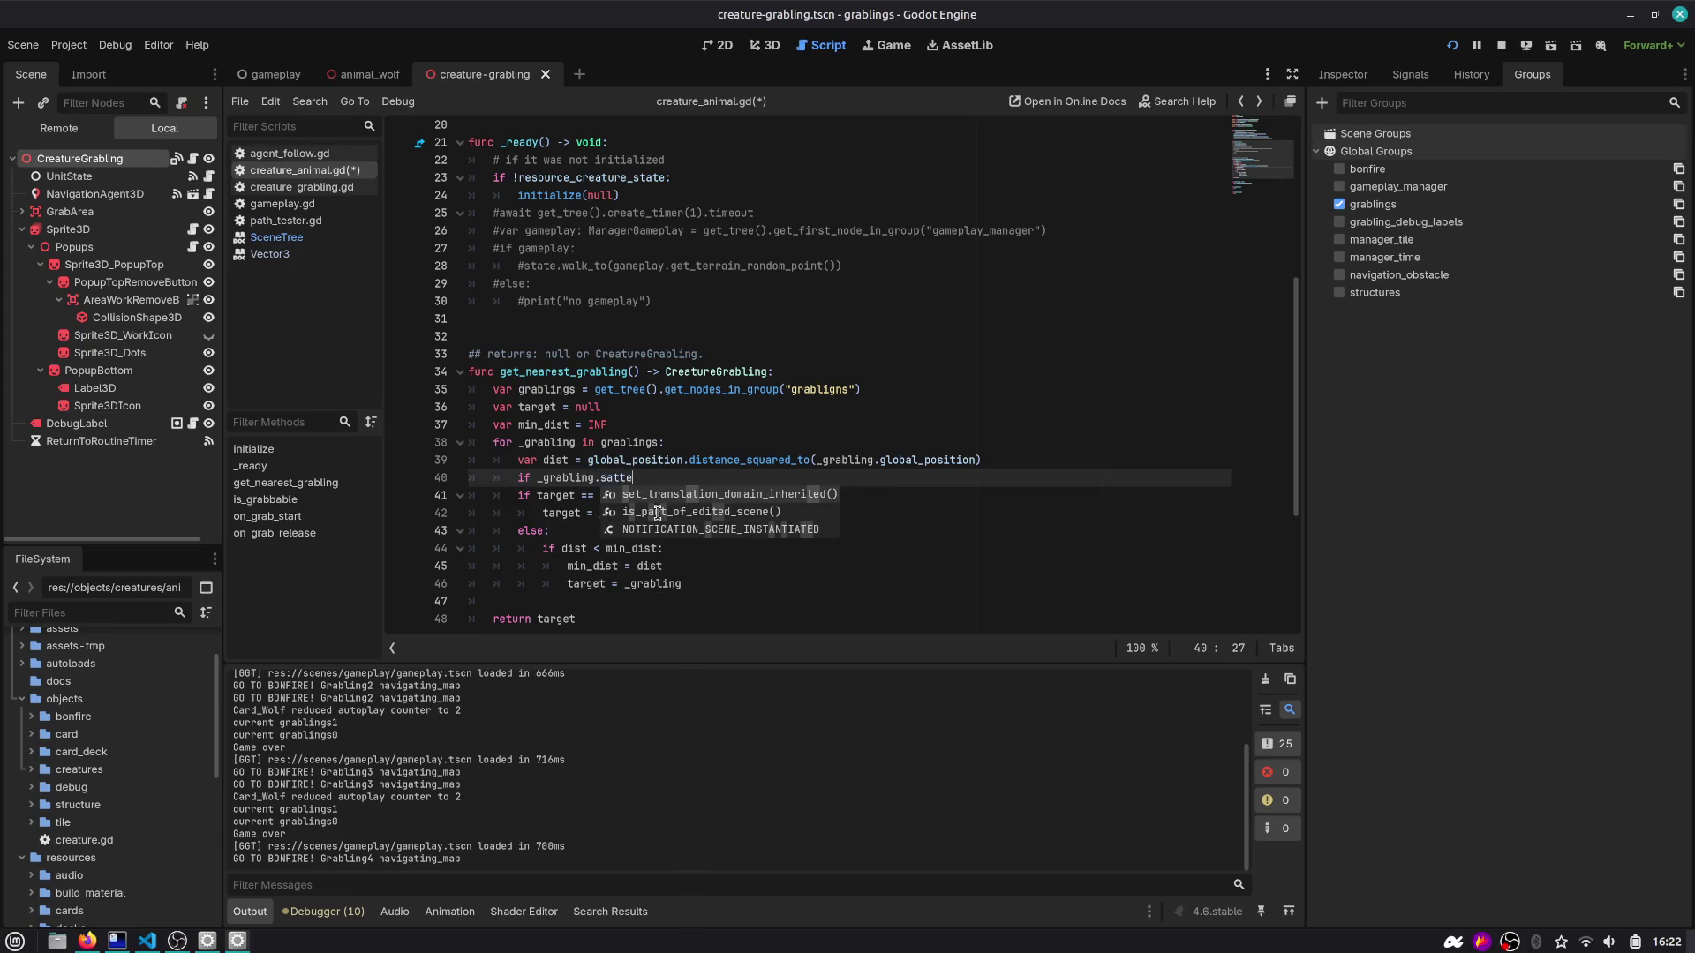
pyautogui.press('Escape')
pyautogui.press('Up')
pyautogui.press('Up')
pyautogui.hotkey('ctrl', 'Left')
pyautogui.hotkey('ctrl', 'Left')
pyautogui.hotkey('ctrl', 'Left')
pyautogui.hotkey('ctrl', 'shift', 'Right')
pyautogui.write('el')
# Step: Declare 'var grabling: CreatureGrabling = el' as the first line inside the loop
pyautogui.press('End')
pyautogui.press('Return')
pyautogui.write('v')
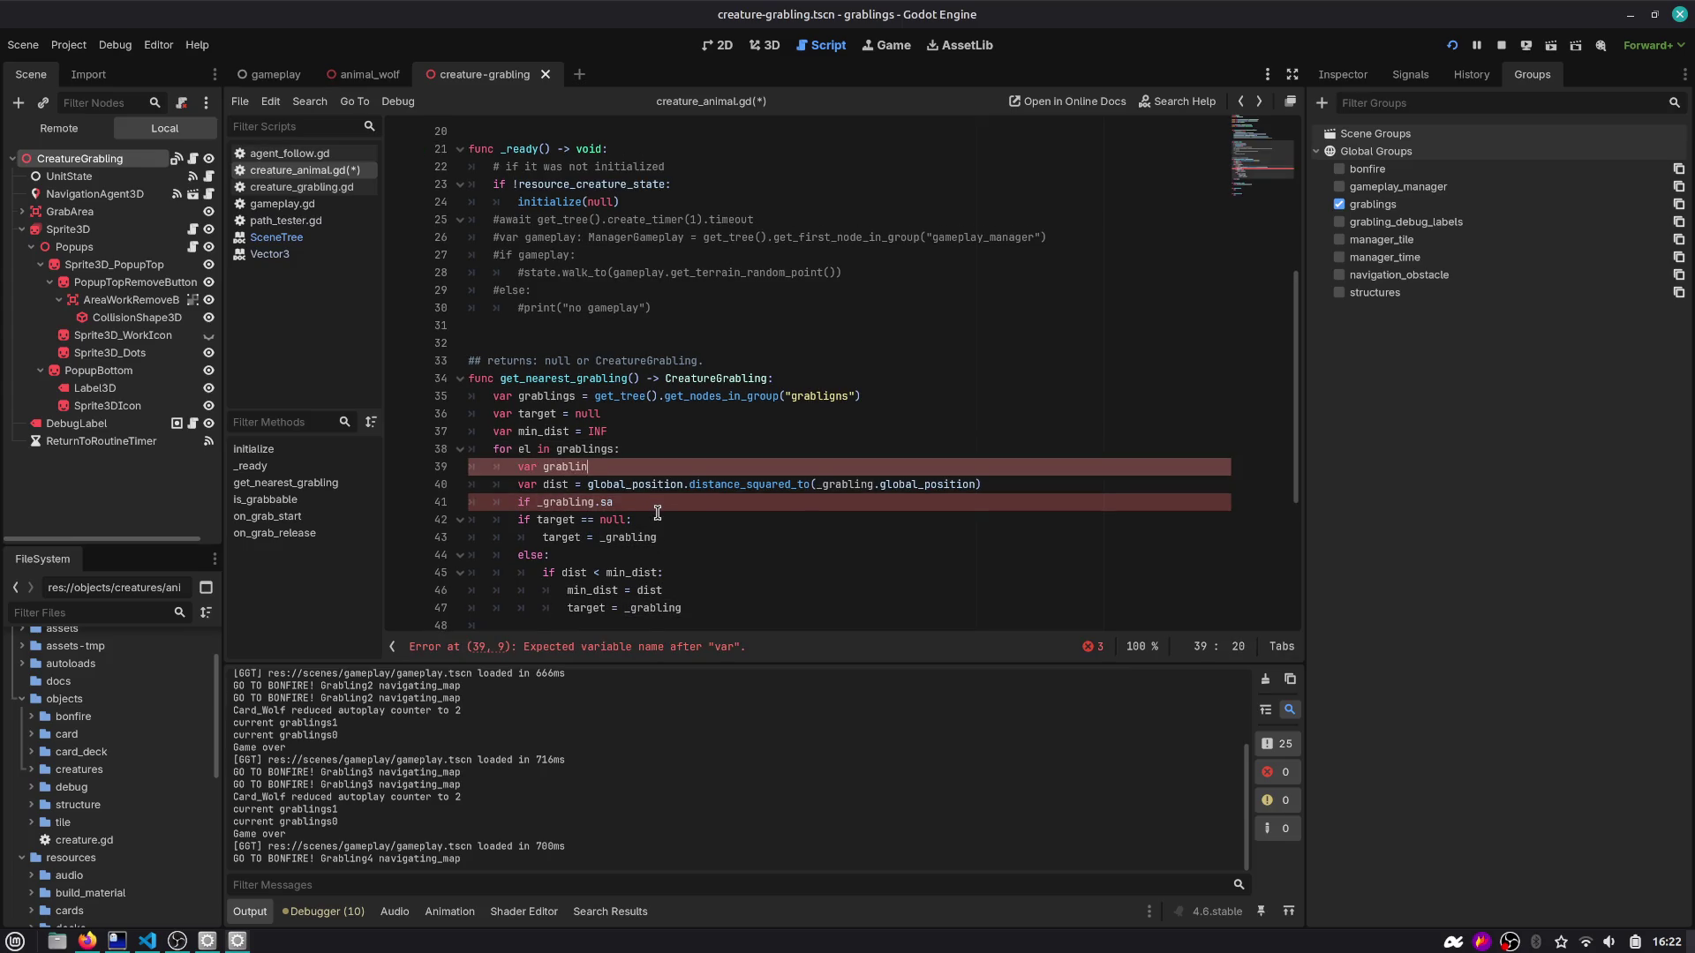
pyautogui.press('BackSpace')
pyautogui.write(': Cre')
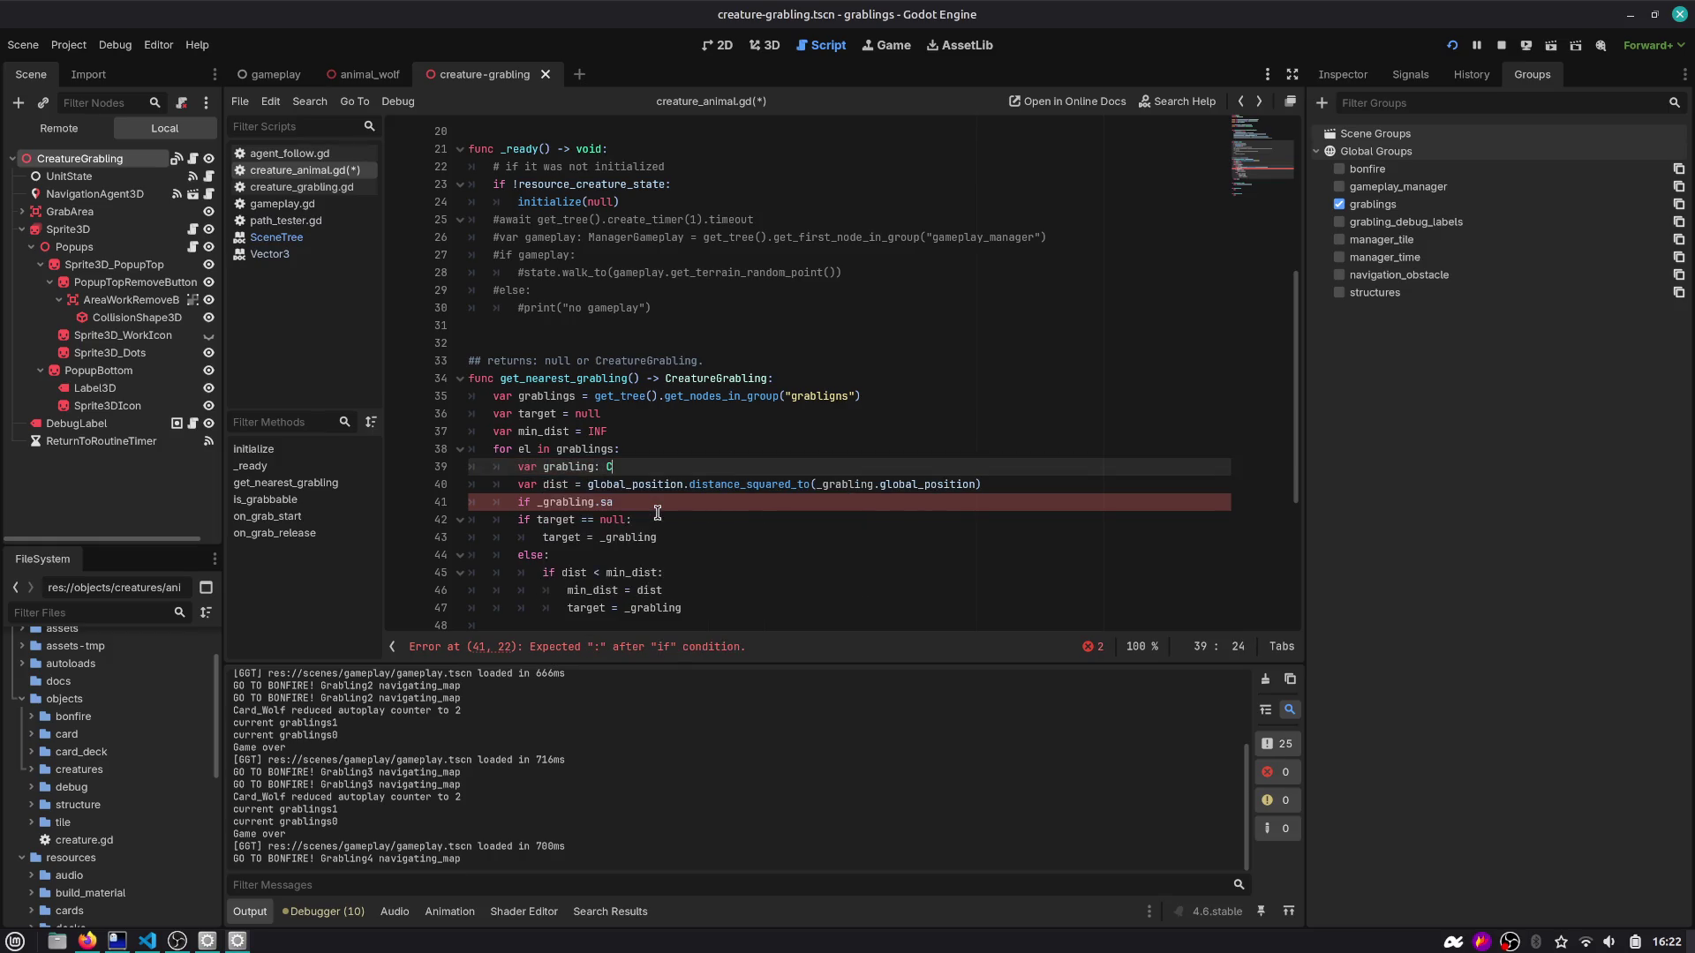
pyautogui.write('atureG')
pyautogui.press('Return')
pyautogui.write('el')
pyautogui.press('Return')
pyautogui.press('Return')
# Step: Rewrite the unfinished condition as 'if grabling.state == CreatureState'
pyautogui.click(658, 513)
pyautogui.hotkey('ctrl', 'shift', 'Left')
pyautogui.hotkey('ctrl', 'shift', 'Left')
pyautogui.hotkey('ctrl', 'shift', 'Left')
pyautogui.write('gra')
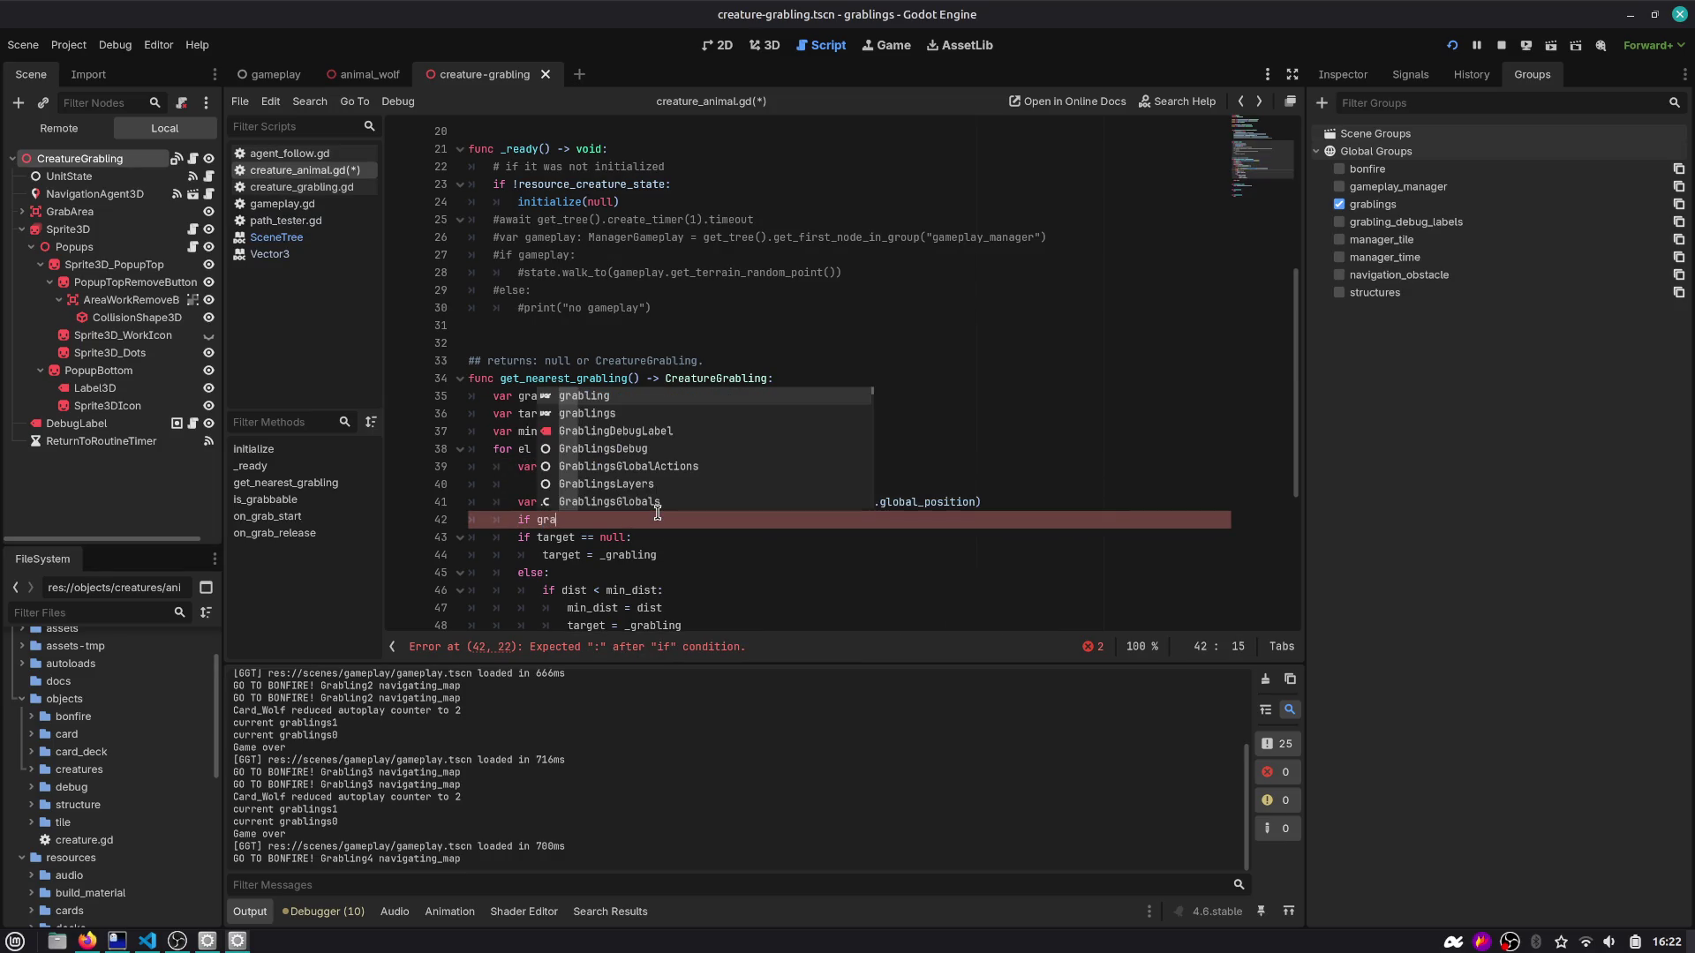
pyautogui.press('Return')
pyautogui.write('.sta')
pyautogui.press('Return')
pyautogui.write('.')
pyautogui.press('BackSpace')
pyautogui.write('== Creature')
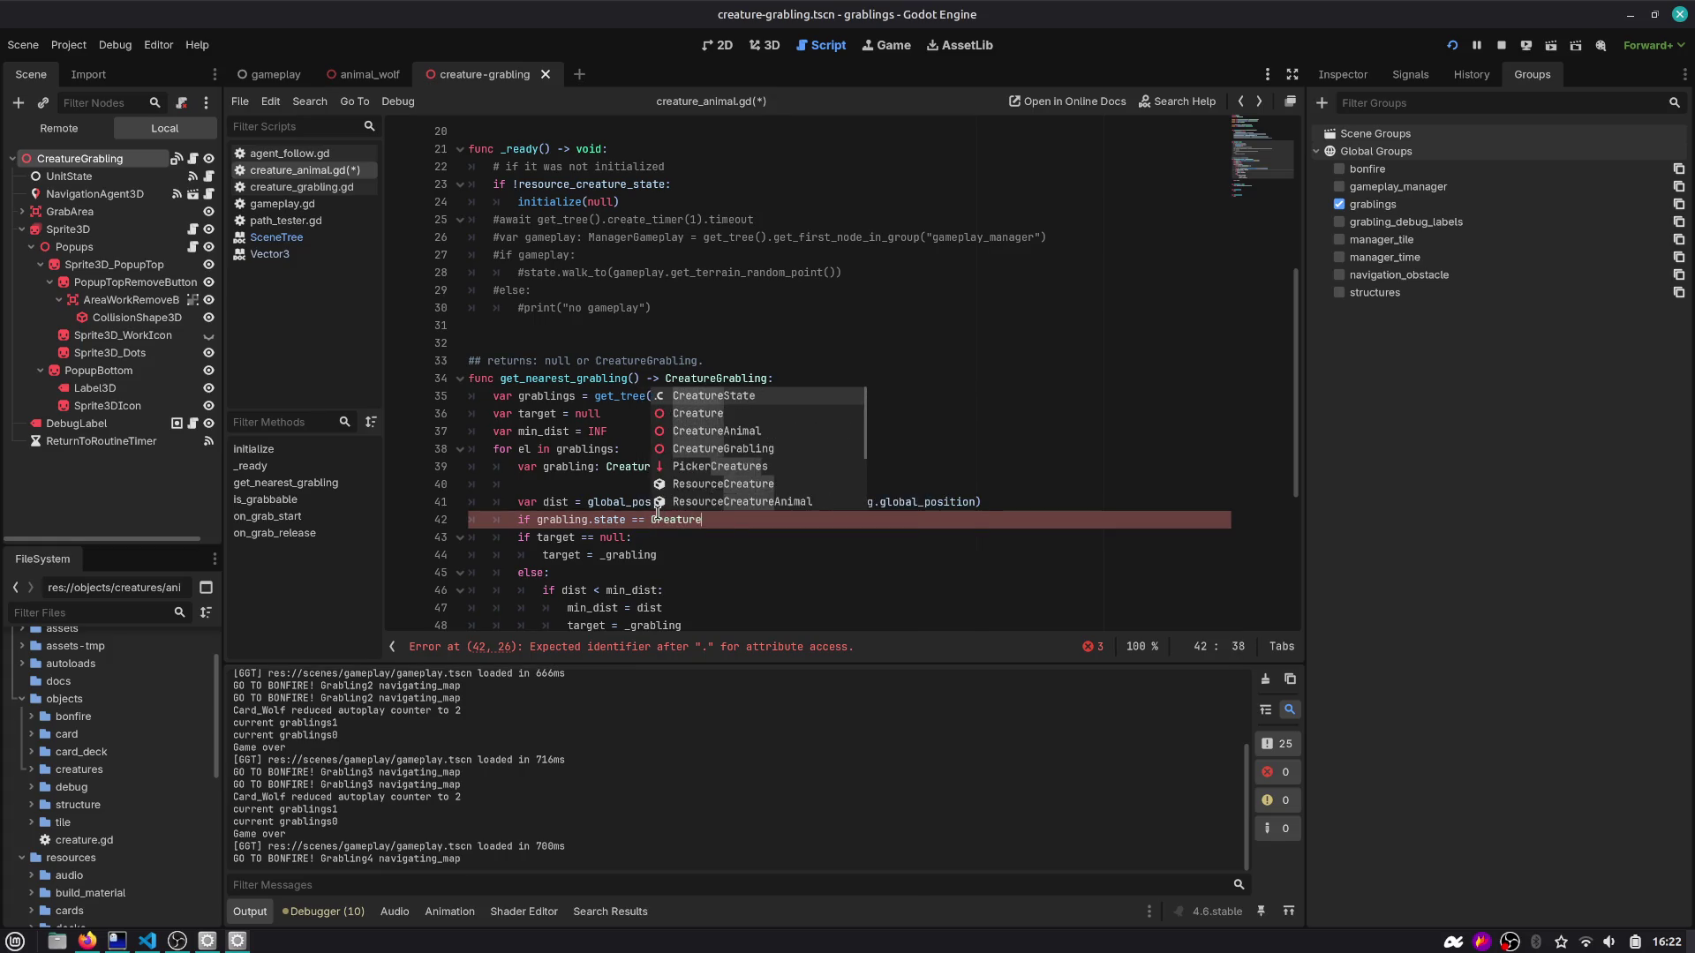
pyautogui.press('Return')
# Step: Complete the check with CreatureState.DYING and a 'continue' that skips dying grablings
pyautogui.write('.')
pyautogui.press('Down')
pyautogui.press('Down')
pyautogui.press('Down')
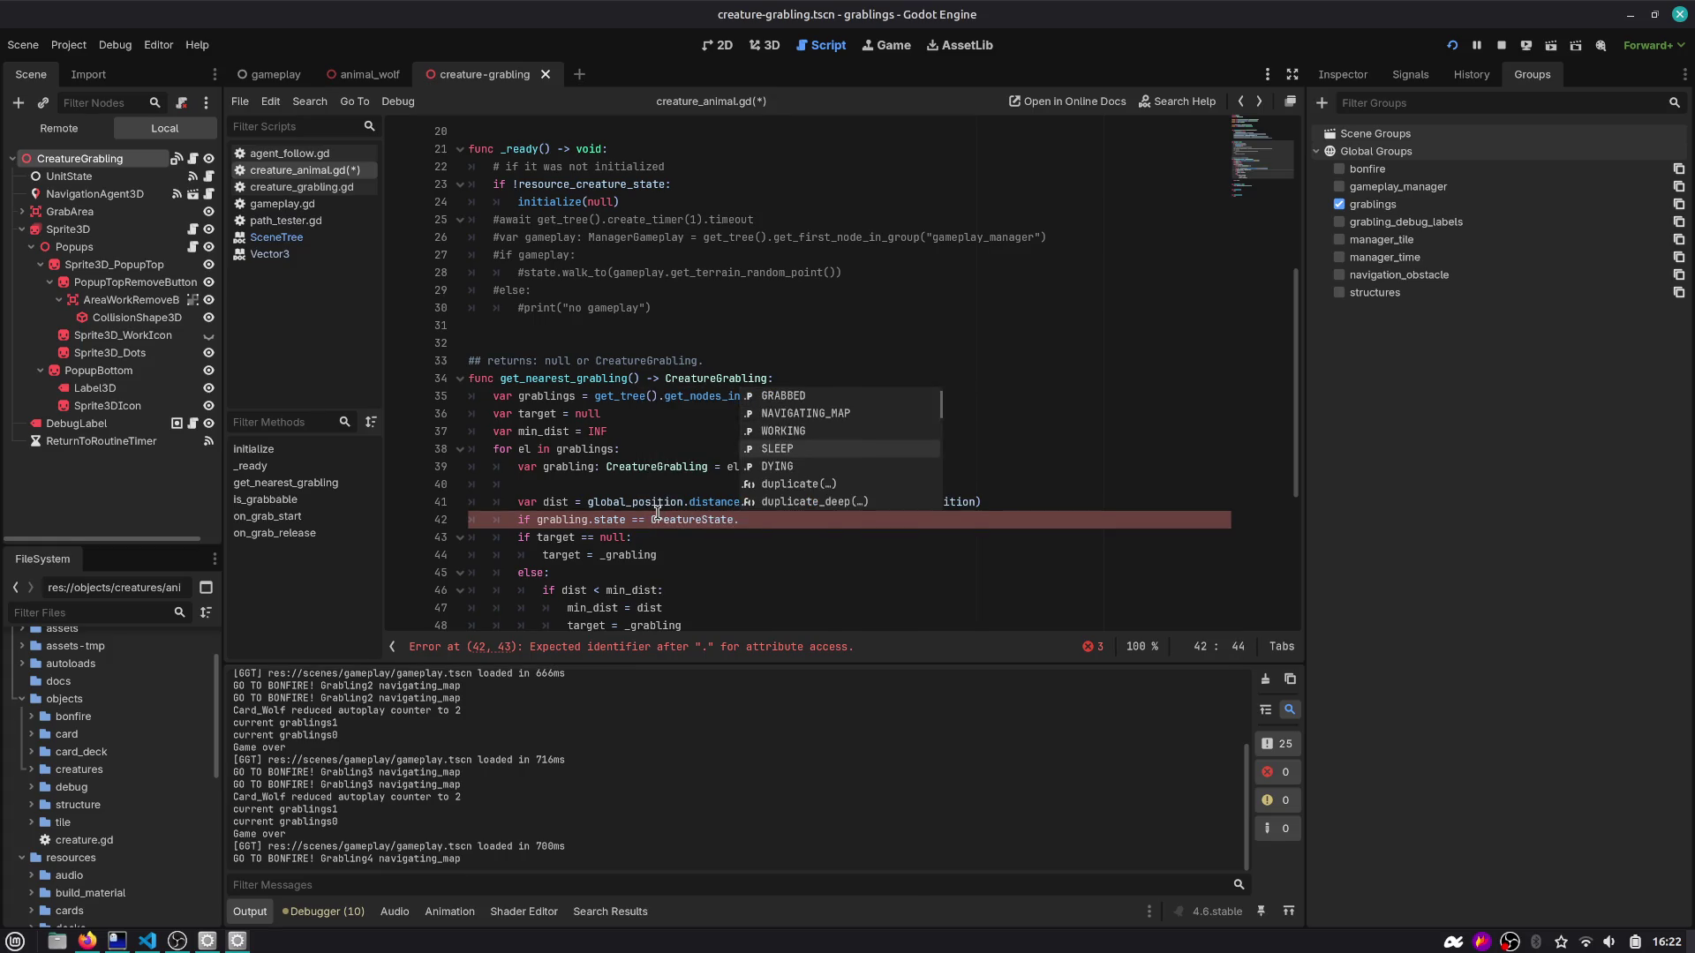
pyautogui.press('Return')
pyautogui.write(':')
pyautogui.press('Return')
pyautogui.write('cont')
pyautogui.press('Return')
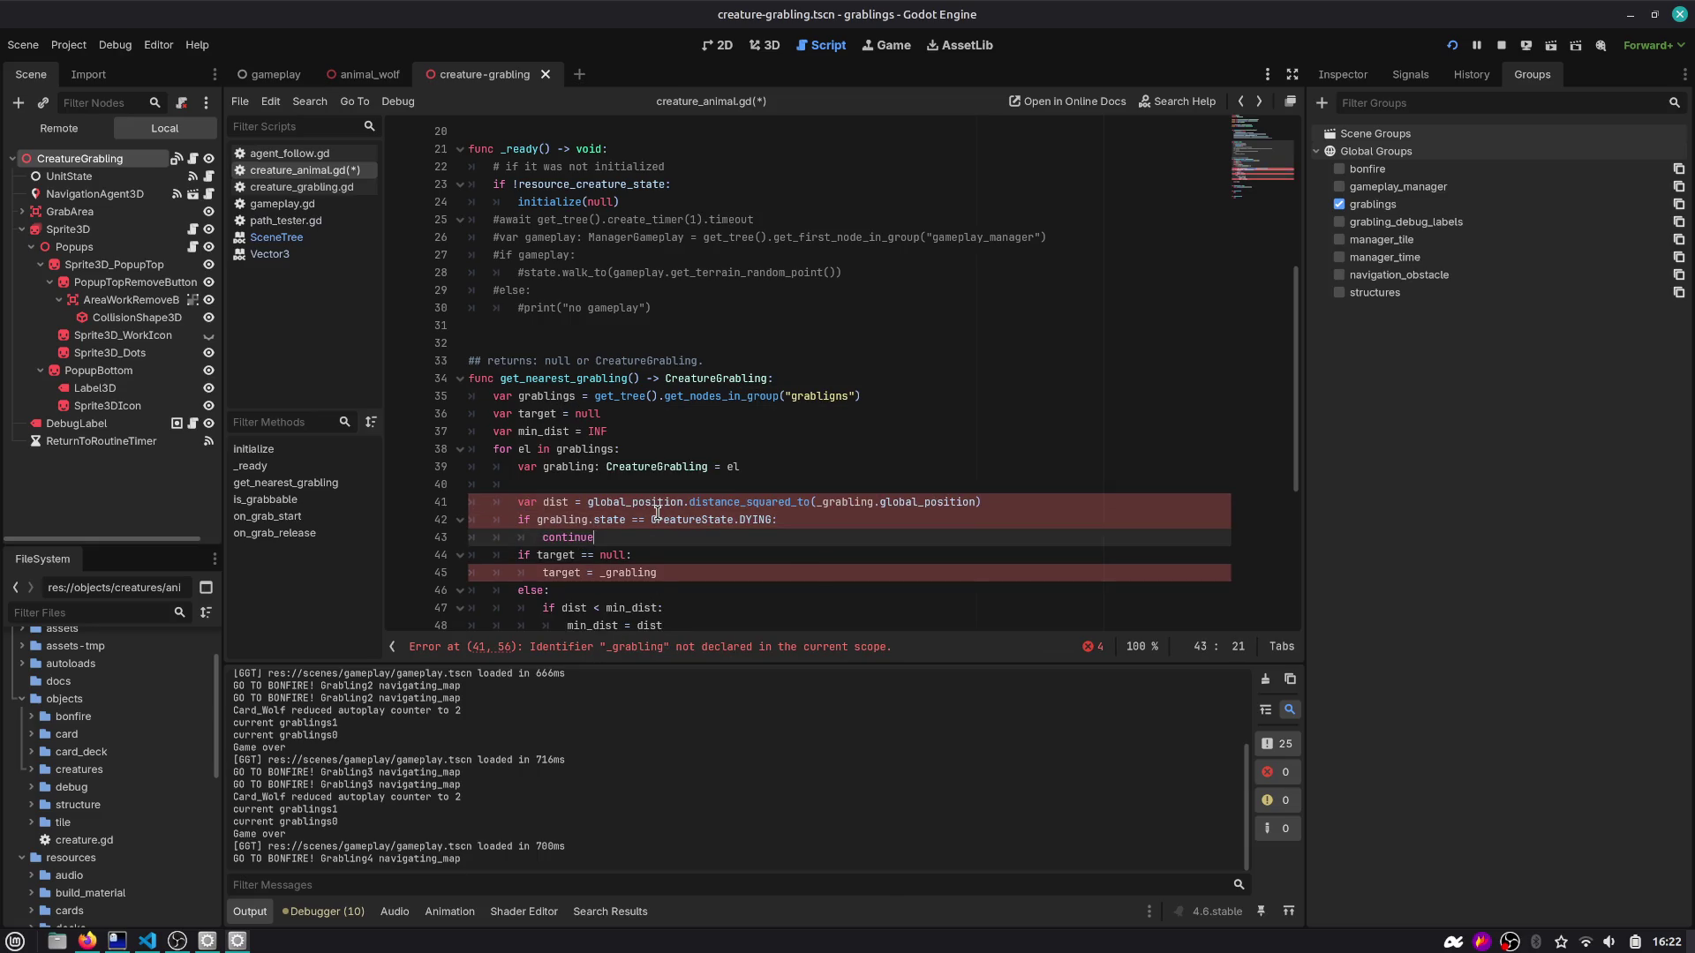
pyautogui.press('Return')
# Step: Move the dying check above the distance line and change it to grabling.state.state
pyautogui.press('Up')
pyautogui.press('Up')
pyautogui.hotkey('shift', 'Down')
pyautogui.hotkey('alt', 'Up')
pyautogui.hotkey('alt', 'Up')
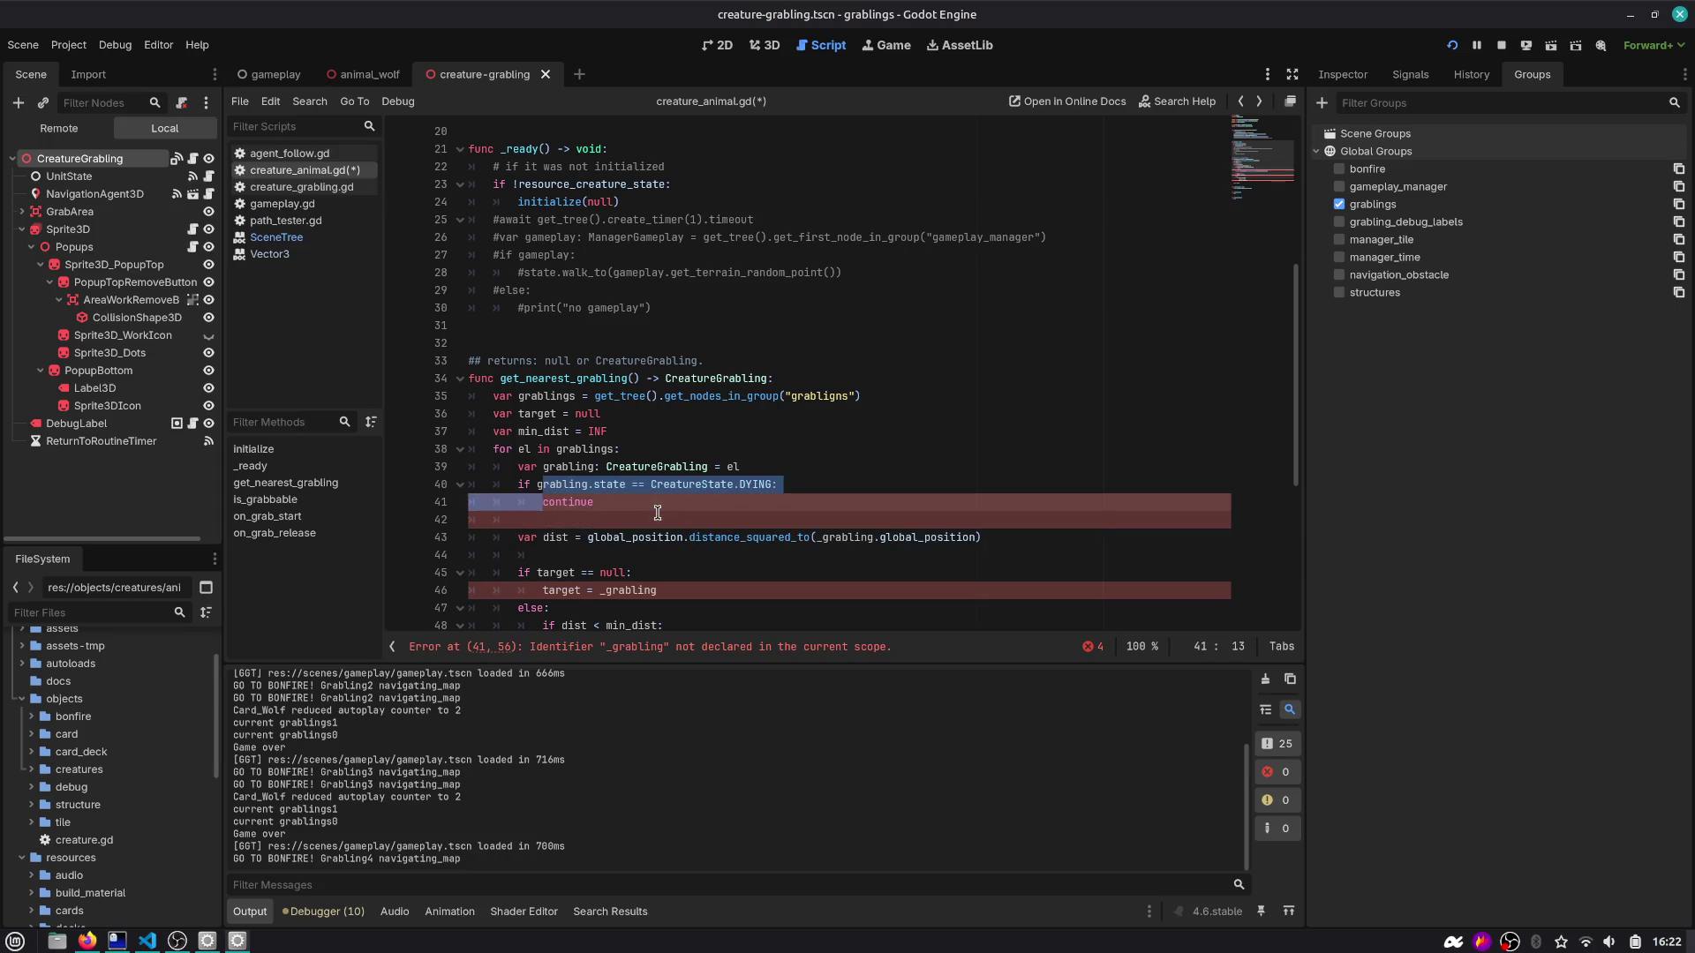
pyautogui.scroll(-1, 658, 512)
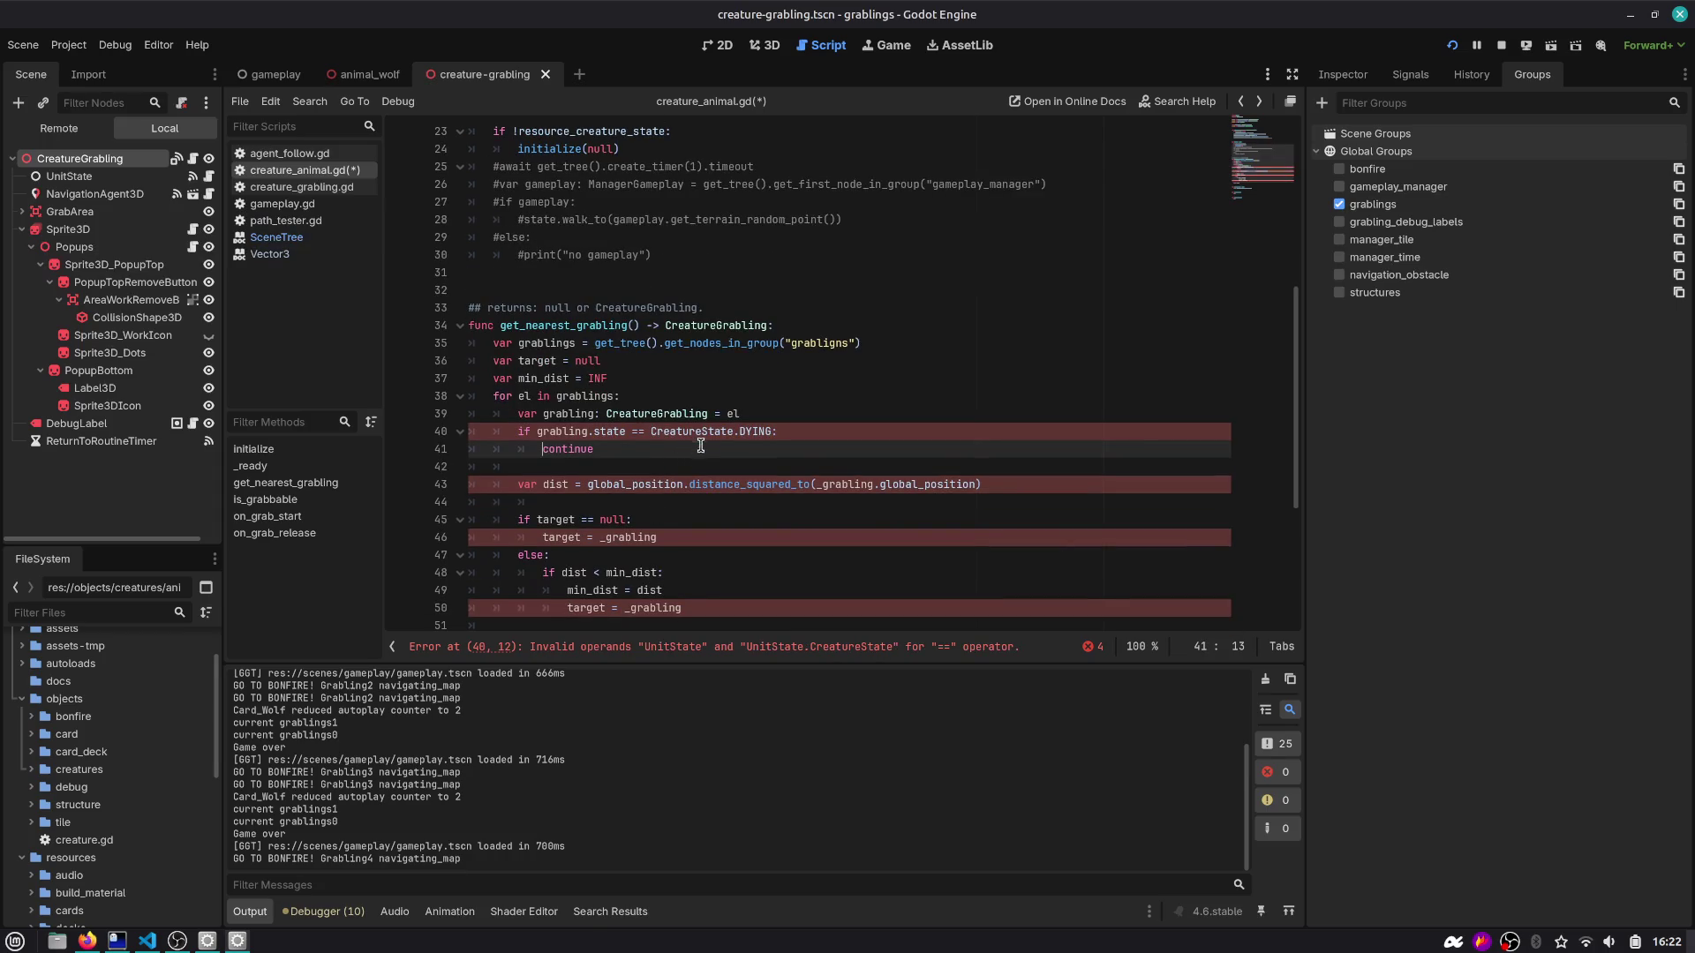
pyautogui.click(626, 430)
pyautogui.write('.state')
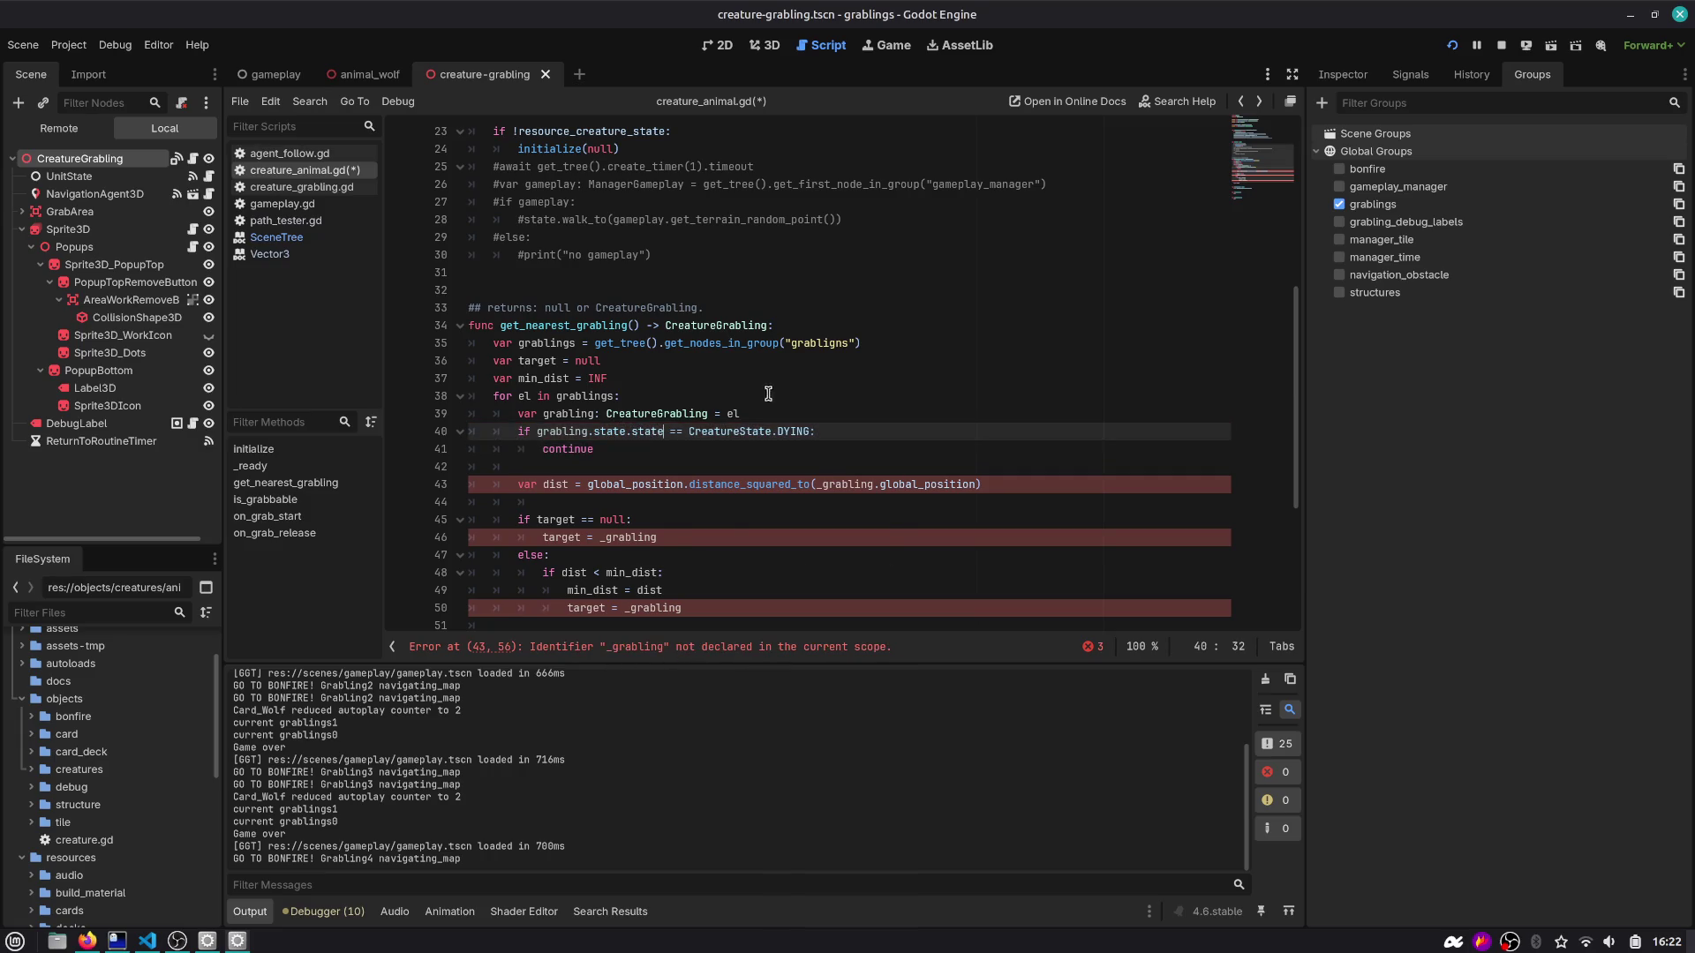
# Step: Rename _grabling to grabling in the distance comparison and save creature_animal.gd
pyautogui.scroll(-1, 650, 491)
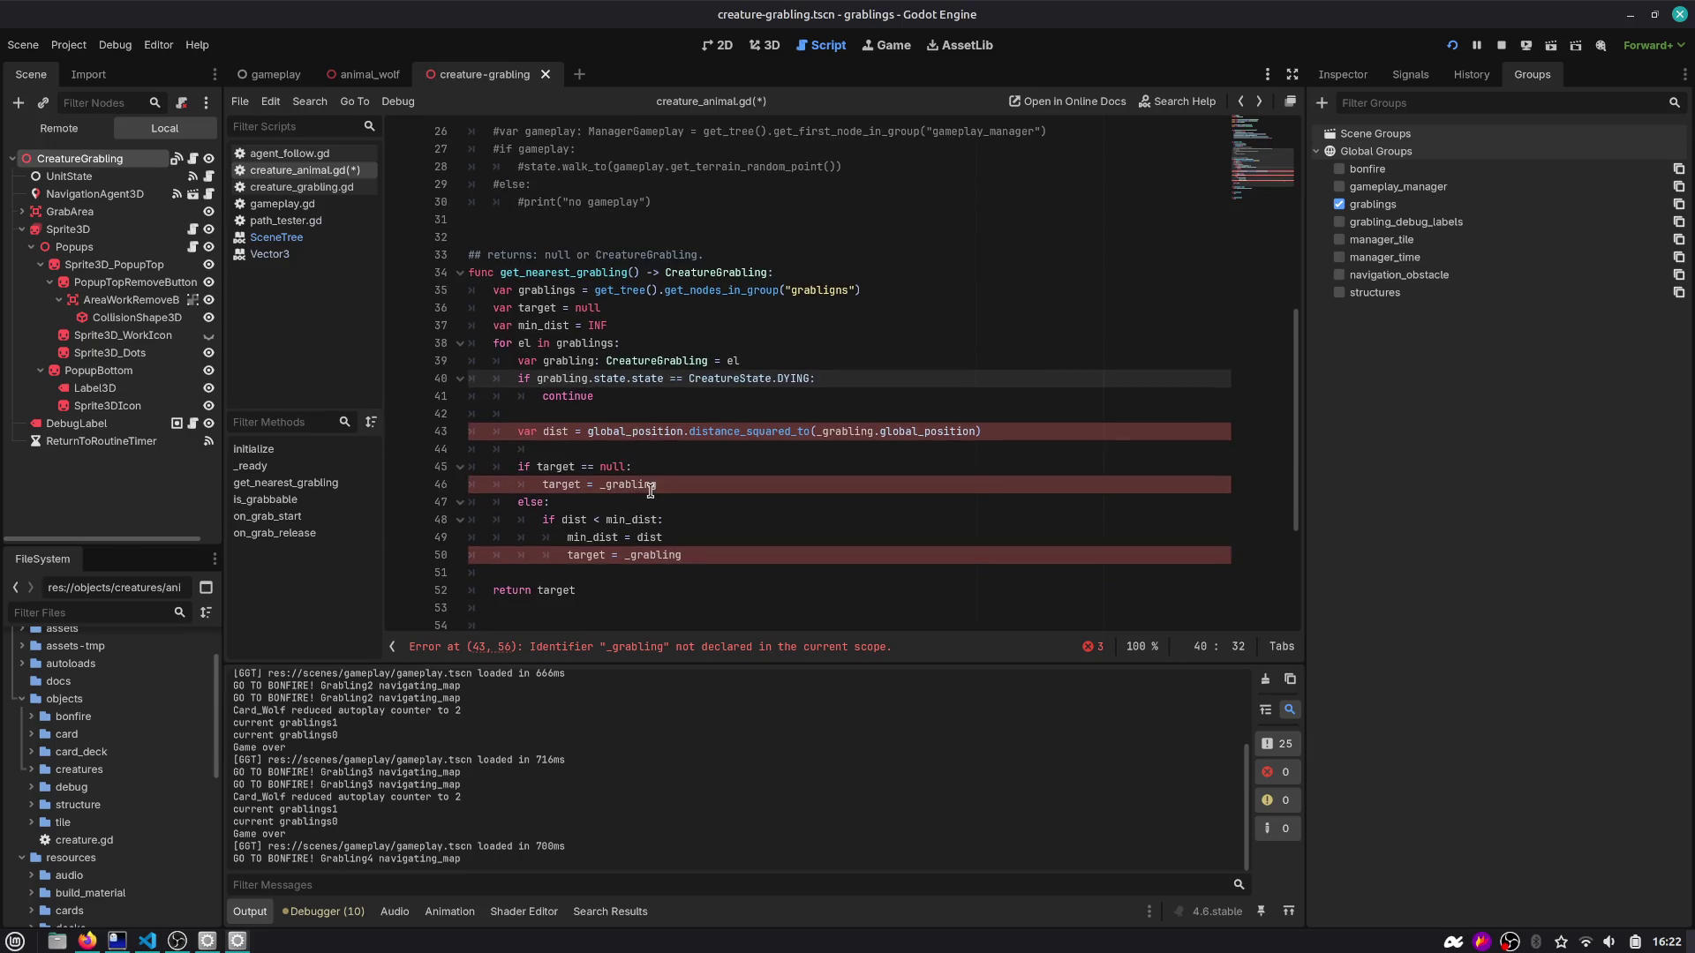
pyautogui.doubleClick(549, 430)
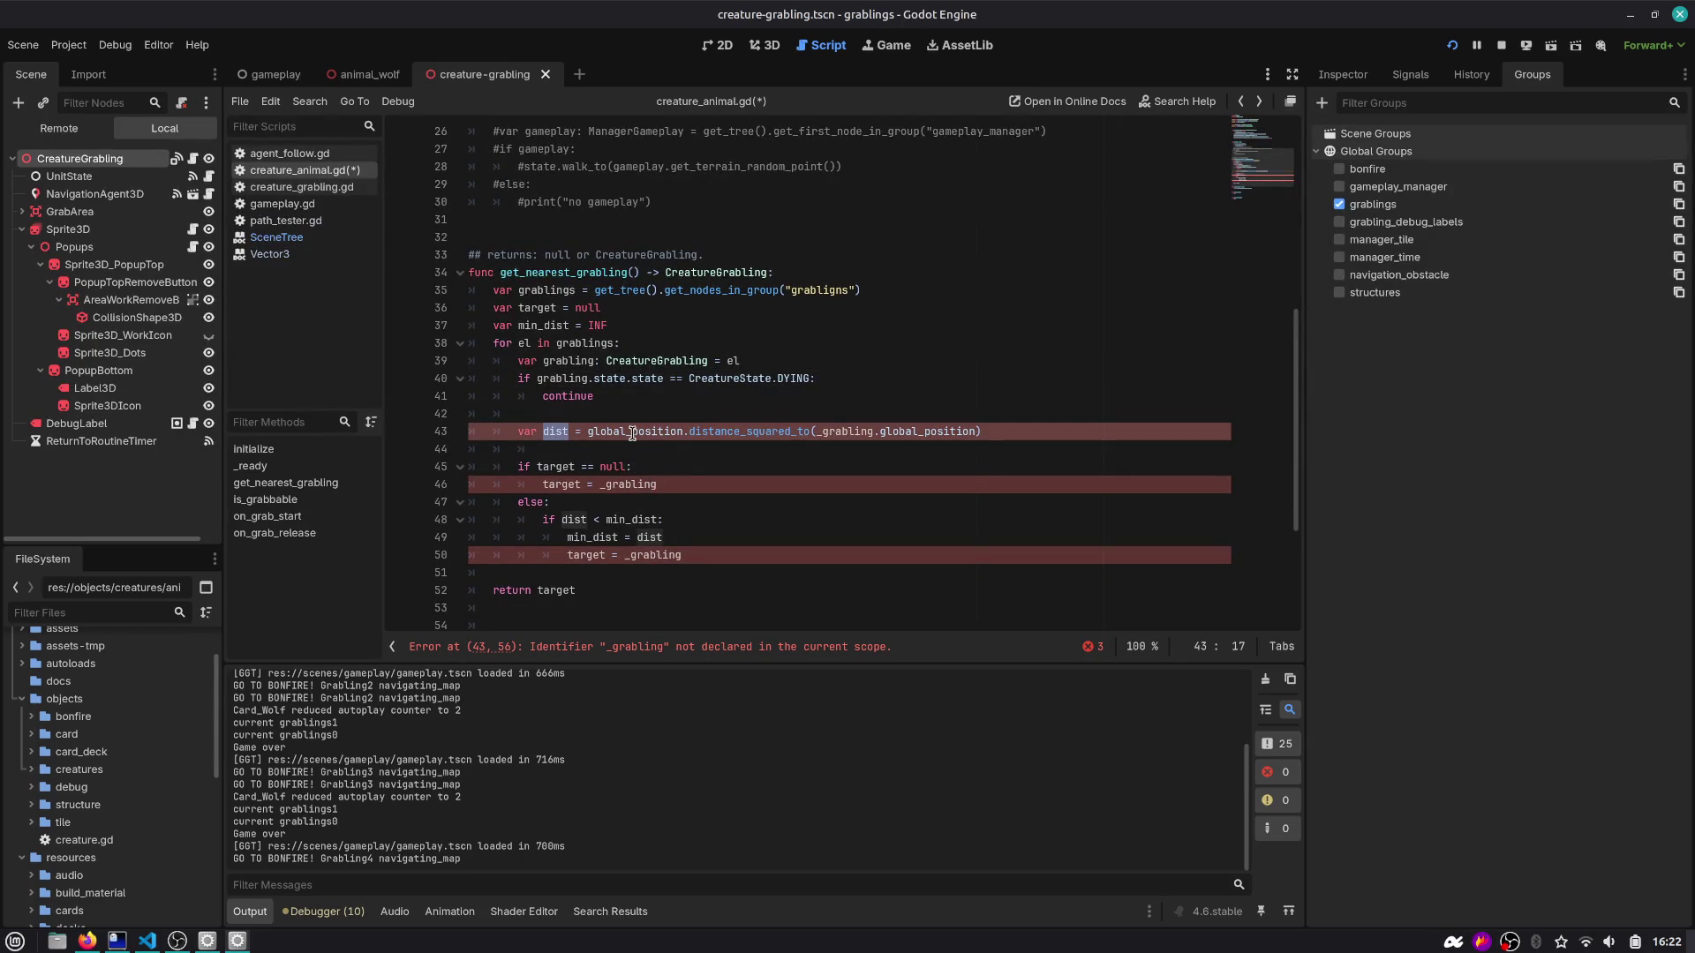
pyautogui.doubleClick(847, 431)
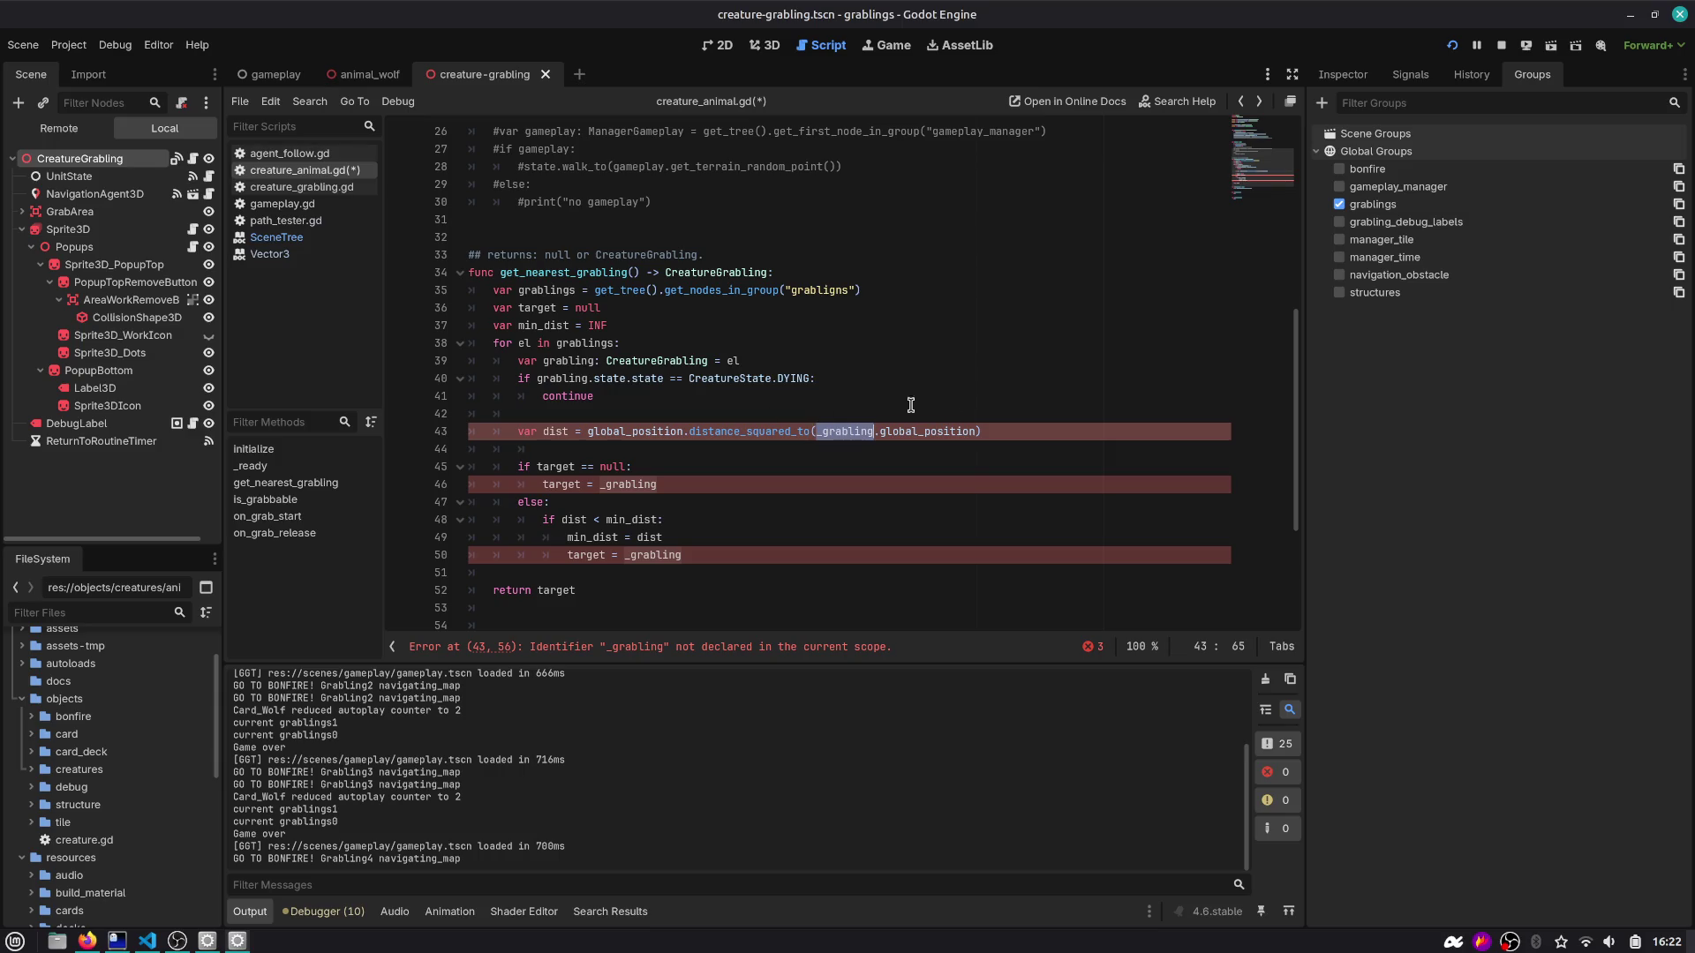
pyautogui.press('Left')
pyautogui.press('Delete')
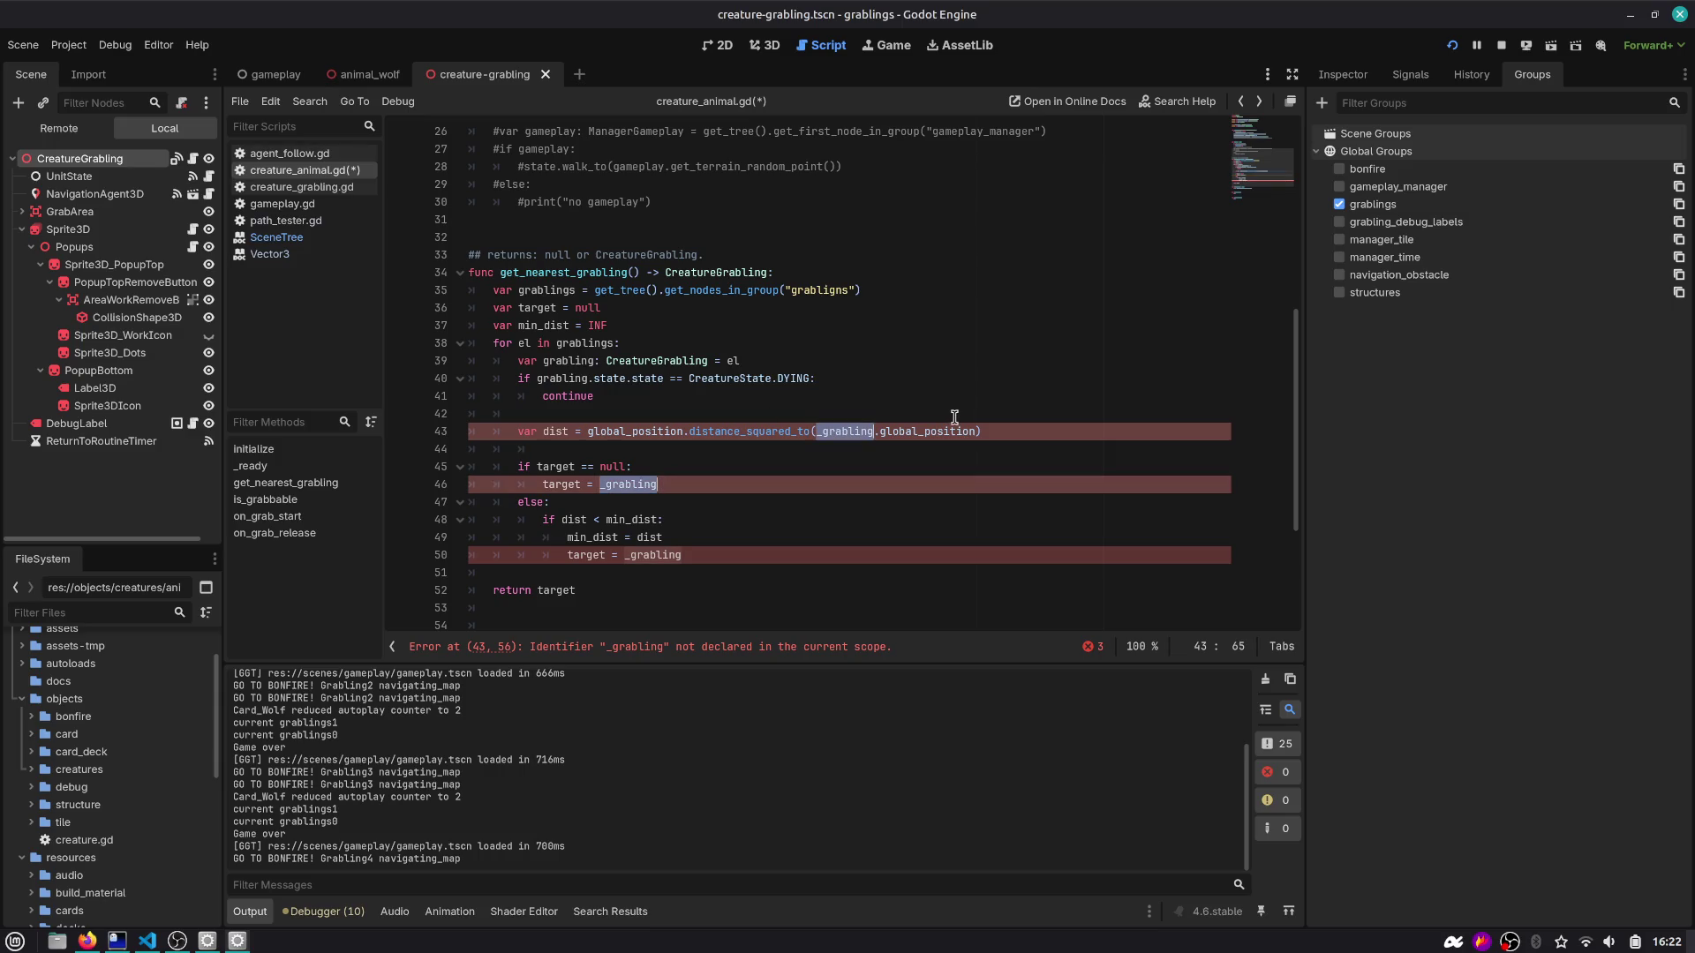
pyautogui.hotkey('ctrl', 's')
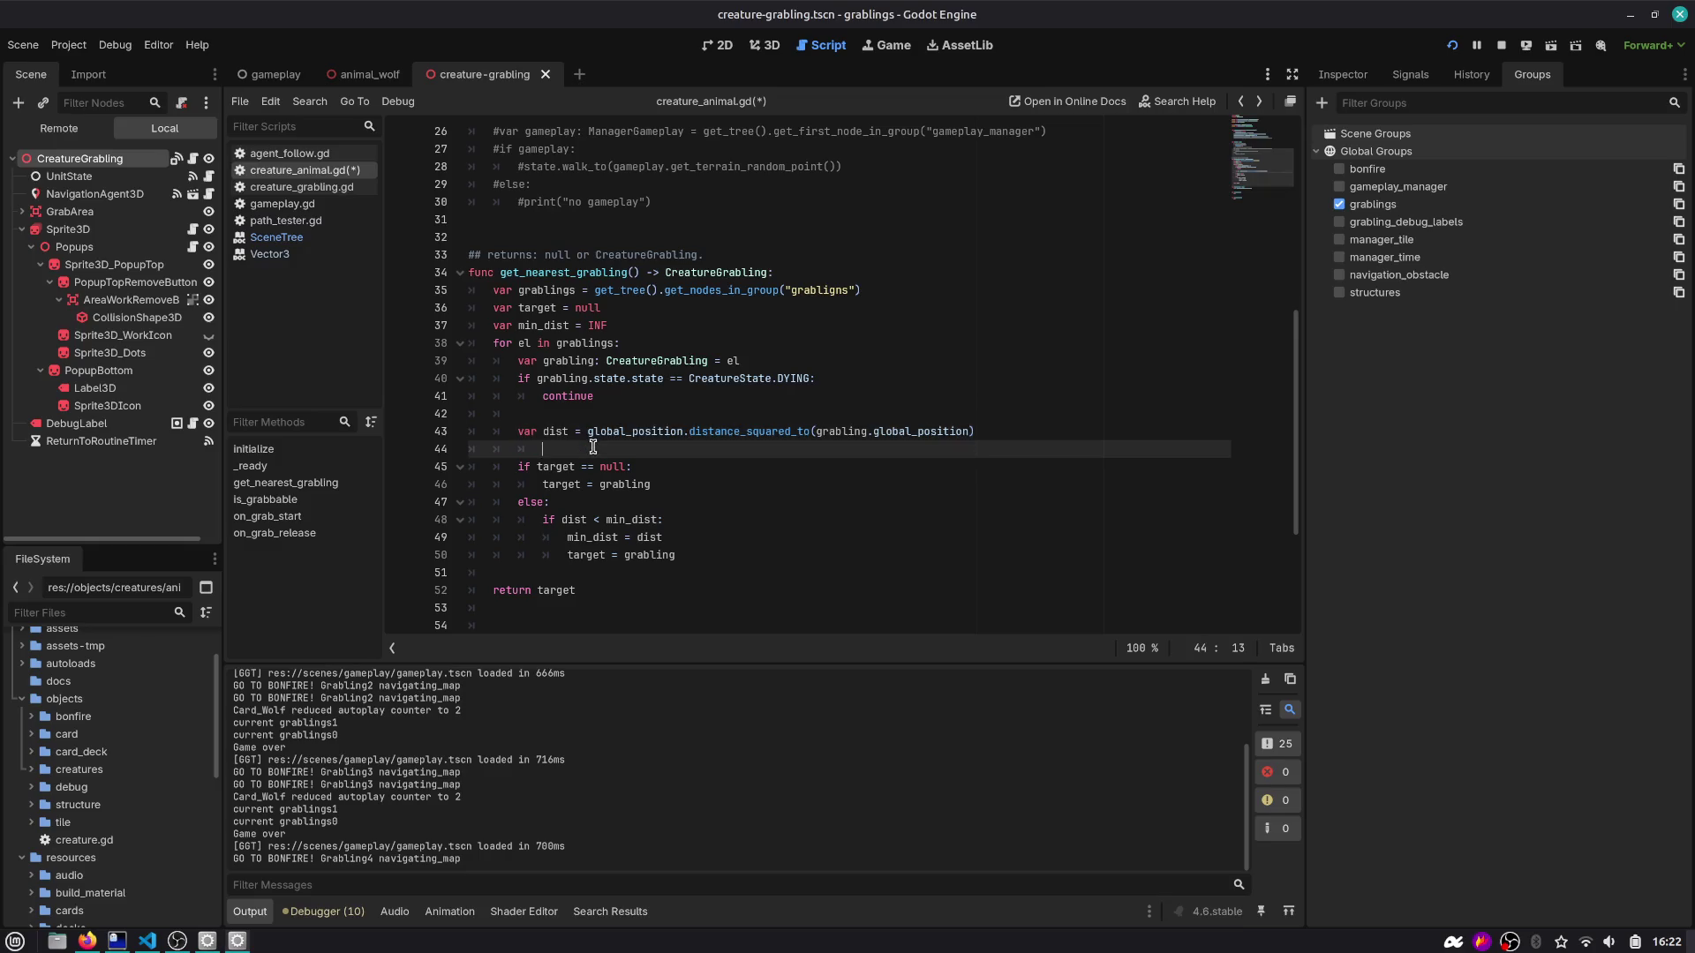
pyautogui.doubleClick(554, 432)
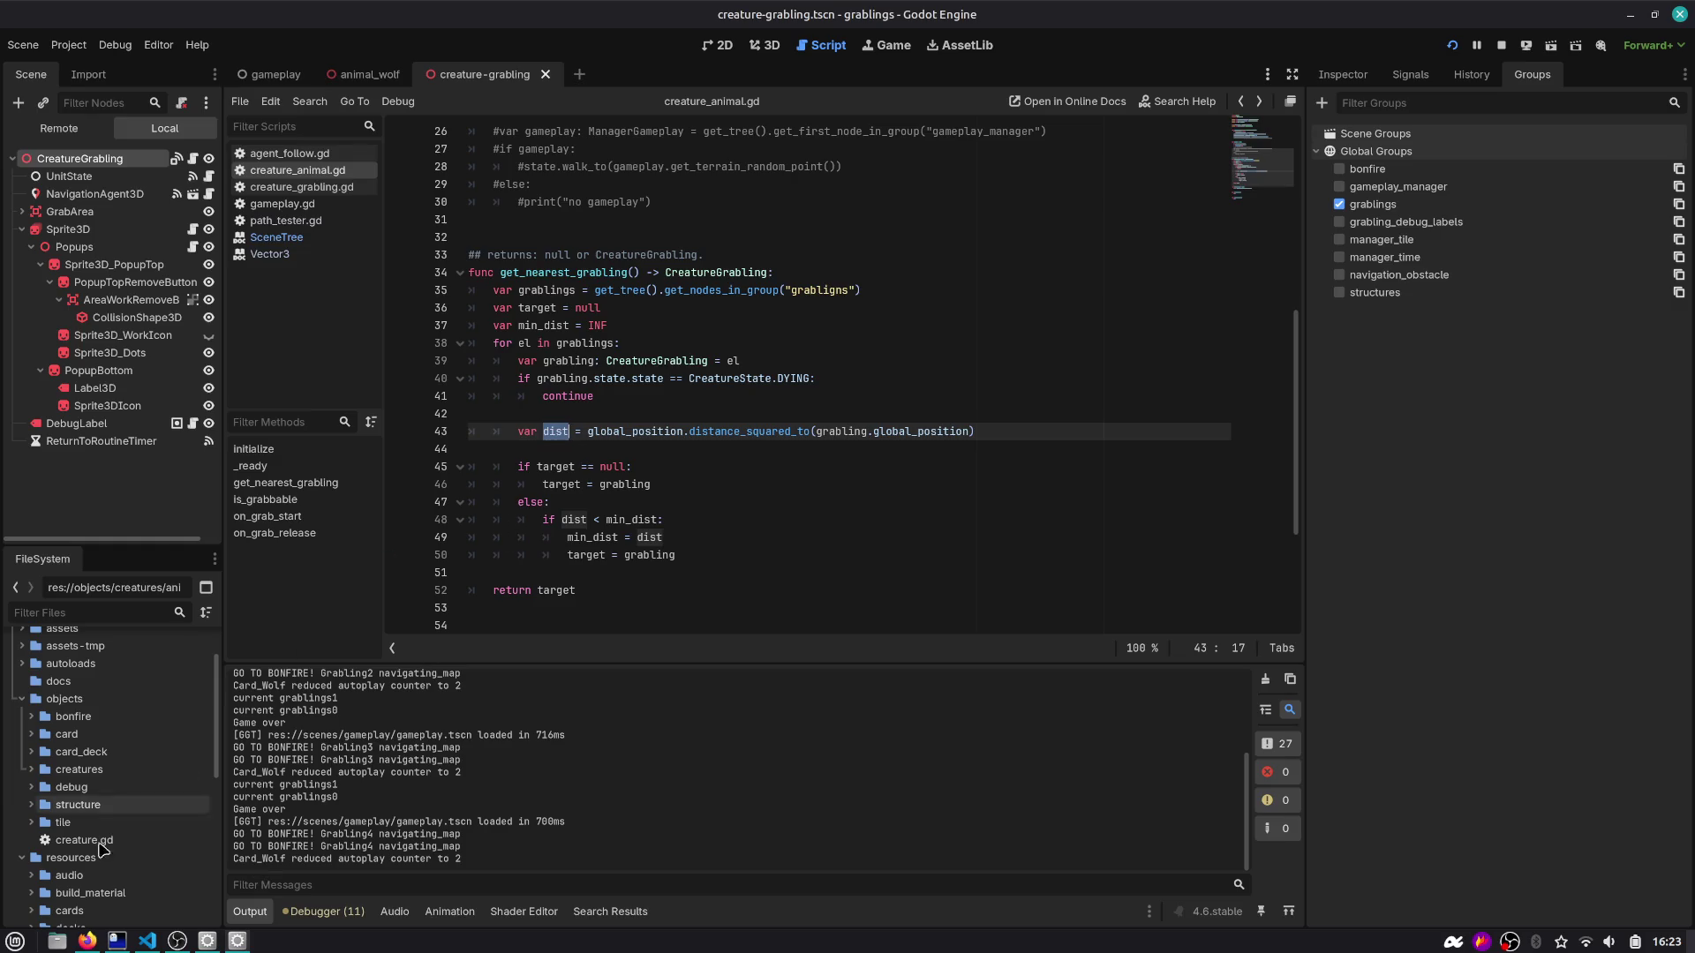
pyautogui.click(87, 941)
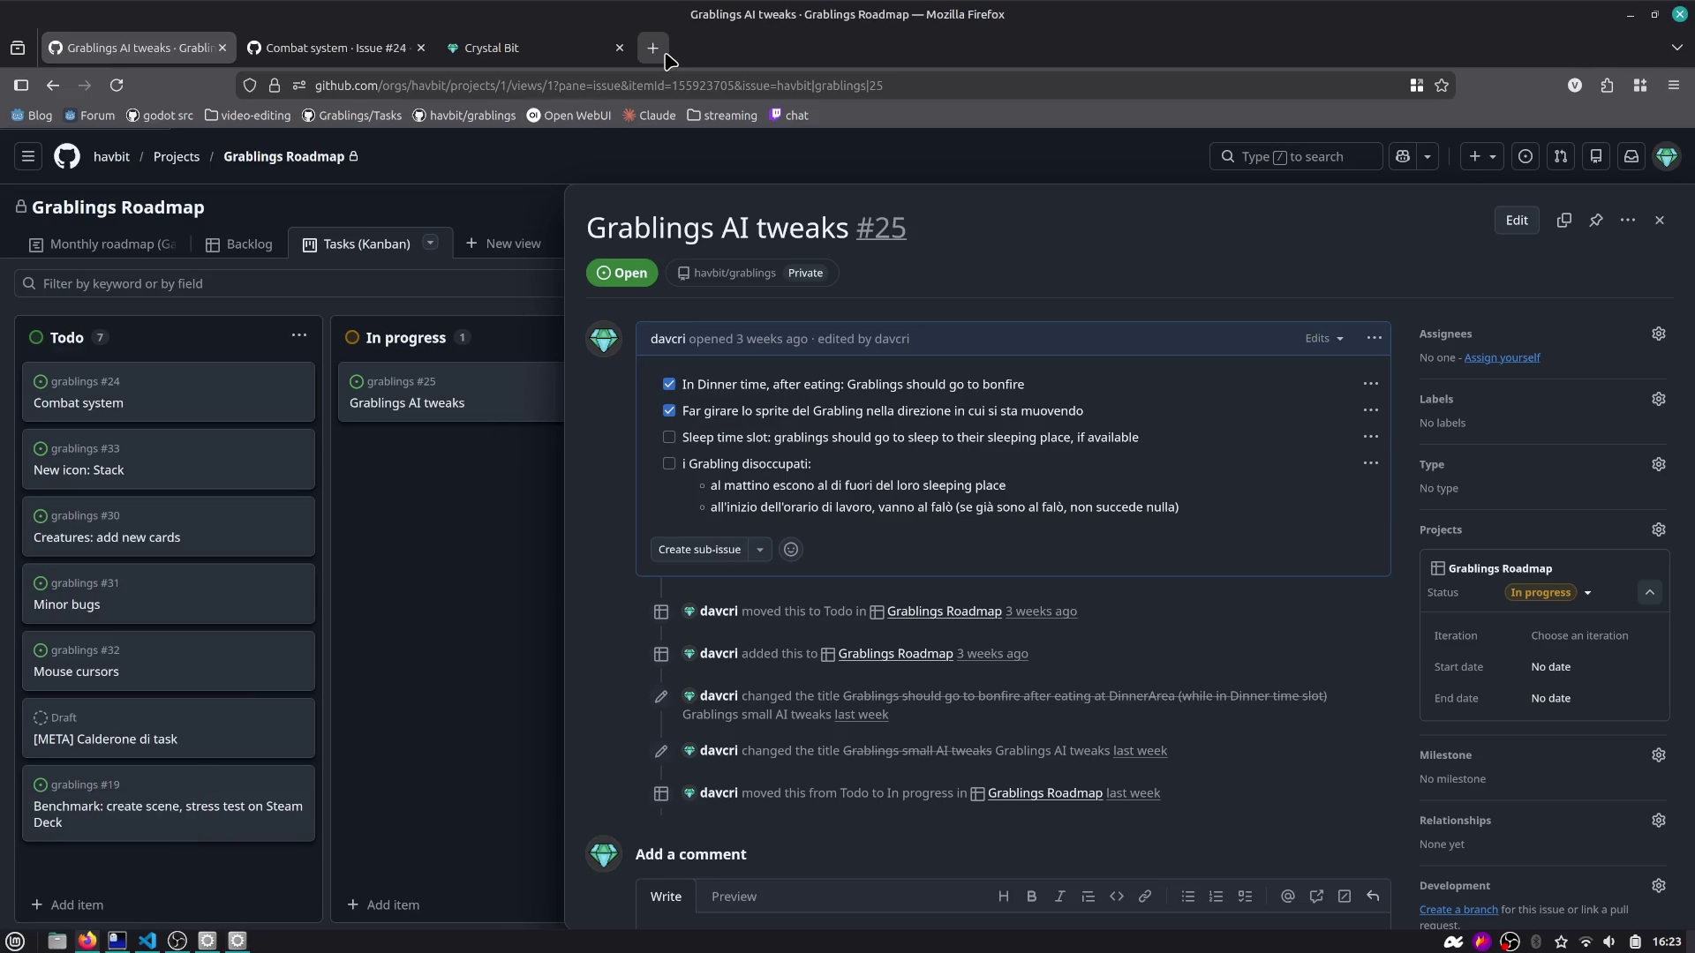
# Step: Search YouTube in a new tab for 'south park 2no commentary' and open The Stick of Truth playthrough
pyautogui.click(653, 47)
pyautogui.write('y')
pyautogui.press('Tab')
pyautogui.write('south park 2')
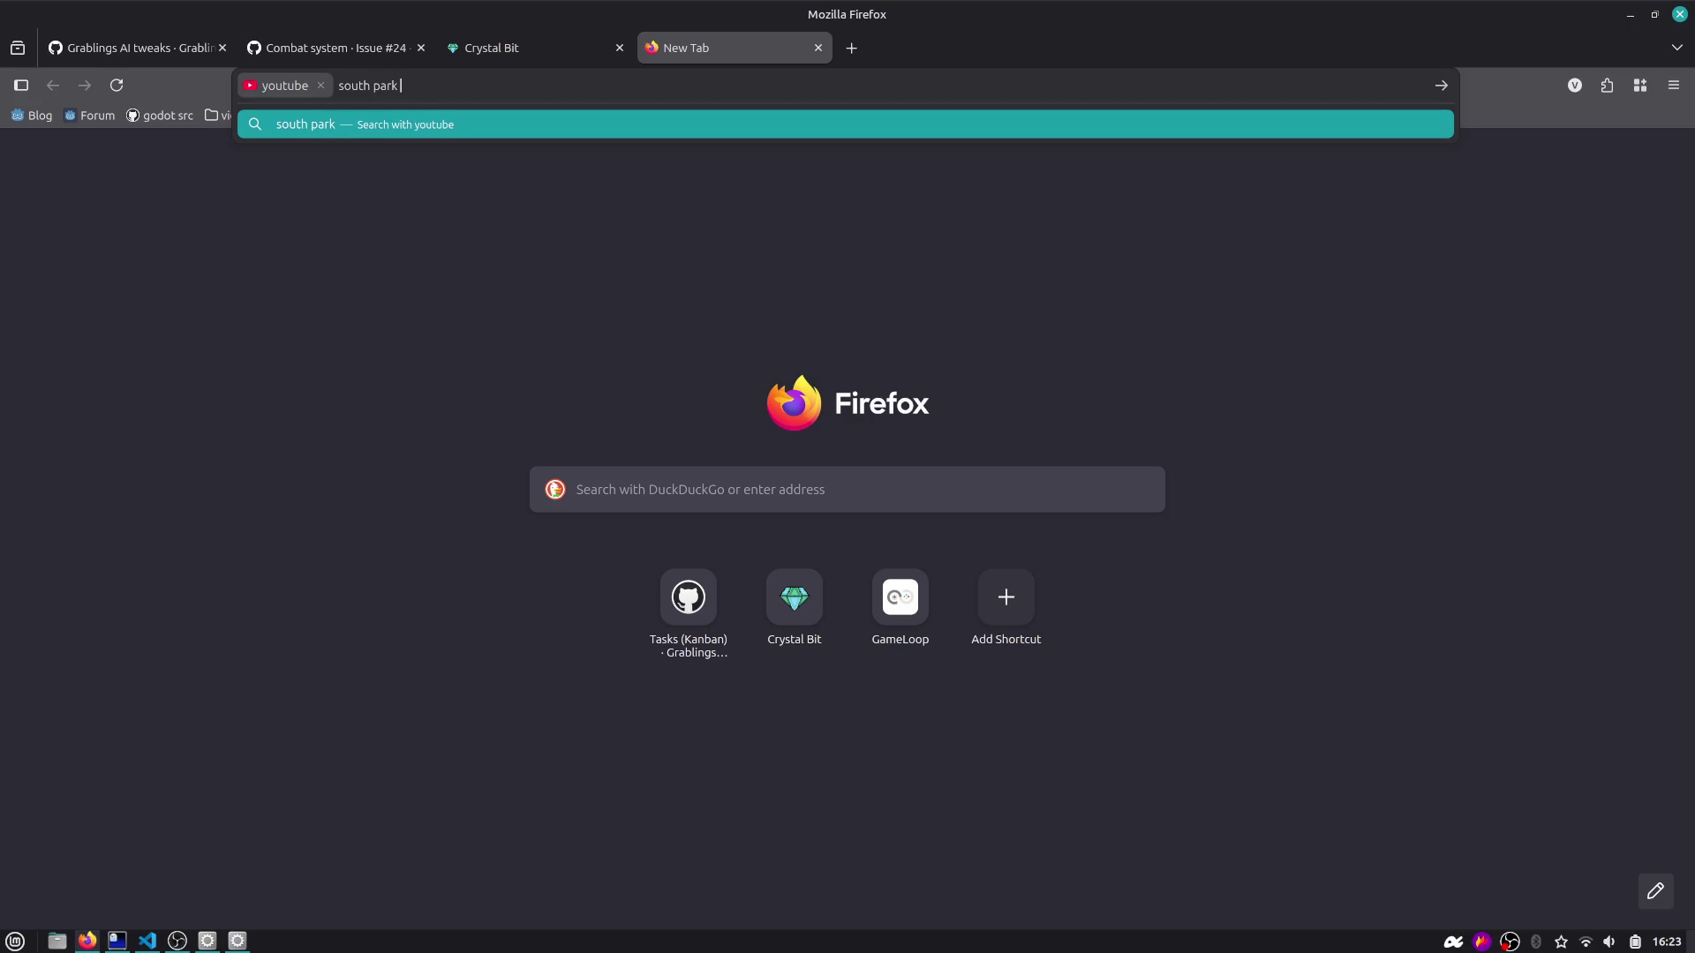
pyautogui.write('no commentary')
pyautogui.press('Return')
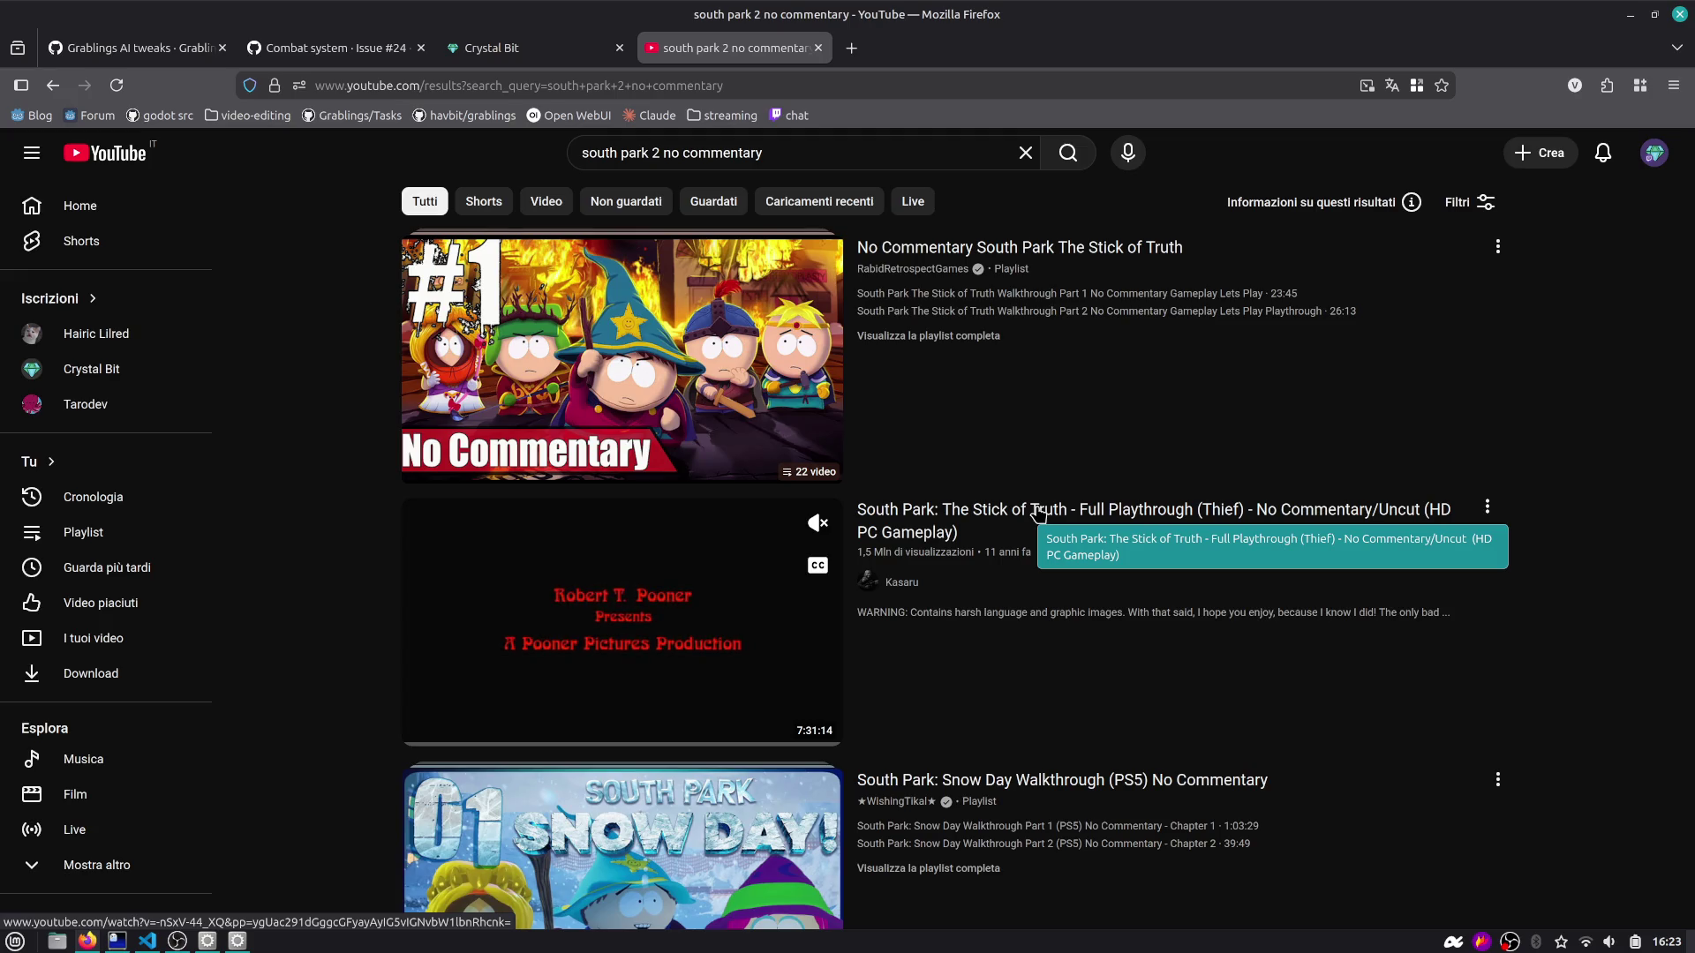
pyautogui.click(951, 532)
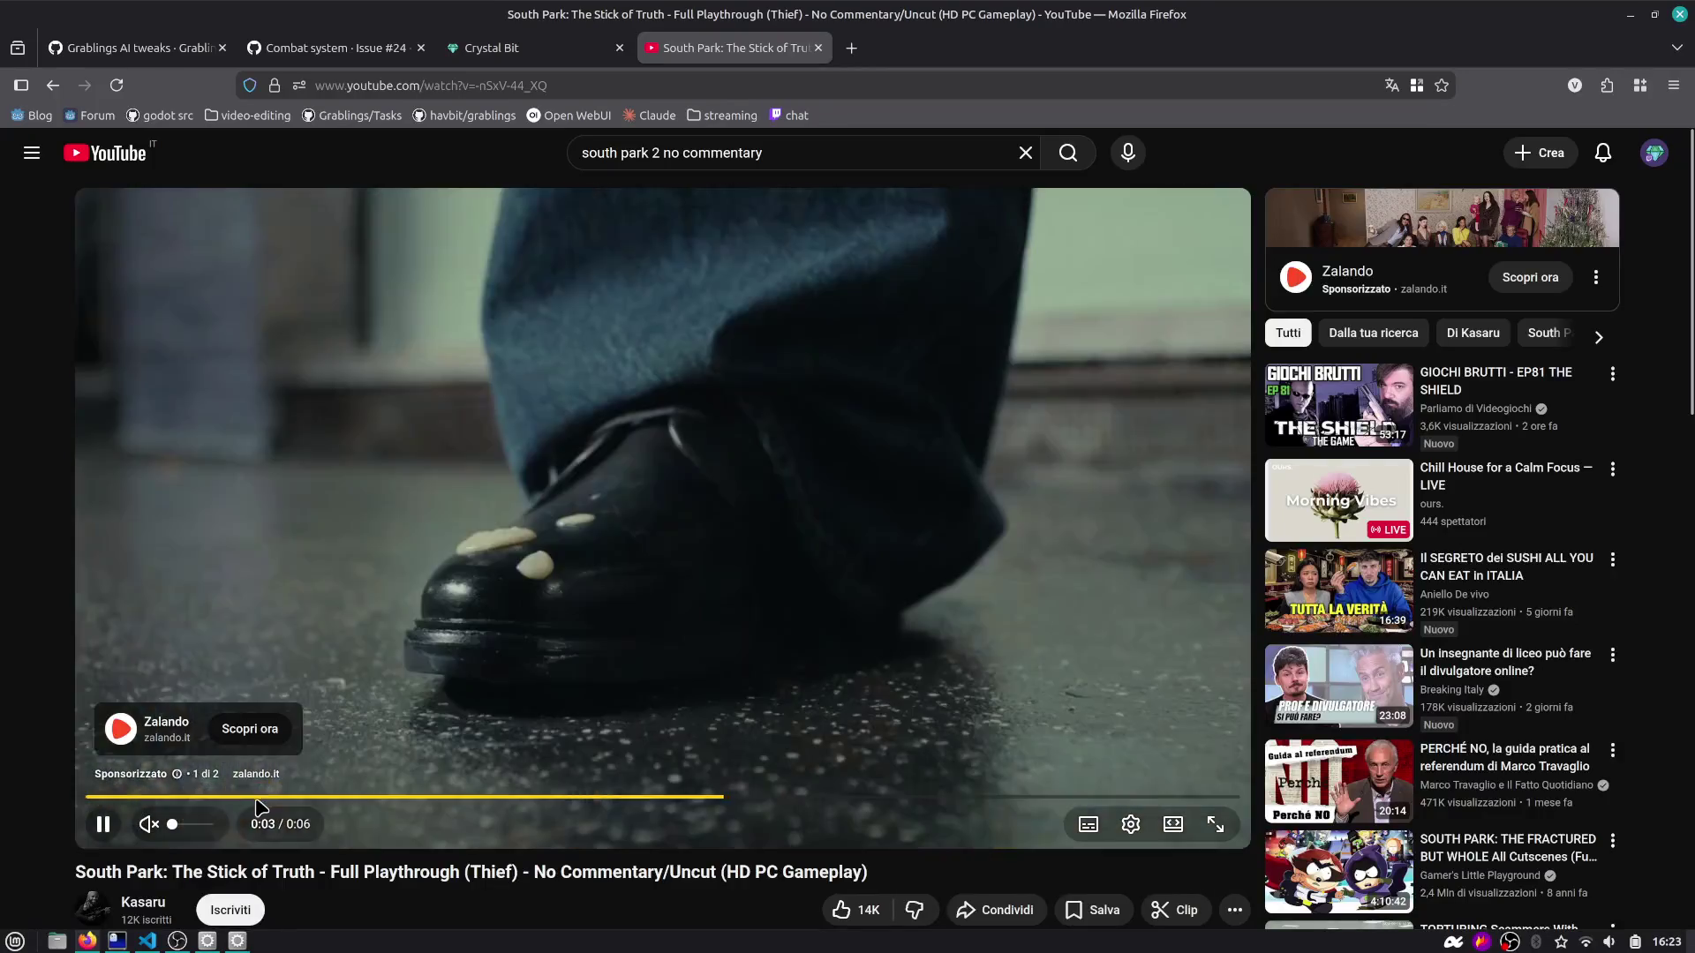
# Step: Expand and skim the playthrough video's full description
pyautogui.scroll(-5, 262, 806)
pyautogui.scroll(-1, 262, 805)
pyautogui.click(282, 263)
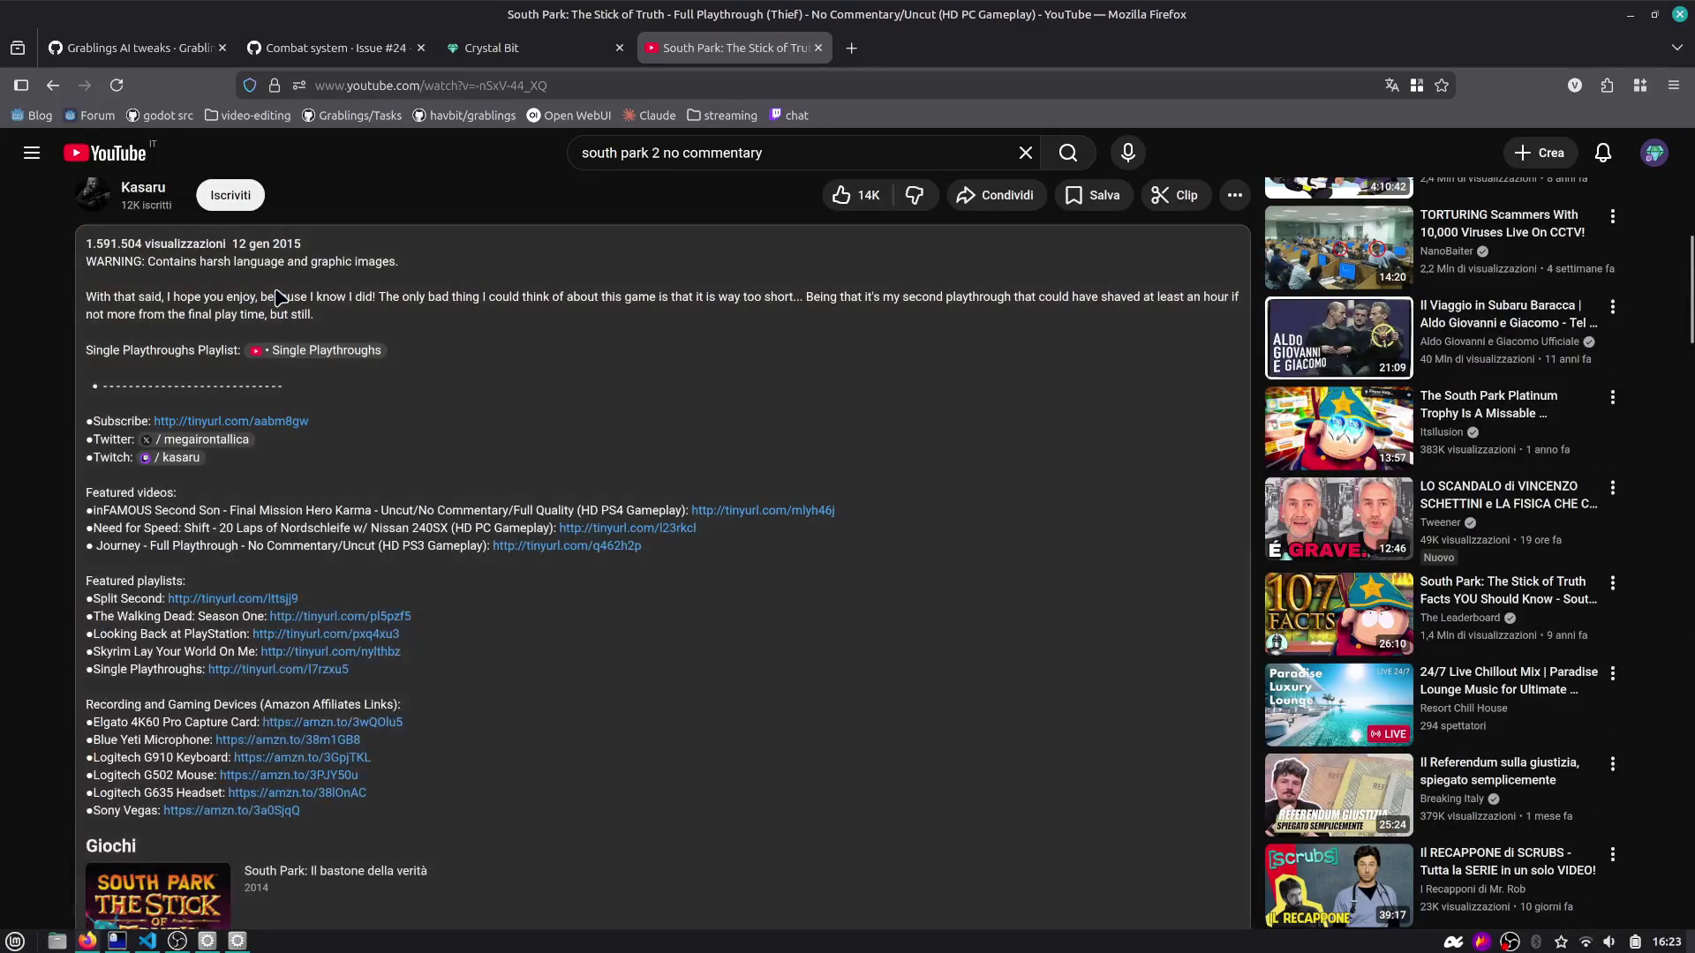
pyautogui.moveTo(282, 263); pyautogui.dragTo(427, 317)
pyautogui.click(427, 320)
pyautogui.scroll(6, 430, 323)
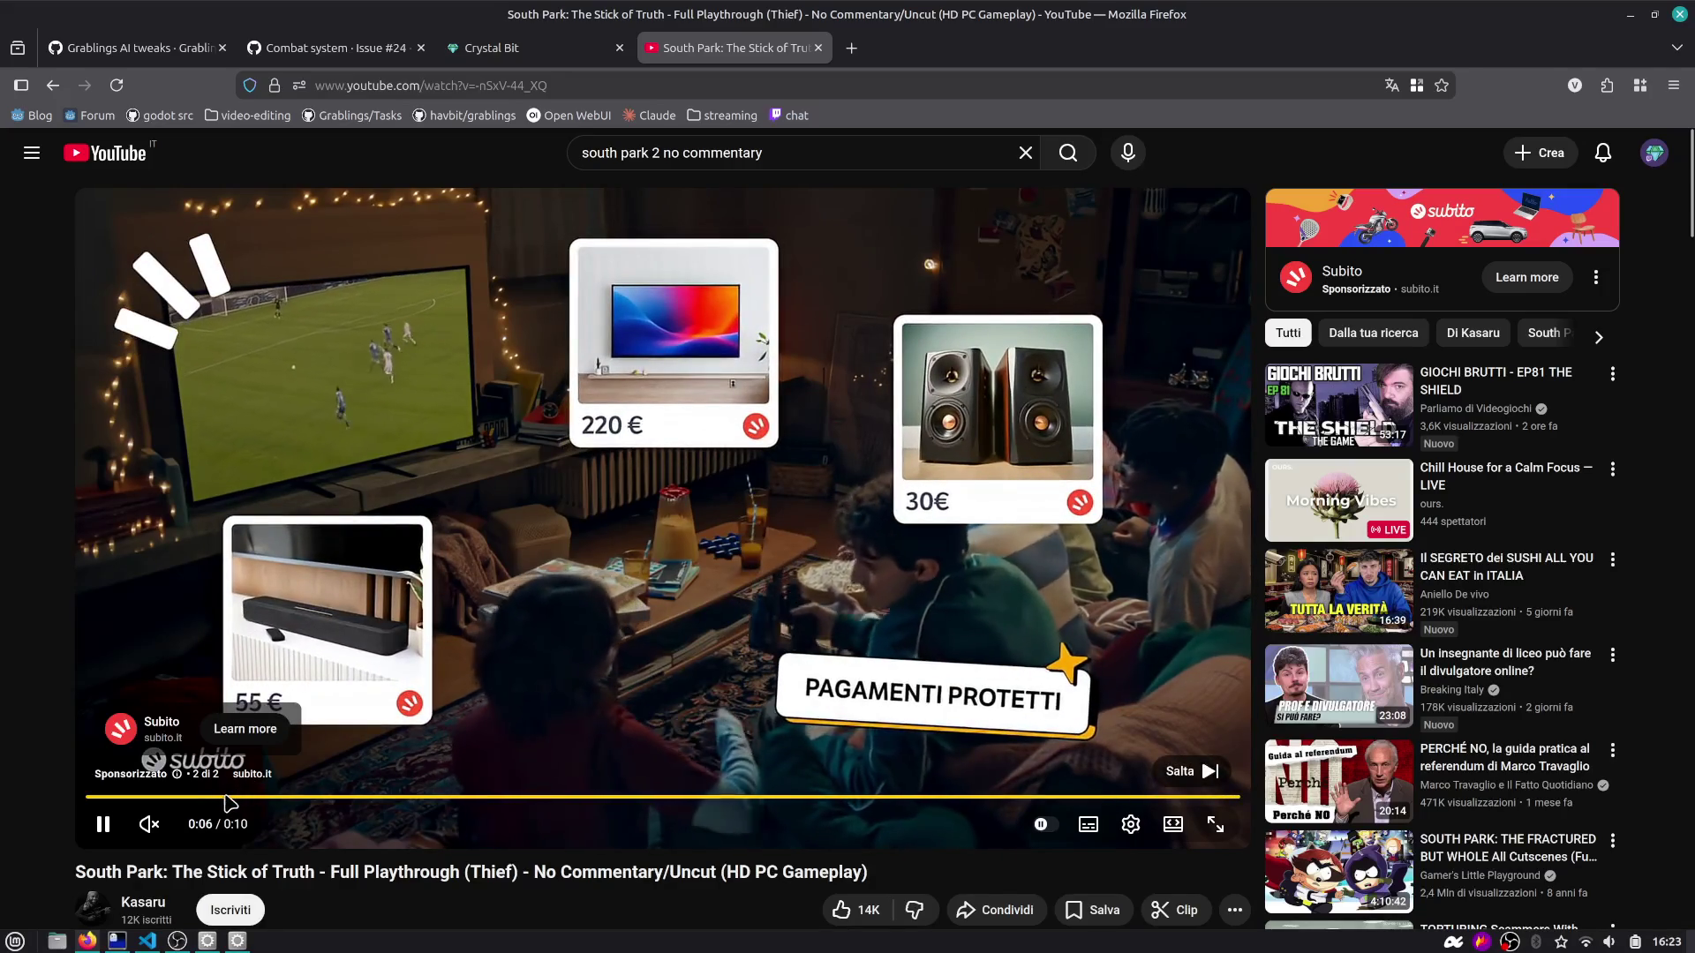
# Step: Skip the ad, jump to about 13 minutes, and remove the '2' from the search query
pyautogui.click(1181, 777)
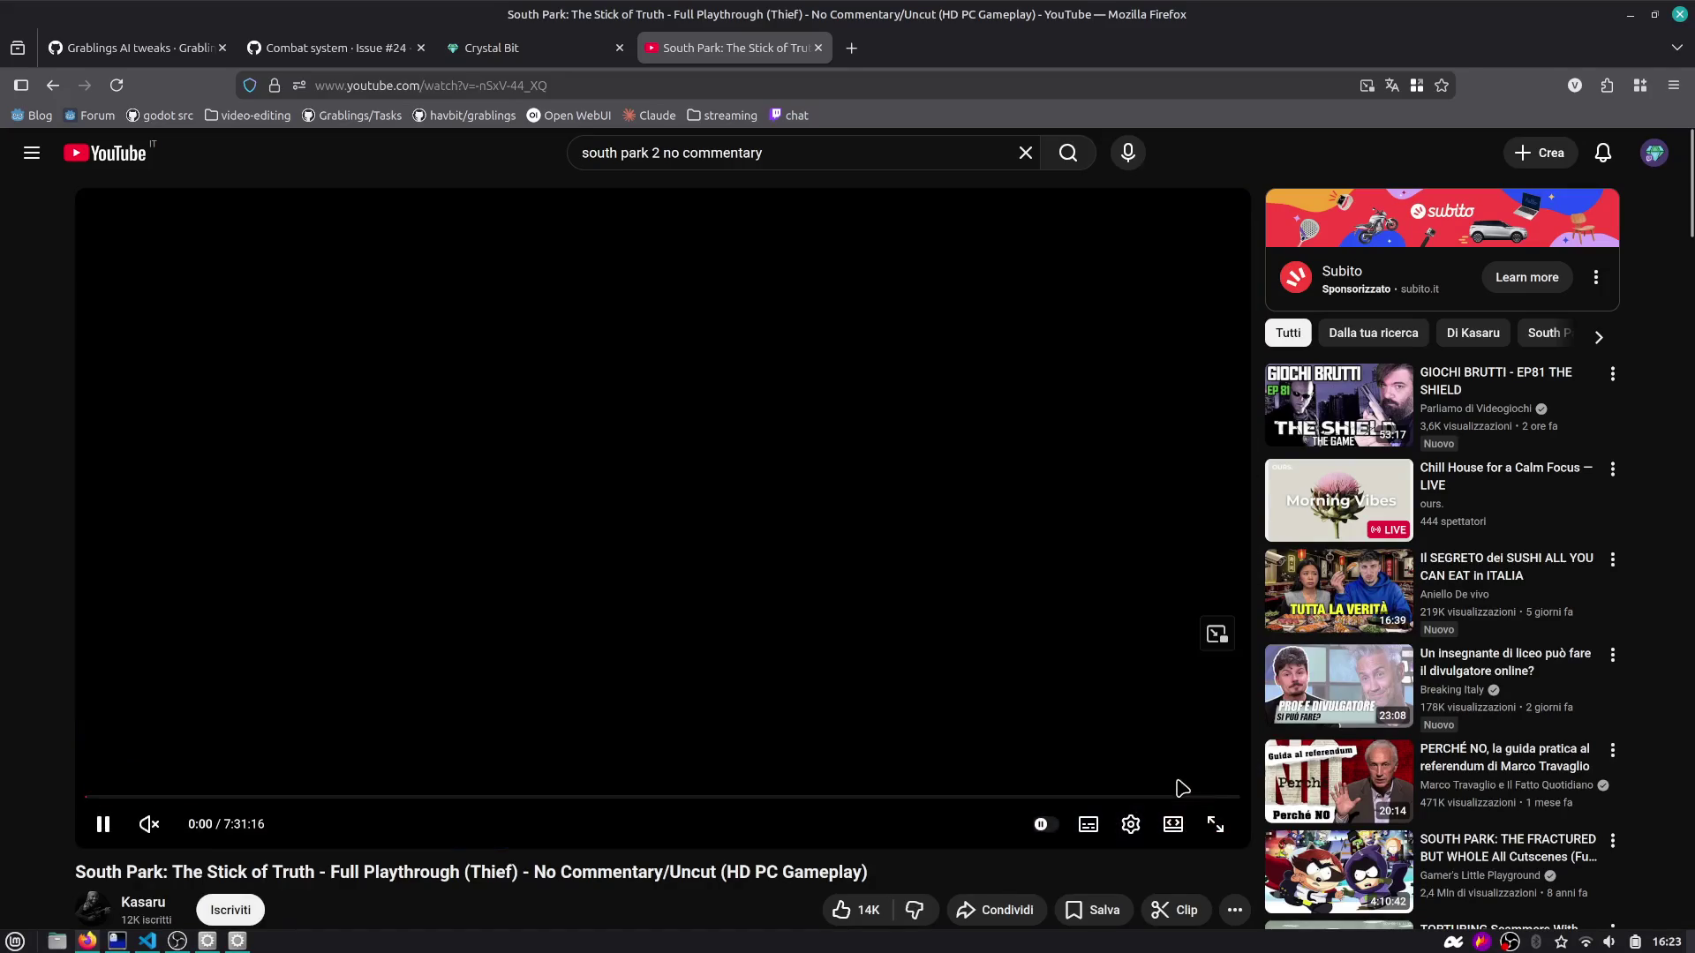
pyautogui.click(120, 798)
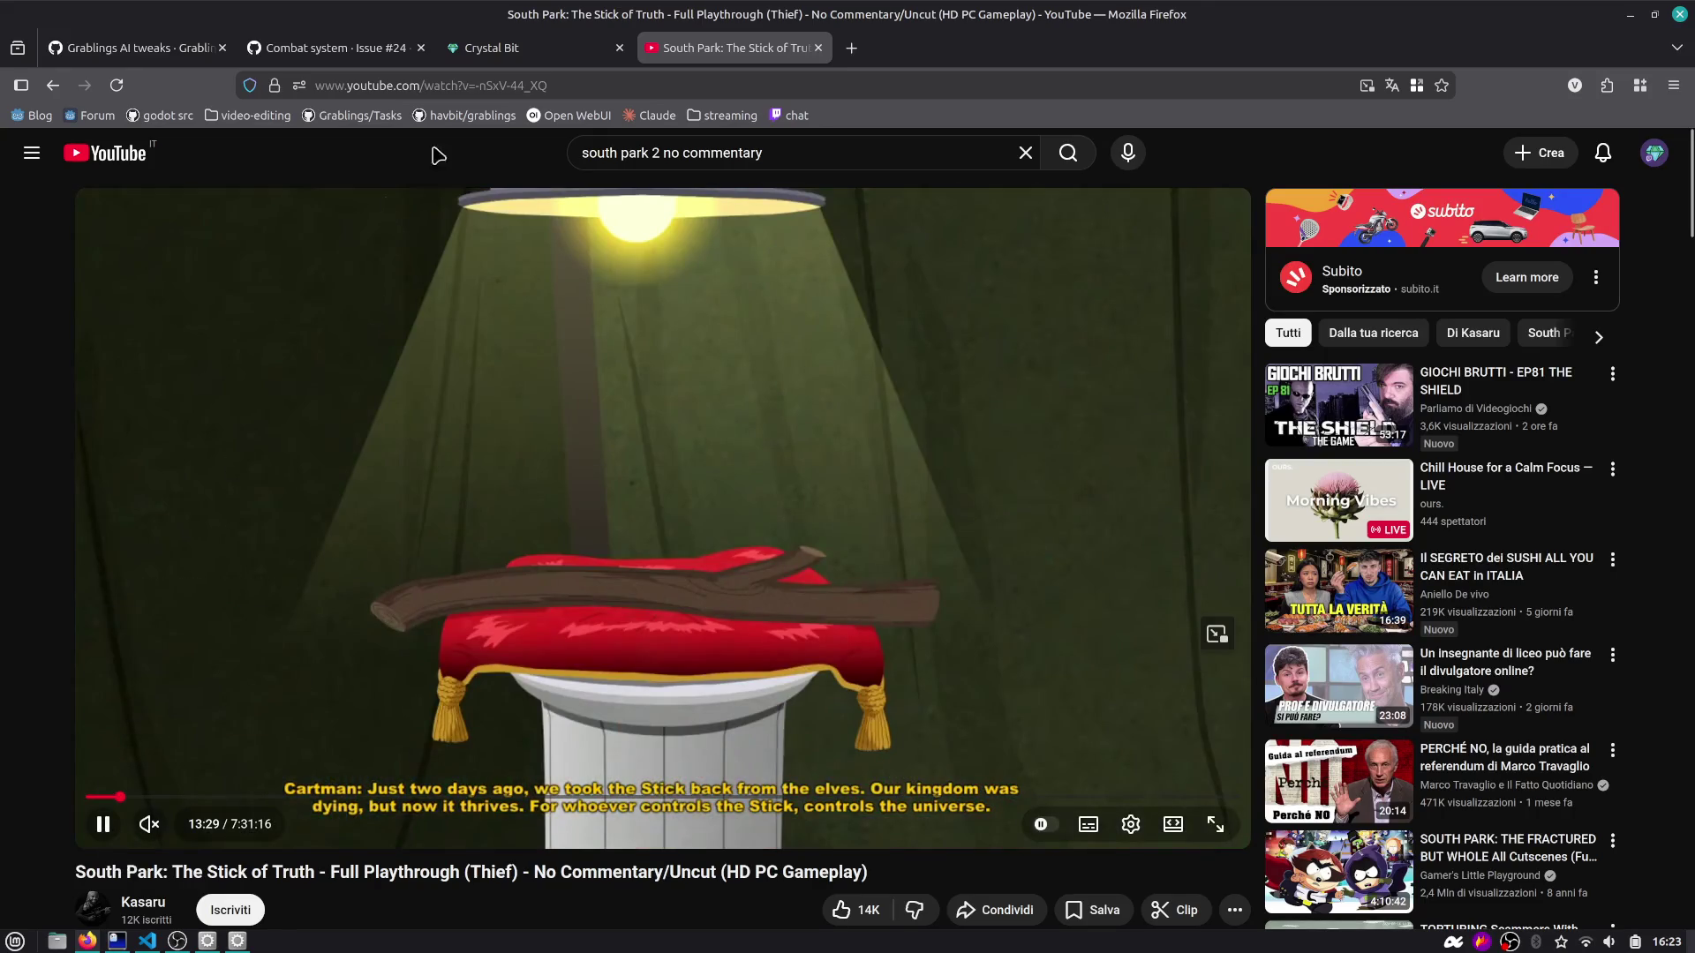
pyautogui.click(665, 159)
pyautogui.press('BackSpace')
pyautogui.press('BackSpace')
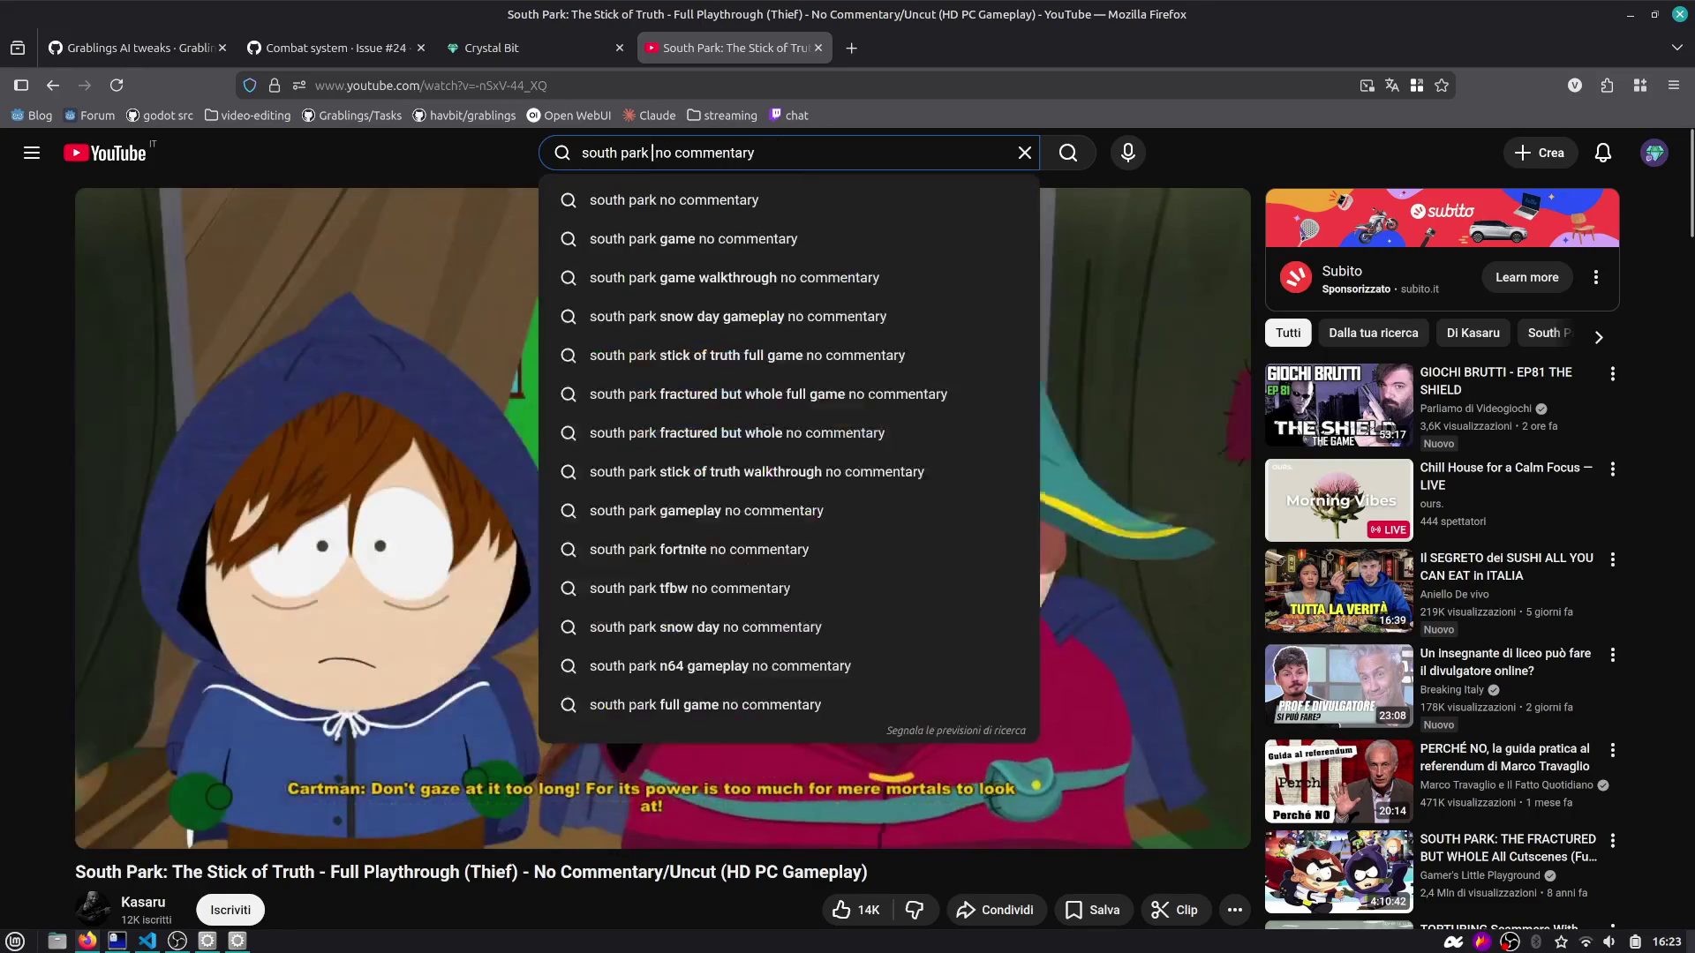
# Step: Search for 'south park scontri di retti no commentary' and browse the results
pyautogui.write('scontri ri')
pyautogui.press('BackSpace')
pyautogui.press('BackSpace')
pyautogui.press('BackSpace')
pyautogui.write('di retti')
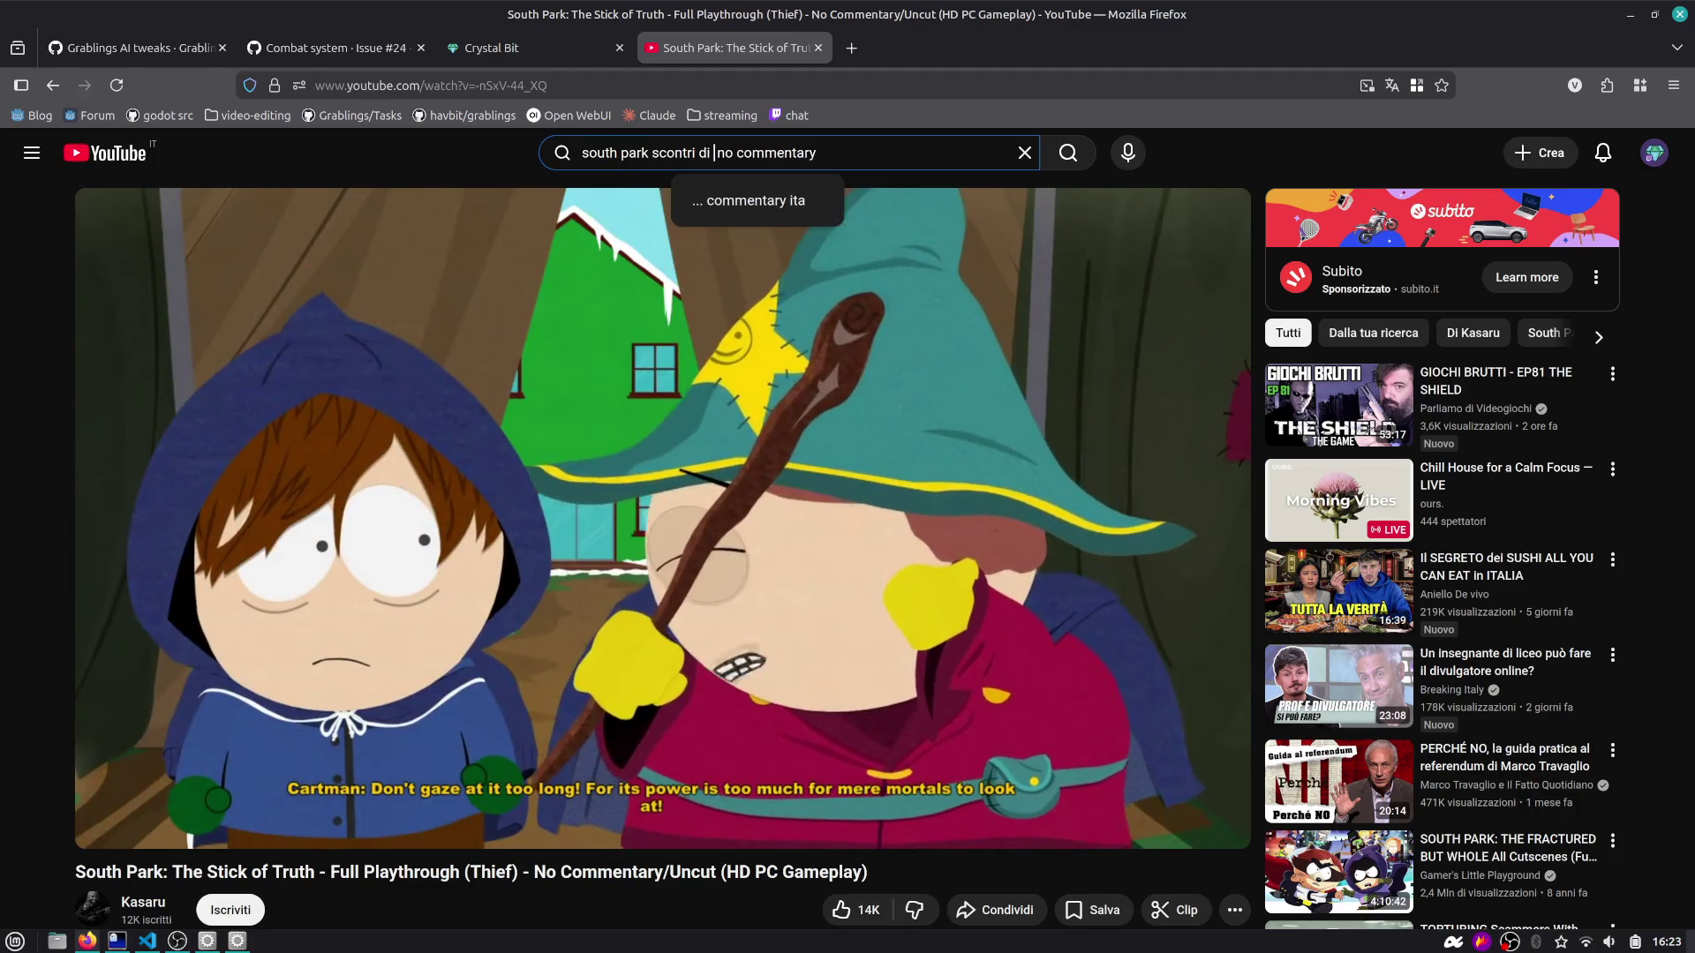
pyautogui.press('Return')
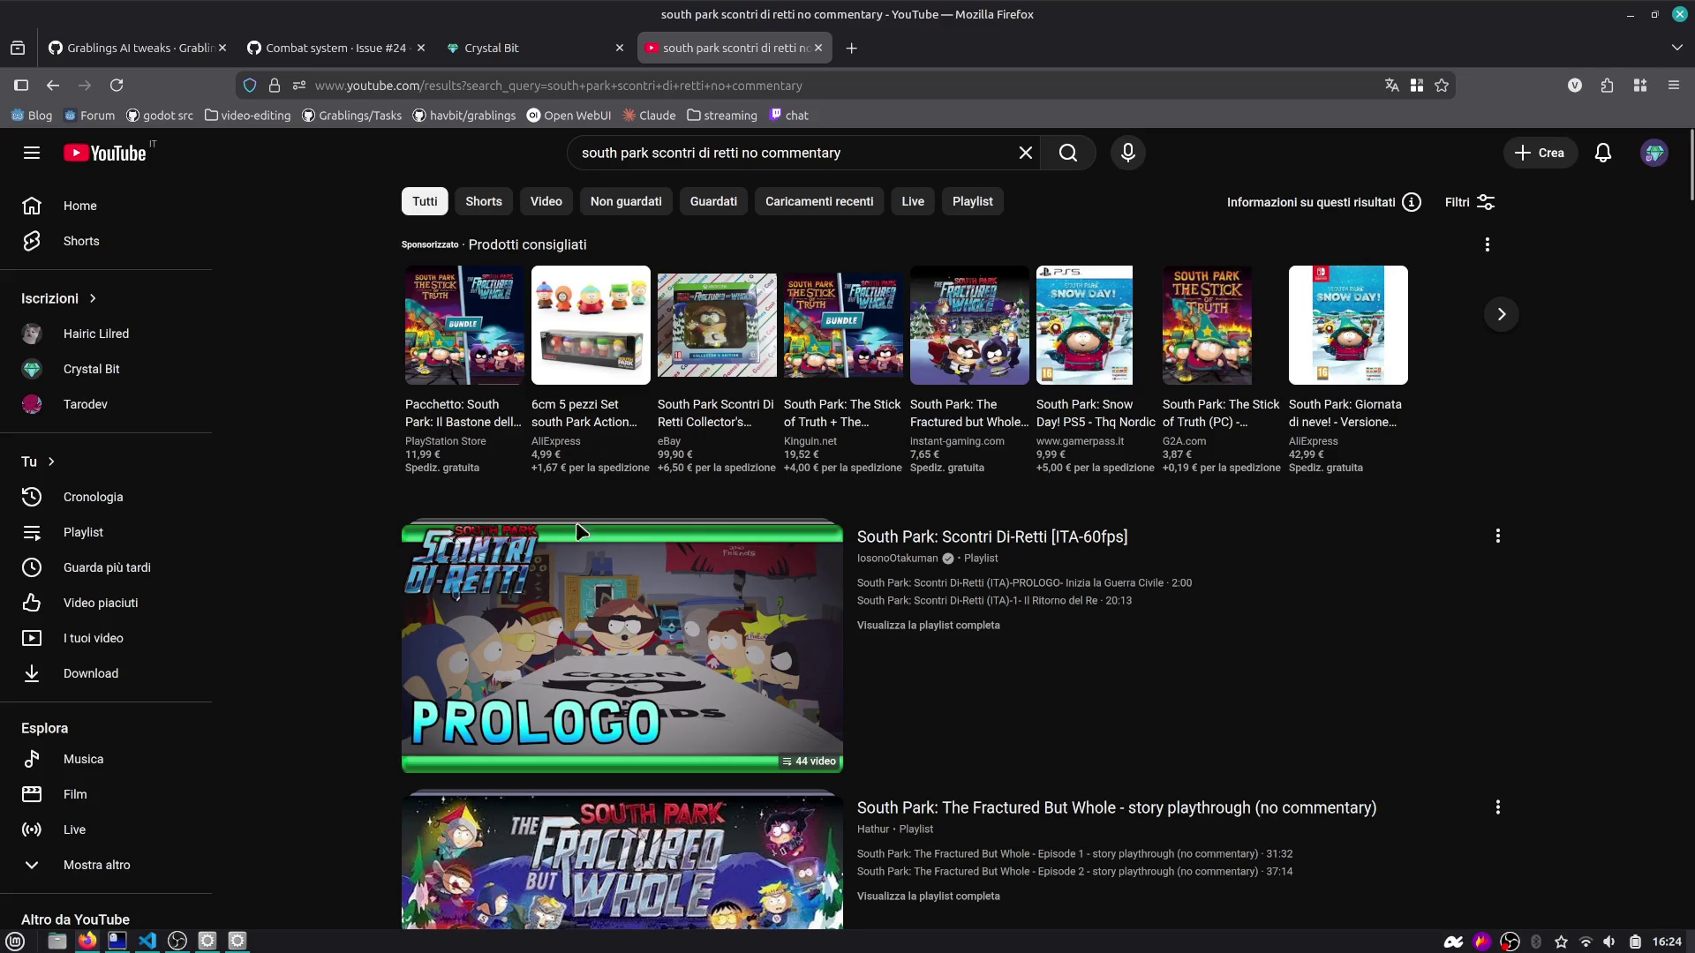
pyautogui.scroll(-2, 579, 562)
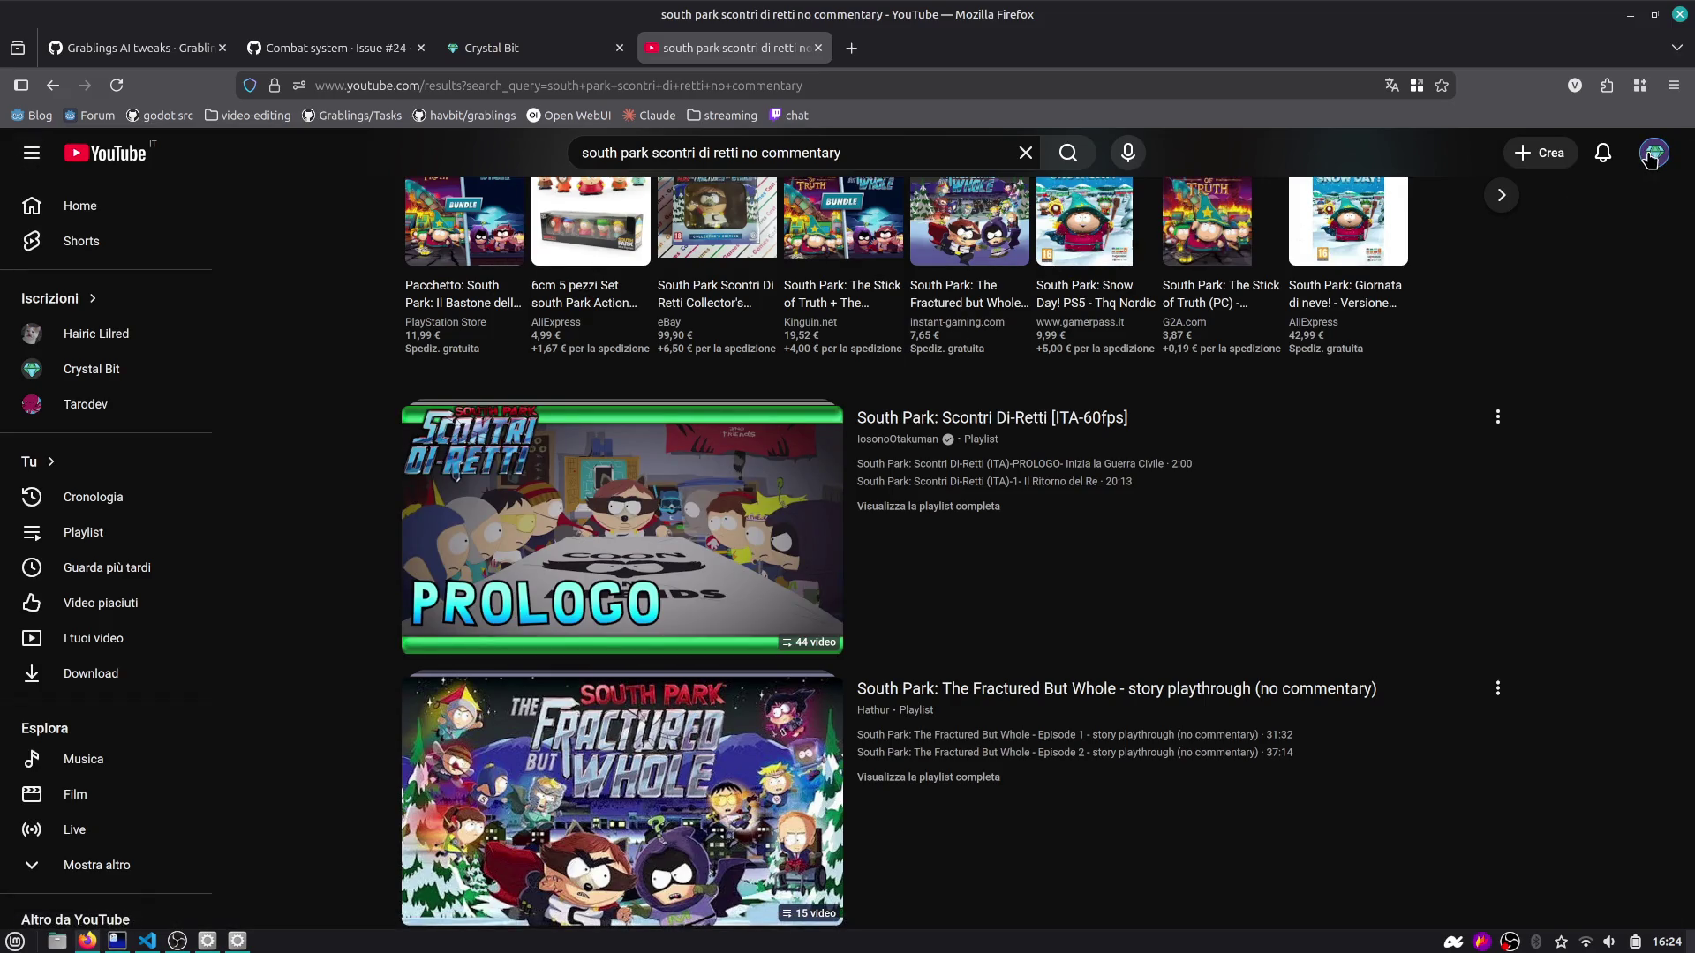
# Step: Open YouTube Home in a background tab and open the South Park: Scontri Di-Retti playlist
pyautogui.click(1650, 157)
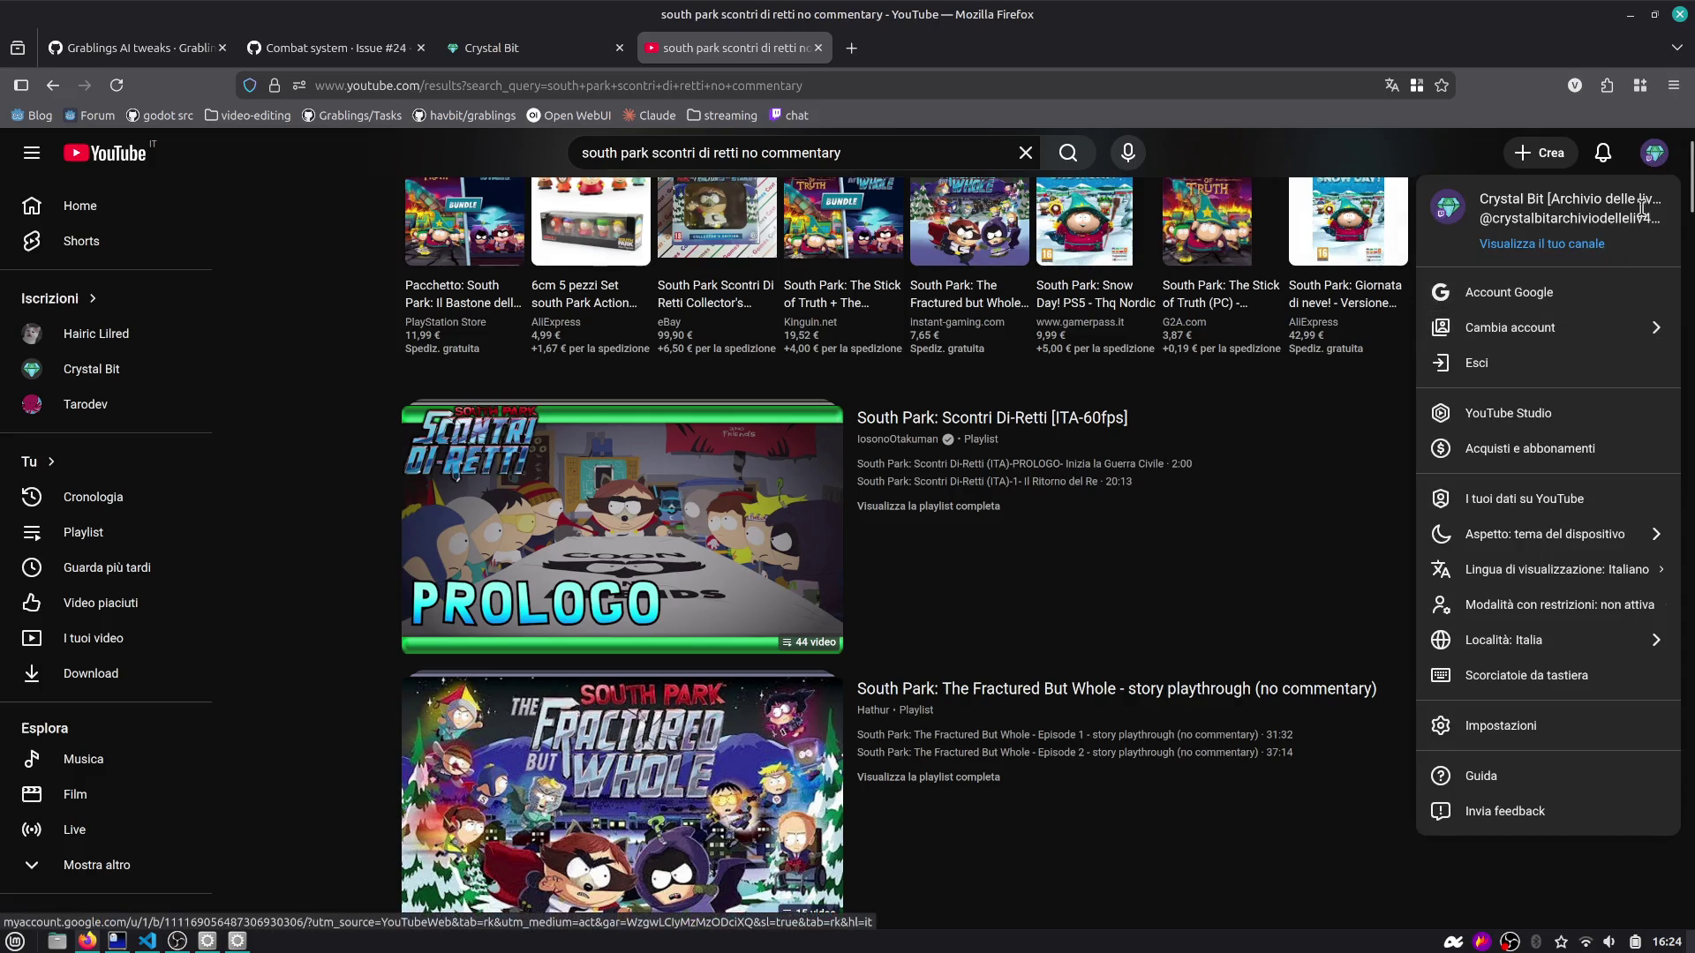
pyautogui.click(1655, 155)
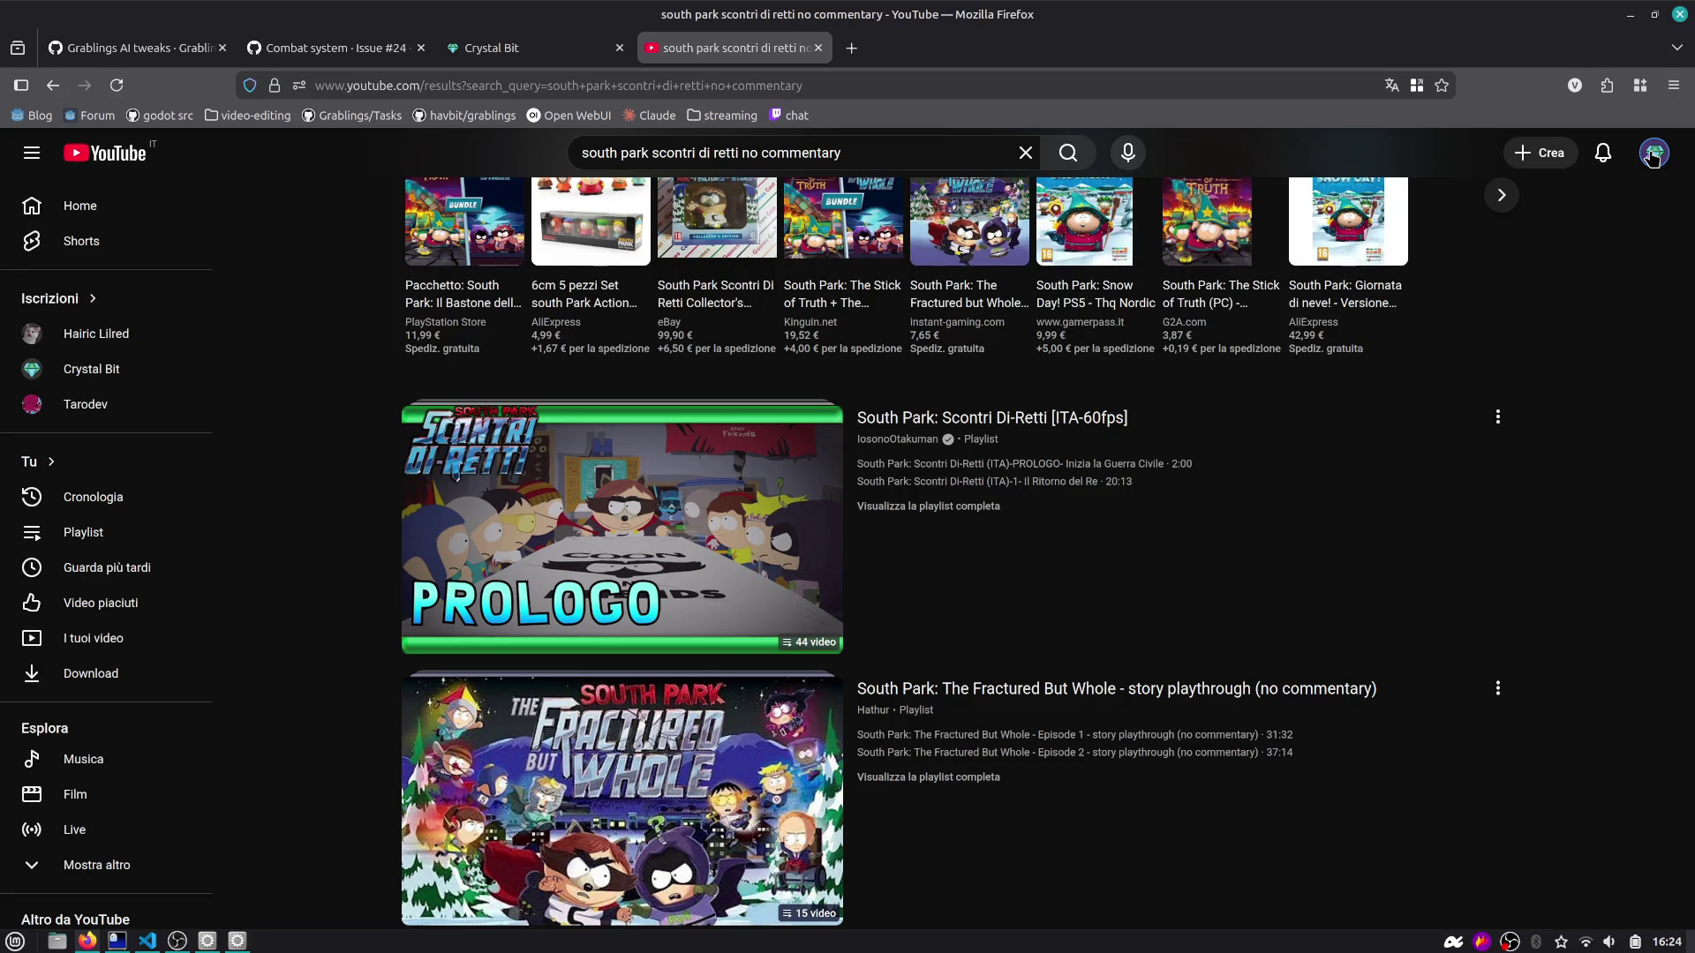
pyautogui.middleClick(91, 210)
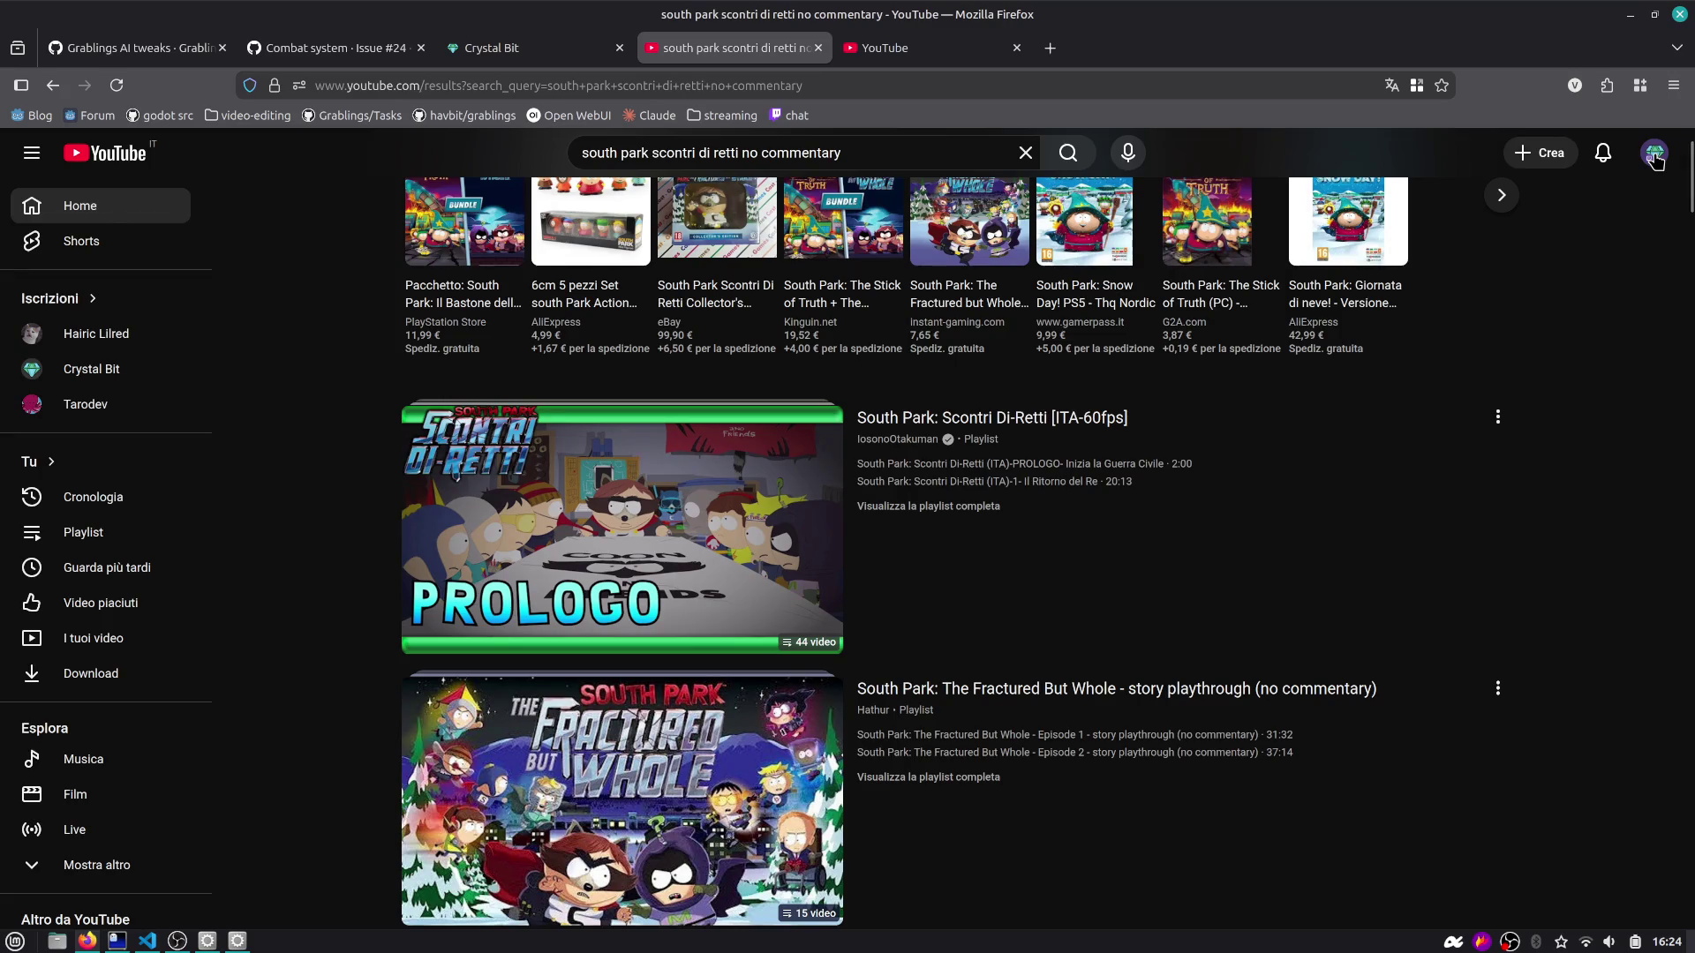
pyautogui.moveTo(908, 406)
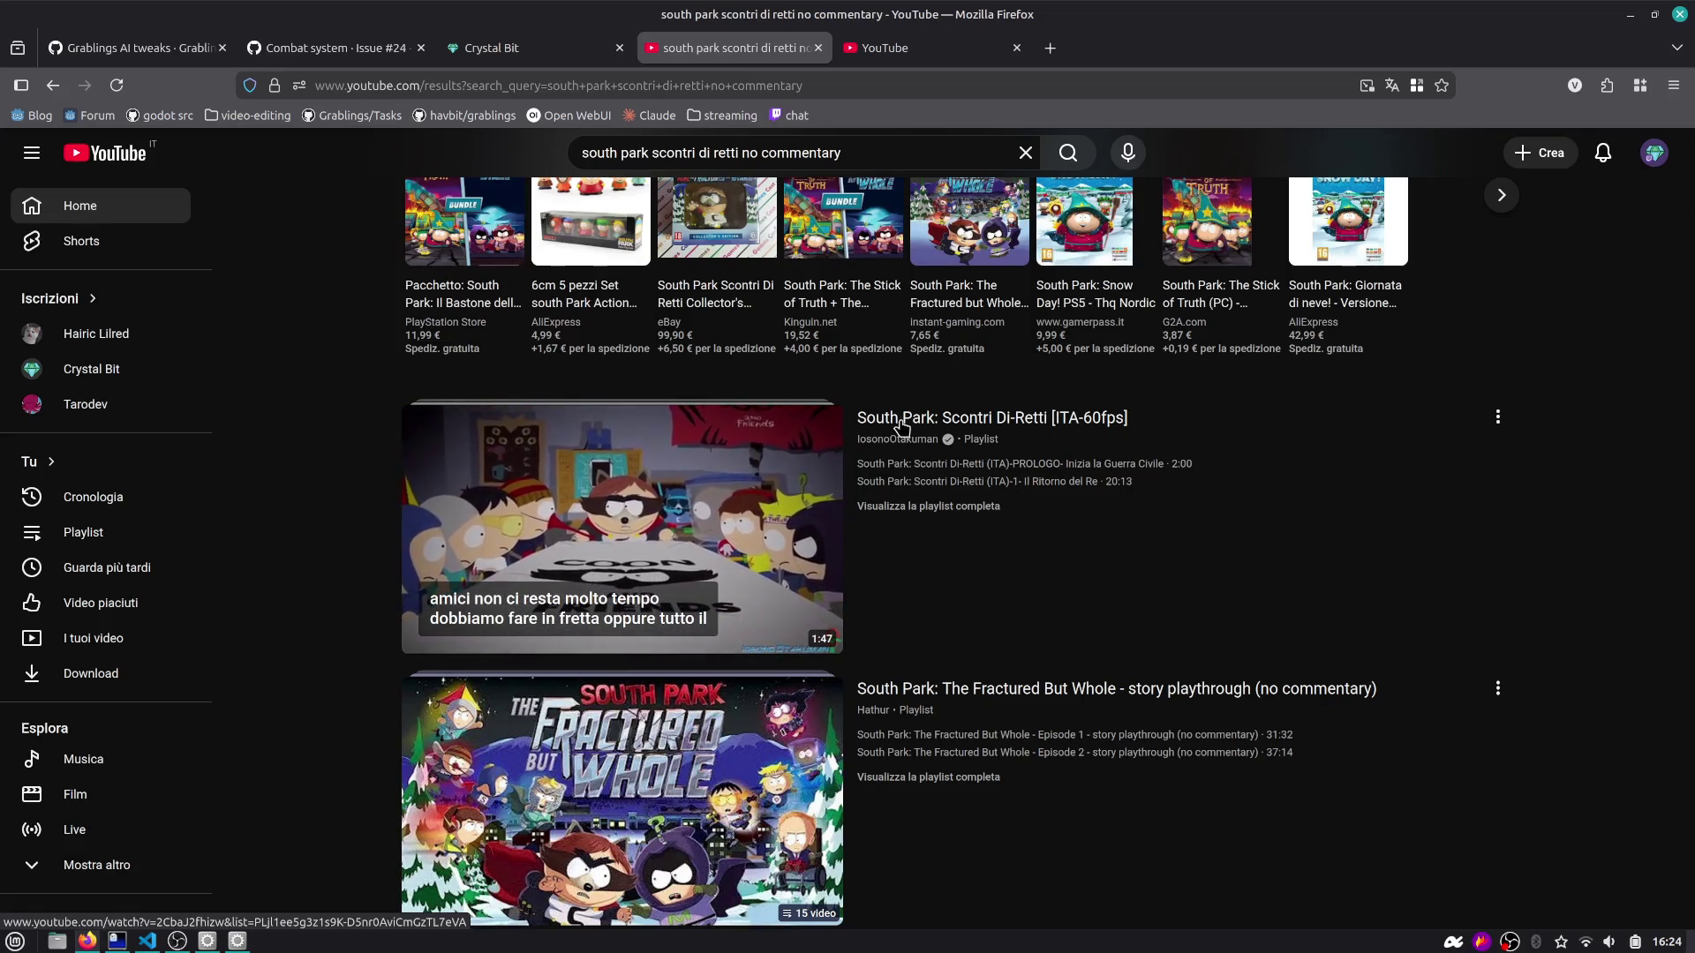
pyautogui.click(952, 431)
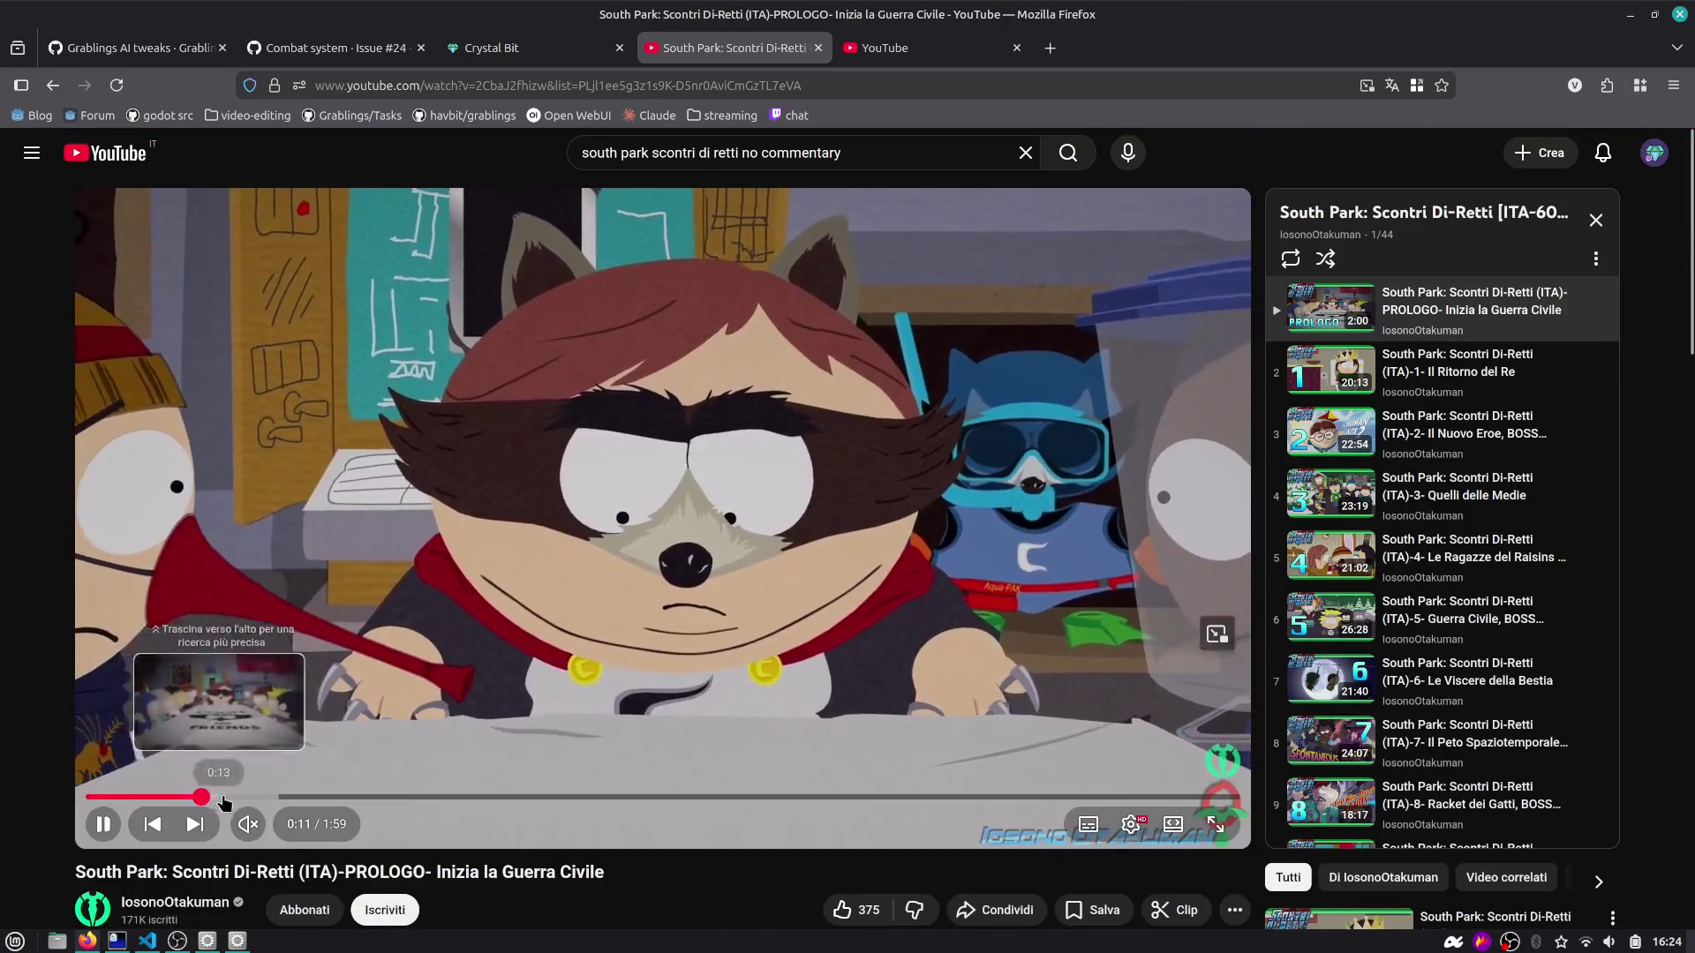
# Step: Skim the Scontri Di-Retti prologue and episode 1 up to around 9:01
pyautogui.click(256, 798)
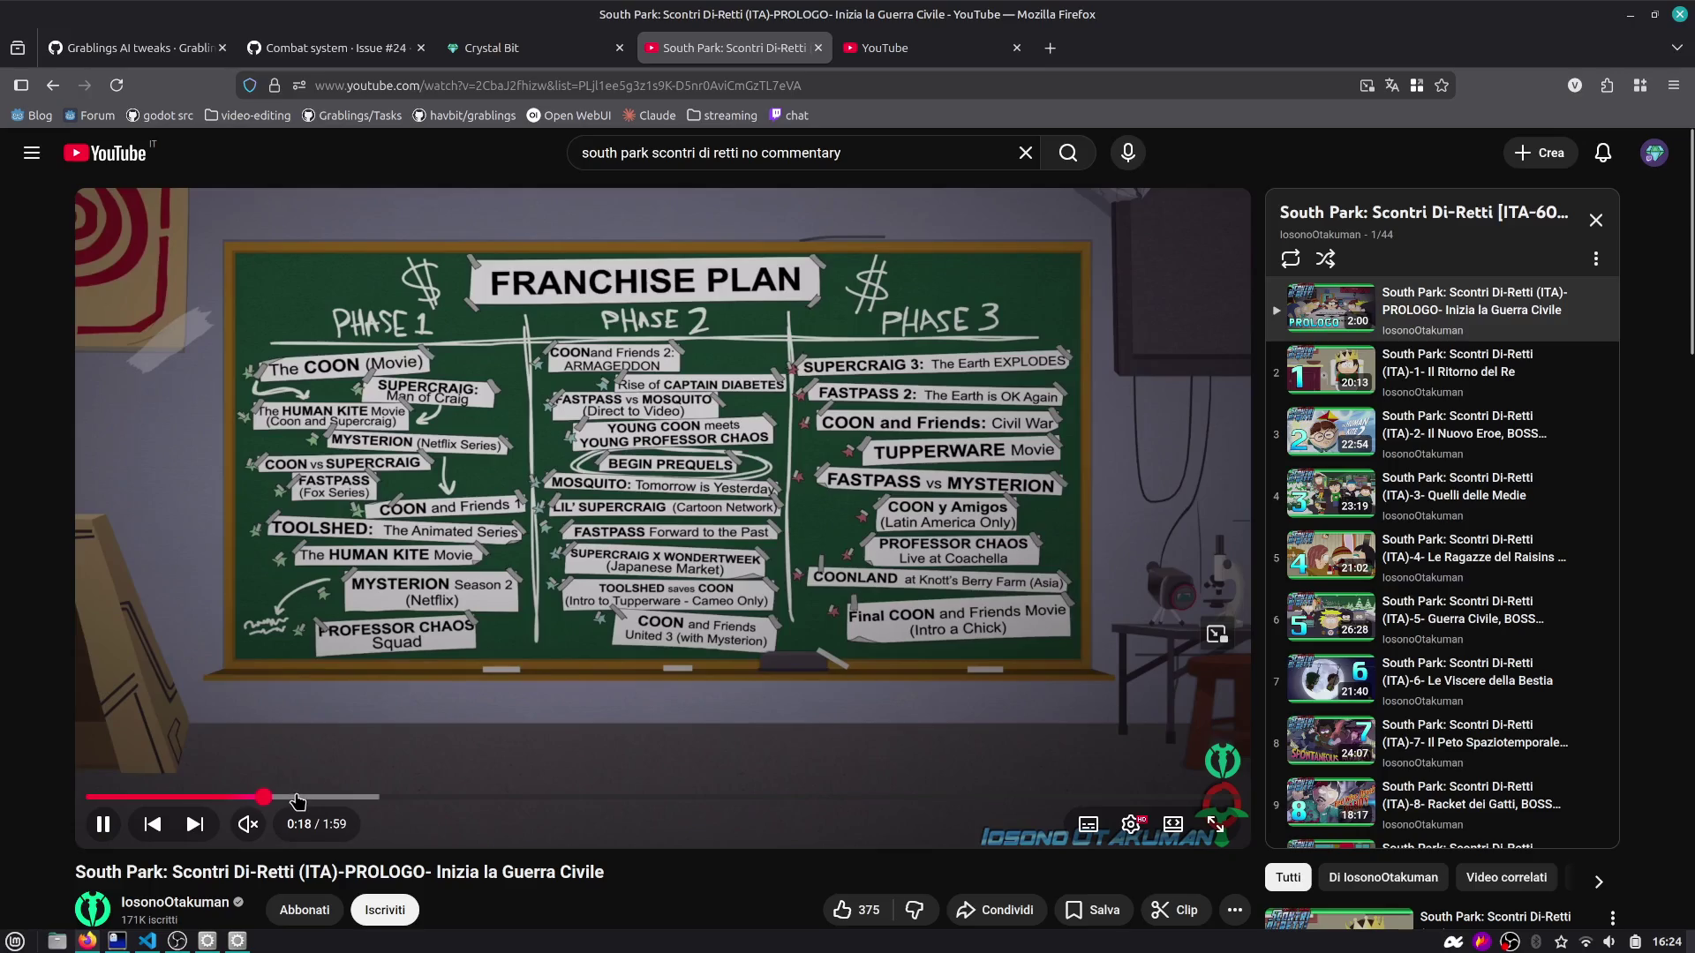
pyautogui.click(305, 798)
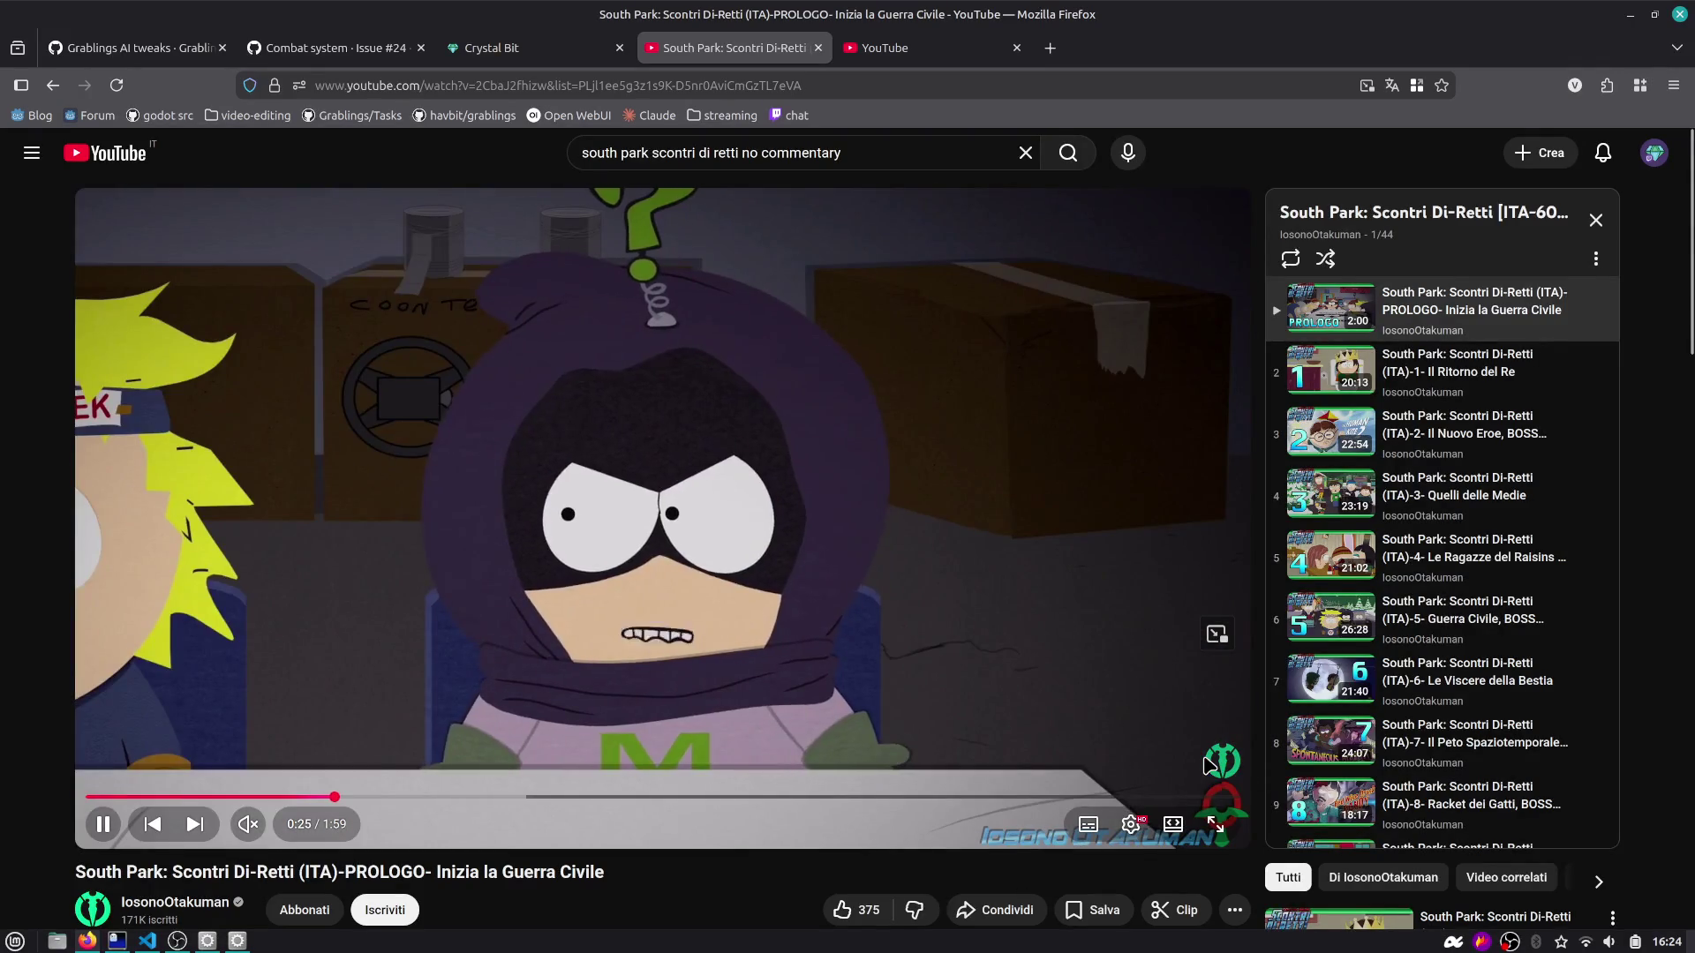
pyautogui.moveTo(872, 797); pyautogui.dragTo(1090, 797)
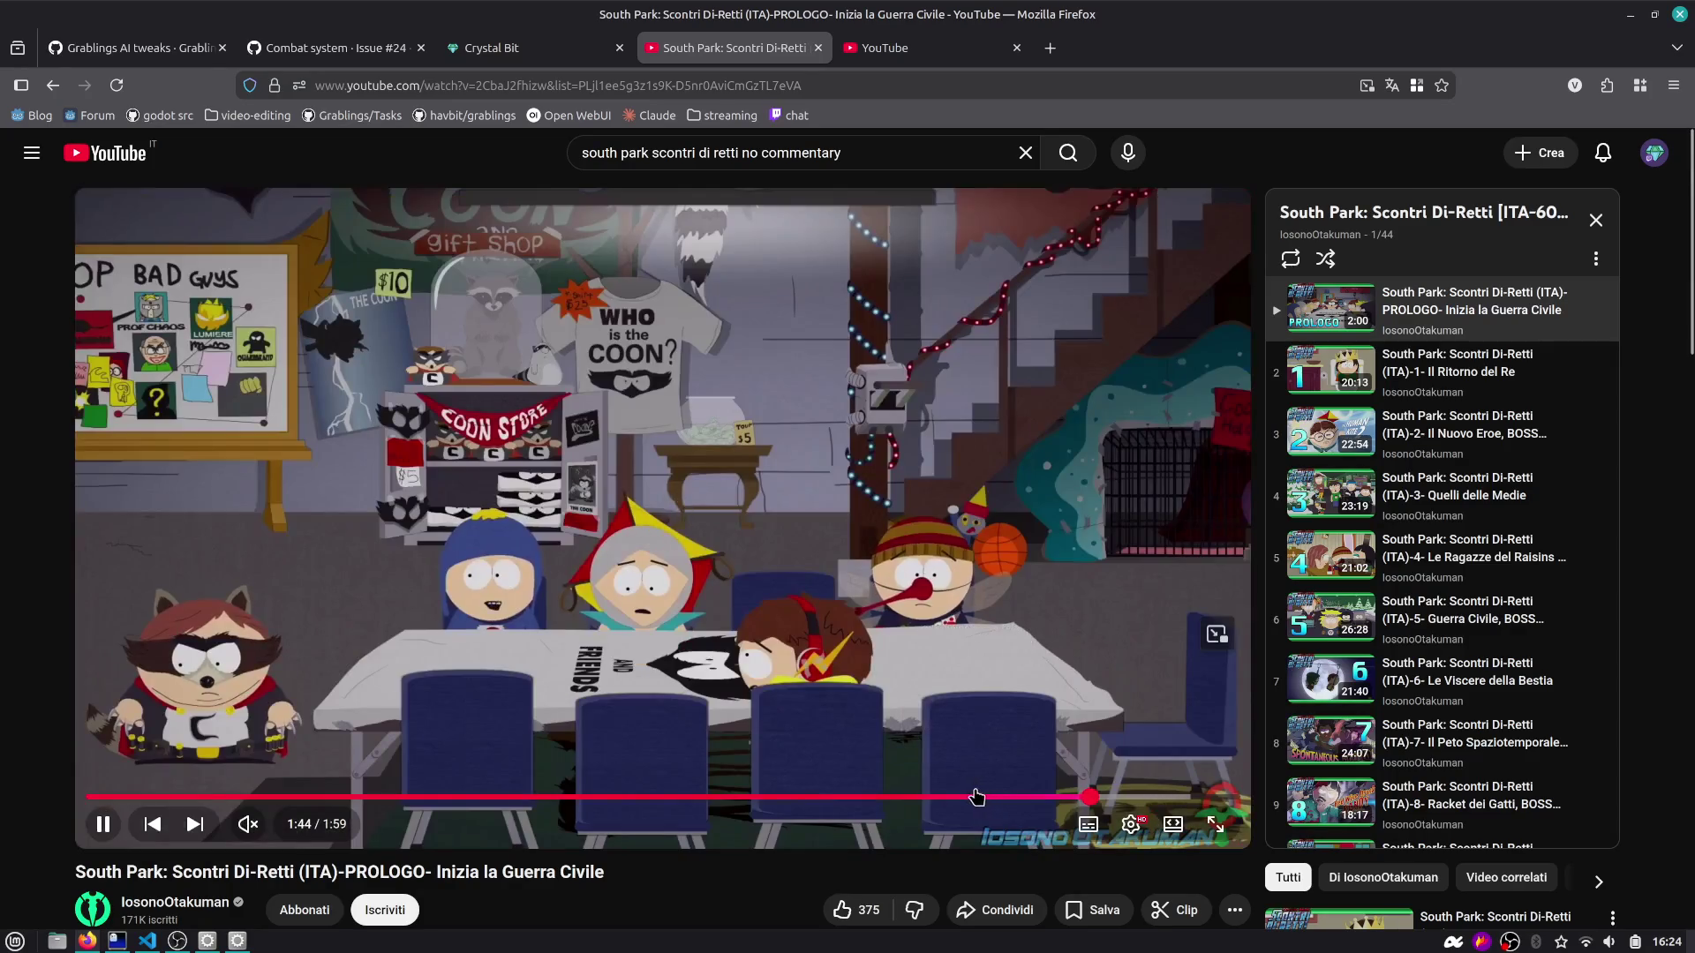
pyautogui.click(1181, 797)
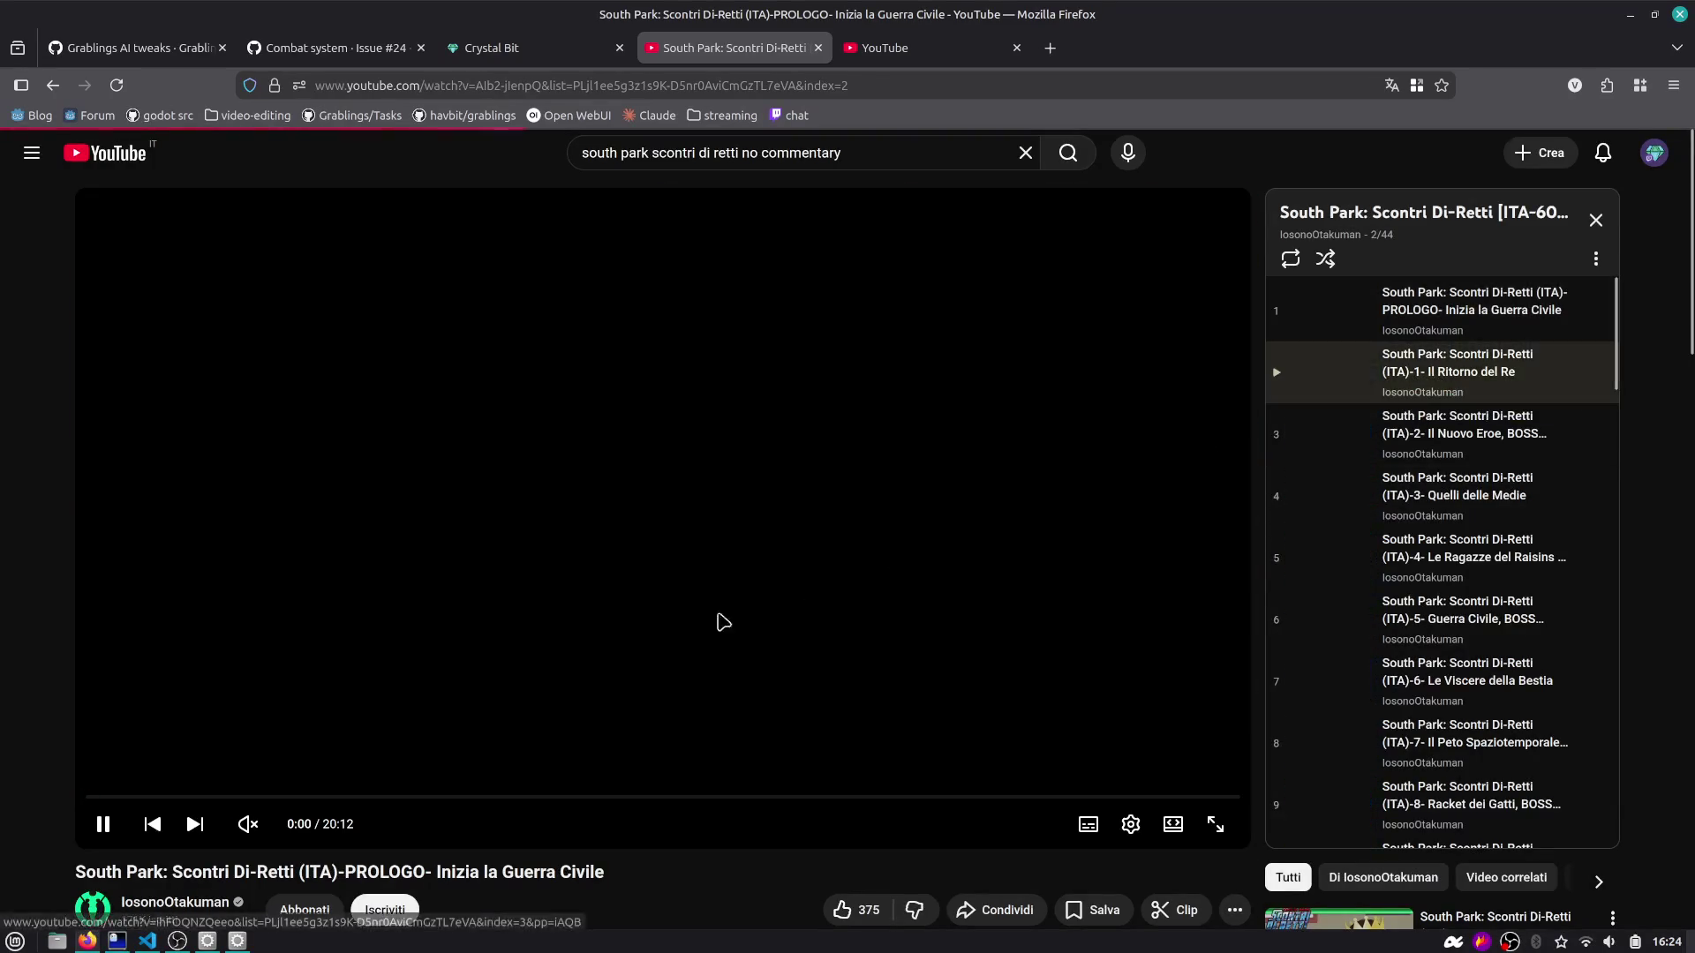
pyautogui.click(204, 797)
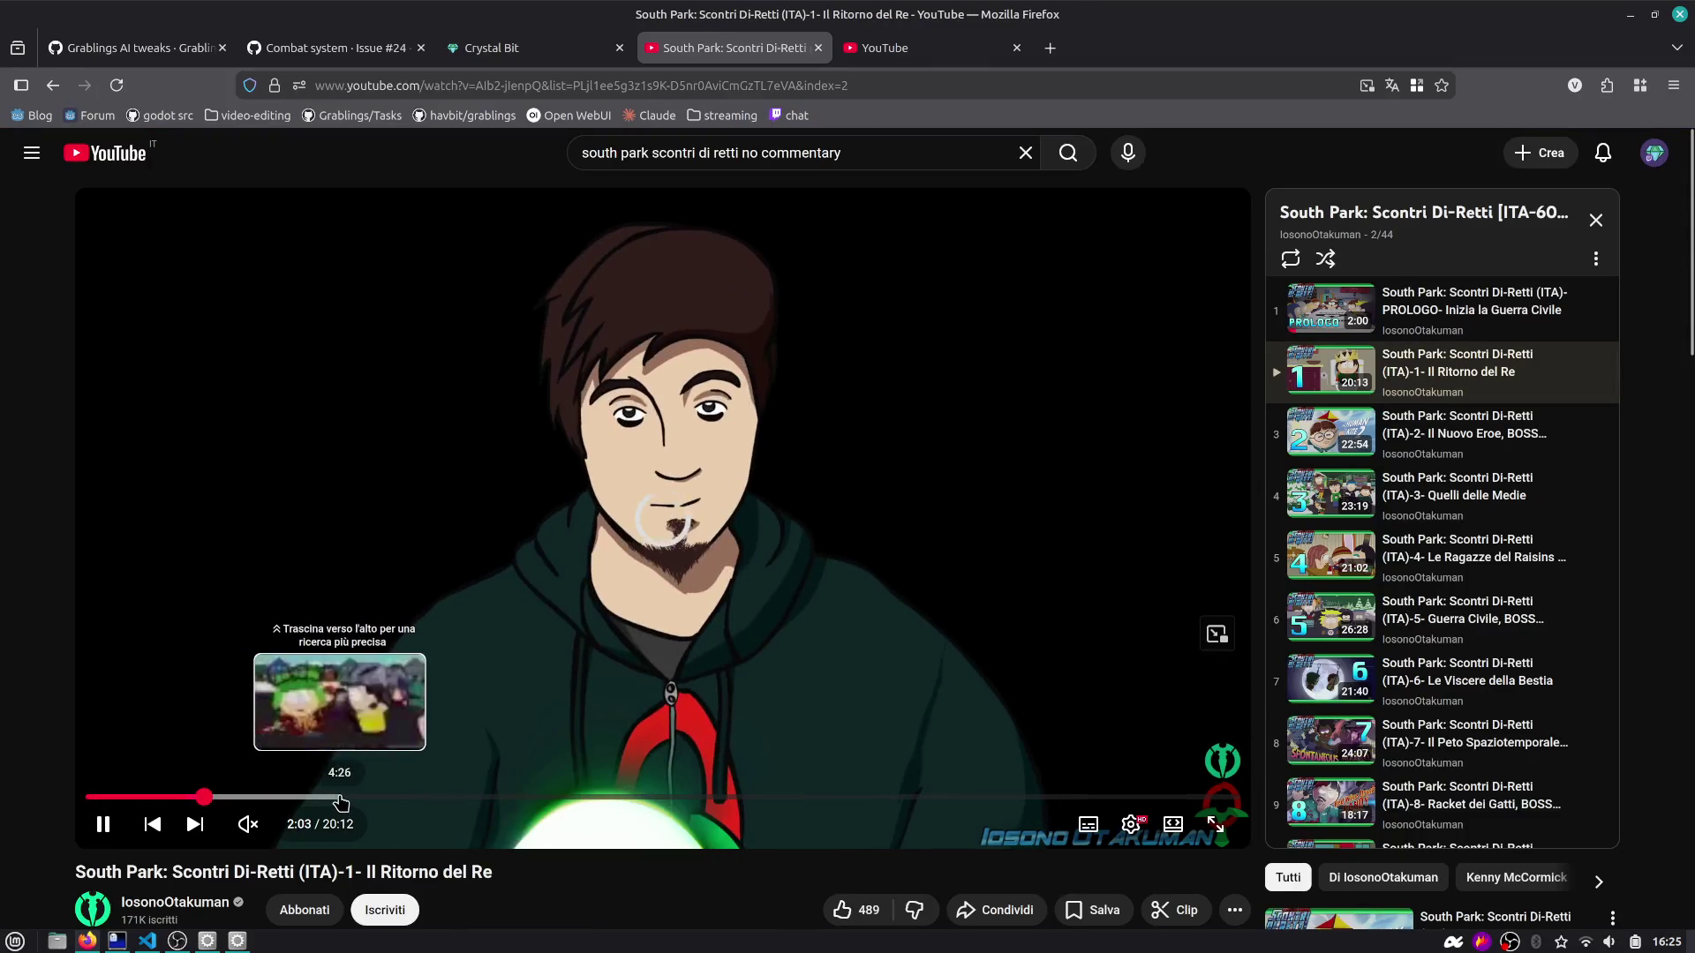
pyautogui.click(340, 798)
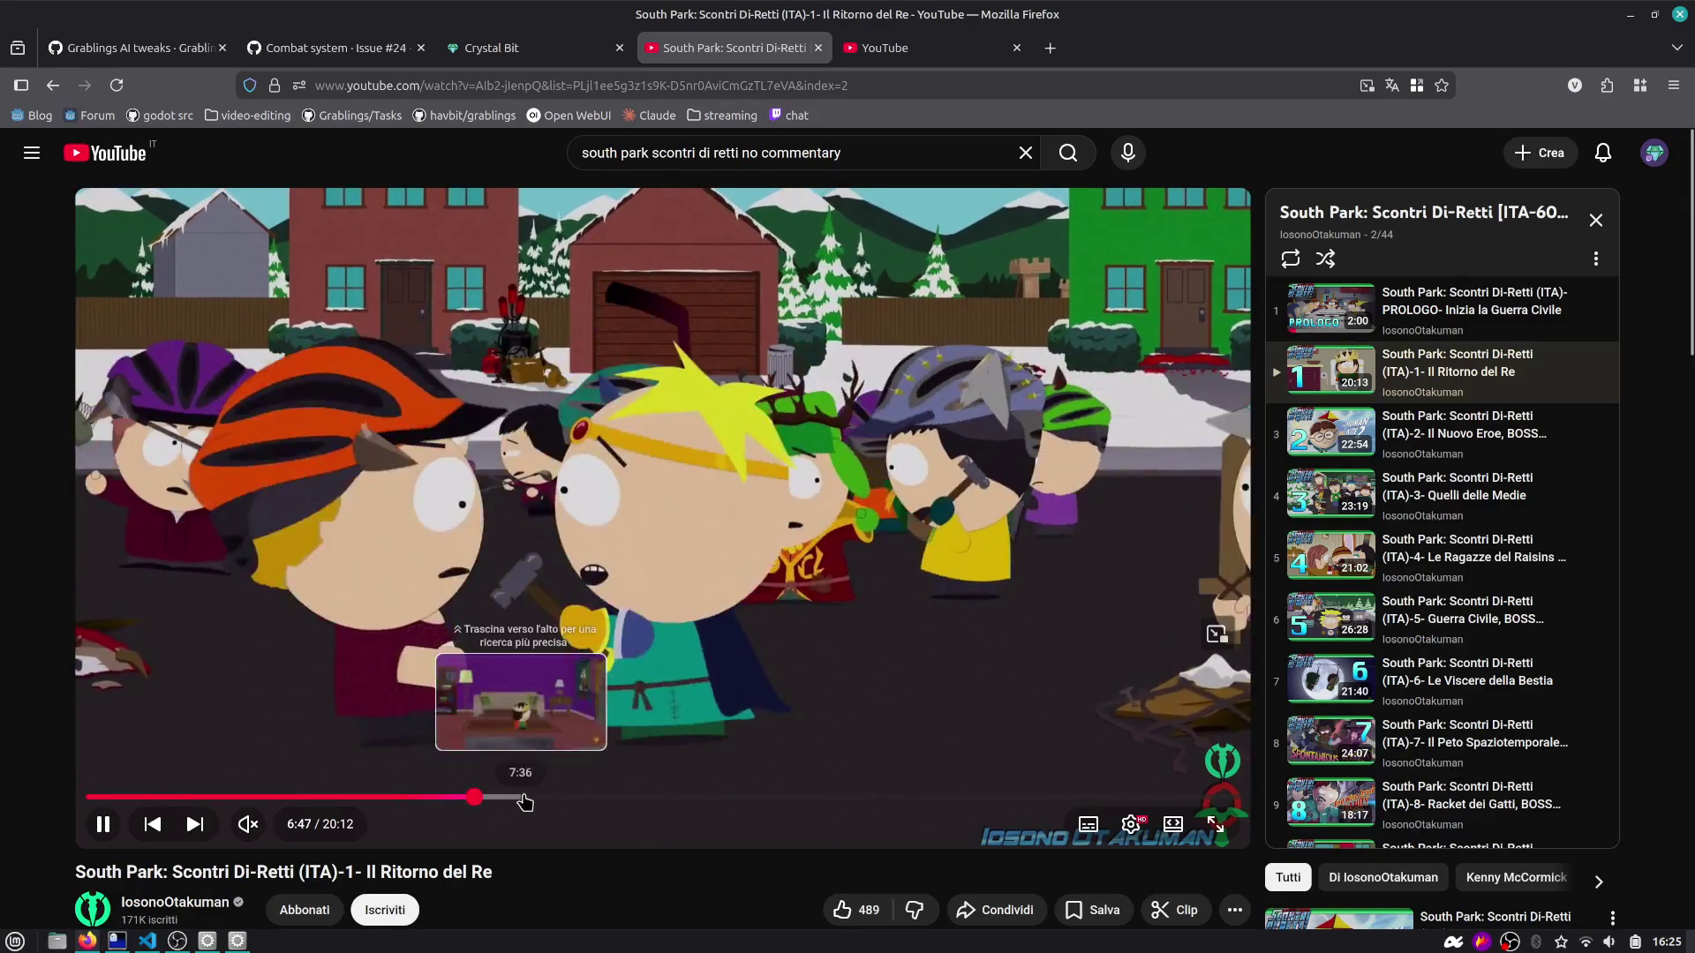
pyautogui.click(475, 798)
pyautogui.click(400, 798)
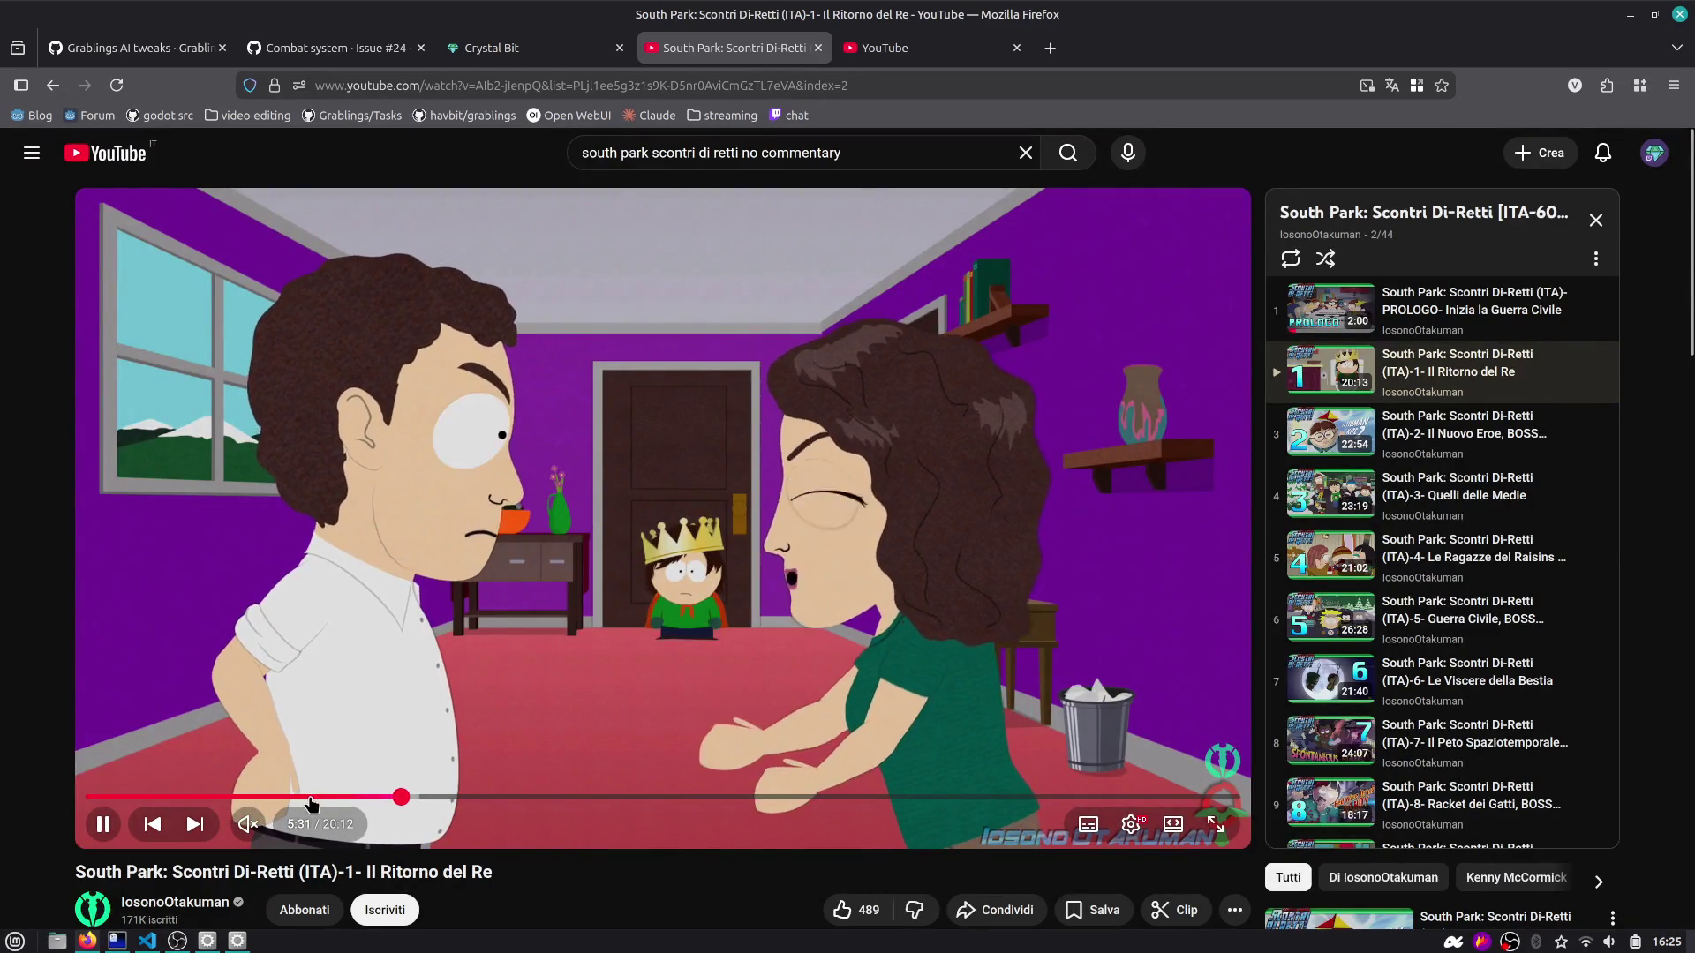
pyautogui.click(601, 798)
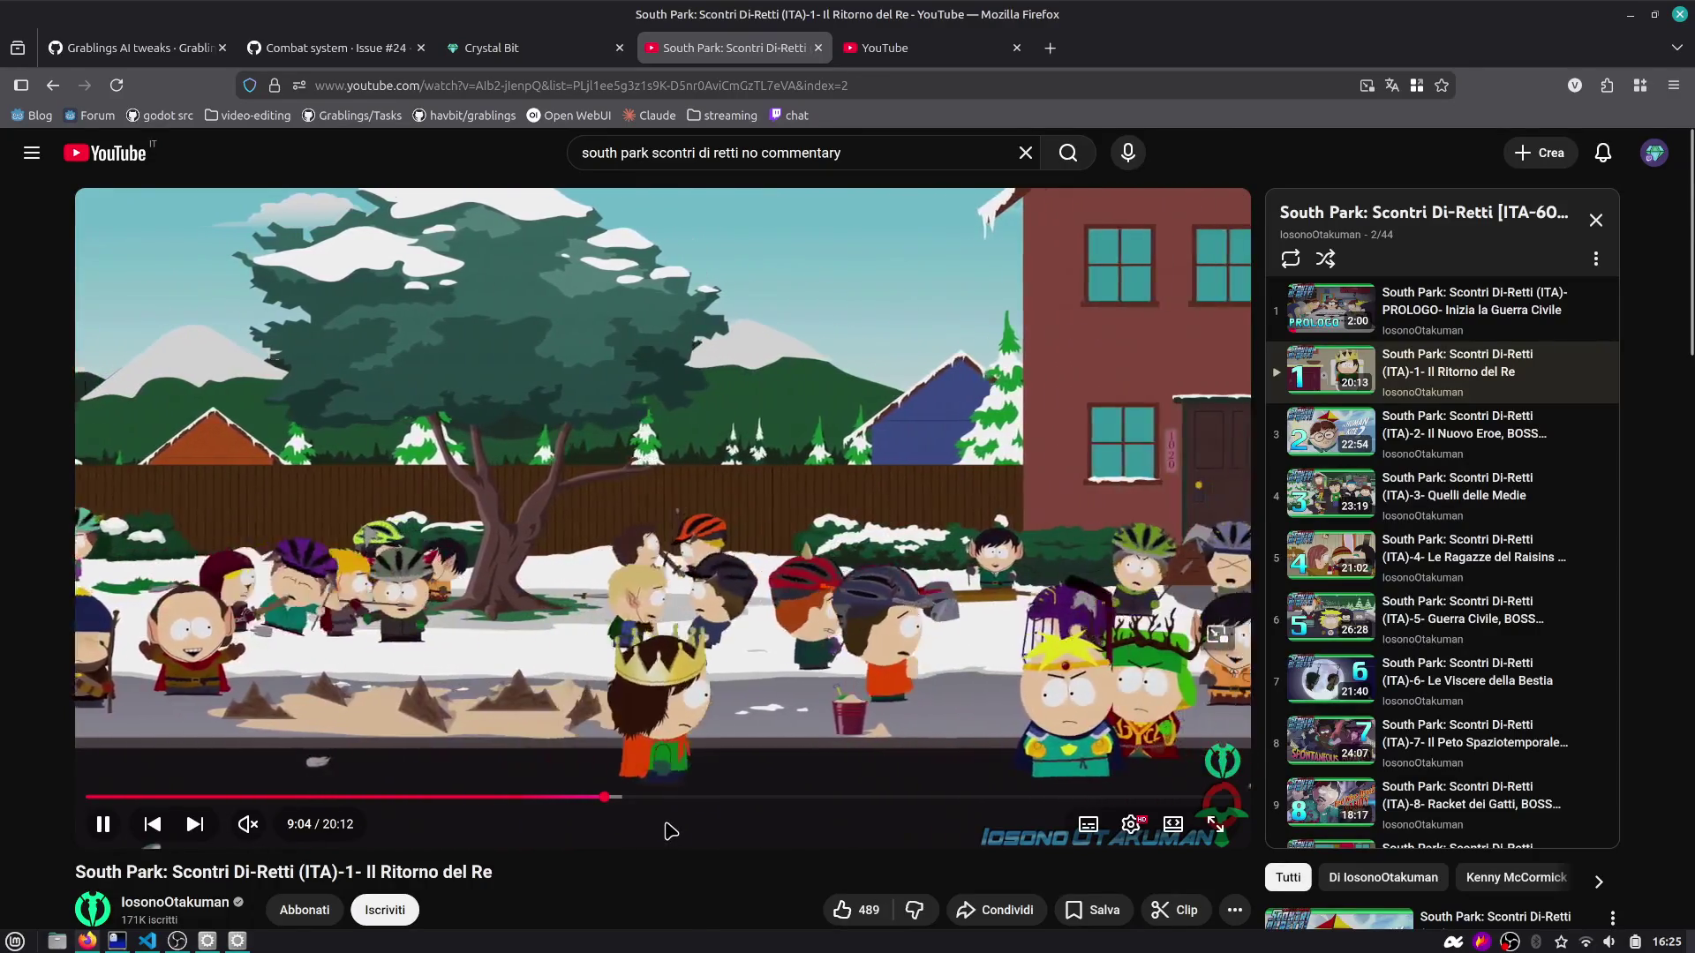
# Step: Skim episode 1 on to about 18:21, pause, close the spare tab and return to Godot
pyautogui.press('Right')
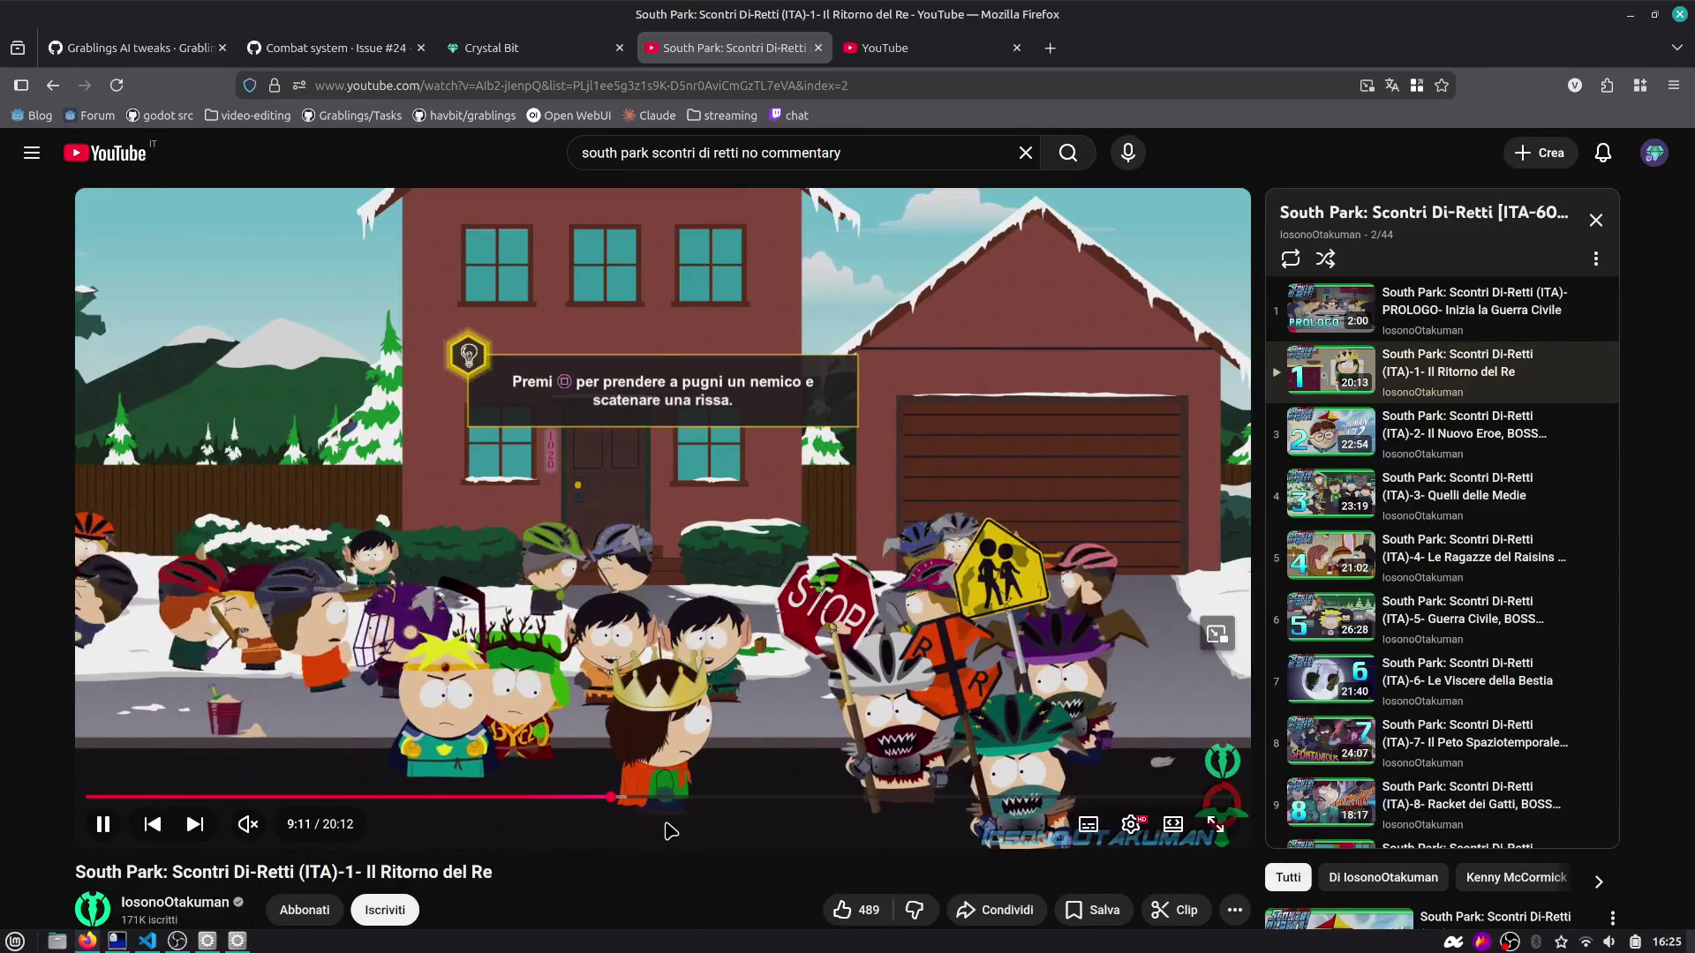
pyautogui.press('l')
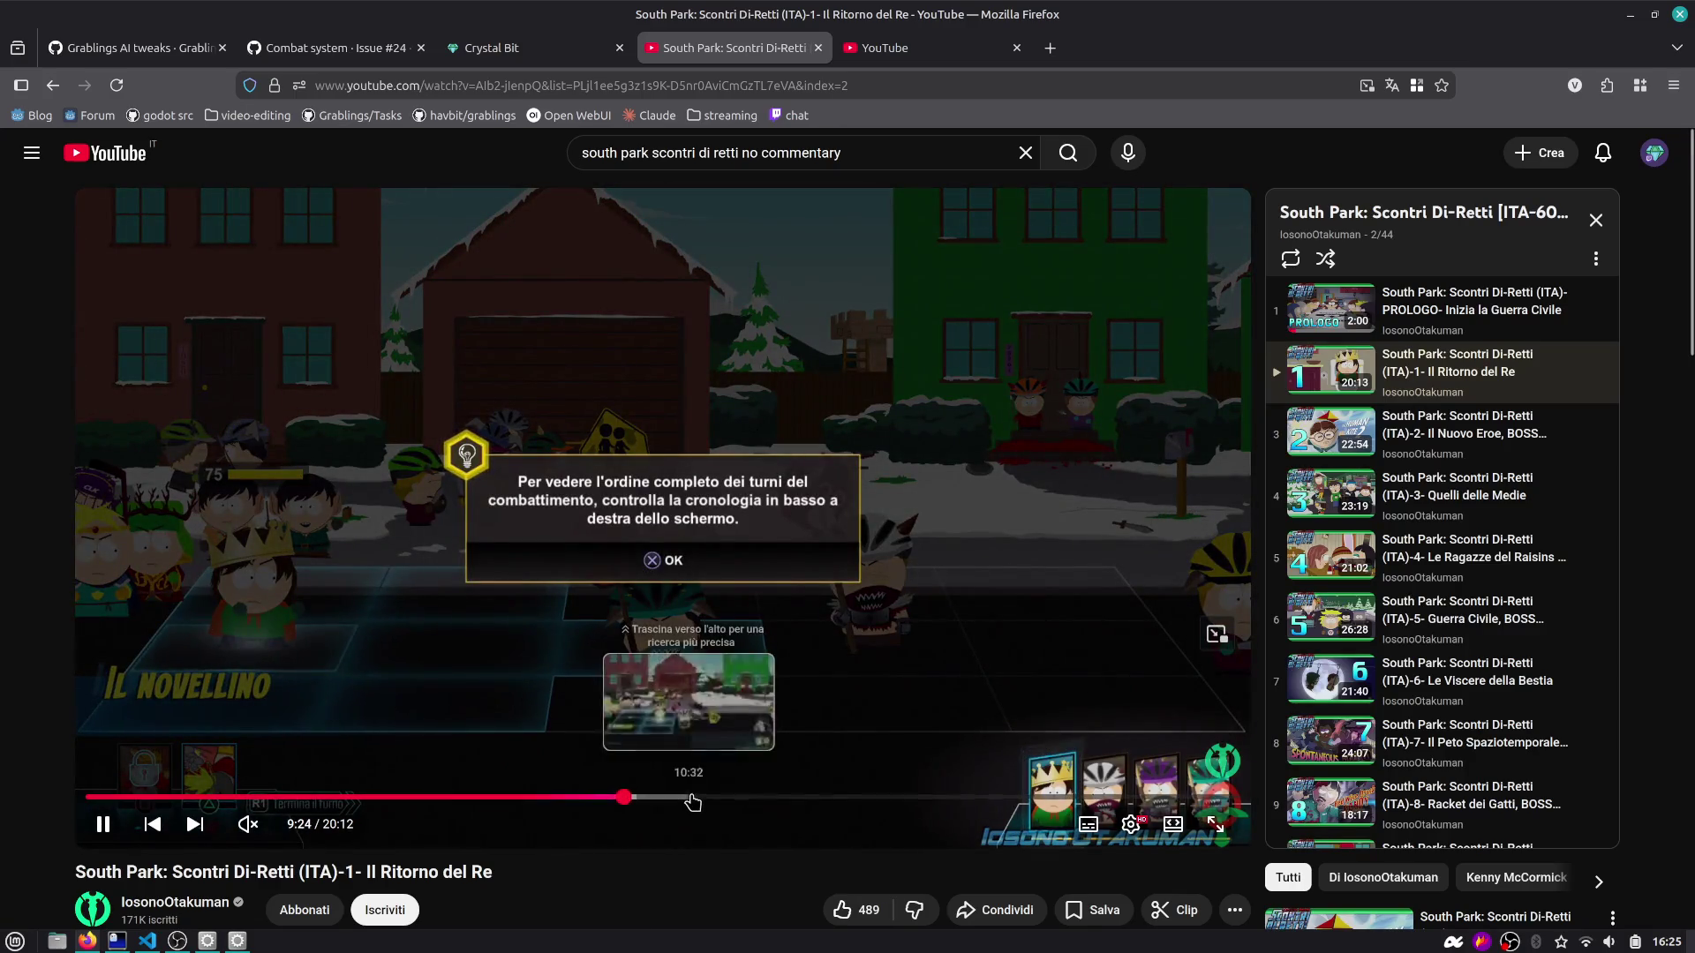
pyautogui.click(699, 797)
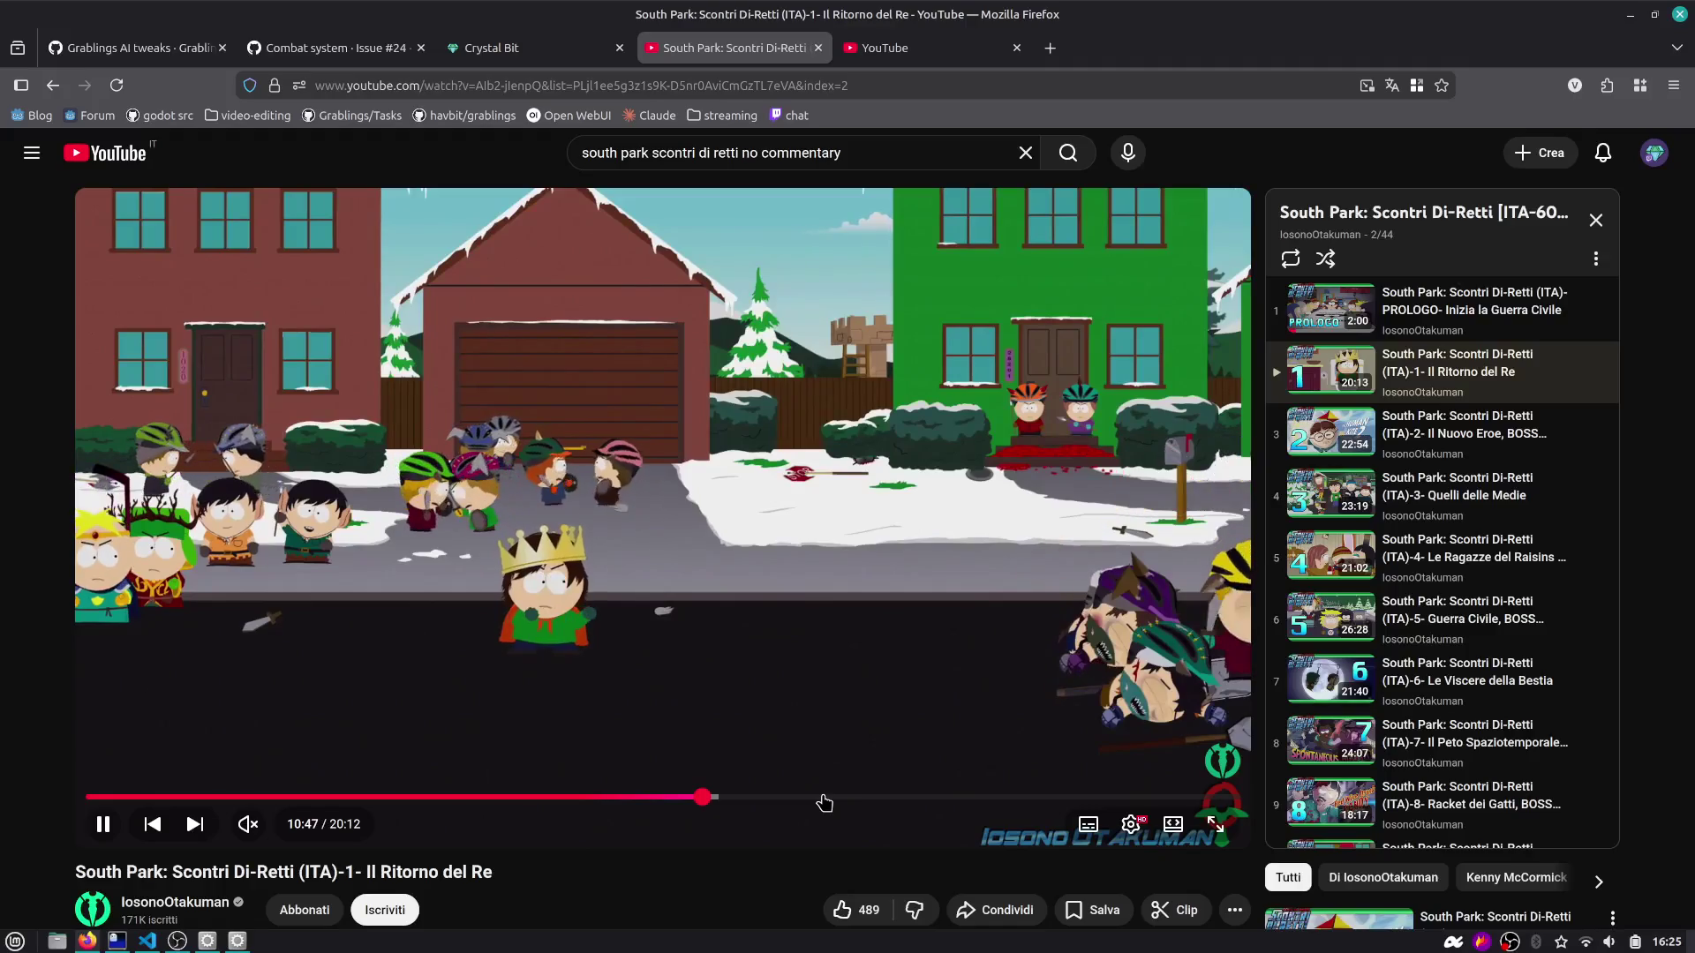
pyautogui.click(843, 798)
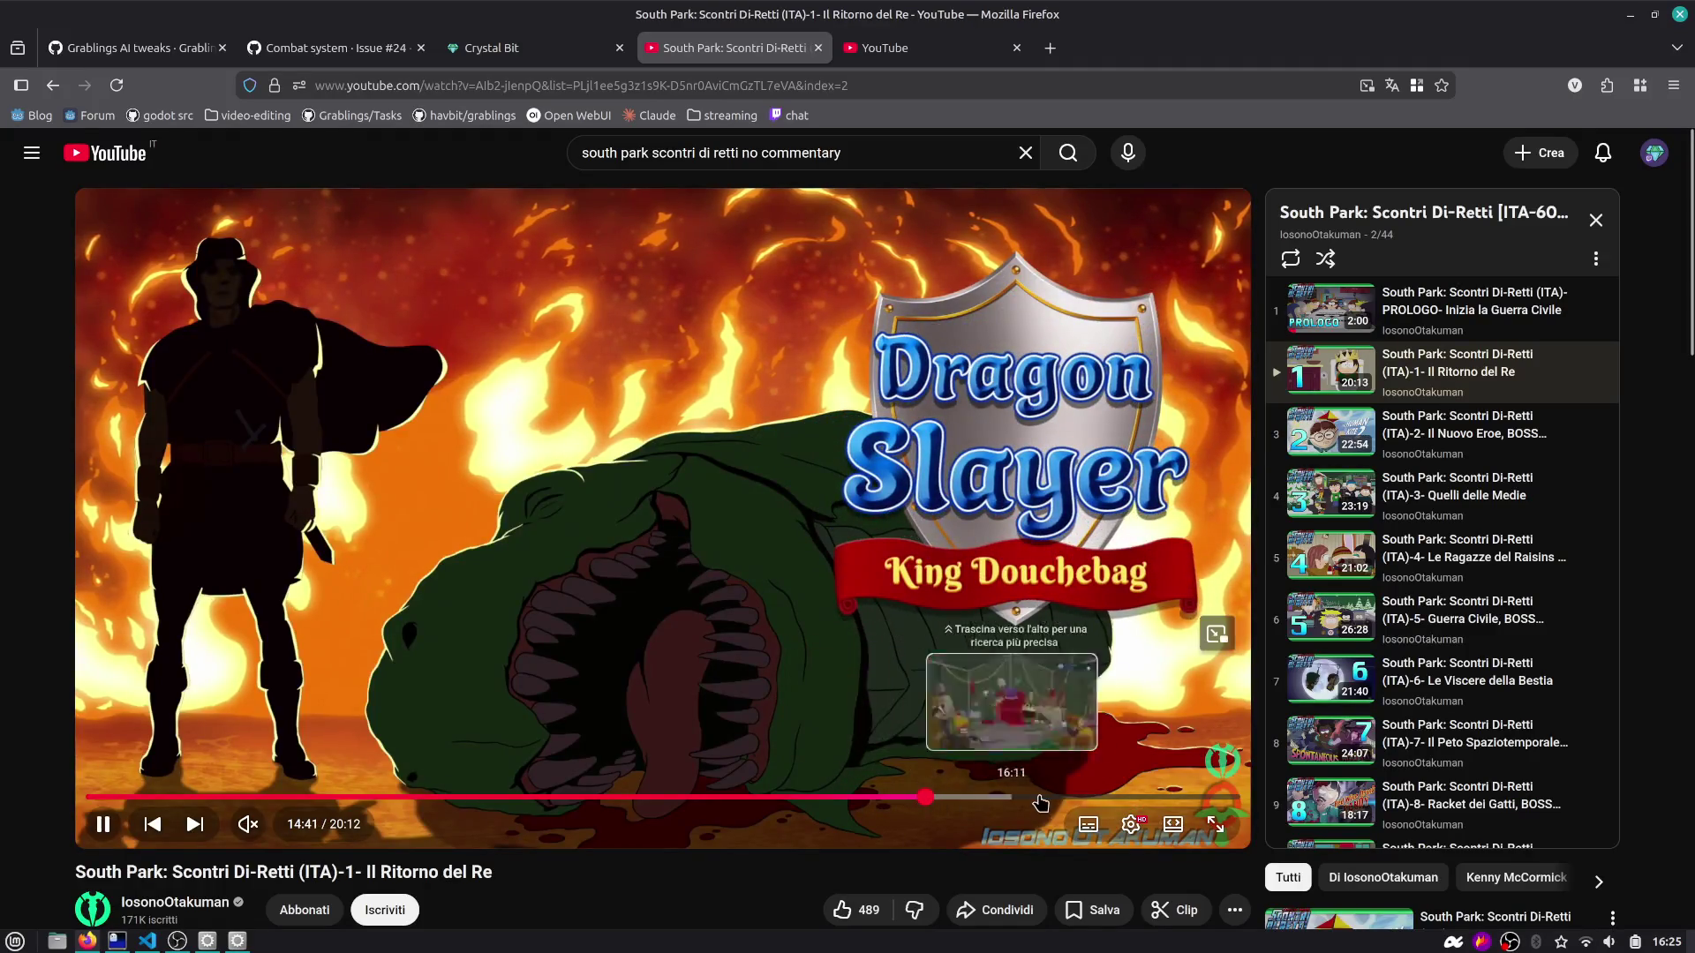
pyautogui.click(1041, 801)
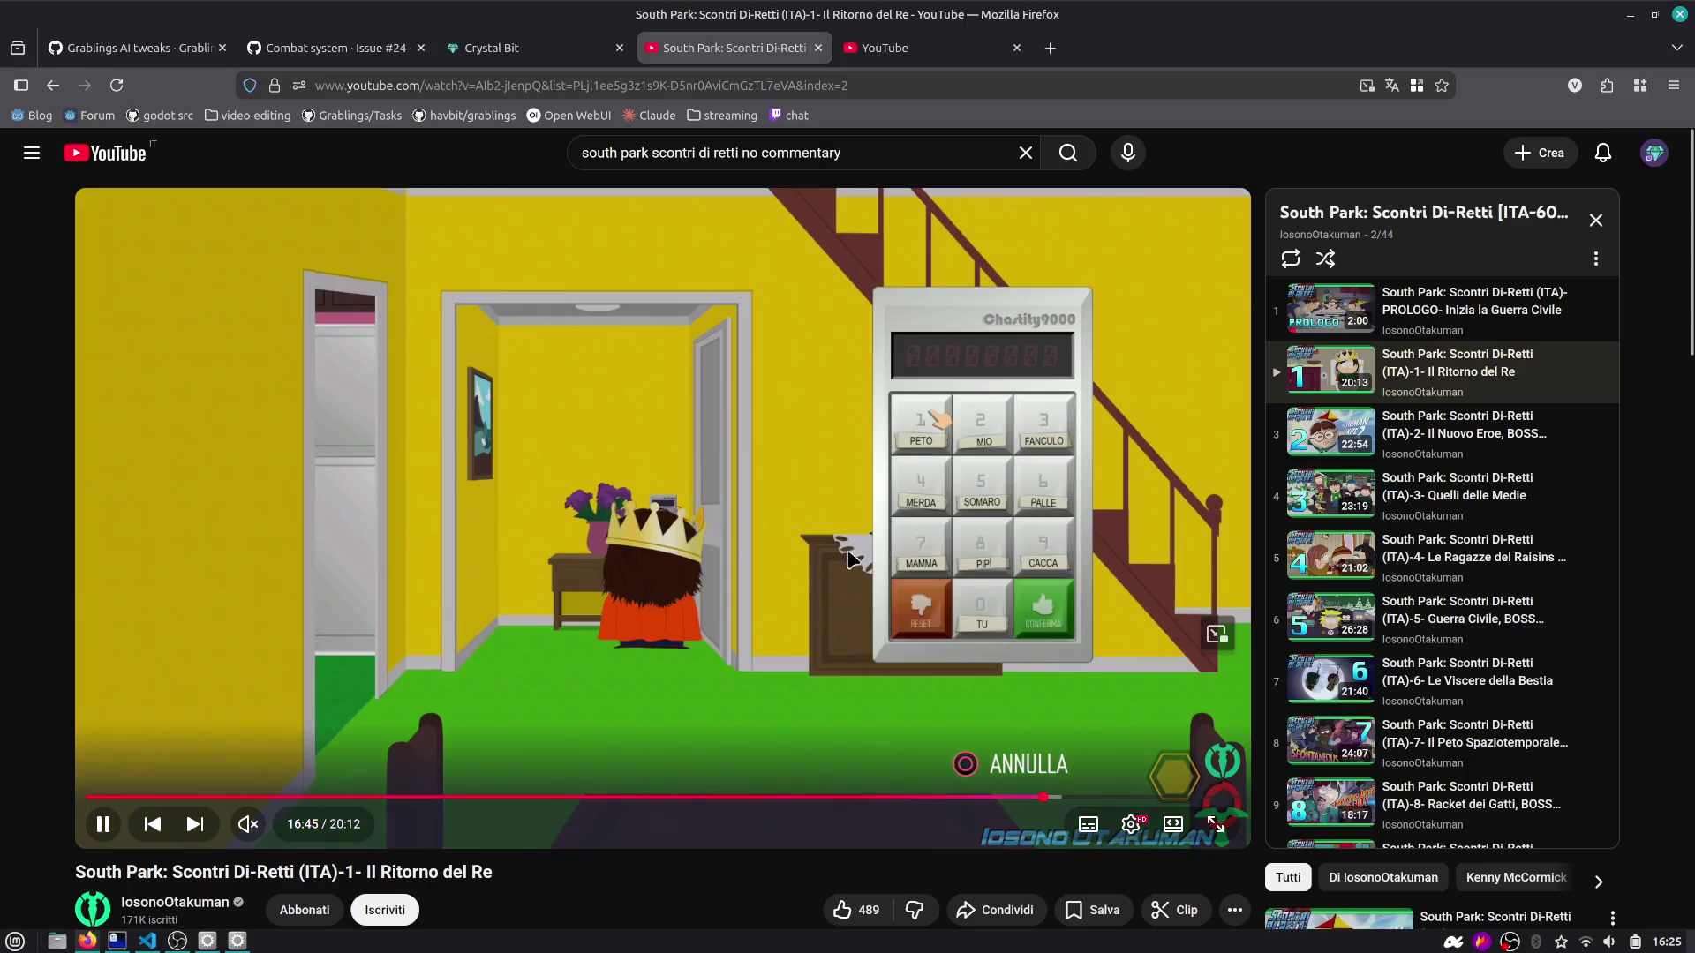
pyautogui.click(1096, 800)
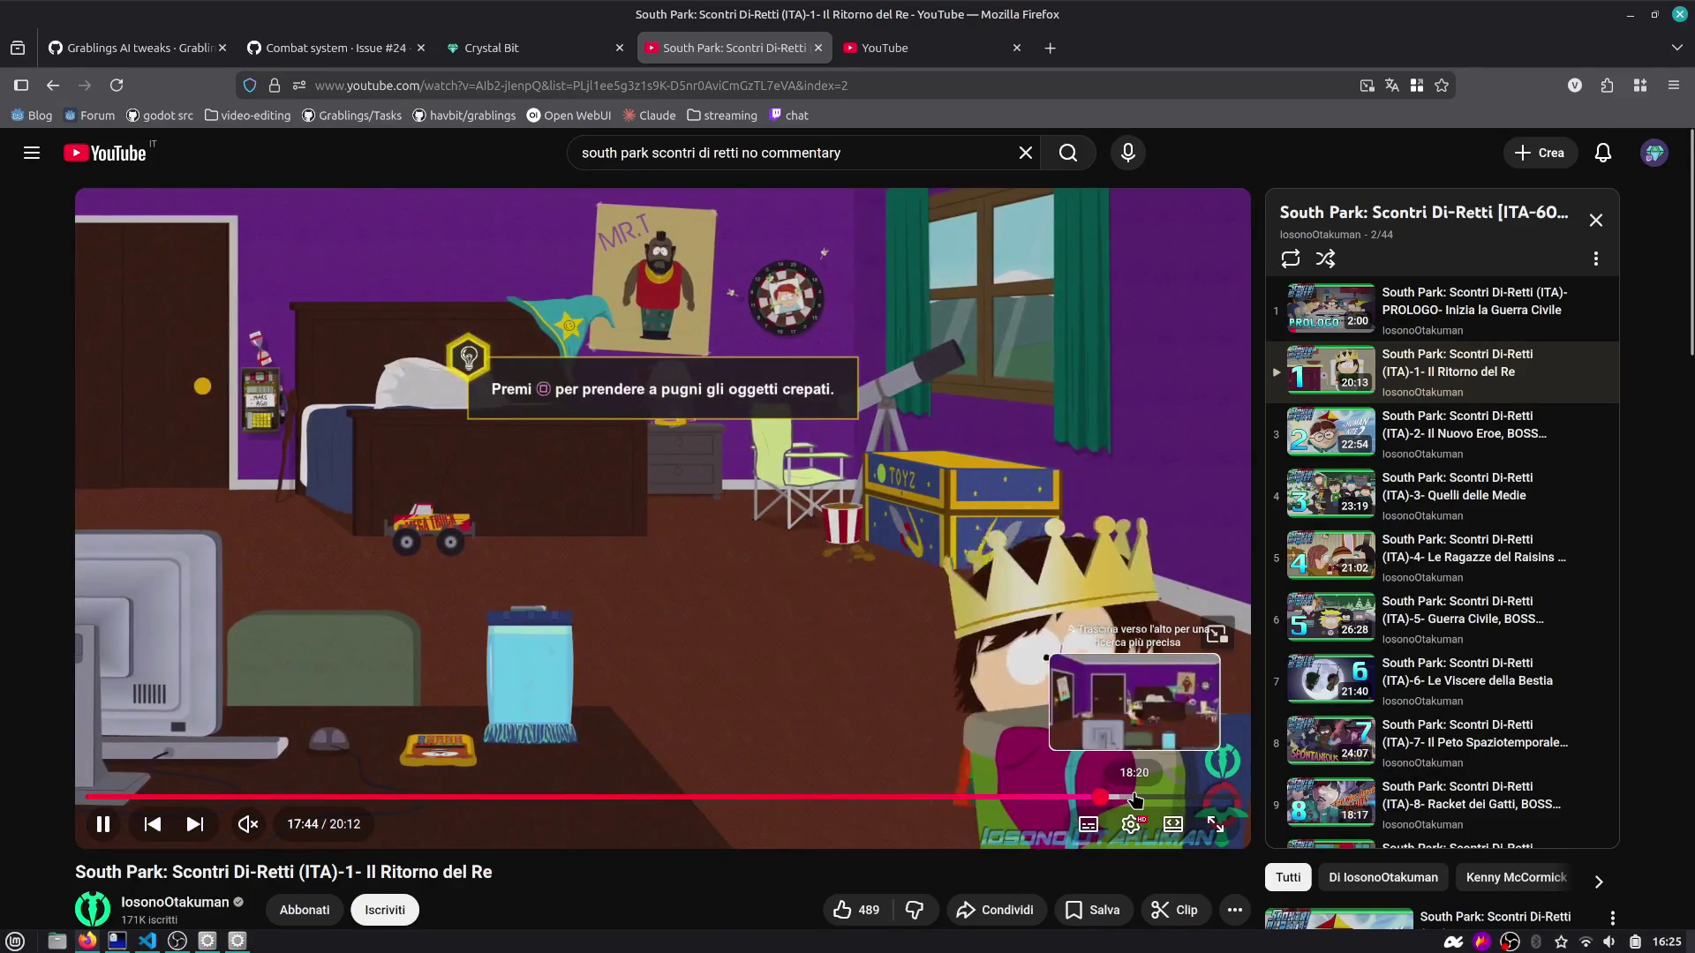
pyautogui.click(1136, 799)
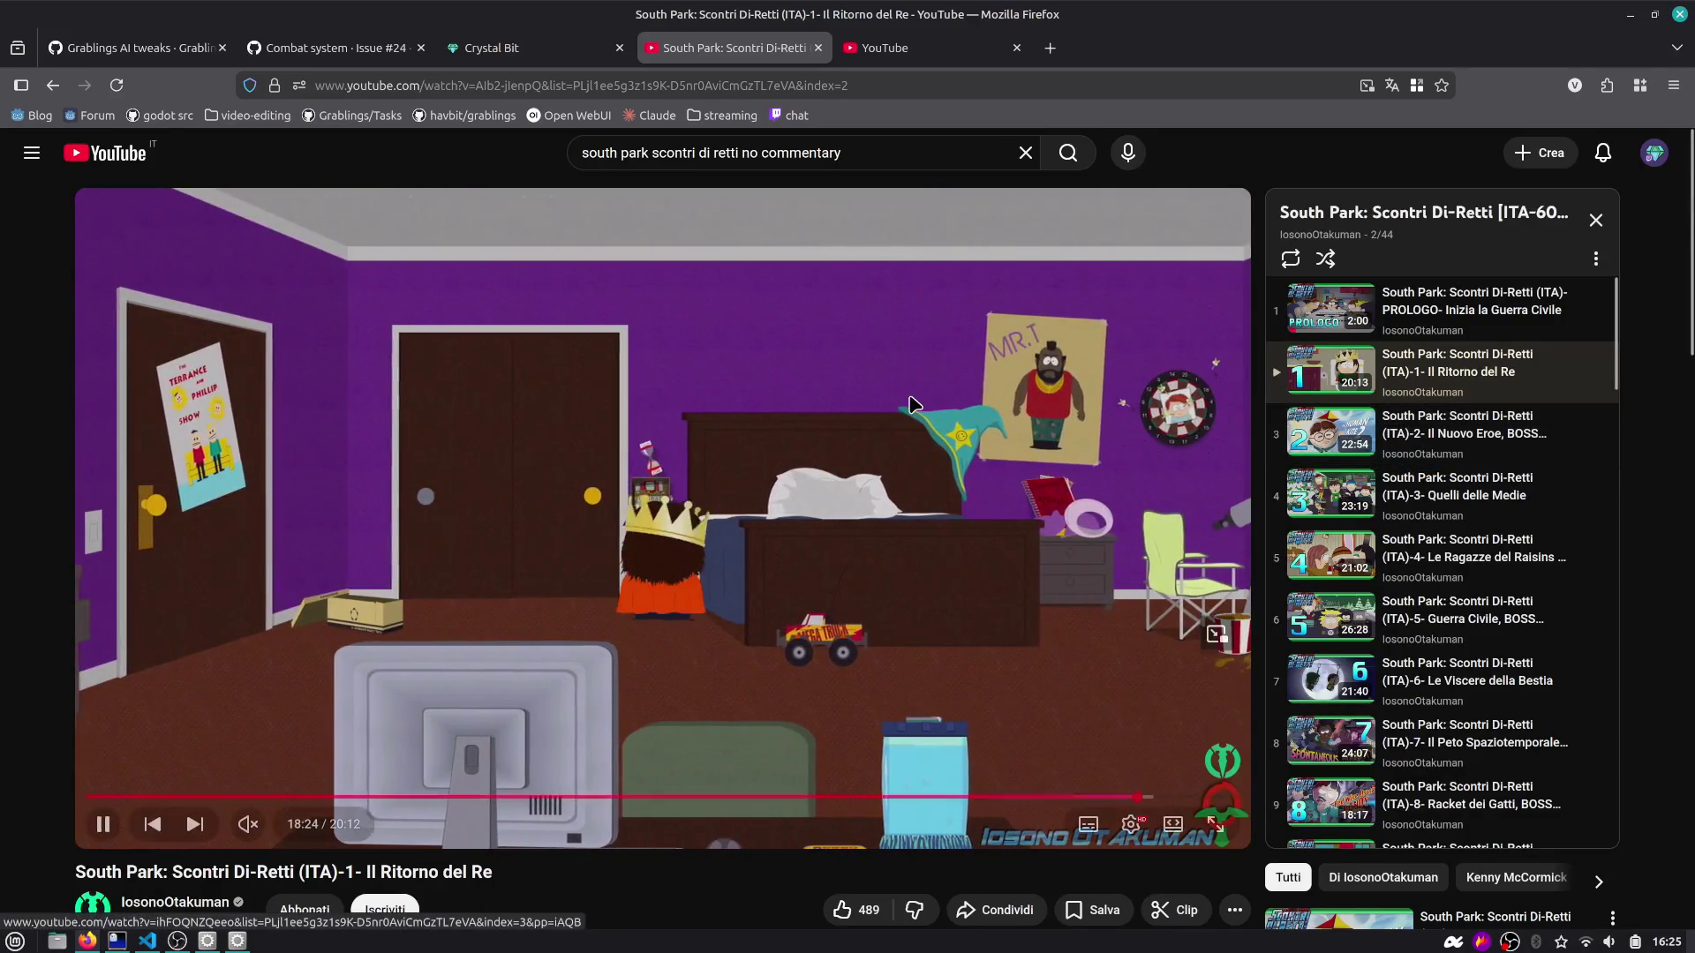
pyautogui.press('space')
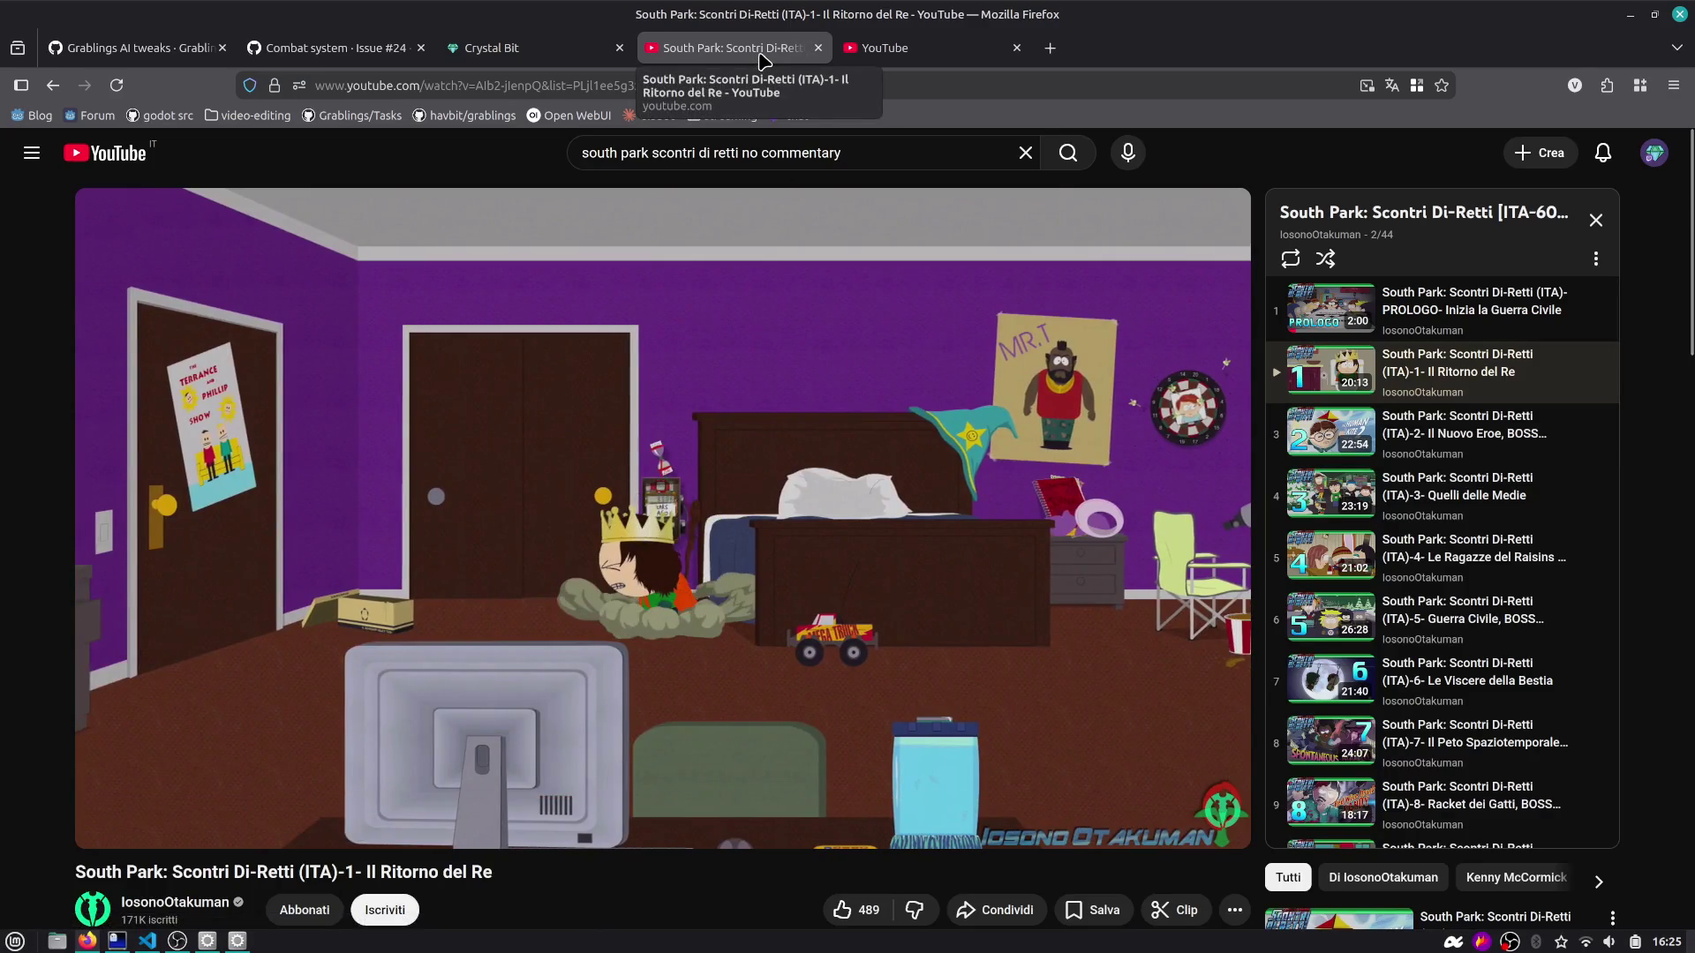
pyautogui.middleClick(862, 49)
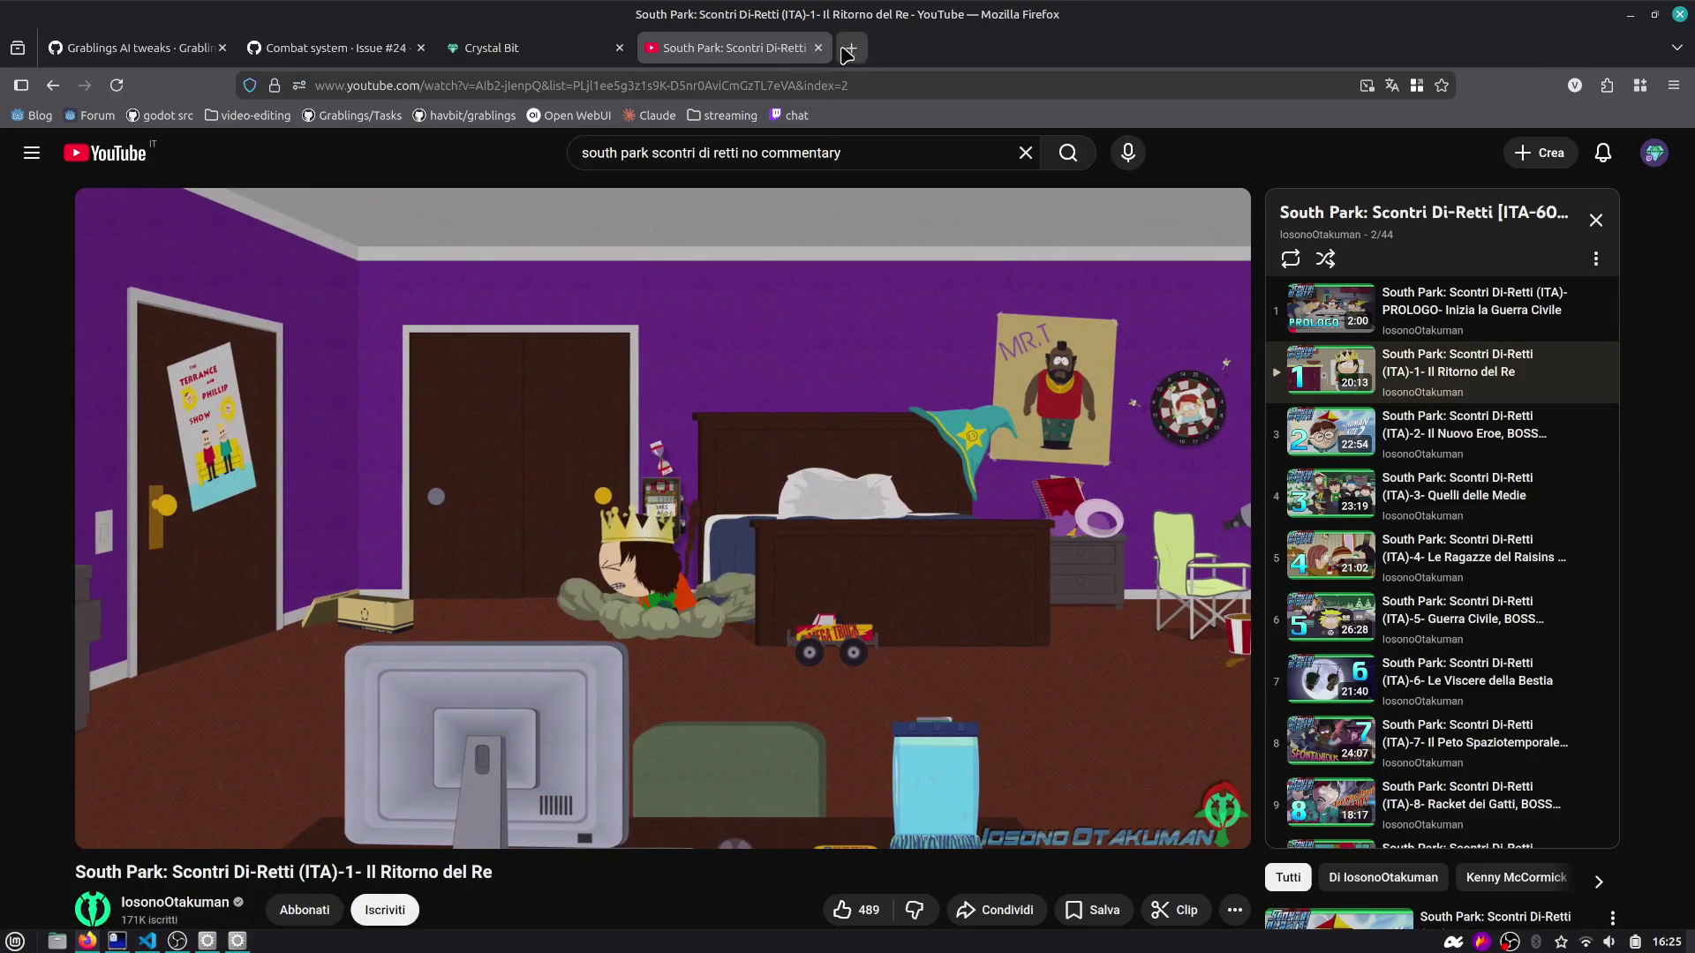
pyautogui.hotkey('alt', 'Tab')
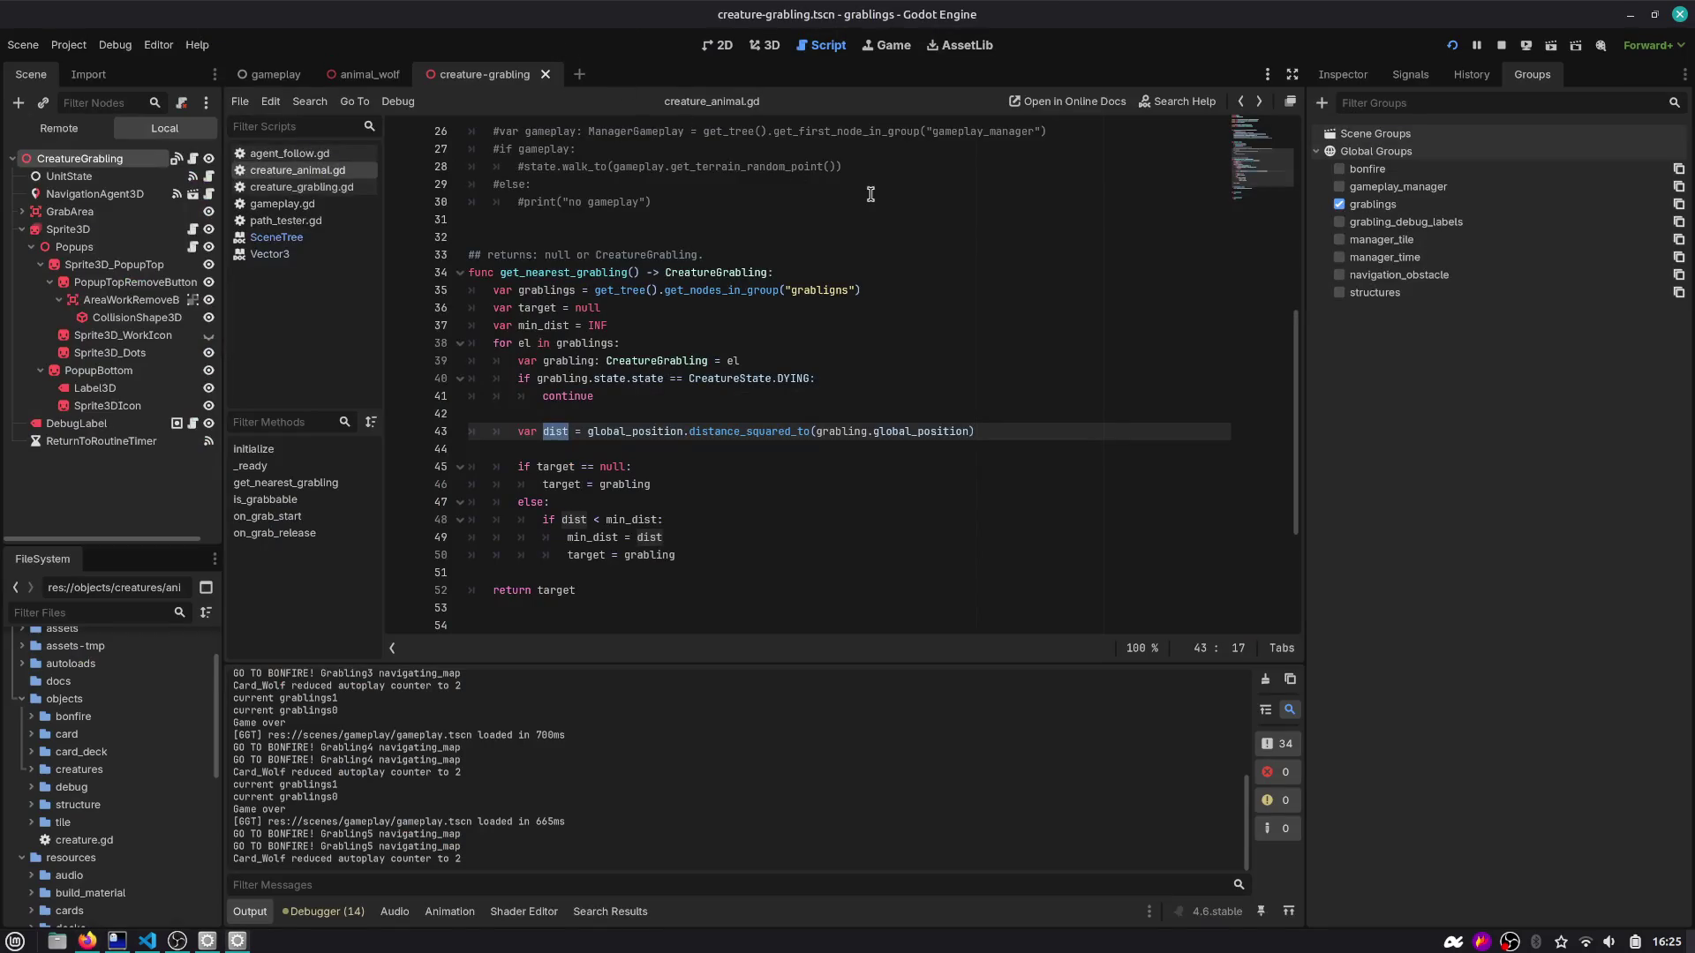
# Step: Add a '# filter dying grablings' comment on a new line after line 39
pyautogui.click(870, 194)
pyautogui.click(588, 416)
pyautogui.doubleClick(562, 430)
pyautogui.click(722, 394)
pyautogui.press('Down')
pyautogui.press('Down')
pyautogui.press('Down')
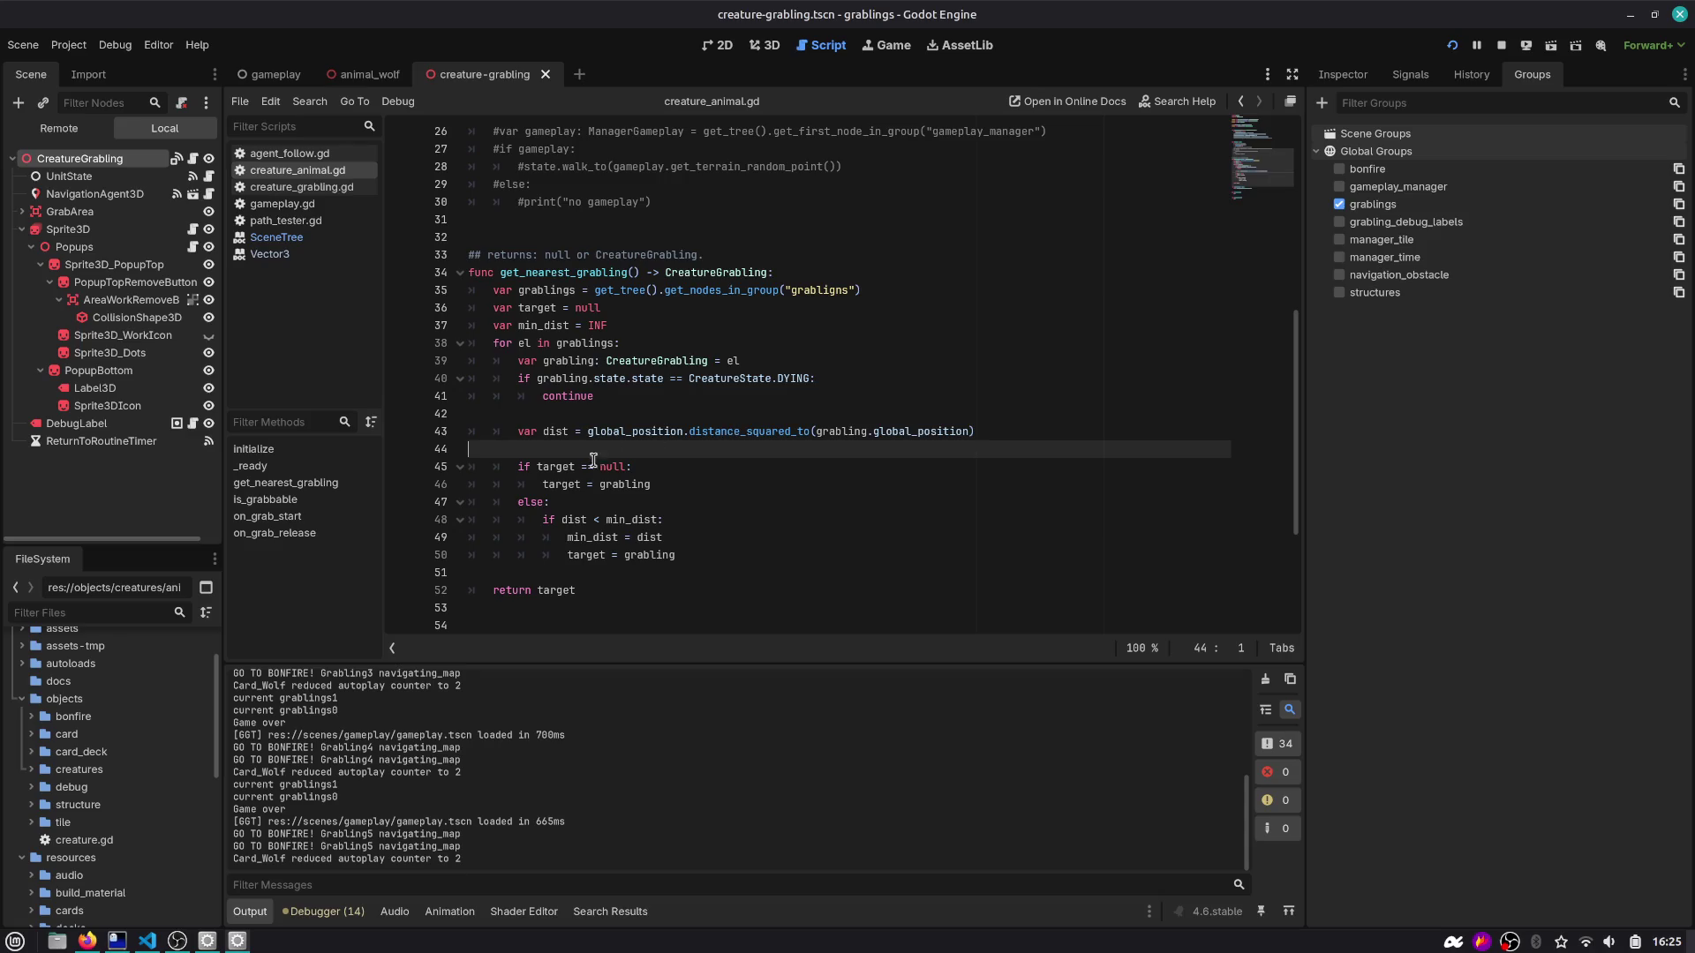
pyautogui.doubleClick(686, 431)
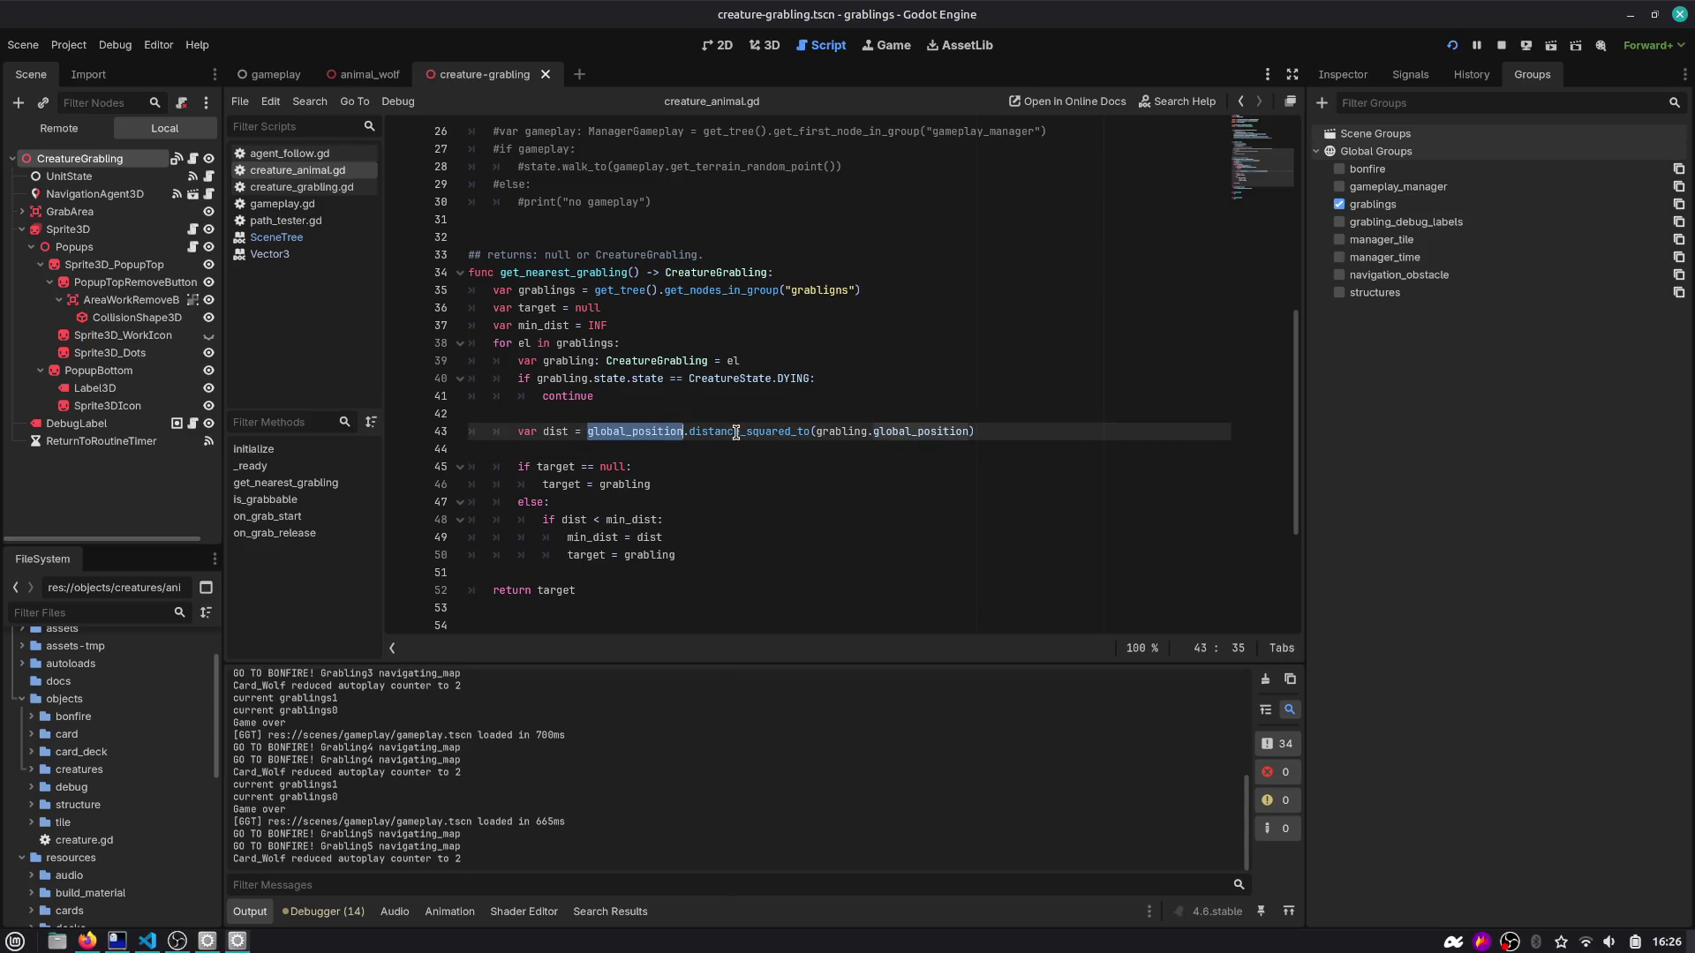
pyautogui.doubleClick(782, 432)
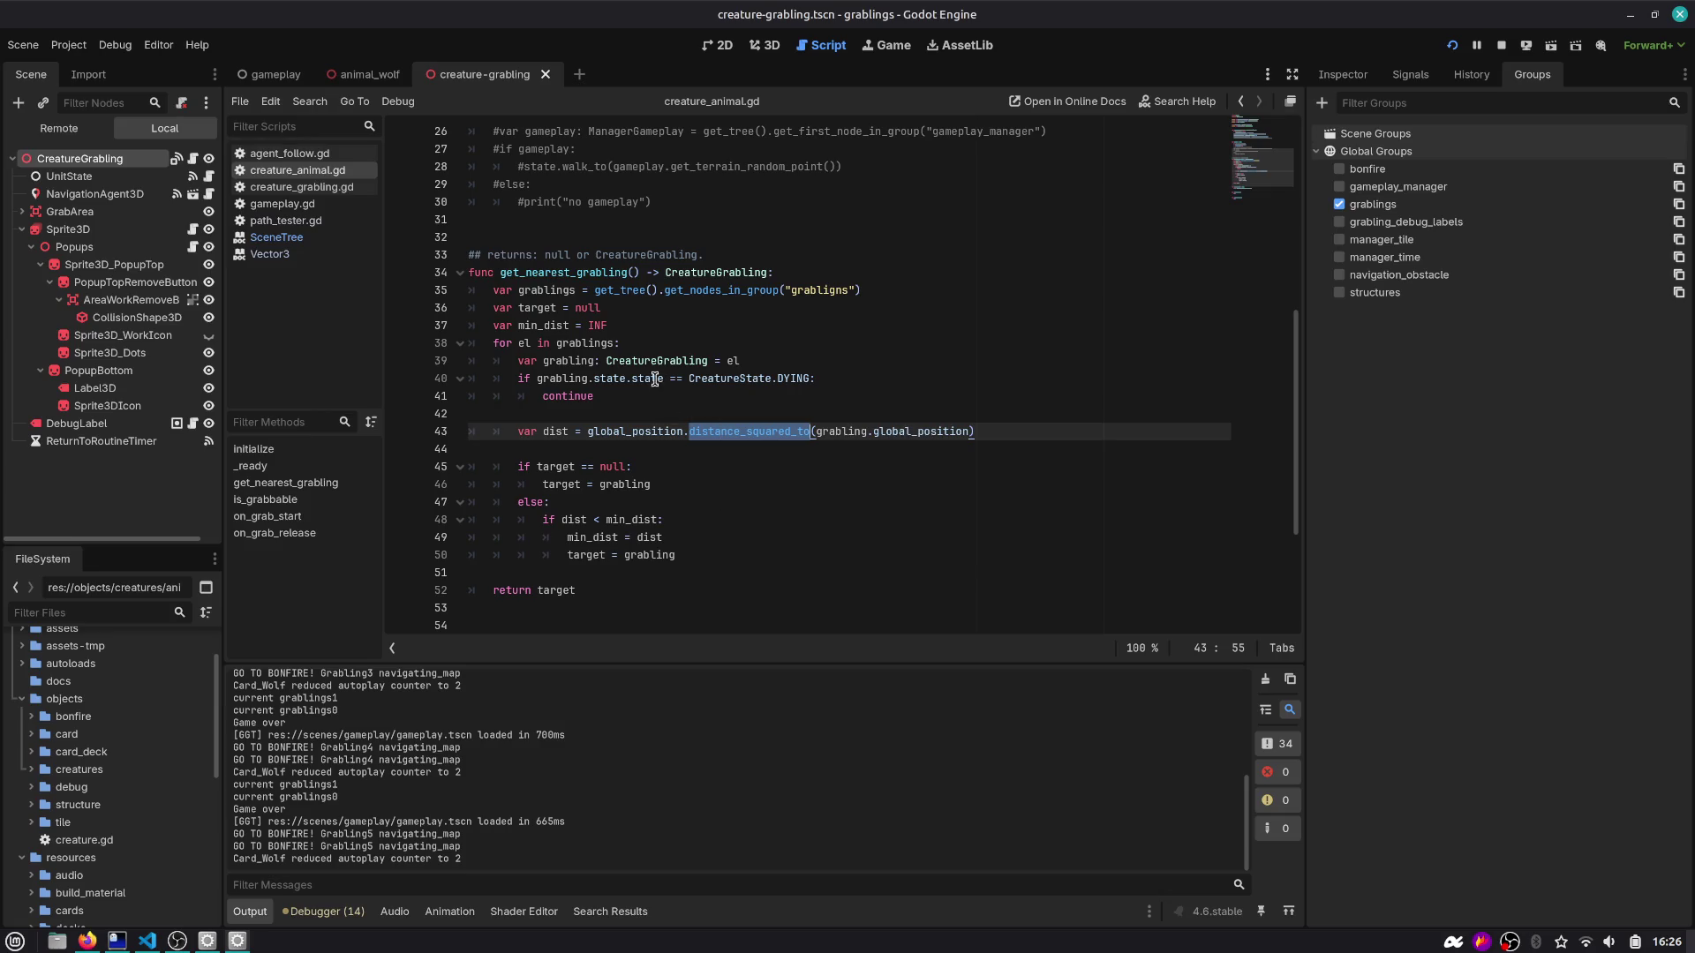
pyautogui.click(597, 400)
pyautogui.click(893, 362)
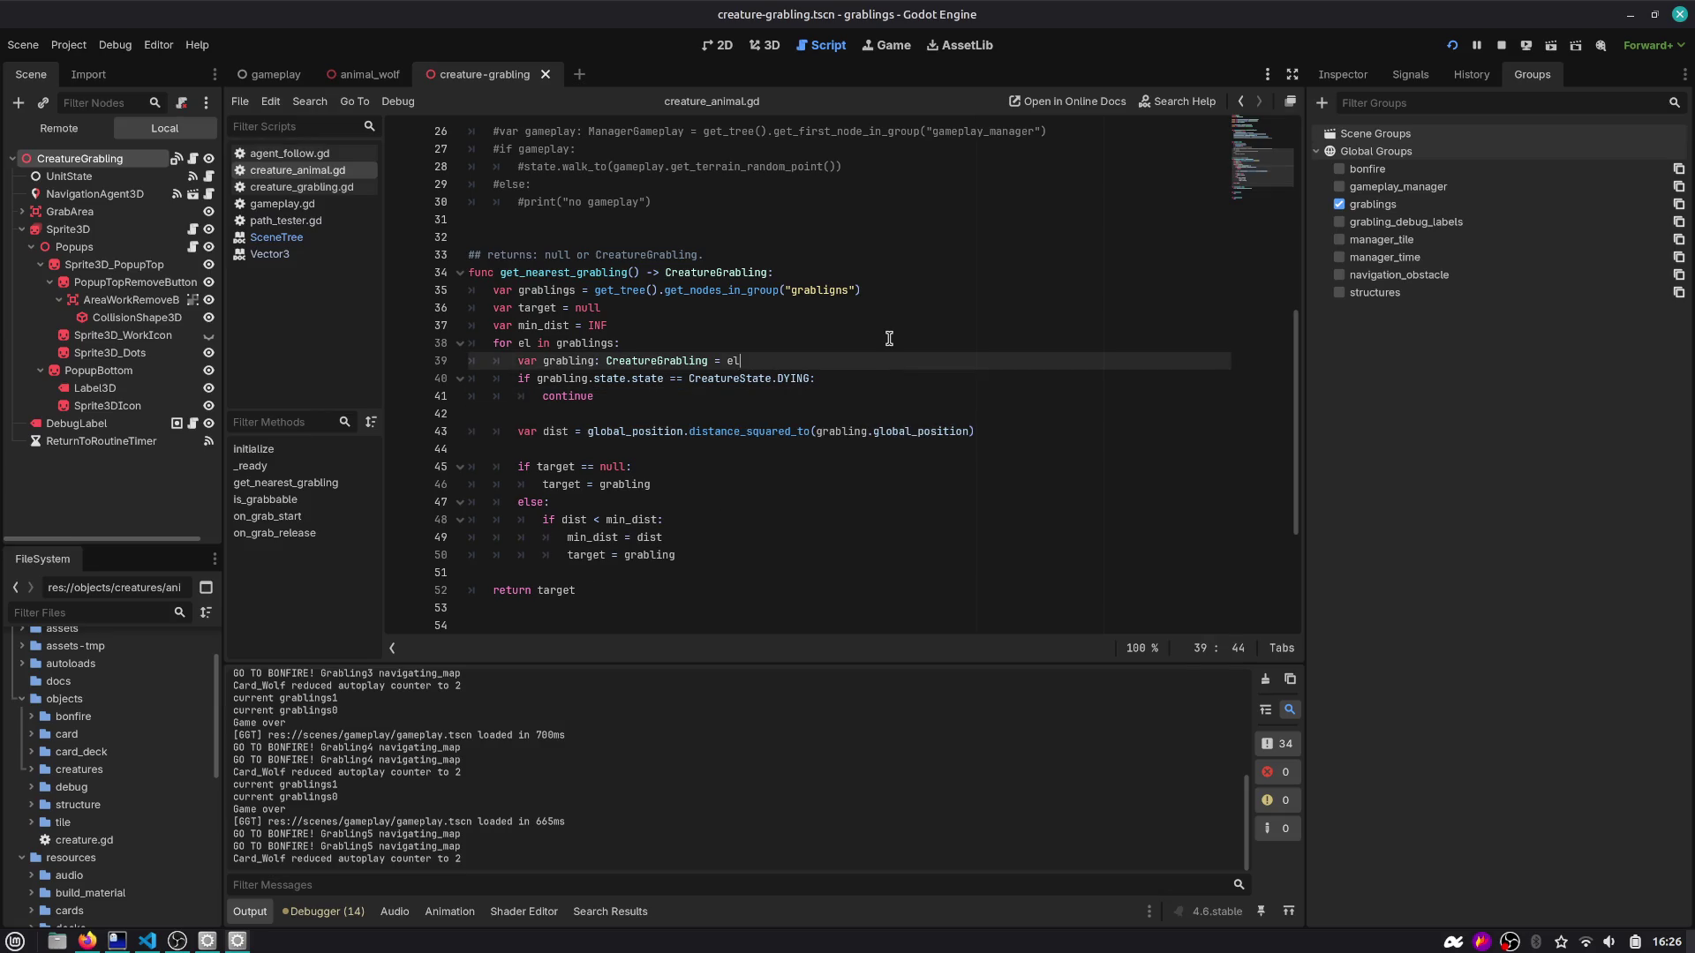
pyautogui.press('Return')
pyautogui.write('# filter dying grablings')
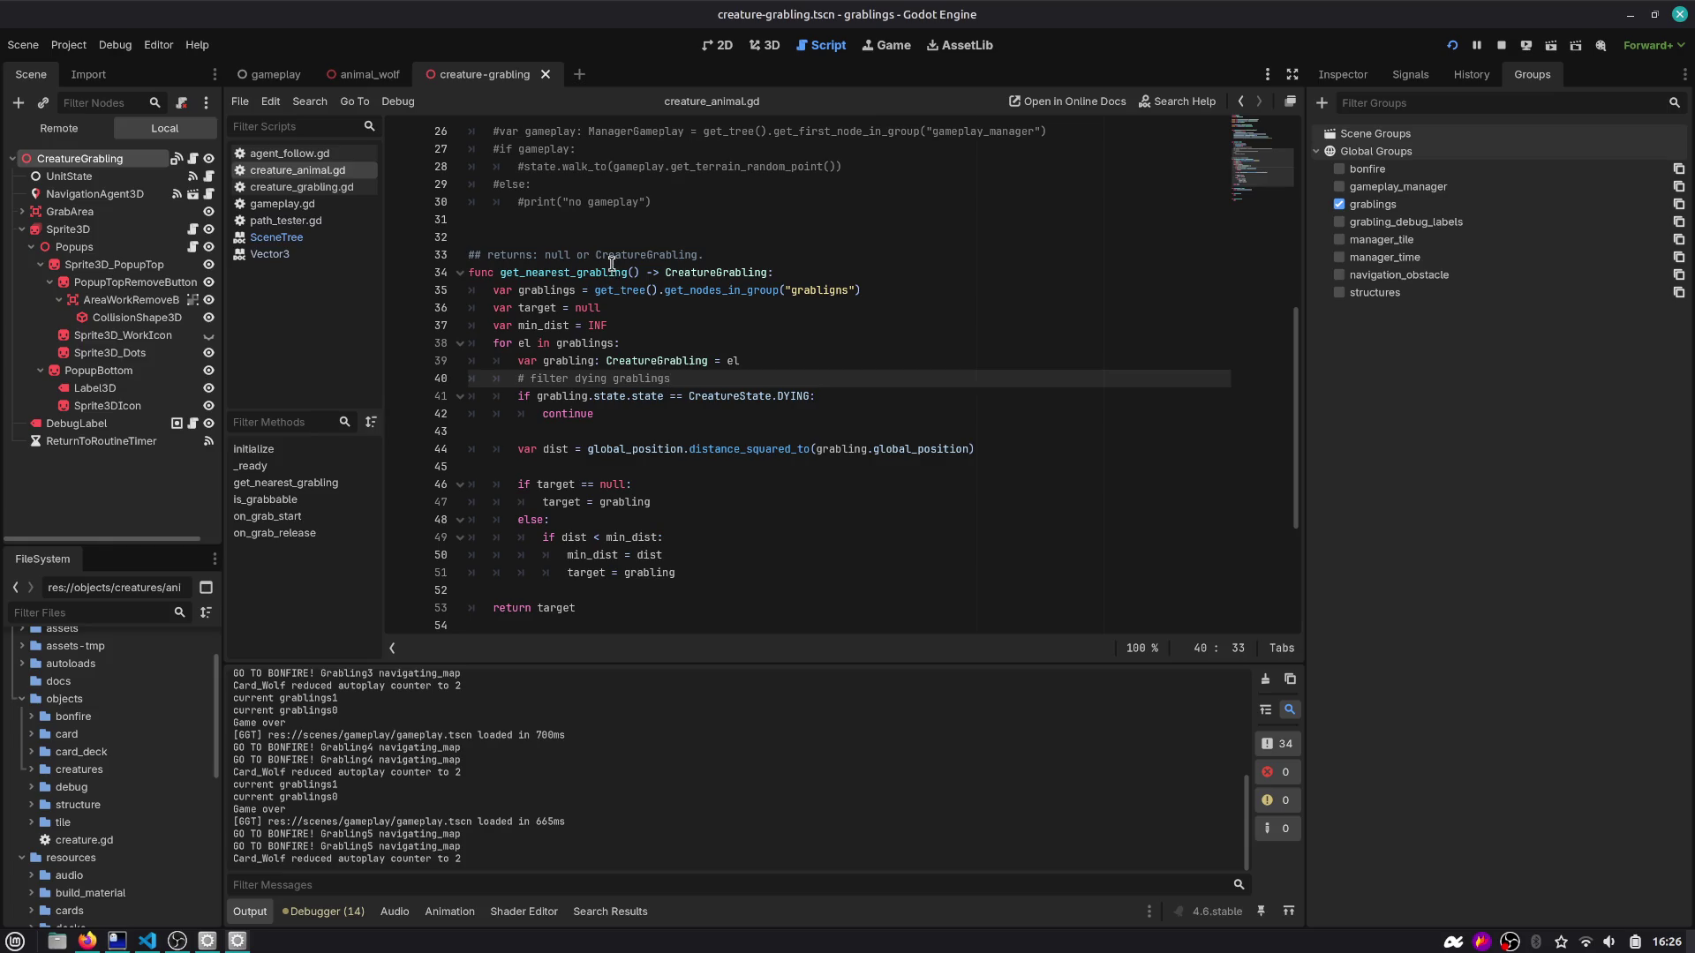
pyautogui.click(543, 587)
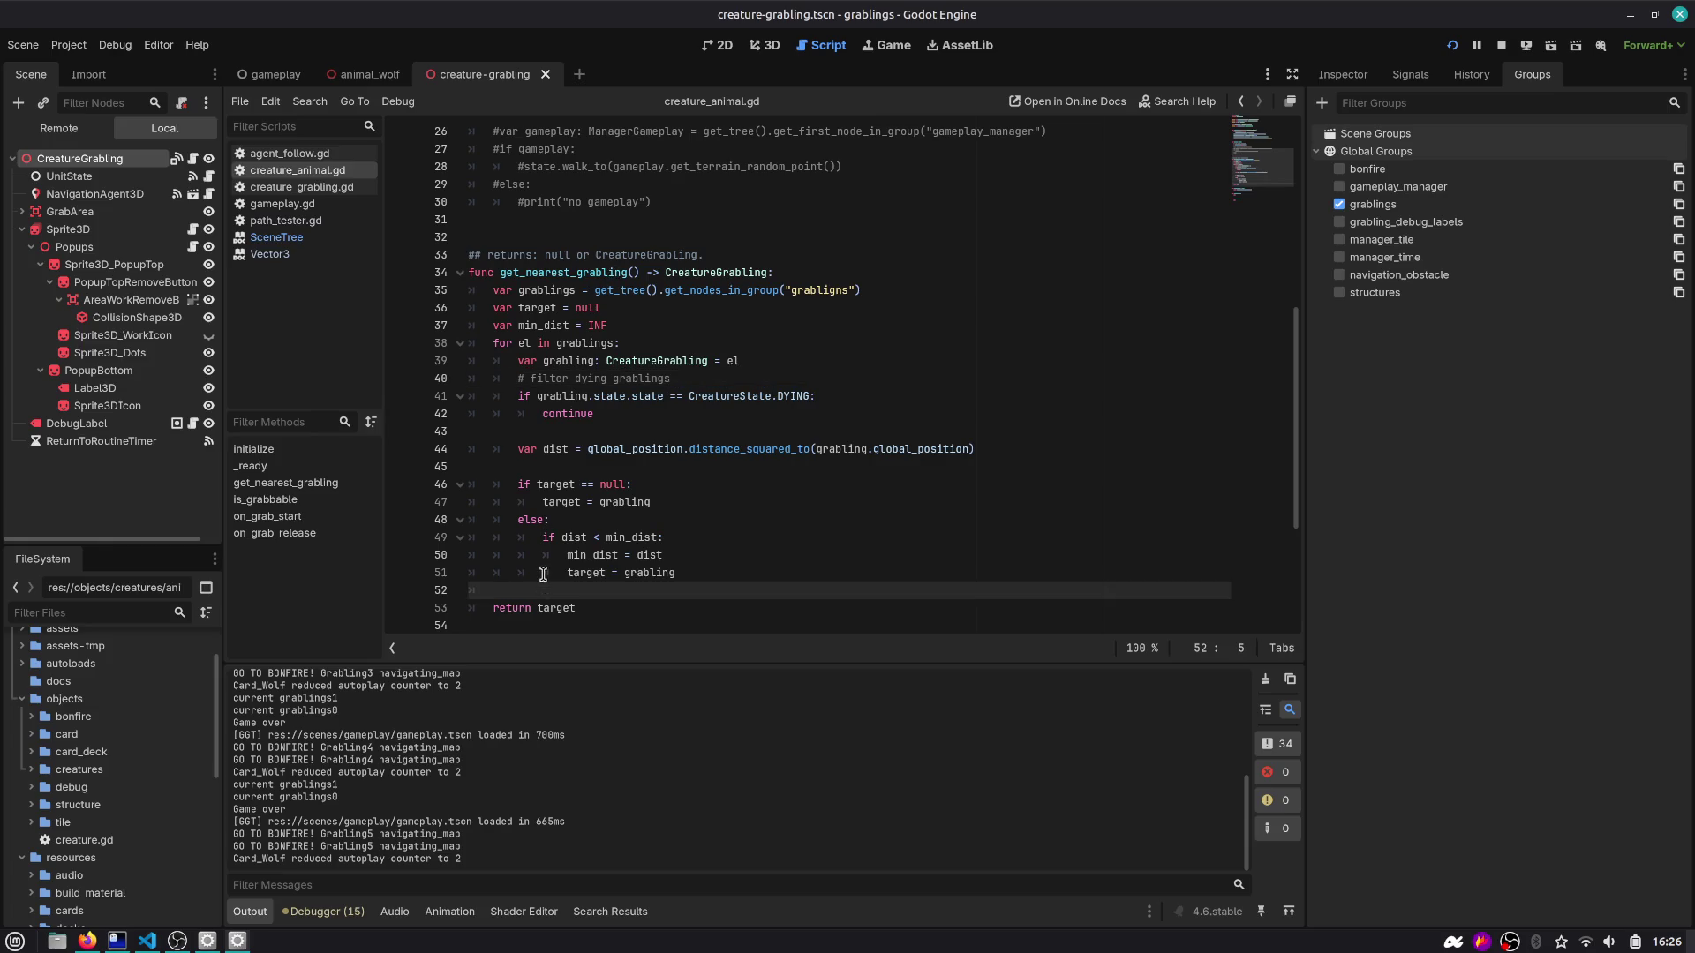
# Step: Add 'if target == null:' with a [CreatureAnimal] push_warning about game over triggering
pyautogui.write('rget == null:')
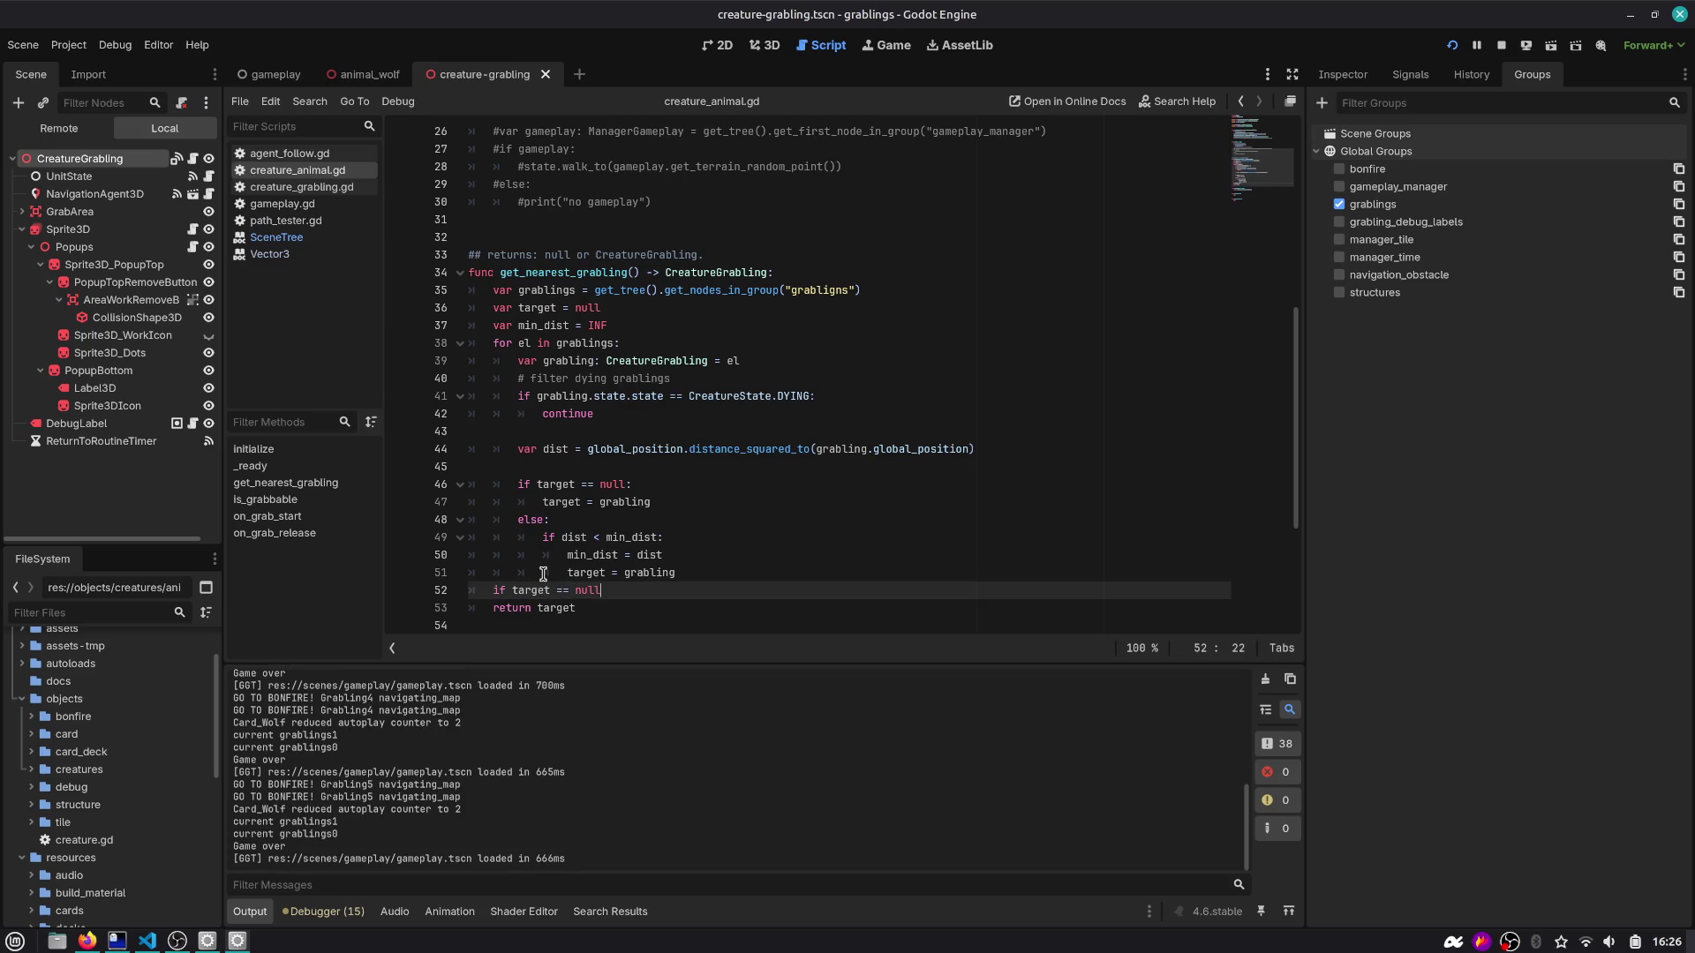
pyautogui.press('Return')
pyautogui.press('Down')
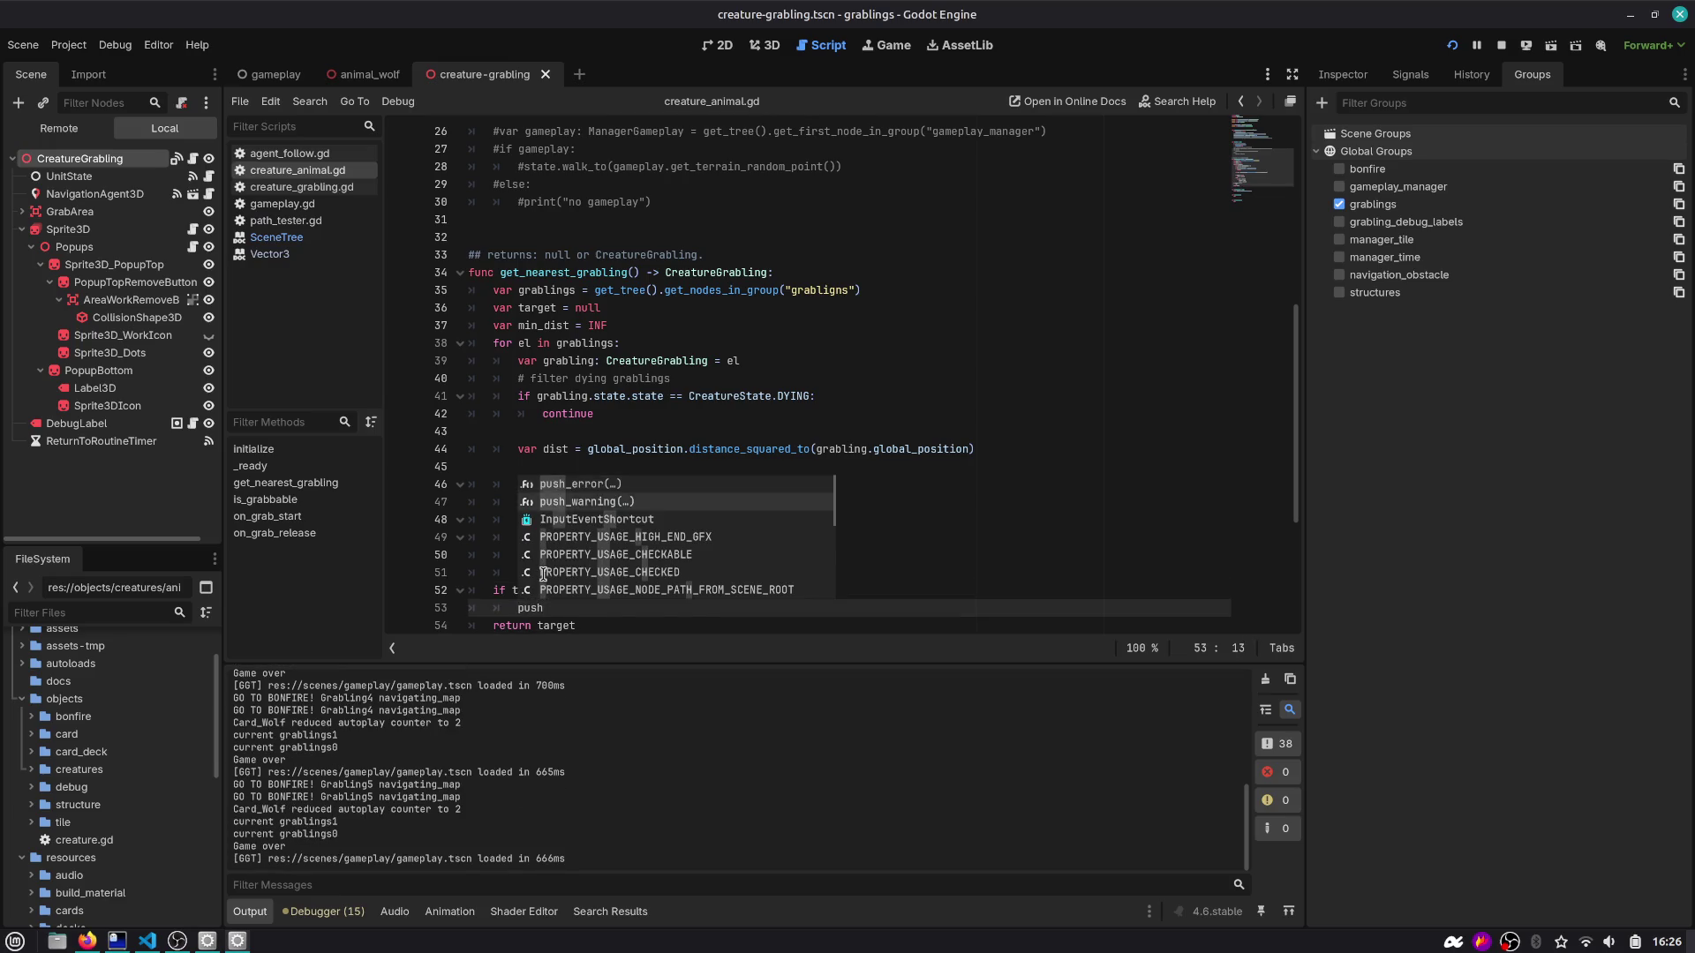
pyautogui.press('Return')
pyautogui.write('CreatureAnimal')
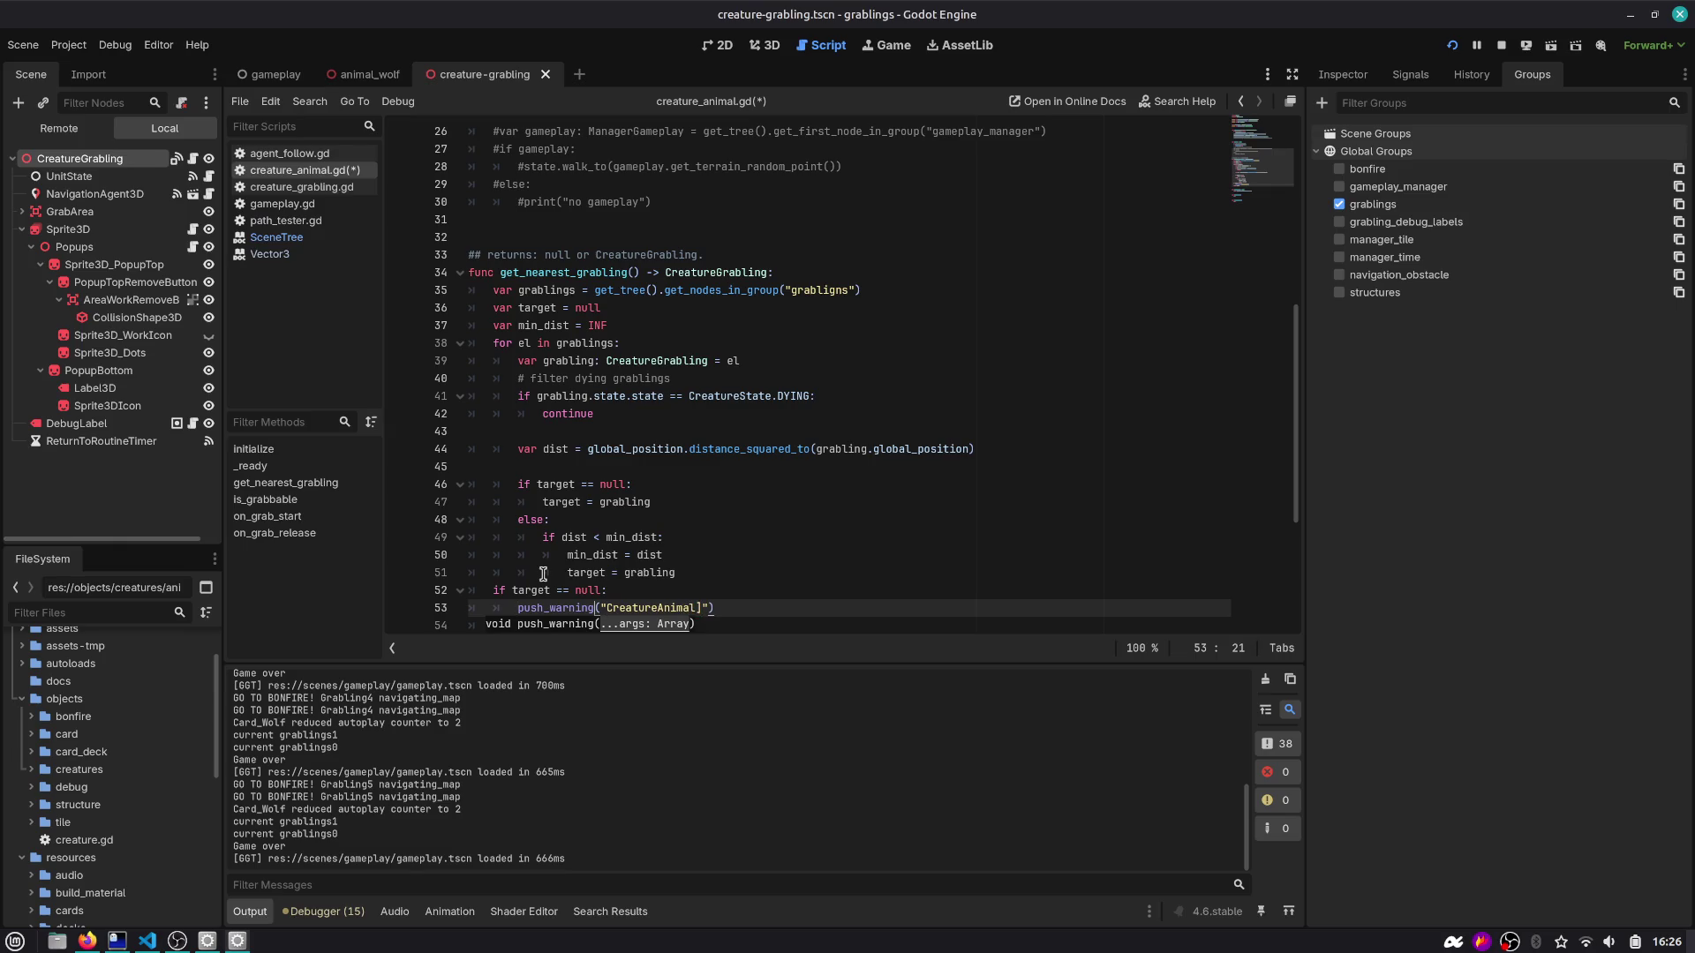
pyautogui.write('[')
pyautogui.press('End')
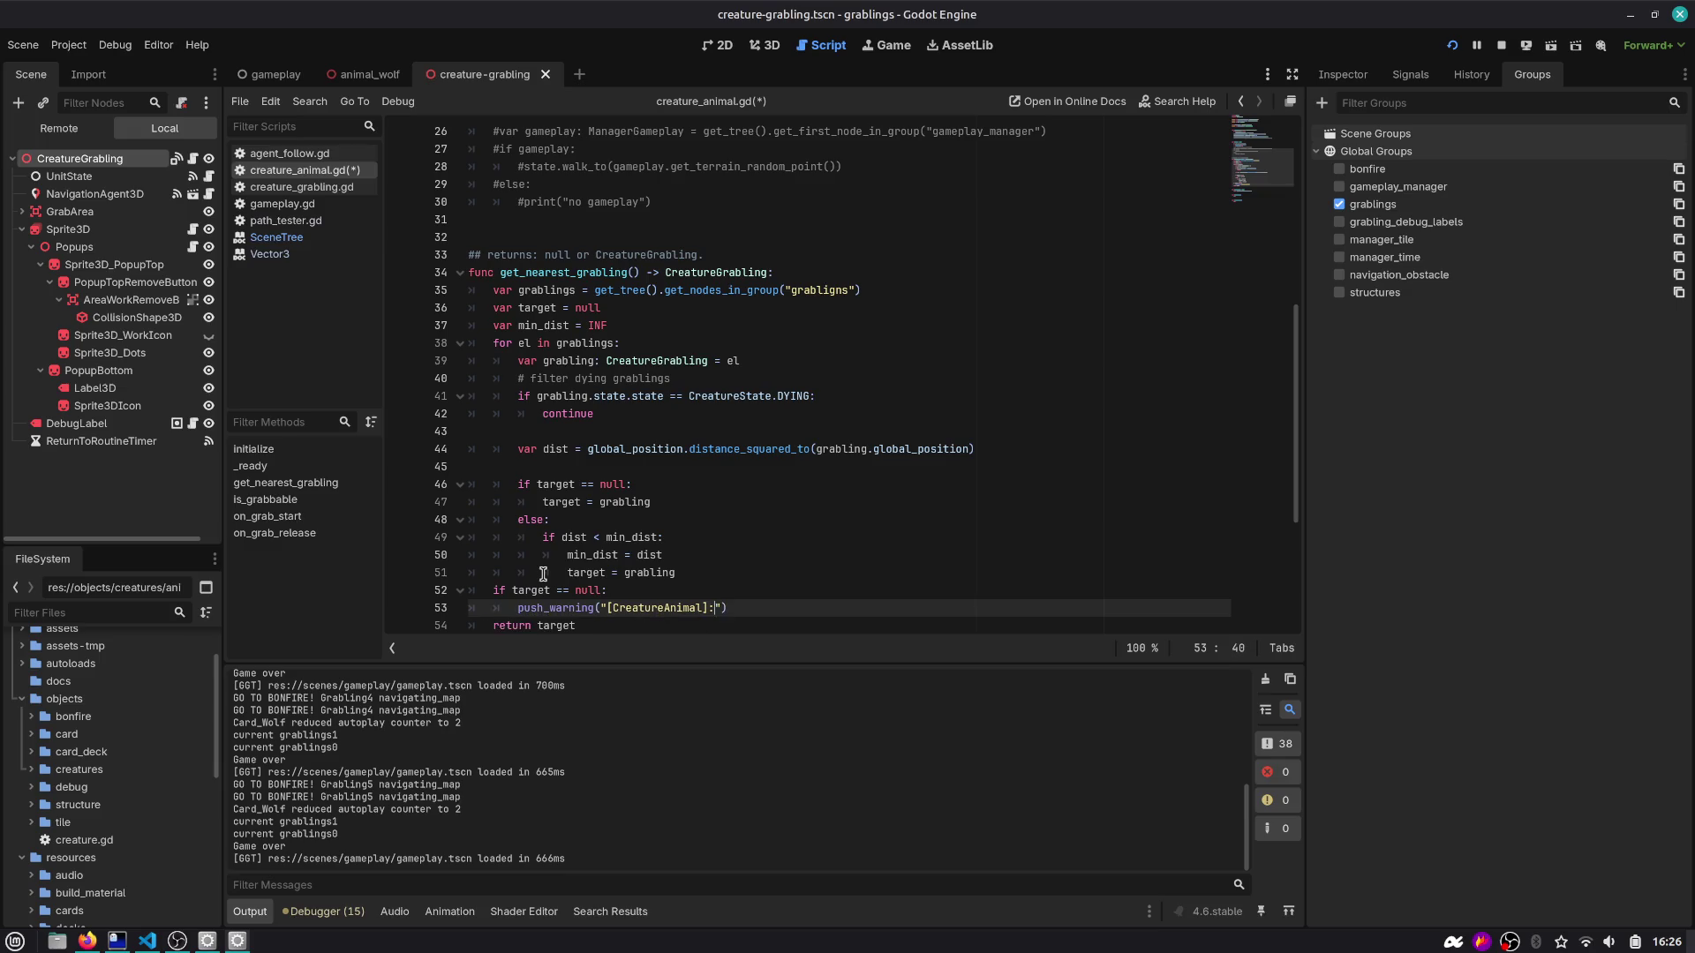
pyautogui.press('BackSpace')
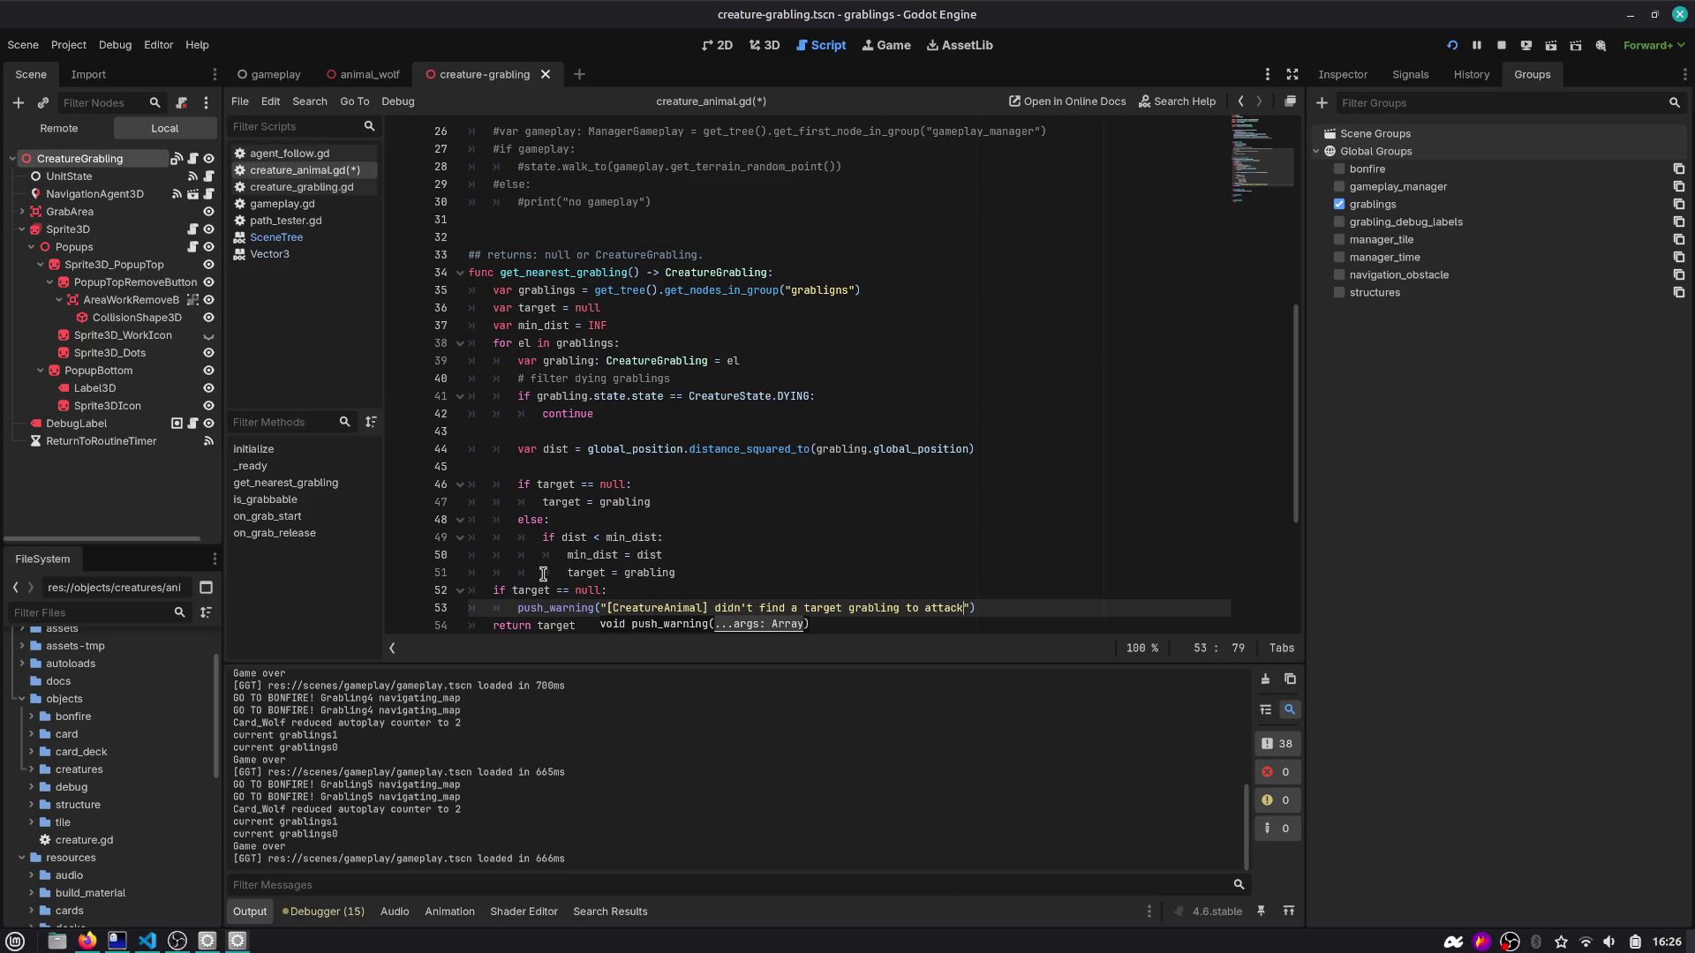
pyautogui.write('hould ')
pyautogui.write('apen')
pyautogui.write('me is')
pyautogui.hotkey('ctrl', 'shift', 'Left')
pyautogui.hotkey('ctrl', 'shift', 'Left')
pyautogui.write('game over is triggerin')
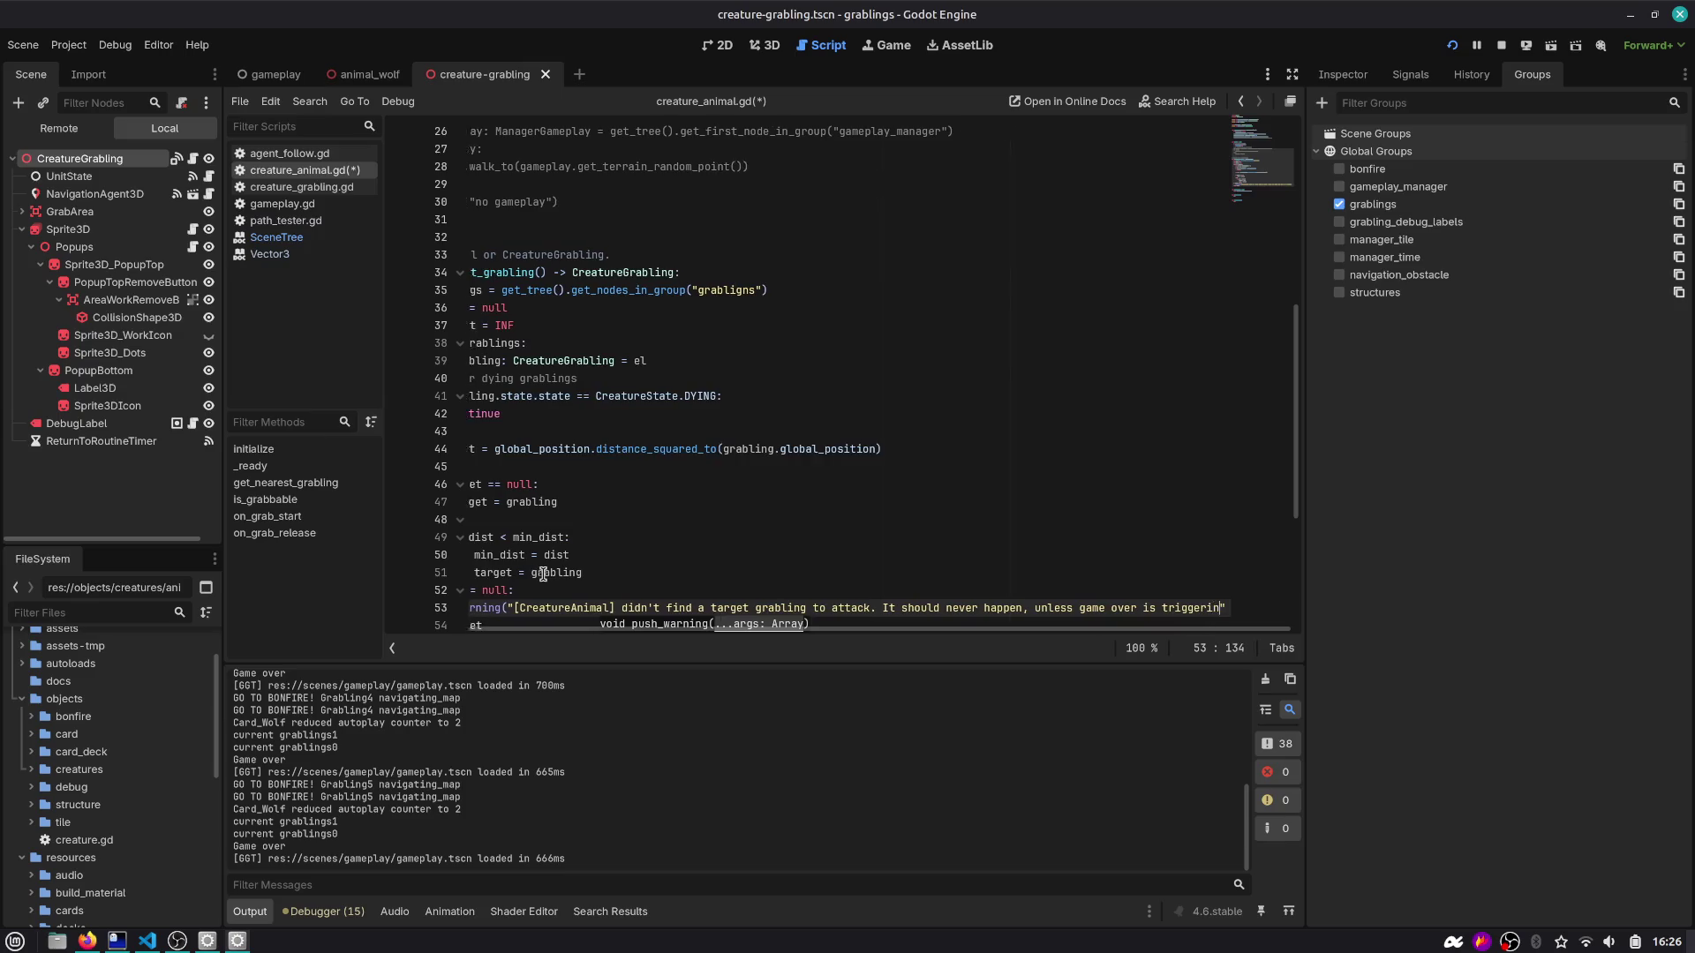
# Step: Save the script, review get_nearest_grabling, and show the 3D scene view
pyautogui.hotkey('ctrl', 's')
pyautogui.press('Home')
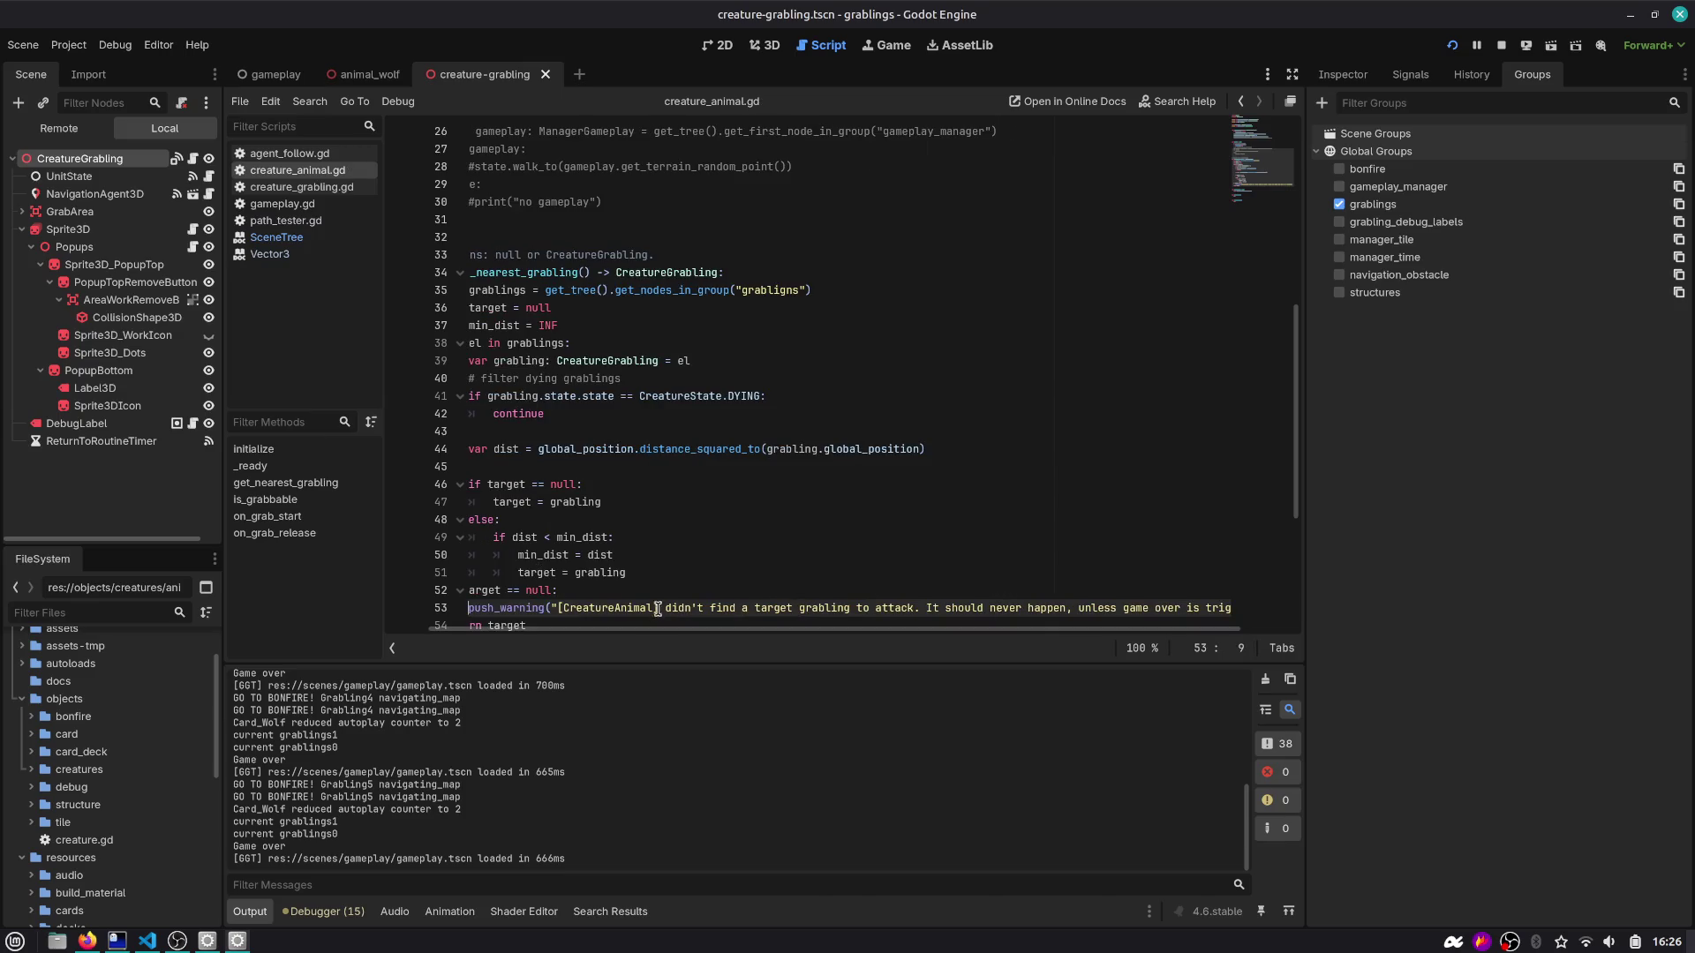
pyautogui.hscroll(-2, 703, 499)
pyautogui.scroll(-2, 622, 590)
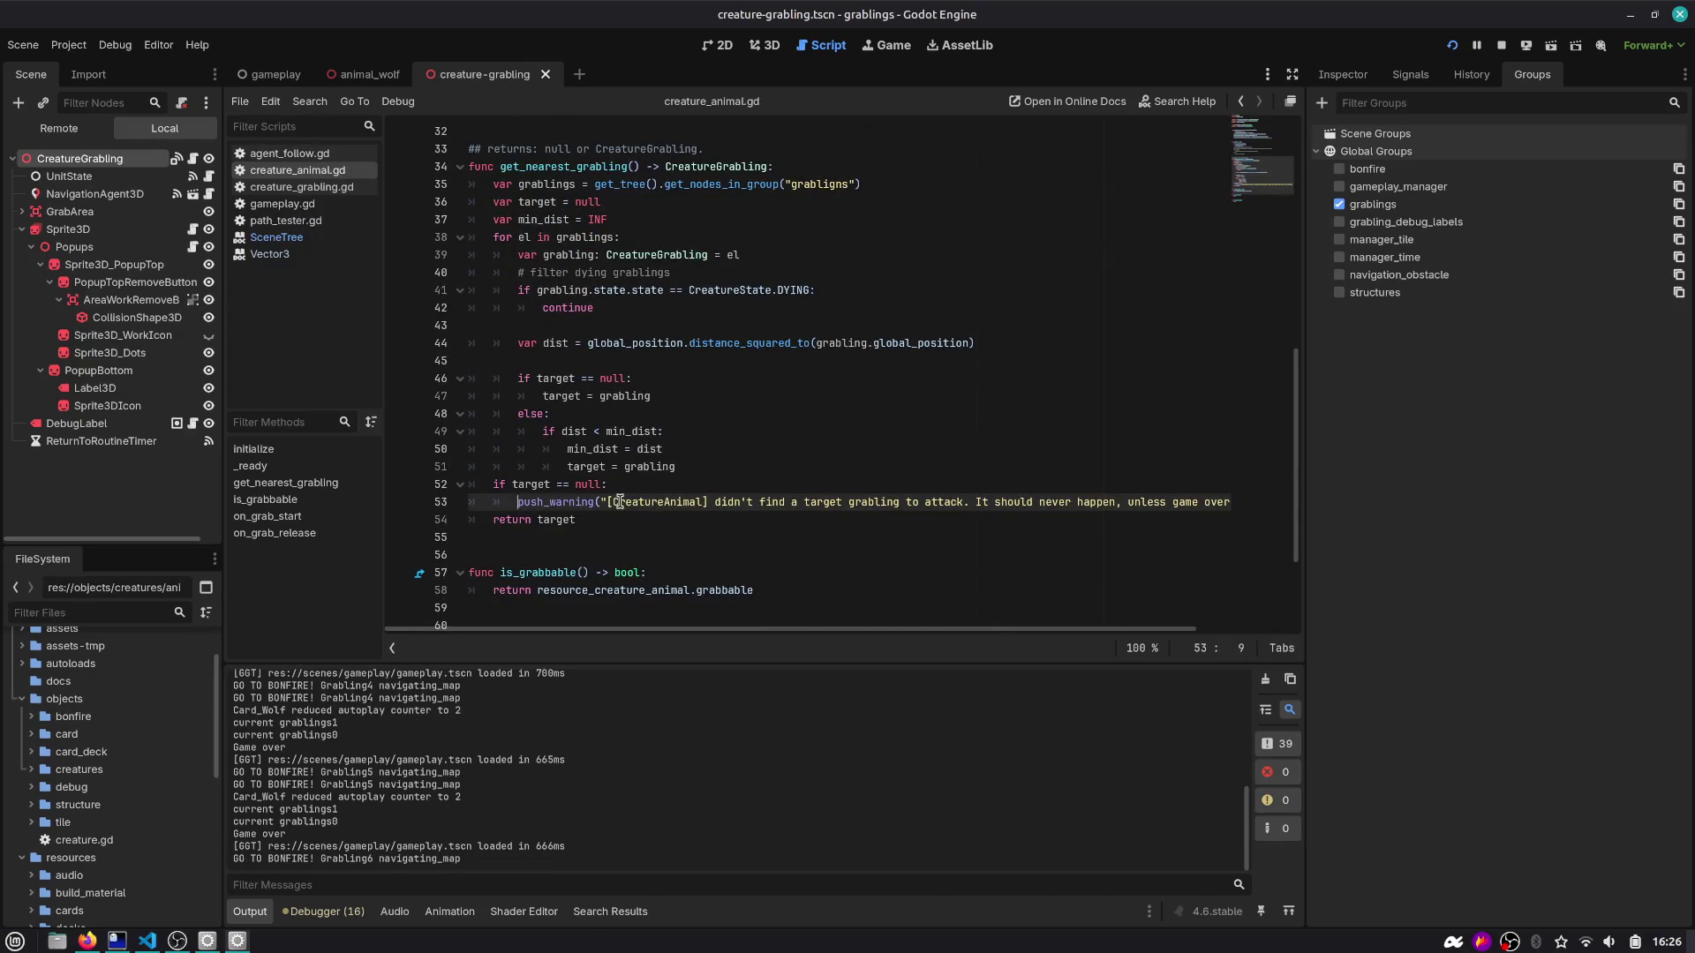
pyautogui.hscroll(2, 607, 501)
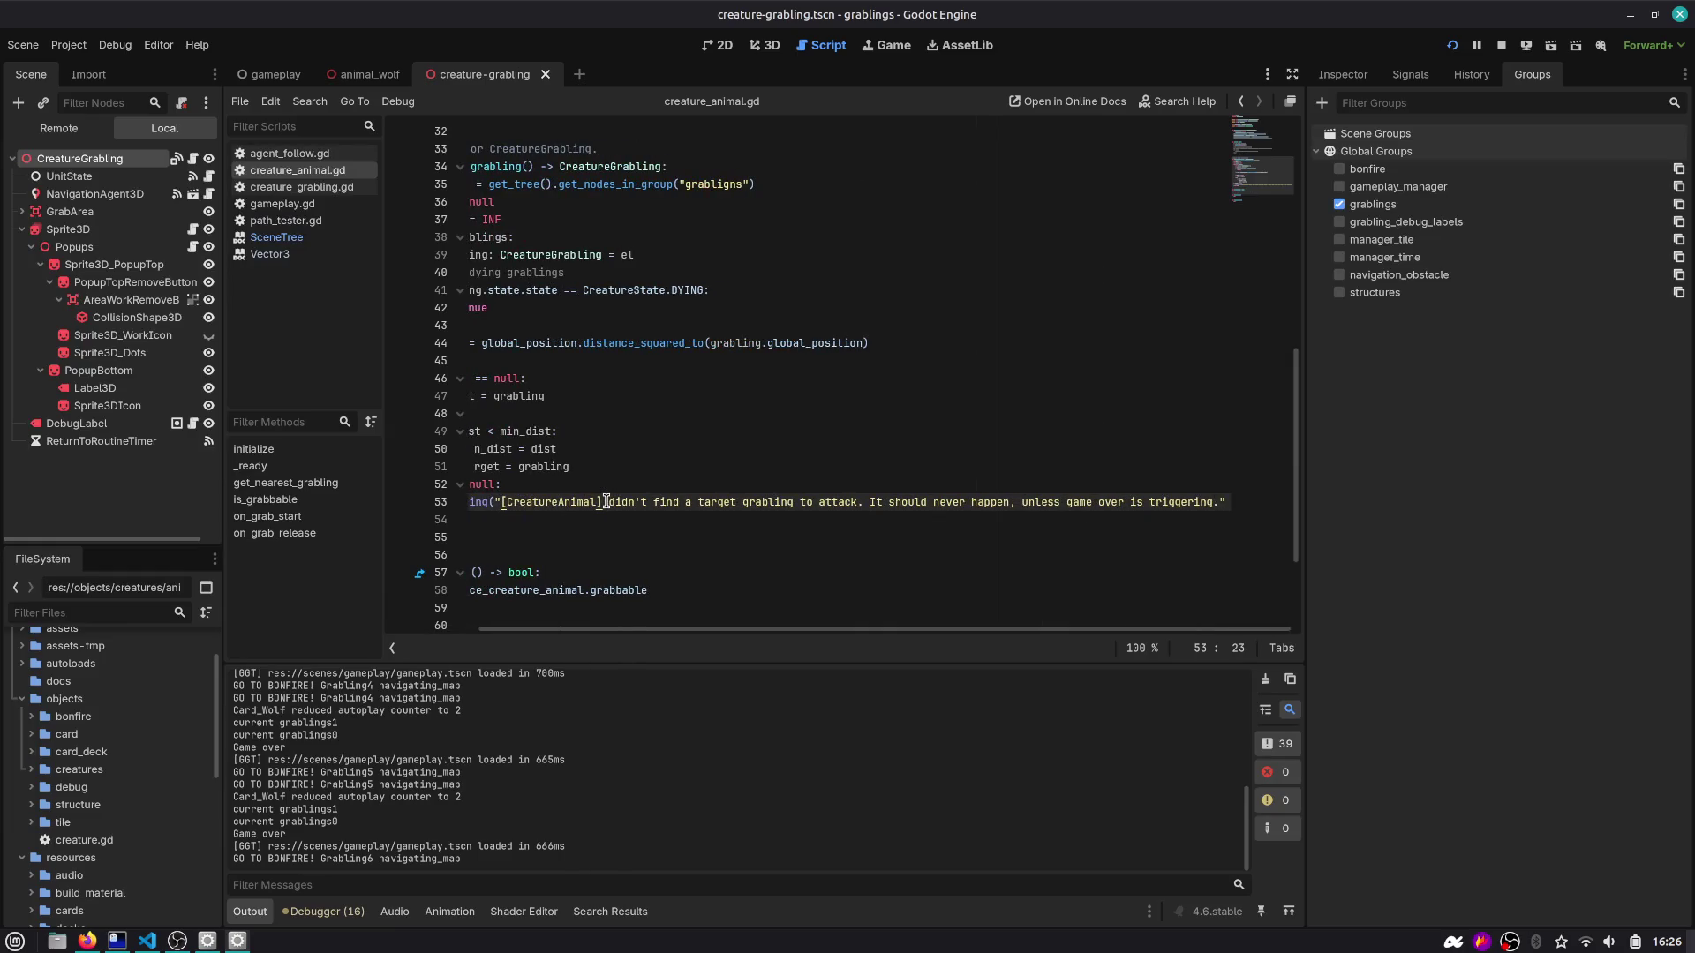
pyautogui.hscroll(-2, 607, 501)
pyautogui.click(606, 521)
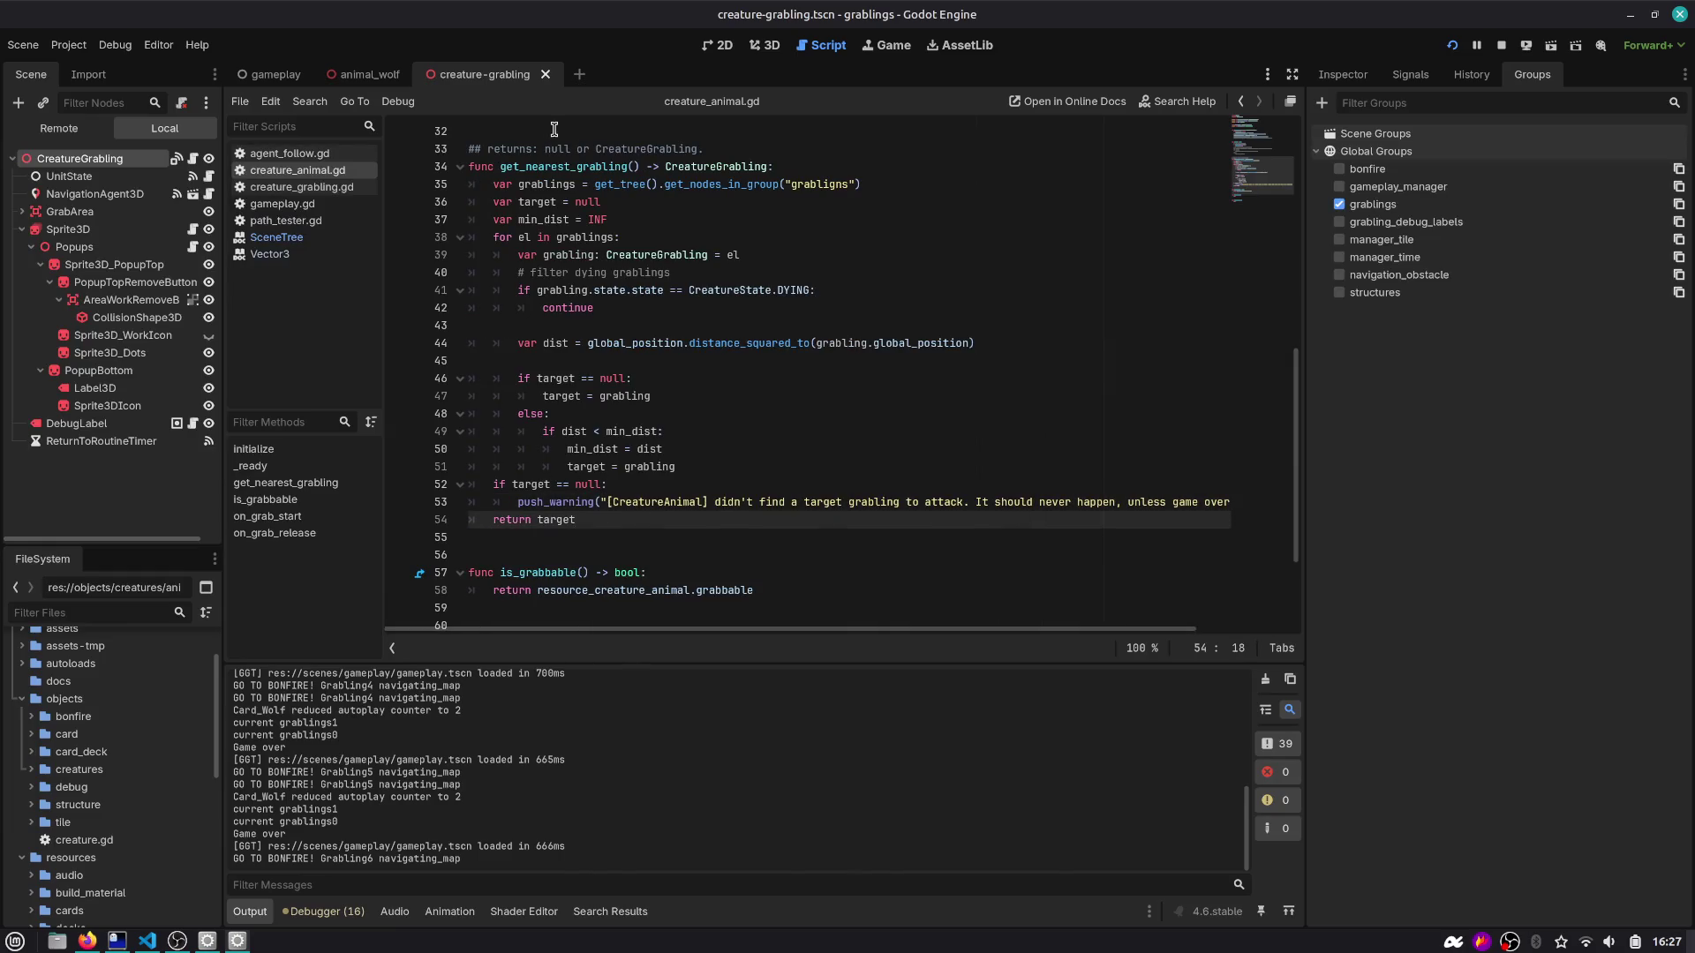
pyautogui.doubleClick(563, 167)
pyautogui.doubleClick(573, 484)
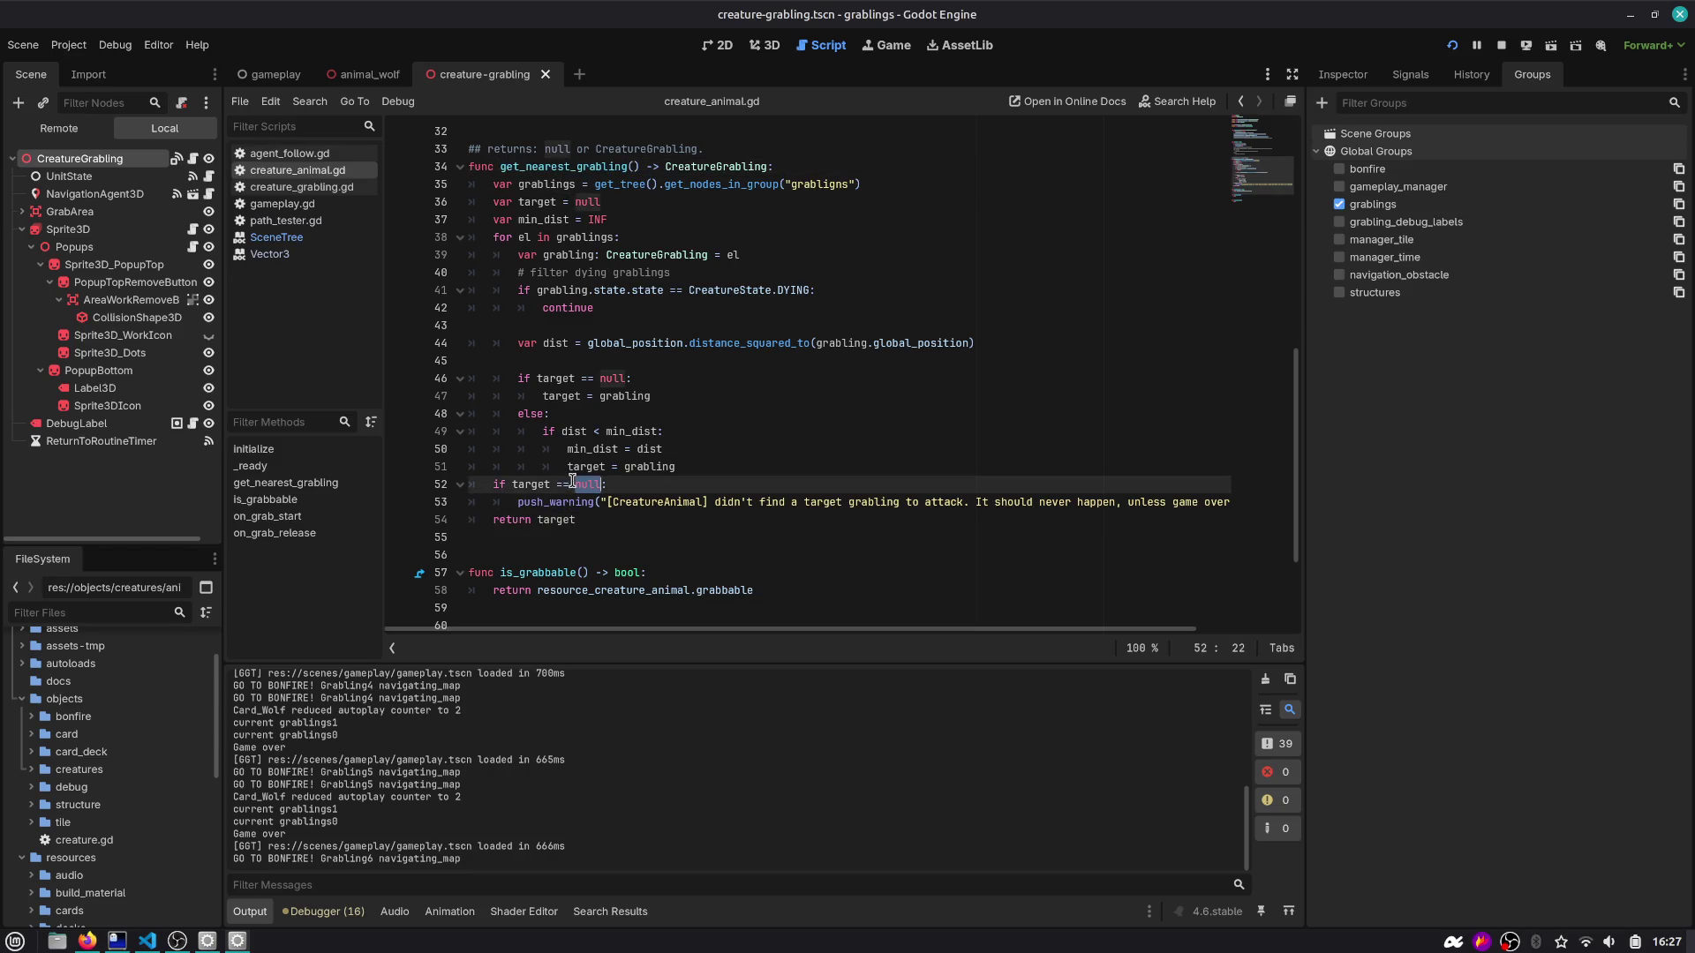
pyautogui.doubleClick(813, 183)
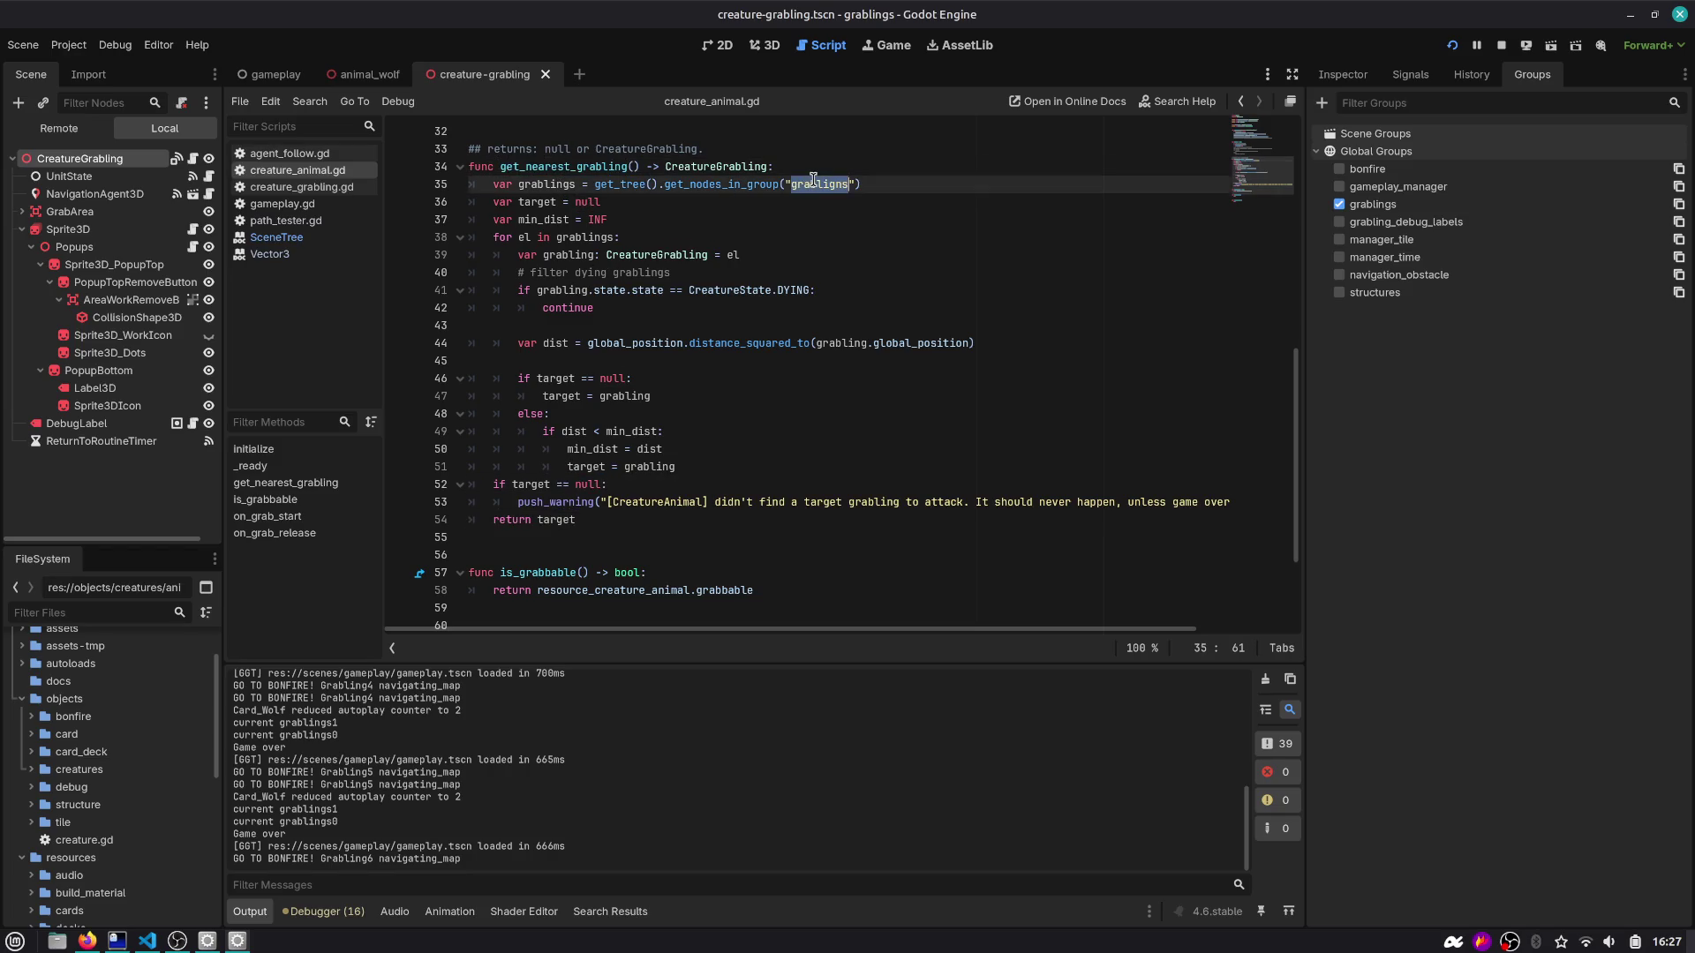
pyautogui.click(765, 45)
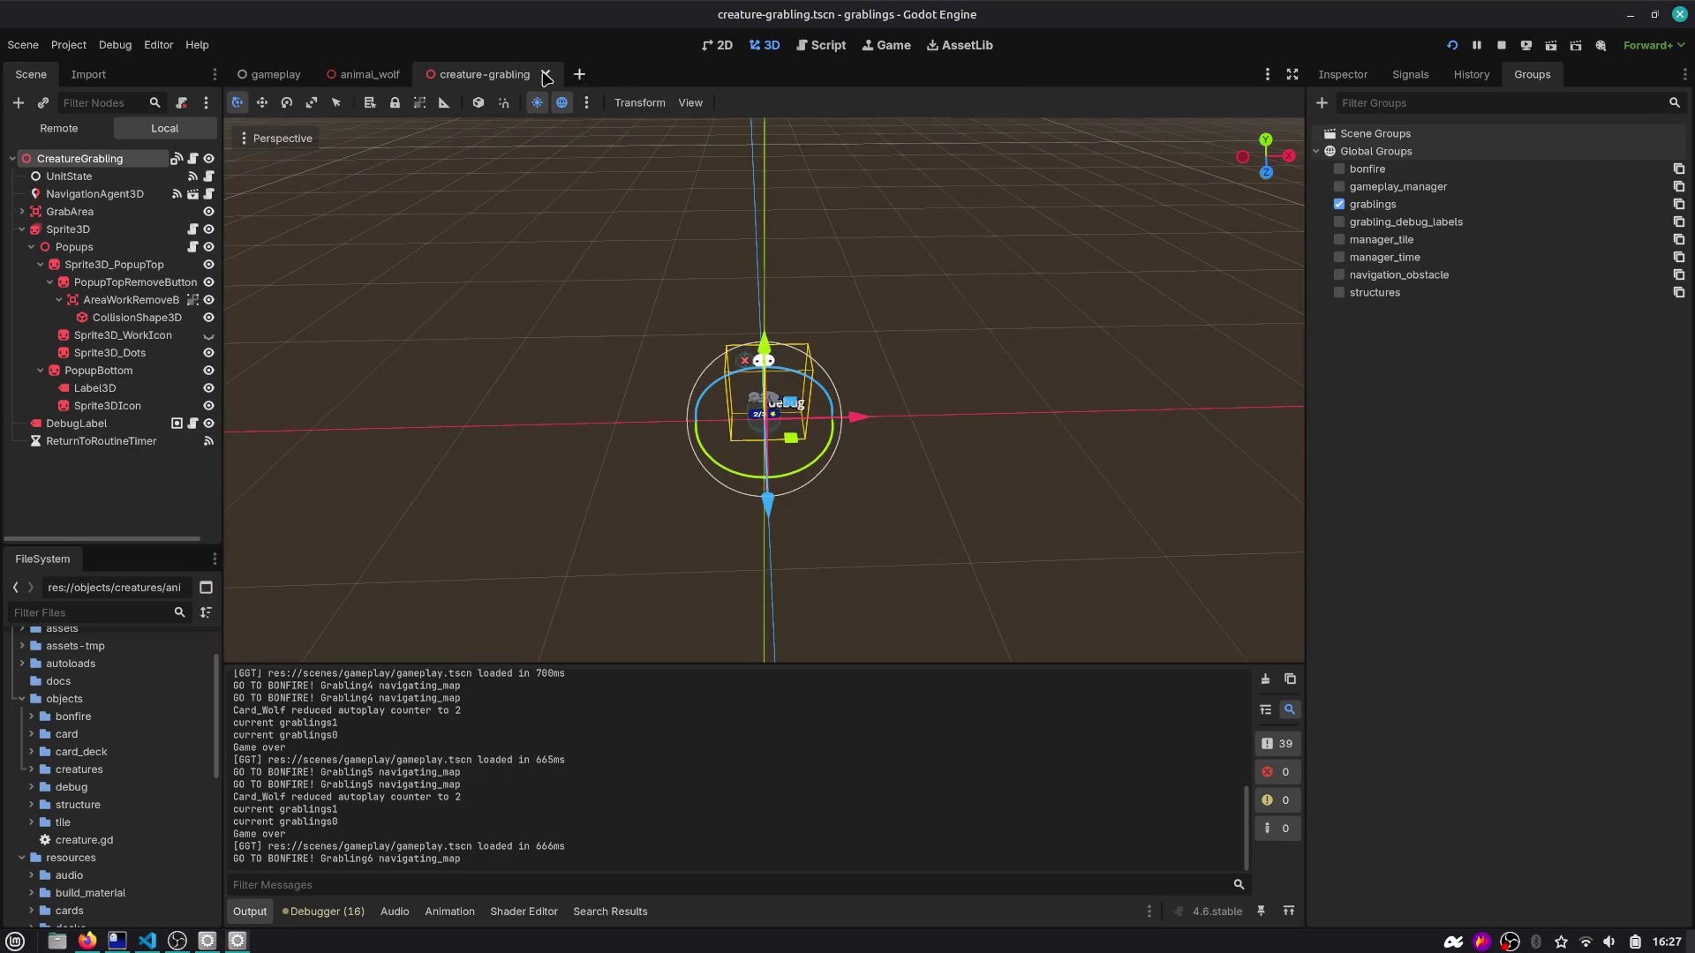
# Step: Open preview_3d.tscn through the quick scene picker, then return to the script editor
pyautogui.hotkey('ctrl', 'shift', 'o')
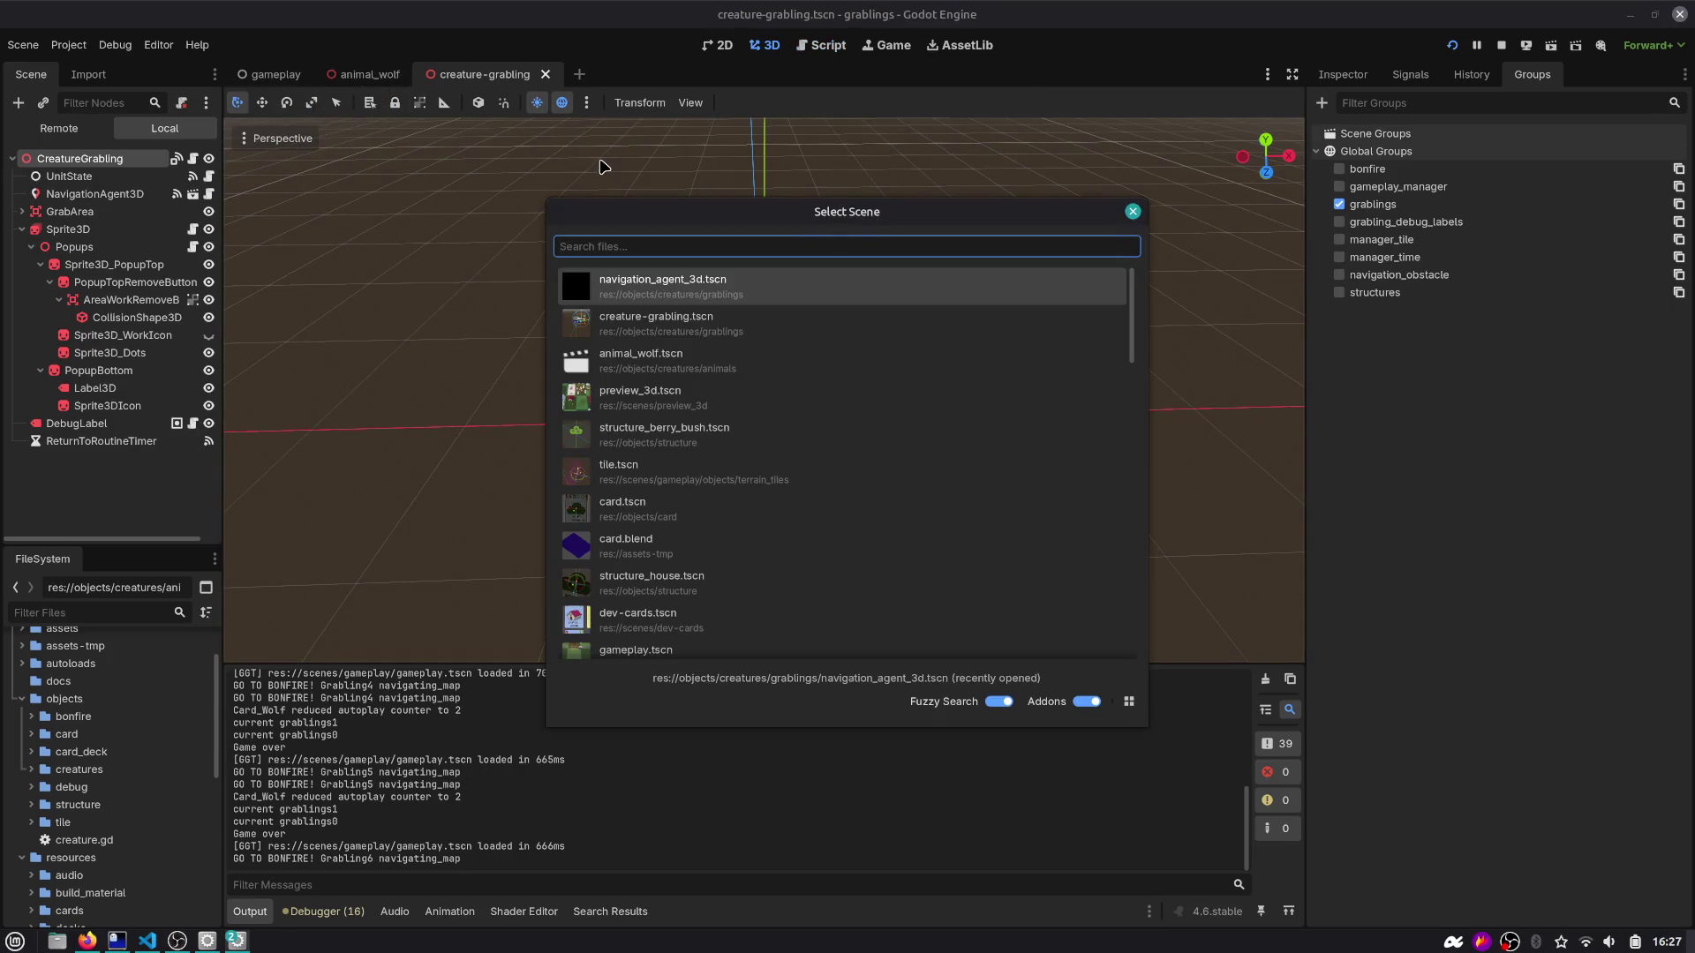
pyautogui.write('prev')
pyautogui.press('Return')
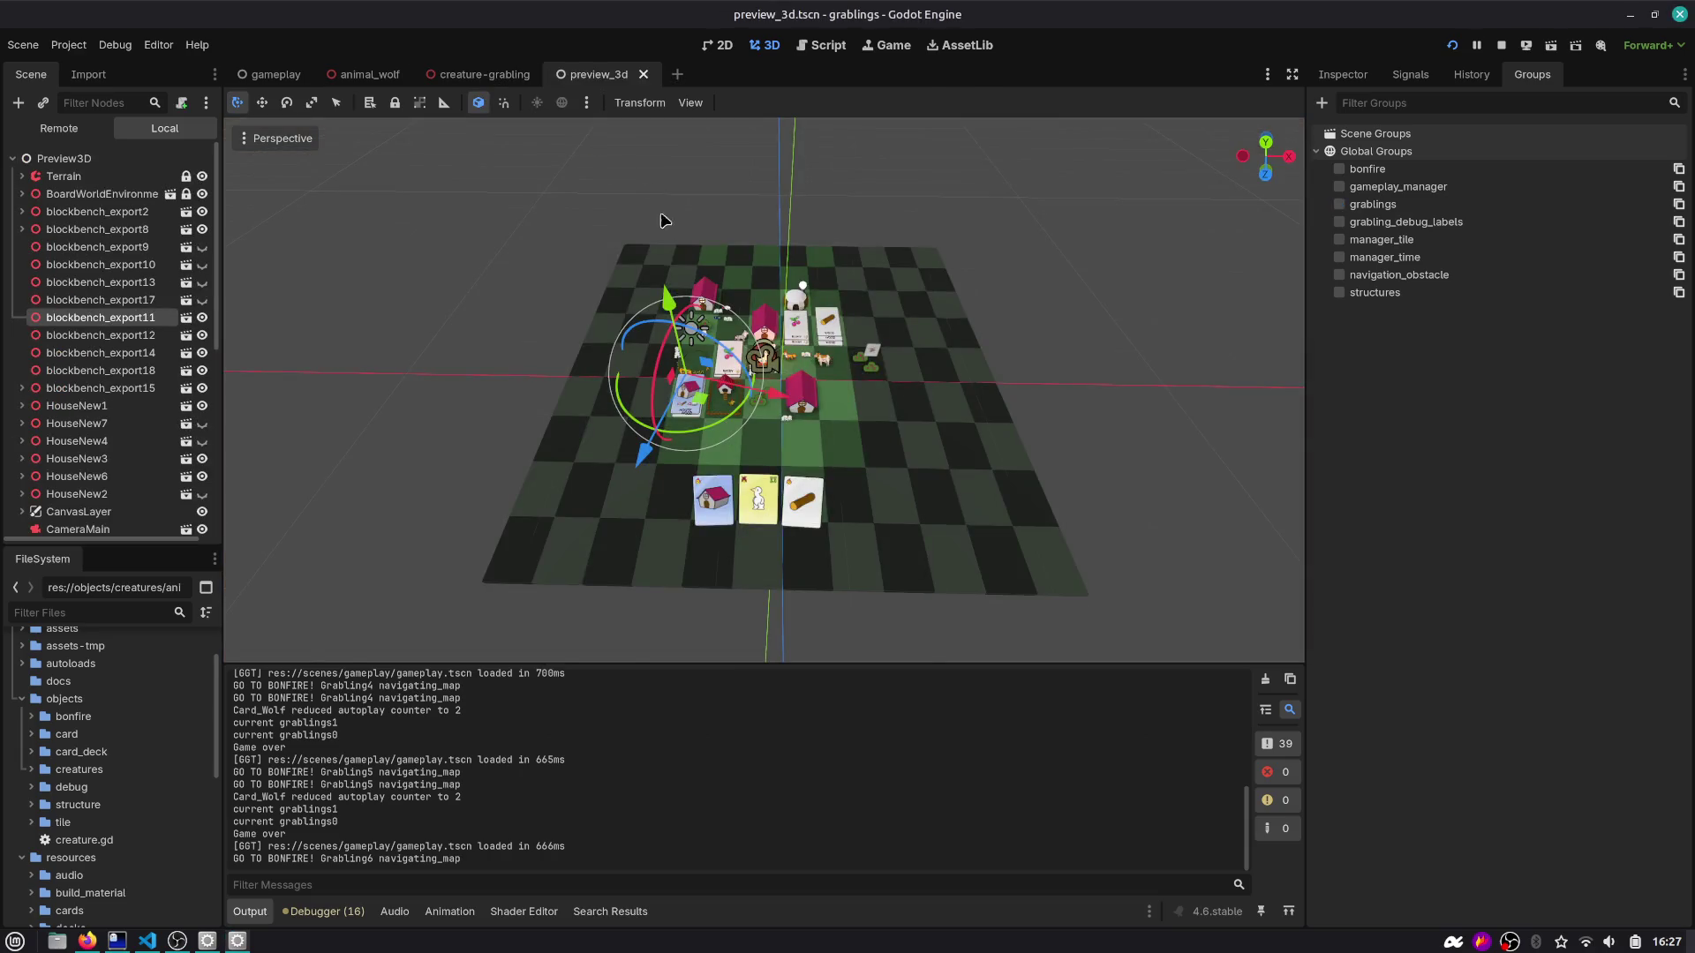
pyautogui.scroll(3, 698, 239)
pyautogui.scroll(2, 900, 455)
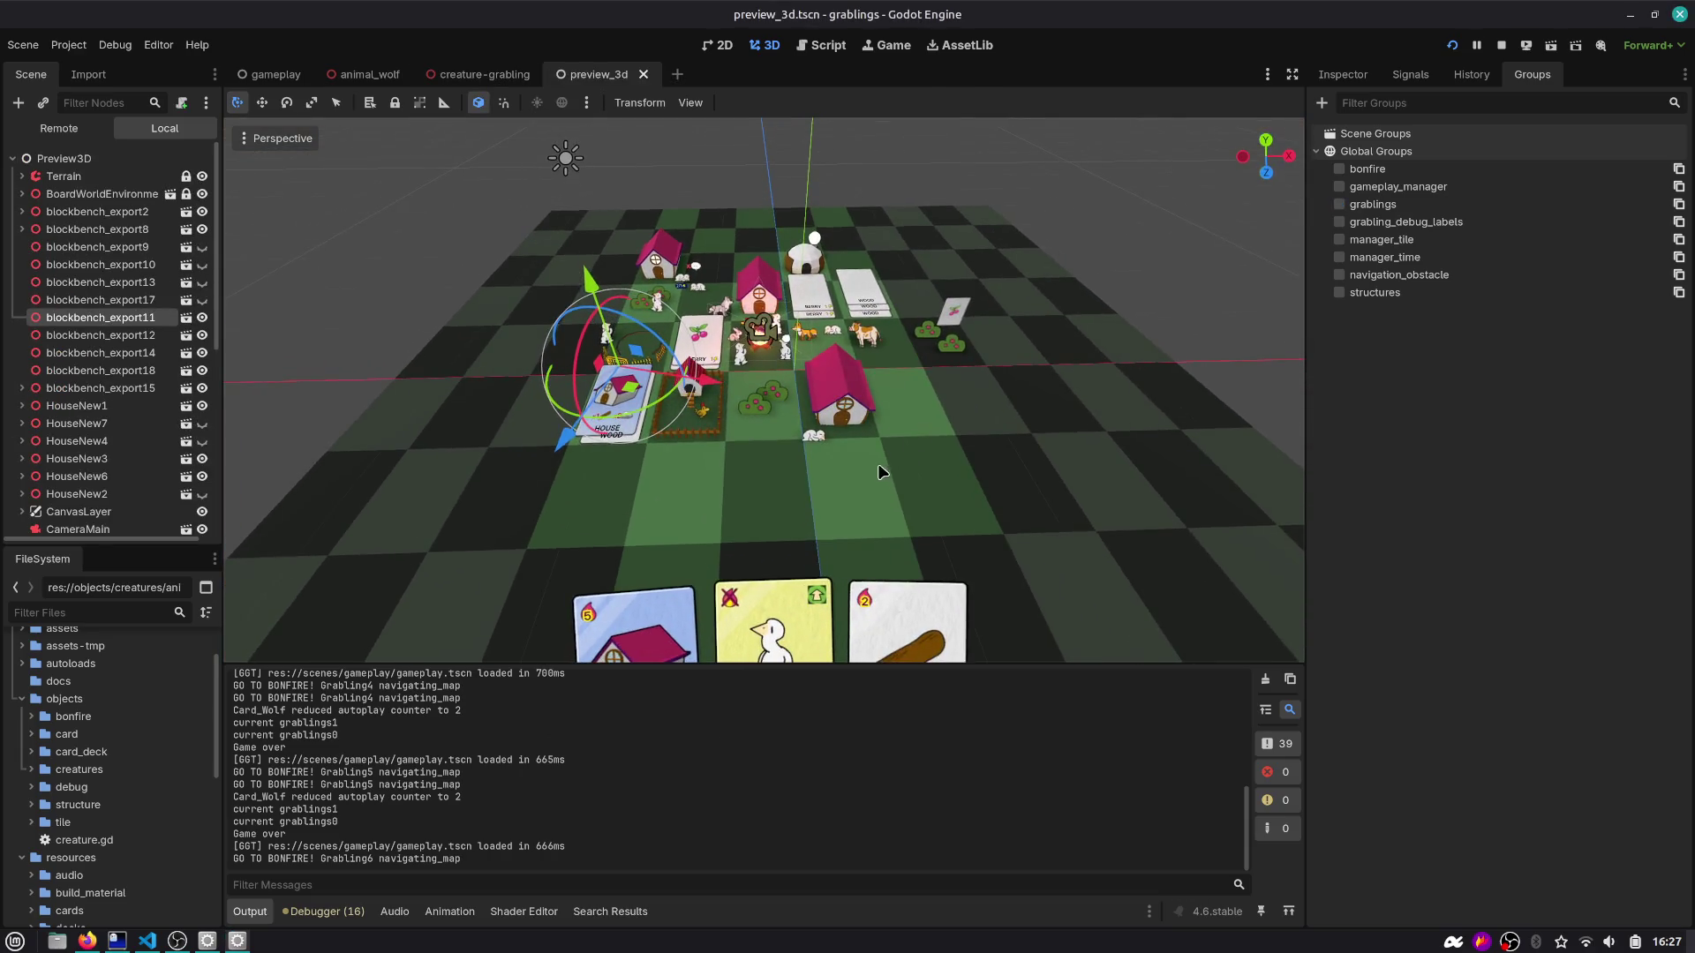
pyautogui.scroll(3, 884, 471)
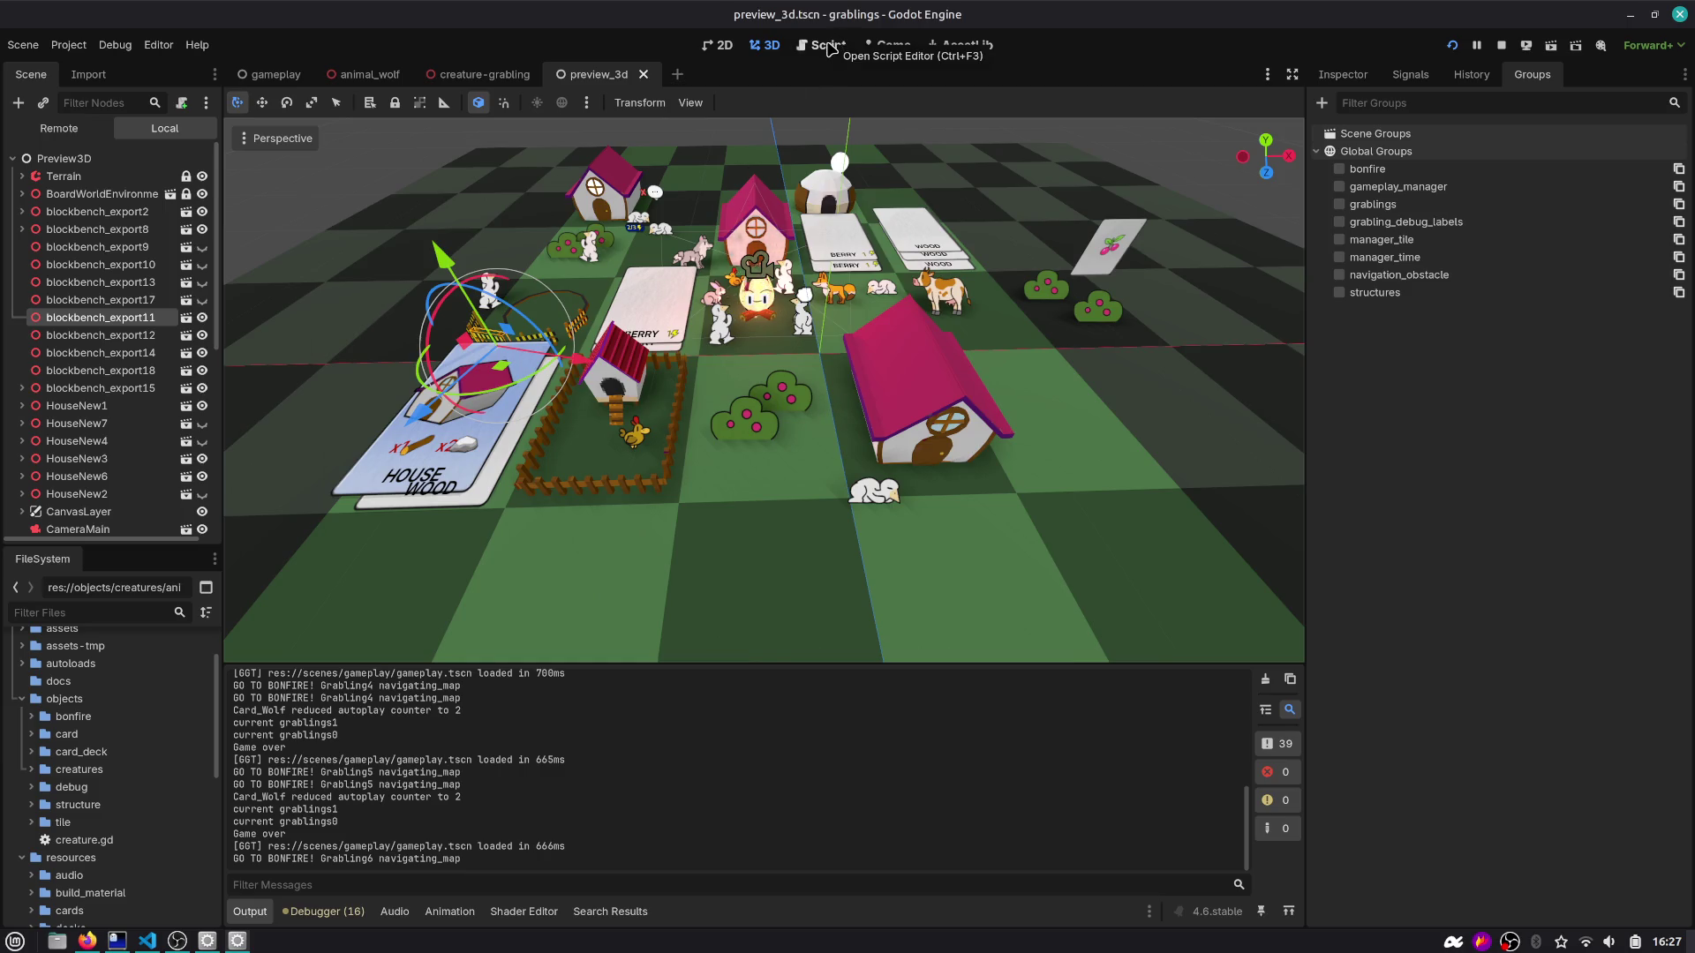
pyautogui.click(830, 49)
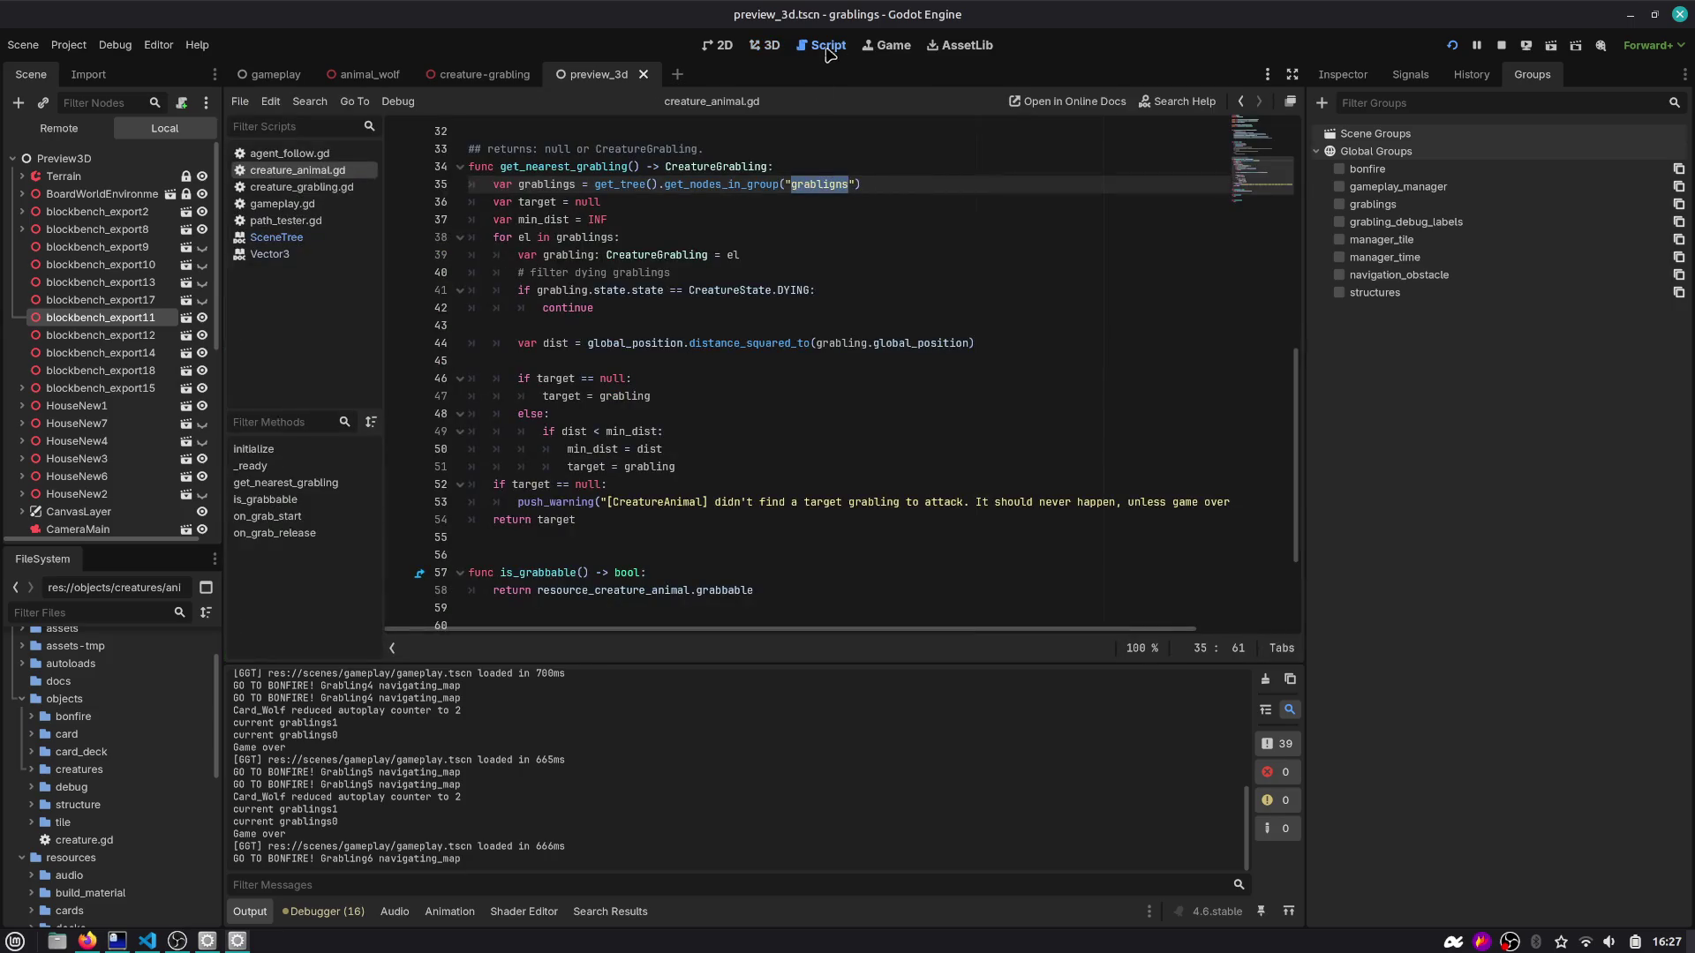
# Step: Add a doc line under line 33 saying a null result probably means game over animation
pyautogui.doubleClick(572, 168)
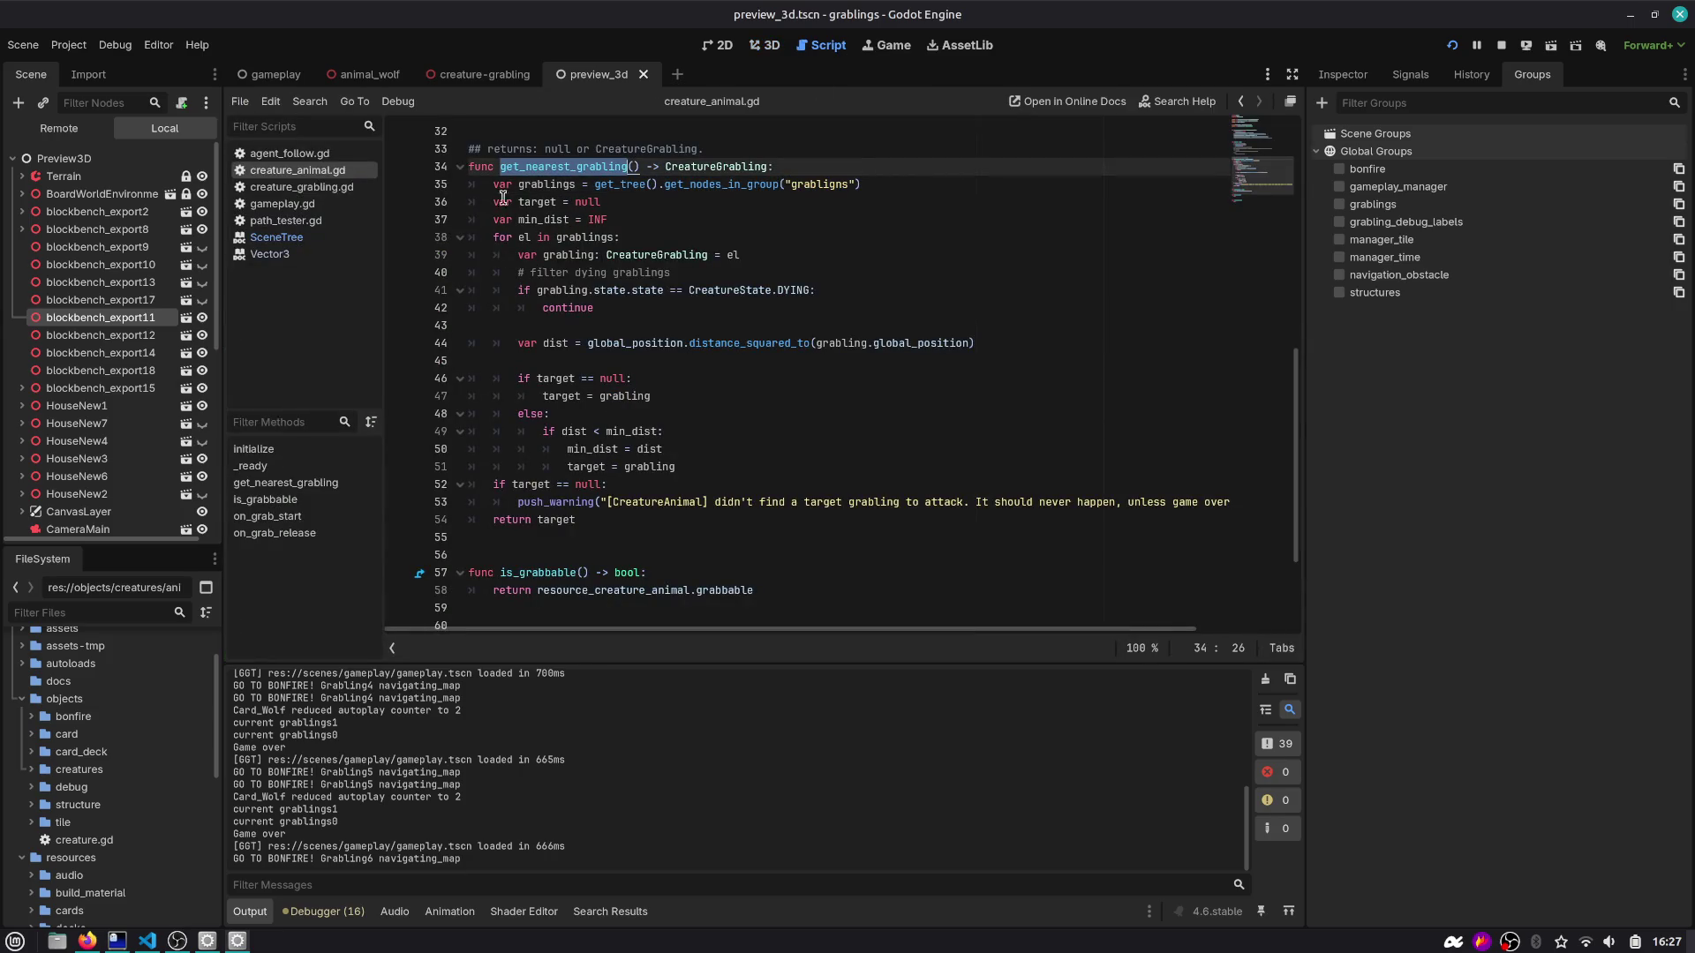
pyautogui.scroll(5, 573, 215)
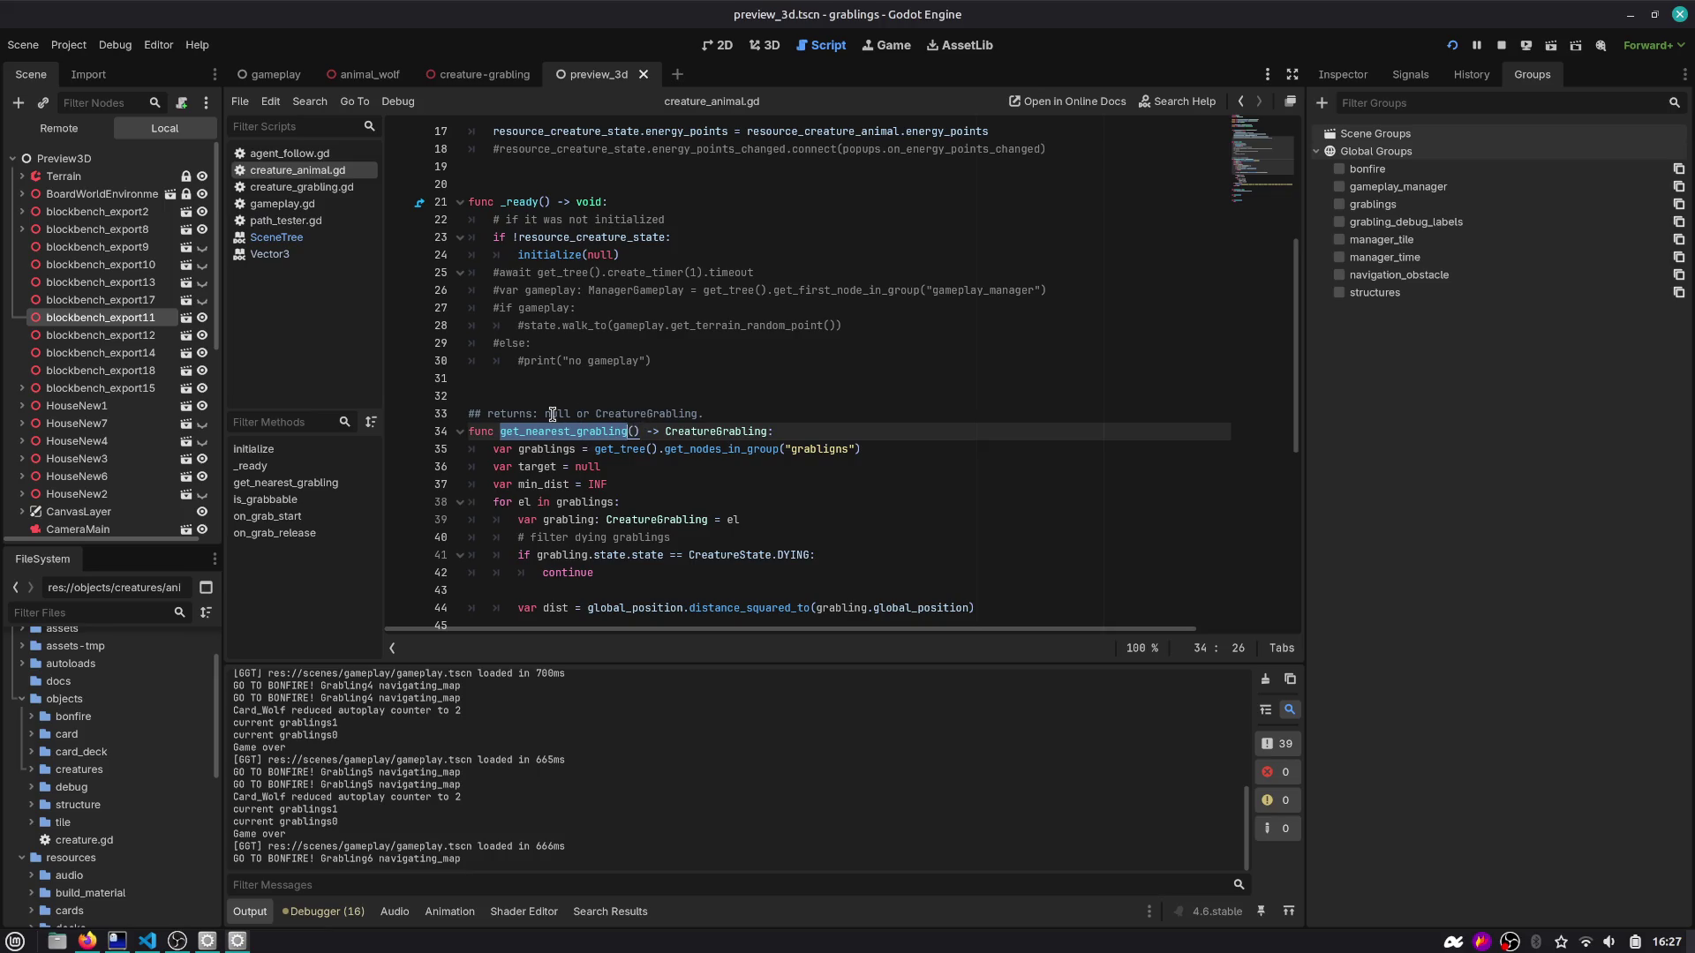
pyautogui.click(716, 408)
pyautogui.press('Return')
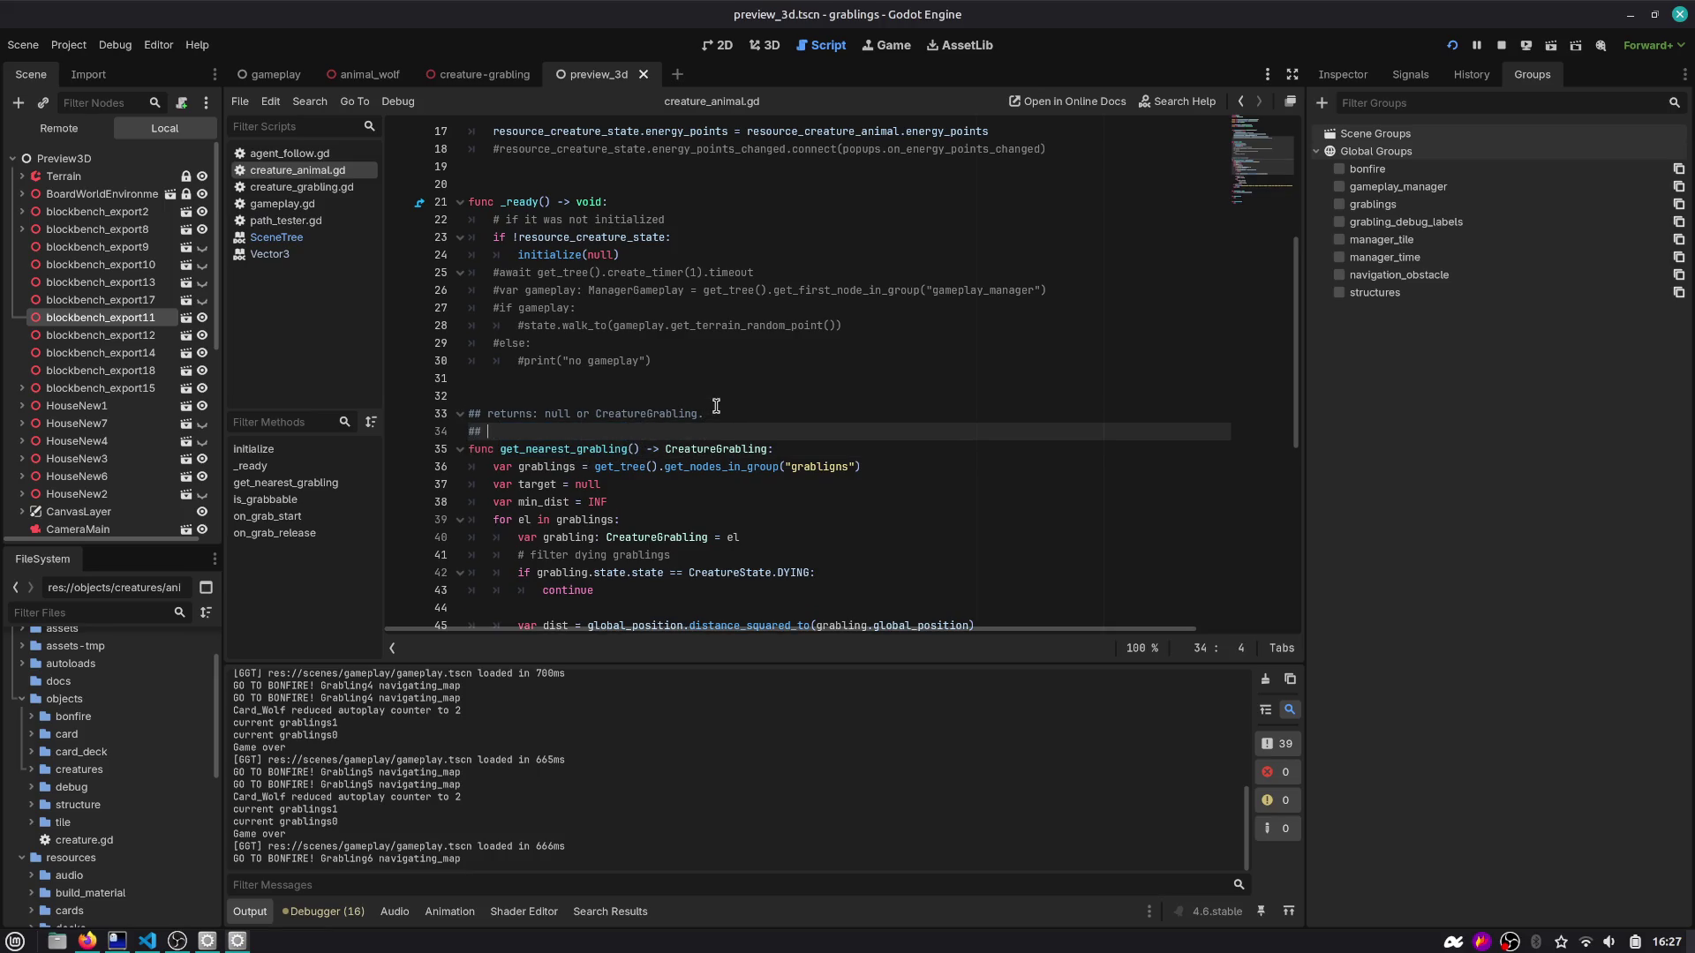
pyautogui.write('ull')
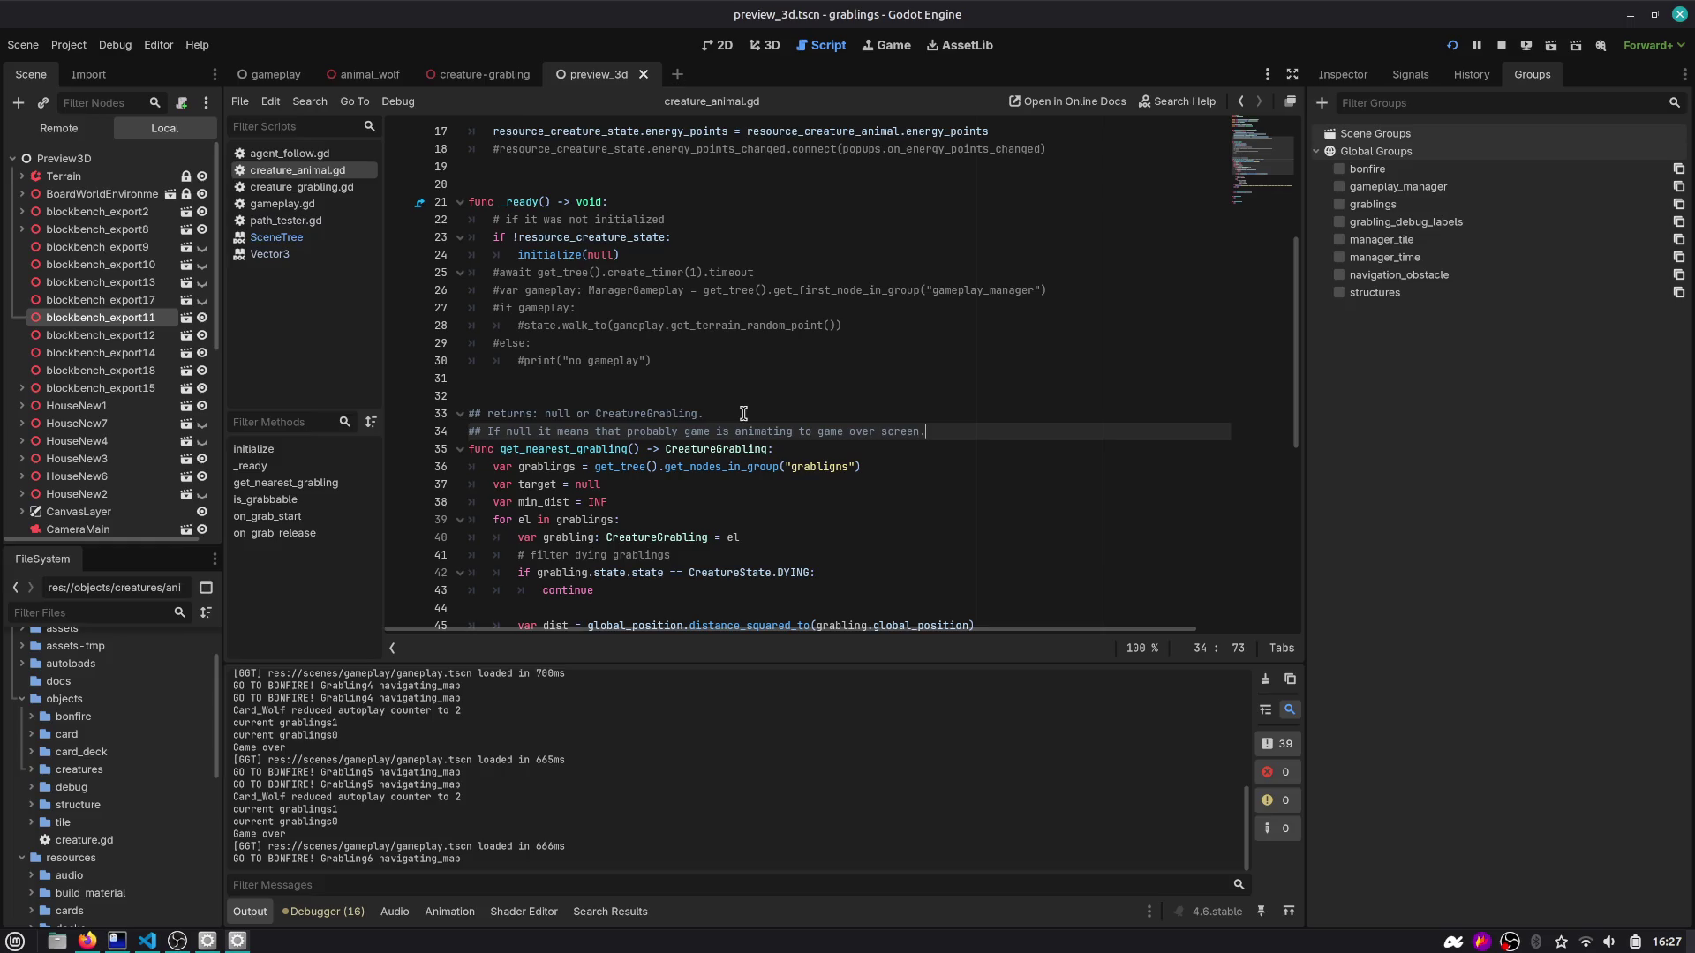
# Step: Look up the initialize function and the _ready code near #else
pyautogui.click(683, 367)
pyautogui.scroll(3, 529, 269)
pyautogui.click(530, 268)
pyautogui.press('Down')
pyautogui.press('Down')
pyautogui.hotkey('ctrl', 'd')
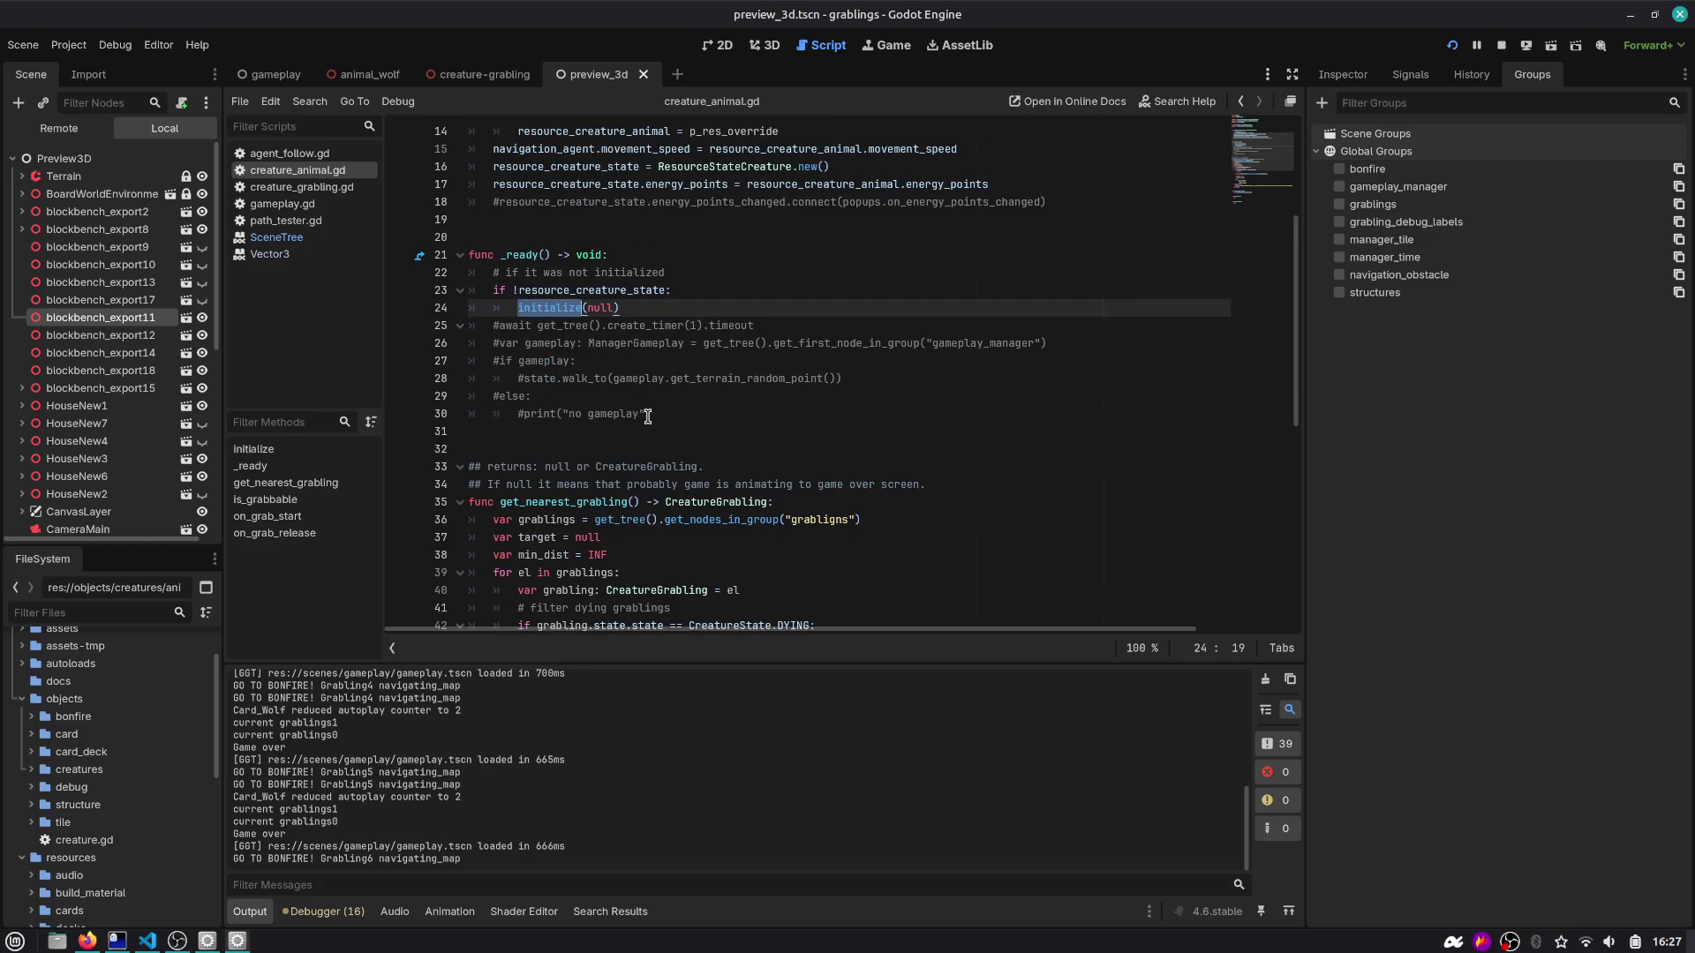
pyautogui.scroll(3, 660, 422)
pyautogui.click(590, 558)
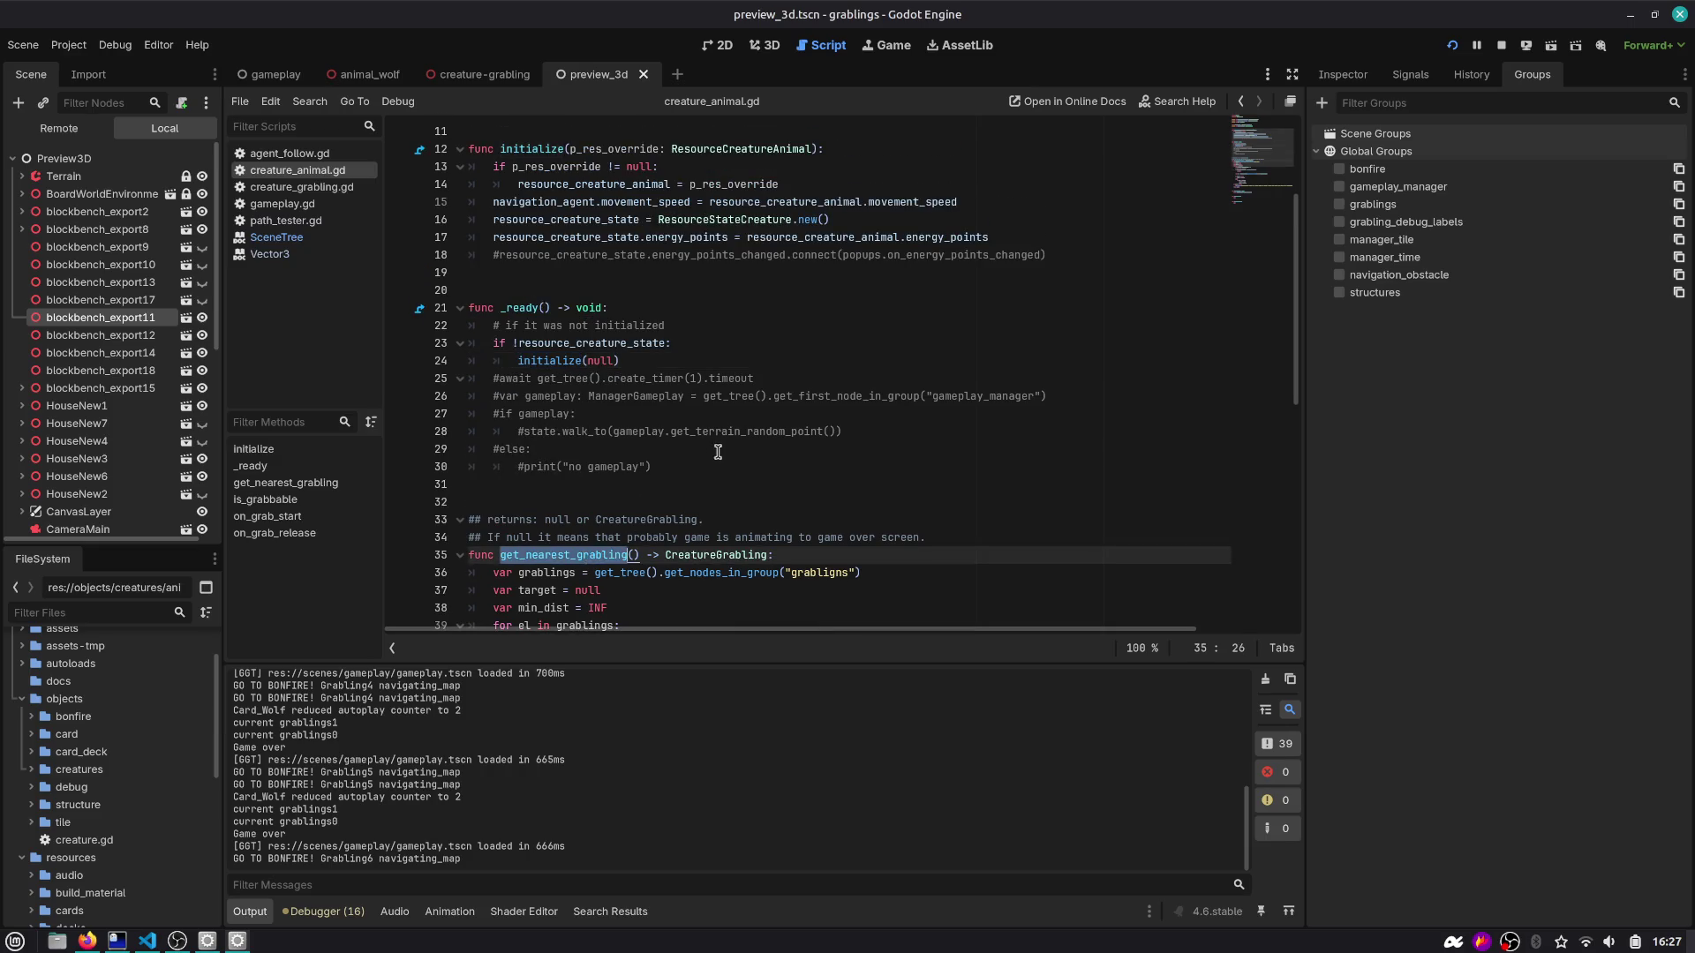
pyautogui.click(719, 450)
pyautogui.scroll(1, 579, 345)
pyautogui.scroll(-5, 579, 345)
pyautogui.scroll(-6, 579, 345)
pyautogui.scroll(8, 579, 345)
# Step: Open creature_grabling.gd and search for every use of time_manager
pyautogui.click(294, 188)
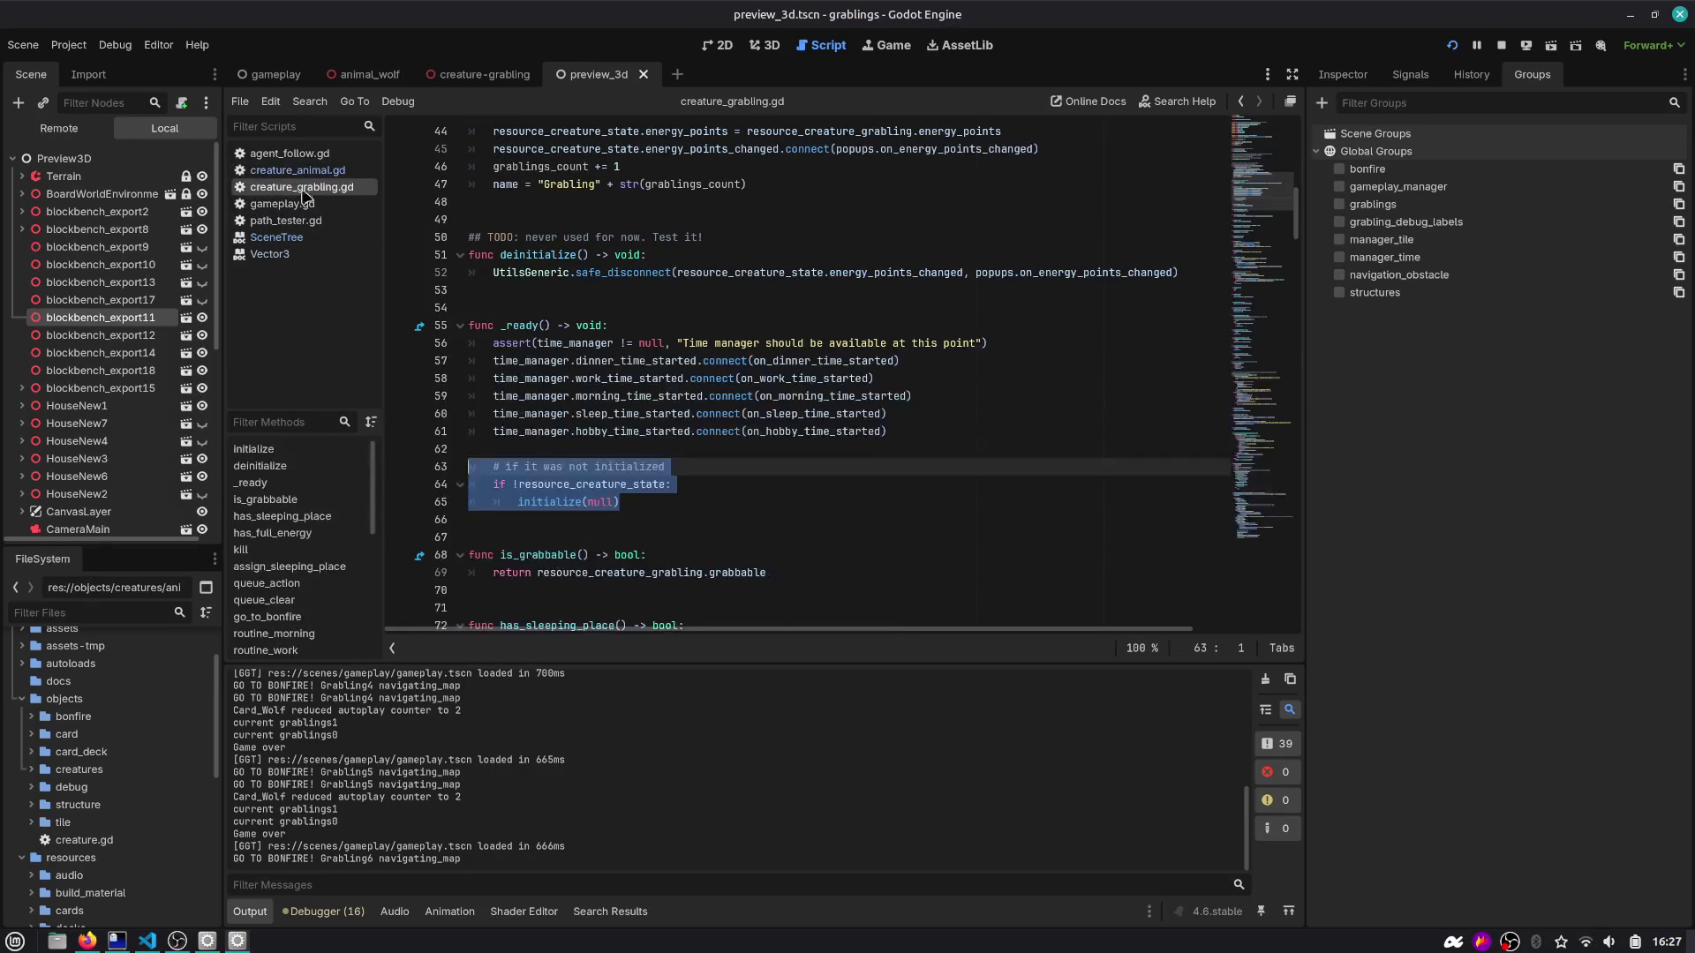
pyautogui.scroll(10, 1148, 282)
pyautogui.click(994, 225)
pyautogui.hotkey('ctrl', 'f')
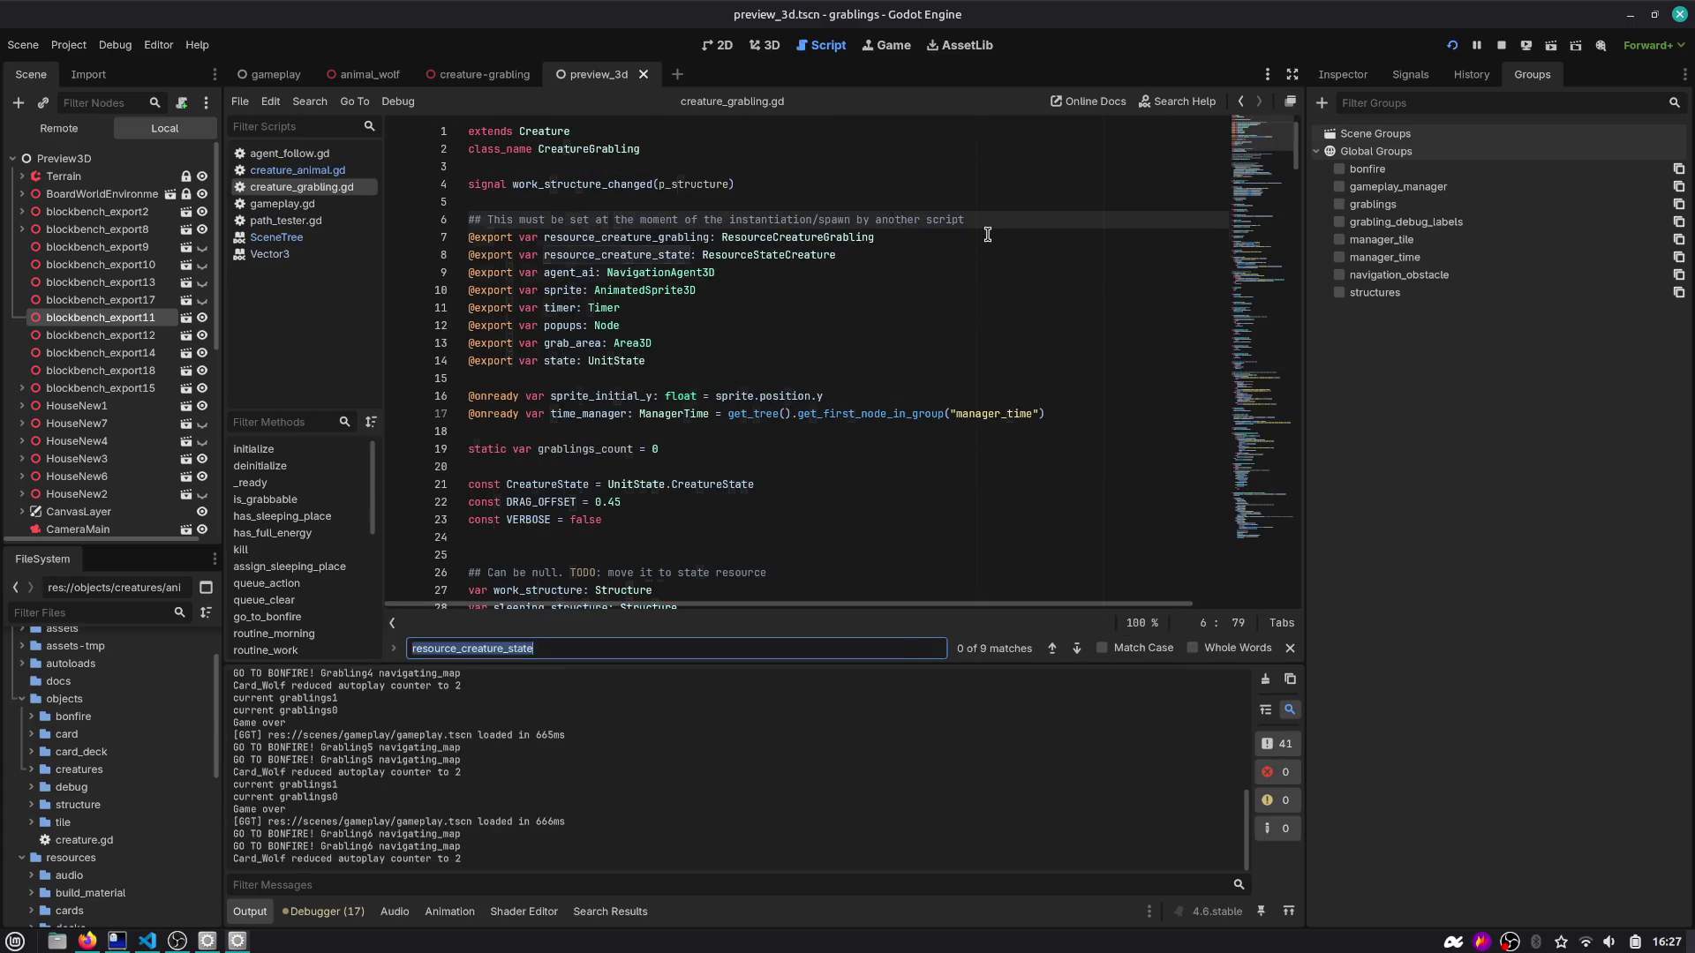
pyautogui.write('time_')
pyautogui.doubleClick(606, 362)
pyautogui.hotkey('ctrl', 'f')
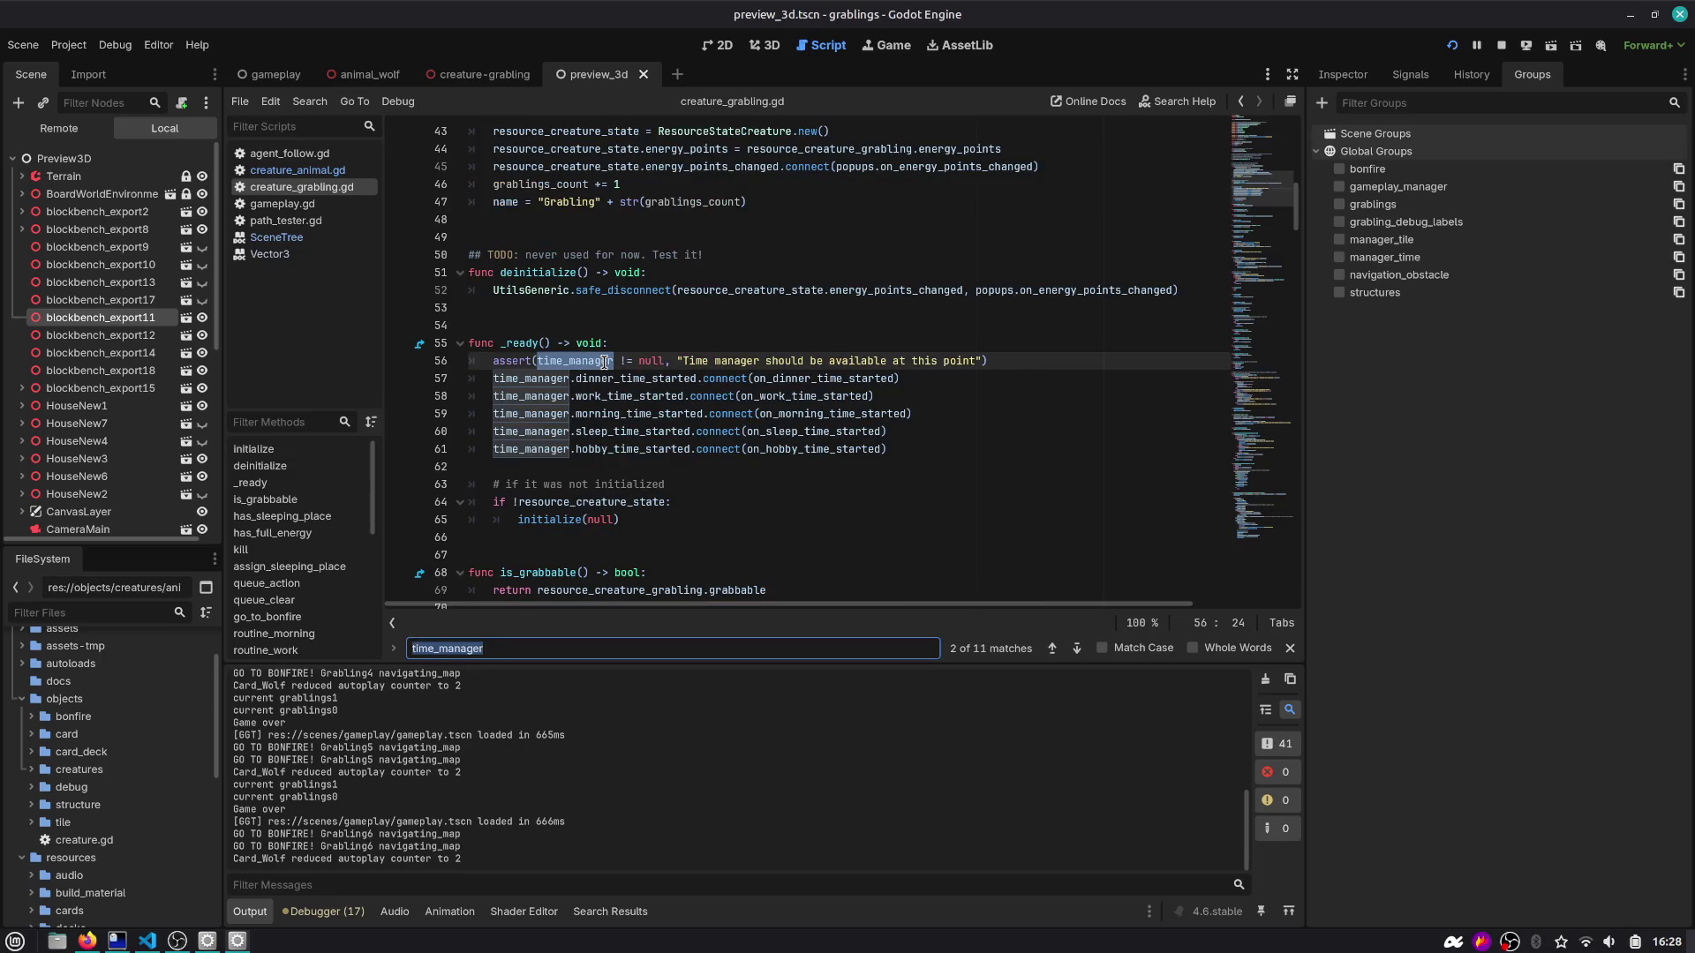
# Step: Search for on_dinner_time_started to reach its func definition at line 152
pyautogui.scroll(-3, 914, 447)
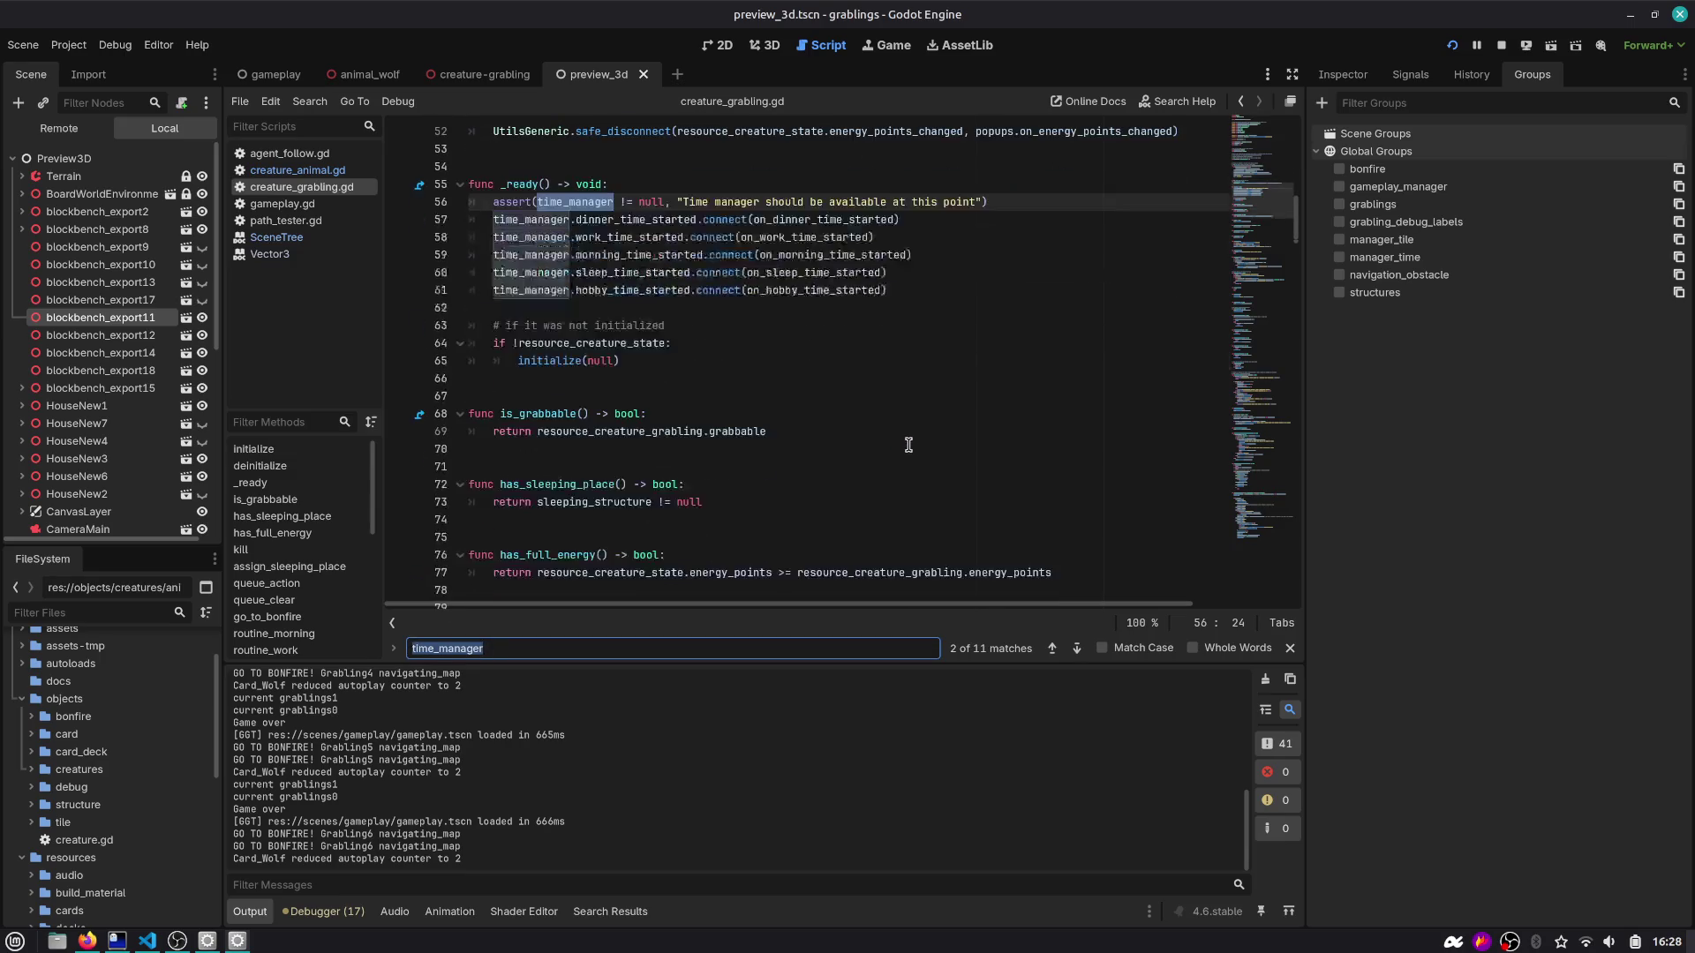
pyautogui.doubleClick(821, 219)
pyautogui.scroll(-4, 809, 297)
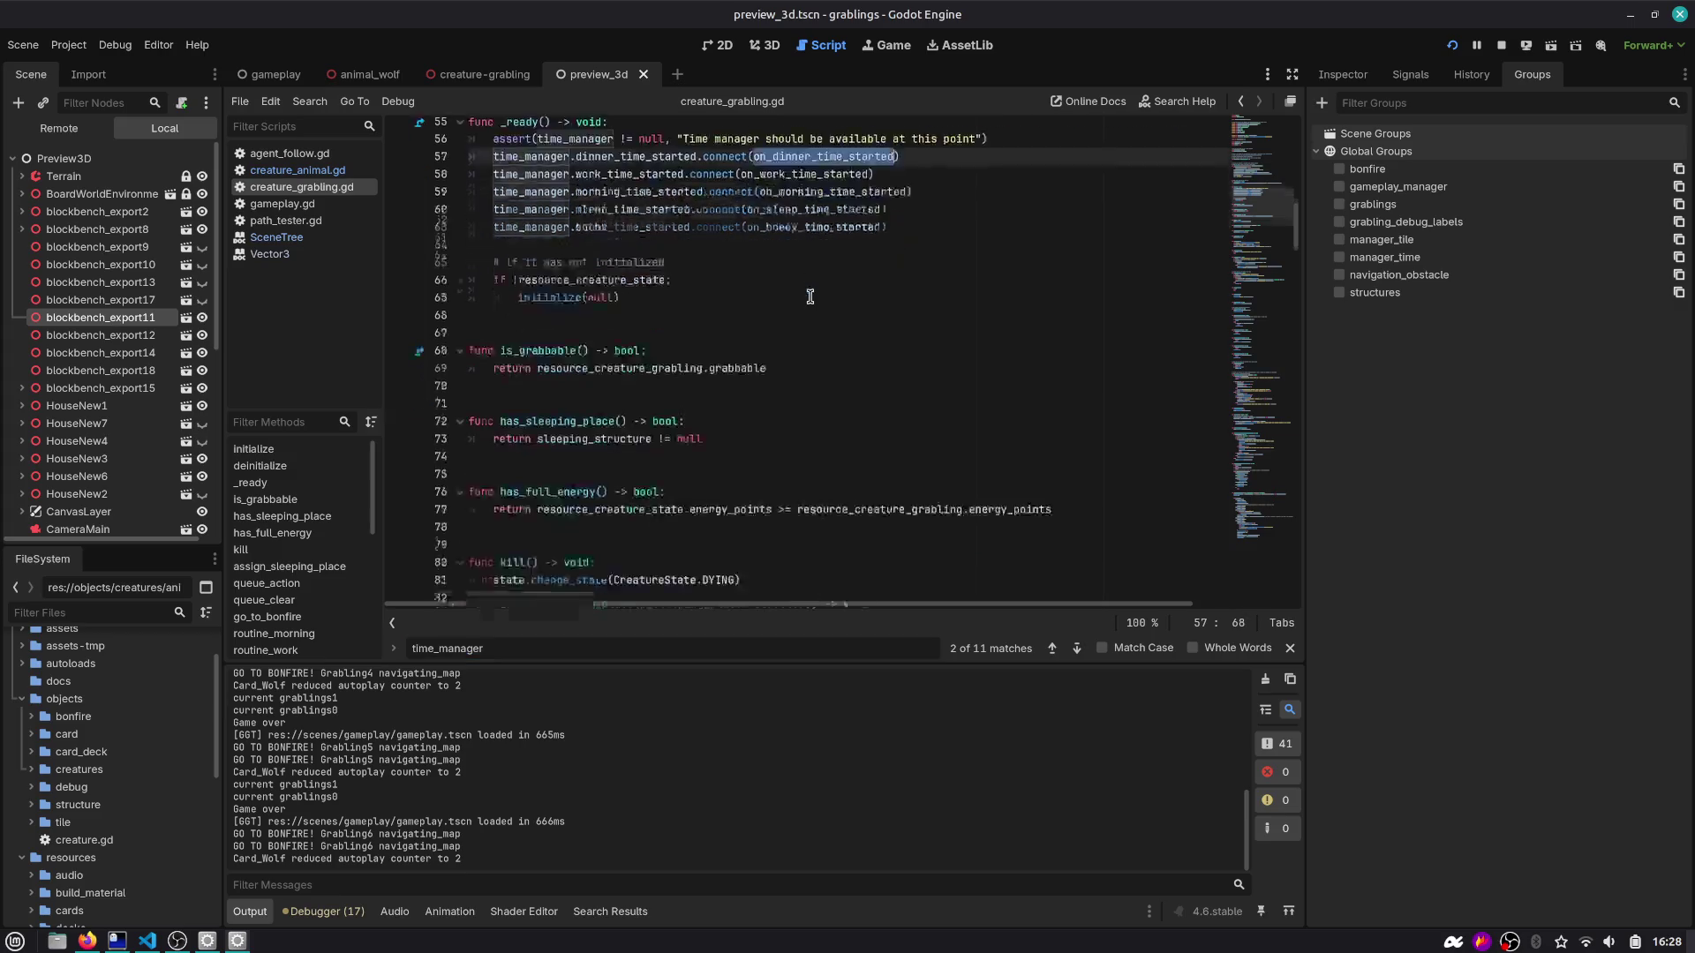
pyautogui.hotkey('ctrl', 'f')
pyautogui.press('Return')
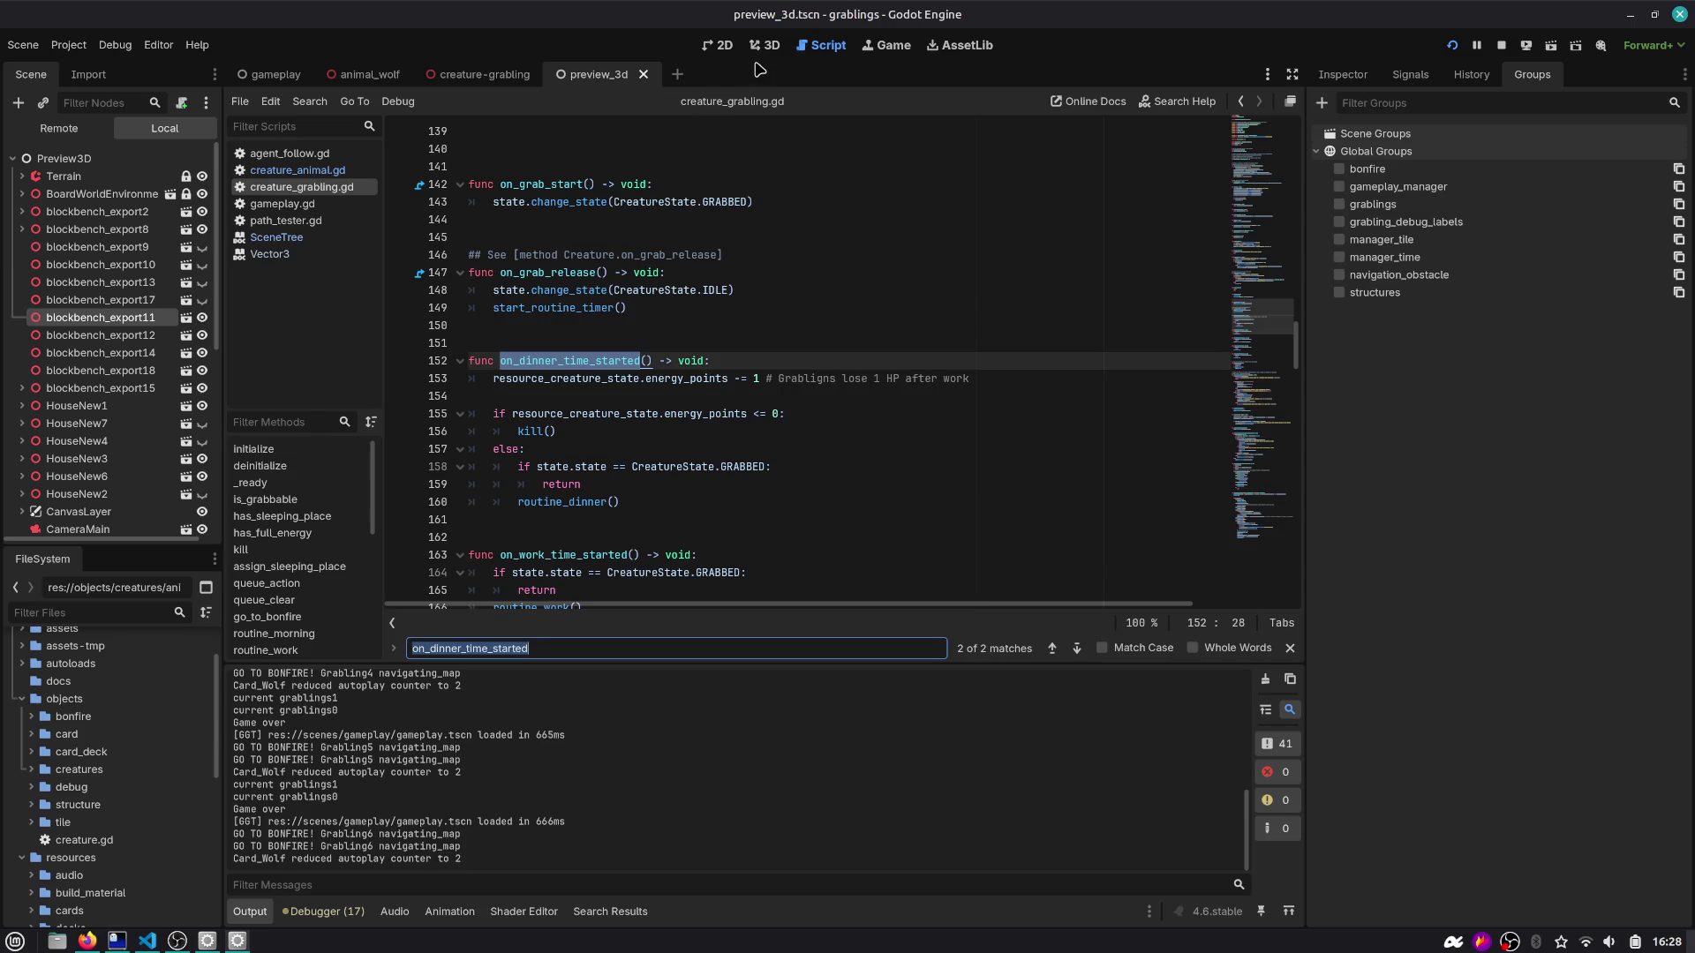
pyautogui.moveTo(335, 81)
pyautogui.click(441, 76)
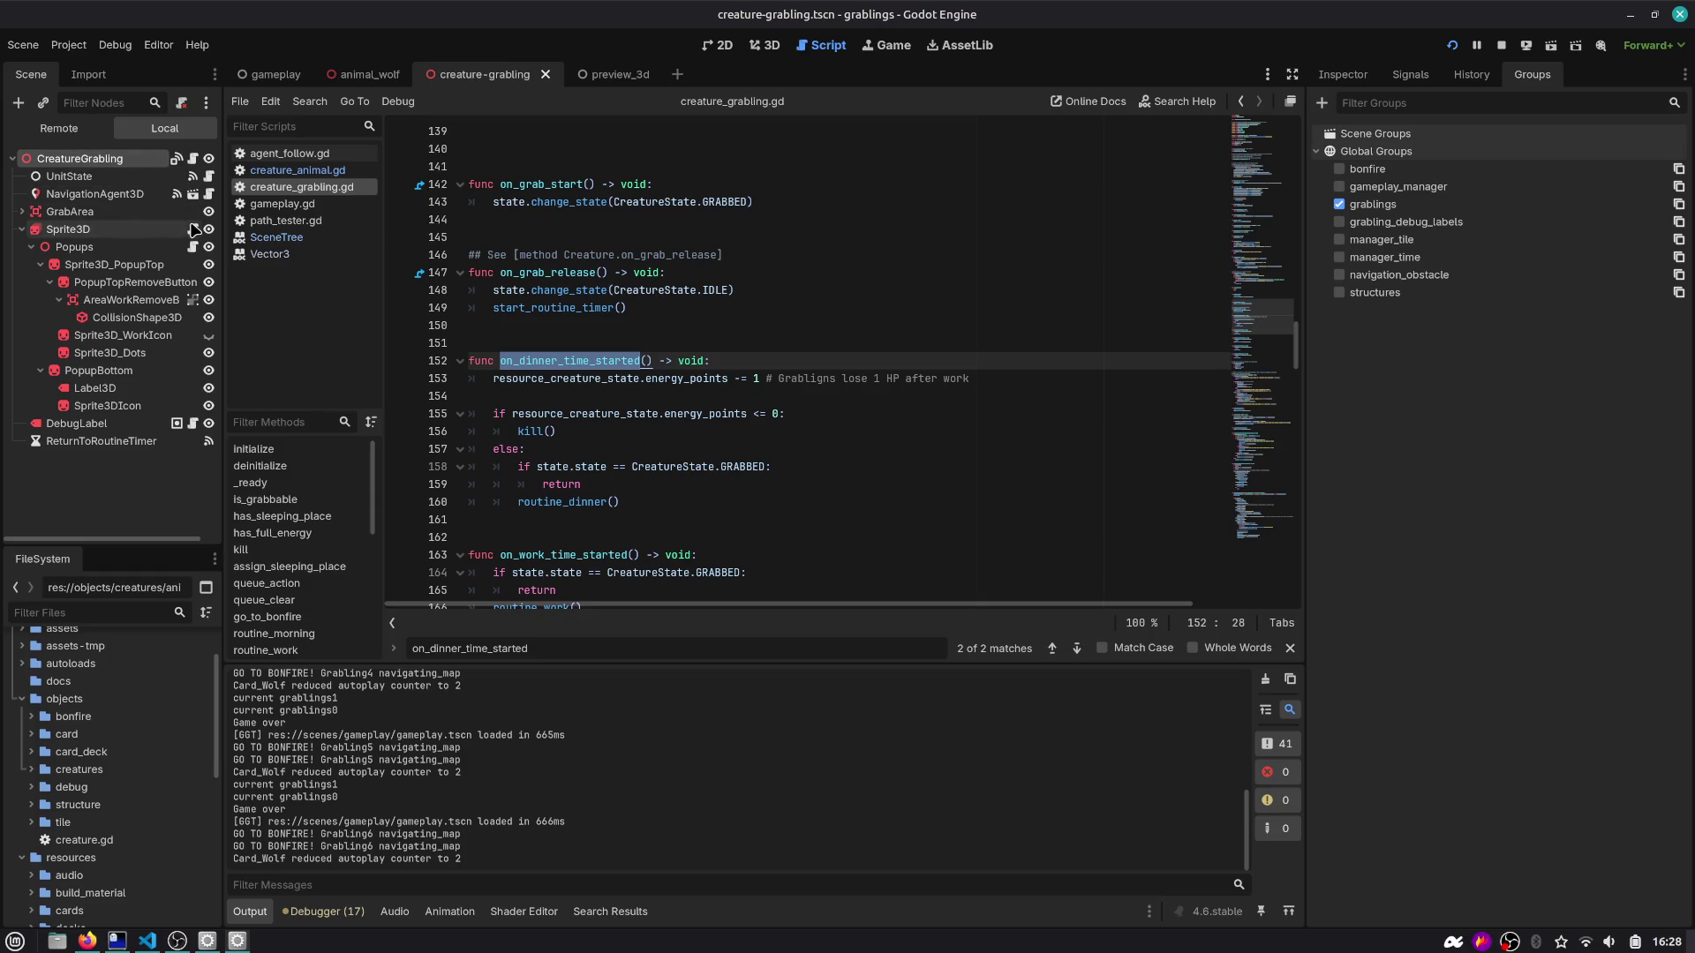
# Step: Collapse the Sprite3D node's children and scroll the script back to _ready
pyautogui.click(23, 230)
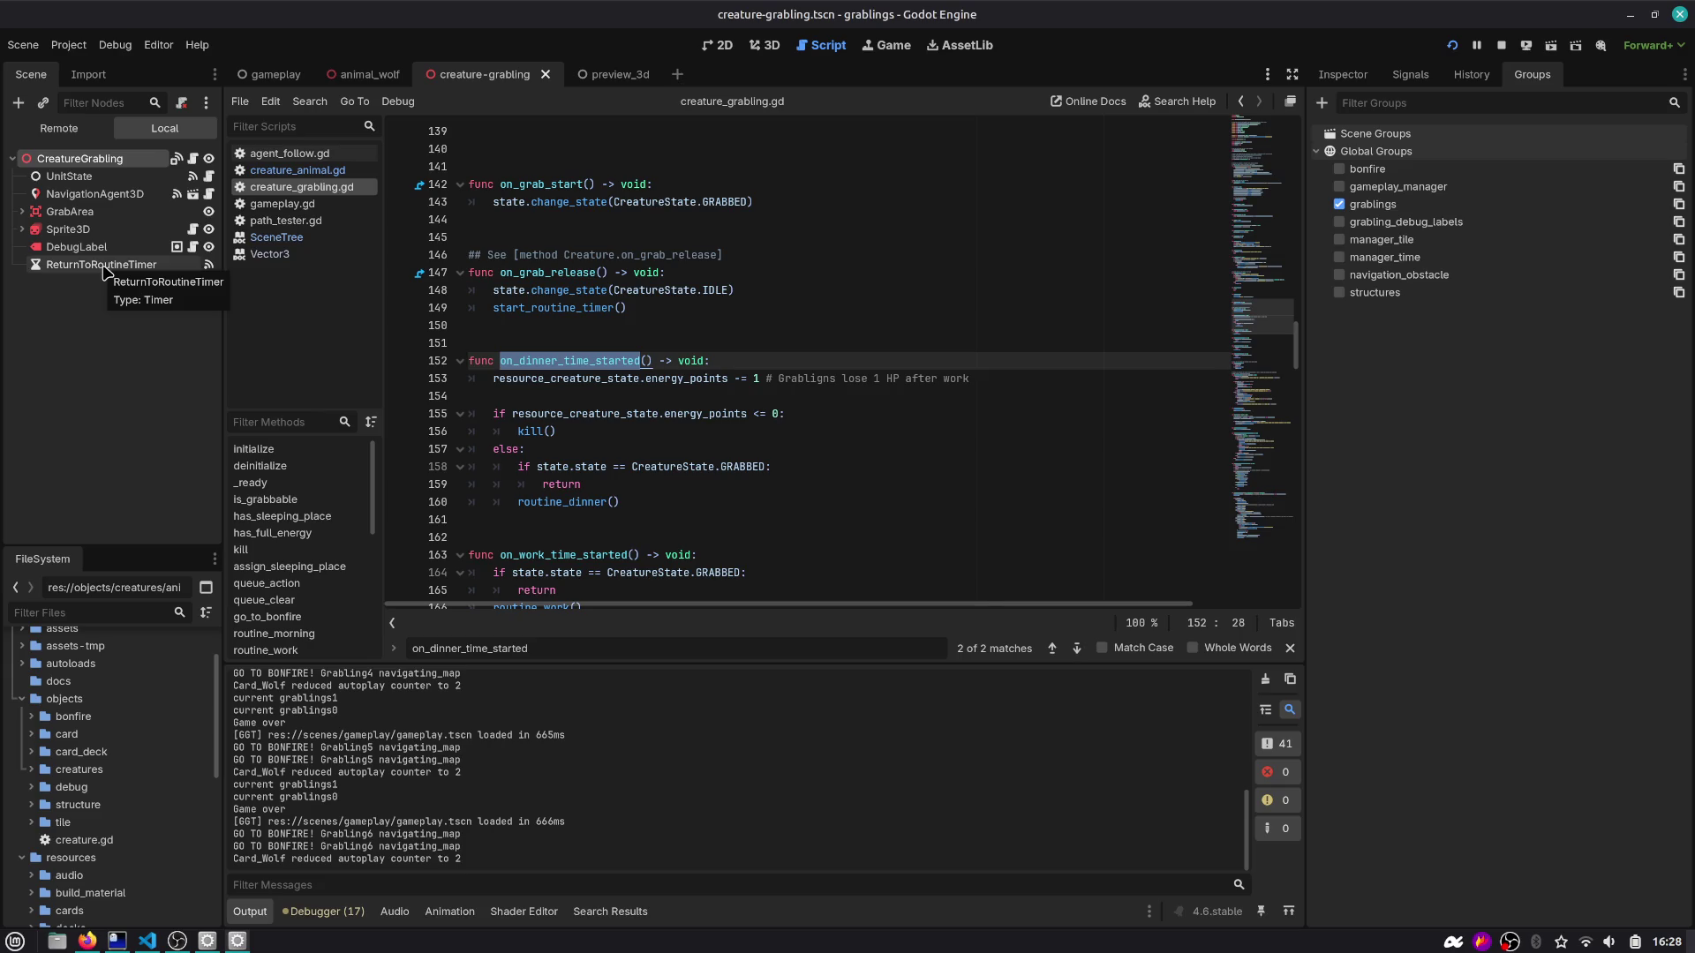
pyautogui.scroll(-1, 661, 344)
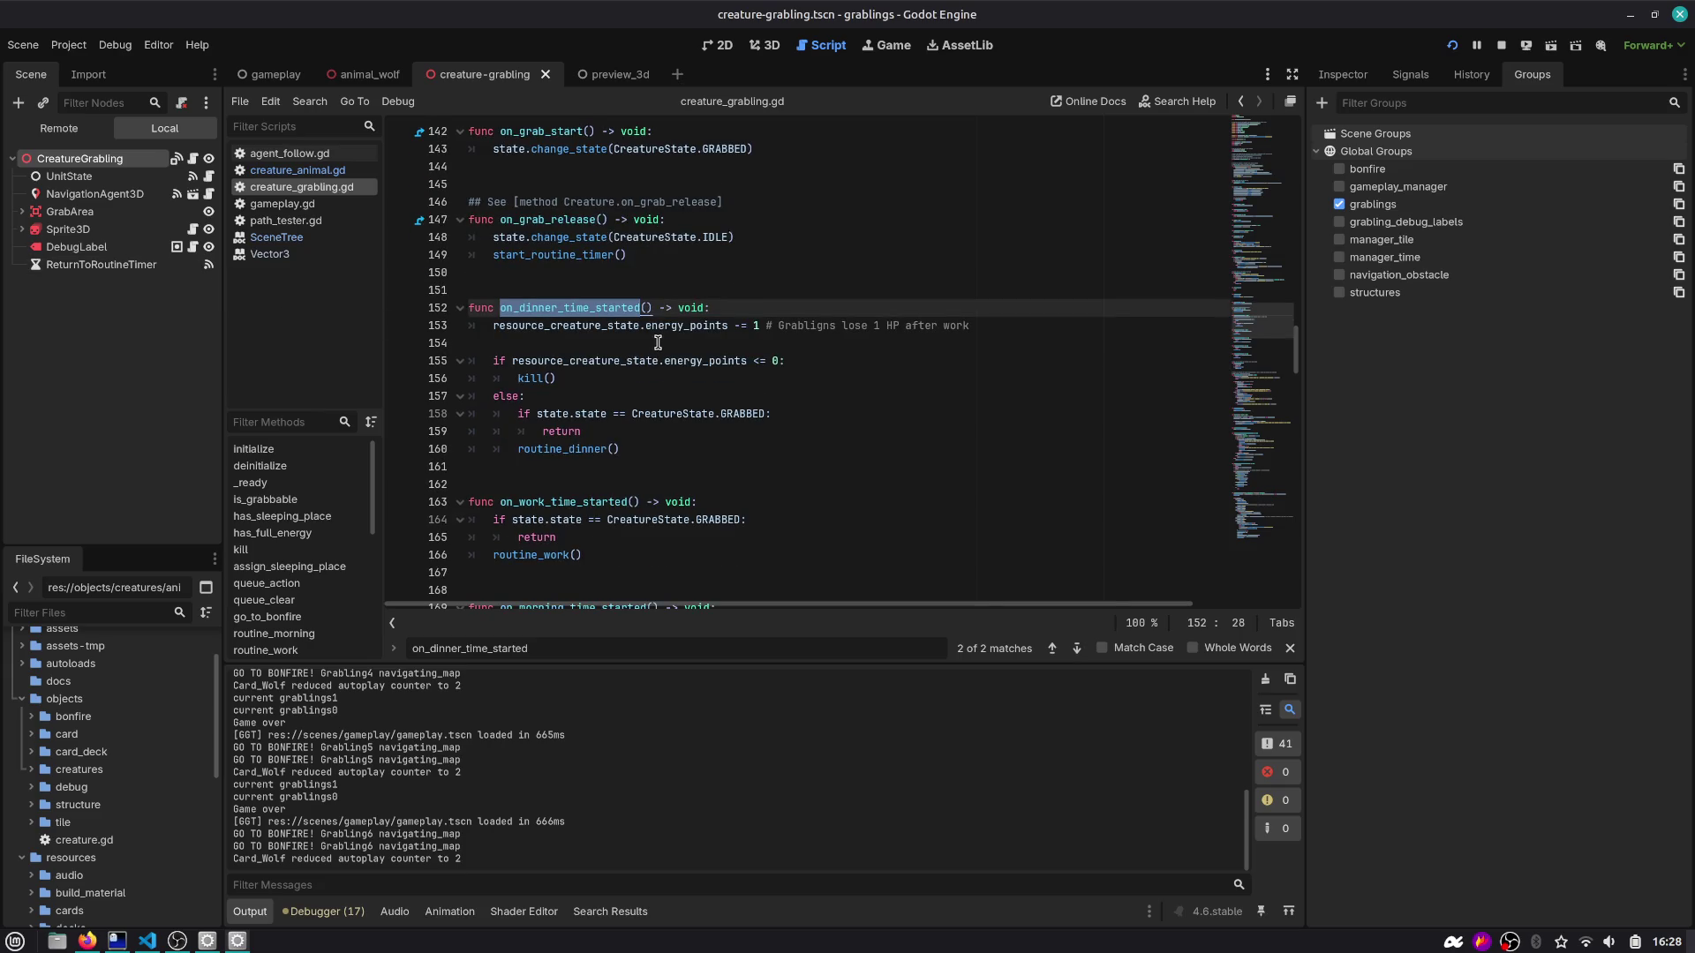
pyautogui.scroll(-2, 657, 343)
pyautogui.scroll(-3, 658, 343)
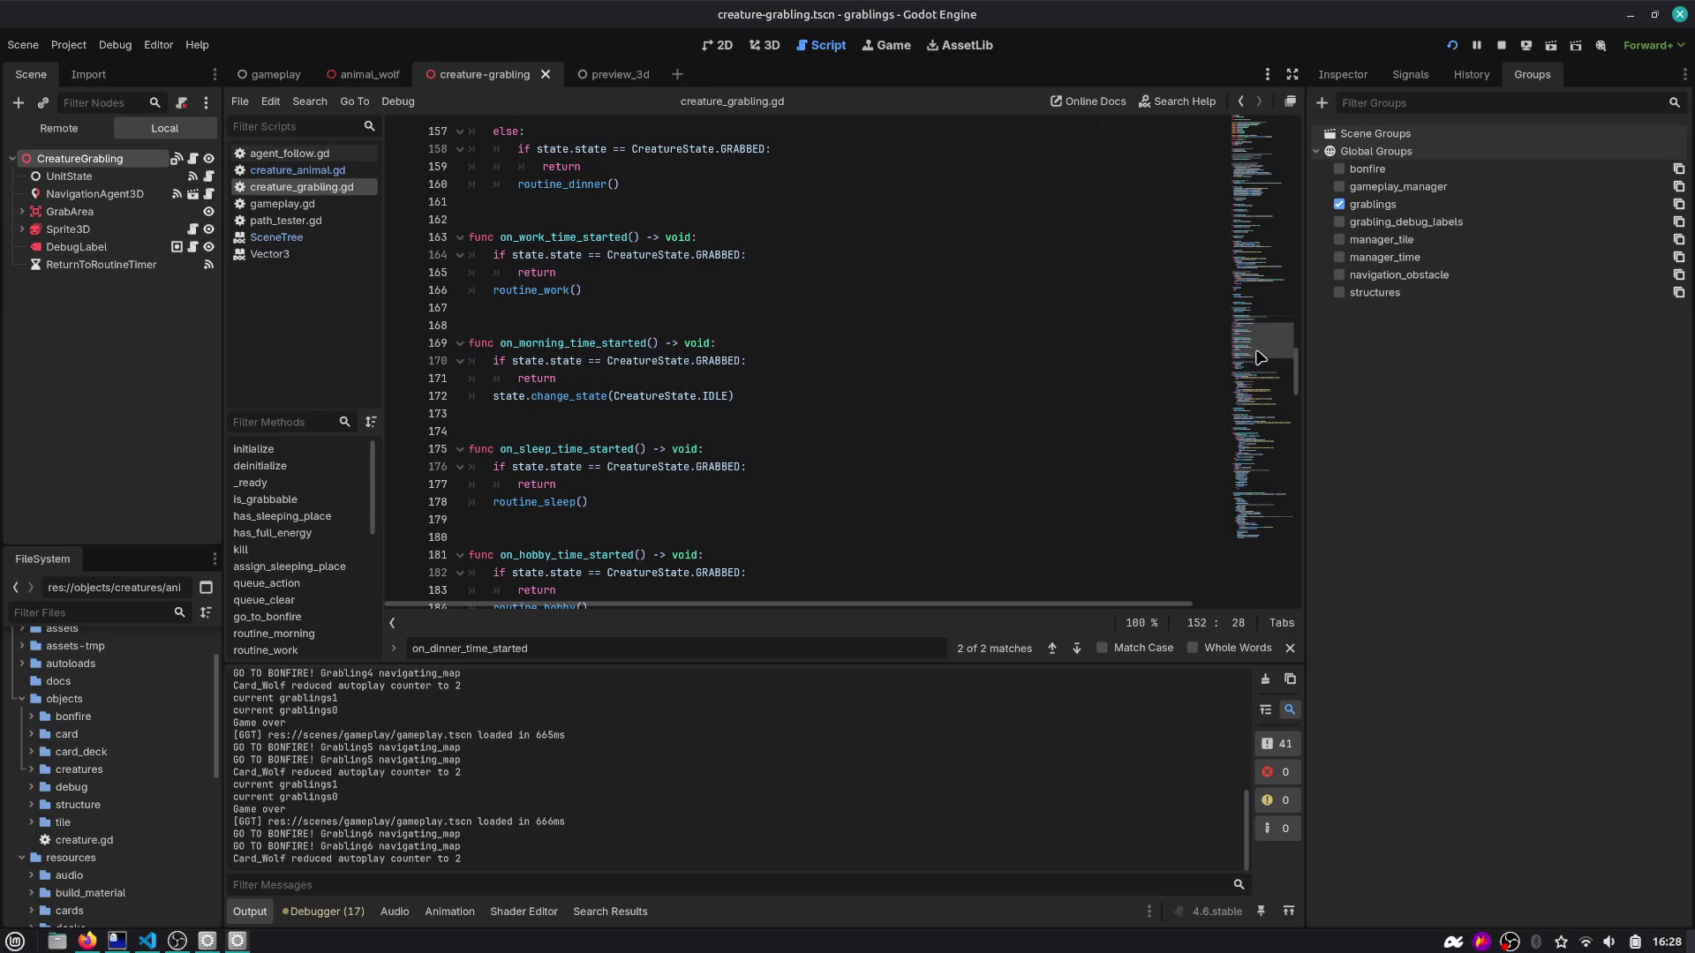
pyautogui.scroll(-9, 957, 367)
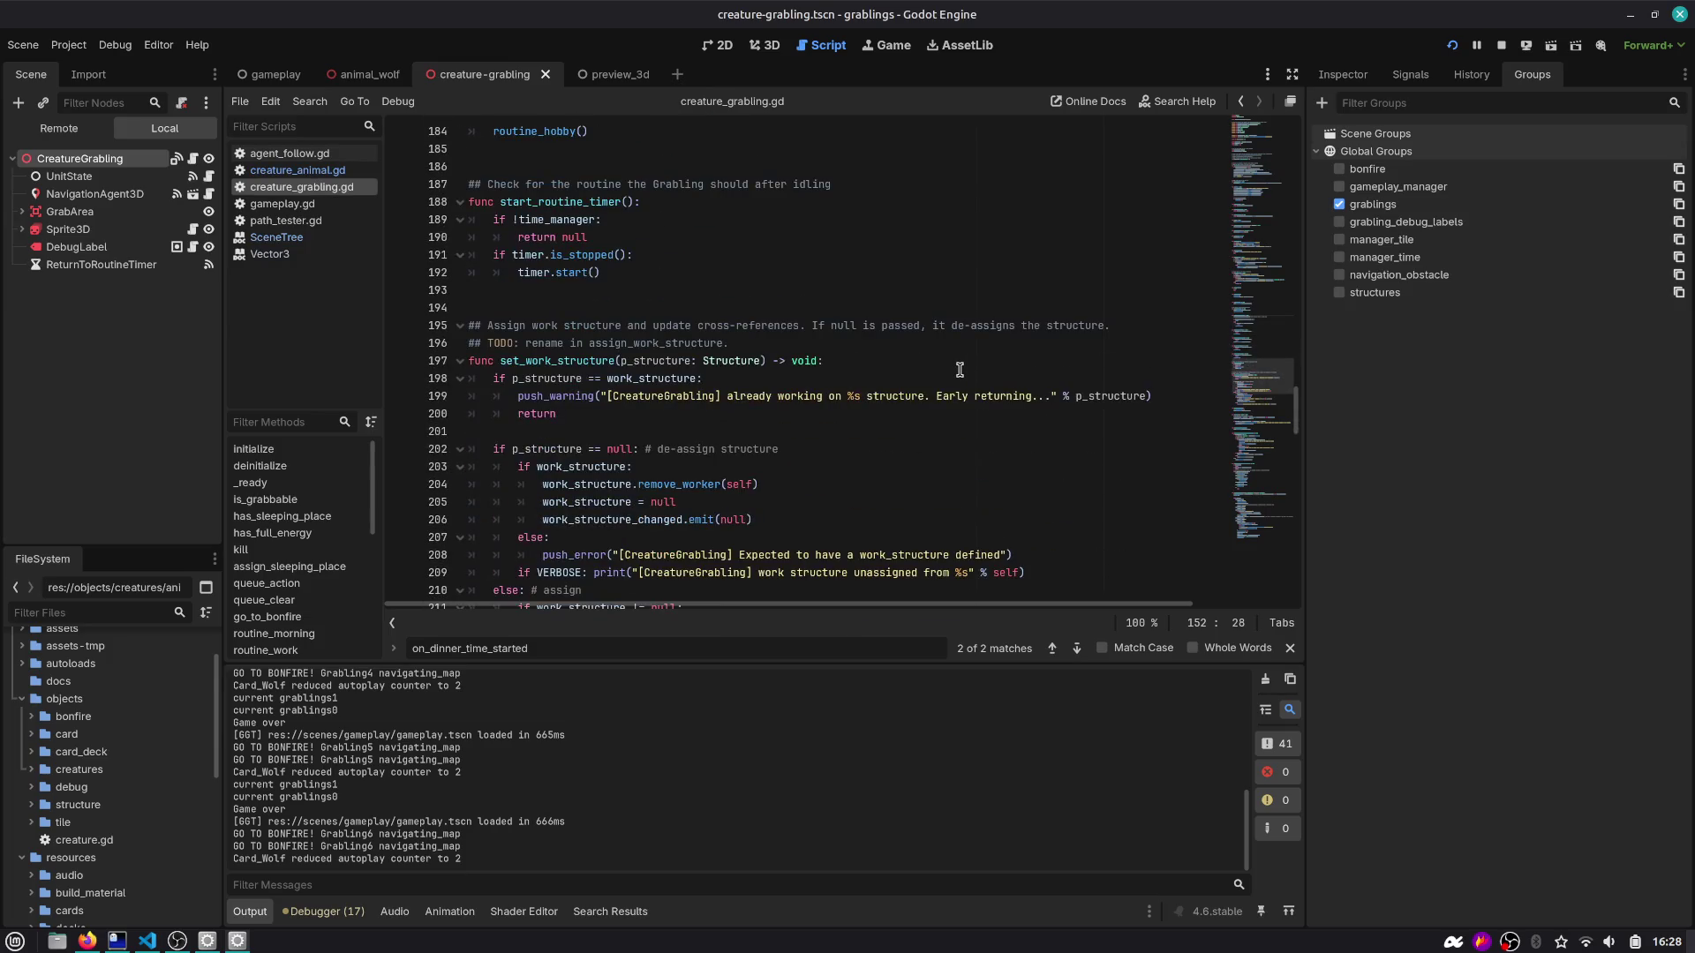
pyautogui.moveTo(1266, 382)
pyautogui.mouseDown()
pyautogui.moveTo(1257, 491)
pyautogui.moveTo(1233, 140)
pyautogui.moveTo(1240, 177)
pyautogui.mouseUp()
# Step: Copy the morning and sleep time_manager connection lines 59–60 from _ready
pyautogui.click(893, 442)
pyautogui.moveTo(893, 442); pyautogui.dragTo(450, 381)
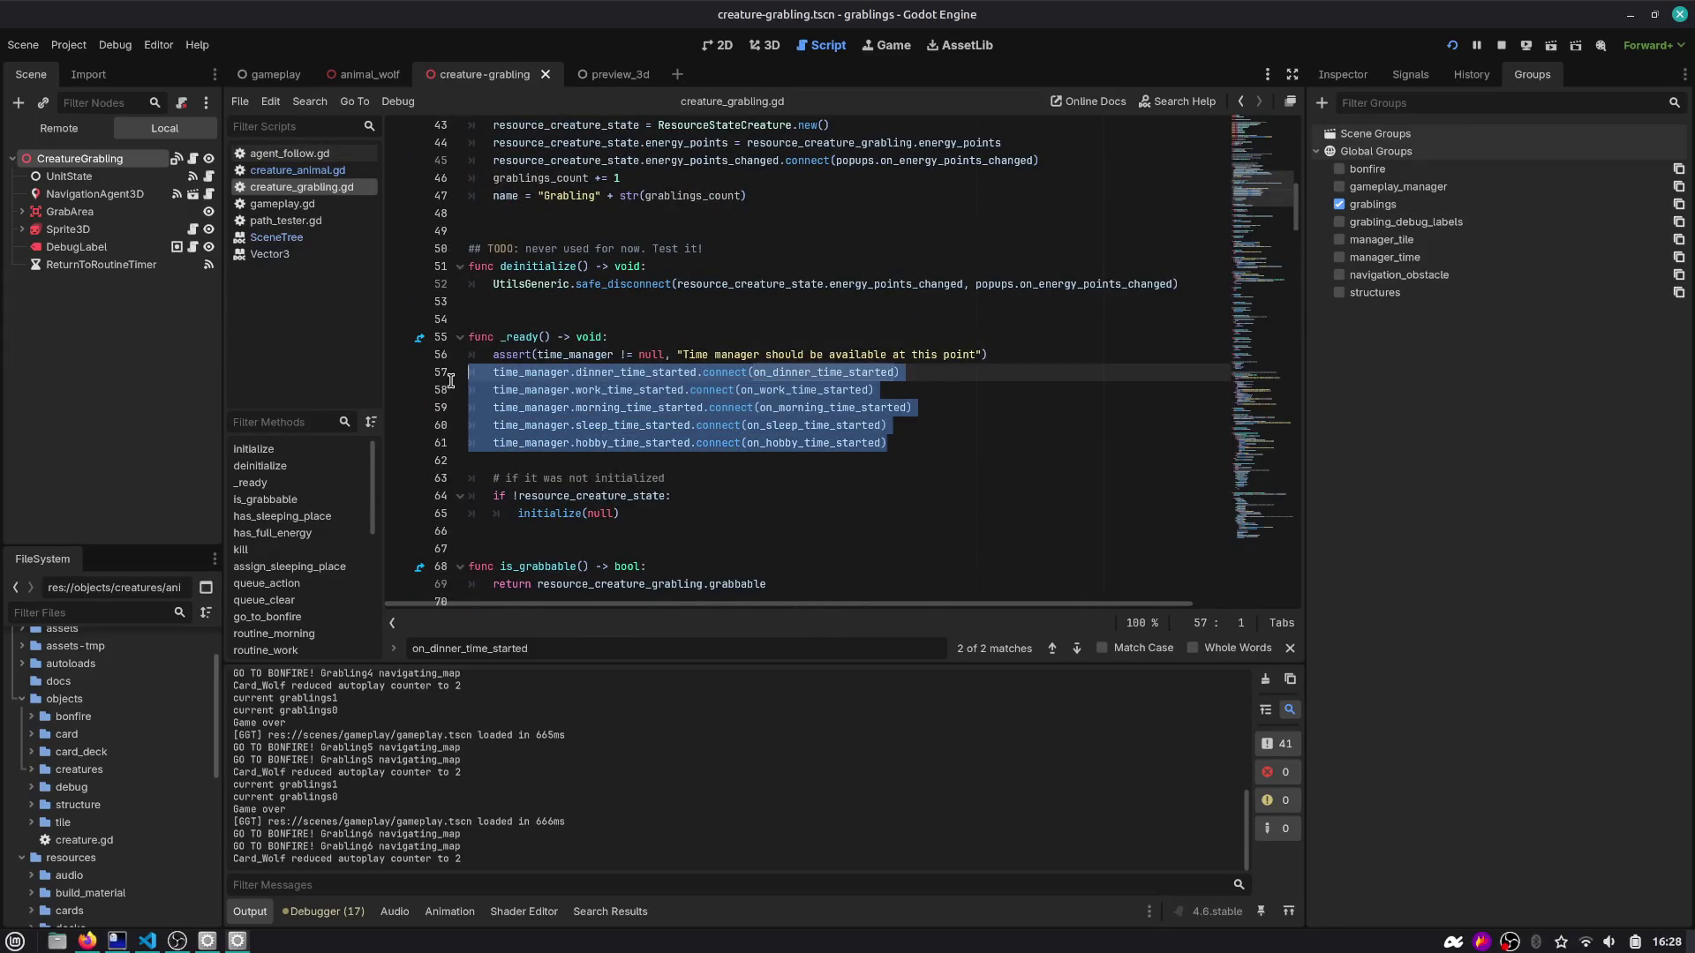
pyautogui.click(619, 372)
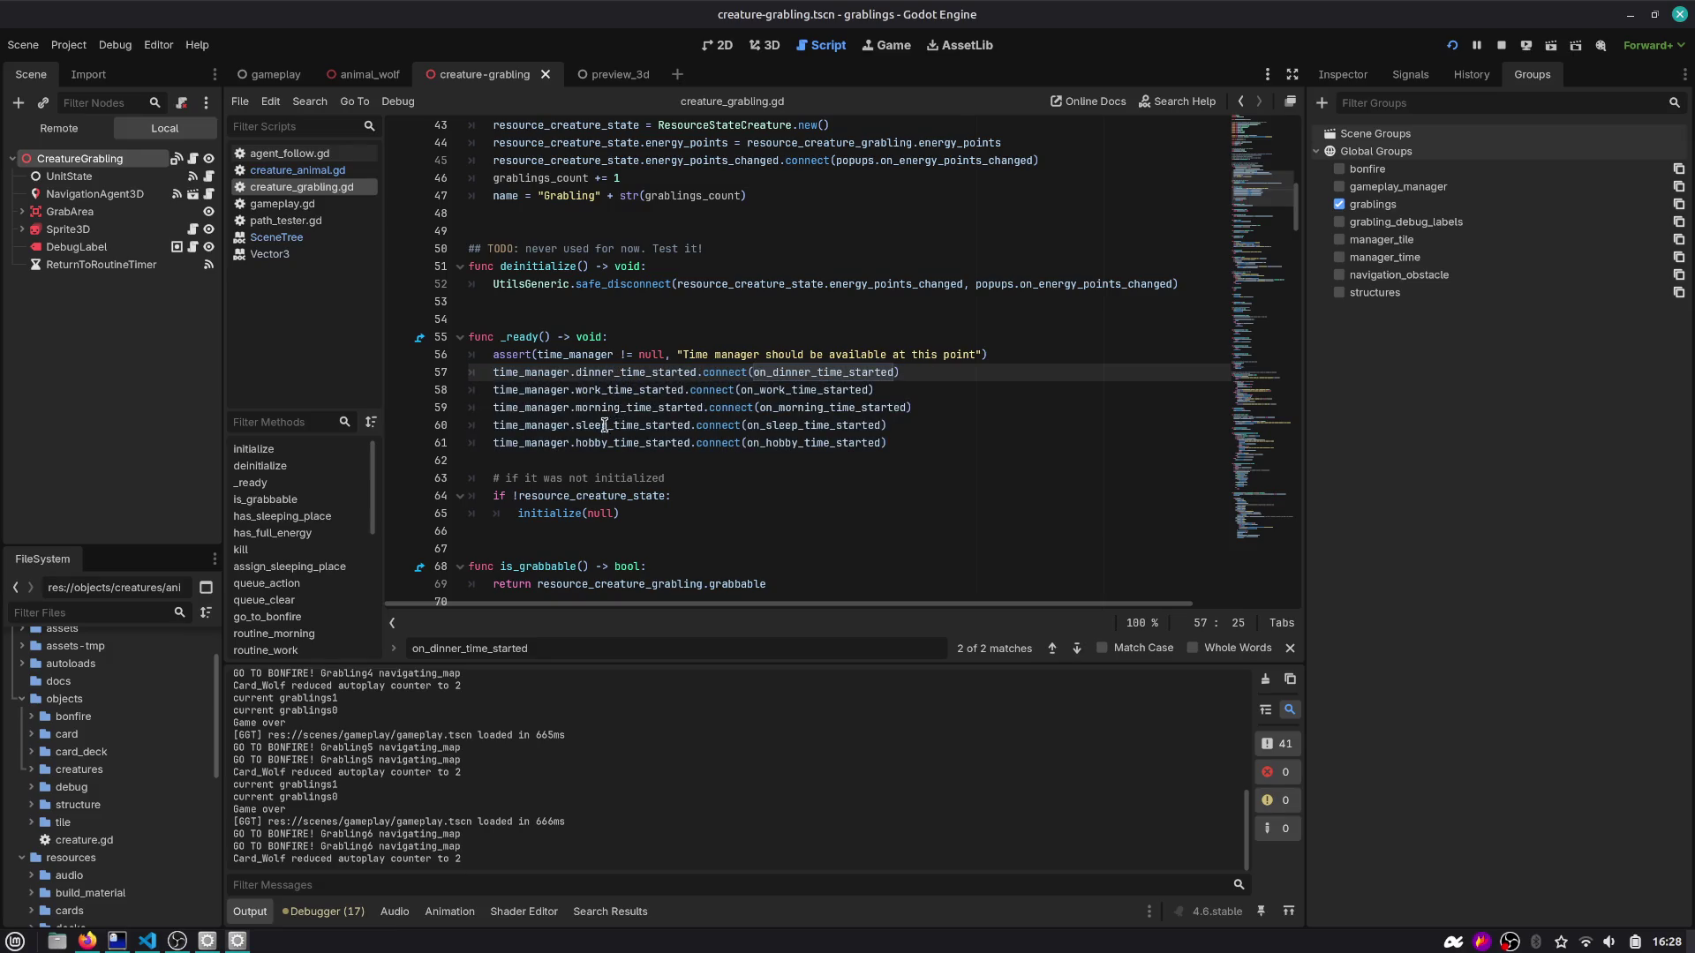
pyautogui.moveTo(900, 424); pyautogui.dragTo(425, 428)
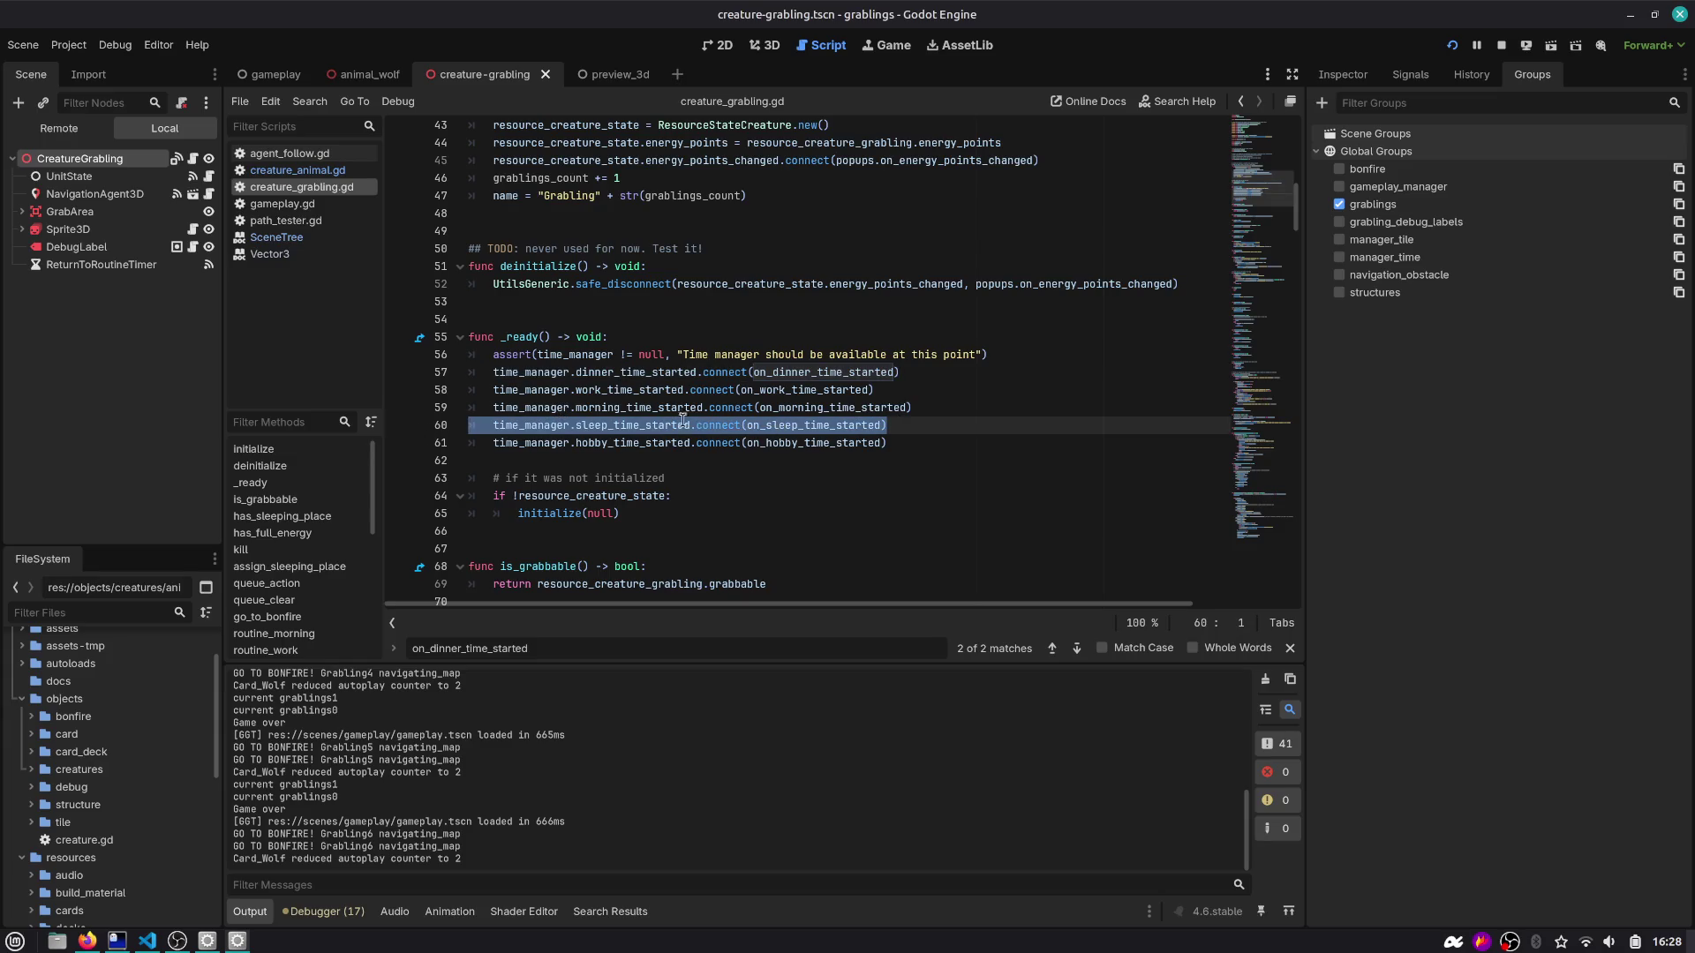
pyautogui.moveTo(909, 427)
pyautogui.mouseDown()
pyautogui.moveTo(388, 429)
pyautogui.moveTo(378, 415)
pyautogui.mouseUp()
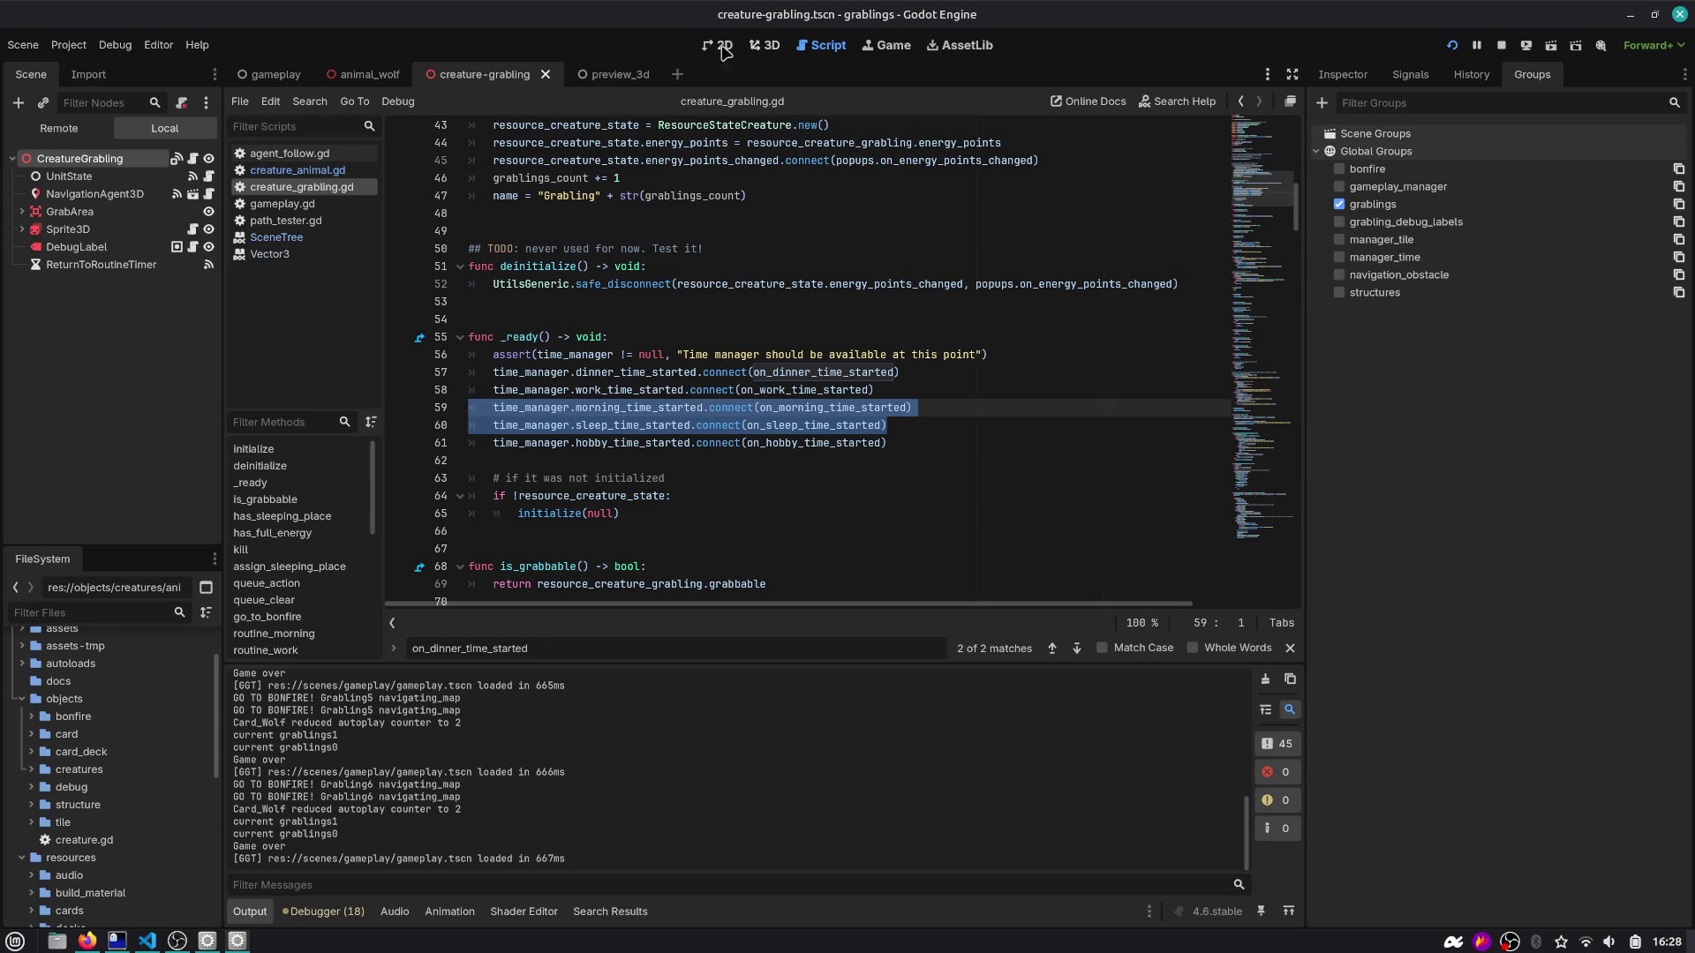
pyautogui.click(367, 75)
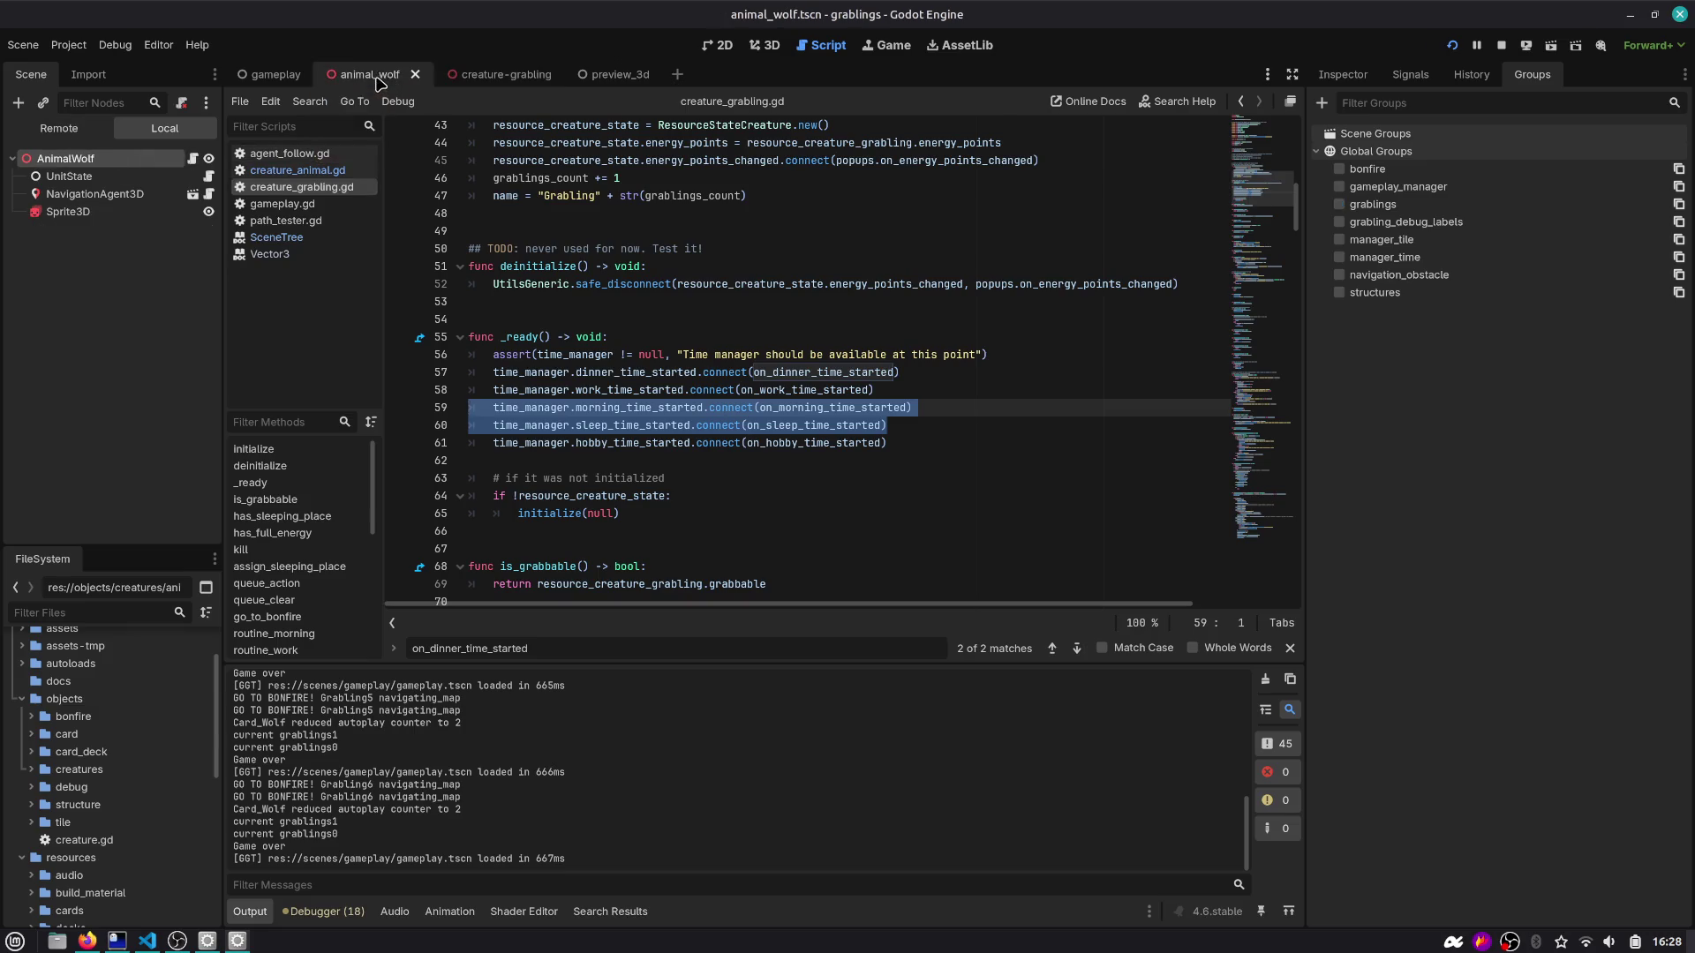
# Step: Paste the morning and sleep time_manager connections below initialize(null) in creature_animal.gd
pyautogui.click(682, 272)
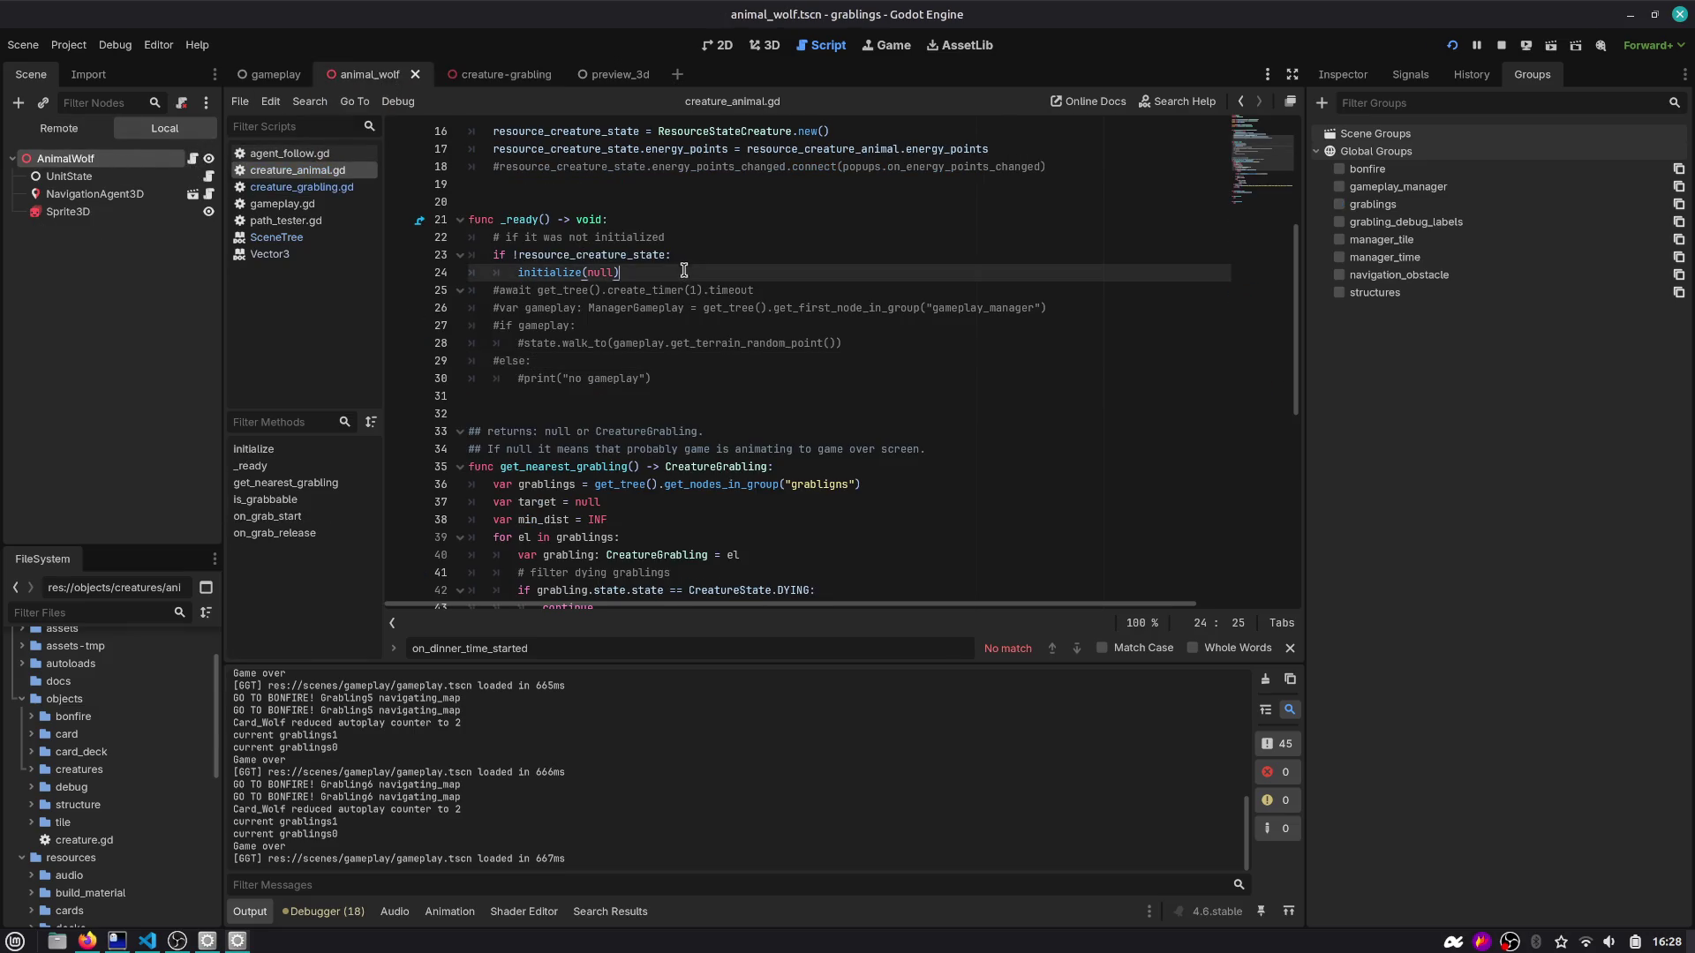
pyautogui.press('Return')
pyautogui.write('time_manager.morning_time_started.connect(on_morning_time_started) \ttime_manager.sleep_time_started.connect(on_sleep_time_started)')
pyautogui.press('Up')
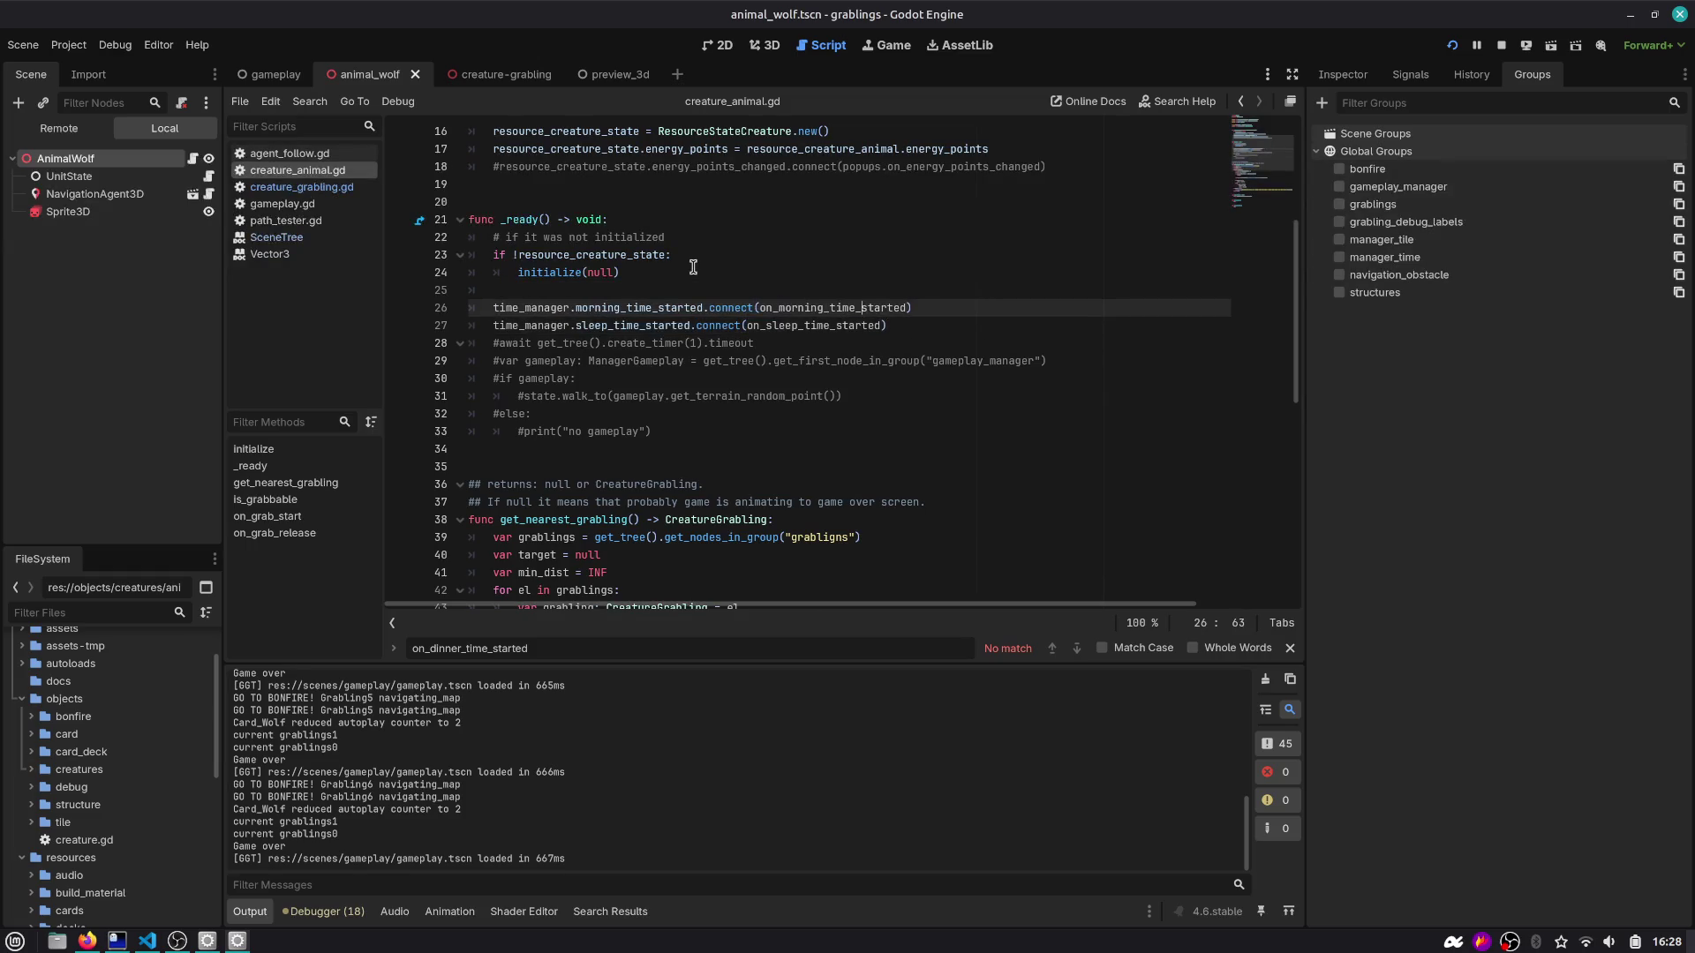
pyautogui.doubleClick(808, 306)
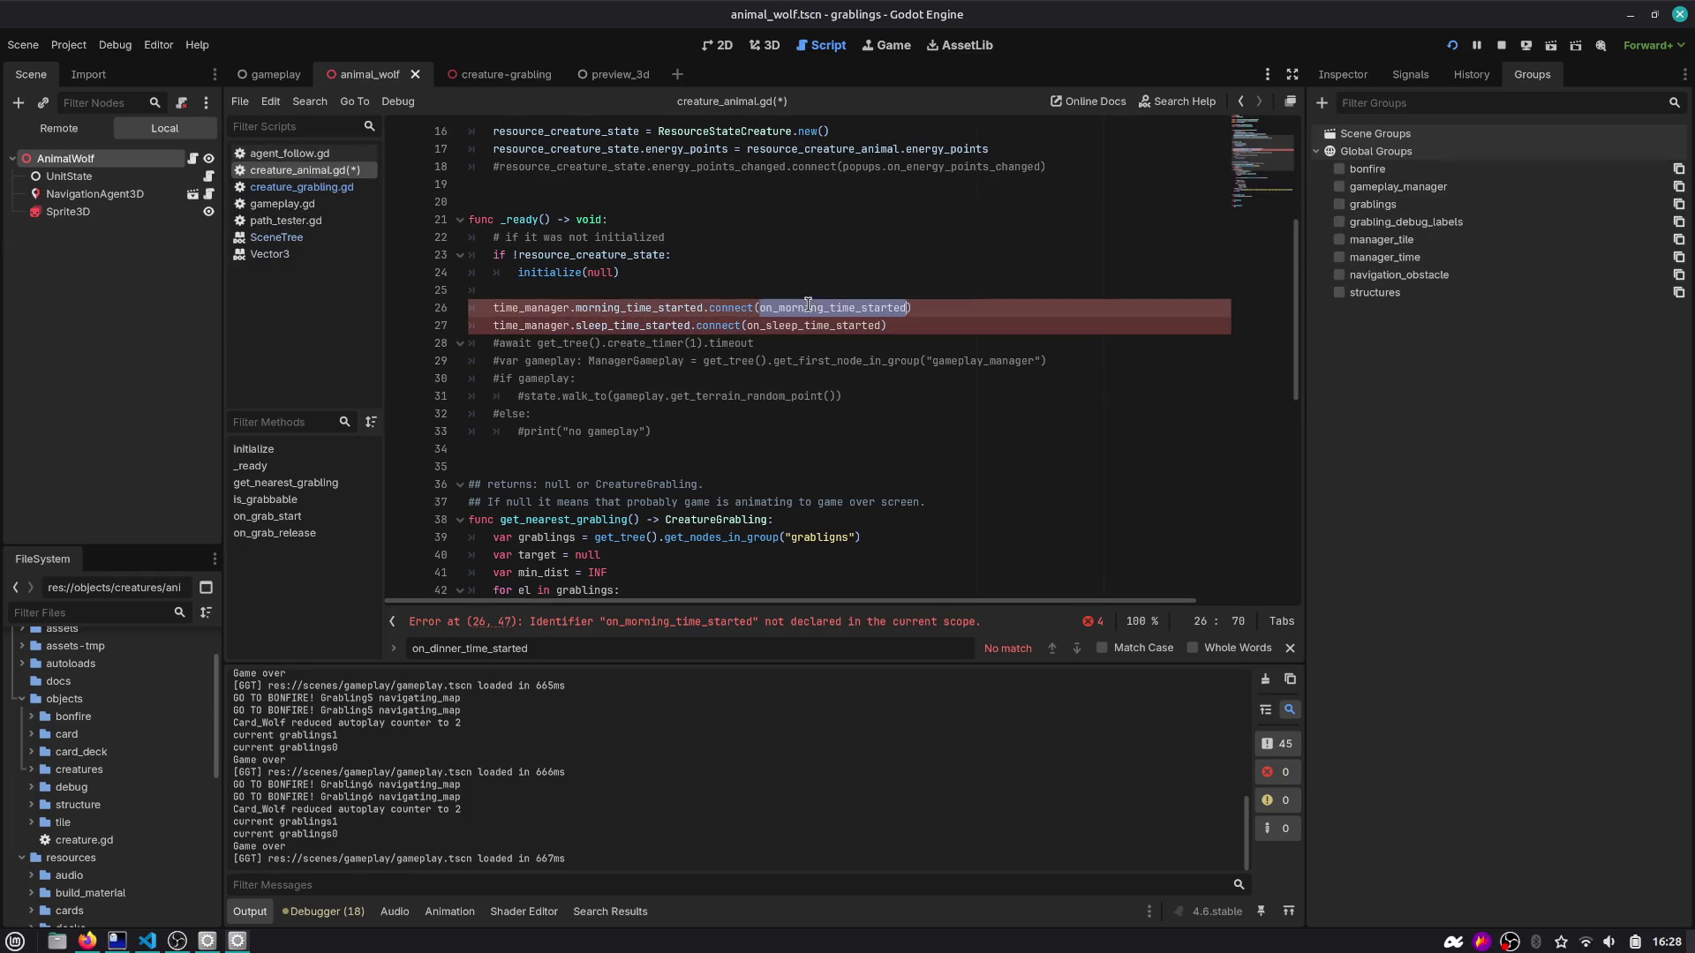
# Step: Add an on_sleep_time_started() handler that calls get_nearest_grabling
pyautogui.click(470, 472)
pyautogui.press('Return')
pyautogui.press('Up')
pyautogui.press('Up')
pyautogui.press('Return')
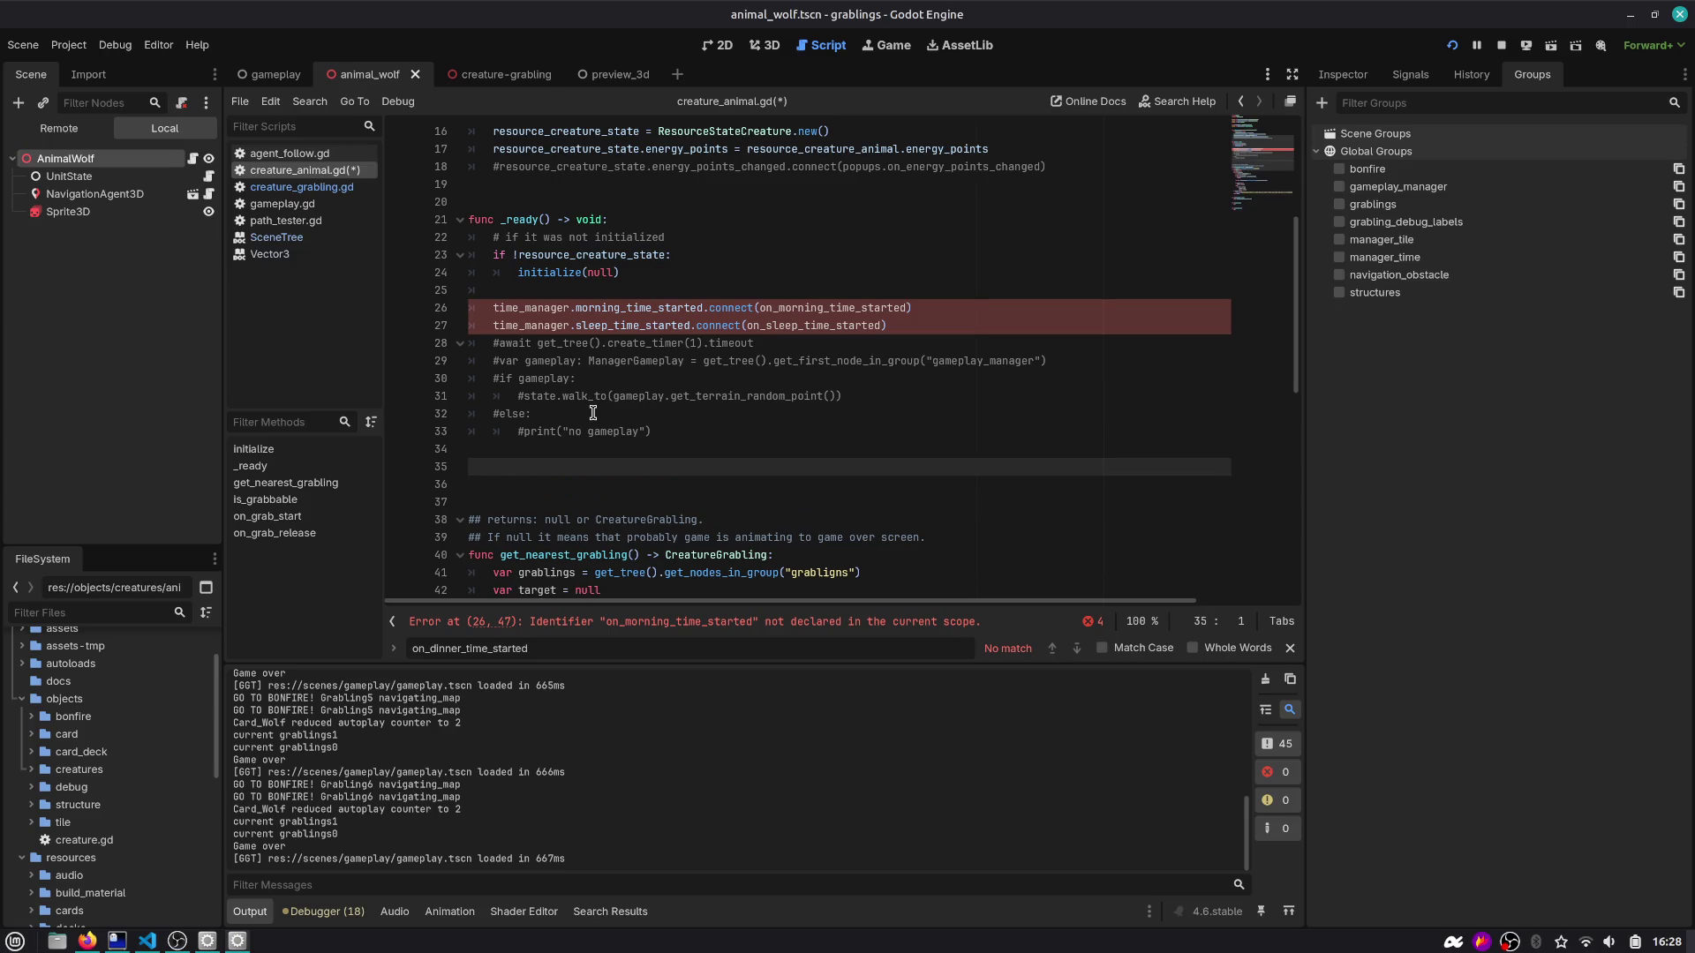
pyautogui.click(558, 486)
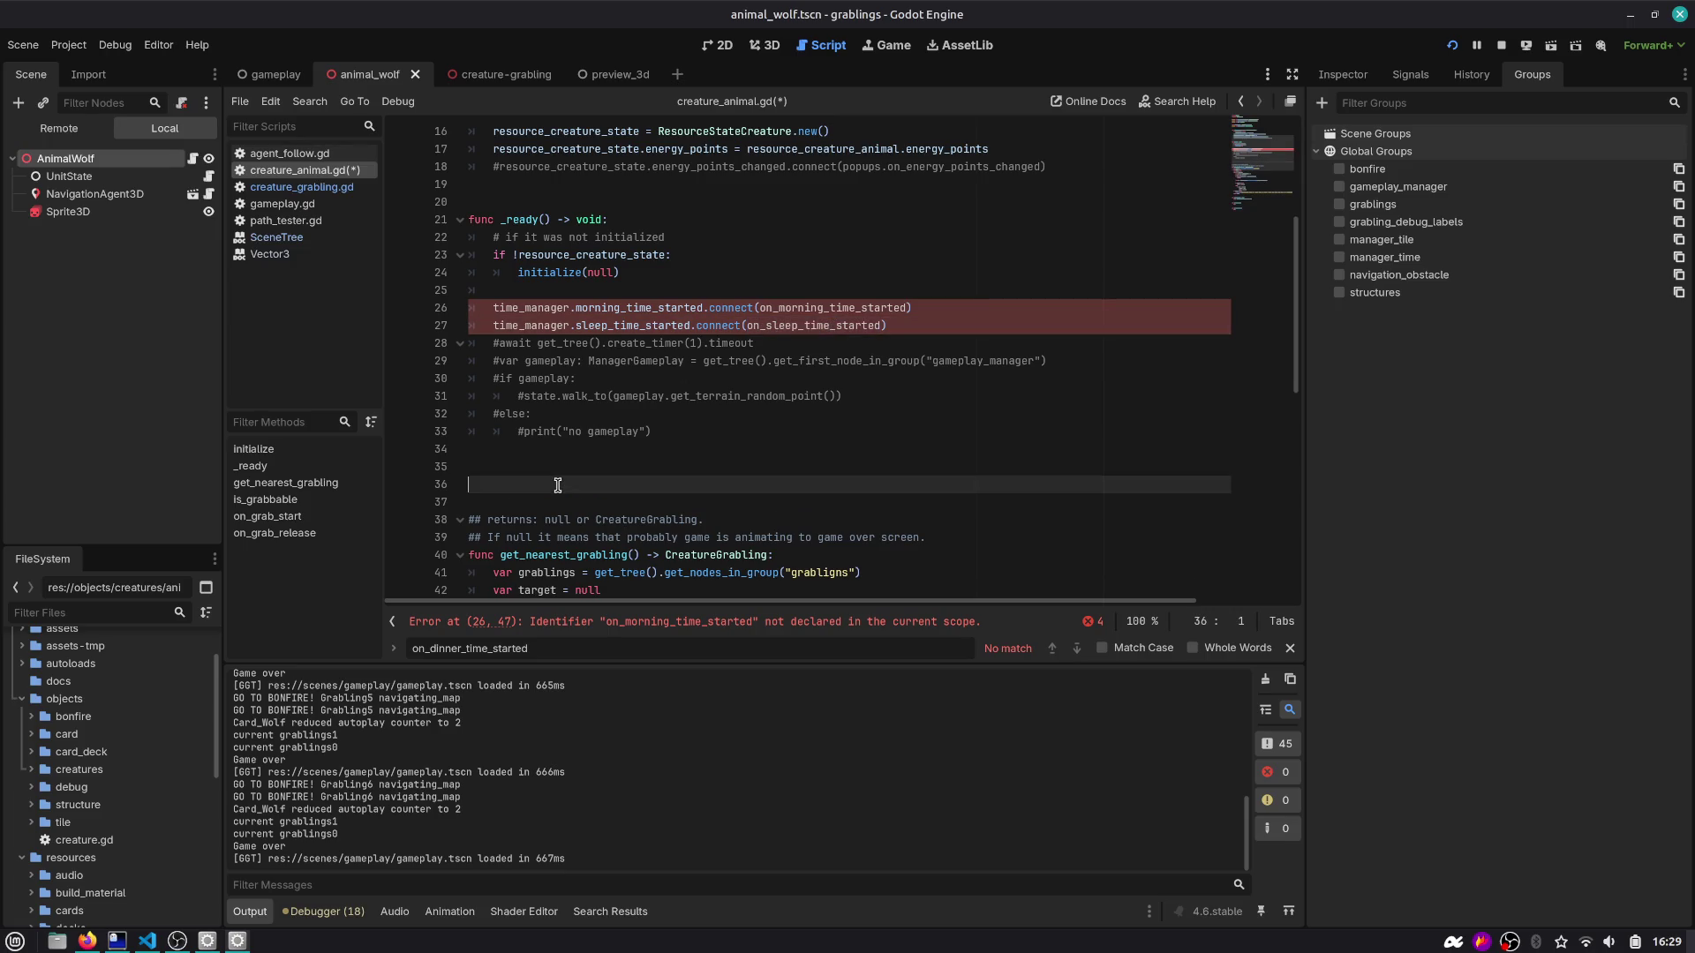
pyautogui.write('on_sleep_time_started(')
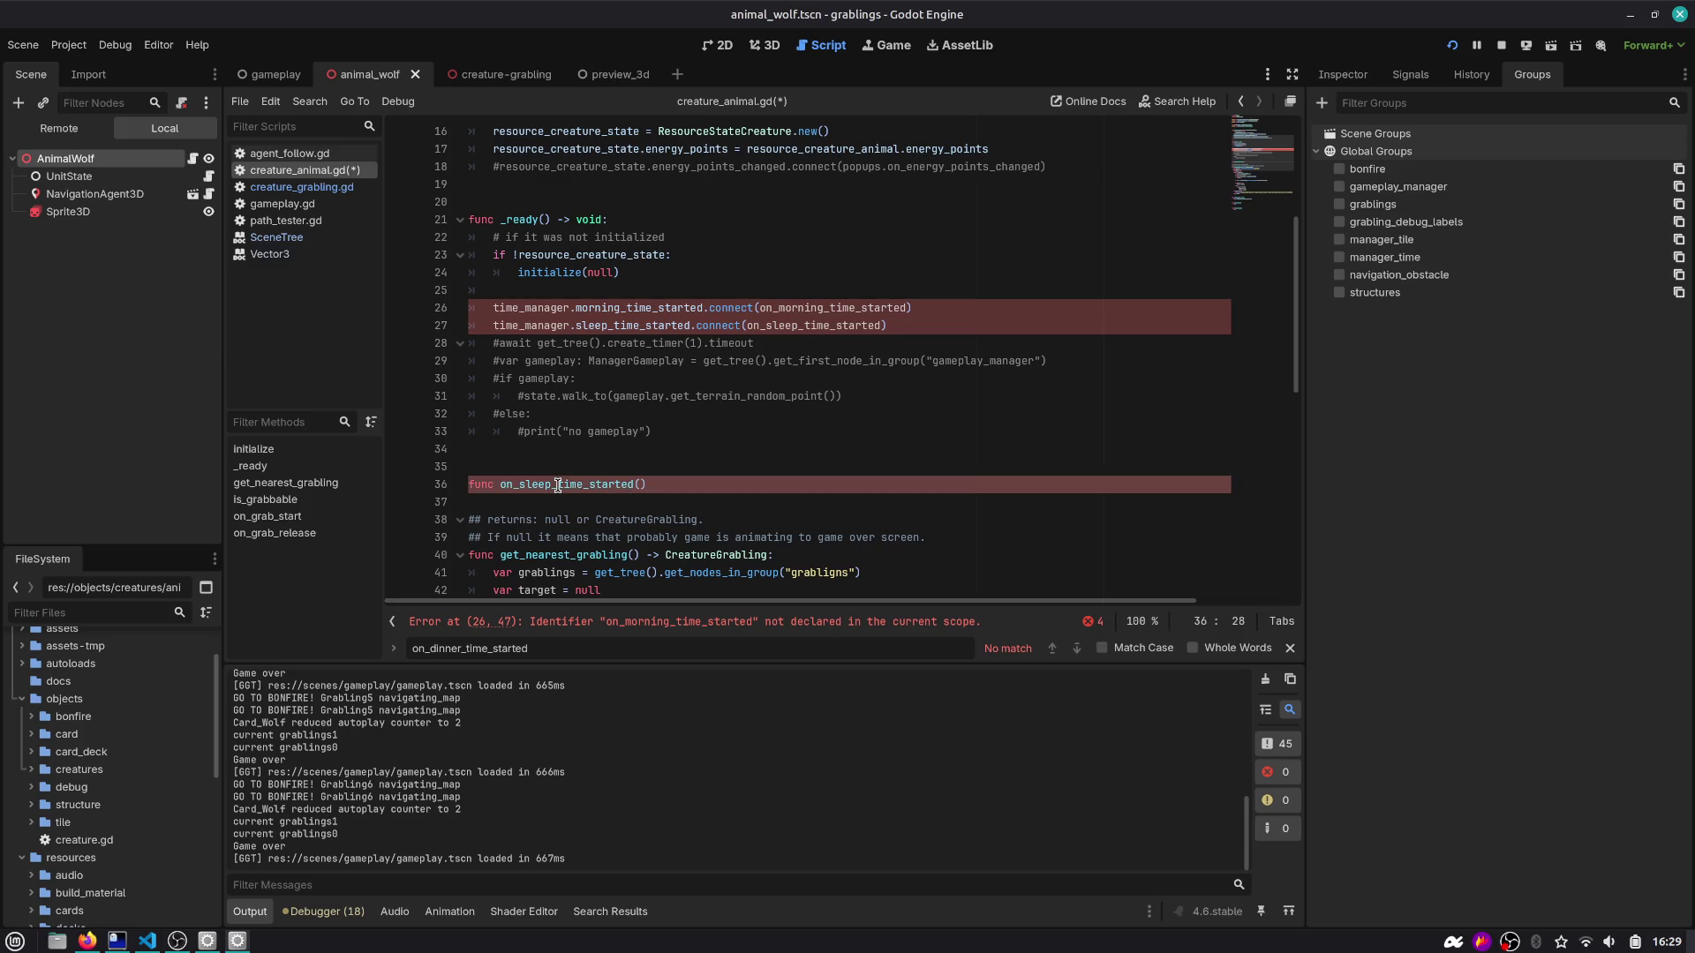
pyautogui.press('Return')
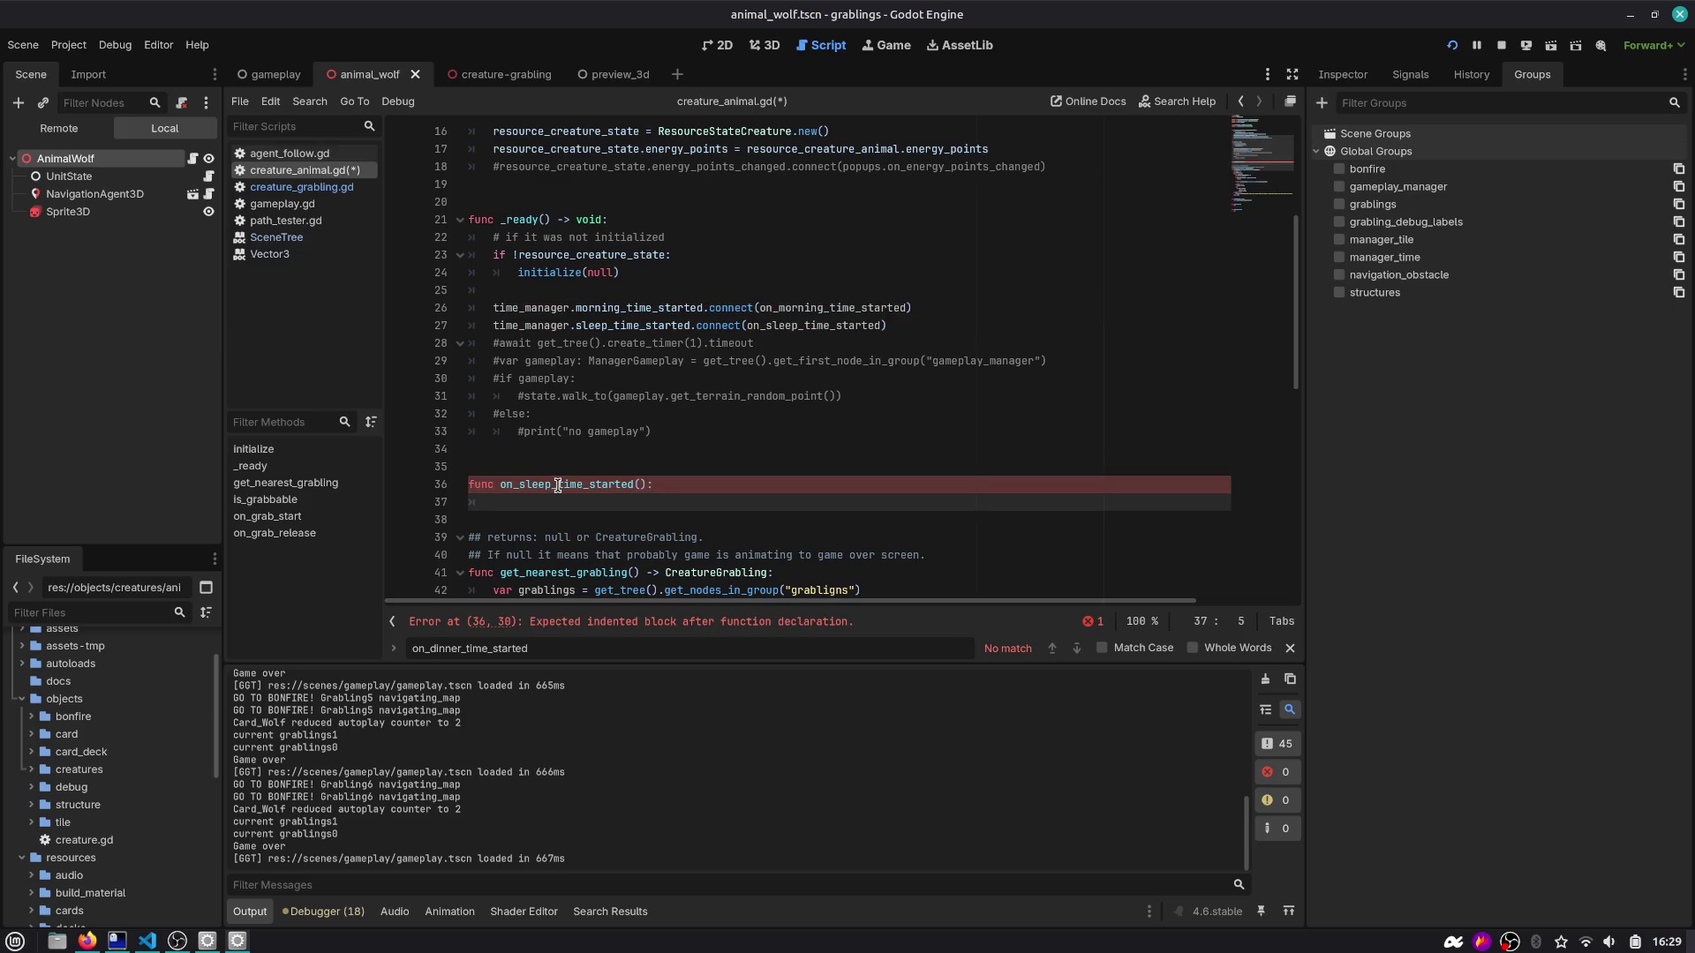
pyautogui.press('Delete')
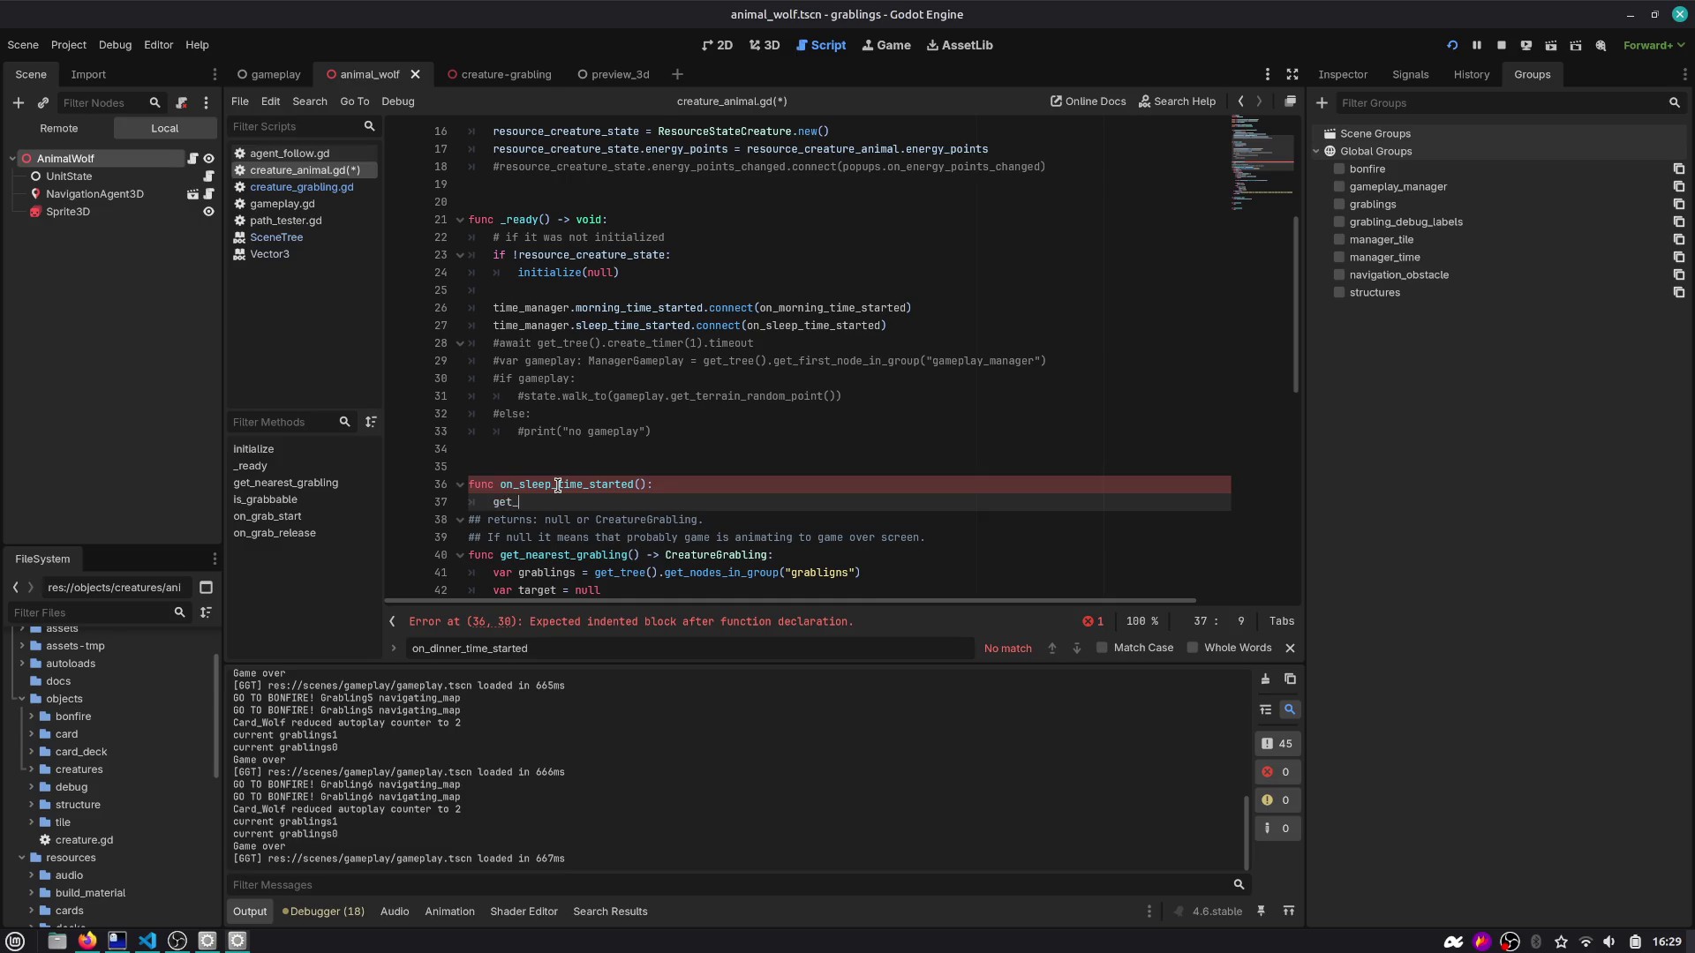
pyautogui.press('Return')
pyautogui.press('Return')
pyautogui.press('Return')
pyautogui.press('Up')
pyautogui.press('Up')
# Step: Store the result in var grabling_to_attack and add an if grabling_to_attack: check
pyautogui.write('var grabling_')
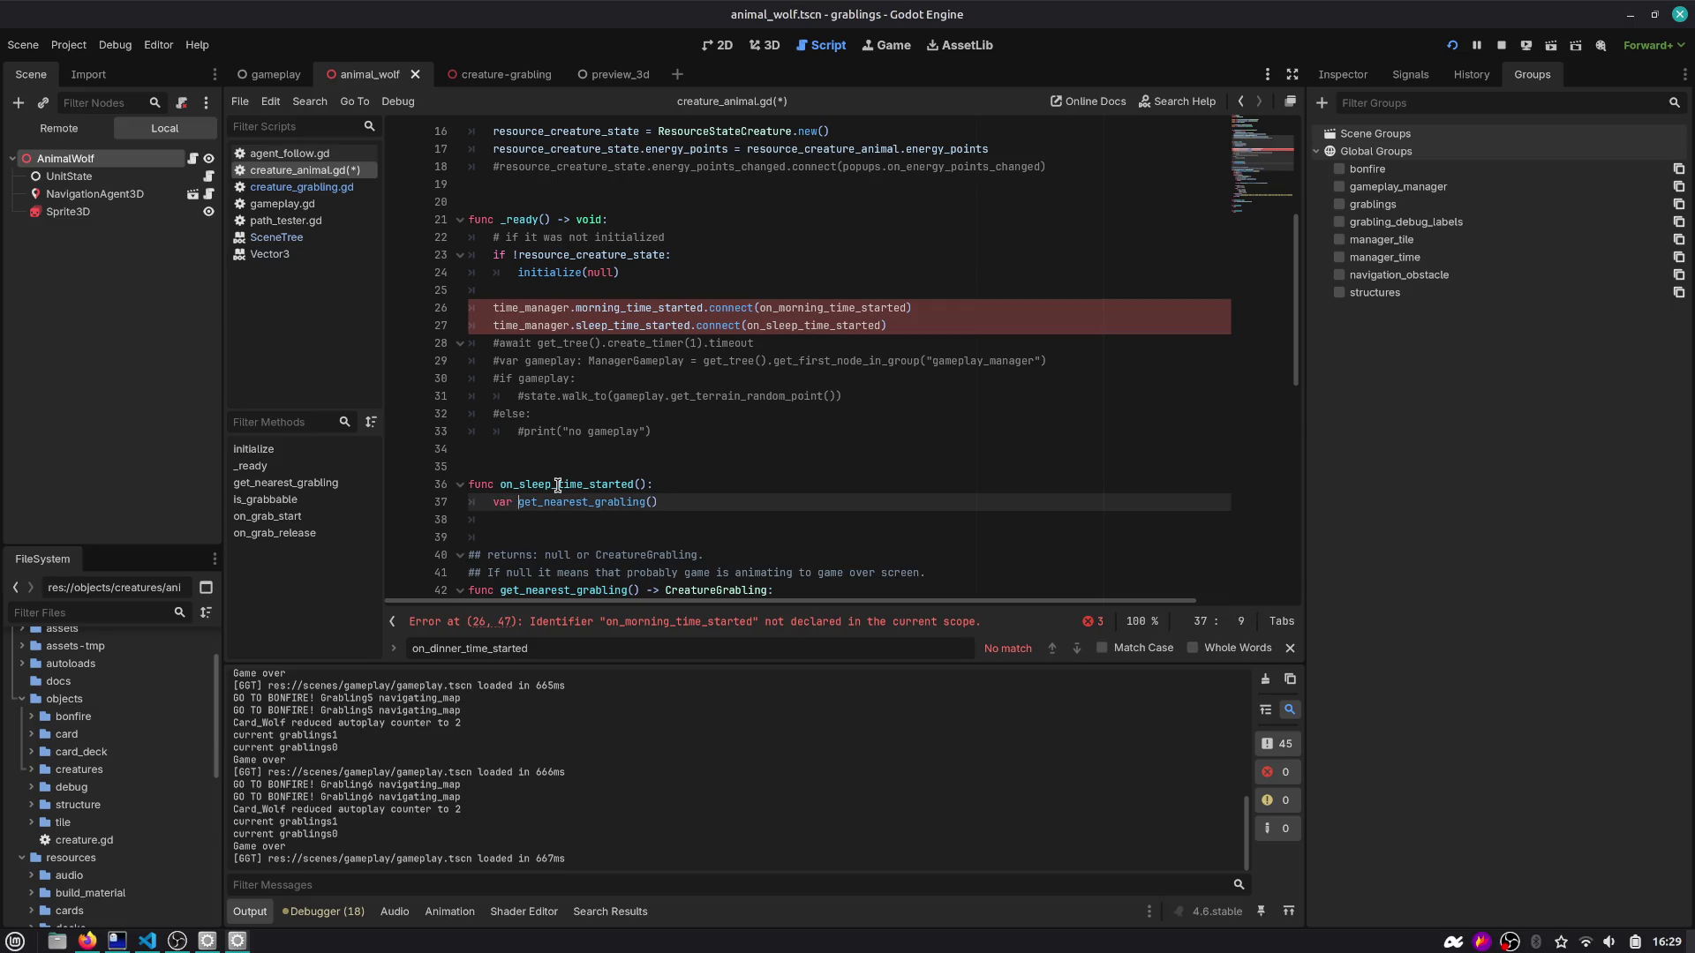
pyautogui.write('to_attack =')
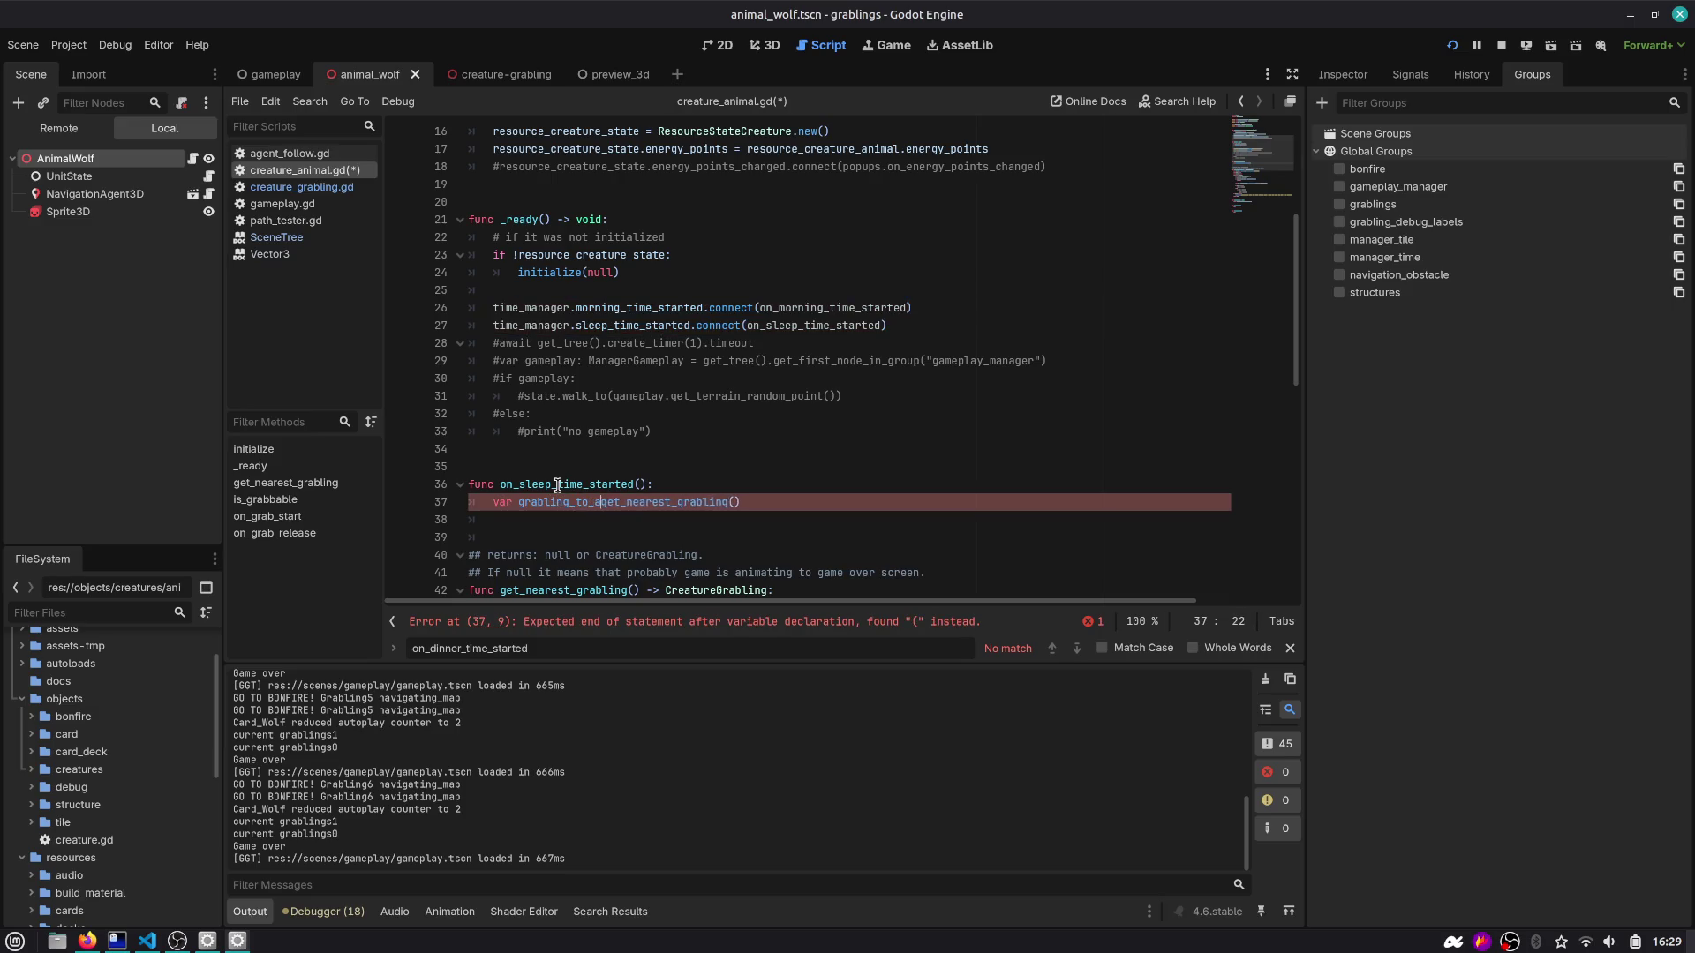
pyautogui.press('End')
pyautogui.press('Return')
pyautogui.write('if gra')
pyautogui.press('Return')
pyautogui.write(':')
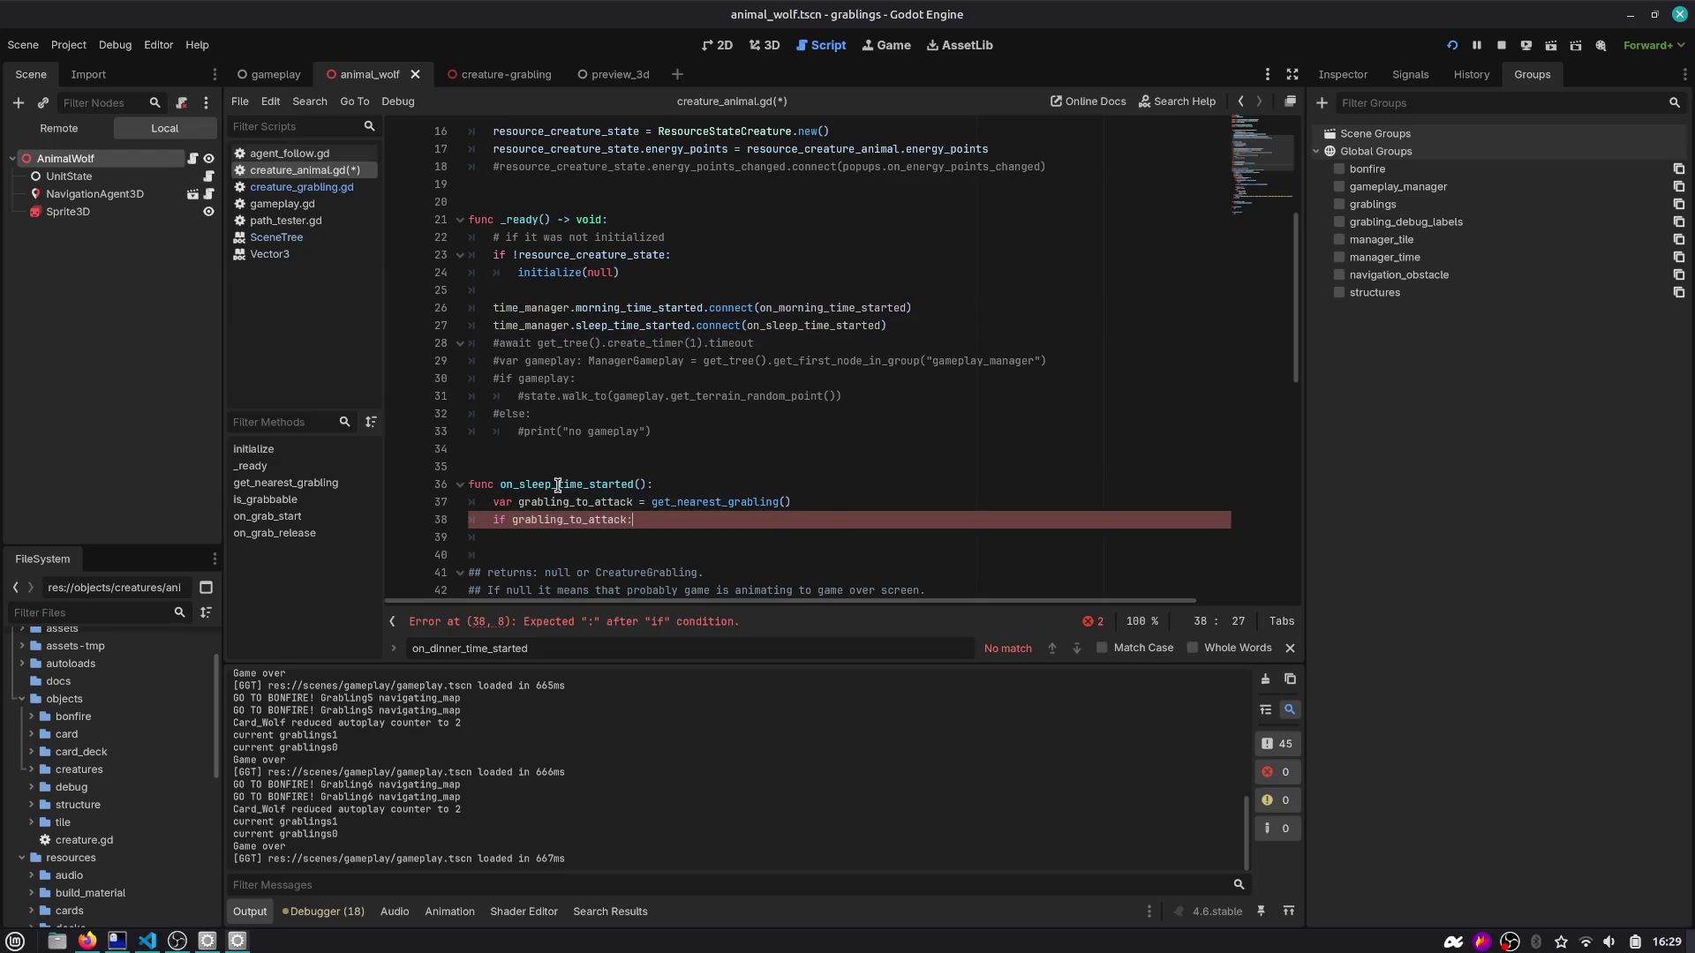
pyautogui.press('Return')
pyautogui.write('pass')
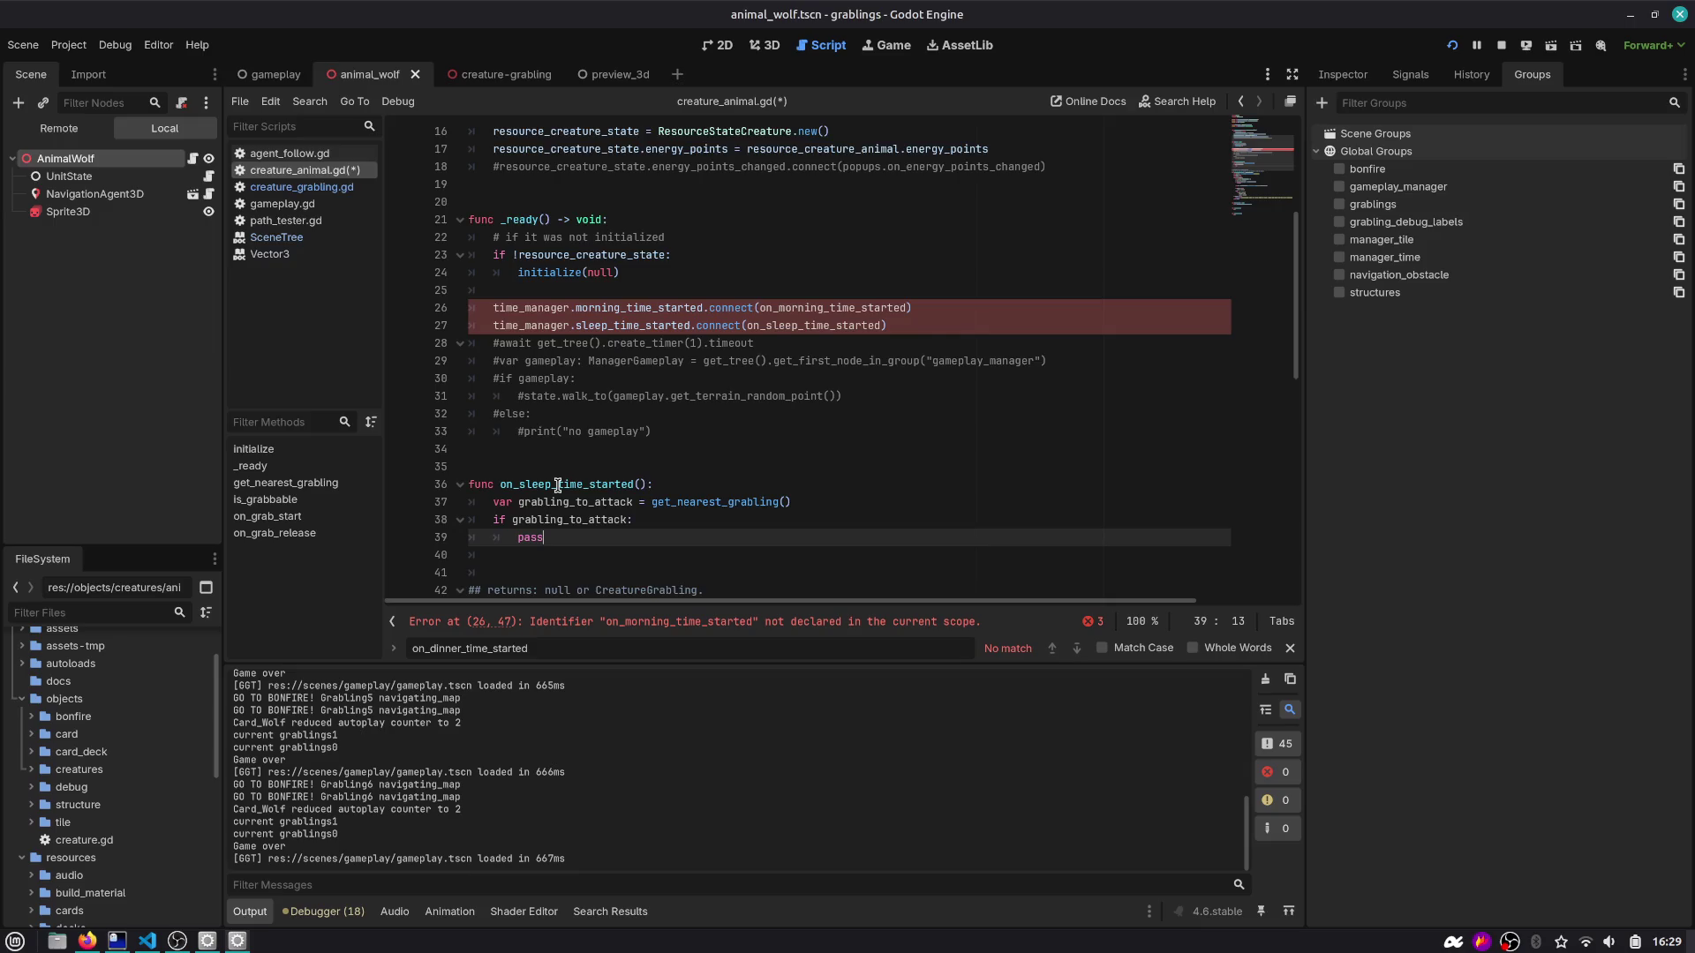
# Step: Replace pass with walk_to(grabling_to_attack.global_position) and save creature_animal.gd
pyautogui.scroll(-5, 558, 484)
pyautogui.scroll(-1, 573, 364)
pyautogui.hotkey('ctrl', 'shift', 'Left')
pyautogui.write('s')
pyautogui.press('Escape')
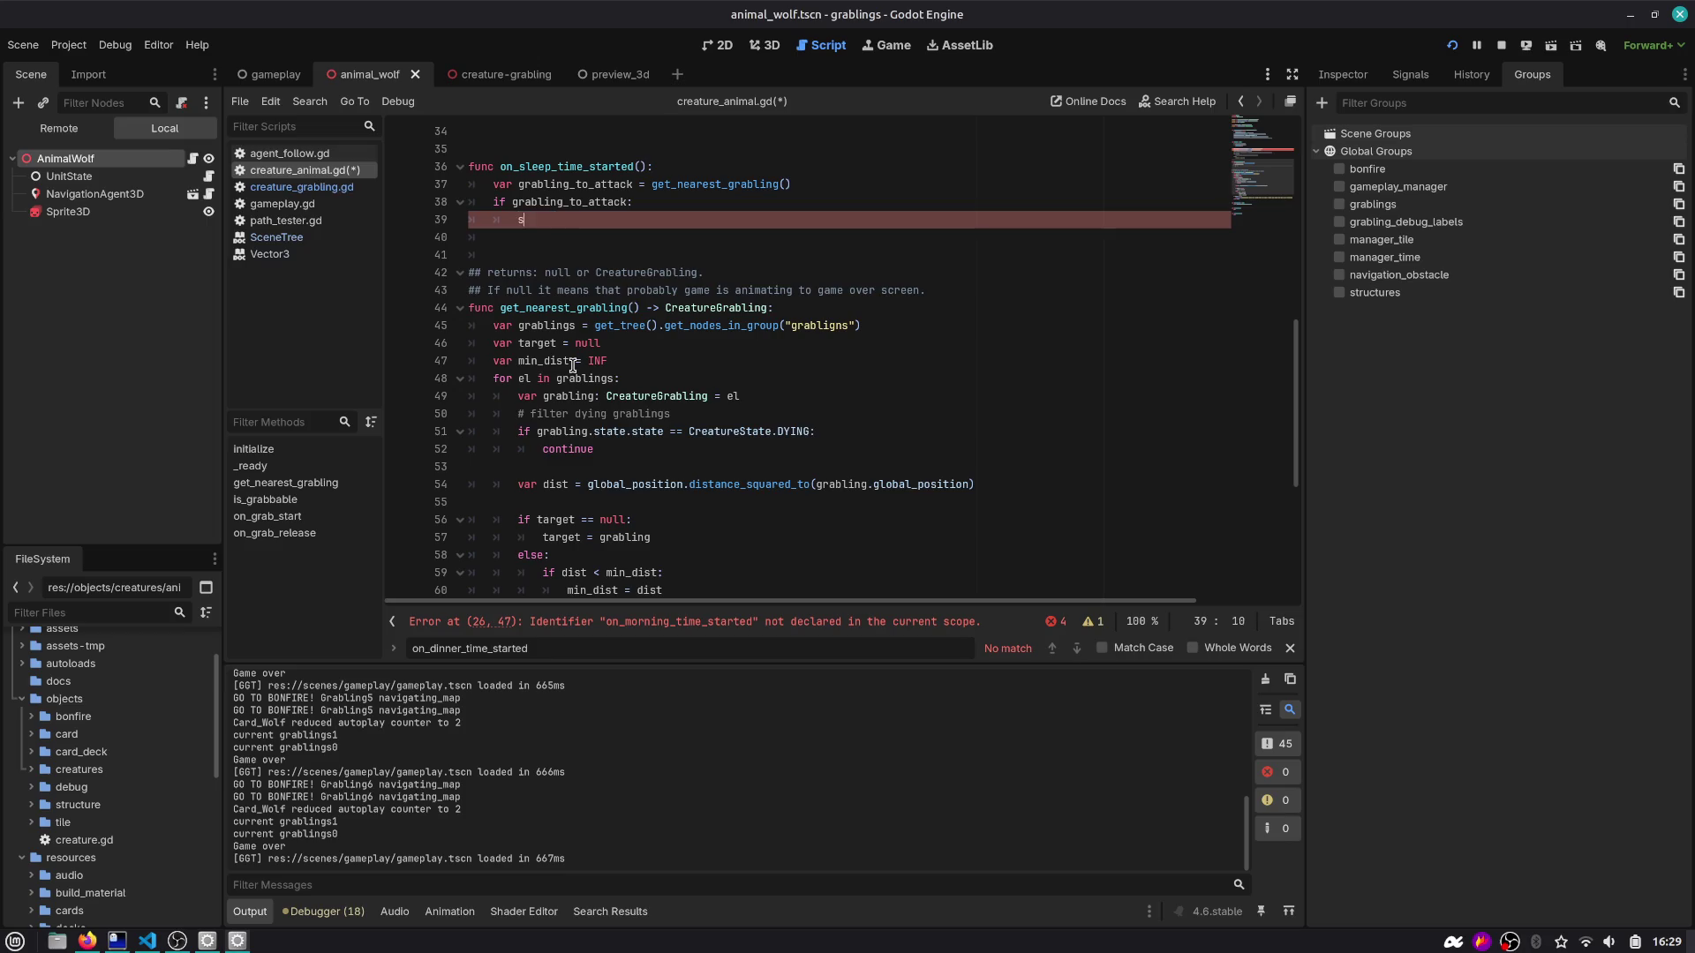
pyautogui.write('alk')
pyautogui.press('Return')
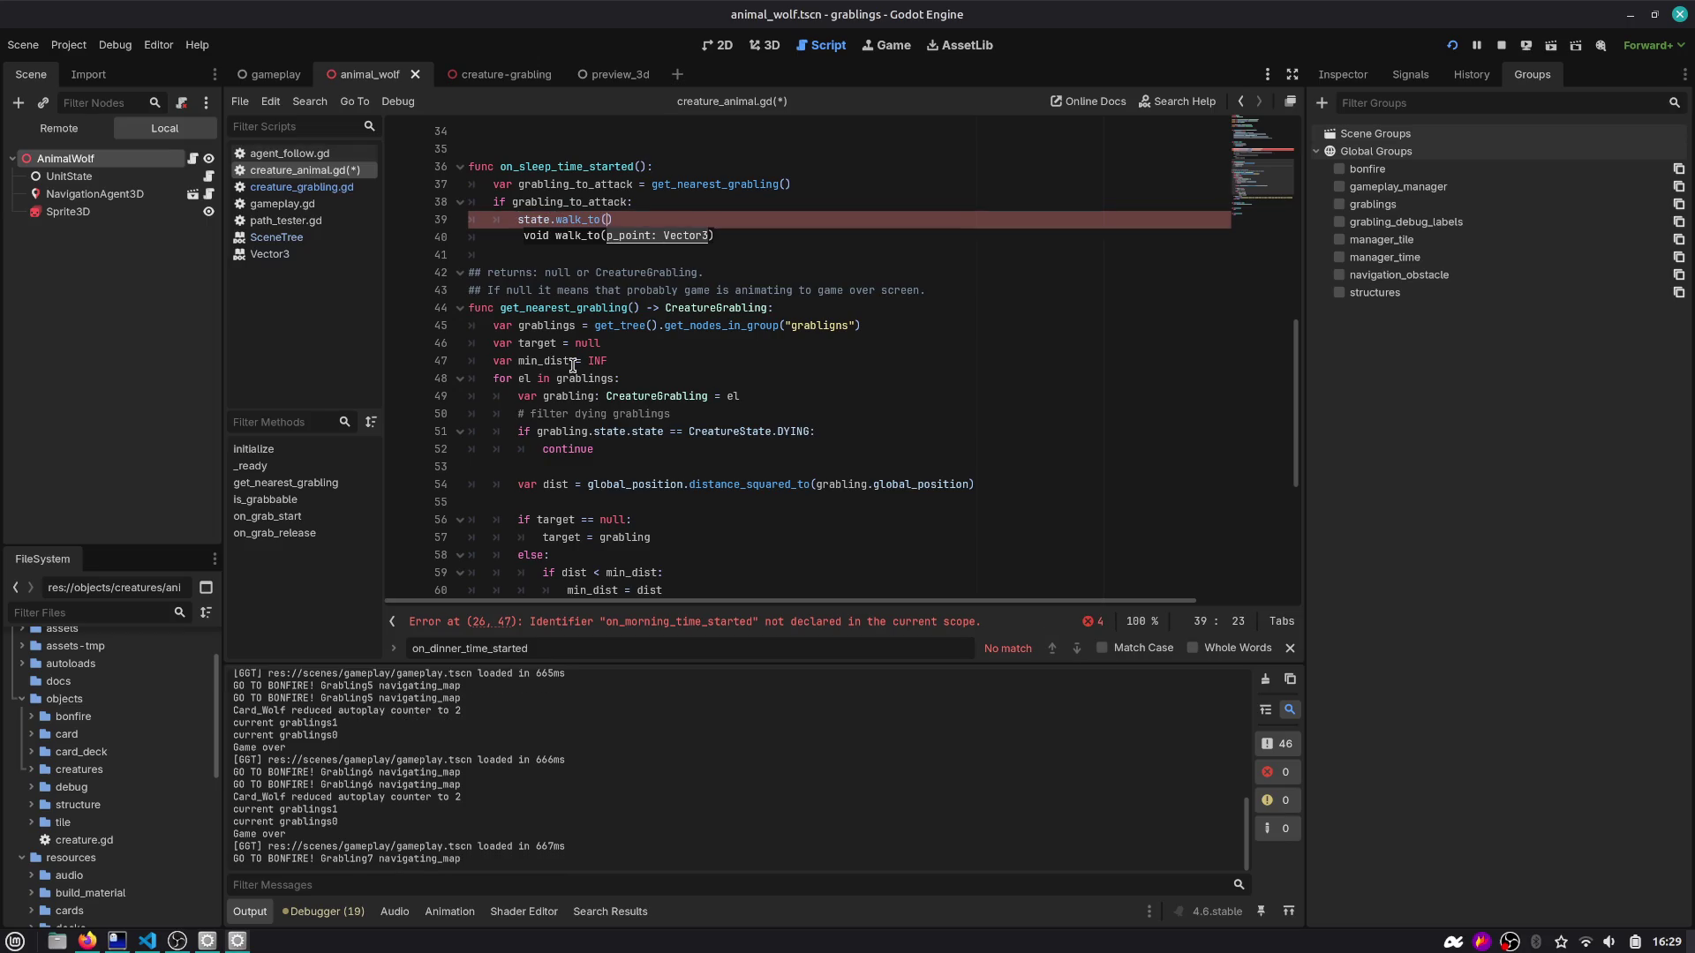
pyautogui.press('Return')
pyautogui.write('.glo')
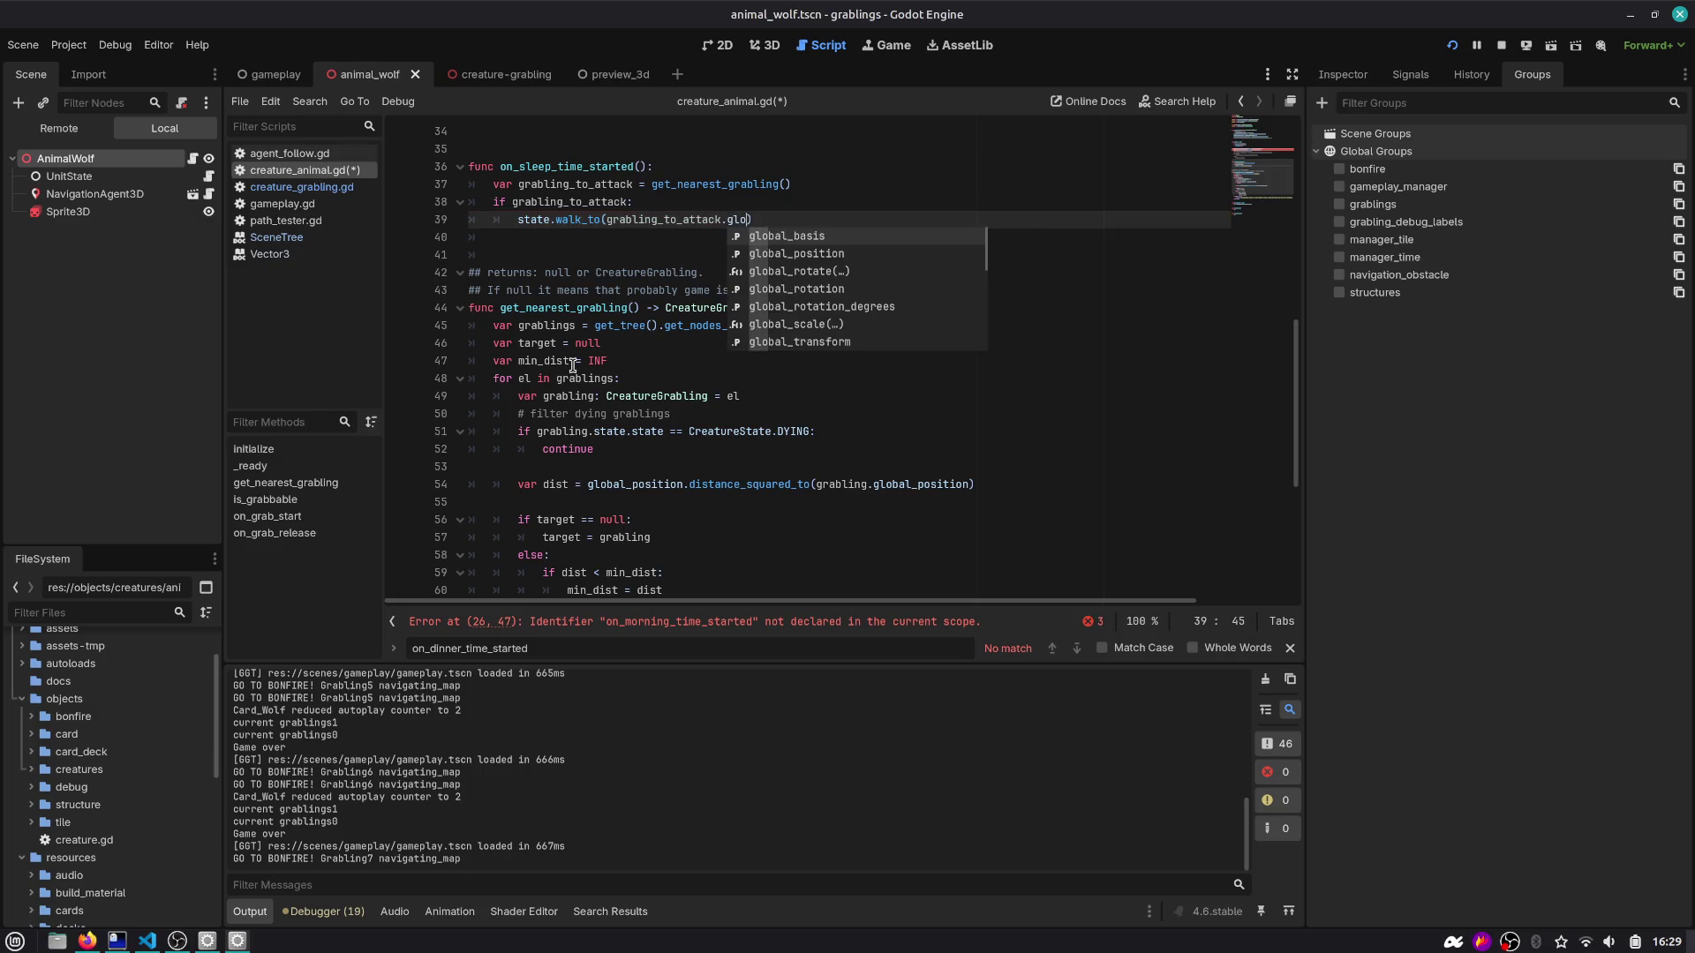
pyautogui.press('Down')
pyautogui.press('Return')
pyautogui.hotkey('ctrl', 's')
# Step: Review the global_position uses in the script and run the project with F5
pyautogui.press('Escape')
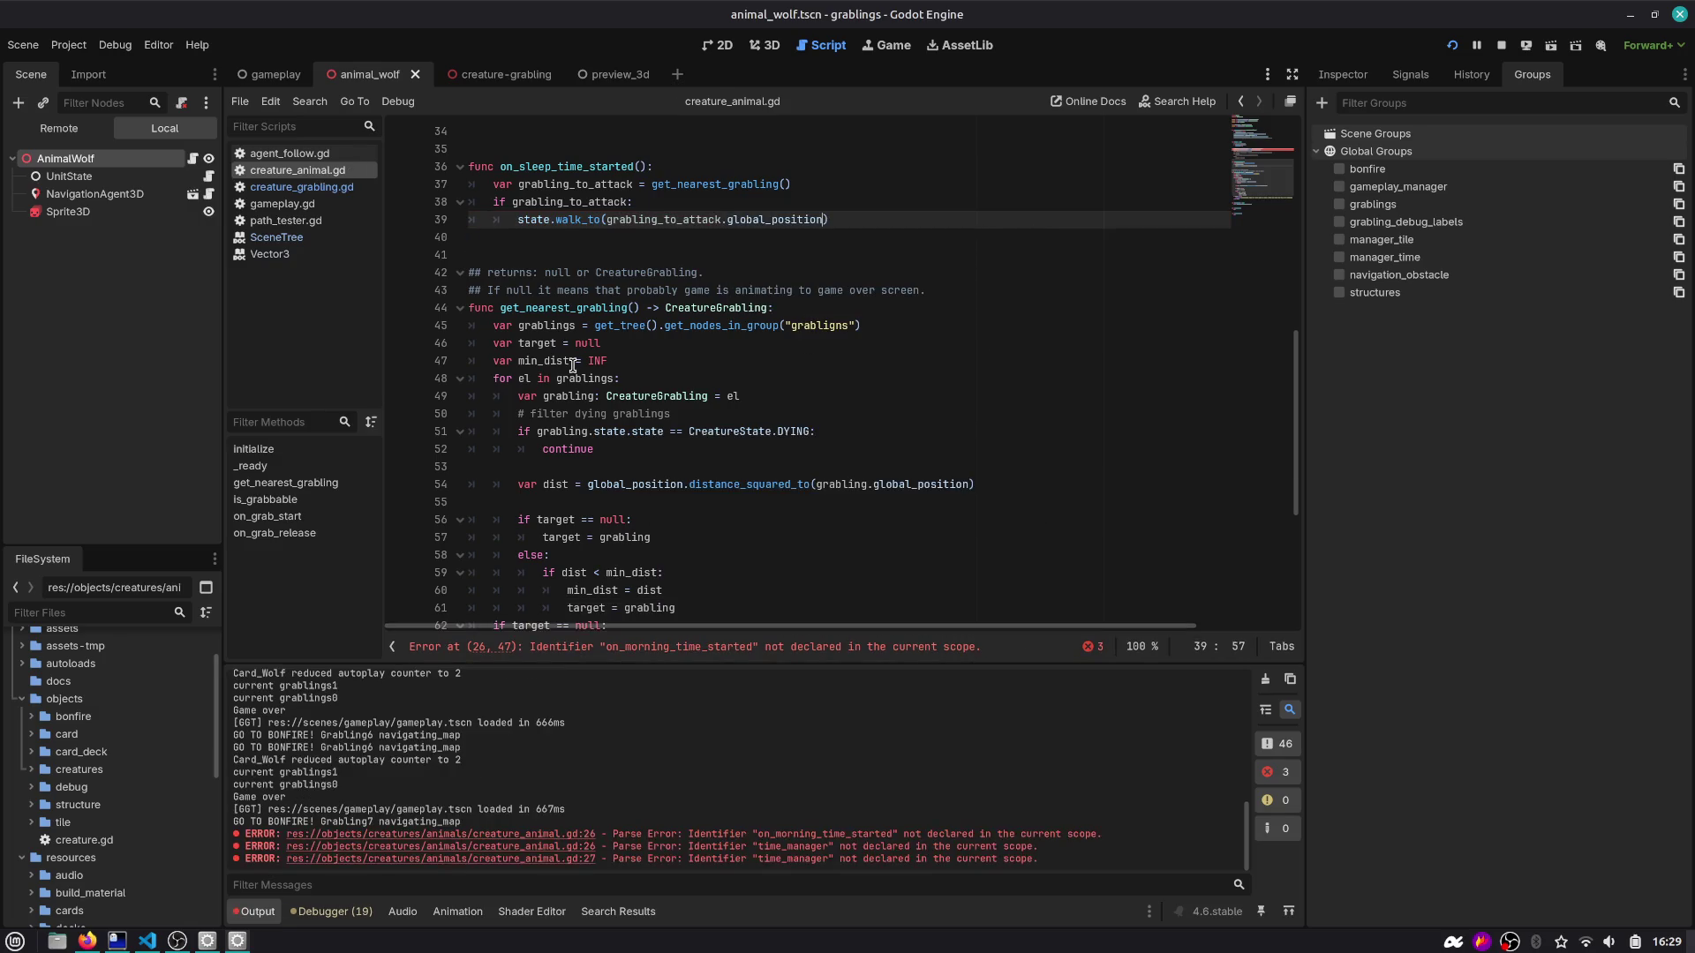
pyautogui.doubleClick(747, 219)
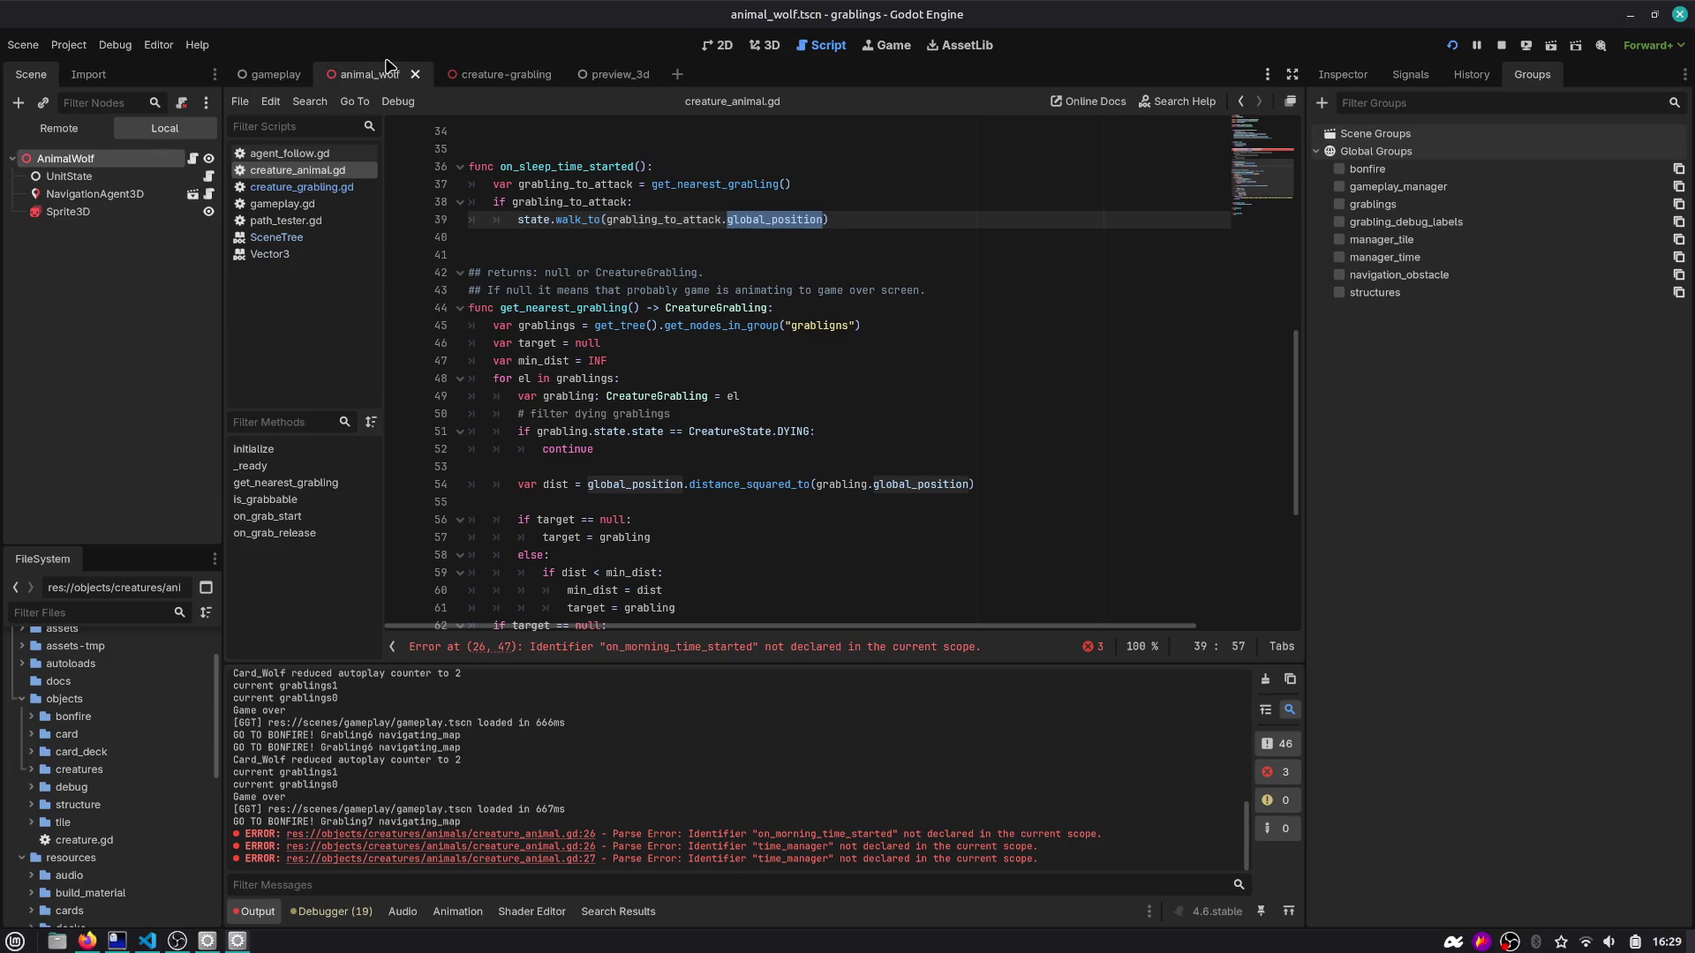
pyautogui.scroll(1, 619, 283)
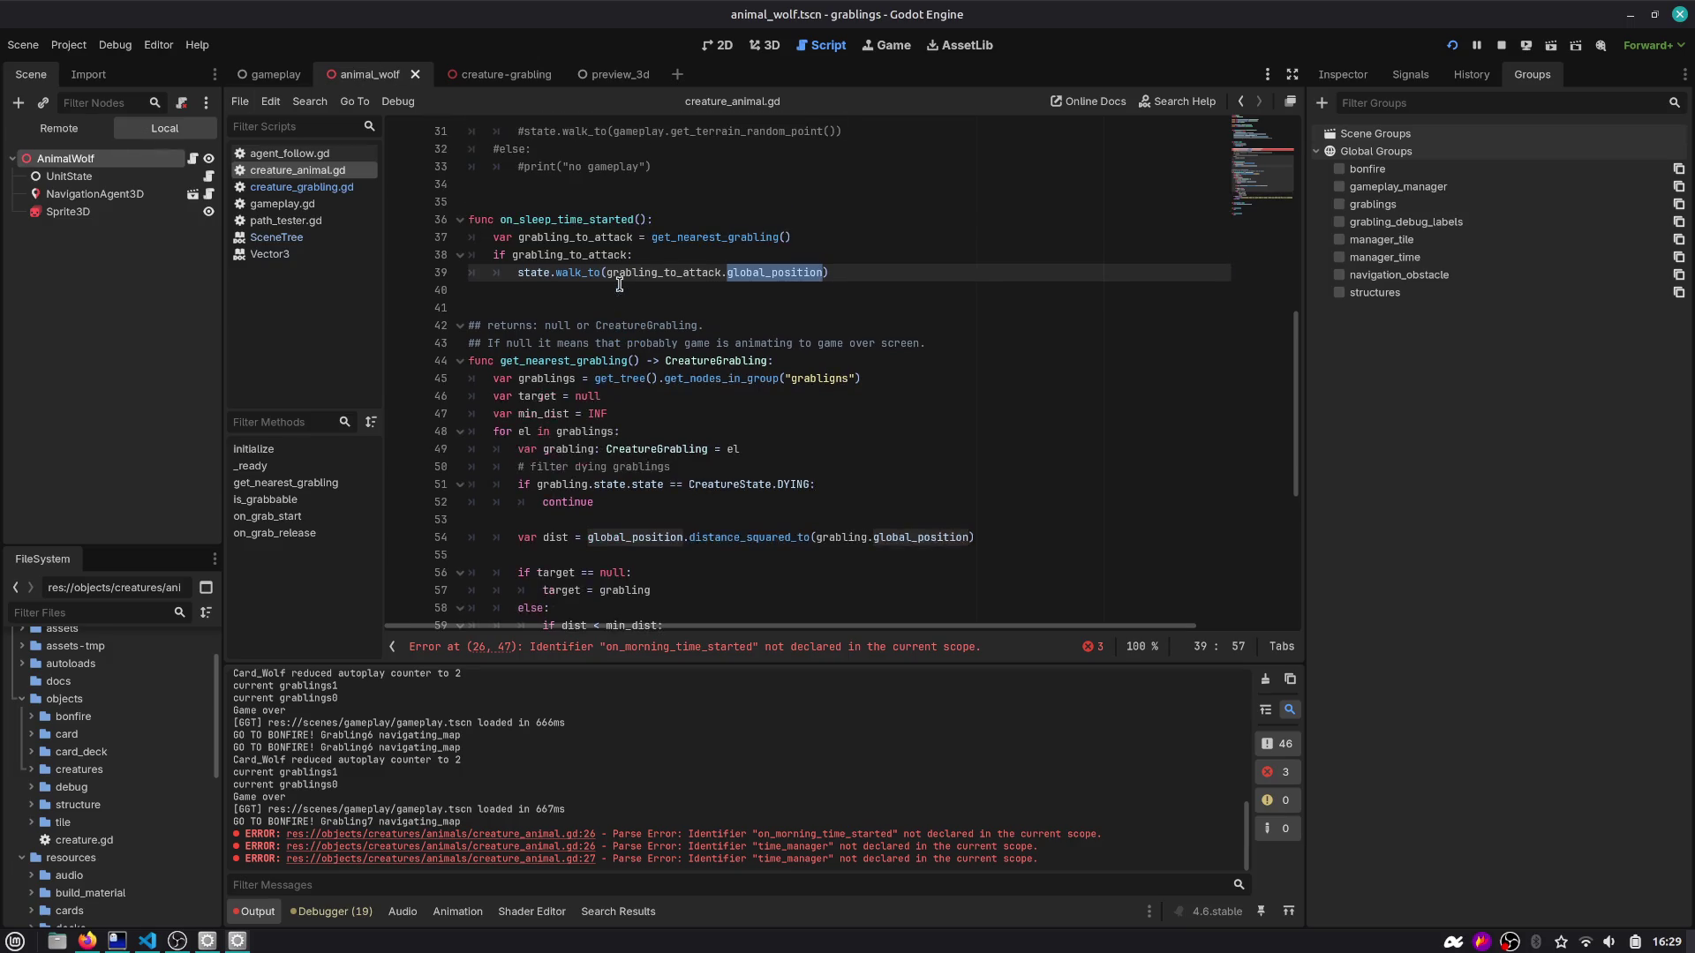
pyautogui.click(580, 297)
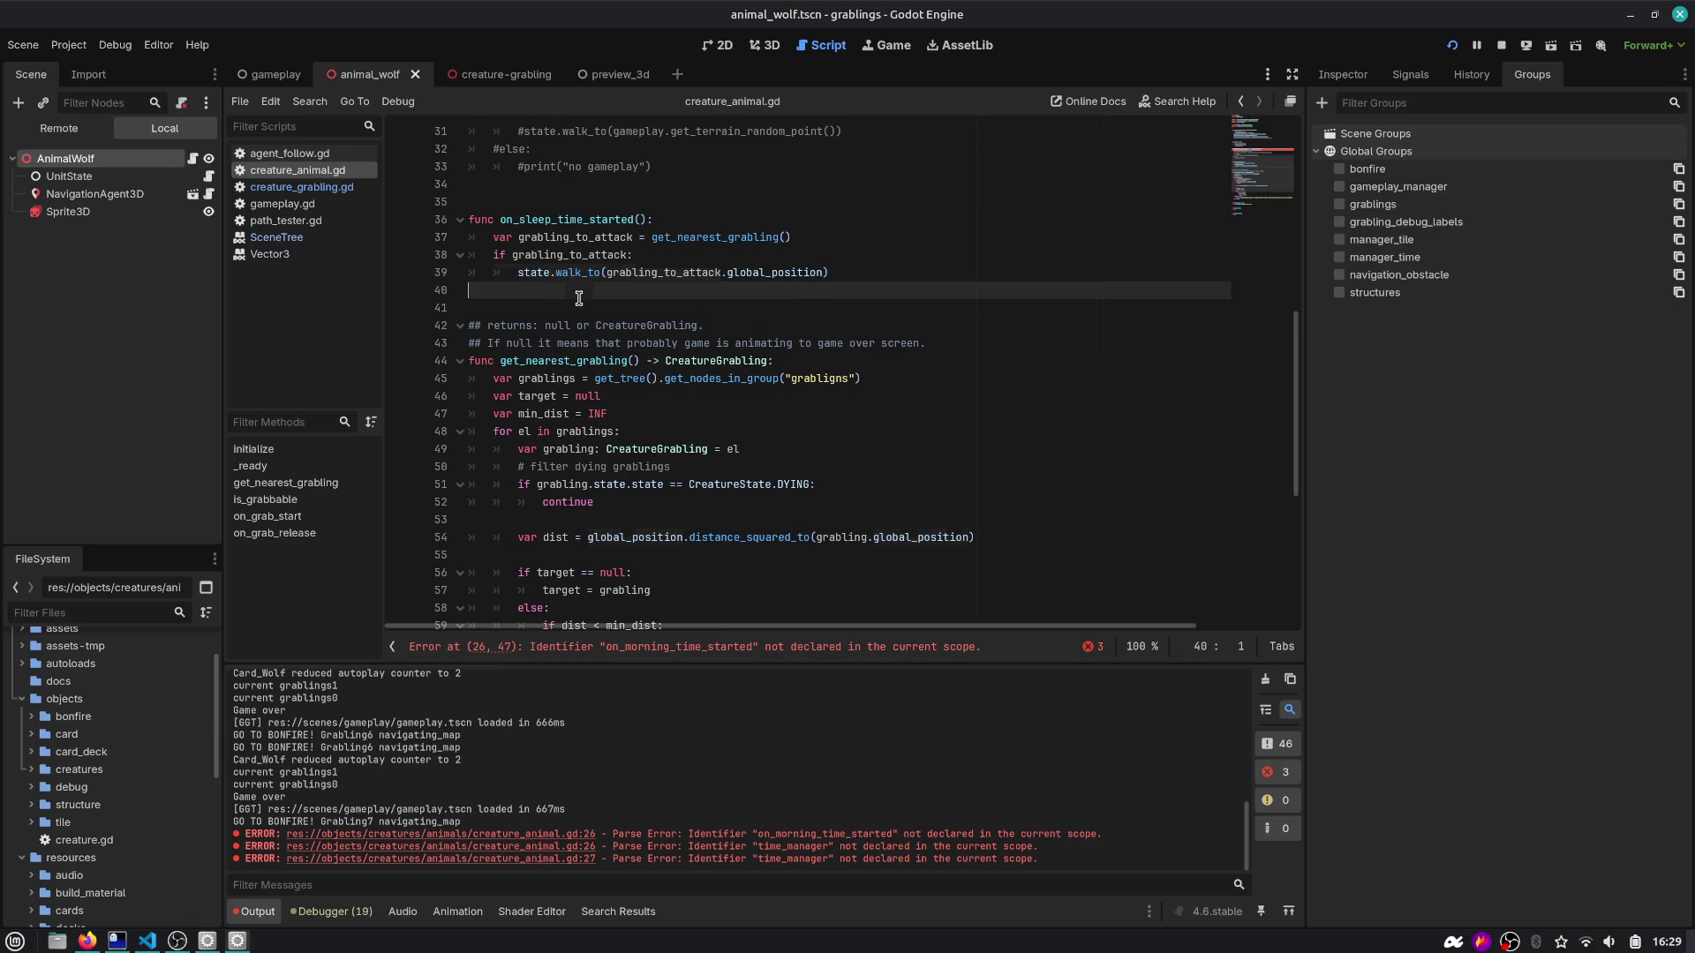
pyautogui.scroll(-6, 579, 298)
pyautogui.scroll(15, 583, 298)
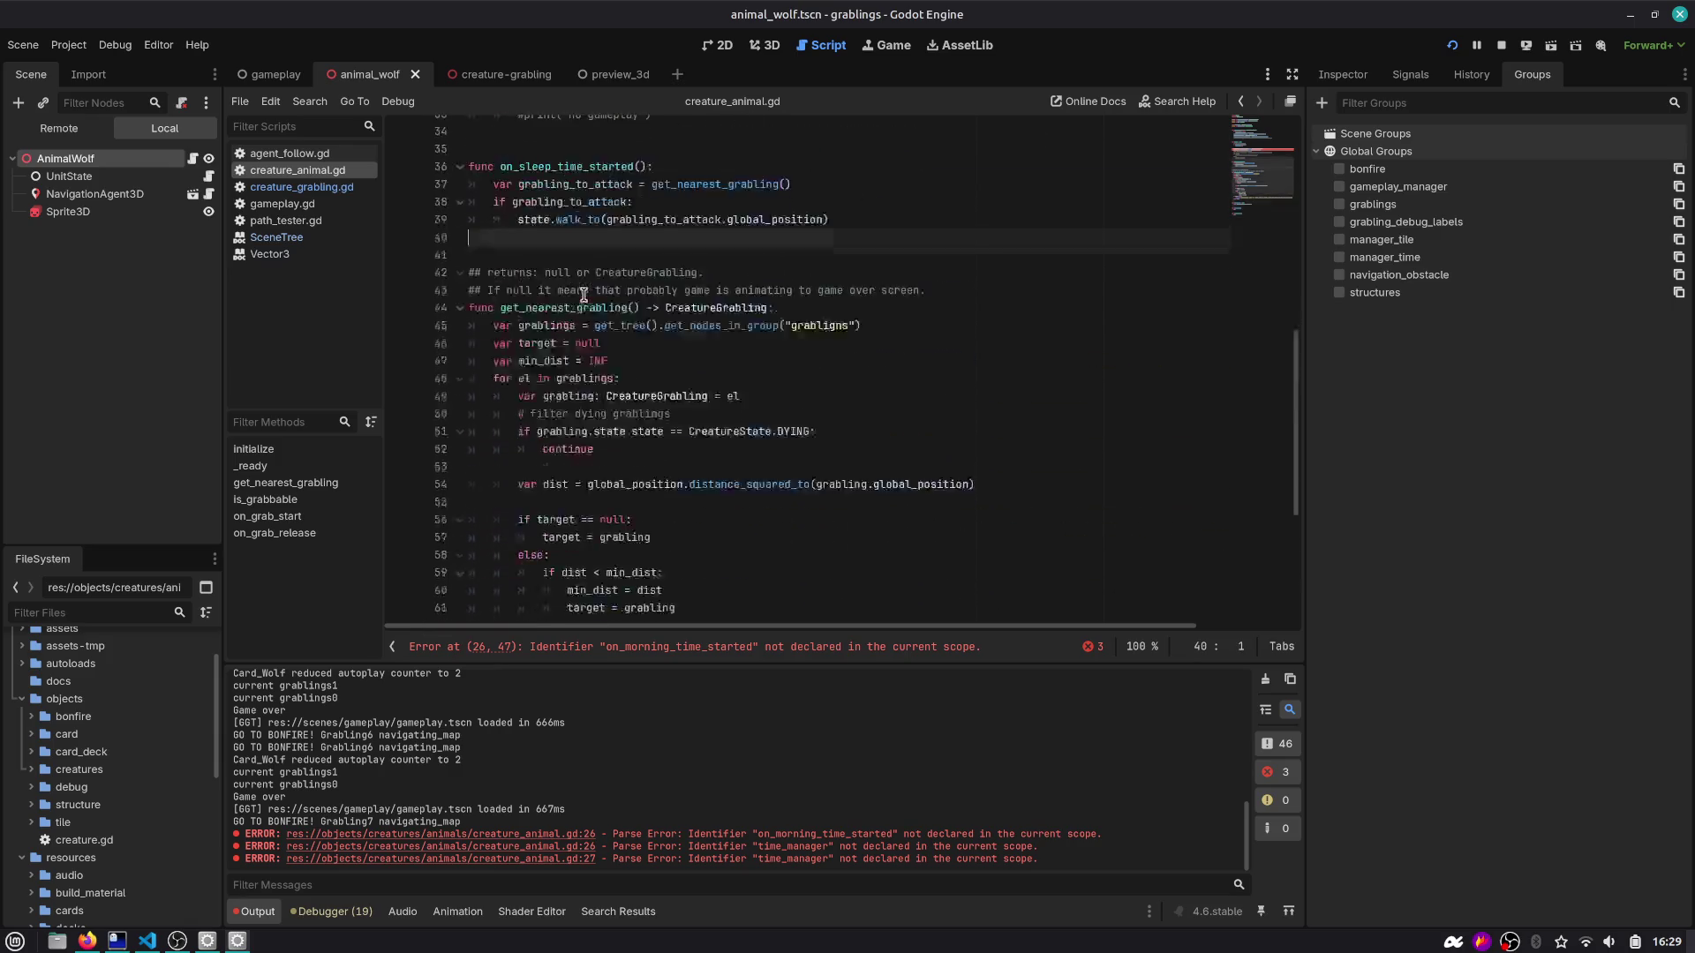
pyautogui.press('F5')
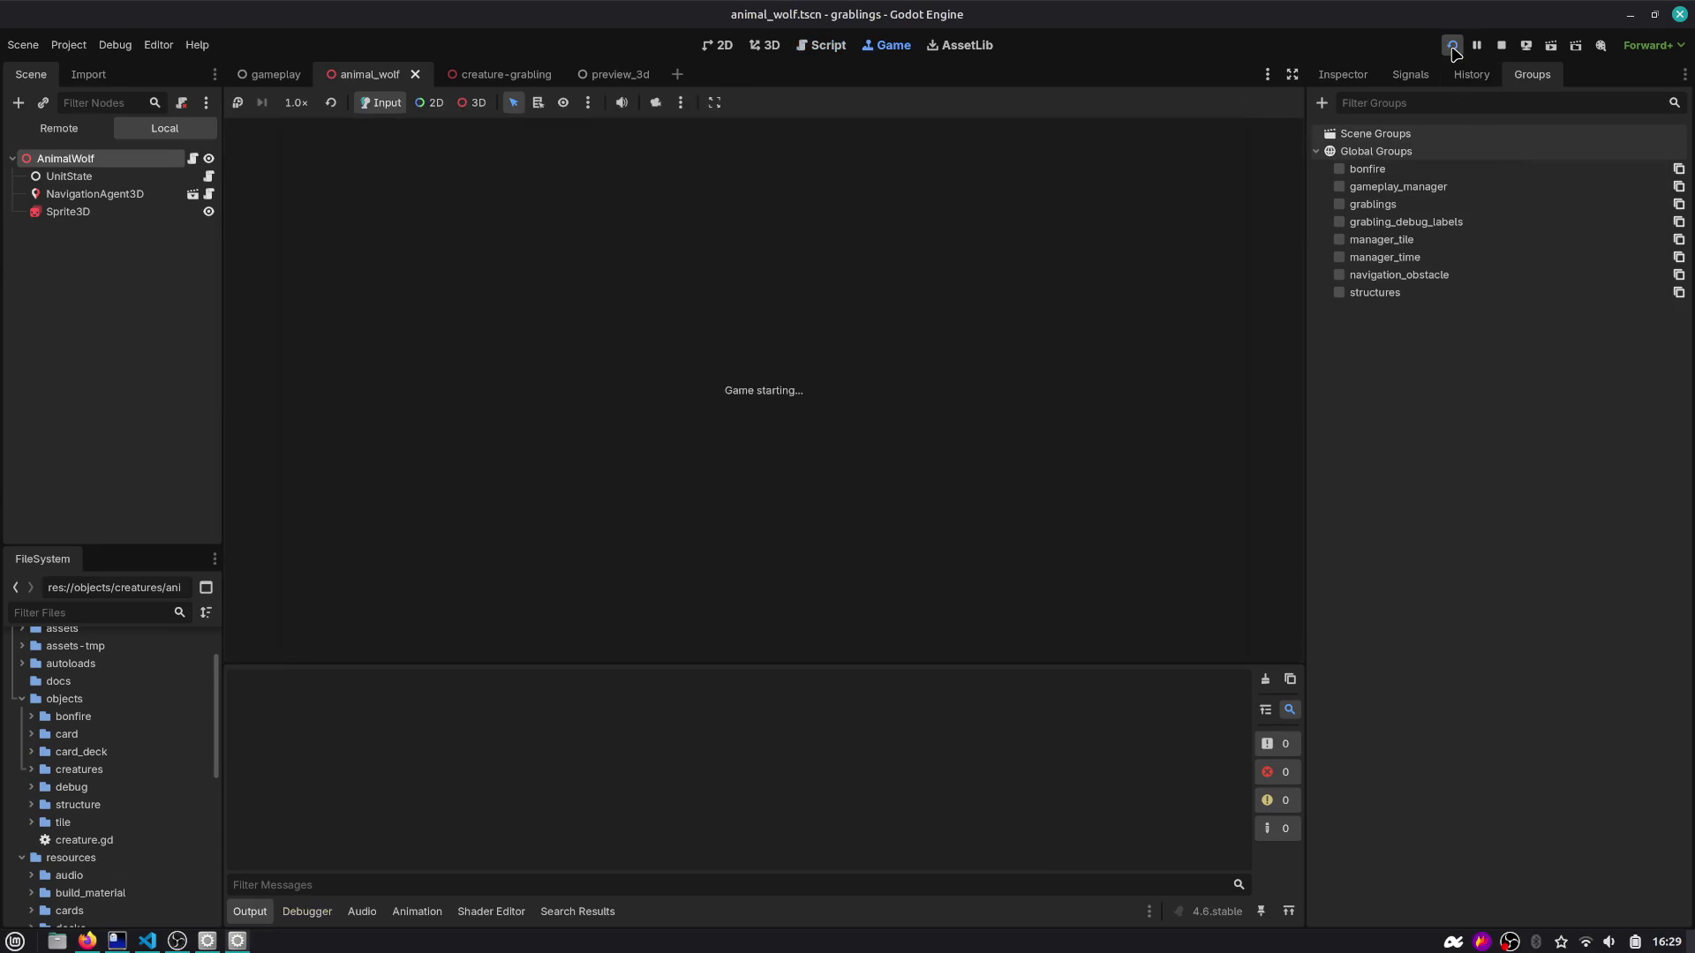
pyautogui.doubleClick(530, 346)
pyautogui.scroll(3, 532, 346)
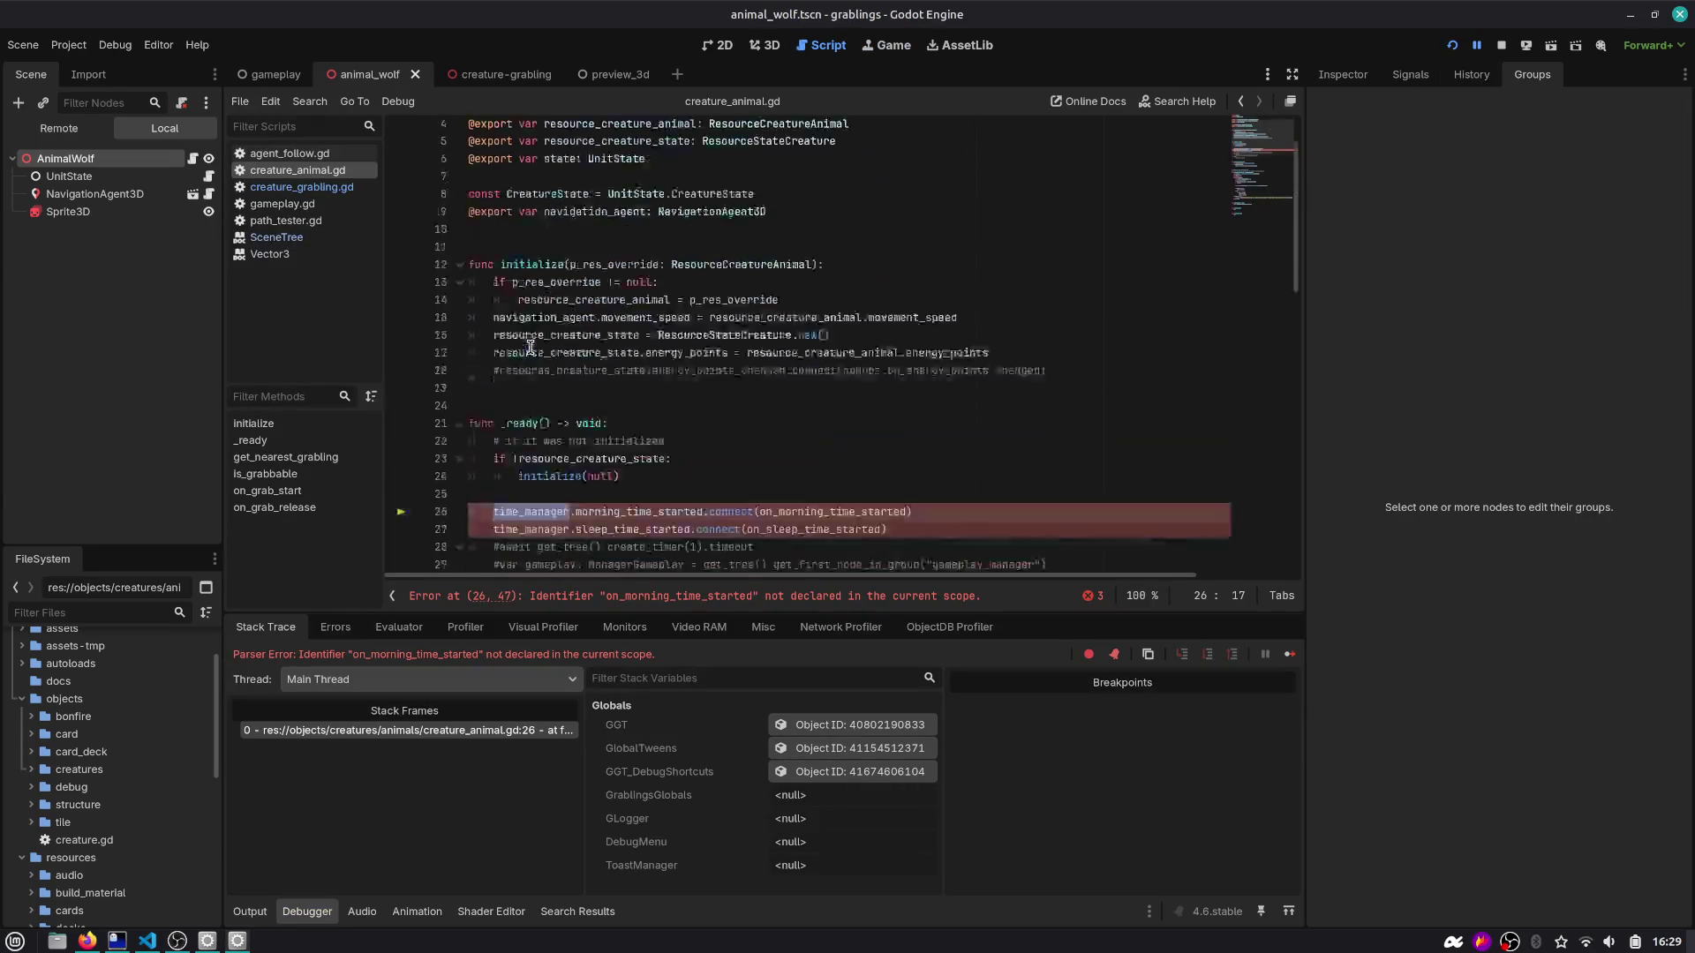
pyautogui.scroll(1, 643, 227)
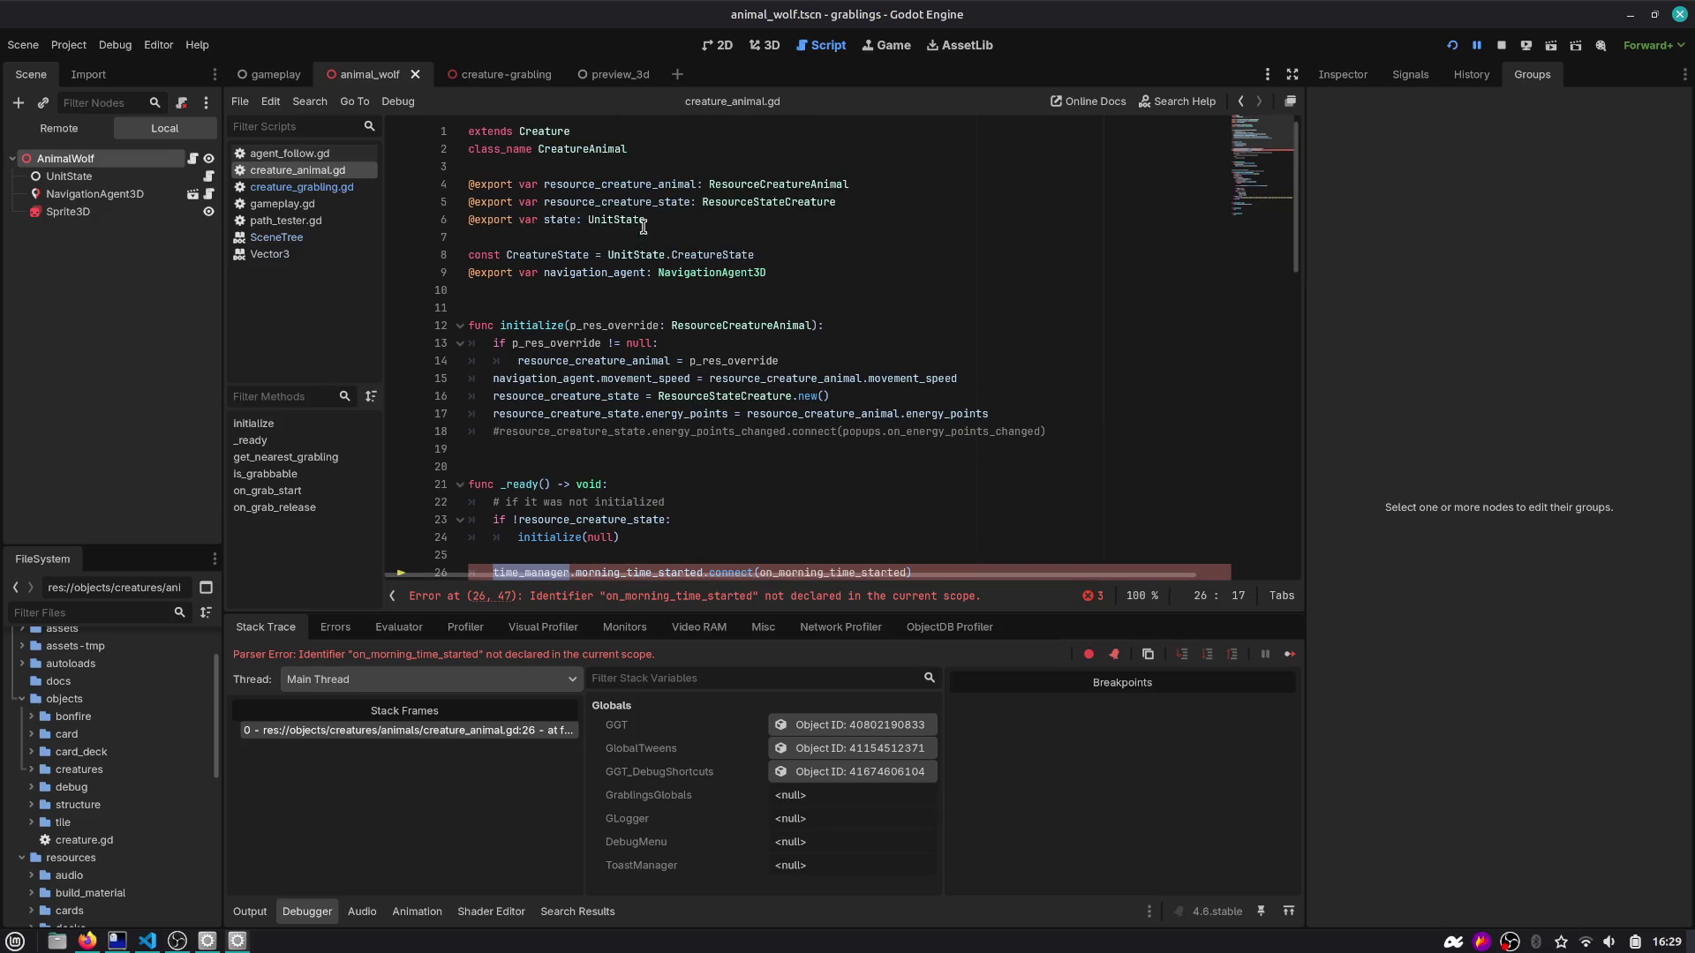
pyautogui.click(301, 186)
pyautogui.scroll(10, 574, 303)
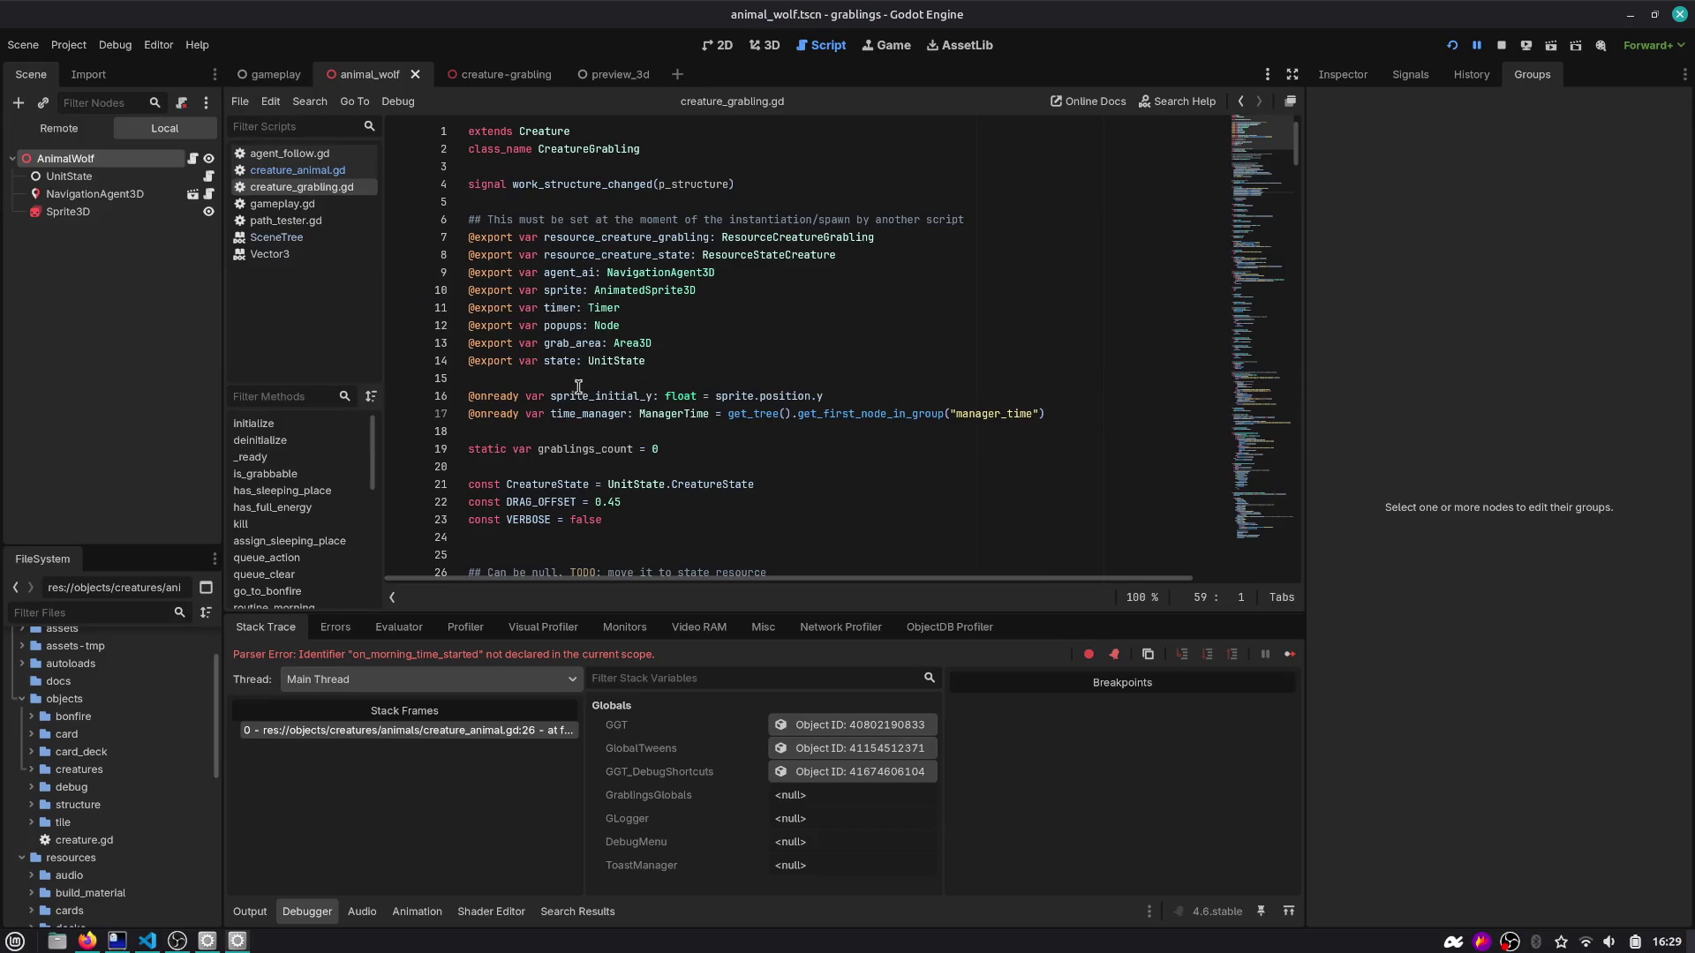
pyautogui.click(590, 414)
pyautogui.press('End')
pyautogui.hotkey('shift', 'Home')
pyautogui.hotkey('ctrl', 'c')
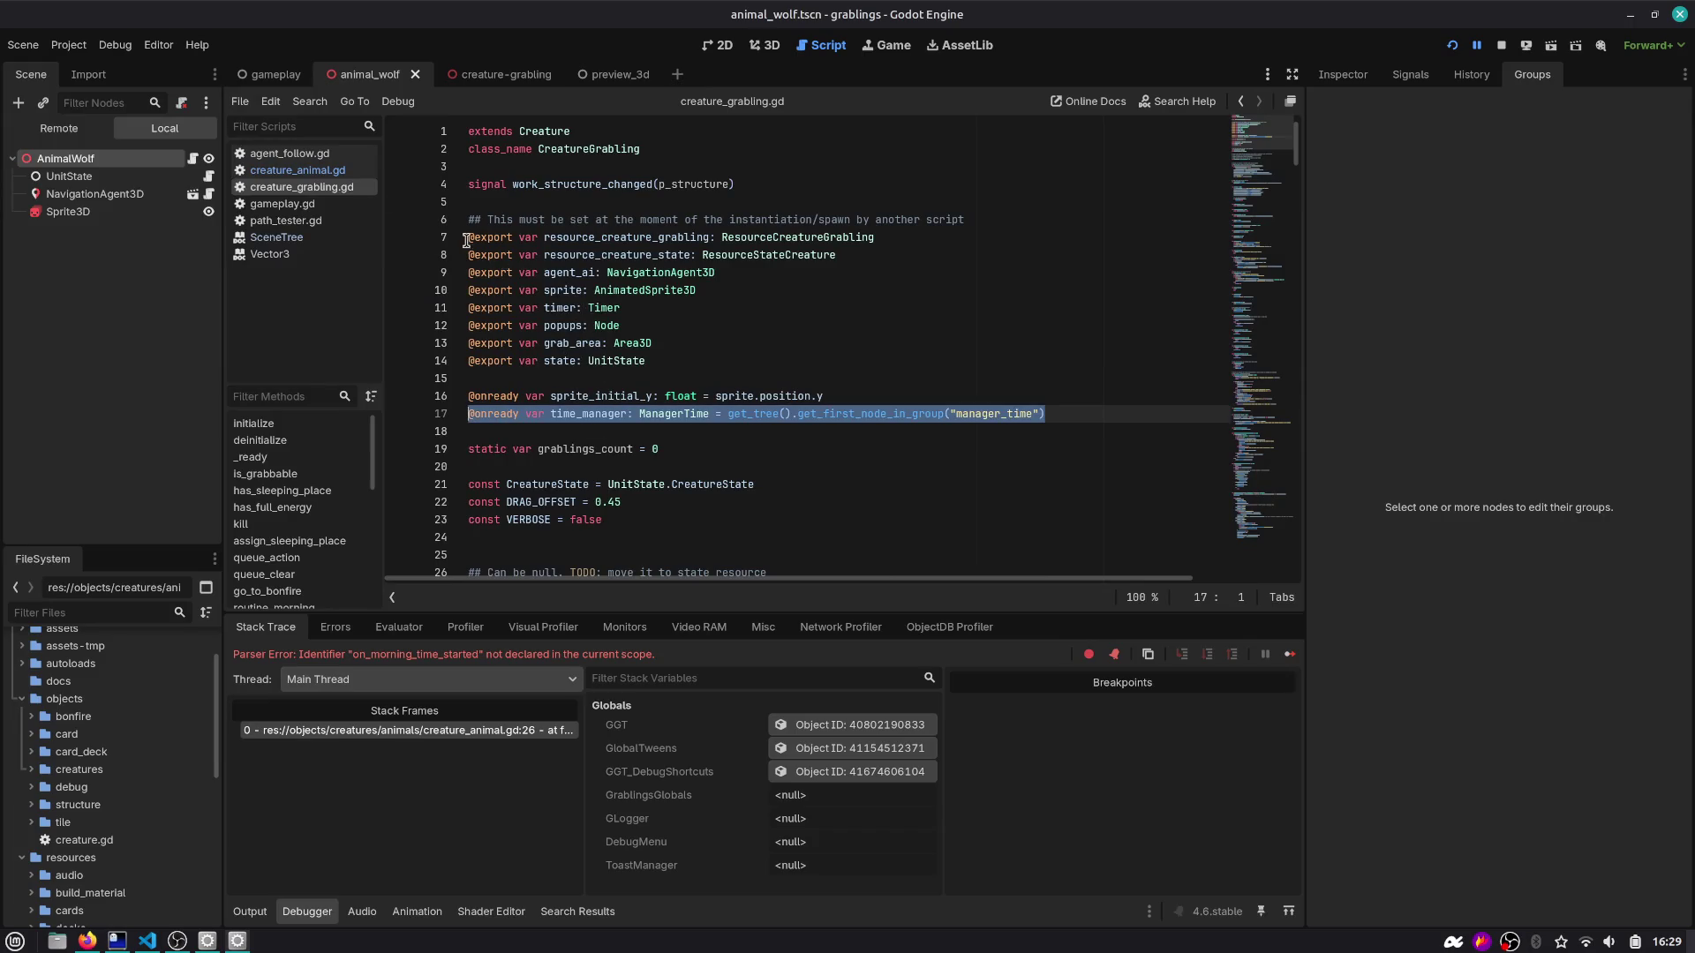
# Step: Paste it under creature_animal.gd's exports, move navigation_agent above state, space it out, and save
pyautogui.click(289, 170)
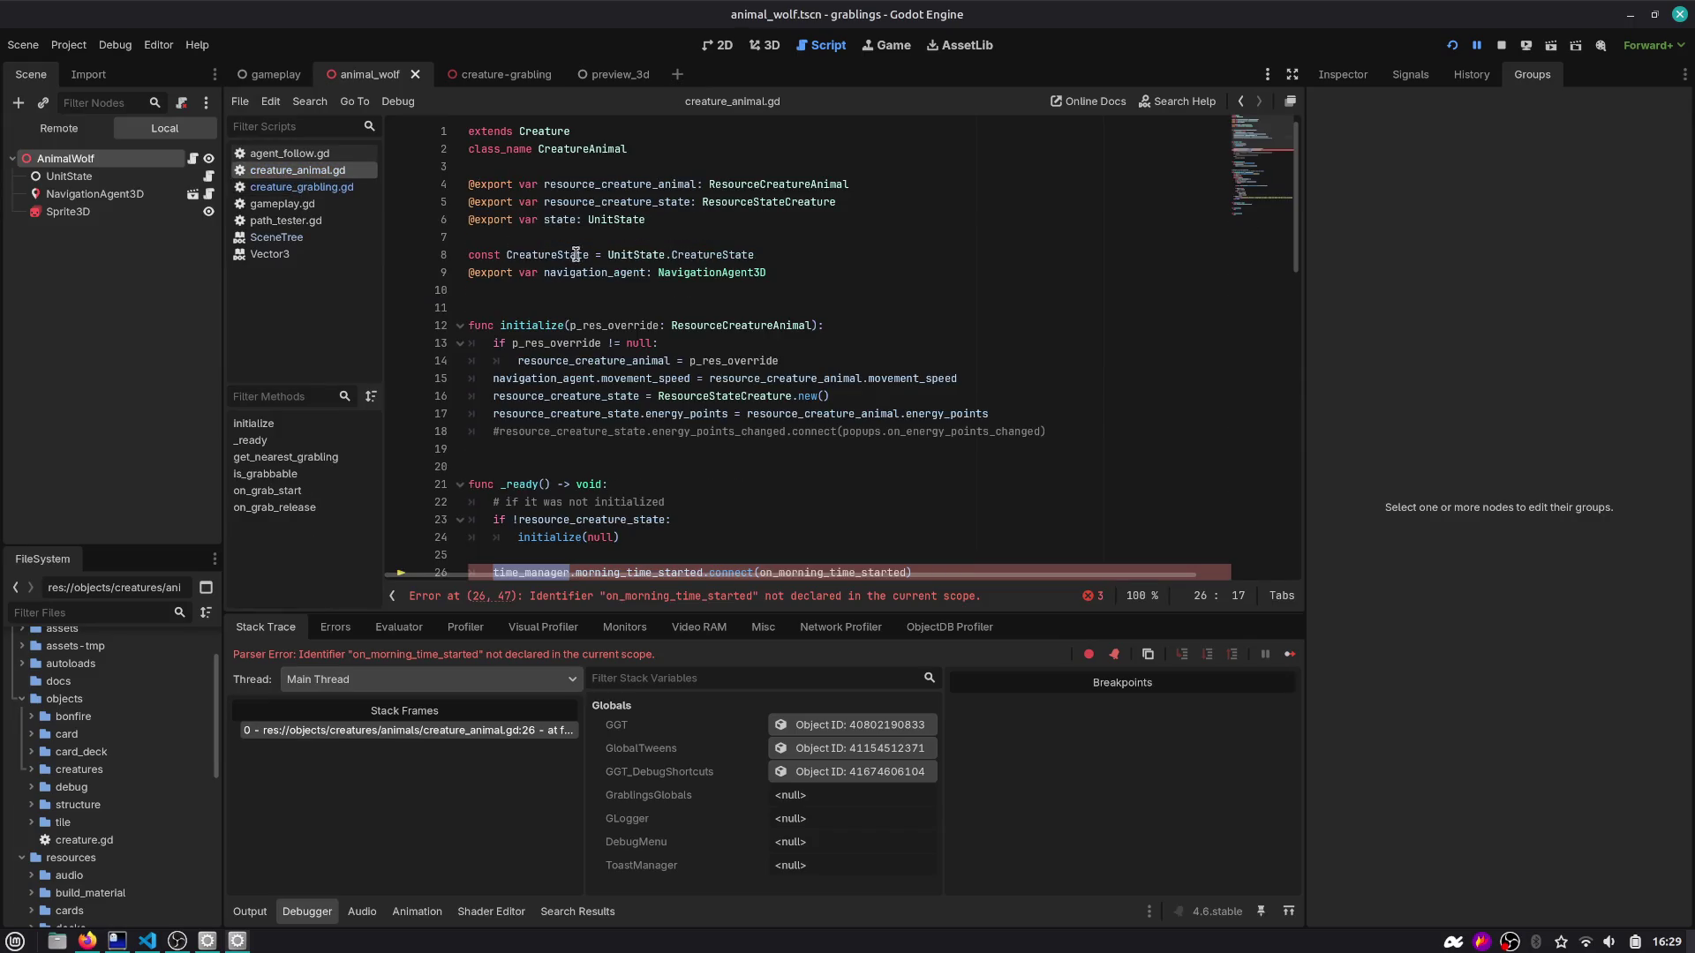
pyautogui.click(535, 293)
pyautogui.hotkey('ctrl', 'v')
pyautogui.press('Up')
pyautogui.hotkey('alt', 'Up')
pyautogui.hotkey('alt', 'Up')
pyautogui.hotkey('alt', 'Up')
pyautogui.press('Down')
pyautogui.press('Down')
pyautogui.press('Down')
pyautogui.press('Return')
pyautogui.press('Down')
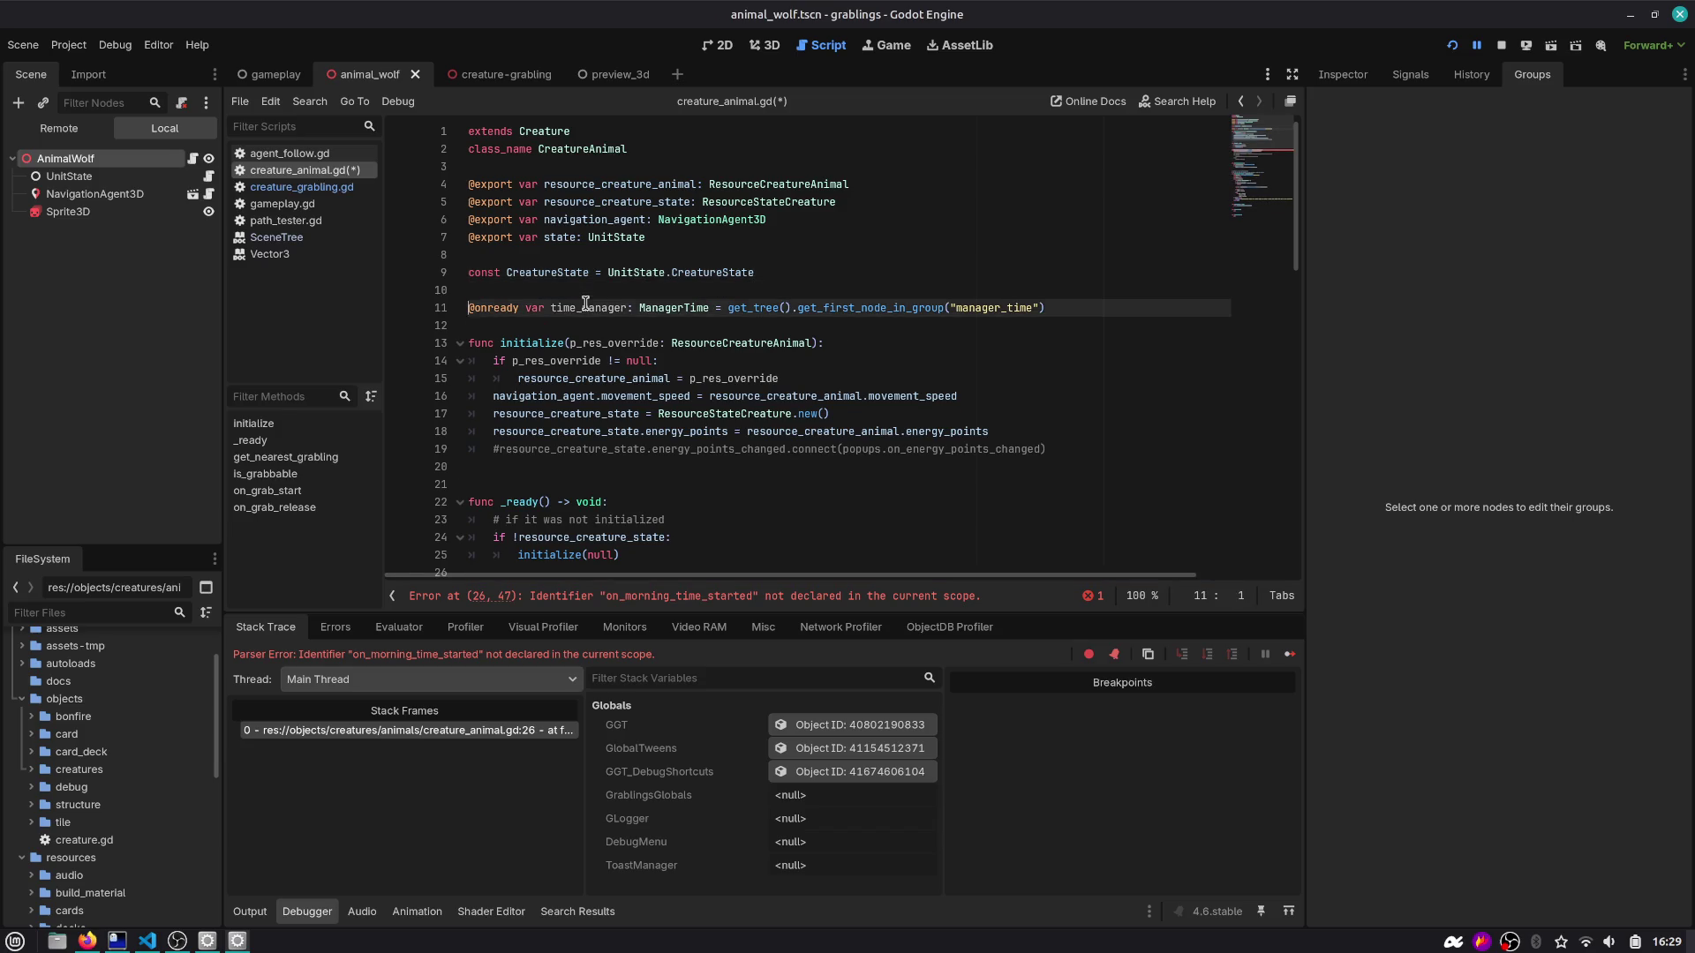
pyautogui.press('Down')
pyautogui.press('Return')
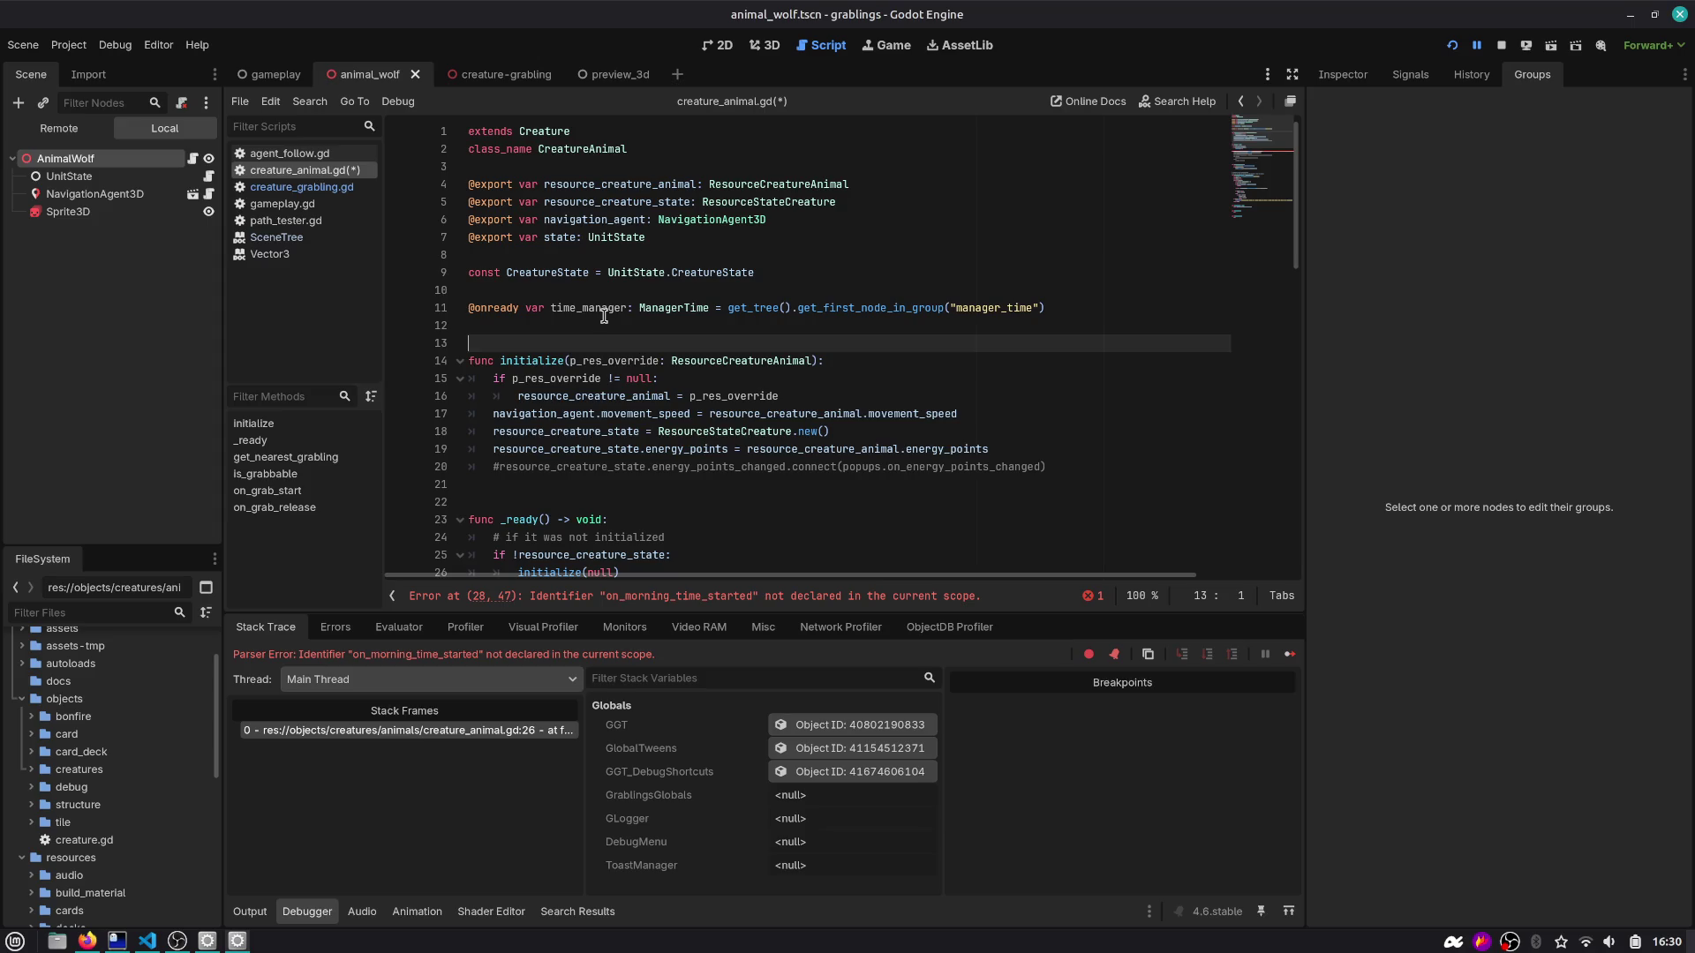
pyautogui.hotkey('ctrl', 's')
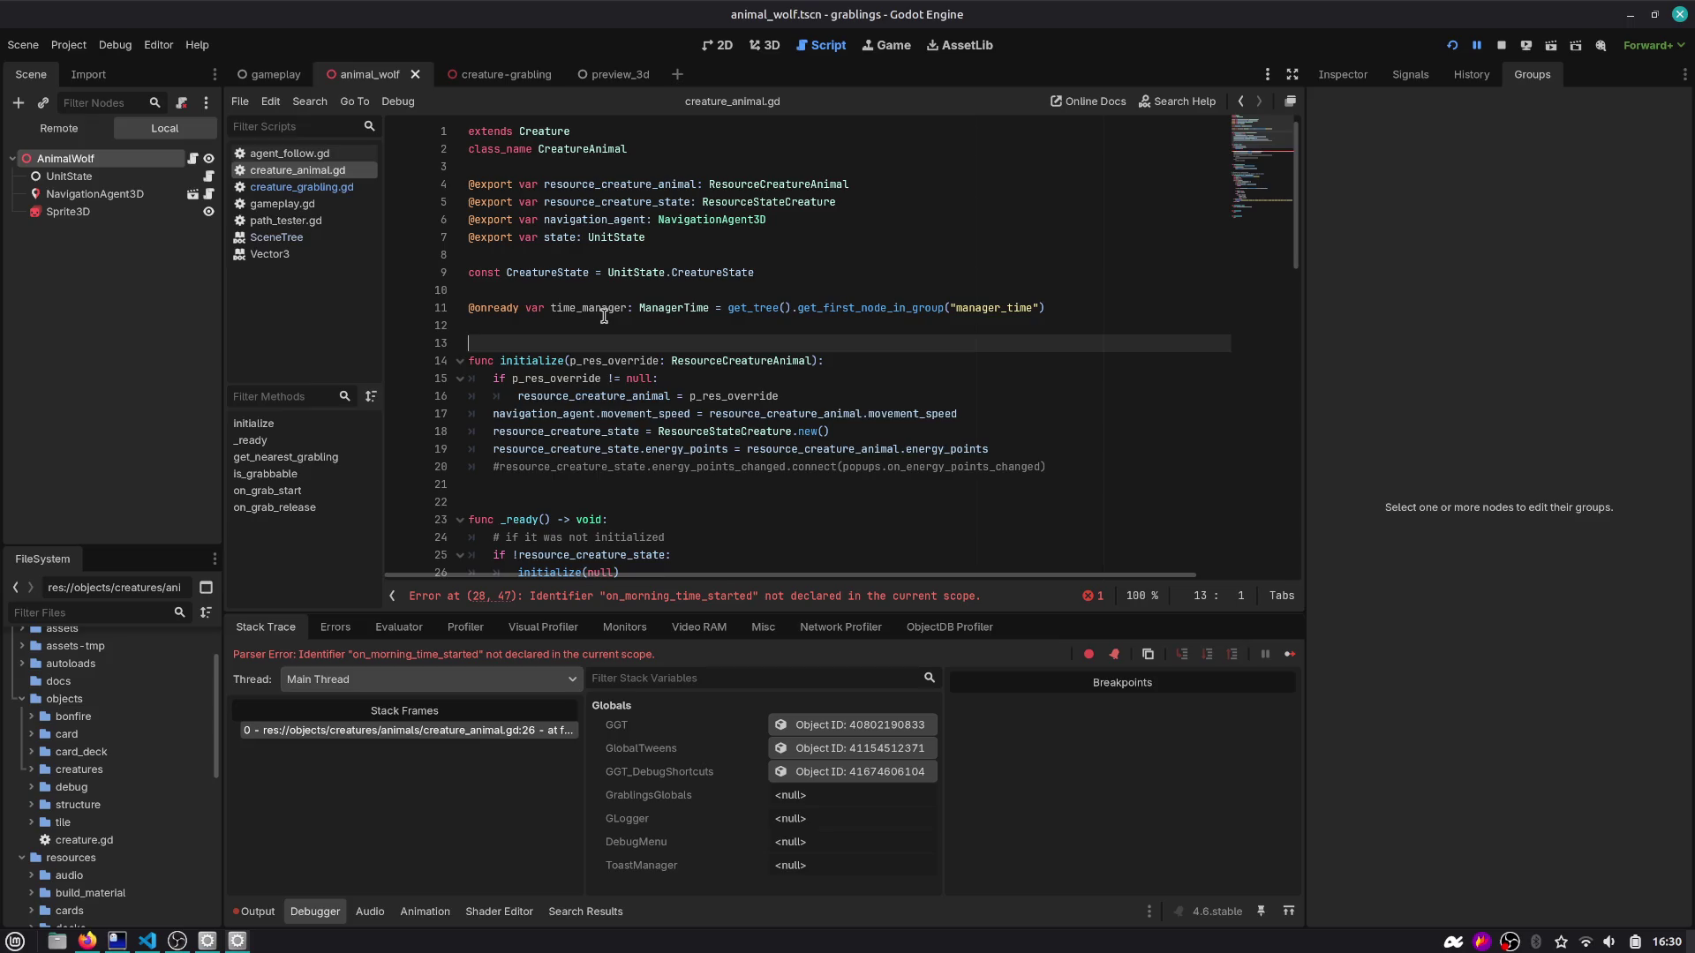
pyautogui.scroll(-8, 603, 316)
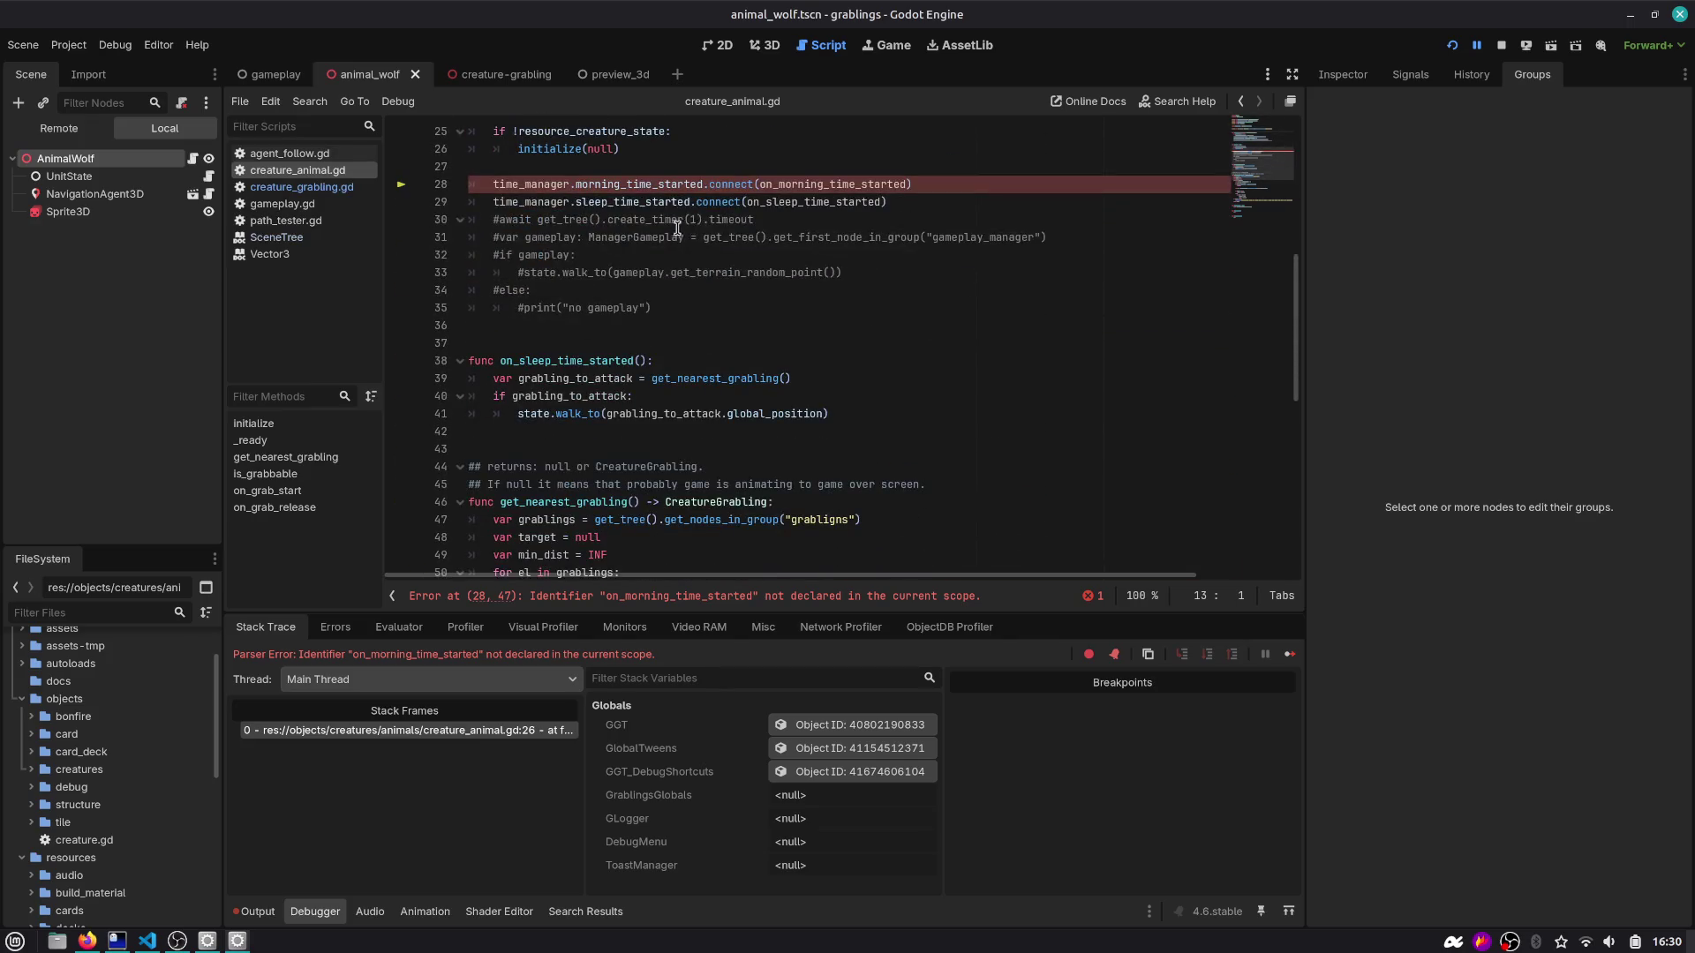
# Step: Add a func on_morning_time_started(): header below the sleep handler
pyautogui.scroll(1, 689, 240)
pyautogui.doubleClick(830, 236)
pyautogui.click(595, 484)
pyautogui.press('Return')
pyautogui.press('Return')
pyautogui.write('func on')
pyautogui.press('Return')
pyautogui.write('0:')
pyautogui.write(':')
pyautogui.press('Return')
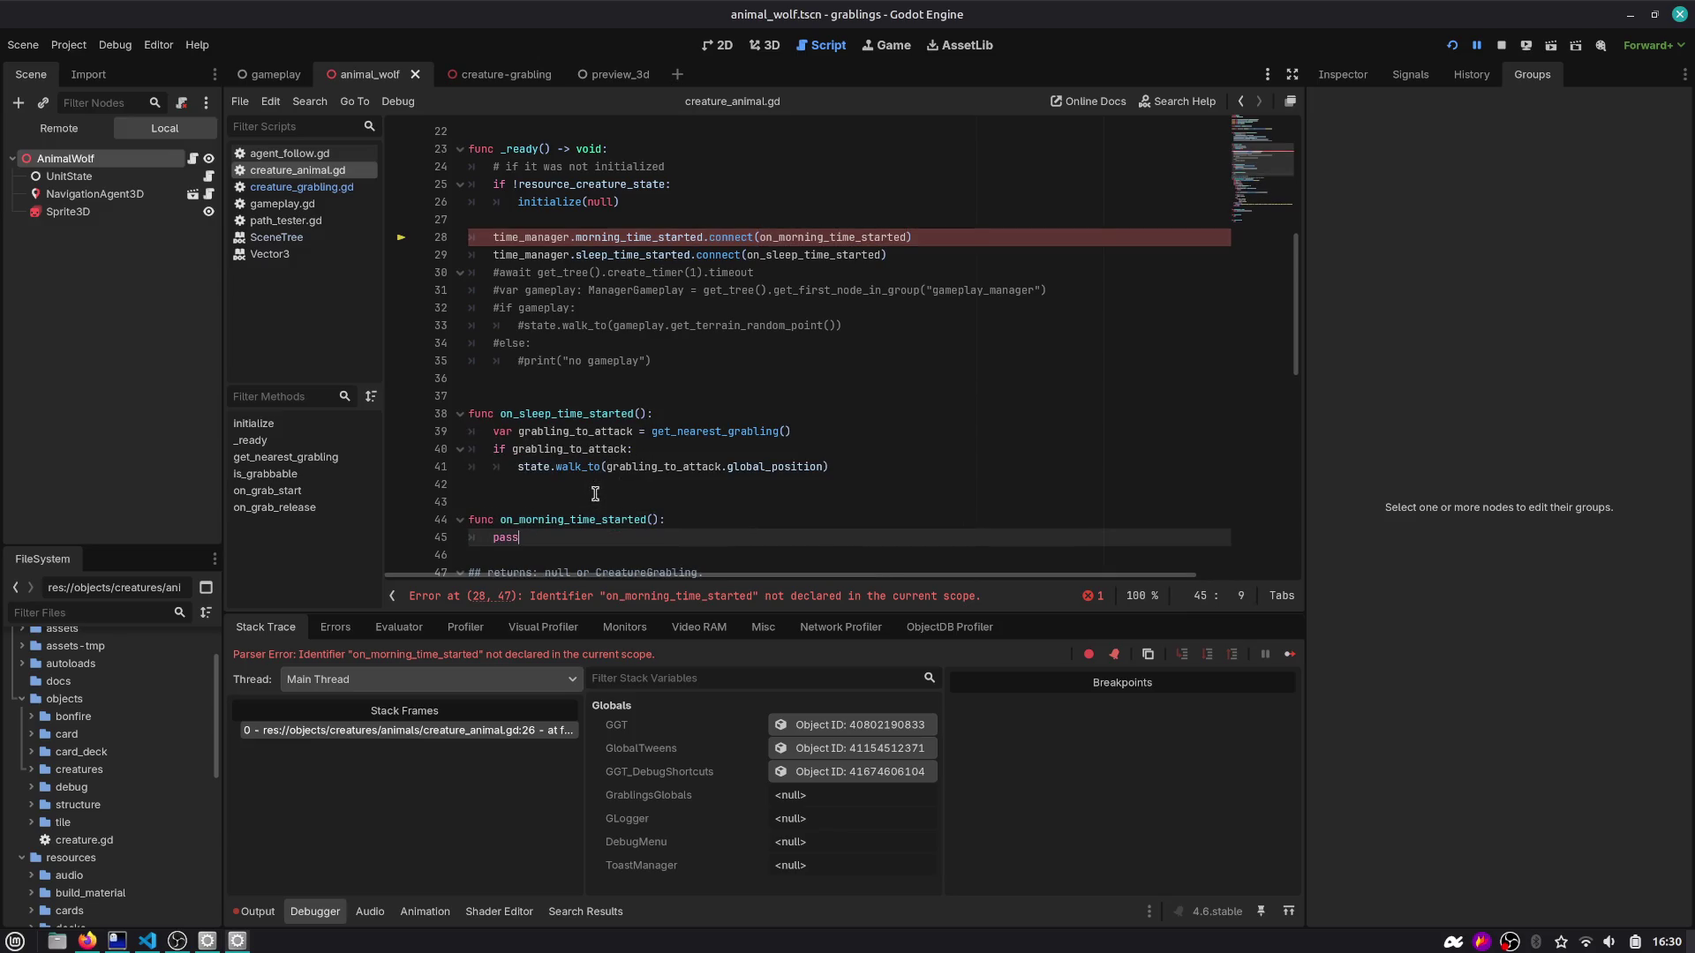
pyautogui.press('Return')
# Step: Replace its pass with state.walk_to(Vector3(-10,0,0)), save, and run the game
pyautogui.scroll(-1, 595, 493)
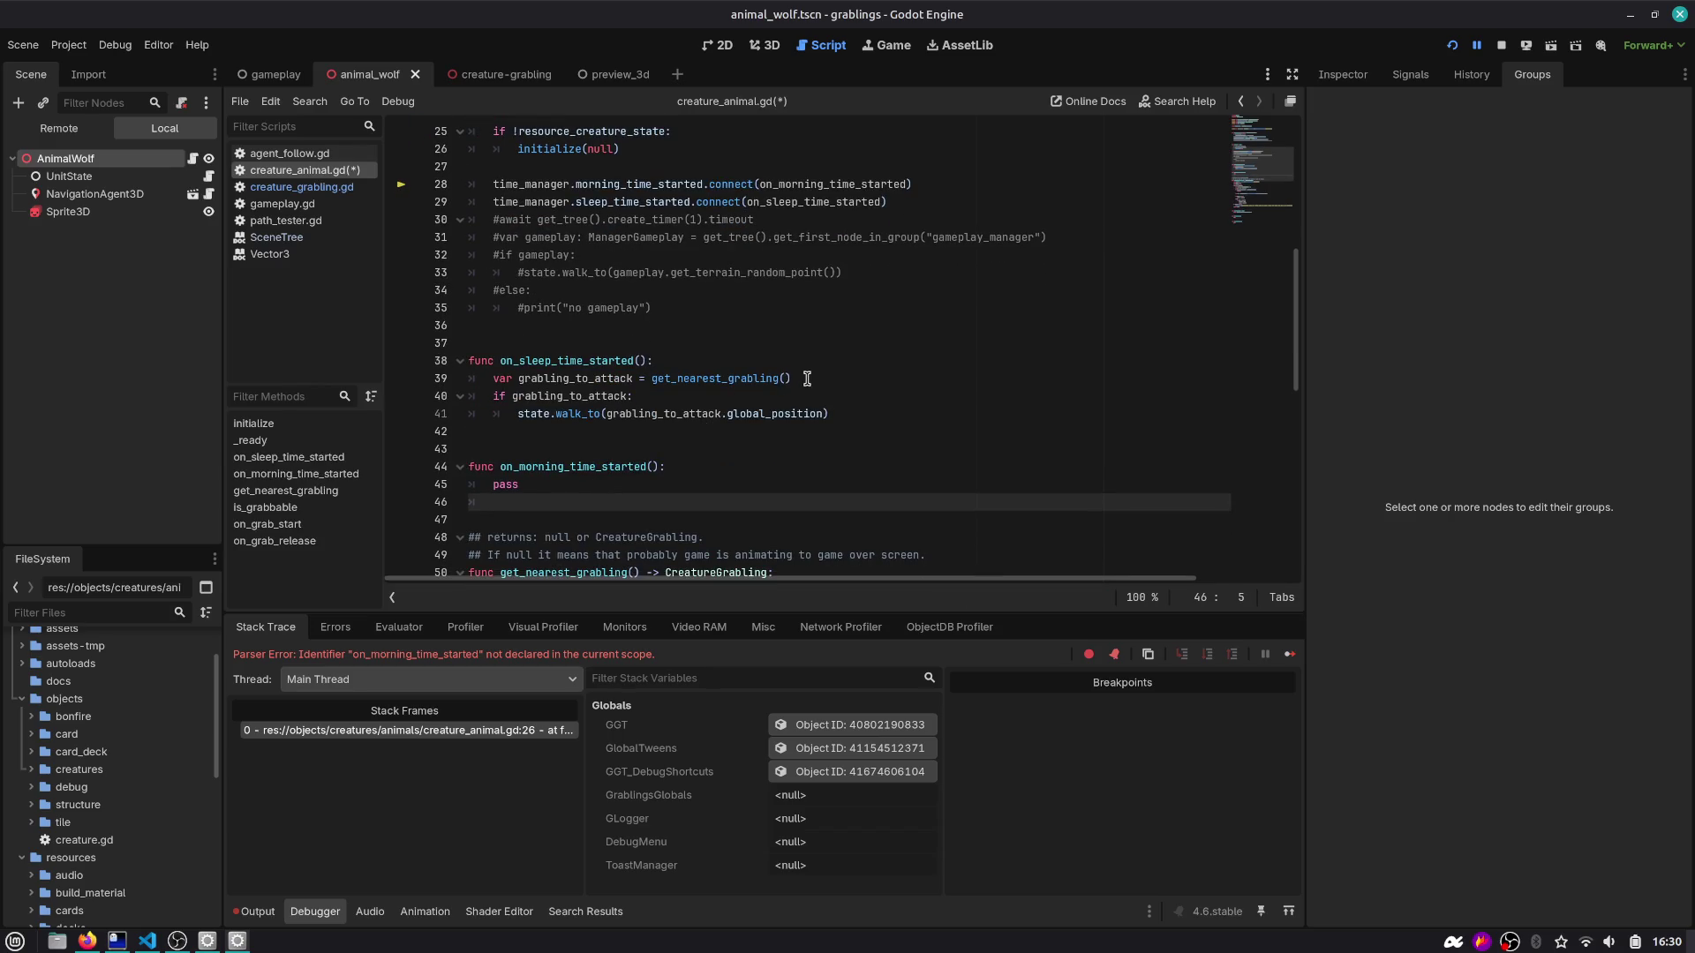
pyautogui.moveTo(859, 414); pyautogui.dragTo(470, 379)
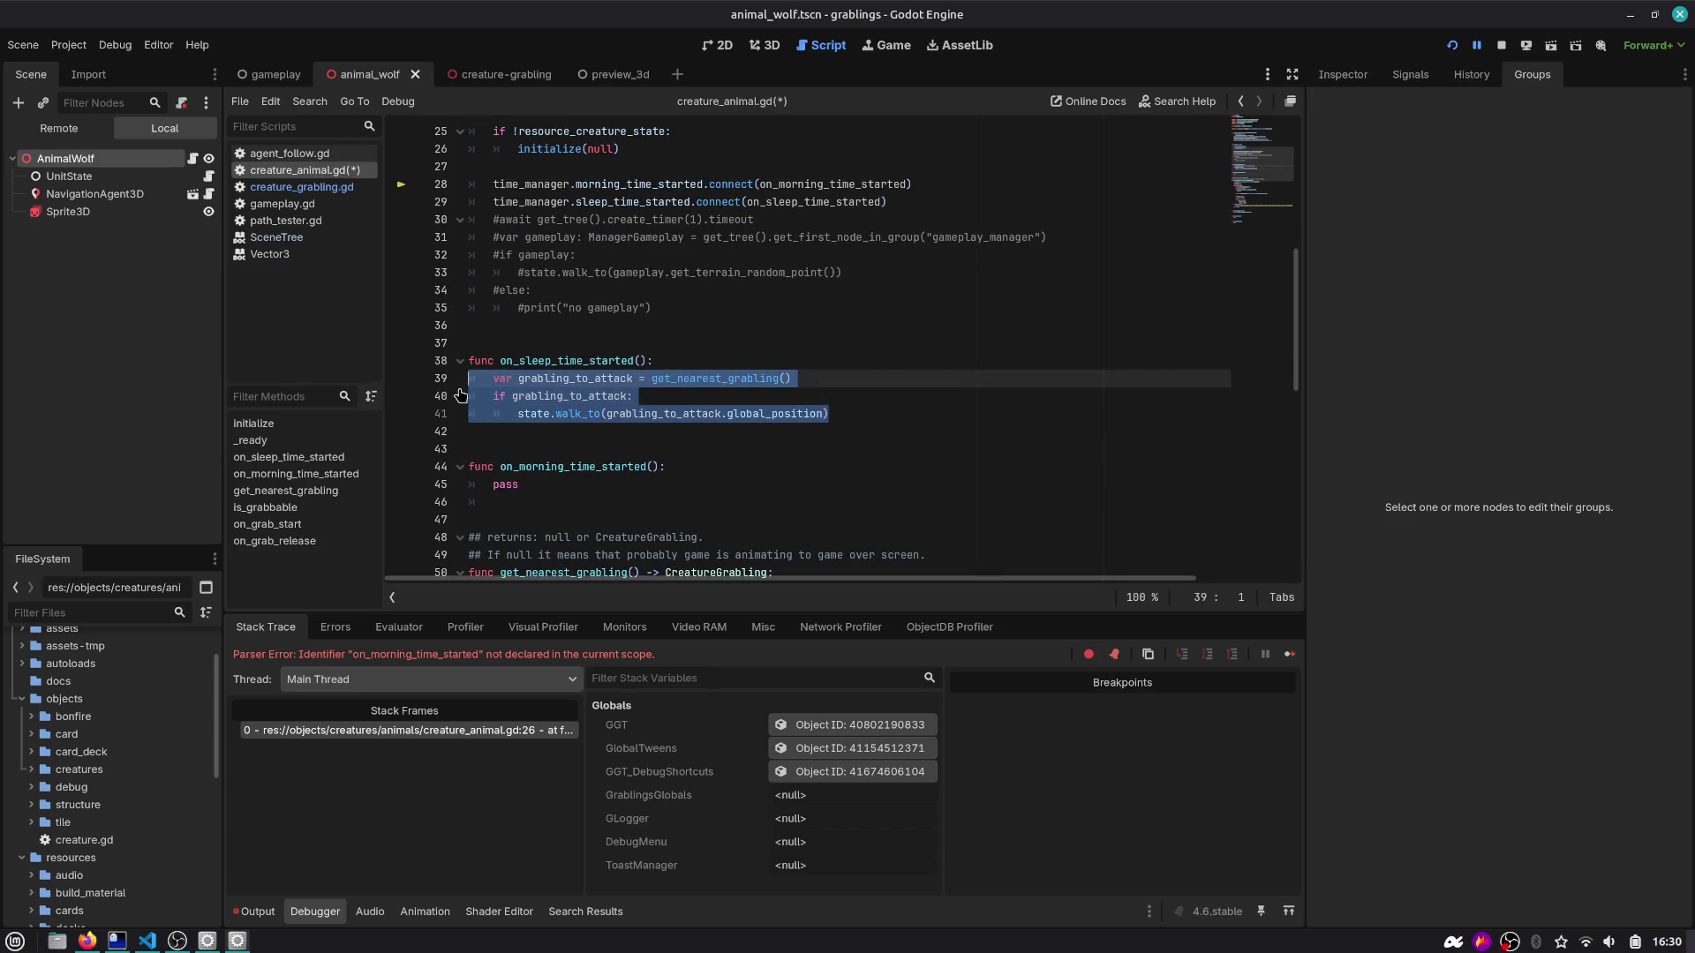
pyautogui.scroll(-2, 595, 381)
pyautogui.doubleClick(509, 383)
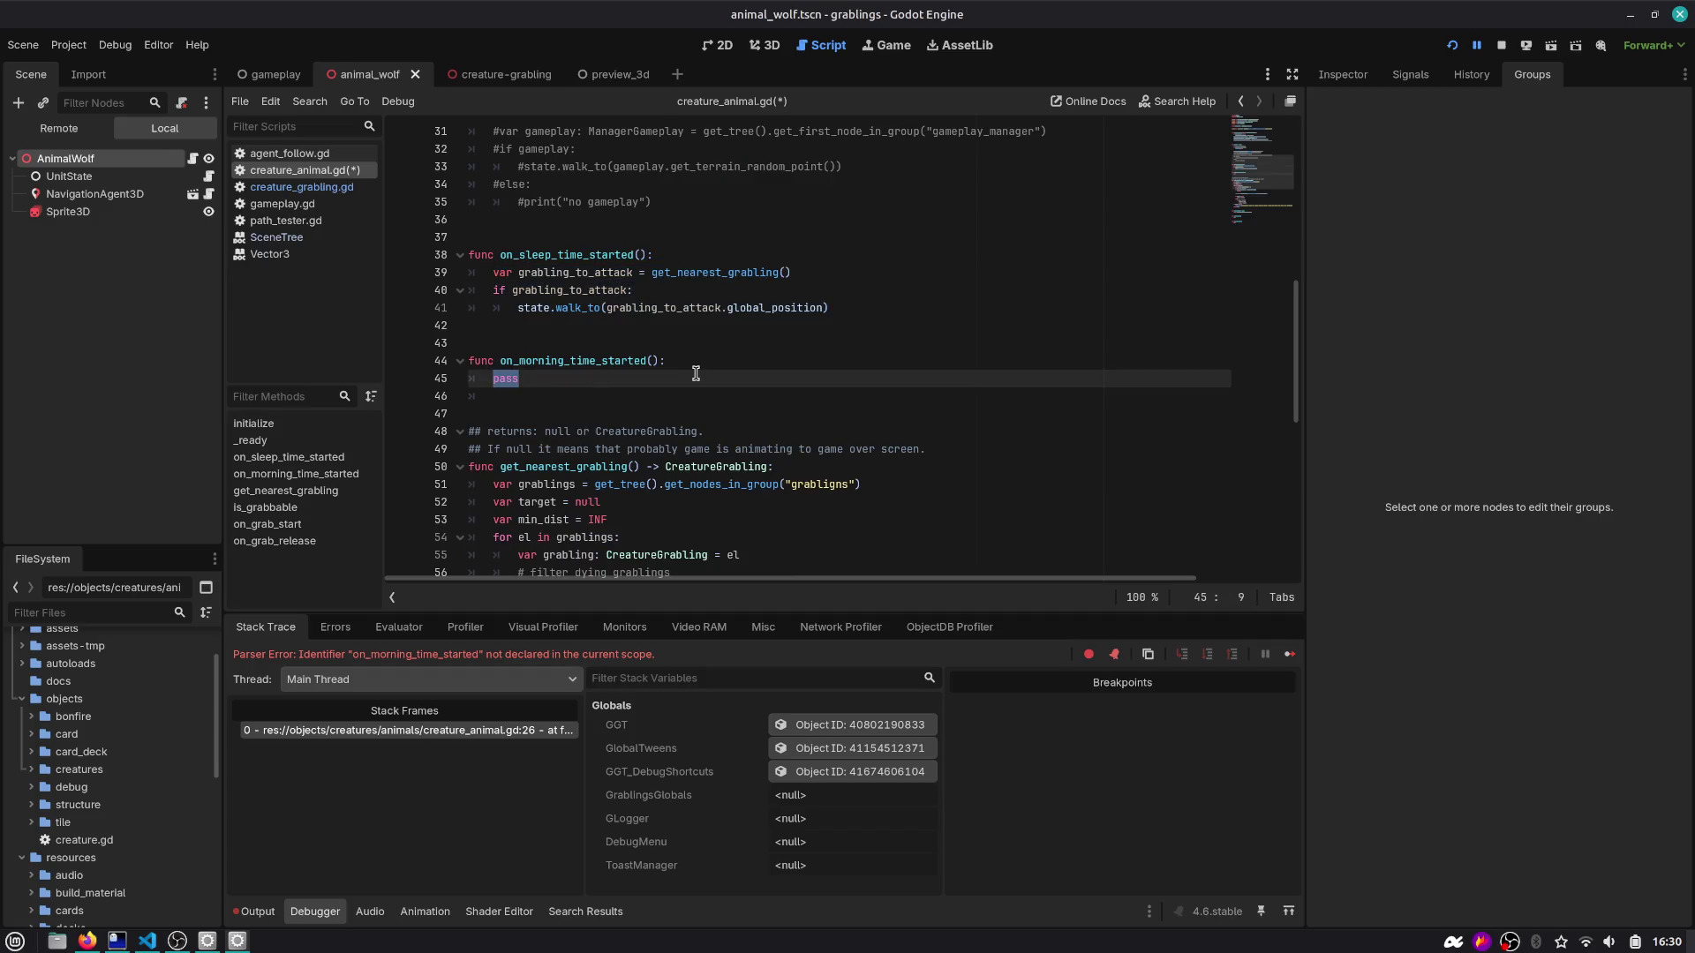
pyautogui.write('state.wal')
pyautogui.press('Return')
pyautogui.write('tor')
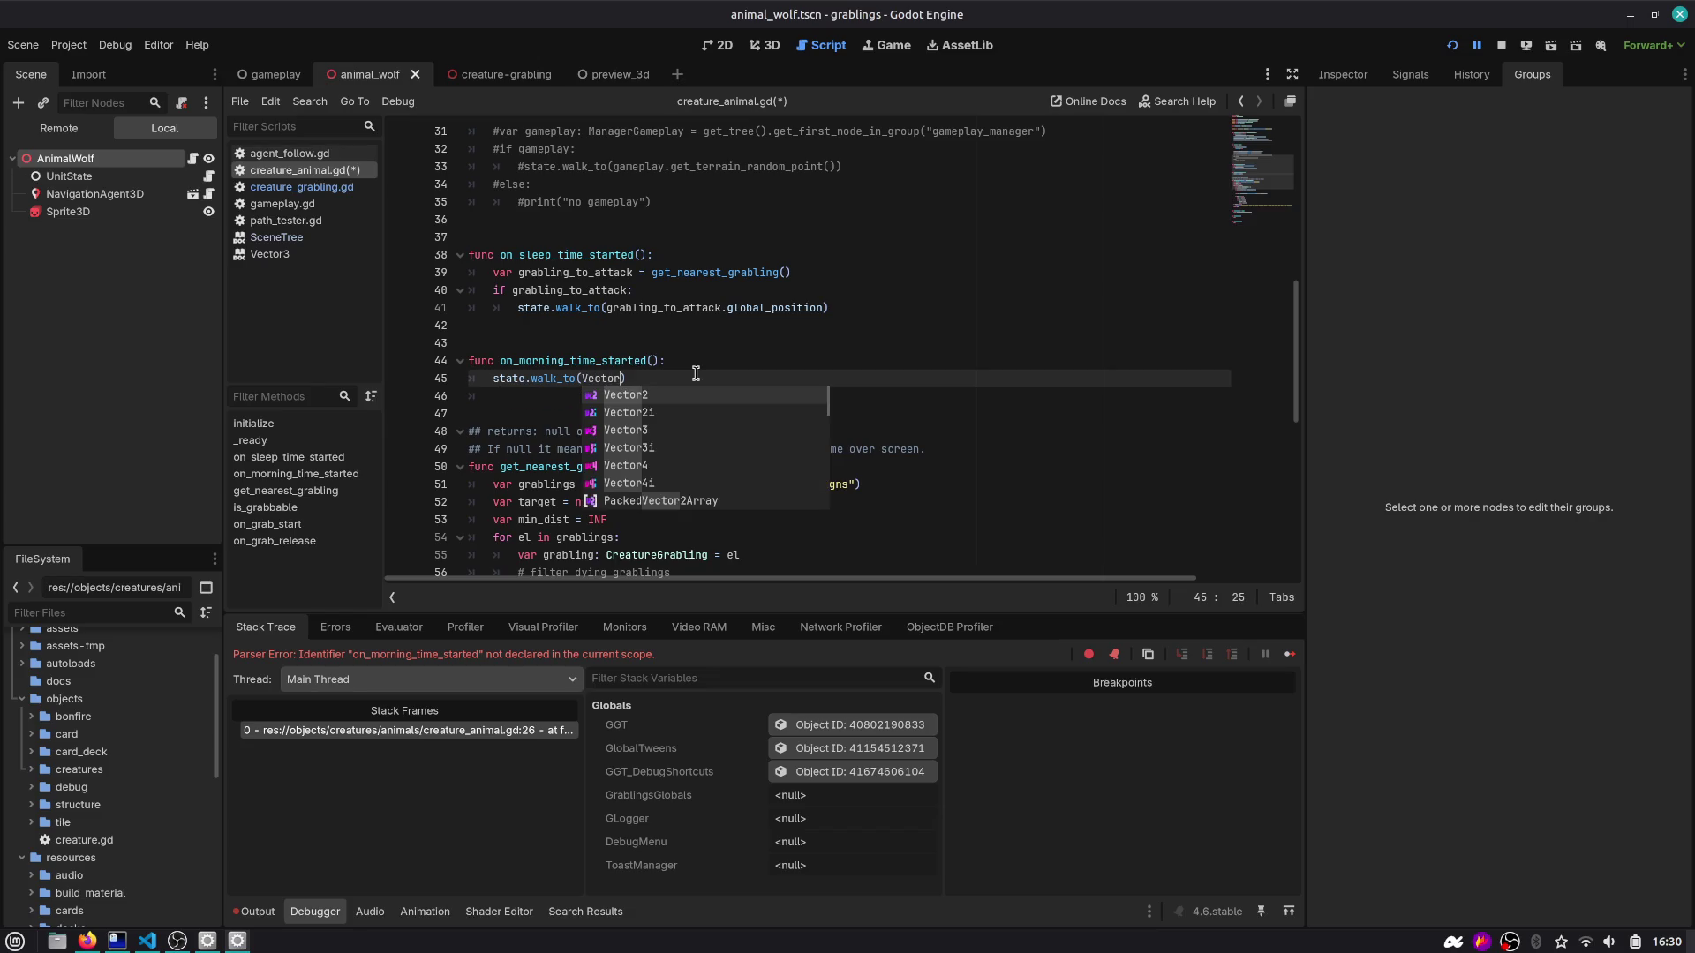
pyautogui.press('Down')
pyautogui.press('Down')
pyautogui.press('Return')
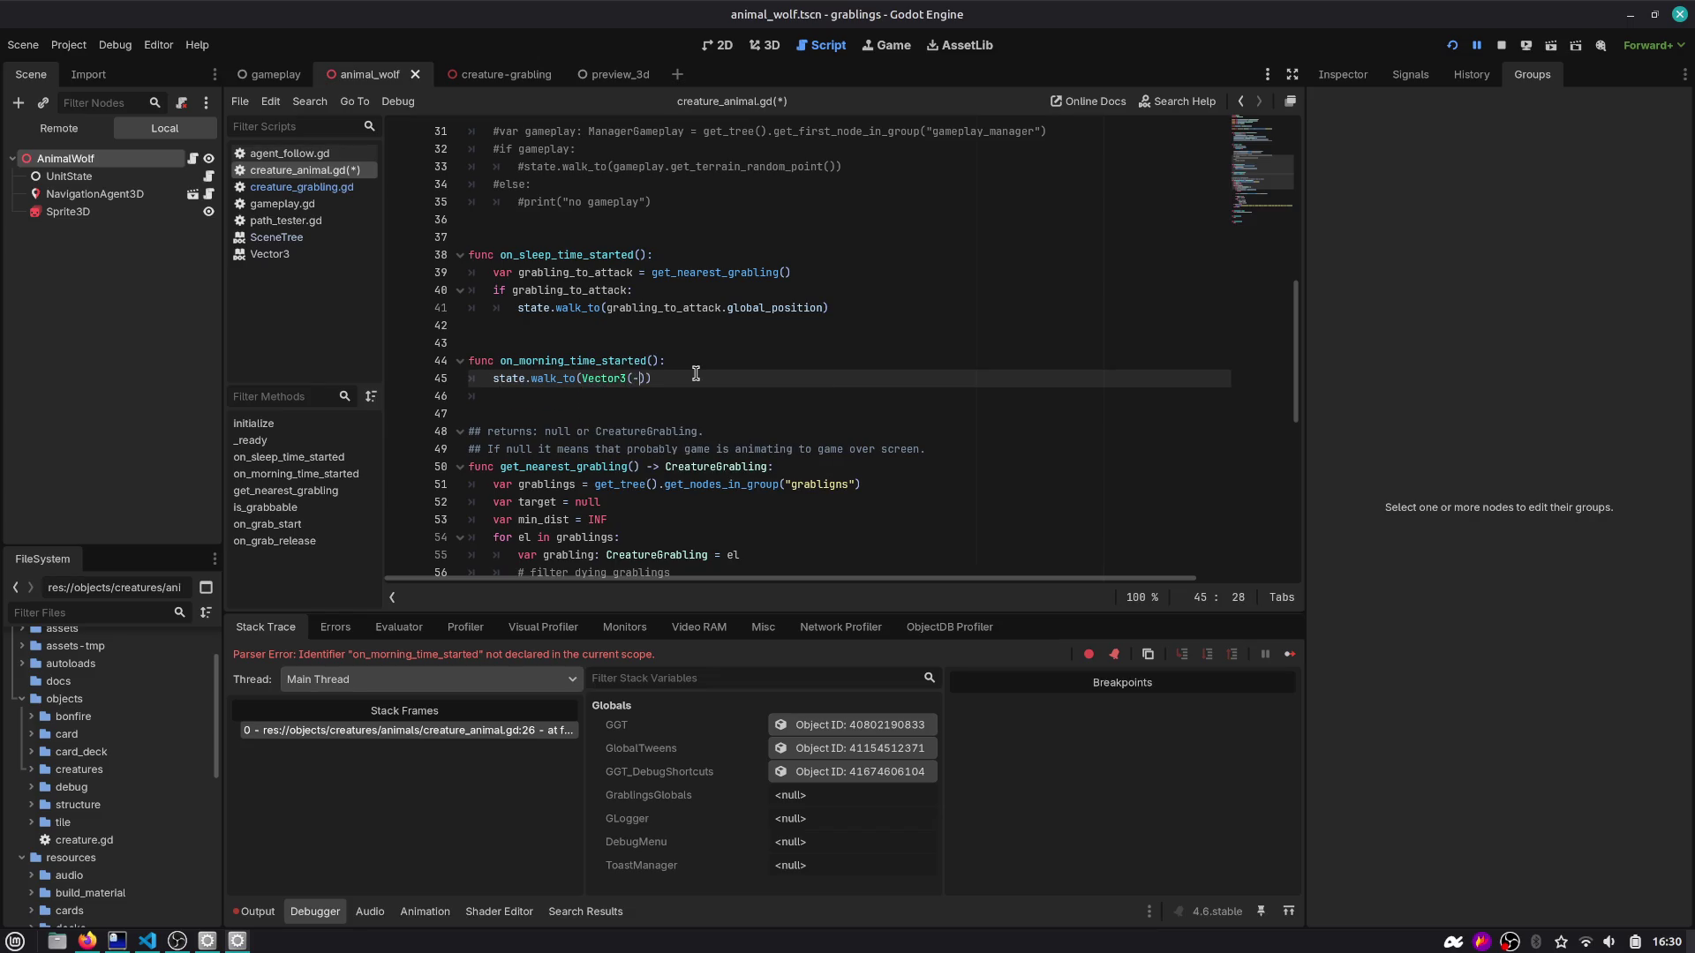
pyautogui.write(',0')
pyautogui.hotkey('ctrl', 's')
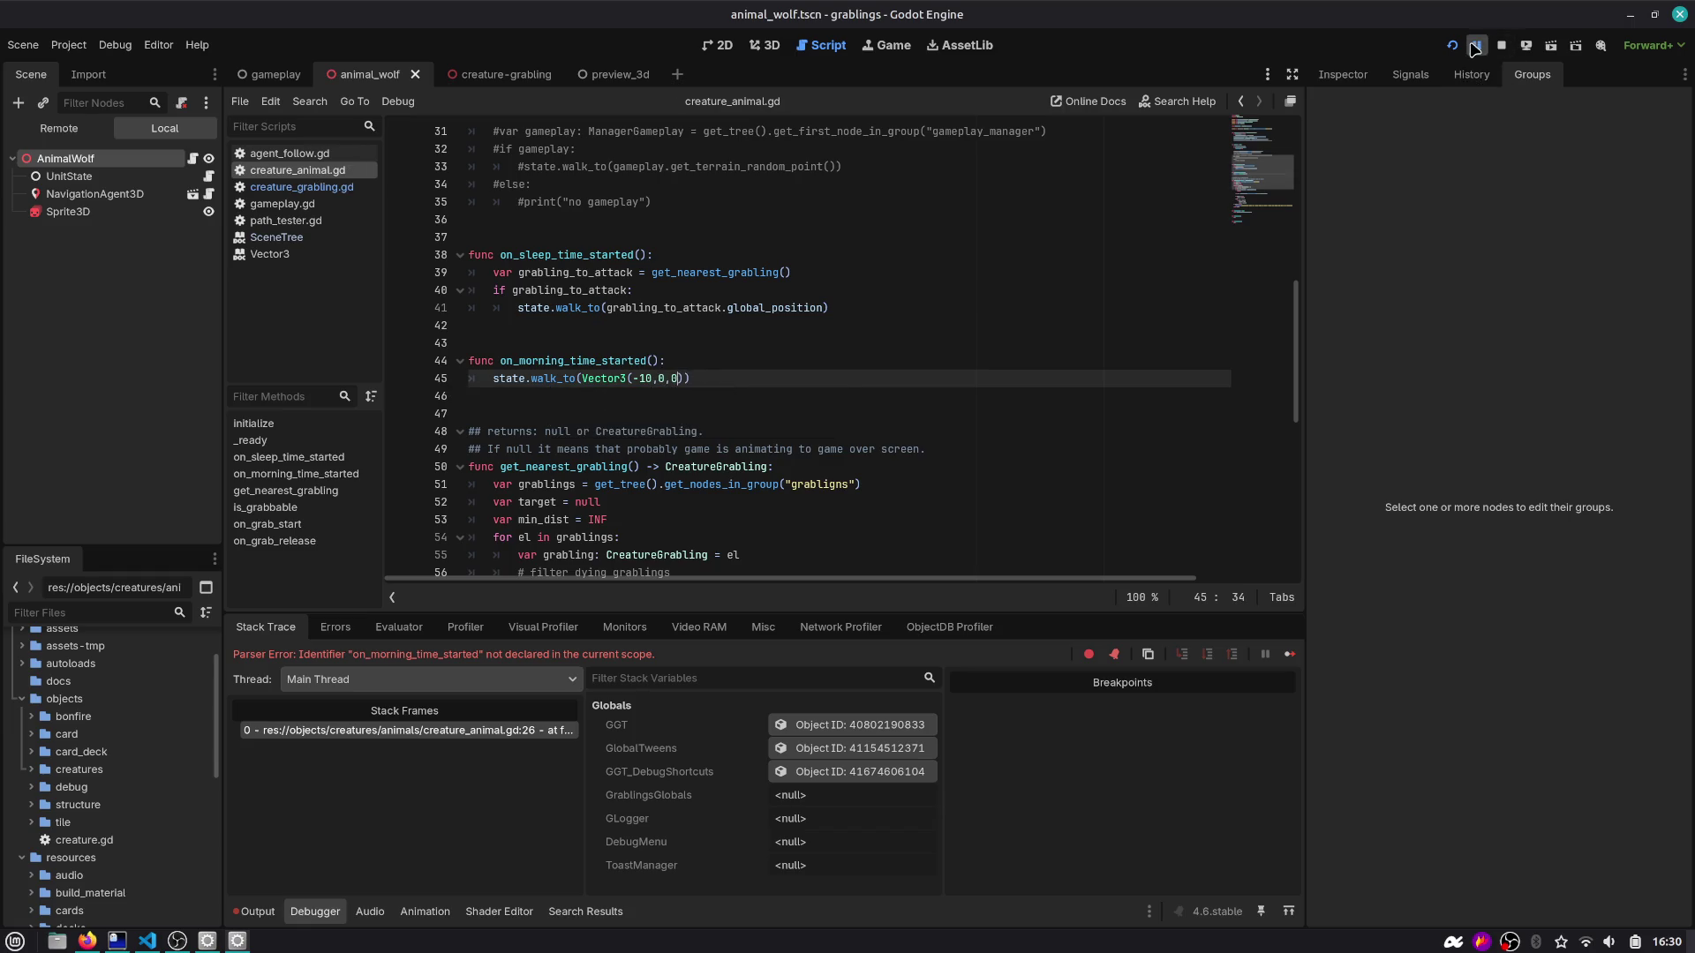
pyautogui.click(693, 361)
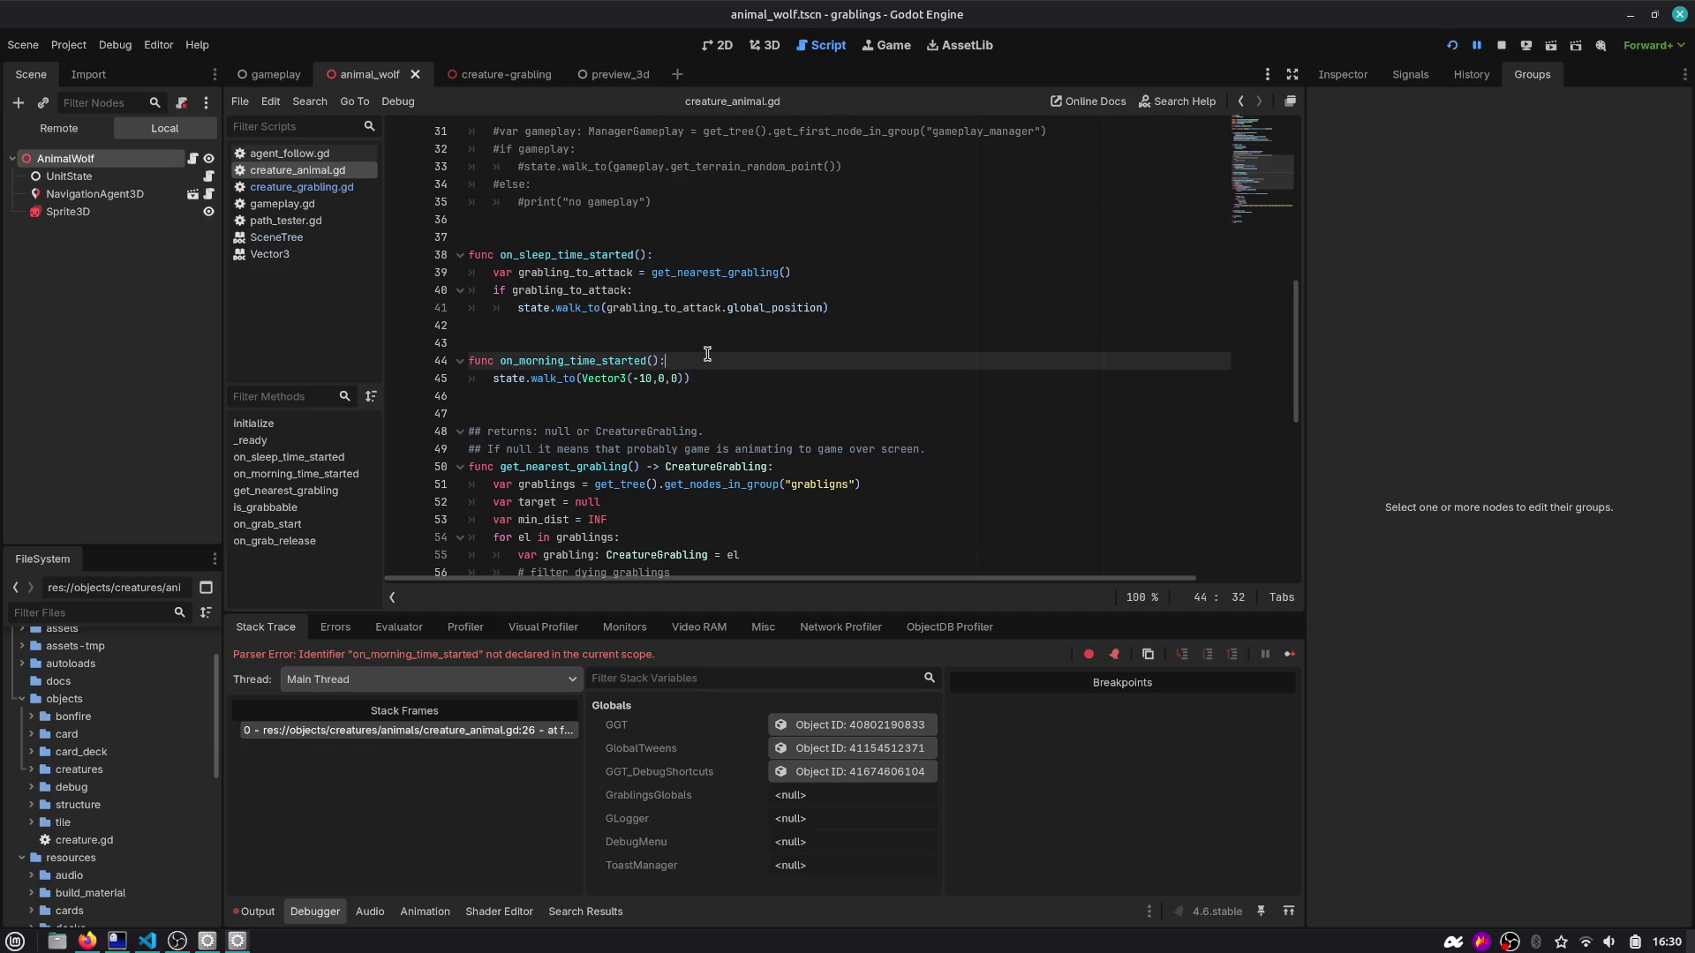
pyautogui.press('F5')
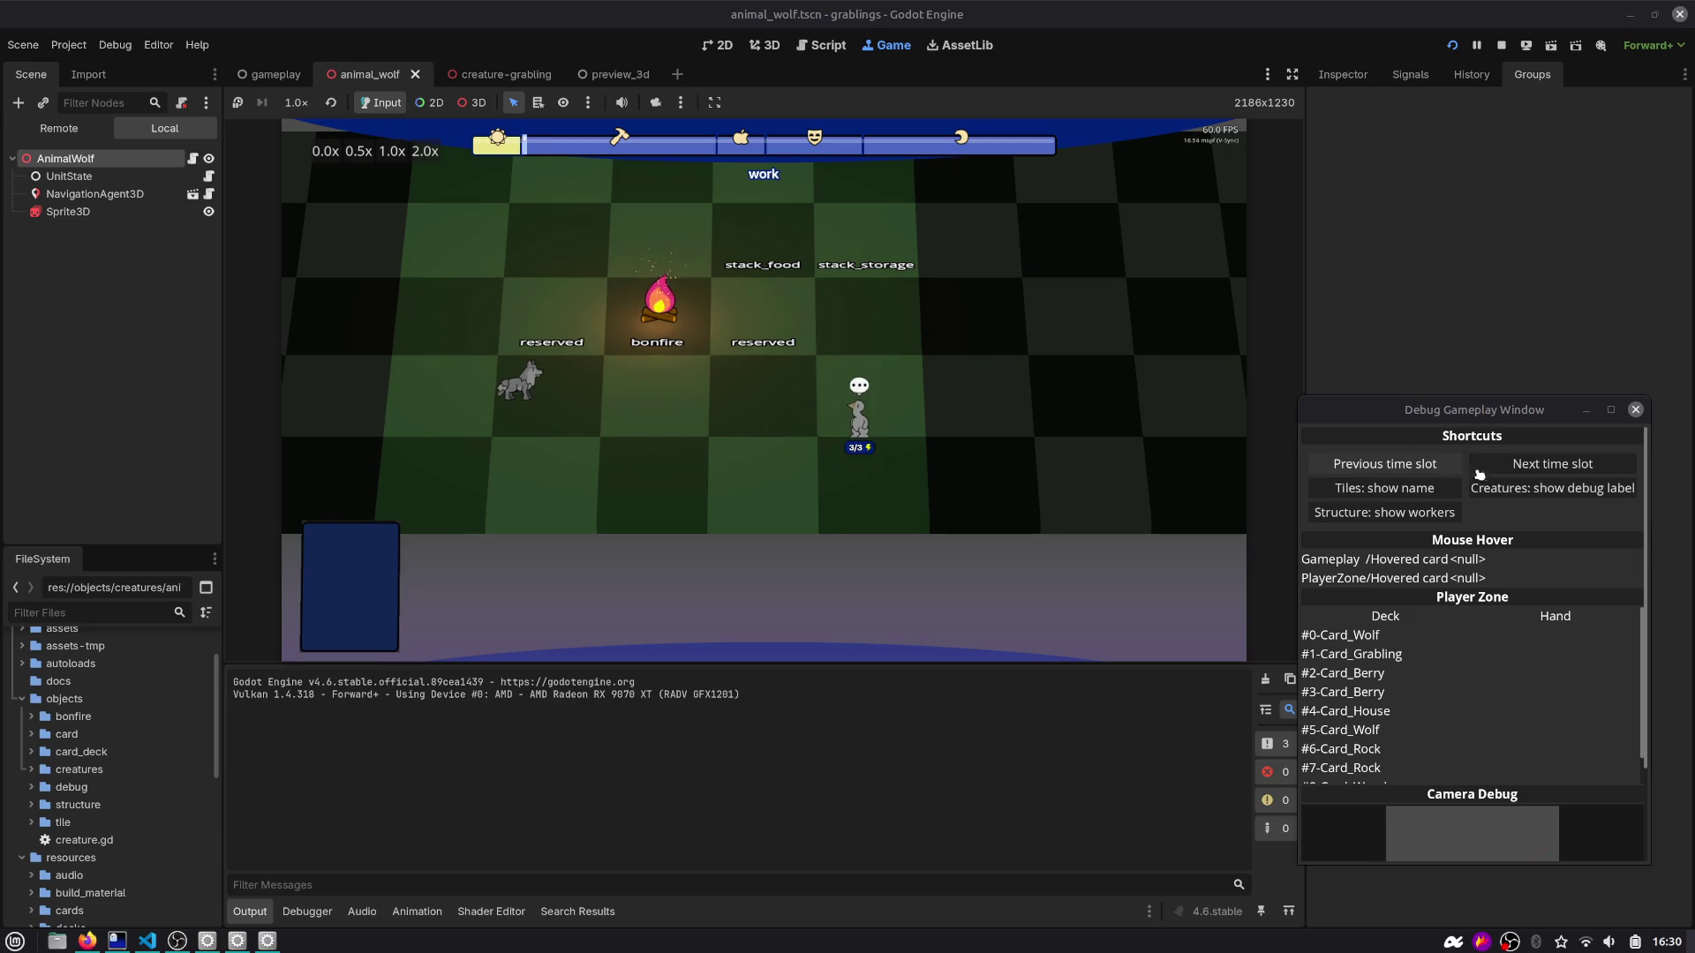
# Step: Advance the game from work through hobby to sleep time and show the debugger's Errors list
pyautogui.click(1505, 466)
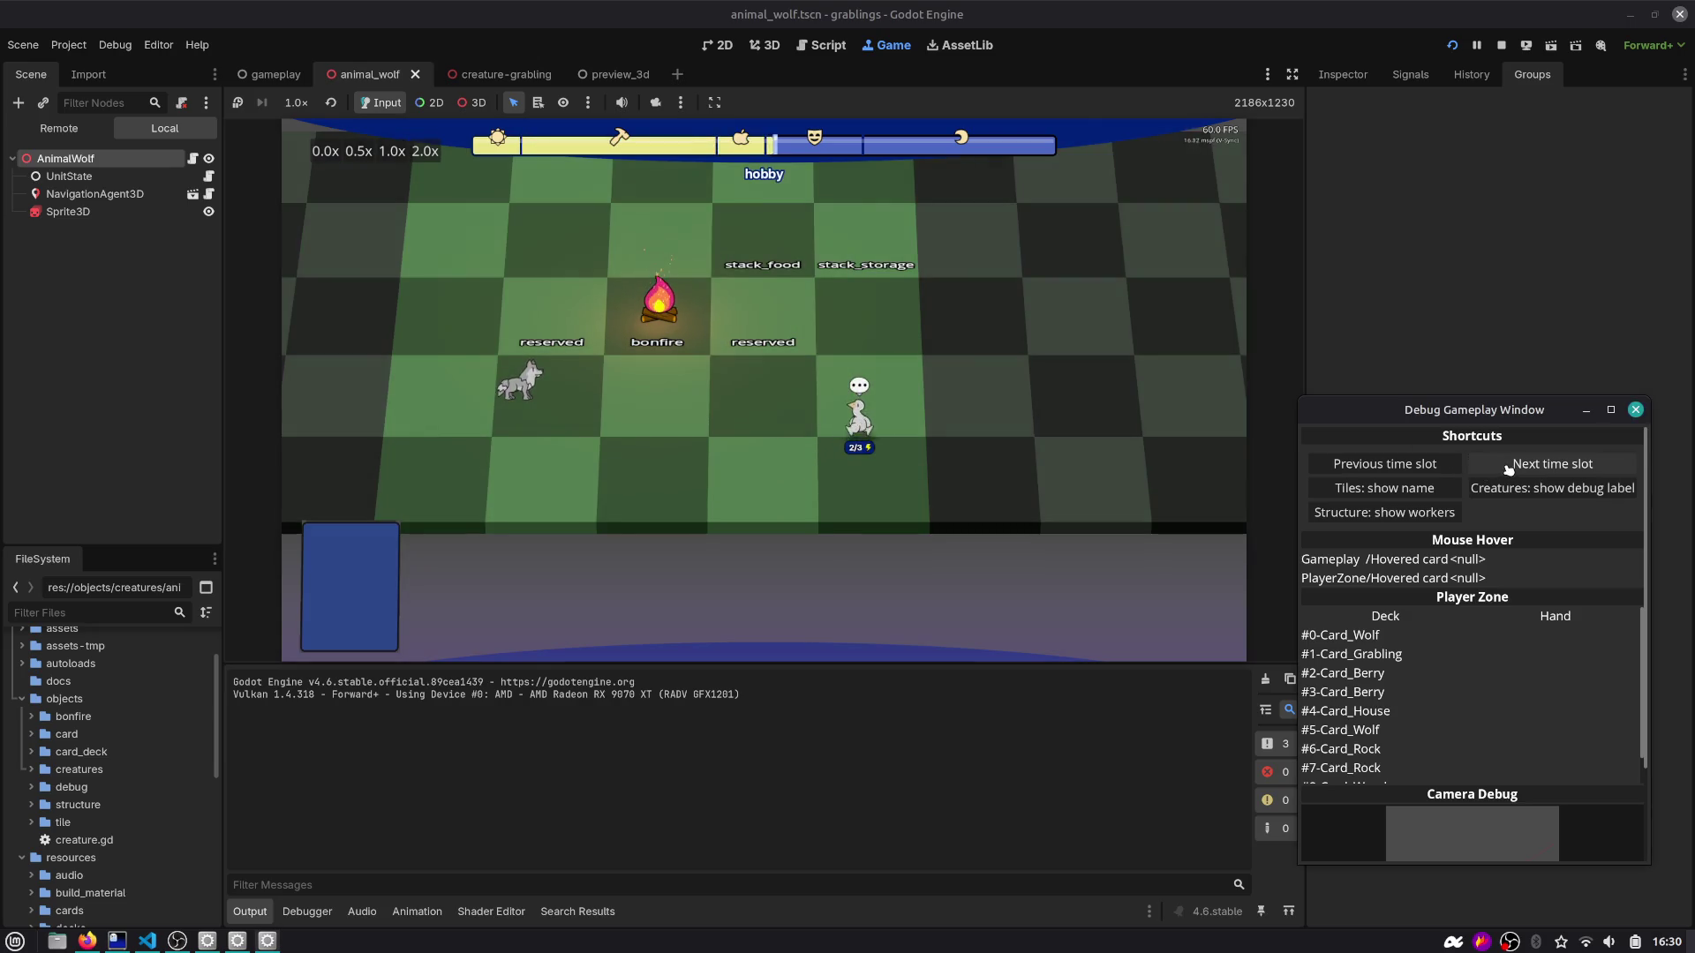
pyautogui.click(1509, 468)
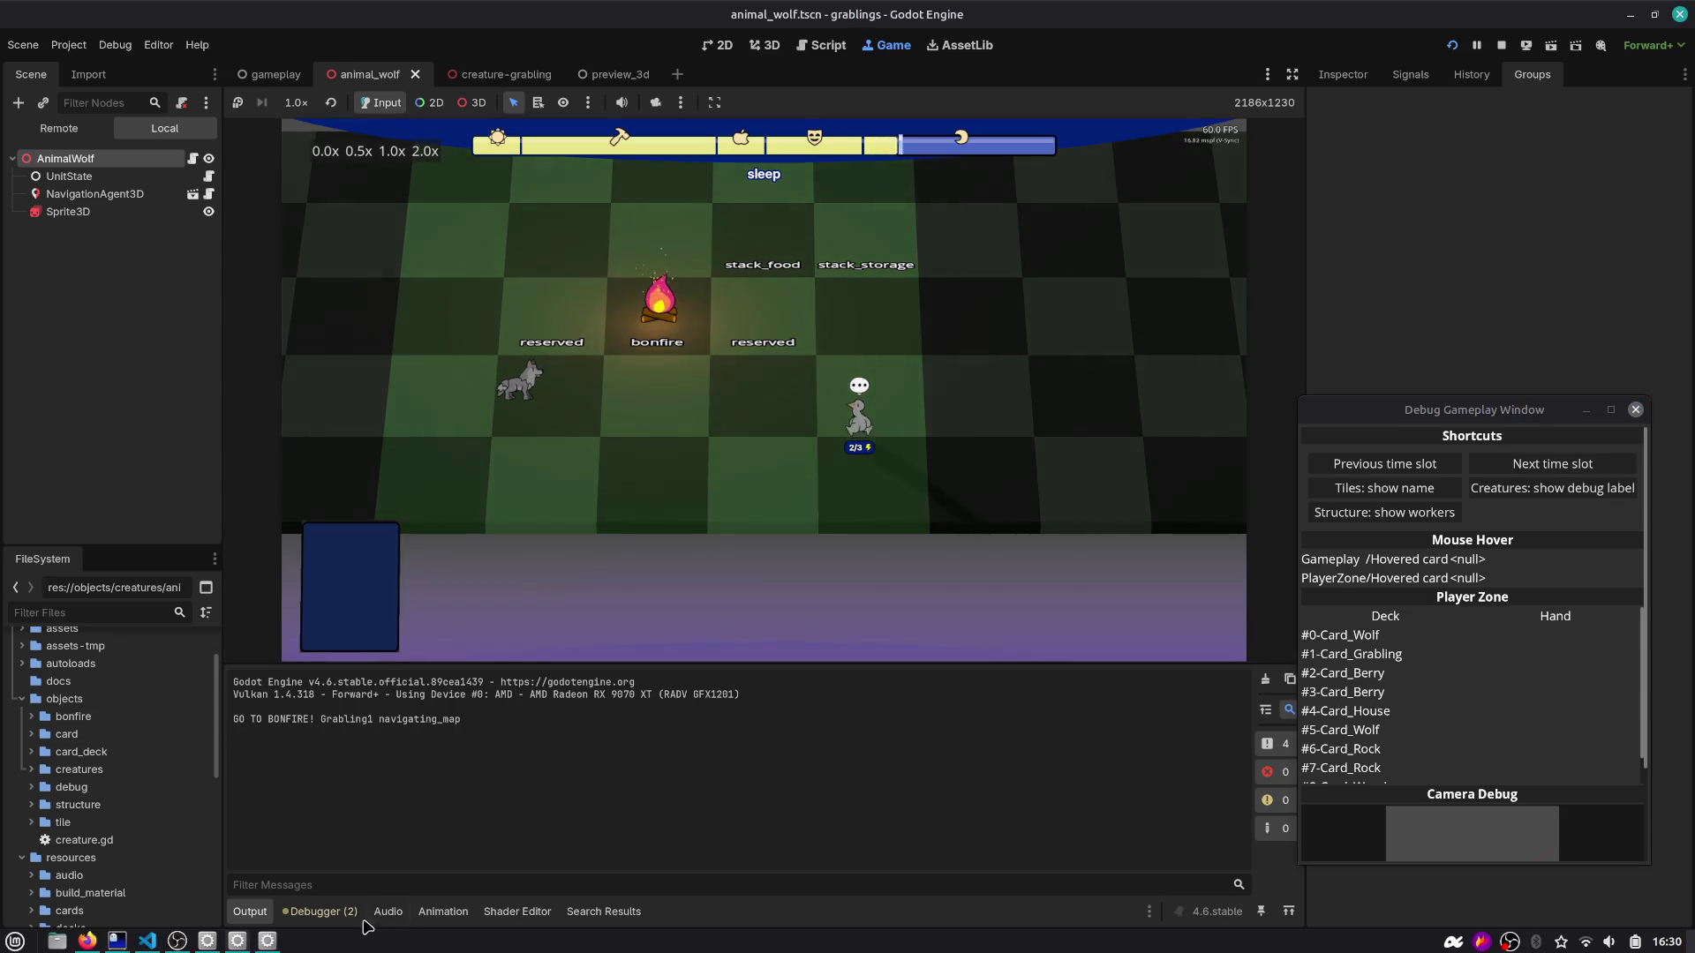
pyautogui.click(322, 911)
pyautogui.click(349, 627)
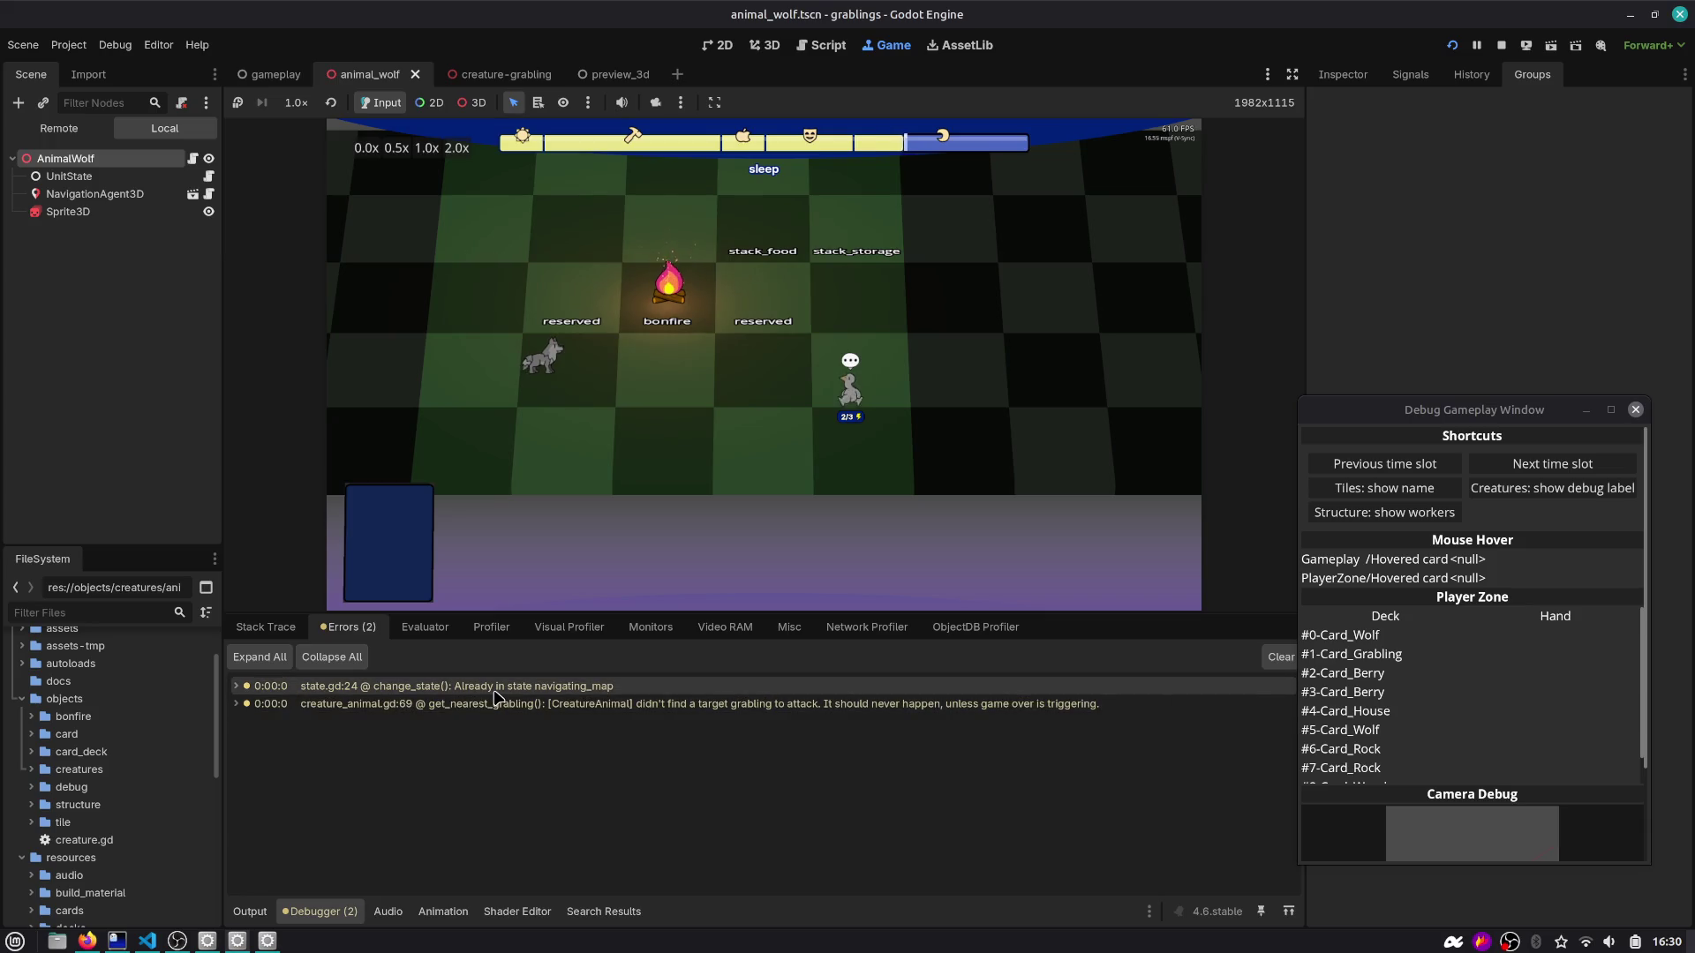
# Step: Expand both warnings' stack traces and go to the get_nearest_grabling warning at creature_animal.gd line 69
pyautogui.moveTo(581, 693)
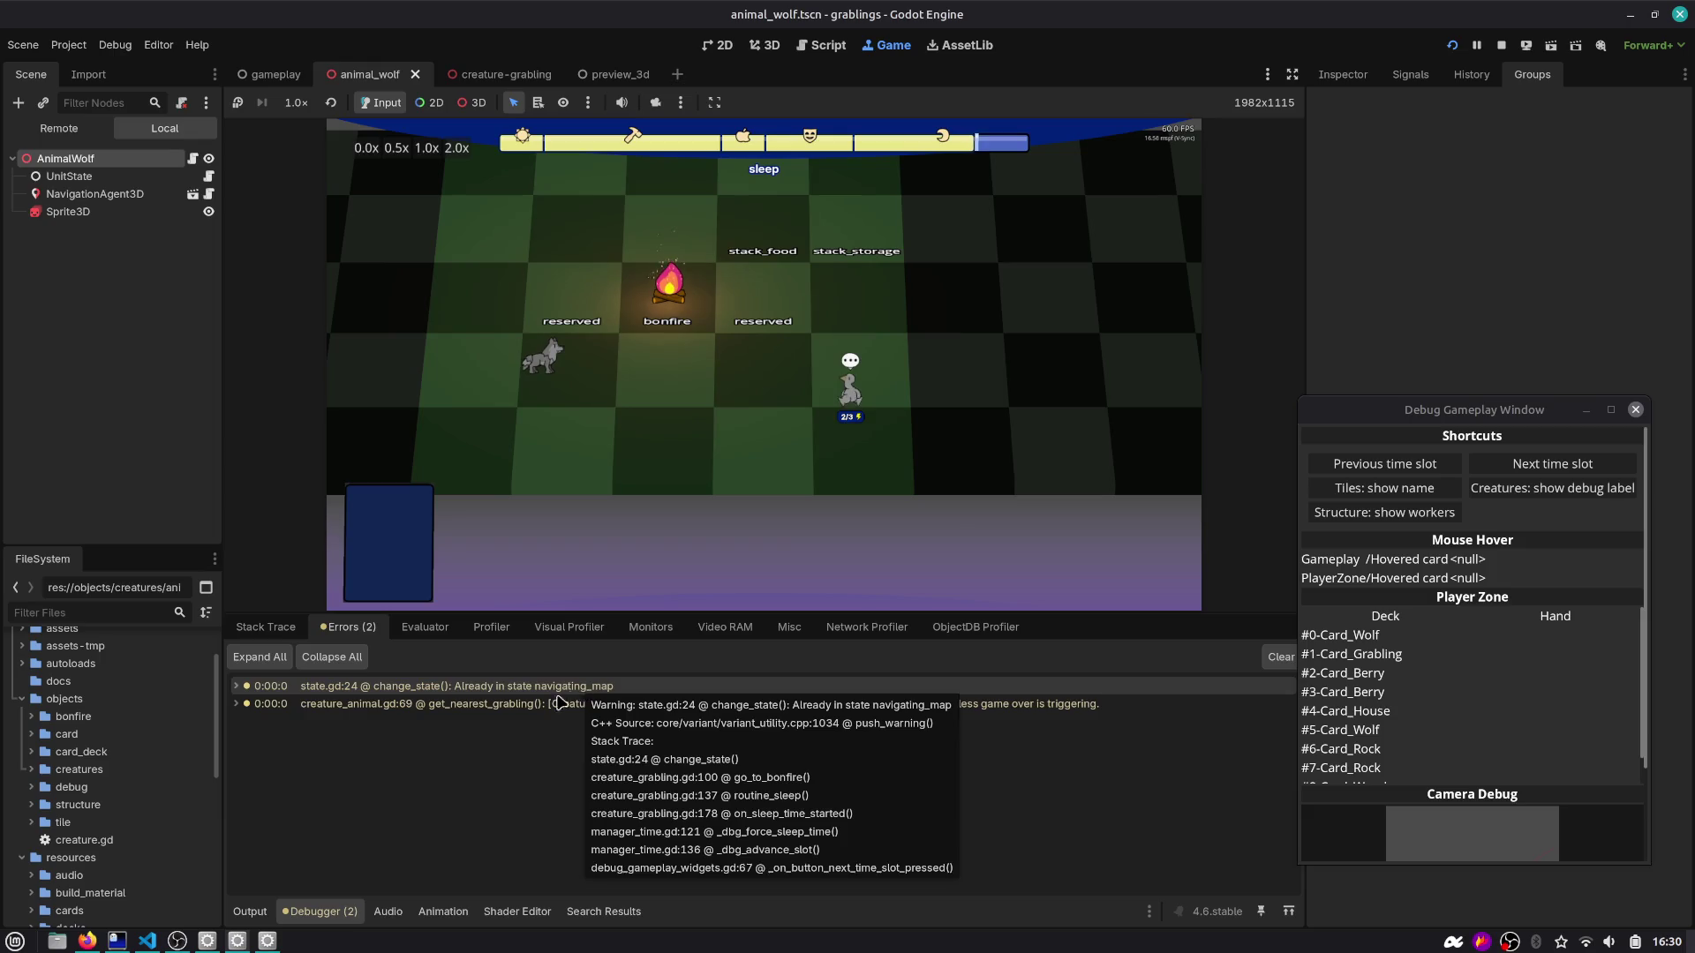
pyautogui.click(236, 703)
pyautogui.click(236, 688)
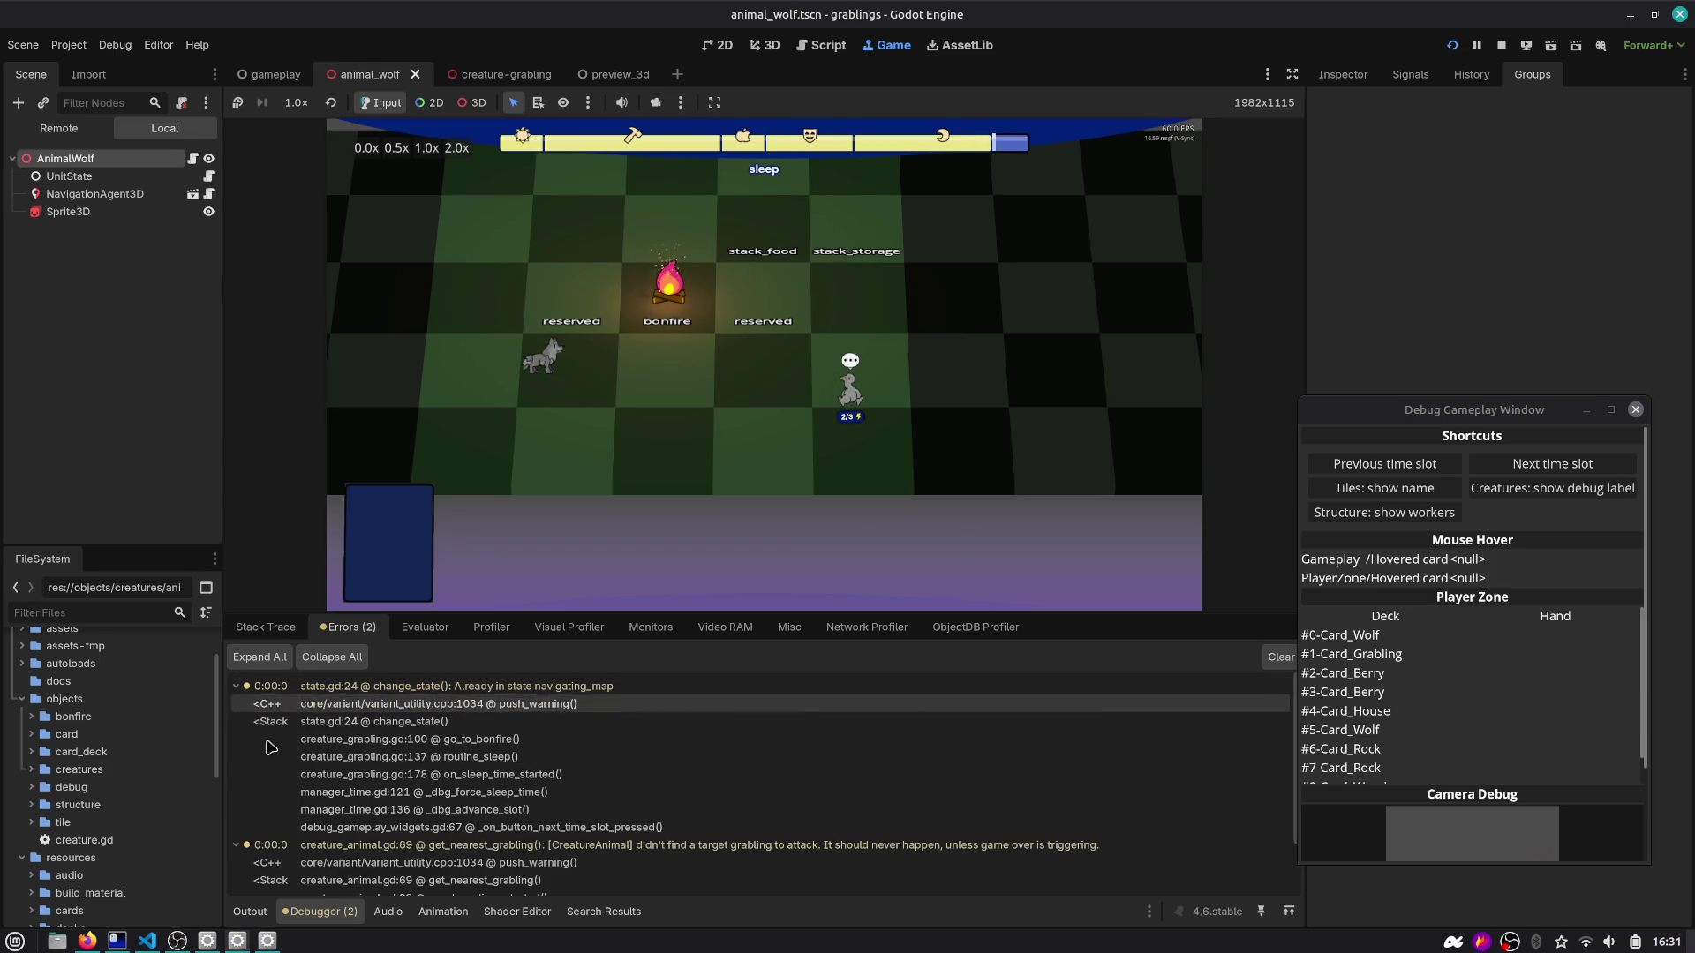
pyautogui.moveTo(731, 847)
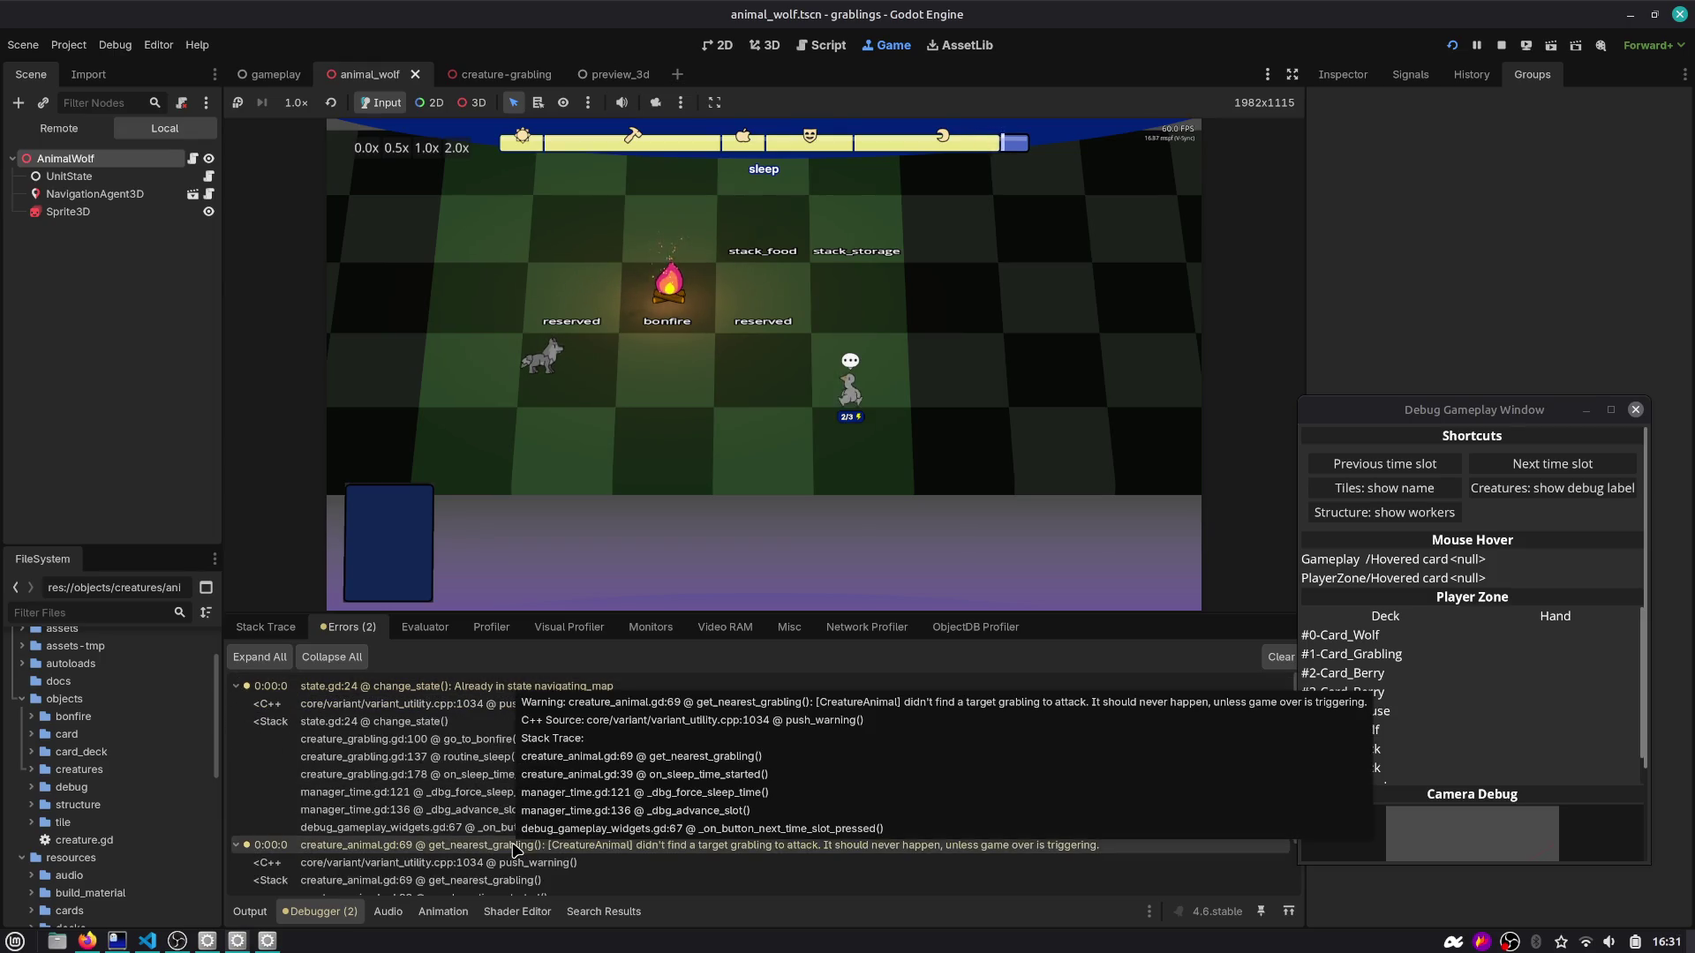
pyautogui.doubleClick(740, 847)
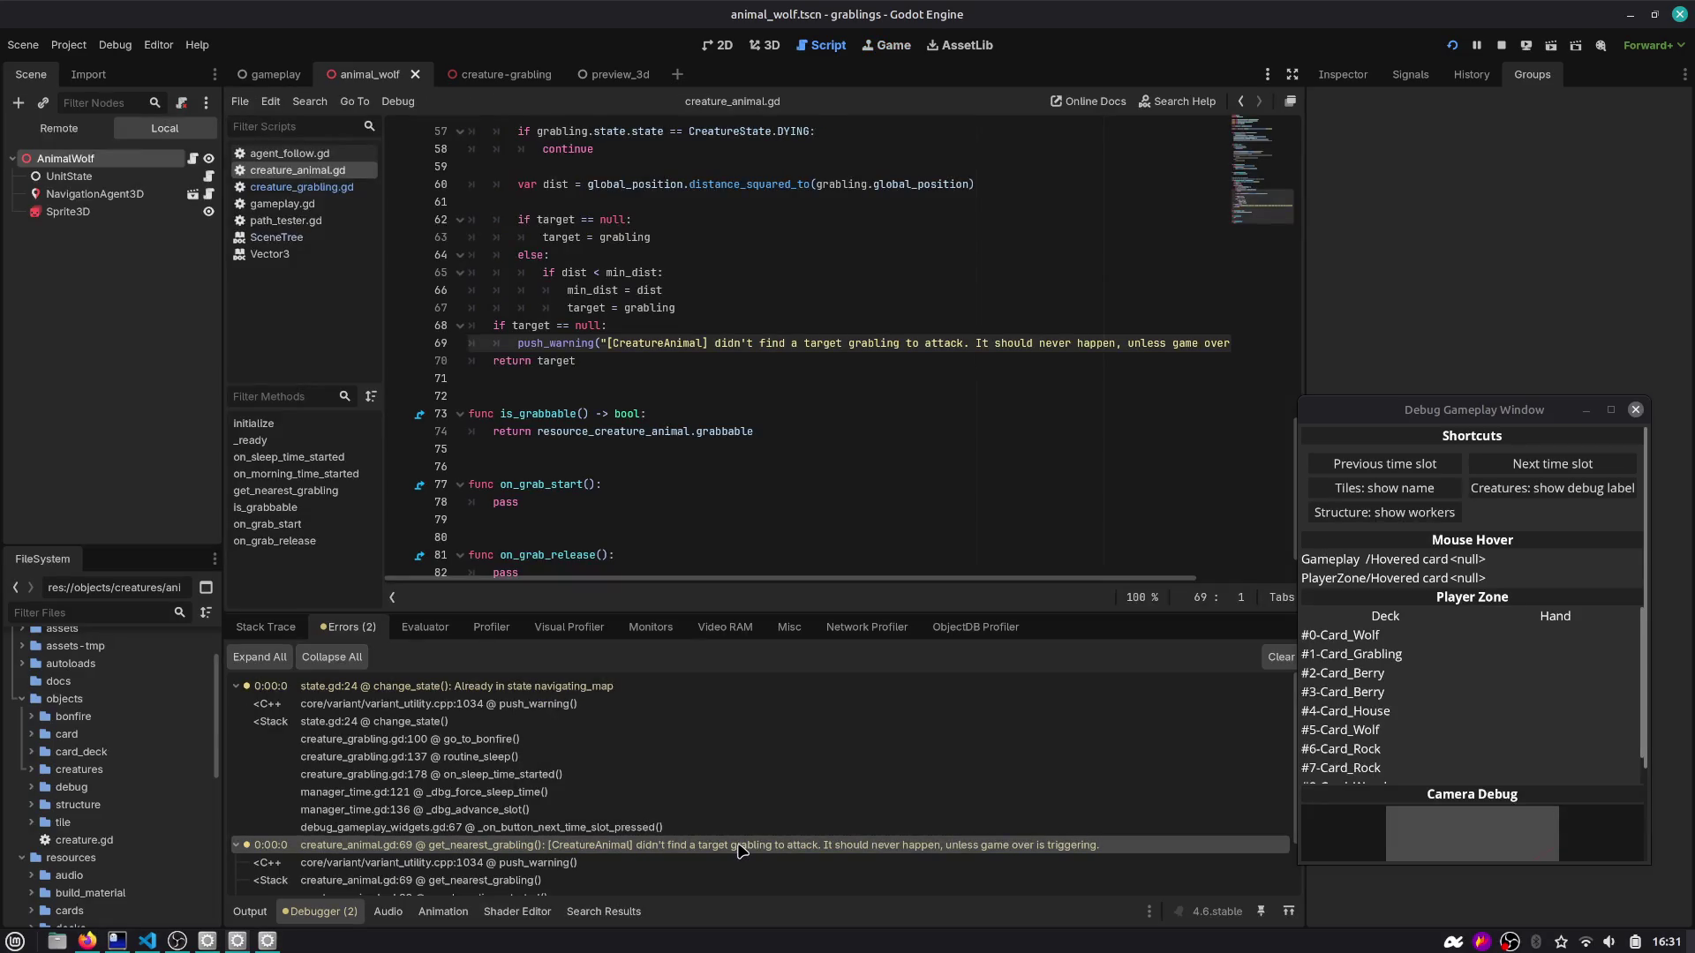
pyautogui.scroll(3, 593, 483)
pyautogui.doubleClick(518, 484)
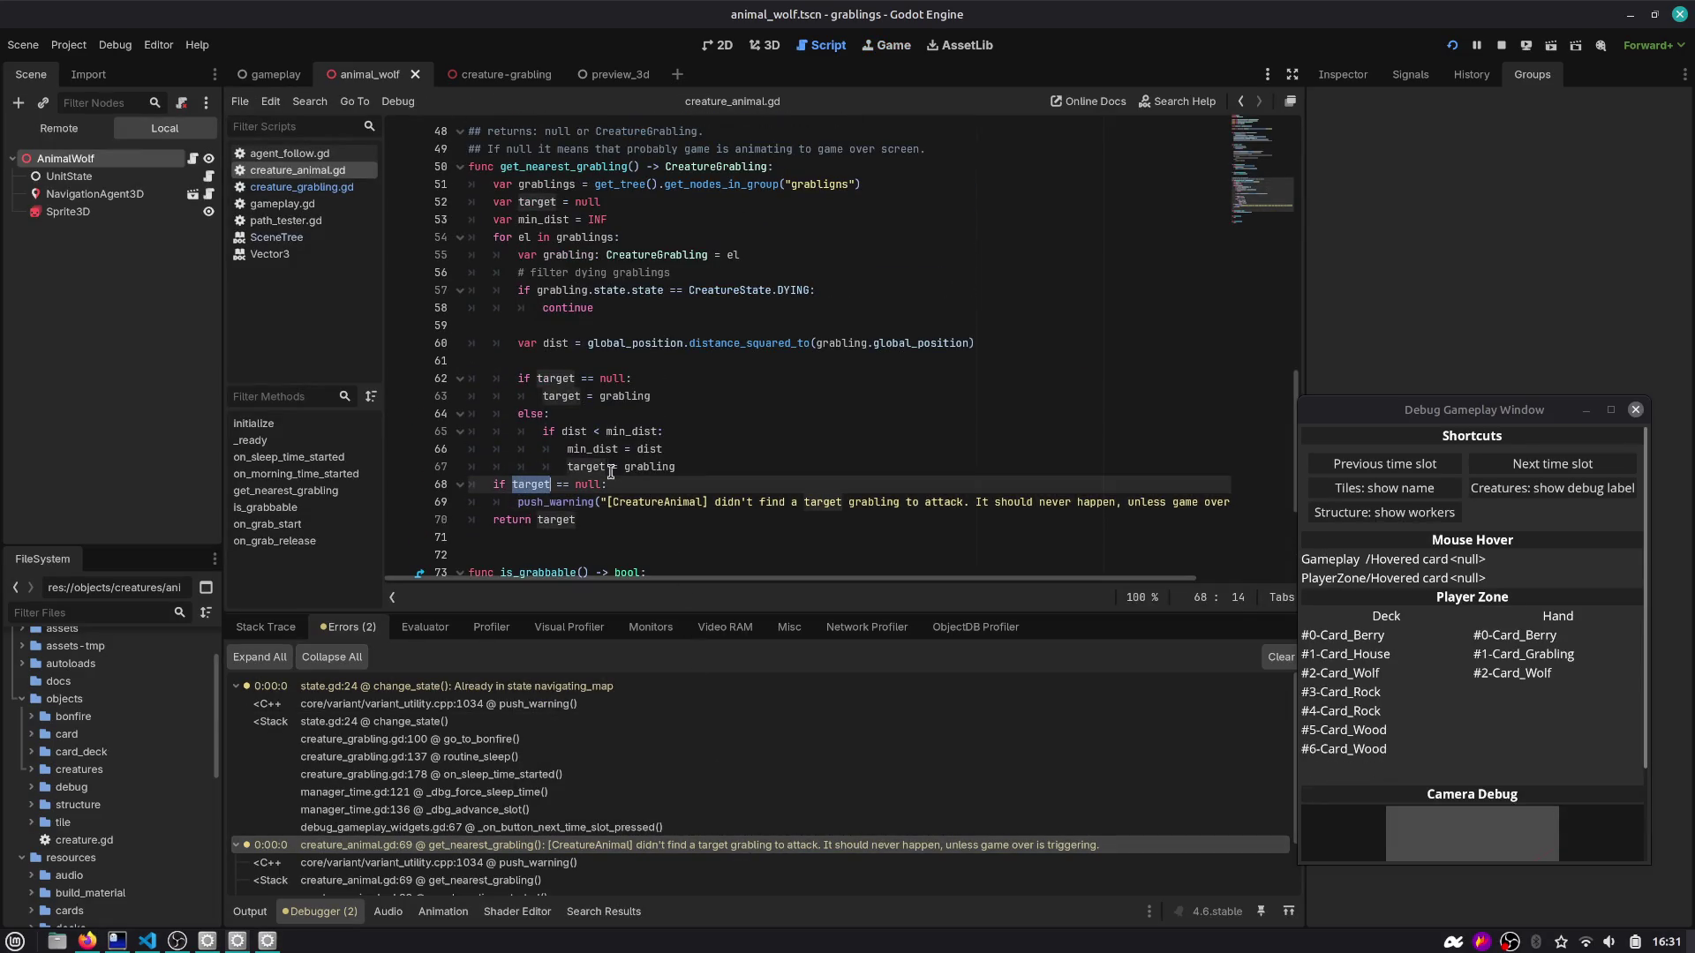
pyautogui.doubleClick(574, 432)
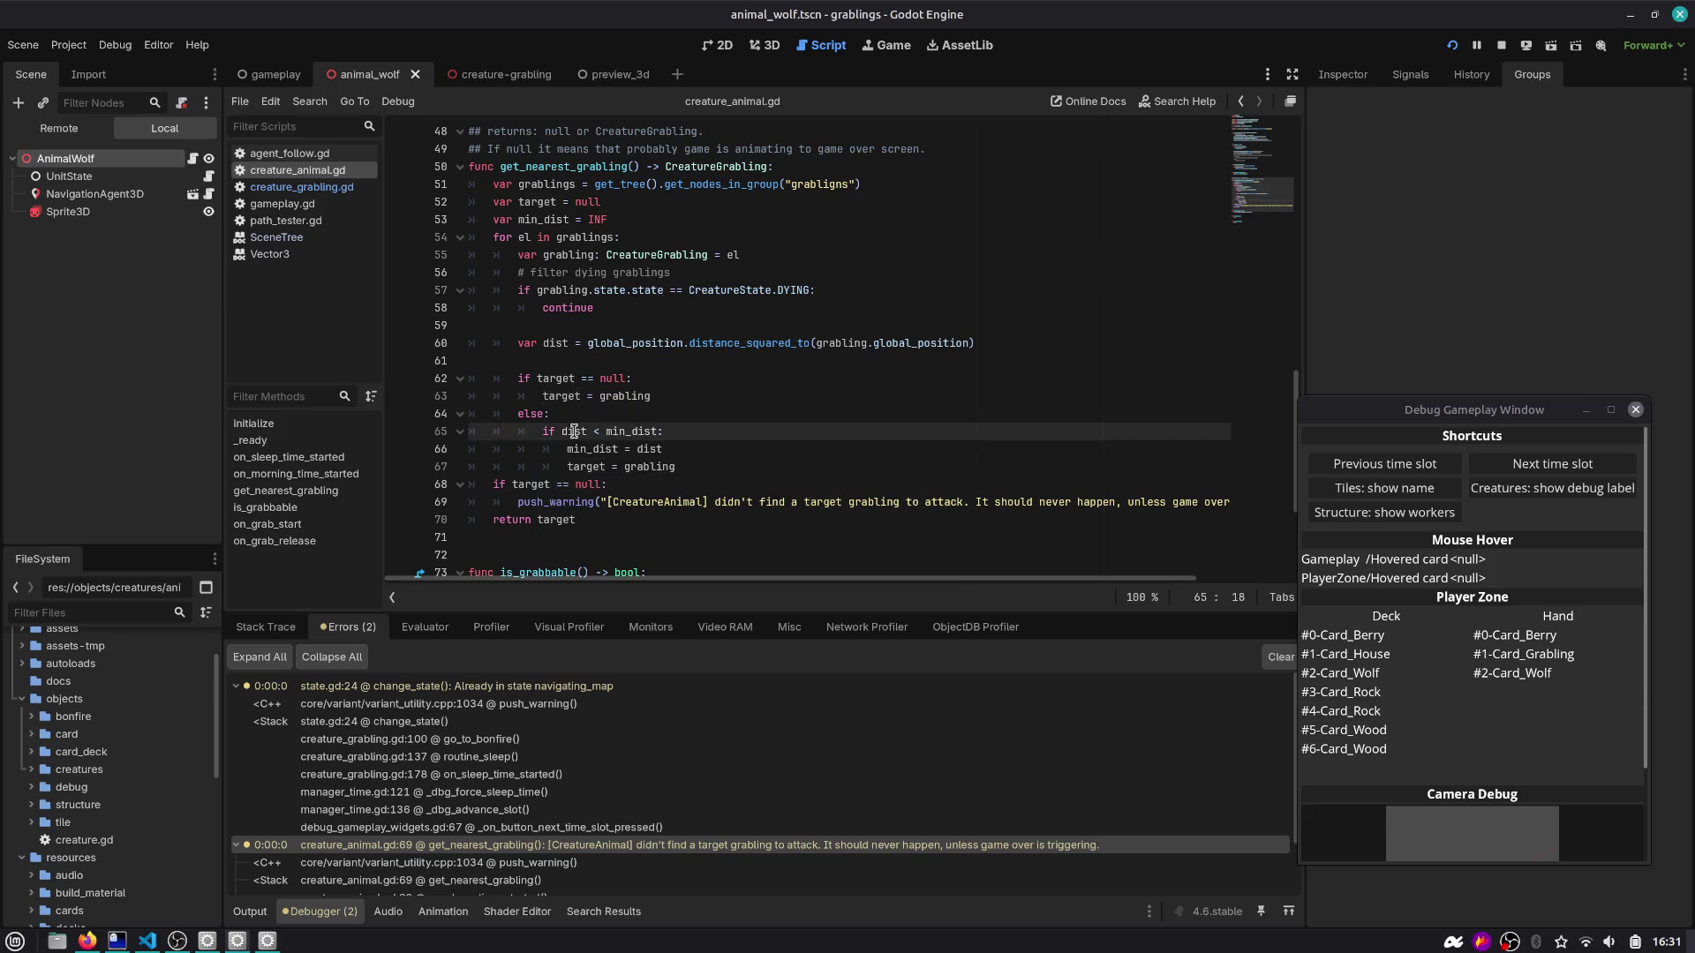
pyautogui.doubleClick(636, 432)
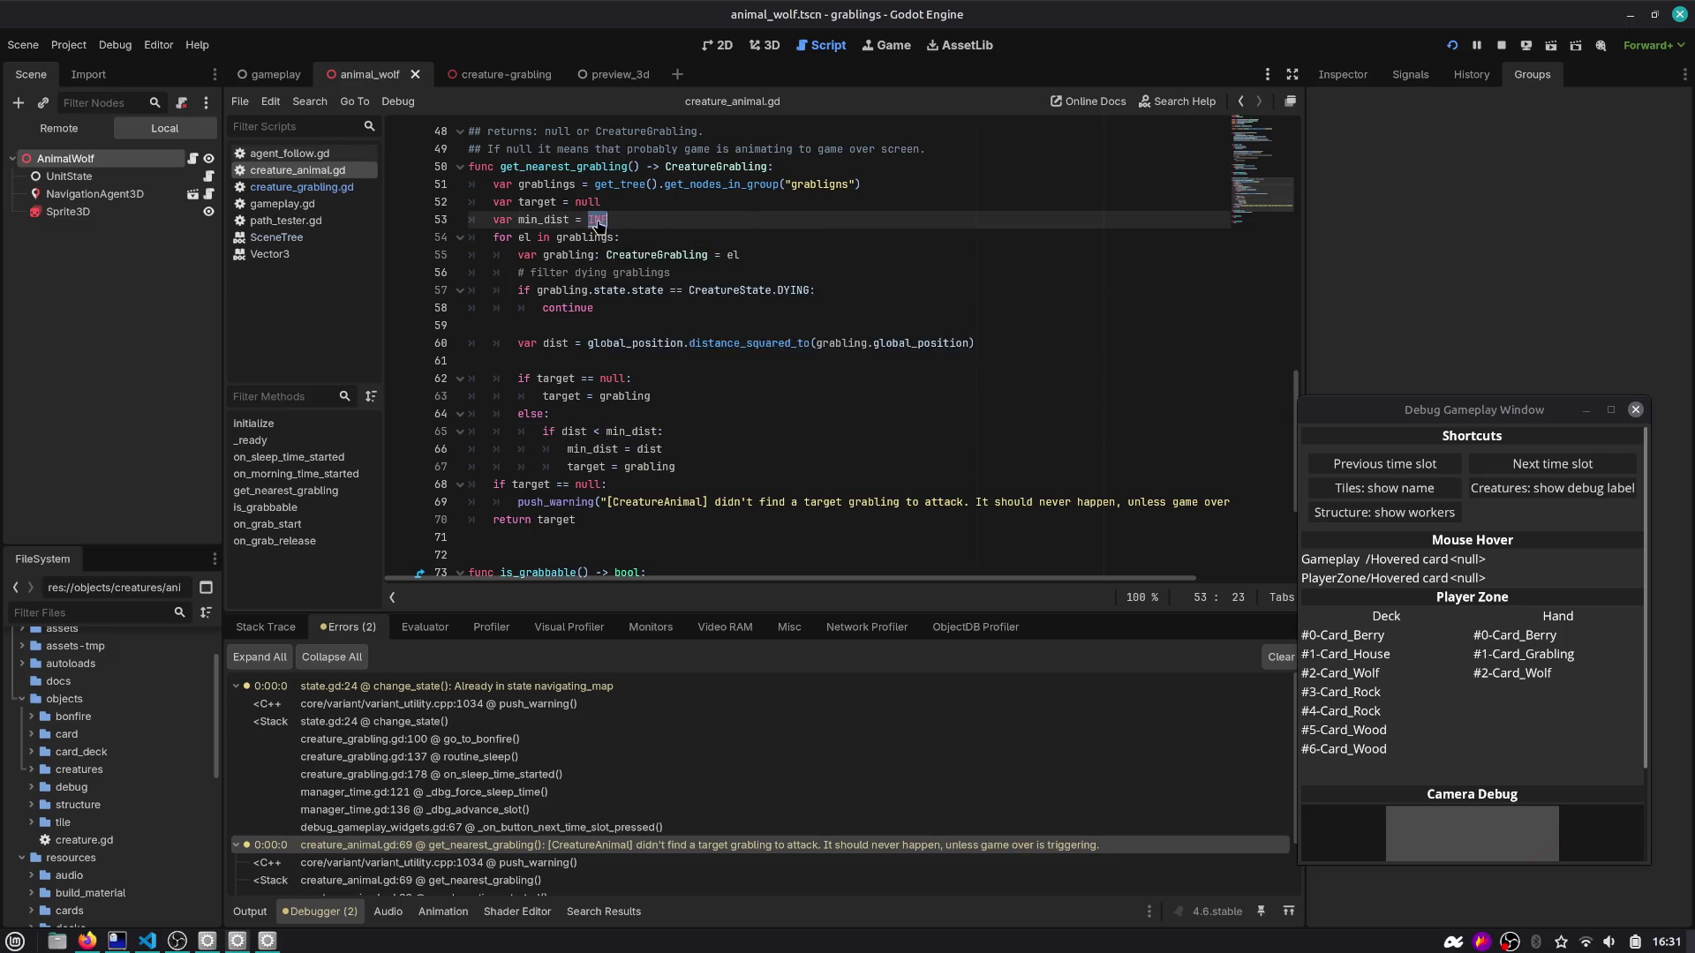
pyautogui.keyDown('ctrl'); pyautogui.click(598, 221); pyautogui.keyUp('ctrl')
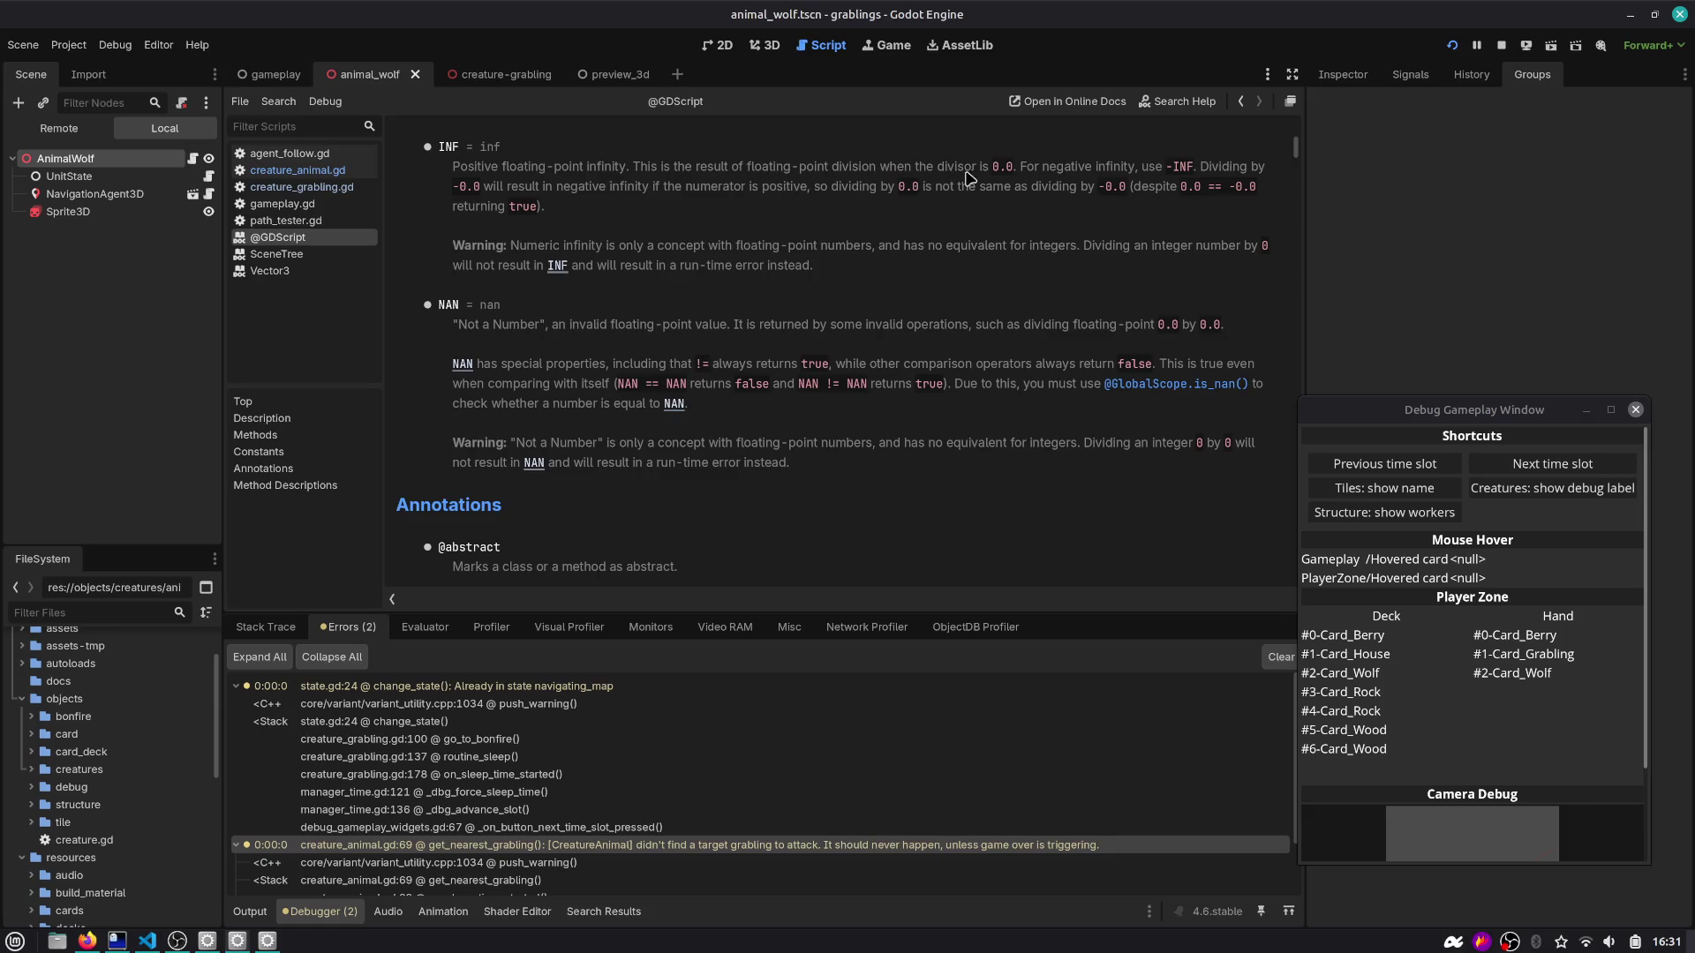
pyautogui.click(1243, 102)
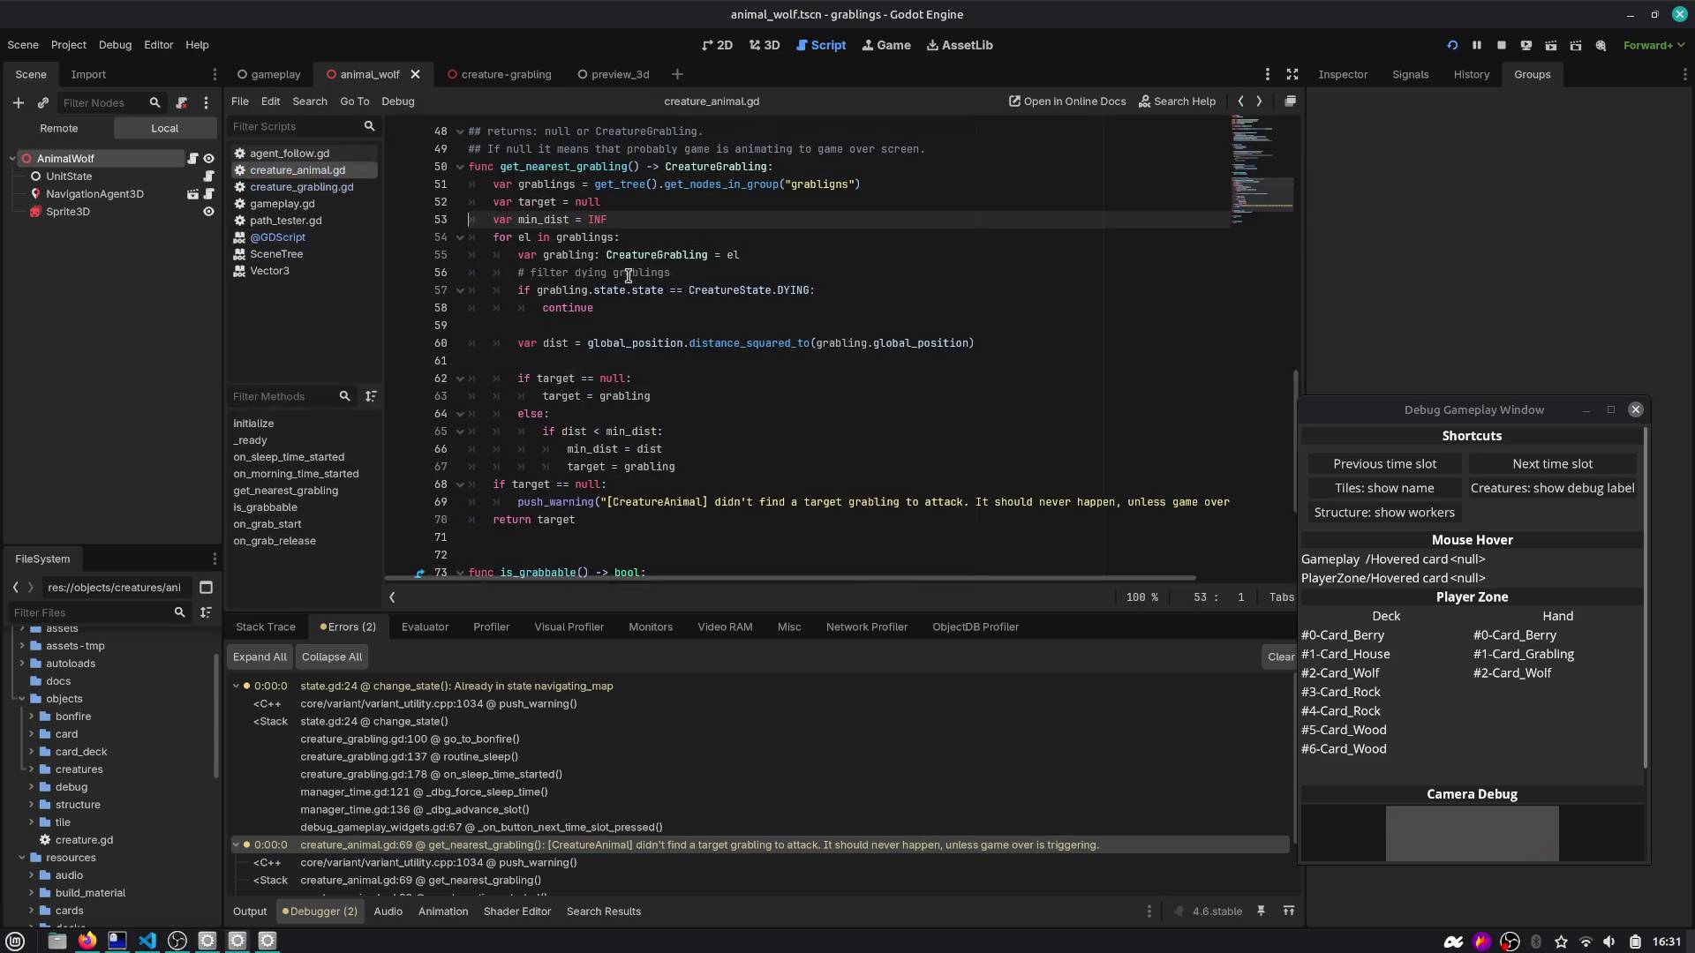
pyautogui.doubleClick(540, 221)
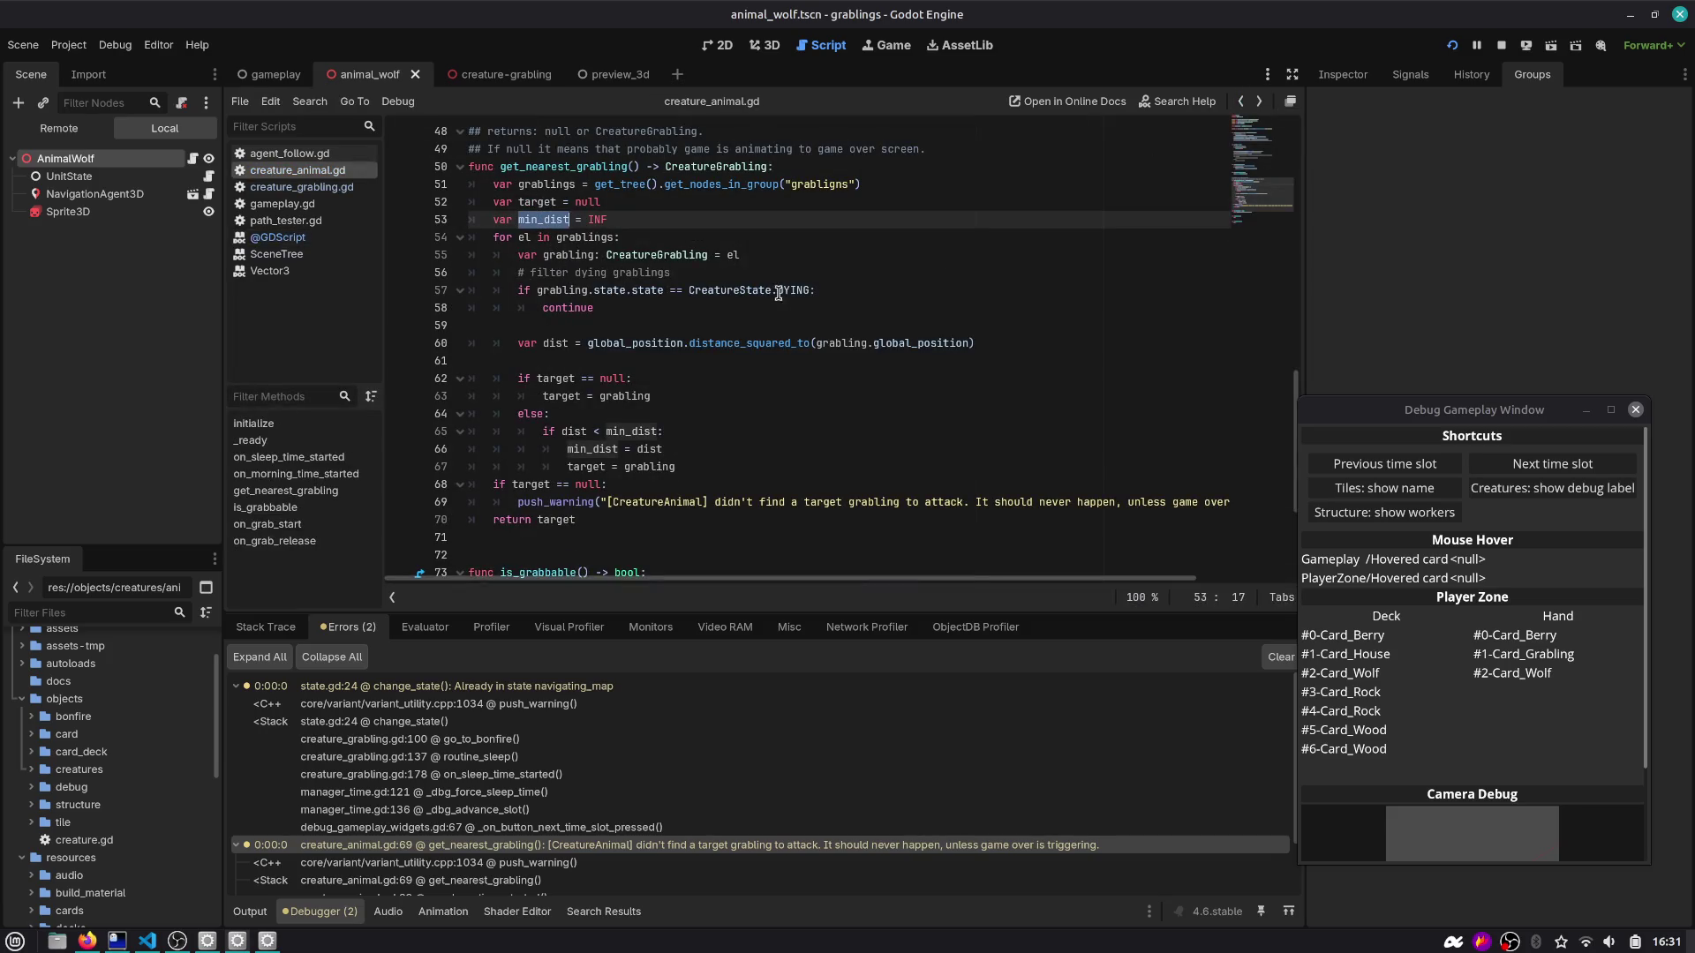
pyautogui.doubleClick(564, 307)
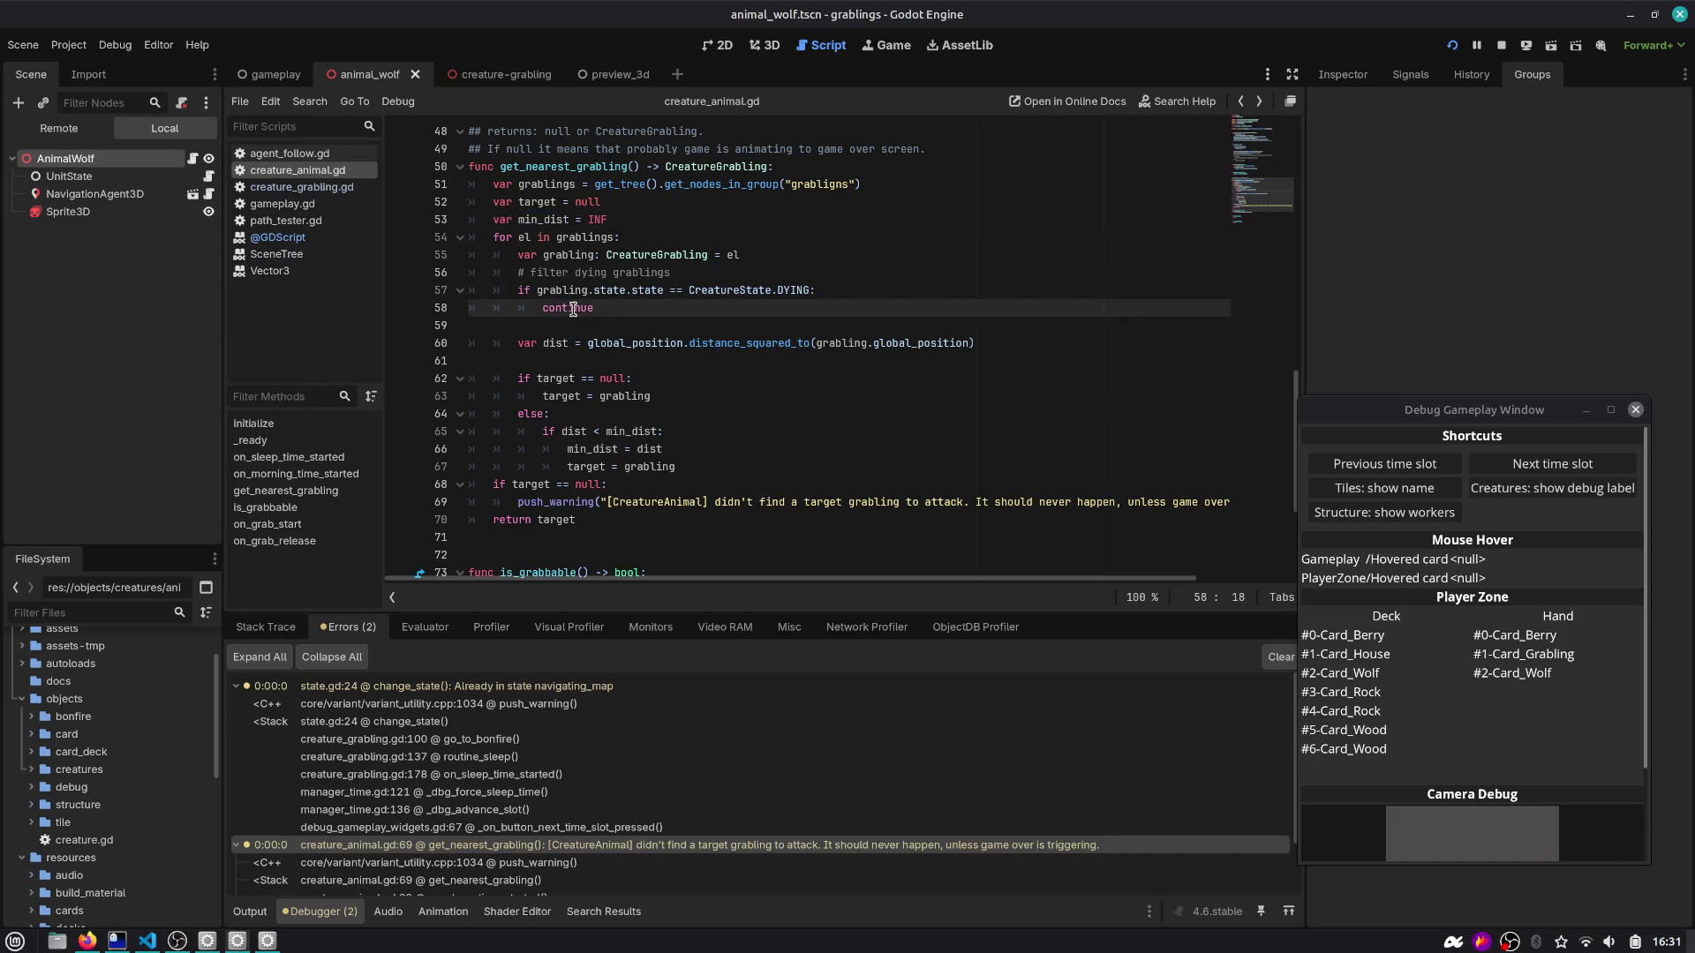
pyautogui.doubleClick(560, 255)
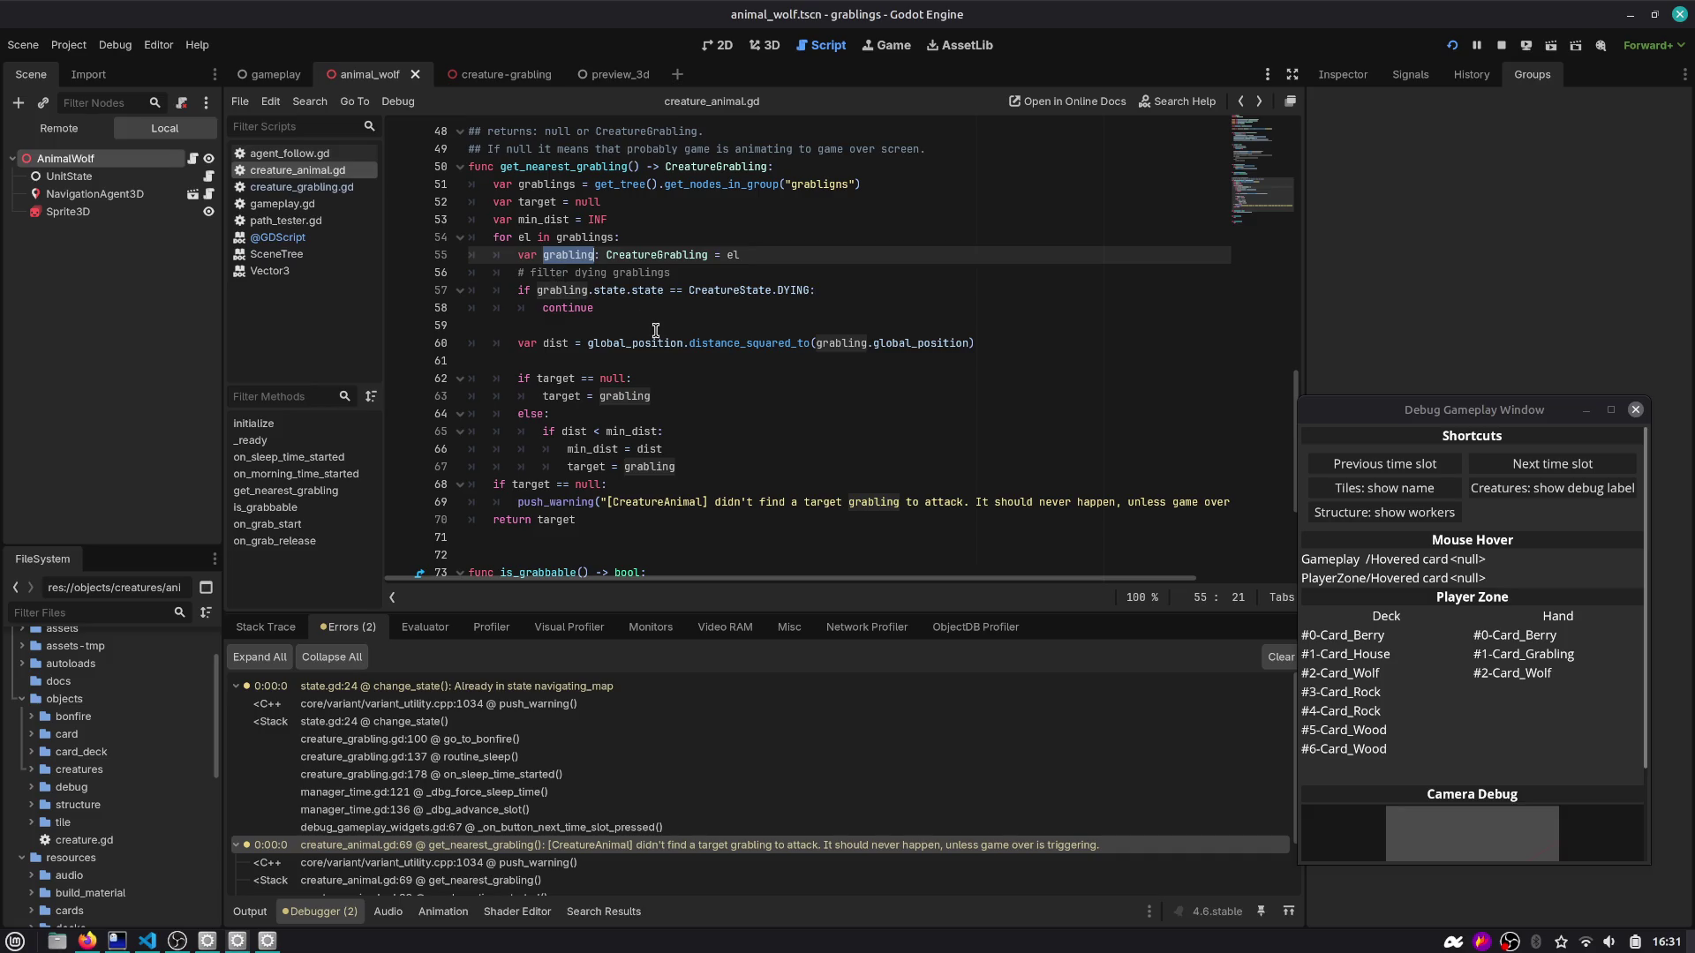
pyautogui.doubleClick(554, 345)
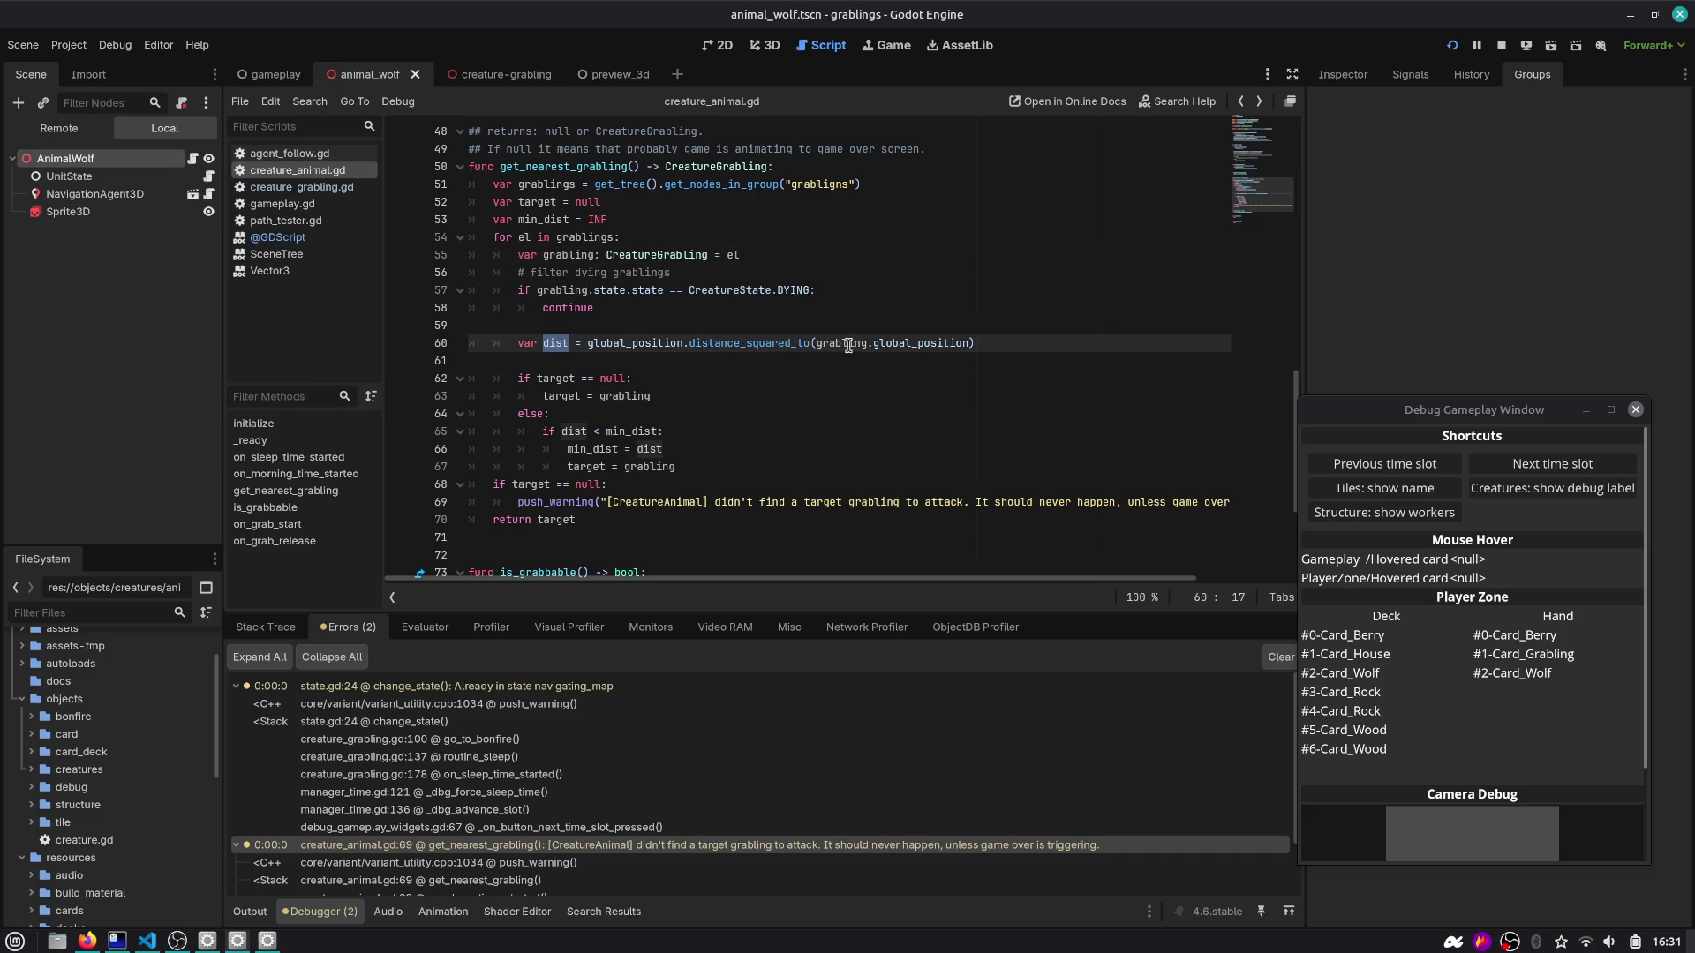
pyautogui.doubleClick(630, 351)
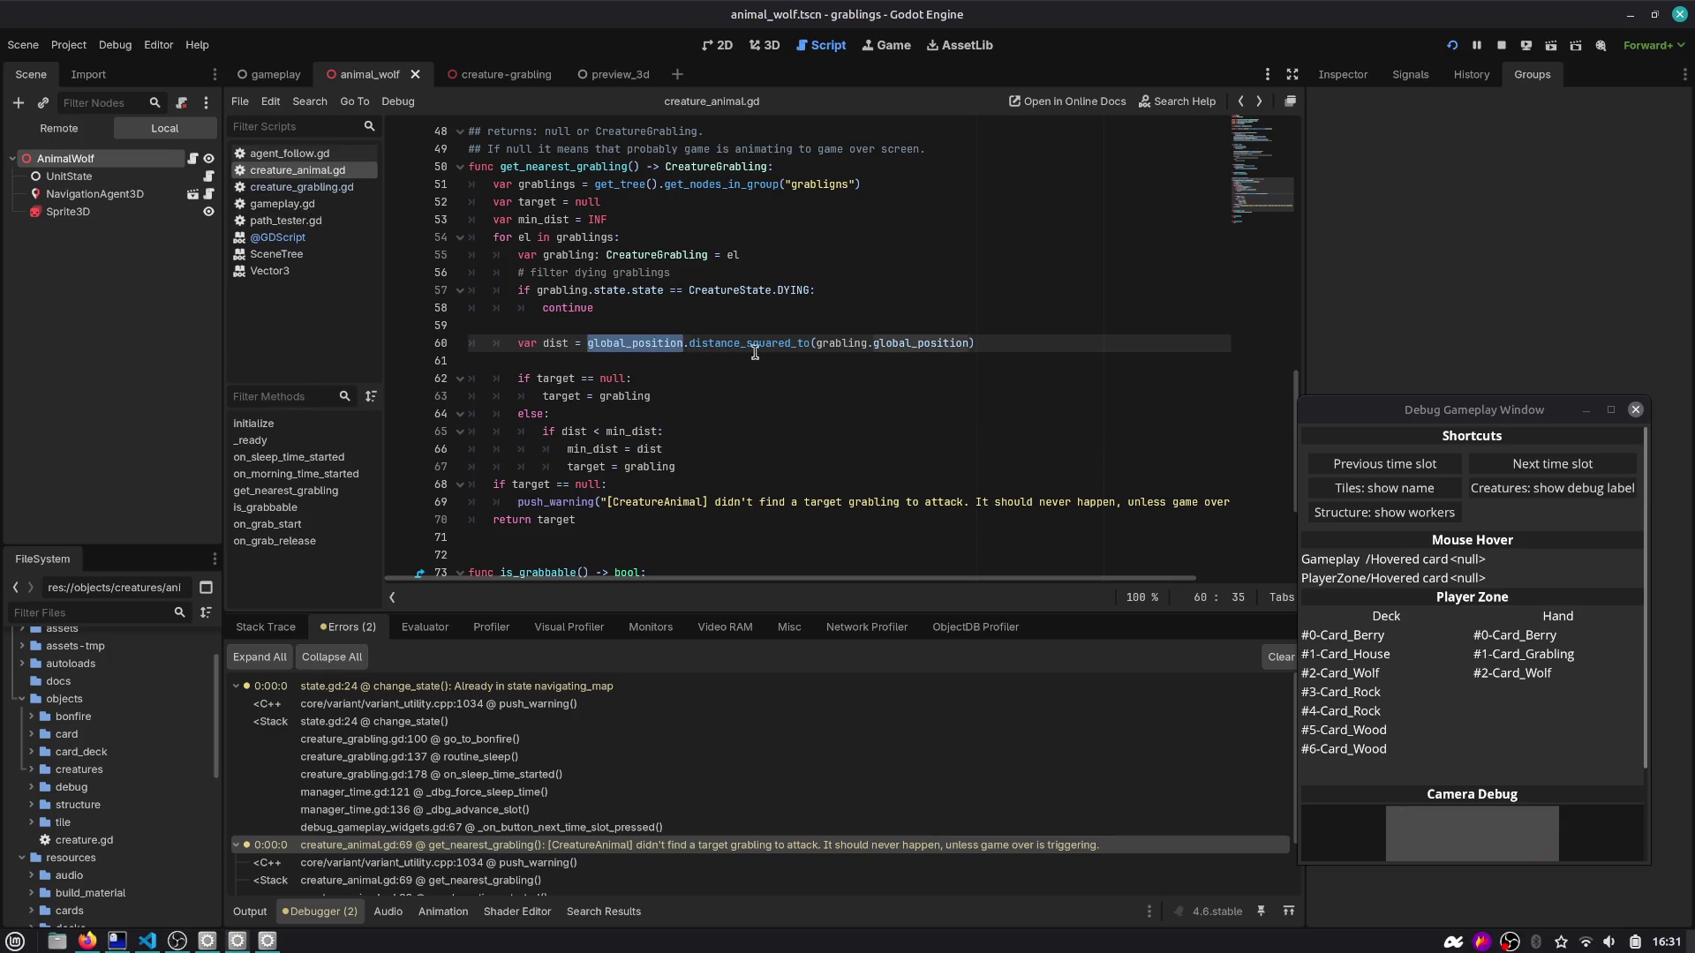
pyautogui.doubleClick(912, 344)
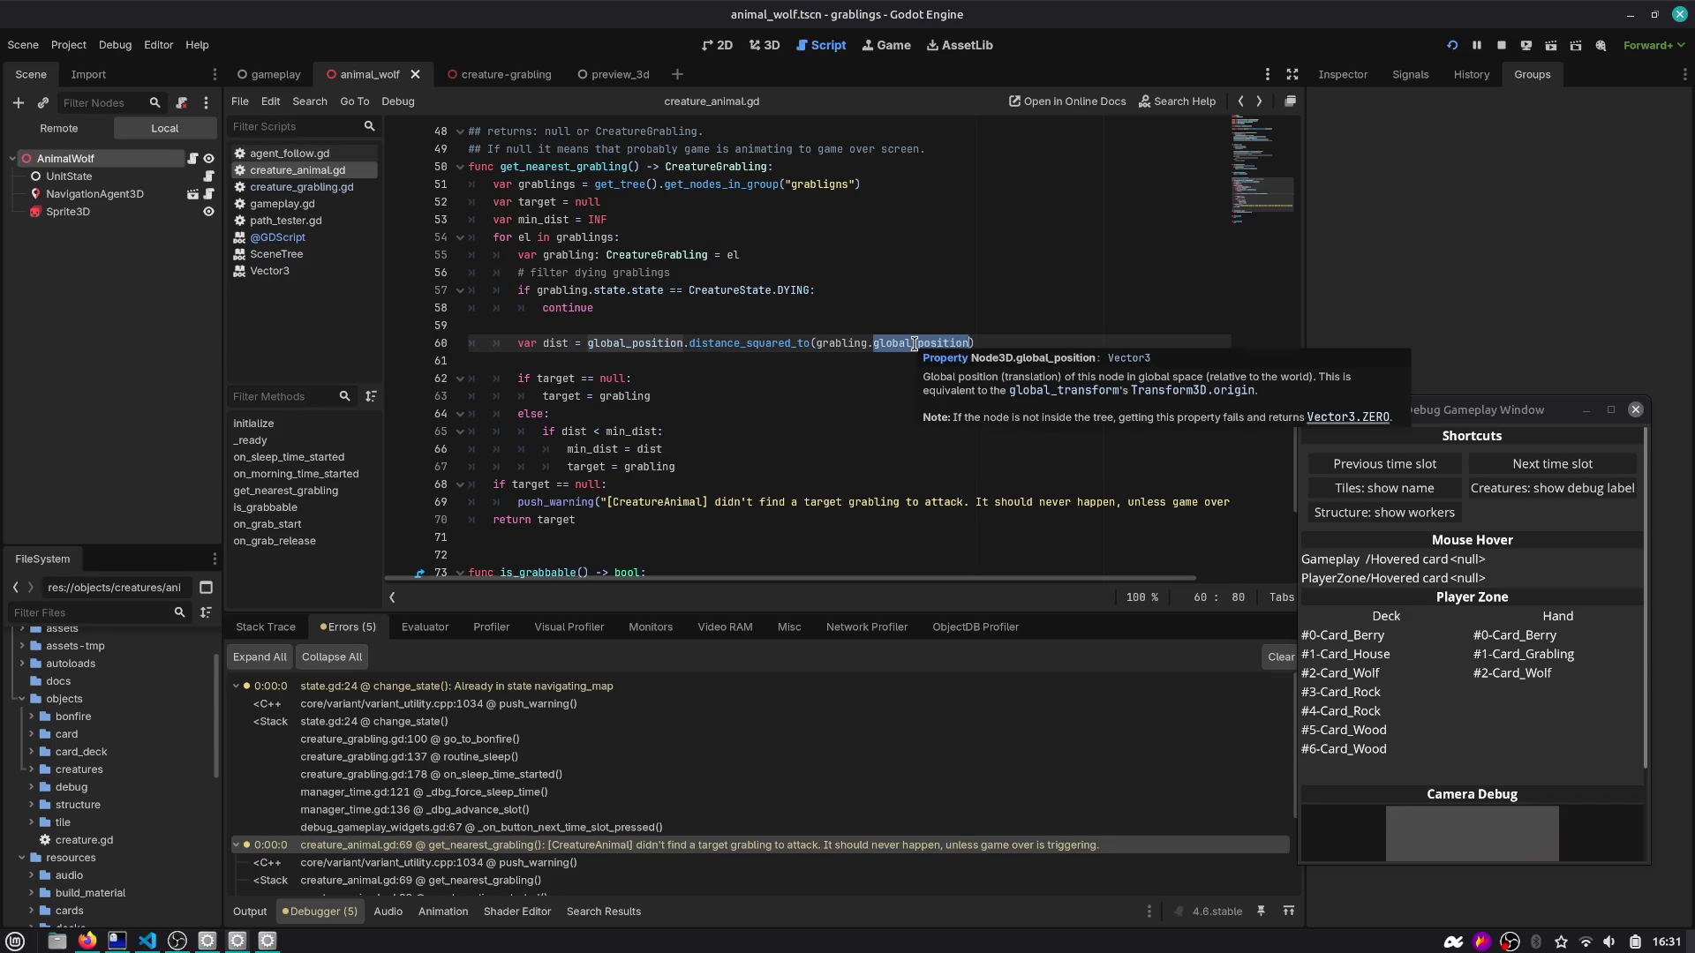
pyautogui.doubleClick(839, 344)
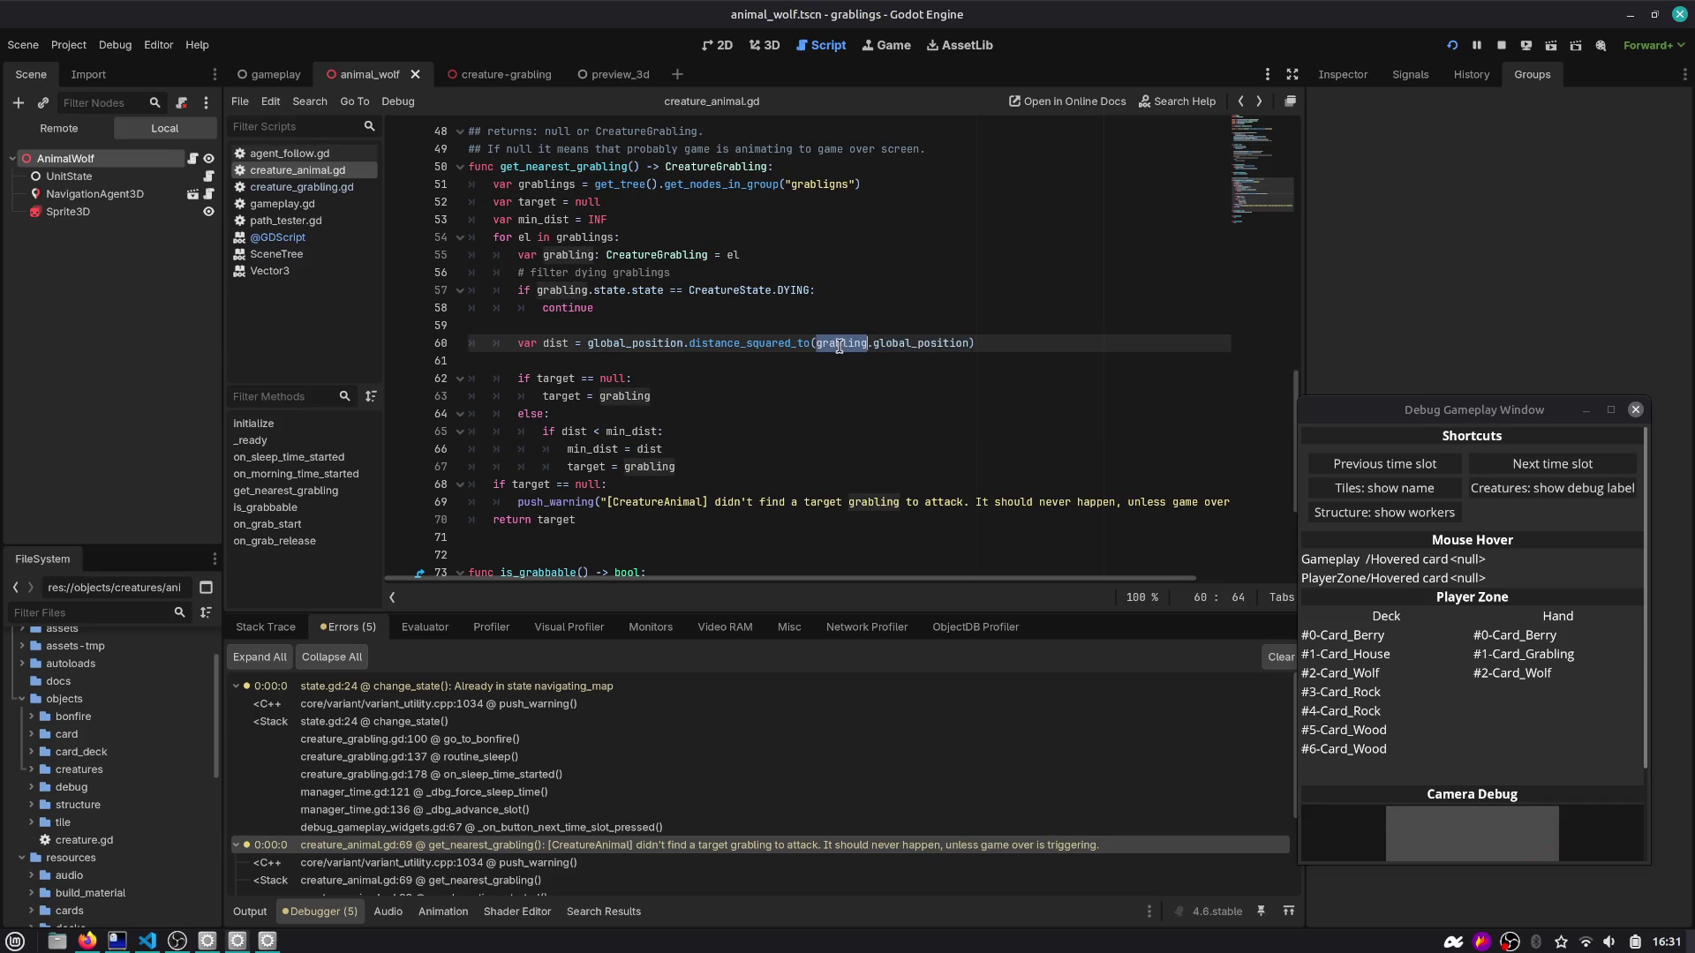
pyautogui.click(545, 342)
pyautogui.hotkey('ctrl', 'Return')
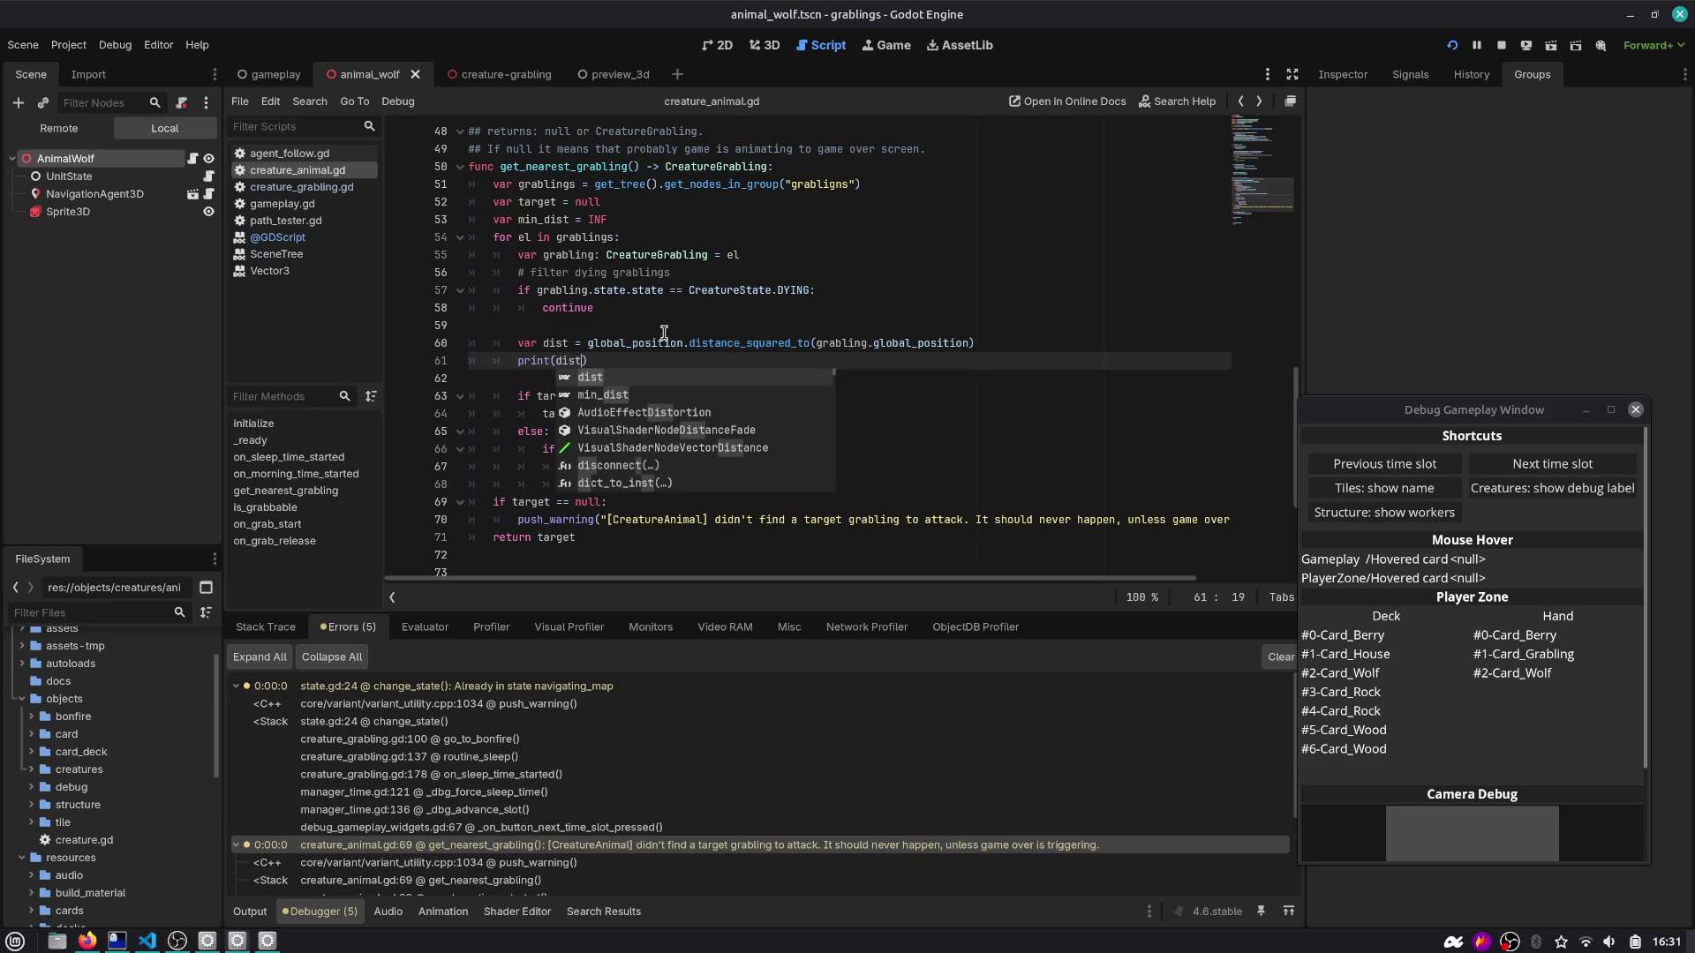
# Step: Finish the print("distance", dist) debug line in get_nearest_grabling and save the script
pyautogui.press('Return')
pyautogui.write('stance2,')
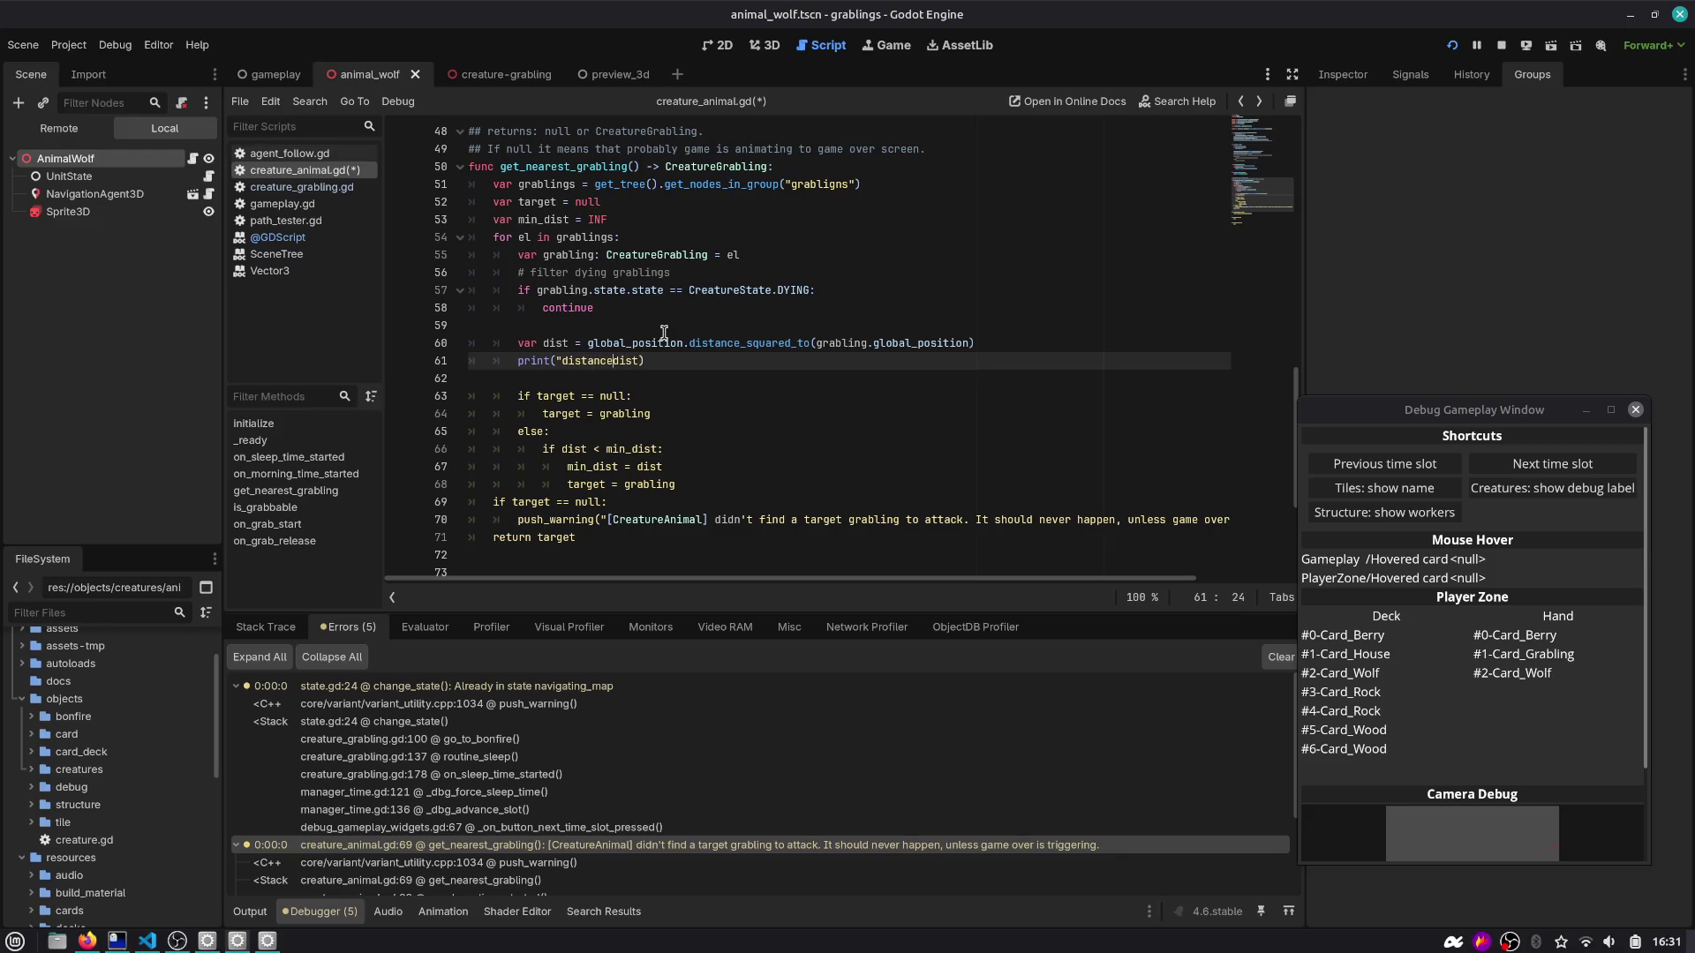
pyautogui.press('BackSpace')
pyautogui.press('BackSpace')
pyautogui.write('",')
pyautogui.hotkey('ctrl', 's')
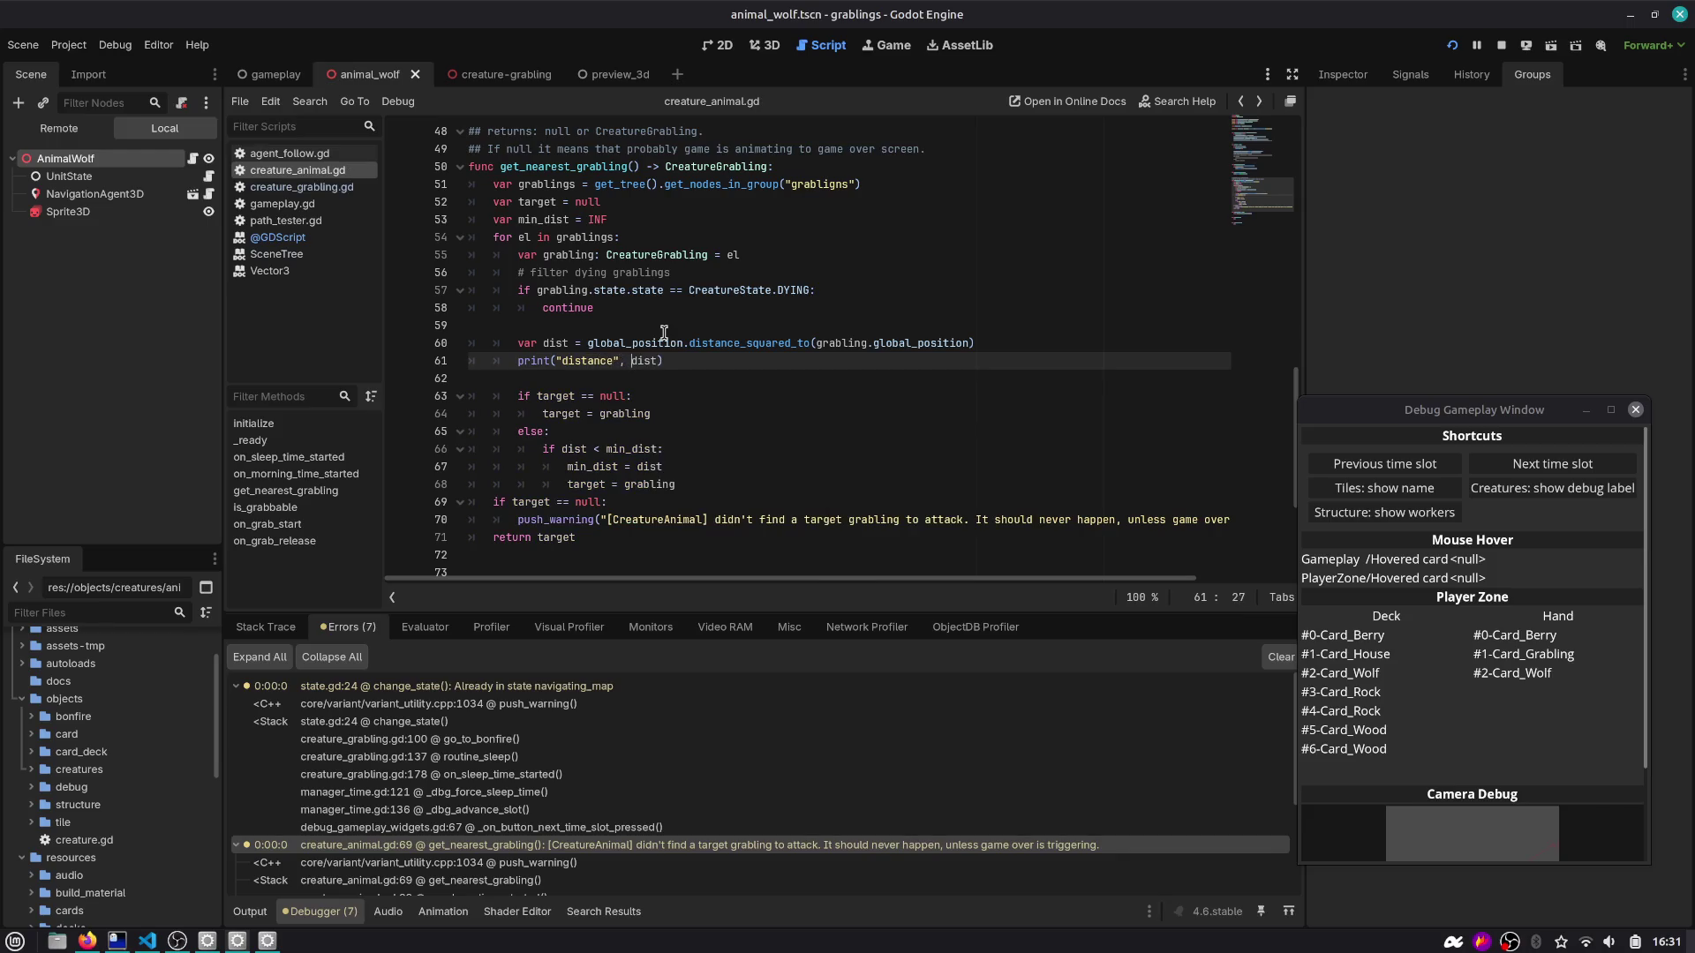
# Step: Add a print("target set") line after target = grabling and save creature_animal.gd again
pyautogui.doubleClick(570, 395)
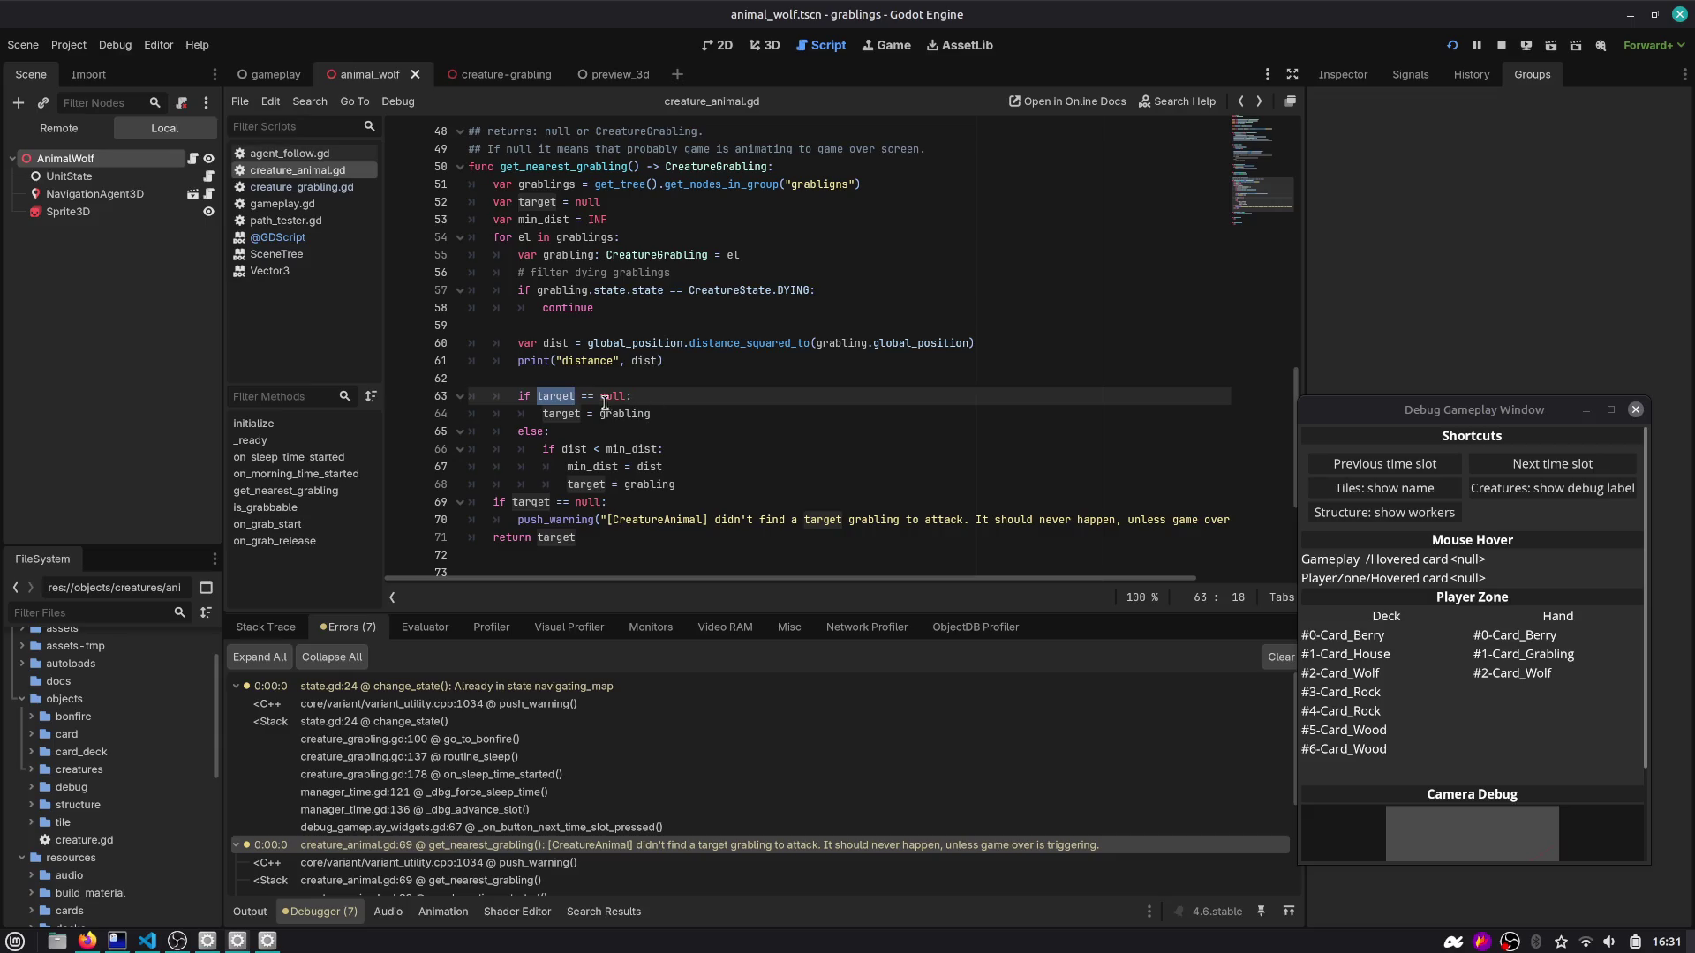
pyautogui.click(766, 414)
pyautogui.press('Return')
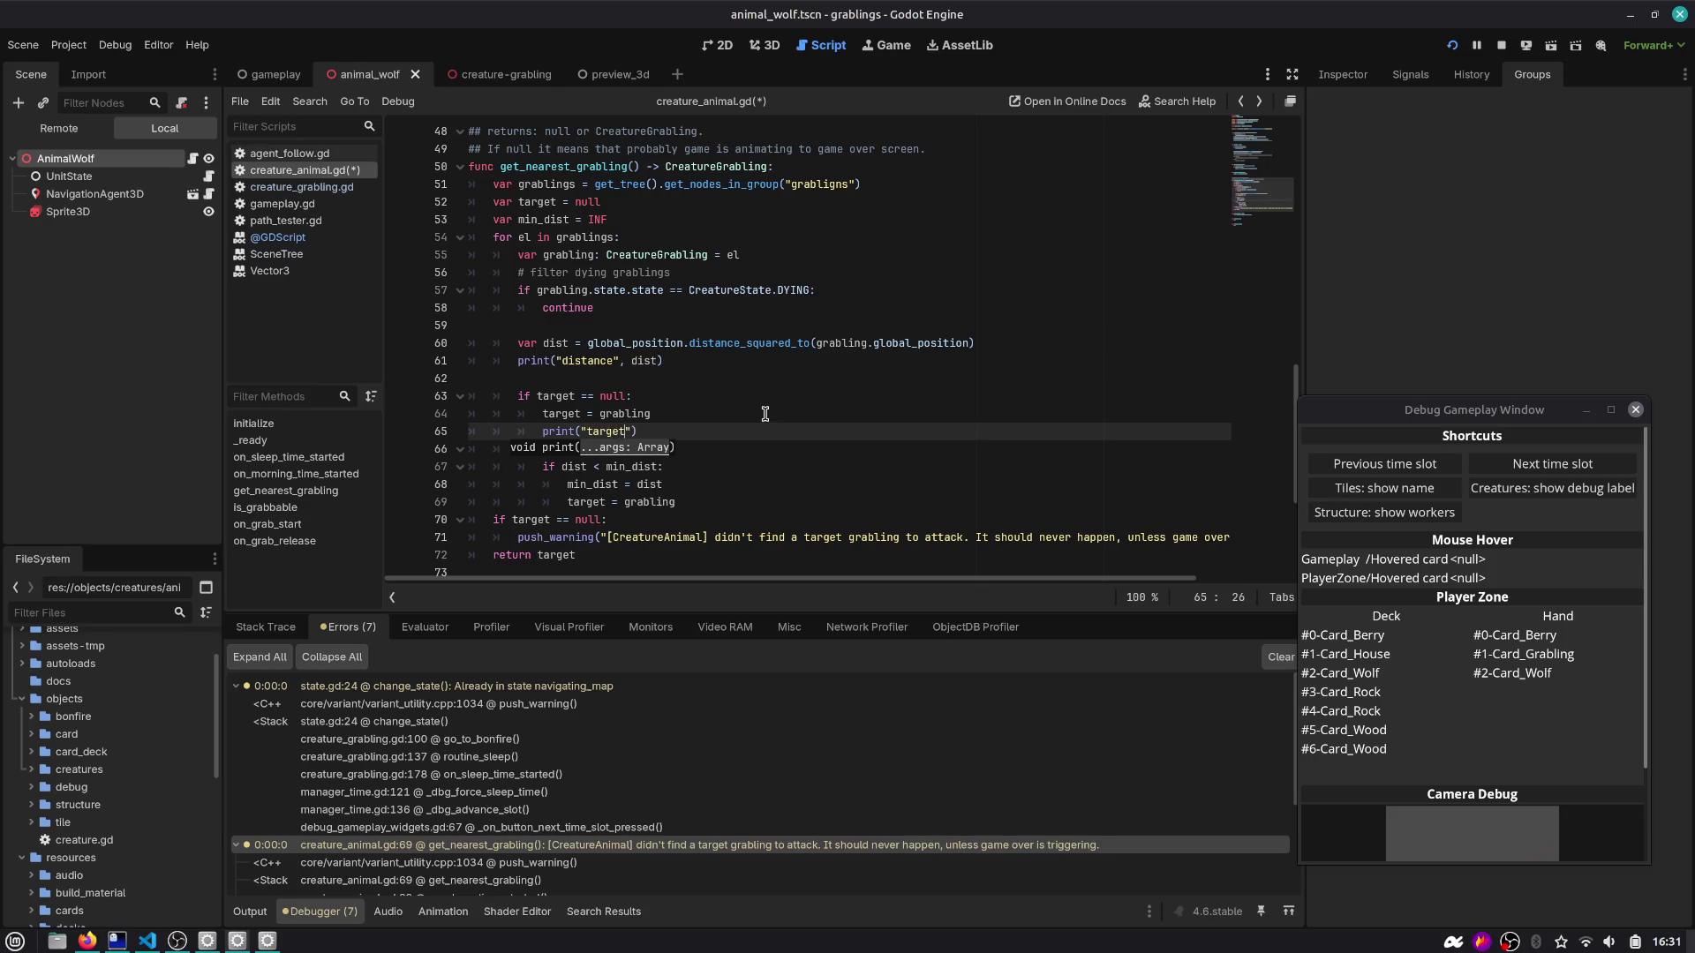
pyautogui.press('Escape')
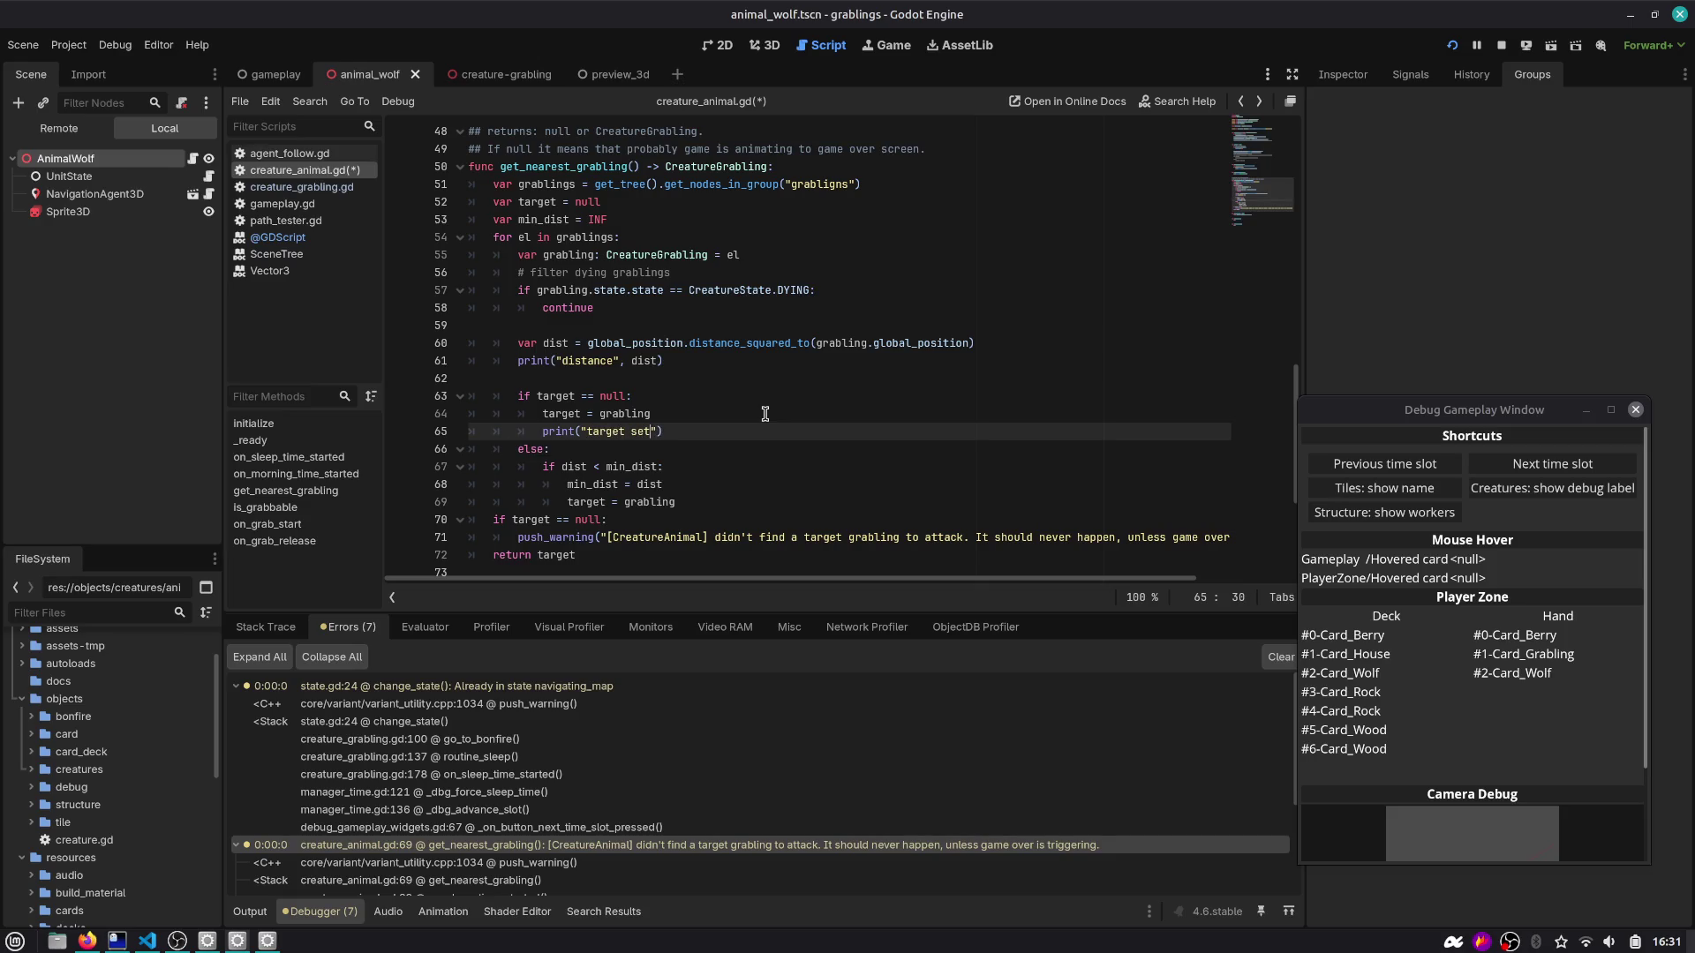
pyautogui.doubleClick(554, 399)
pyautogui.doubleClick(639, 501)
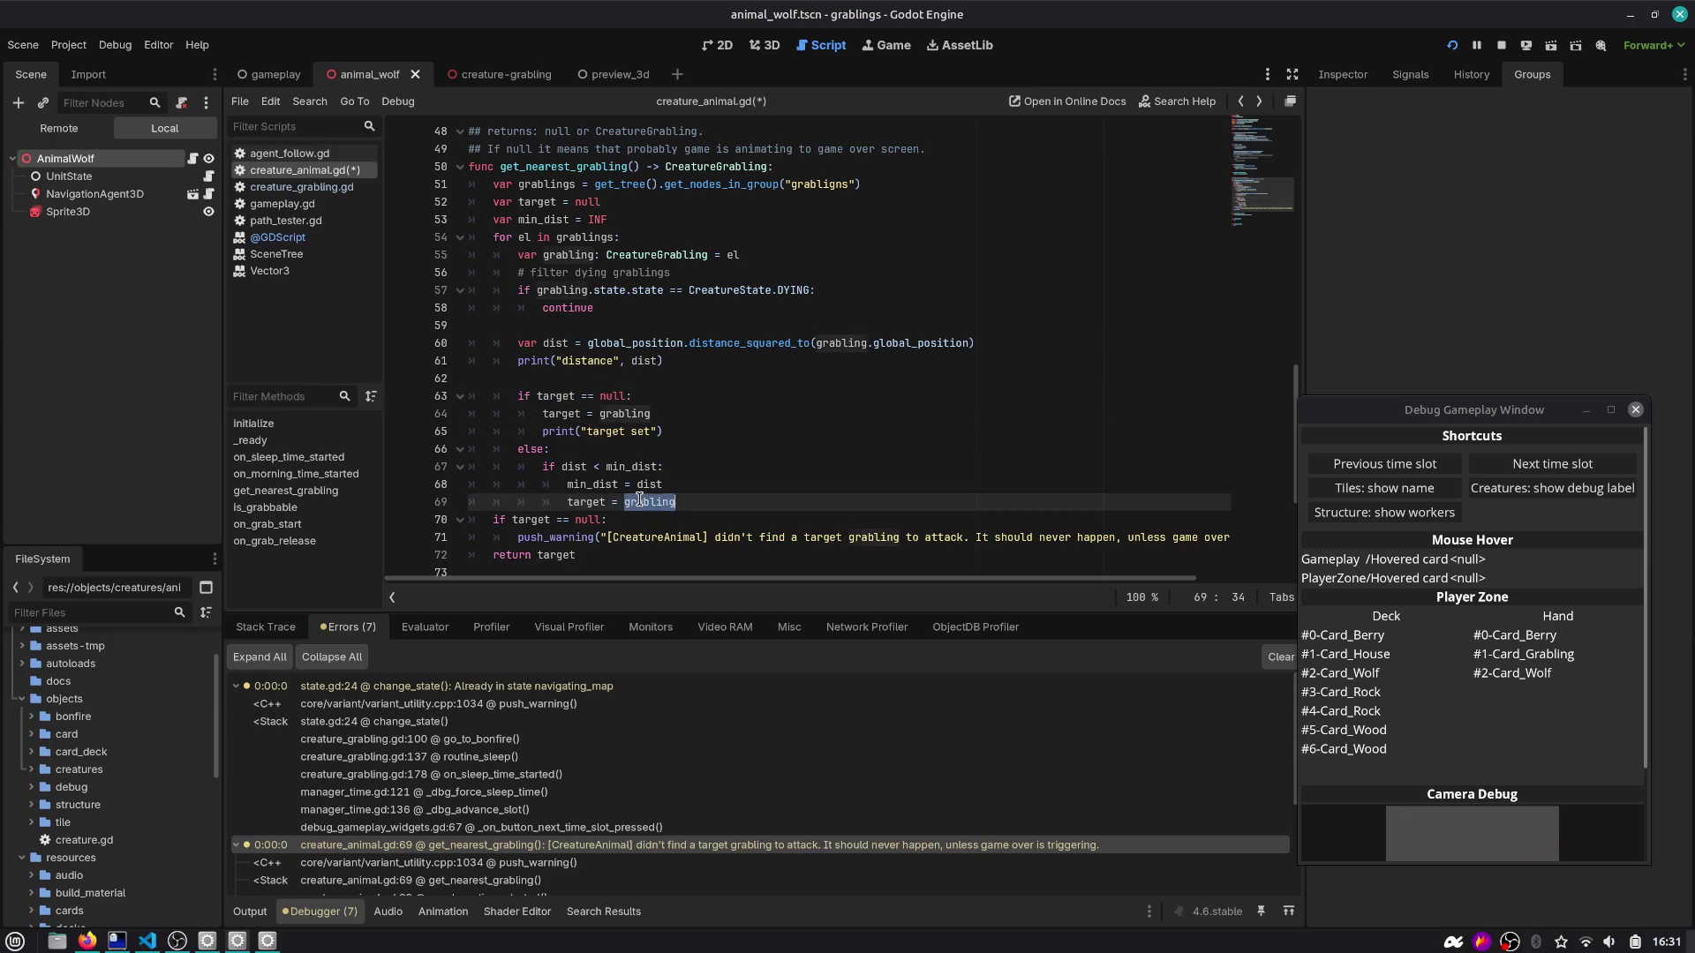
pyautogui.scroll(-2, 566, 453)
pyautogui.click(663, 432)
pyautogui.hotkey('ctrl', 's')
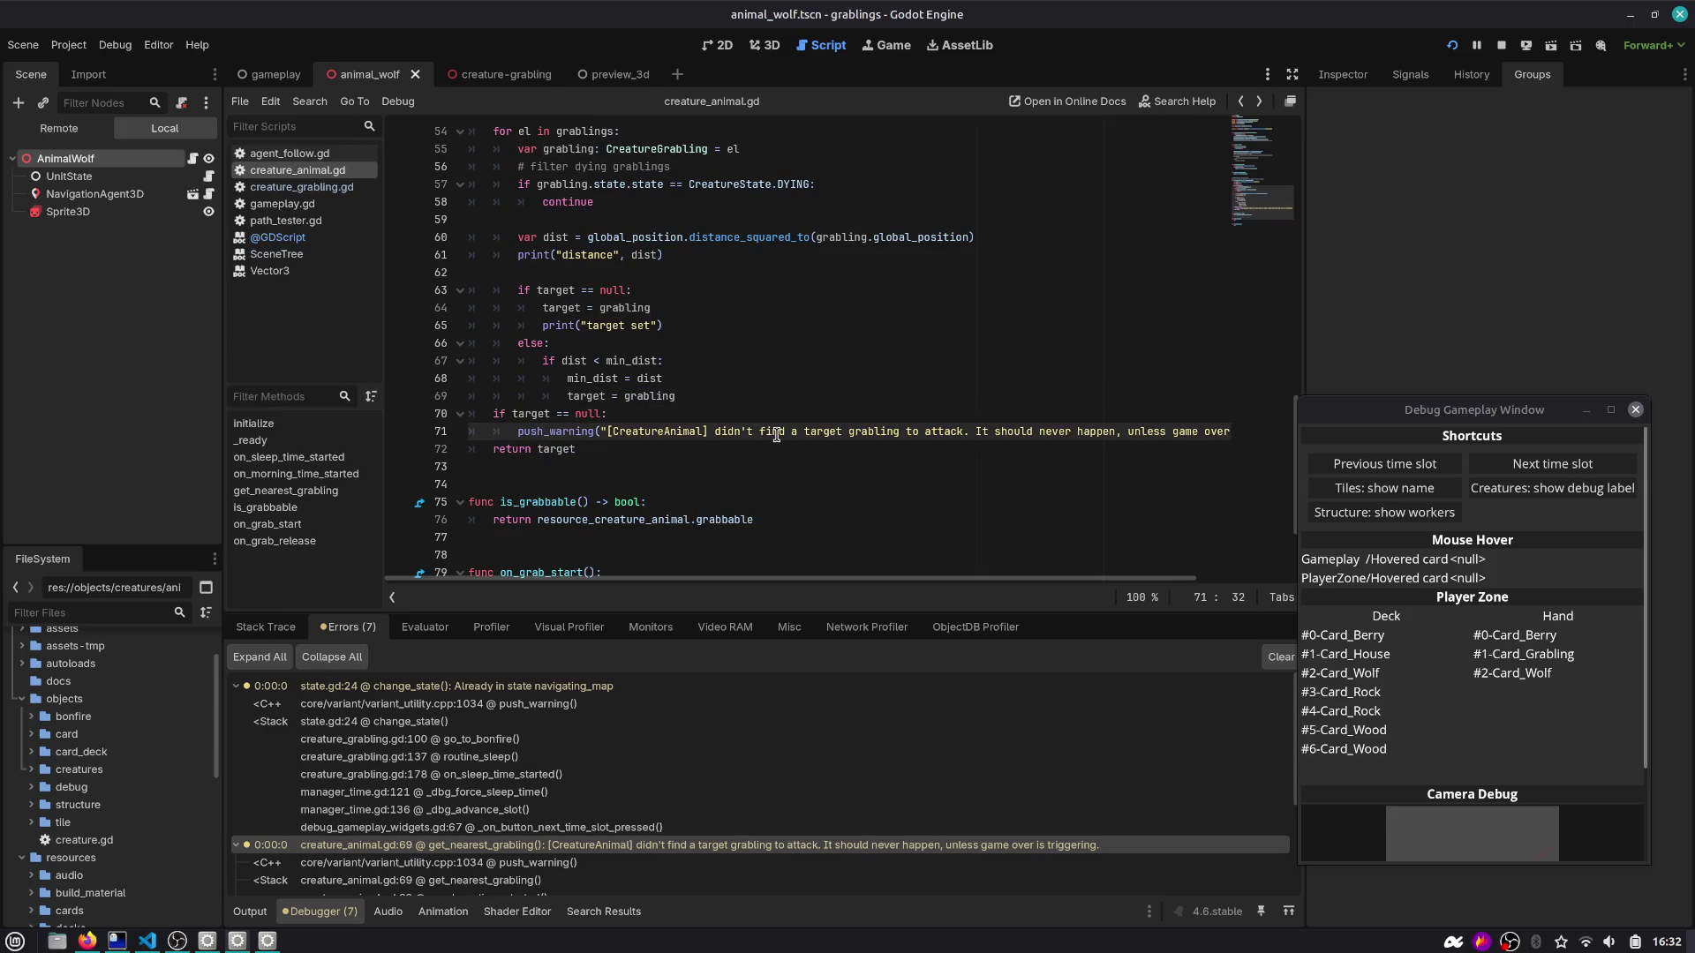
# Step: Restart the game and advance the day through the time slots to sleep
pyautogui.click(1453, 45)
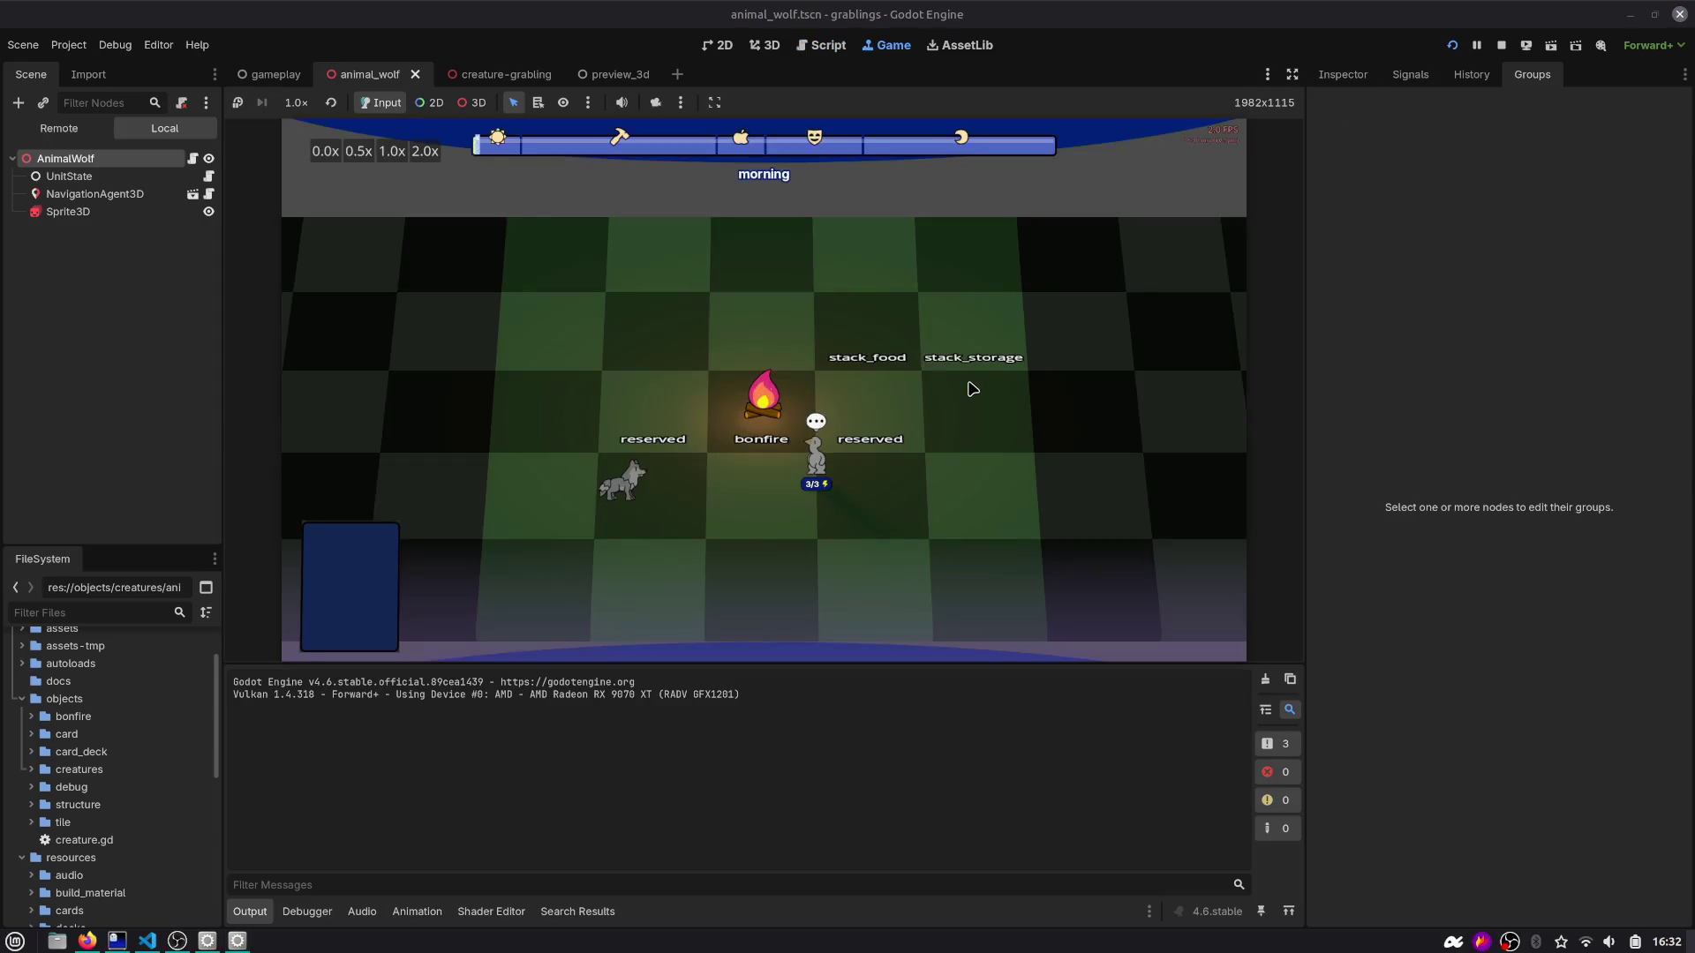
pyautogui.click(1518, 467)
pyautogui.click(1518, 466)
pyautogui.click(1518, 466)
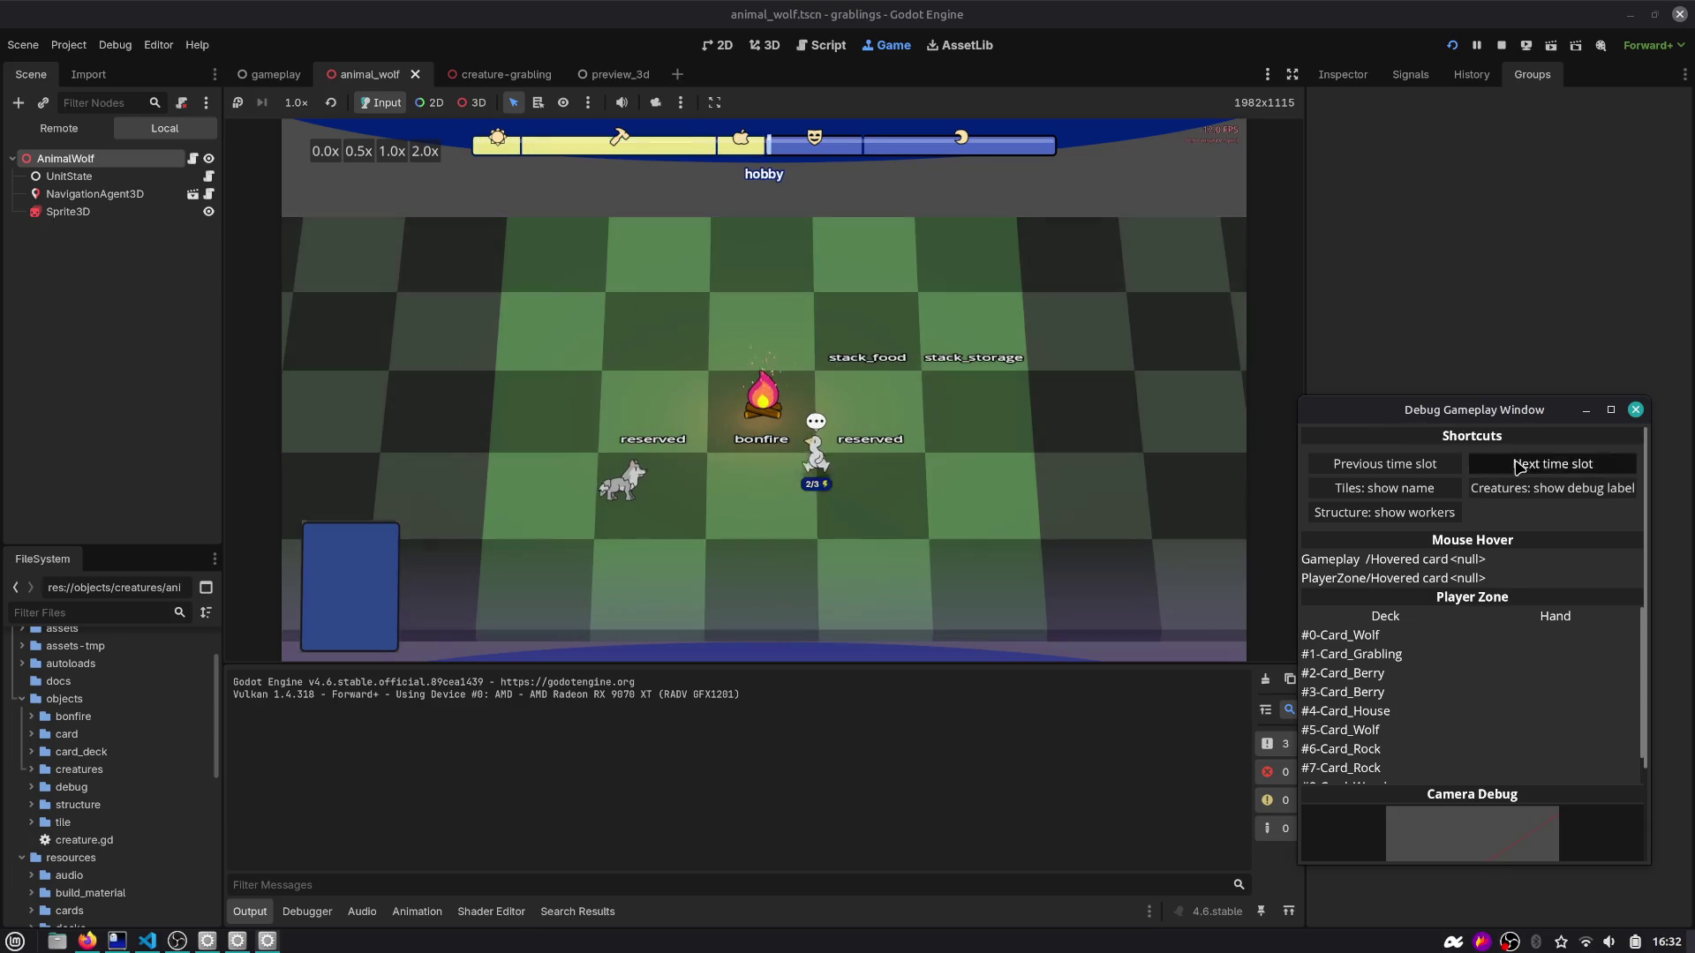
pyautogui.click(1518, 467)
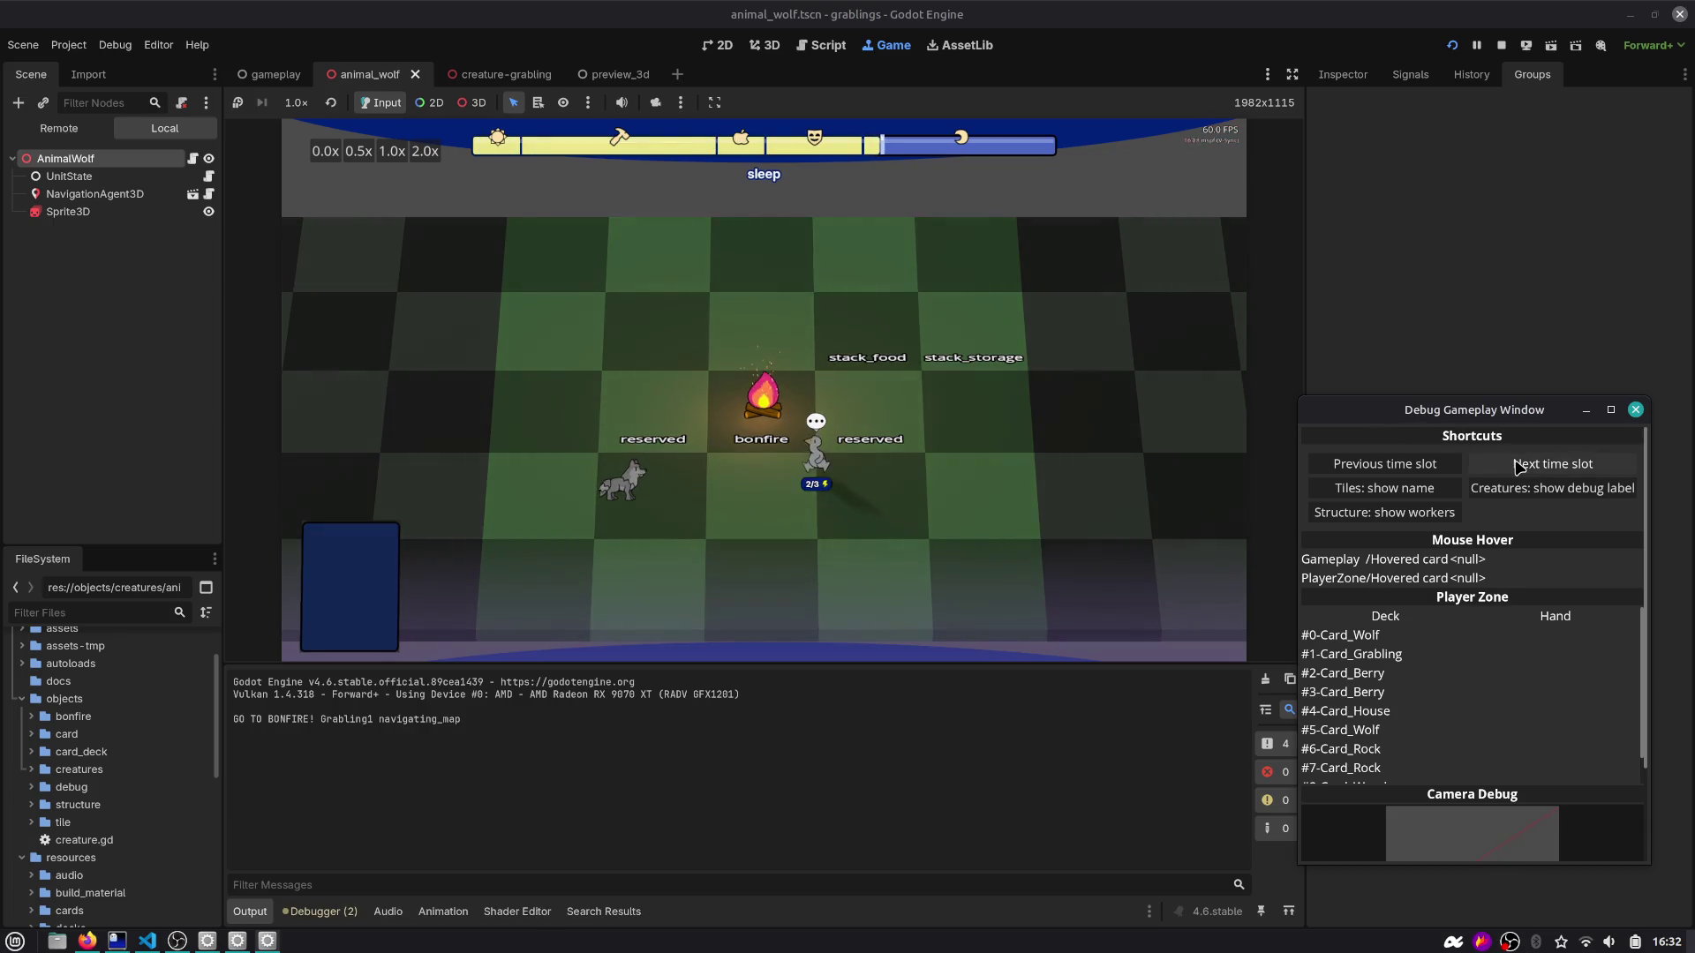
# Step: Jump from the Debugger's no-target warning to its source at creature_animal.gd line 71
pyautogui.click(314, 918)
pyautogui.click(314, 918)
pyautogui.doubleClick(402, 707)
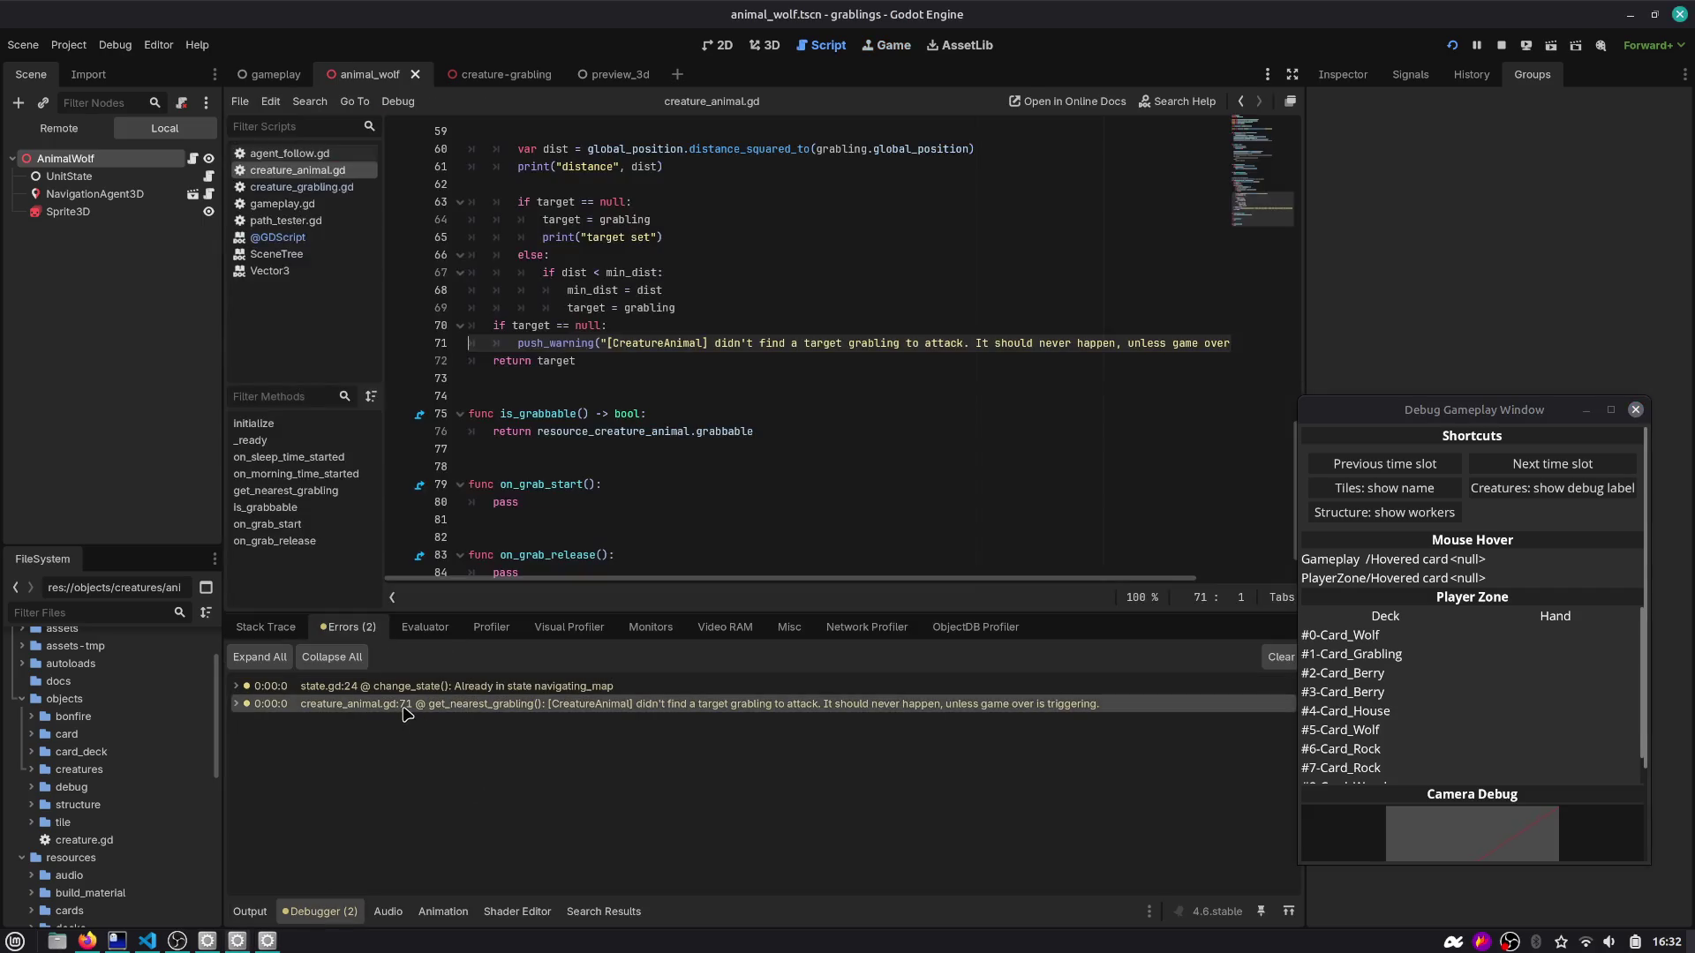
# Step: Correct the line 51 group name from 'grabligns' to 'grablings', save, and restart the game
pyautogui.scroll(3, 622, 375)
pyautogui.doubleClick(576, 203)
pyautogui.hotkey('ctrl', 'shift', 'Return')
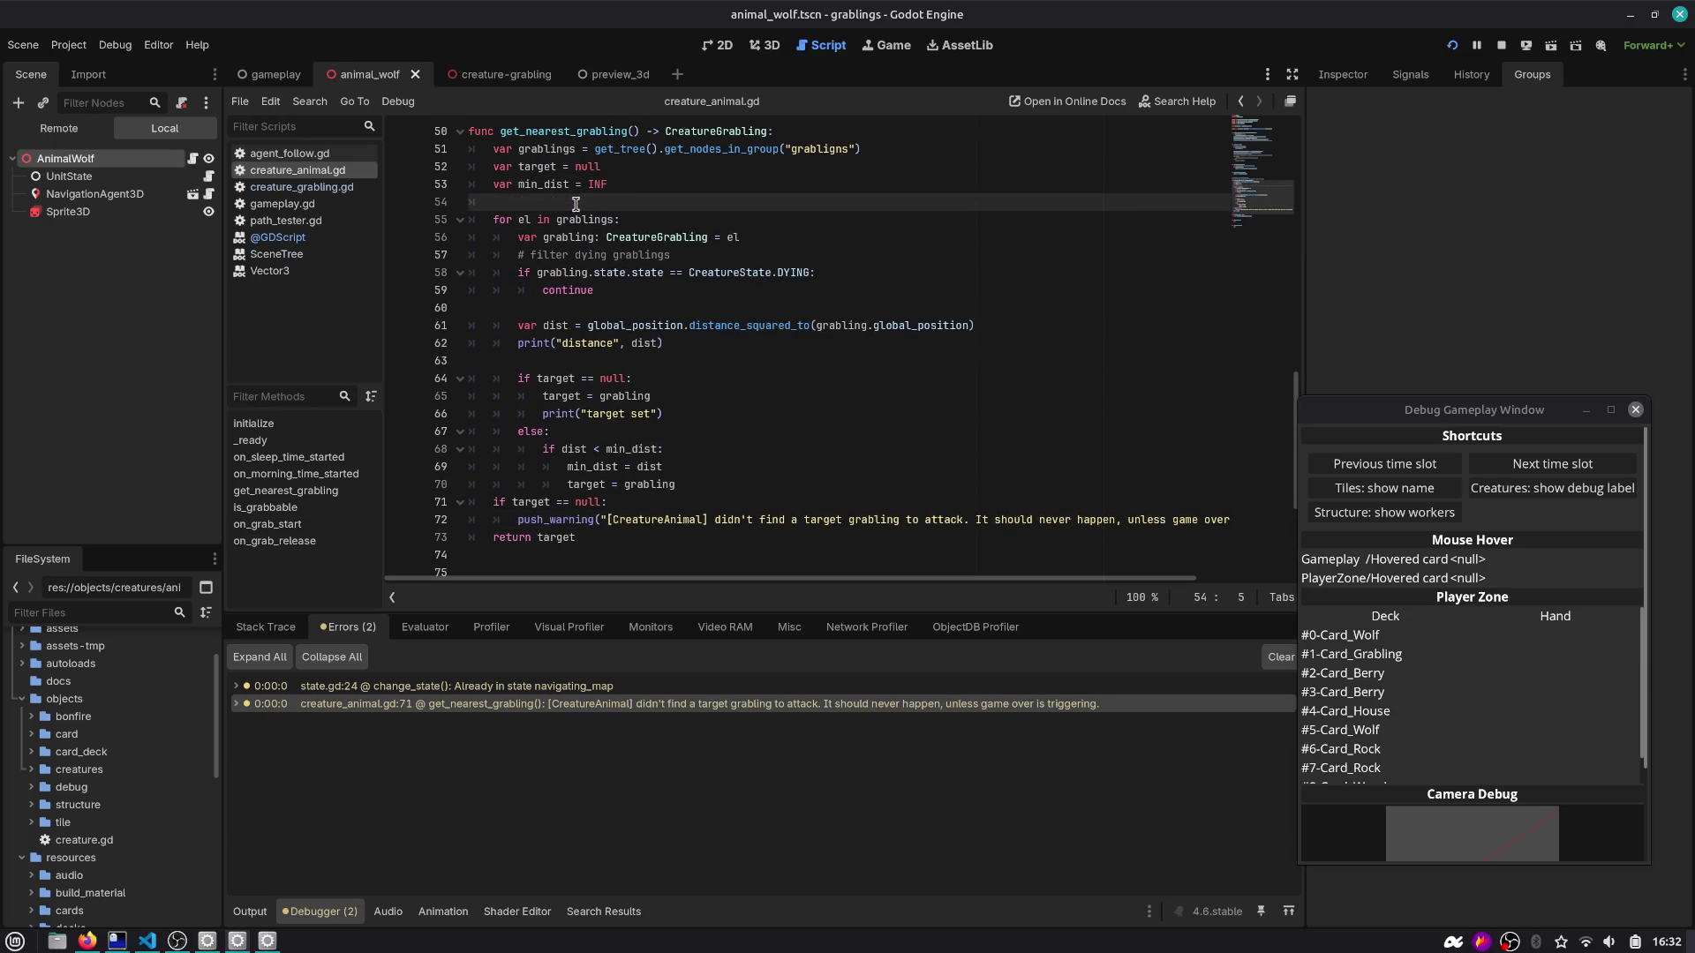
pyautogui.hotkey('ctrl', 'z')
pyautogui.hotkey('ctrl', 'z')
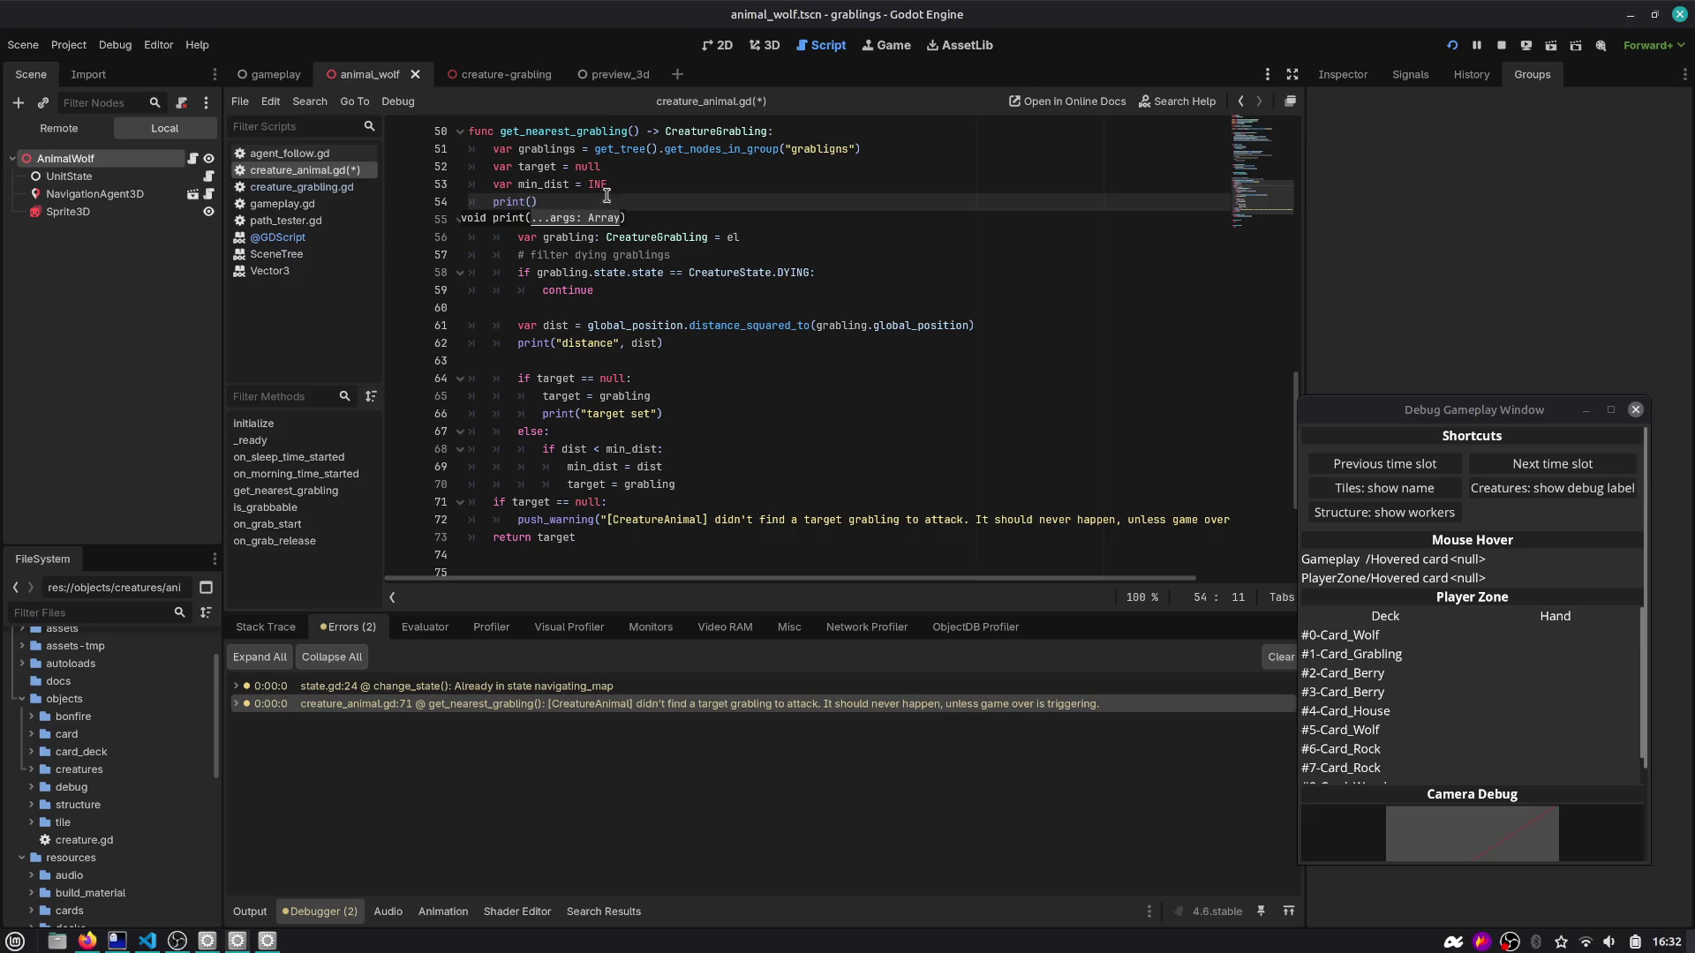
pyautogui.click(816, 148)
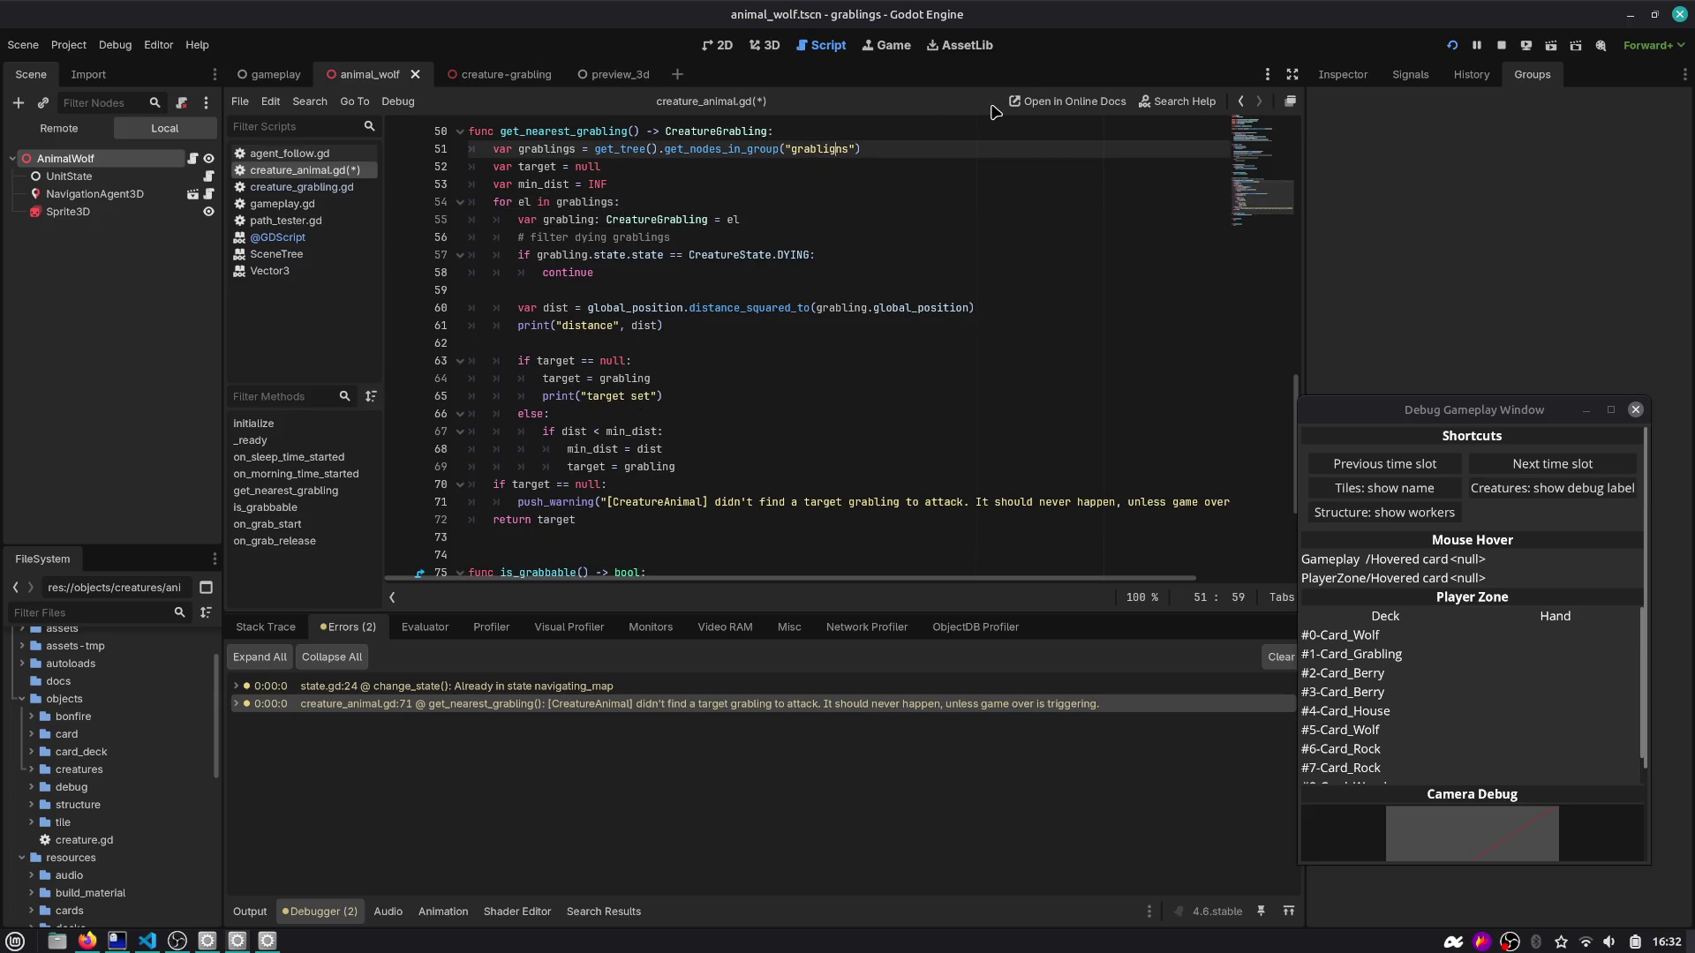
pyautogui.press('Delete')
pyautogui.press('Delete')
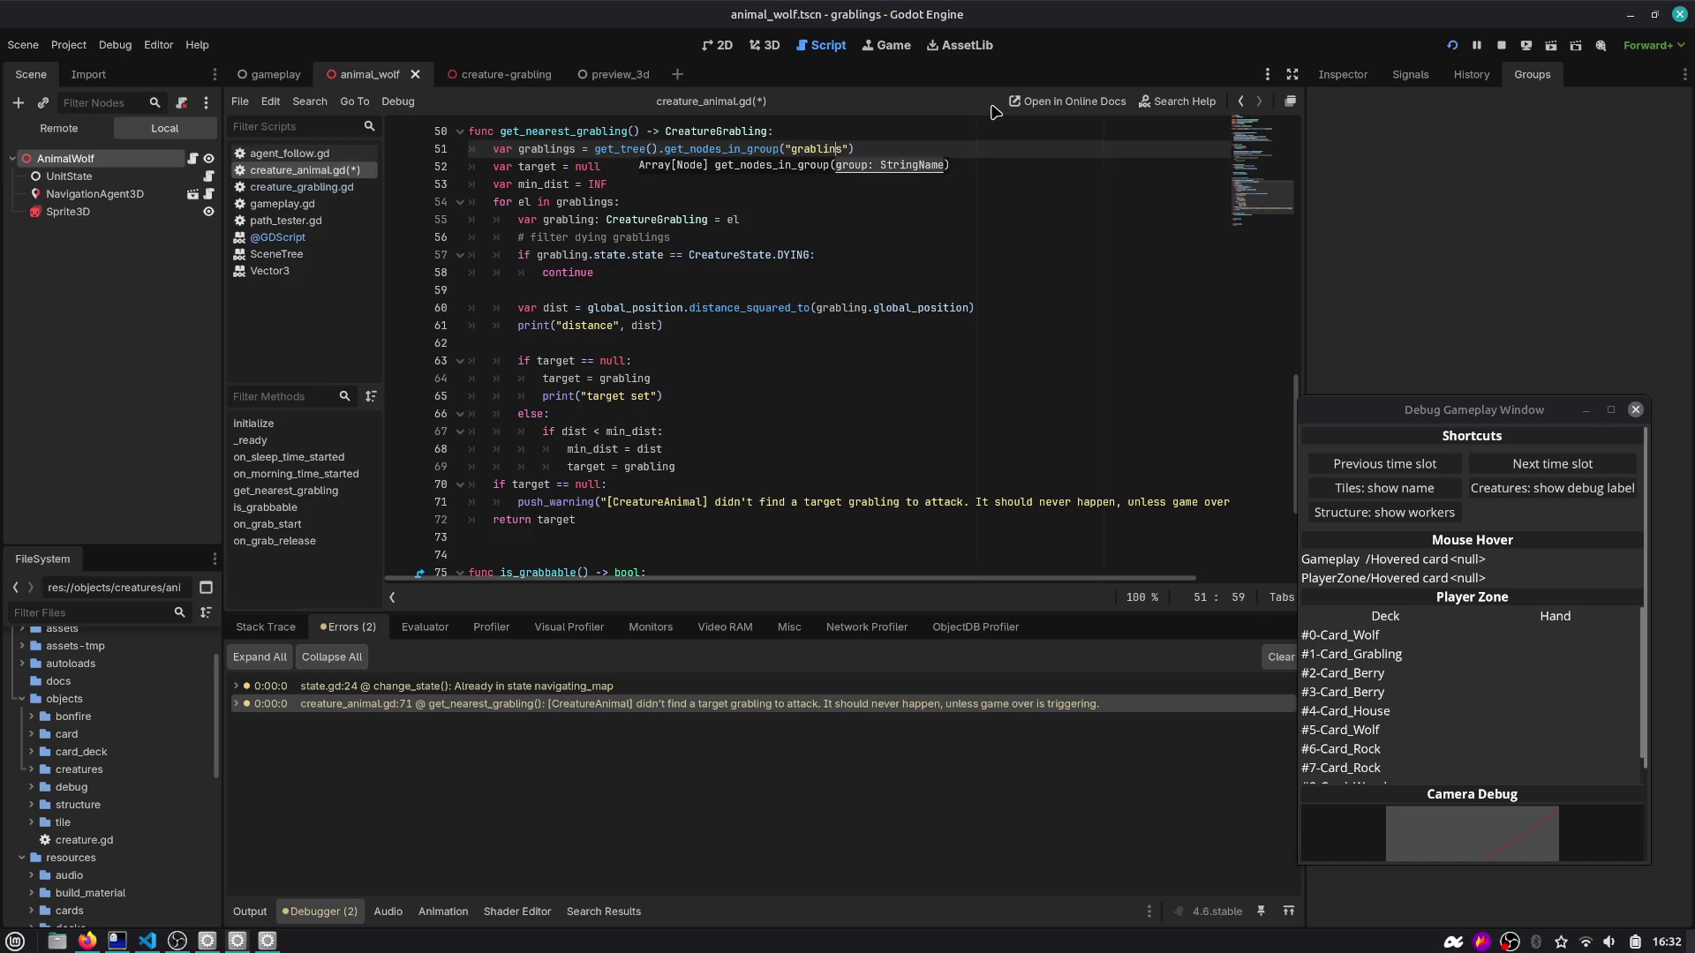
pyautogui.hotkey('ctrl', 's')
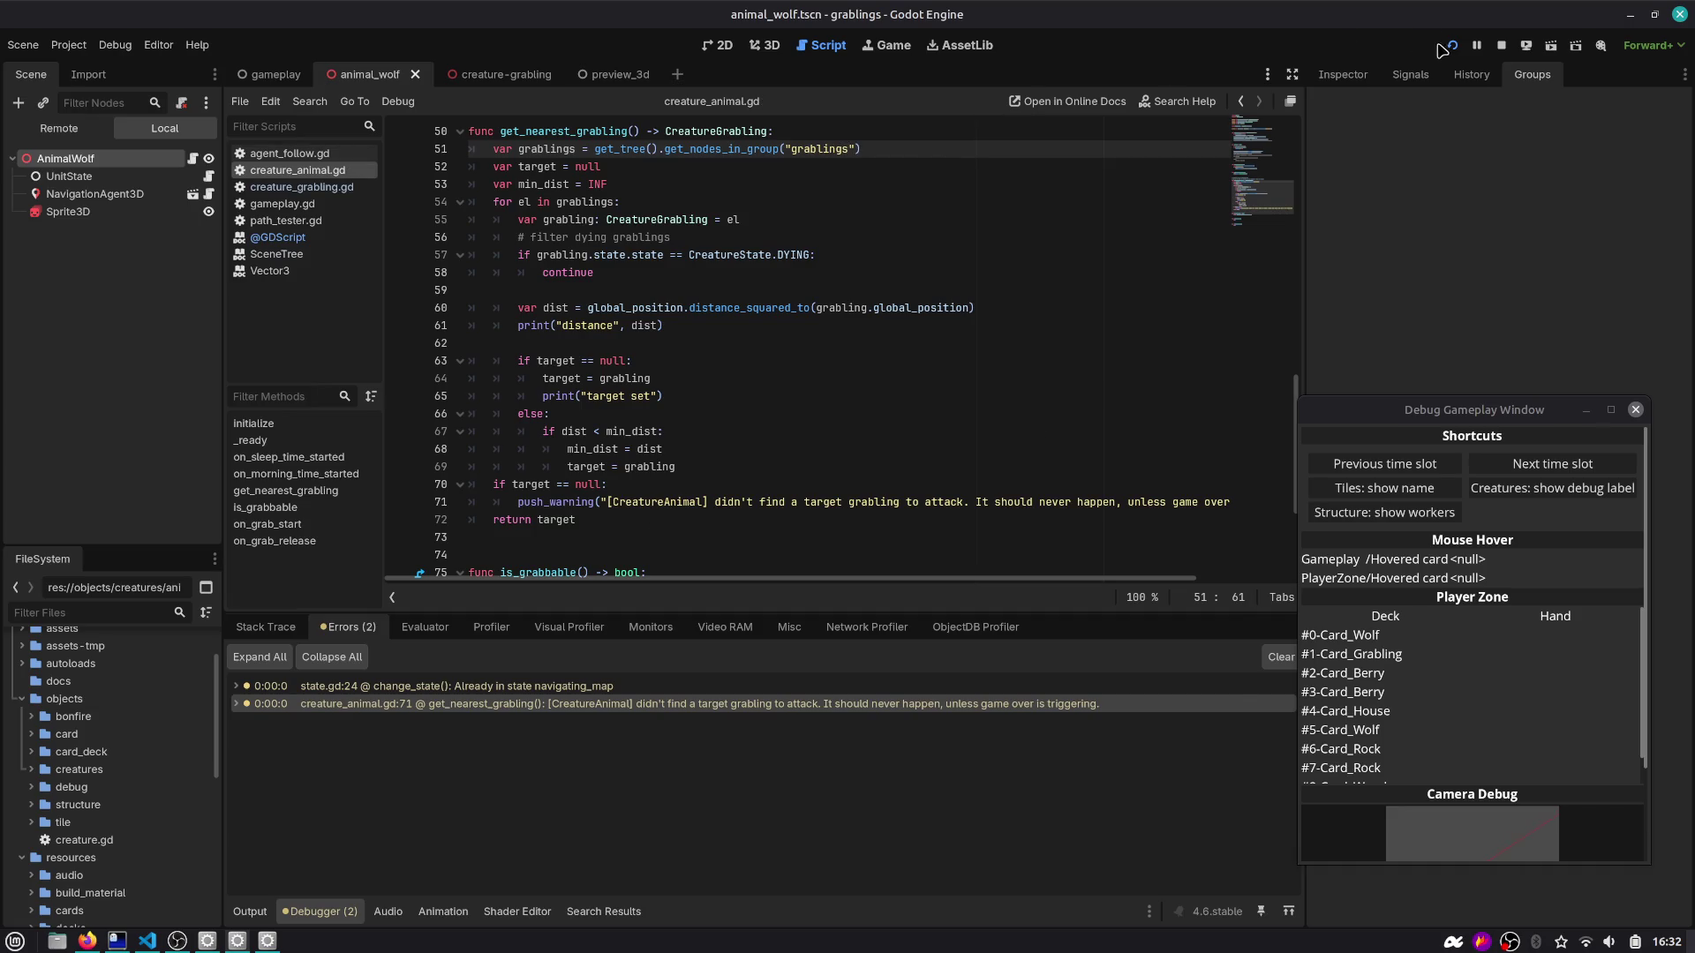
pyautogui.click(1450, 45)
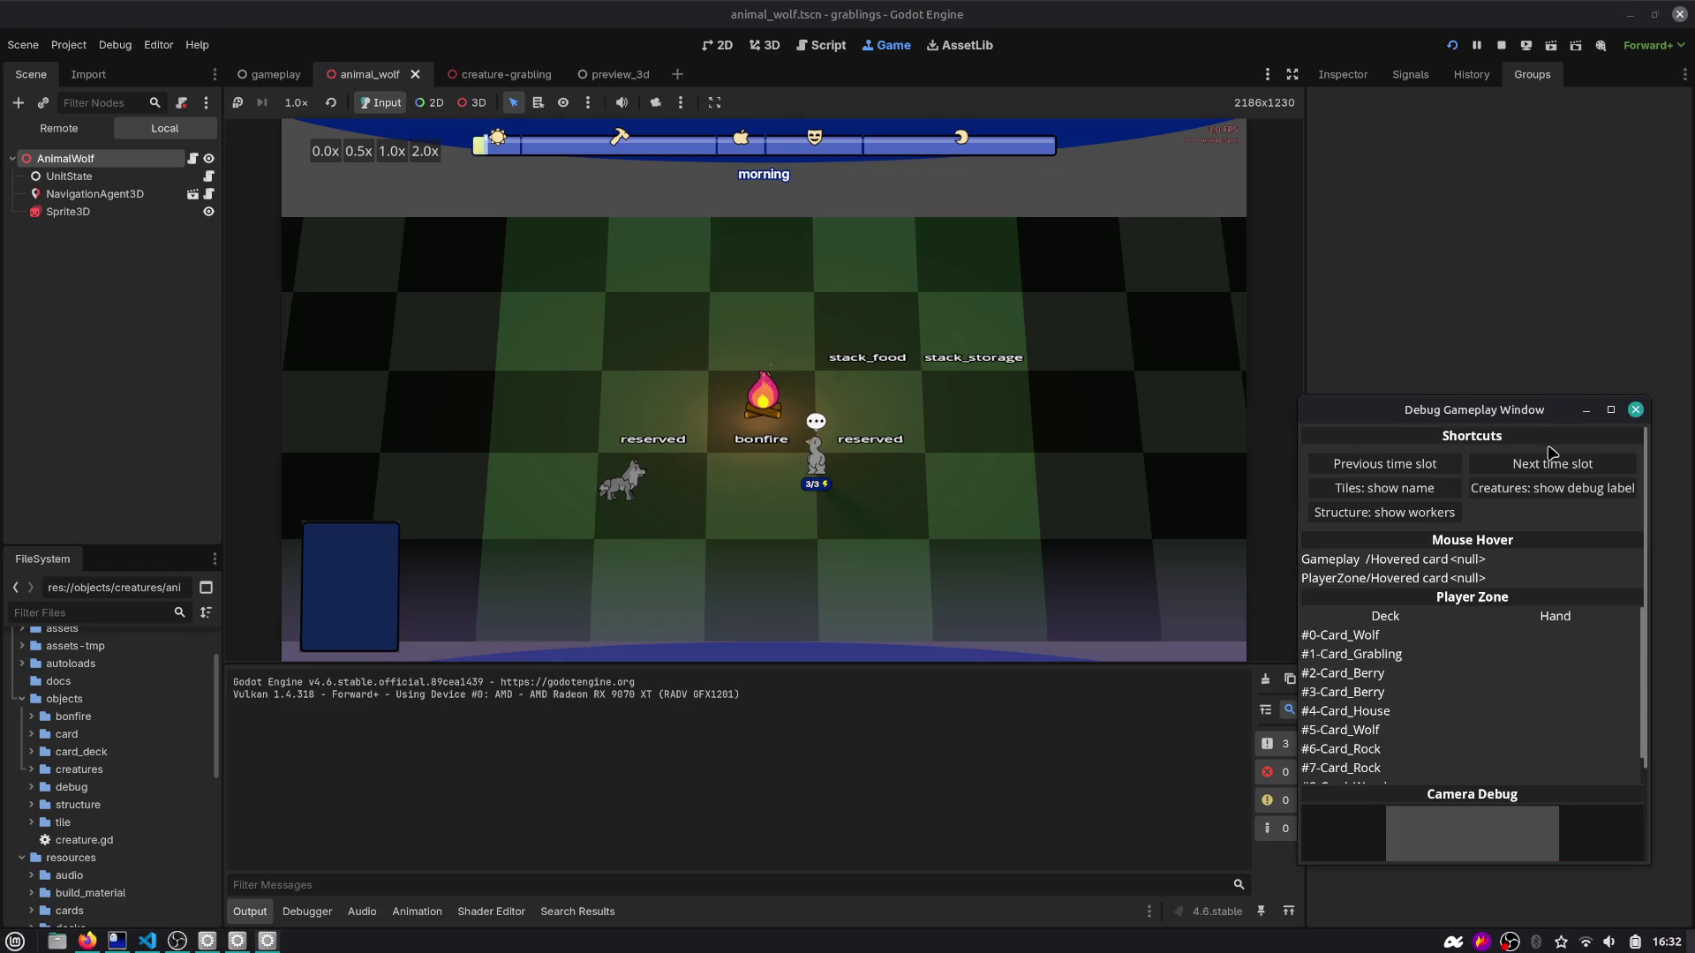
# Step: Advance to sleep and check the output for distance and 'target set' as the wolf approaches
pyautogui.click(1554, 459)
pyautogui.click(1556, 462)
pyautogui.click(1556, 463)
pyautogui.click(1558, 464)
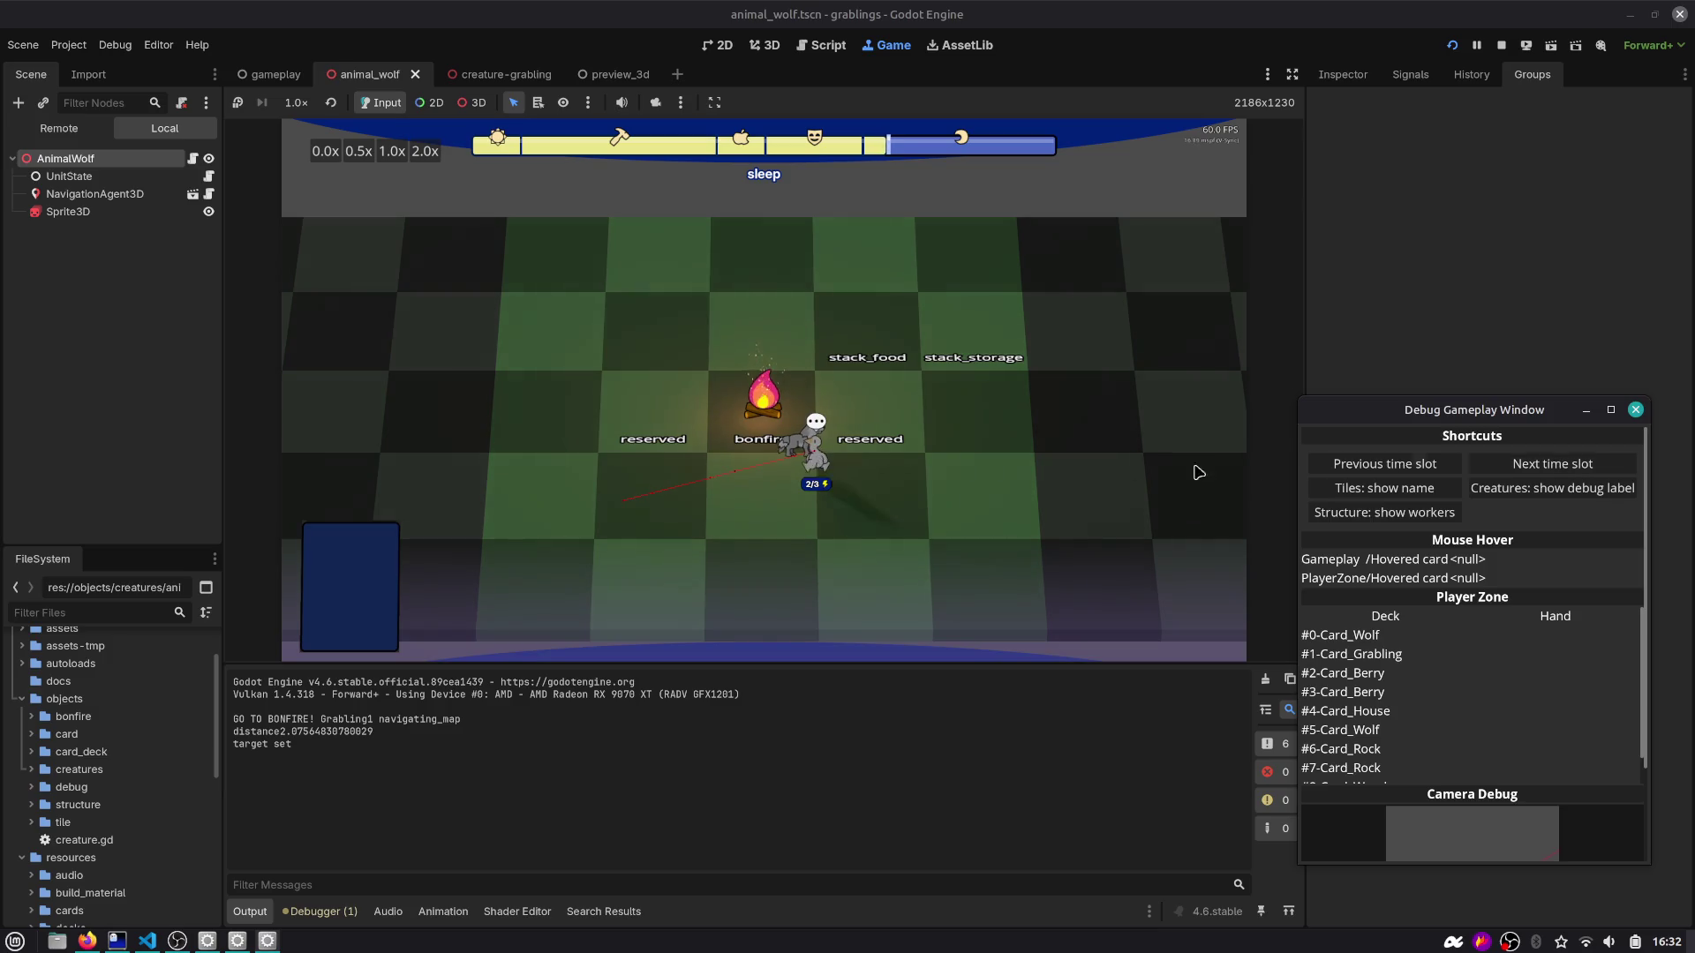
pyautogui.scroll(2, 859, 465)
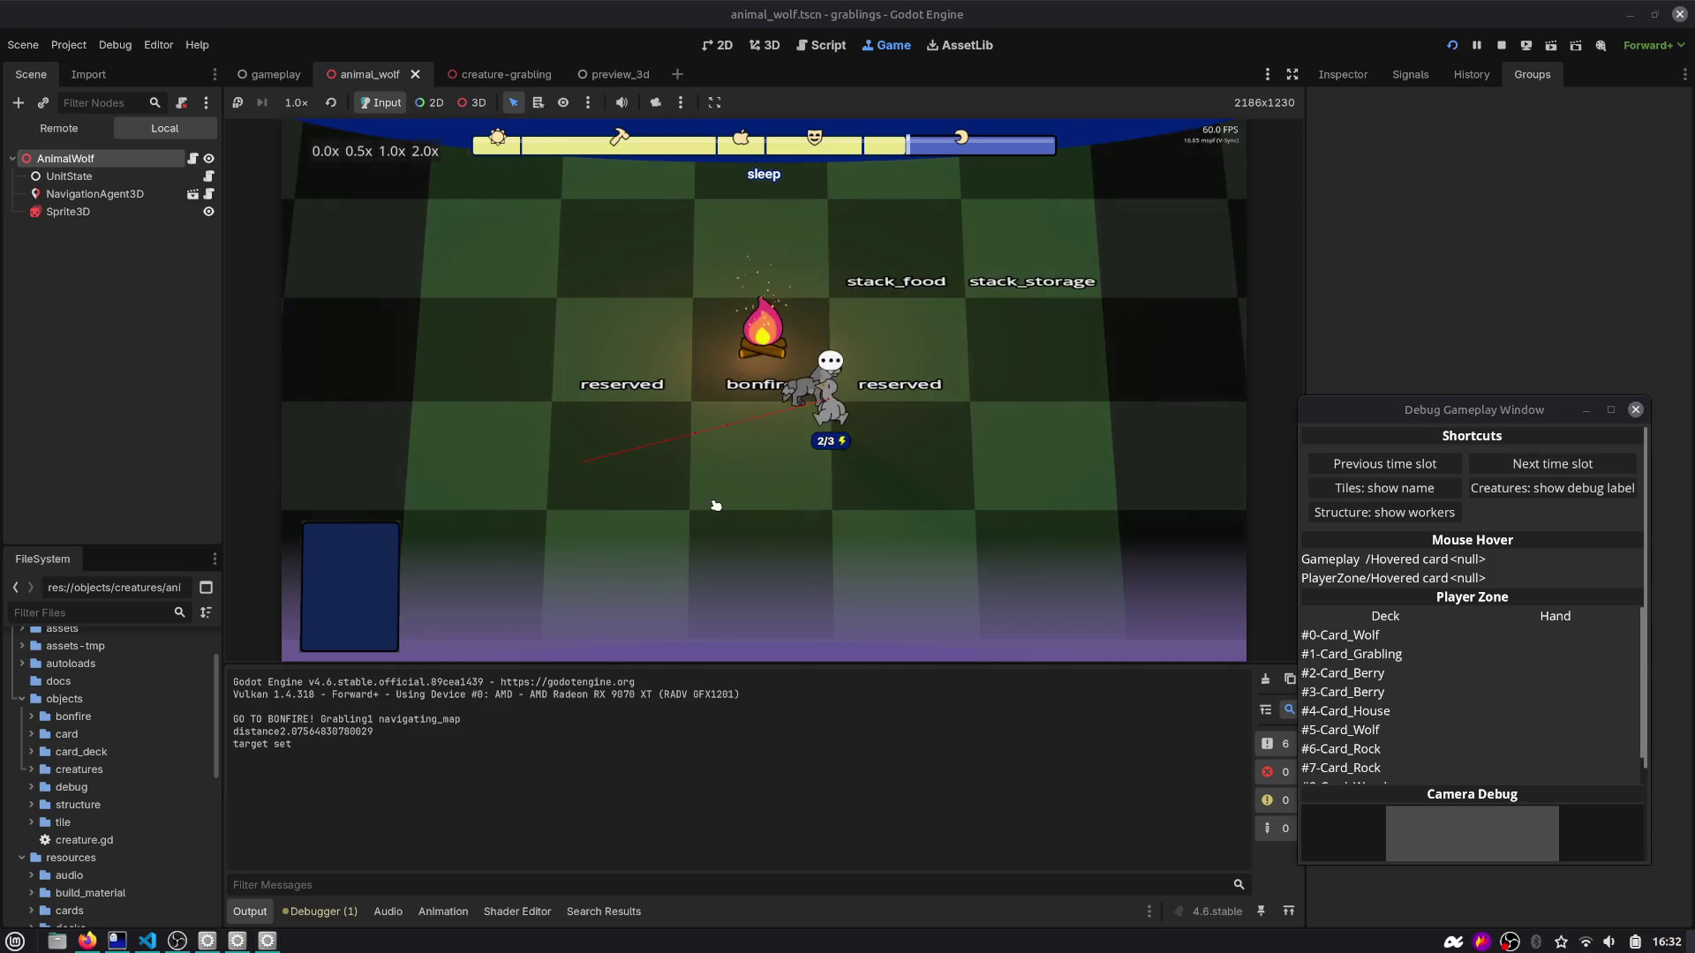
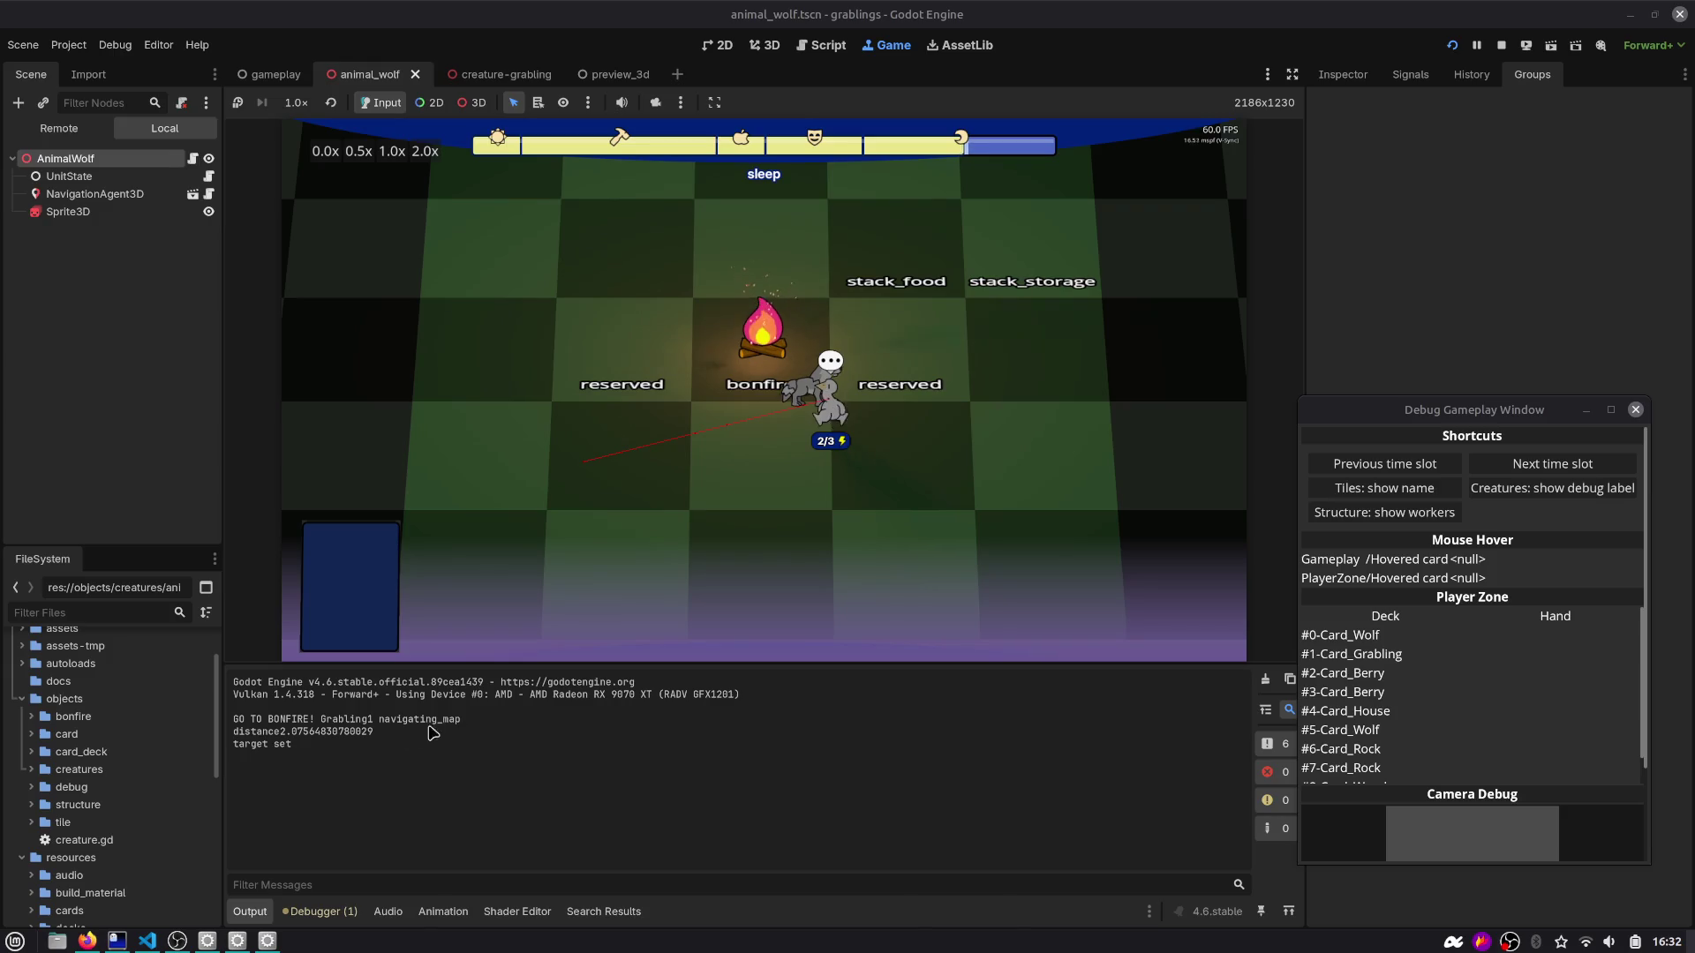
# Step: Stop the game and delete the print("distance", dist) and print("target set") lines
pyautogui.click(1500, 45)
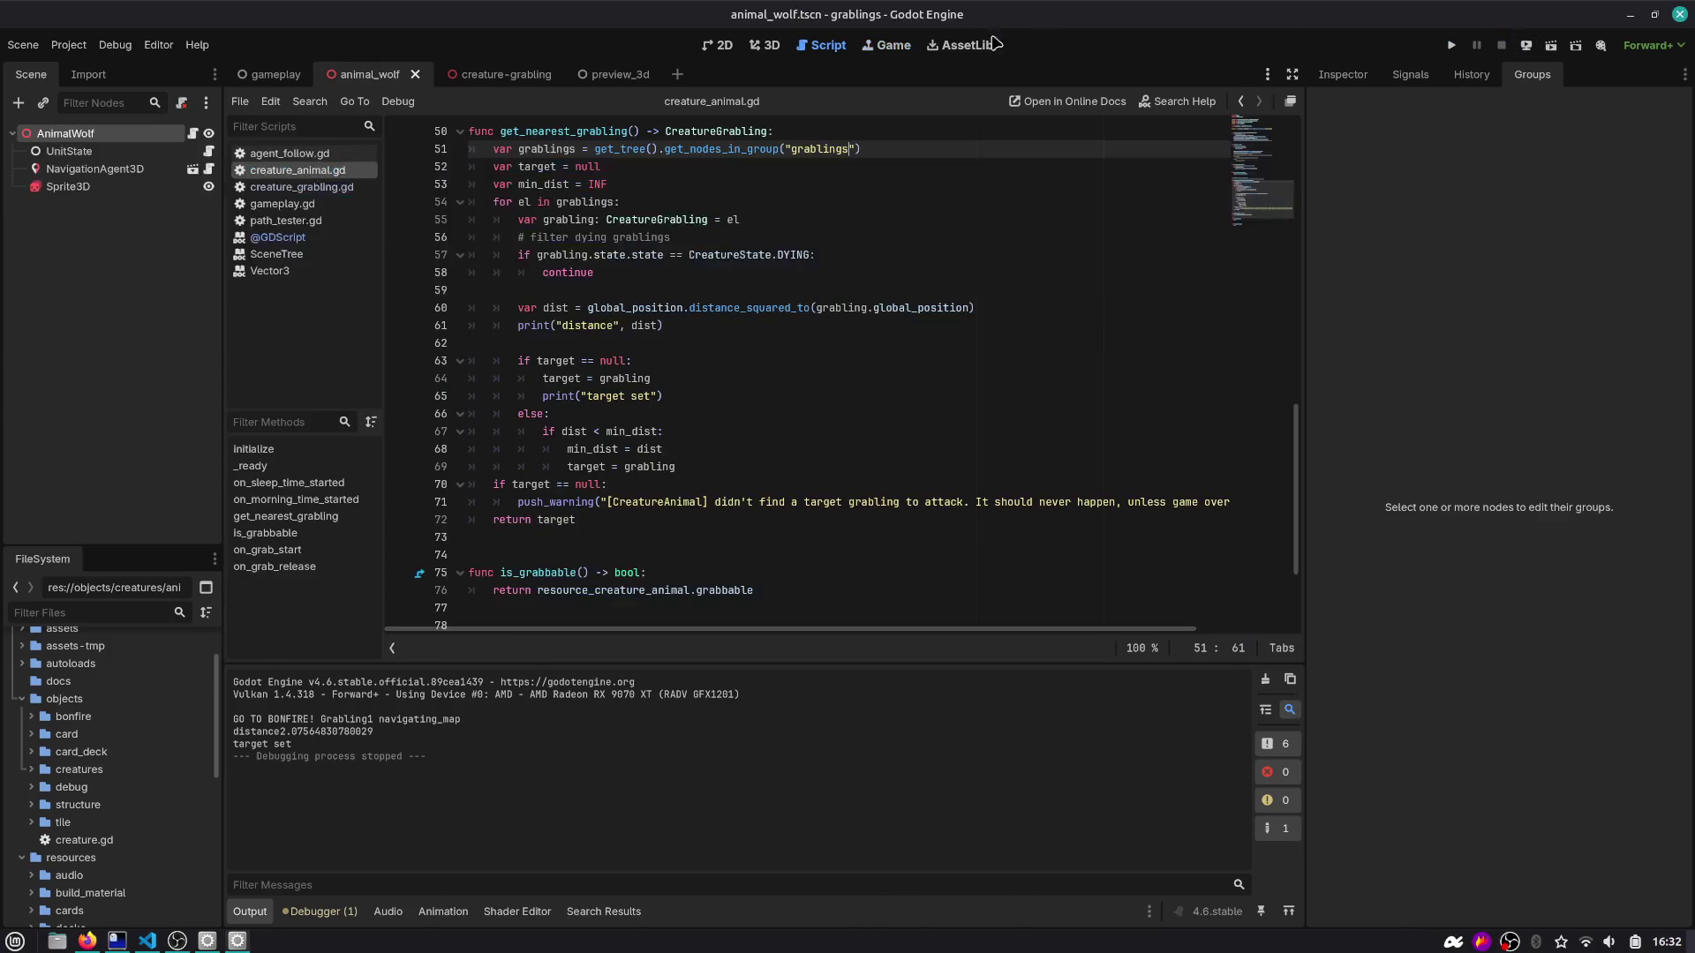
pyautogui.click(631, 329)
pyautogui.hotkey('ctrl', 'shift', 'k')
pyautogui.click(641, 378)
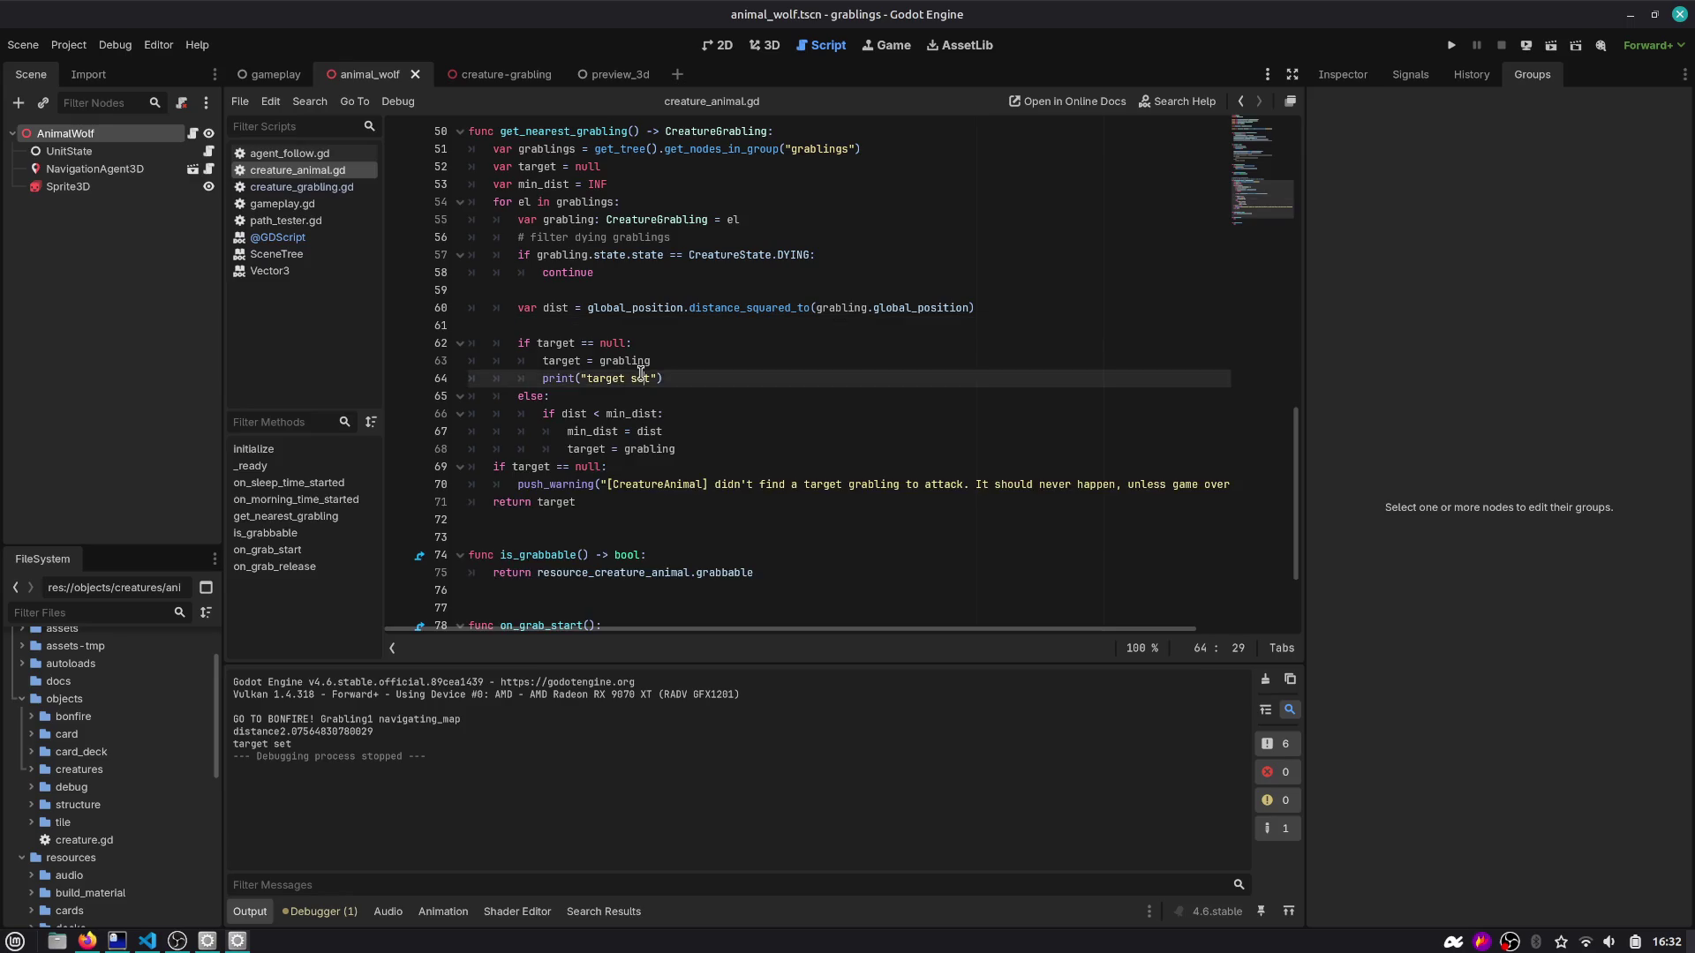
pyautogui.hotkey('ctrl', 'shift', 'k')
# Step: Review get_nearest_grabling and where grabling_to_attack is used in creature_animal.gd
pyautogui.click(630, 474)
pyautogui.scroll(4, 630, 474)
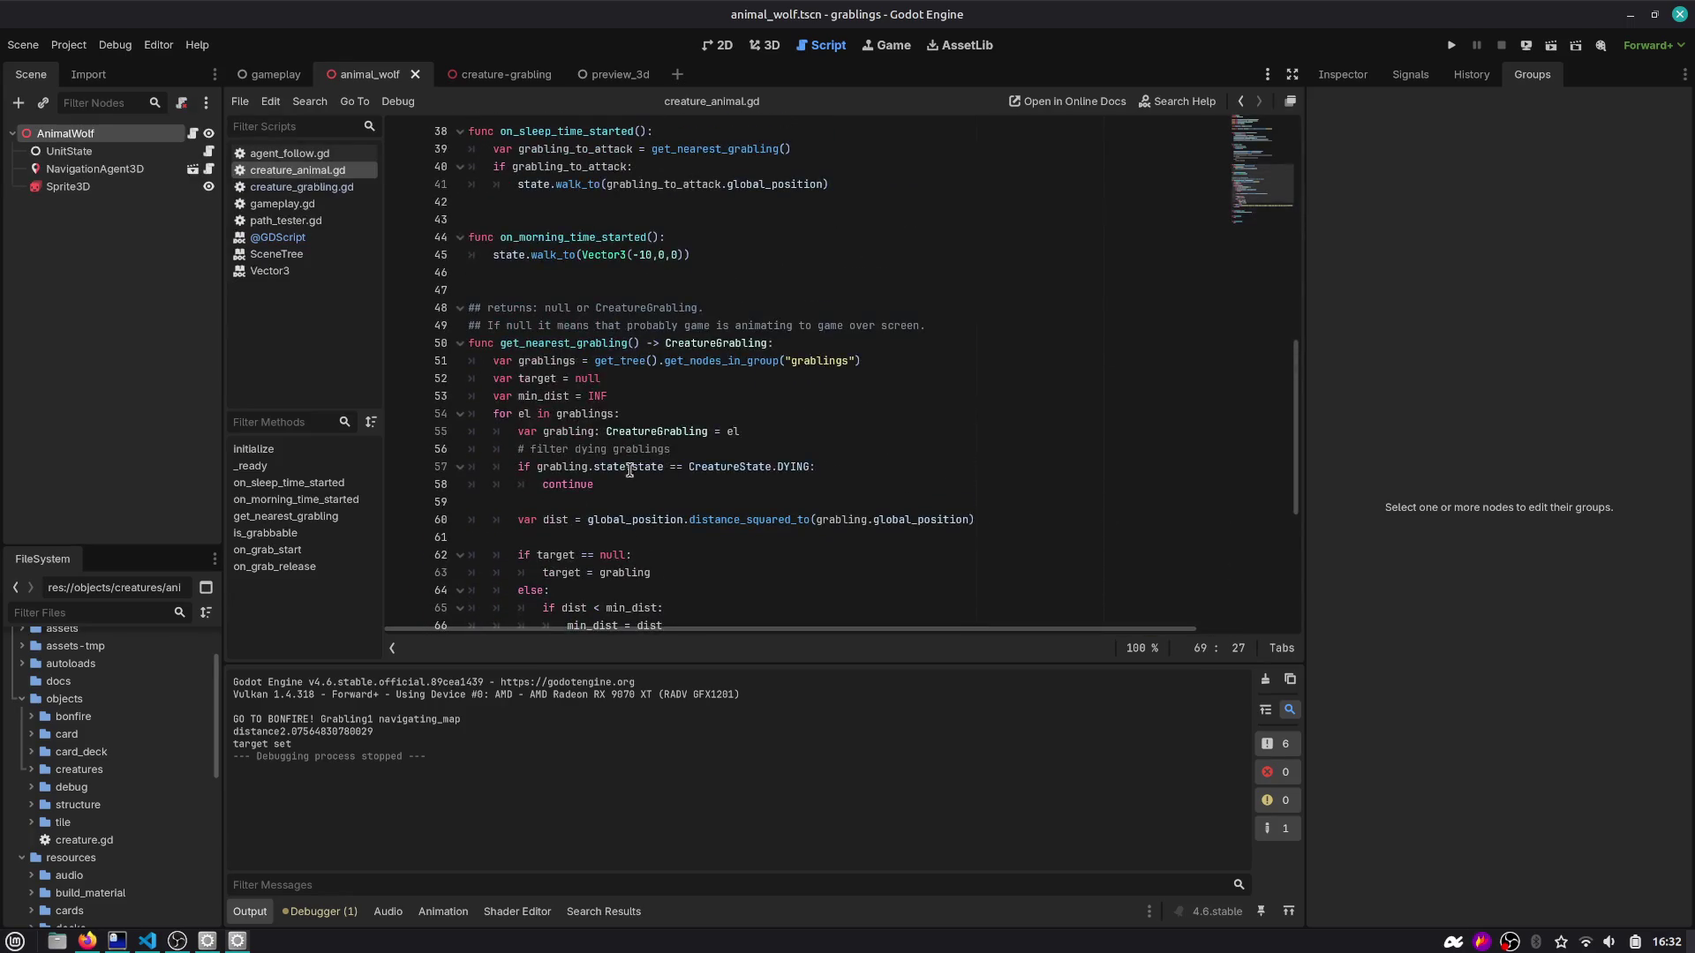
pyautogui.doubleClick(564, 342)
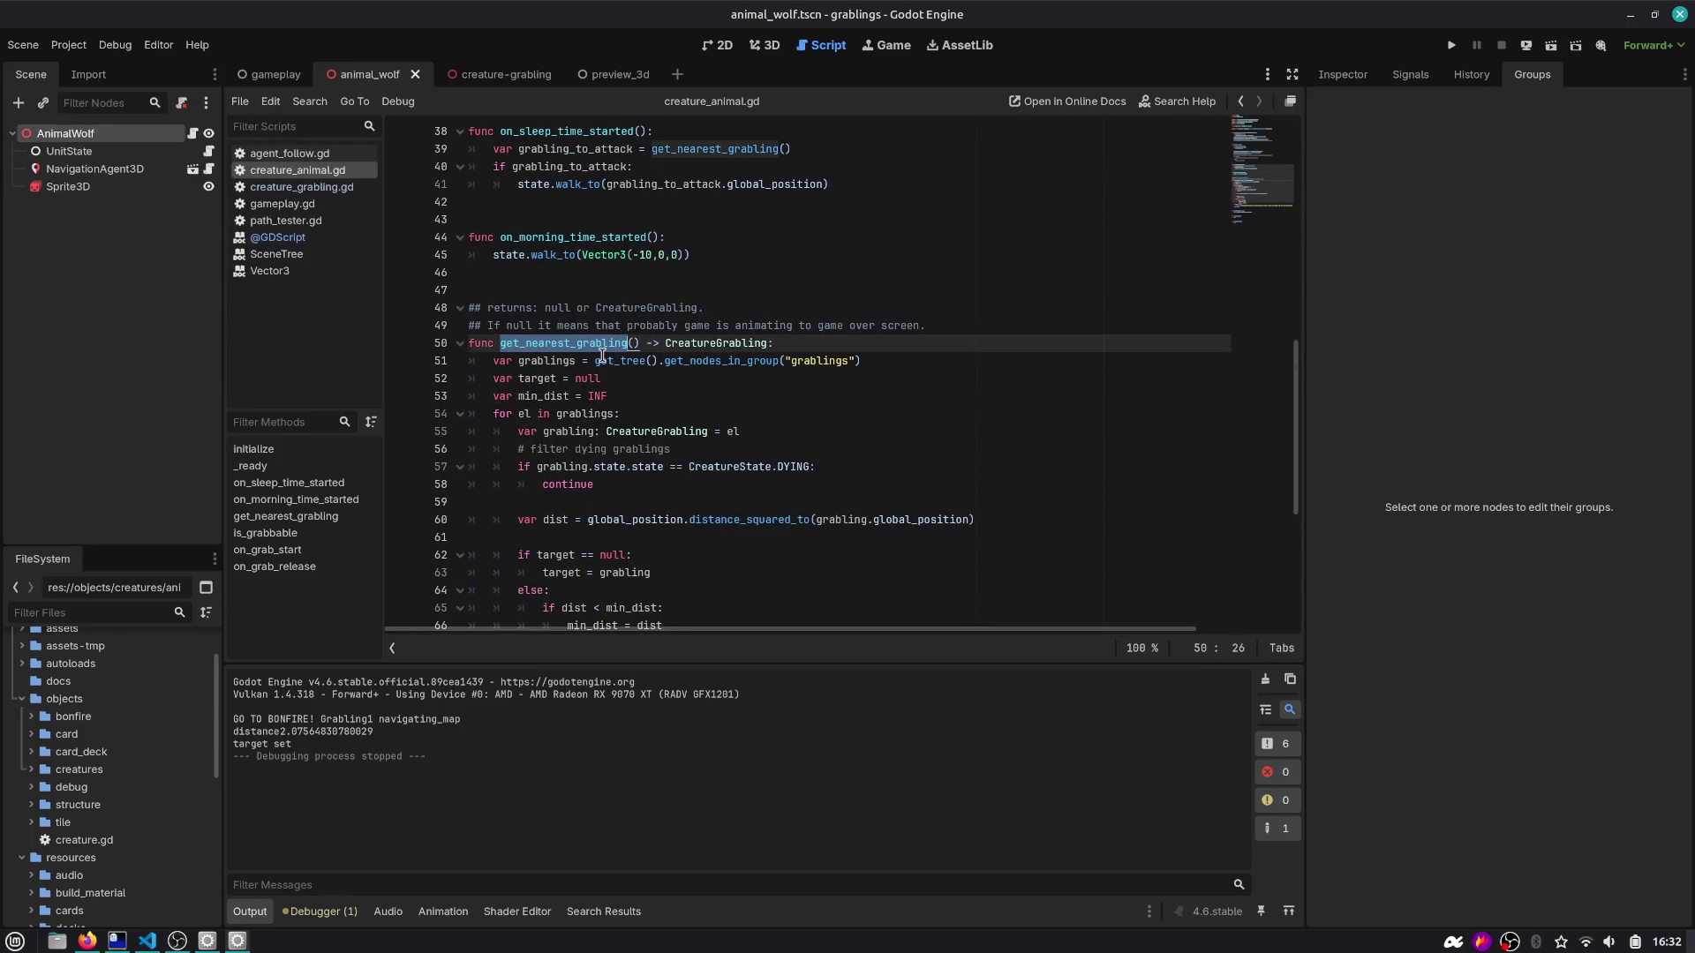
pyautogui.moveTo(602, 355)
pyautogui.scroll(2, 606, 349)
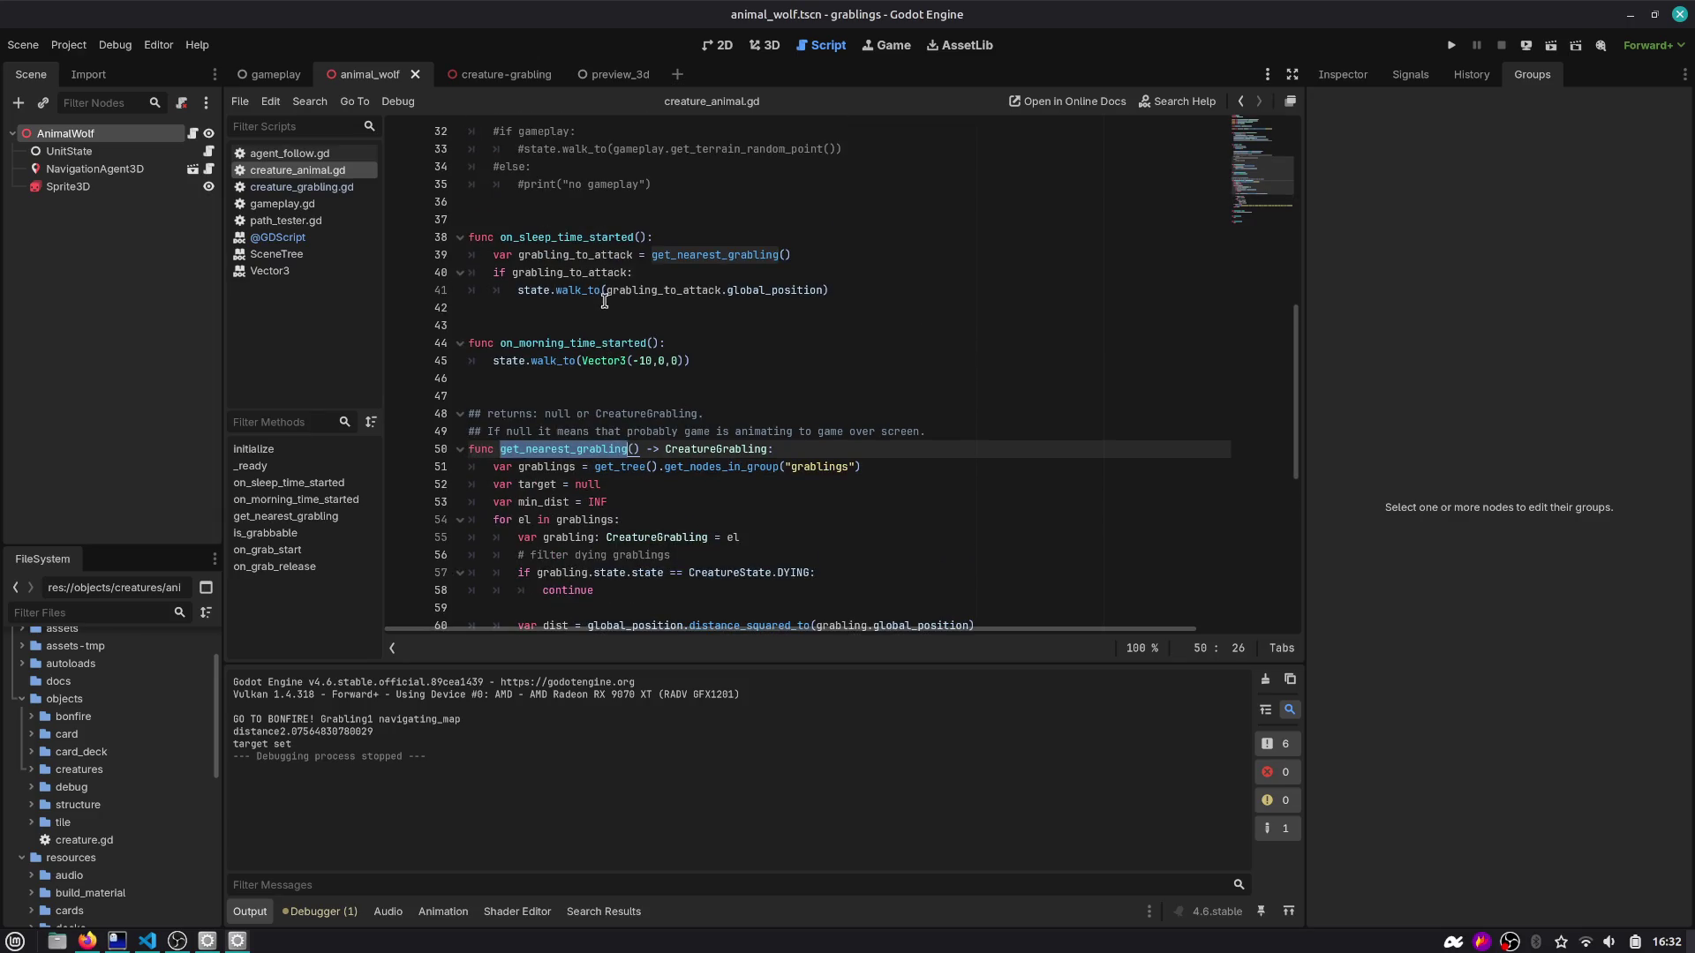
pyautogui.doubleClick(587, 272)
pyautogui.scroll(1, 603, 289)
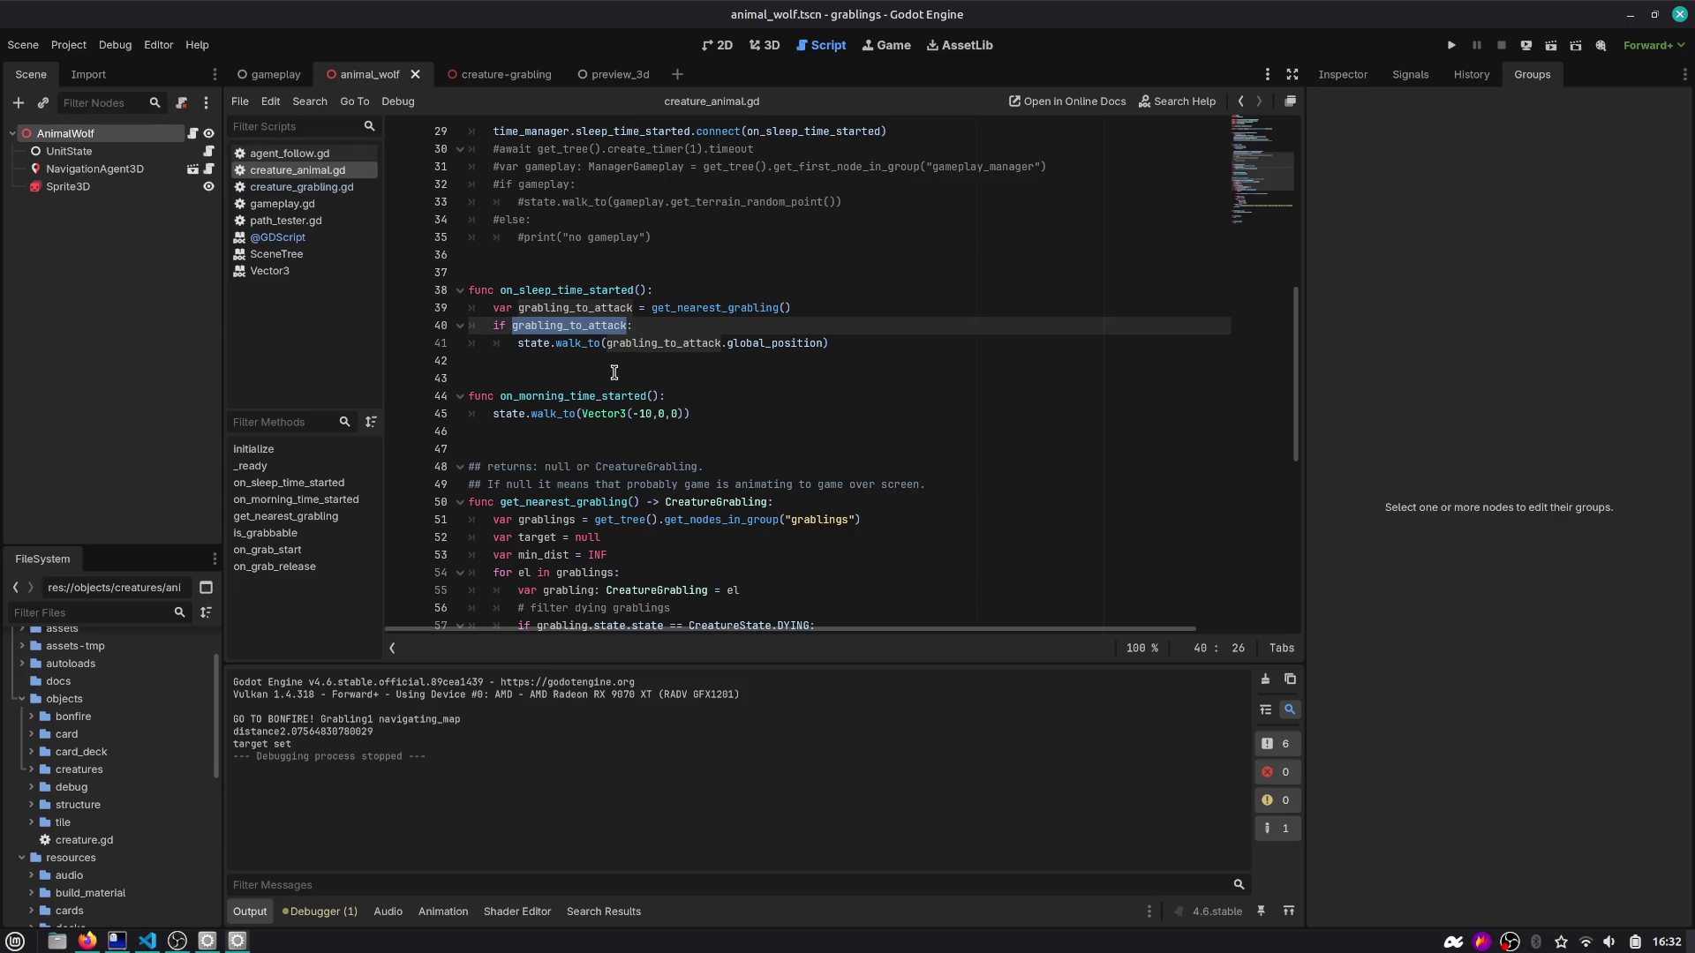
pyautogui.scroll(-3, 614, 372)
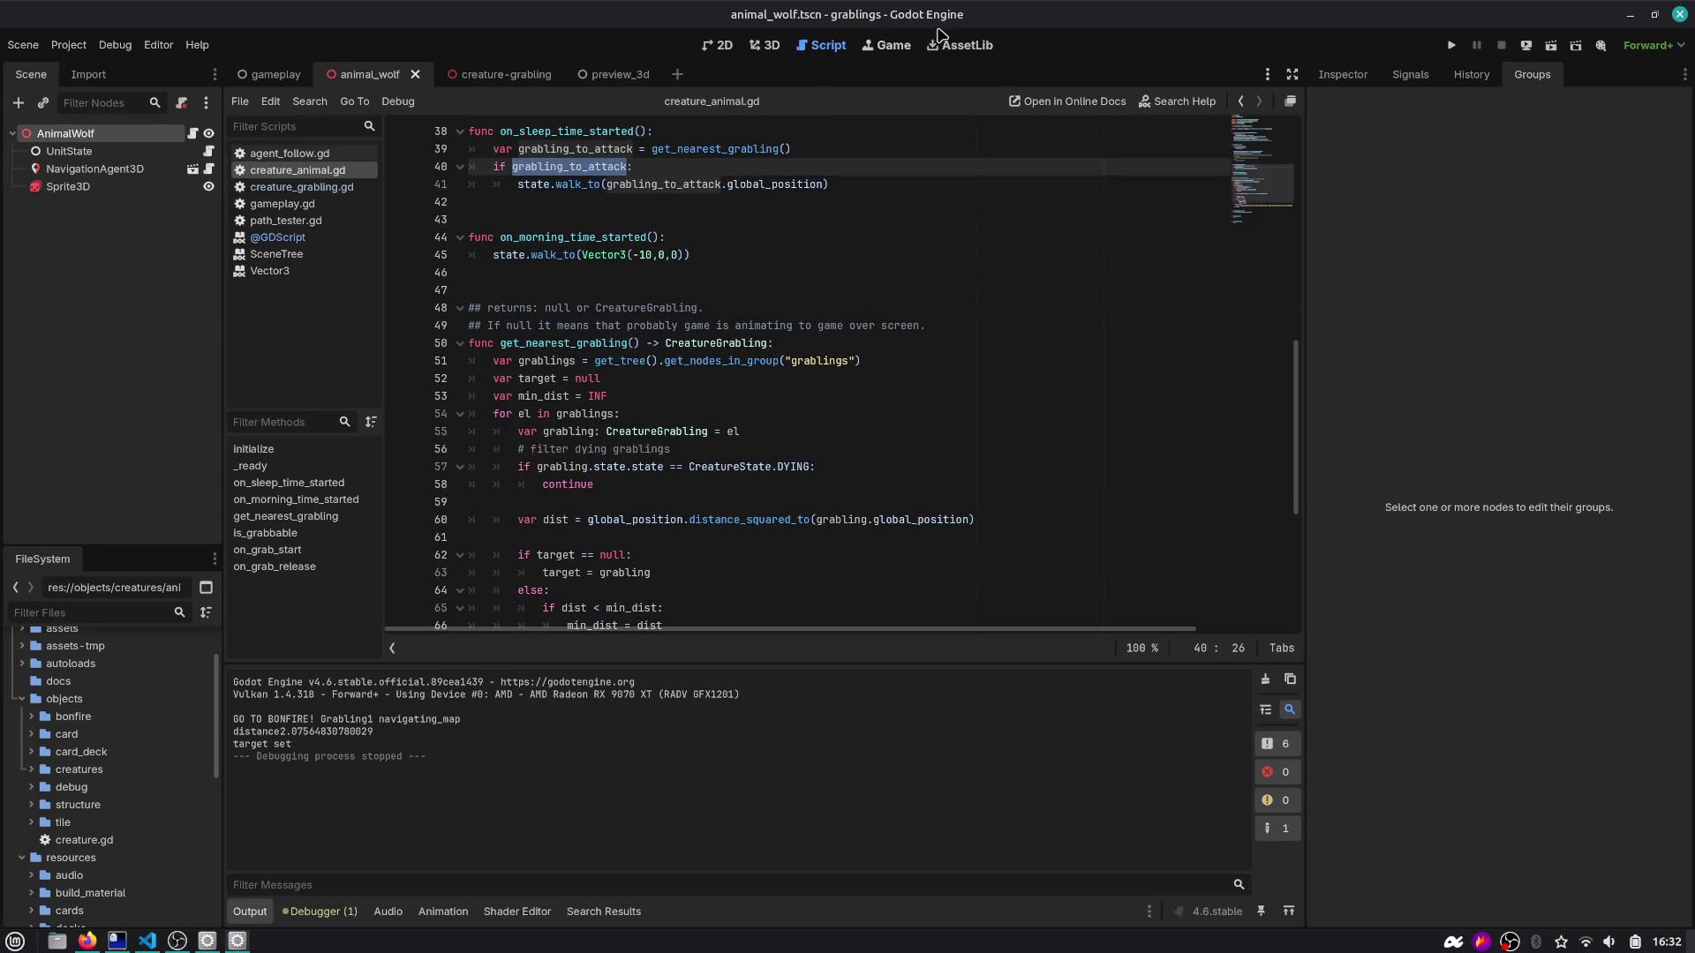
# Step: Switch to the creature-grabling scene and inspect its navigation agent, UnitState and CreatureGrabling nodes
pyautogui.click(520, 81)
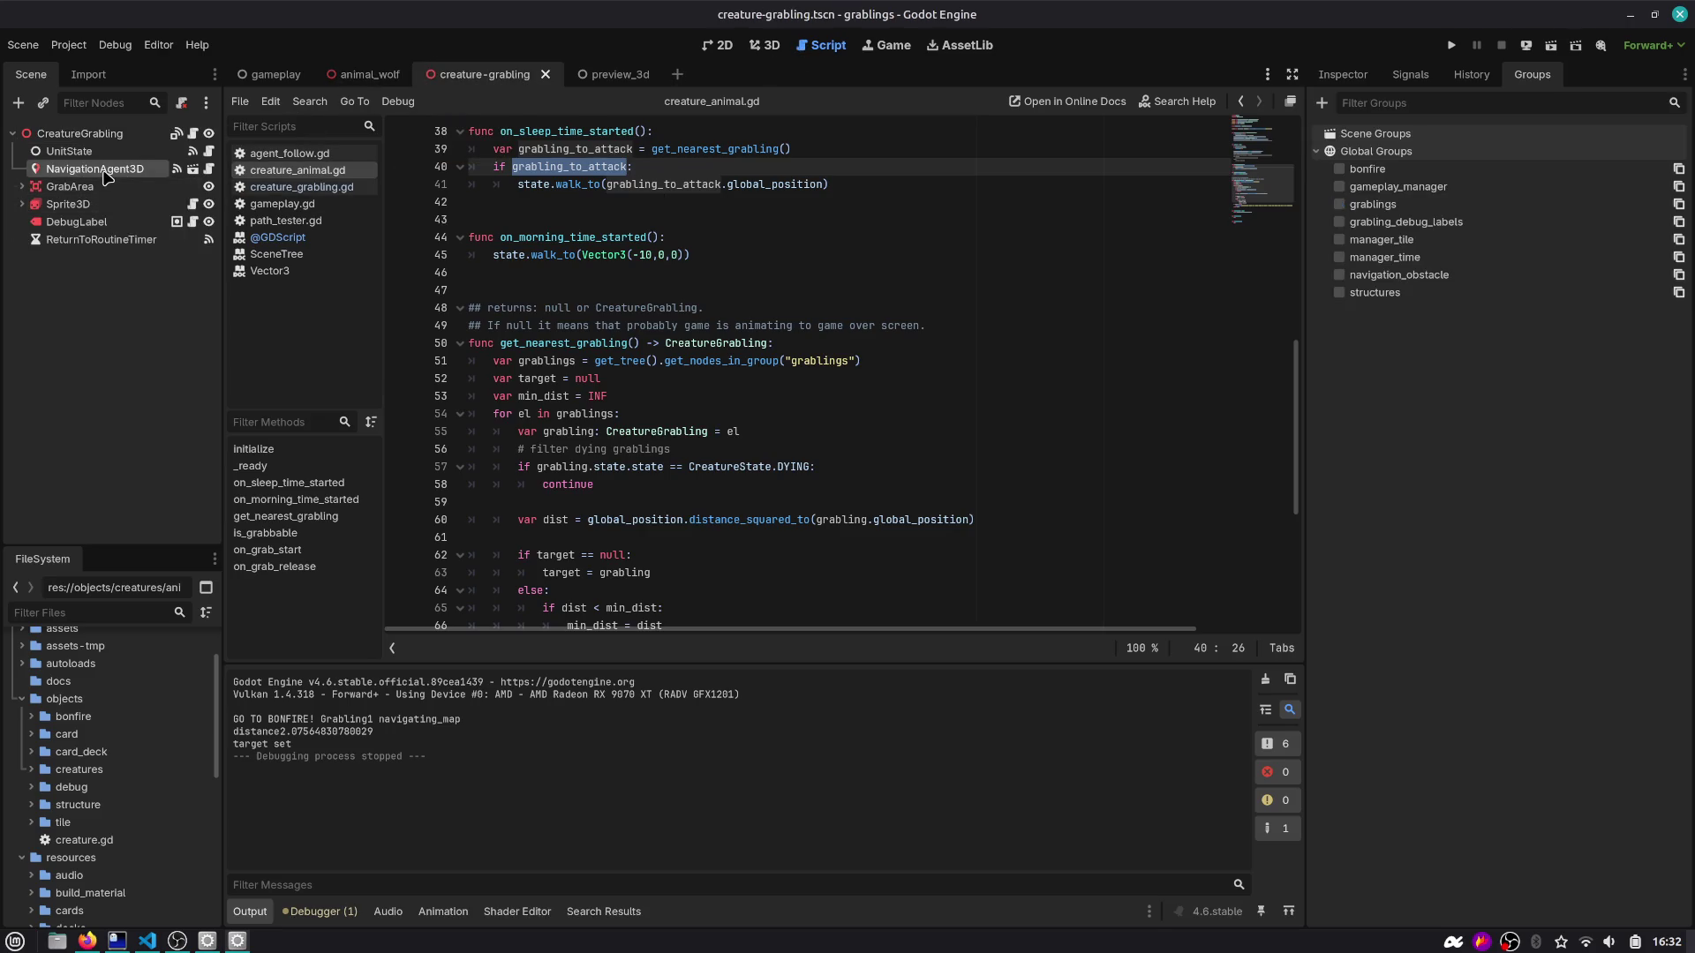
pyautogui.click(1355, 76)
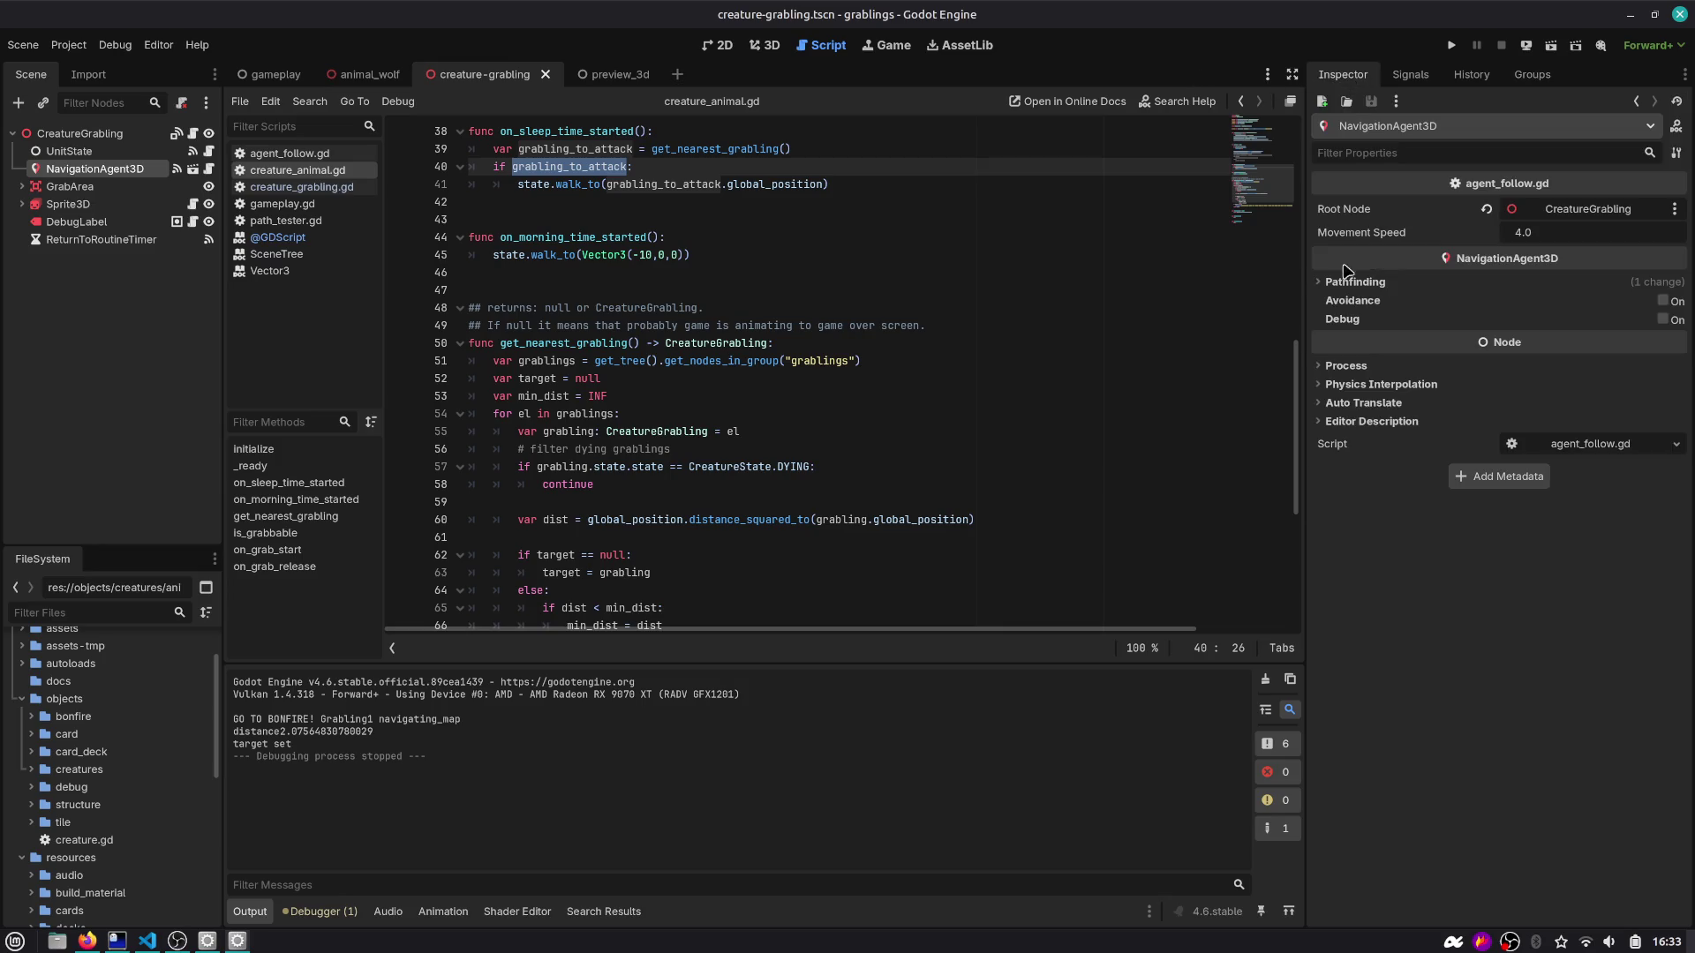
pyautogui.click(104, 150)
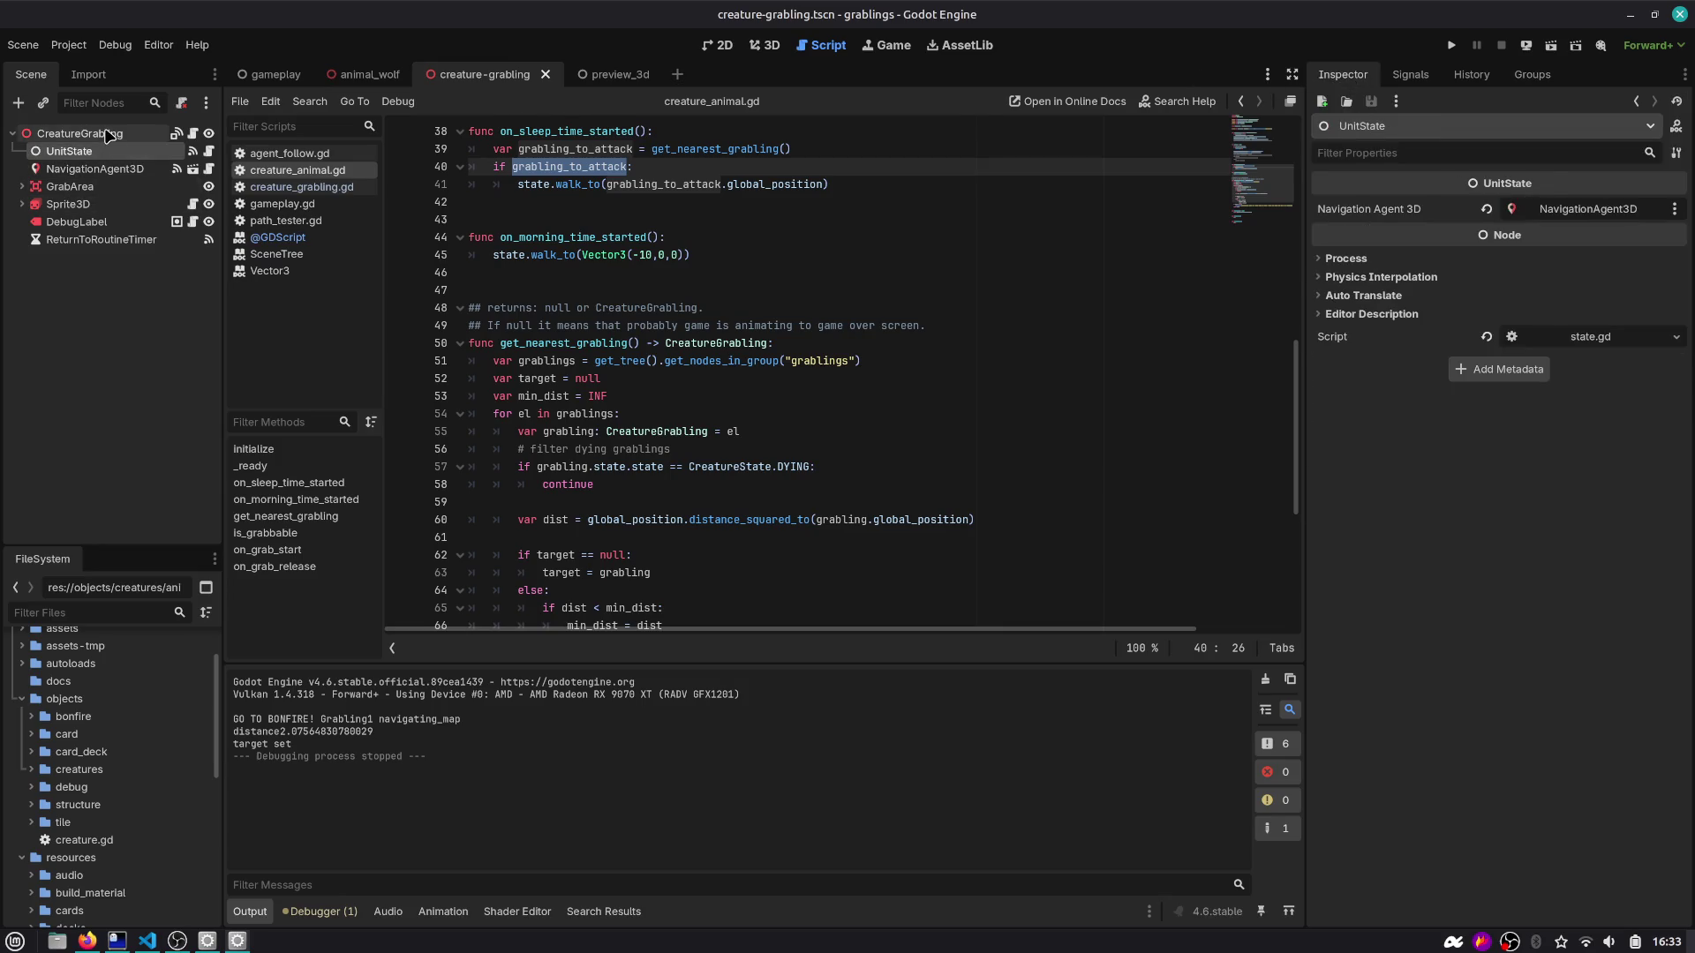
pyautogui.click(105, 134)
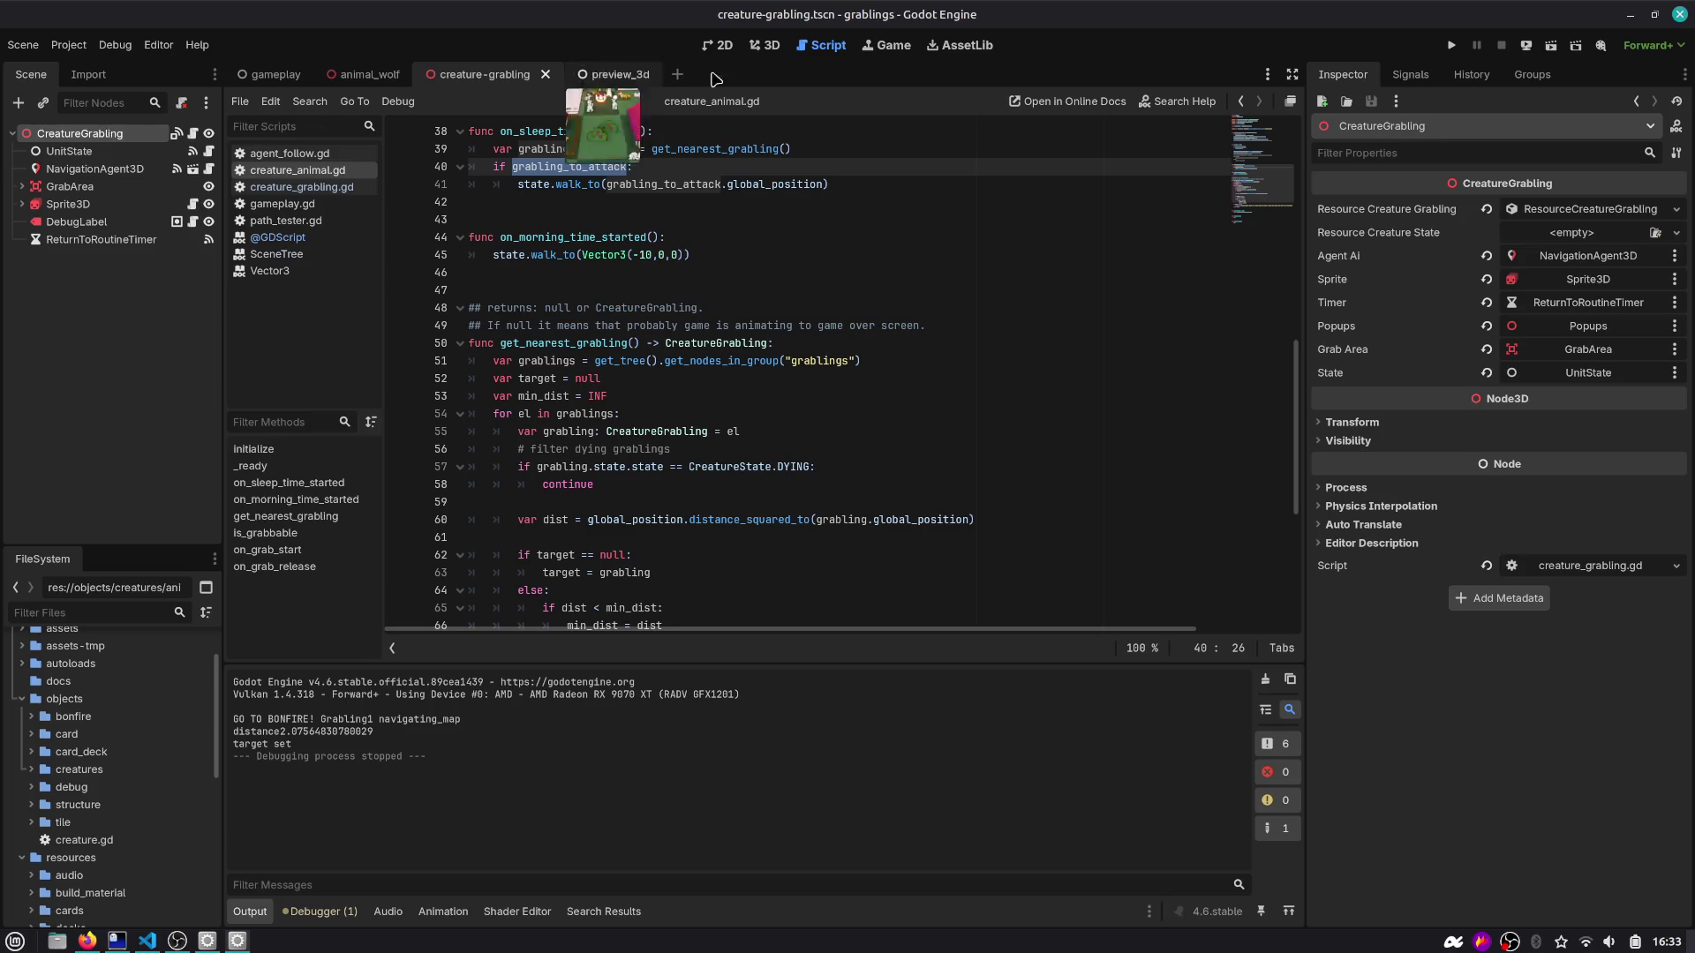
# Step: Run the game, advance to the next time slot, and show the creatures' debug labels
pyautogui.click(1452, 45)
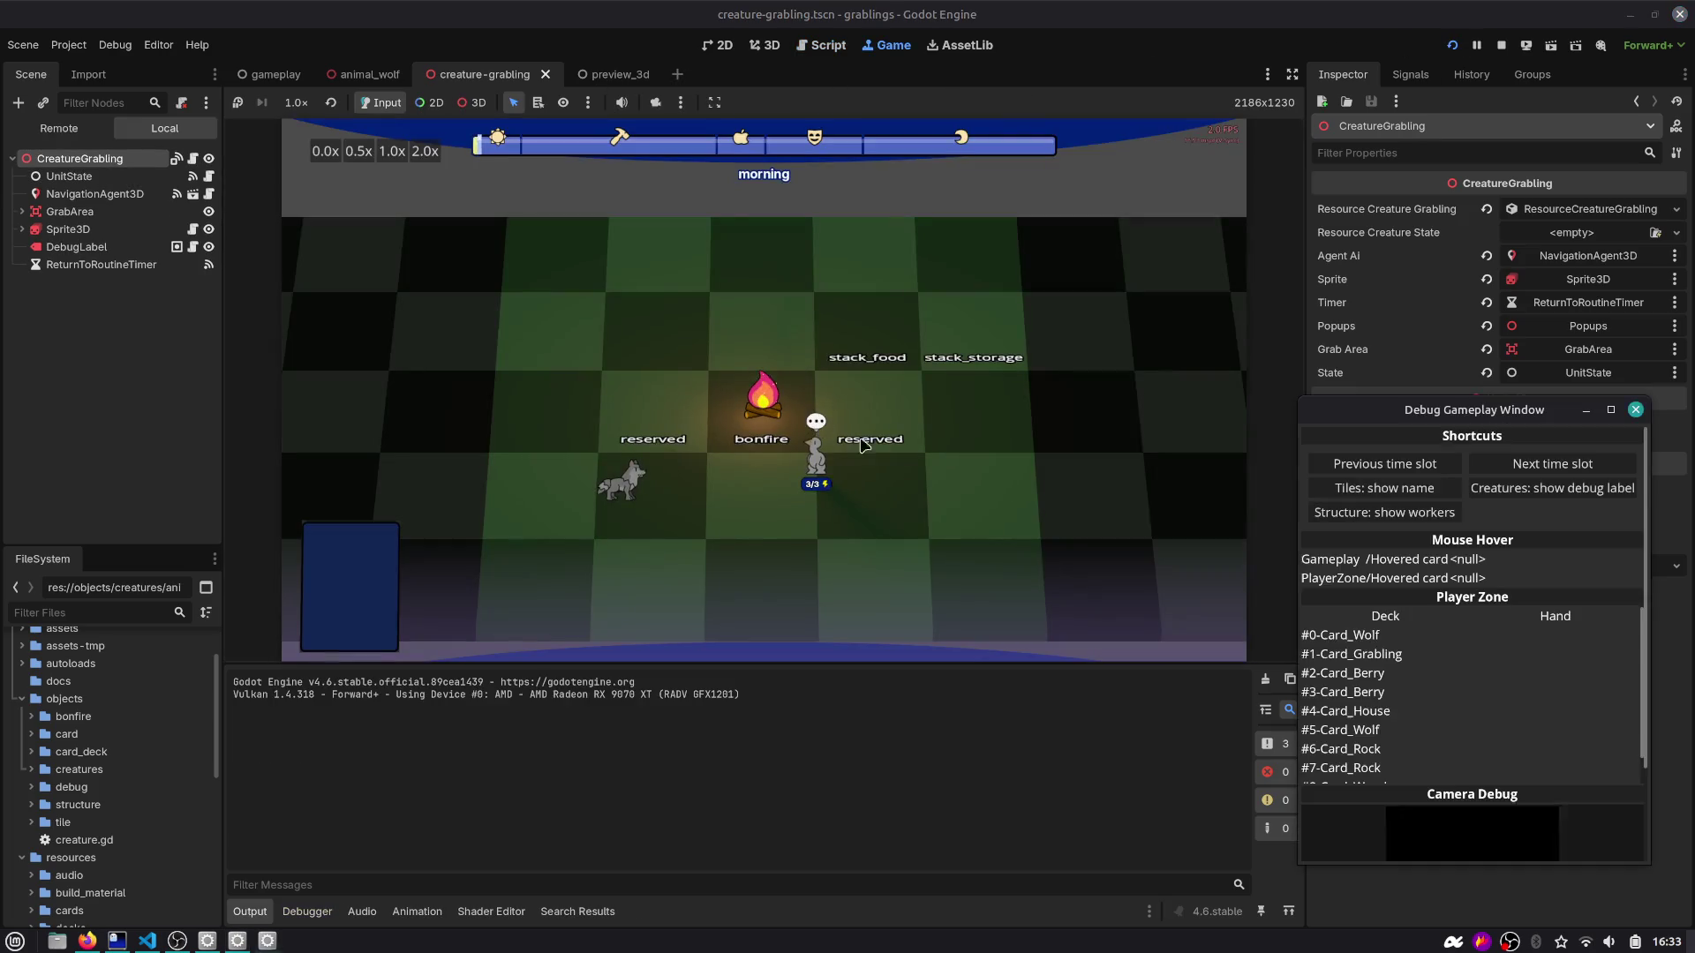
pyautogui.click(1589, 464)
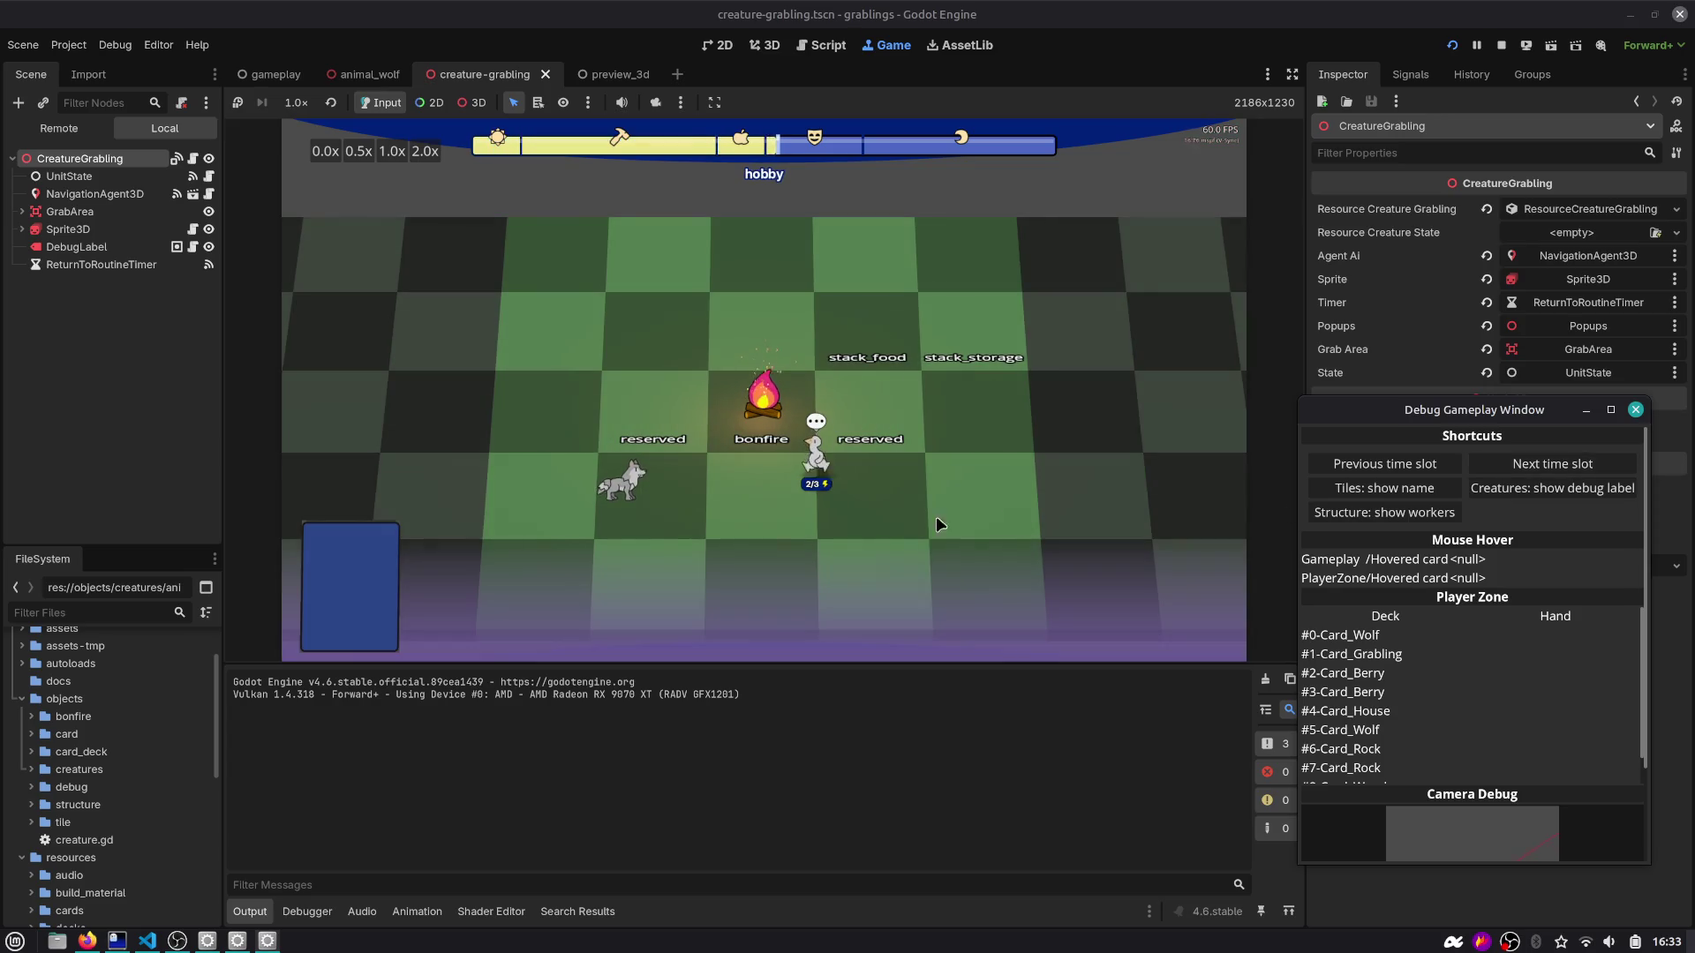
pyautogui.scroll(-2, 813, 477)
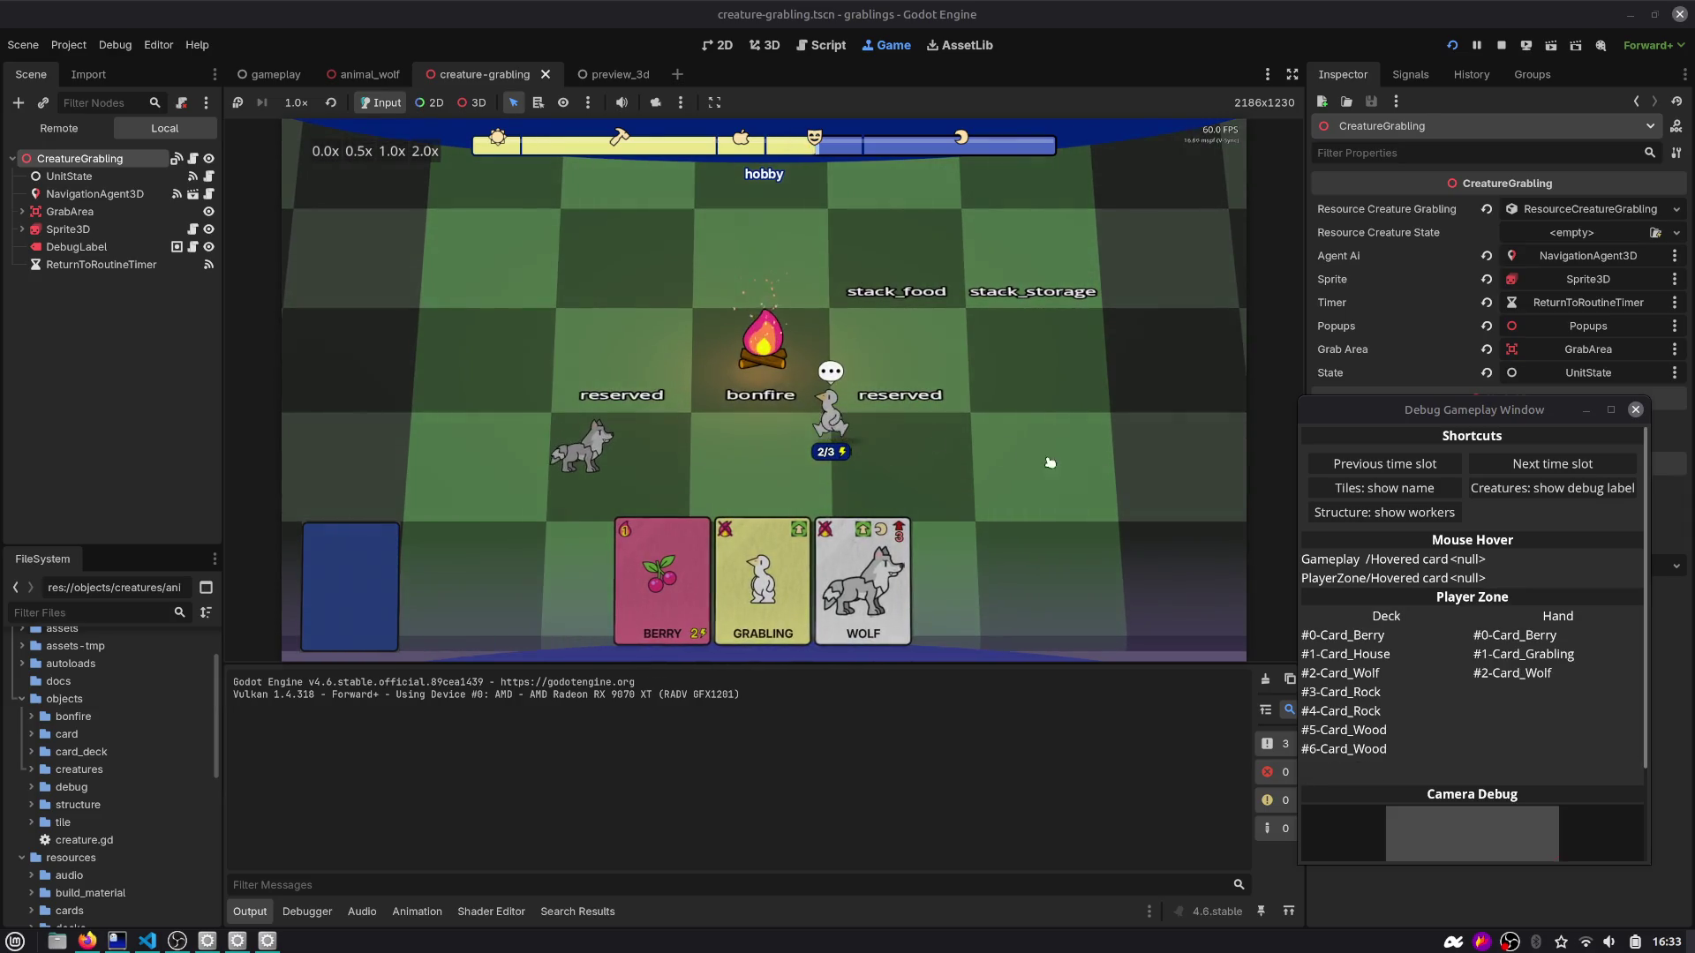
pyautogui.click(1537, 494)
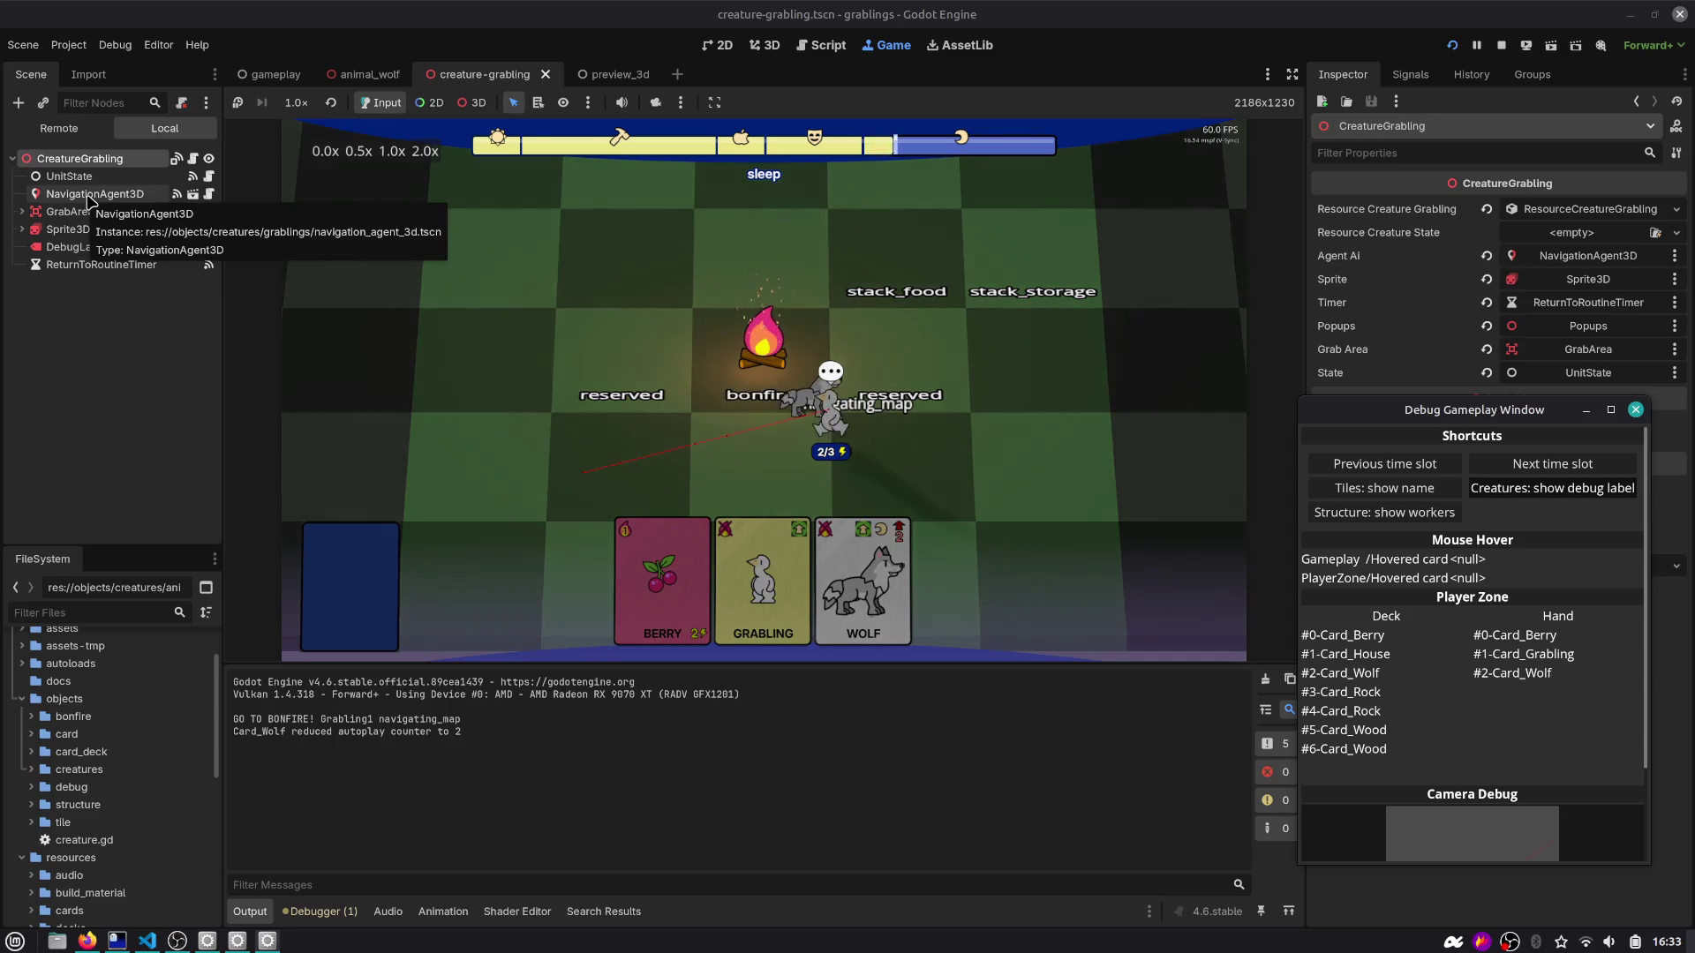
# Step: Inspect the running navigation agent, UnitState and CreatureGrabling nodes in the remote tree
pyautogui.click(88, 195)
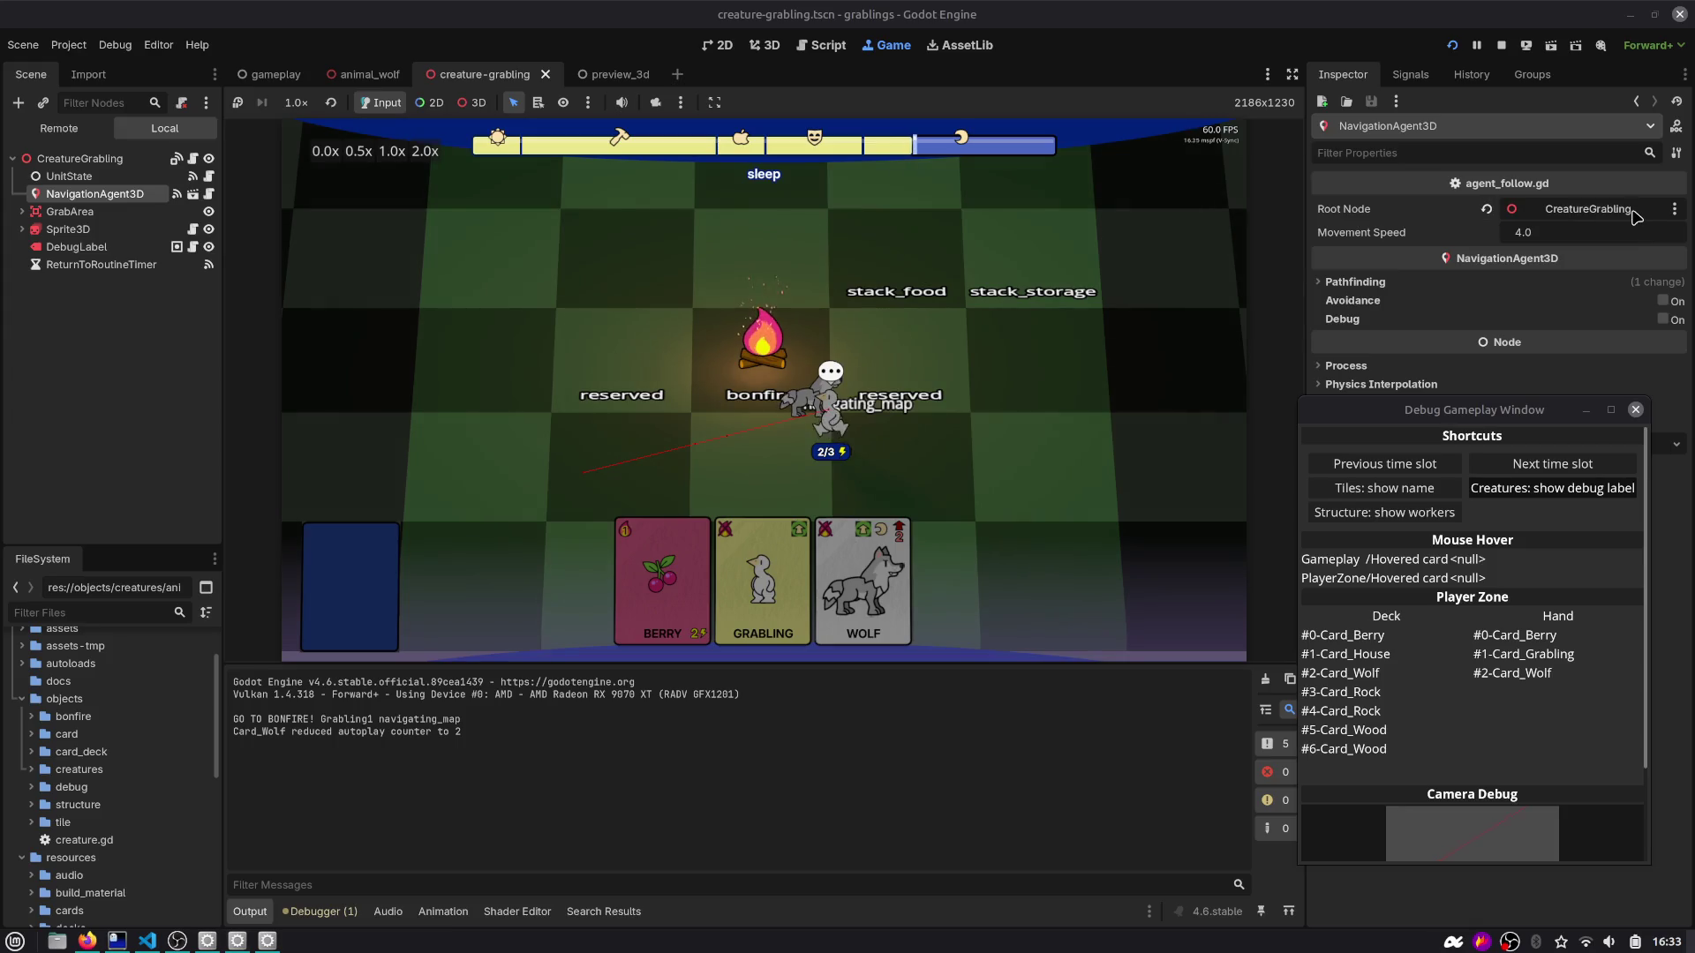
pyautogui.moveTo(1485, 410); pyautogui.dragTo(1522, 430)
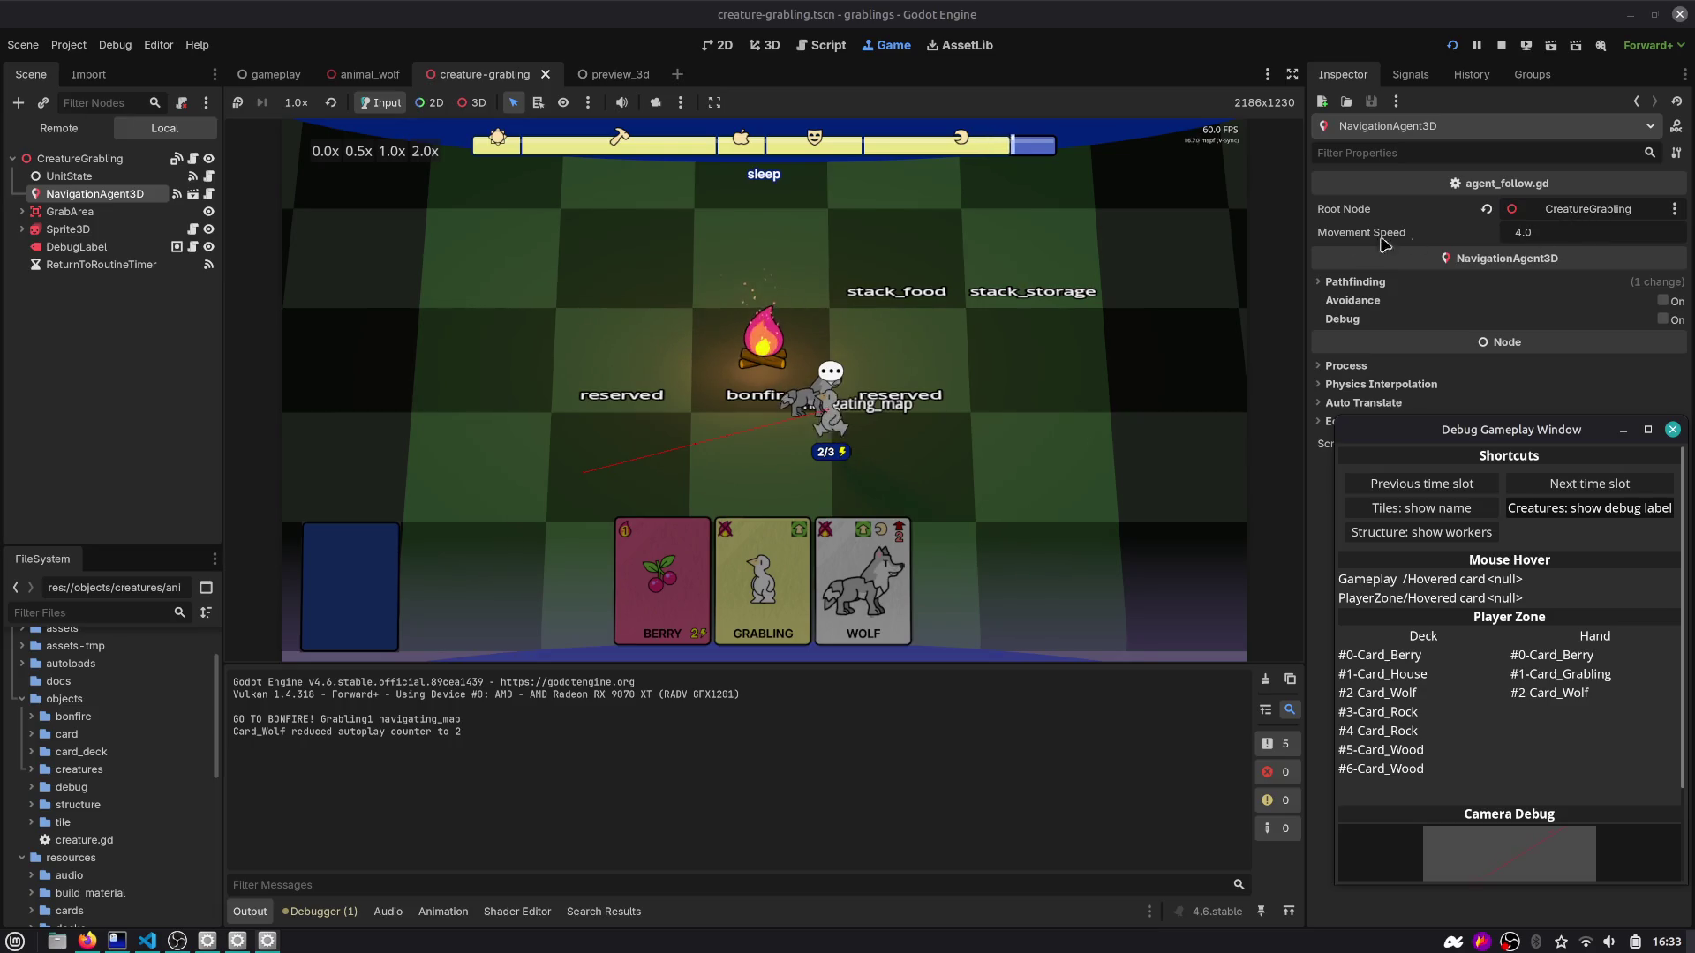
pyautogui.click(133, 176)
pyautogui.click(133, 160)
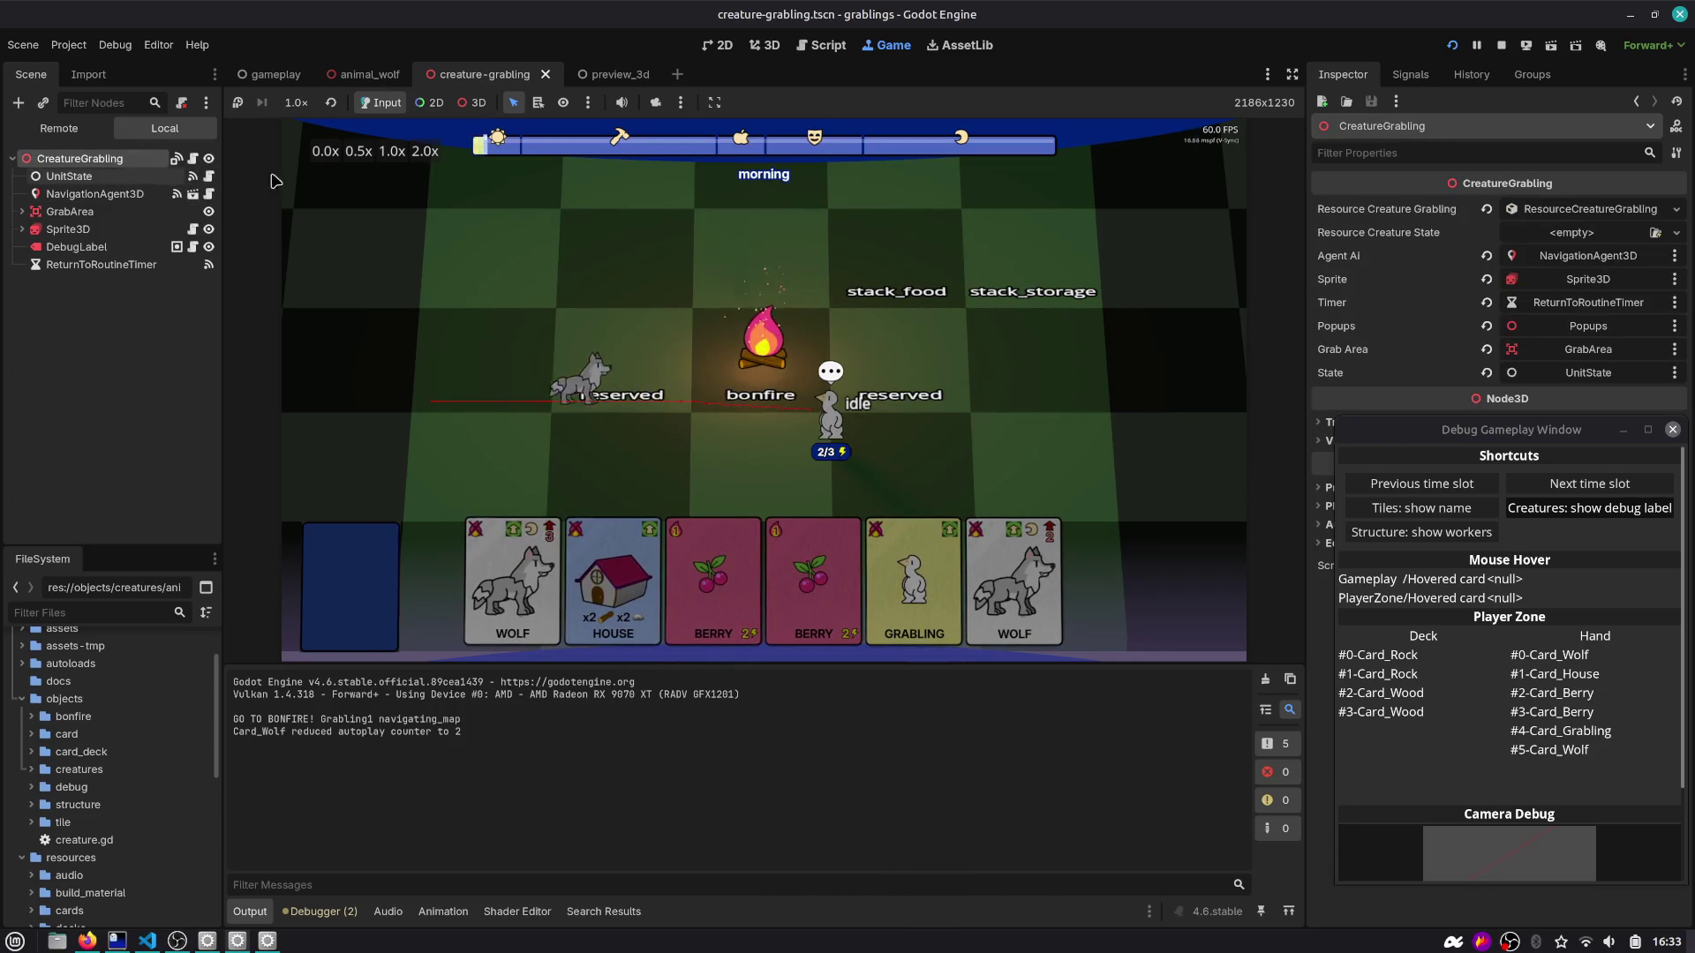
# Step: Stop the game and check how root_node is used in agent_follow.gd
pyautogui.press('F8')
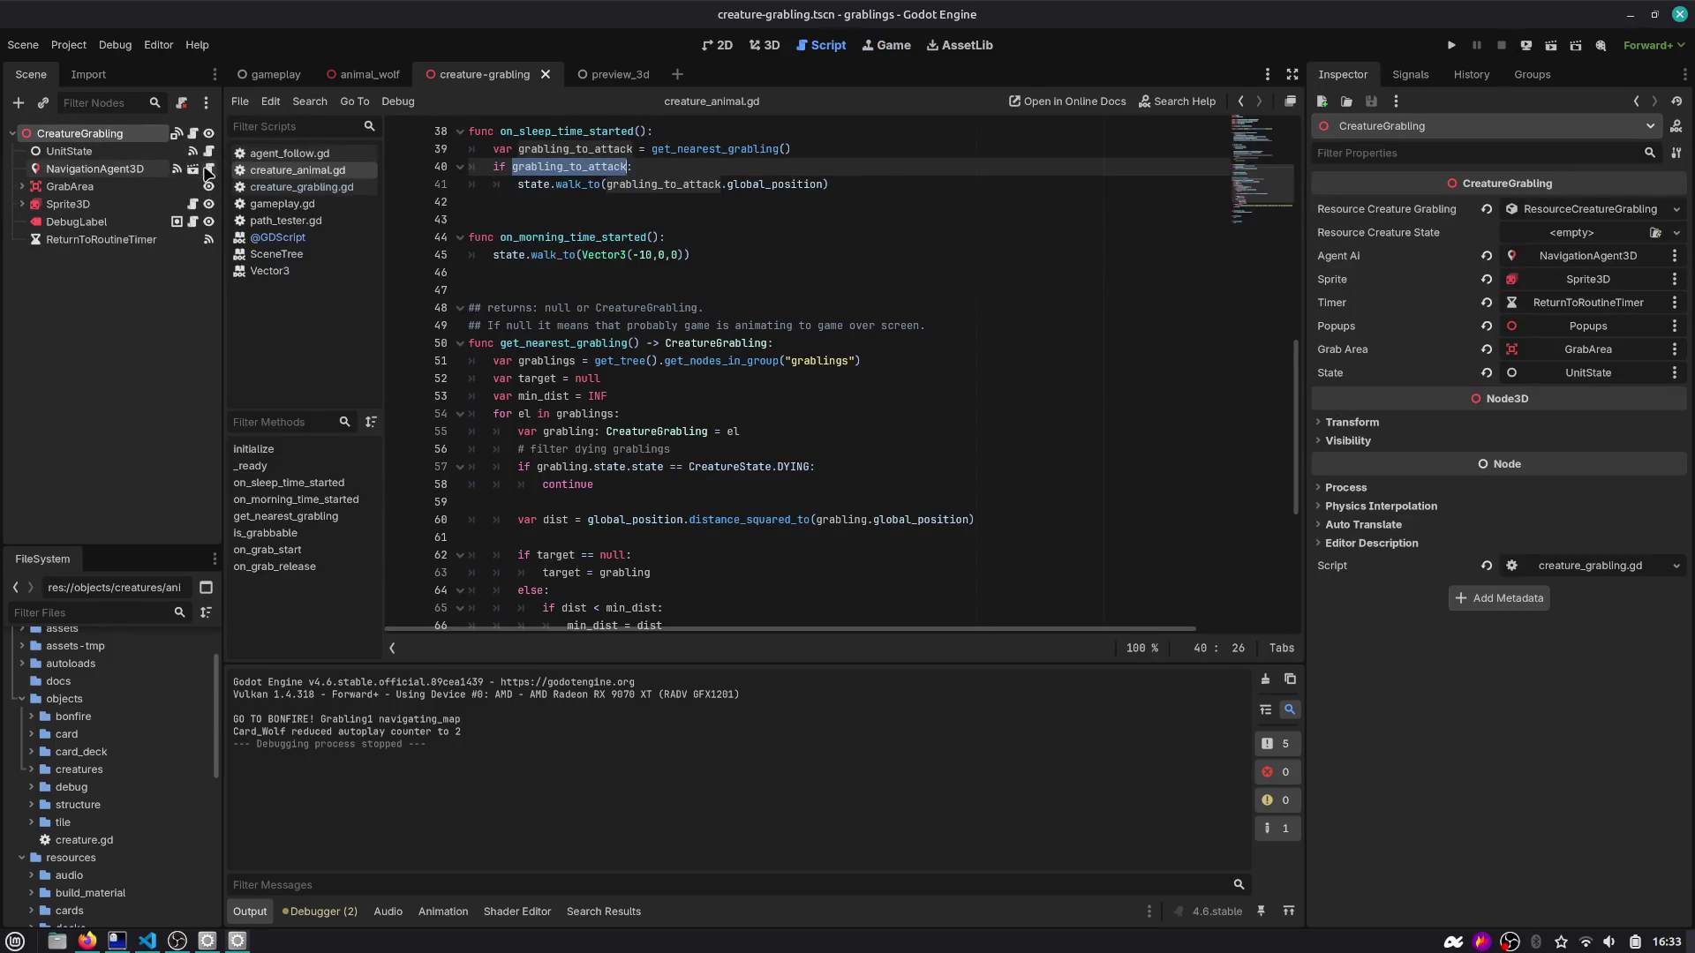
pyautogui.click(208, 168)
pyautogui.doubleClick(576, 168)
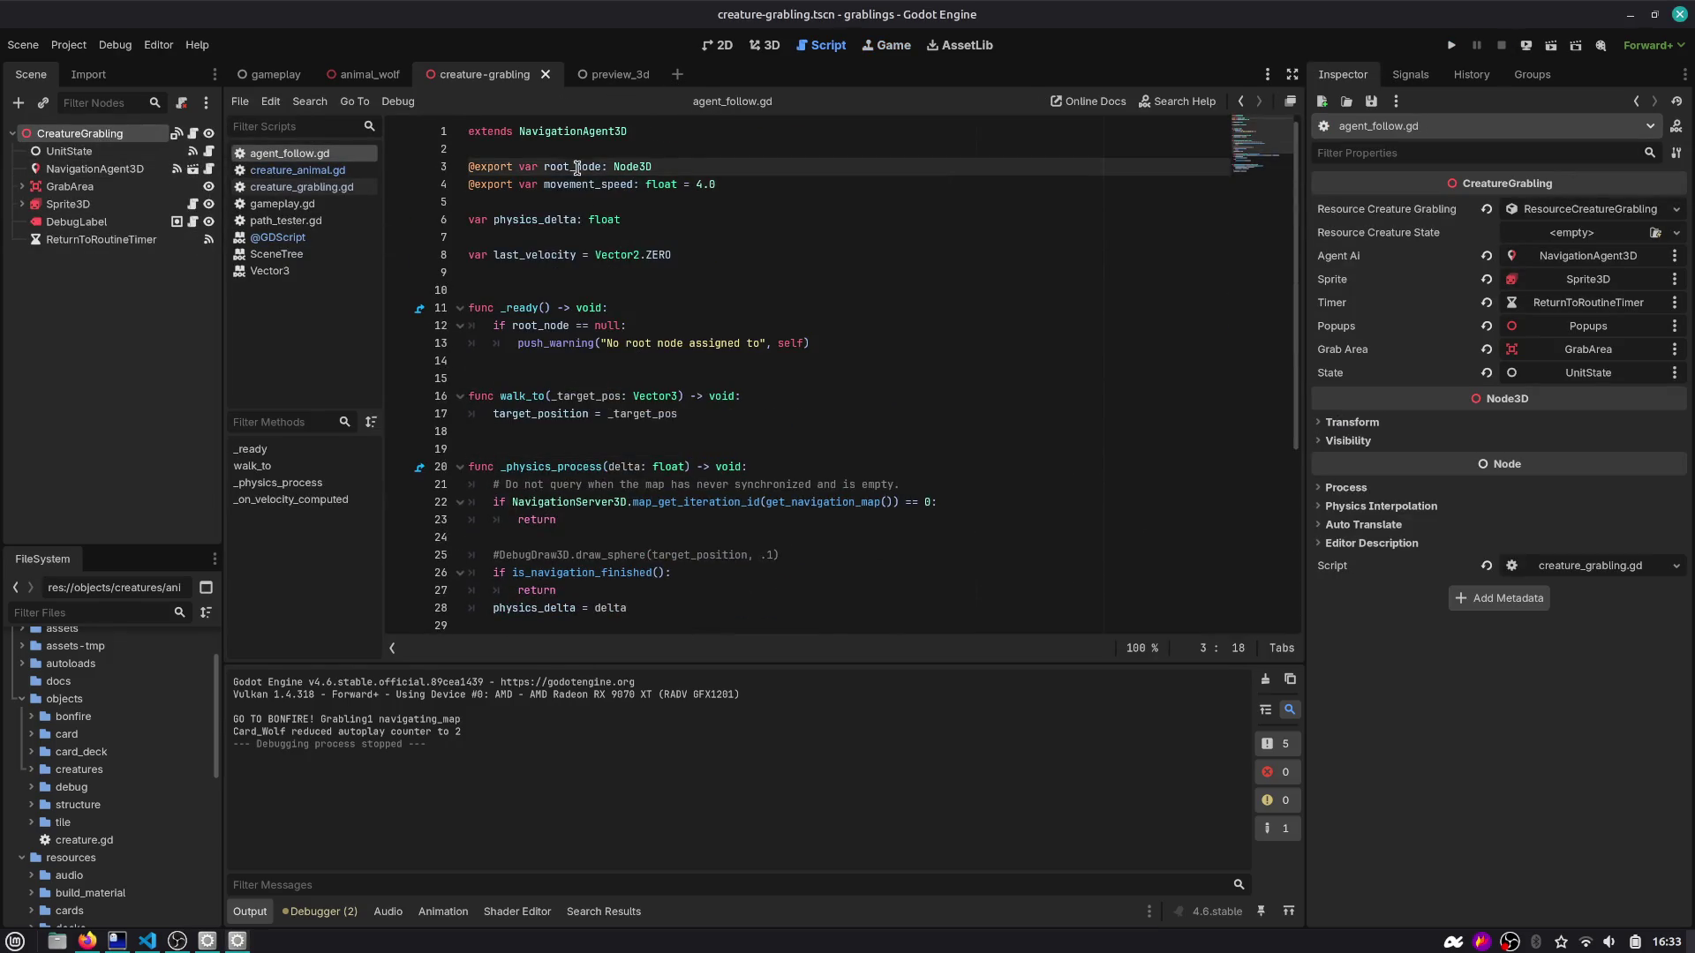
# Step: Set the navigation agent's Root Node property to CreatureGrabling
pyautogui.click(128, 170)
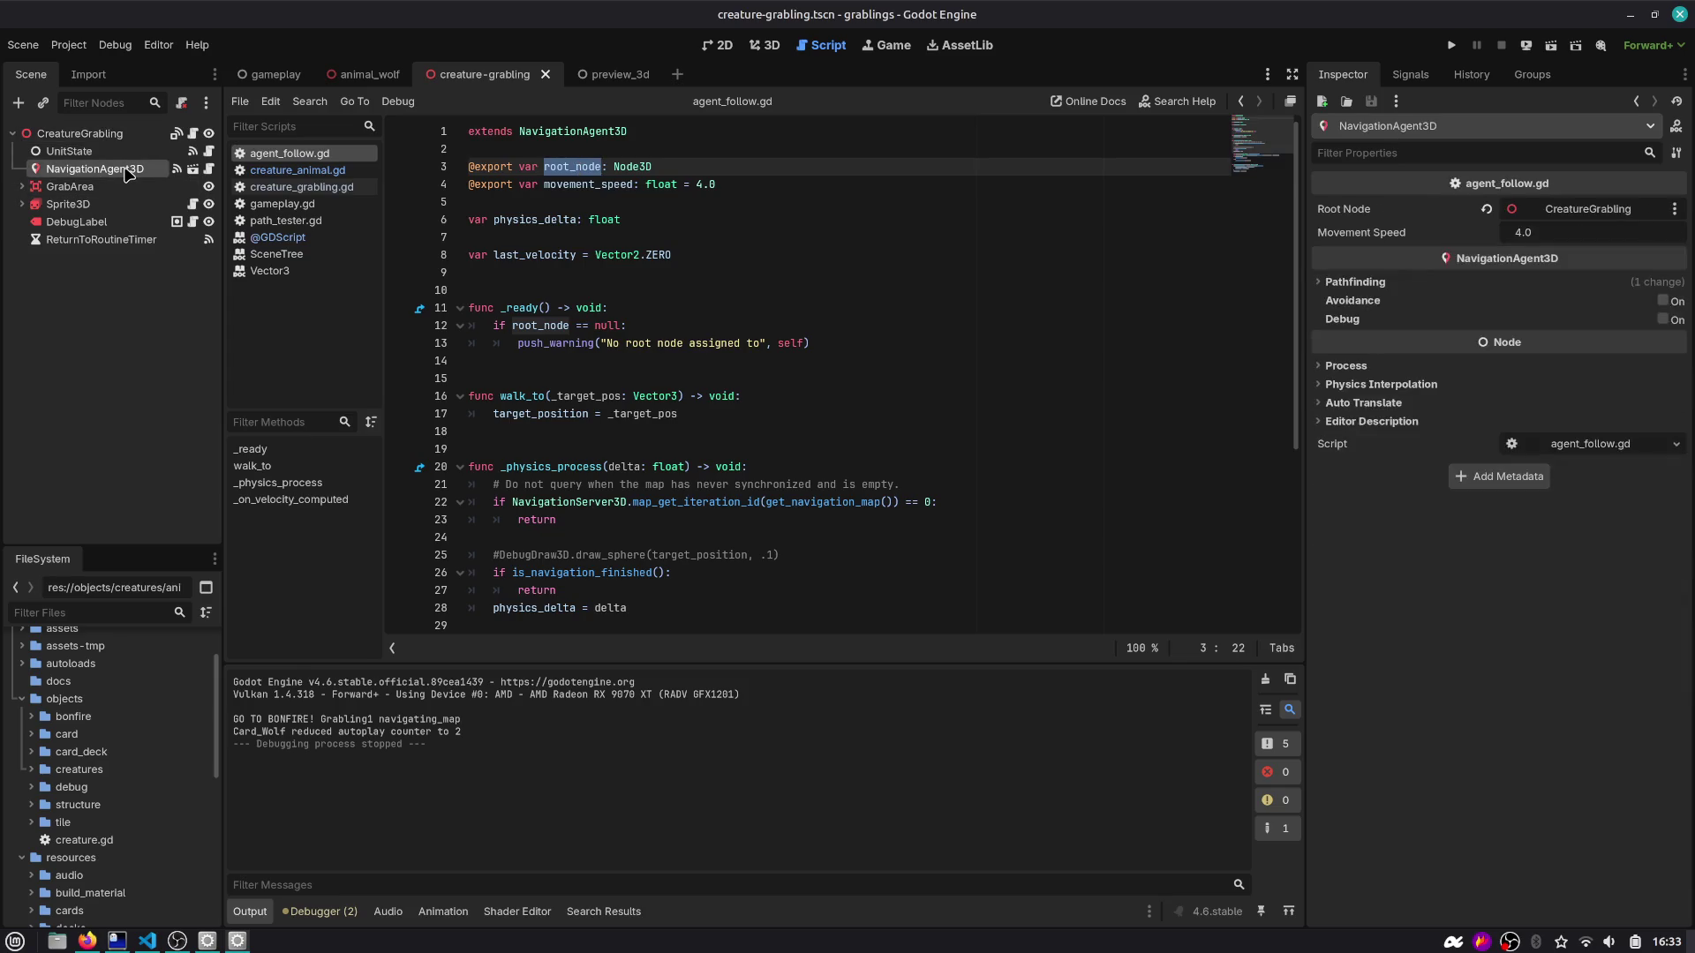
pyautogui.click(1562, 209)
pyautogui.doubleClick(851, 283)
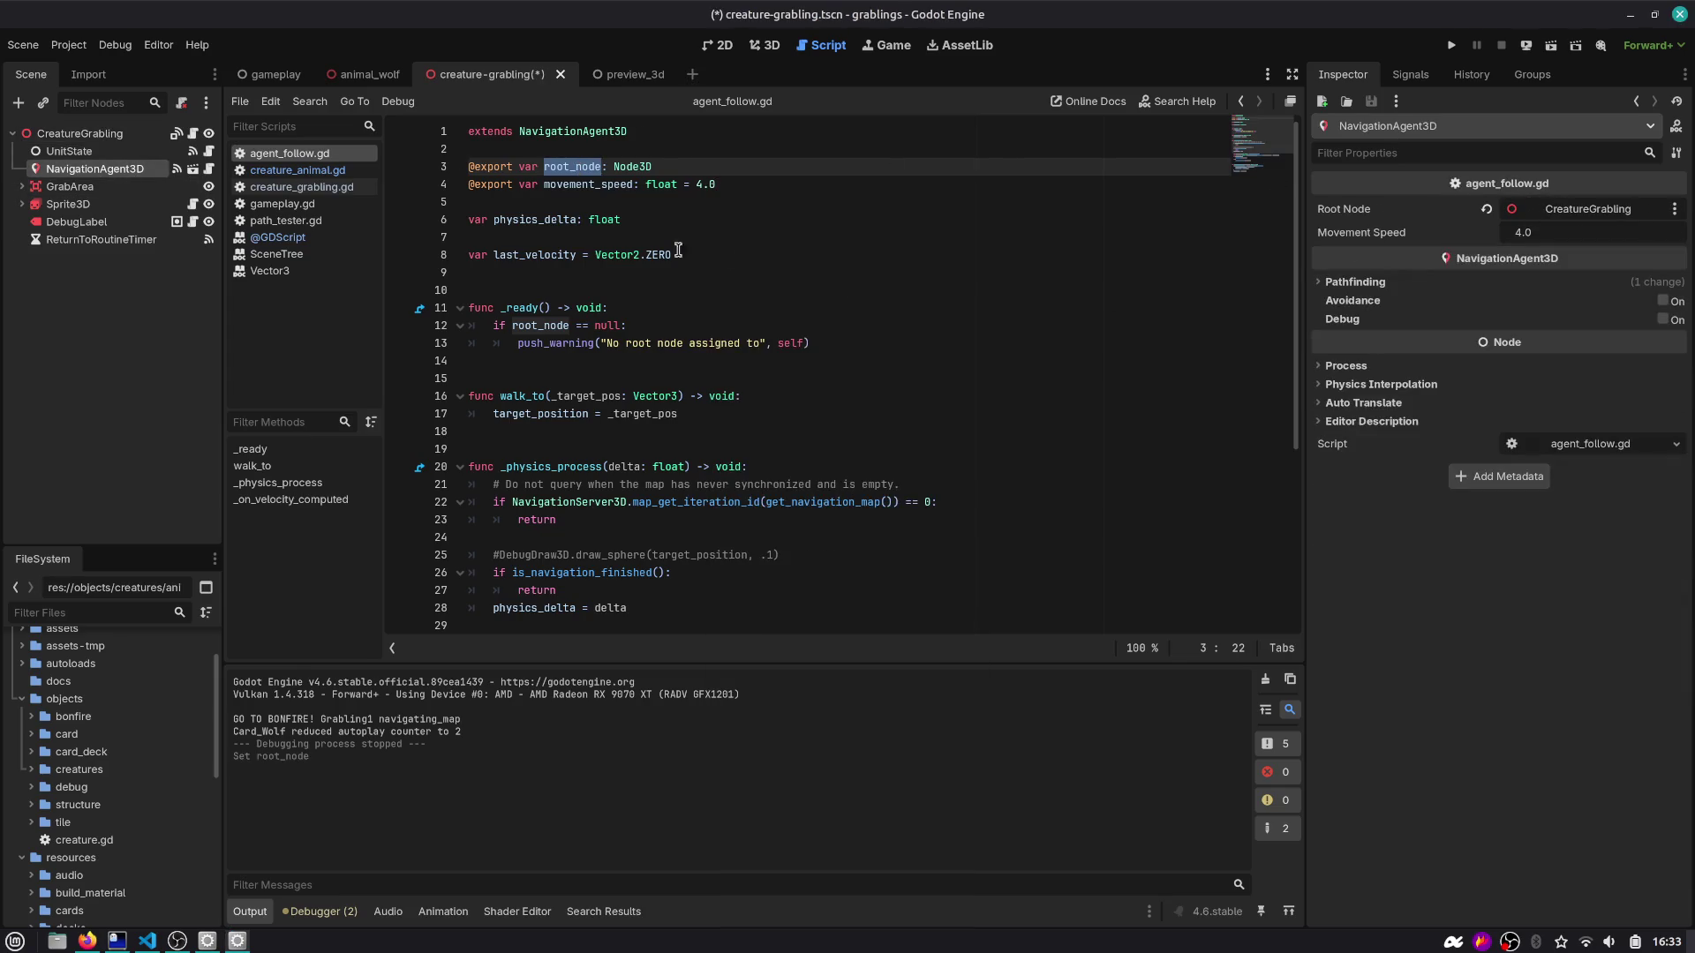
# Step: Study the new_velocity calculation in _physics_process, then open creature_grabling.gd
pyautogui.scroll(-4, 606, 345)
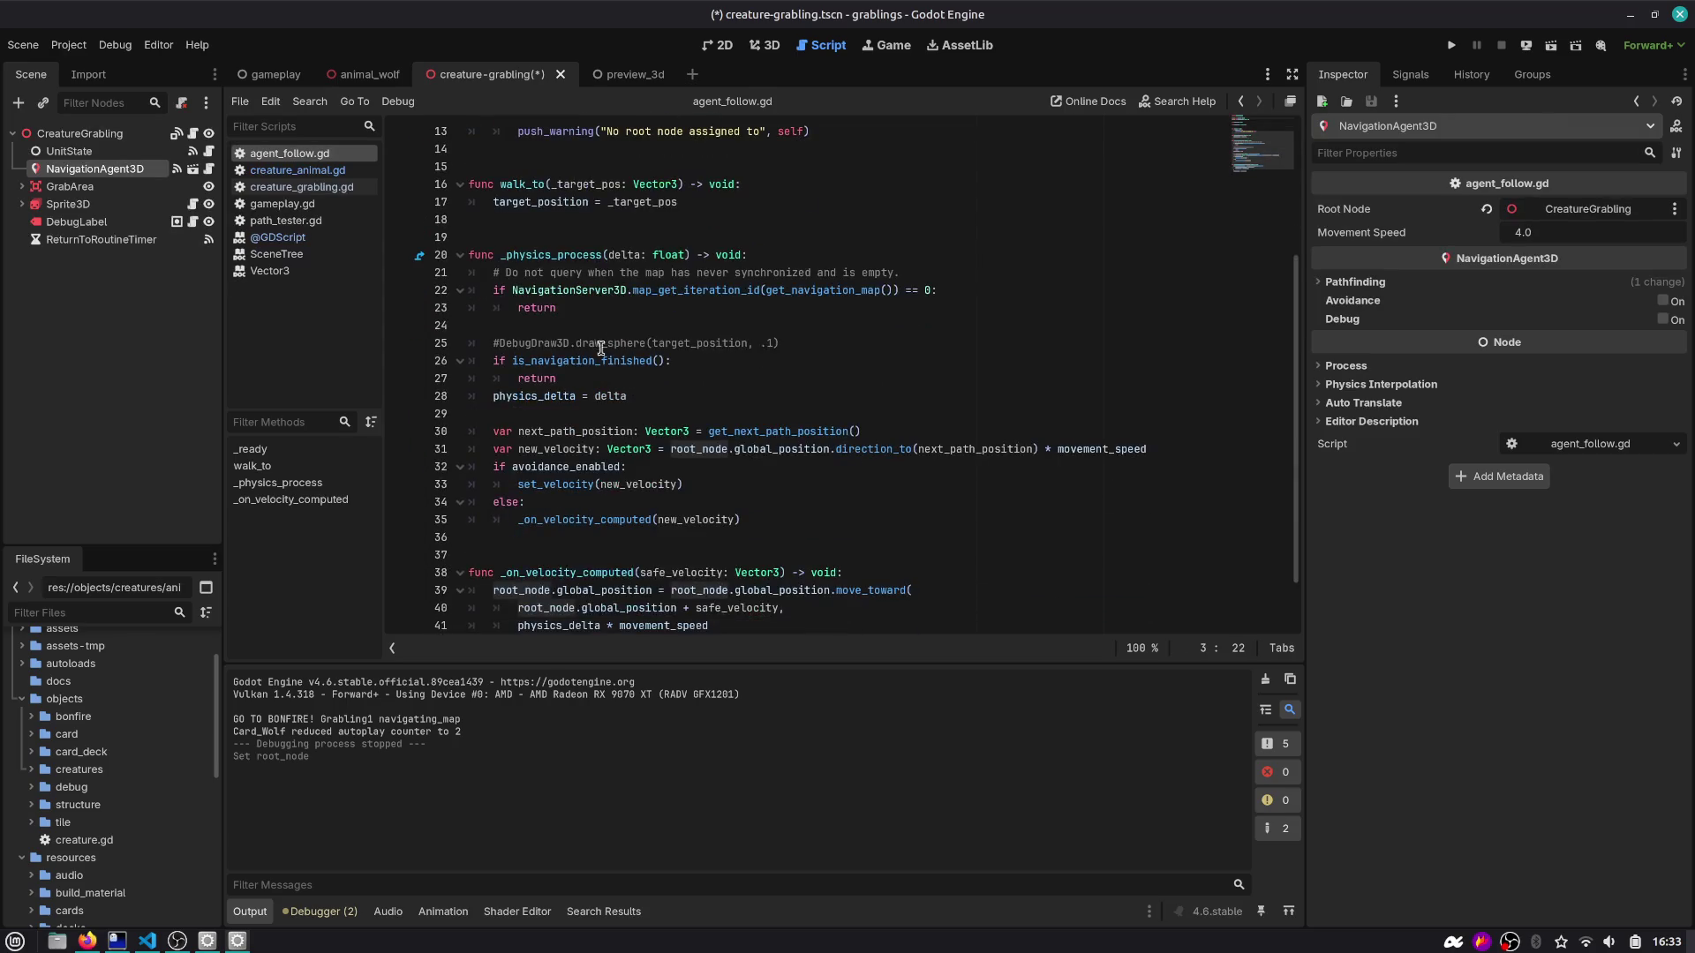
pyautogui.doubleClick(549, 256)
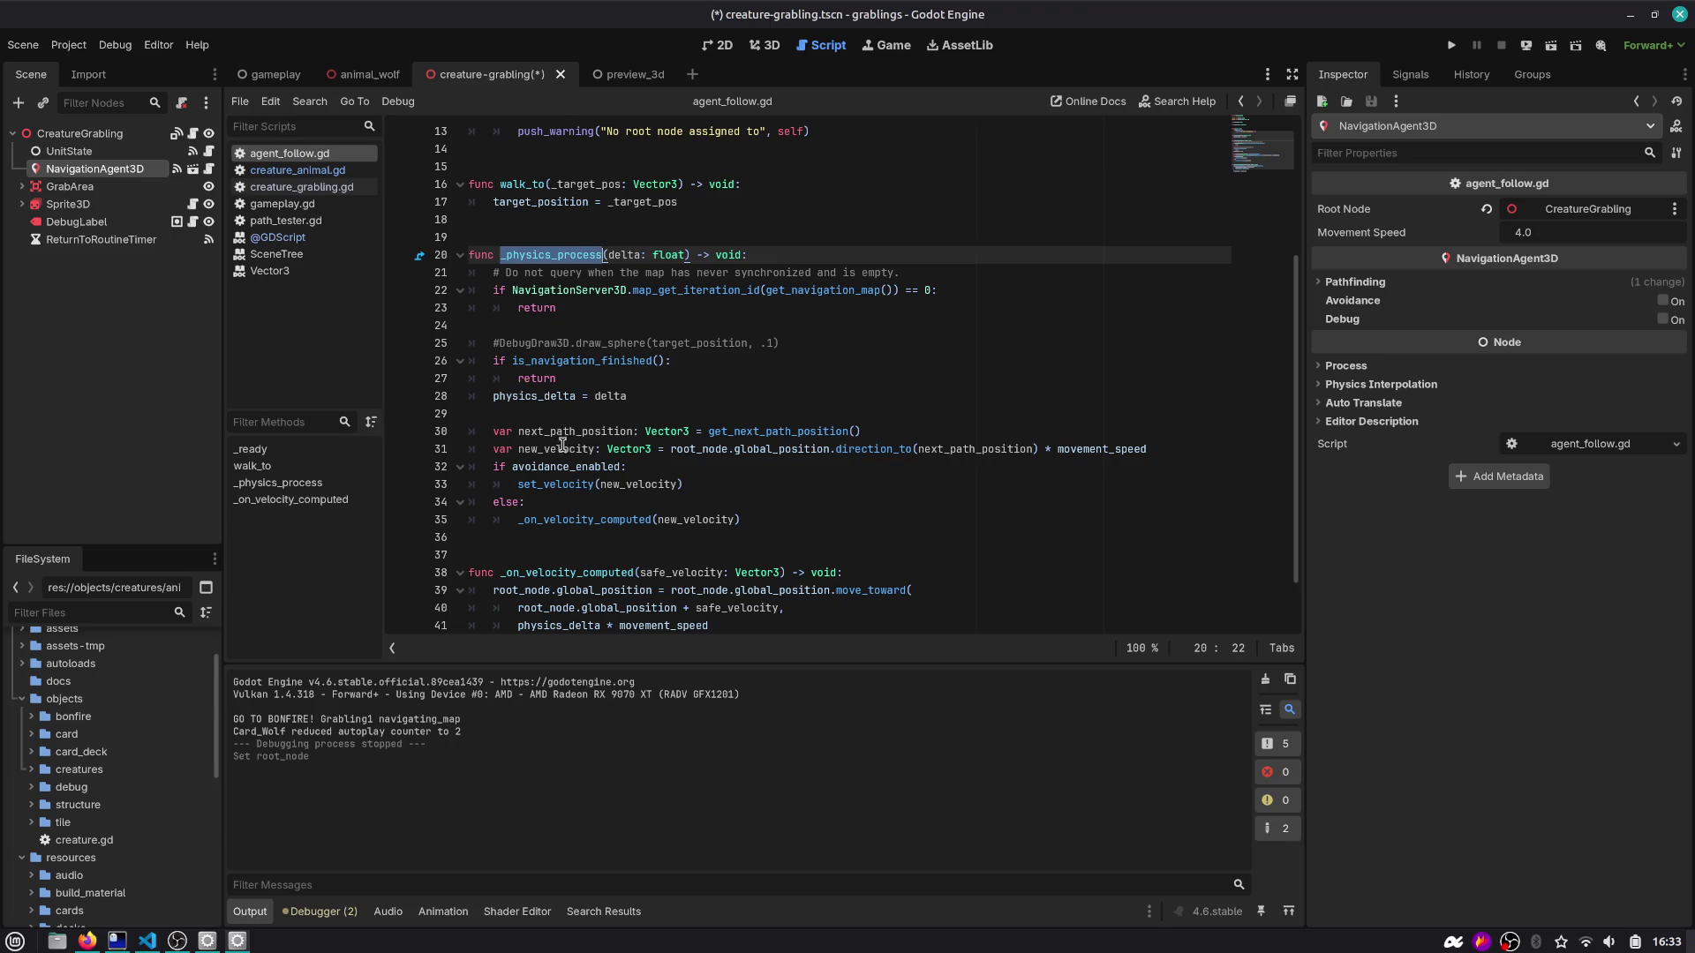
pyautogui.doubleClick(565, 431)
pyautogui.doubleClick(558, 449)
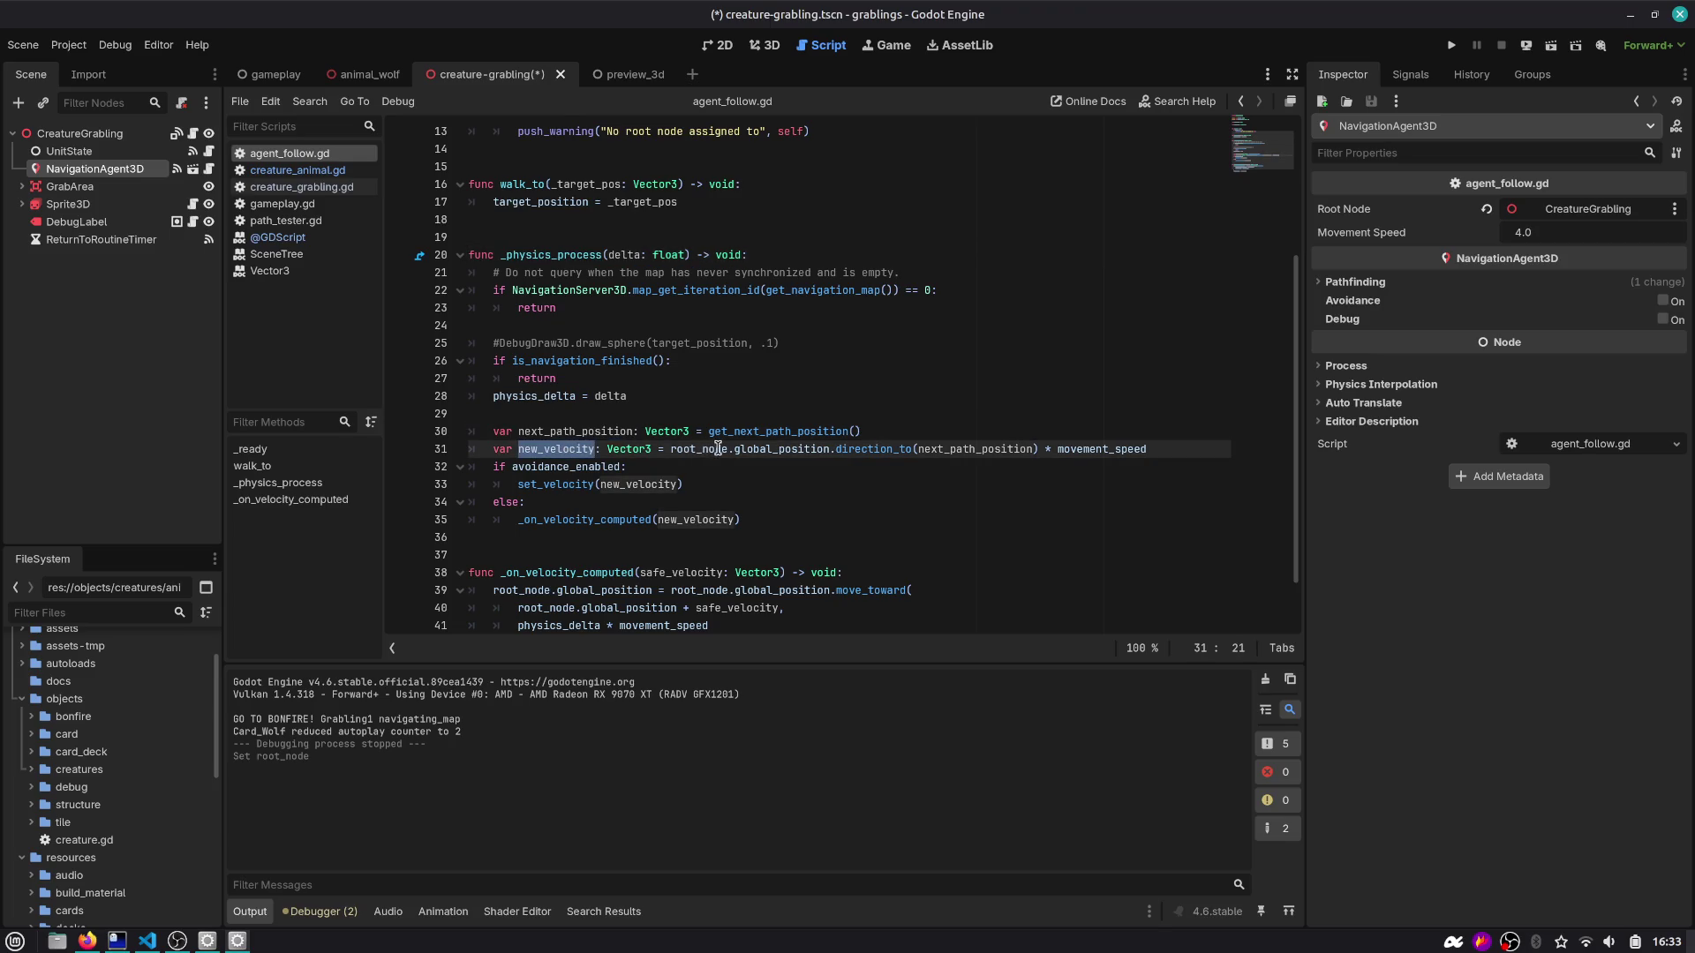
pyautogui.doubleClick(717, 450)
pyautogui.doubleClick(781, 450)
pyautogui.doubleClick(896, 449)
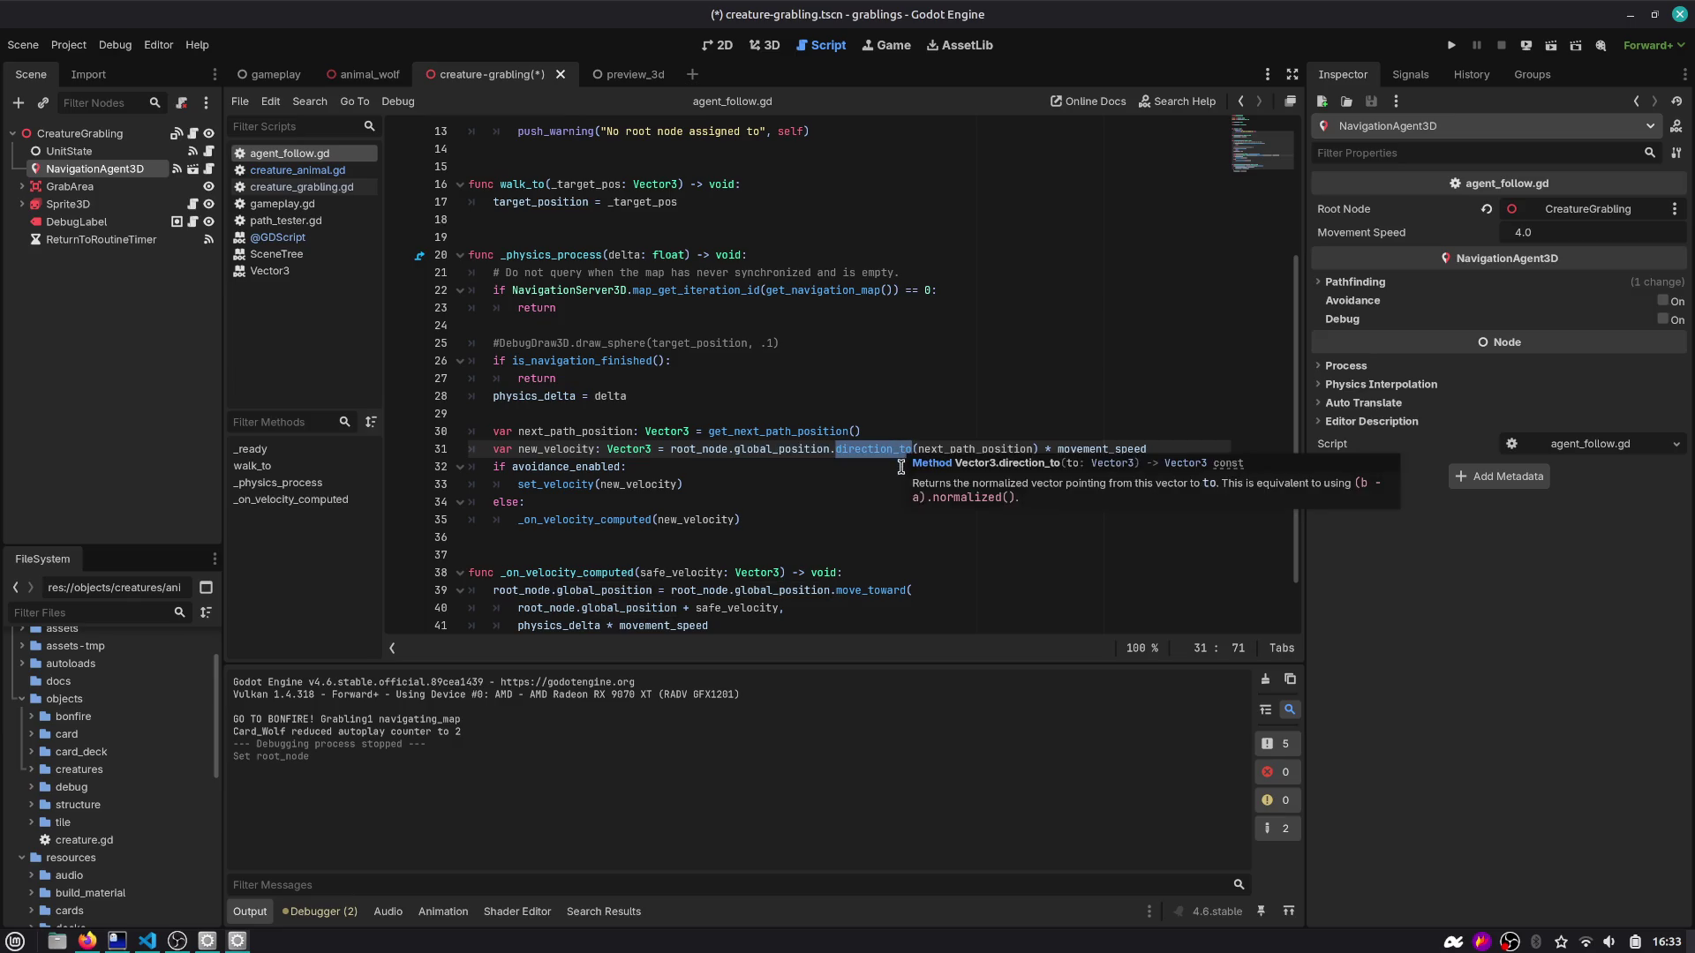
pyautogui.doubleClick(950, 451)
pyautogui.doubleClick(1087, 450)
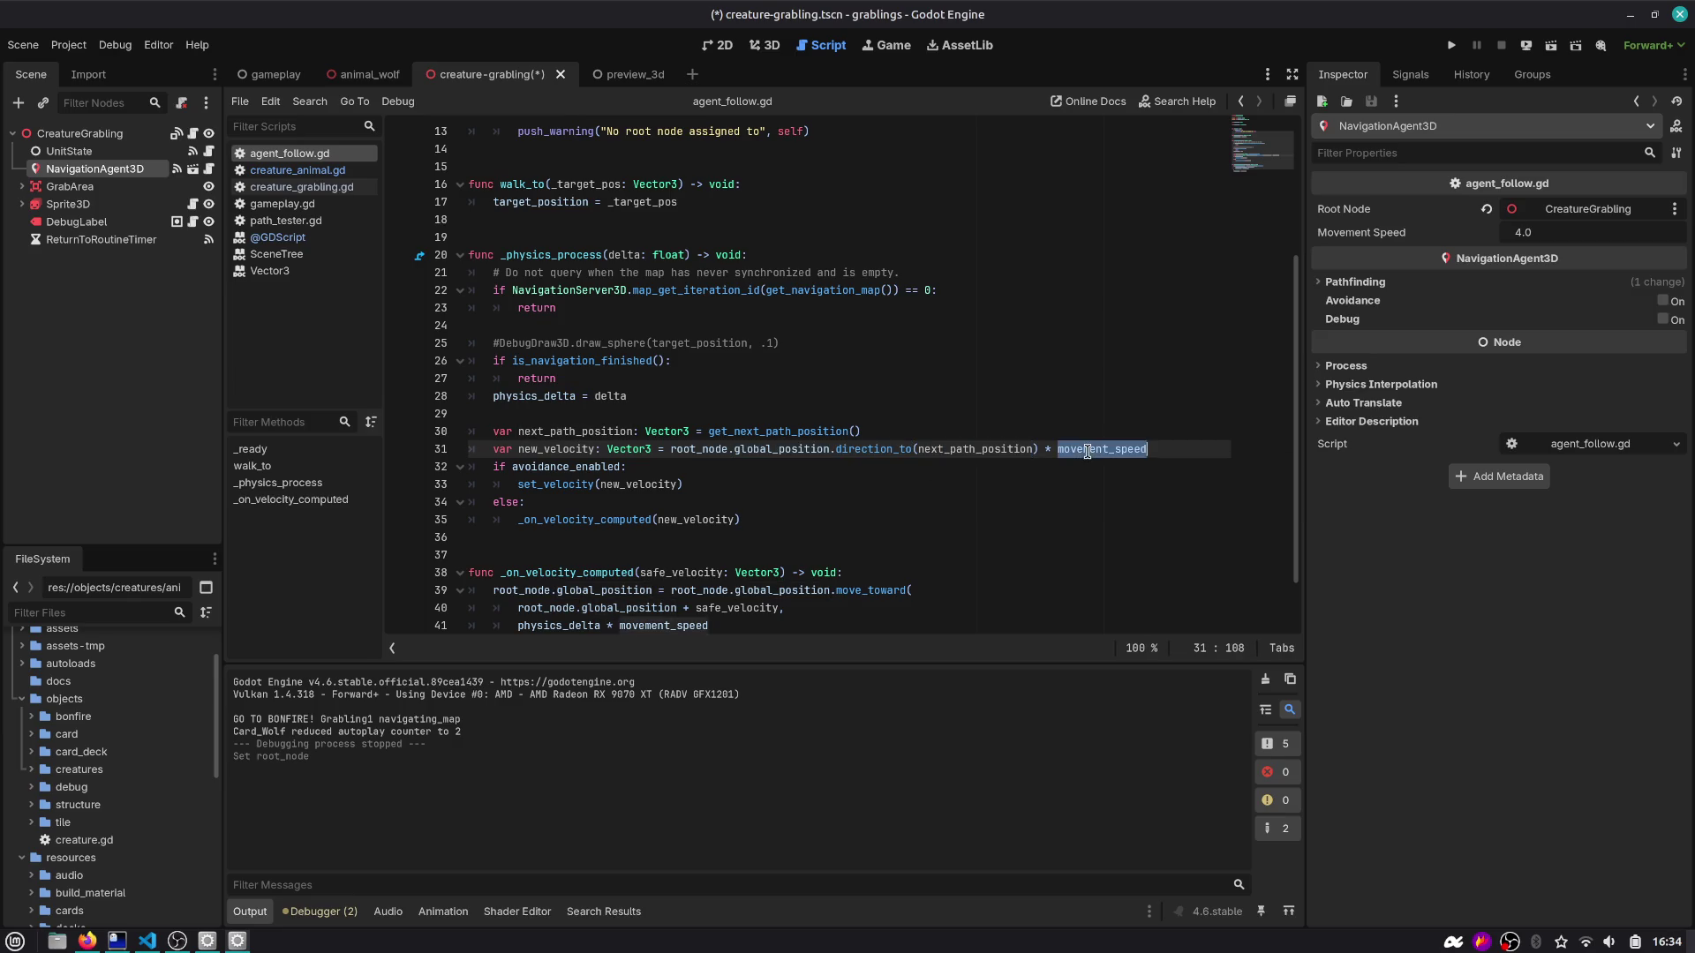
pyautogui.doubleClick(583, 451)
pyautogui.scroll(-1, 573, 451)
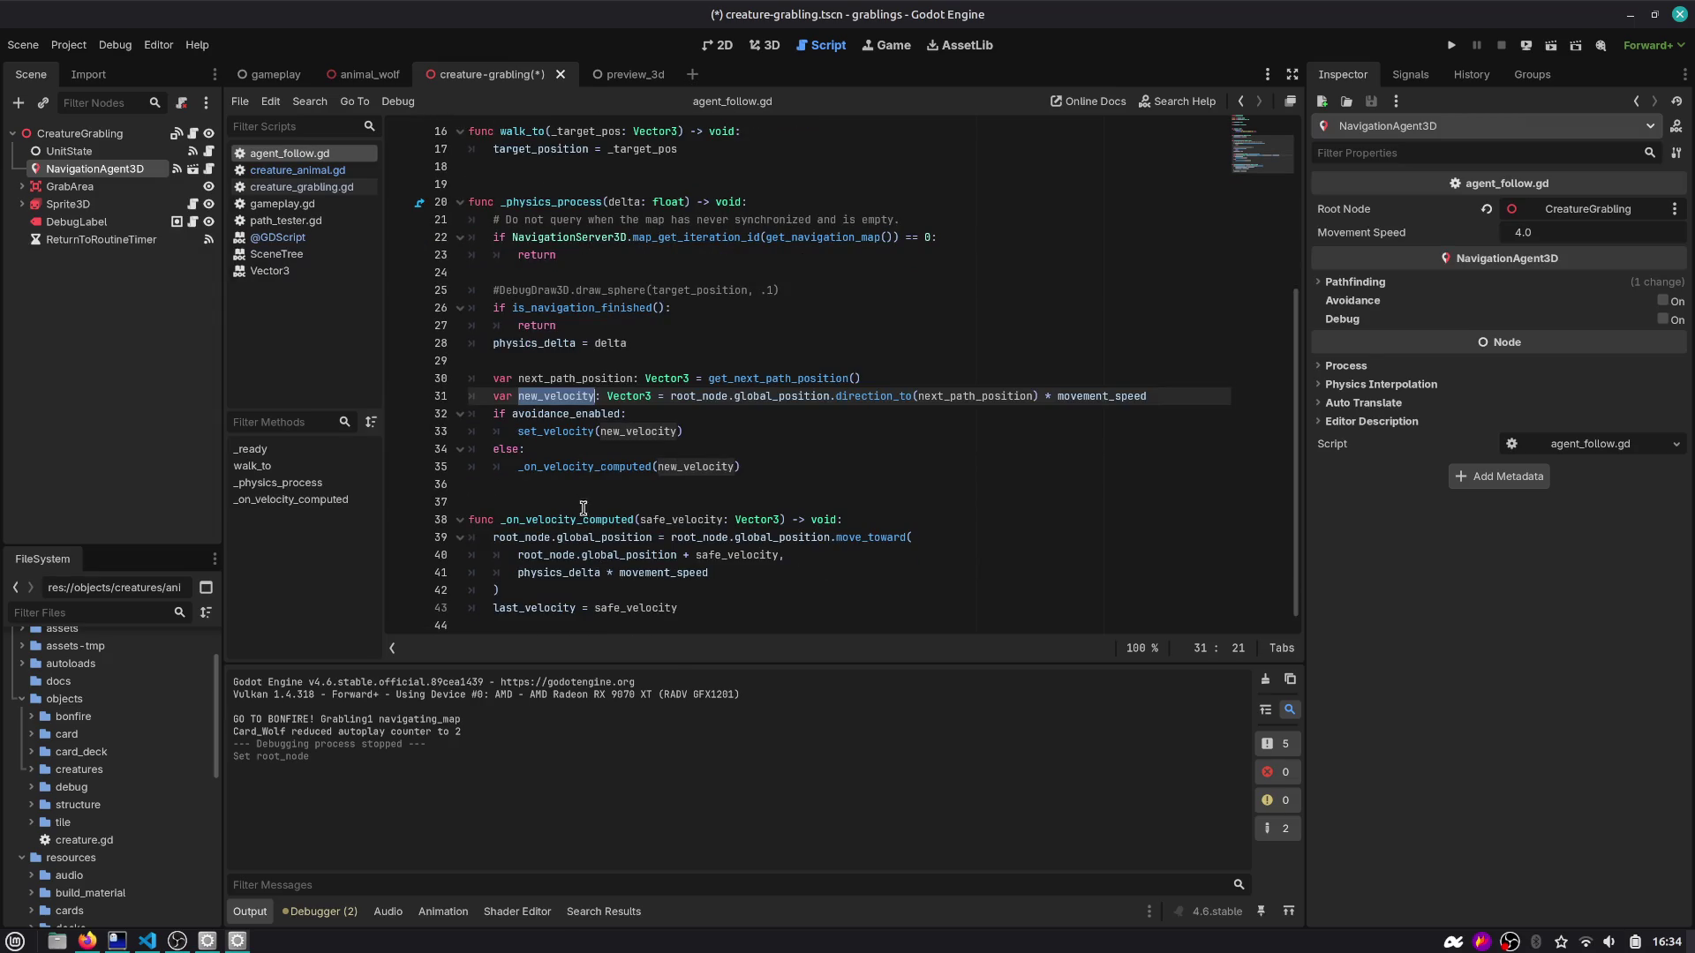
pyautogui.scroll(2, 583, 505)
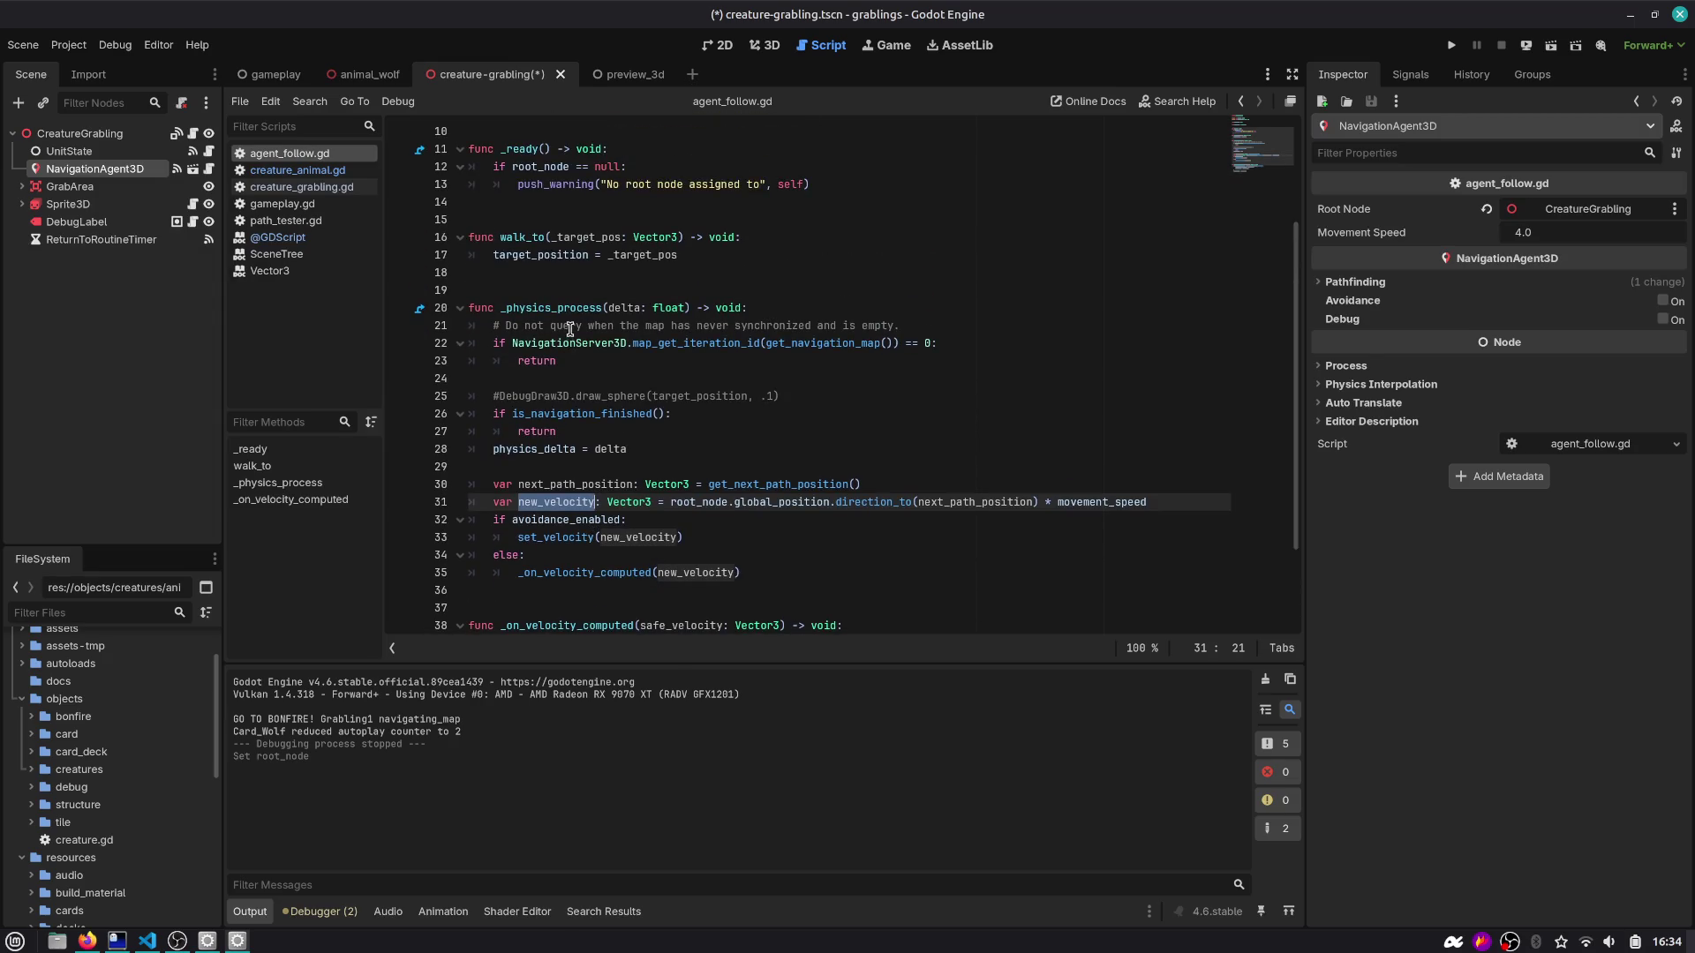
pyautogui.scroll(3, 570, 329)
pyautogui.click(192, 134)
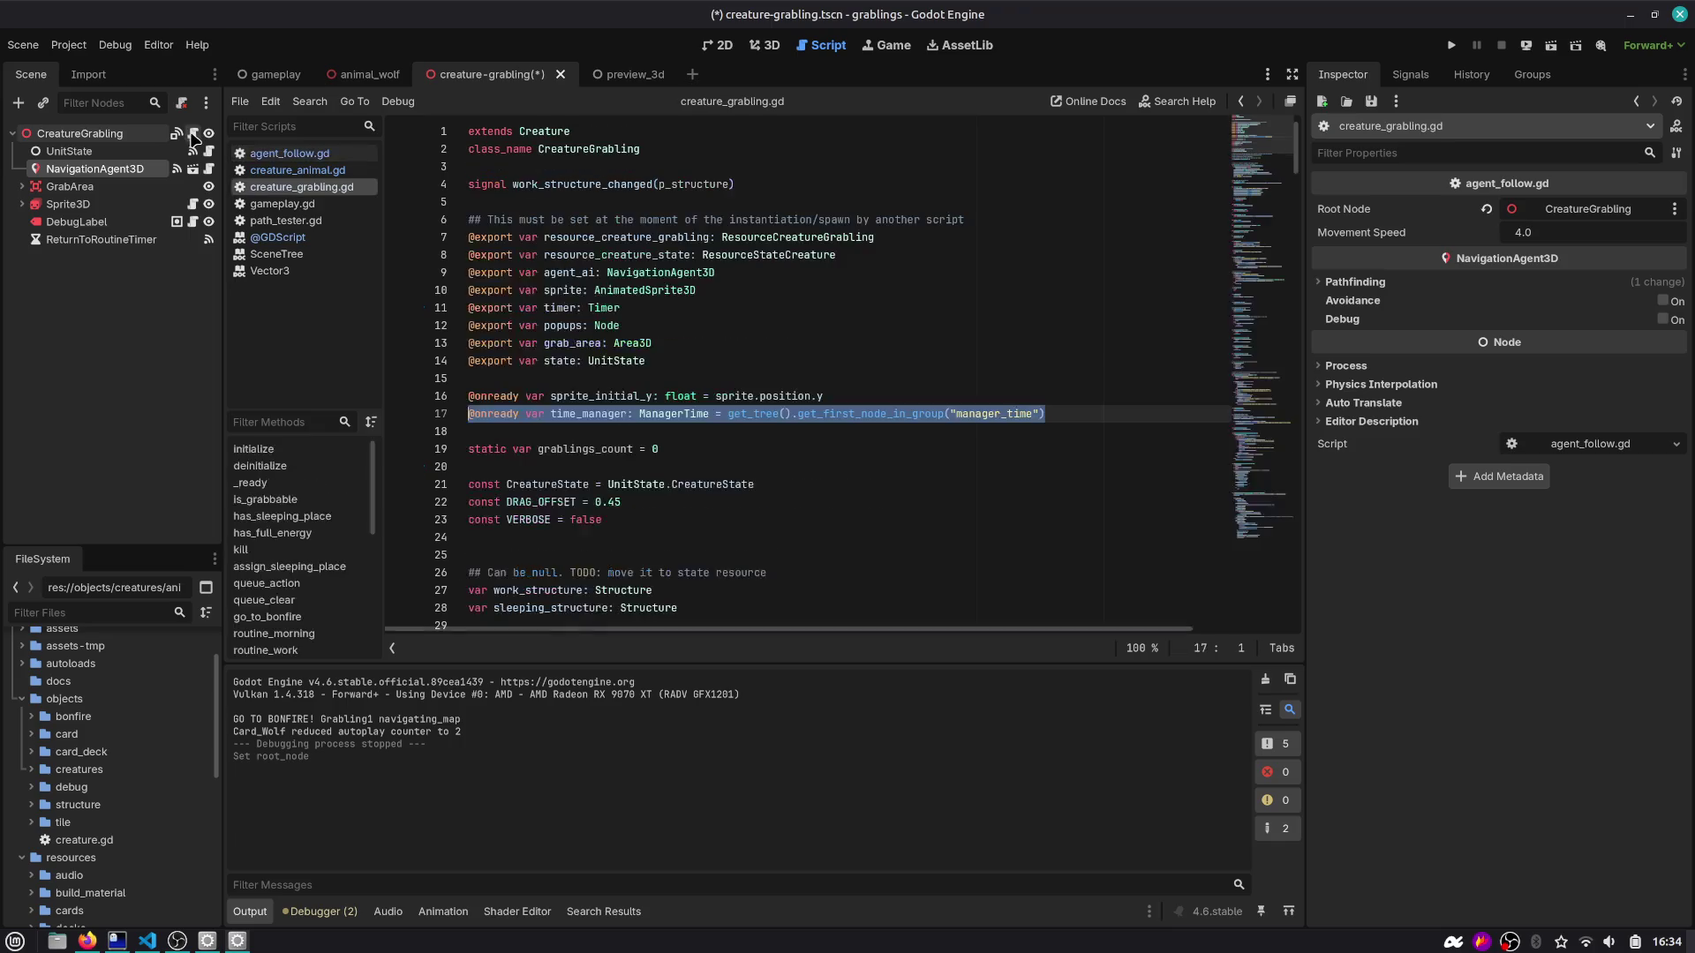
# Step: Jump to the _process function in creature_grabling.gd via the method search 'proce'
pyautogui.click(598, 262)
pyautogui.scroll(-8, 598, 261)
pyautogui.click(277, 424)
pyautogui.write('proce')
pyautogui.click(271, 444)
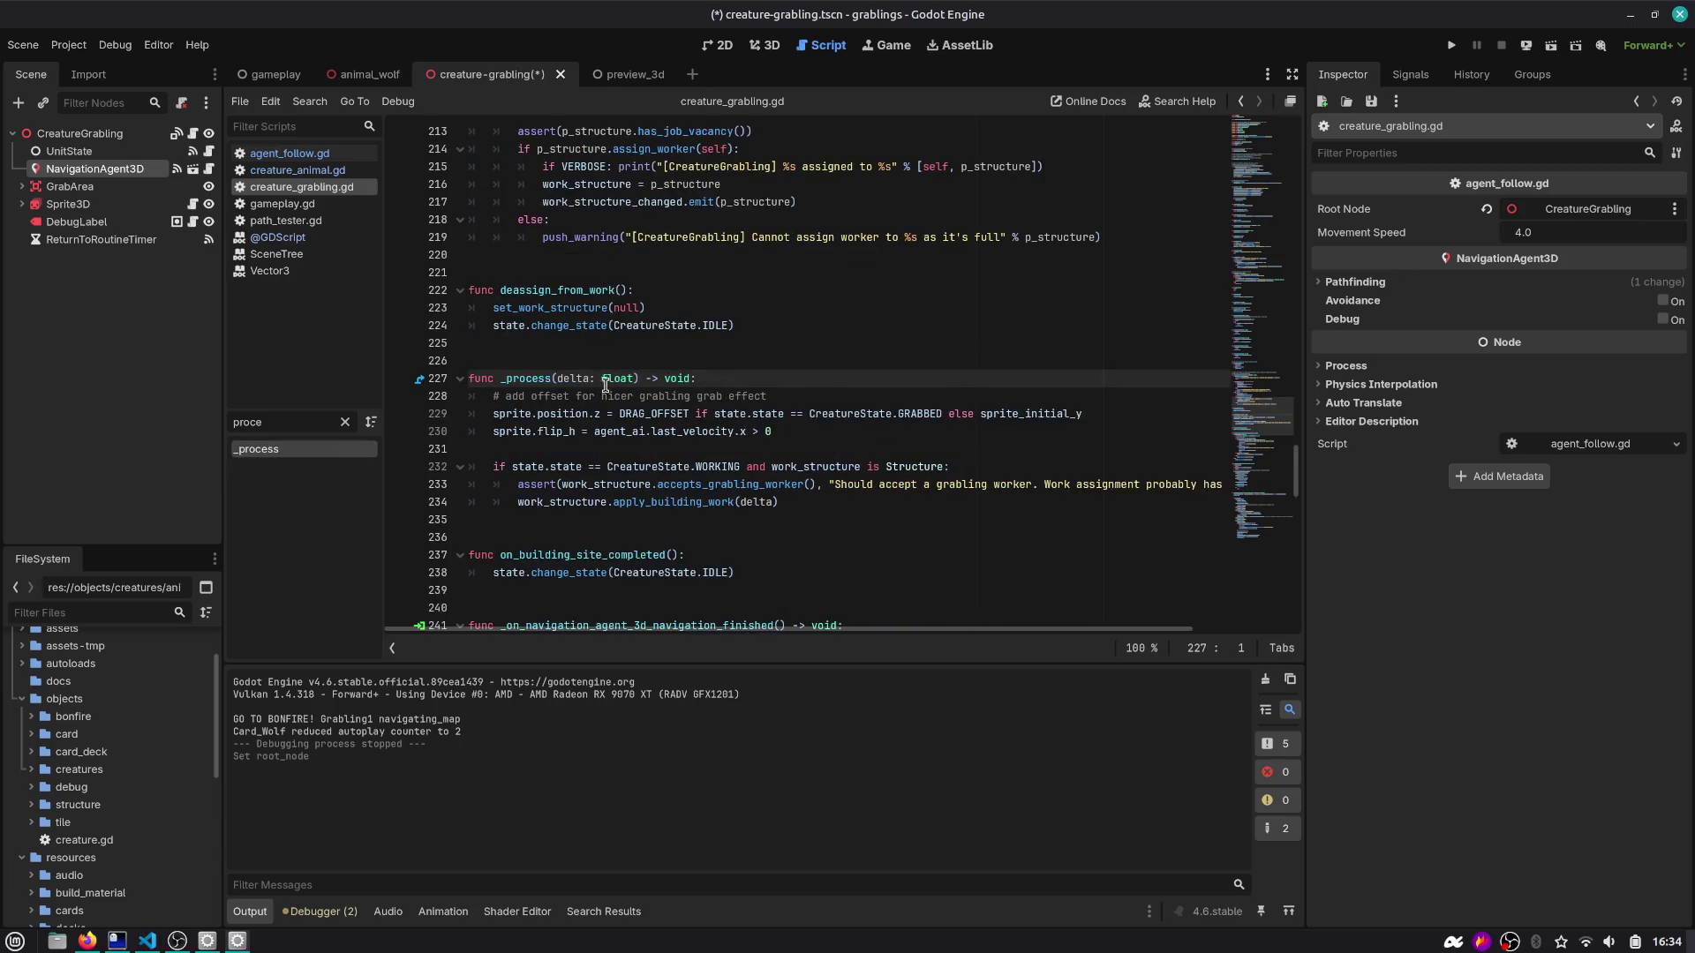
pyautogui.scroll(-1, 606, 387)
# Step: Switch to the animal_wolf scene and open creature_animal.gd
pyautogui.click(366, 74)
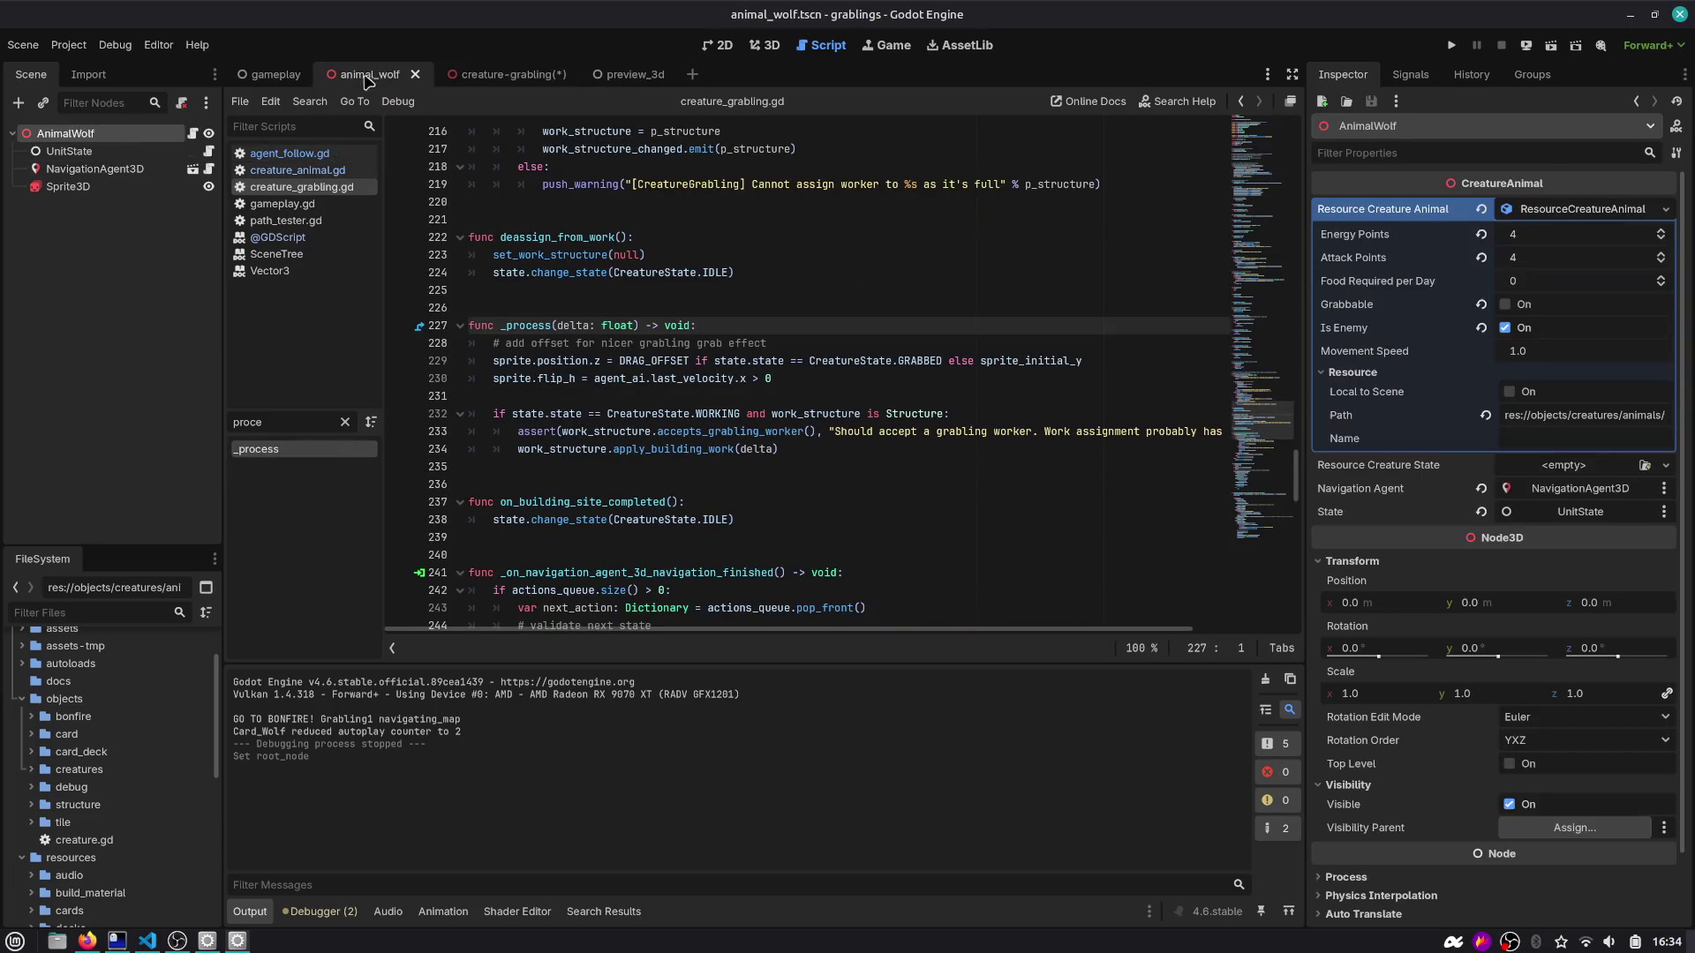
pyautogui.click(193, 133)
pyautogui.scroll(-4, 522, 329)
pyautogui.scroll(7, 521, 328)
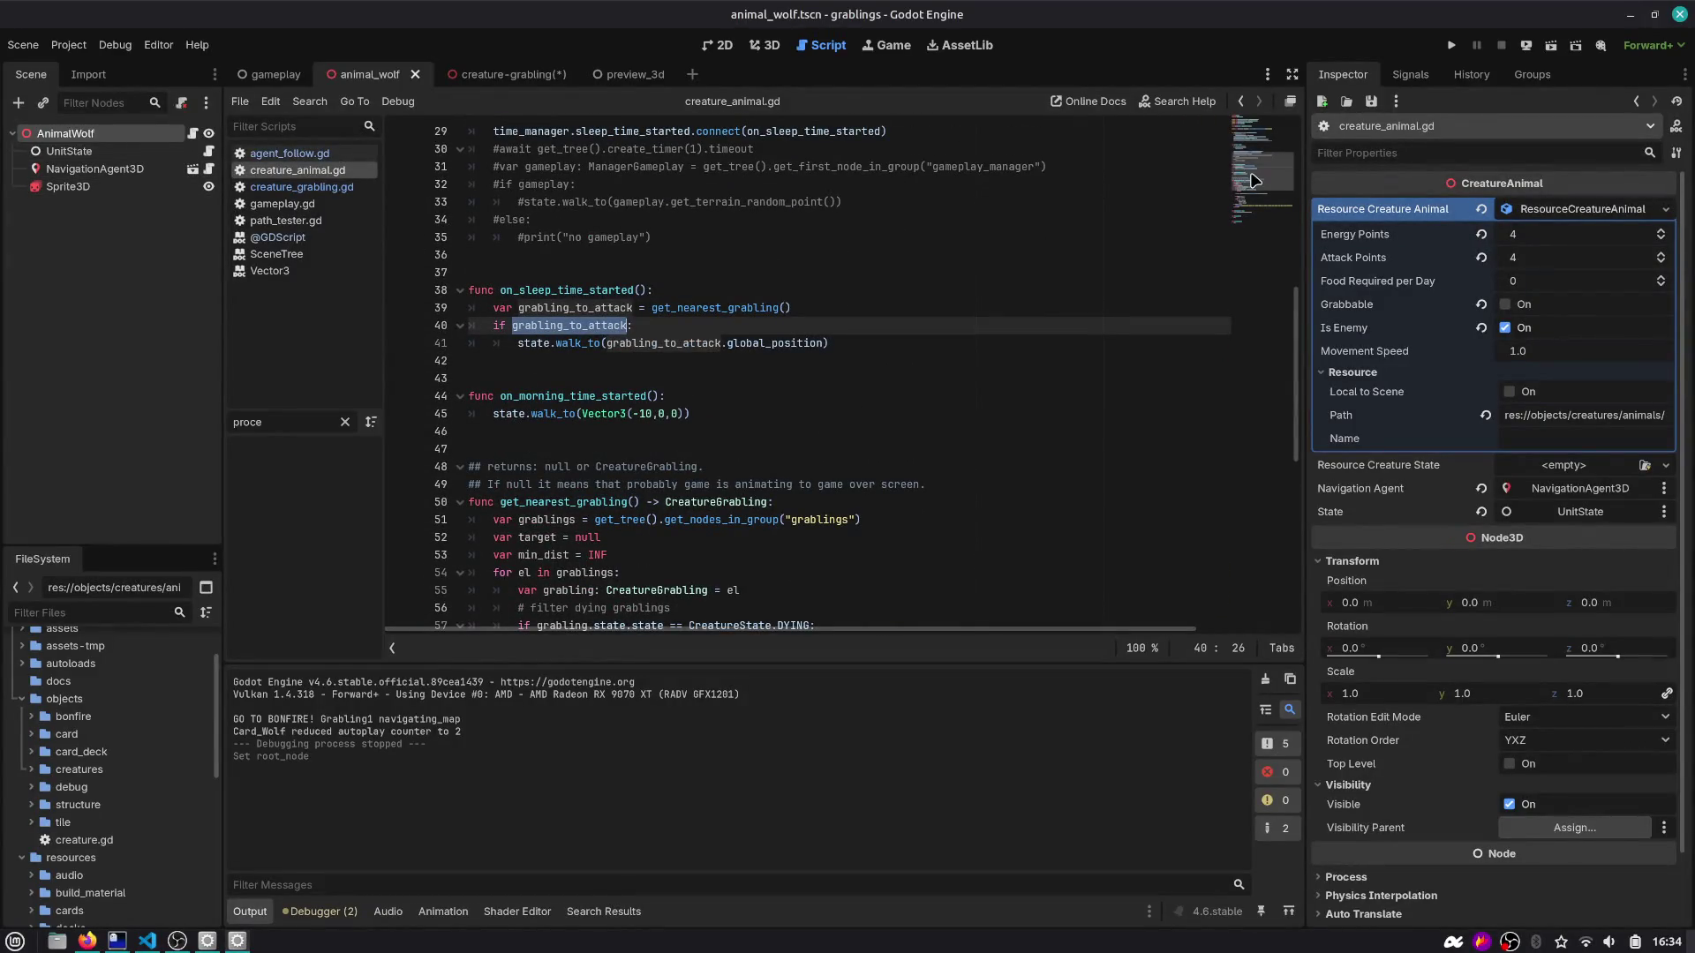
pyautogui.scroll(5, 1257, 160)
pyautogui.scroll(5, 1257, 160)
pyautogui.scroll(-11, 1254, 161)
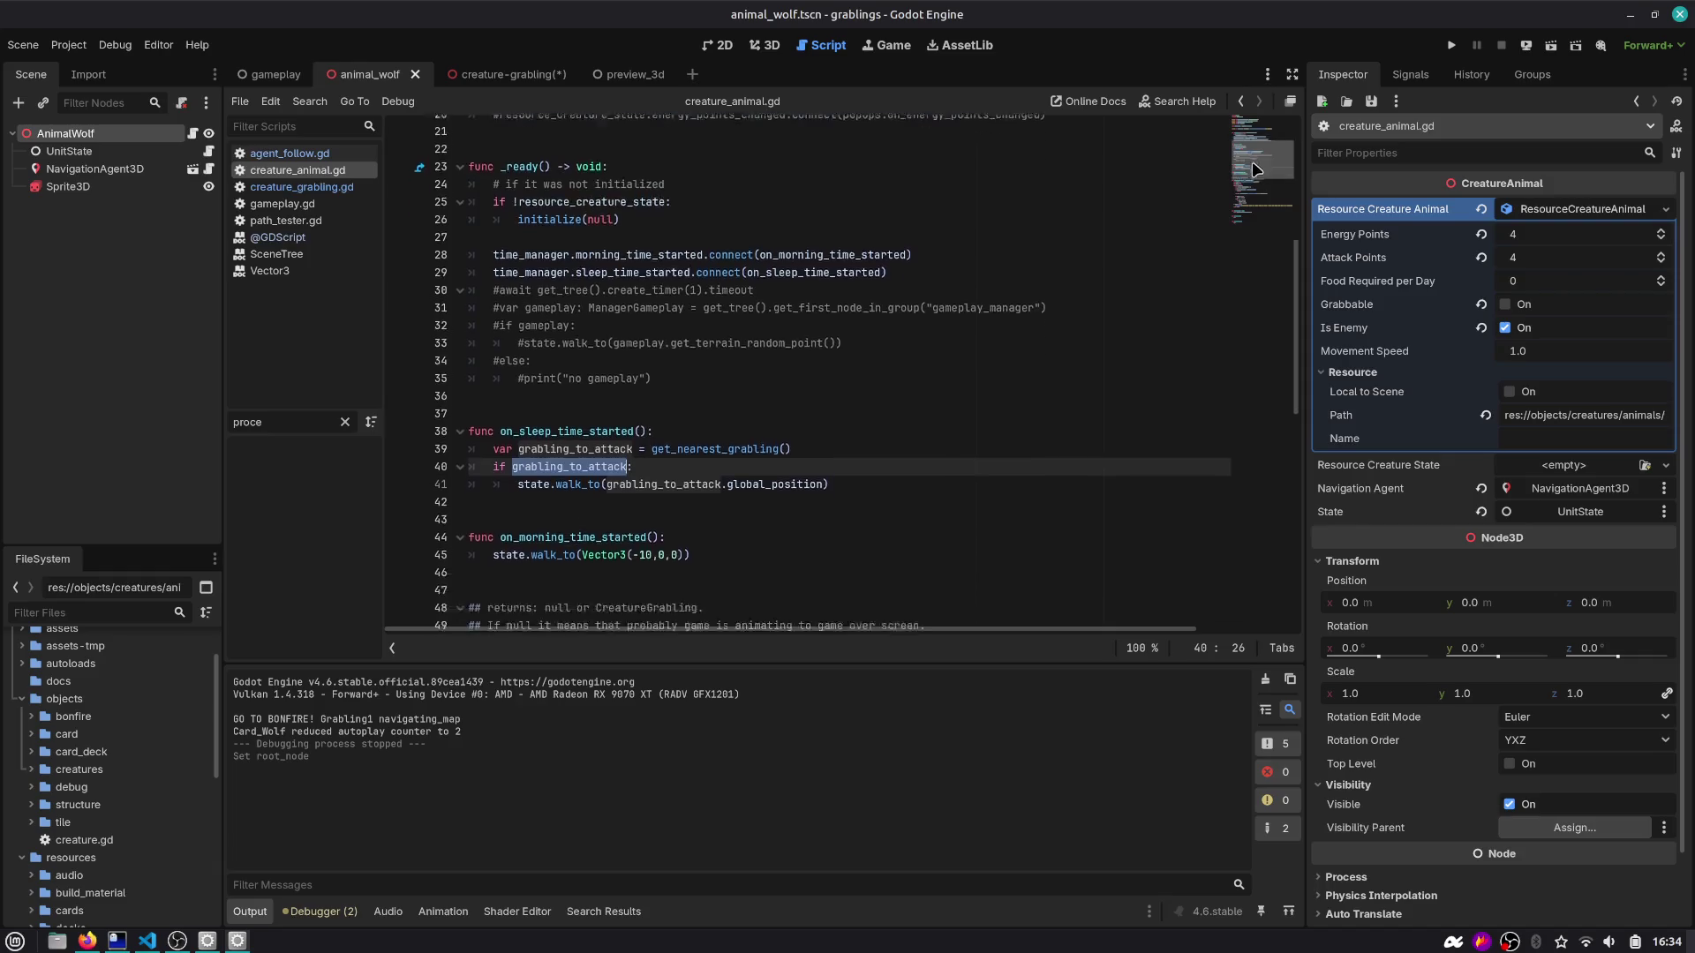
# Step: Locate get_nearest_grabling, check the wolf's NavigationAgent3D, then return to the creature-grabling scene
pyautogui.click(584, 197)
pyautogui.scroll(-3, 580, 313)
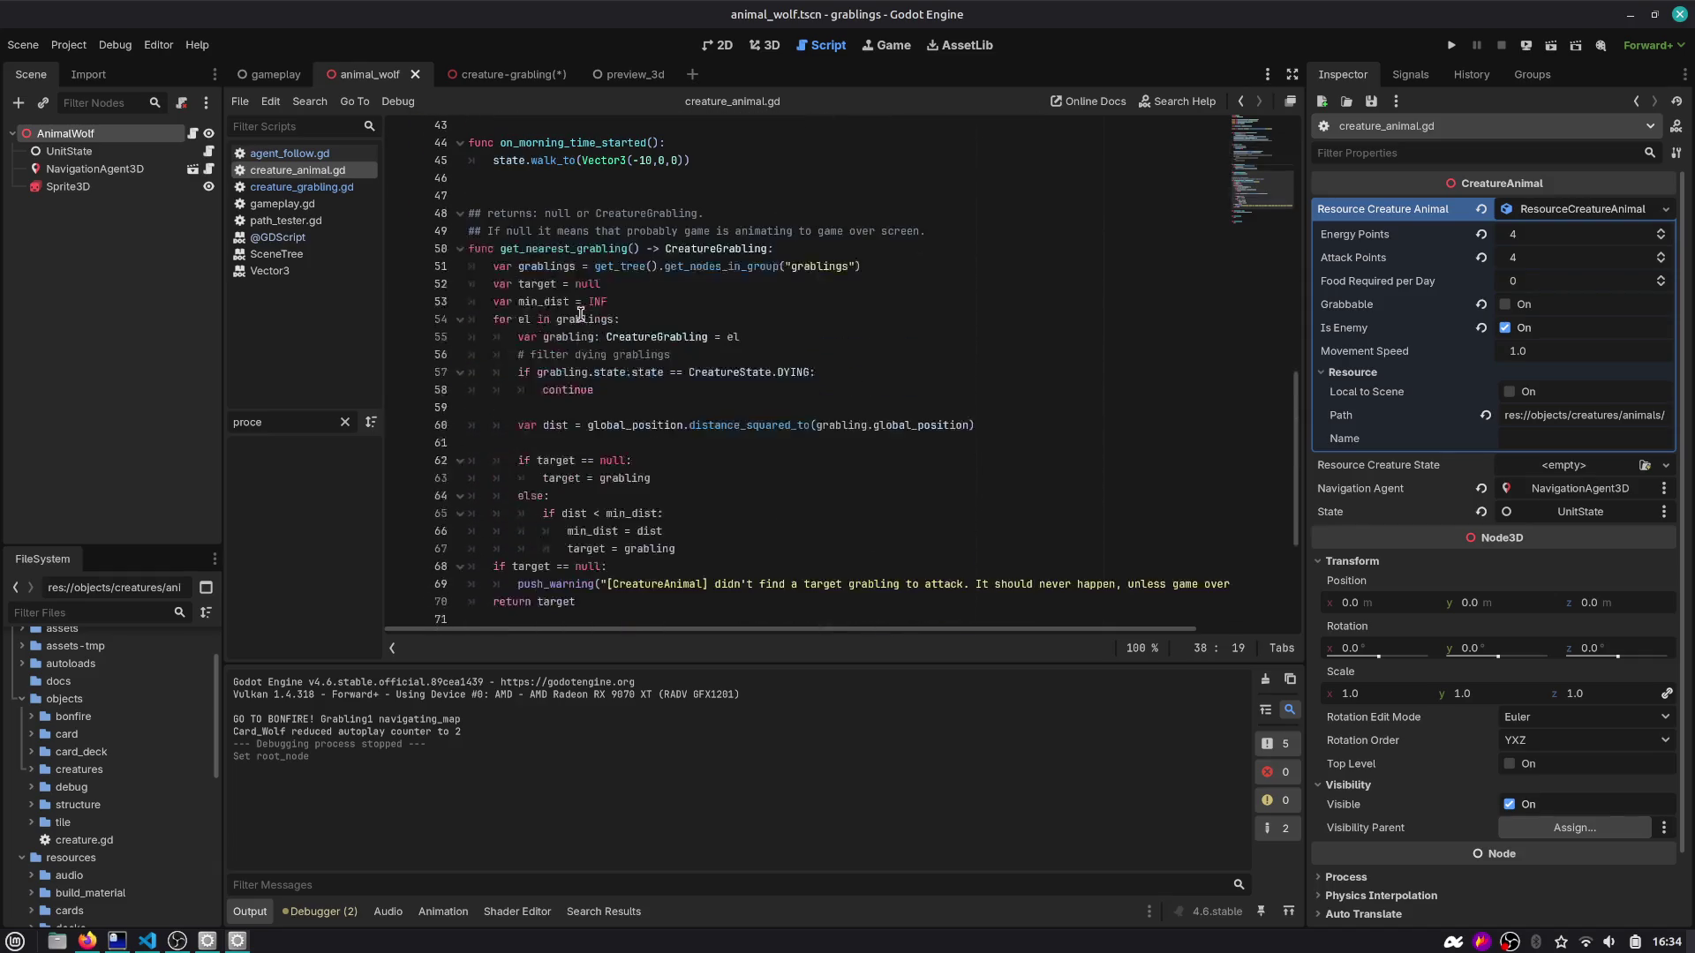
pyautogui.doubleClick(543, 249)
pyautogui.scroll(-4, 669, 316)
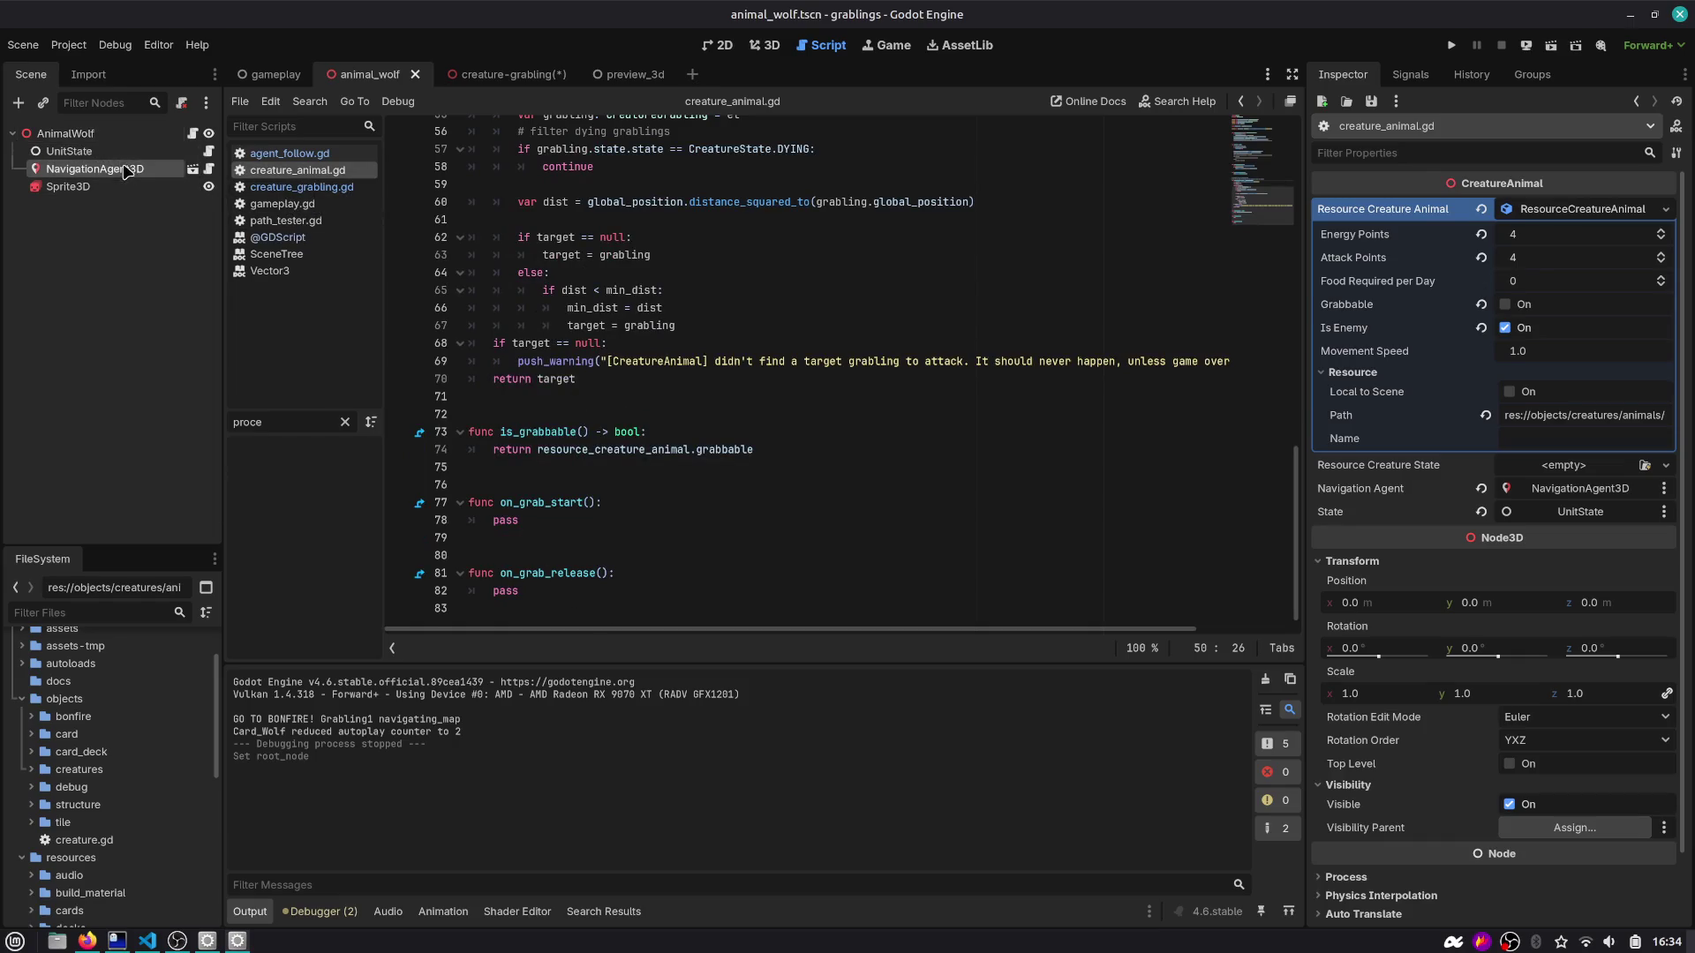
pyautogui.click(181, 171)
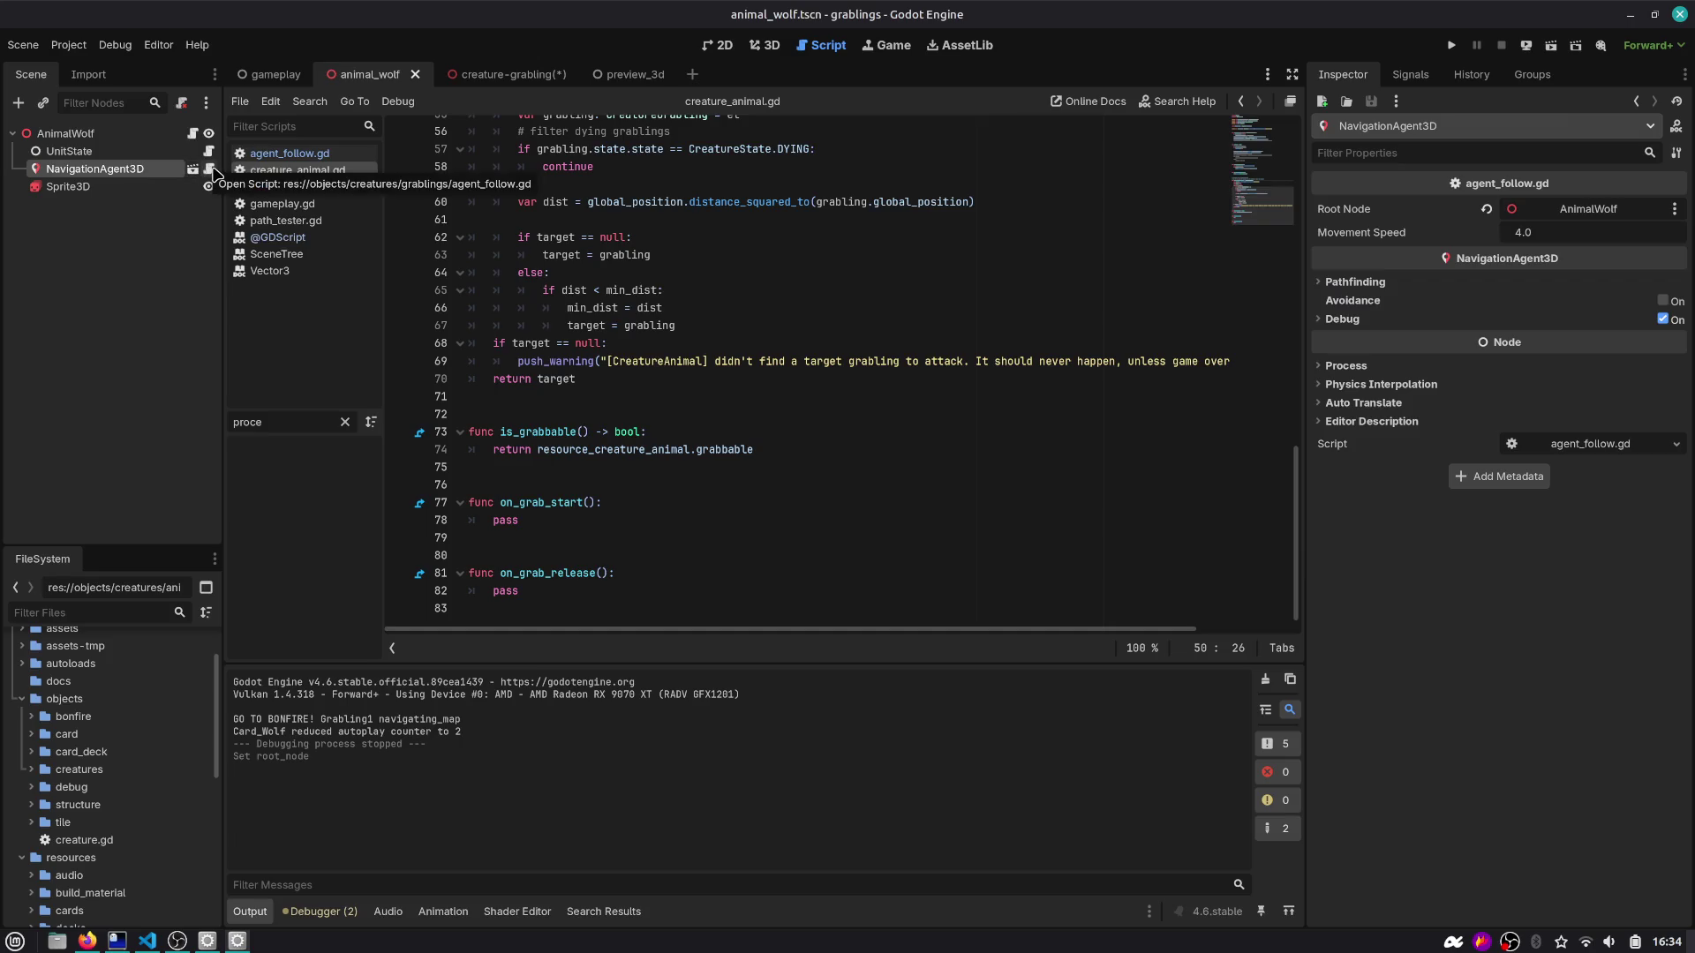
pyautogui.click(499, 78)
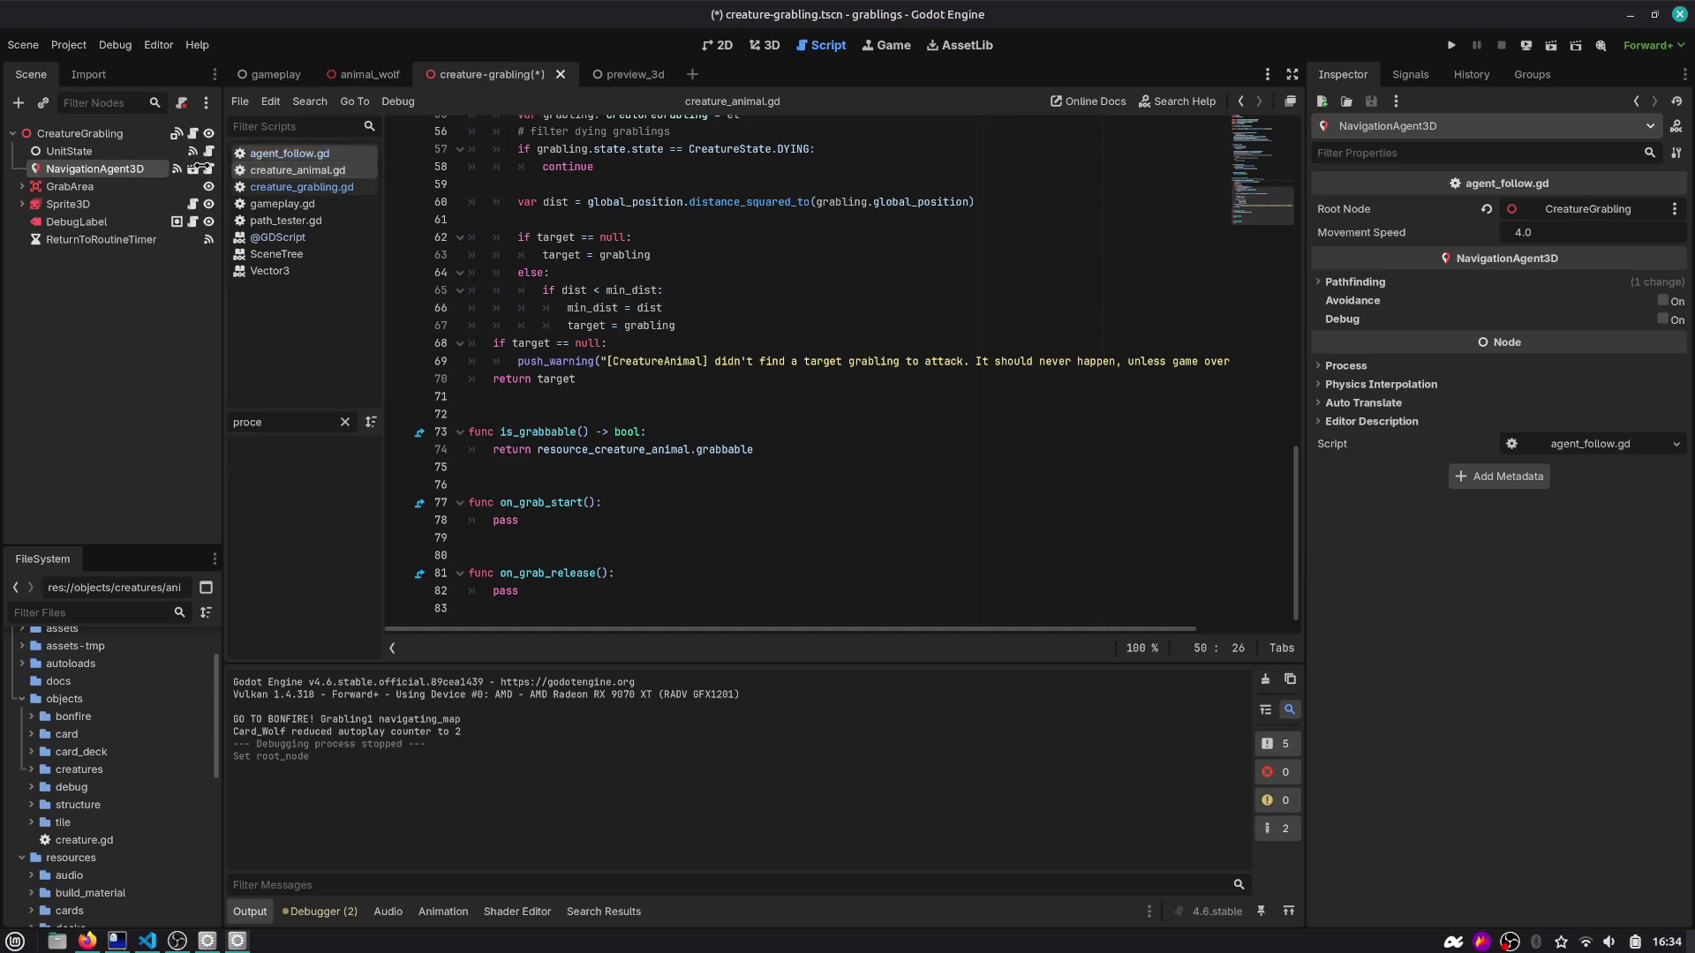
# Step: Save the creature-grabling scene and confirm the navigation agent's Root Node choice
pyautogui.hotkey('ctrl', 's')
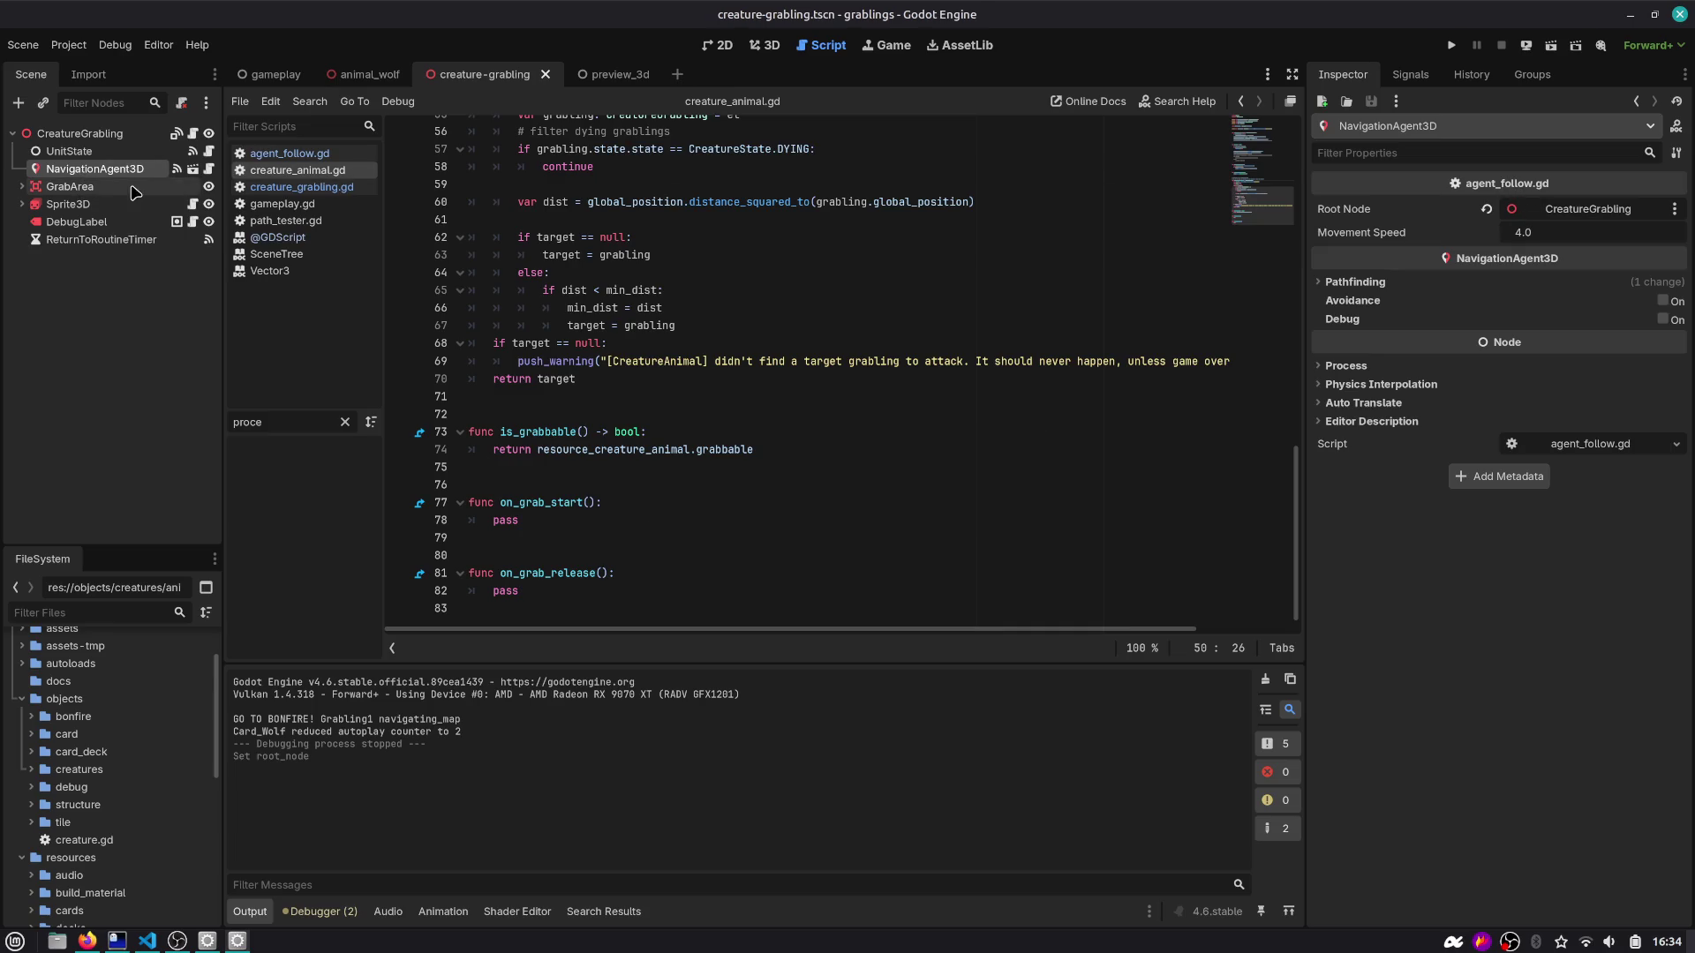
pyautogui.click(1558, 210)
pyautogui.press('Escape')
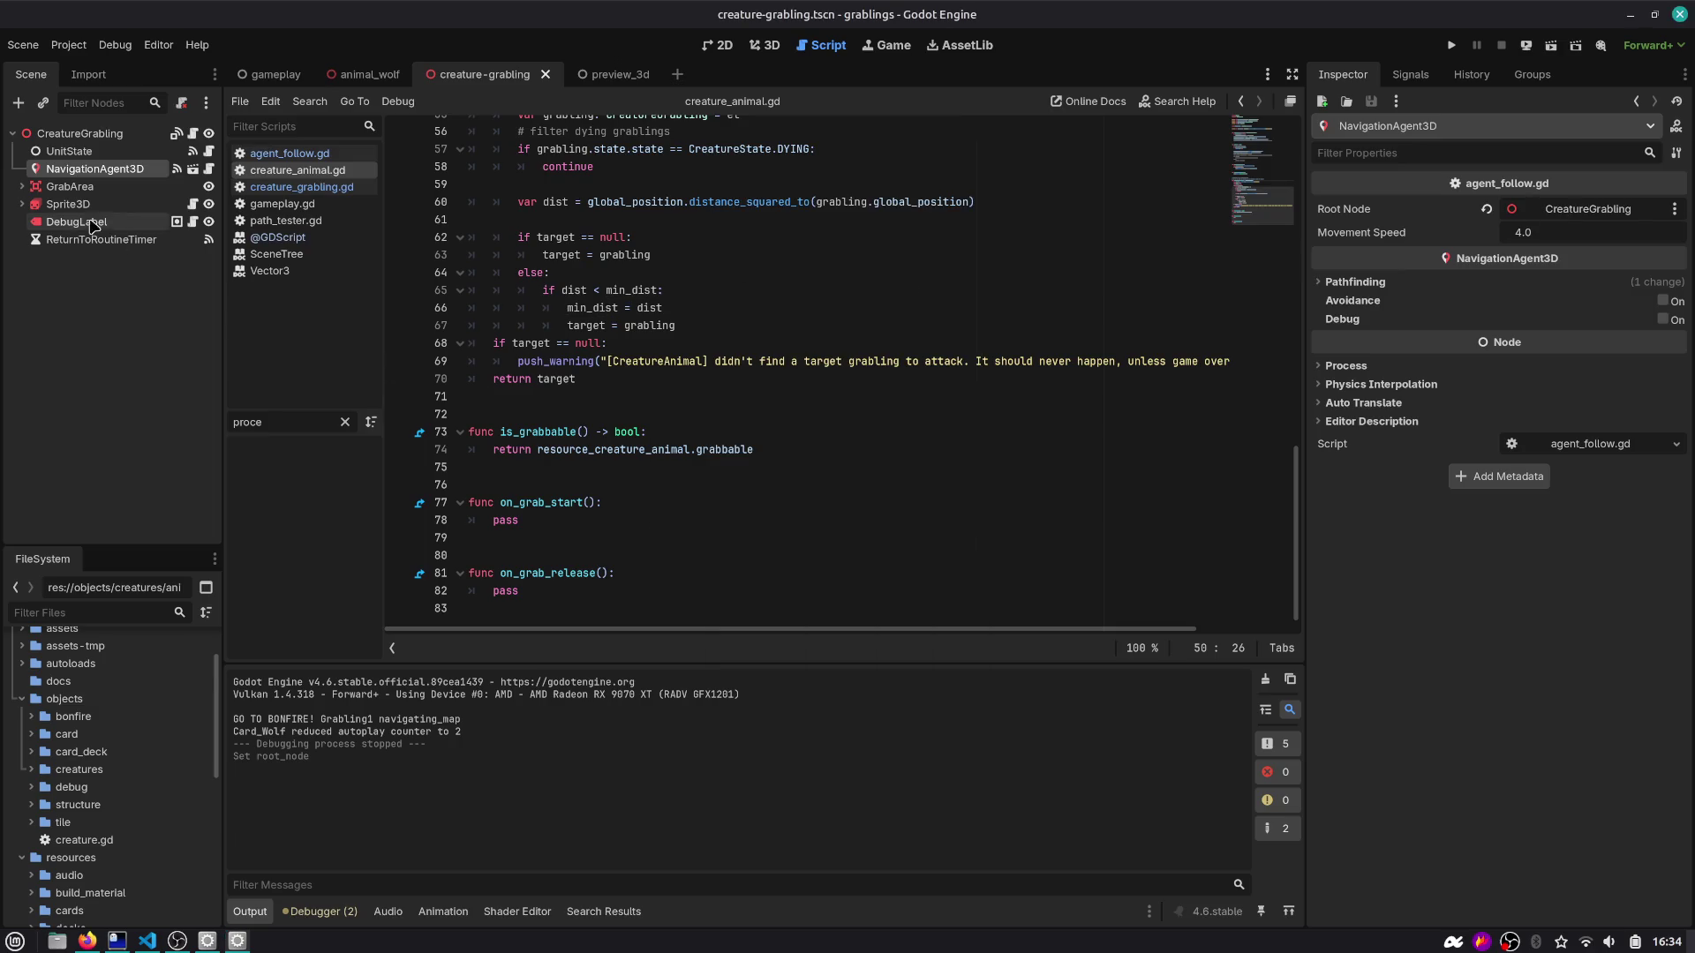
# Step: Open state.gd, search the project for change_state, and jump to the CreatureState enum
pyautogui.click(209, 152)
pyautogui.scroll(-5, 751, 334)
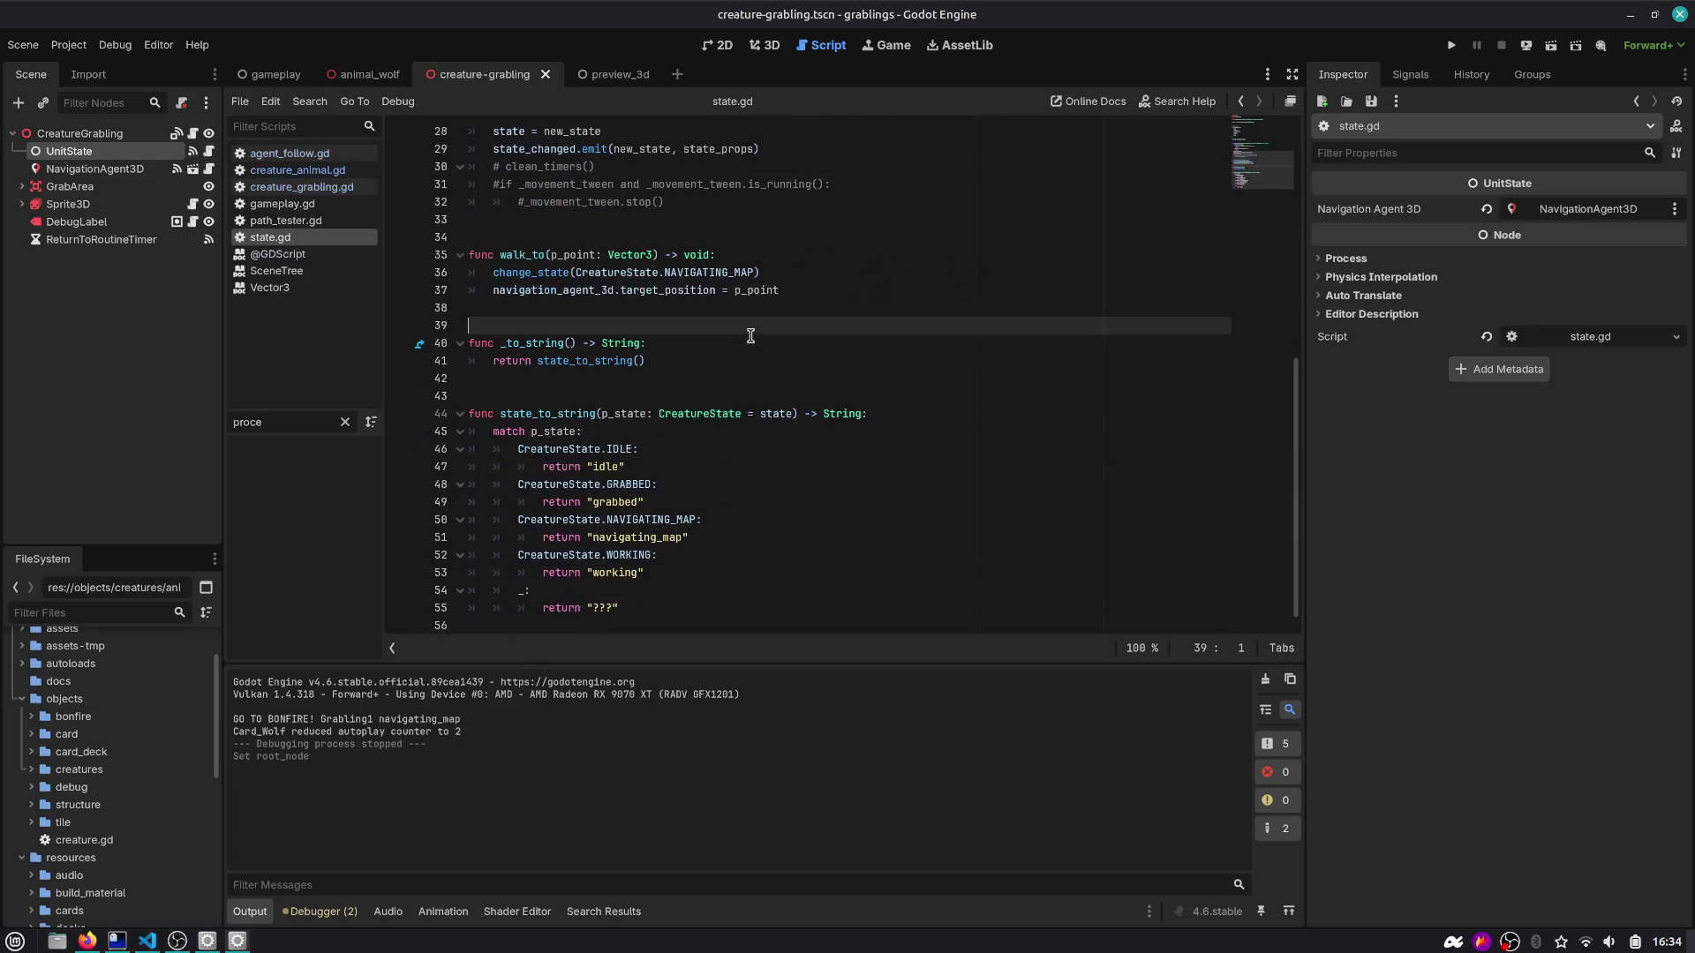
pyautogui.scroll(3, 730, 319)
pyautogui.doubleClick(538, 185)
pyautogui.hotkey('ctrl', 'shift', 'f')
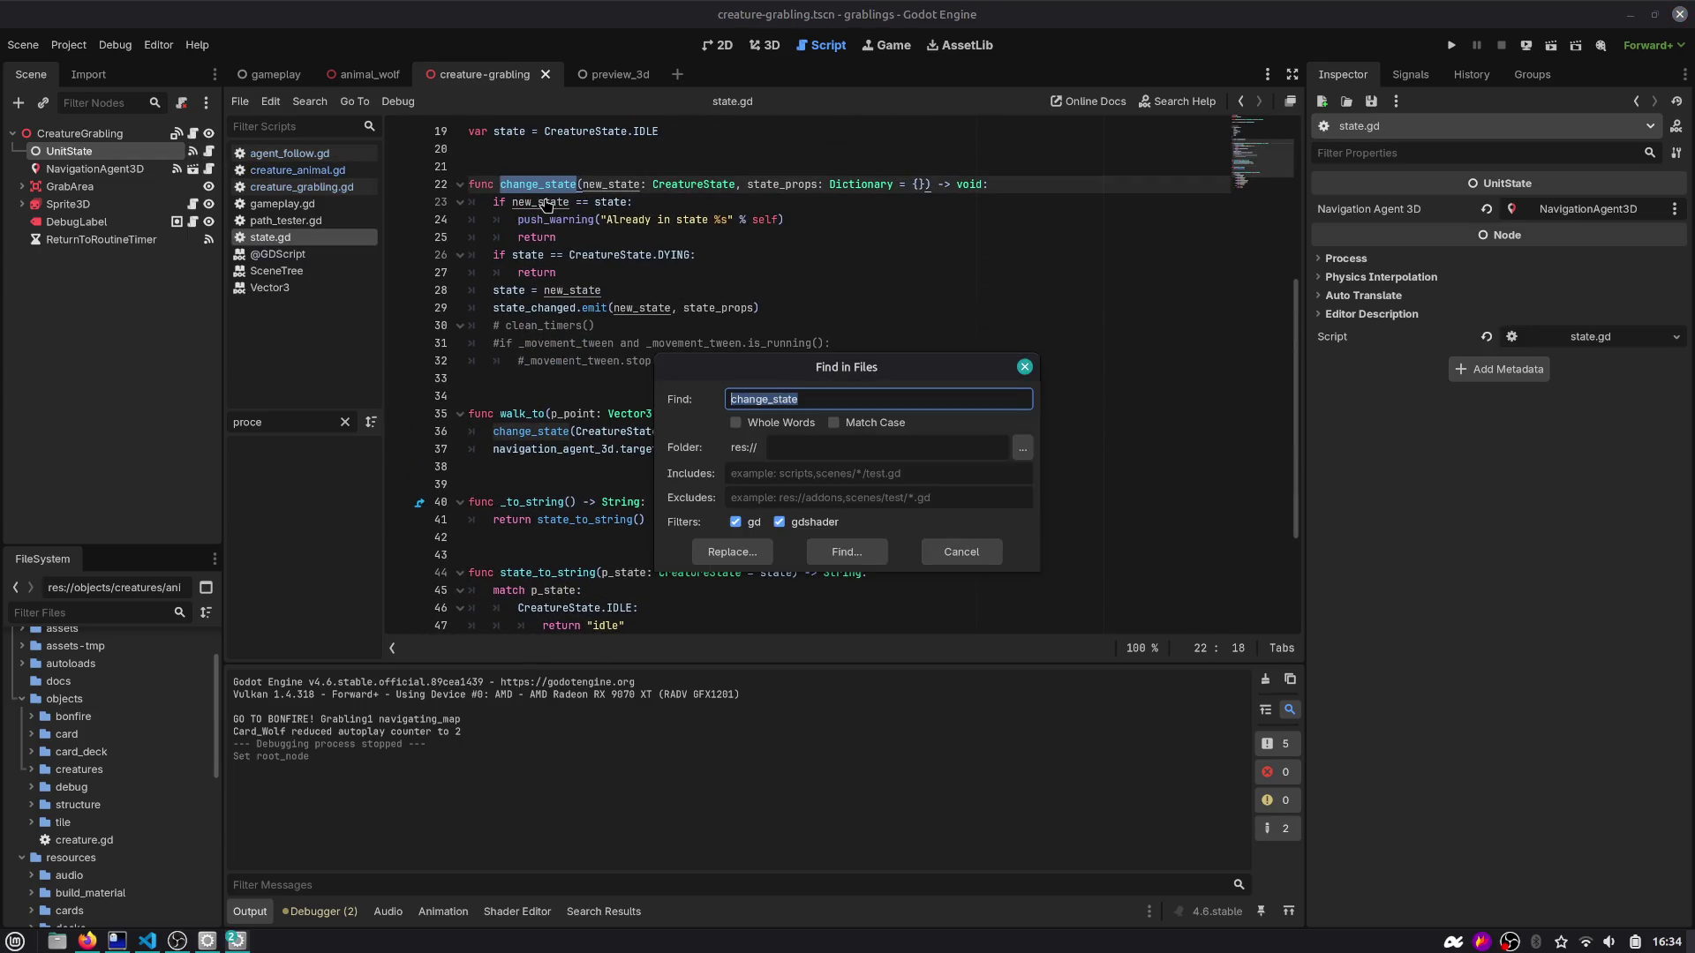
pyautogui.write('chan')
pyautogui.press('Return')
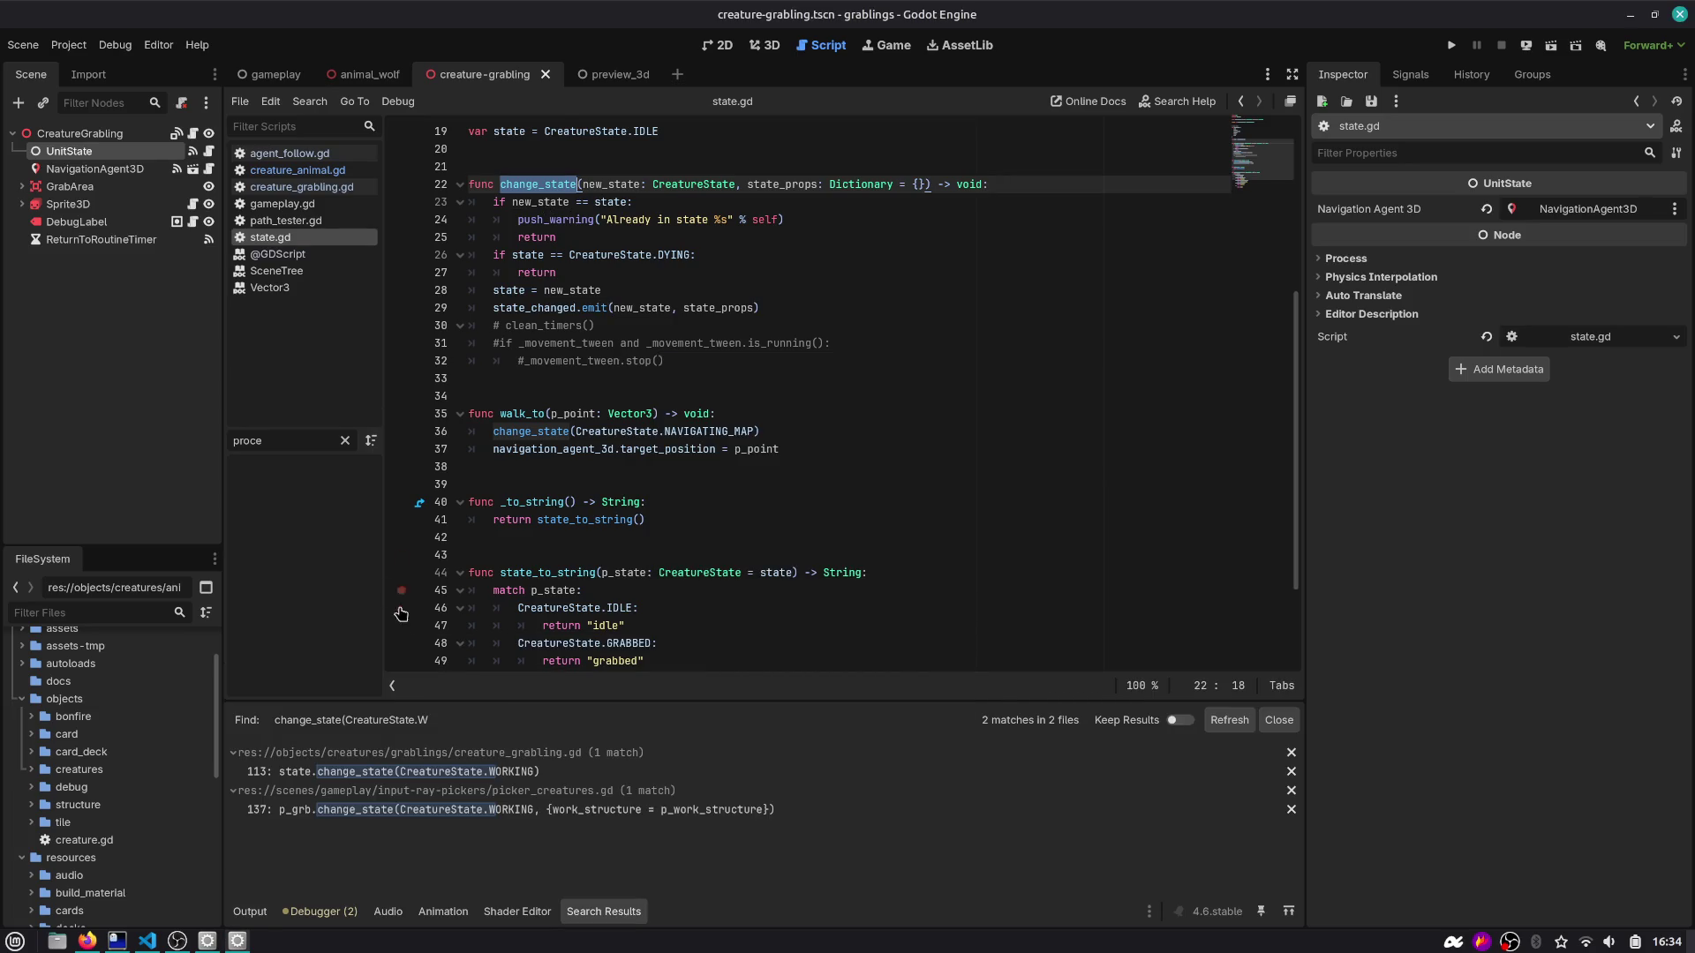
pyautogui.scroll(6, 637, 393)
pyautogui.keyDown('ctrl'); pyautogui.click(693, 501); pyautogui.keyUp('ctrl')
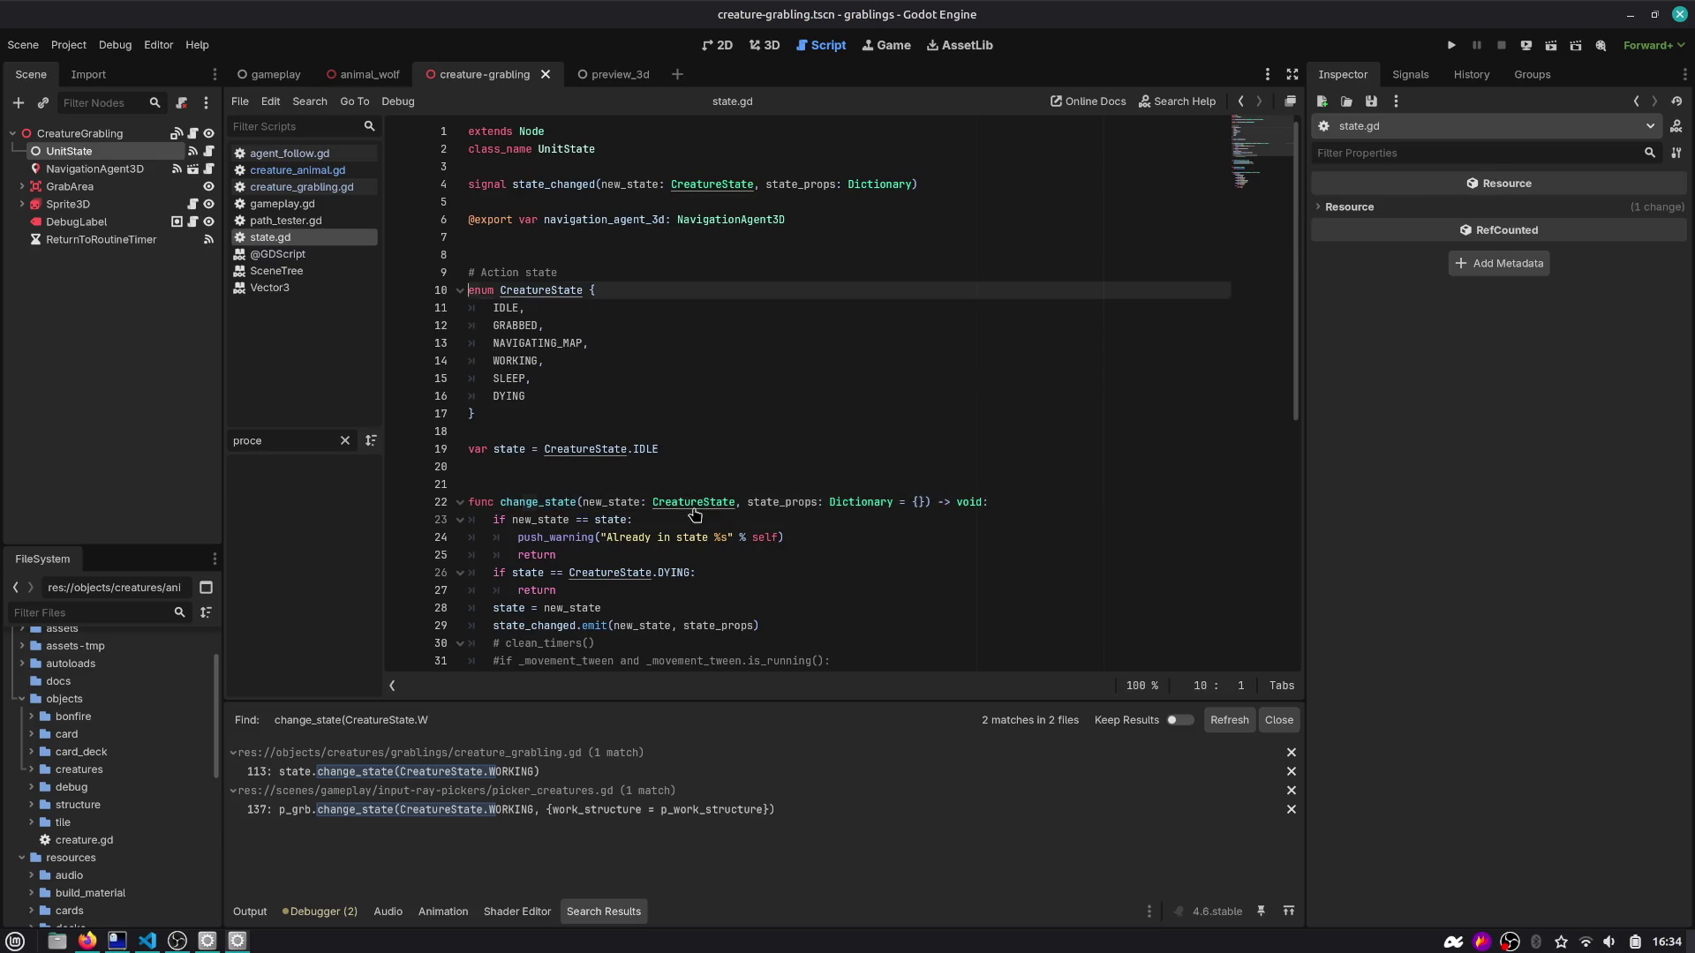
# Step: Search the project for .NAVIGATING_MAP and open the line-100 match in creature_grabling.gd
pyautogui.doubleClick(538, 343)
pyautogui.hotkey('ctrl', 'shift', 'f')
pyautogui.write('.')
pyautogui.press('Return')
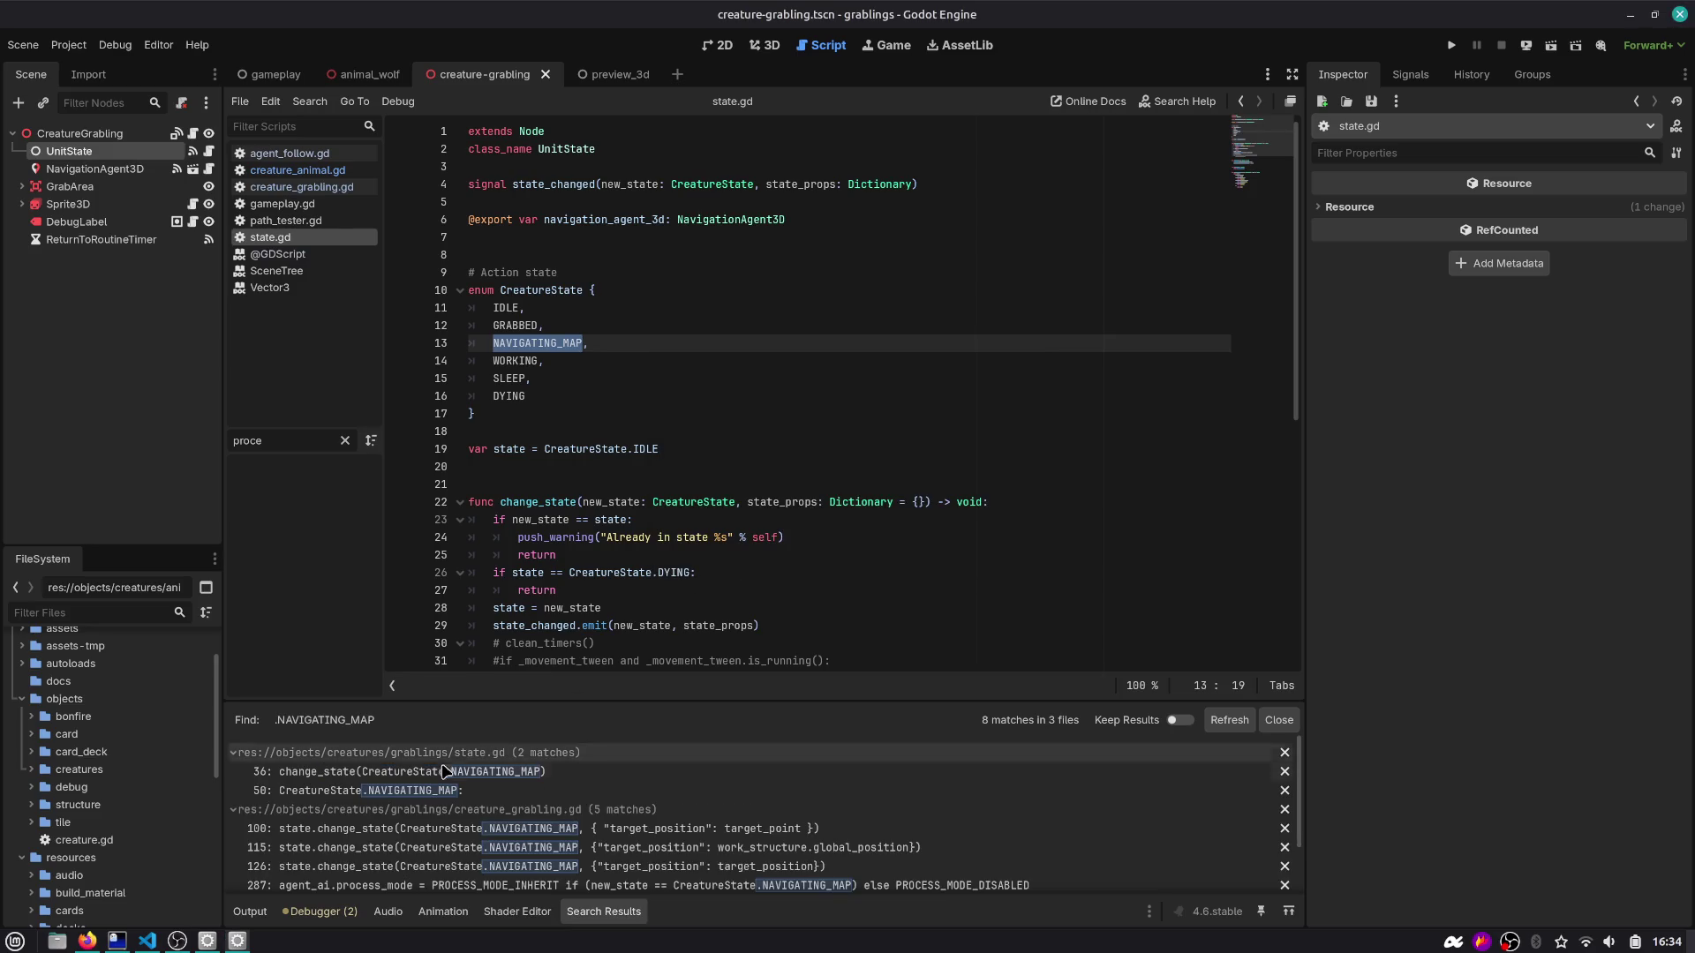
pyautogui.click(431, 773)
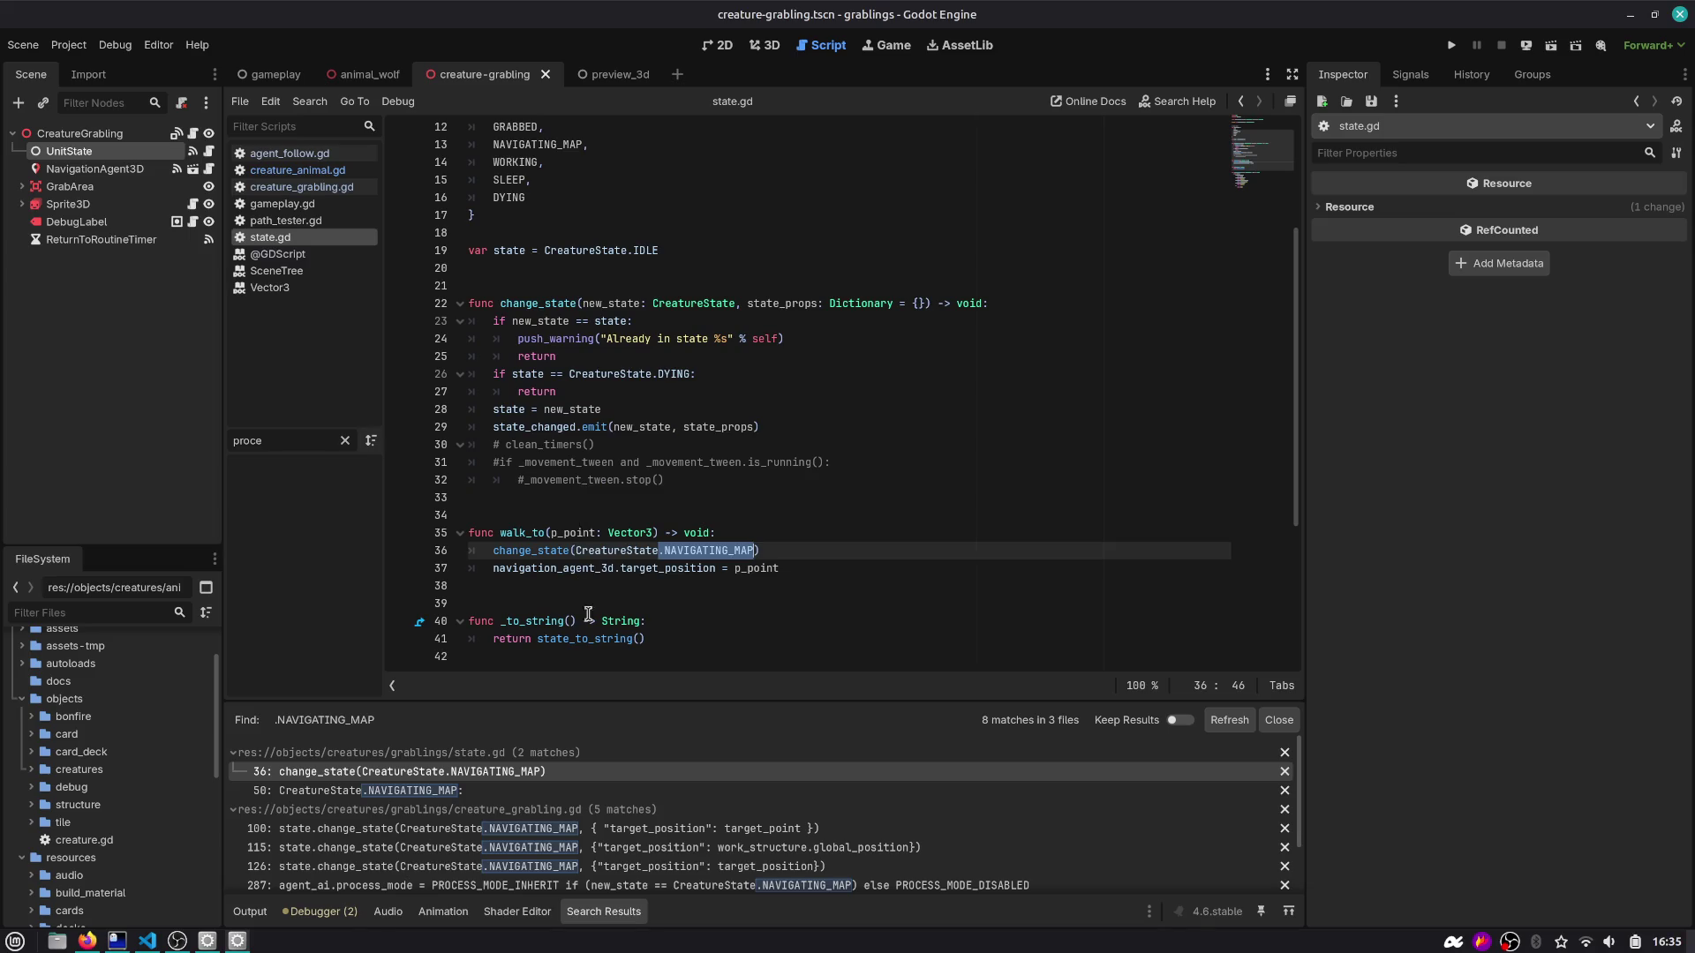
pyautogui.scroll(-1, 399, 777)
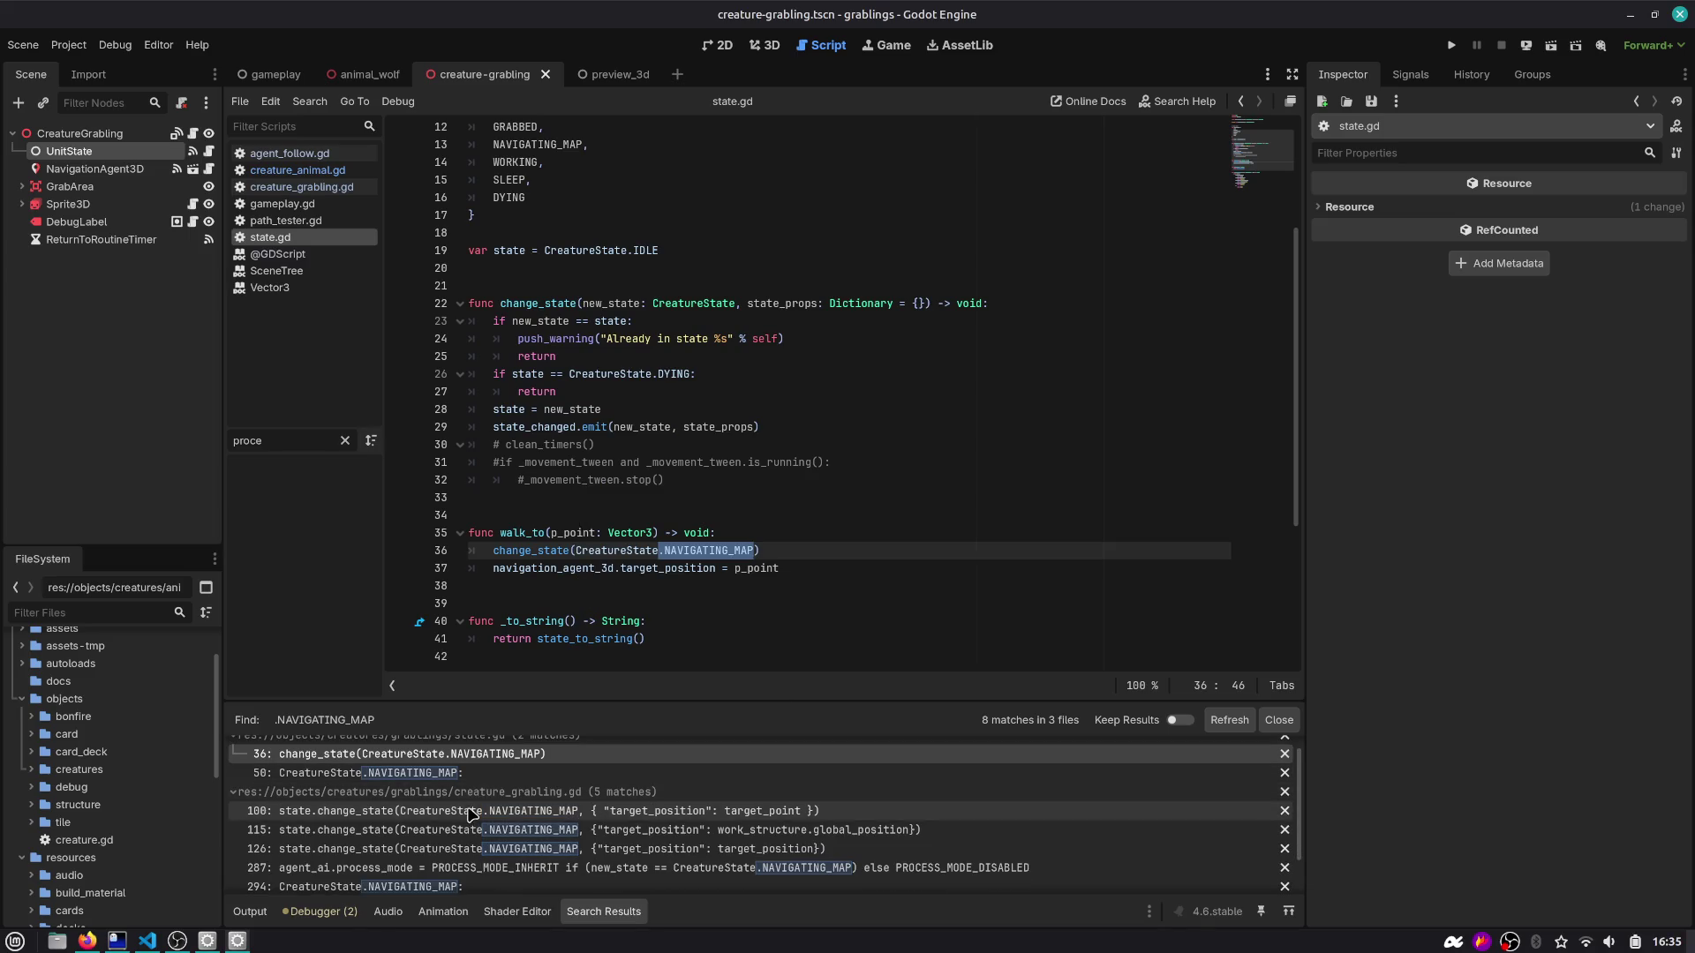
pyautogui.click(399, 773)
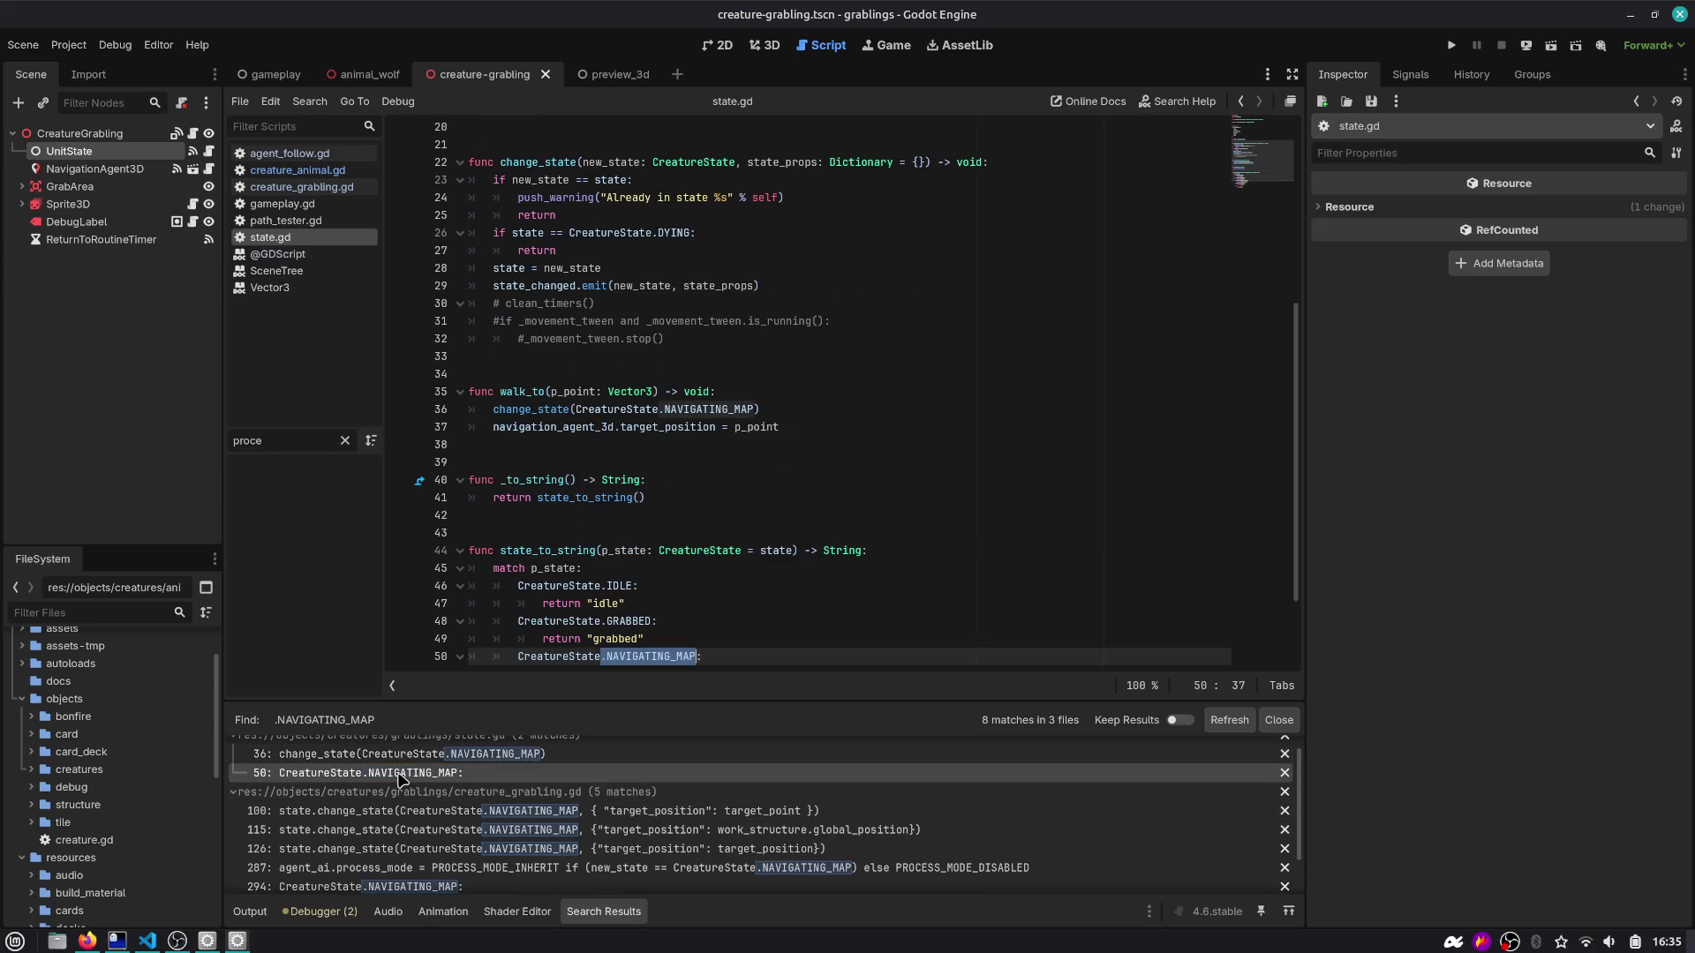
pyautogui.click(531, 819)
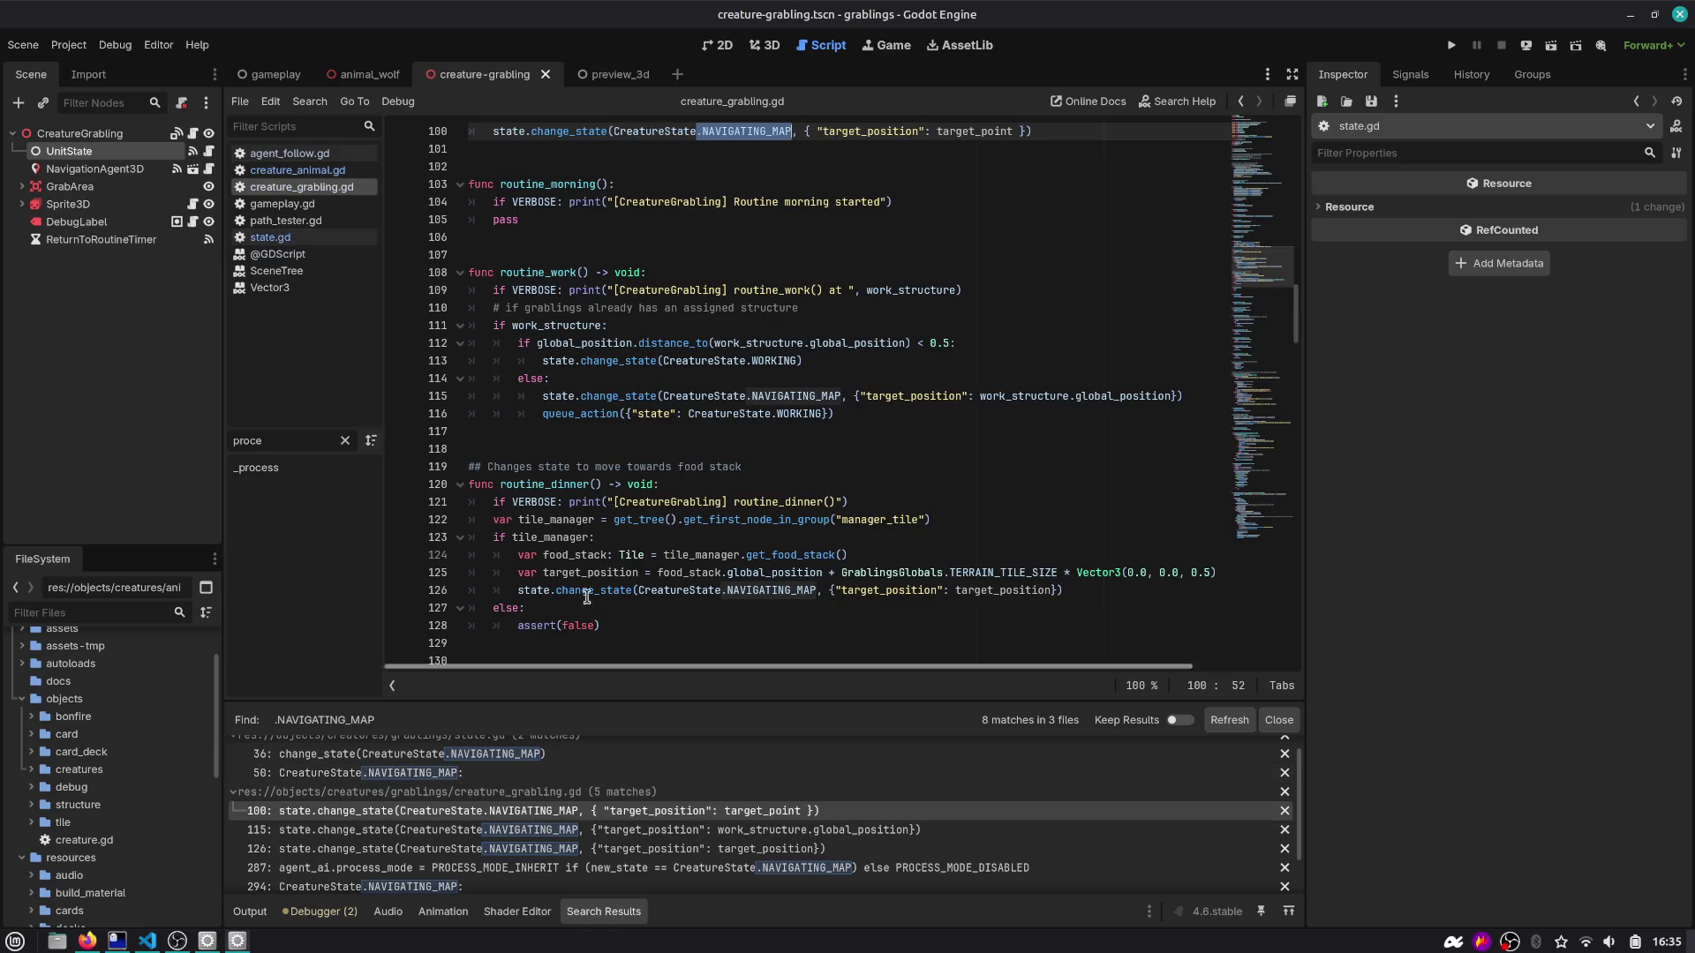
# Step: Place the caret in go_to_bonfire's change_state call on line 100
pyautogui.scroll(1, 638, 471)
pyautogui.scroll(1, 638, 470)
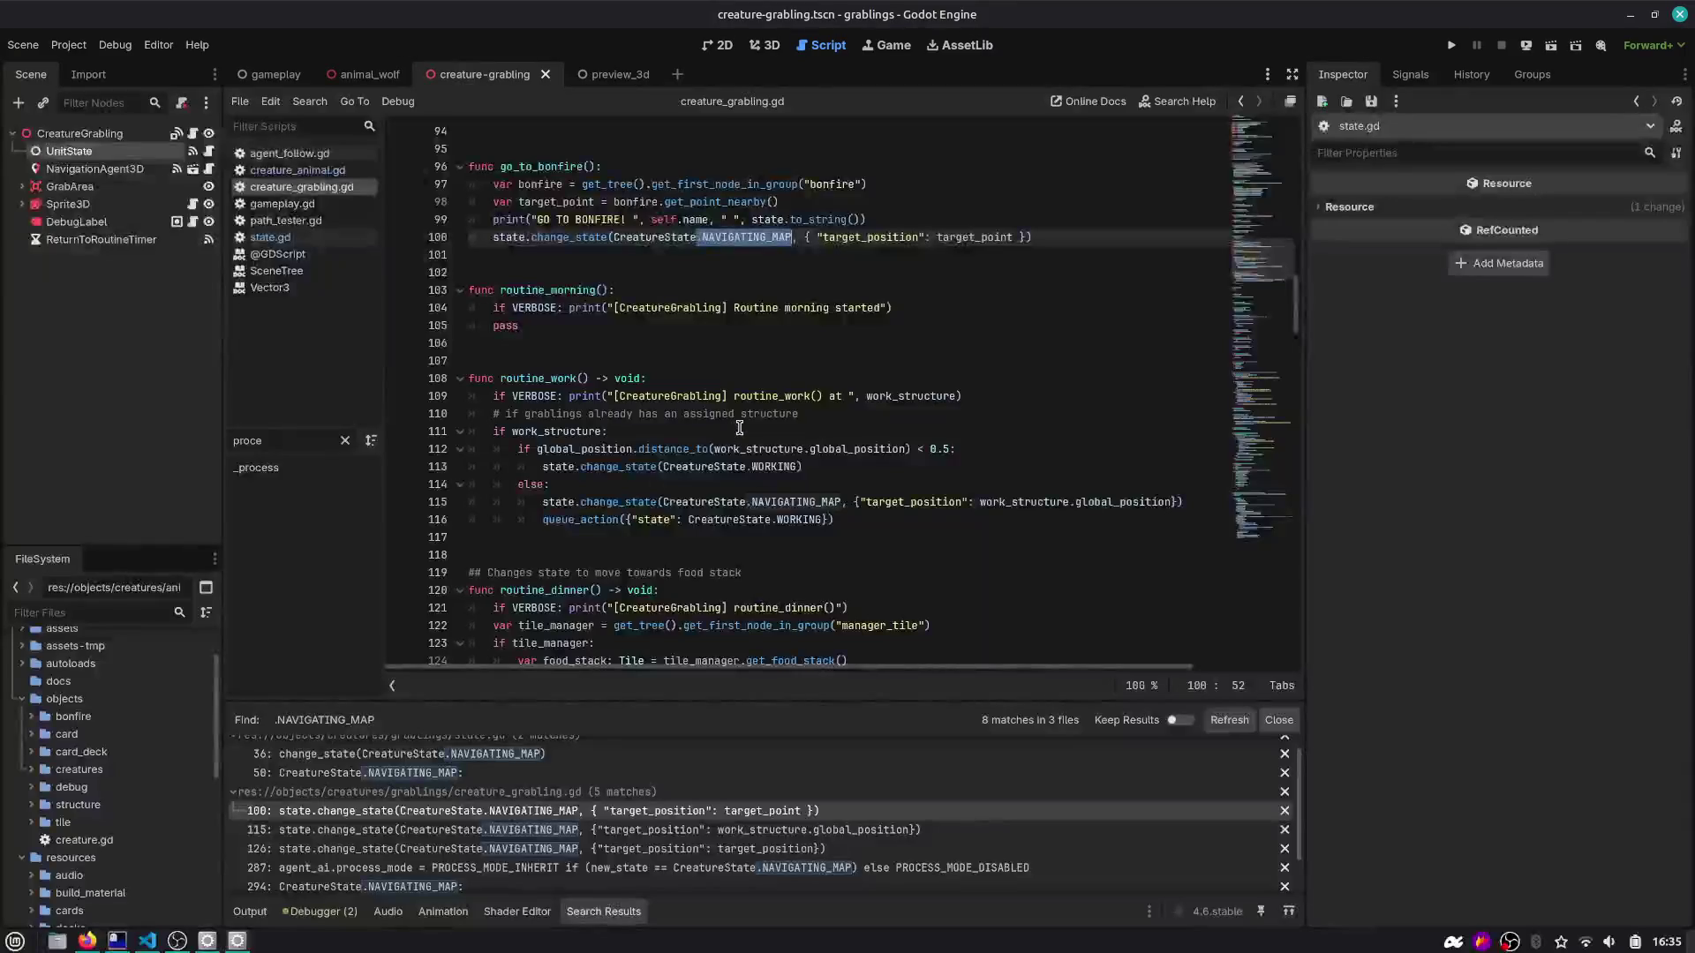
pyautogui.scroll(-2, 973, 498)
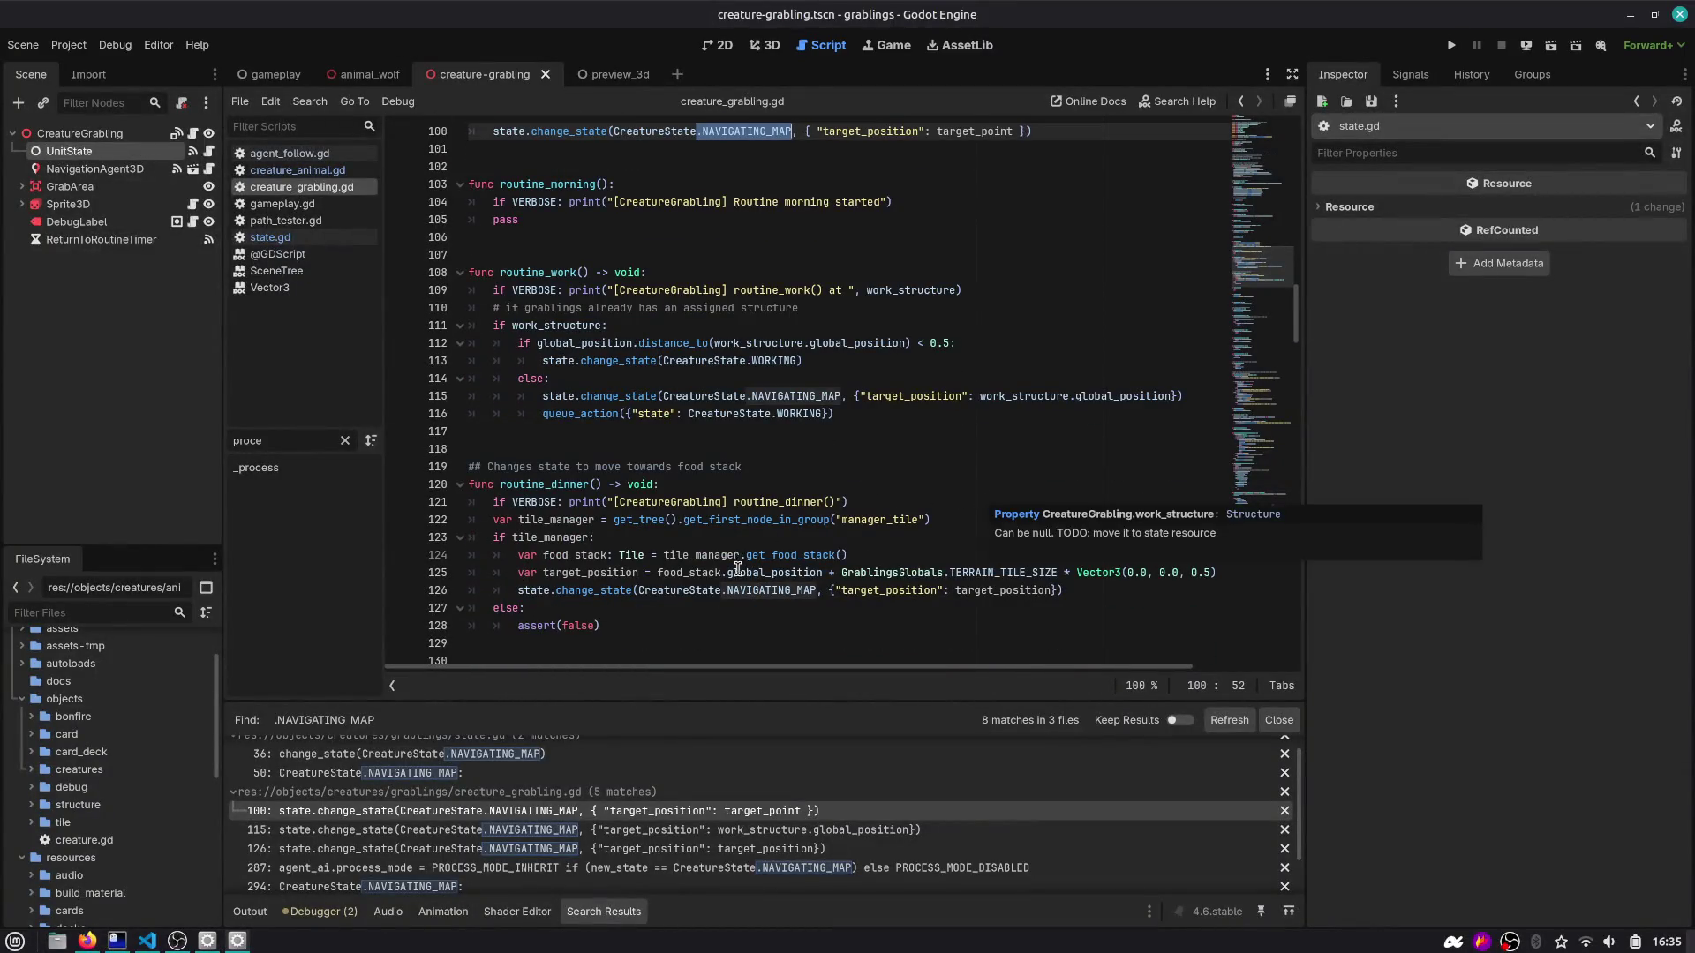
pyautogui.scroll(1, 747, 285)
pyautogui.click(590, 187)
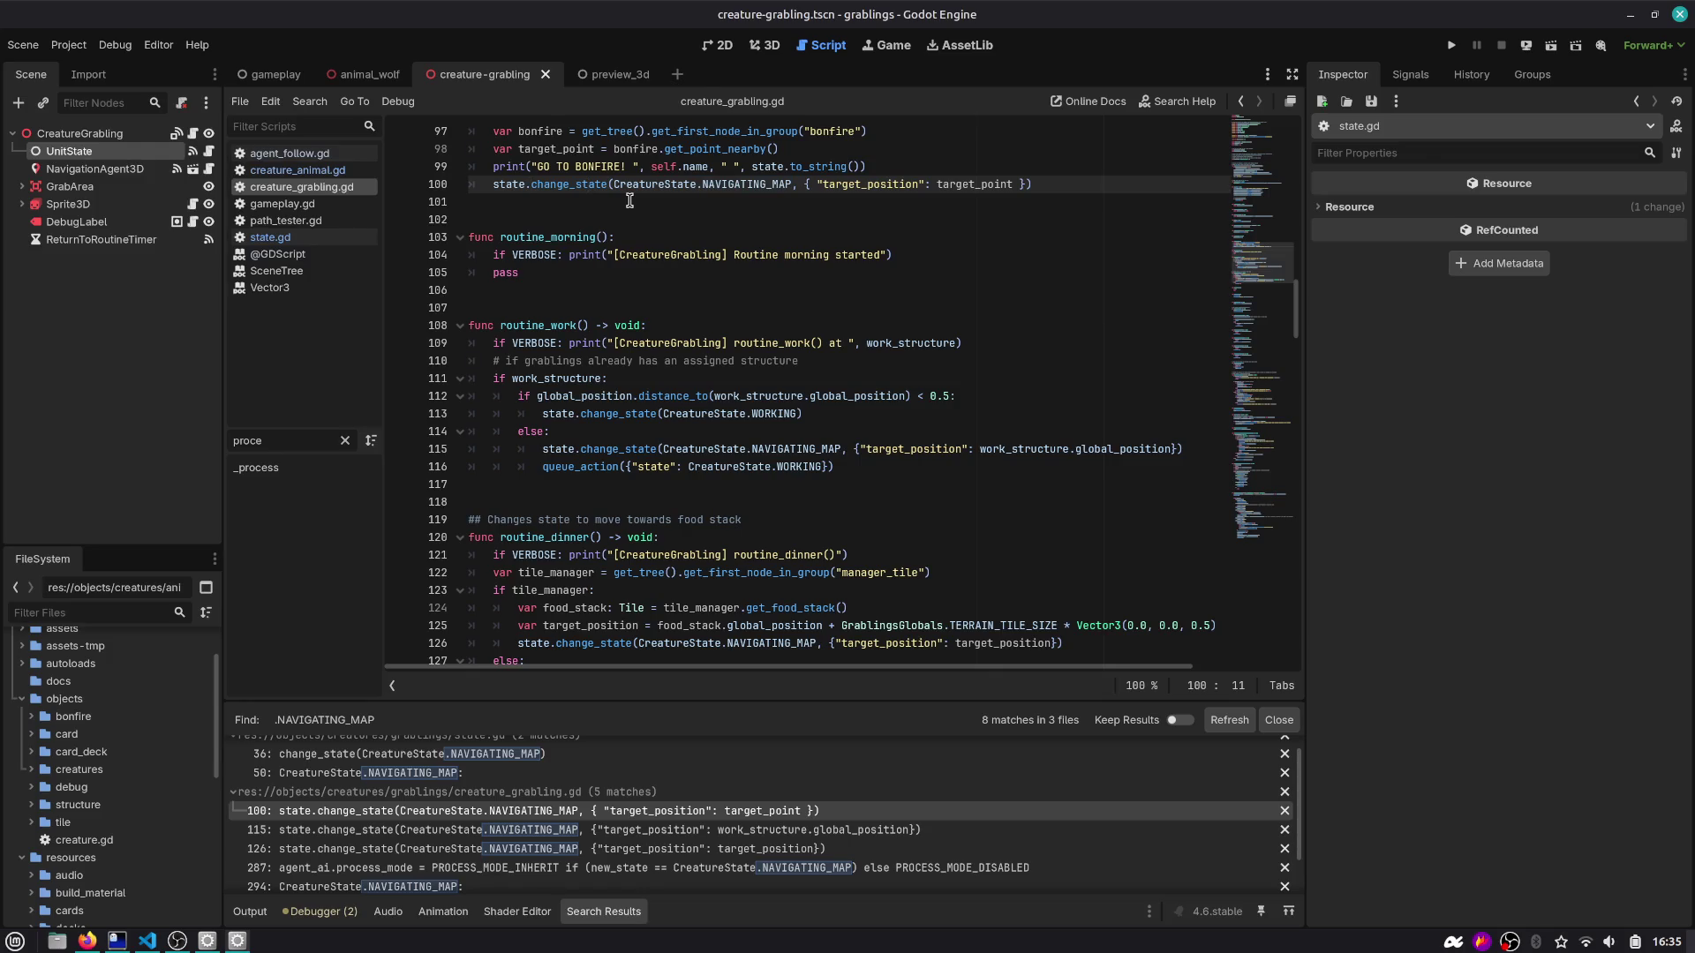
# Step: Replace line 100's change_state(CreatureState.NAVIGATING_MAP, {...}) with state.walk_to(target_position)
pyautogui.hotkey('ctrl', 'shift', 'Right')
pyautogui.write('walk')
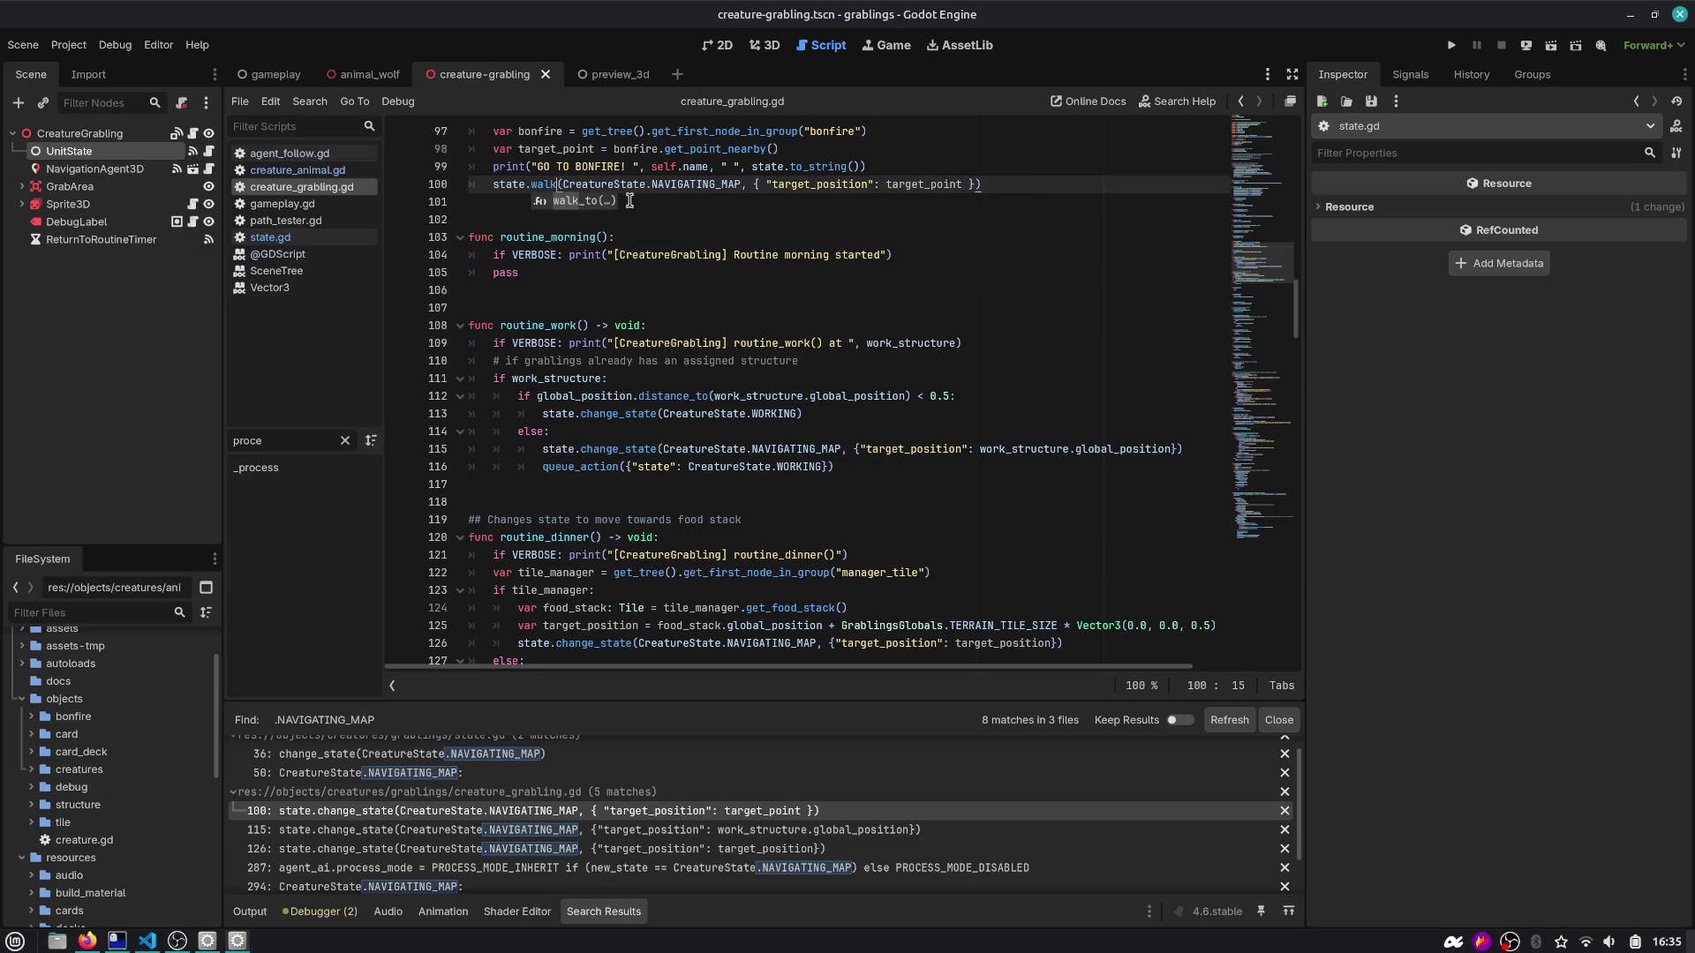
pyautogui.press('Return')
pyautogui.hotkey('ctrl', 'shift', 'Right')
pyautogui.hotkey('ctrl', 'shift', 'Right')
pyautogui.hotkey('ctrl', 'shift', 'Right')
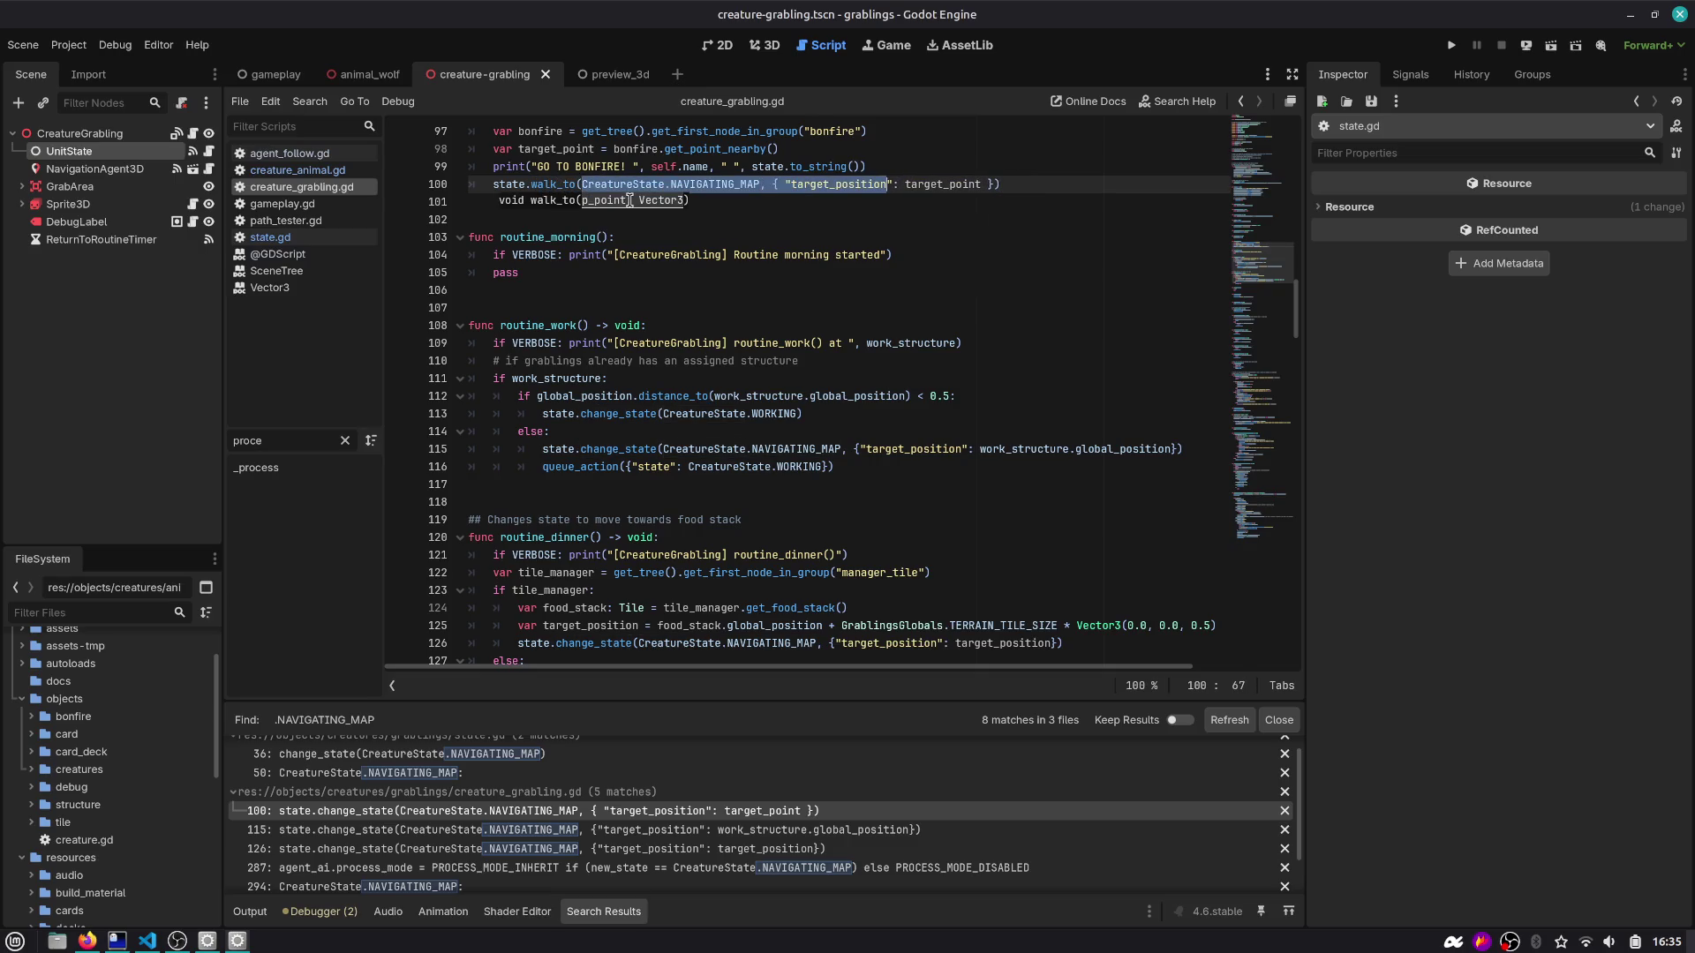
pyautogui.hotkey('ctrl', 'shift', 'Right')
pyautogui.press('Delete')
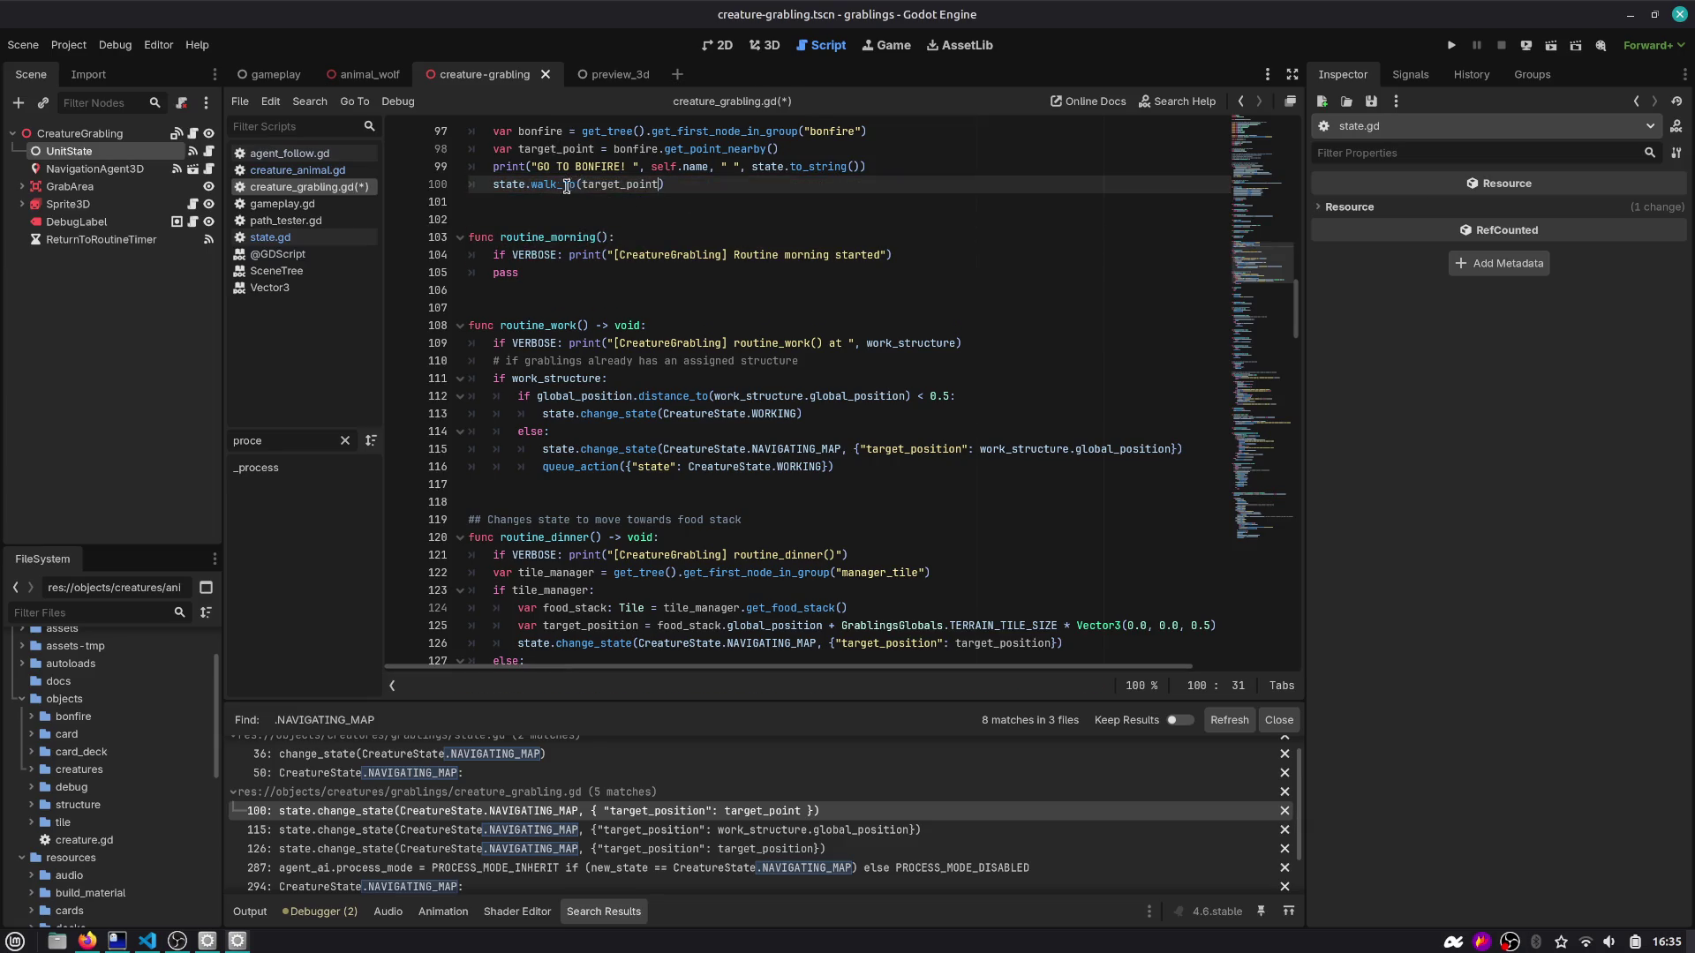
pyautogui.press('Home')
pyautogui.hotkey('ctrl', 'shift', 'Right')
pyautogui.hotkey('ctrl', 'shift', 'Right')
pyautogui.scroll(-2, 575, 453)
# Step: Change the food-stack call on line 126 to walk_to, removing the leftover state and dictionary arguments
pyautogui.click(601, 537)
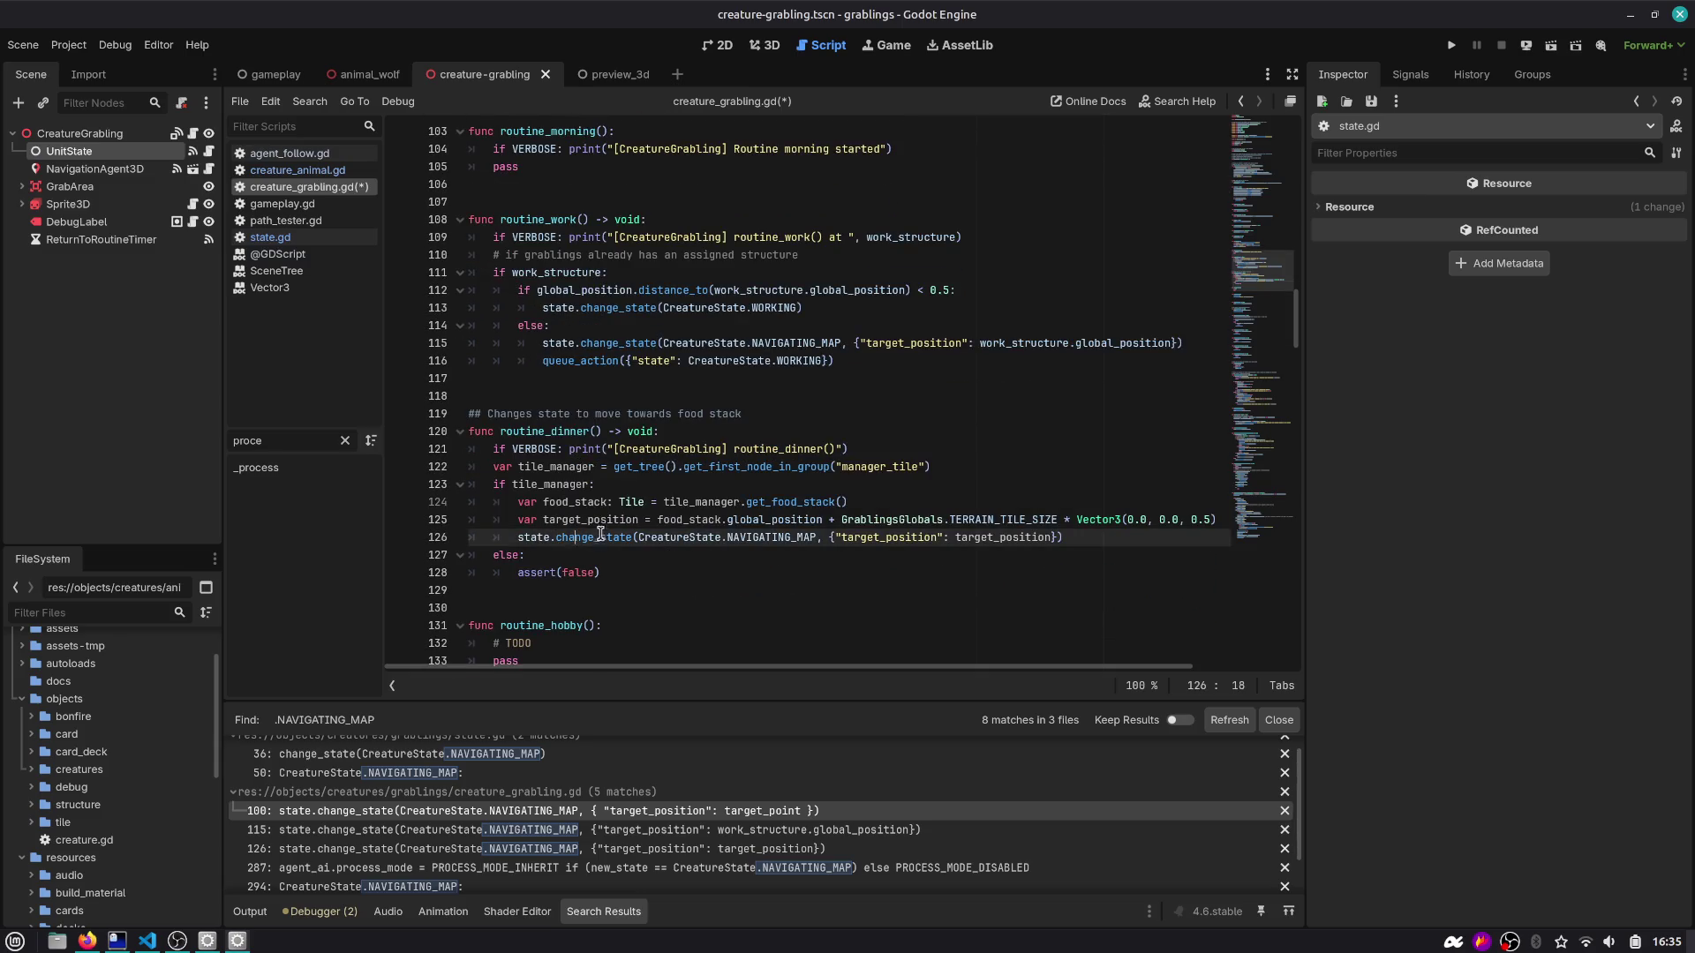
pyautogui.doubleClick(601, 537)
pyautogui.write('walk_to')
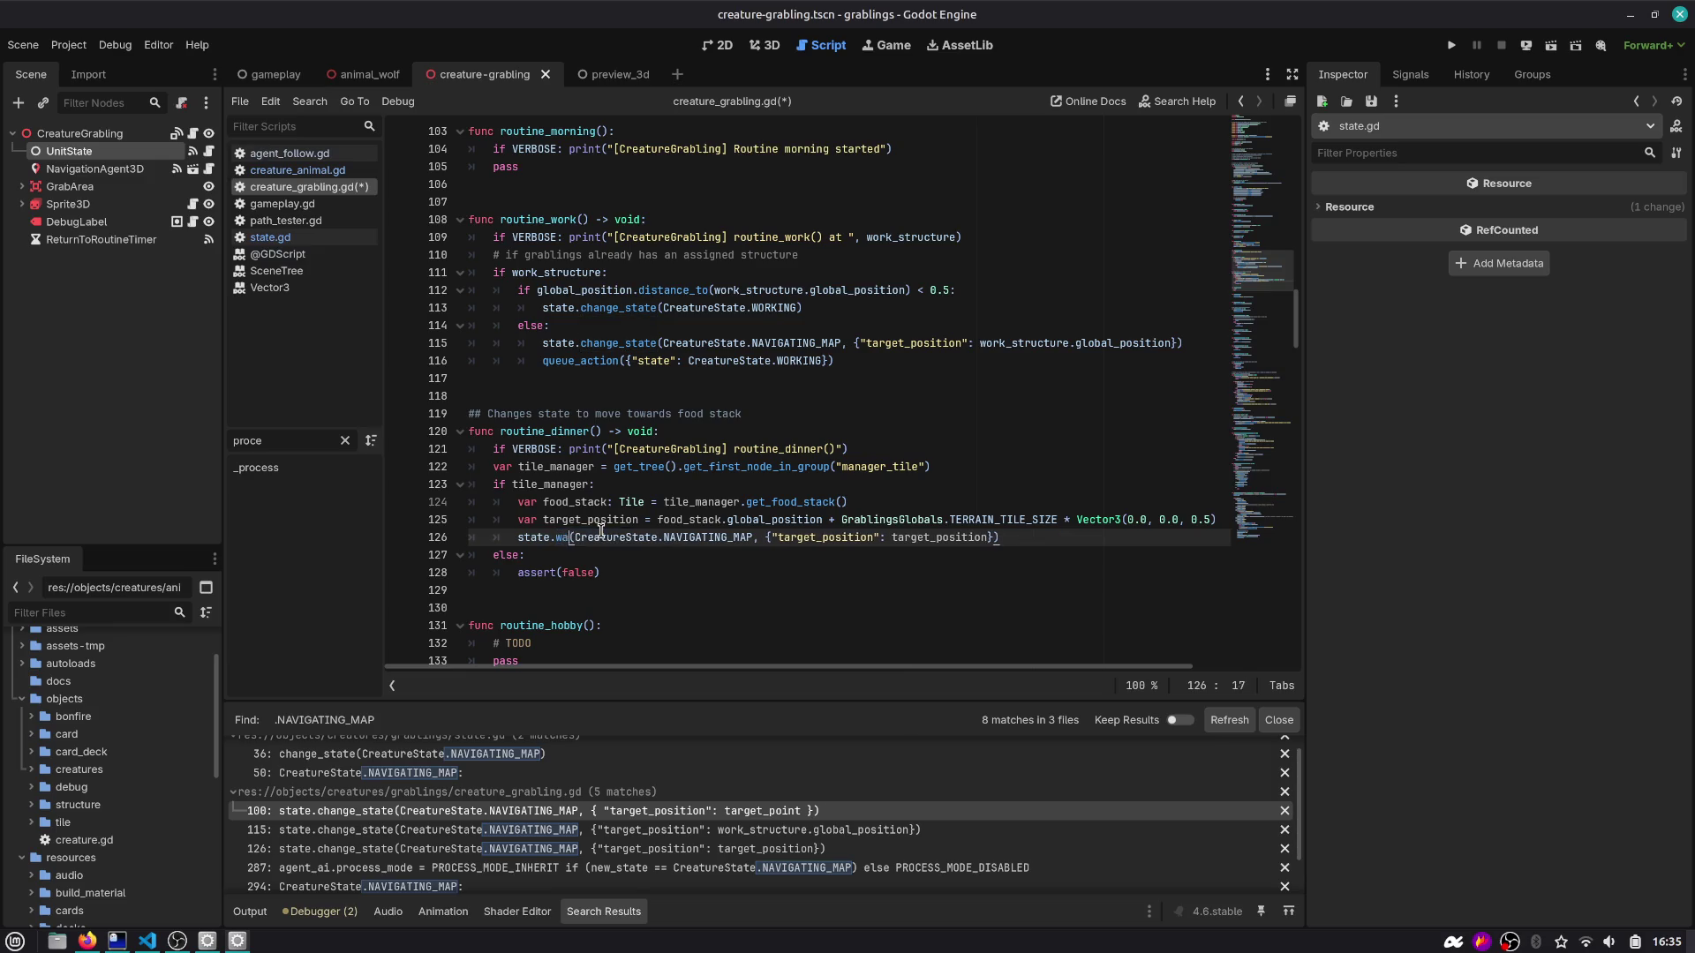
pyautogui.hotkey('ctrl', 'shift', 'Right')
pyautogui.hotkey('ctrl', 'shift', 'Right')
pyautogui.hotkey('ctrl', 'shift', 'Right')
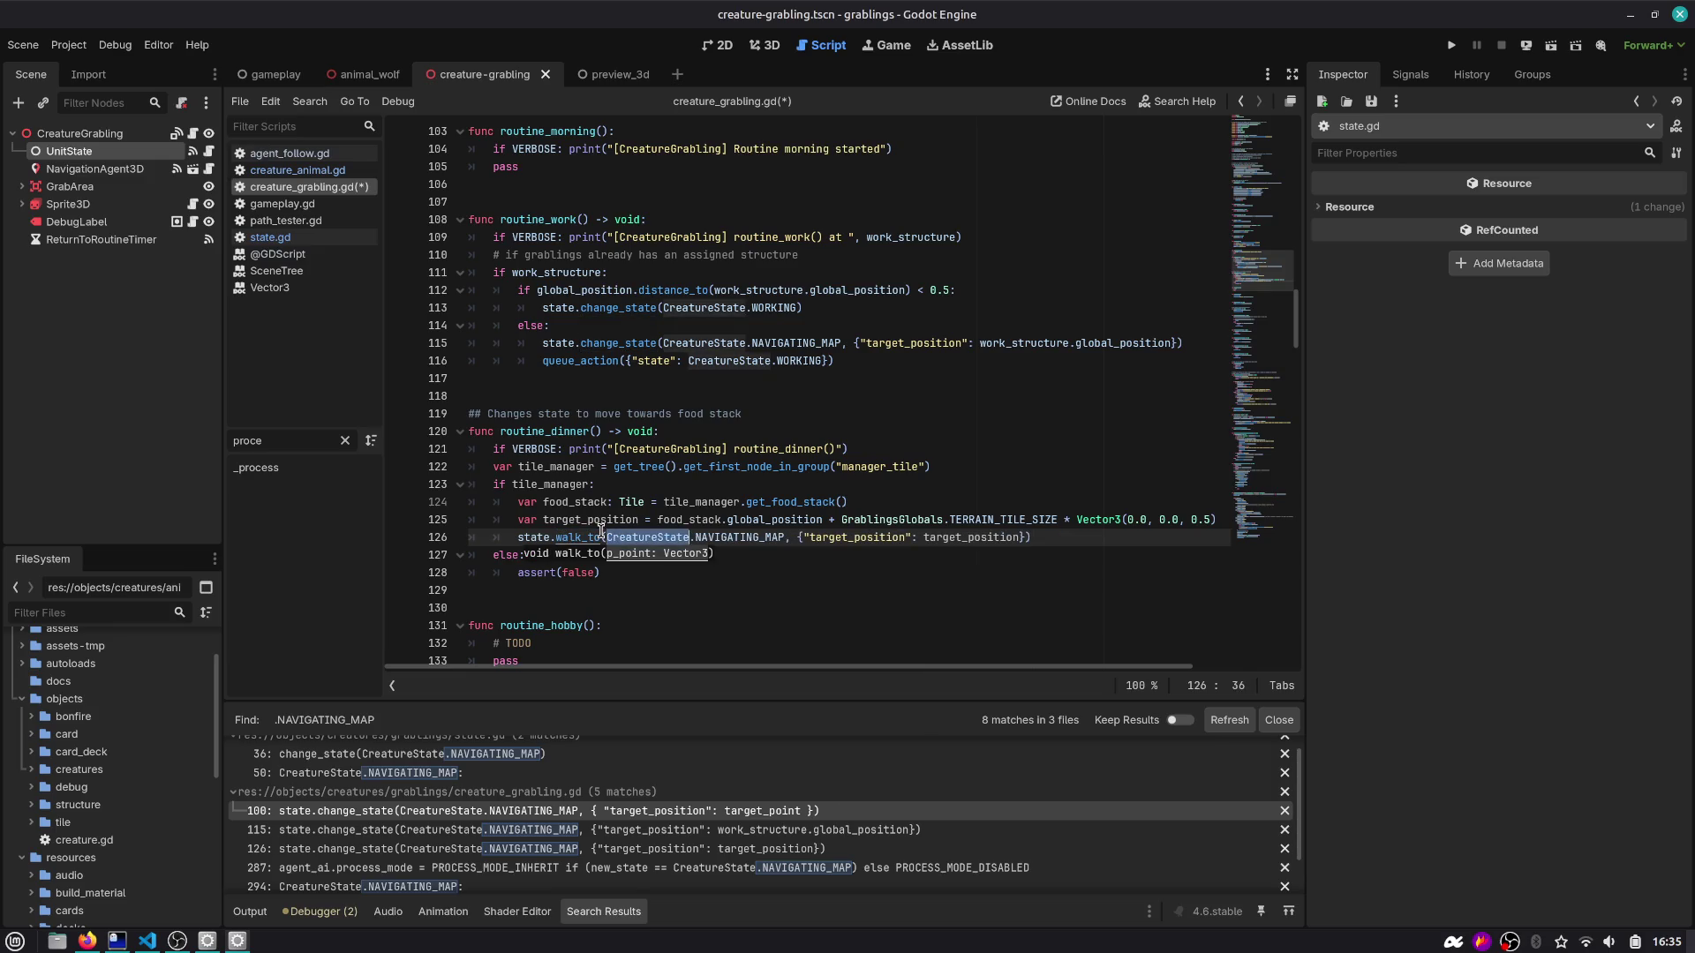
pyautogui.hotkey('ctrl', 'shift', 'Right')
pyautogui.hotkey('ctrl', 'shift', 'Right')
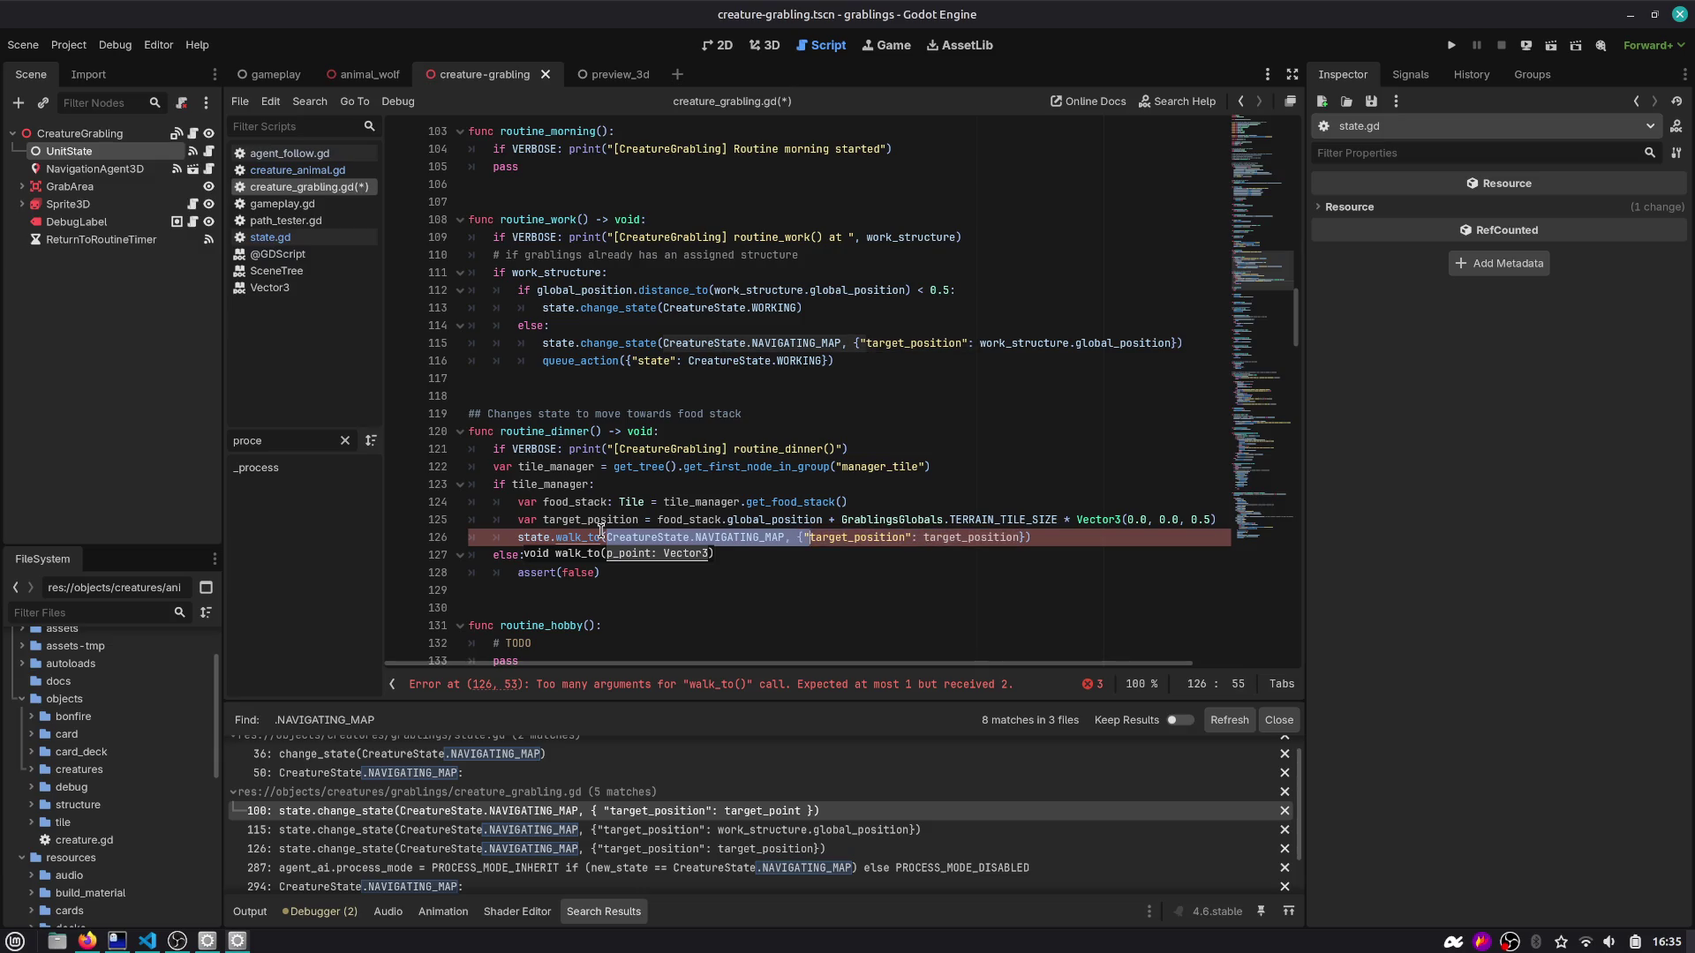
pyautogui.press('BackSpace')
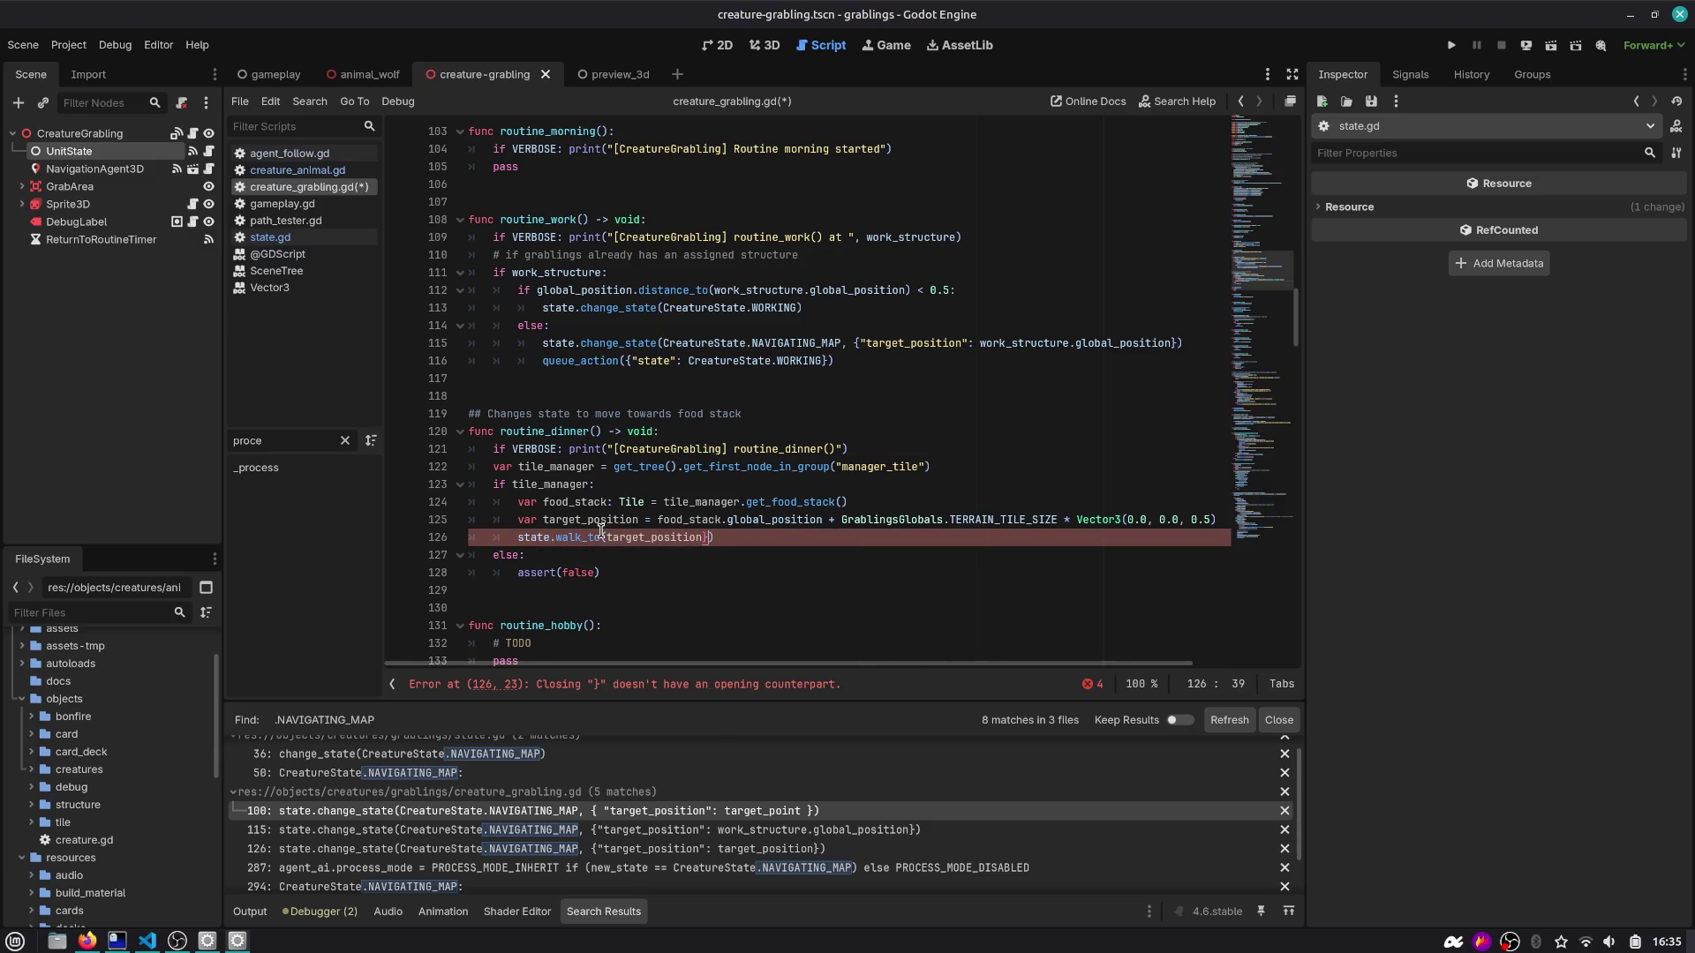
pyautogui.scroll(-12, 601, 531)
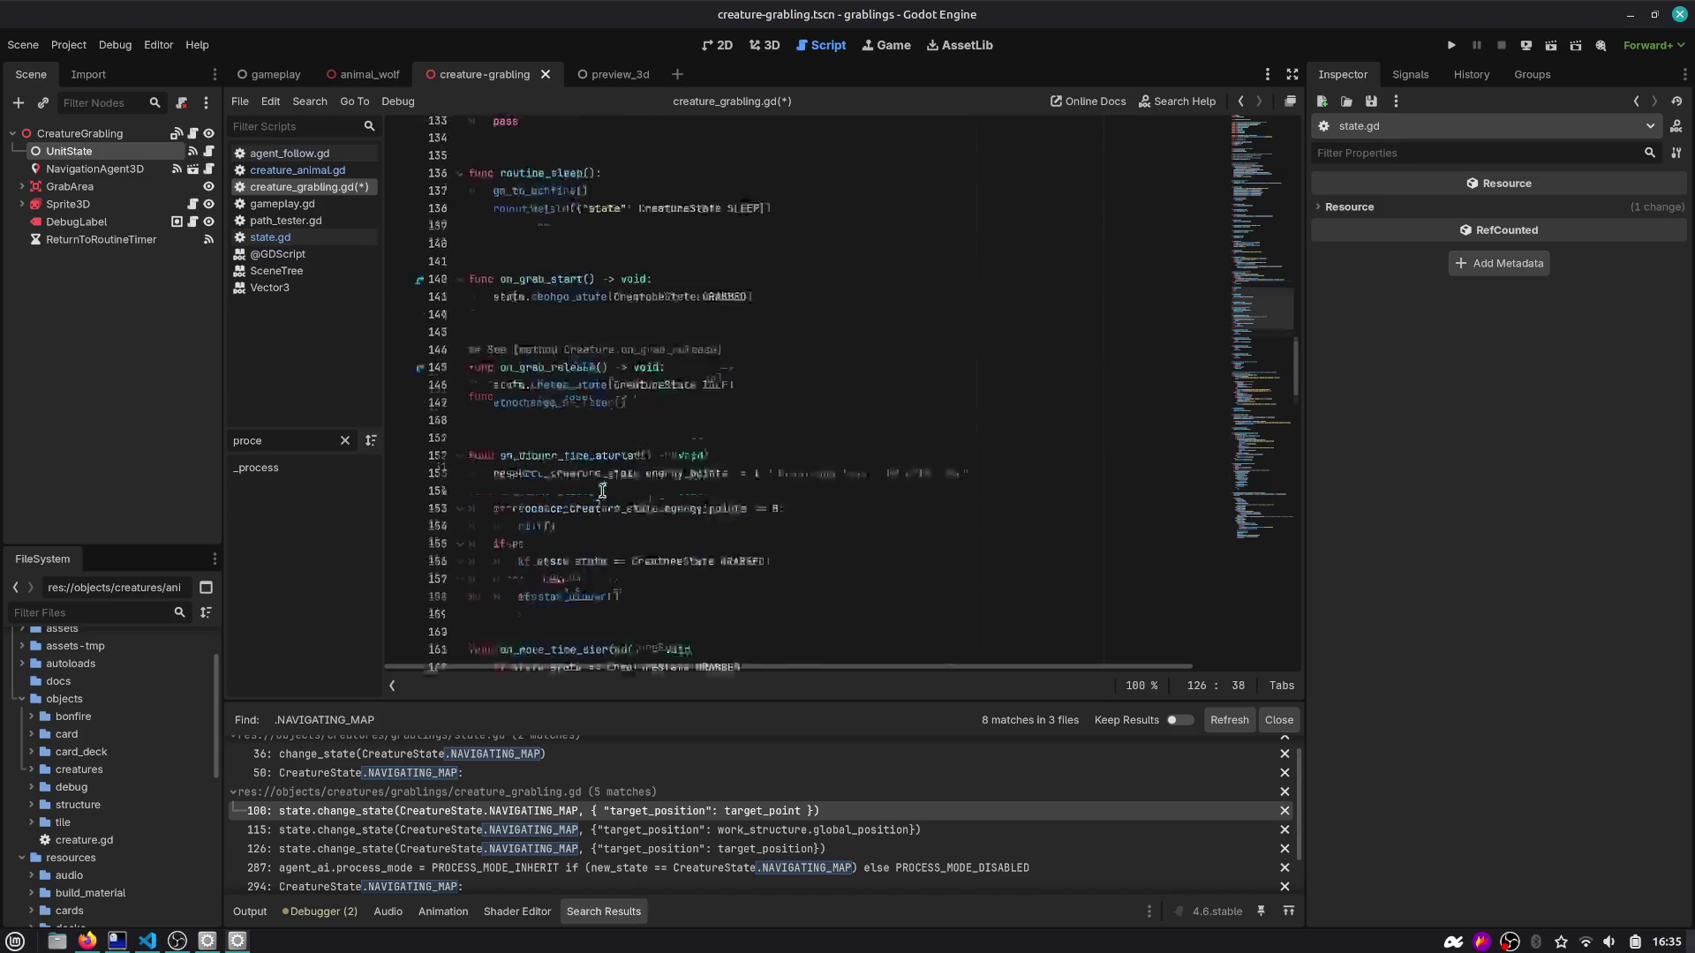
pyautogui.scroll(-15, 601, 492)
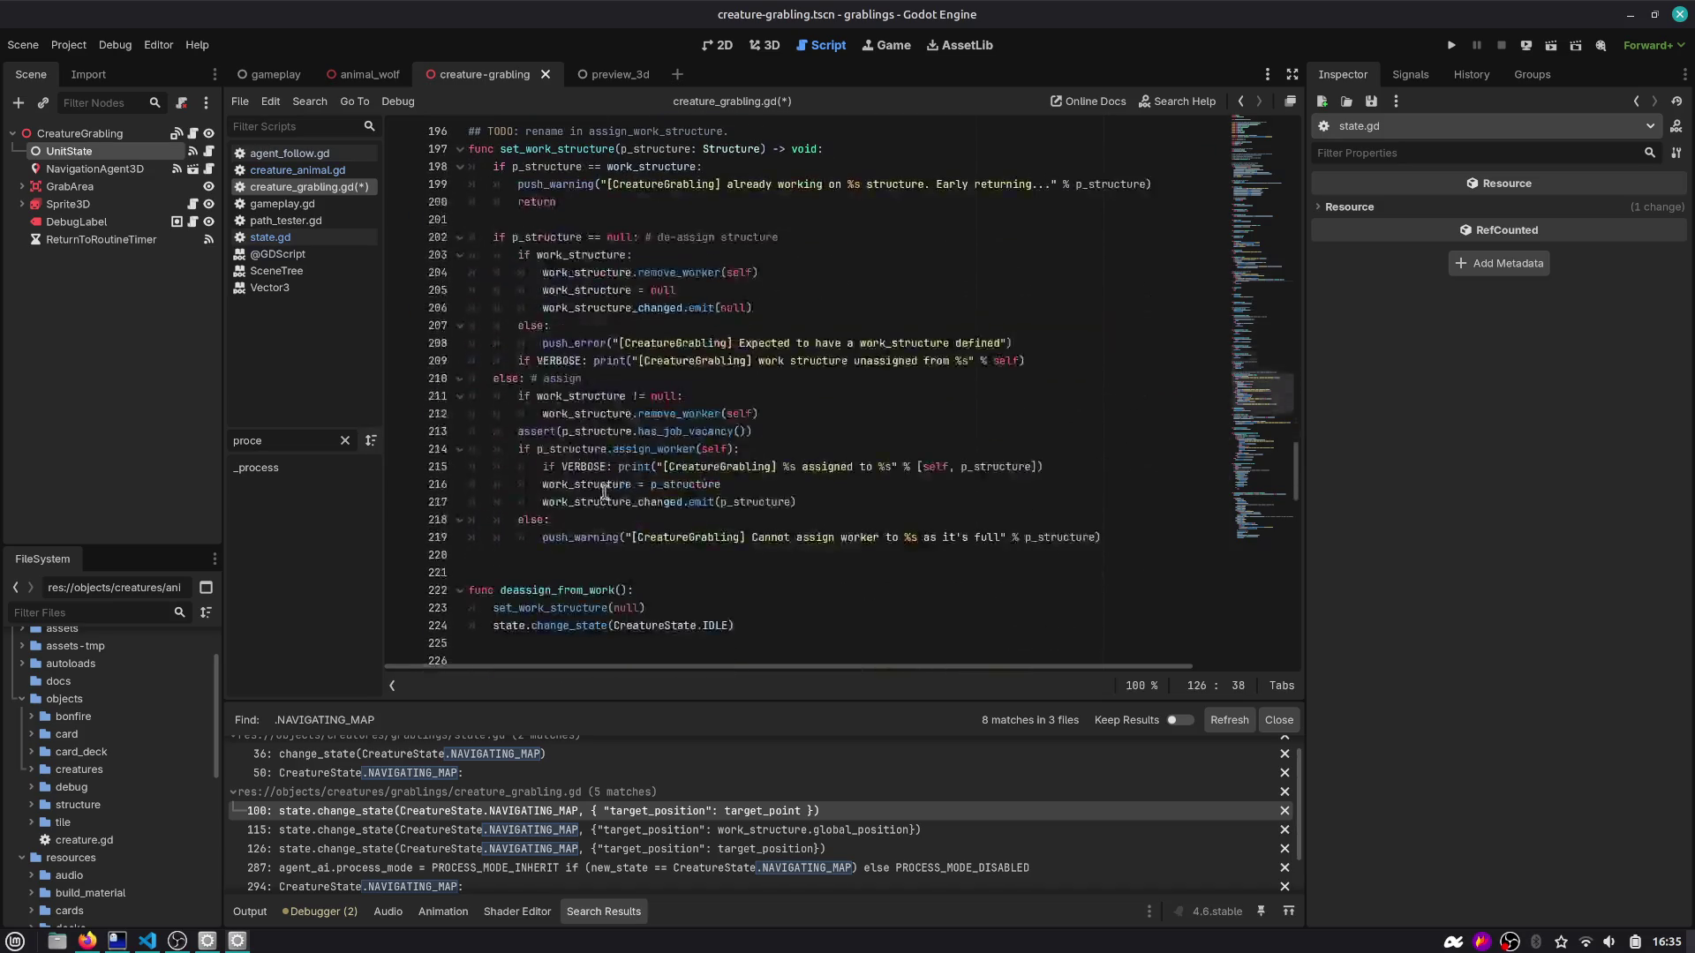
pyautogui.scroll(-2, 574, 821)
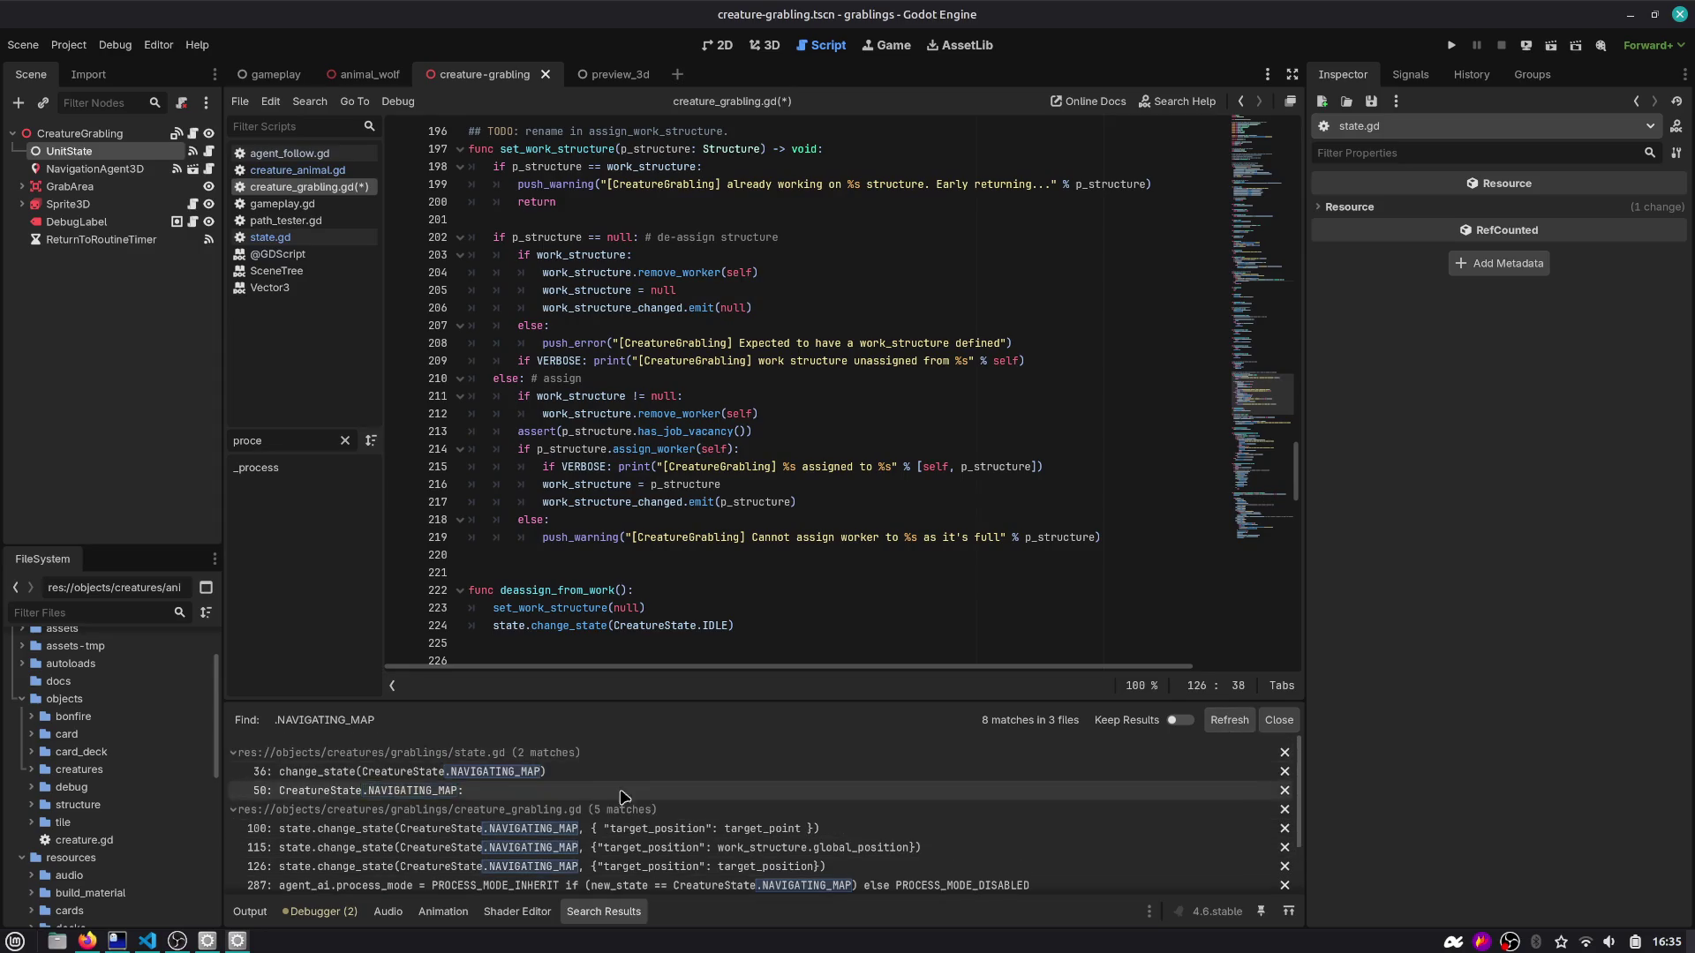
pyautogui.click(544, 761)
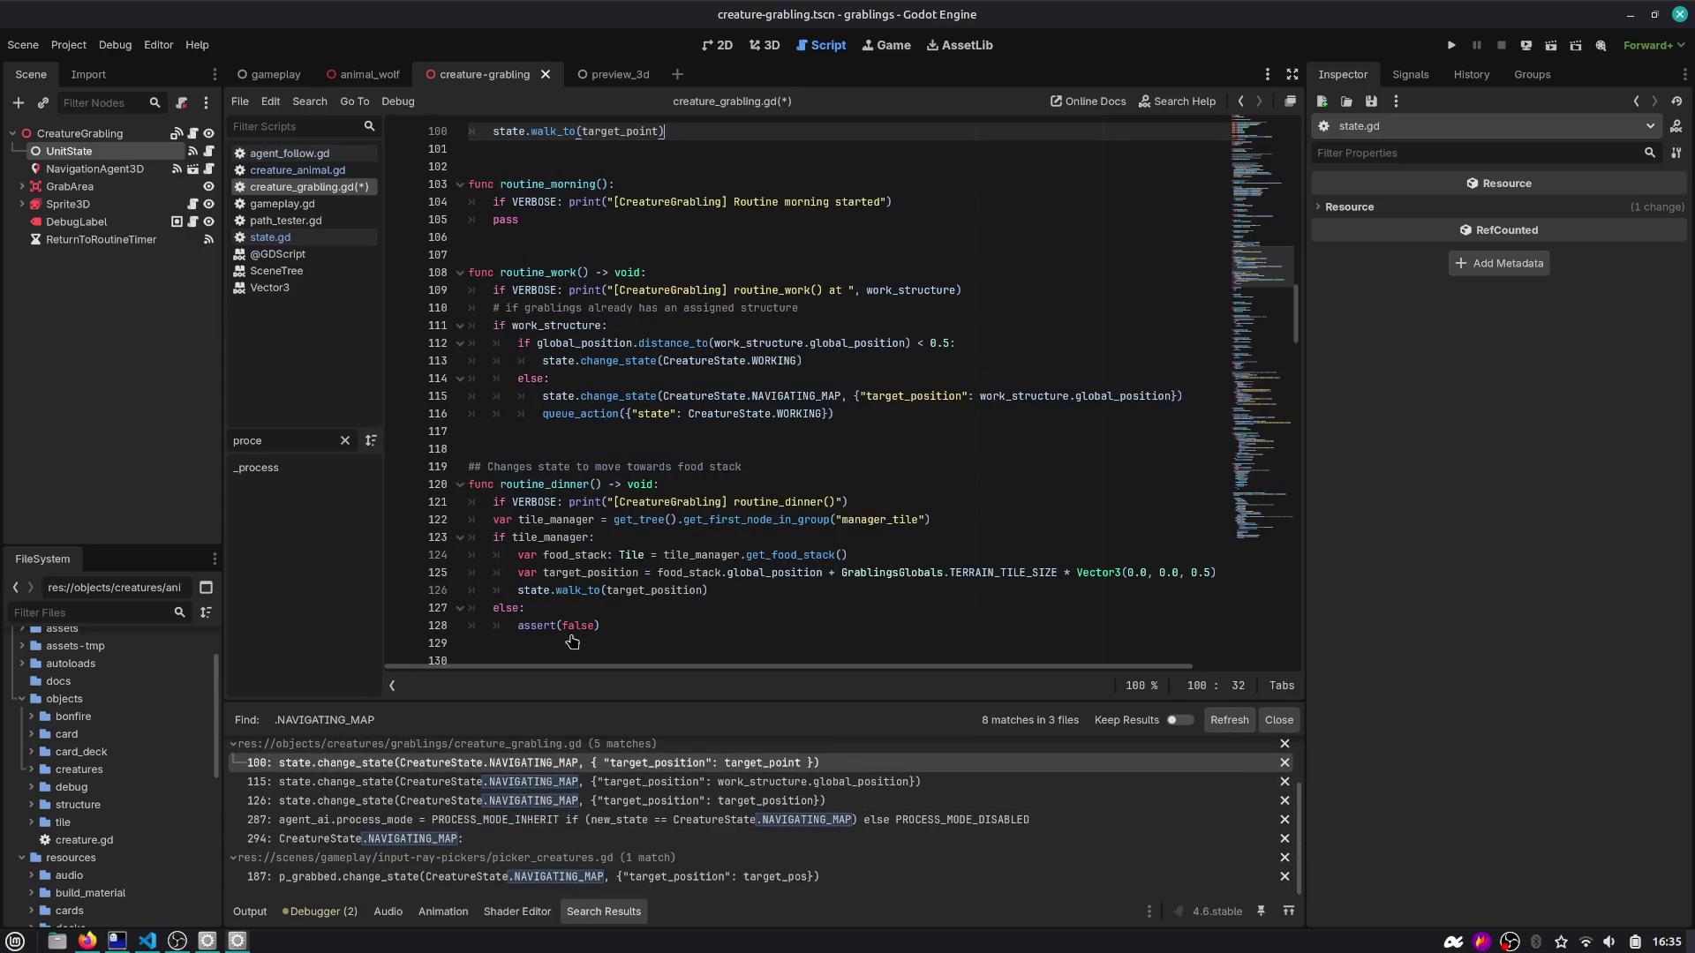
# Step: Search all files for 'state(CreatureState.NAVIGATING_MAP' and review the state.gd and creature_grabling.gd matches
pyautogui.hotkey('ctrl', 'shift', 'f')
pyautogui.write('state(')
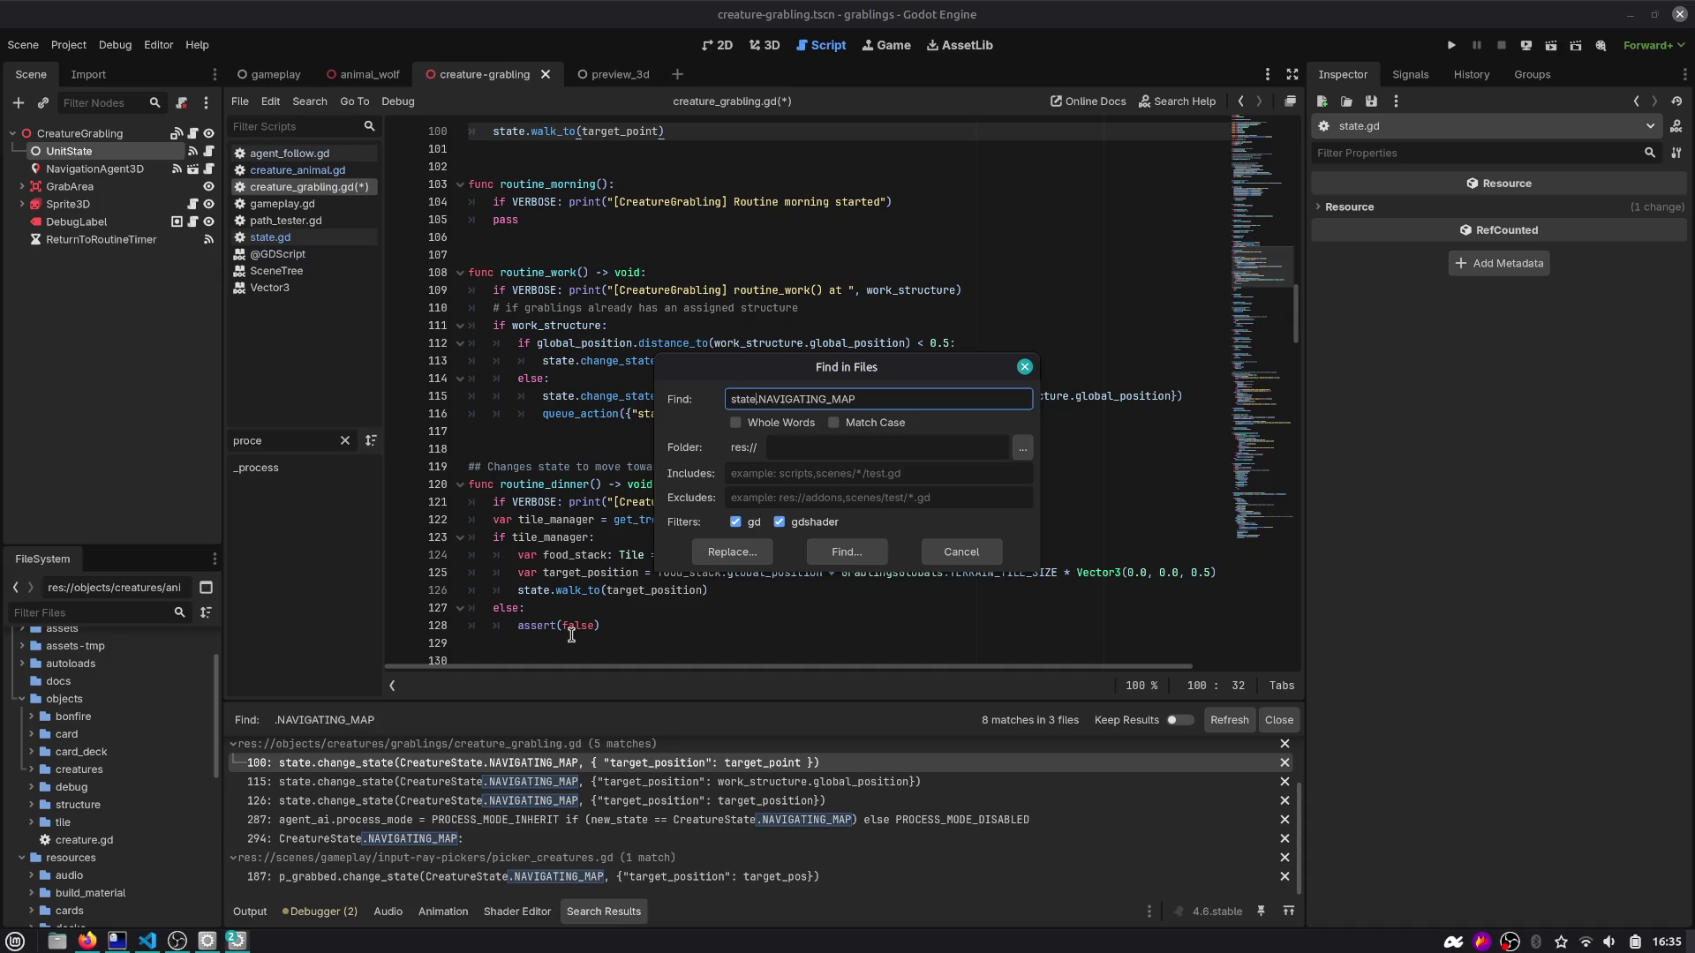
pyautogui.write('CreatureState')
pyautogui.press('Return')
pyautogui.hotkey('ctrl', 'shift', 'f')
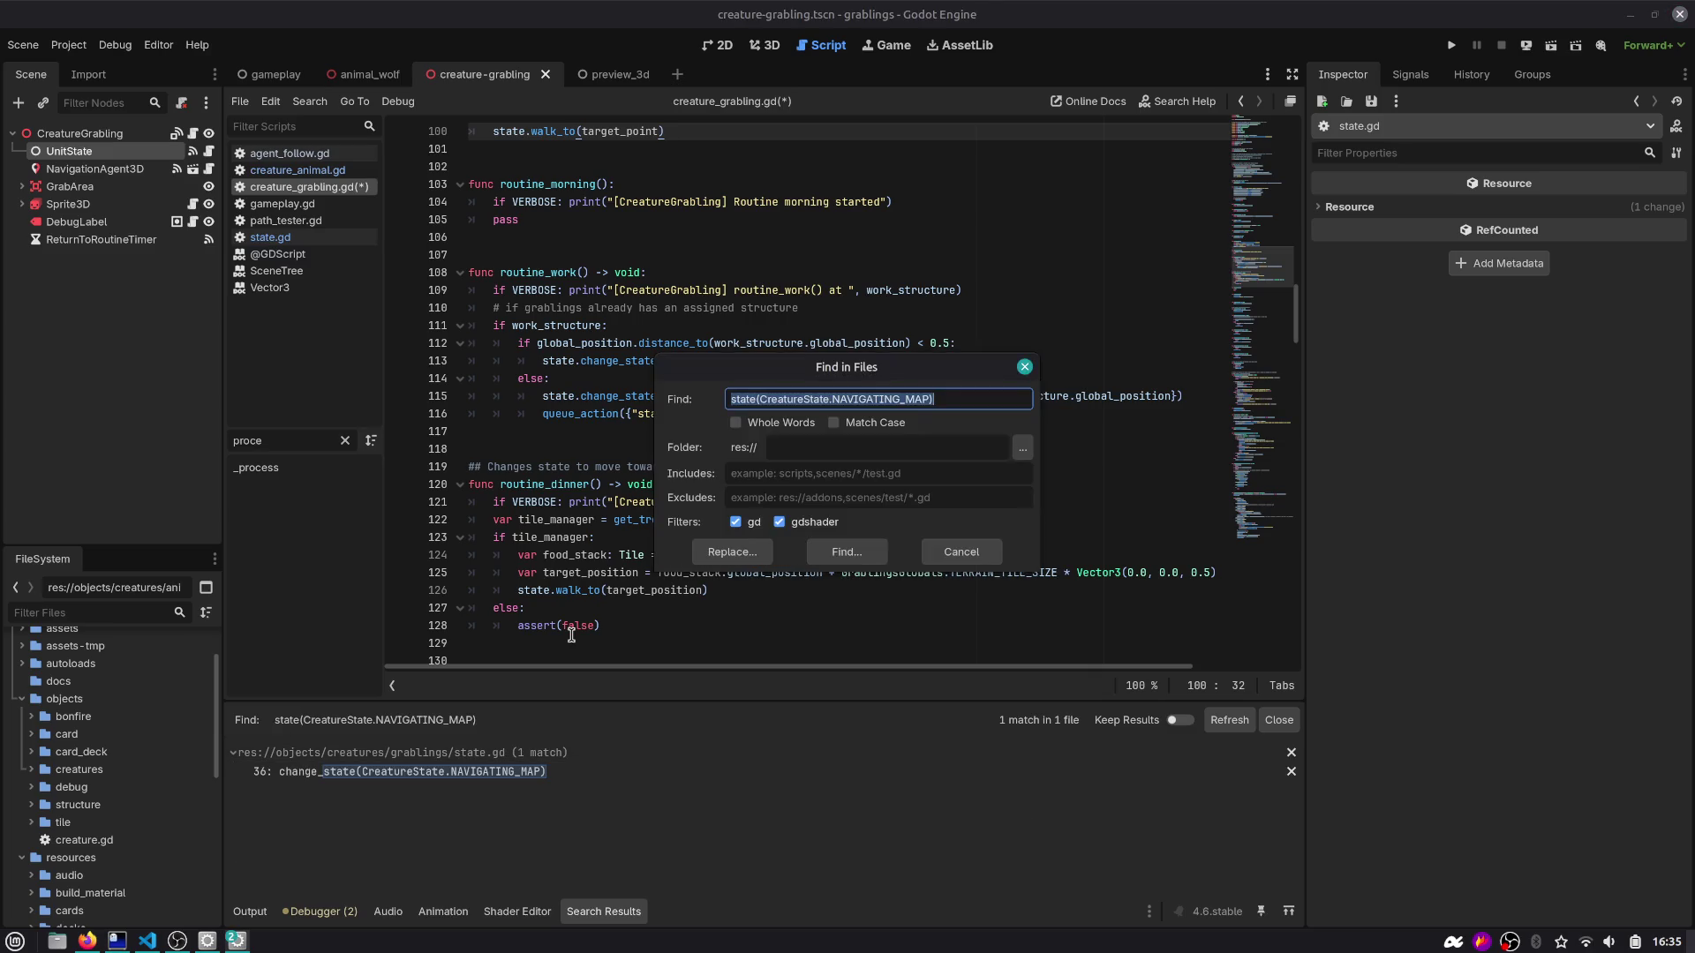
pyautogui.press('BackSpace')
pyautogui.press('Return')
pyautogui.click(477, 771)
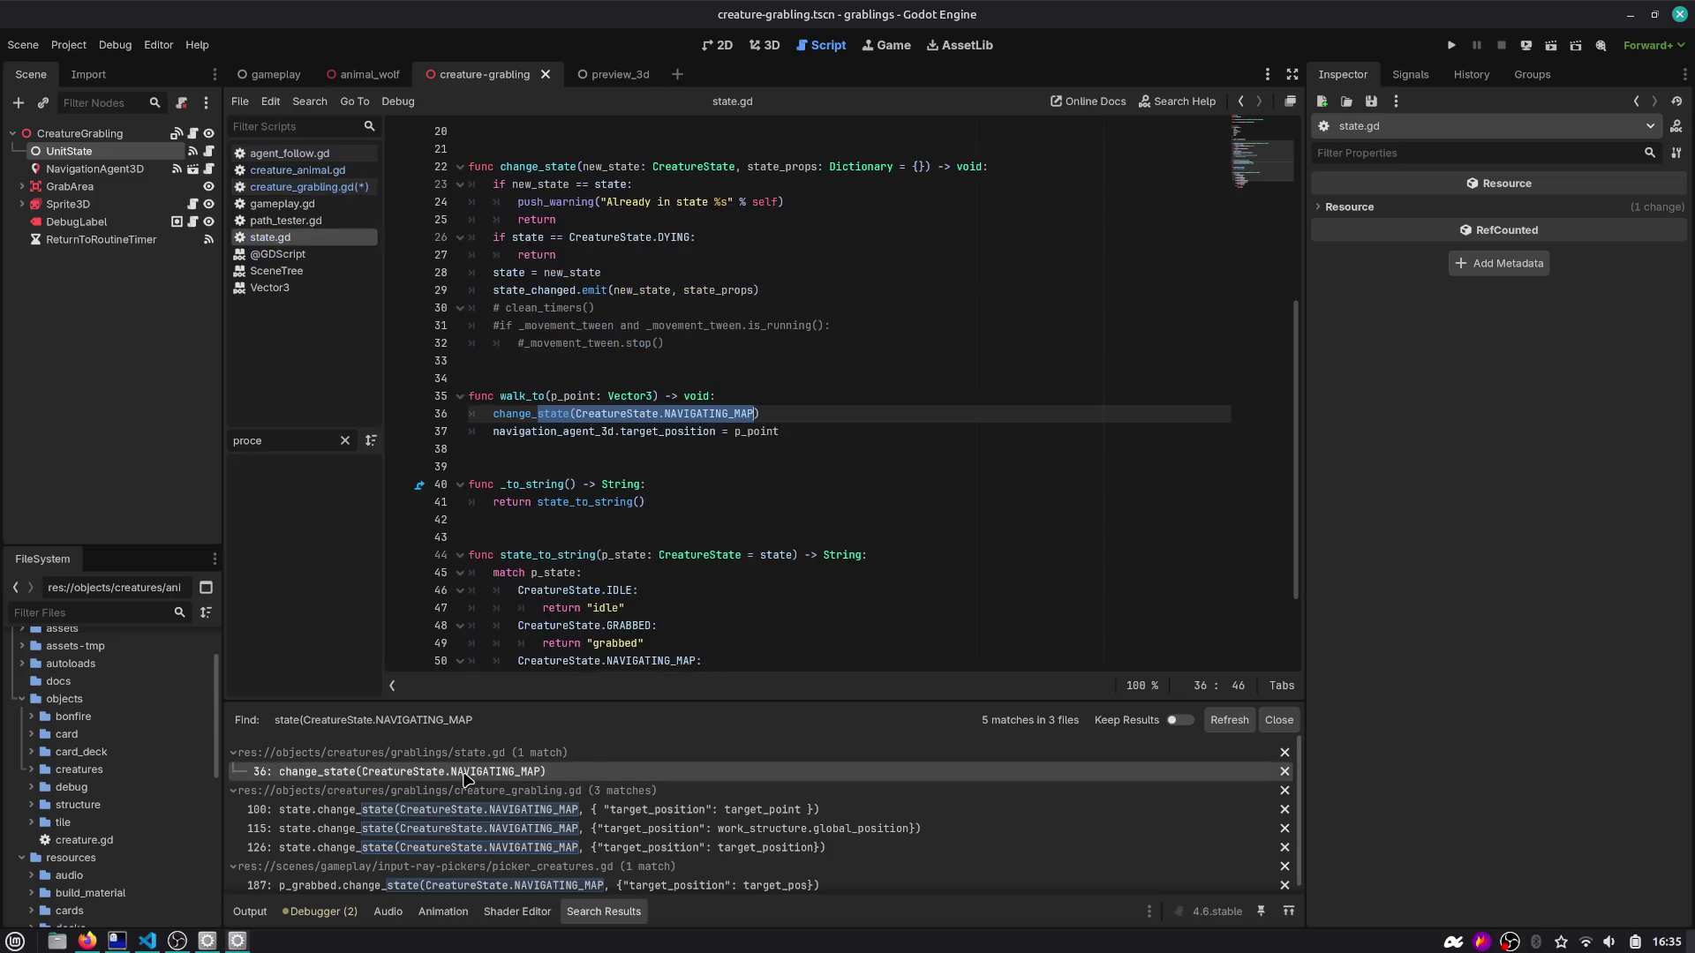
pyautogui.click(474, 810)
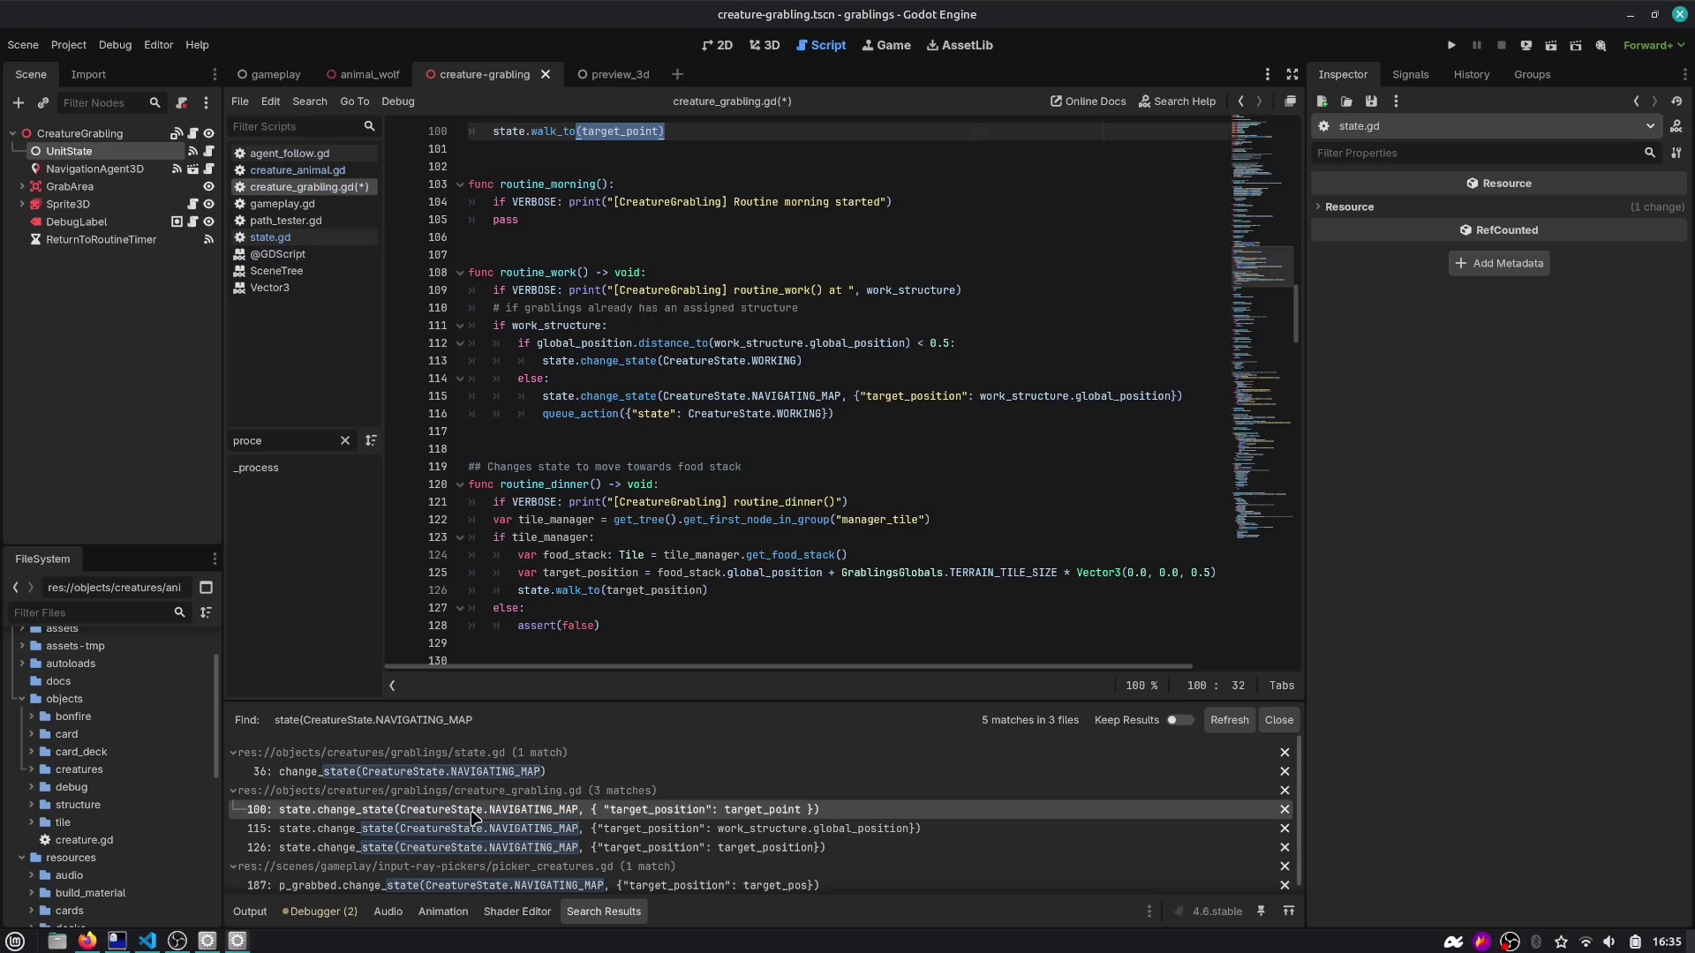
pyautogui.click(543, 828)
pyautogui.hotkey('ctrl', 's')
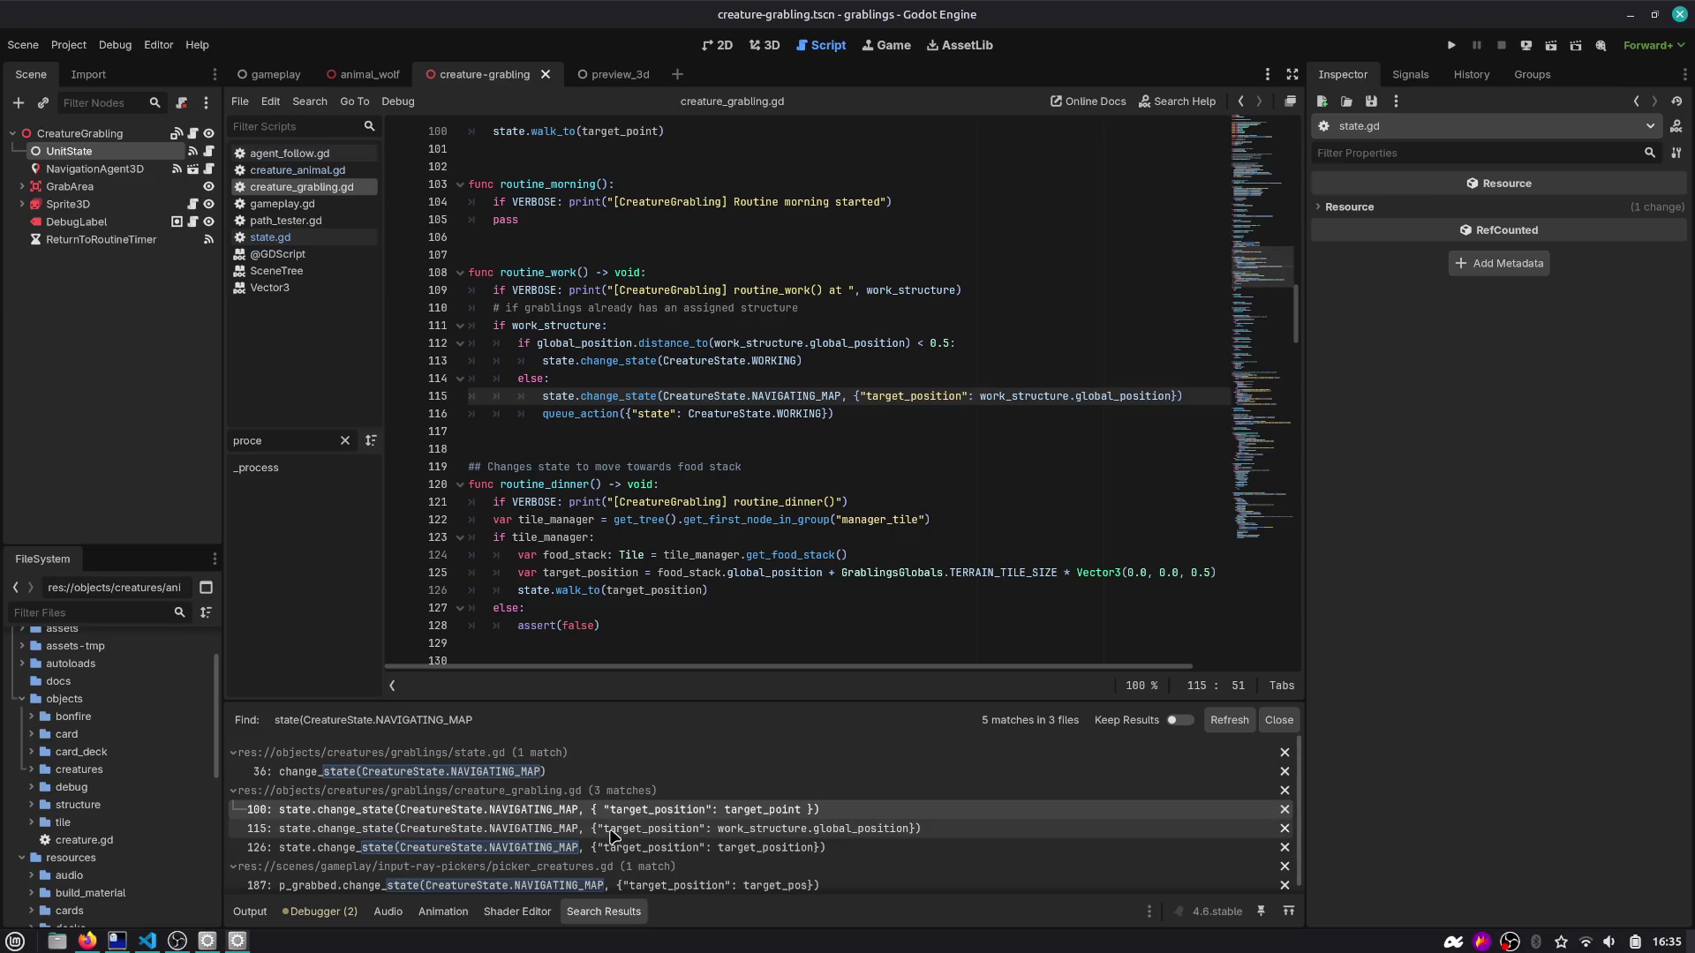
# Step: Rewrite the line 115 change_state call as walk_to(work_structure.global_position)
pyautogui.click(610, 830)
pyautogui.doubleClick(627, 395)
pyautogui.moveTo(629, 389)
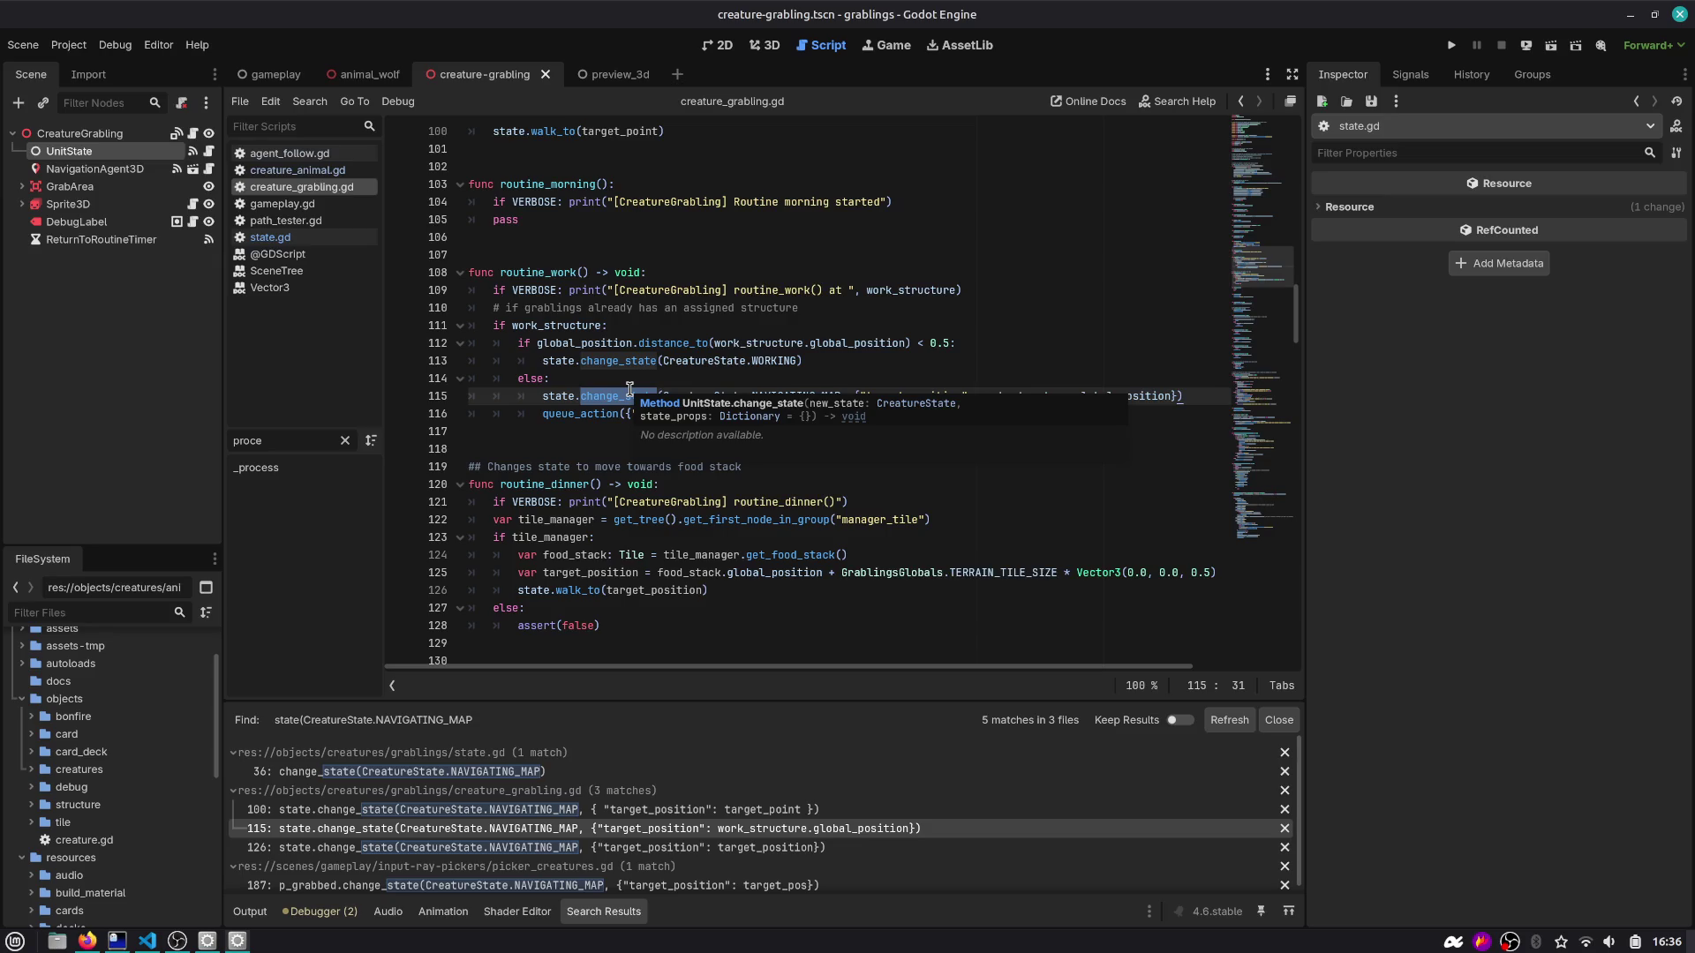
pyautogui.write('walk_to')
pyautogui.press('Right')
pyautogui.hotkey('ctrl', 'shift', 'Right')
pyautogui.hotkey('ctrl', 'shift', 'Right')
pyautogui.hotkey('ctrl', 'shift', 'Right')
pyautogui.hotkey('ctrl', 'shift', 'Right')
pyautogui.hotkey('ctrl', 'shift', 'Right')
pyautogui.hotkey('ctrl', 'shift', 'Right')
pyautogui.write('work_structure.global_position')
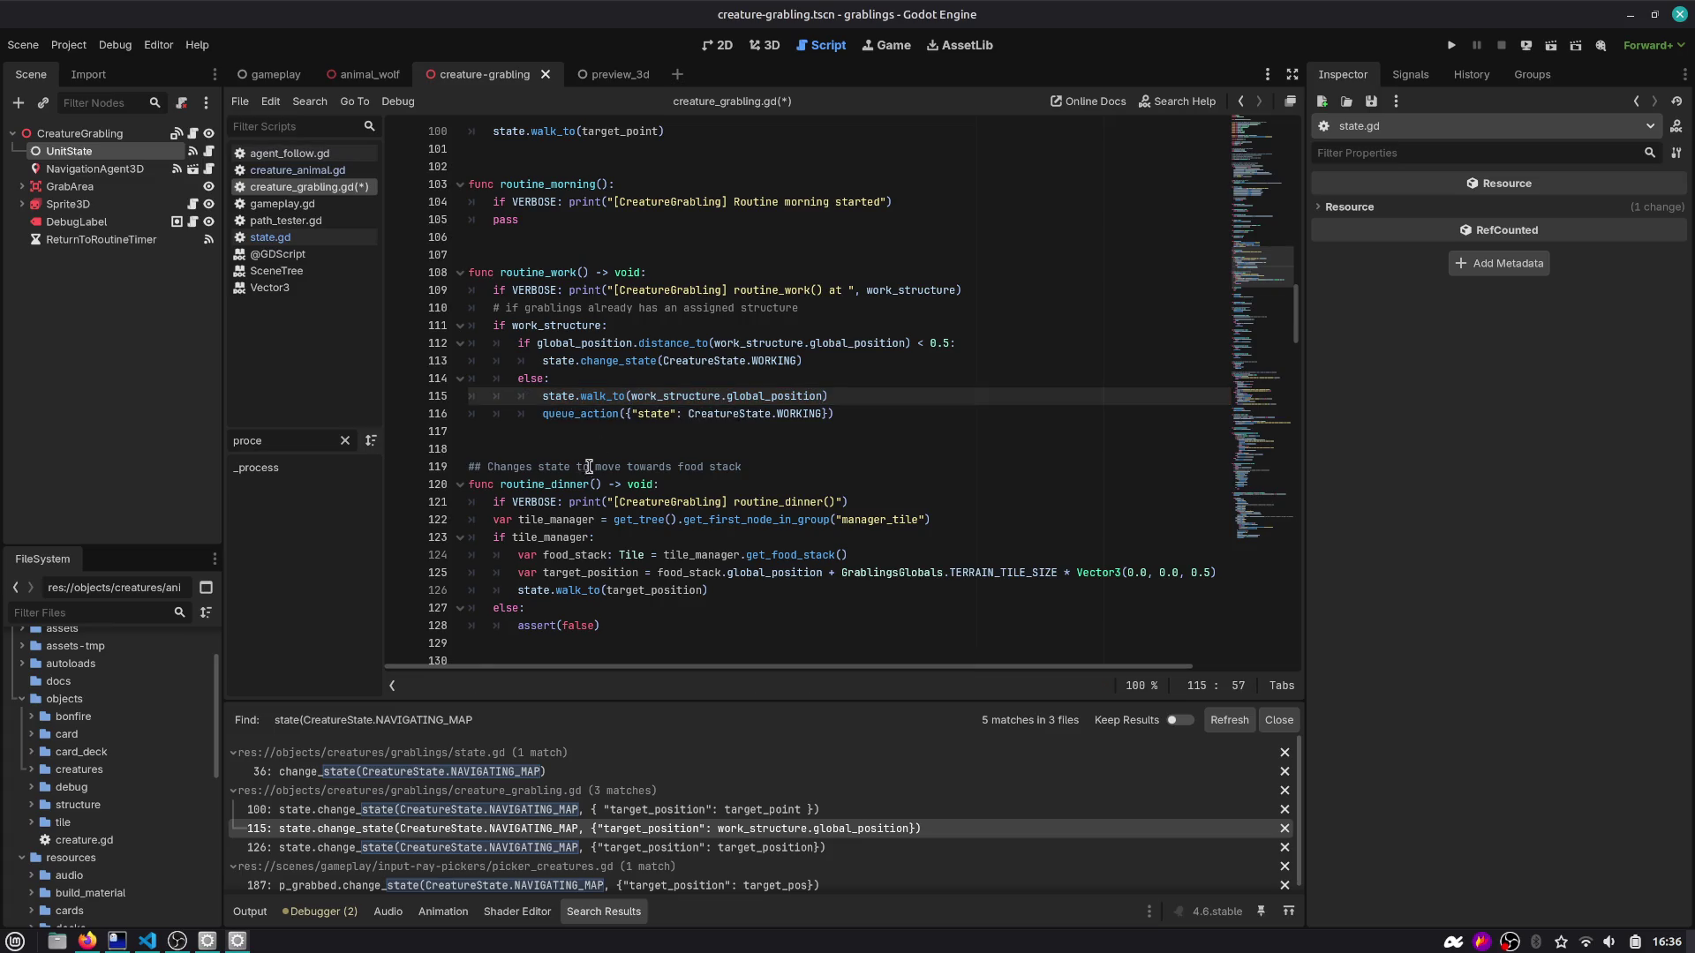
# Step: In picker_creatures.gd line 187, swap change_state for walk_to, drop the NAVIGATING_MAP arguments, and save
pyautogui.click(552, 849)
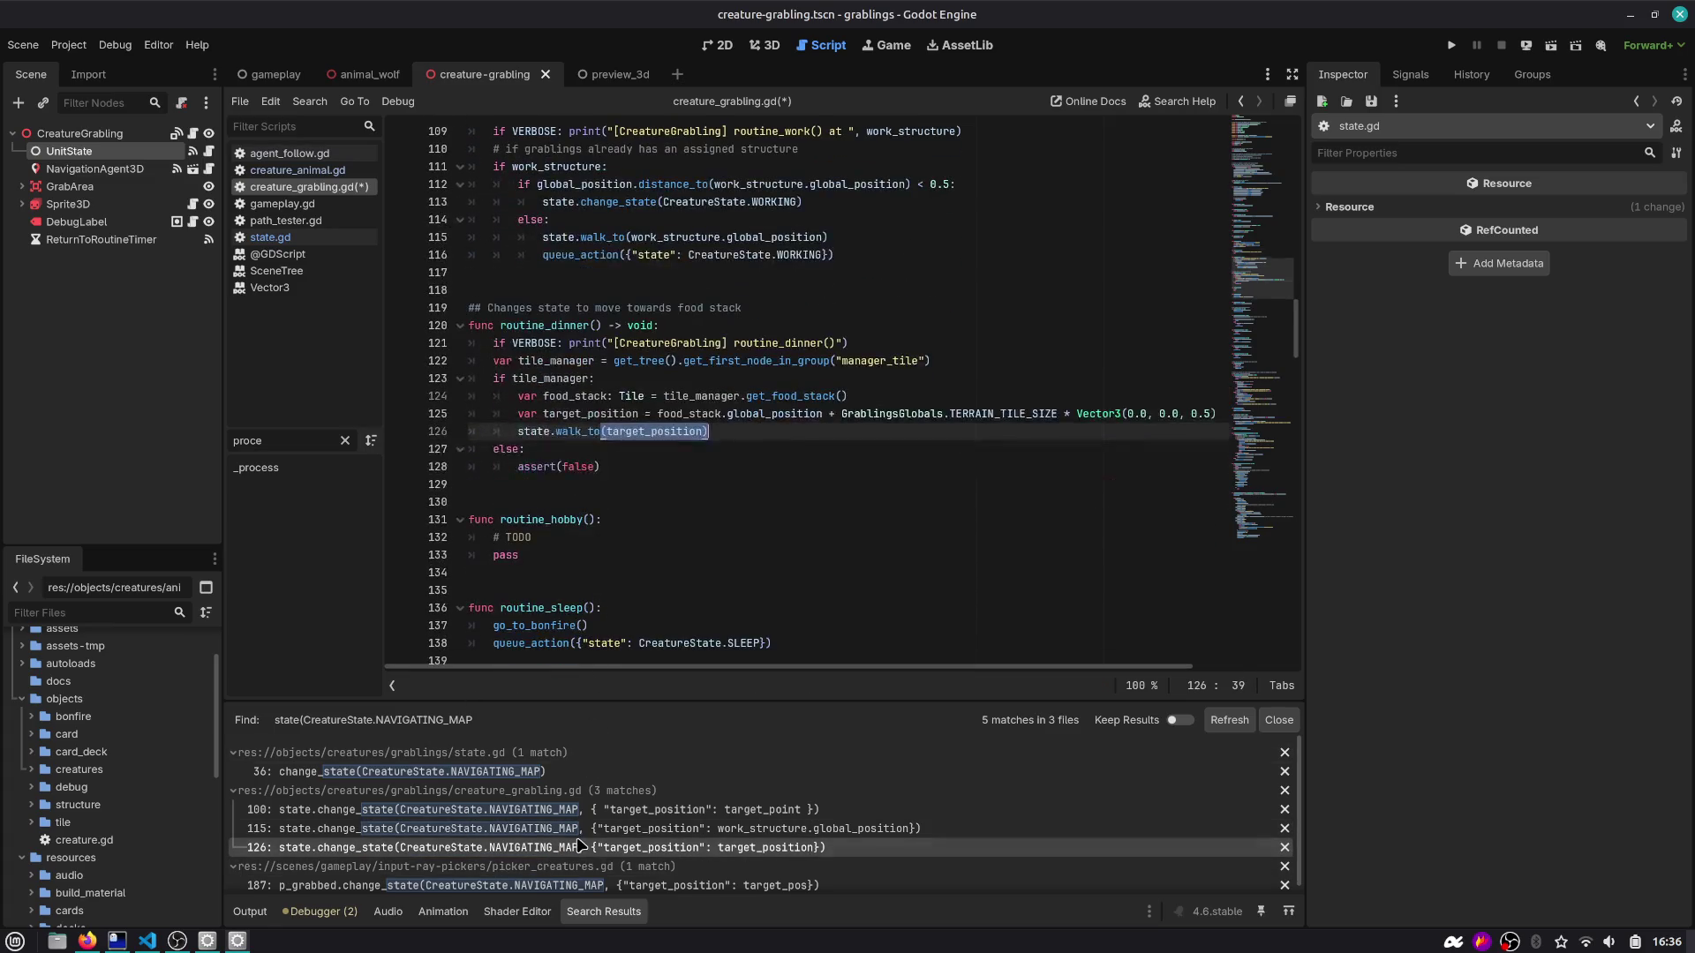
pyautogui.click(593, 881)
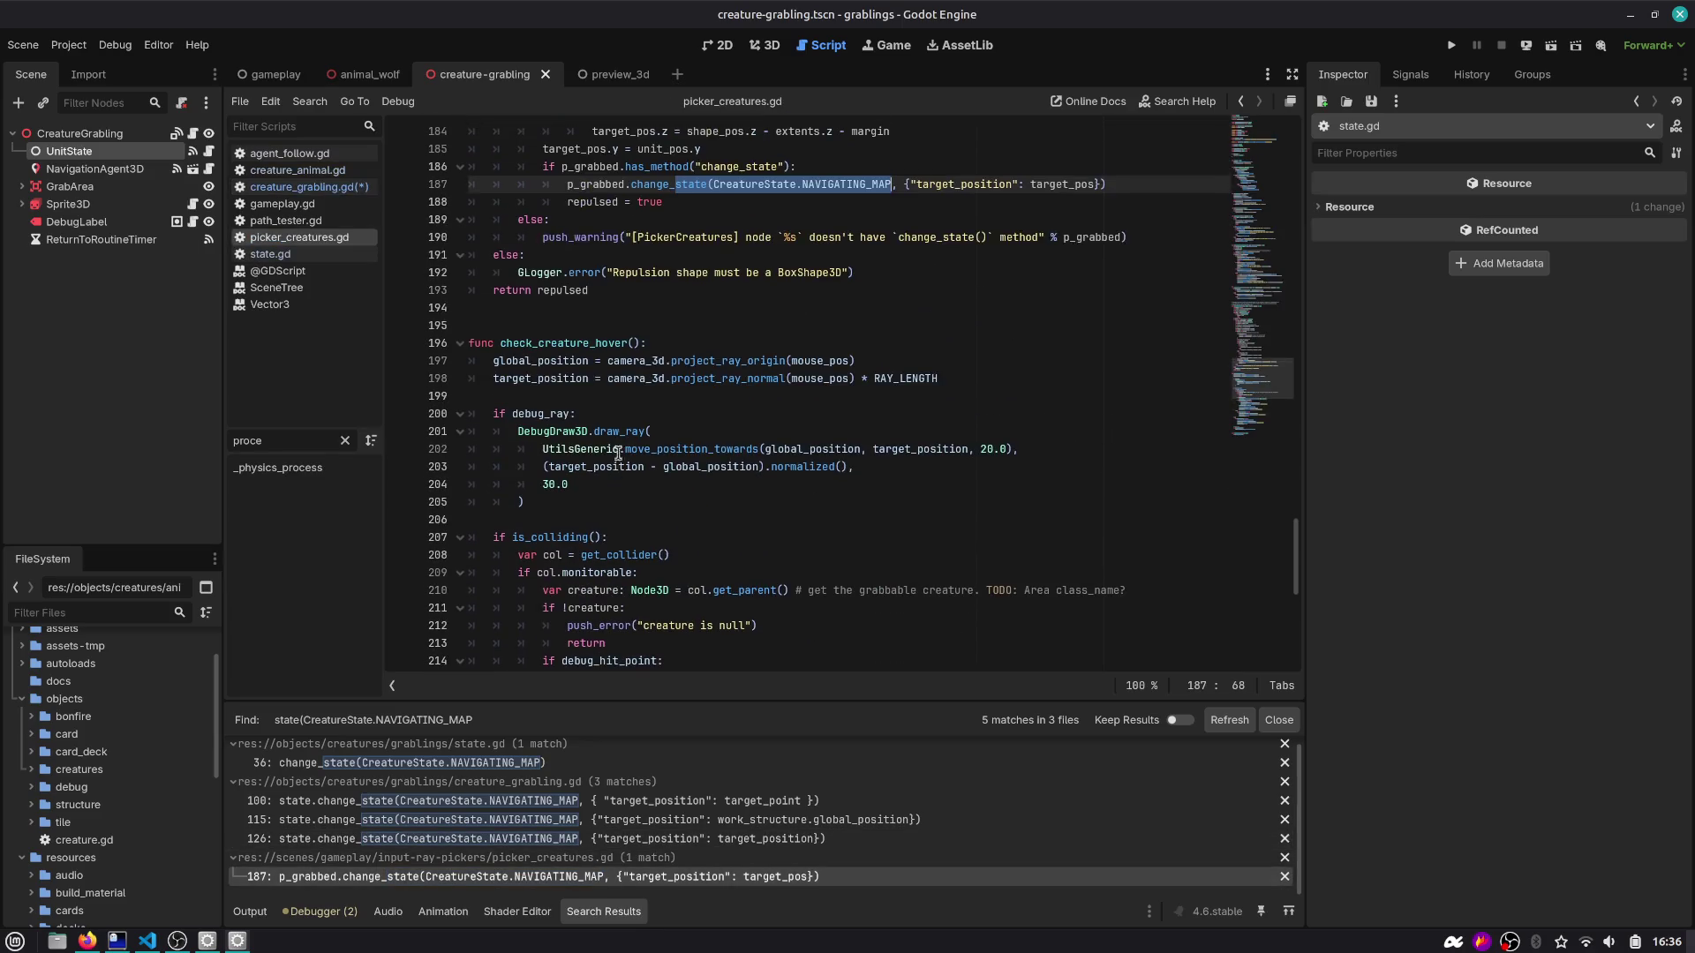
pyautogui.click(663, 237)
pyautogui.hotkey('ctrl', 'd')
pyautogui.write('walk_to')
pyautogui.press('Right')
pyautogui.hotkey('ctrl', 'shift', 'Right')
pyautogui.hotkey('ctrl', 'shift', 'Right')
pyautogui.hotkey('ctrl', 'shift', 'Right')
pyautogui.hotkey('ctrl', 'shift', 'Right')
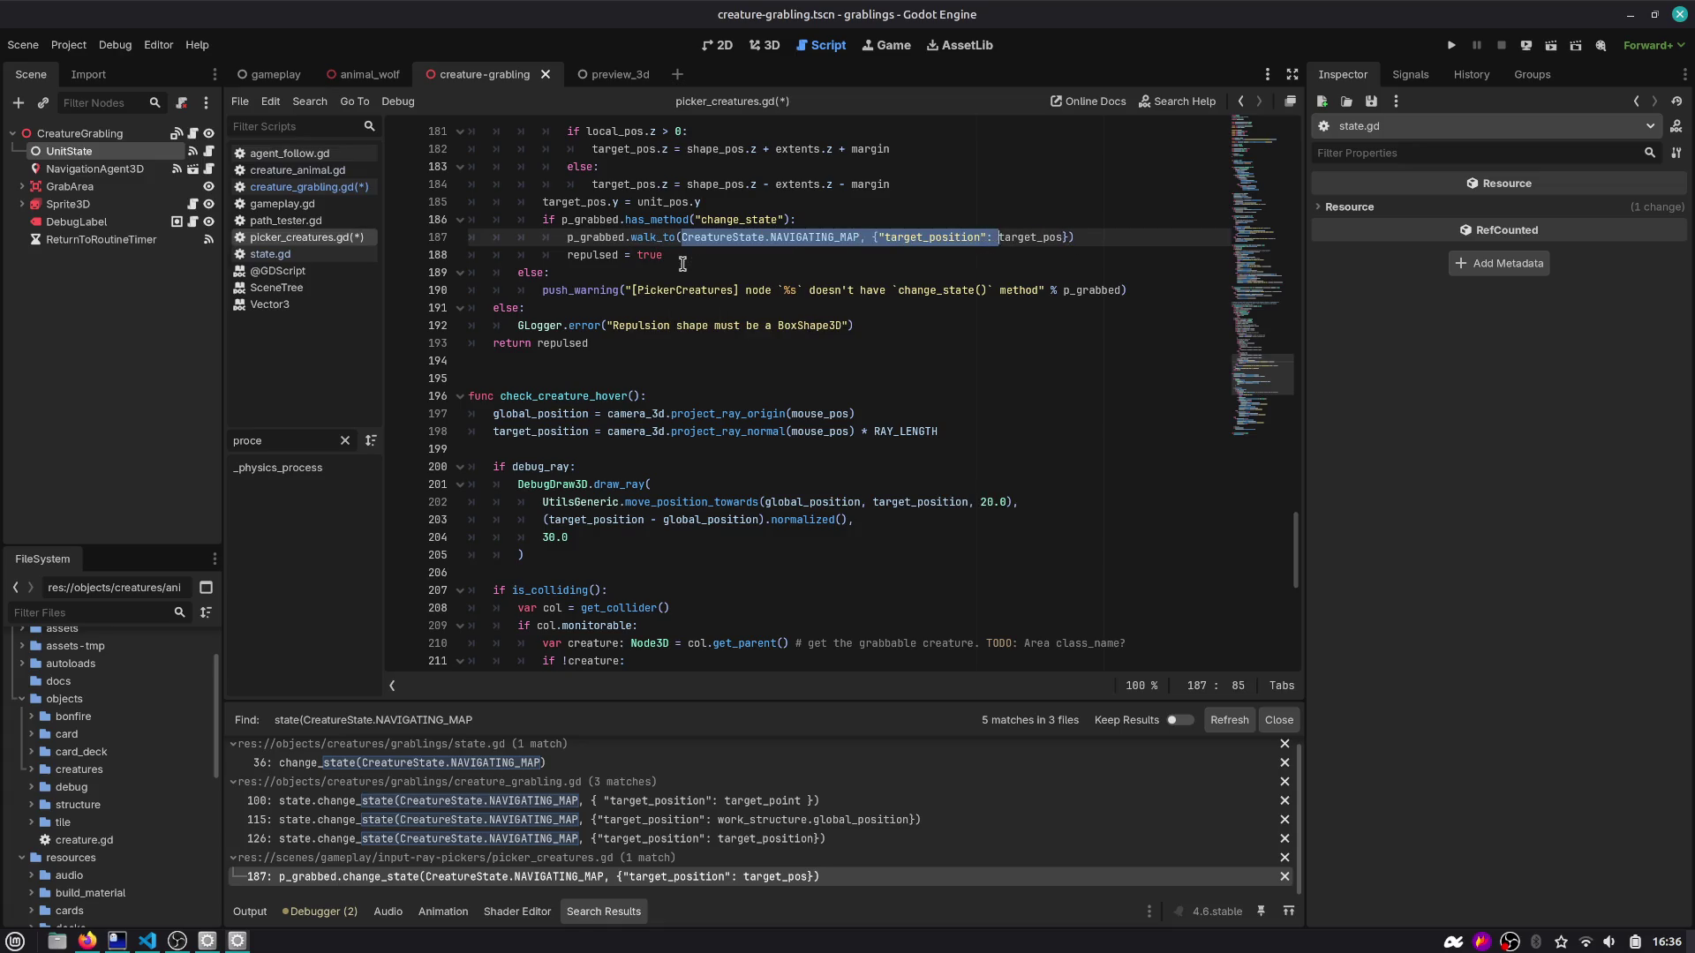
pyautogui.press('BackSpace')
pyautogui.press('End')
pyautogui.hotkey('ctrl', 's')
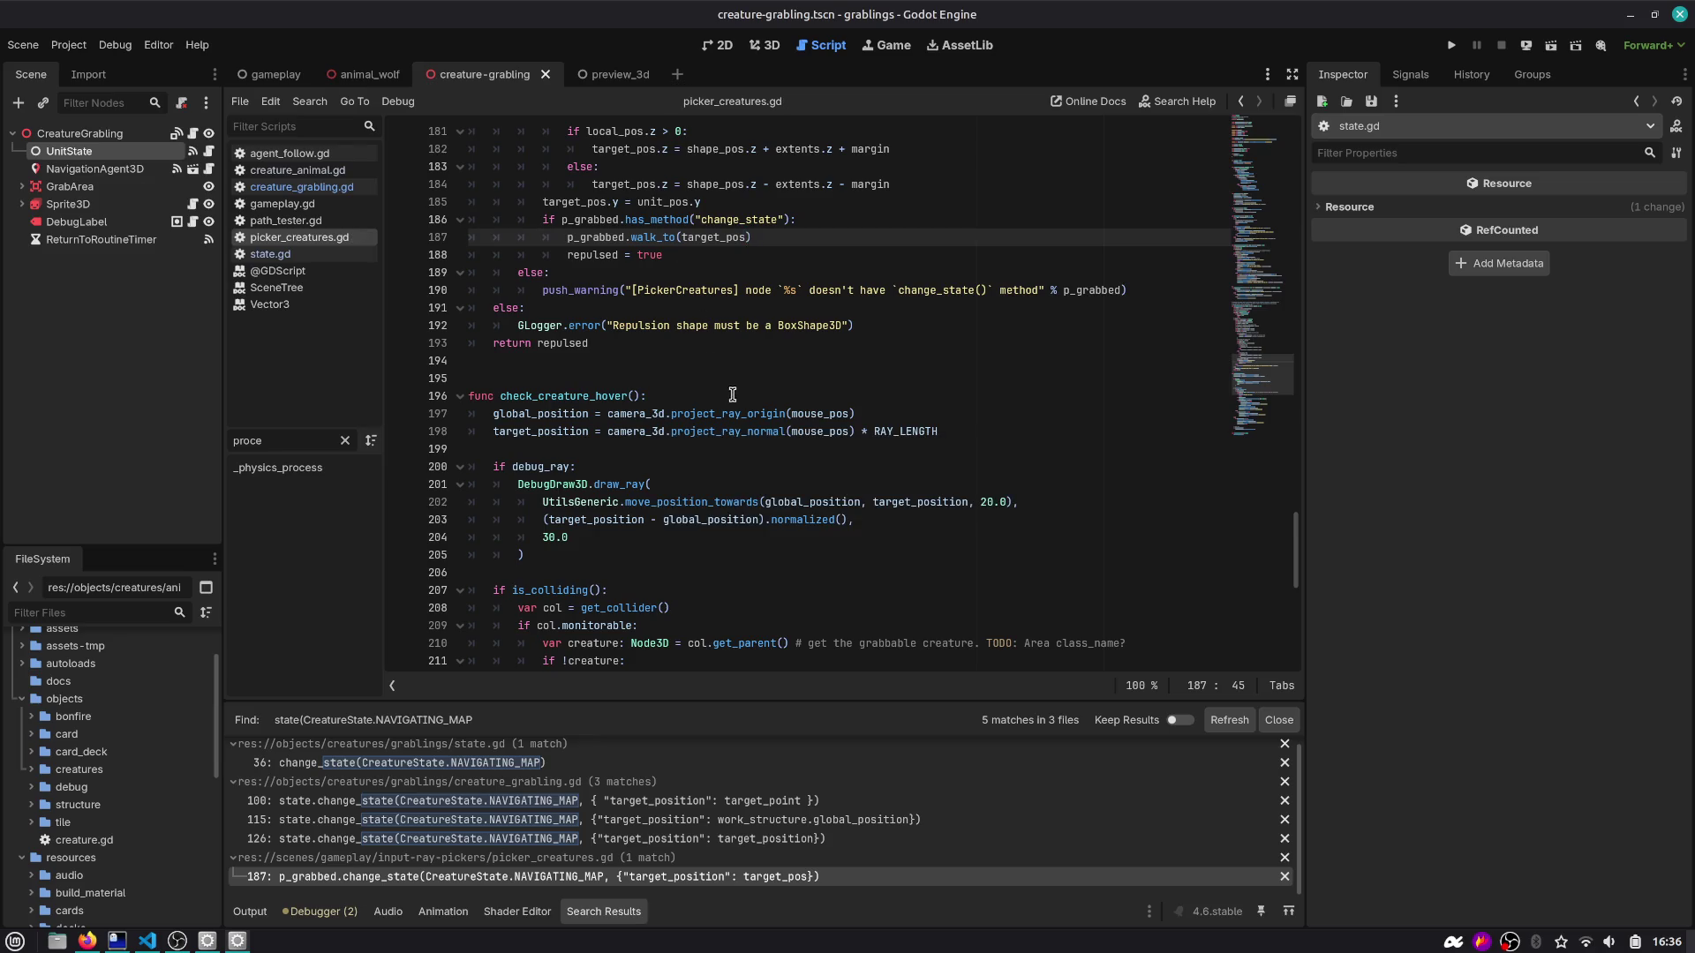
# Step: Refresh the search results and check the remaining state.gd match on line 36
pyautogui.click(1229, 719)
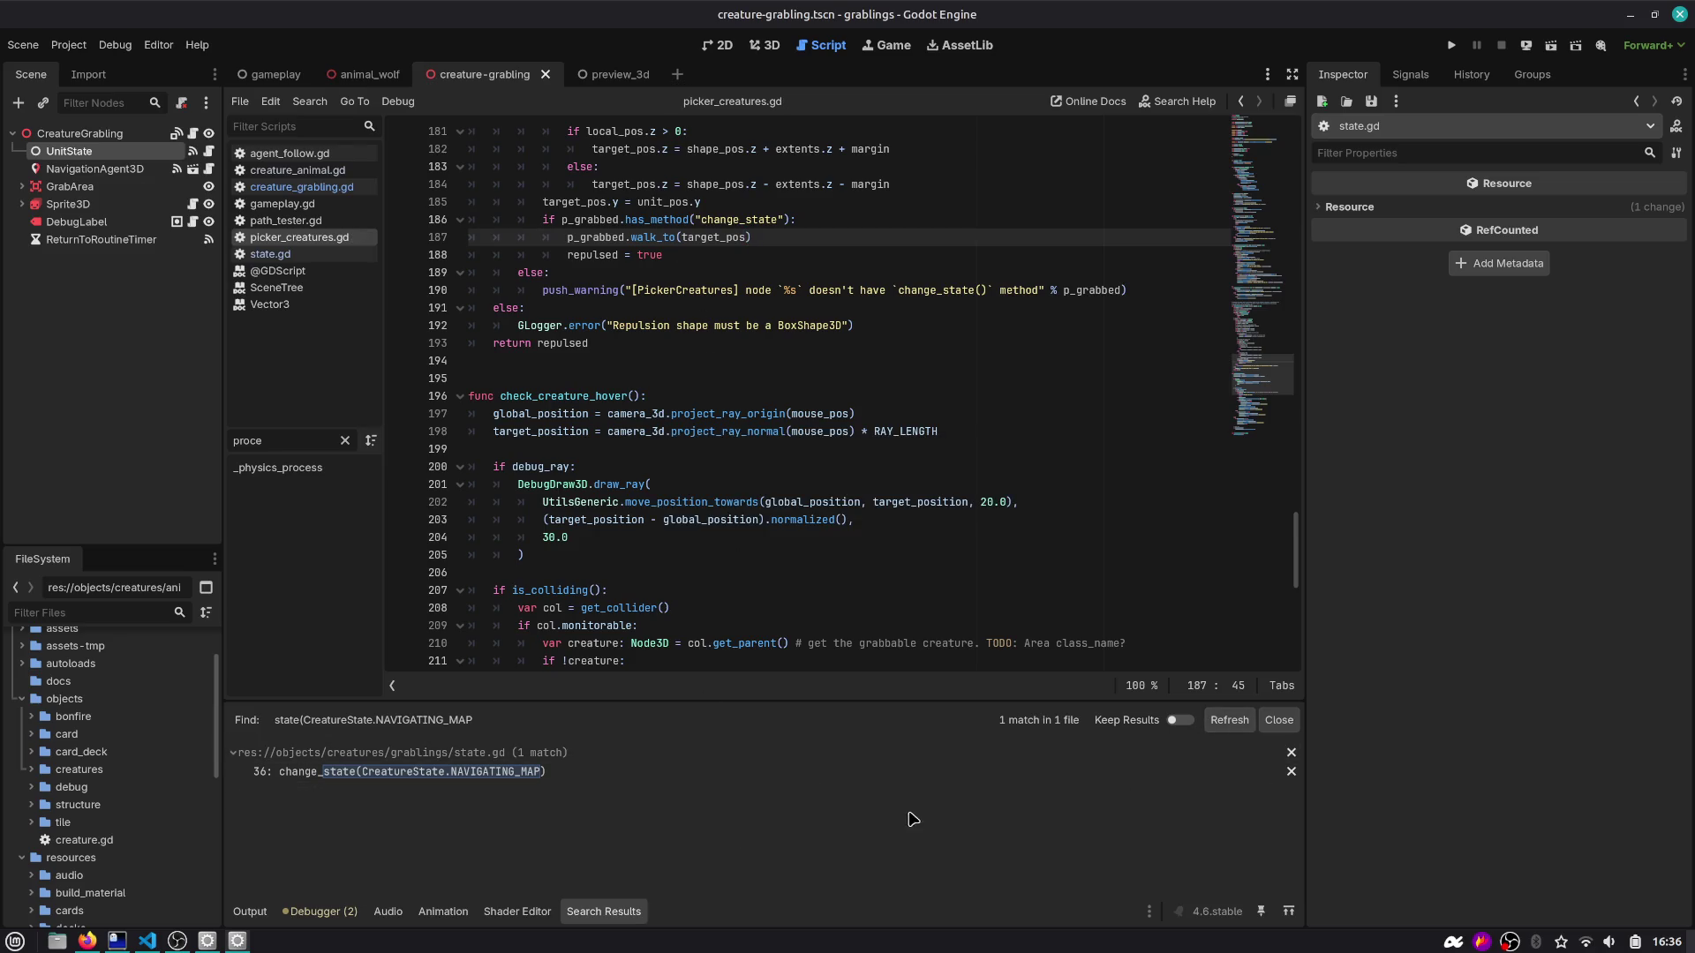
pyautogui.click(435, 774)
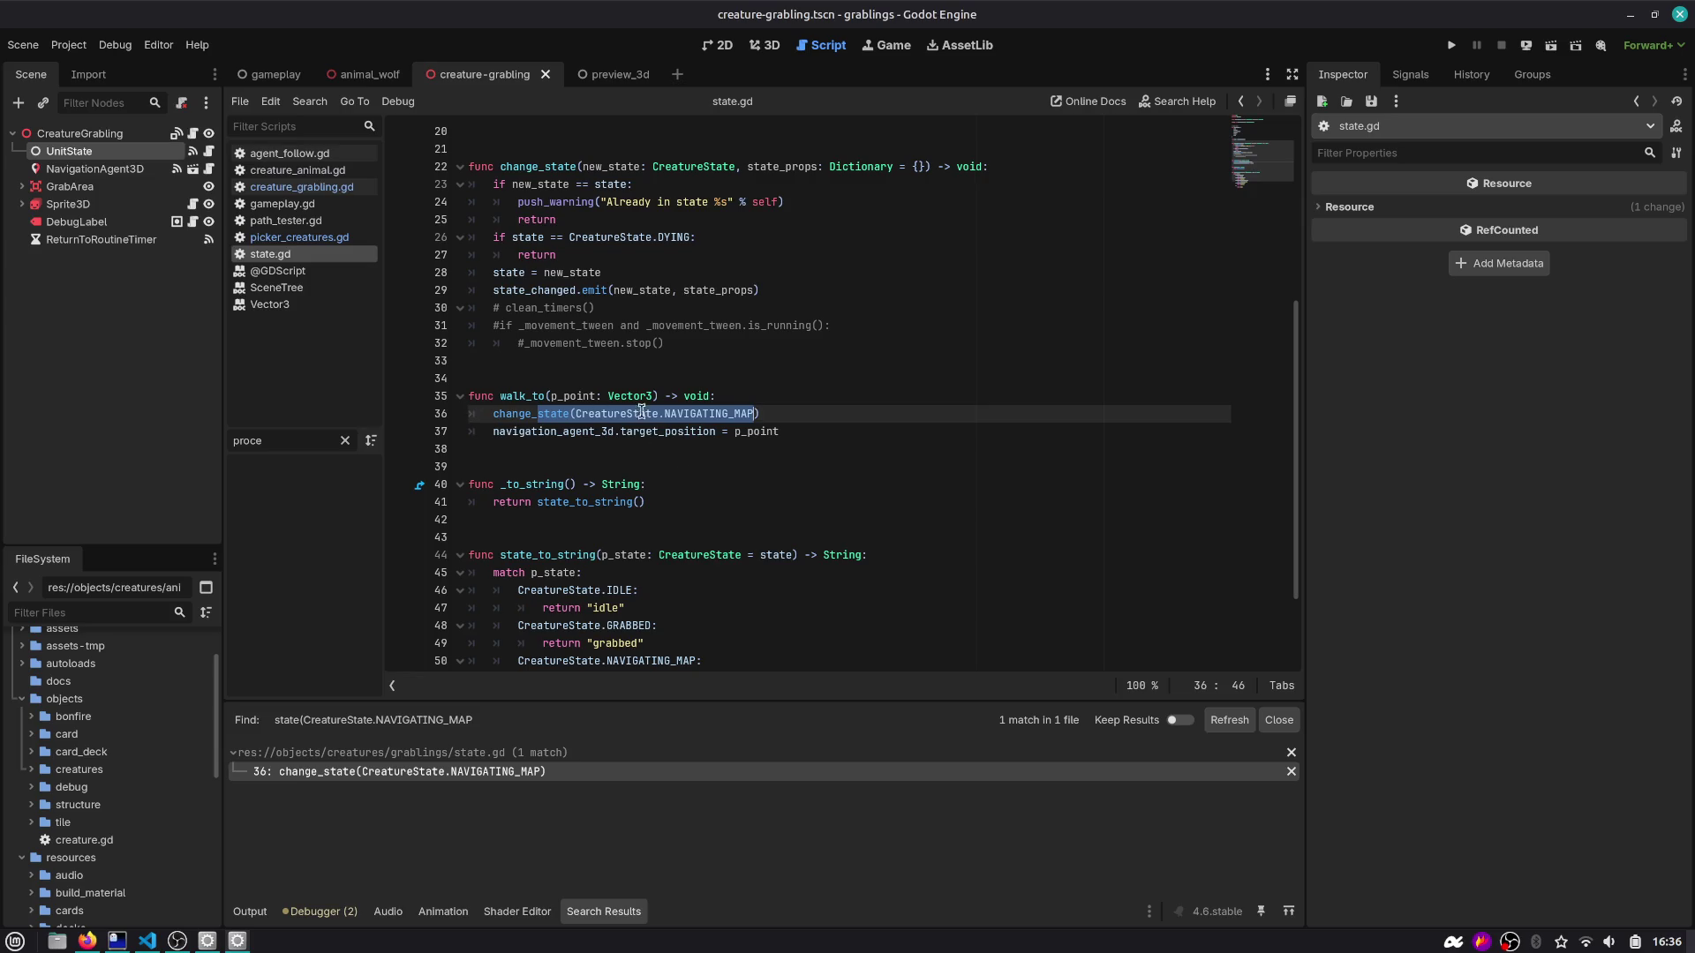
pyautogui.press('Left')
pyautogui.press('Up')
pyautogui.press('Down')
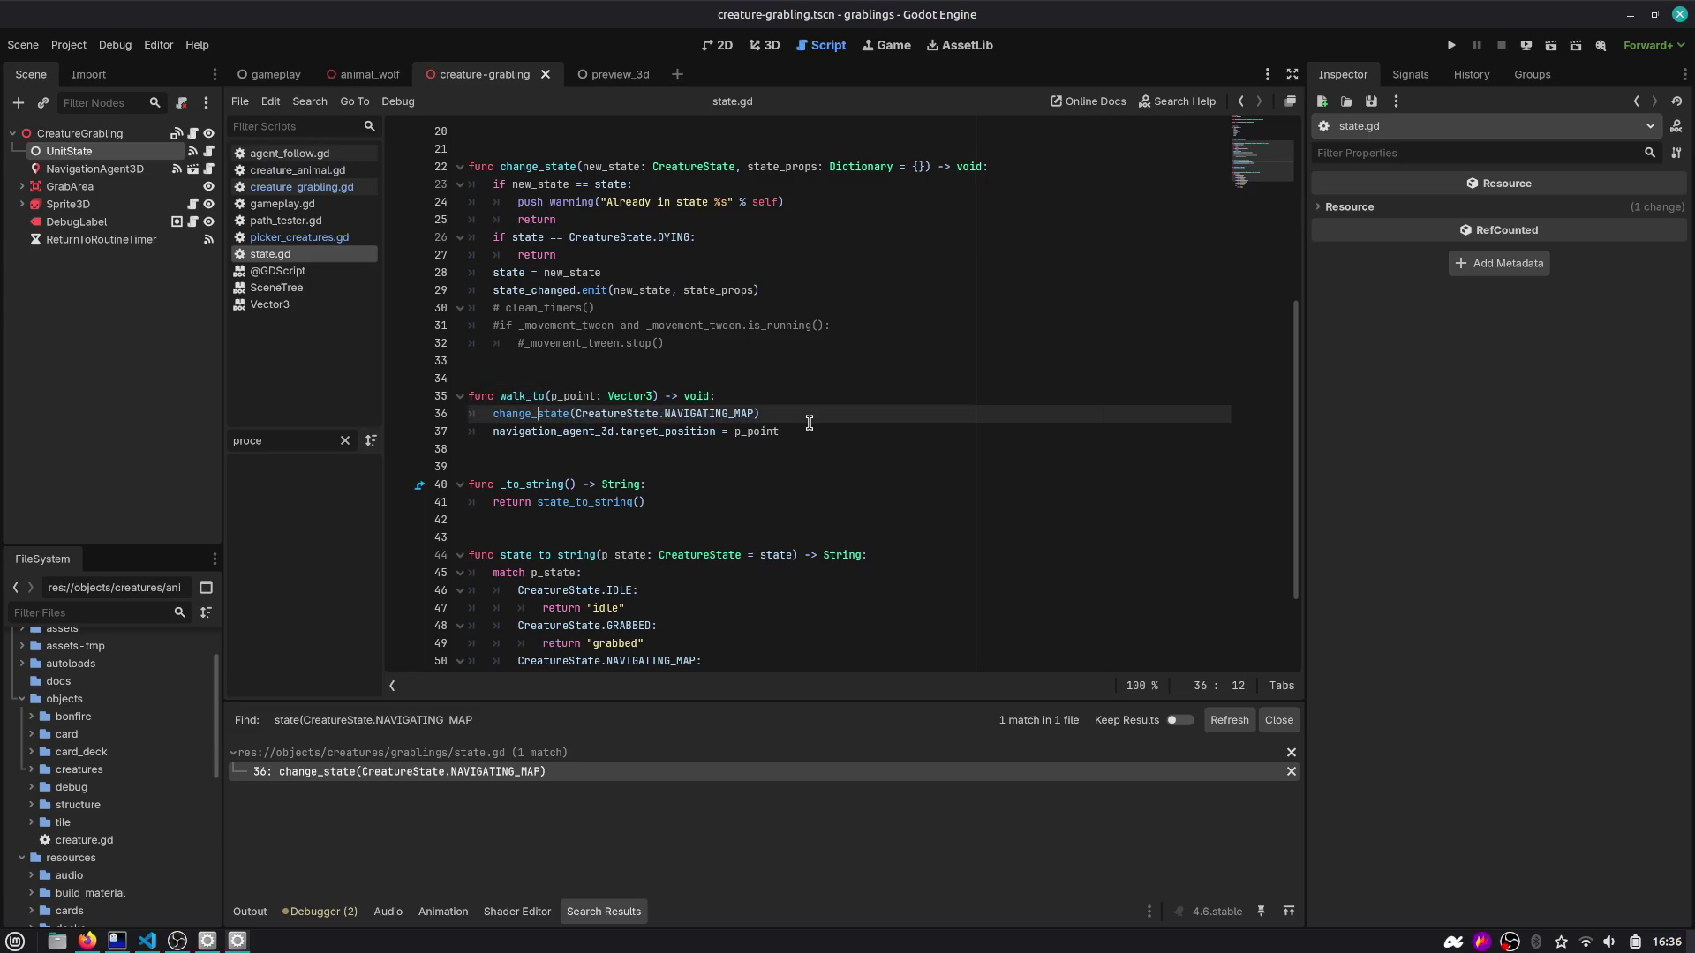
pyautogui.hotkey('alt', 'Tab')
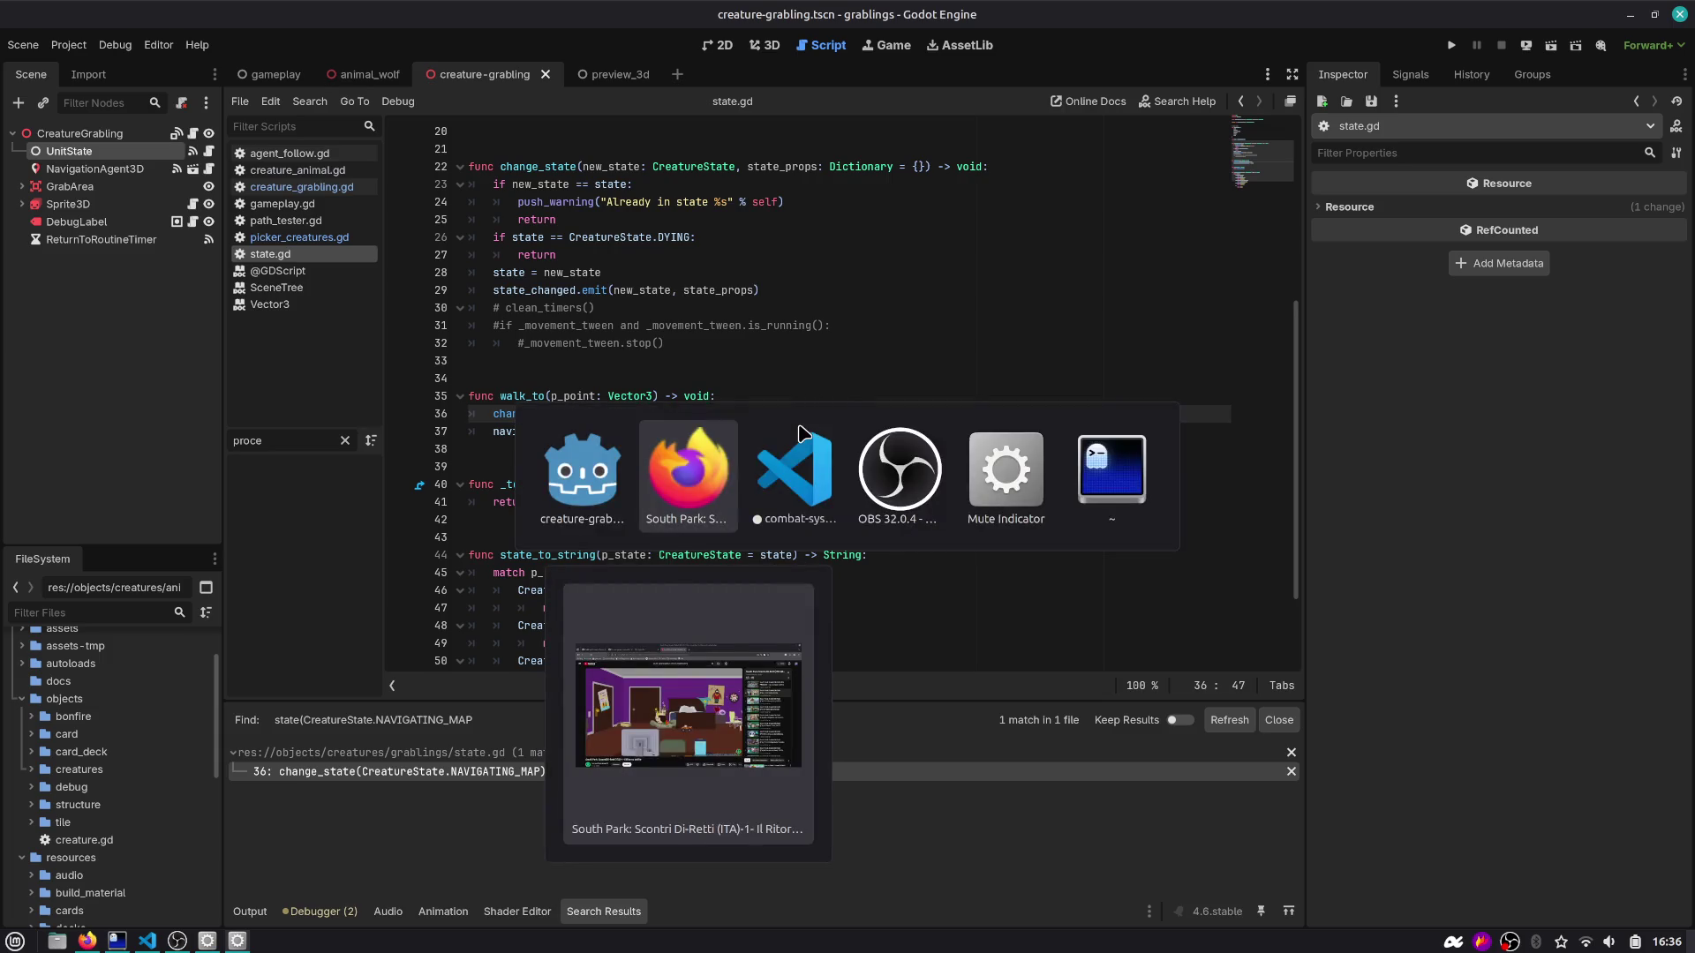
# Step: In VS Code's Source Control view, open and scroll through creature_grabling.gd's staged diff
pyautogui.press('Escape')
pyautogui.hotkey('alt', 'Tab')
pyautogui.hotkey('alt', 'Tab')
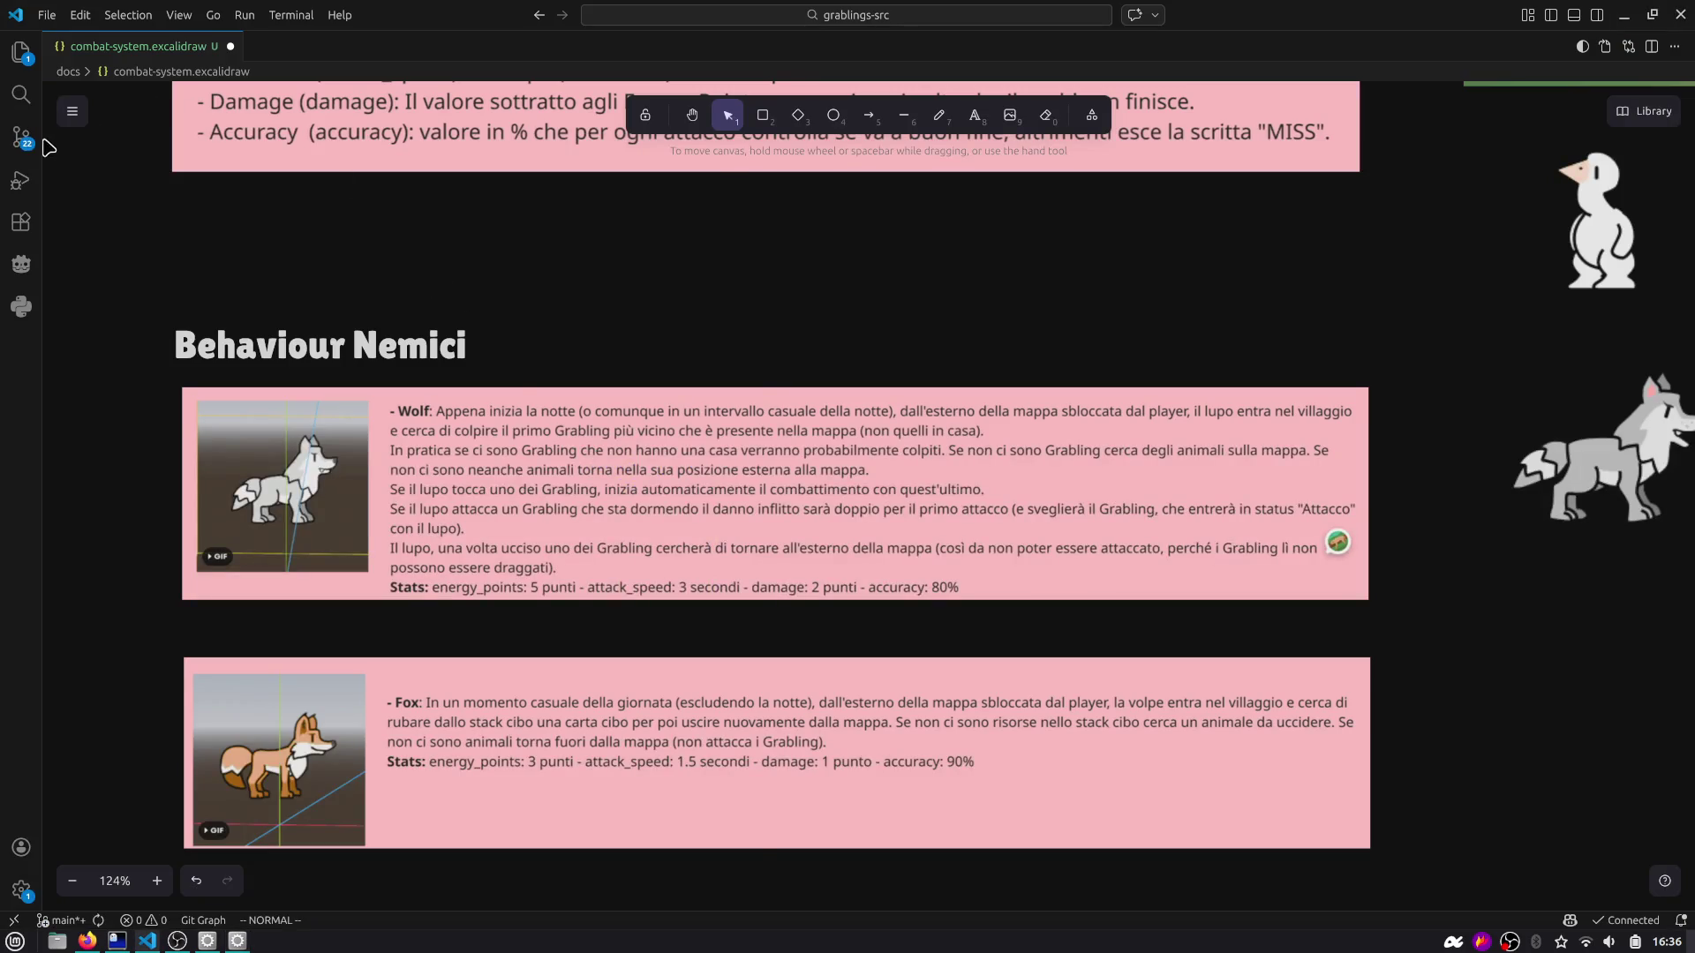
pyautogui.click(21, 139)
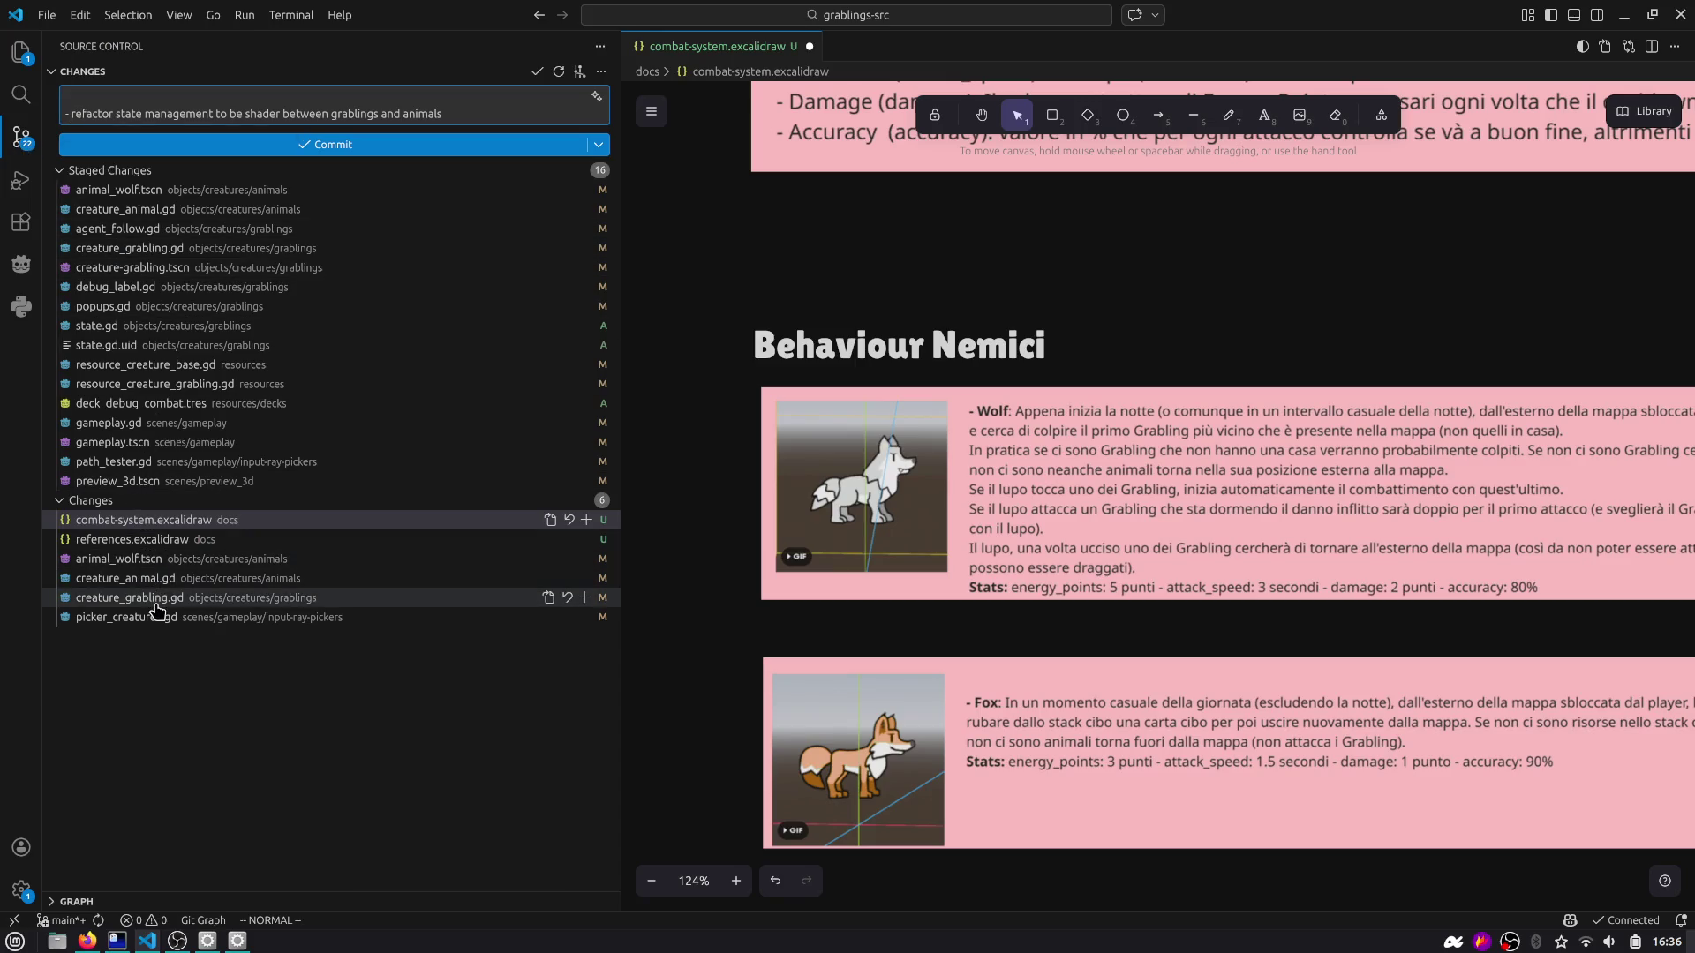
pyautogui.click(133, 248)
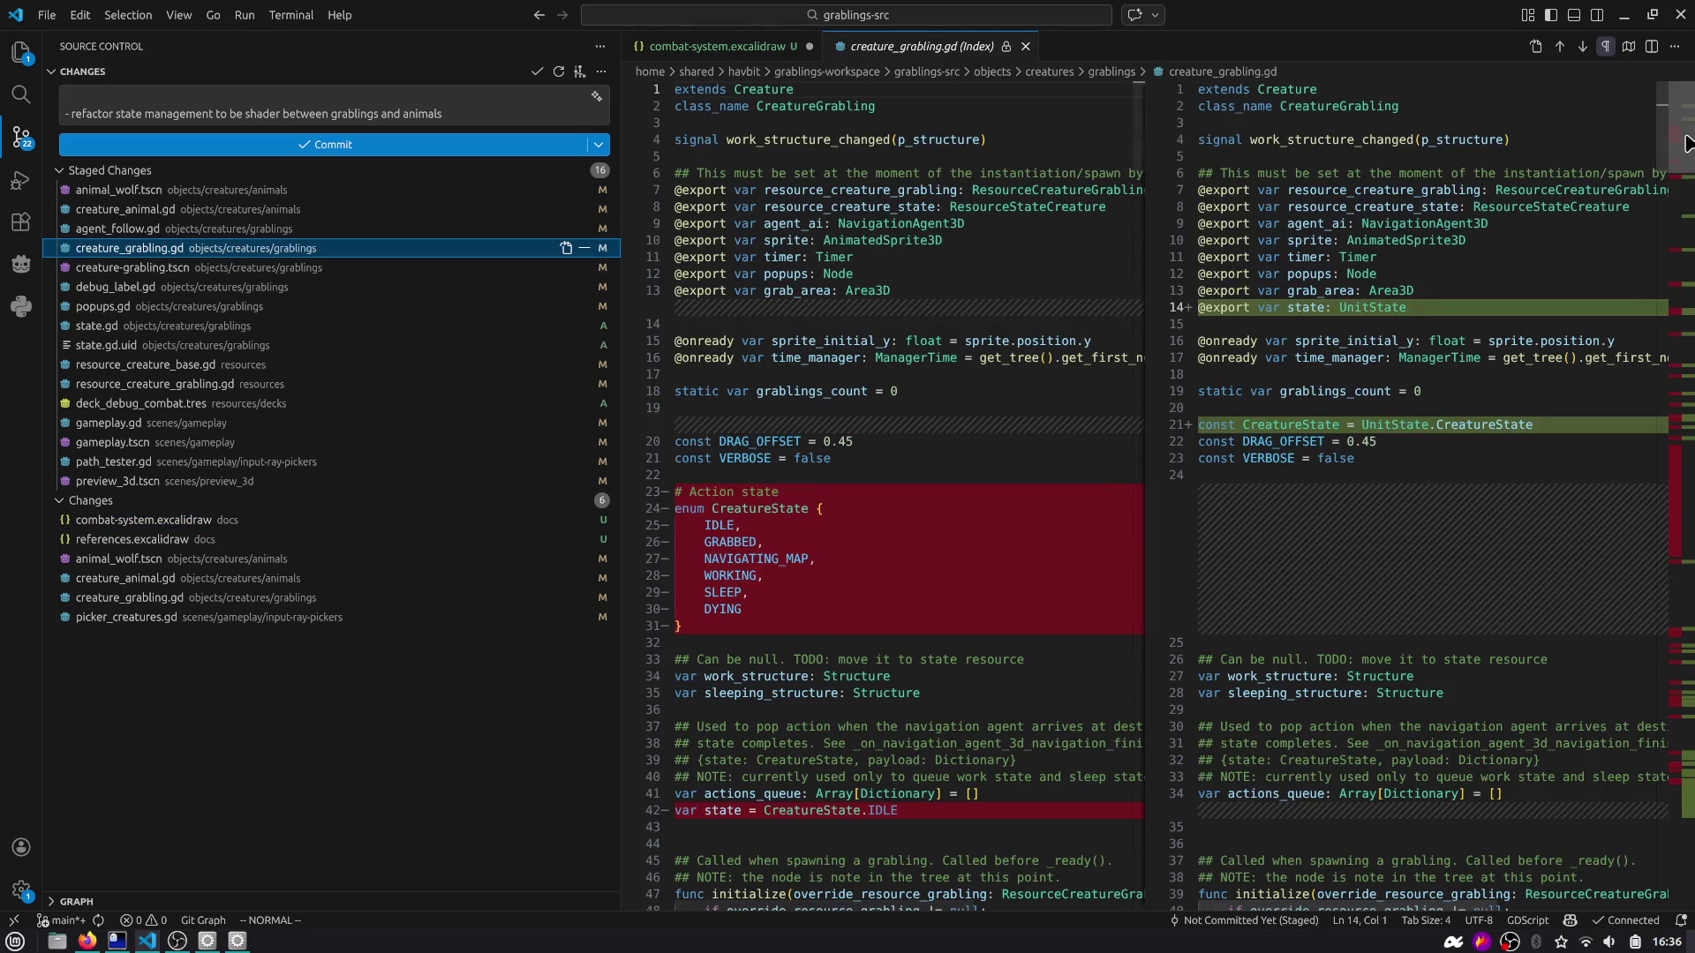
pyautogui.scroll(-5, 1681, 159)
pyautogui.moveTo(1682, 159); pyautogui.dragTo(1668, 294)
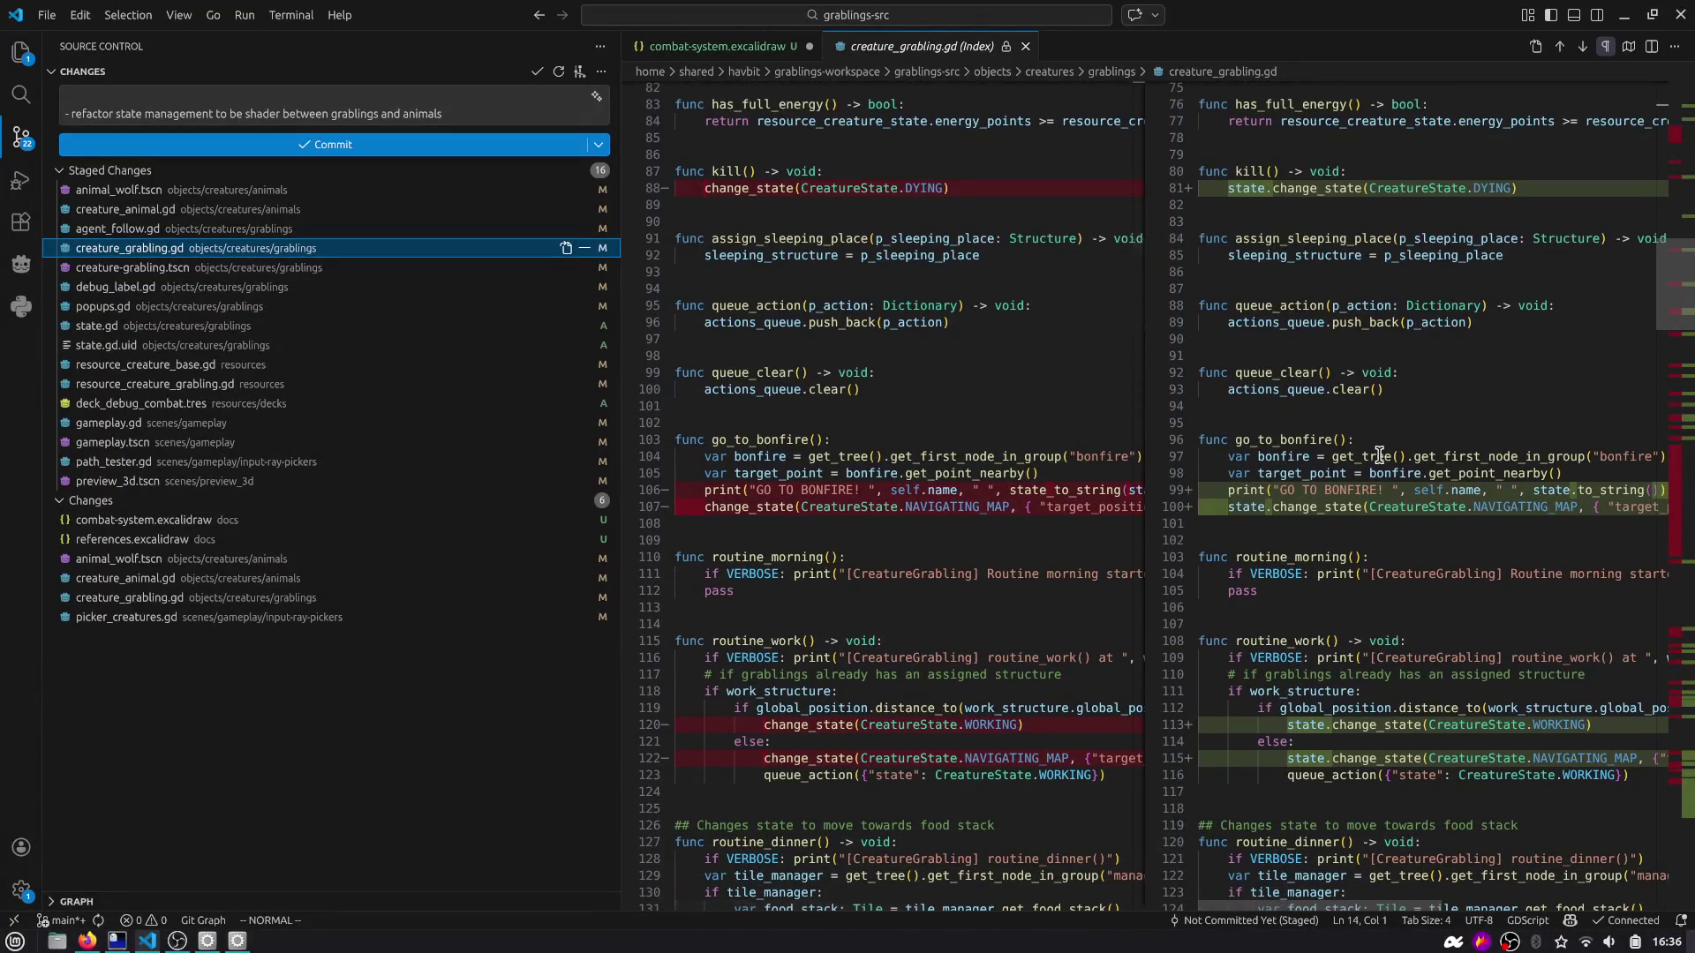
pyautogui.hscroll(3, 1367, 539)
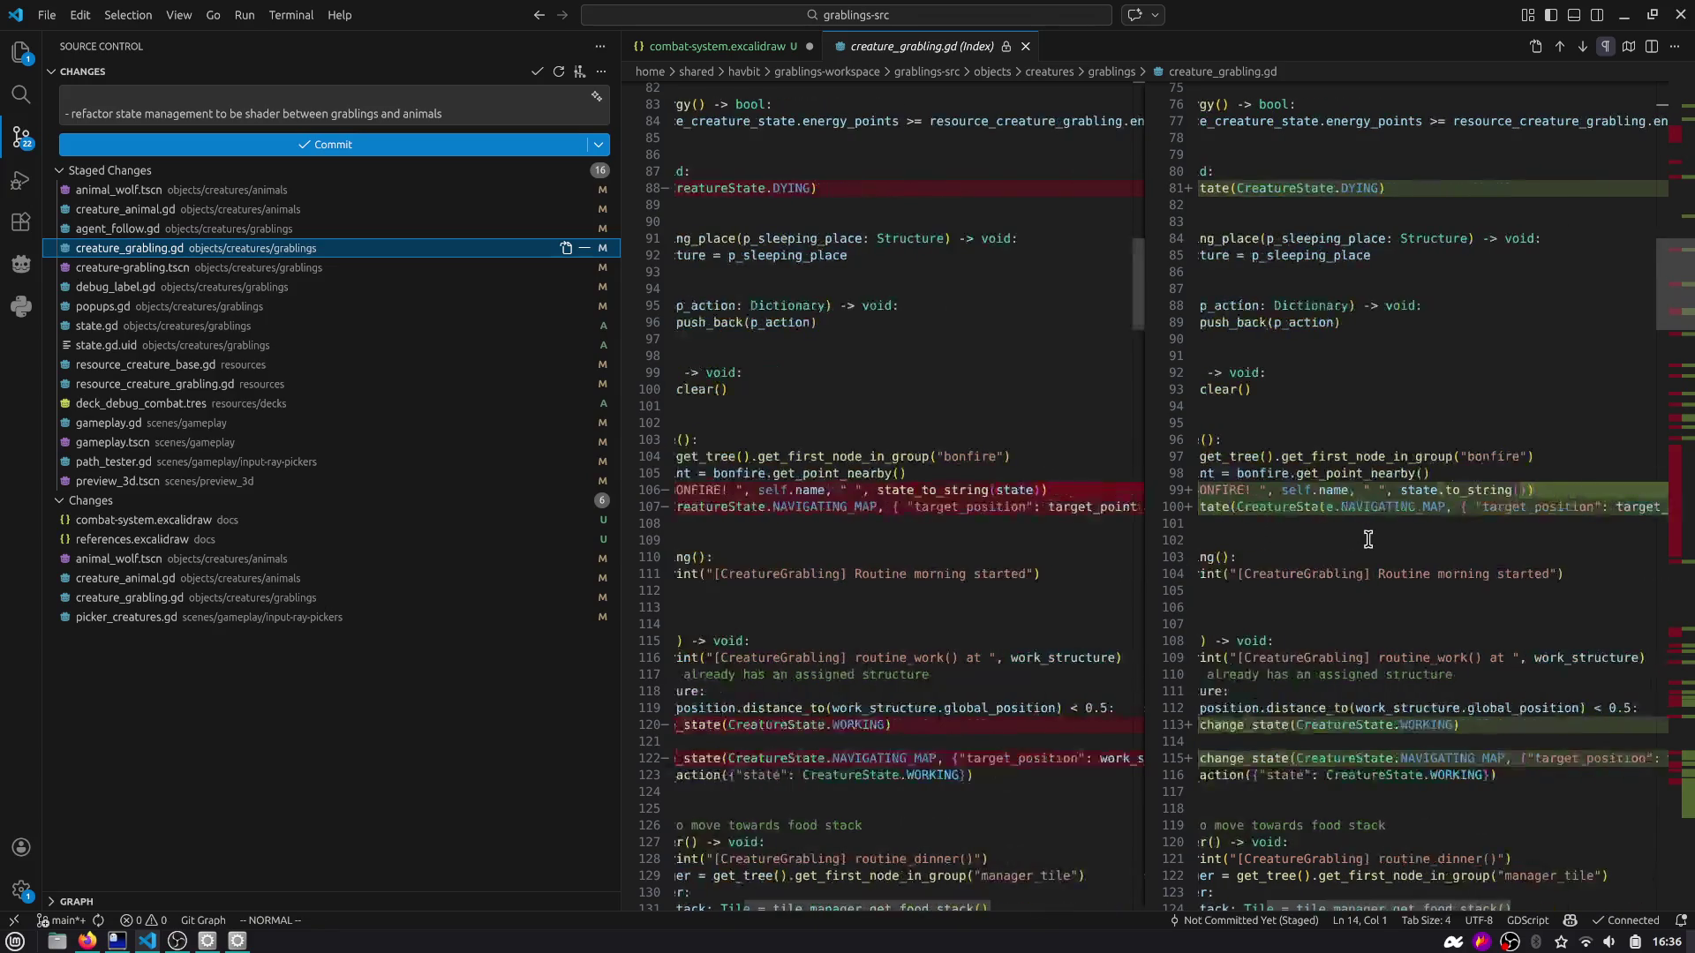
pyautogui.hscroll(-3, 1368, 539)
# Step: In Godot, jump to the go_to_bonfire function in creature_grabling.gd
pyautogui.hotkey('alt', 'Tab')
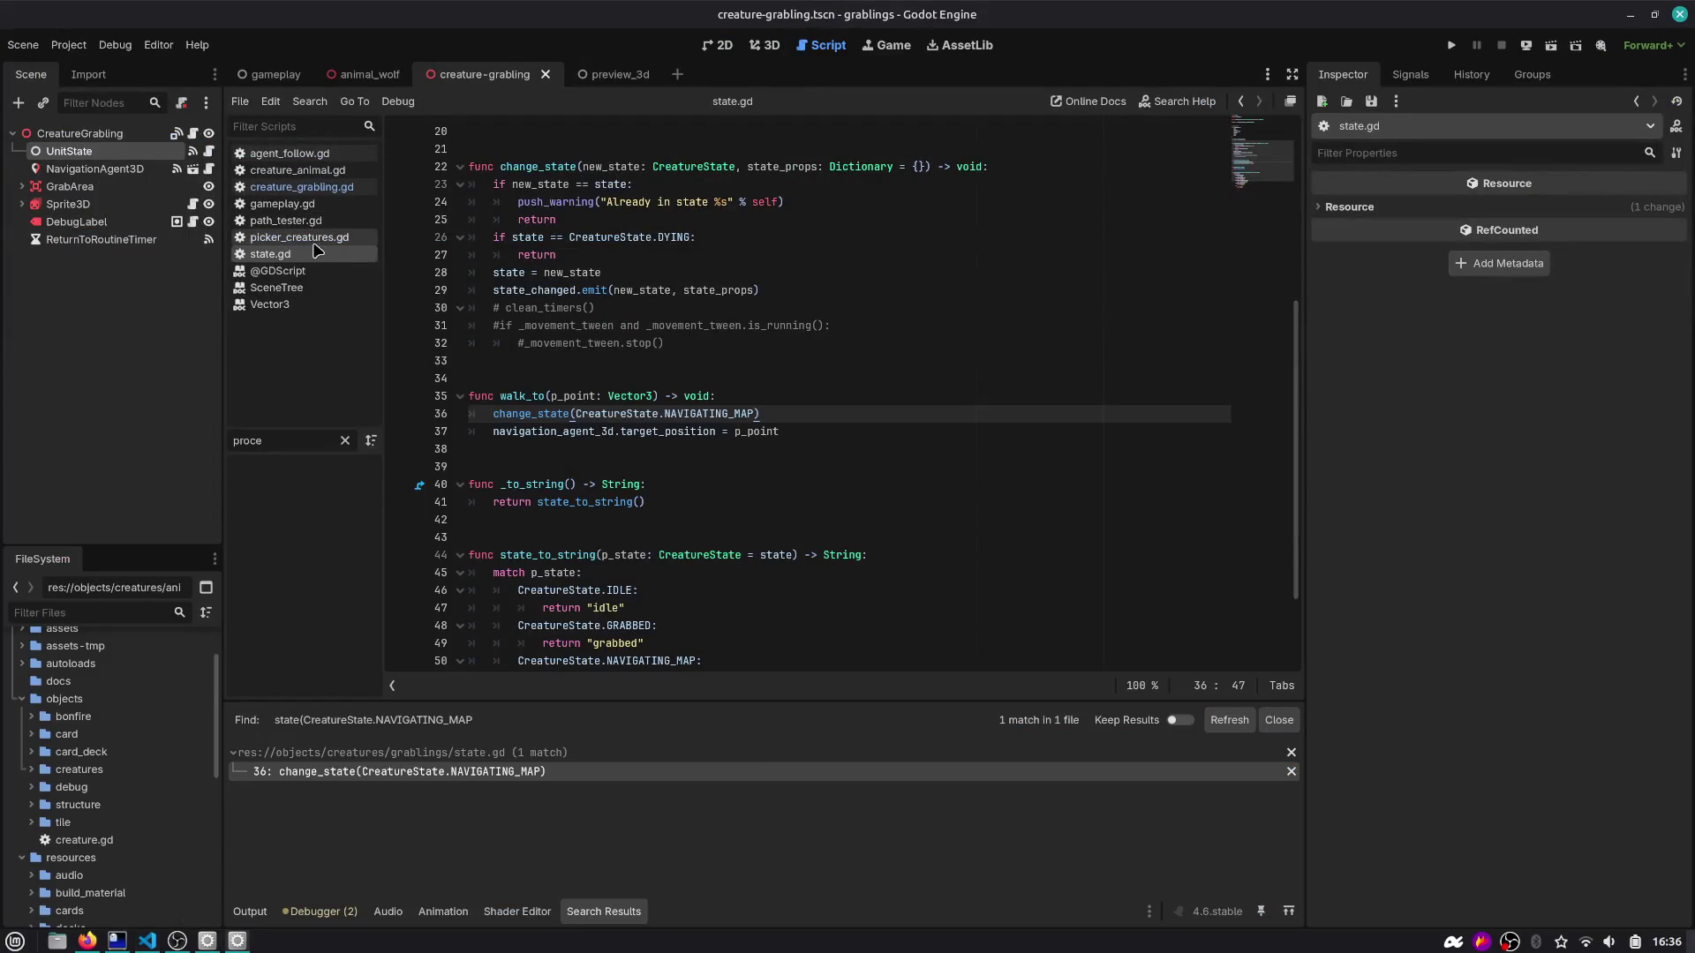
pyautogui.click(300, 186)
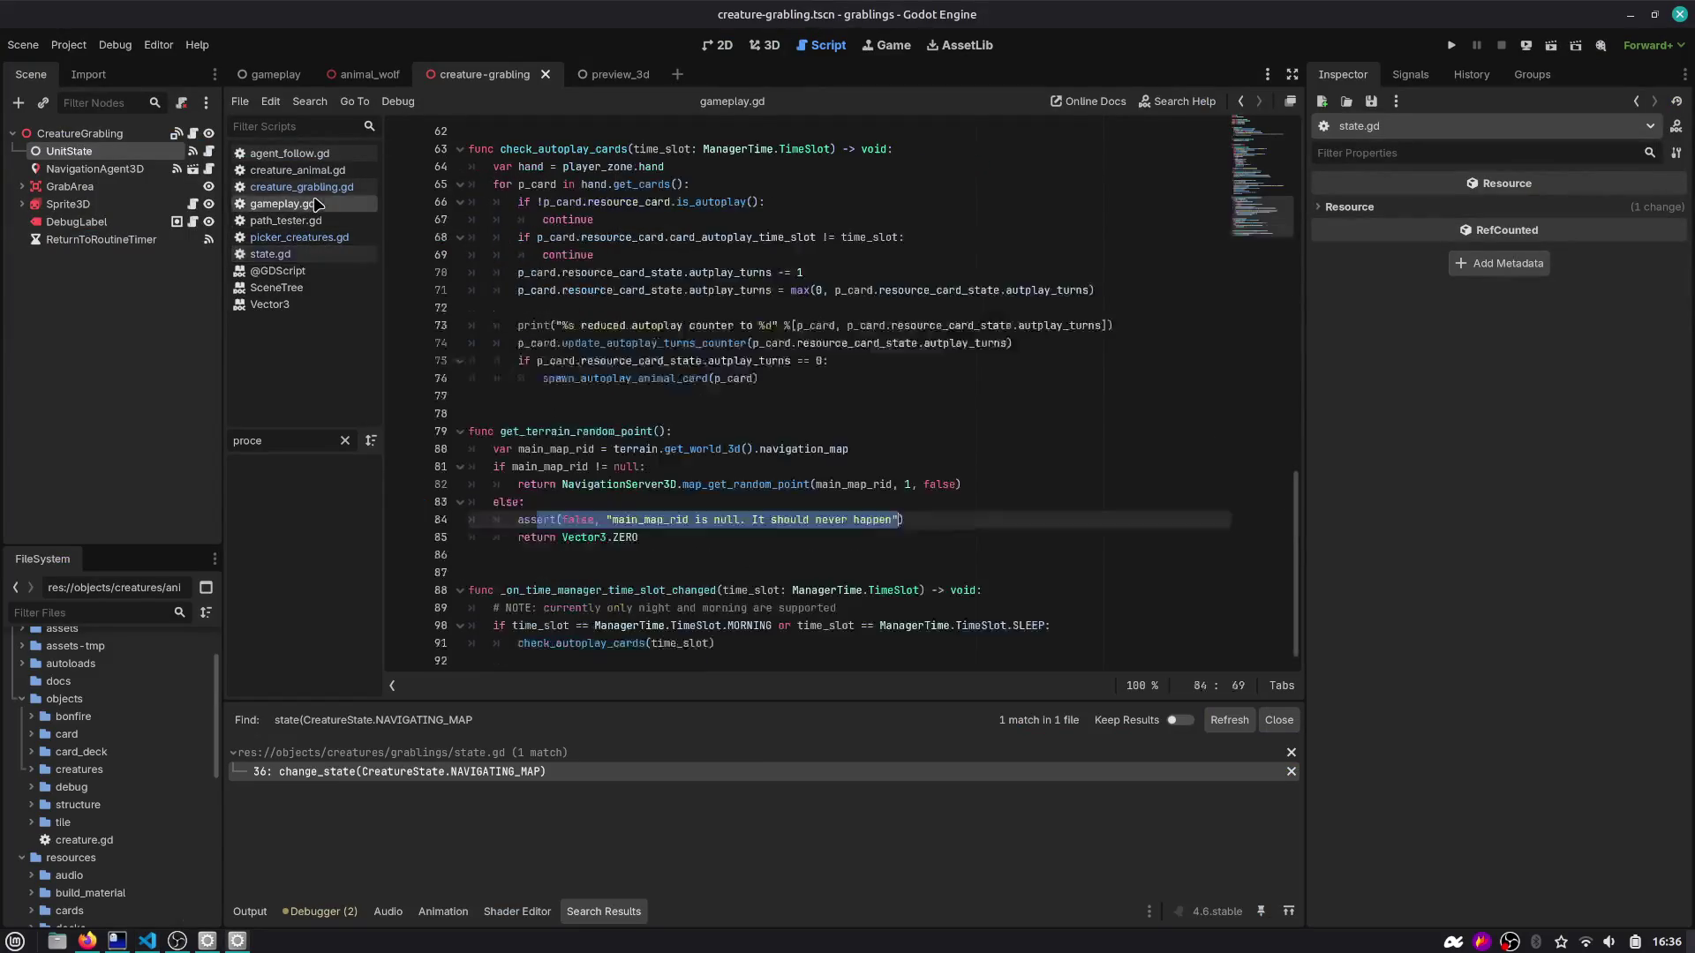
pyautogui.hotkey('ctrl', 'alt', 'f')
pyautogui.write('go_t')
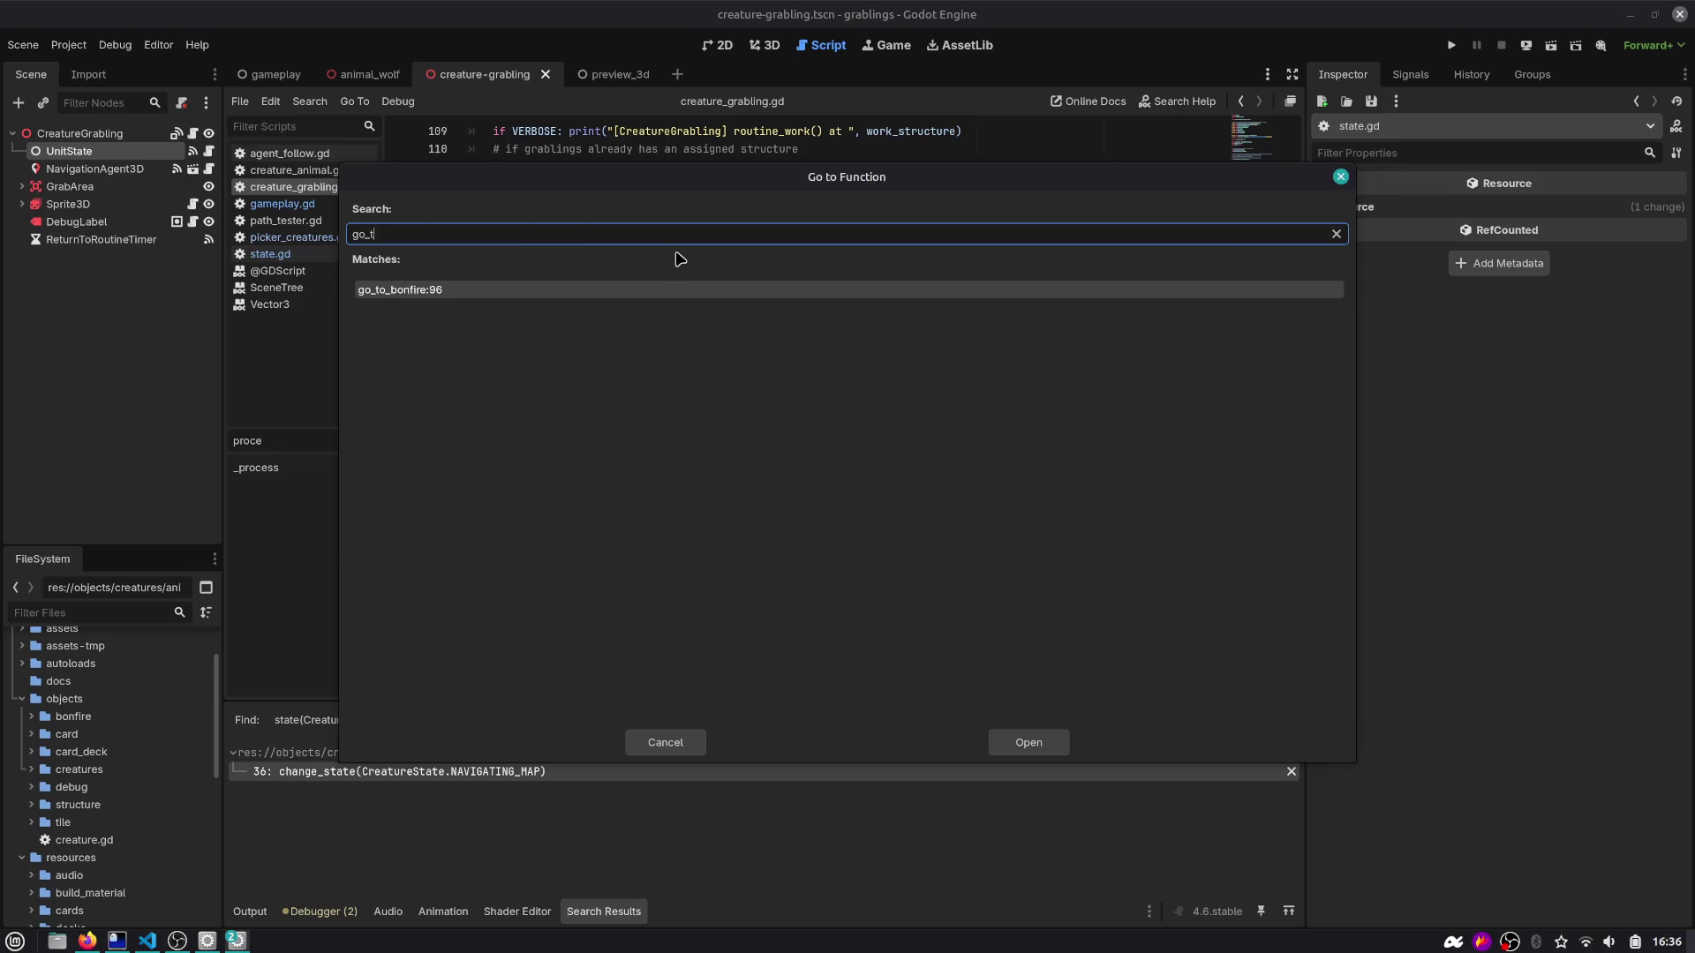
pyautogui.press('Return')
pyautogui.scroll(2, 678, 257)
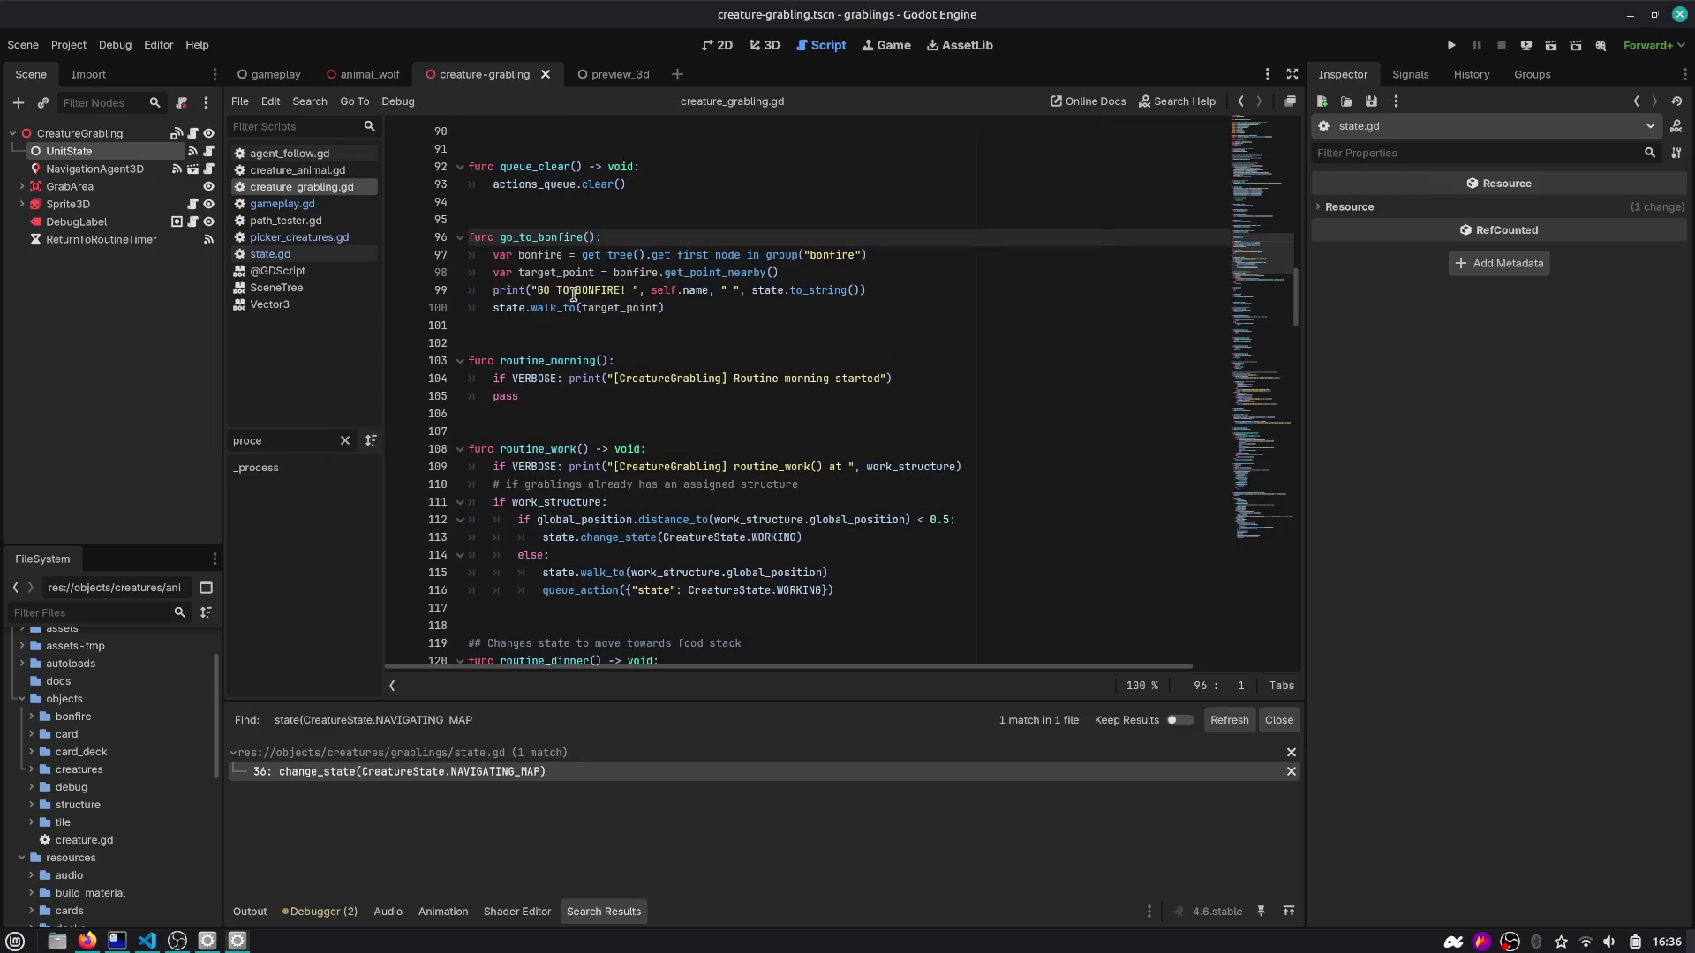
pyautogui.hotkey('alt', 'Tab')
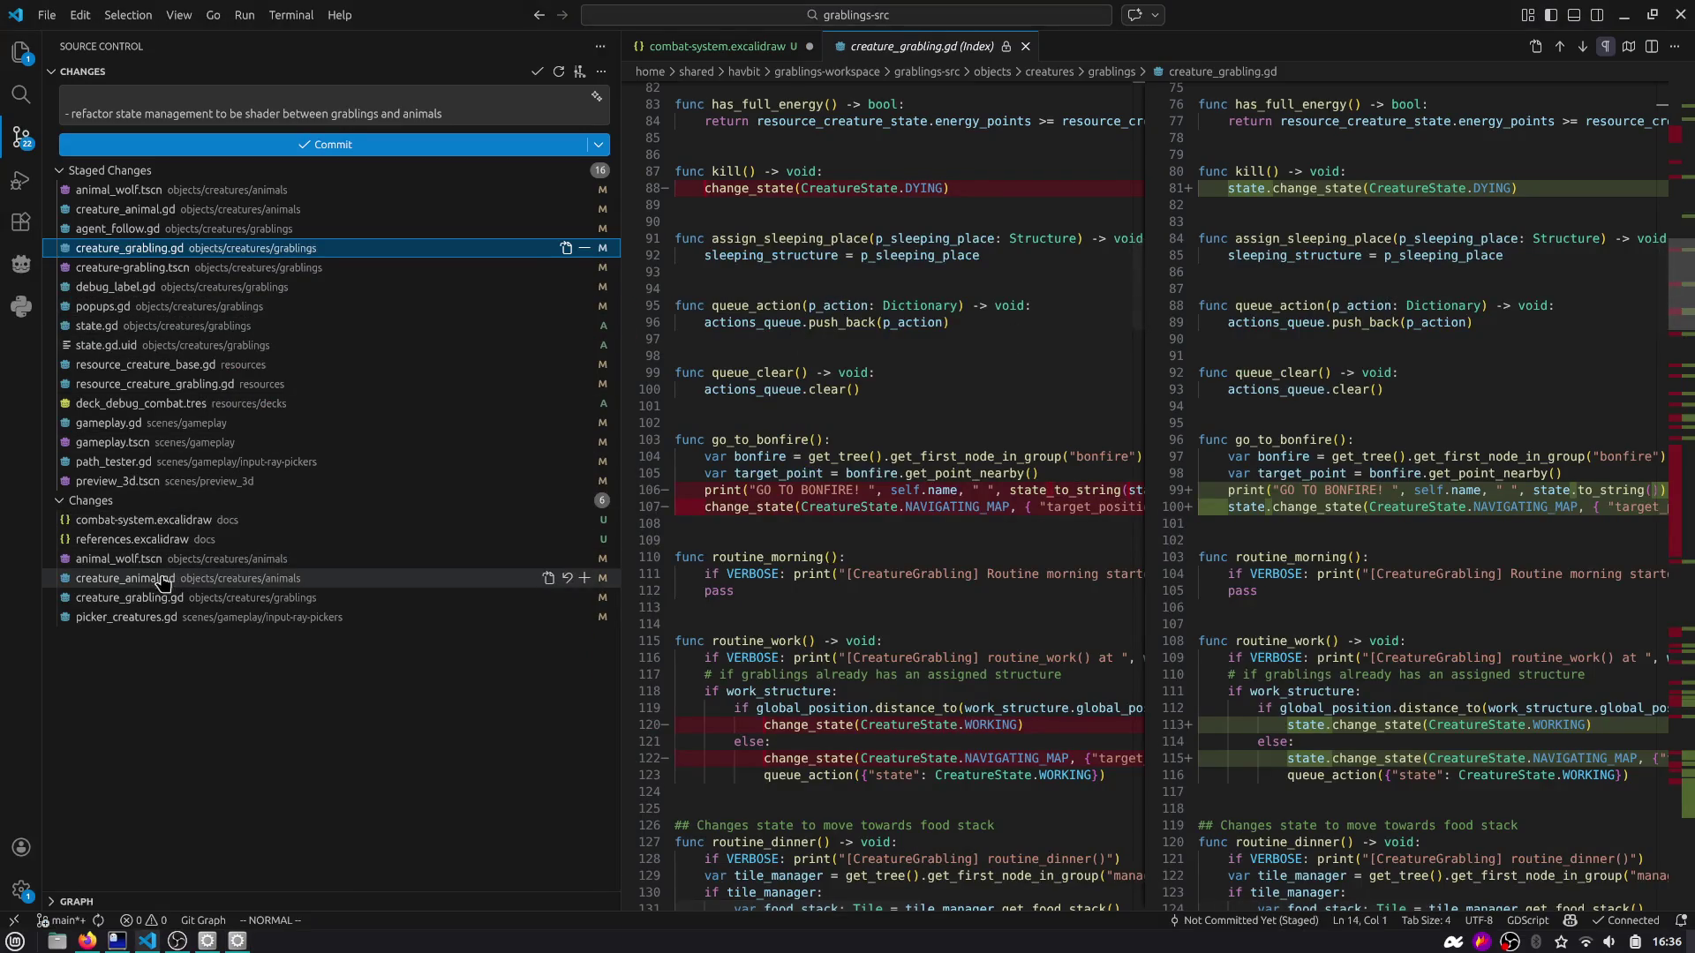
# Step: Compare the old NAVIGATING_MAP line 100 with the new walk_to line in creature_grabling.gd's unstaged diff
pyautogui.click(171, 598)
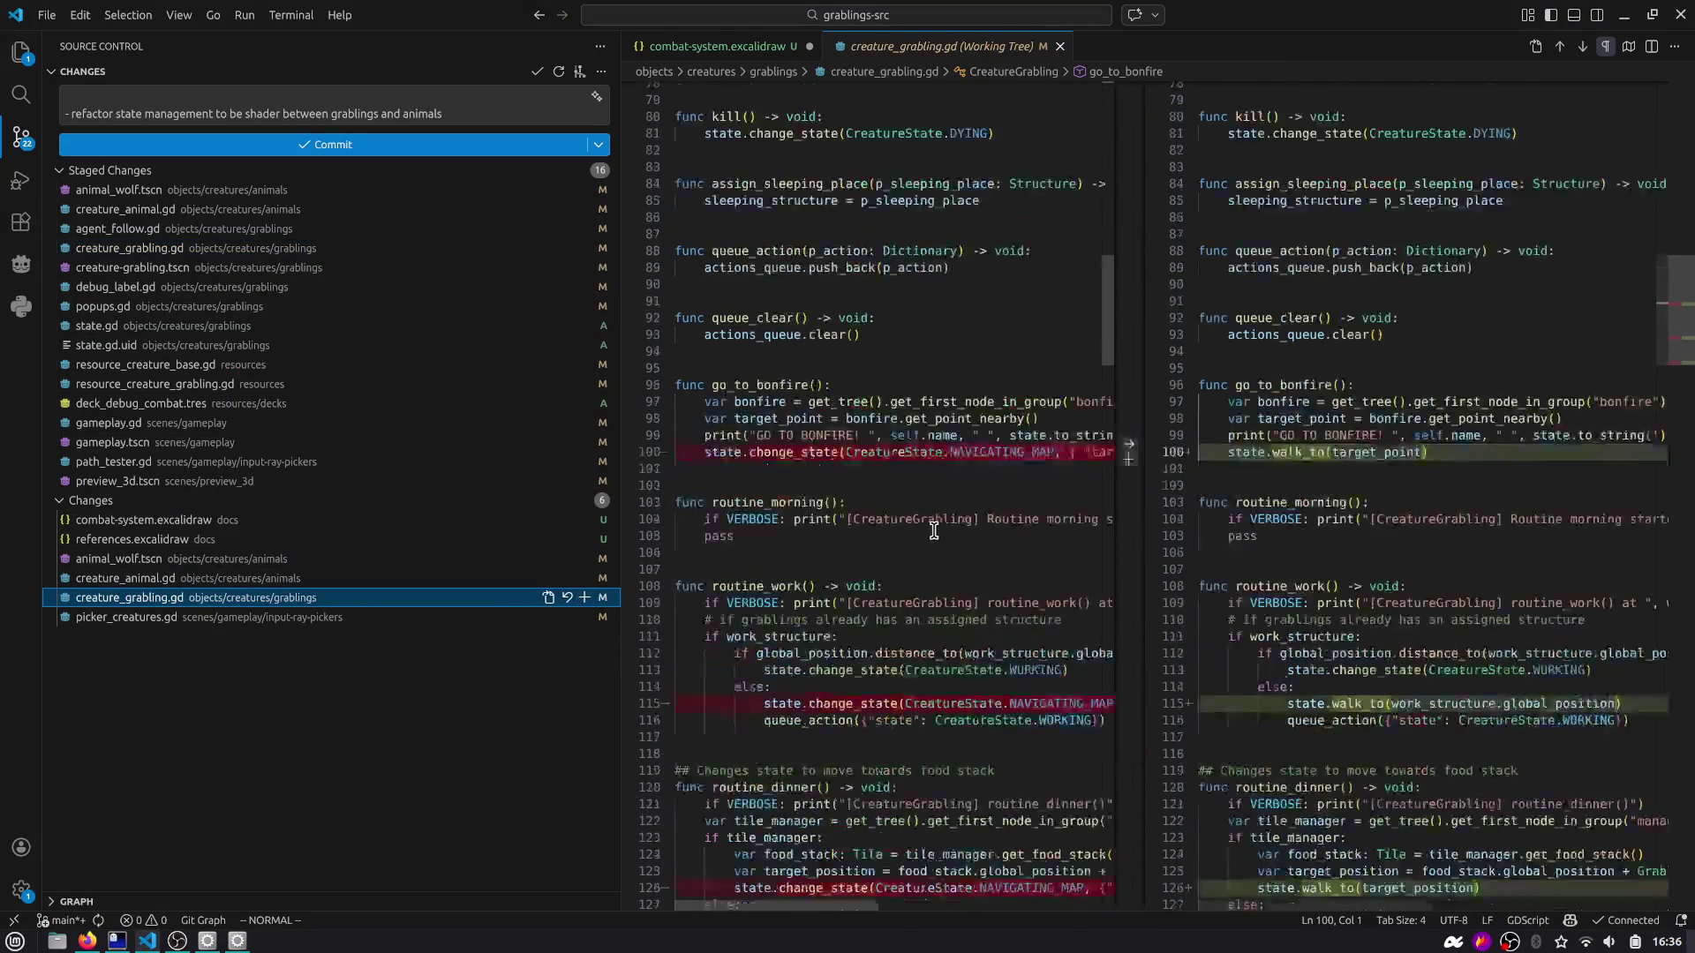
pyautogui.doubleClick(1290, 369)
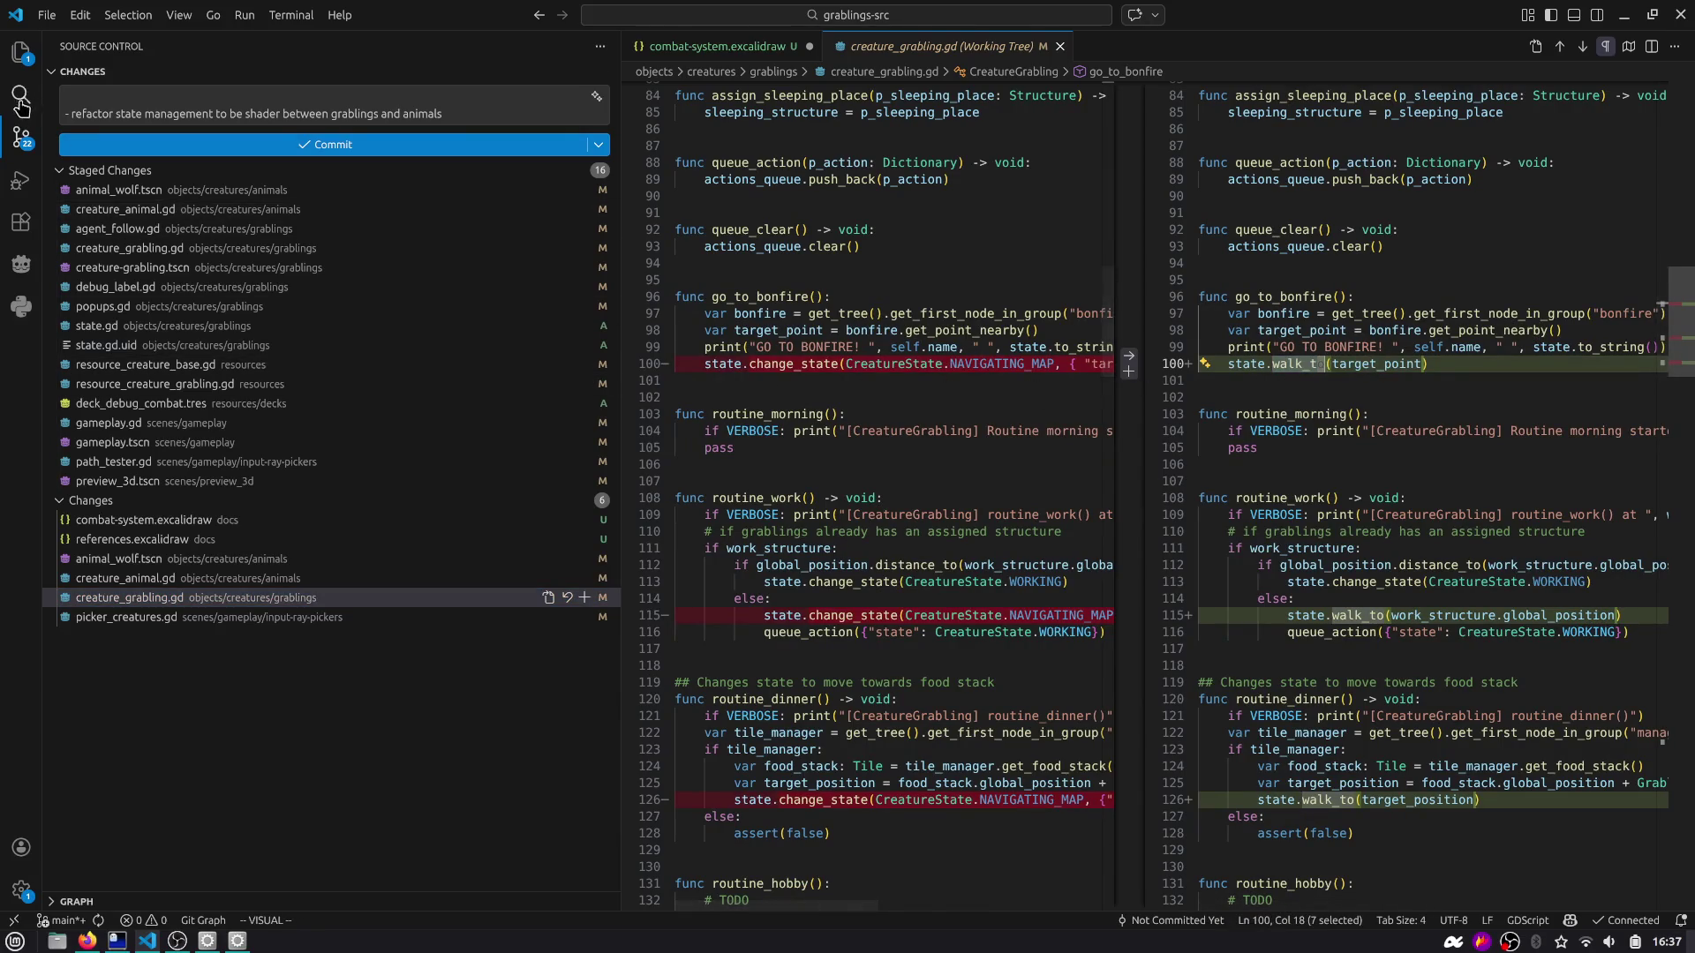
pyautogui.click(21, 137)
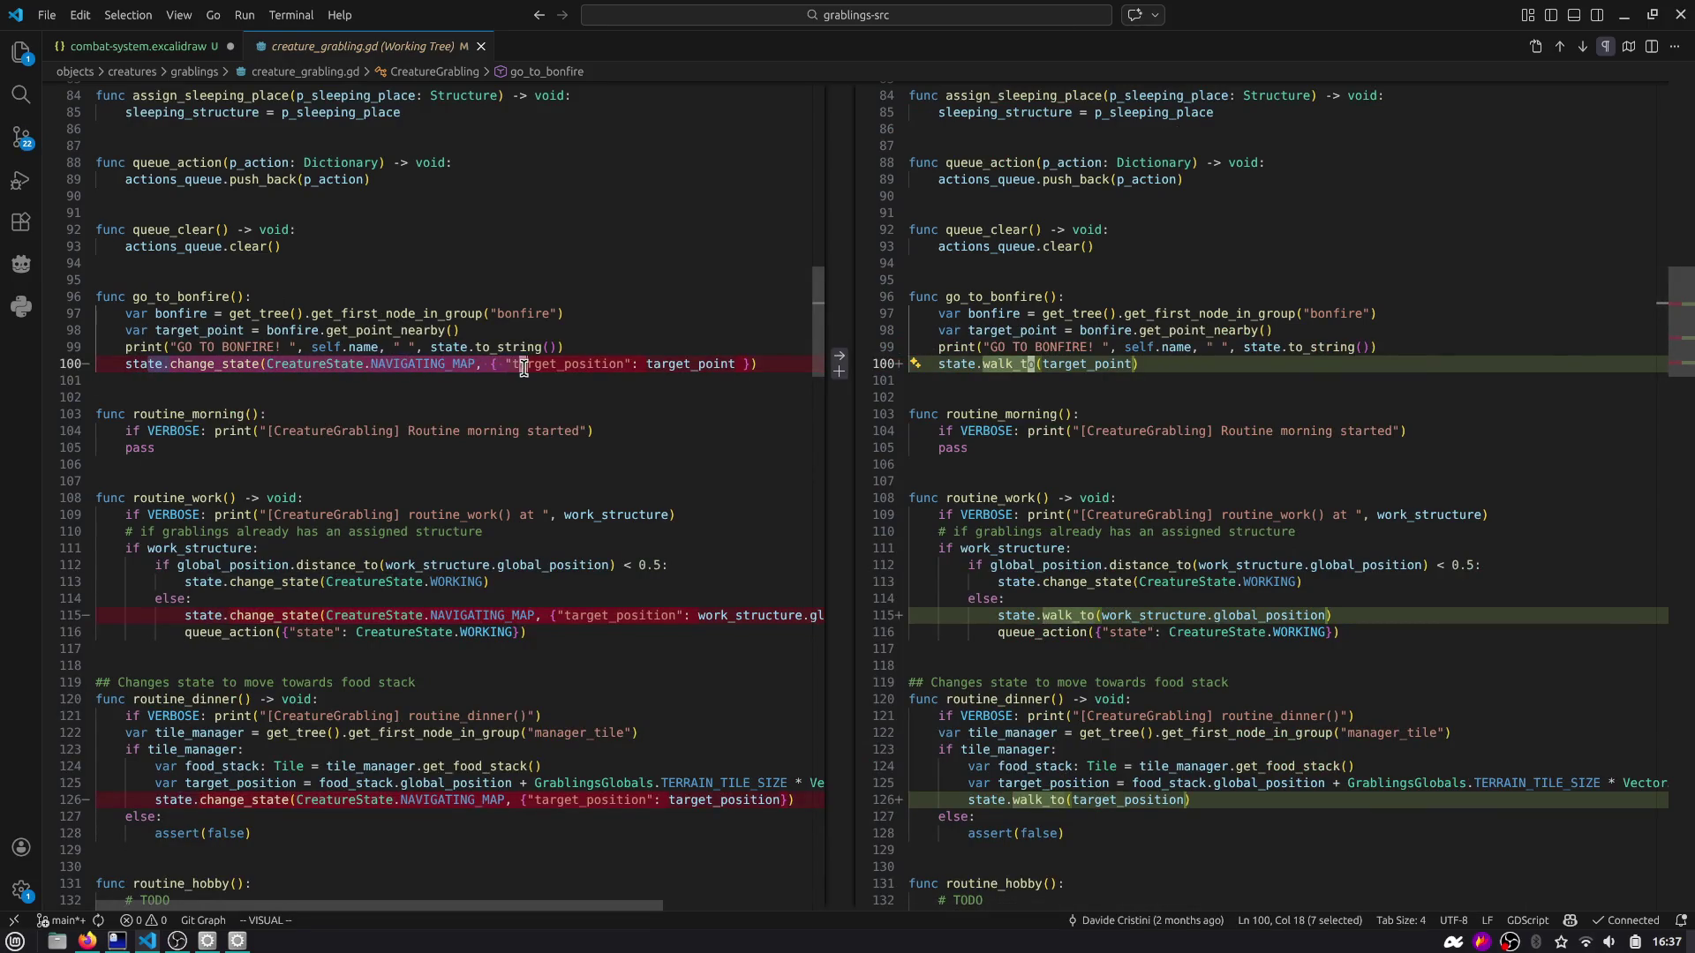
pyautogui.doubleClick(424, 369)
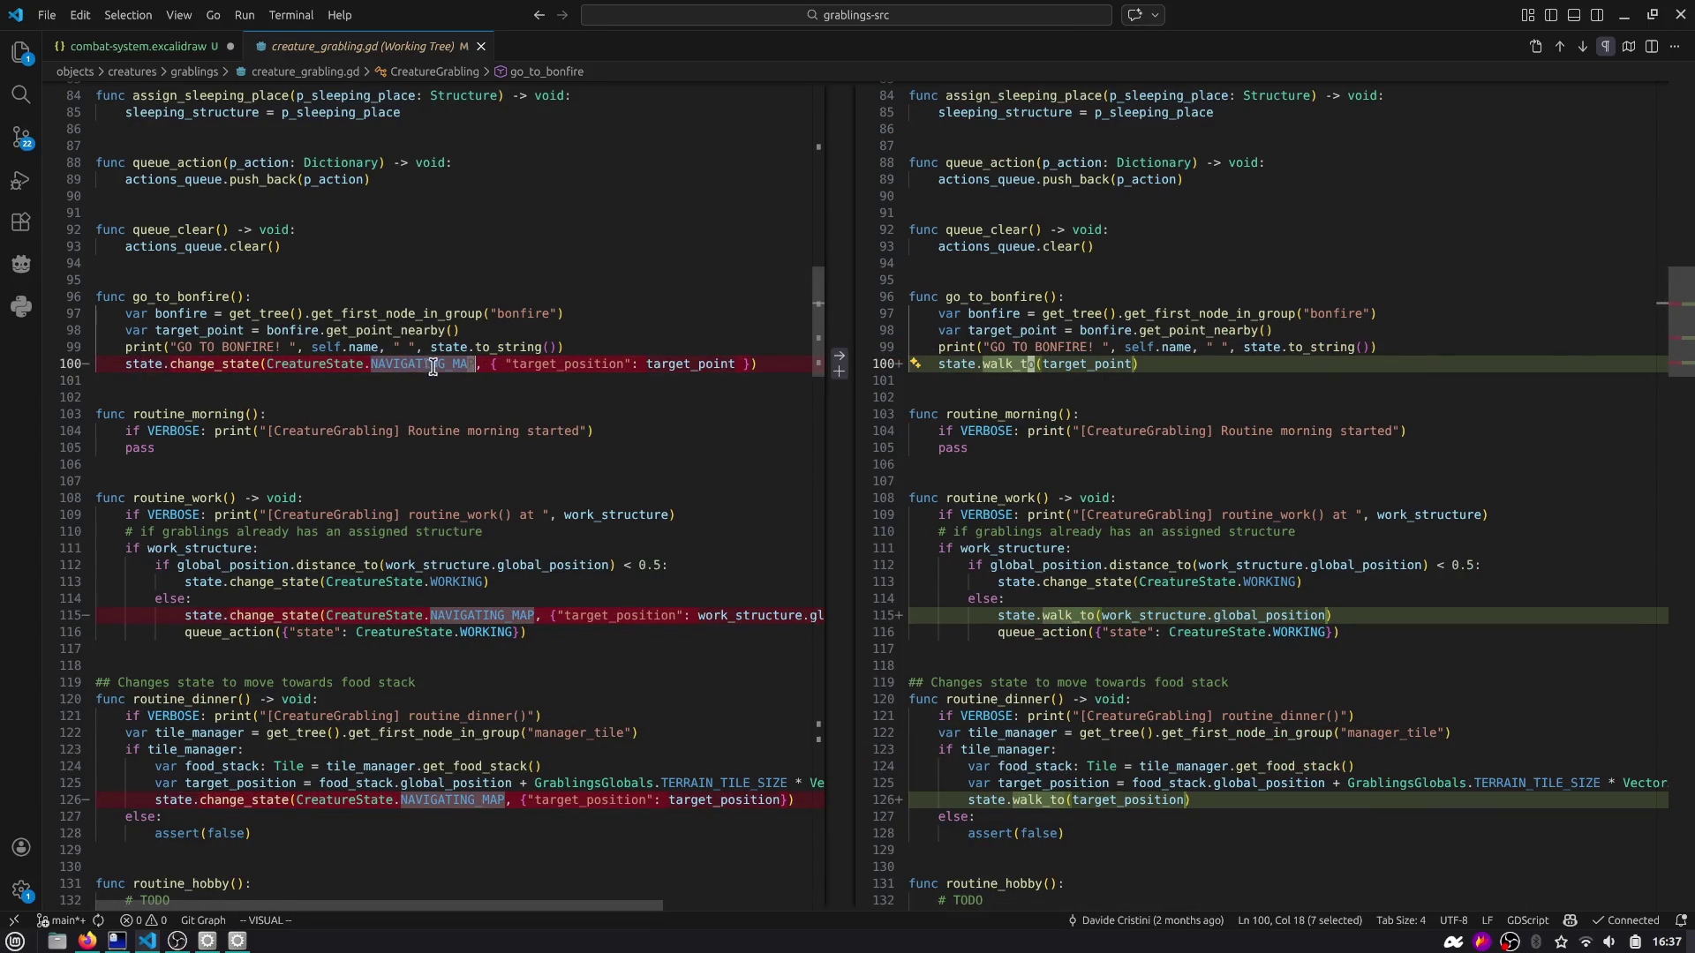
pyautogui.moveTo(478, 365); pyautogui.dragTo(859, 360)
pyautogui.scroll(-5, 1089, 353)
pyautogui.scroll(-4, 1089, 353)
pyautogui.scroll(7, 1089, 353)
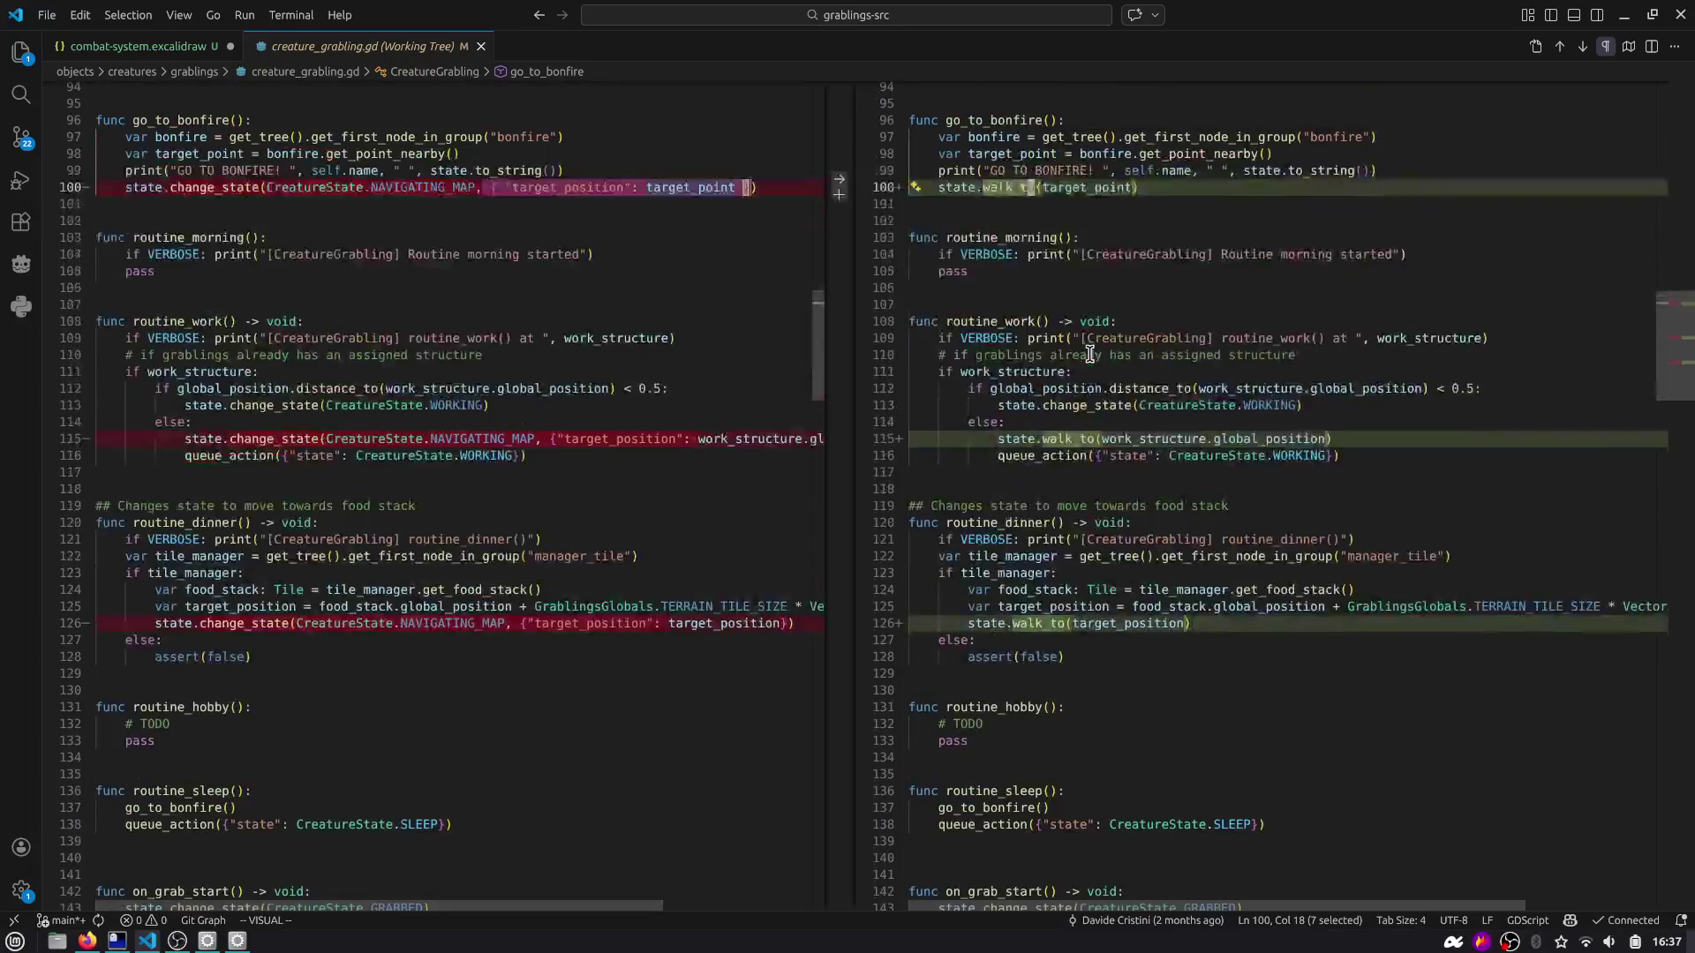
# Step: Open state.gd from objects > creatures > grablings in the Explorer
pyautogui.click(21, 53)
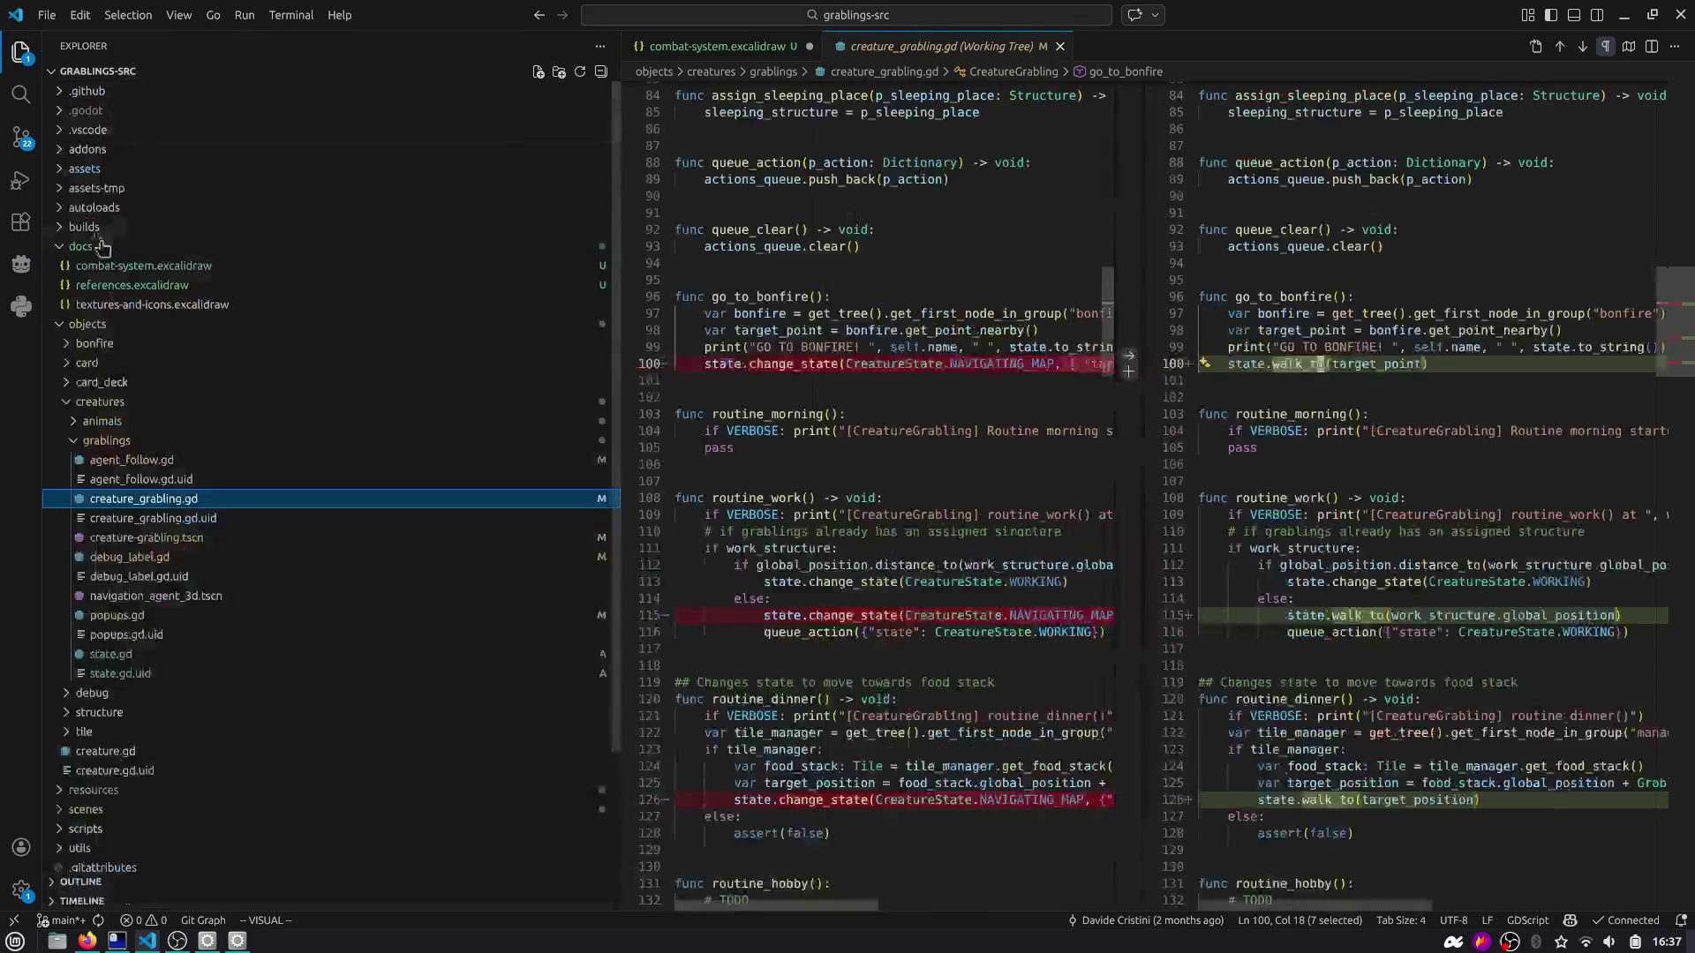
pyautogui.click(103, 267)
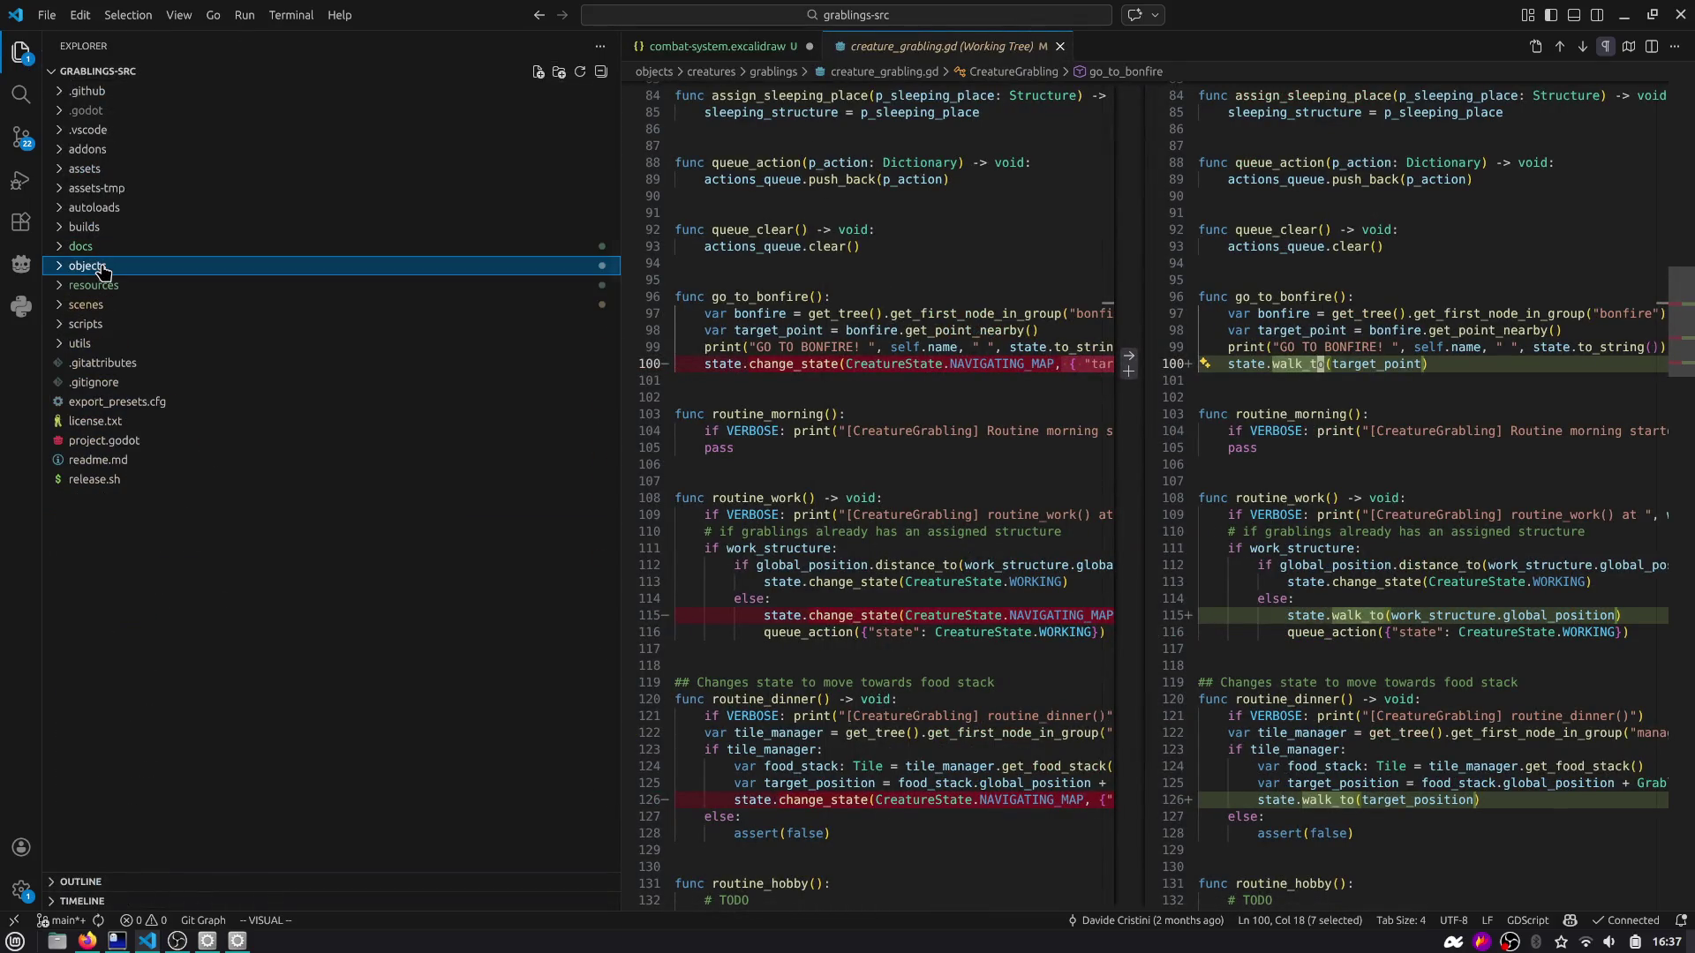
pyautogui.click(102, 268)
pyautogui.click(100, 343)
pyautogui.click(150, 383)
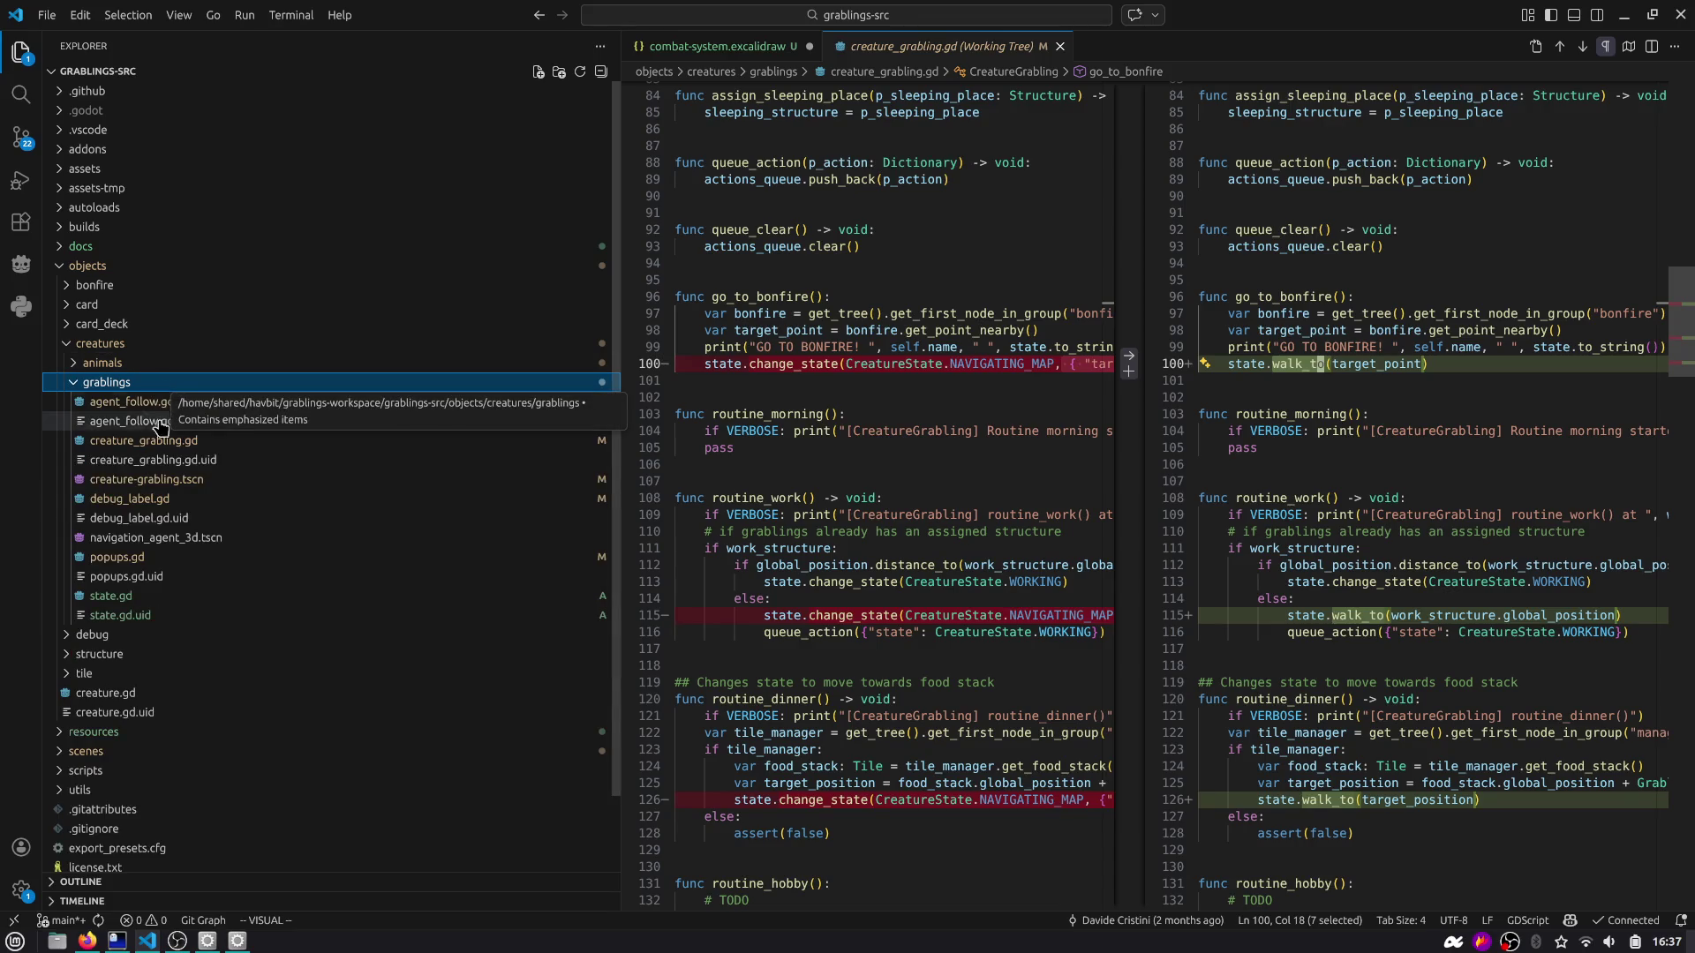
pyautogui.click(138, 602)
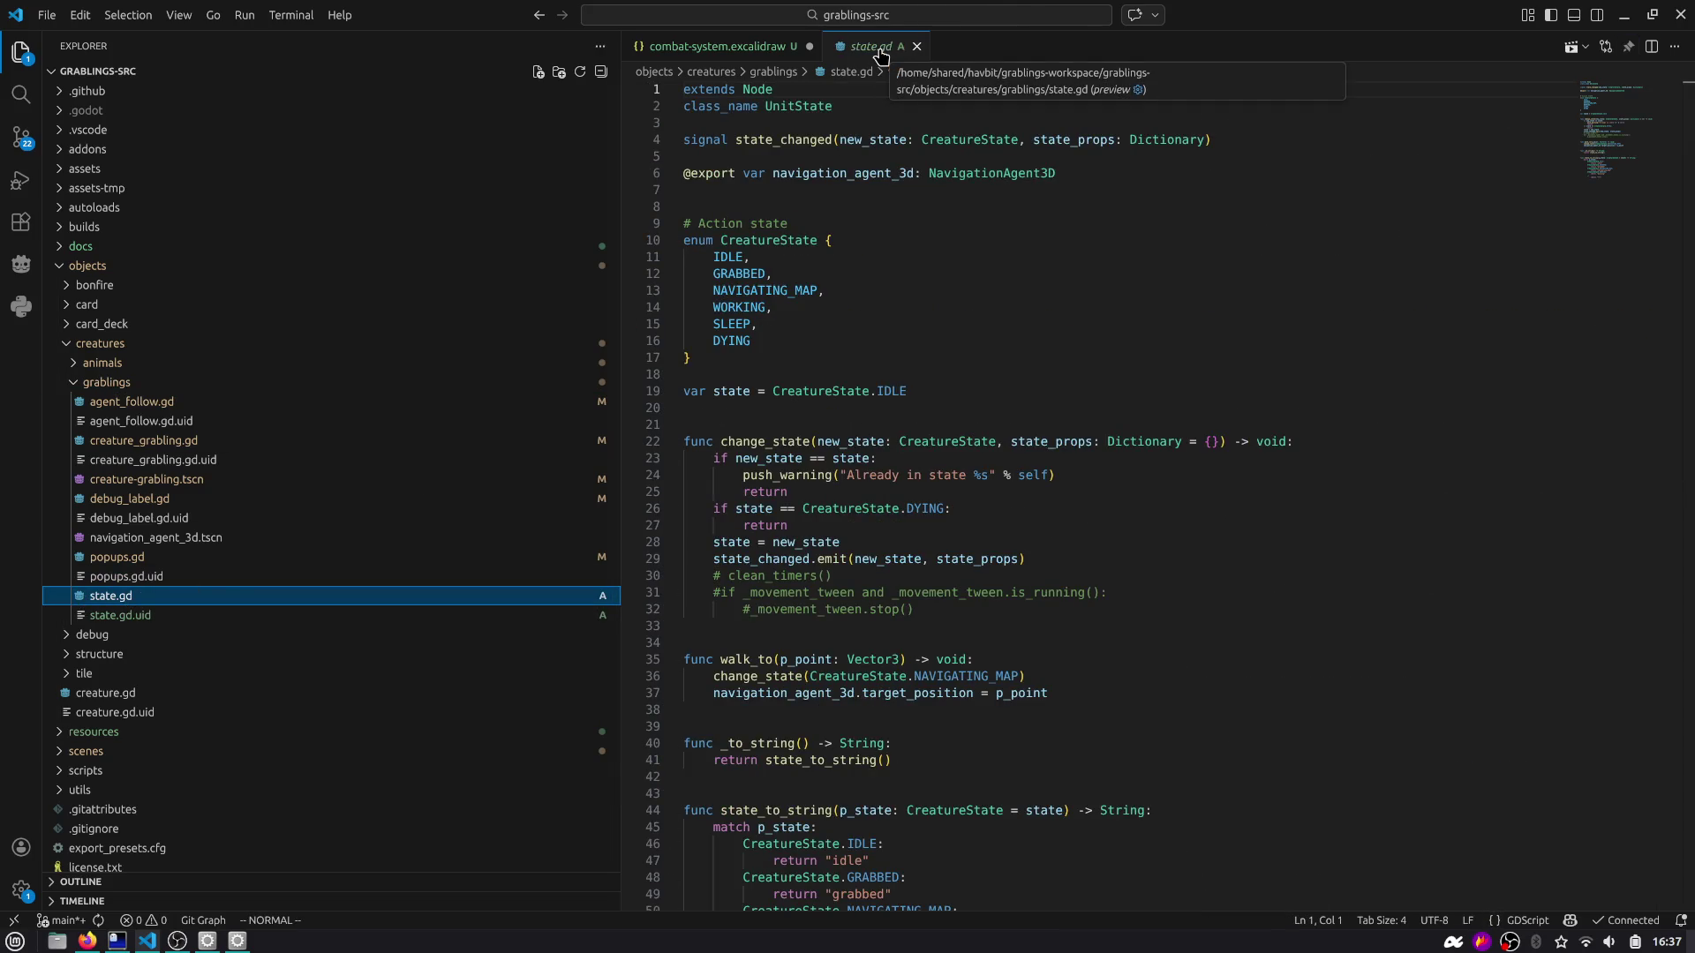
pyautogui.hotkey('alt', 'Tab')
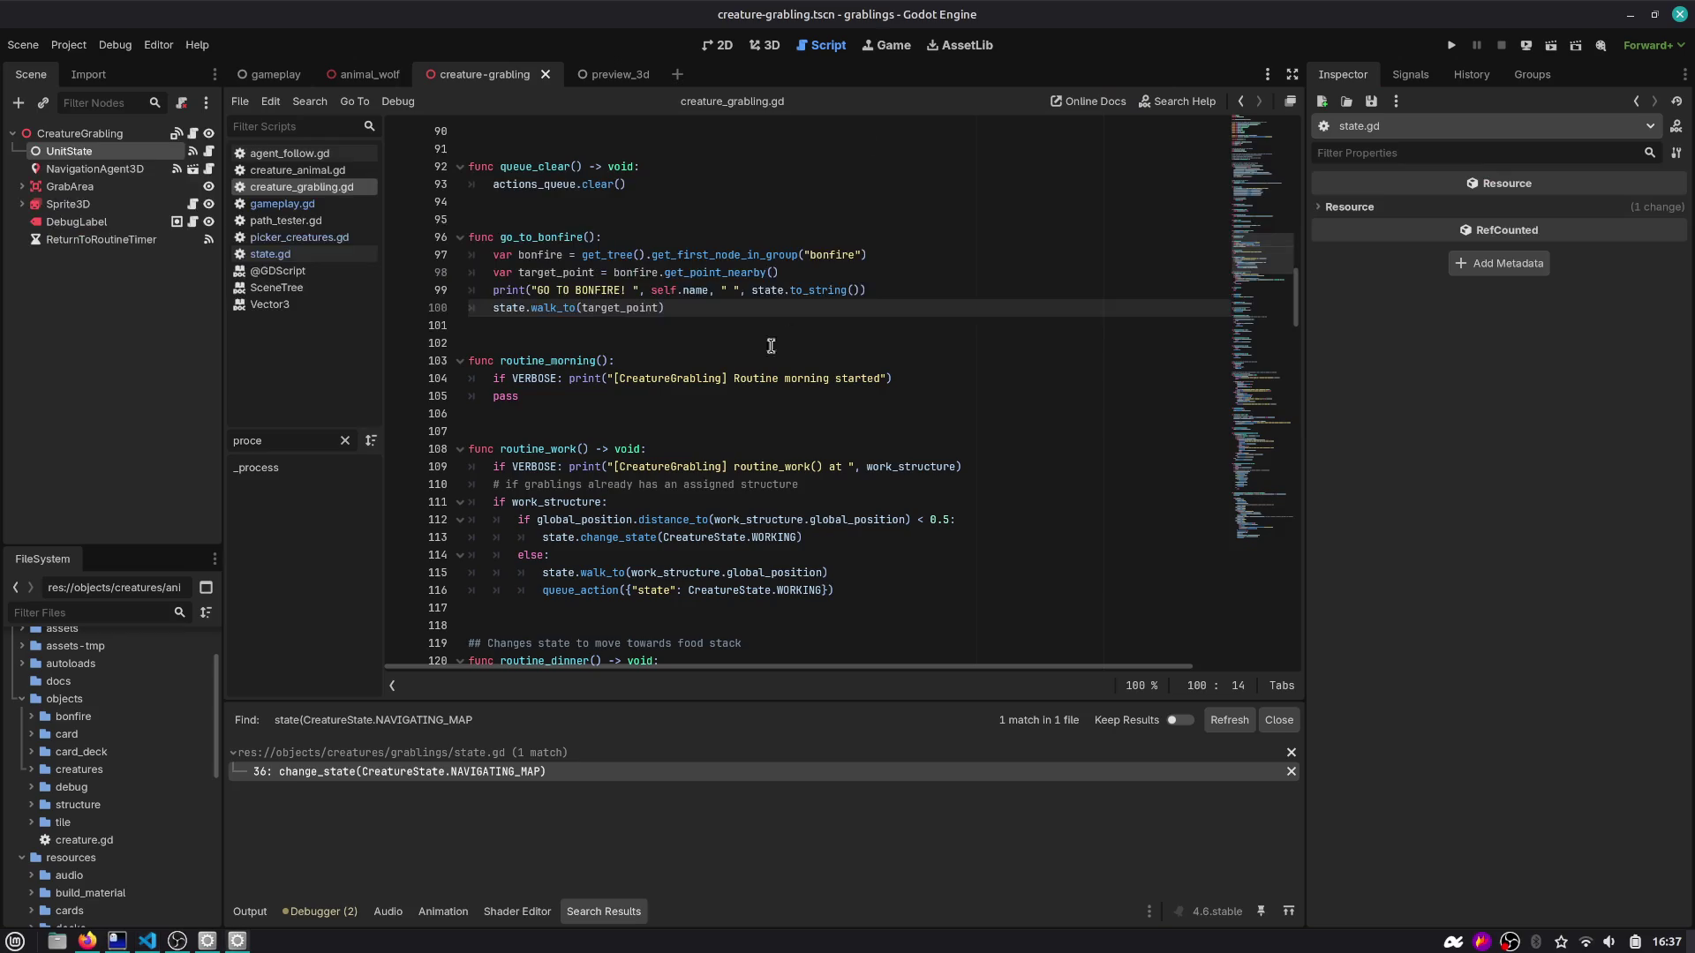
# Step: Run the game, feed the Berry to stack_food, advance time, inspect the line 47 p_grb.change_state error, then stop
pyautogui.click(761, 378)
pyautogui.click(1450, 48)
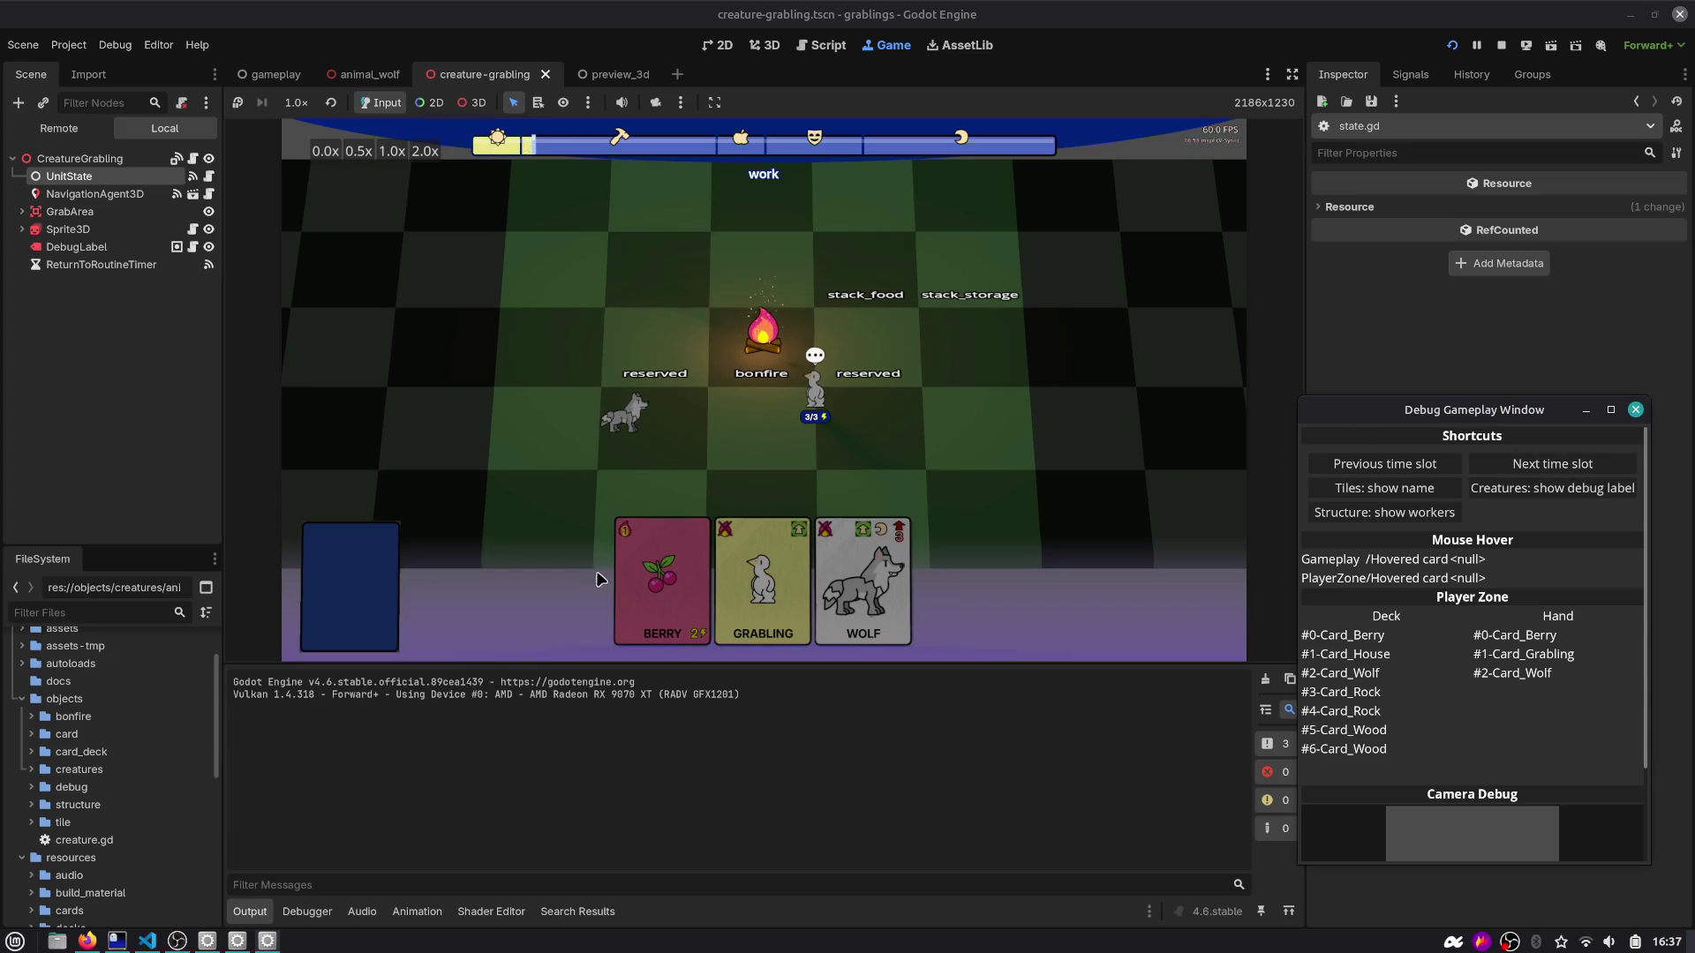
pyautogui.moveTo(662, 582); pyautogui.dragTo(865, 265)
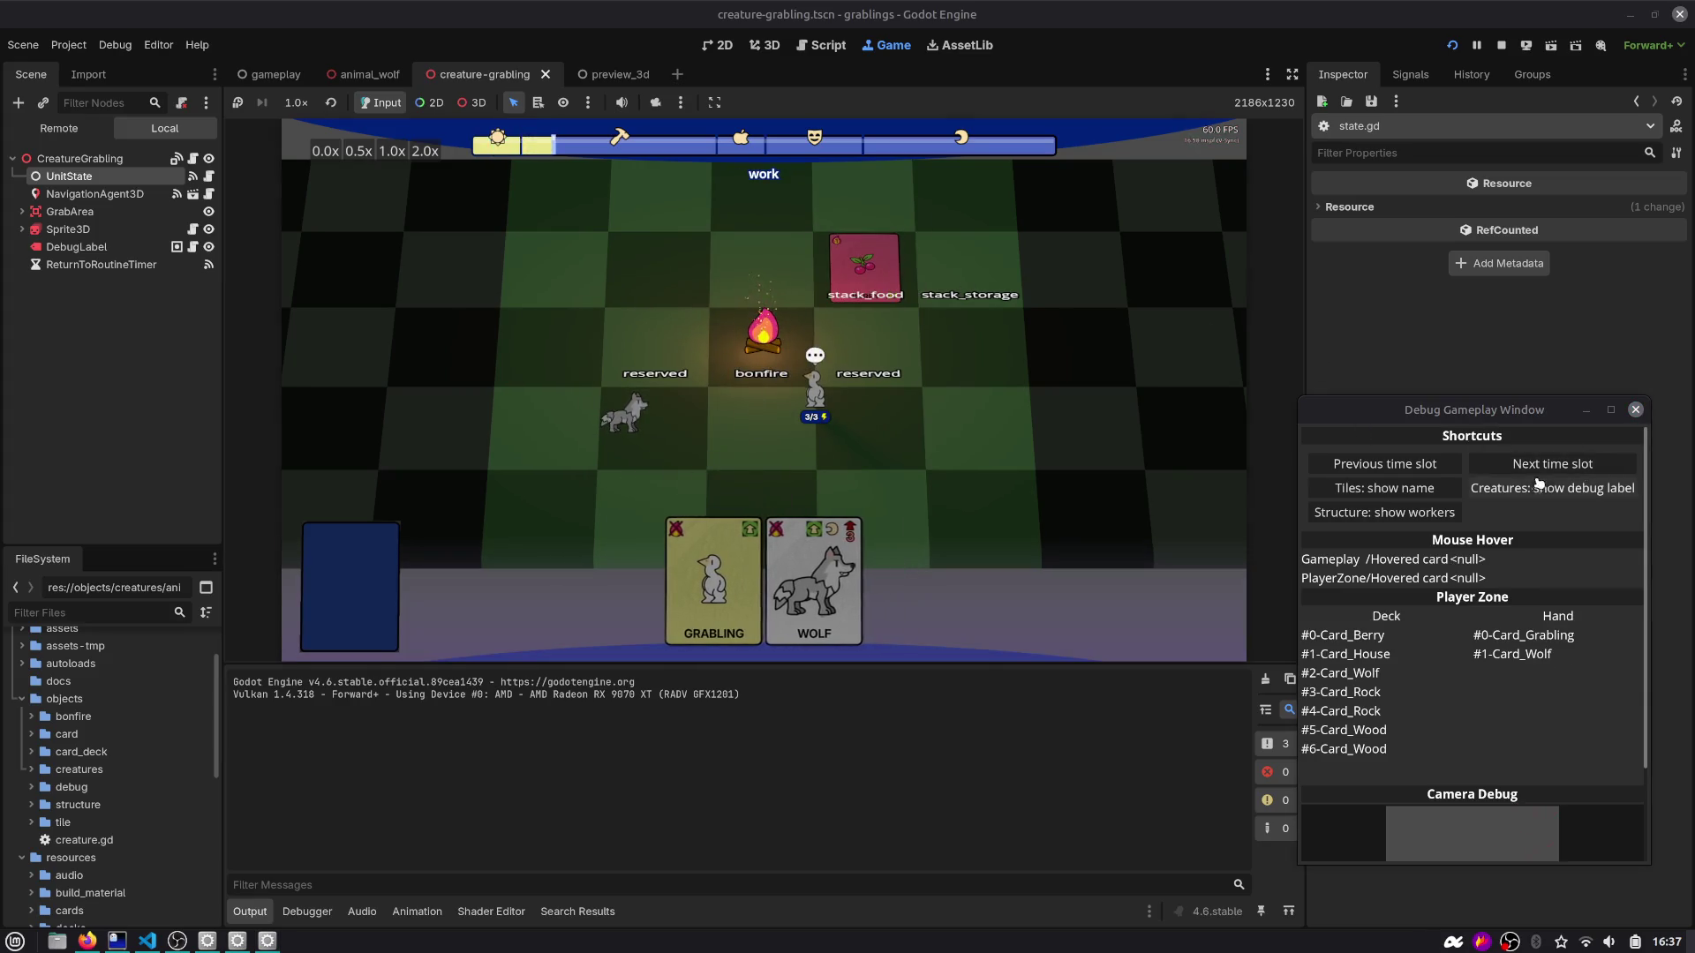
pyautogui.click(1540, 465)
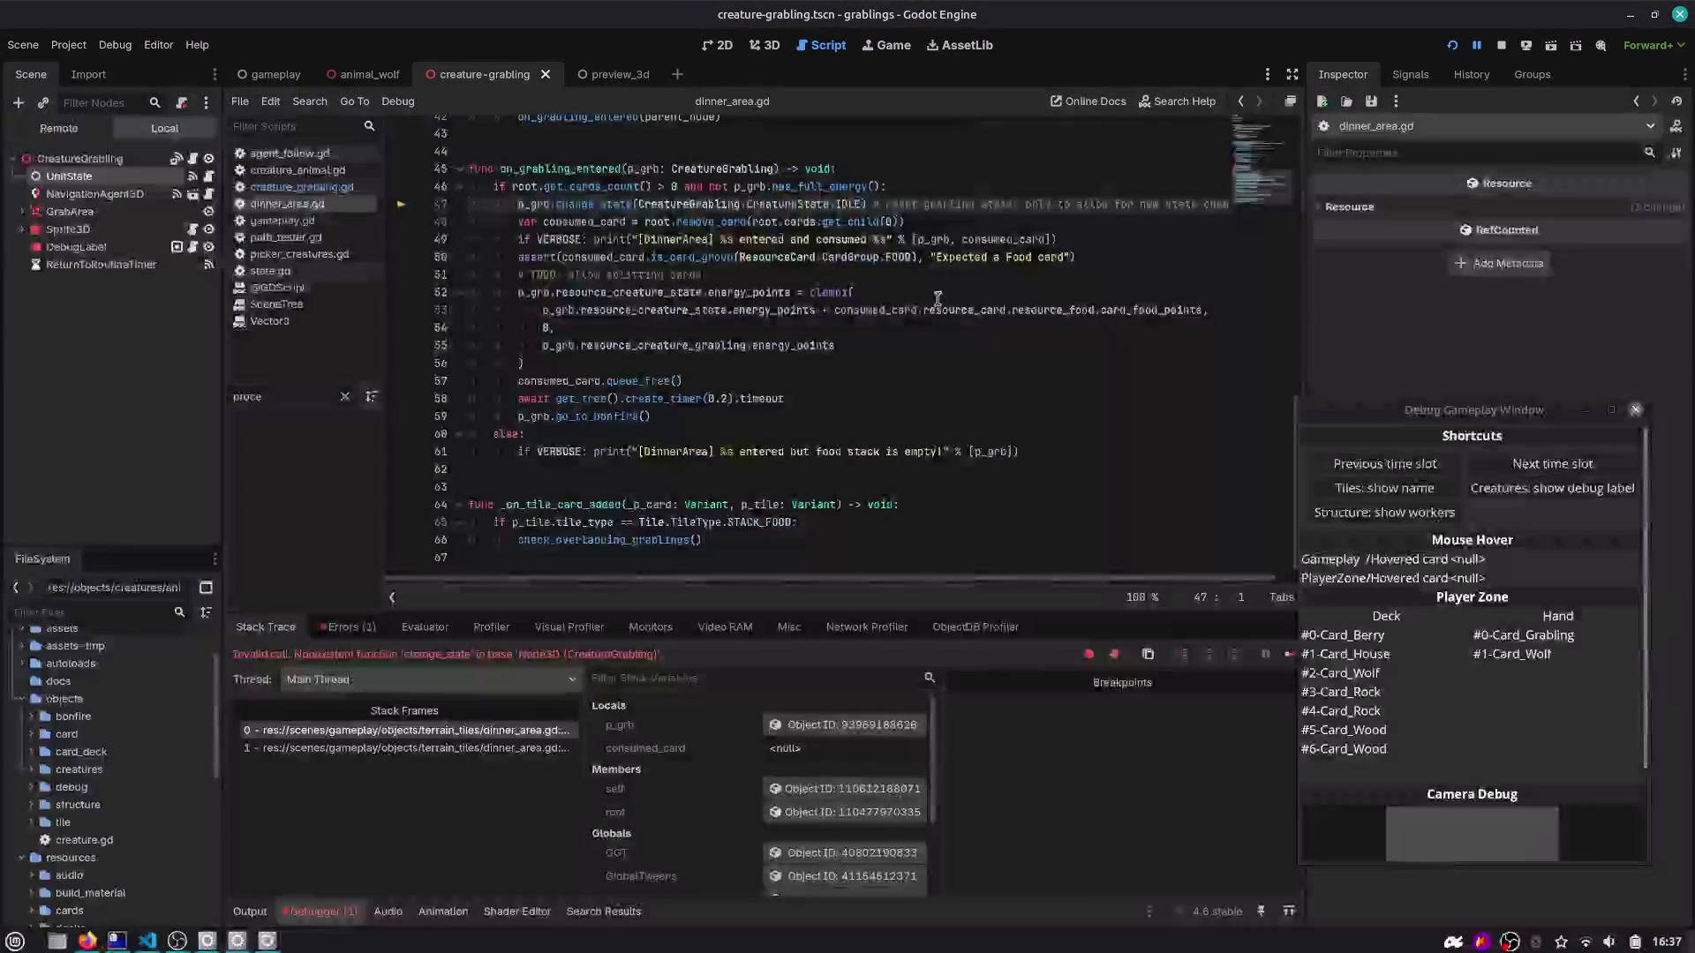
pyautogui.scroll(2, 719, 294)
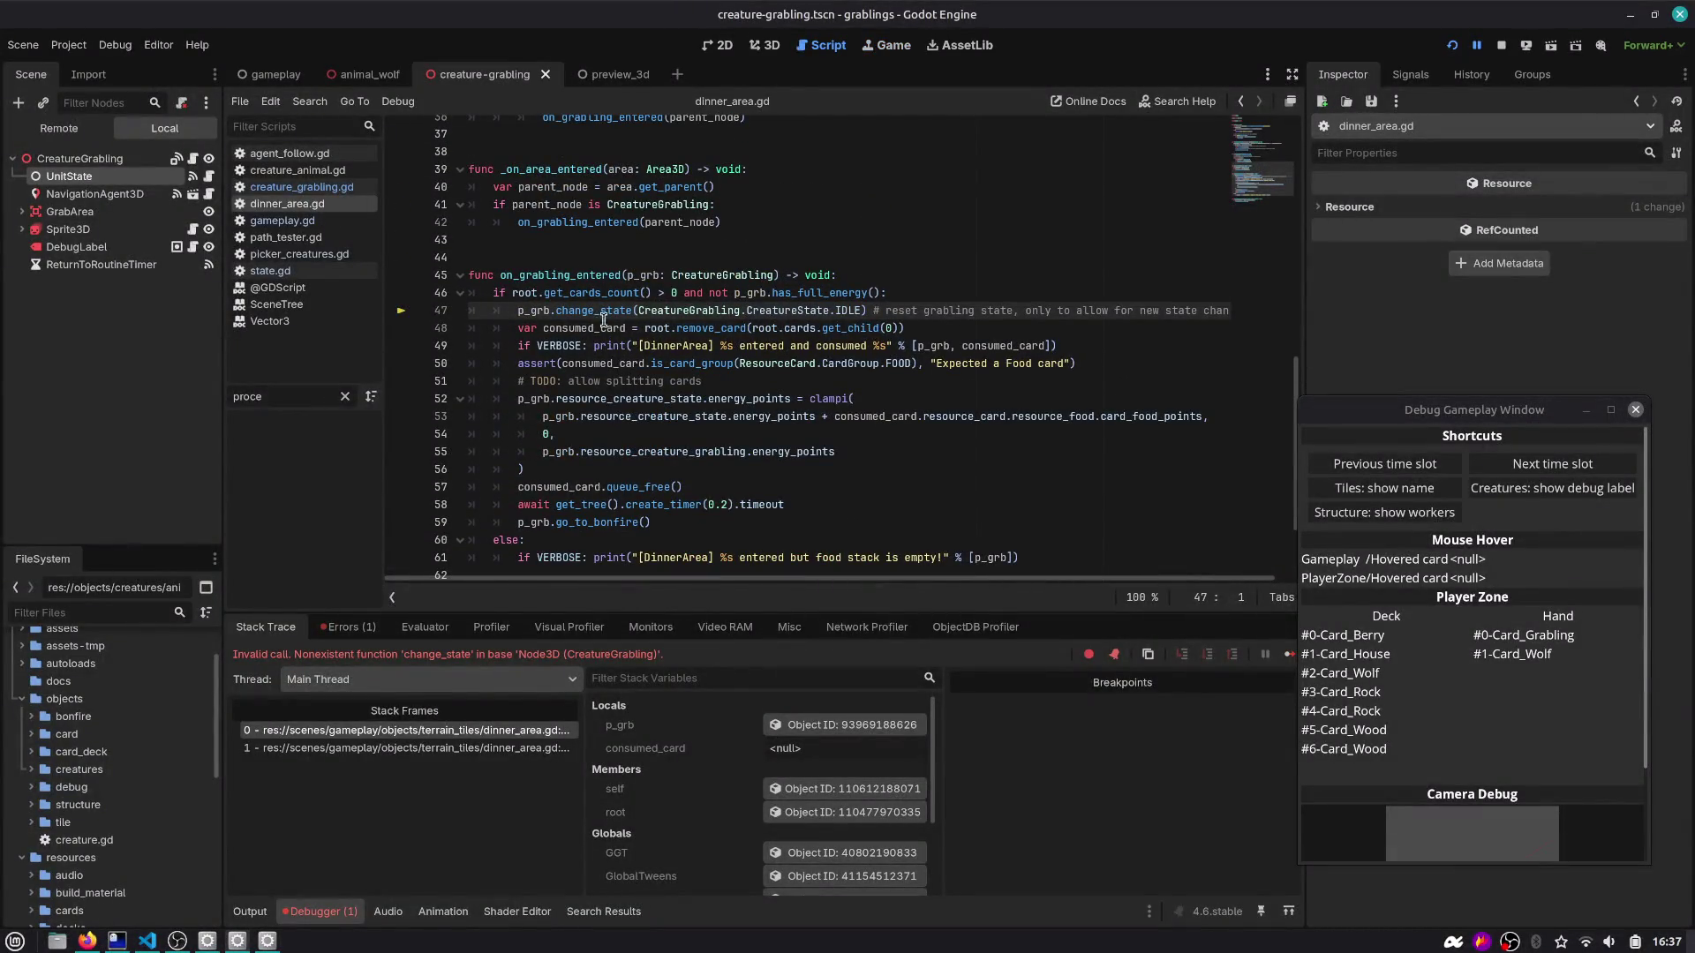
pyautogui.doubleClick(537, 311)
pyautogui.click(568, 311)
pyautogui.hotkey('ctrl', 'd')
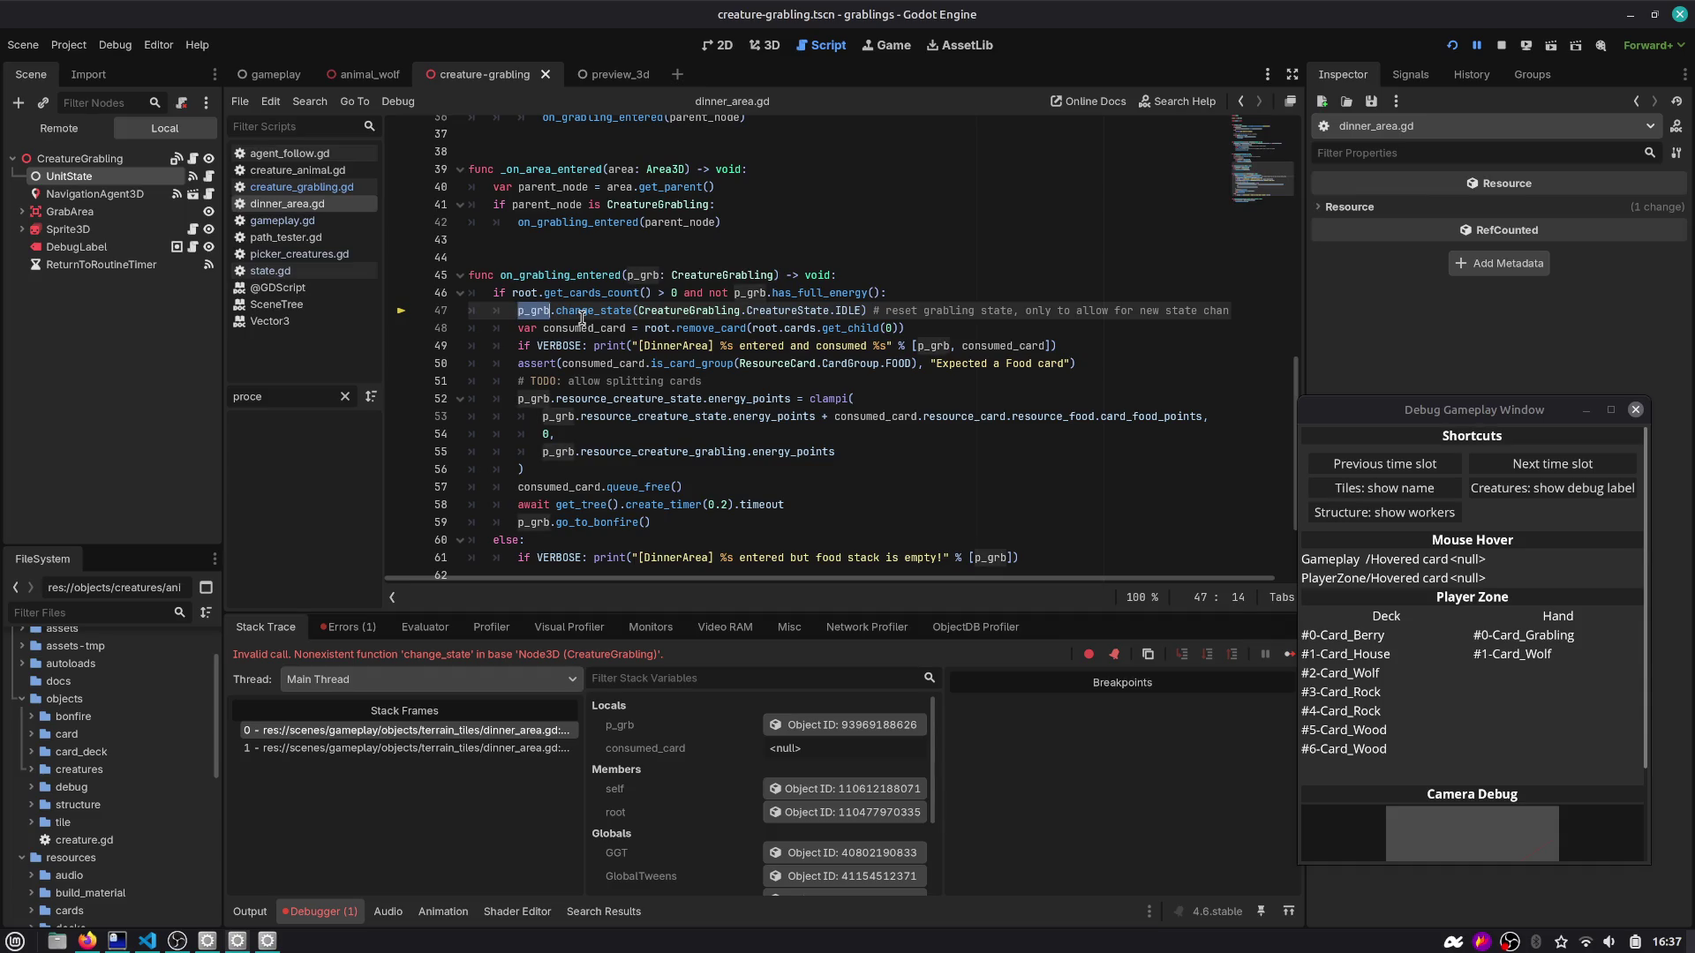
pyautogui.click(1503, 47)
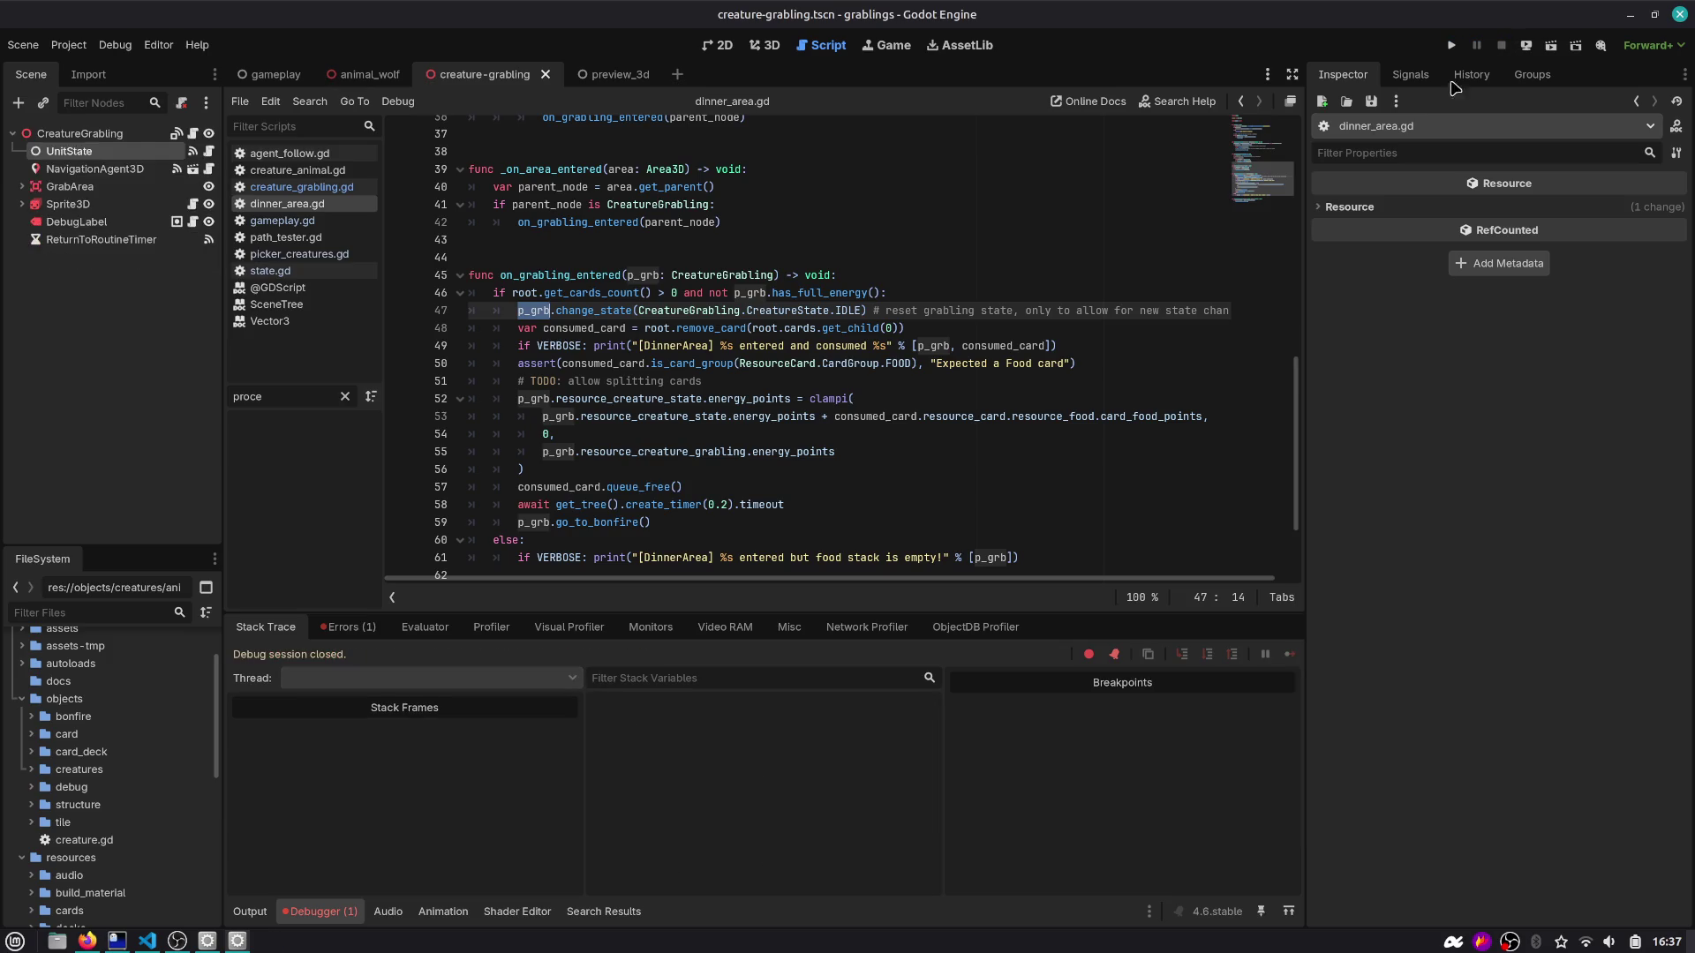
pyautogui.click(998, 276)
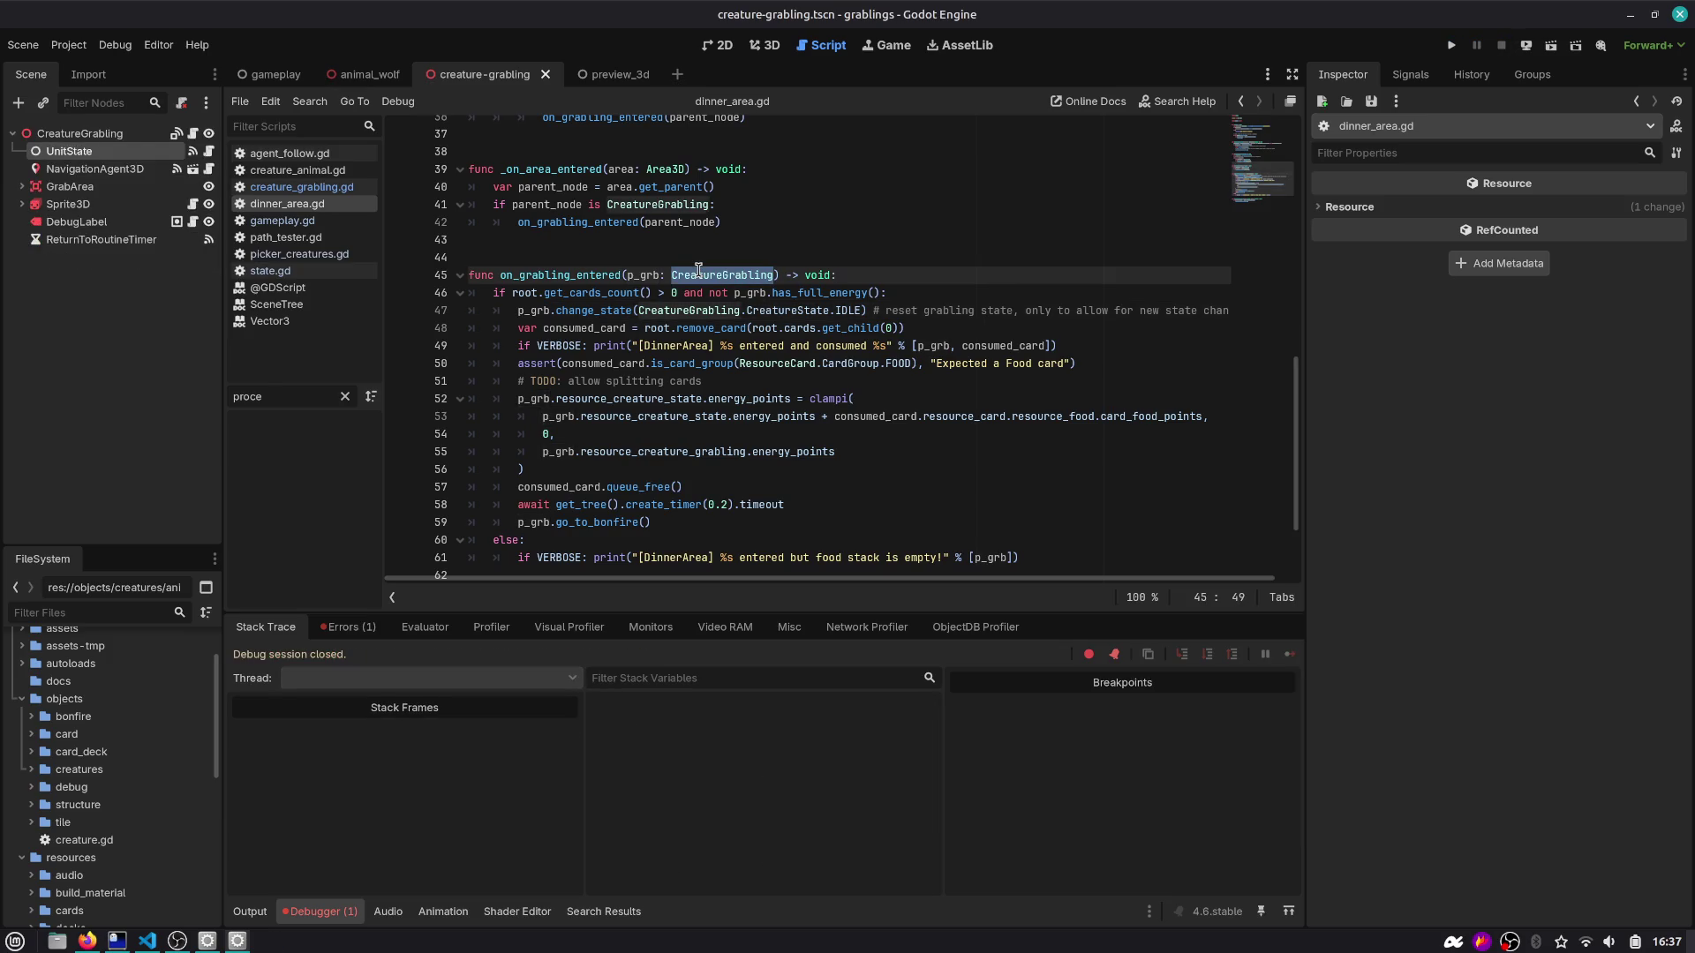
pyautogui.doubleClick(650, 273)
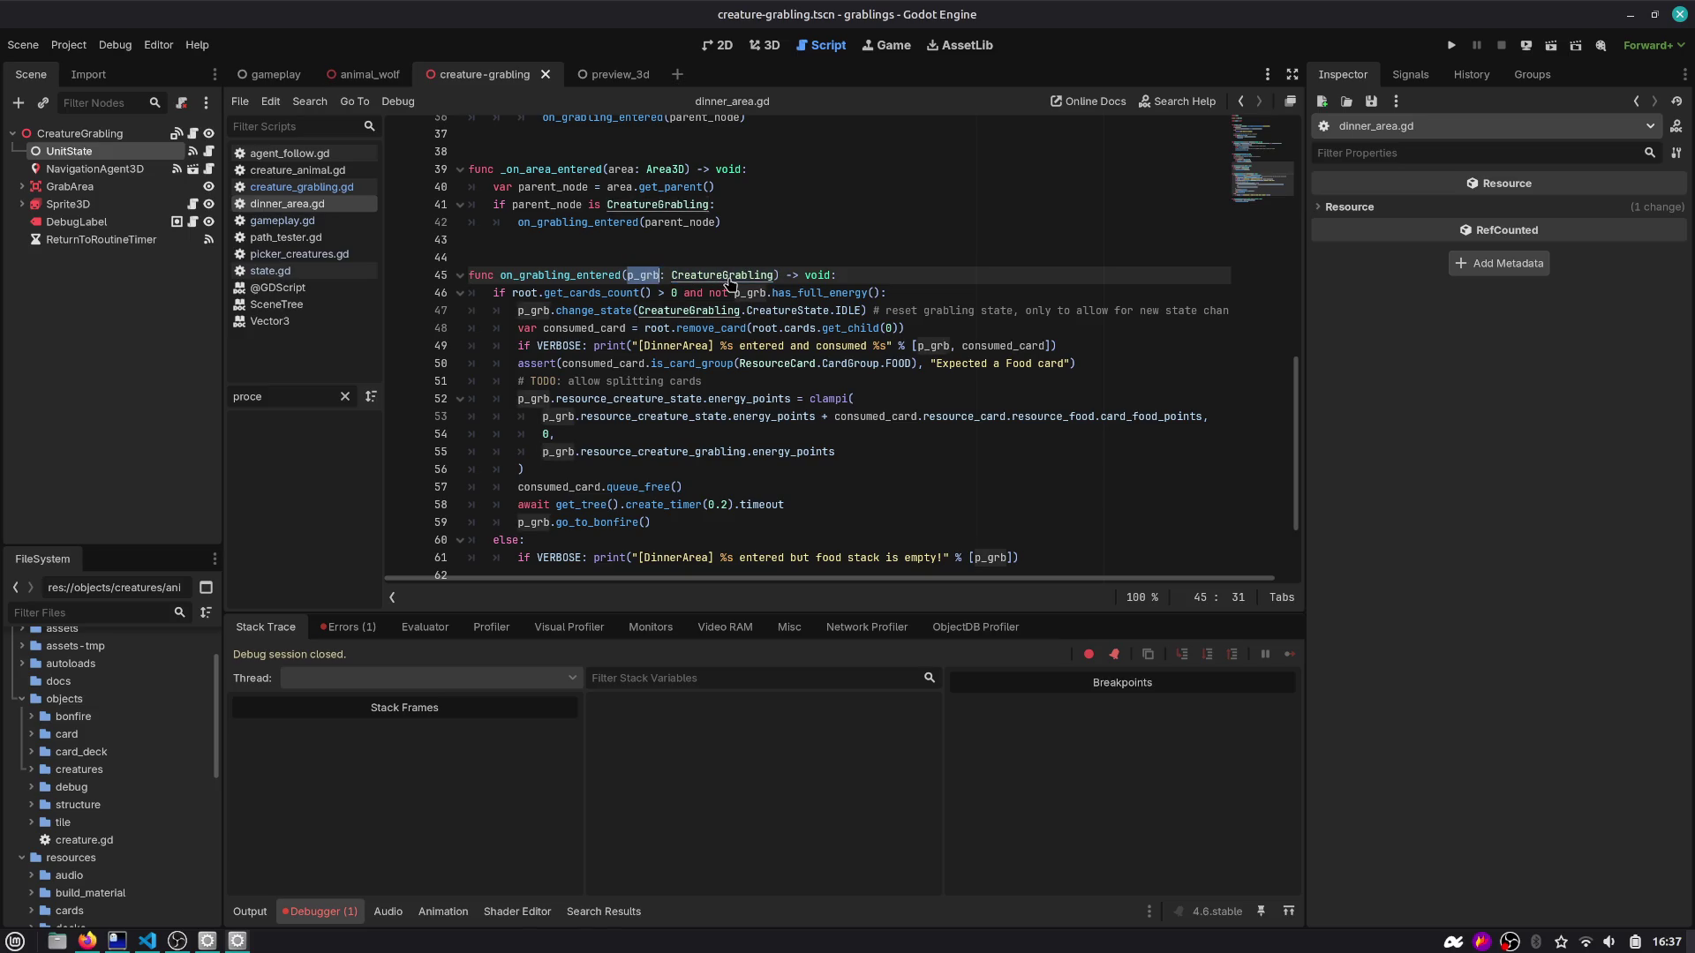
pyautogui.keyDown('ctrl'); pyautogui.click(729, 276); pyautogui.keyUp('ctrl')
pyautogui.scroll(20, 618, 229)
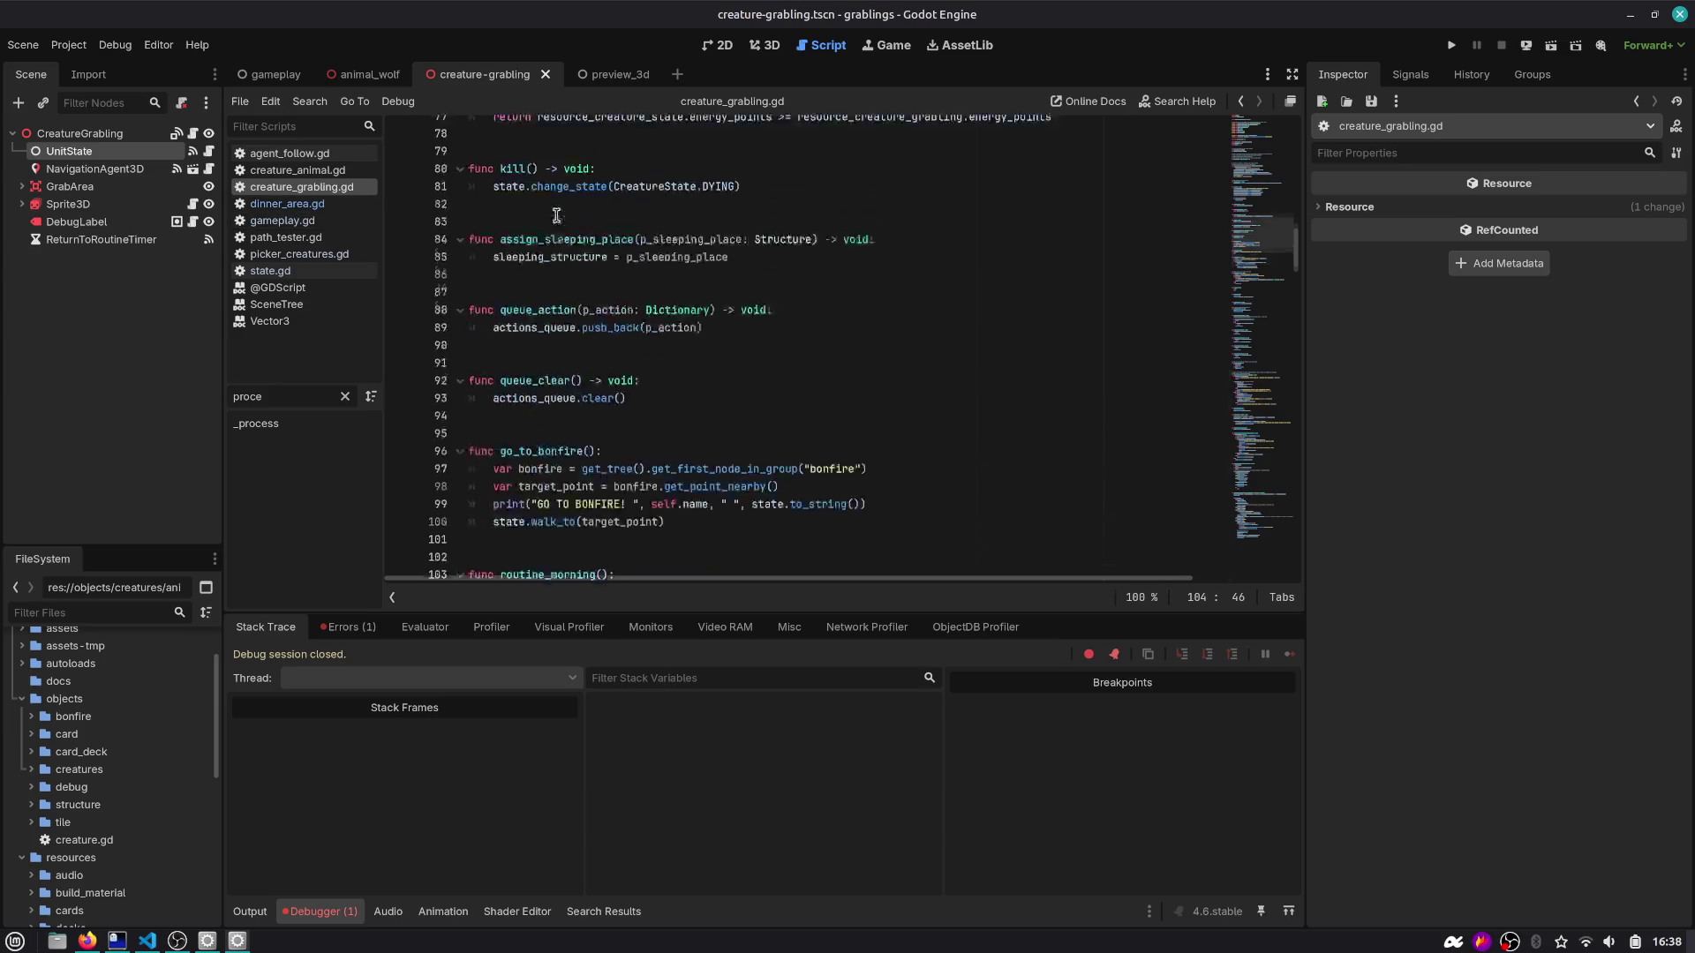
pyautogui.doubleClick(623, 149)
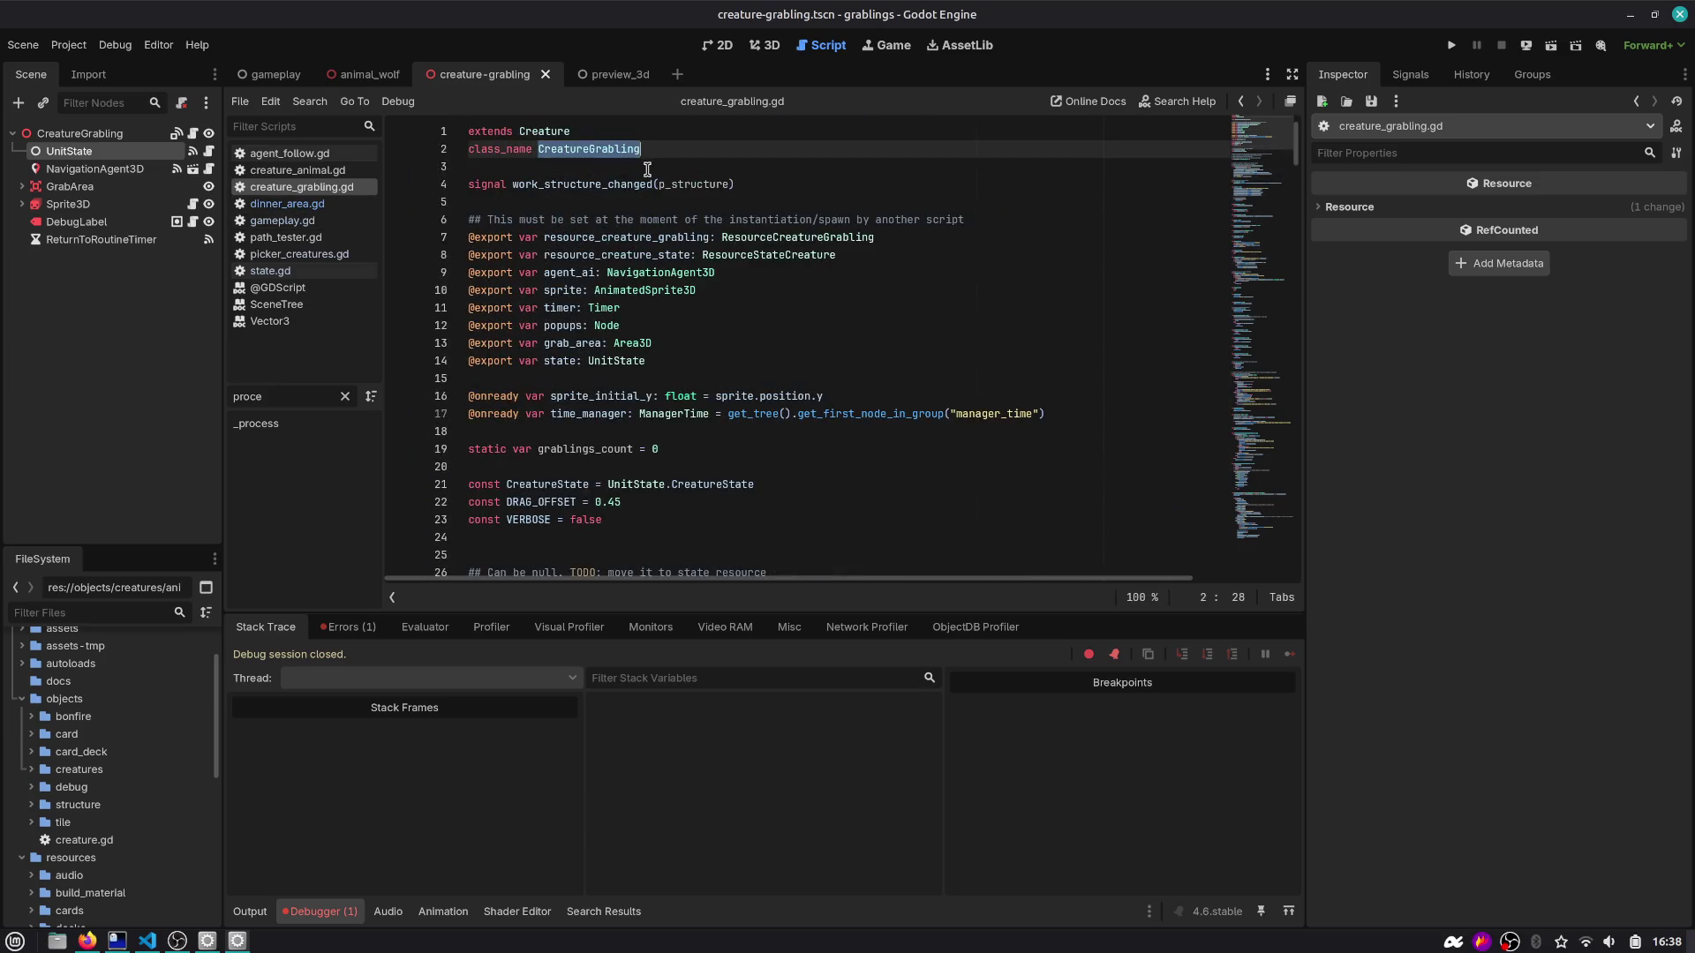
pyautogui.hotkey('ctrl', 'alt', 'f')
pyautogui.write('change_state')
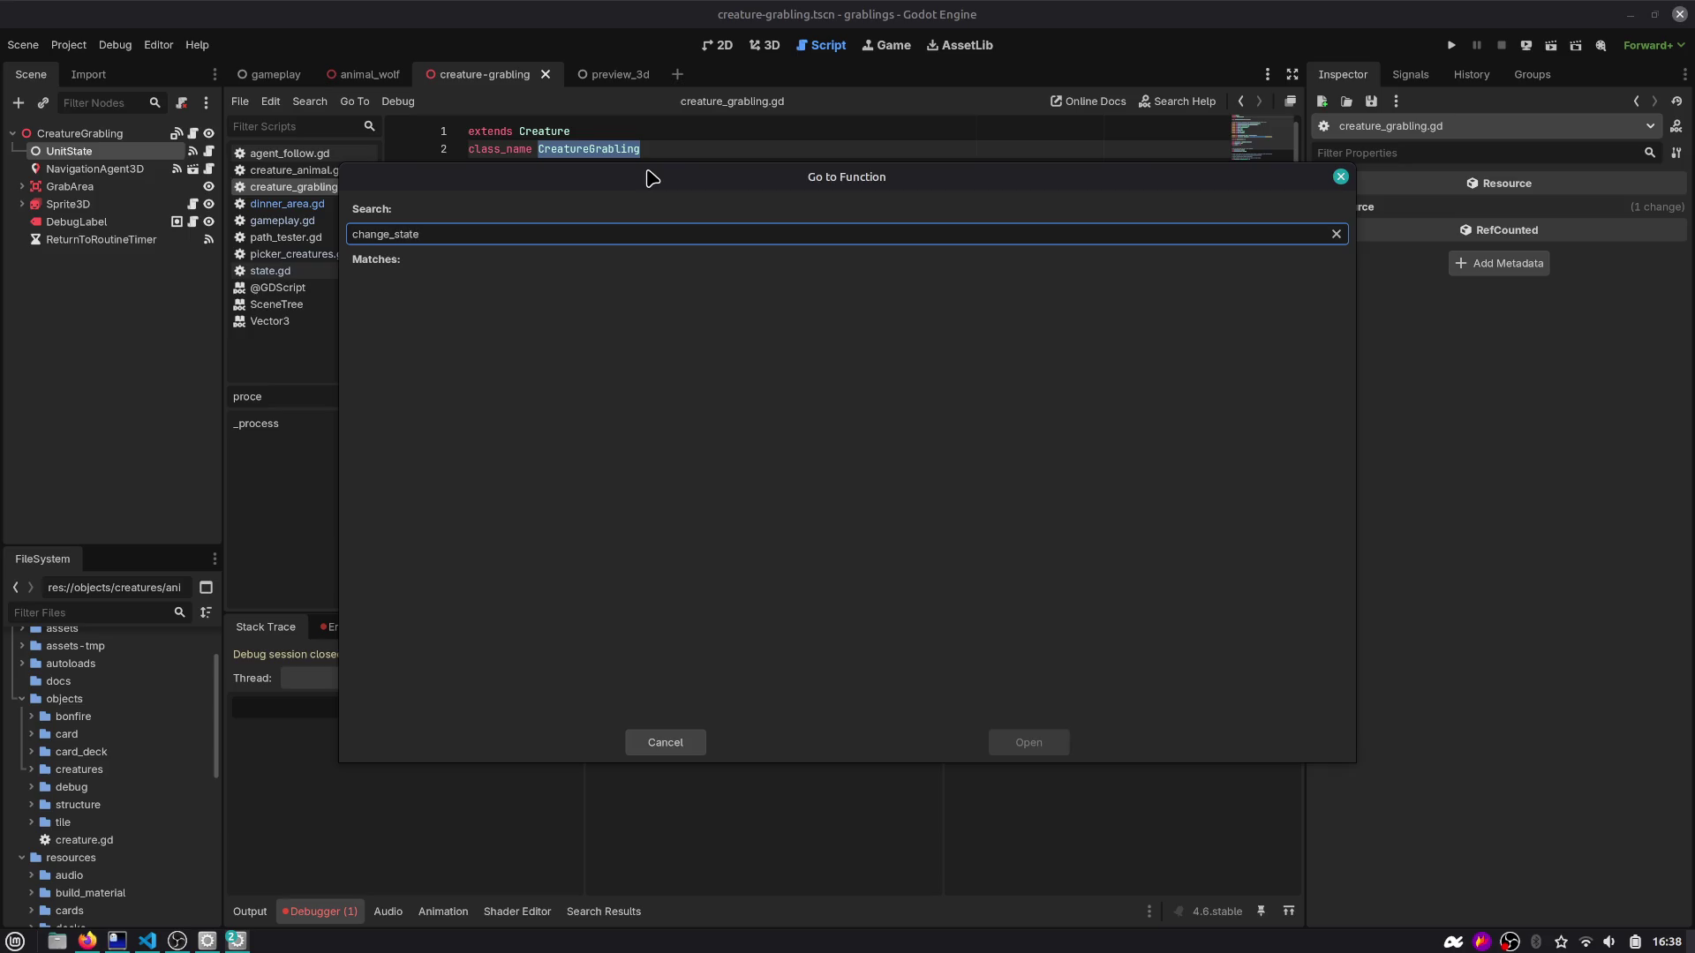
pyautogui.hotkey('ctrl', 'a')
pyautogui.press('BackSpace')
pyautogui.write('state')
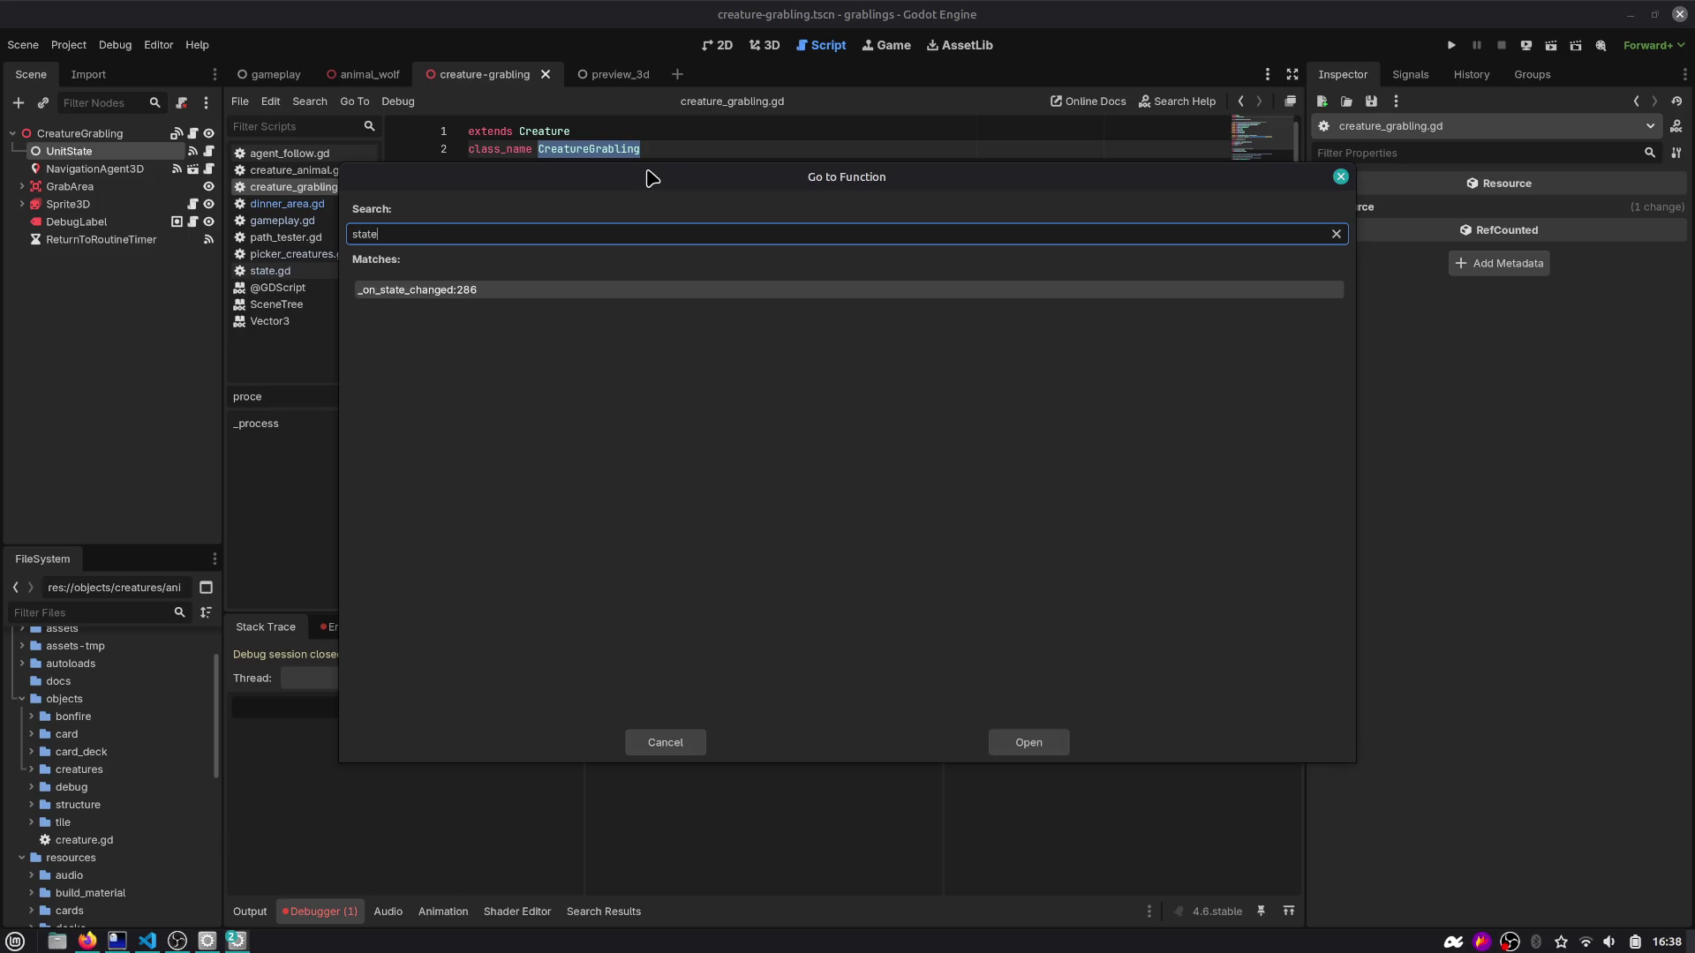
pyautogui.press('Escape')
pyautogui.click(584, 360)
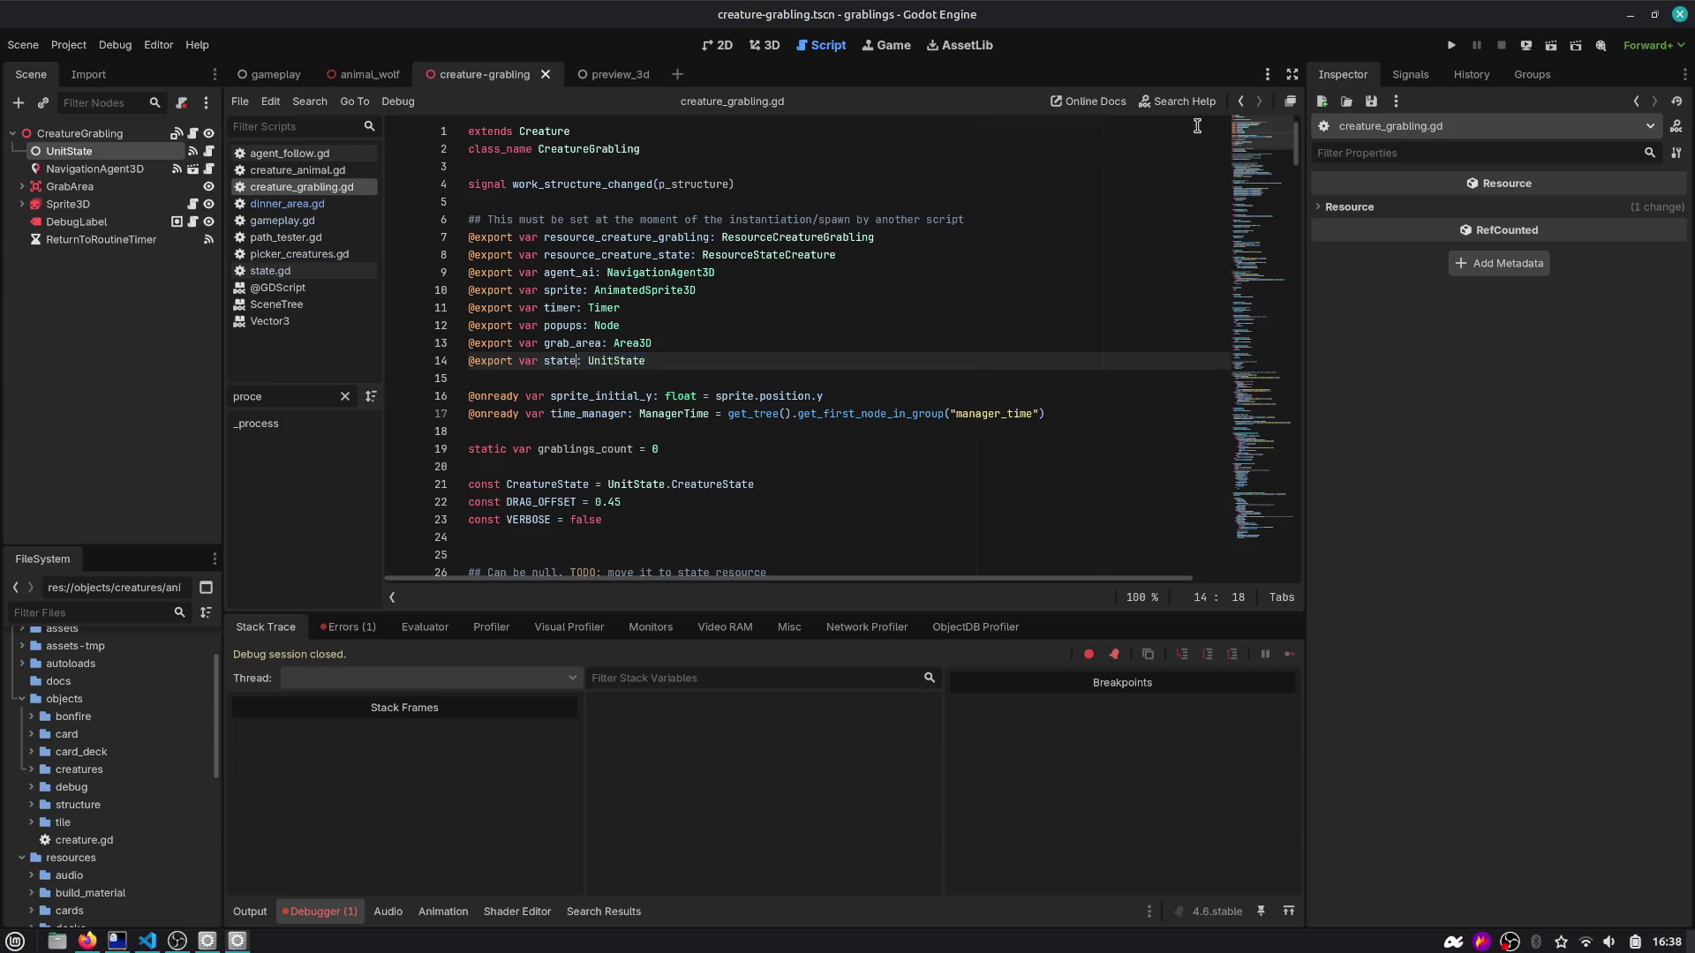
pyautogui.click(1243, 101)
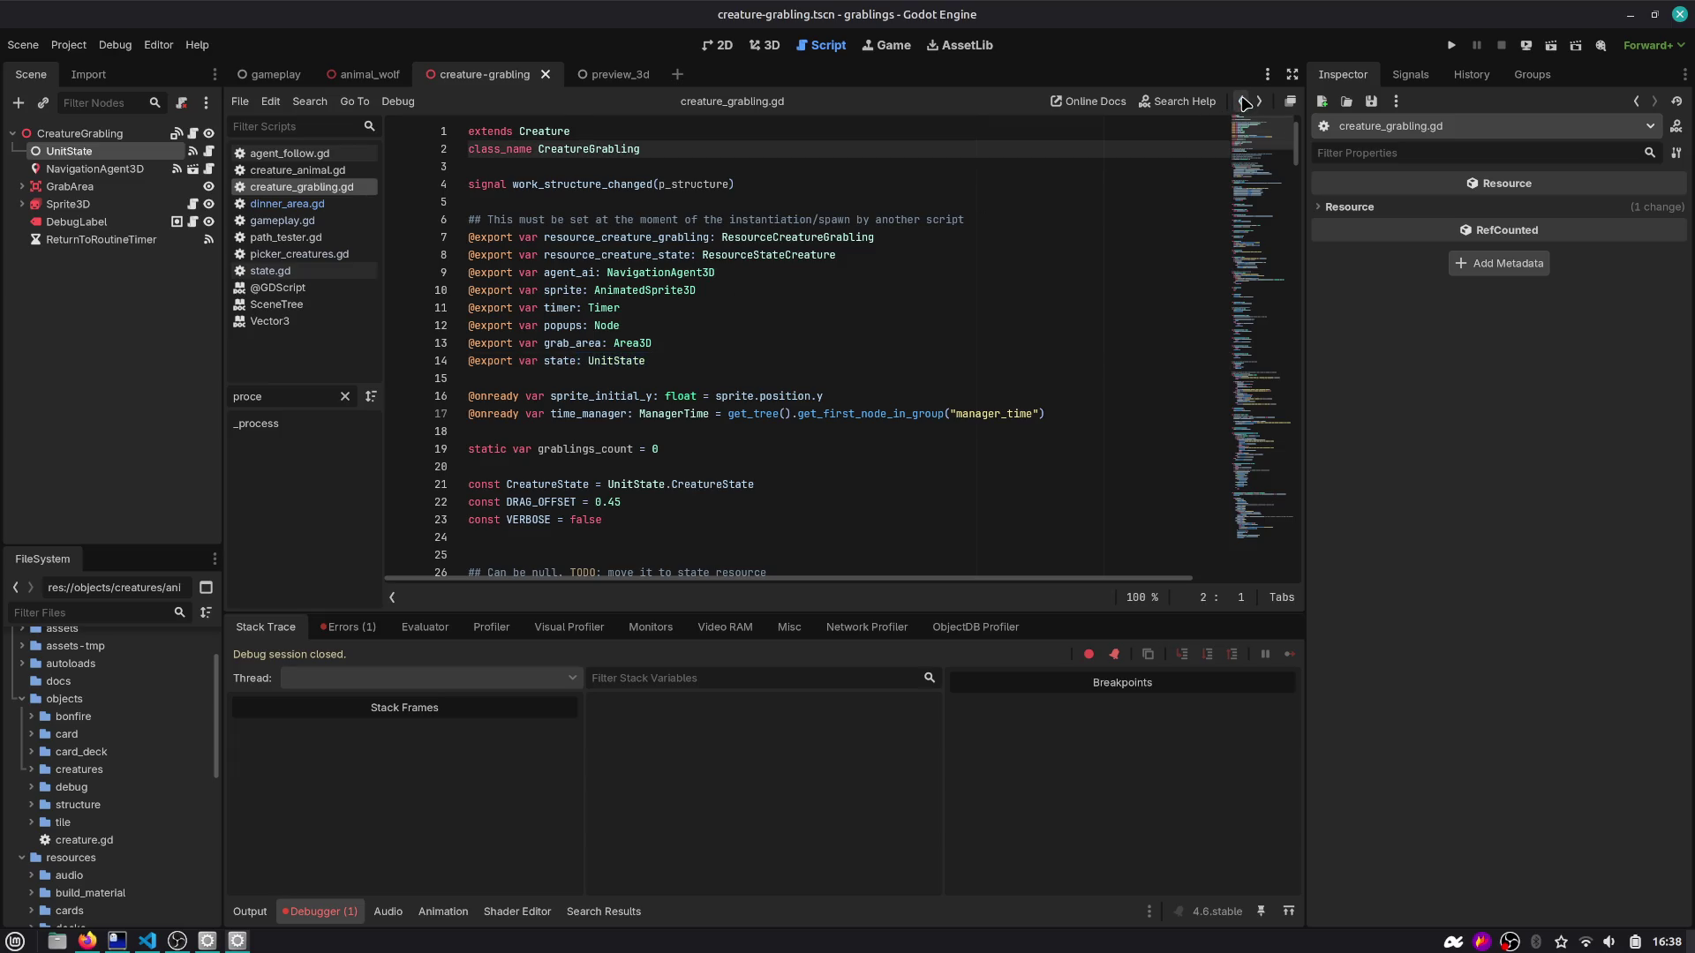
pyautogui.click(1243, 101)
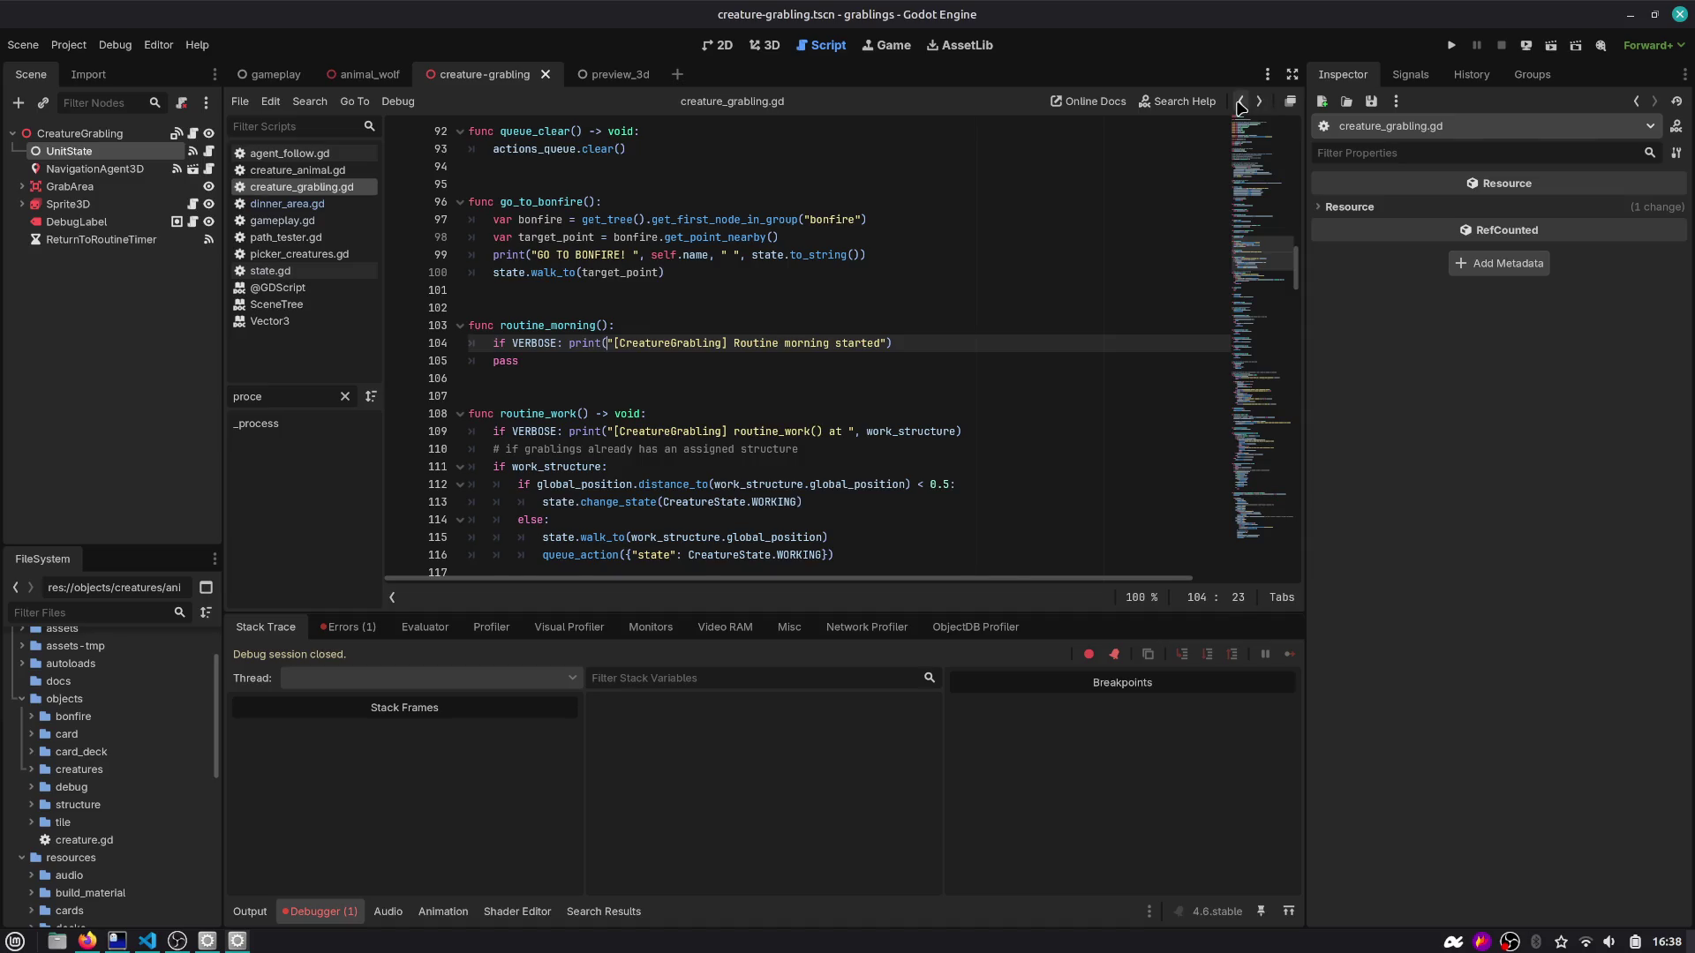
pyautogui.click(1241, 101)
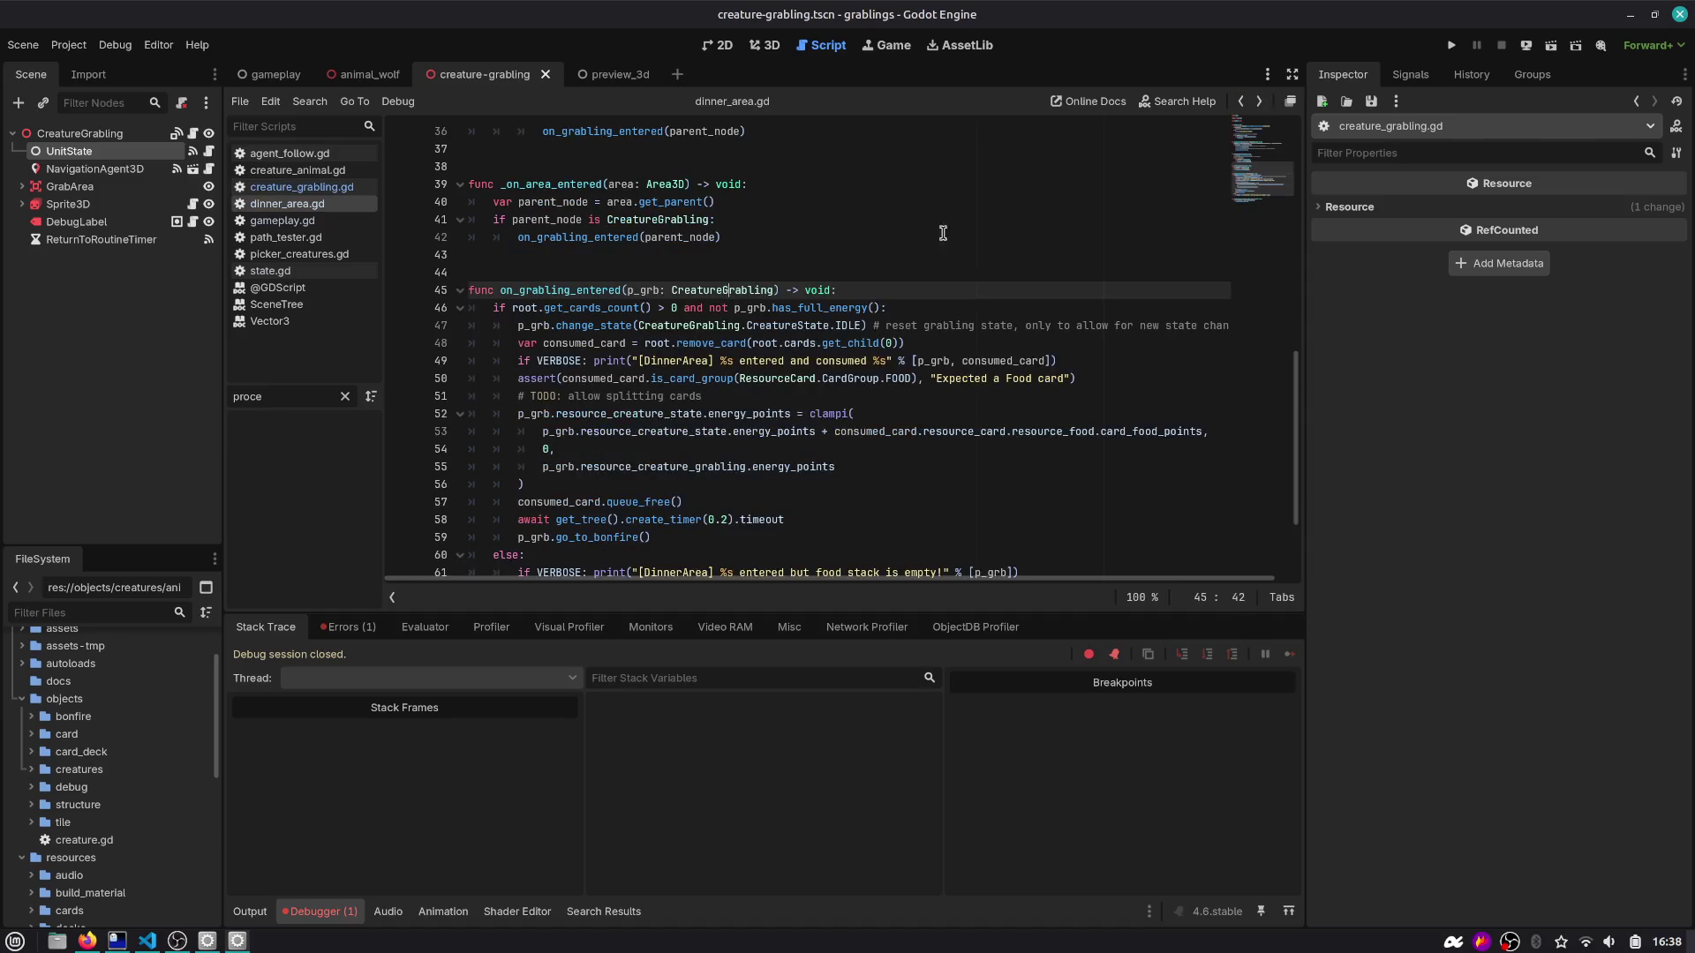
pyautogui.doubleClick(565, 325)
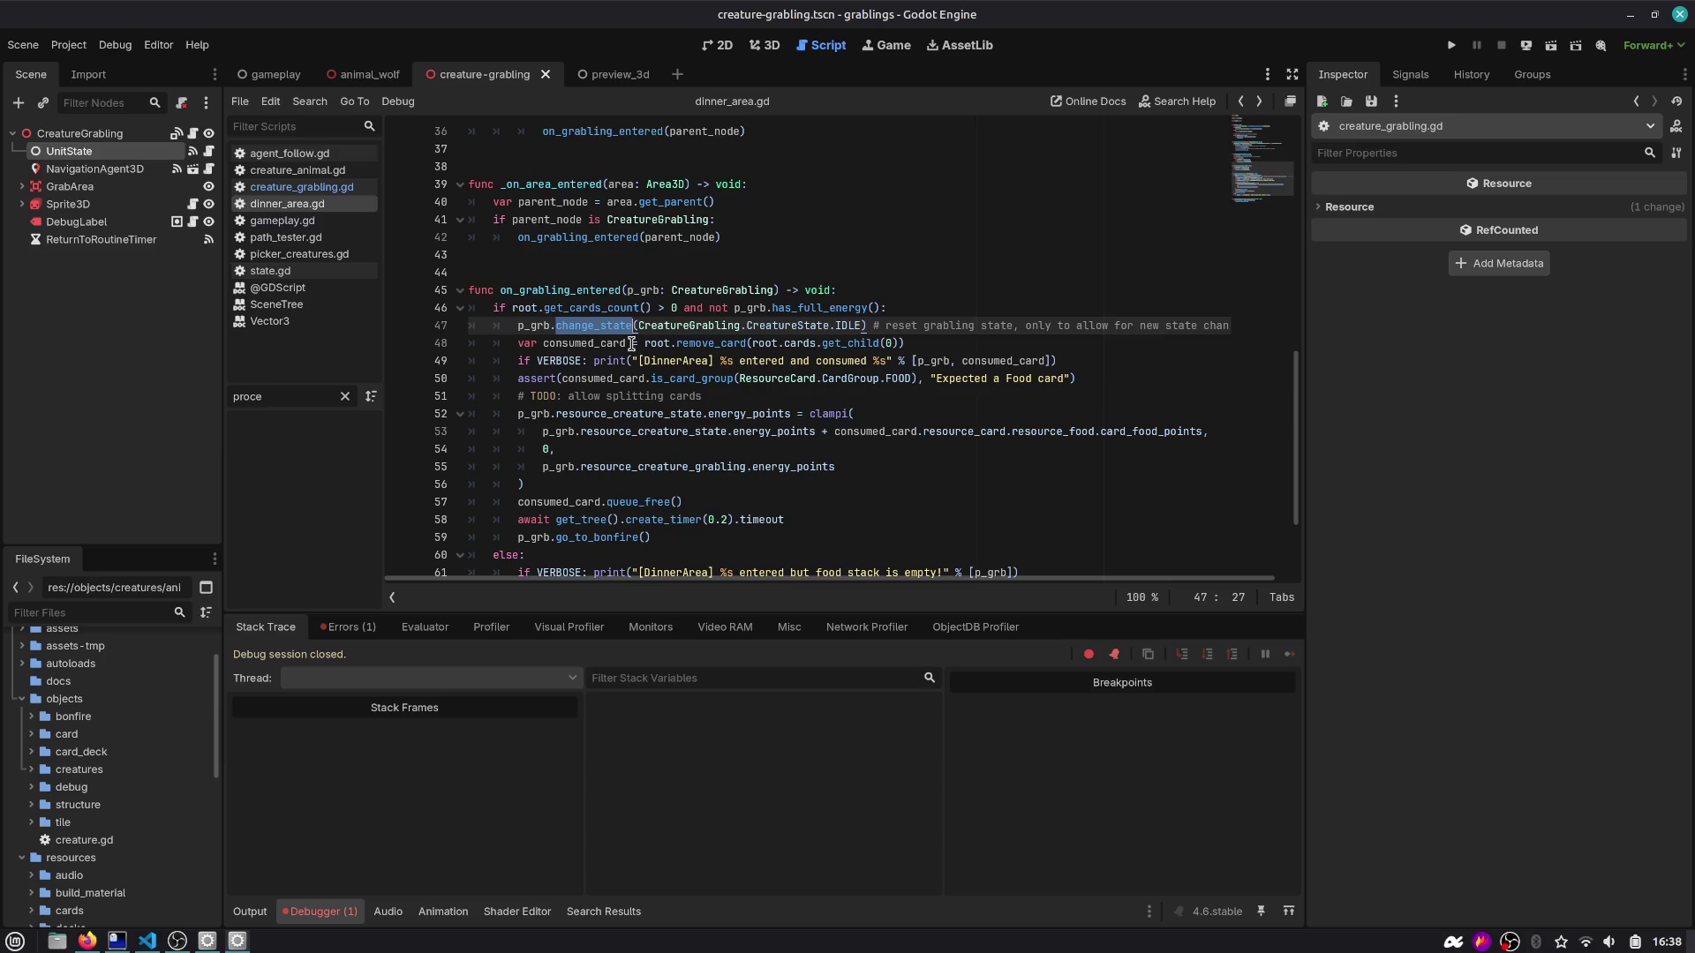
# Step: Add a line above line 47, delete the mistyped add_metho text, and glance at the documentation search
pyautogui.press('Left')
pyautogui.hotkey('ctrl', 'shift', 'Return')
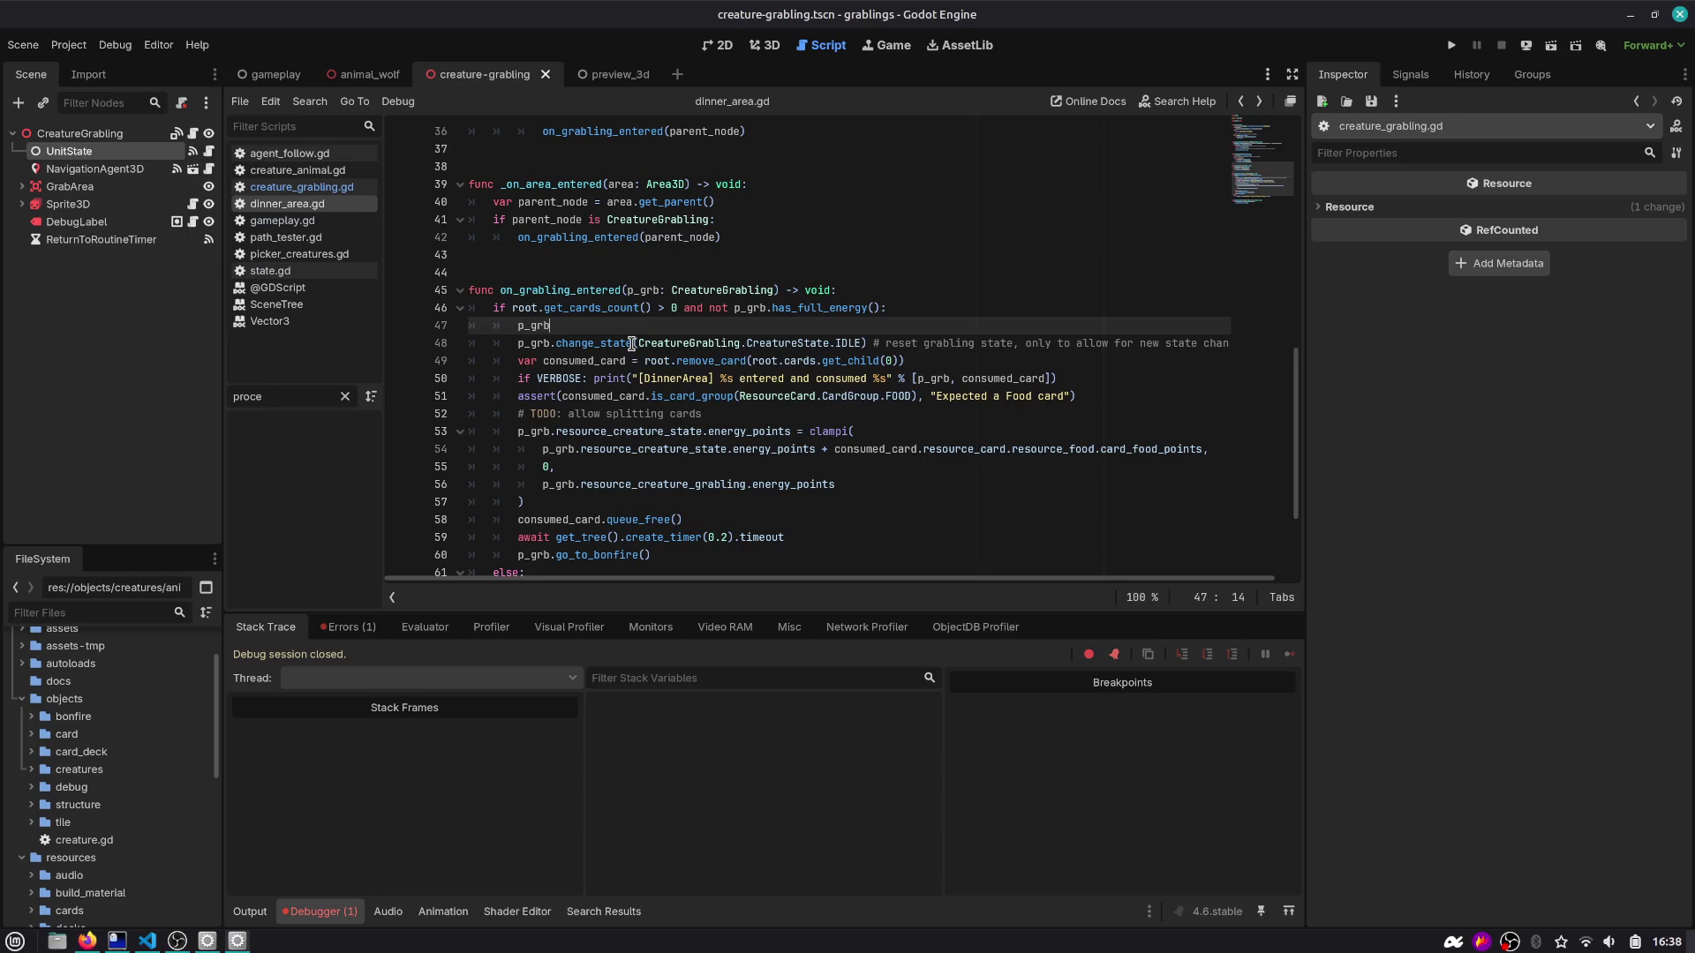
pyautogui.write('.')
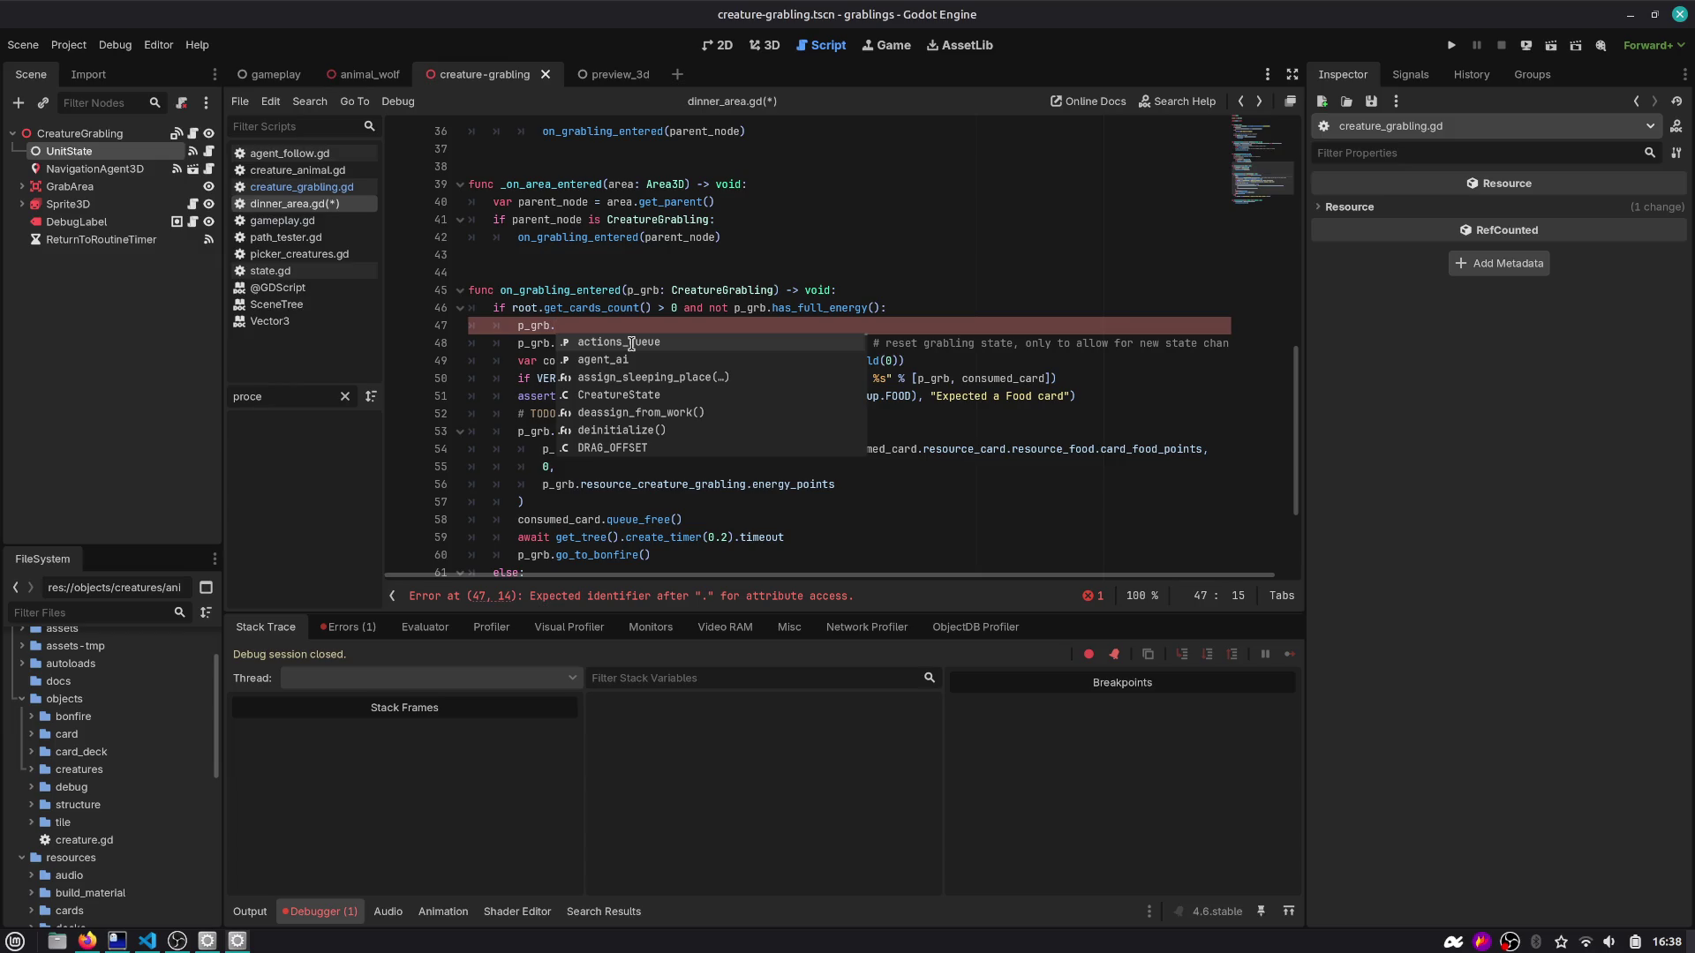
pyautogui.hotkey('shift', 'Home')
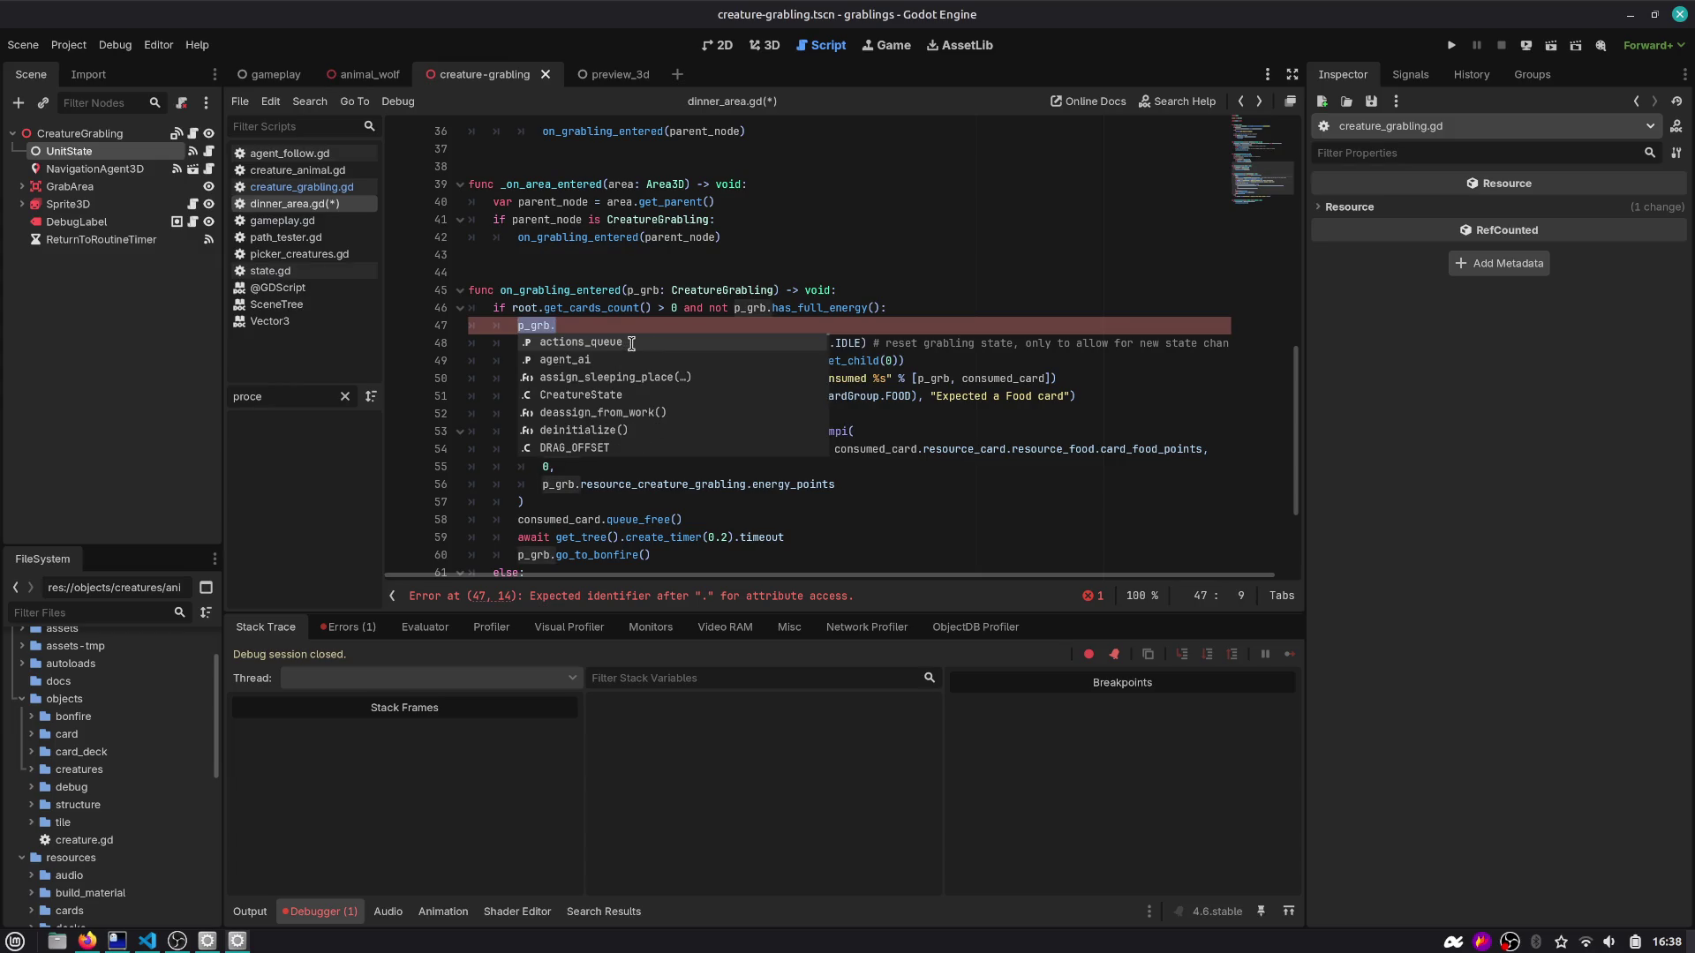
pyautogui.write('add_metho')
pyautogui.hotkey('shift', 'Home')
pyautogui.press('BackSpace')
pyautogui.press('F1')
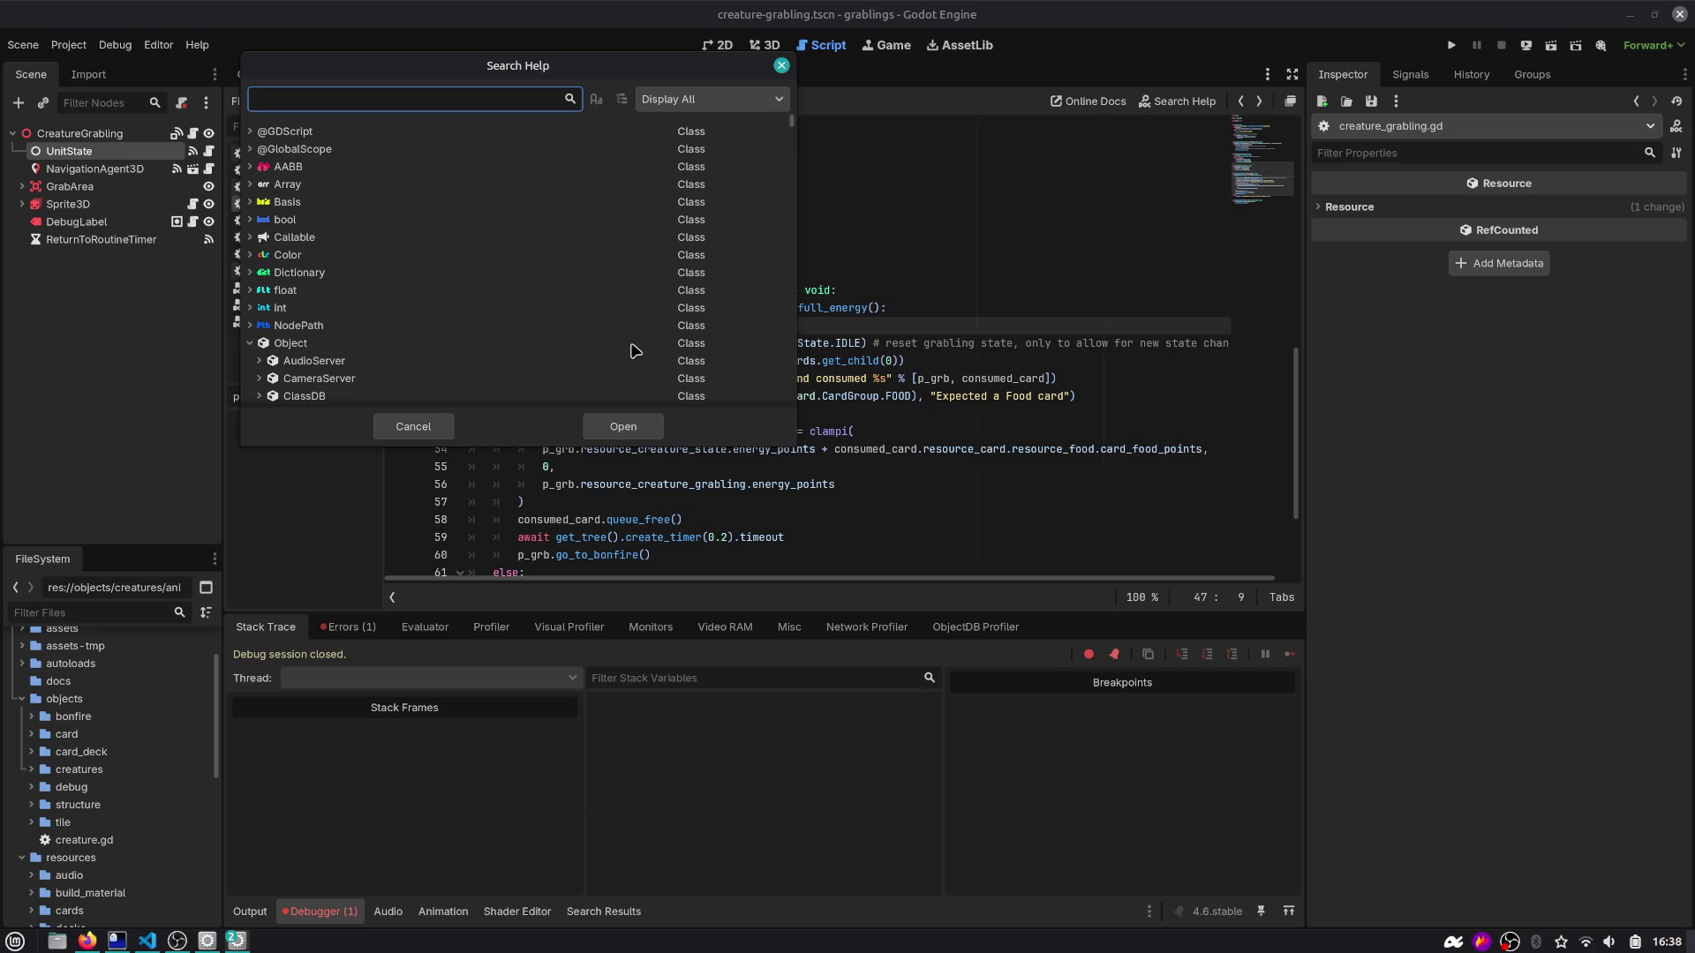
pyautogui.press('Escape')
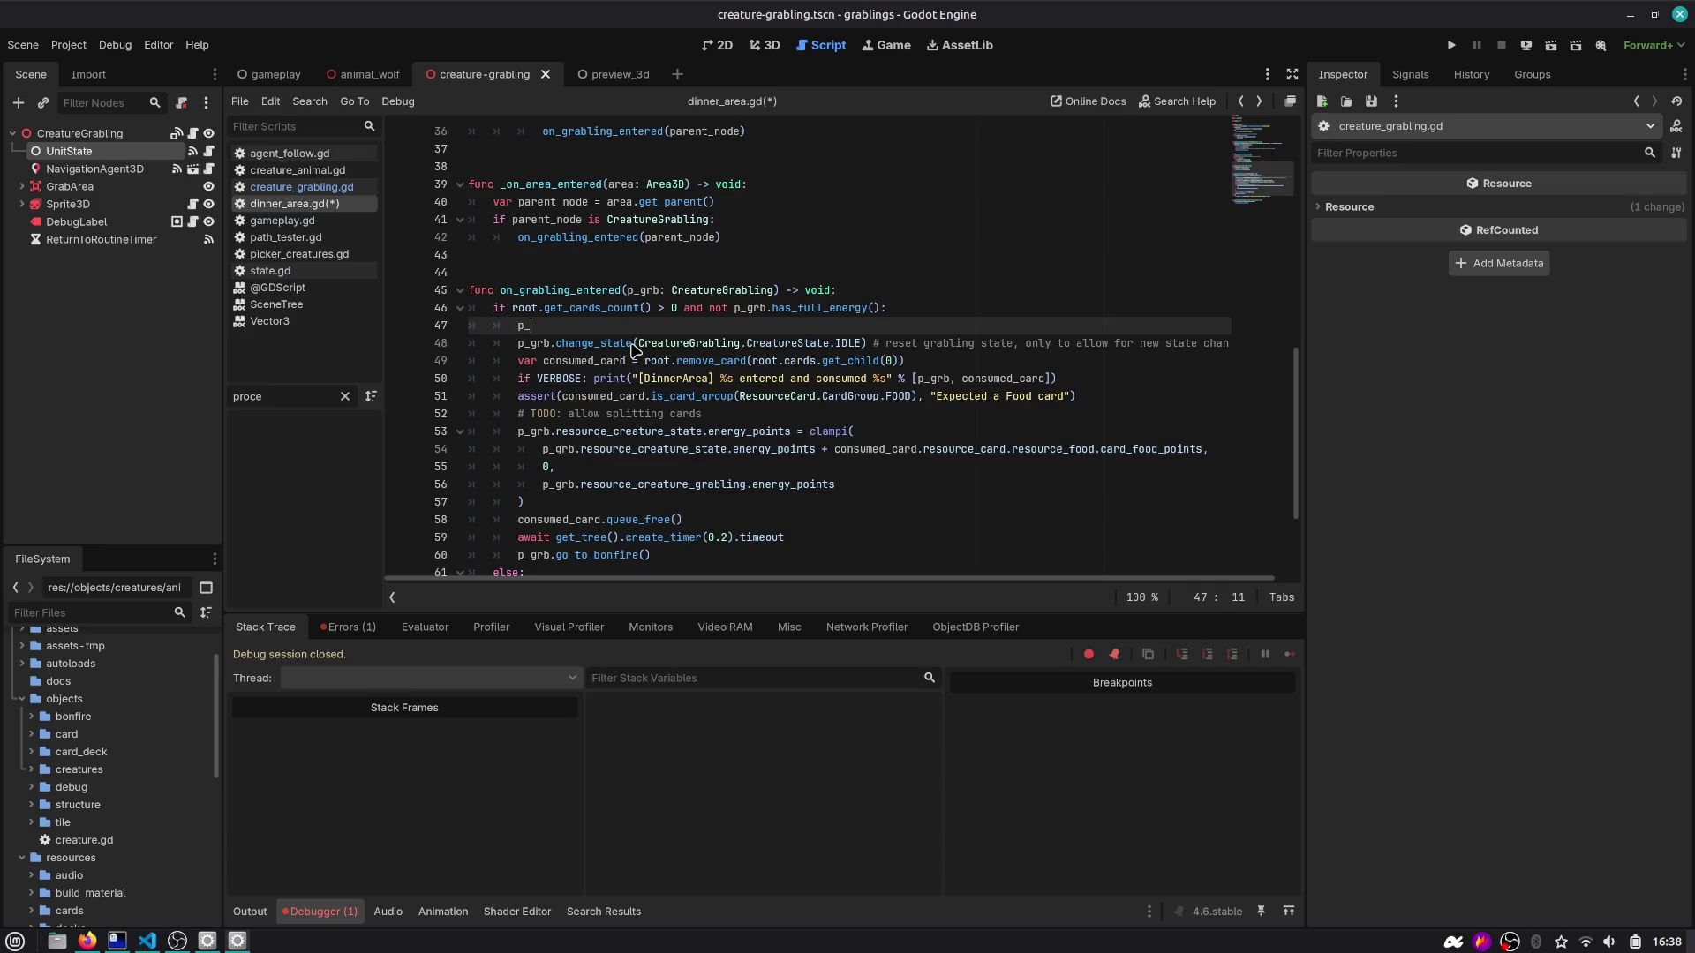
# Step: Write a test nuovaFunzione lambda with its call, then delete them again
pyautogui.write('grb.n')
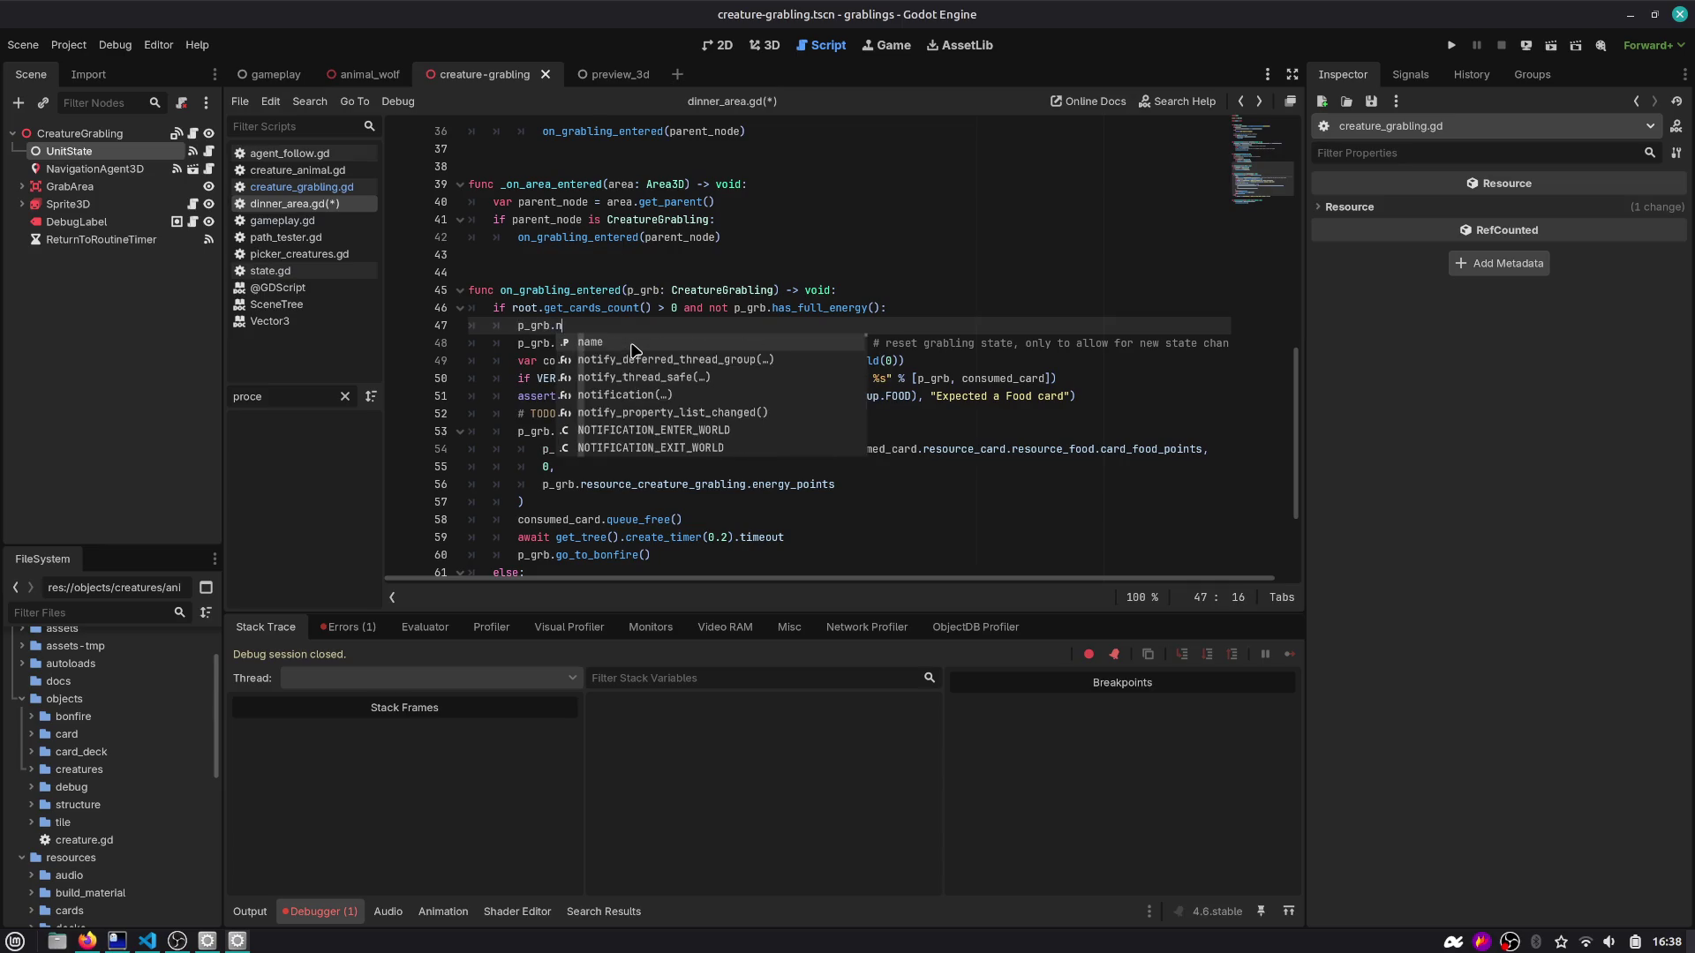
pyautogui.write('uovaFunzione = func():')
pyautogui.press('Return')
pyautogui.write('pass')
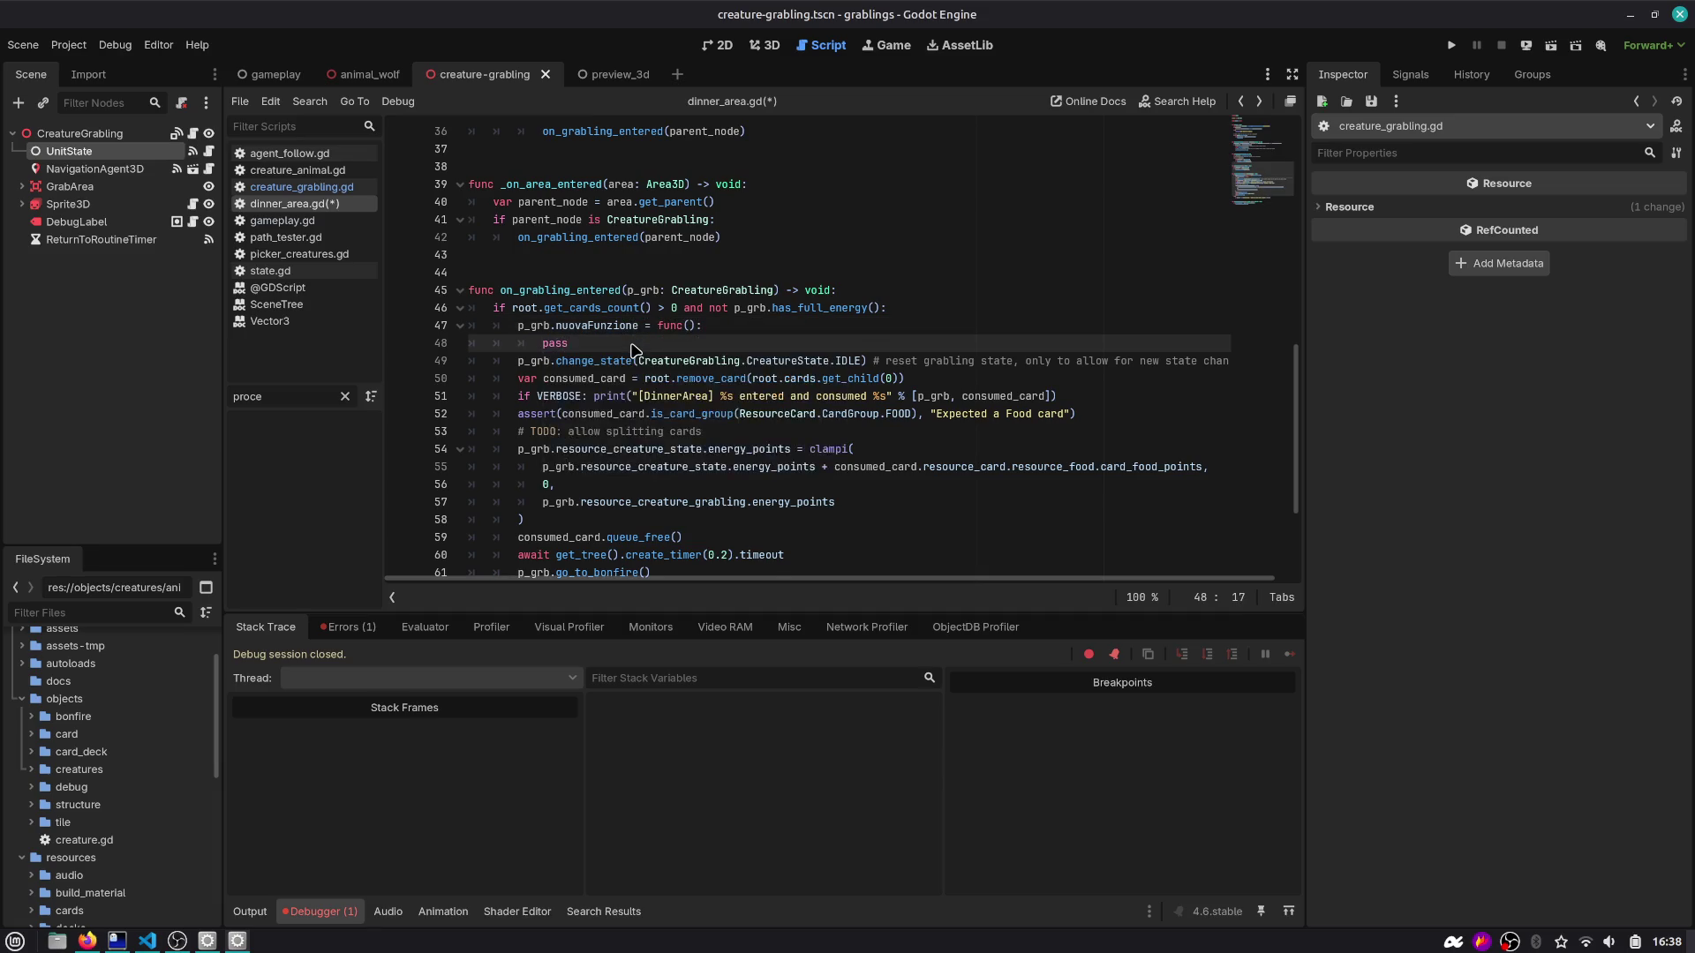
pyautogui.press('Return')
pyautogui.write('d.nuovaFu')
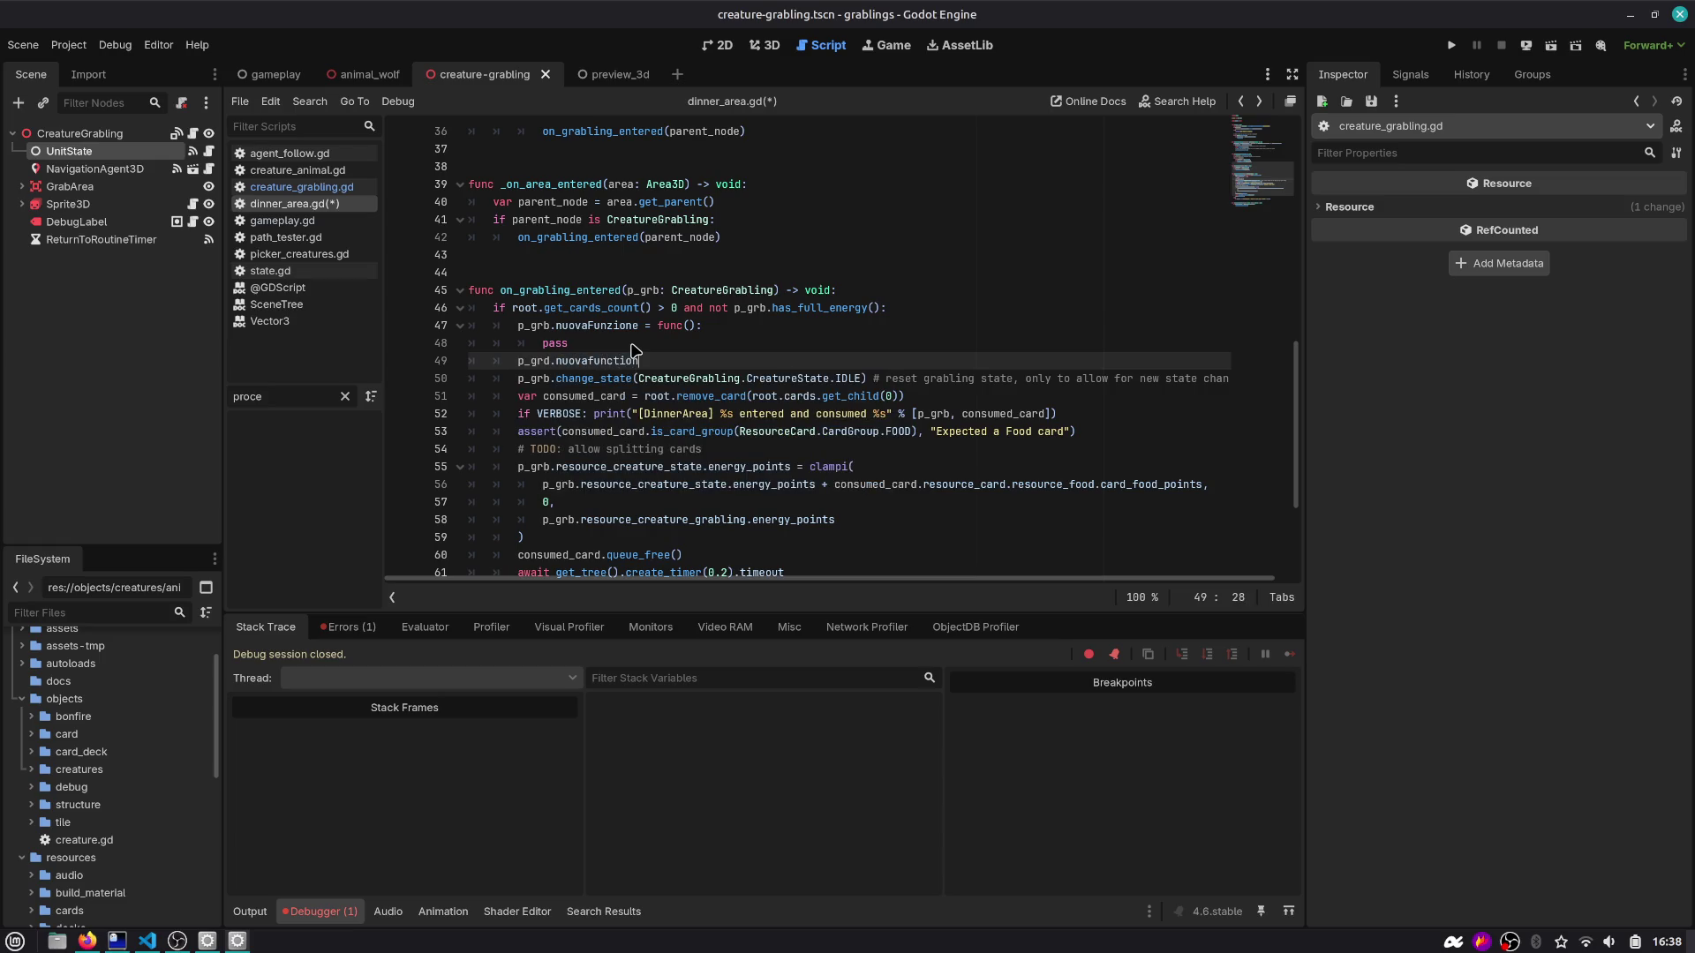
pyautogui.write('nzione(0')
pyautogui.hotkey('shift', 'Home')
pyautogui.hotkey('shift', 'Up')
pyautogui.hotkey('shift', 'Up')
pyautogui.press('Delete')
pyautogui.press('Delete')
pyautogui.press('Delete')
pyautogui.press('Delete')
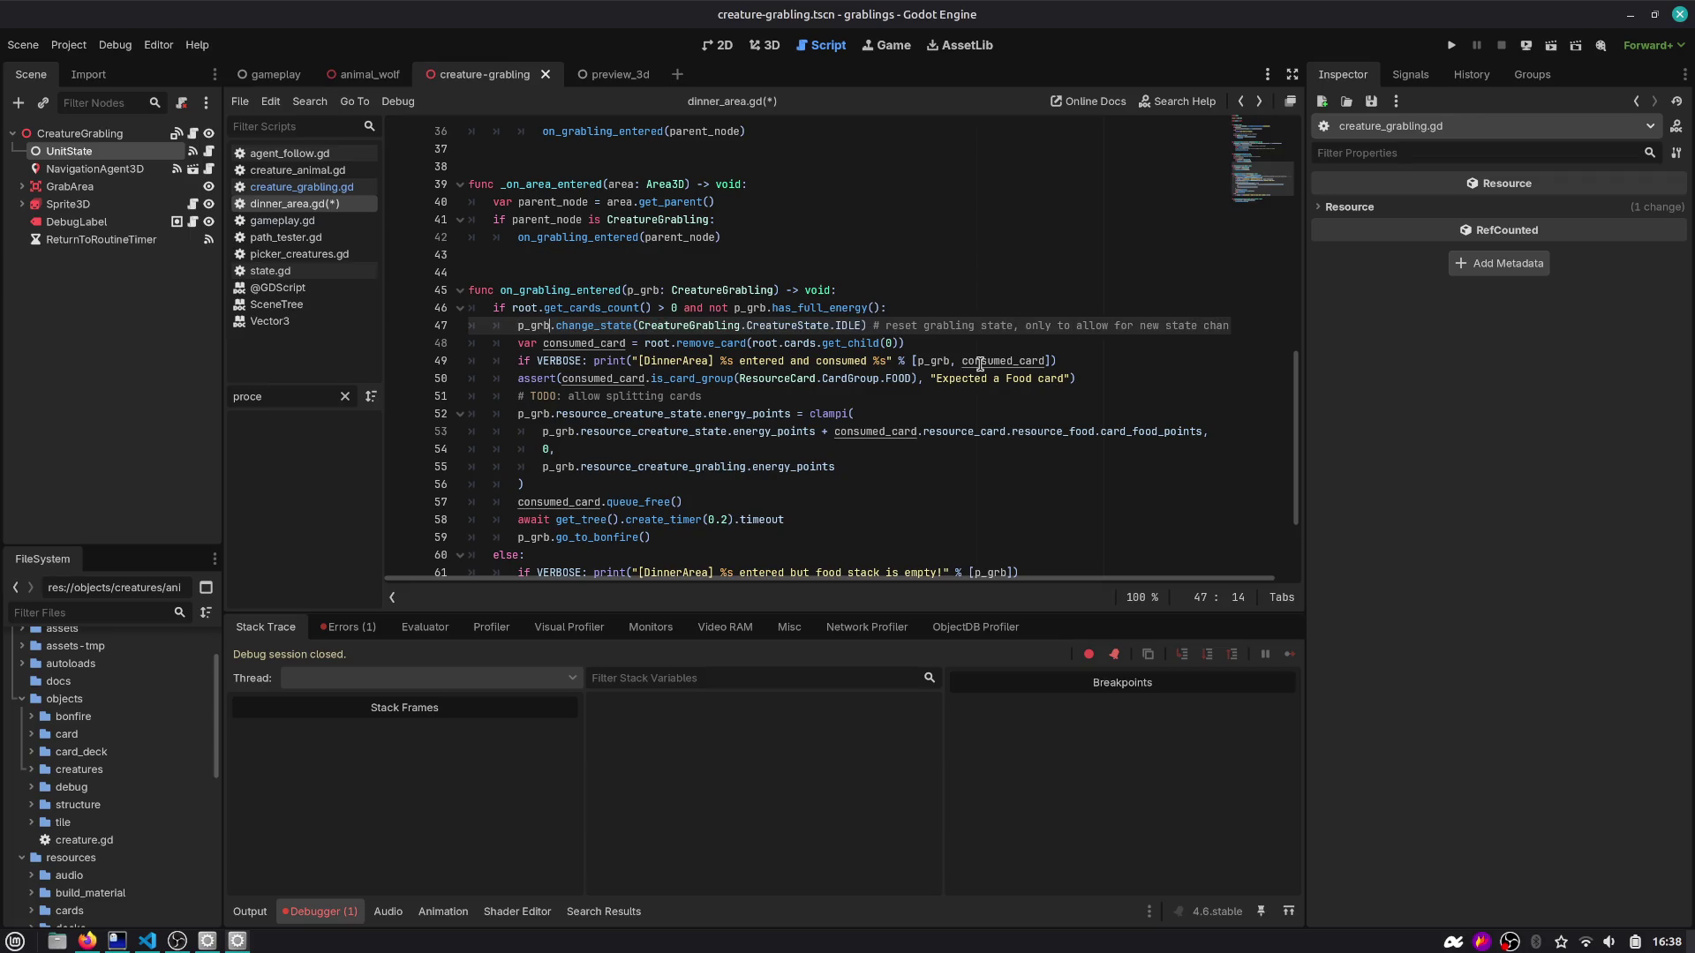
# Step: Change line 47 to call p_grb.state.change_state and save dinner_area.gd
pyautogui.press('Right')
pyautogui.press('Right')
pyautogui.press('Right')
pyautogui.hotkey('ctrl', 'space')
pyautogui.press('BackSpace')
pyautogui.write('state.cs')
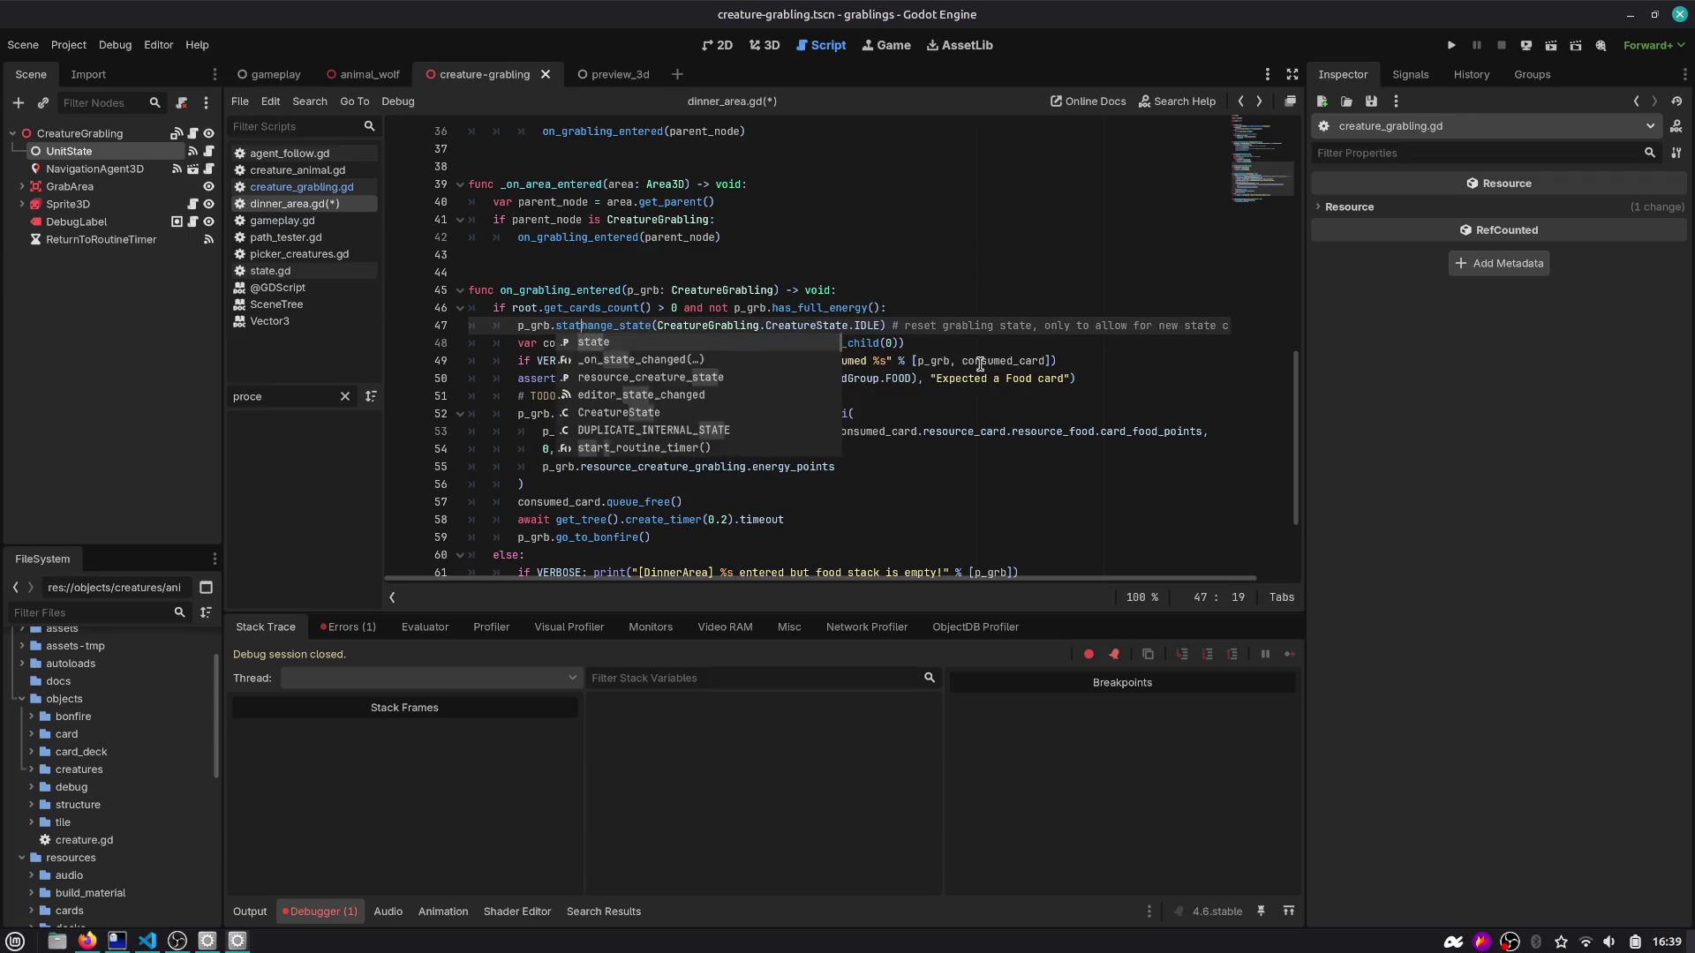
pyautogui.press('BackSpace')
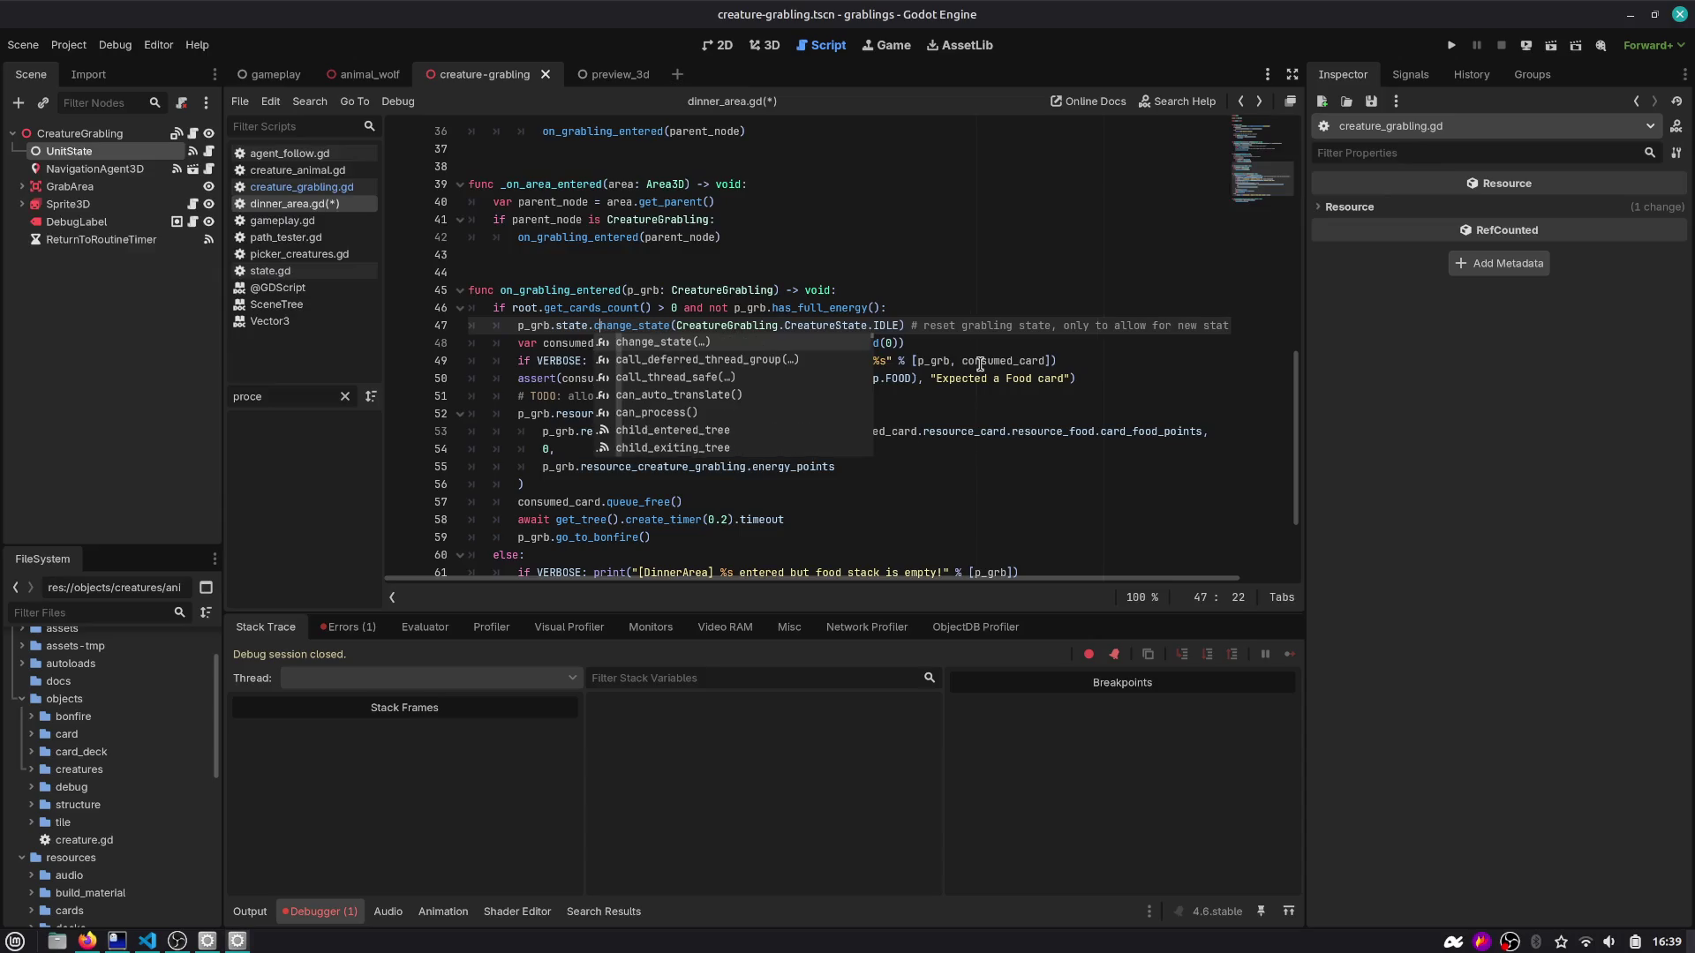
pyautogui.hotkey('ctrl', 's')
# Step: Inspect p_grb, CreatureGrabling and state on lines 45–47 and widen the code area
pyautogui.click(801, 308)
pyautogui.press('Return')
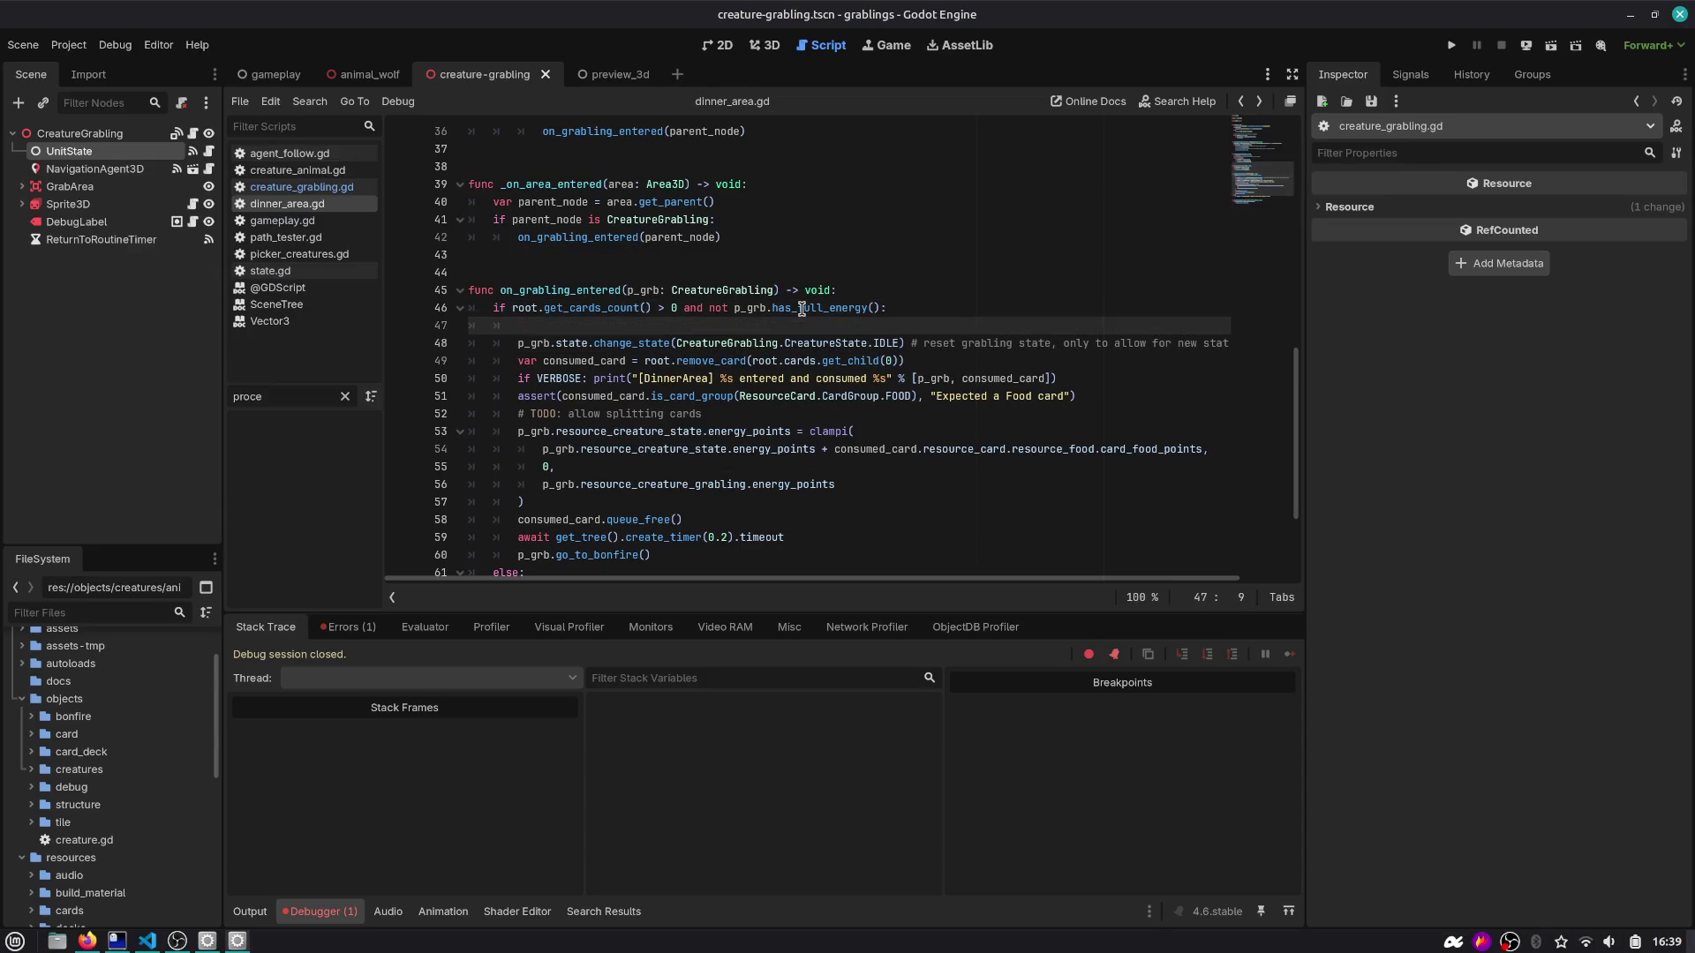
pyautogui.hotkey('ctrl', 'shift', 'k')
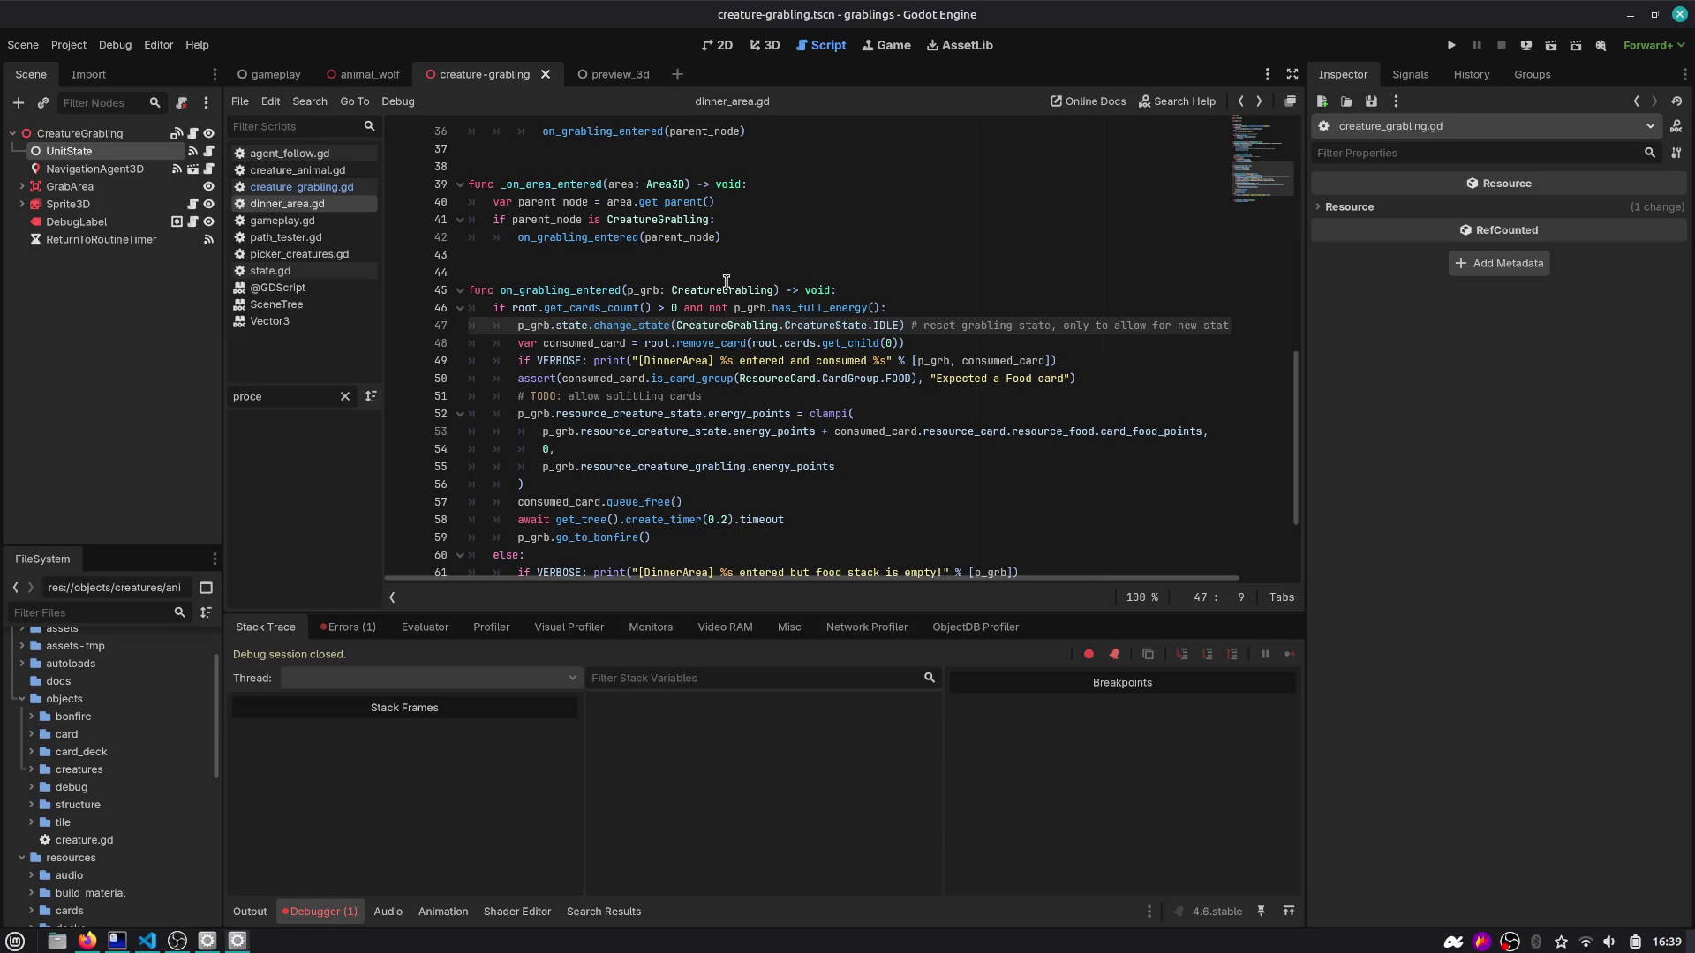
pyautogui.doubleClick(723, 290)
pyautogui.doubleClick(660, 292)
pyautogui.doubleClick(694, 293)
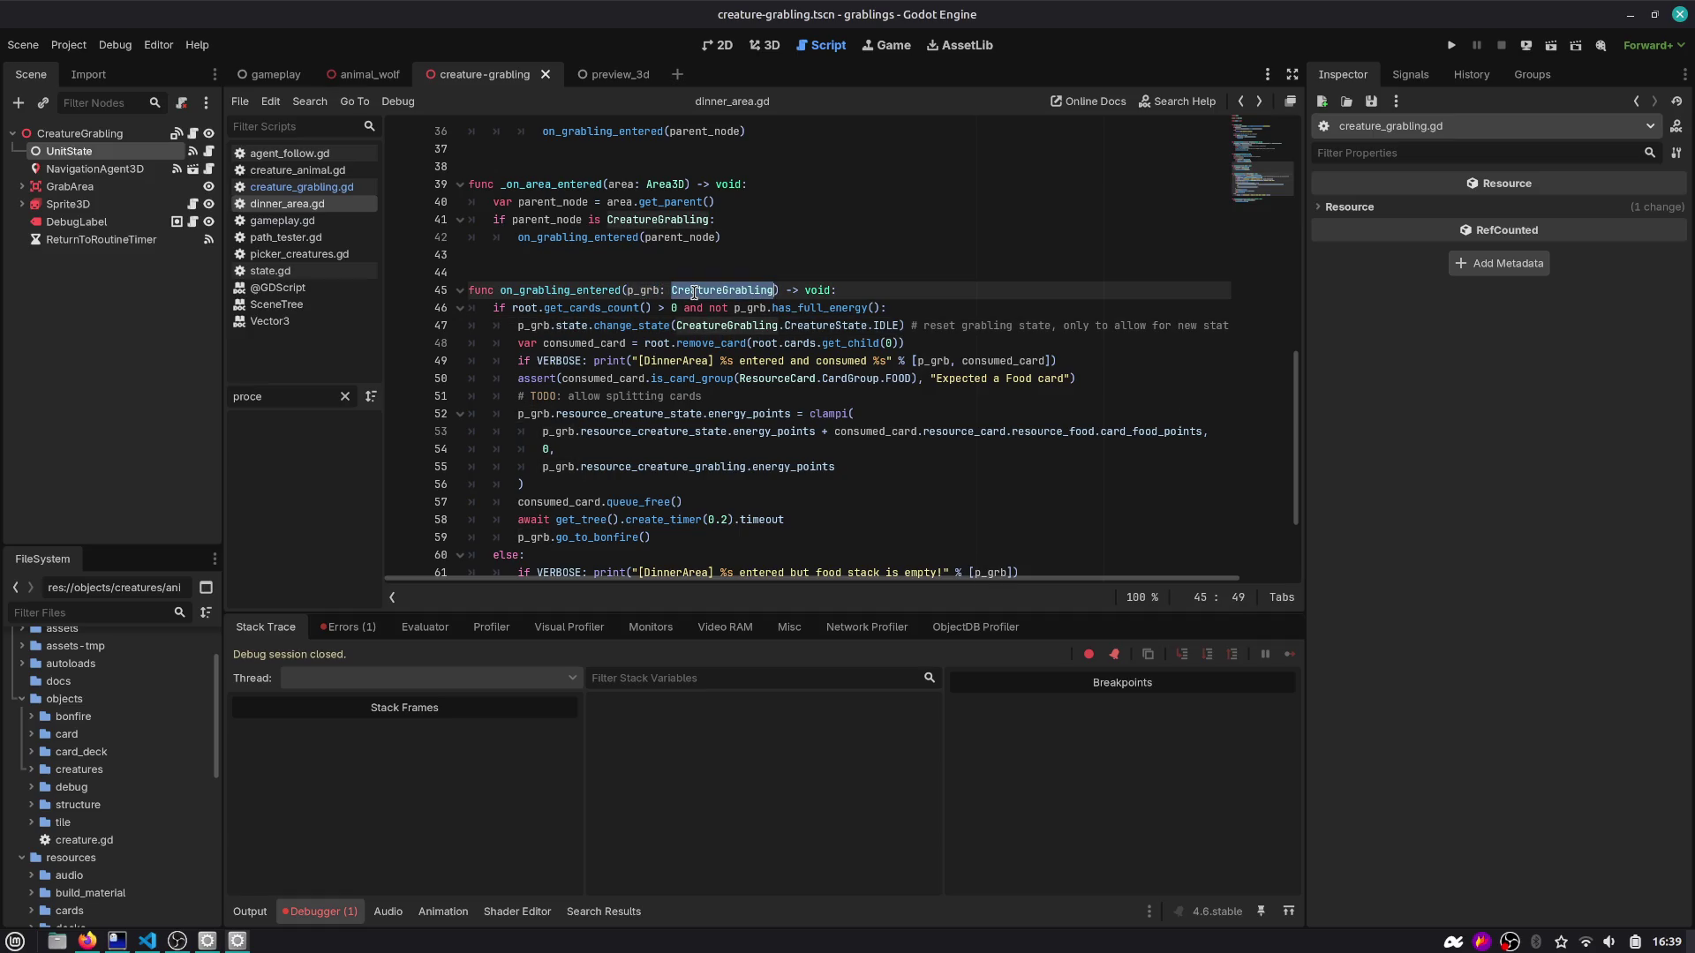
pyautogui.doubleClick(576, 324)
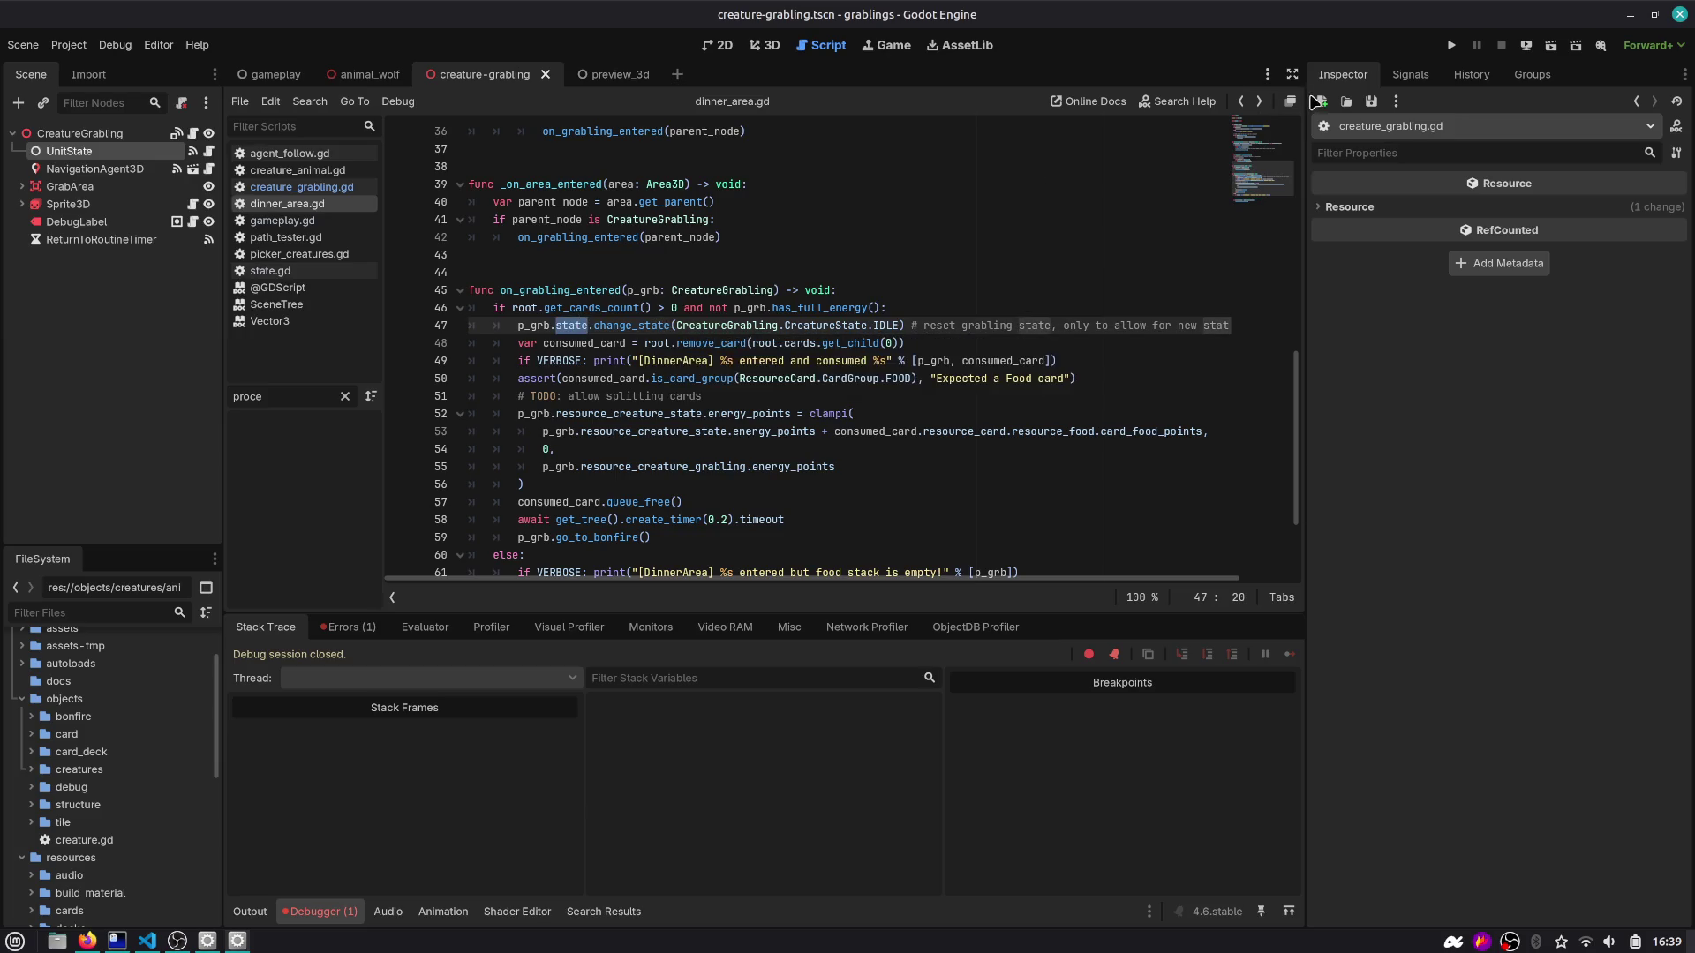
pyautogui.scroll(-1, 675, 331)
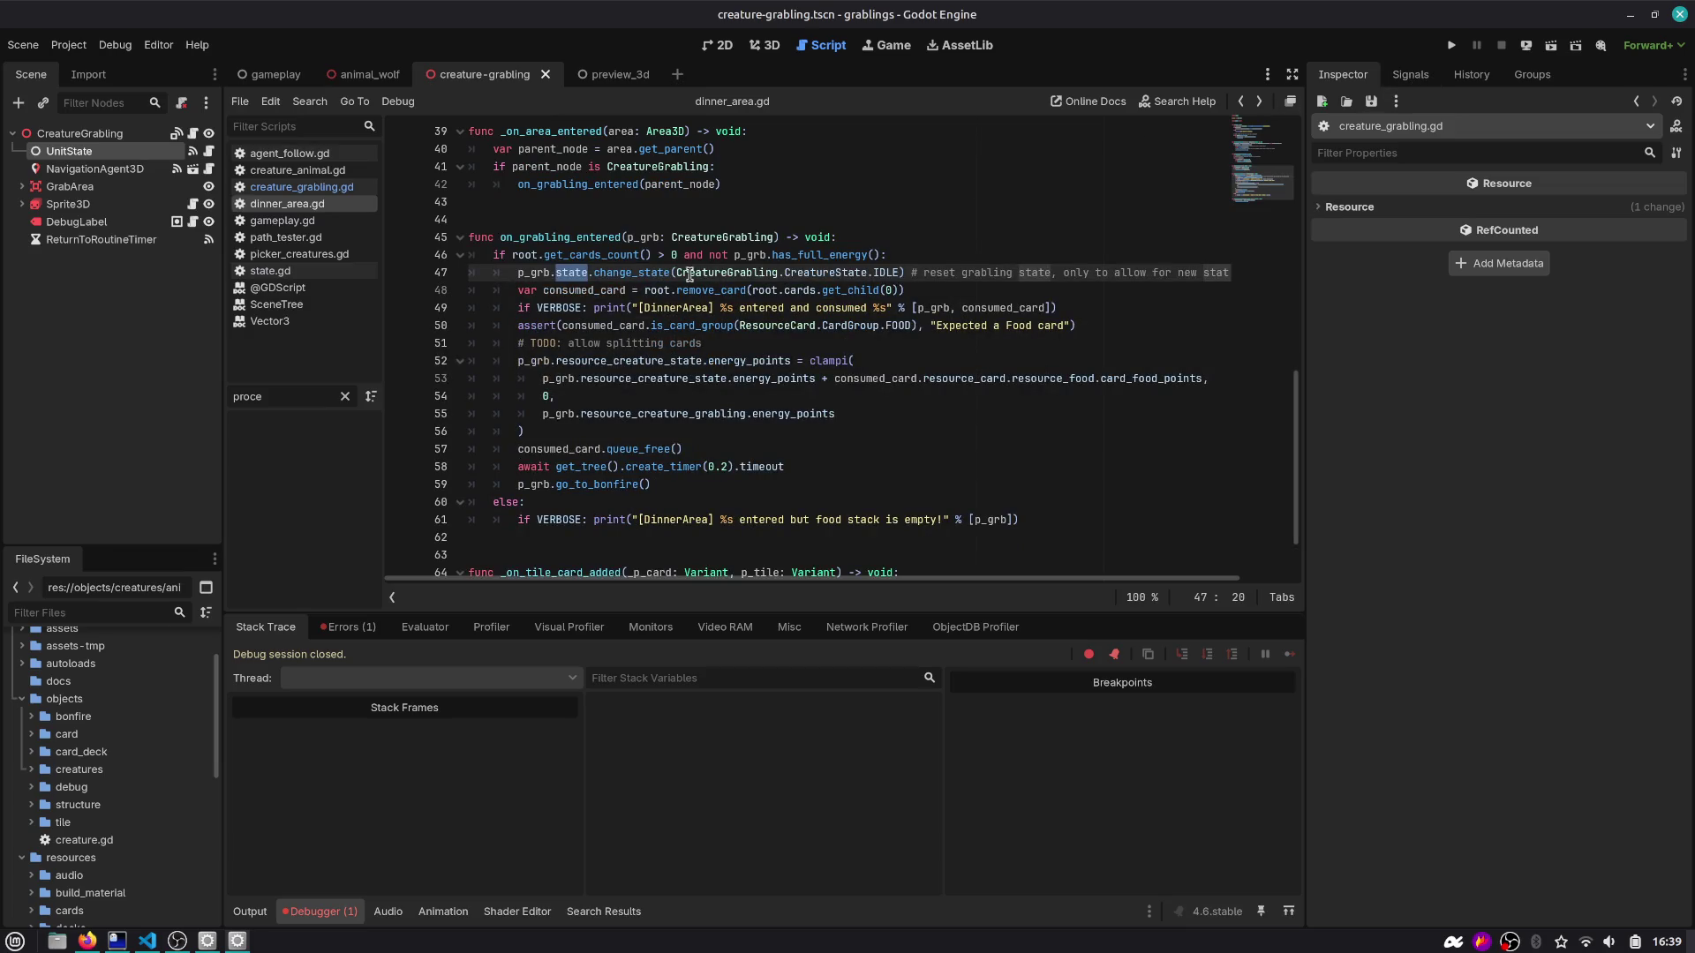
pyautogui.moveTo(382, 275); pyautogui.dragTo(365, 274)
pyautogui.click(542, 272)
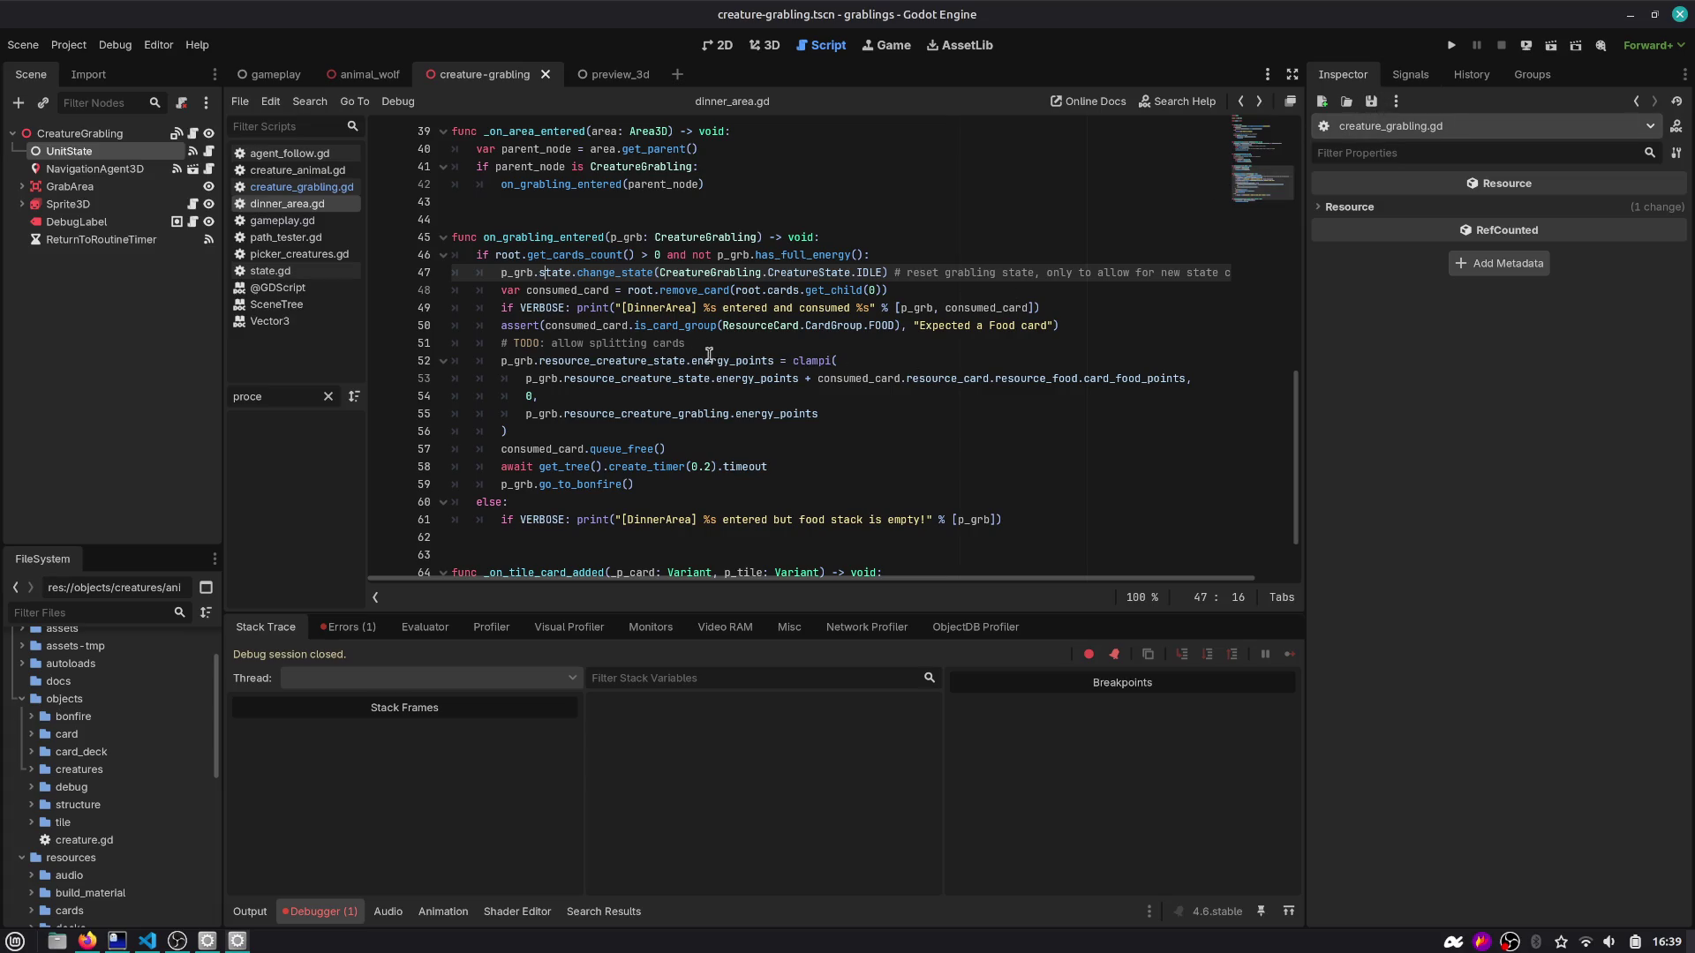
pyautogui.hotkey('alt', 'Tab')
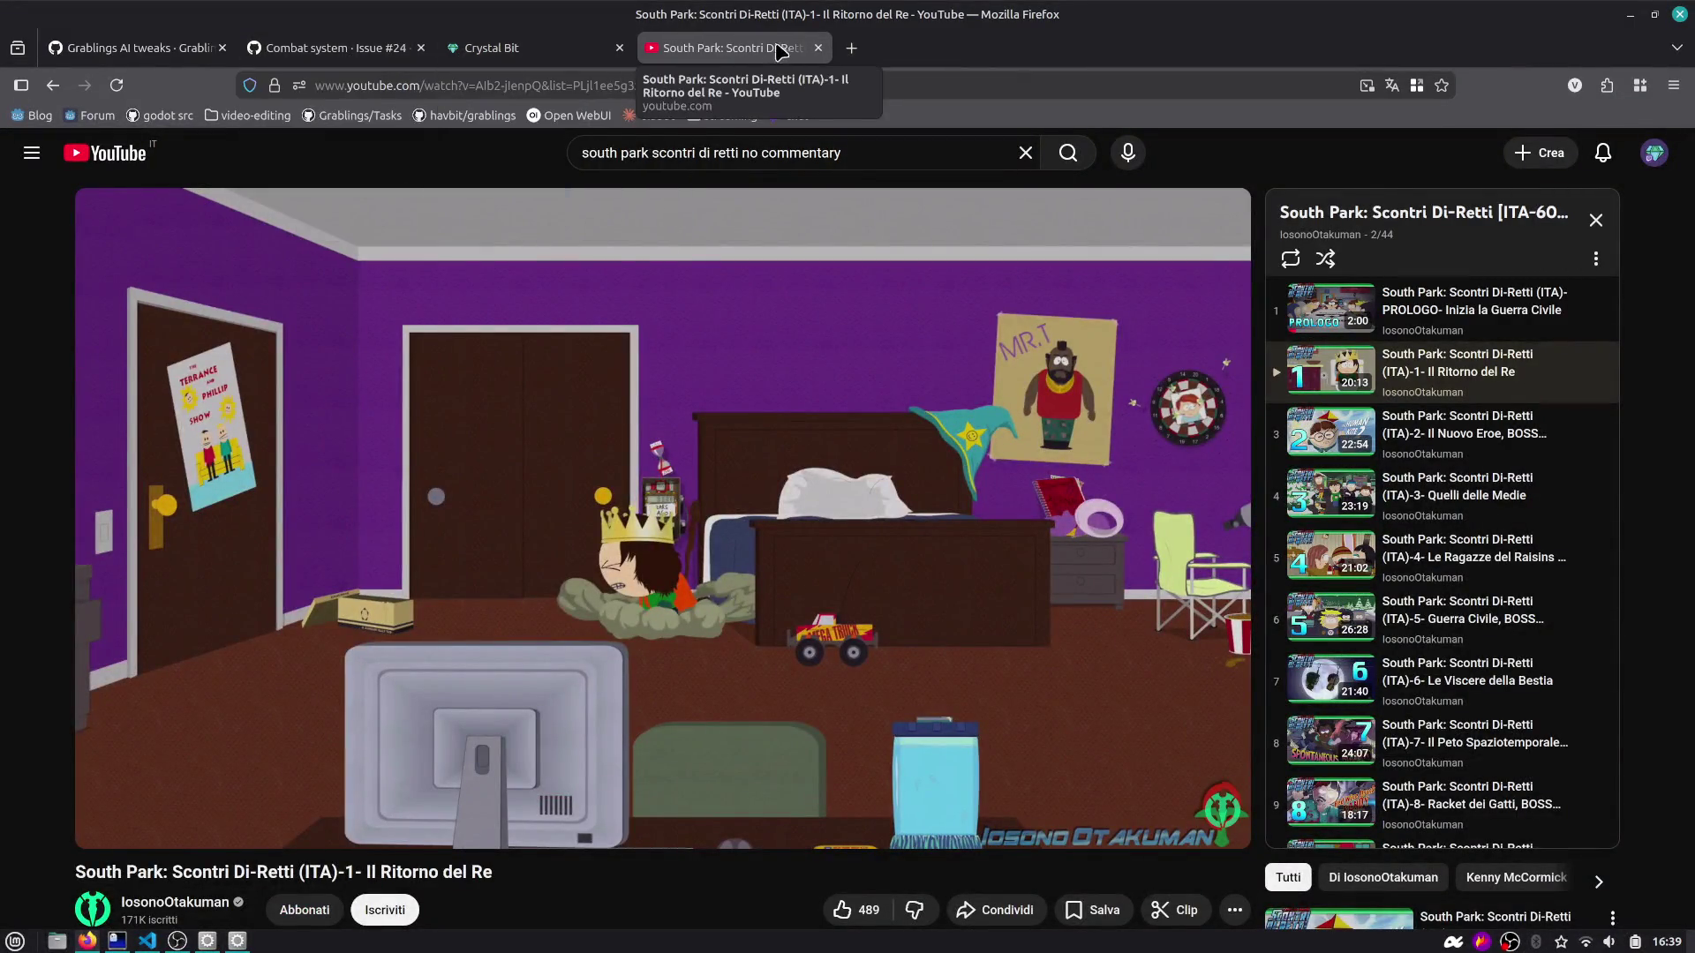
# Step: Search YouTube for 'c# godot' from a new Firefox tab
pyautogui.click(849, 49)
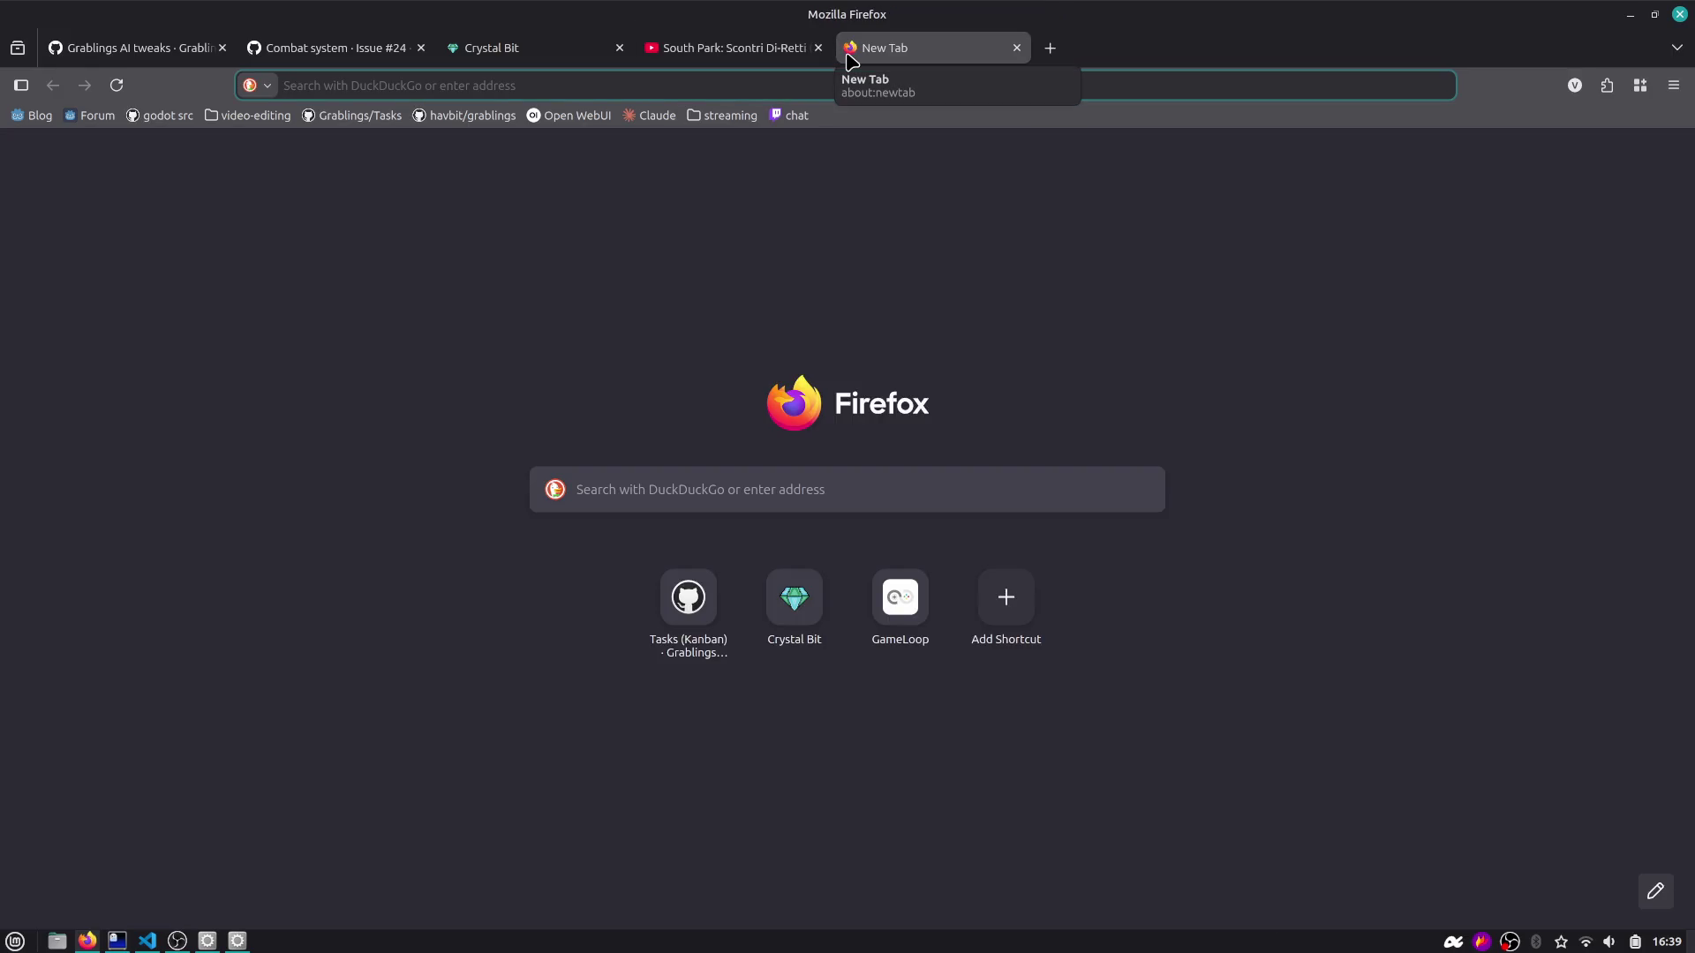
pyautogui.write('@youtube c# godot')
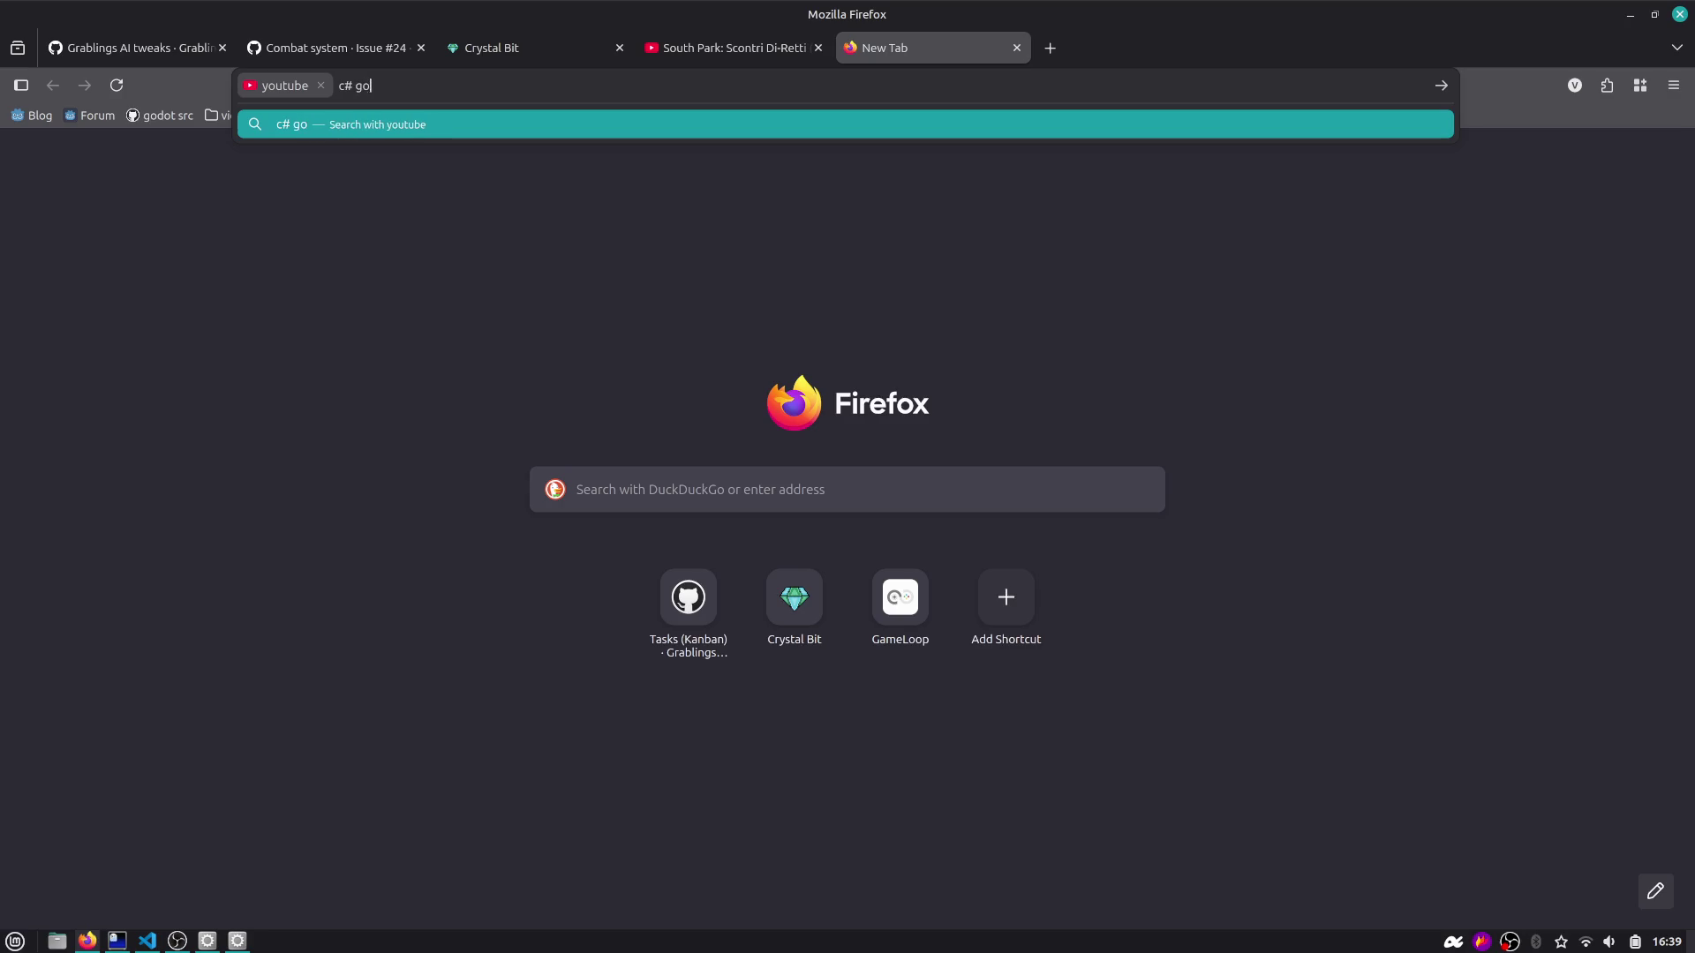
pyautogui.press('Return')
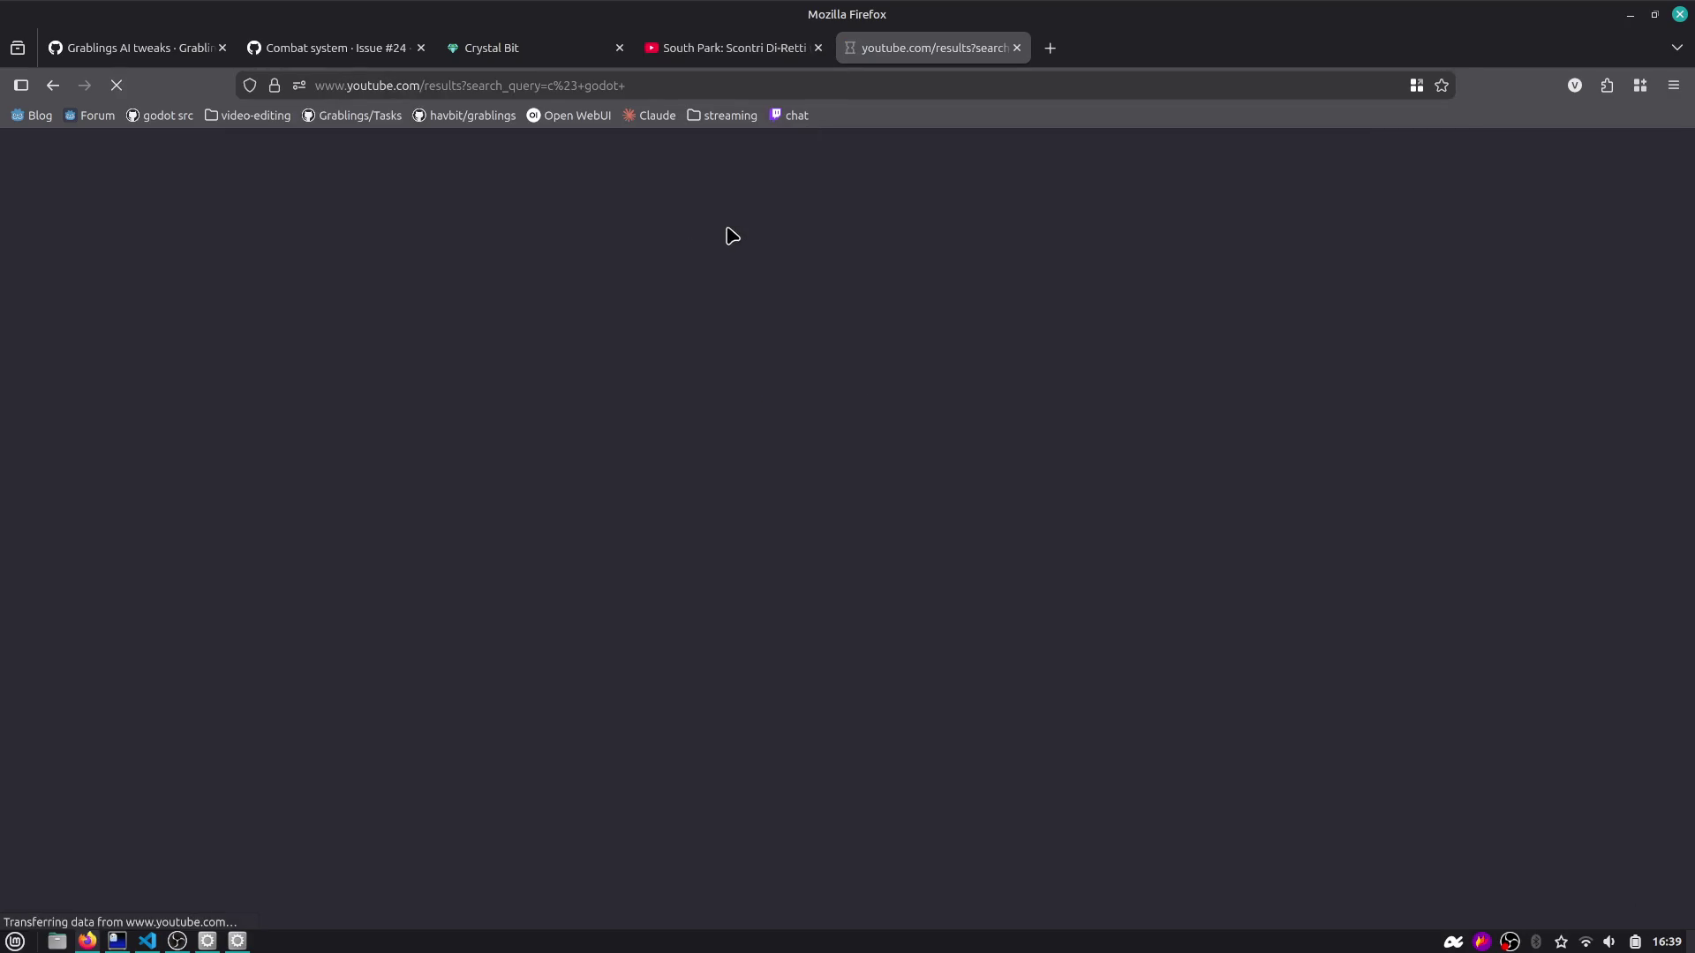
pyautogui.scroll(-10, 681, 156)
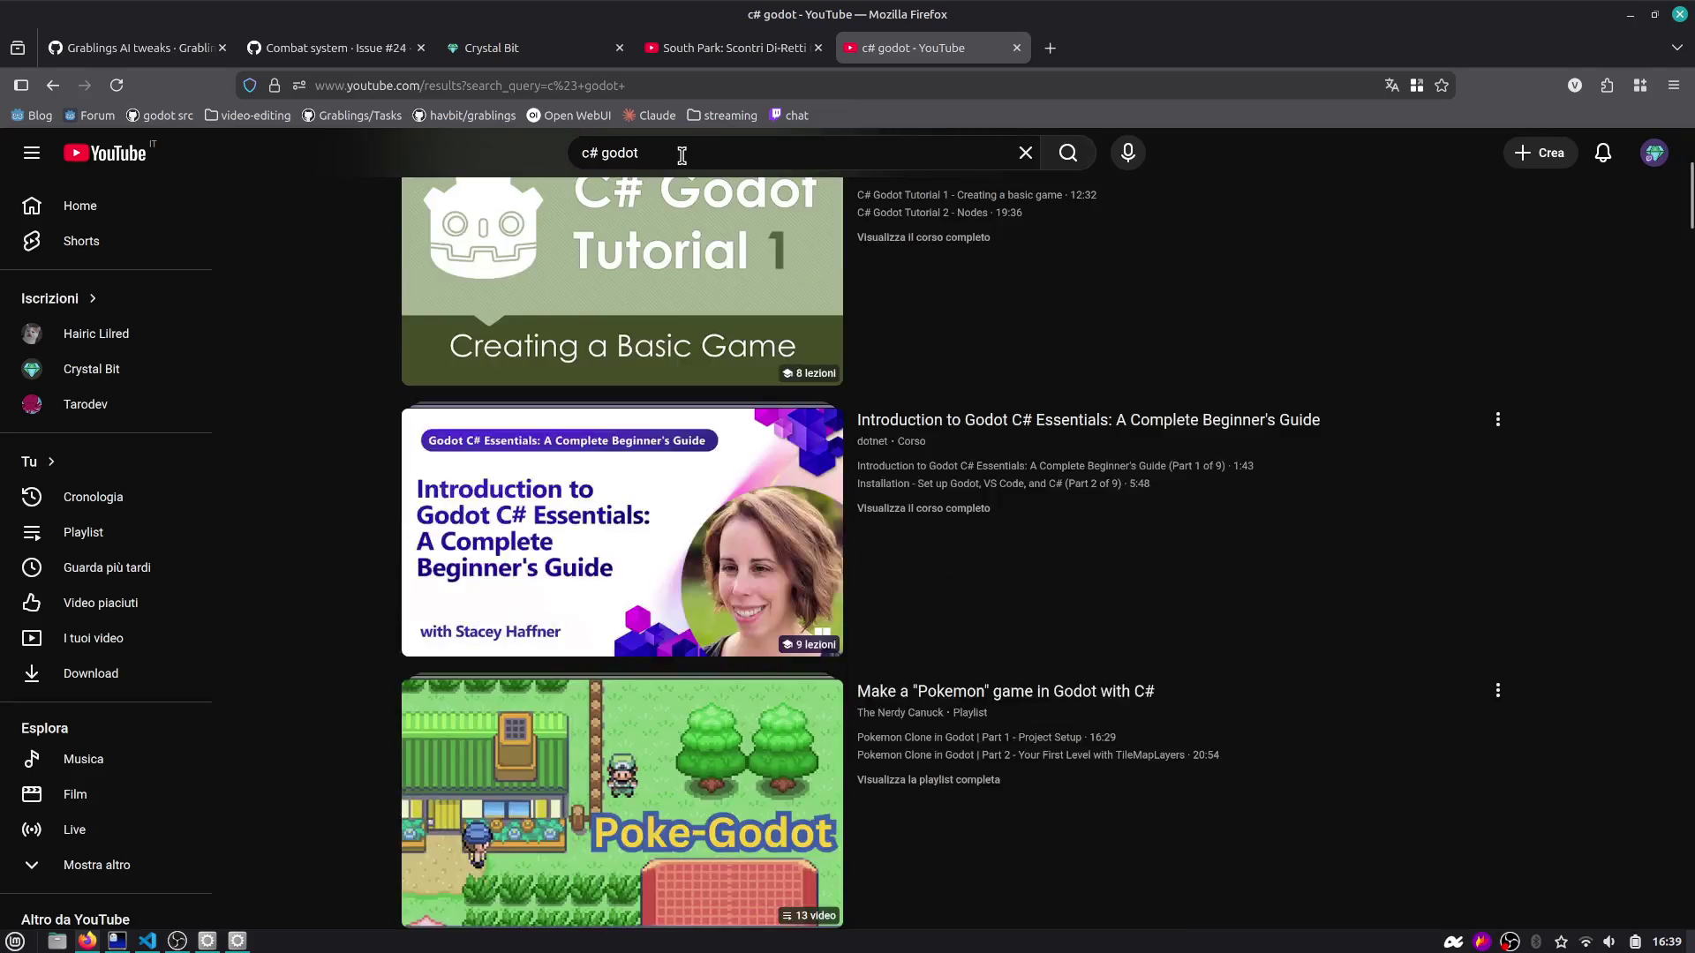
pyautogui.scroll(5, 724, 318)
pyautogui.scroll(-10, 744, 311)
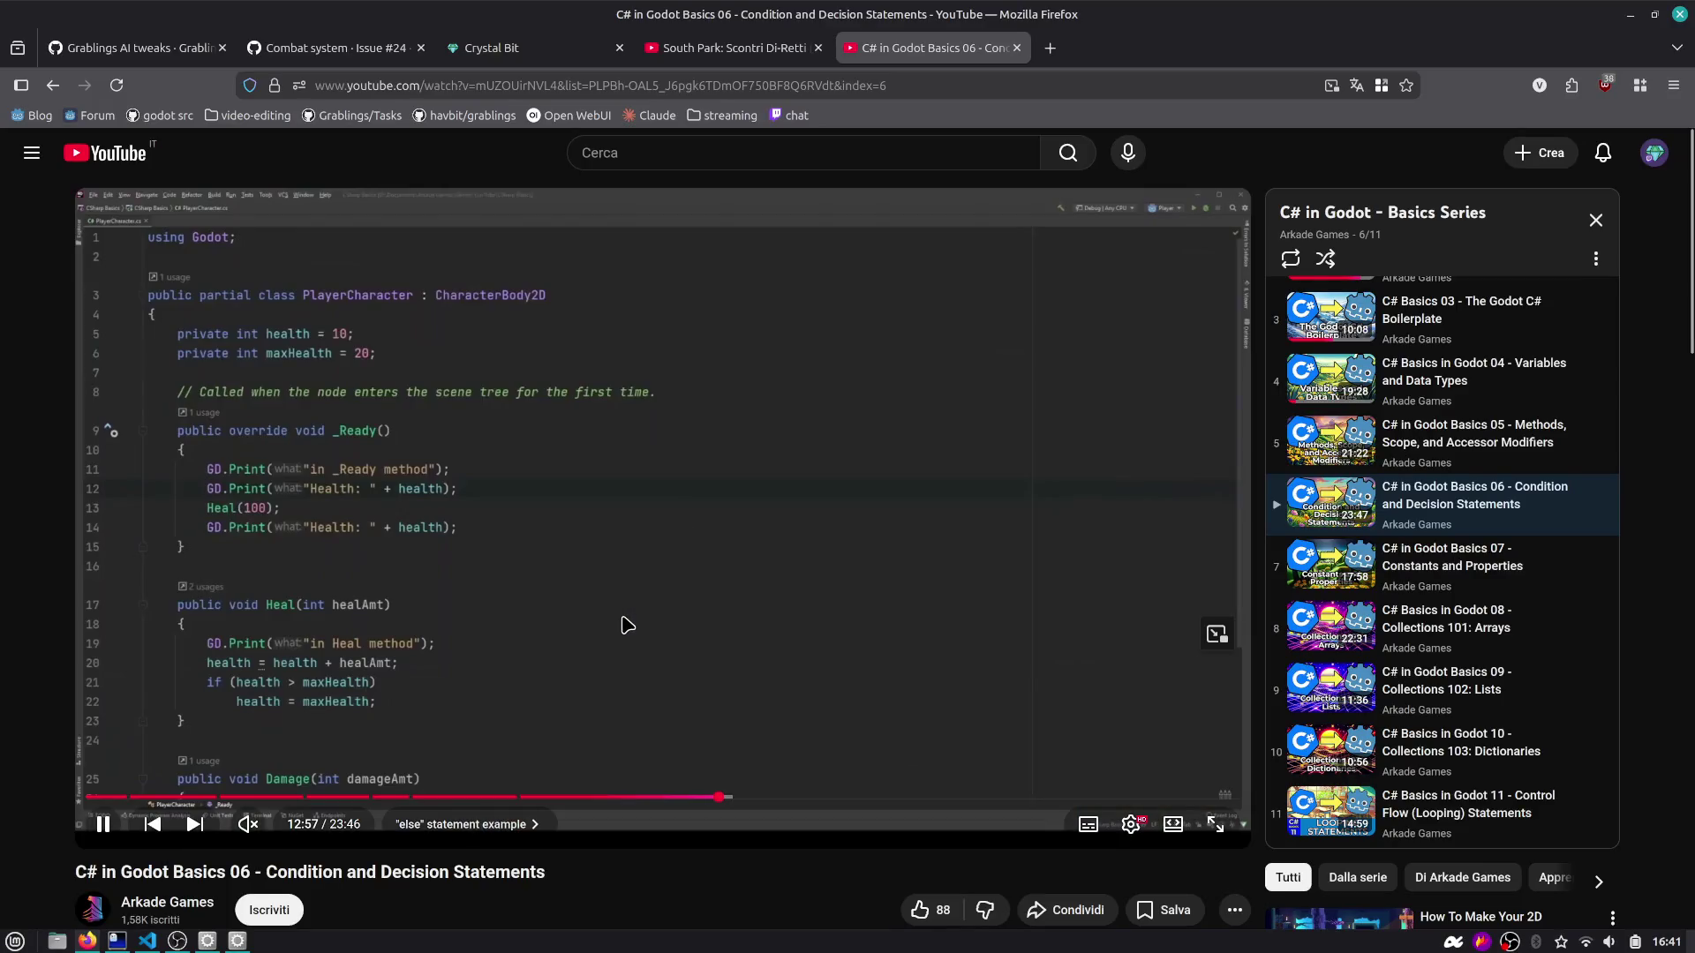
# Step: Pause the Basics 06 tutorial at 12:58 and magnify its code to read it
pyautogui.click(623, 618)
pyautogui.press('super+equal')
pyautogui.press('super+equal')
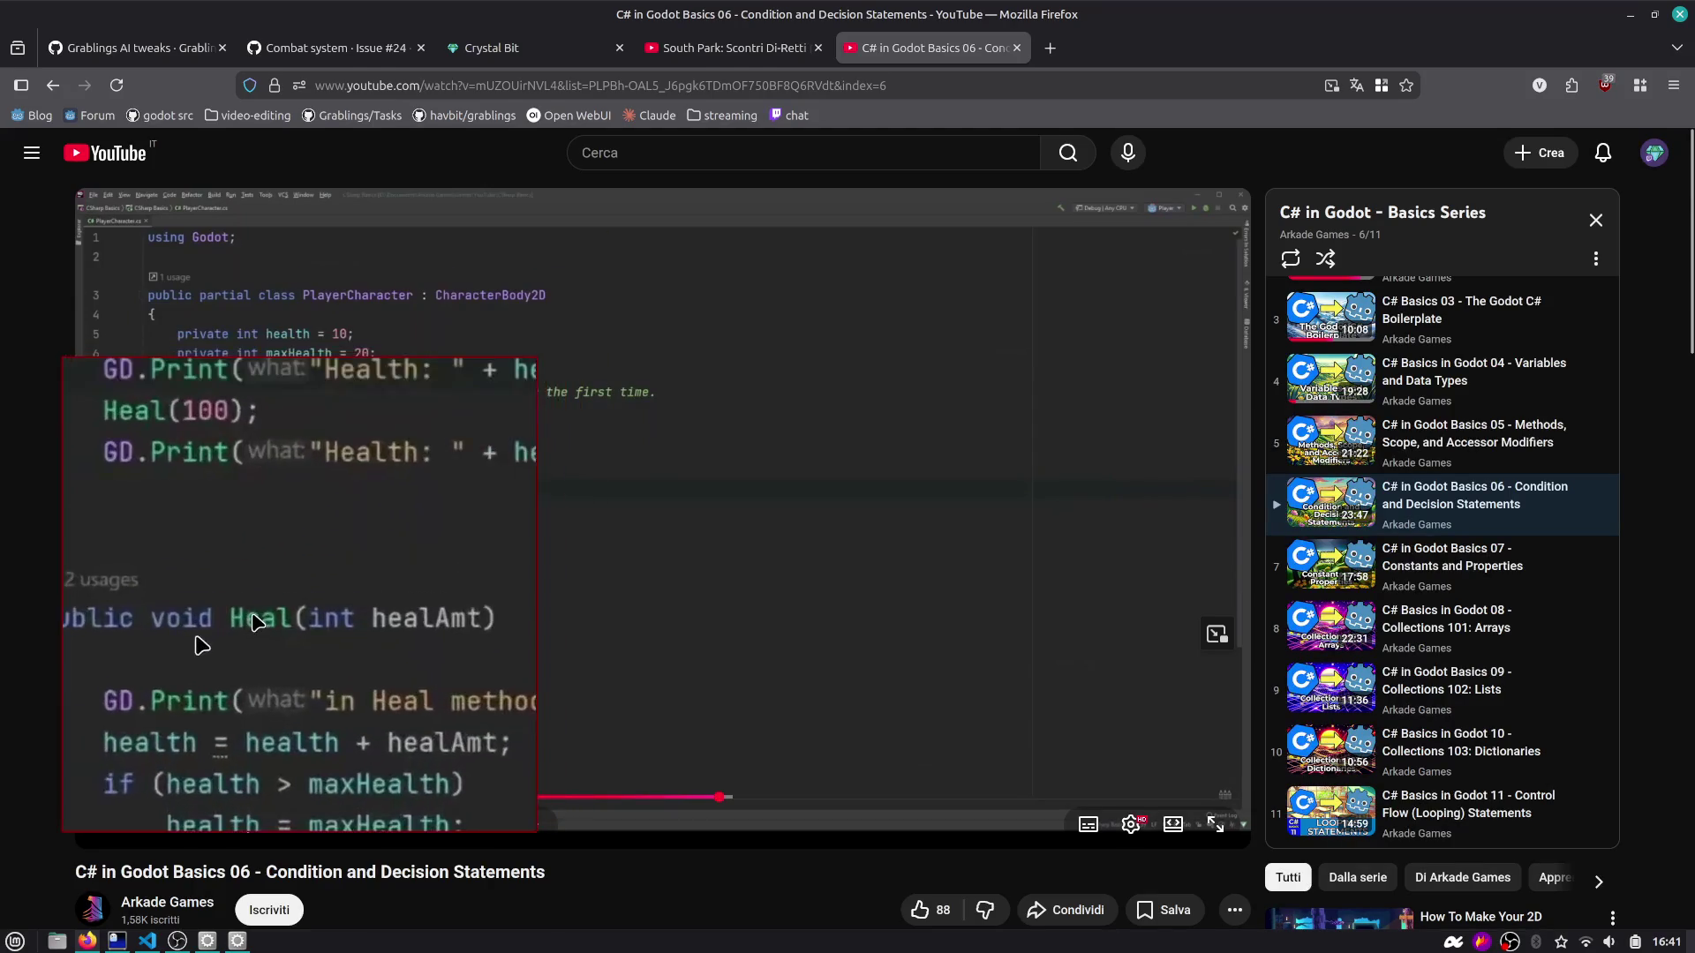
pyautogui.press('alt')
pyautogui.scroll(-2, 228, 607)
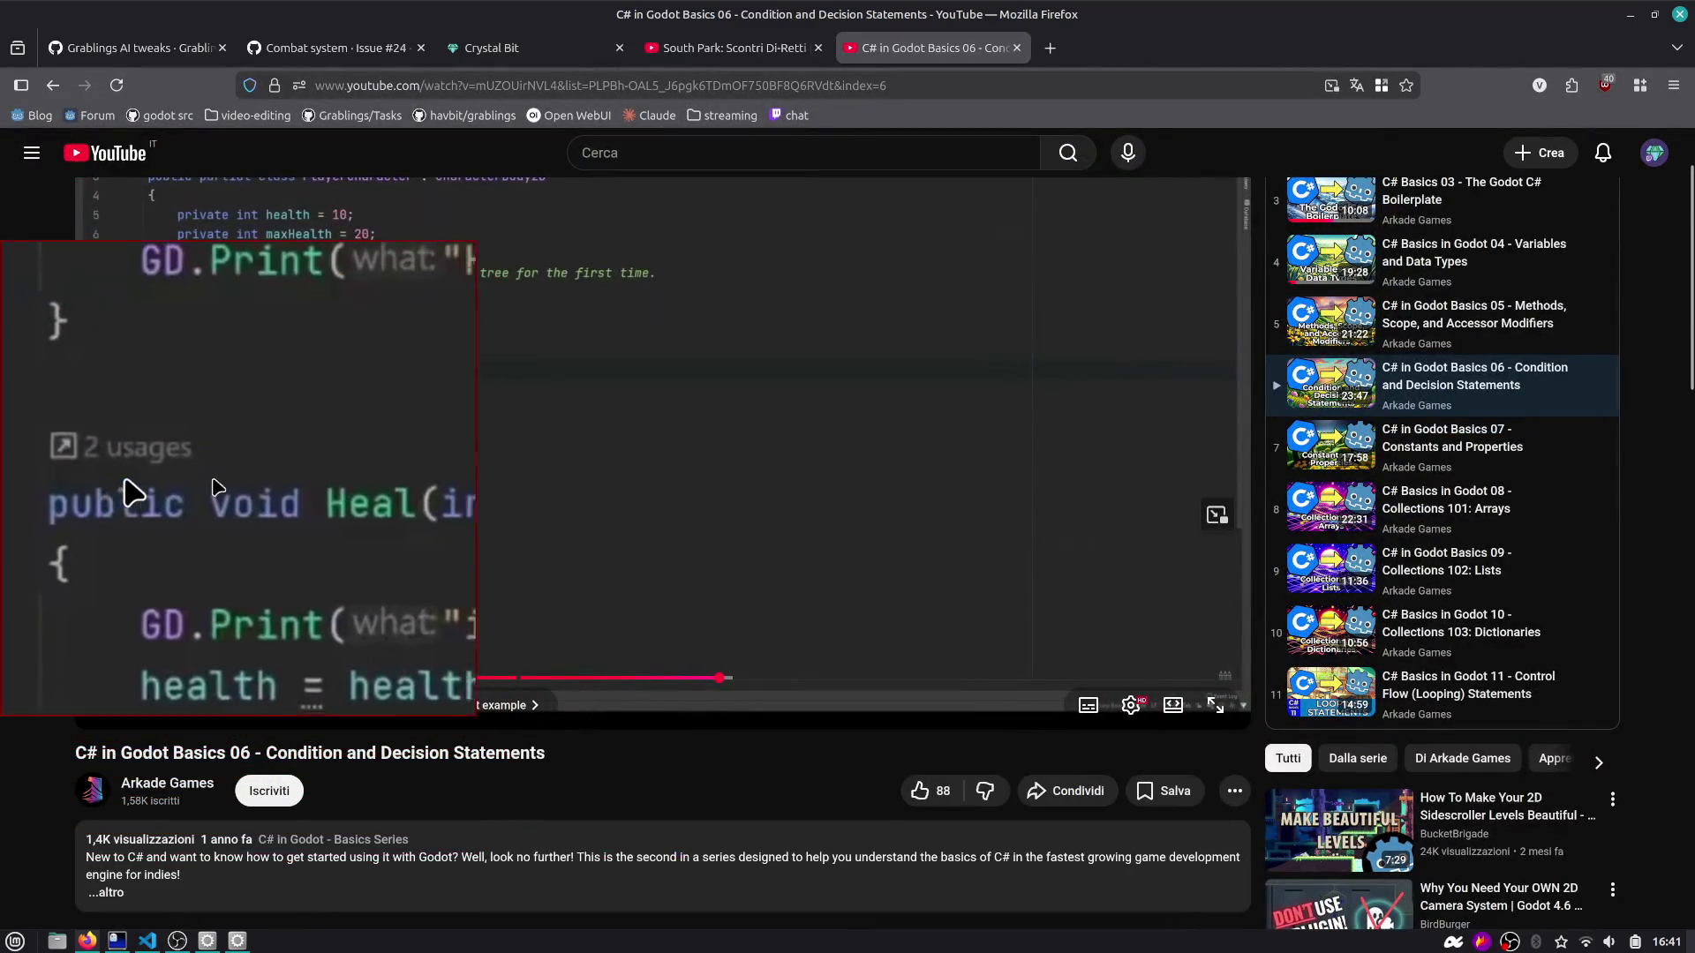
pyautogui.press('super+minus')
pyautogui.press('super+minus')
pyautogui.press('super+minus')
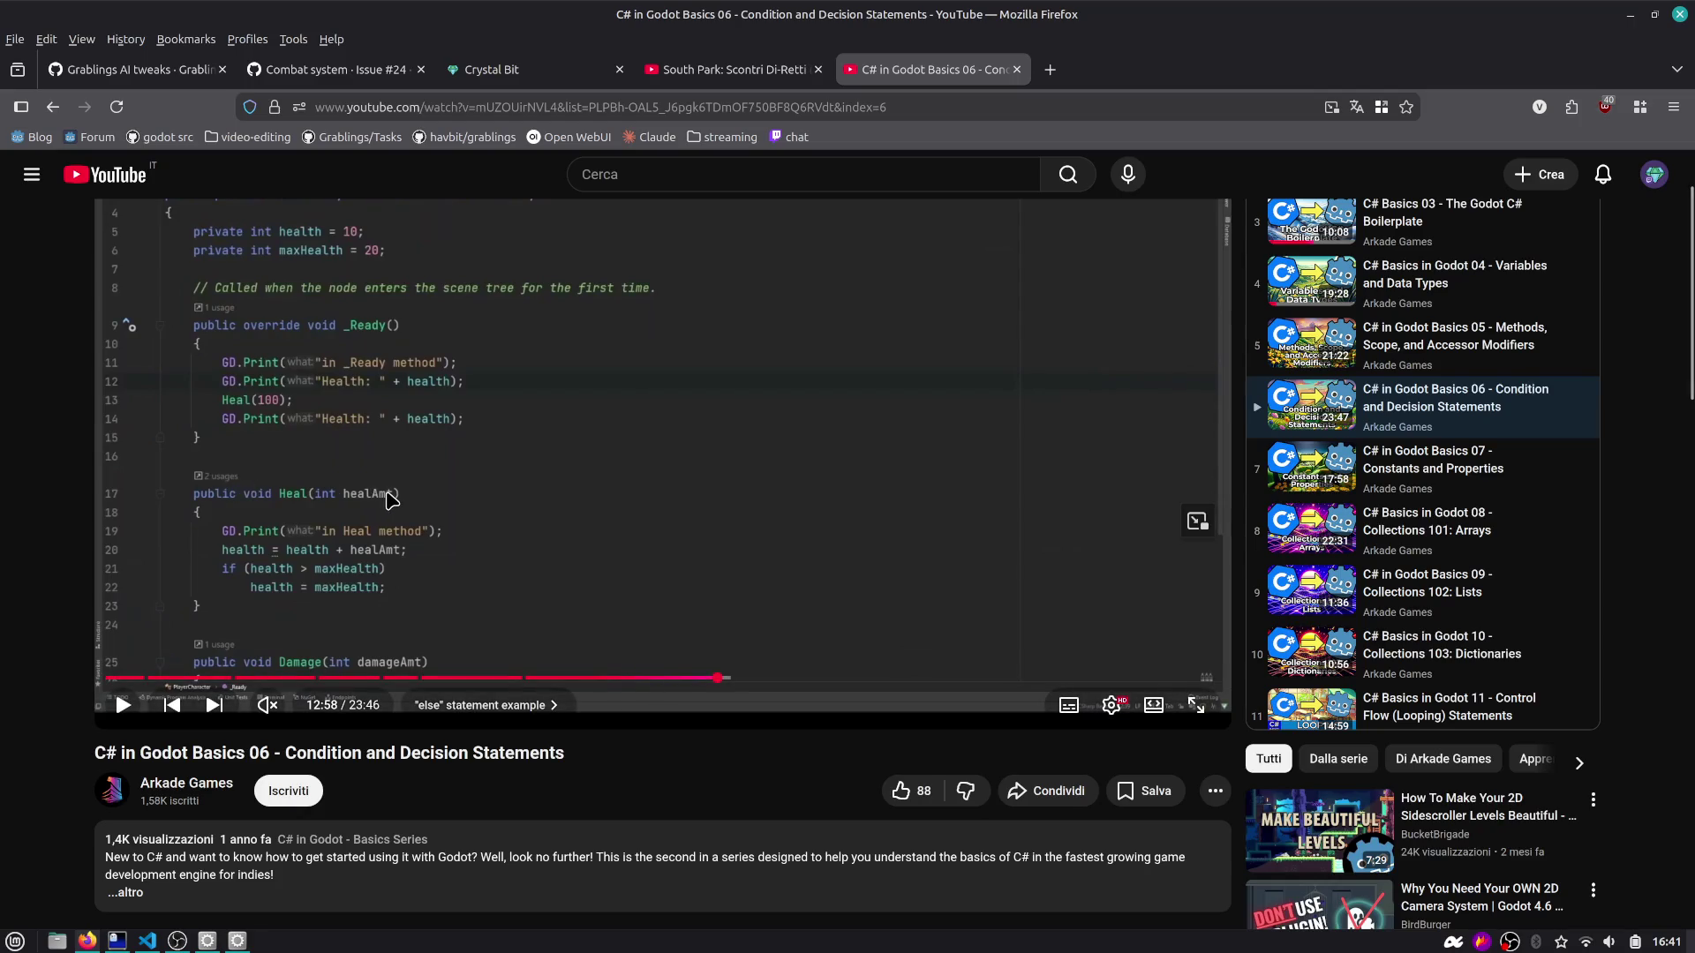
pyautogui.scroll(-1, 303, 572)
pyautogui.scroll(1, 303, 572)
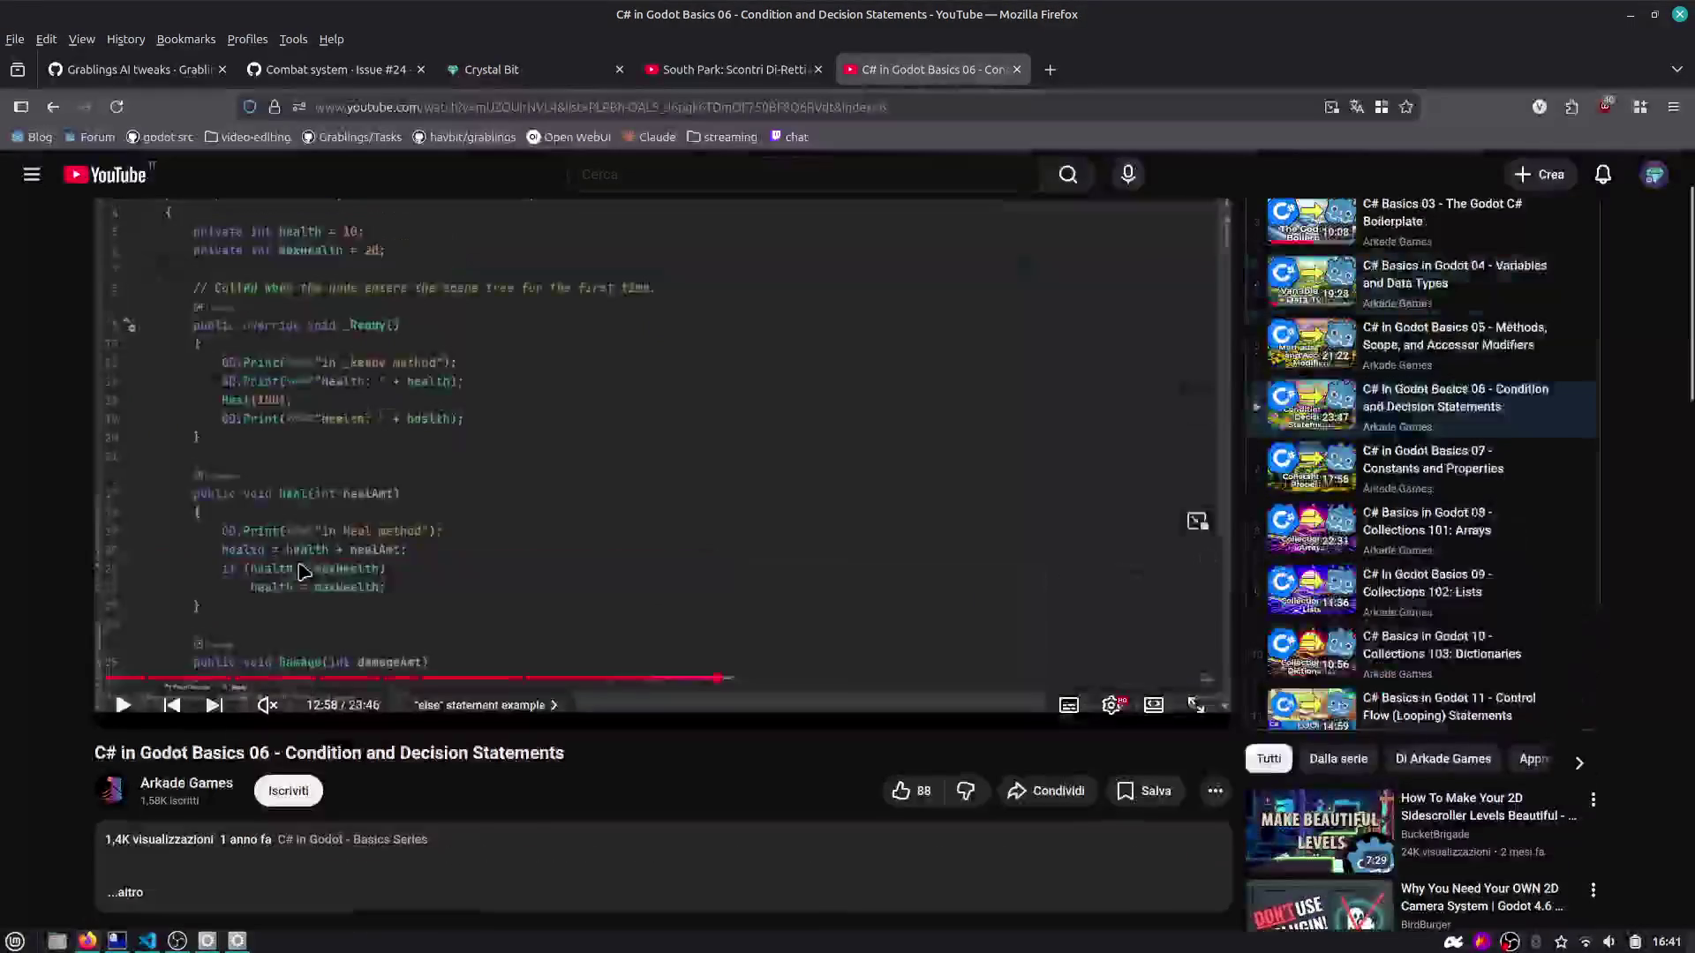
pyautogui.scroll(1, 303, 572)
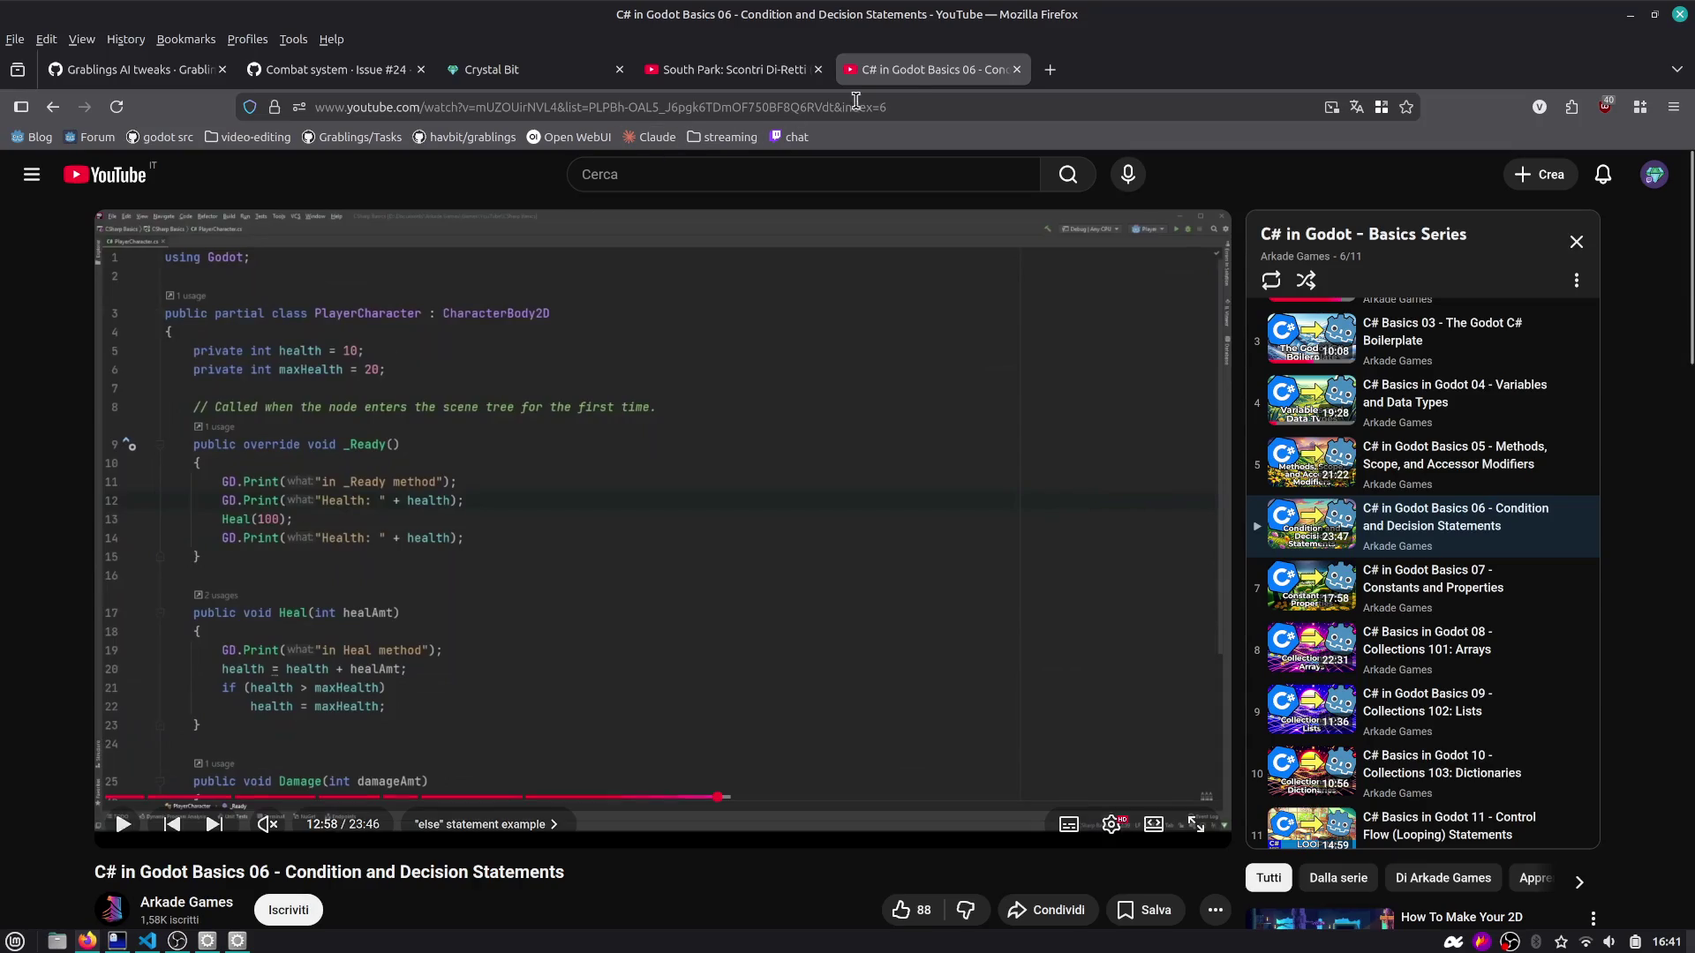
pyautogui.hotkey('alt', 'Tab')
pyautogui.click(489, 255)
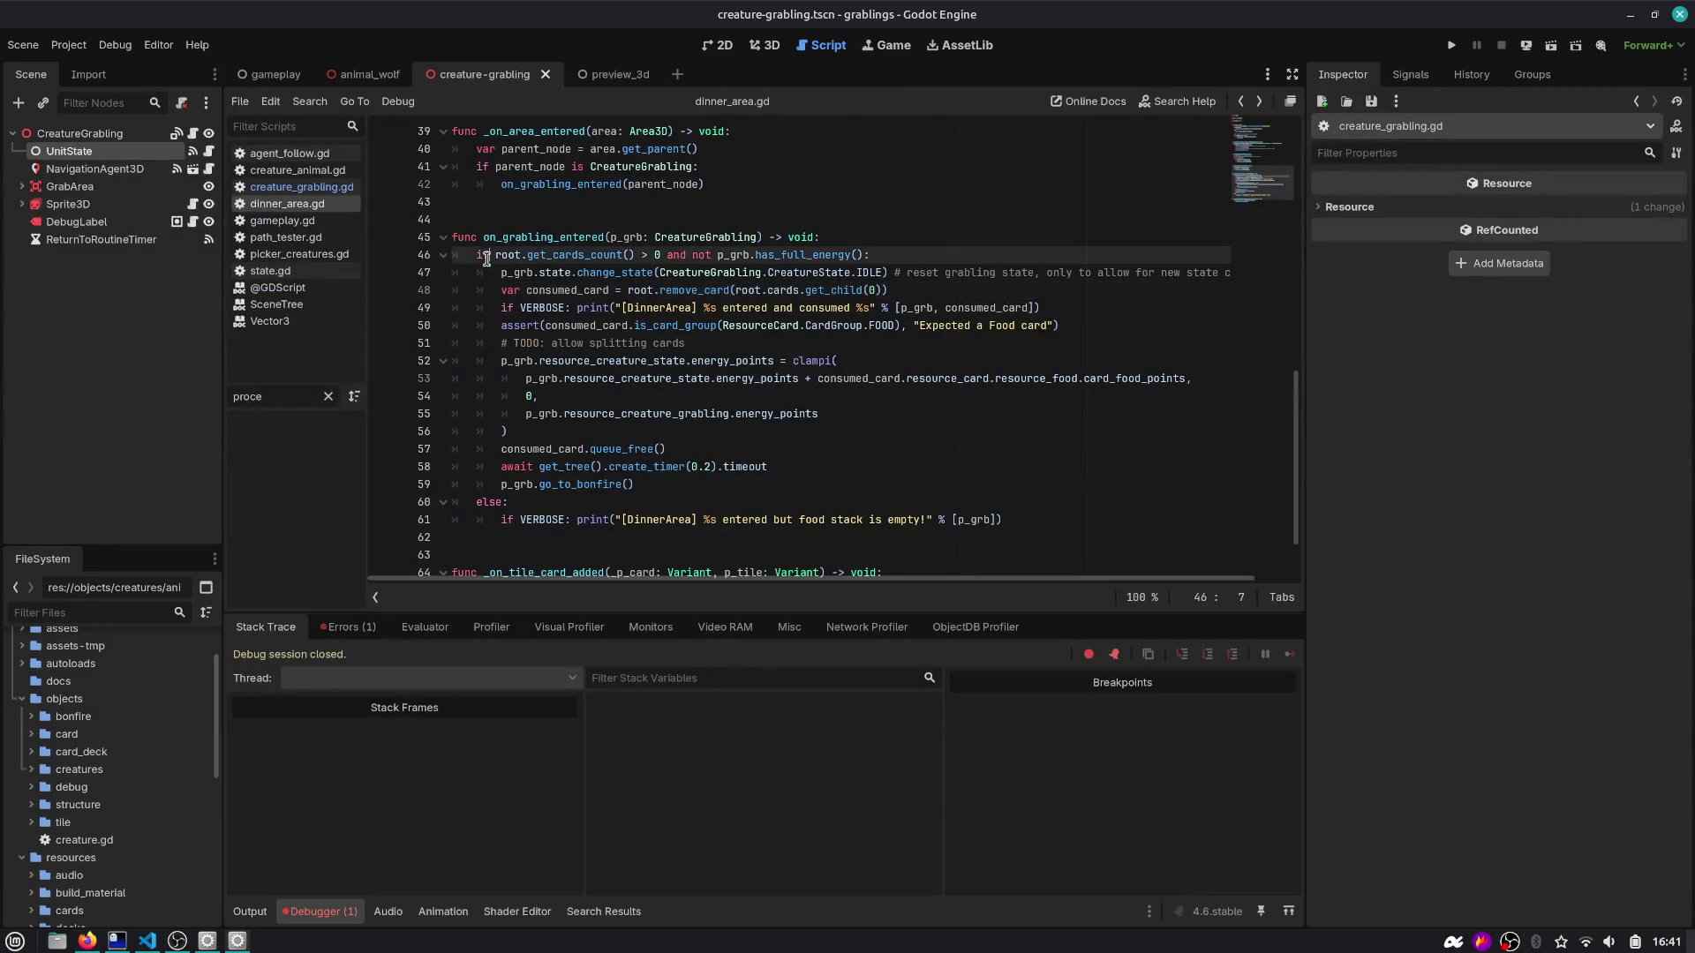
# Step: Widen the script list and check the on_grabling_entered signature and its CreatureGrabling type
pyautogui.moveTo(378, 267); pyautogui.dragTo(387, 267)
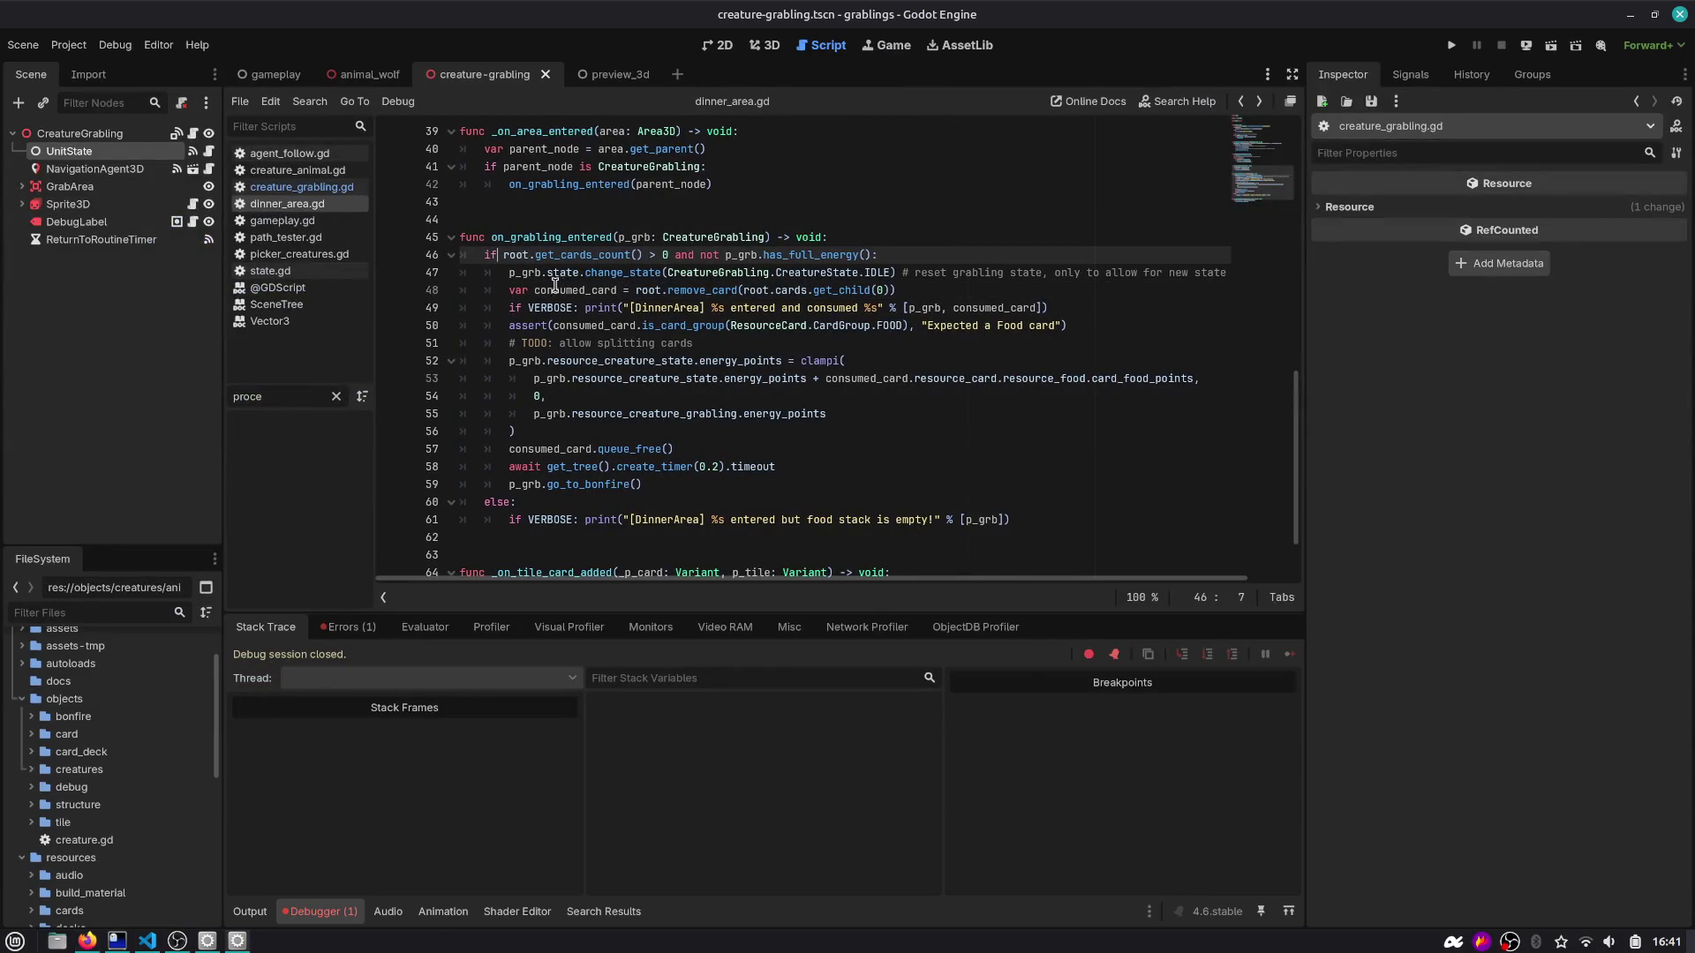
pyautogui.doubleClick(595, 242)
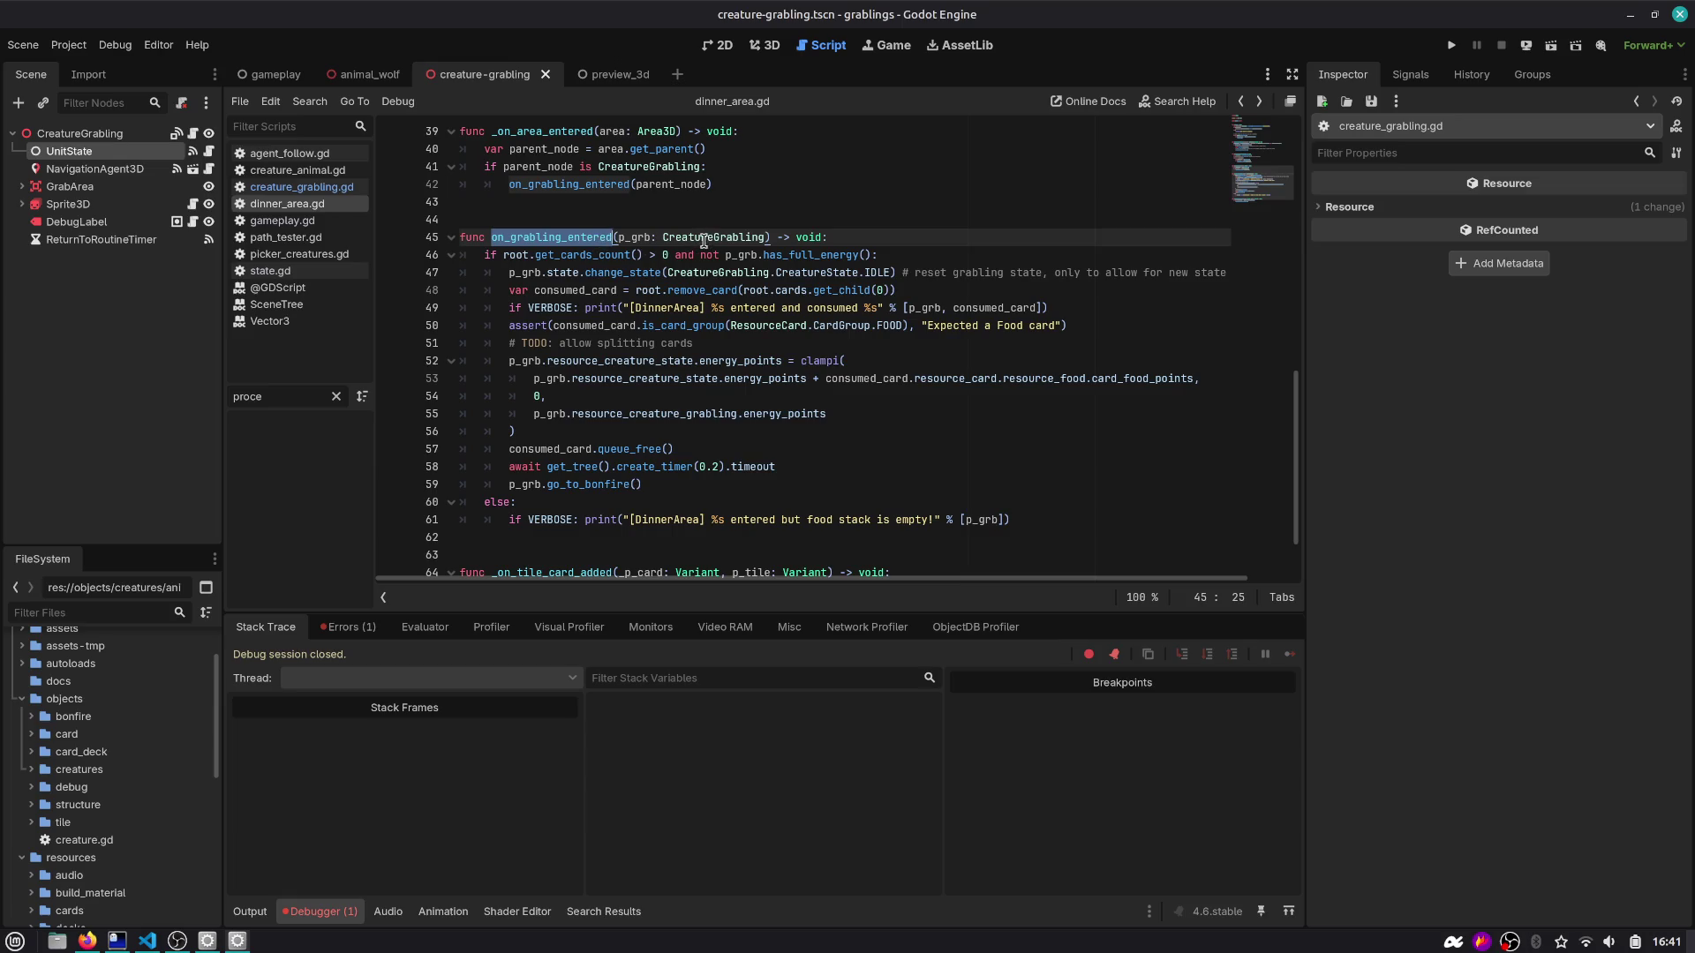
pyautogui.click(633, 238)
pyautogui.click(748, 239)
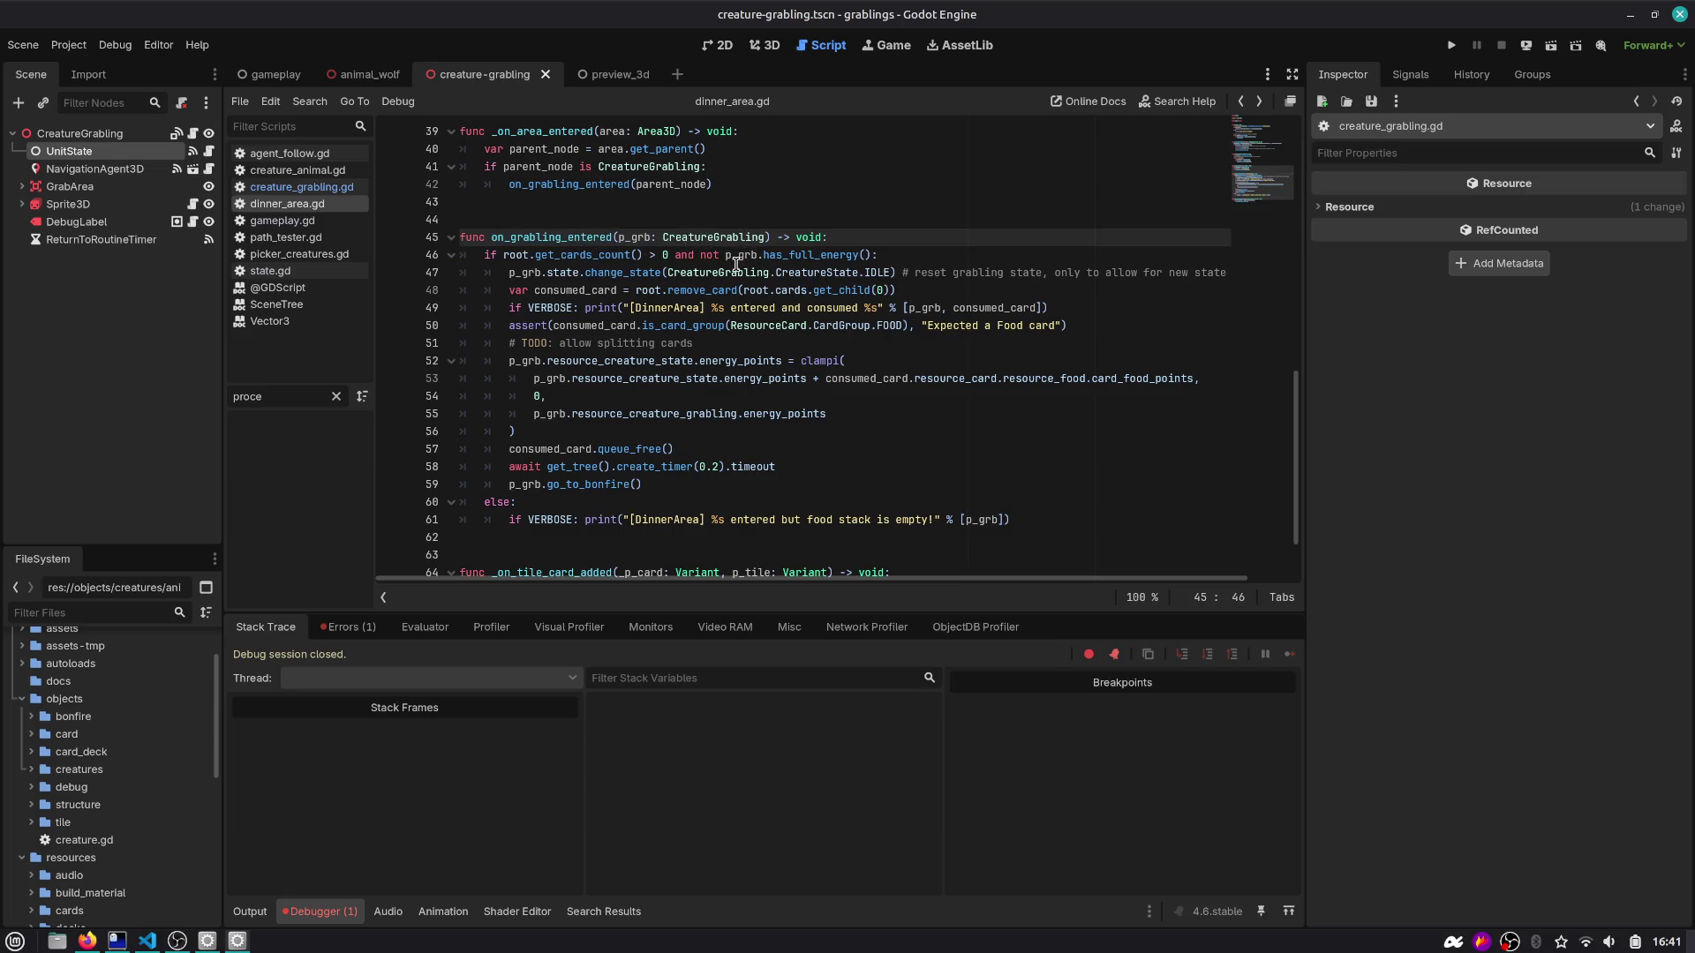
pyautogui.moveTo(757, 272)
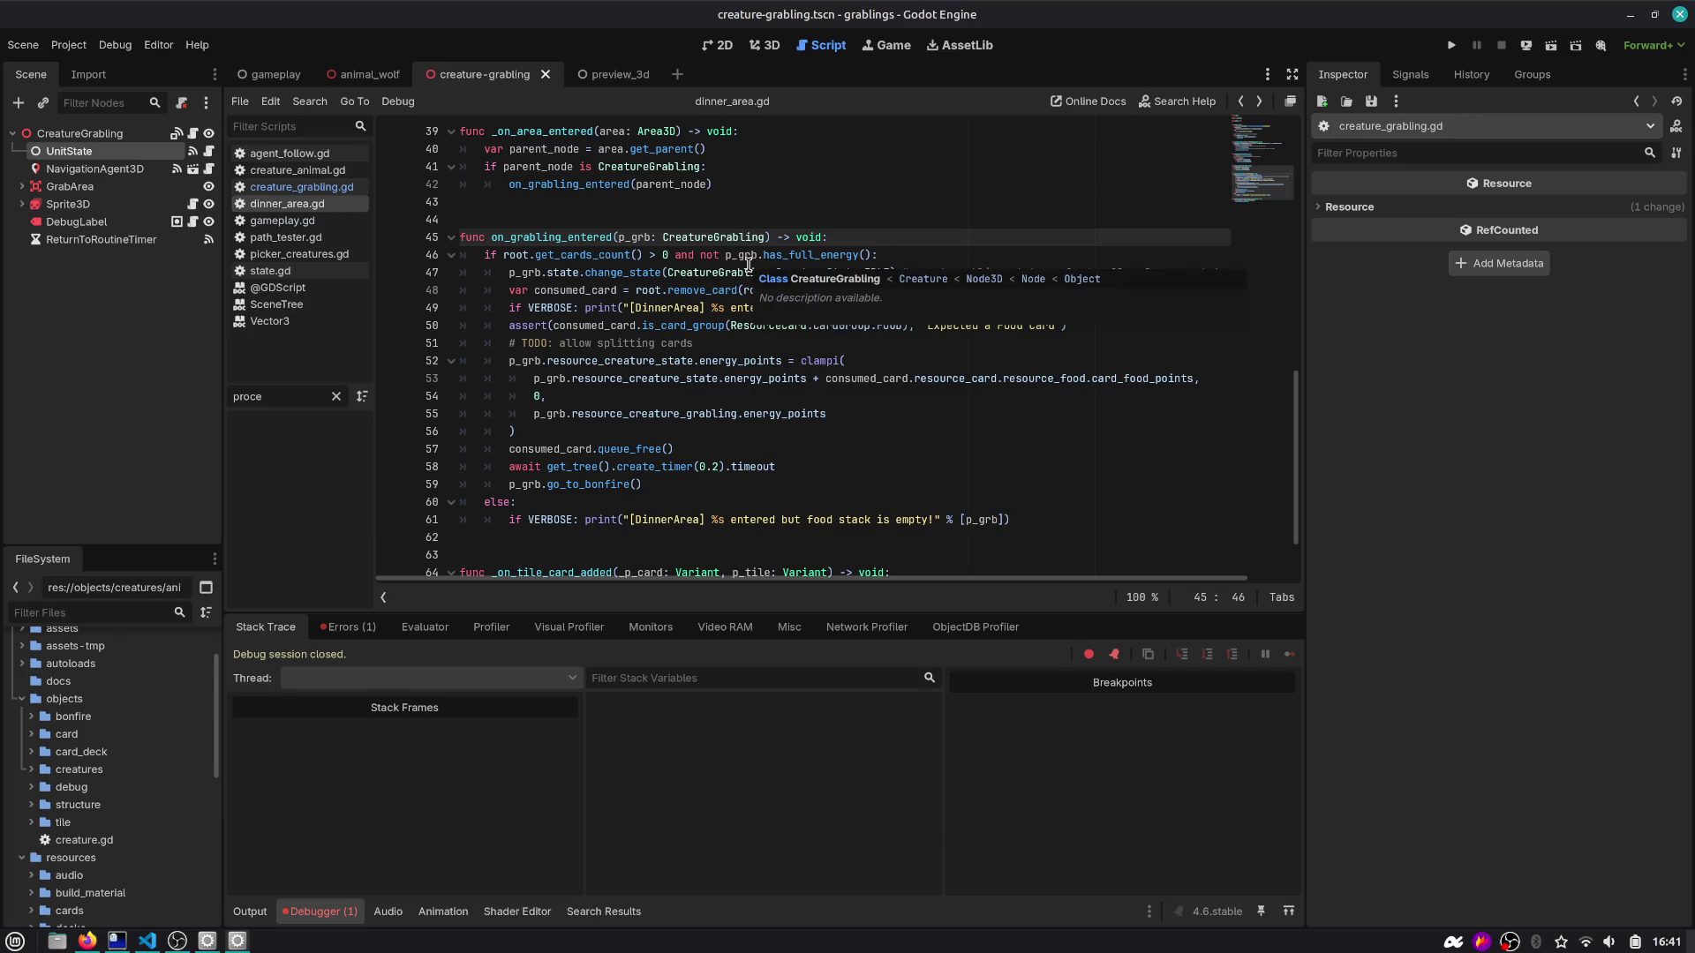
pyautogui.click(529, 302)
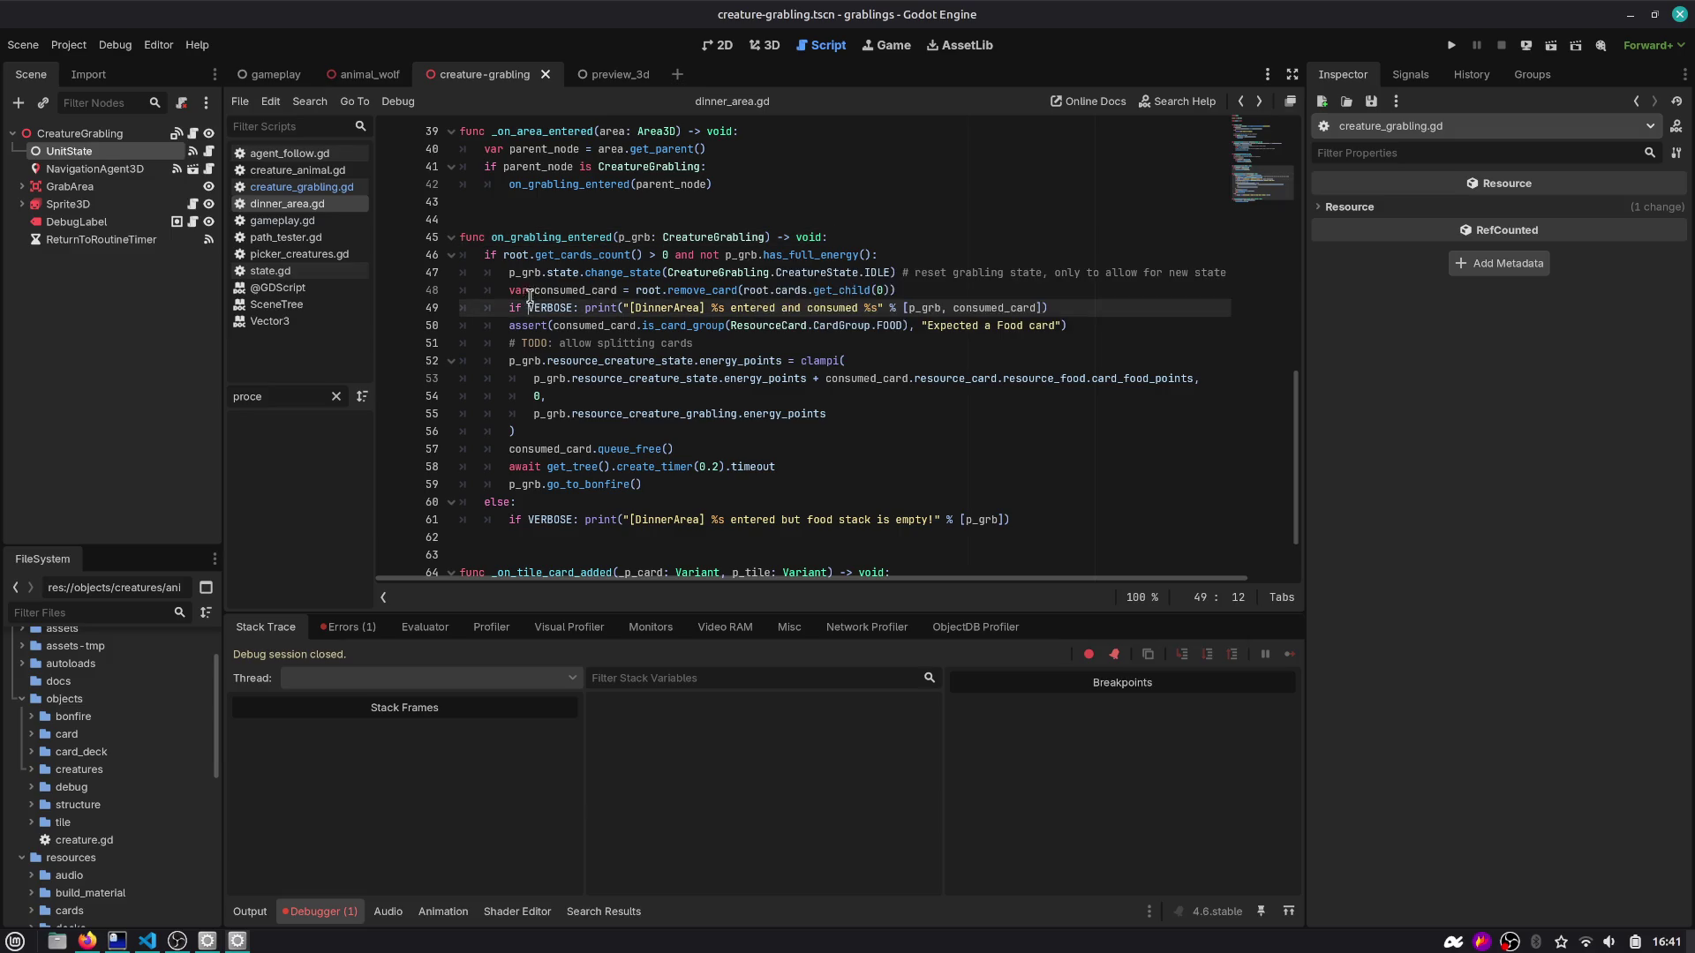
# Step: Check p_grb and state on line 47, then launch the game with Run Project
pyautogui.doubleClick(563, 238)
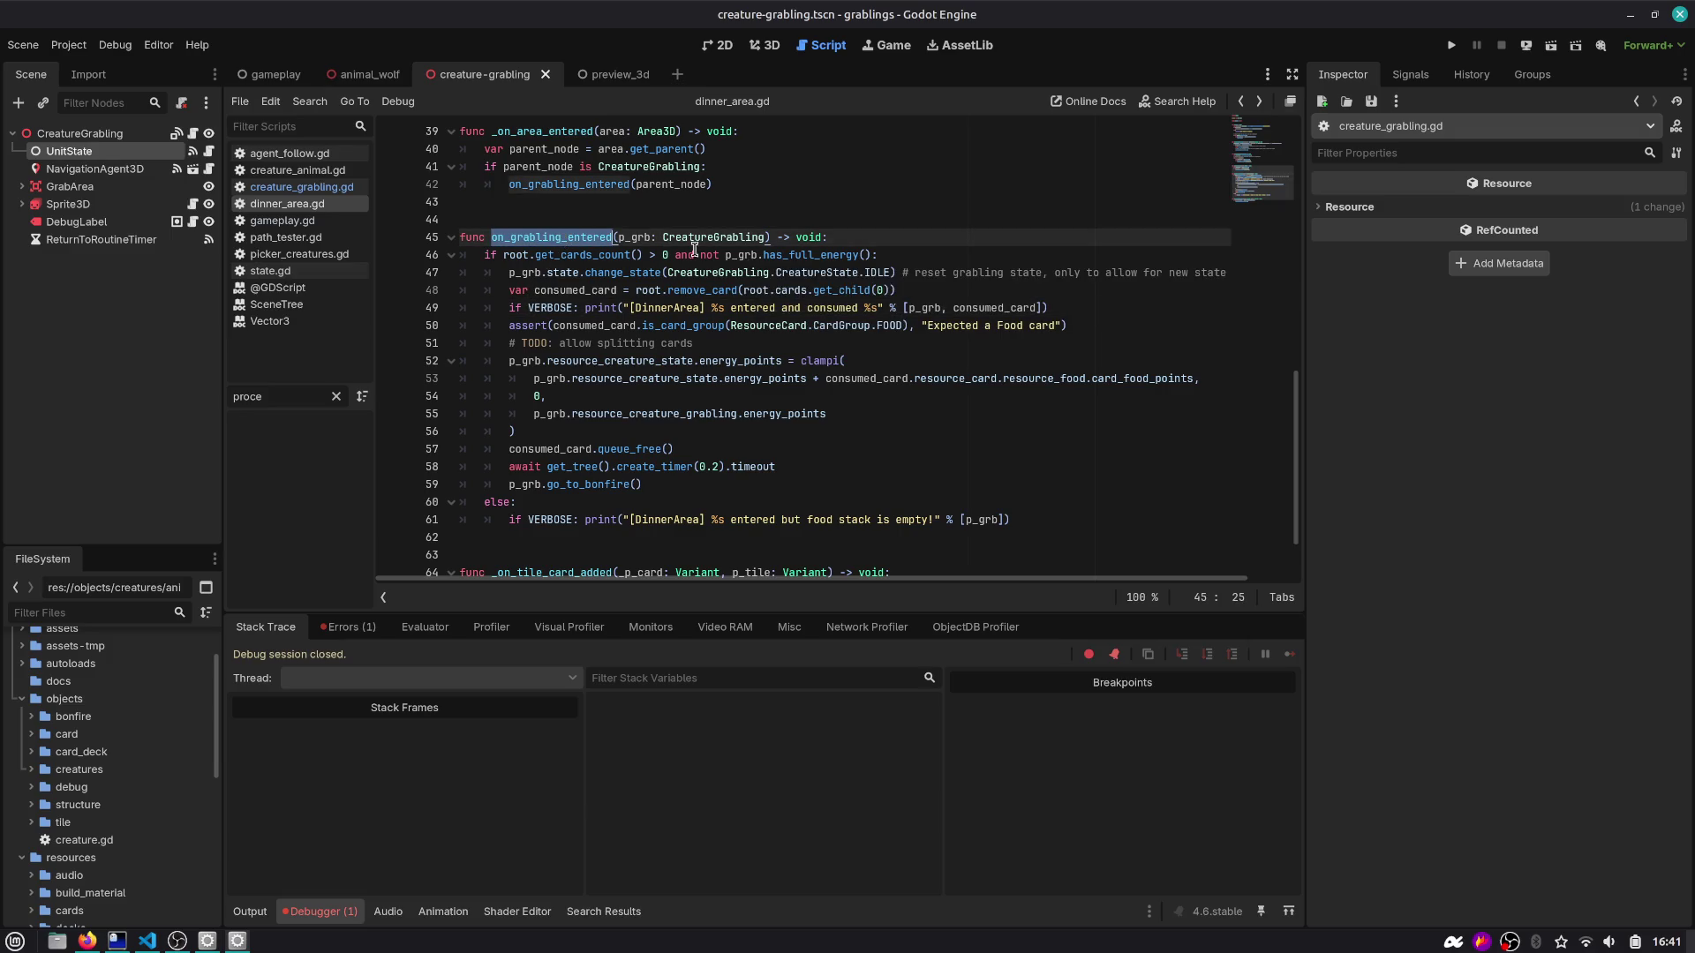
pyautogui.click(727, 254)
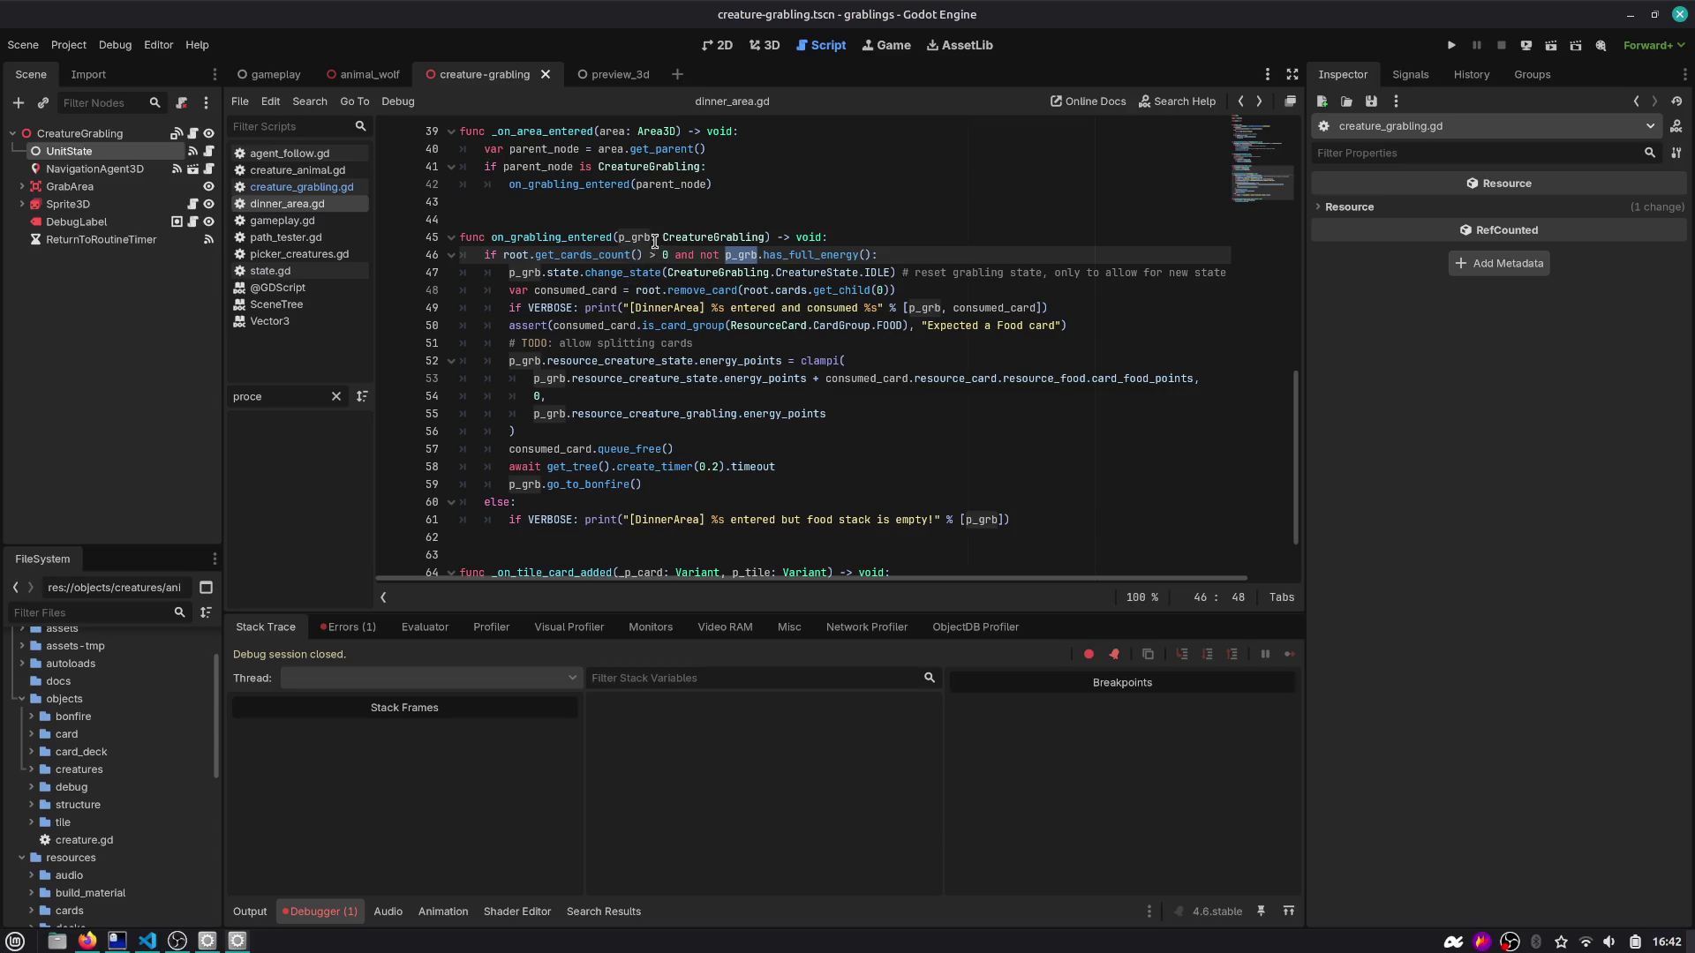
pyautogui.doubleClick(652, 239)
pyautogui.doubleClick(566, 274)
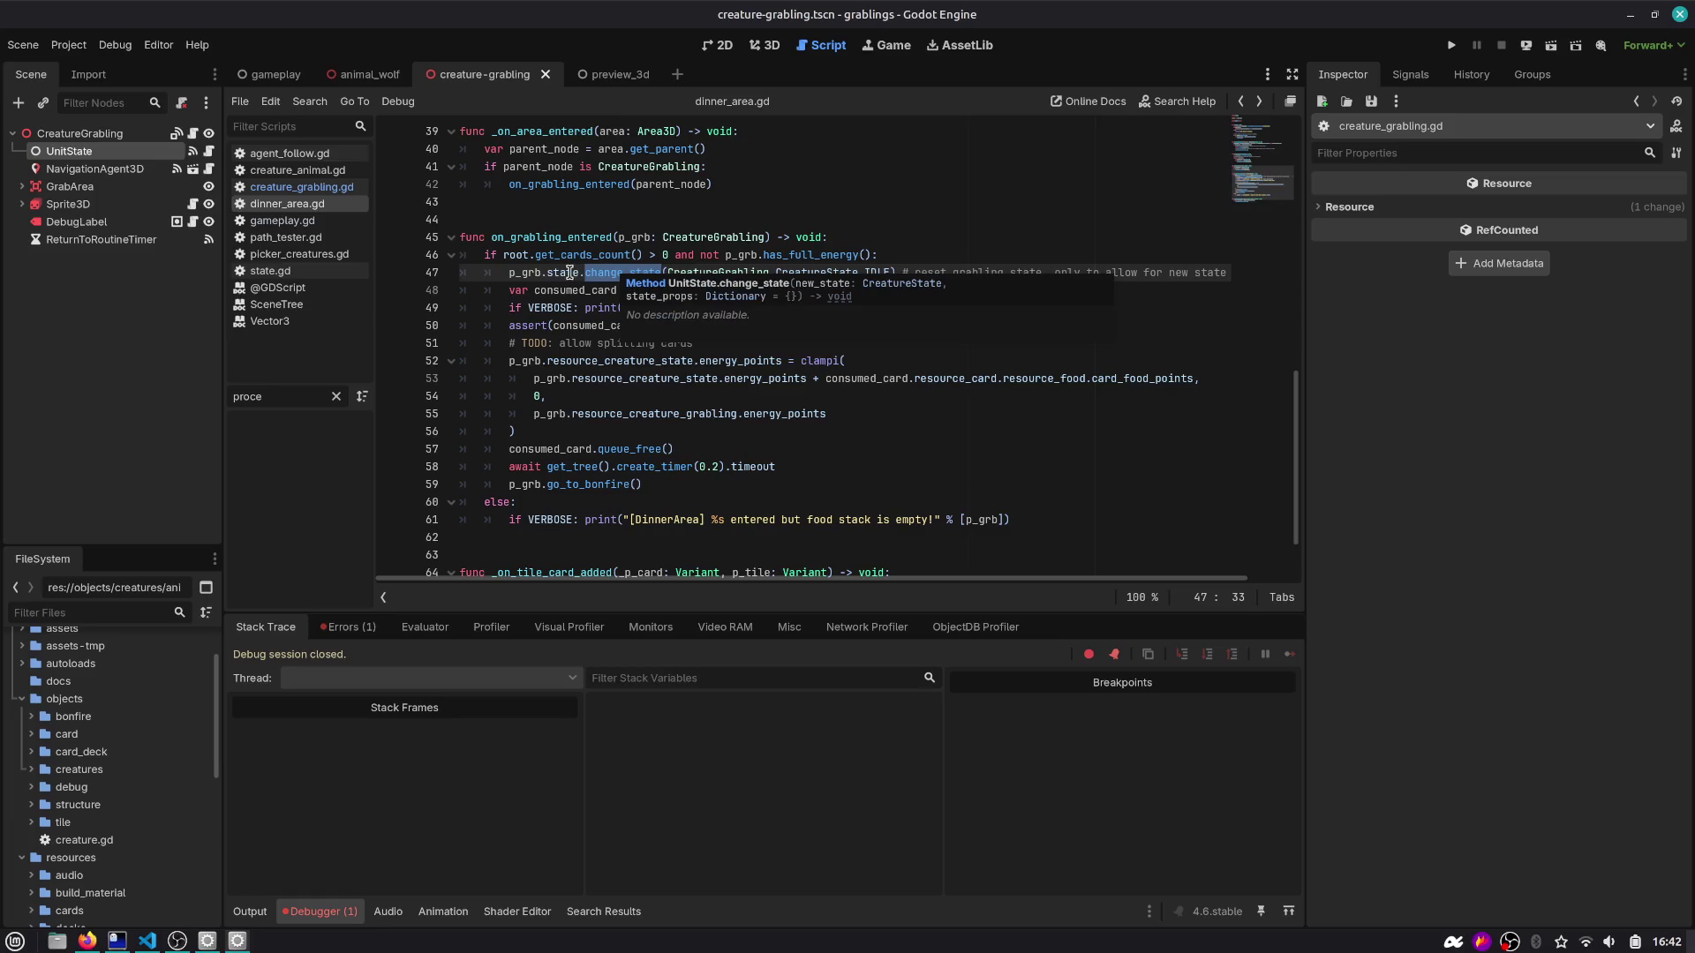
pyautogui.doubleClick(521, 275)
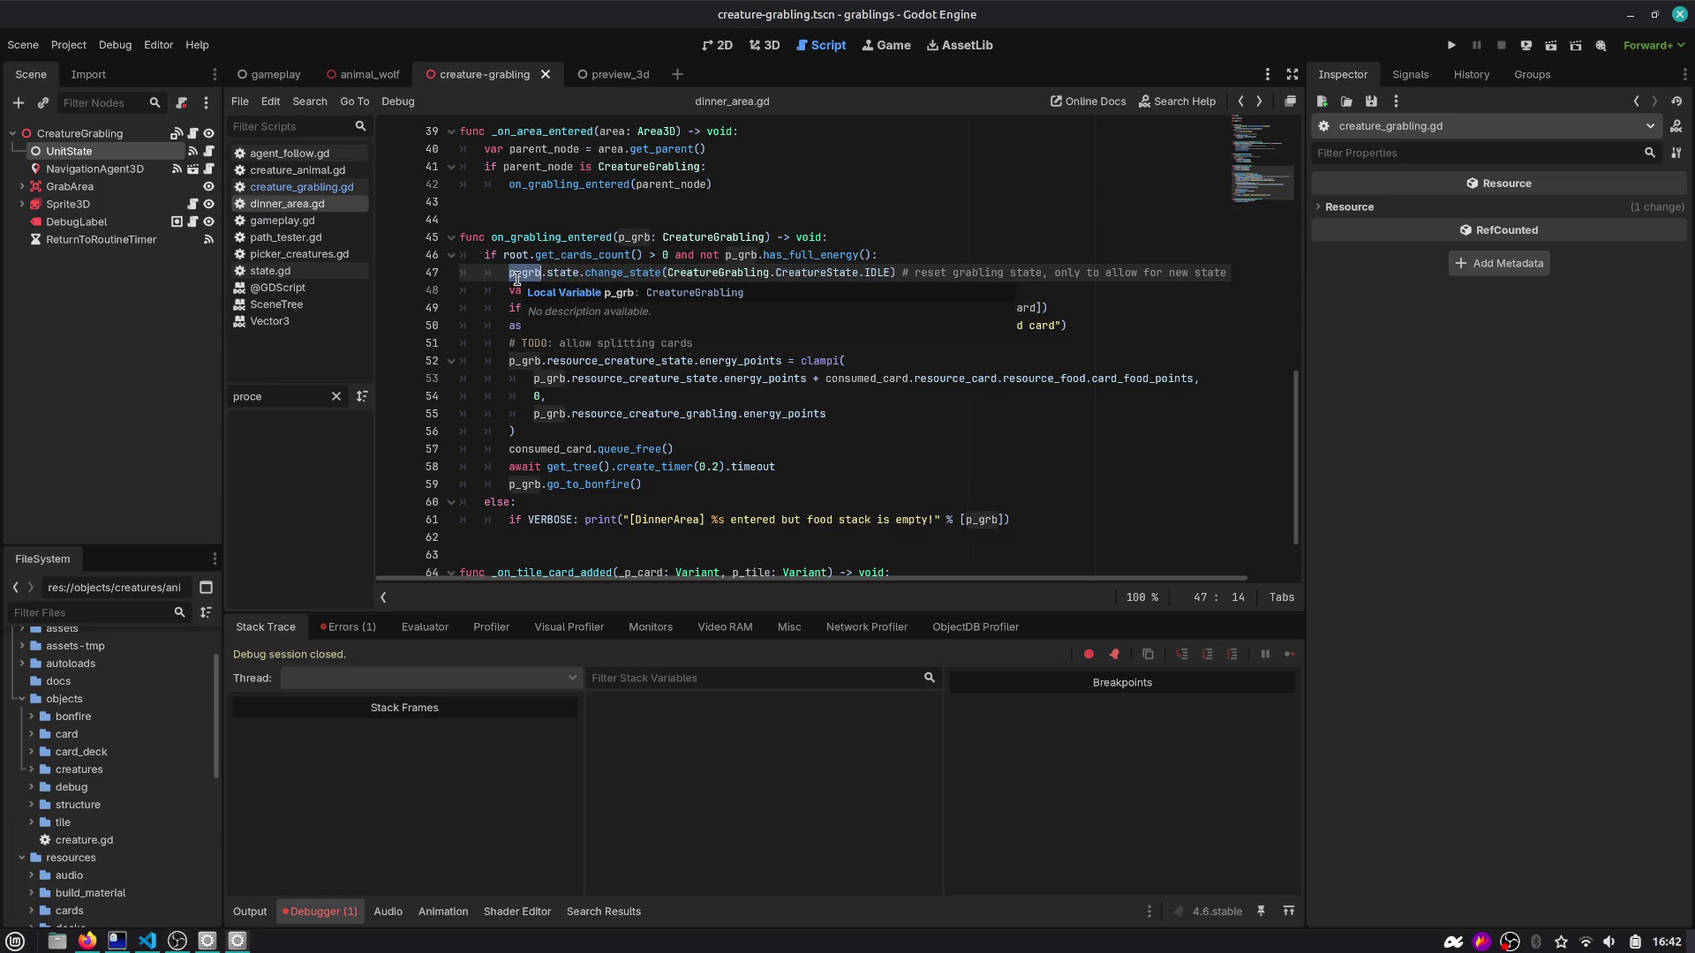
pyautogui.moveTo(524, 278)
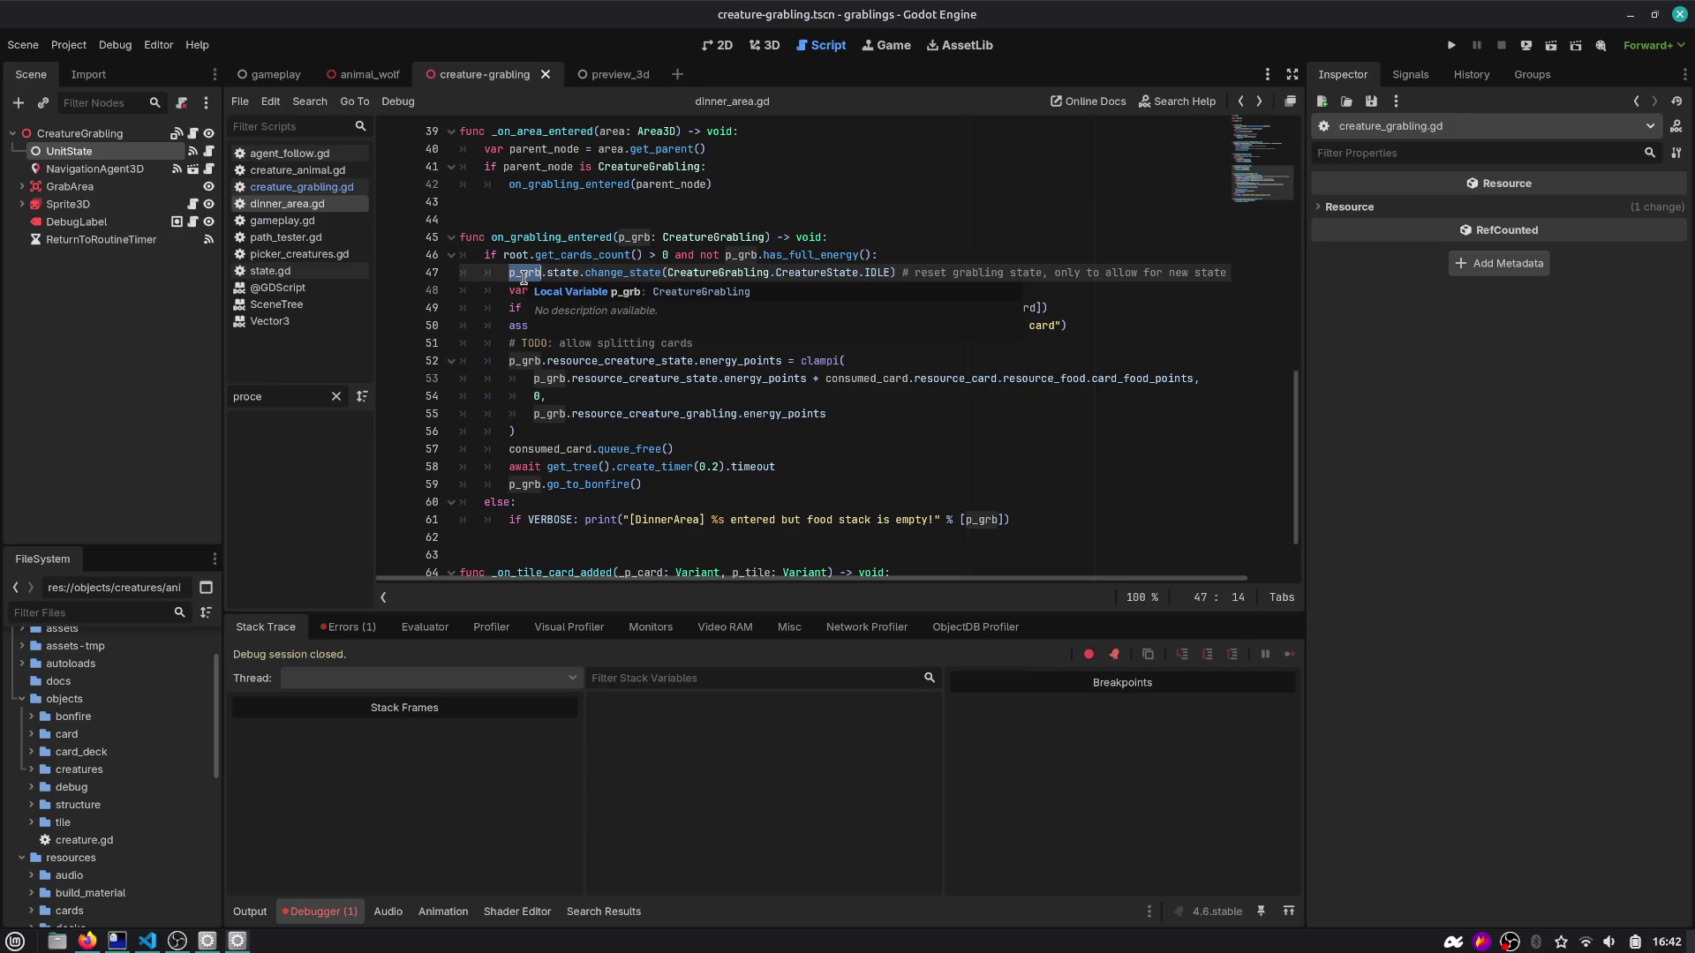
pyautogui.click(632, 273)
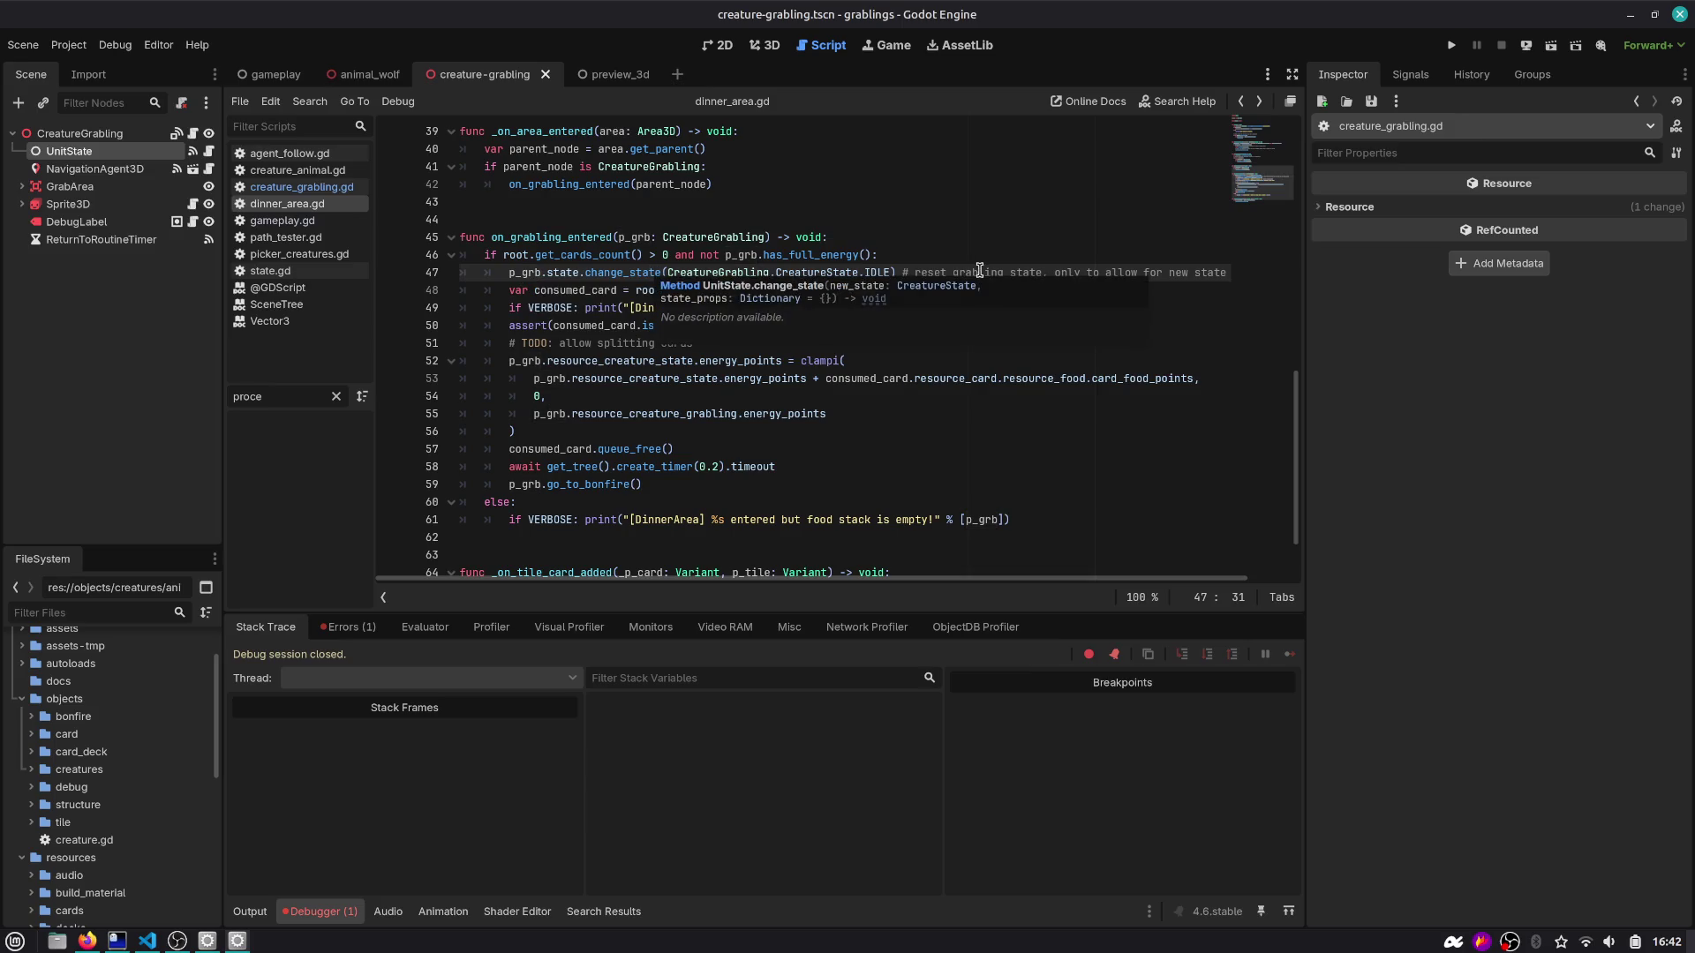
pyautogui.click(1449, 46)
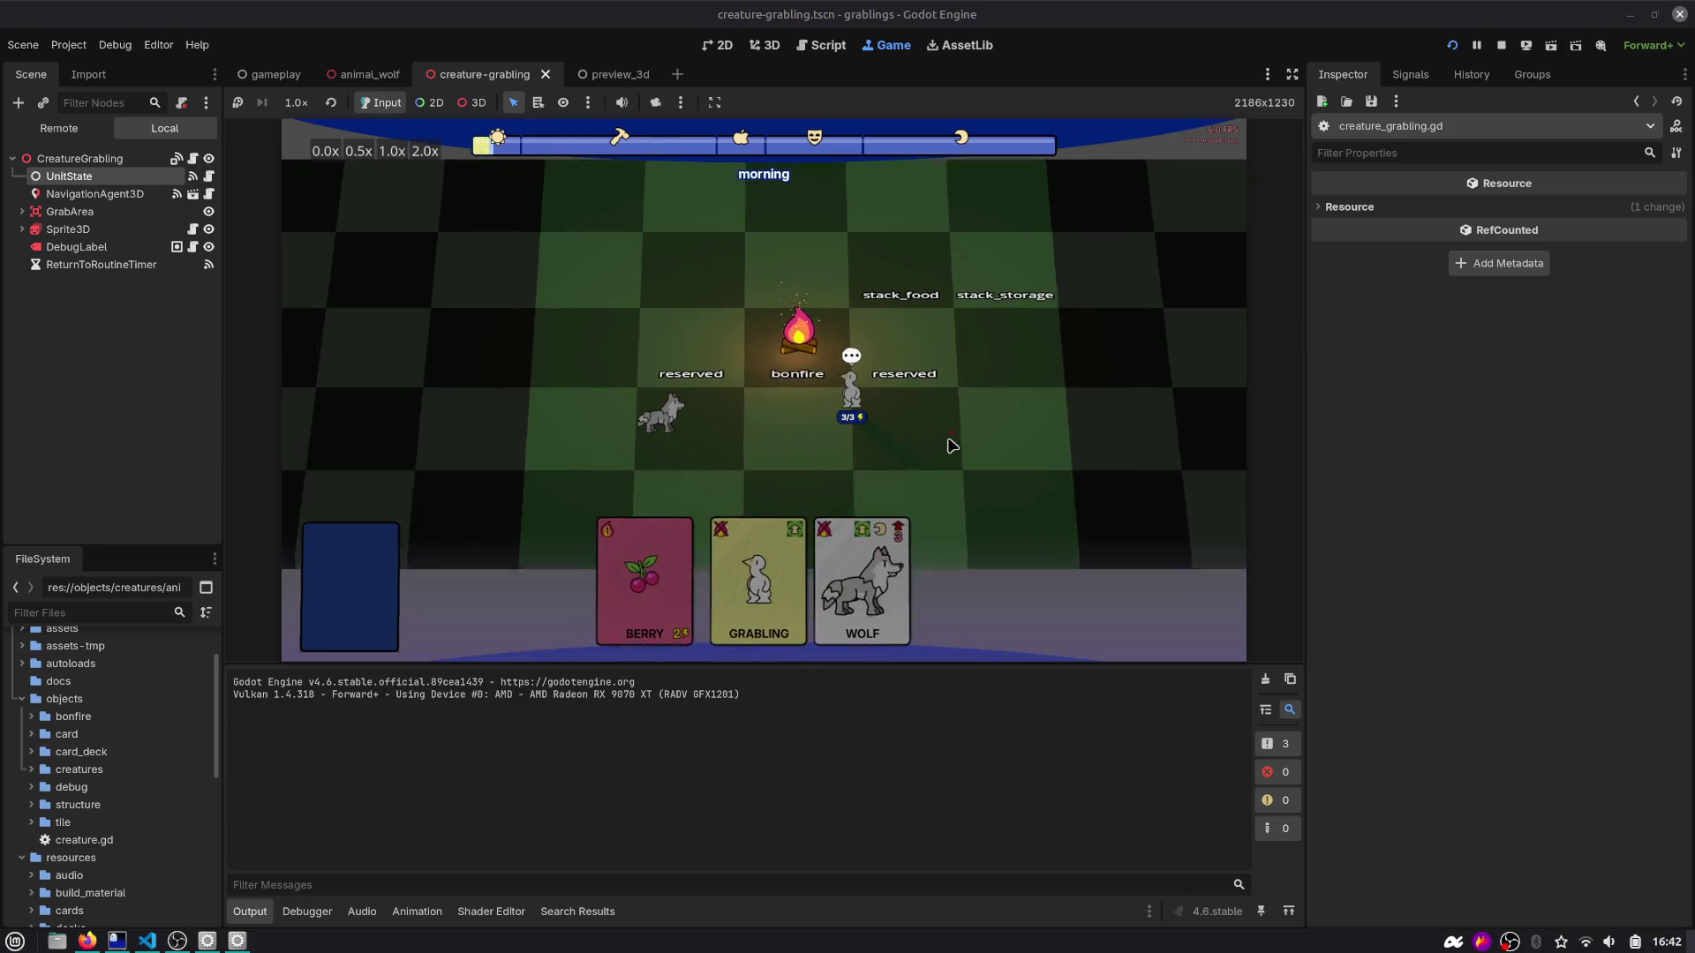
# Step: In the running game, move the Grabling one tile right and feed a Berry card onto stack_food
pyautogui.moveTo(890, 371)
pyautogui.mouseDown()
pyautogui.moveTo(932, 372)
pyautogui.moveTo(908, 370)
pyautogui.mouseUp()
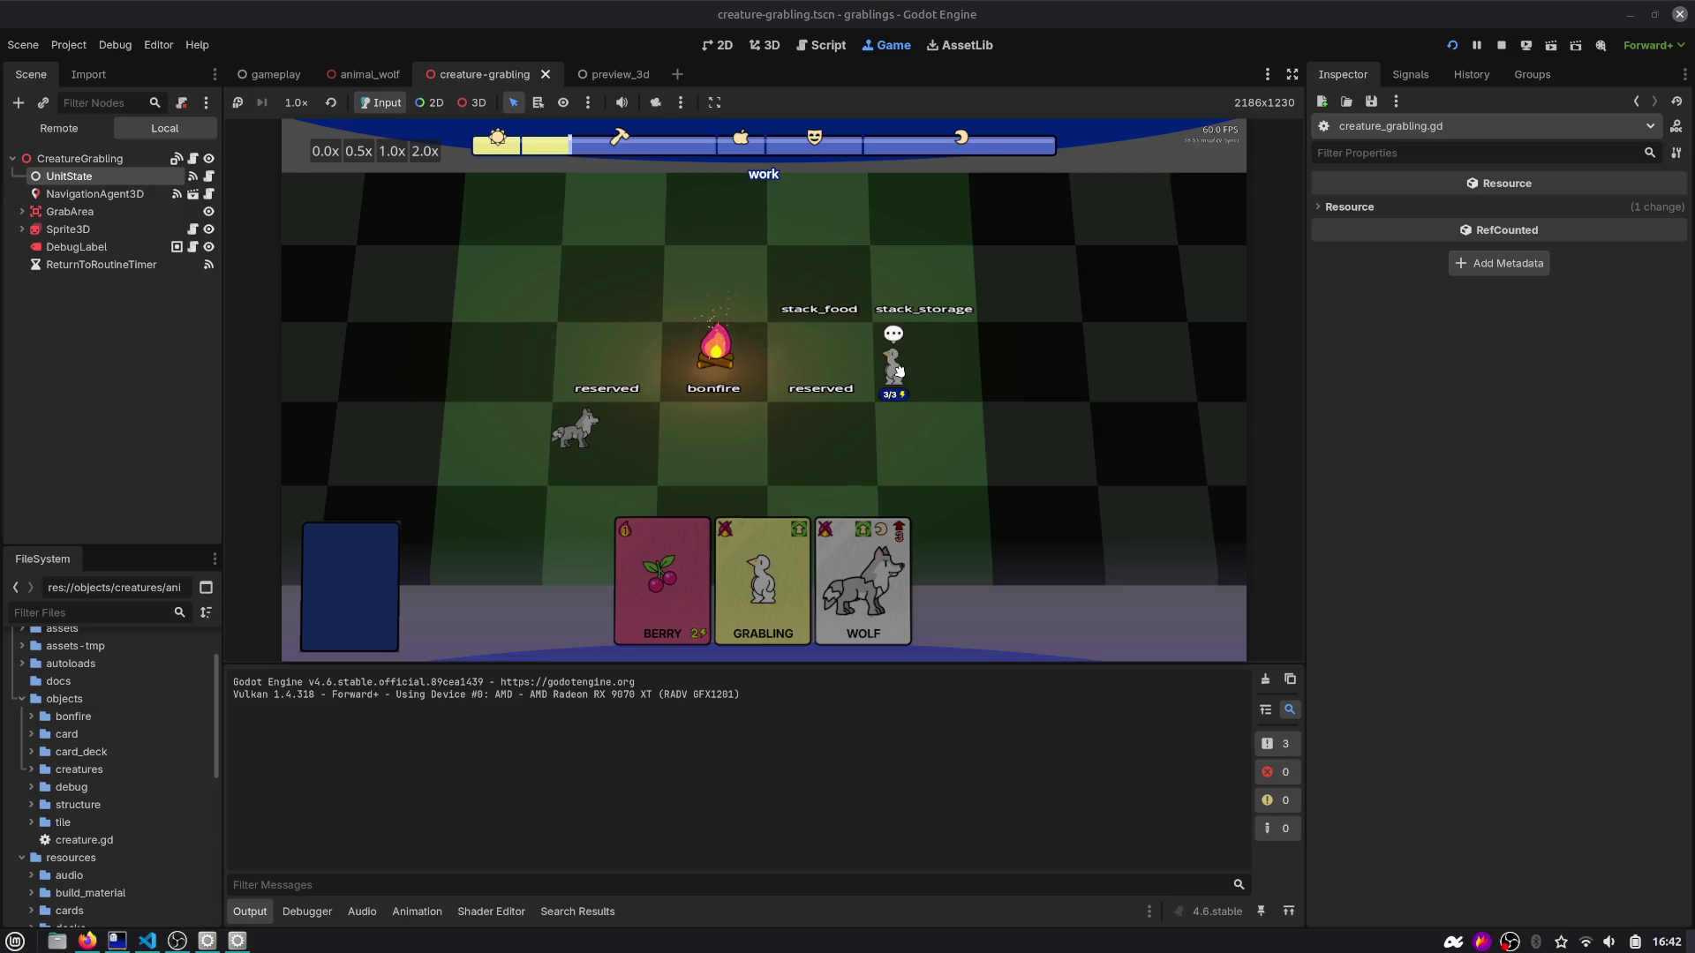
pyautogui.click(835, 530)
pyautogui.moveTo(689, 575)
pyautogui.mouseDown()
pyautogui.moveTo(732, 415)
pyautogui.moveTo(817, 291)
pyautogui.mouseUp()
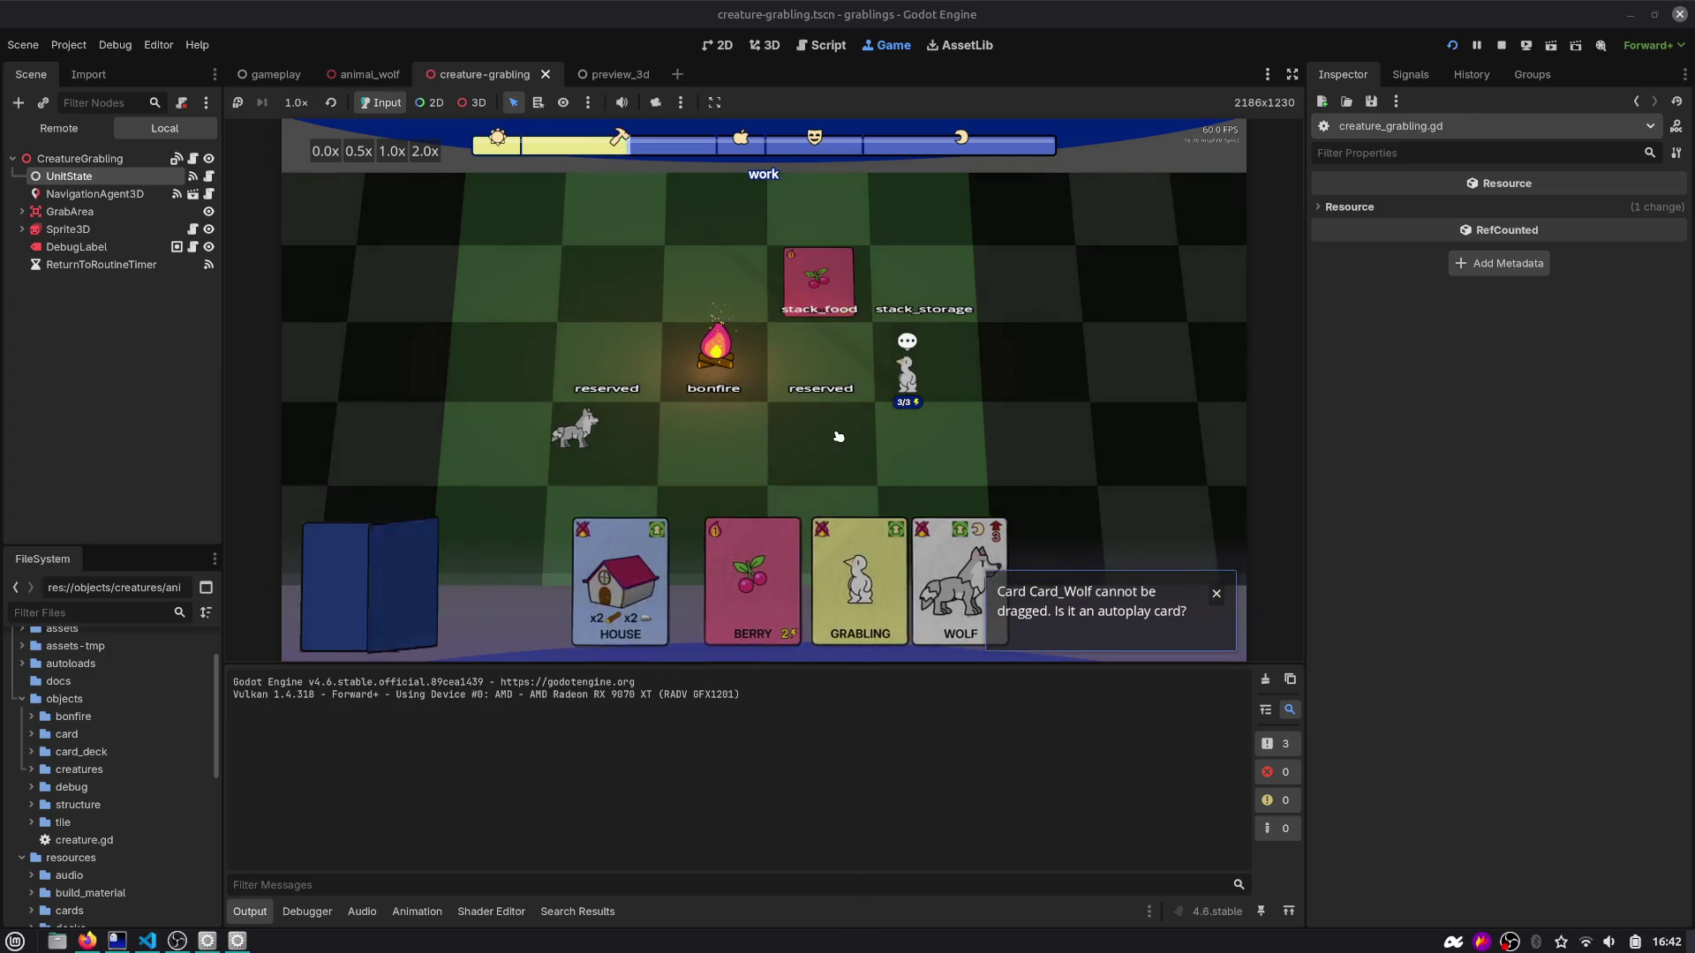
pyautogui.moveTo(756, 573)
pyautogui.mouseDown()
pyautogui.moveTo(775, 309)
pyautogui.moveTo(819, 283)
pyautogui.mouseUp()
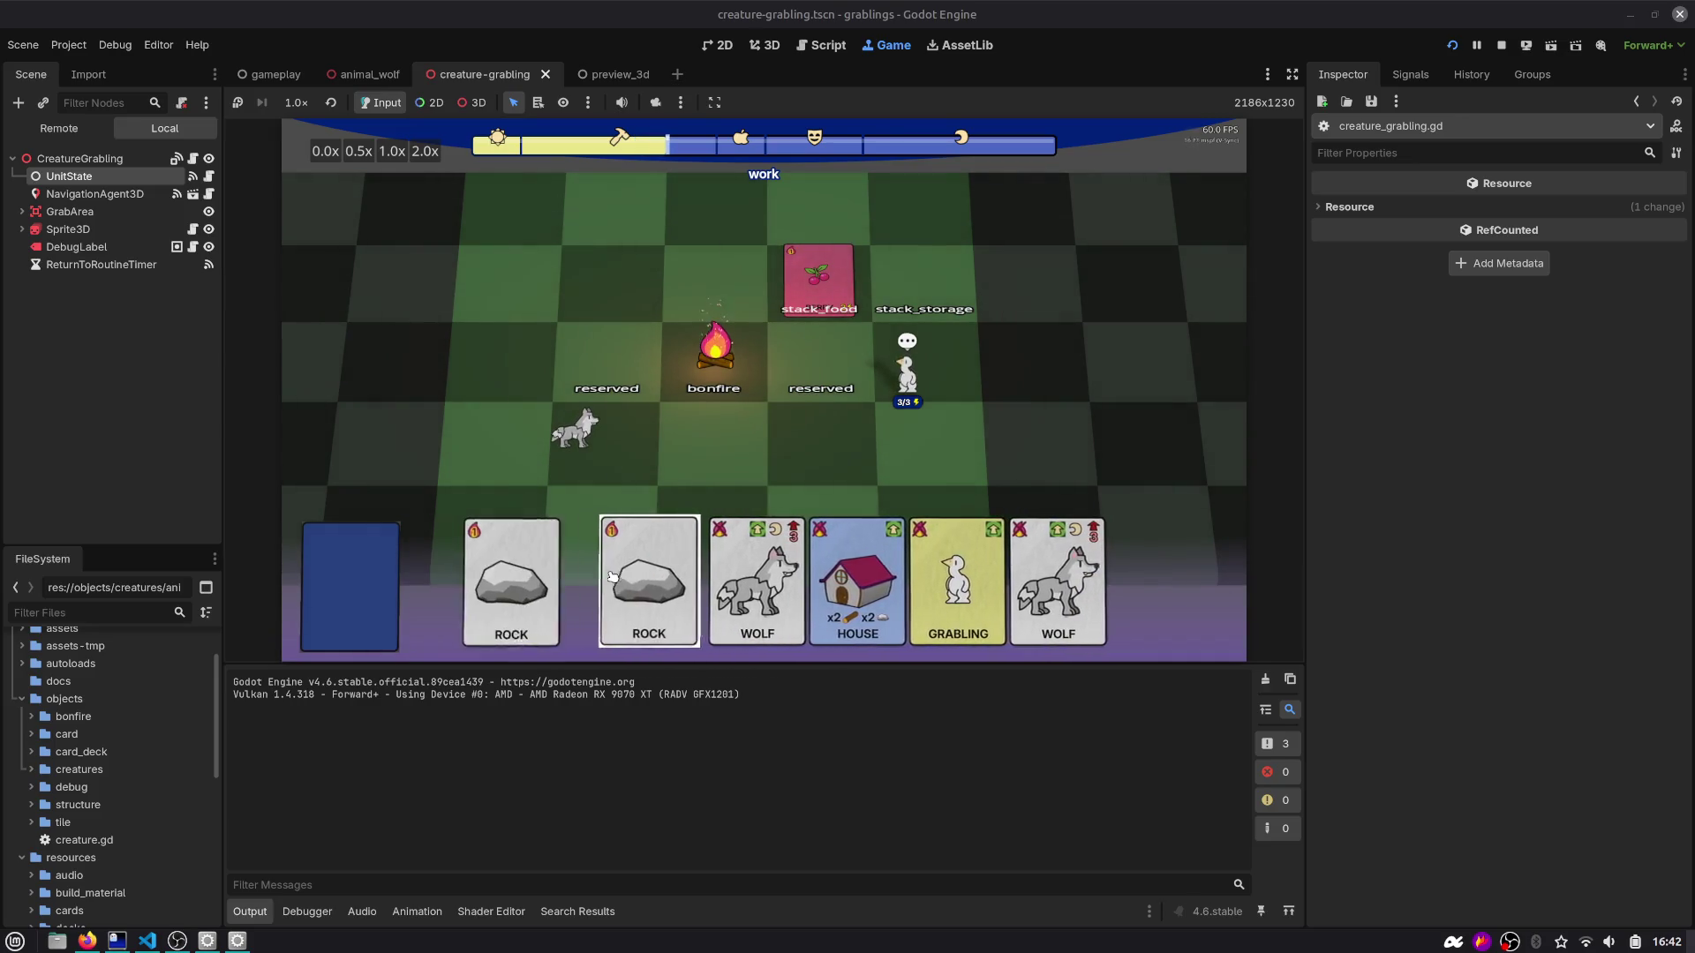
# Step: Put a Rock card on the stack_storage tile and stop the game
pyautogui.moveTo(662, 572)
pyautogui.mouseDown()
pyautogui.moveTo(927, 199)
pyautogui.moveTo(847, 239)
pyautogui.moveTo(662, 574)
pyautogui.moveTo(910, 257)
pyautogui.mouseUp()
pyautogui.moveTo(610, 574); pyautogui.dragTo(920, 247)
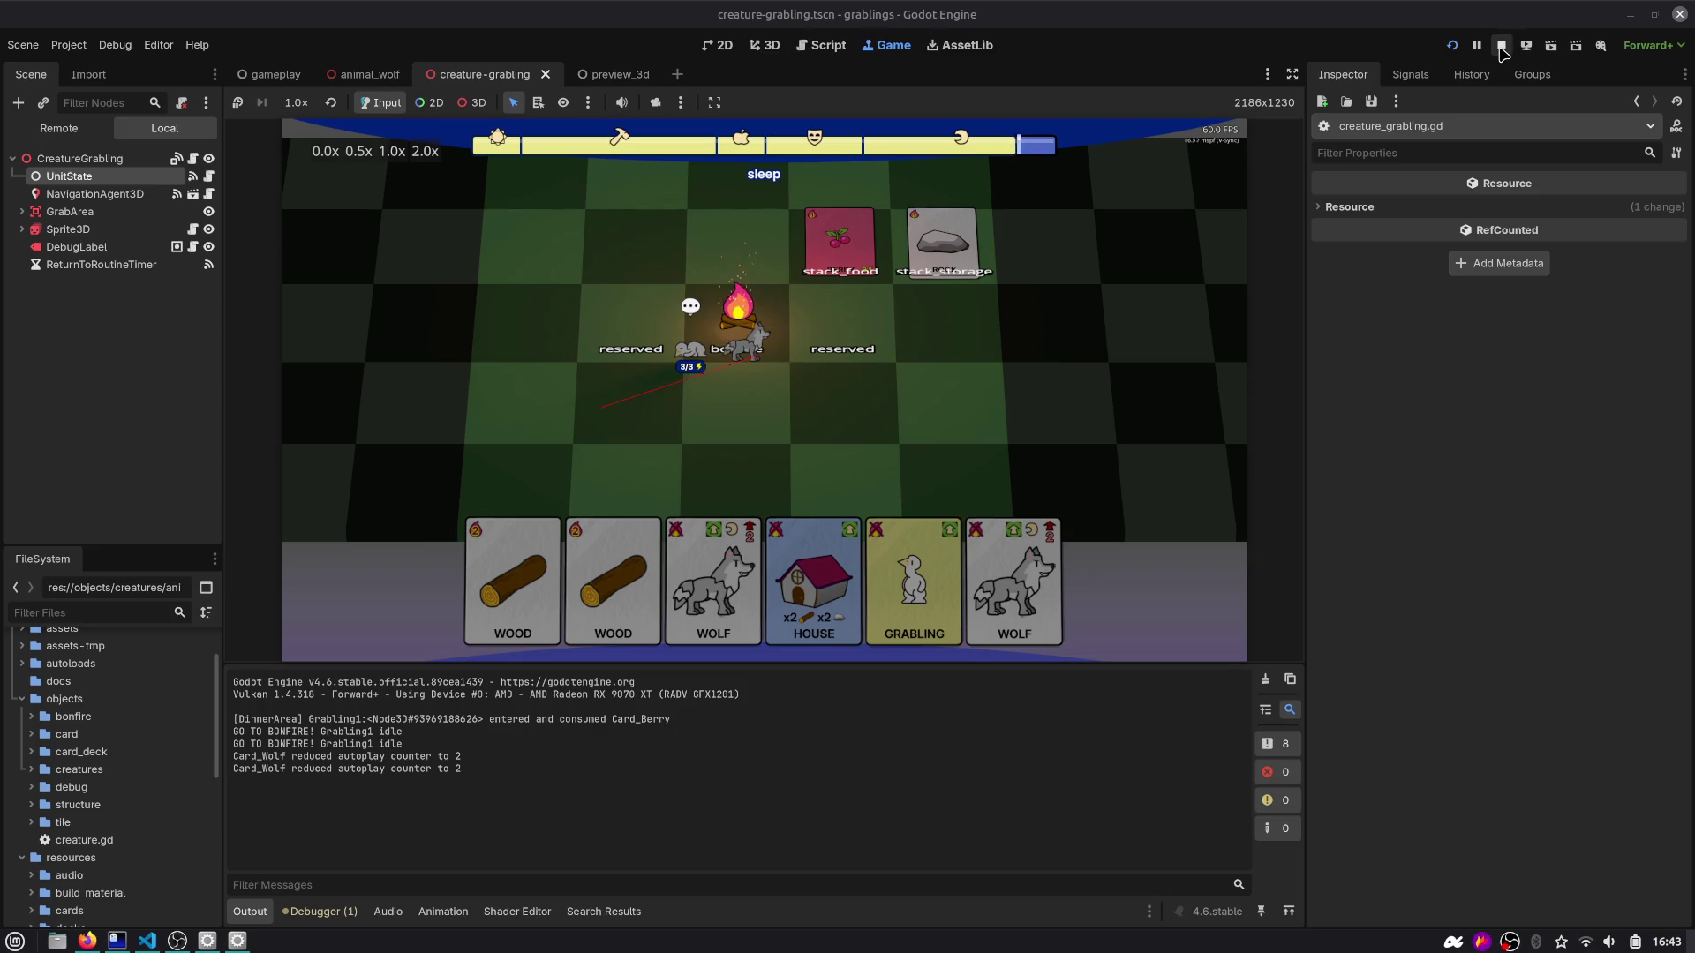
pyautogui.click(1500, 45)
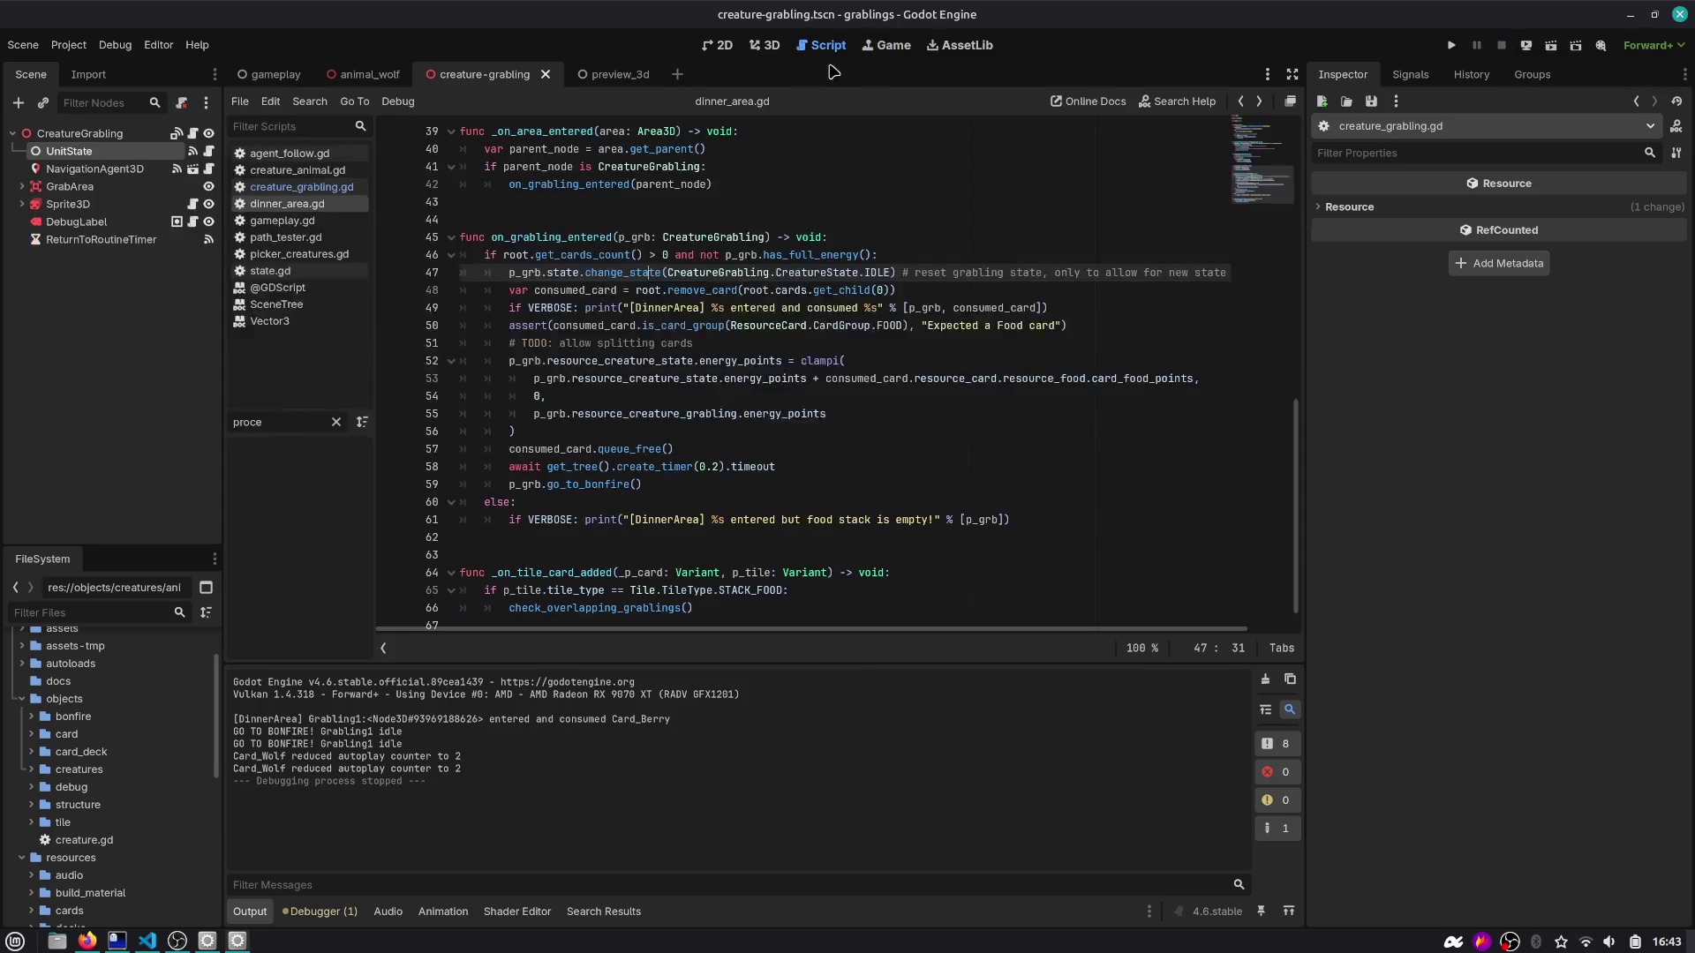
pyautogui.doubleClick(548, 238)
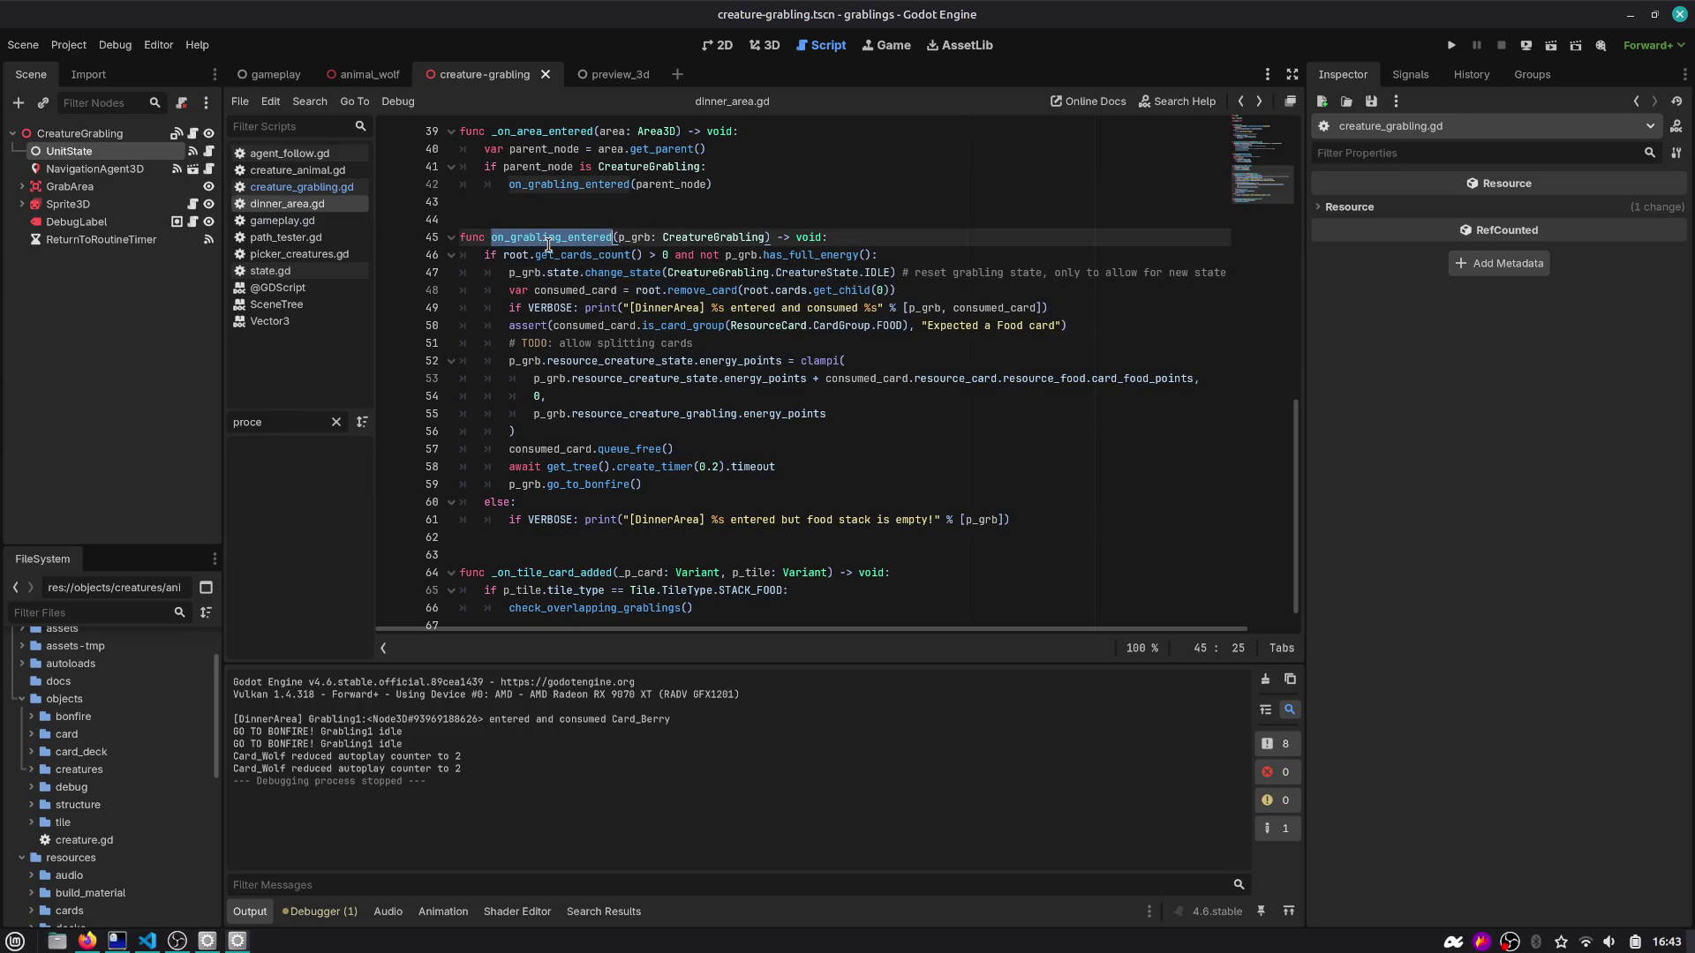
pyautogui.middleClick(292, 291)
pyautogui.middleClick(291, 291)
pyautogui.middleClick(291, 291)
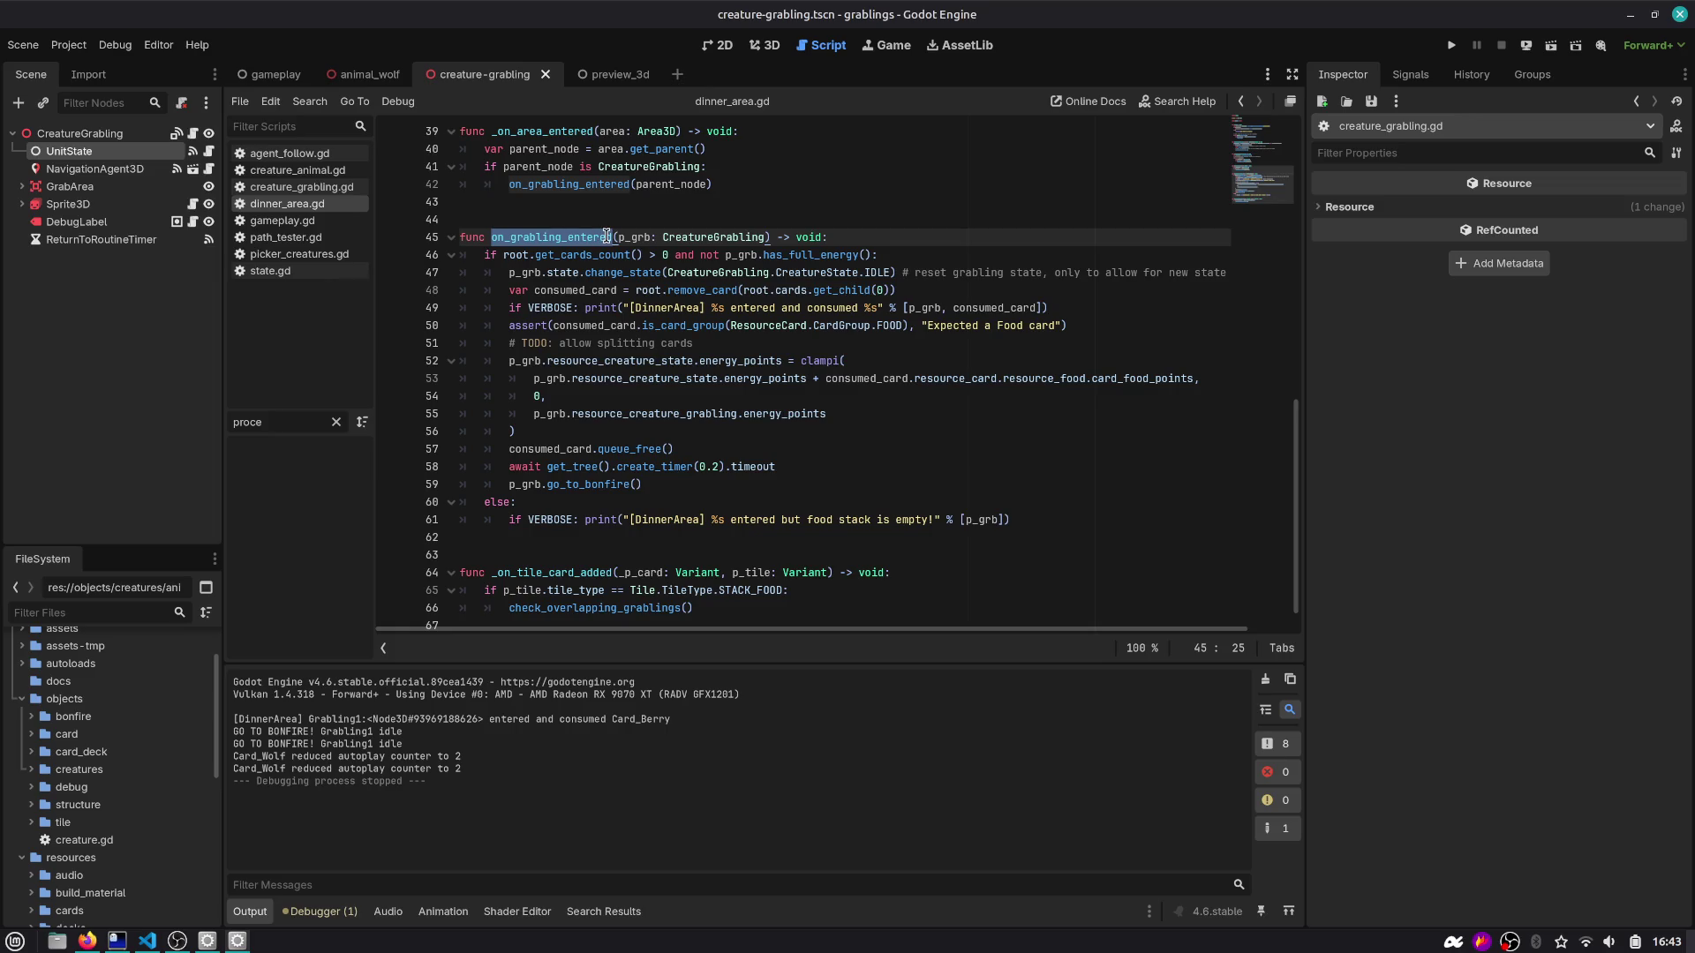
pyautogui.scroll(12, 606, 236)
# Step: Undo the accidental rename of on_grabling_entered and switch to Visual Studio Code
pyautogui.write('11')
pyautogui.scroll(-6, 618, 242)
pyautogui.hotkey('ctrl', 'z')
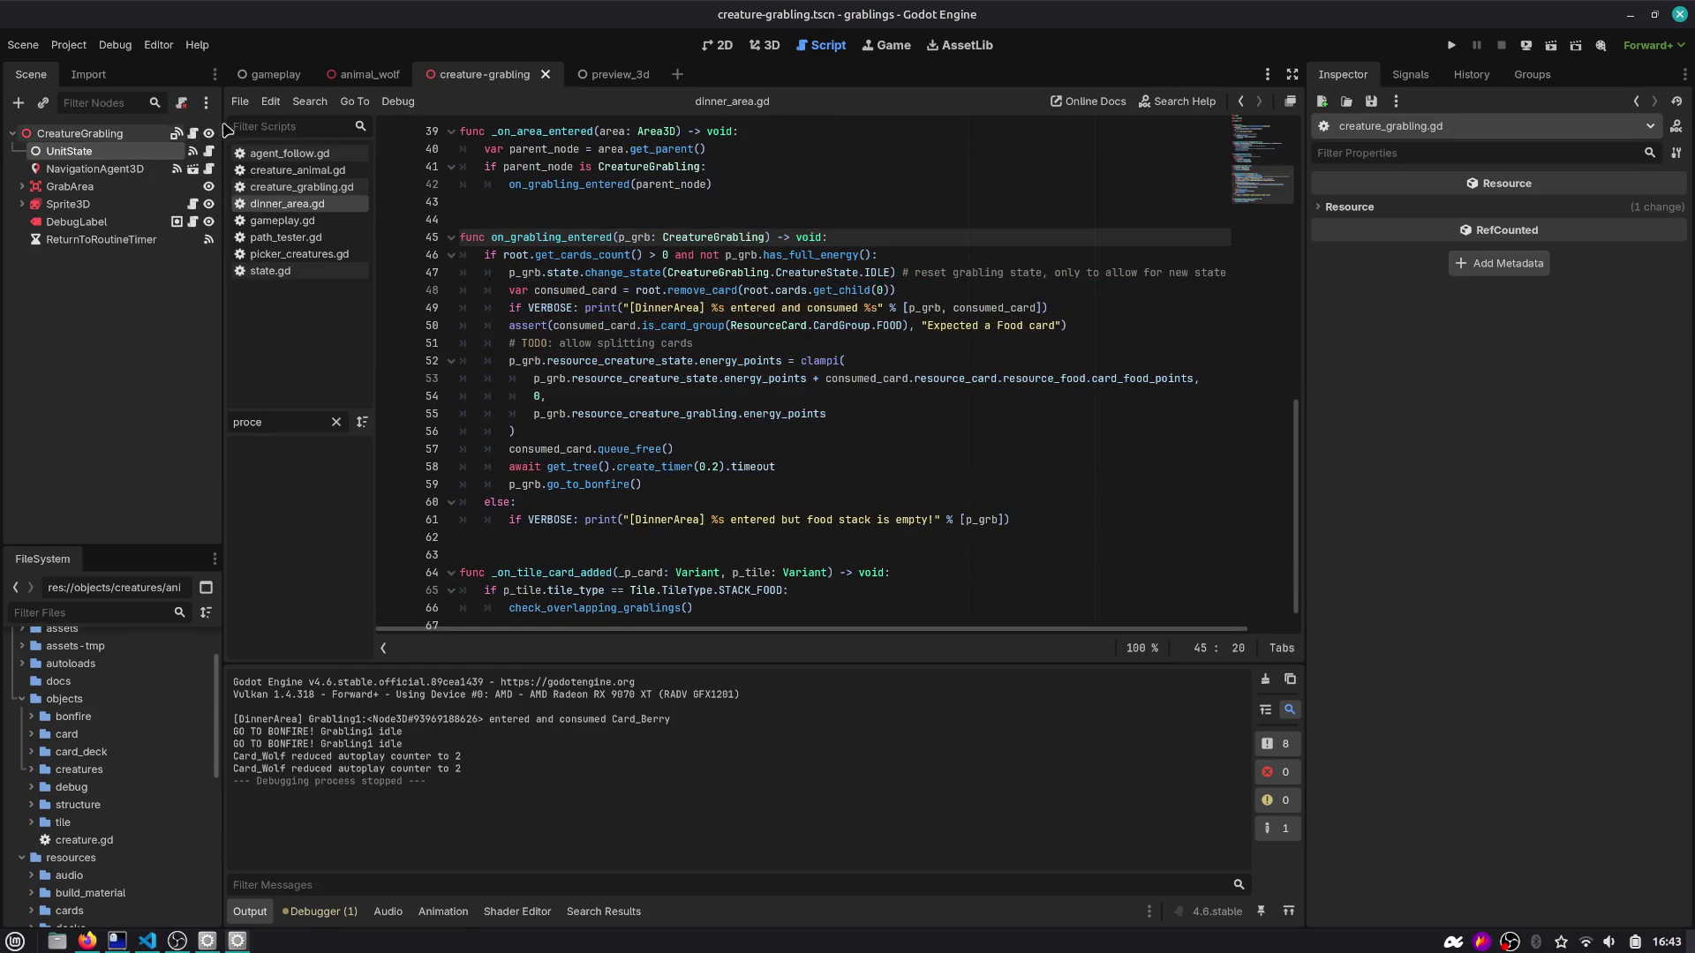
pyautogui.scroll(3, 679, 257)
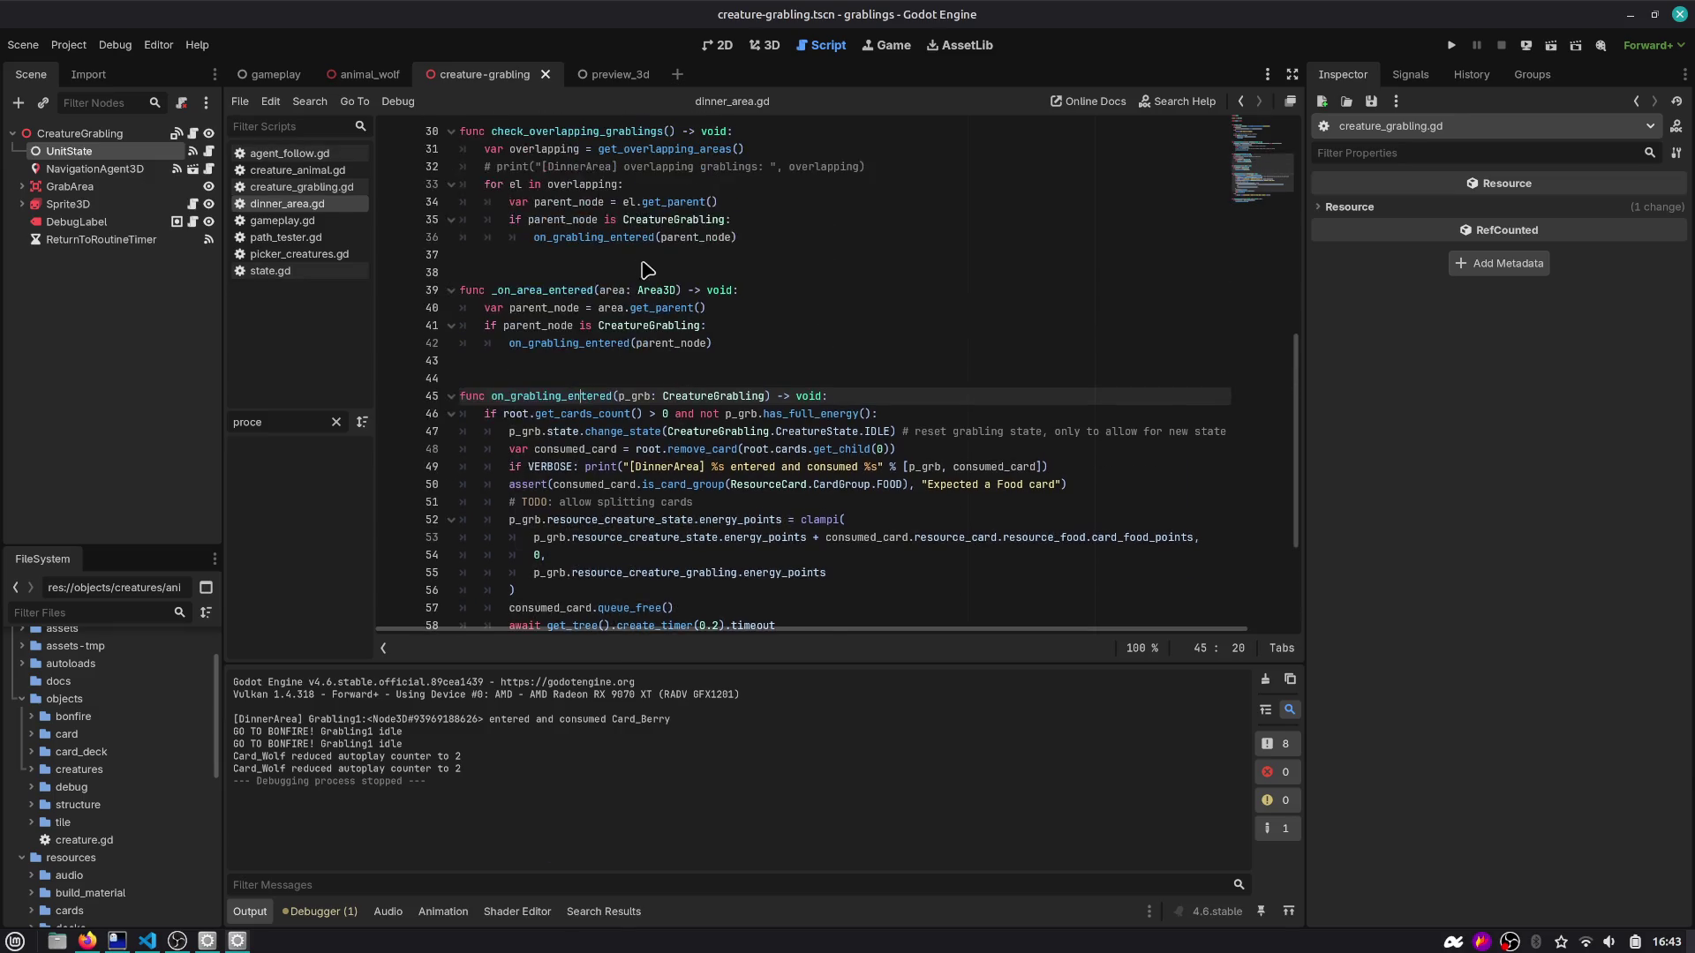
pyautogui.hotkey('alt', 'Tab')
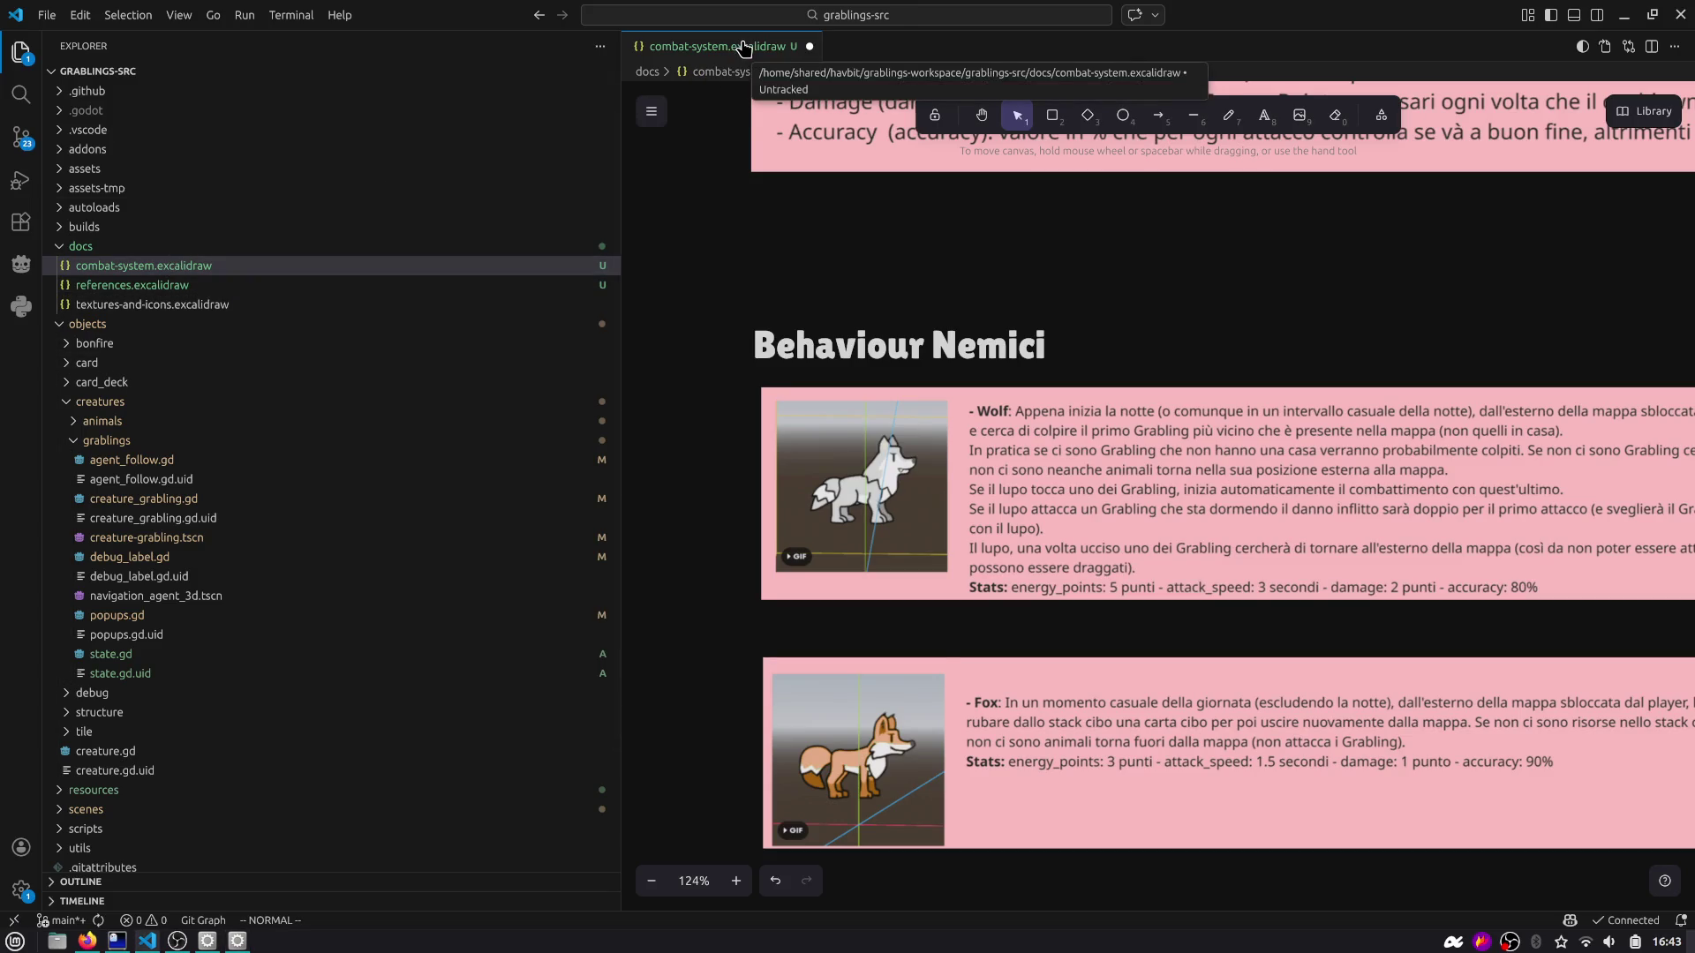
# Step: Close the Excalidraw document and stage animal_wolf.tscn after reviewing its diff
pyautogui.hotkey('ctrl', 'w')
pyautogui.hotkey('ctrl', 'shift', 'g')
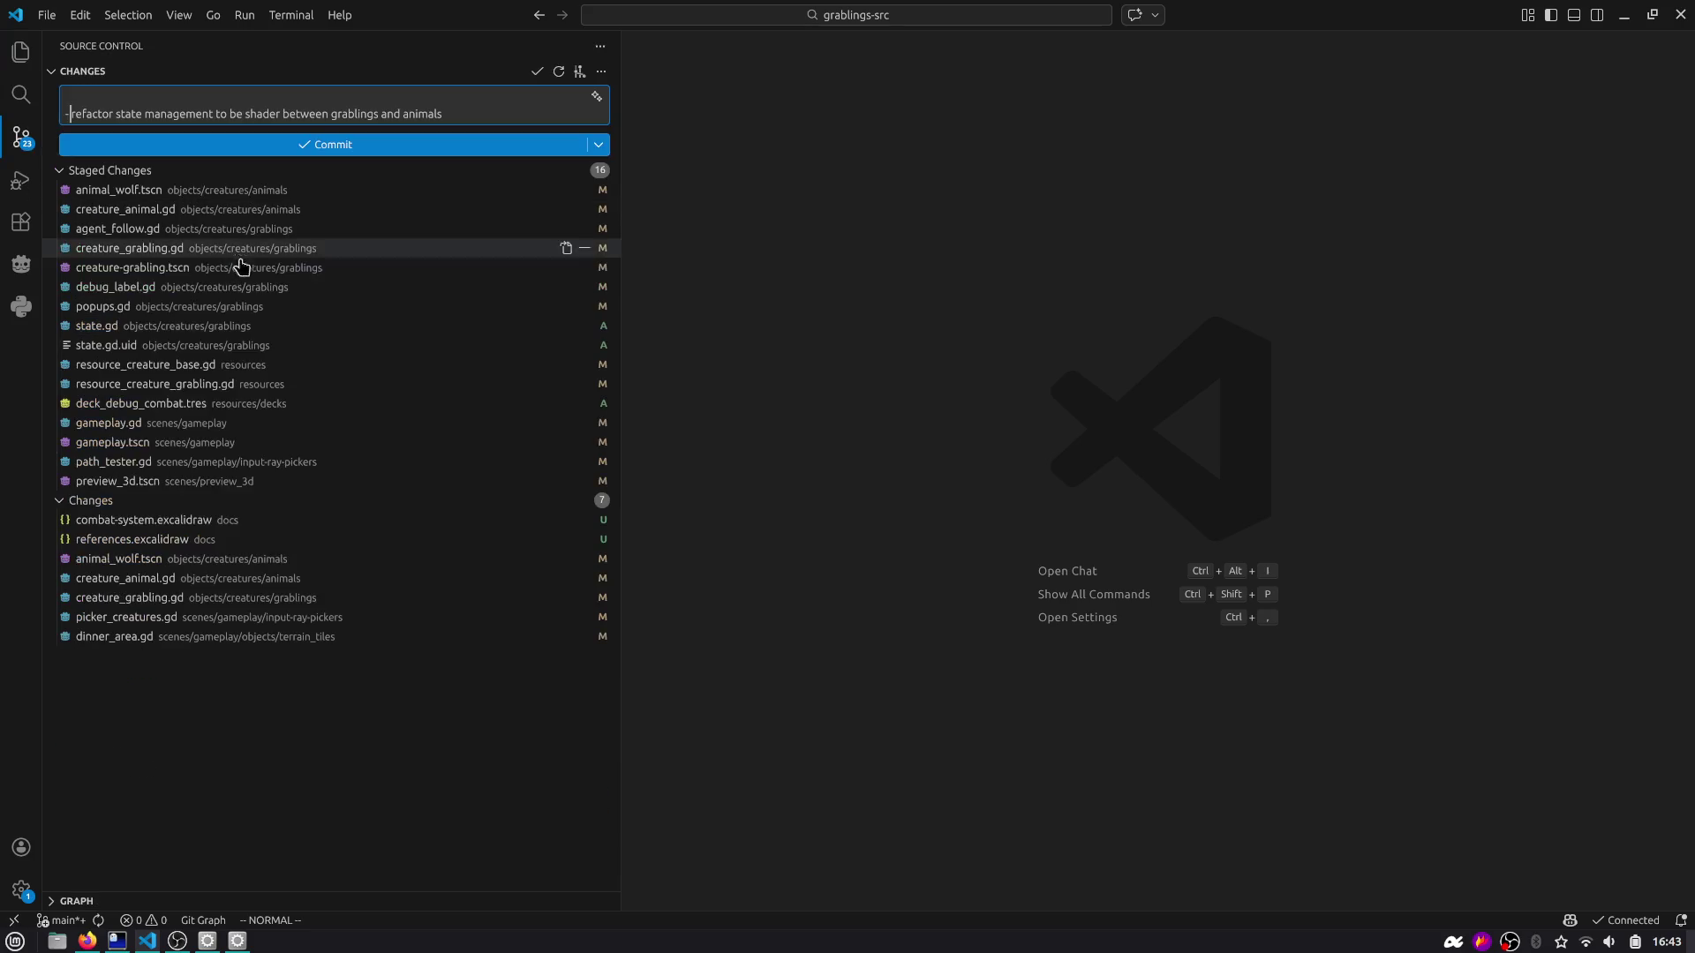
pyautogui.click(428, 559)
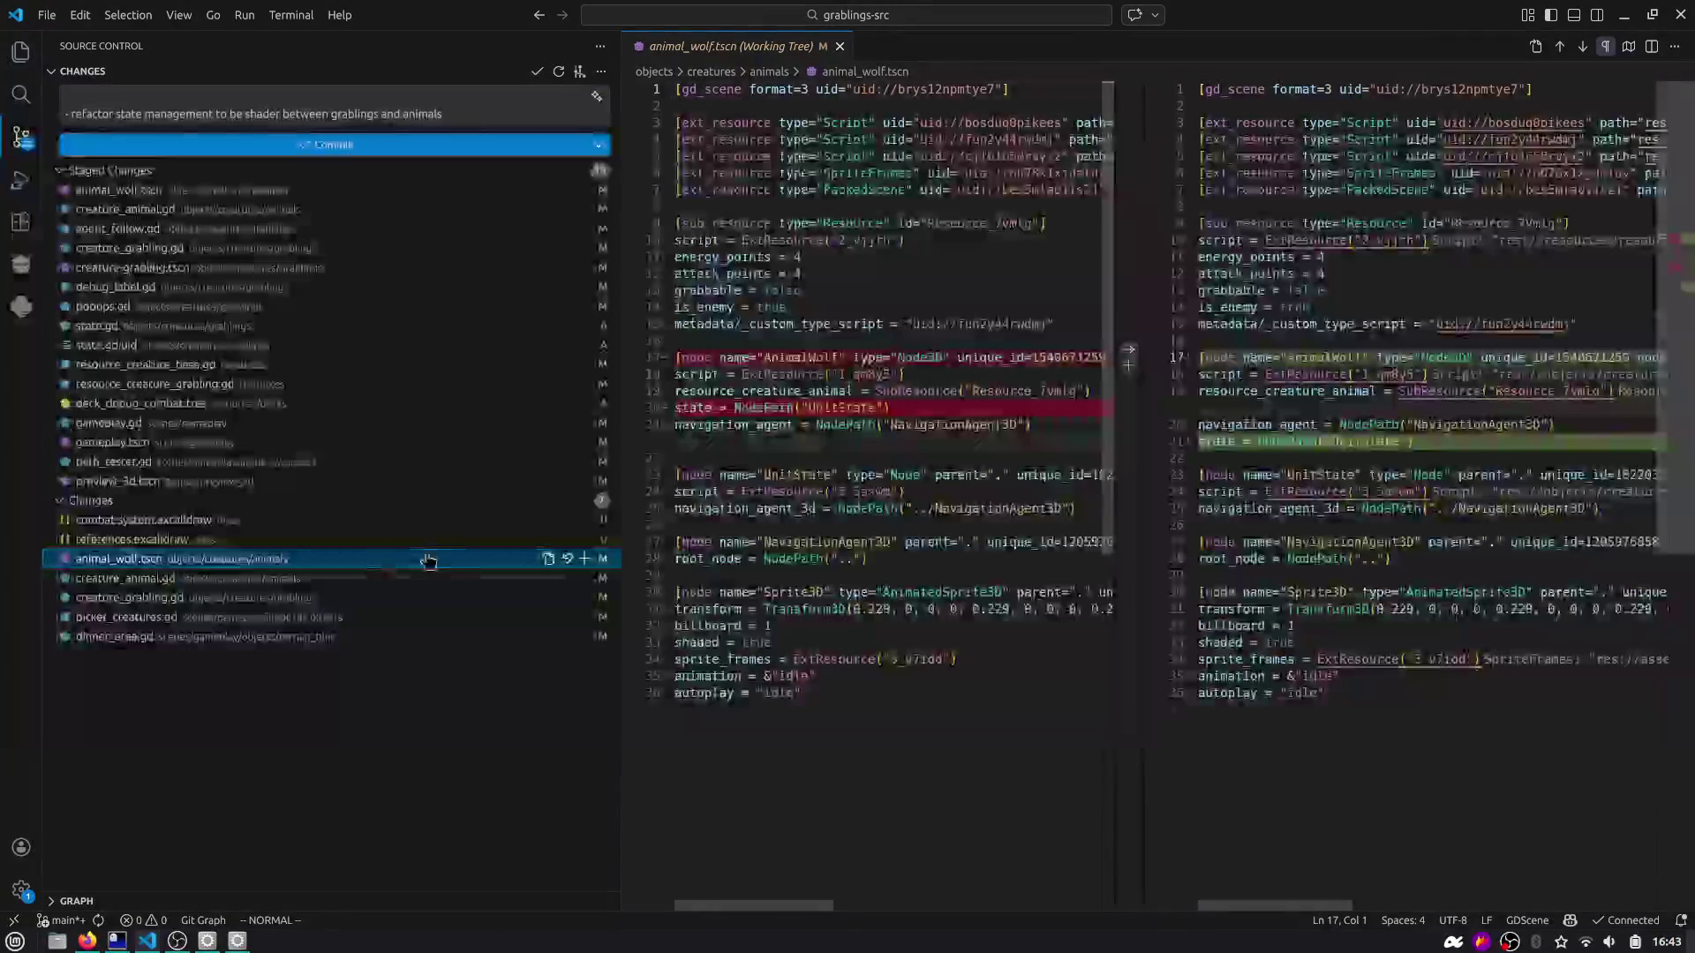
pyautogui.click(585, 559)
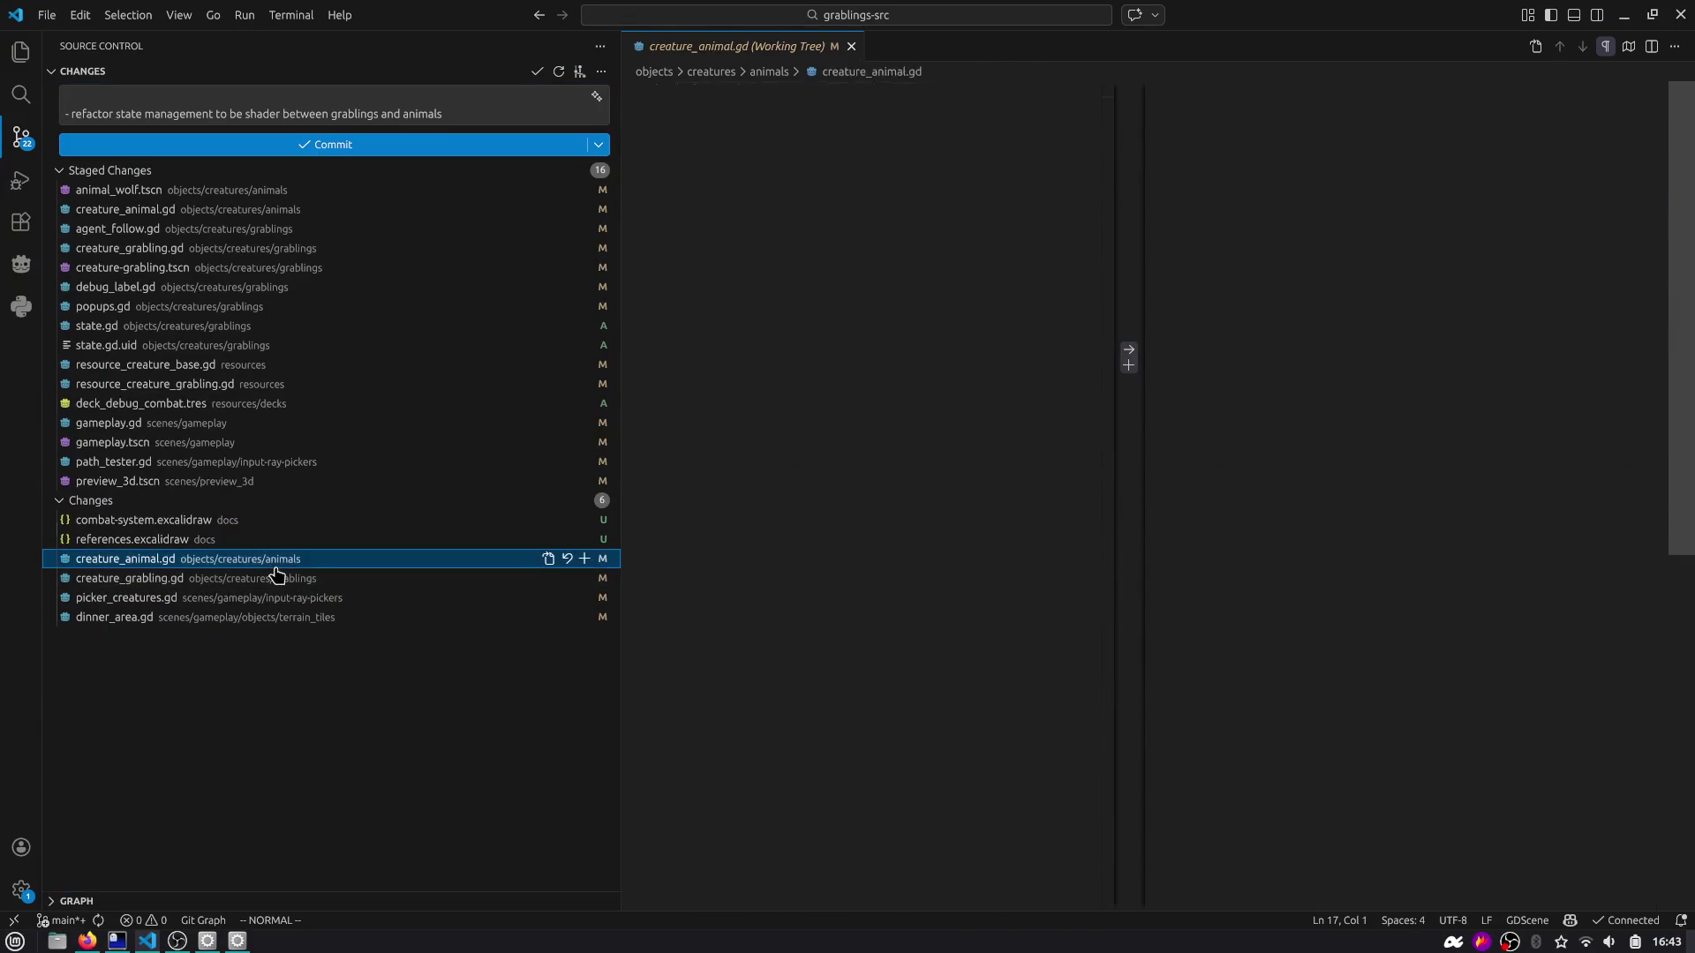
# Step: Review the creature_grabbing.gd, picker_creatures.gd and dinner_area.gd diffs, staging picker_creatures.gd
pyautogui.scroll(-5, 981, 533)
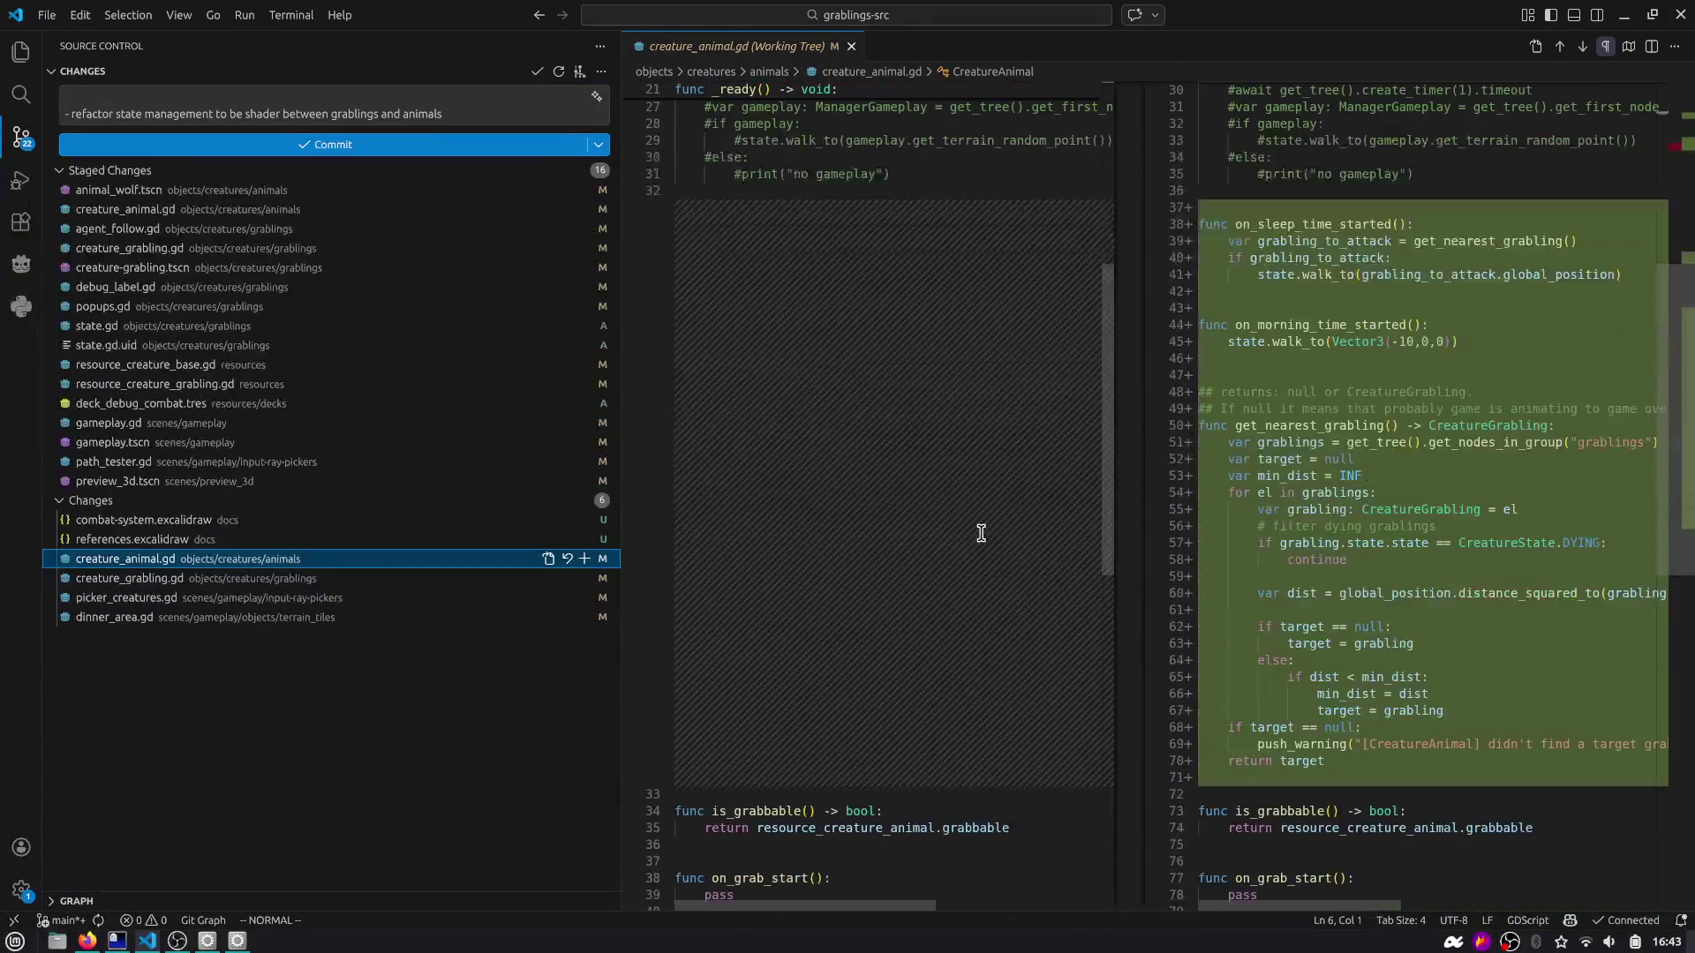
pyautogui.scroll(-3, 981, 533)
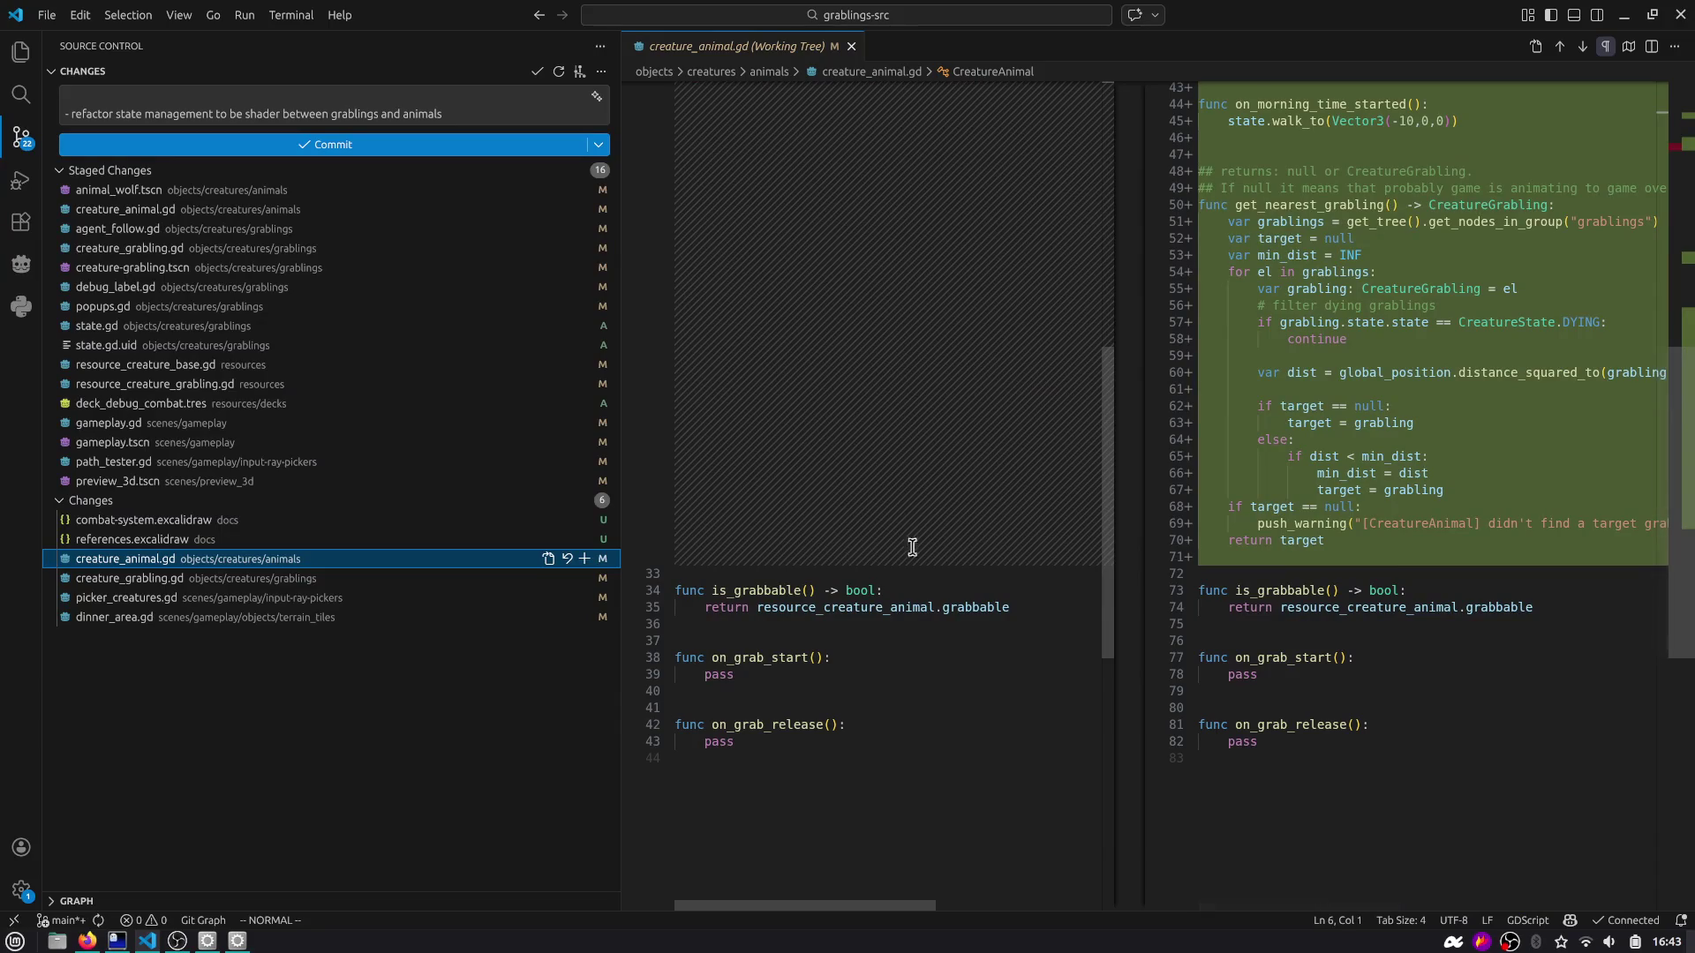
pyautogui.click(243, 583)
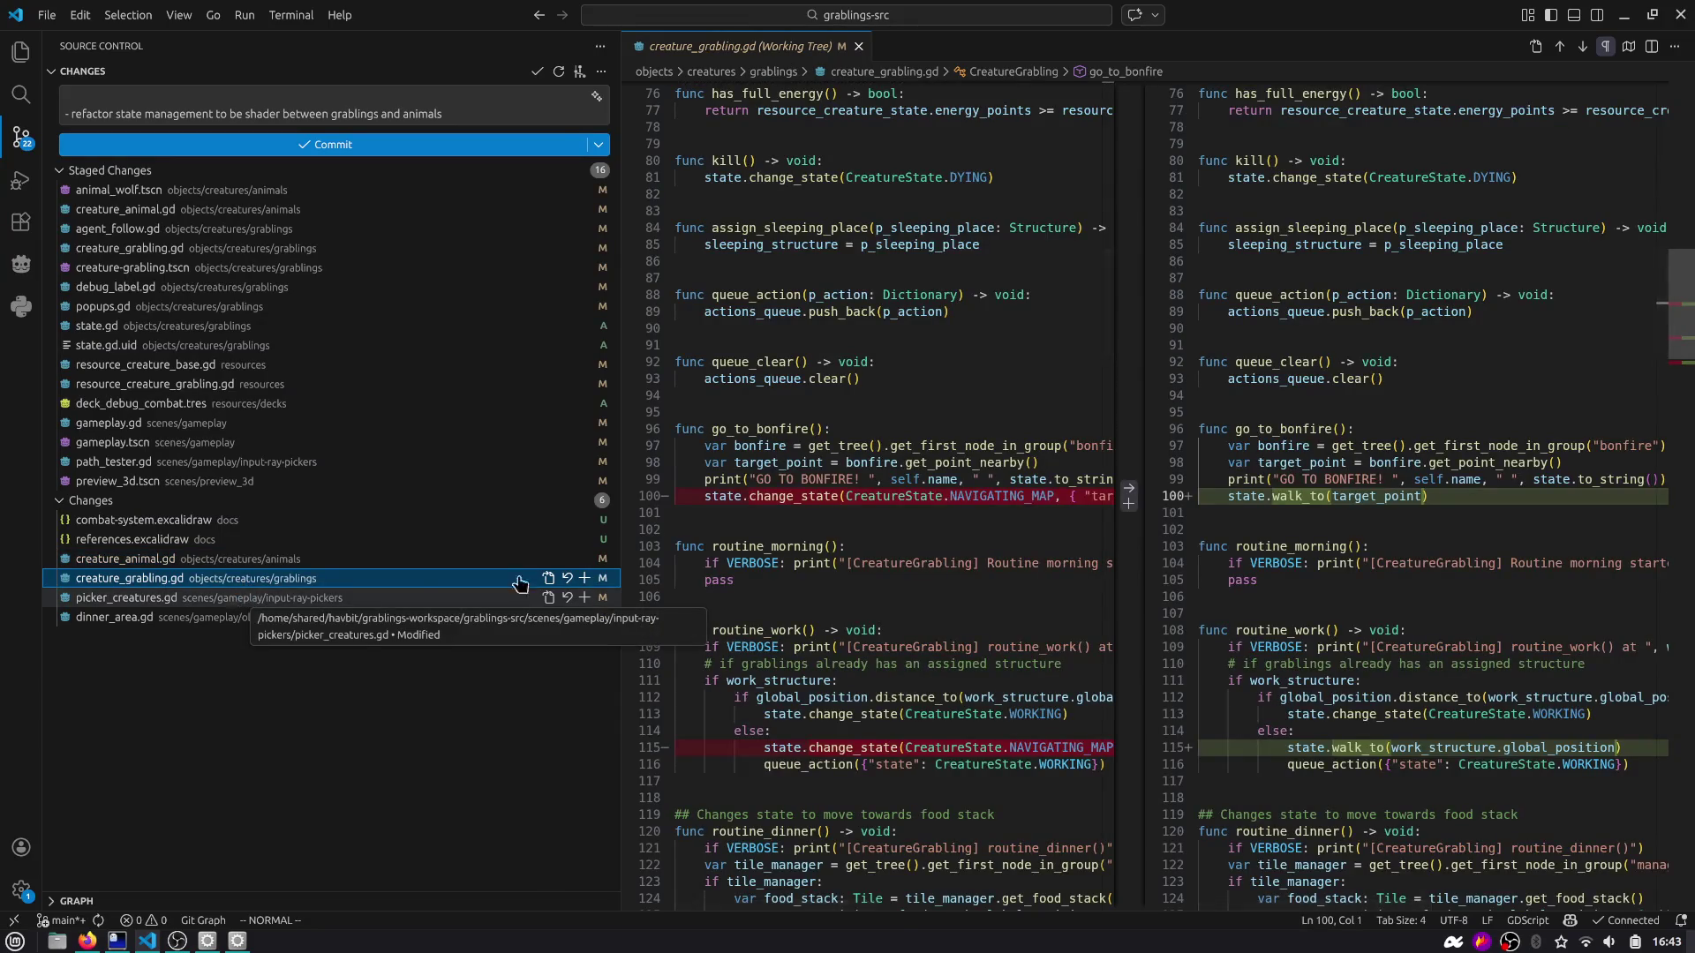
pyautogui.scroll(-3, 863, 512)
pyautogui.scroll(-2, 863, 512)
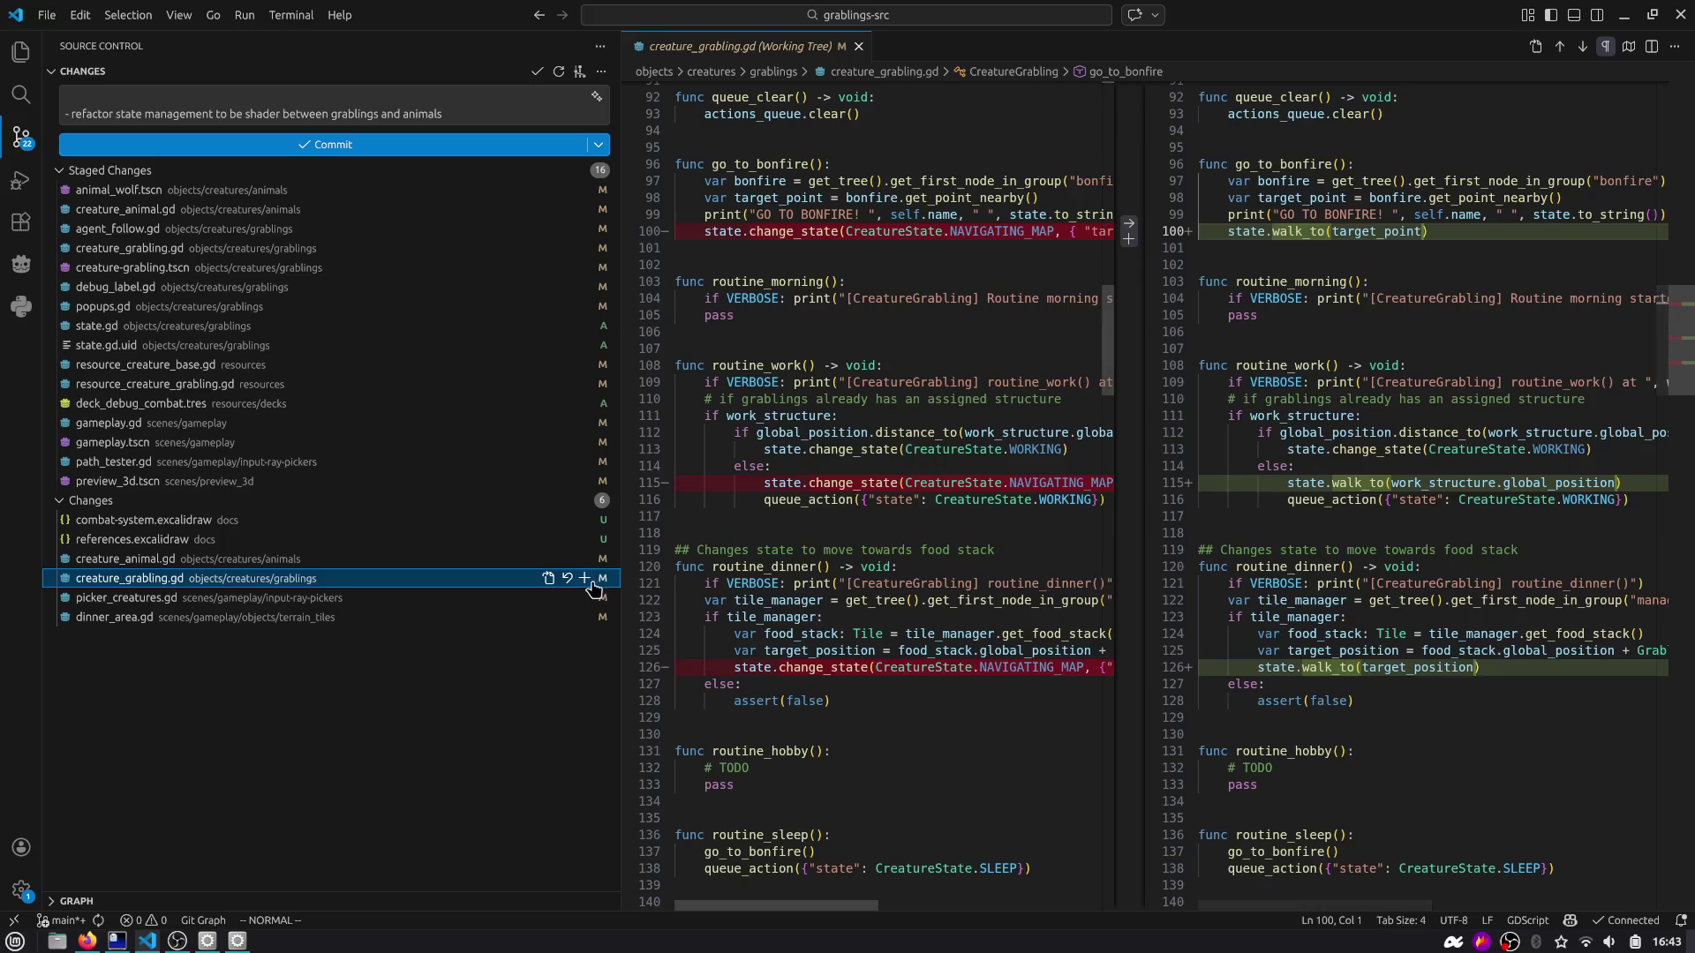
pyautogui.click(528, 579)
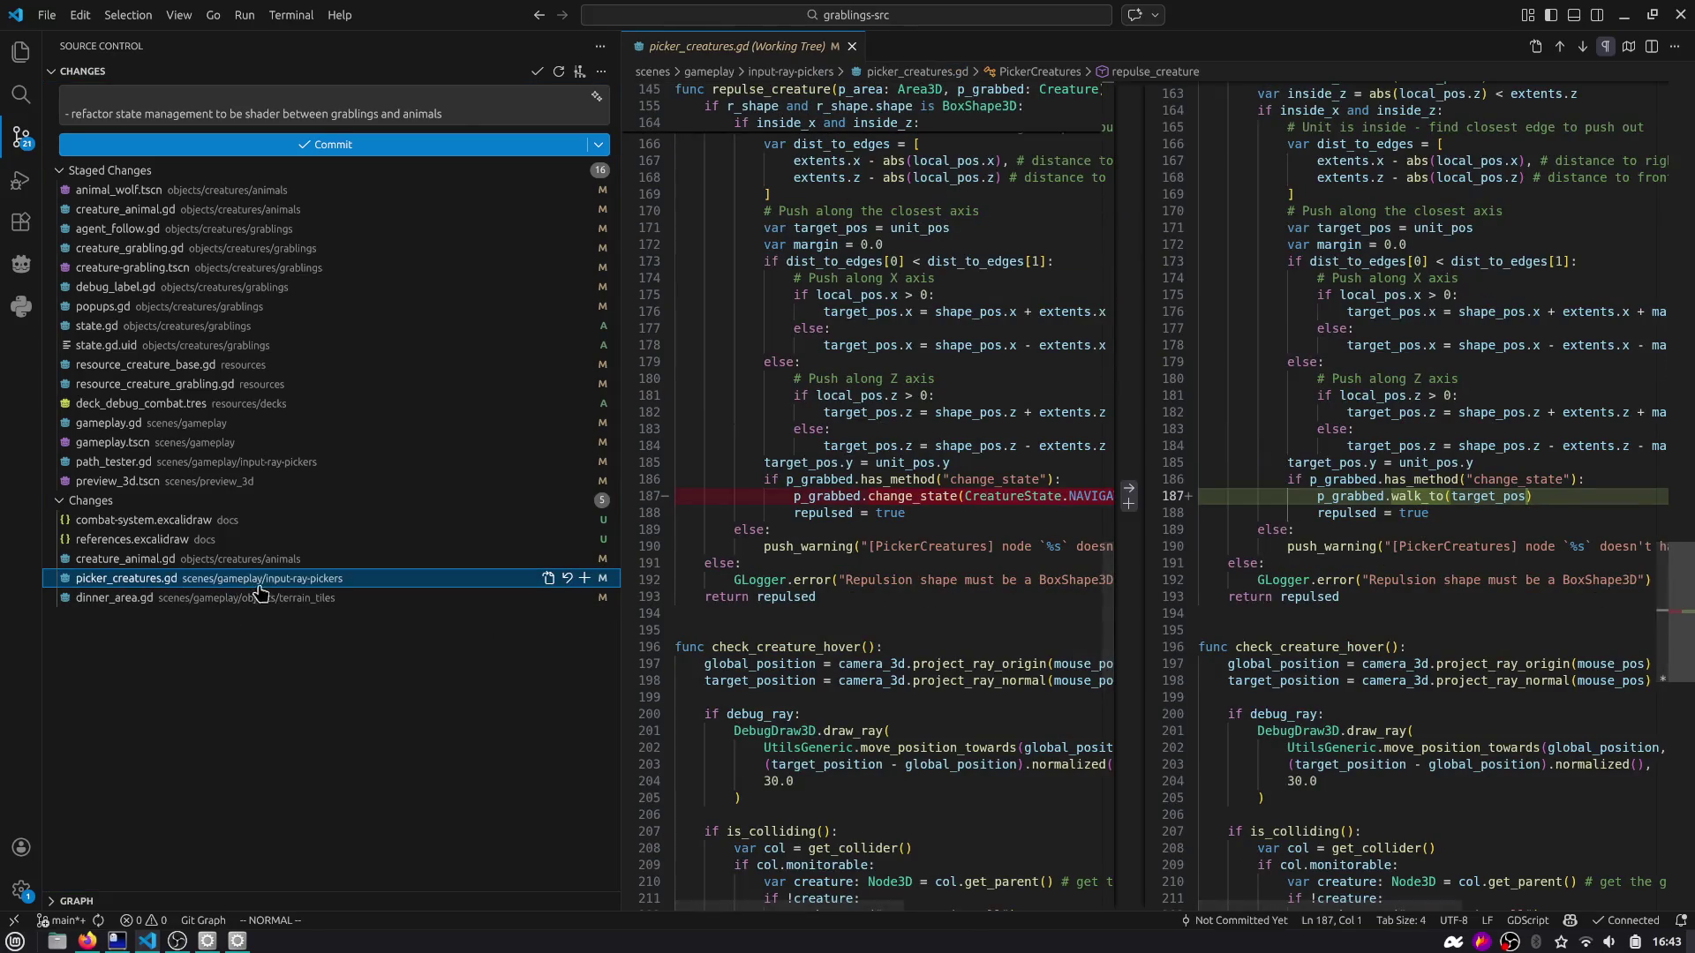
pyautogui.click(584, 578)
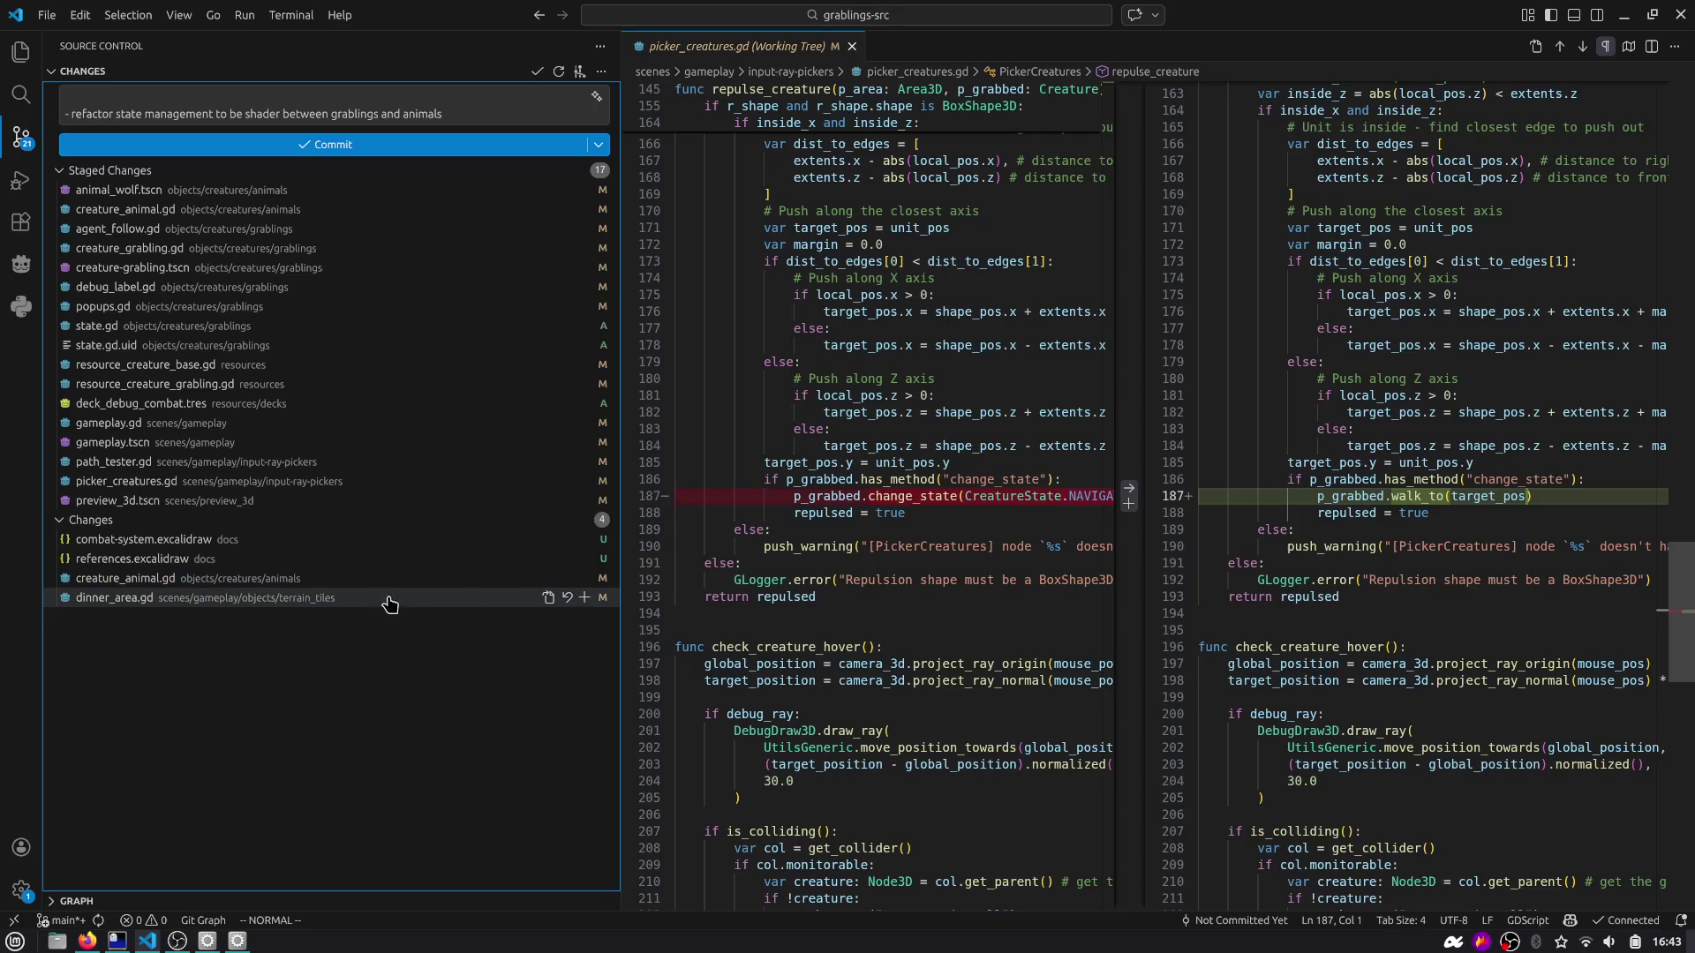
pyautogui.click(378, 606)
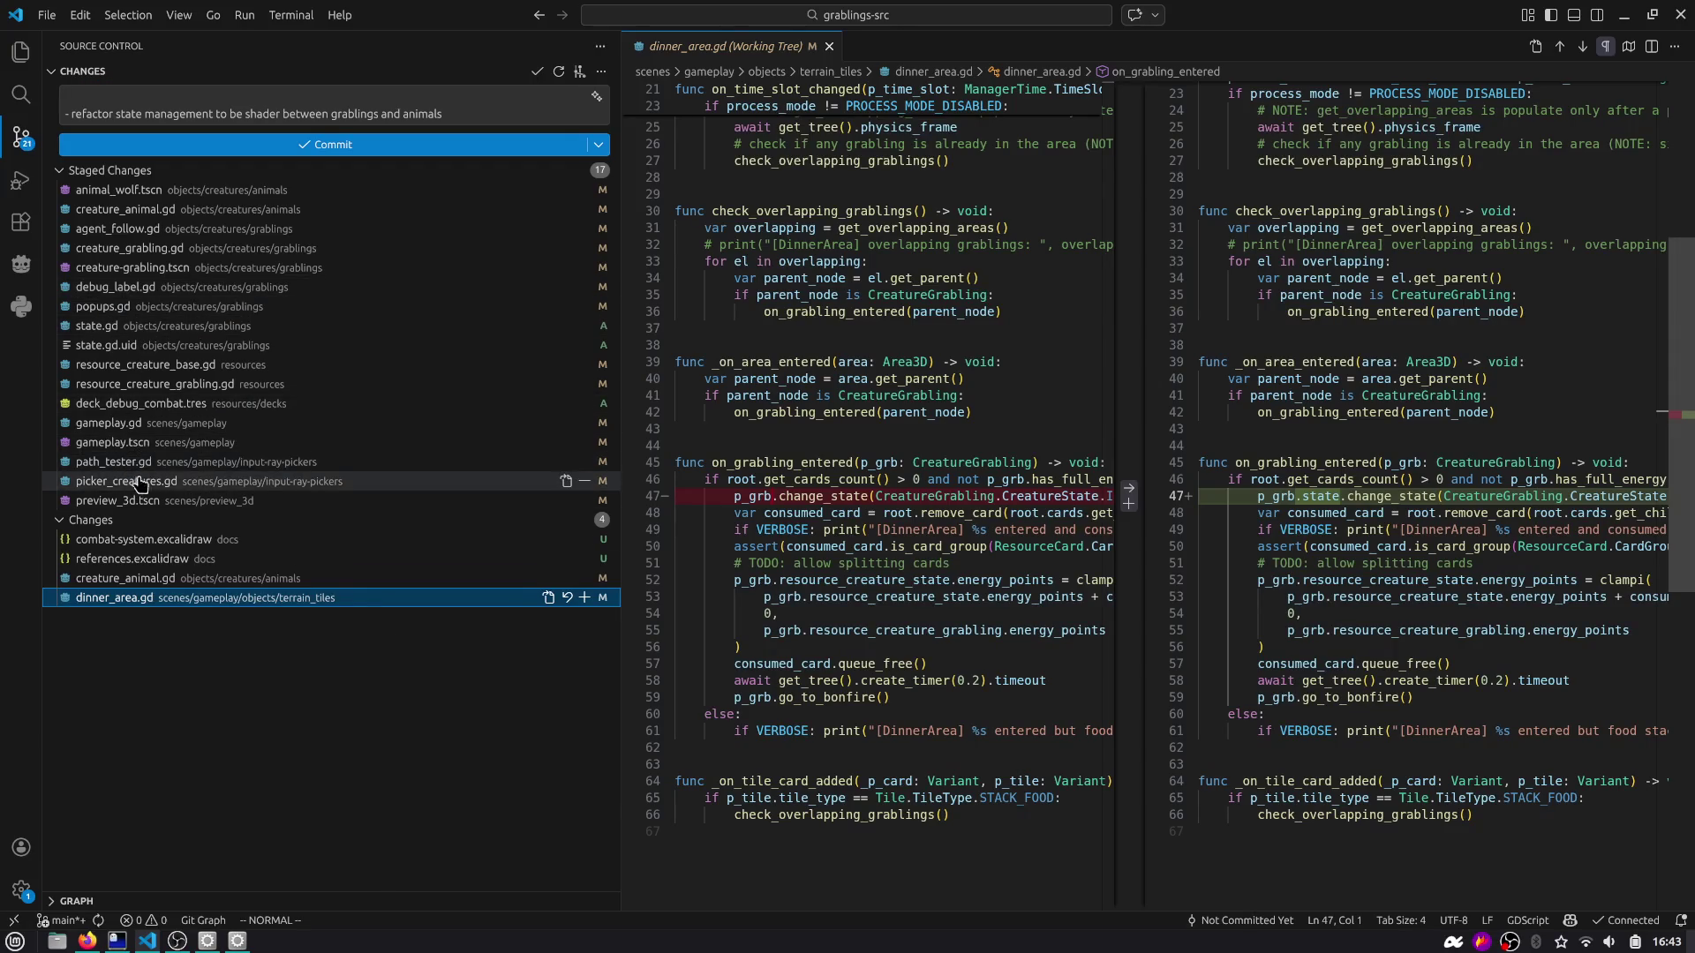
pyautogui.hotkey('ctrl', 'p')
# Step: Open picker_creatures.gd, step through its CreatureState occurrences, then close it
pyautogui.write('picker_')
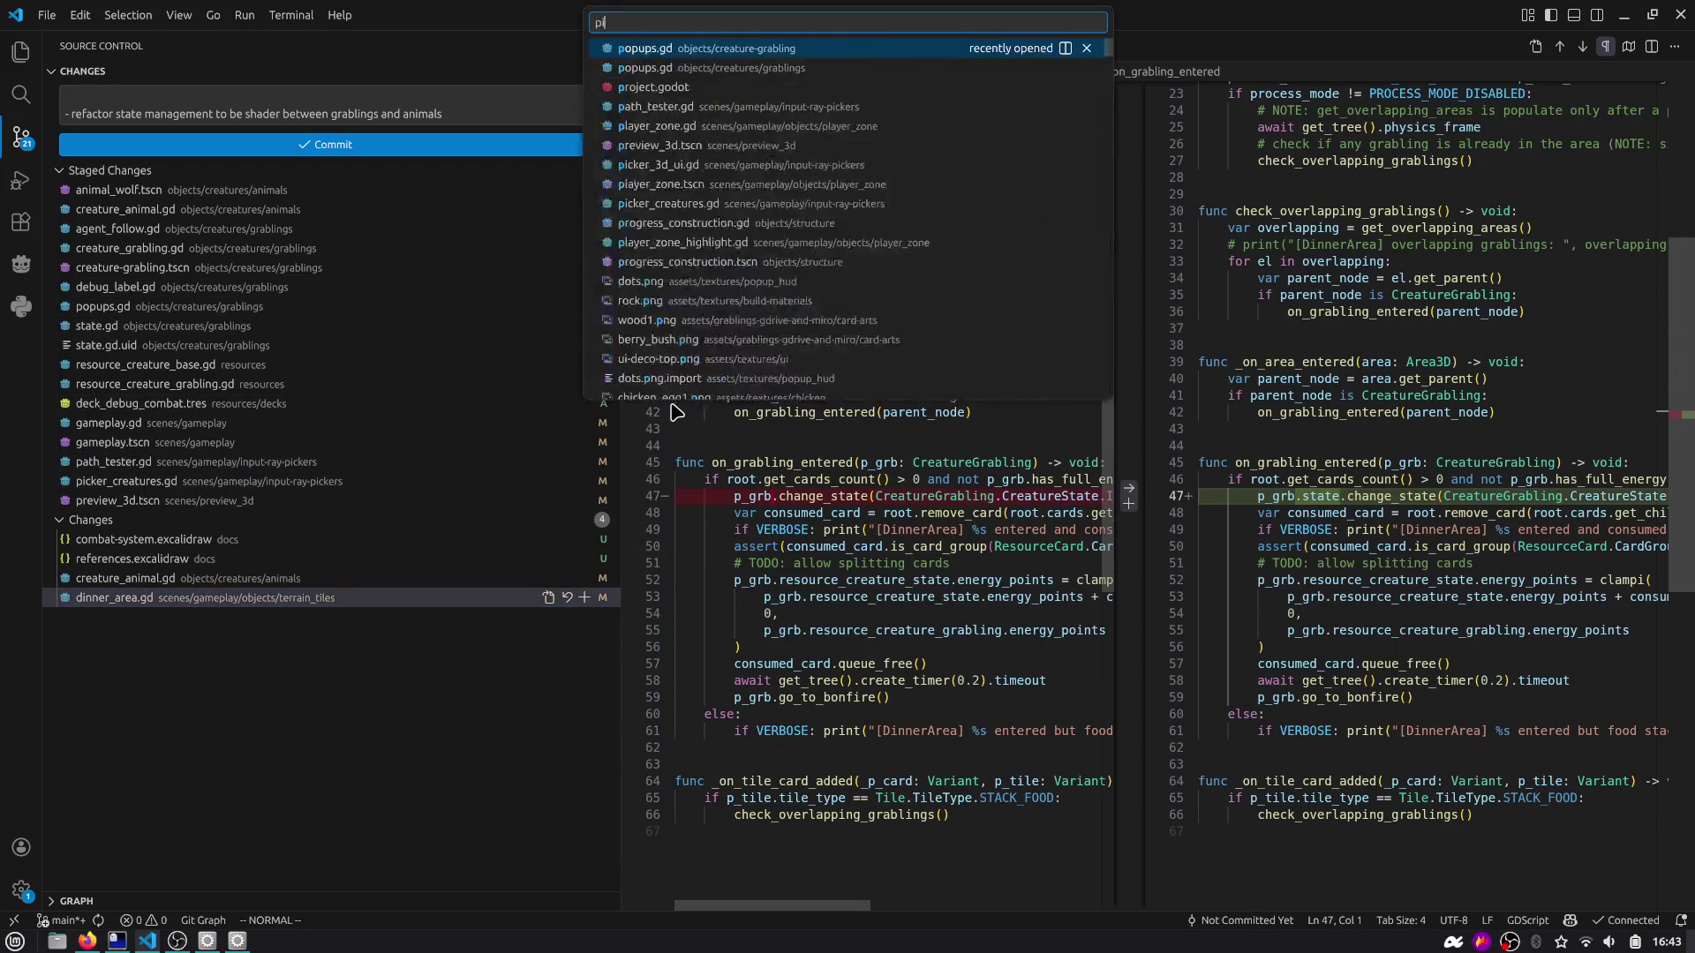
pyautogui.write('cr')
pyautogui.press('Return')
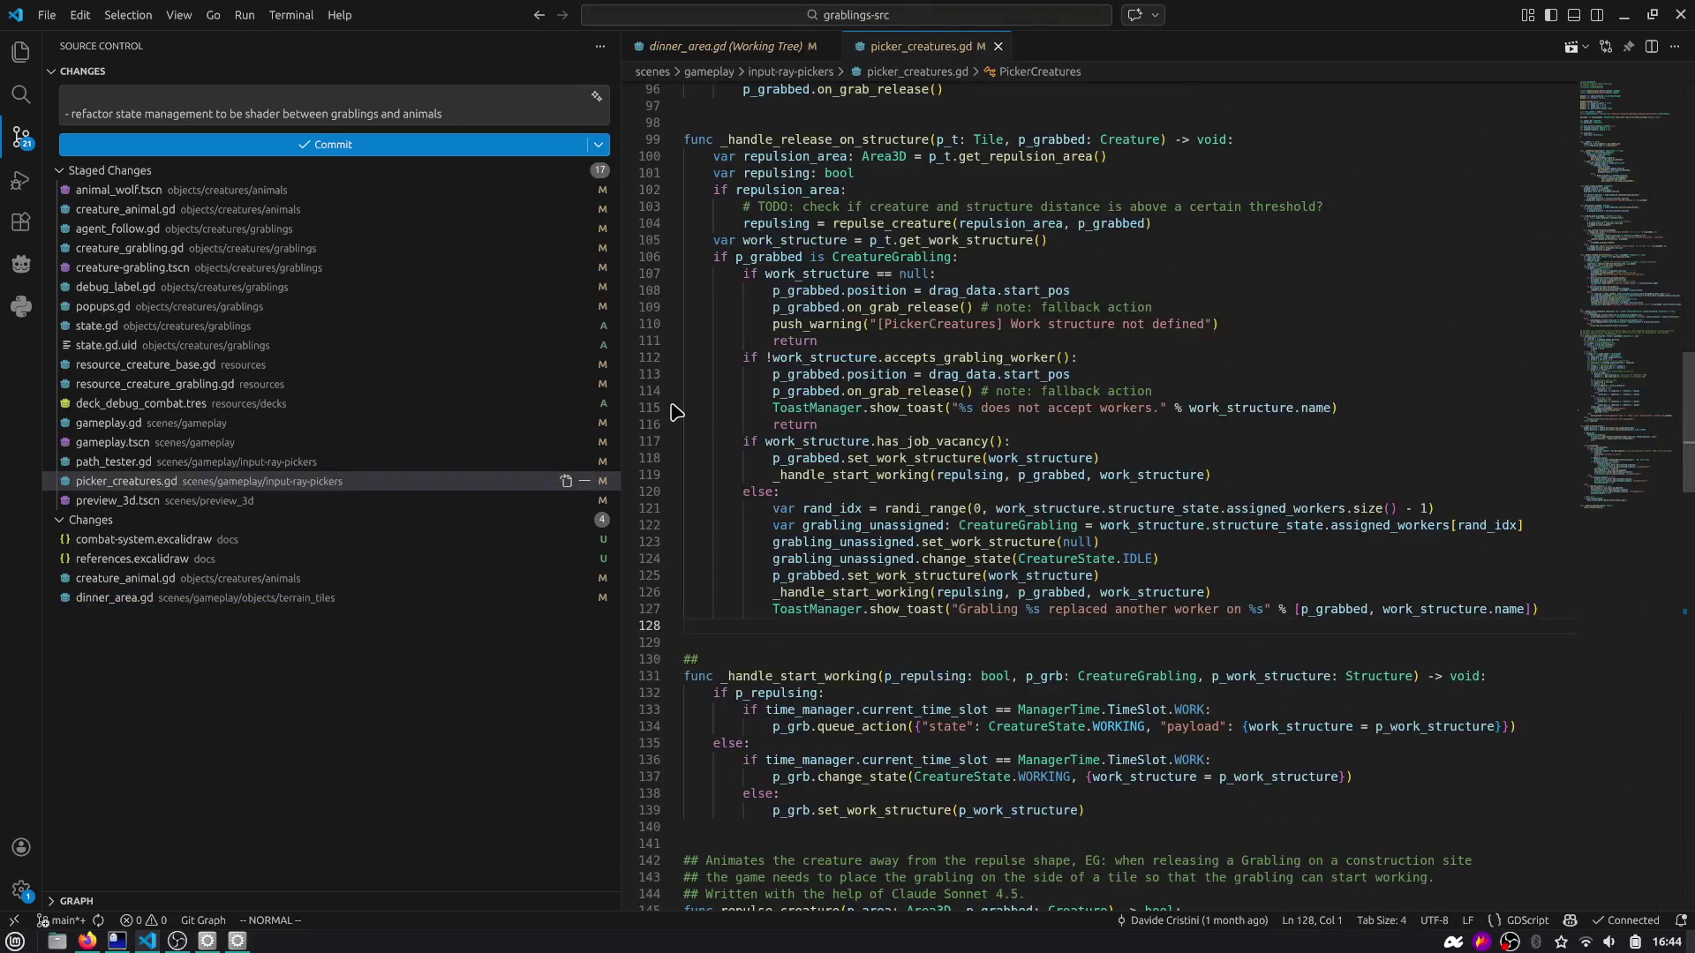
pyautogui.moveTo(1632, 327); pyautogui.dragTo(1631, 159)
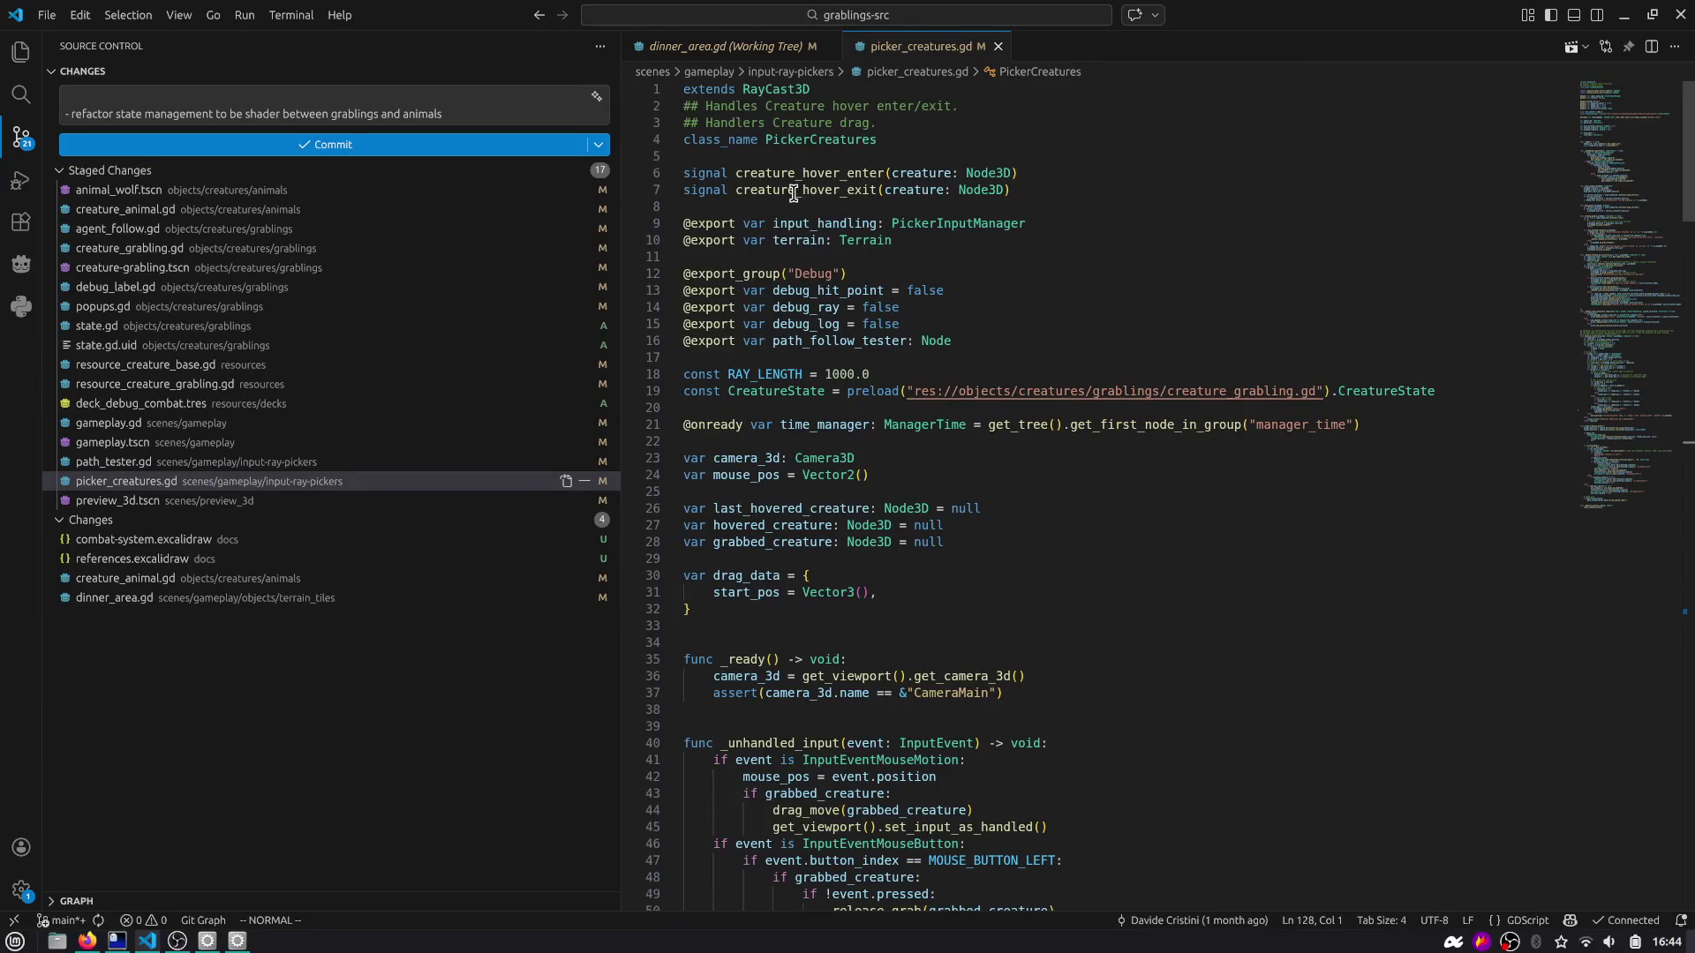
pyautogui.doubleClick(776, 392)
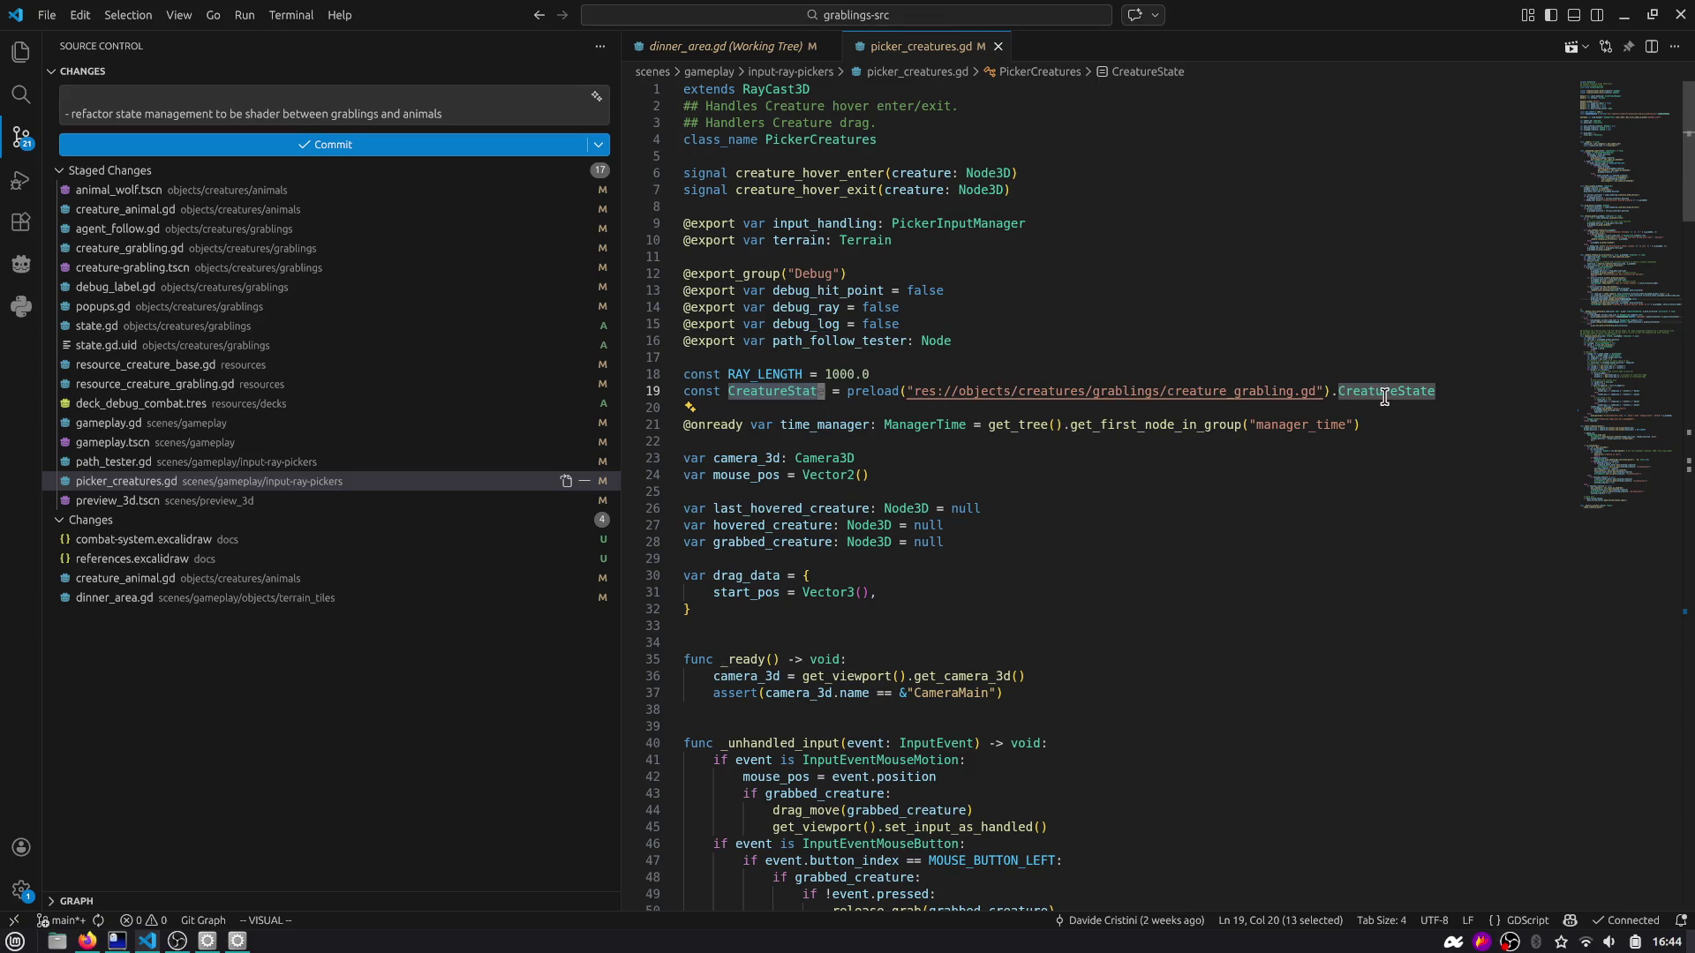
pyautogui.hotkey('ctrl', 'f')
pyautogui.press('Return')
pyautogui.press('Return')
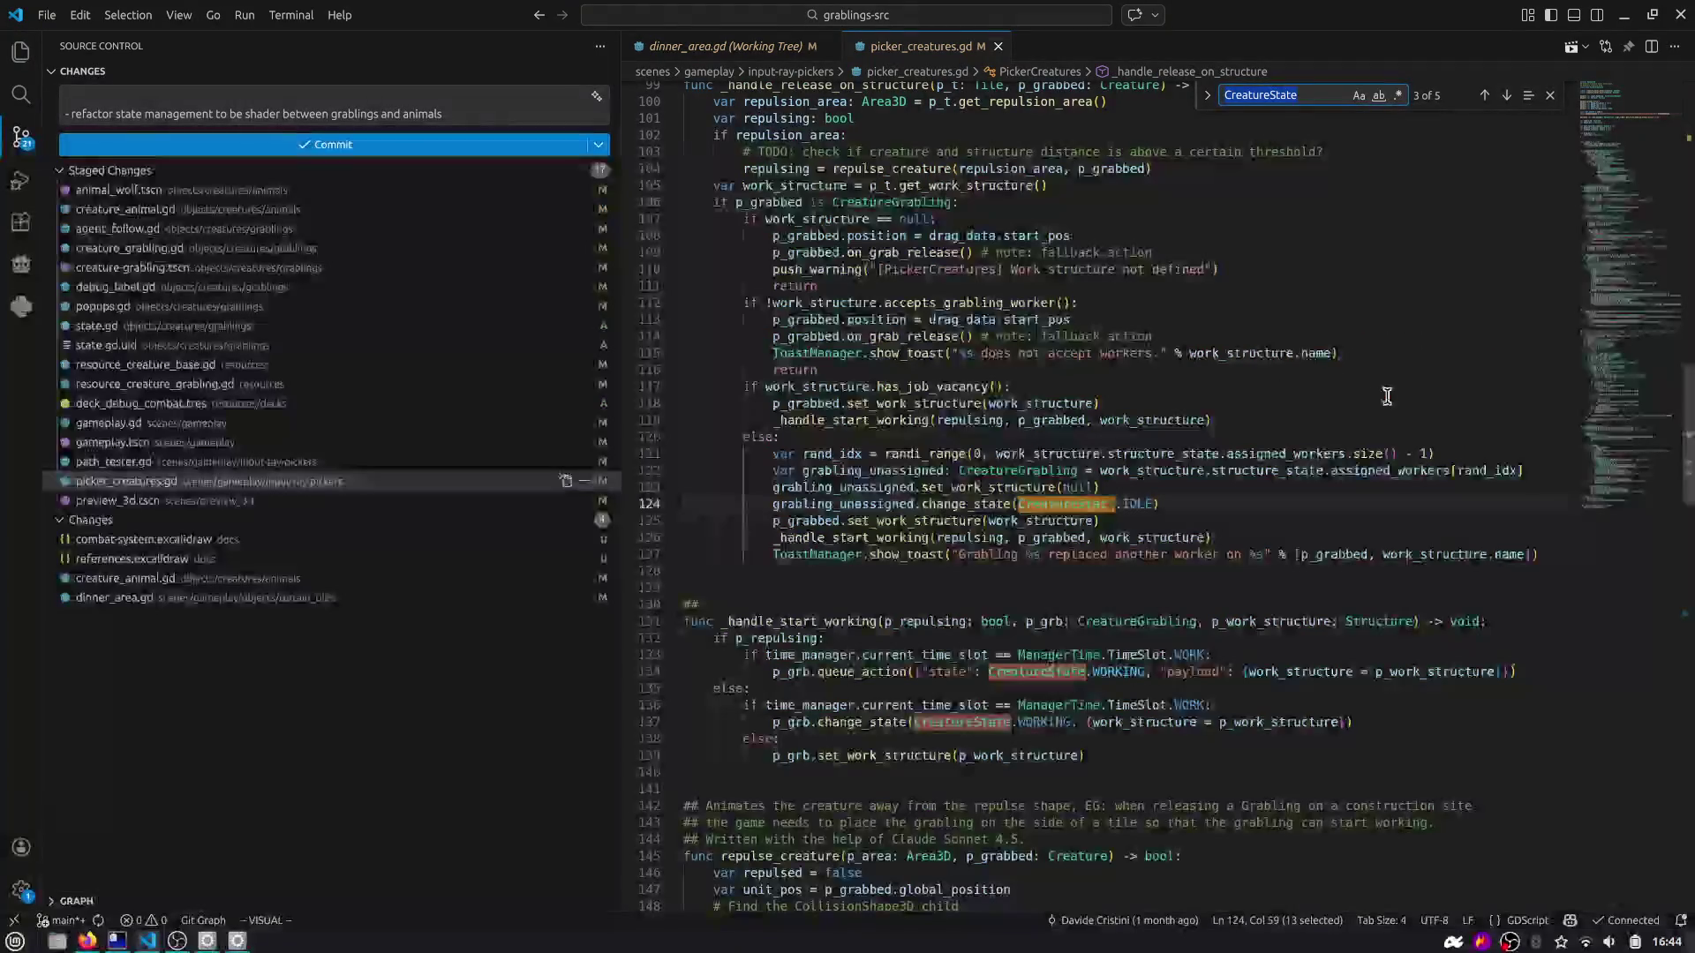
pyautogui.press('Return')
pyautogui.press('Return')
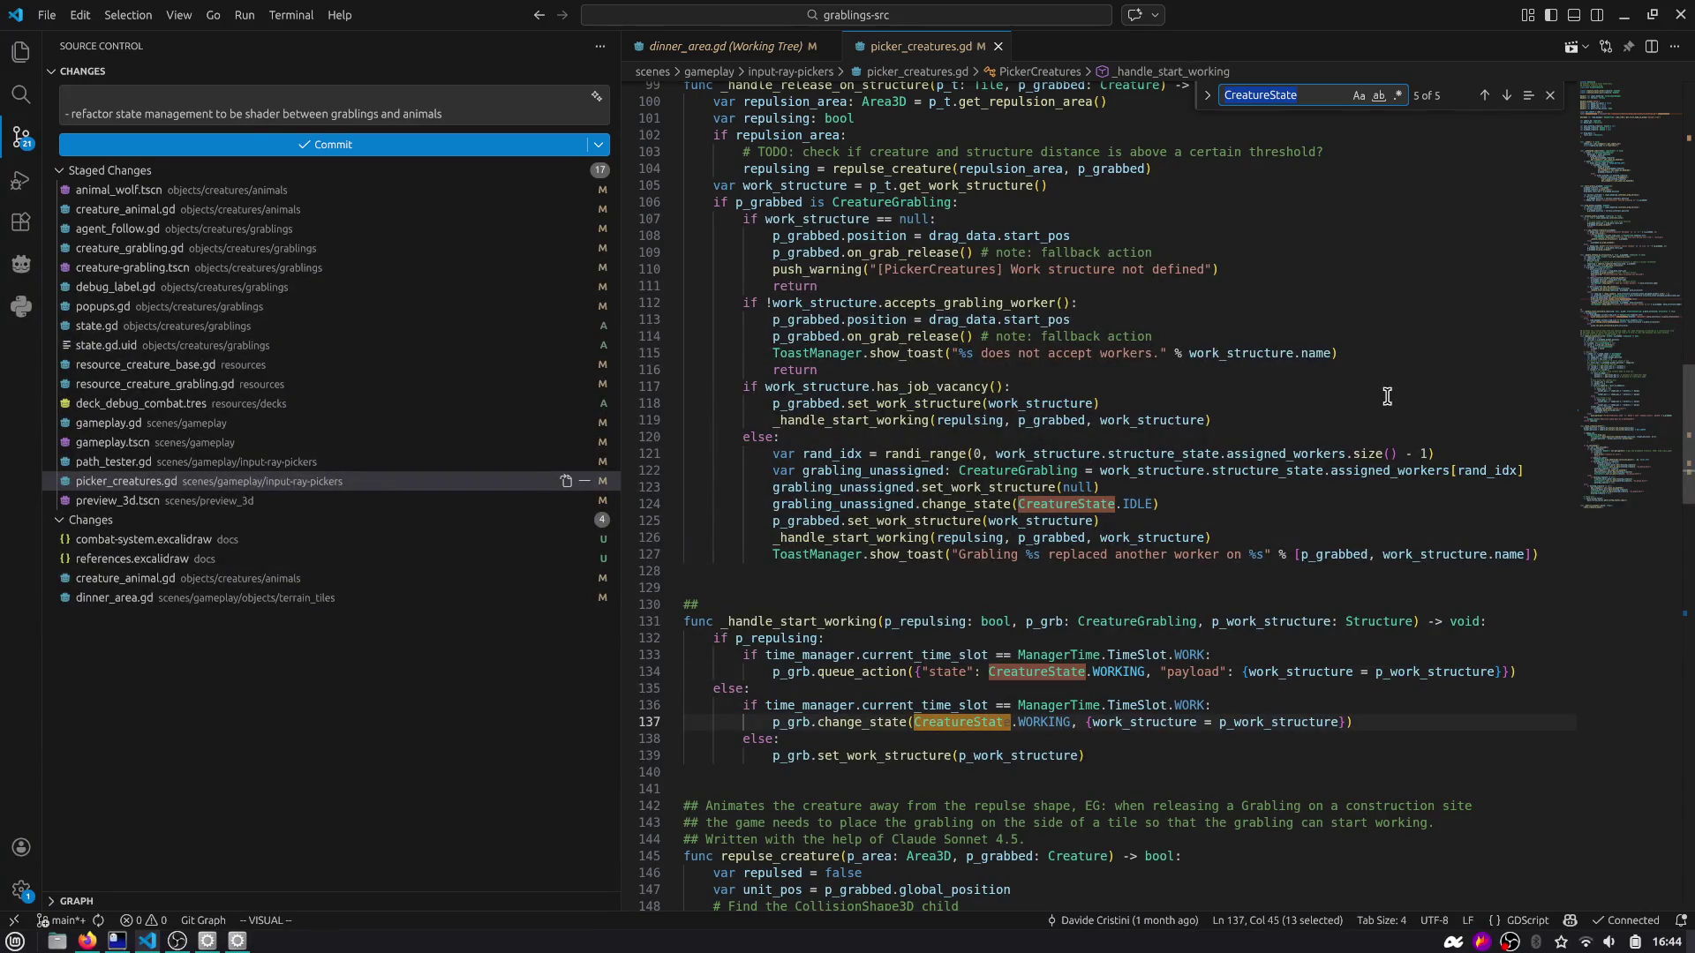
pyautogui.press('Return')
pyautogui.press('Return')
pyautogui.press('Return')
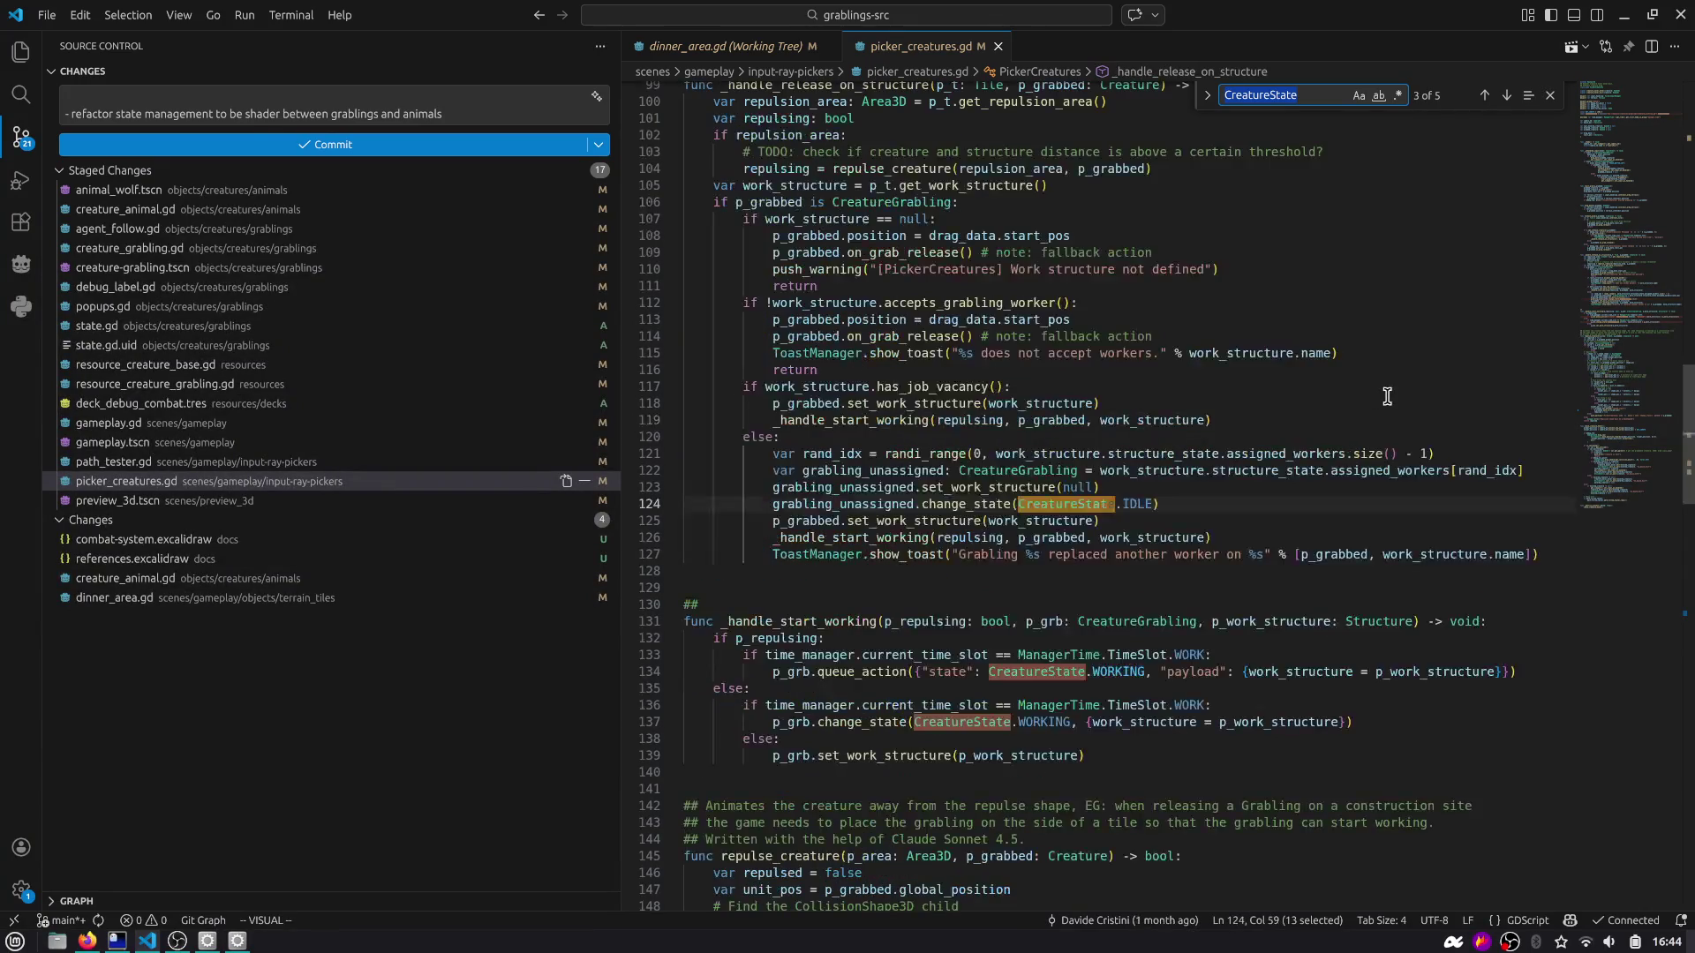
pyautogui.click(1037, 721)
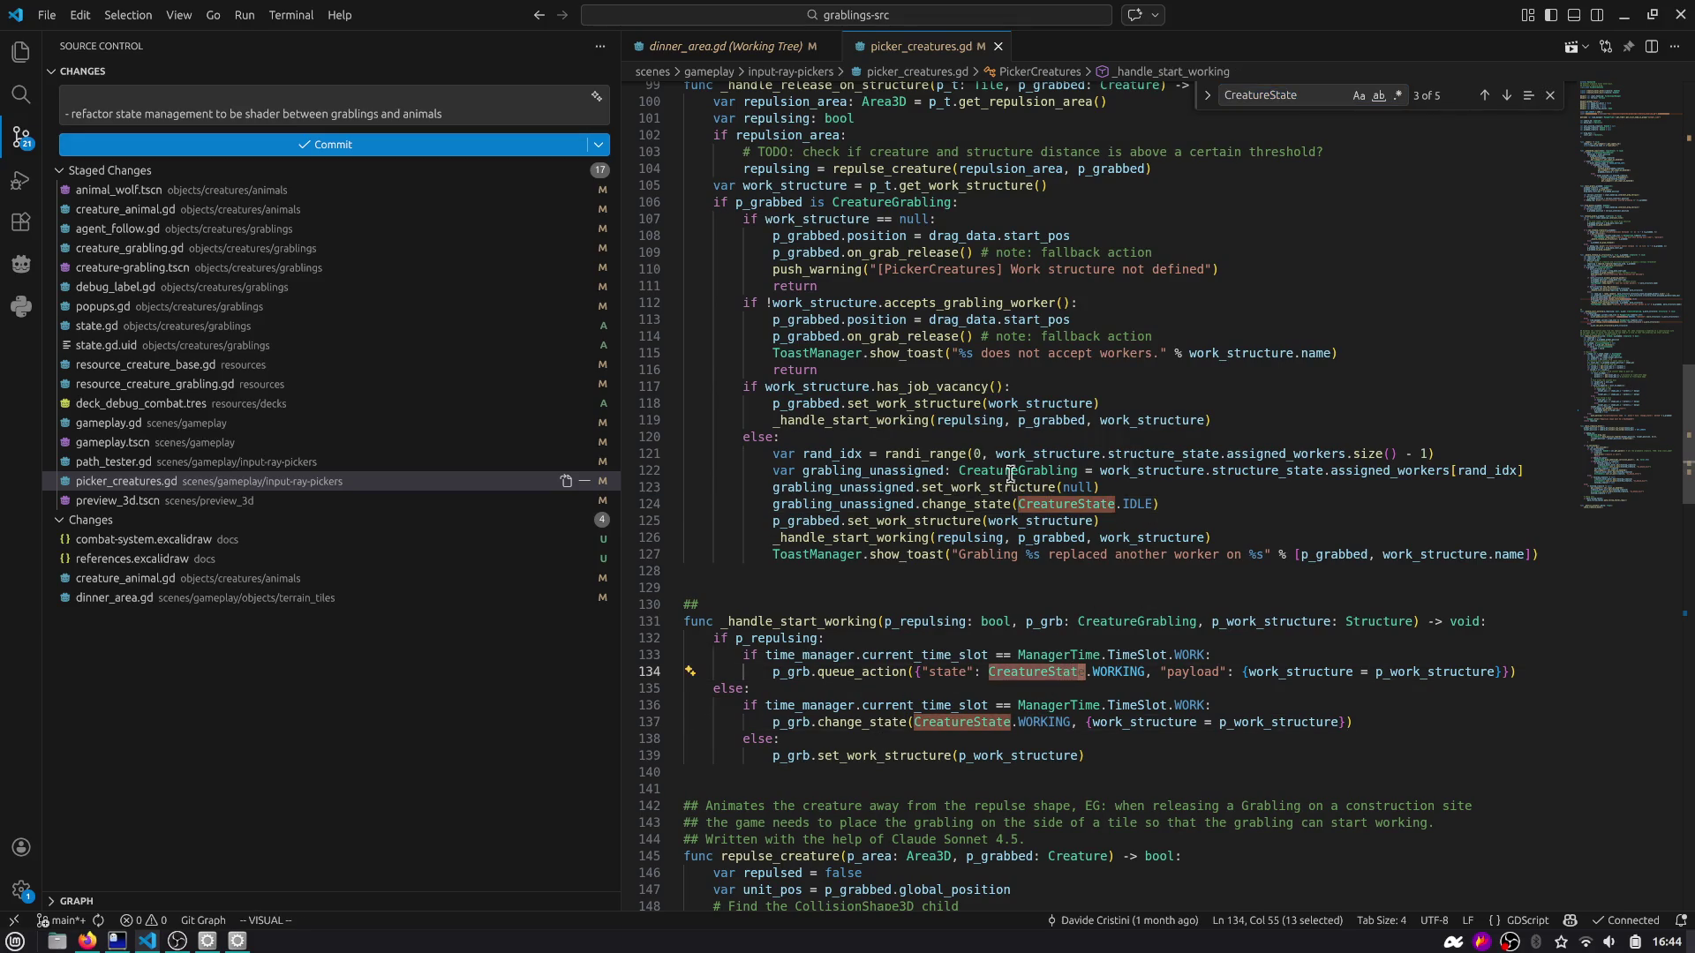
pyautogui.middleClick(923, 46)
# Step: Stage dinner_area.gd and creature_animal.gd, leaving only the Excalidraw docs unstaged
pyautogui.click(247, 600)
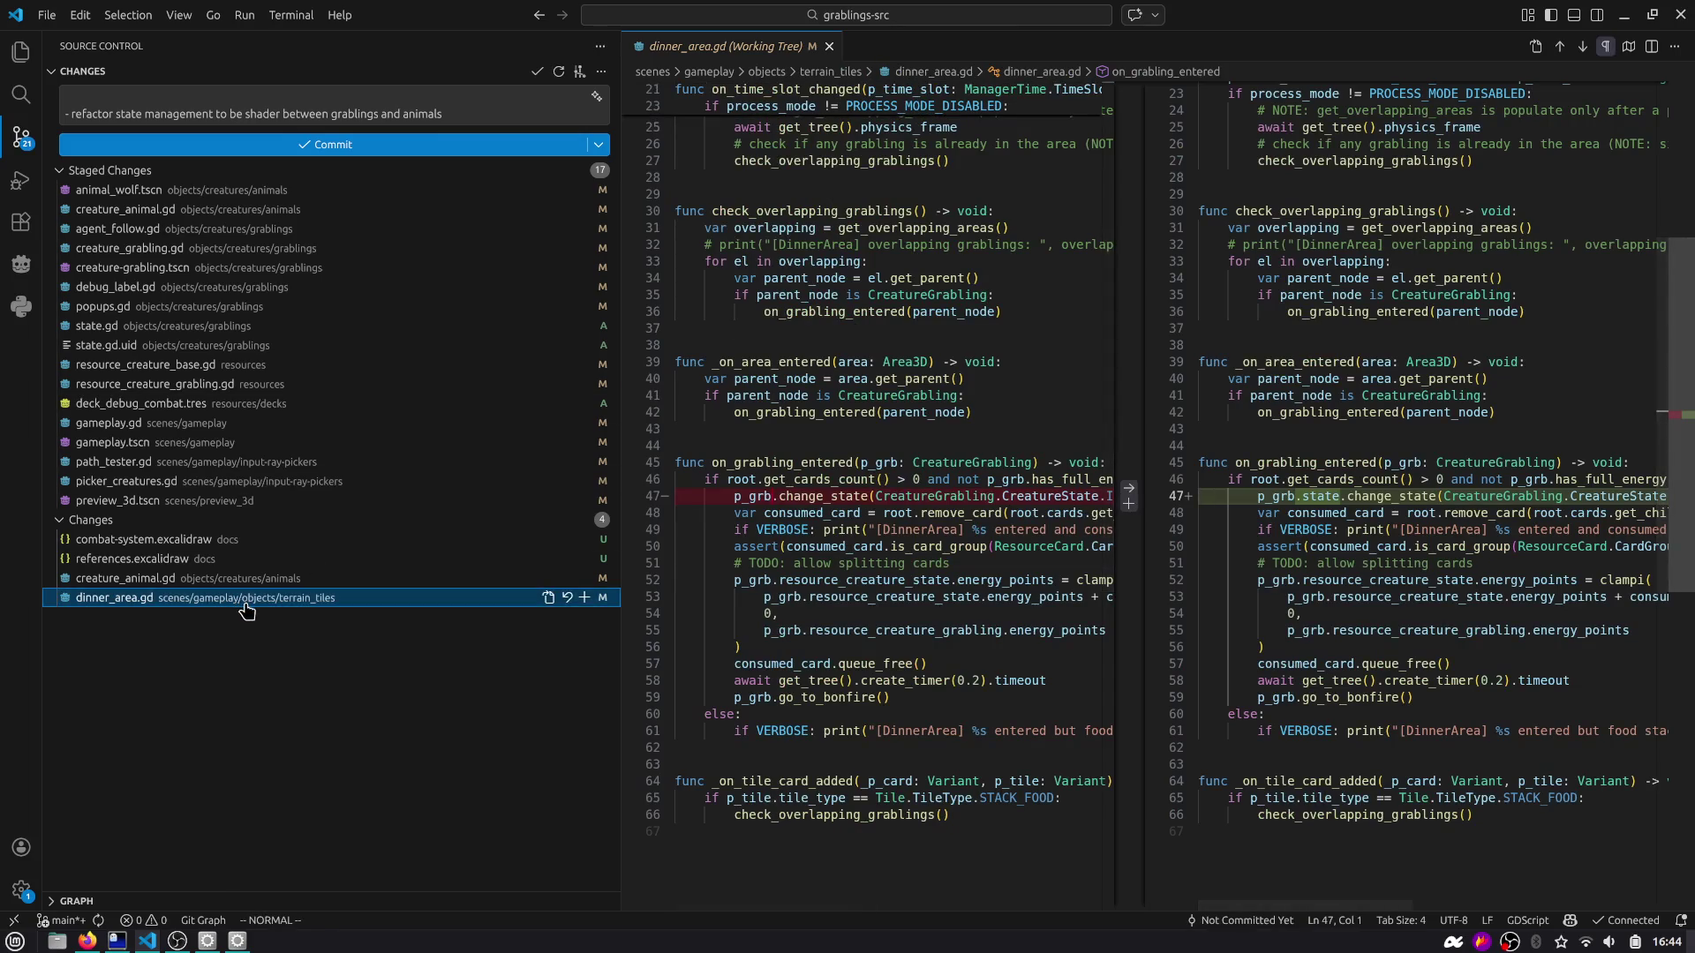
pyautogui.click(583, 598)
pyautogui.click(197, 607)
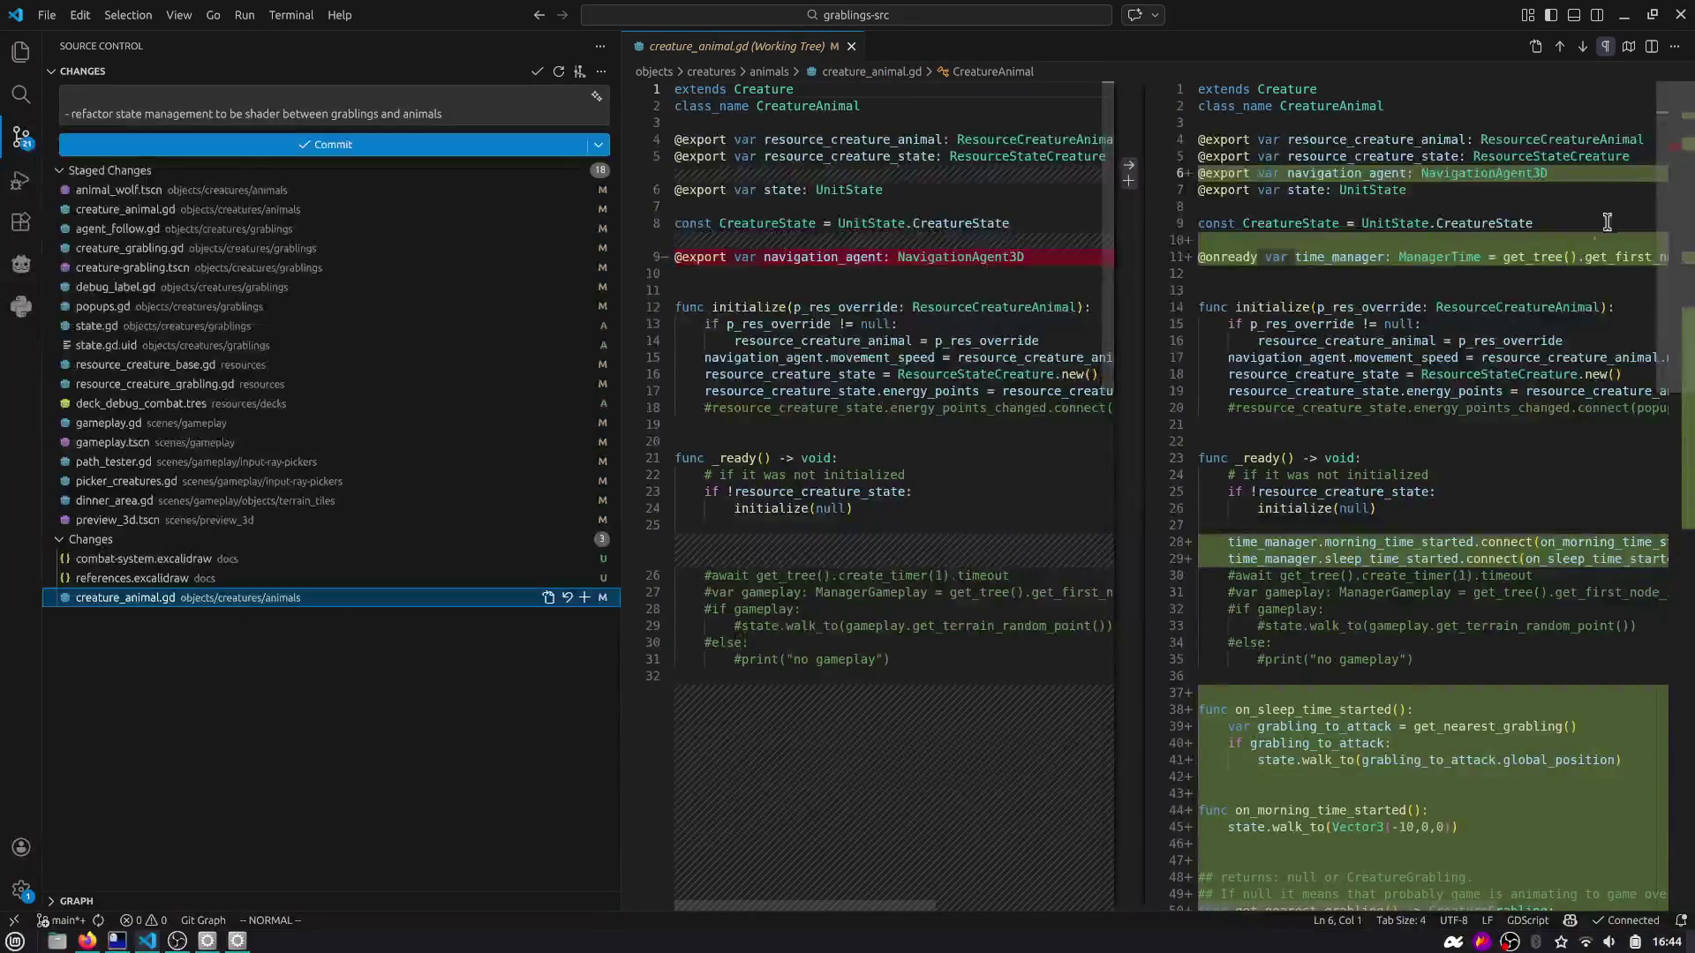
pyautogui.scroll(-10, 1662, 409)
pyautogui.scroll(2, 1662, 409)
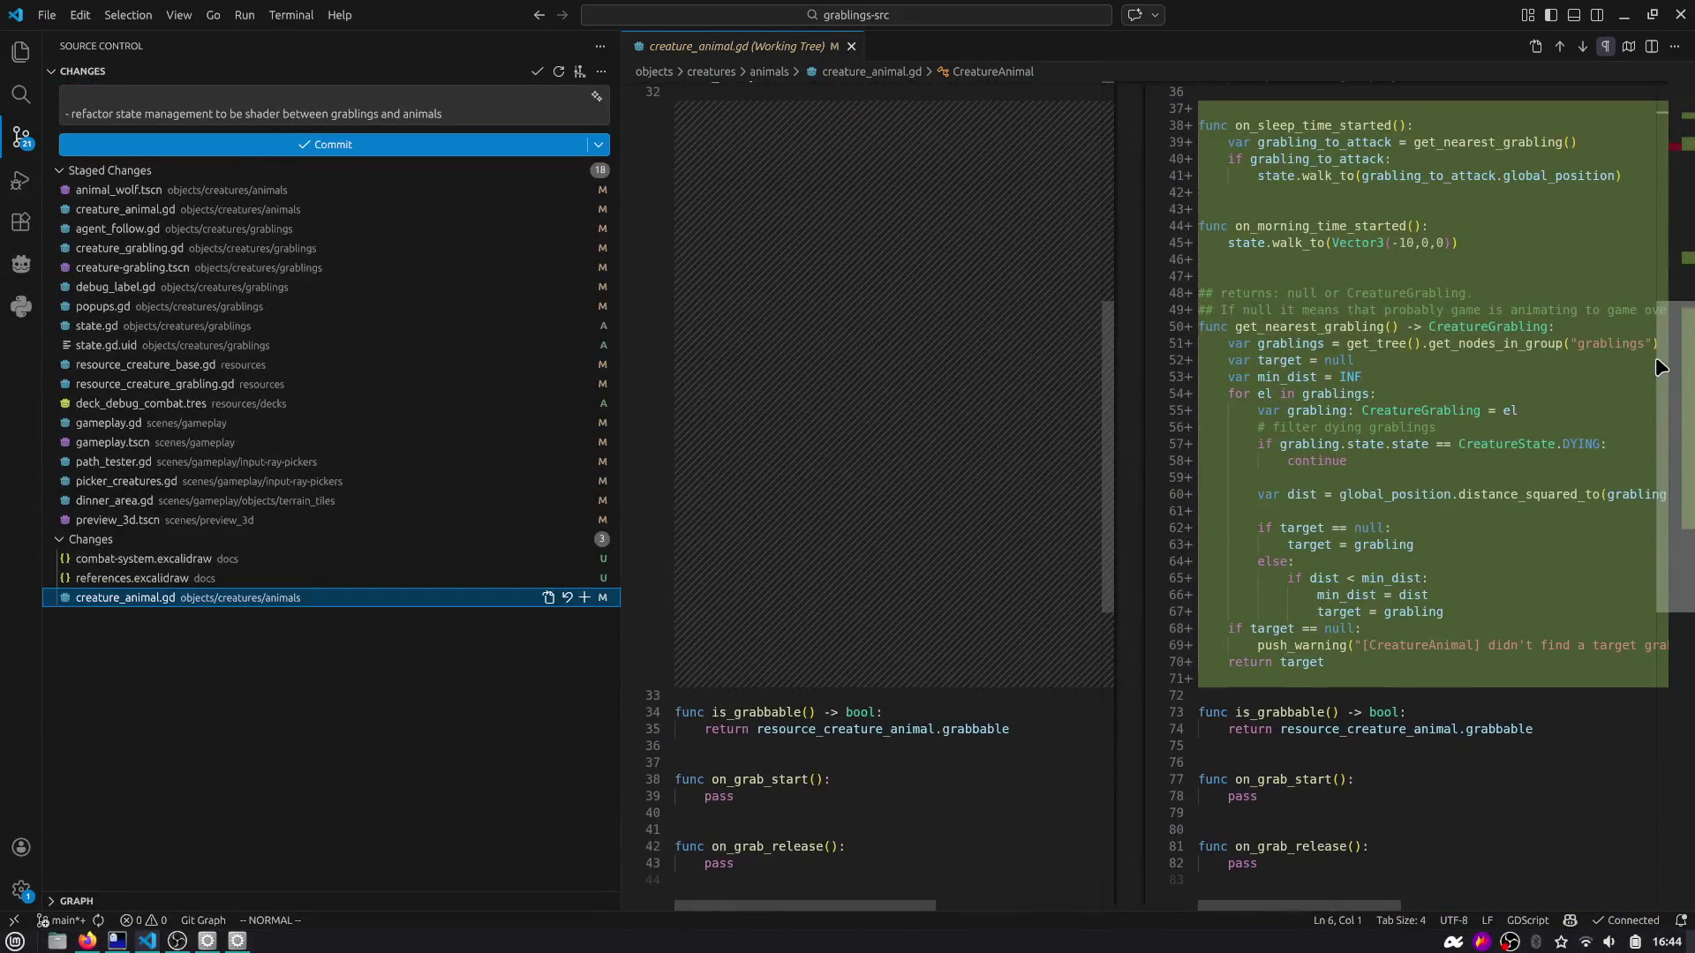
pyautogui.click(585, 598)
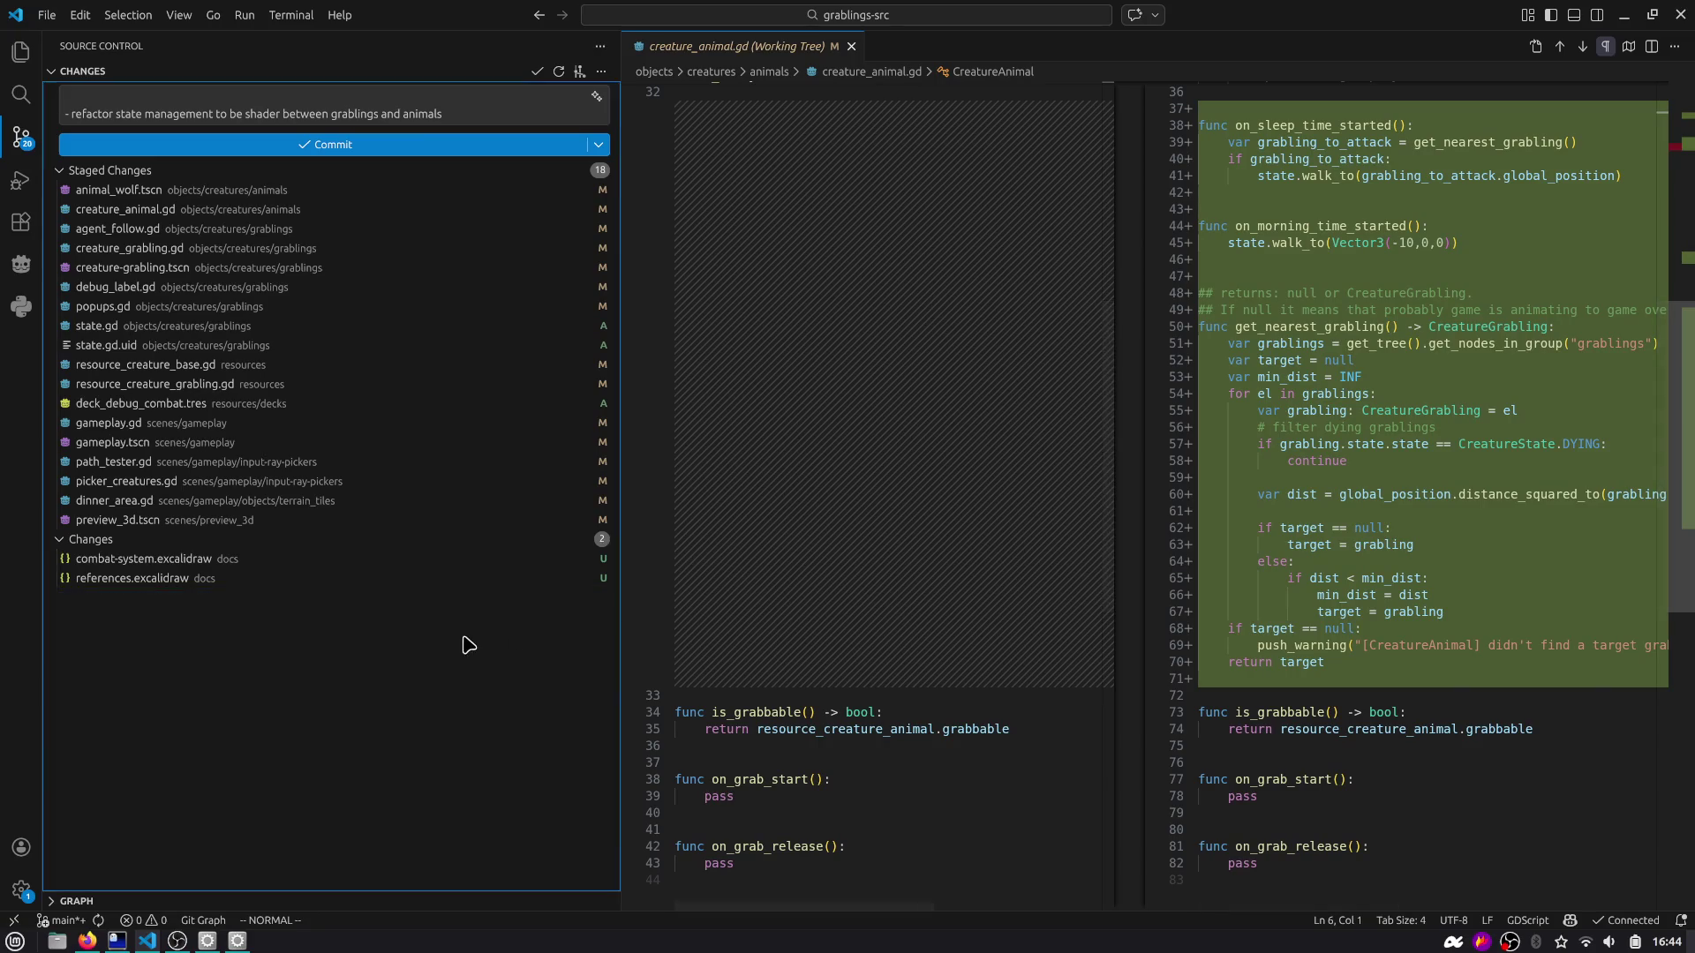
pyautogui.hotkey('alt', 'Tab')
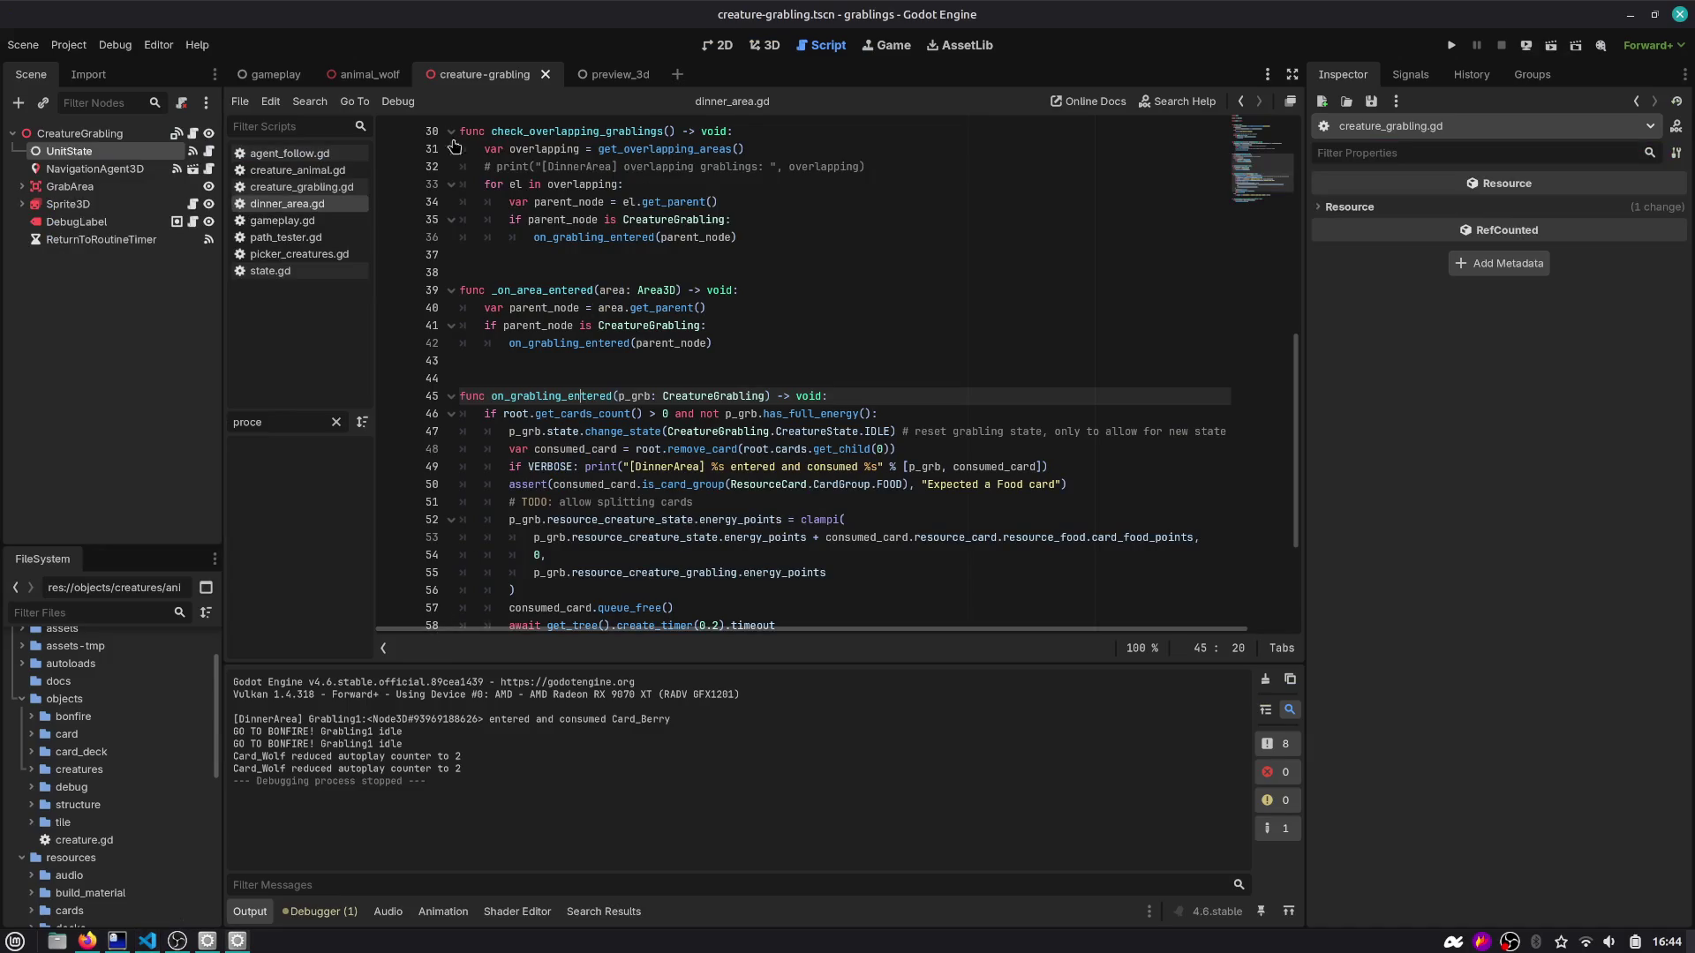
# Step: Open state.gd from the CreatureGrabling node's scripts
pyautogui.scroll(10, 598, 277)
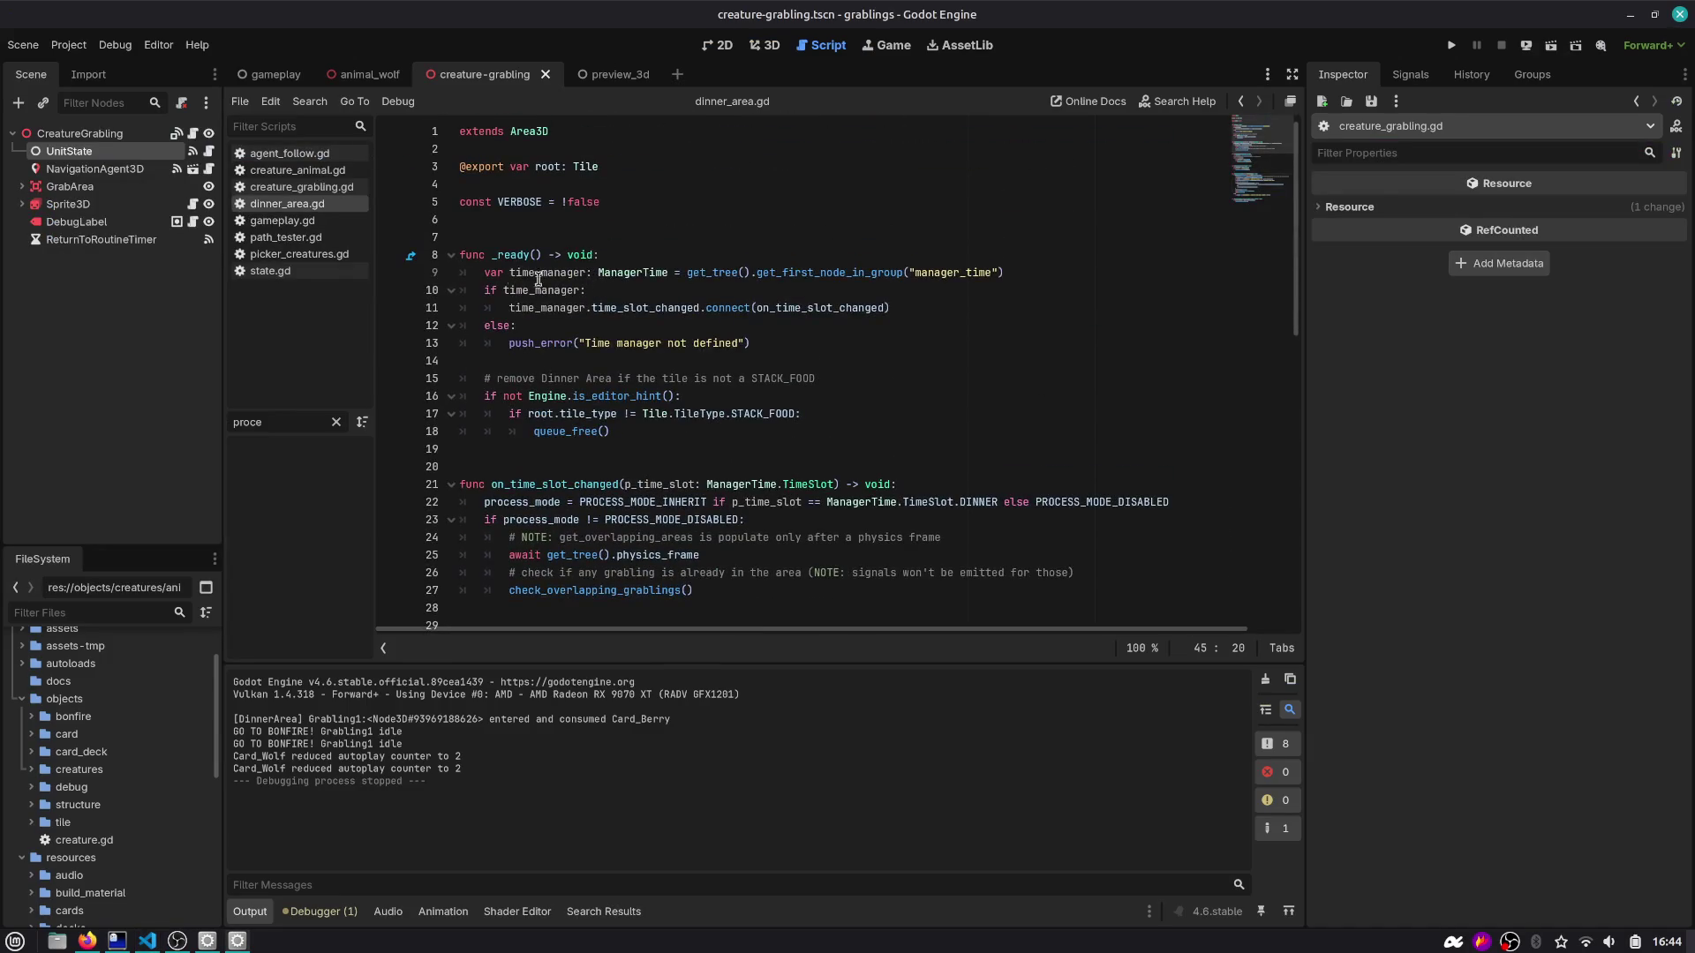
pyautogui.click(168, 134)
pyautogui.click(193, 133)
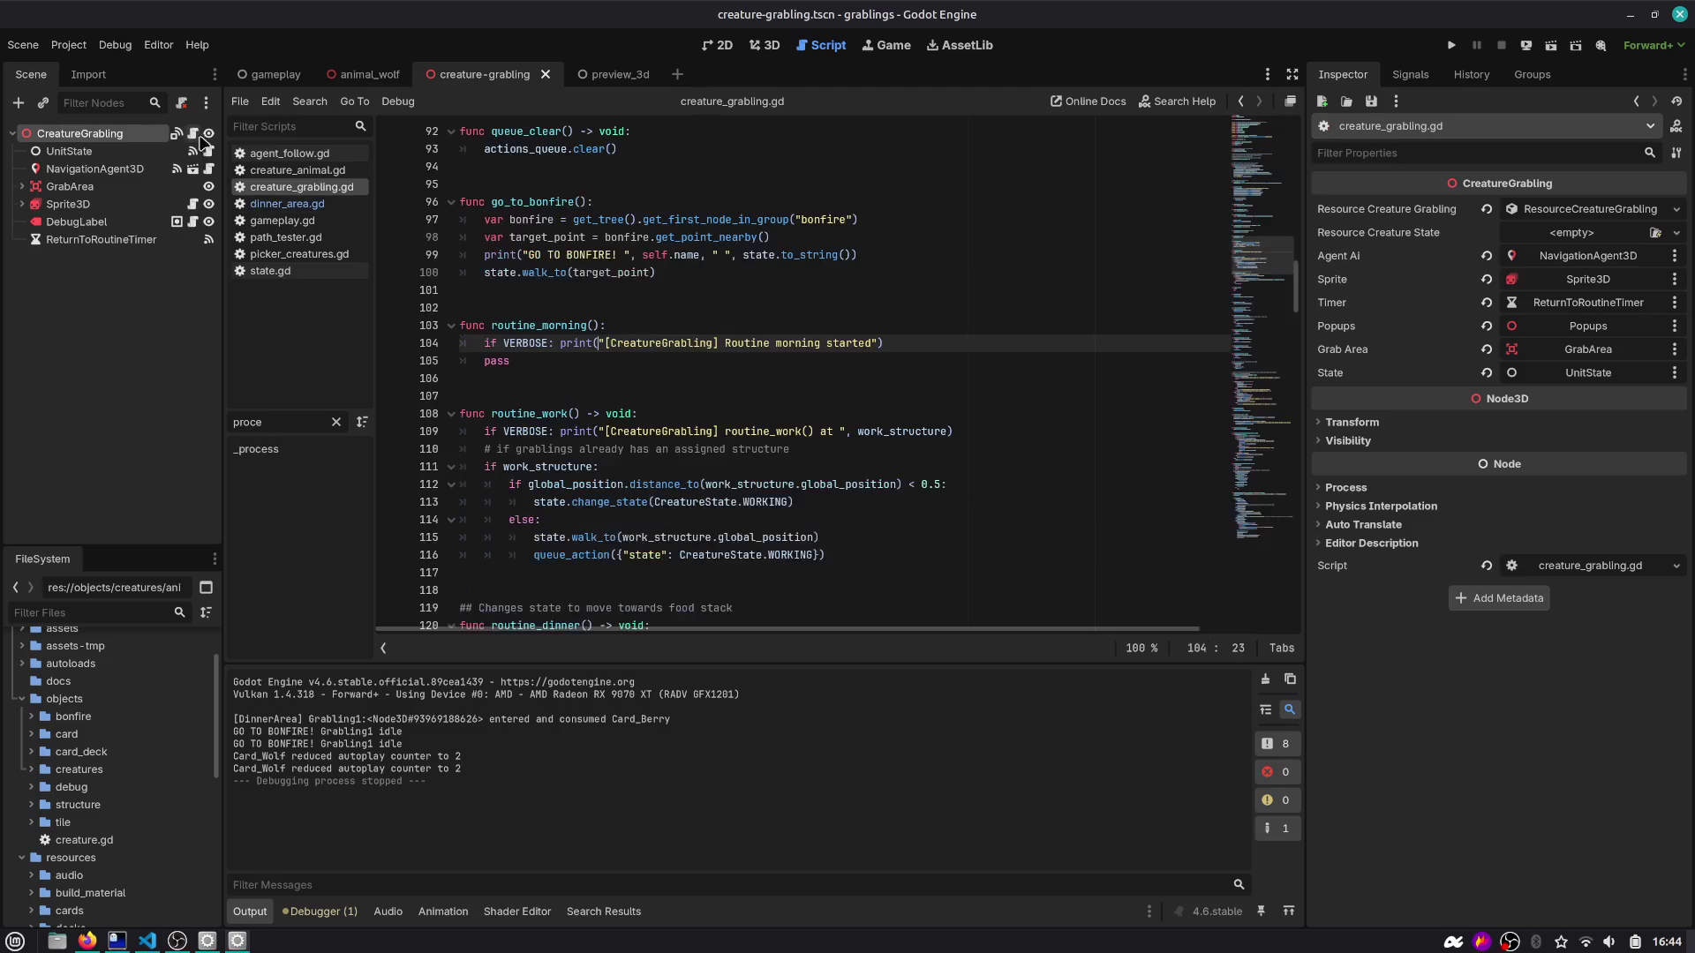
pyautogui.scroll(20, 623, 250)
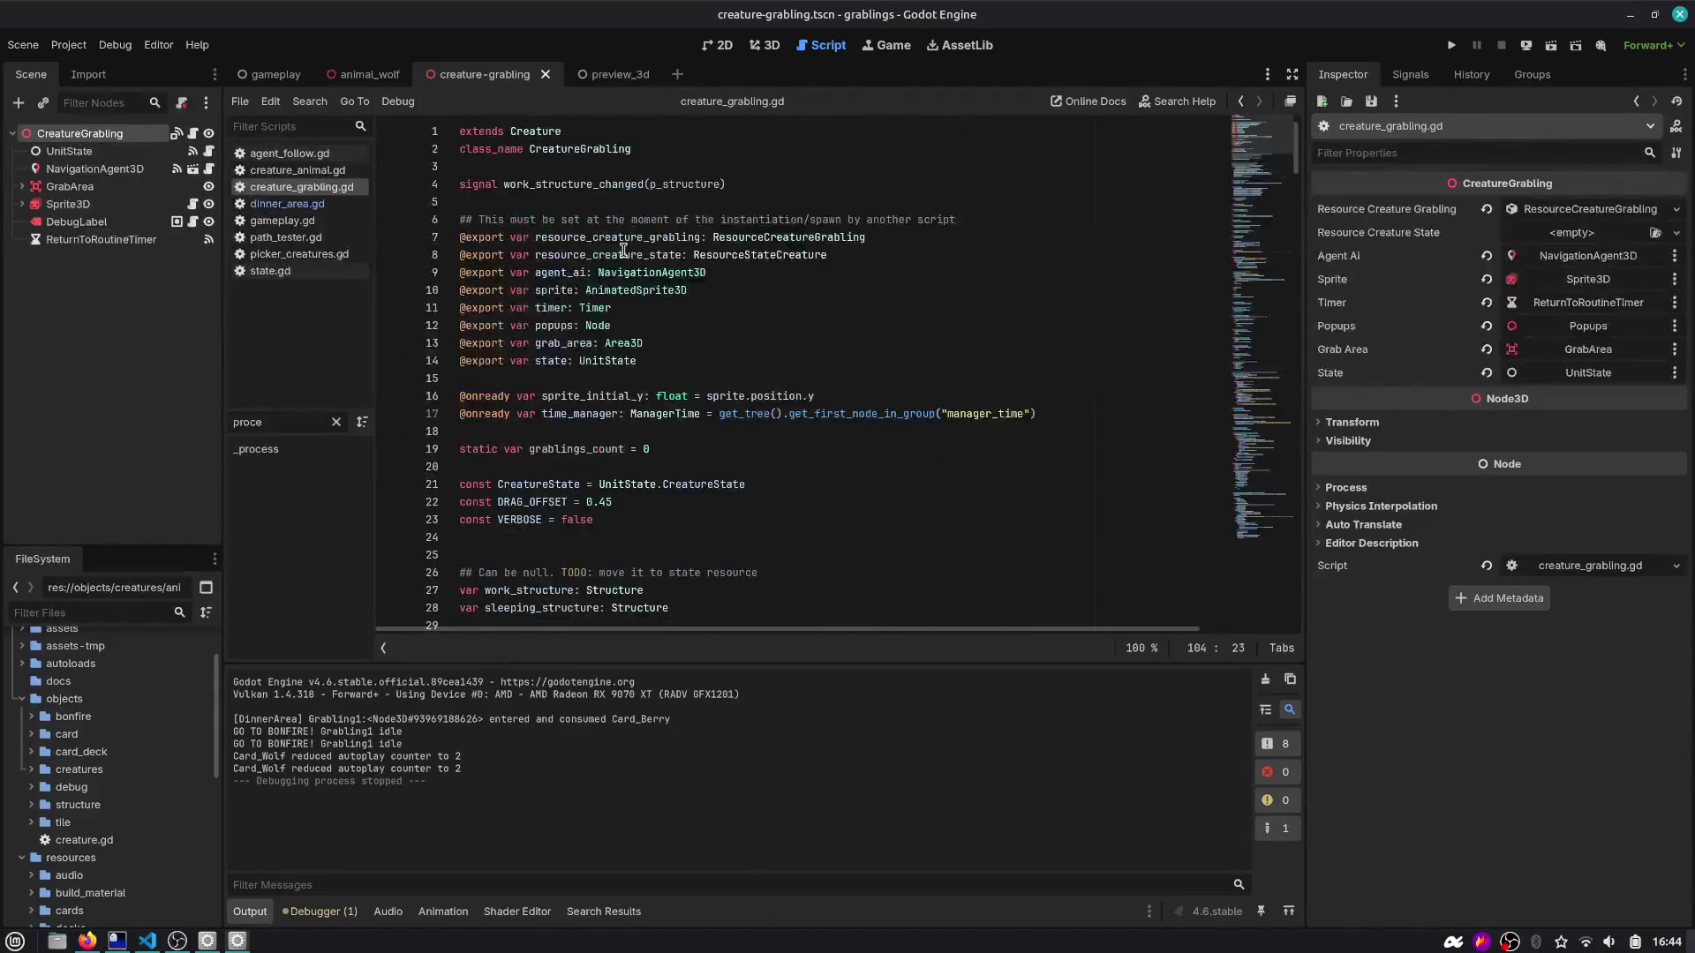
pyautogui.click(274, 270)
pyautogui.scroll(6, 546, 300)
# Step: Add FOLLOW_GRABLING, commented as used only by enemy animals, to CreatureState and save
pyautogui.click(544, 394)
pyautogui.press('Up')
pyautogui.press('End')
pyautogui.press('Return')
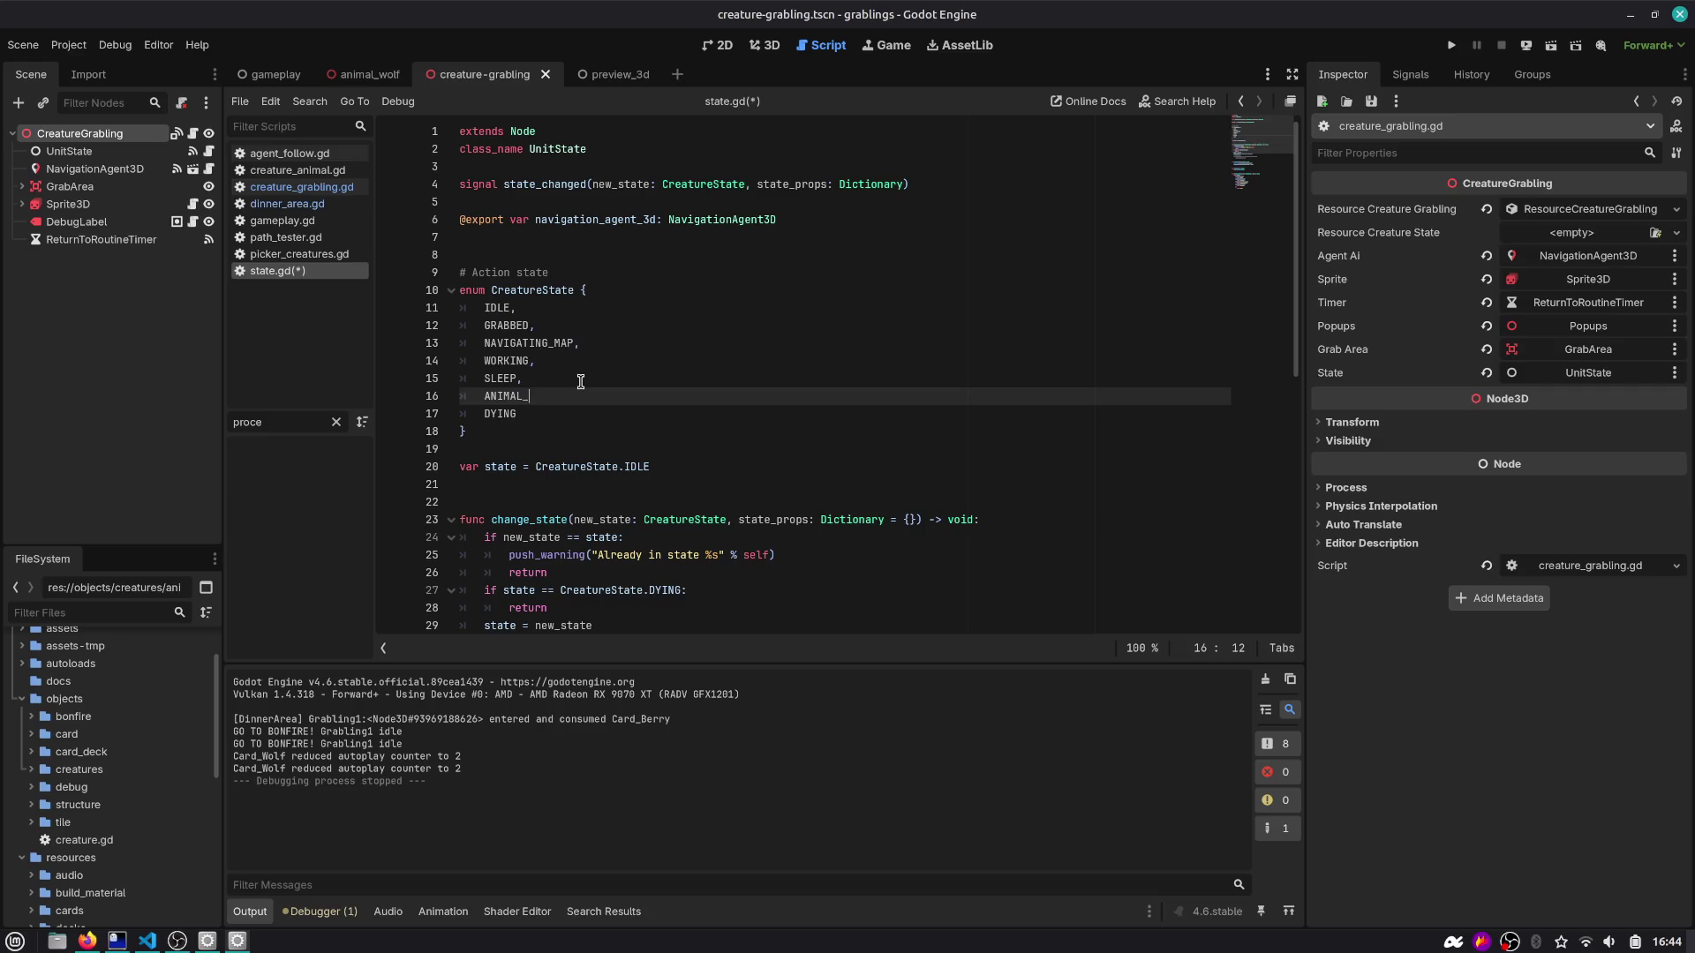
pyautogui.hotkey('ctrl', 'BackSpace')
pyautogui.write('FO')
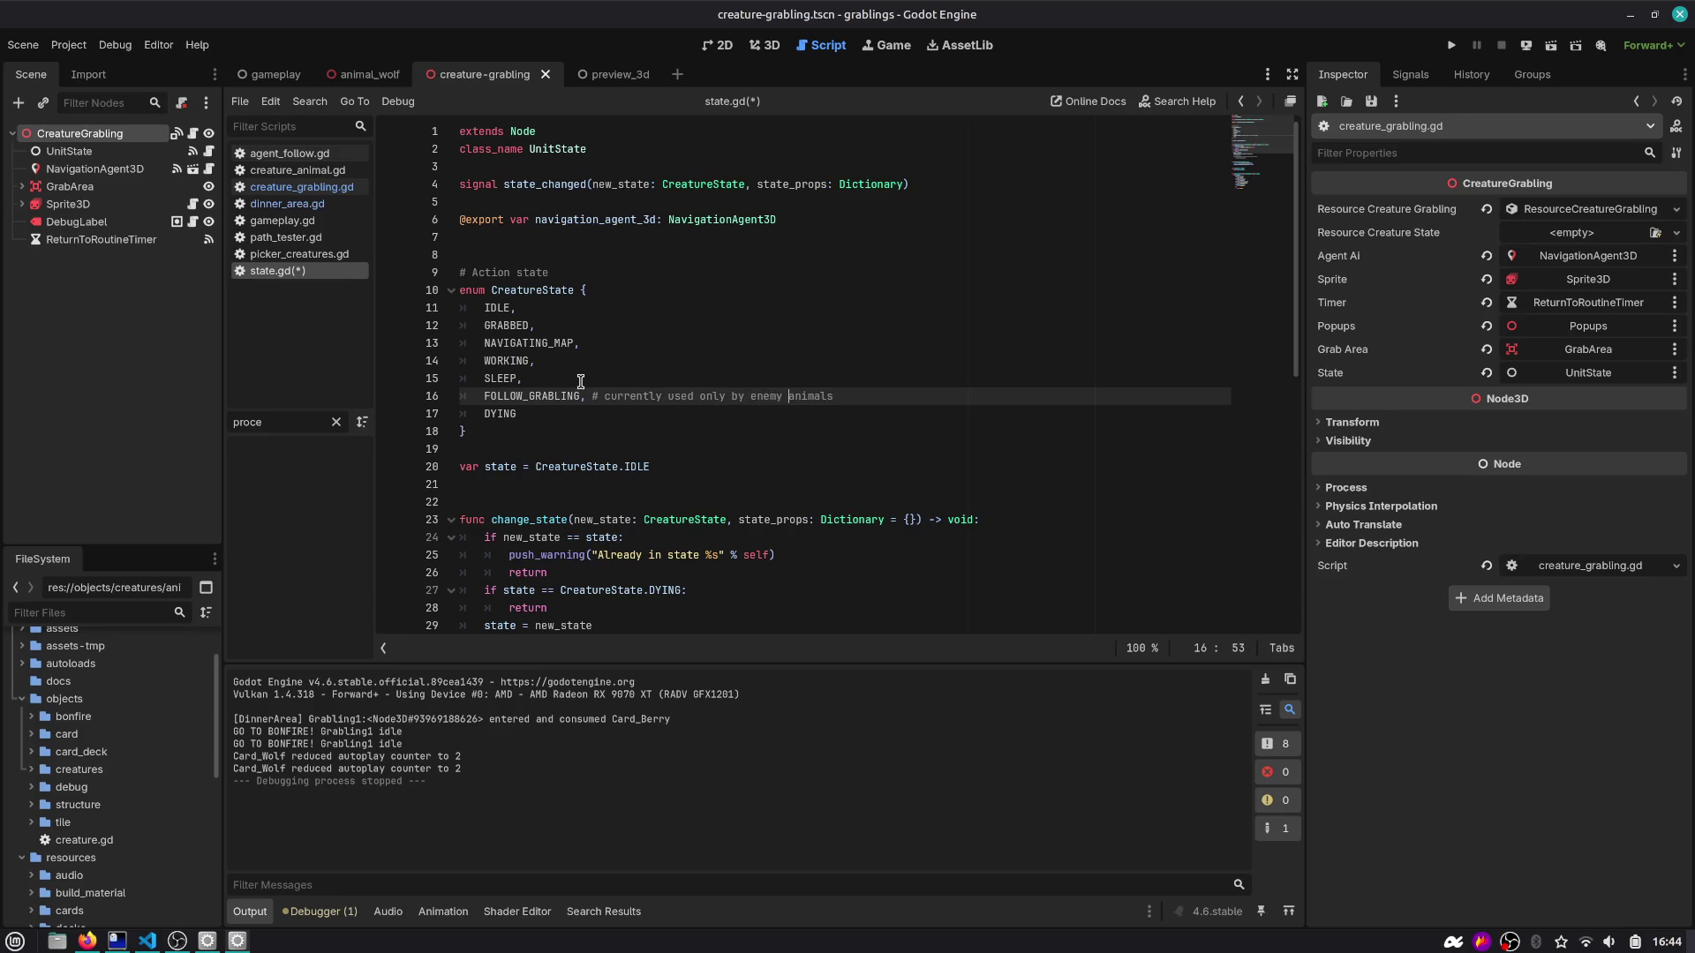
pyautogui.press('End')
pyautogui.hotkey('ctrl', 's')
pyautogui.doubleClick(567, 396)
pyautogui.click(557, 342)
pyautogui.doubleClick(543, 297)
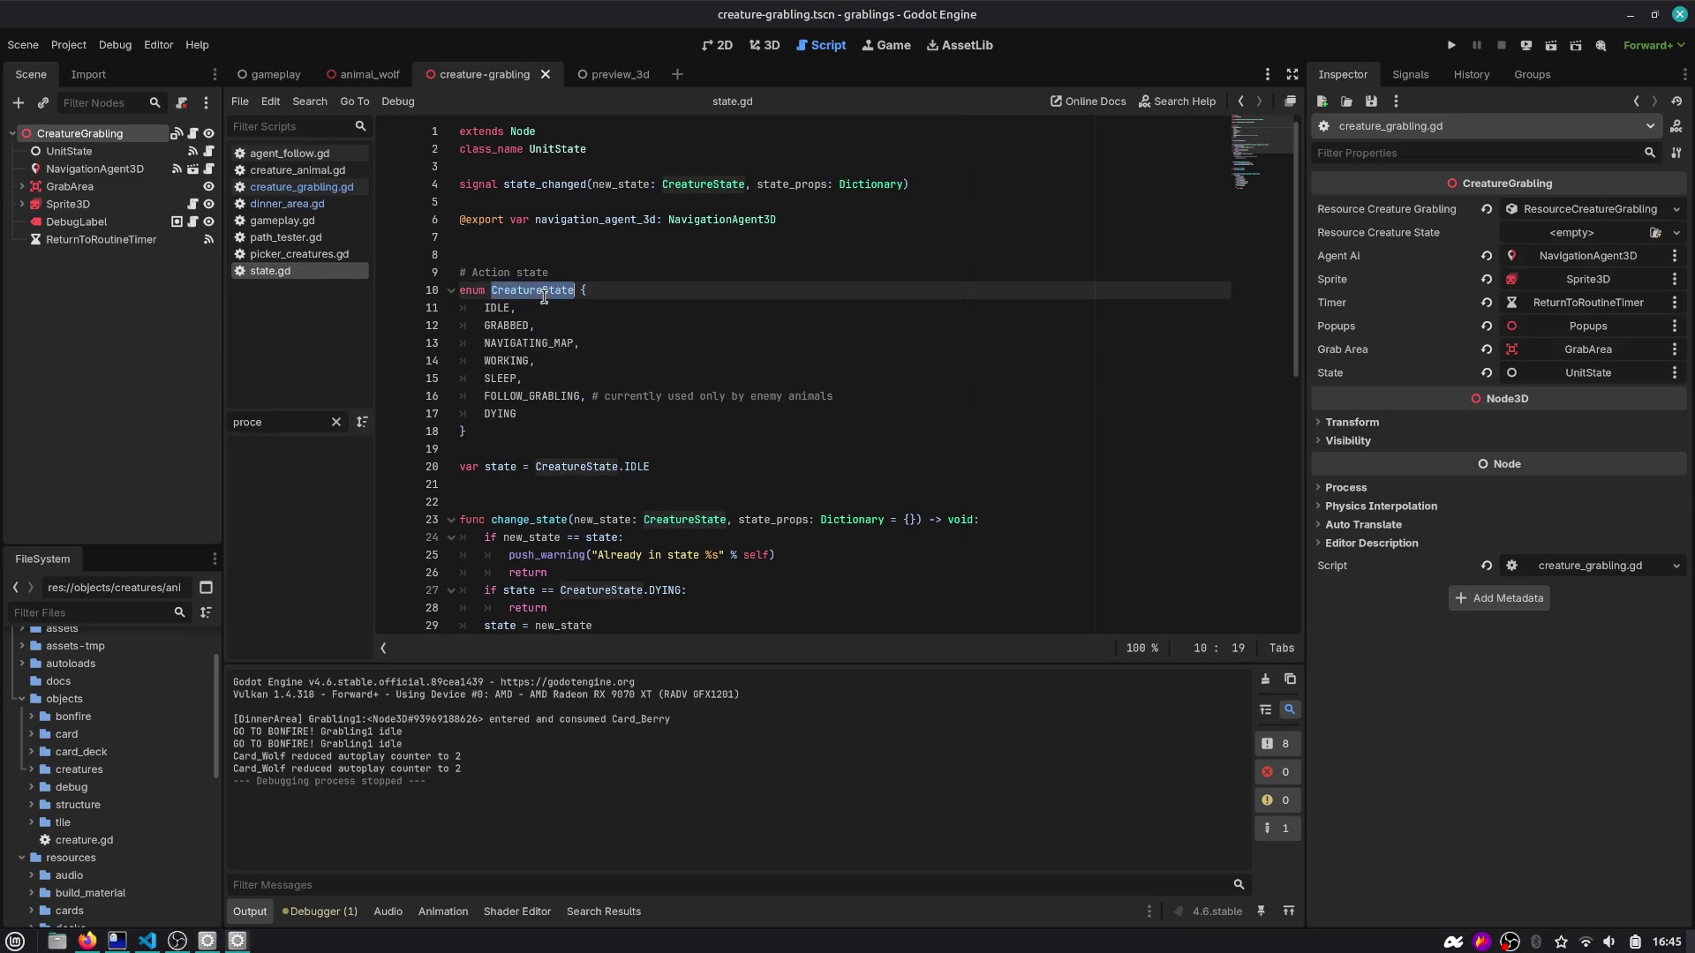
# Step: Duplicate the NAVIGATING_MAP match case in state_to_string as a FOLLOW_GRABLING case
pyautogui.moveTo(491, 432); pyautogui.dragTo(438, 292)
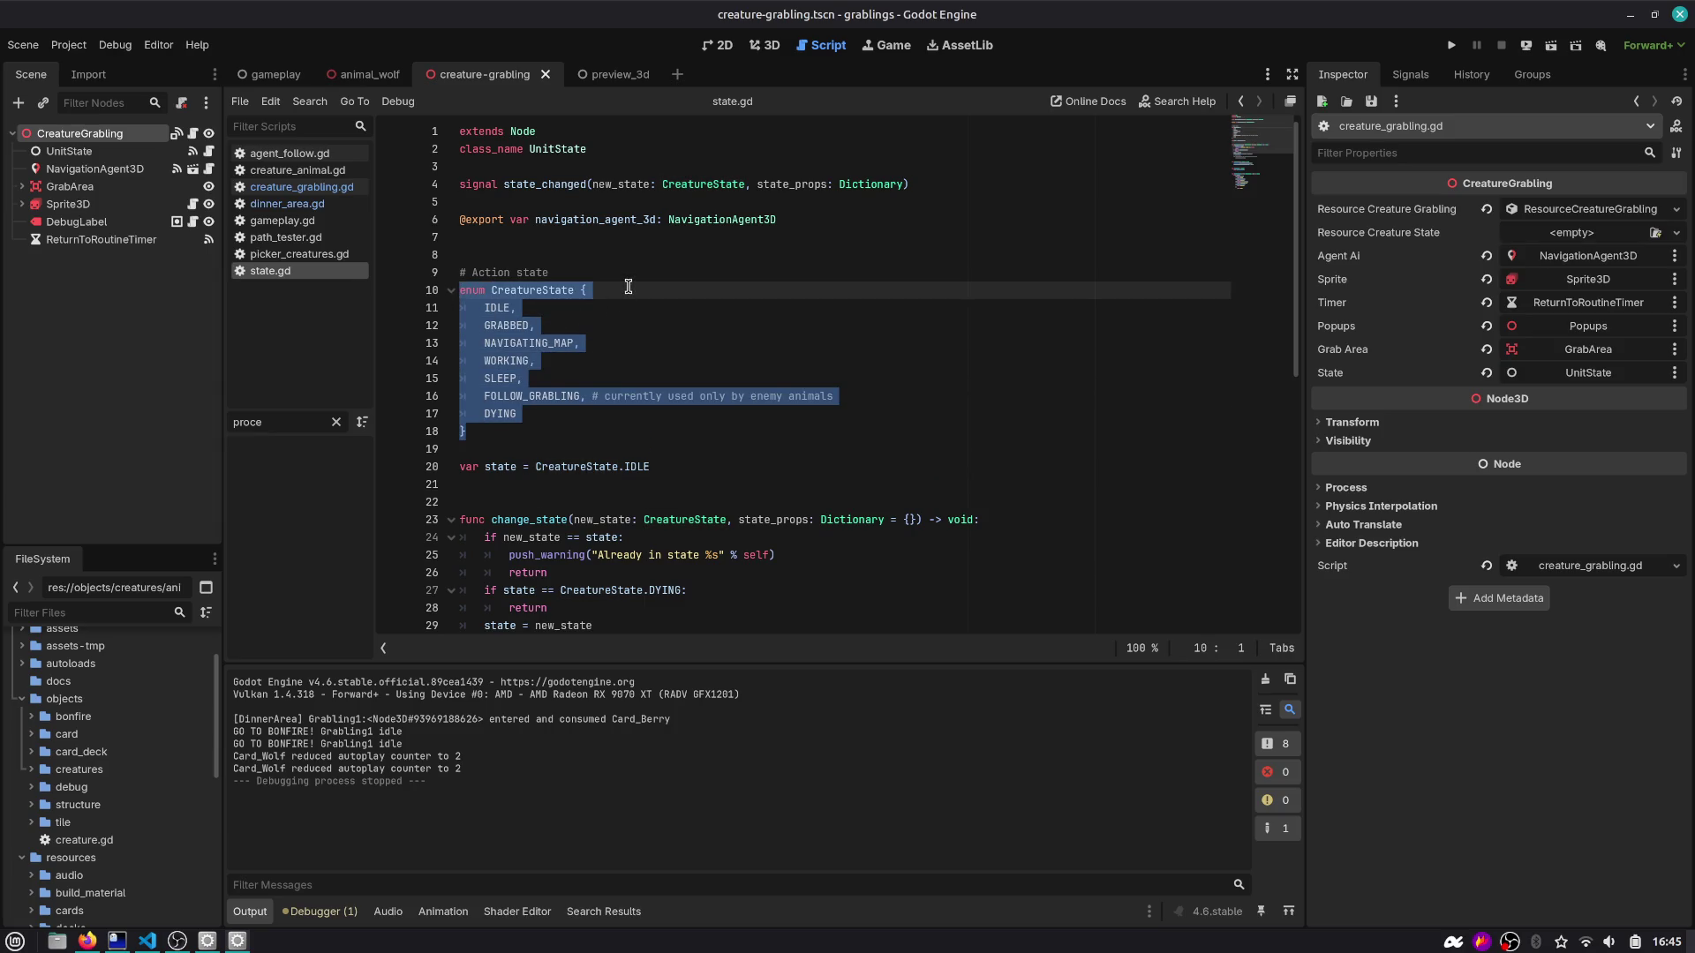
pyautogui.doubleClick(546, 291)
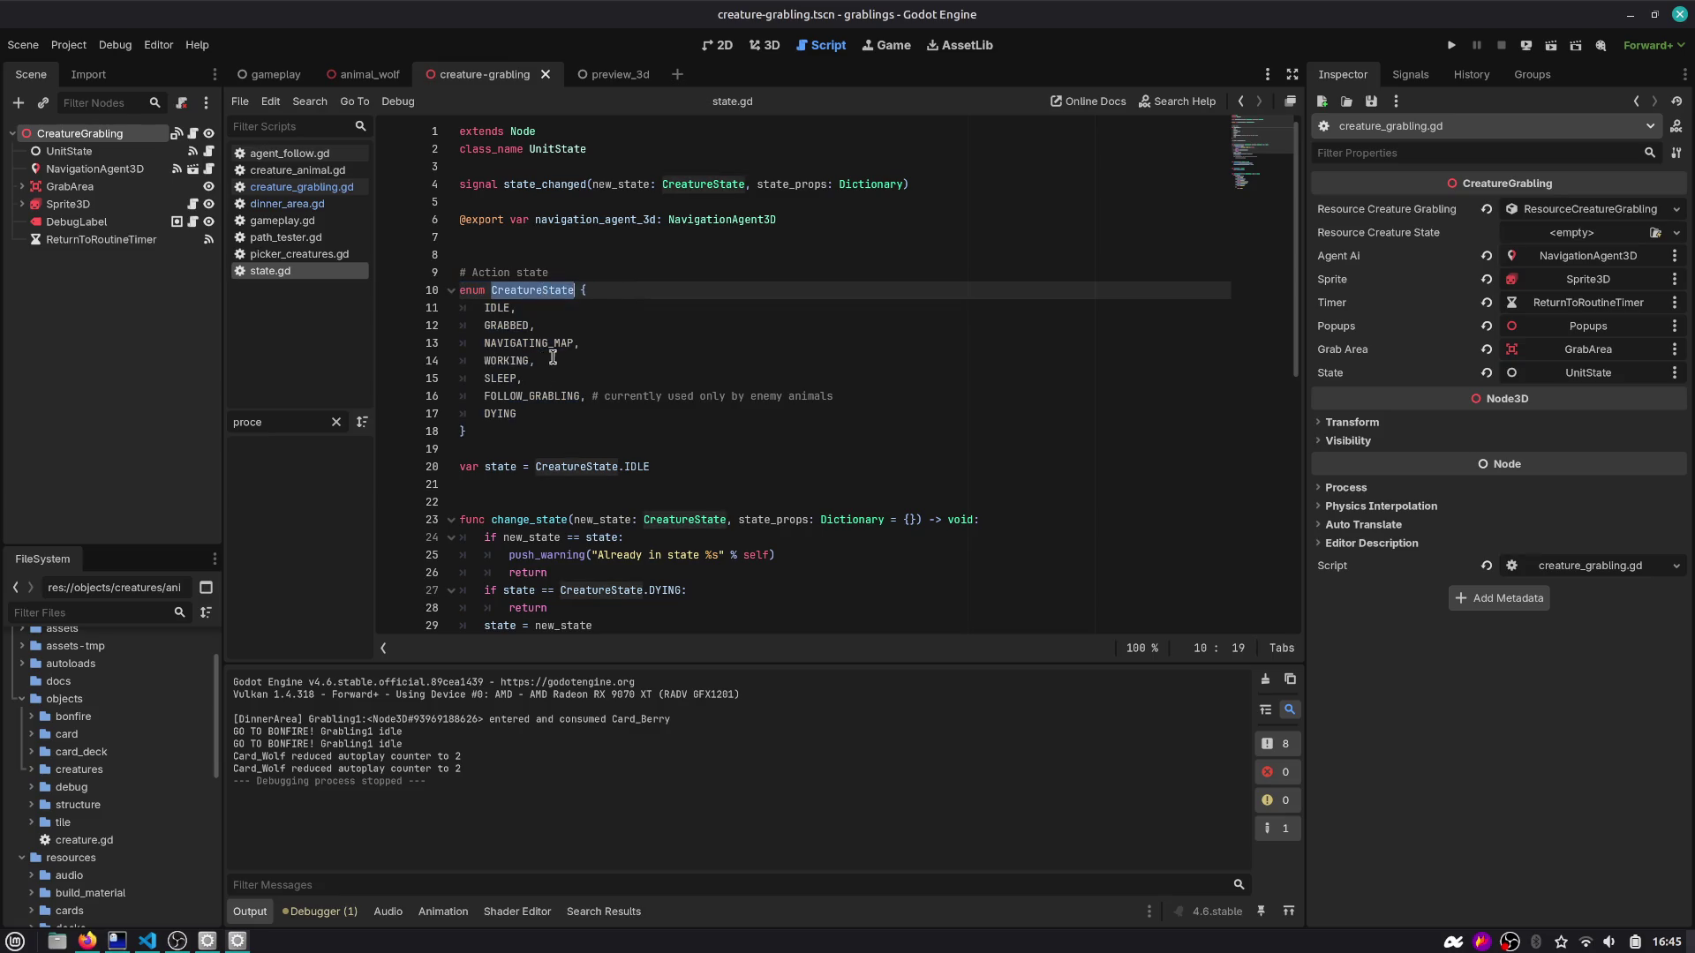
pyautogui.doubleClick(549, 395)
pyautogui.scroll(-5, 657, 379)
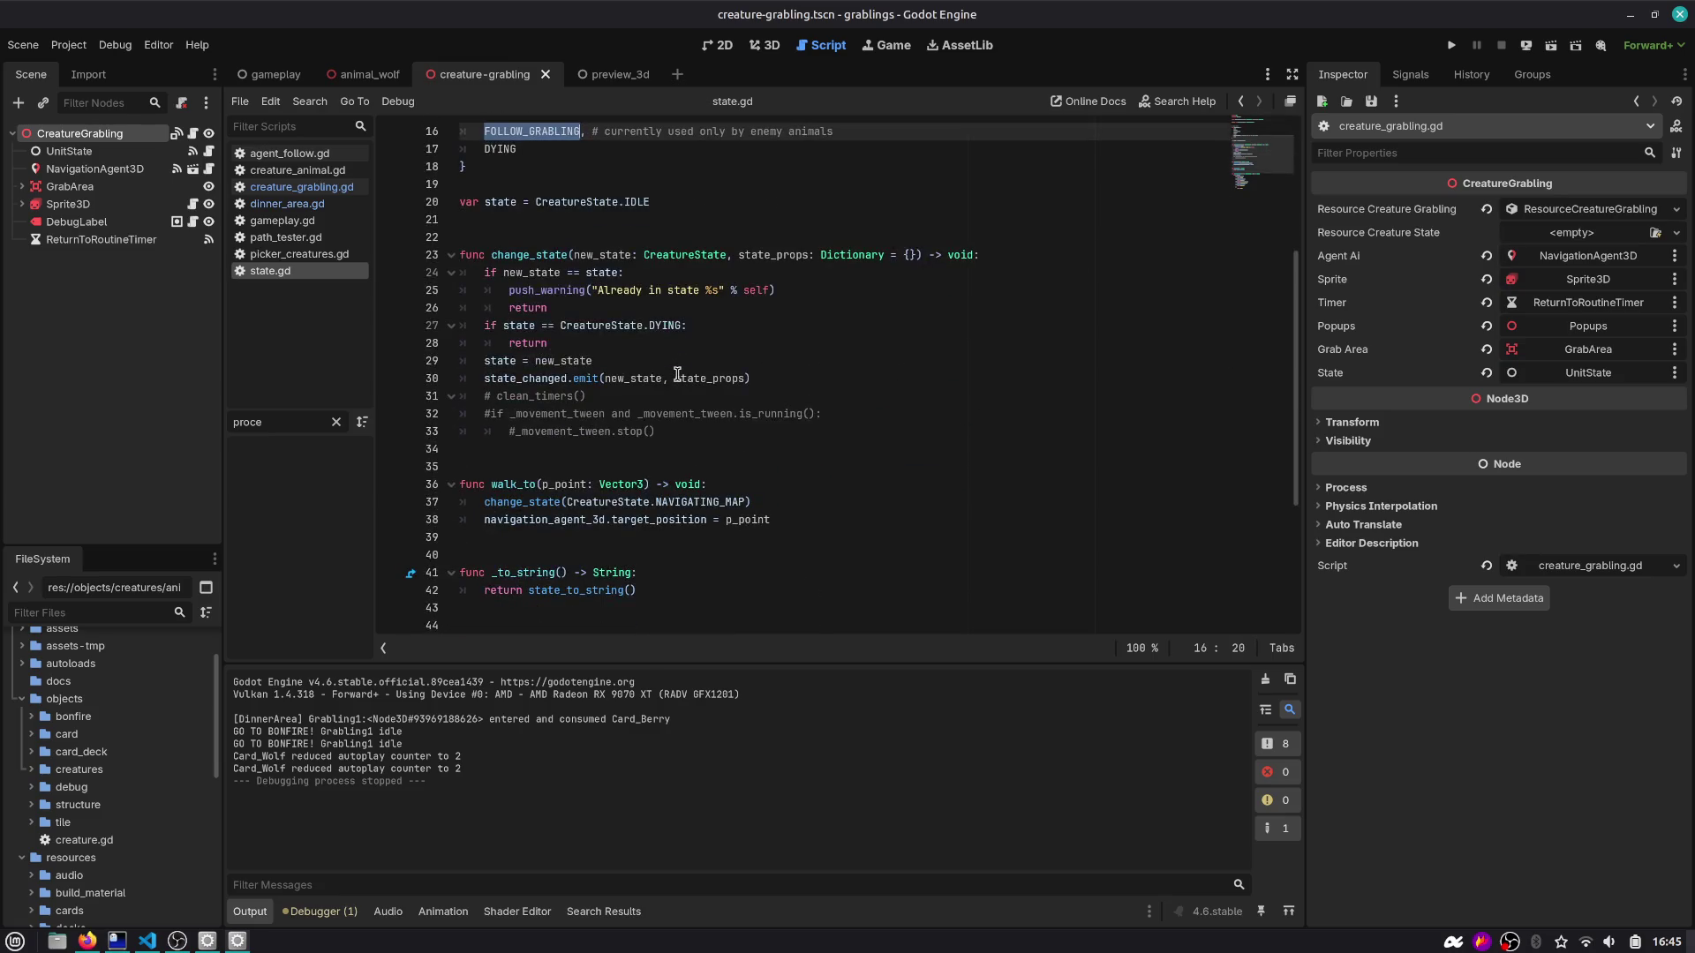
pyautogui.scroll(-4, 677, 374)
pyautogui.click(728, 554)
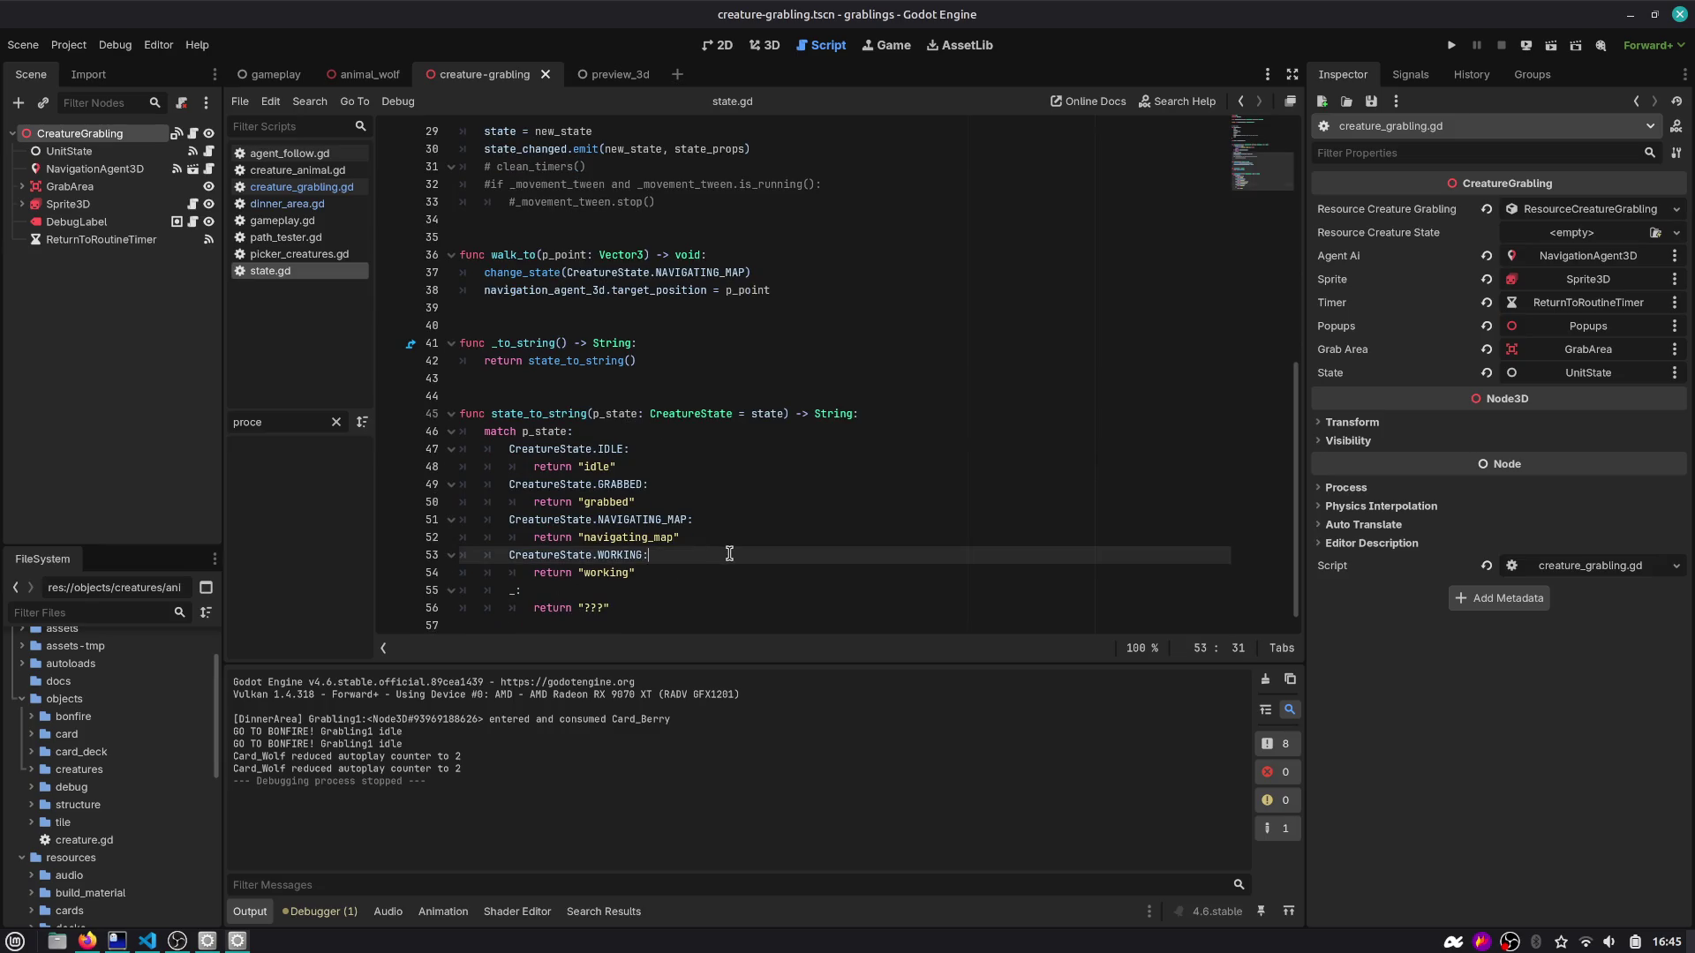
pyautogui.press('Up')
pyautogui.hotkey('shift', 'Up')
pyautogui.hotkey('shift', 'Home')
pyautogui.hotkey('ctrl', 'c')
pyautogui.press('Down')
pyautogui.press('Down')
pyautogui.hotkey('ctrl', 'v')
pyautogui.doubleClick(728, 553)
pyautogui.write('FO')
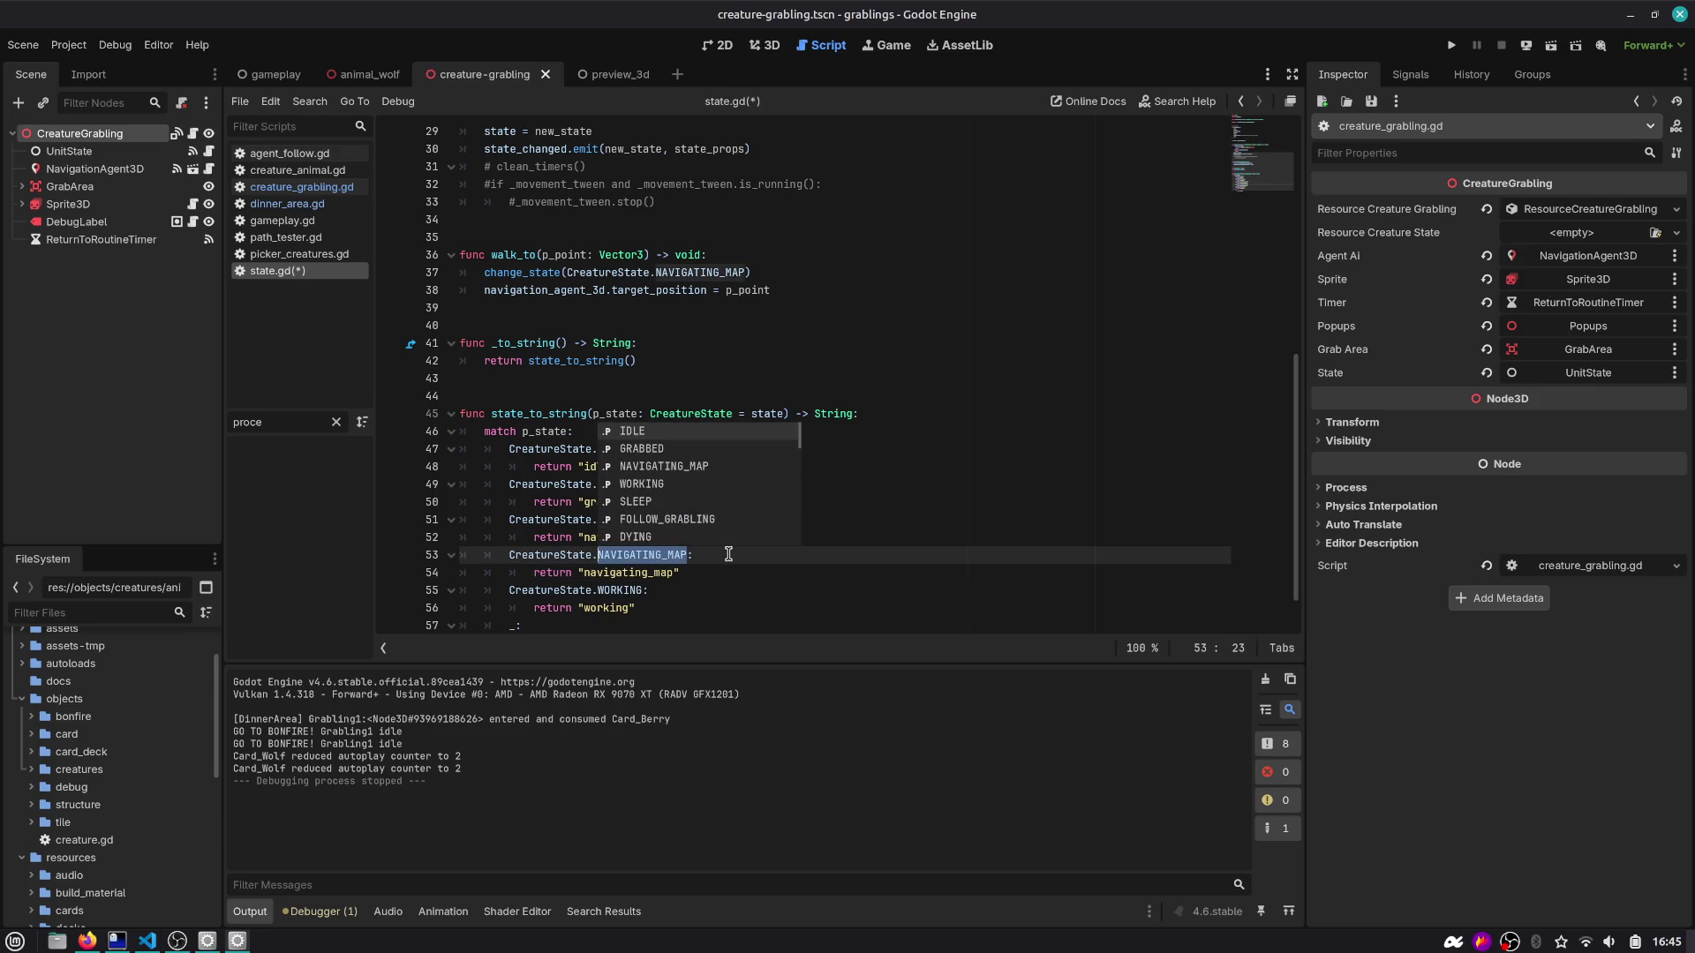
pyautogui.press('Return')
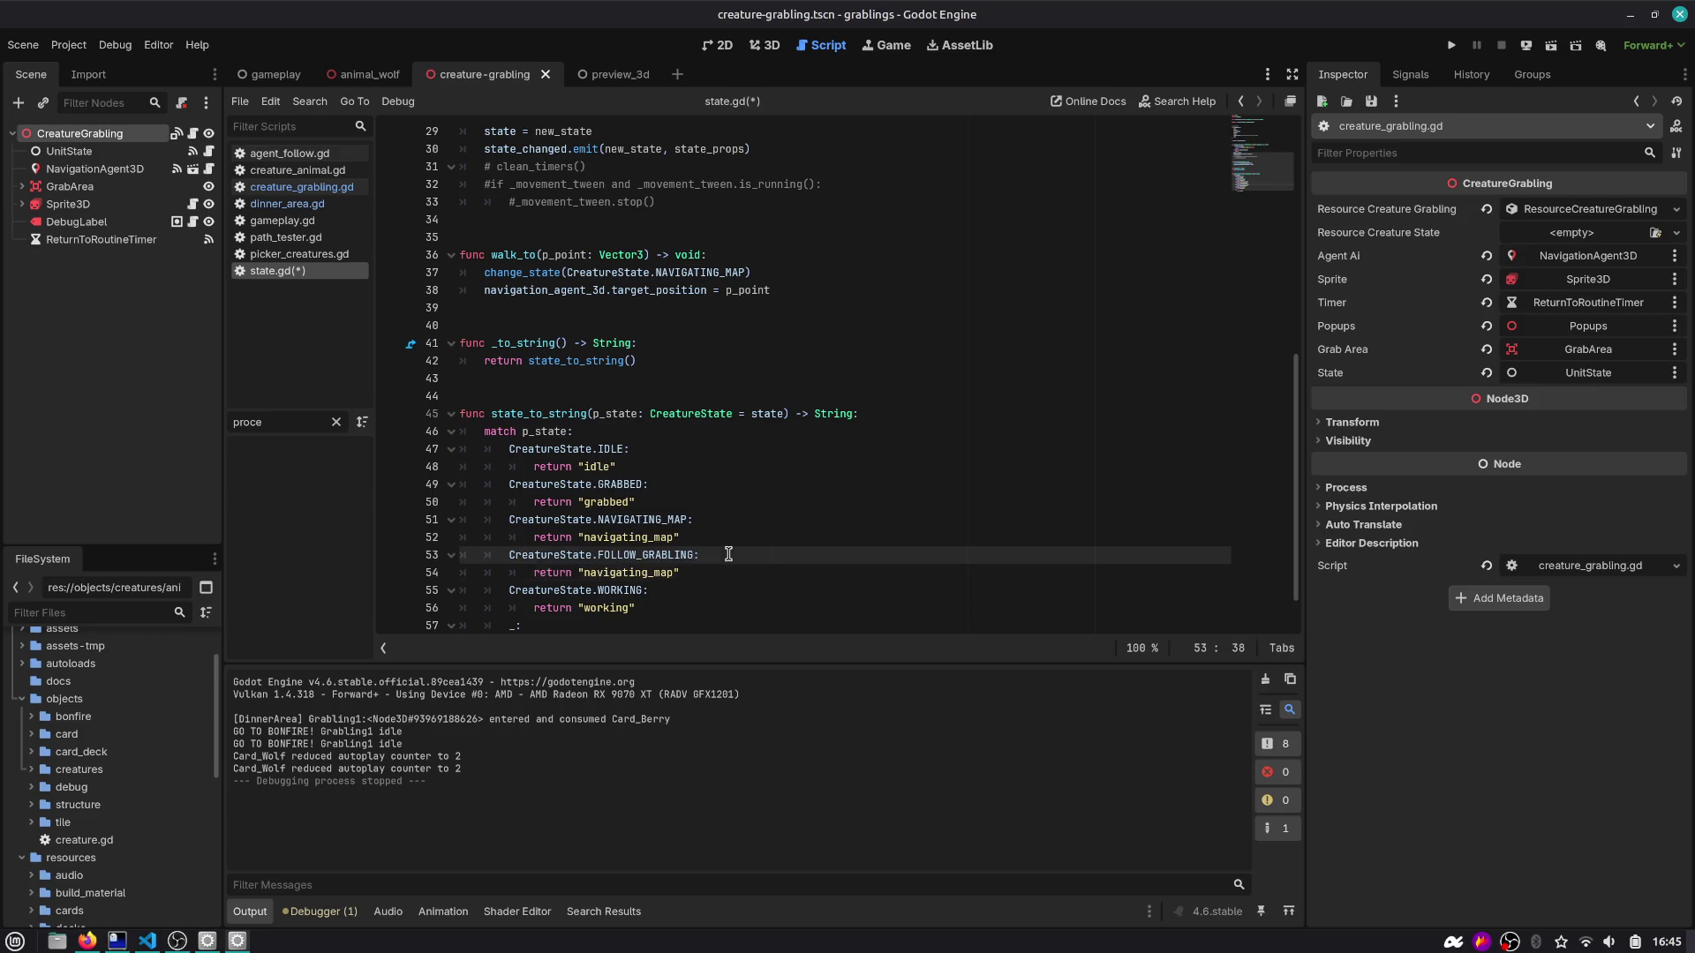
pyautogui.press('Down')
pyautogui.press('Up')
pyautogui.doubleClick(662, 555)
# Step: Rename FOLLOW_GRABLING to FOLLOW_TARGET in both the enum and the new match case
pyautogui.scroll(6, 632, 512)
pyautogui.doubleClick(538, 325)
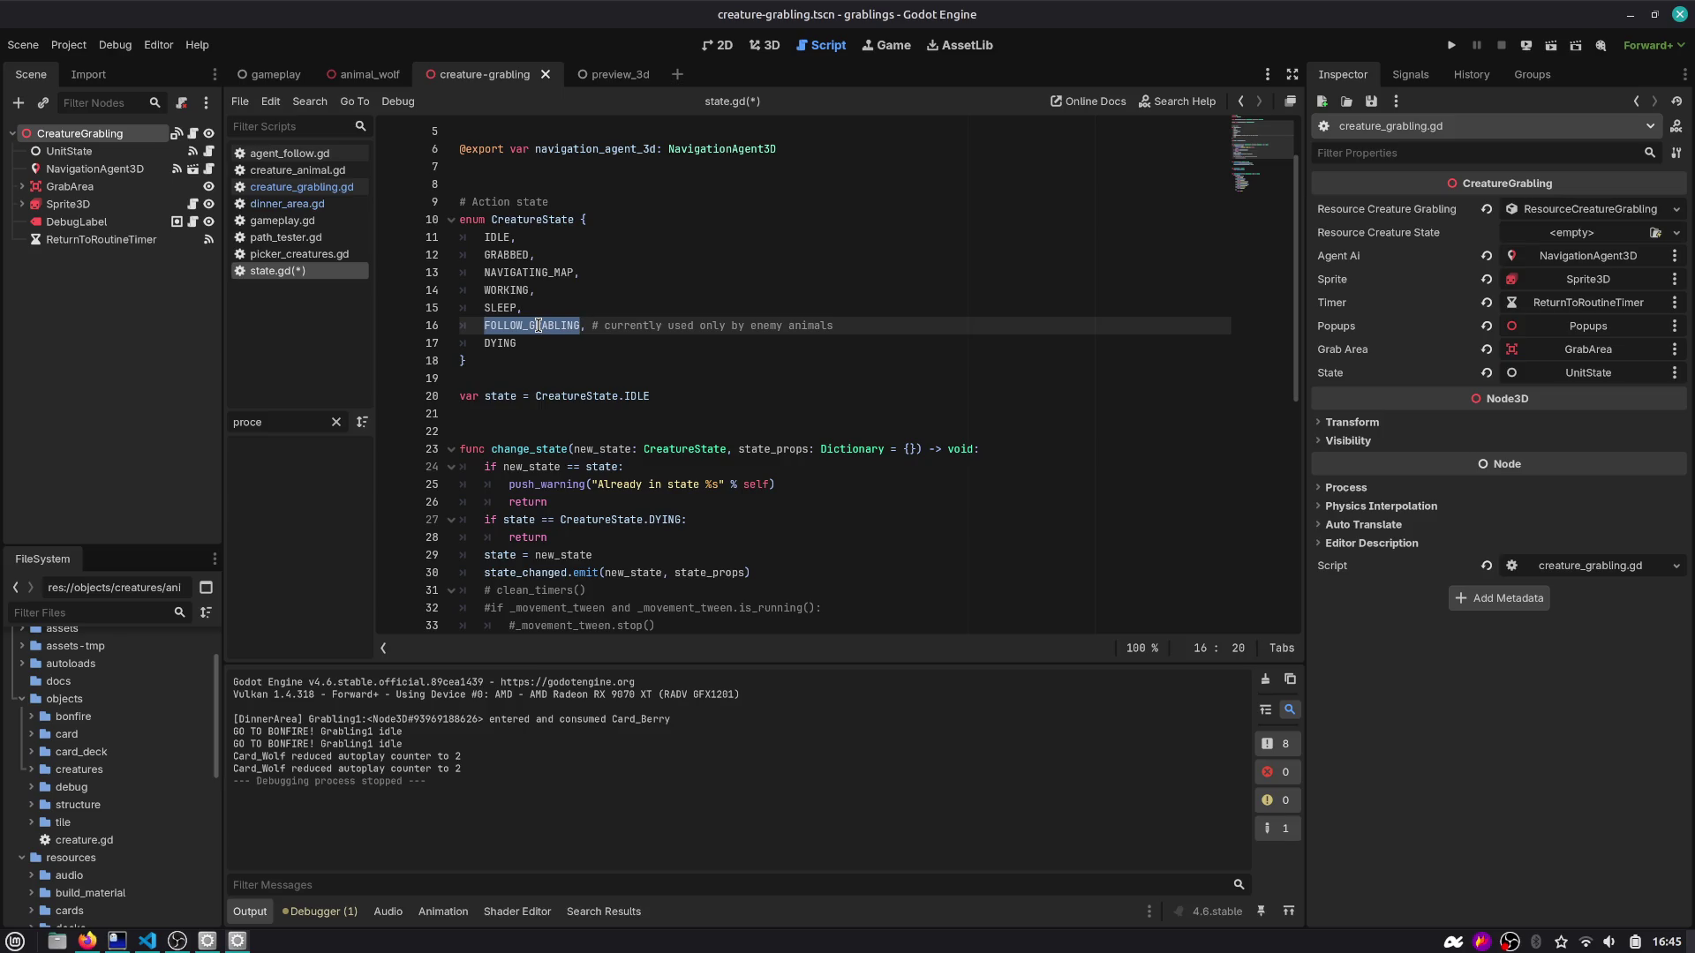
pyautogui.hotkey('ctrl', 'f')
pyautogui.write('FOLLOW')
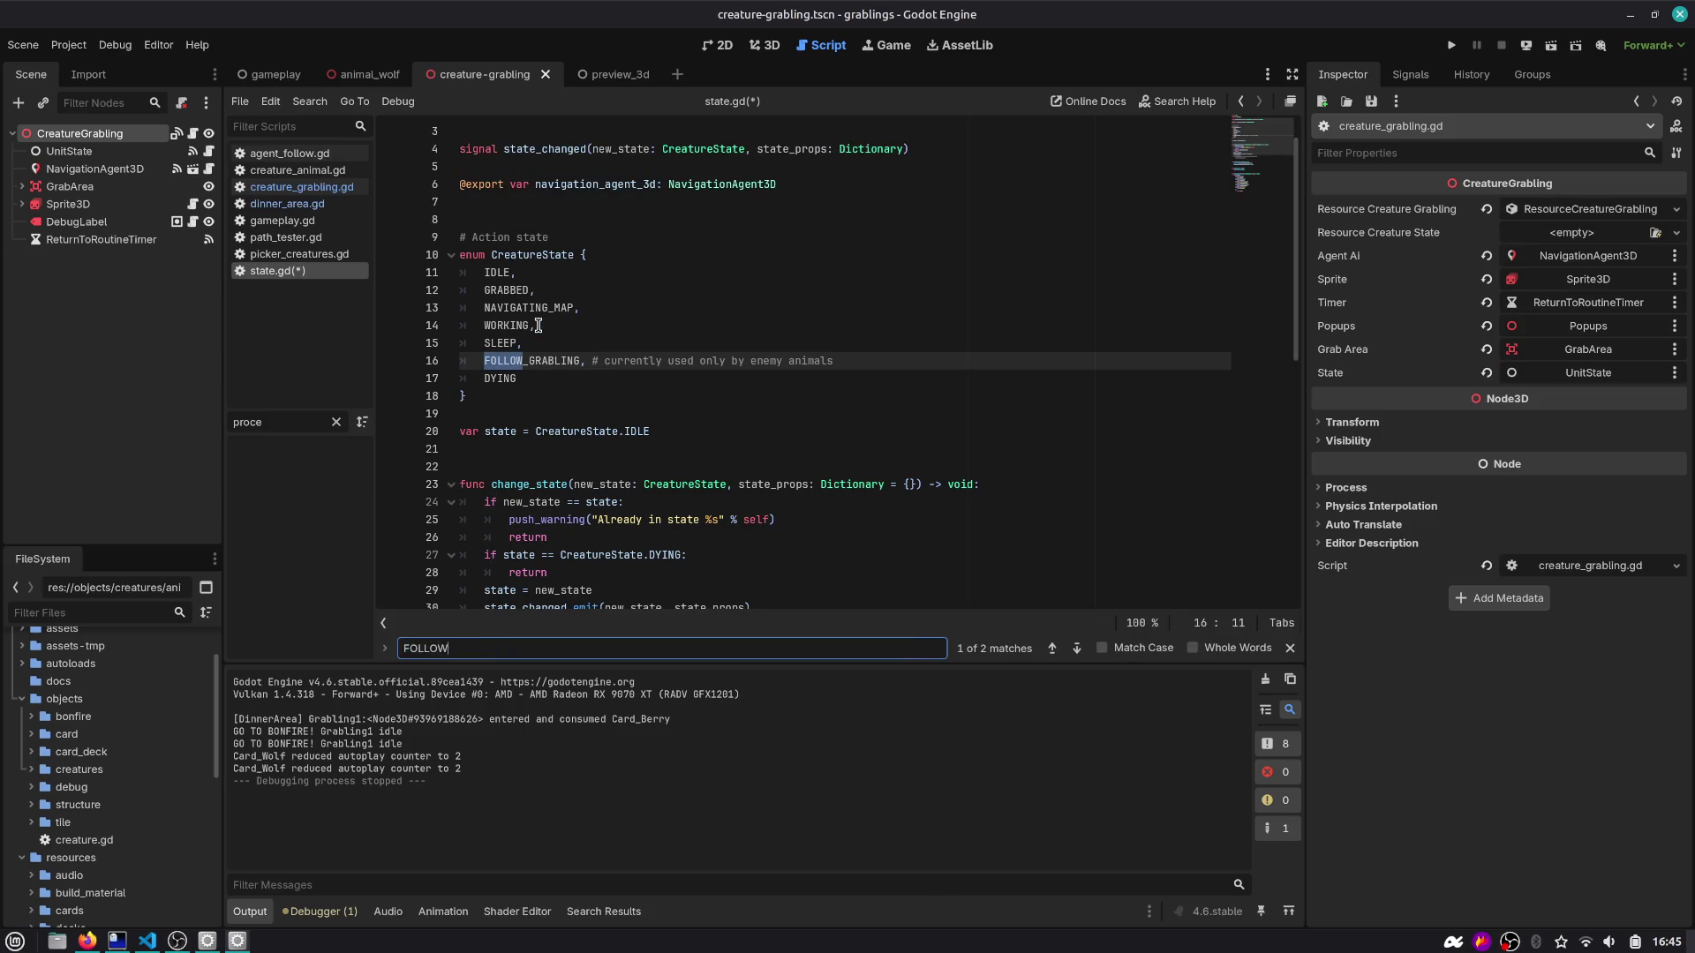
pyautogui.press('Escape')
pyautogui.hotkey('ctrl', 'shift', 'Right')
pyautogui.write('W_G')
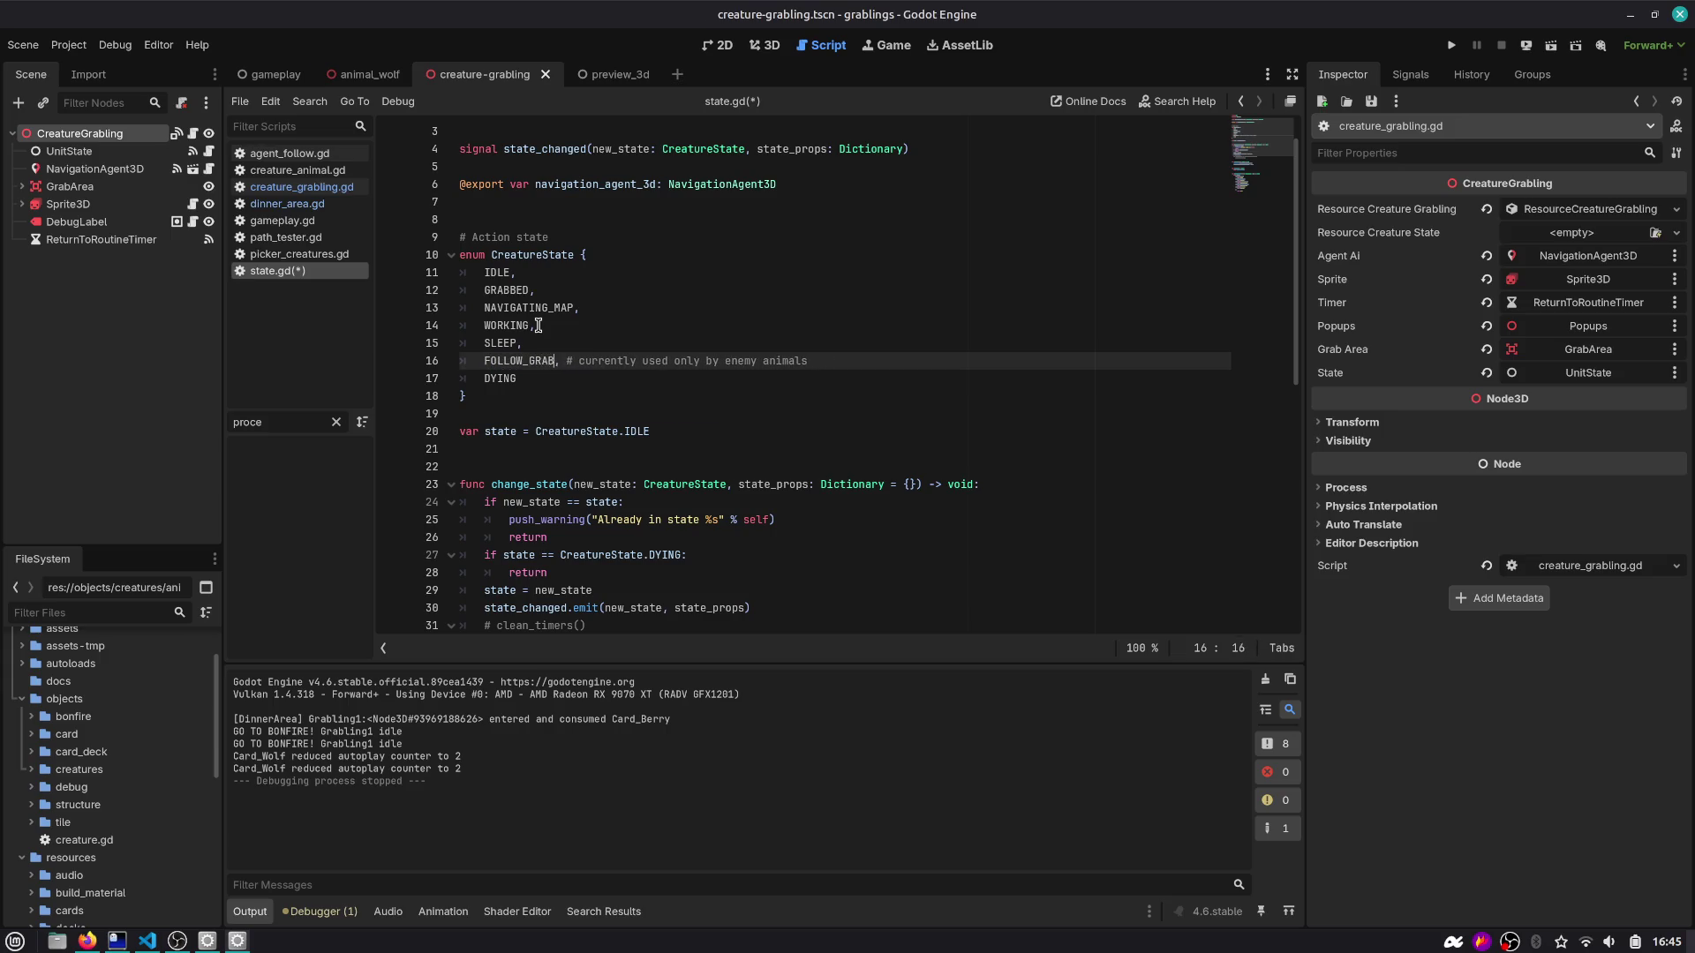
pyautogui.press('BackSpace')
pyautogui.write('TARGET')
pyautogui.hotkey('ctrl', 'shift', 'Left')
pyautogui.hotkey('ctrl', 'c')
pyautogui.scroll(-10, 538, 325)
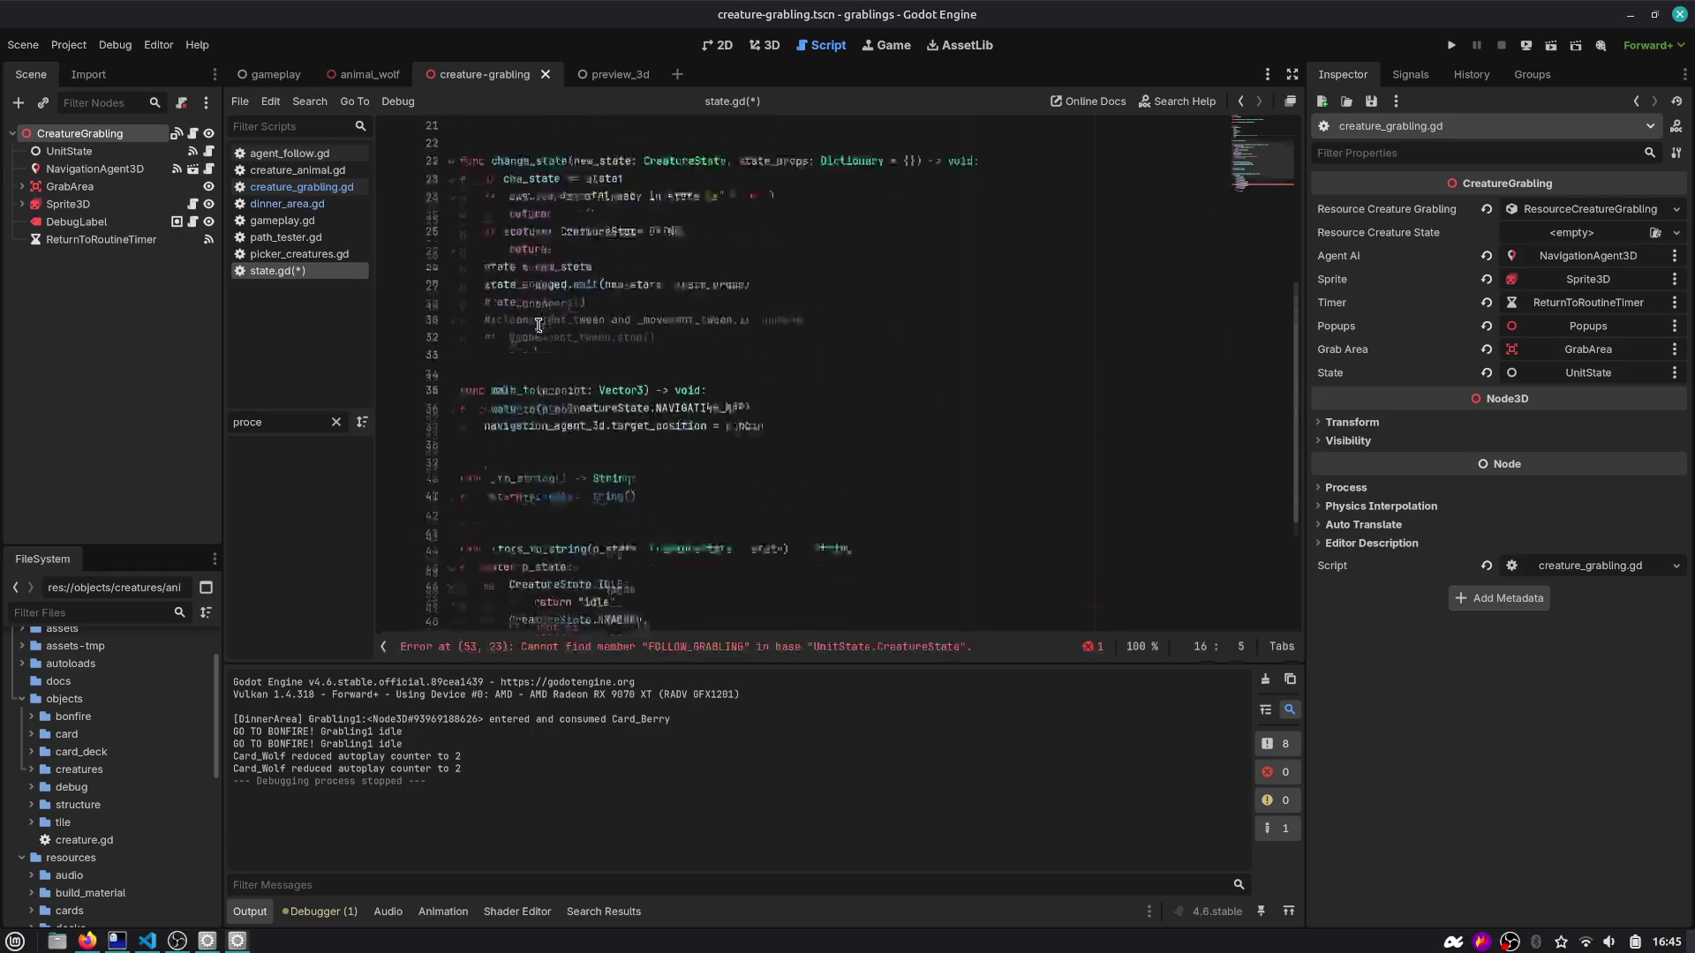
pyautogui.doubleClick(609, 512)
pyautogui.hotkey('ctrl', 'v')
pyautogui.doubleClick(641, 516)
pyautogui.scroll(9, 662, 521)
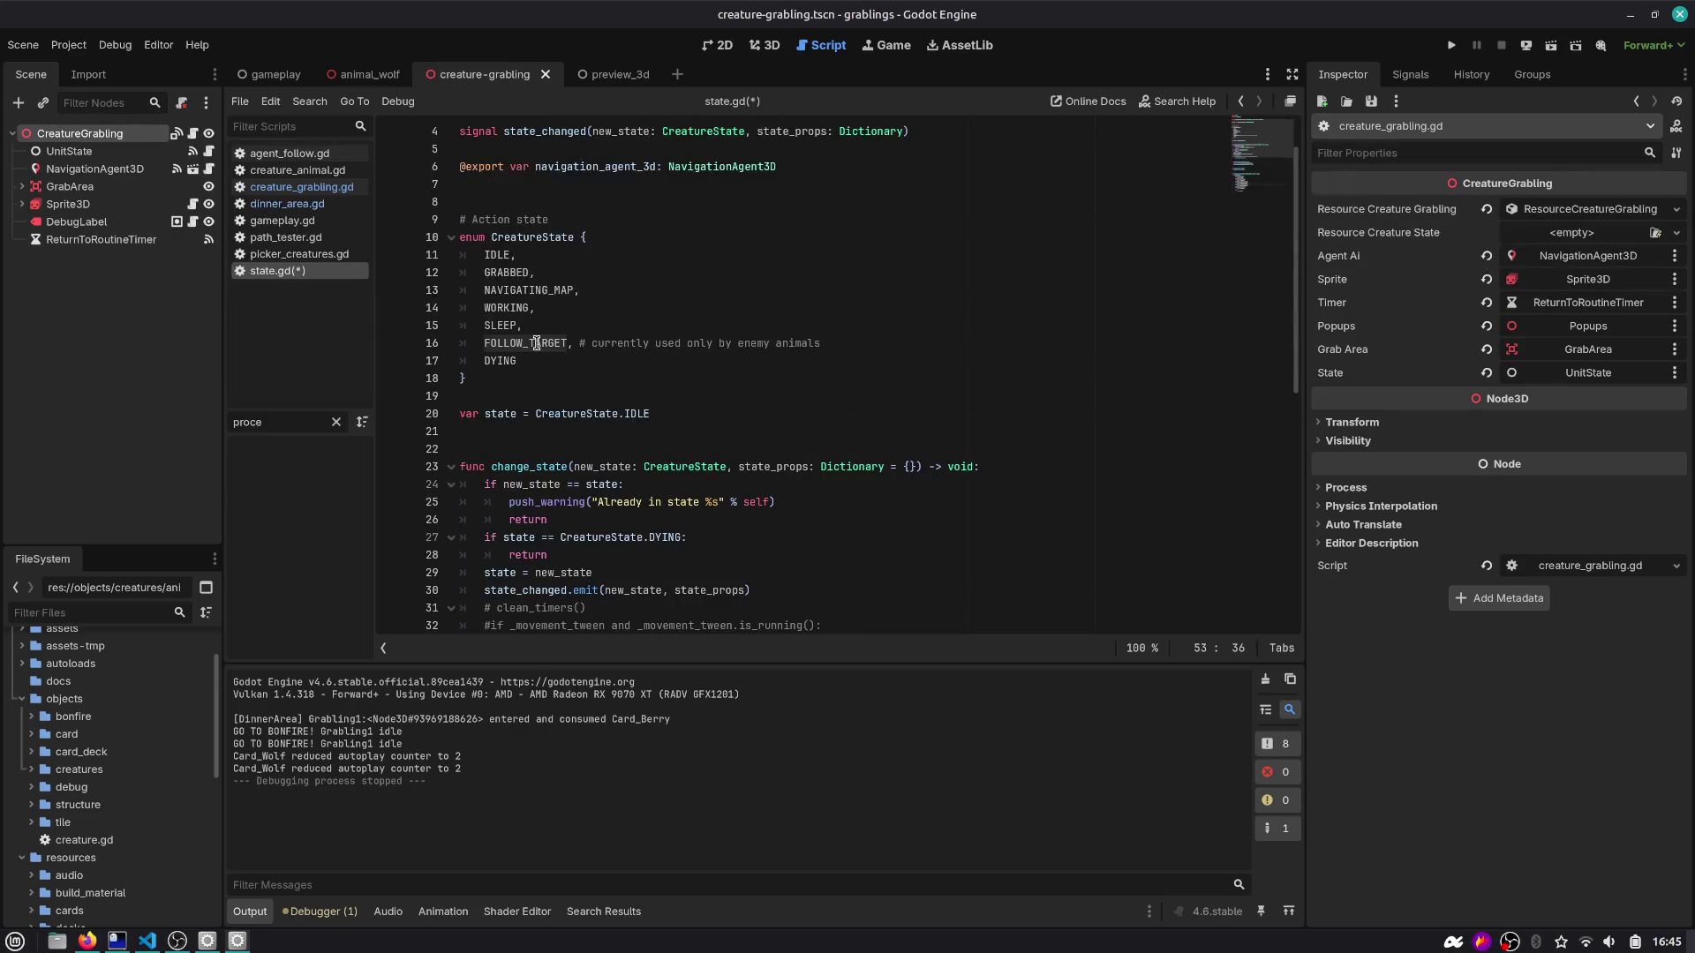
pyautogui.click(536, 344)
# Step: Make the new case return "follow_target" and save state.gd
pyautogui.scroll(1, 566, 347)
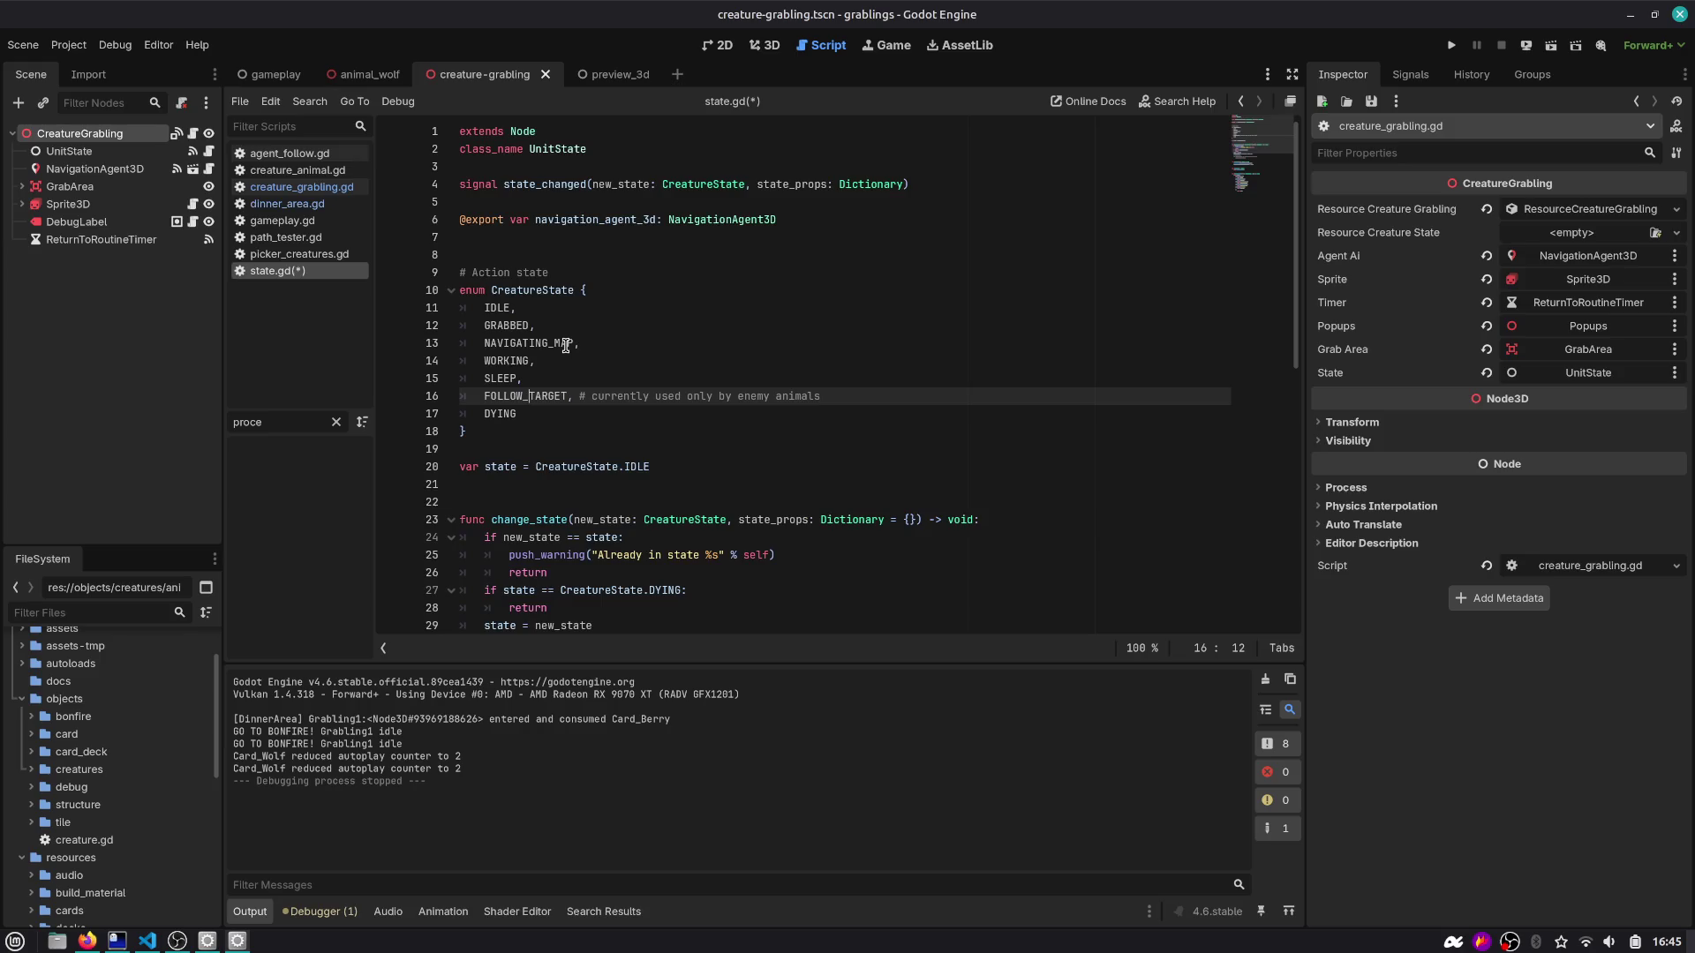
pyautogui.scroll(-10, 566, 347)
pyautogui.doubleClick(627, 541)
pyautogui.write('f')
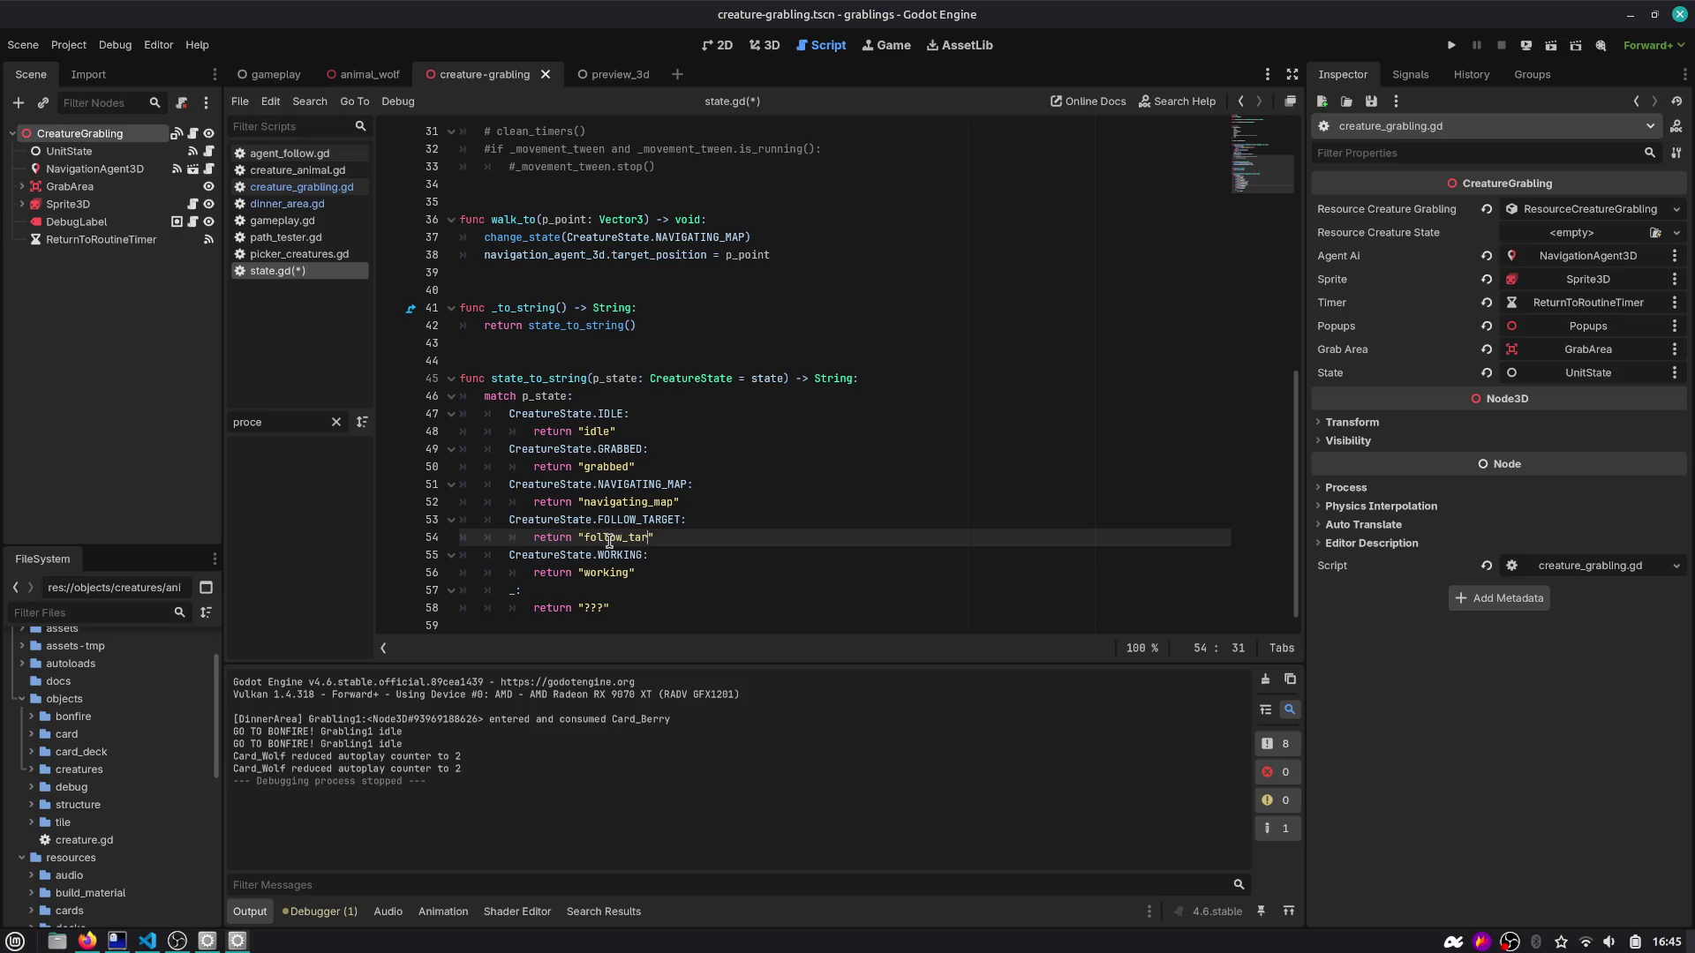
pyautogui.hotkey('ctrl', 's')
pyautogui.click(298, 169)
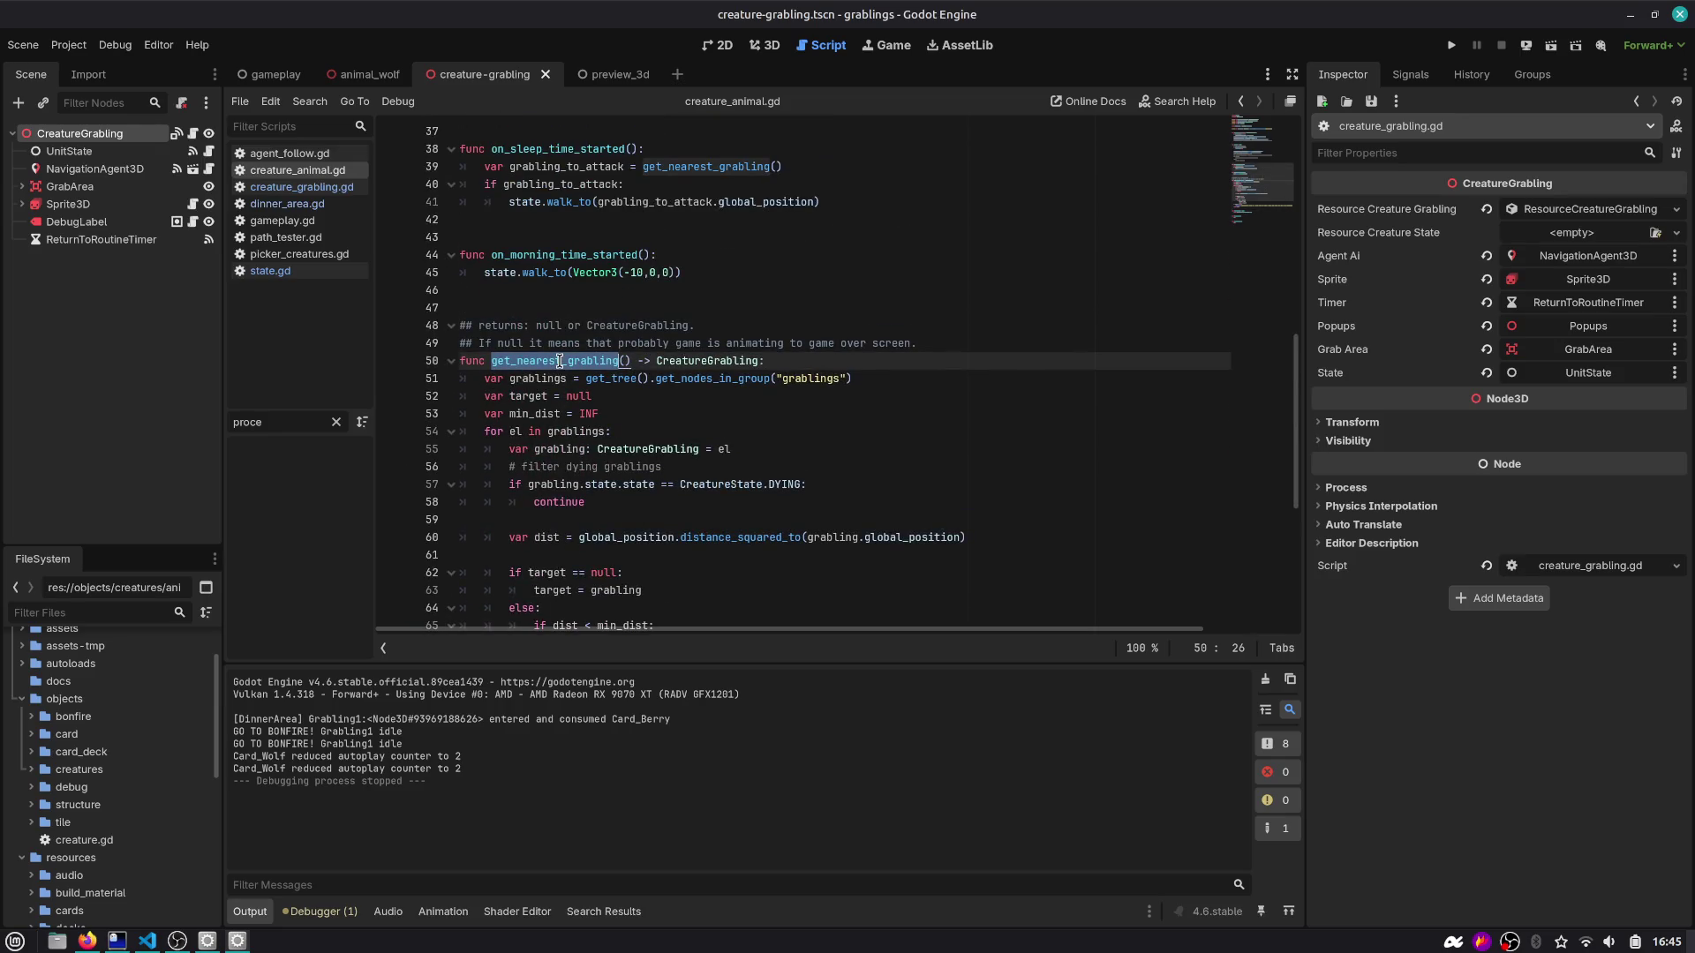
# Step: Start a draft attack function below on_sleep_time_started in creature_animal.gd, then delete it
pyautogui.scroll(2, 739, 294)
pyautogui.click(535, 324)
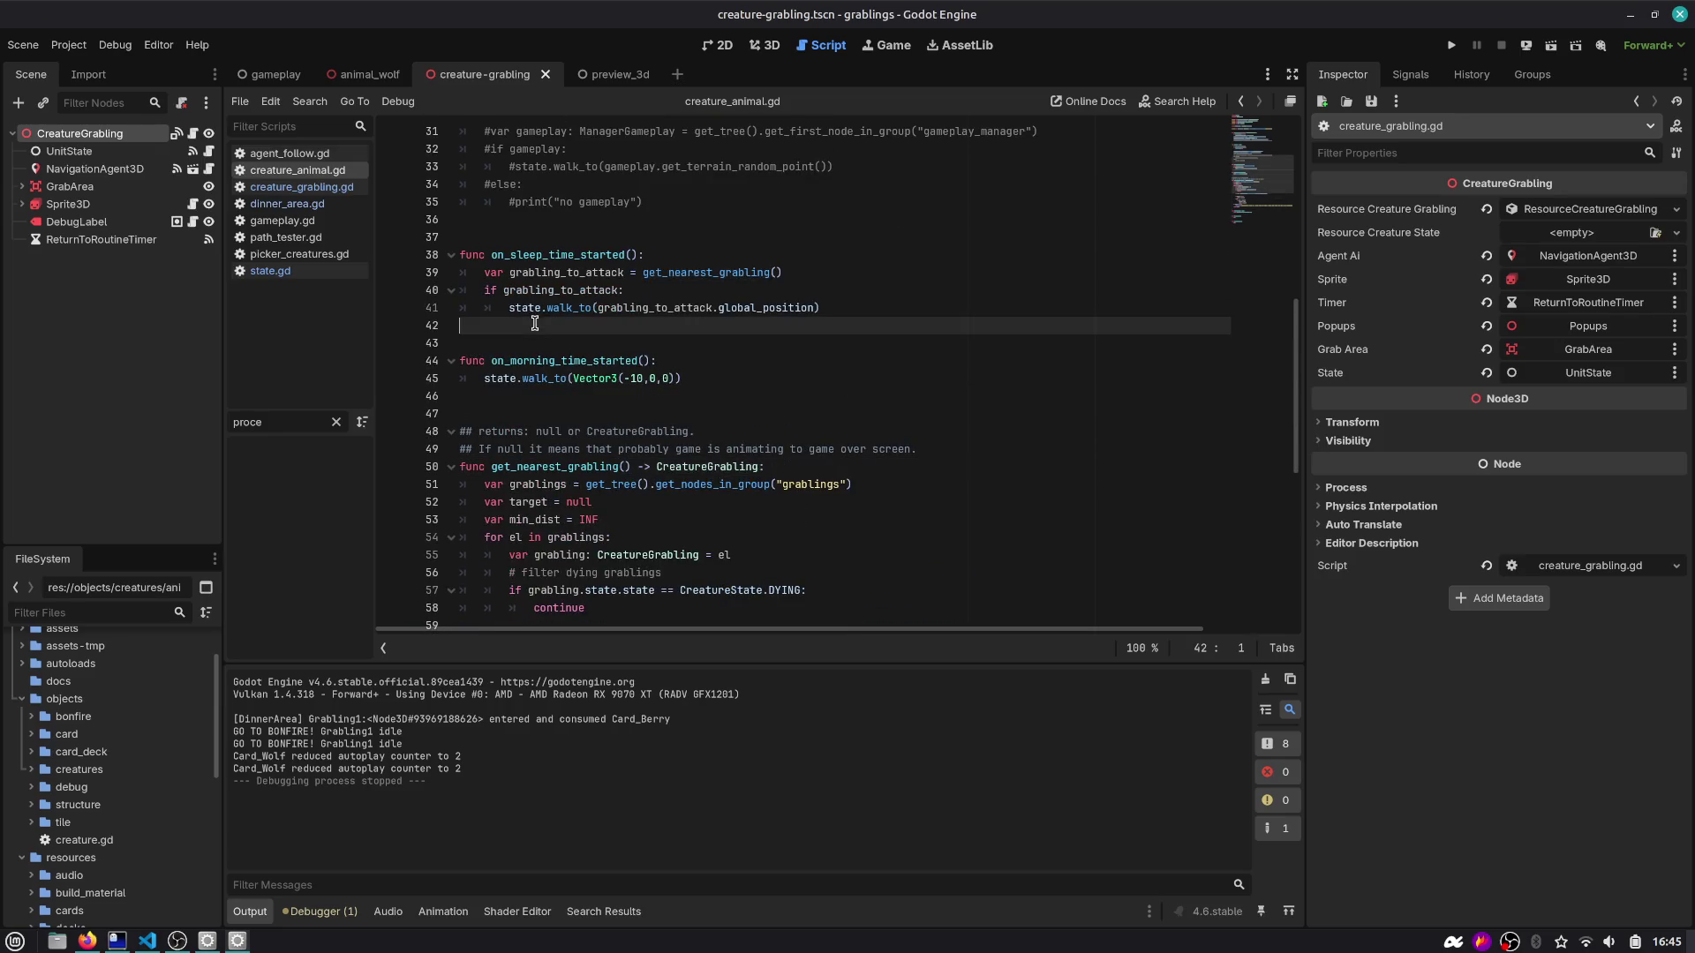
pyautogui.press('Return')
pyautogui.press('Return')
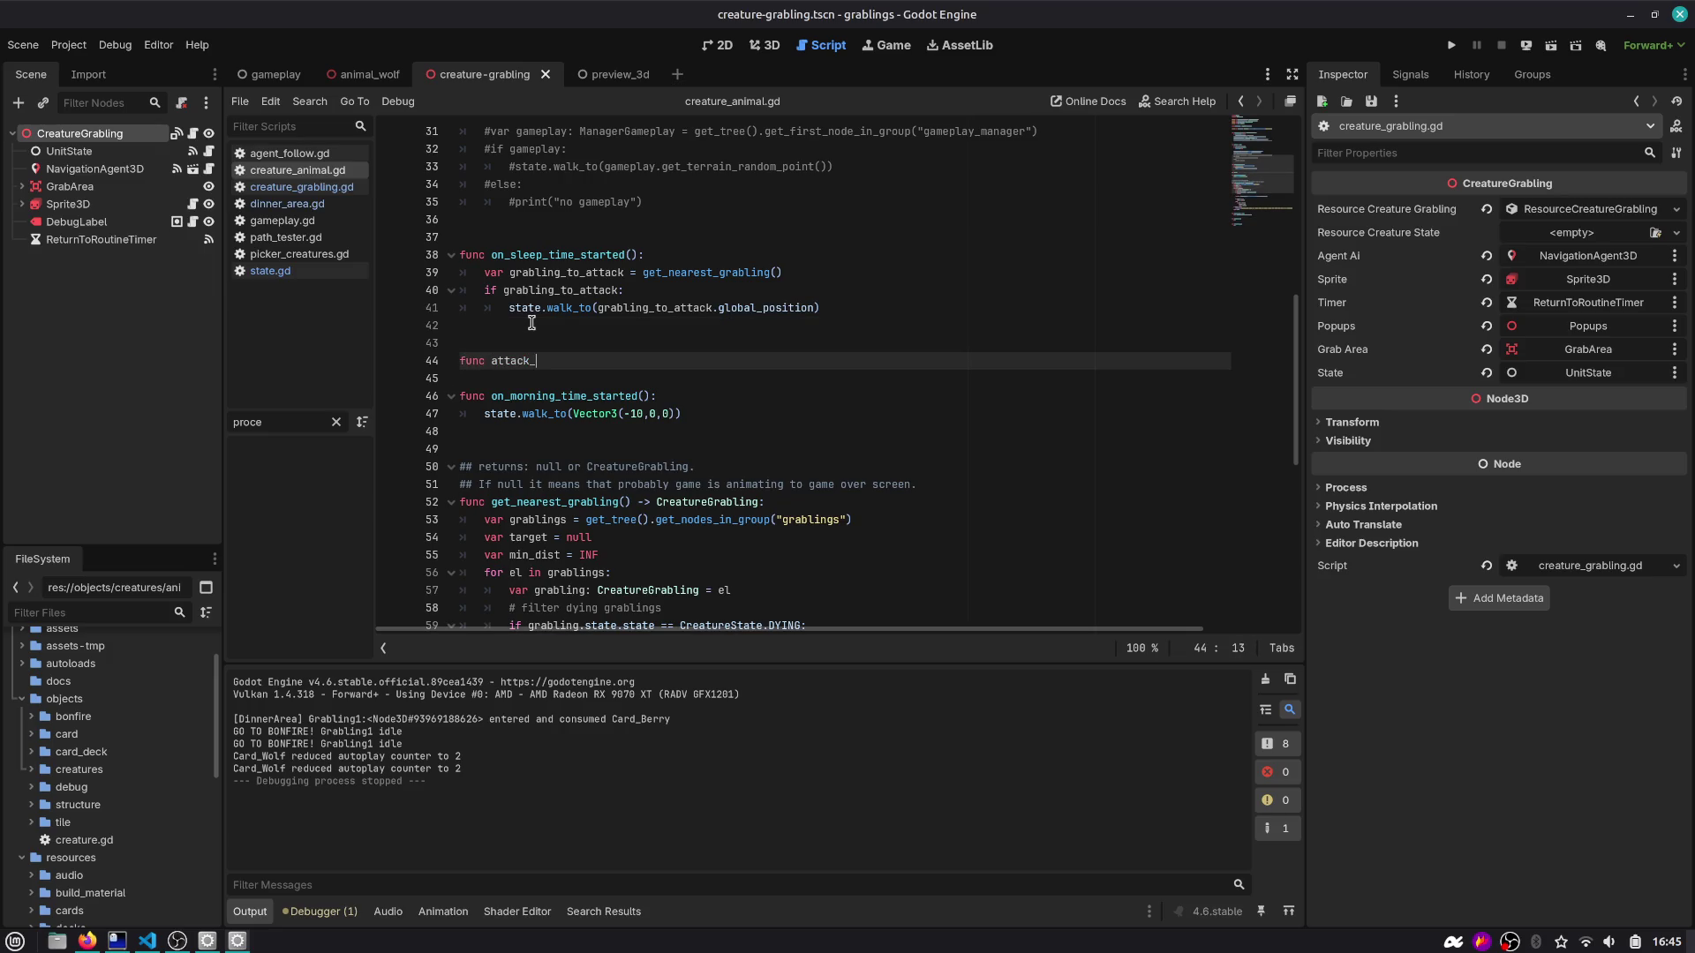
pyautogui.hotkey('ctrl', 'shift', 'Left')
pyautogui.hotkey('ctrl', 'shift', 'Left')
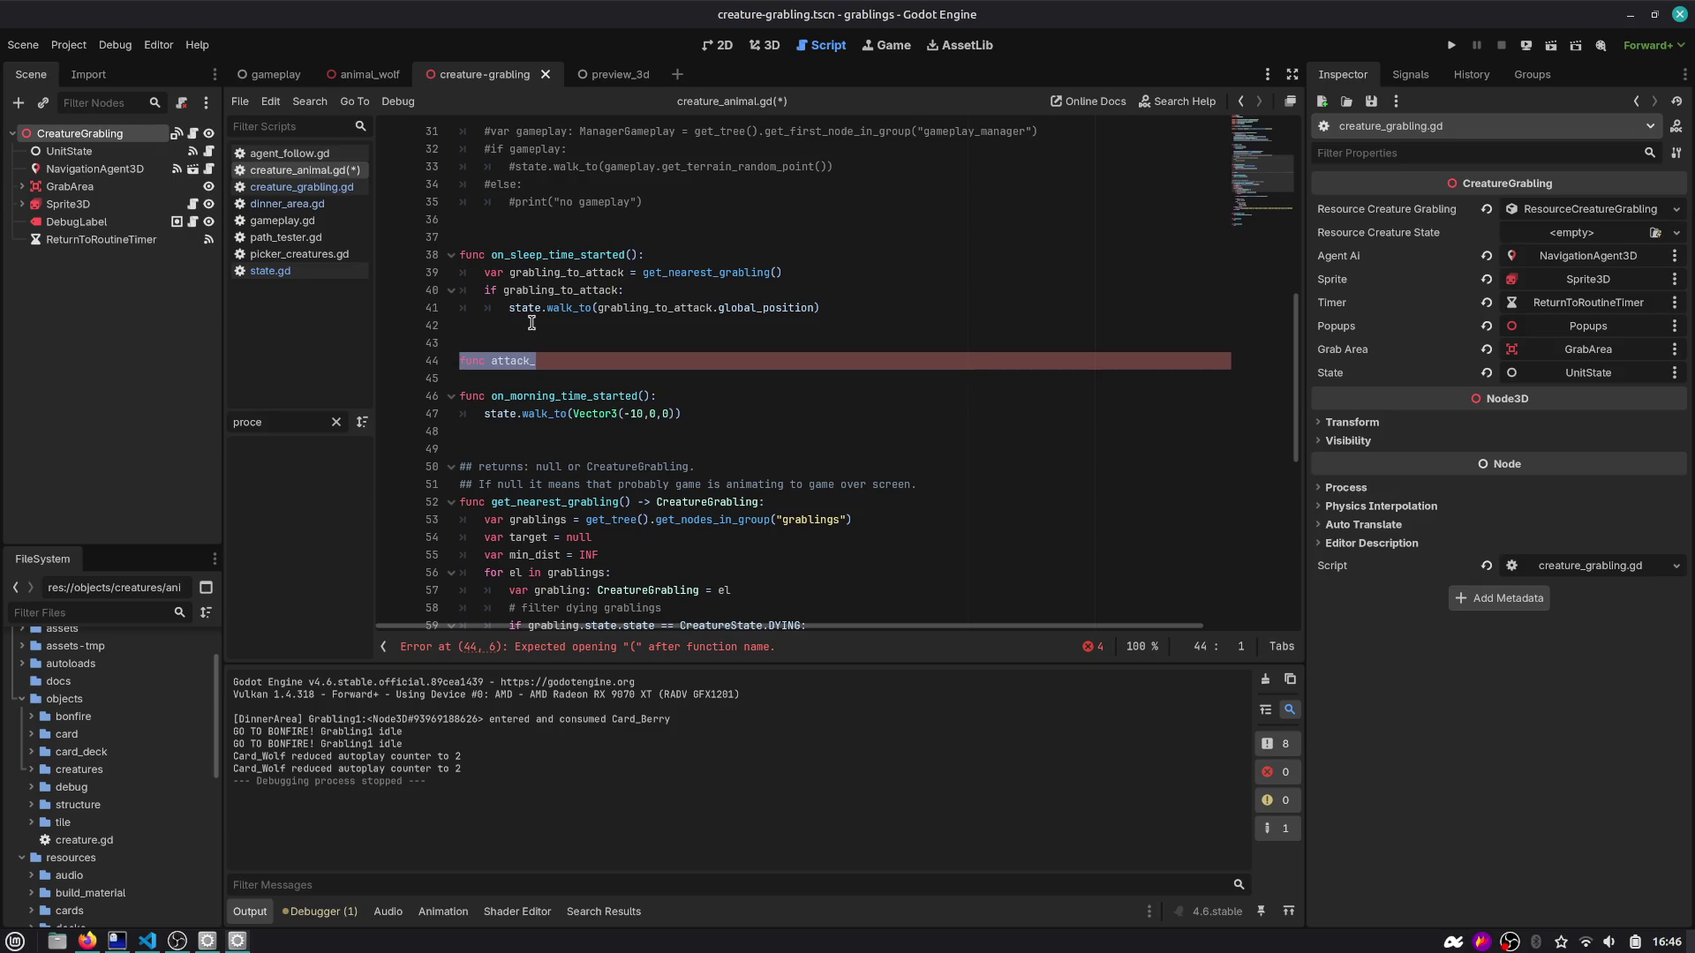
pyautogui.press('BackSpace')
pyautogui.press('BackSpace')
pyautogui.press('BackSpace')
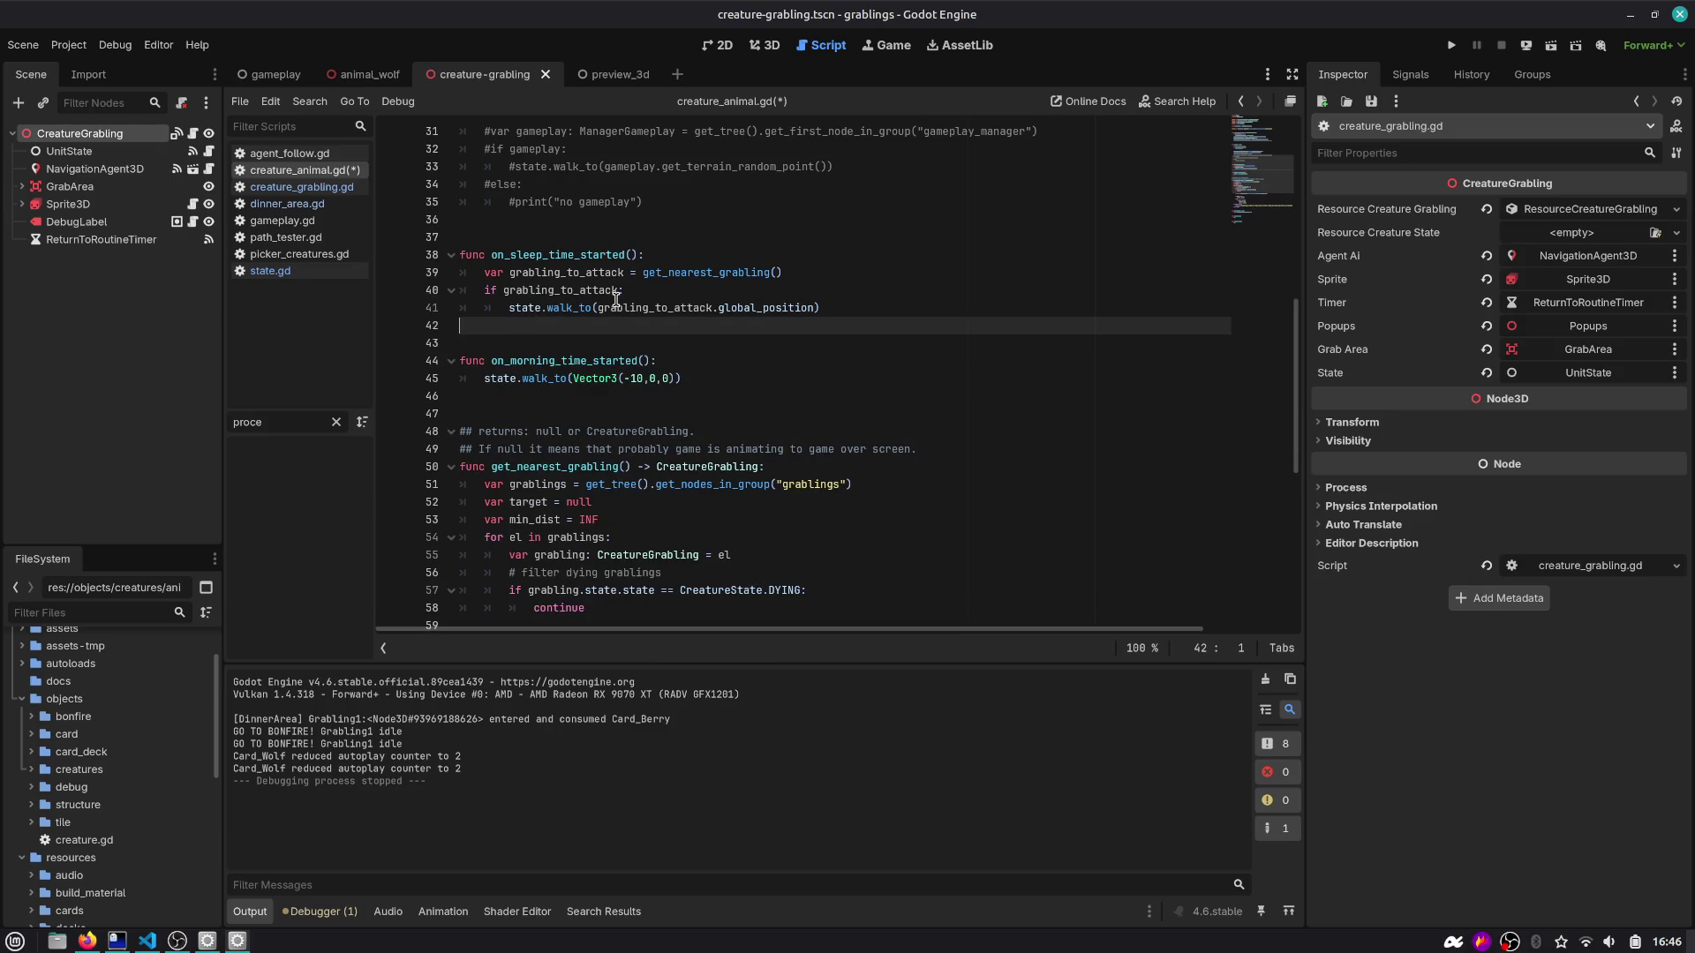
# Step: Add a follow(target: Node3D) -> void function after walk_to in state.gd
pyautogui.click(663, 272)
pyautogui.click(559, 311)
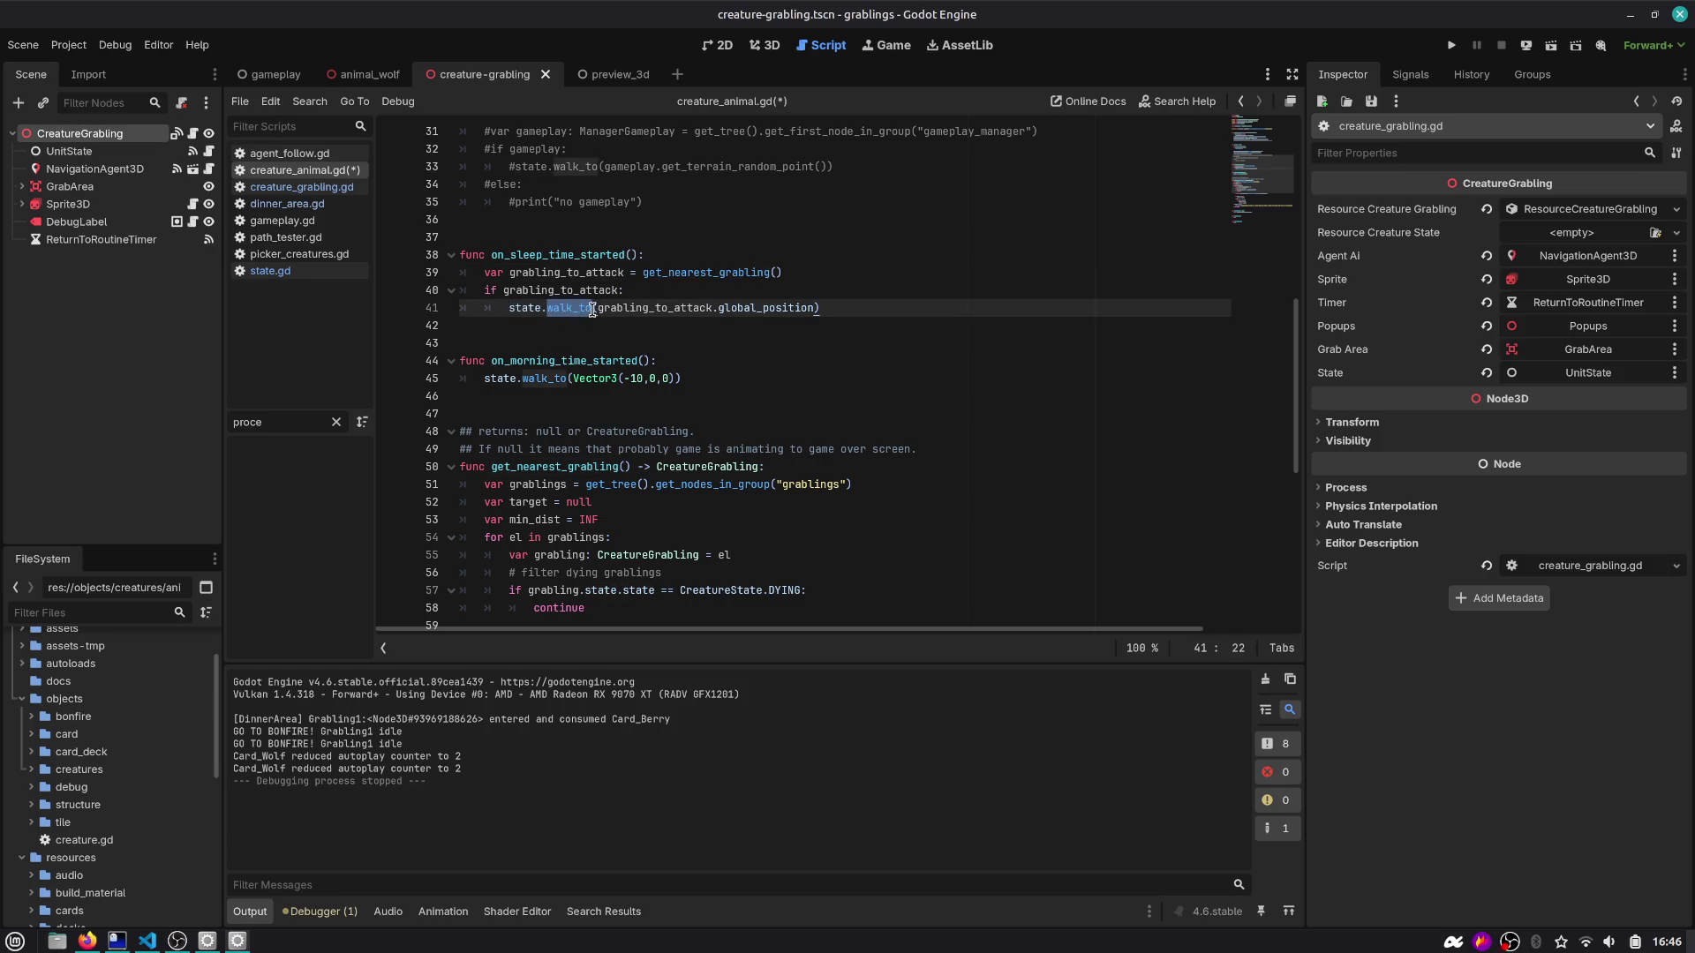
pyautogui.keyDown('ctrl'); pyautogui.click(570, 313); pyautogui.keyUp('ctrl')
pyautogui.click(535, 432)
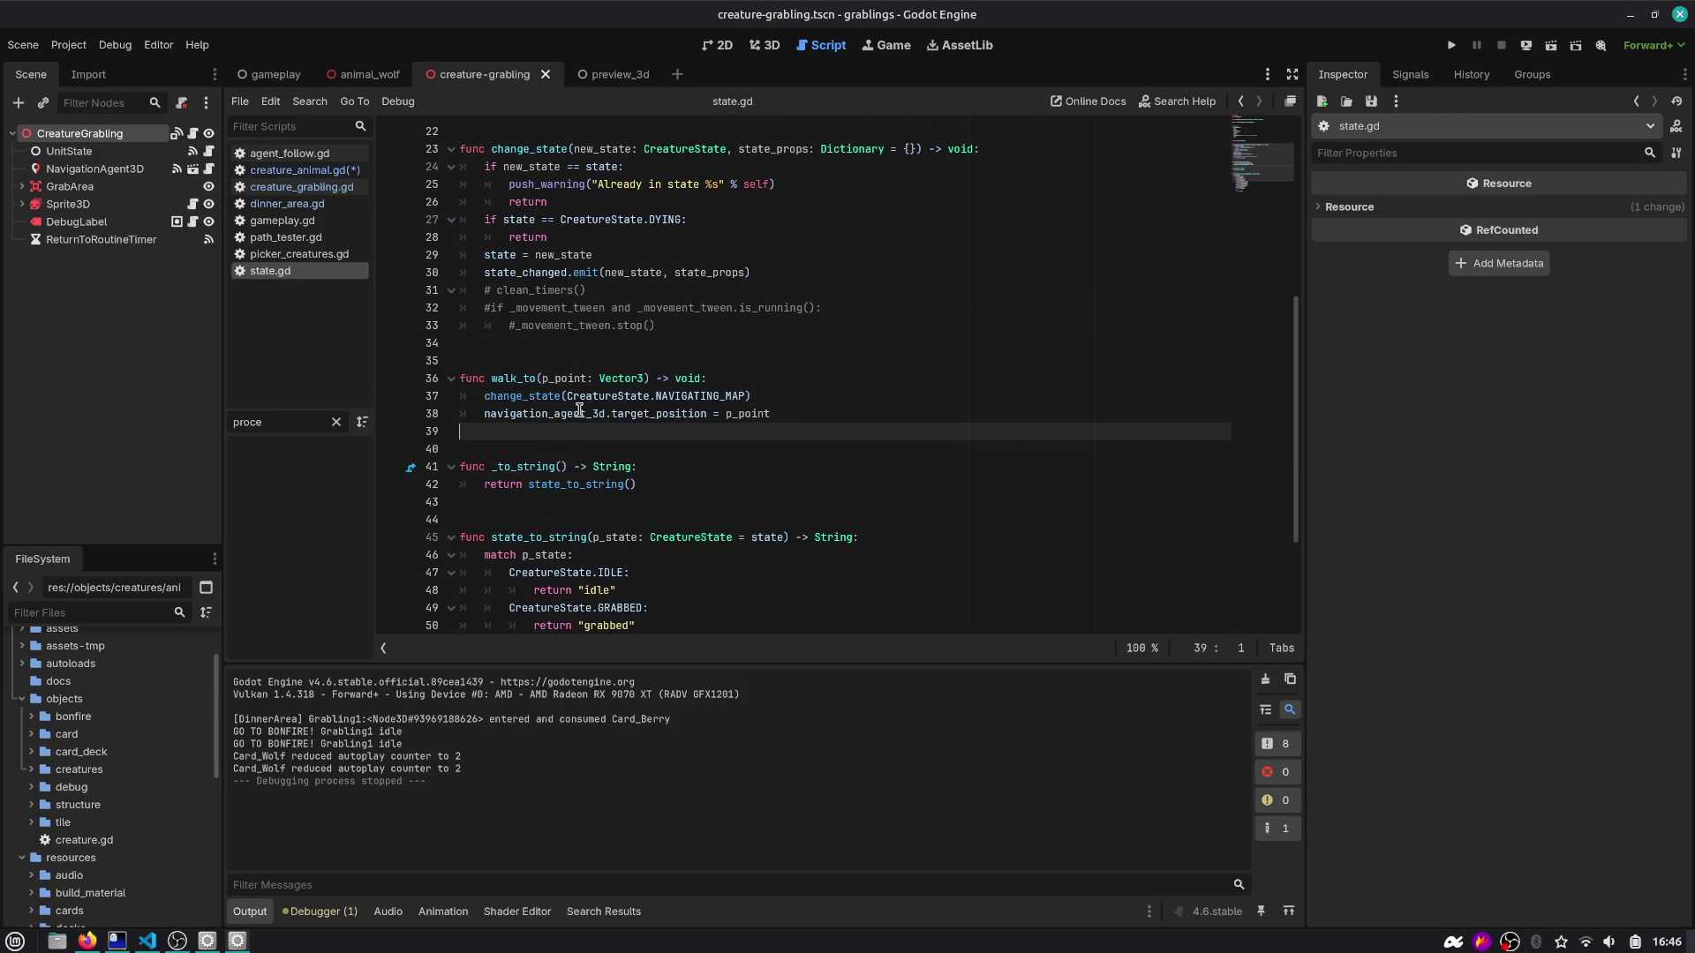
pyautogui.press('Return')
pyautogui.press('Return')
pyautogui.write('func wal')
pyautogui.press('BackSpace')
pyautogui.press('BackSpace')
pyautogui.press('BackSpace')
pyautogui.write('follow(')
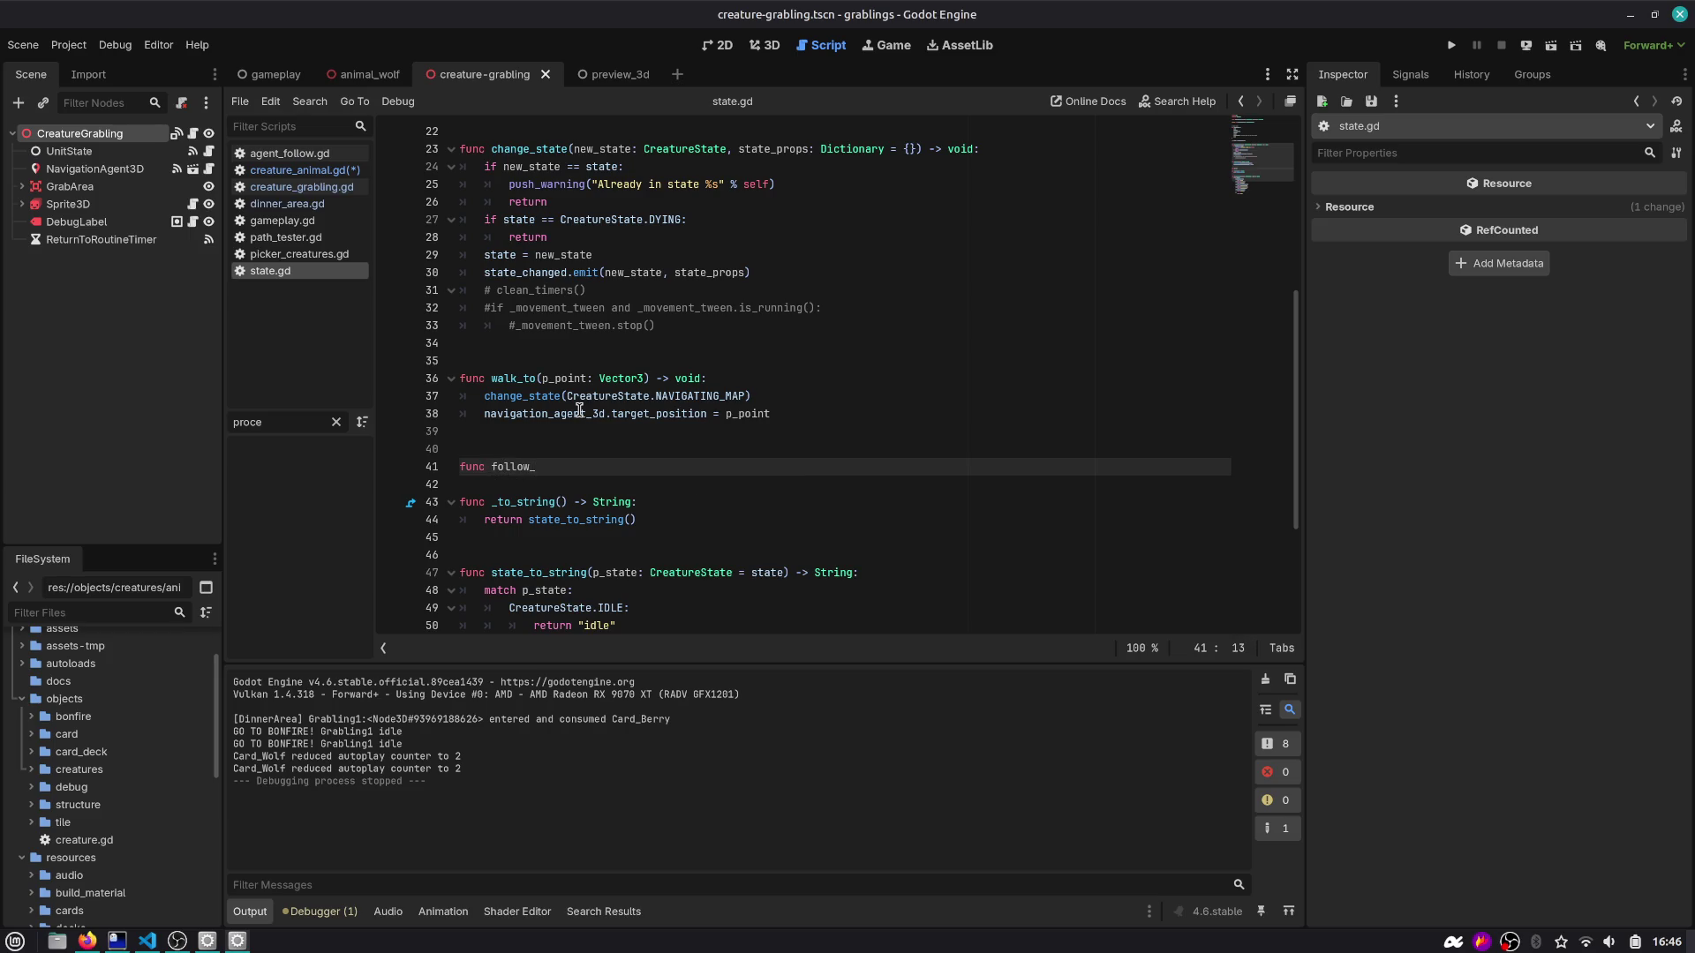
pyautogui.write('target: Vector')
pyautogui.hotkey('ctrl', 'shift', 'Left')
pyautogui.write('Node3D) -')
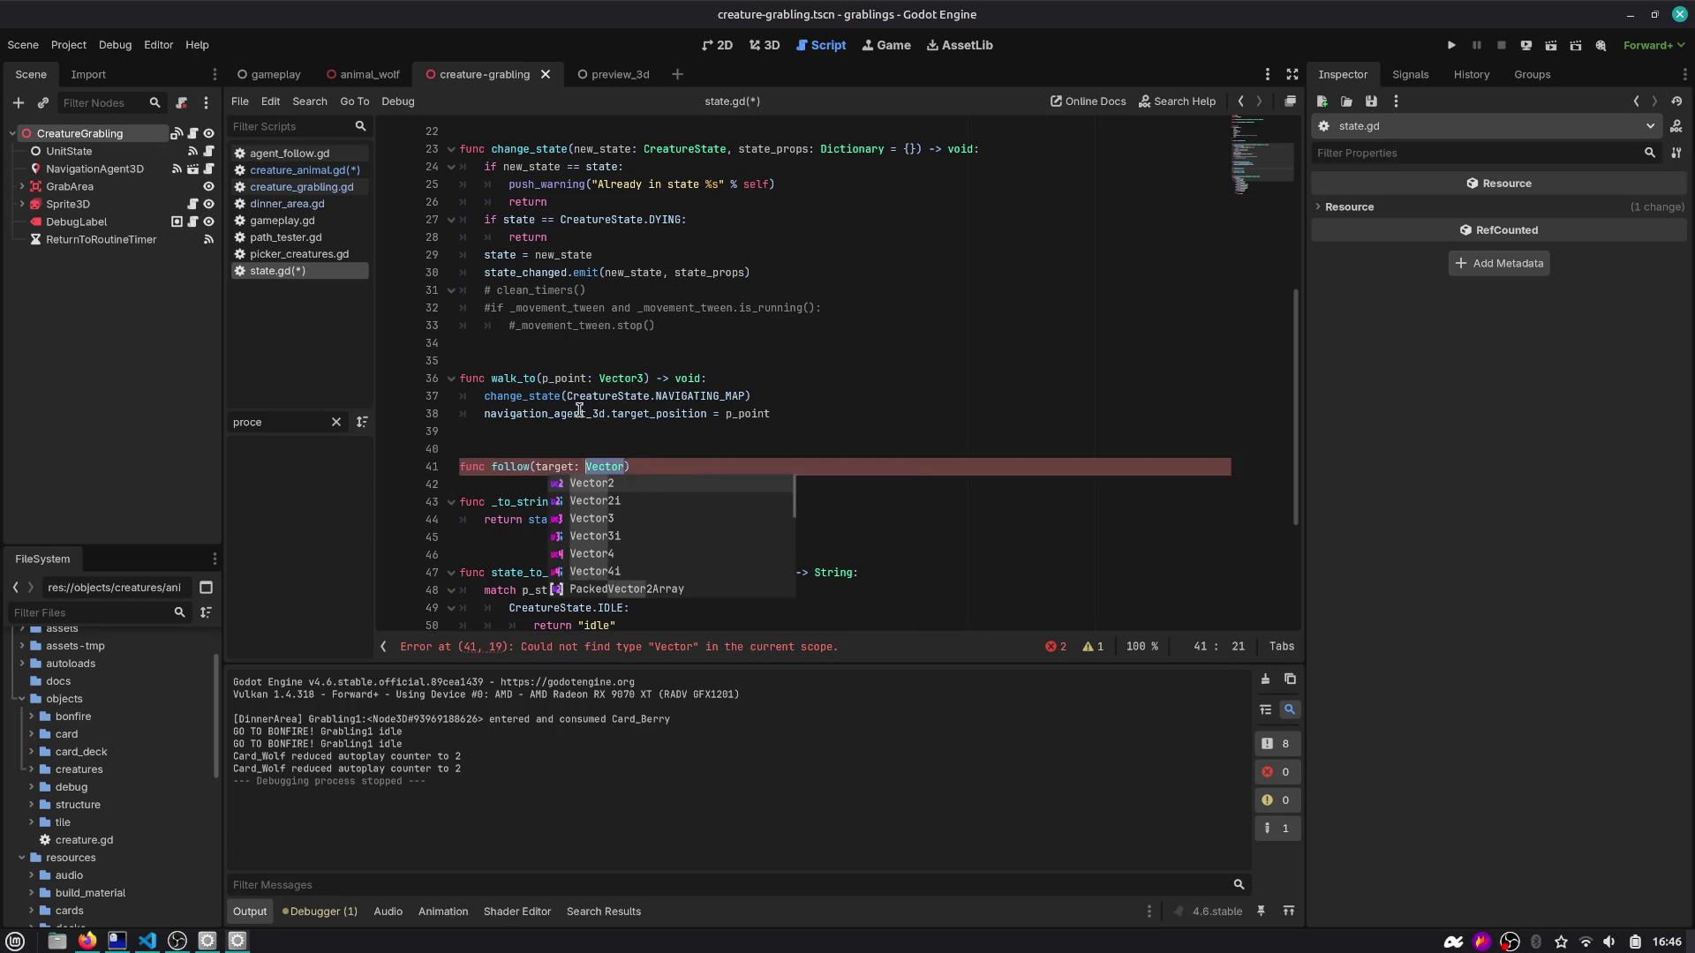
pyautogui.write('> void:')
pyautogui.press('Return')
pyautogui.write('pass')
pyautogui.press('Return')
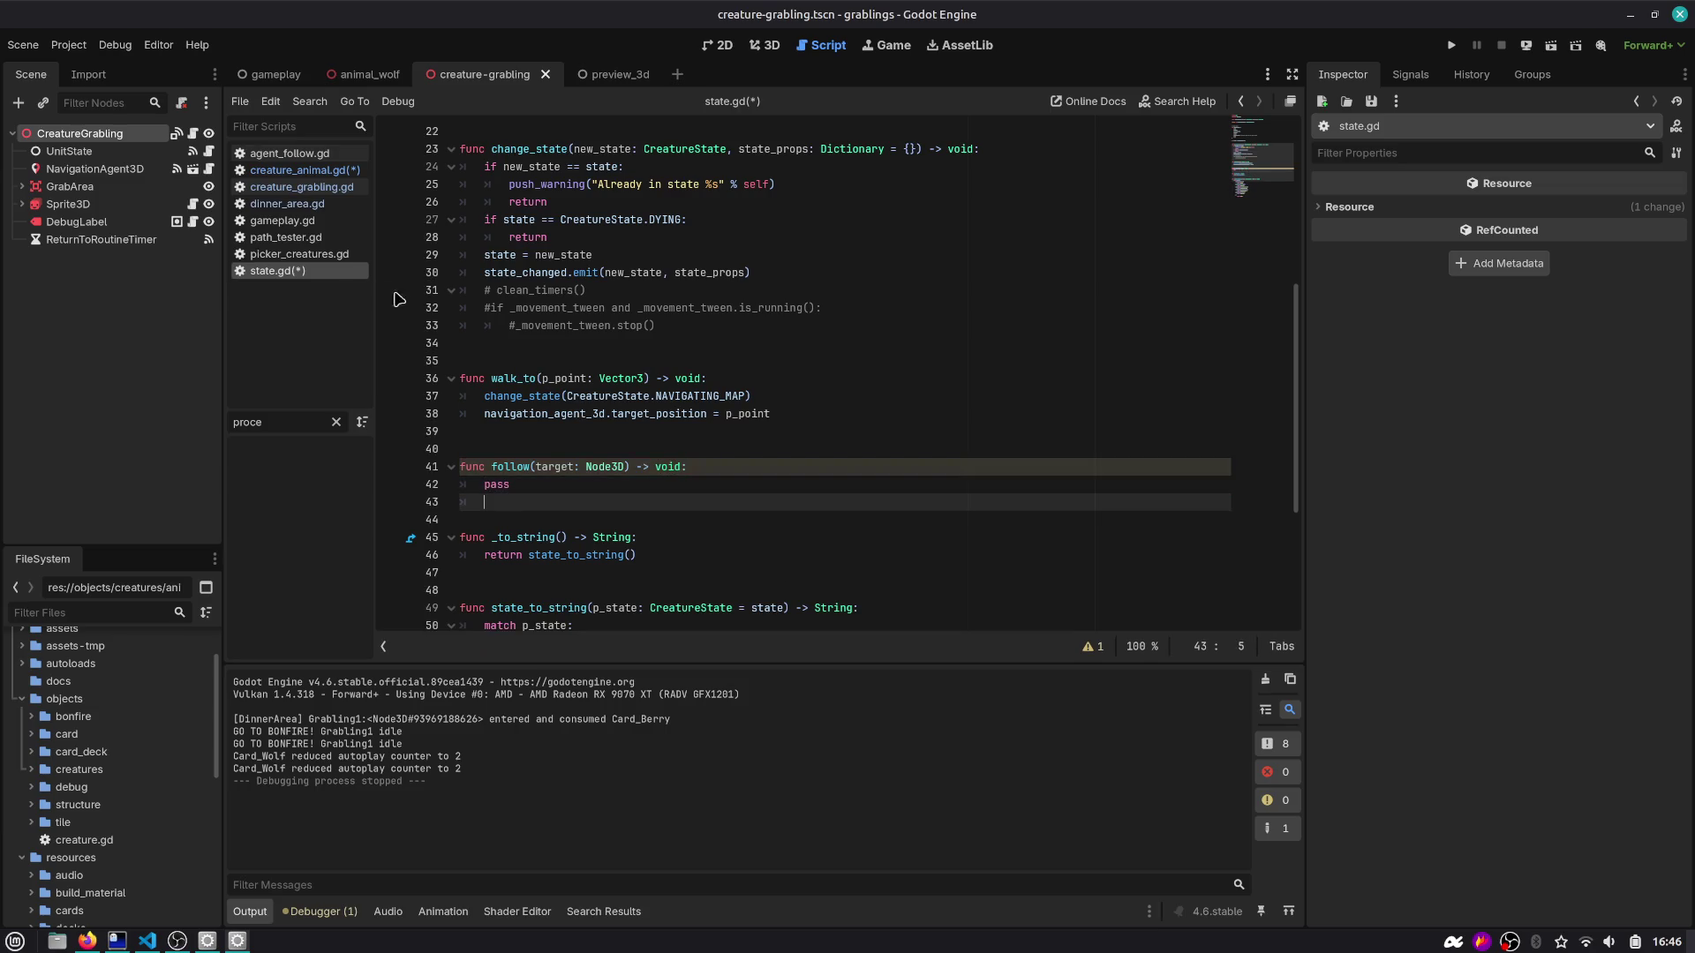
# Step: Make follow call change_state(CreatureState.FOLLOW_TARGET)
pyautogui.scroll(3, 564, 473)
pyautogui.scroll(6, 565, 472)
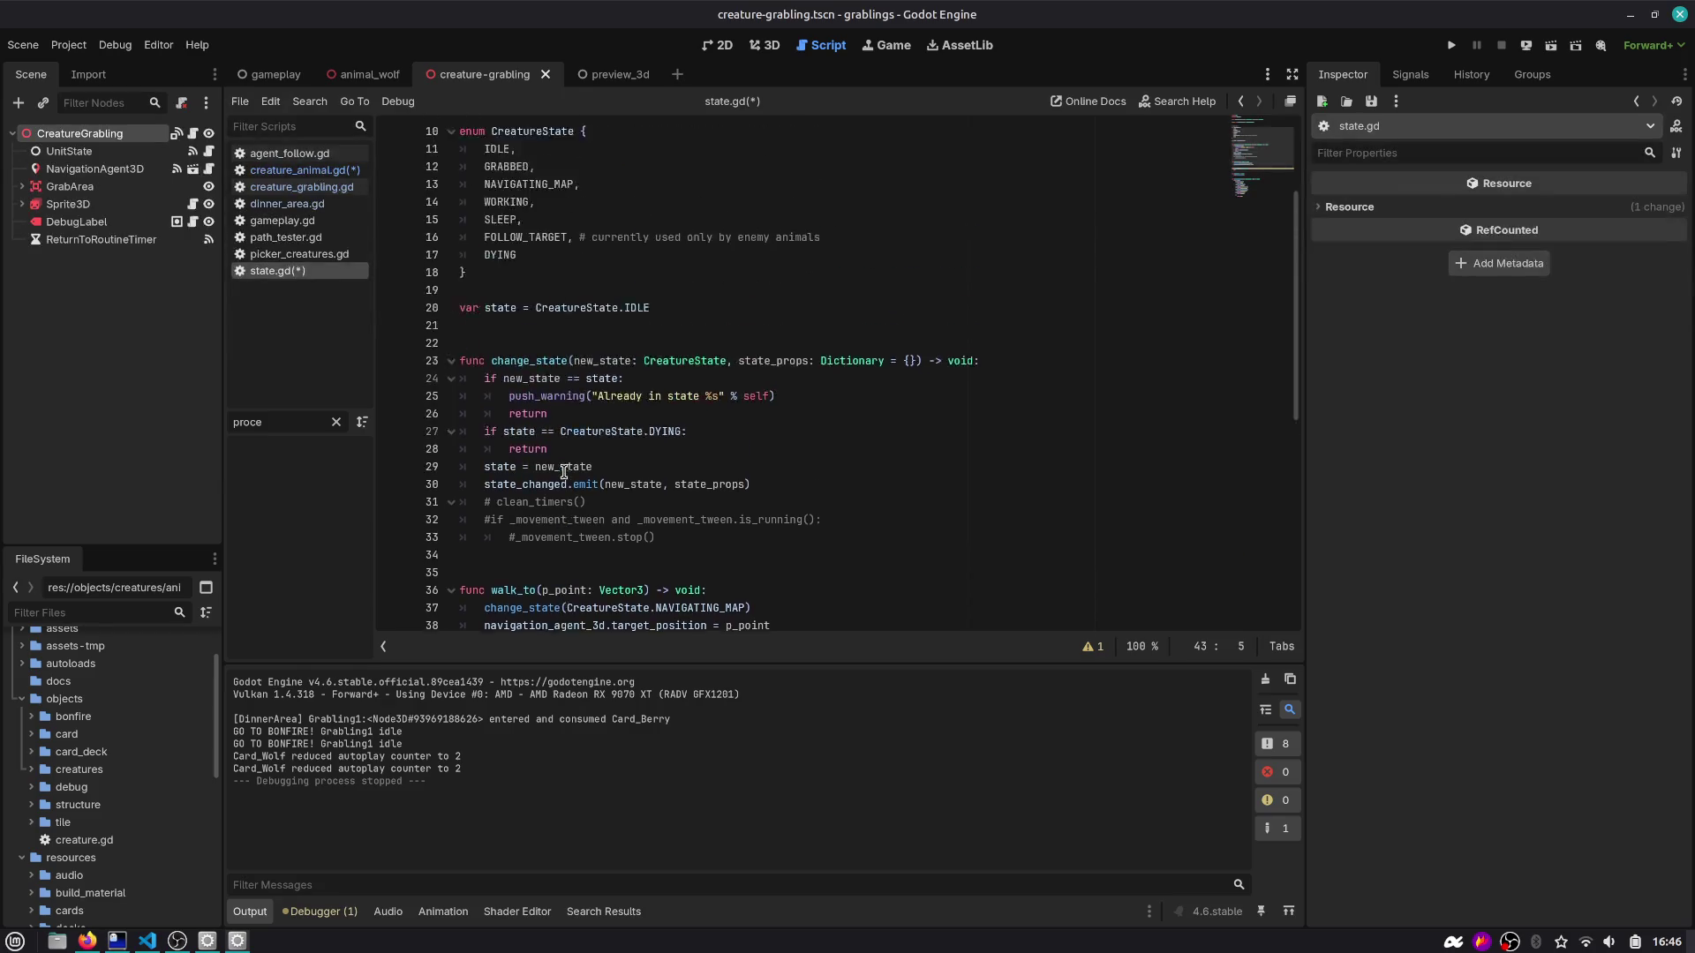
pyautogui.scroll(-6, 564, 472)
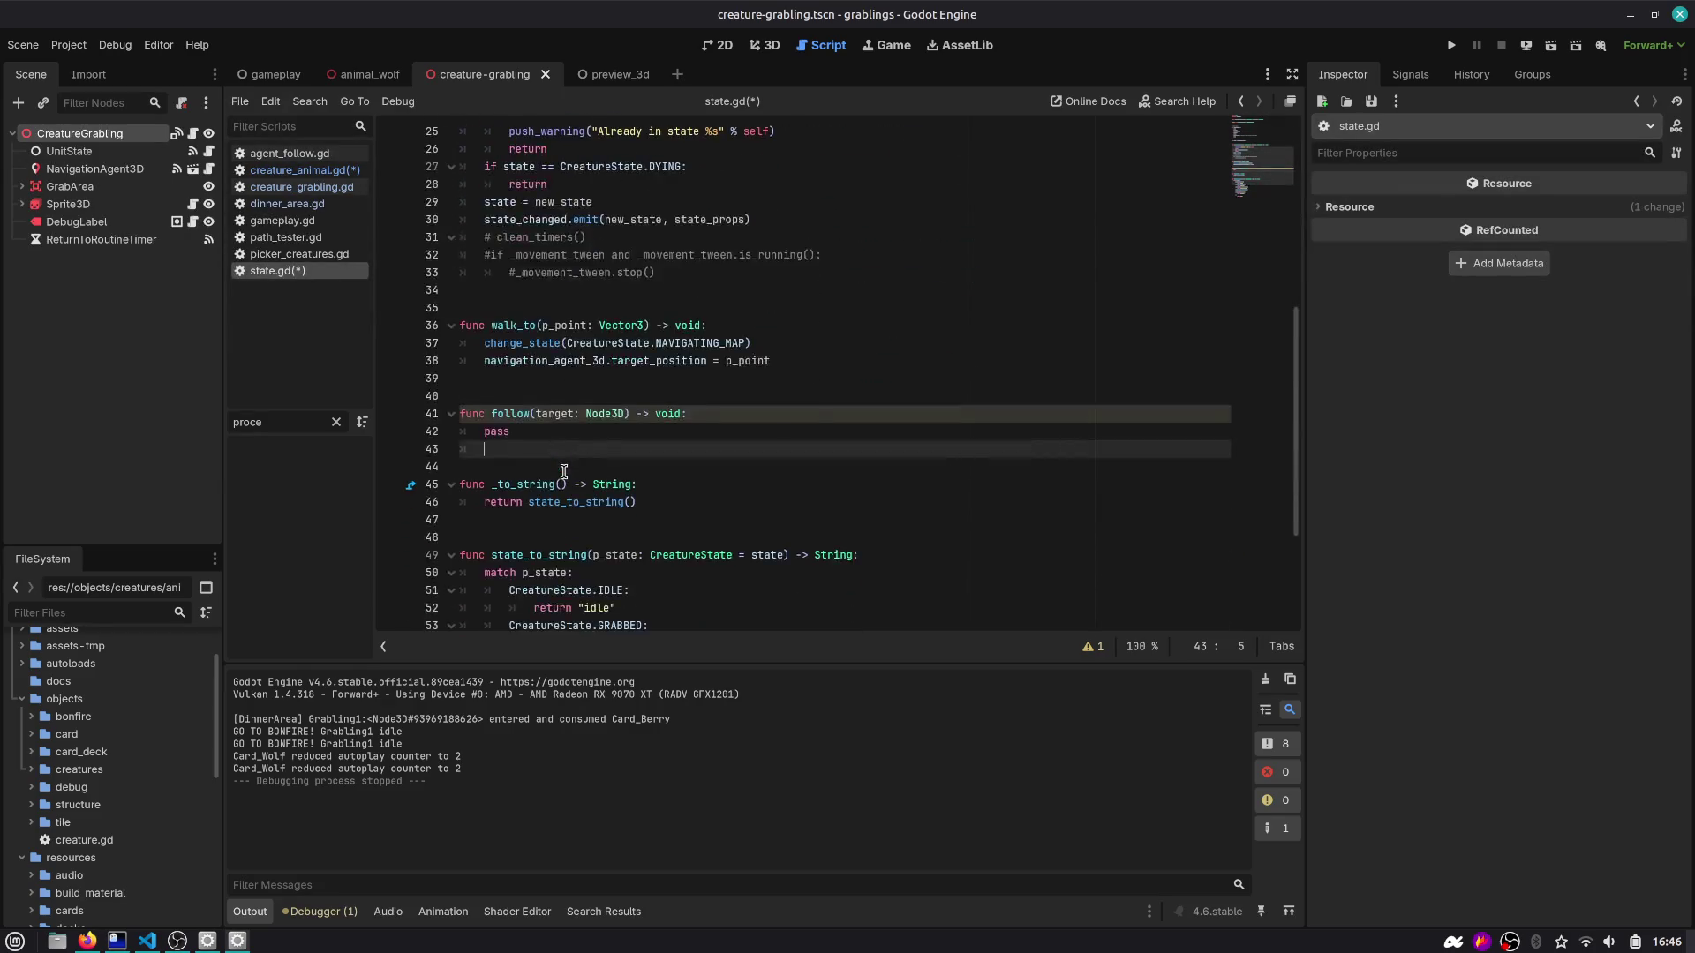
pyautogui.scroll(6, 564, 472)
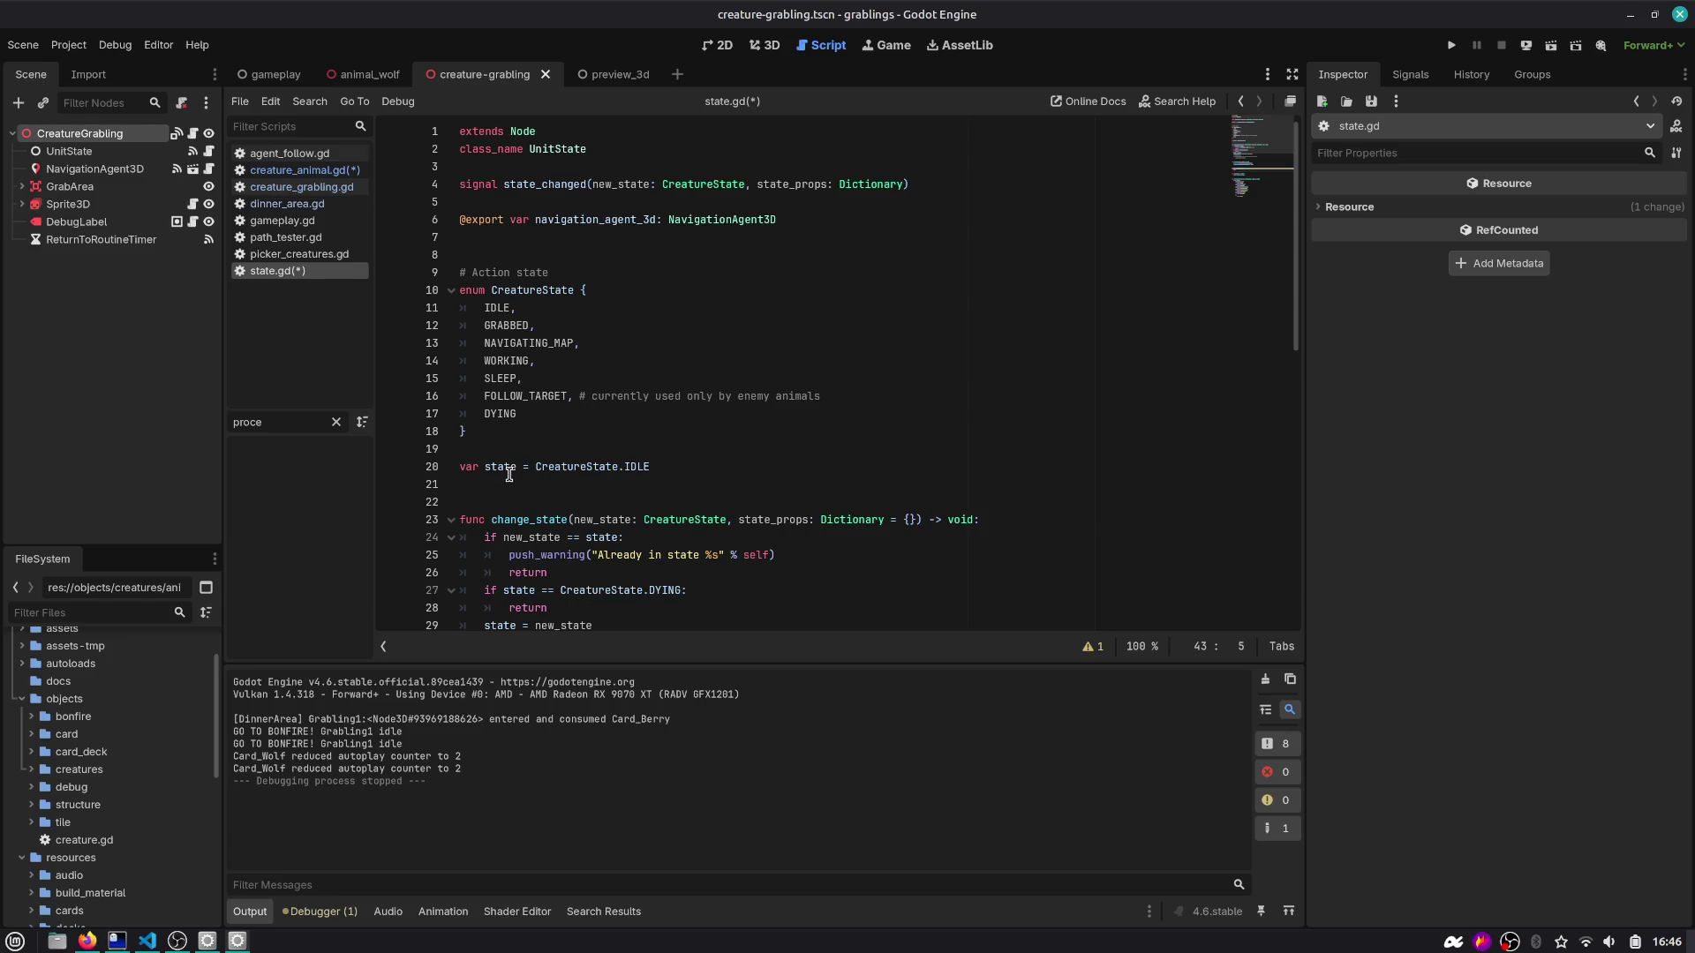
pyautogui.scroll(-2, 520, 408)
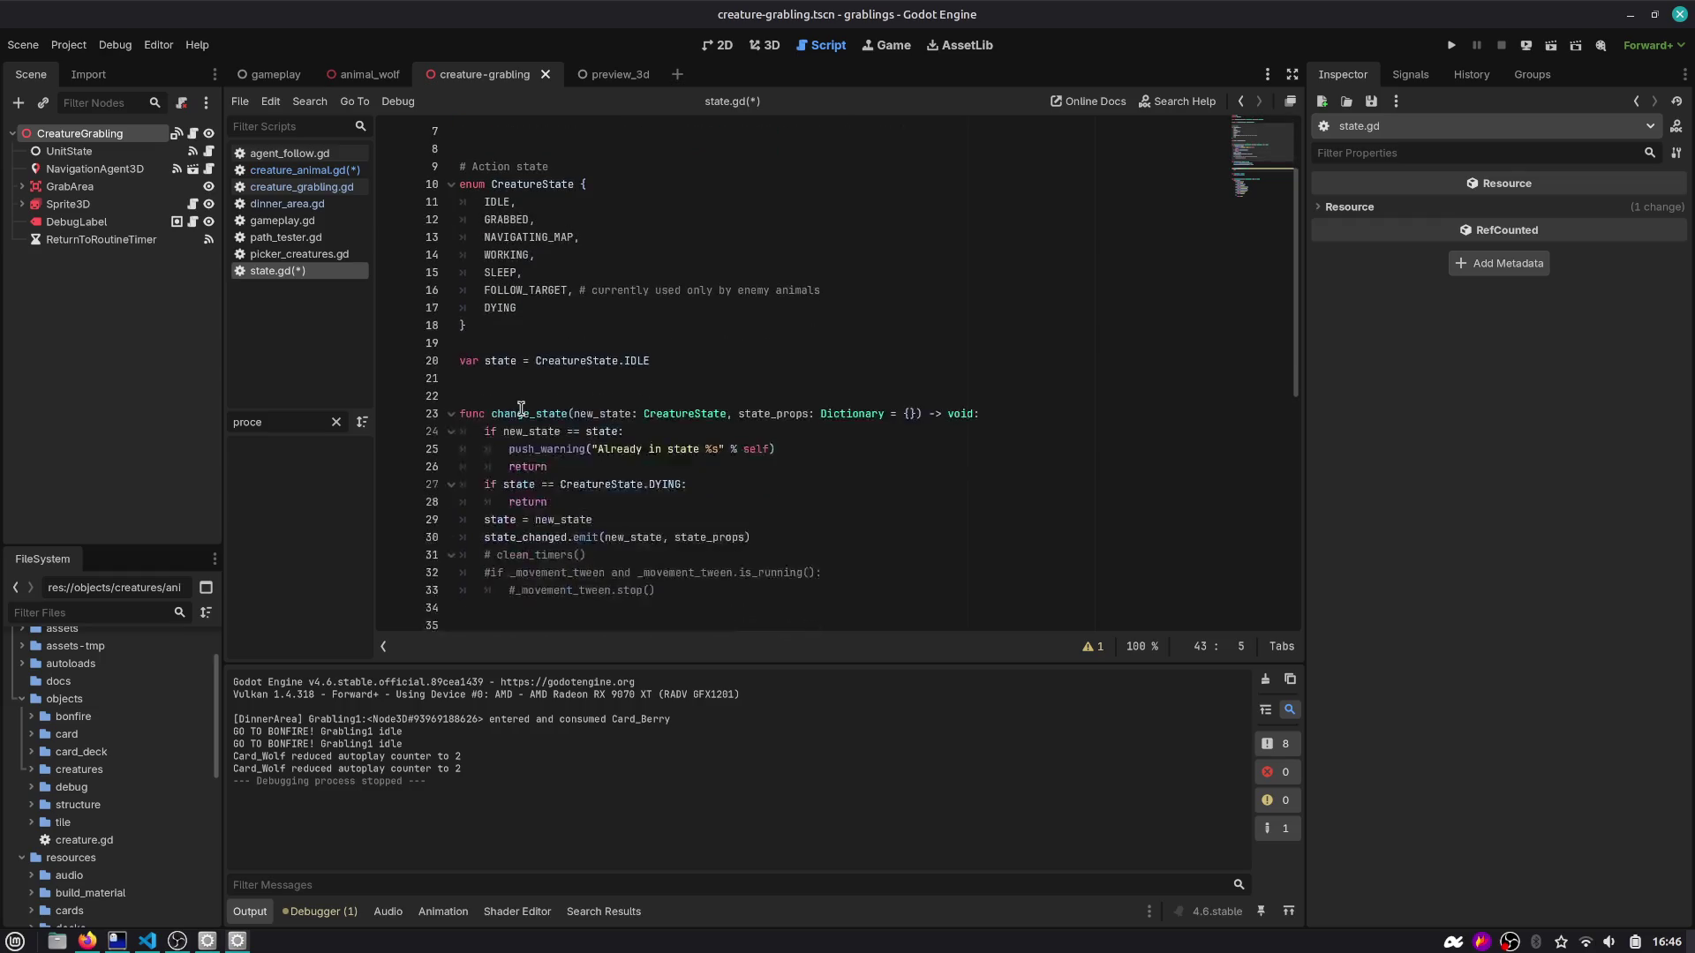
pyautogui.scroll(-6, 521, 409)
pyautogui.scroll(3, 673, 404)
pyautogui.scroll(-3, 673, 405)
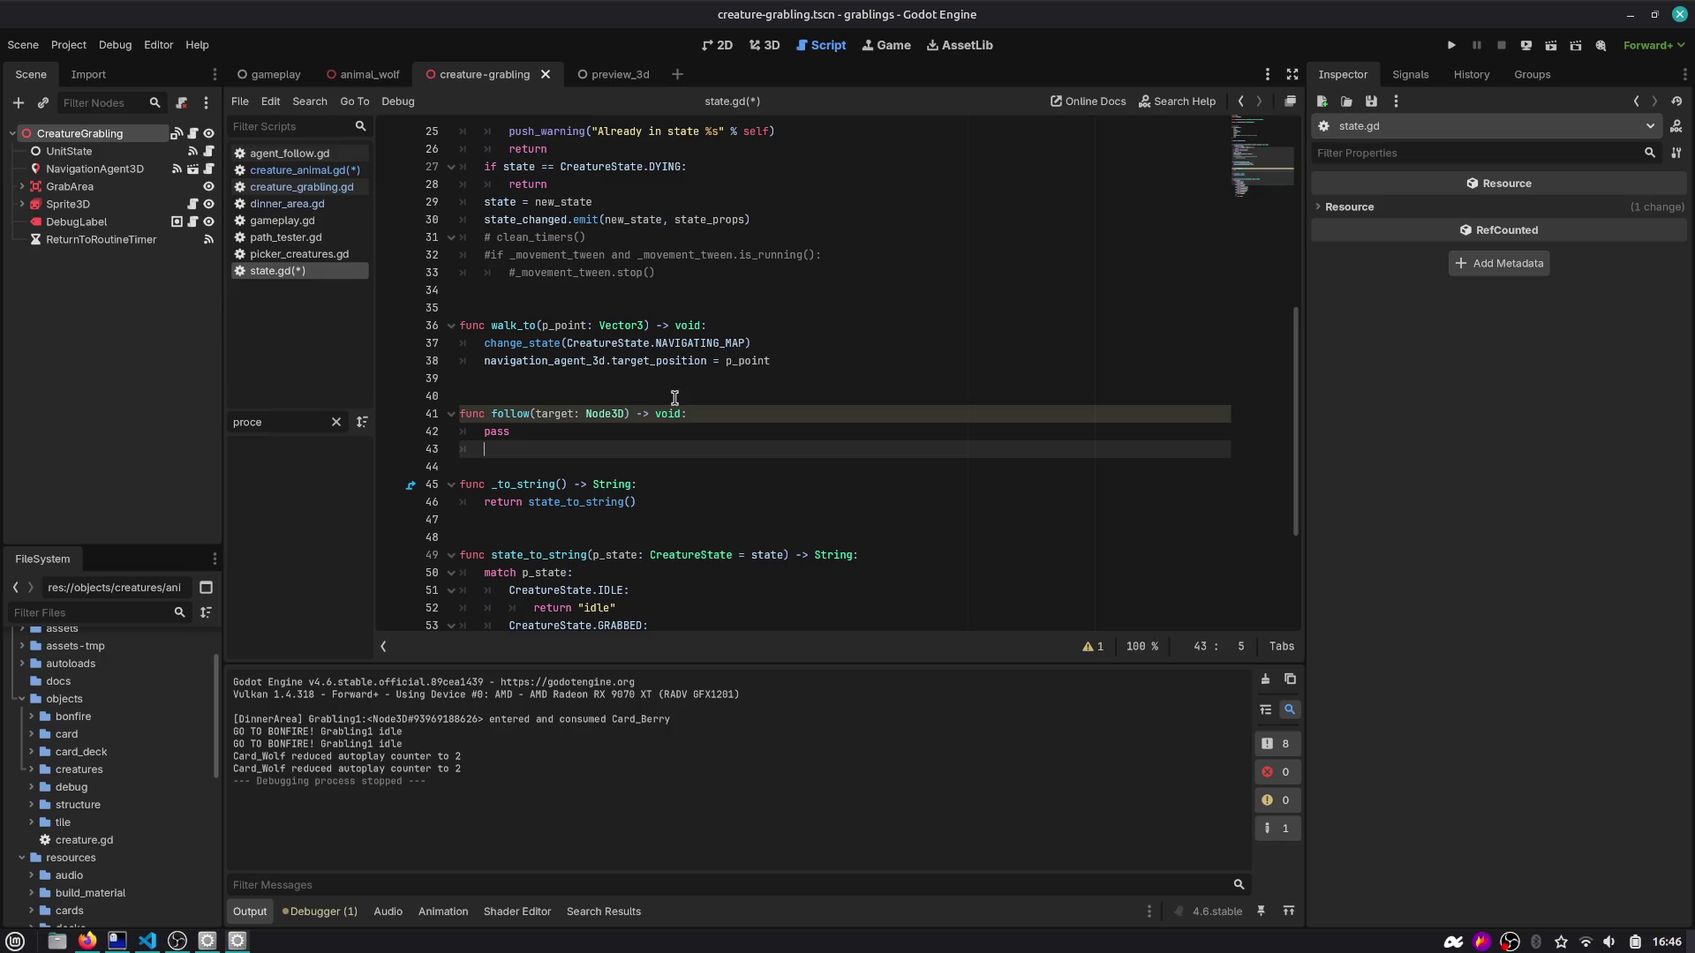
pyautogui.click(715, 411)
pyautogui.press('Return')
pyautogui.write('change')
pyautogui.press('BackSpace')
pyautogui.write('_state(')
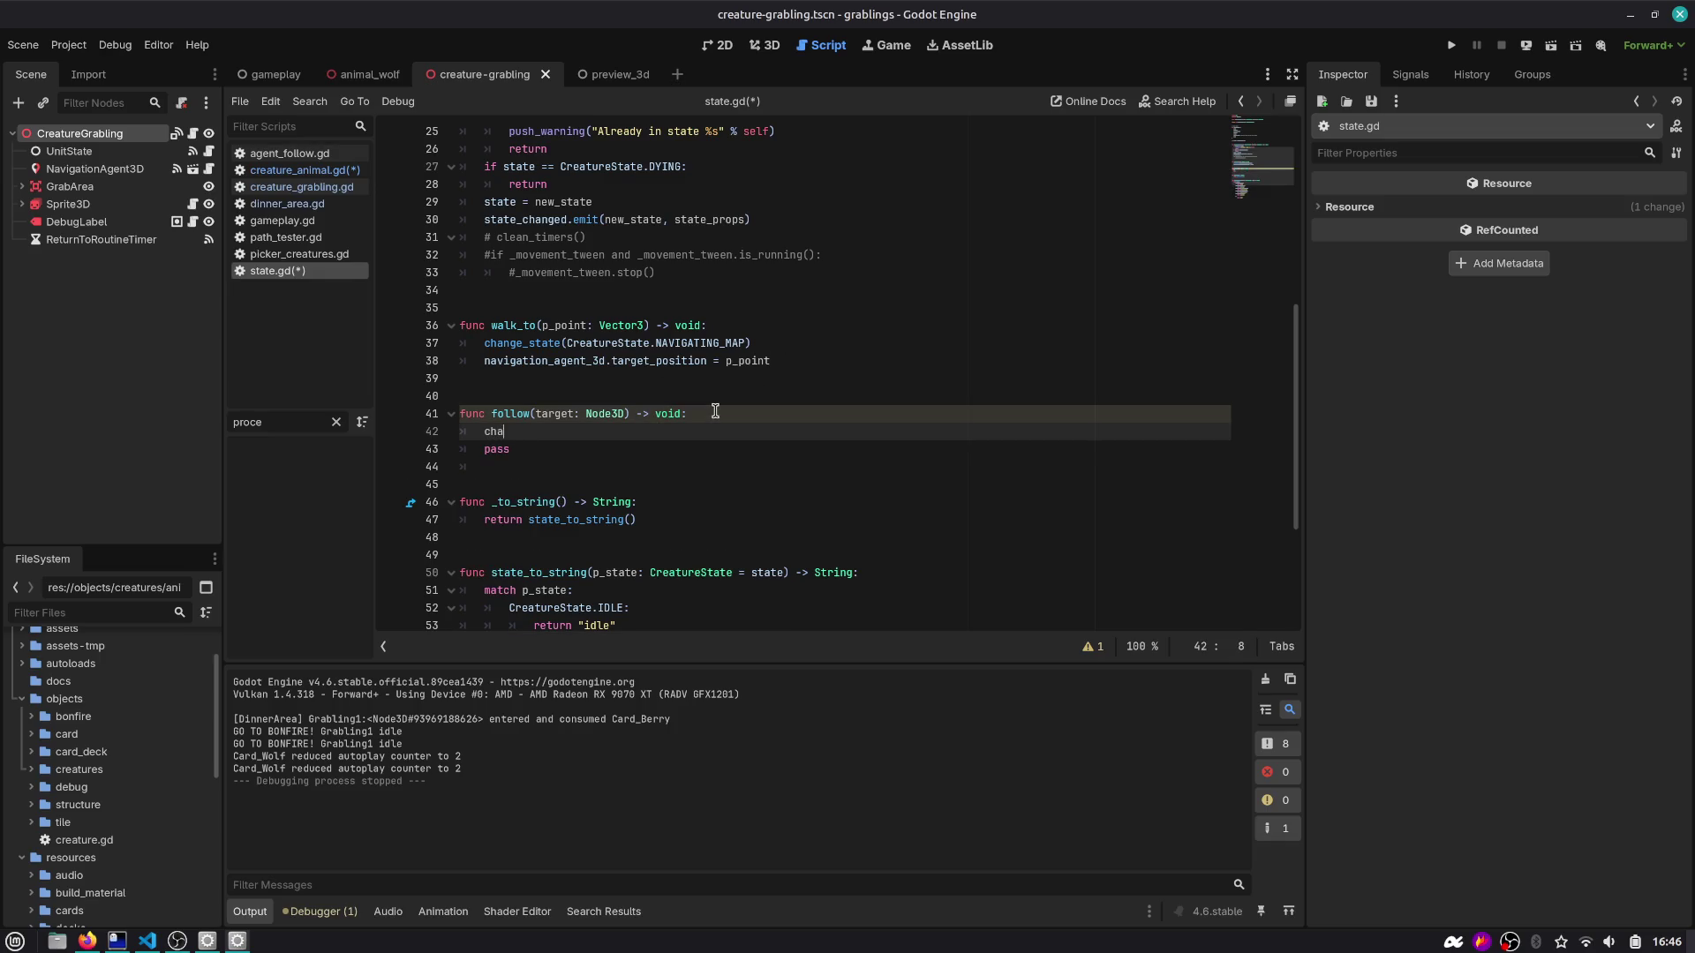
pyautogui.write('CreatureState.')
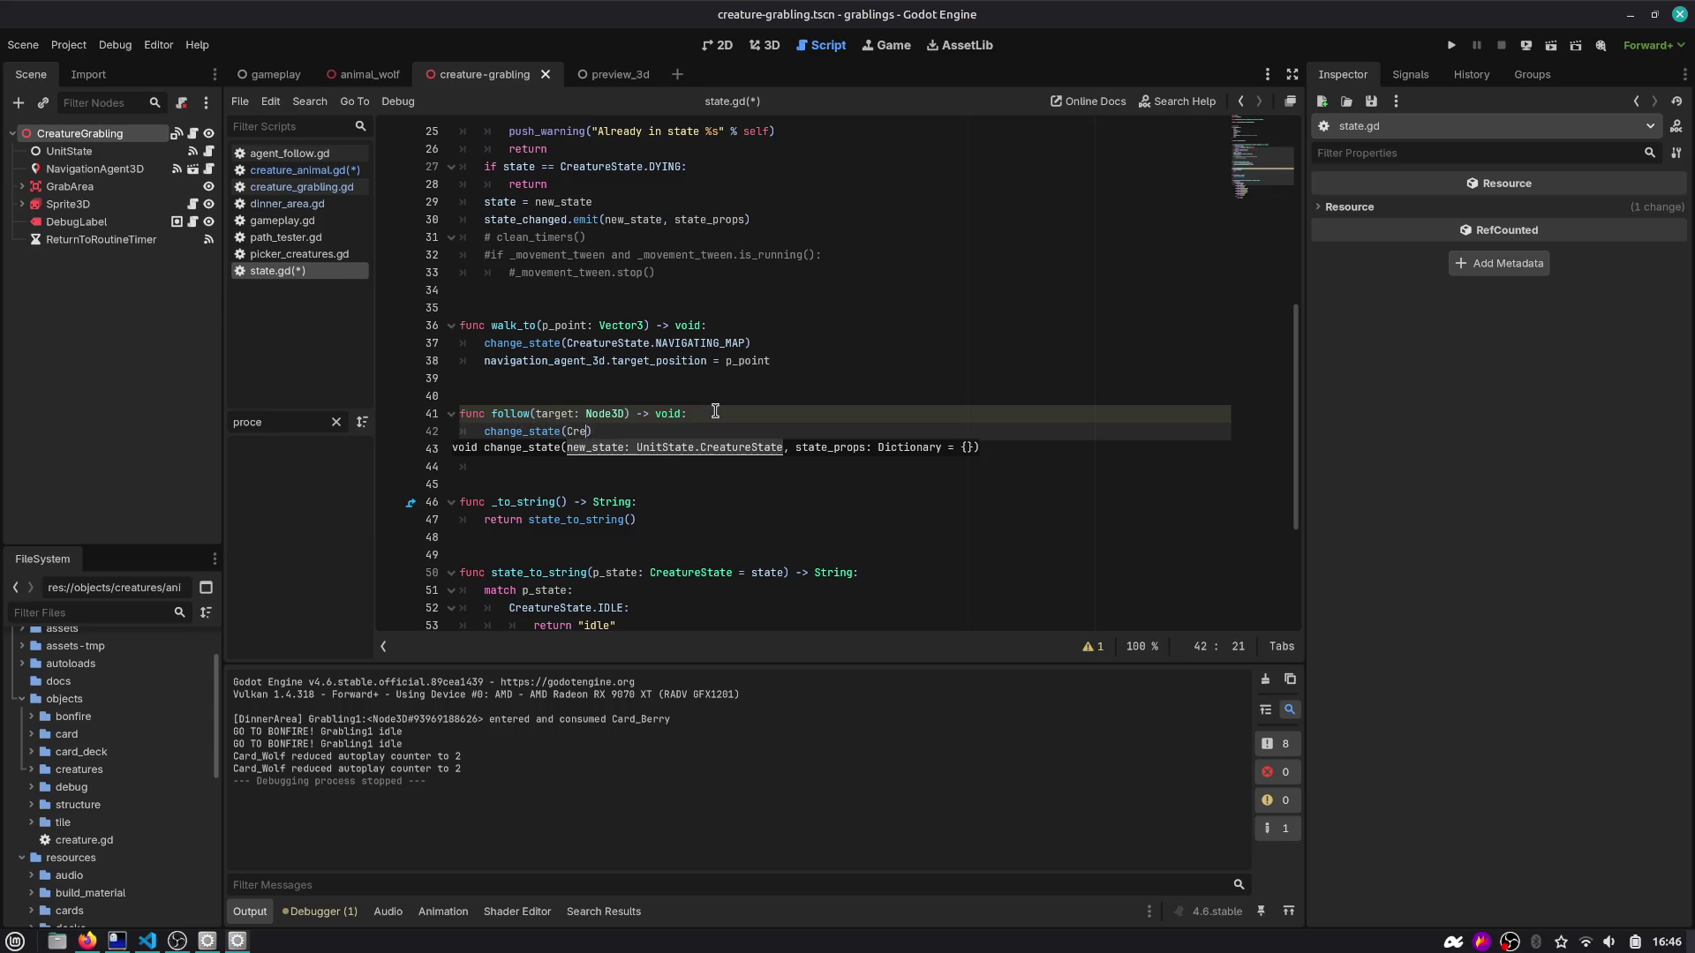
pyautogui.write('fol')
pyautogui.press('Return')
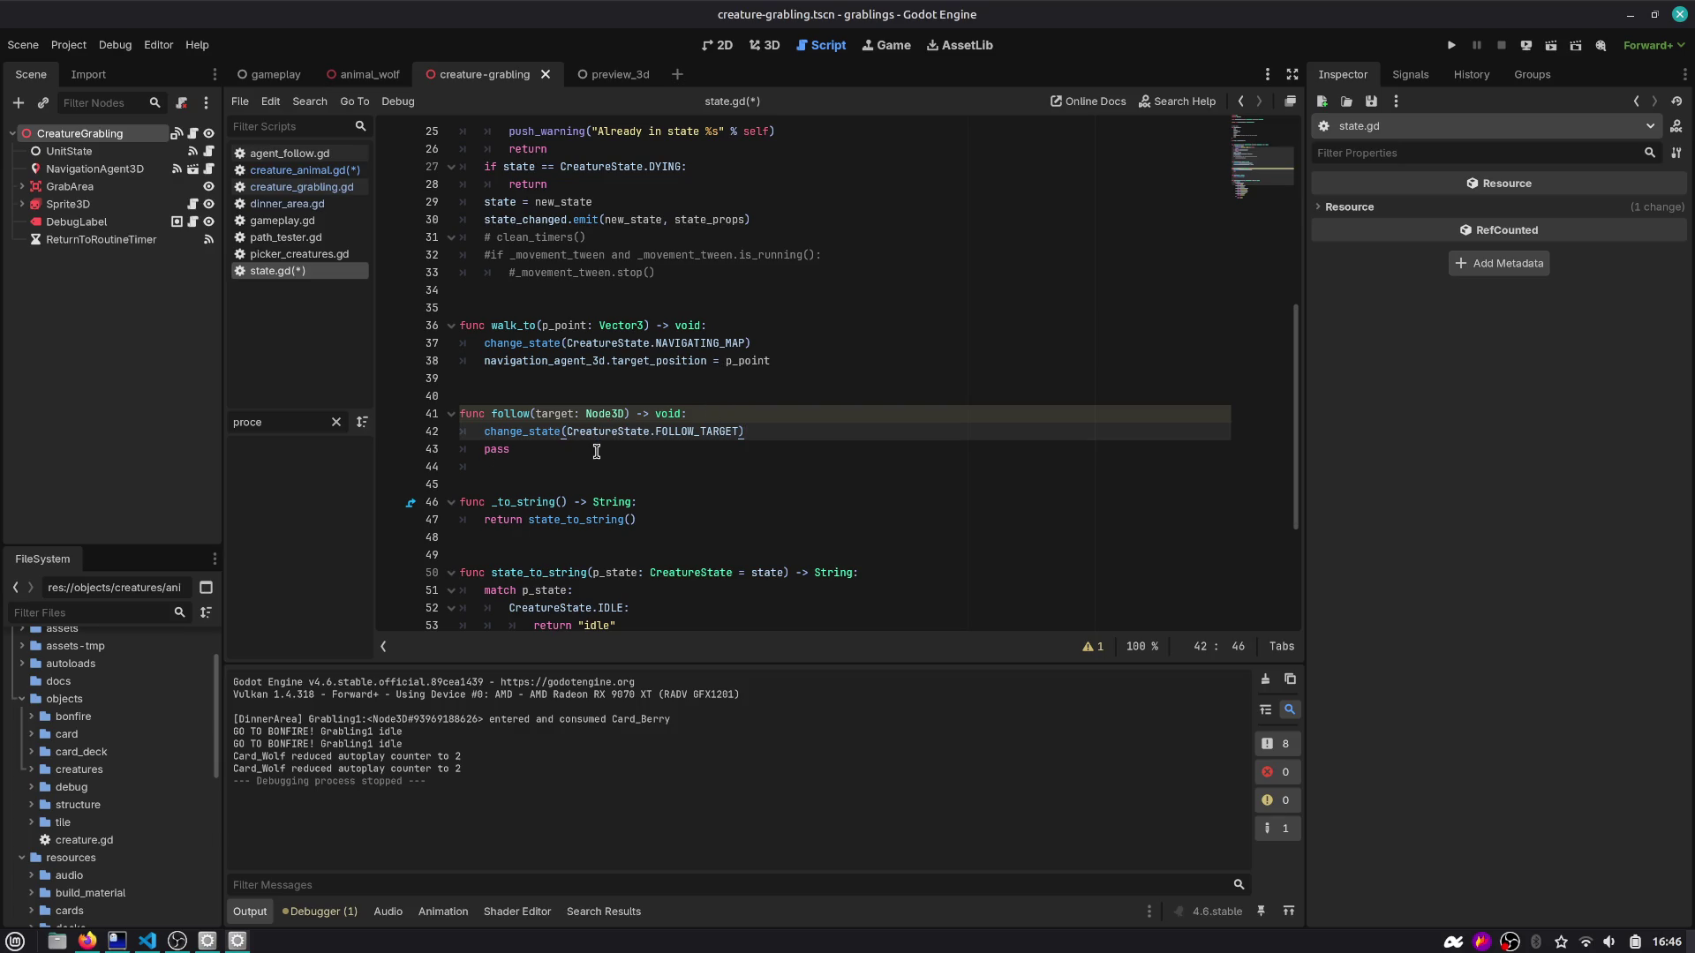
pyautogui.scroll(6, 597, 448)
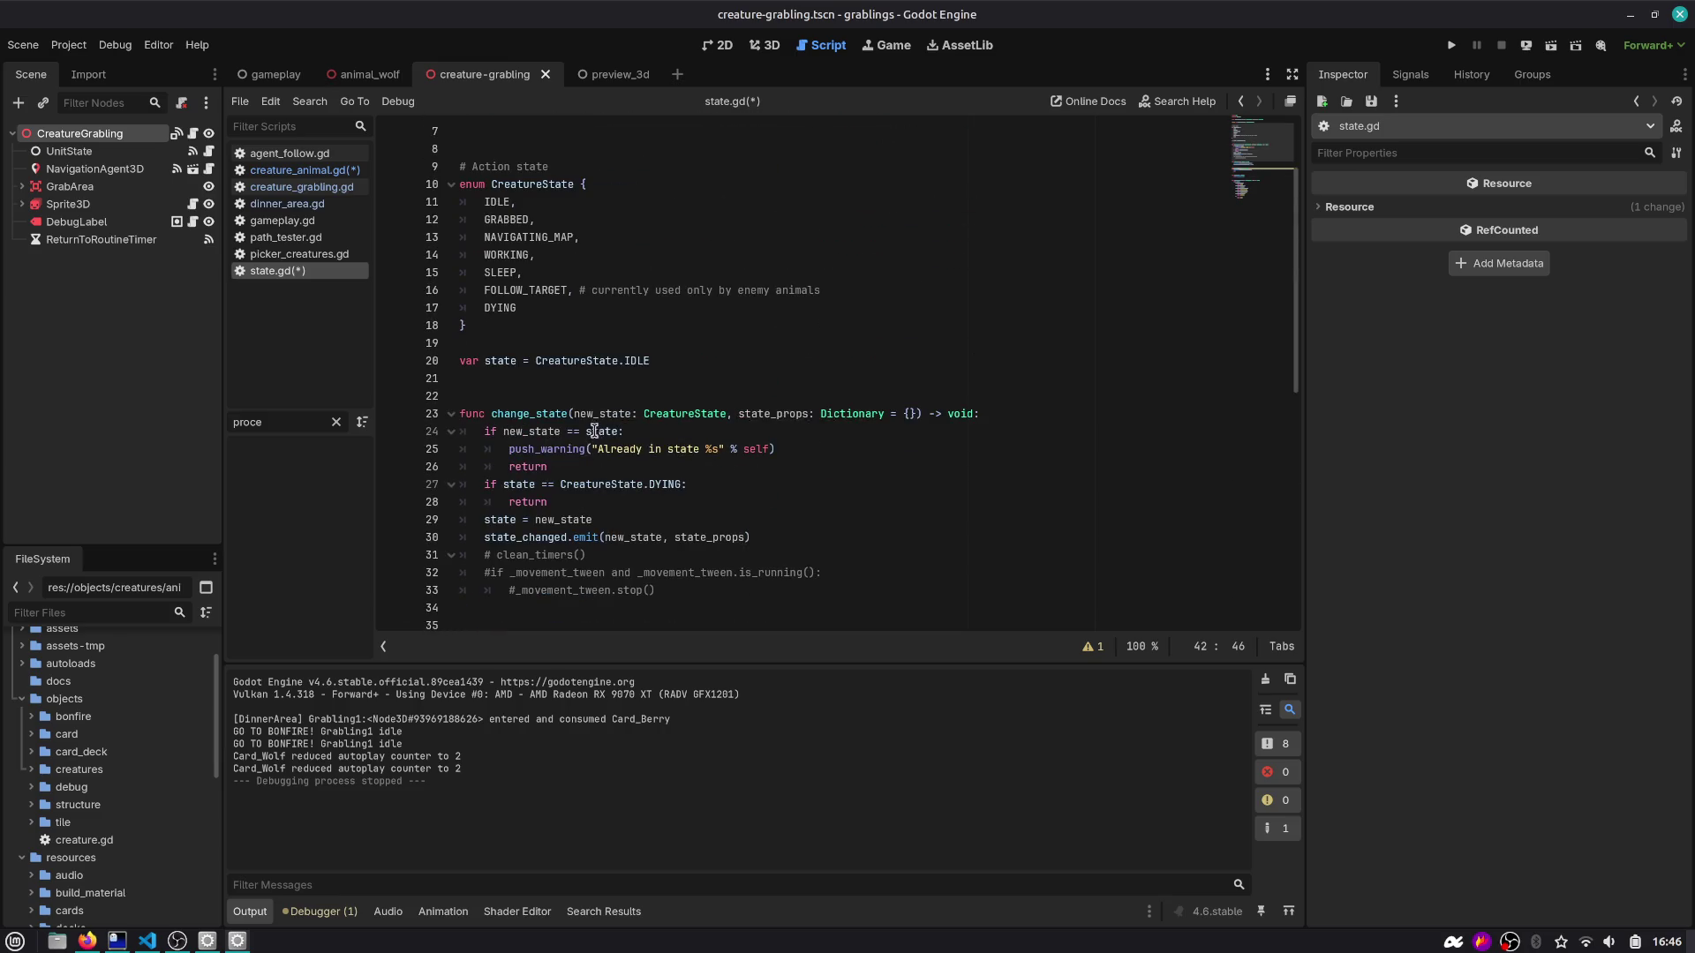
pyautogui.click(521, 378)
# Step: Declare 'var follow_target: Node3D' below the state variable and save state.gd
pyautogui.write('var')
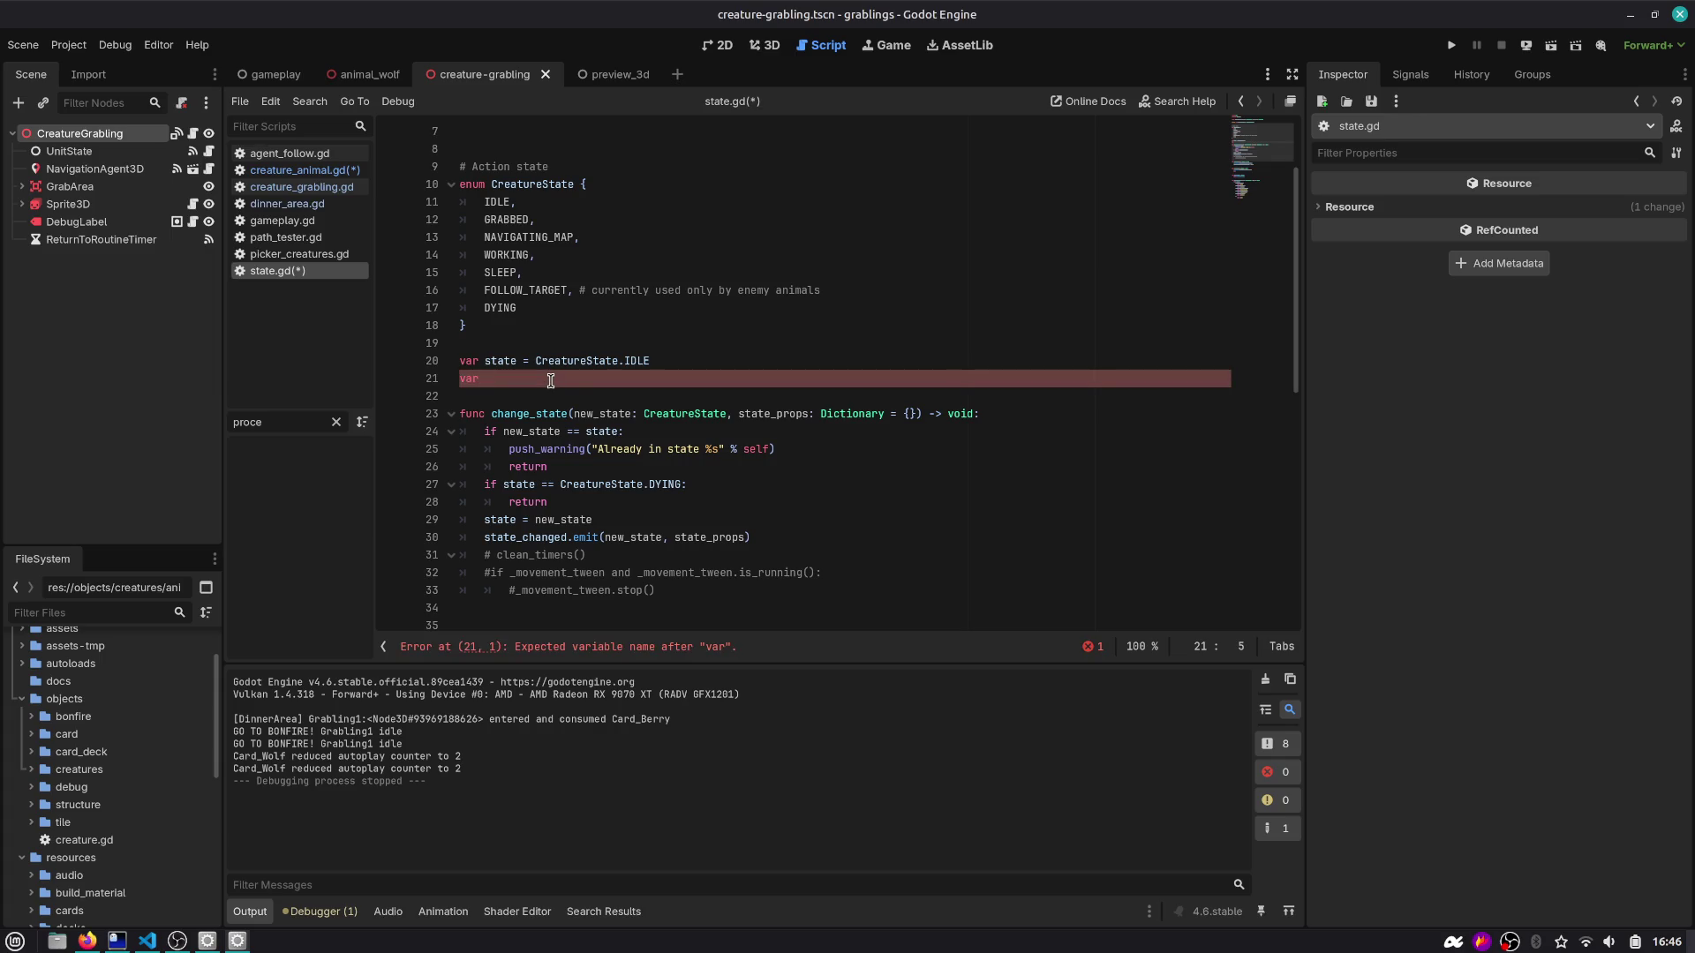
pyautogui.write('follow_')
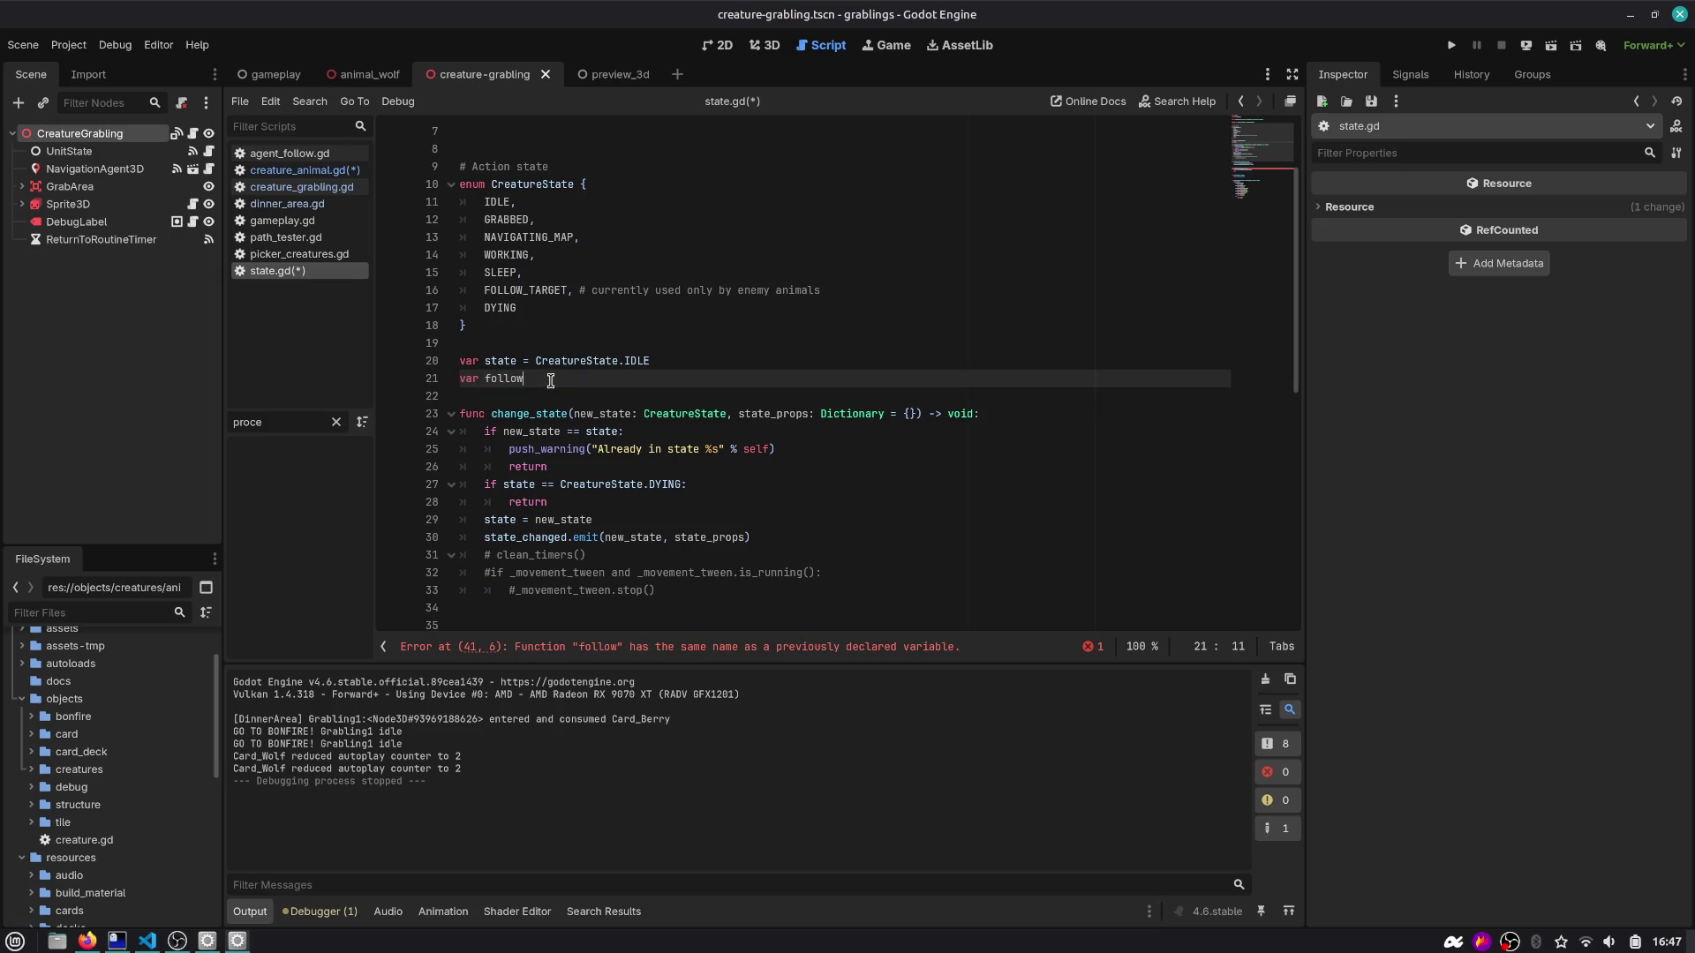
pyautogui.write('target: ')
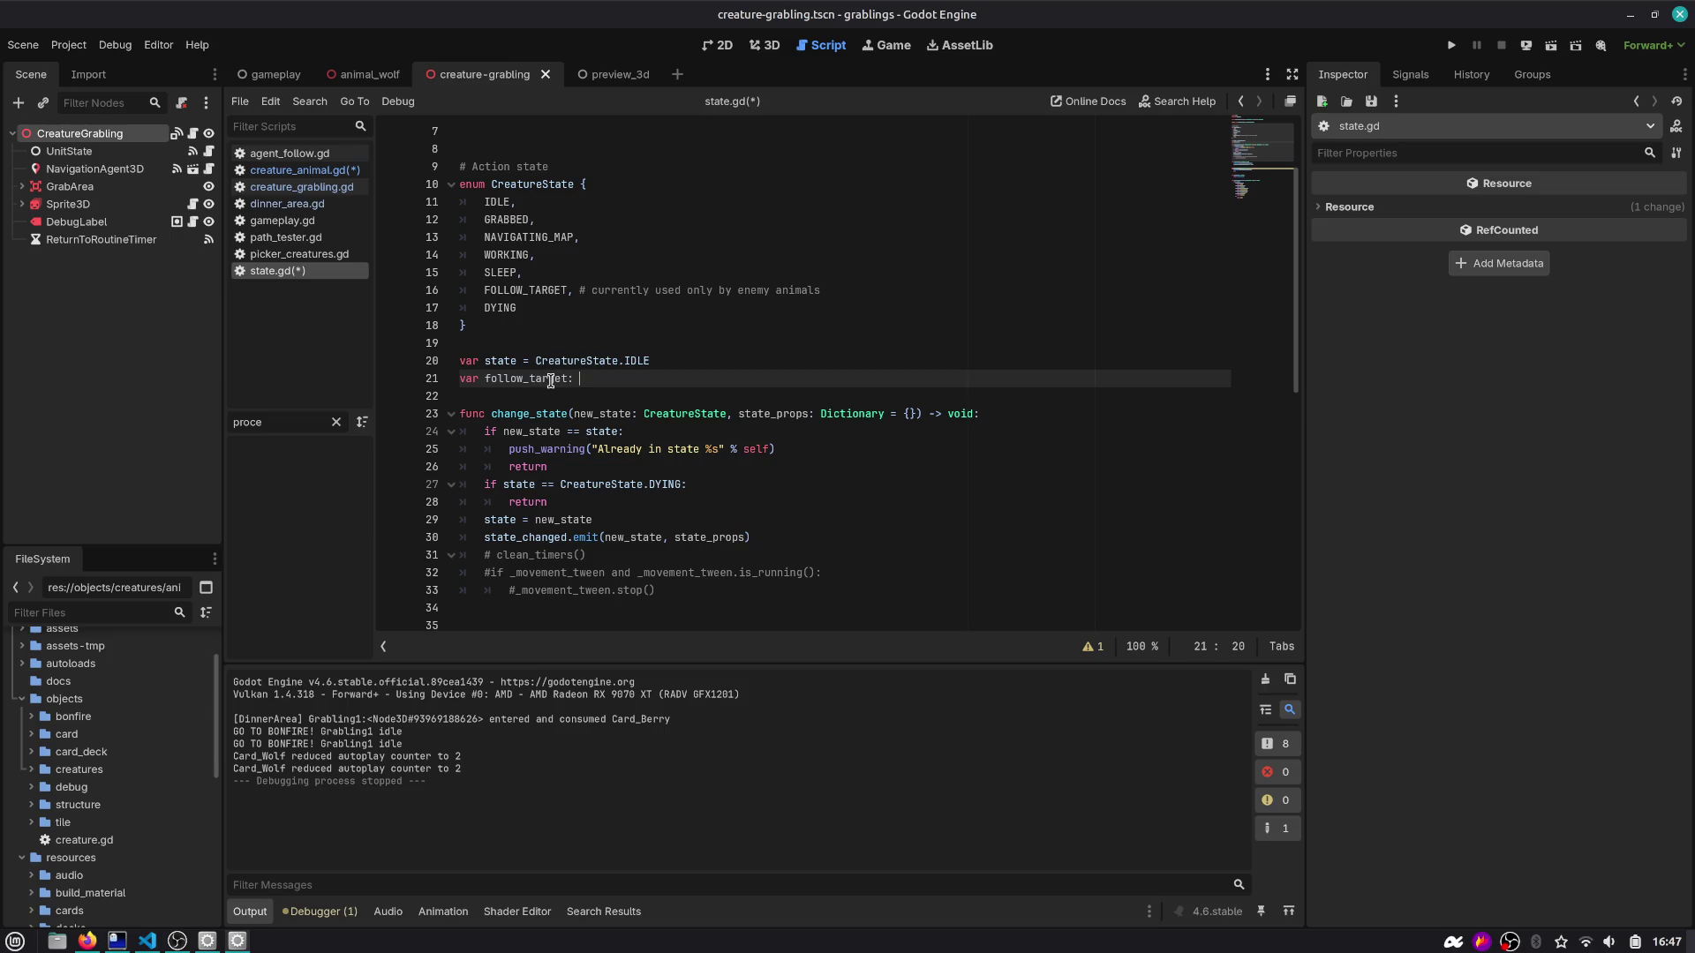
pyautogui.write('Node3D')
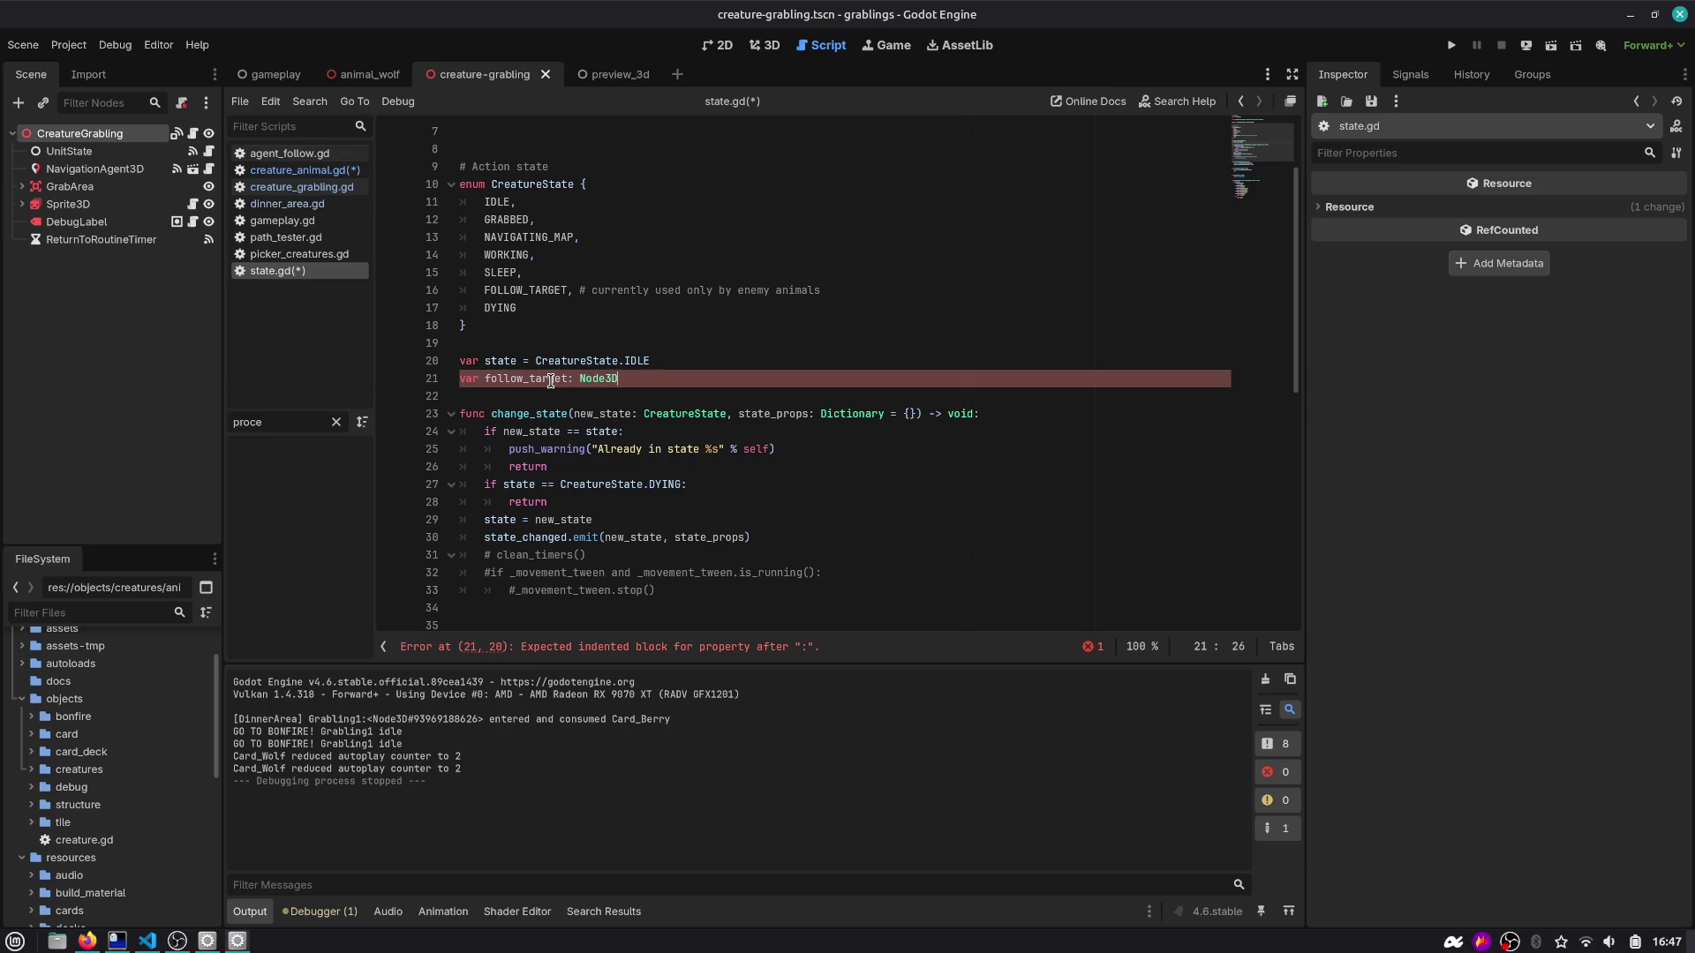
pyautogui.press('Return')
pyautogui.hotkey('ctrl', 's')
# Step: In follow(), add 'follow_target = target' after the change_state call and delete the pass line
pyautogui.doubleClick(551, 381)
pyautogui.hotkey('ctrl', 'c')
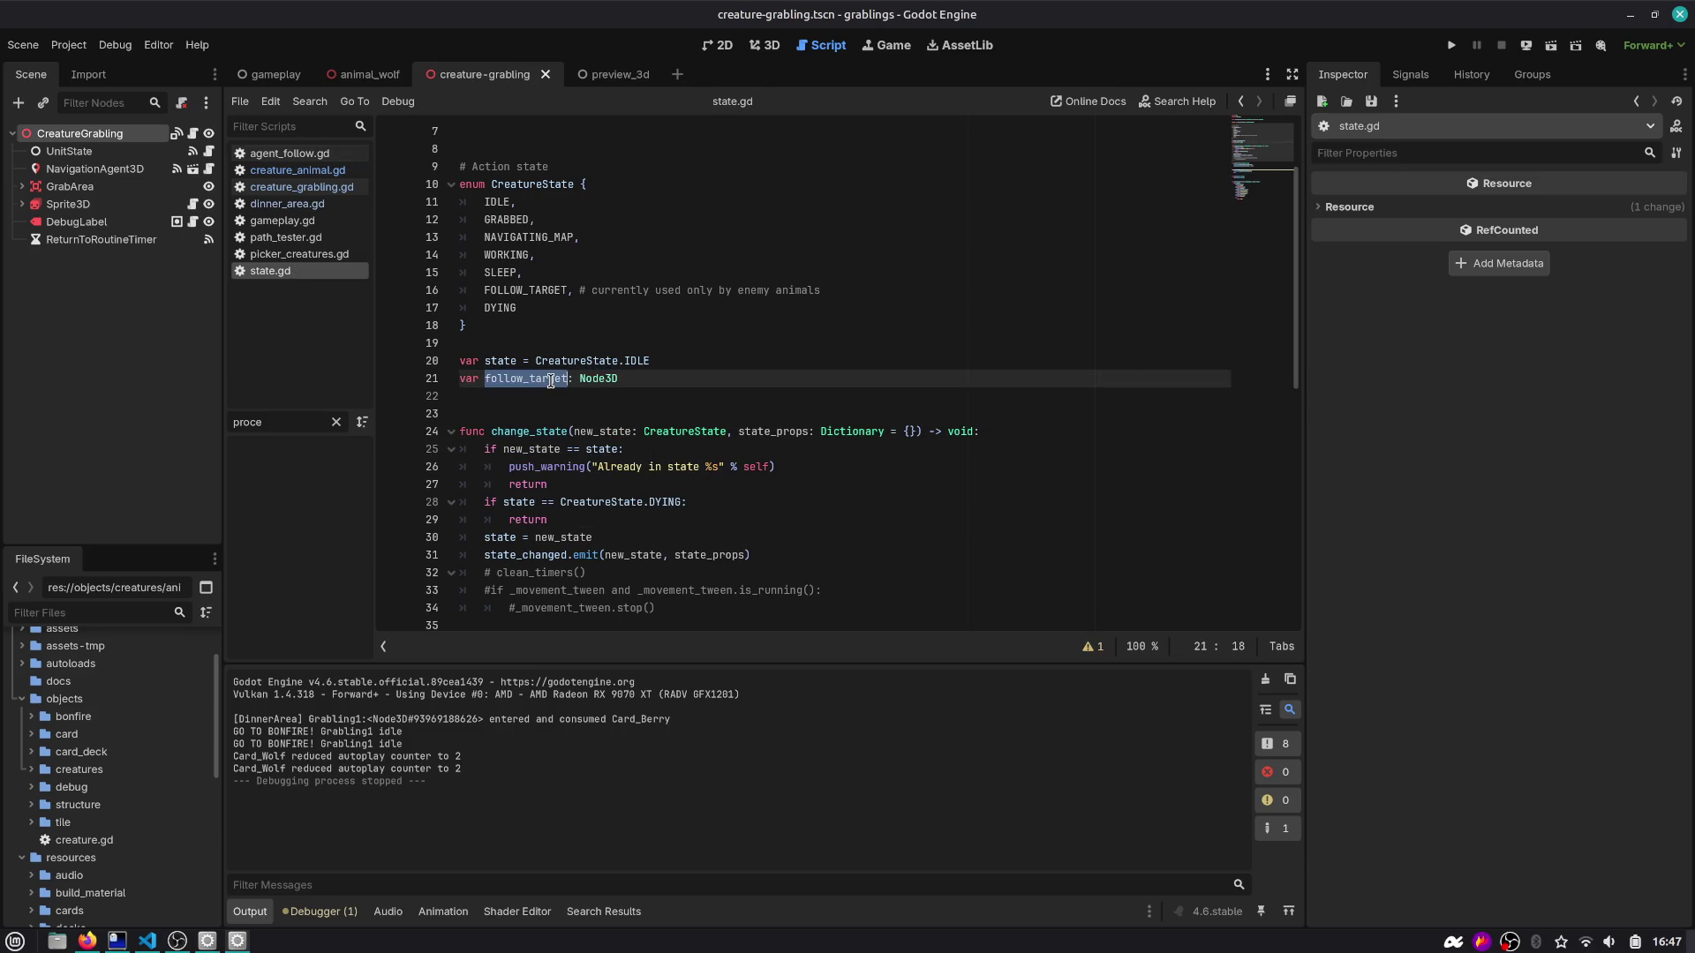
pyautogui.scroll(-4, 550, 380)
pyautogui.scroll(-4, 551, 380)
pyautogui.click(800, 337)
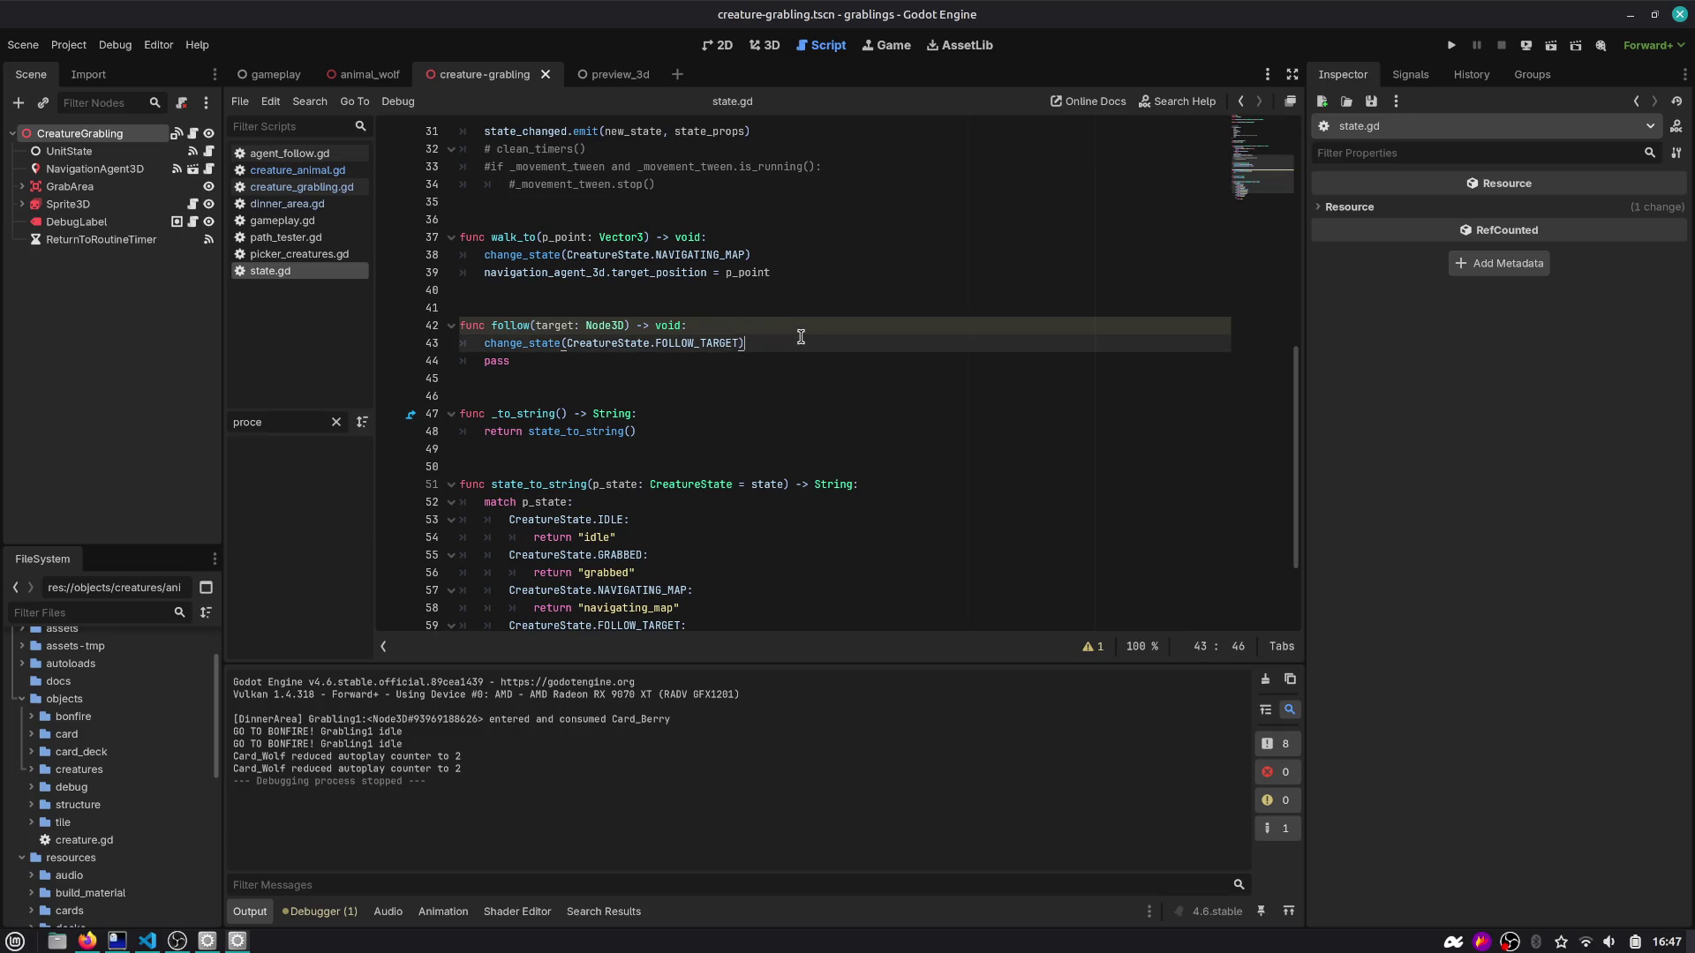
pyautogui.press('Return')
pyautogui.hotkey('ctrl', 'v')
pyautogui.write('= target')
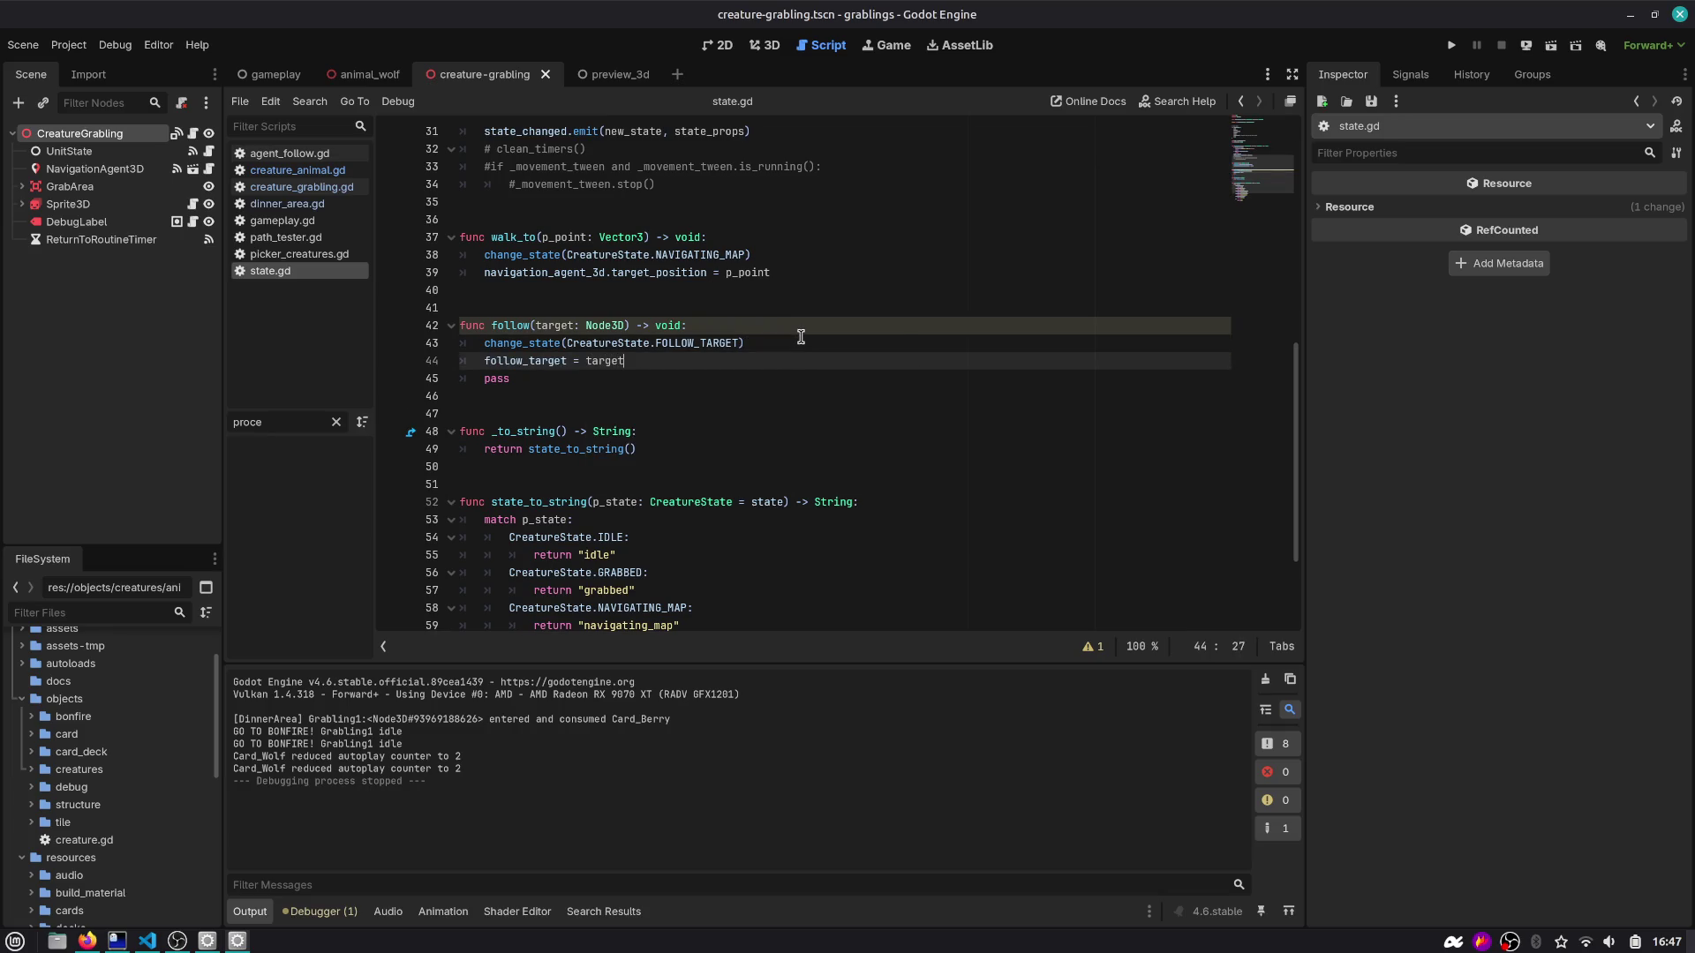
pyautogui.press('Down')
pyautogui.hotkey('ctrl', 'shift', 'k')
# Step: Review the follow and change_state functions in state.gd
pyautogui.doubleClick(506, 325)
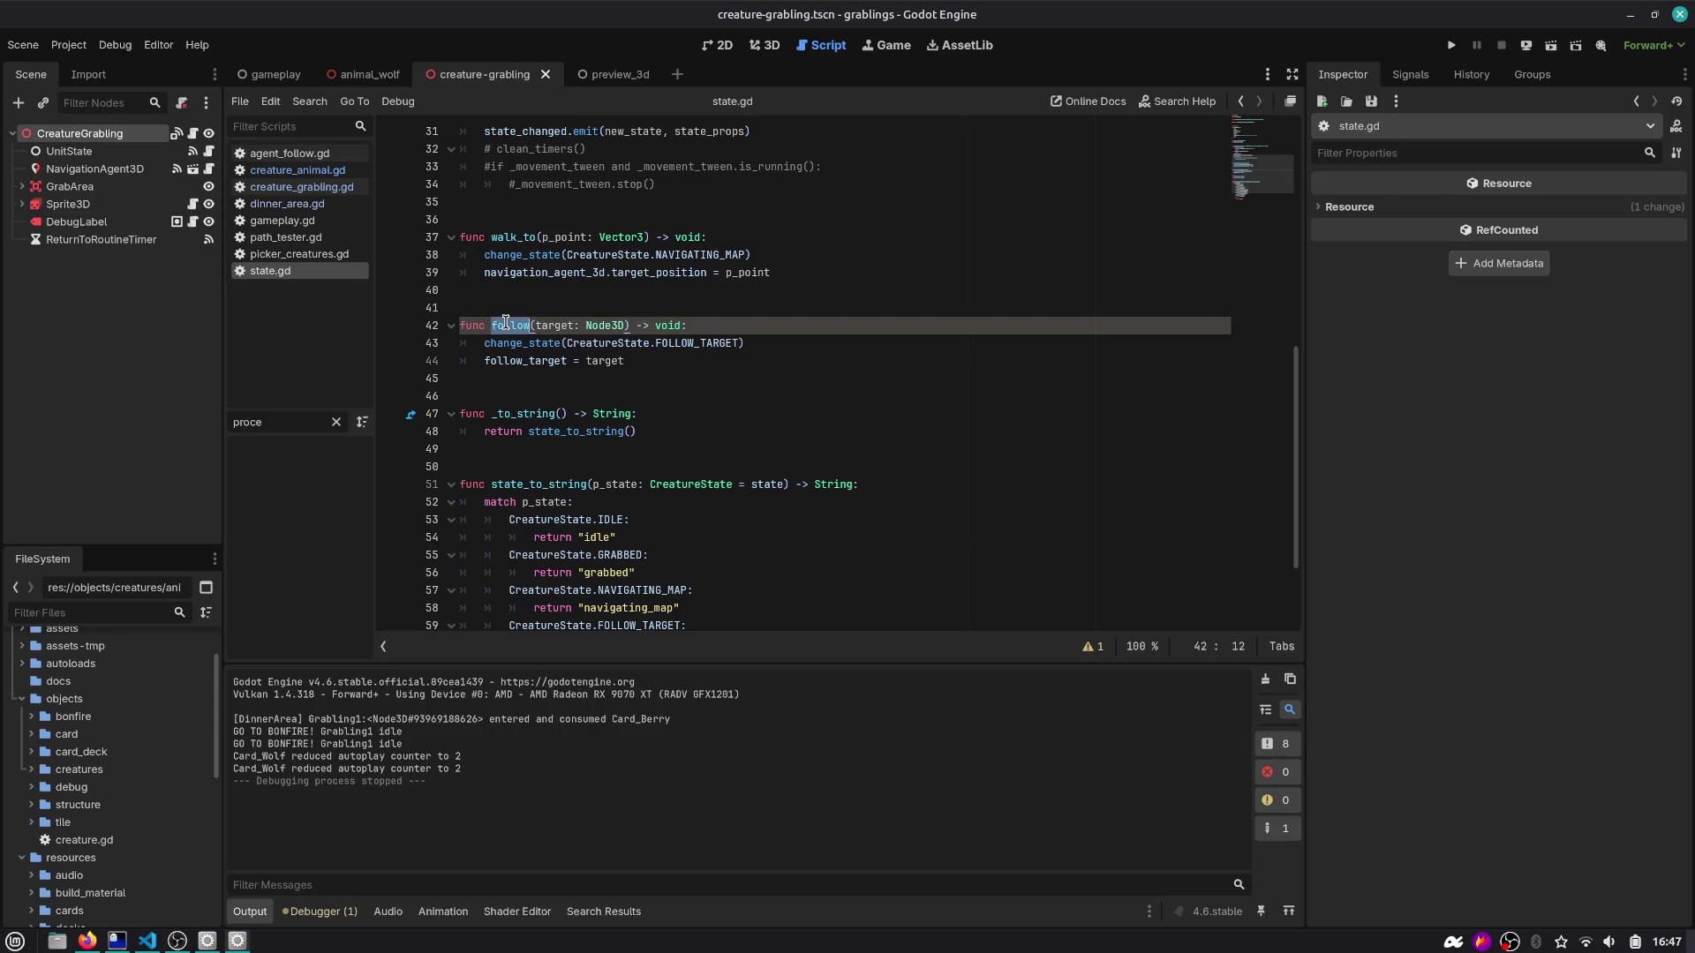
pyautogui.scroll(6, 512, 331)
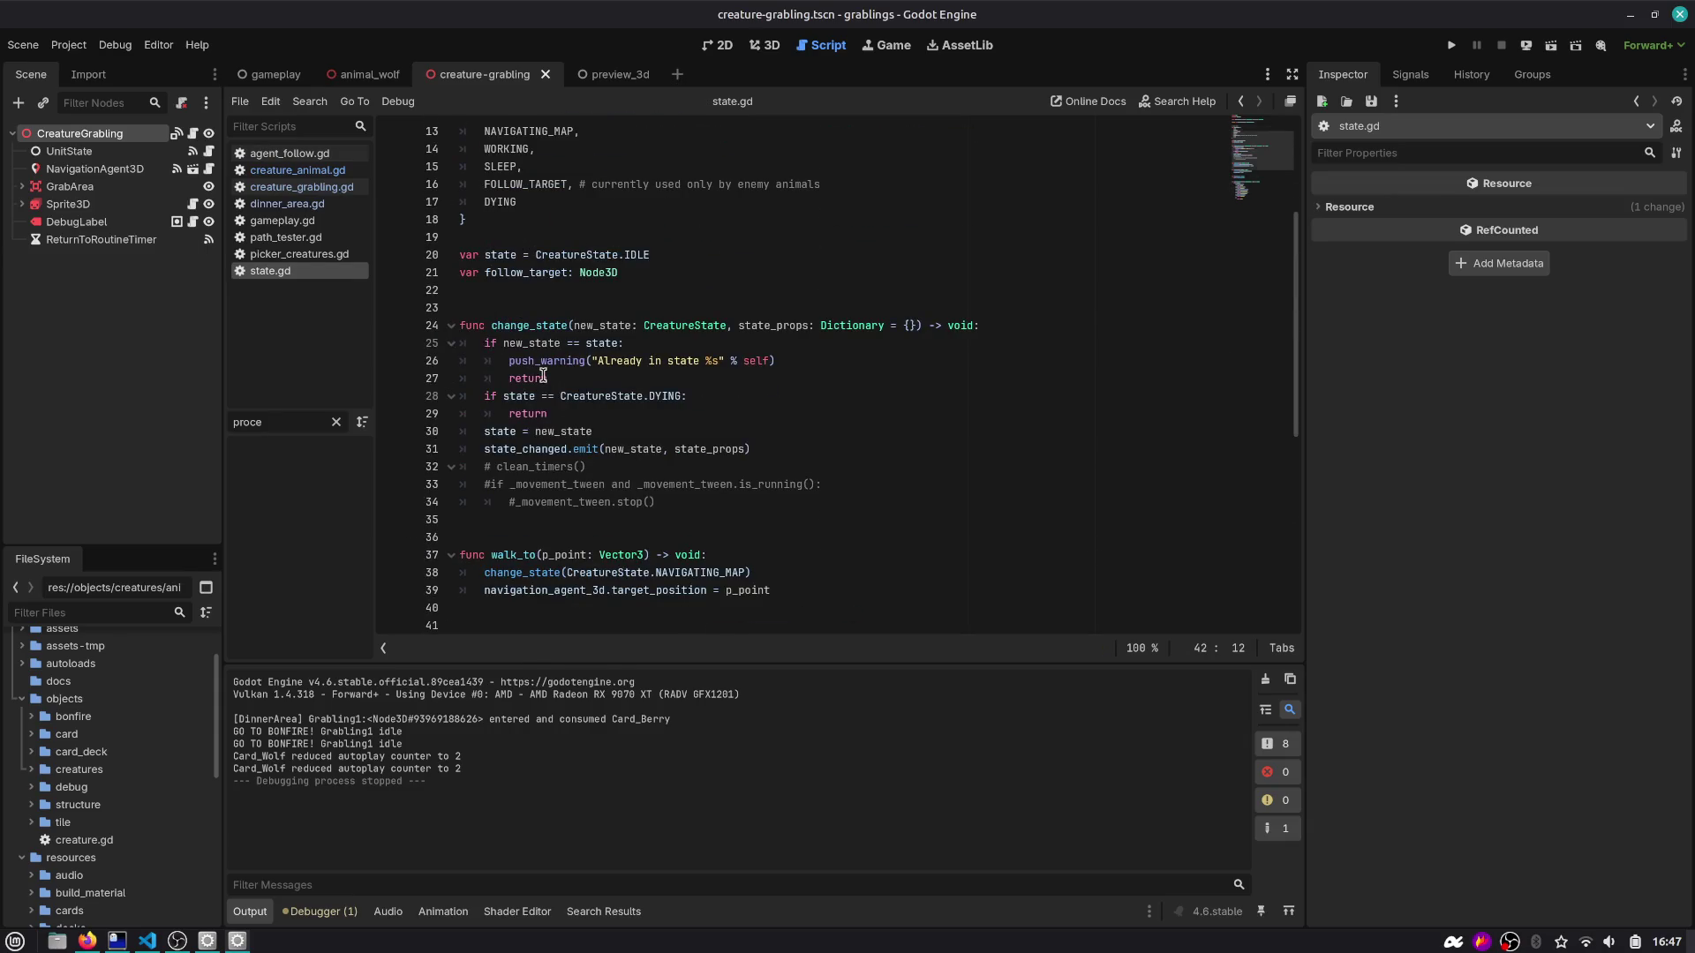
pyautogui.scroll(4, 543, 375)
pyautogui.scroll(-2, 542, 380)
pyautogui.doubleClick(536, 428)
pyautogui.scroll(-3, 536, 428)
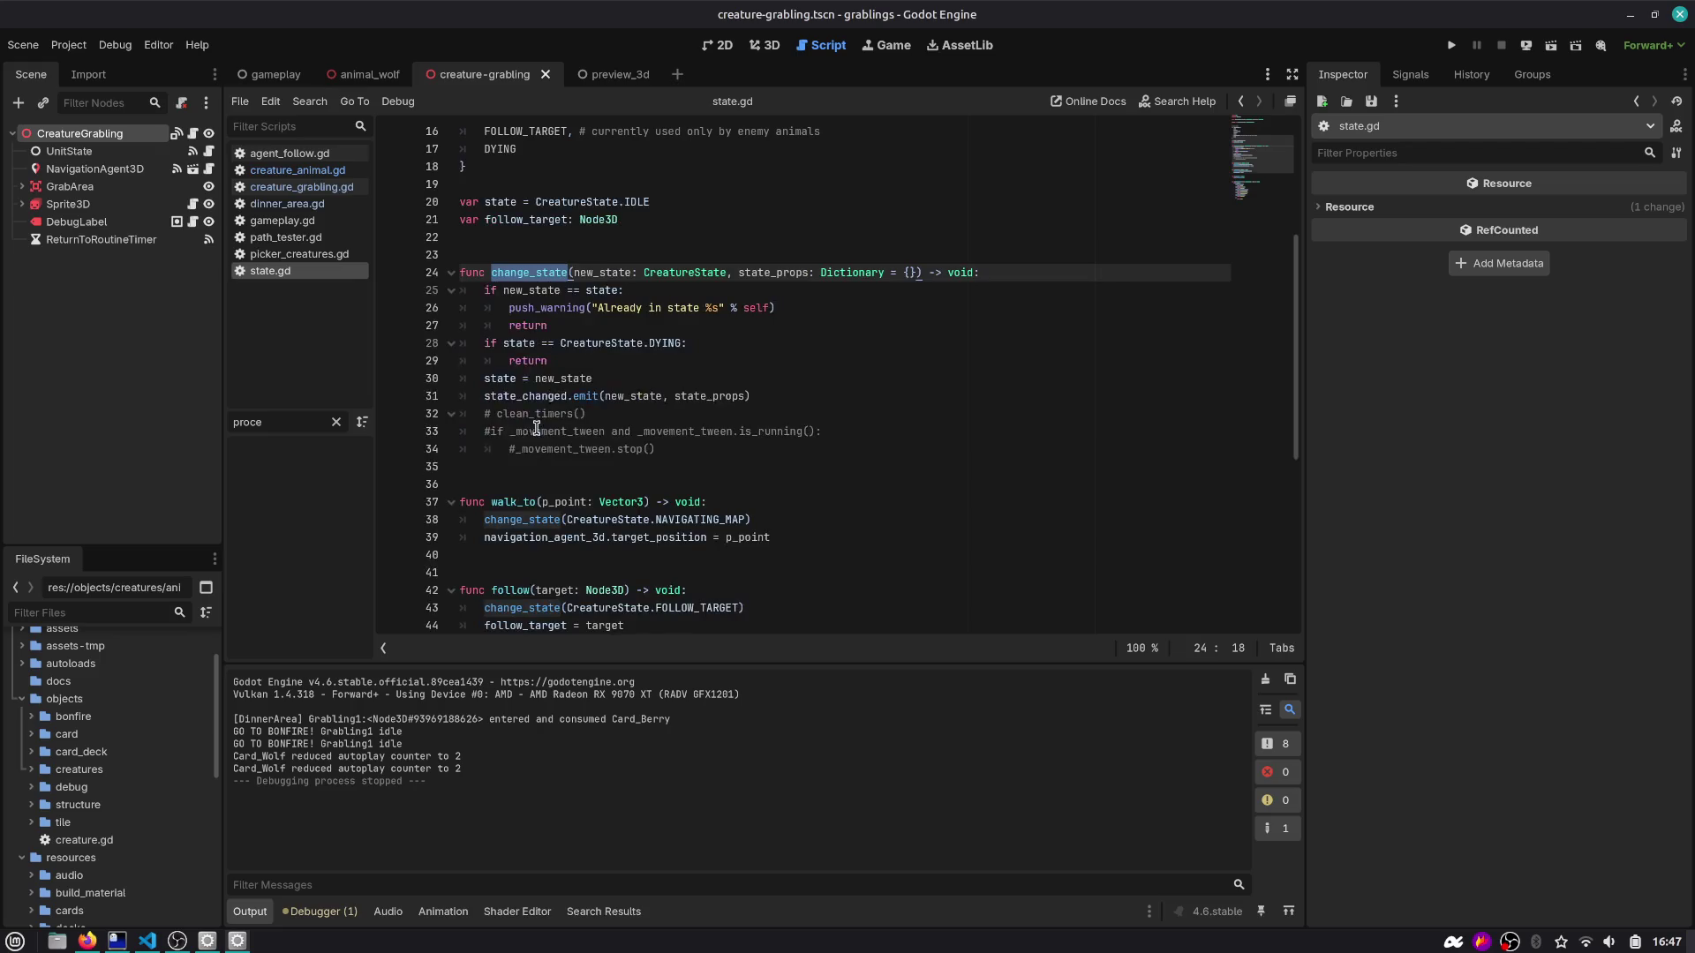
# Step: After the DYING check, add 'if state != CreatureState.FOLLOW_TARGET: follow_target = null' and save
pyautogui.click(629, 365)
pyautogui.press('Return')
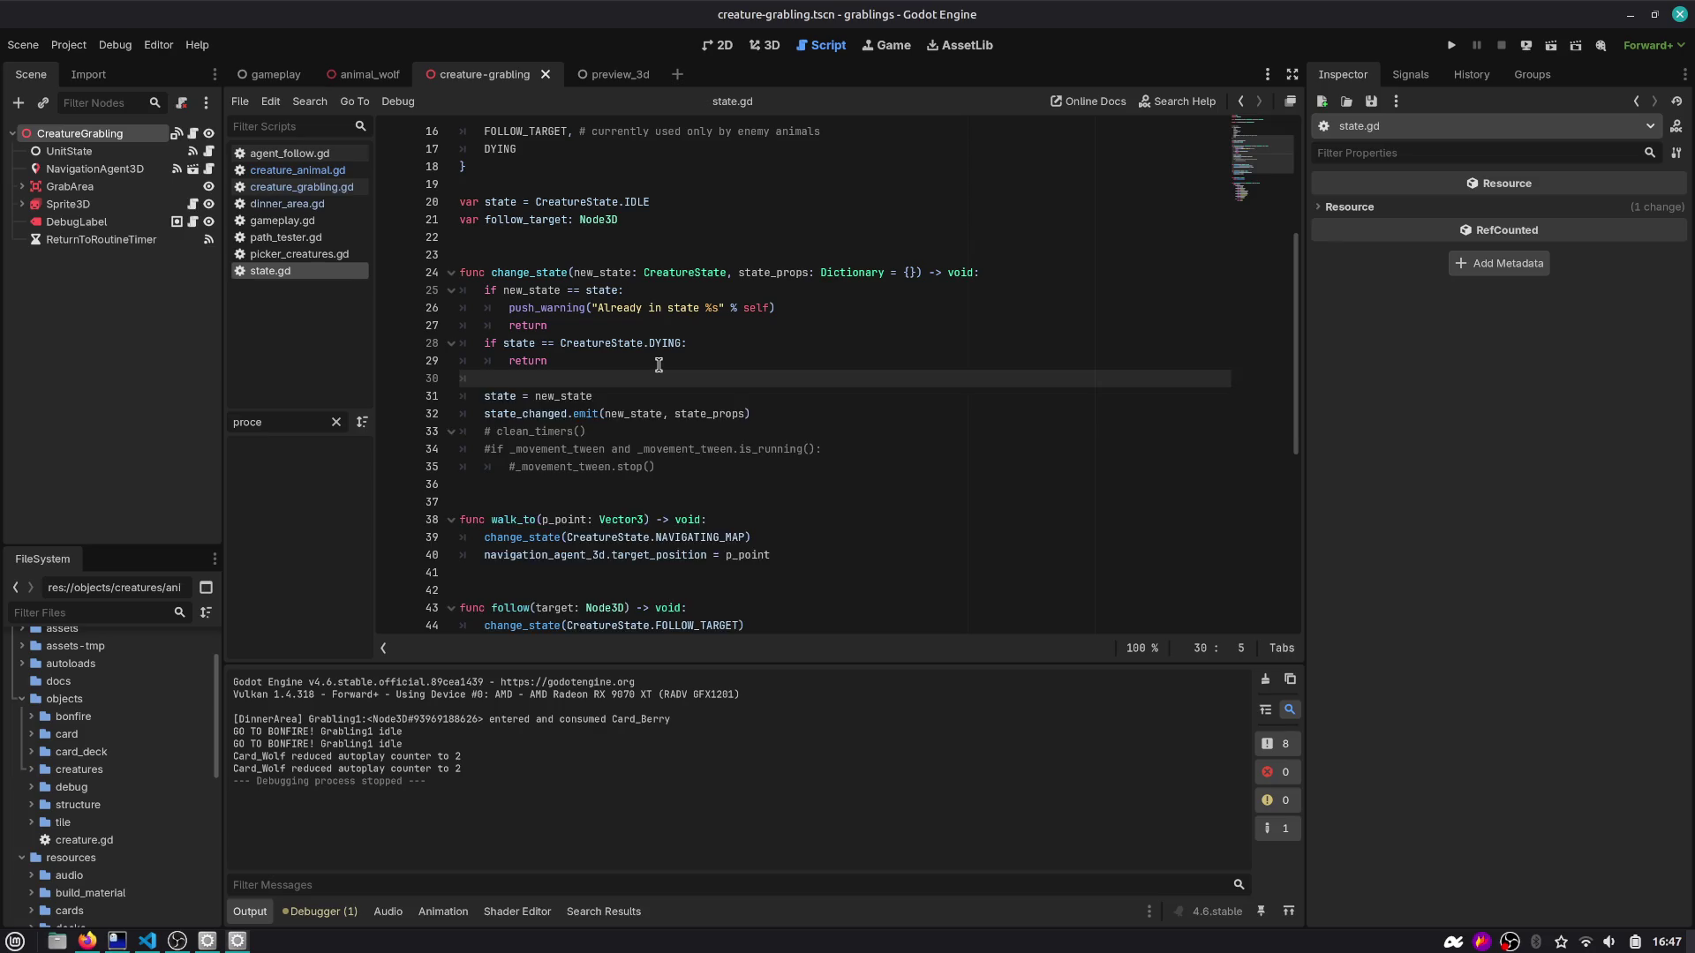
pyautogui.press('Return')
pyautogui.press('BackSpace')
pyautogui.press('BackSpace')
pyautogui.write('if state != ')
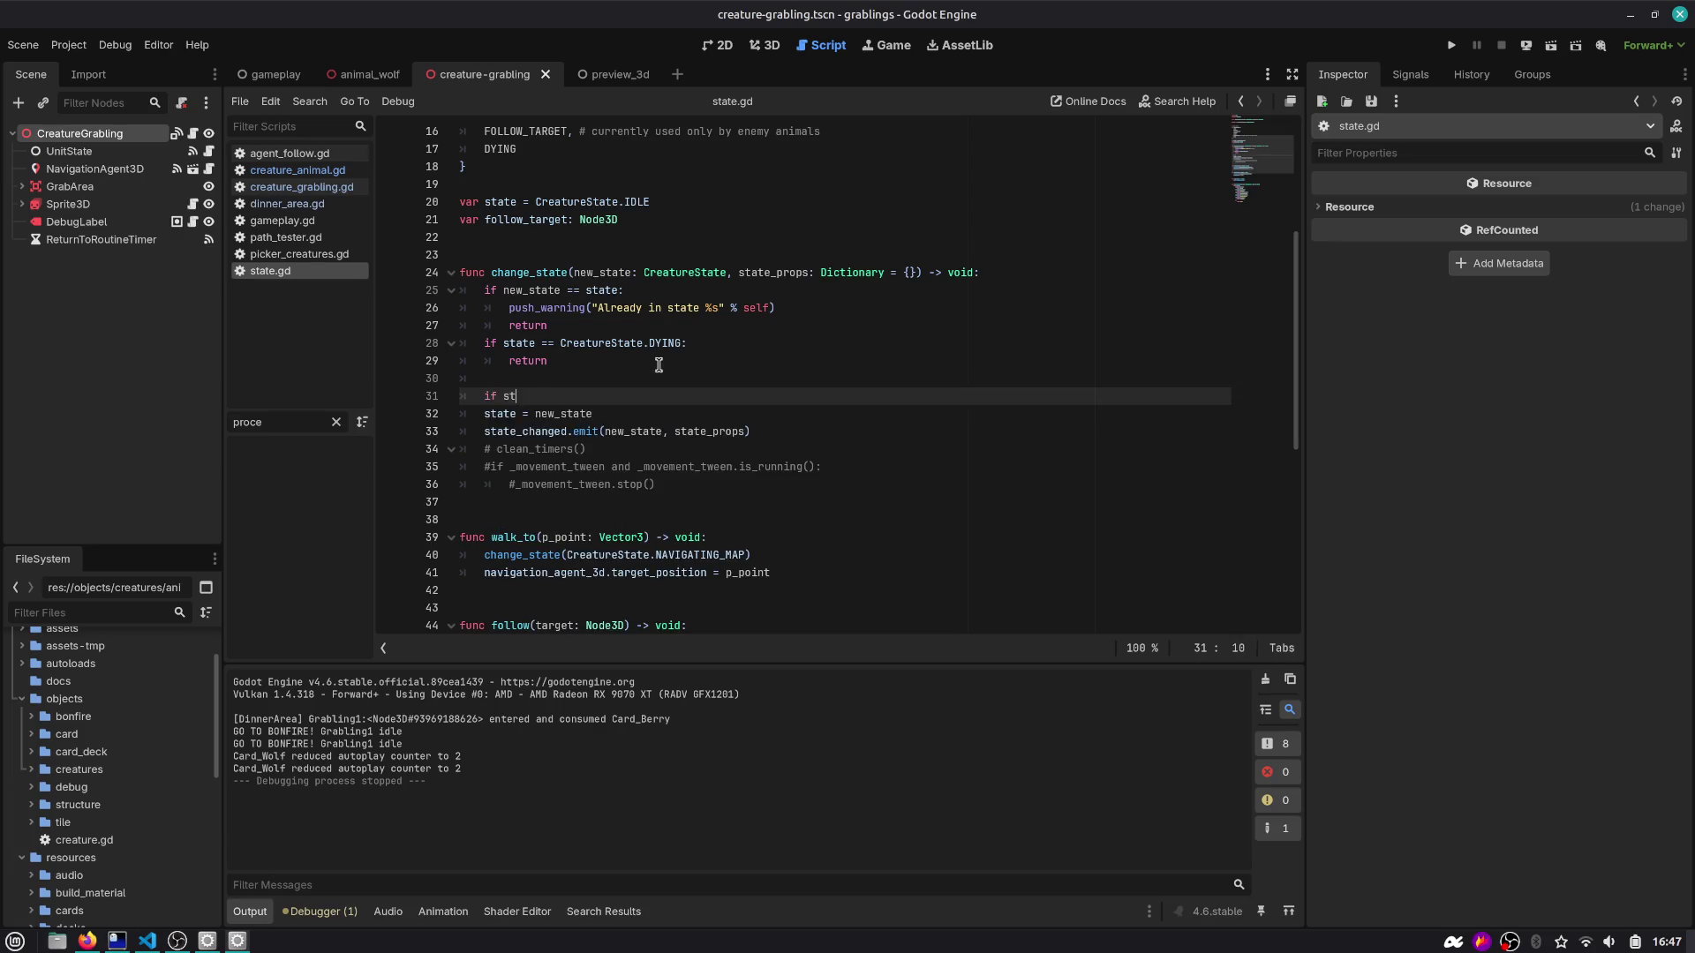
pyautogui.write('CreatureState.FOL')
pyautogui.press('Return')
pyautogui.write(':')
pyautogui.press('Return')
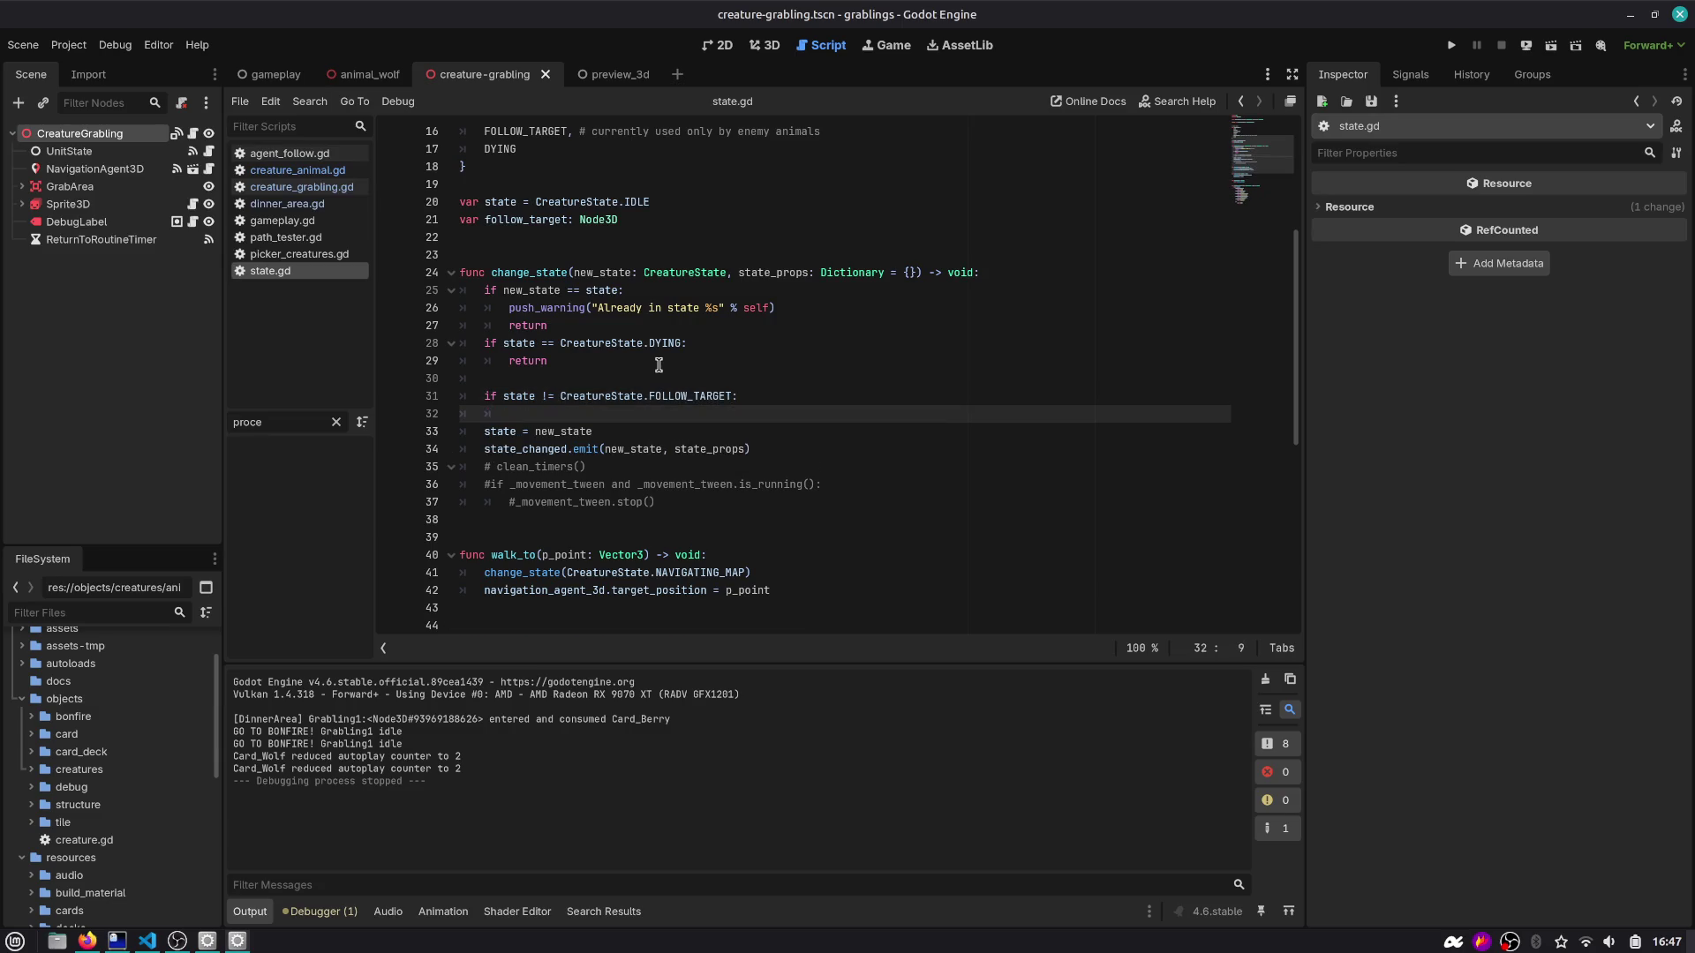
pyautogui.write('tag')
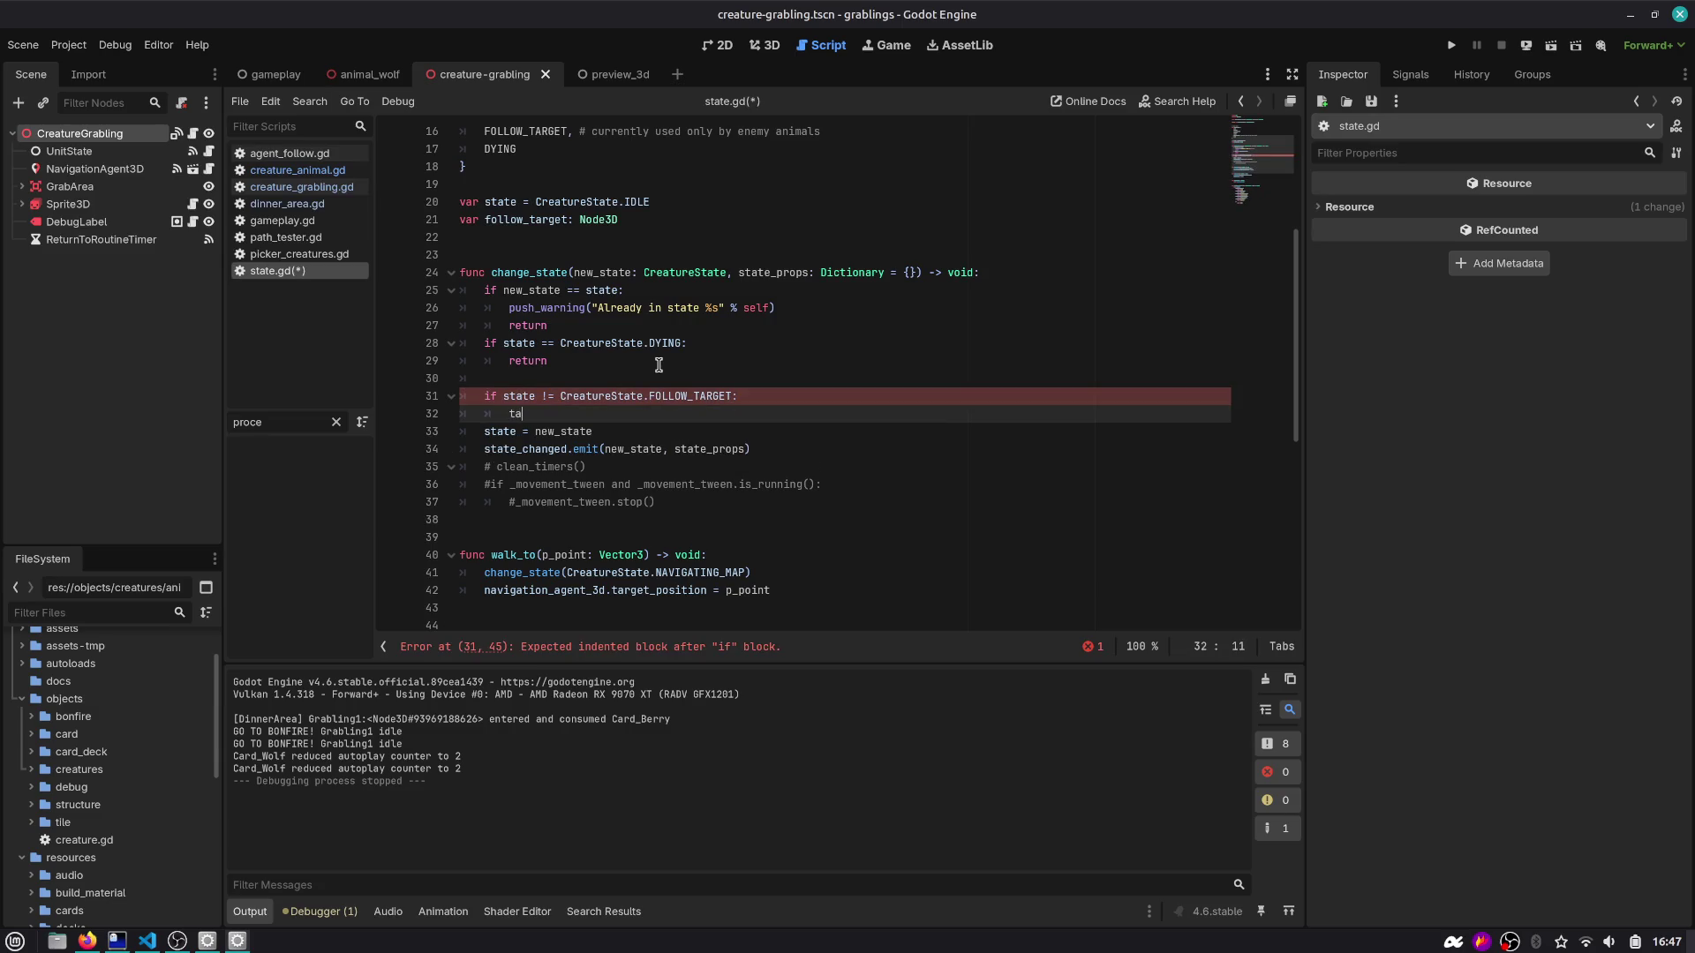
pyautogui.press('Return')
pyautogui.write('null')
pyautogui.press('Return')
pyautogui.hotkey('ctrl', 's')
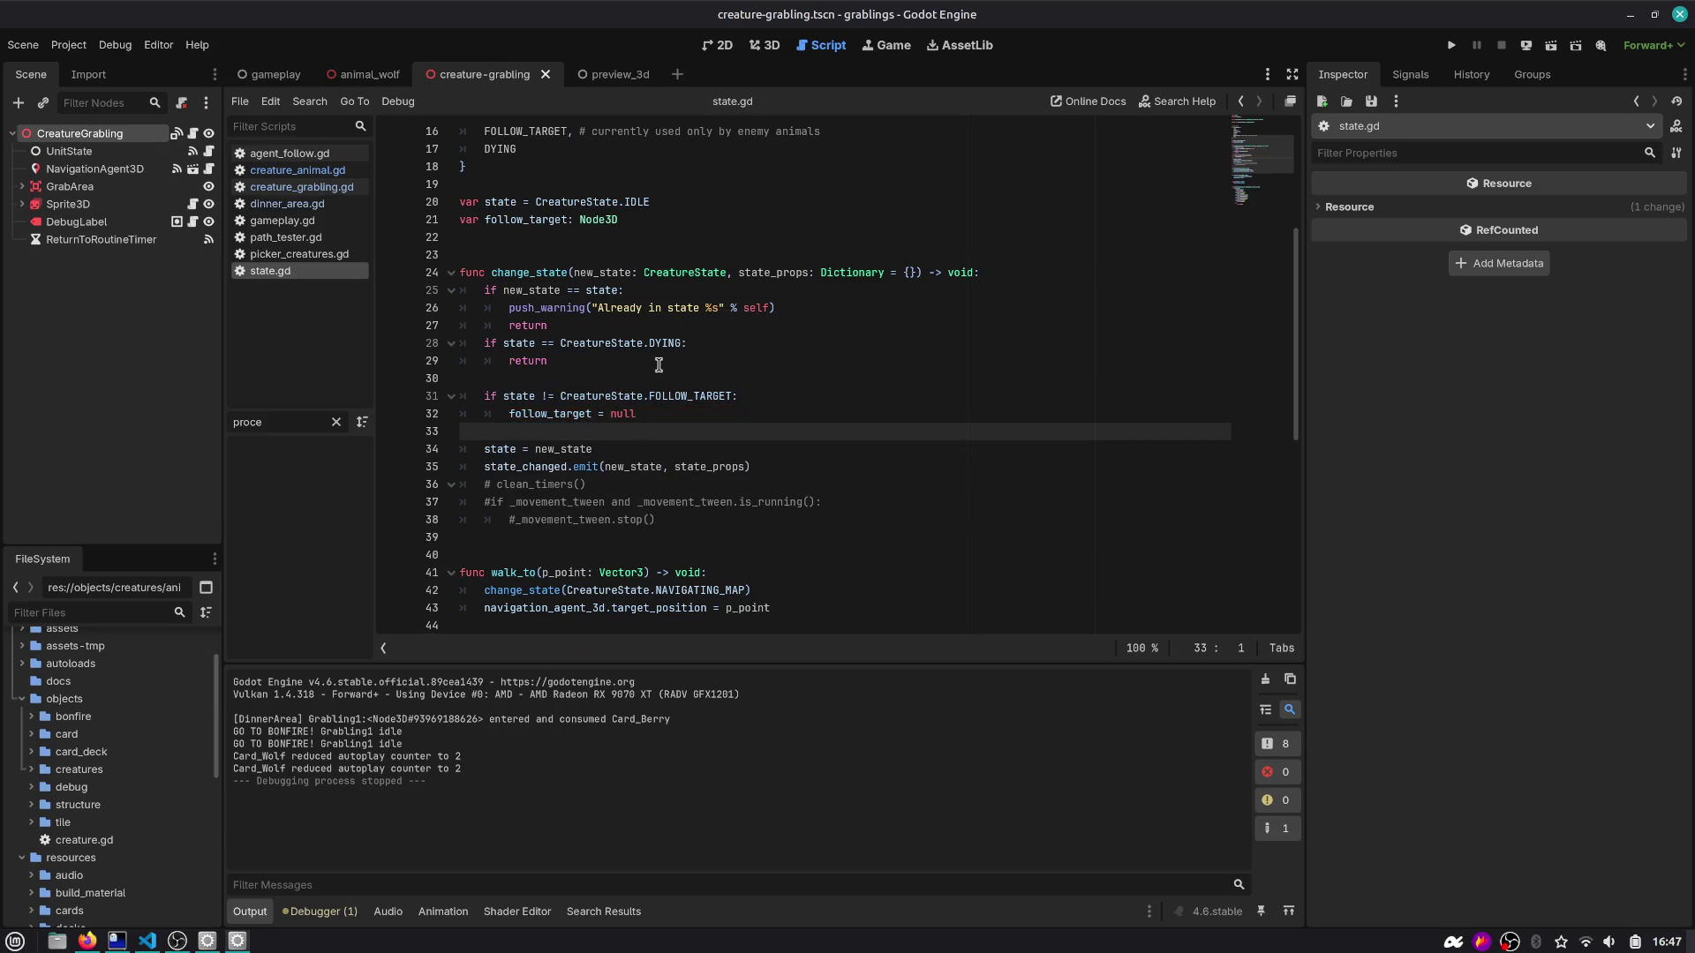
# Step: Check the new follow_target references, then switch to creature_animal.gd
pyautogui.doubleClick(596, 395)
pyautogui.doubleClick(560, 413)
pyautogui.scroll(-3, 559, 413)
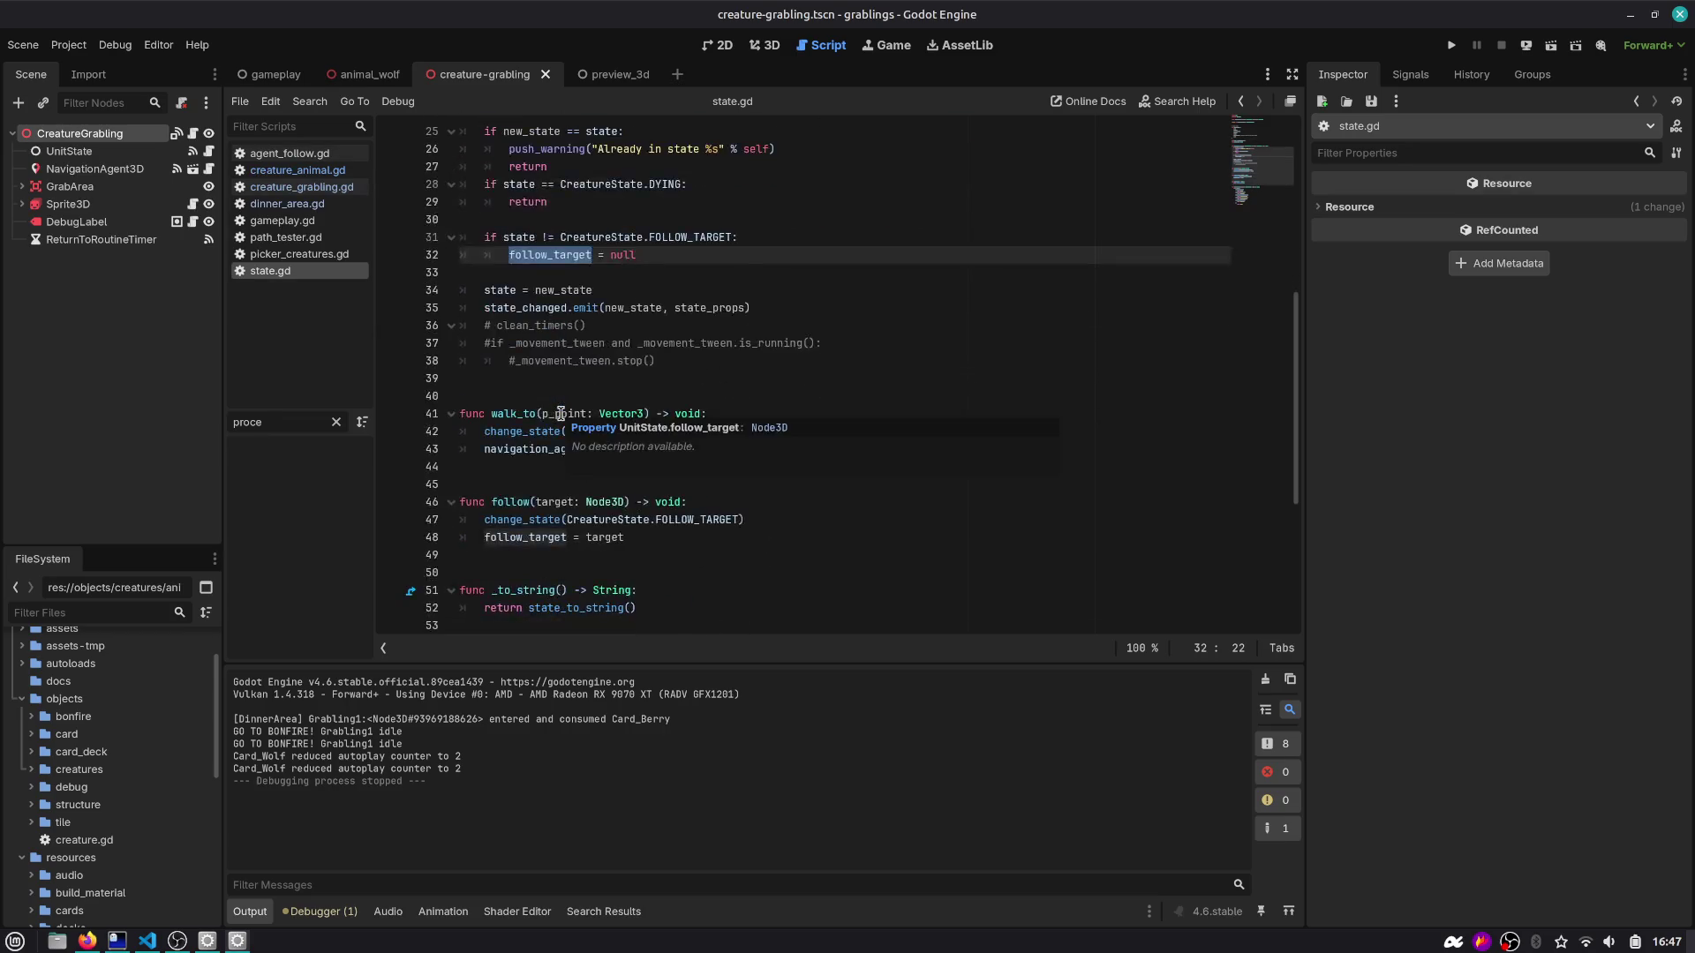
pyautogui.scroll(-3, 560, 413)
pyautogui.doubleClick(561, 380)
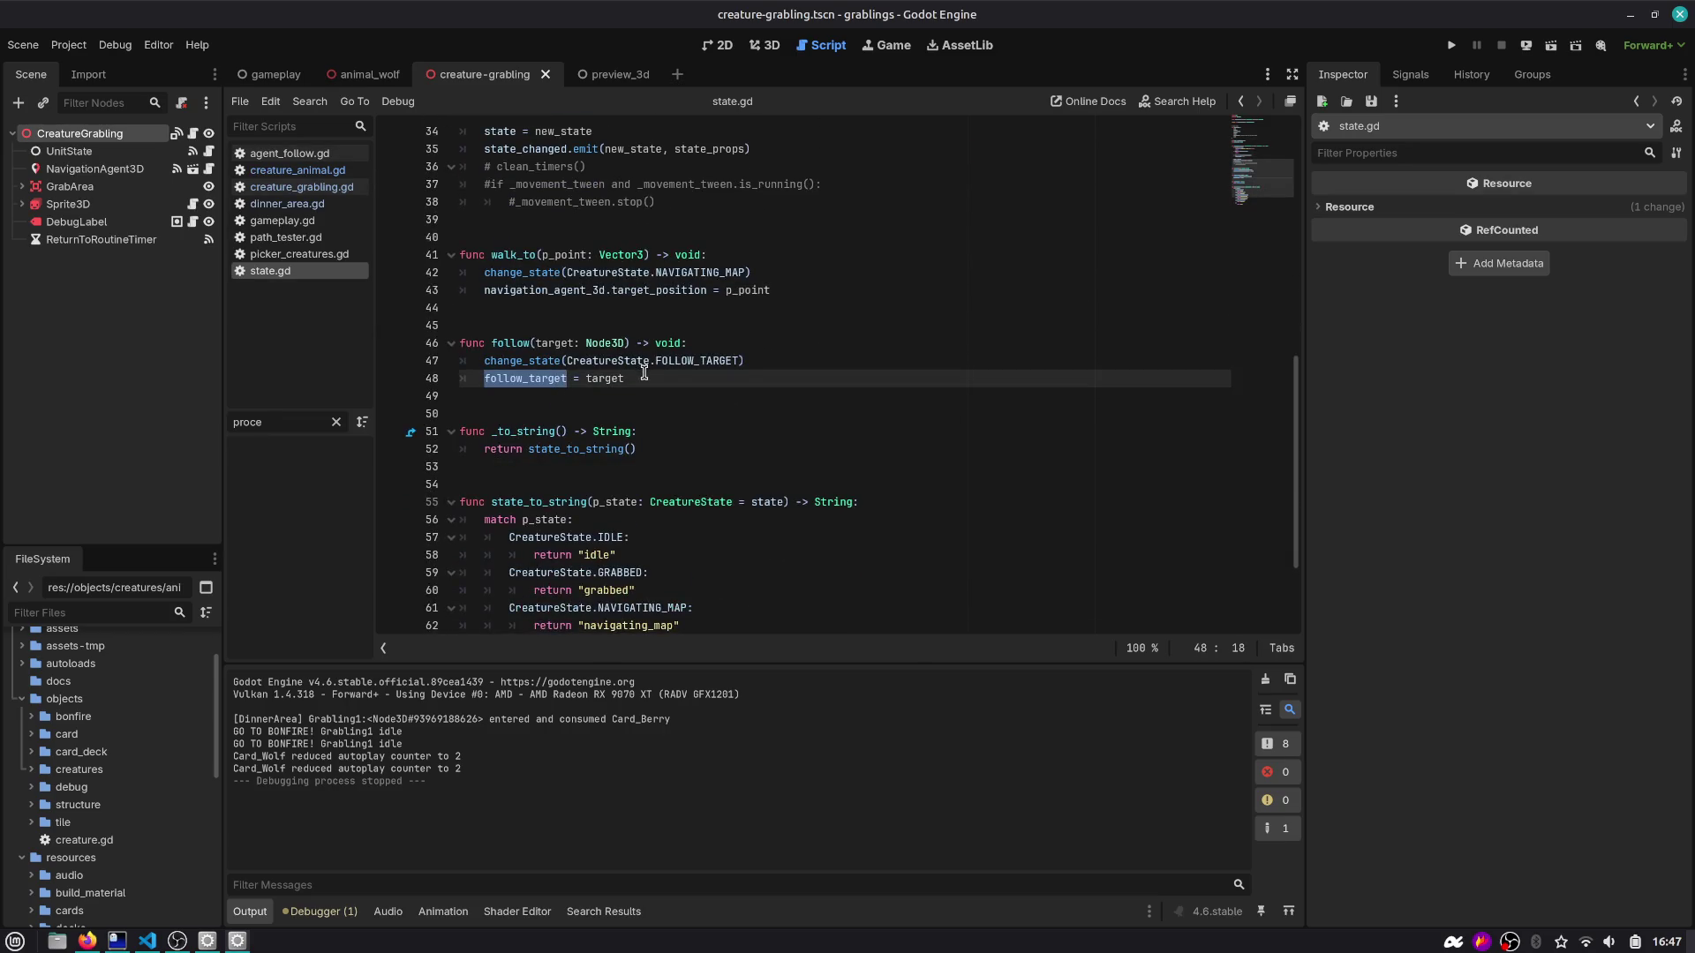
pyautogui.click(287, 173)
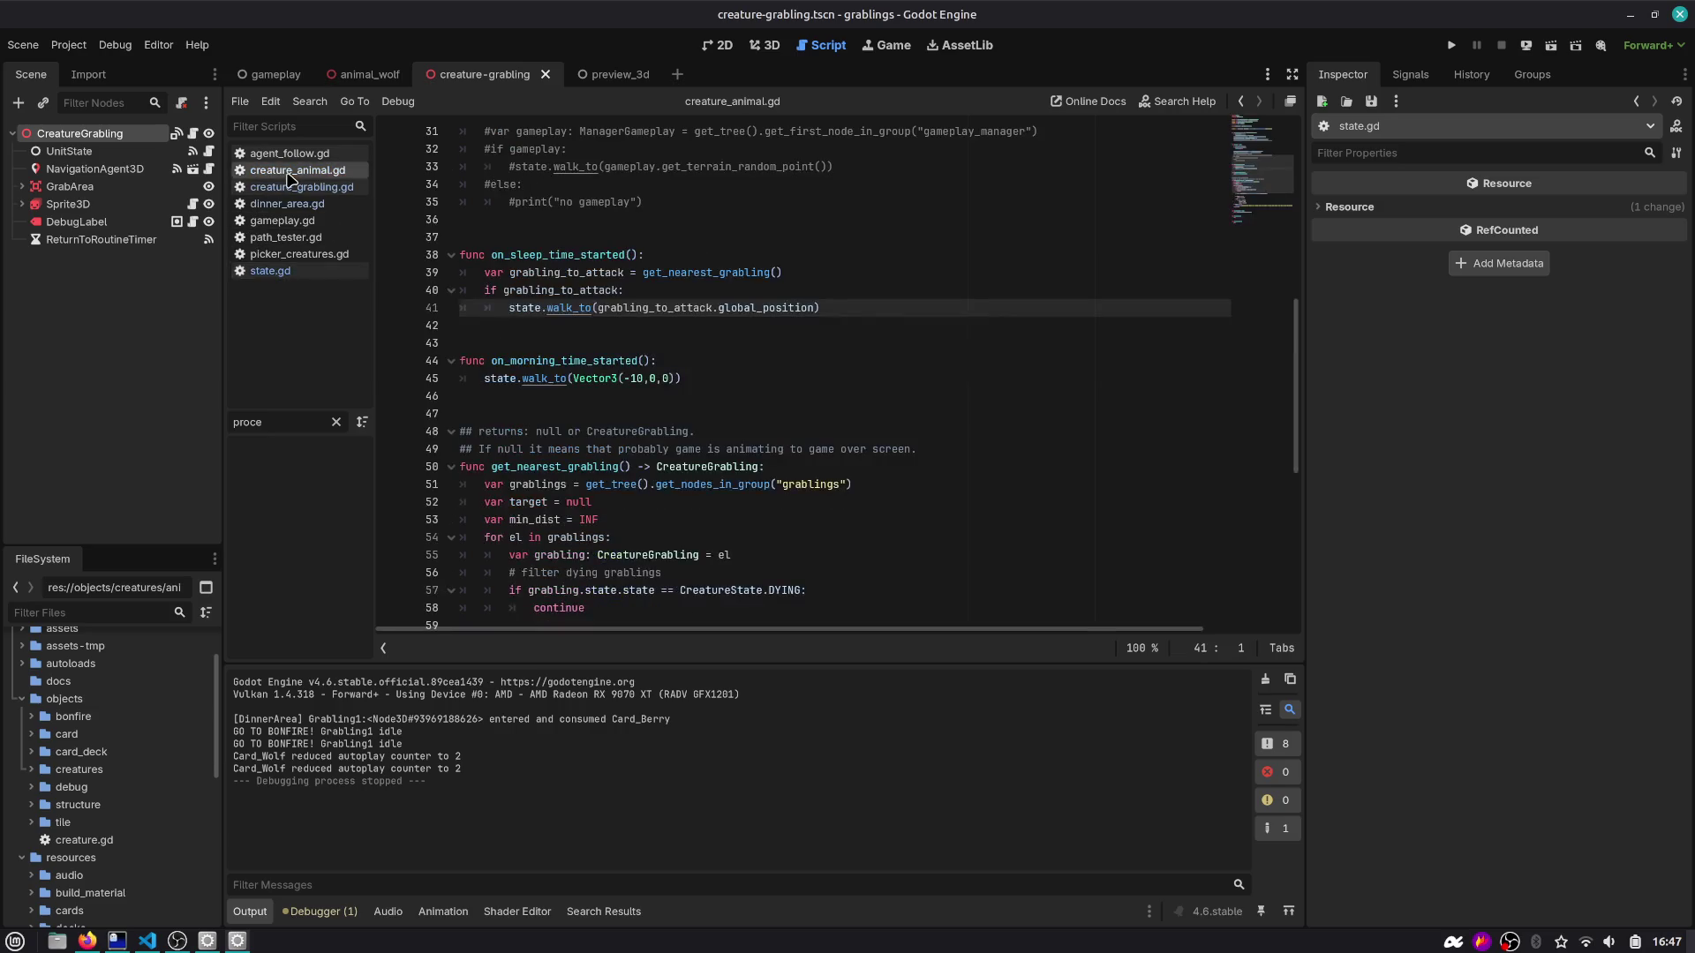
# Step: Change line 41's walk_to(grabling_to_attack.global_position) to follow(grabling_to_attack) and save creature_animal.gd
pyautogui.doubleClick(578, 309)
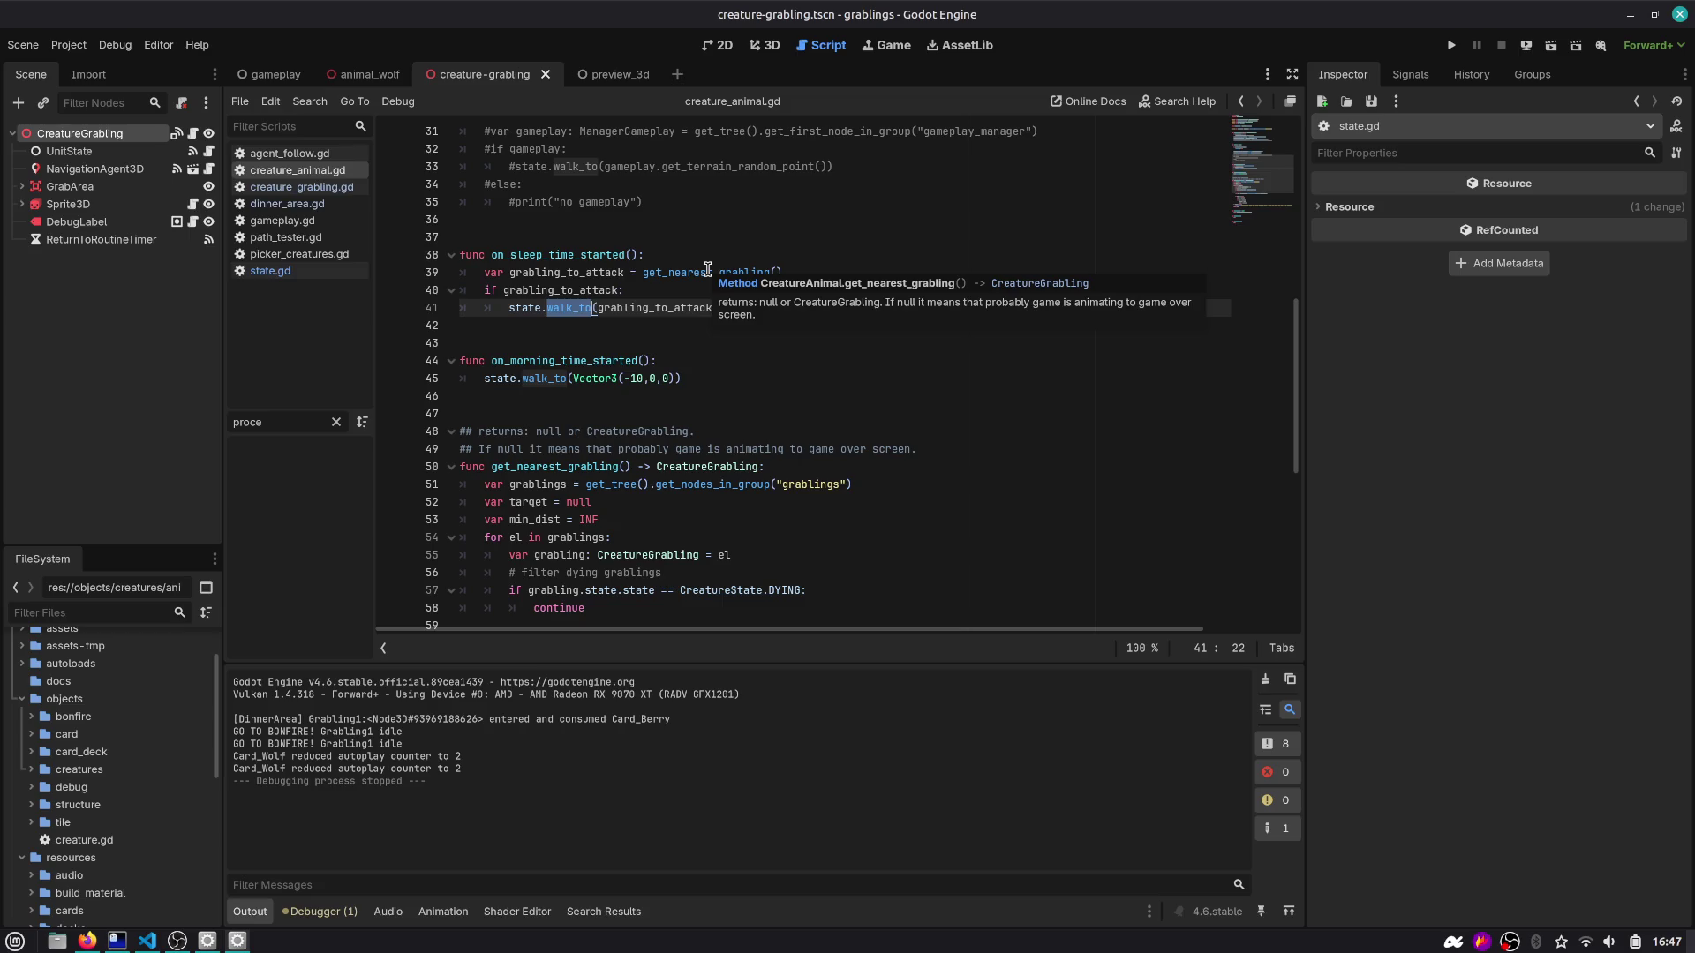
pyautogui.write('fol')
pyautogui.press('Return')
pyautogui.hotkey('ctrl', 'Right')
pyautogui.hotkey('ctrl', 'Right')
pyautogui.hotkey('ctrl', 'Right')
pyautogui.hotkey('ctrl', 'shift', 'Left')
pyautogui.press('BackSpace')
pyautogui.press('BackSpace')
pyautogui.hotkey('ctrl', 's')
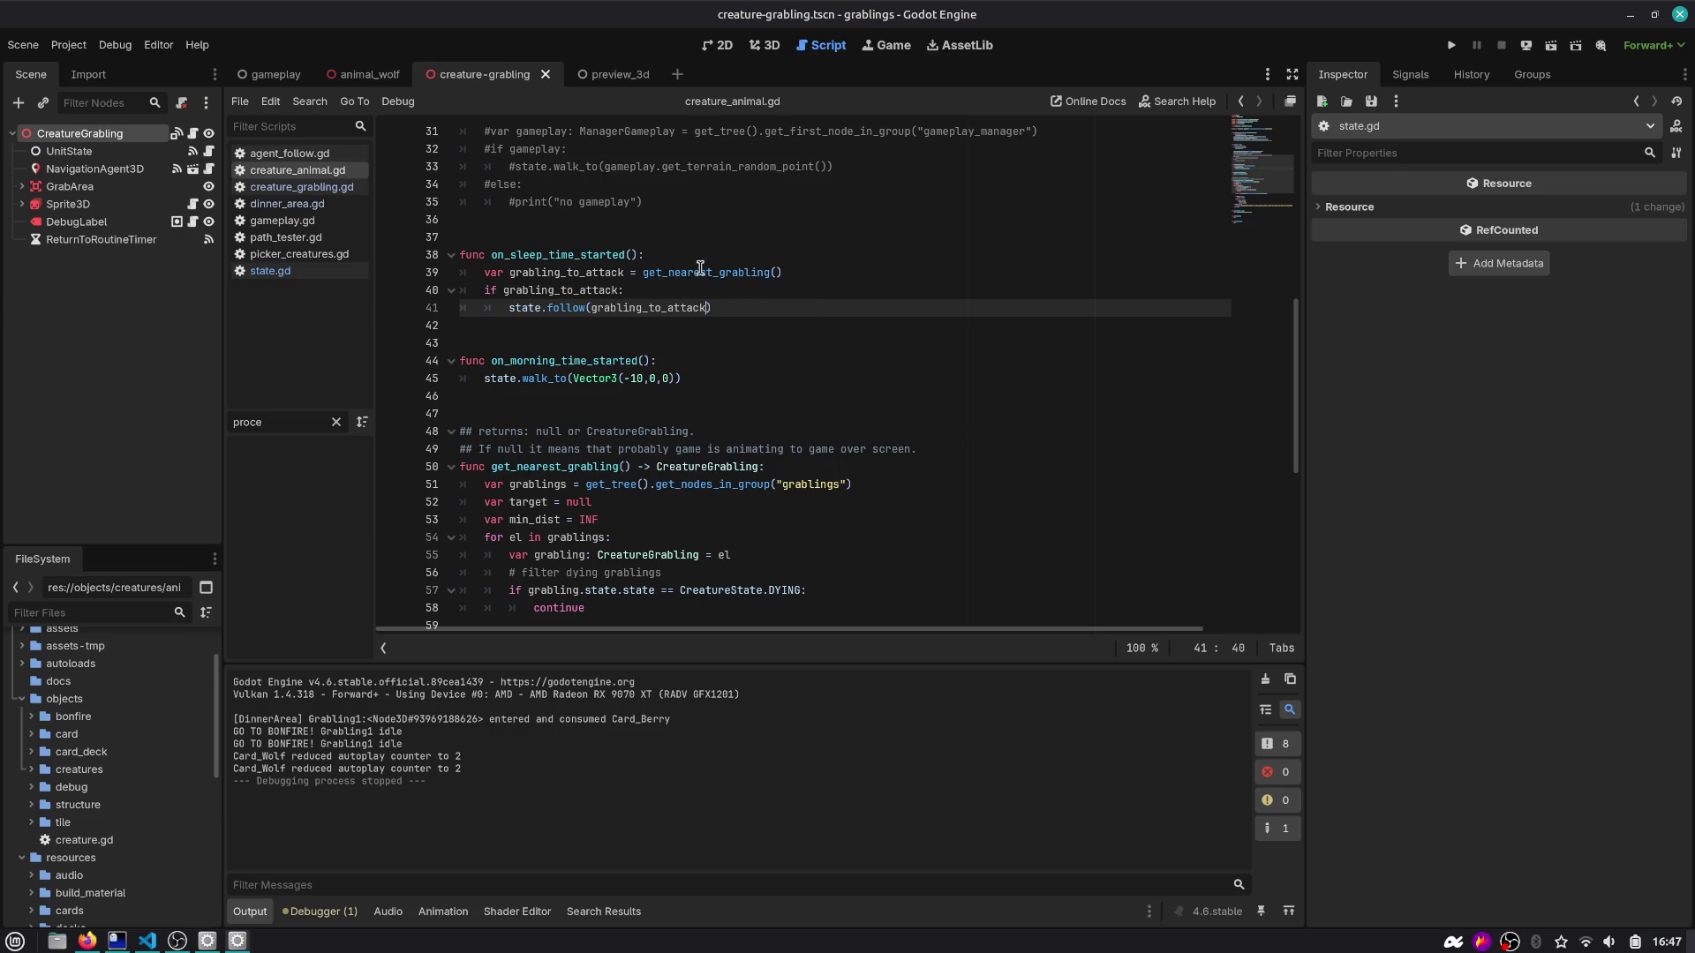
pyautogui.doubleClick(656, 308)
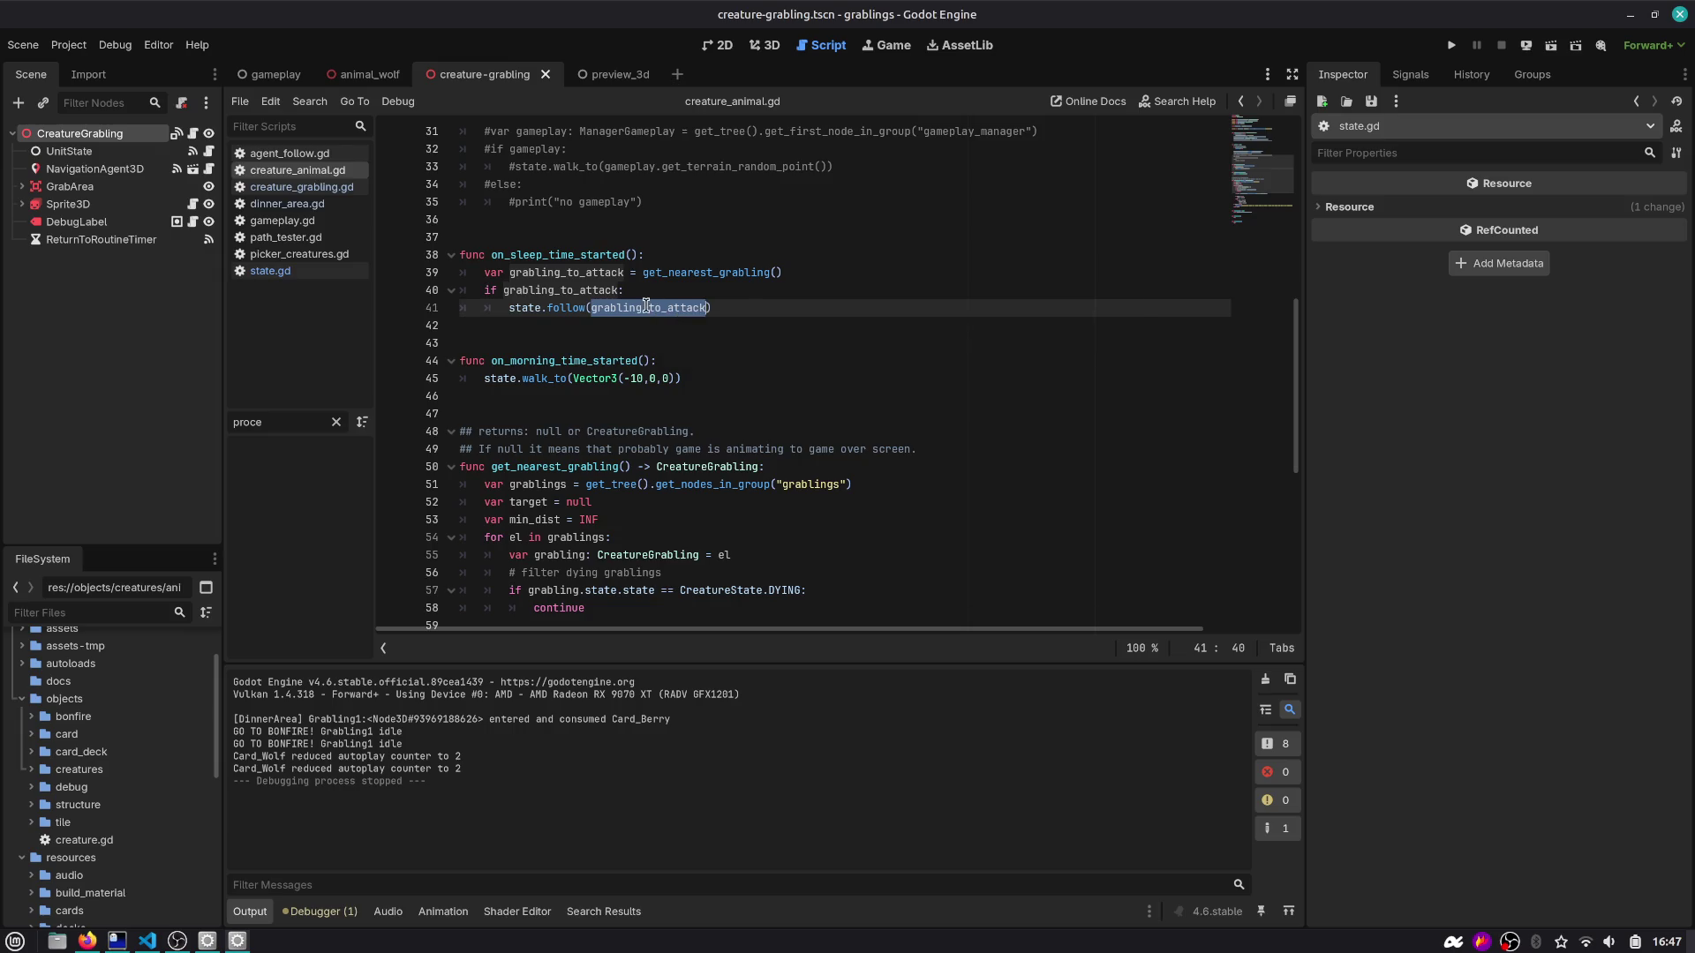
pyautogui.scroll(-4, 647, 304)
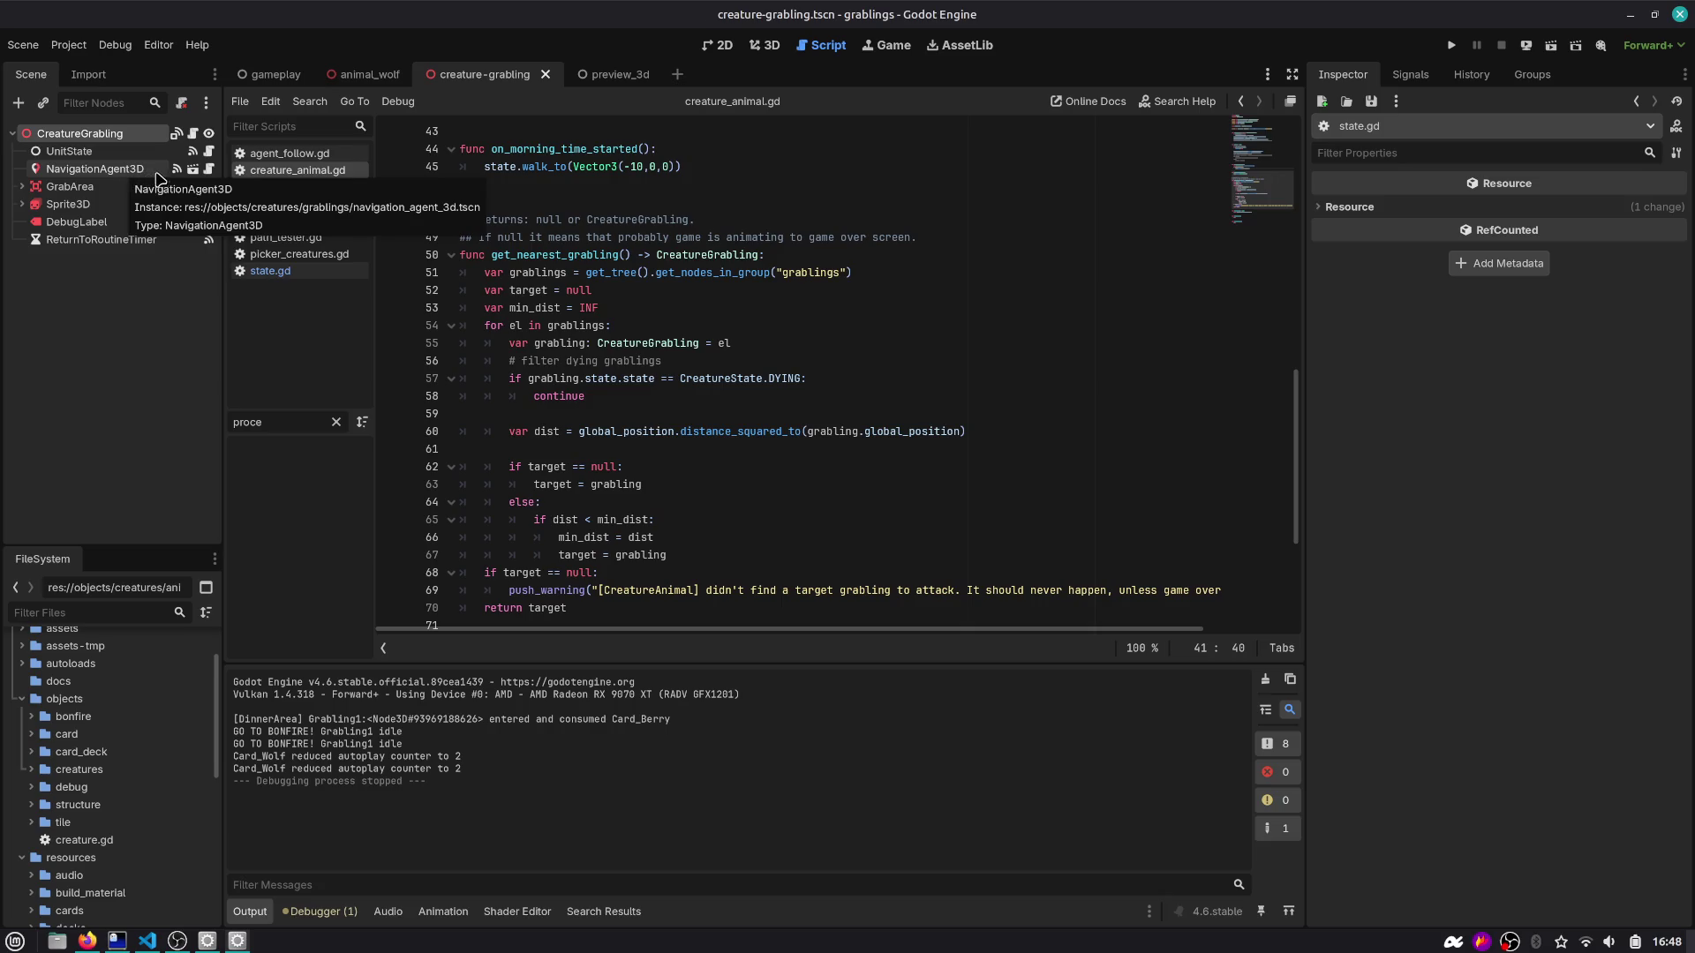
# Step: Open agent_follow.gd and add blank lines on line 18 below walk_to
pyautogui.click(209, 168)
pyautogui.scroll(-3, 610, 345)
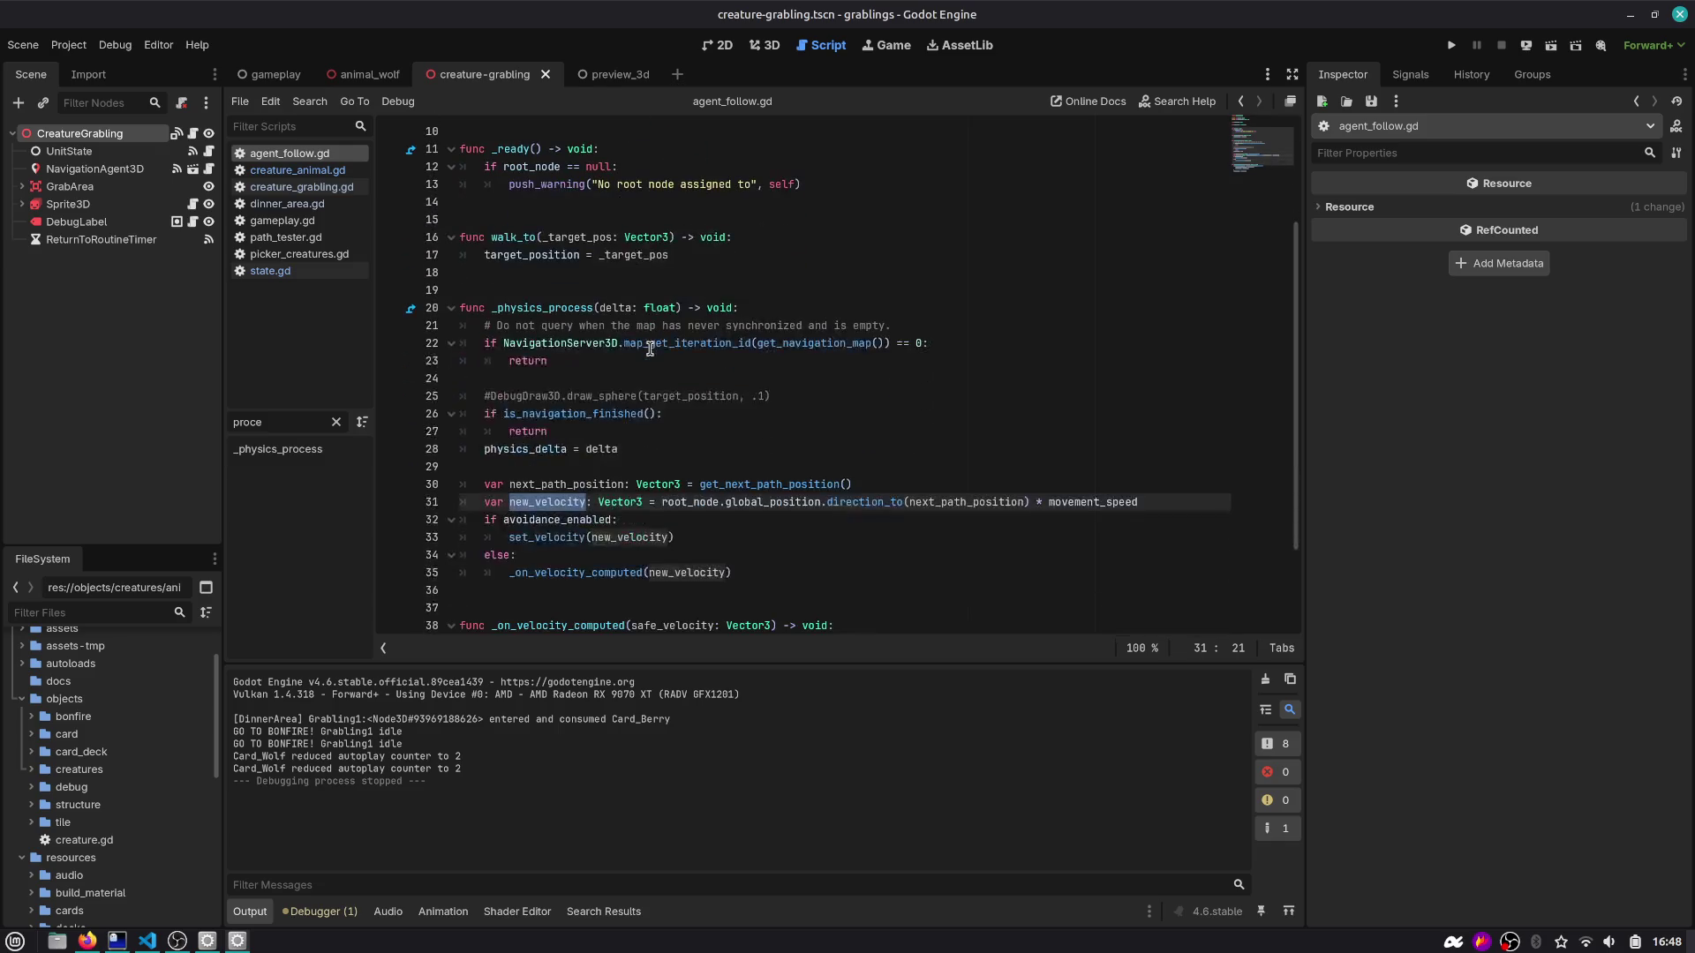
pyautogui.scroll(-2, 565, 265)
pyautogui.scroll(1, 548, 200)
pyautogui.scroll(3, 548, 201)
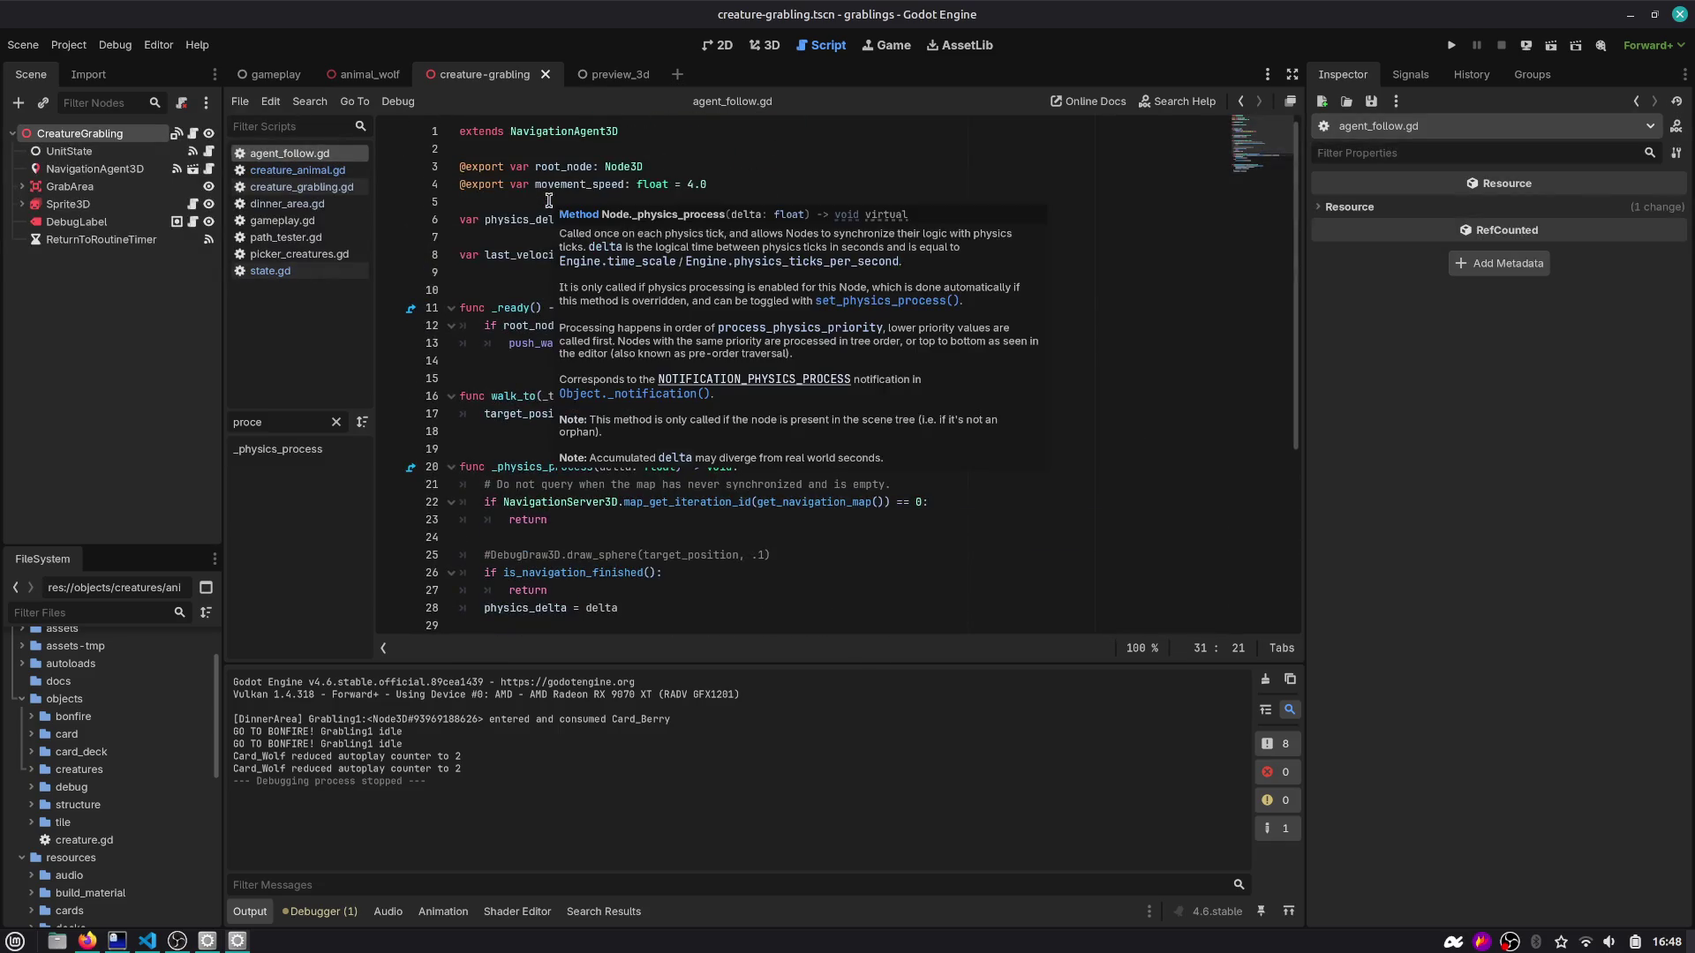
pyautogui.click(521, 395)
pyautogui.click(555, 430)
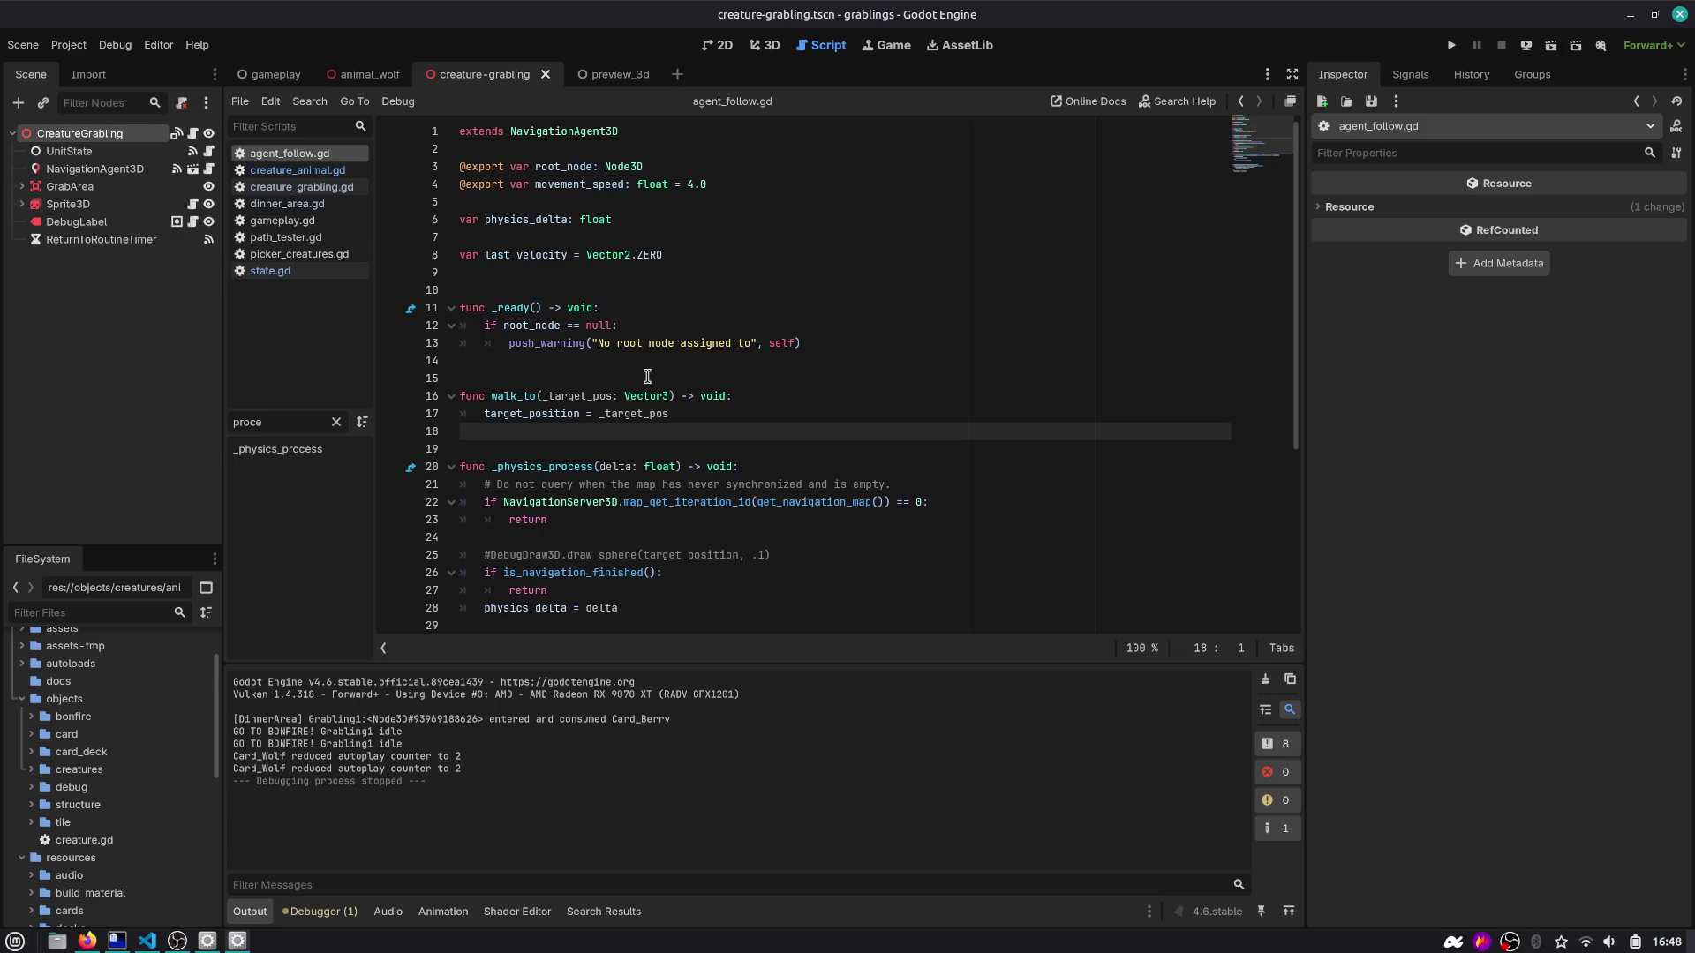
pyautogui.press('Return')
pyautogui.press('Return')
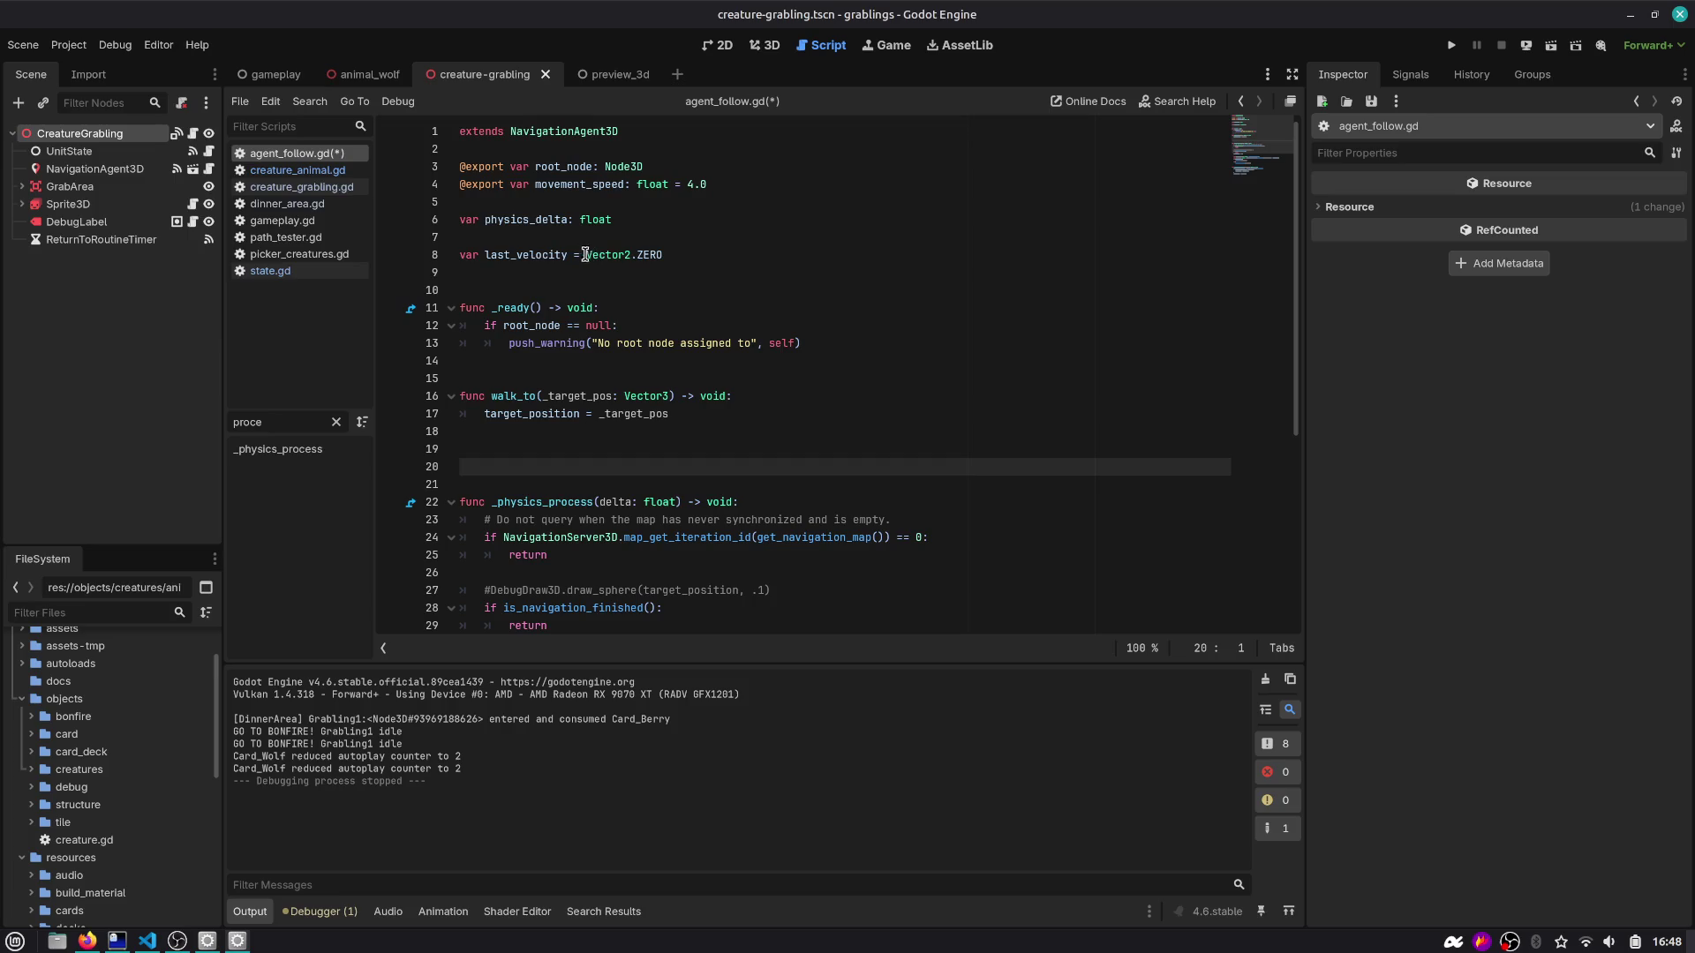
# Step: Start a new mode variable line below the last_velocity declaration in agent_follow.gd
pyautogui.scroll(-1, 609, 304)
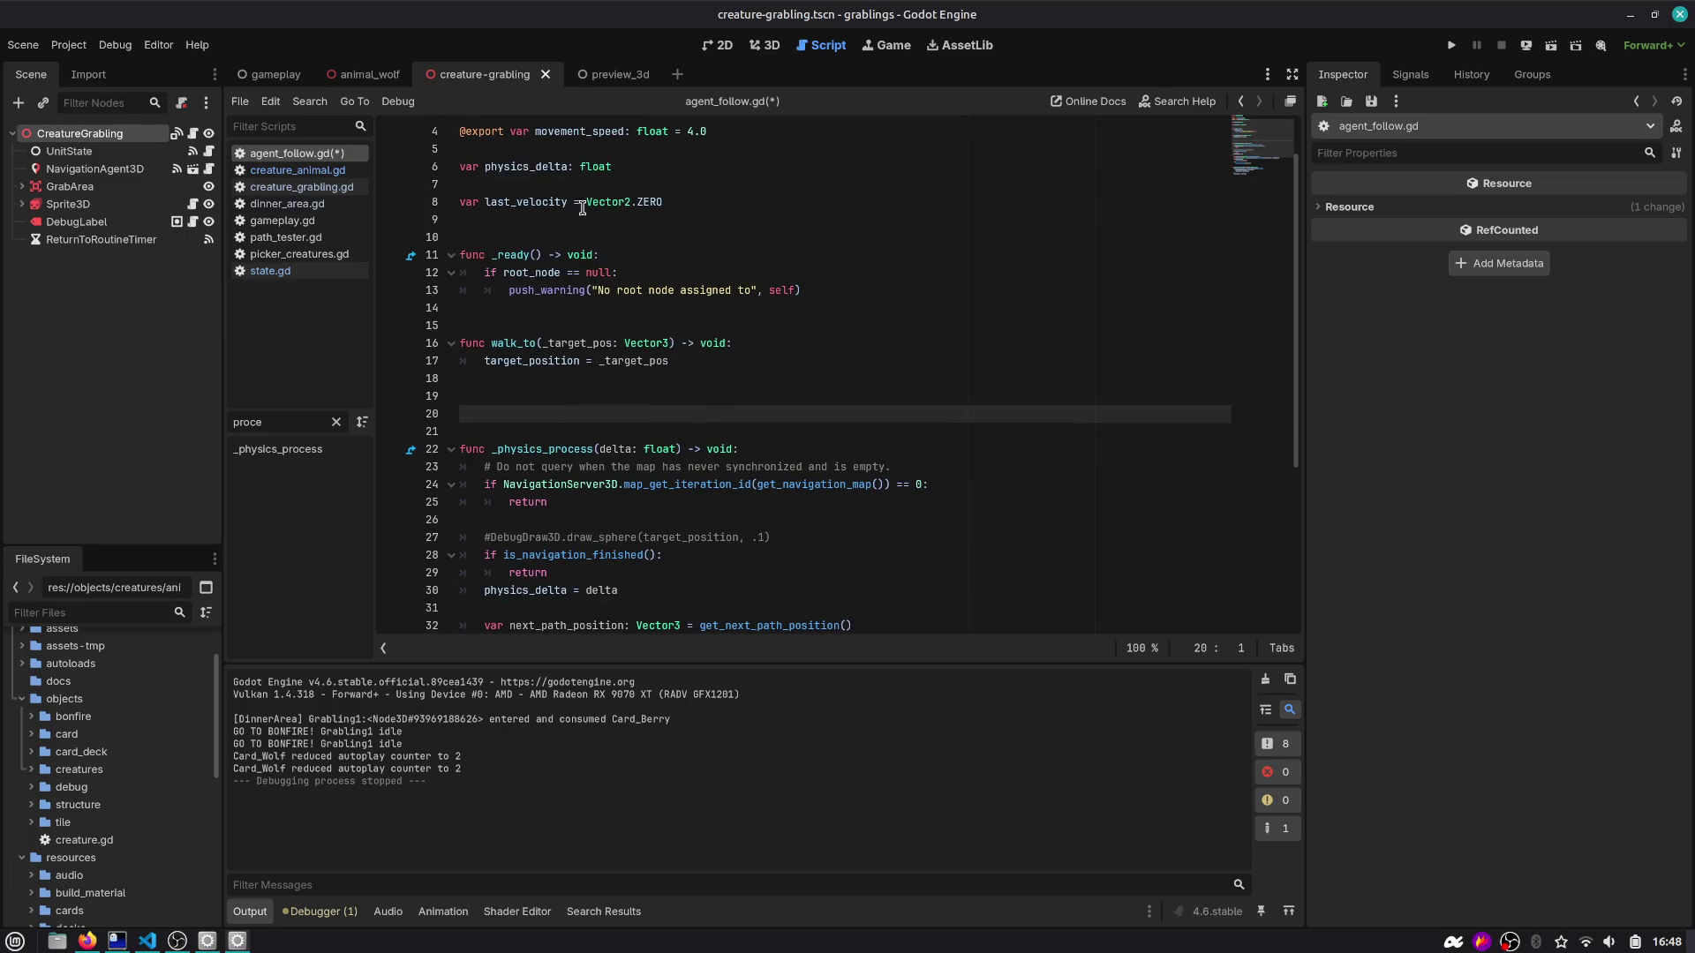
pyautogui.click(650, 216)
pyautogui.press('Return')
pyautogui.write('mode =')
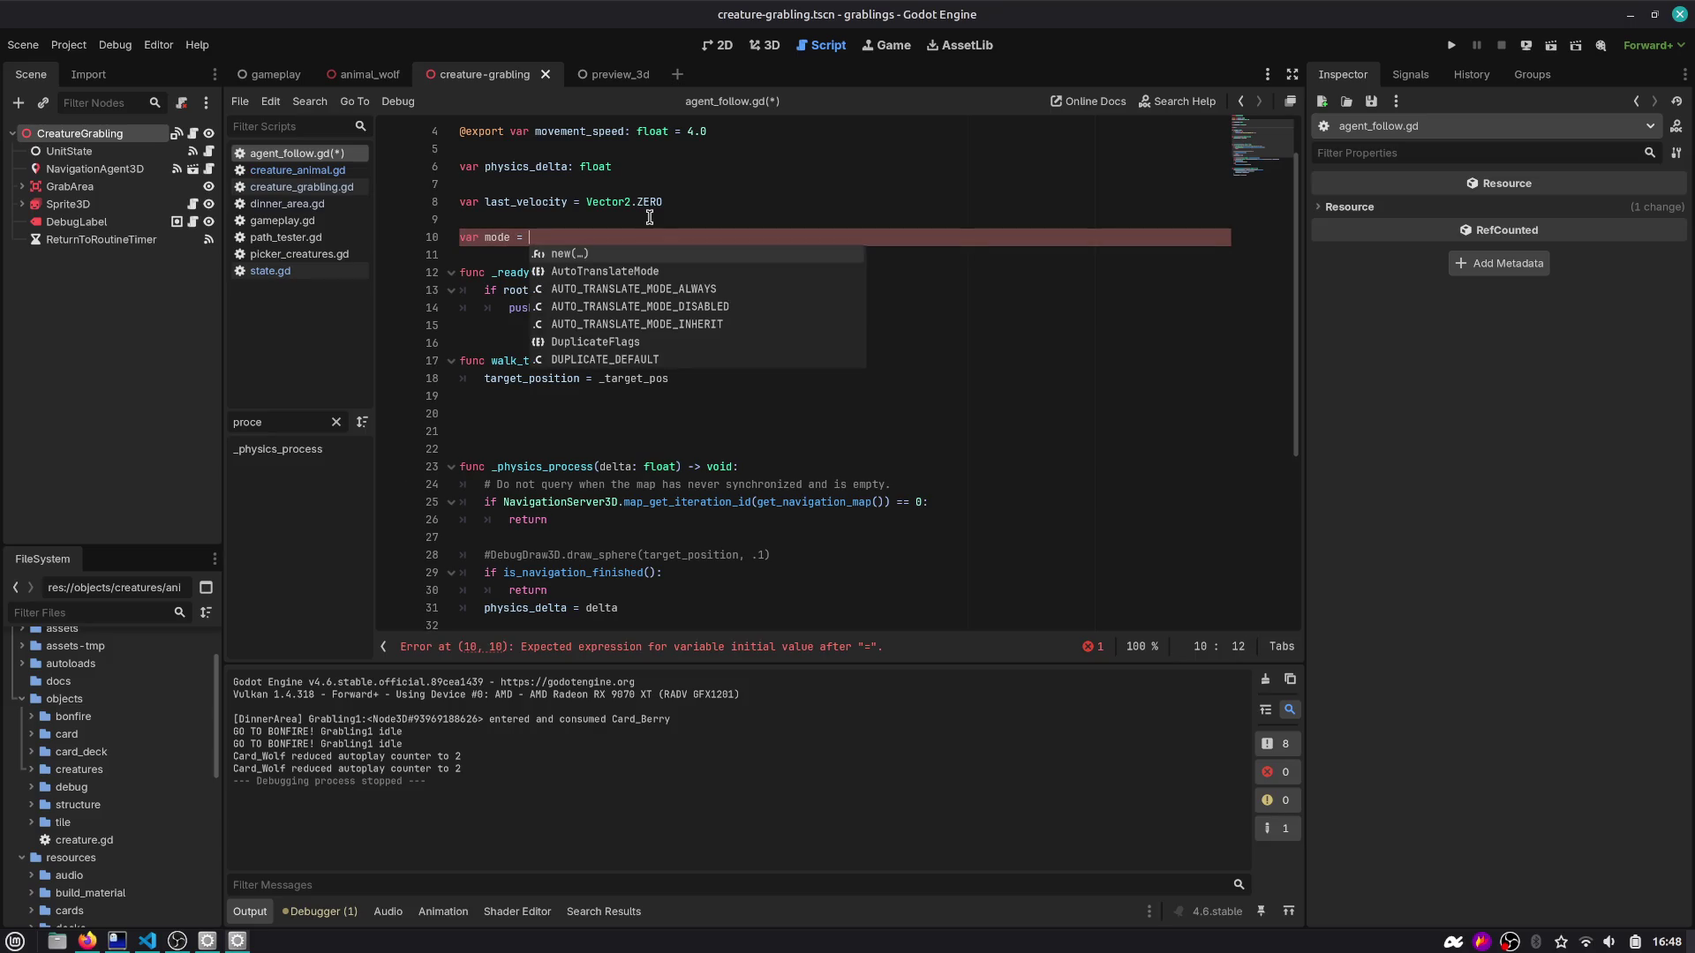
pyautogui.press('Escape')
pyautogui.press('Return')
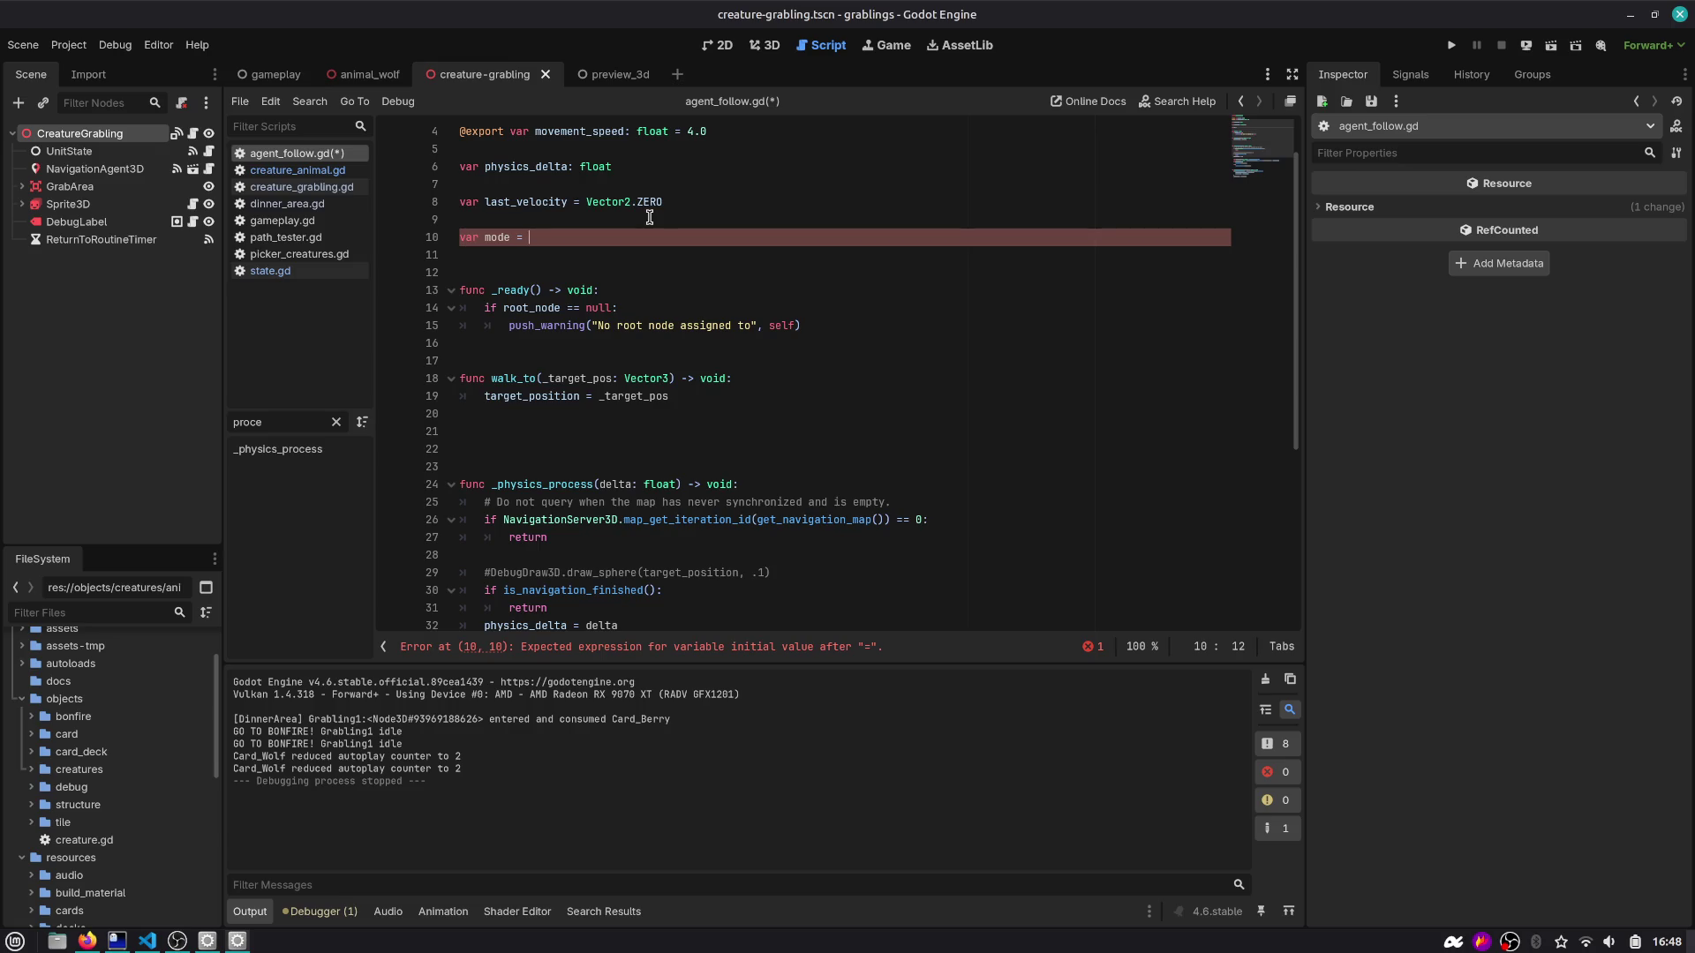
# Step: Declare enum AgentMode with entries WALK_TO and FOLLOW above the mode variable
pyautogui.hotkey('ctrl', 'shift', 'Return')
pyautogui.write('enum ')
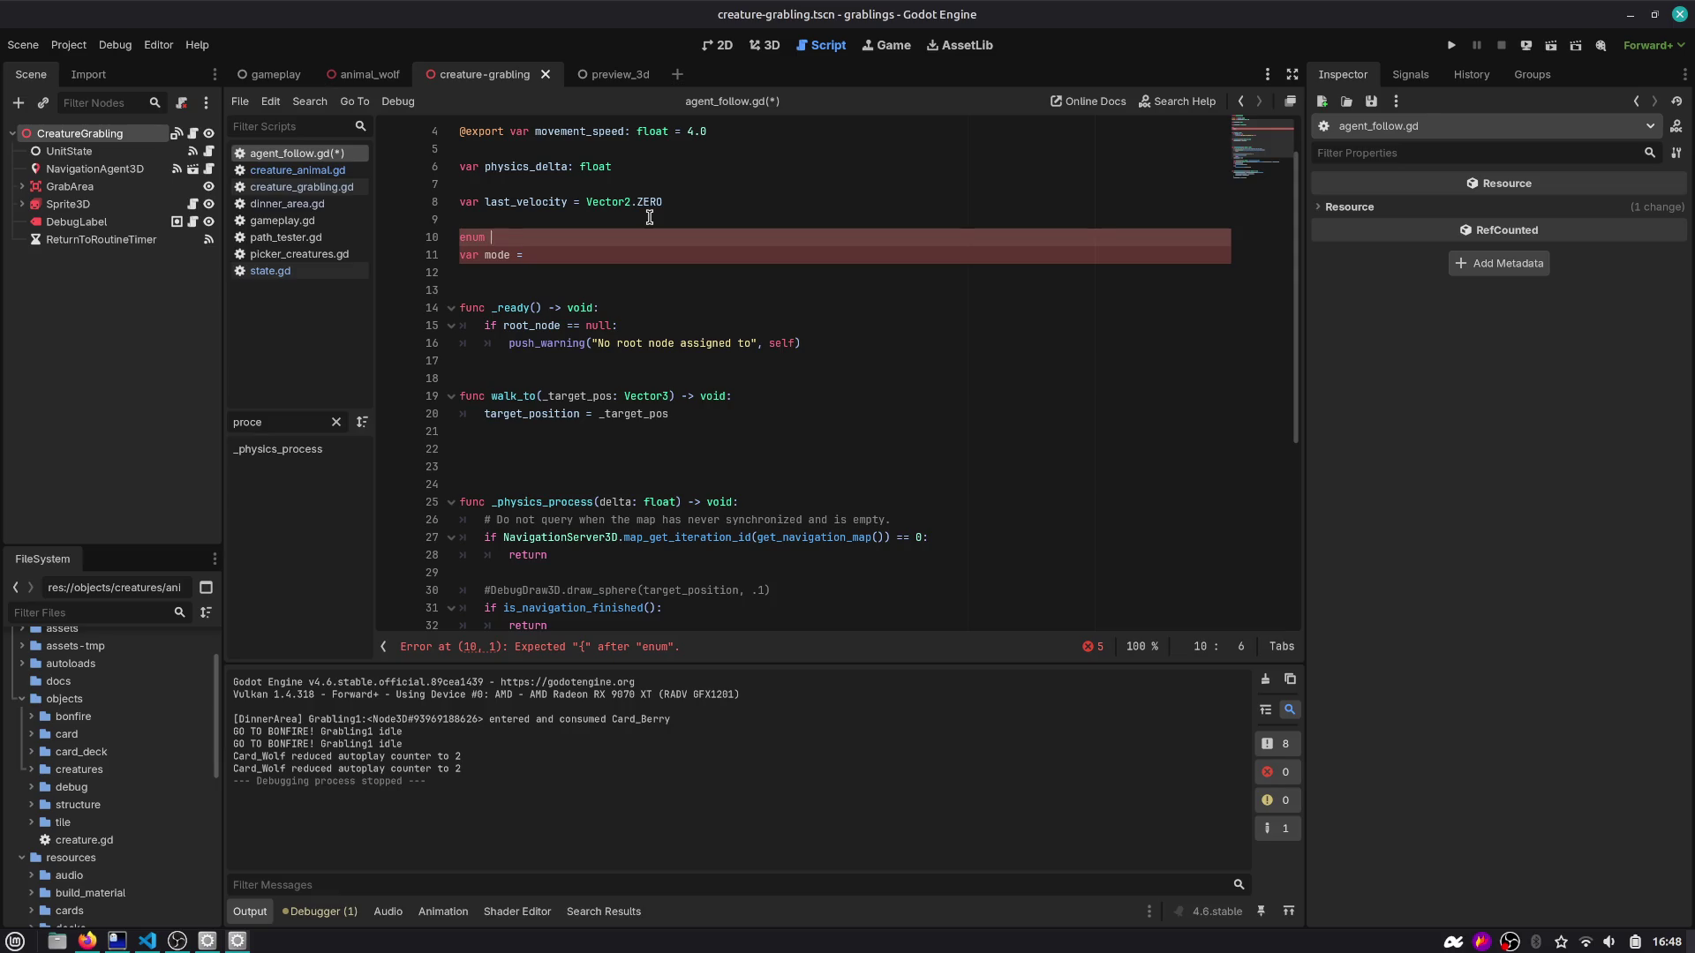
pyautogui.write('genM')
pyautogui.write('Mode = {')
pyautogui.press('Return')
pyautogui.write('WALK_TO,')
pyautogui.press('Return')
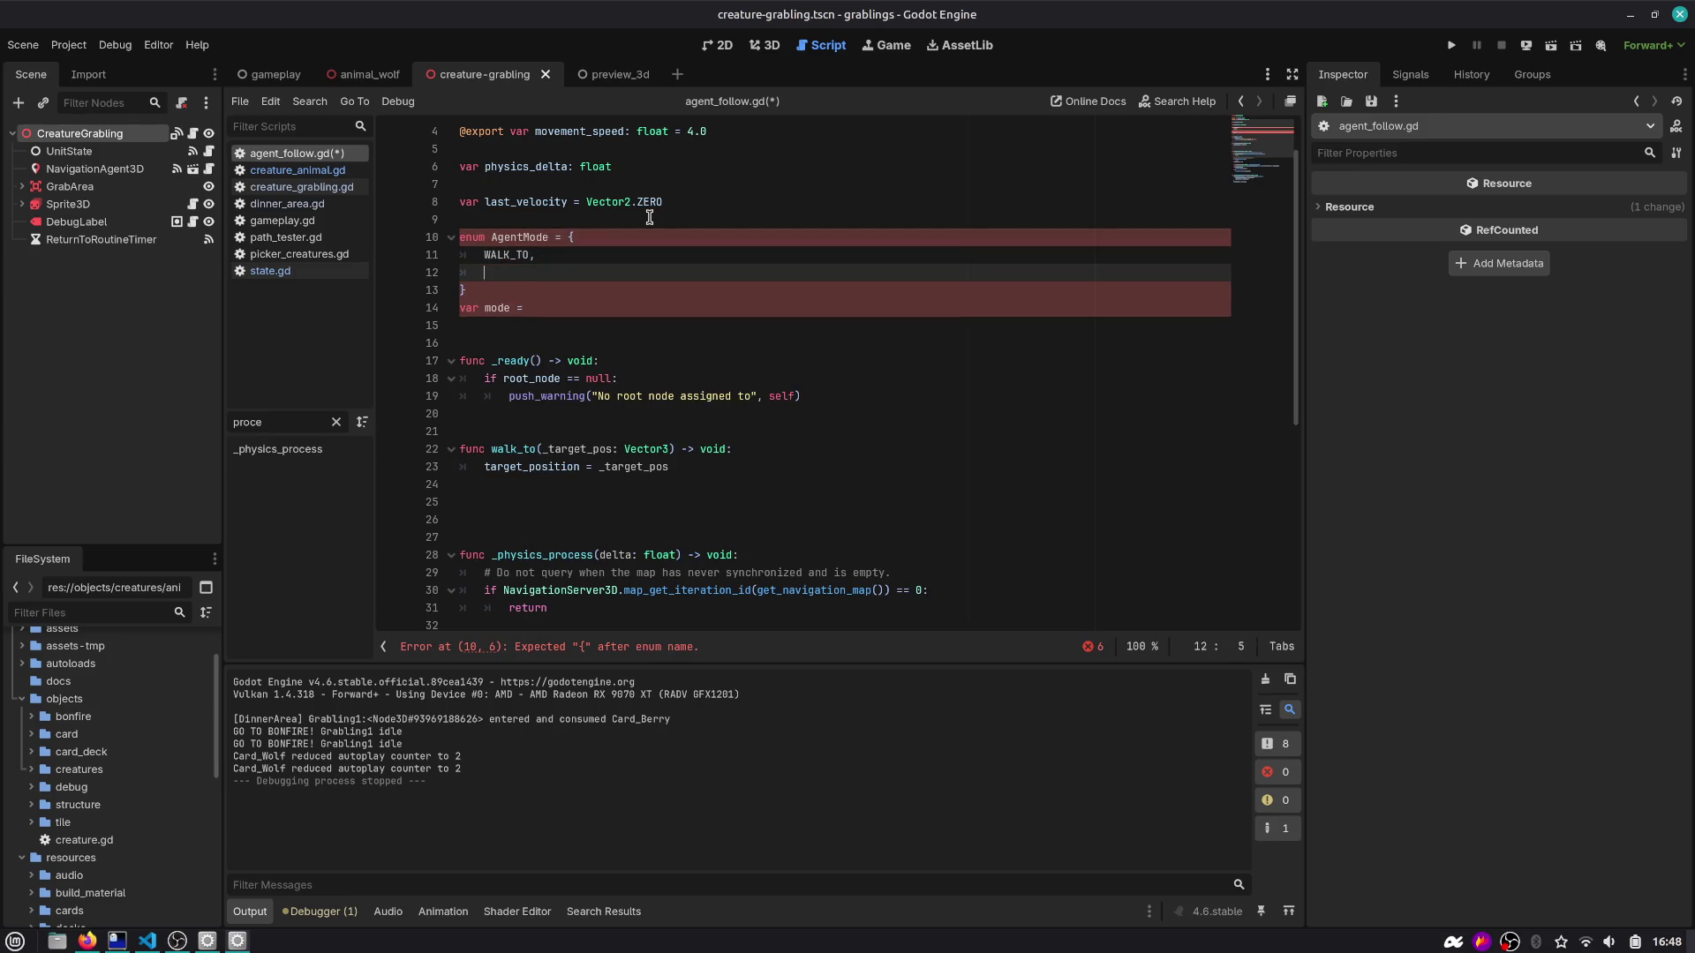
pyautogui.write('FOLLOW')
# Step: Default the mode variable to AgentMode.WALK_TO
pyautogui.press('Down')
pyautogui.press('Down')
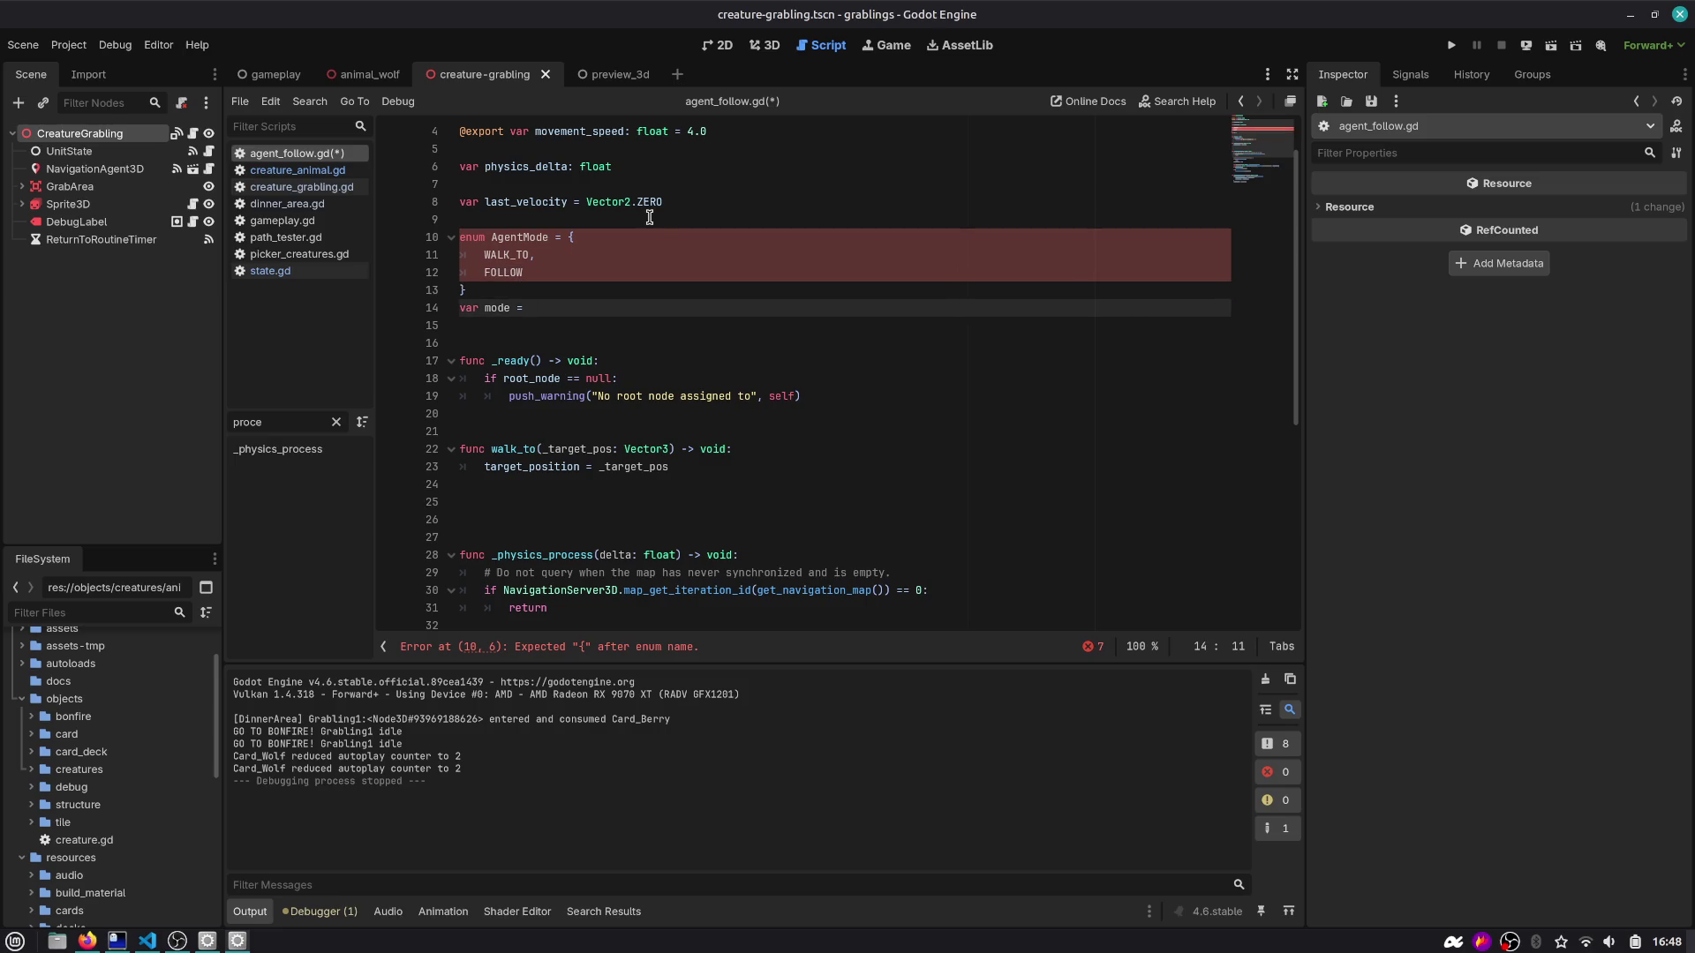
pyautogui.write('Age')
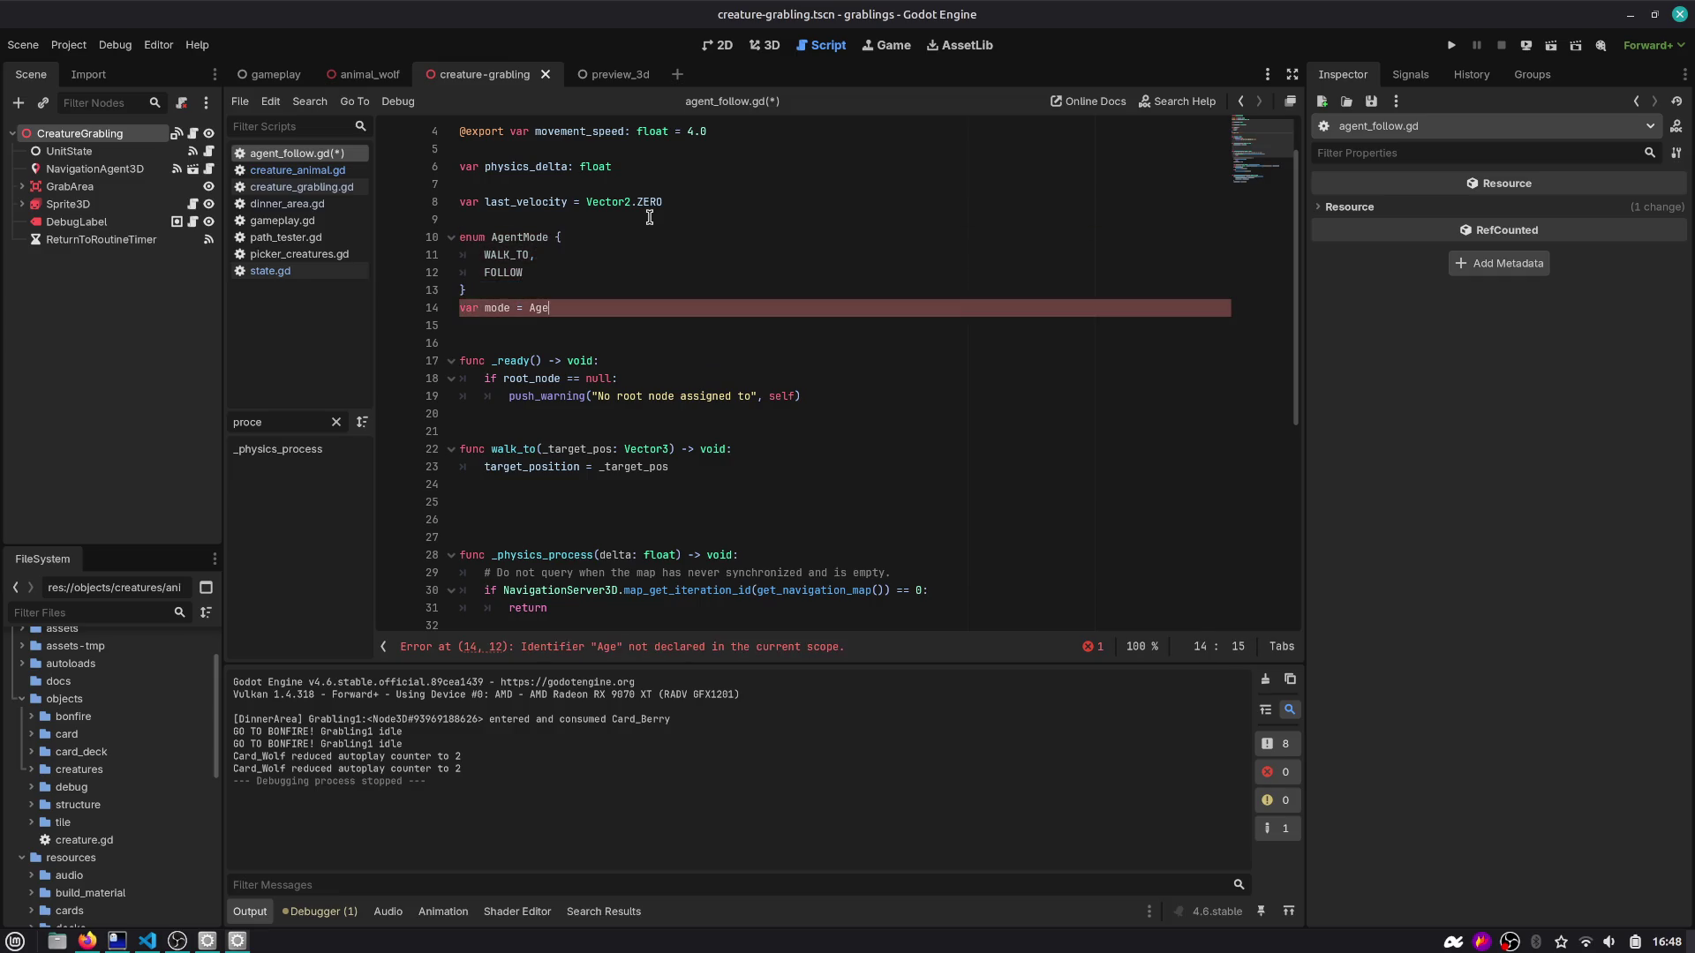
pyautogui.write('Mode.')
pyautogui.press('Return')
pyautogui.press('Up')
pyautogui.press('Return')
pyautogui.scroll(-3, 641, 219)
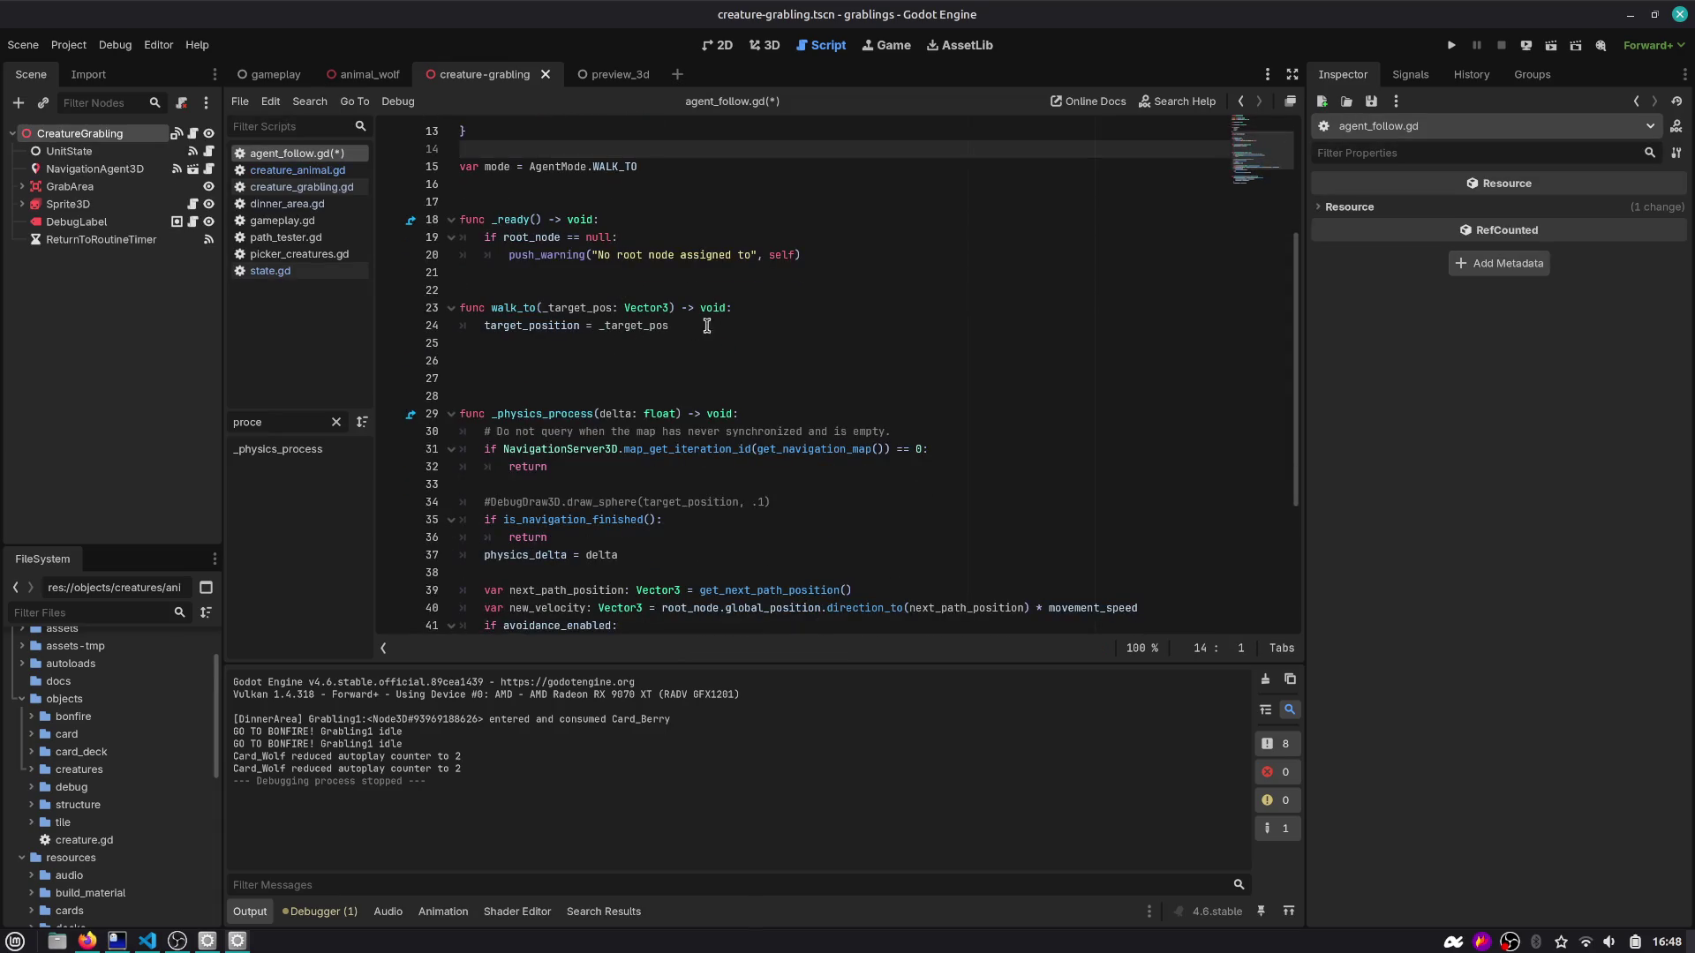
# Step: Make walk_to assign mode = AgentMode.WALK_TO
pyautogui.click(738, 325)
pyautogui.press('Return')
pyautogui.write('mode = ')
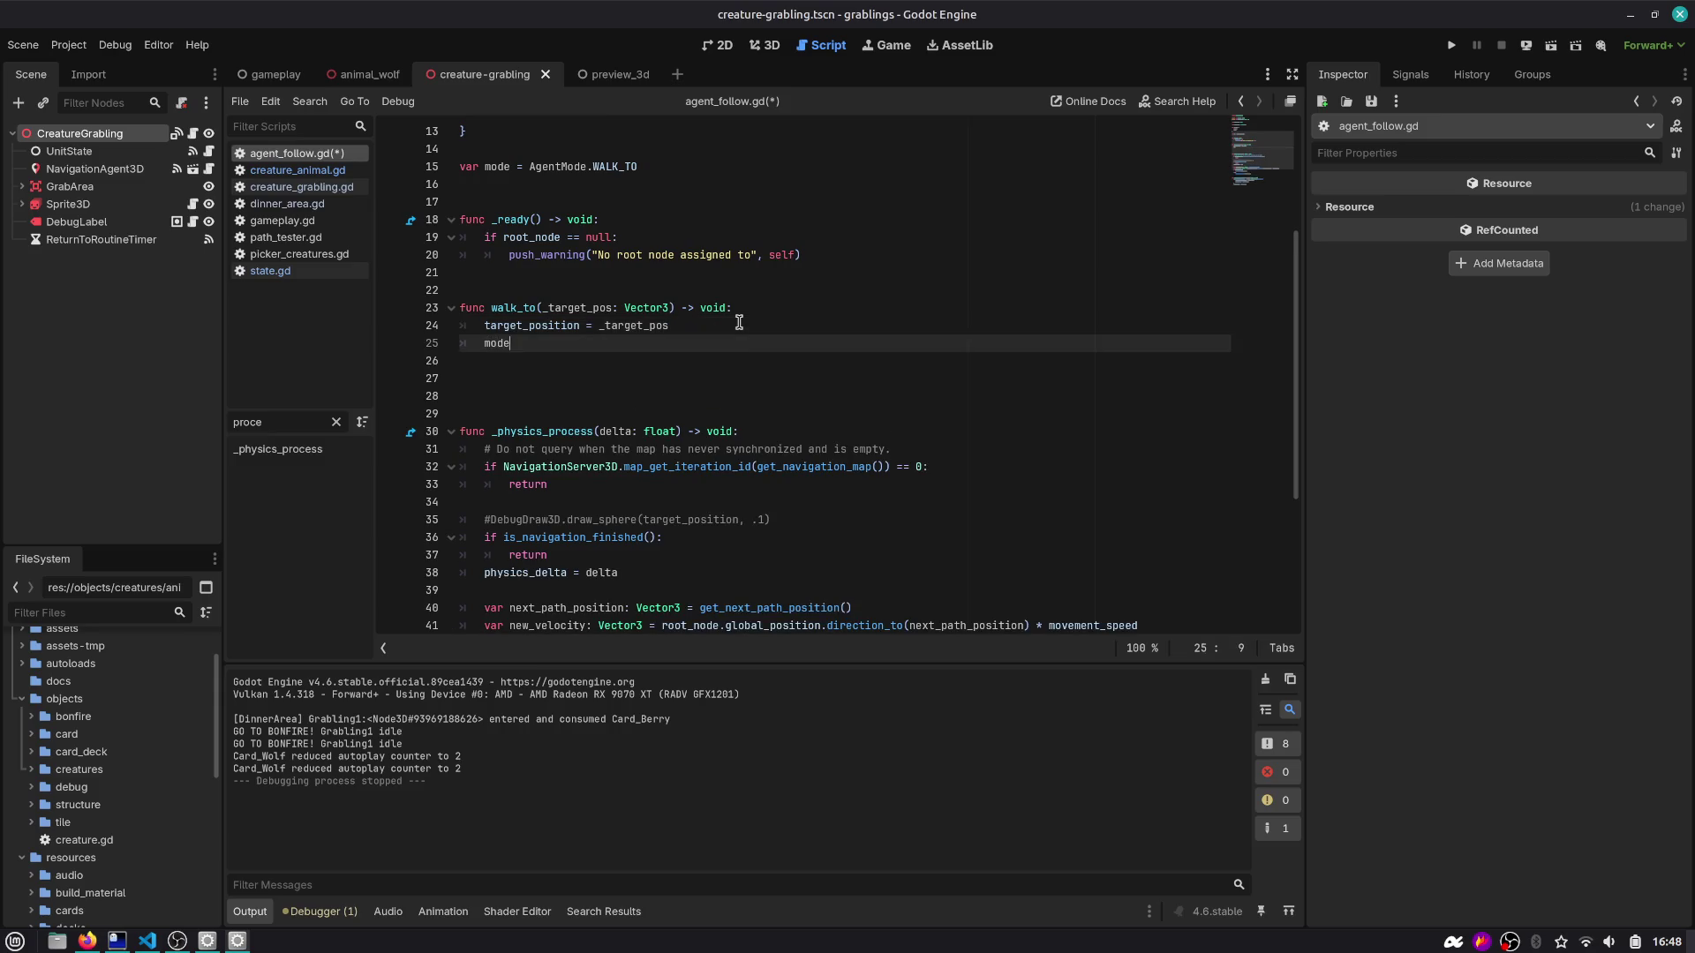
pyautogui.write('Ag')
pyautogui.press('Return')
pyautogui.write('.W')
pyautogui.press('Return')
# Step: Add func follow(target: Node3D) -> void that sets mode = AgentMode.FOLLOW
pyautogui.press('Down')
pyautogui.press('Return')
pyautogui.press('Return')
pyautogui.write('func fo')
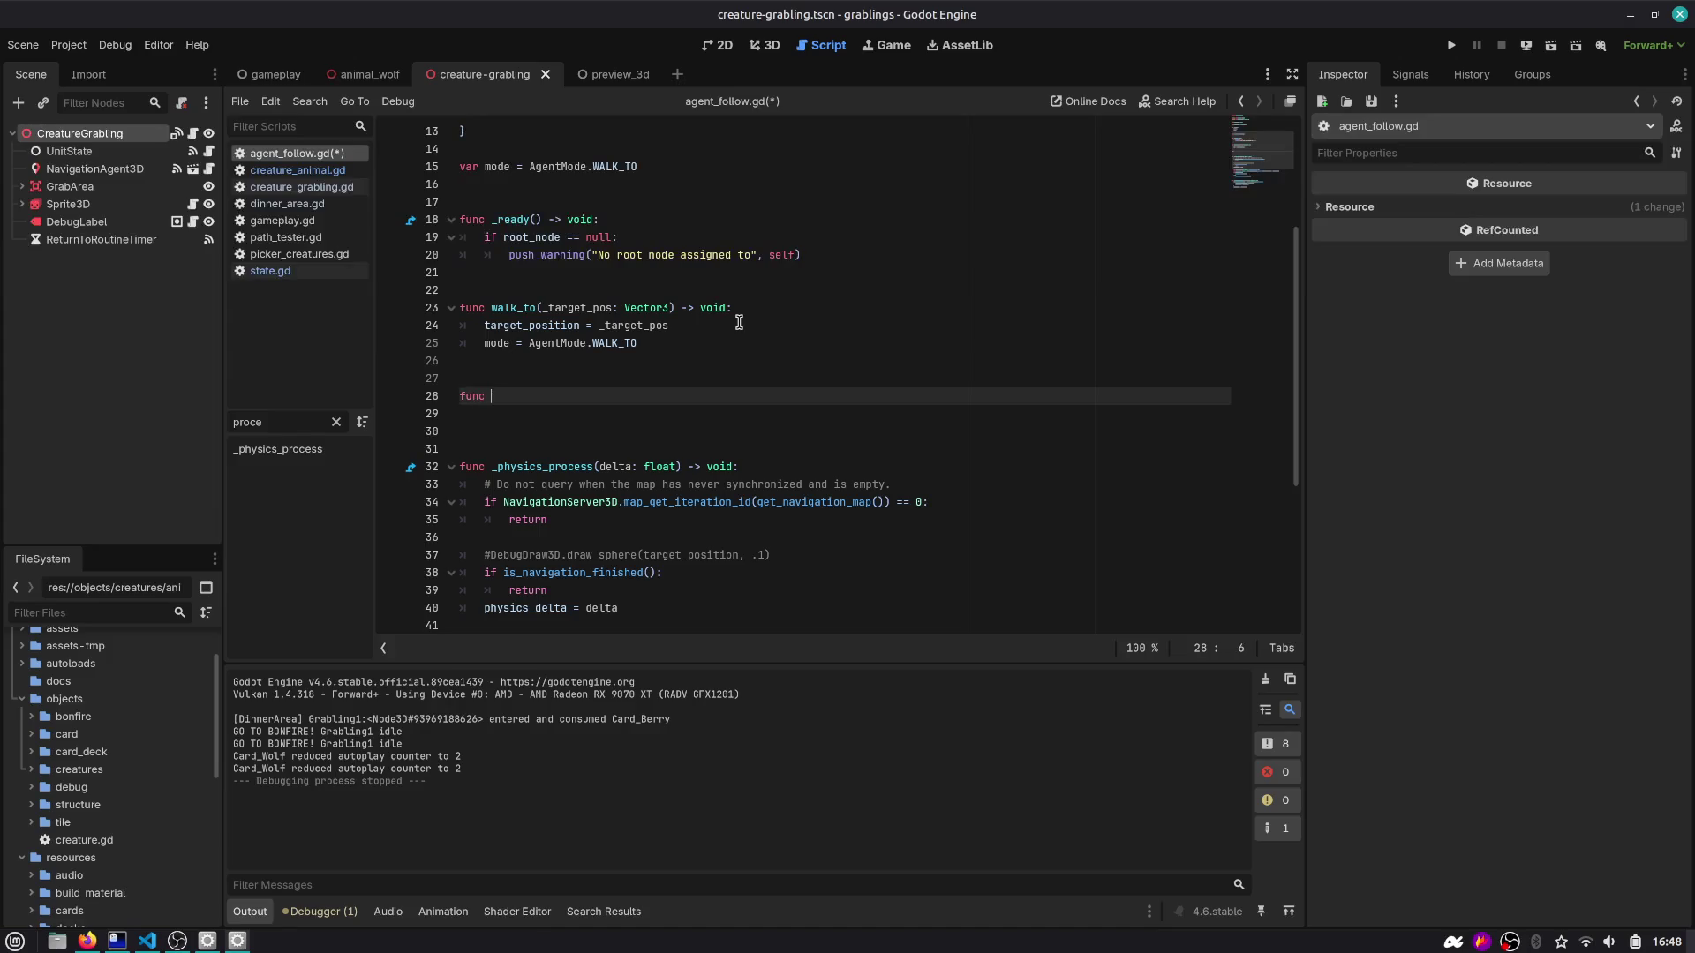
pyautogui.write('llow(target: N')
pyautogui.write('ode3D')
pyautogui.press('Return')
pyautogui.write('-> void:')
pyautogui.press('Return')
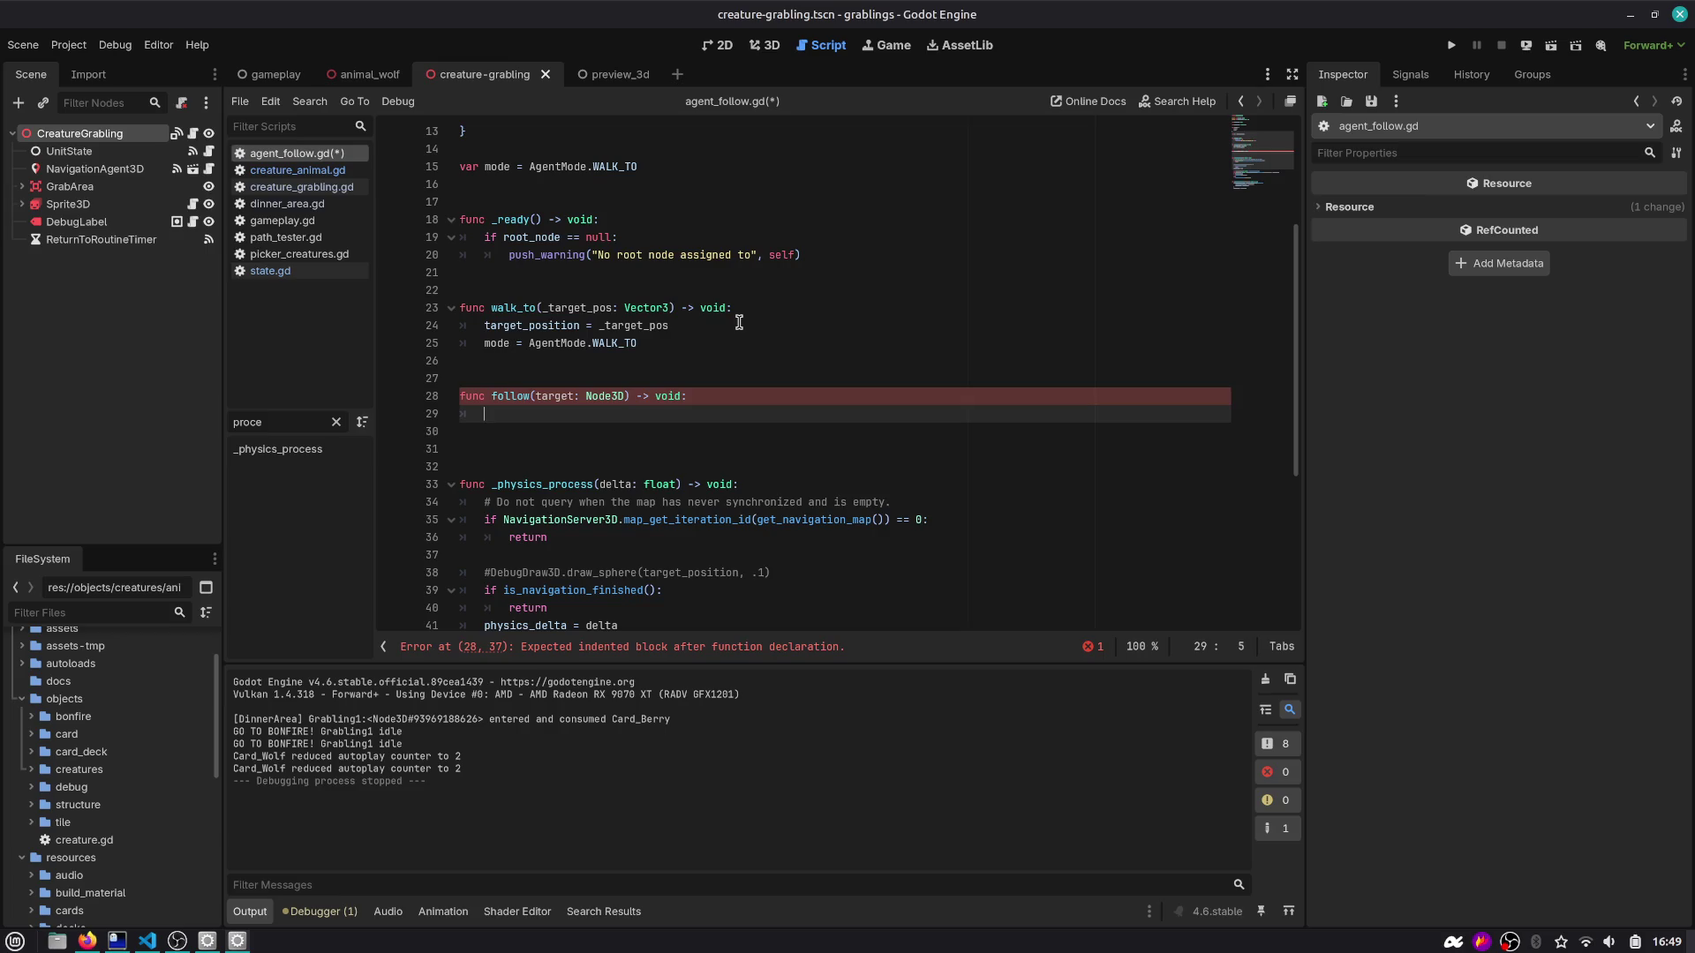
pyautogui.write('mode = AgentMode.')
pyautogui.write('F')
pyautogui.press('Return')
pyautogui.press('Up')
pyautogui.press('End')
pyautogui.press('Return')
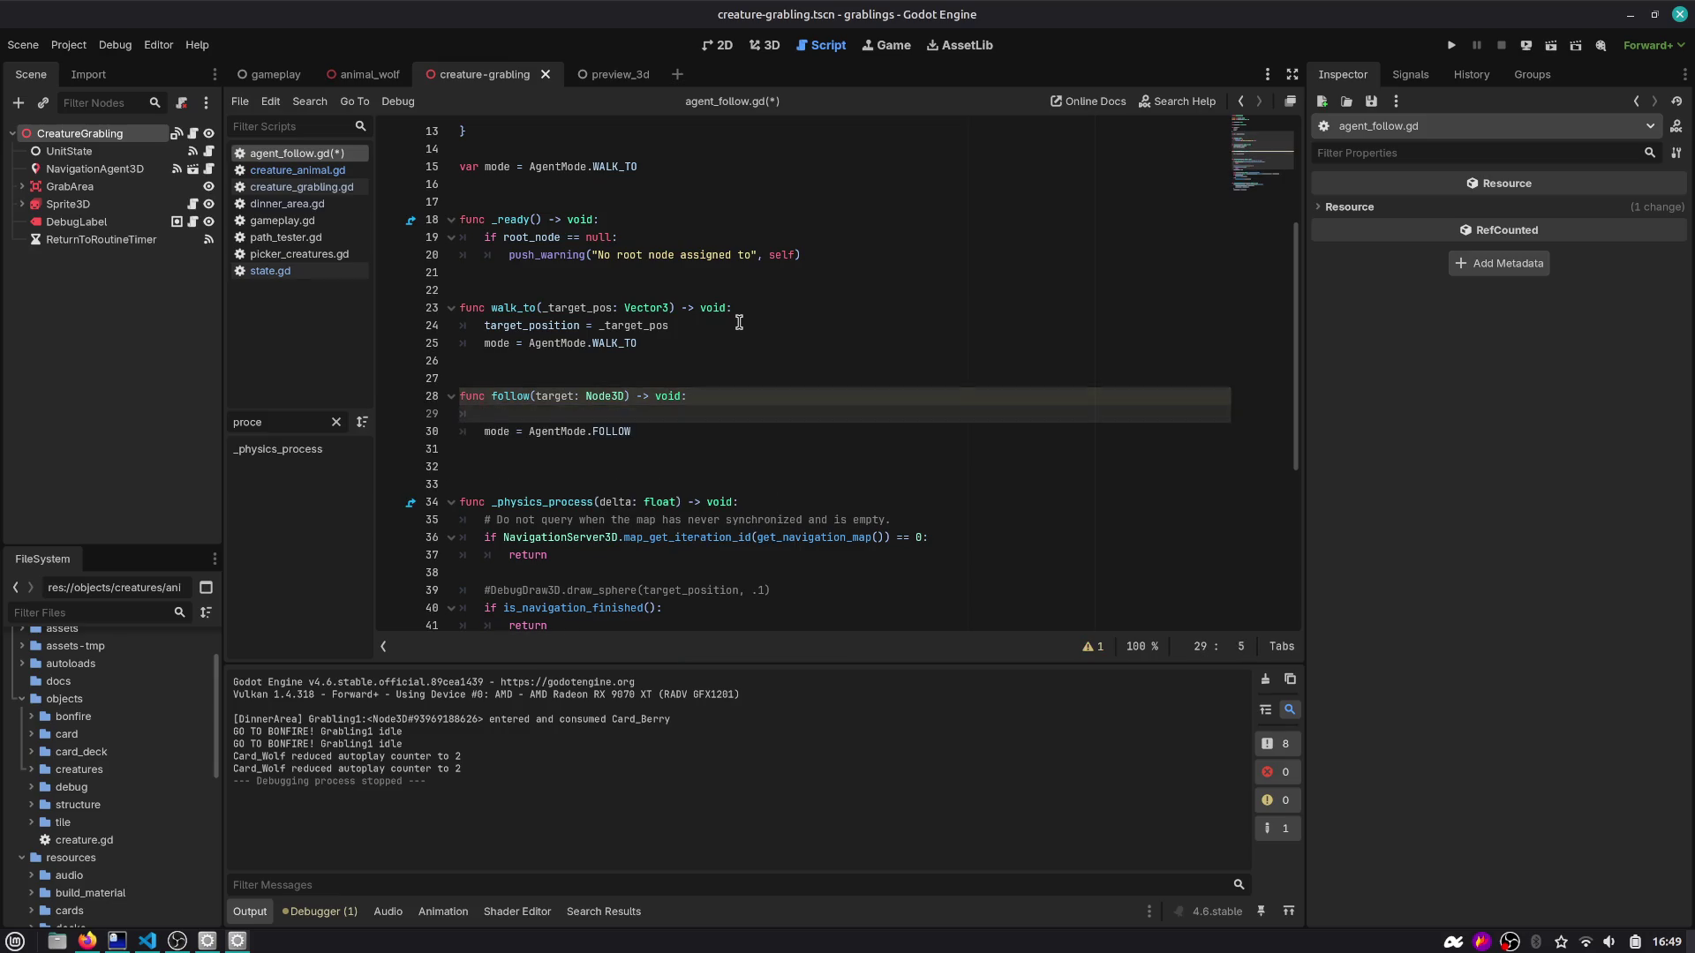
# Step: Switch to the state.gd script
pyautogui.scroll(4, 618, 331)
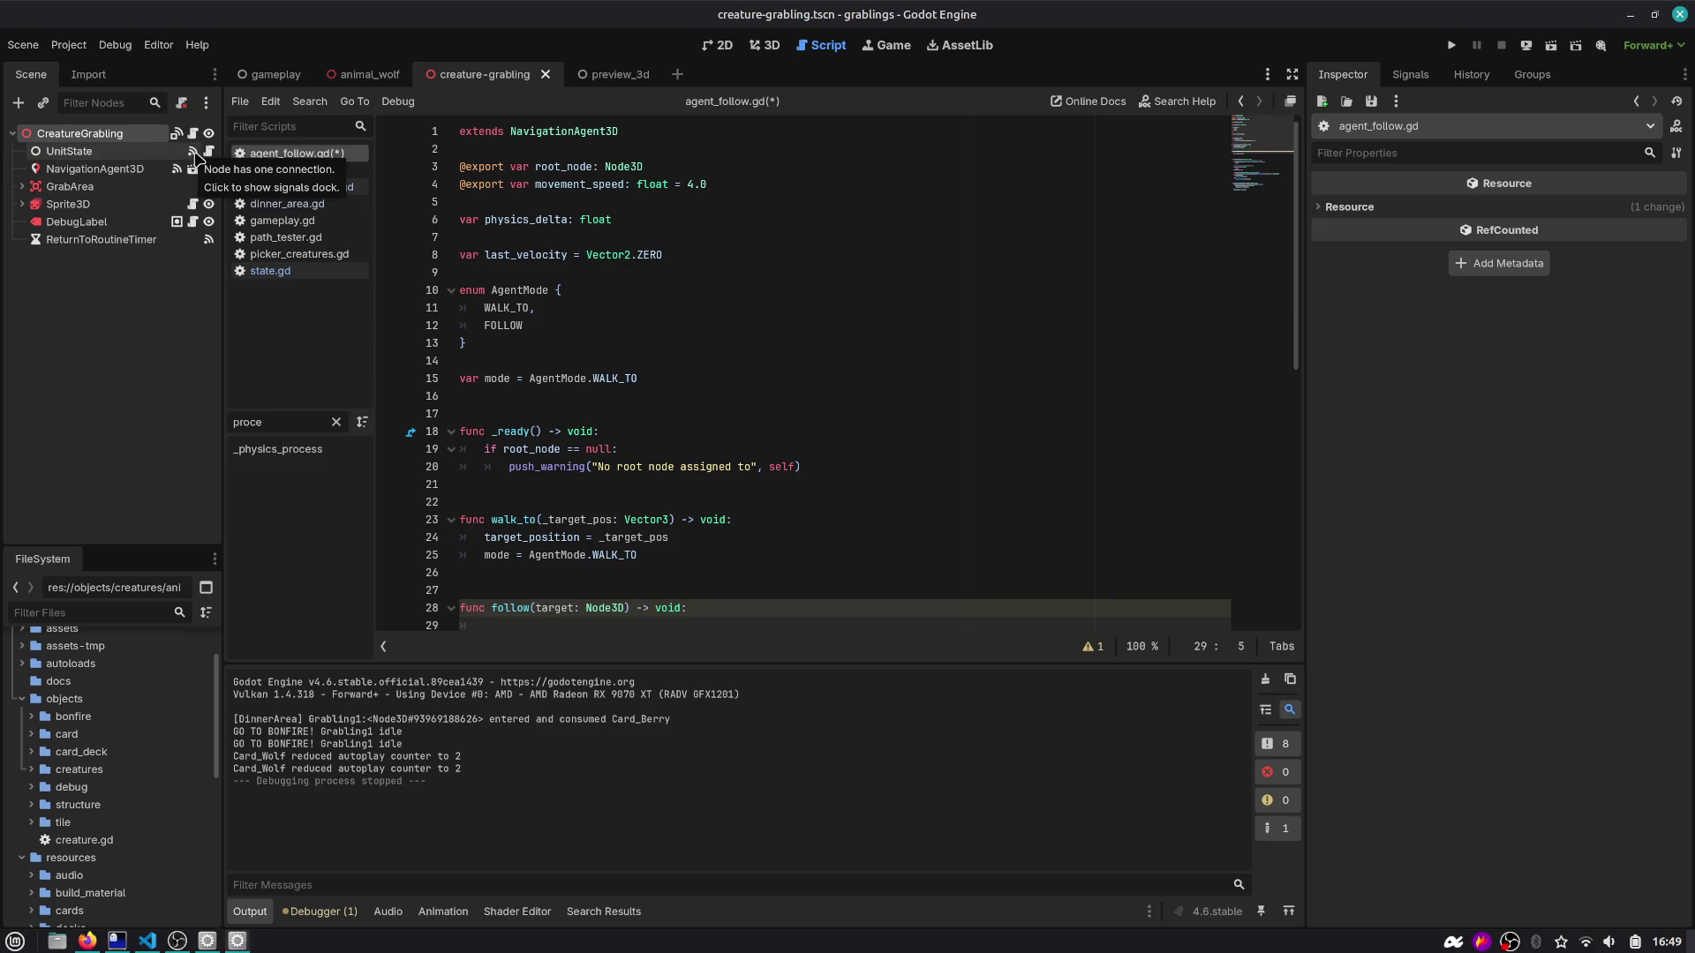
pyautogui.scroll(-2, 423, 406)
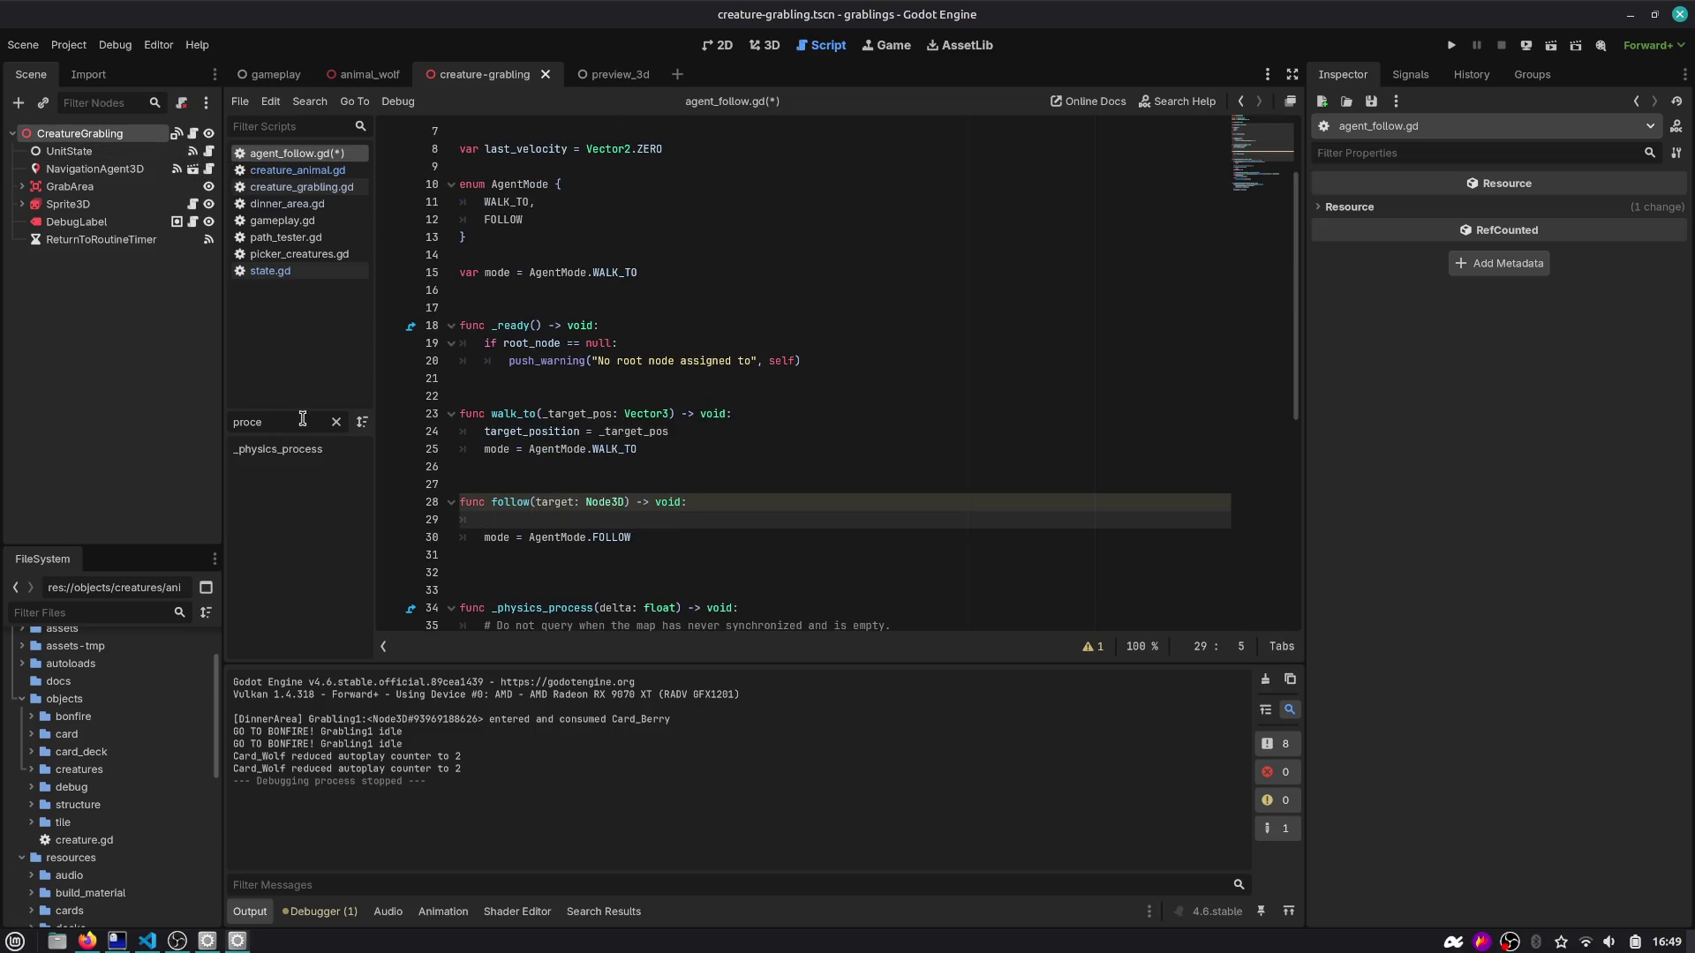
pyautogui.scroll(2, 480, 268)
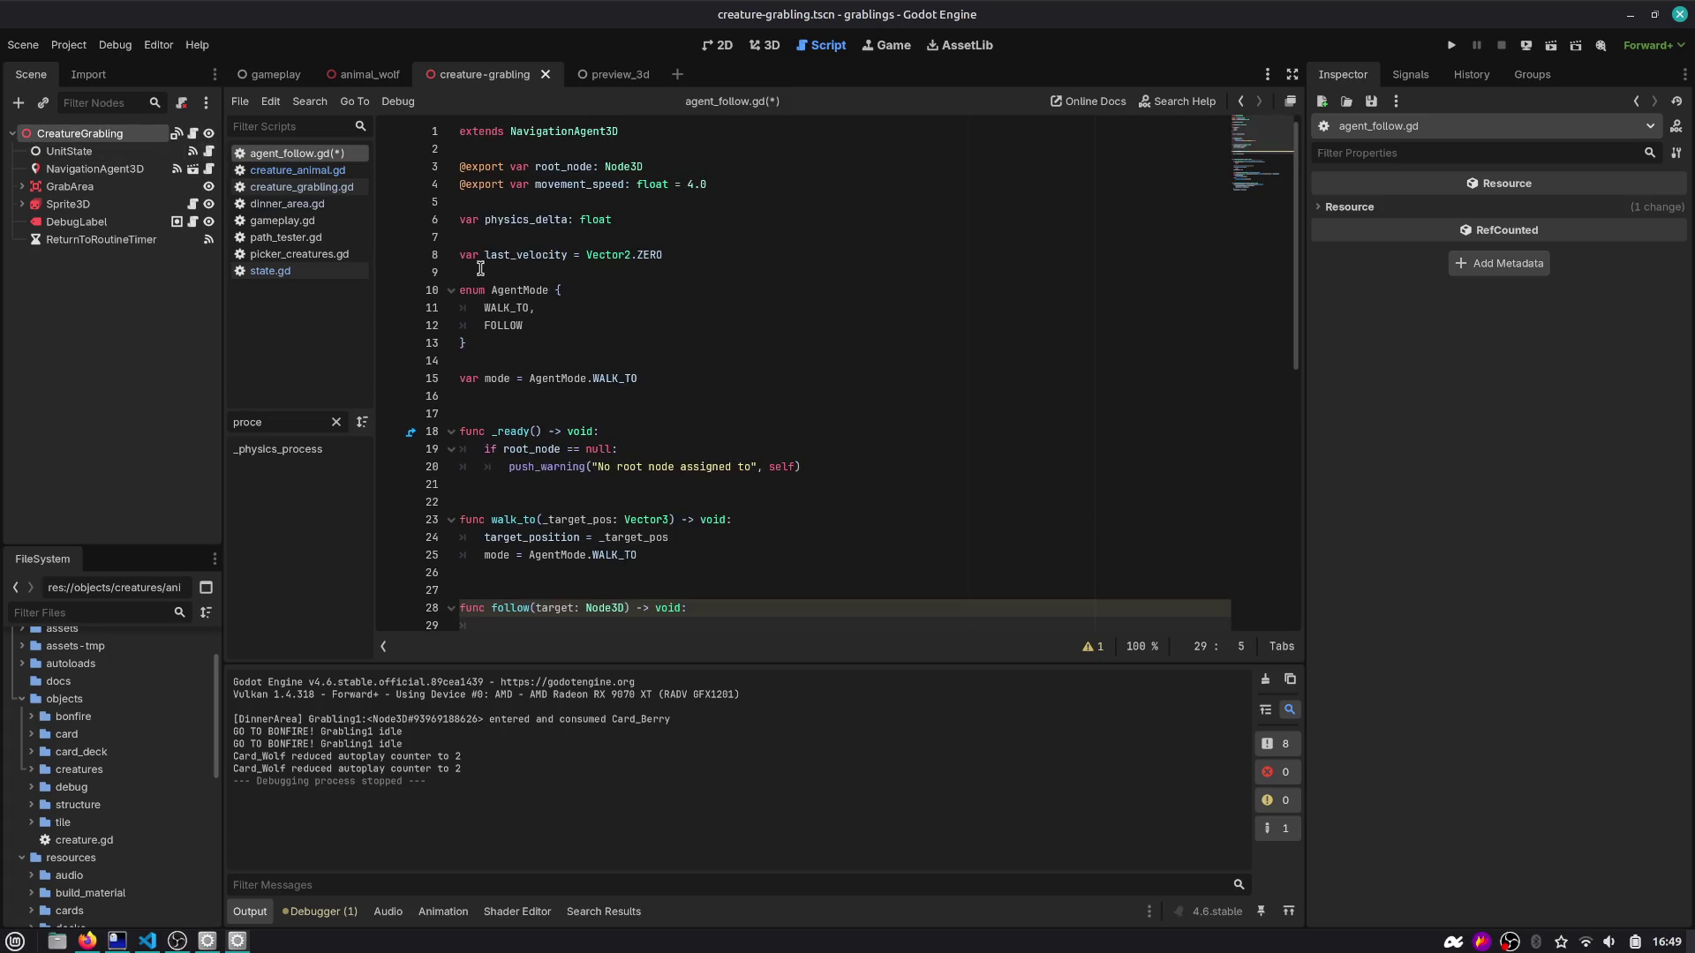
pyautogui.click(210, 151)
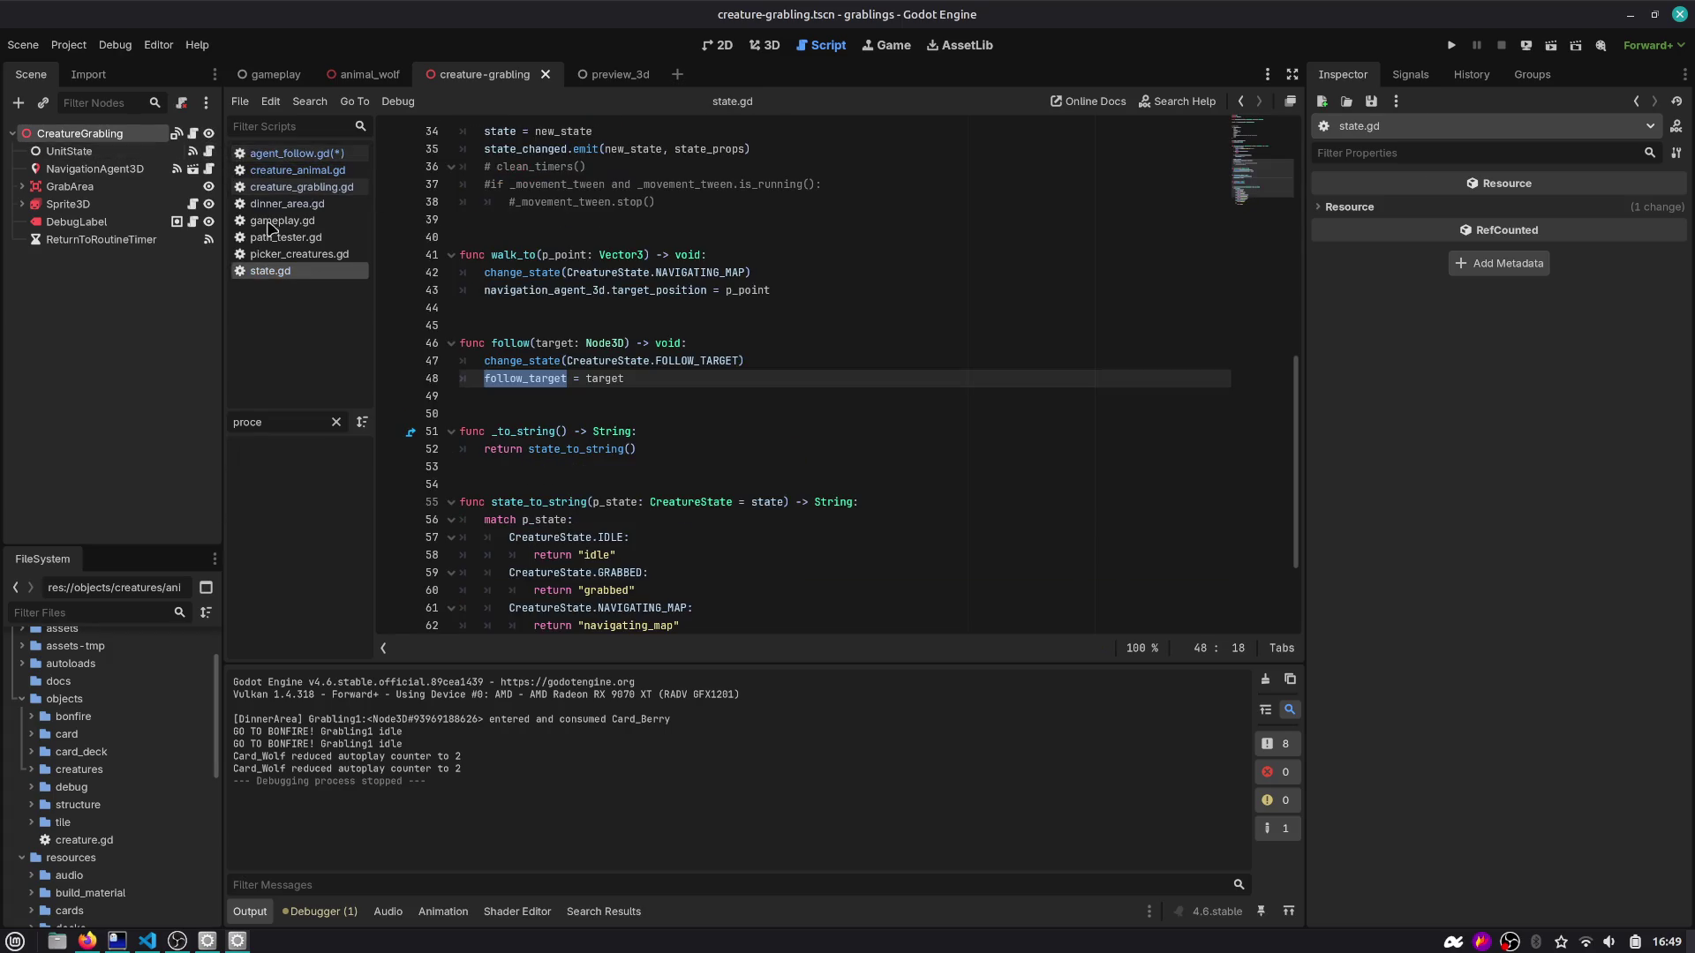
# Step: In state.gd, copy the navigation target line into follow() and drop the follow_target assignment
pyautogui.scroll(-1, 554, 415)
pyautogui.doubleClick(538, 309)
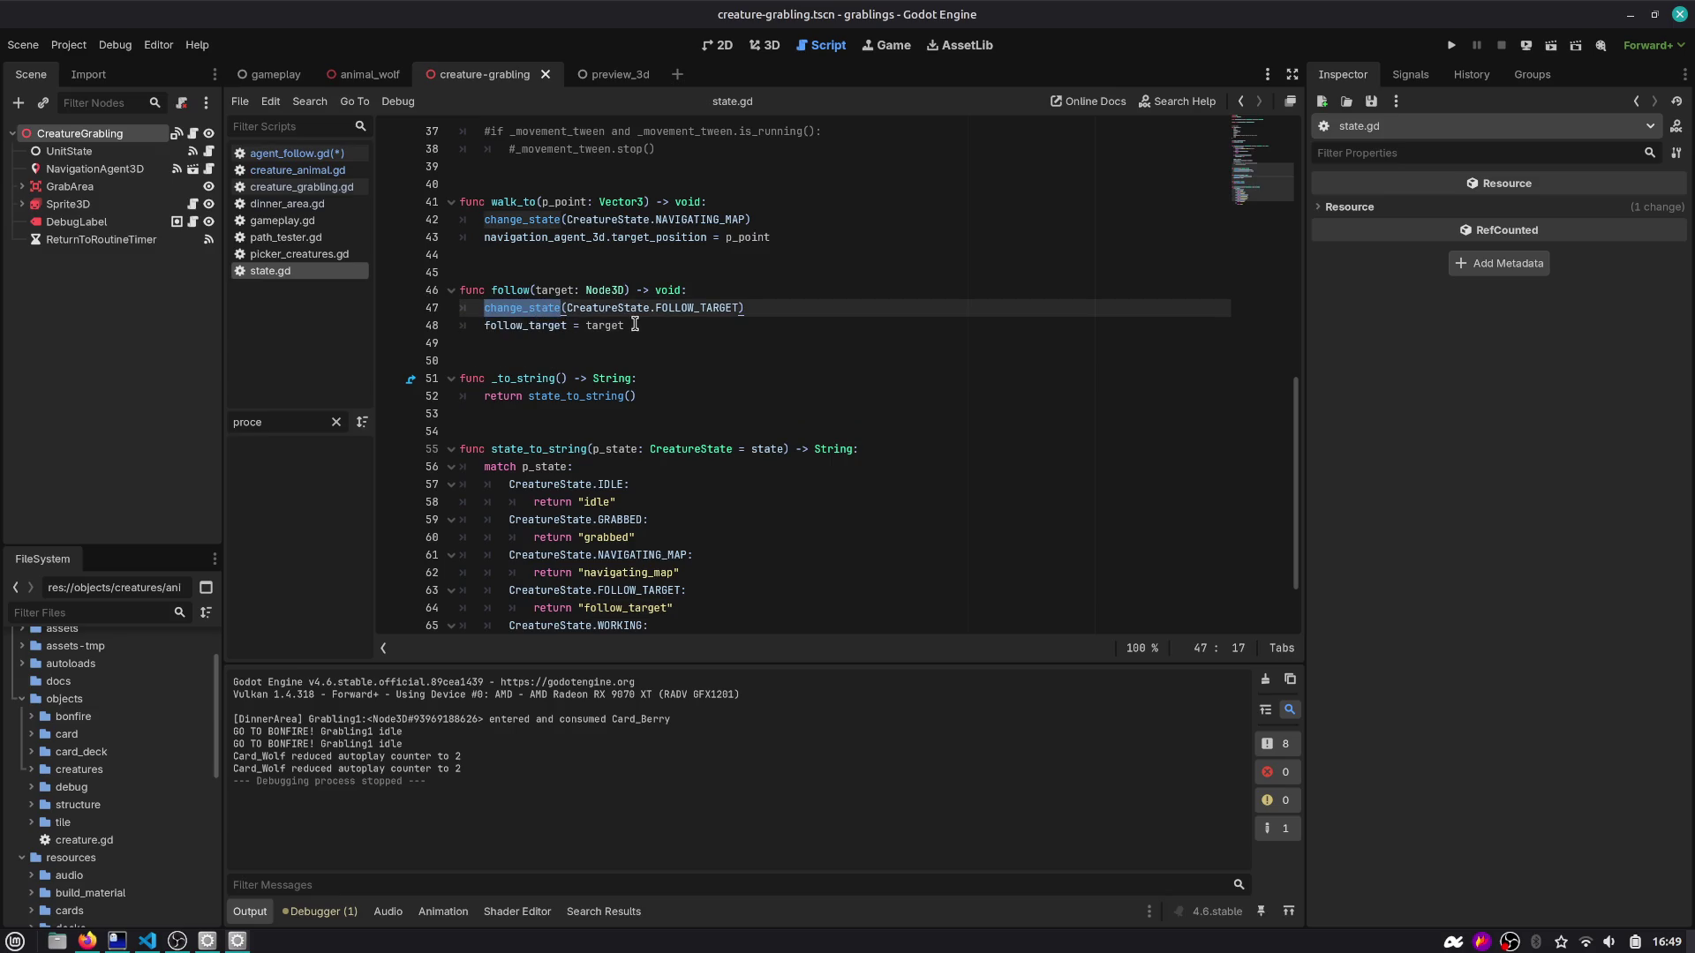
pyautogui.click(776, 238)
pyautogui.hotkey('shift', 'Home')
pyautogui.hotkey('ctrl', 'c')
pyautogui.press('Down')
pyautogui.press('Down')
pyautogui.press('Down')
pyautogui.press('Down')
pyautogui.press('End')
pyautogui.press('Return')
pyautogui.hotkey('ctrl', 'v')
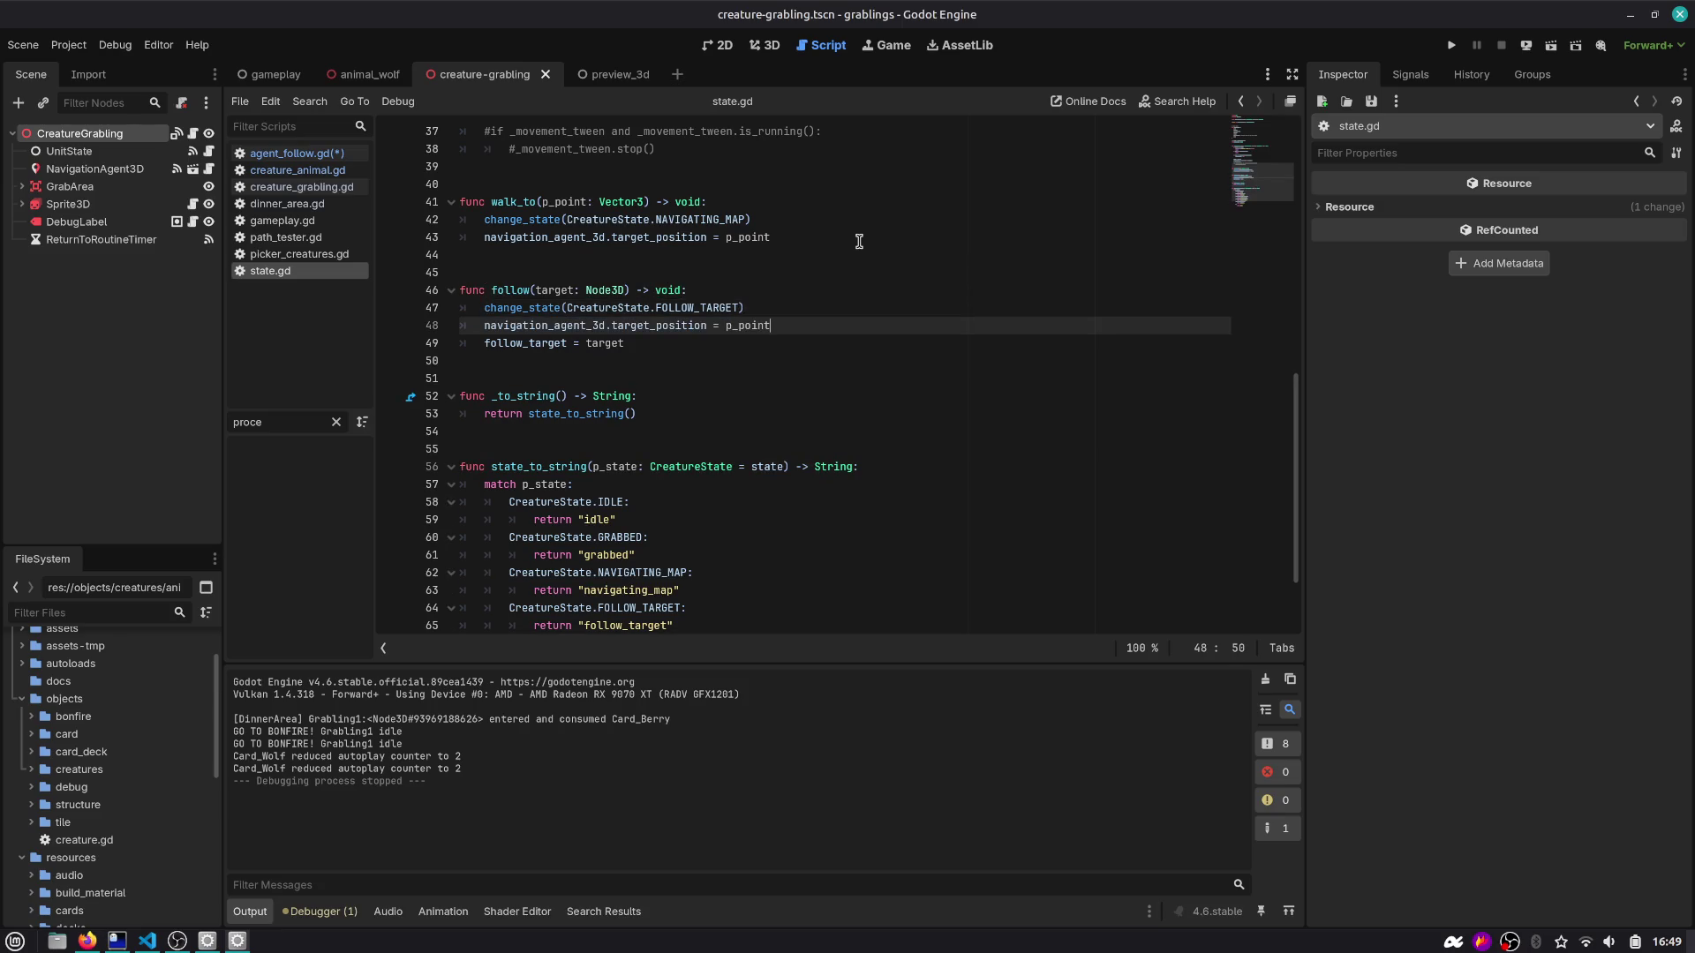
pyautogui.press('Left')
pyautogui.press('Left')
pyautogui.press('Left')
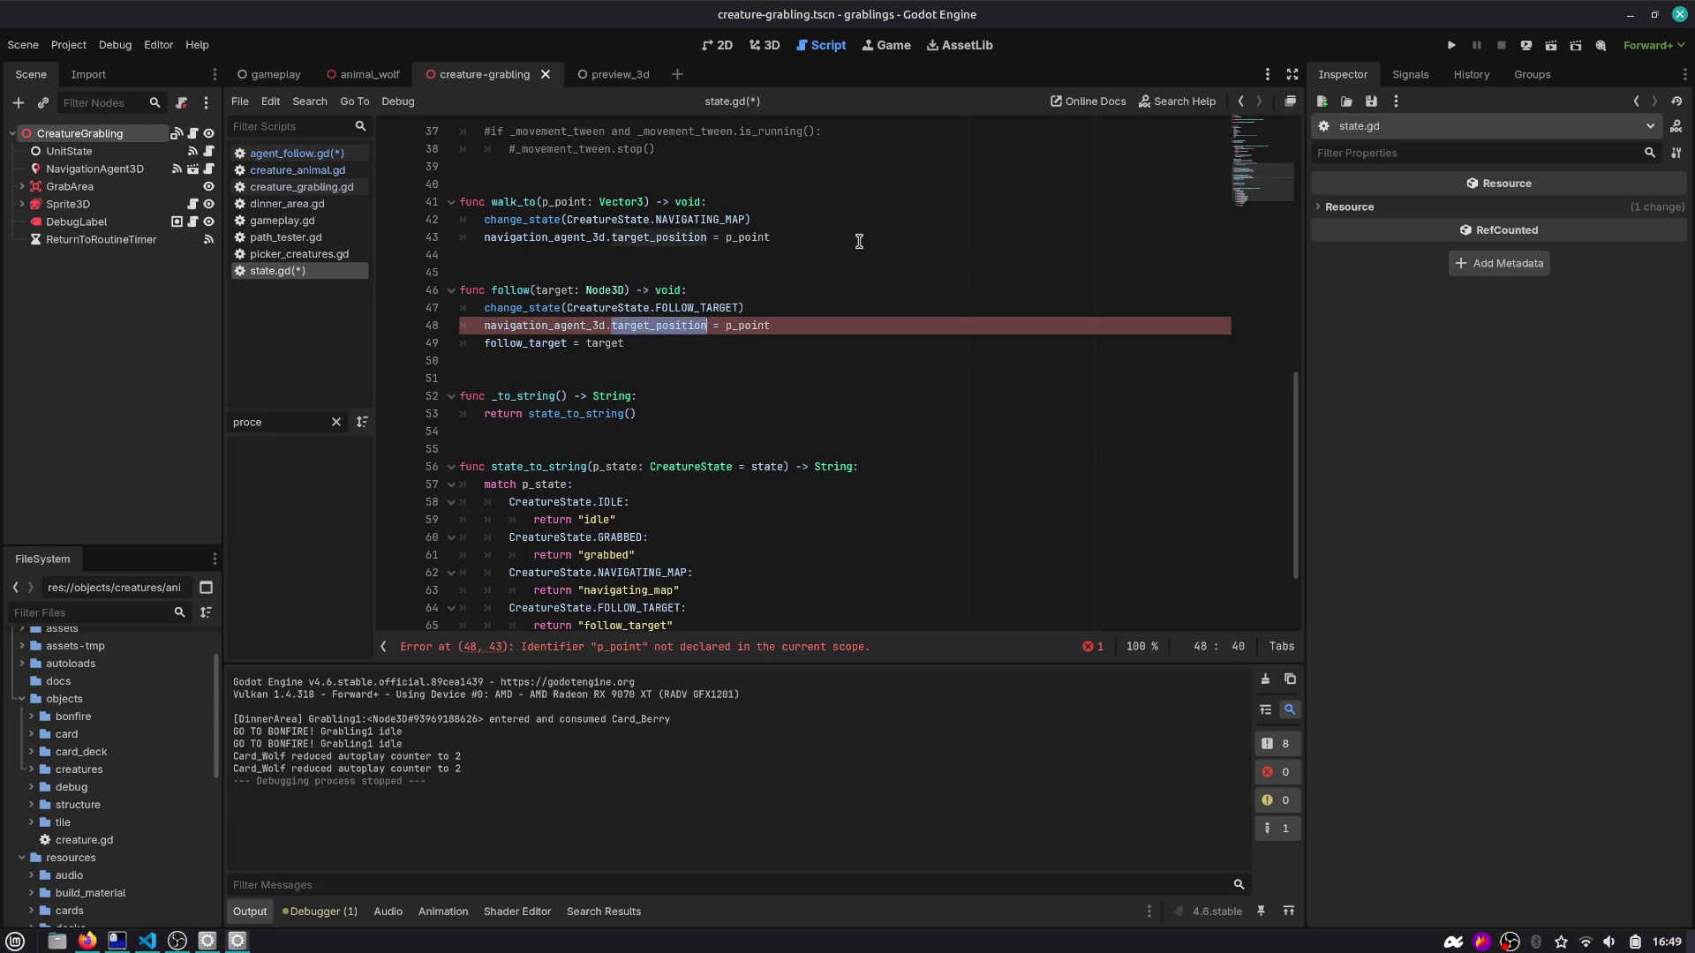
pyautogui.press('Down')
pyautogui.hotkey('ctrl', 'shift', 'k')
pyautogui.press('Up')
pyautogui.hotkey('ctrl', 'shift', 'Left')
pyautogui.write('tar')
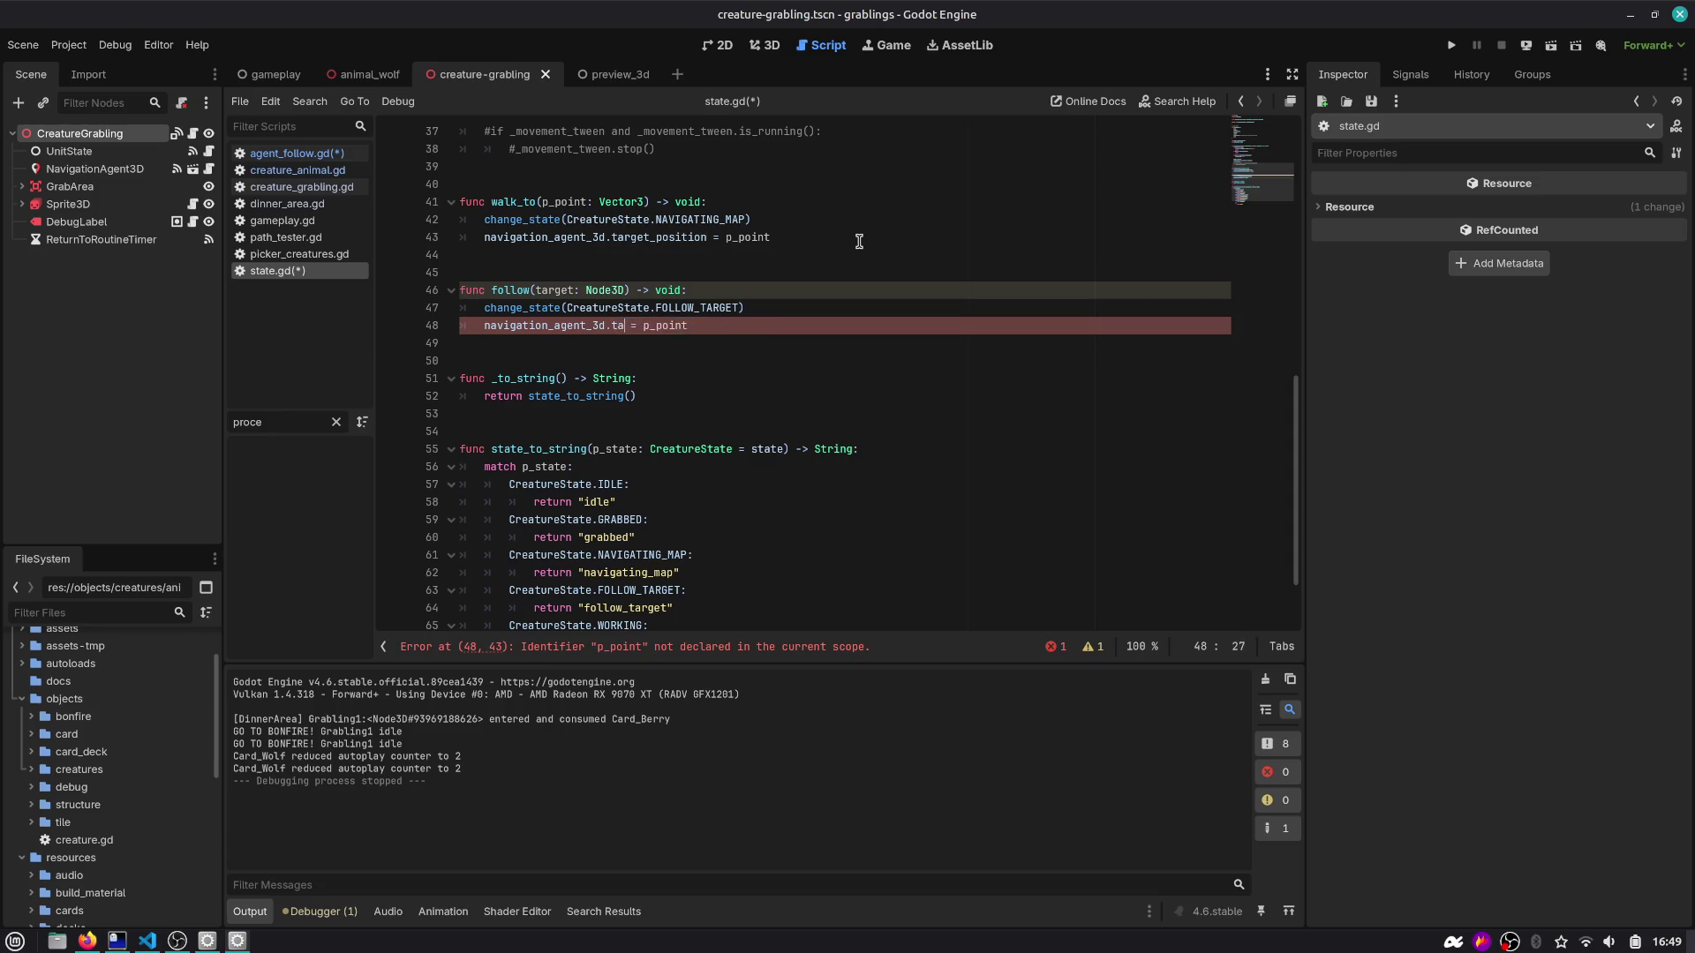
# Step: Declare var target_node: Node3D in agent_follow.gd
pyautogui.click(208, 168)
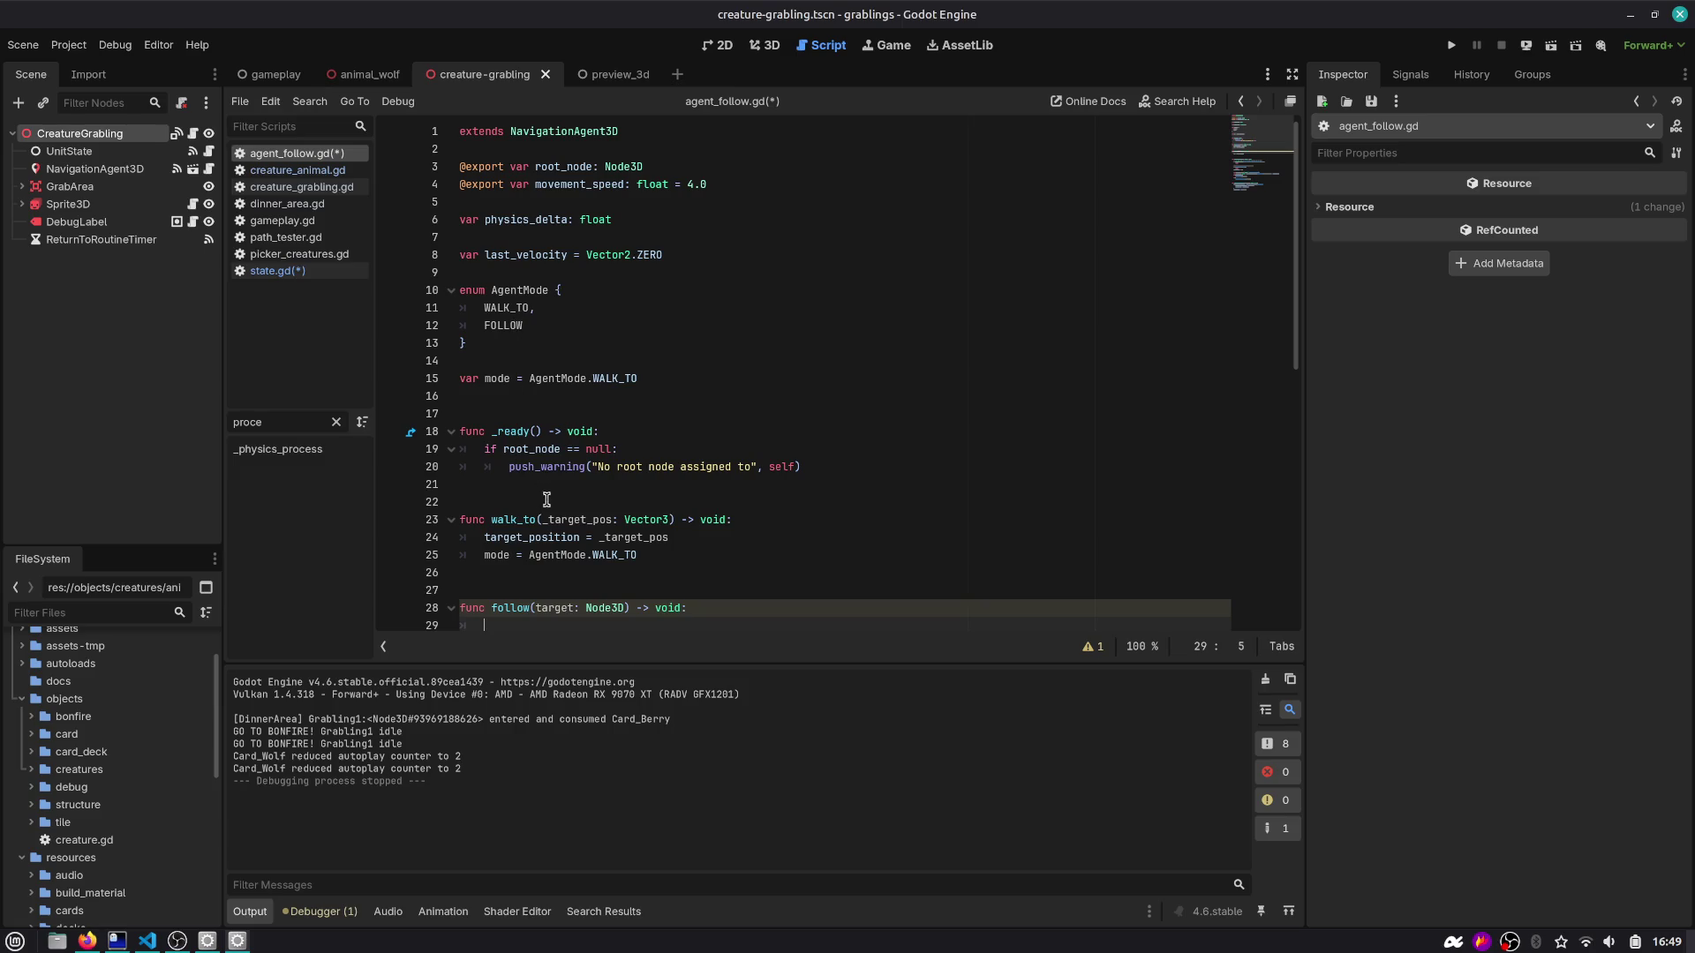
pyautogui.scroll(-2, 532, 567)
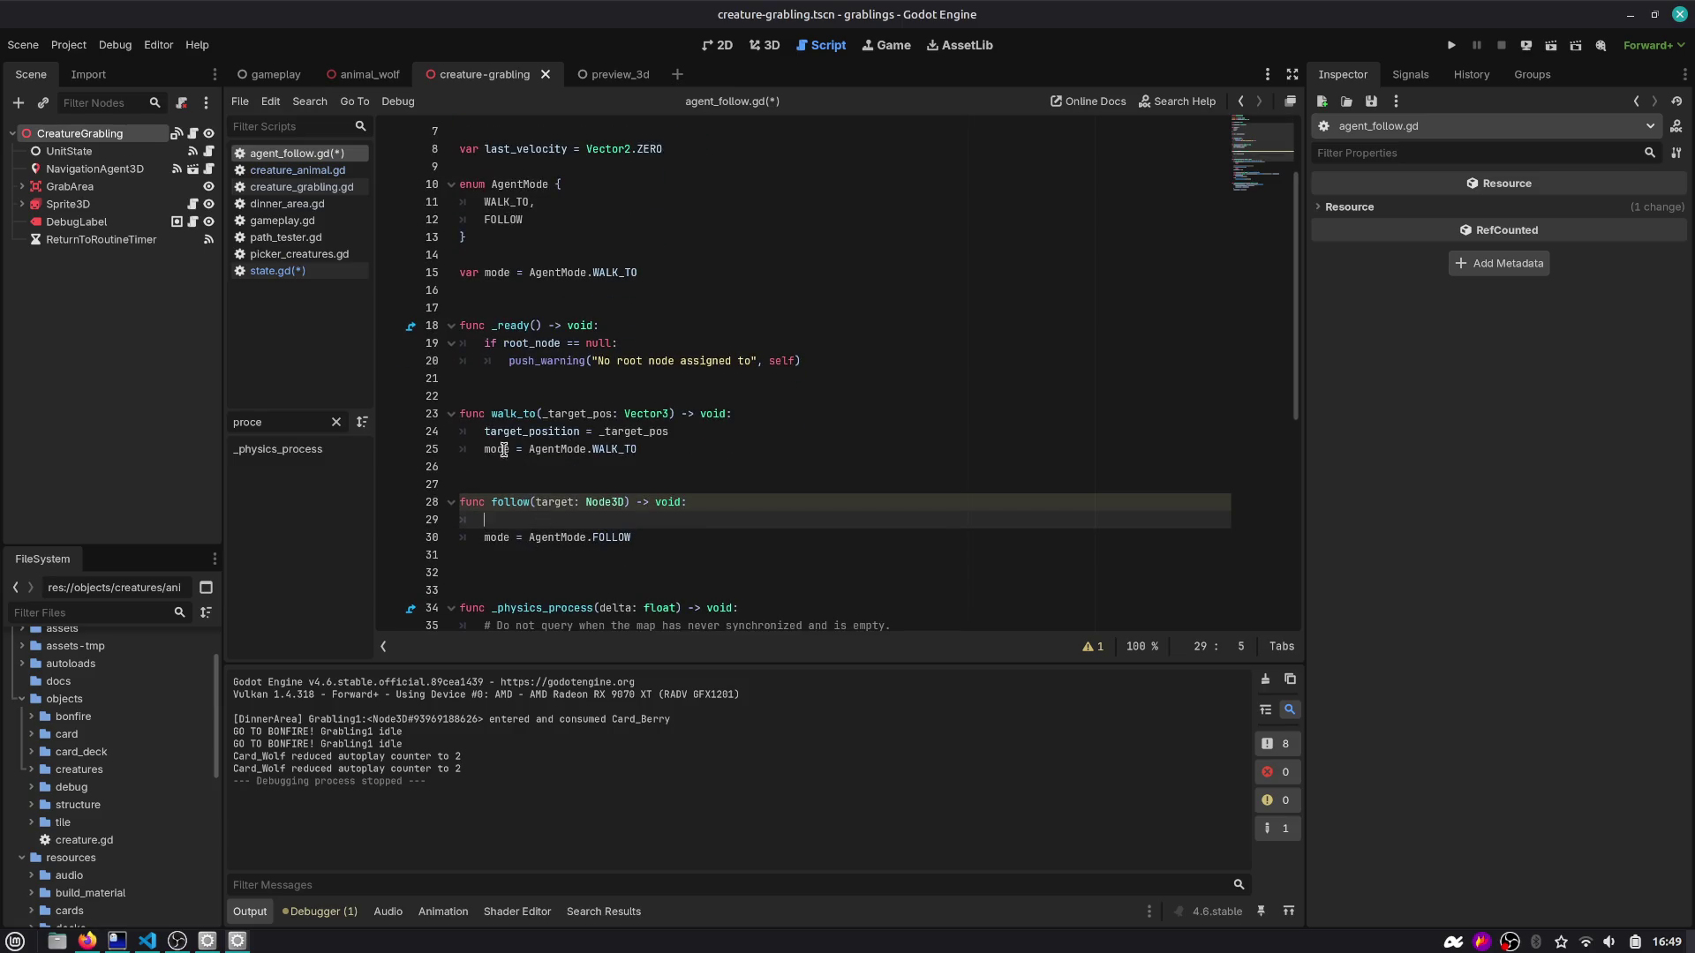
pyautogui.doubleClick(511, 431)
pyautogui.scroll(2, 516, 272)
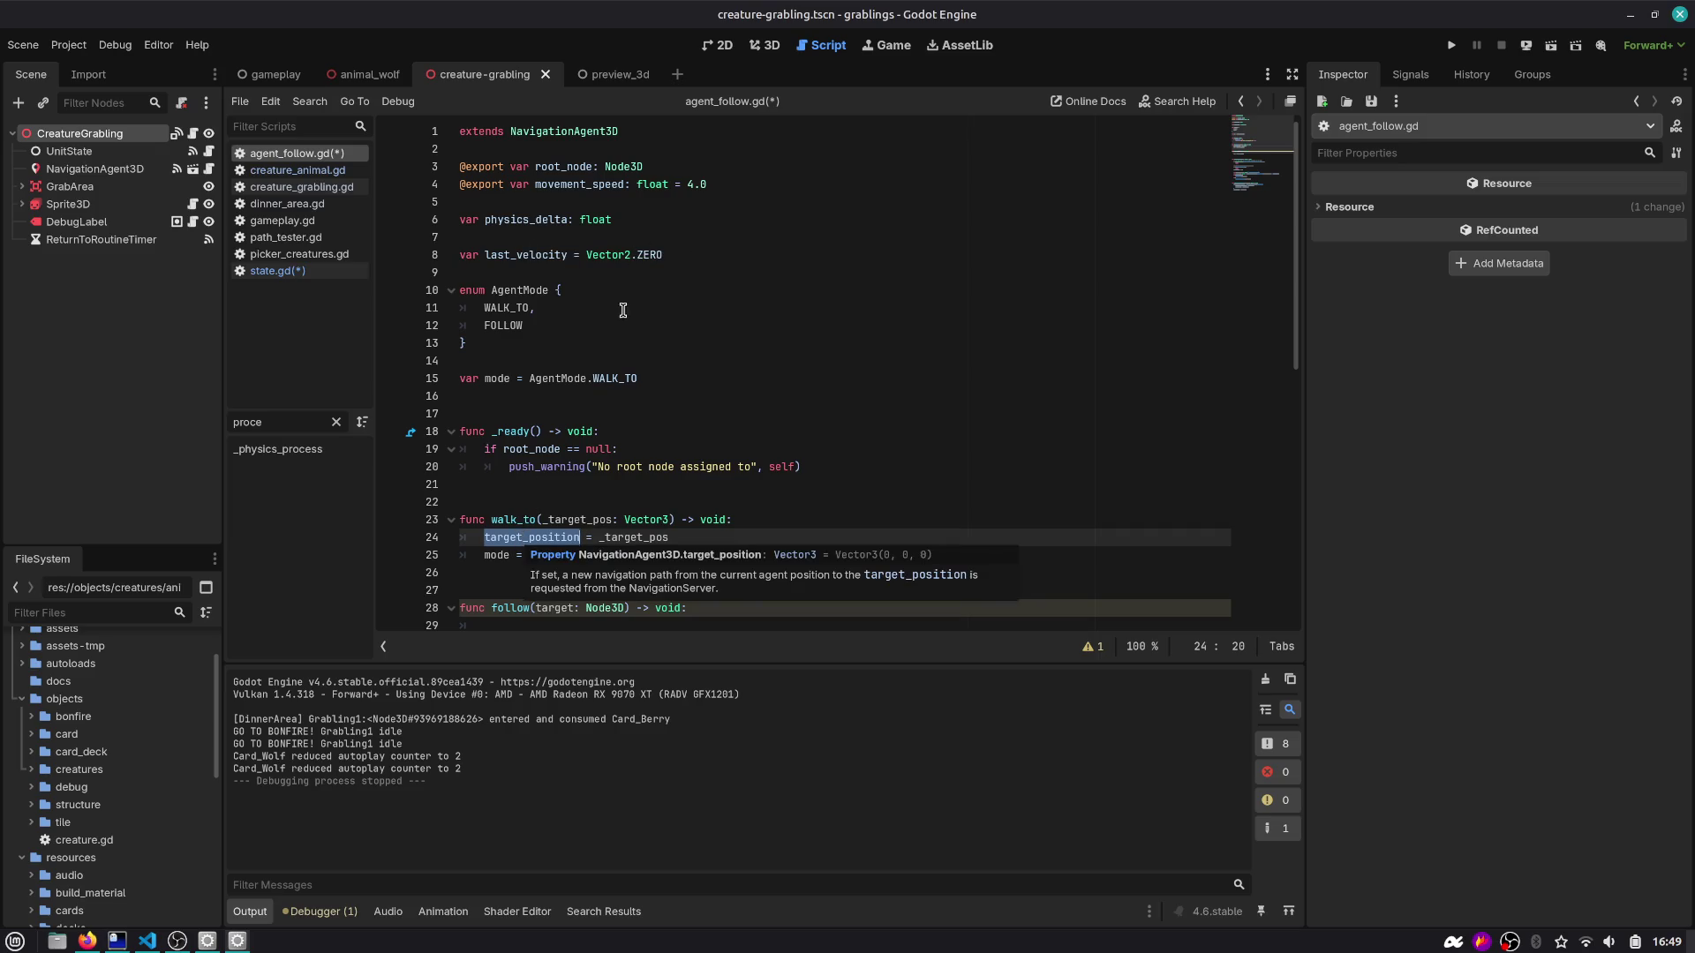
pyautogui.click(689, 270)
pyautogui.write('target_node')
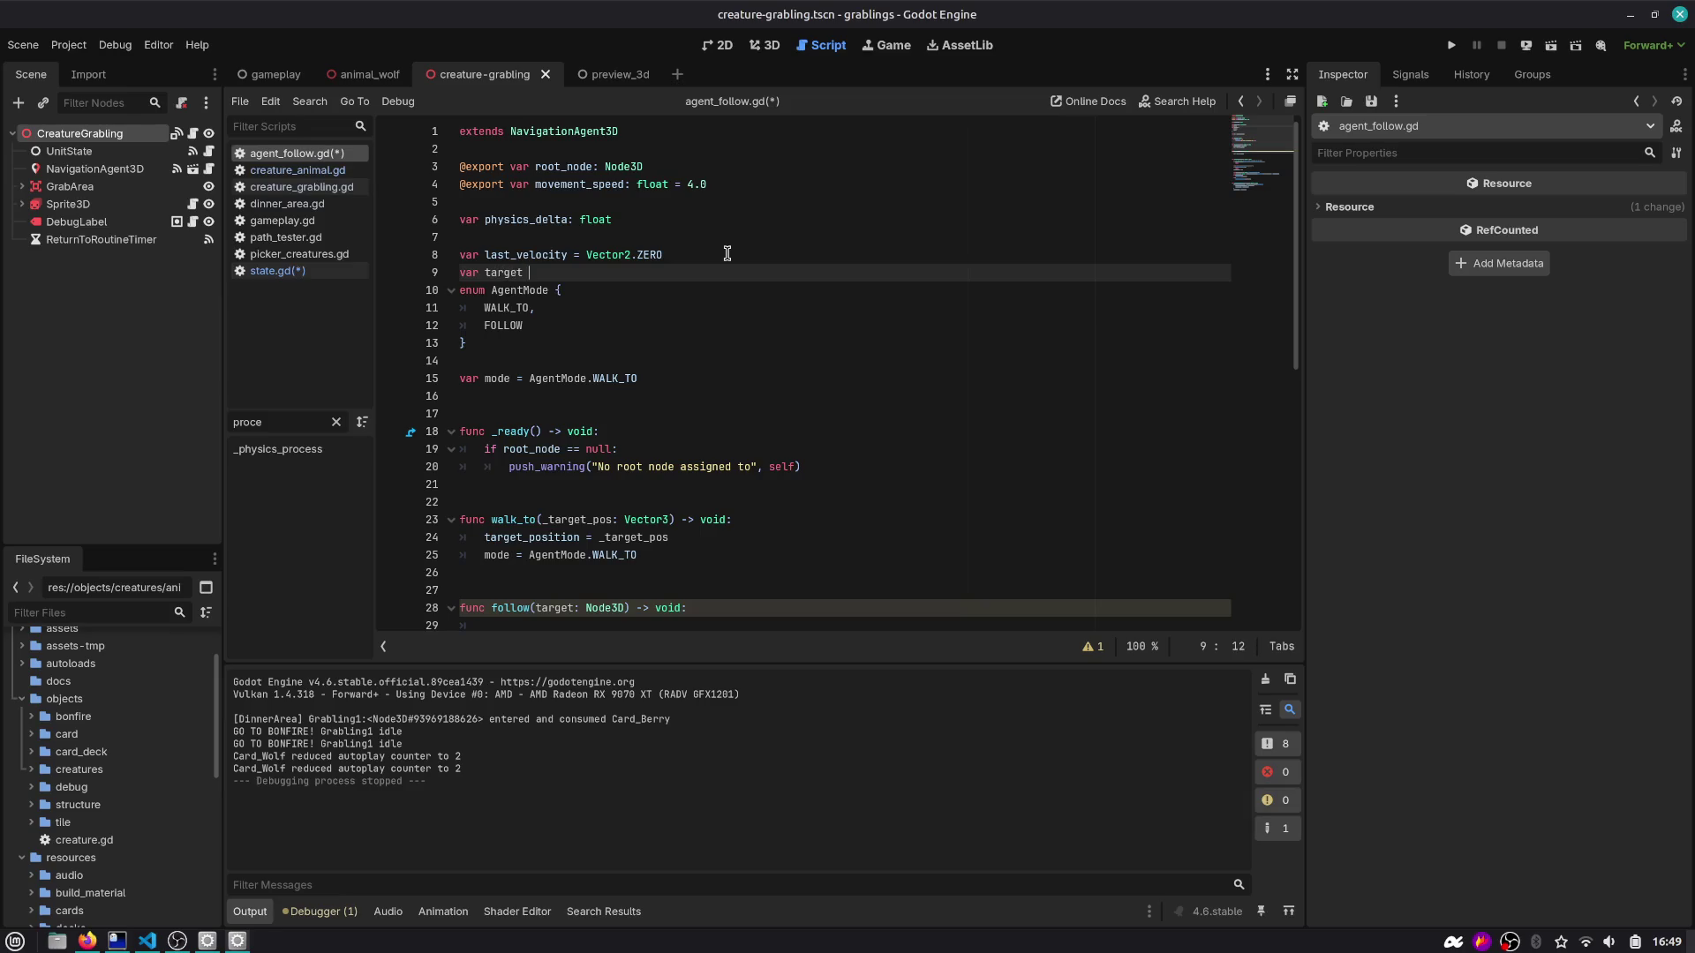
pyautogui.write(' =')
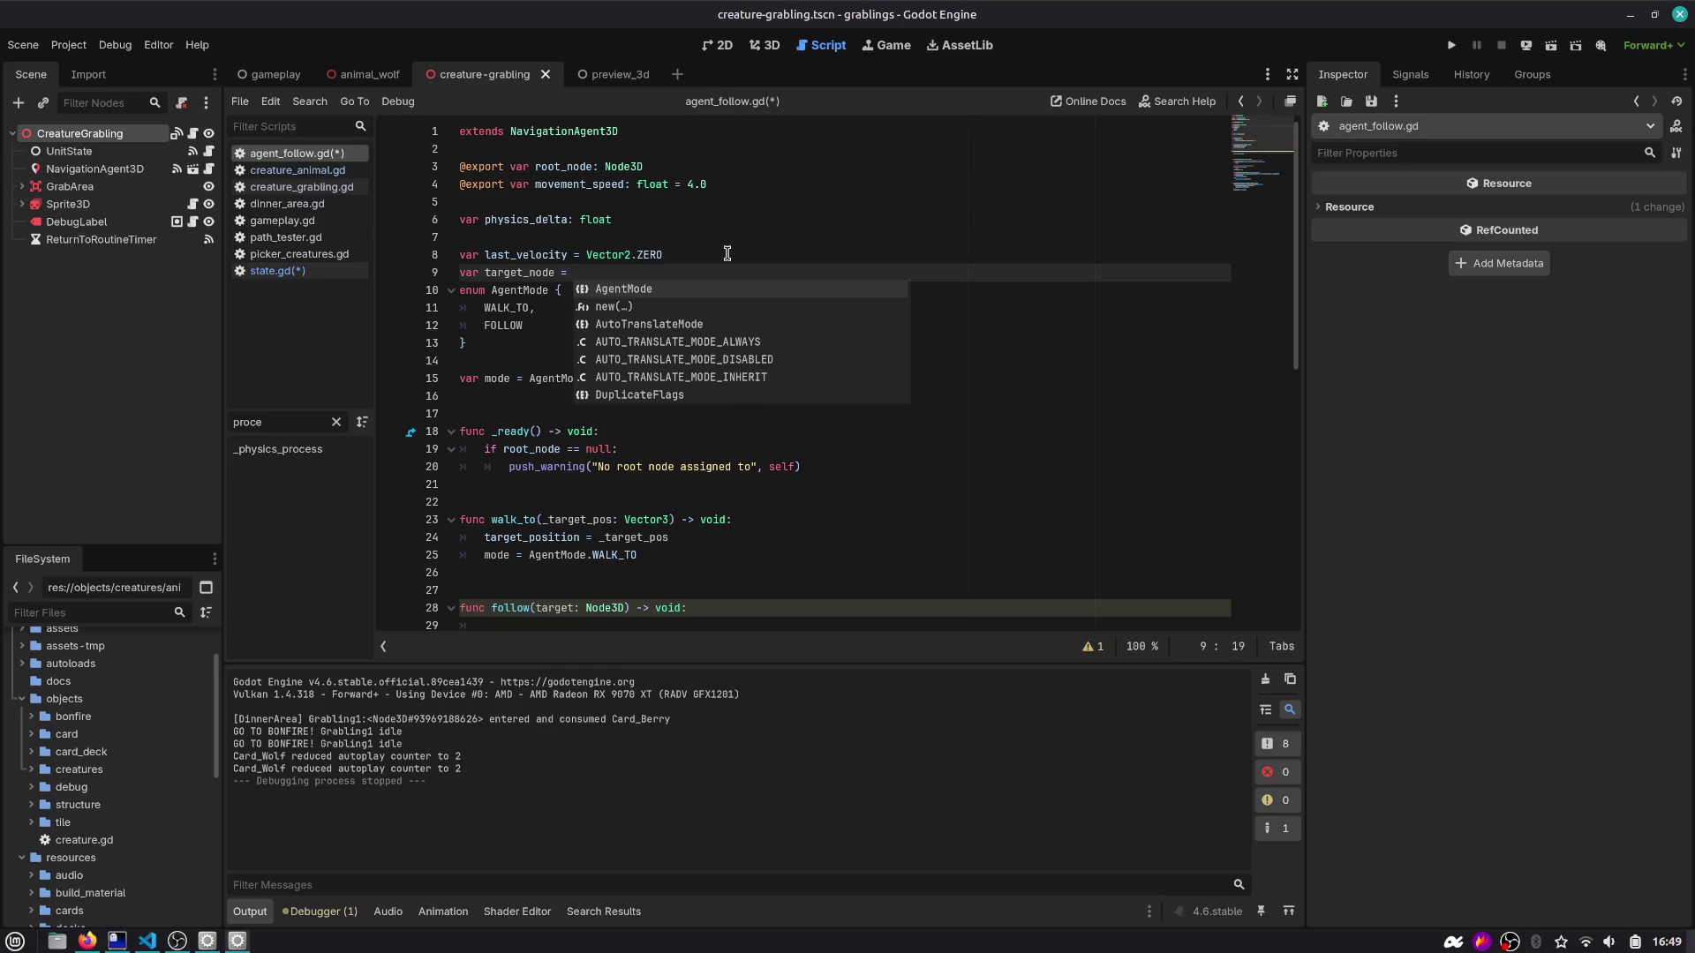
pyautogui.press('BackSpace')
pyautogui.press('BackSpace')
pyautogui.press('BackSpace')
pyautogui.write(': Node3')
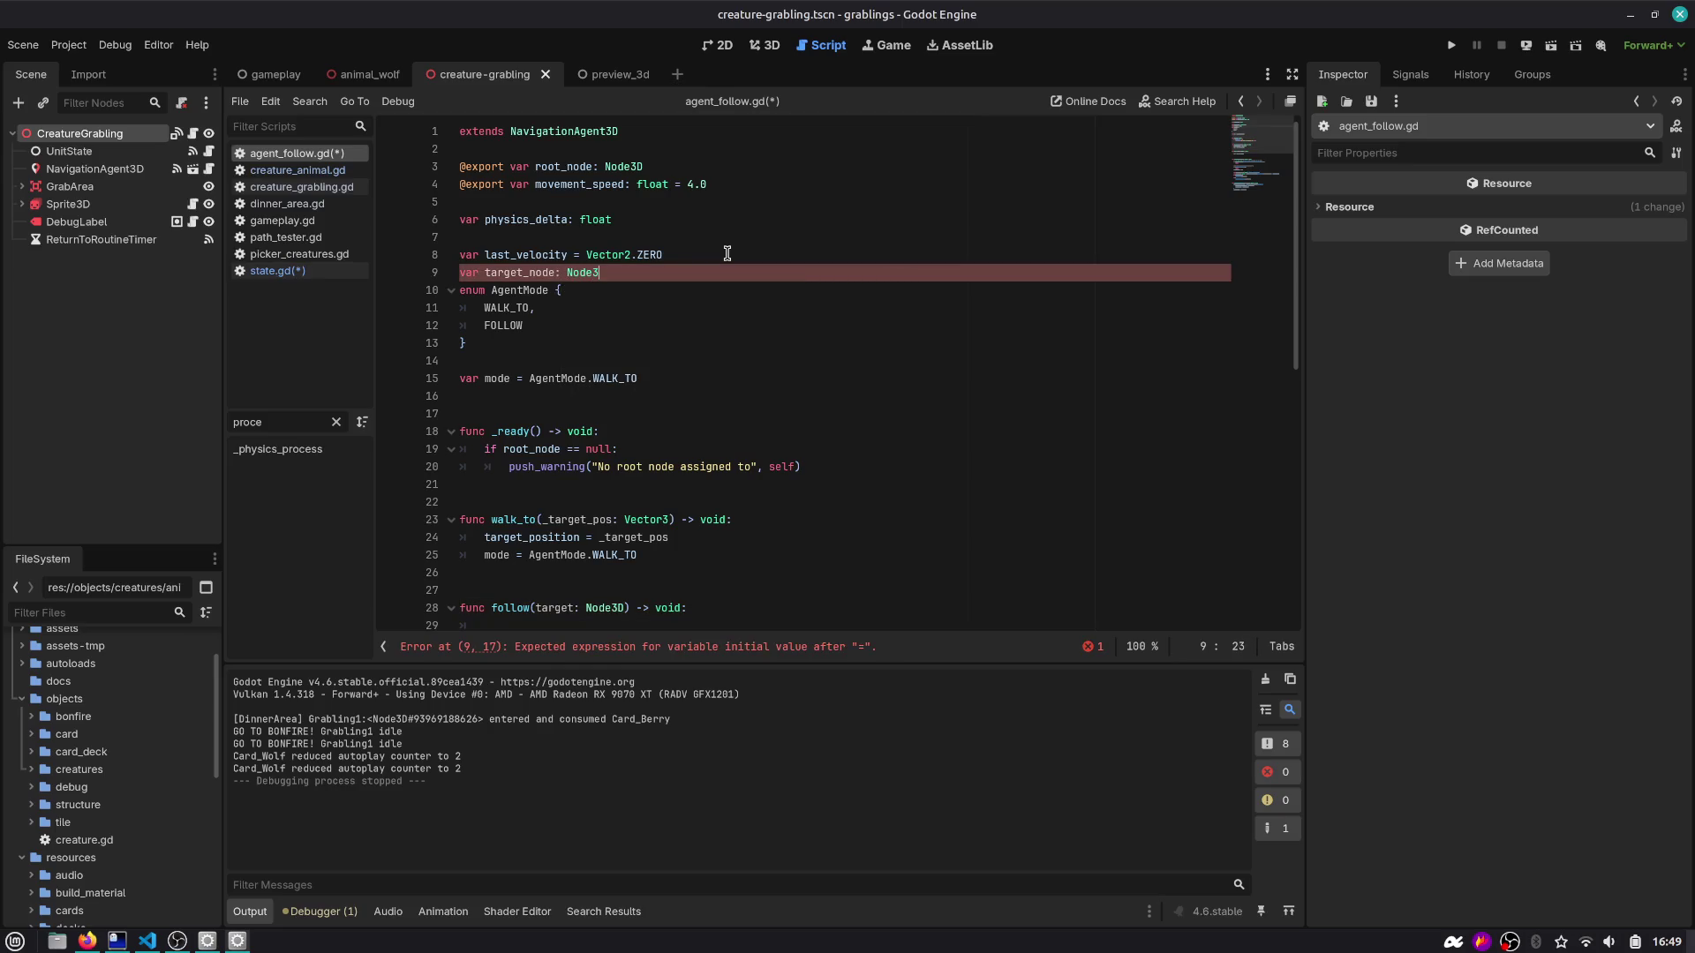
pyautogui.press('Return')
pyautogui.press('Up')
pyautogui.press('Up')
pyautogui.press('Up')
pyautogui.press('Down')
# Step: Give agent_follow.gd the class_name CreatureNavigation and copy that name
pyautogui.write('lass_name Cr')
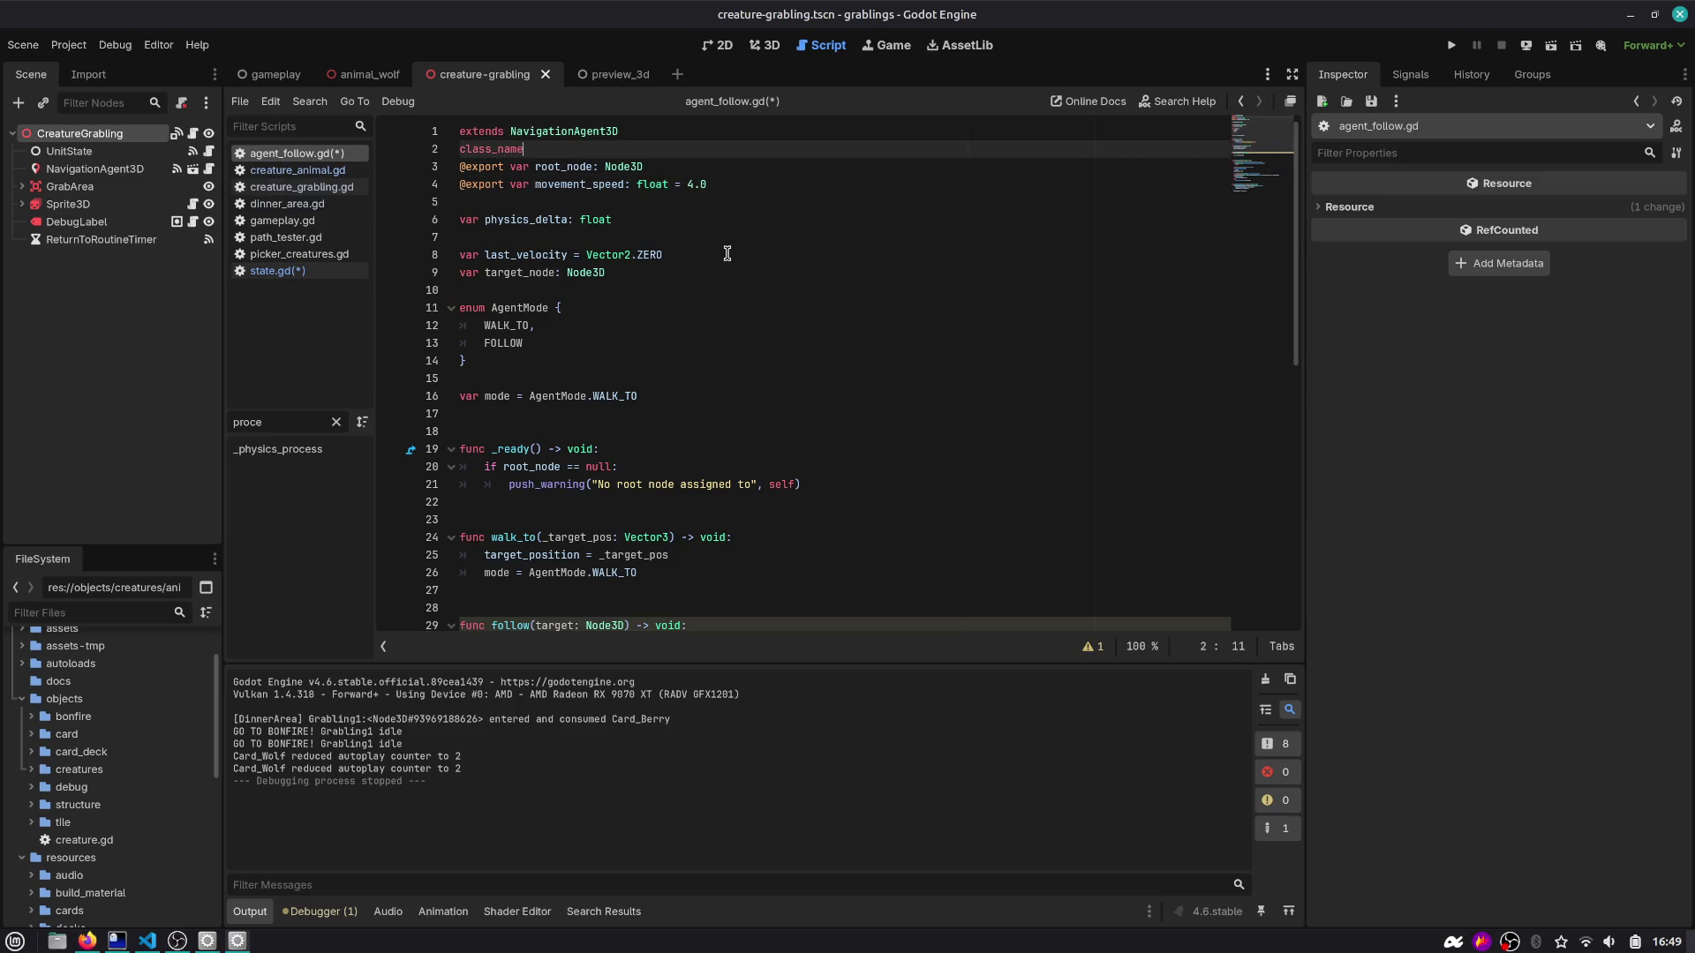
pyautogui.write('eatureAgent')
pyautogui.press('Return')
pyautogui.press('Up')
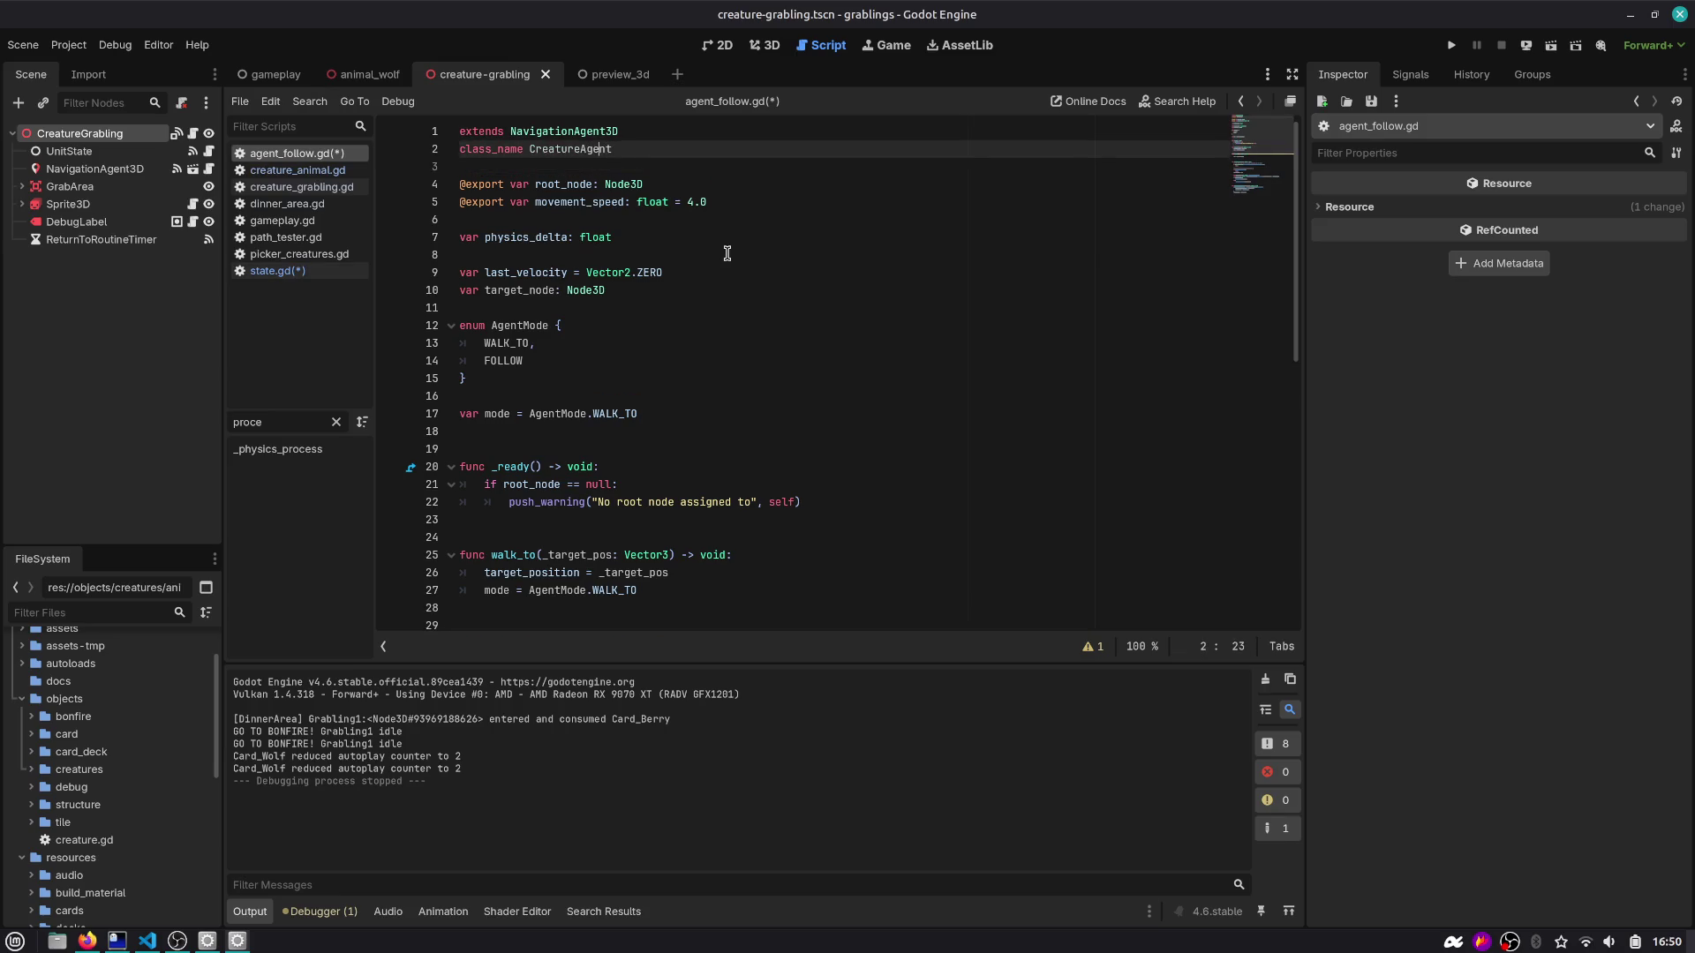
pyautogui.write('Navigation')
pyautogui.press('Delete')
pyautogui.press('Delete')
pyautogui.press('Delete')
pyautogui.doubleClick(618, 152)
pyautogui.hotkey('ctrl', 'c')
pyautogui.scroll(-2, 618, 212)
pyautogui.press('Down')
pyautogui.press('Down')
pyautogui.press('Down')
pyautogui.scroll(-1, 584, 184)
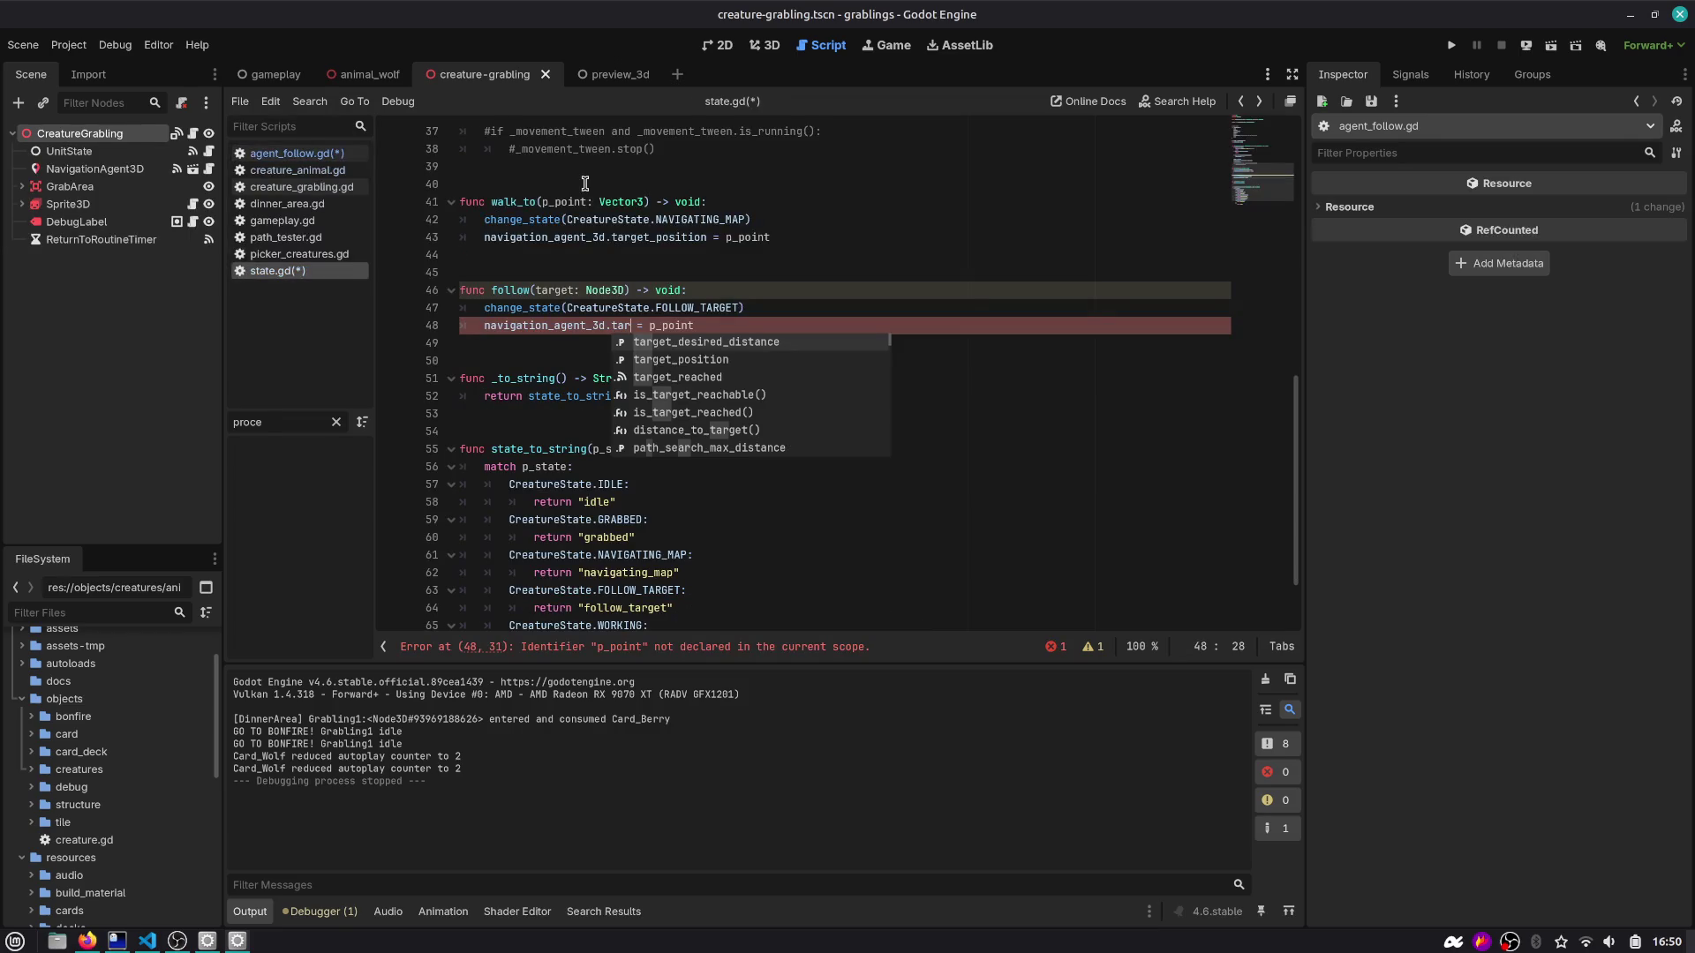
# Step: Retype navigation_agent_3d as CreatureNavigation in state.gd and clear the broken line 48
pyautogui.press('Escape')
pyautogui.keyDown('ctrl'); pyautogui.click(505, 326); pyautogui.keyUp('ctrl')
pyautogui.doubleClick(673, 219)
pyautogui.hotkey('ctrl', 'v')
pyautogui.doubleClick(578, 219)
pyautogui.hotkey('ctrl', 'f')
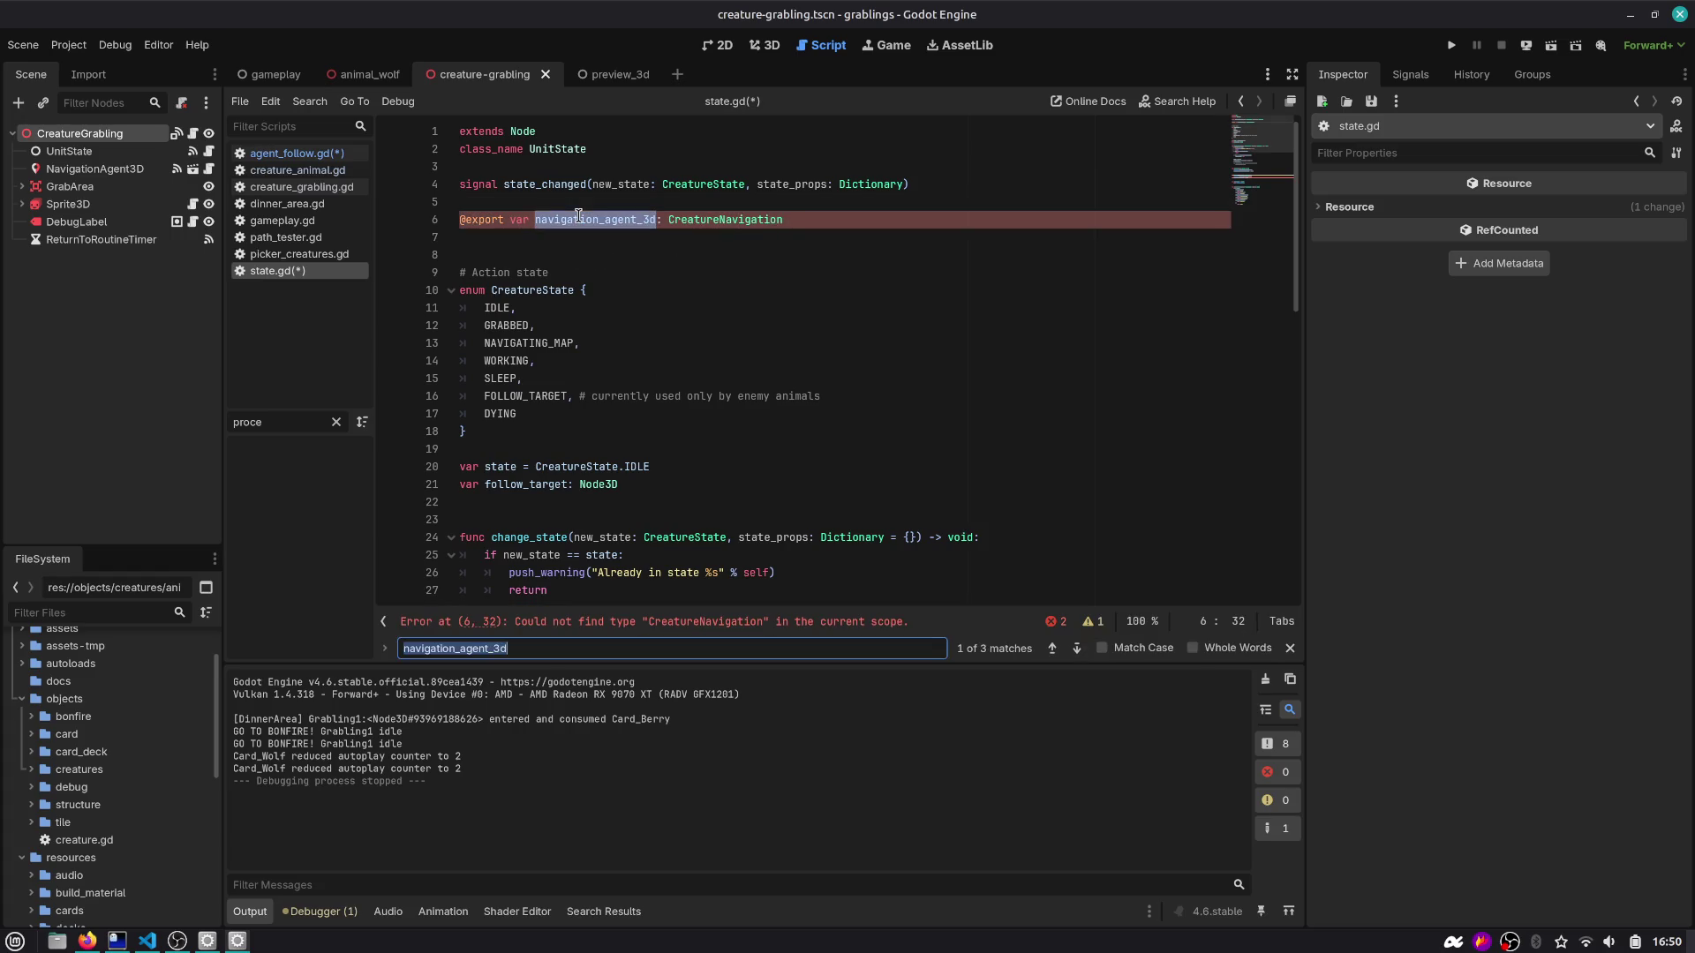
pyautogui.press('Return')
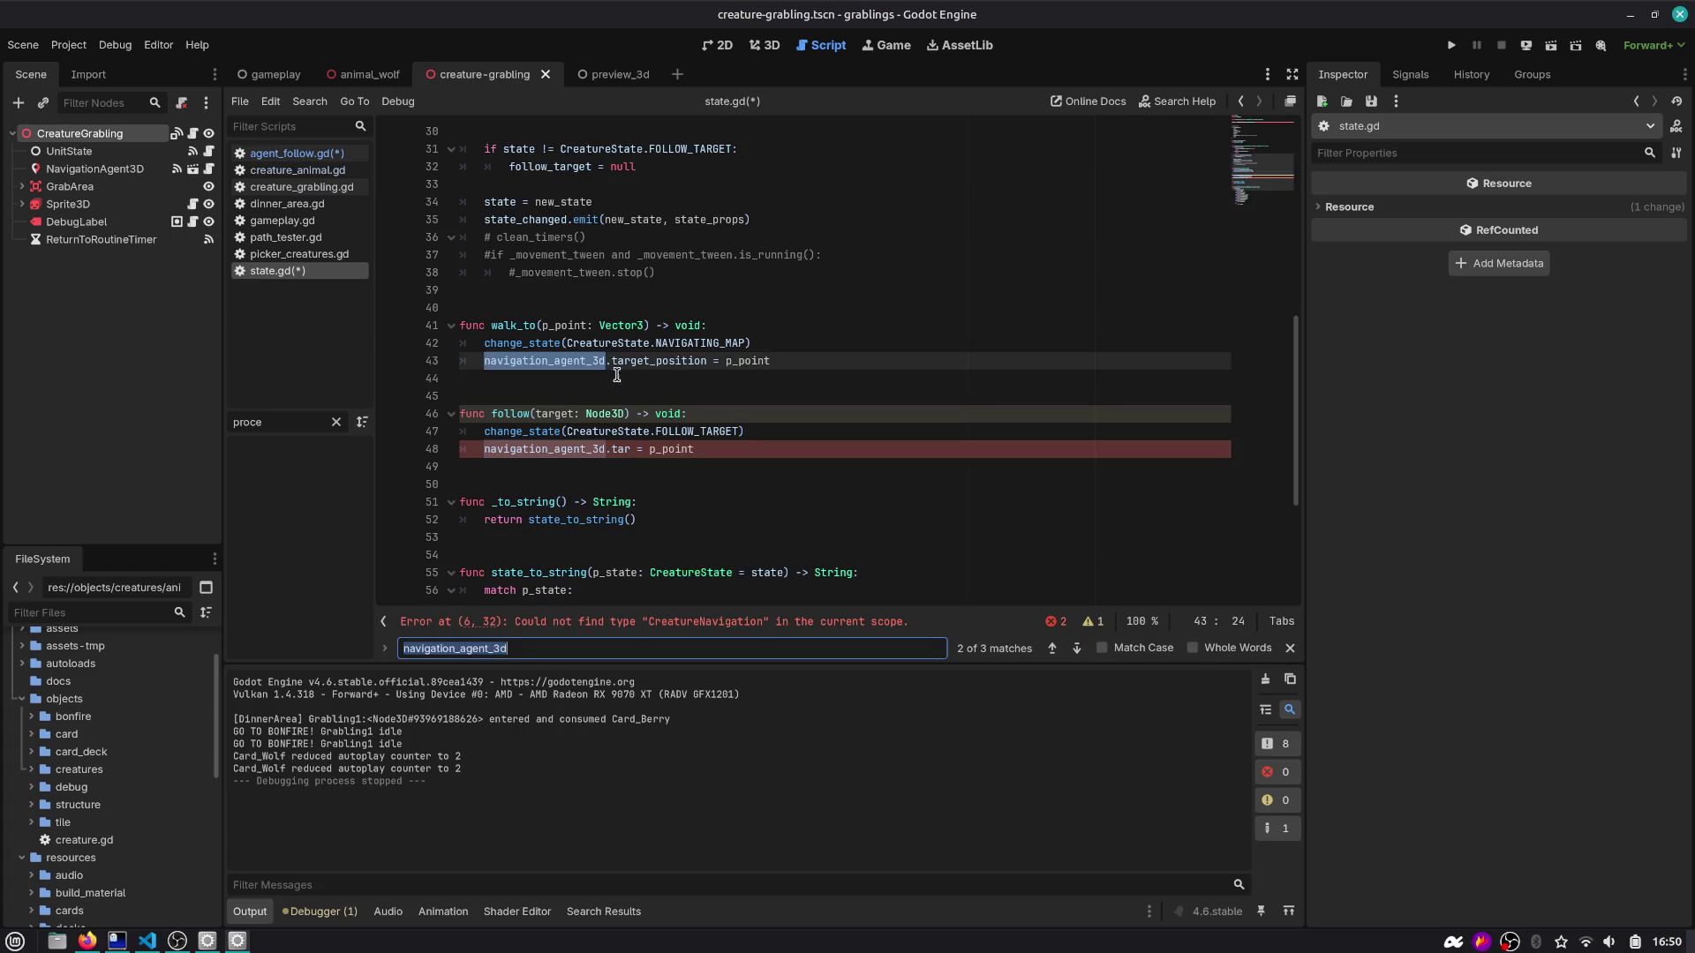
pyautogui.click(616, 450)
pyautogui.hotkey('shift', 'End')
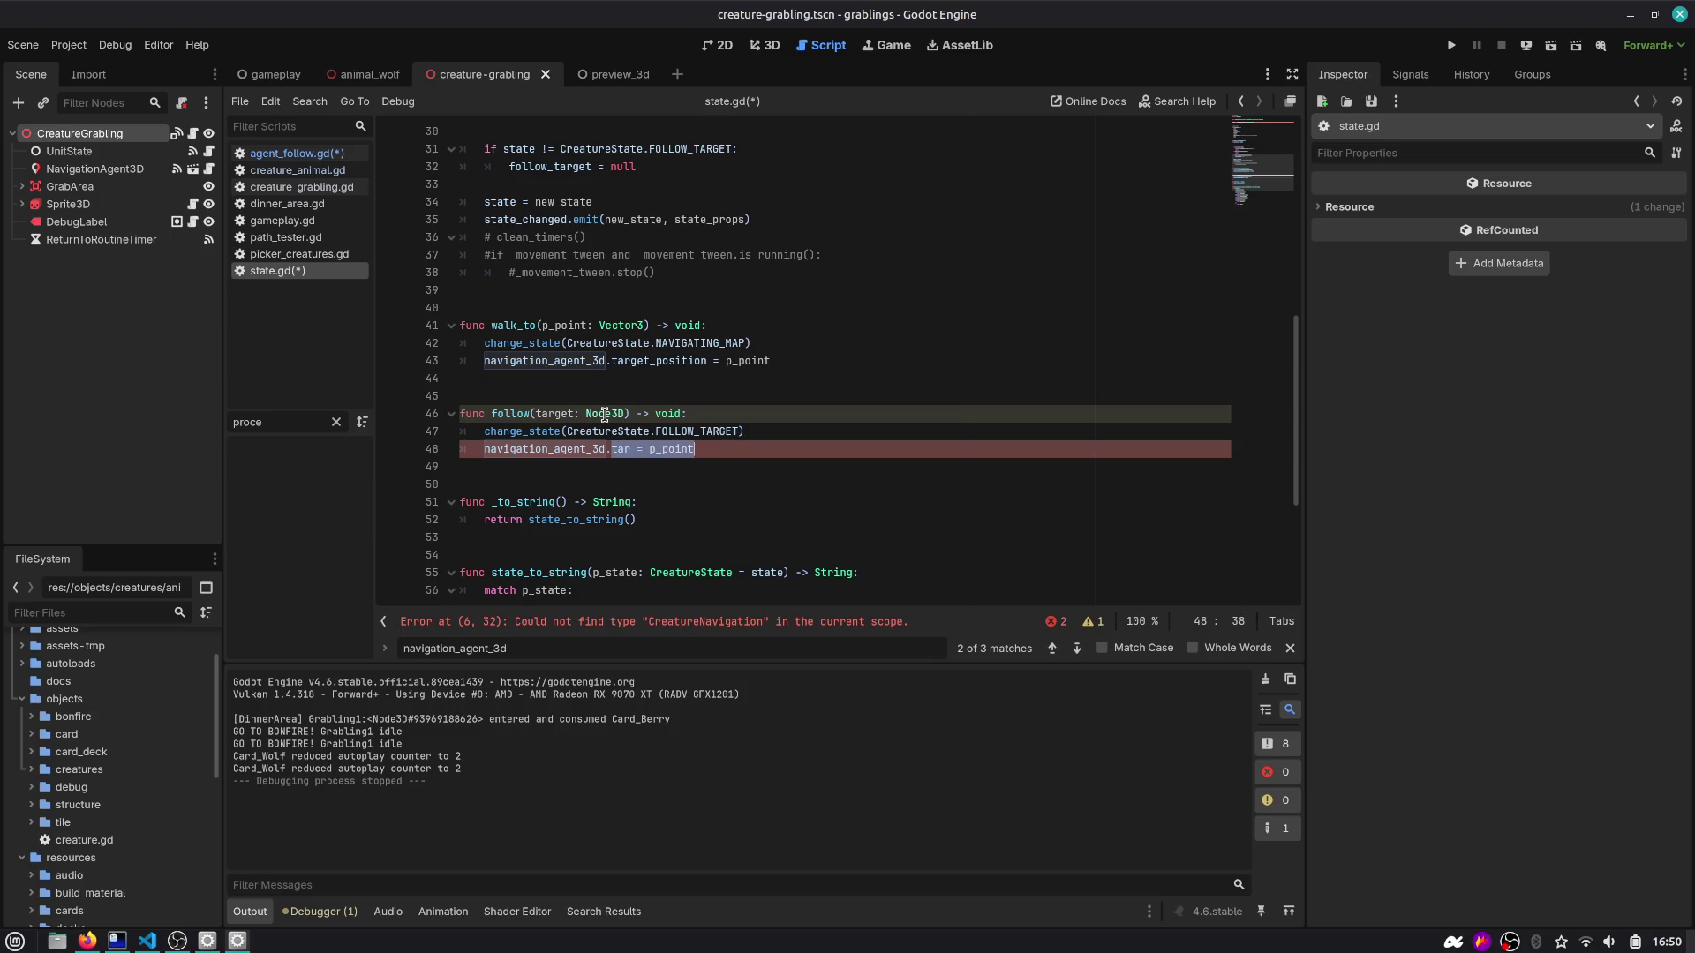
pyautogui.press('BackSpace')
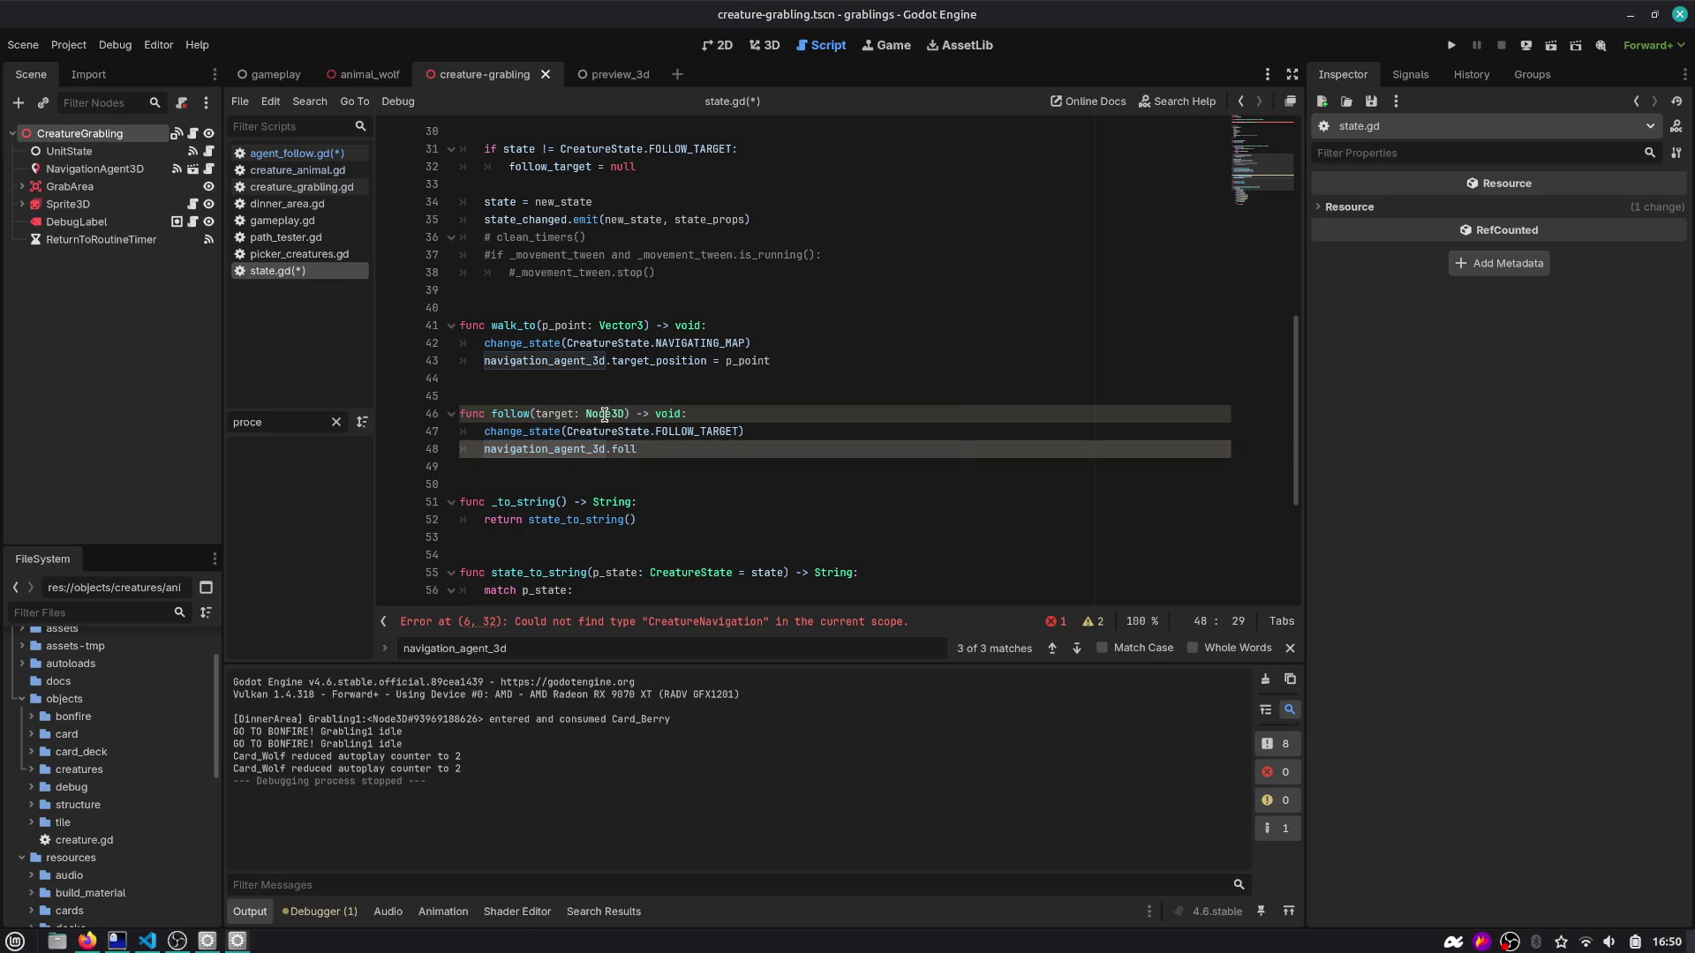
# Step: Make agent_follow.gd's follow() store target_node = target, and save
pyautogui.hotkey('ctrl', 'Tab')
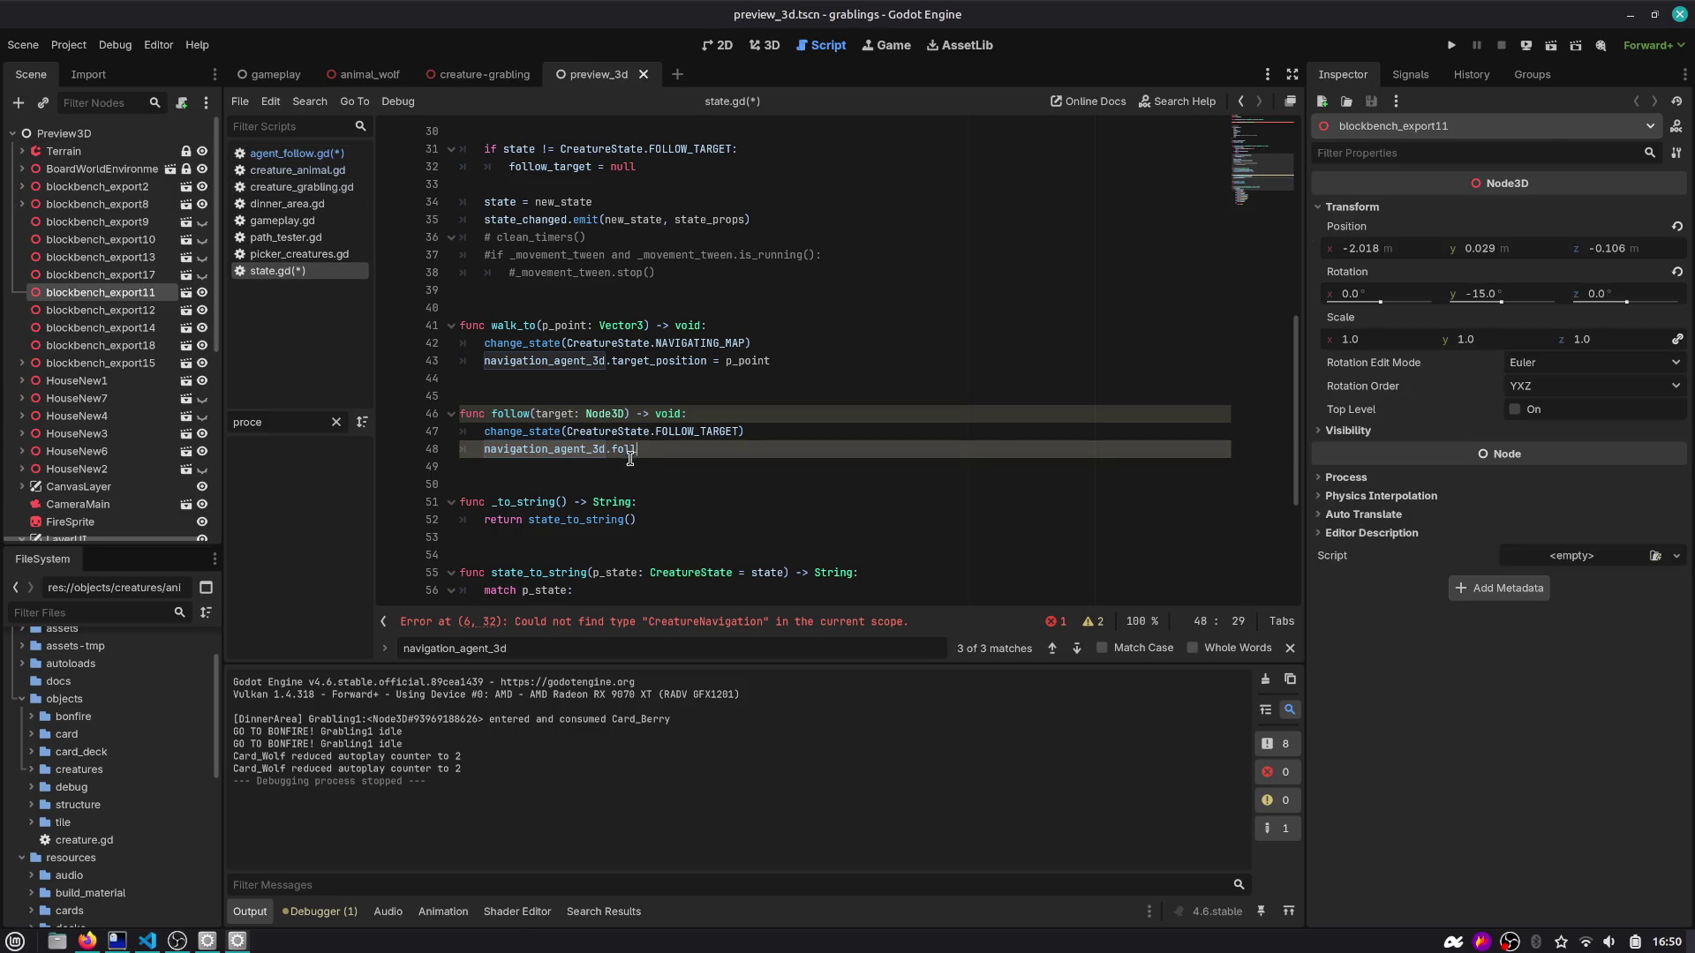
pyautogui.click(292, 152)
pyautogui.scroll(-2, 545, 352)
pyautogui.click(515, 379)
pyautogui.click(574, 398)
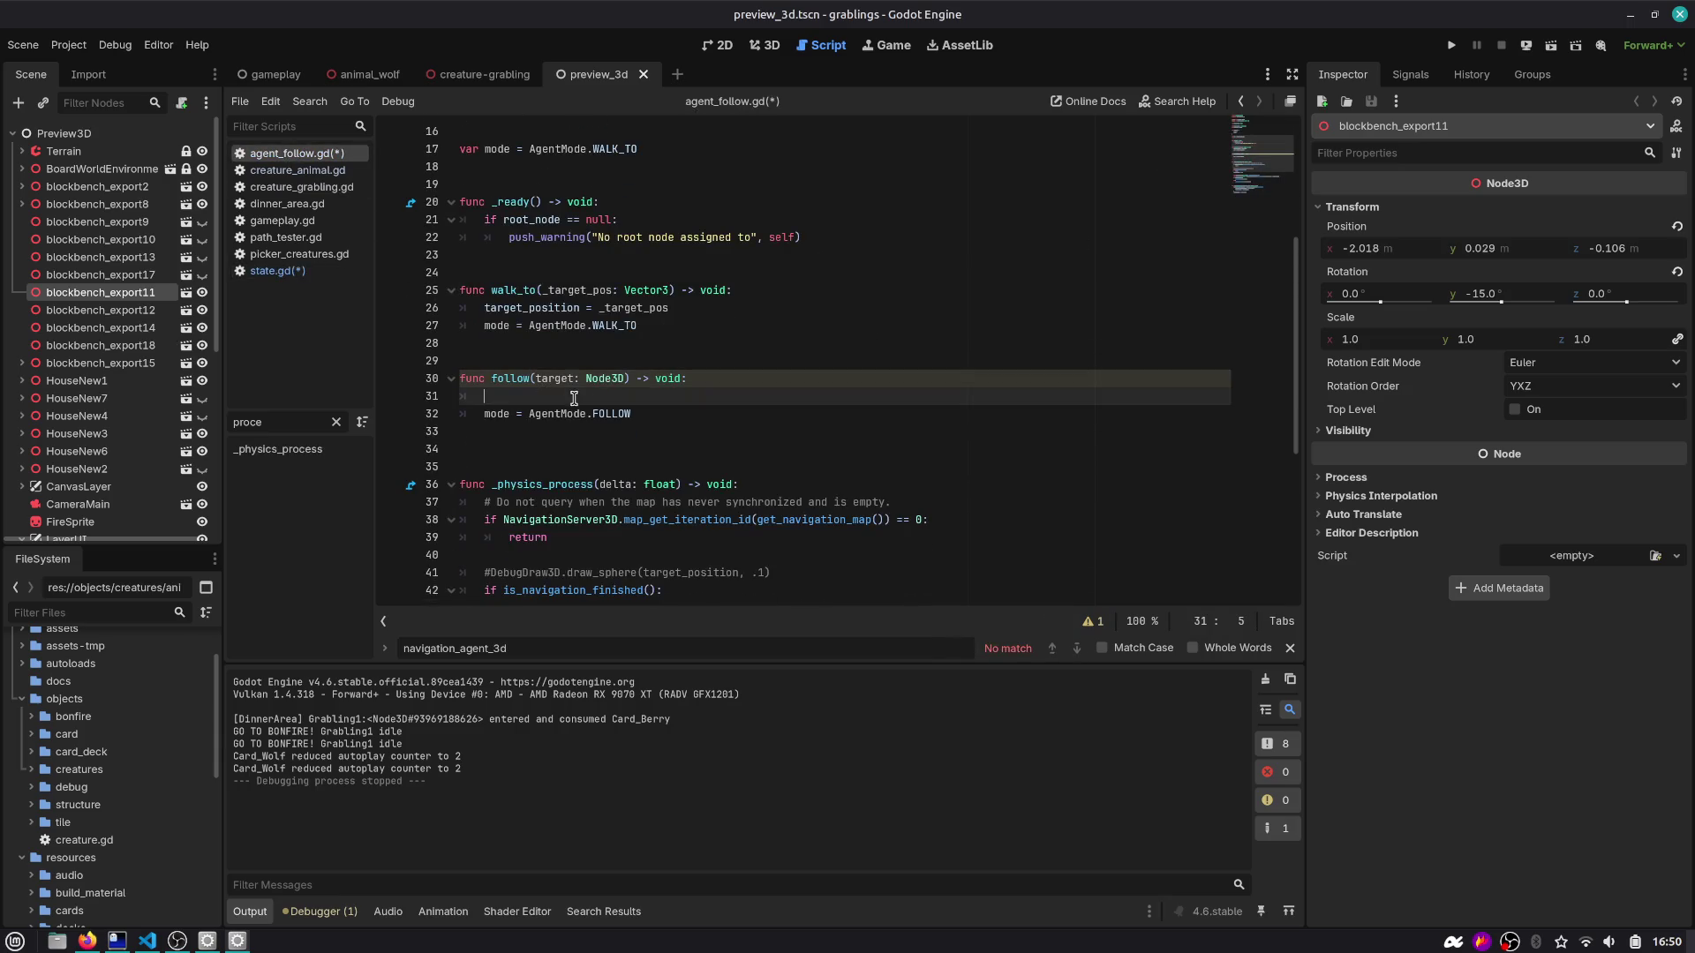
pyautogui.hotkey('alt', 'Down')
pyautogui.scroll(2, 670, 369)
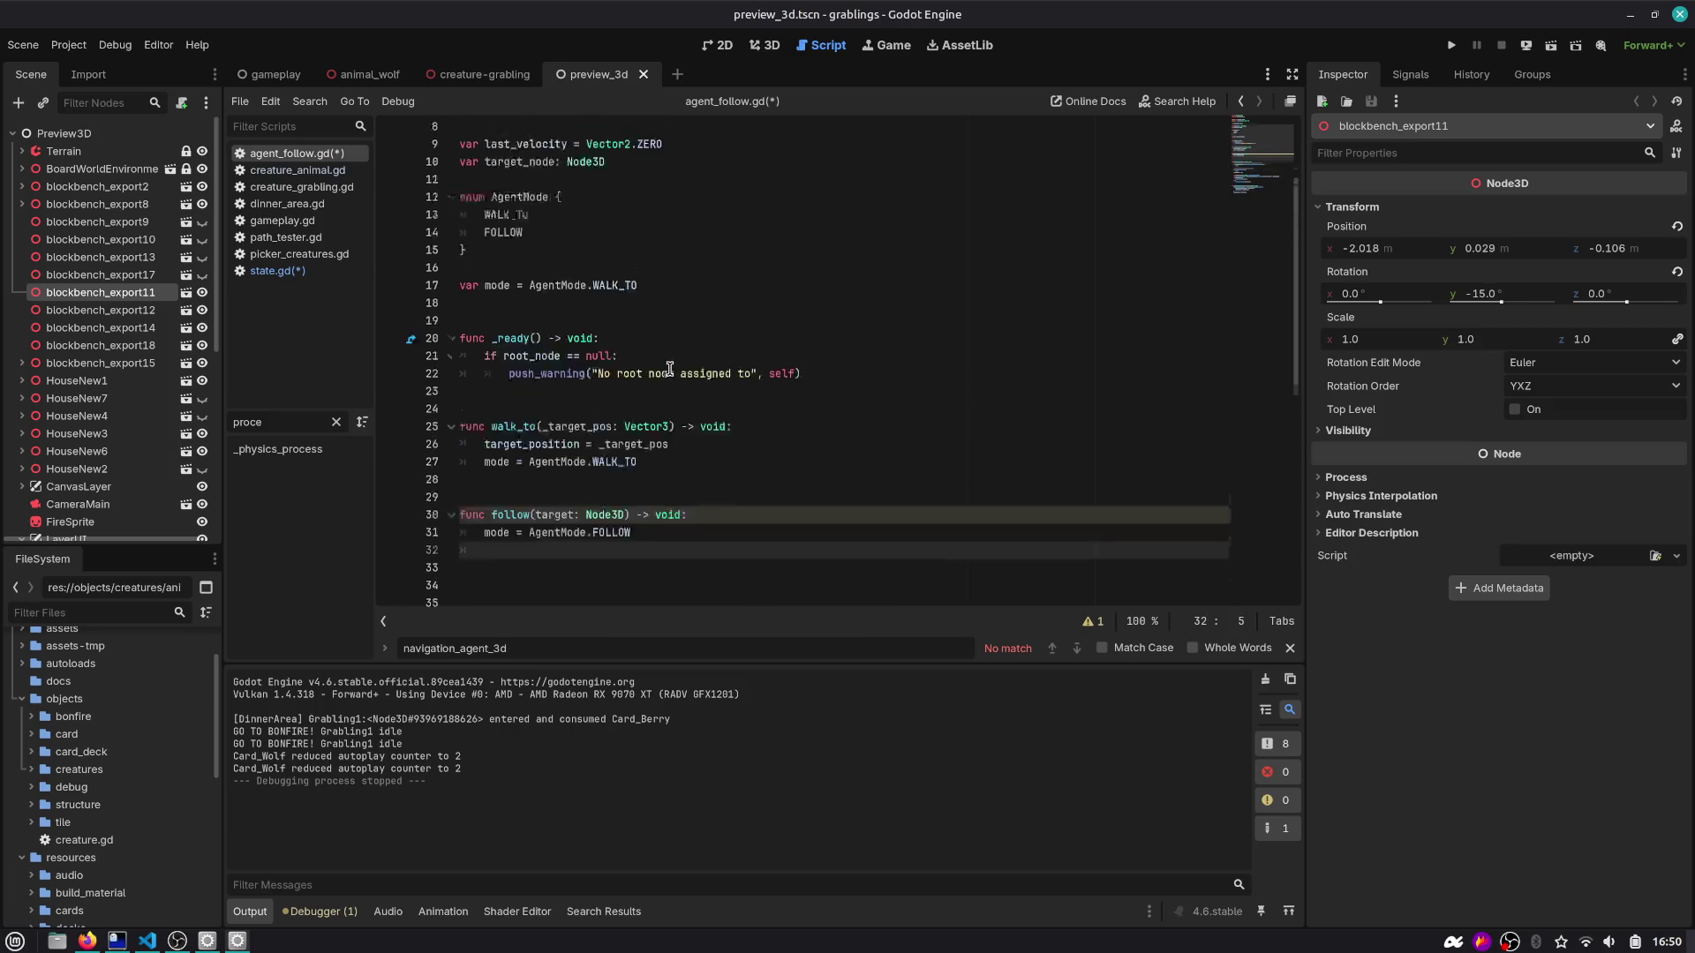
pyautogui.scroll(2, 670, 369)
pyautogui.write('target_node = ')
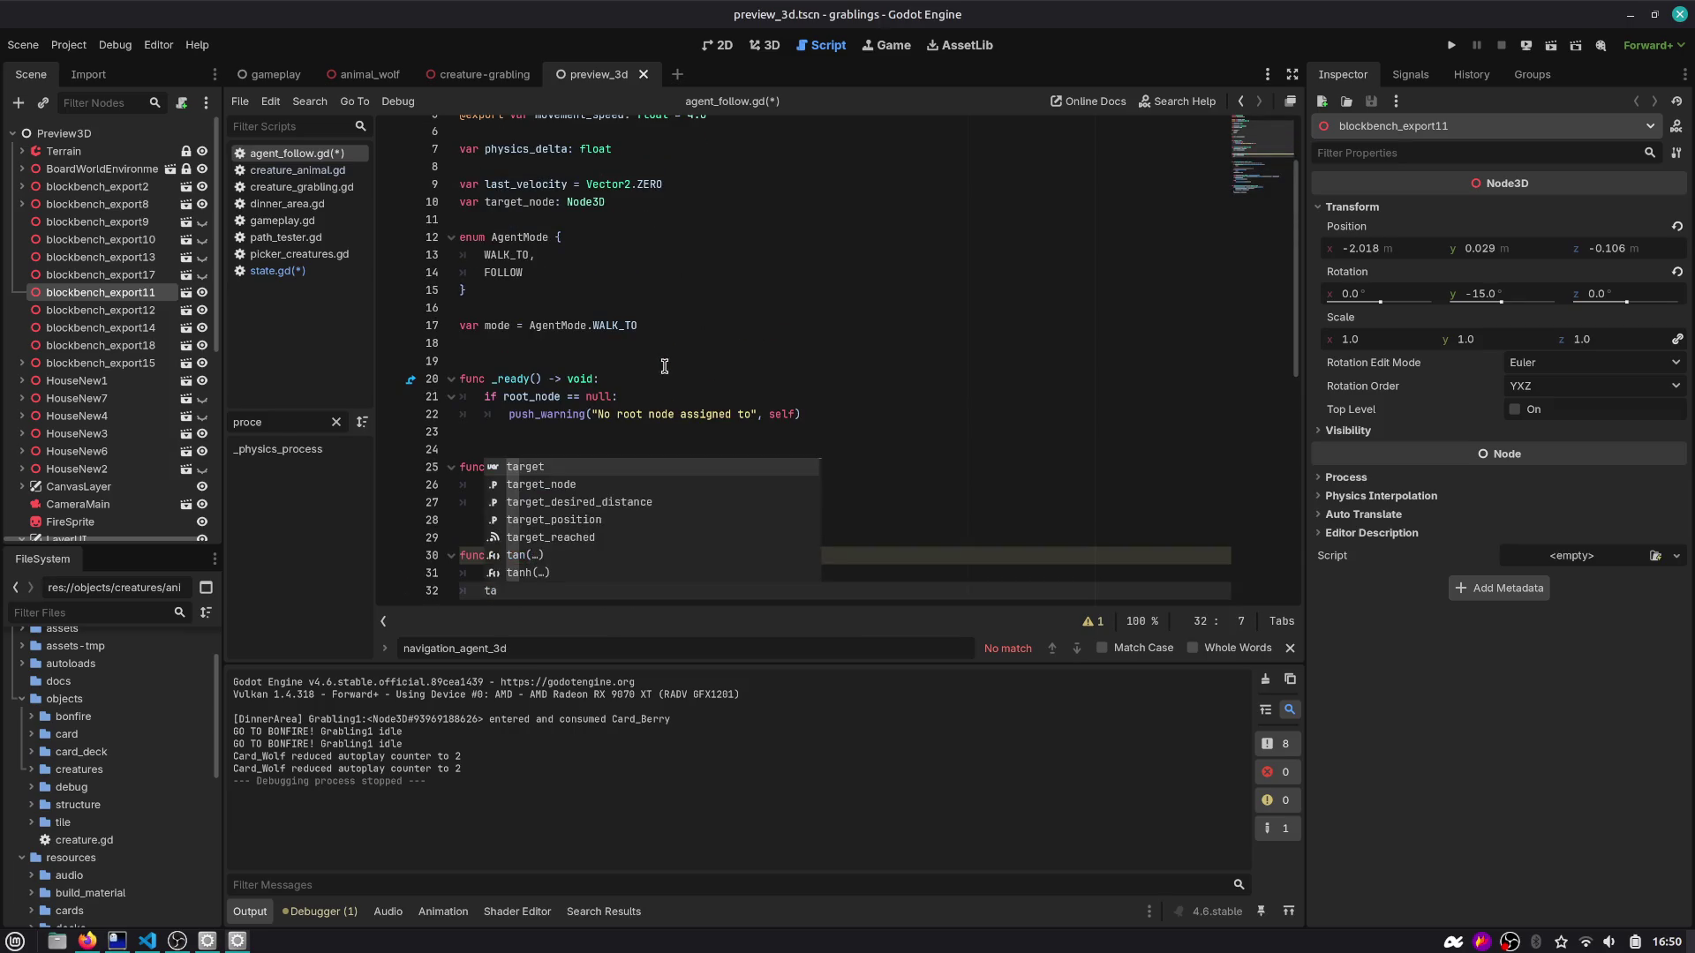
pyautogui.write('target_node = targ')
pyautogui.press('Escape')
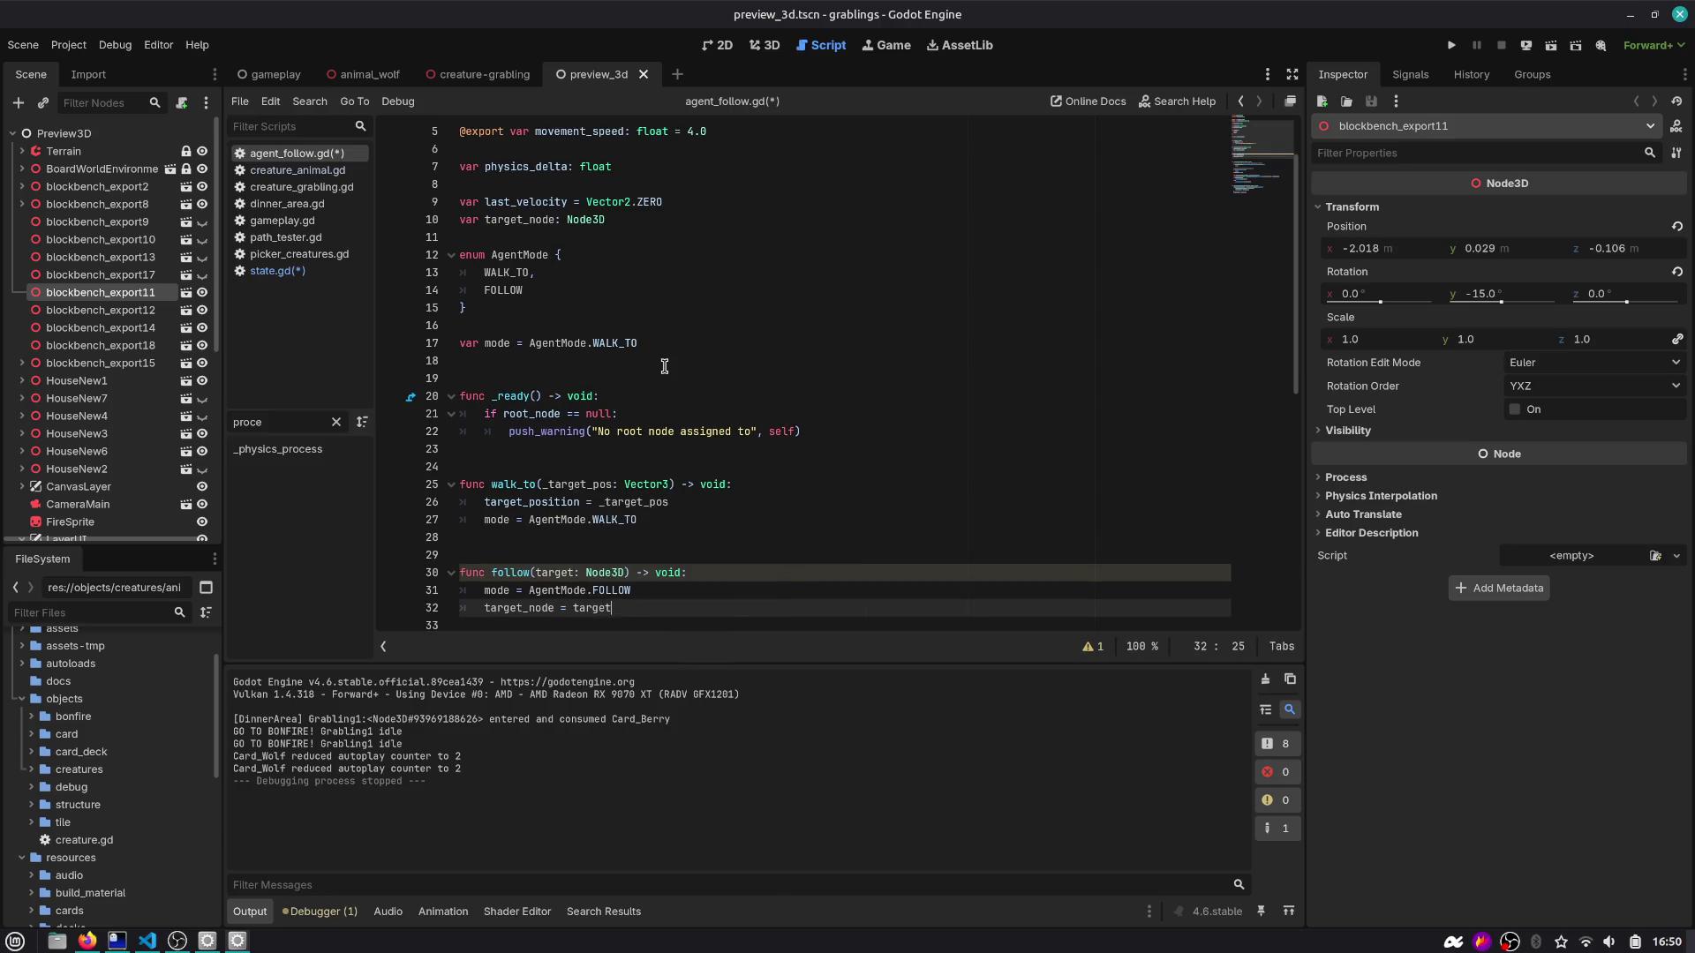
pyautogui.scroll(-1, 665, 366)
pyautogui.doubleClick(551, 519)
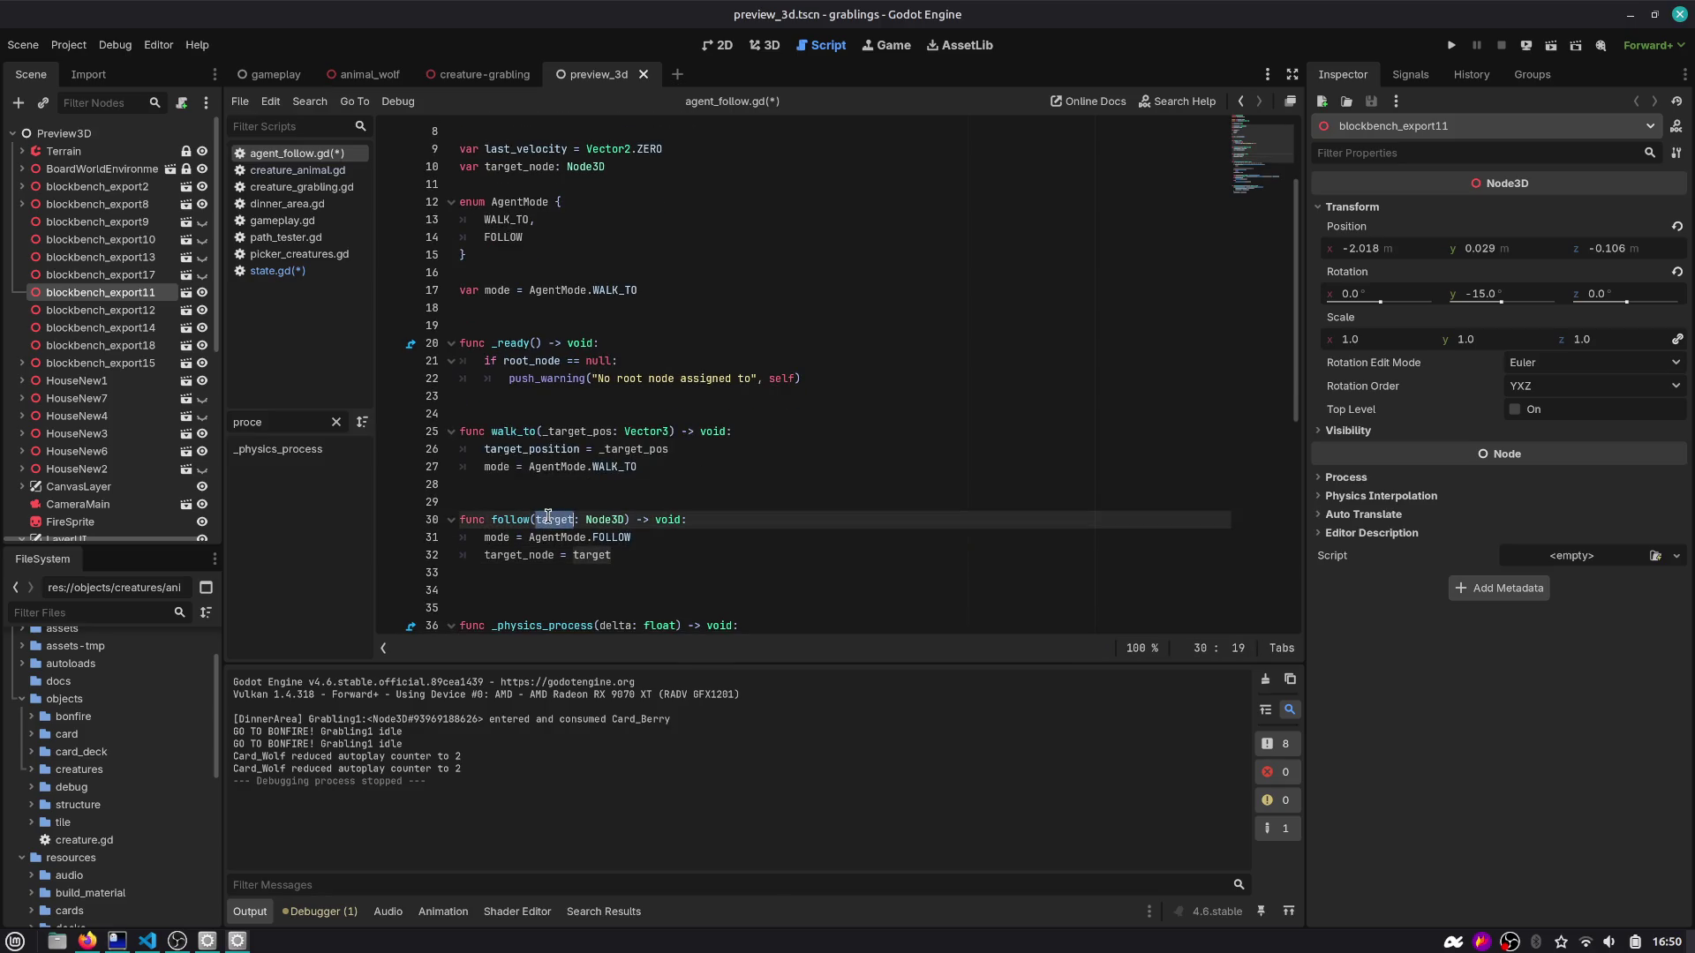
pyautogui.hotkey('ctrl', 's')
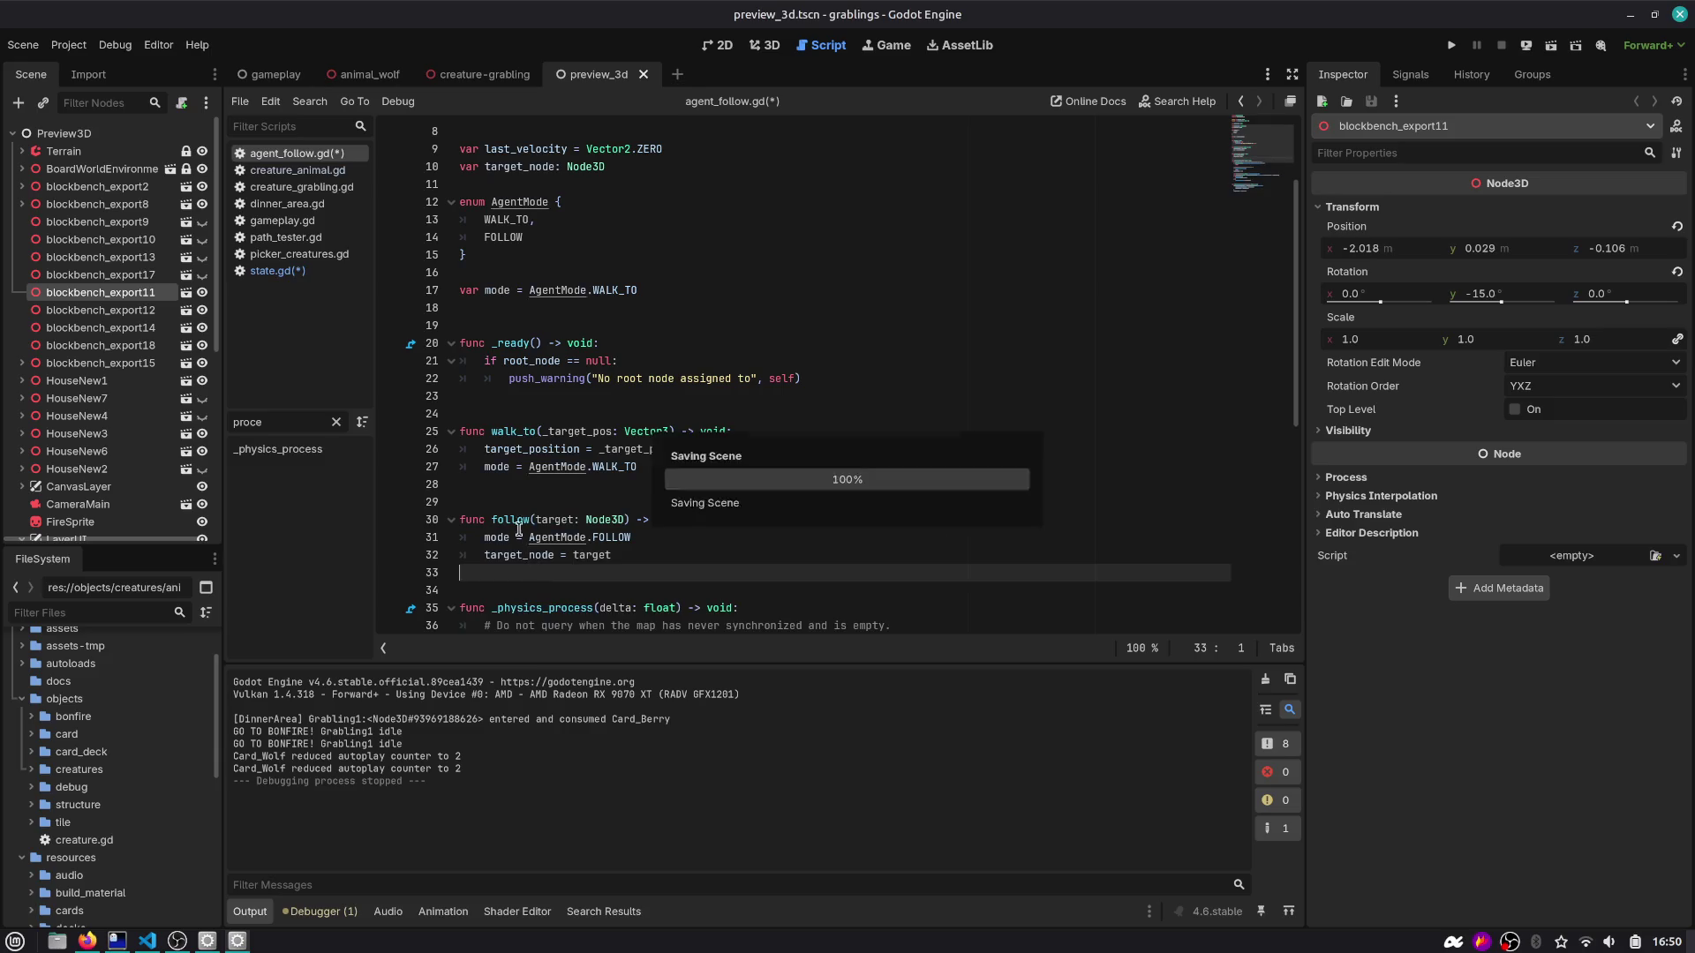
# Step: Have state.gd's follow() call navigation_agent_3d.follow(target), and save
pyautogui.click(1240, 101)
pyautogui.write('on_agent_3d.foll')
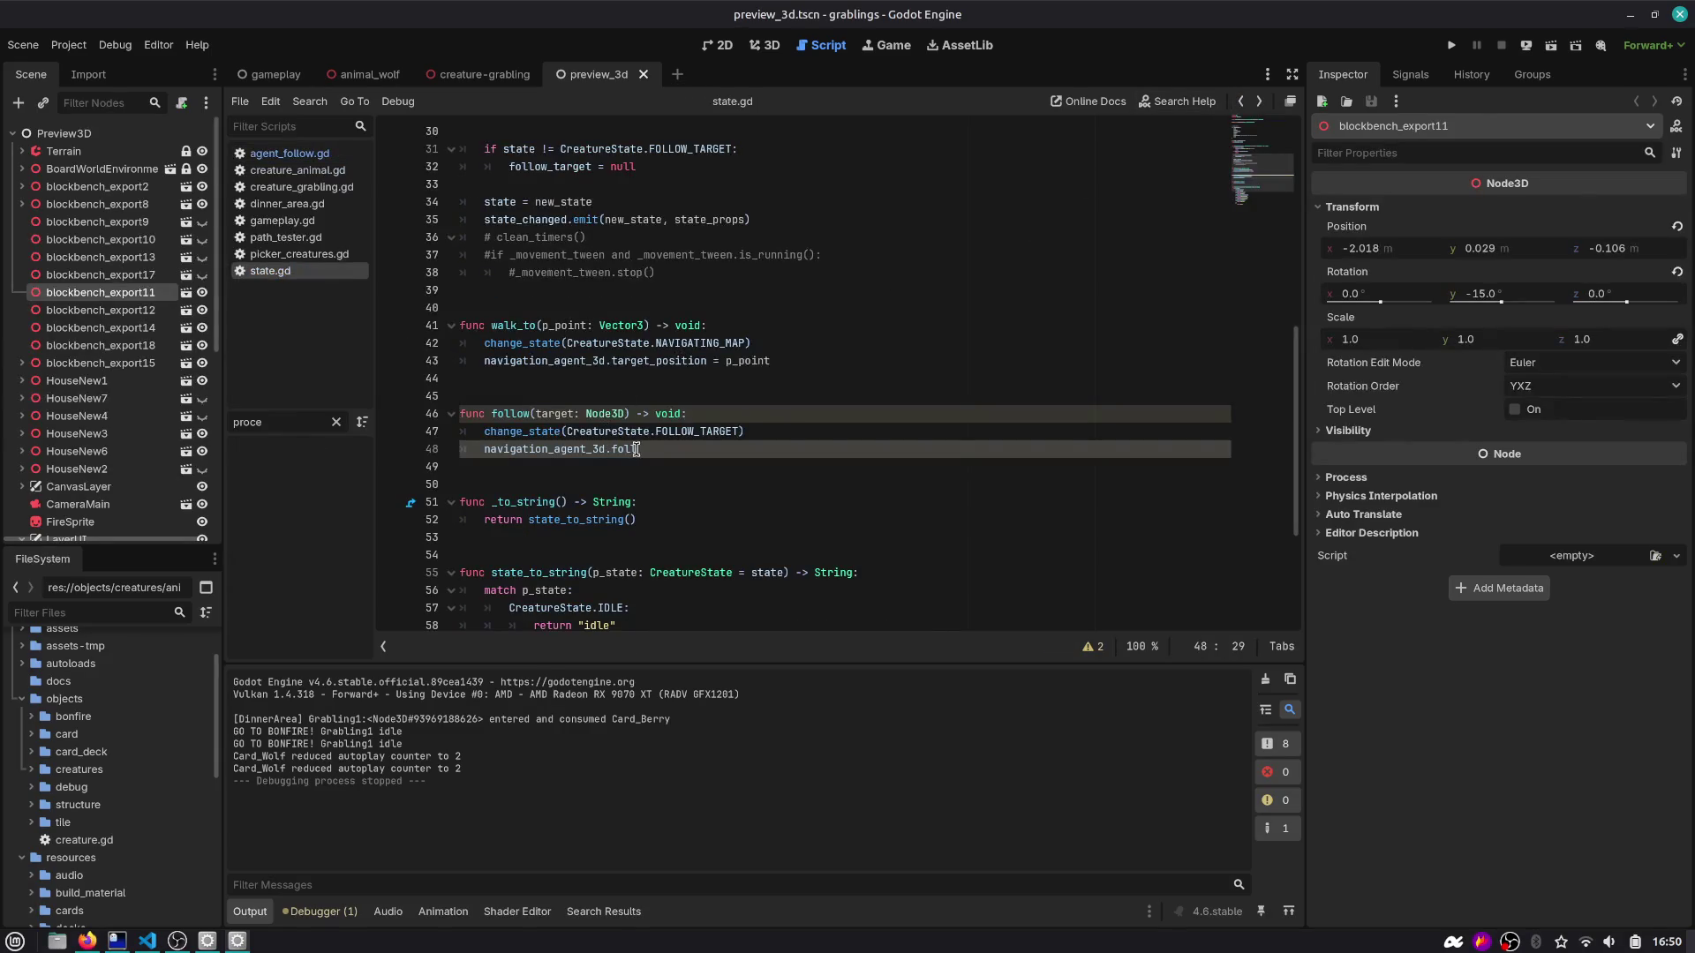
pyautogui.press('Return')
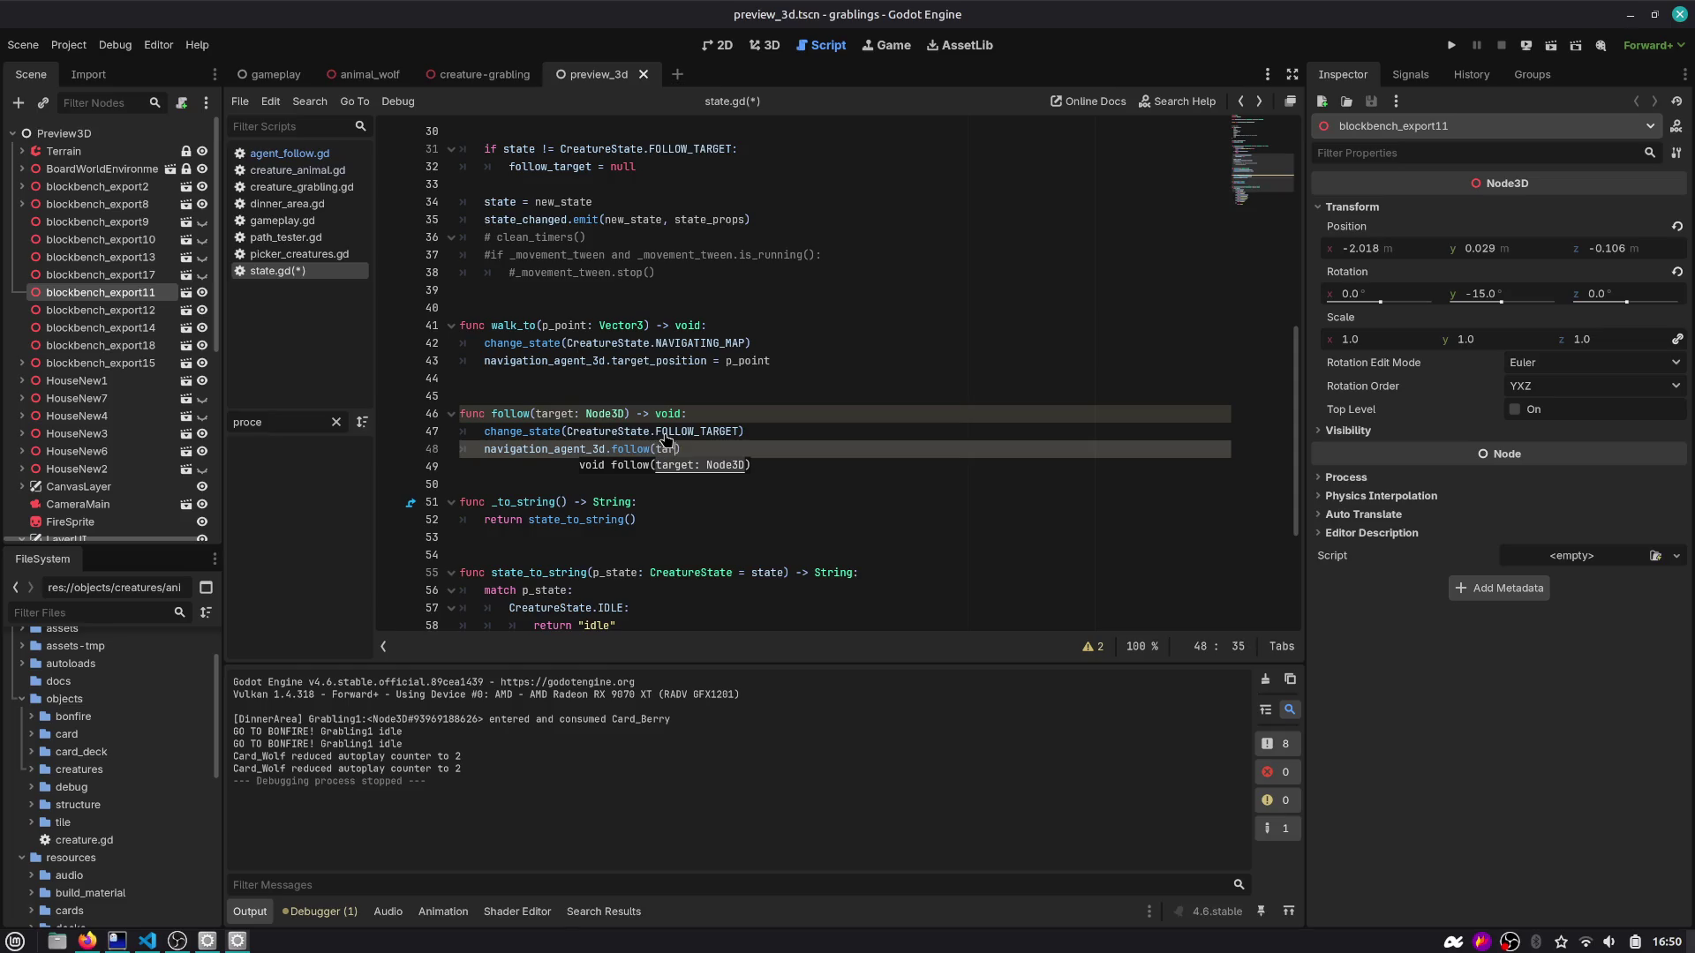
pyautogui.write('get')
pyautogui.hotkey('ctrl', 's')
pyautogui.click(597, 472)
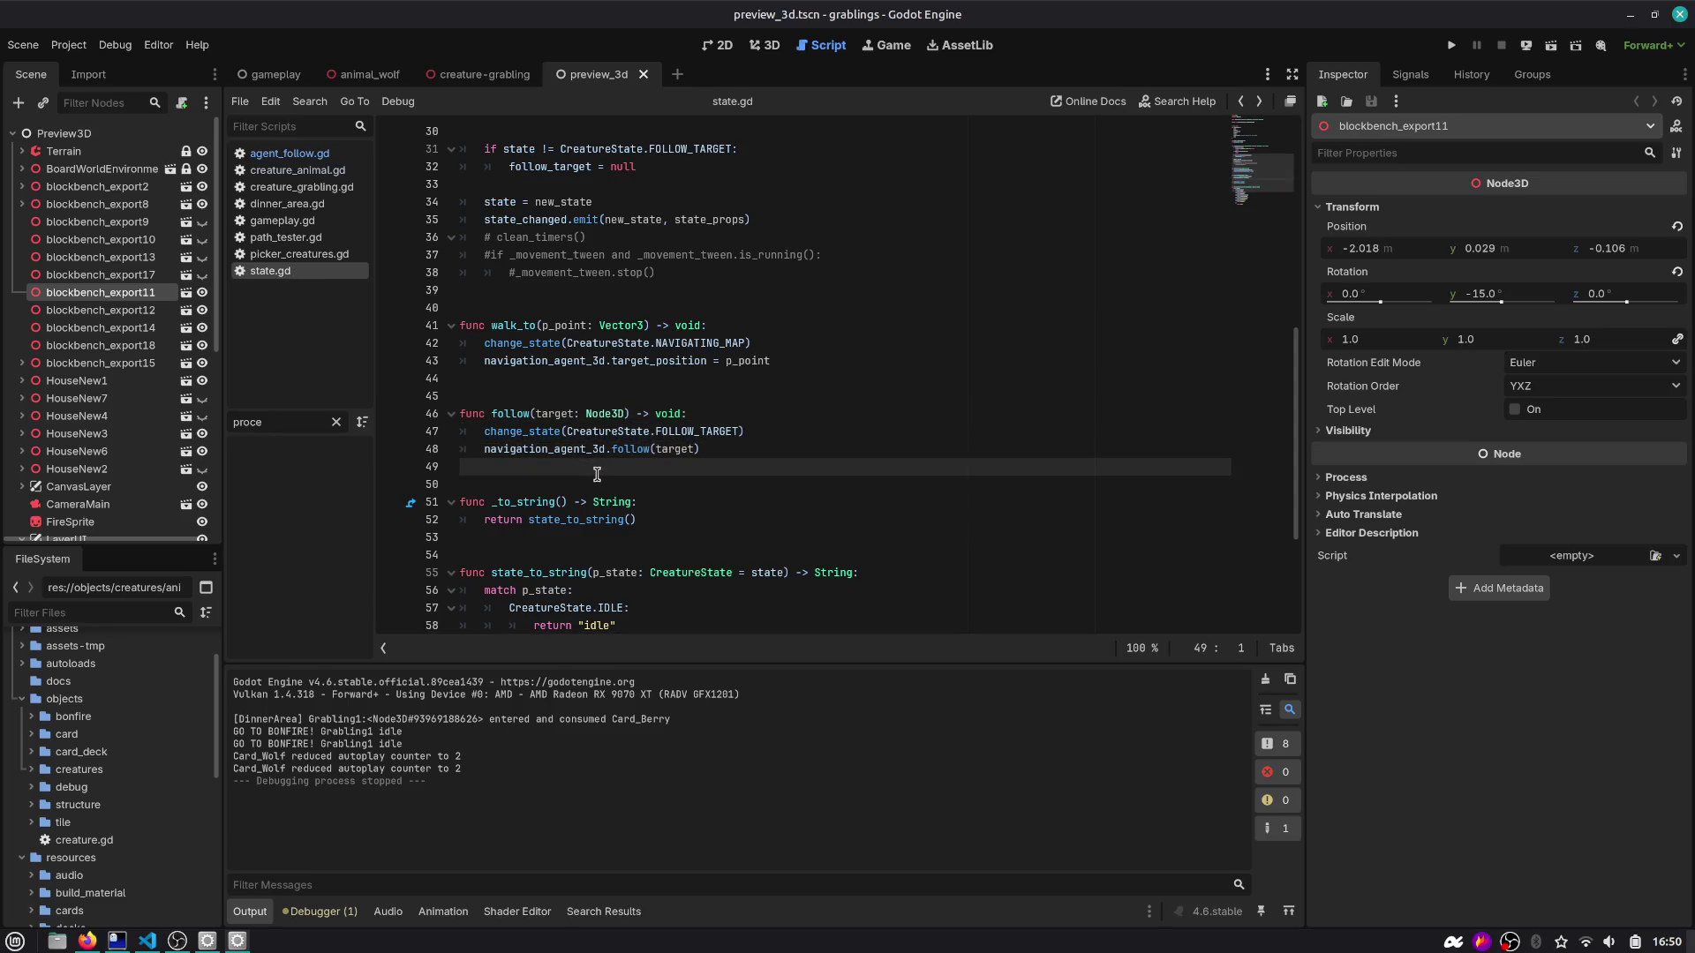
# Step: Jump from the follow call to its definition in agent_follow.gd and review the surrounding code
pyautogui.click(600, 448)
pyautogui.keyDown('ctrl'); pyautogui.click(629, 448); pyautogui.keyUp('ctrl')
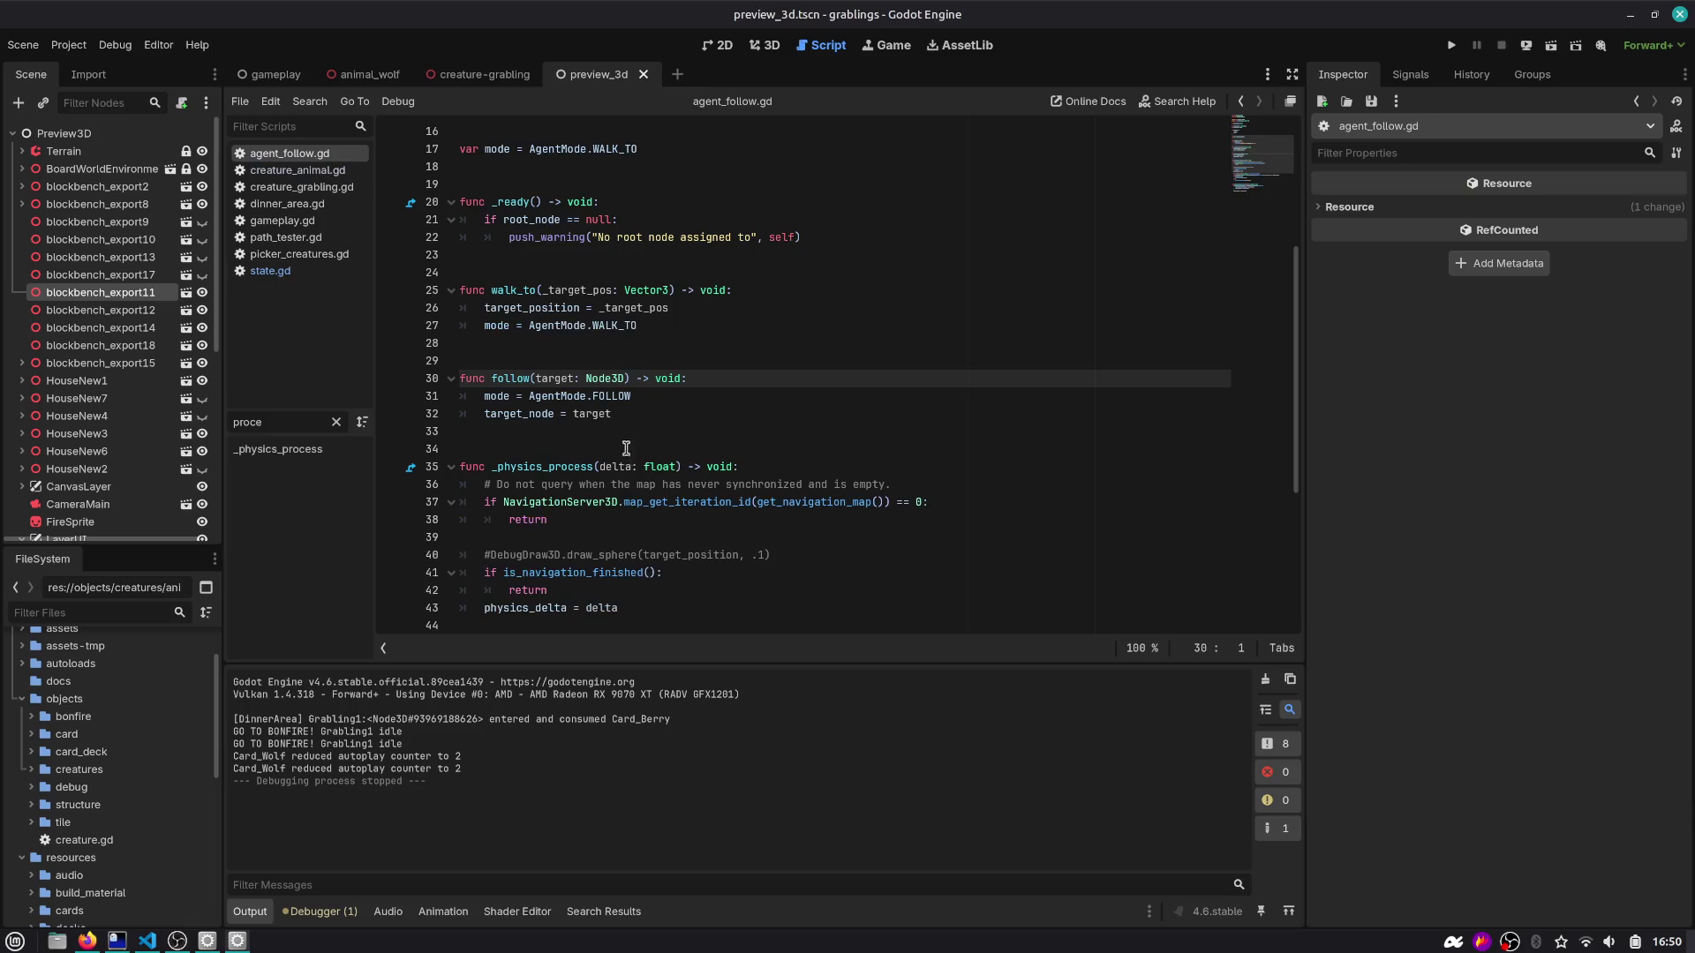
pyautogui.scroll(-3, 526, 420)
pyautogui.doubleClick(542, 311)
pyautogui.scroll(-2, 635, 376)
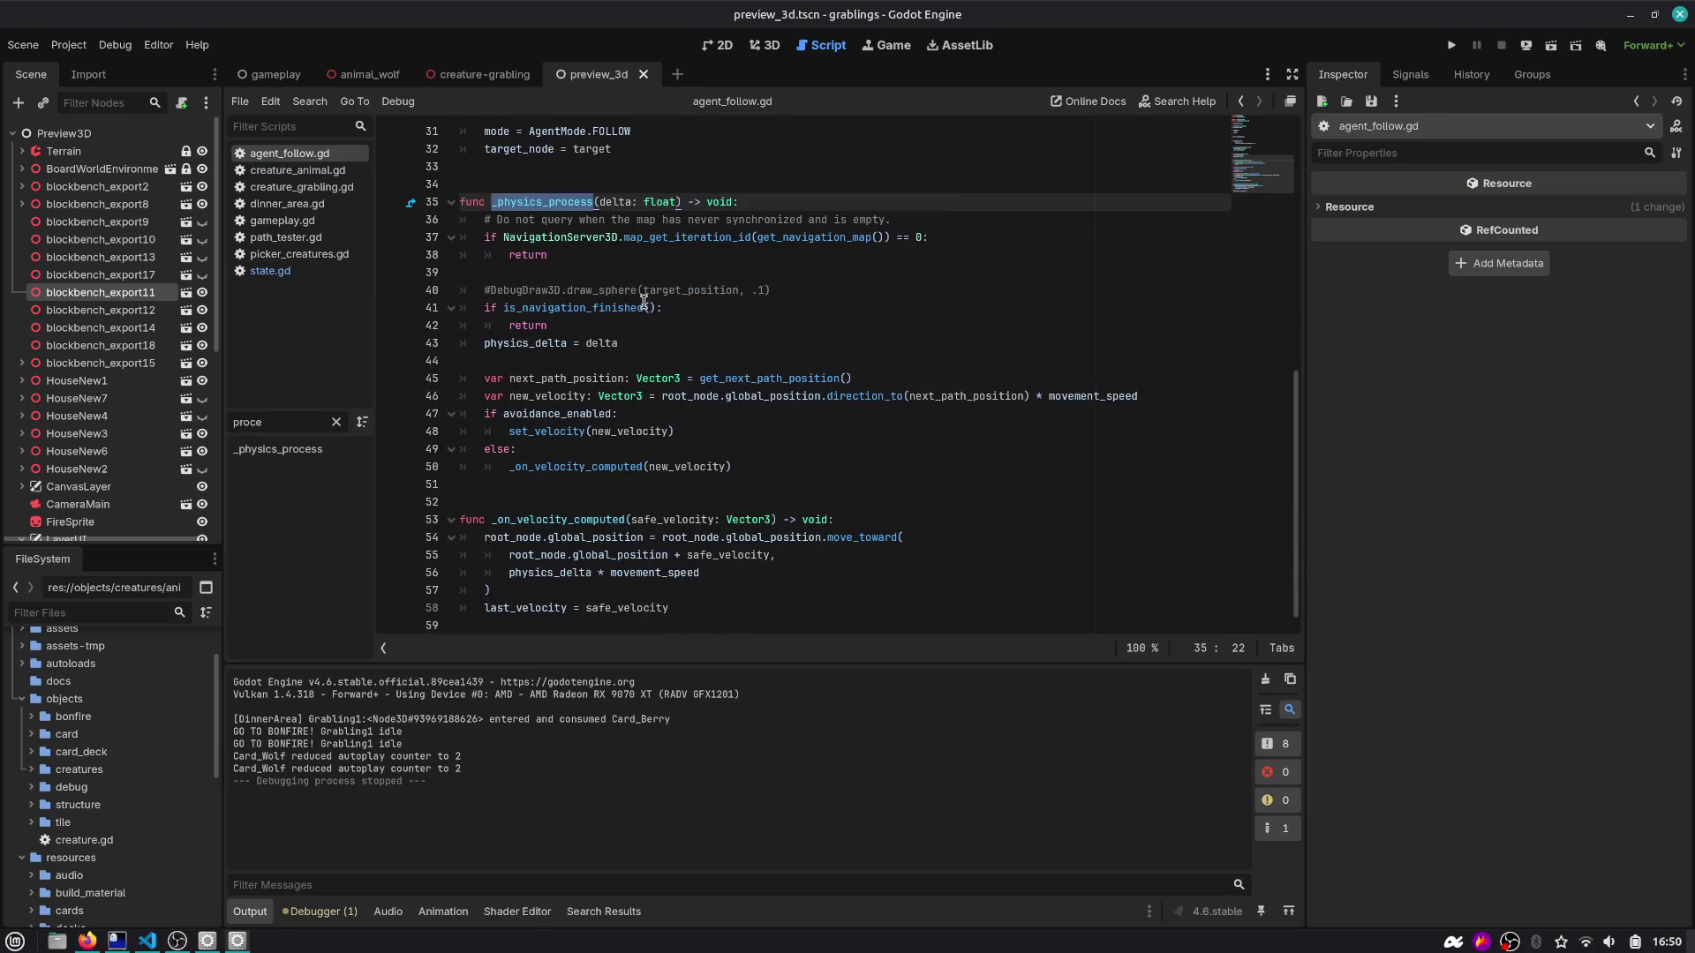
pyautogui.scroll(2, 637, 300)
pyautogui.click(499, 237)
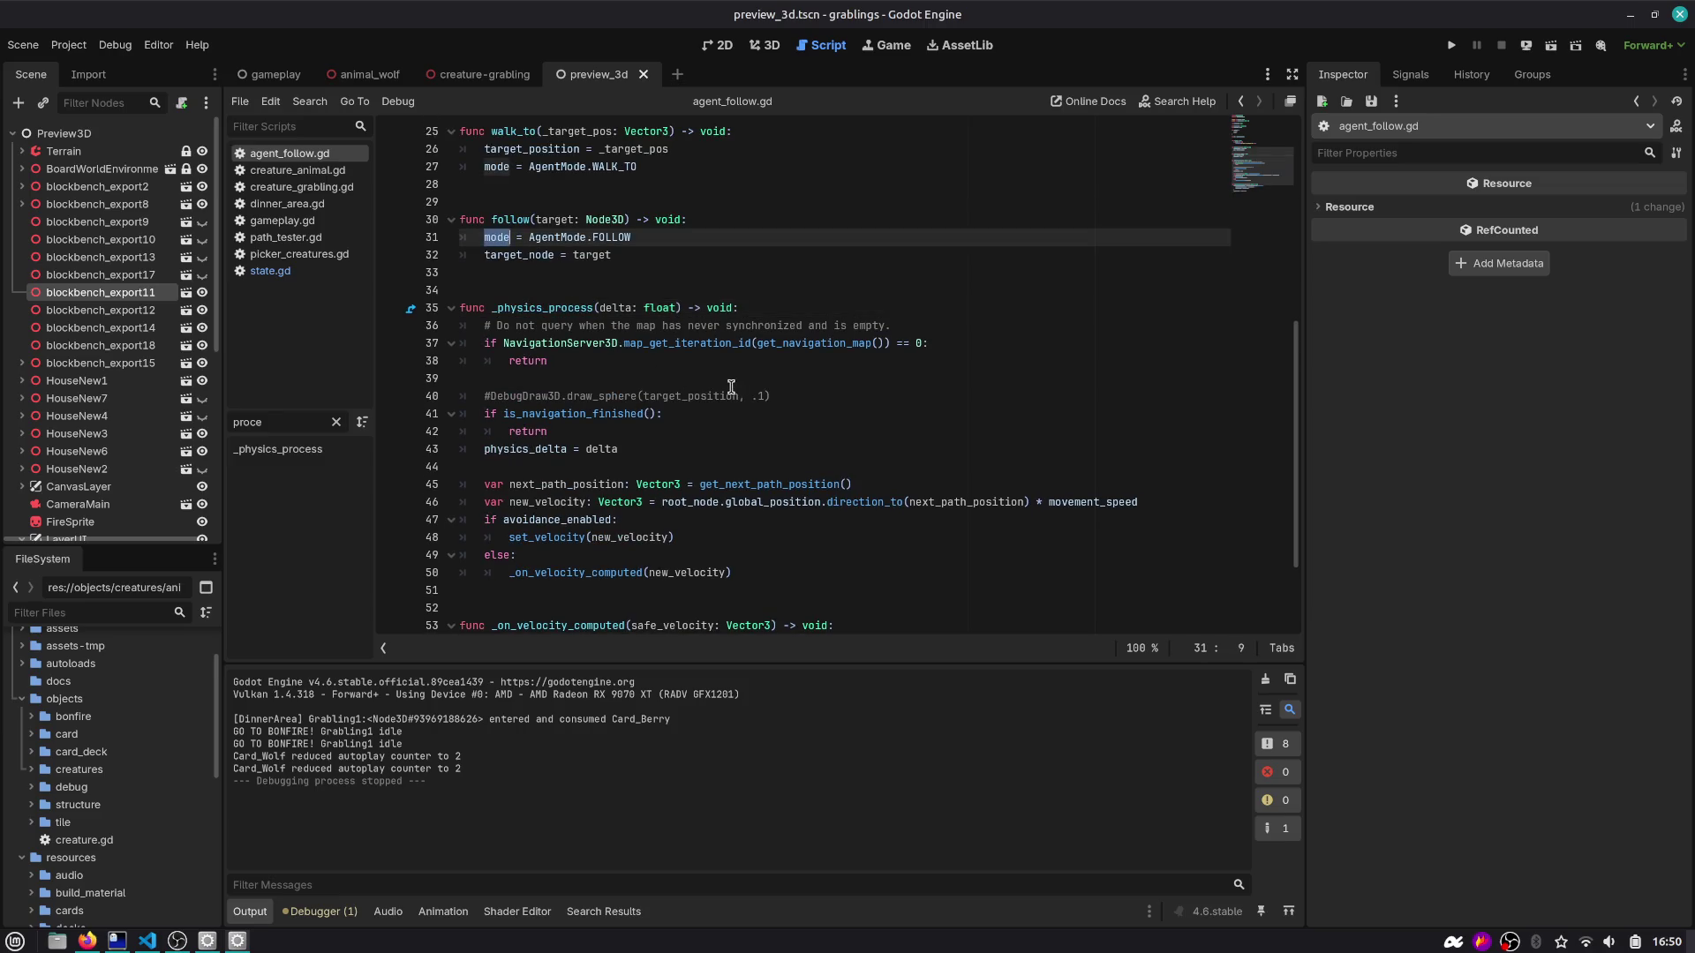
pyautogui.doubleClick(604, 167)
# Step: Add a 'mode == AgentMode.WALK_TO' check in _physics_process, then remove it again
pyautogui.click(790, 381)
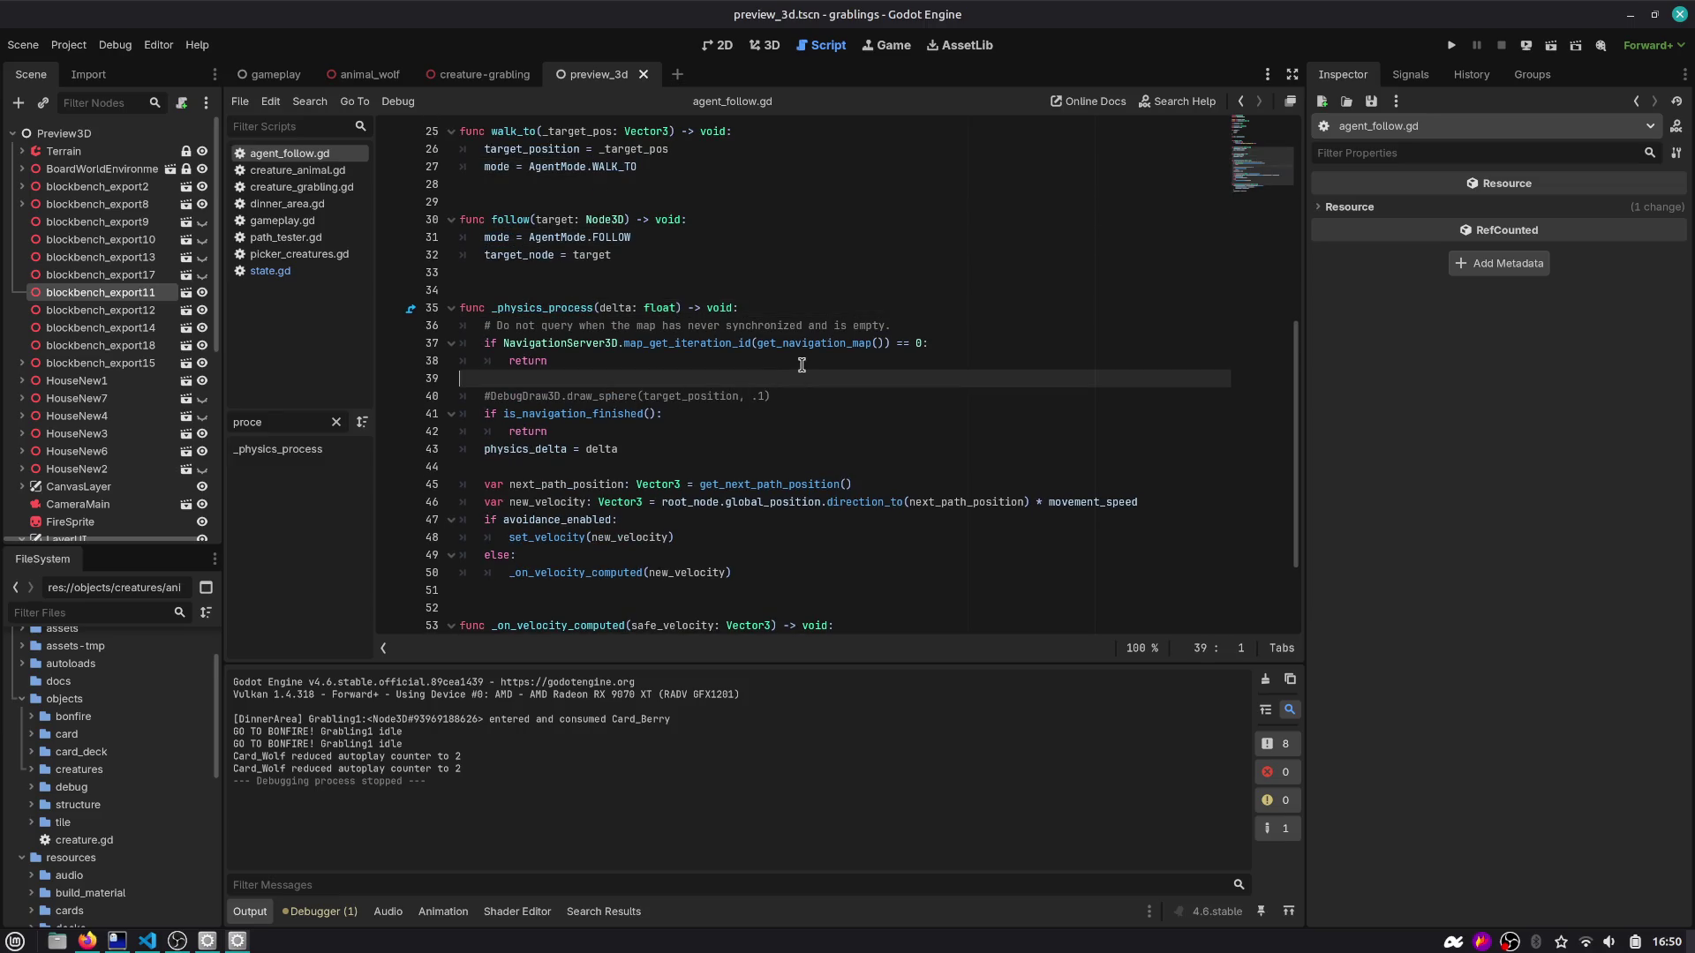
pyautogui.press('Return')
pyautogui.write('mode == AgentMode.WALK_TO:')
pyautogui.press('Return')
pyautogui.keyDown('shift'); pyautogui.click(639, 607); pyautogui.keyUp('shift')
pyautogui.scroll(-1, 639, 607)
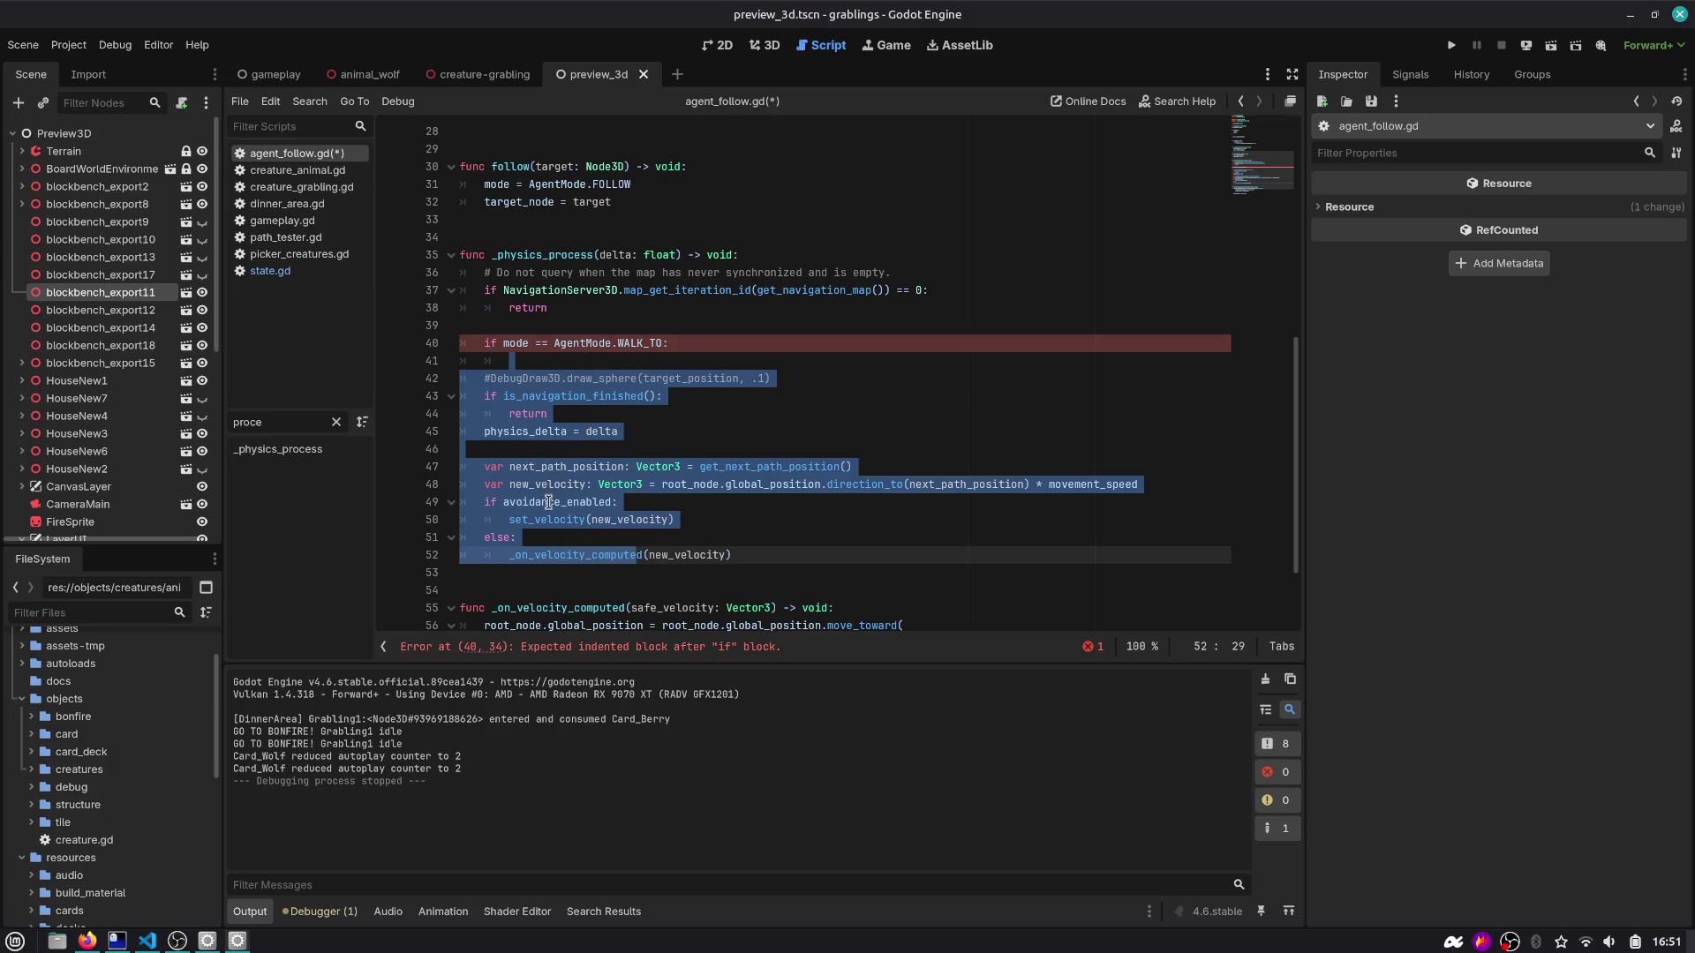
pyautogui.click(629, 352)
pyautogui.hotkey('ctrl', 'shift', 'k')
pyautogui.hotkey('ctrl', 'shift', 'k')
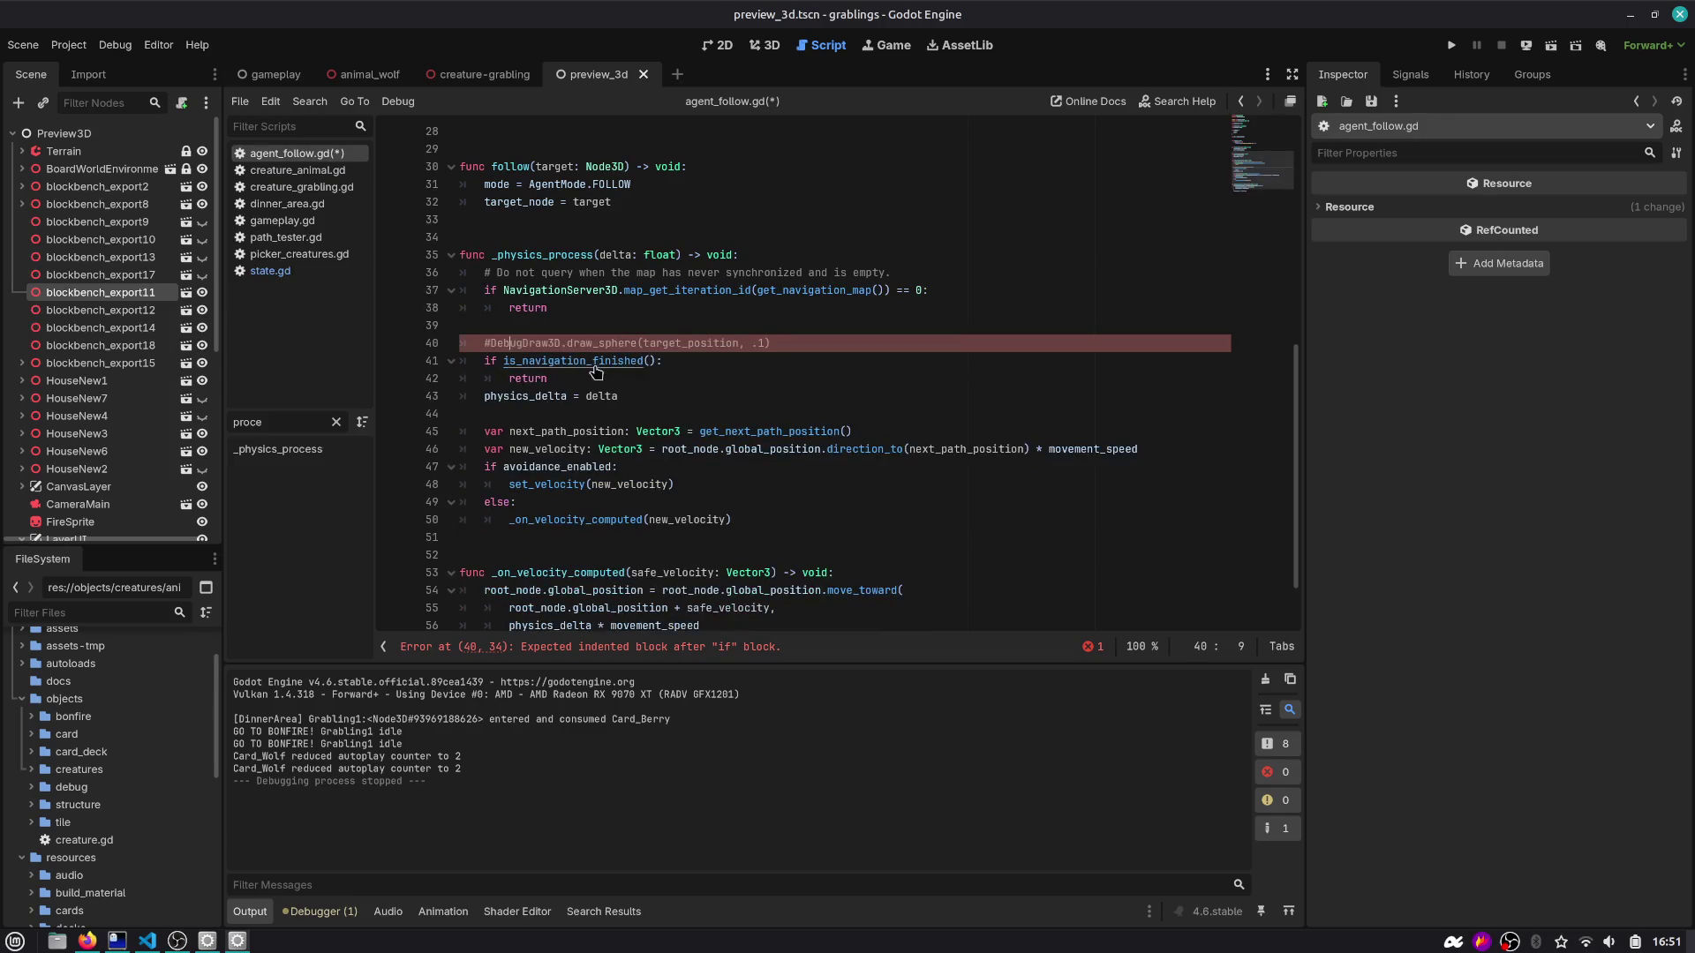
# Step: Review the velocity code and read the NavigationAgent3D help for get_next_path_position
pyautogui.doubleClick(574, 362)
pyautogui.doubleClick(542, 395)
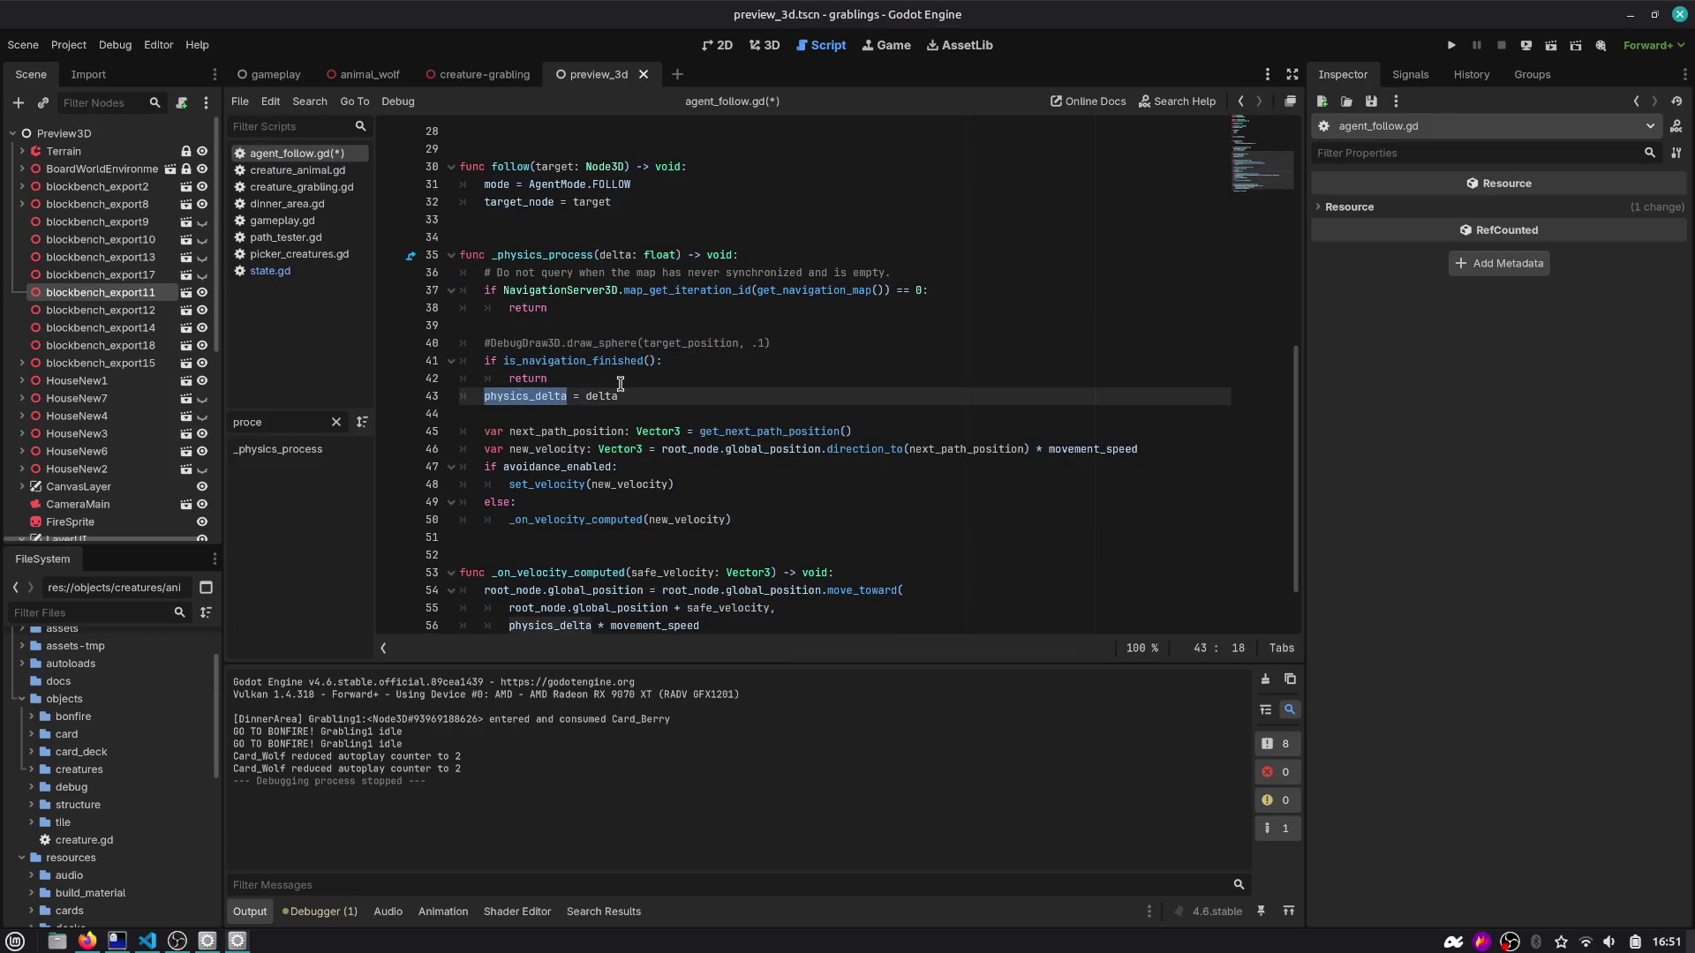
pyautogui.doubleClick(600, 430)
pyautogui.click(565, 449)
pyautogui.doubleClick(565, 450)
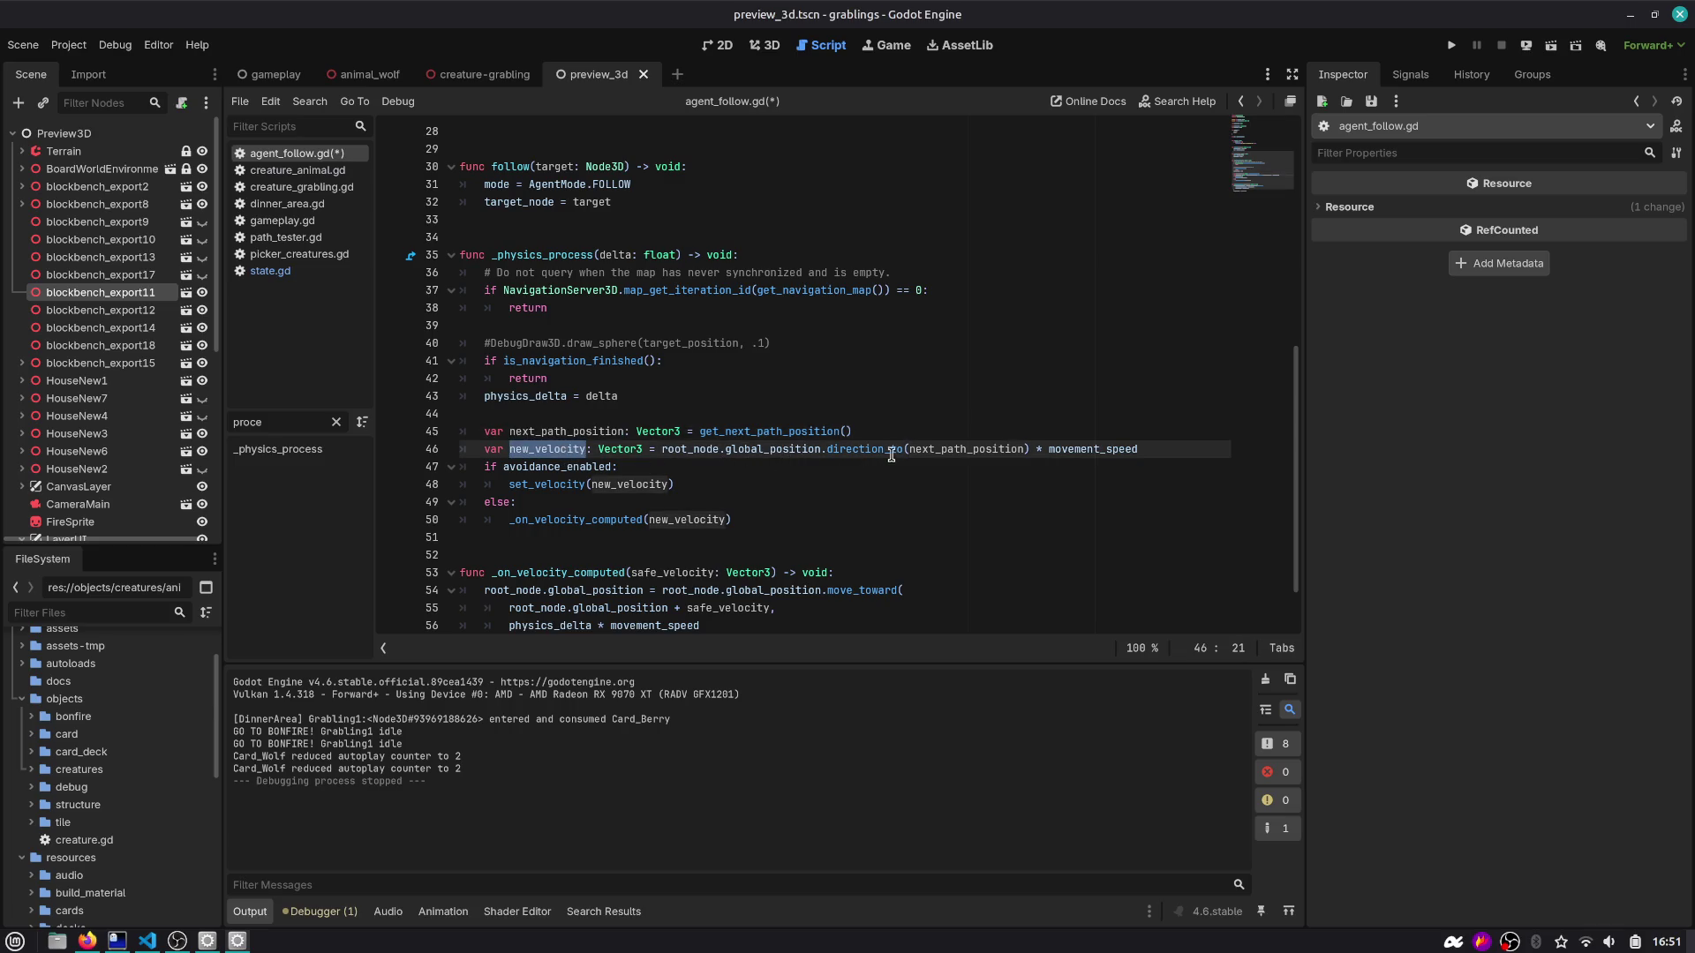
pyautogui.doubleClick(940, 449)
pyautogui.scroll(-1, 911, 455)
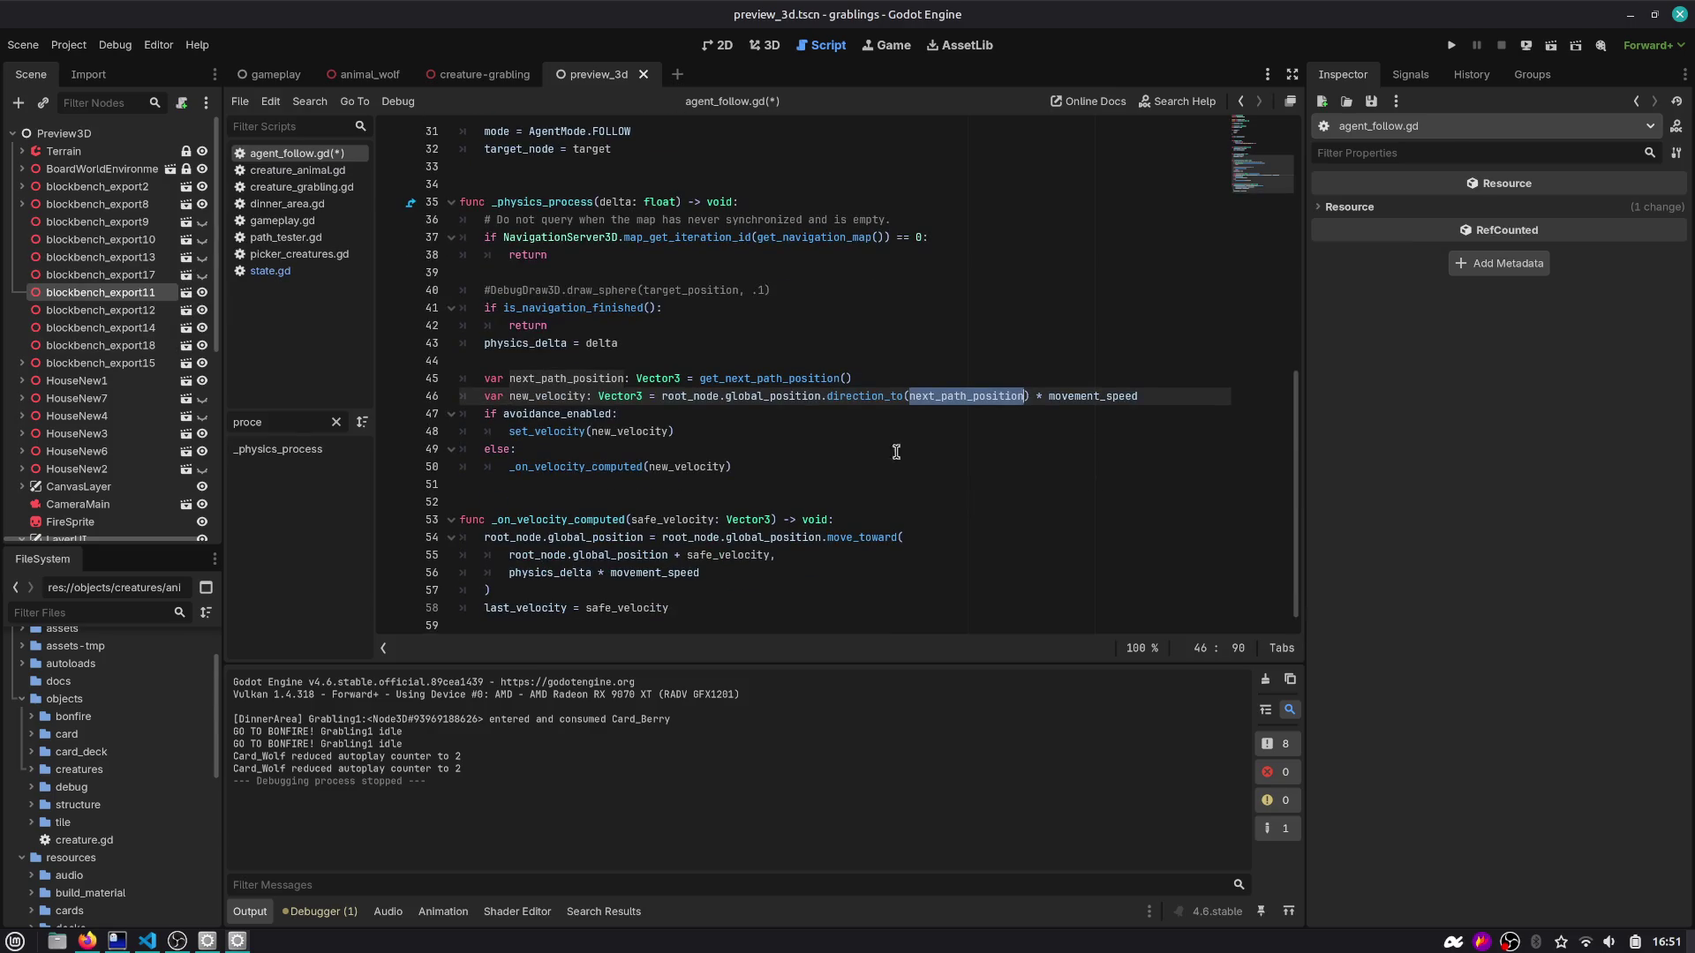
pyautogui.keyDown('ctrl'); pyautogui.click(769, 379); pyautogui.keyUp('ctrl')
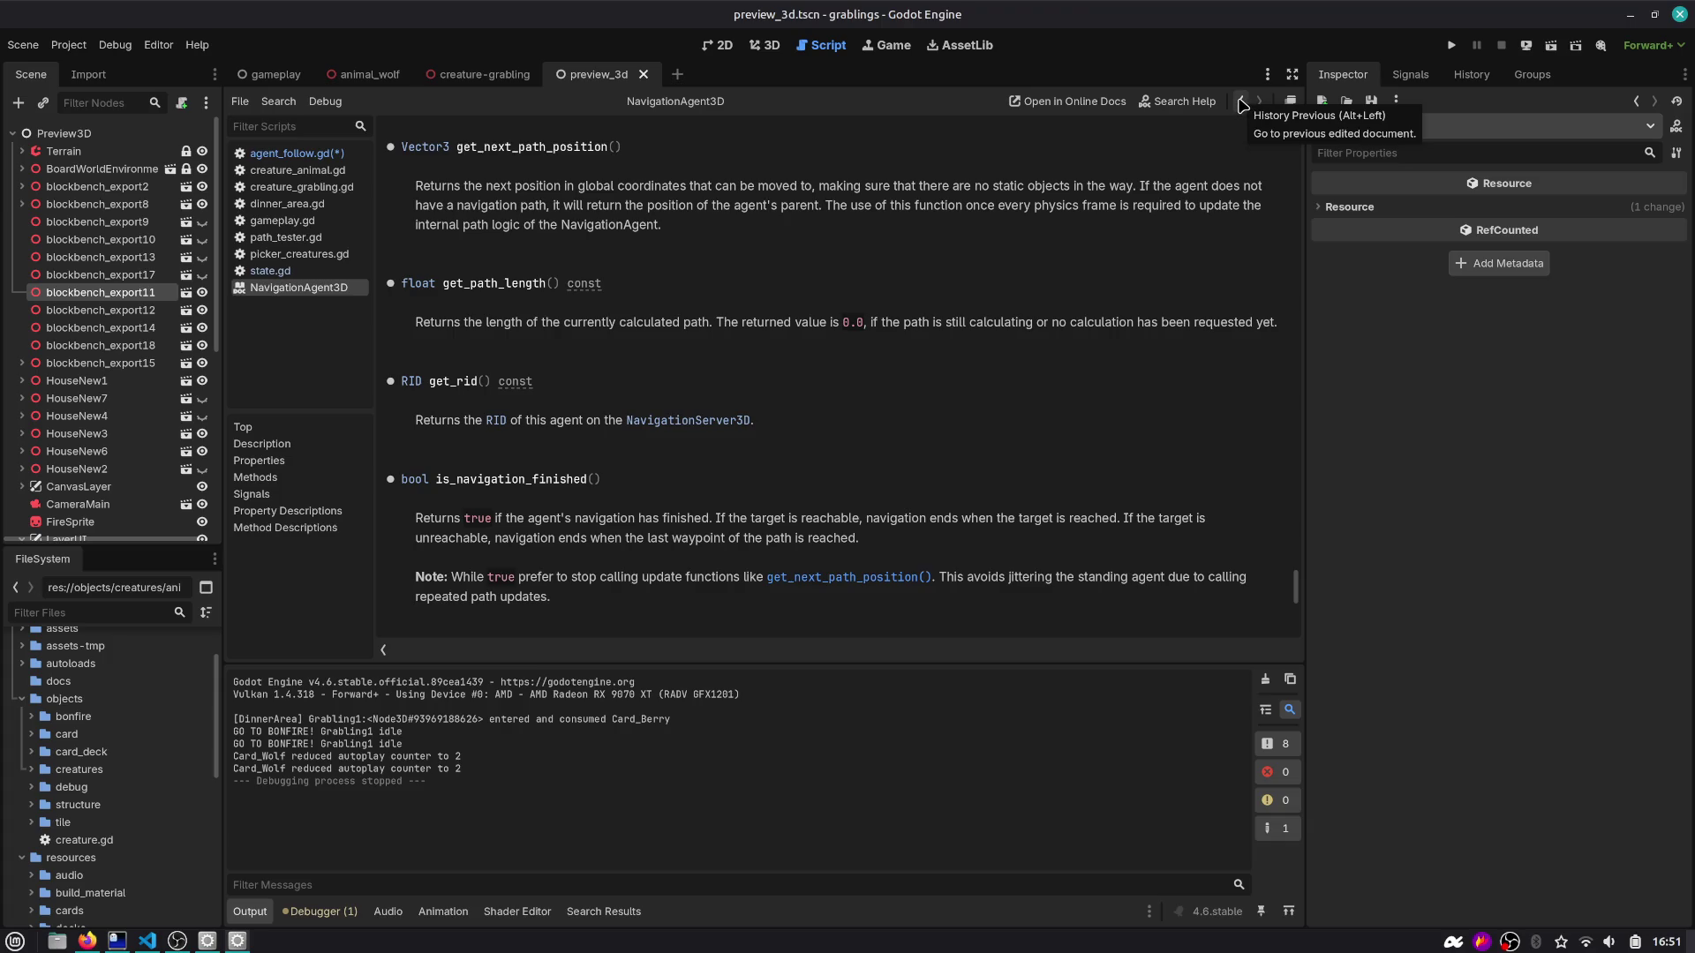
pyautogui.click(1241, 101)
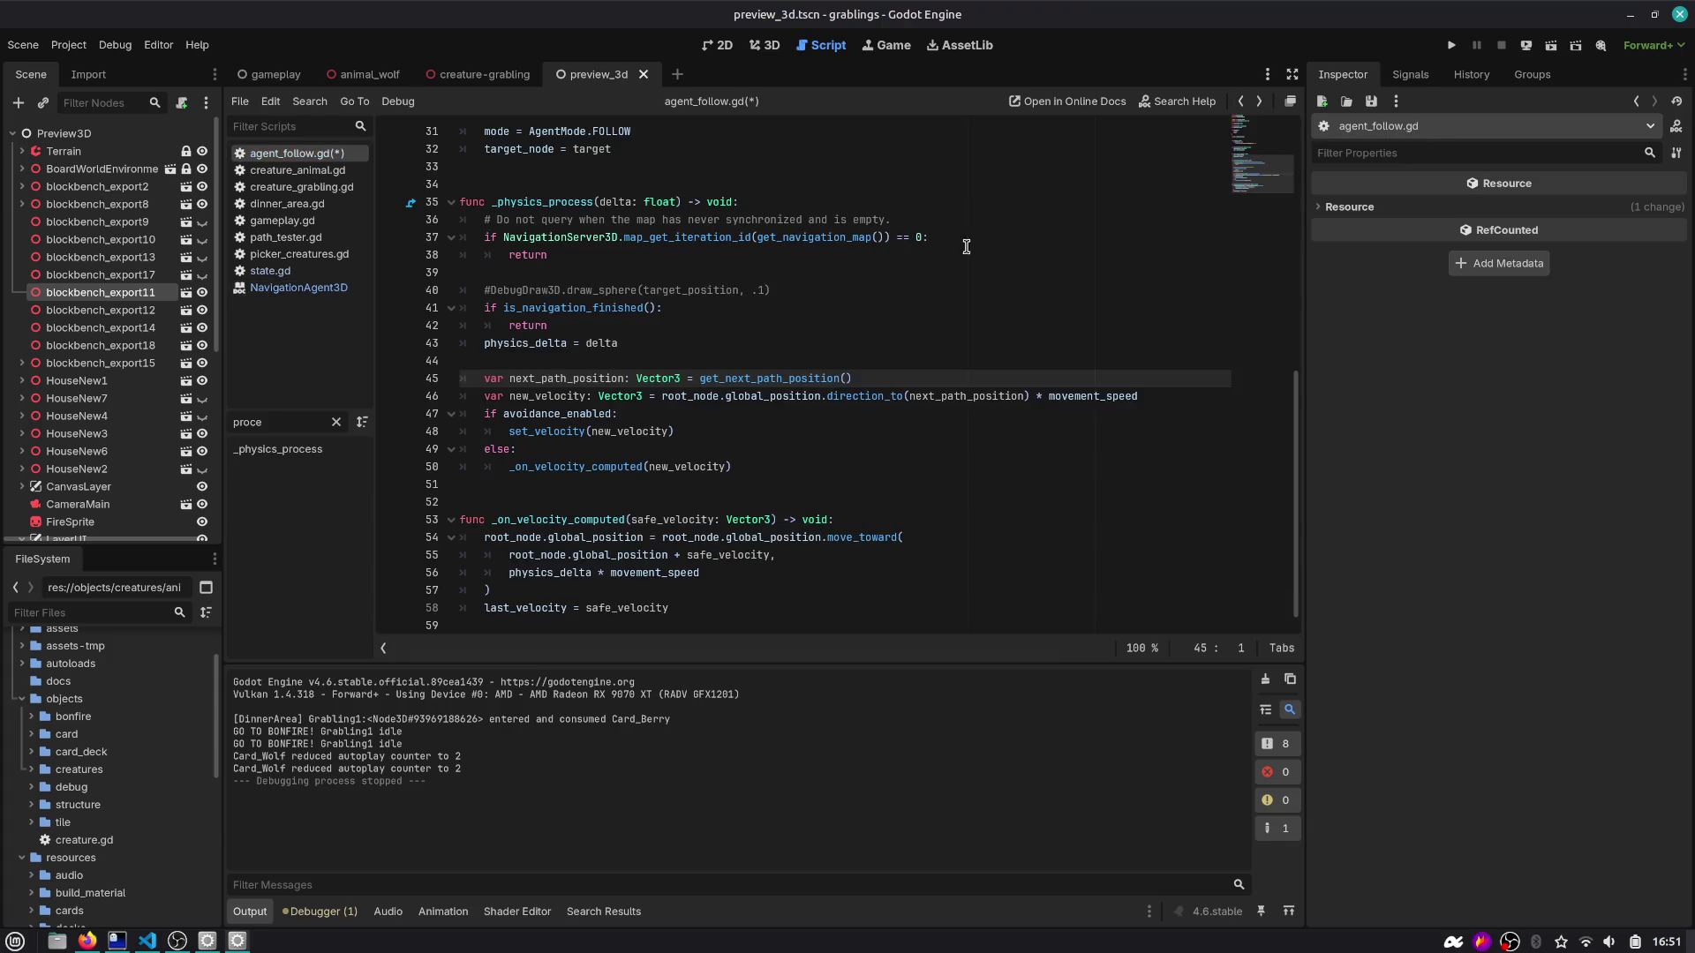
pyautogui.doubleClick(573, 210)
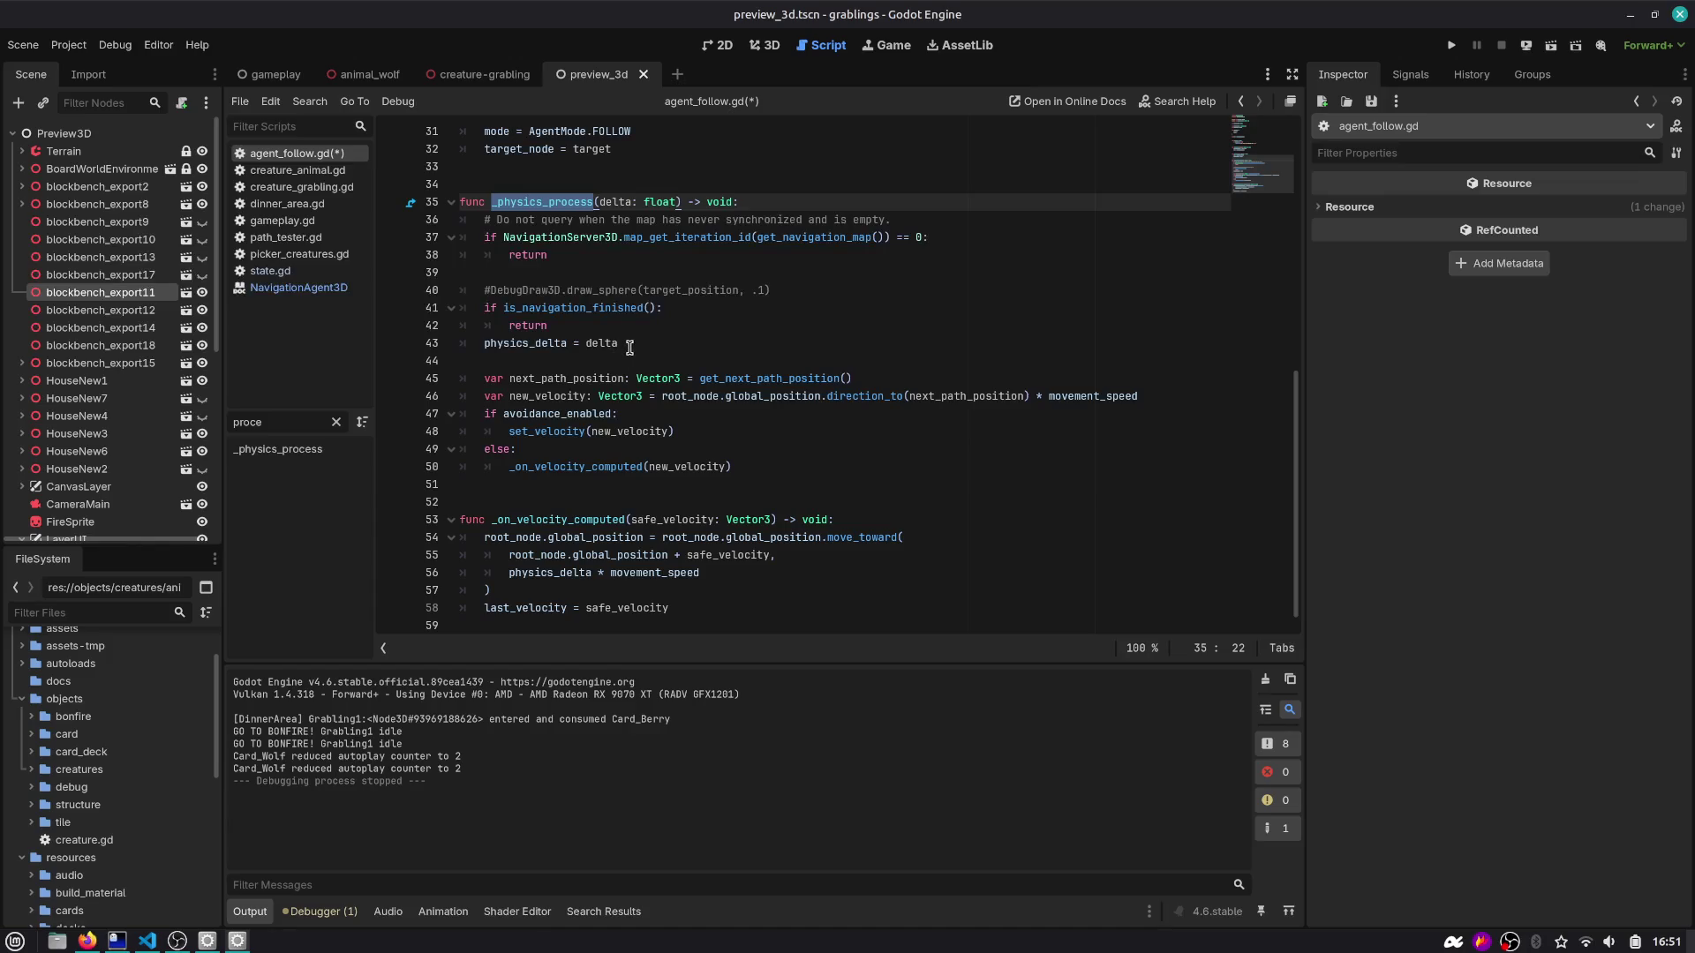
pyautogui.scroll(5, 631, 347)
pyautogui.scroll(2, 631, 347)
# Step: Declare a time_slice_counter variable and a TIME_SLICE constant below the mode variable
pyautogui.click(704, 362)
pyautogui.press('Return')
pyautogui.write('var time_s')
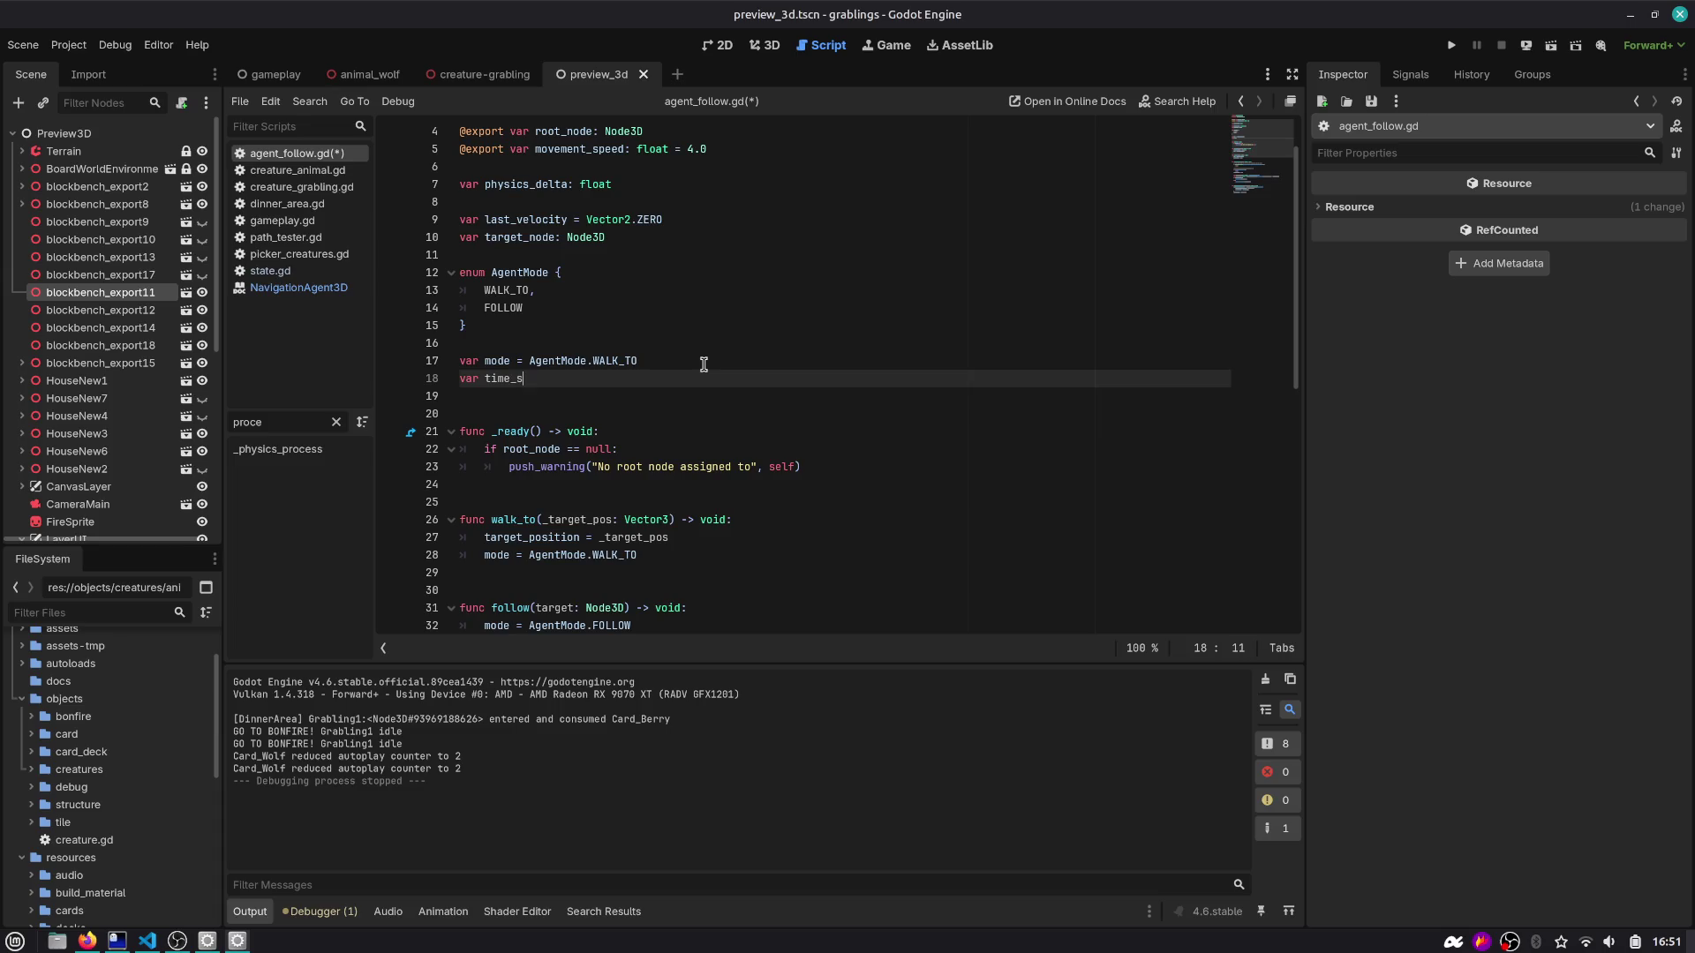
pyautogui.press('Left')
pyautogui.press('Left')
pyautogui.press('Left')
pyautogui.write('_counter')
pyautogui.press('Return')
pyautogui.write('const TIM')
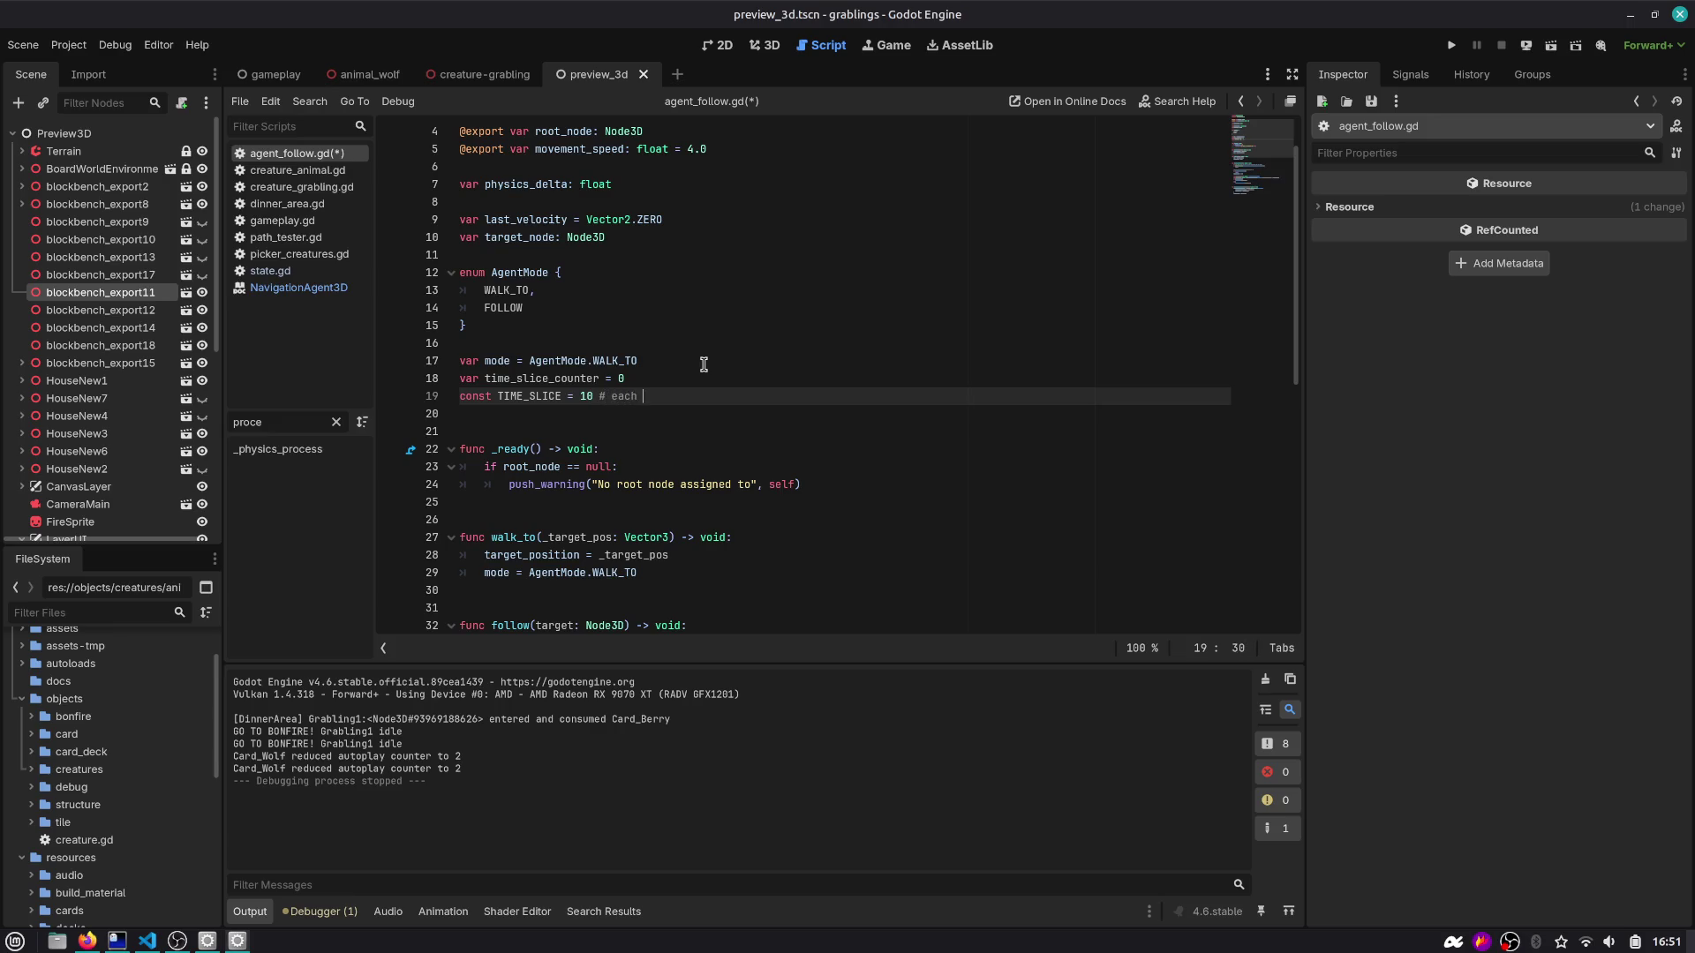
# Step: Paste the time_slice_counter increment below the physics_delta line in _physics_process
pyautogui.scroll(-1, 704, 364)
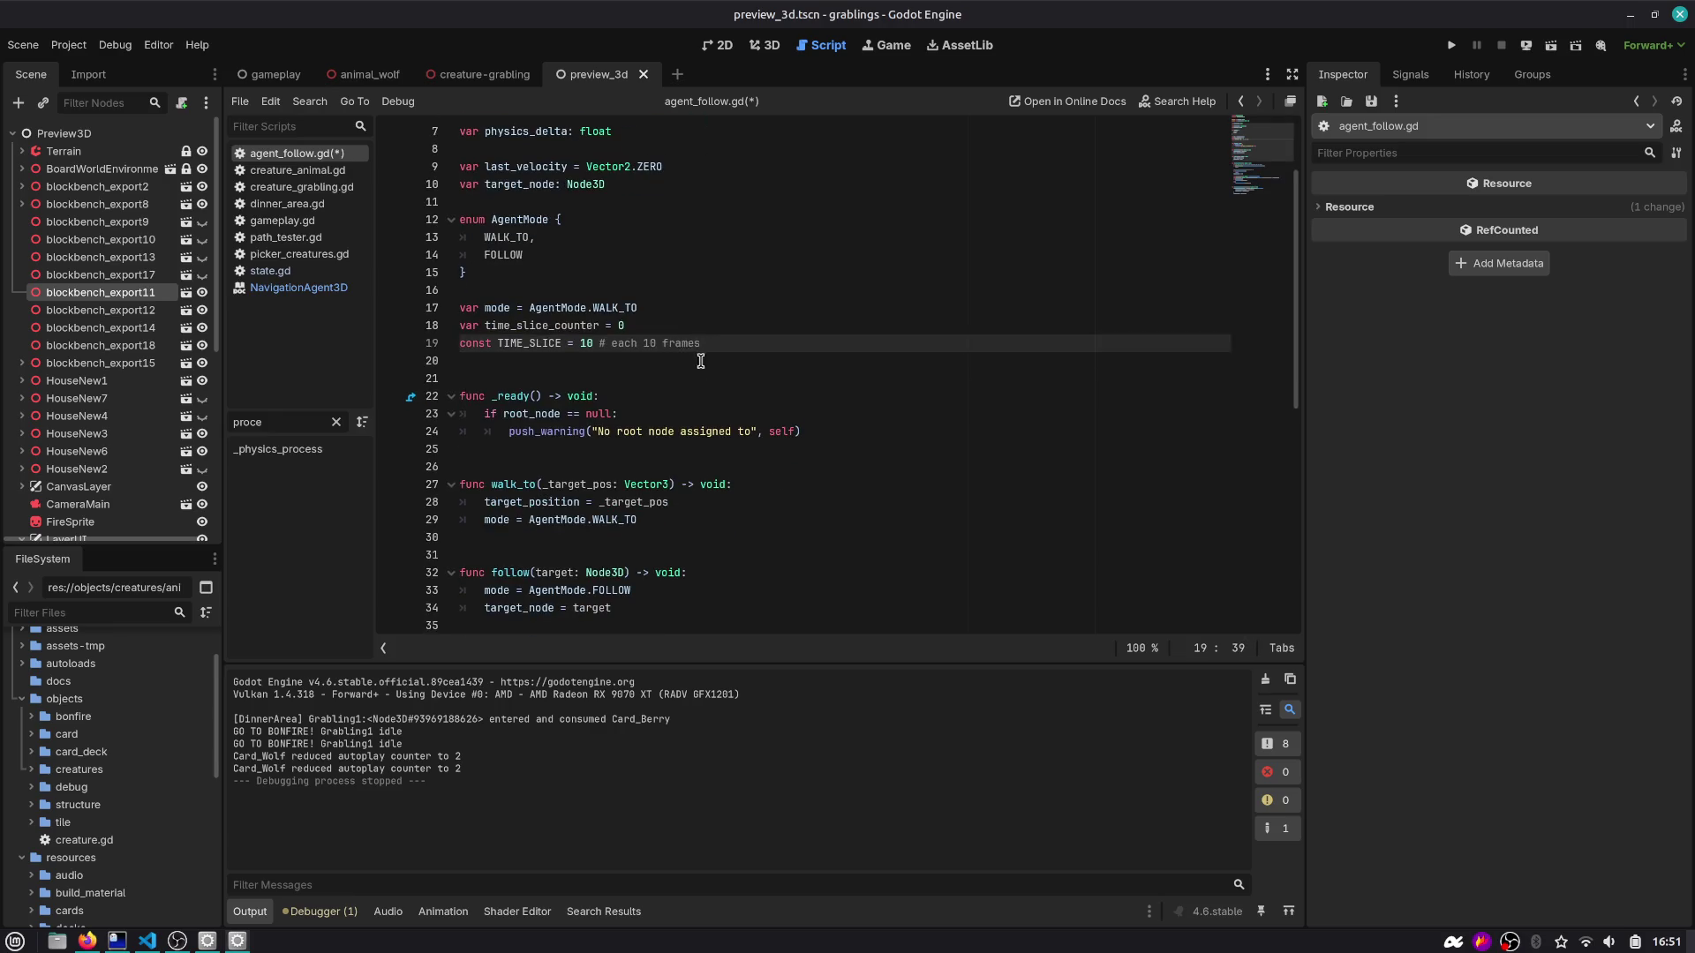
pyautogui.doubleClick(553, 323)
pyautogui.scroll(-8, 583, 369)
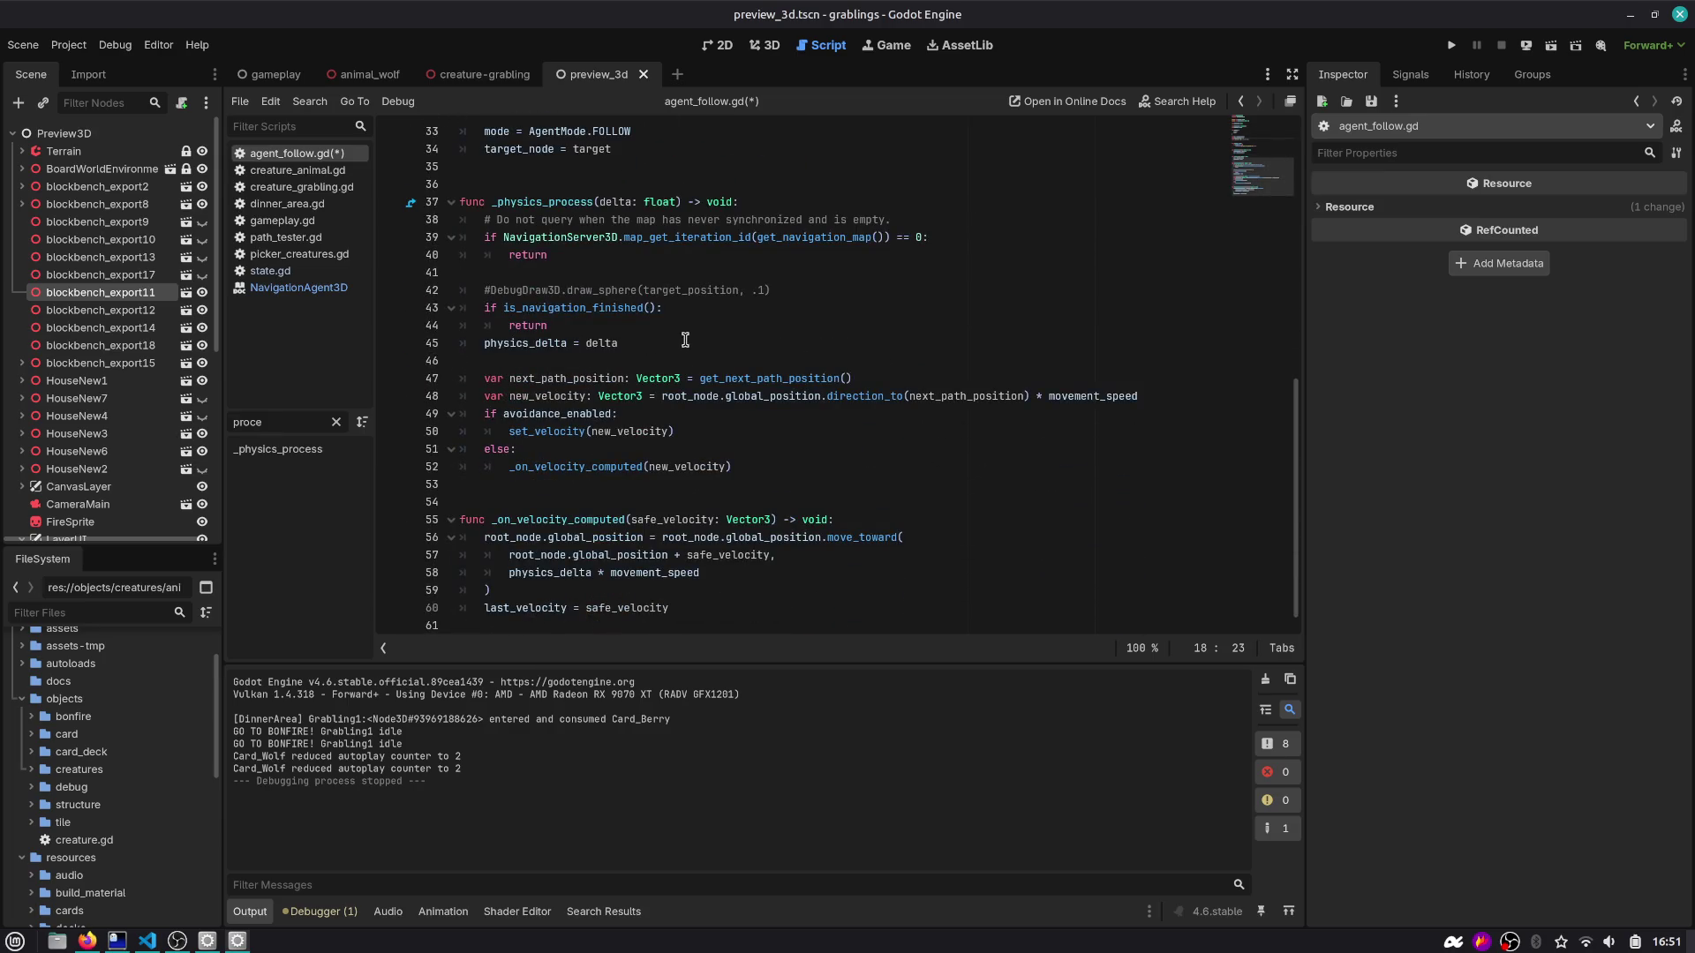
pyautogui.click(699, 345)
pyautogui.press('Return')
pyautogui.press('Return')
pyautogui.write('time_slice_counter')
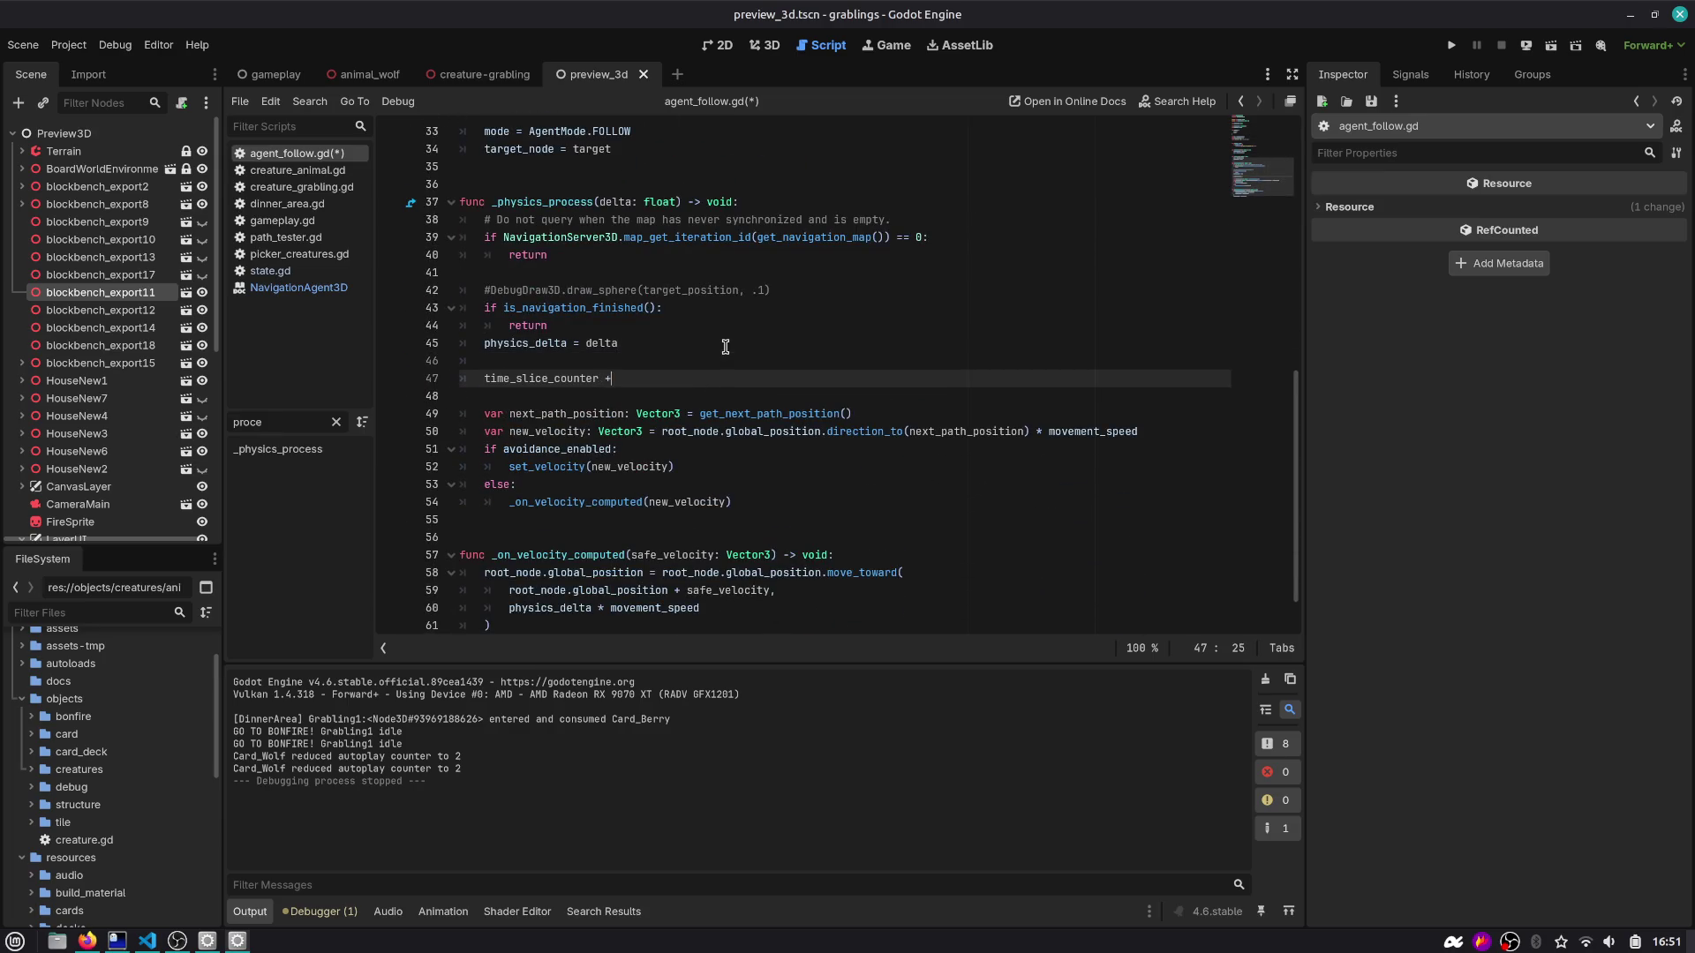
# Step: Add an if-check on time_slice_counter that fires every TIME_SLICE frames
pyautogui.press('Return')
pyautogui.press('Return')
pyautogui.write('TIM')
pyautogui.press('Return')
pyautogui.write(':')
pyautogui.press('Return')
pyautogui.write('tim')
pyautogui.press('Return')
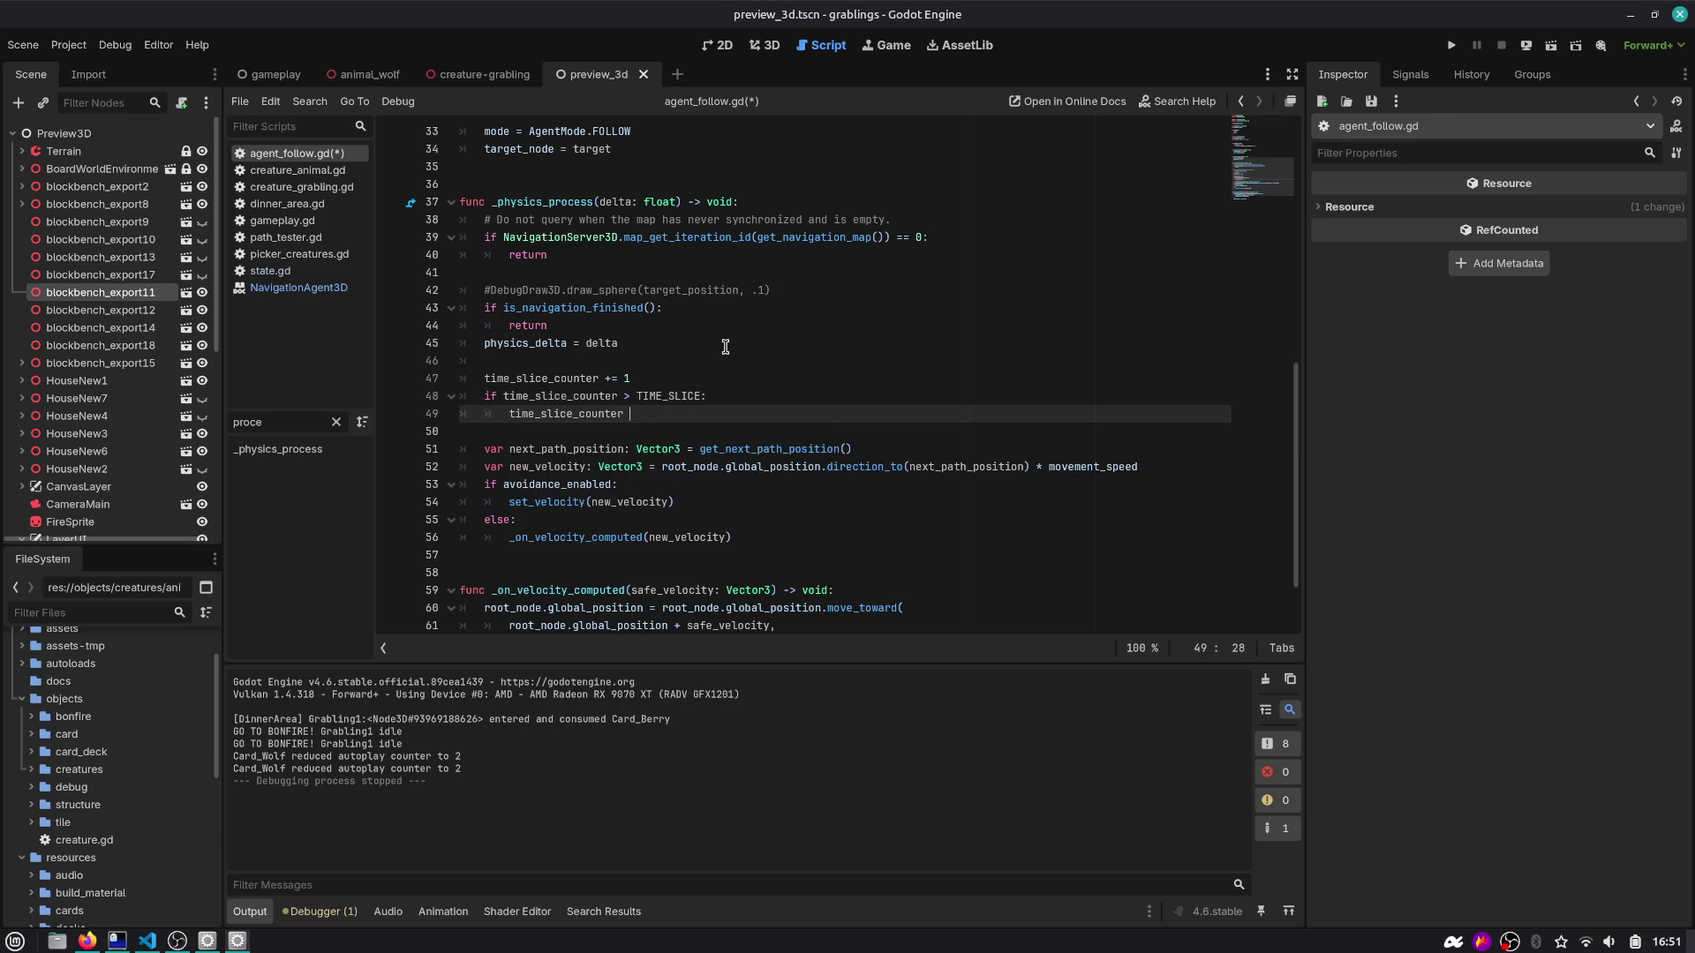
pyautogui.press('Return')
# Step: On line 50 write target_position = target_node.global_position and save agent_follow.gd
pyautogui.write('targ')
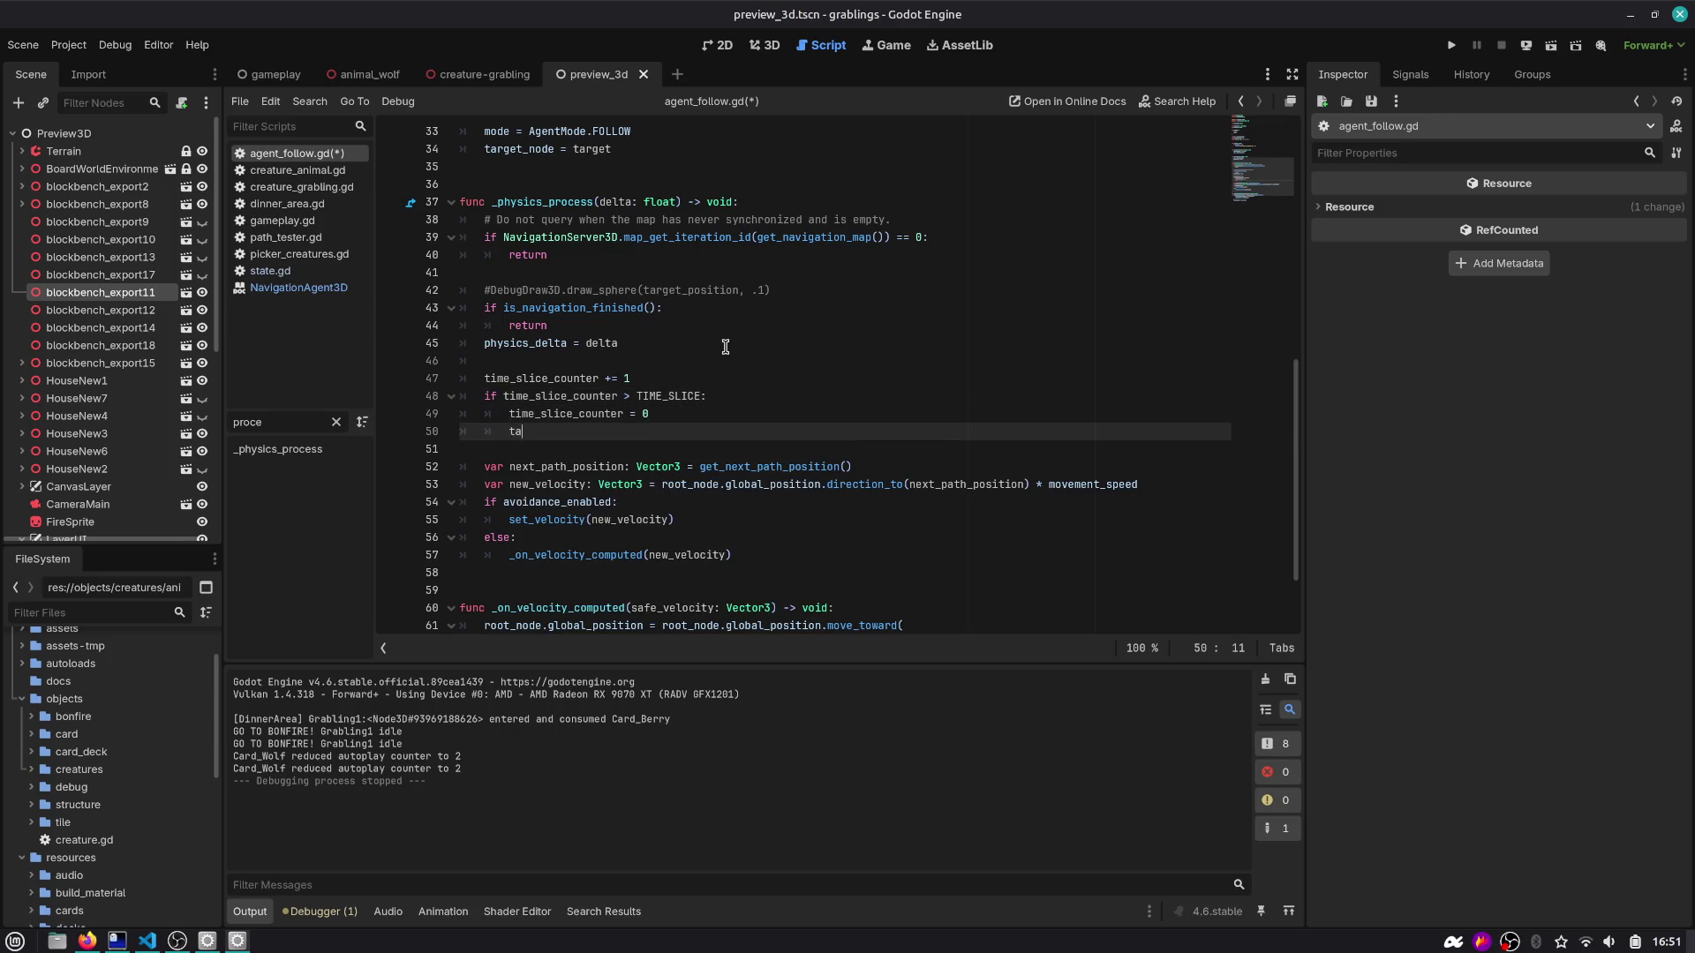
pyautogui.press('Down')
pyautogui.press('Down')
pyautogui.press('Return')
pyautogui.write('= ')
pyautogui.write('foll')
pyautogui.press('BackSpace')
pyautogui.press('BackSpace')
pyautogui.press('BackSpace')
pyautogui.write('ta')
pyautogui.press('Return')
pyautogui.write('.glo')
pyautogui.press('Down')
pyautogui.press('Return')
pyautogui.hotkey('ctrl', 's')
# Step: Select and inspect the time-slice lines 47–50, target_position and global_position
pyautogui.press('Up')
pyautogui.press('Up')
pyautogui.press('Up')
pyautogui.press('Down')
pyautogui.press('Down')
pyautogui.press('Down')
pyautogui.press('End')
pyautogui.hotkey('shift', 'Up')
pyautogui.hotkey('shift', 'Up')
pyautogui.hotkey('shift', 'Up')
pyautogui.hotkey('shift', 'Home')
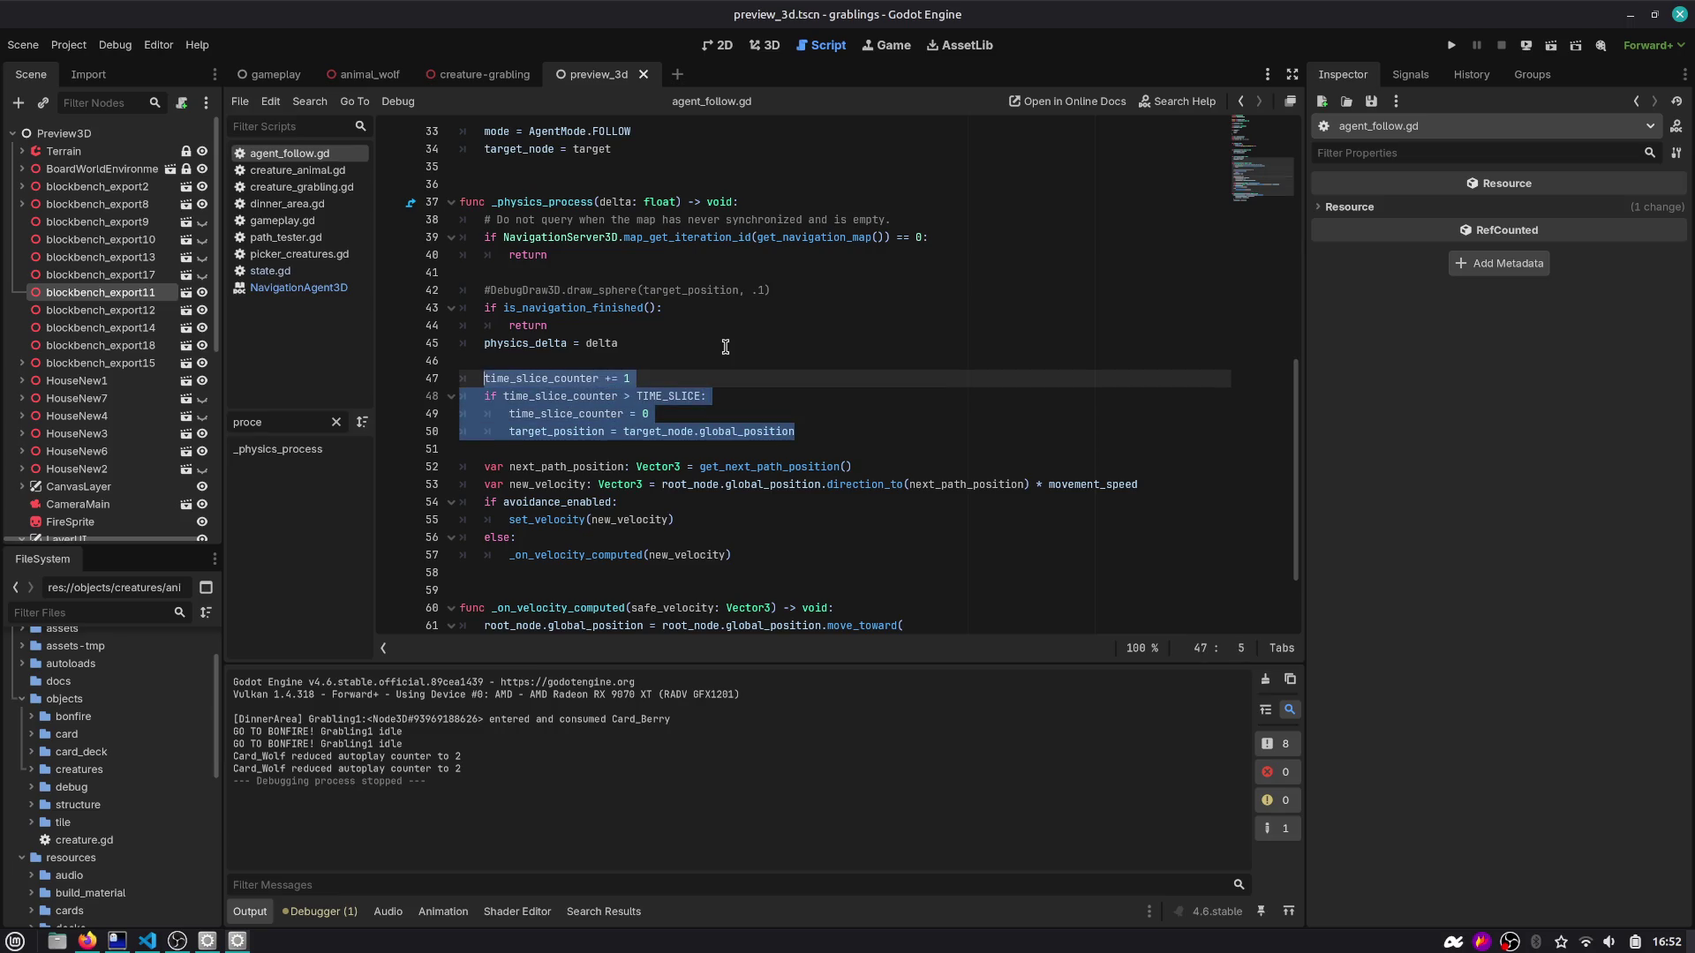
pyautogui.doubleClick(585, 436)
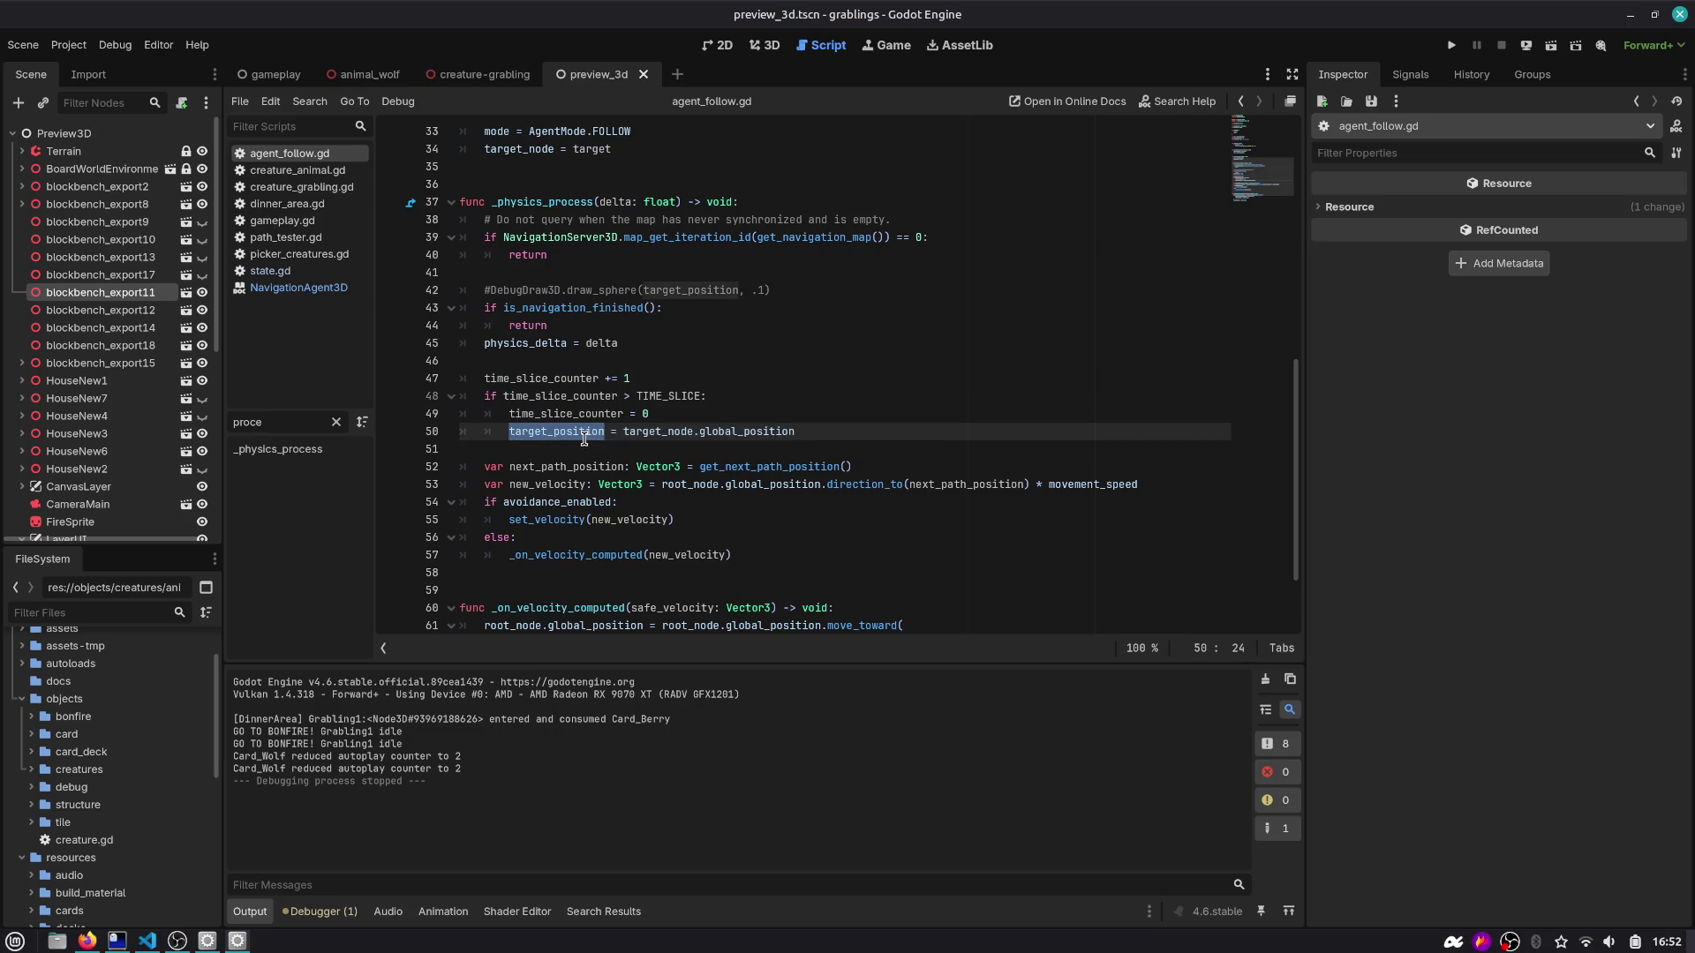
pyautogui.moveTo(579, 436)
pyautogui.doubleClick(757, 431)
# Step: Look up is_navigation_finished, then jump to where the TIME_SLICE constant is defined
pyautogui.scroll(1, 766, 429)
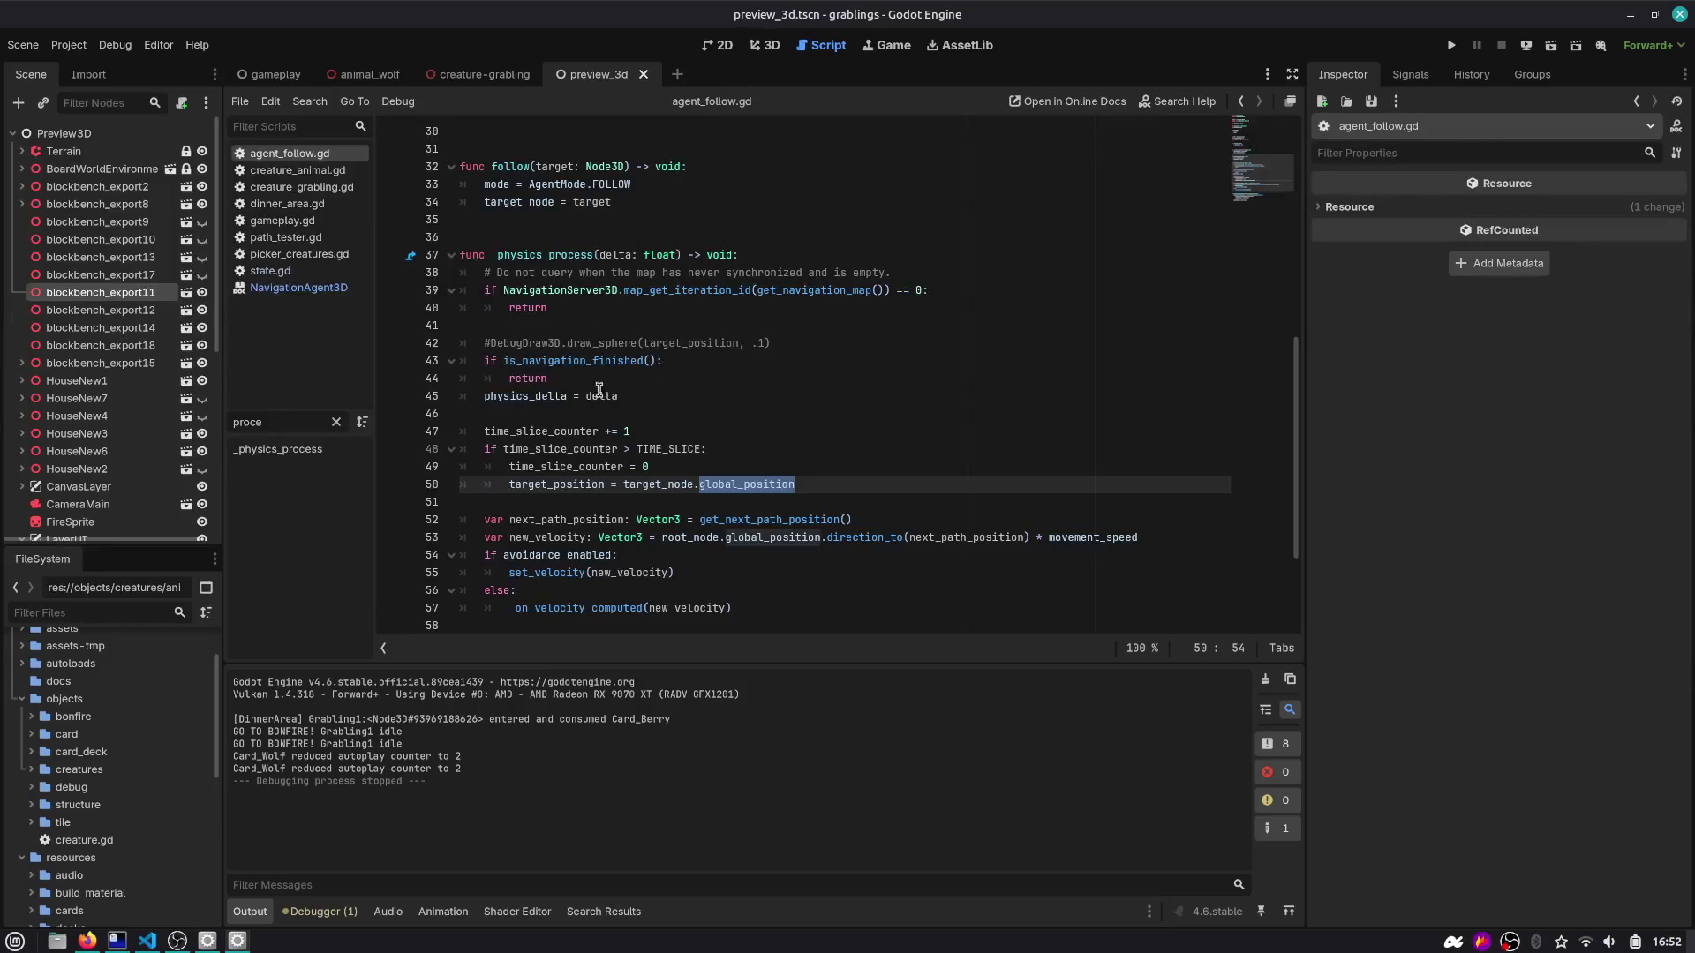
pyautogui.doubleClick(580, 361)
pyautogui.moveTo(581, 359)
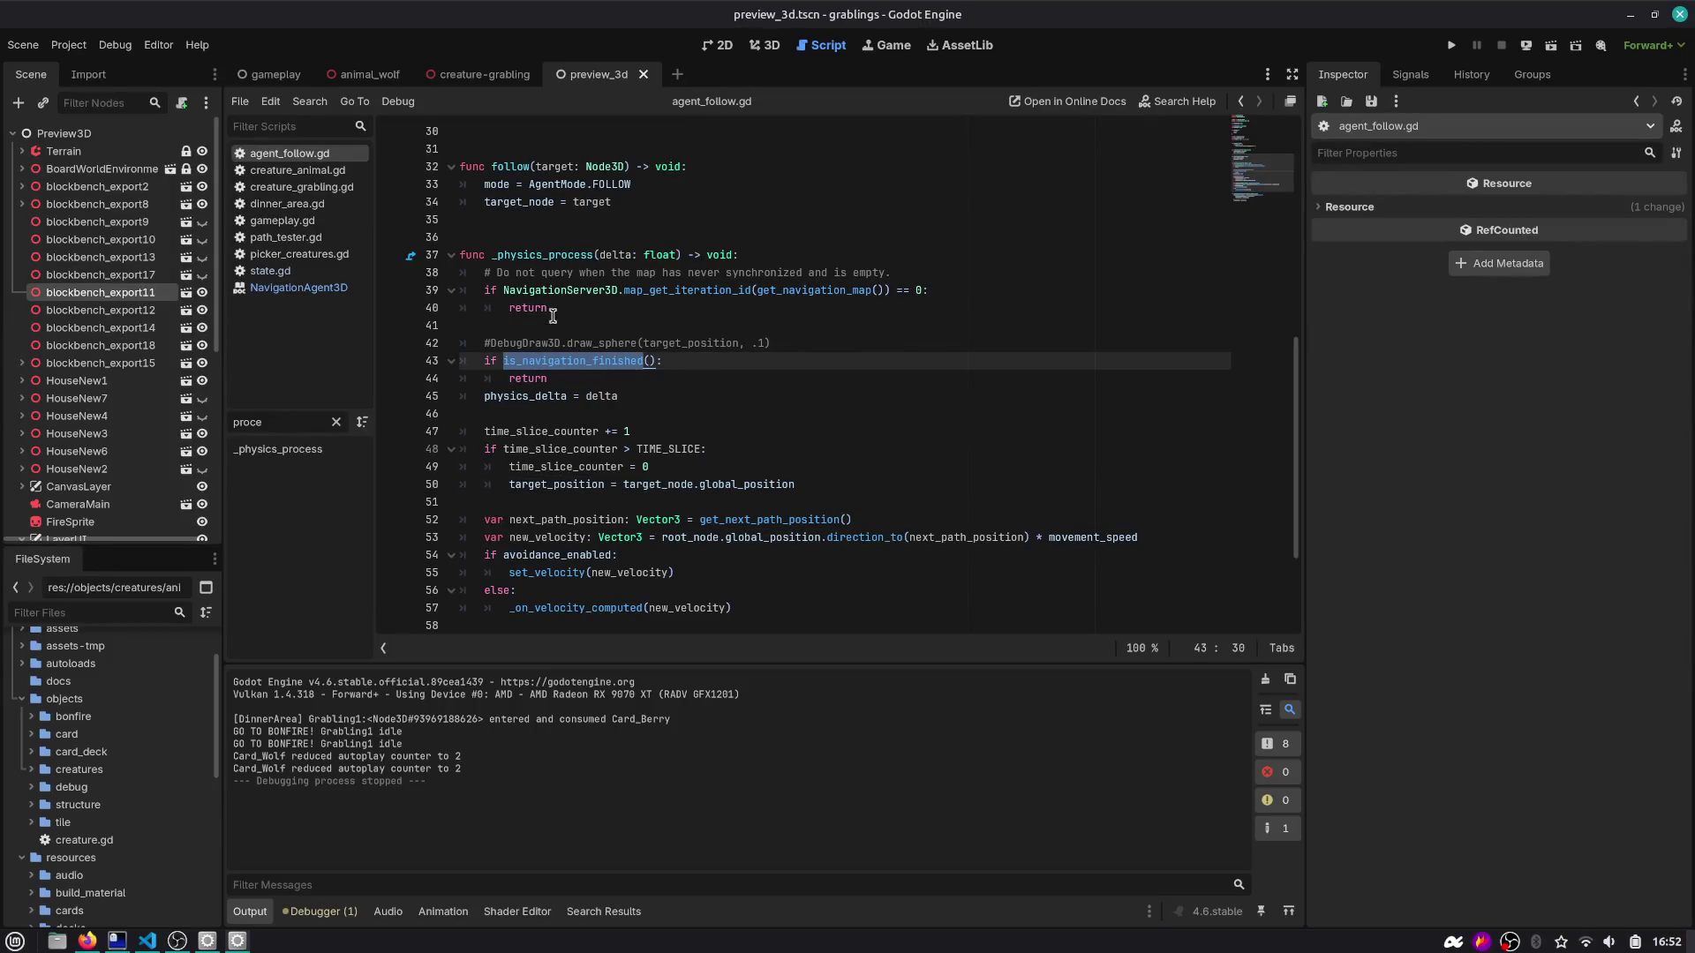
pyautogui.moveTo(808, 483); pyautogui.dragTo(699, 483)
pyautogui.keyDown('shift'); pyautogui.click(406, 433); pyautogui.keyUp('shift')
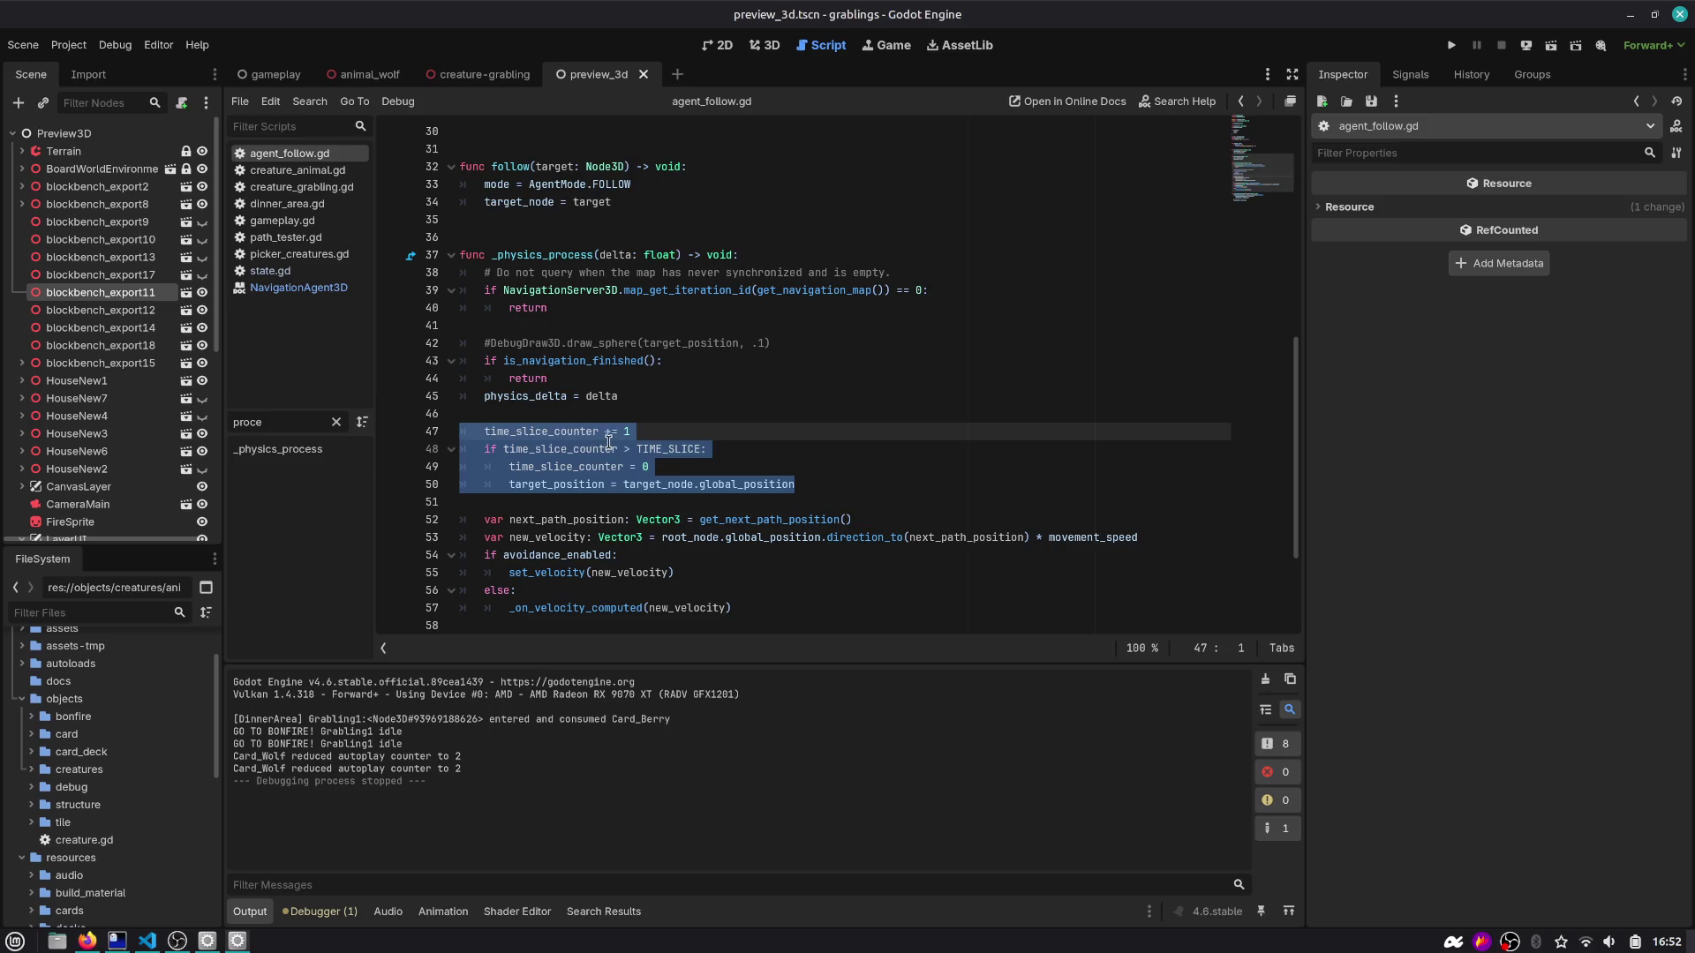
pyautogui.scroll(1, 571, 401)
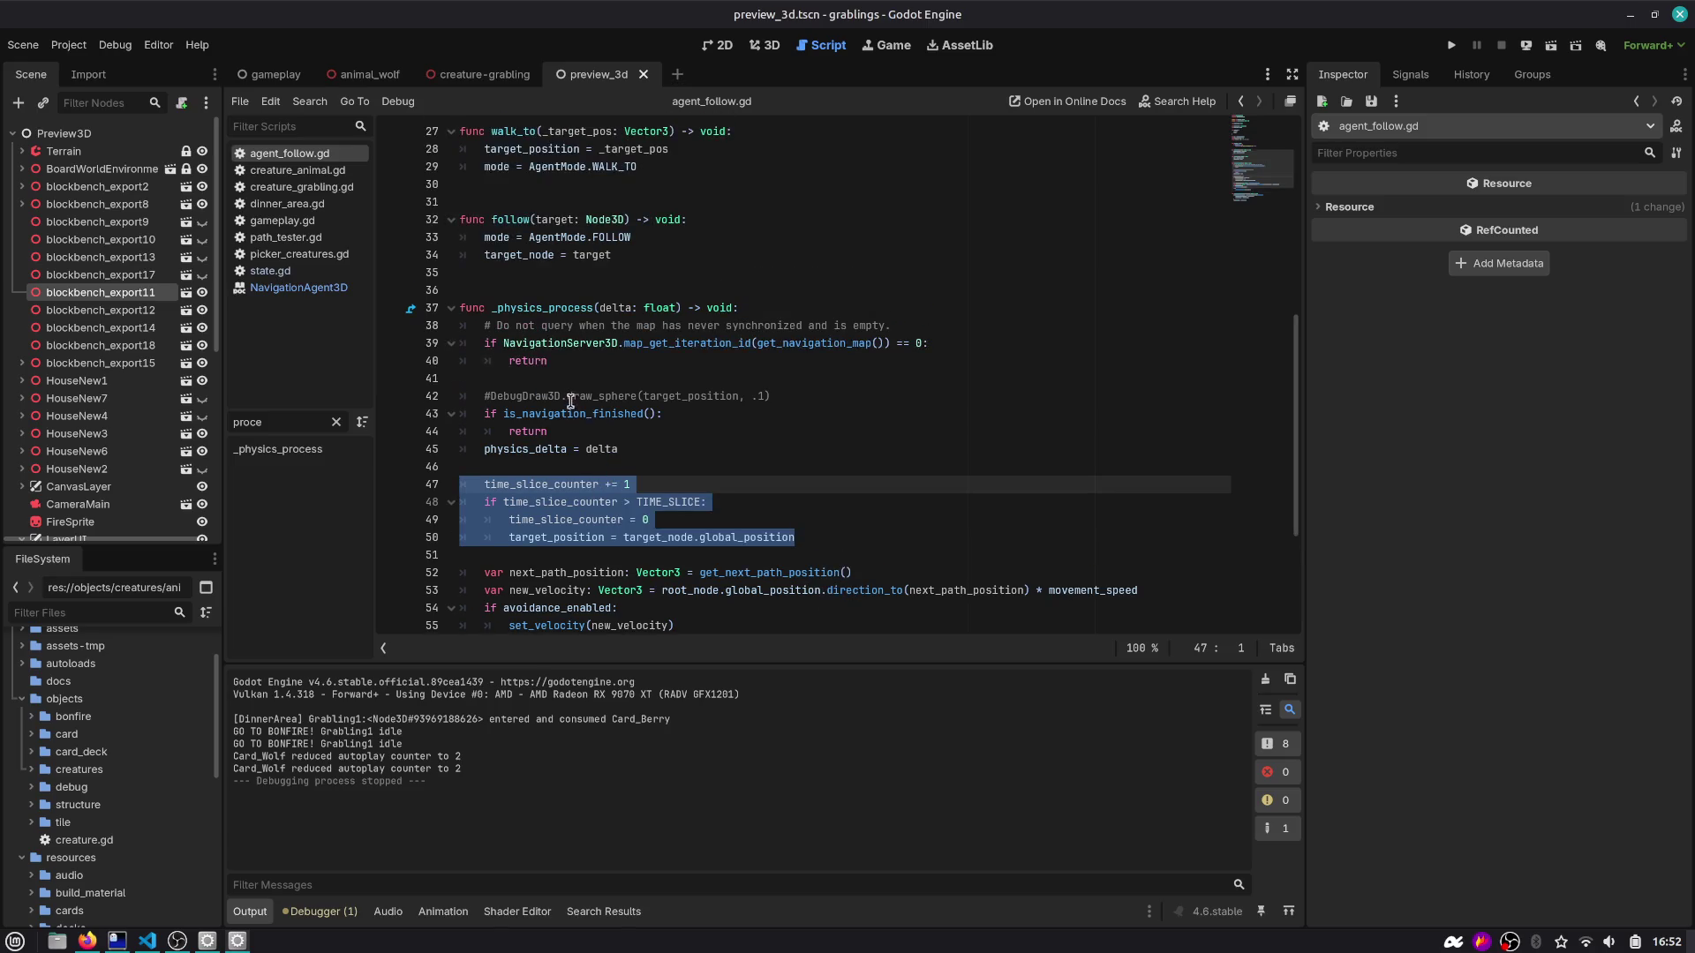
pyautogui.click(662, 500)
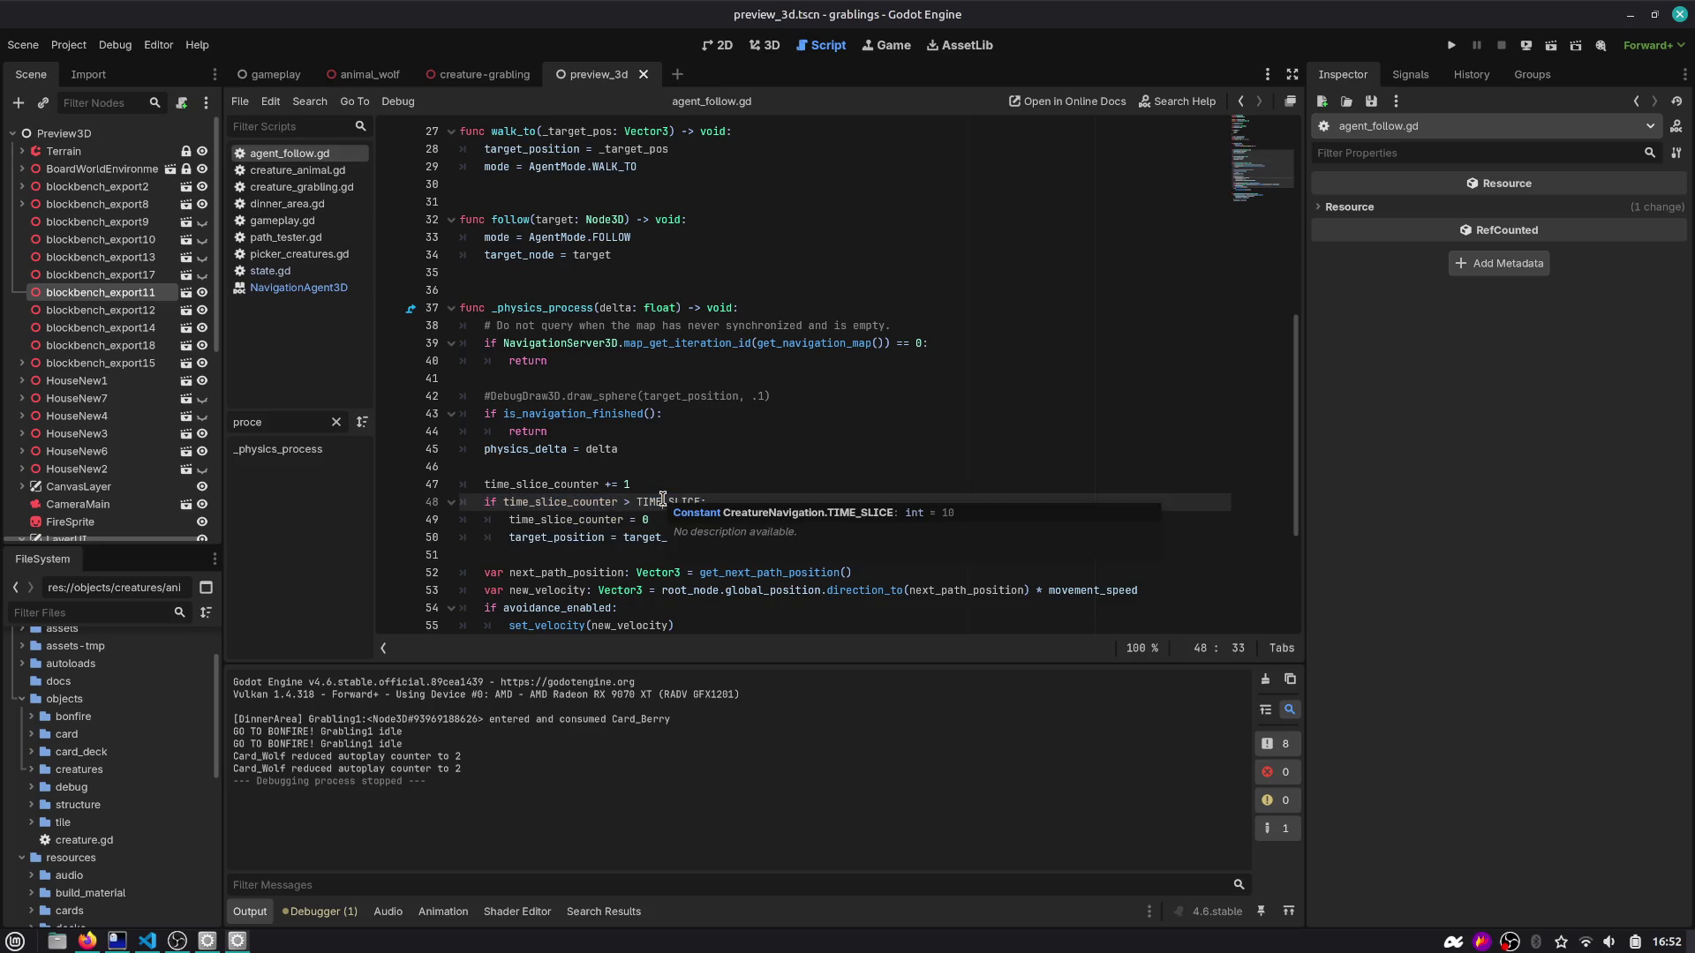
pyautogui.keyDown('ctrl'); pyautogui.click(662, 501); pyautogui.keyUp('ctrl')
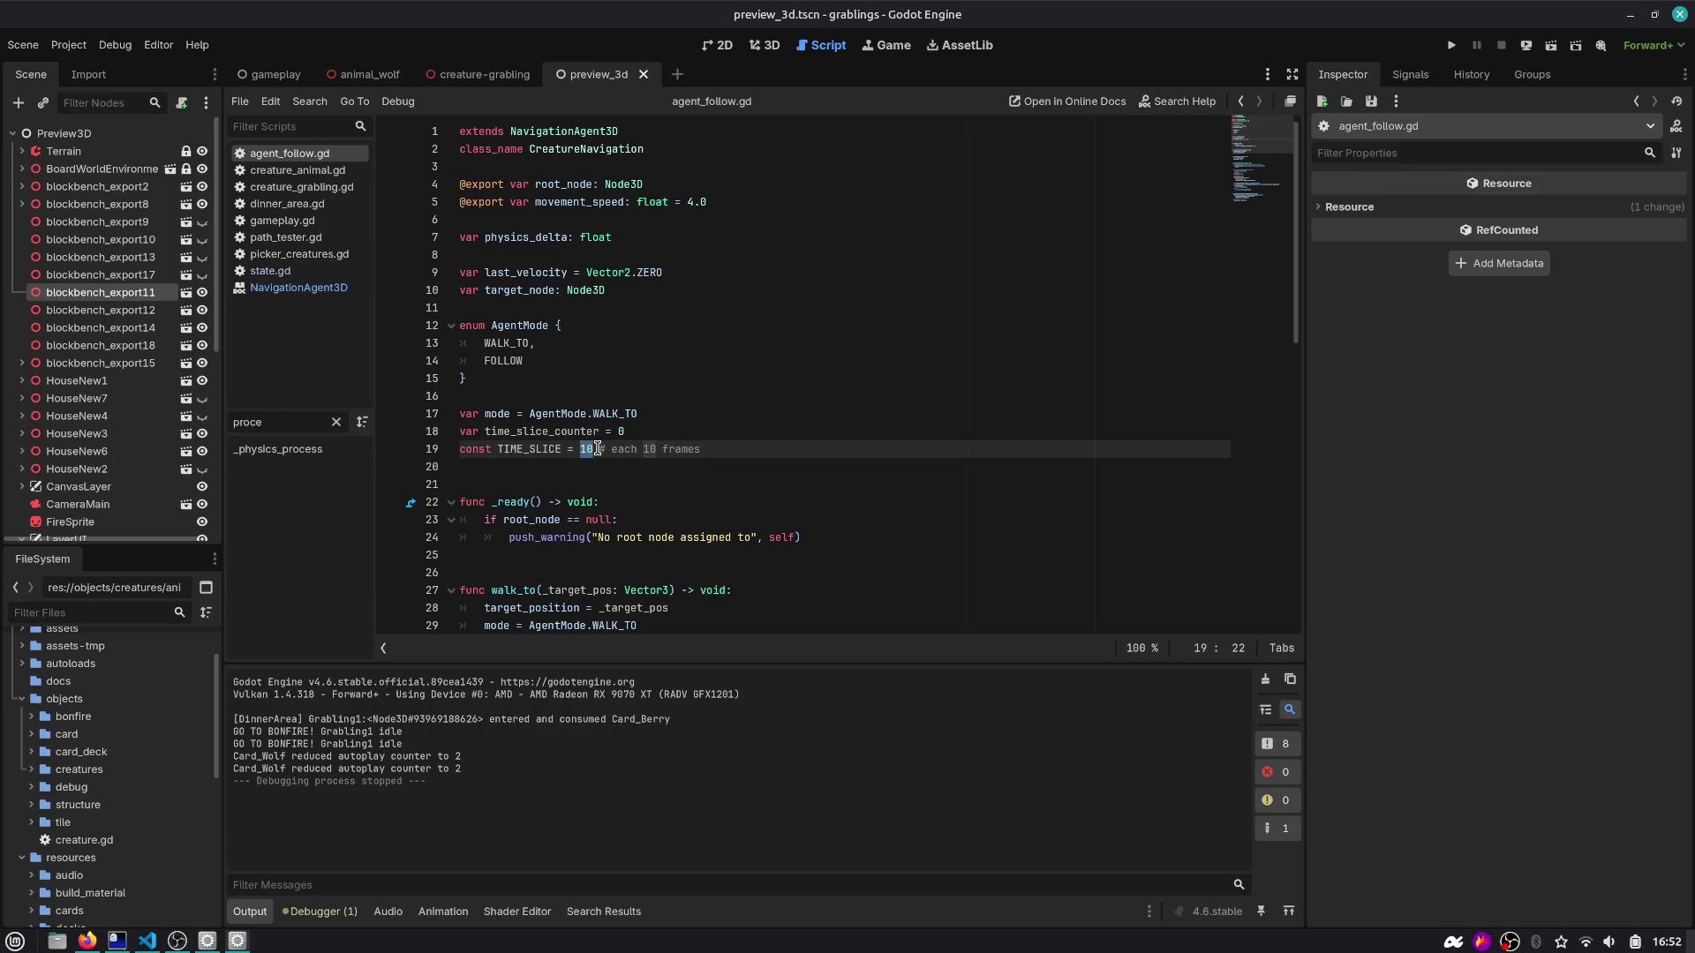
# Step: Run the game and inspect time_slice_counter and target_position after the Nil global_position error
pyautogui.click(1452, 45)
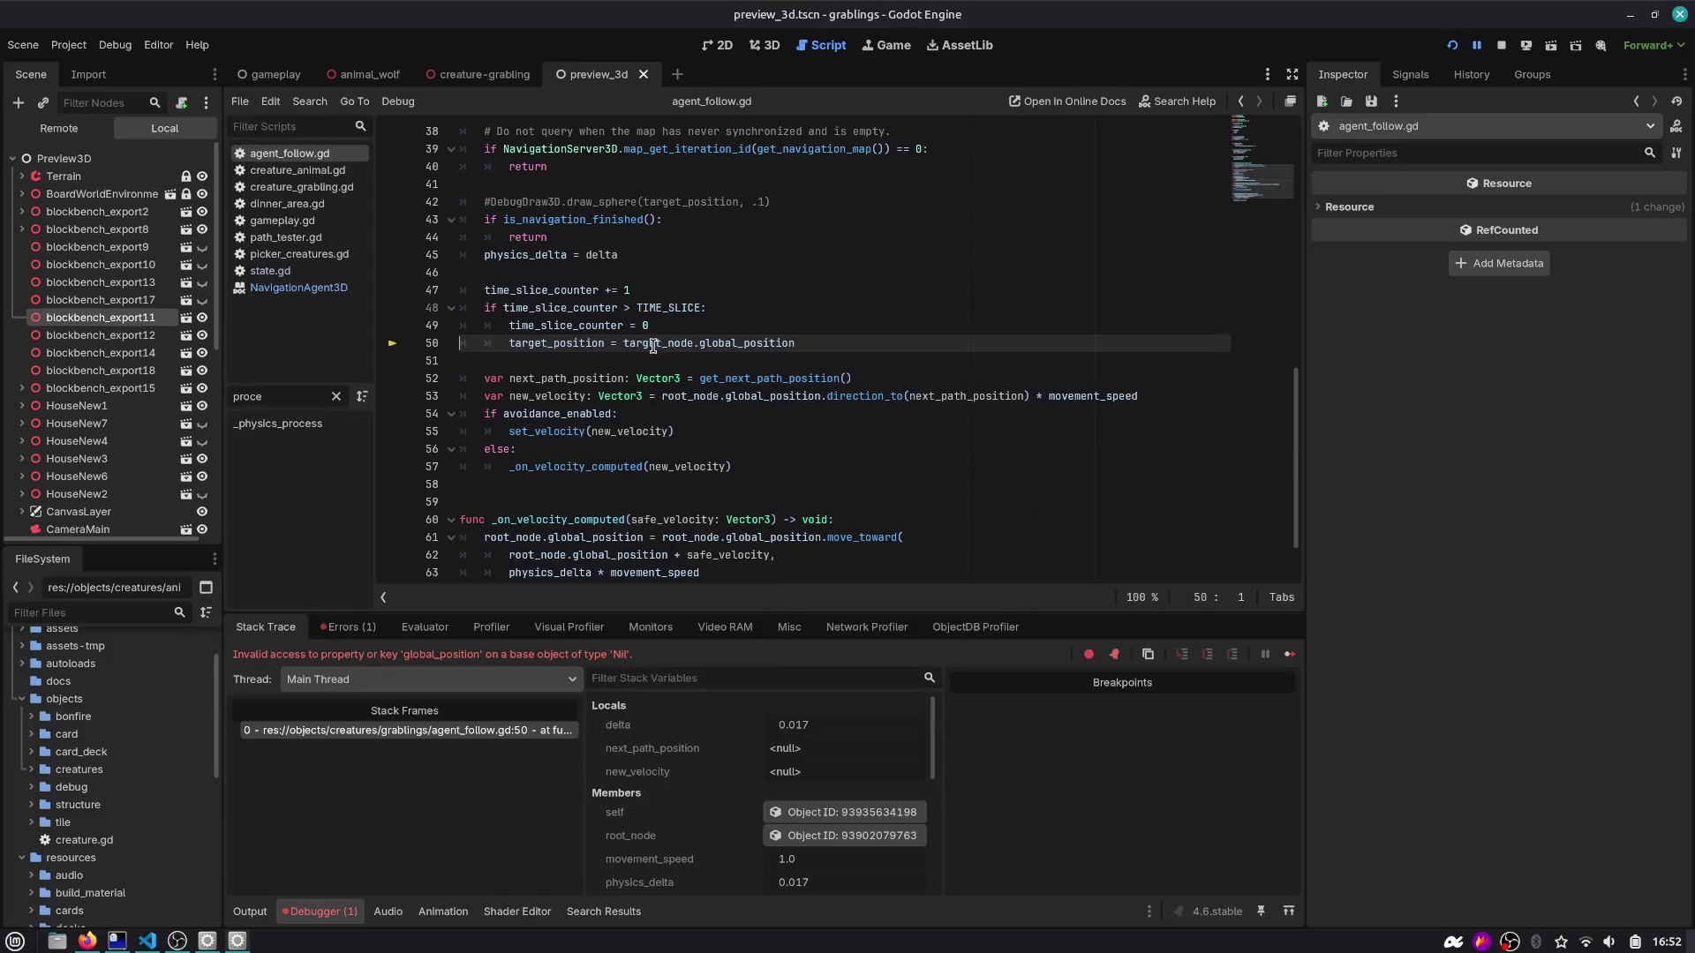
pyautogui.scroll(3, 534, 317)
pyautogui.moveTo(539, 312)
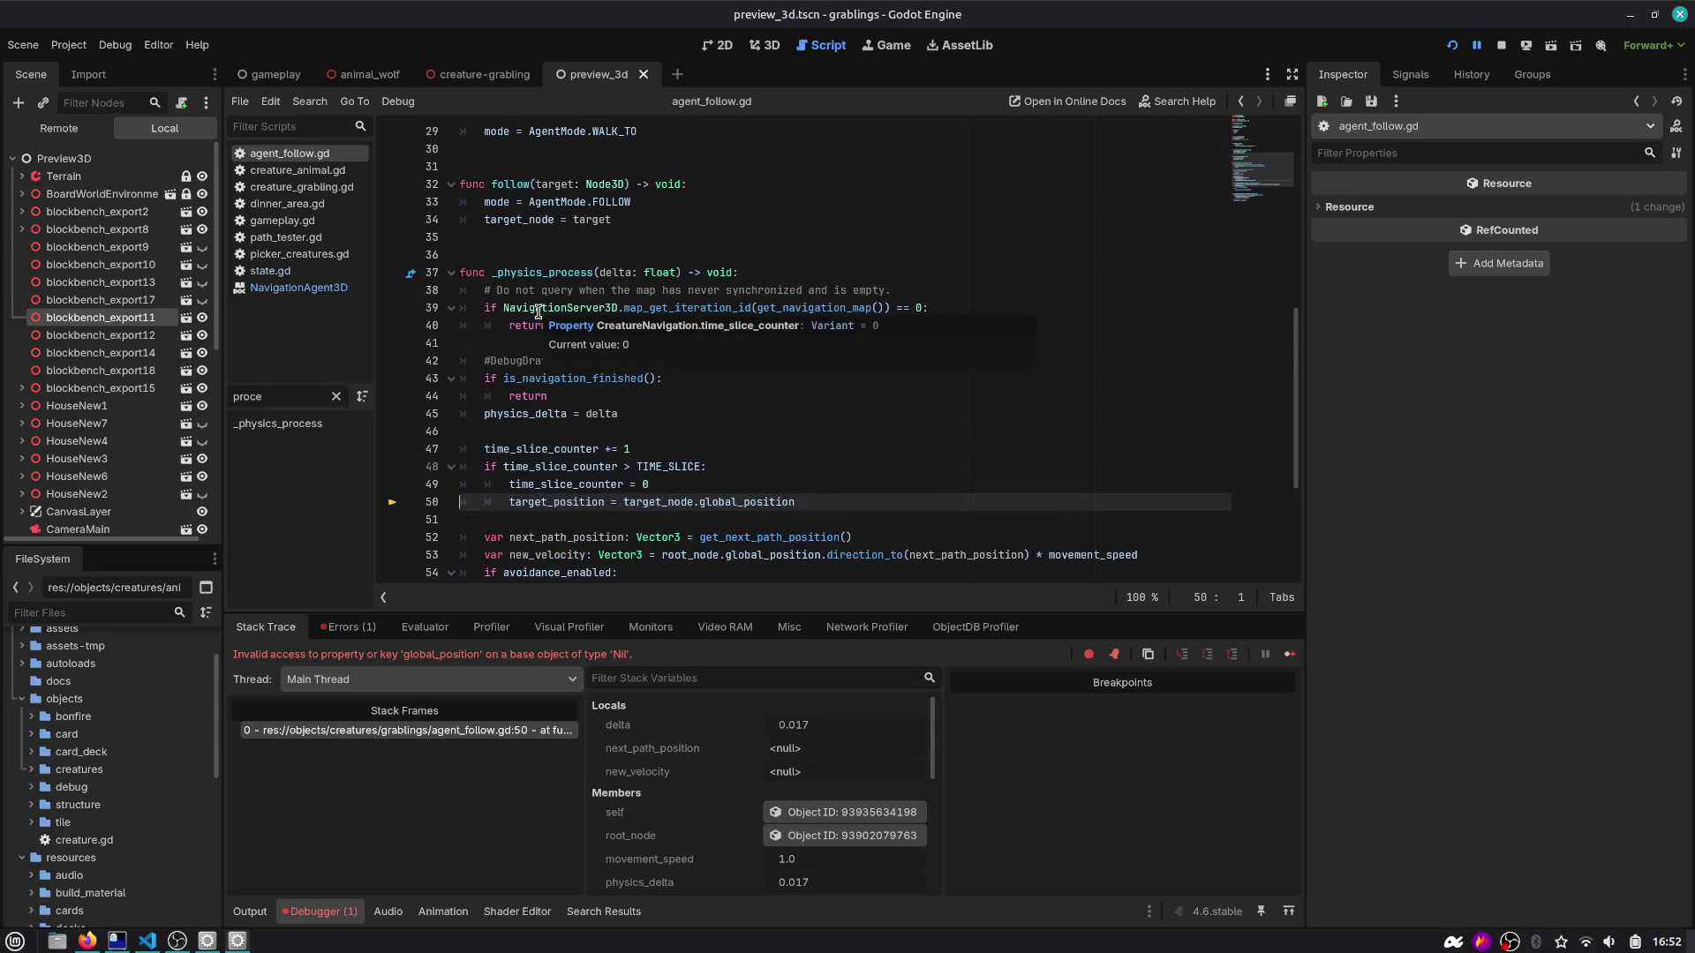
pyautogui.doubleClick(536, 466)
pyautogui.doubleClick(557, 500)
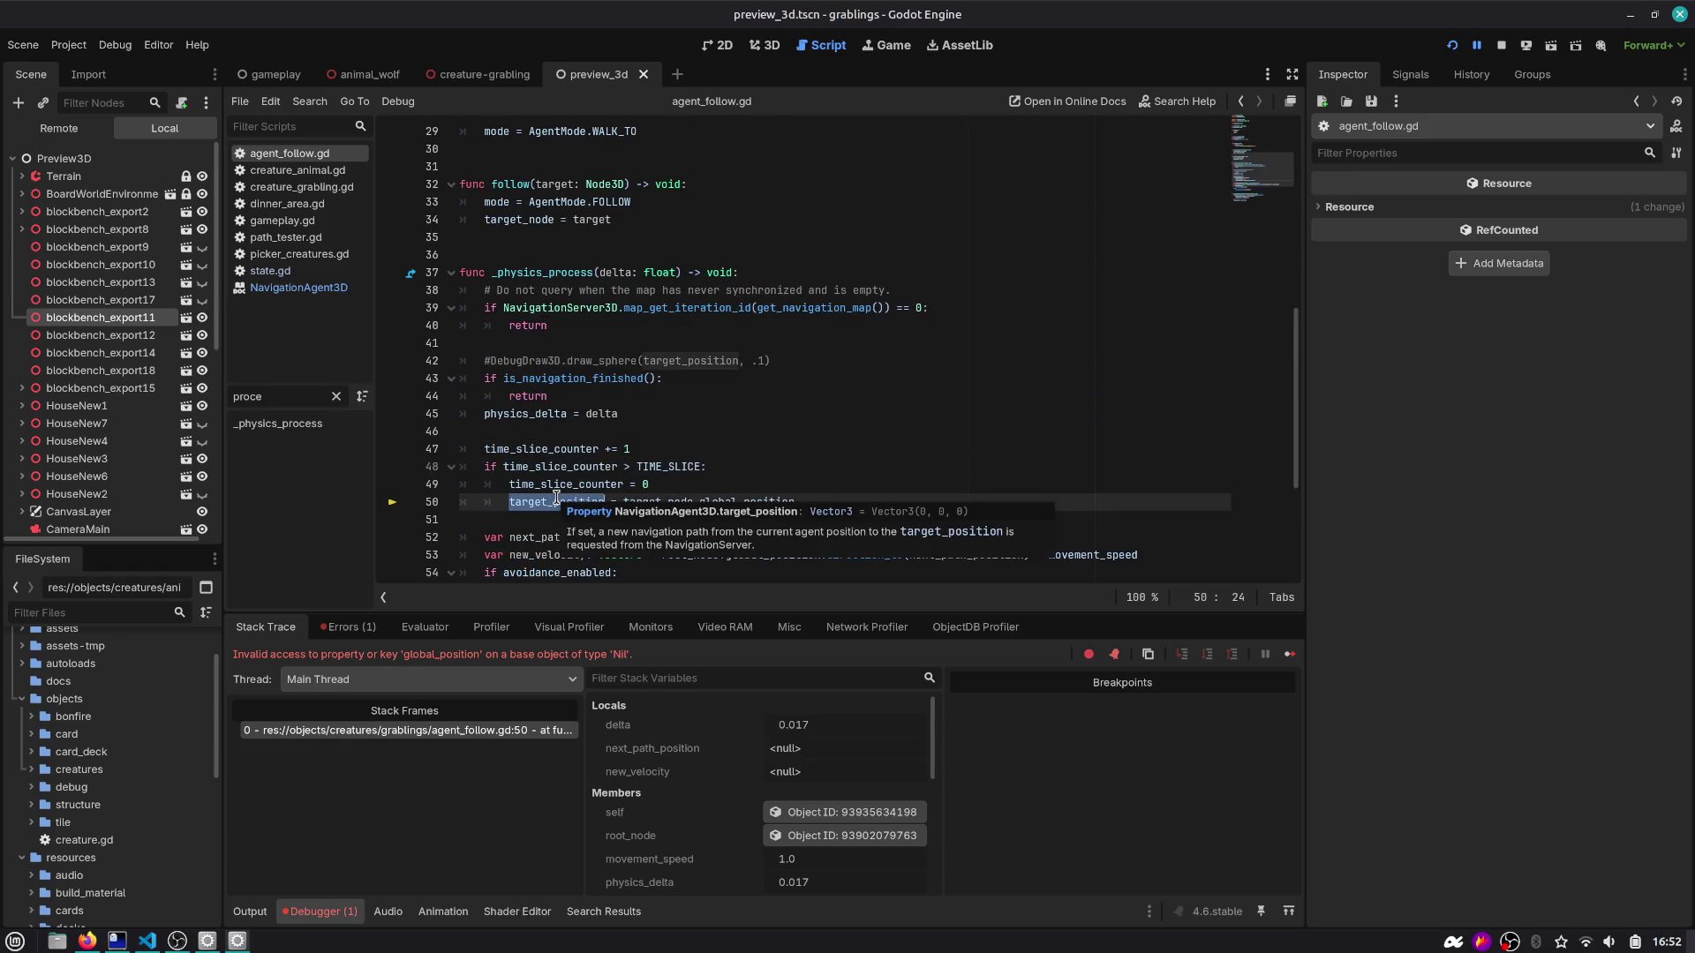
# Step: Wrap the time-slice block in 'if mode == AgentMode.FOLLOW:' and indent it beneath
pyautogui.click(715, 446)
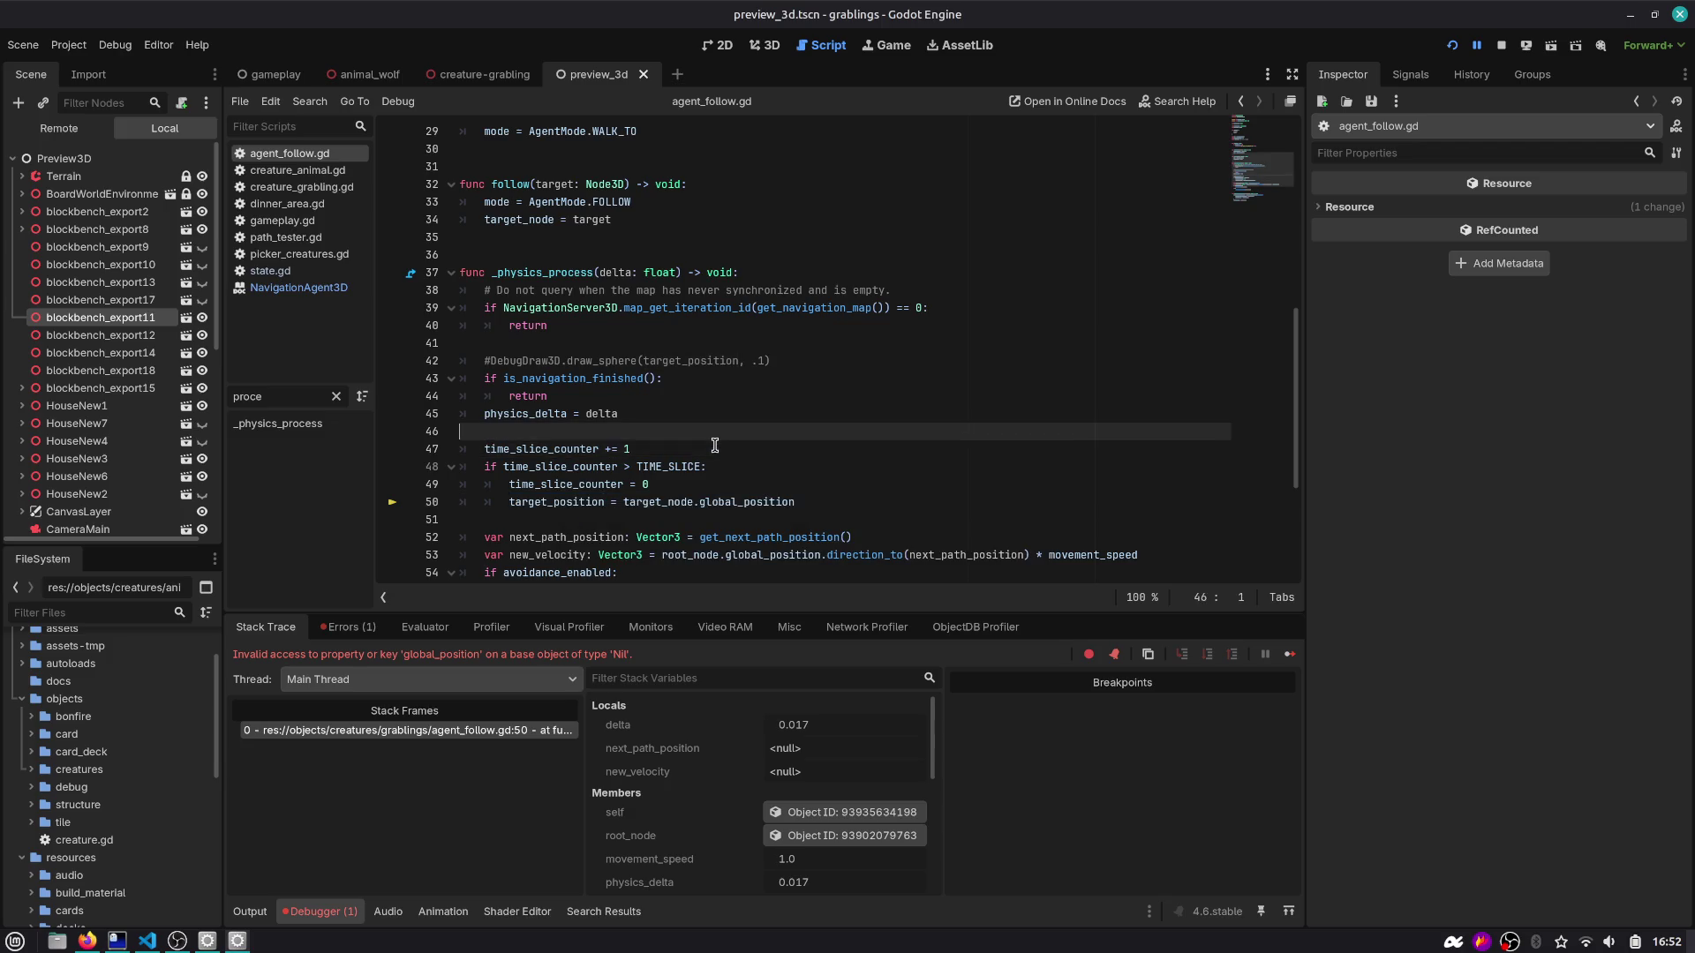
pyautogui.press('Up')
pyautogui.press('Return')
pyautogui.write('de == AgentMode.')
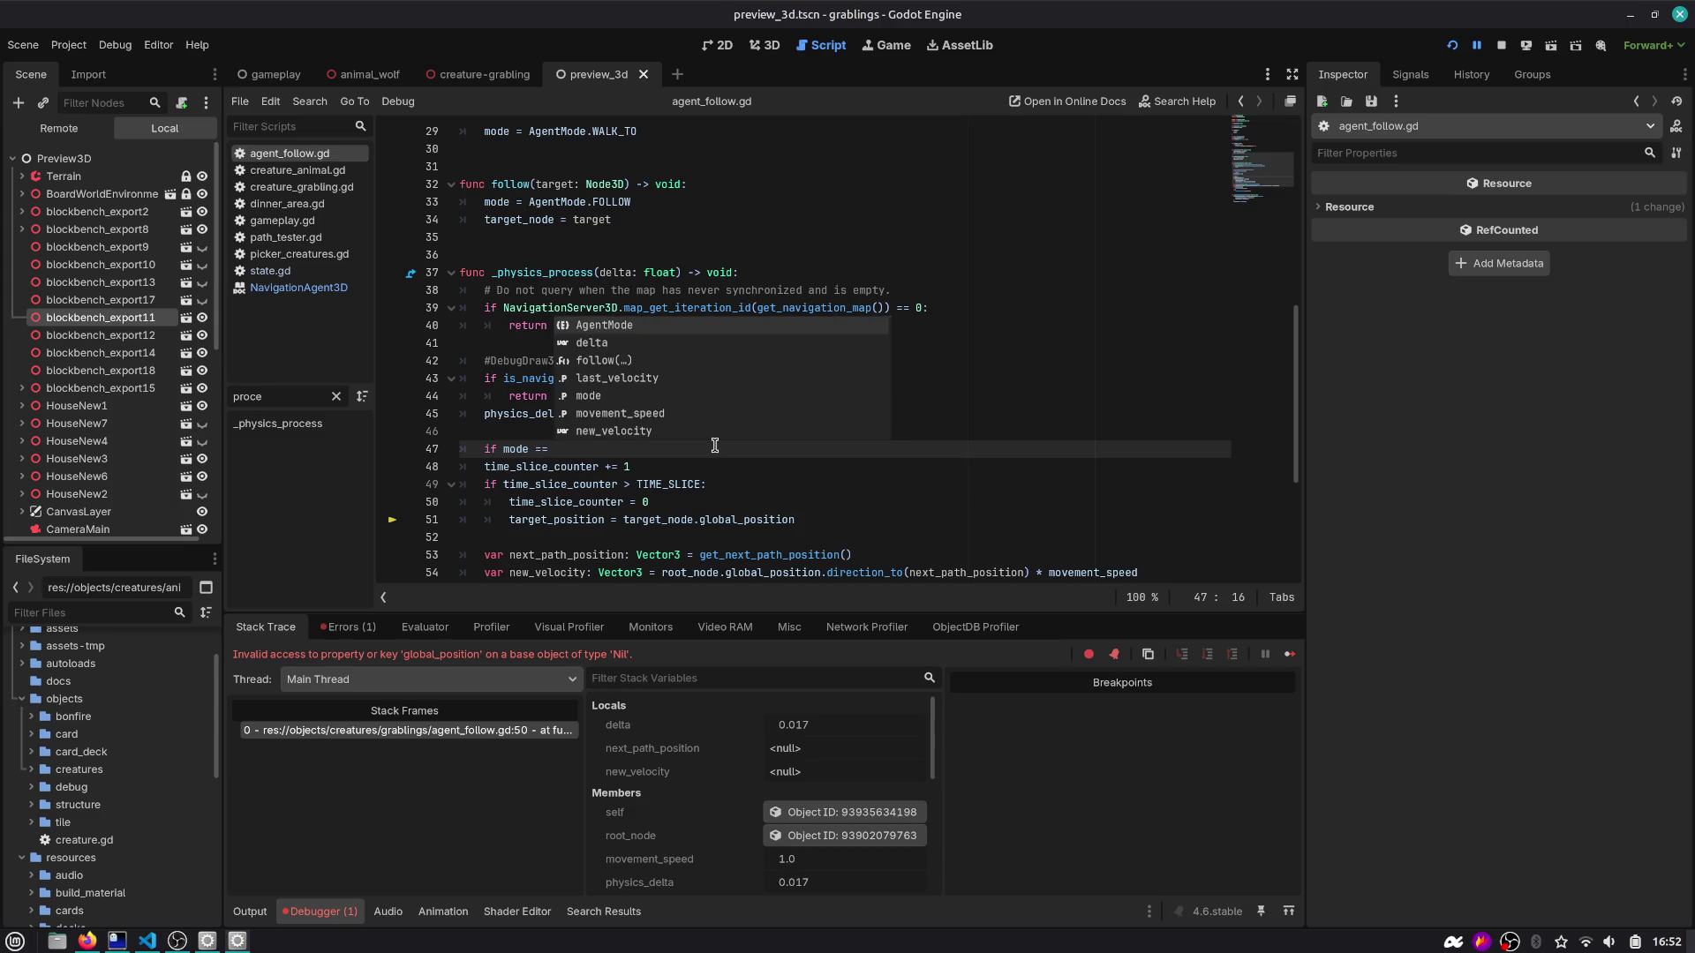
pyautogui.press('Return')
pyautogui.press('Down')
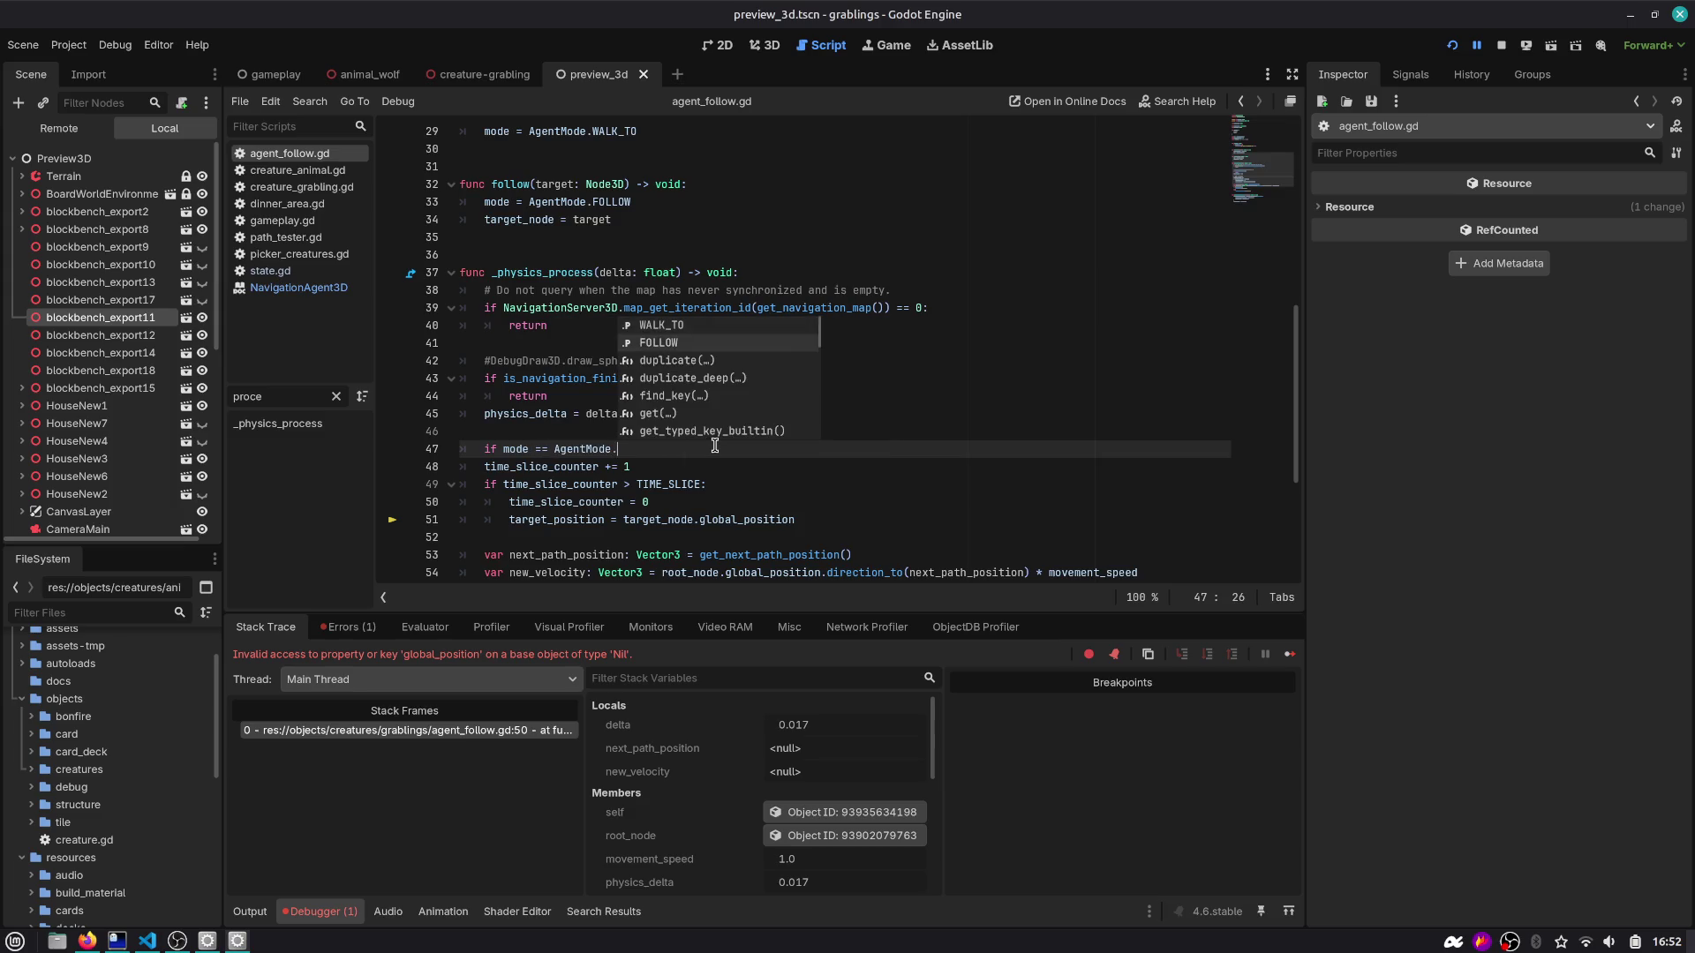
pyautogui.press('Return')
pyautogui.write(':')
pyautogui.press('Down')
pyautogui.press('Home')
pyautogui.hotkey('shift', 'Down')
pyautogui.hotkey('shift', 'Down')
pyautogui.hotkey('shift', 'Down')
pyautogui.hotkey('shift', 'Down')
pyautogui.press('Tab')
pyautogui.press('Up')
pyautogui.press('Up')
pyautogui.press('Up')
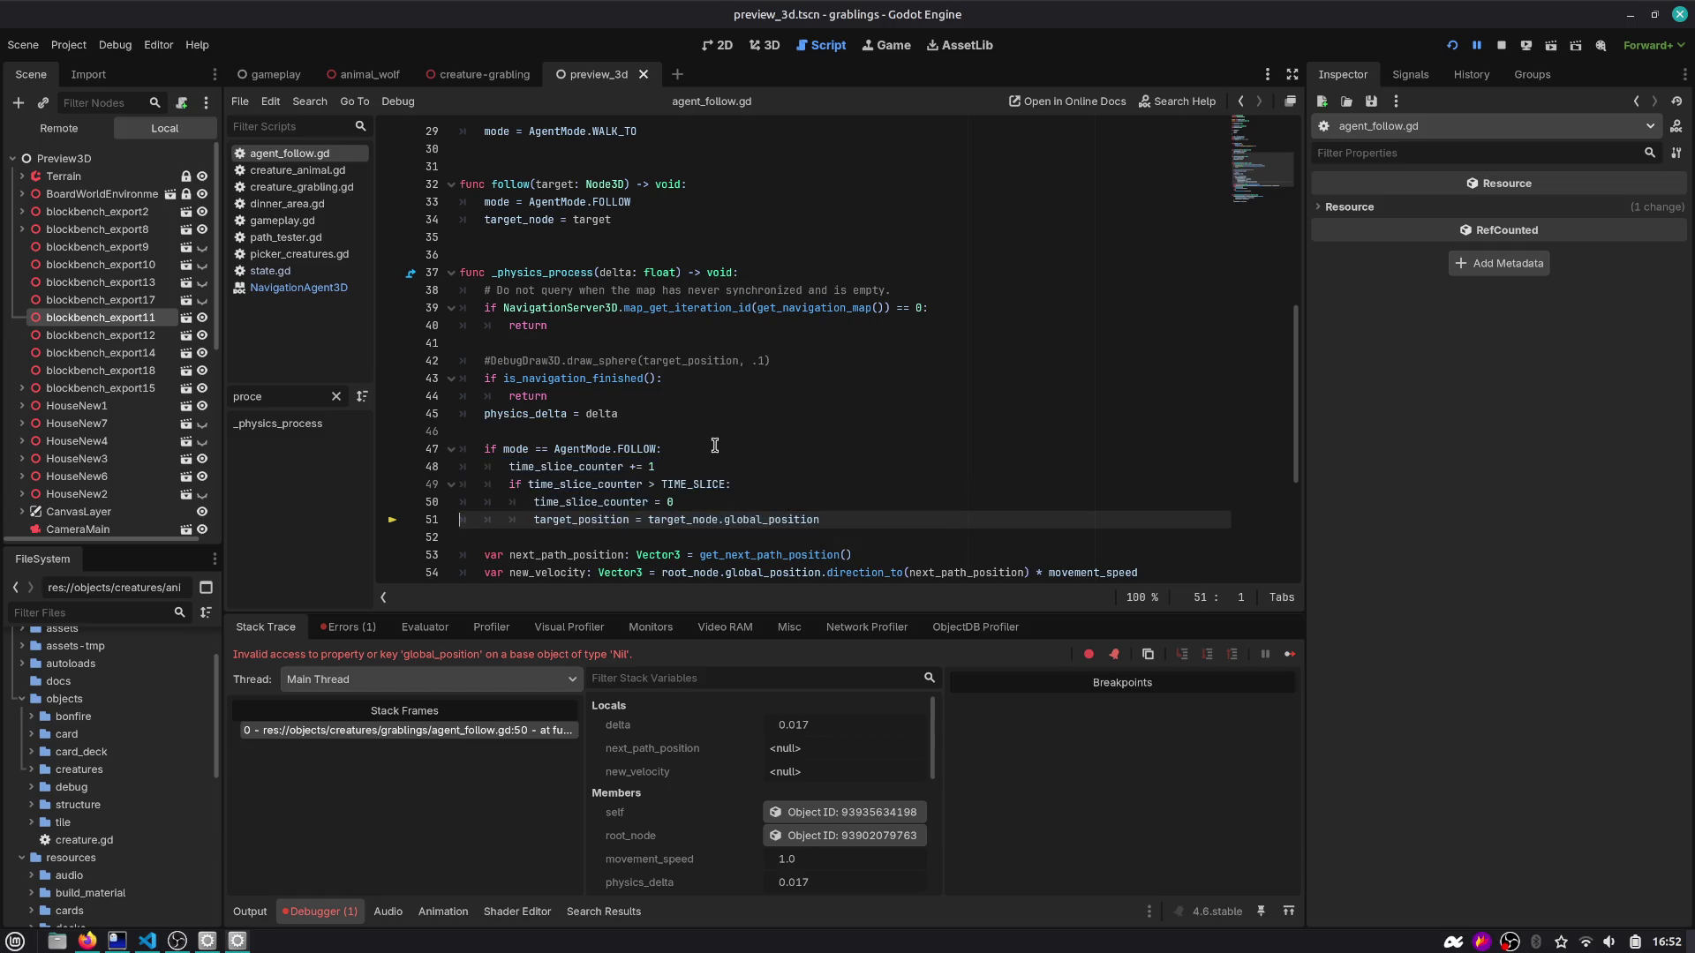
# Step: Add an assert that target_node is assigned for AgentMode.FOLLOW, save, and rerun the game
pyautogui.hotkey('ctrl', 'shift', 'Return')
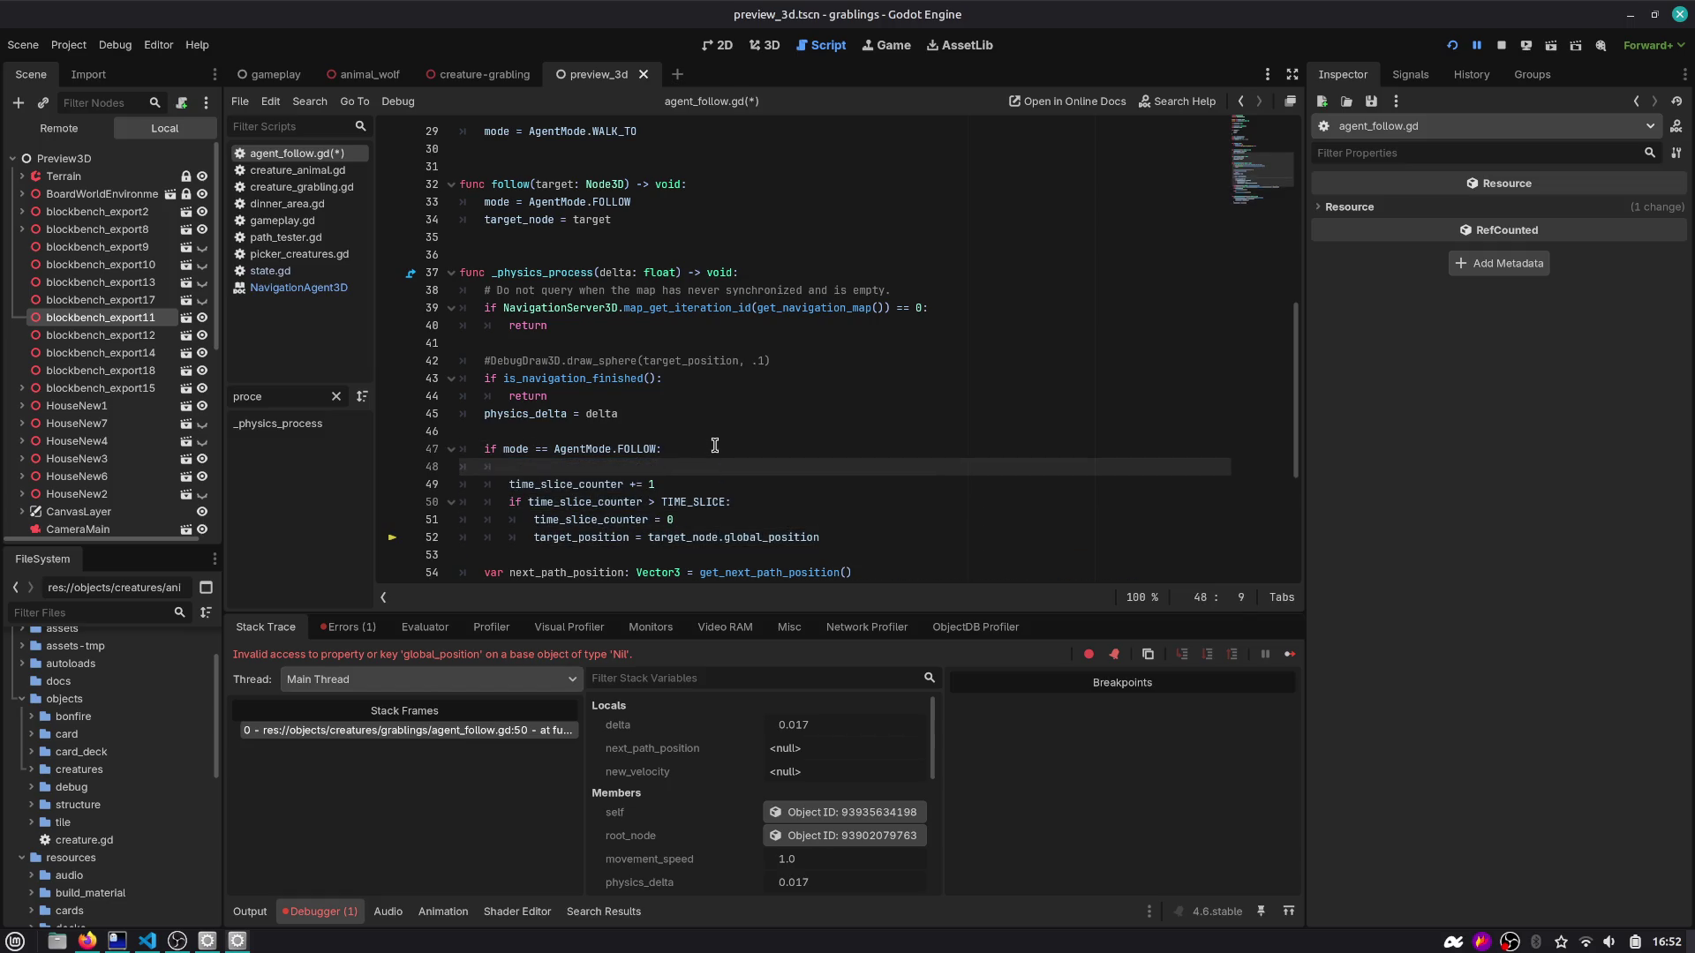
pyautogui.press('Return')
pyautogui.press('BackSpace')
pyautogui.press('BackSpace')
pyautogui.press('BackSpace')
pyautogui.write('g')
pyautogui.press('Return')
pyautogui.write('!=')
pyautogui.press('BackSpace')
pyautogui.press('BackSpace')
pyautogui.press('BackSpace')
pyautogui.write('Ta')
pyautogui.press('BackSpace')
pyautogui.press('BackSpace')
pyautogui.press('BackSpace')
pyautogui.write('ta')
pyautogui.write('ssigned when using AgentMode.')
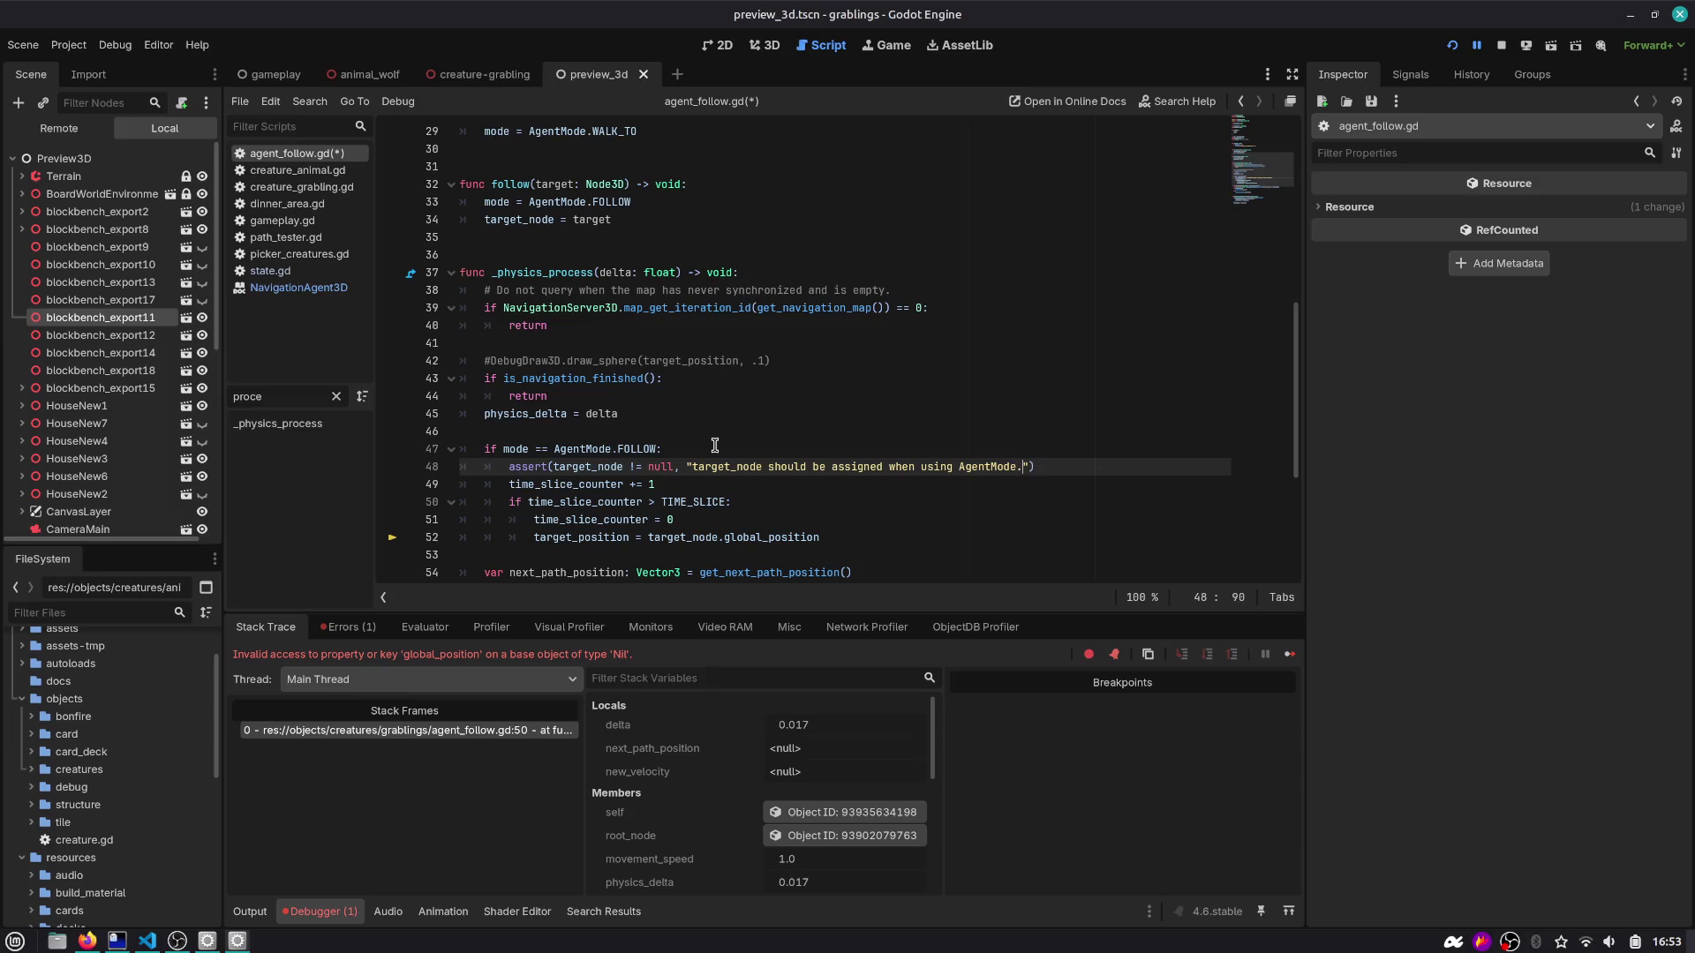
pyautogui.write('OW')
pyautogui.hotkey('ctrl', 's')
pyautogui.scroll(-2, 715, 446)
pyautogui.click(1452, 45)
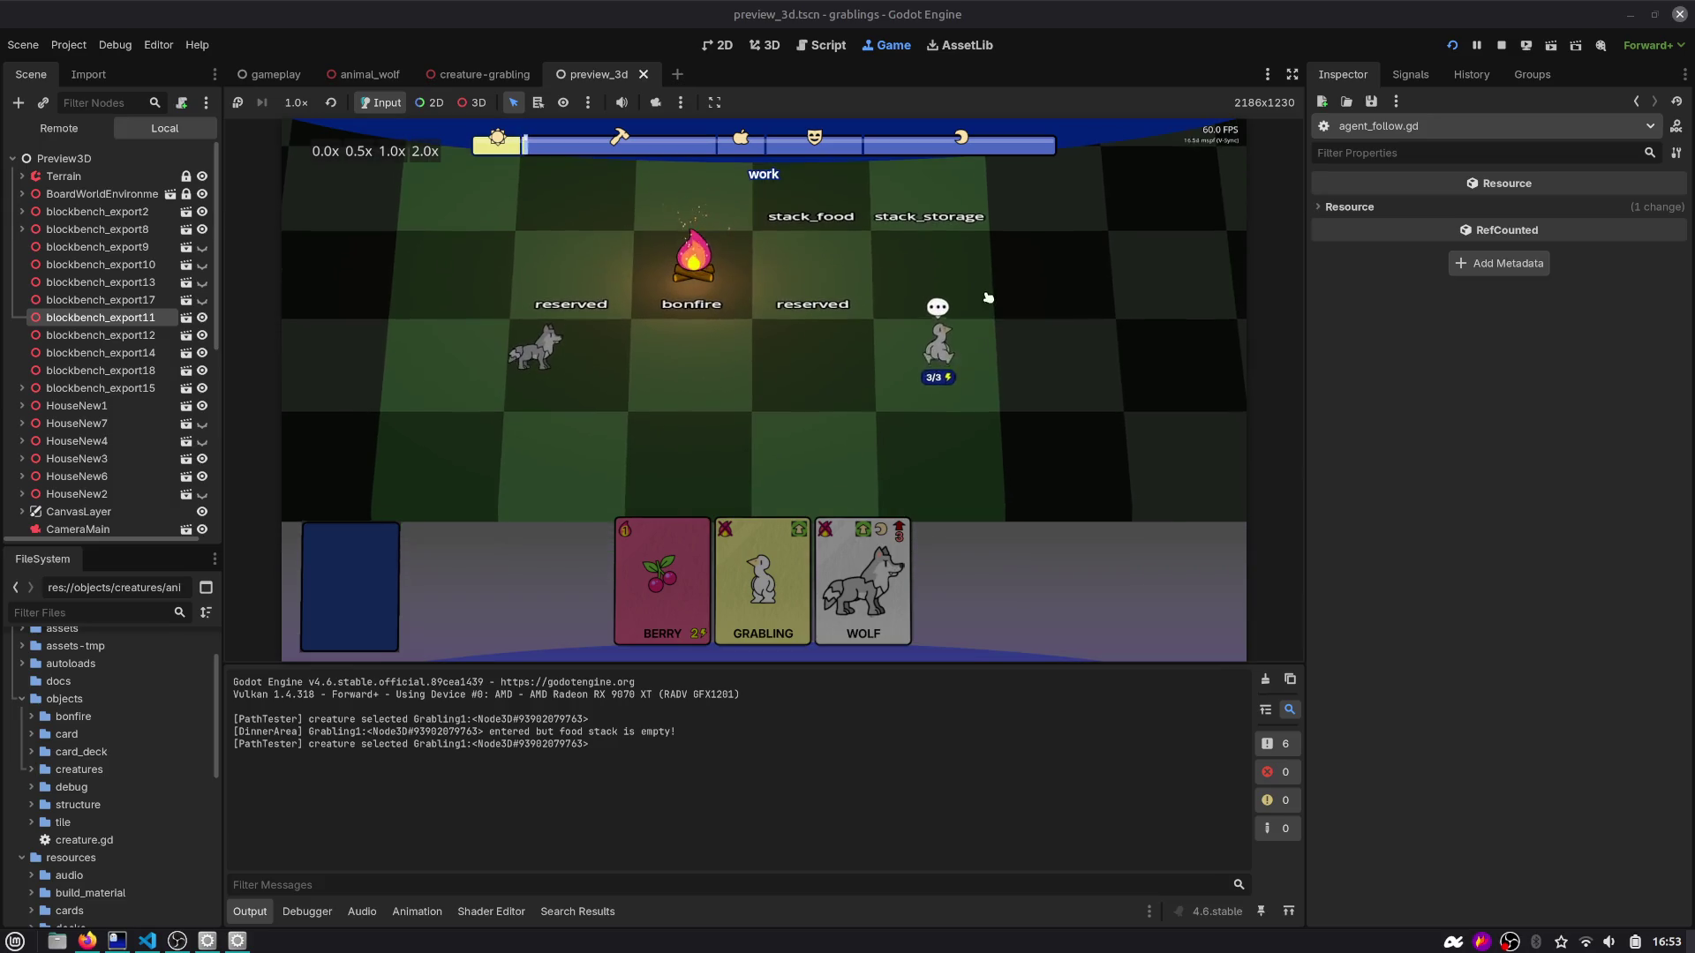
# Step: Advance to sleep with F1, then open the state.gd:26 warning from the Debugger's Errors list
pyautogui.press('F1')
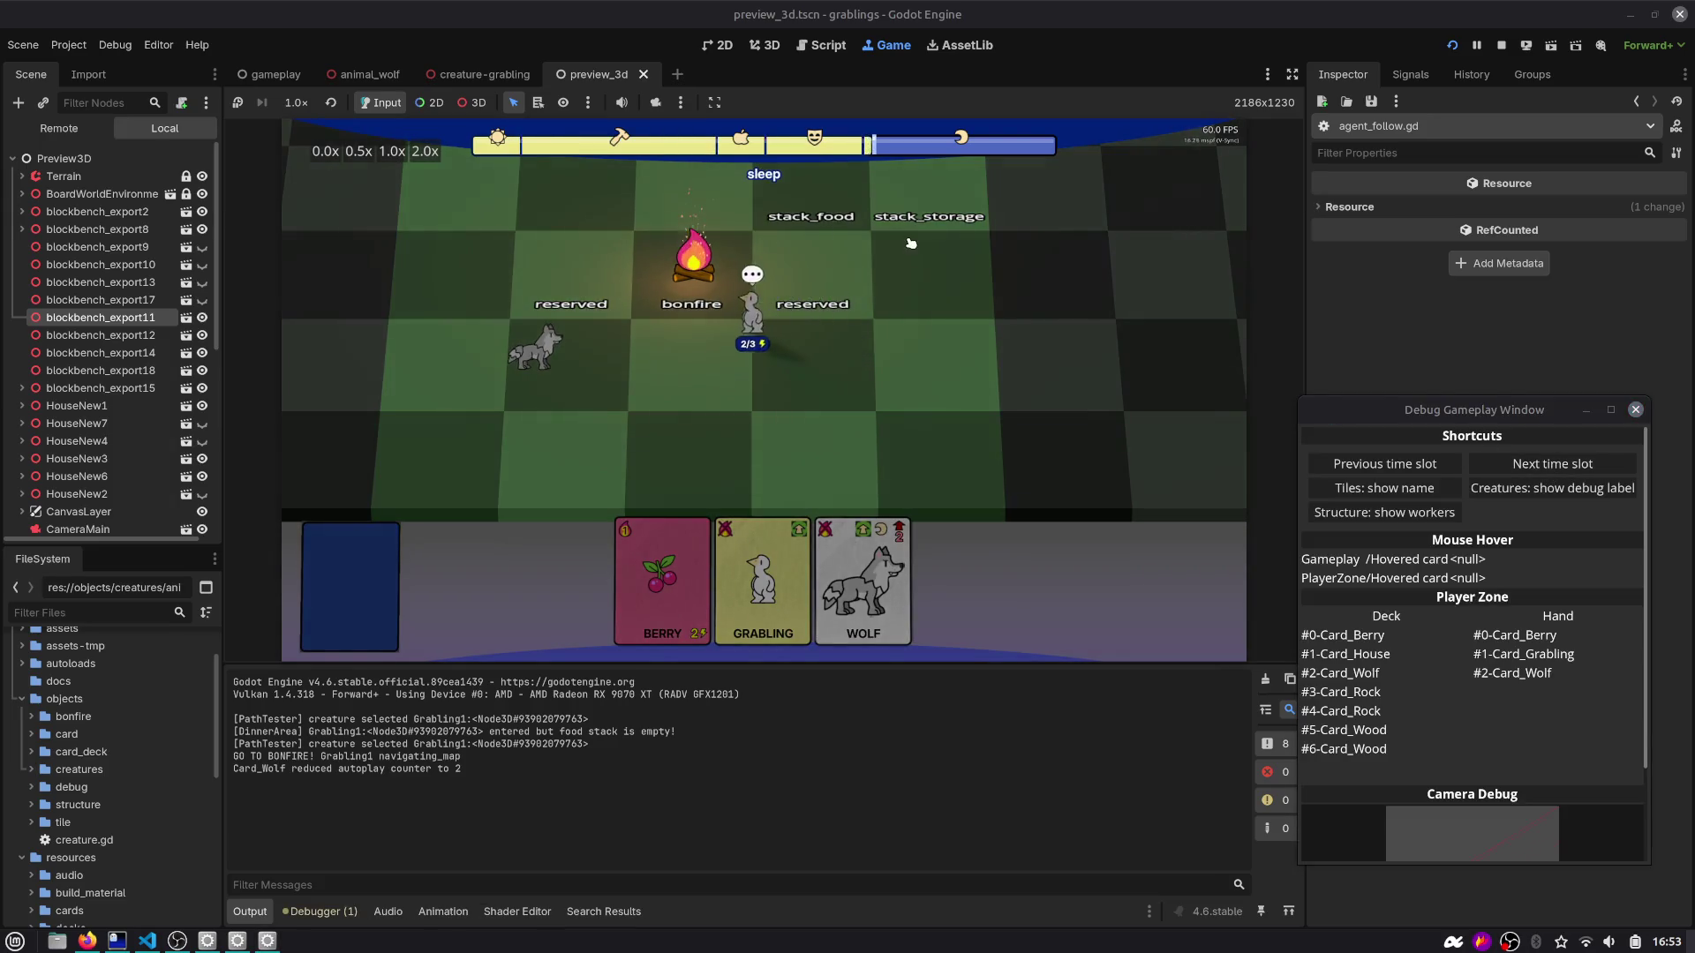
pyautogui.moveTo(924, 228); pyautogui.dragTo(985, 346)
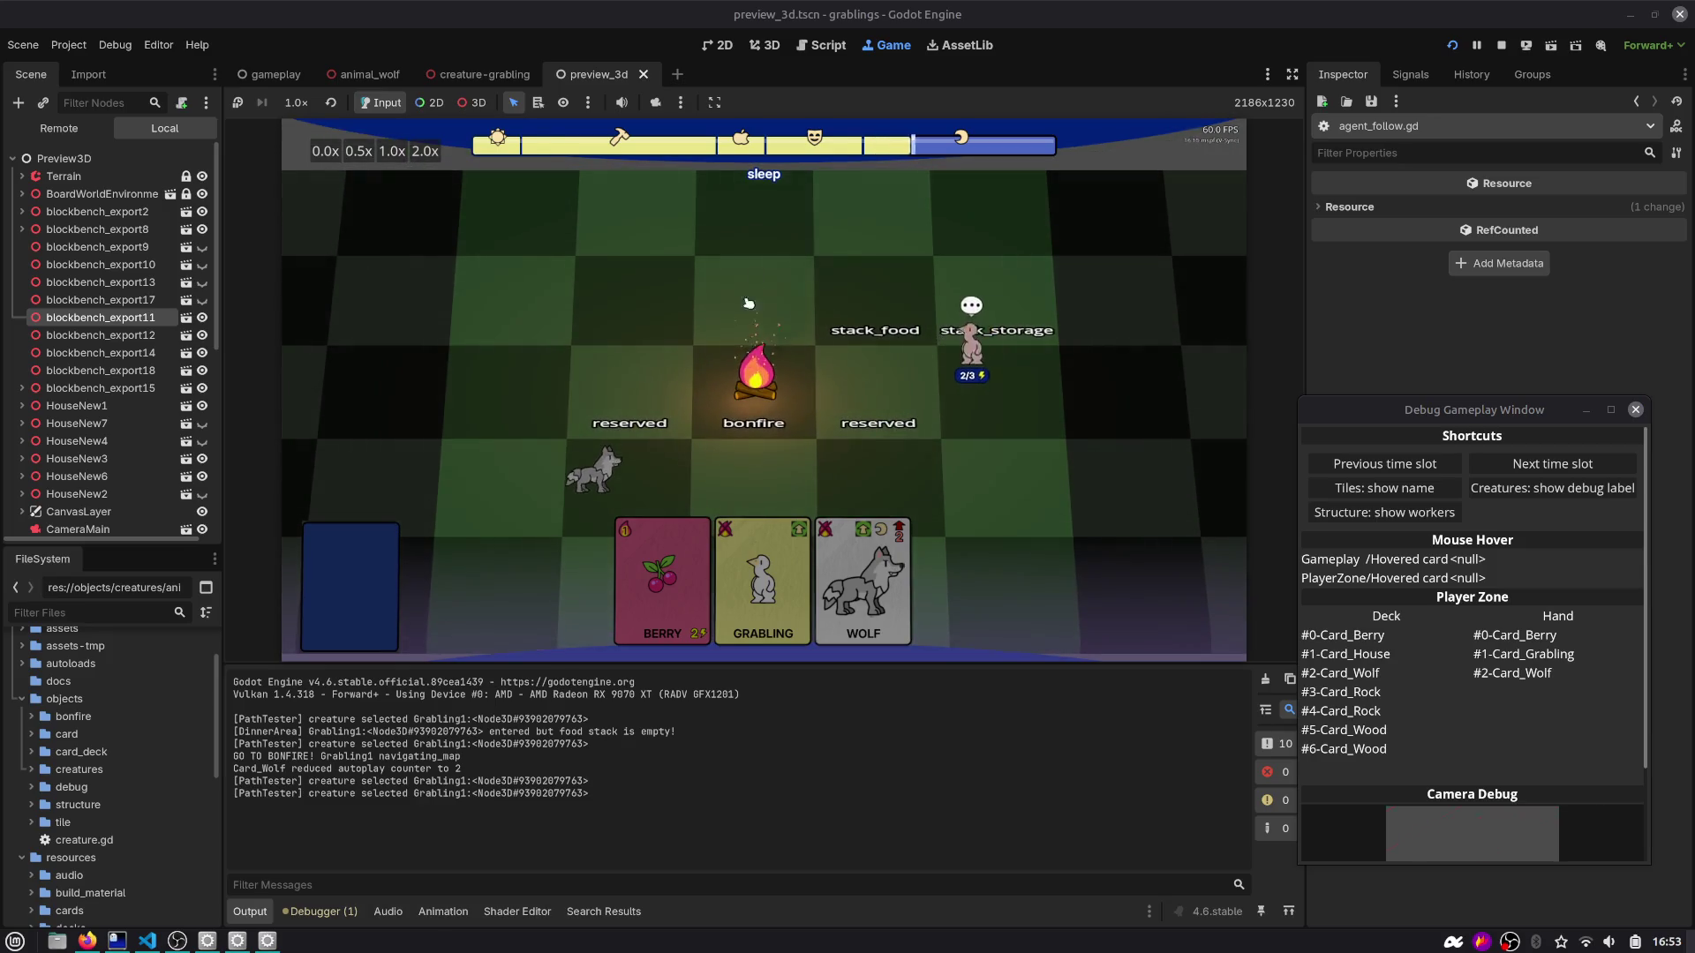
pyautogui.click(319, 912)
pyautogui.click(345, 628)
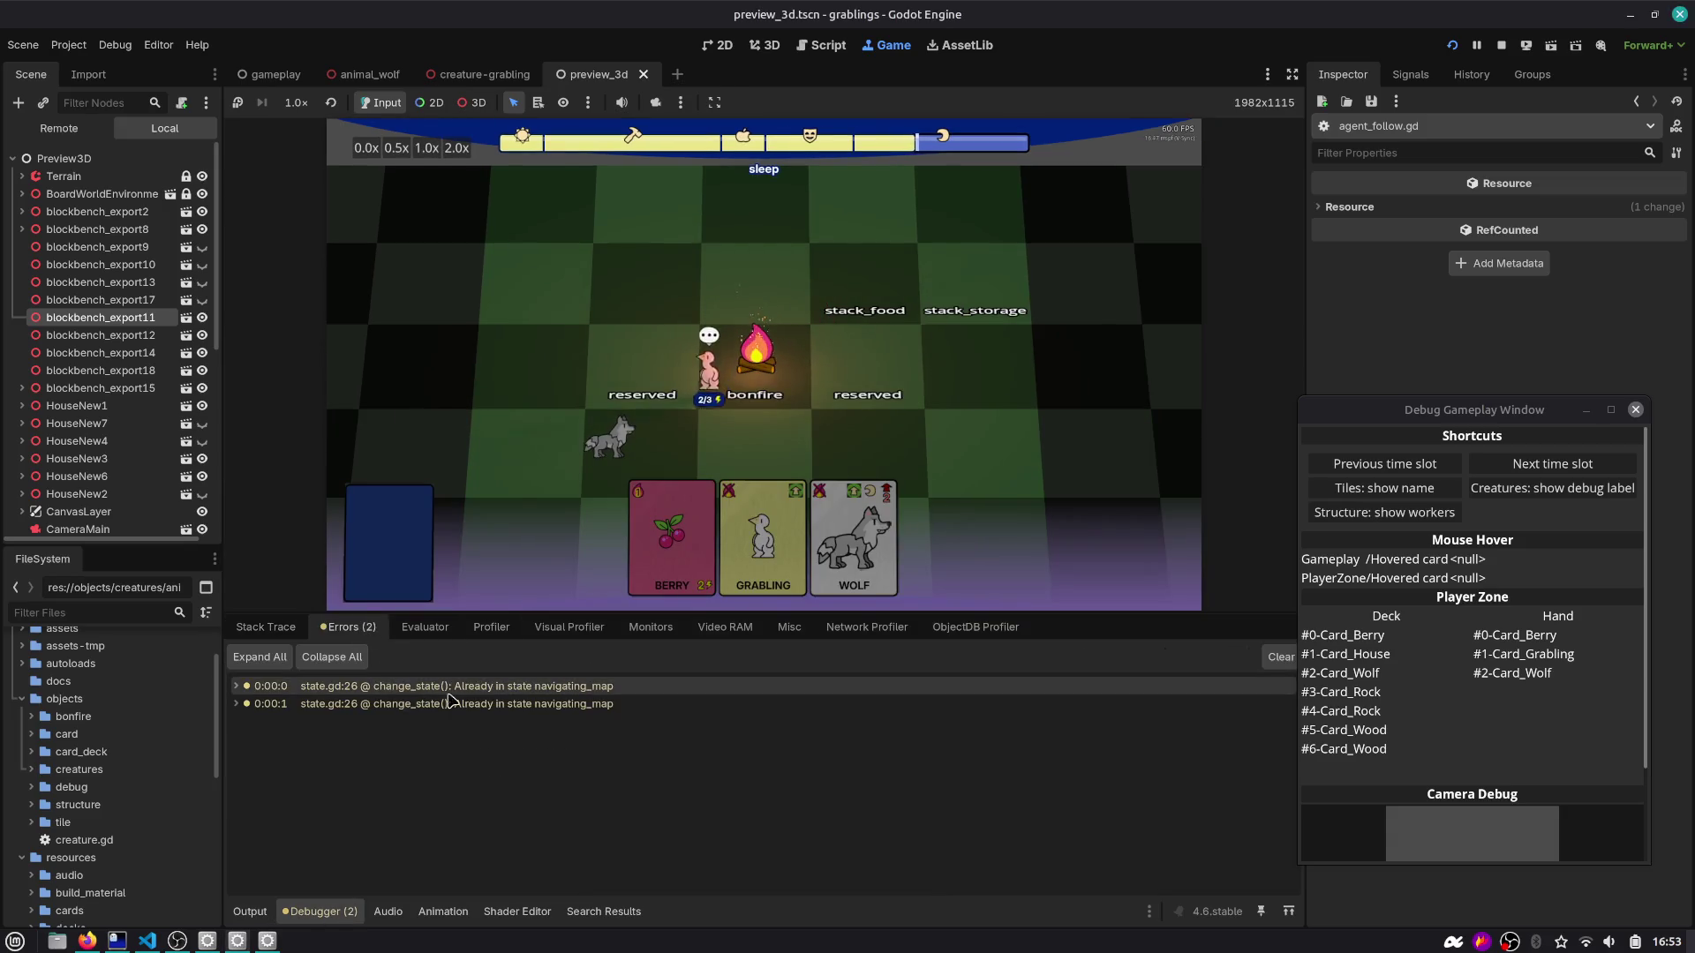
pyautogui.click(521, 687)
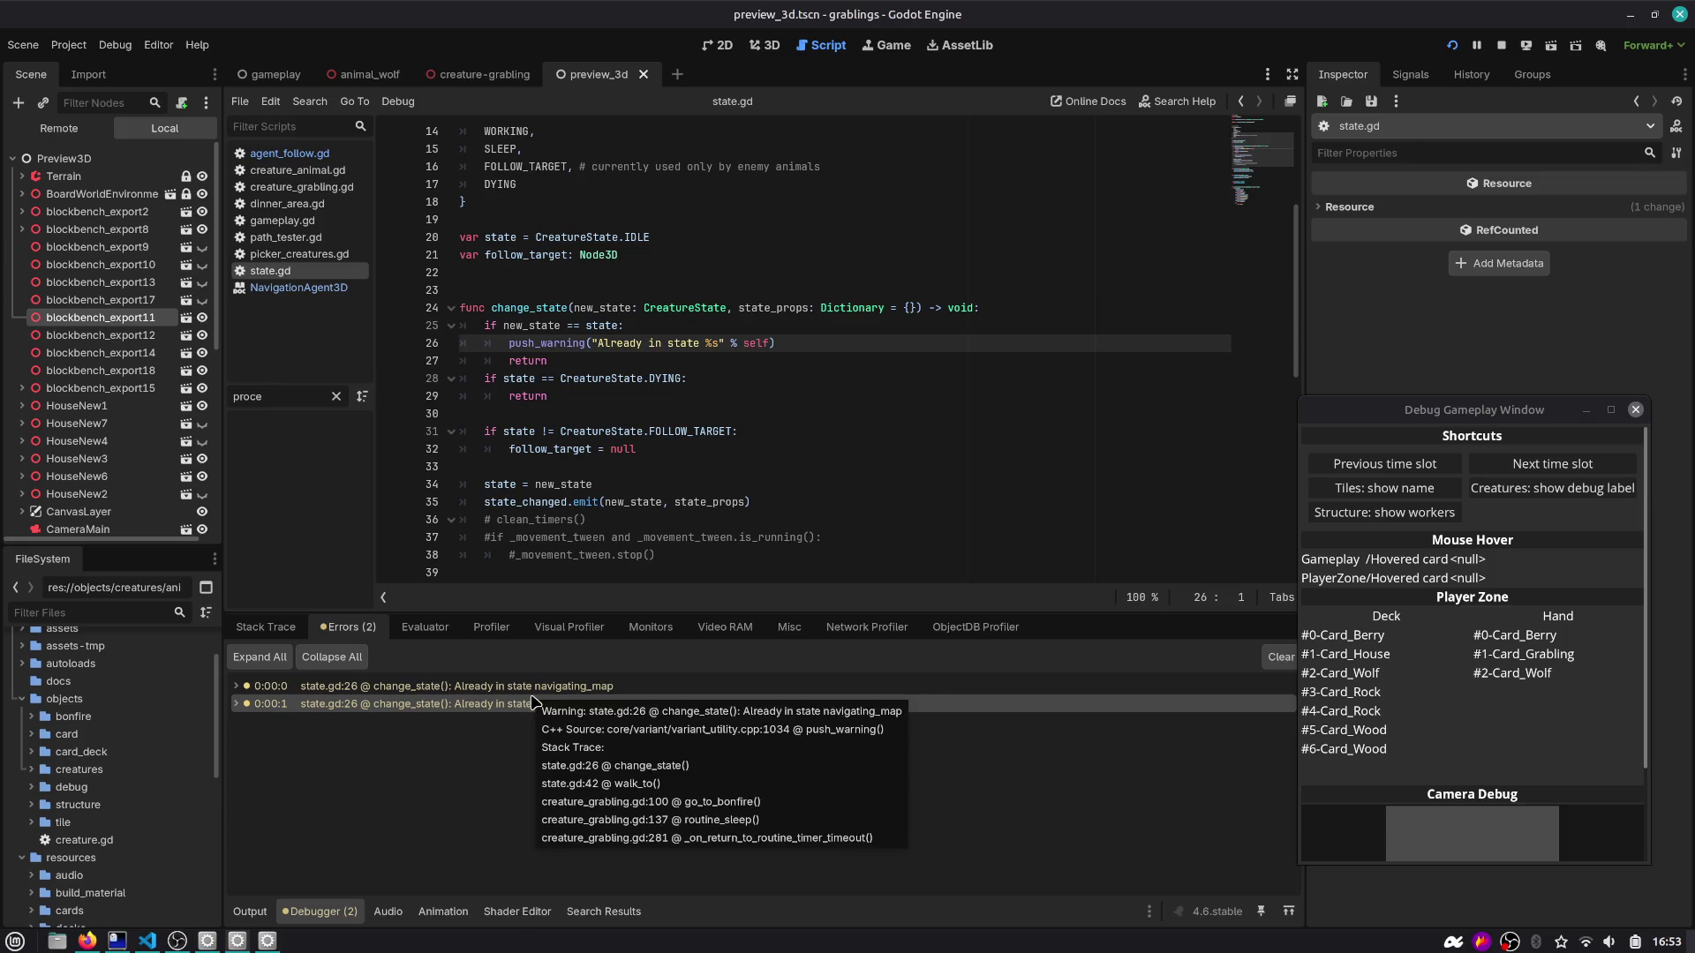
pyautogui.click(780, 343)
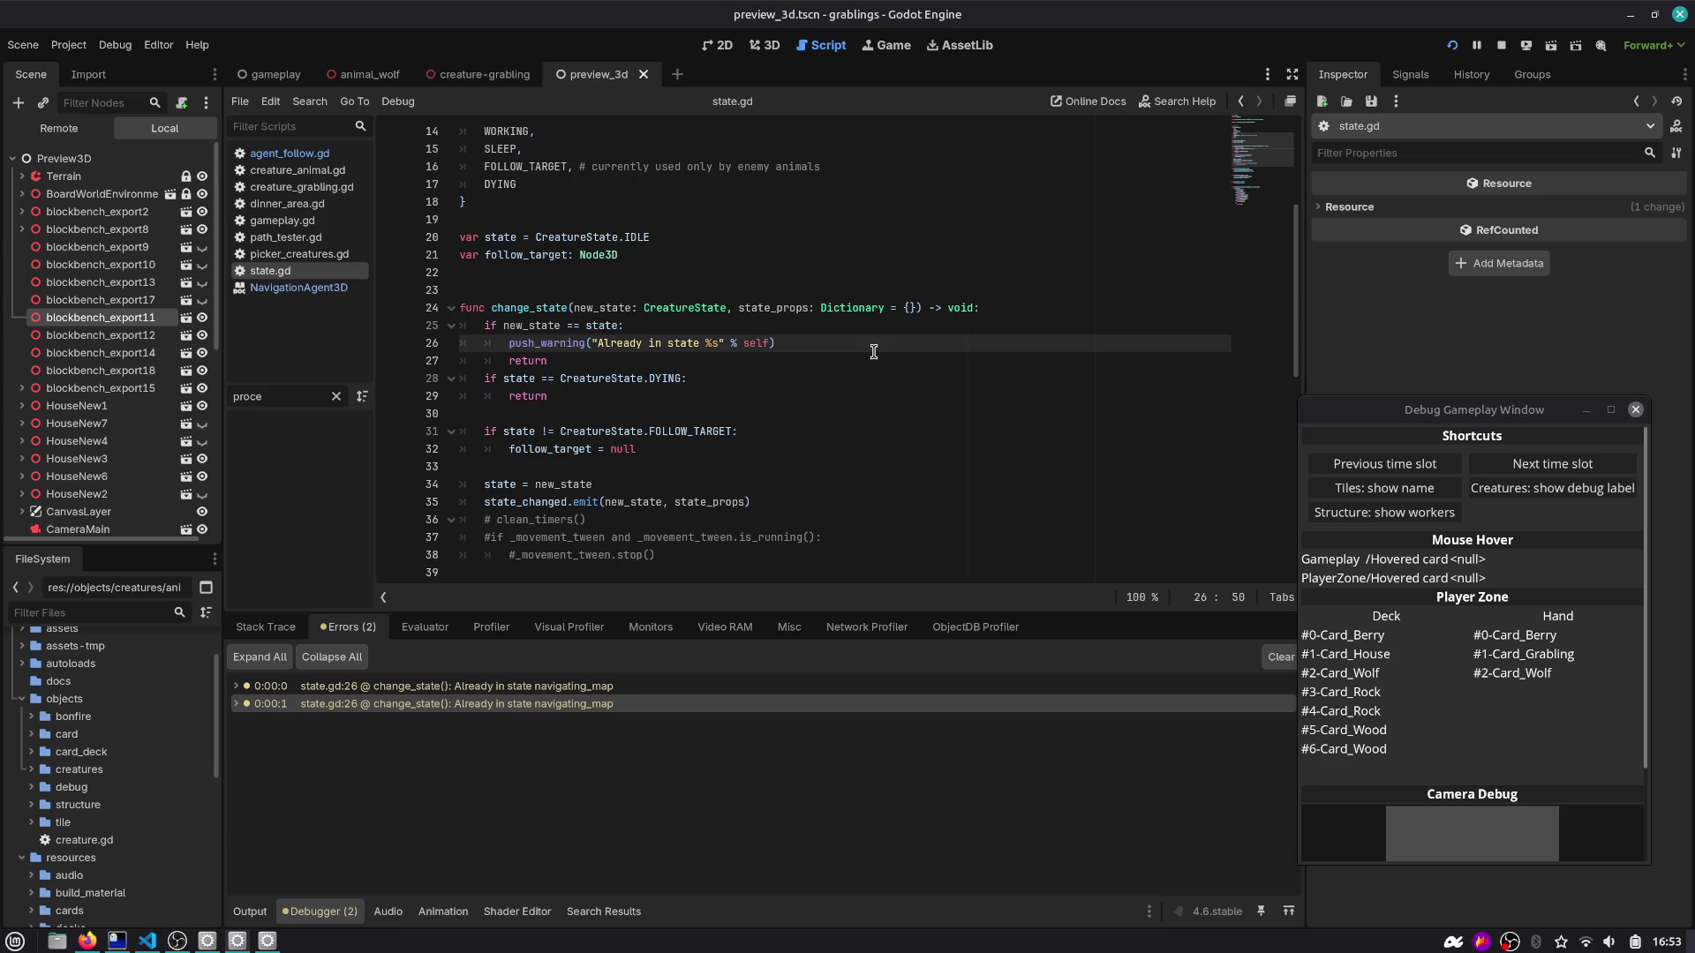
# Step: Prefix the 'Already in state' warning with [State/%s] using get_parent().to_string(), and save
pyautogui.hotkey('ctrl', 'Left')
pyautogui.hotkey('ctrl', 'Left')
pyautogui.hotkey('ctrl', 'Left')
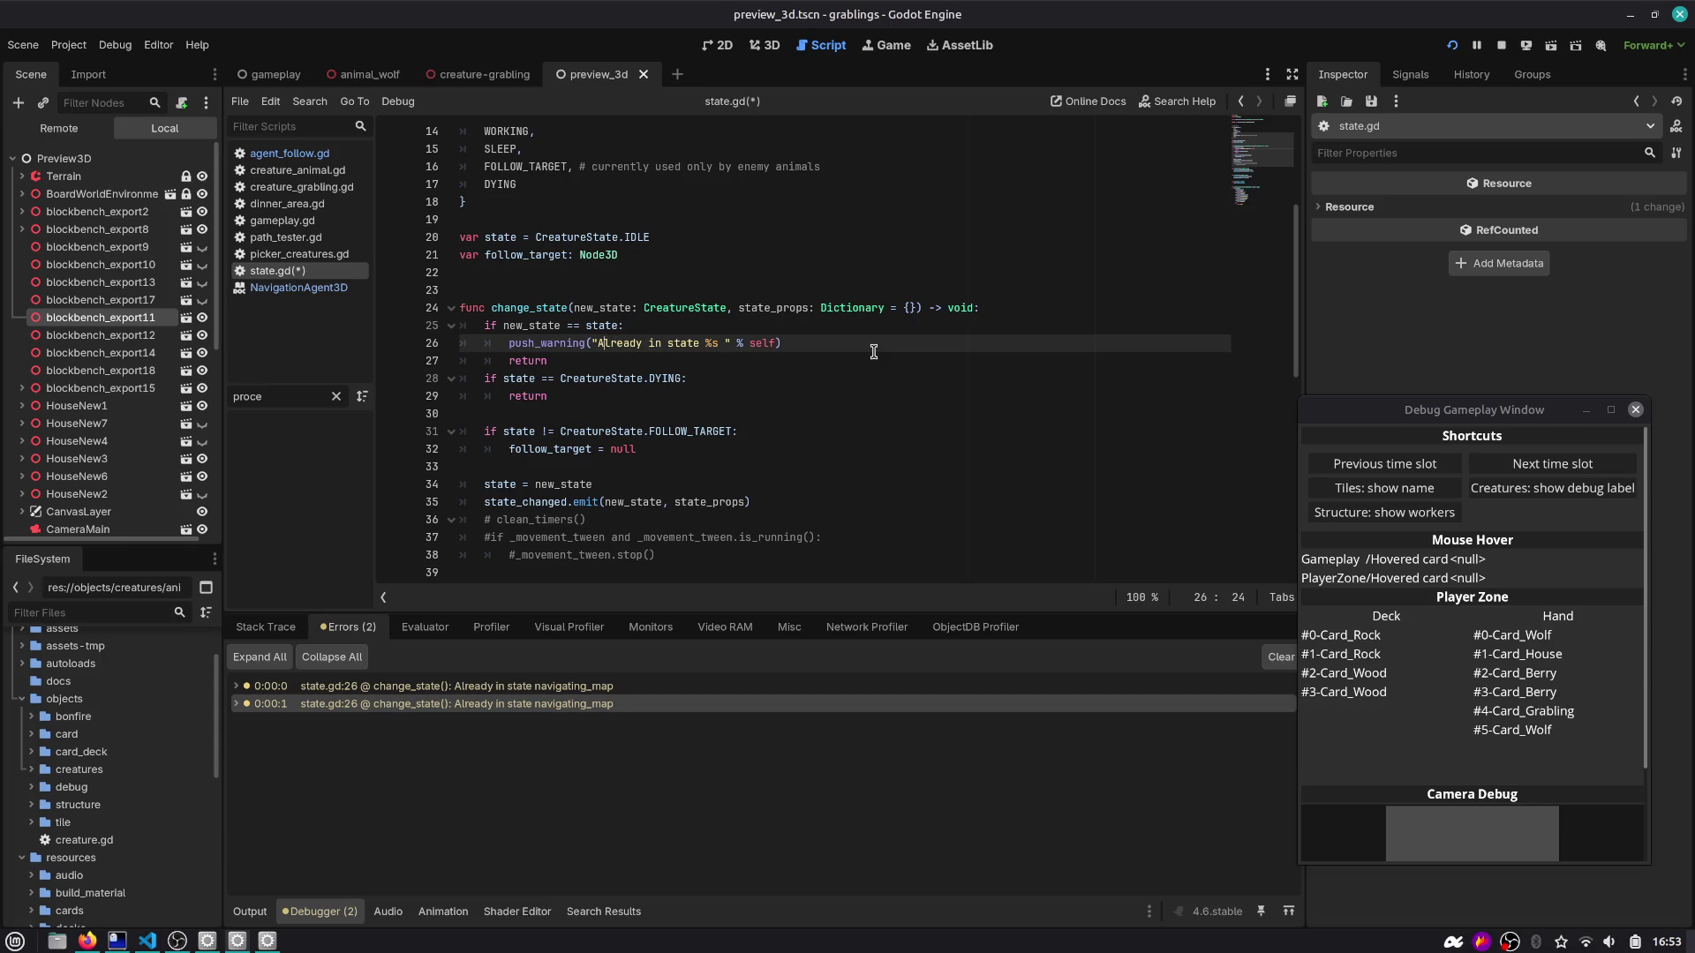
pyautogui.hotkey('ctrl', 'Left')
pyautogui.press('Return')
pyautogui.press('BackSpace')
pyautogui.press('BackSpace')
pyautogui.write('[%')
pyautogui.press('BackSpace')
pyautogui.write('State/')
pyautogui.write('$')
pyautogui.write('s')
pyautogui.press('End')
pyautogui.press('End')
pyautogui.press('Left')
pyautogui.press('Left')
pyautogui.press('Left')
pyautogui.write(', ')
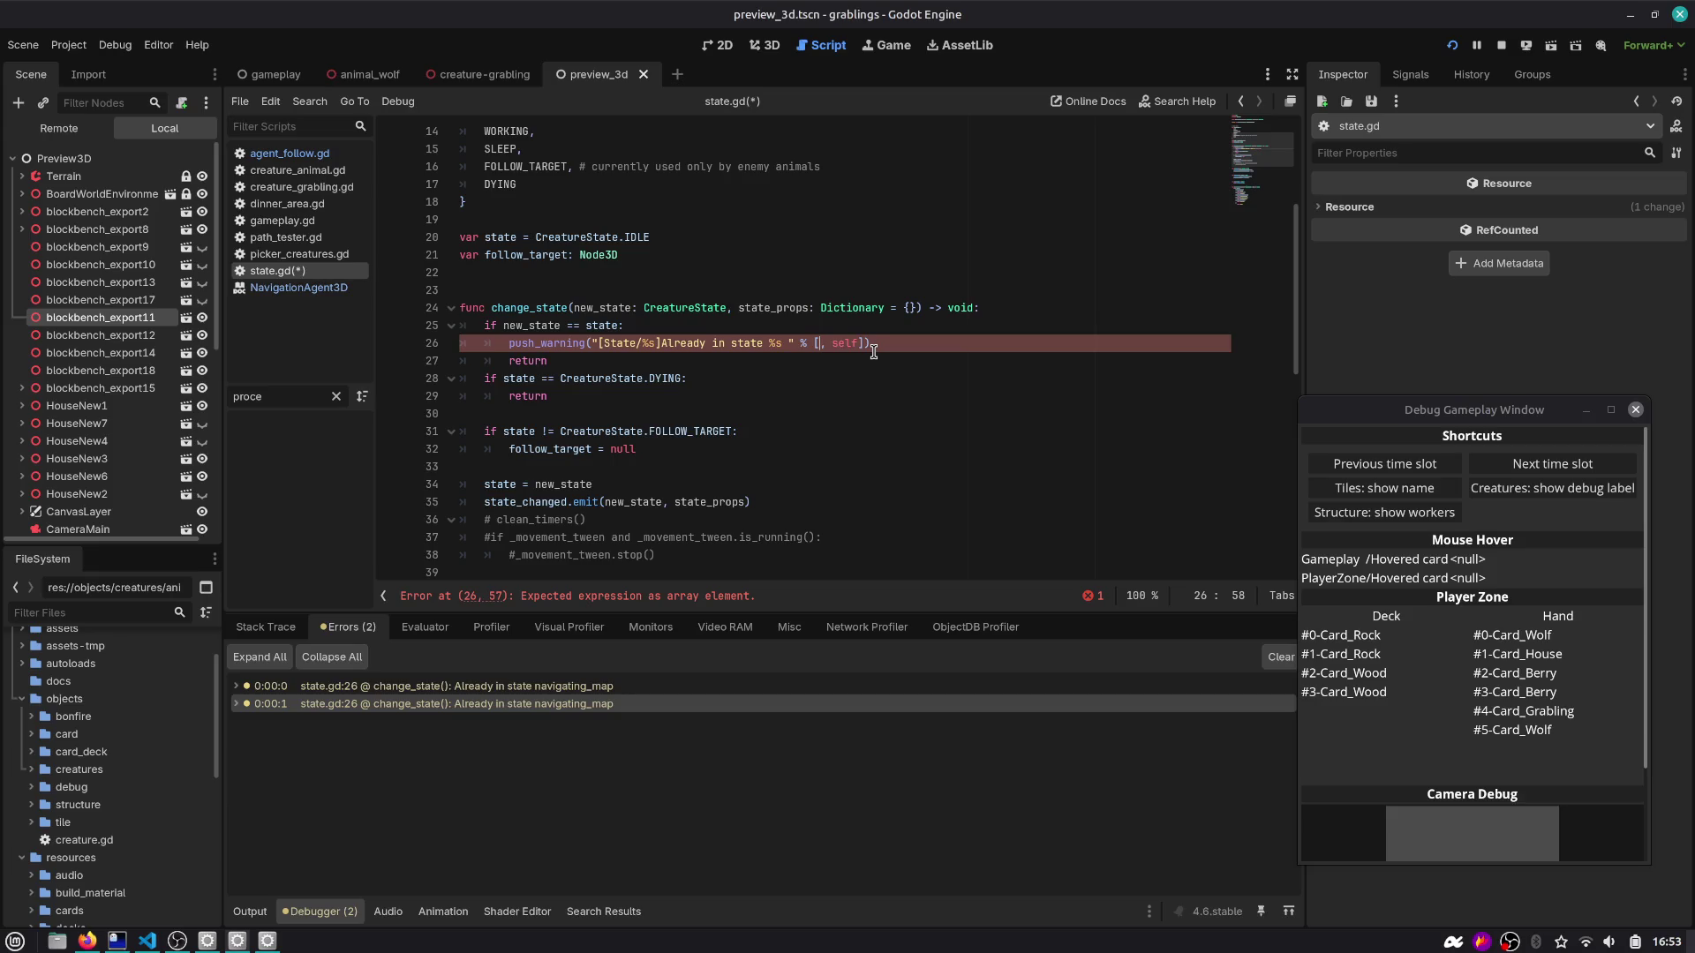
pyautogui.write('root')
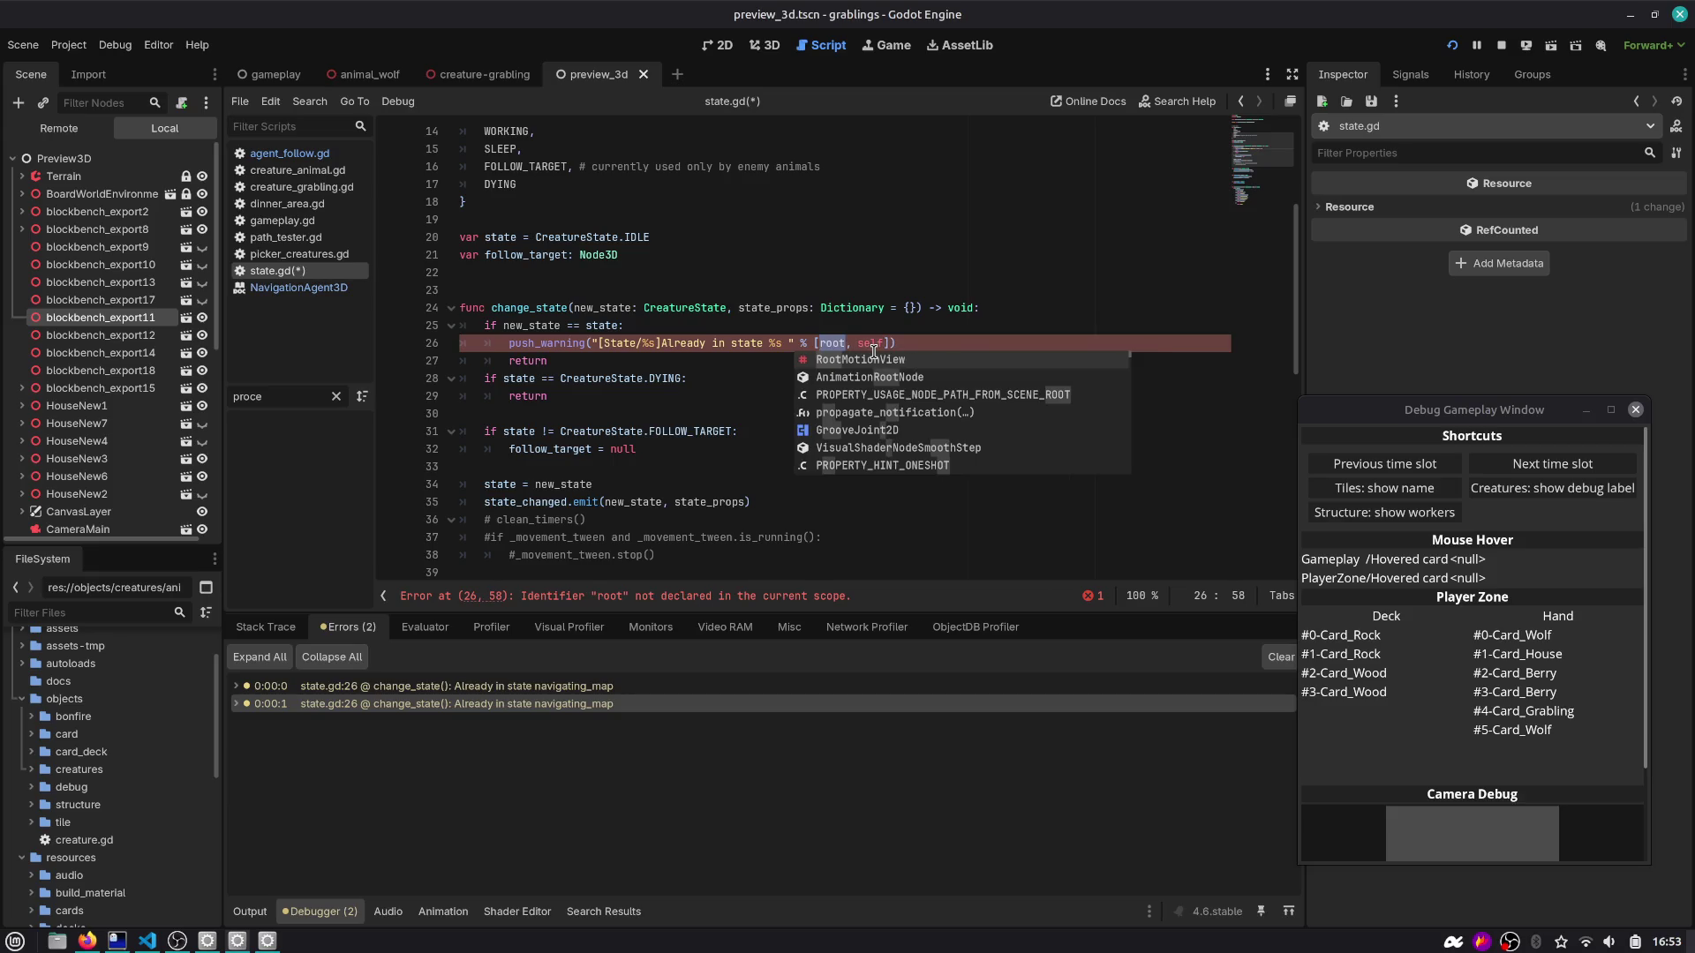
pyautogui.scroll(5, 520, 209)
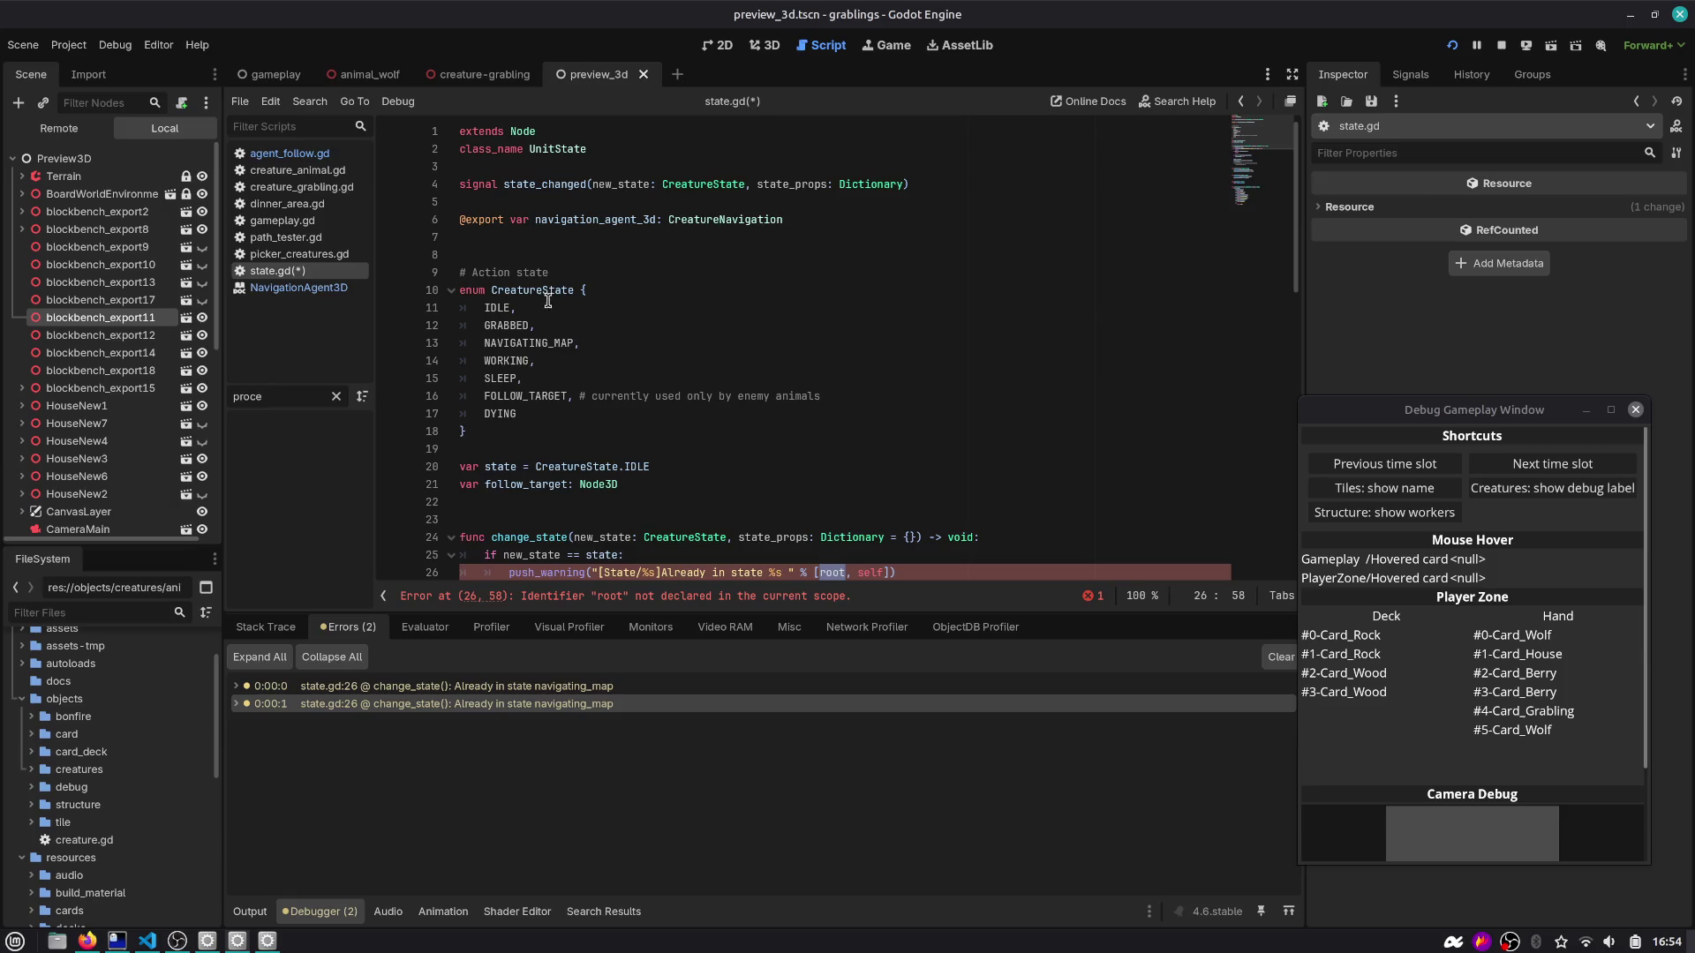
pyautogui.scroll(-5, 680, 354)
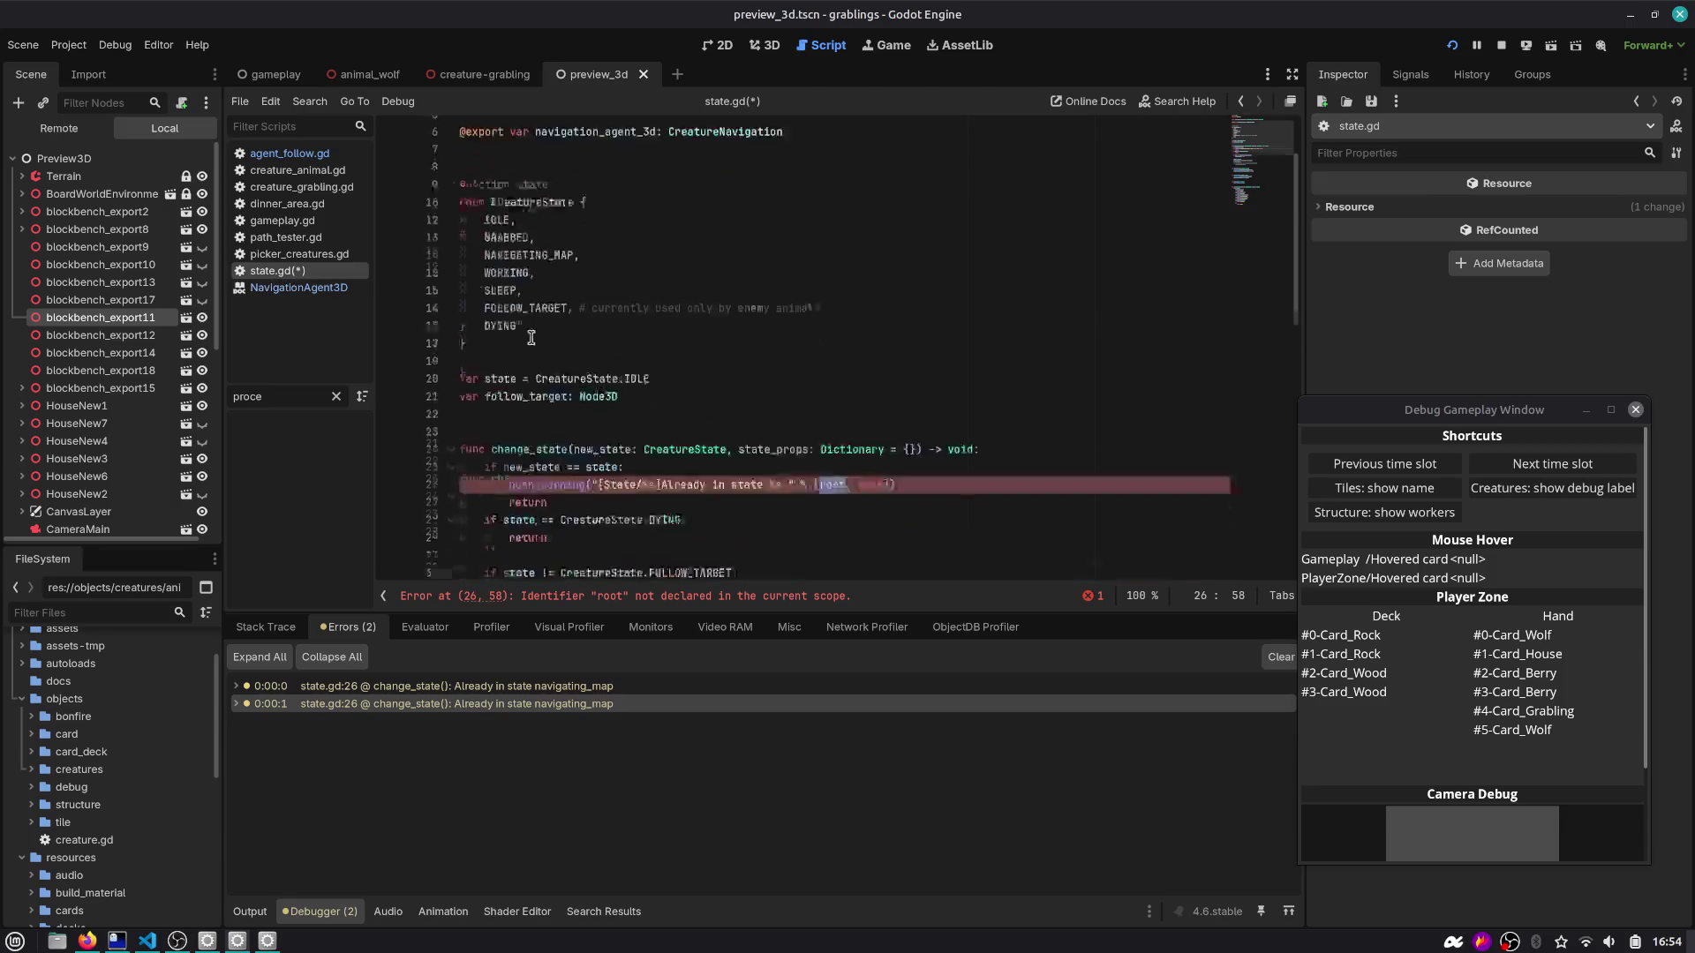
pyautogui.write('get_parent().to_str')
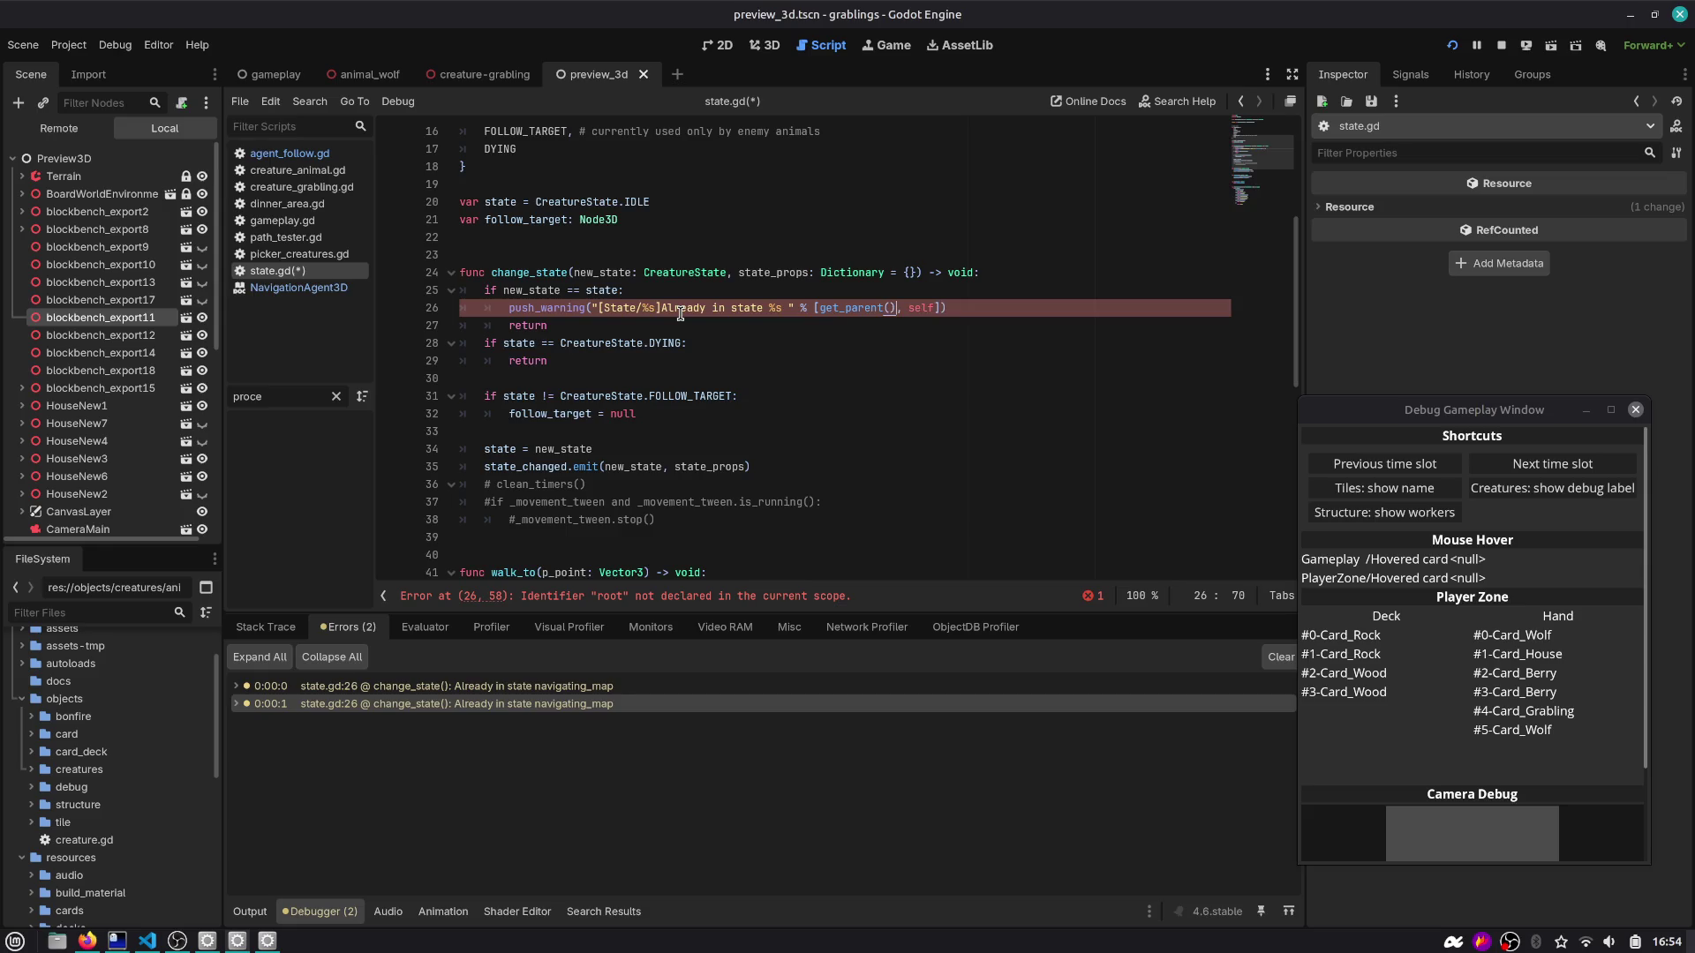
pyautogui.write('ing()')
pyautogui.hotkey('ctrl', 's')
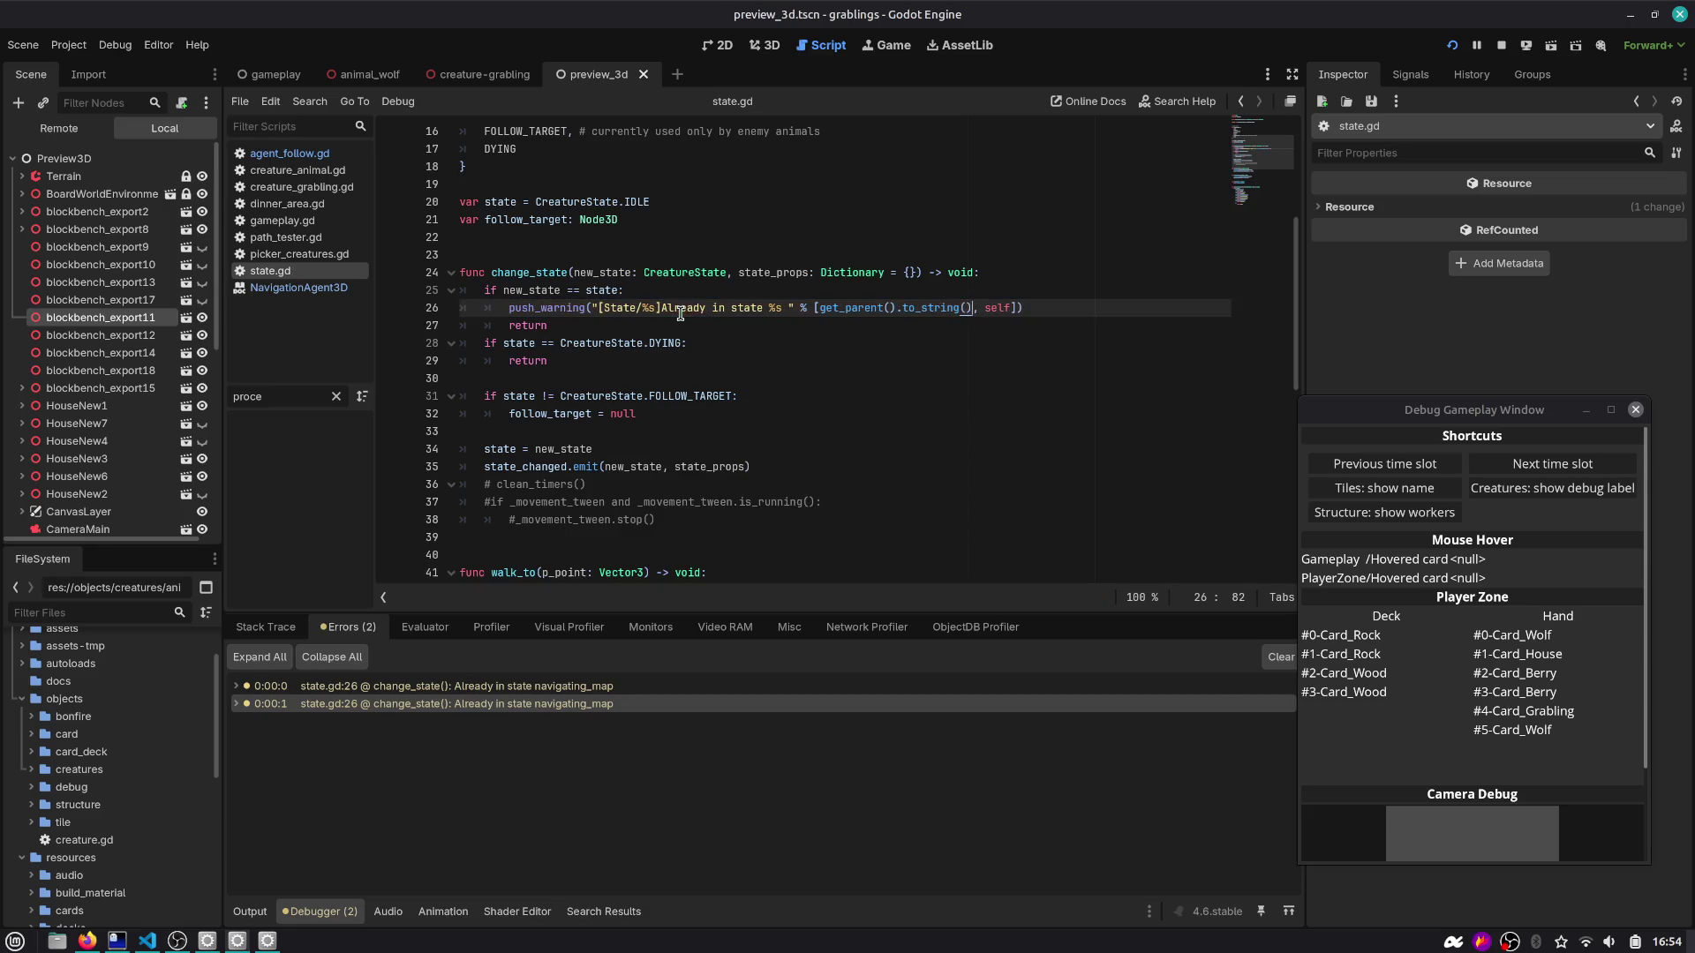
# Step: Trim the blank line after pass in creature_animal.gd's on_grab_release and run with F5
pyautogui.click(298, 170)
pyautogui.scroll(-5, 609, 334)
pyautogui.click(563, 542)
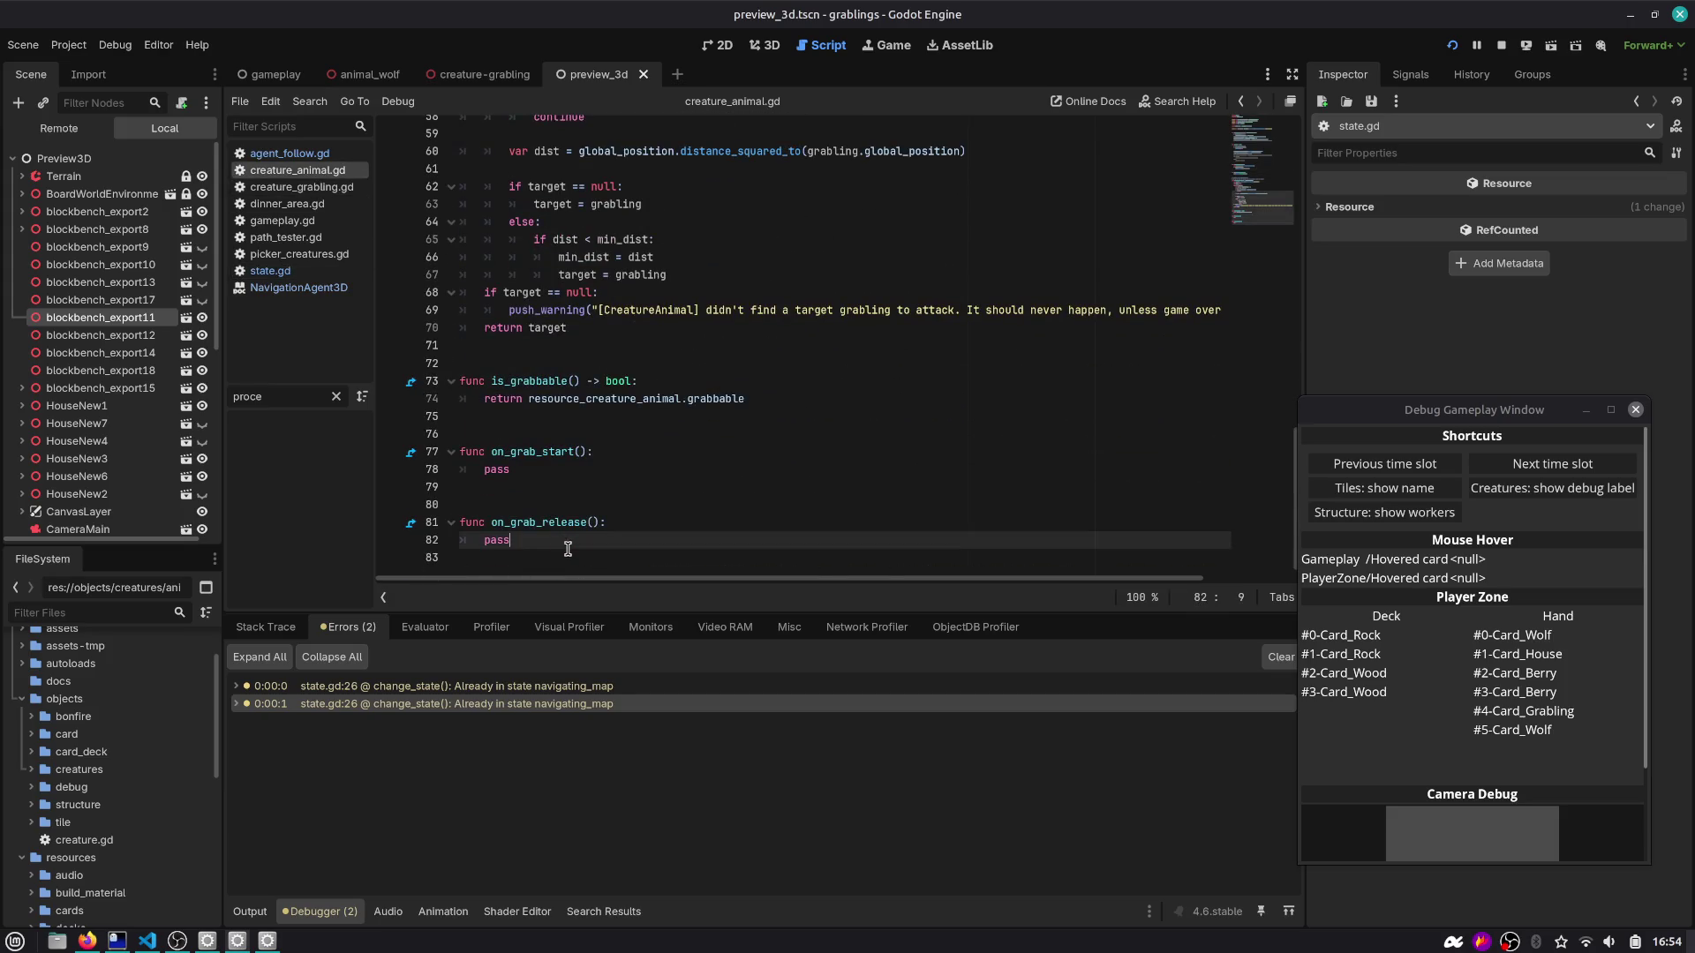
pyautogui.press('Return')
pyautogui.press('Return')
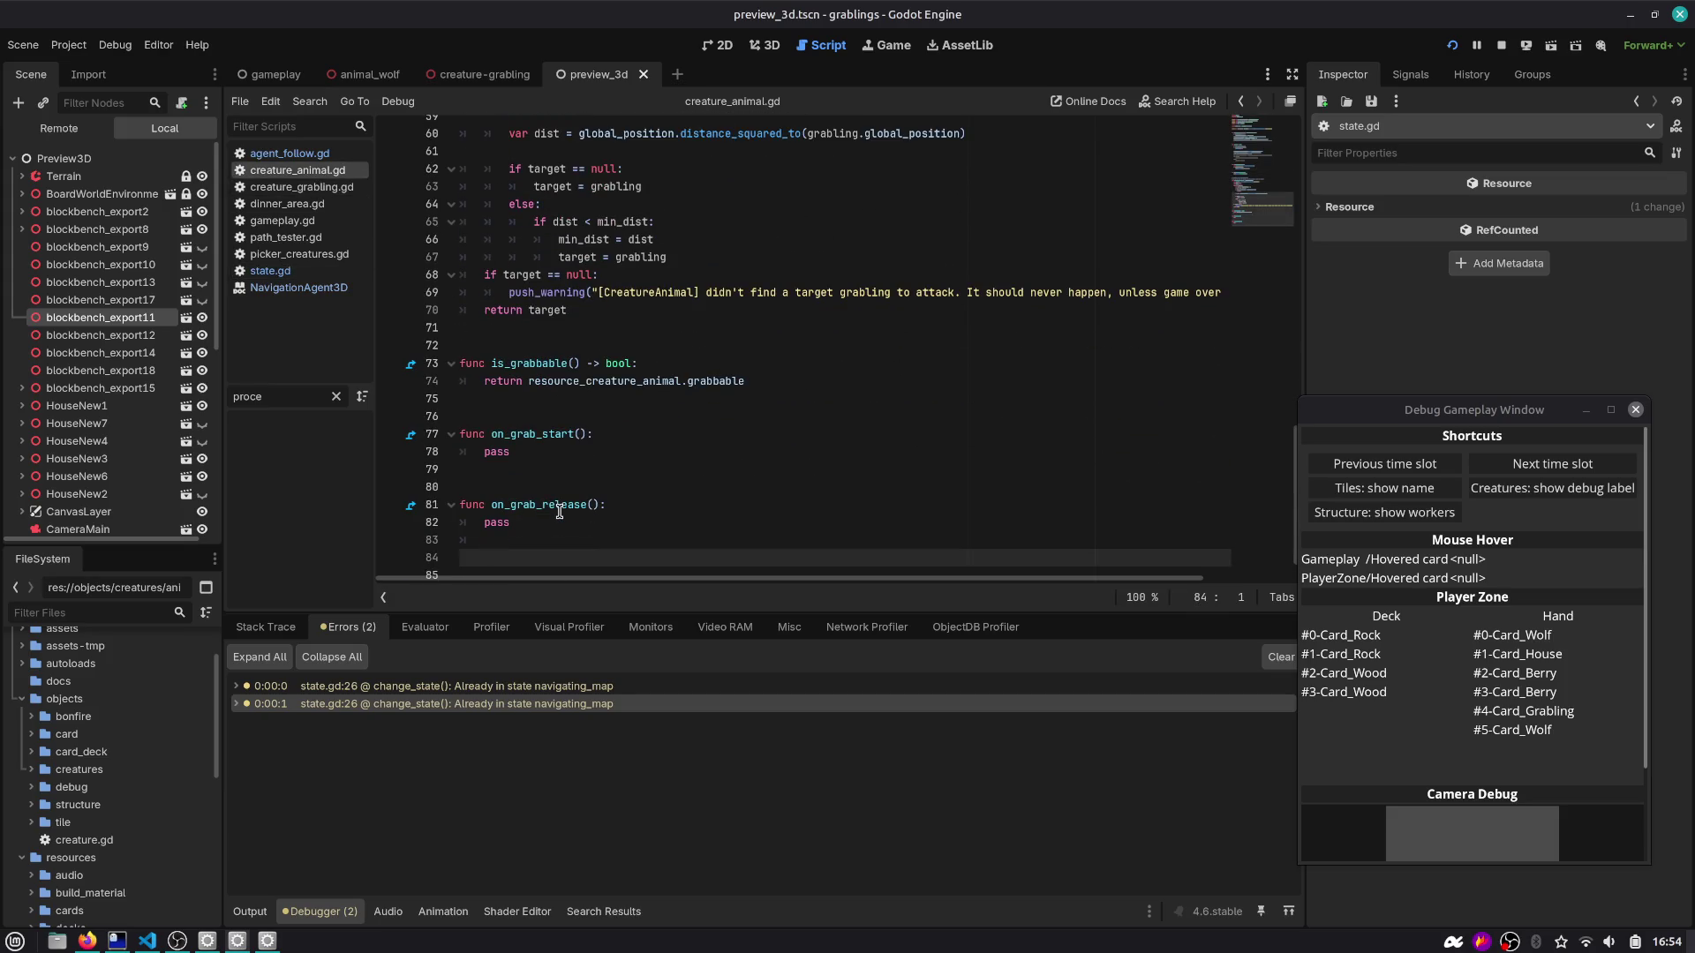
pyautogui.press('BackSpace')
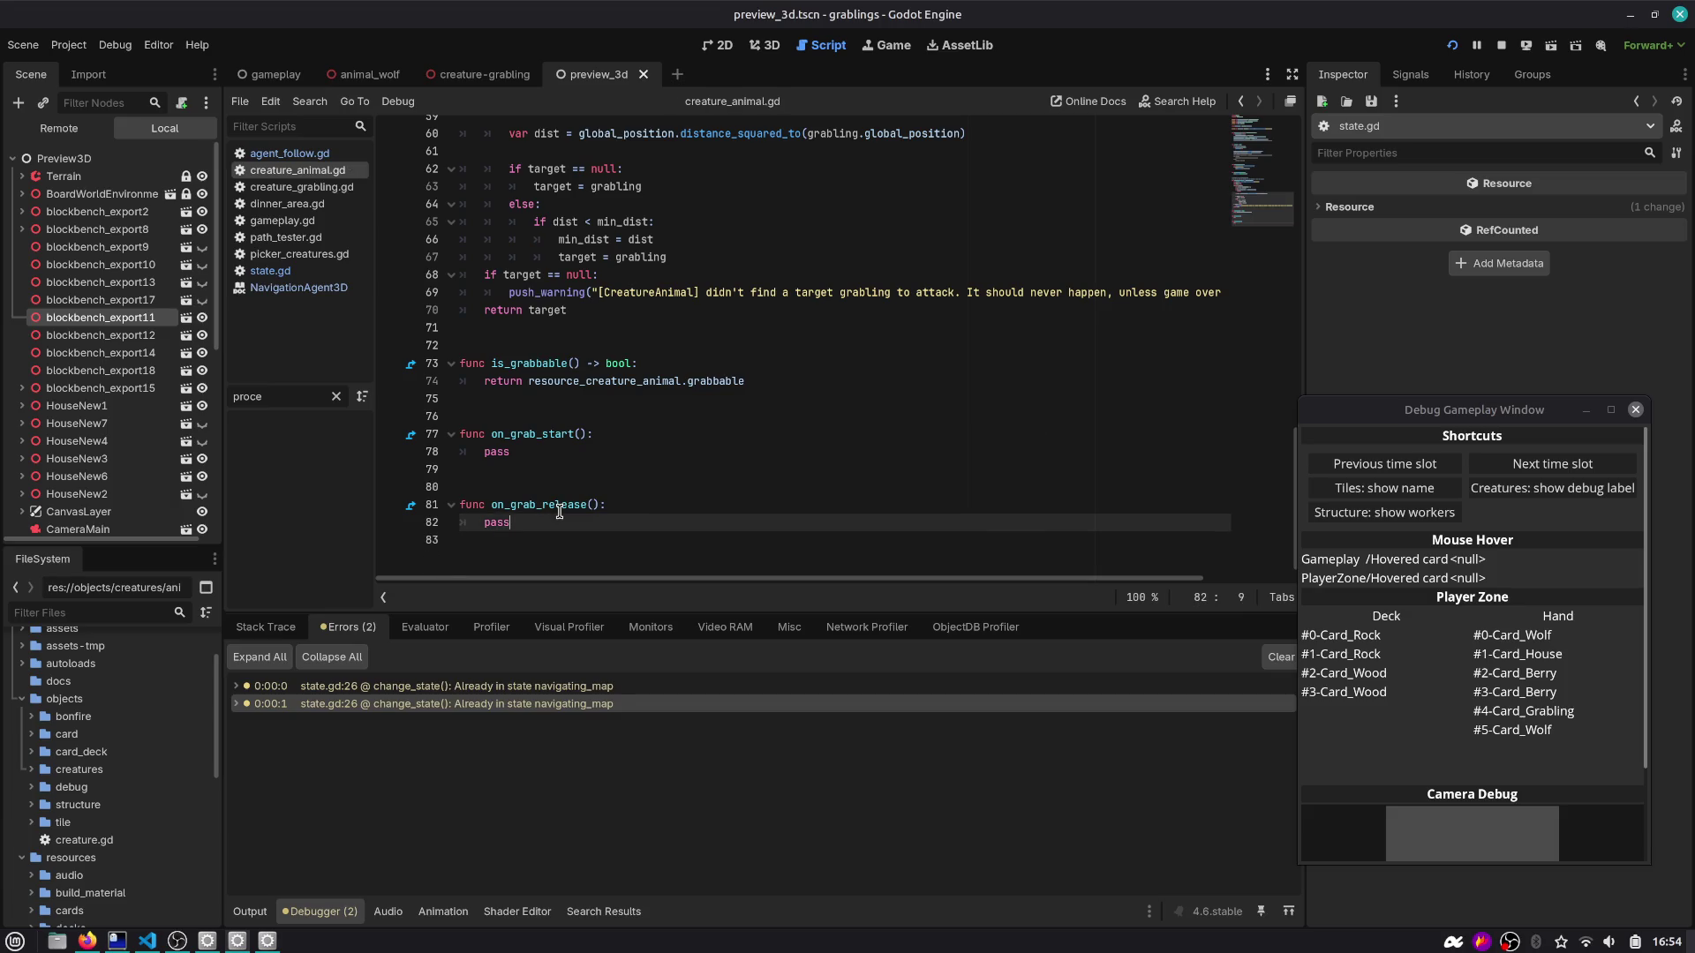
pyautogui.press('F5')
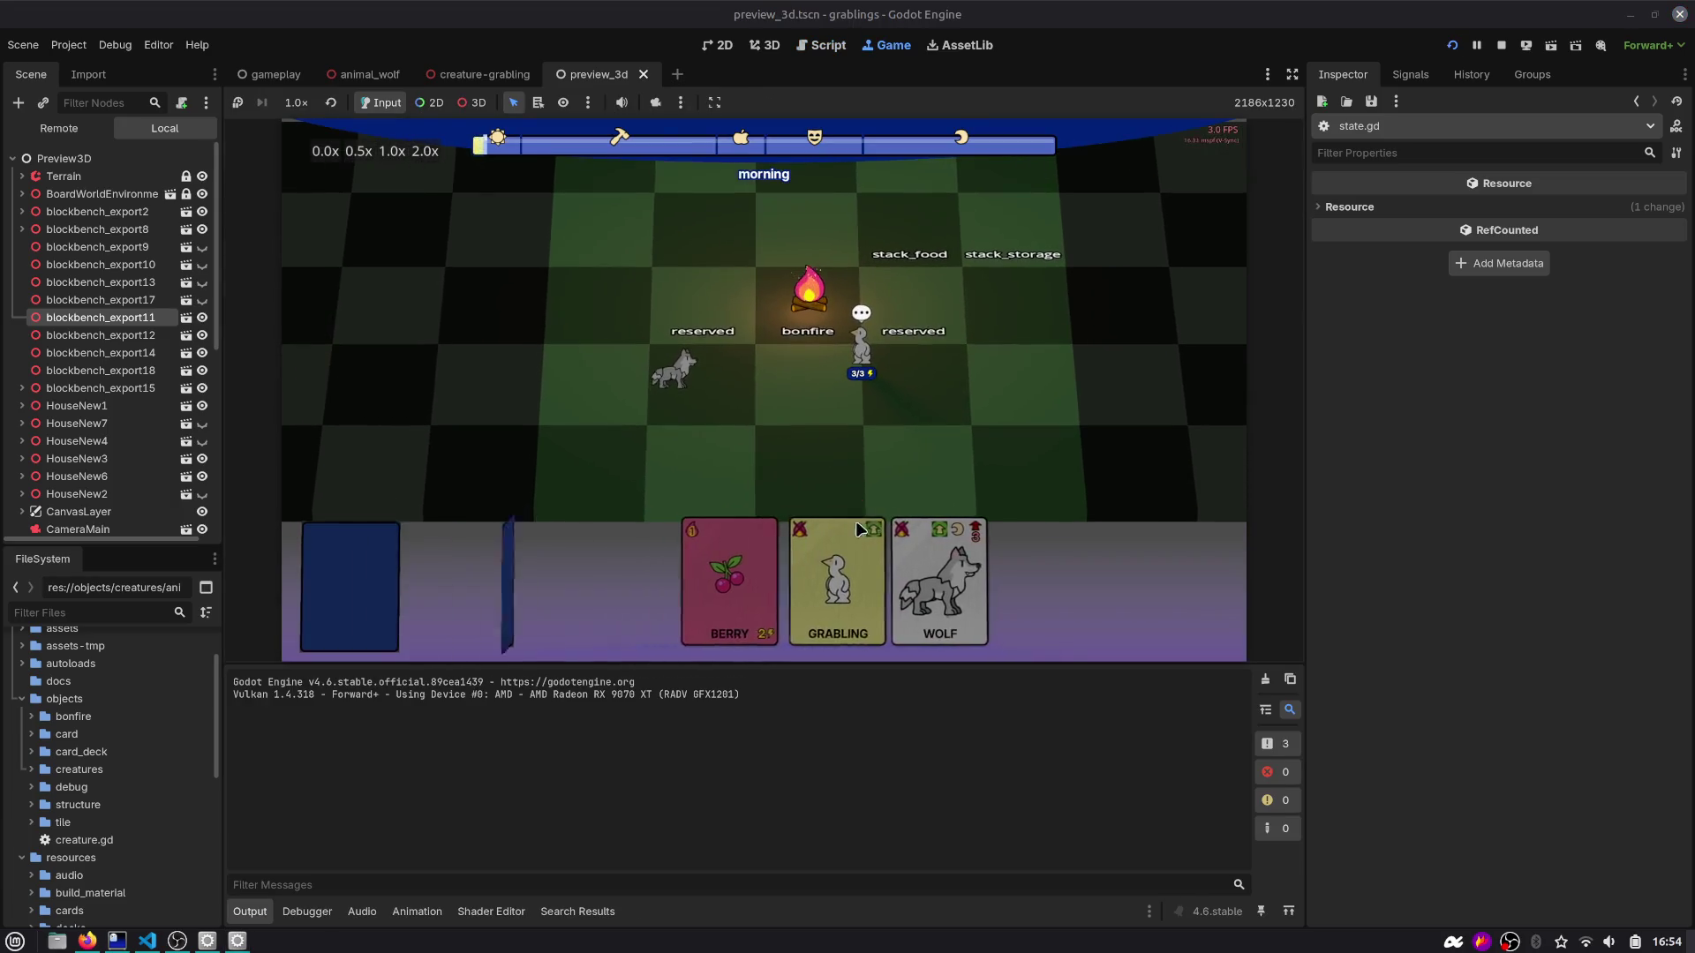
# Step: Play the GRABLING card, advance time slots at 2.0x speed, send a grabling off, then stop
pyautogui.moveTo(914, 582); pyautogui.dragTo(927, 446)
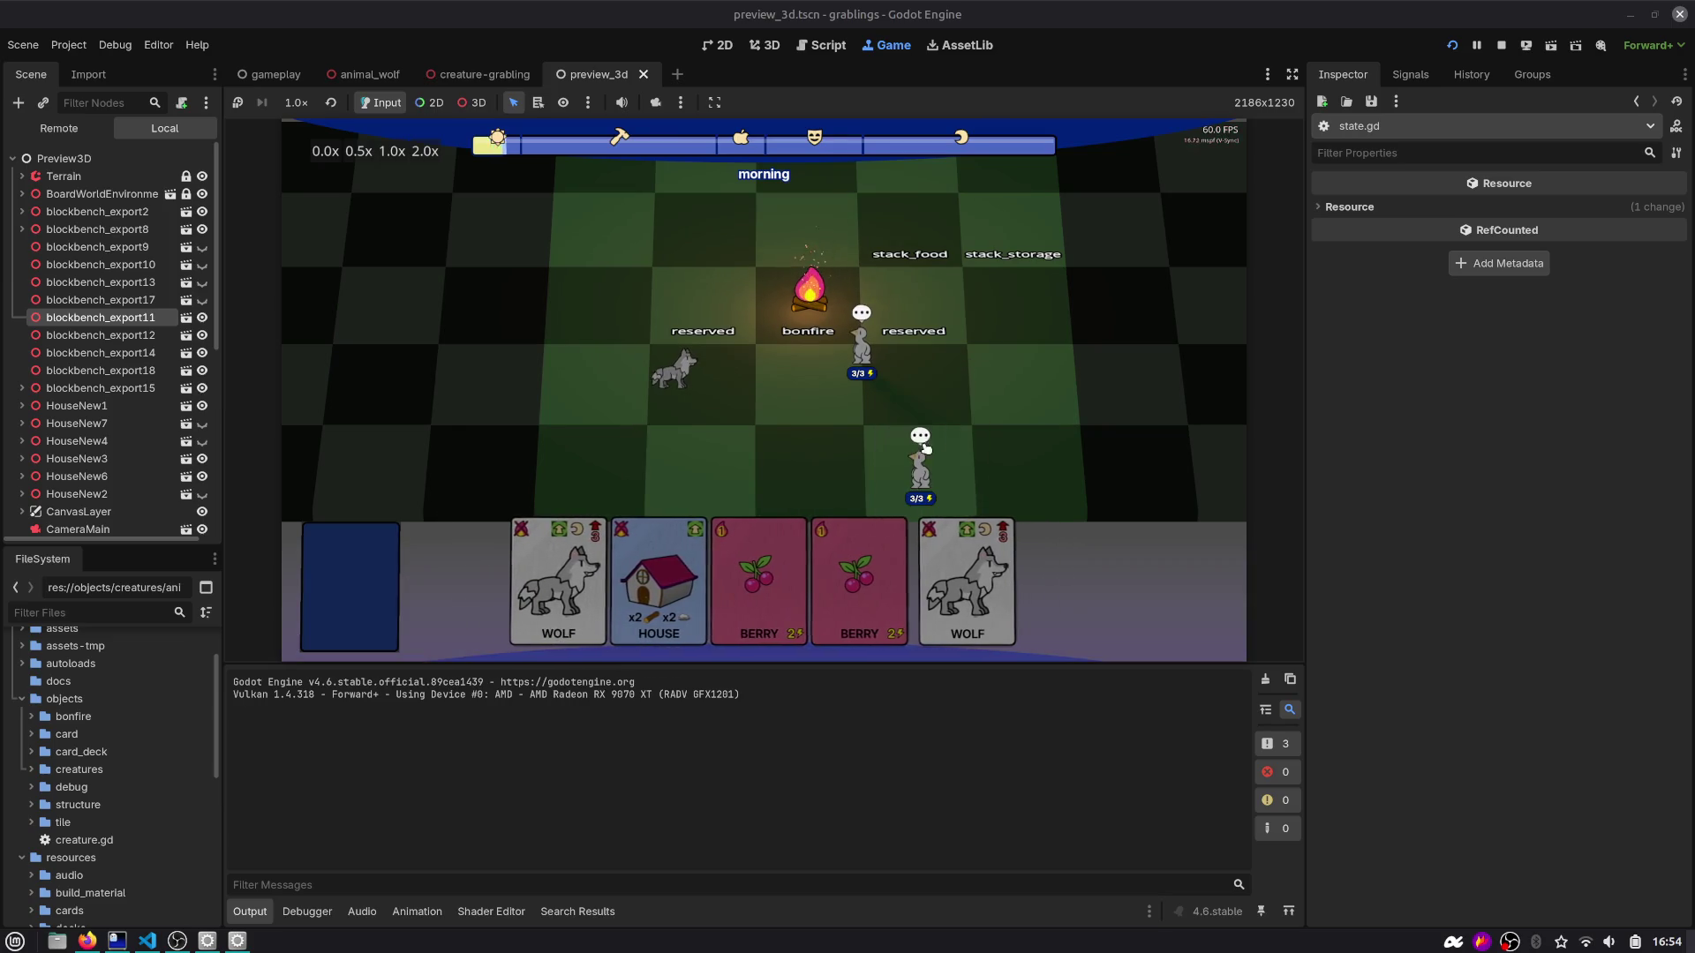
pyautogui.click(1031, 390)
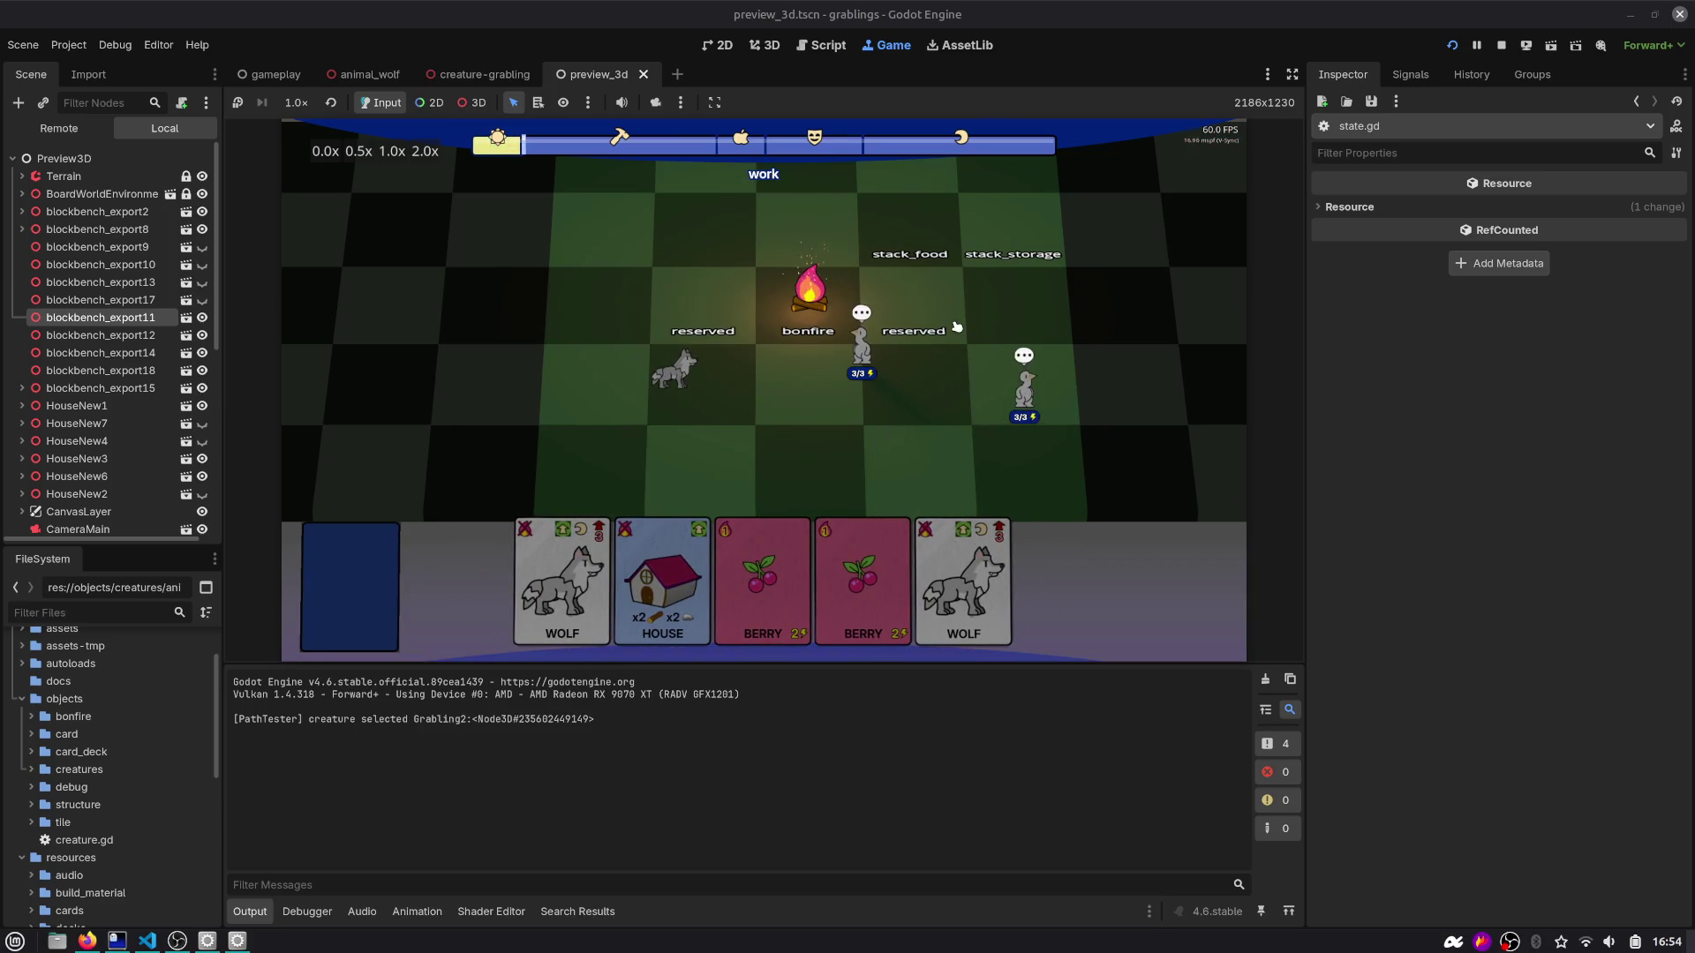
pyautogui.click(1537, 465)
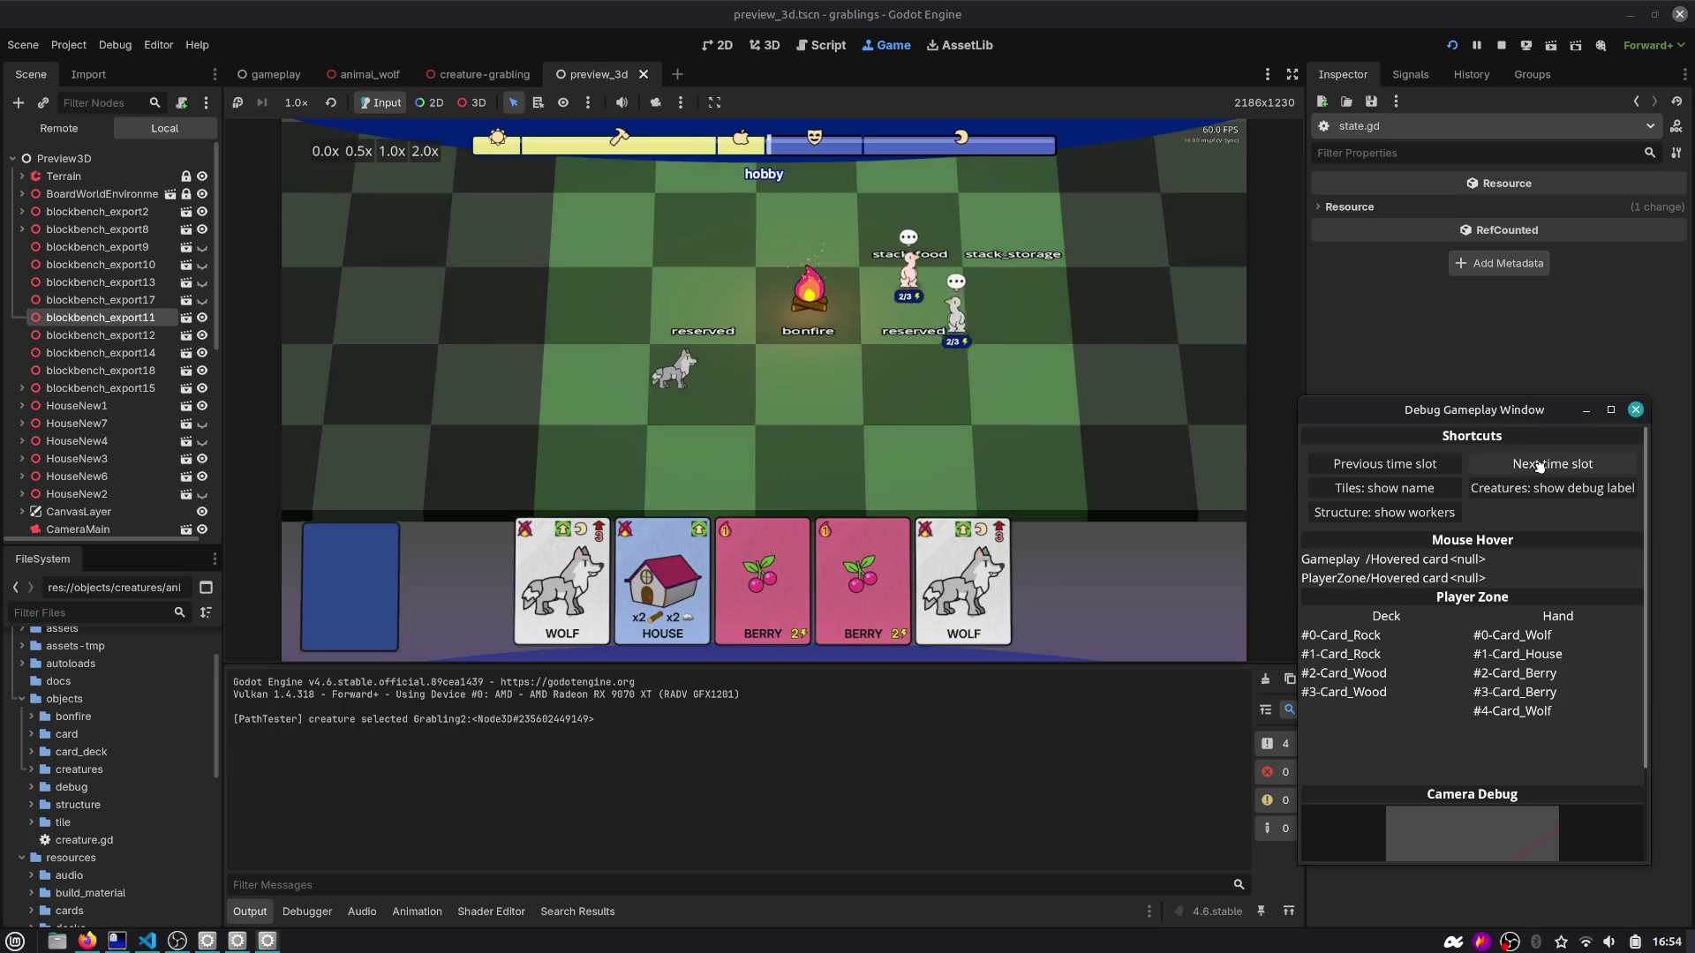
pyautogui.click(1537, 465)
pyautogui.click(425, 151)
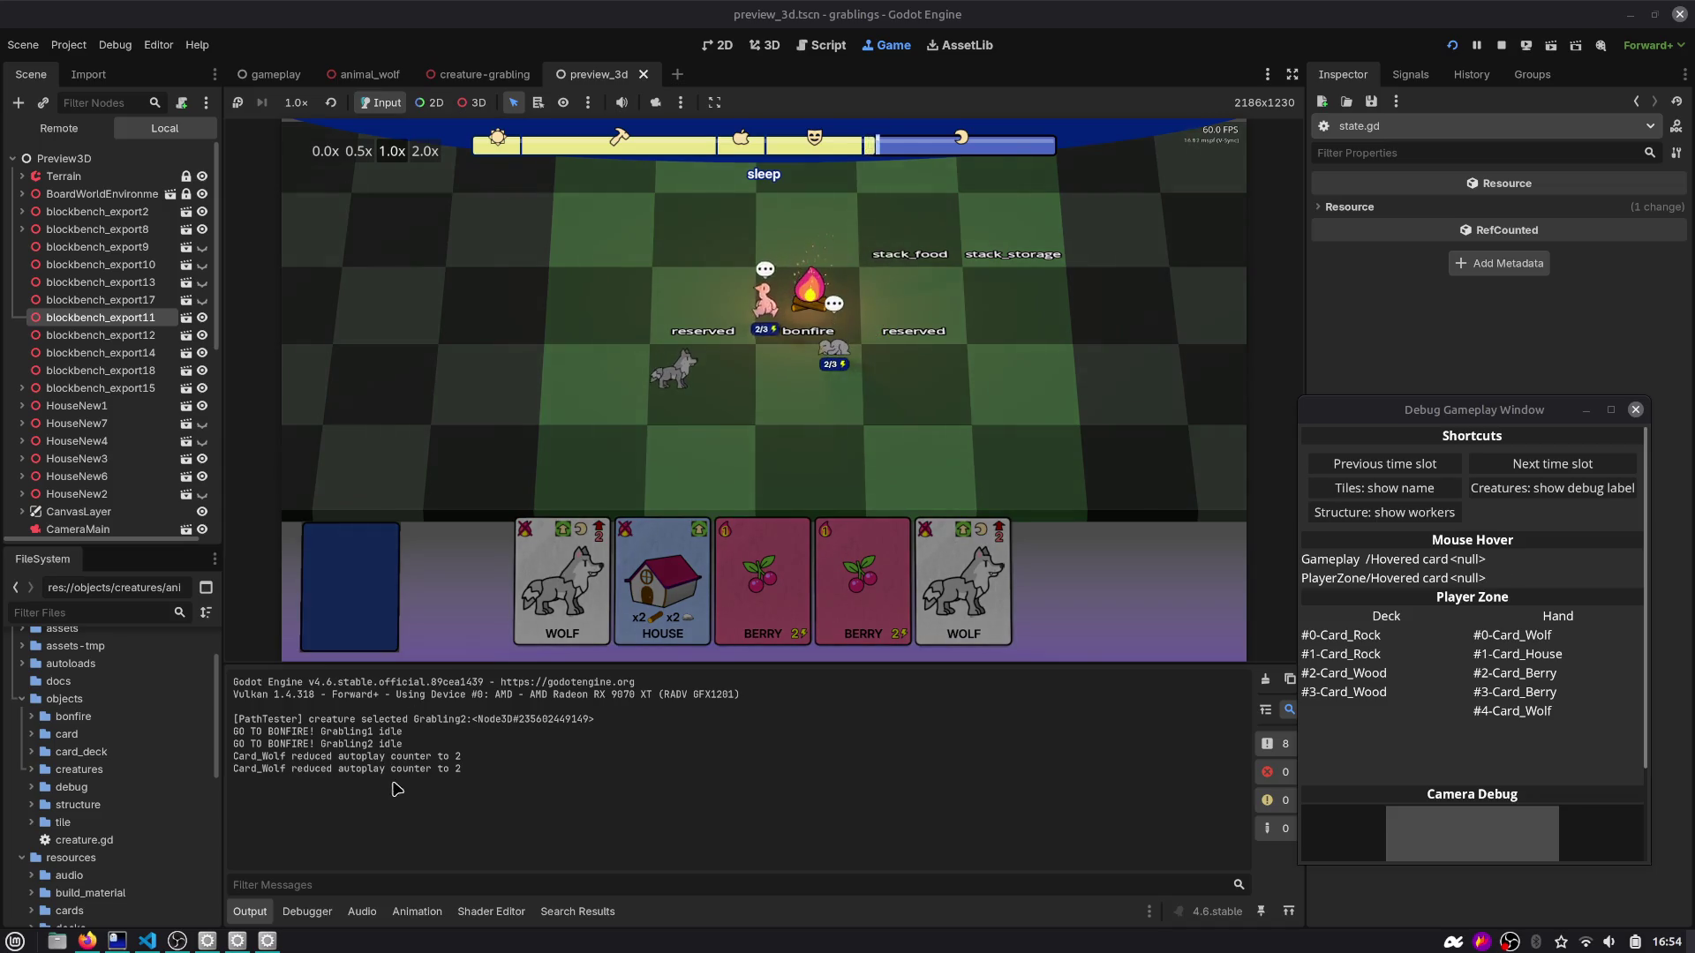
pyautogui.click(834, 349)
pyautogui.click(920, 344)
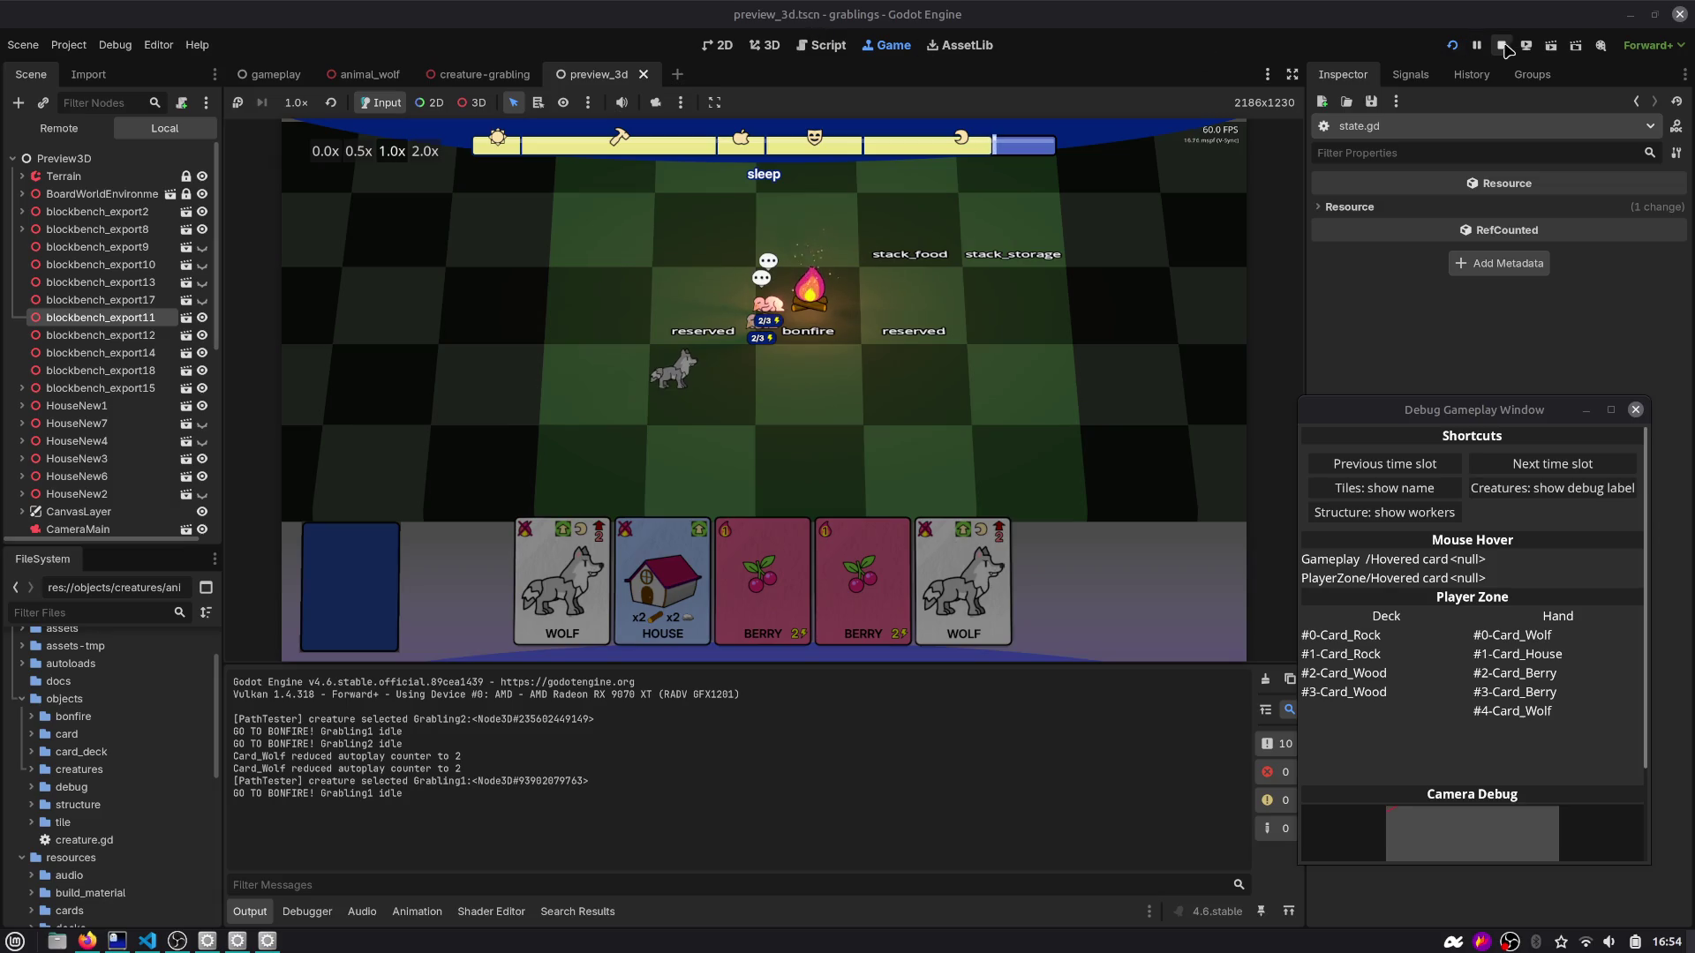
pyautogui.click(1502, 46)
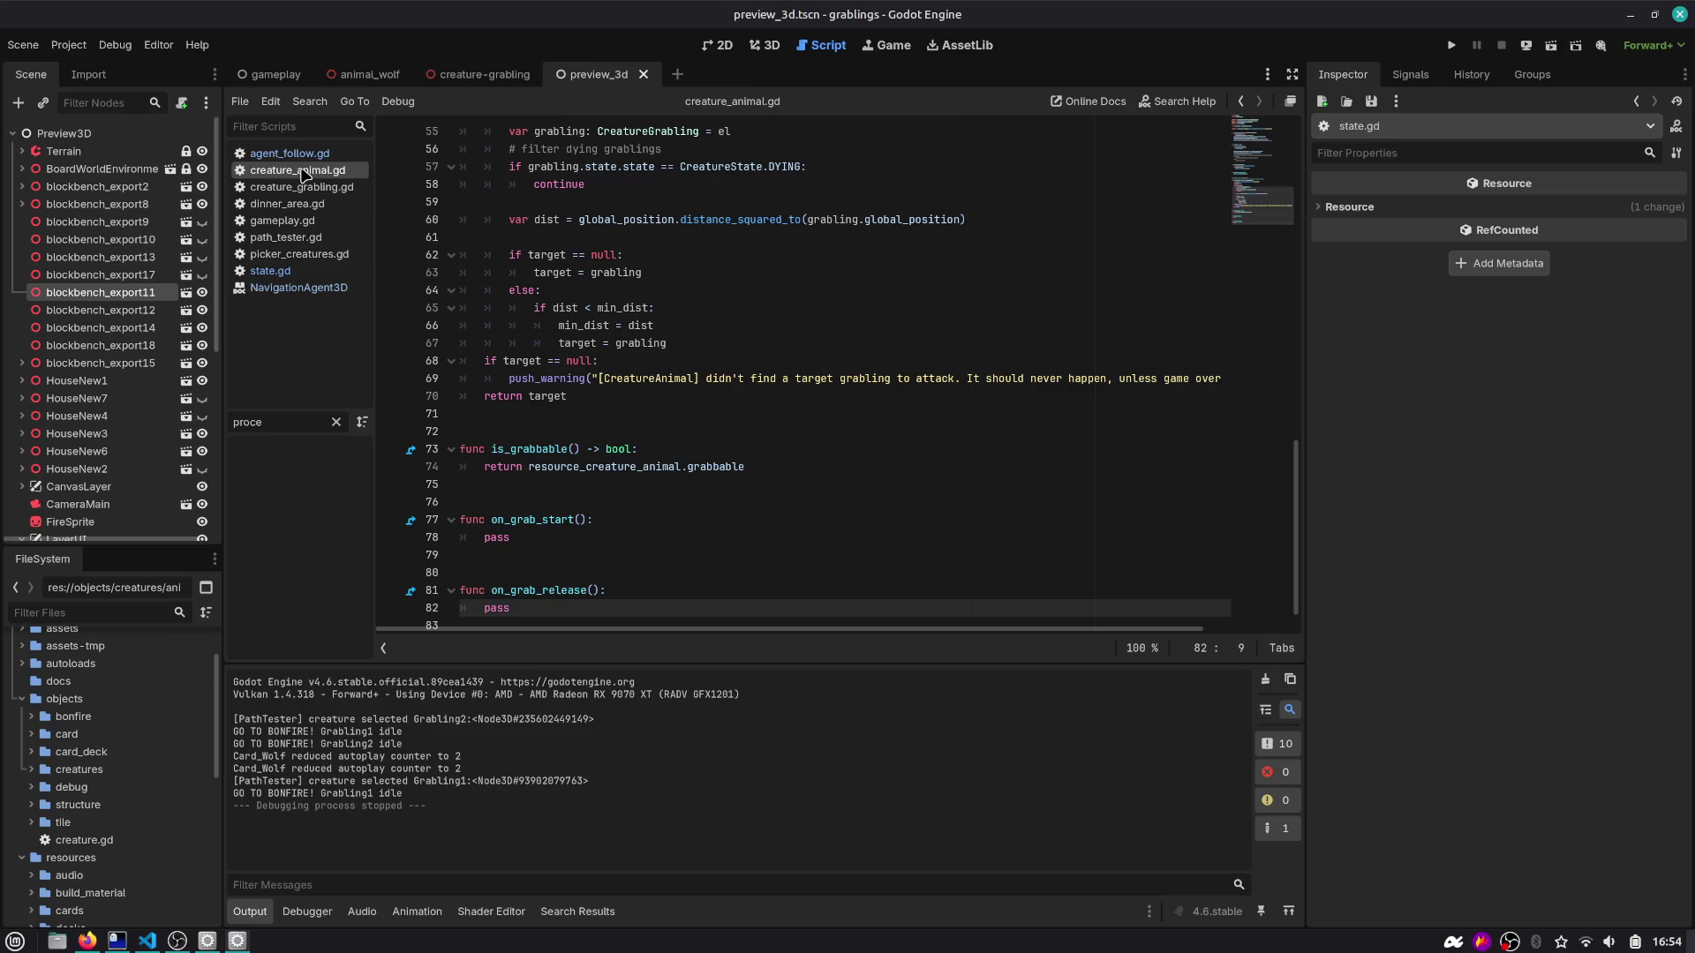
# Step: Inspect resource_creature_state, energy_points, on_morning_time_started and get_nearest_grabling in creature_animal.gd
pyautogui.scroll(15, 706, 396)
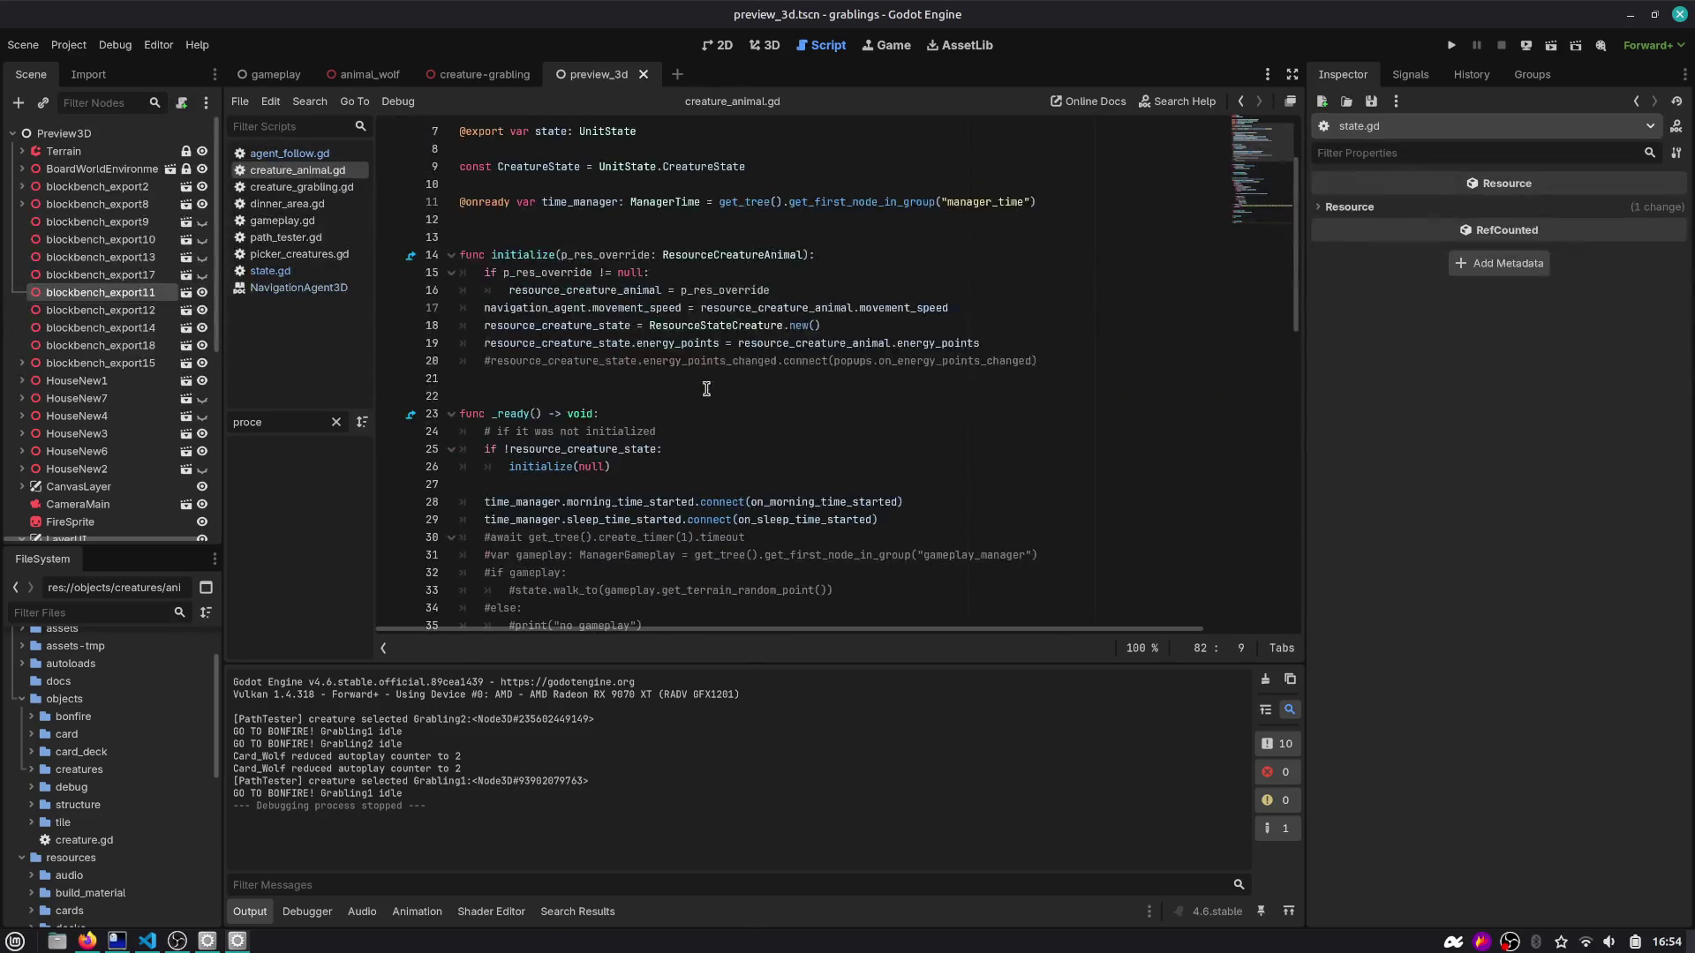
pyautogui.click(701, 431)
pyautogui.press('Home')
pyautogui.hotkey('ctrl', 'shift', 'Right')
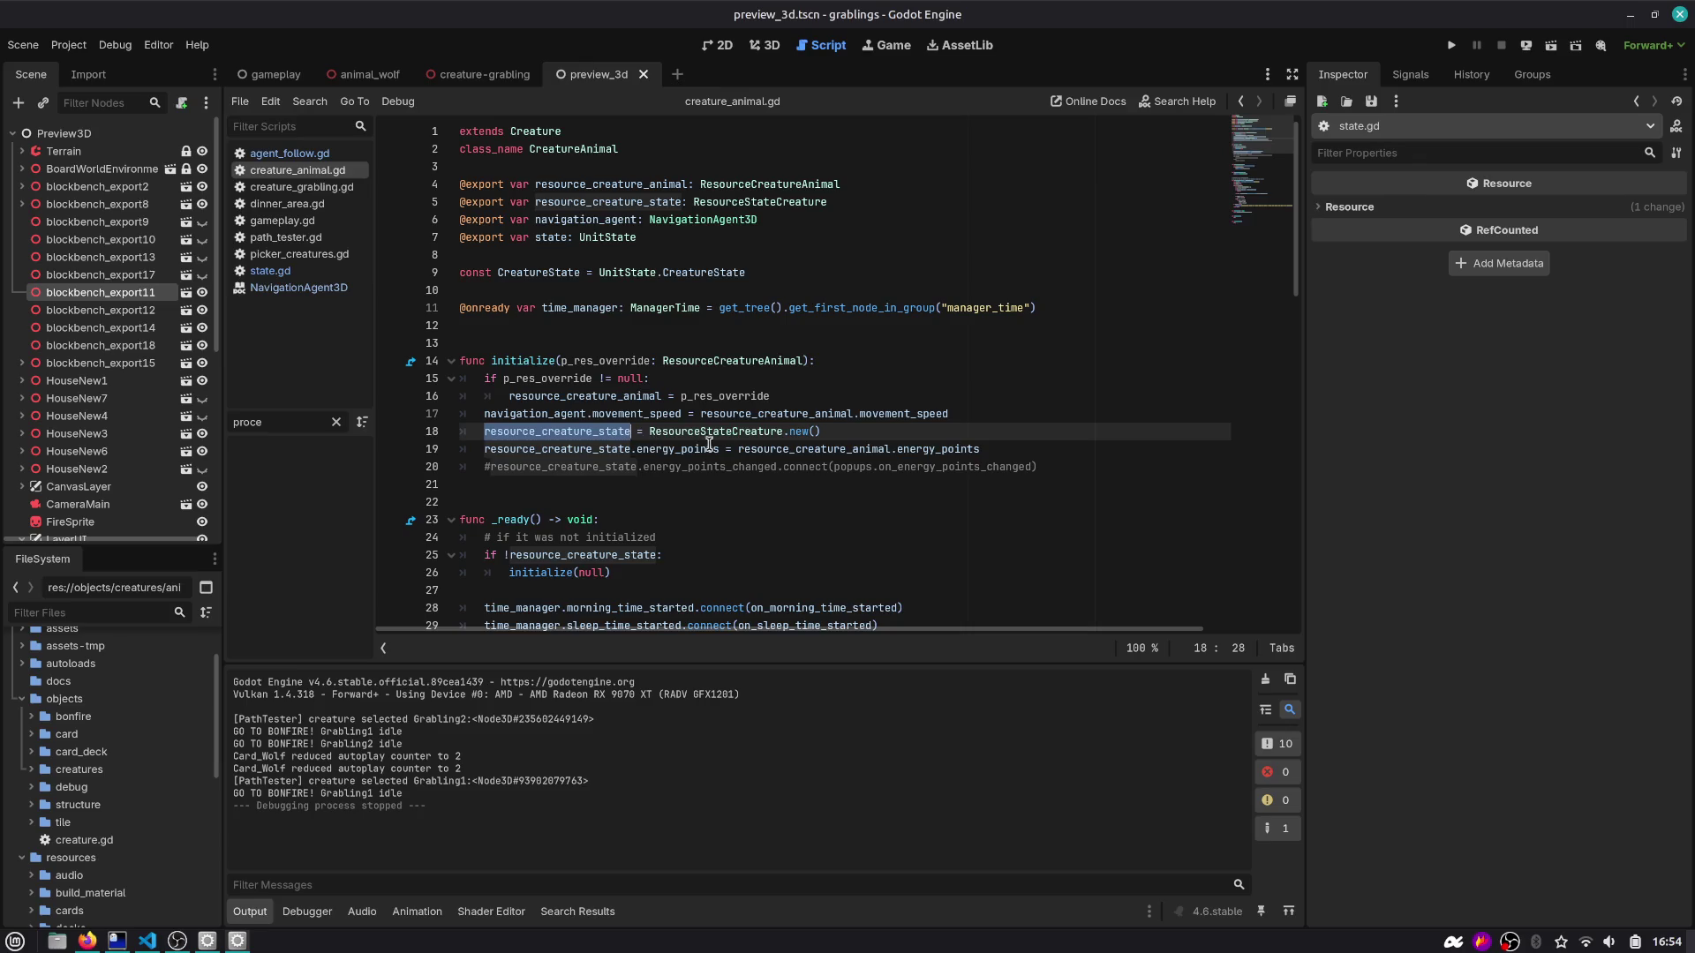
pyautogui.doubleClick(678, 449)
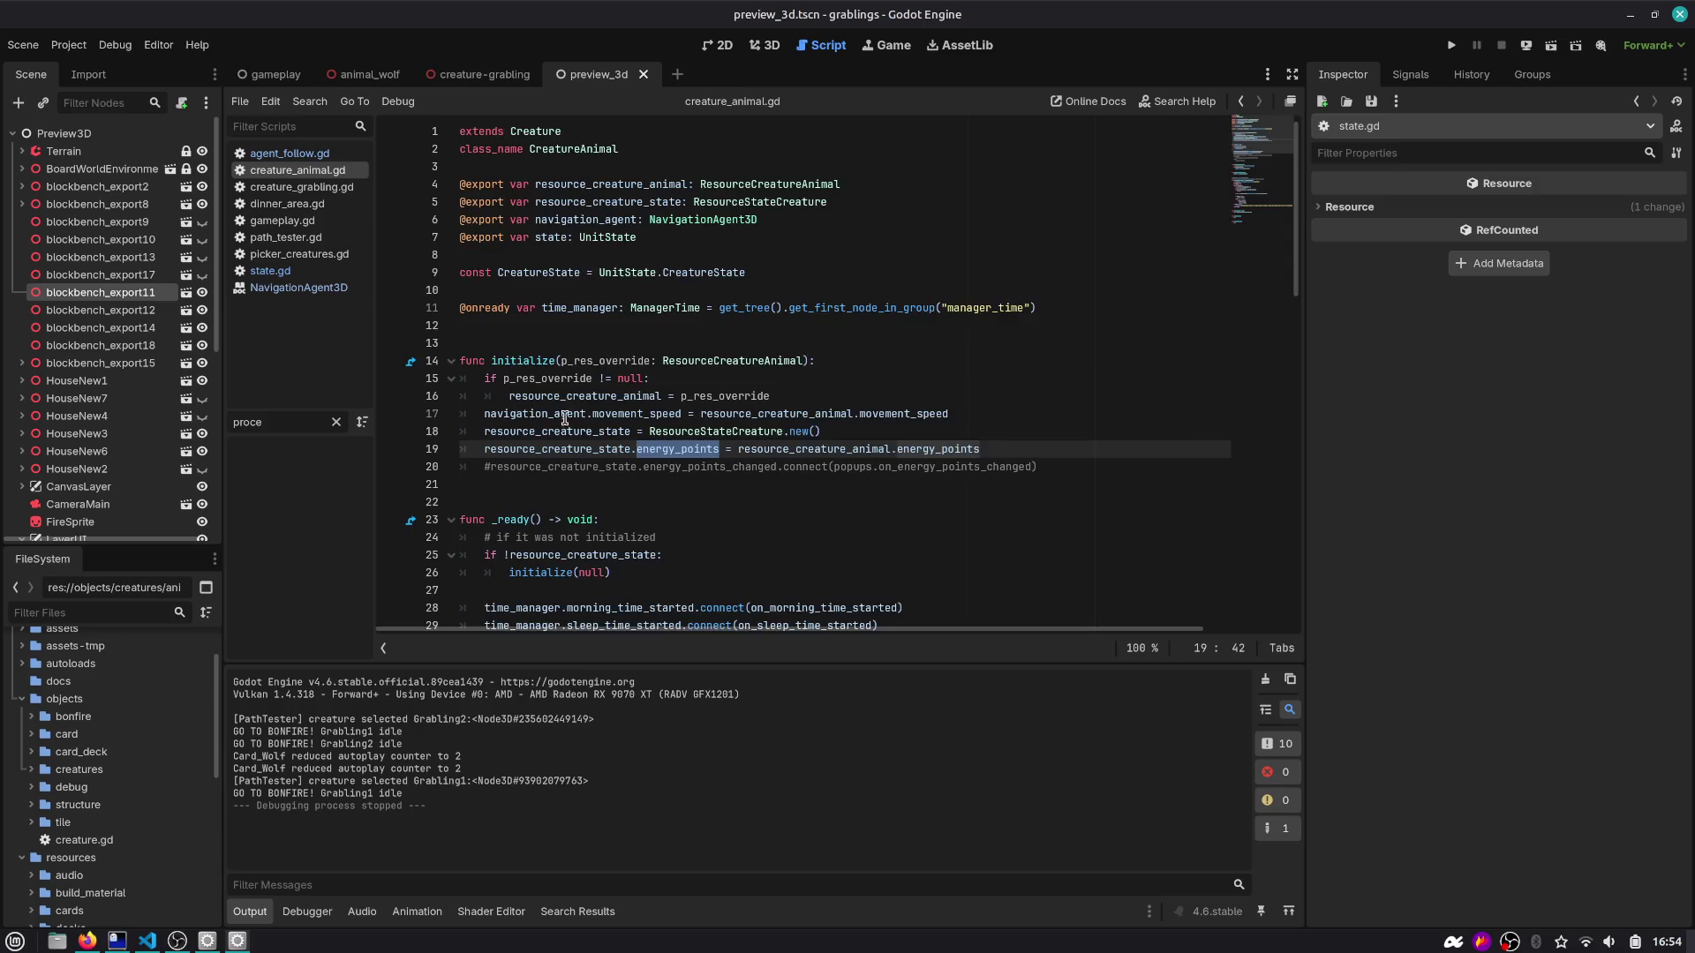
pyautogui.scroll(-5, 564, 414)
pyautogui.doubleClick(824, 344)
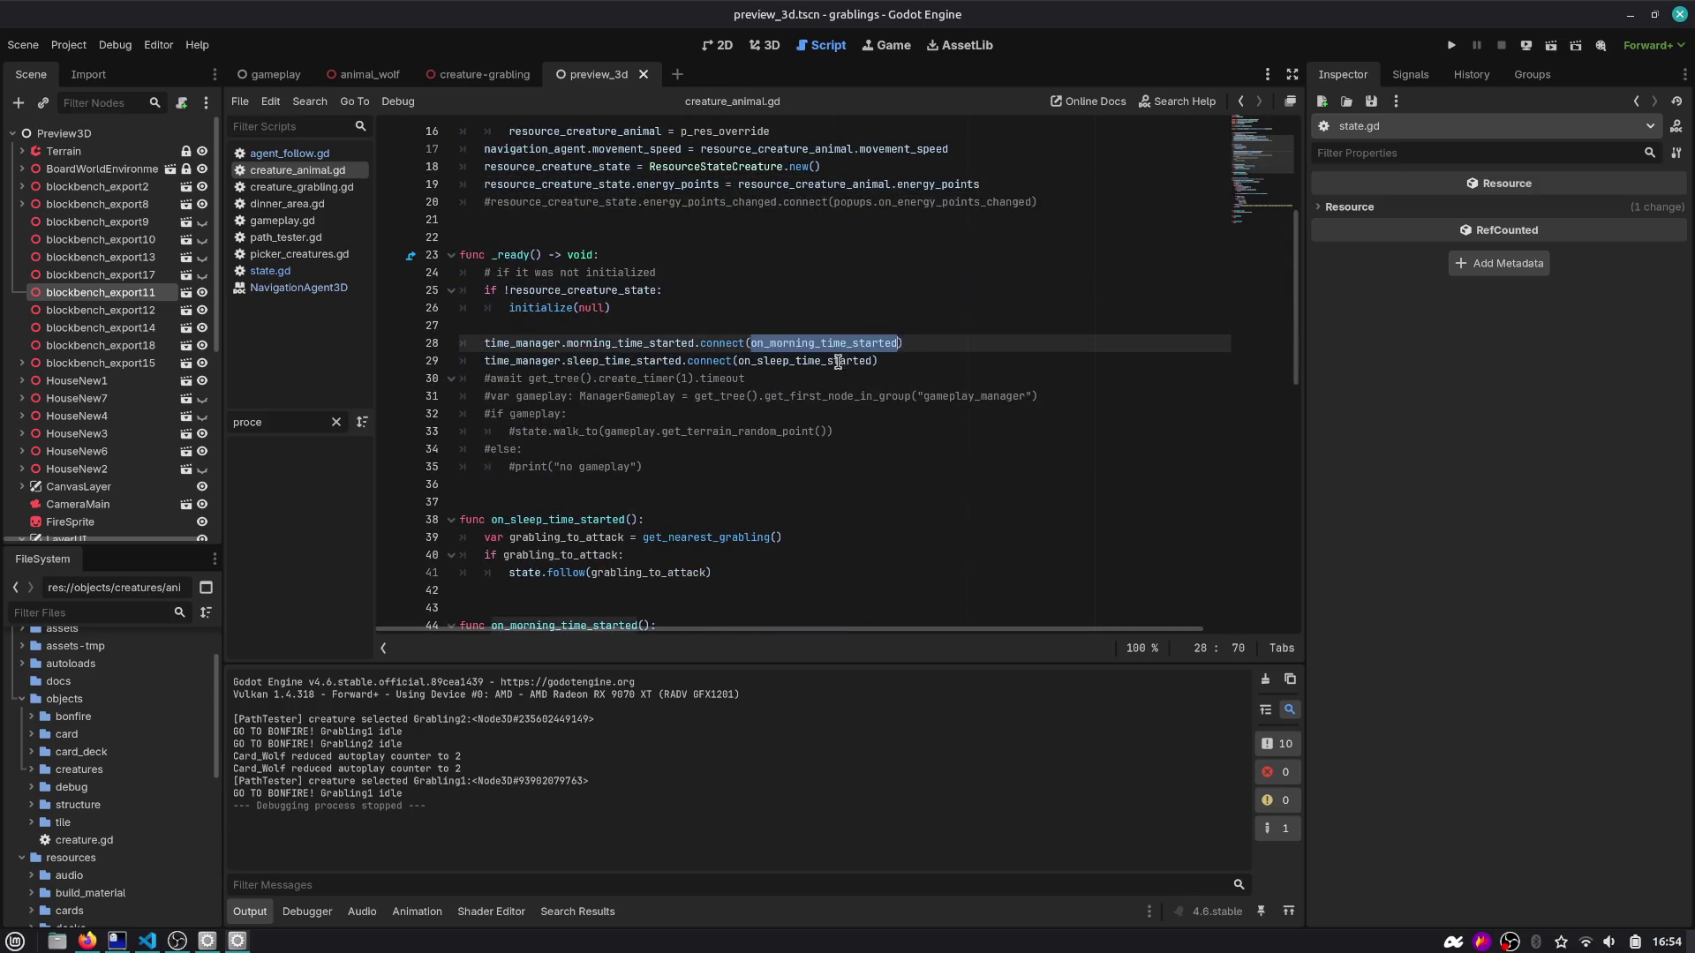
pyautogui.scroll(-3, 837, 362)
pyautogui.click(728, 378)
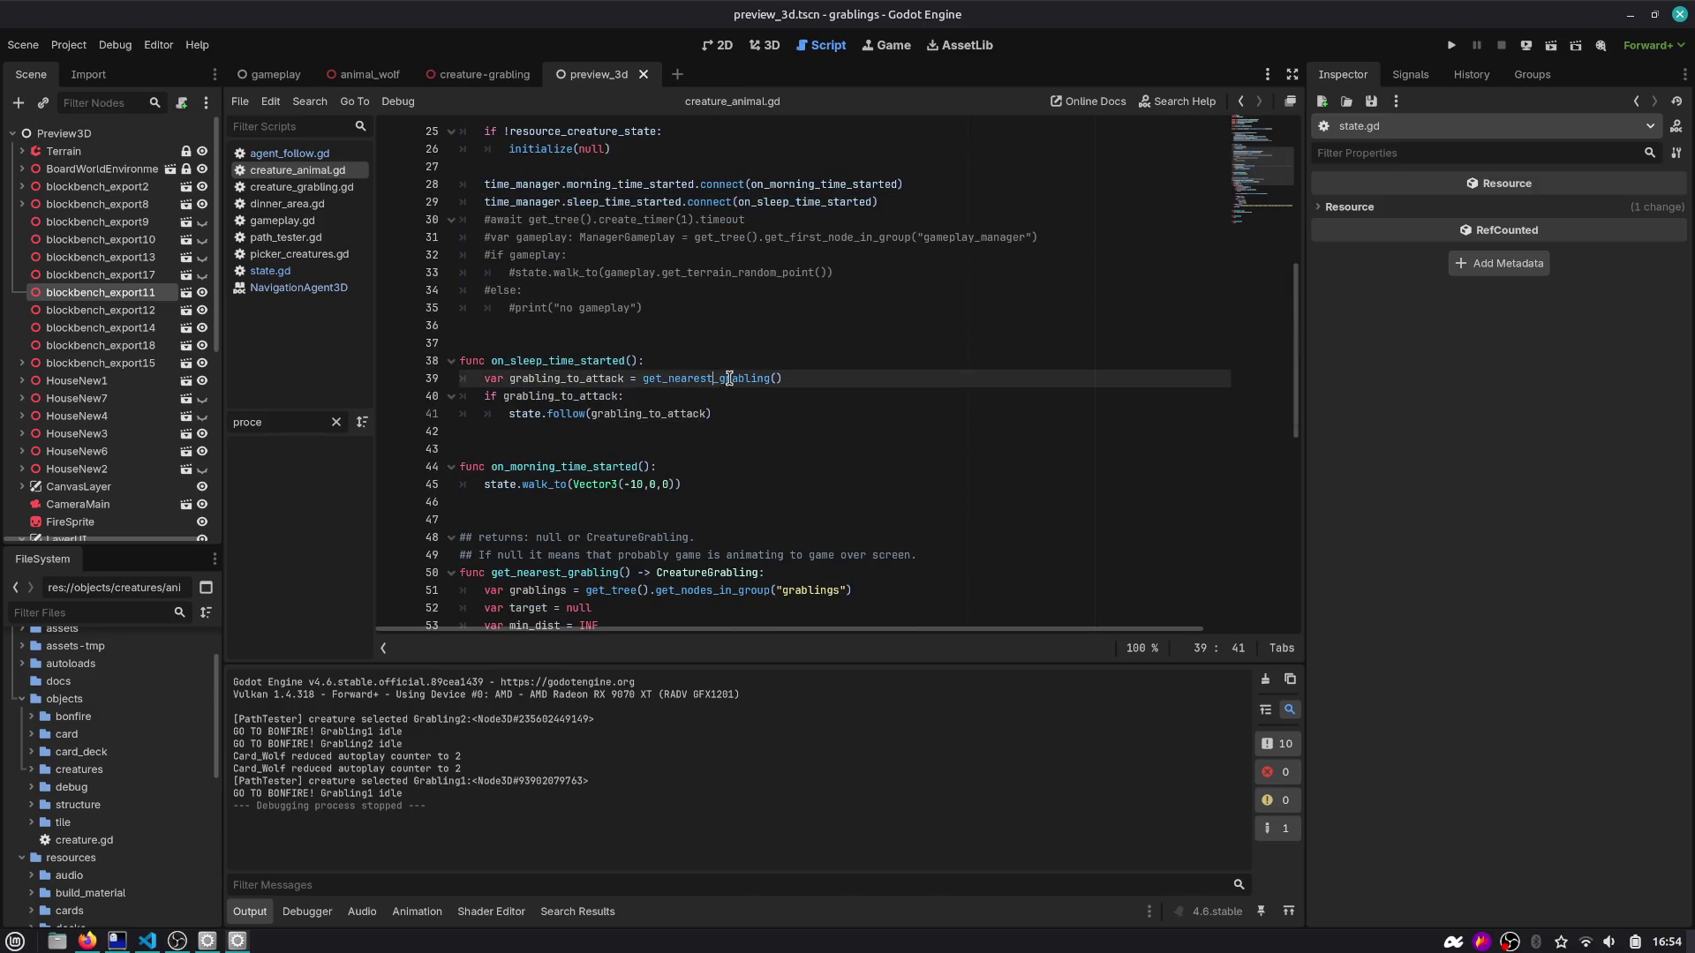
pyautogui.scroll(-3, 597, 239)
# Step: After the follow call, push_warning "[CreatureAnimal] no grabling to attack found", save, and relaunch
pyautogui.click(755, 263)
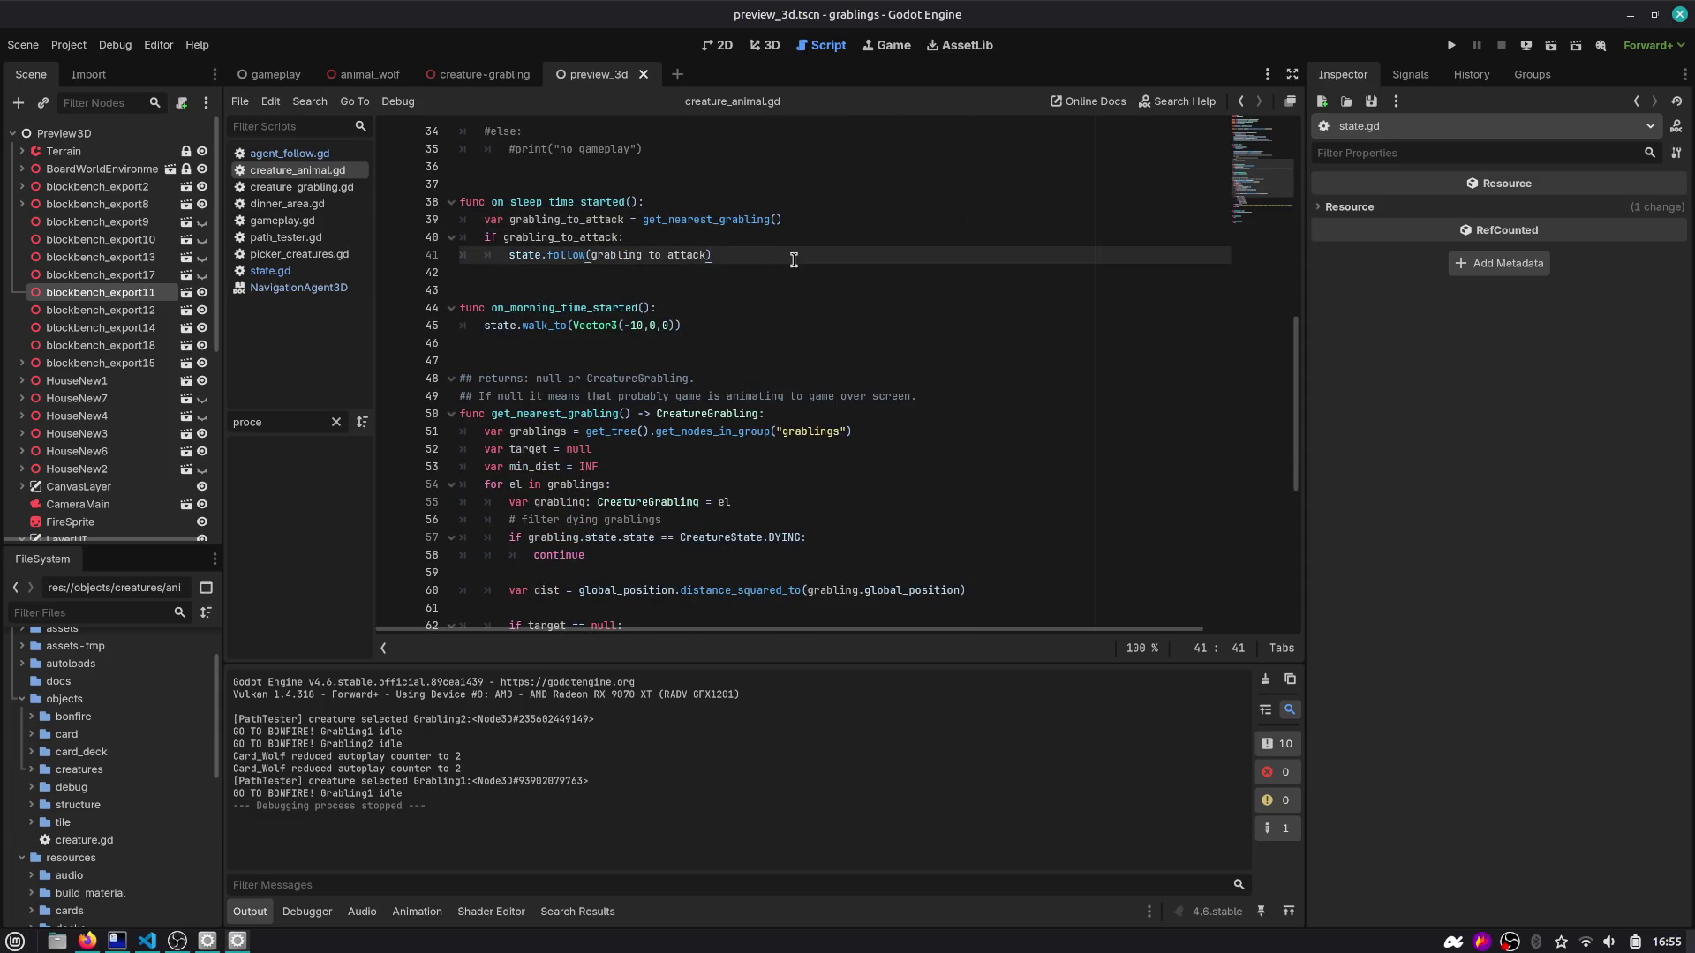
pyautogui.press('Return')
pyautogui.press('Return')
pyautogui.write('p')
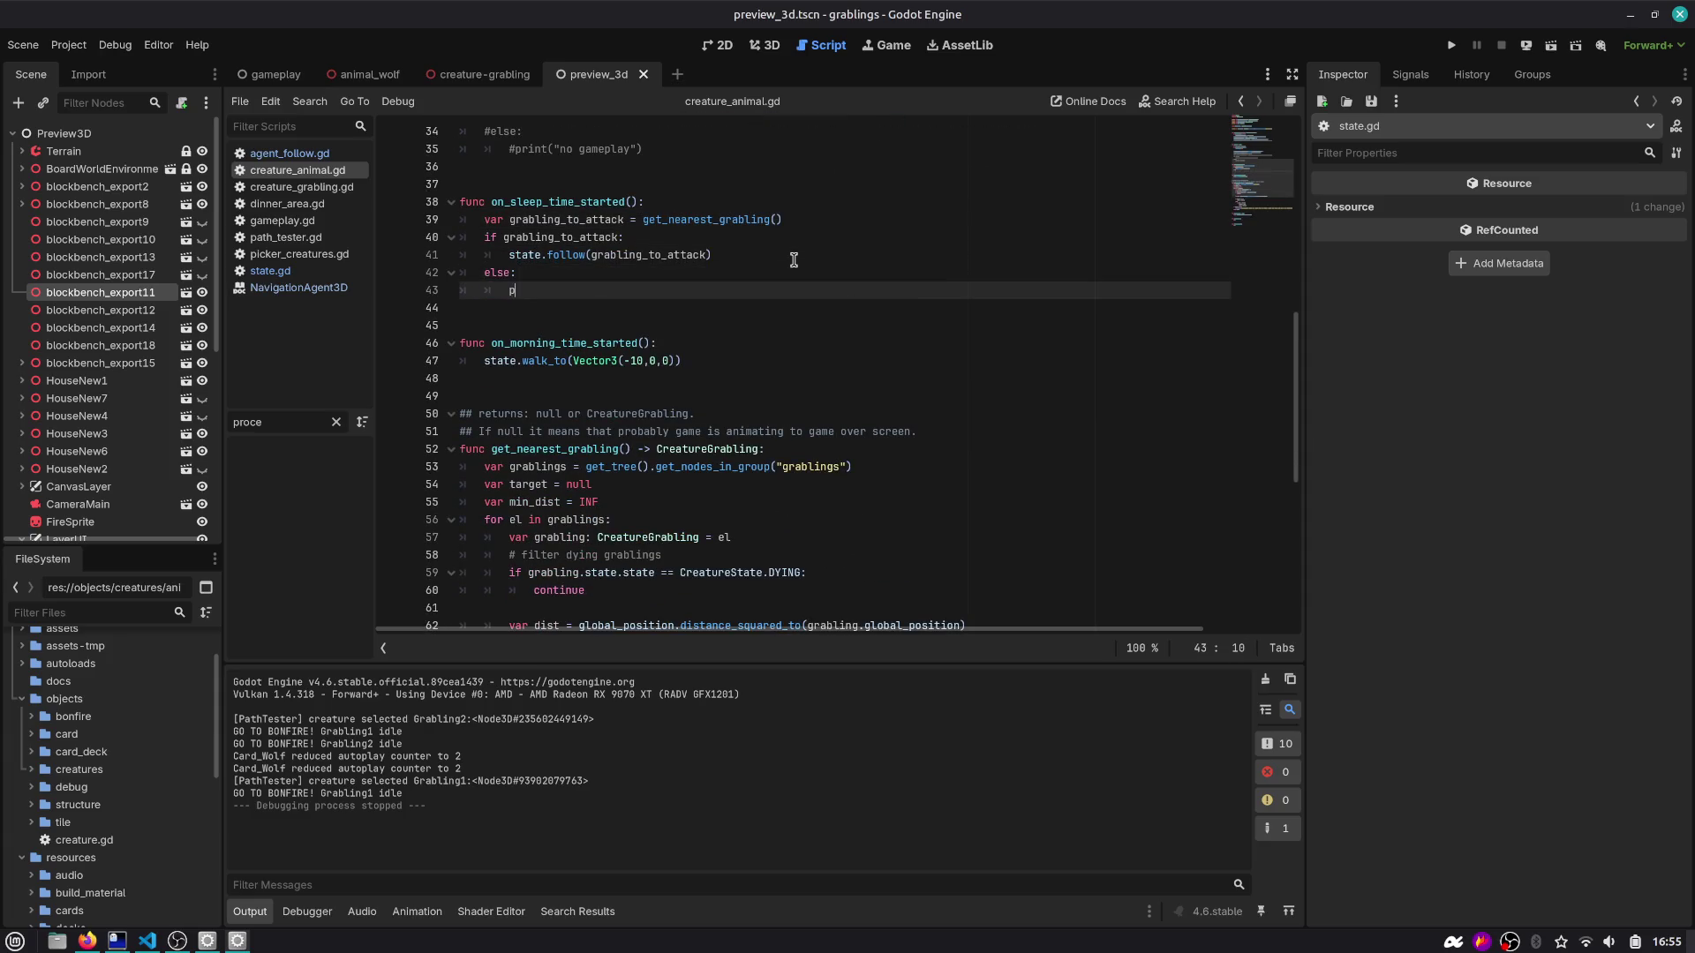
pyautogui.press('Down')
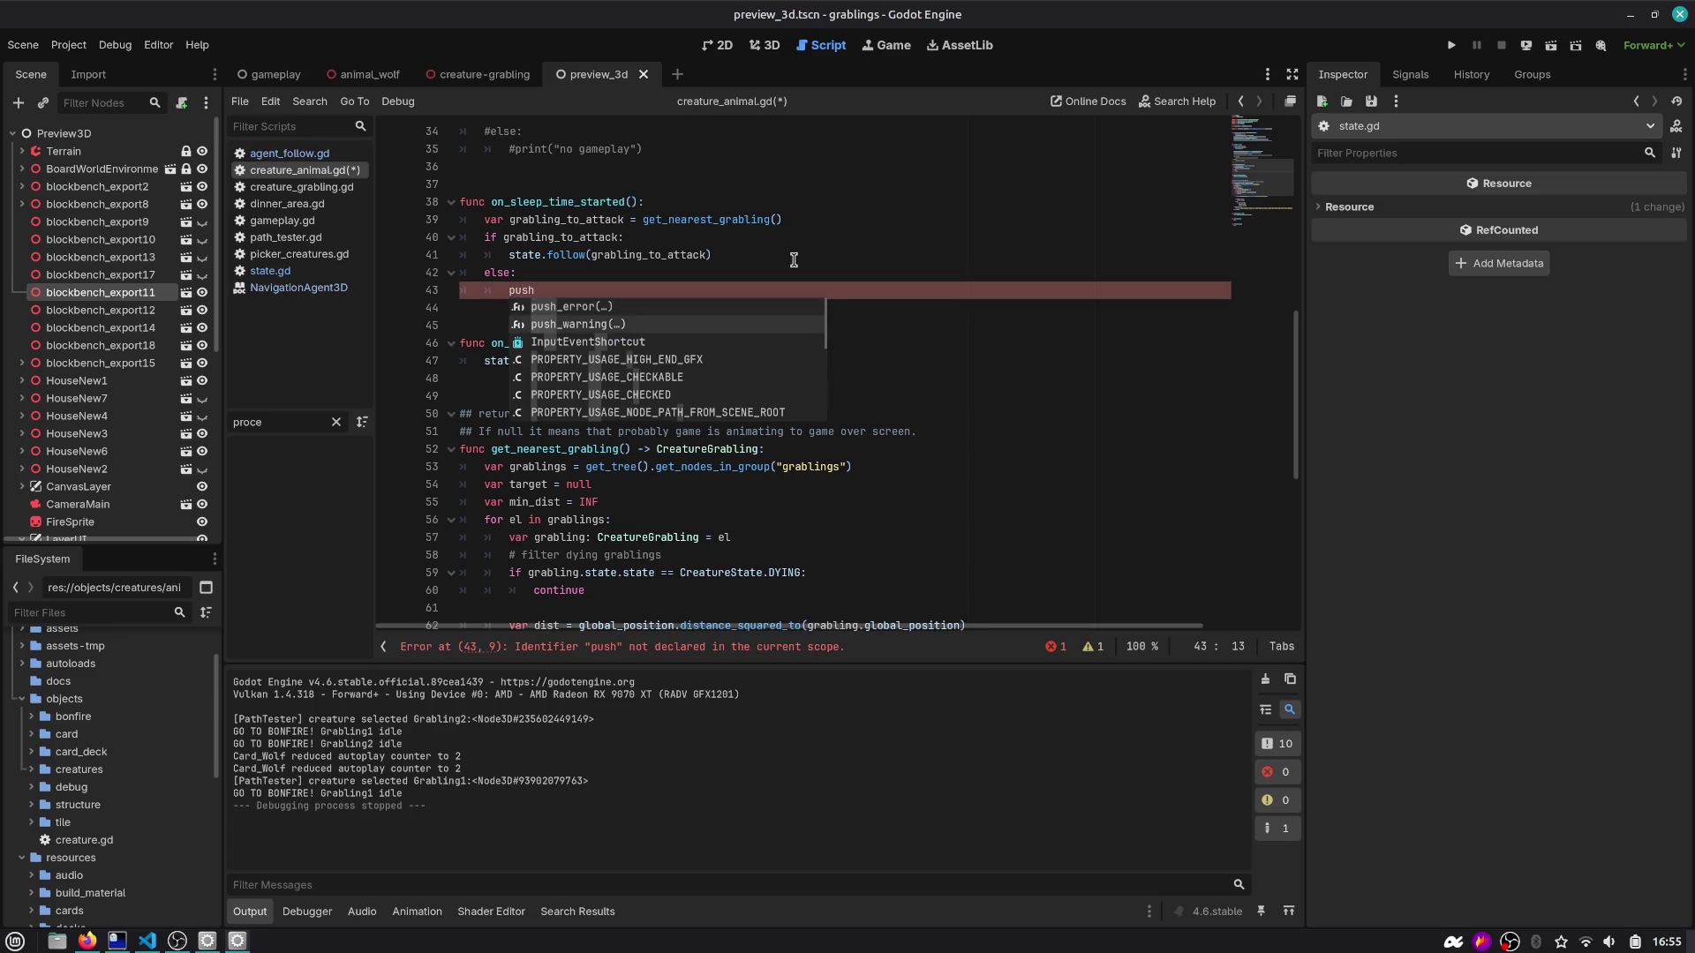
pyautogui.press('Return')
pyautogui.write('"no')
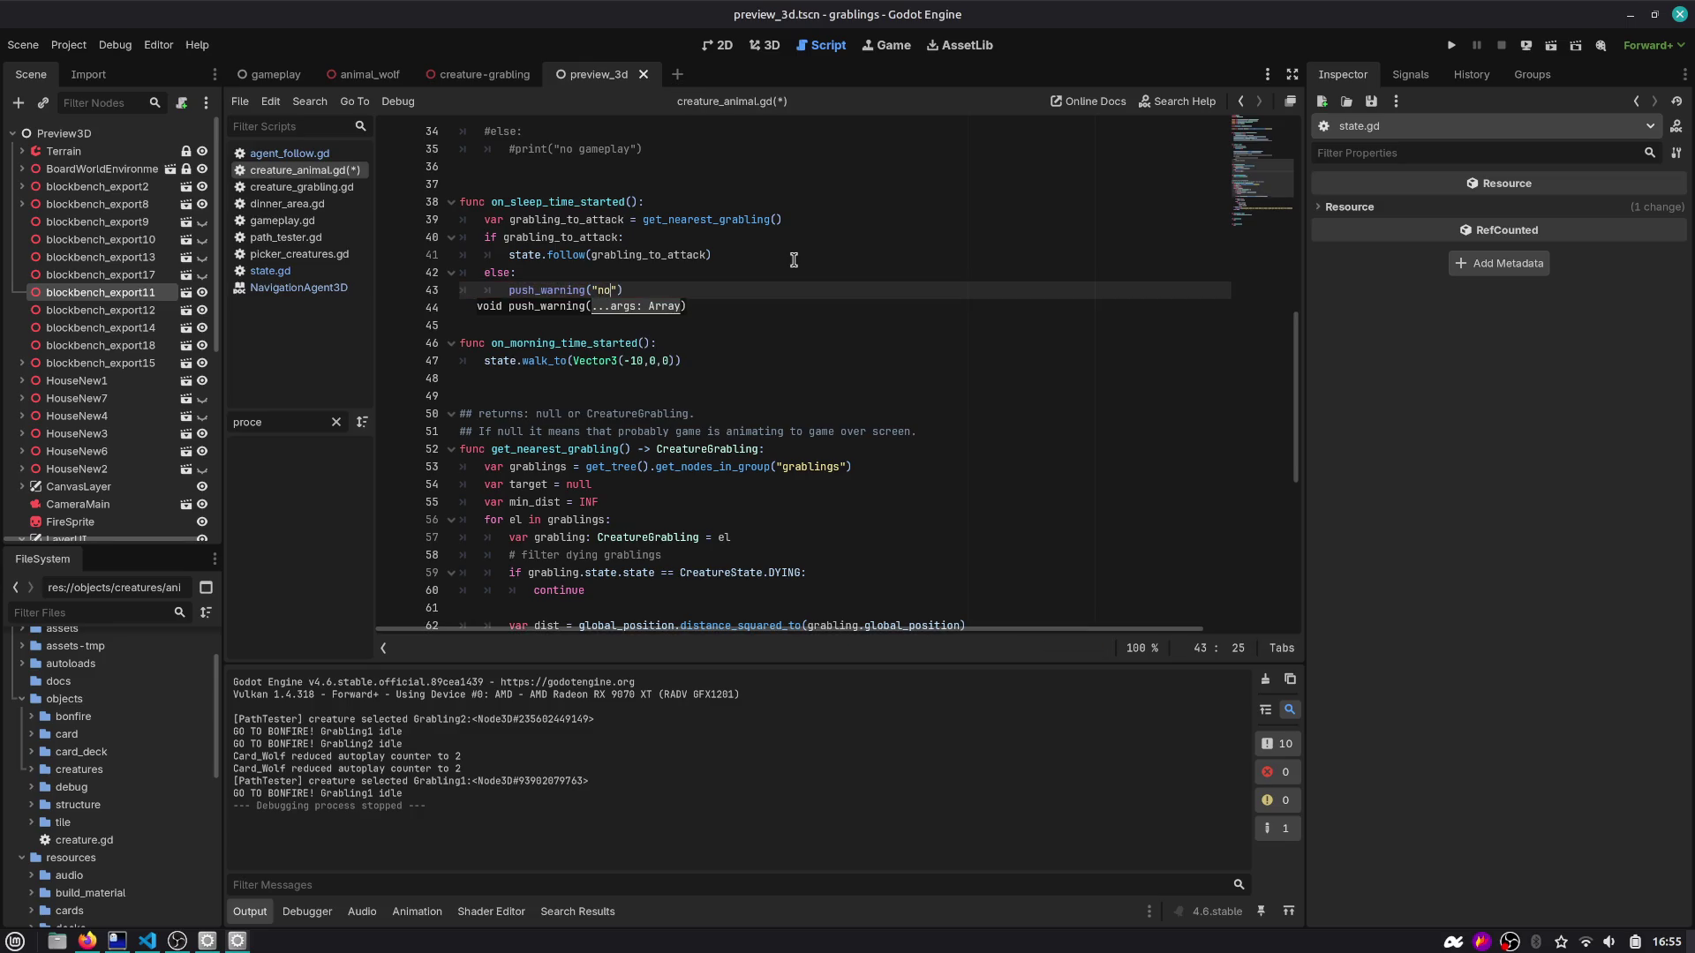
pyautogui.write('eatureAnimal')
pyautogui.write('ttack found')
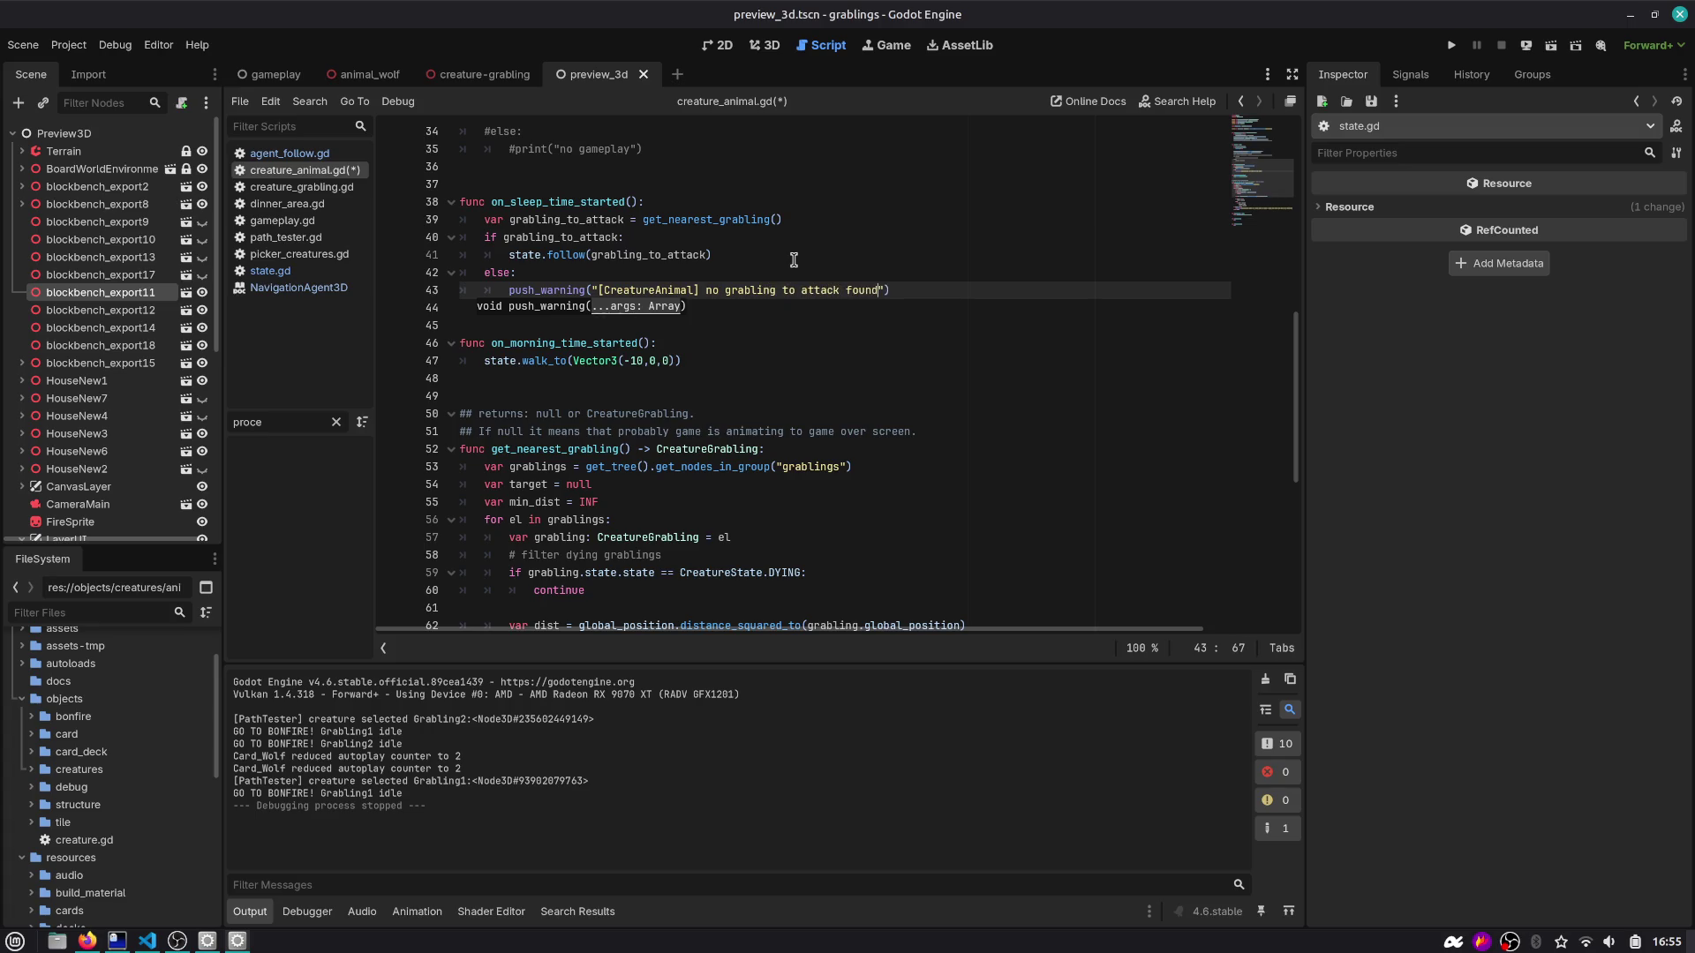
pyautogui.hotkey('ctrl', 's')
pyautogui.press('F5')
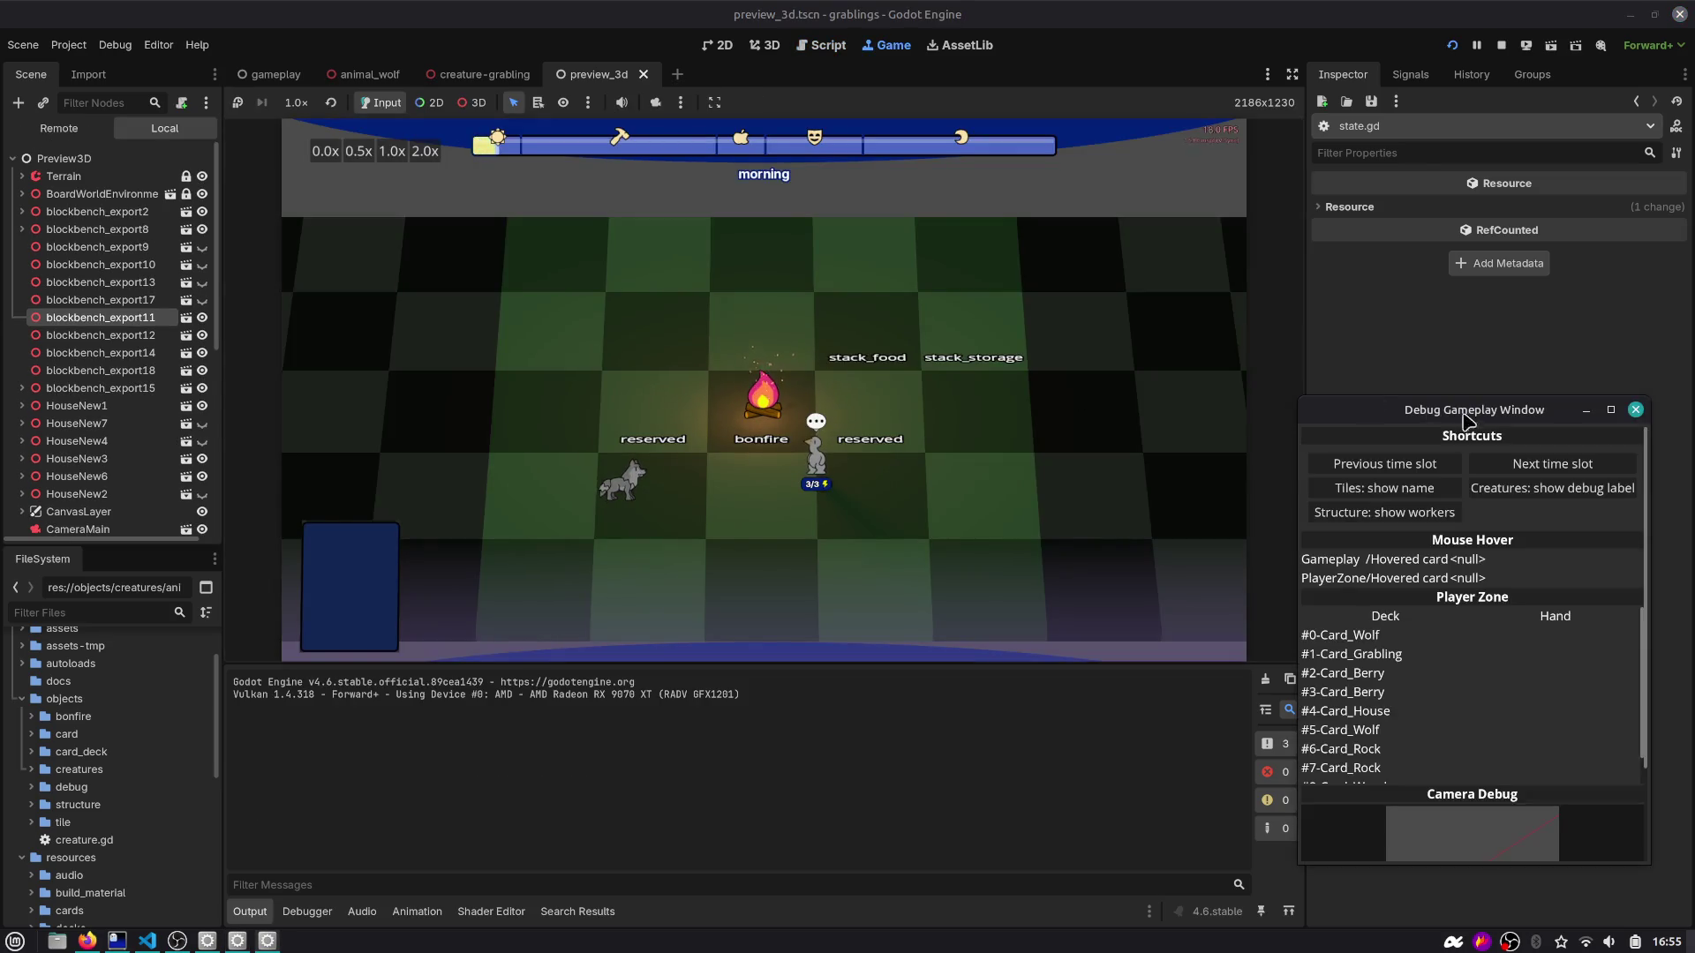
# Step: Advance two time slots to sleep and jump from the Errors list to state.gd line 26
pyautogui.click(1509, 464)
pyautogui.click(1510, 464)
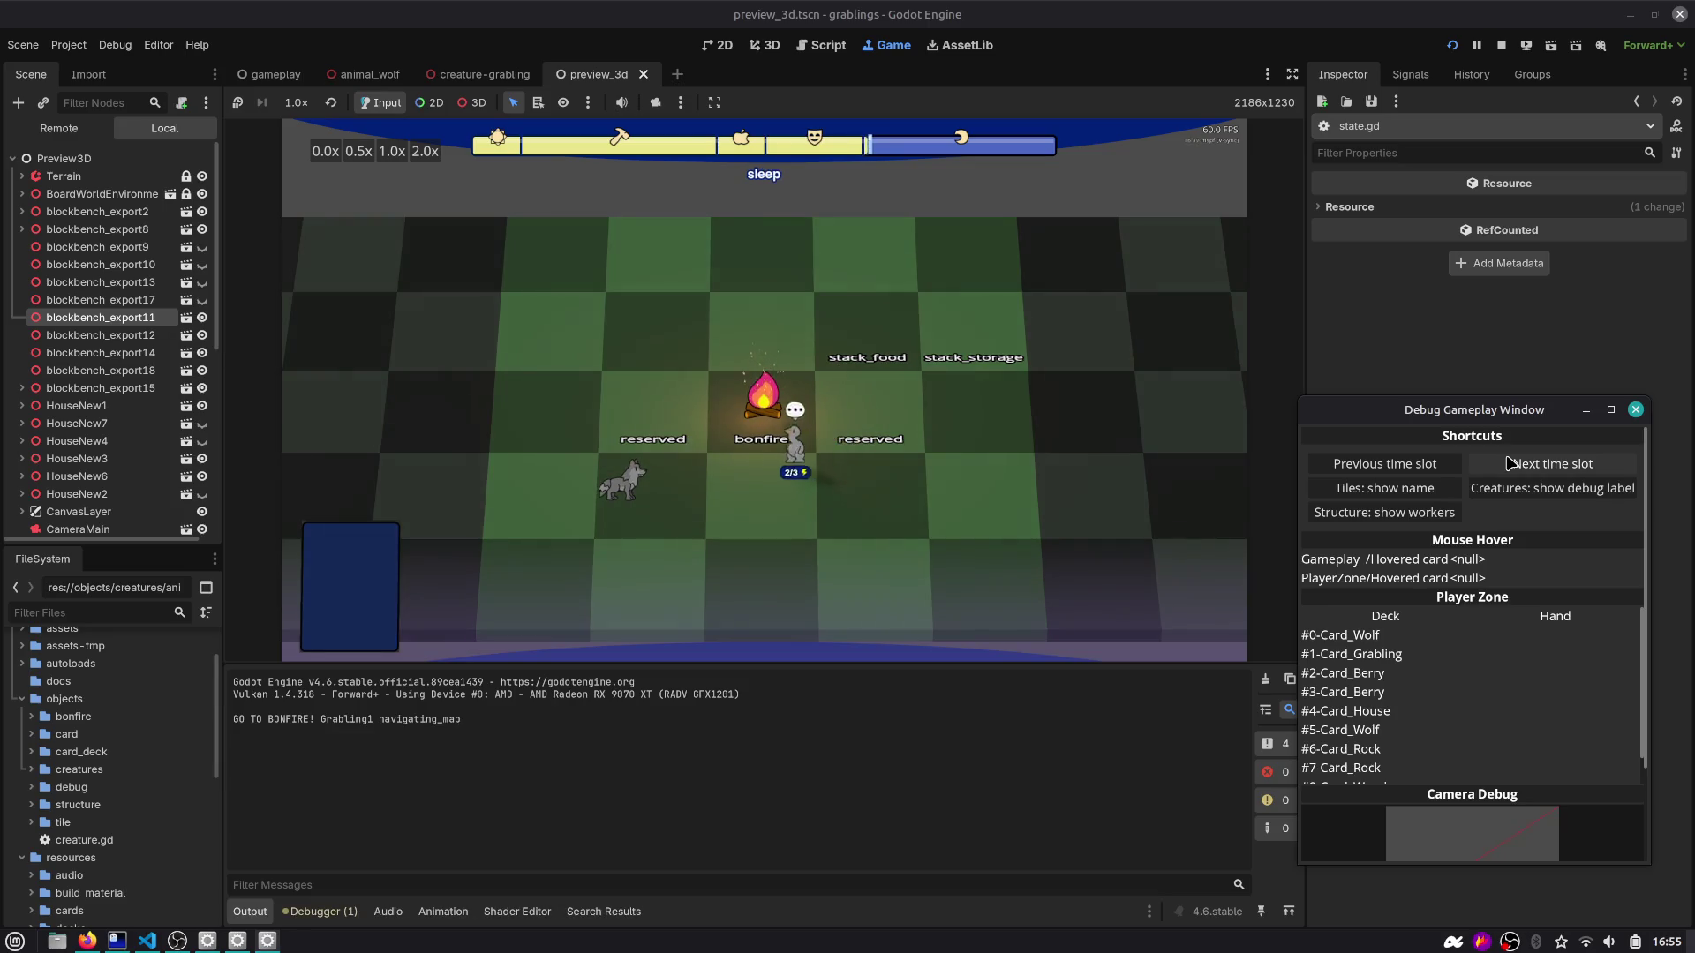
pyautogui.click(319, 911)
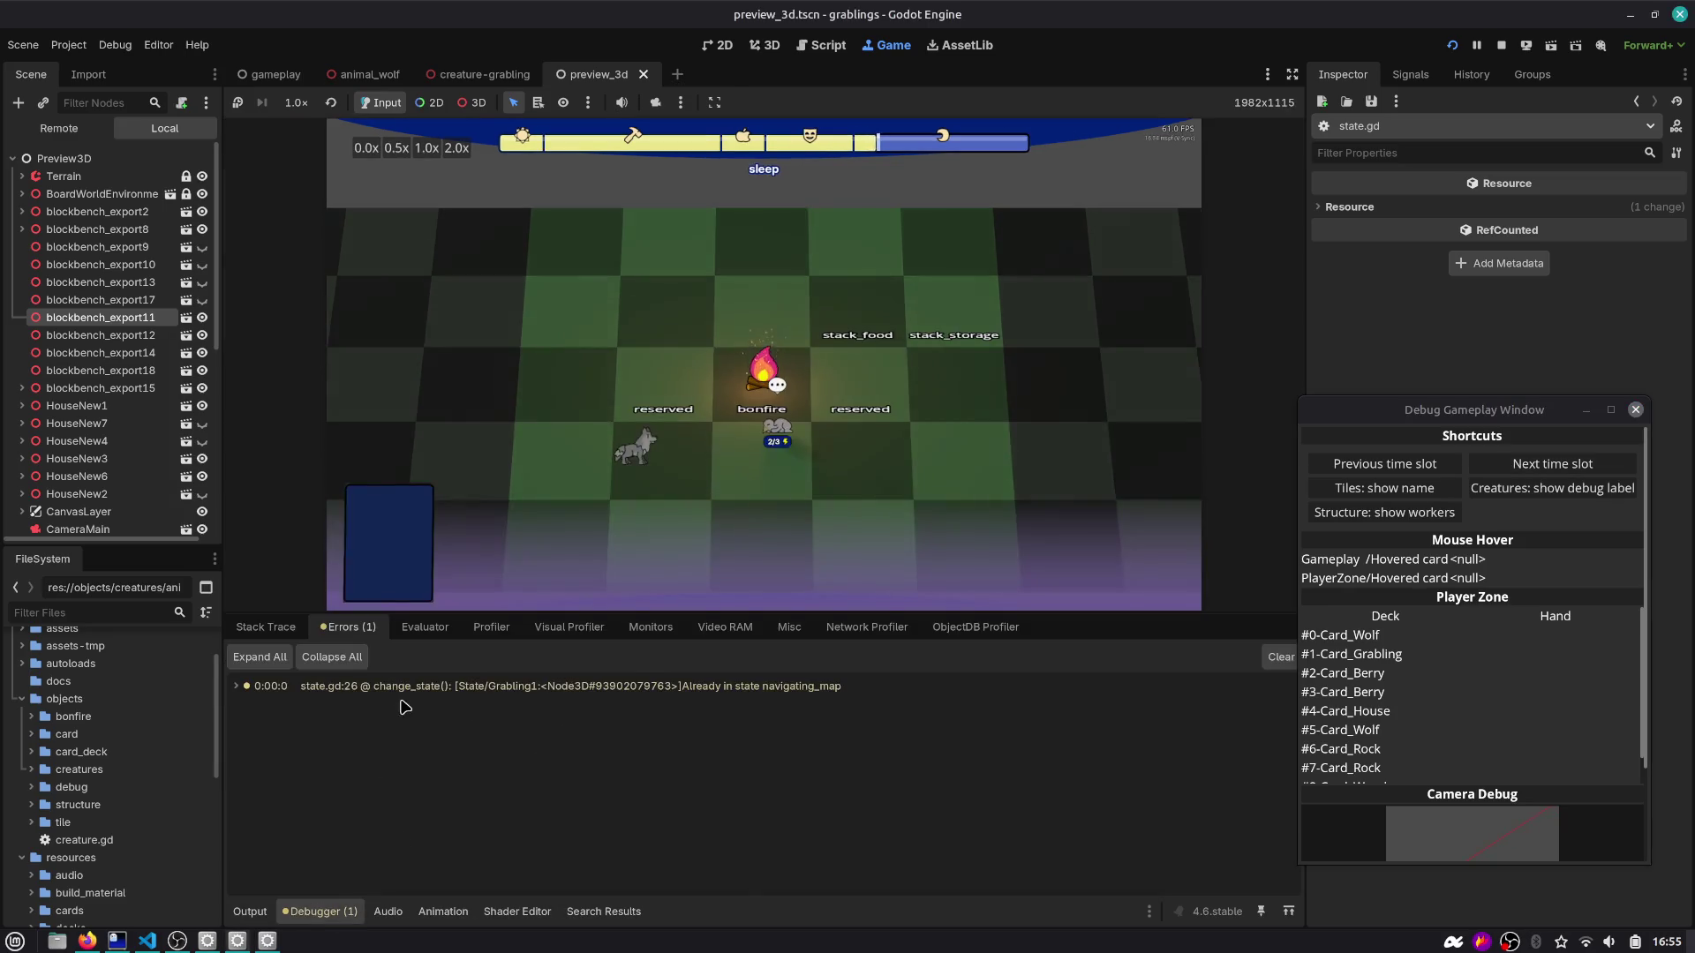
pyautogui.doubleClick(417, 688)
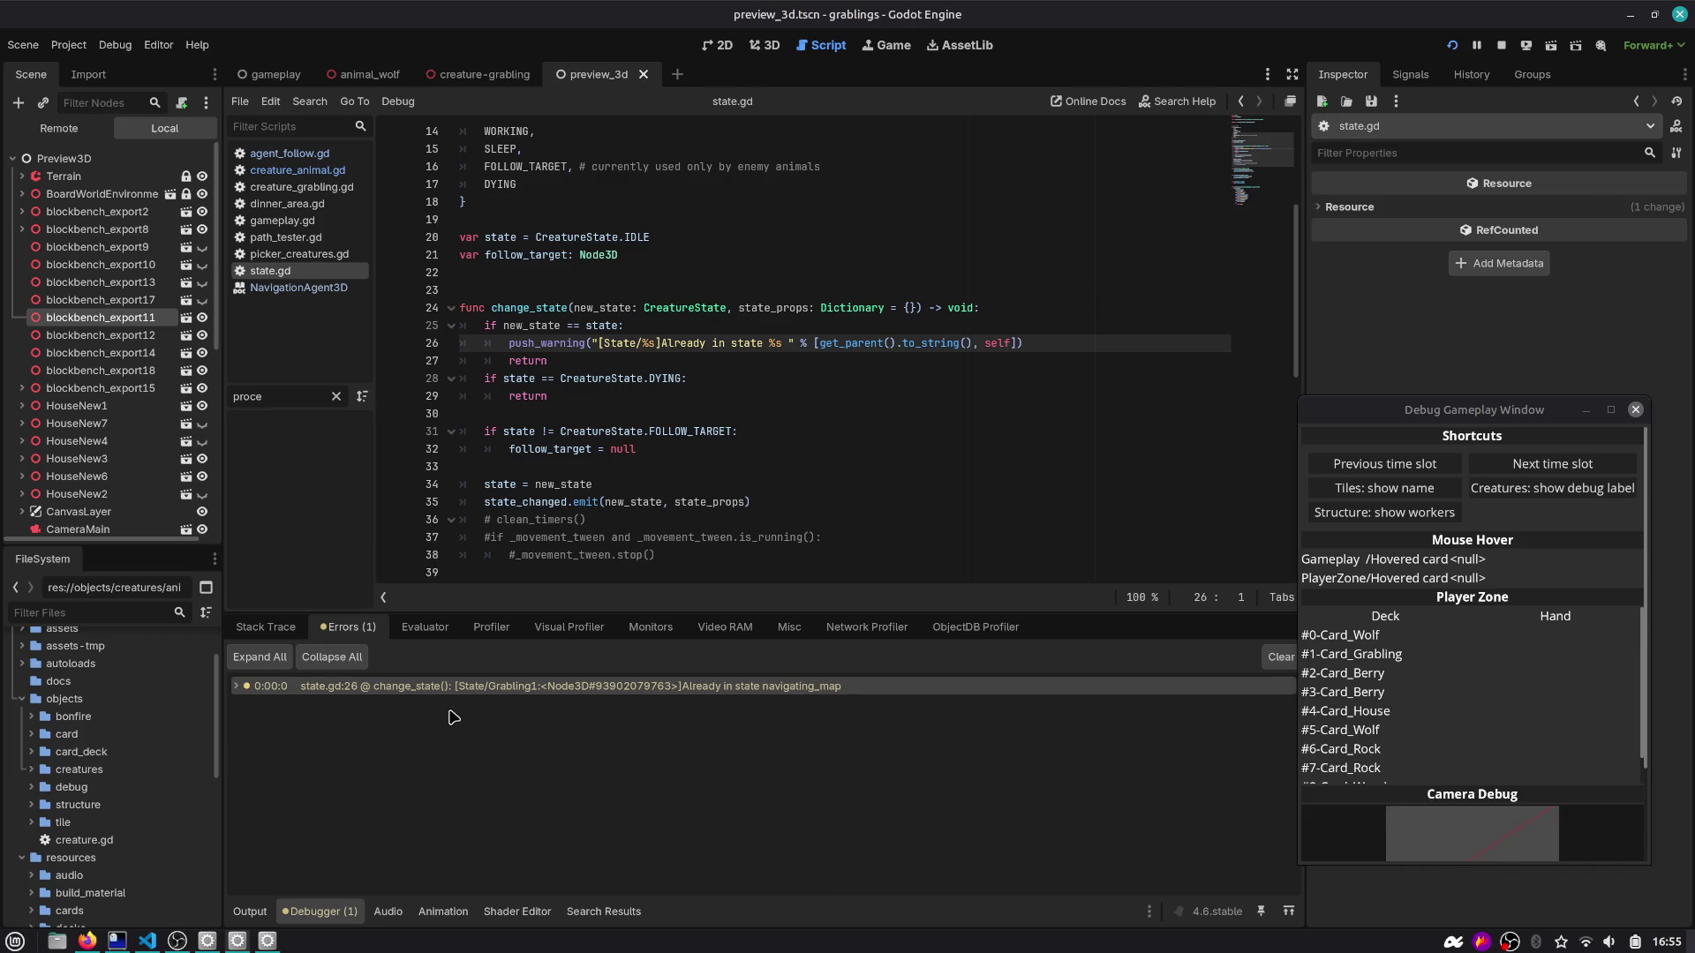
pyautogui.moveTo(522, 699)
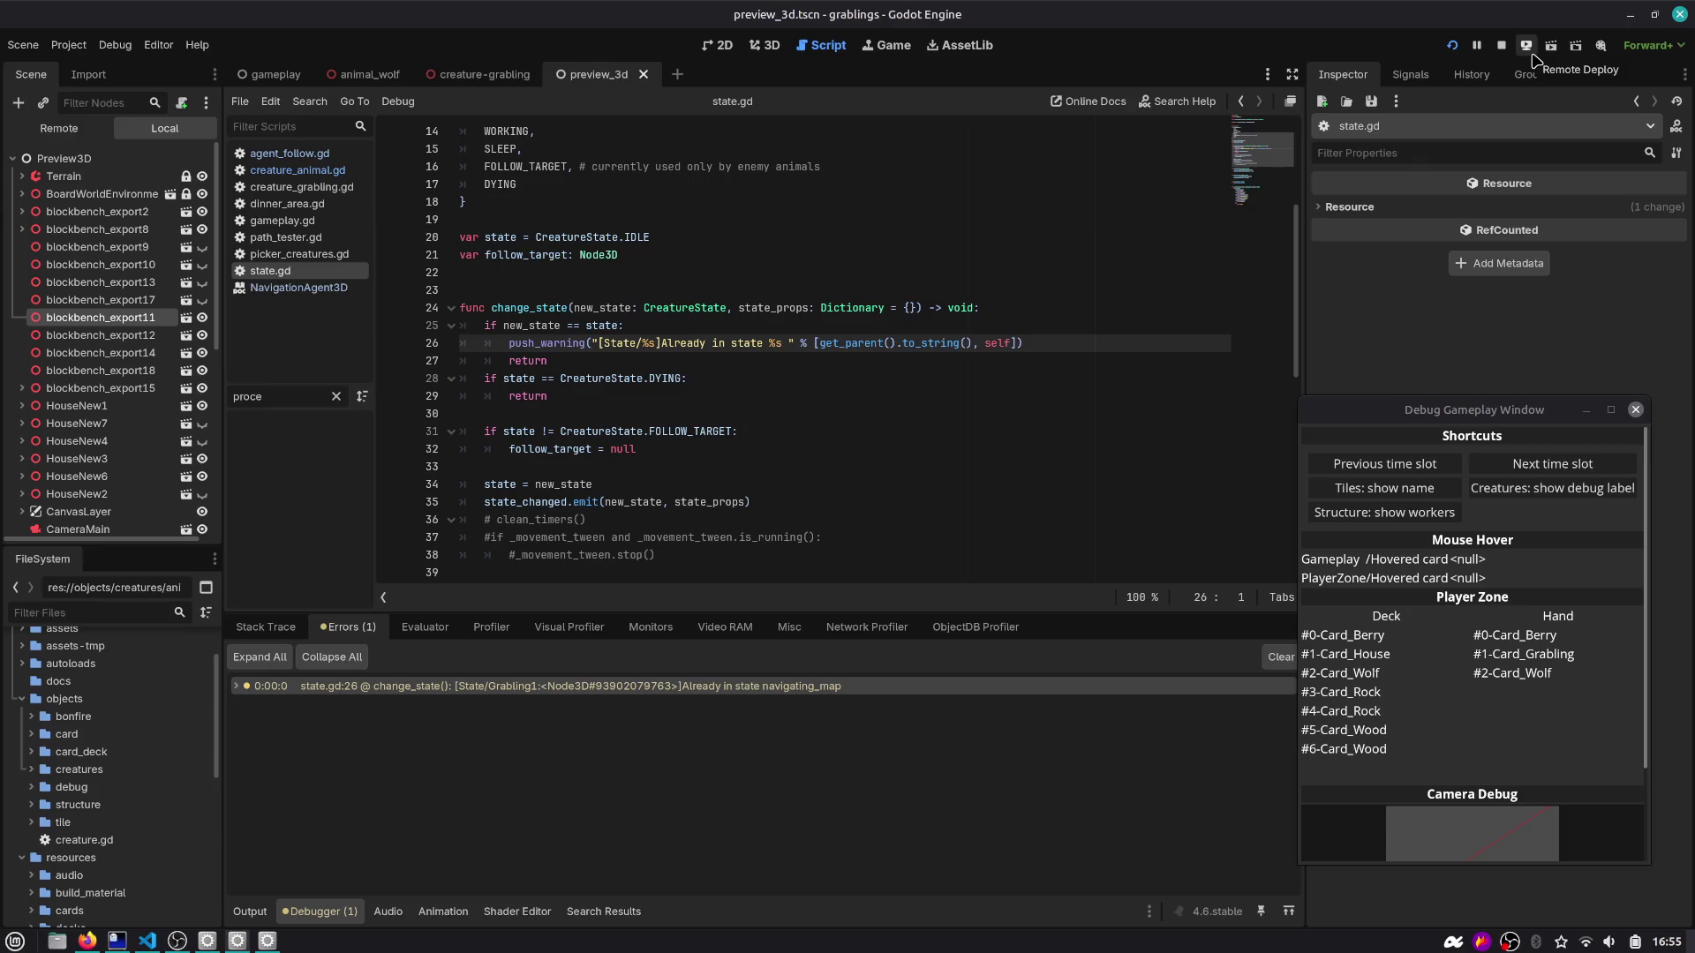
# Step: Stop the running game and close the preview_3d scene tab
pyautogui.click(1500, 45)
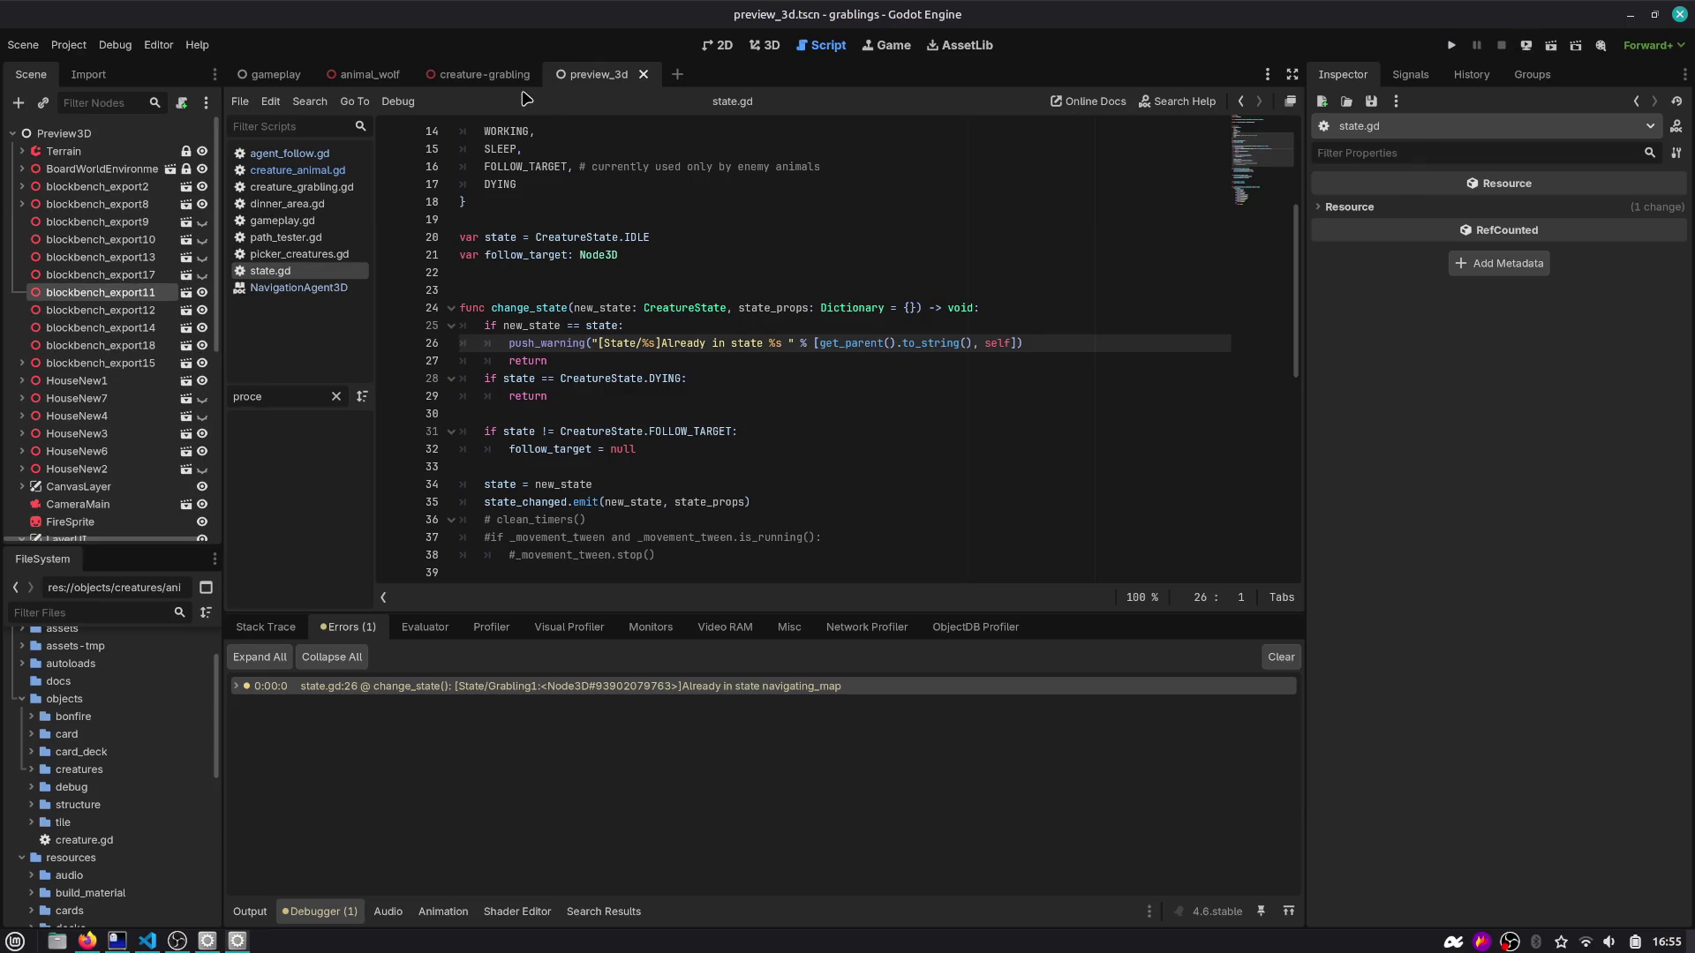
pyautogui.click(765, 45)
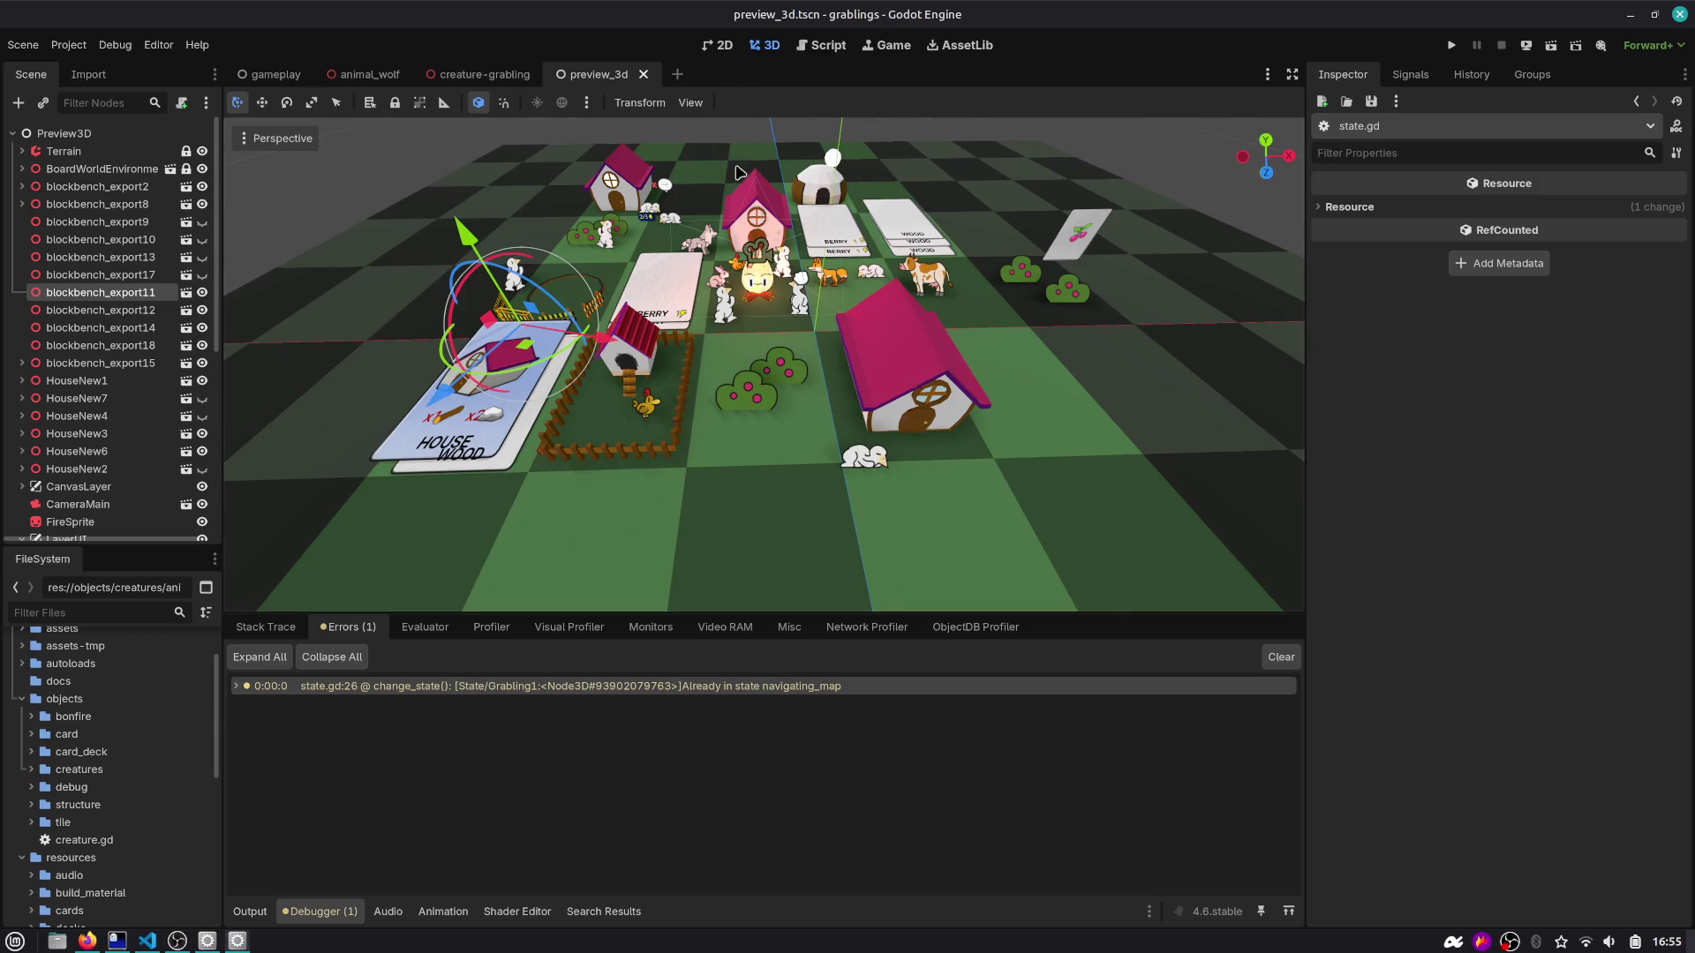
pyautogui.click(644, 74)
# Step: From the wolf NavigationAgent3D's agent_follow.gd, look up target_position in the class reference
pyautogui.click(370, 74)
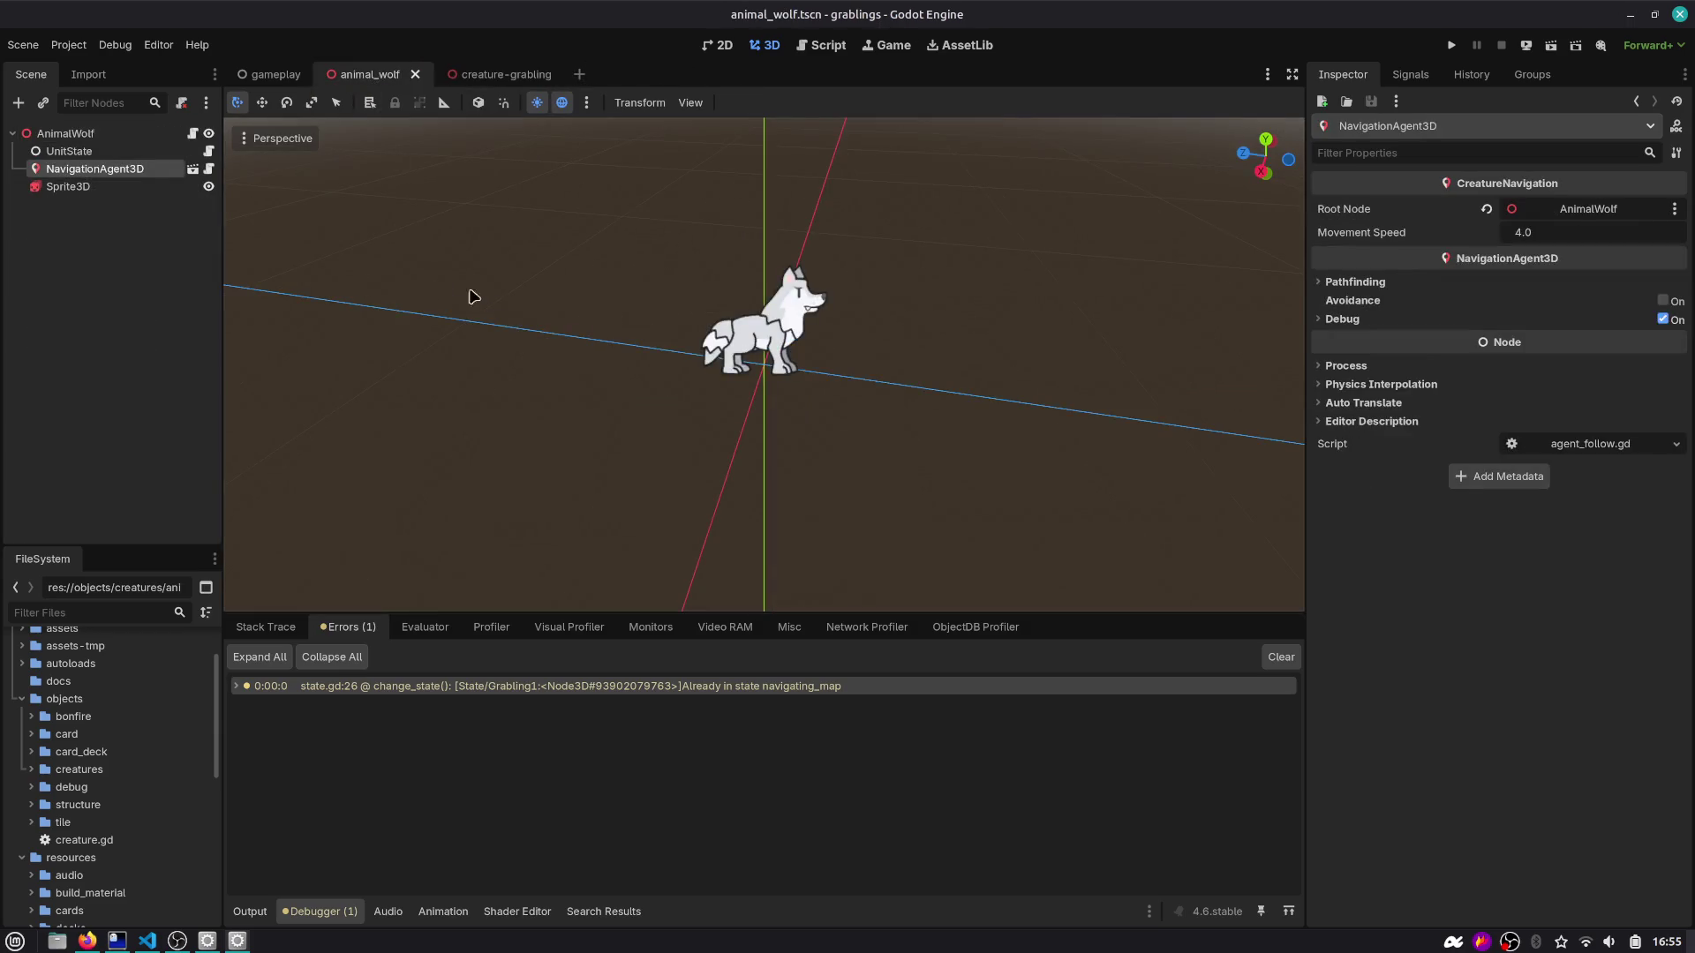
pyautogui.click(193, 169)
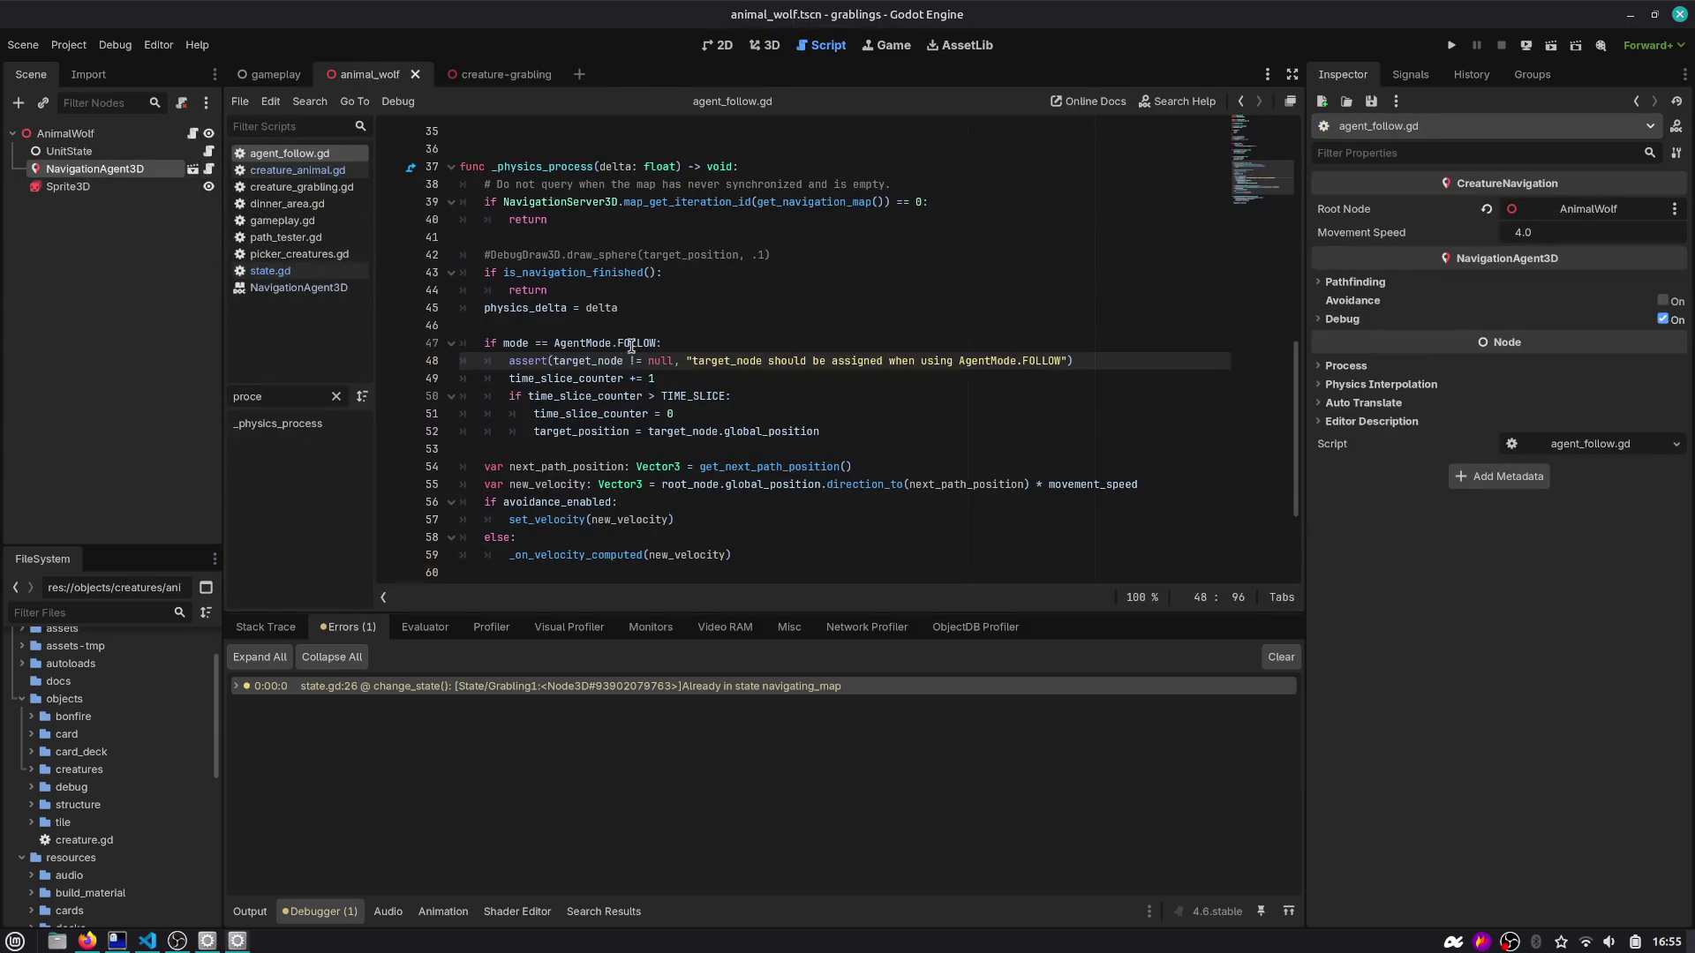
pyautogui.doubleClick(581, 343)
pyautogui.doubleClick(572, 432)
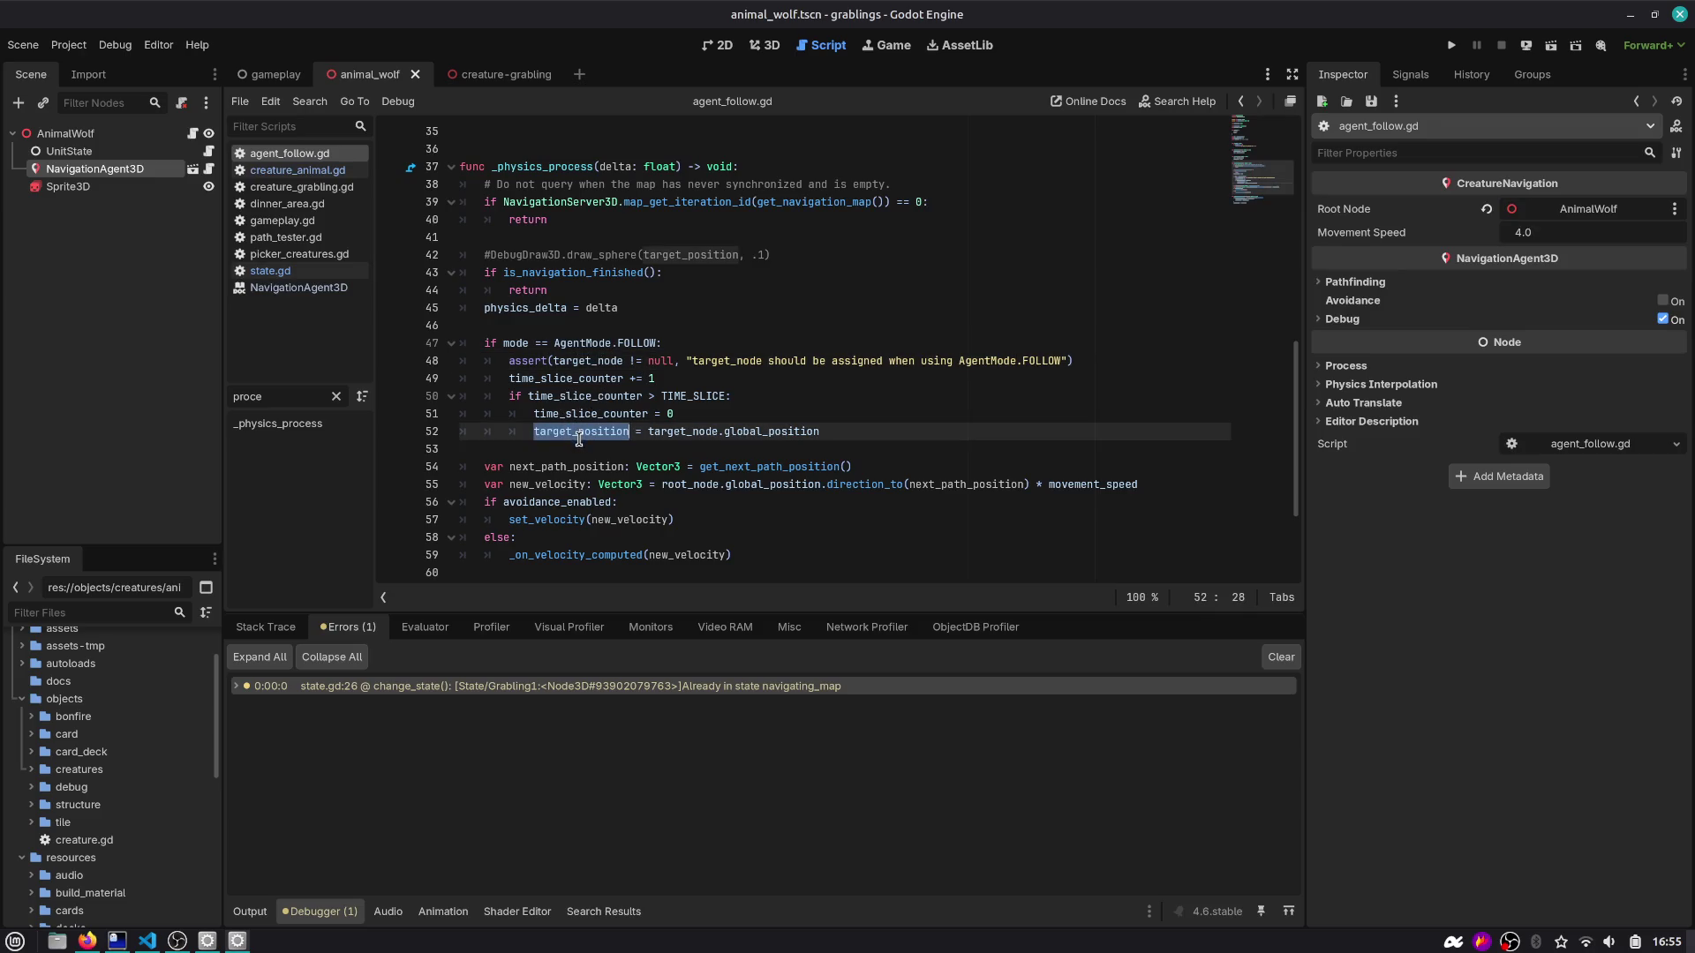
pyautogui.keyDown('ctrl'); pyautogui.click(590, 435); pyautogui.keyUp('ctrl')
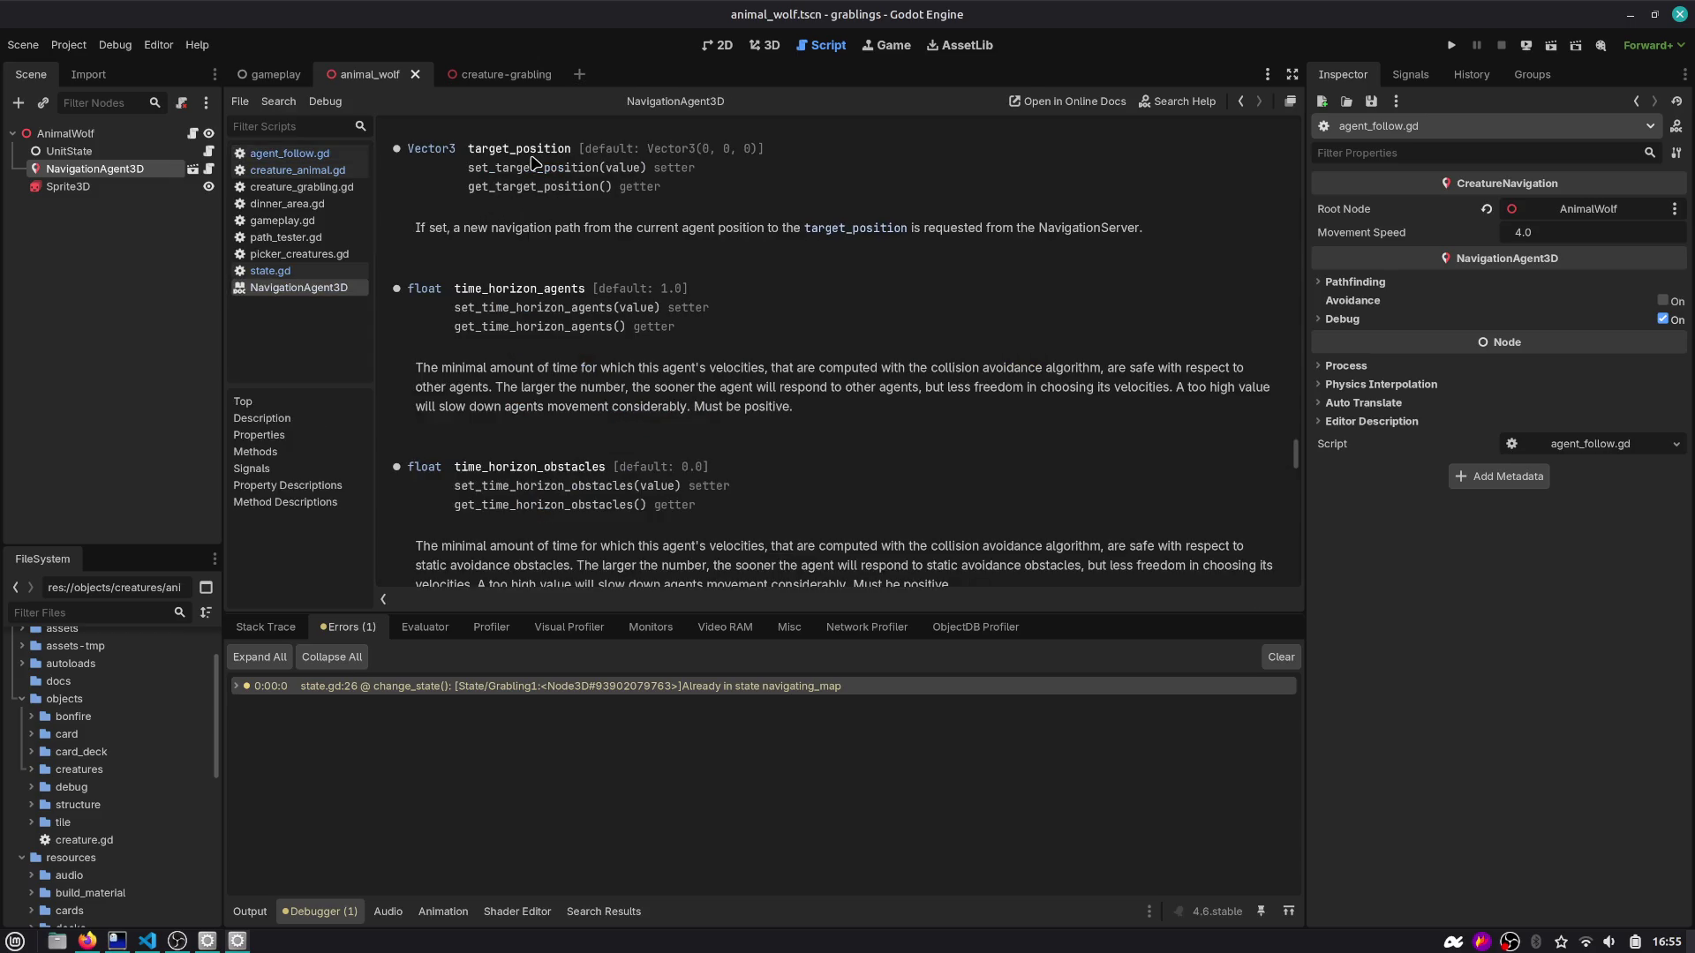
pyautogui.moveTo(464, 229); pyautogui.dragTo(671, 237)
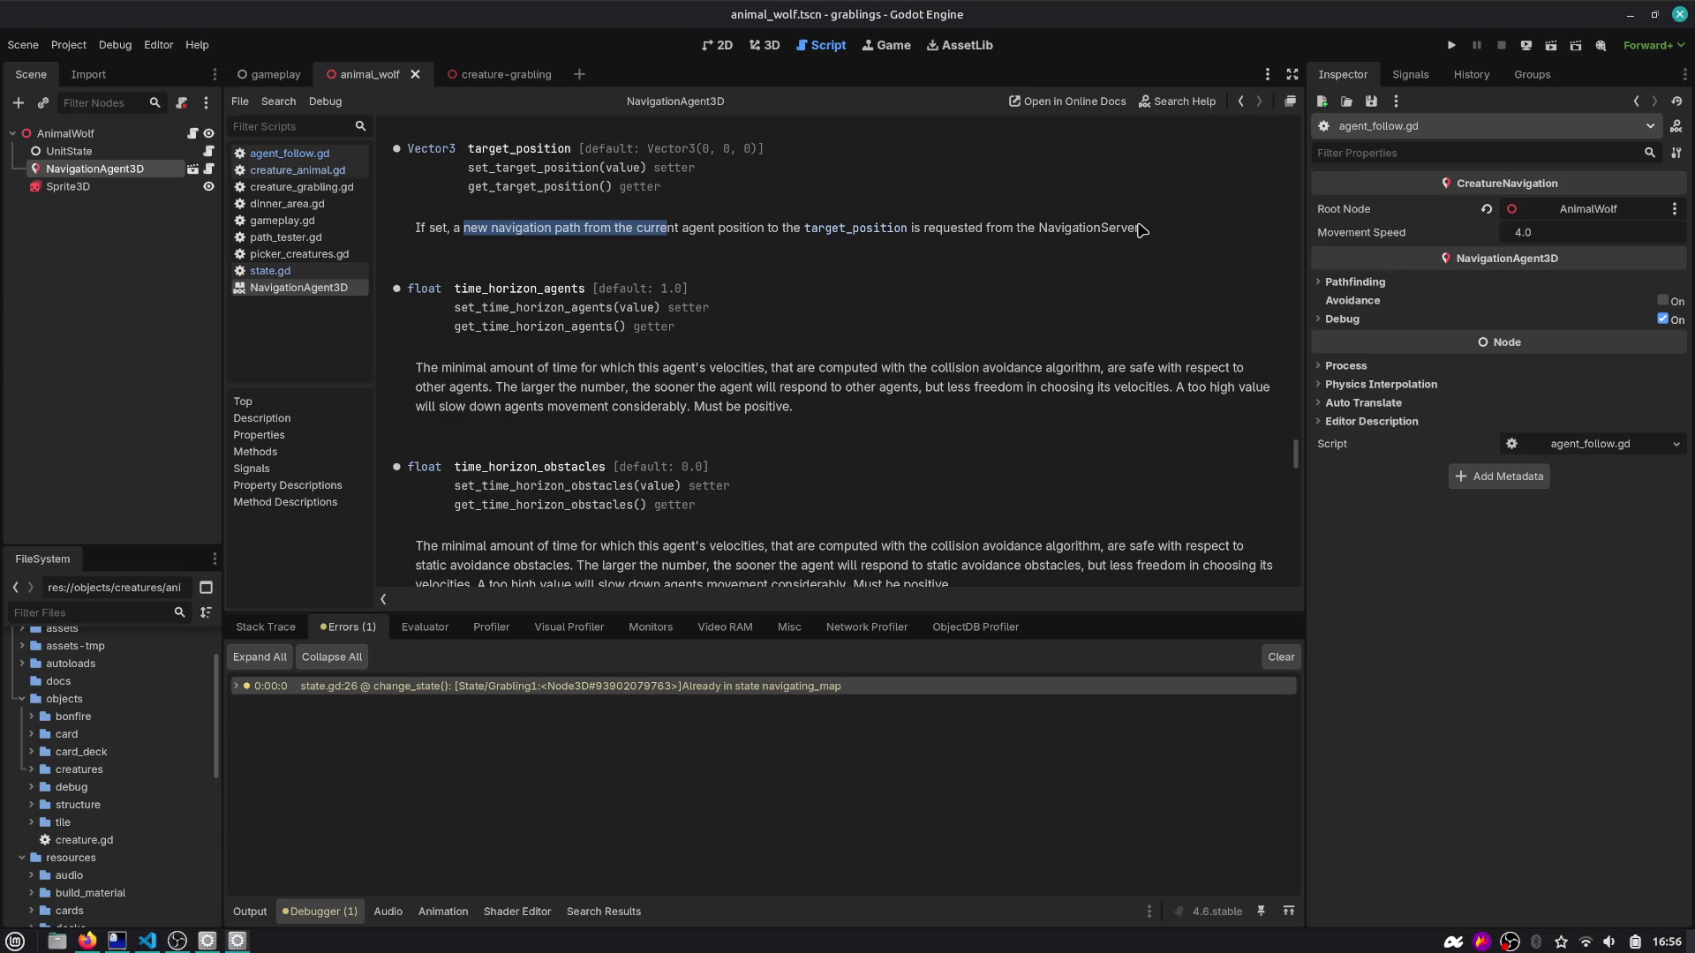
pyautogui.moveTo(1296, 453); pyautogui.dragTo(1296, 124)
pyautogui.scroll(-2, 960, 191)
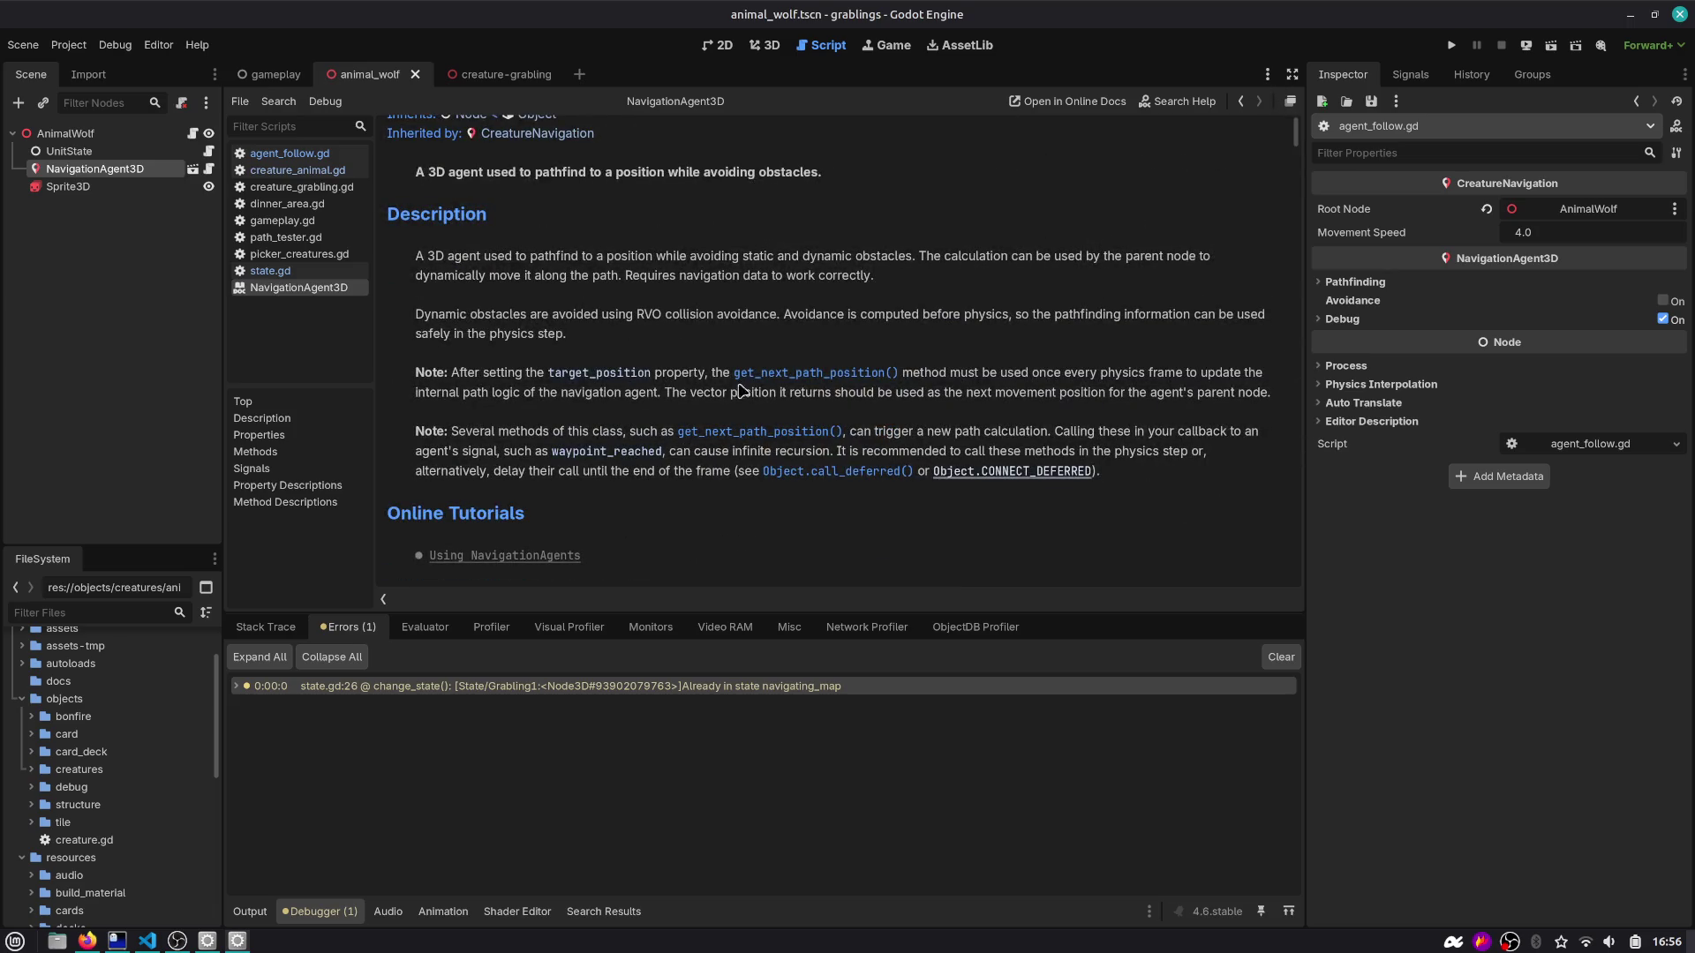
pyautogui.moveTo(706, 370); pyautogui.dragTo(1244, 390)
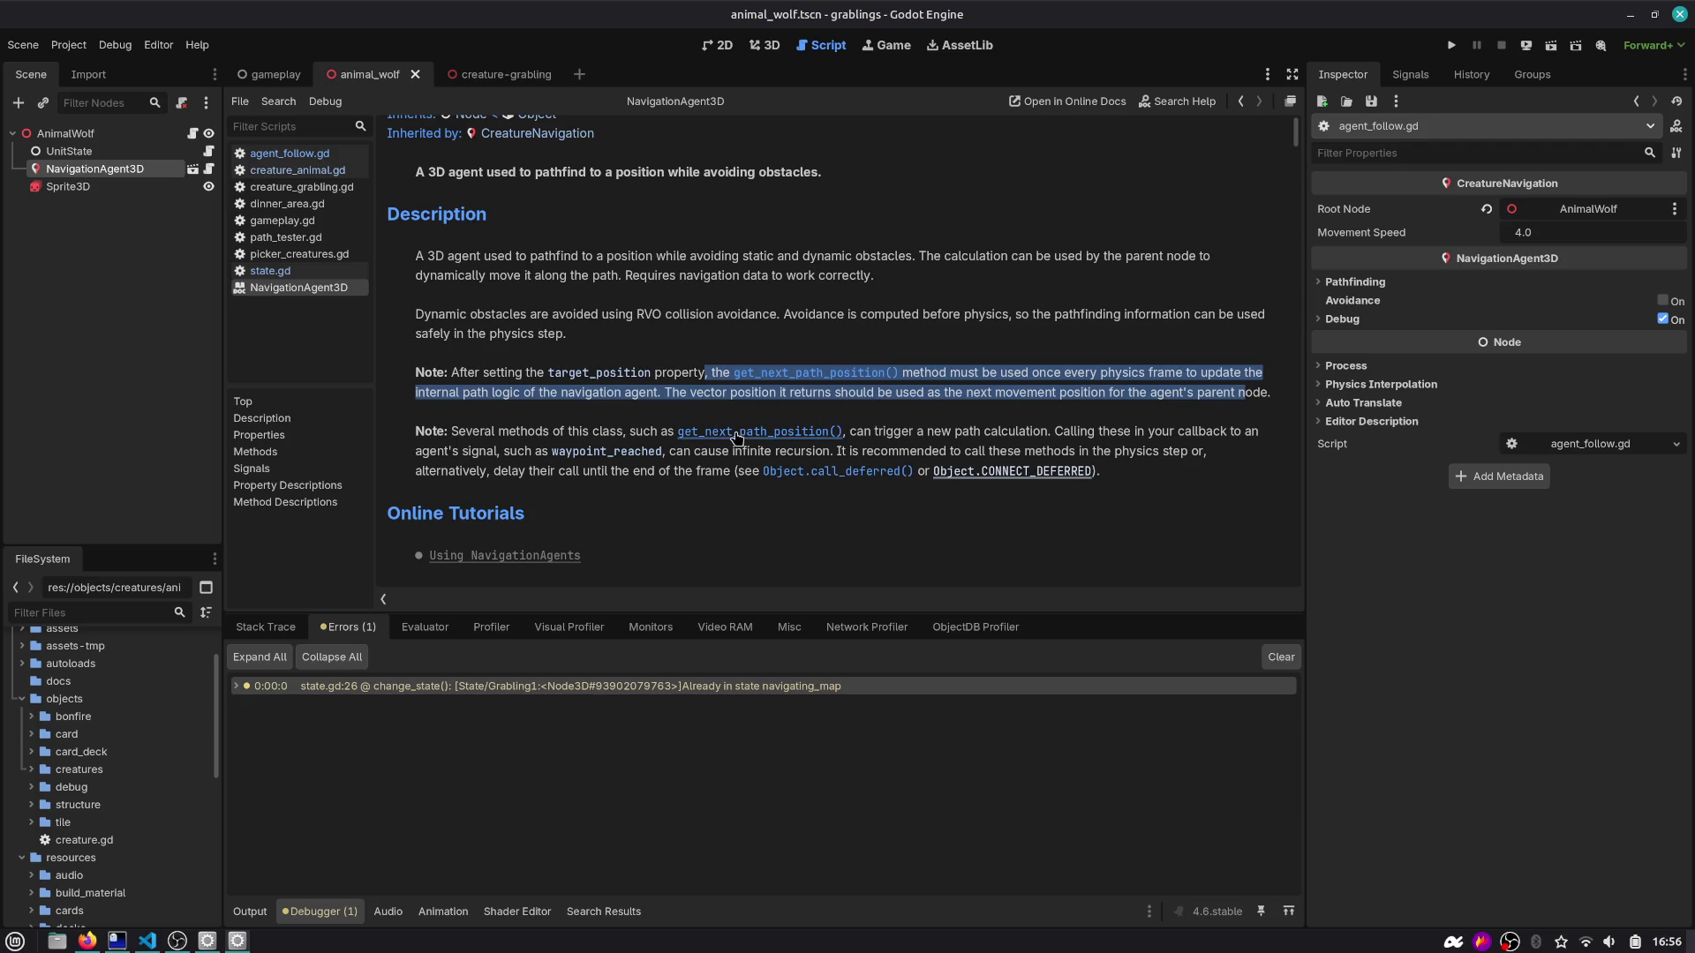
pyautogui.moveTo(642, 432); pyautogui.dragTo(1138, 431)
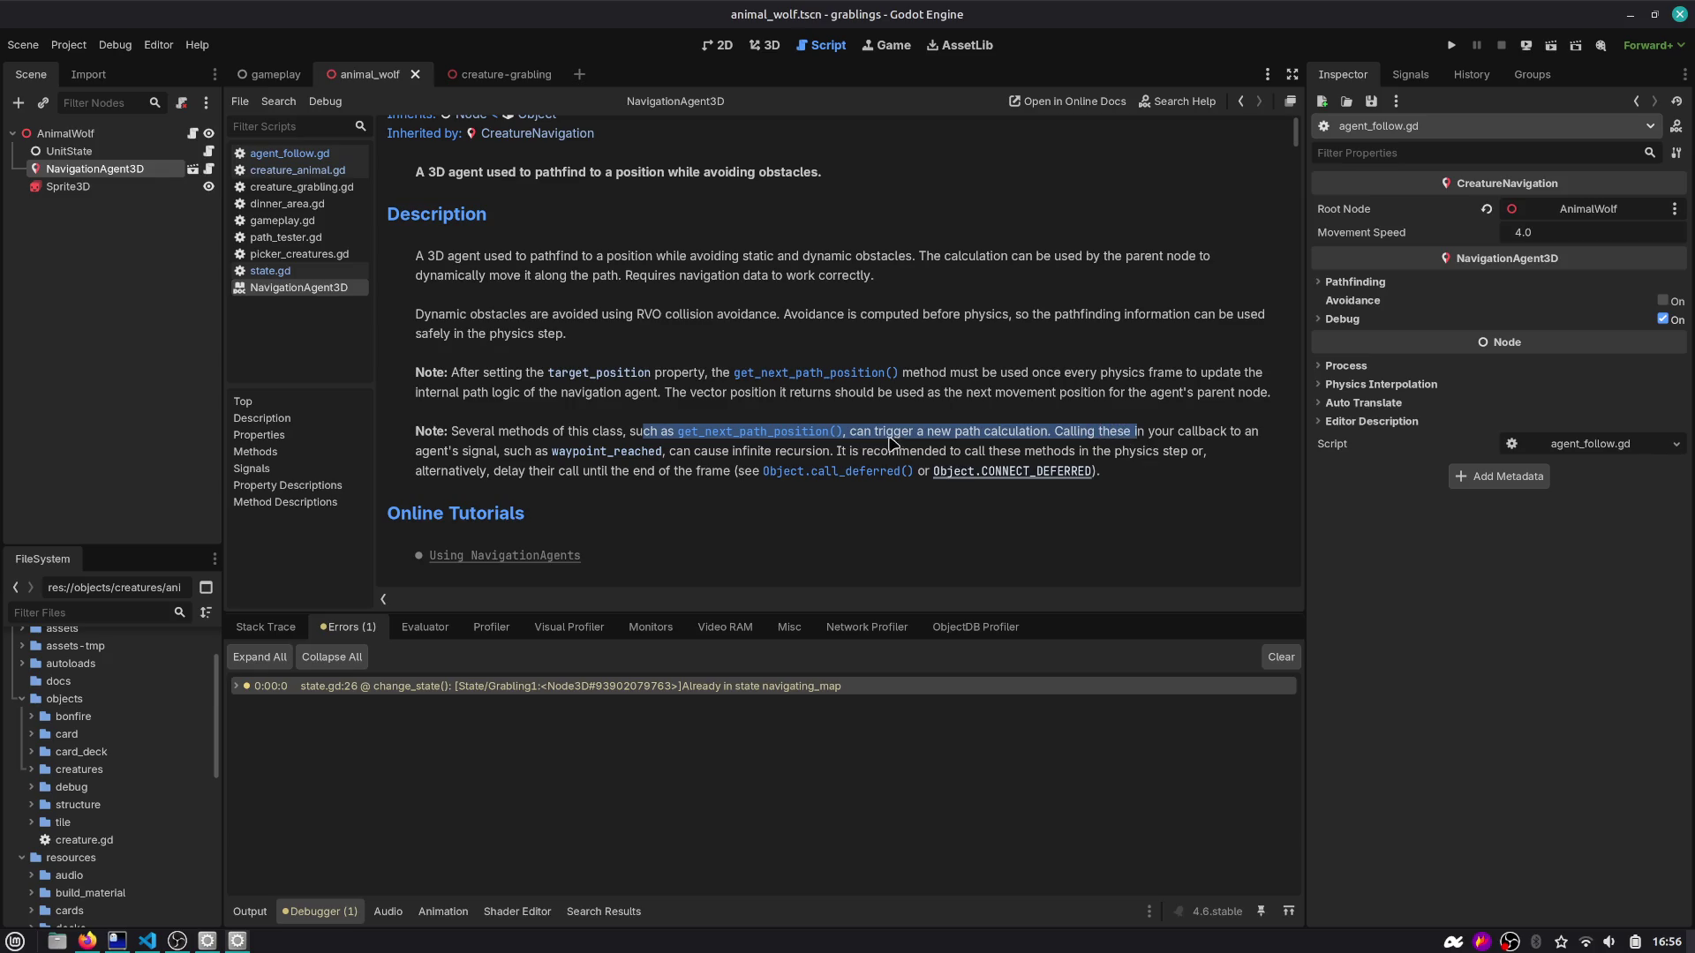
pyautogui.click(1125, 446)
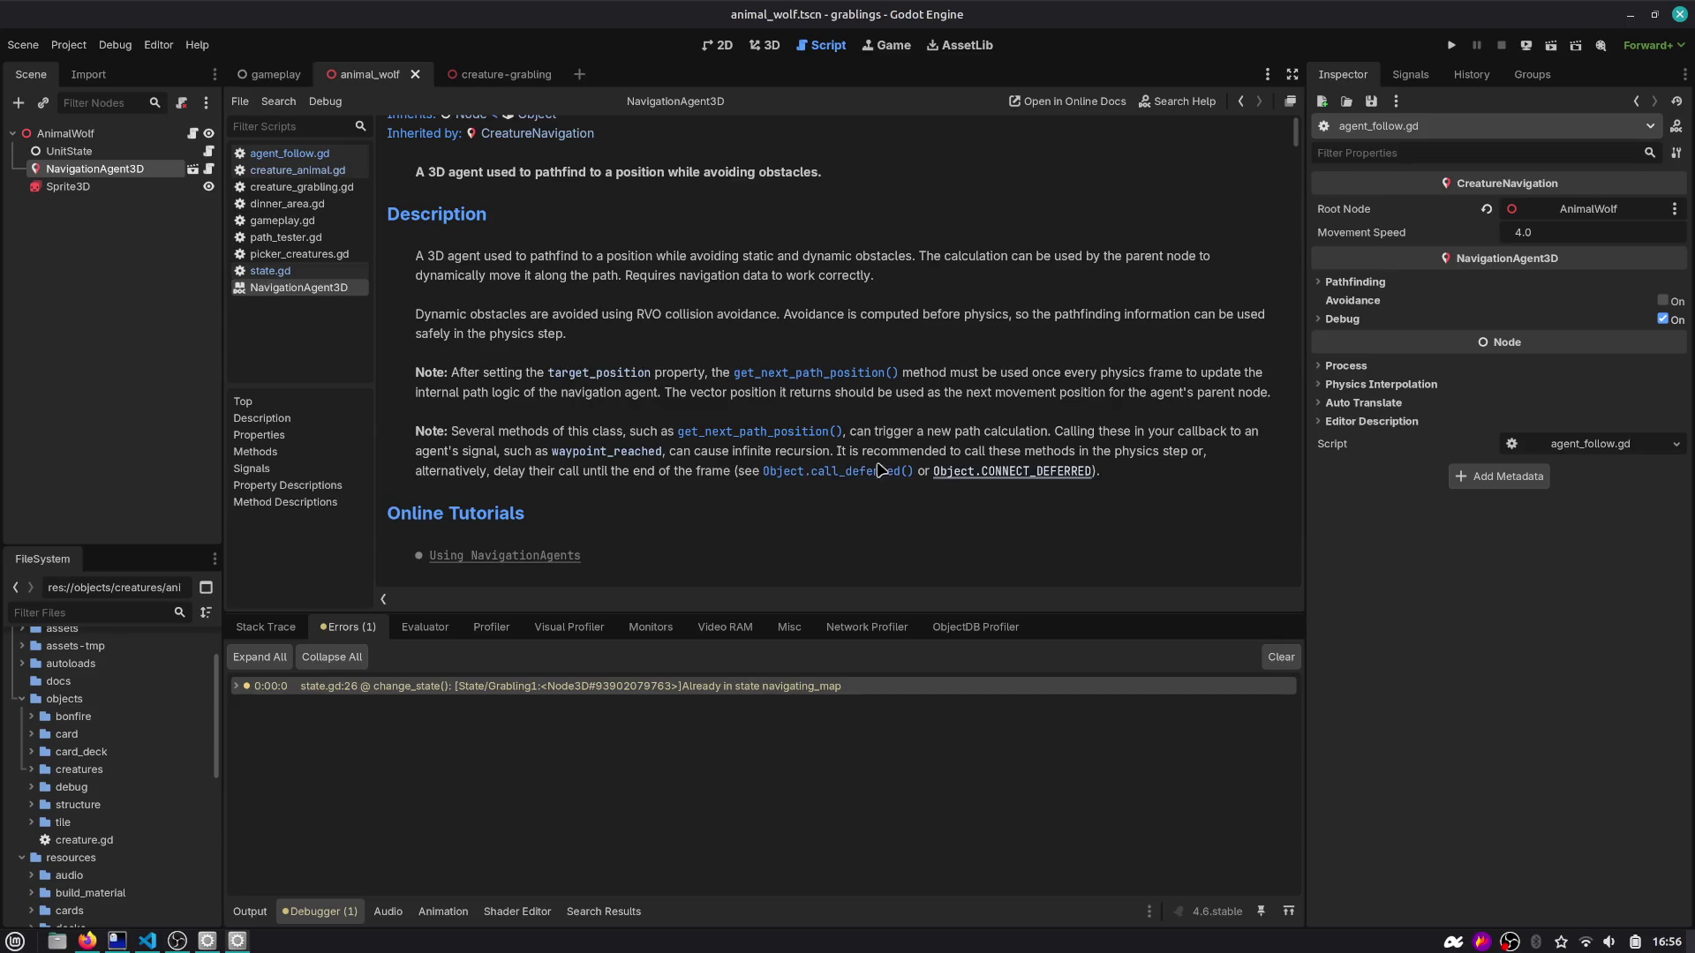
pyautogui.moveTo(946, 460); pyautogui.dragTo(1188, 465)
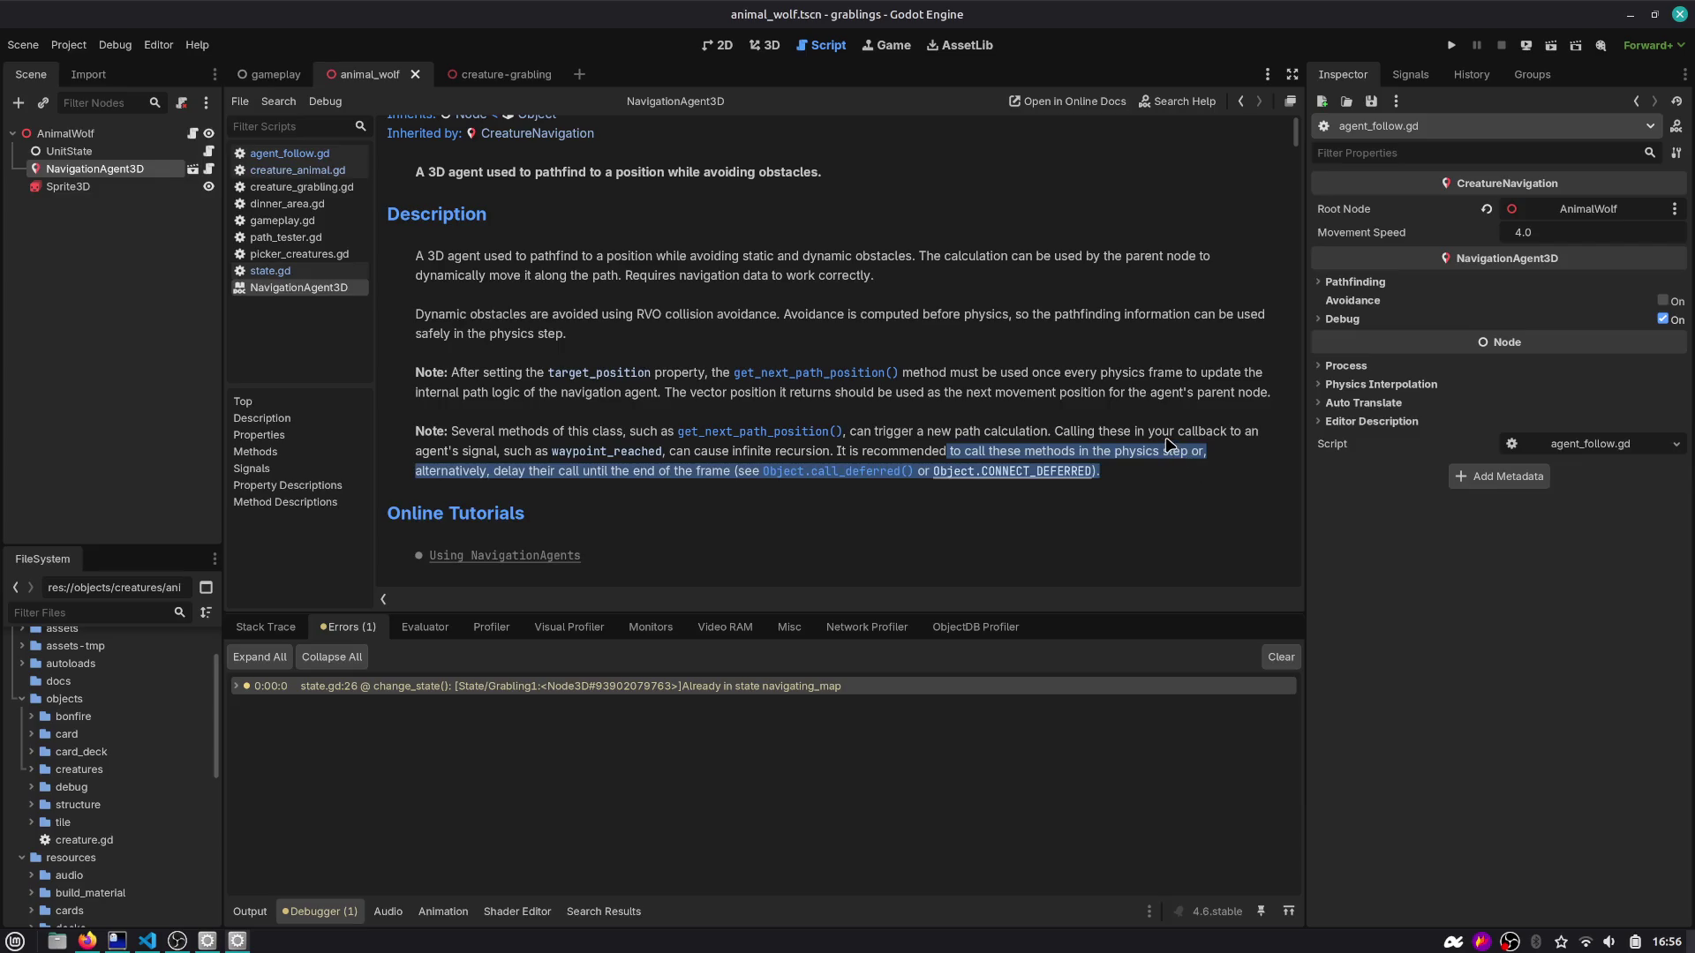
# Step: Return to agent_follow.gd to review get_next_path_position and target_position, then close the NavigationAgent3D help page
pyautogui.click(1240, 103)
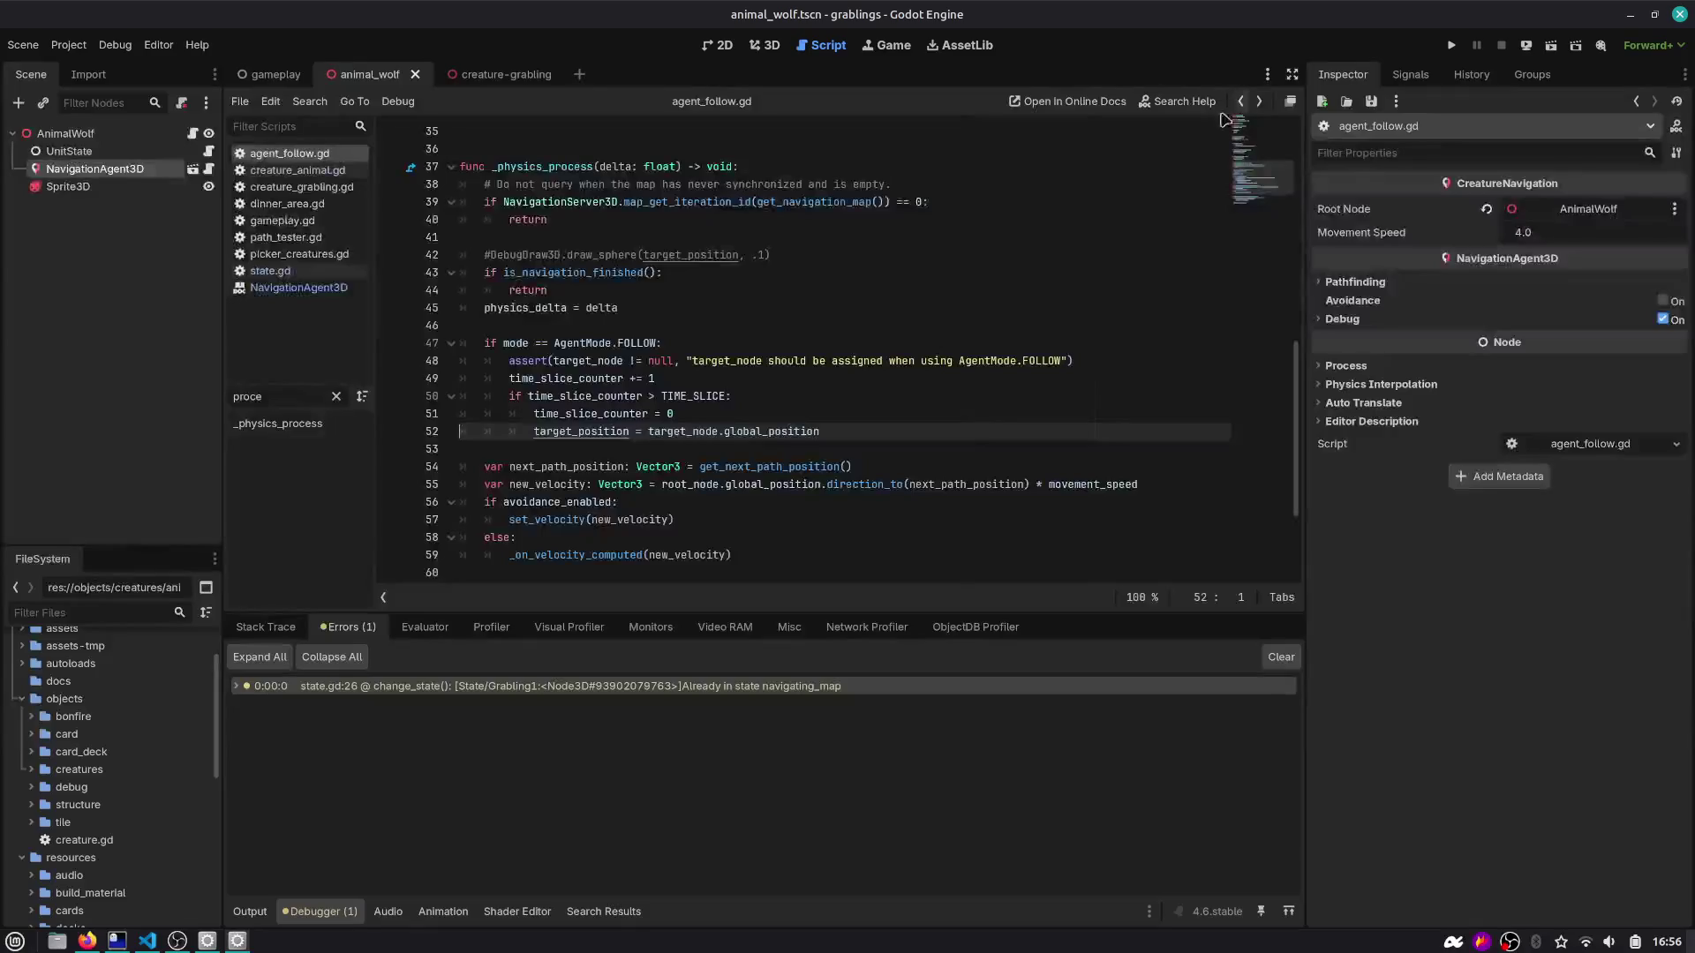
pyautogui.scroll(-1, 784, 338)
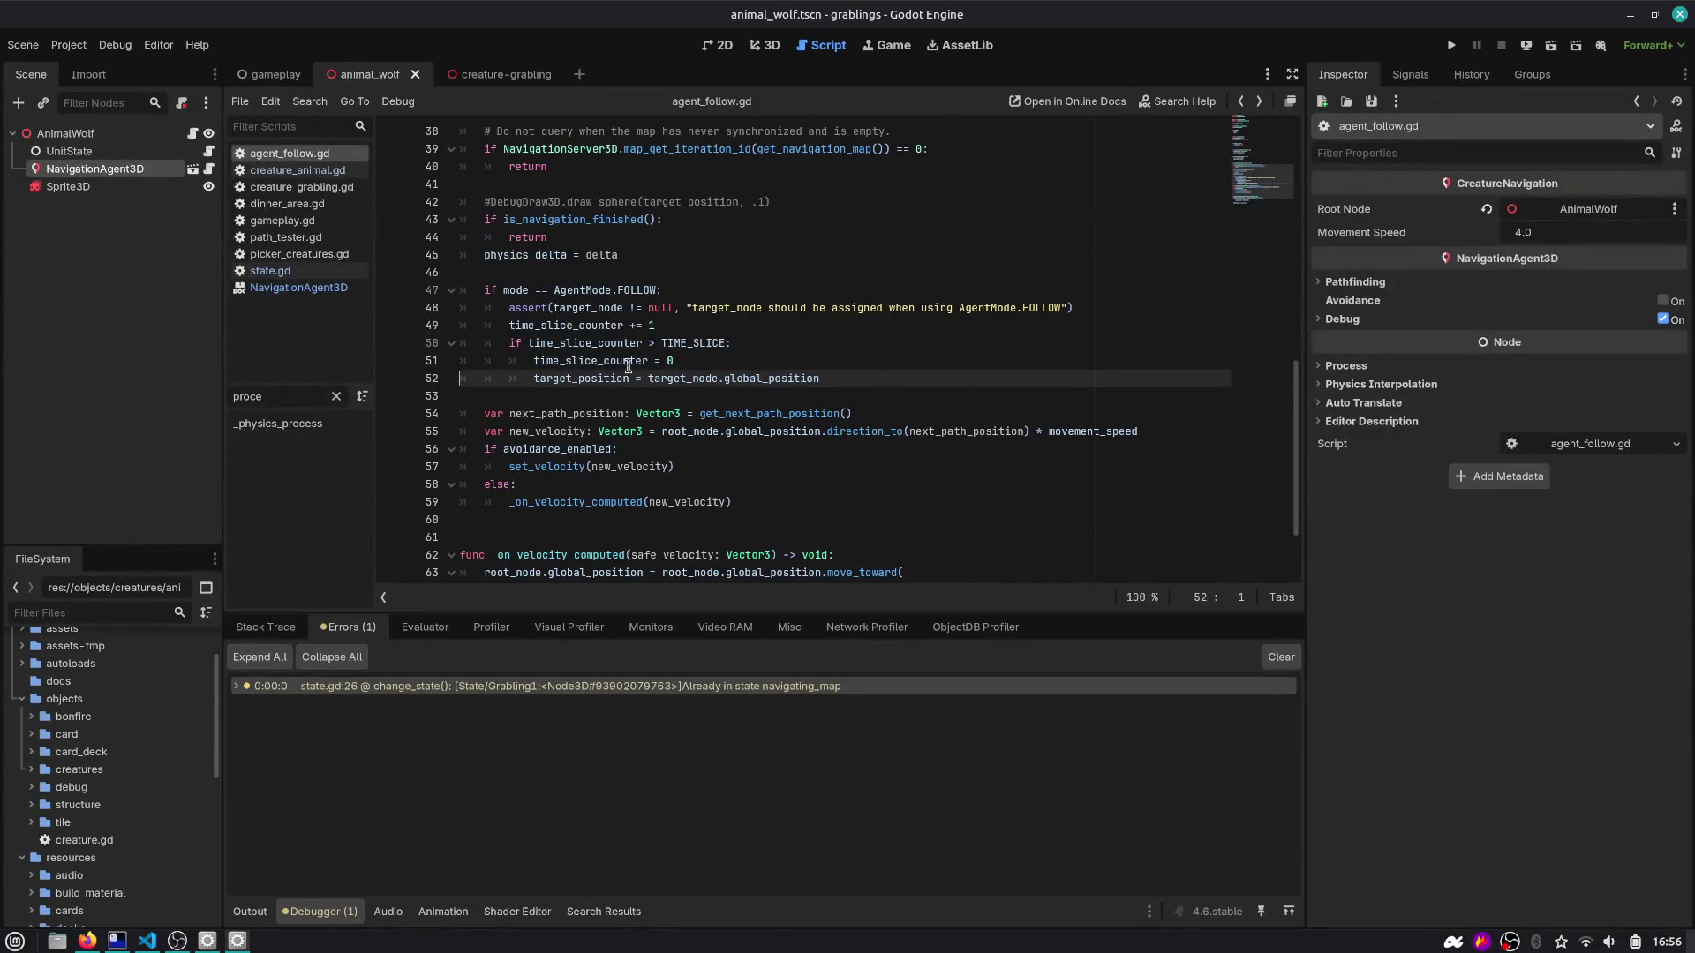
pyautogui.doubleClick(771, 414)
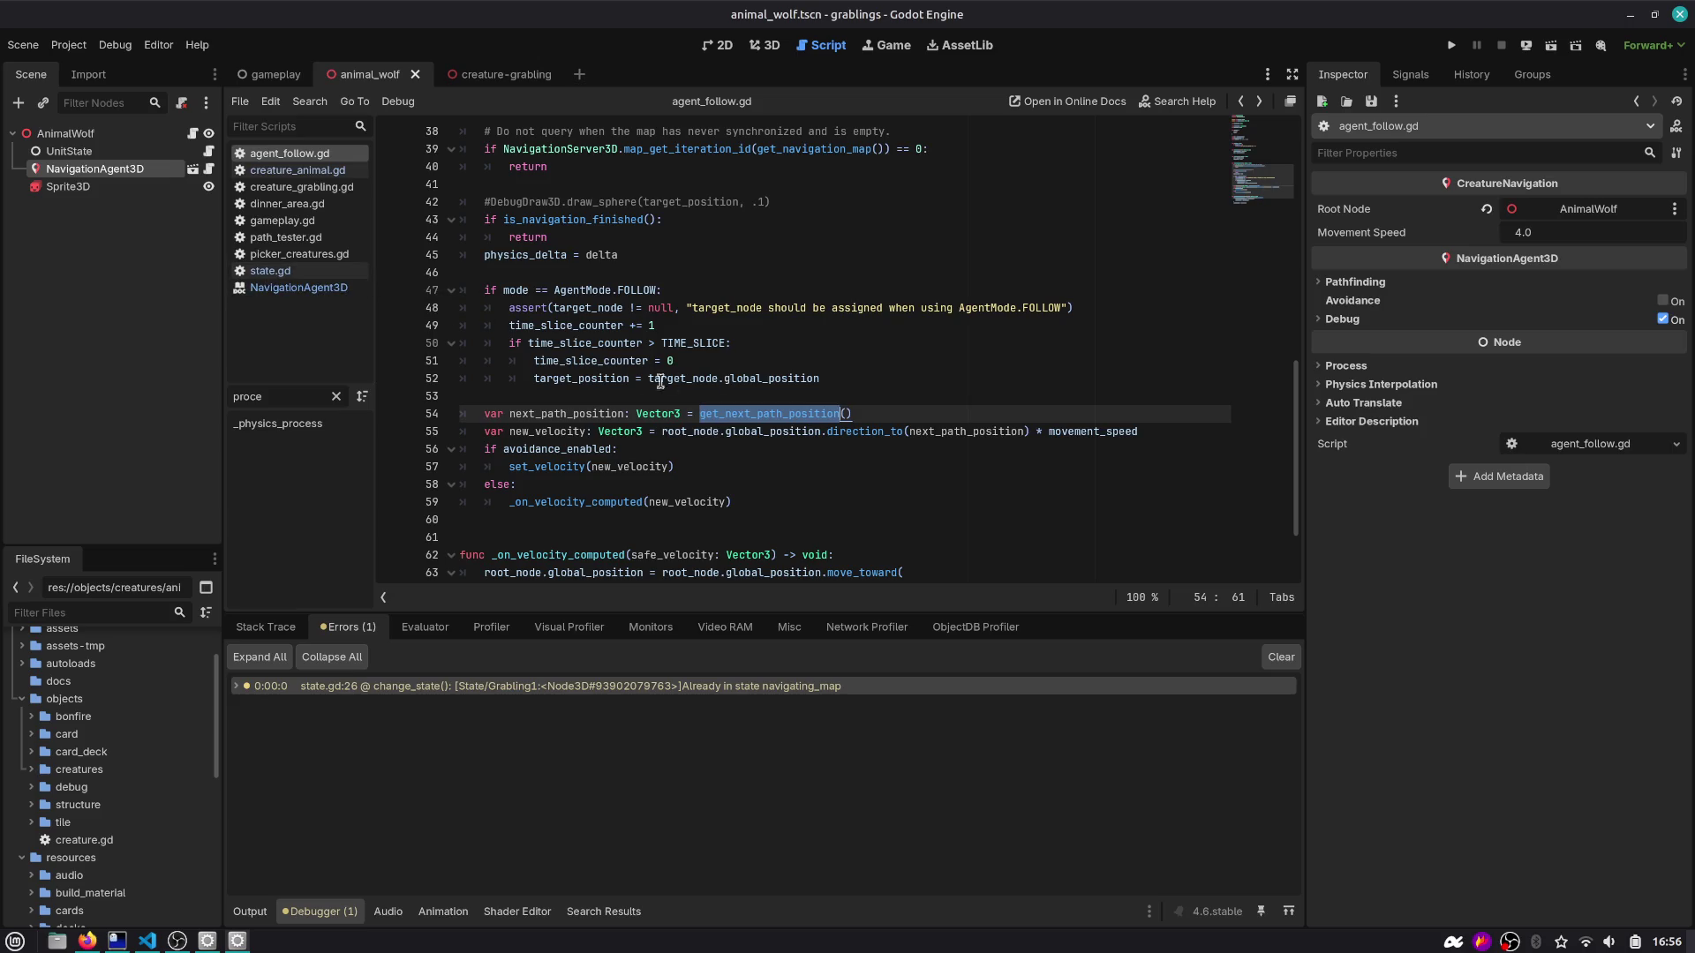
pyautogui.doubleClick(595, 380)
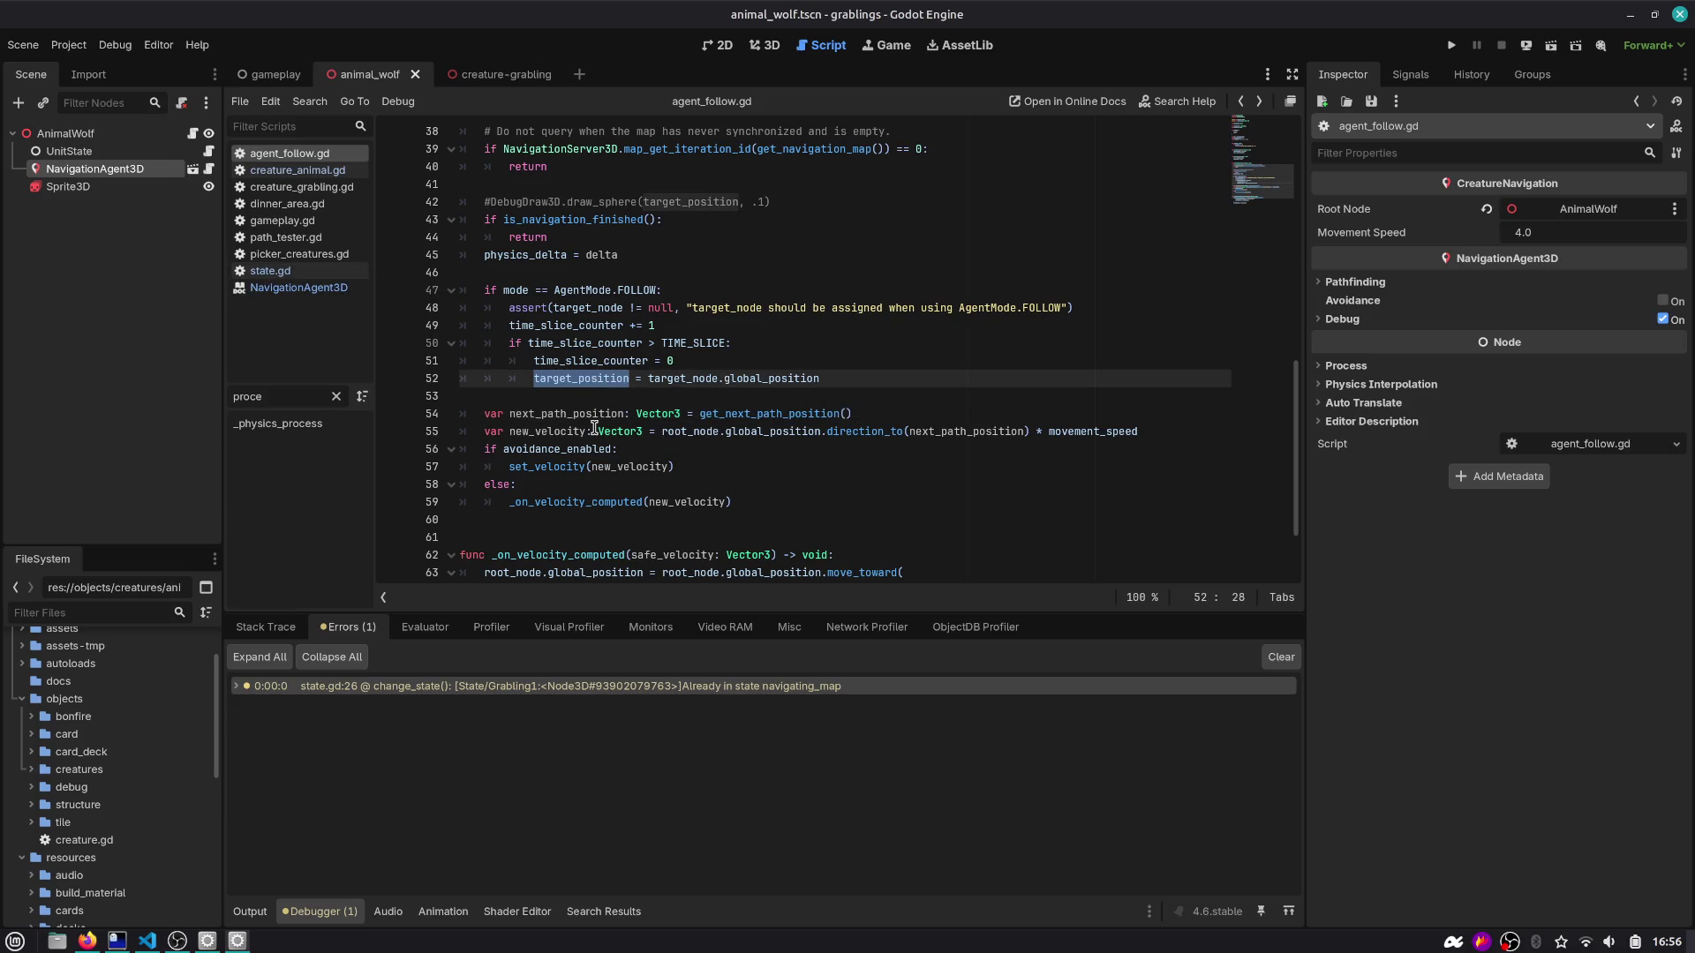
pyautogui.scroll(1, 571, 411)
pyautogui.middleClick(298, 288)
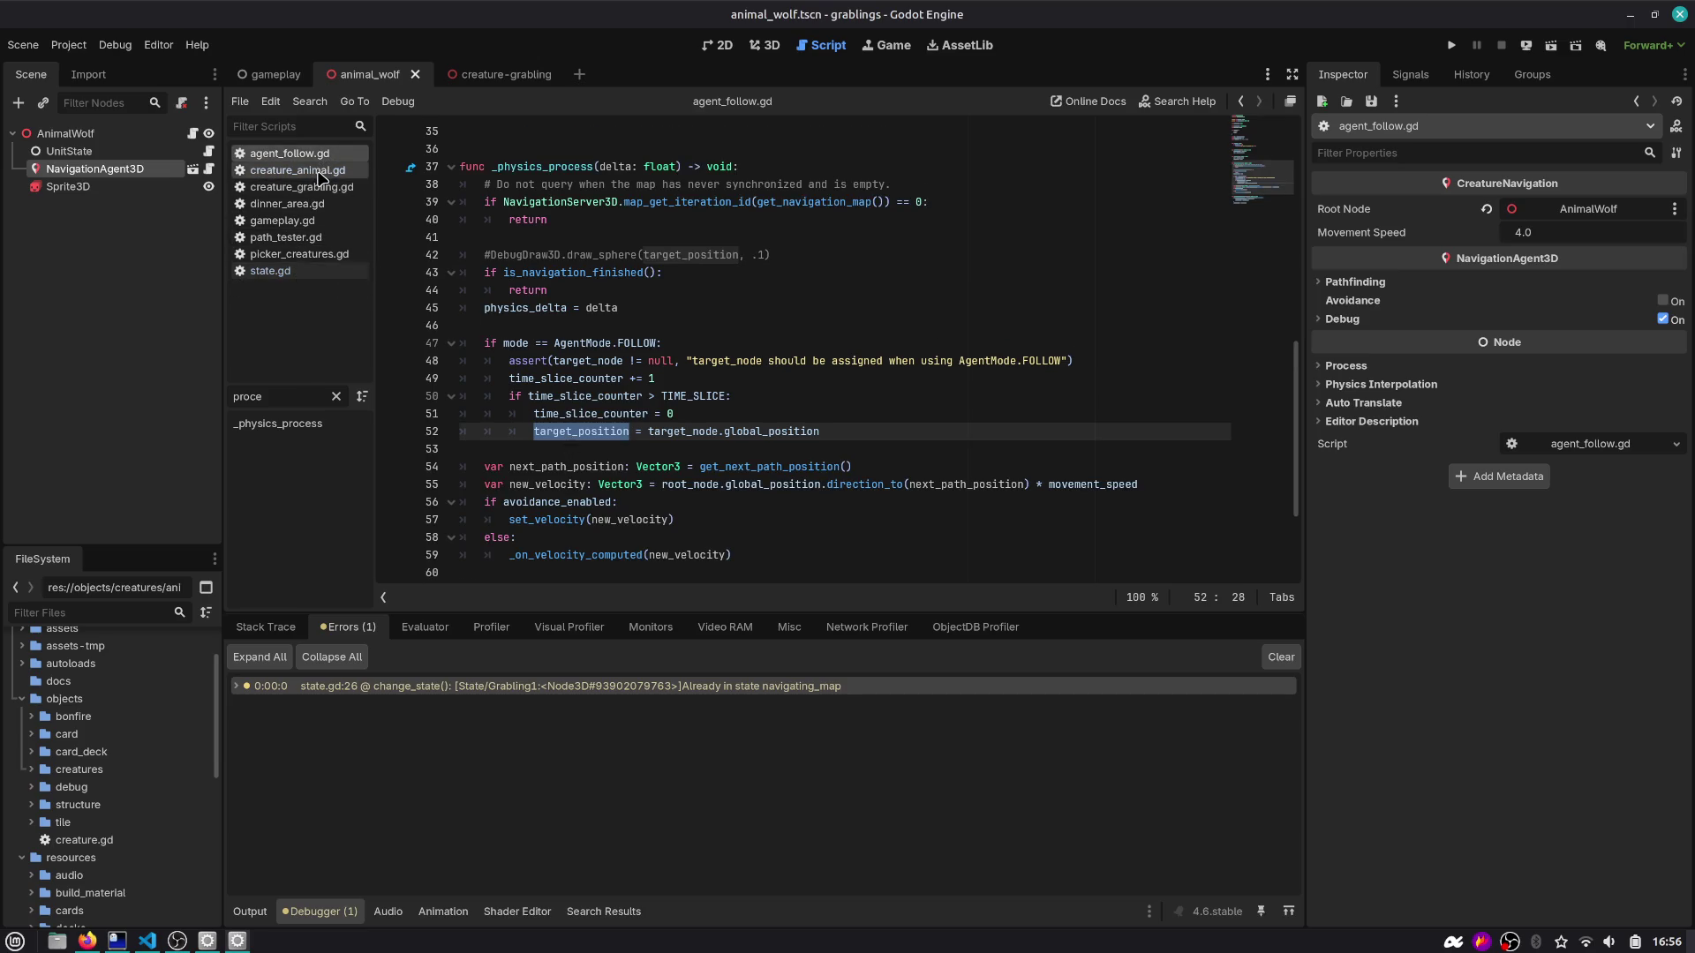
pyautogui.click(319, 173)
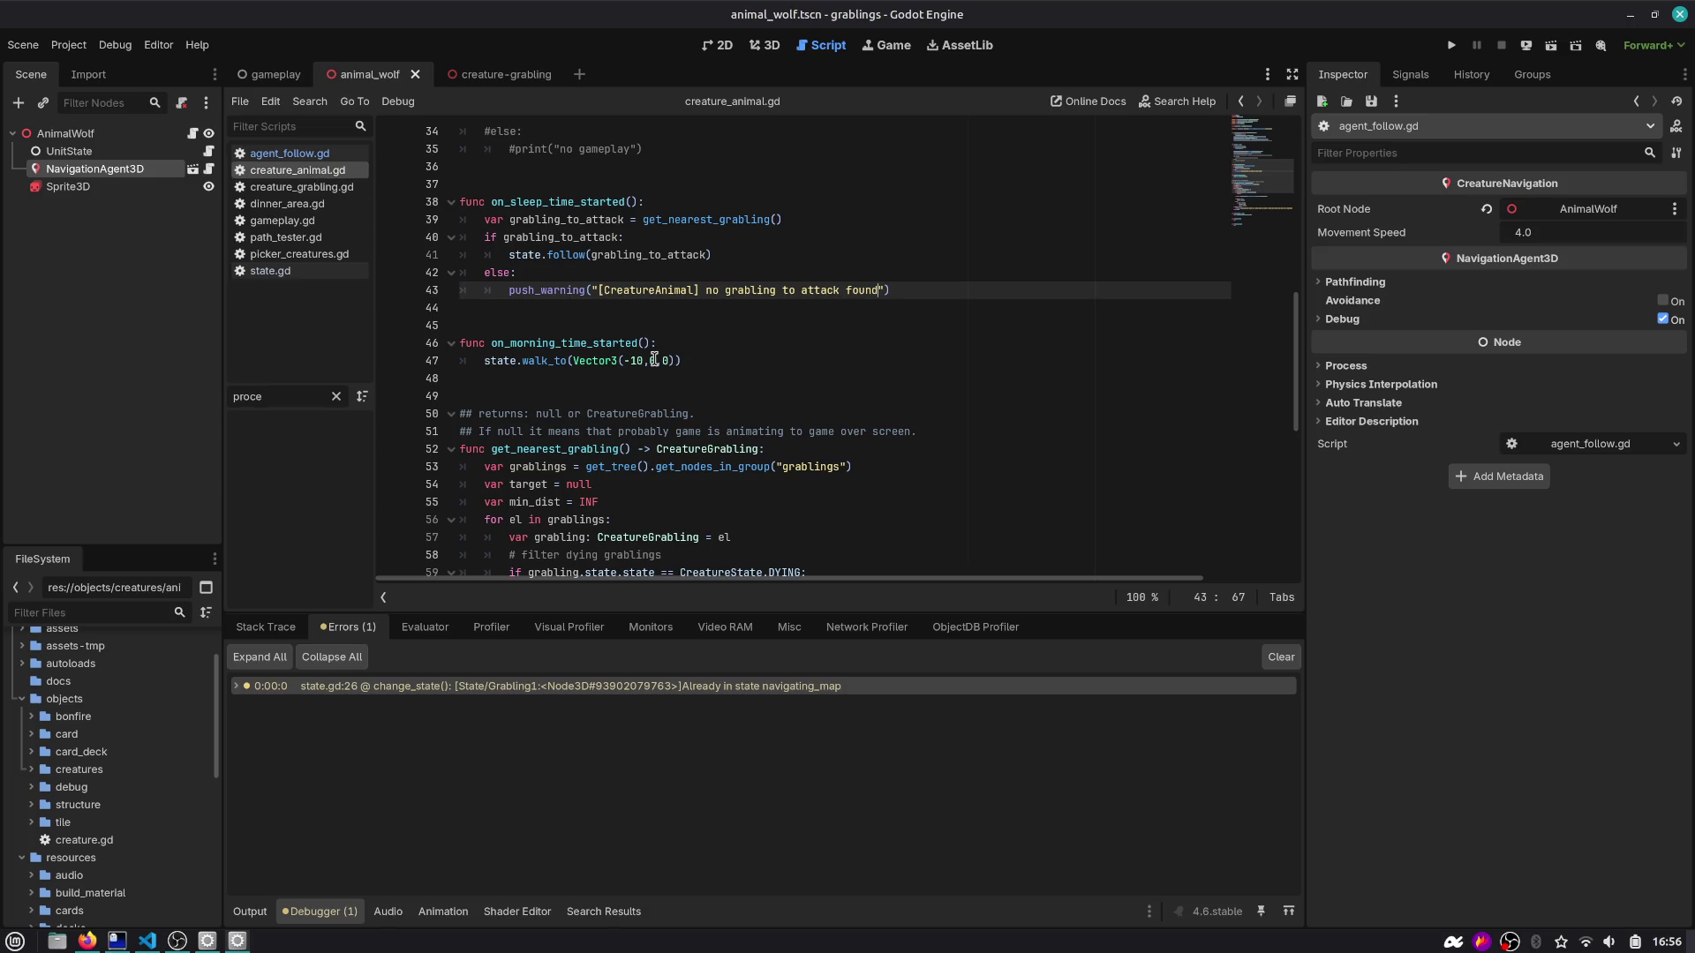
# Step: Add a print of "START FOLLOWING" with the target to follow() in state.gd and save it
pyautogui.keyDown('ctrl'); pyautogui.click(569, 255); pyautogui.keyUp('ctrl')
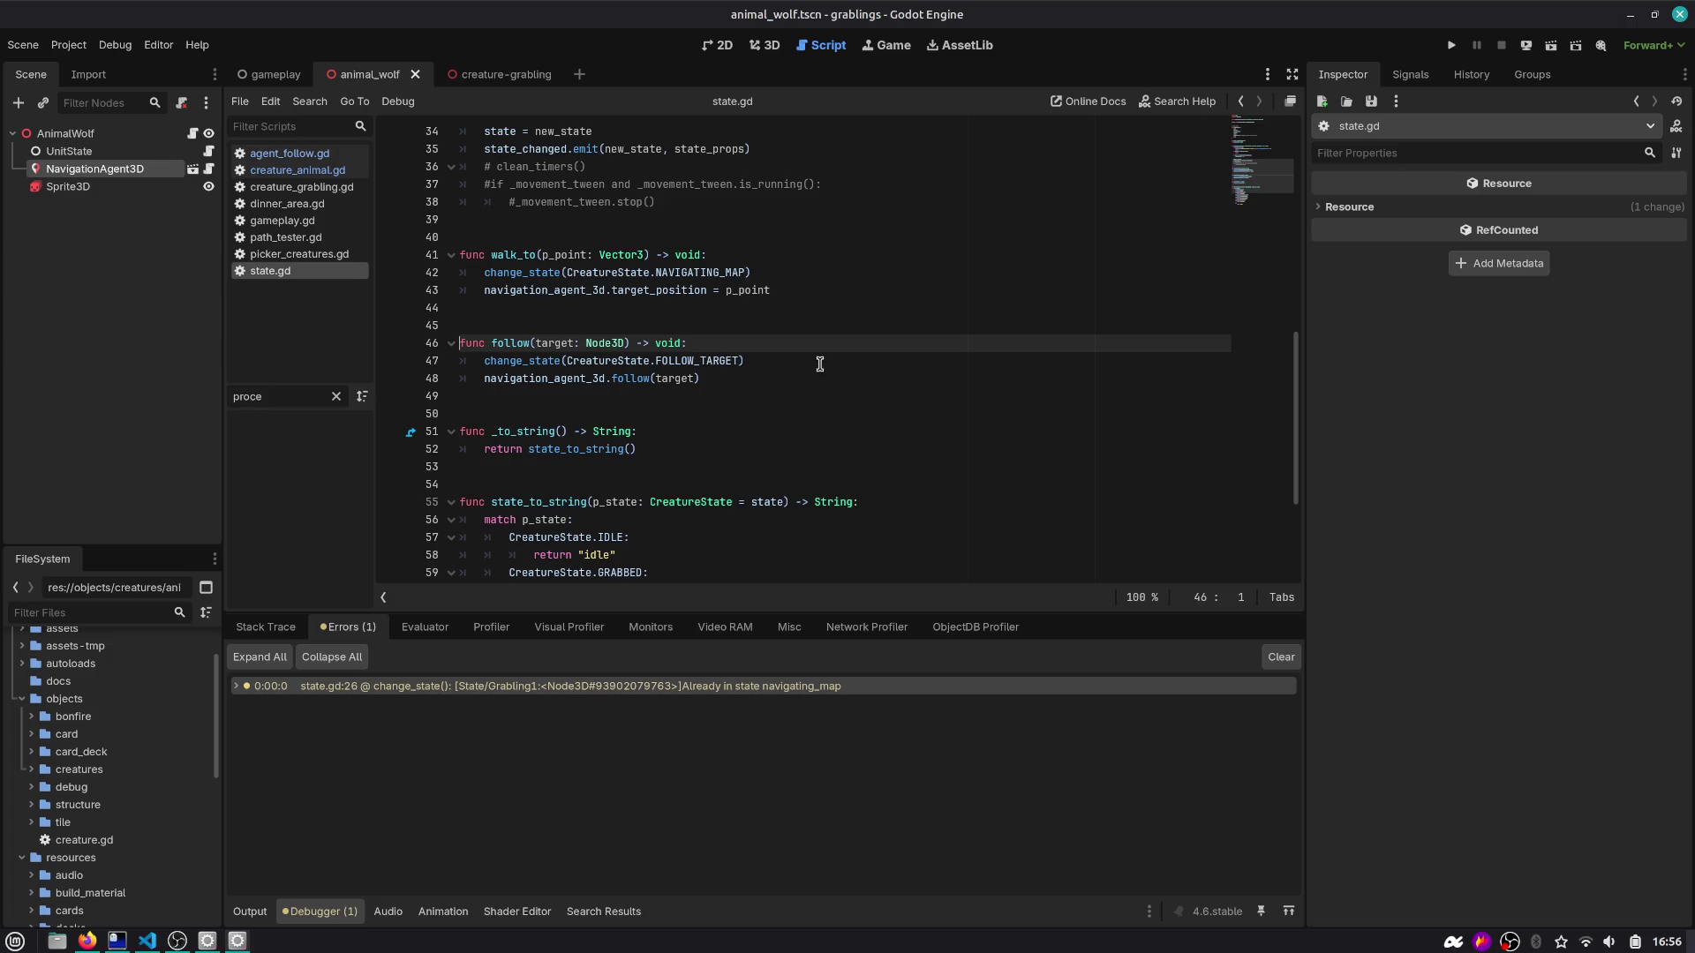
pyautogui.click(783, 379)
pyautogui.press('Return')
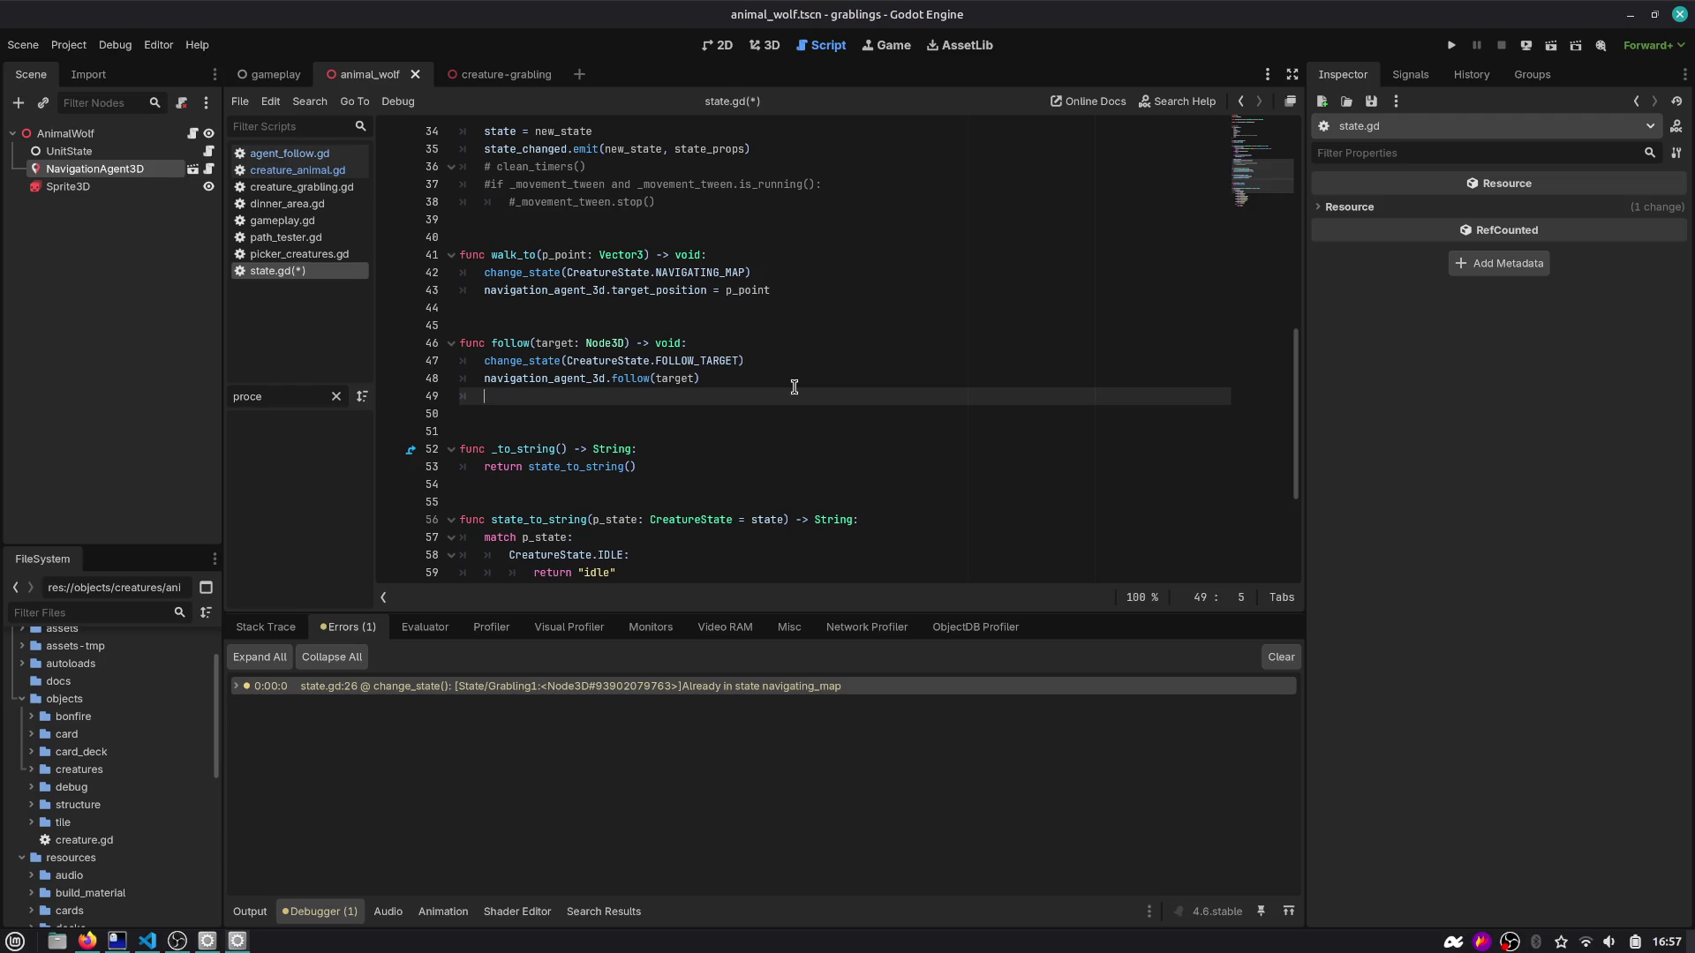
pyautogui.write('rint("START F')
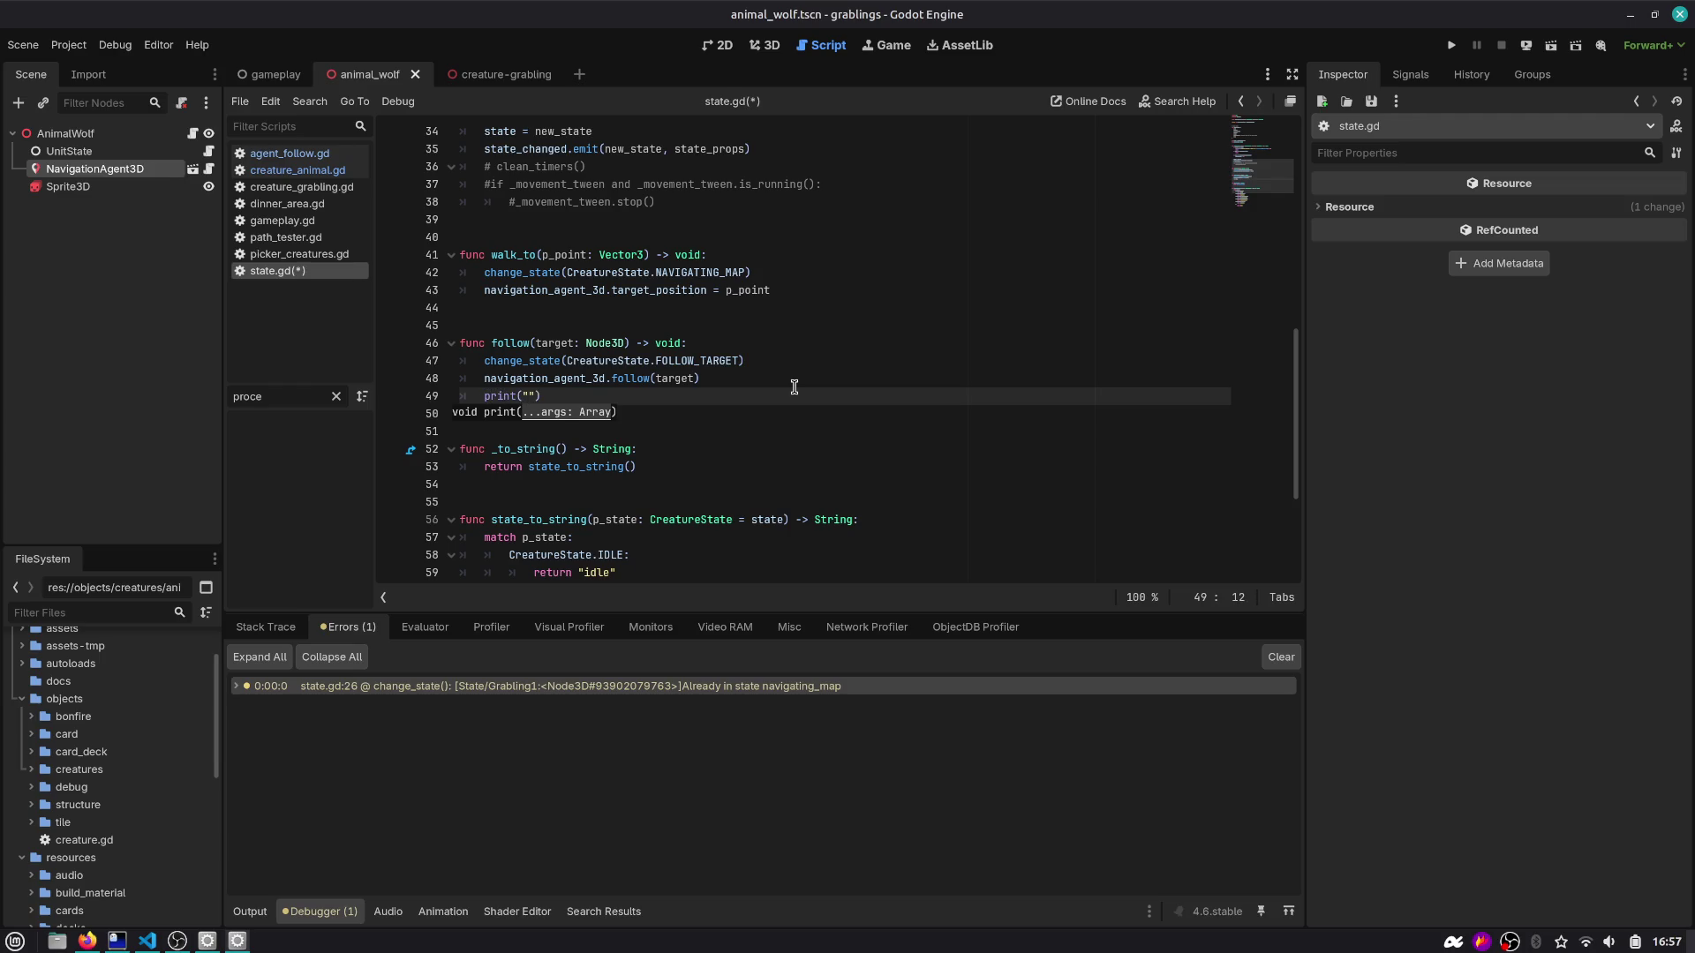
pyautogui.write('OLLOWING')
pyautogui.hotkey('ctrl', 's')
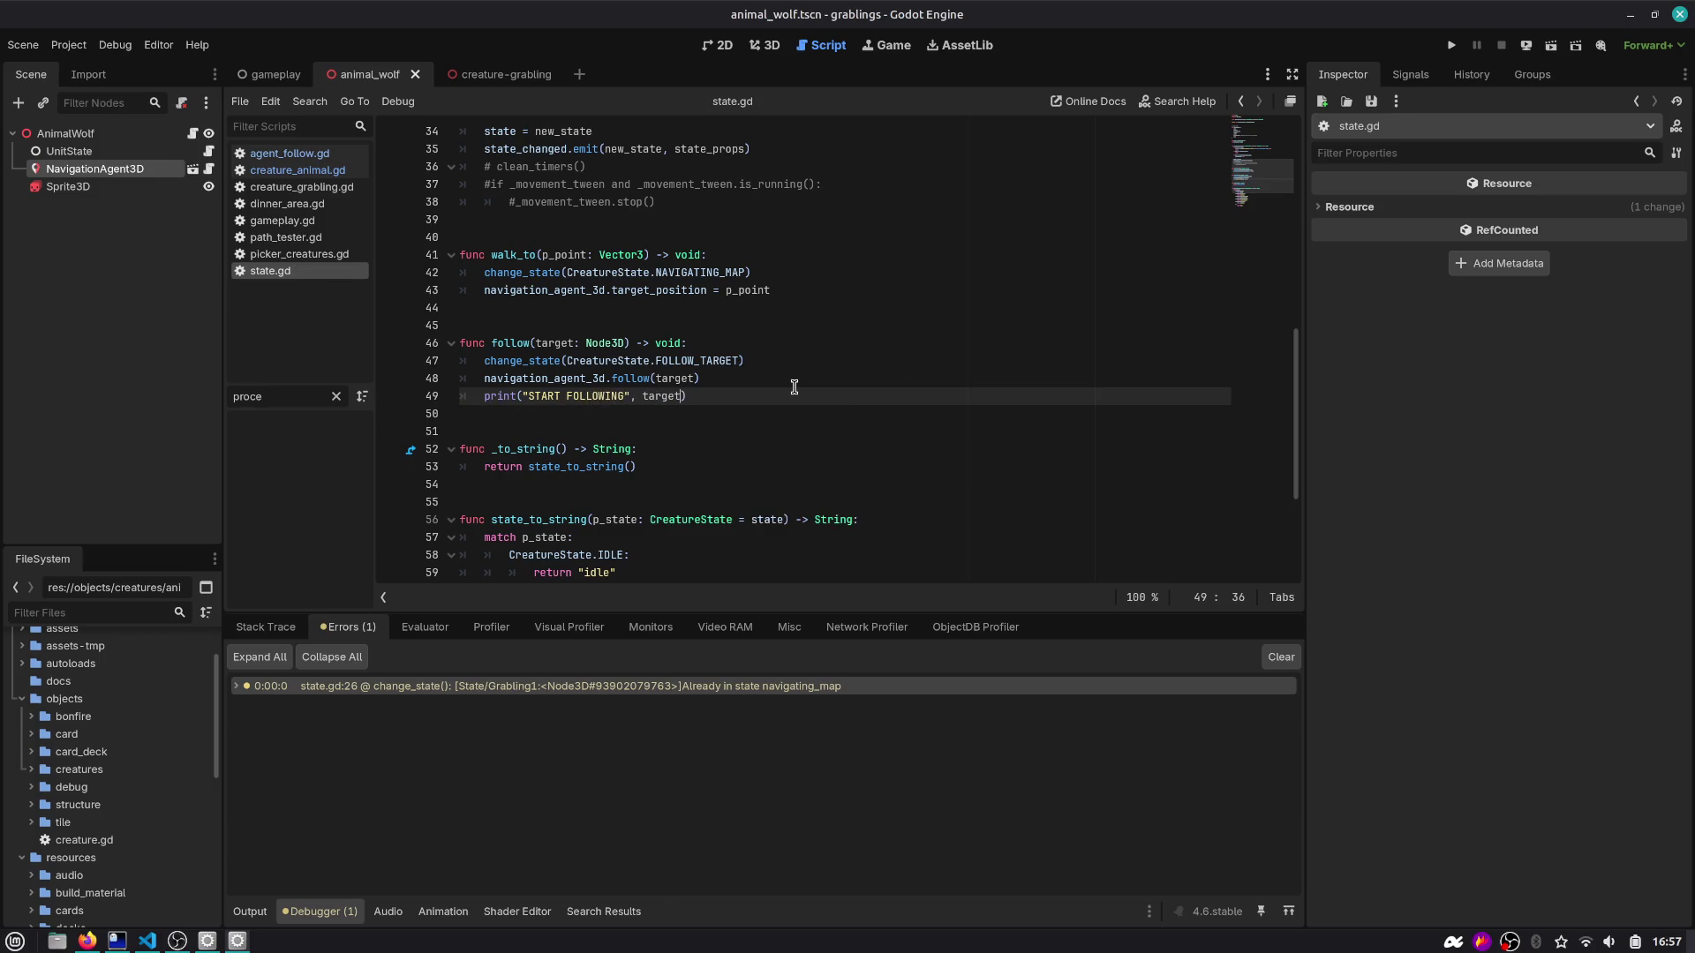
pyautogui.keyDown('ctrl'); pyautogui.click(637, 380); pyautogui.keyUp('ctrl')
# Step: Inspect the target assignment and the AgentMode.FOLLOW line at lines 33–34 of agent_follow.gd
pyautogui.click(572, 366)
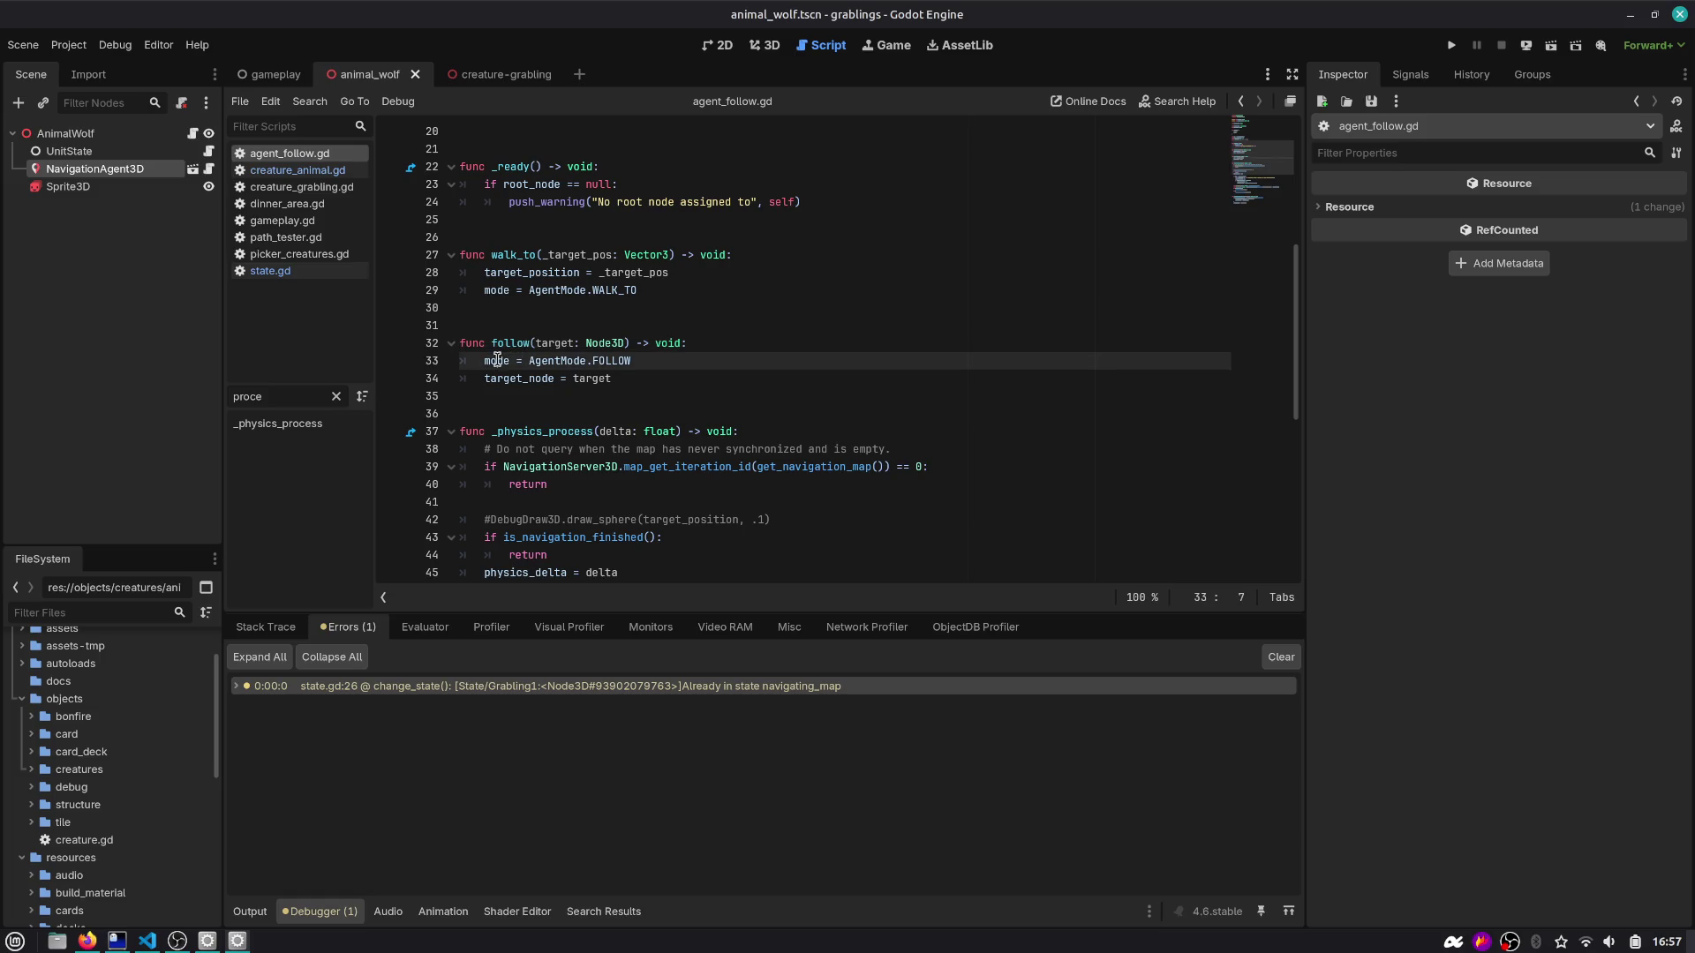
pyautogui.doubleClick(516, 377)
pyautogui.doubleClick(590, 377)
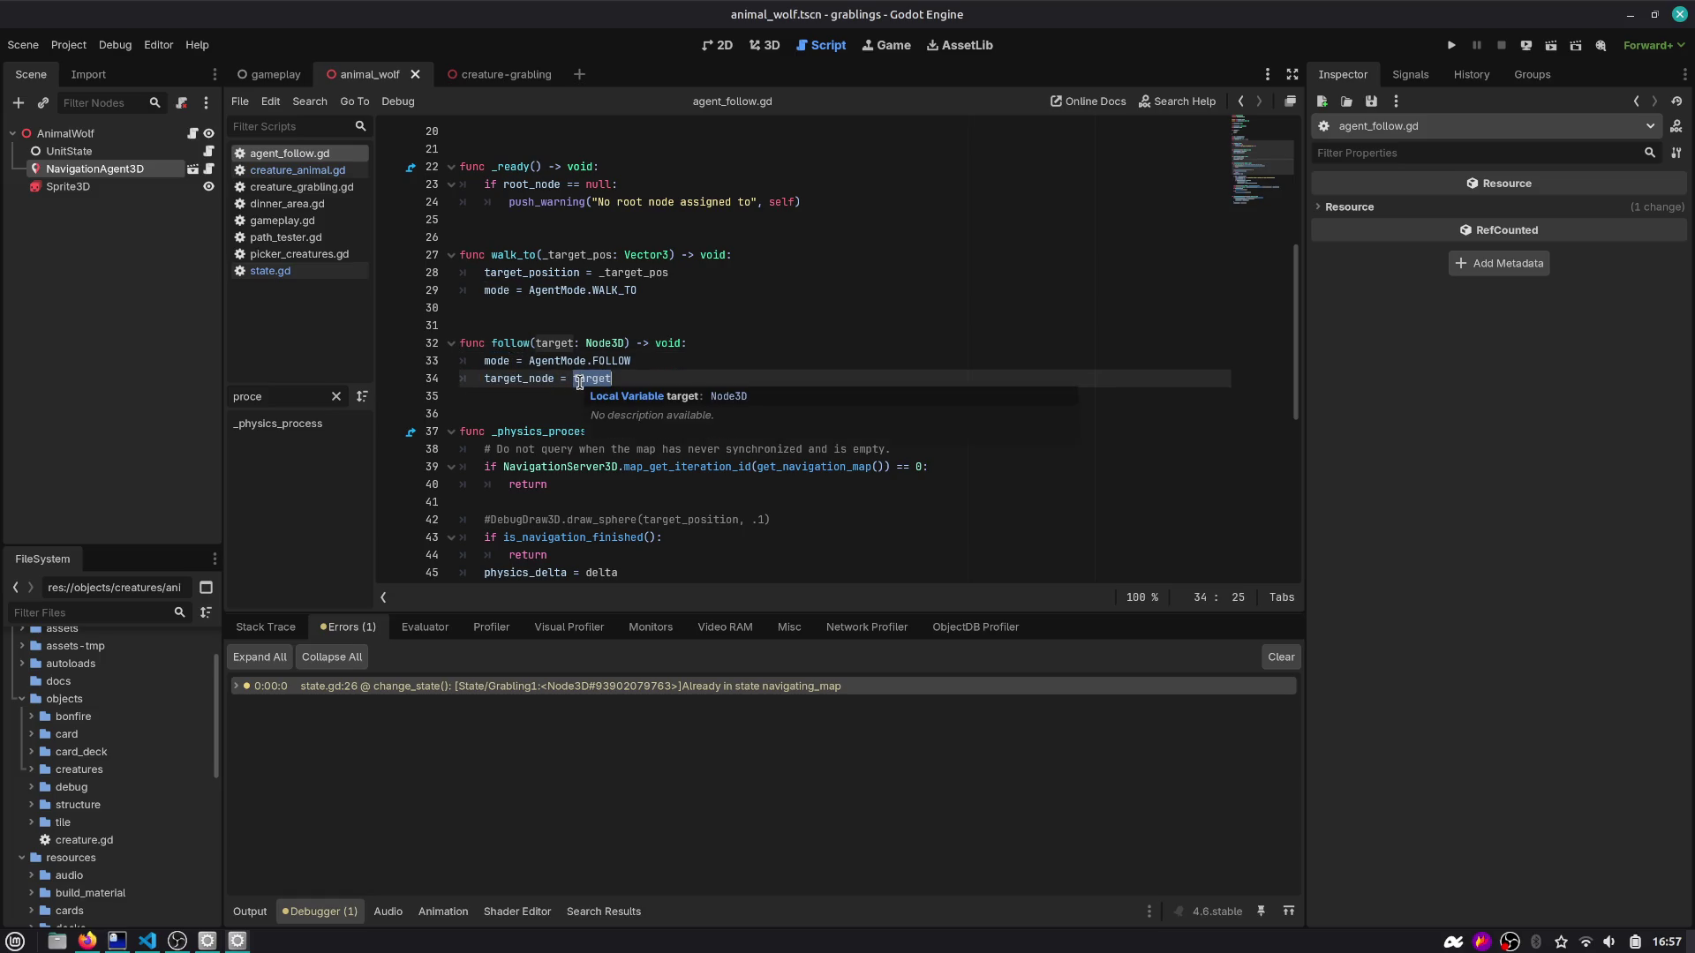
pyautogui.click(511, 366)
pyautogui.moveTo(499, 367); pyautogui.dragTo(631, 366)
pyautogui.click(635, 362)
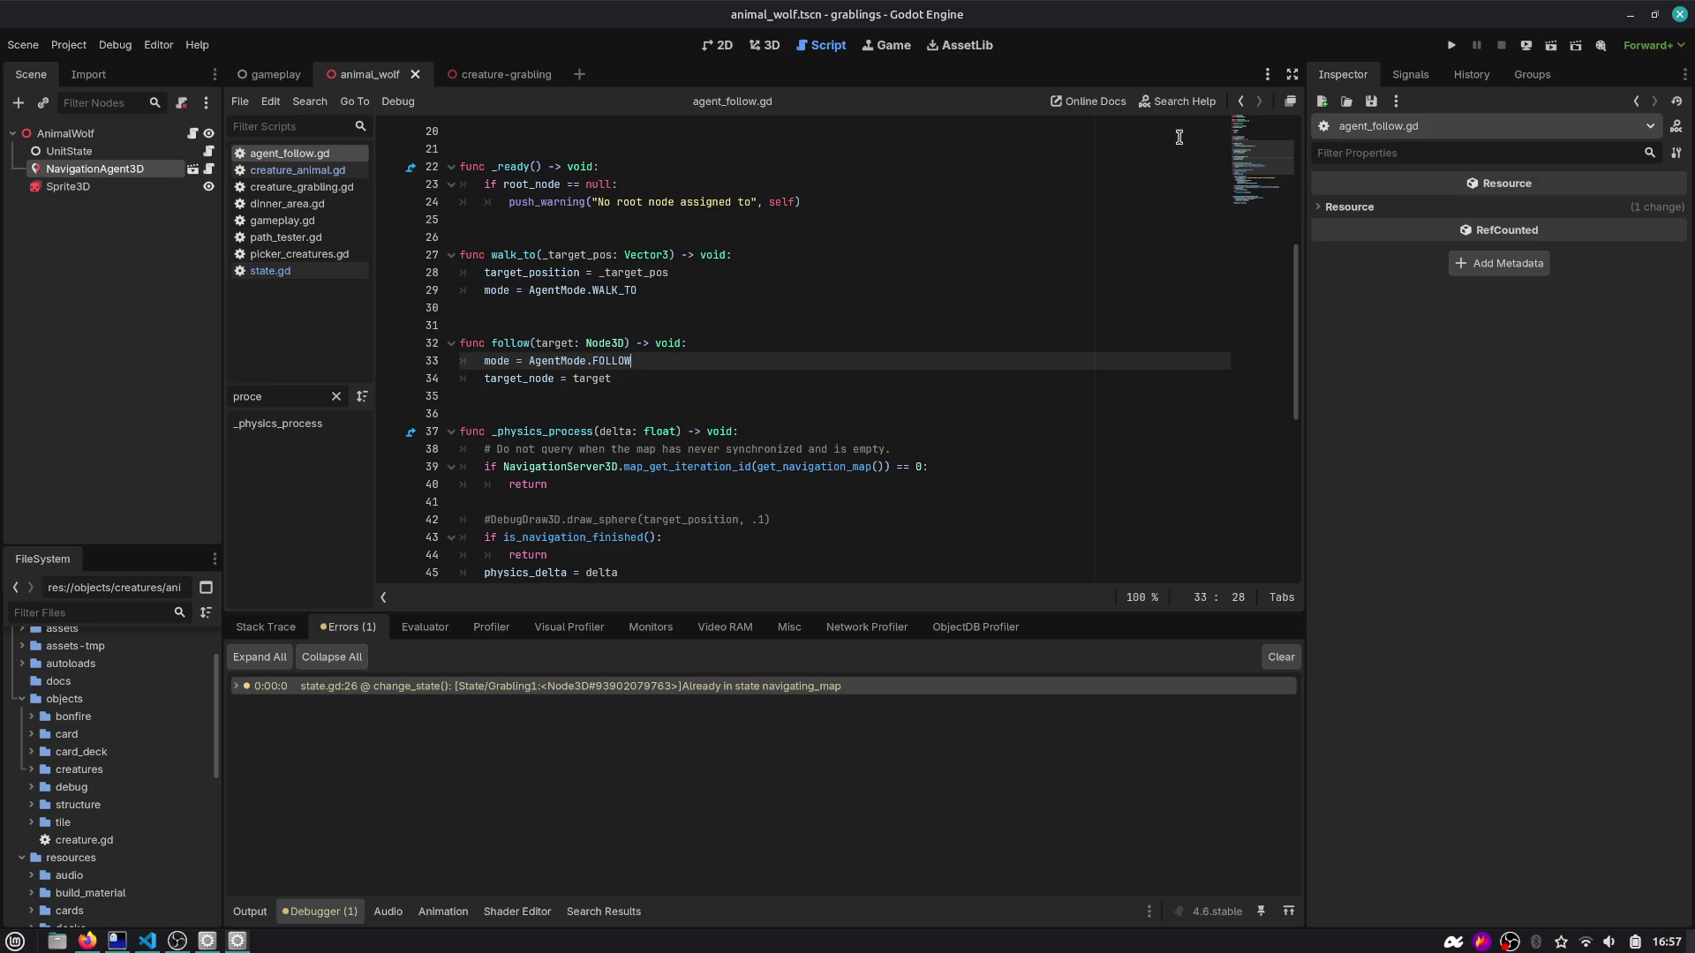
pyautogui.click(1241, 103)
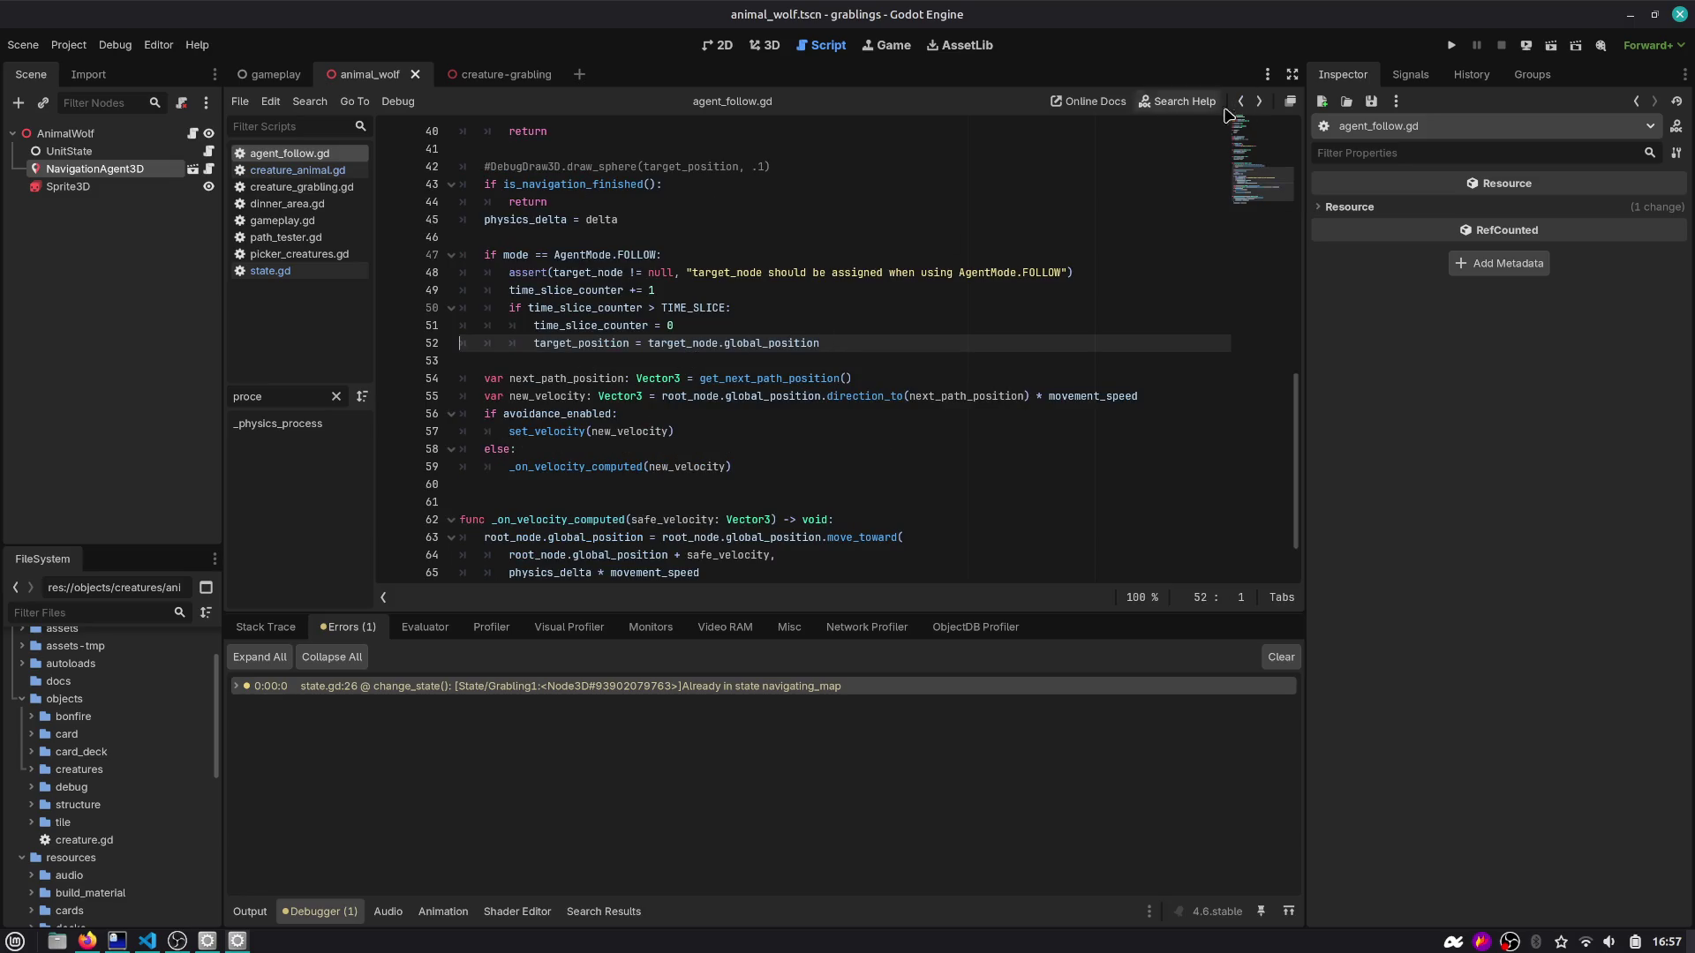
pyautogui.click(1259, 101)
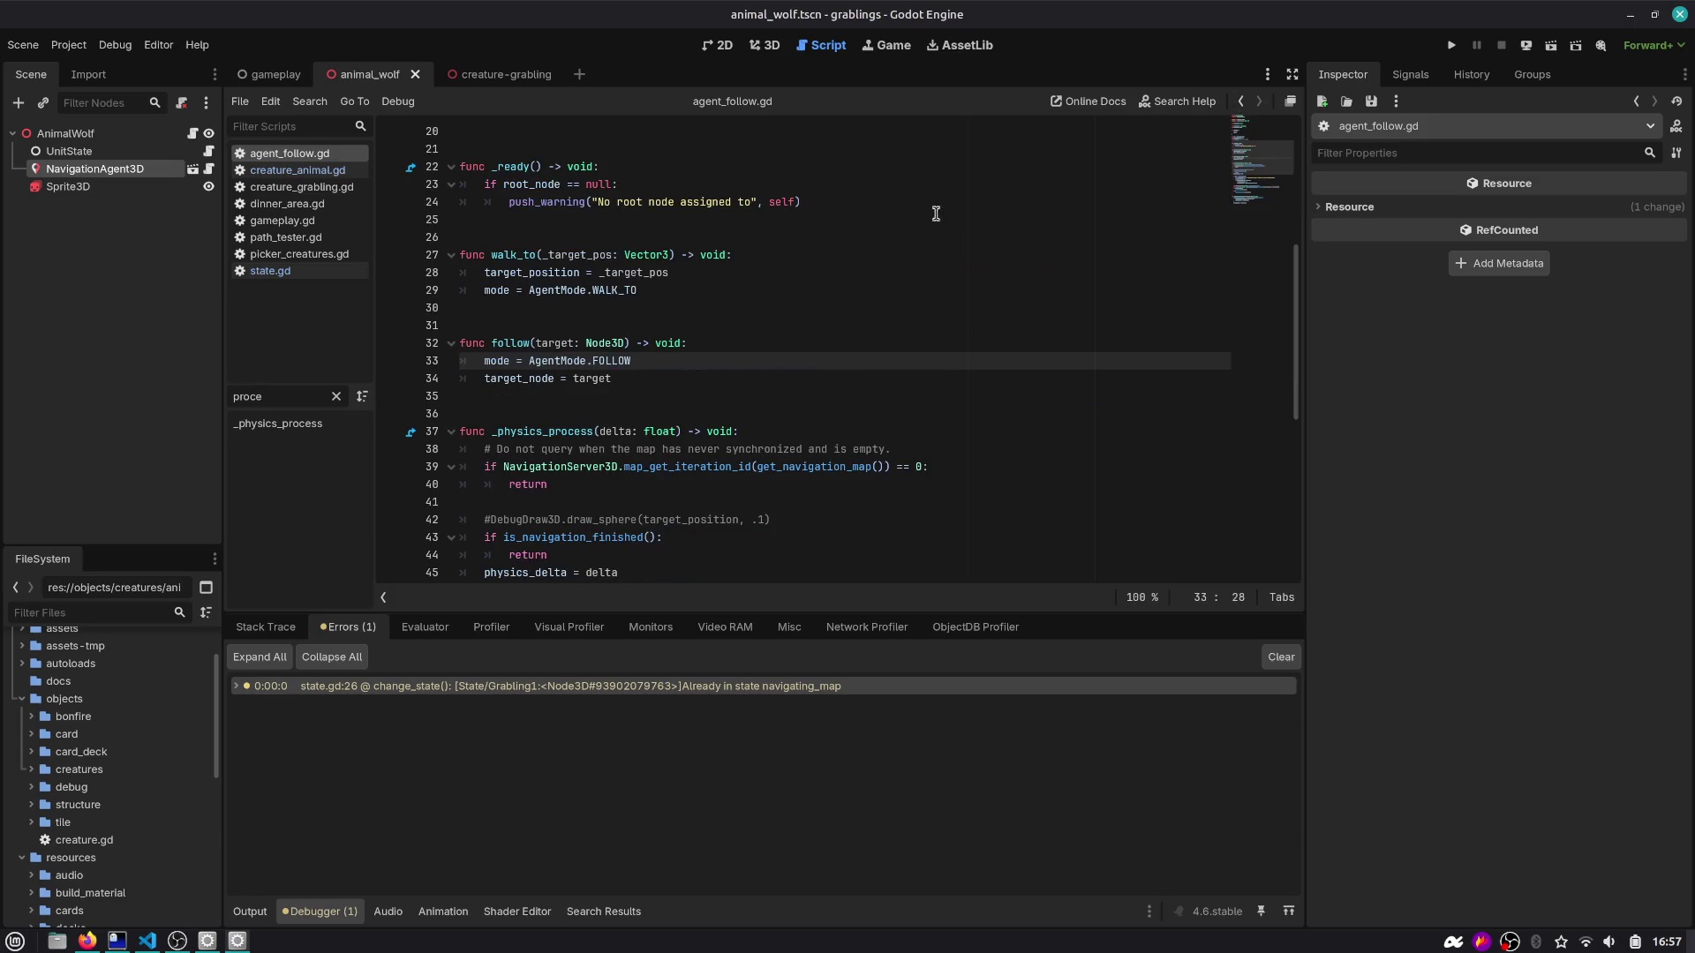
# Step: Review the FOLLOW movement code using next_path_position and new_velocity on lines 54–55
pyautogui.click(609, 360)
pyautogui.scroll(-4, 608, 306)
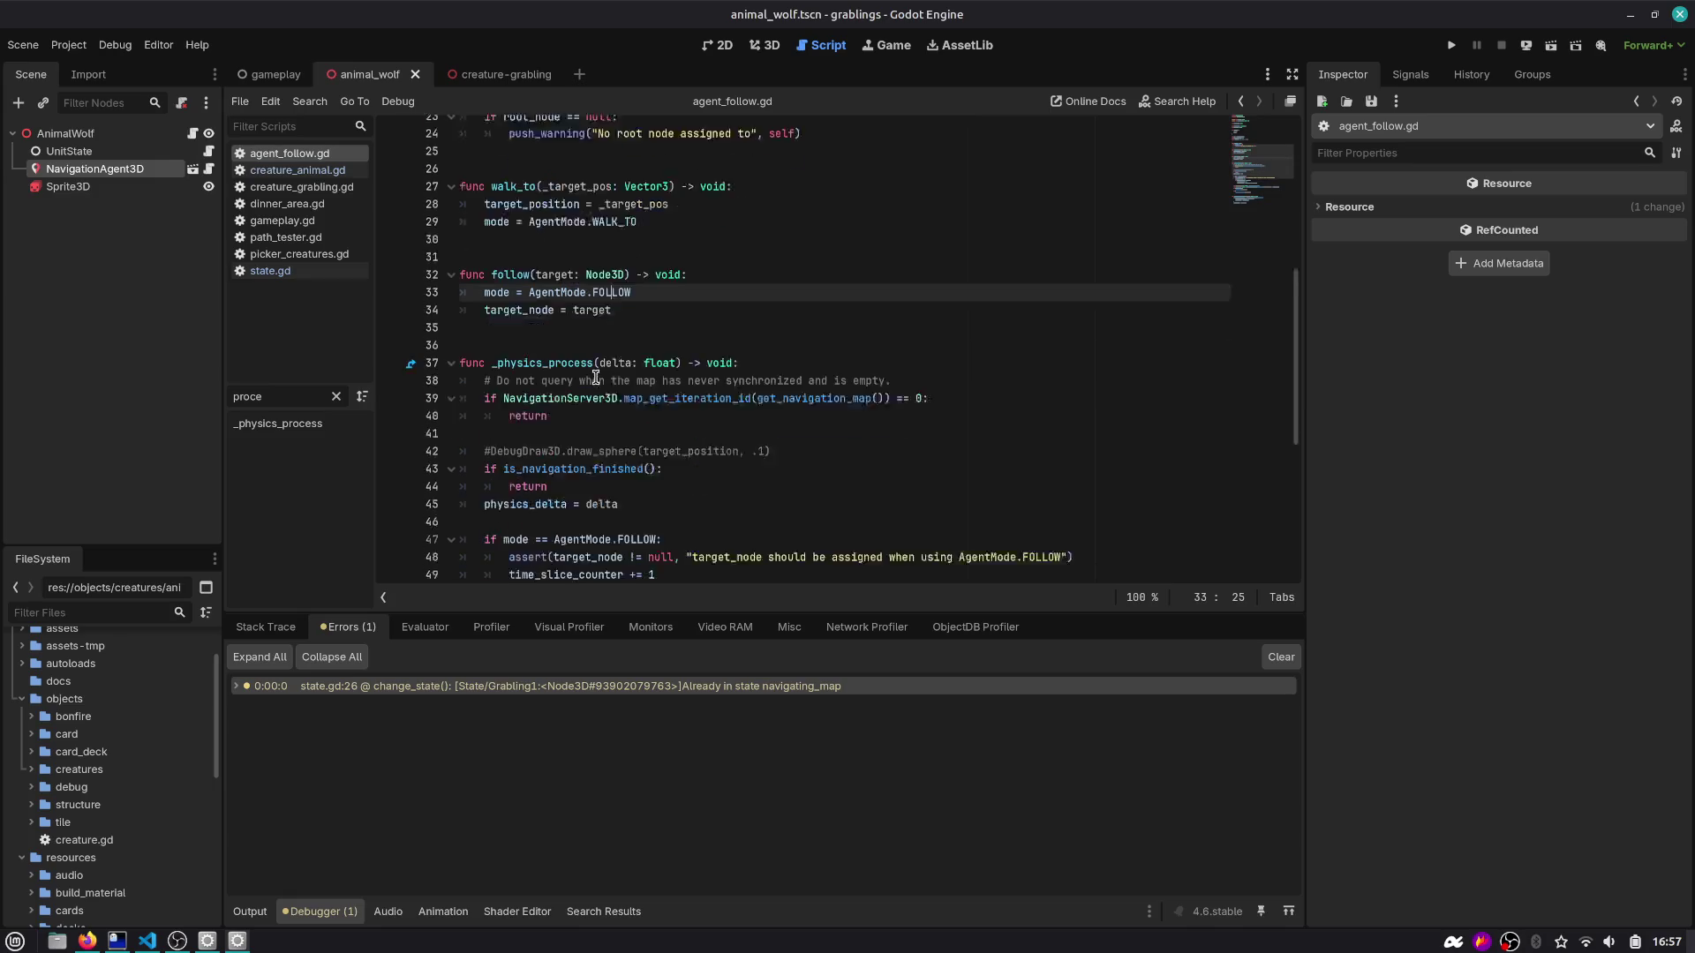
pyautogui.scroll(-2, 605, 402)
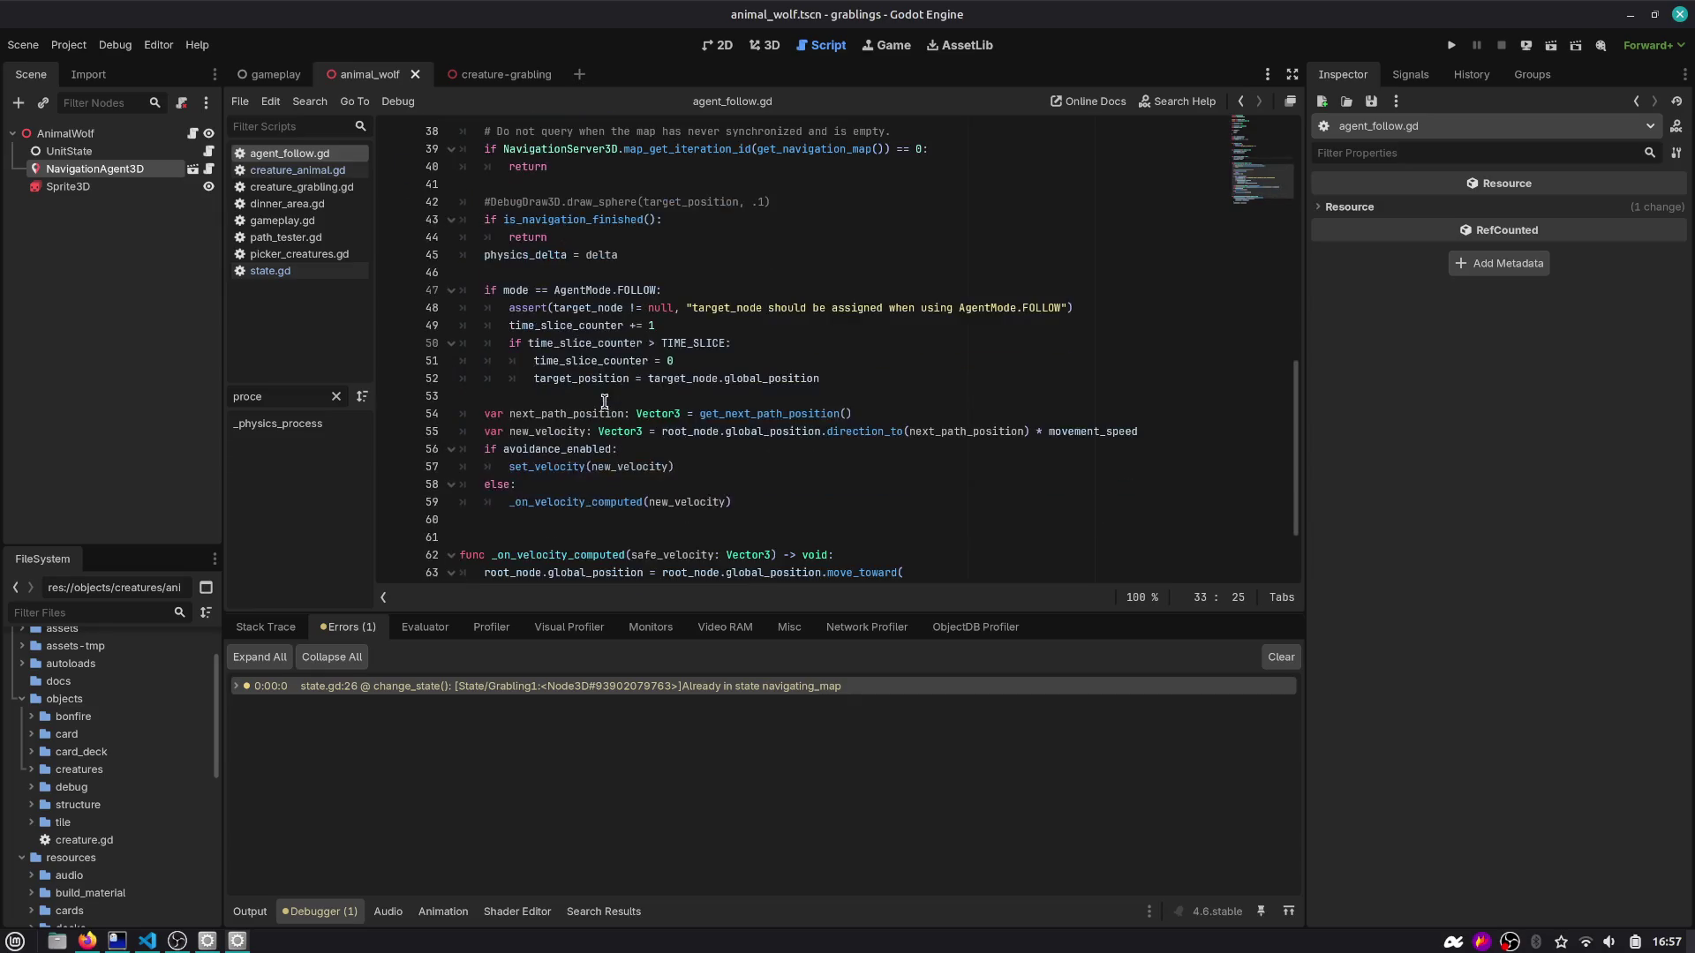
pyautogui.scroll(1, 590, 240)
pyautogui.scroll(-2, 583, 265)
pyautogui.doubleClick(530, 361)
pyautogui.doubleClick(531, 379)
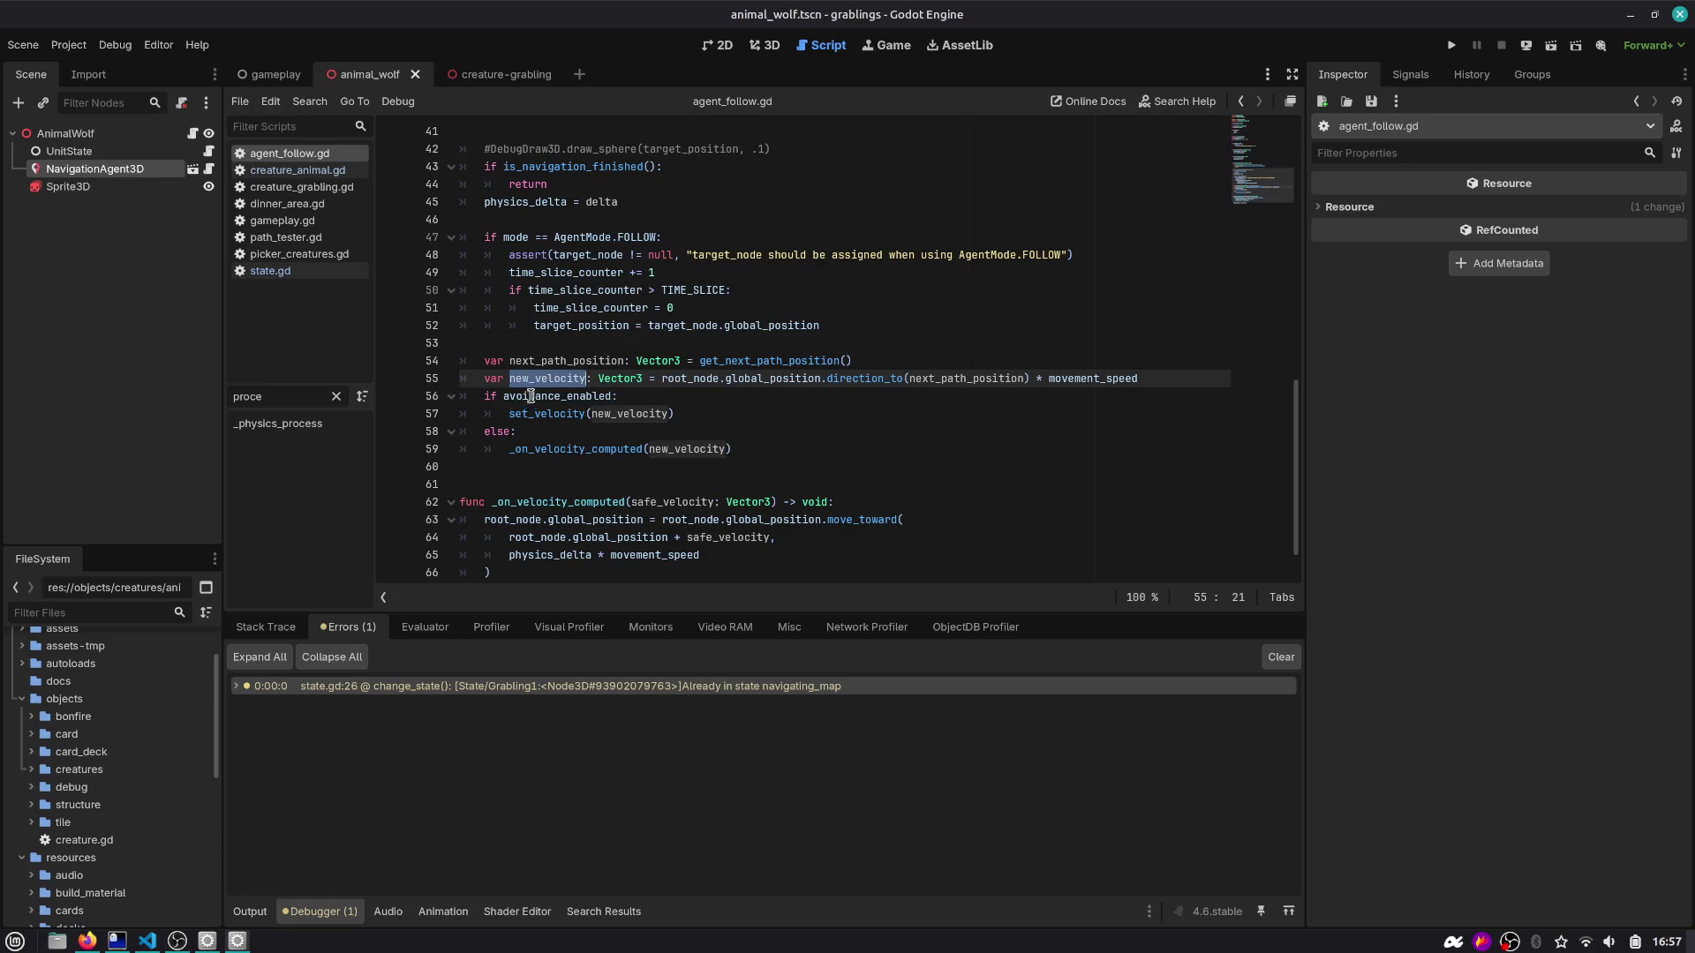
pyautogui.scroll(-1, 536, 452)
pyautogui.scroll(14, 536, 452)
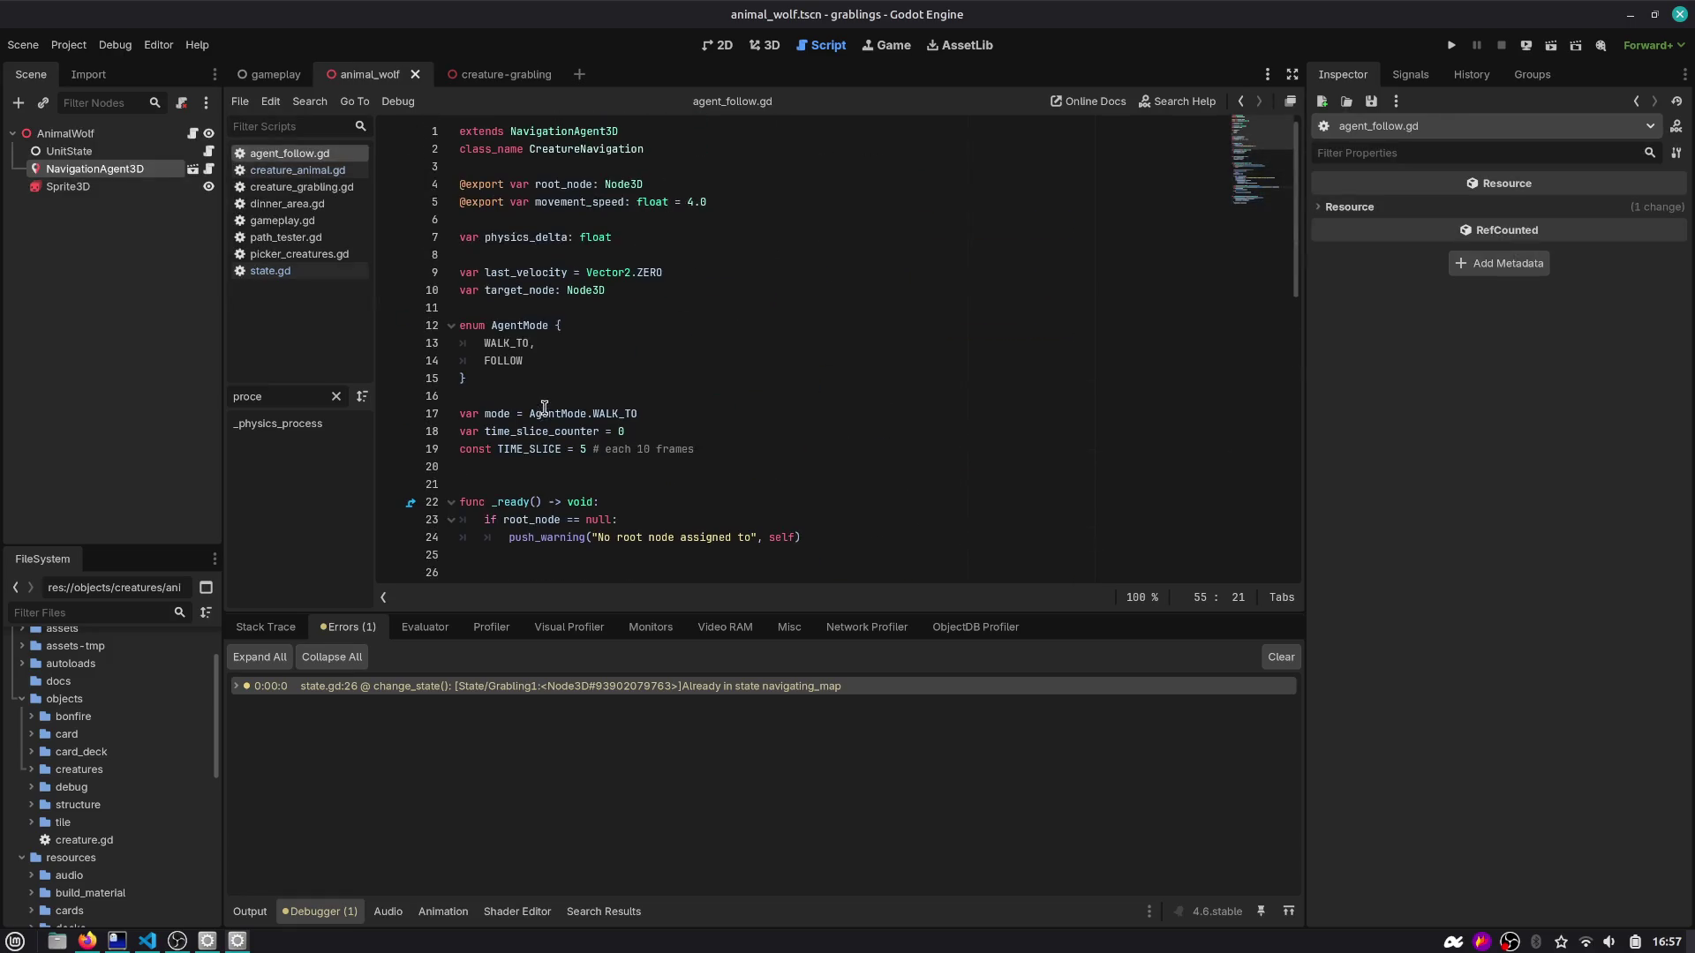
# Step: Locate and select the get_nearest_grabling function in creature_animal.gd
pyautogui.click(298, 169)
pyautogui.scroll(-1, 618, 265)
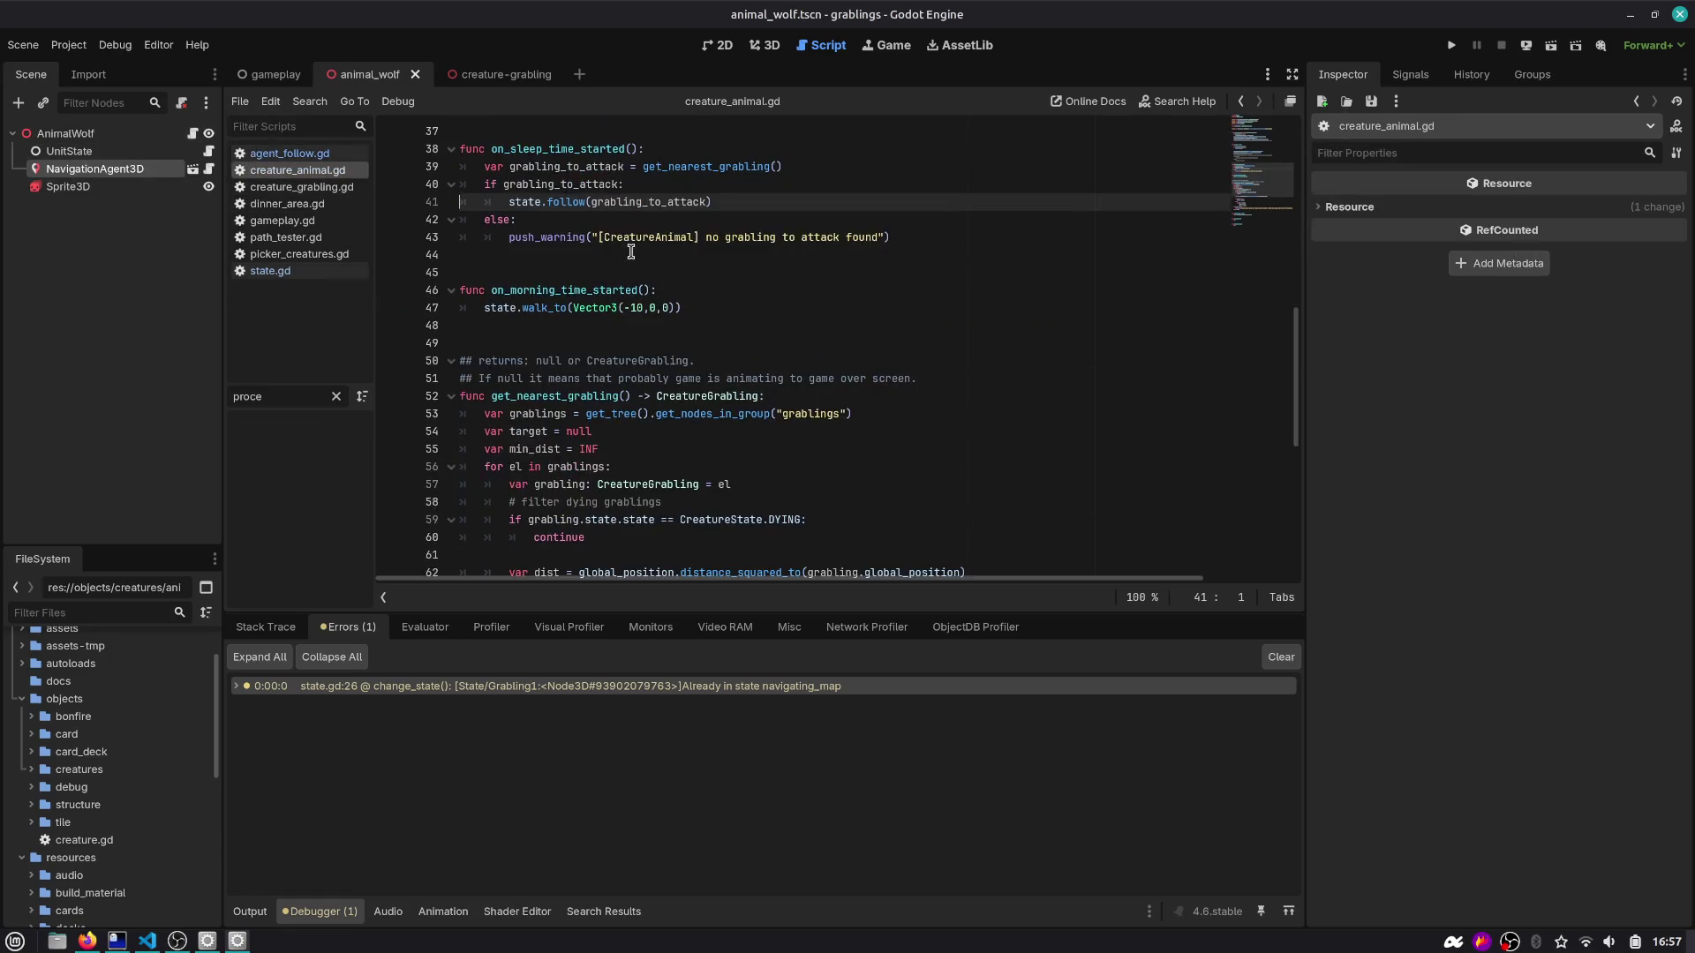
pyautogui.scroll(5, 632, 251)
pyautogui.scroll(5, 632, 251)
pyautogui.scroll(-4, 612, 402)
pyautogui.scroll(-3, 612, 402)
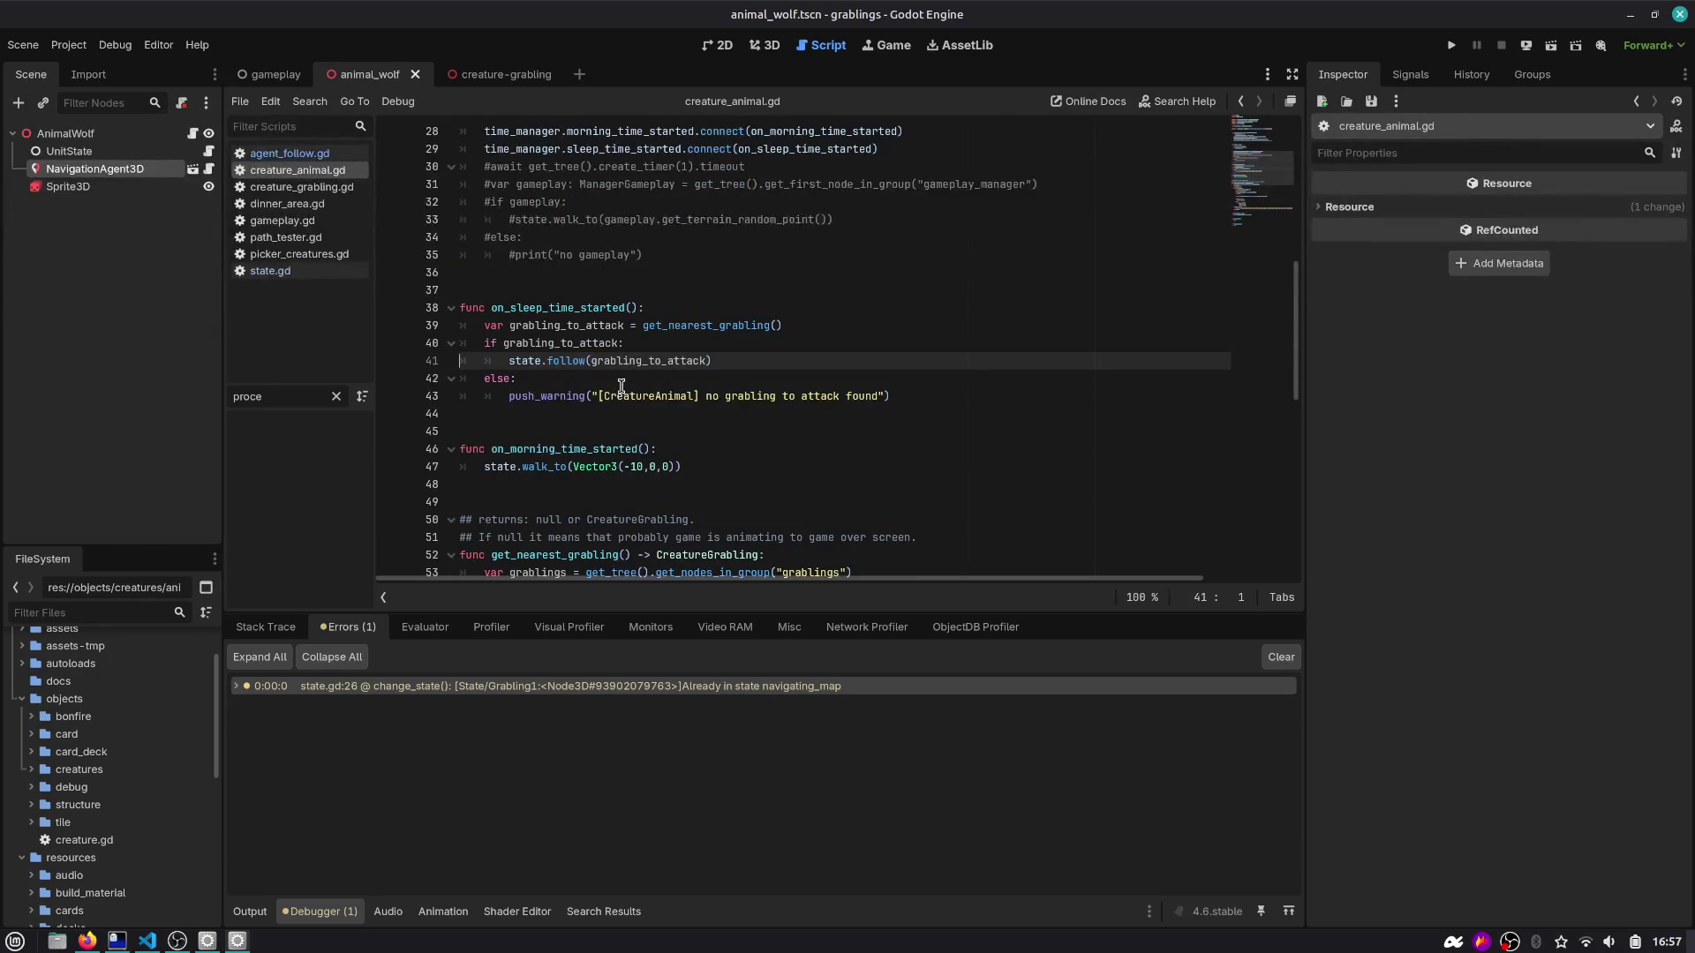
pyautogui.scroll(-6, 622, 386)
pyautogui.doubleClick(575, 239)
pyautogui.scroll(-5, 564, 272)
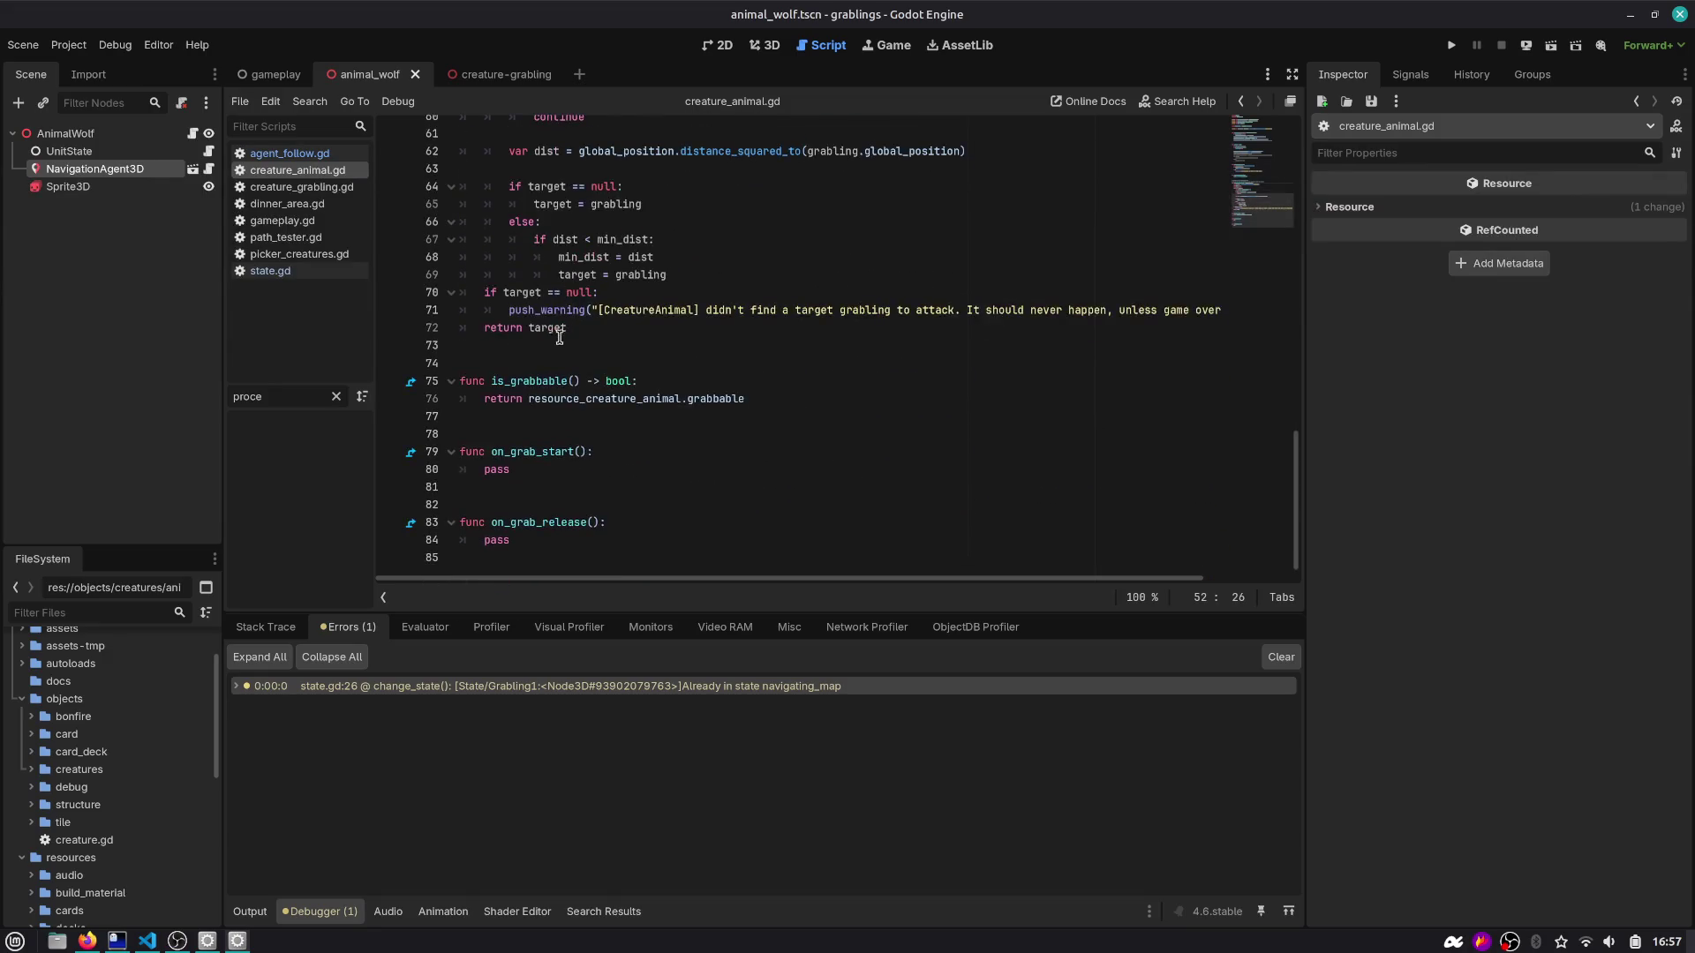
pyautogui.press('Home')
pyautogui.hotkey('shift', 'End')
# Step: Run the project and advance the day cycle four slots to sleep time to test the wolf
pyautogui.click(451, 303)
pyautogui.click(1448, 47)
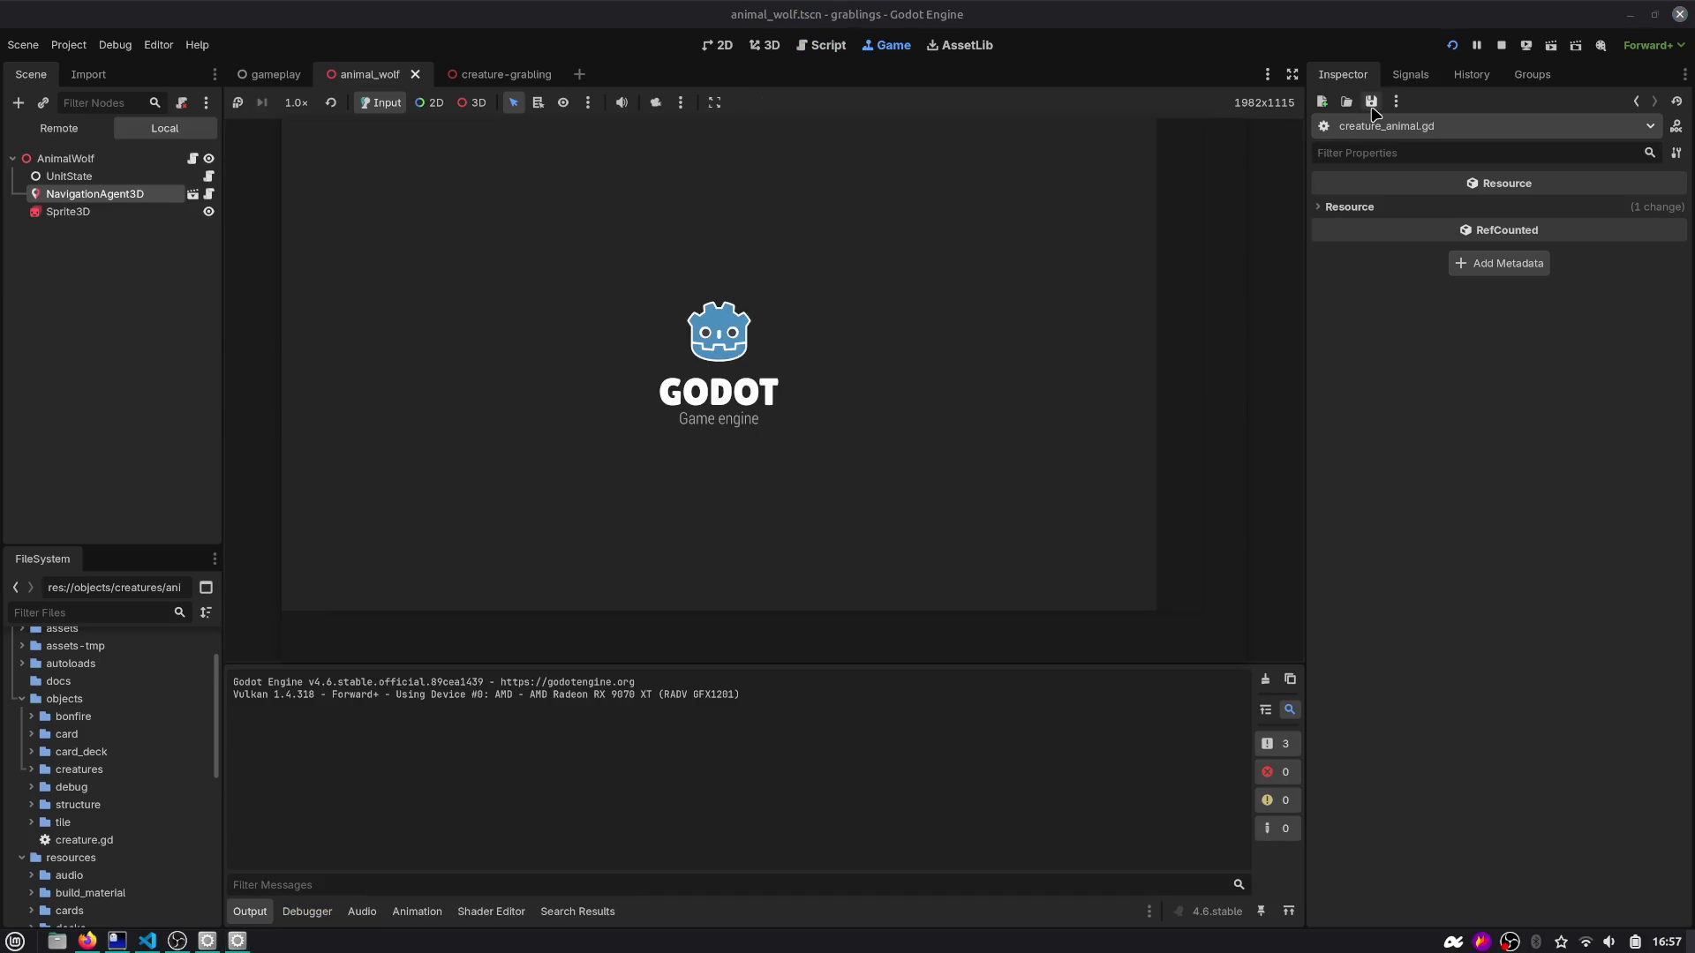
pyautogui.click(1560, 466)
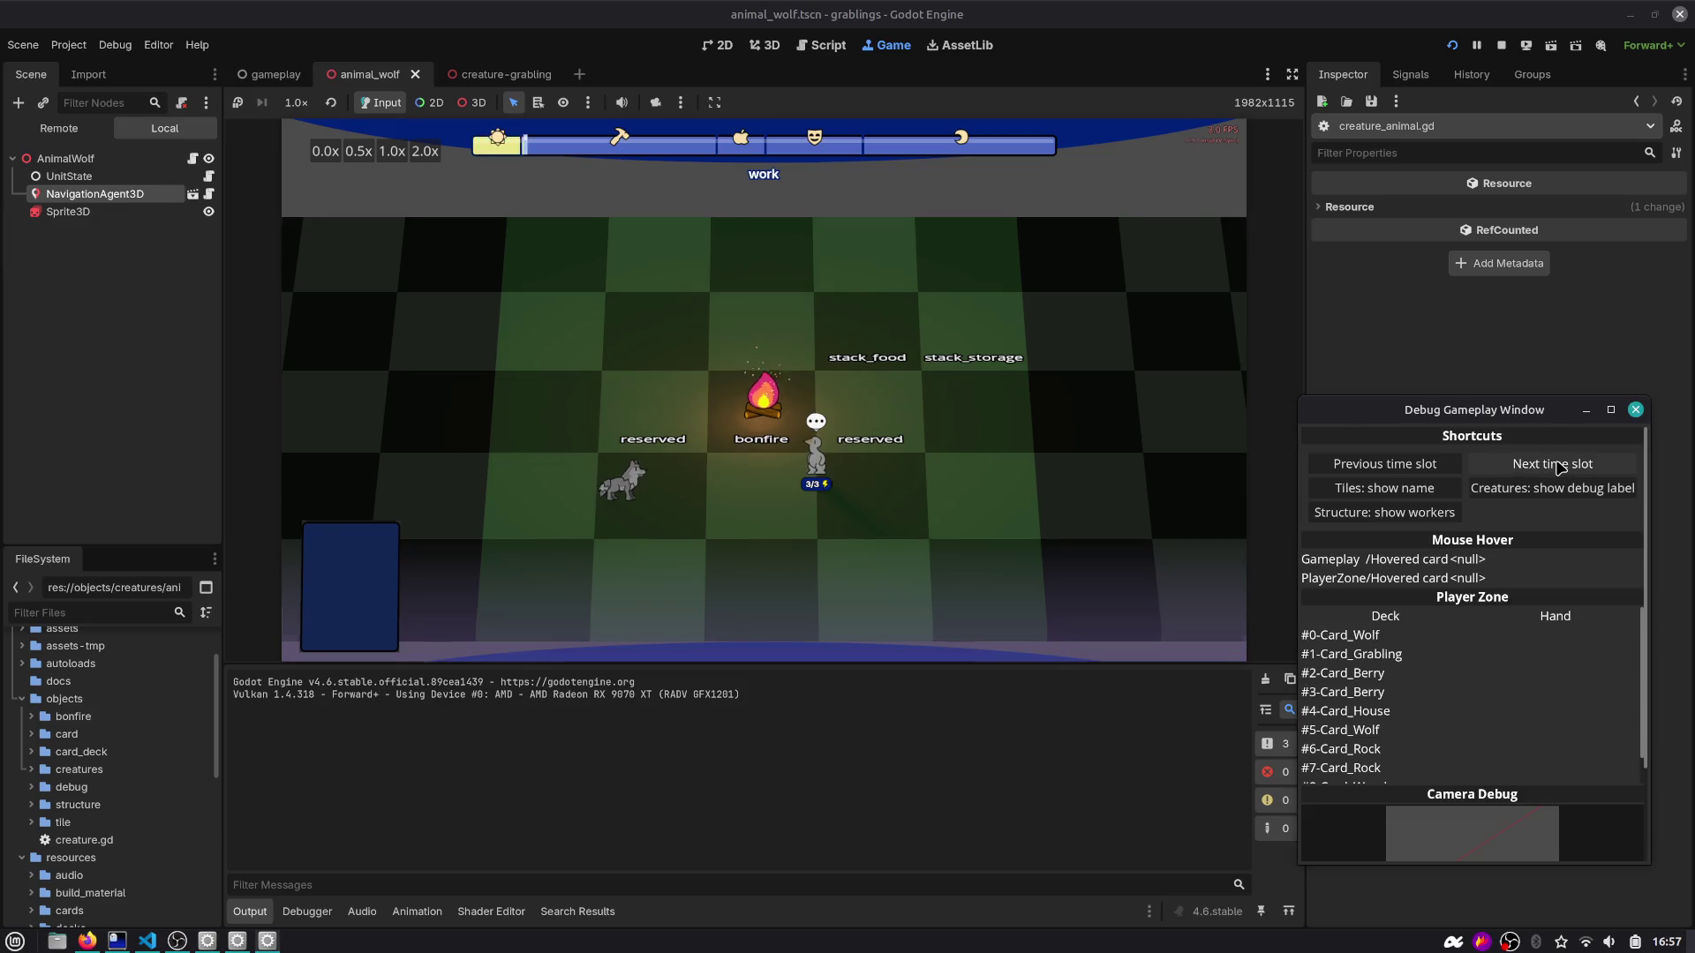
pyautogui.click(1560, 467)
pyautogui.click(1560, 466)
pyautogui.click(1560, 466)
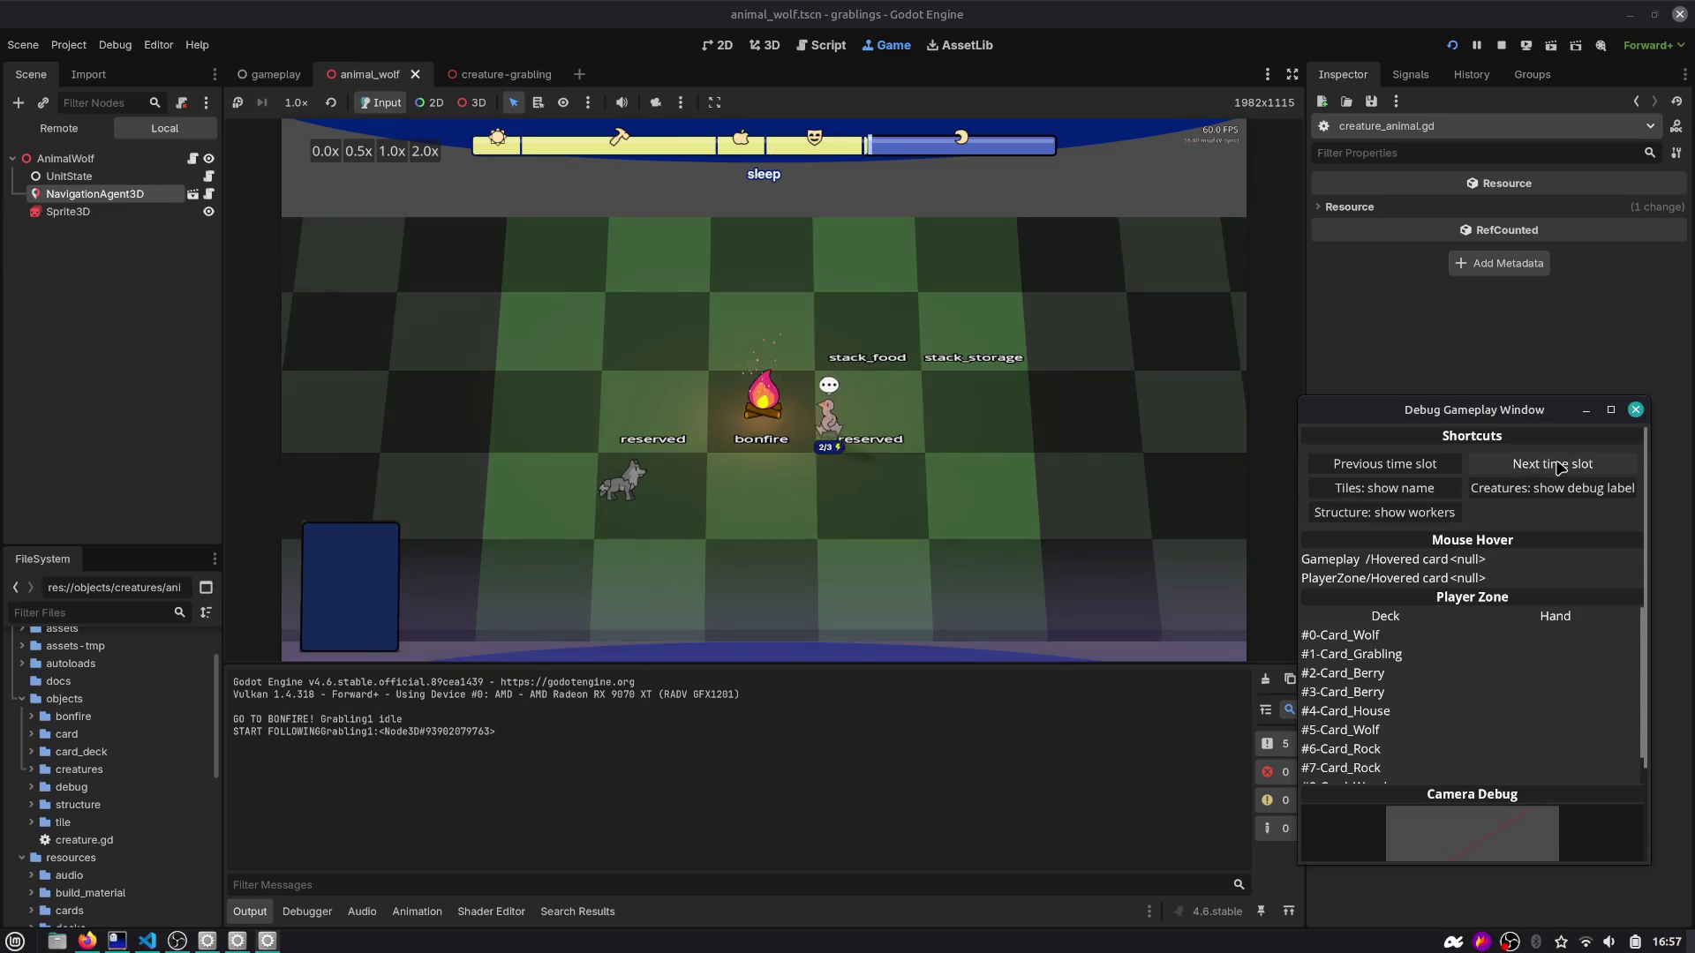
# Step: Check the debugger errors, advance to morning, and confirm START FOLLOWING for Grabling1 in the output log
pyautogui.click(340, 912)
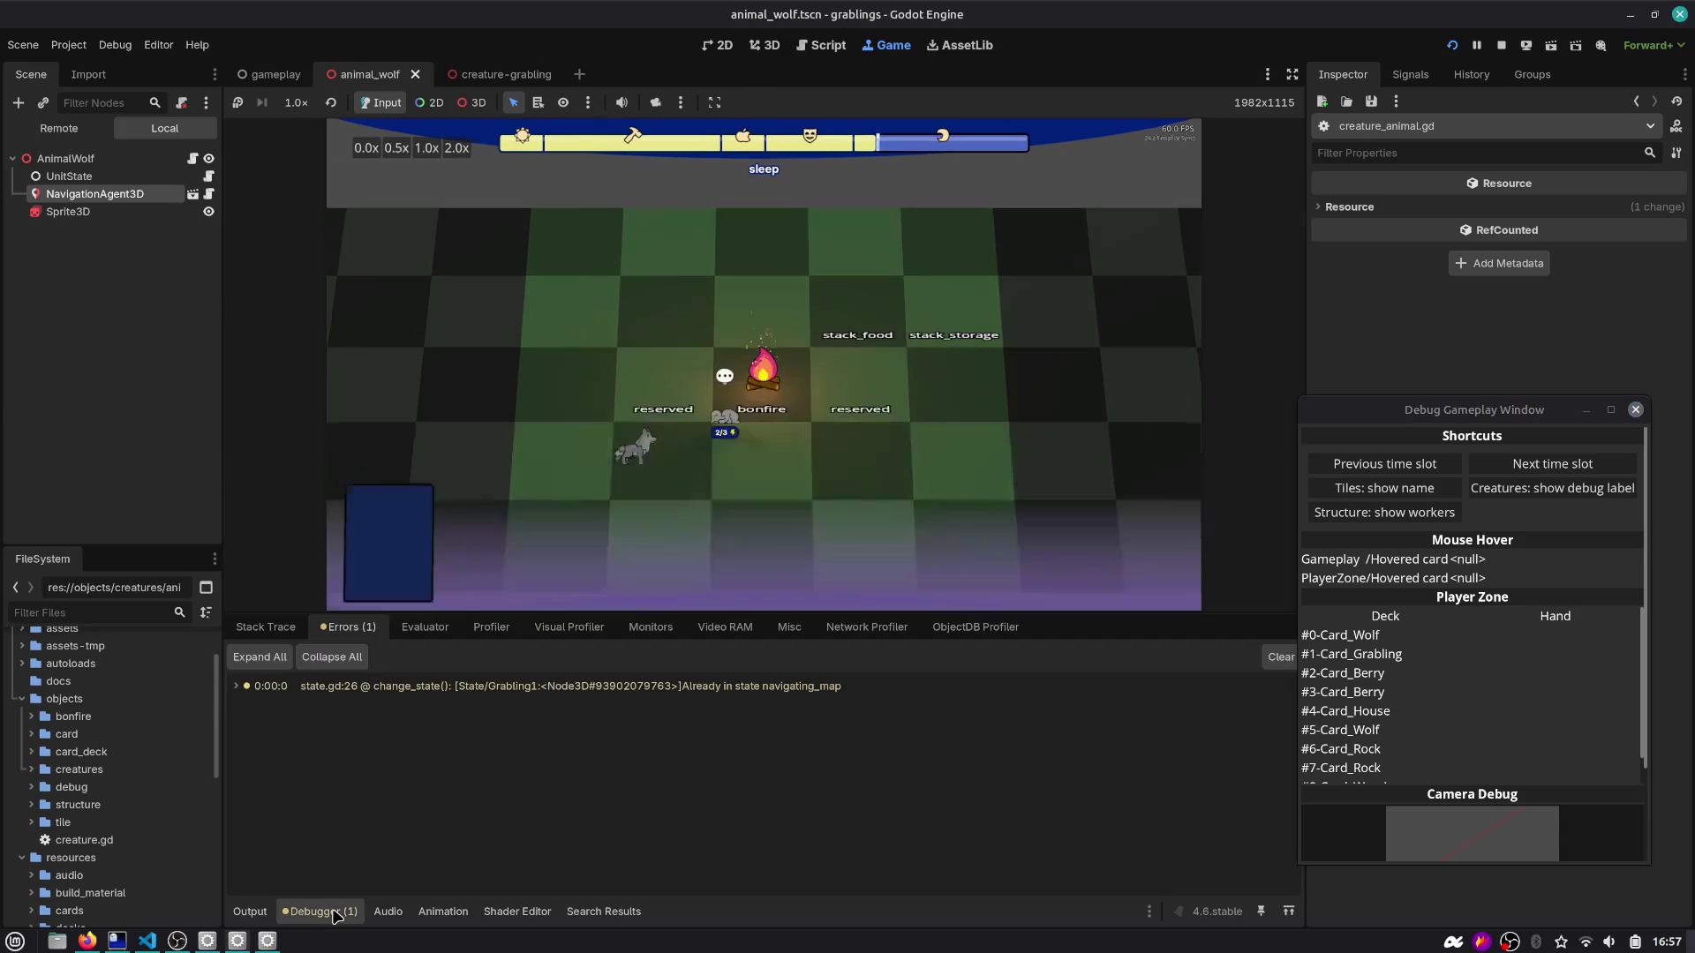
pyautogui.click(1569, 468)
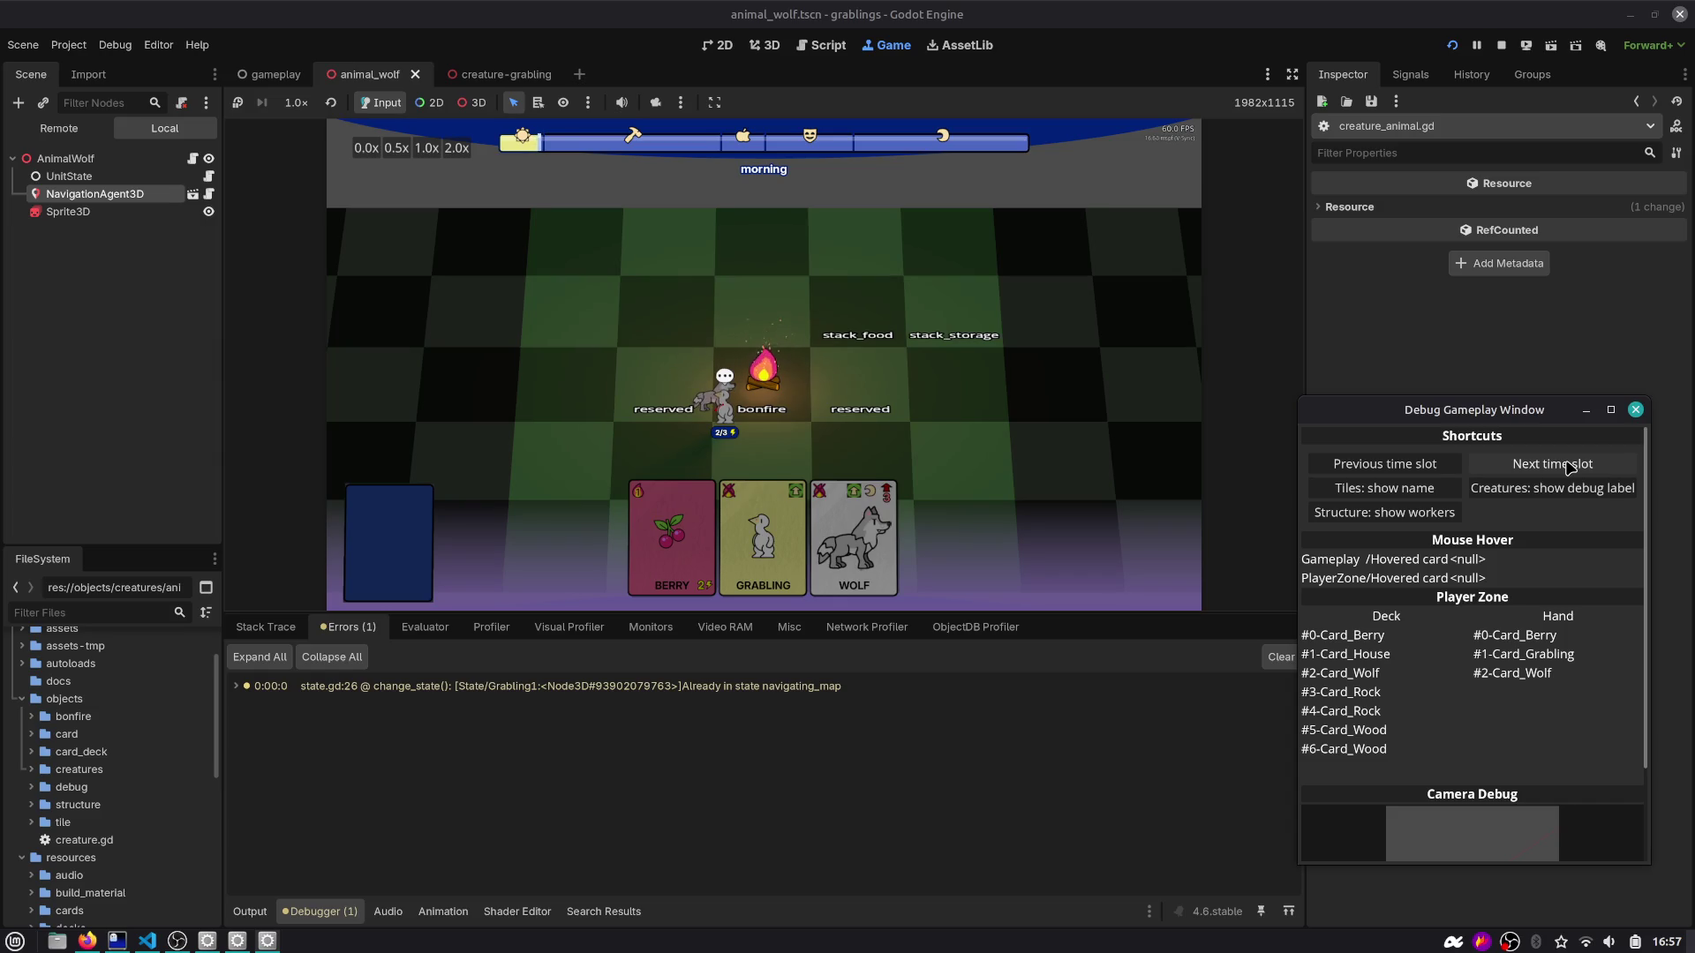
pyautogui.click(258, 628)
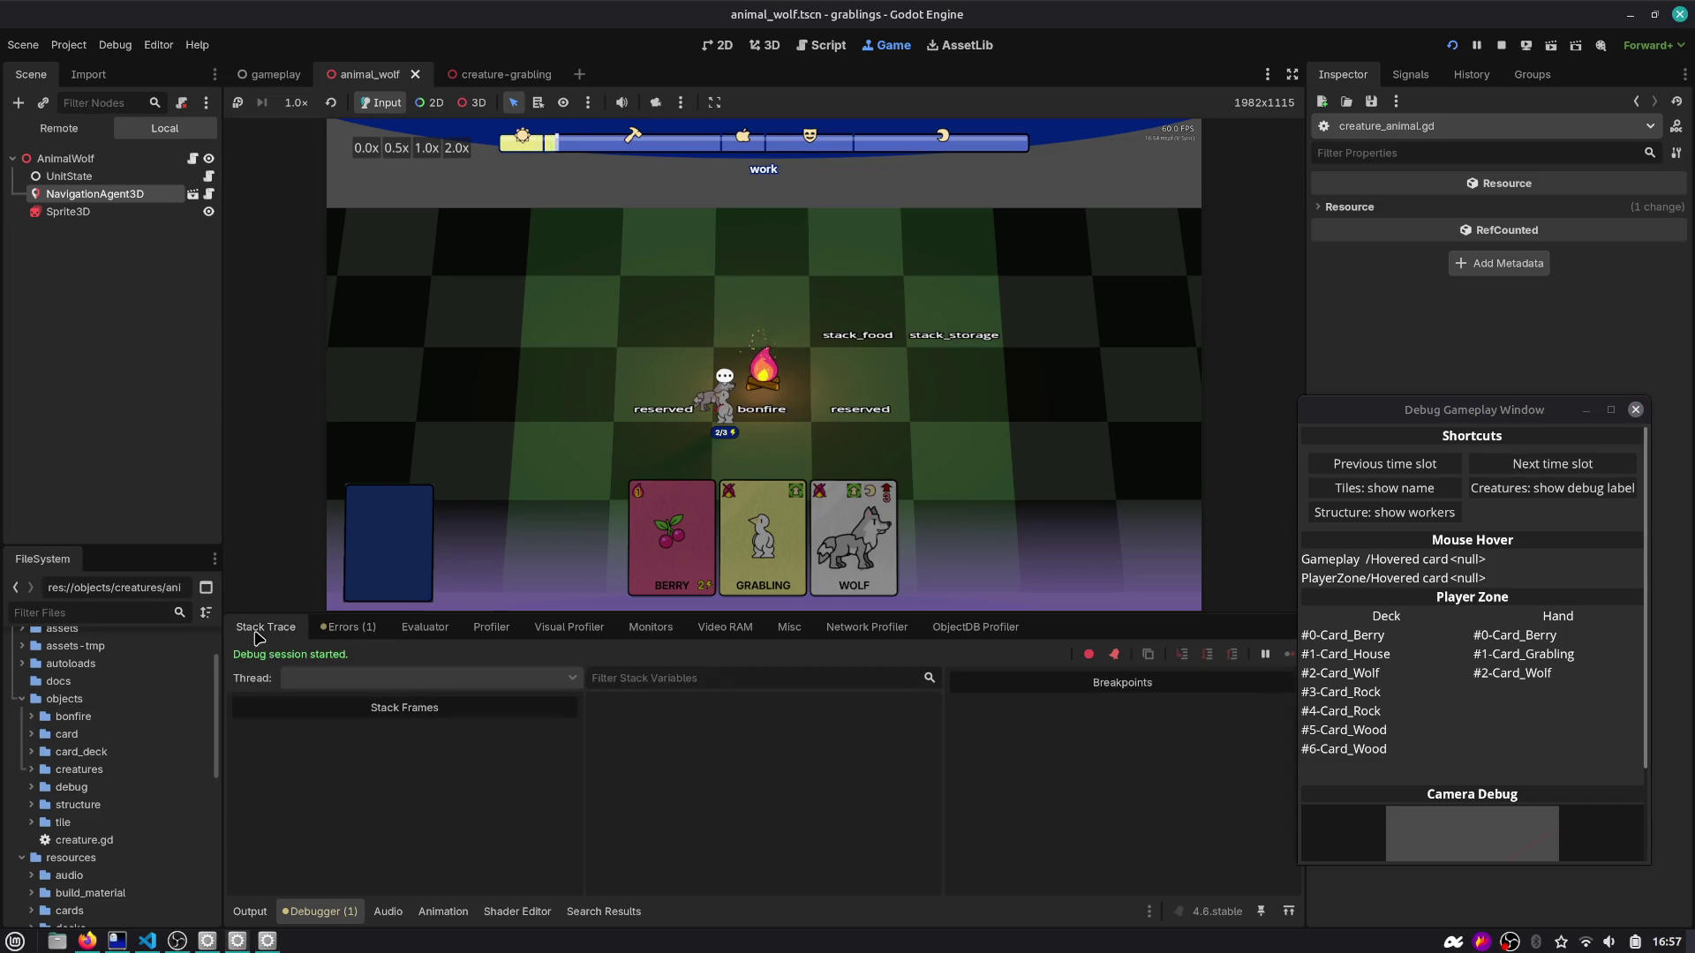
pyautogui.click(250, 911)
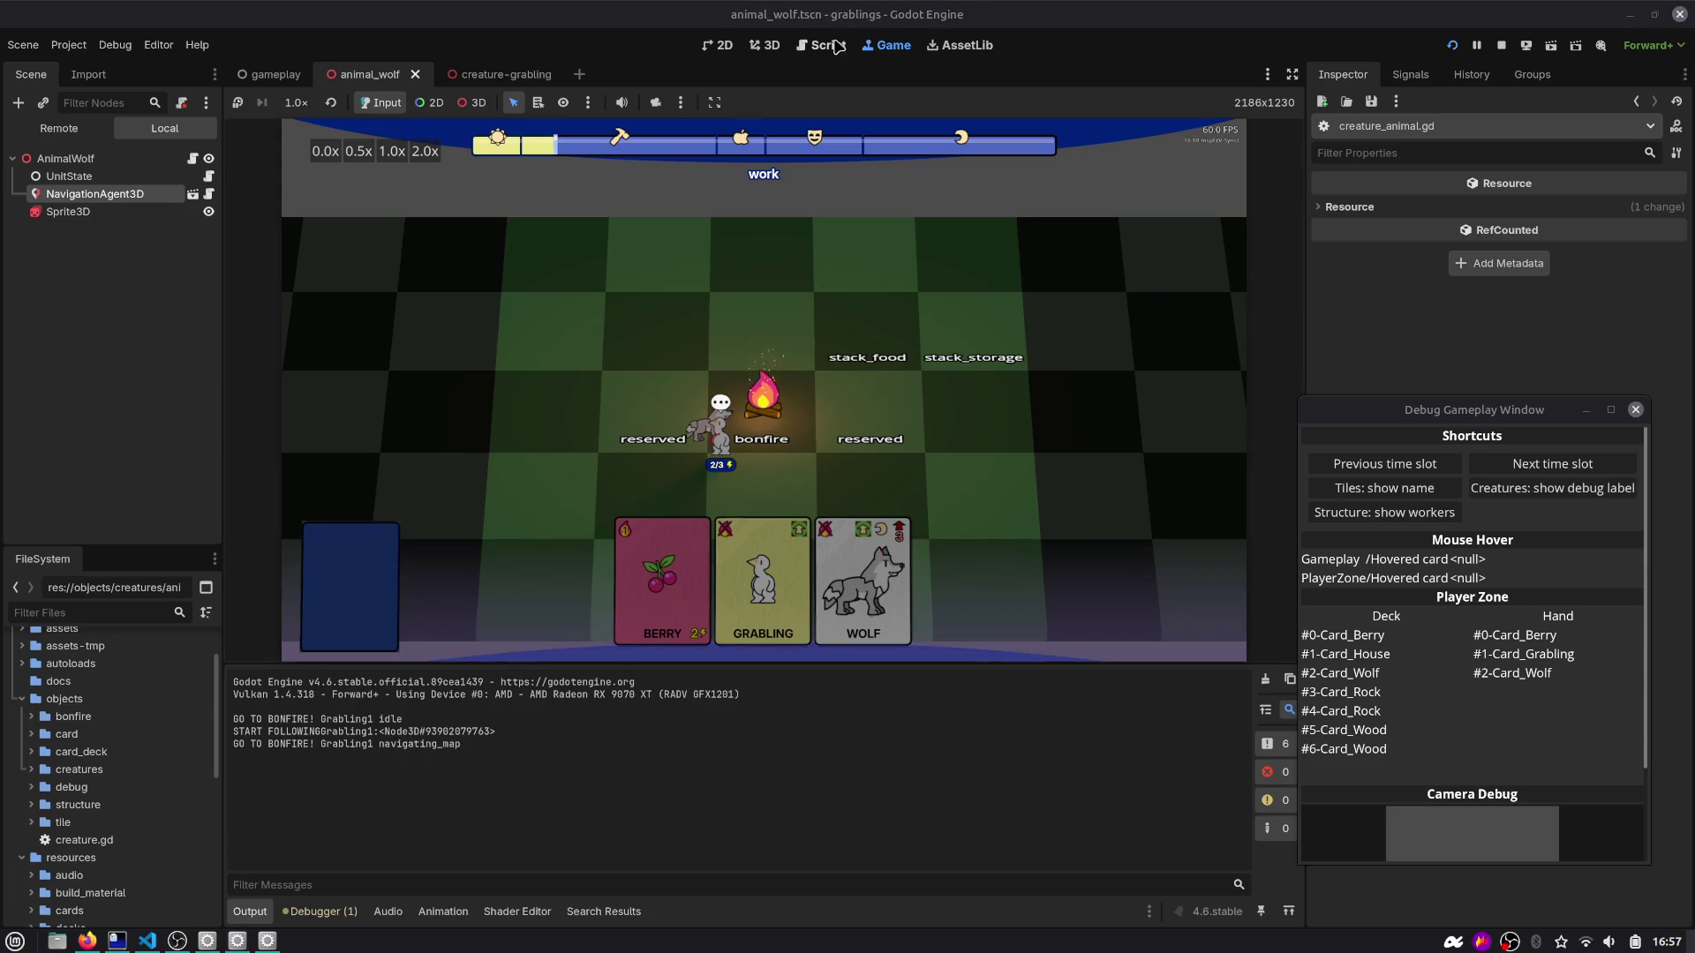
pyautogui.click(828, 44)
pyautogui.click(637, 306)
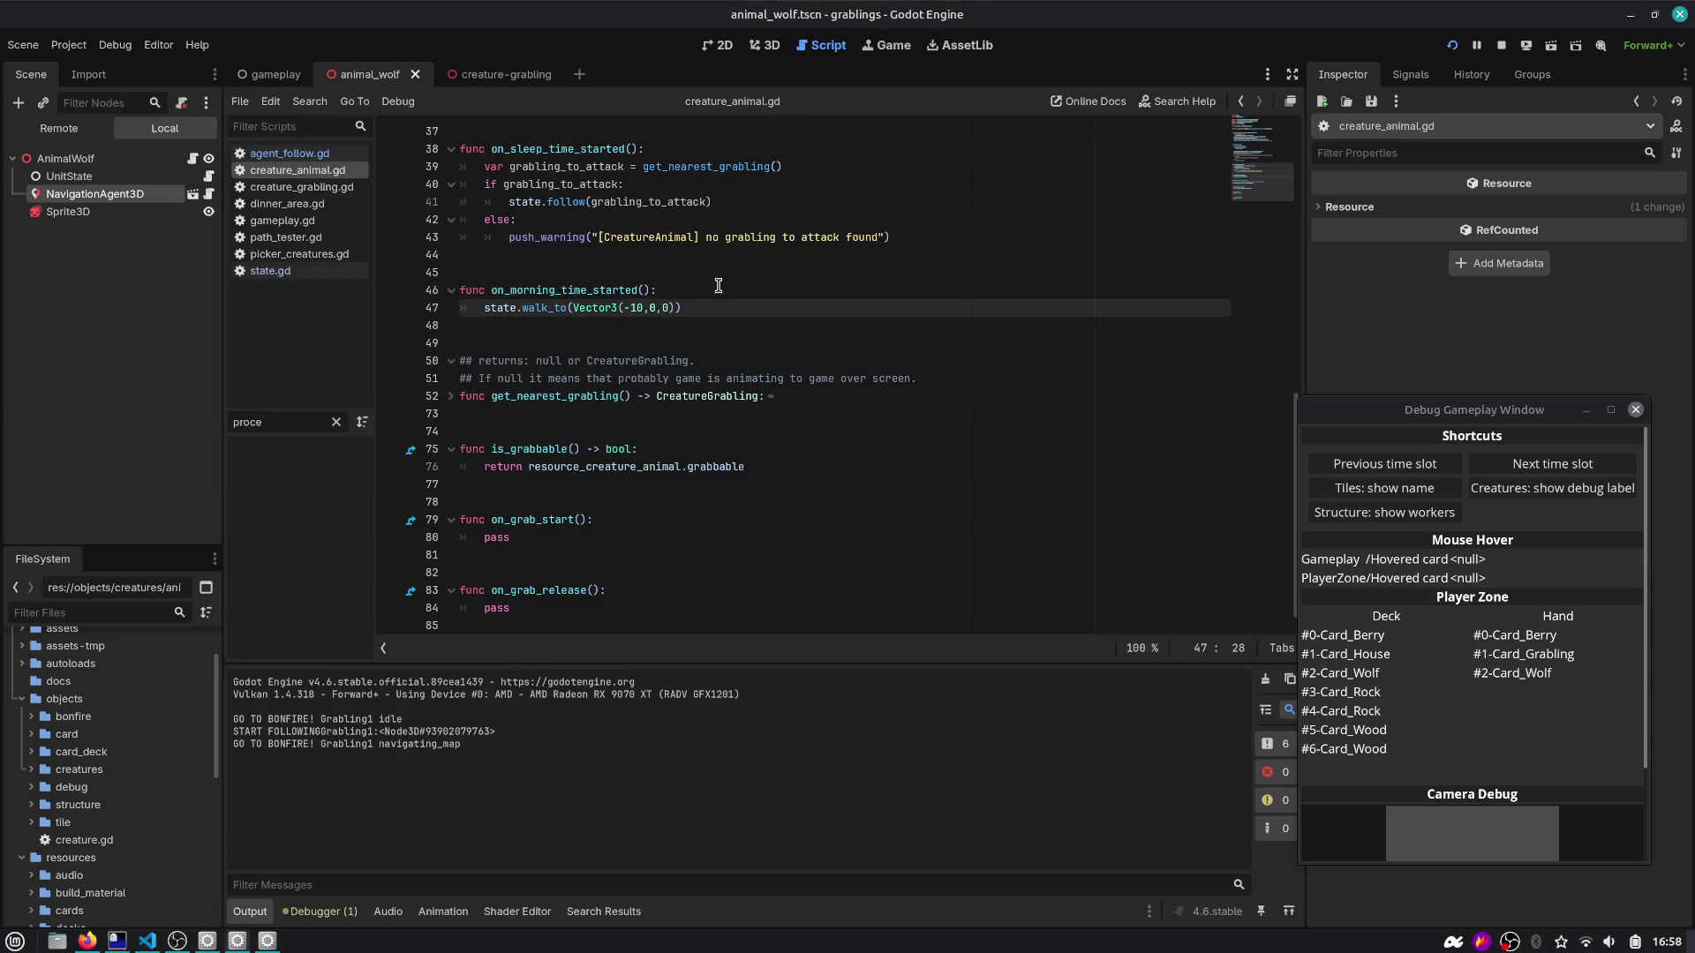
# Step: Change line 47's walk target to Vector3(-100,0,0), run through four time slots to sleep, then stop
pyautogui.write('0')
pyautogui.click(1452, 44)
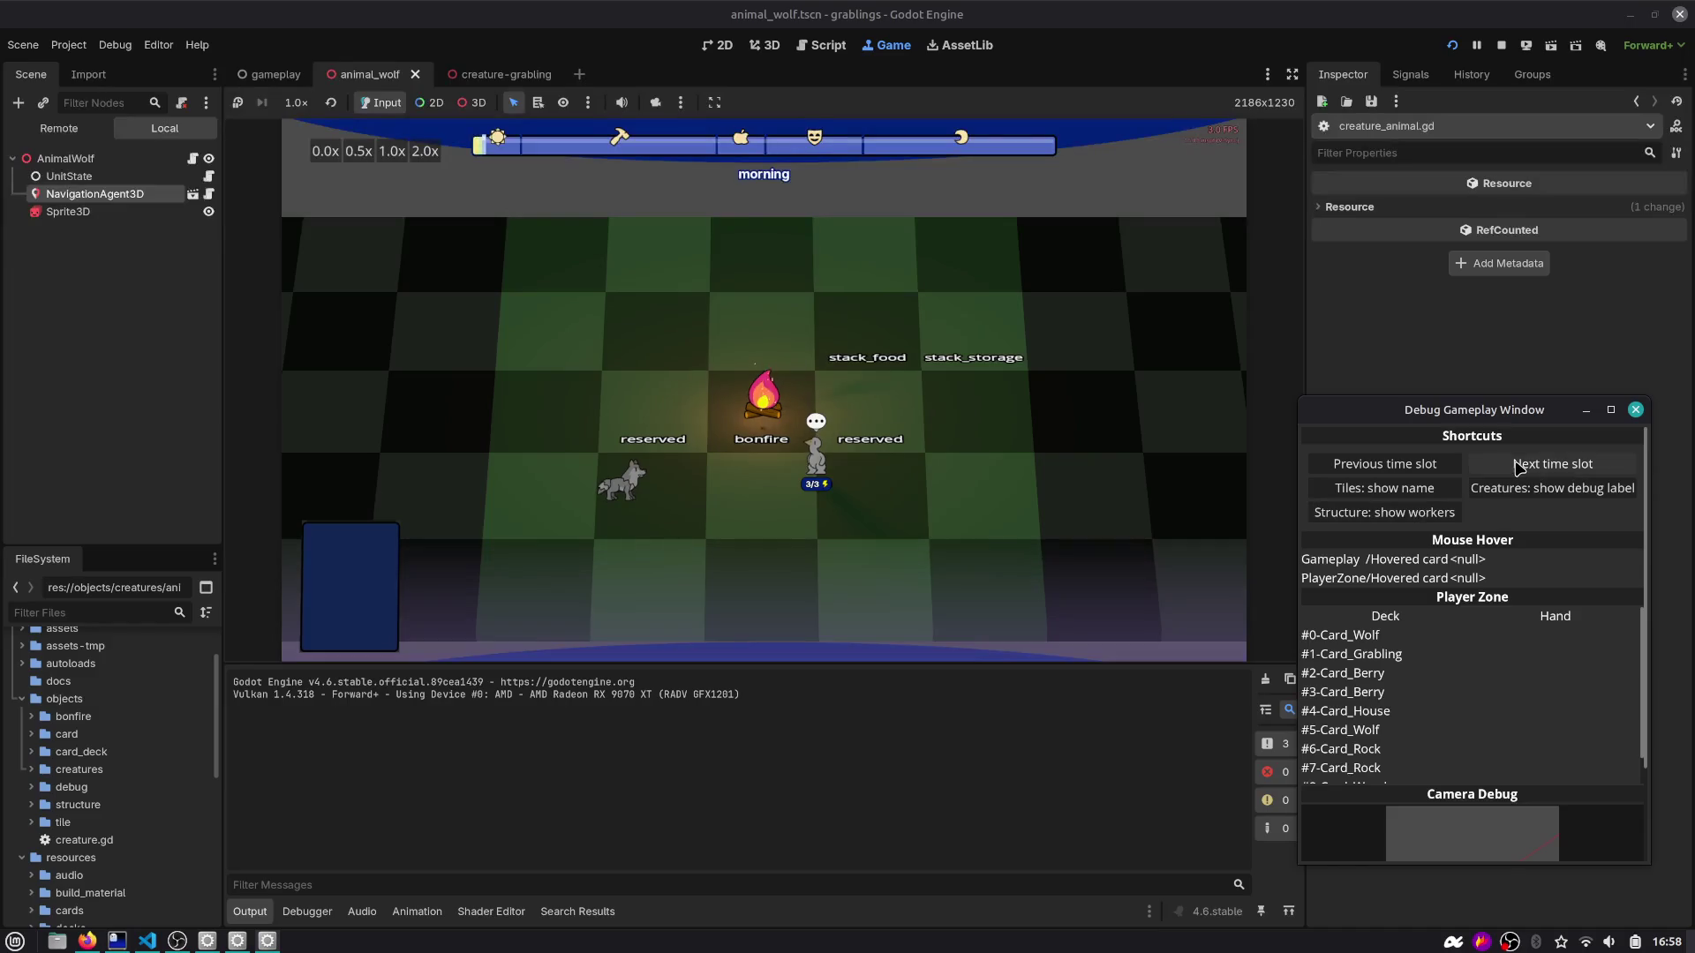
pyautogui.click(1519, 467)
pyautogui.click(1519, 466)
pyautogui.click(1519, 466)
pyautogui.click(1520, 466)
pyautogui.click(1519, 466)
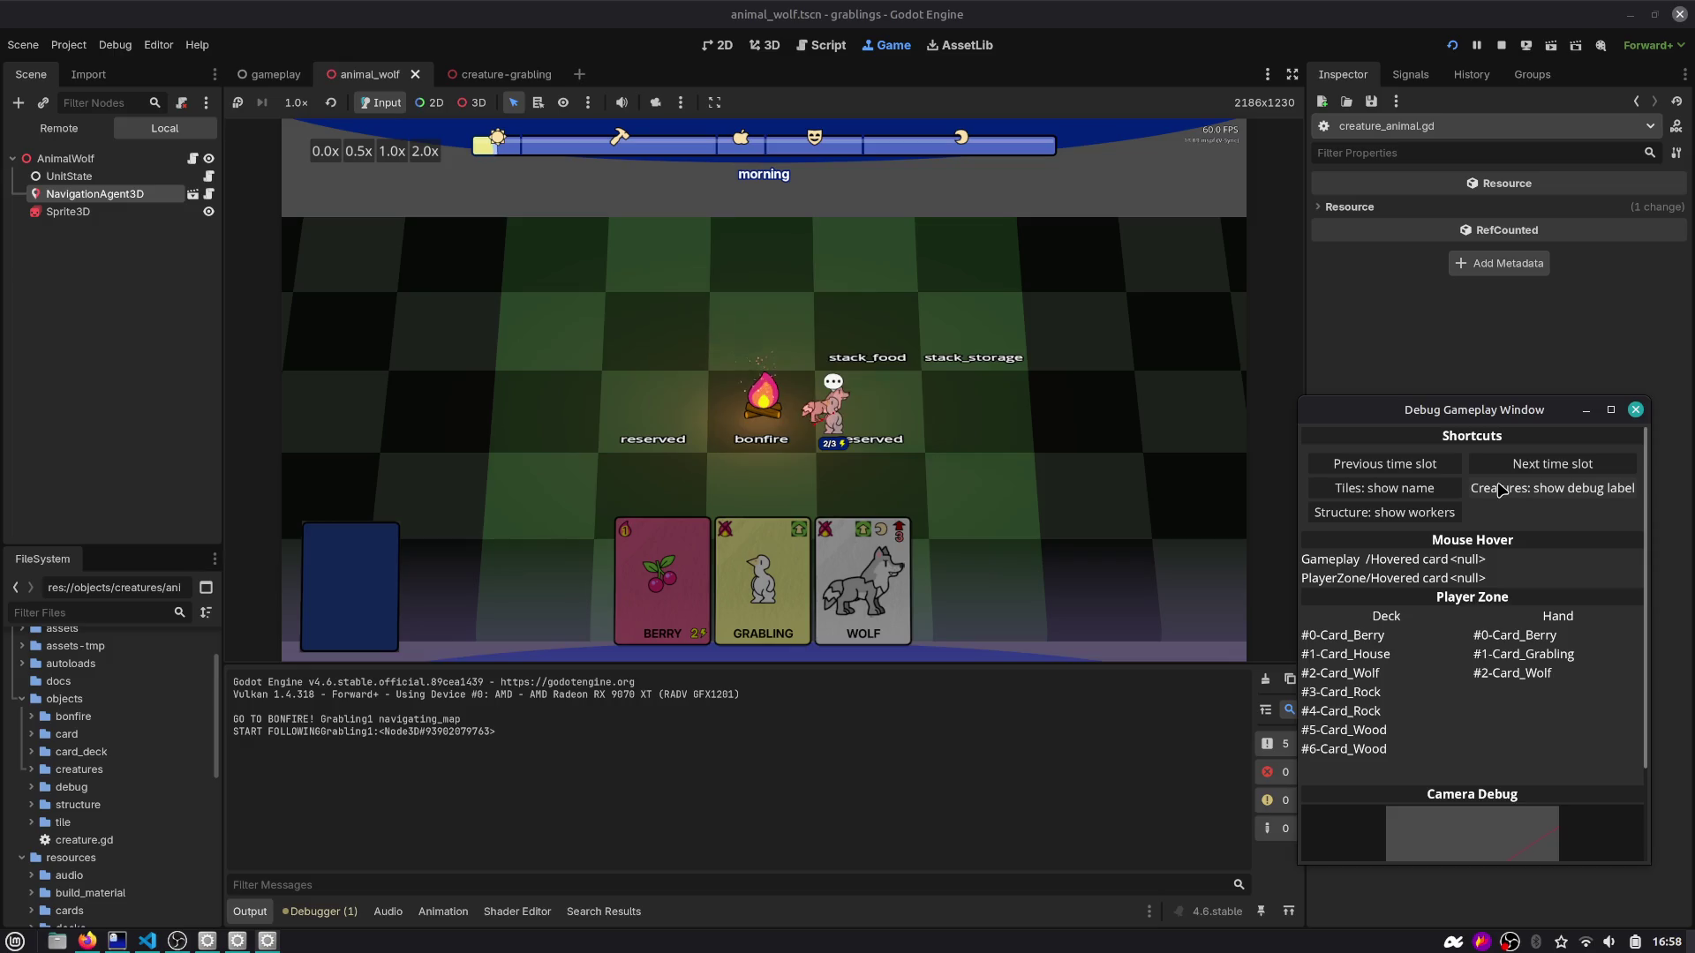
pyautogui.click(1501, 45)
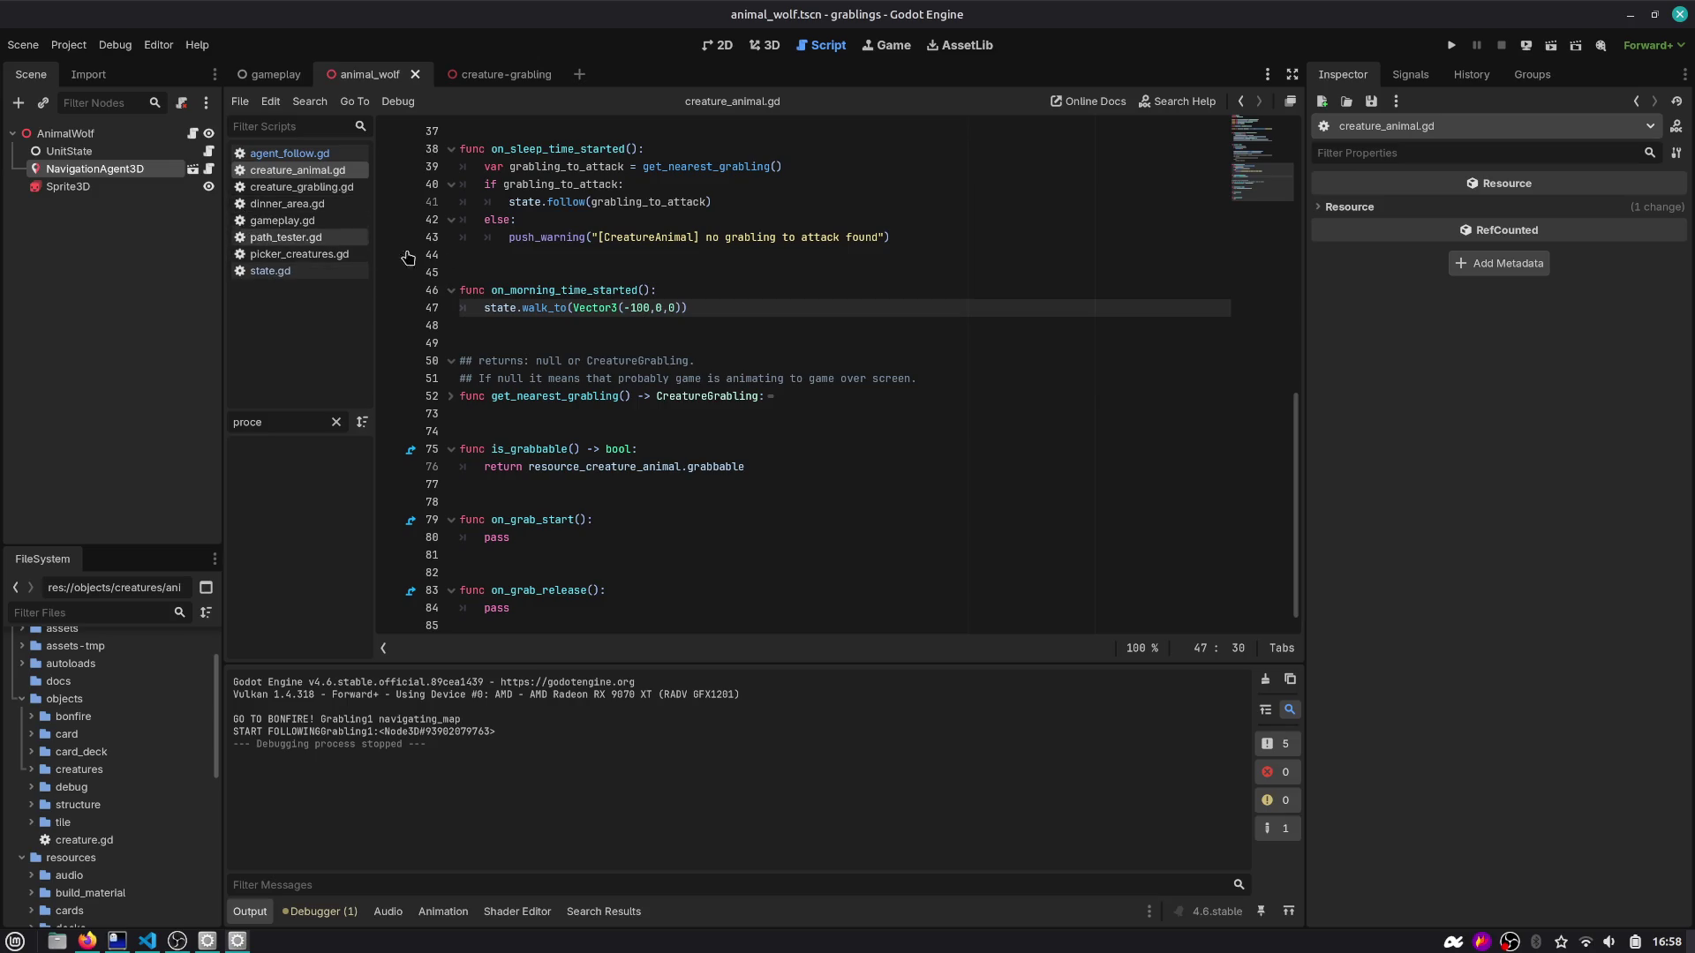
# Step: Open creature_grabling.gd and review its _process function around line 229
pyautogui.scroll(9, 425, 240)
pyautogui.scroll(1, 424, 240)
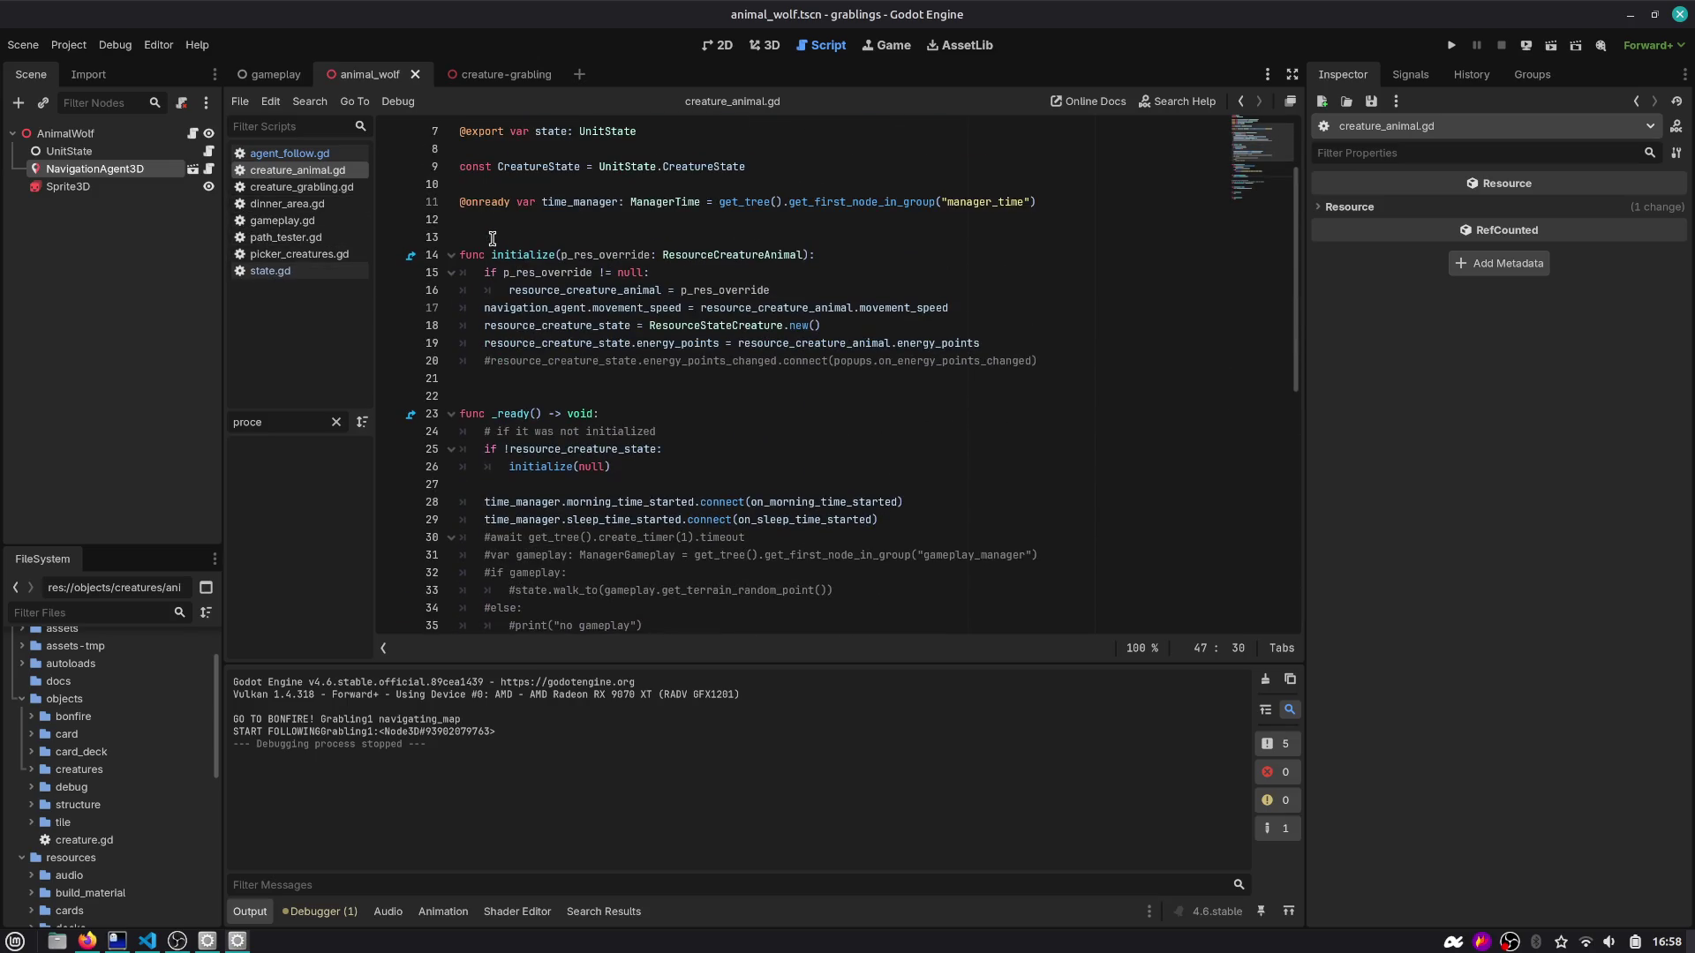
pyautogui.click(296, 187)
pyautogui.click(665, 308)
pyautogui.hotkey('ctrl', 'alt', 'f')
pyautogui.write('proc')
pyautogui.press('Return')
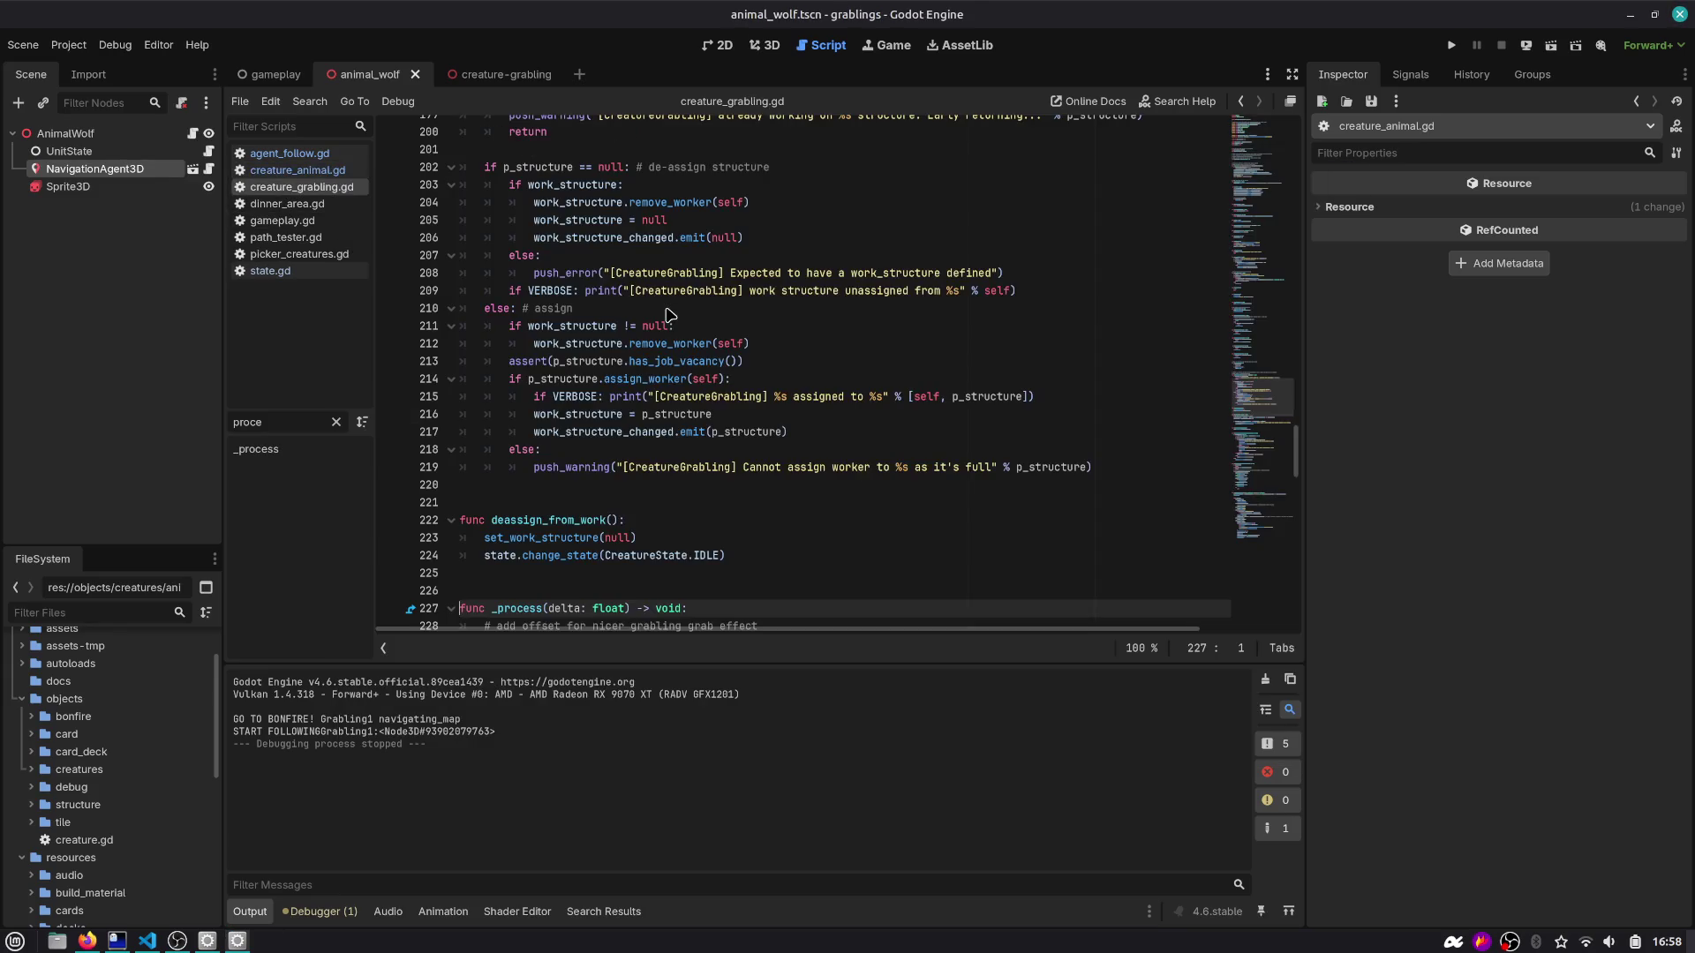
pyautogui.scroll(-7, 673, 308)
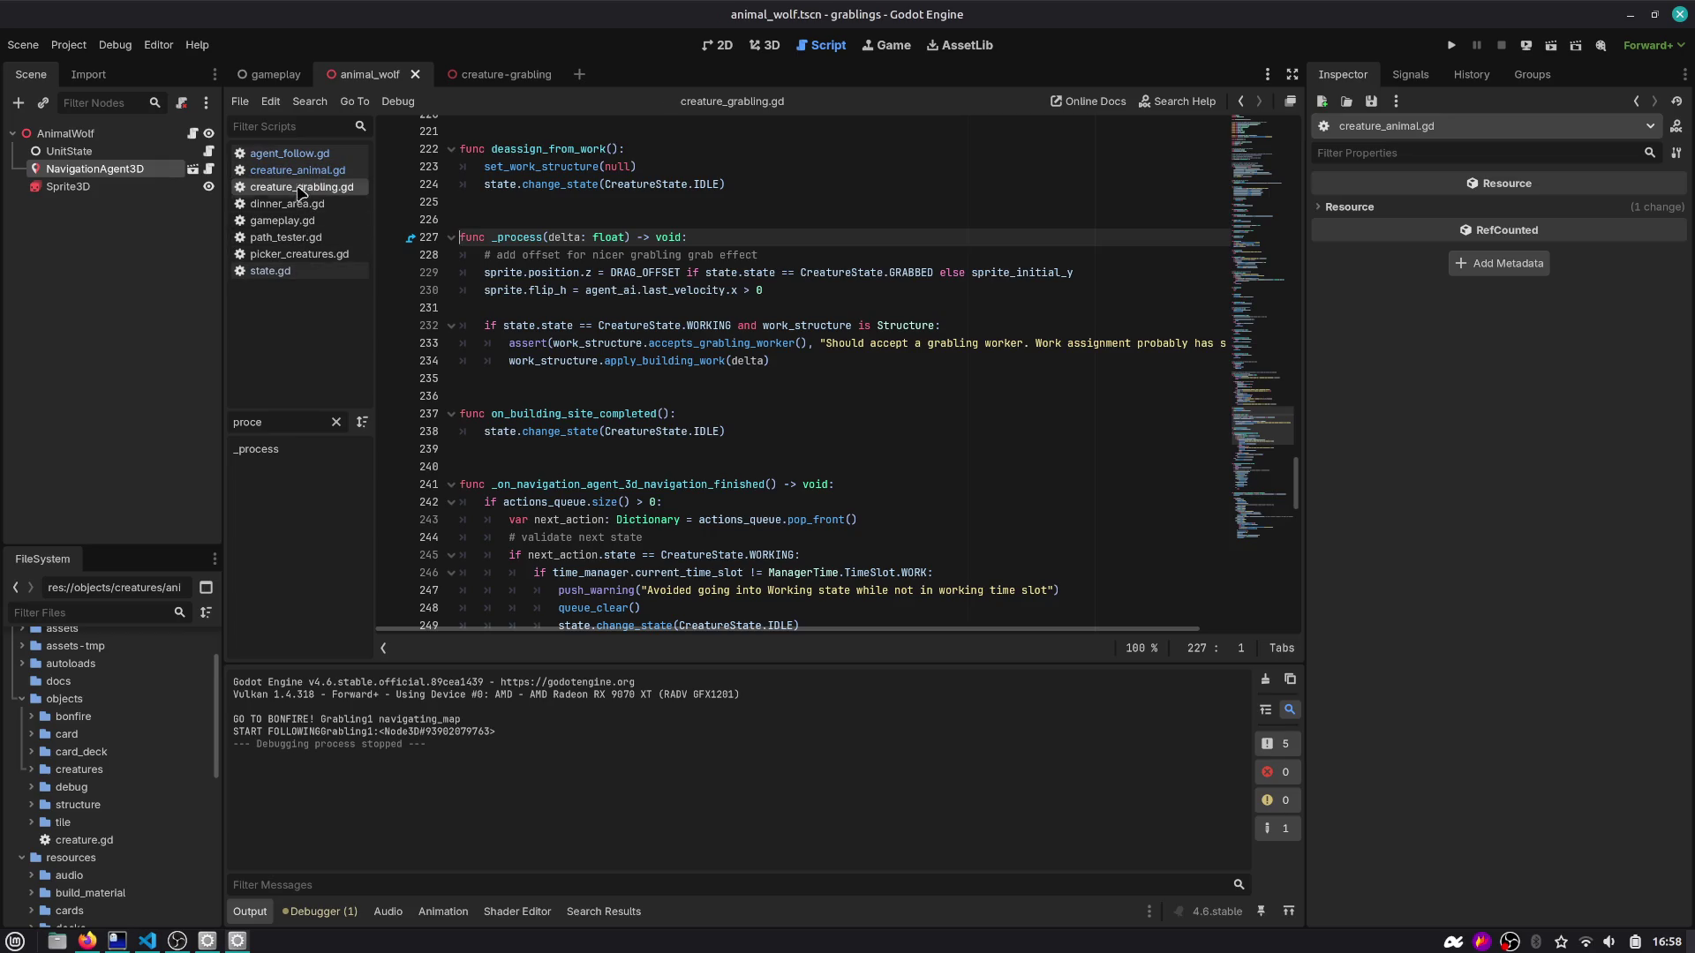
pyautogui.scroll(2, 912, 277)
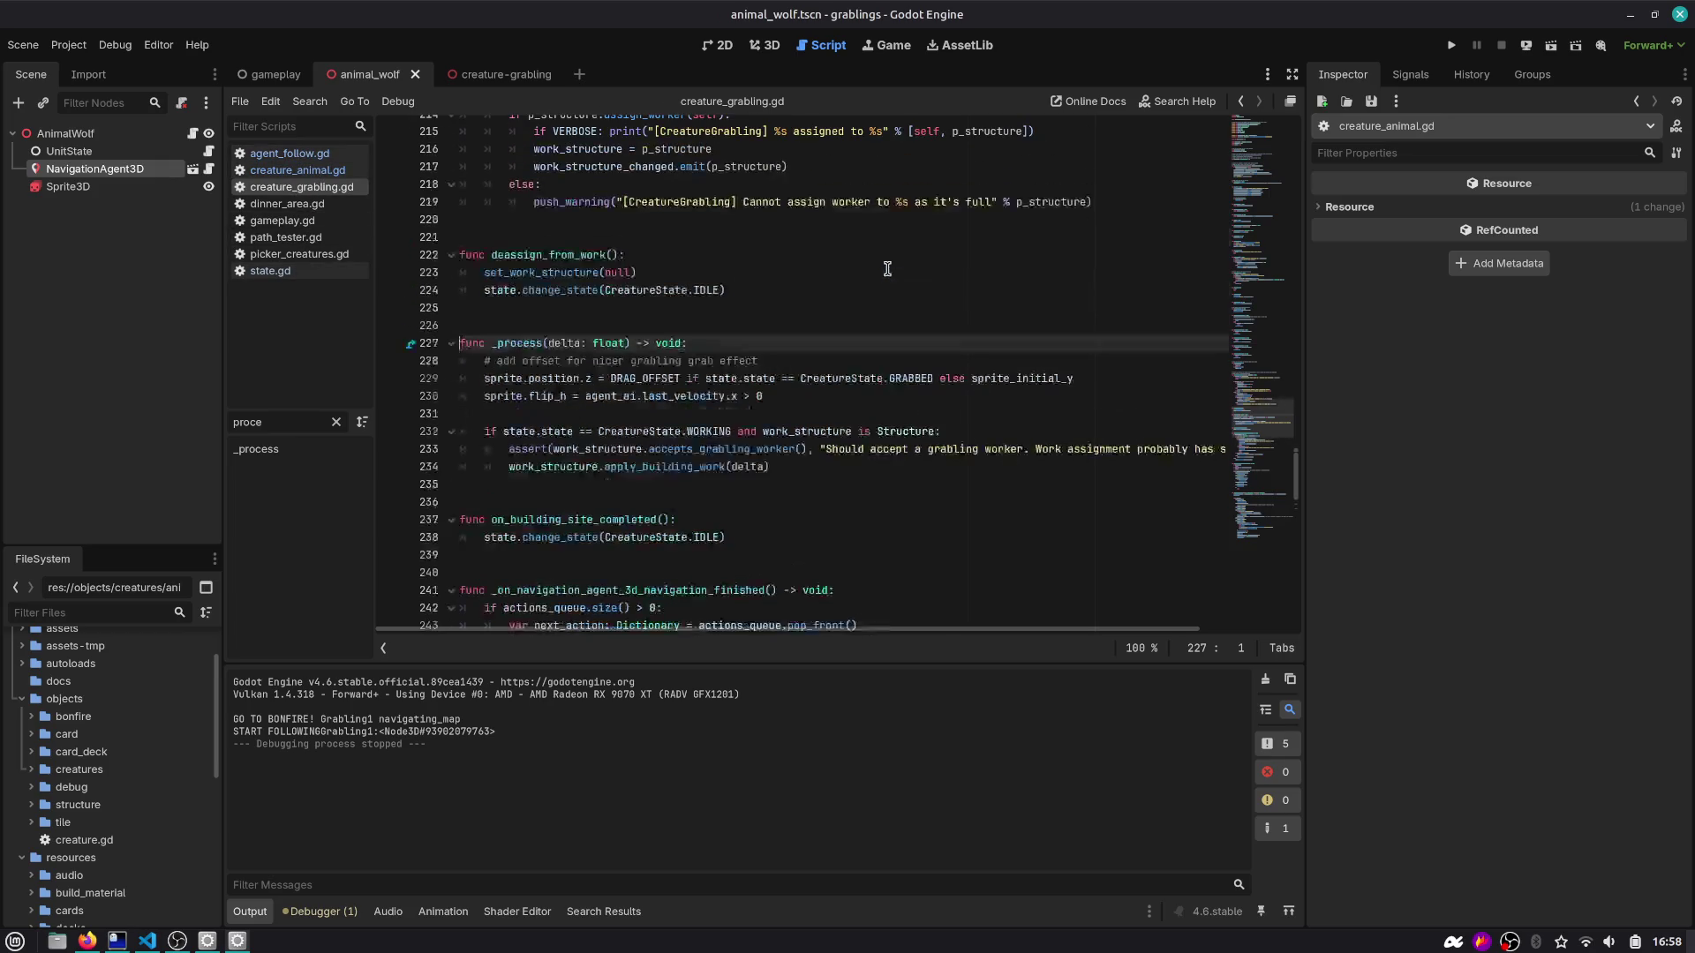
pyautogui.doubleClick(562, 380)
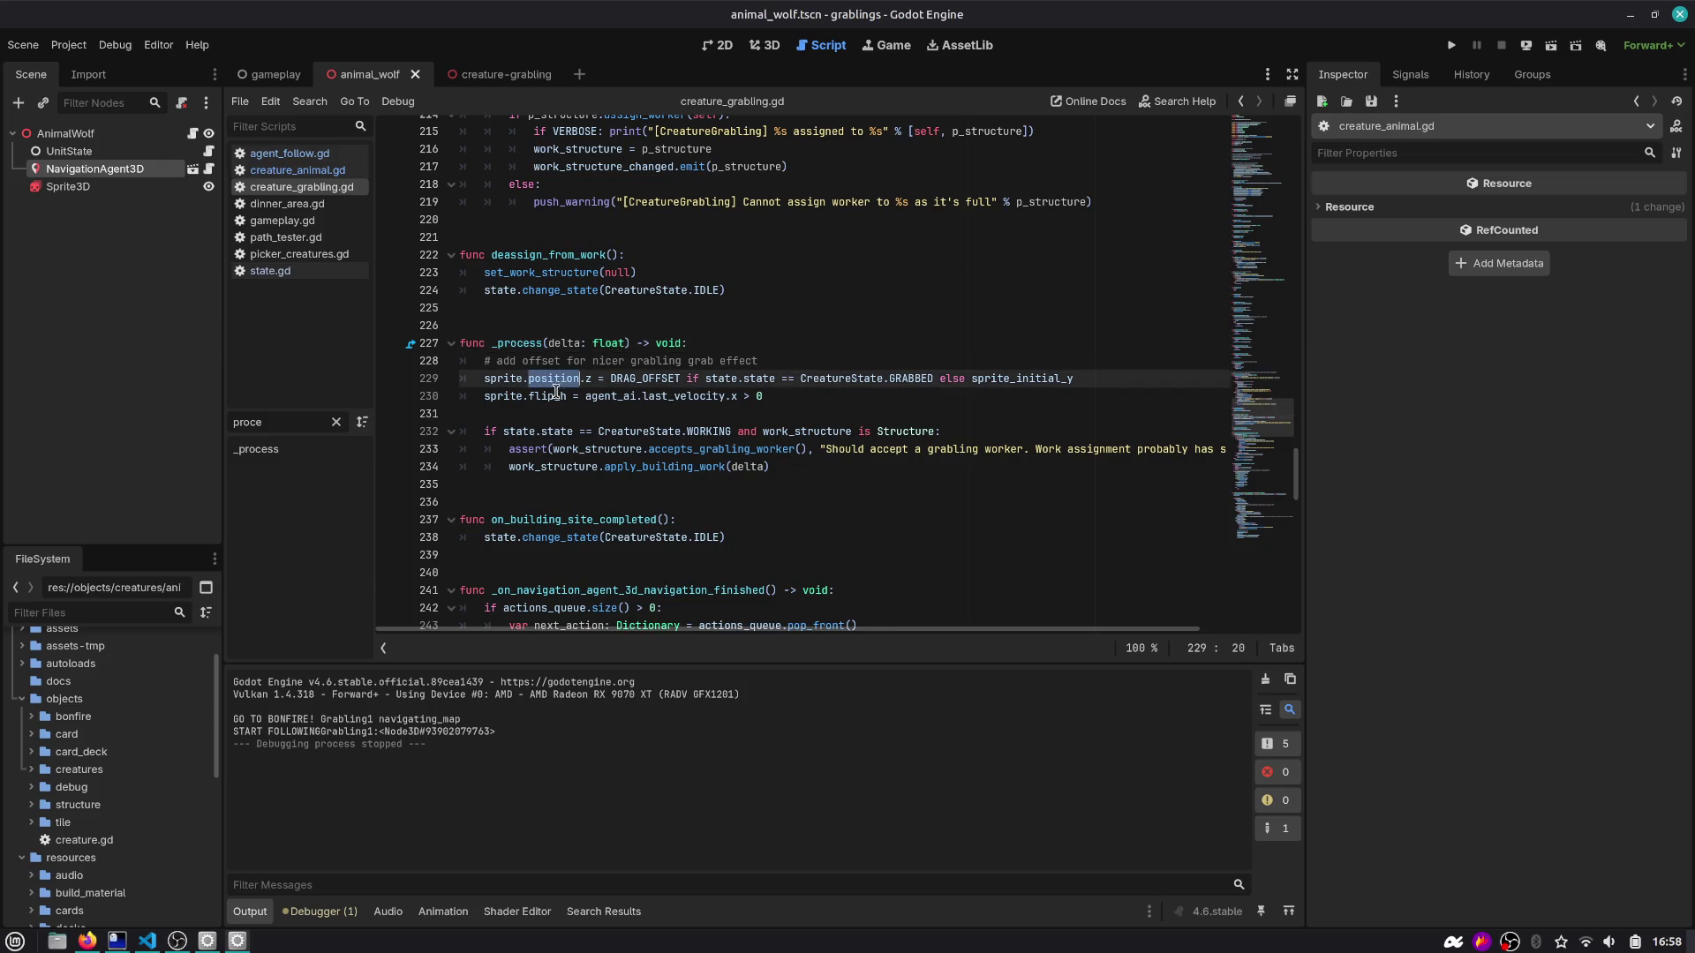
pyautogui.scroll(-7, 658, 438)
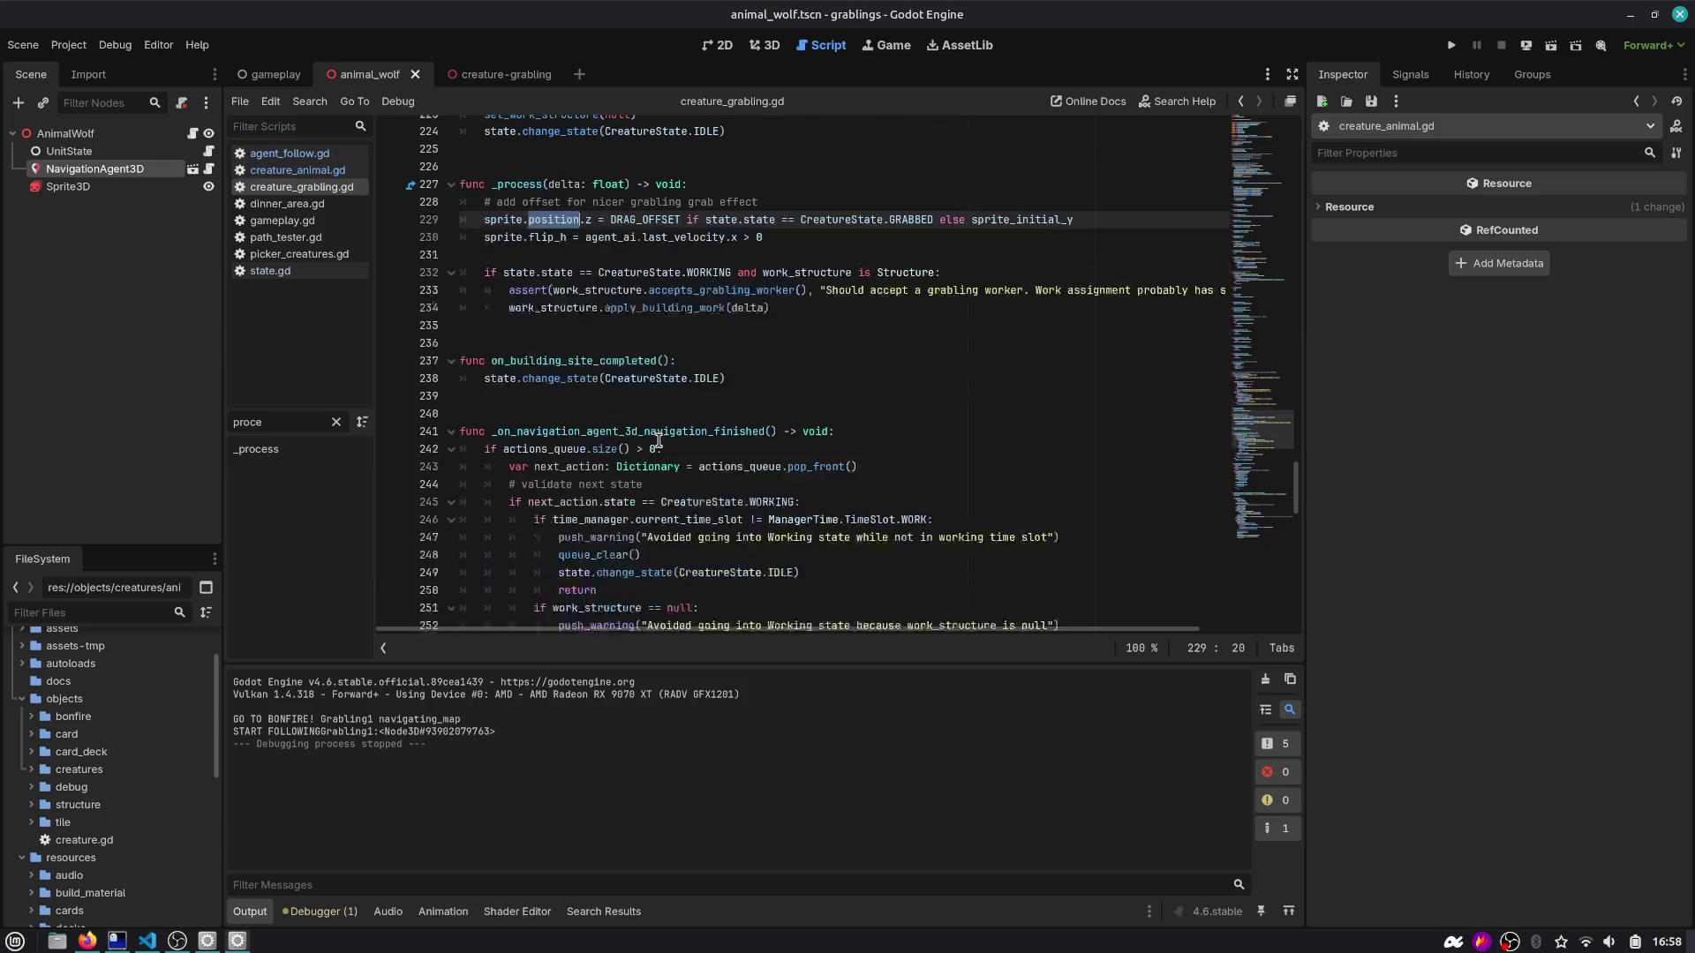
pyautogui.scroll(20, 742, 442)
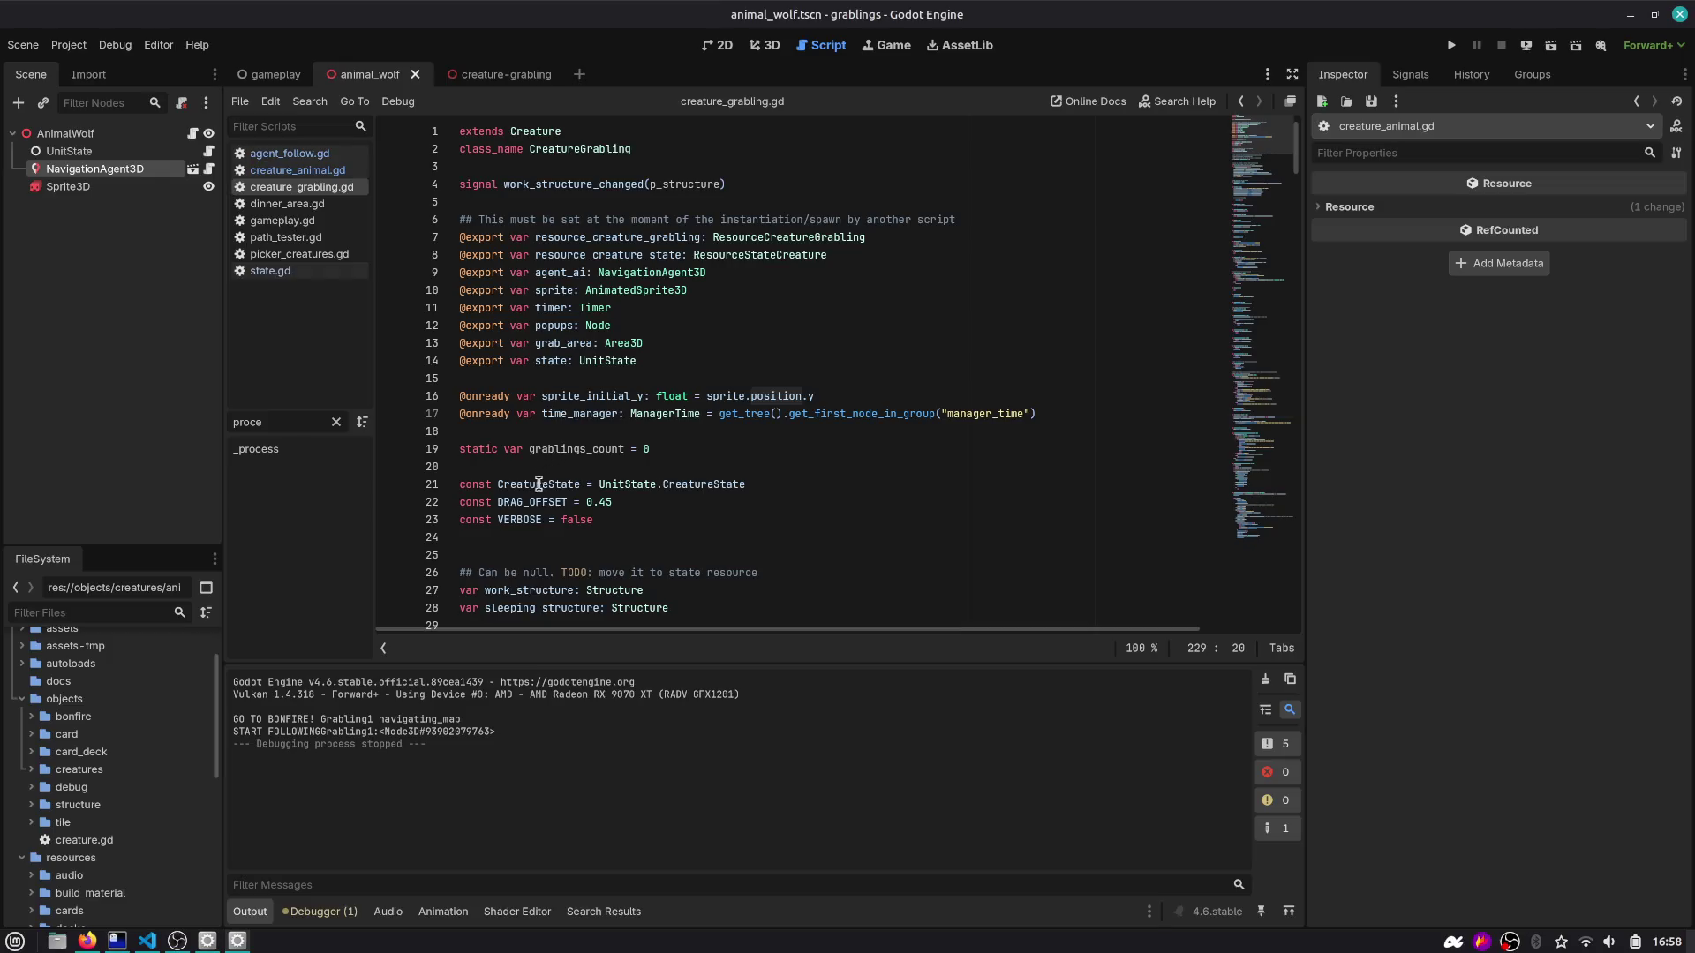
# Step: Search for agent_ai uses and locate the process_mode line 287 in _on_state_changed
pyautogui.doubleClick(566, 273)
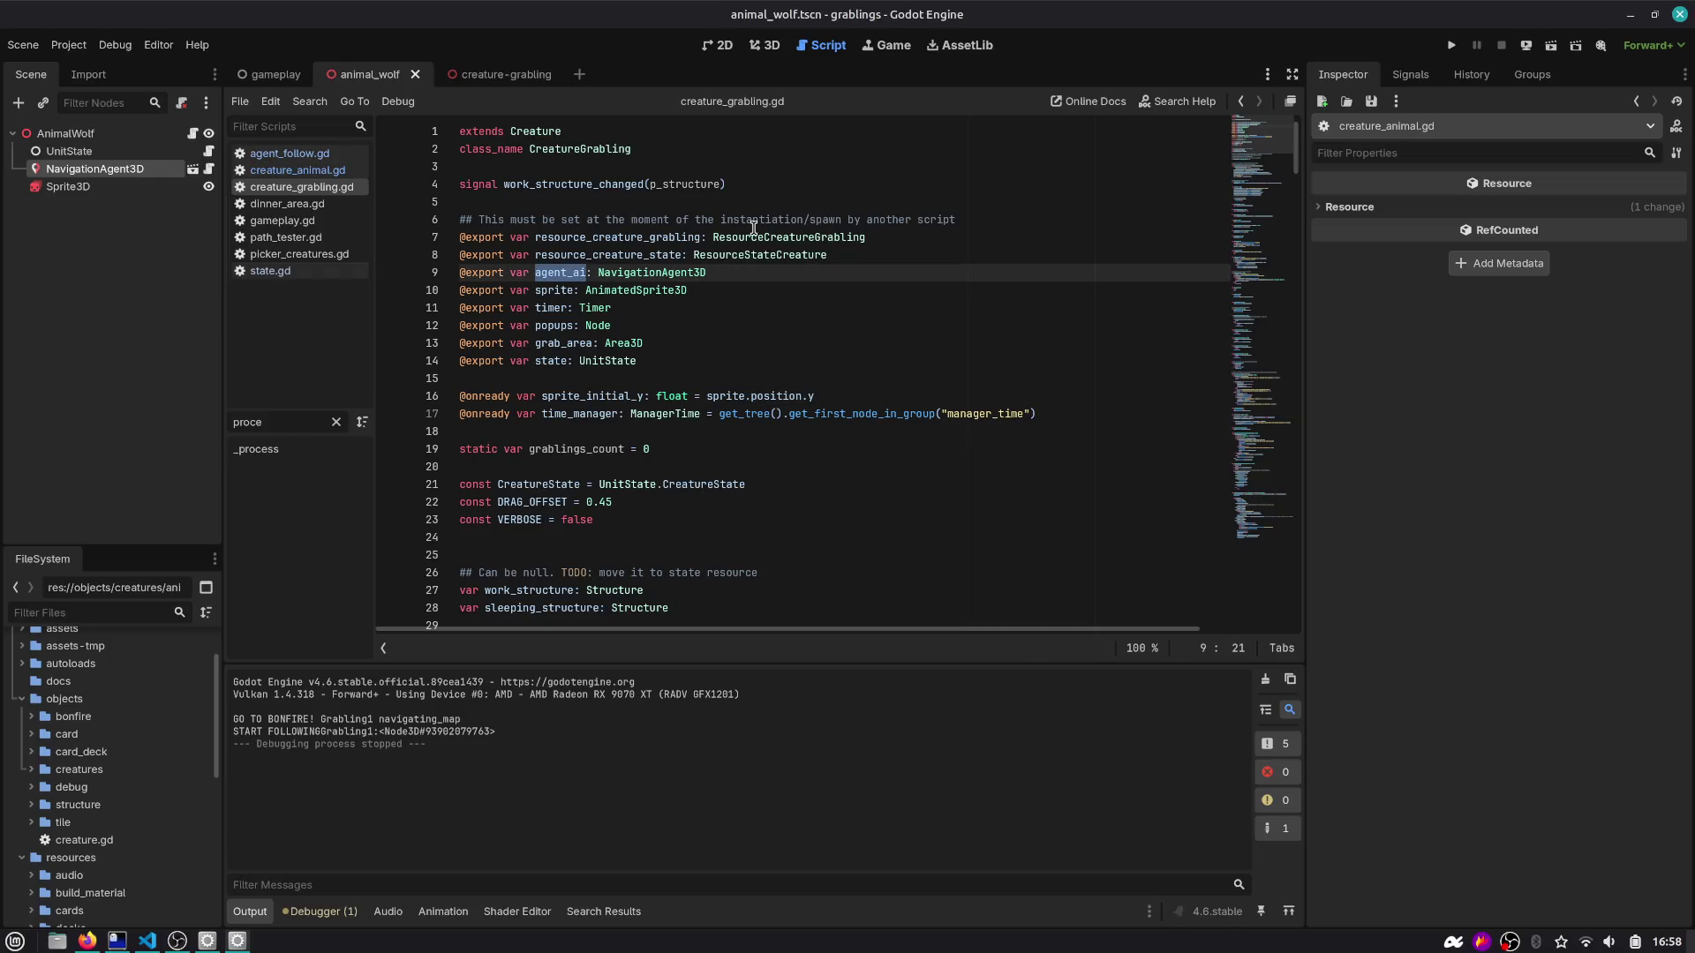
pyautogui.hotkey('ctrl', 'f')
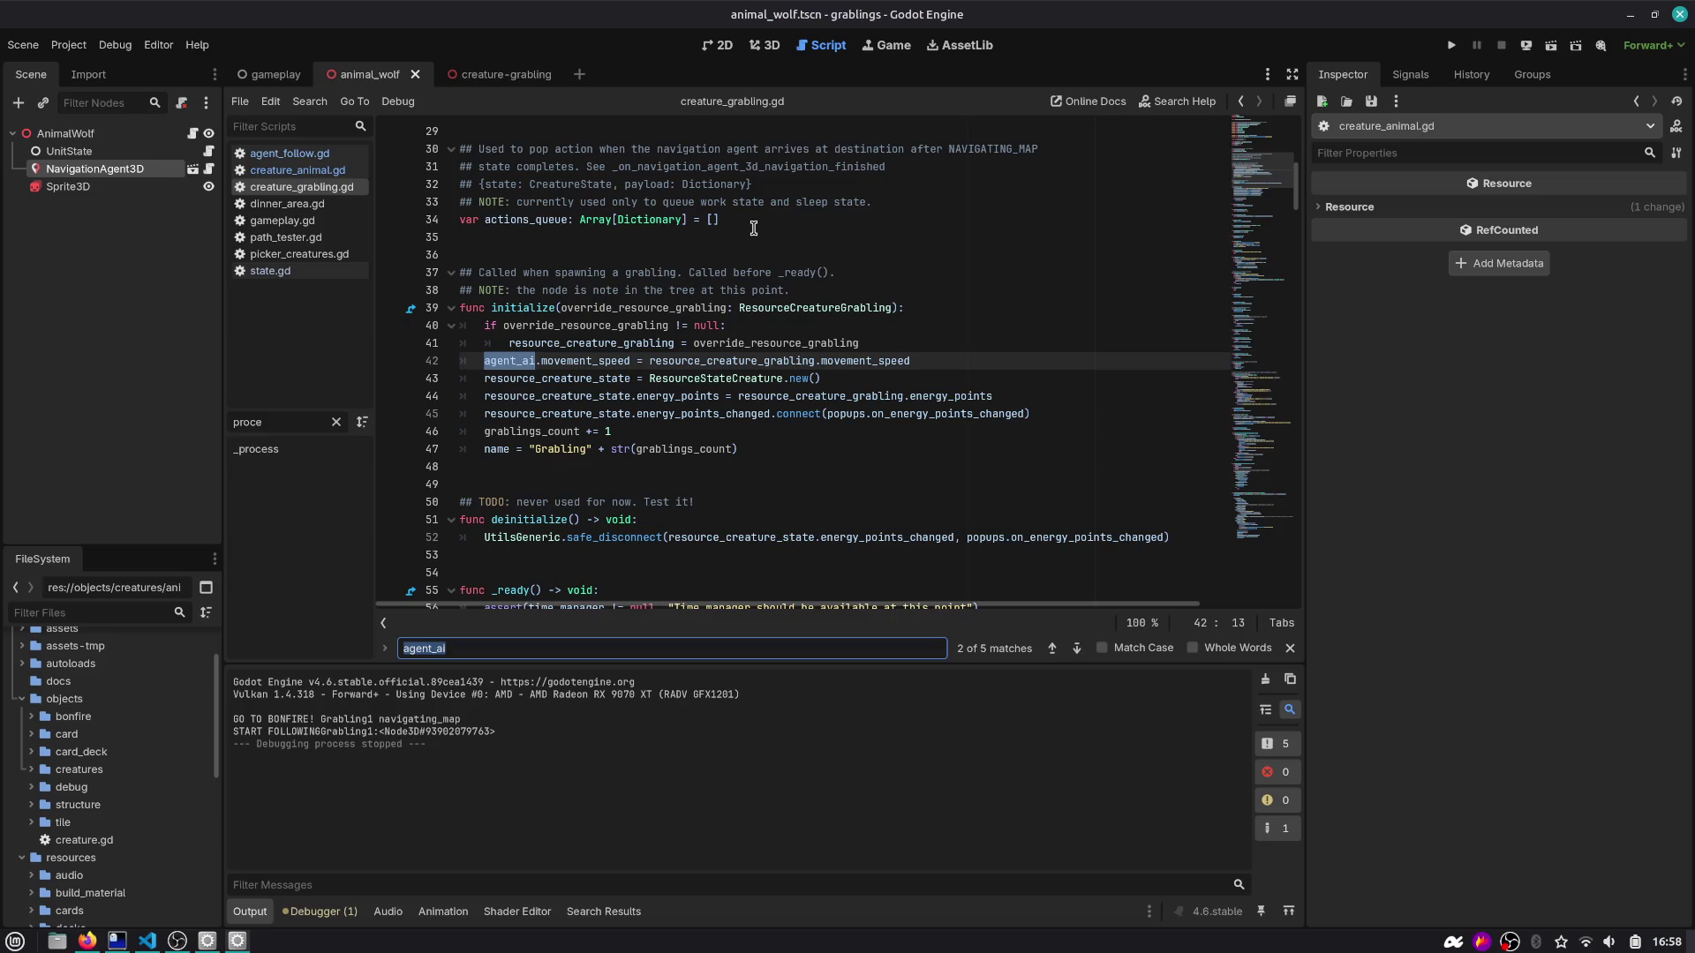
pyautogui.press('Return')
pyautogui.press('Return')
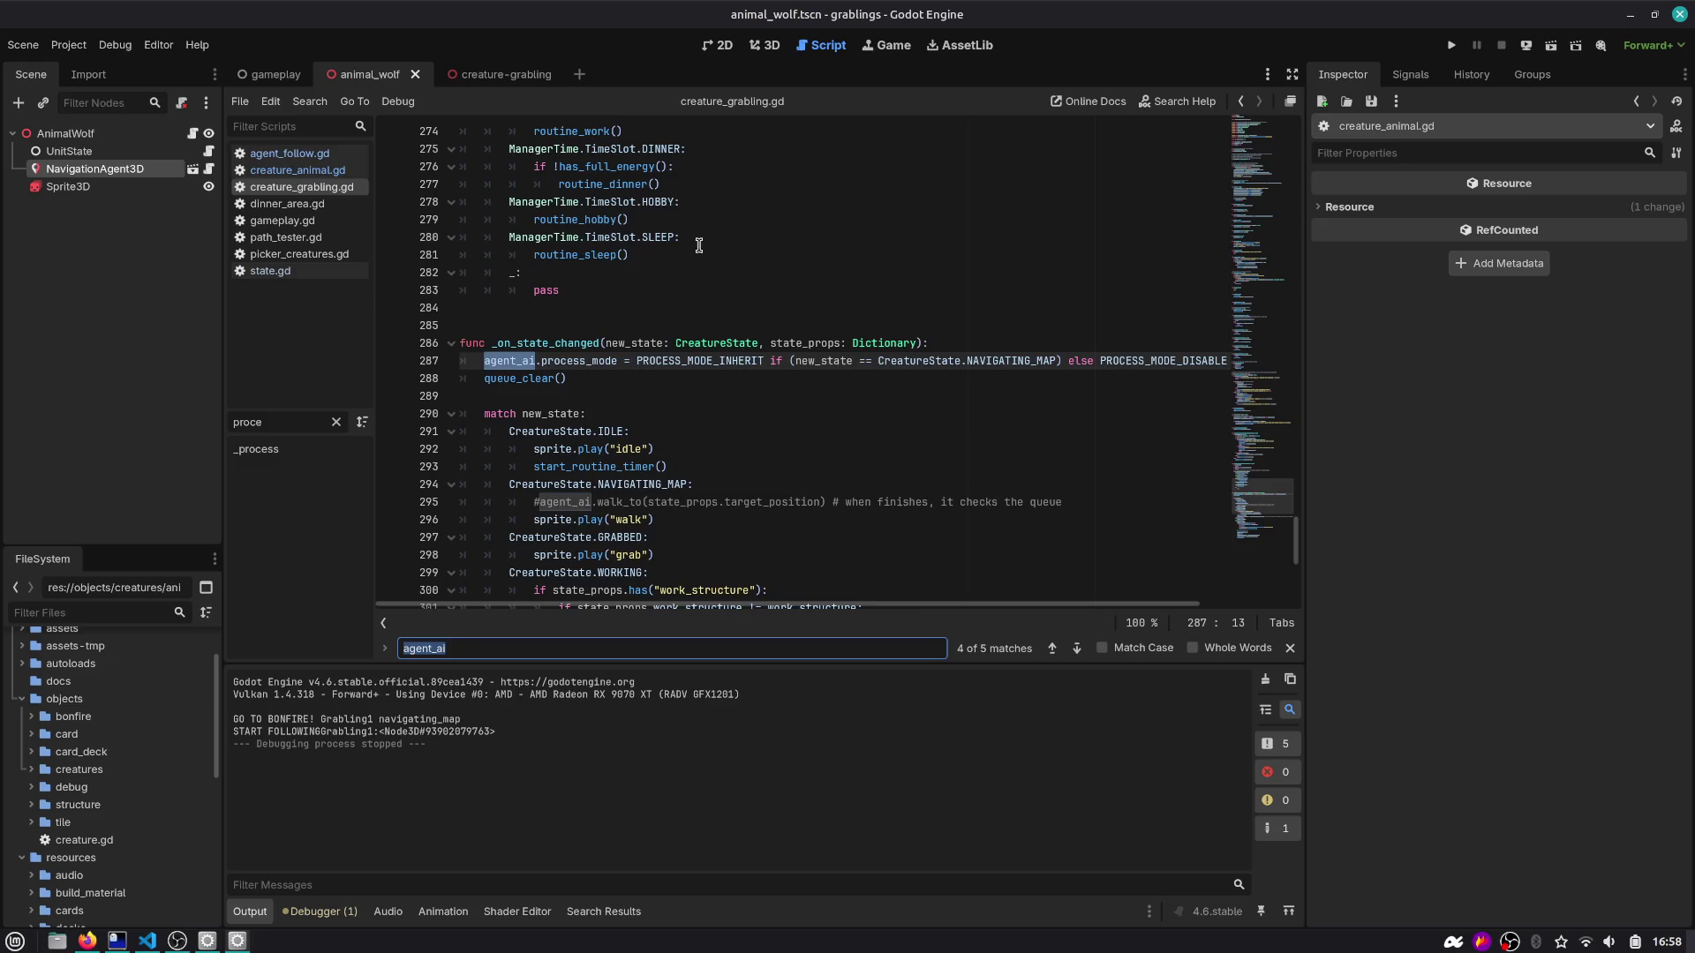
pyautogui.scroll(-1, 718, 233)
pyautogui.click(776, 307)
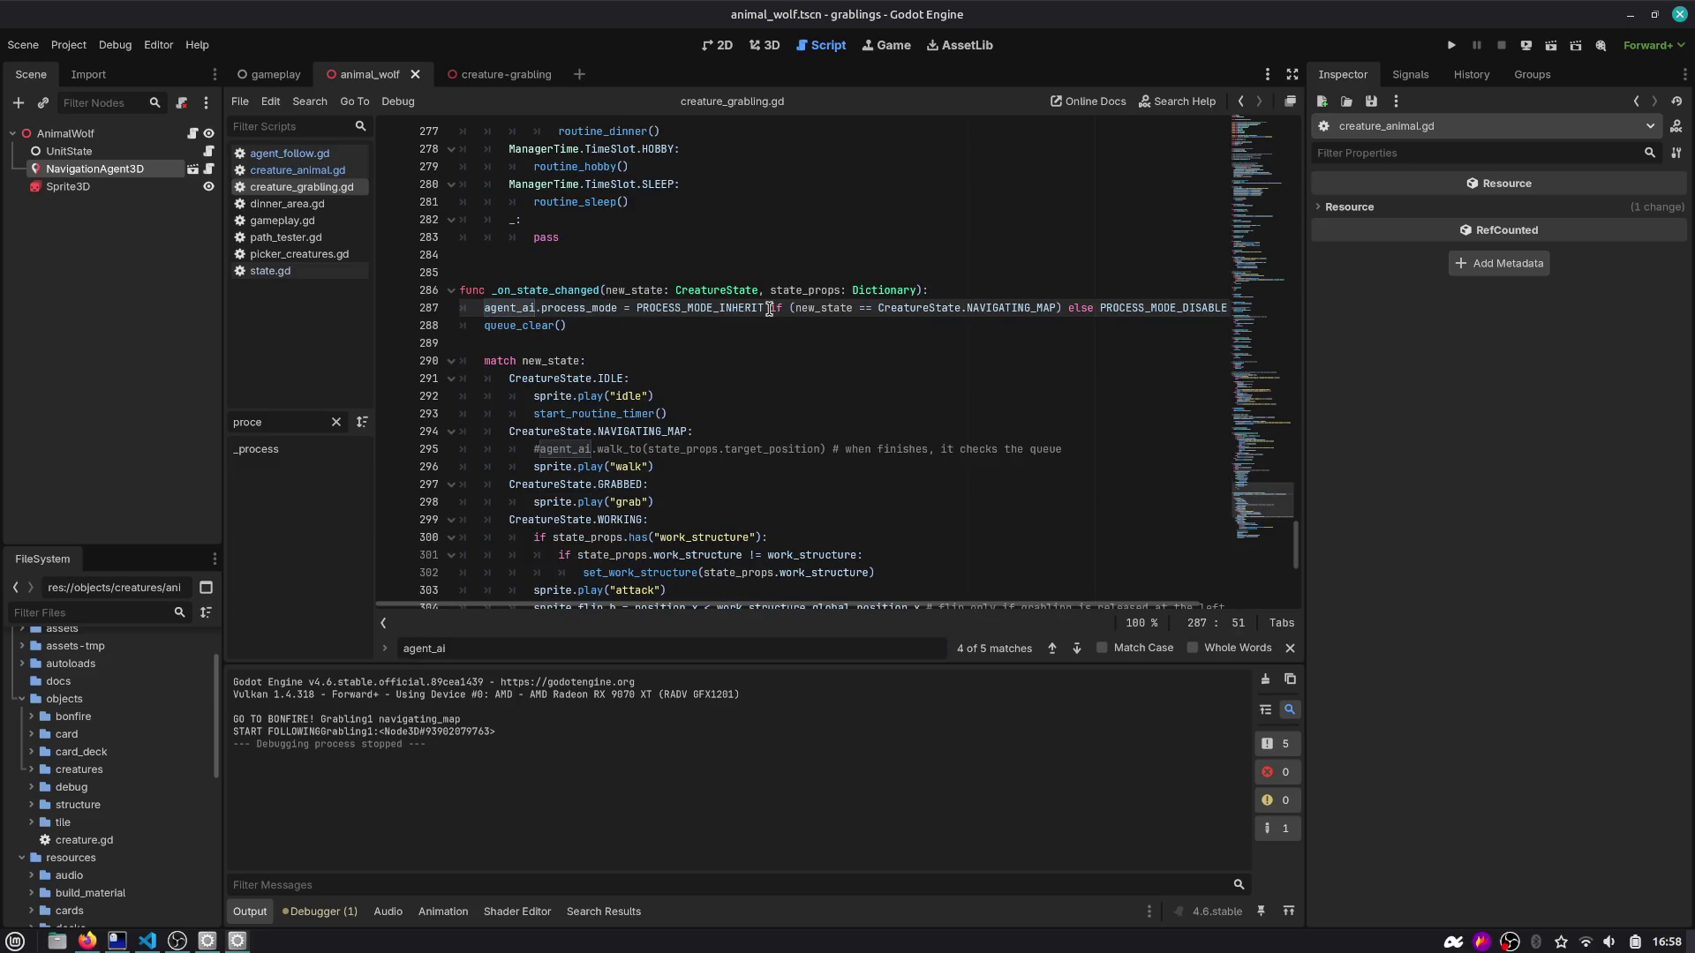
pyautogui.tripleClick(769, 308)
pyautogui.press('Left')
pyautogui.scroll(-1, 749, 310)
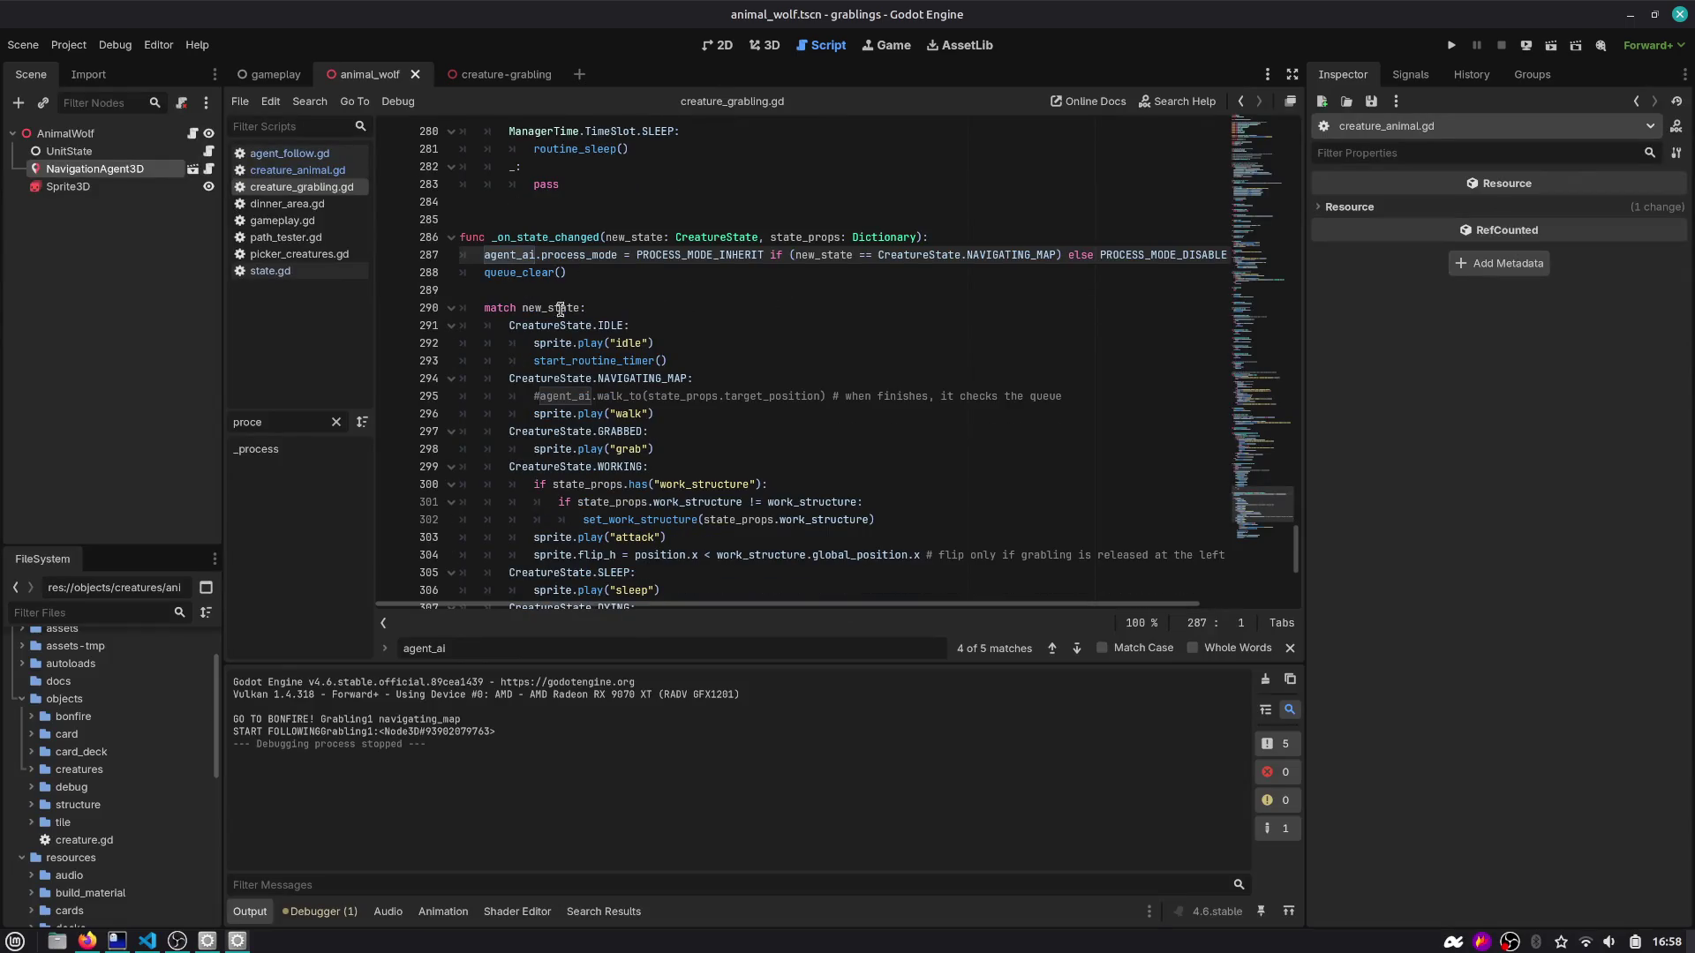
pyautogui.scroll(-1, 593, 340)
pyautogui.scroll(1, 593, 338)
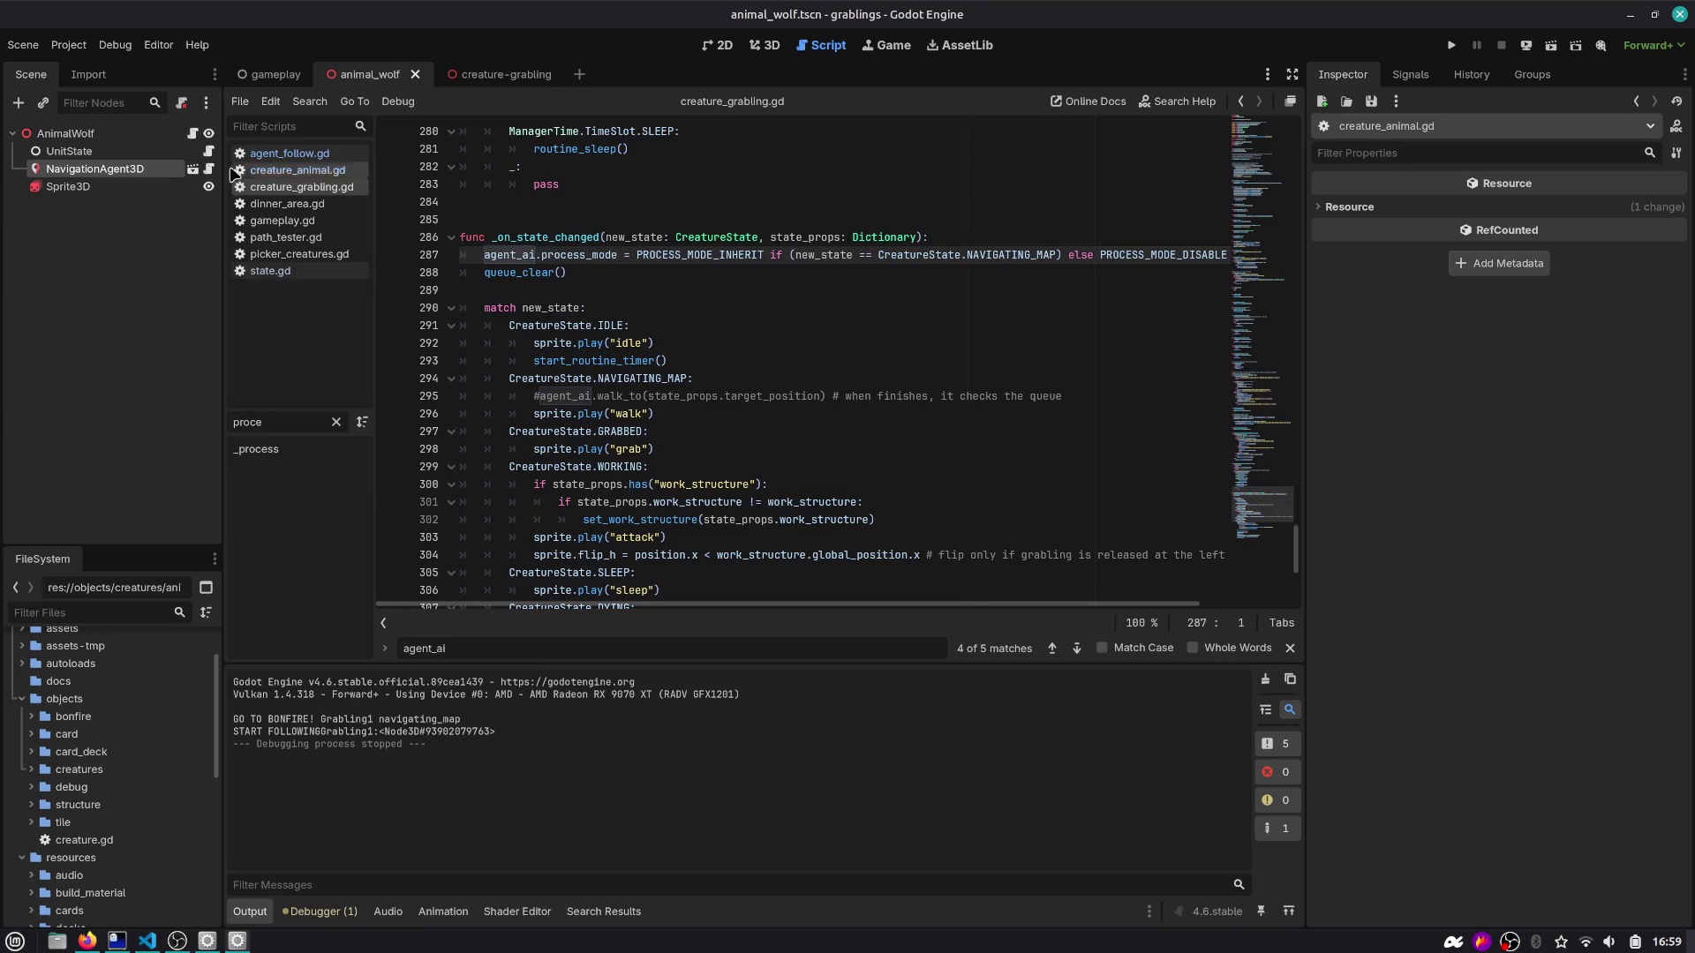
# Step: Delete the agent_ai process_mode line 287 from _on_state_changed
pyautogui.click(137, 168)
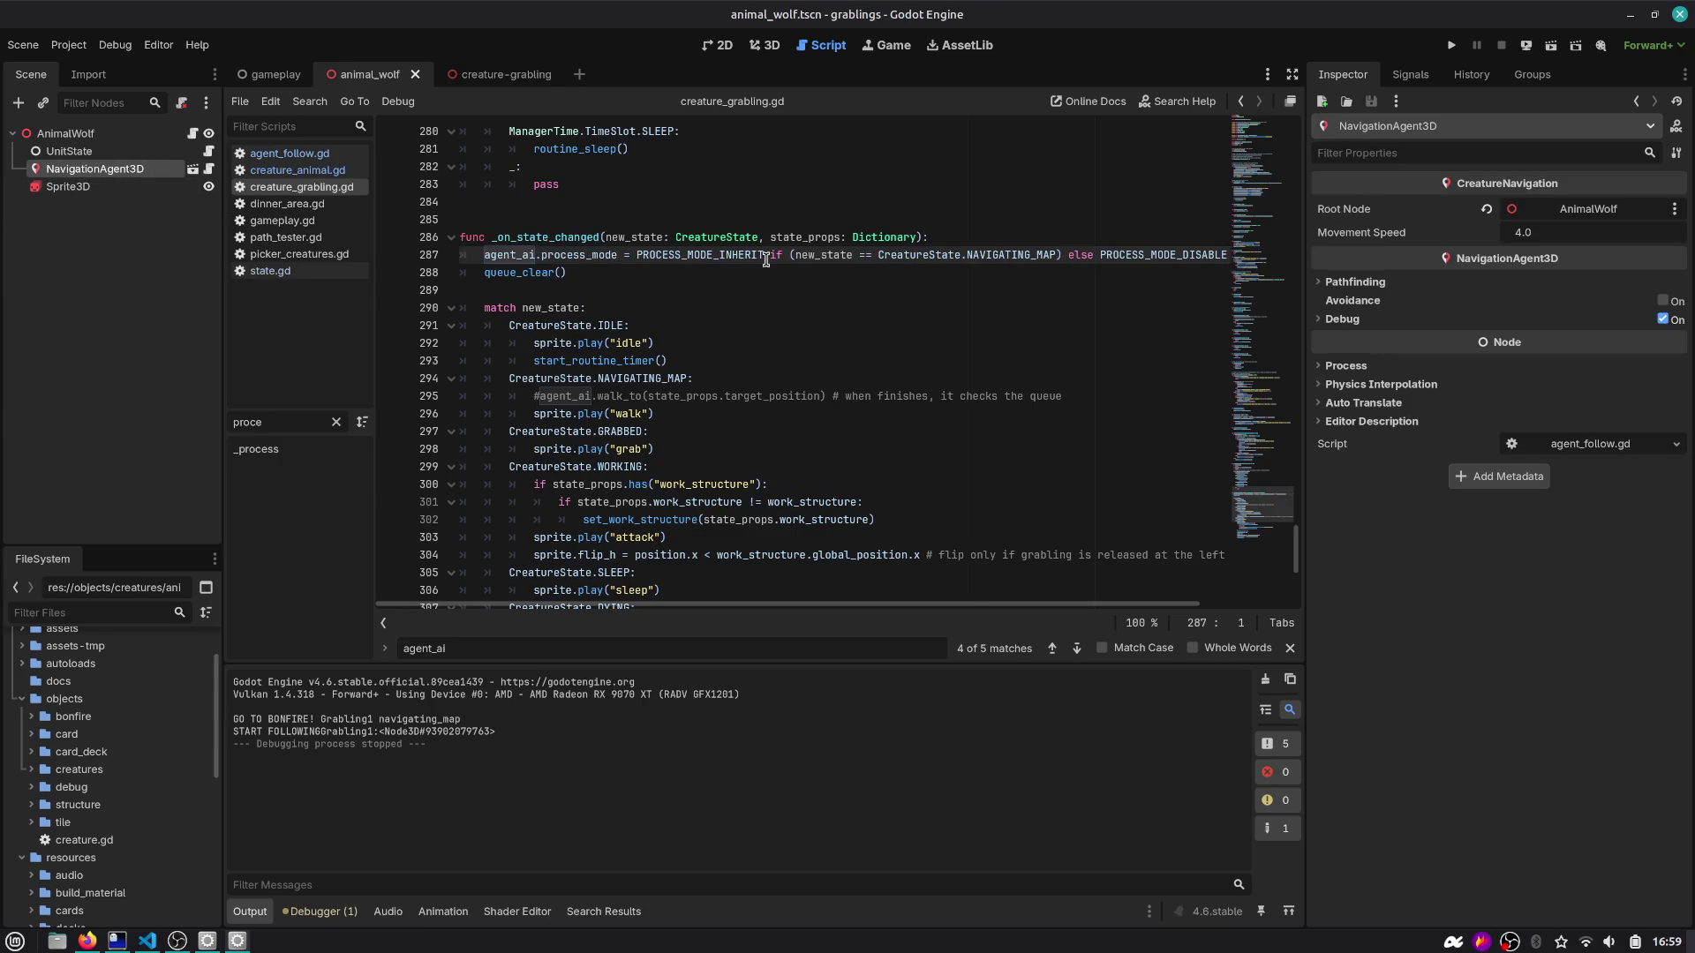
pyautogui.hscroll(2, 767, 258)
pyautogui.hotkey('shift', 'Home')
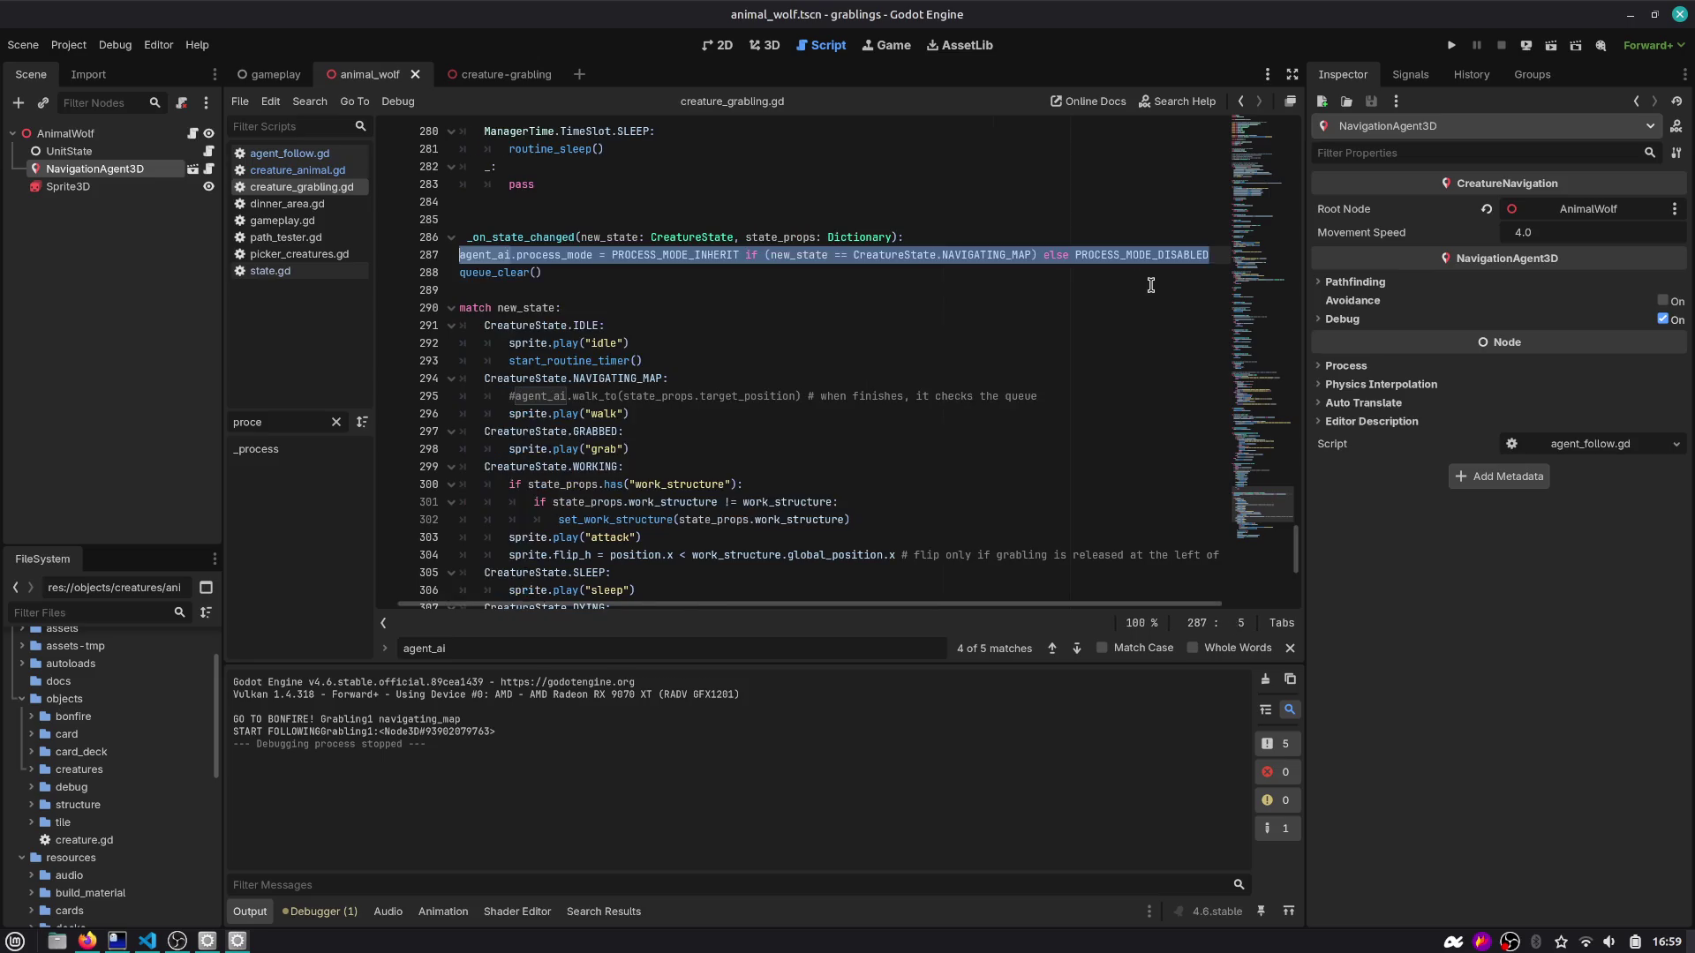
pyautogui.hotkey('shift', 'Home')
pyautogui.hotkey('ctrl', 'c')
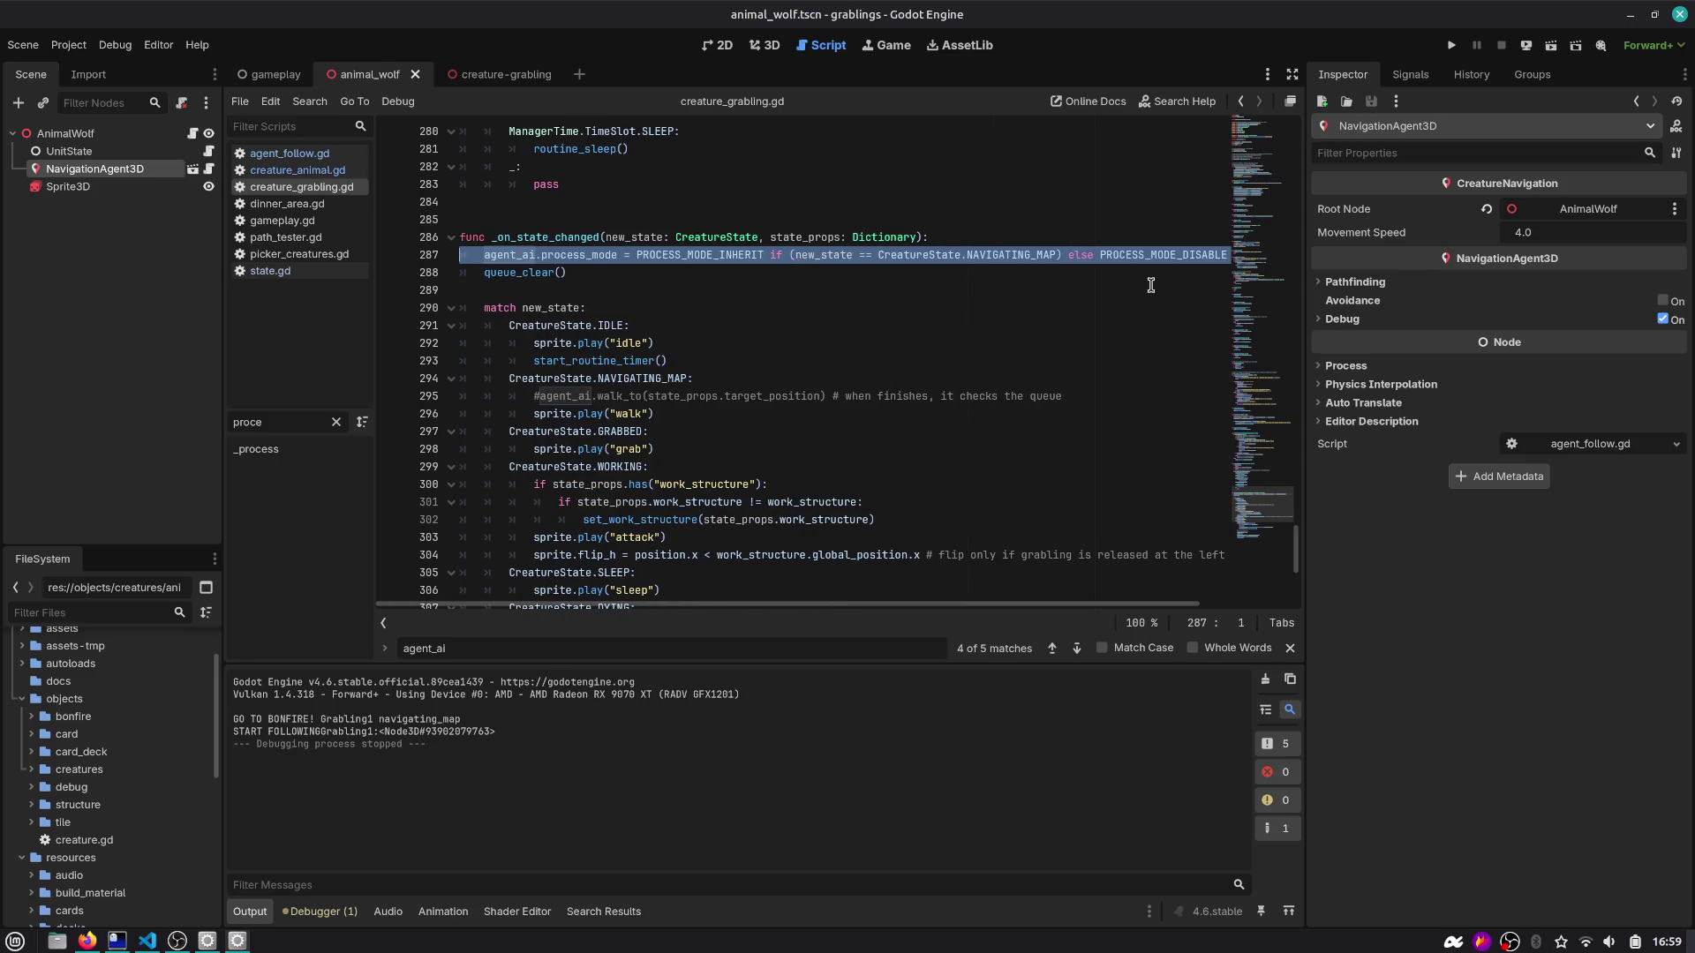
pyautogui.hotkey('ctrl', 'Right')
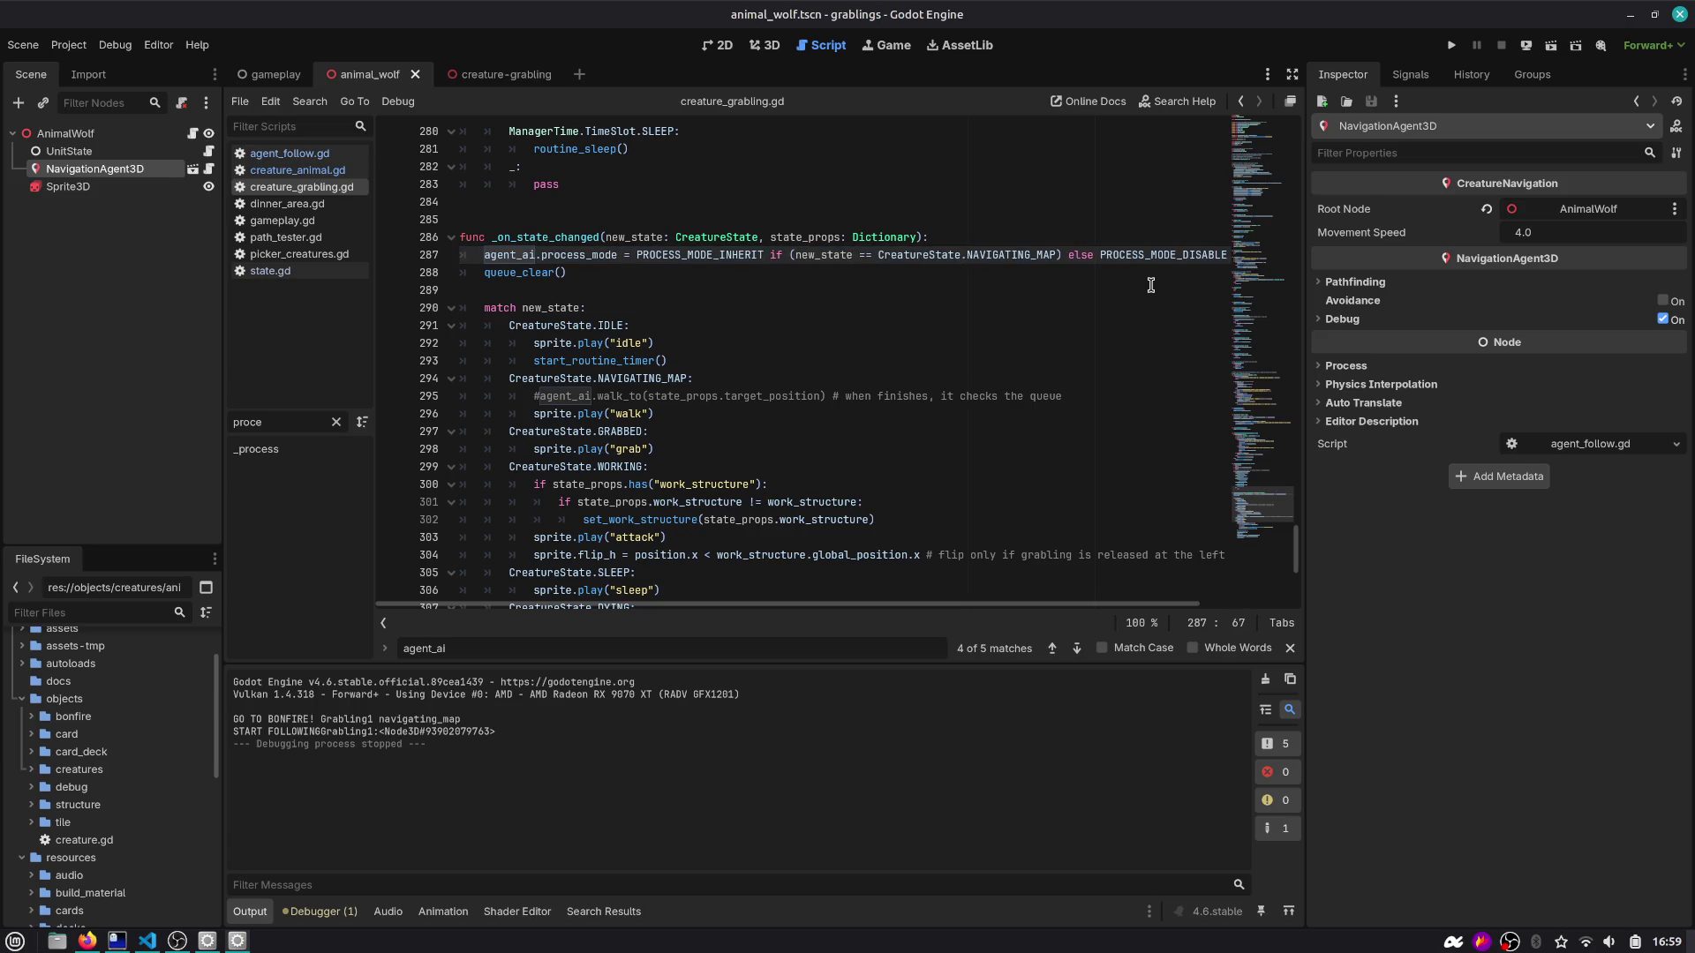
pyautogui.press('End')
pyautogui.hotkey('shift', 'Up')
pyautogui.press('BackSpace')
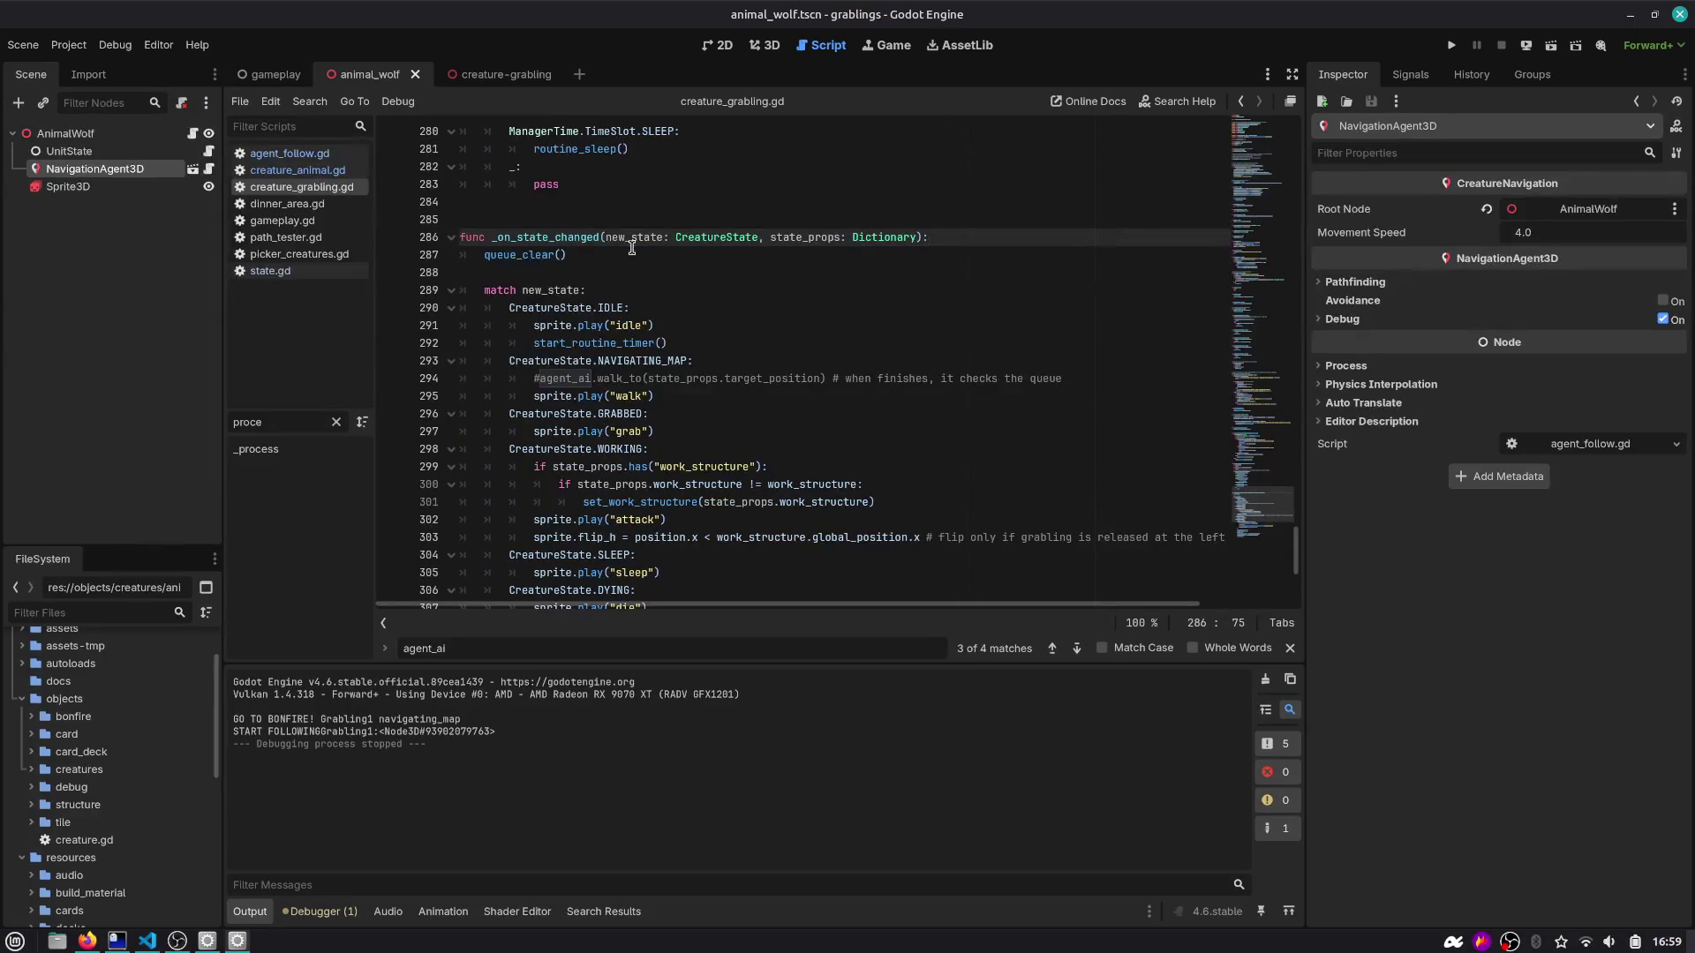
pyautogui.click(270, 271)
# Step: Paste the process_mode line into change_state, replacing agent_ai with navigation_agent_3d
pyautogui.scroll(10, 584, 353)
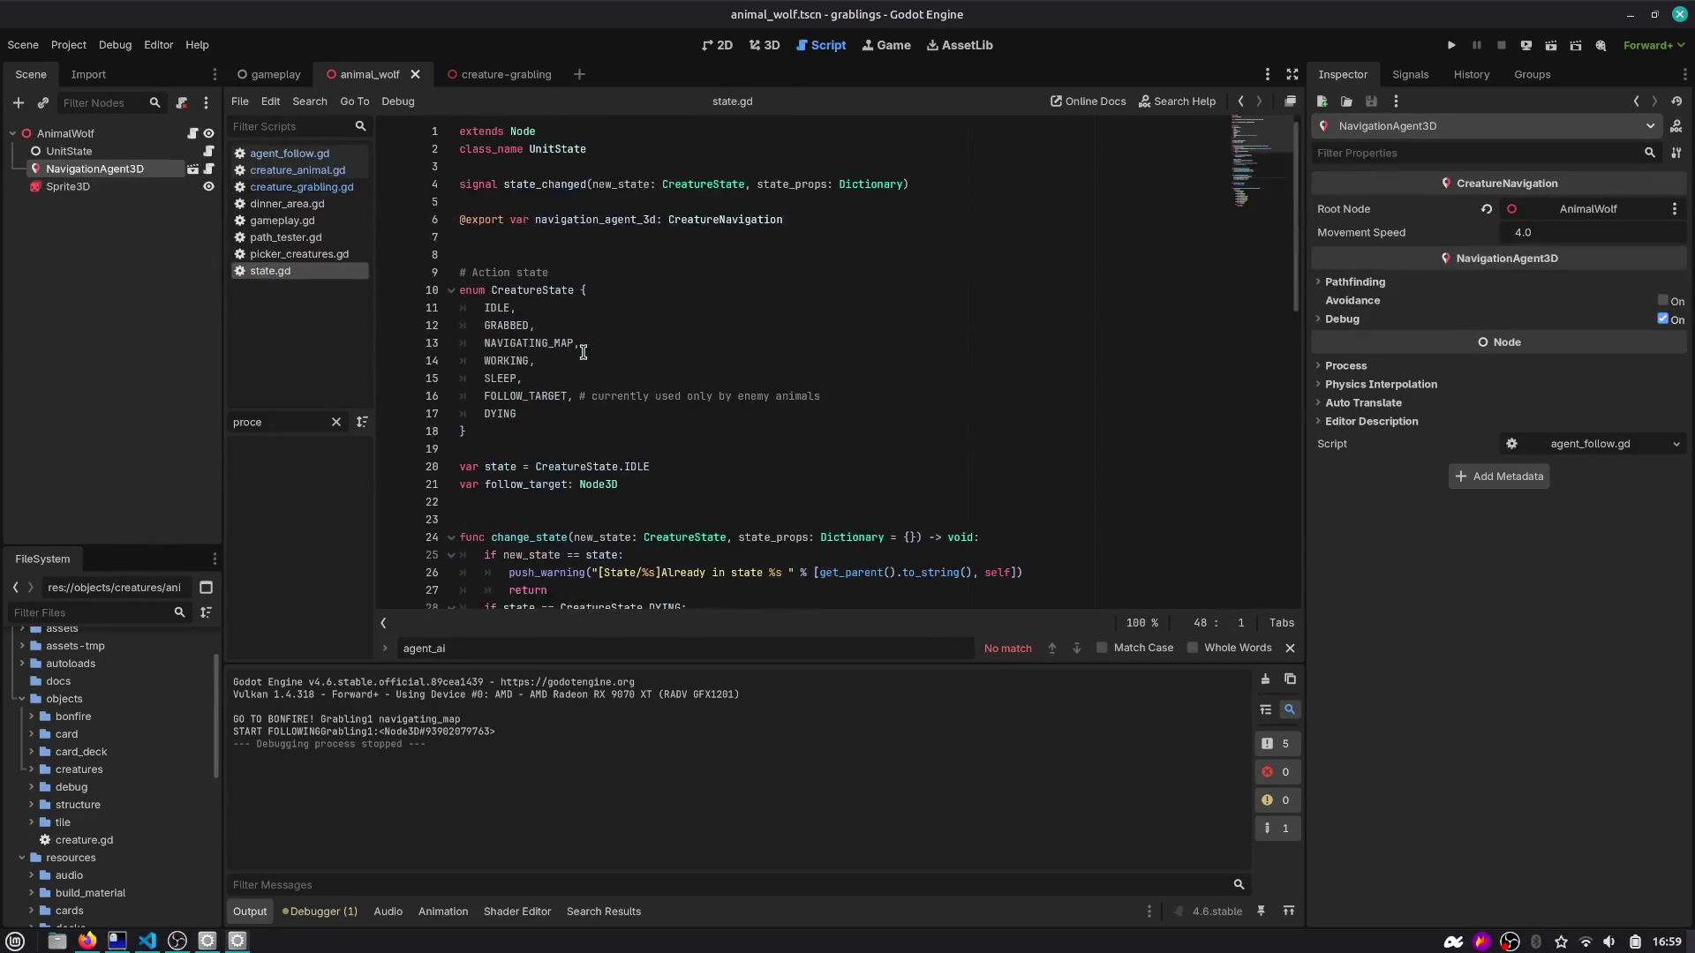
pyautogui.doubleClick(588, 221)
pyautogui.scroll(-6, 609, 256)
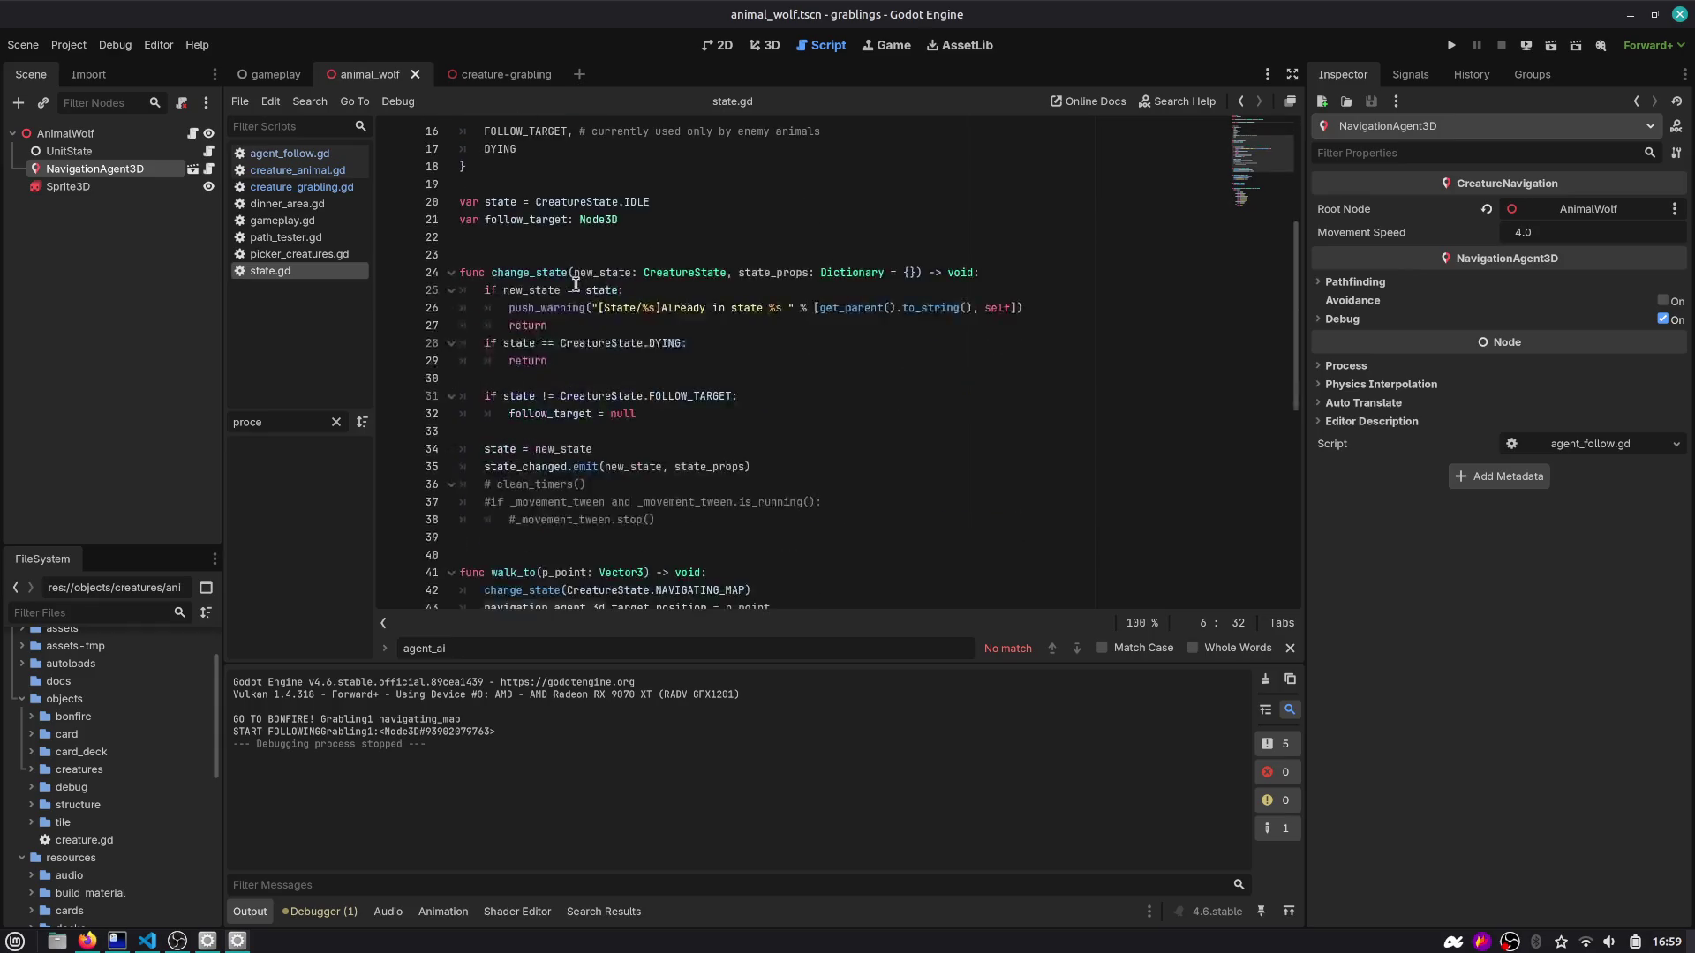
pyautogui.click(1002, 220)
pyautogui.press('Return')
pyautogui.hotkey('ctrl', 'v')
pyautogui.press('Home')
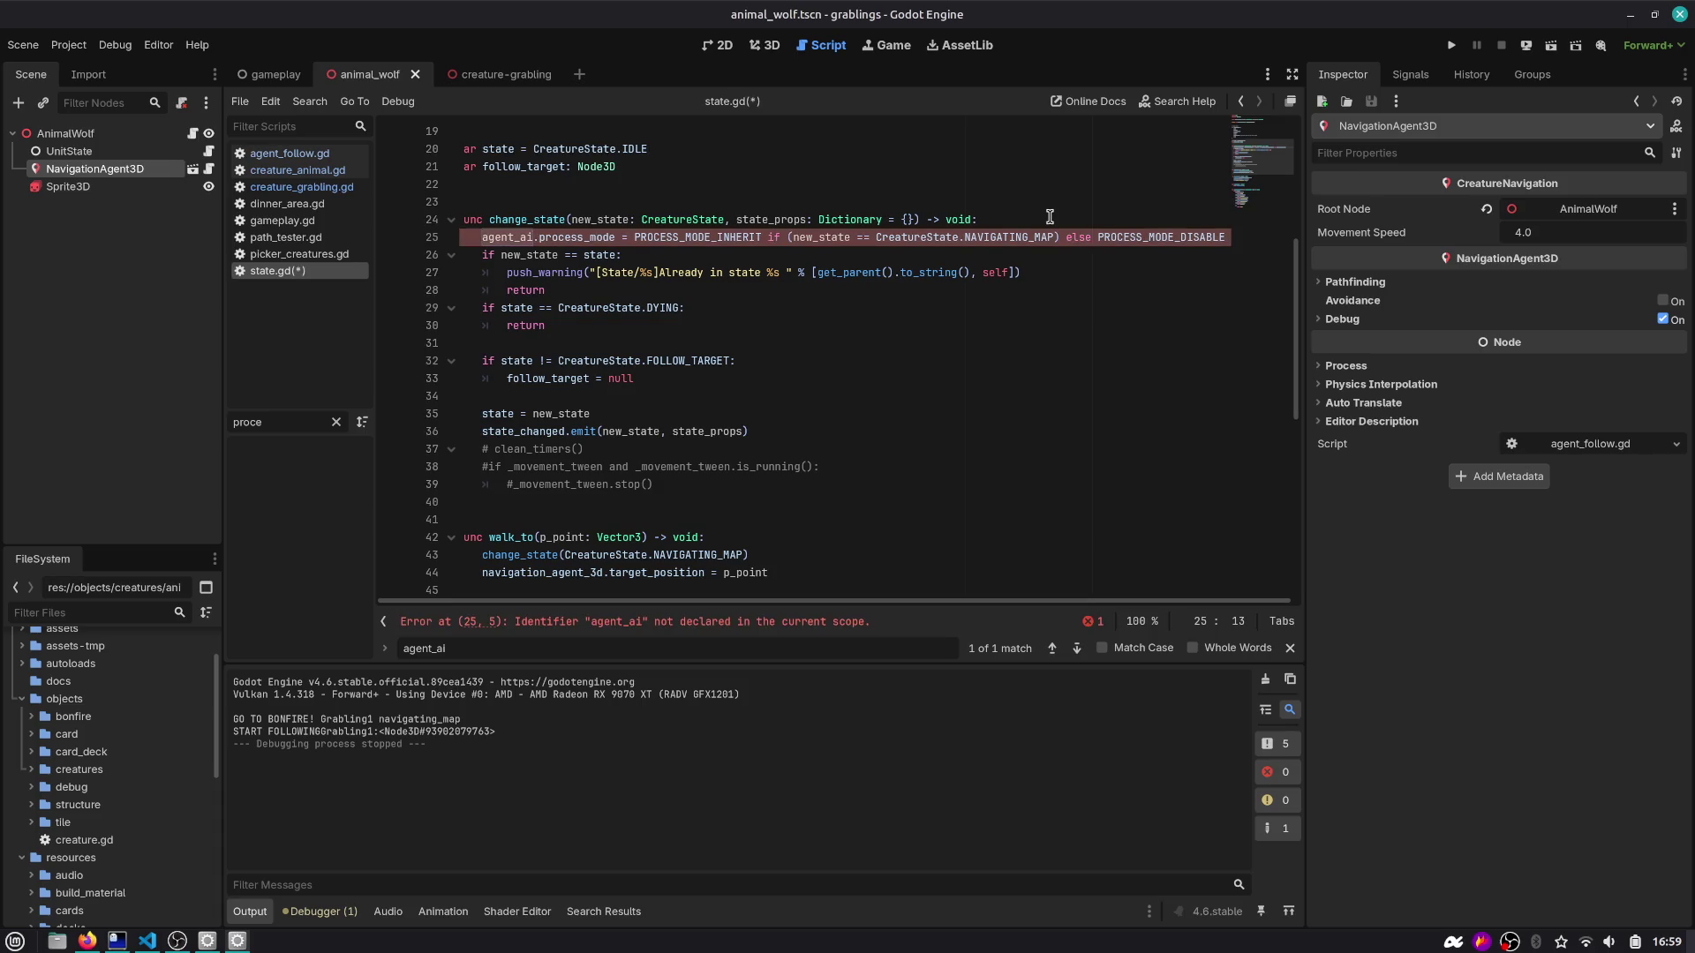
pyautogui.scroll(5, 1033, 218)
pyautogui.doubleClick(585, 168)
pyautogui.hotkey('ctrl', 'c')
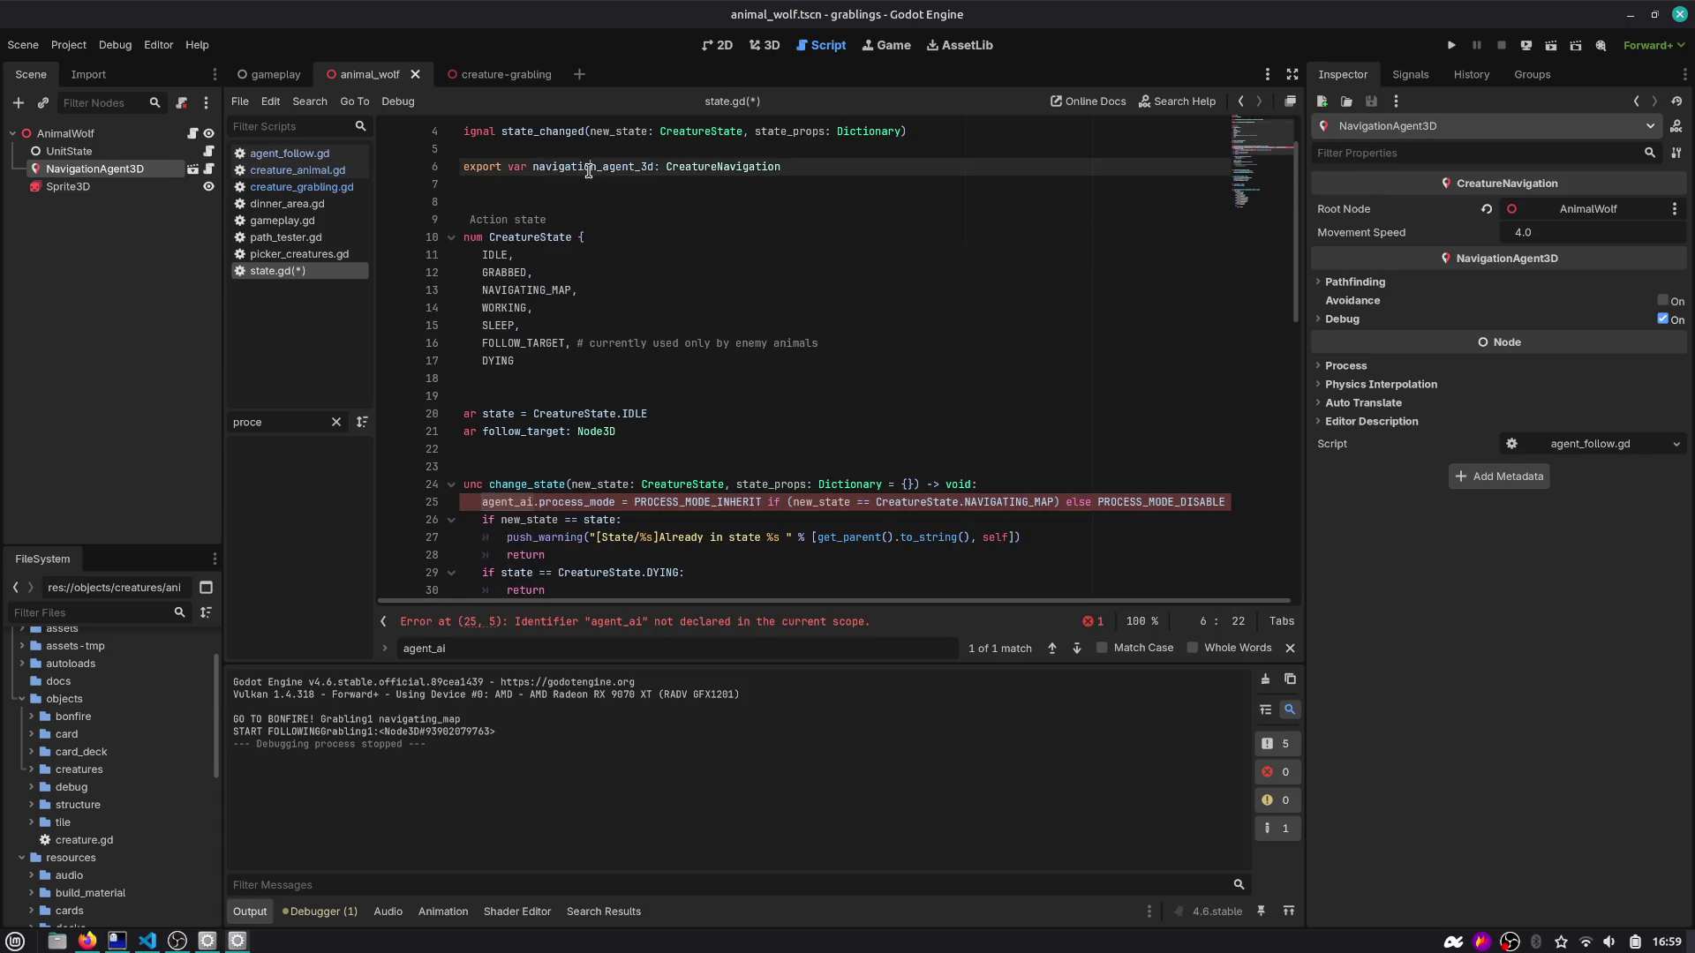
pyautogui.doubleClick(505, 501)
pyautogui.hotkey('ctrl', 'v')
pyautogui.doubleClick(604, 167)
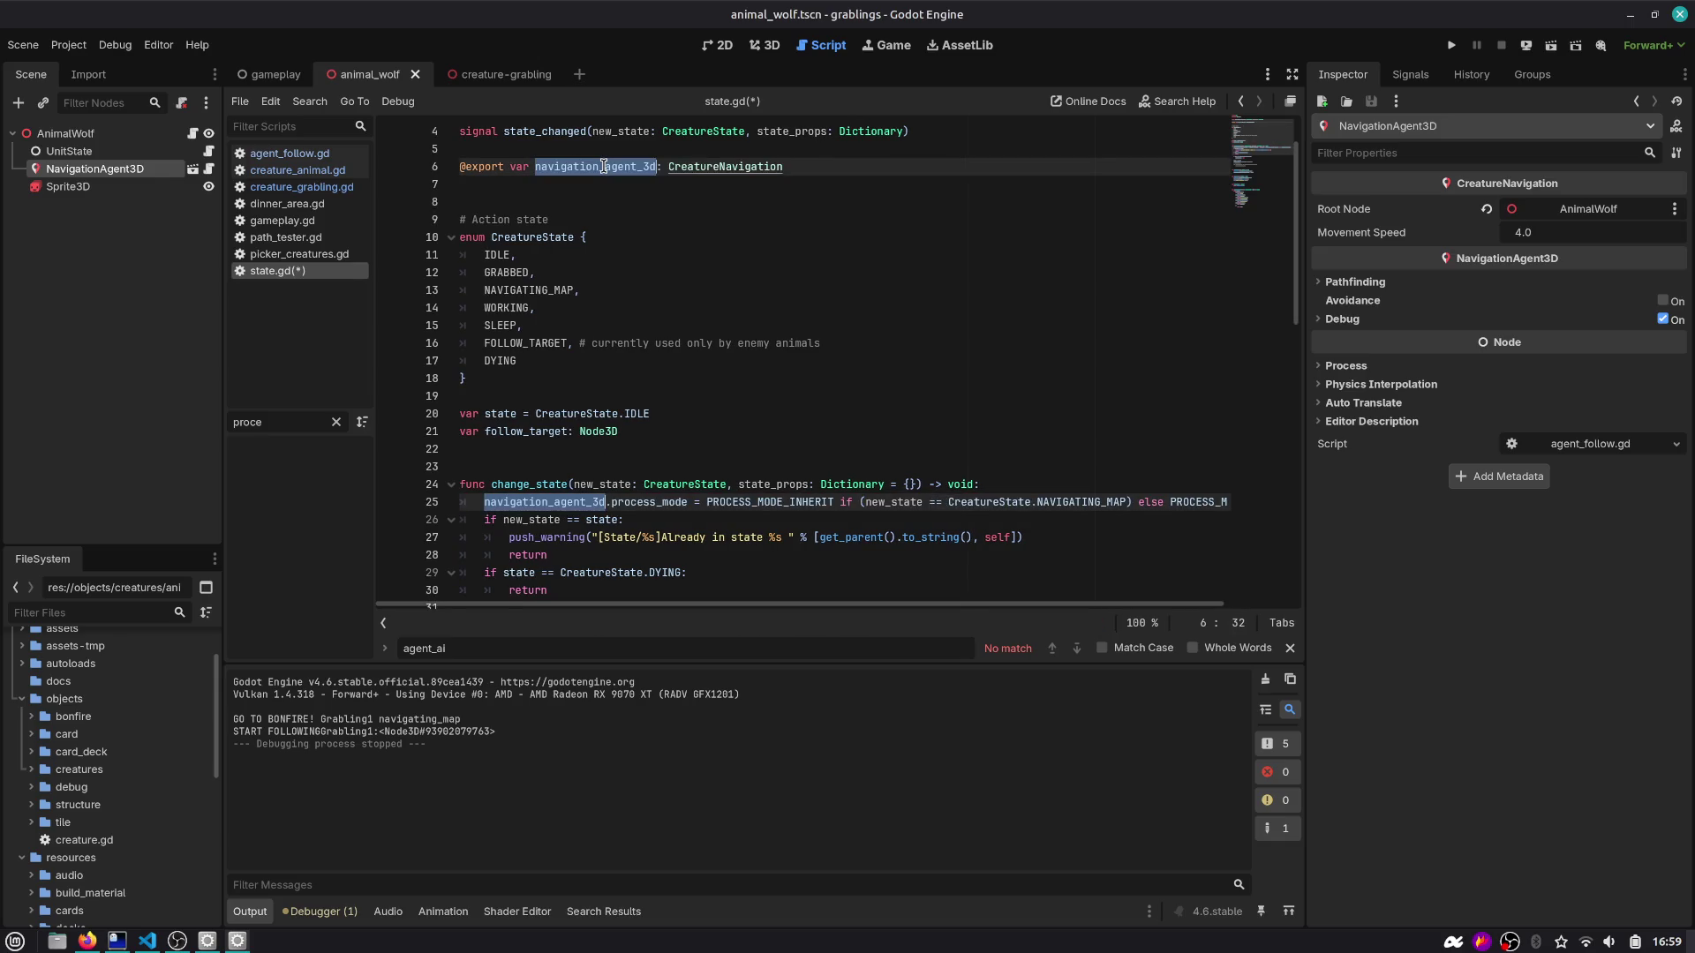
pyautogui.press('Escape')
# Step: Rename every navigation_agent_3d occurrence to creature_navigation and save state.gd
pyautogui.scroll(-5, 604, 167)
pyautogui.hotkey('ctrl', 'f')
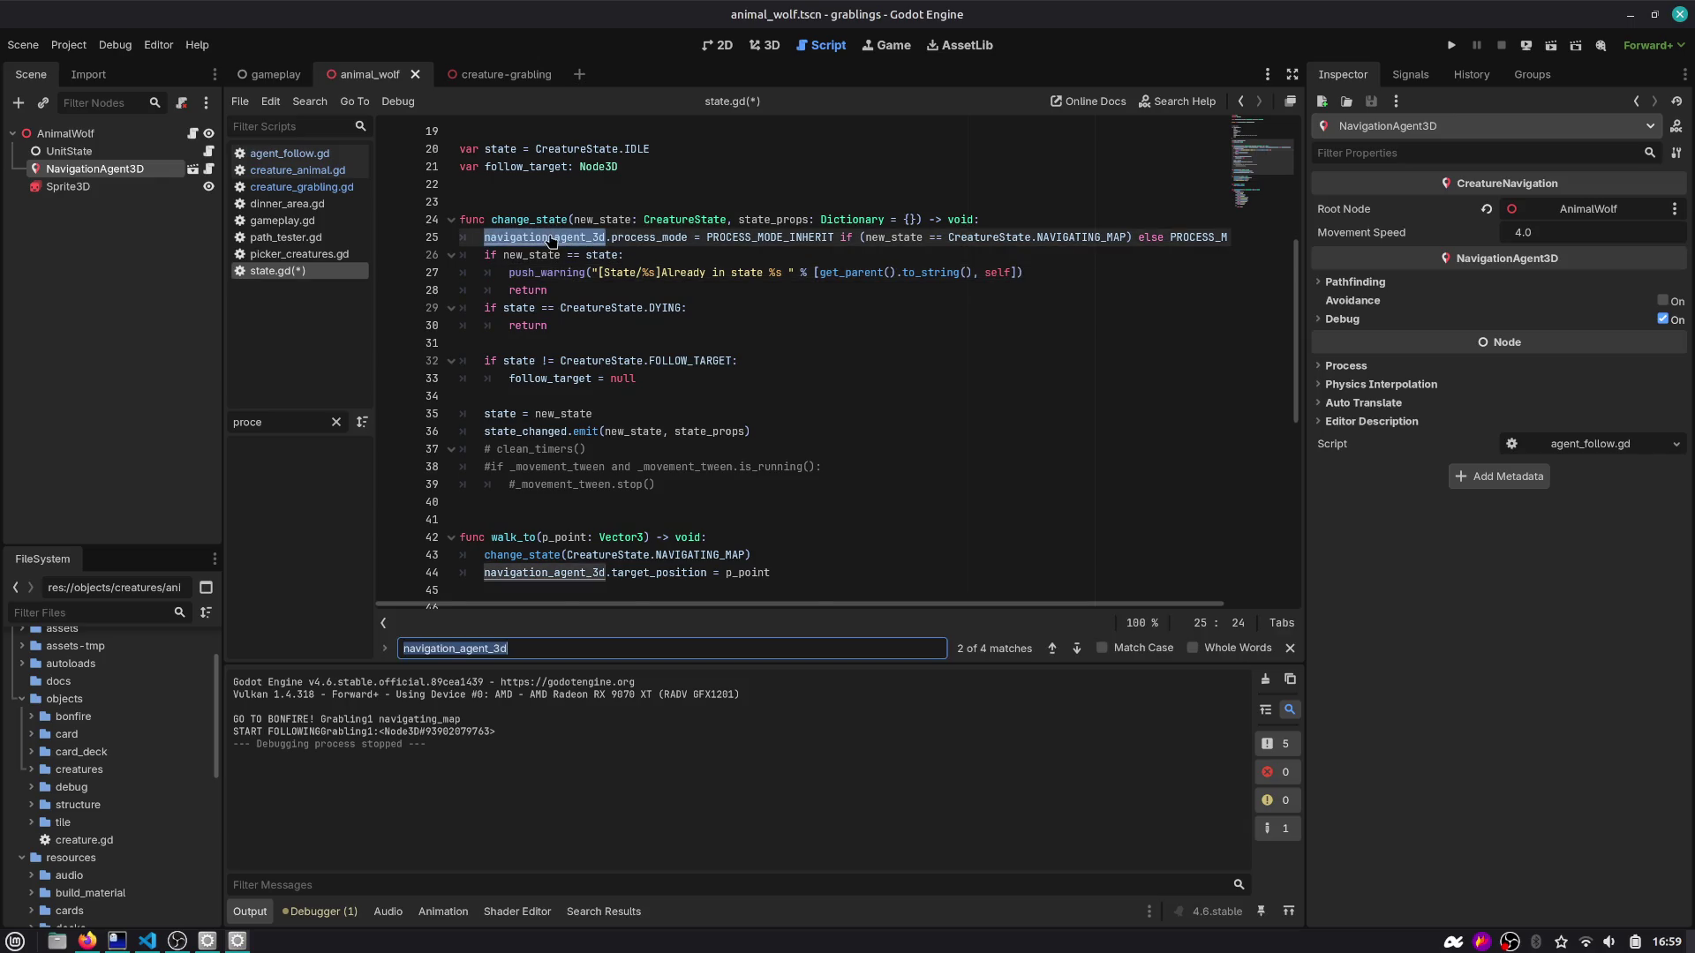
pyautogui.press('Return')
pyautogui.press('Return')
pyautogui.press('Return')
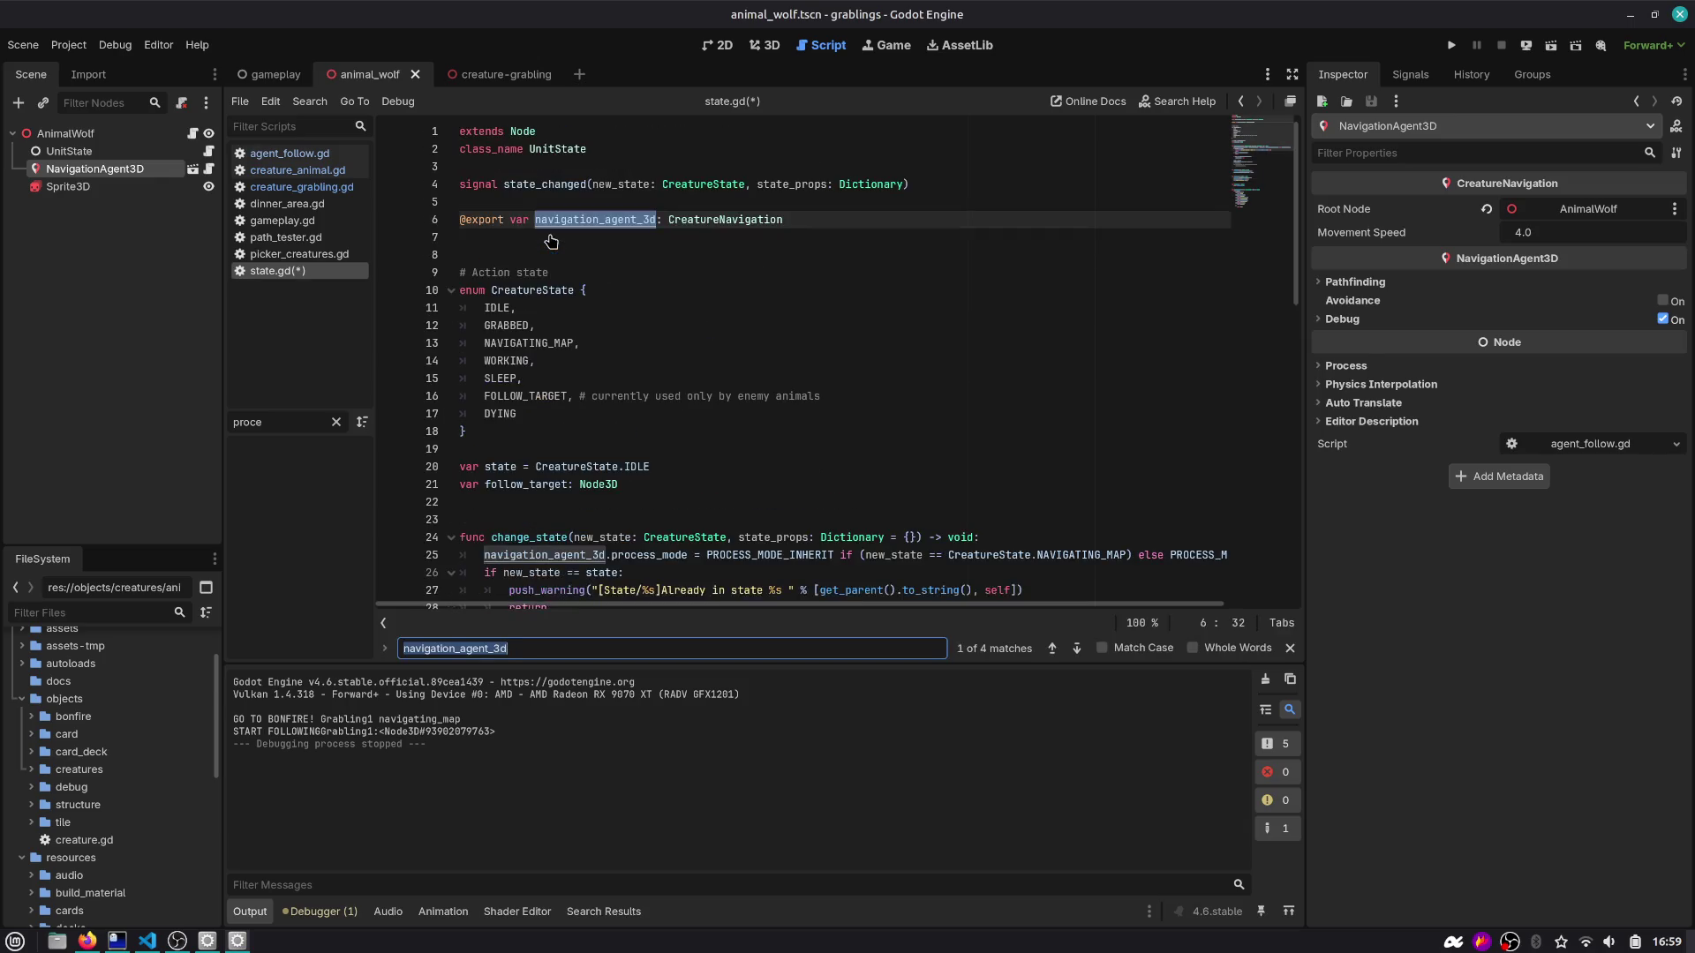
pyautogui.press('Escape')
pyautogui.hotkey('ctrl', 'd')
pyautogui.hotkey('ctrl', 'd')
pyautogui.hotkey('ctrl', 'd')
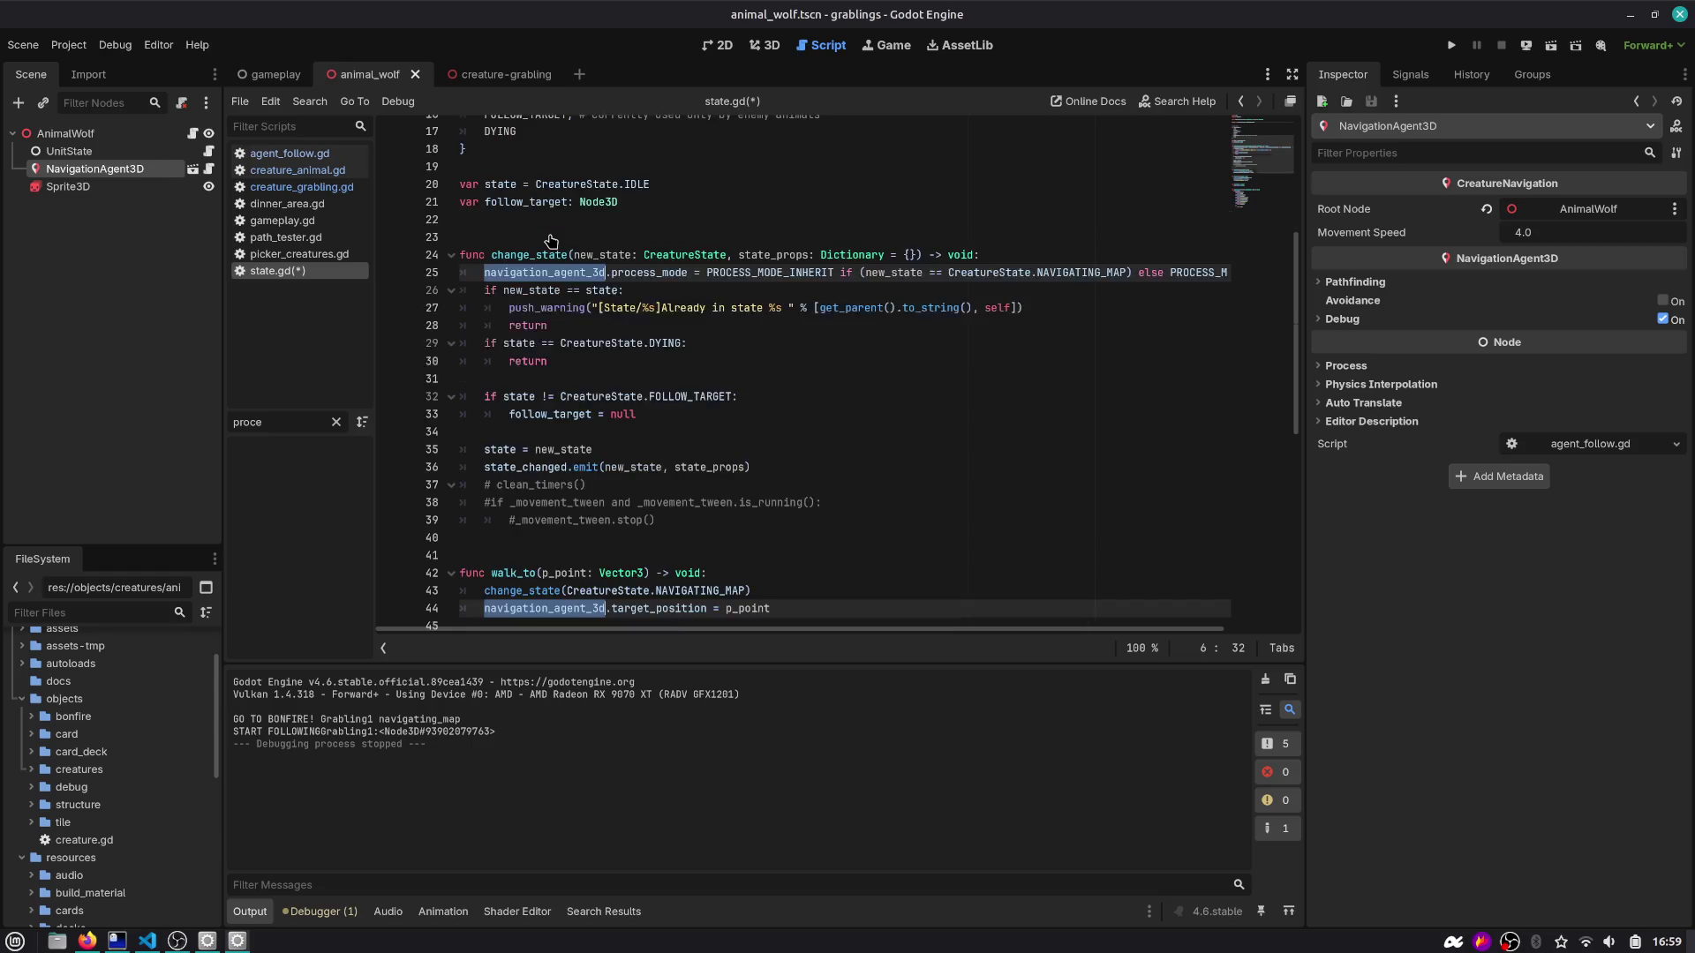
pyautogui.write('creature_navigation: CreatureNavigation')
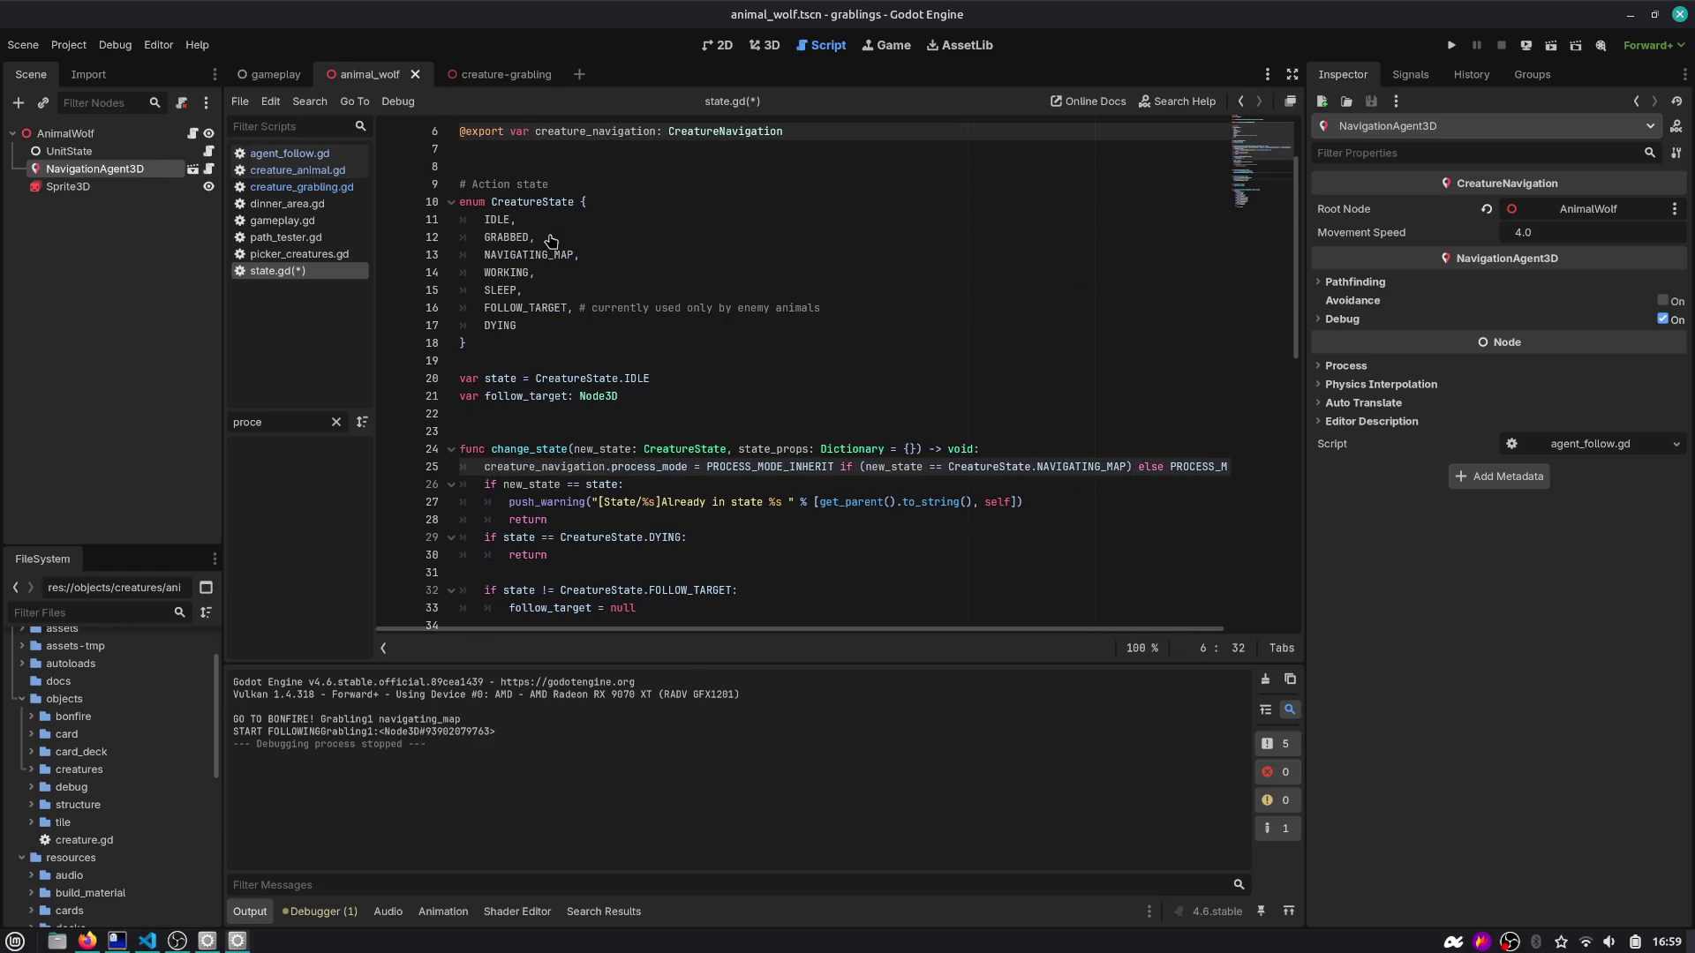
pyautogui.click(565, 252)
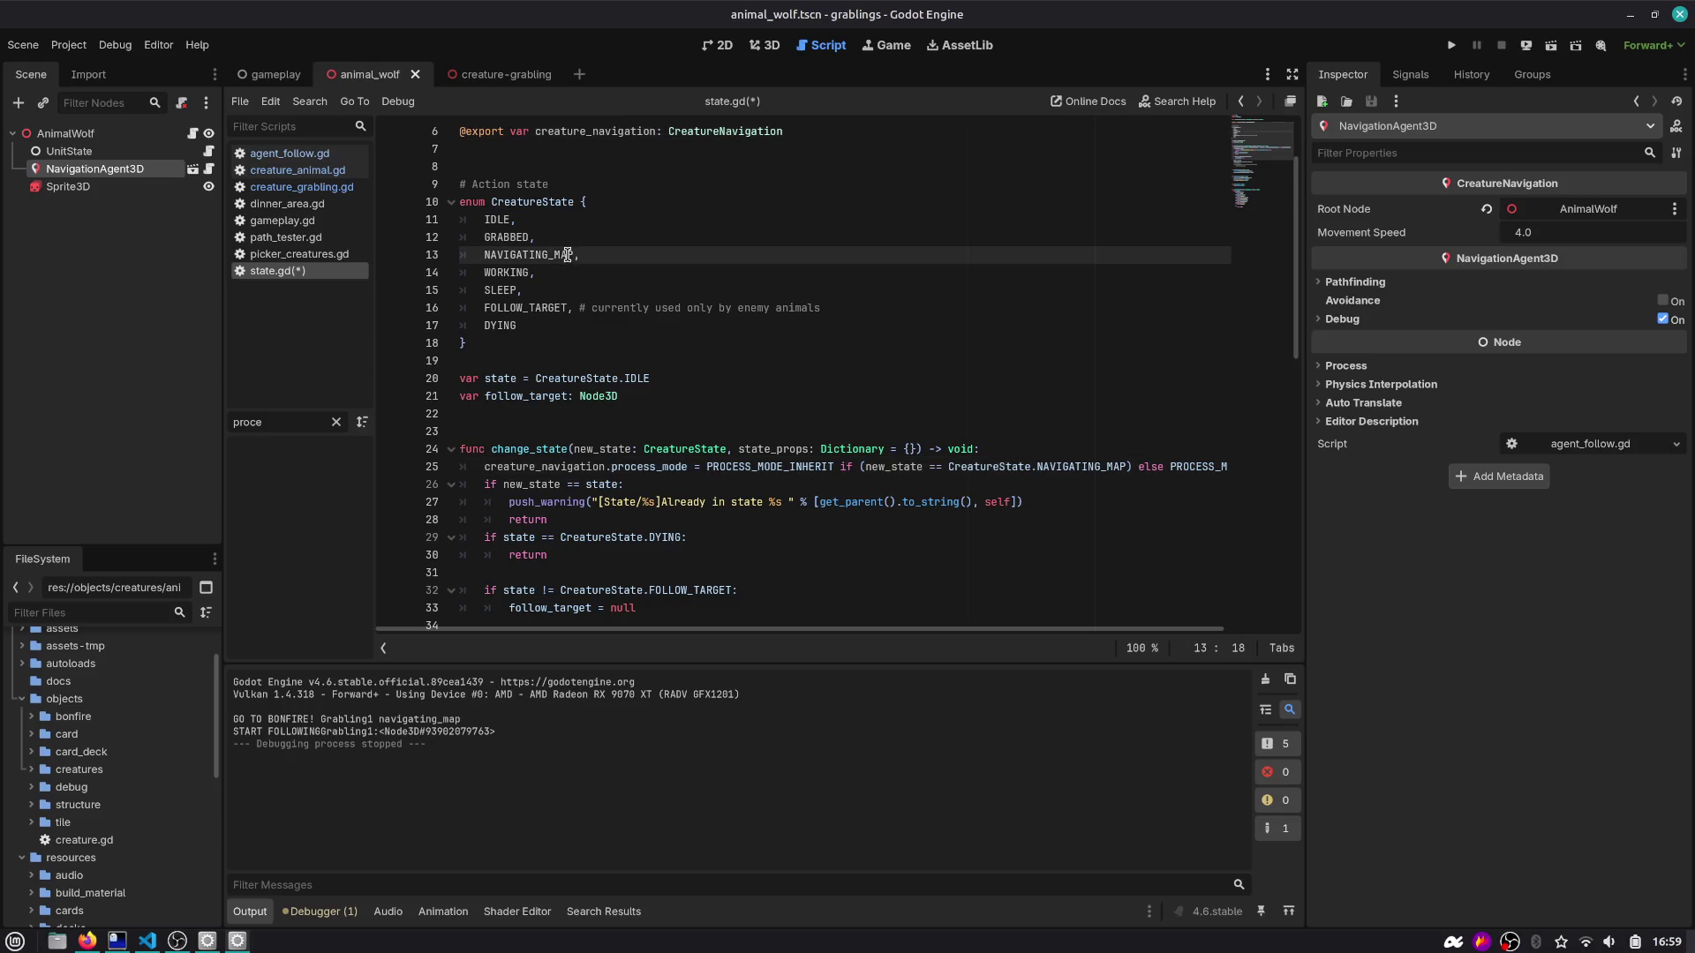
pyautogui.hotkey('ctrl', 's')
# Step: Extend line 25's condition with 'or new_state == CreatureState.FOLLOW_TARGET'
pyautogui.doubleClick(644, 466)
pyautogui.hscroll(1, 764, 465)
pyautogui.hscroll(1, 764, 465)
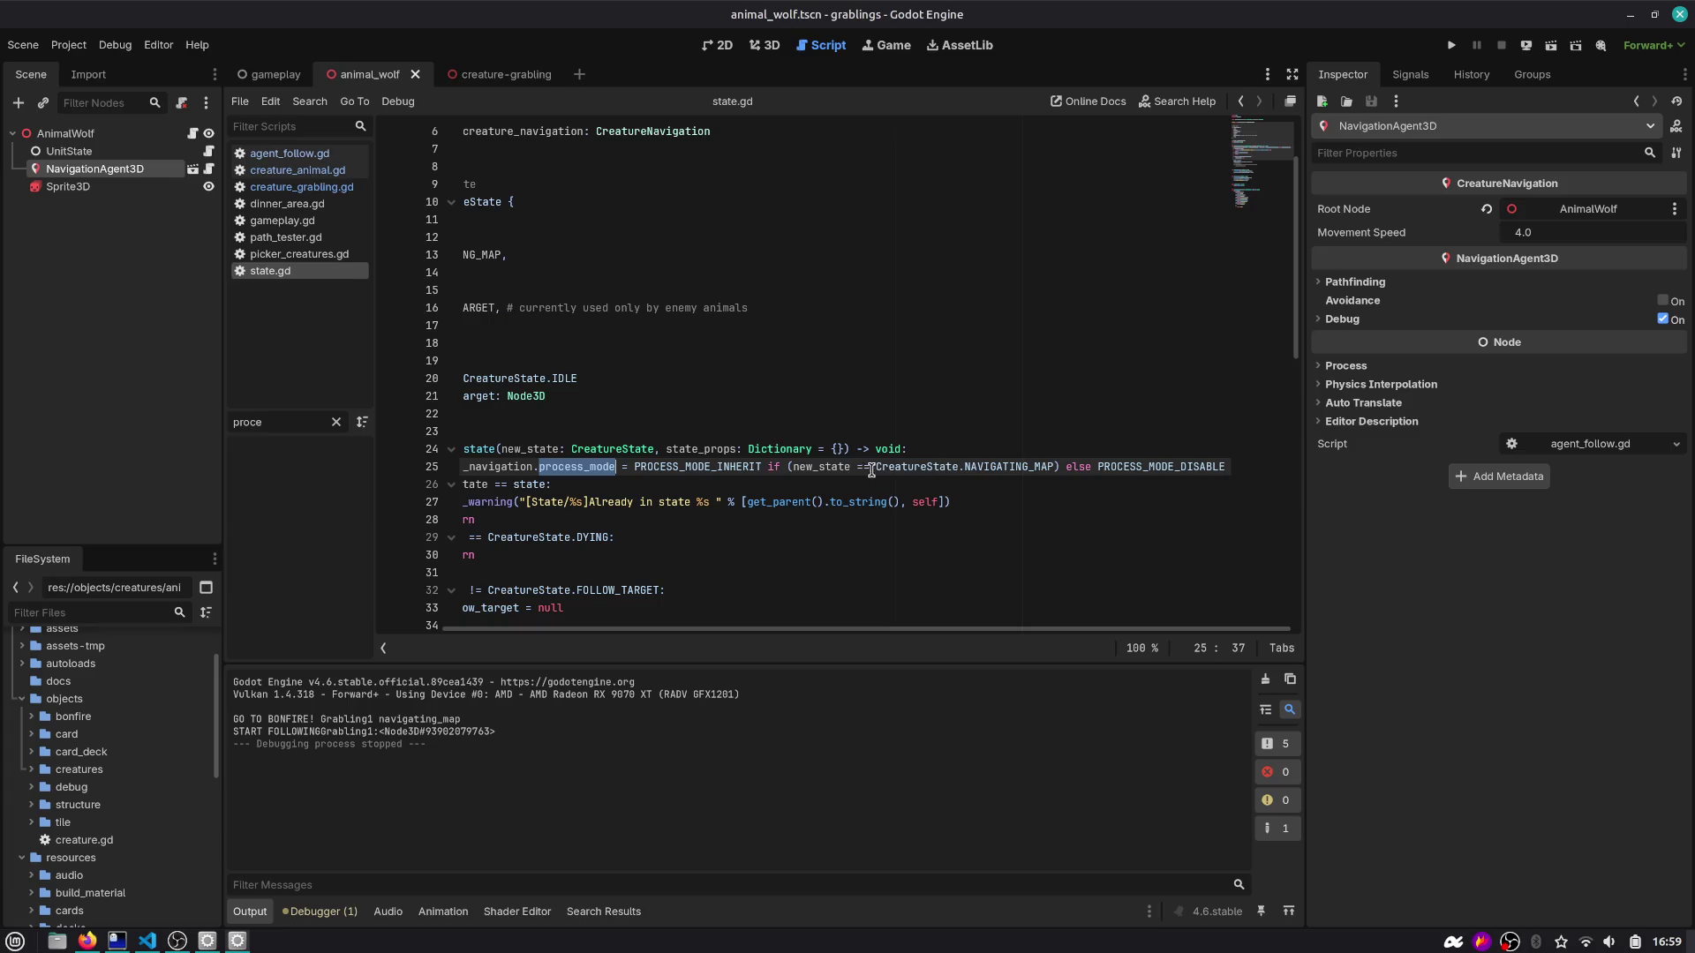
pyautogui.doubleClick(746, 466)
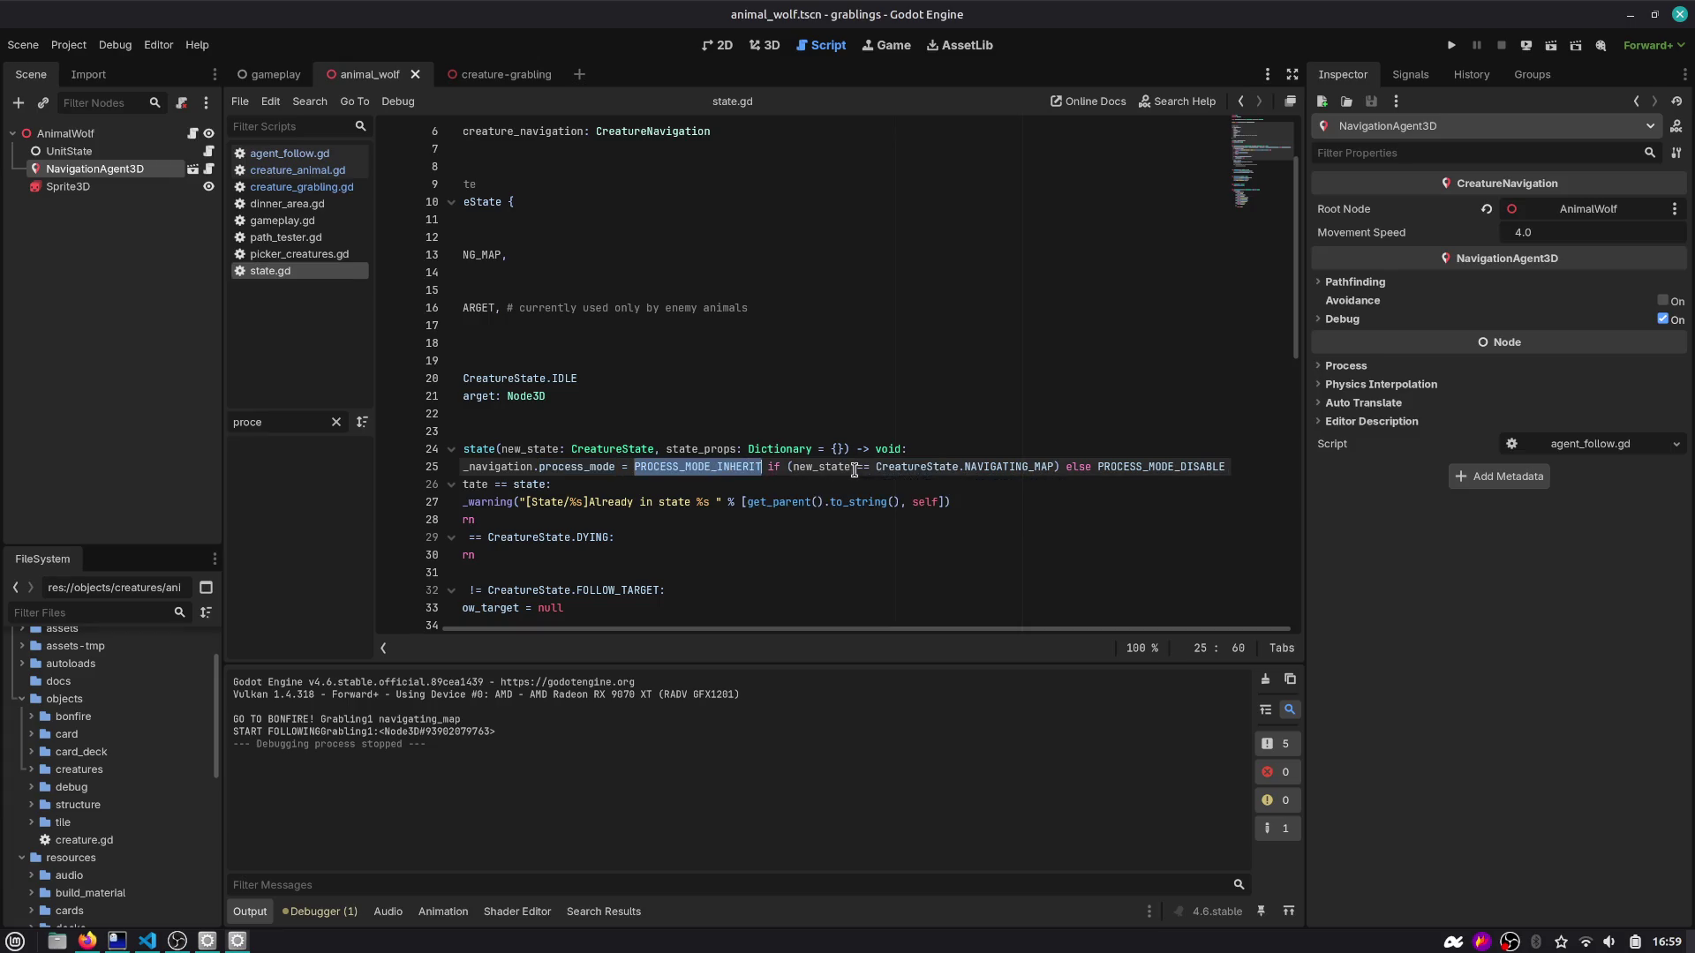
pyautogui.click(825, 466)
pyautogui.click(1022, 467)
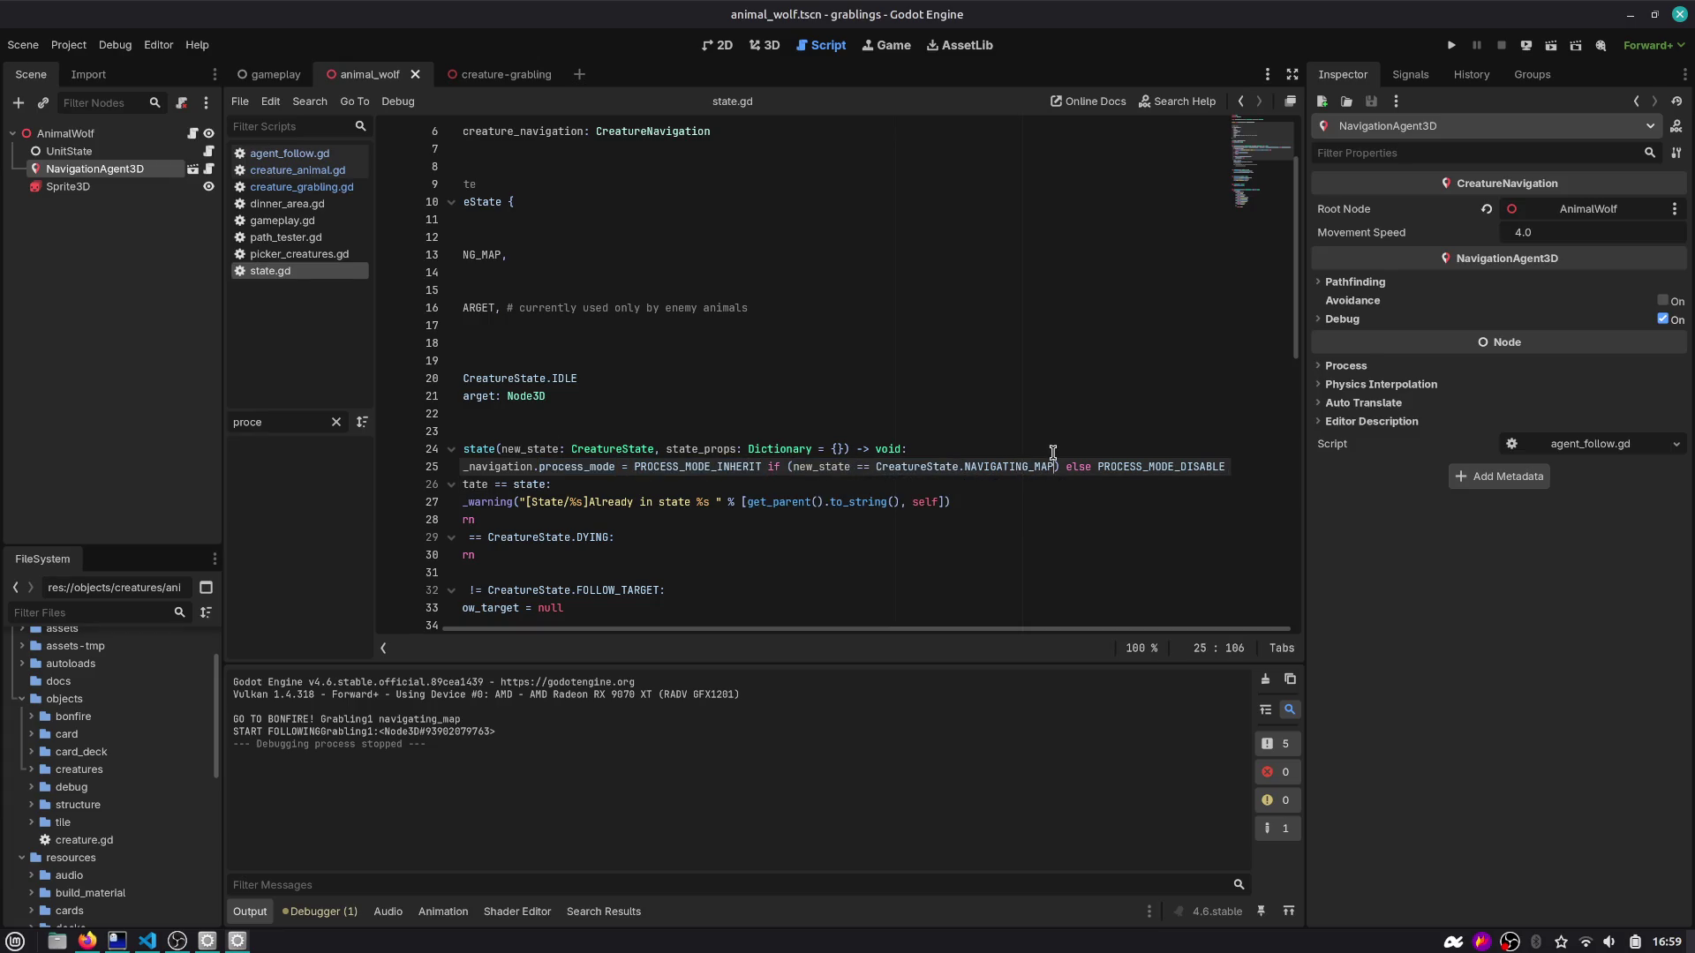
pyautogui.write('or new_state =')
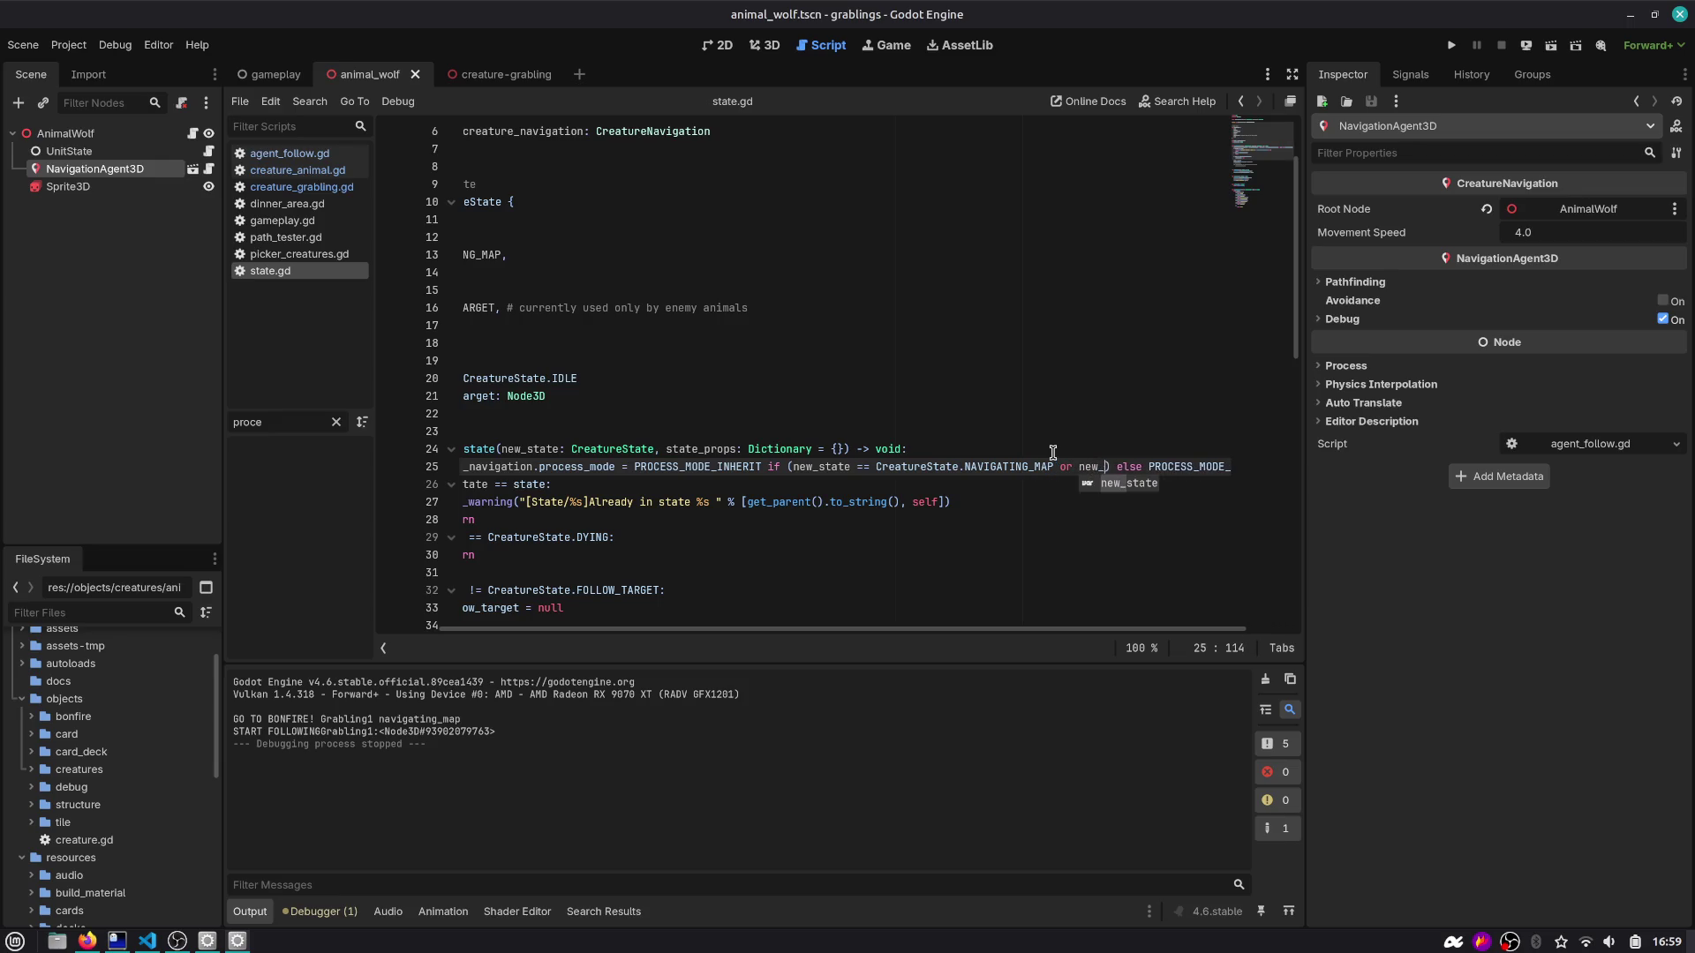
pyautogui.write('= CreatureState.')
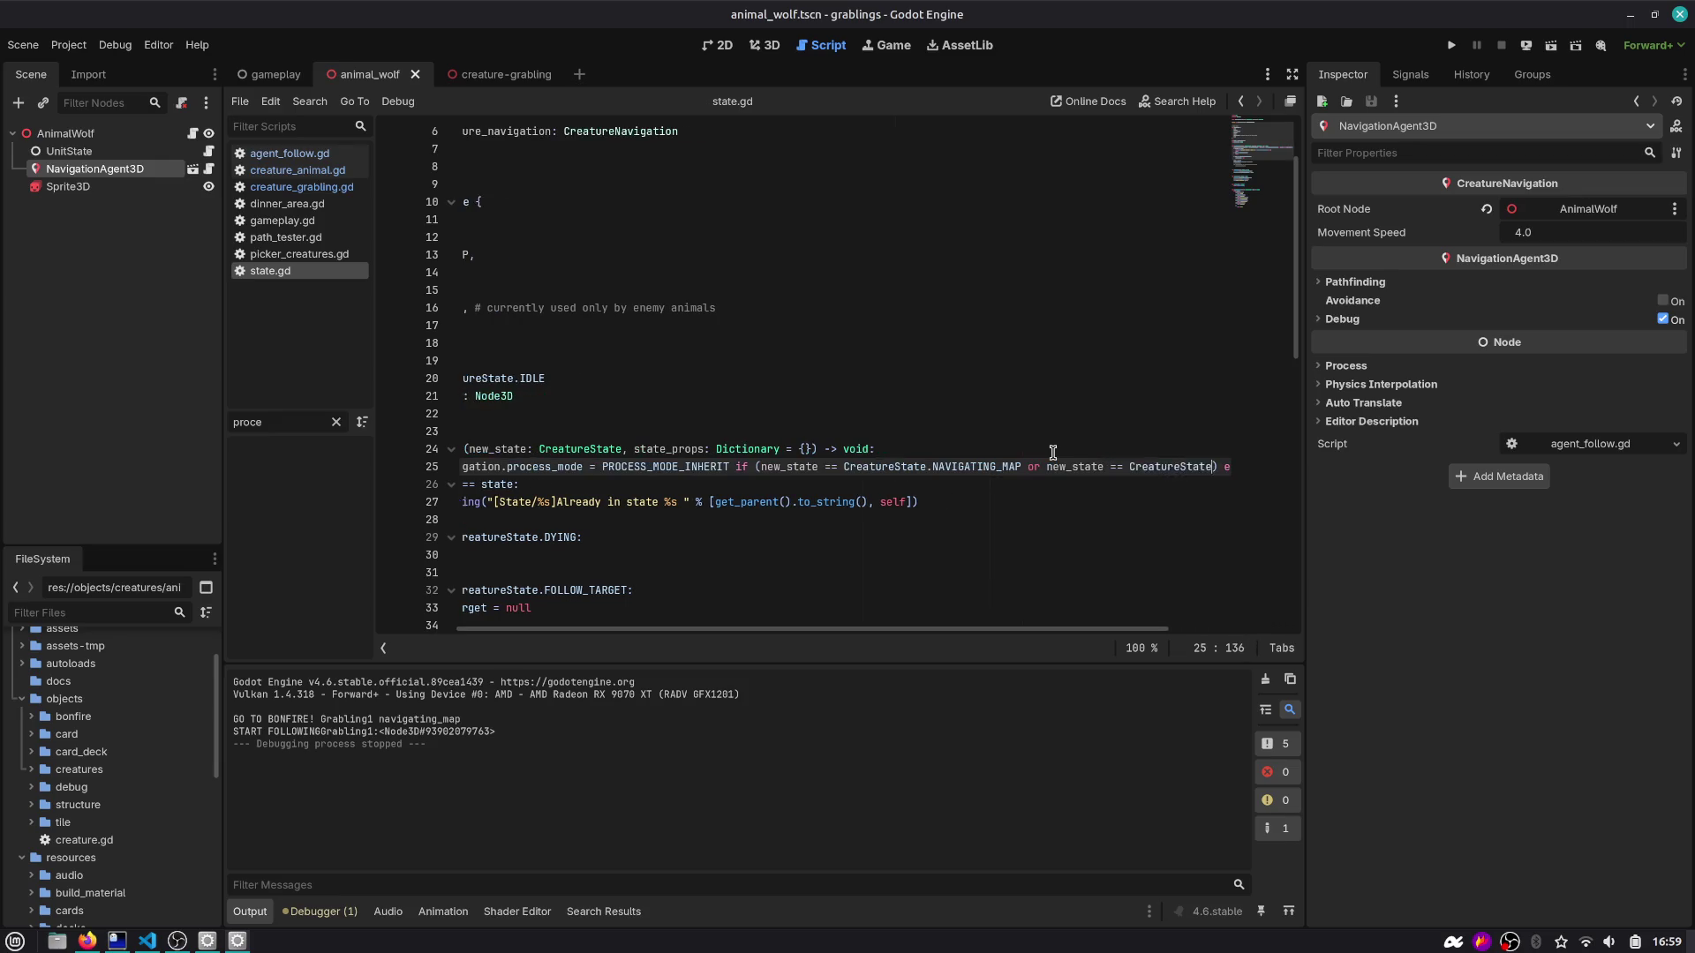
pyautogui.press('Down')
pyautogui.press('Down')
pyautogui.press('Down')
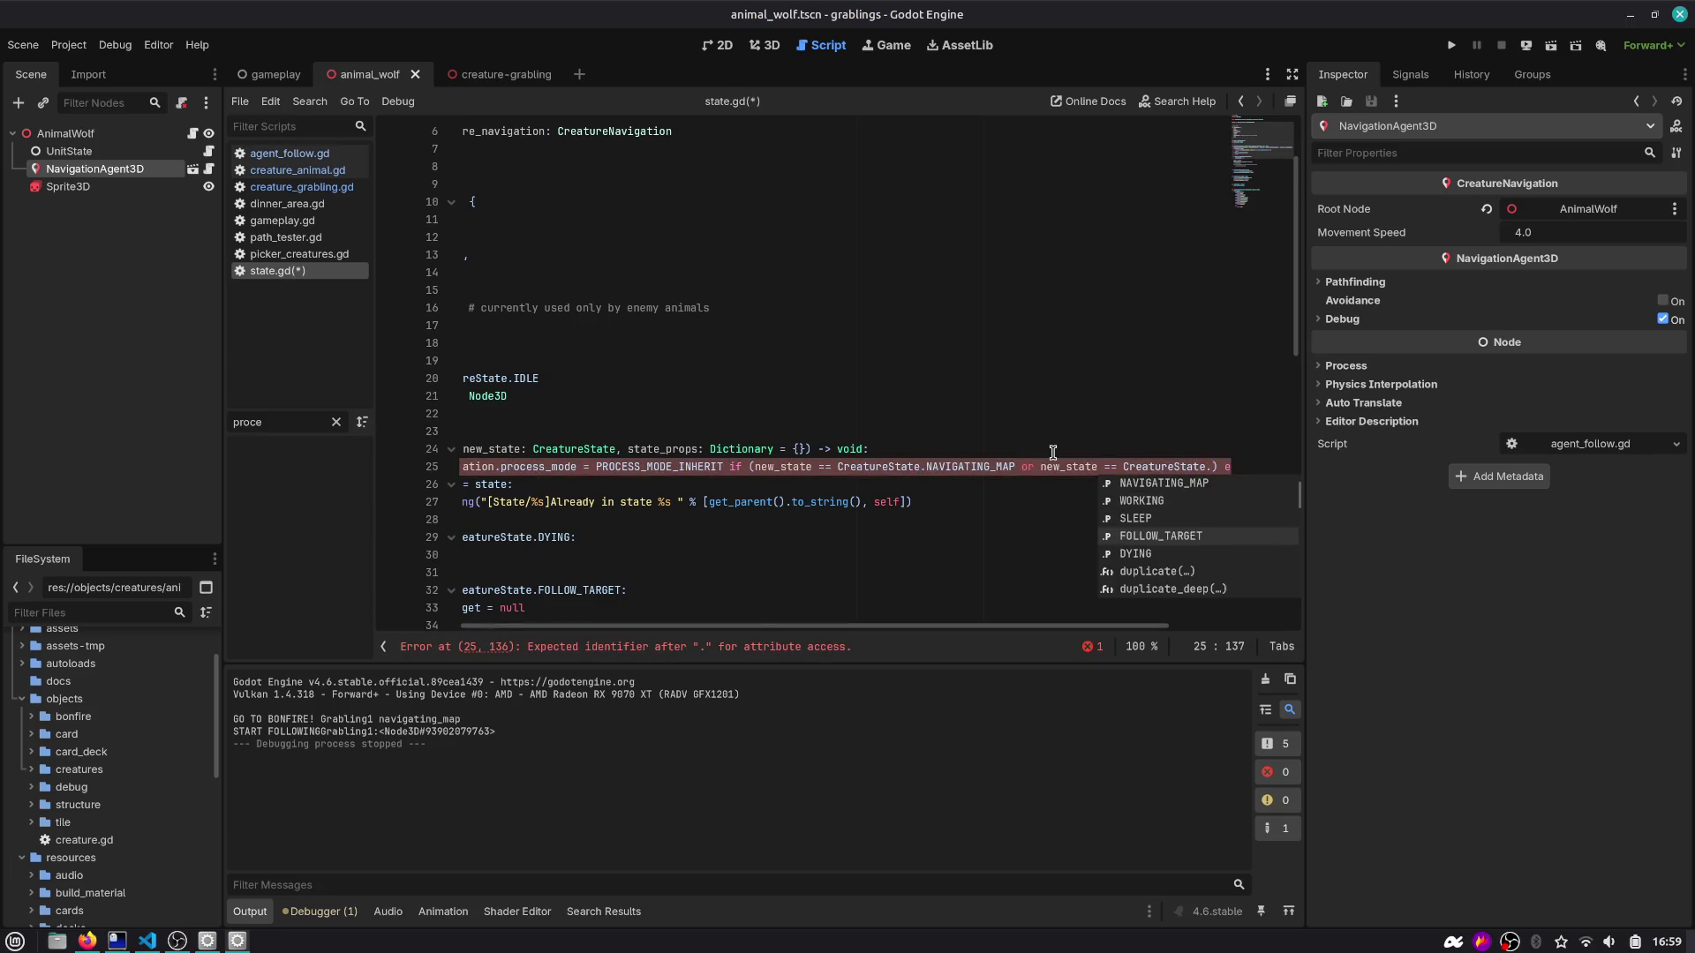
pyautogui.press('Return')
# Step: Review the finished creature_navigation.process_mode statement on line 25
pyautogui.press('End')
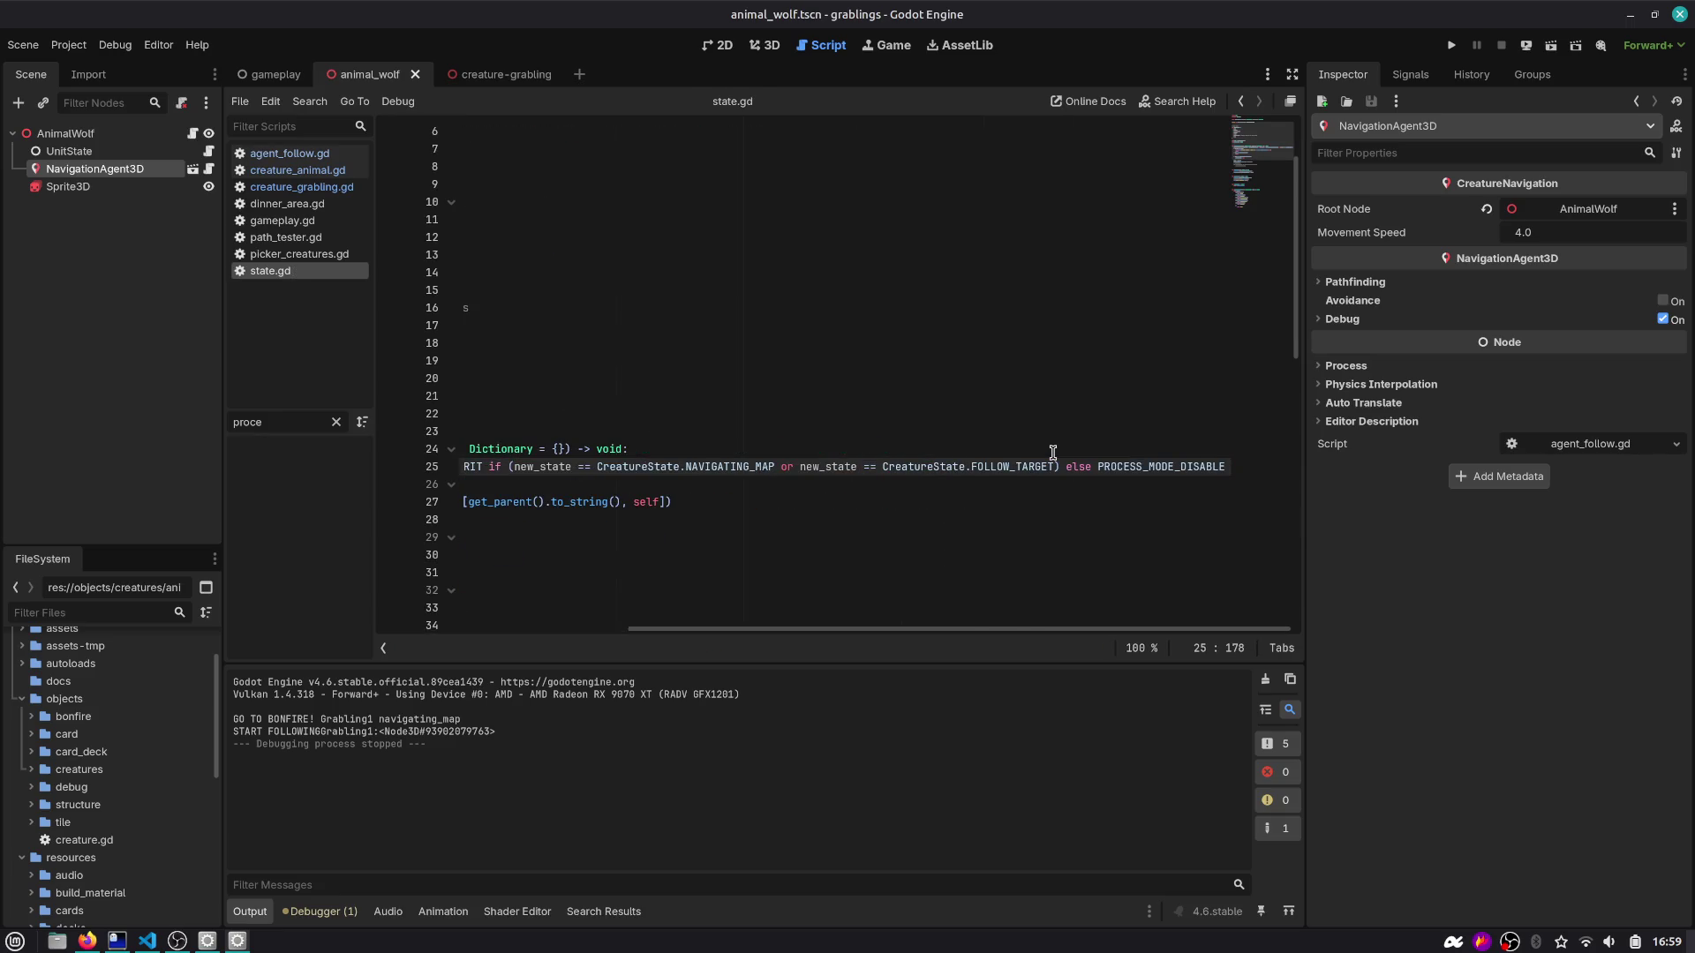
pyautogui.hscroll(-5, 1166, 473)
pyautogui.doubleClick(517, 466)
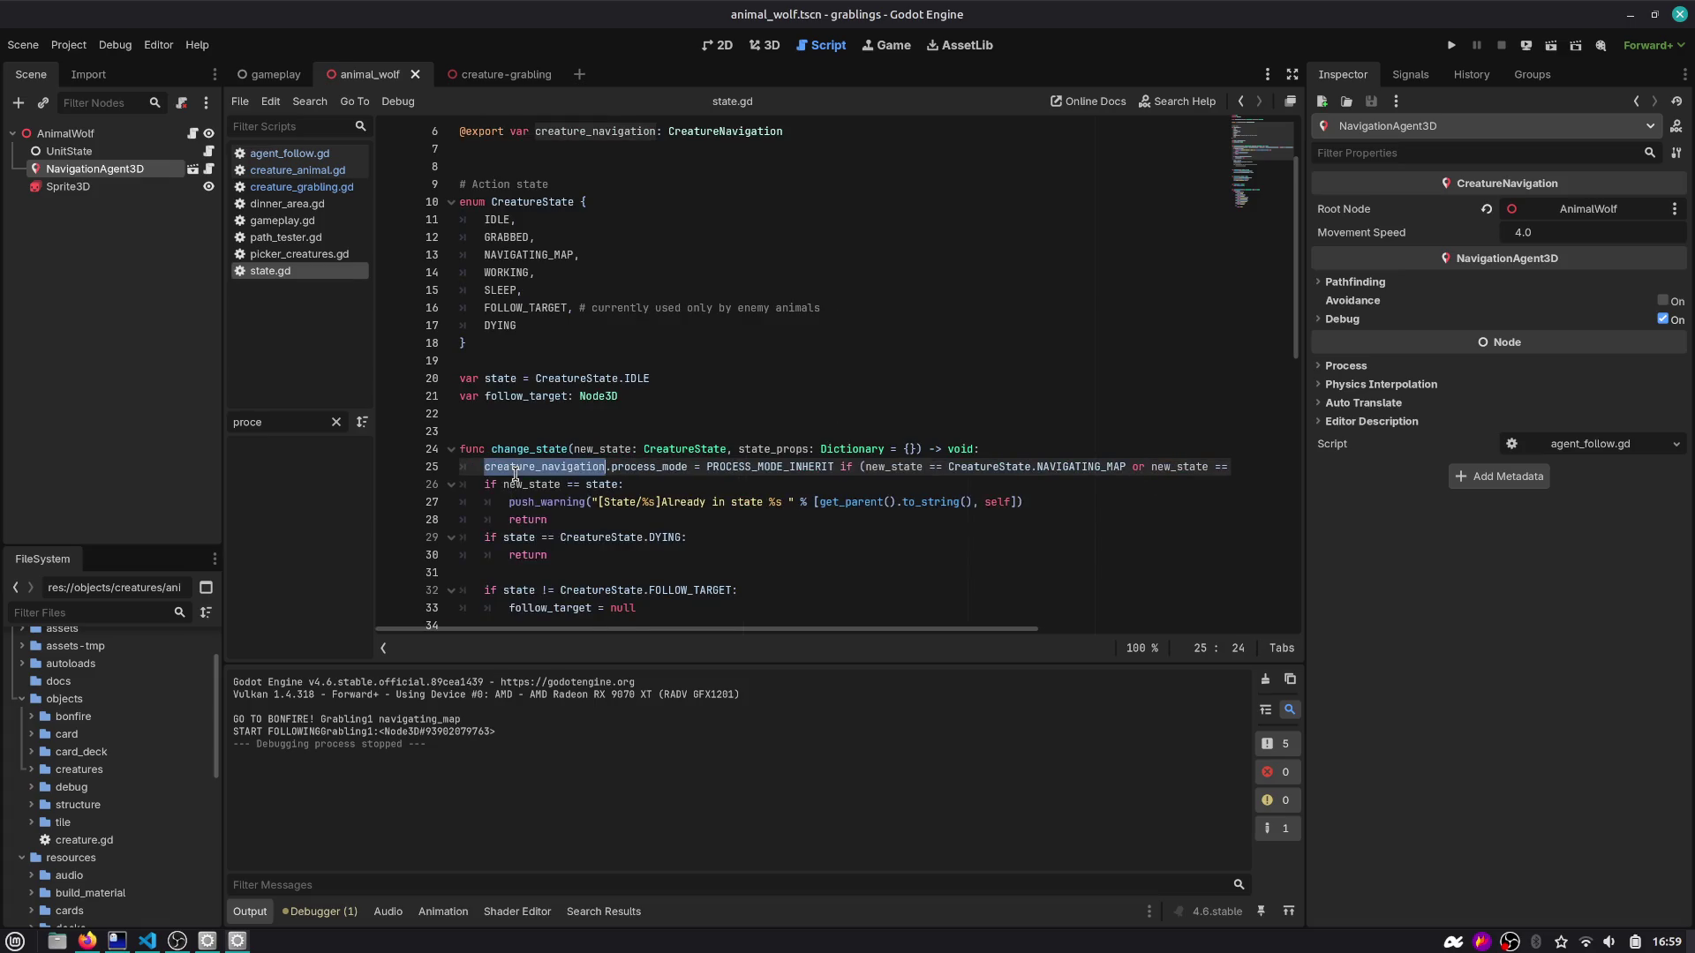
pyautogui.scroll(-3, 541, 490)
pyautogui.press('Home')
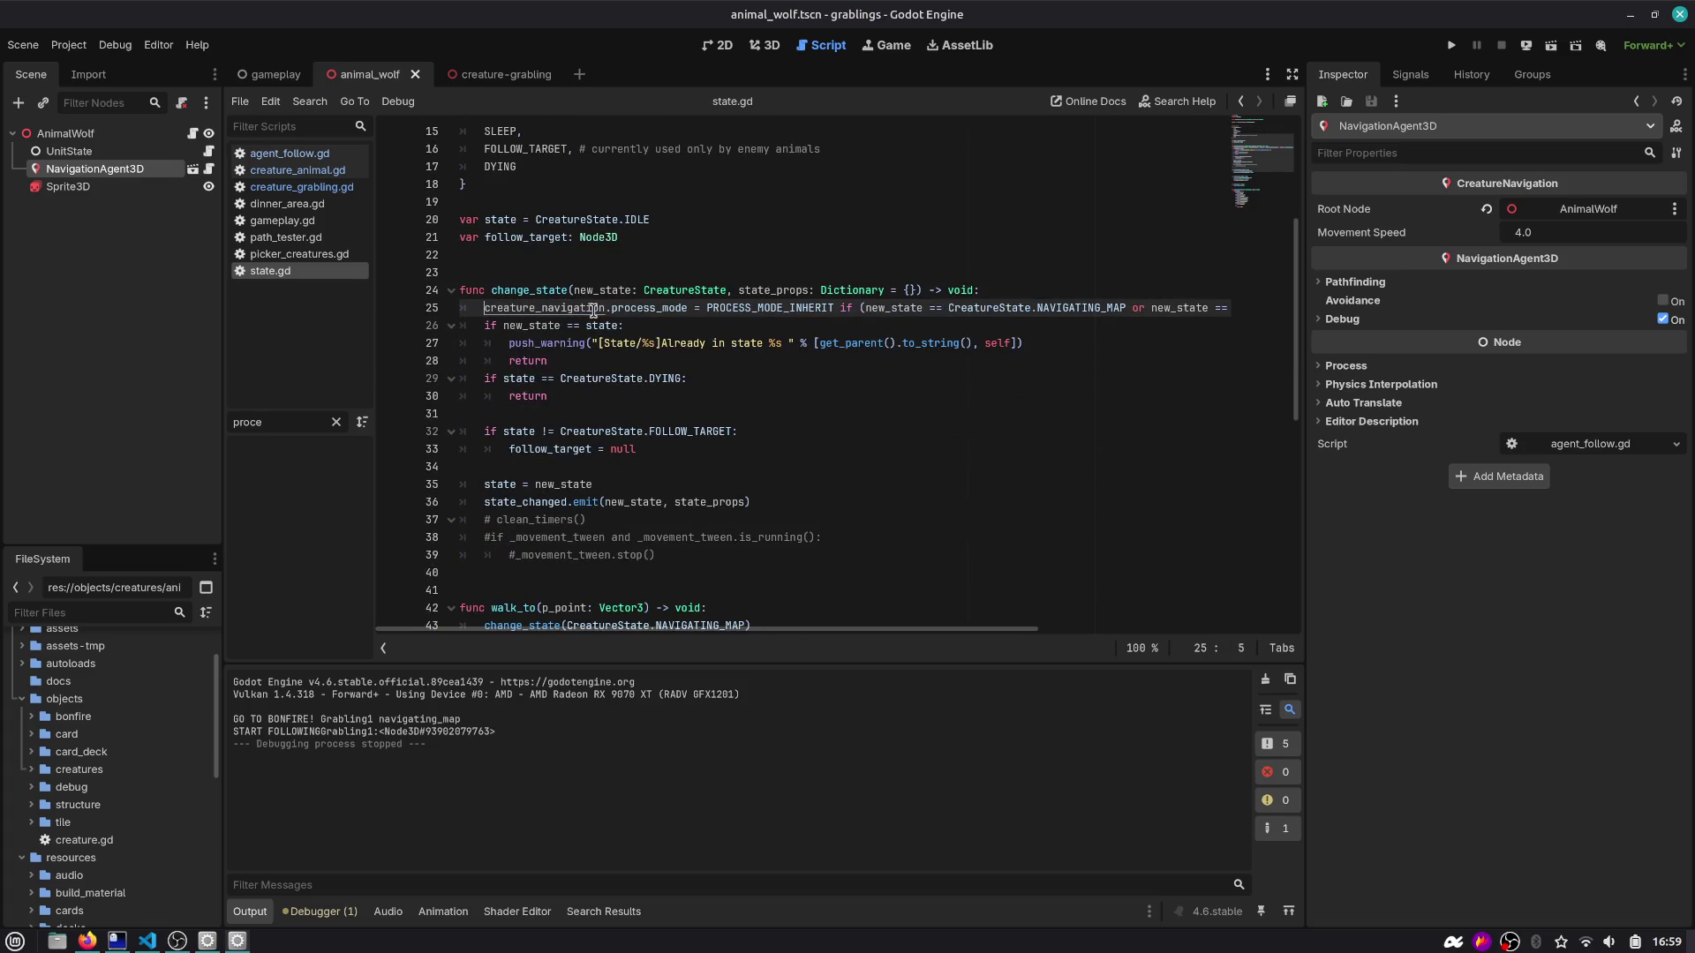
pyautogui.press('Right')
pyautogui.hotkey('ctrl', 'Right')
# Step: Run the game from the creature-grabling scene with creature_grabling.gd open
pyautogui.click(509, 76)
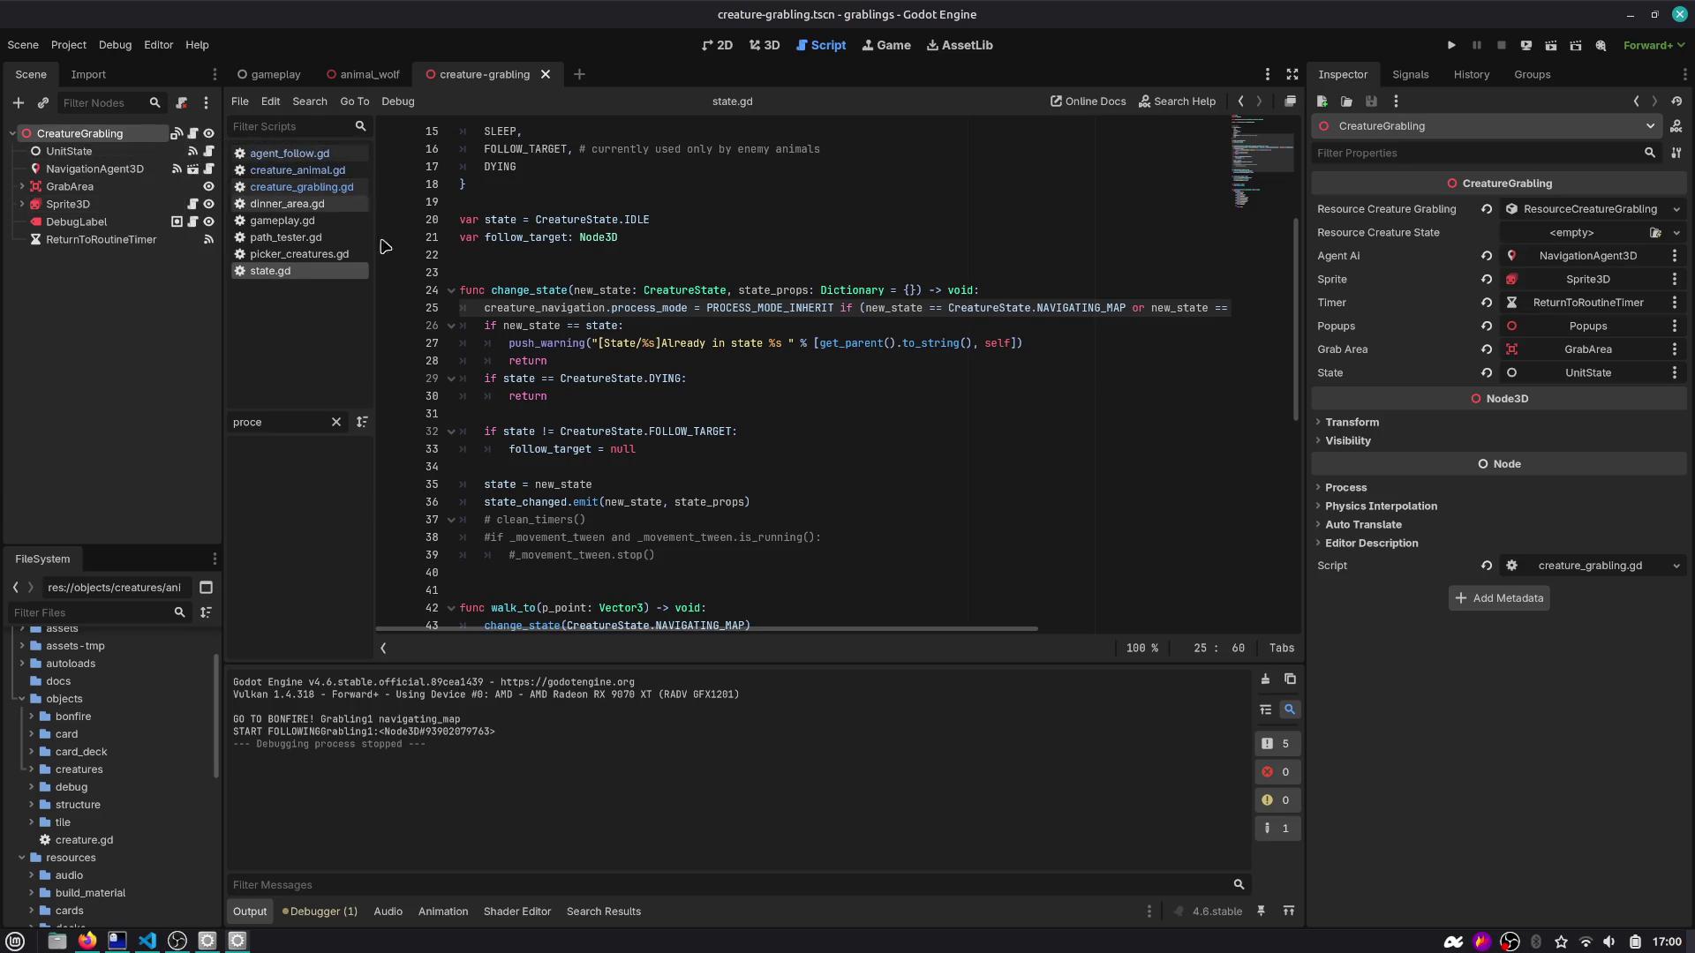
pyautogui.click(300, 187)
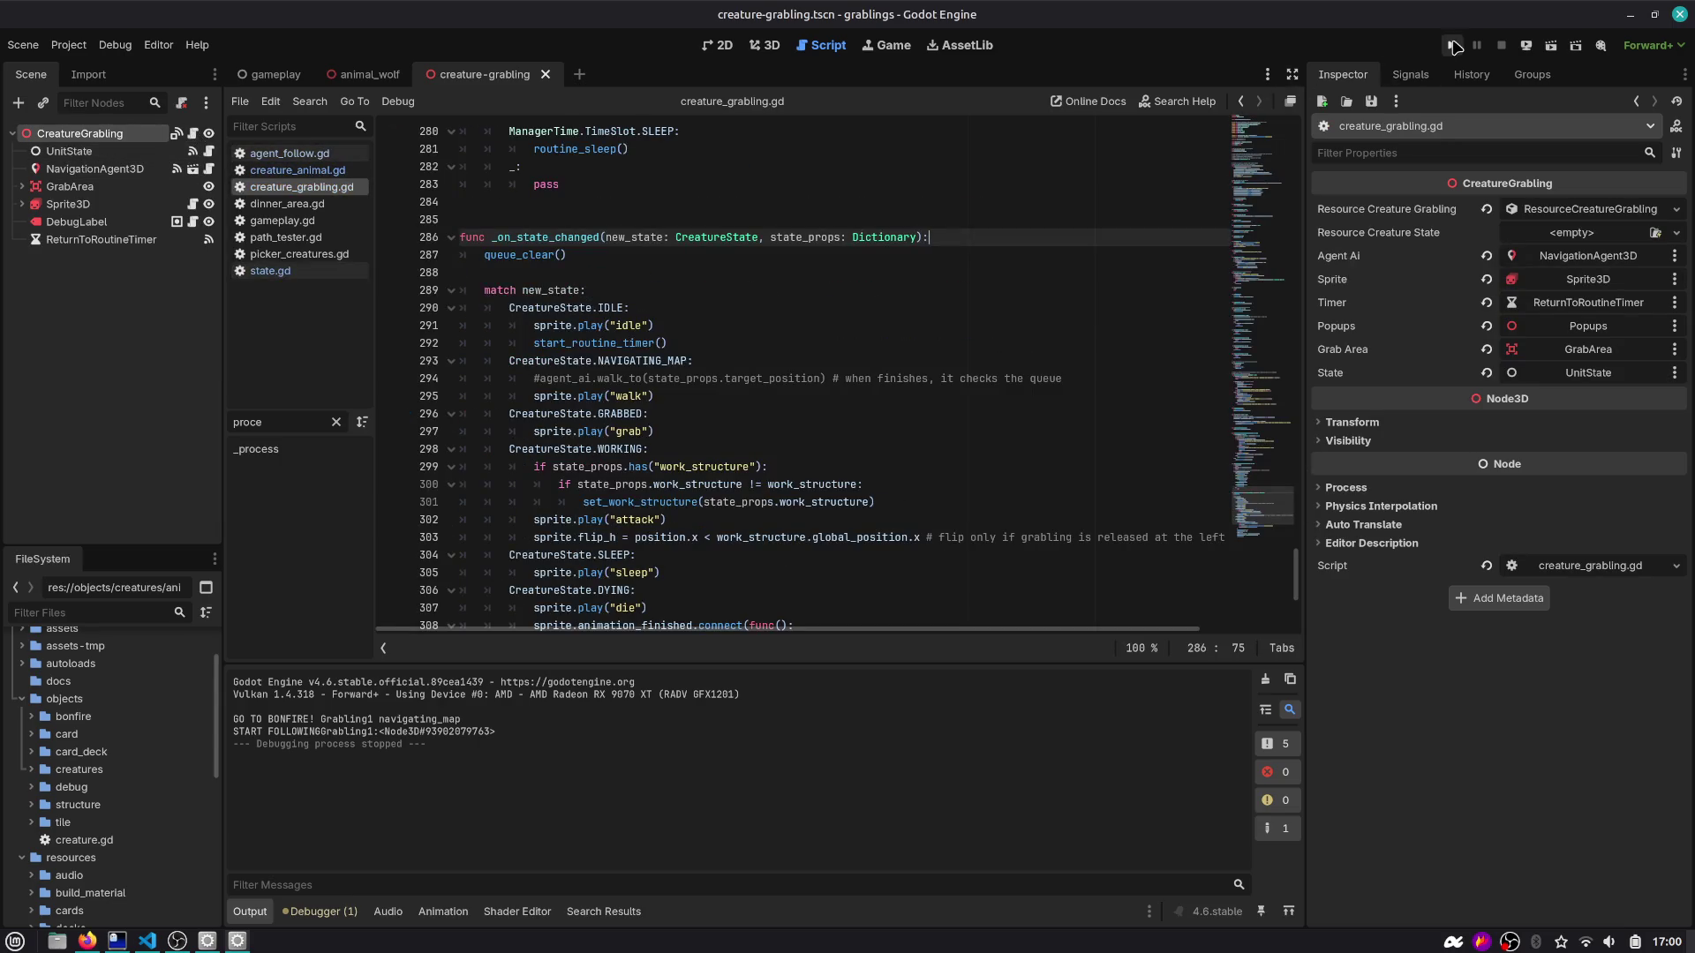
pyautogui.click(1451, 45)
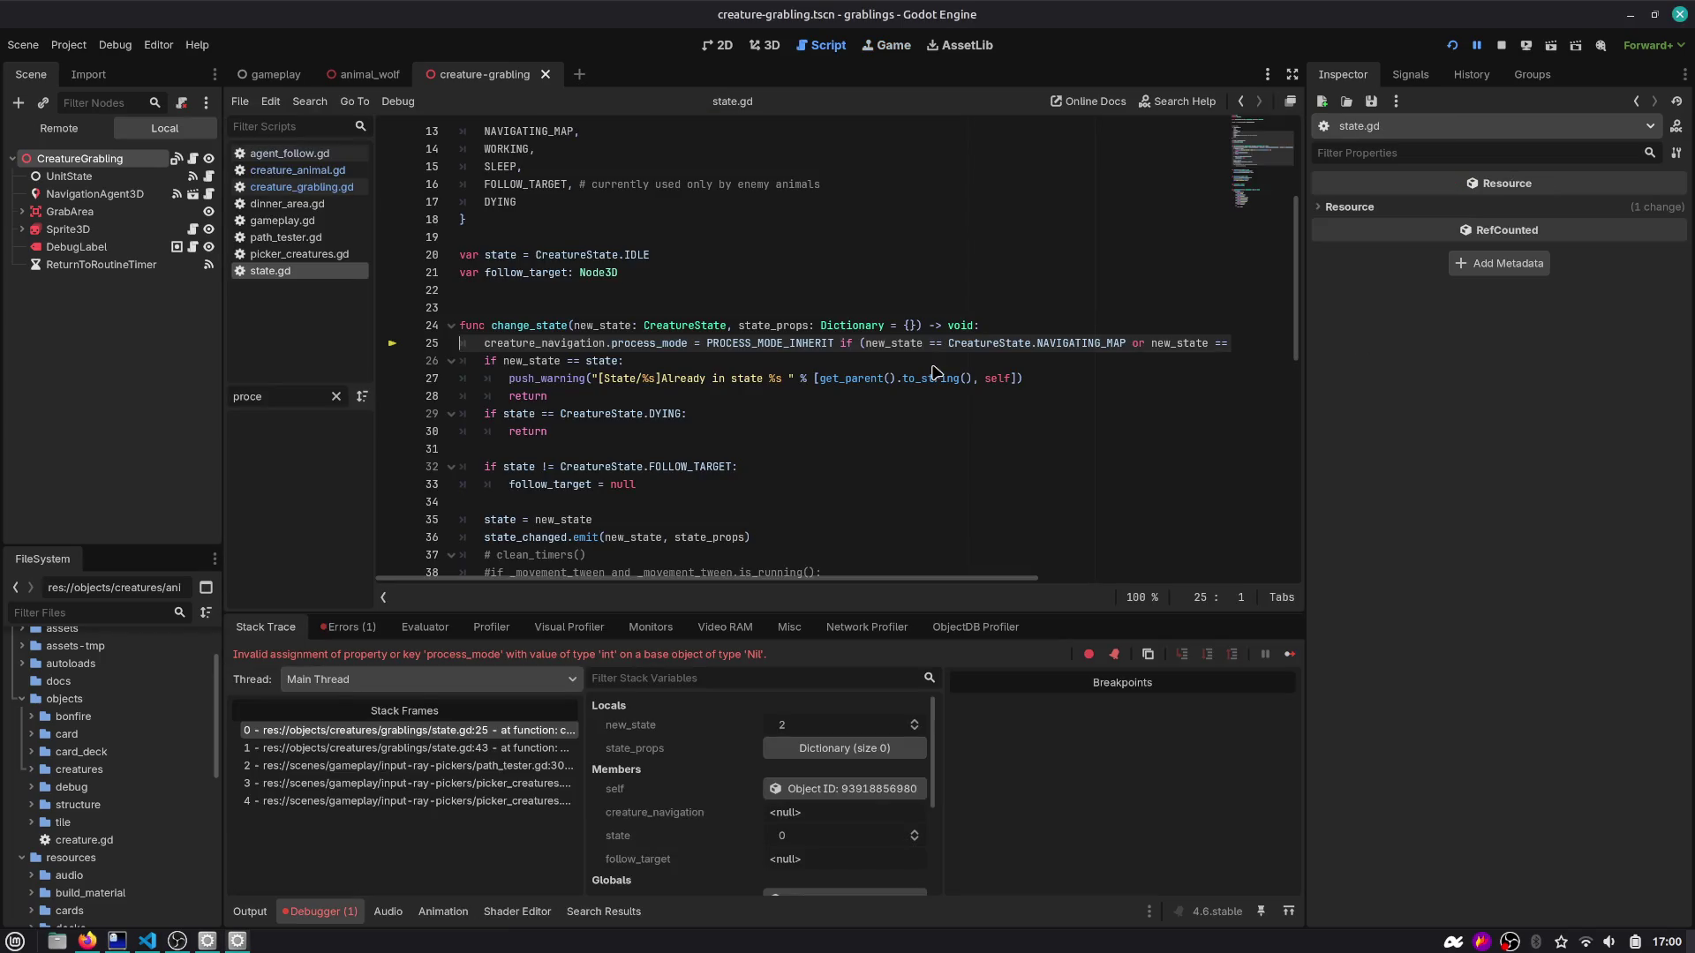
# Step: Confirm creature_navigation is null at state.gd line 25, then stop the game
pyautogui.doubleClick(557, 344)
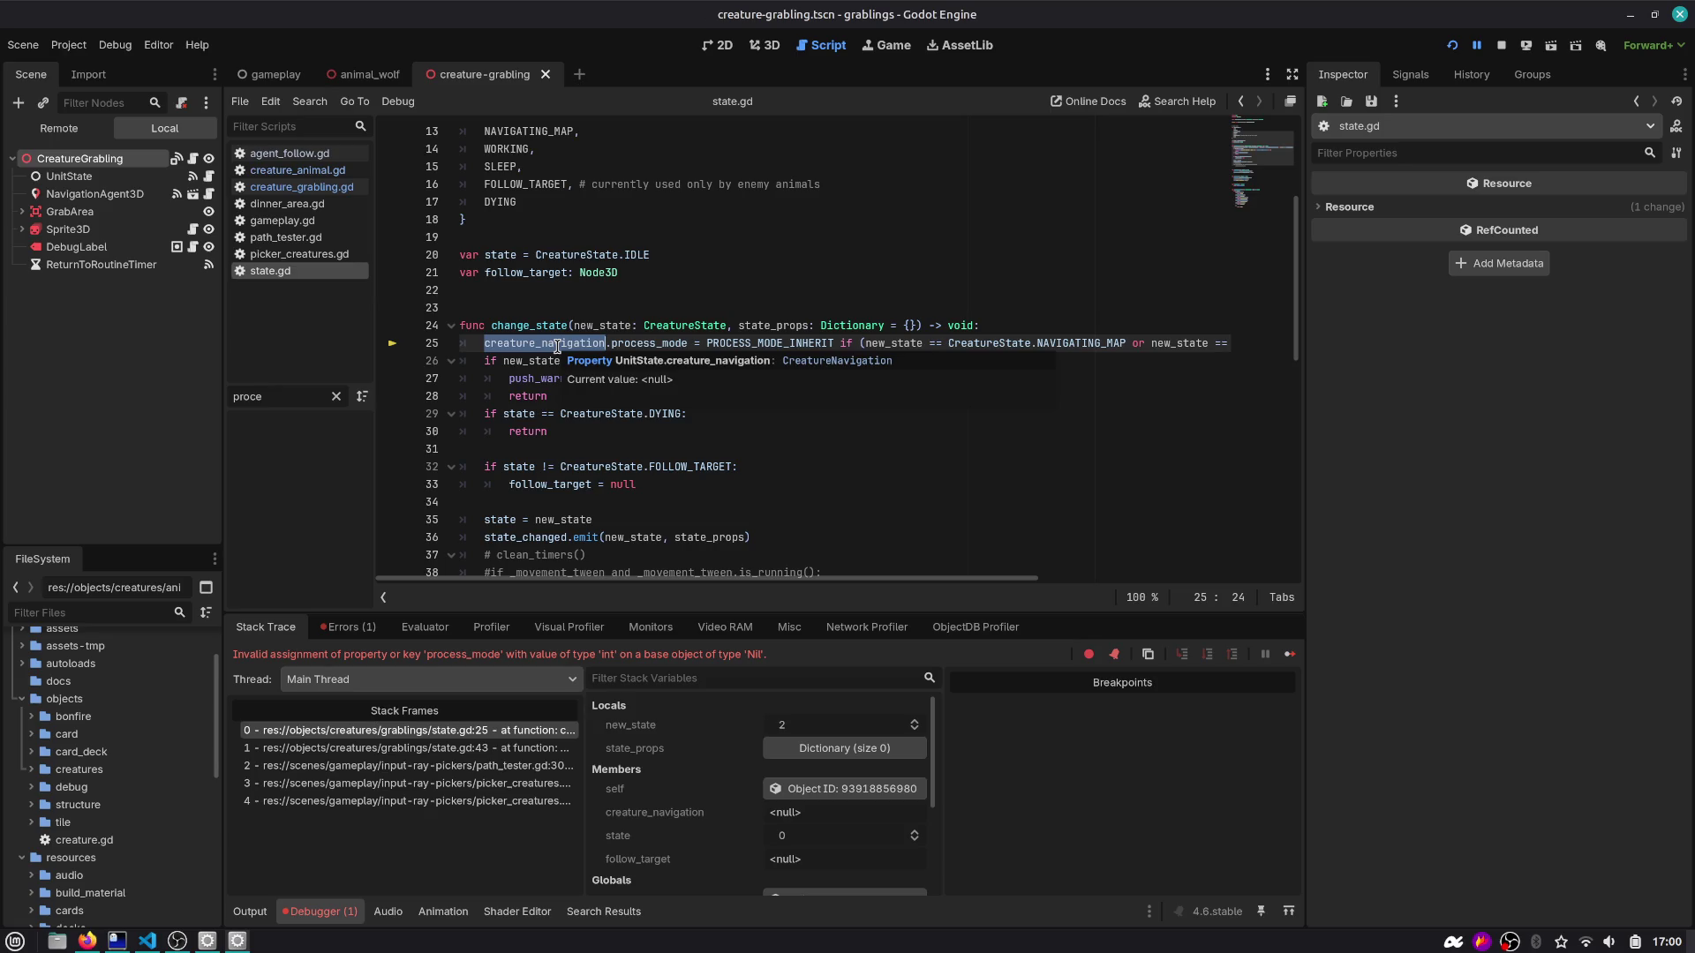
pyautogui.doubleClick(896, 343)
pyautogui.hscroll(5, 956, 356)
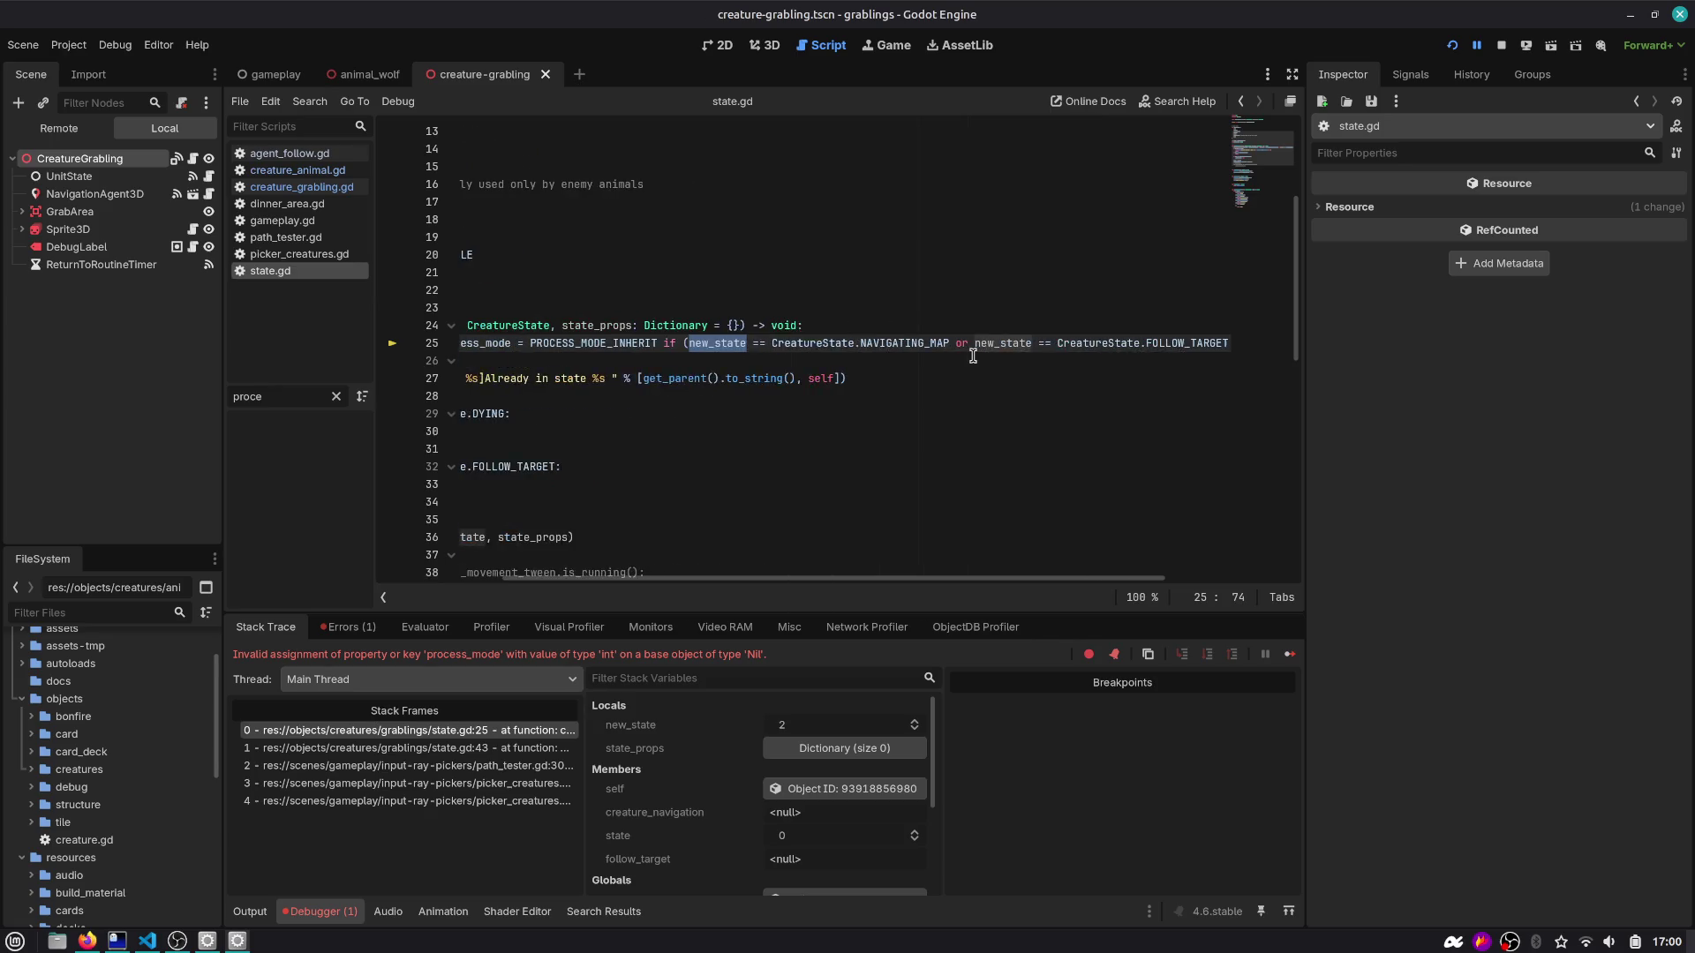
pyautogui.hscroll(-5, 973, 356)
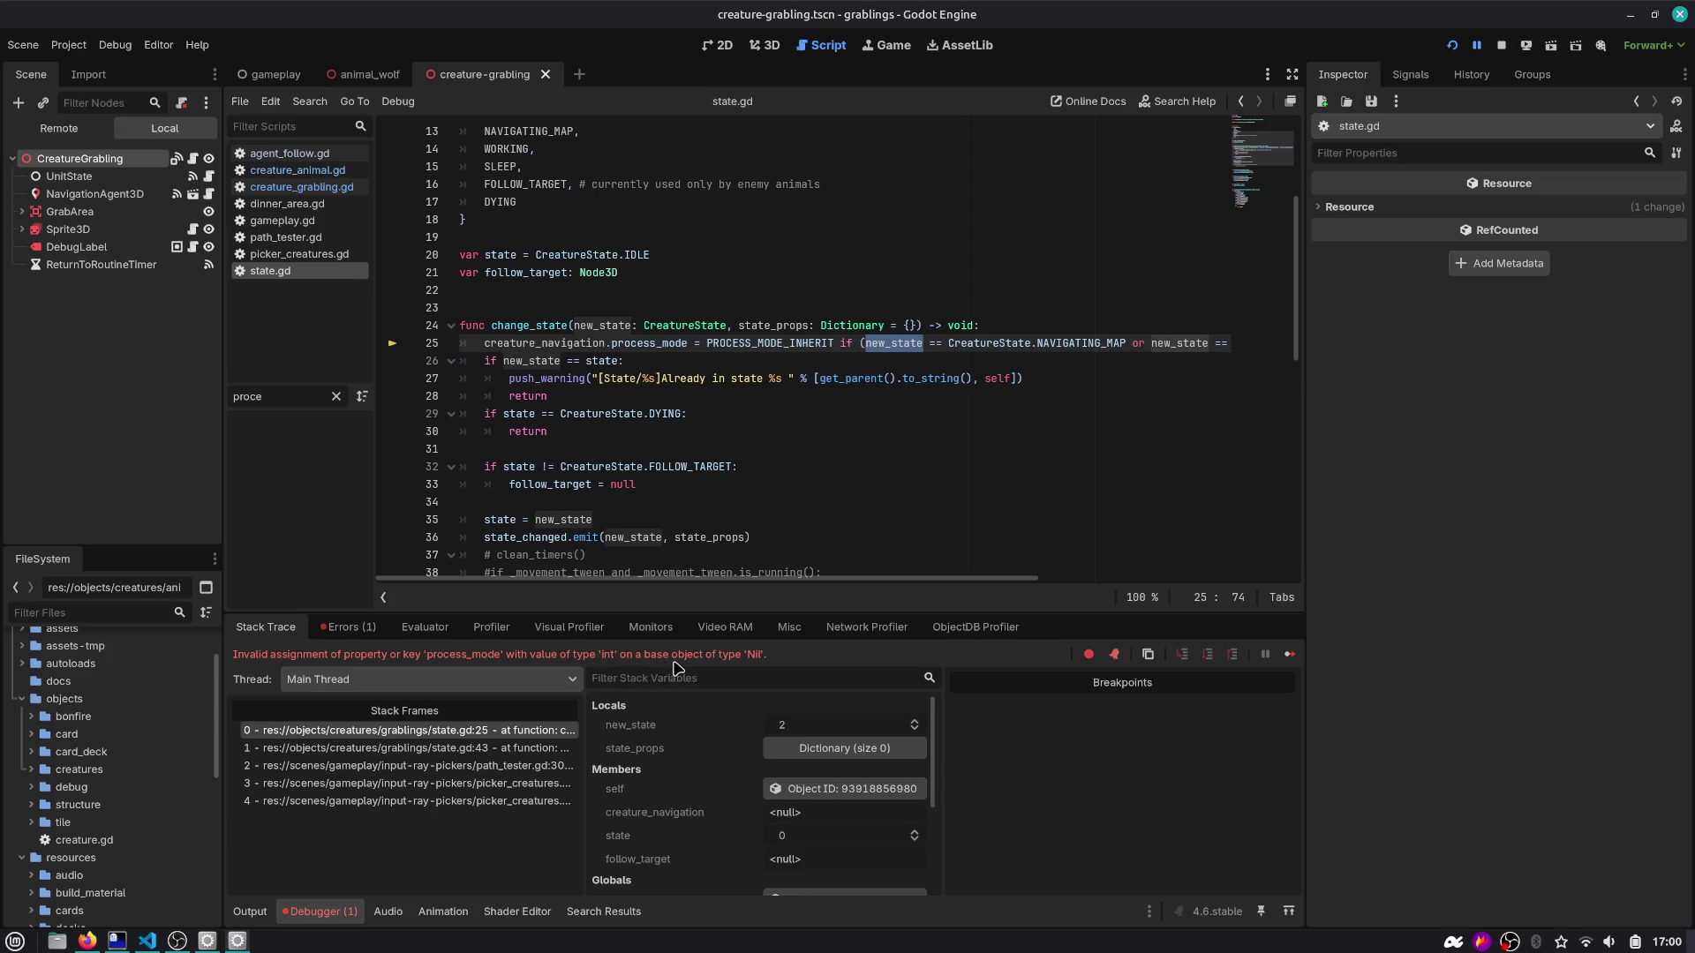
pyautogui.doubleClick(555, 348)
pyautogui.scroll(4, 555, 348)
pyautogui.press('F8')
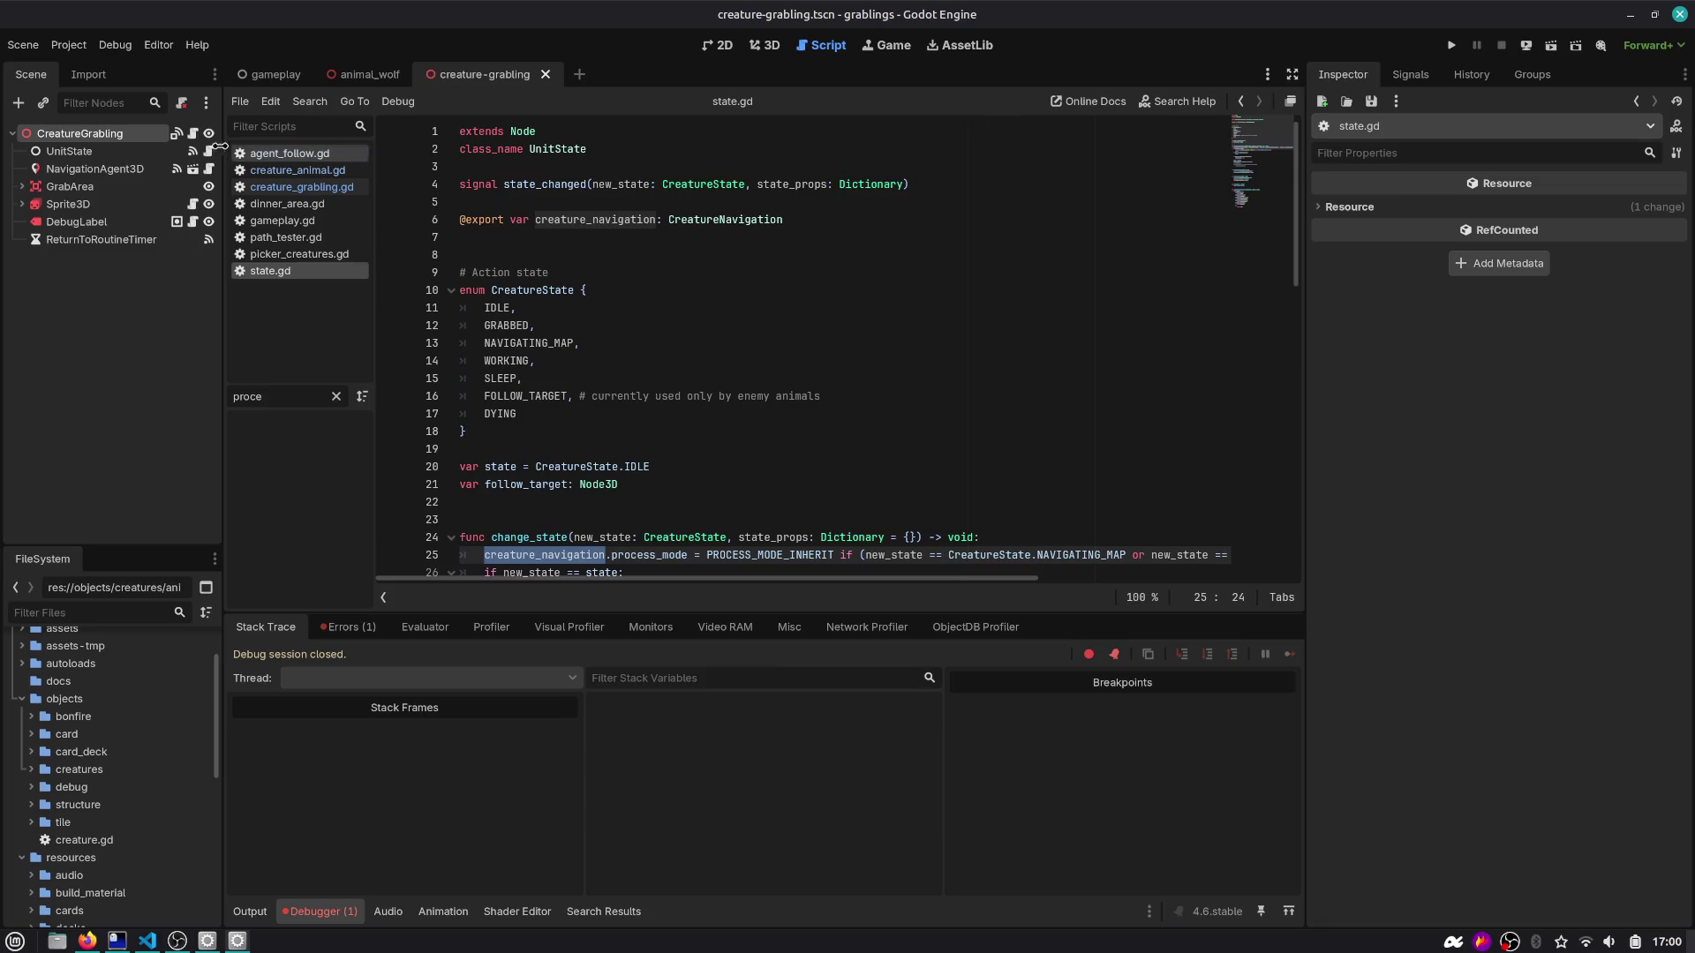
# Step: Assign NavigationAgent3D to the grabling UnitState's Creature Navigation and test the next time slot
pyautogui.click(103, 152)
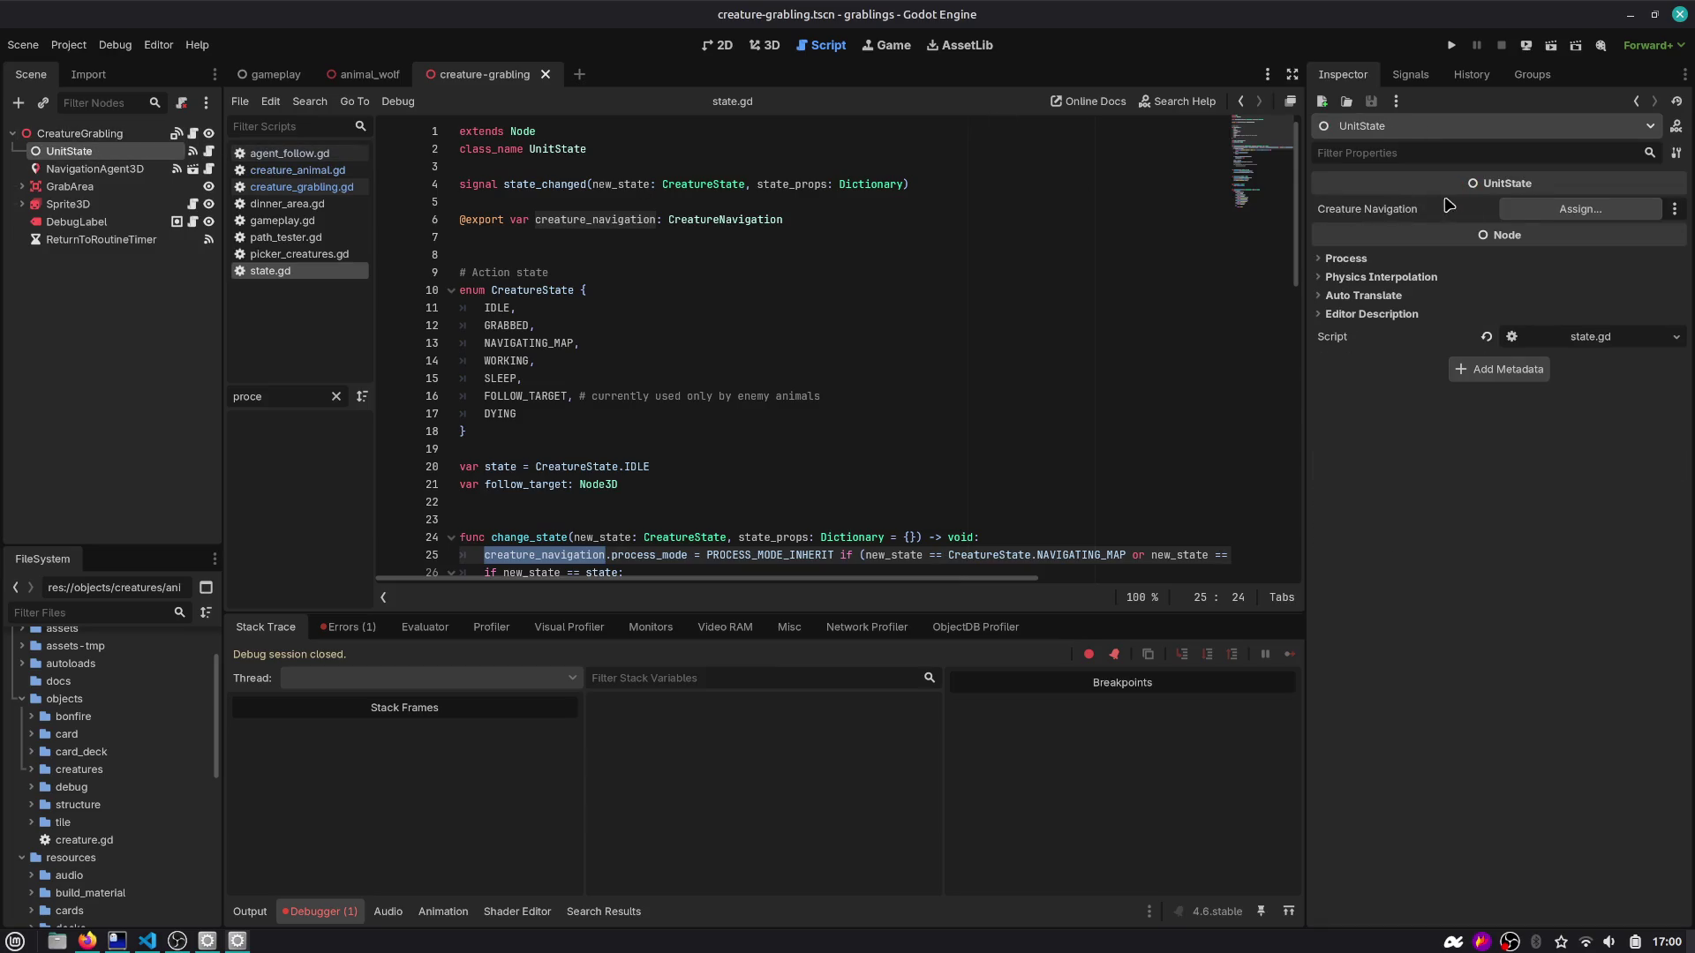
pyautogui.click(1580, 208)
pyautogui.doubleClick(795, 302)
pyautogui.click(1451, 45)
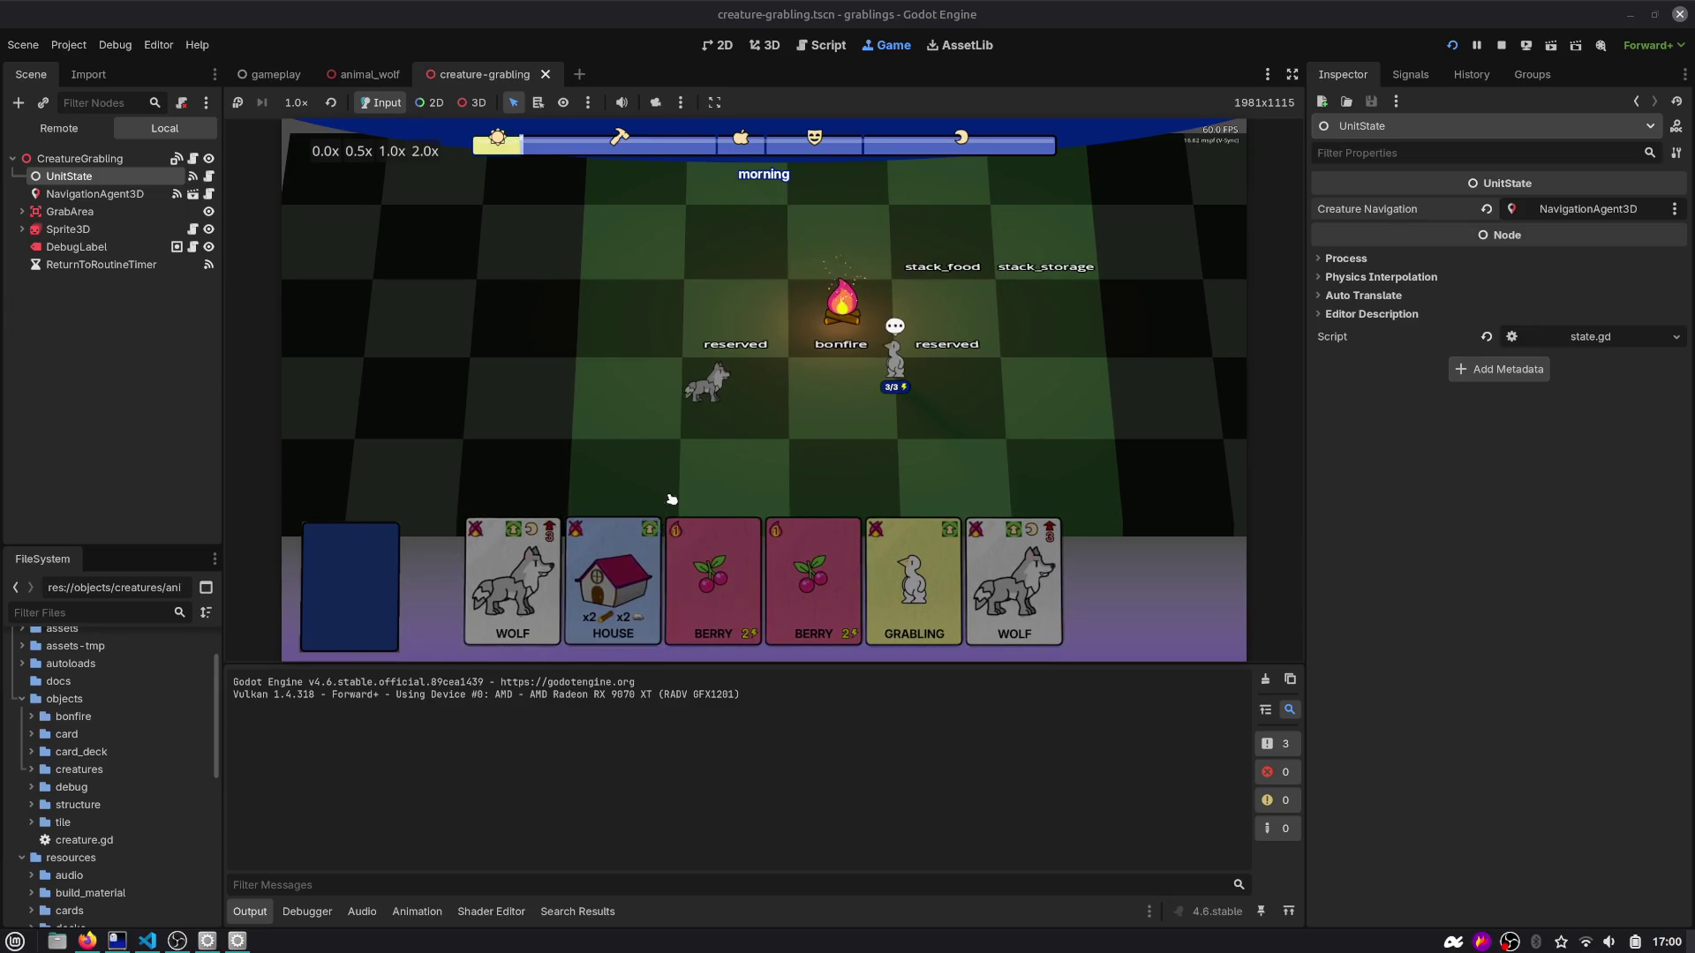
pyautogui.press('F1')
pyautogui.click(1513, 468)
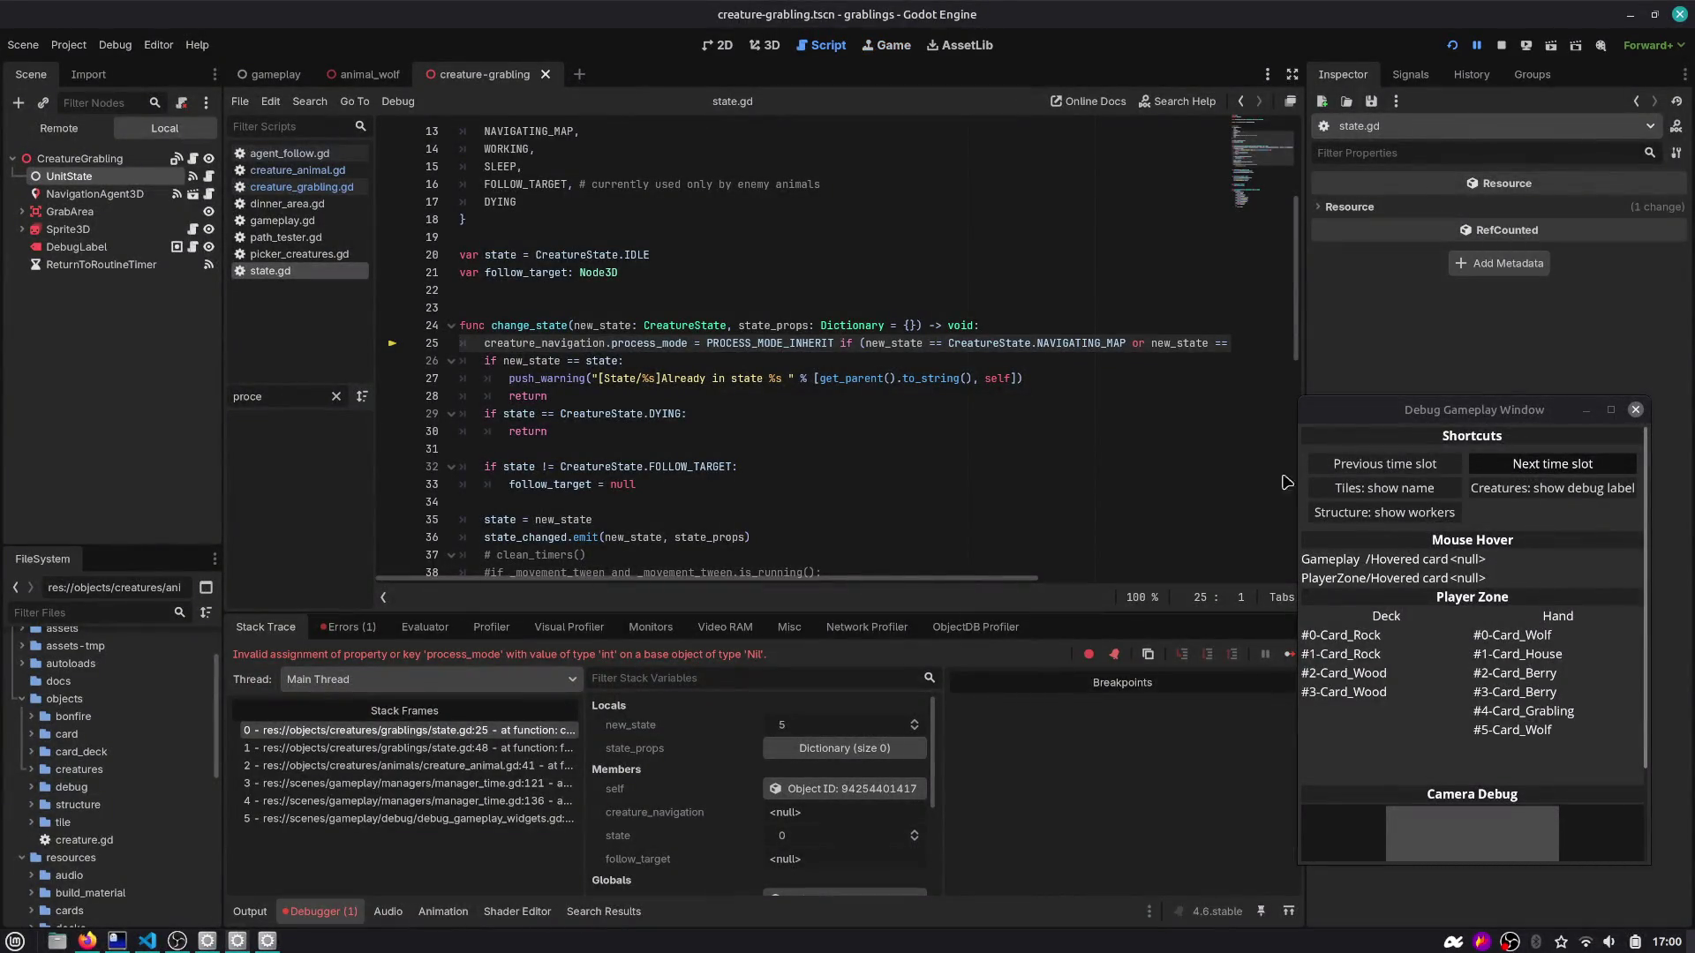
pyautogui.moveTo(320, 655); pyautogui.dragTo(492, 652)
# Step: Assign NavigationAgent3D to the animal_wolf UnitState's Creature Navigation and replay to sleep time
pyautogui.click(367, 74)
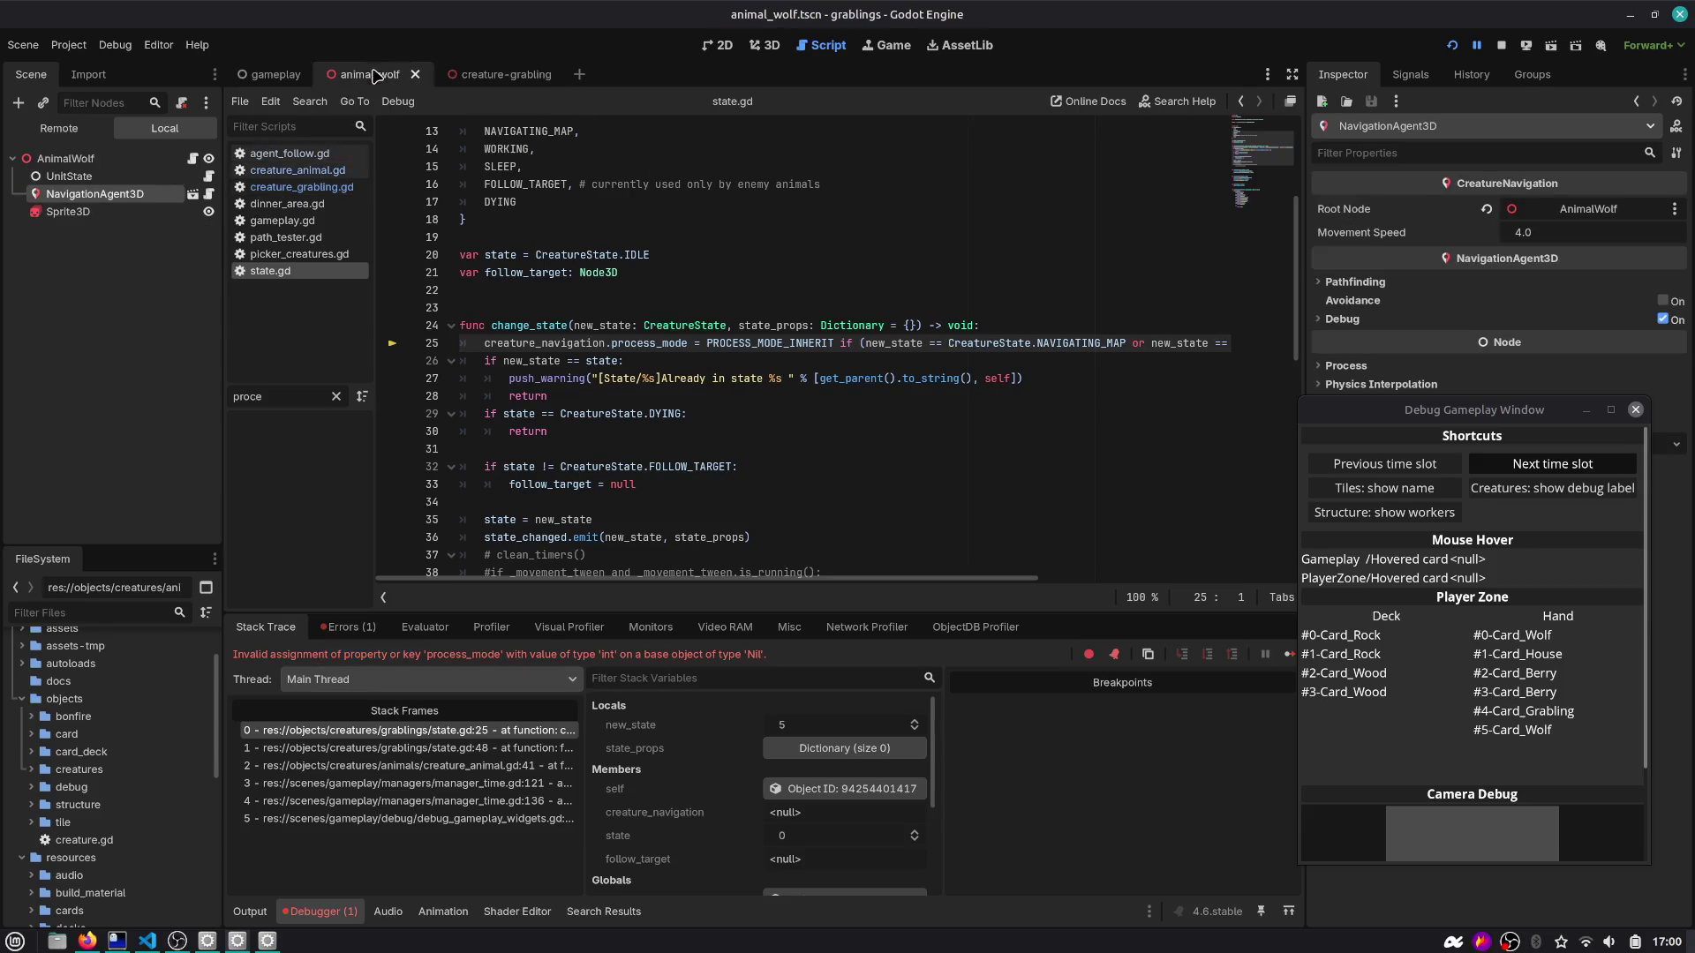
pyautogui.click(82, 180)
pyautogui.click(1582, 209)
pyautogui.doubleClick(861, 318)
pyautogui.click(1452, 45)
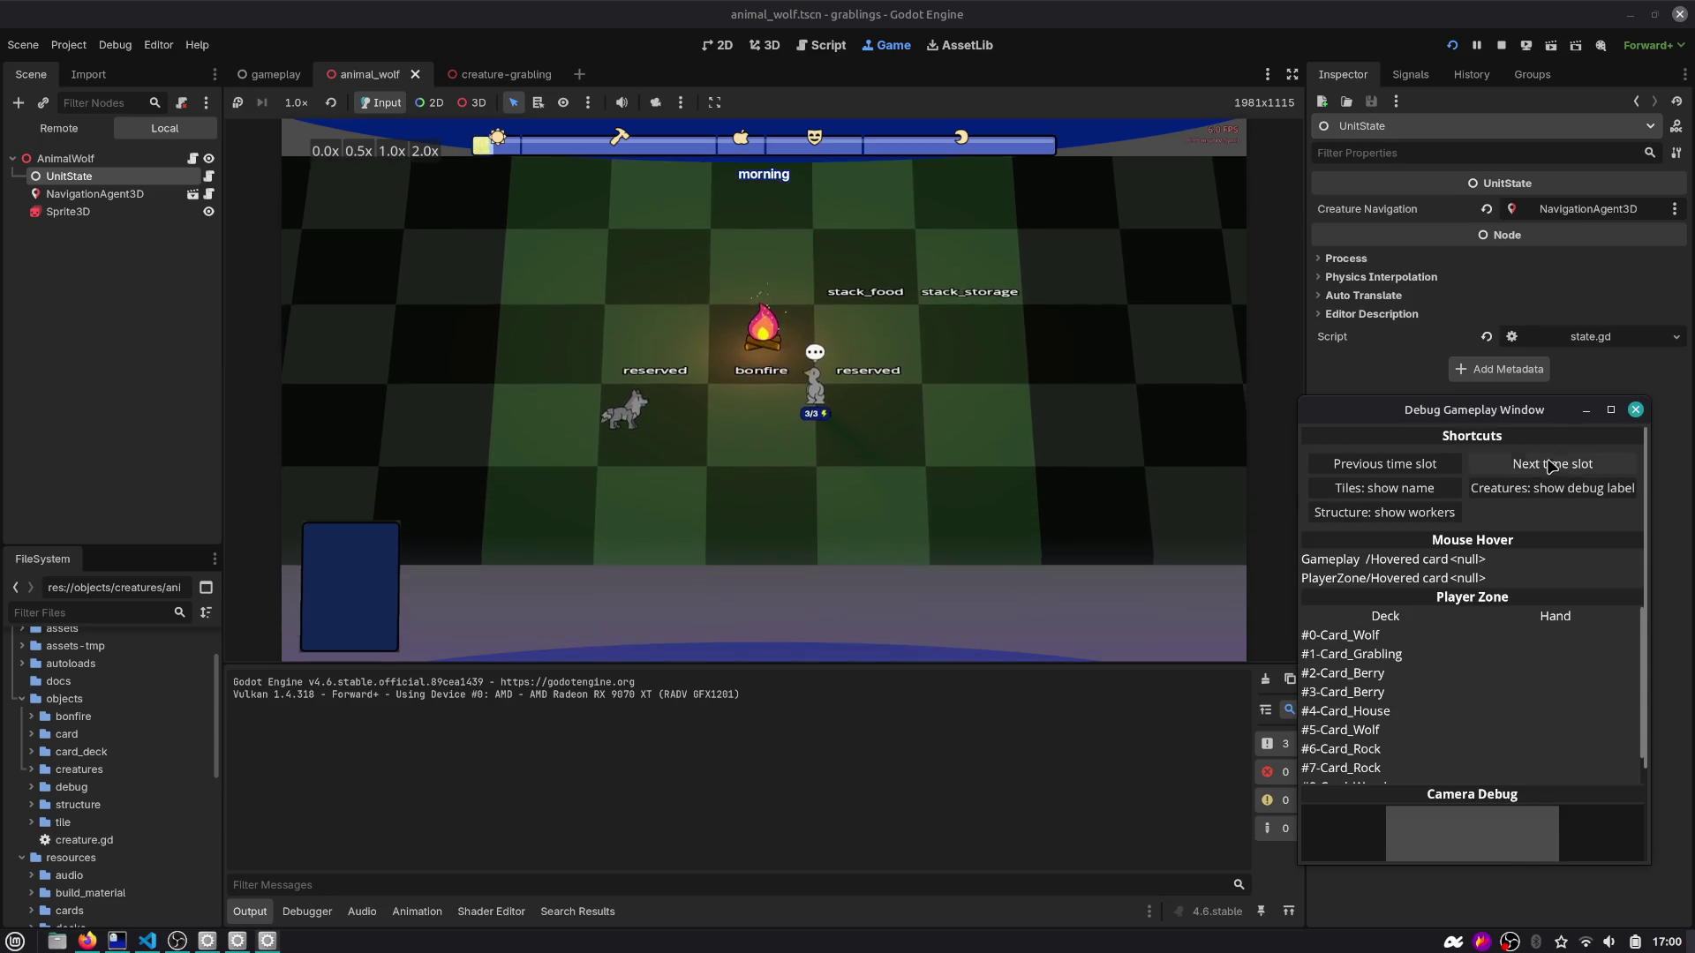
pyautogui.click(1551, 464)
pyautogui.click(1551, 465)
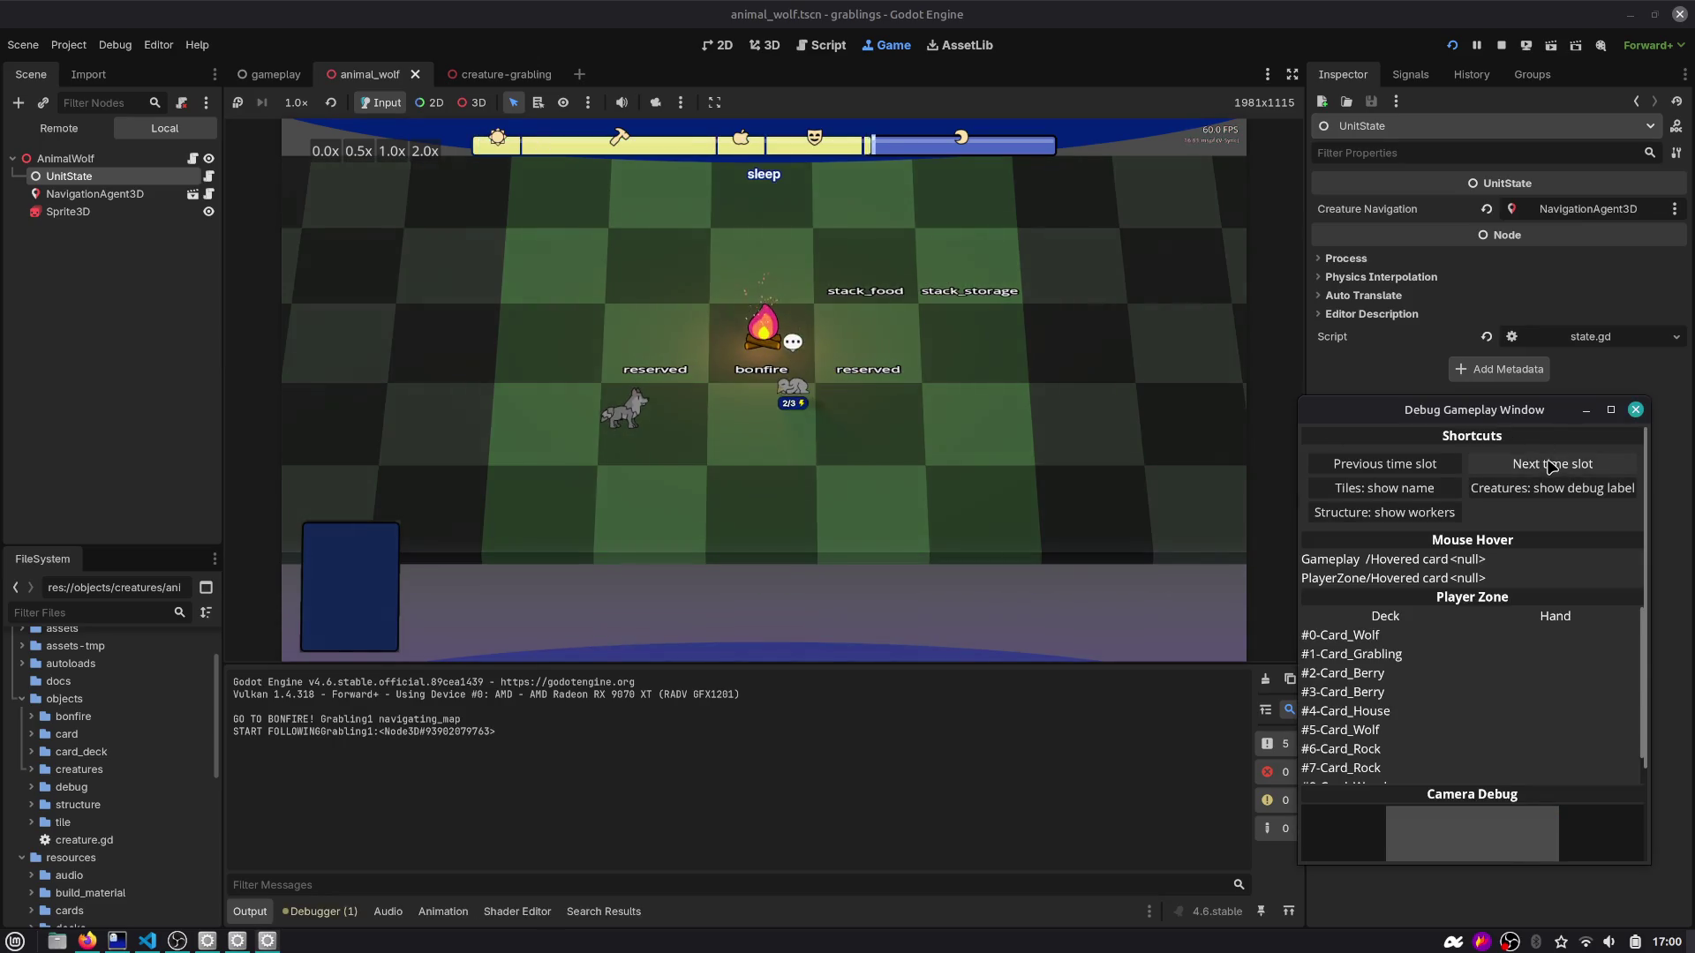
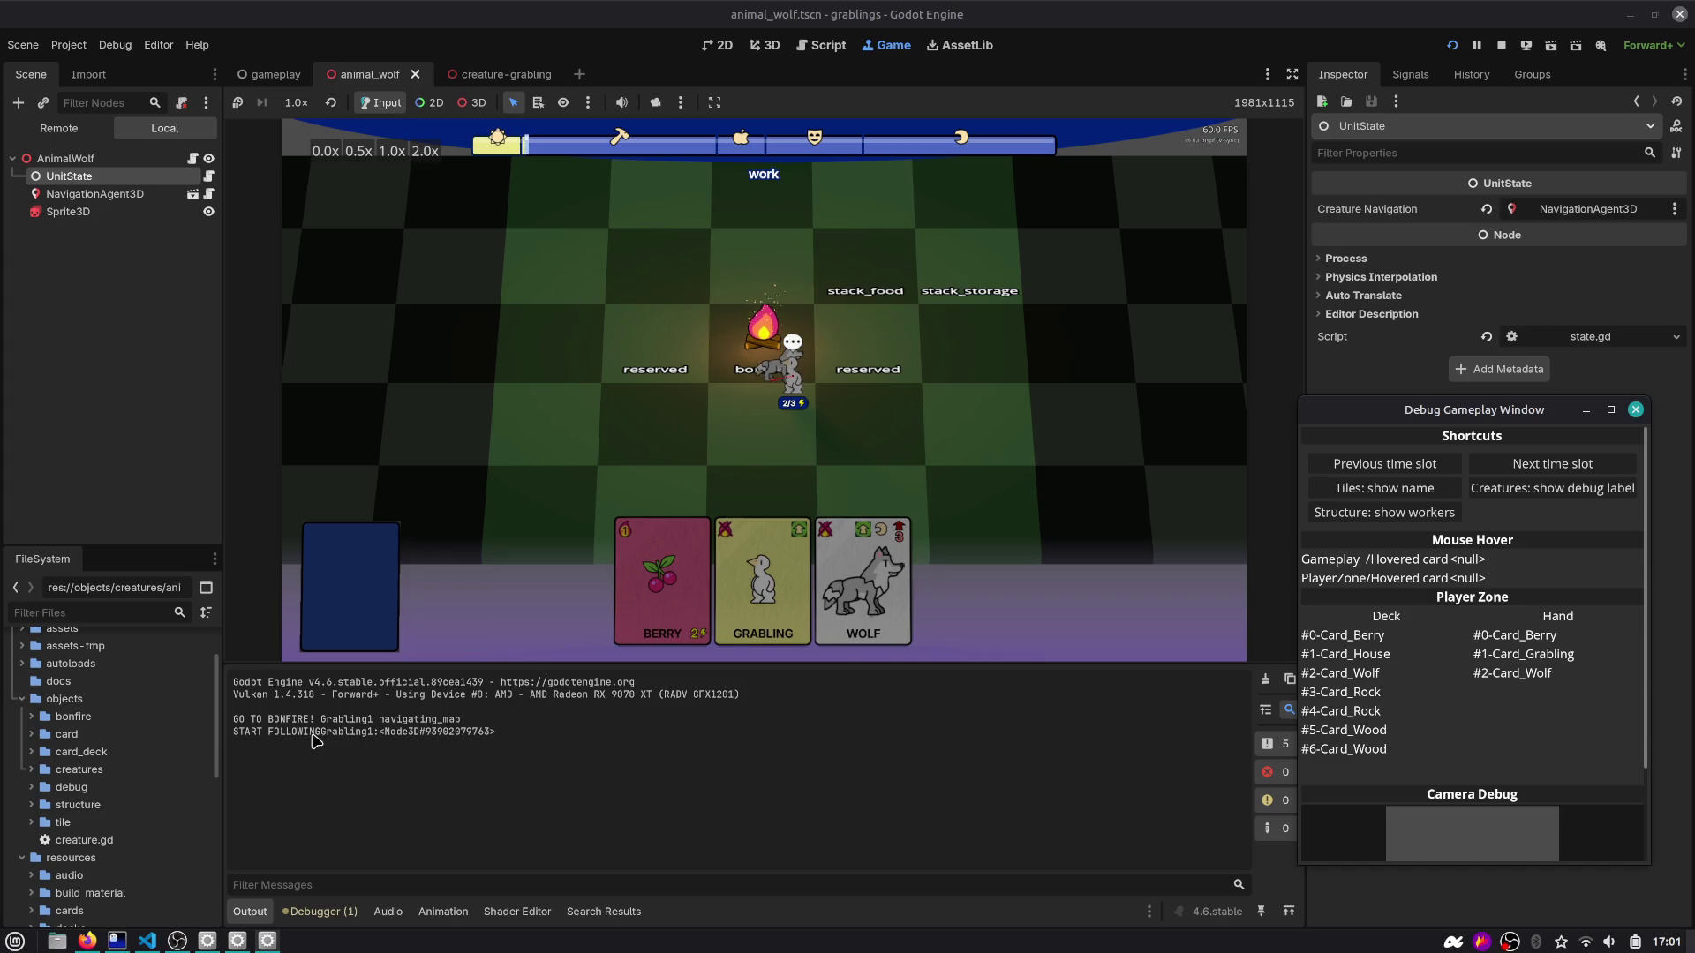
# Step: Open the wolf's creature_animal.gd script and find the on_sleep_time_started handler
pyautogui.click(821, 45)
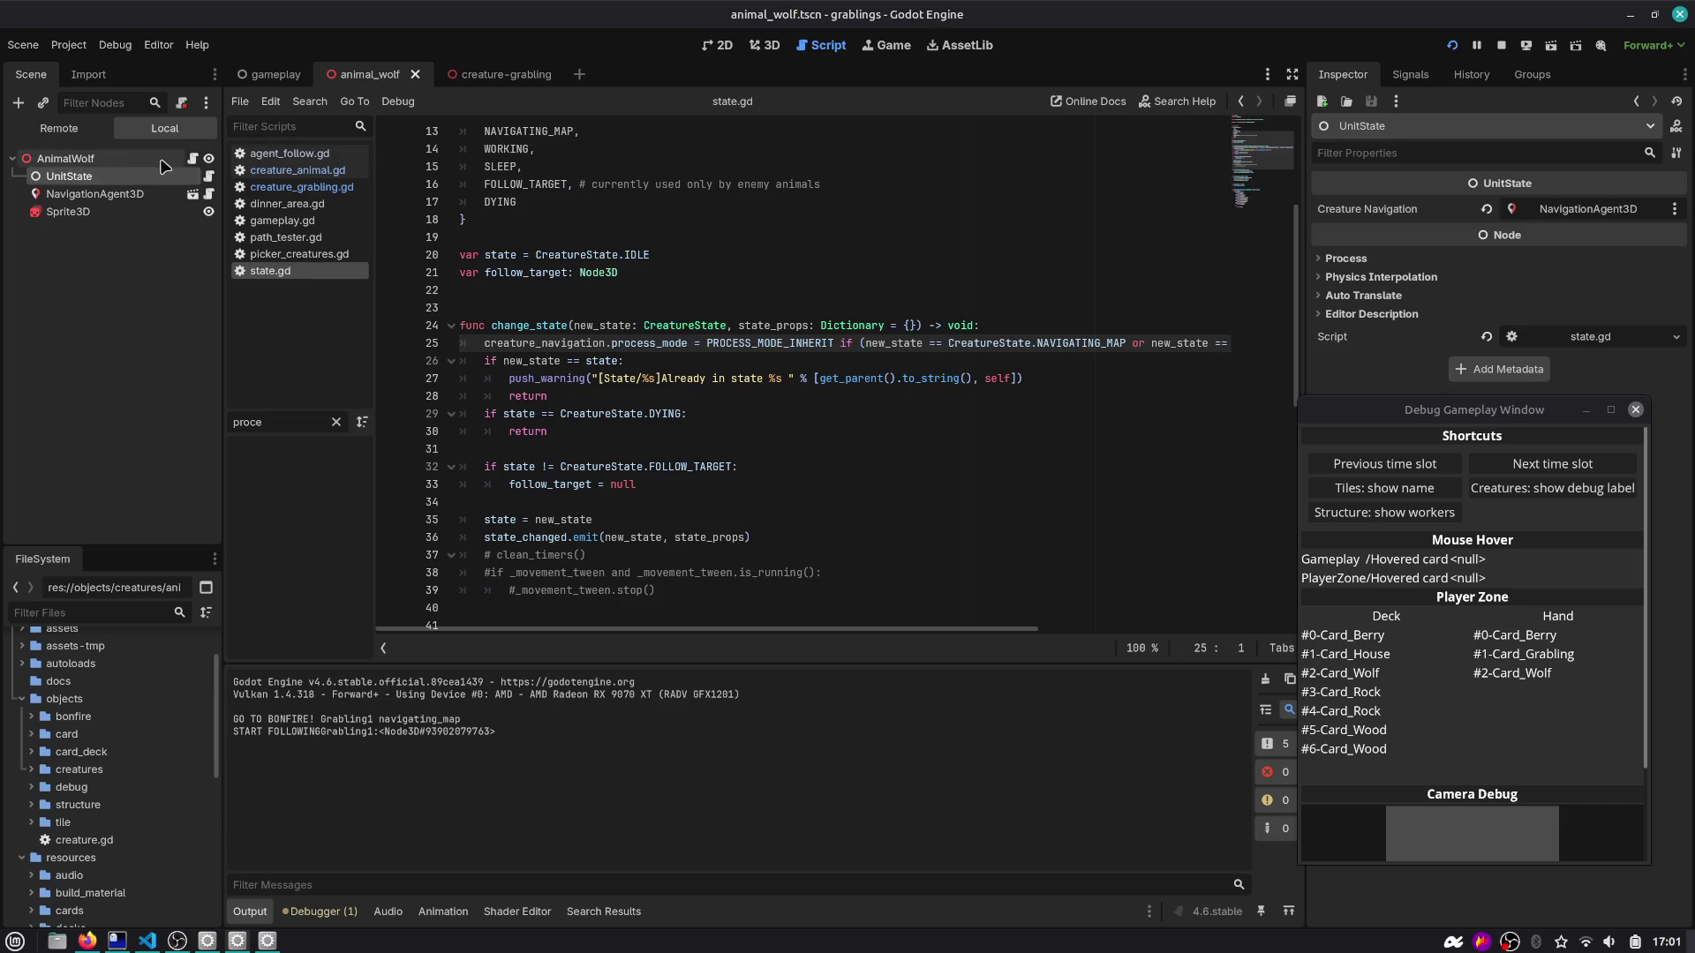
pyautogui.click(193, 158)
pyautogui.scroll(-3, 591, 367)
pyautogui.doubleClick(610, 449)
pyautogui.doubleClick(618, 466)
pyautogui.doubleClick(855, 467)
pyautogui.scroll(-5, 855, 469)
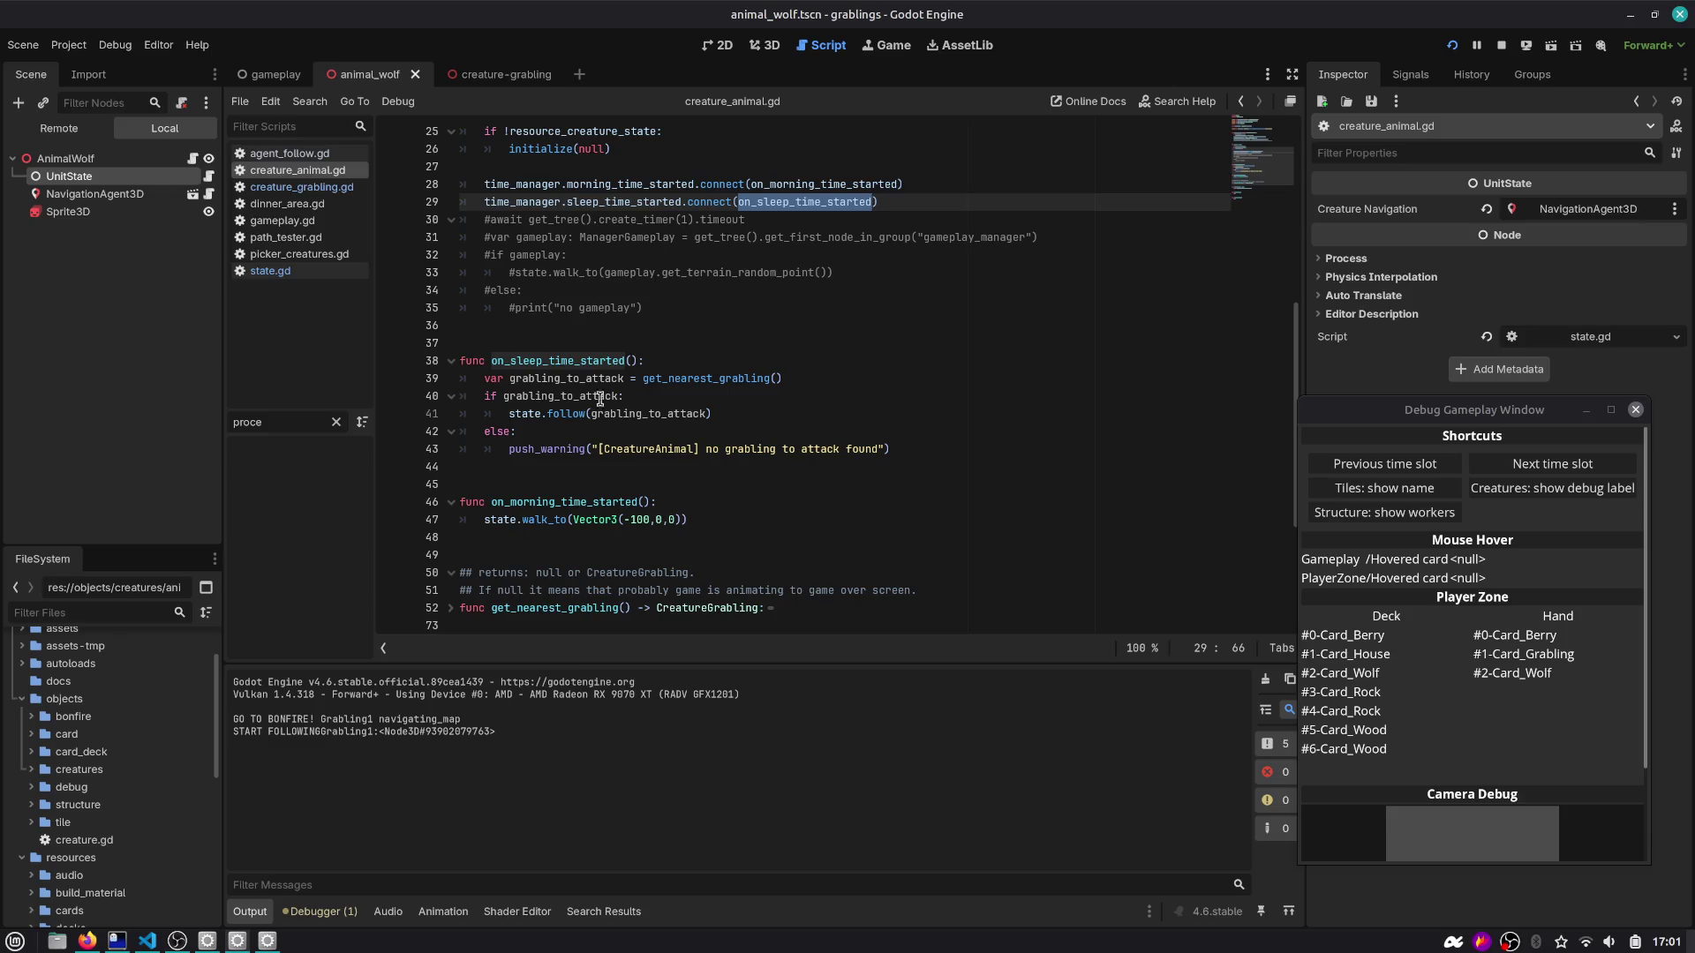
# Step: Add print("SLEEP TIME STARTED", grabling_to_attack) to the sleep handler's body
pyautogui.click(712, 362)
pyautogui.press('Return')
pyautogui.write('print("SLEEP TIME')
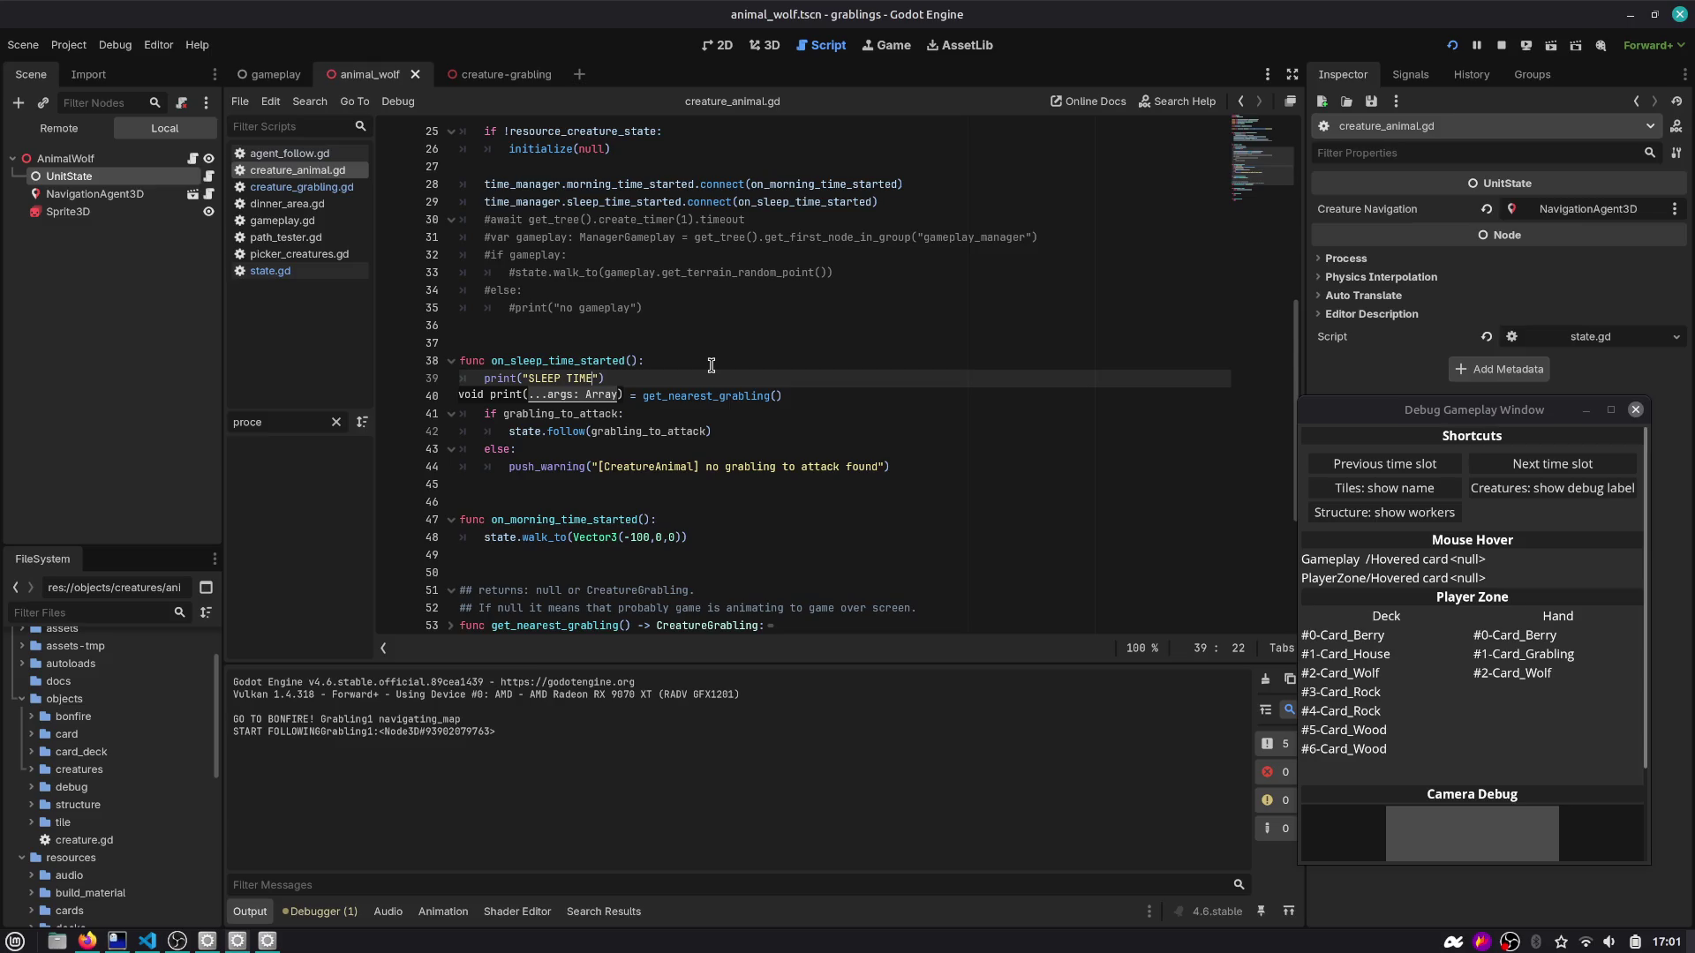
pyautogui.write('TED')
pyautogui.press('Down')
pyautogui.hotkey('ctrl', 'Left')
pyautogui.hotkey('ctrl', 'Left')
pyautogui.hotkey('ctrl', 'Left')
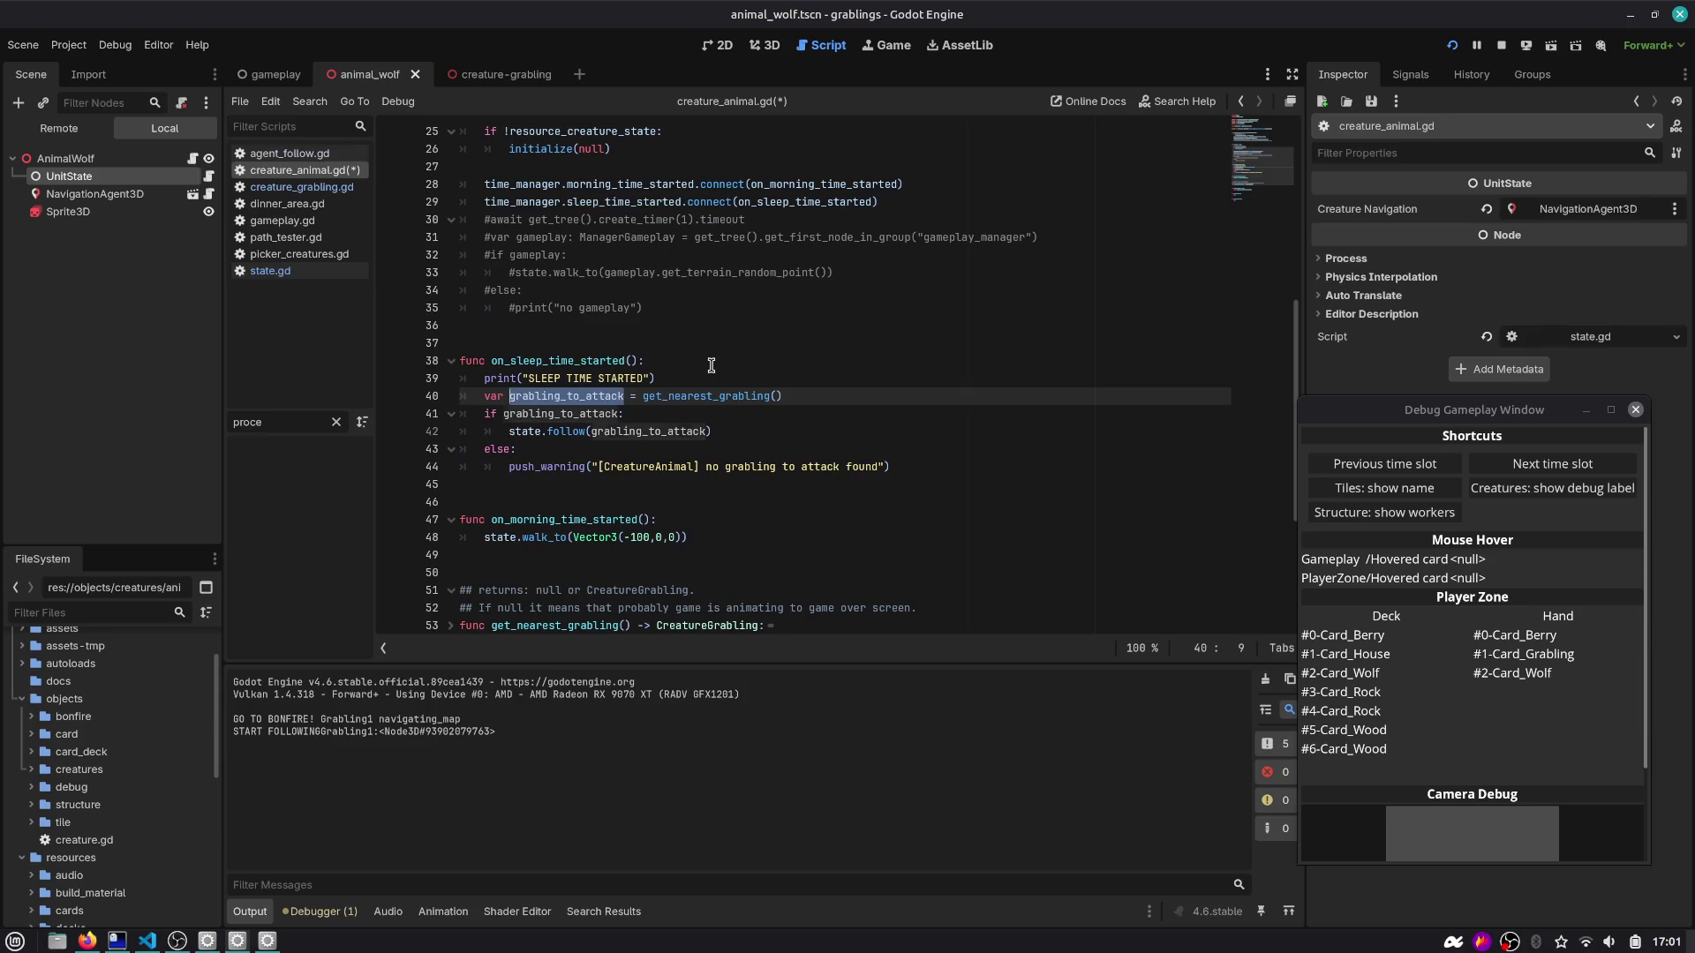
pyautogui.press('Up')
pyautogui.hotkey('ctrl', 'Right')
pyautogui.hotkey('ctrl', 'Right')
pyautogui.hotkey('ctrl', 'Right')
pyautogui.write(', grabling_to_attack')
# Step: Save, move the print below the grabling_to_attack declaration, and run the game with F5
pyautogui.hotkey('ctrl', 's')
pyautogui.hotkey('alt', 'Down')
pyautogui.press('F5')
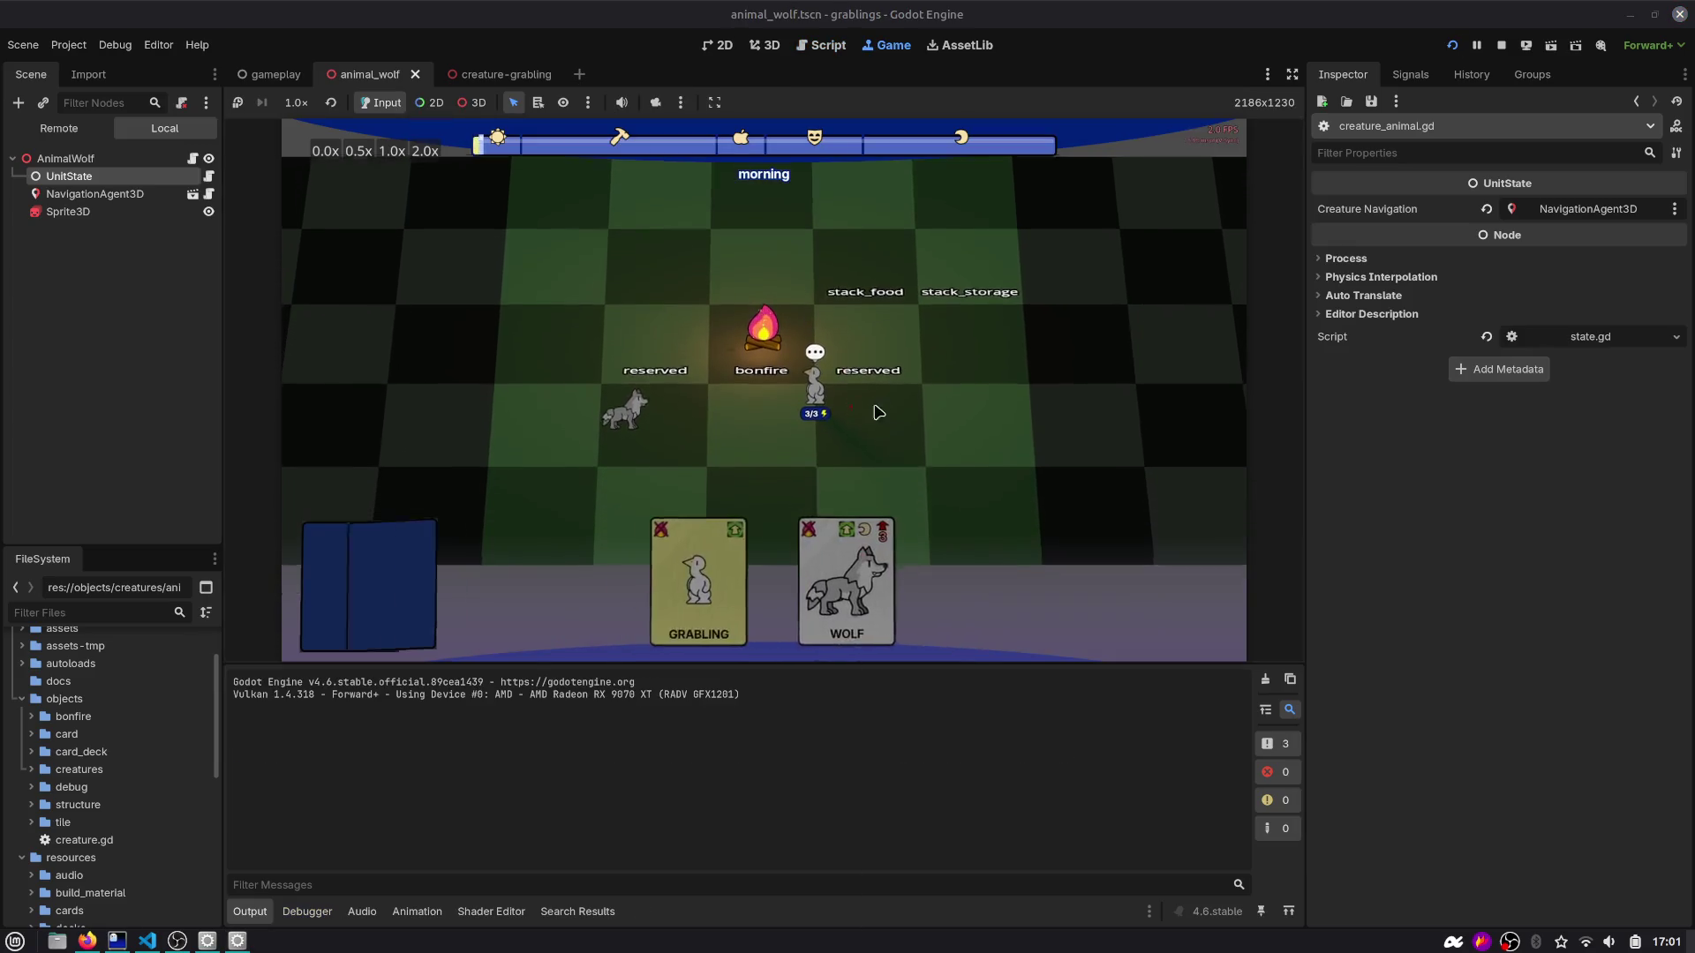
# Step: Advance the game two time slots to sleep time, then return to the creature_animal.gd code
pyautogui.click(1540, 467)
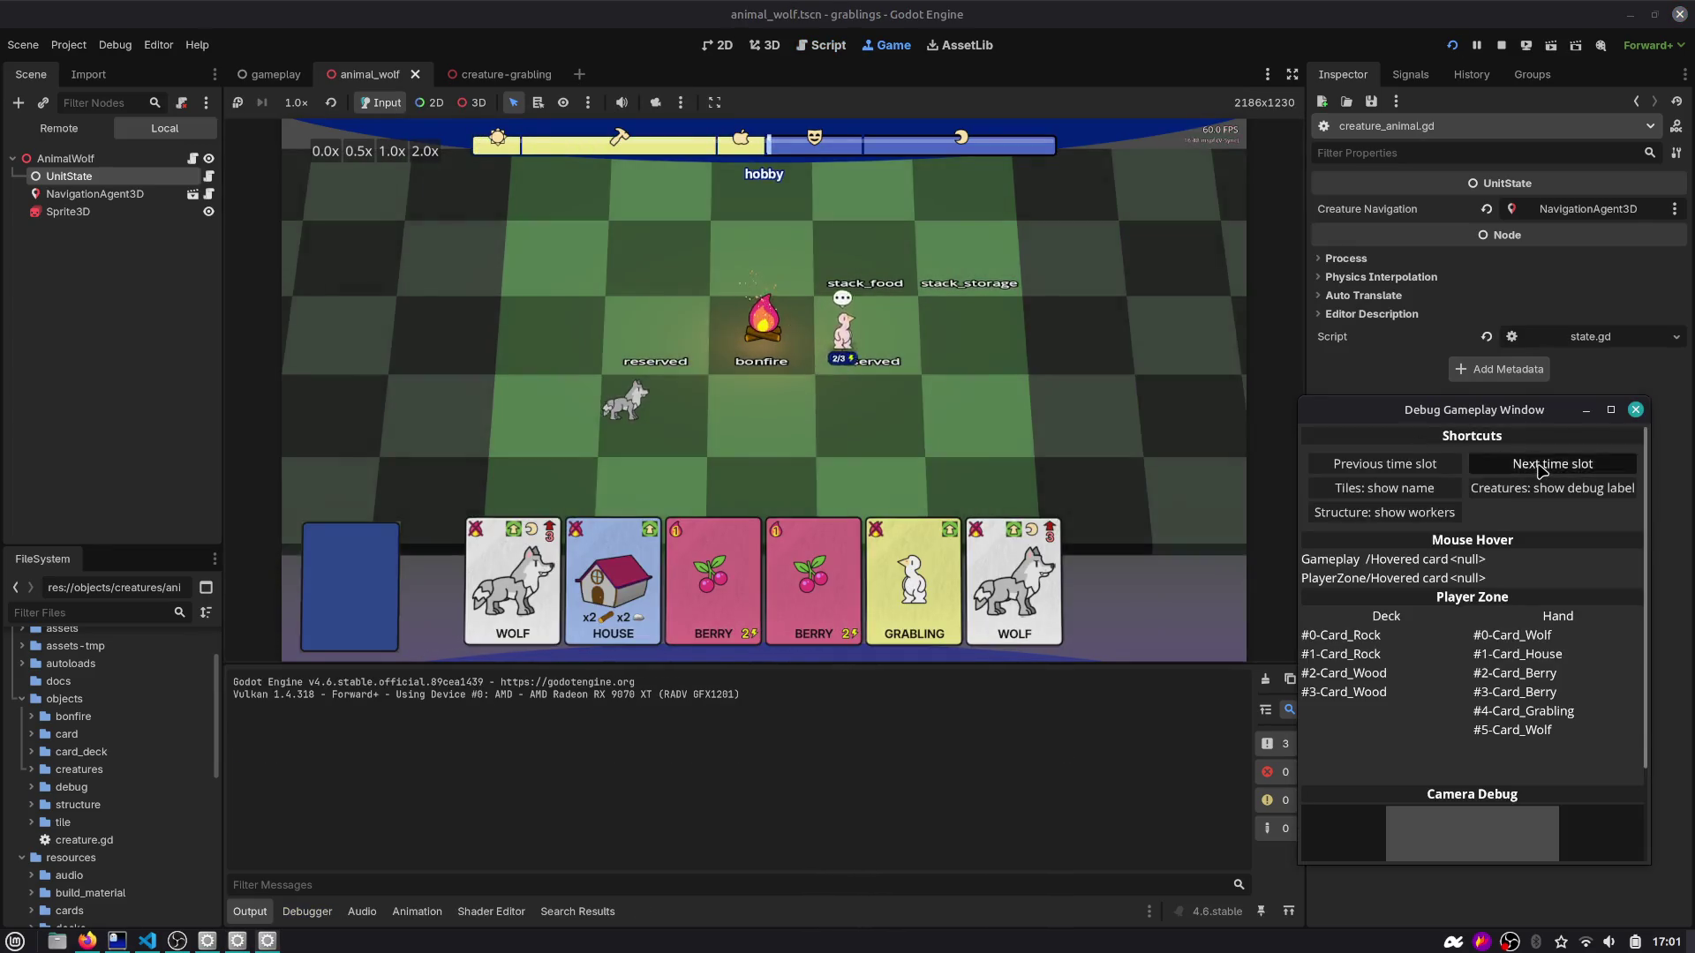
pyautogui.click(1540, 467)
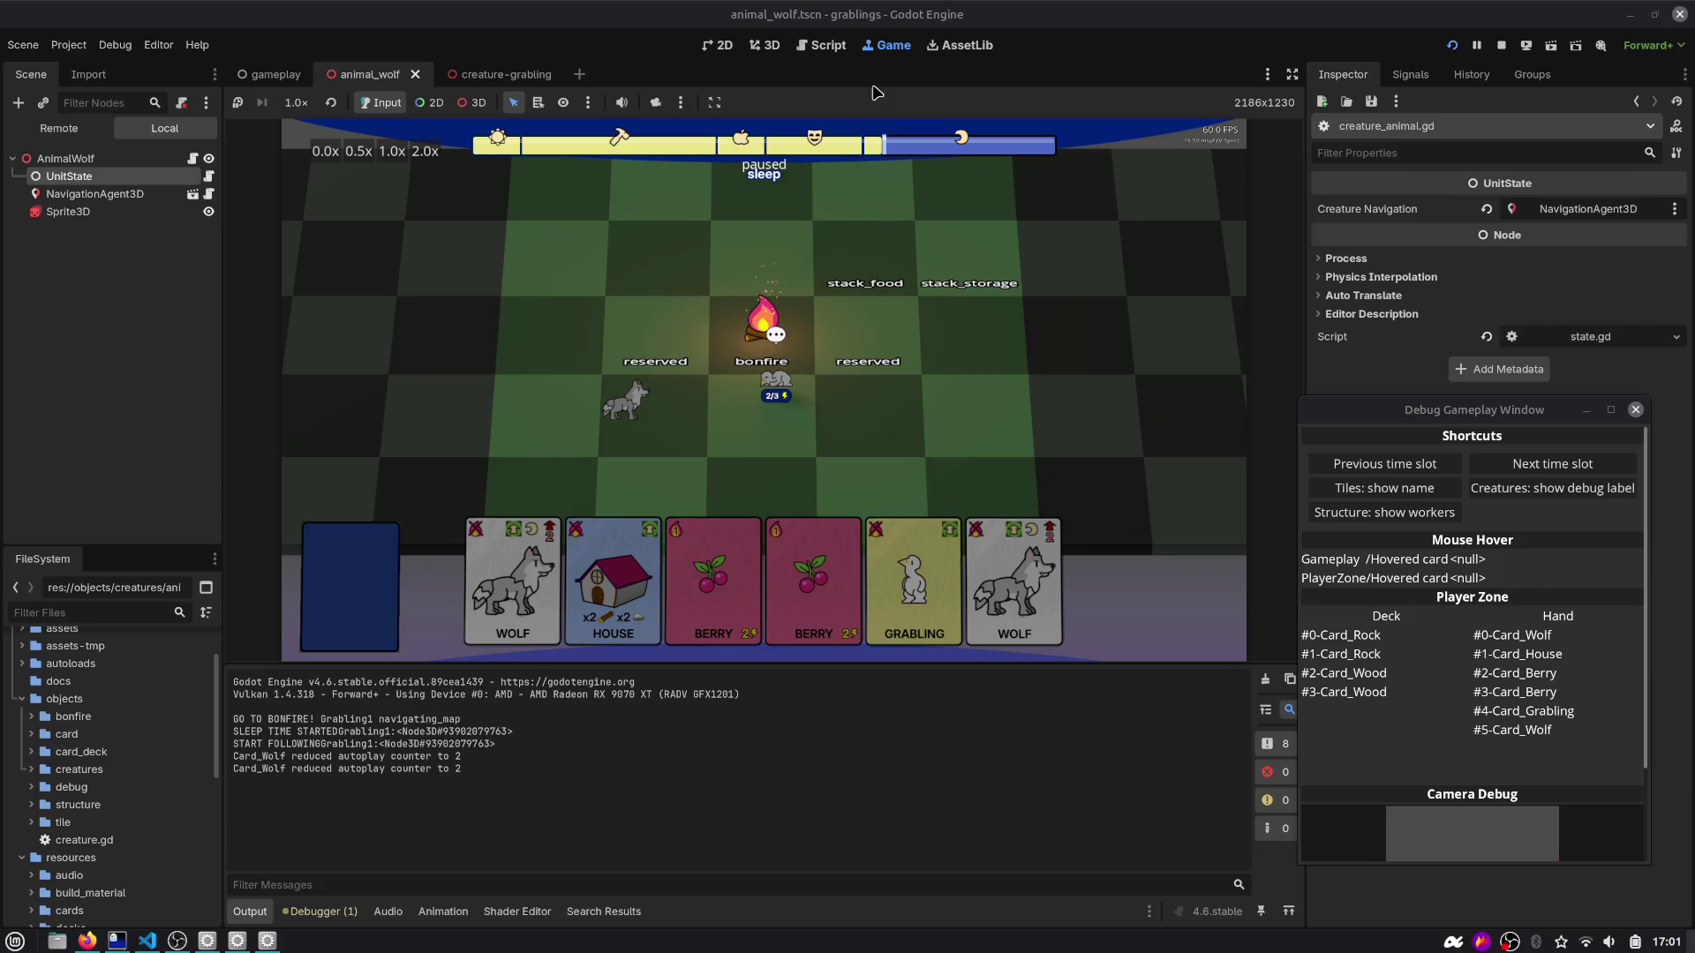
pyautogui.click(844, 49)
pyautogui.press('End')
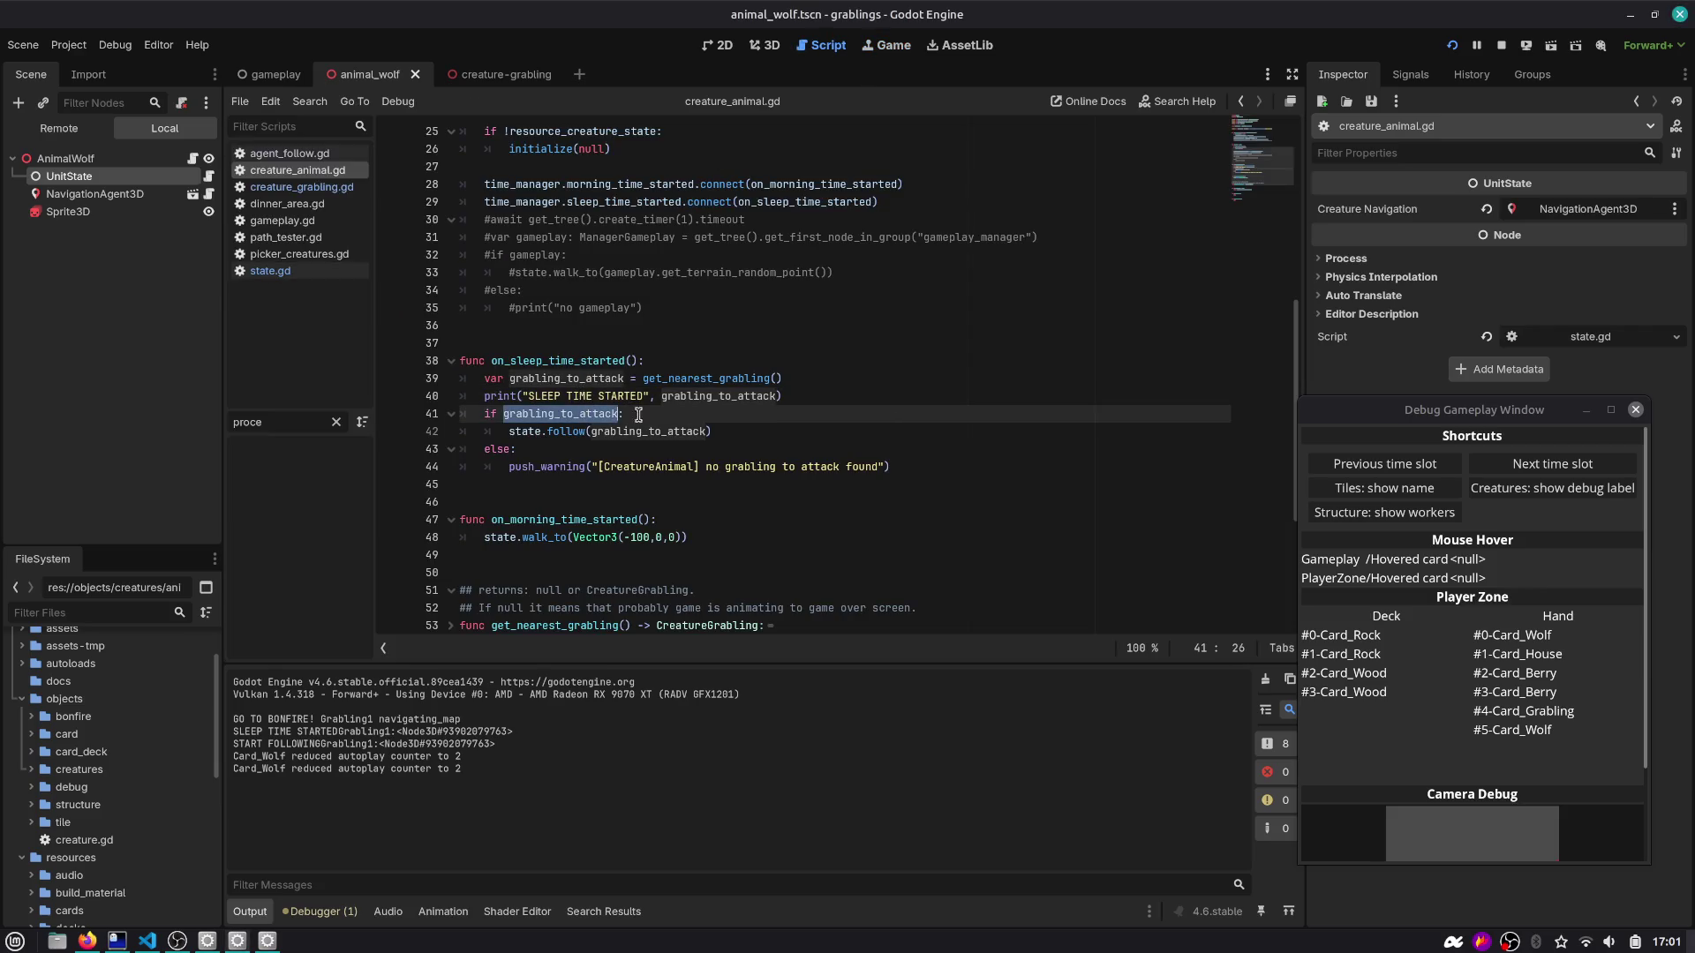
# Step: Jump to follow() in state.gd and delete its START FOLLOWING print line
pyautogui.keyDown('ctrl'); pyautogui.click(565, 430); pyautogui.keyUp('ctrl')
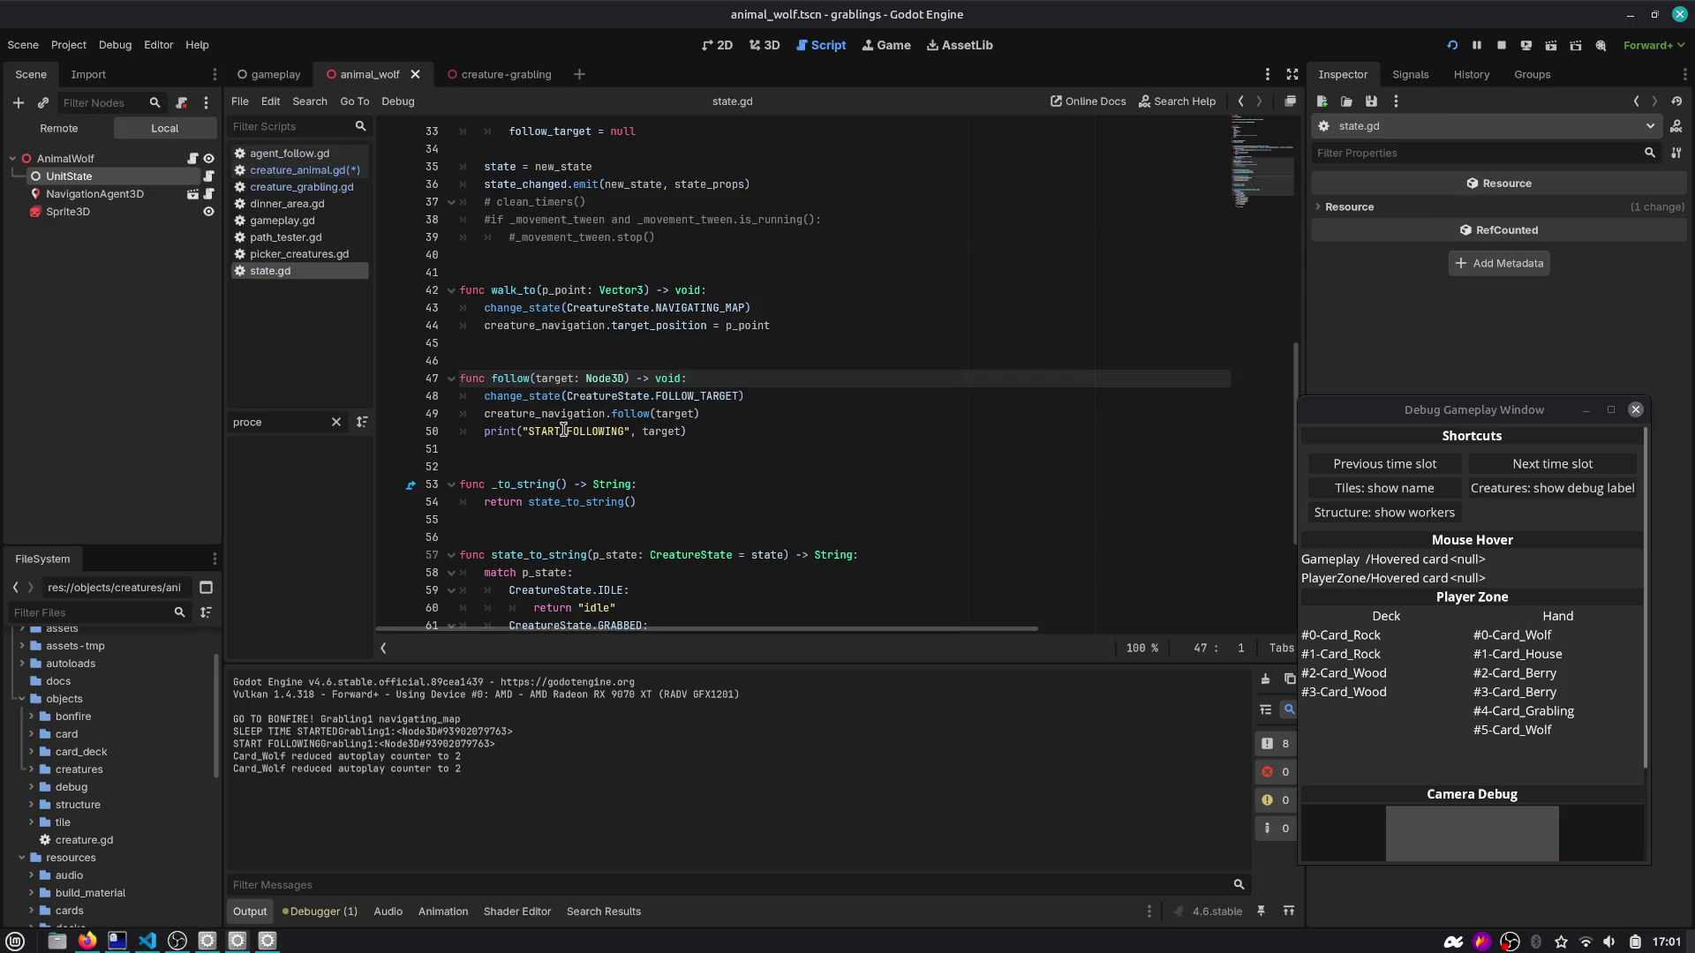
pyautogui.moveTo(362, 744); pyautogui.dragTo(530, 740)
pyautogui.click(671, 432)
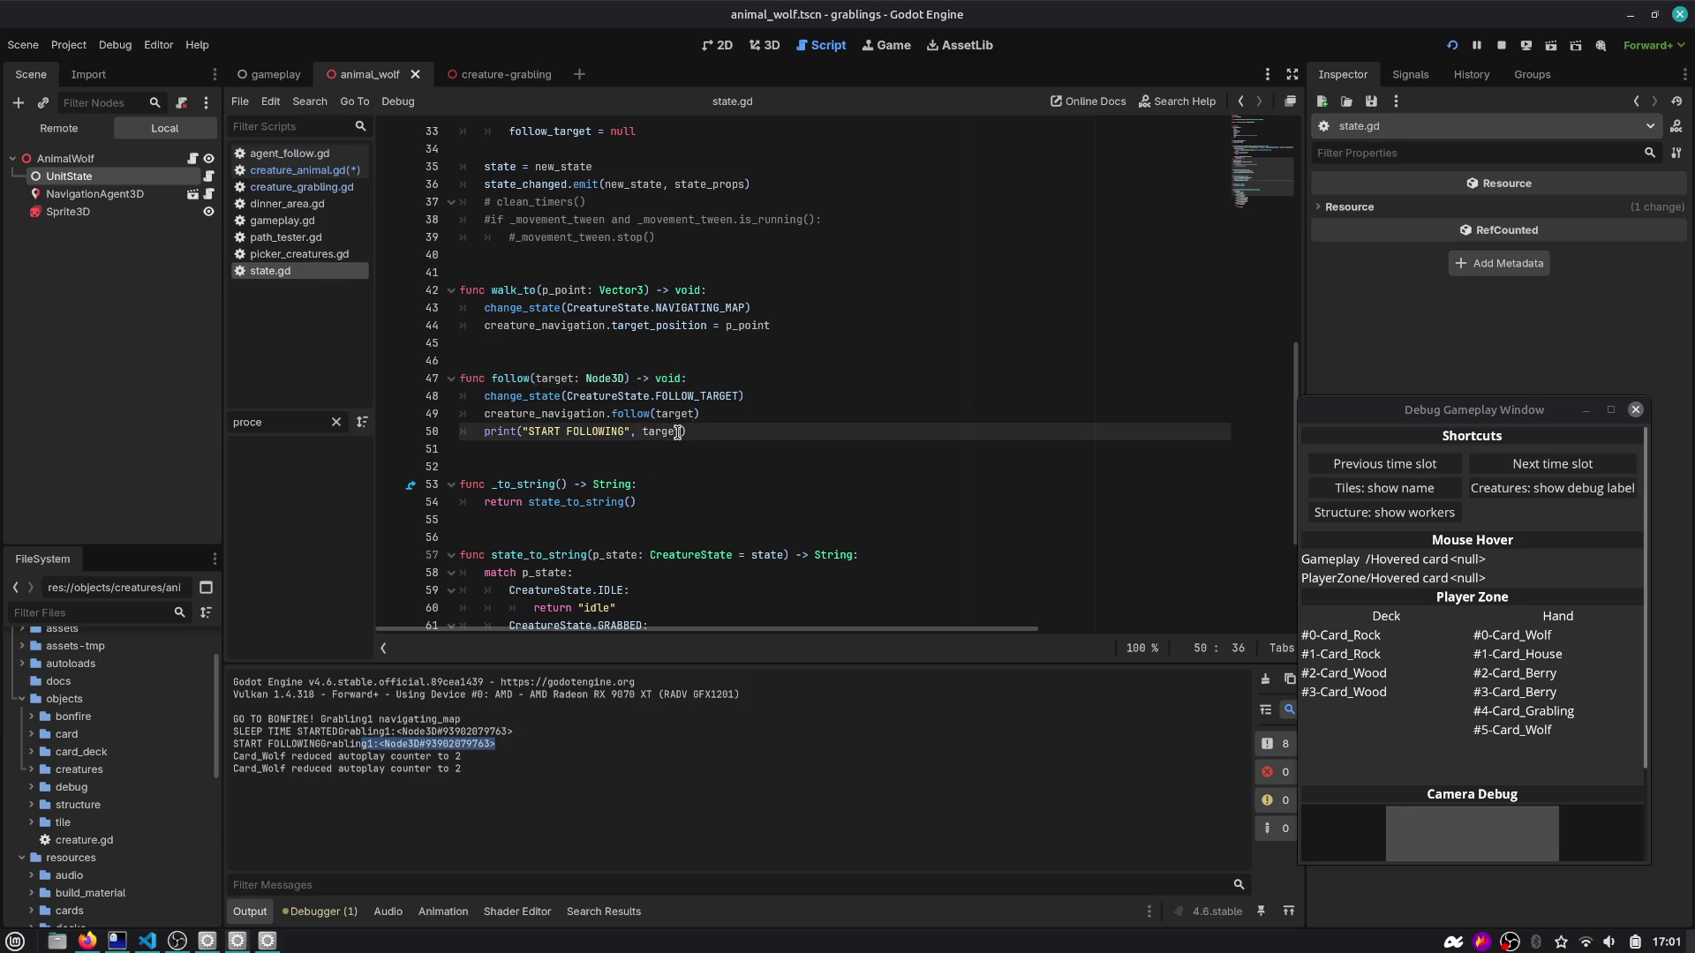
pyautogui.hotkey('ctrl', 'shift', 'k')
# Step: Trace creature_navigation up to its CreatureNavigation type and open agent_follow.gd
pyautogui.doubleClick(600, 414)
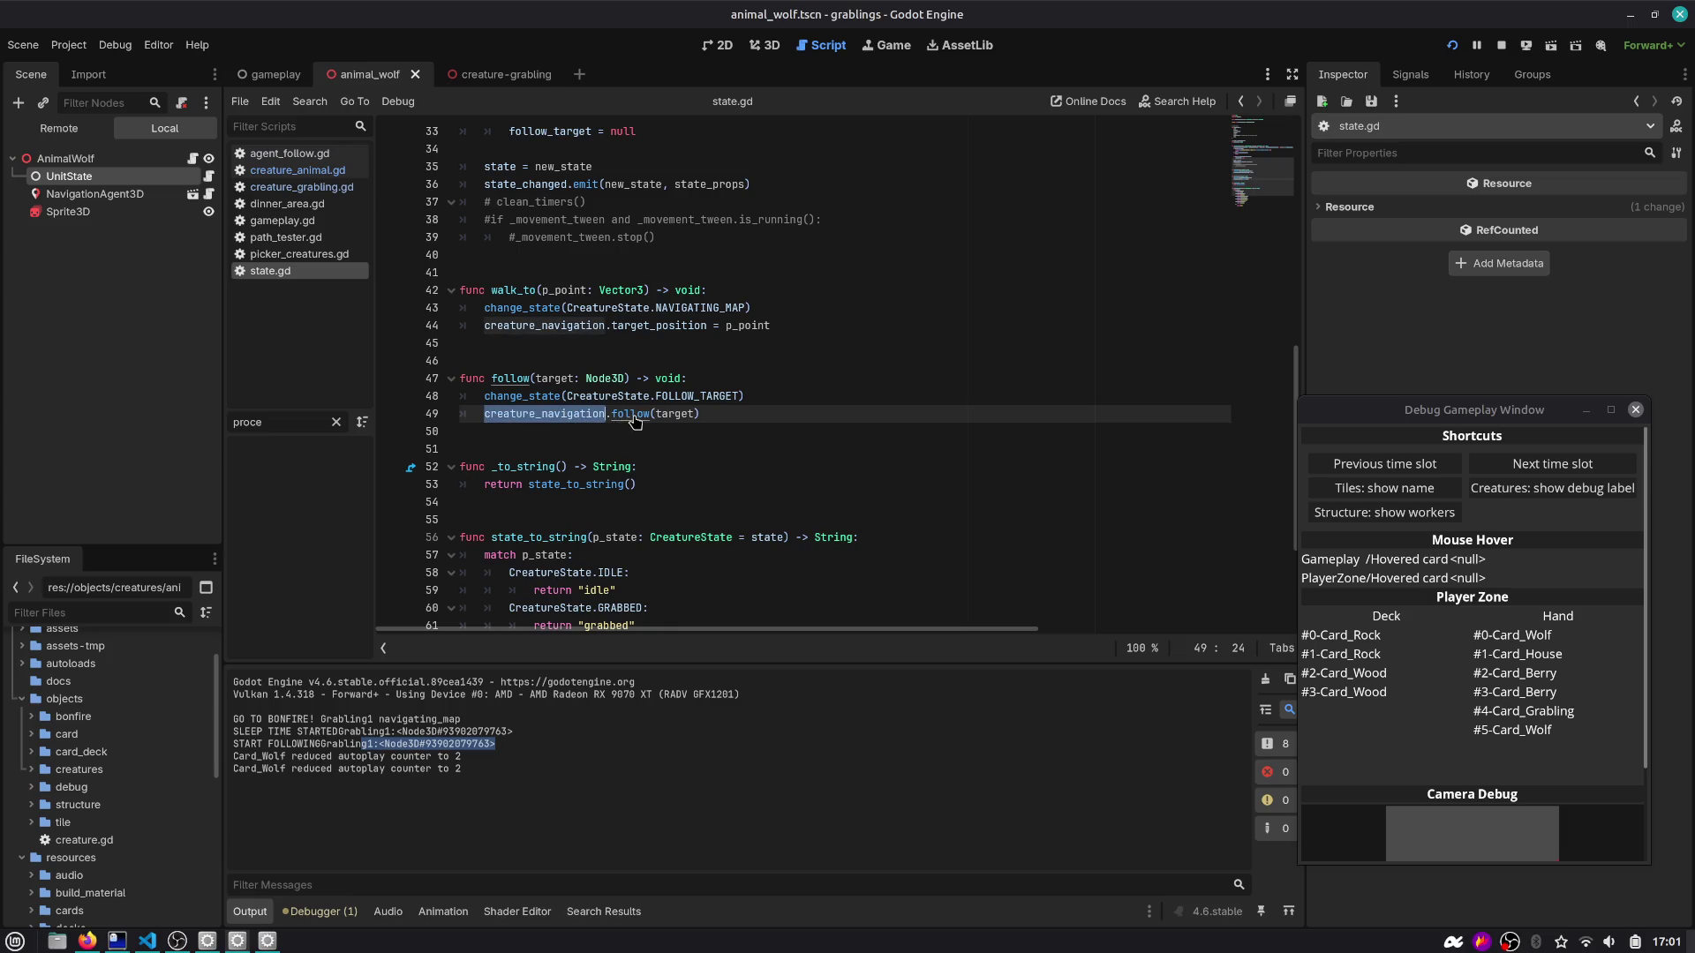
pyautogui.doubleClick(632, 415)
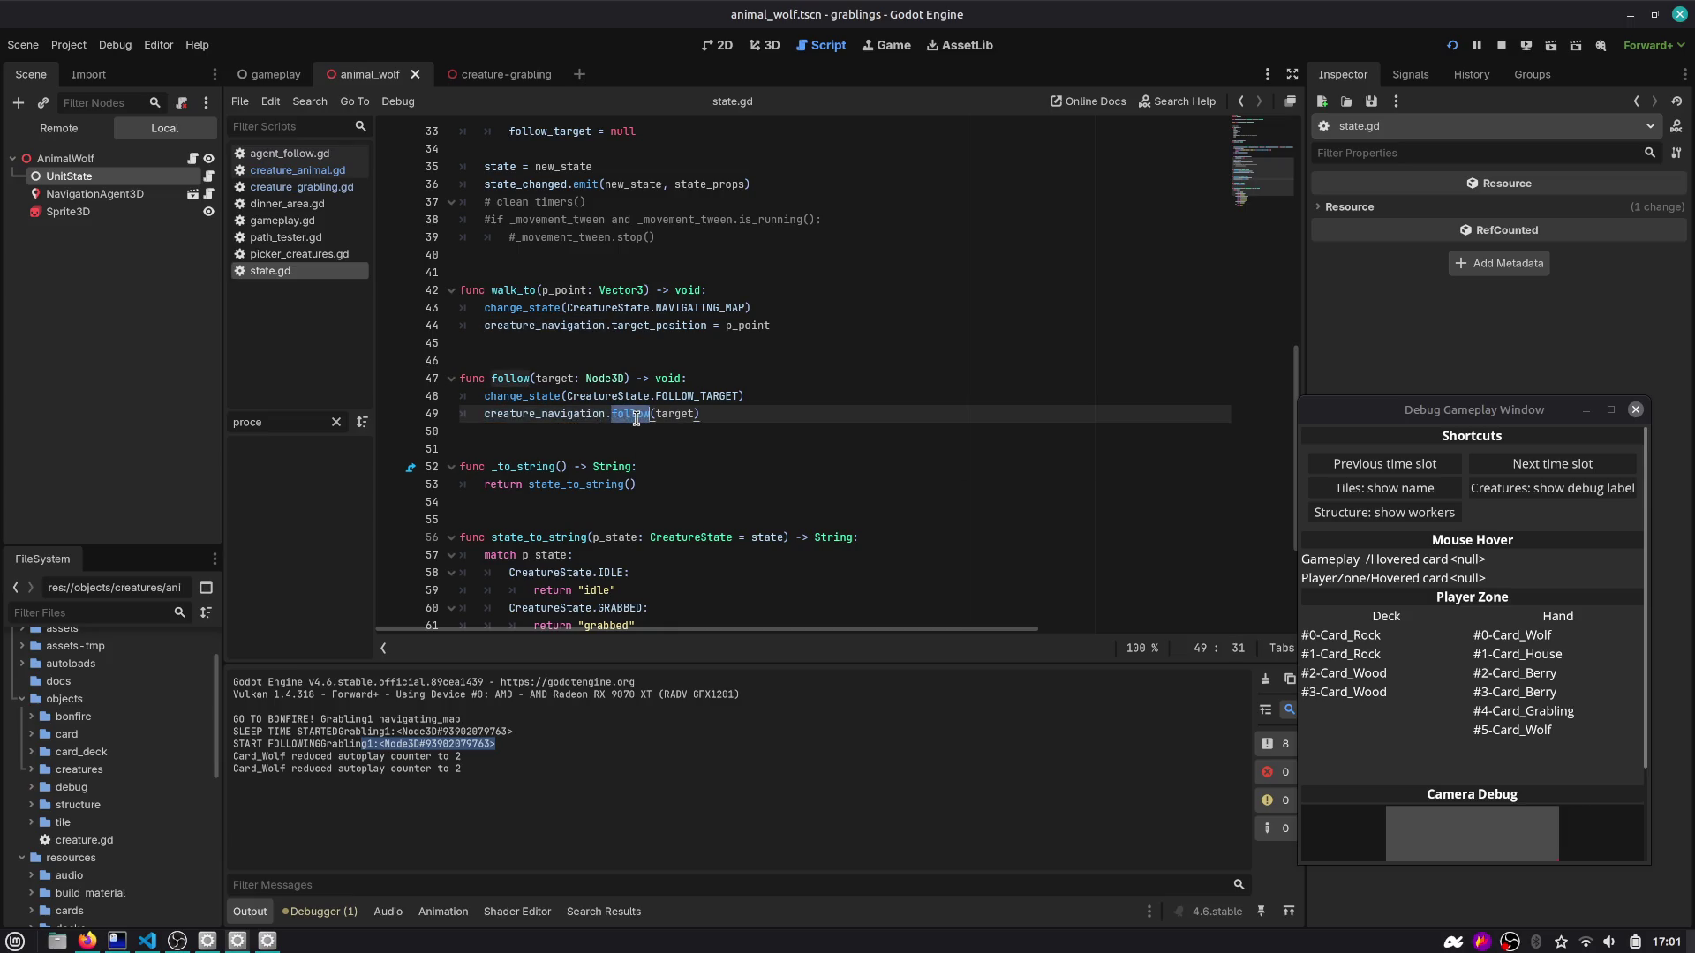
pyautogui.scroll(-3, 637, 418)
pyautogui.scroll(5, 637, 417)
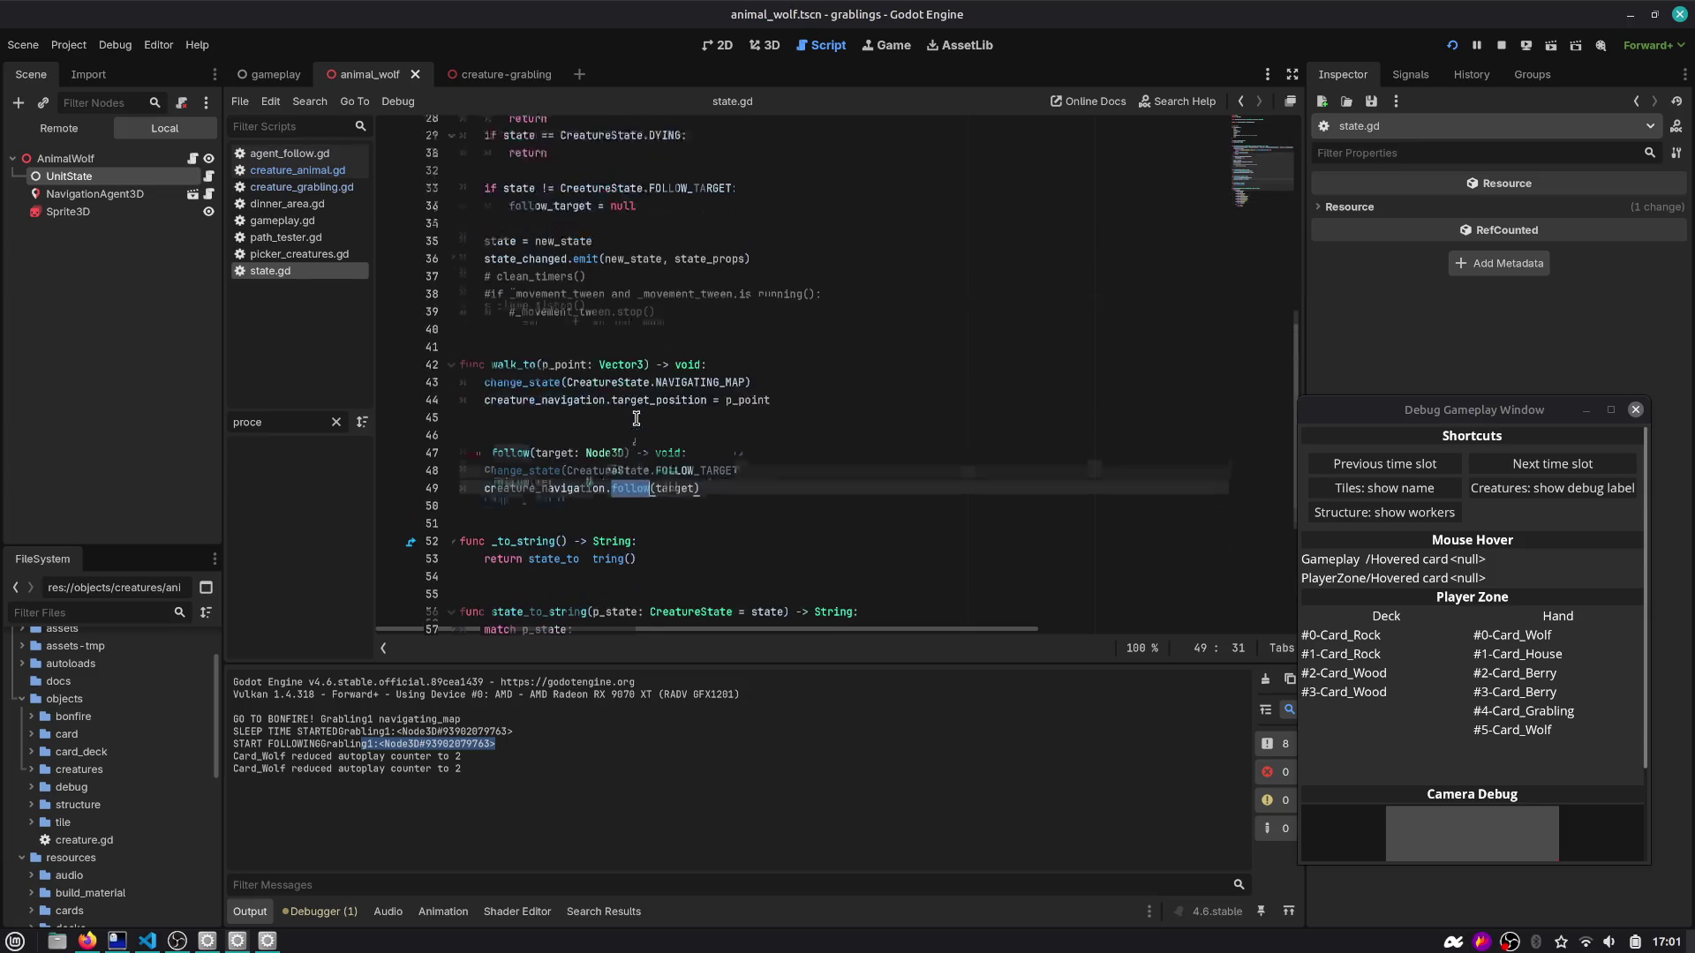
pyautogui.doubleClick(556, 502)
pyautogui.scroll(9, 556, 504)
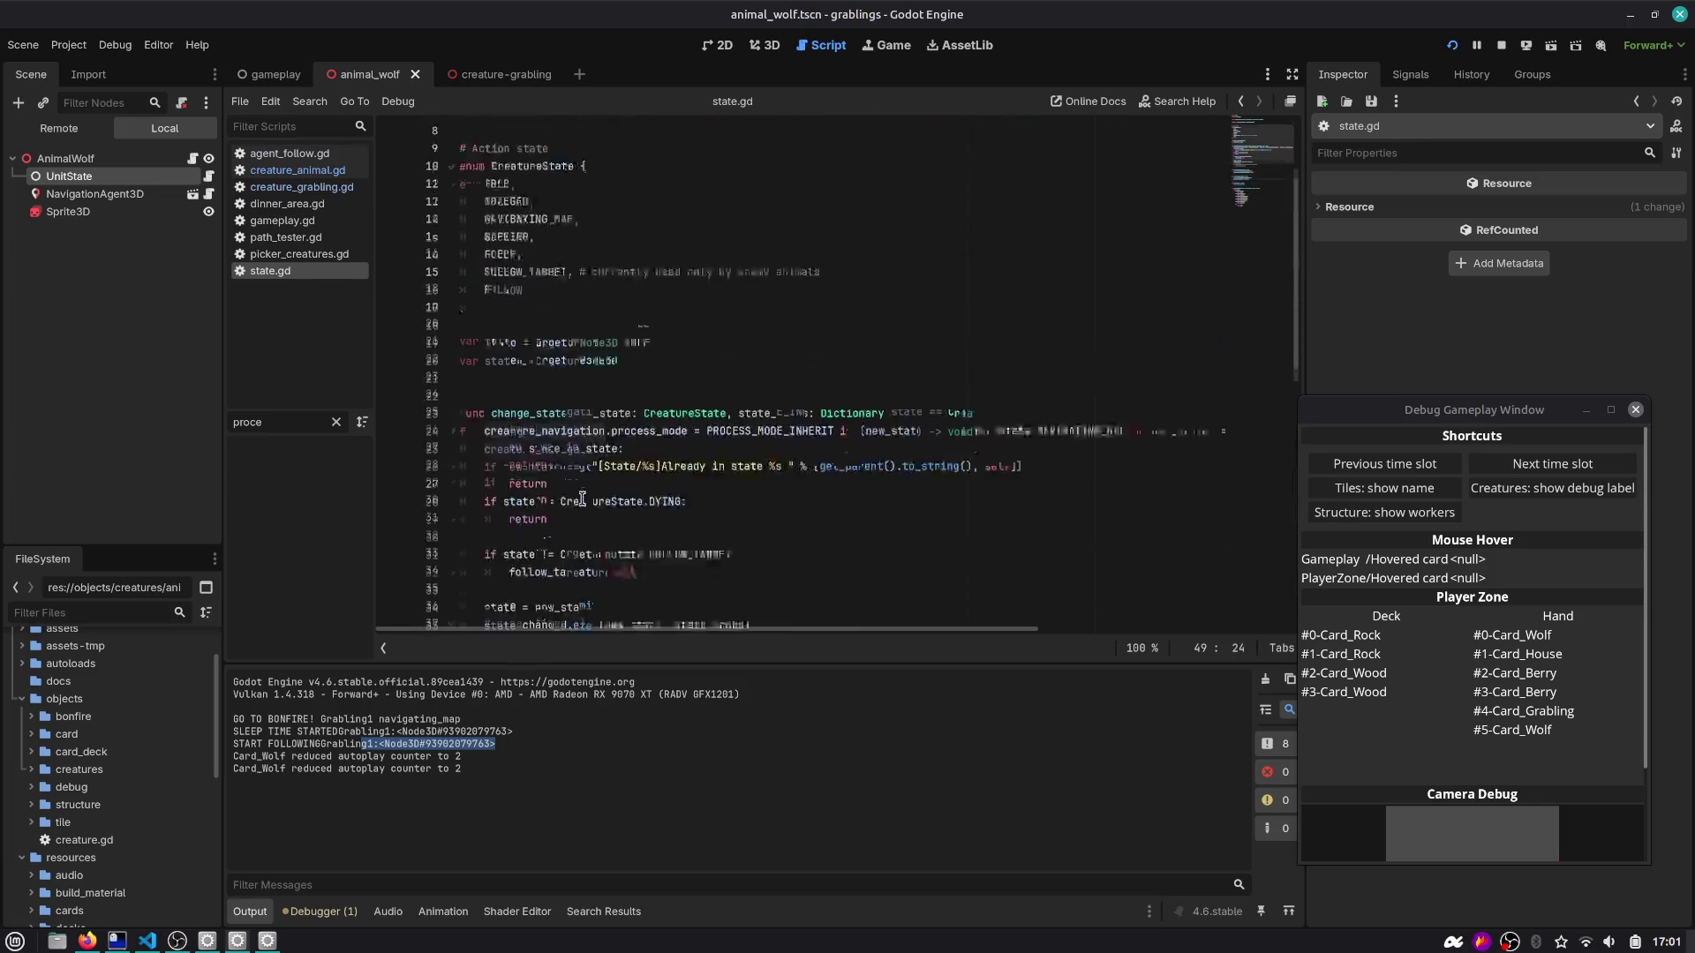
pyautogui.click(711, 220)
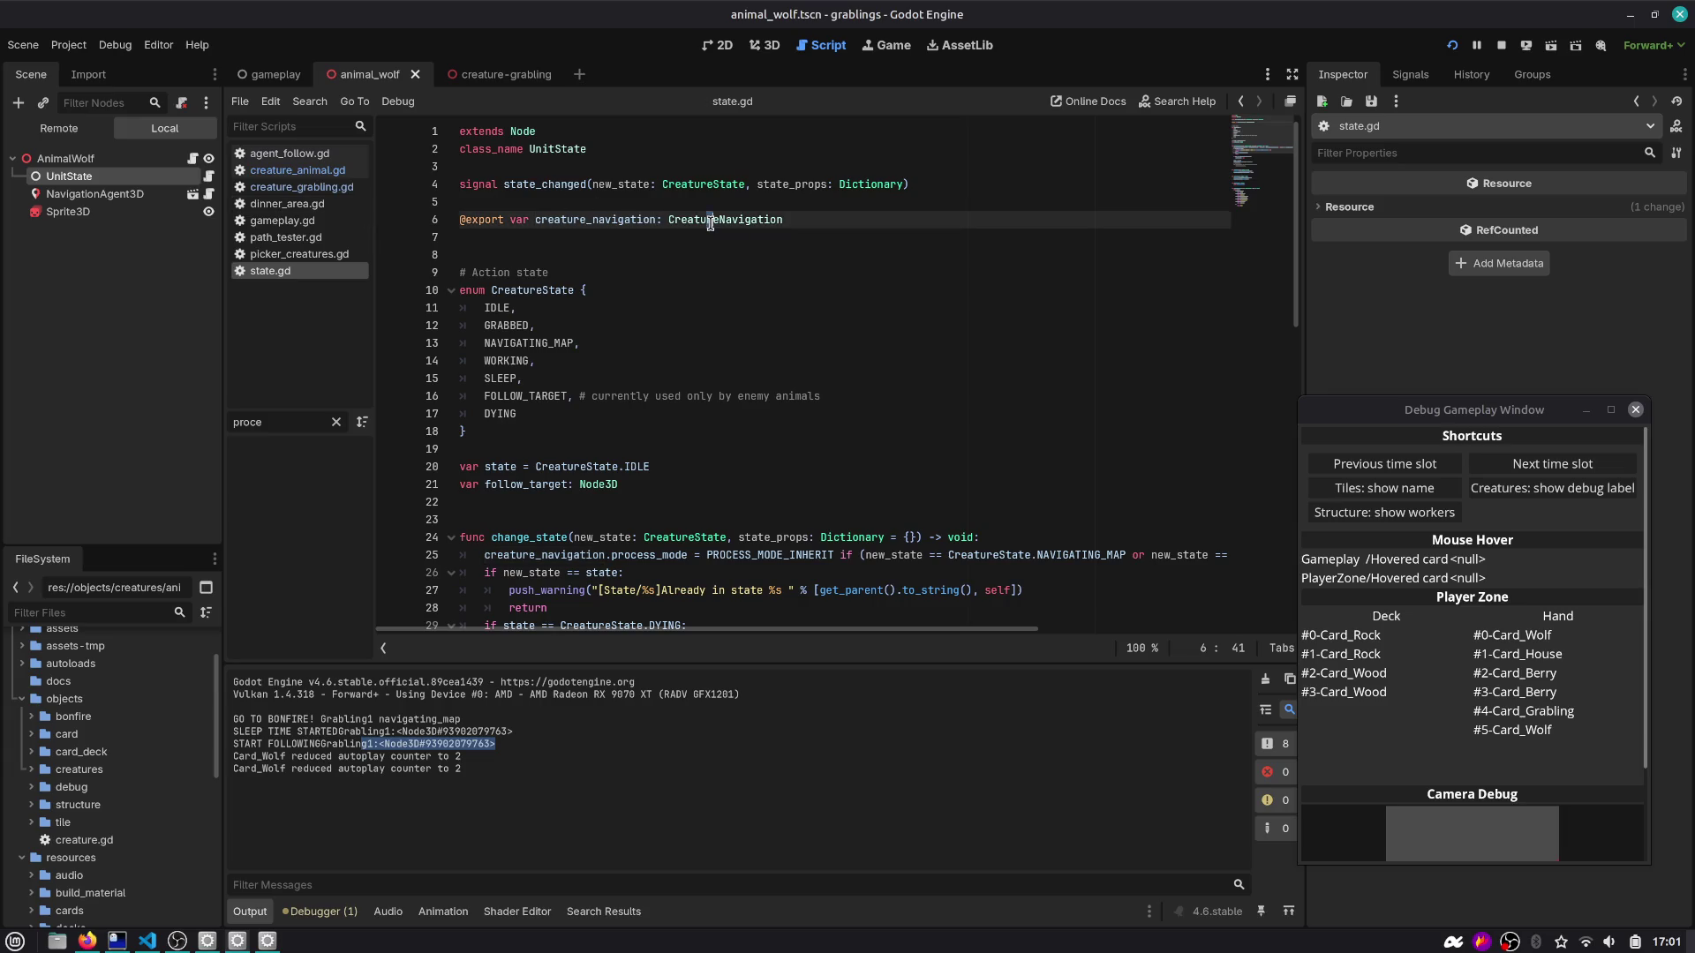
pyautogui.keyDown('ctrl'); pyautogui.click(722, 219); pyautogui.keyUp('ctrl')
pyautogui.scroll(-1, 722, 221)
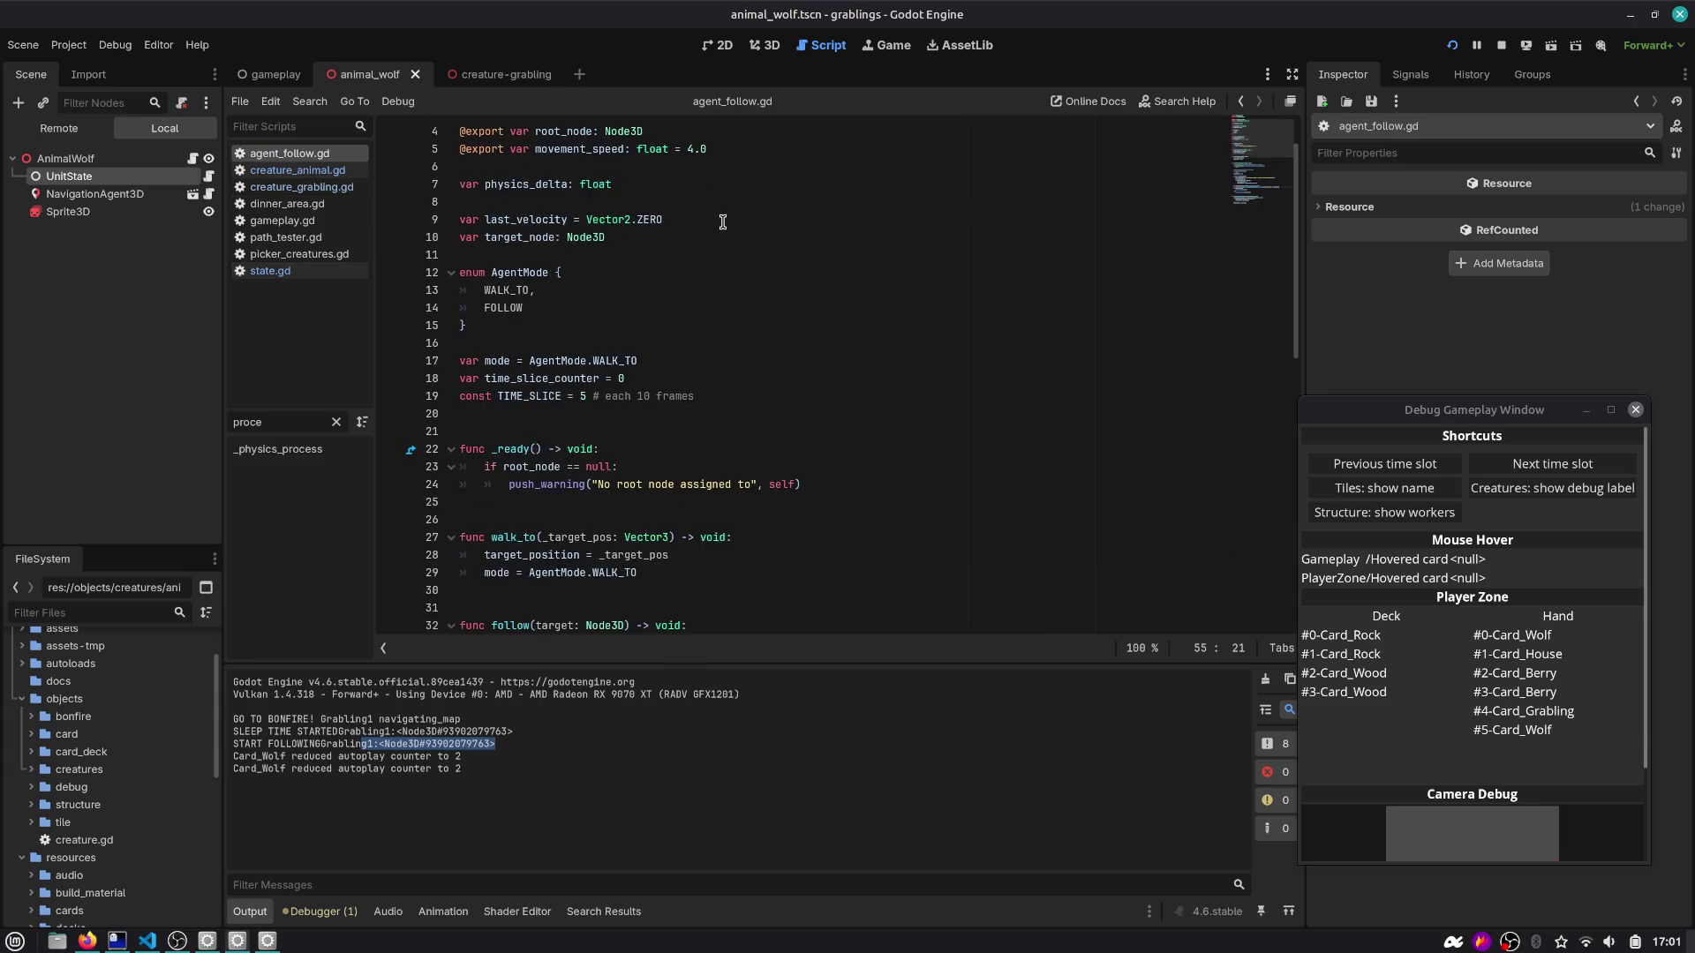
# Step: Review agent_follow.gd's root_node, movement_speed, mode, and target_node usage in follow and _physics_process
pyautogui.scroll(1, 679, 218)
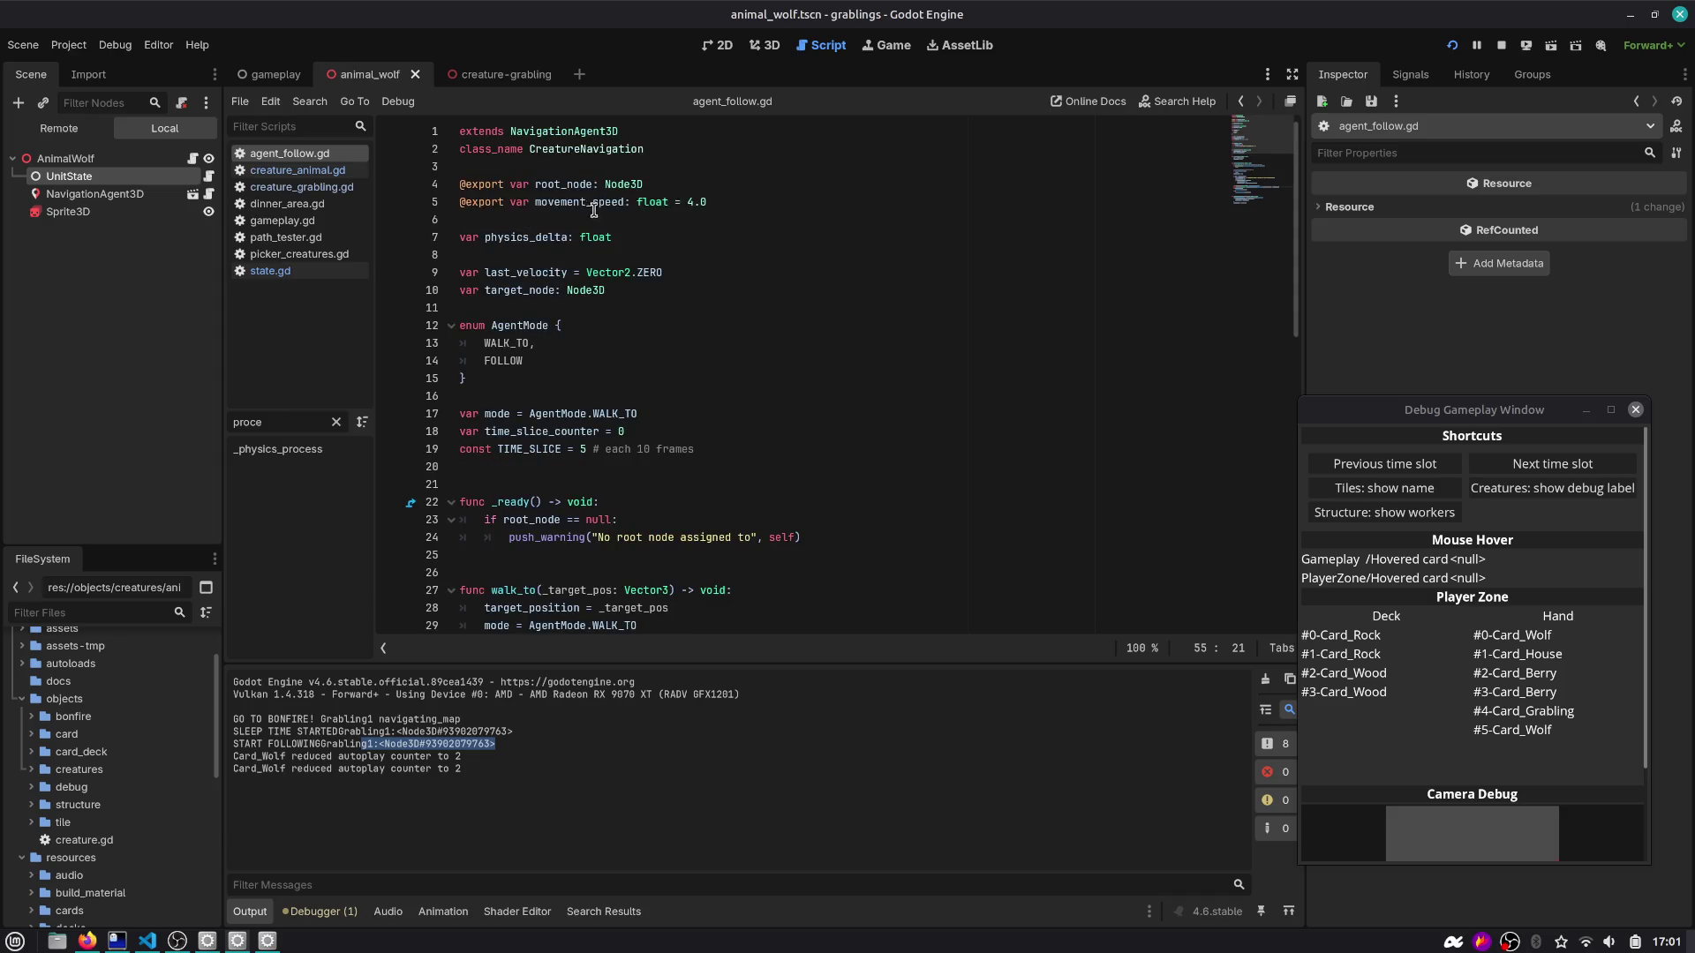
pyautogui.doubleClick(568, 184)
pyautogui.doubleClick(580, 202)
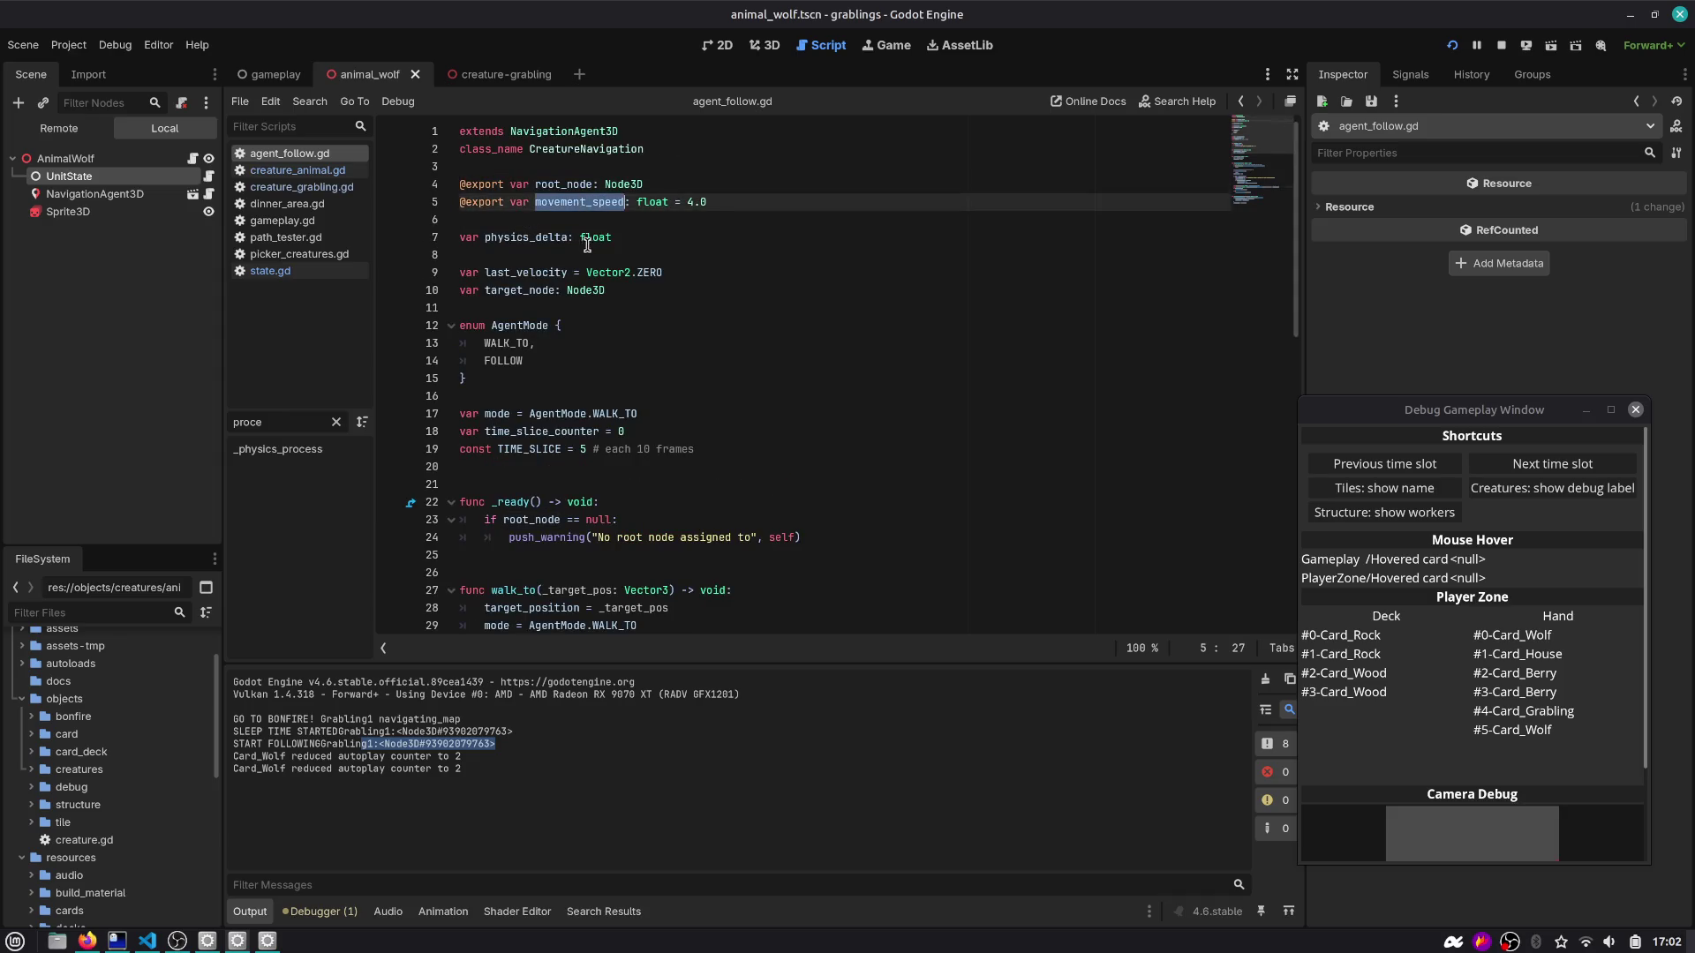
pyautogui.scroll(-3, 524, 301)
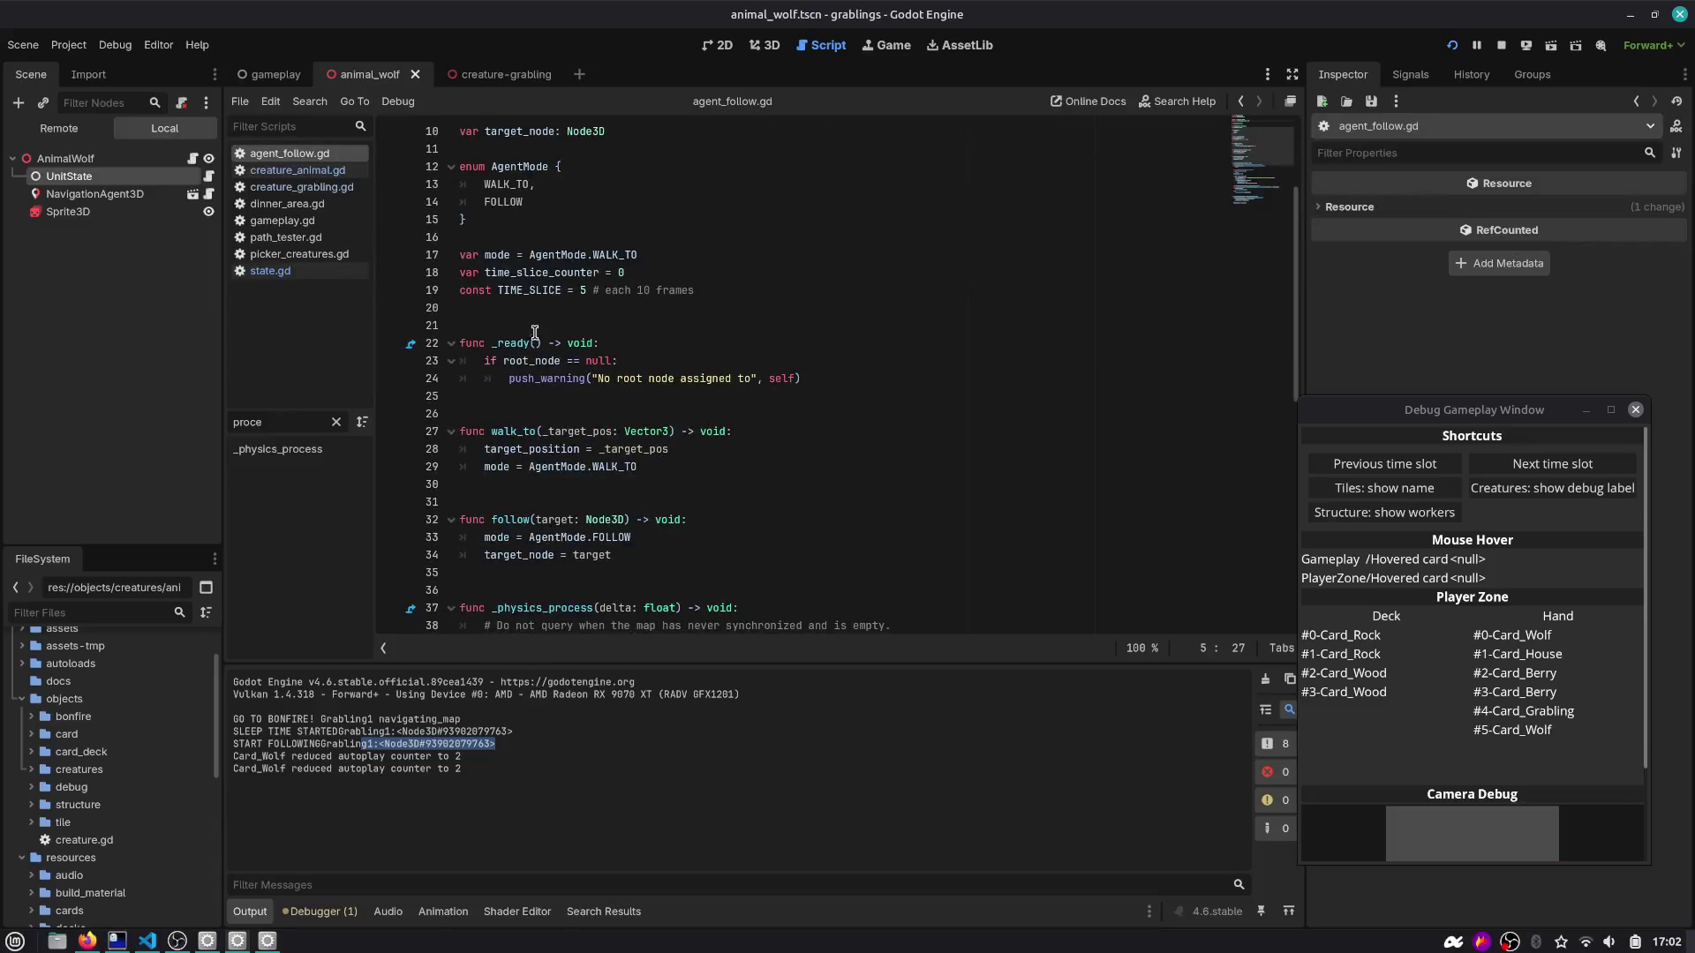
pyautogui.doubleClick(498, 253)
pyautogui.scroll(-3, 654, 301)
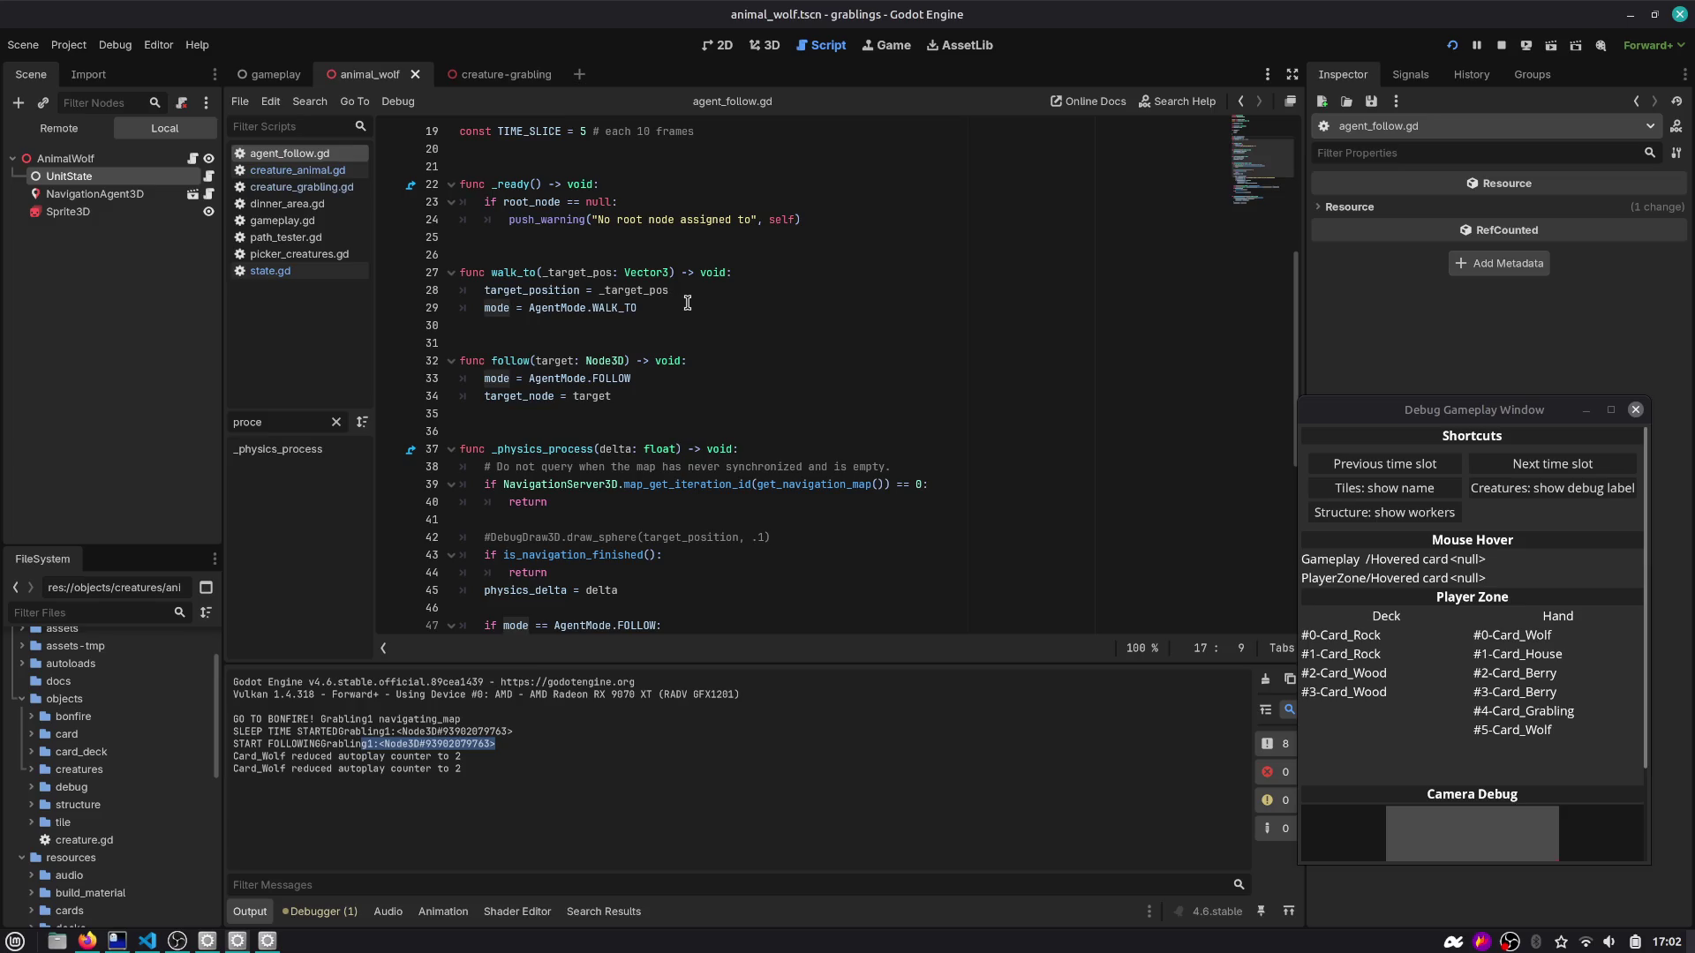
pyautogui.doubleClick(596, 395)
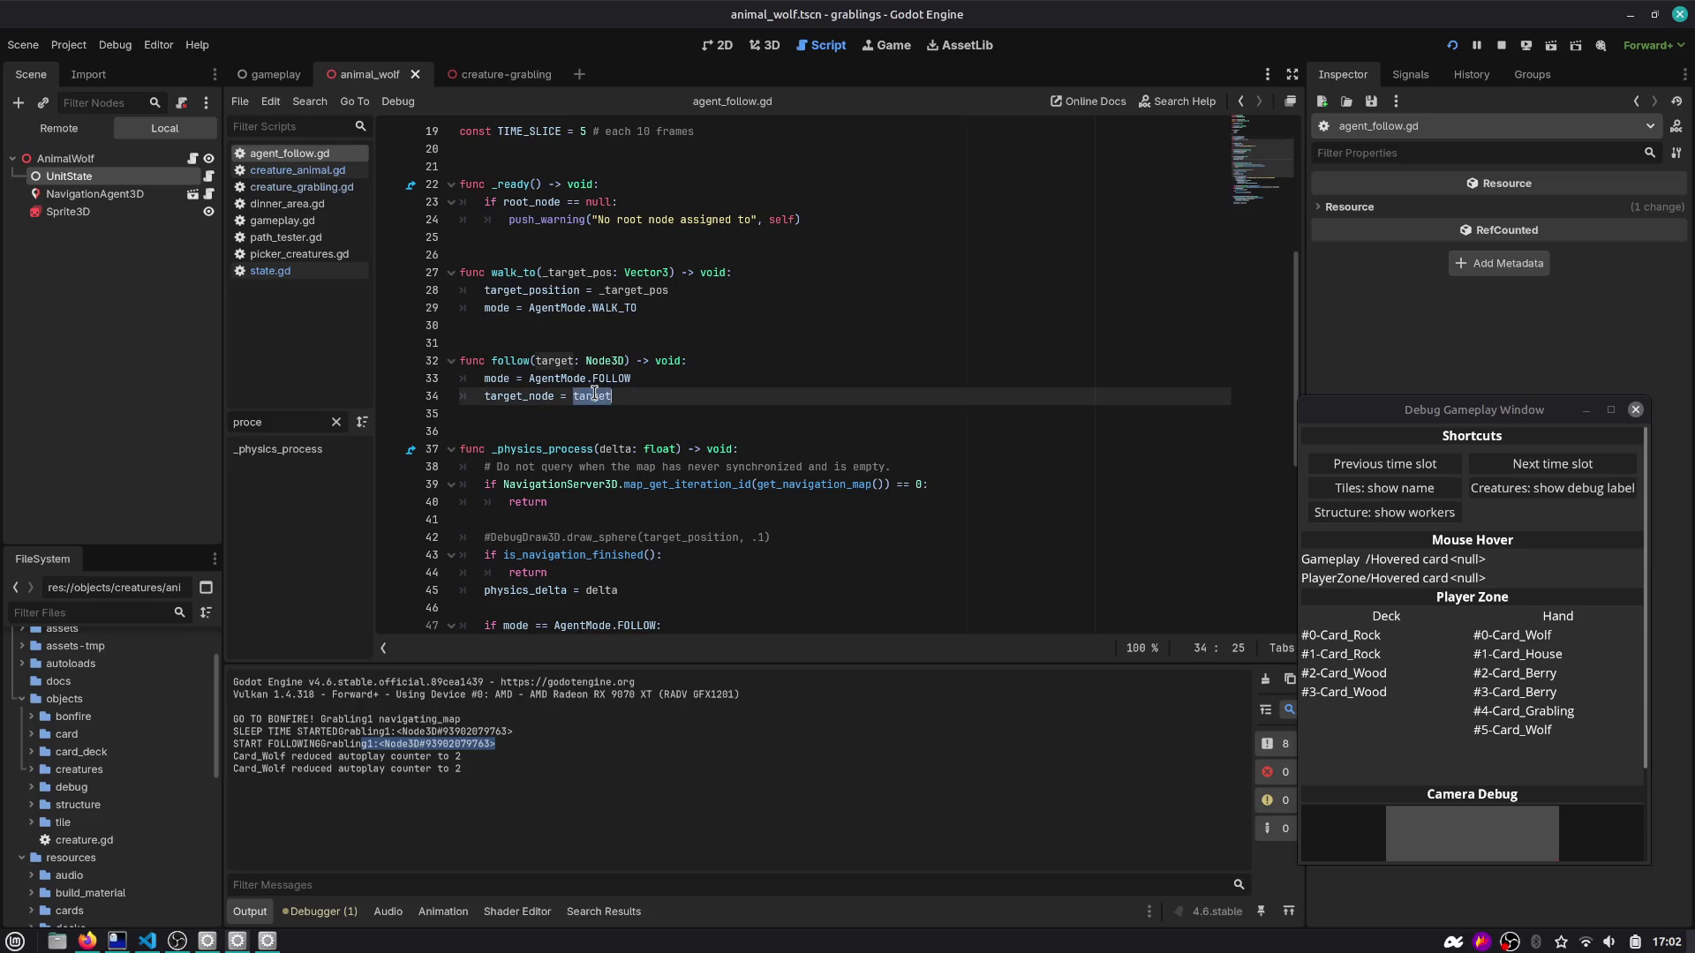
pyautogui.doubleClick(539, 394)
pyautogui.scroll(4, 539, 395)
pyautogui.scroll(-7, 539, 394)
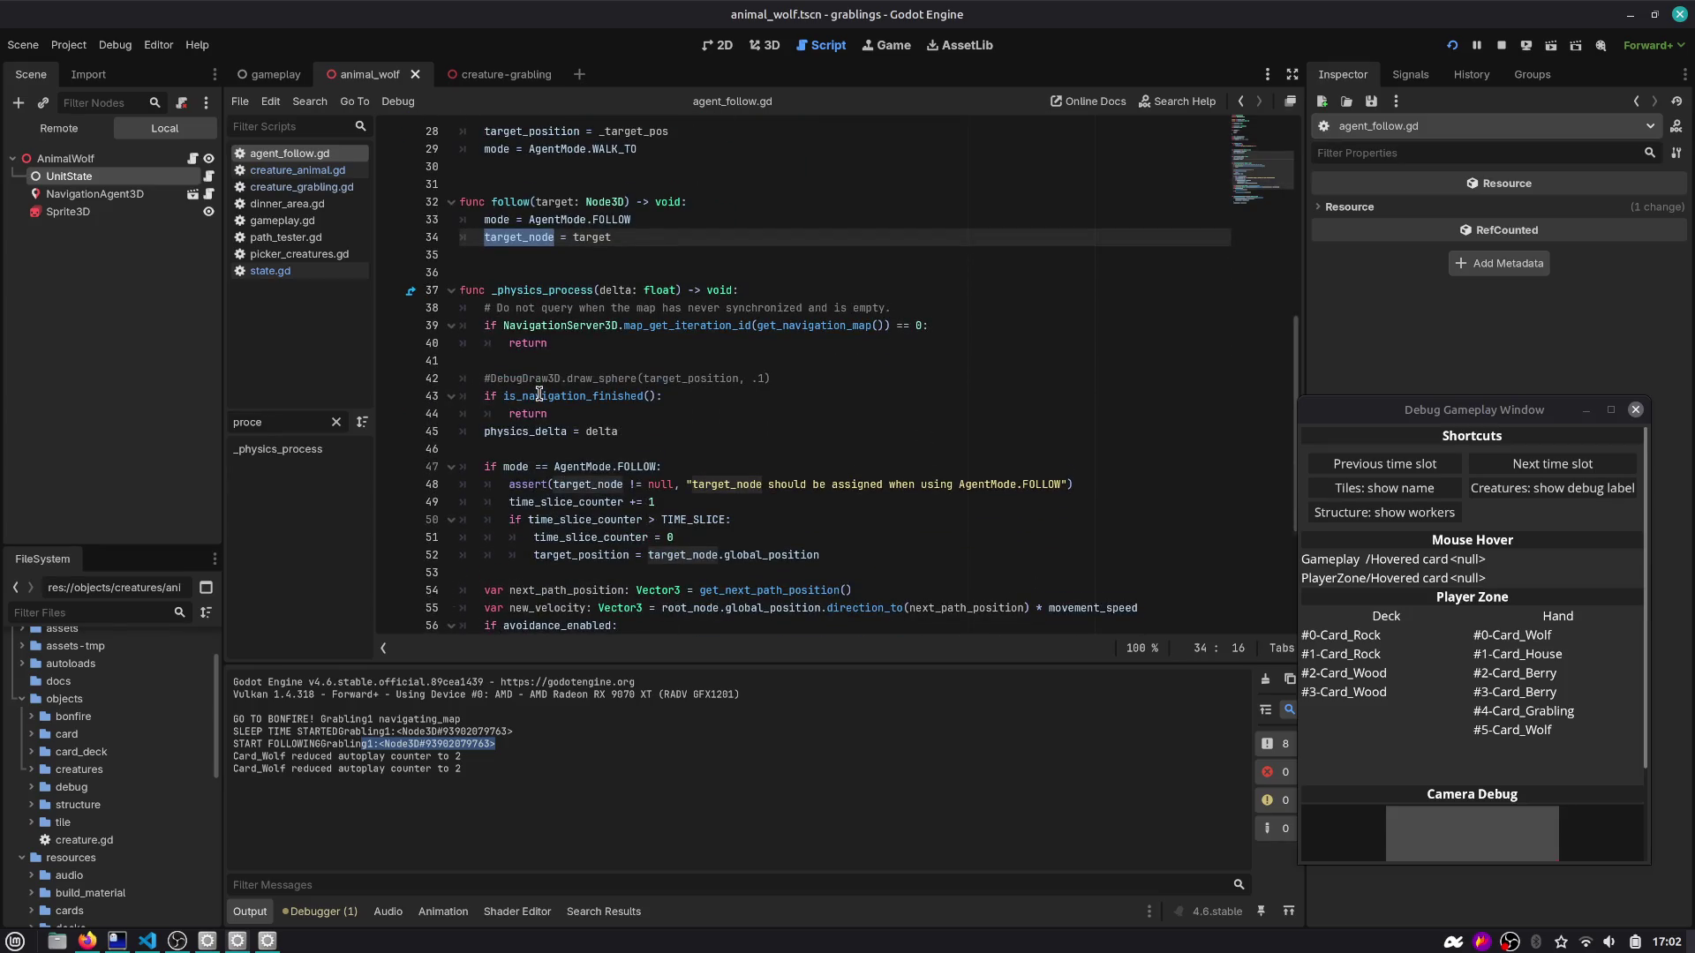
pyautogui.scroll(-4, 539, 395)
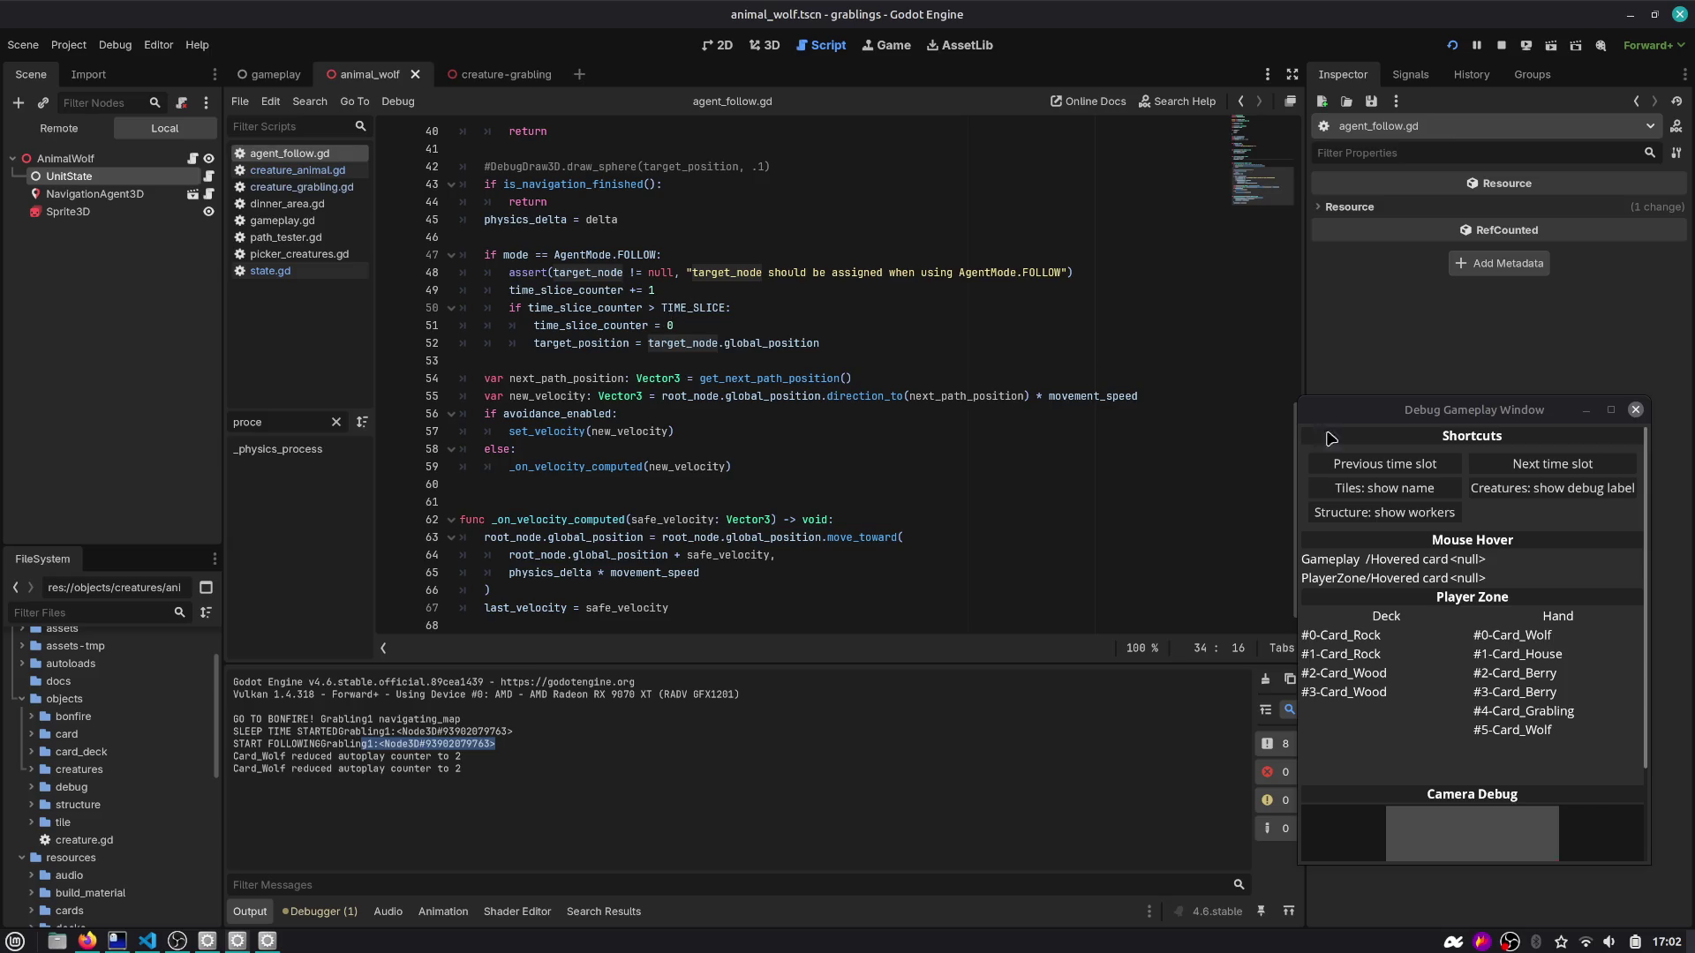
# Step: Check the running game, inspect target_node on line 52, then bring up state.gd's change_state
pyautogui.hotkey('ctrl', 'F4')
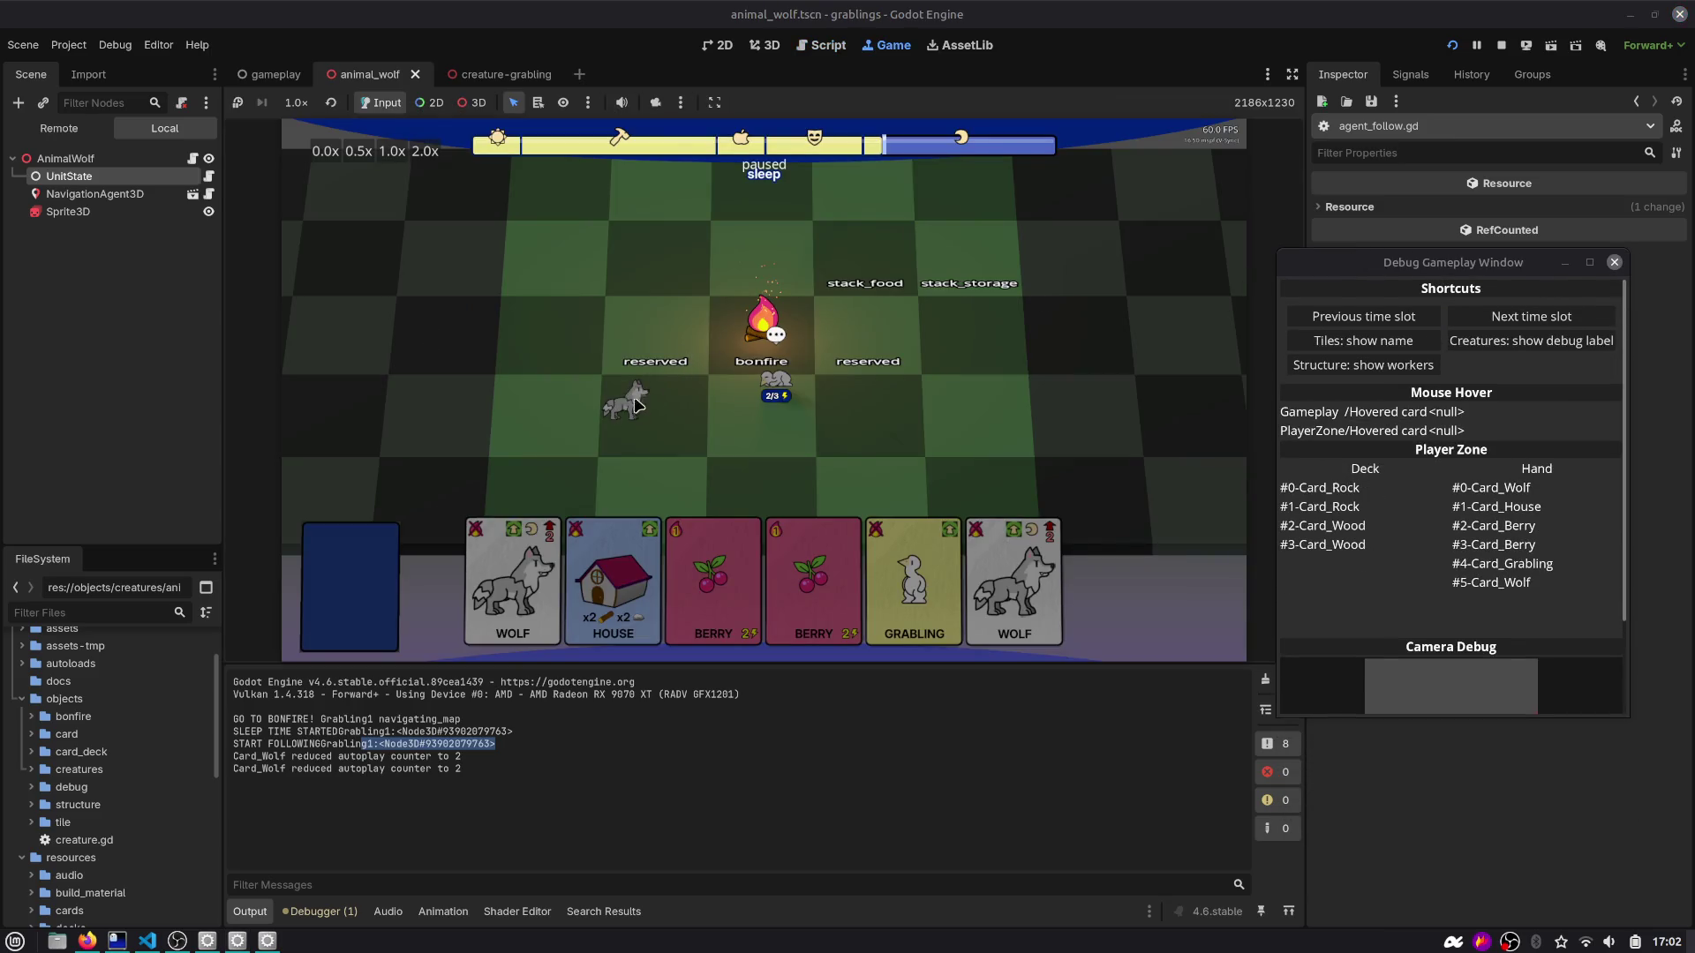
pyautogui.hotkey('ctrl', 'F3')
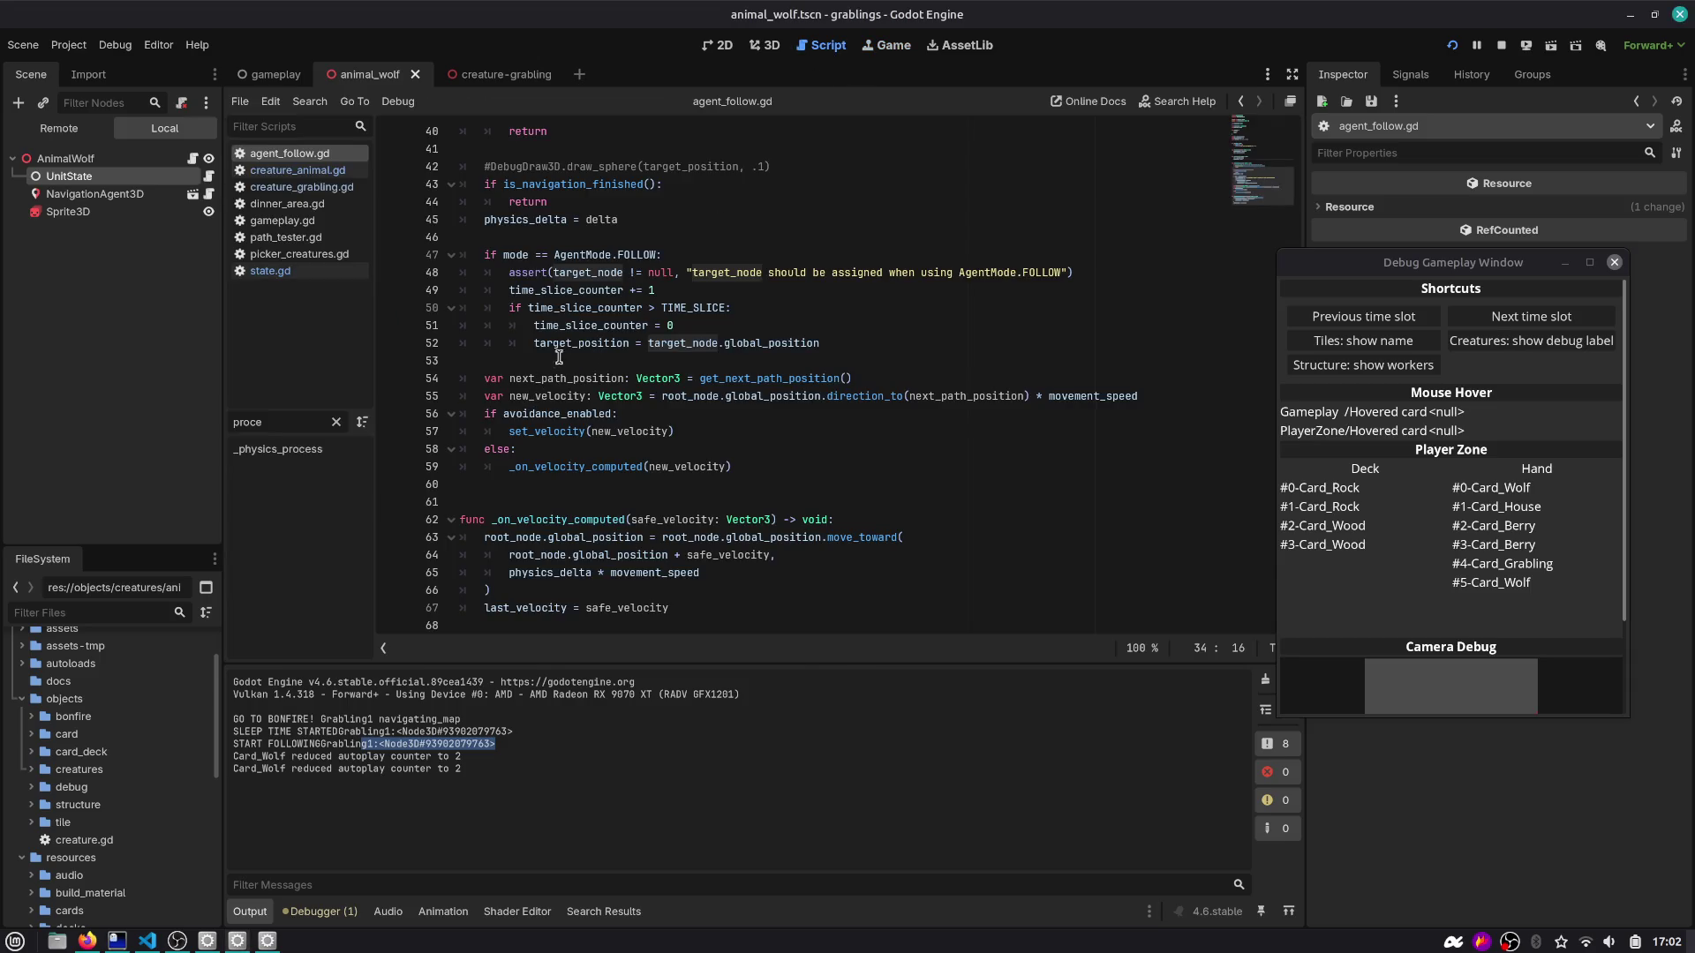
pyautogui.scroll(1, 614, 343)
pyautogui.click(622, 395)
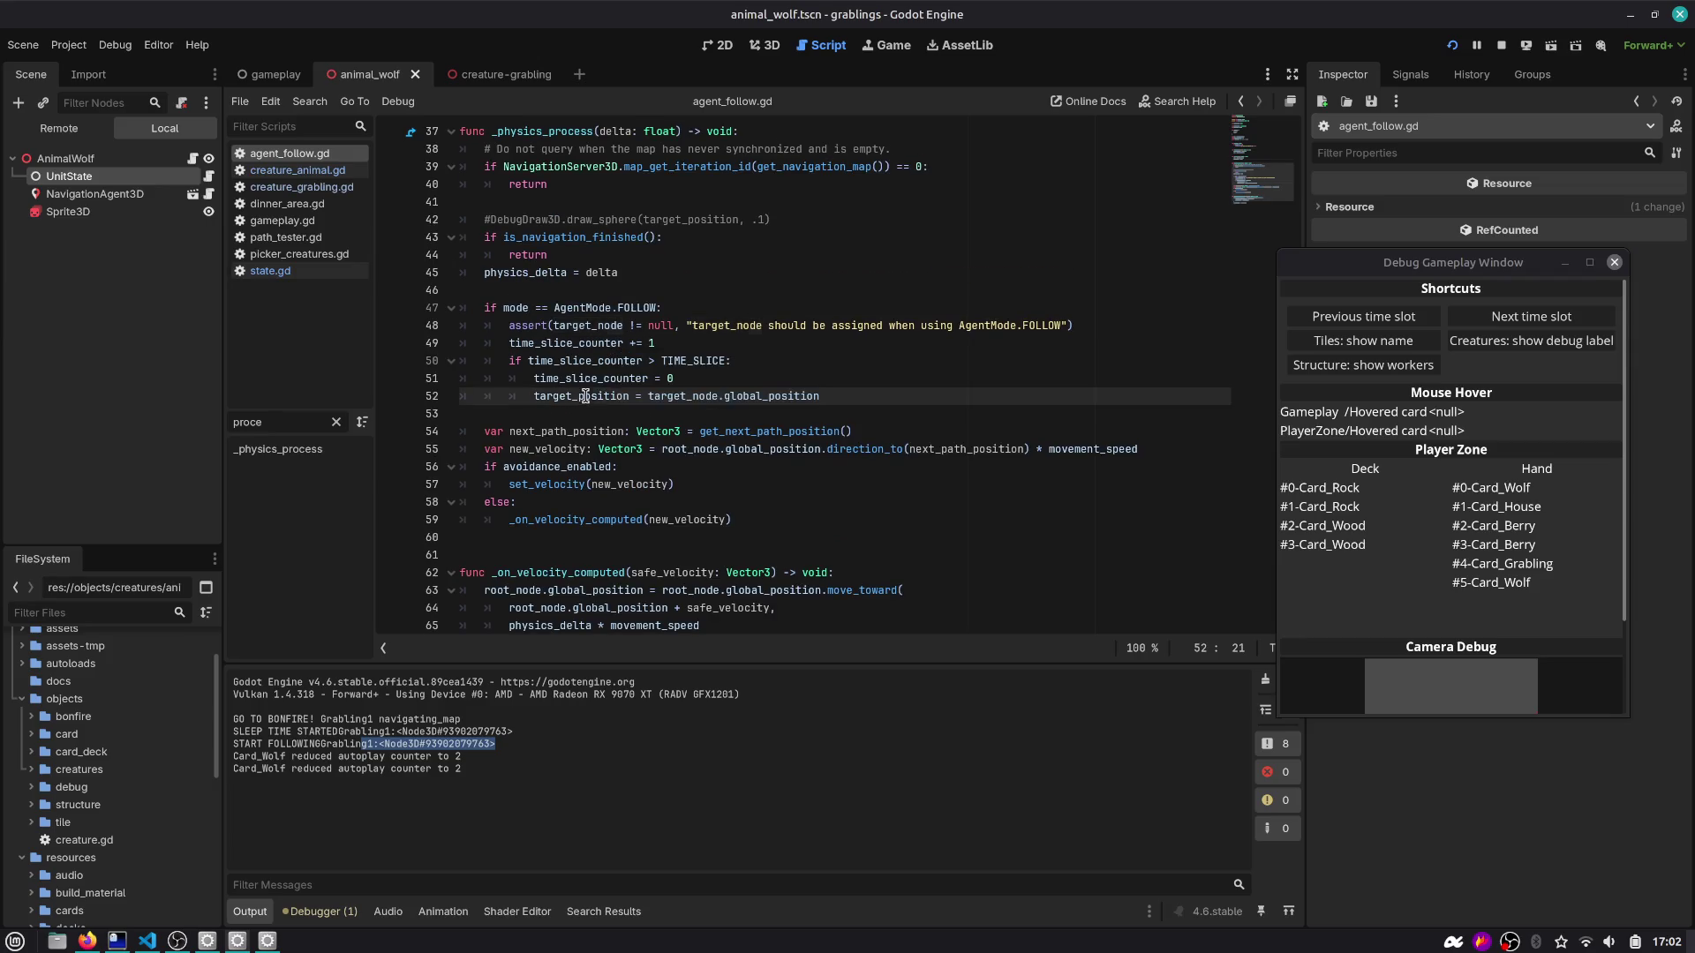
pyautogui.doubleClick(694, 395)
pyautogui.moveTo(694, 396)
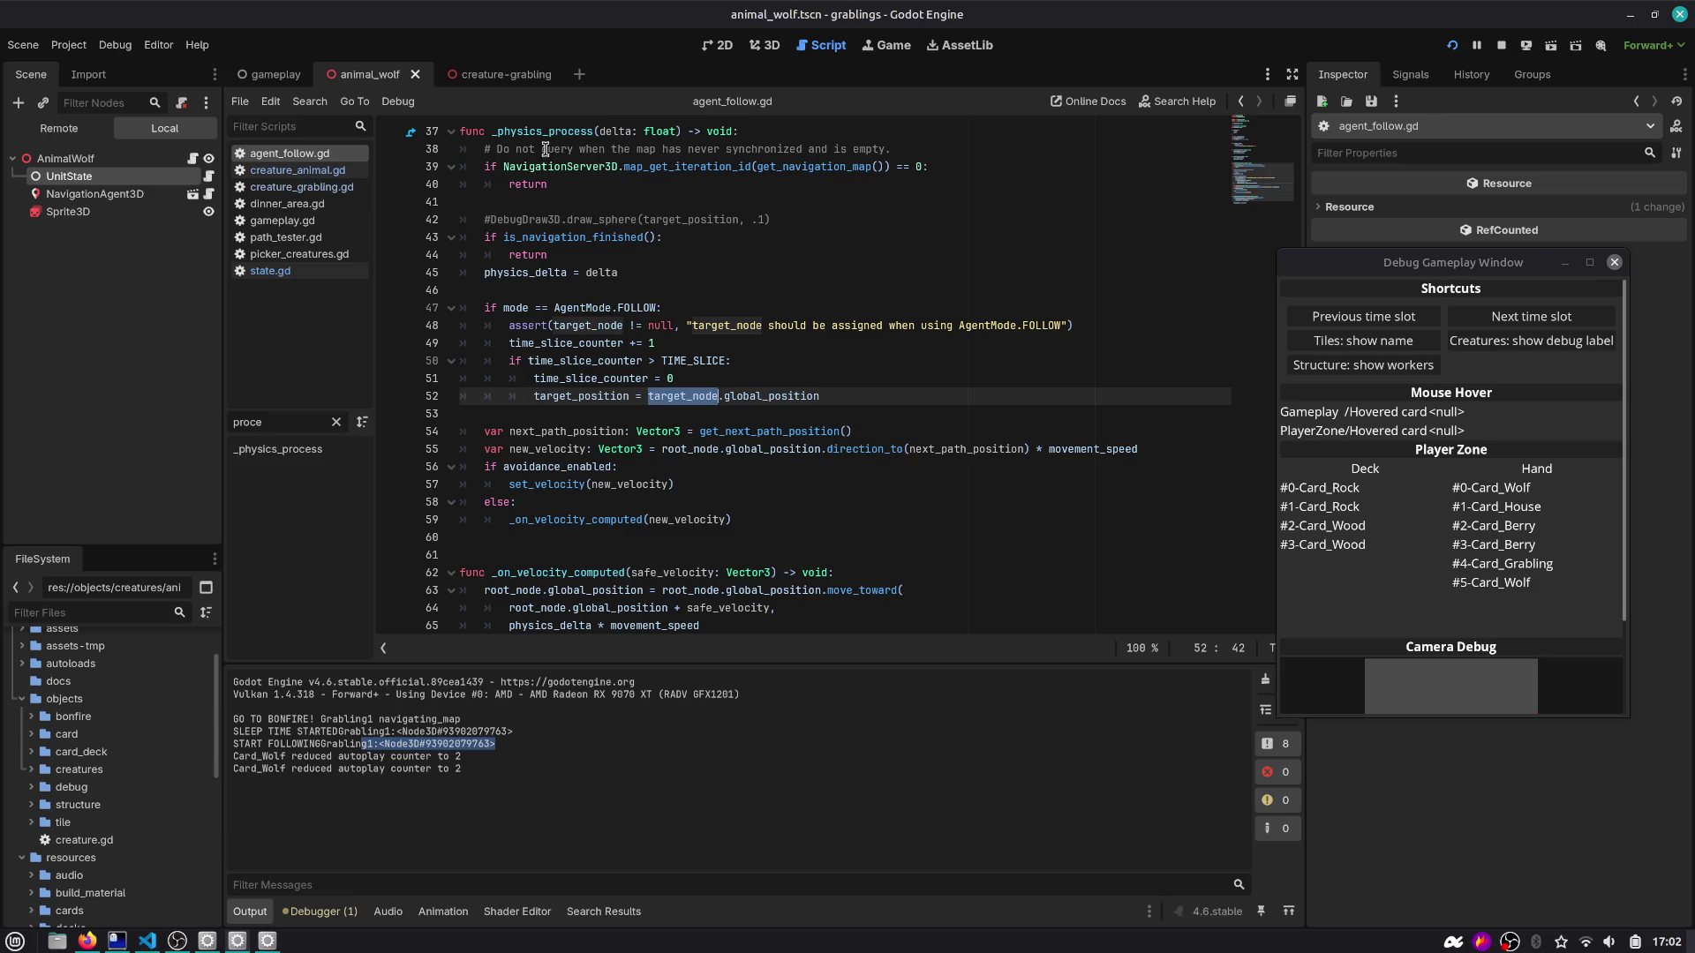
pyautogui.click(209, 176)
pyautogui.scroll(-8, 593, 323)
pyautogui.scroll(2, 592, 323)
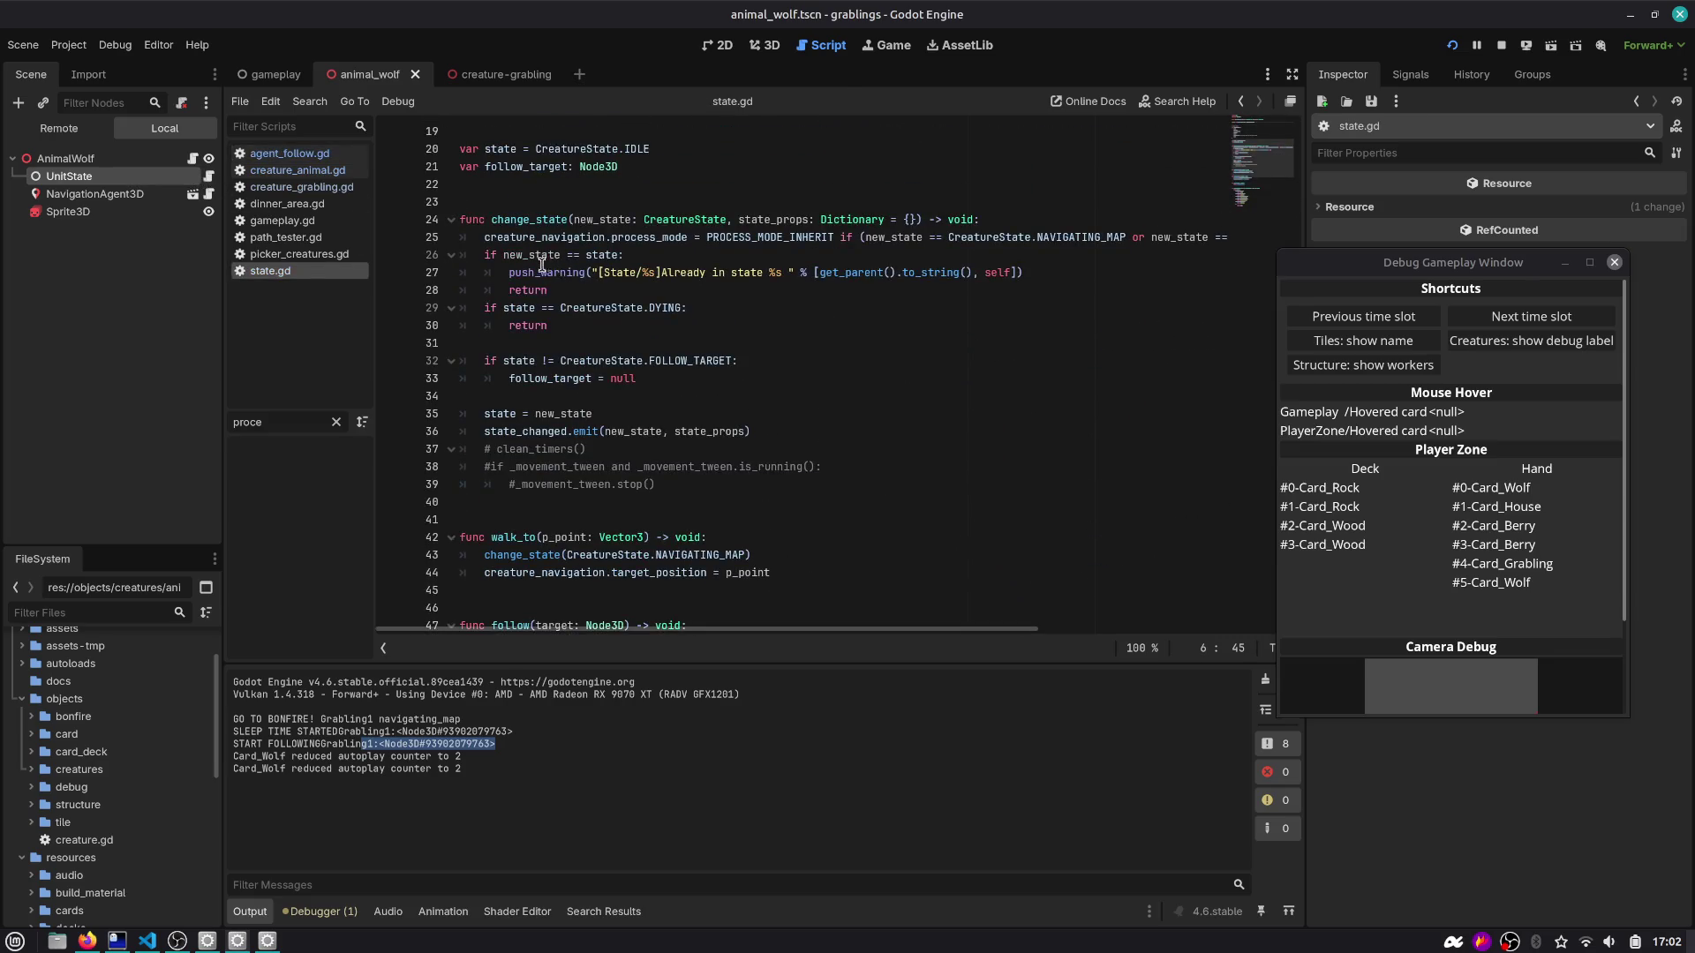
# Step: Search state.gd for follow_target and step through its matches, including the FOLLOW_TARGET enum entry
pyautogui.click(616, 308)
pyautogui.click(648, 377)
pyautogui.doubleClick(547, 378)
pyautogui.scroll(1, 543, 380)
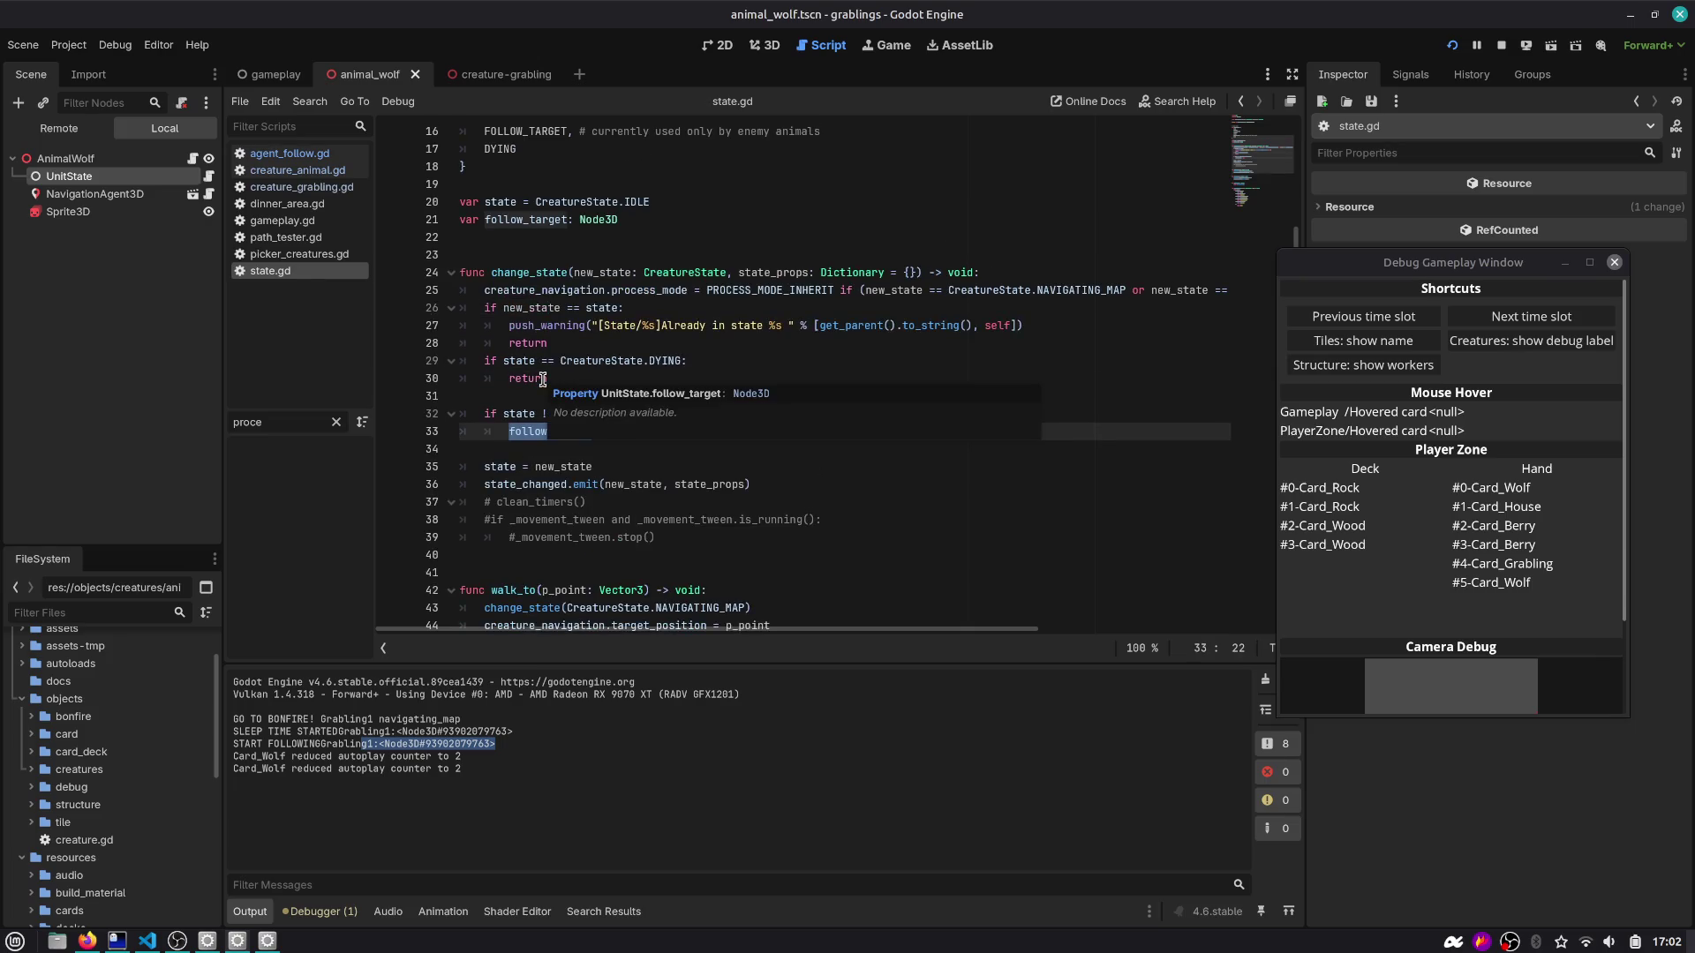
pyautogui.doubleClick(543, 220)
pyautogui.hotkey('ctrl', 'f')
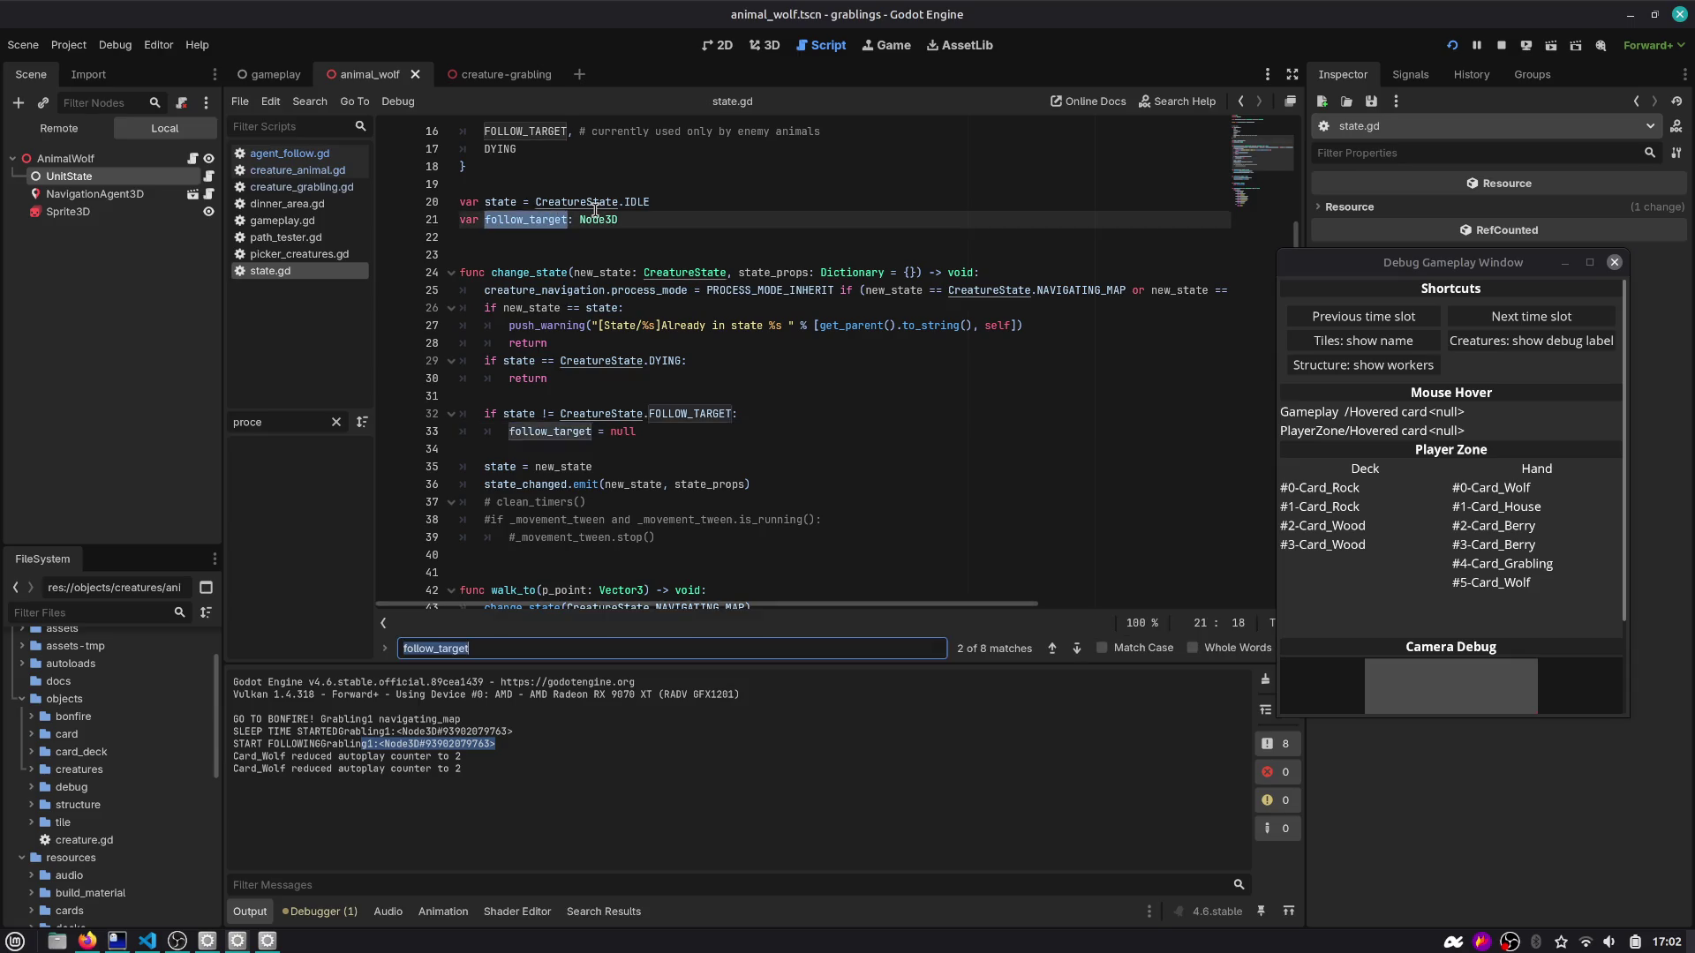
pyautogui.press('Return')
pyautogui.press('Return')
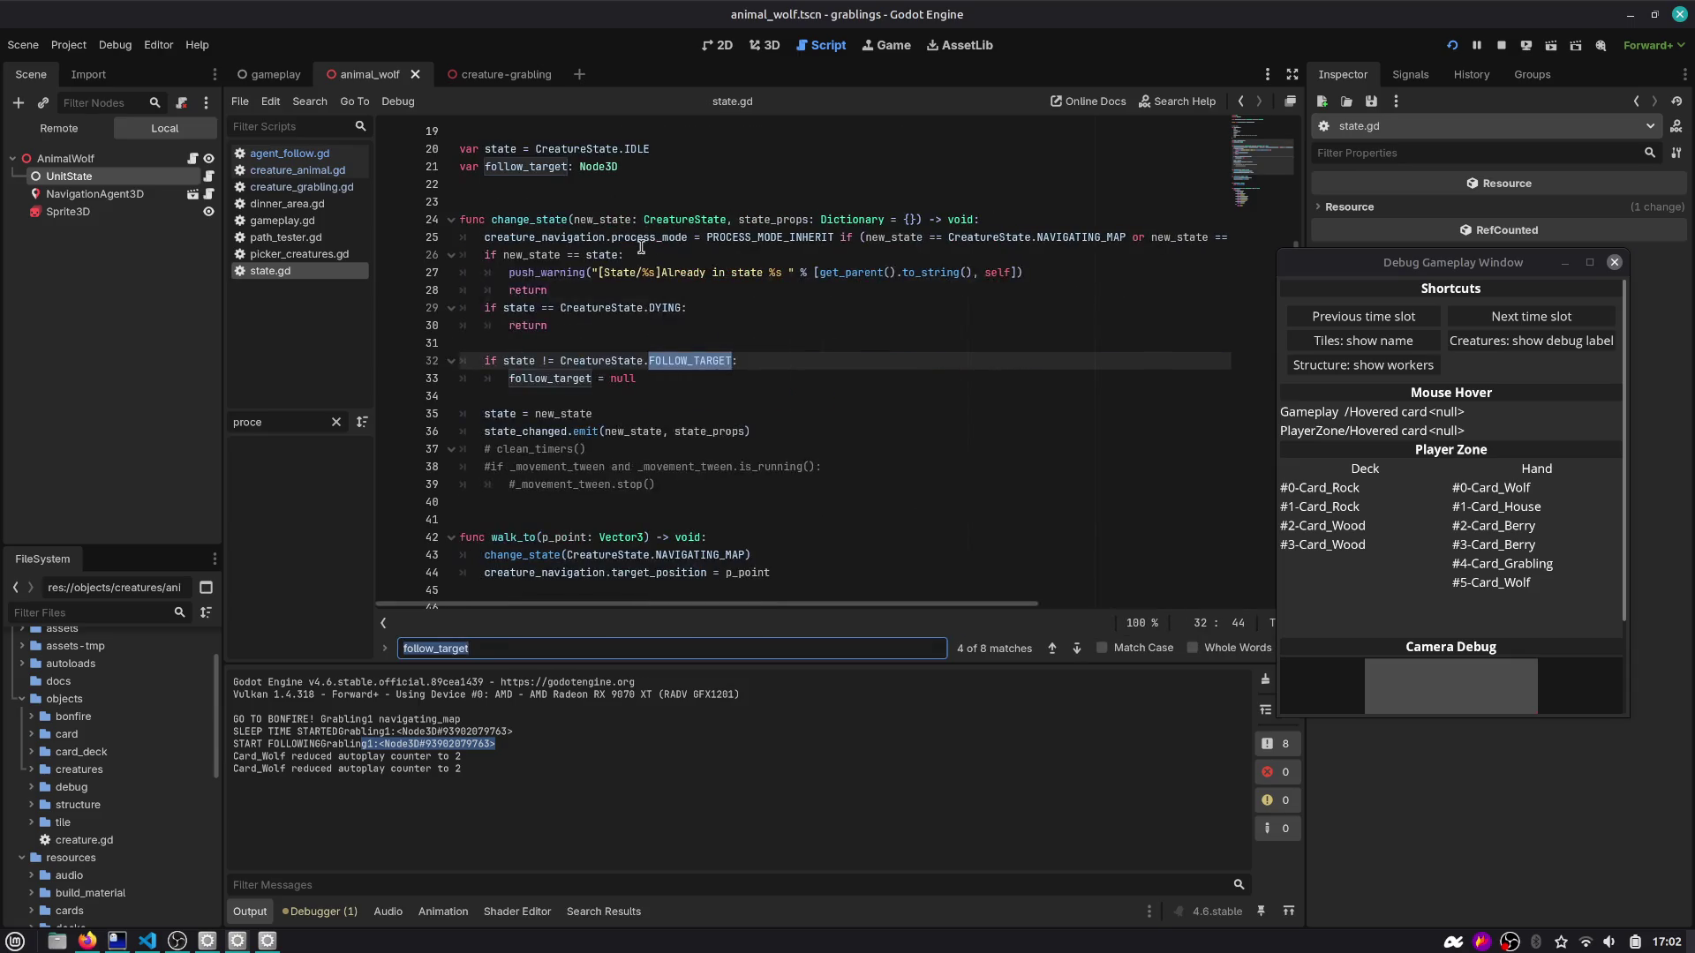
pyautogui.press('Return')
pyautogui.press('Return')
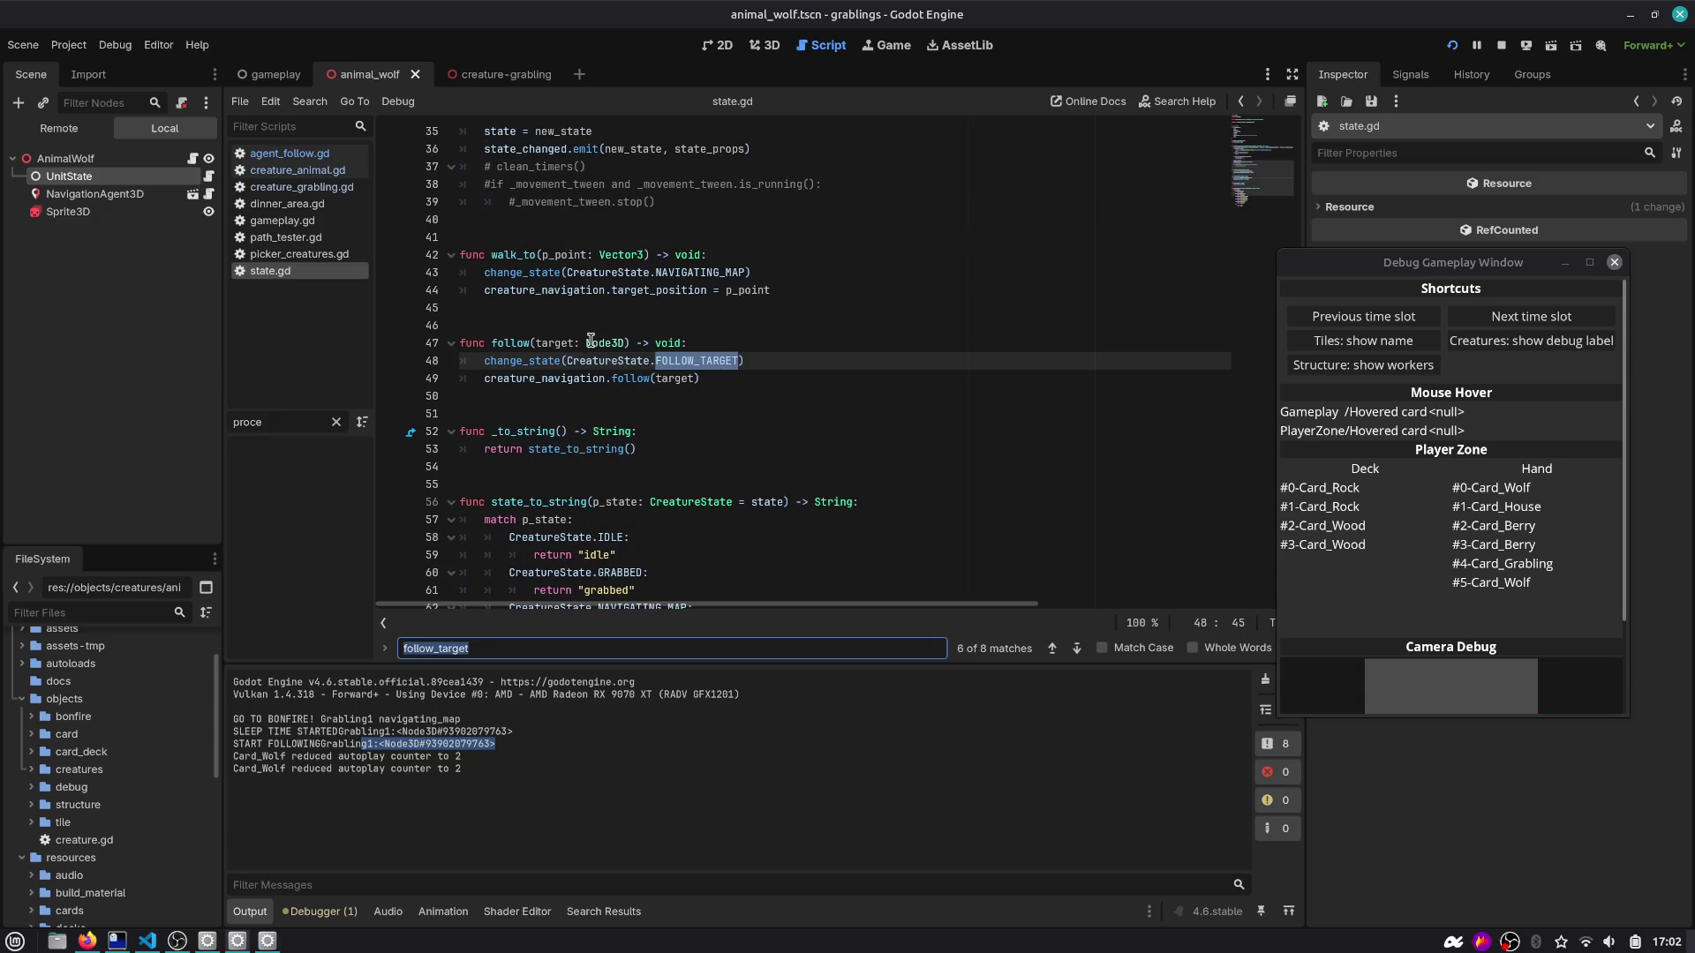
pyautogui.press('Return')
pyautogui.press('Return')
pyautogui.press('Return')
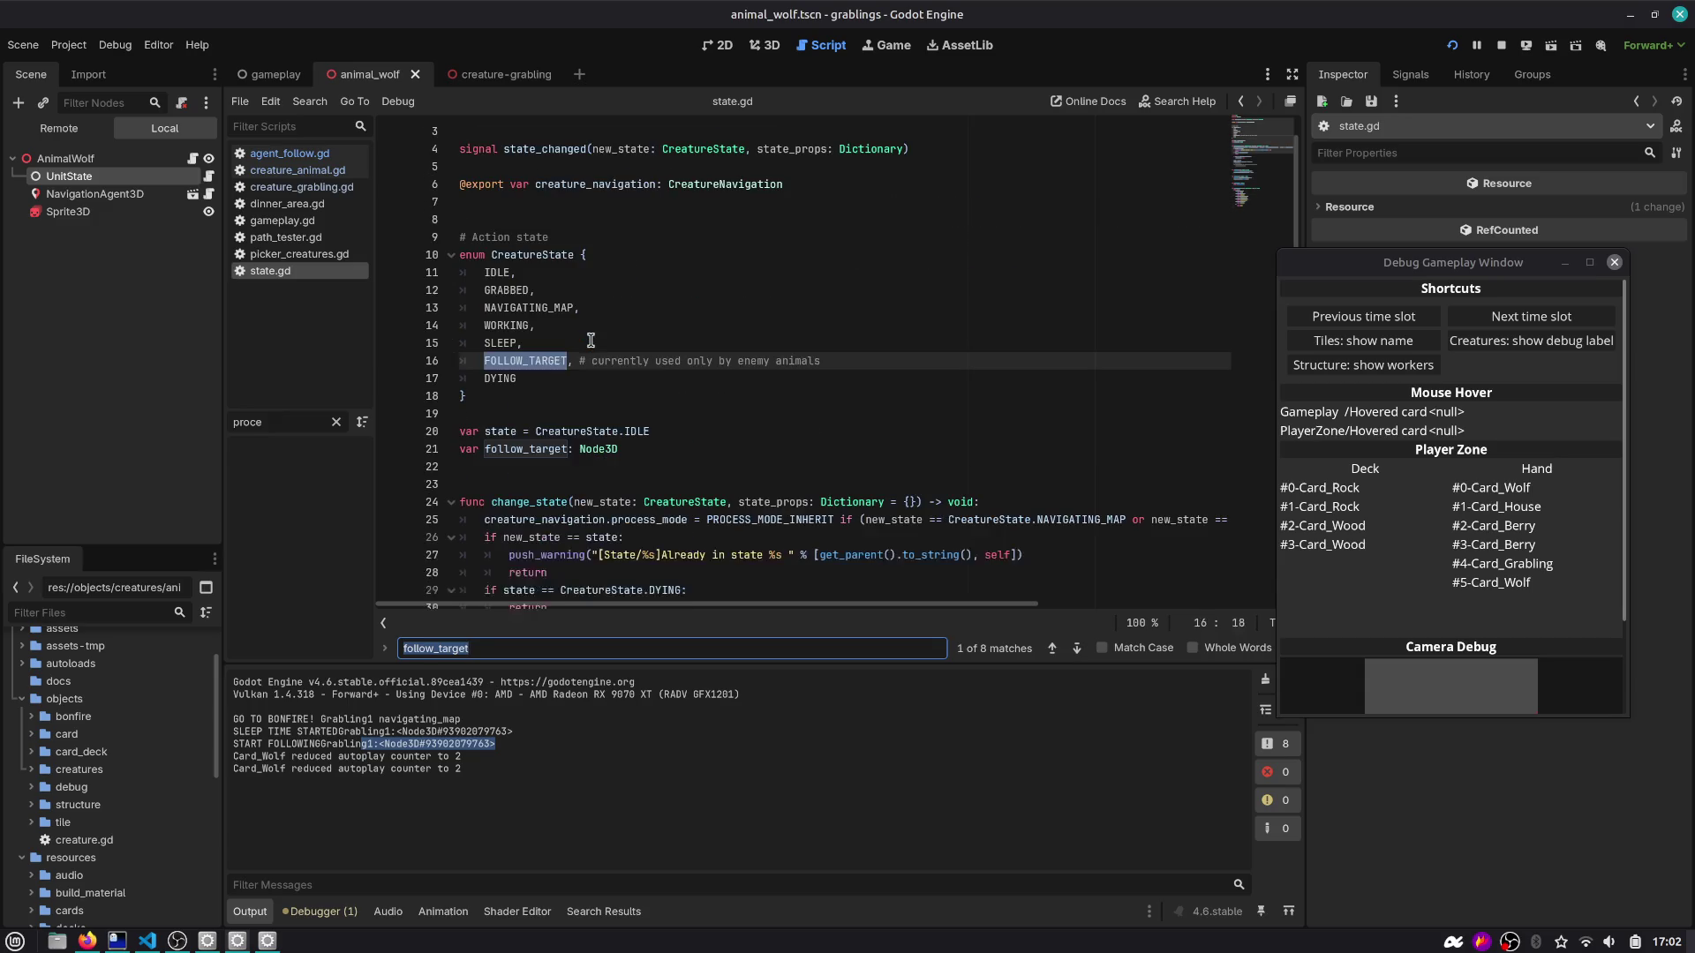
# Step: Delete the follow_target declaration and its reset lines in change_state, then save state.gd
pyautogui.click(618, 448)
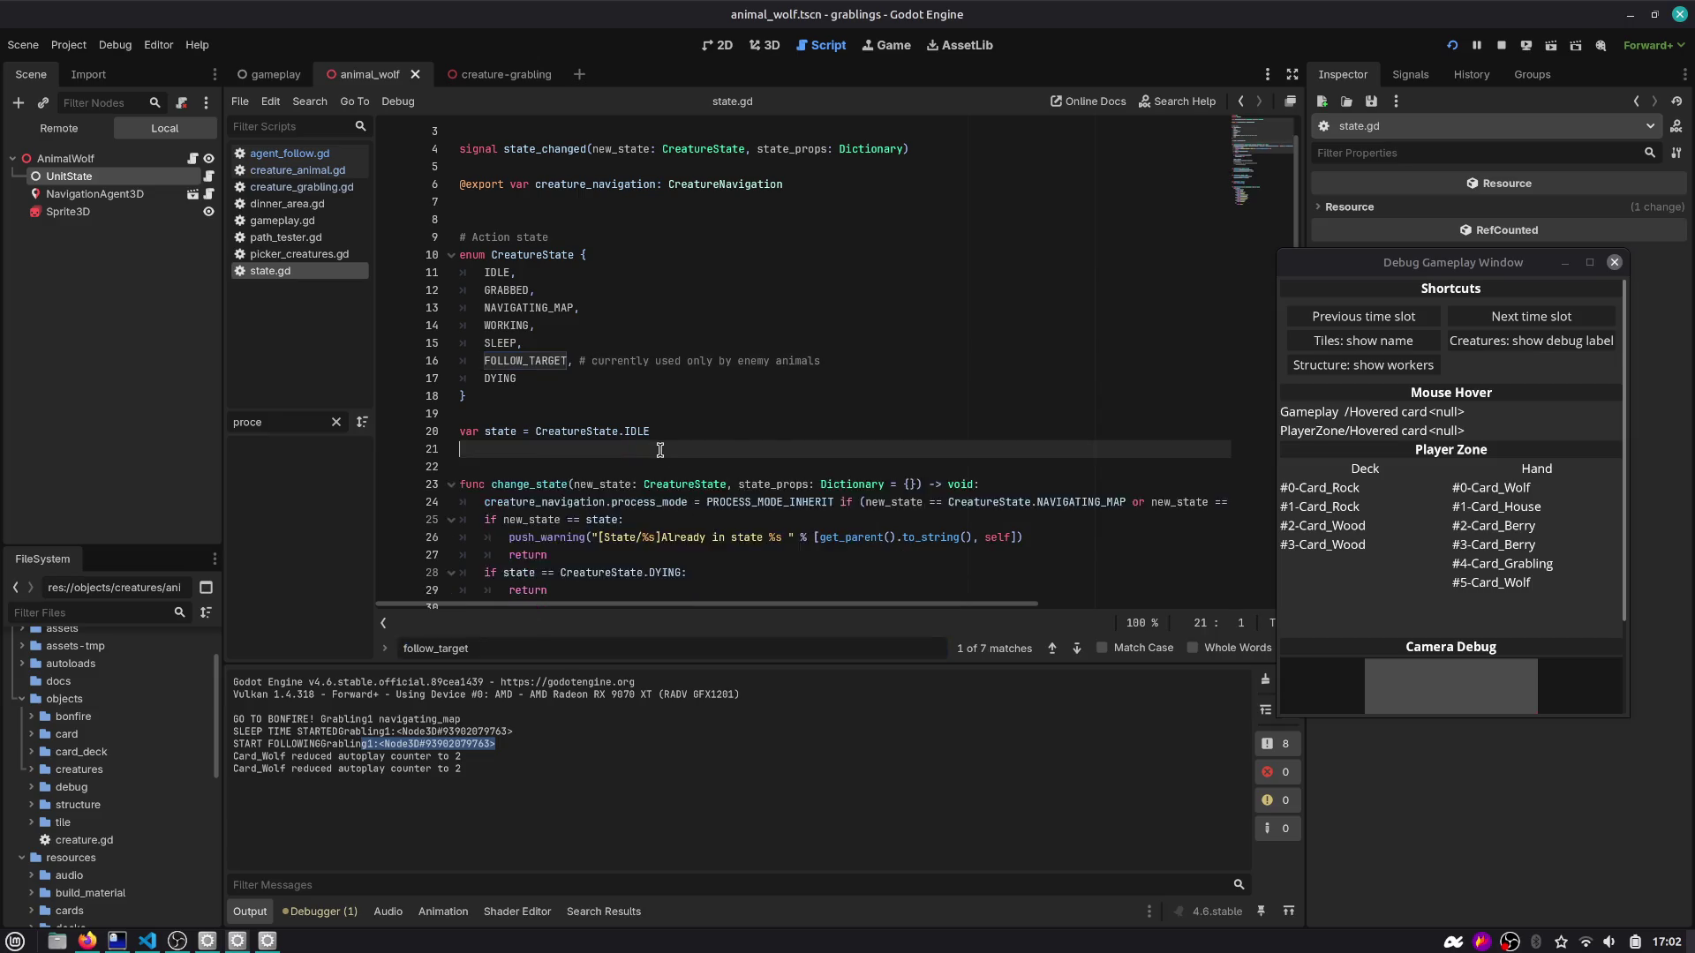
pyautogui.hotkey('ctrl', 'shift', 'k')
pyautogui.scroll(-3, 618, 444)
pyautogui.press('Delete')
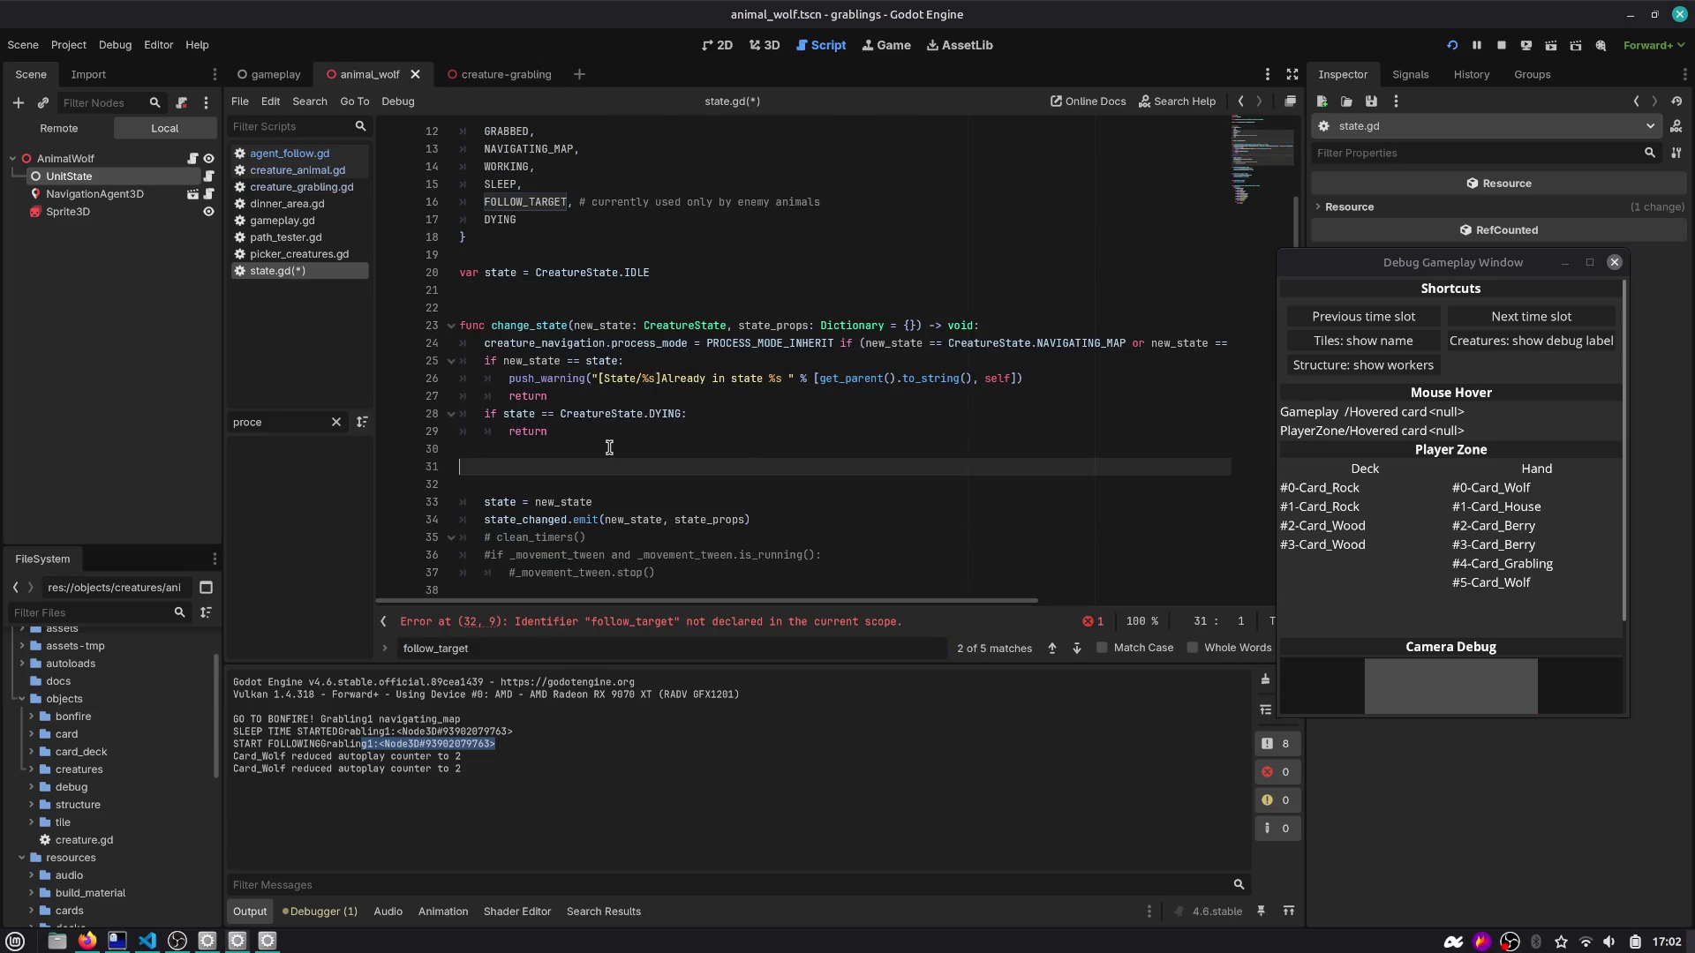
pyautogui.press('Escape')
pyautogui.hotkey('ctrl', 's')
# Step: Review change_state's process_mode line and the follow function's uses
pyautogui.scroll(-3, 613, 444)
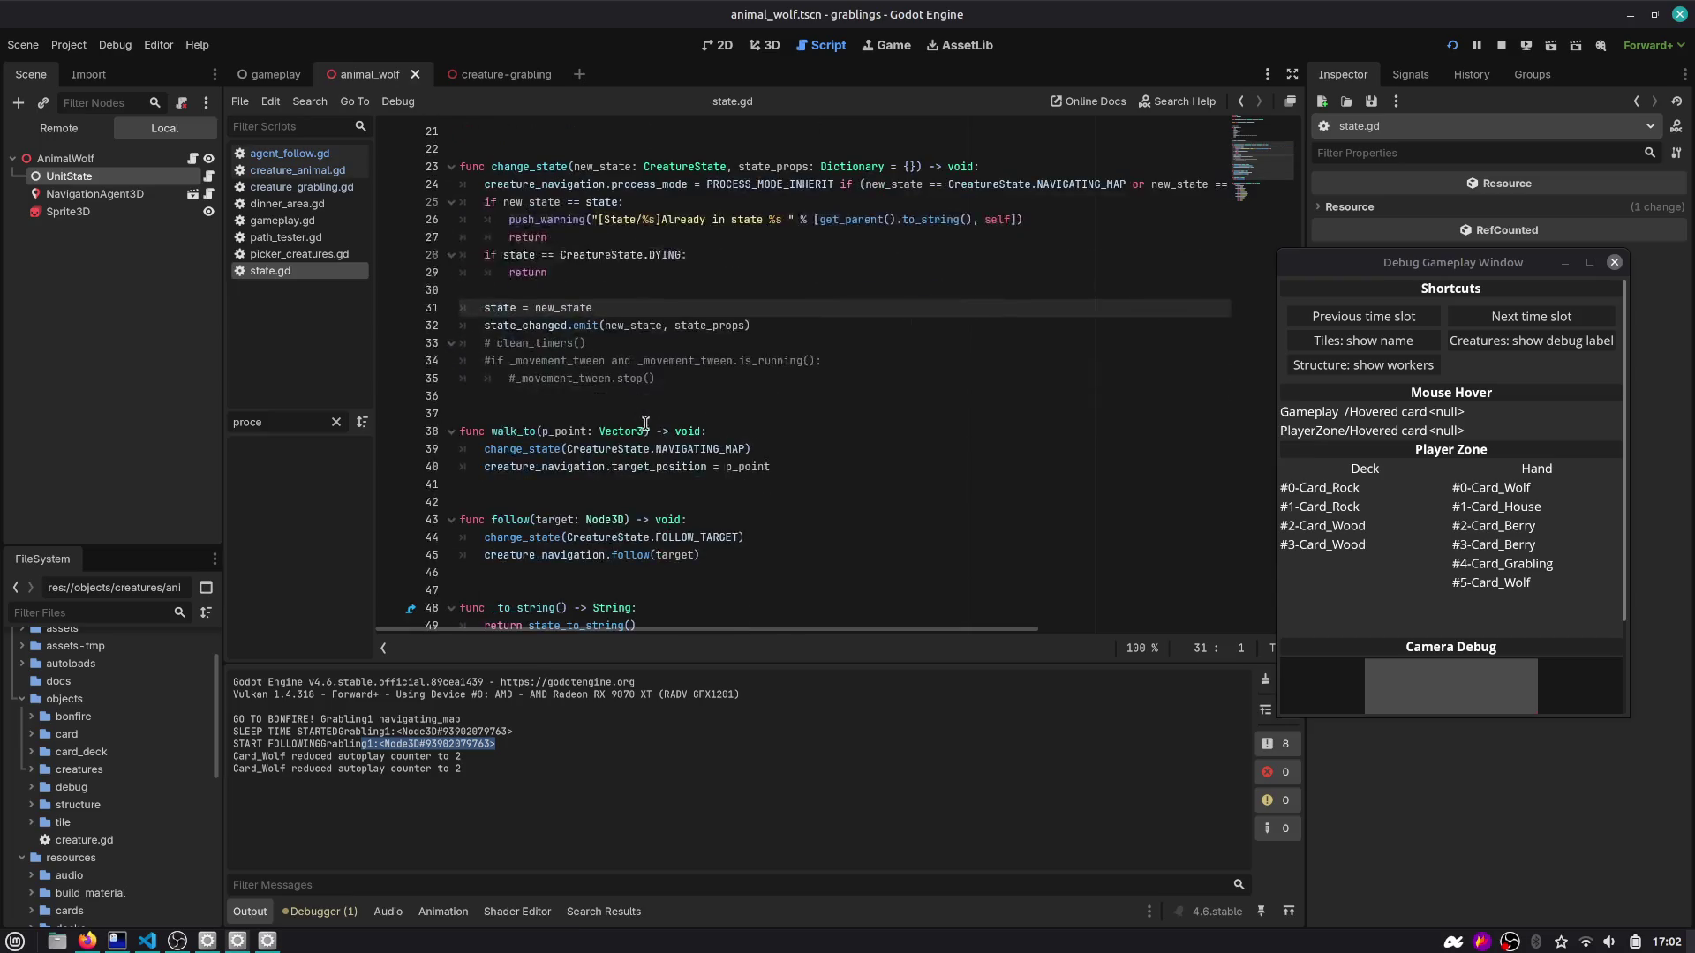
pyautogui.scroll(-3, 890, 197)
pyautogui.scroll(3, 890, 198)
pyautogui.hscroll(8, 916, 184)
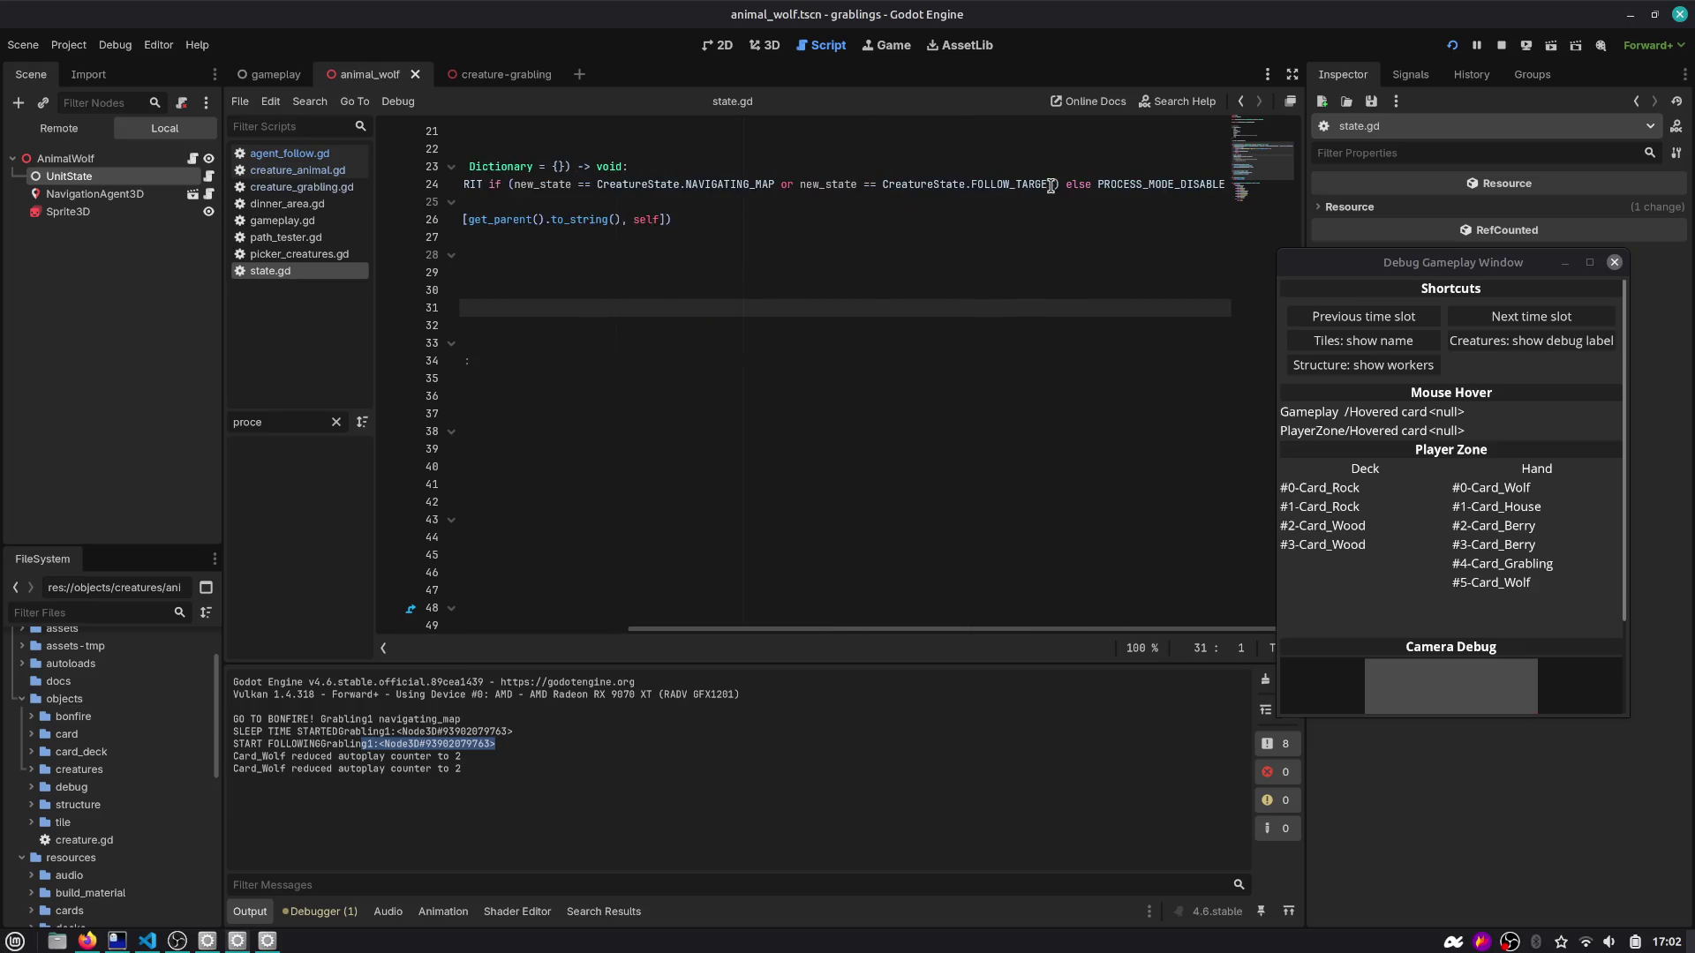
pyautogui.hscroll(-8, 1050, 185)
pyautogui.click(661, 189)
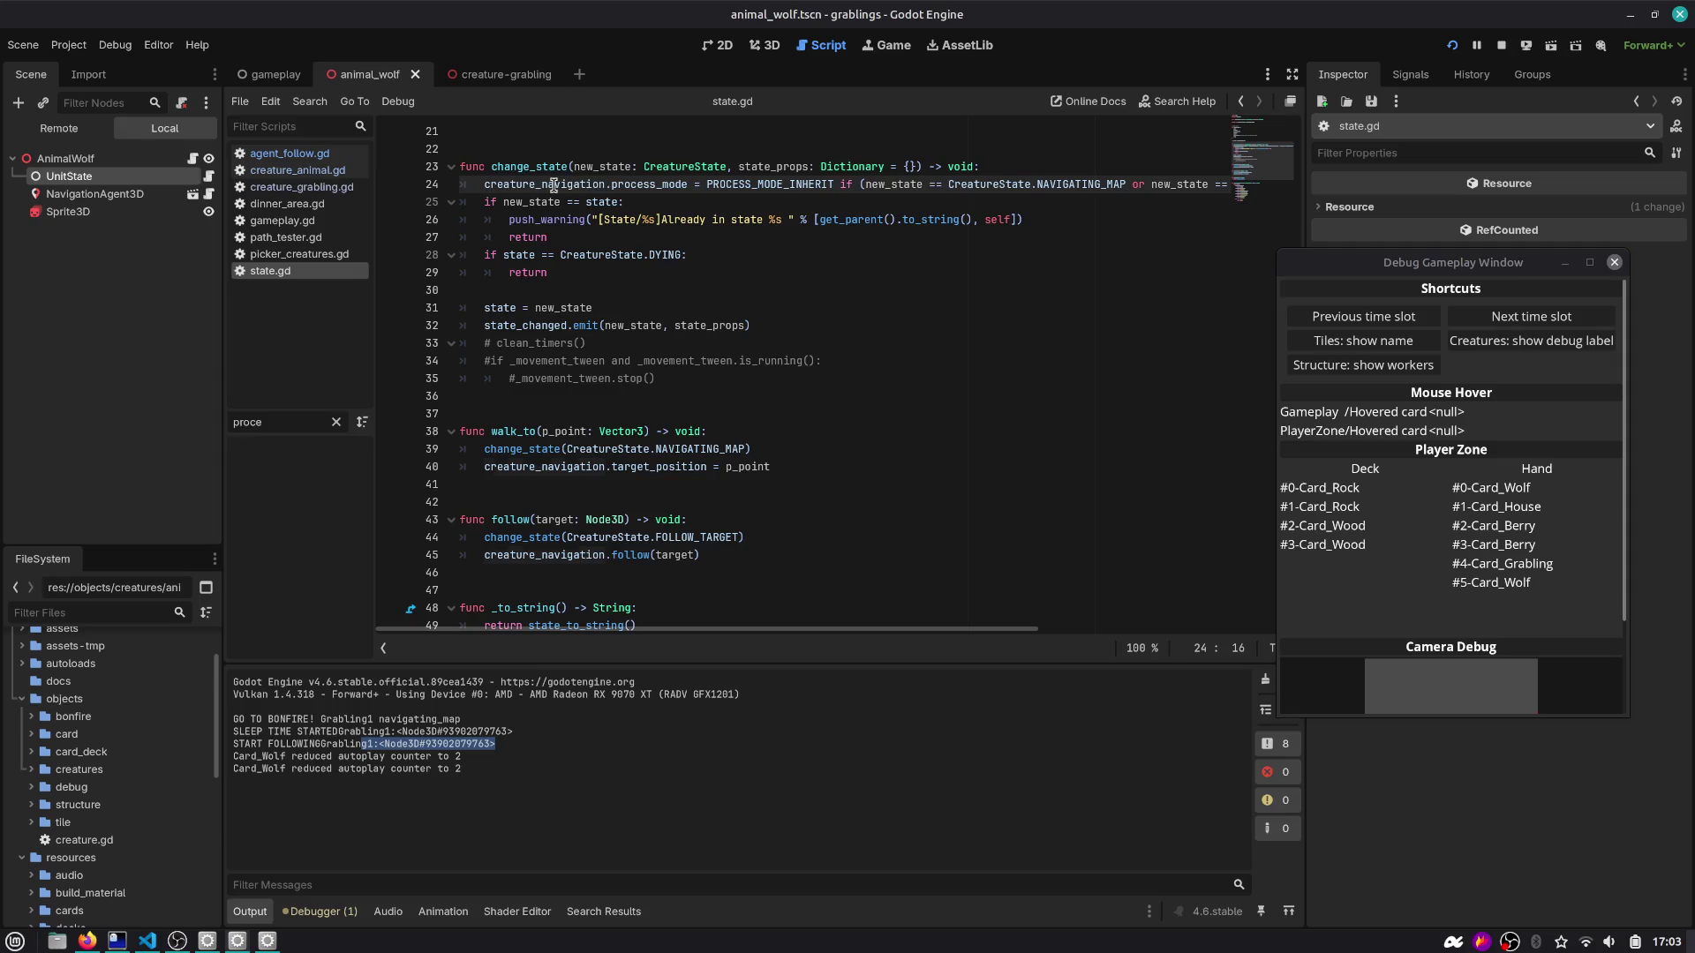
pyautogui.scroll(-3, 657, 226)
pyautogui.scroll(-3, 686, 304)
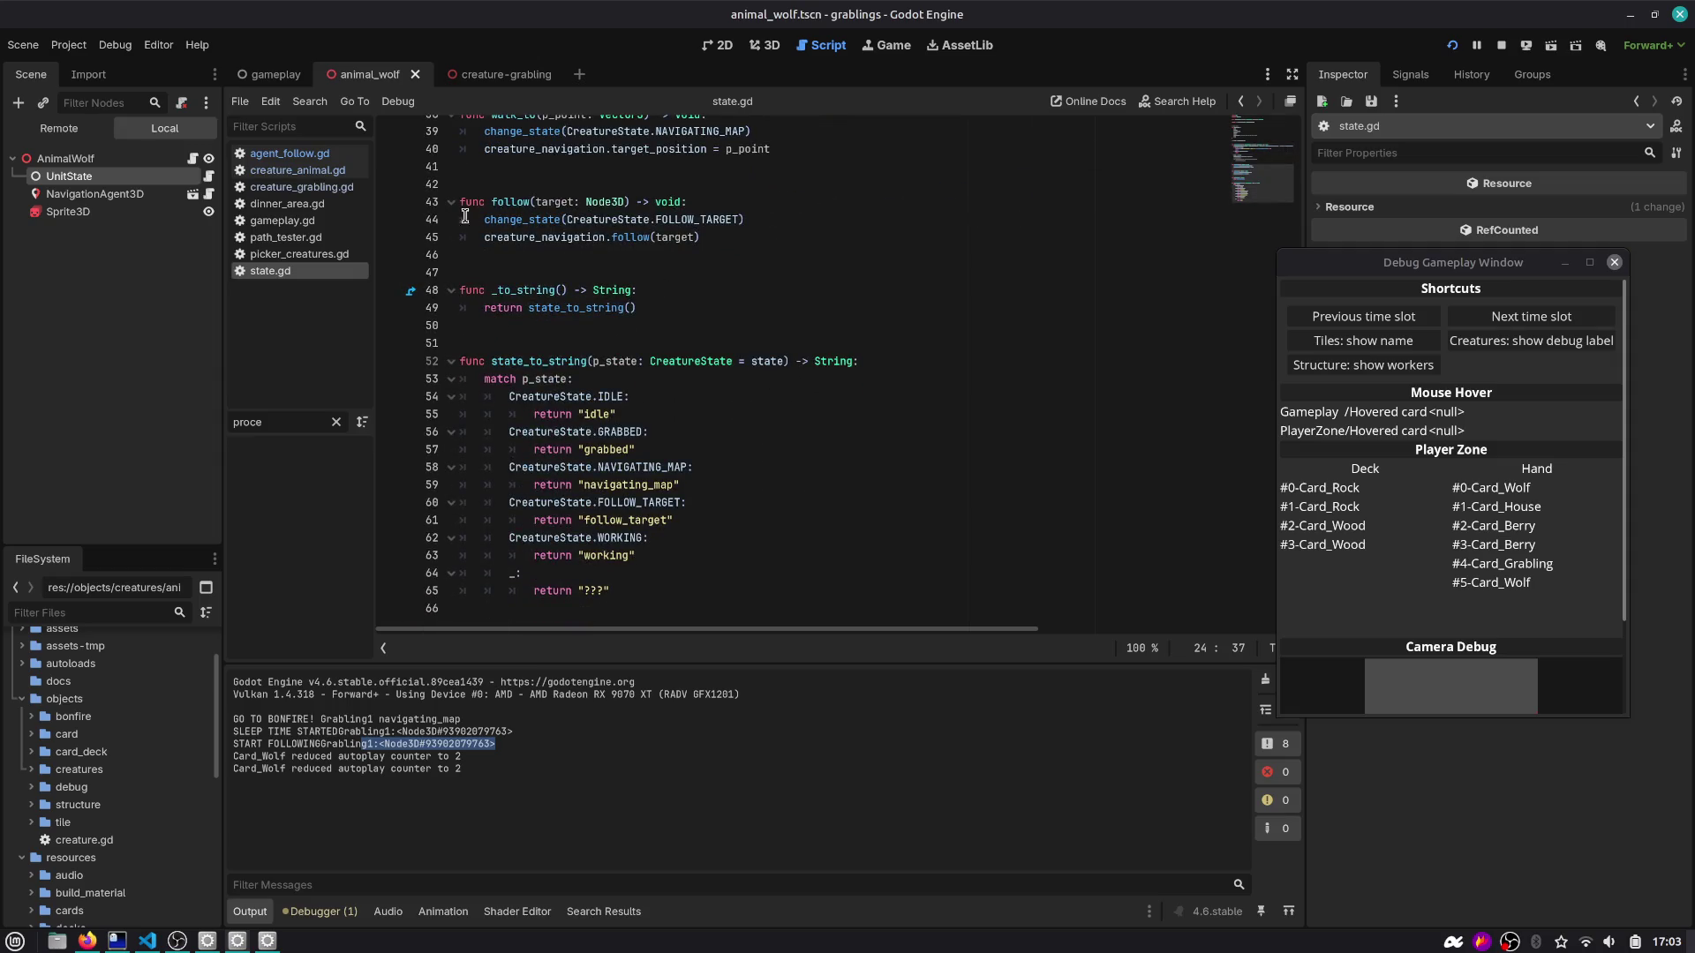
pyautogui.doubleClick(511, 202)
pyautogui.moveTo(592, 223)
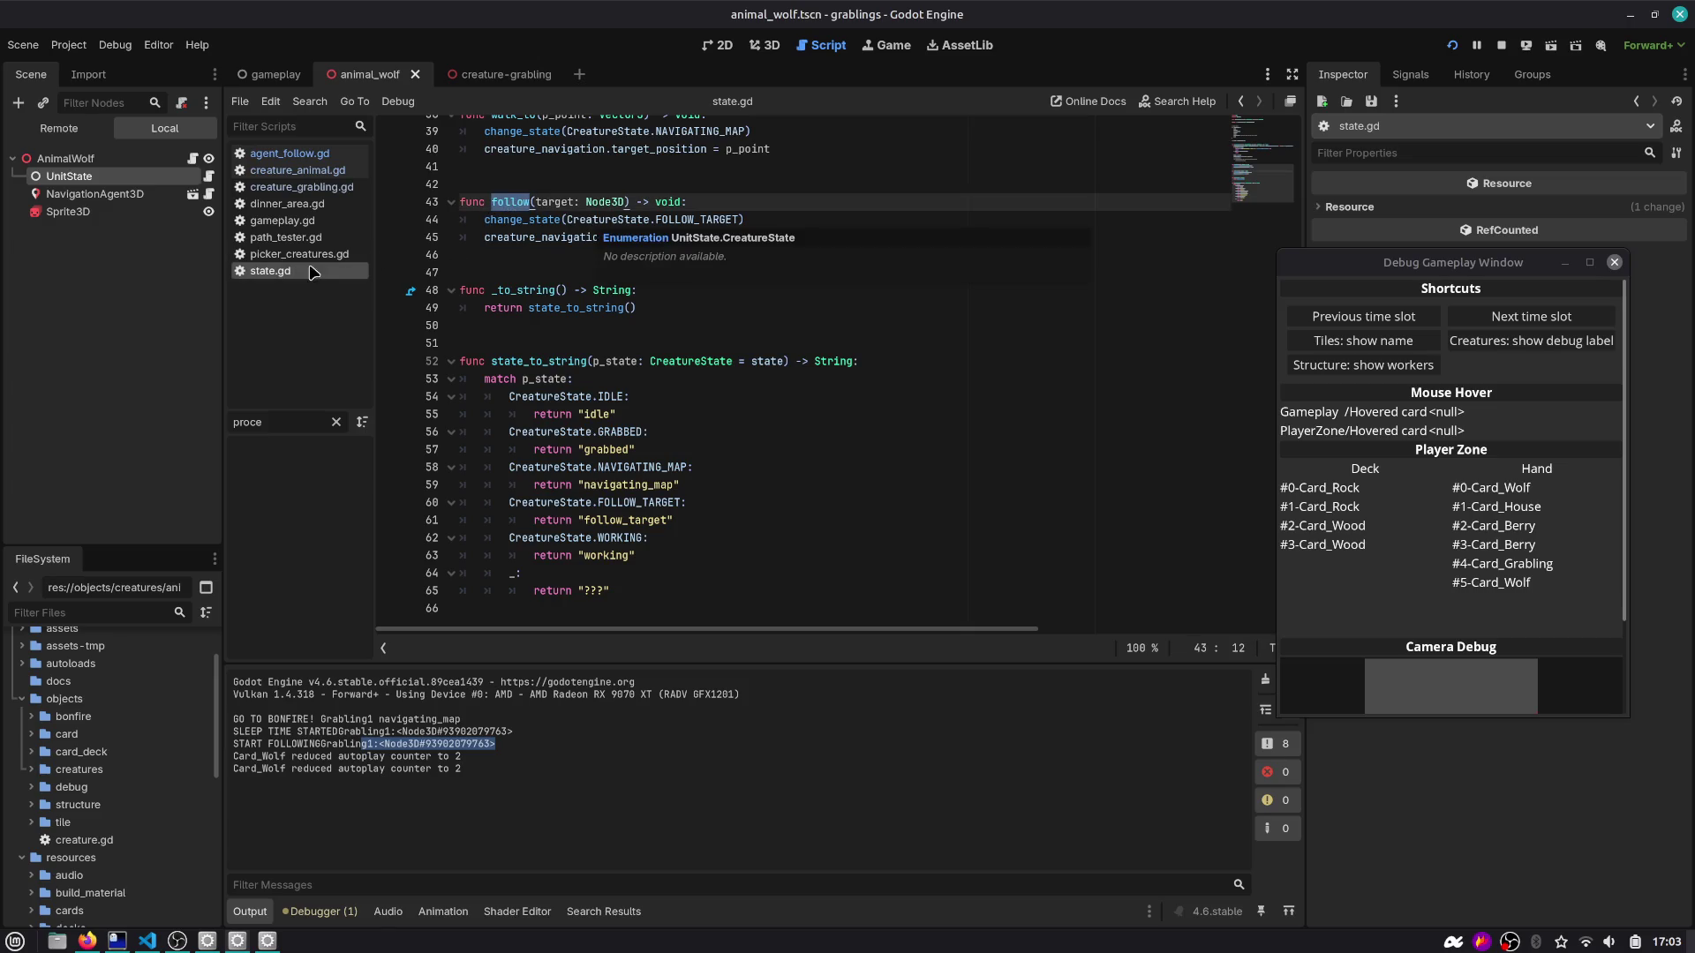
pyautogui.click(1450, 47)
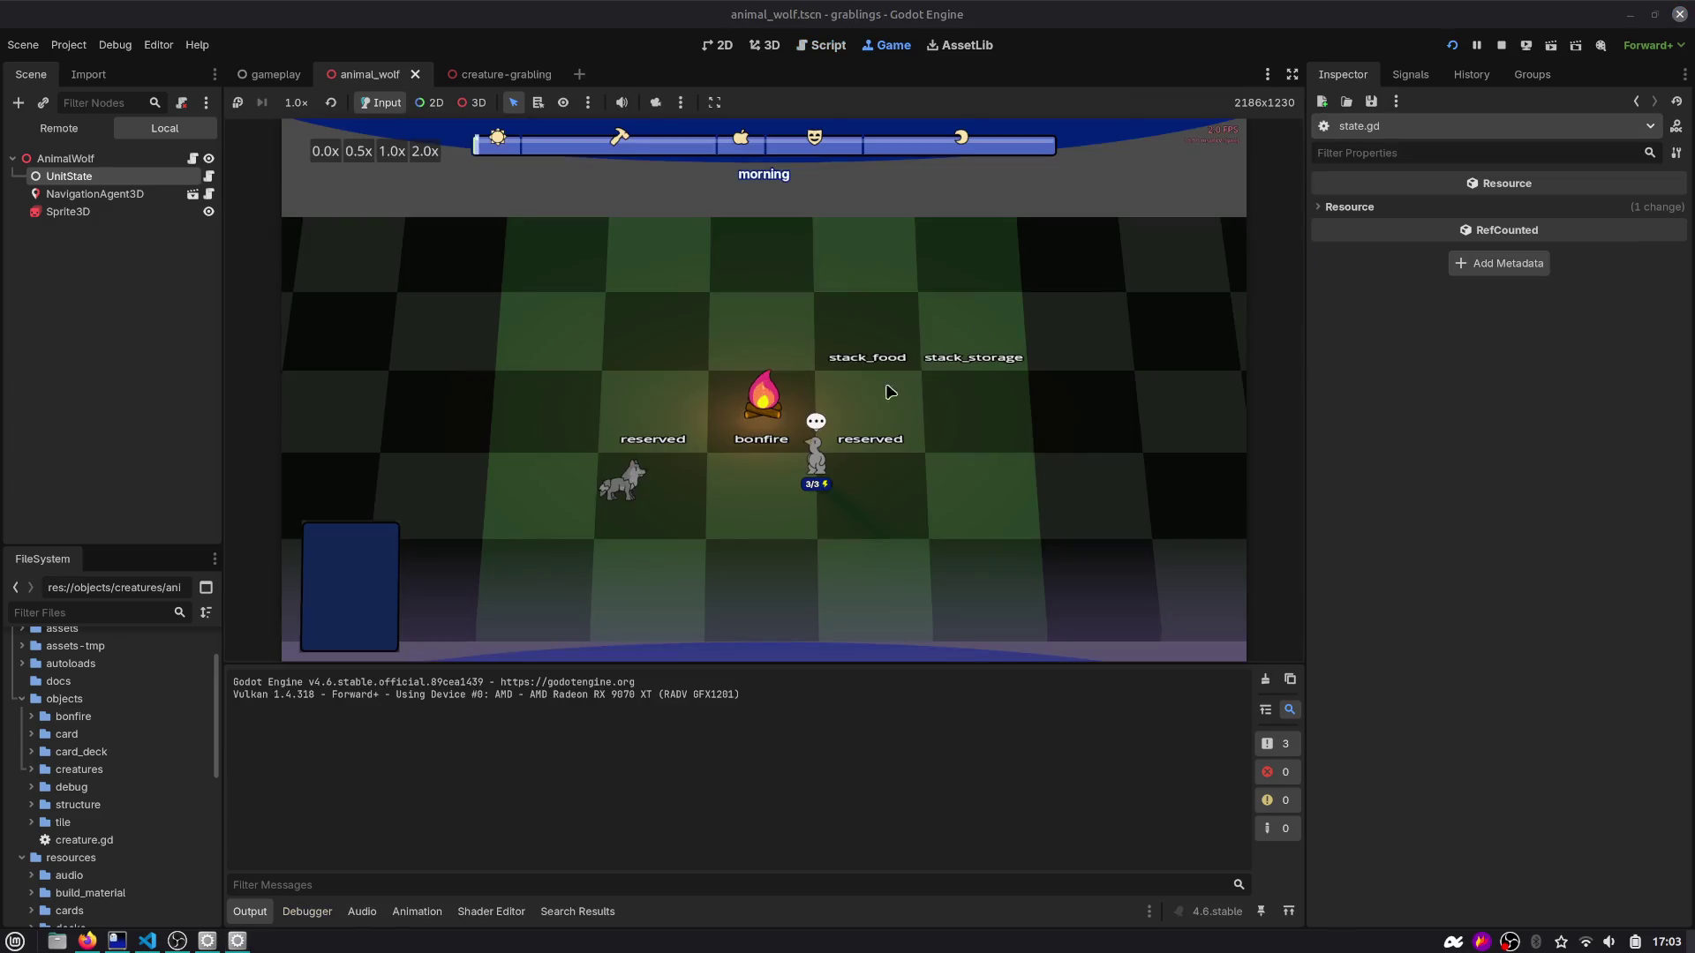
pyautogui.click(1504, 466)
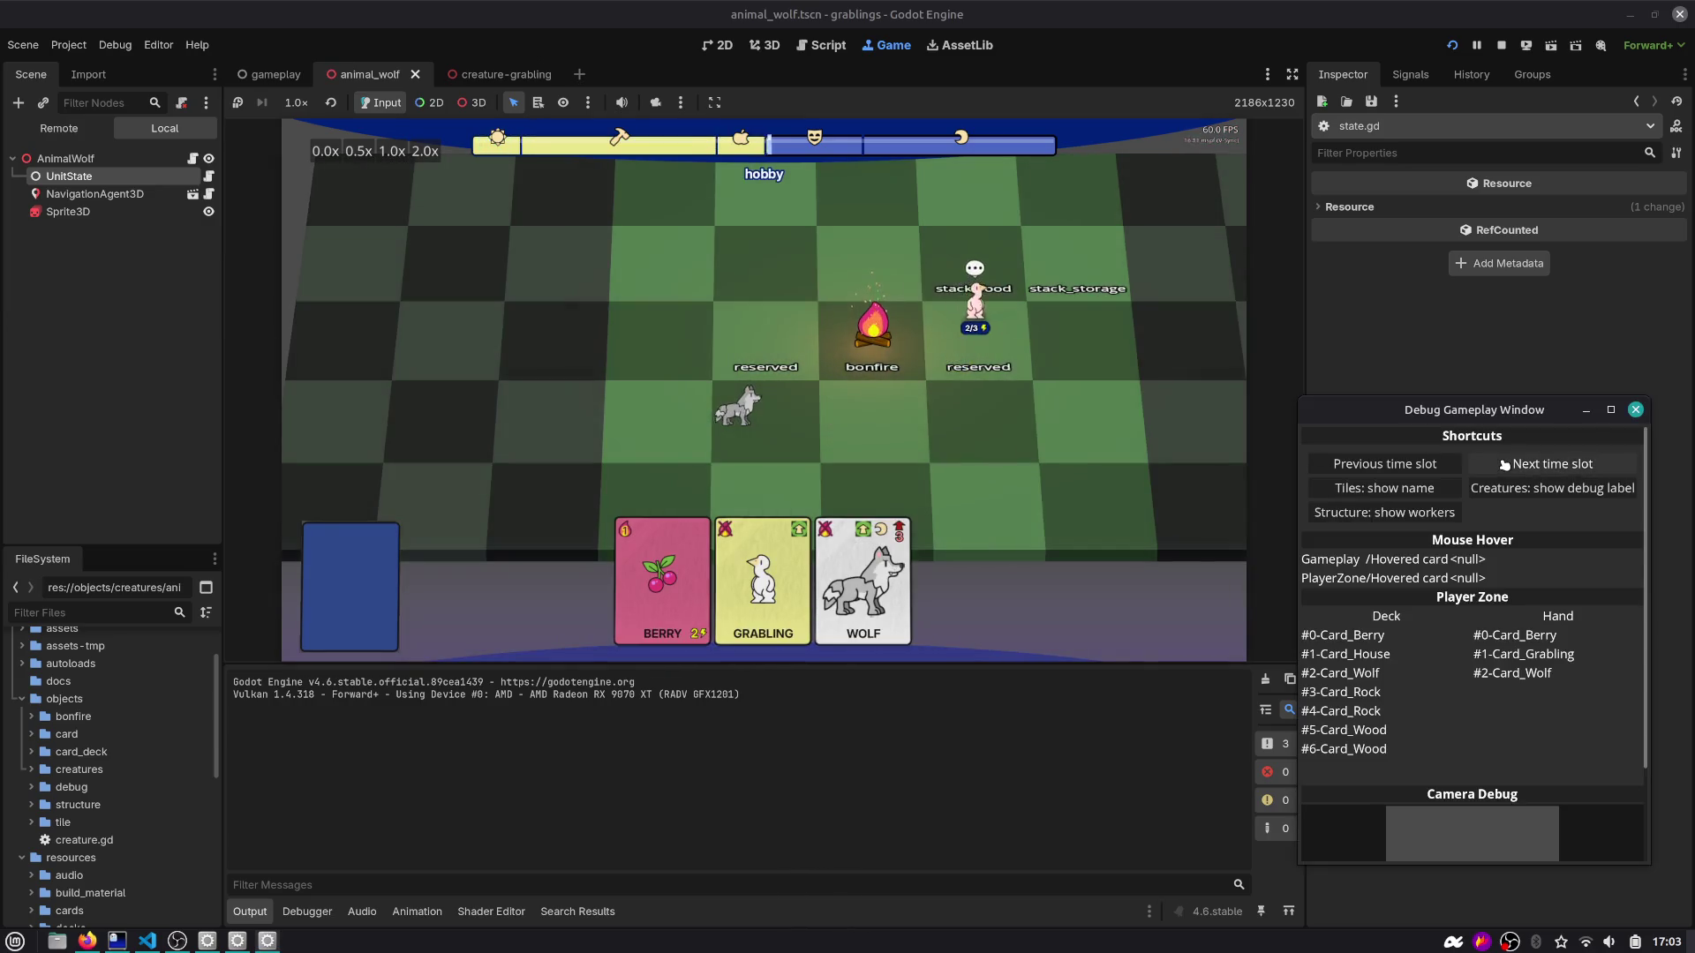
pyautogui.click(1504, 465)
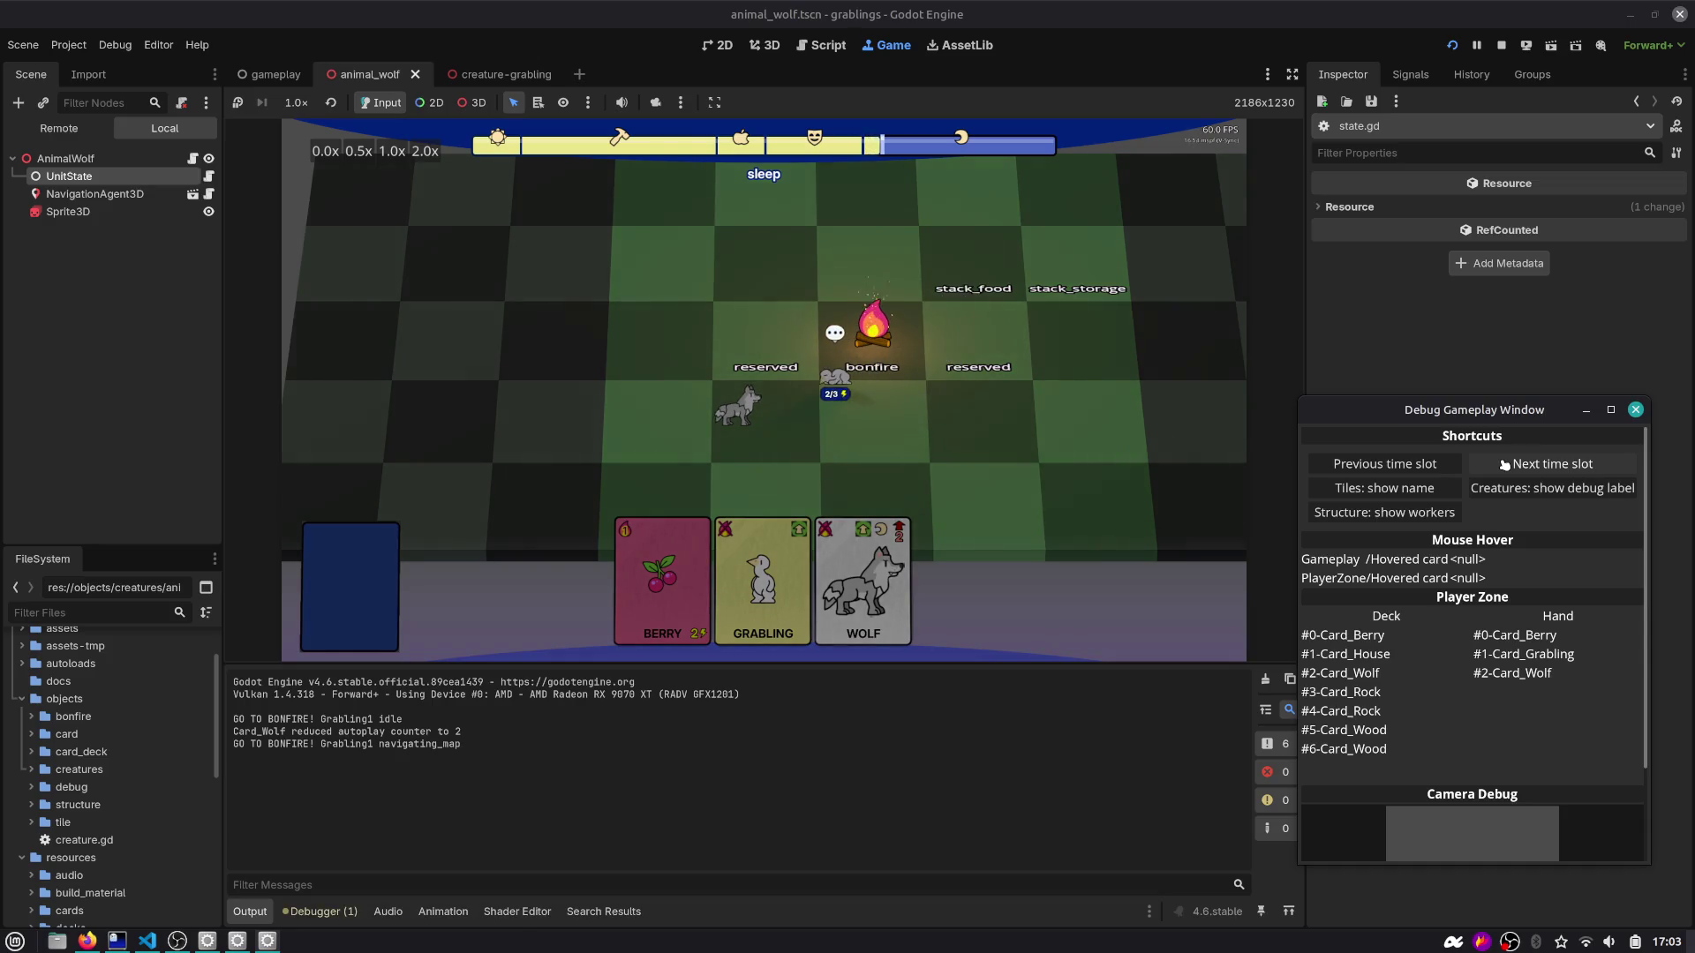
pyautogui.click(1504, 466)
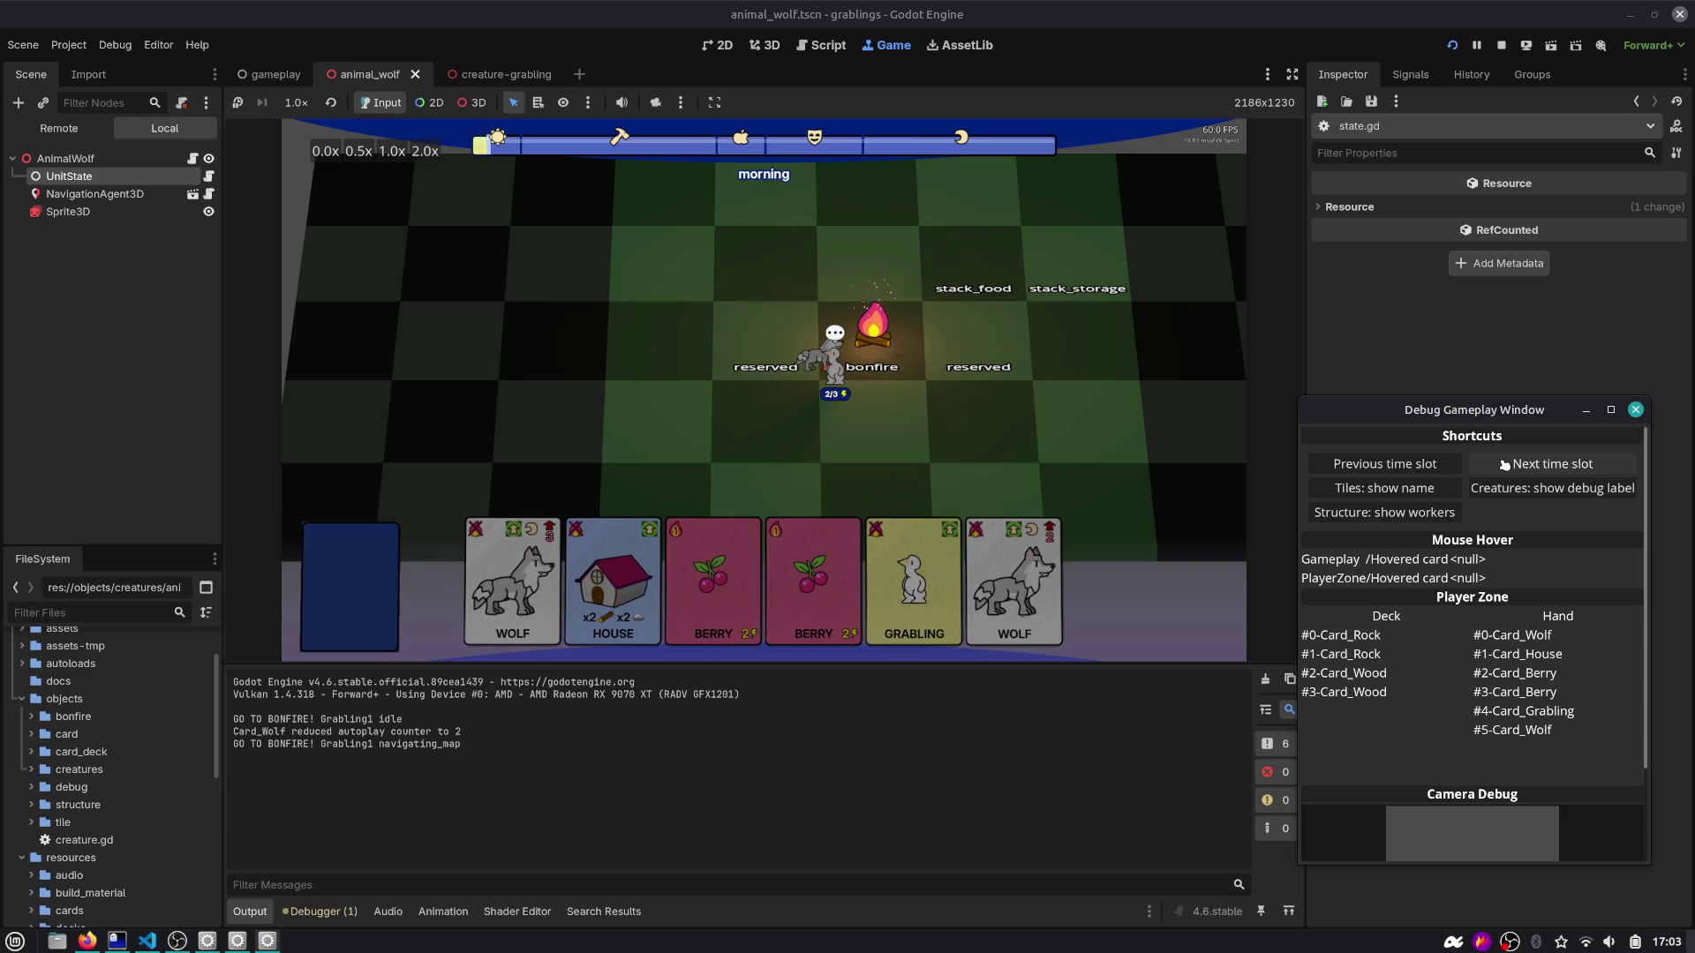
pyautogui.click(1500, 45)
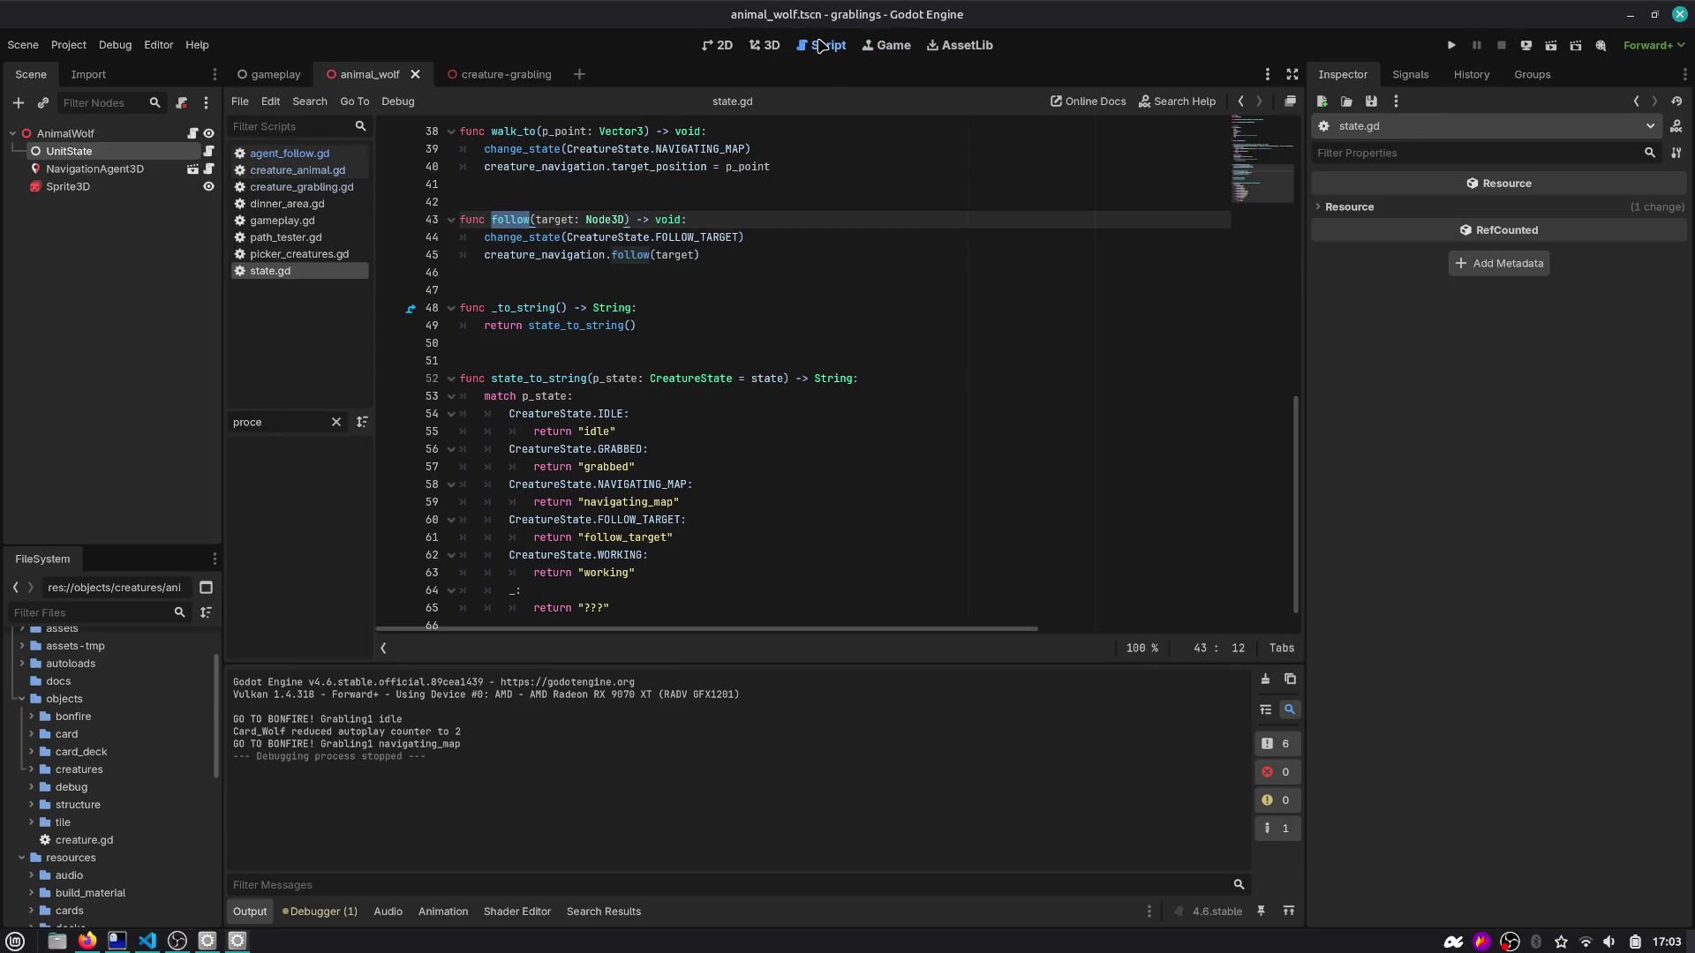
# Step: Trace on_morning_time_started's walk_to call from creature_animal.gd into state.gd's change_state
pyautogui.scroll(10, 558, 283)
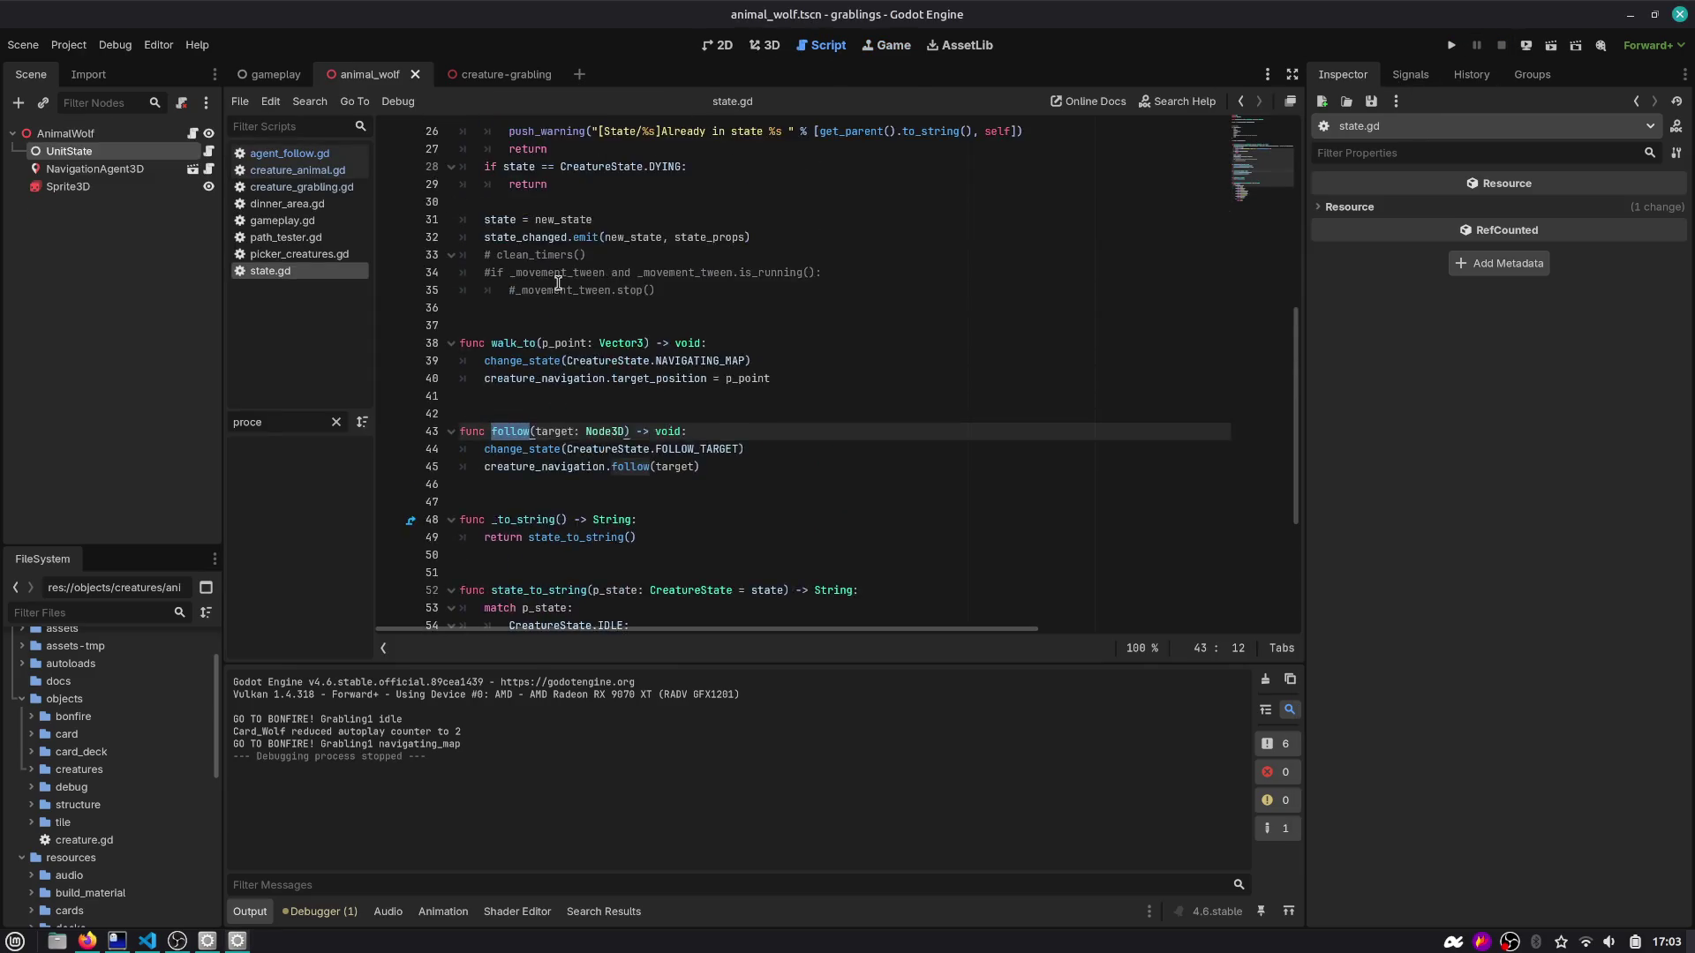
pyautogui.click(298, 169)
pyautogui.scroll(3, 526, 385)
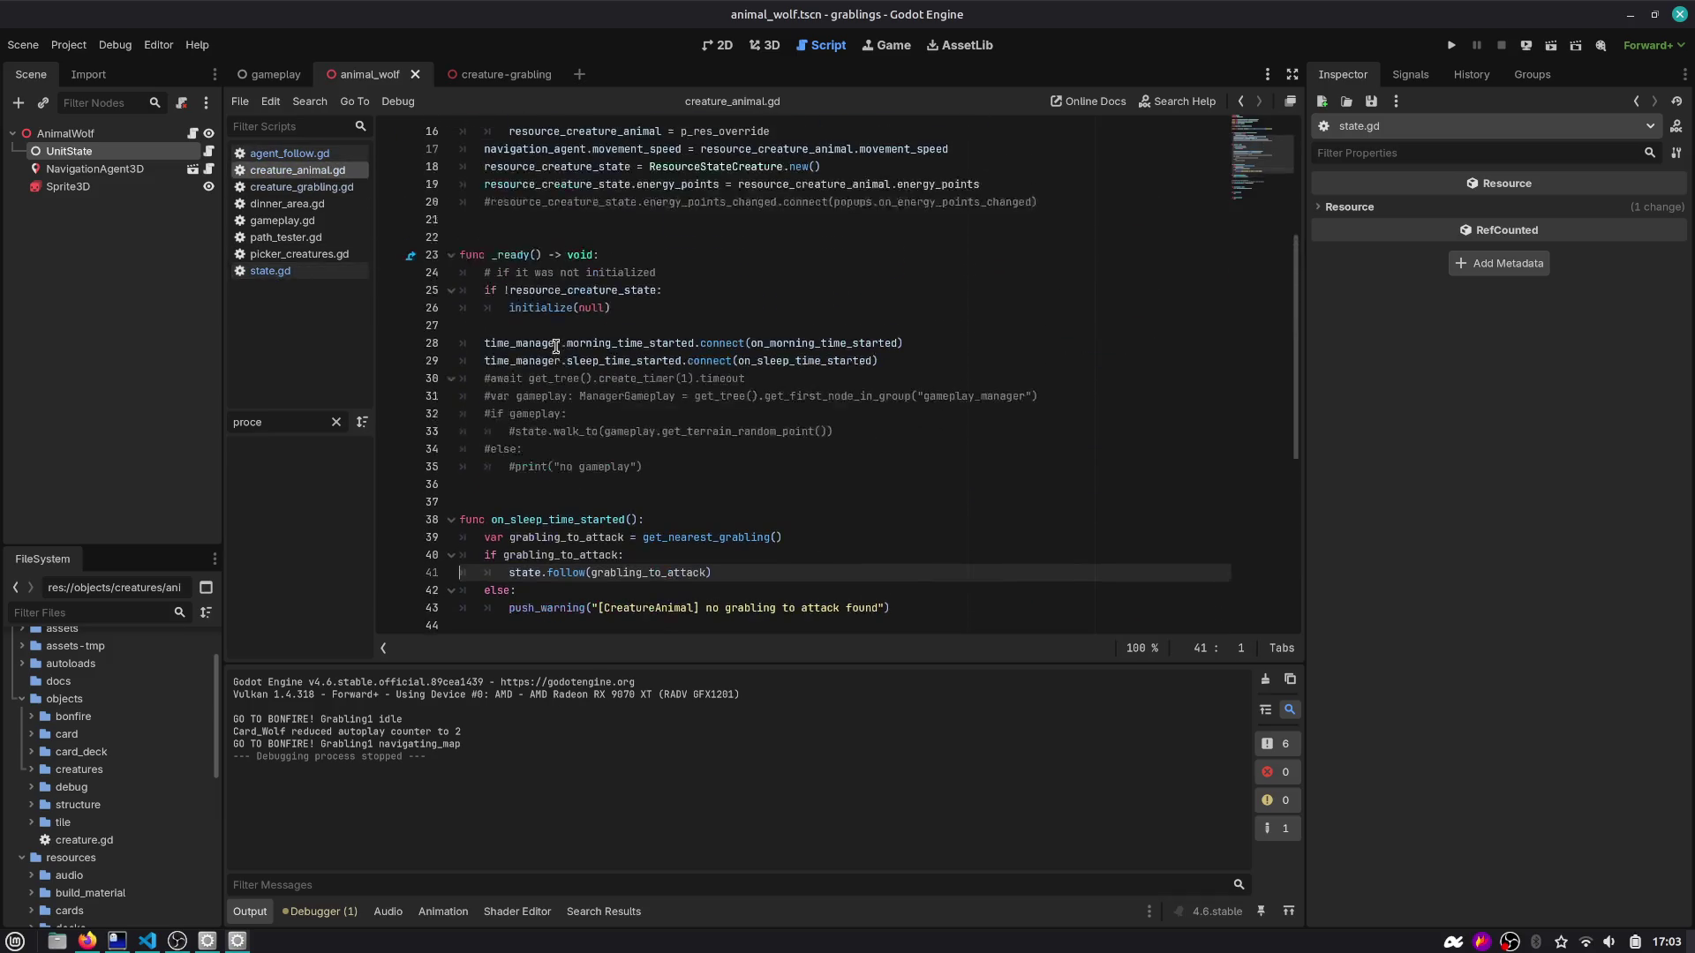
pyautogui.doubleClick(858, 350)
pyautogui.scroll(-4, 858, 350)
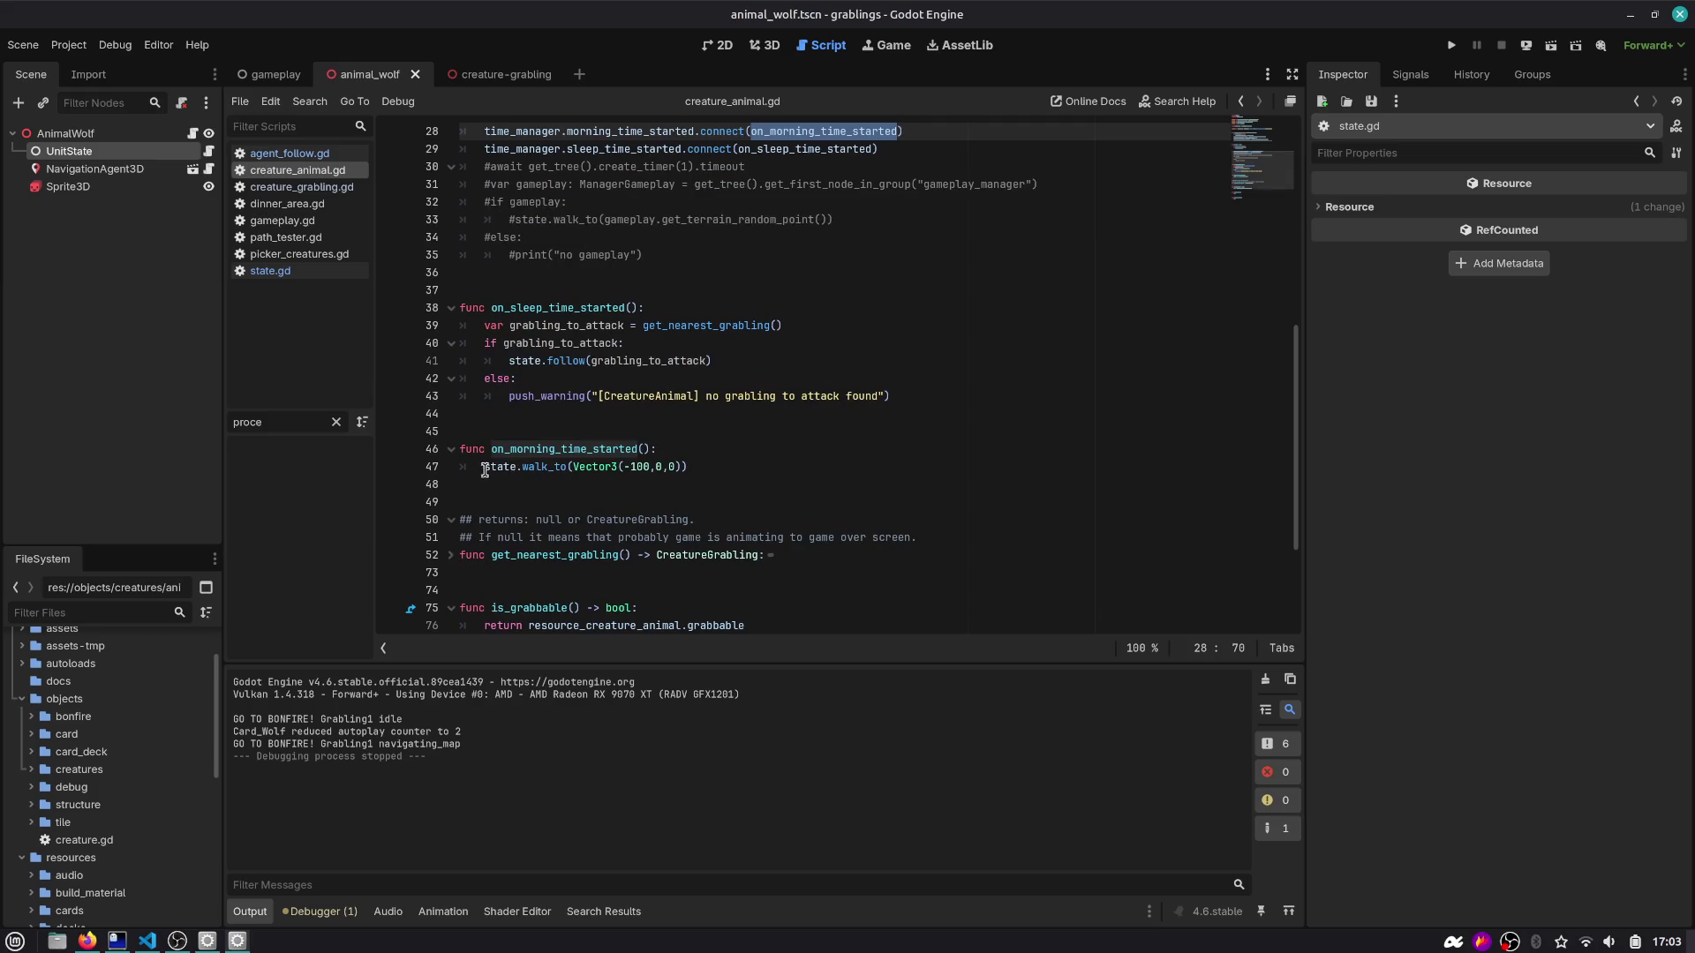
pyautogui.click(521, 467)
pyautogui.keyDown('ctrl'); pyautogui.click(542, 467); pyautogui.keyUp('ctrl')
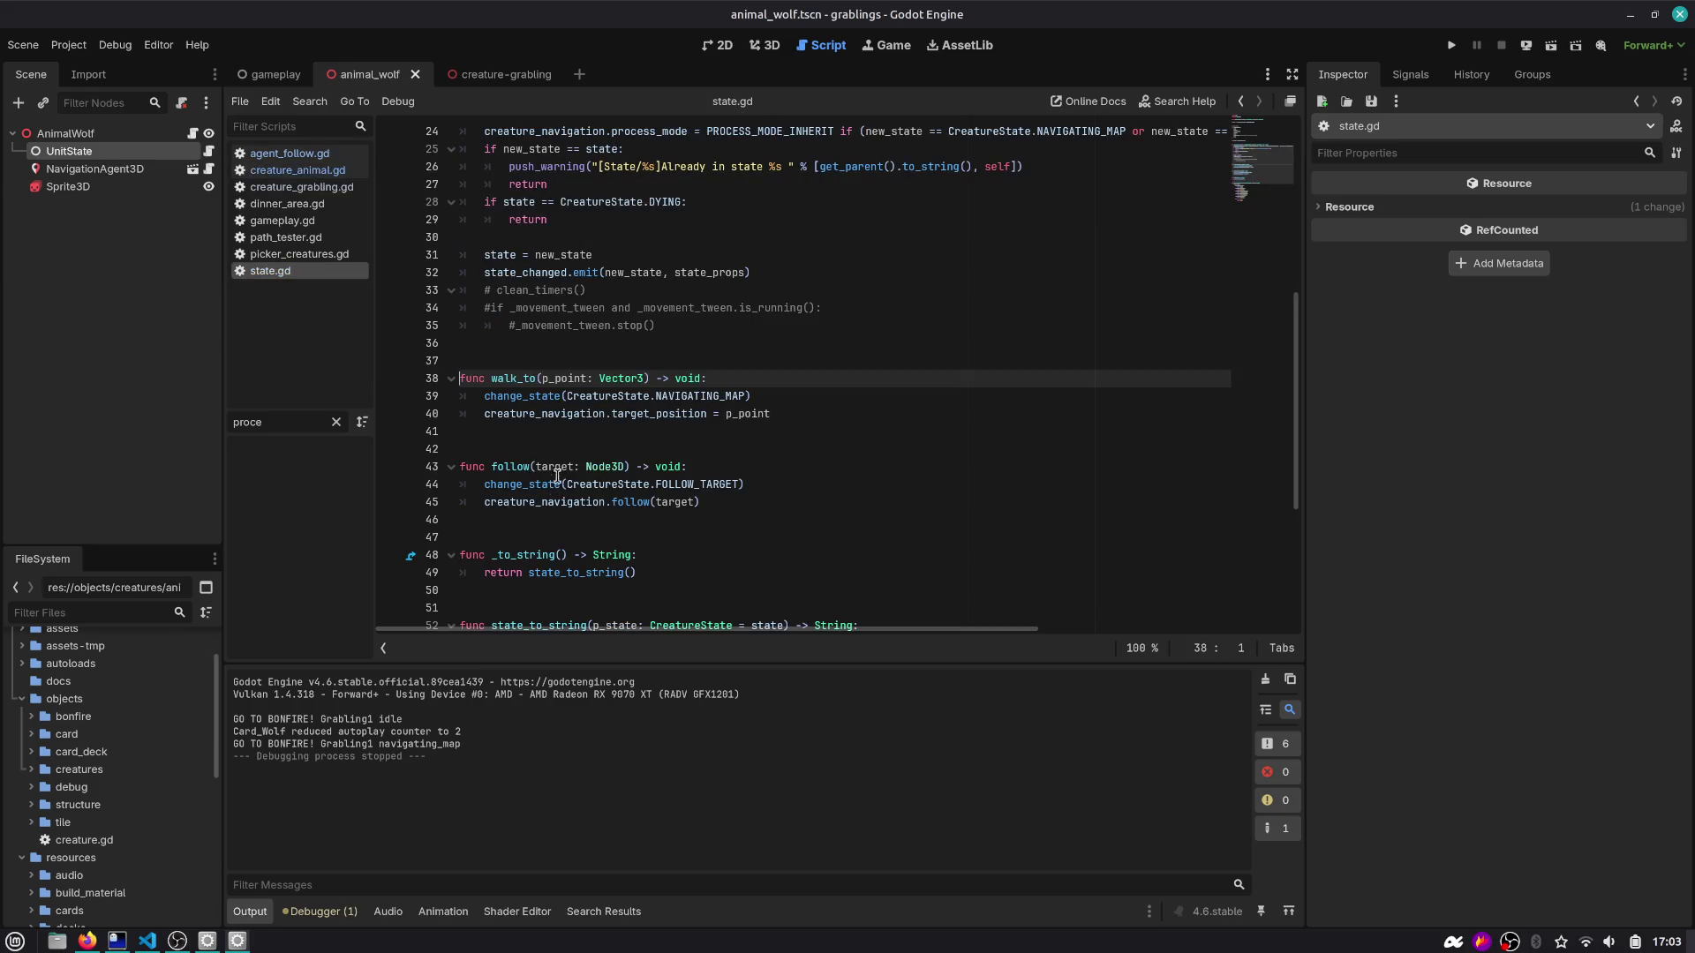
pyautogui.doubleClick(543, 397)
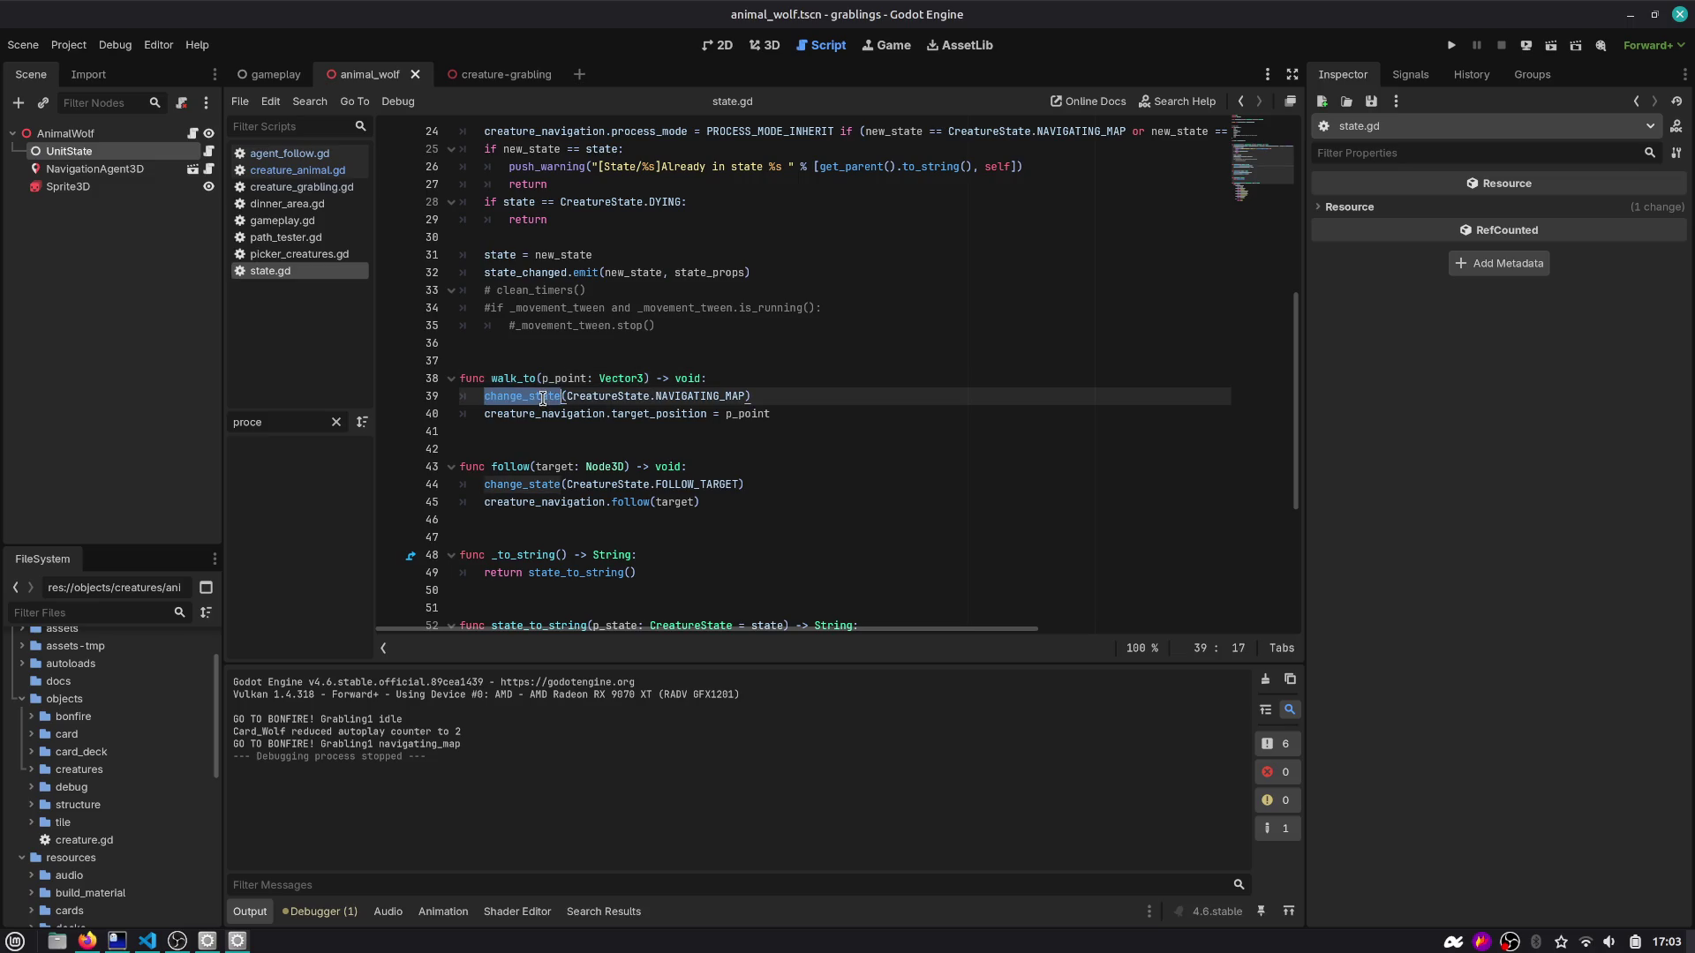
pyautogui.keyDown('ctrl'); pyautogui.click(538, 486); pyautogui.keyUp('ctrl')
# Step: Inspect creature_navigation on the process_mode line and in the follow function
pyautogui.hscroll(5, 829, 409)
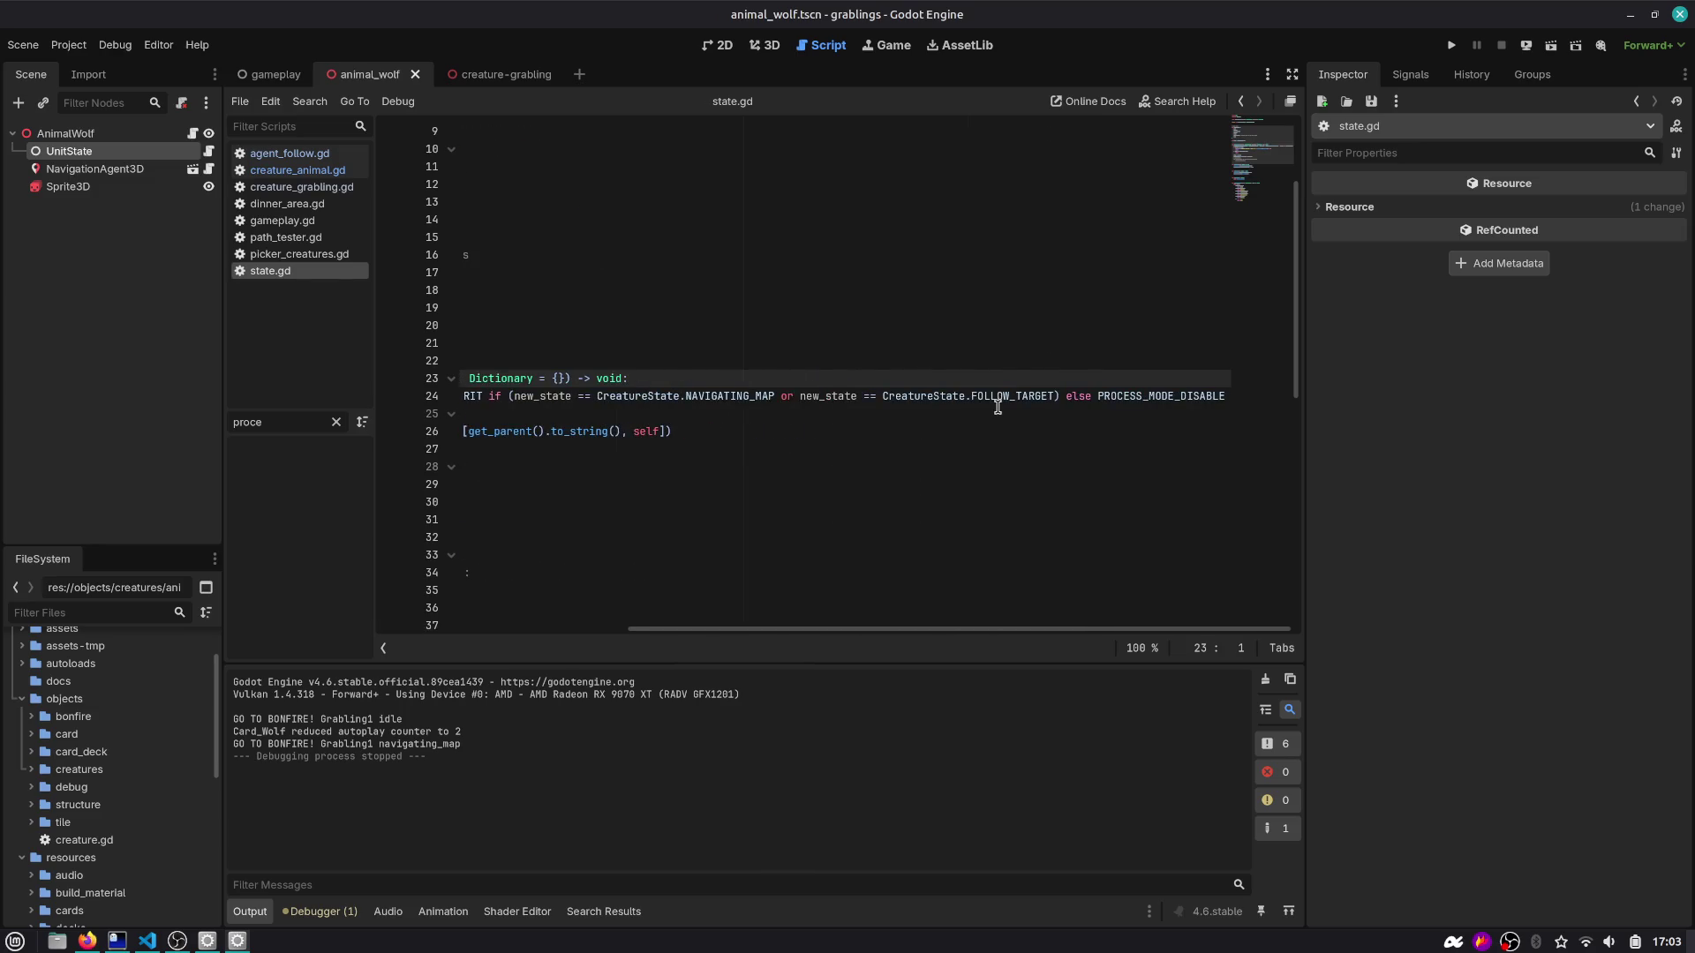
pyautogui.hscroll(-5, 998, 407)
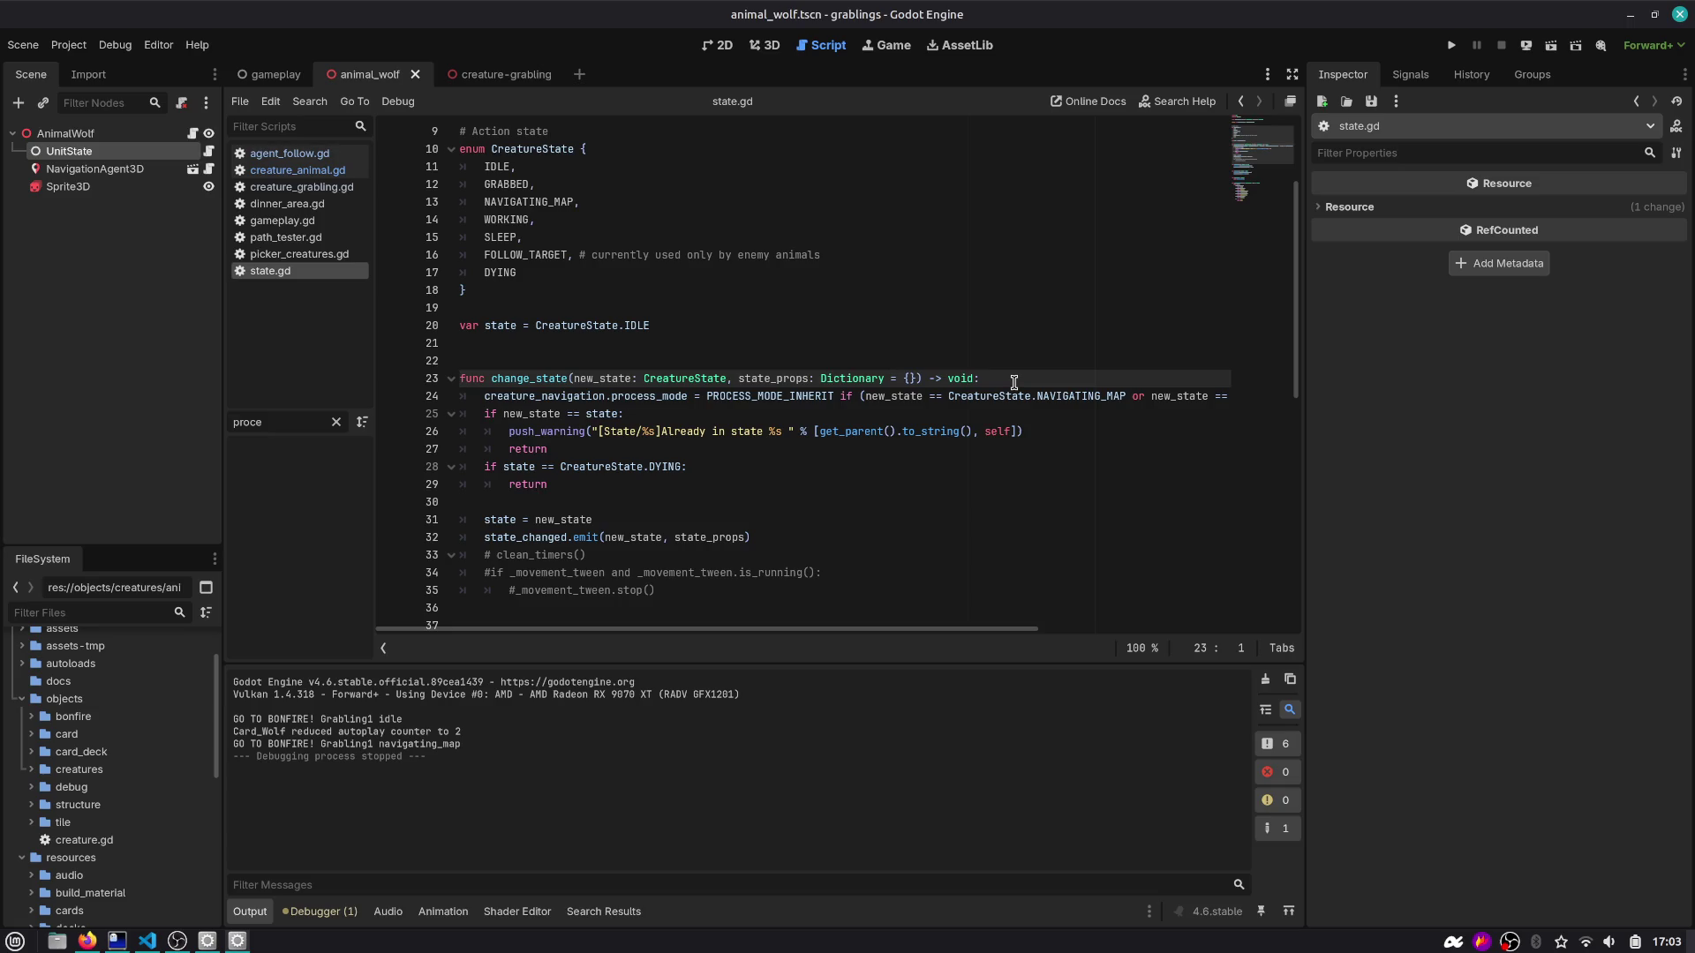
pyautogui.doubleClick(545, 396)
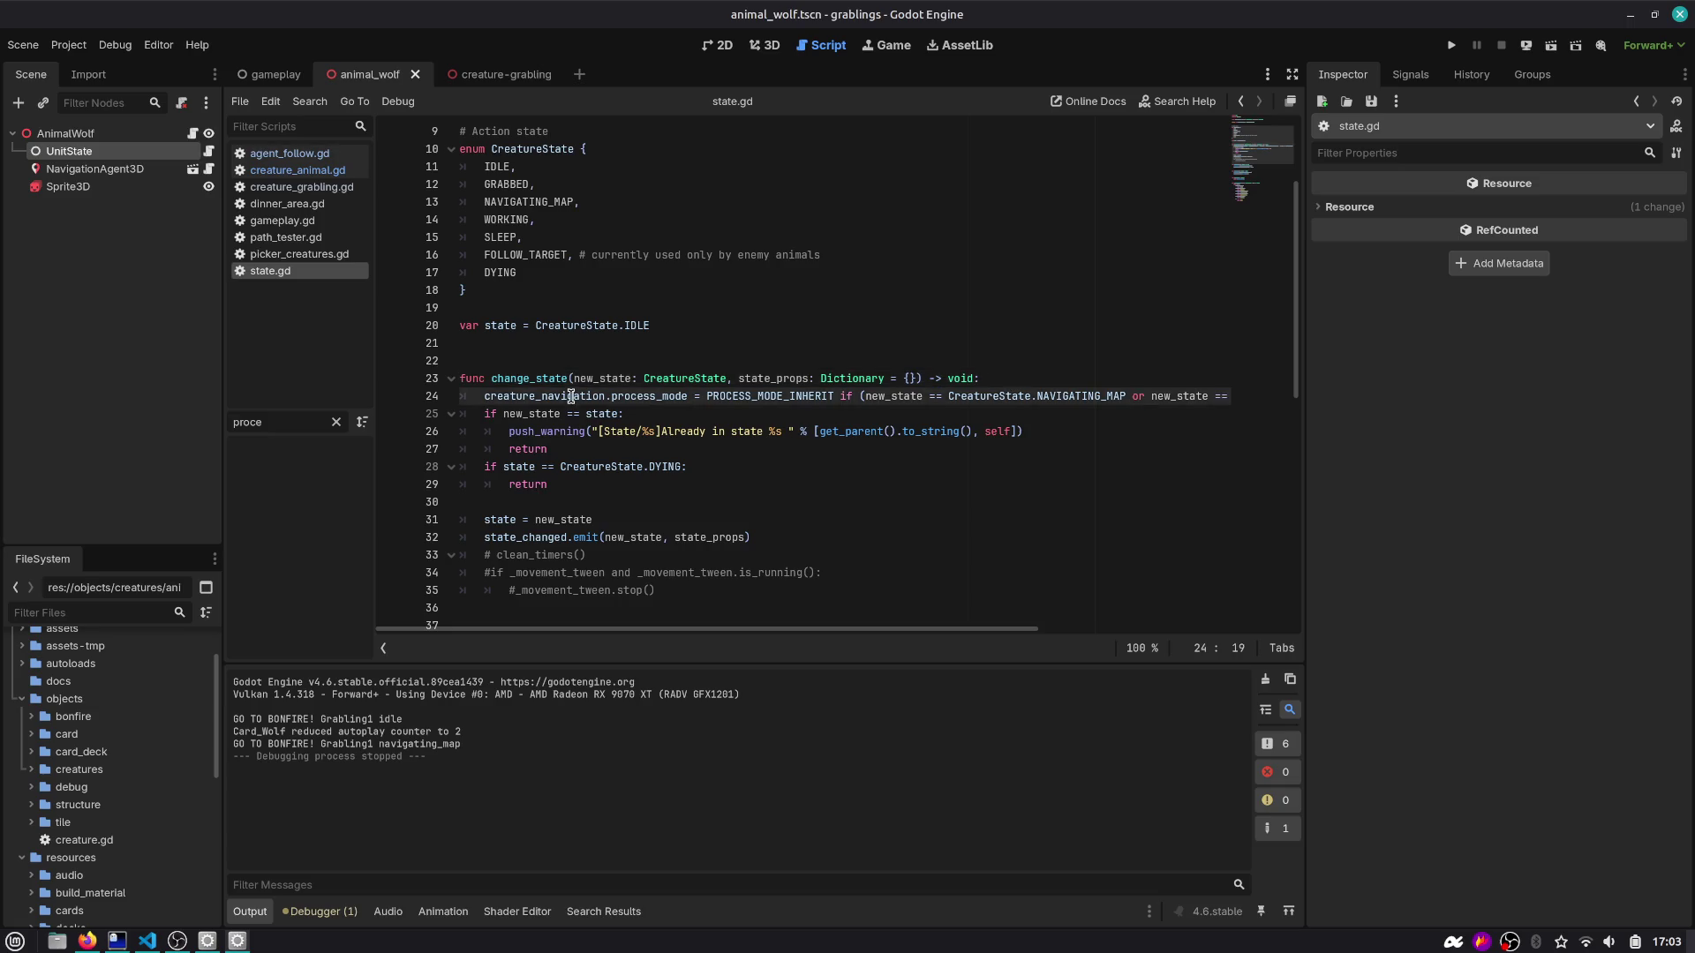
pyautogui.scroll(-2, 565, 405)
pyautogui.scroll(-1, 557, 441)
pyautogui.scroll(-3, 556, 441)
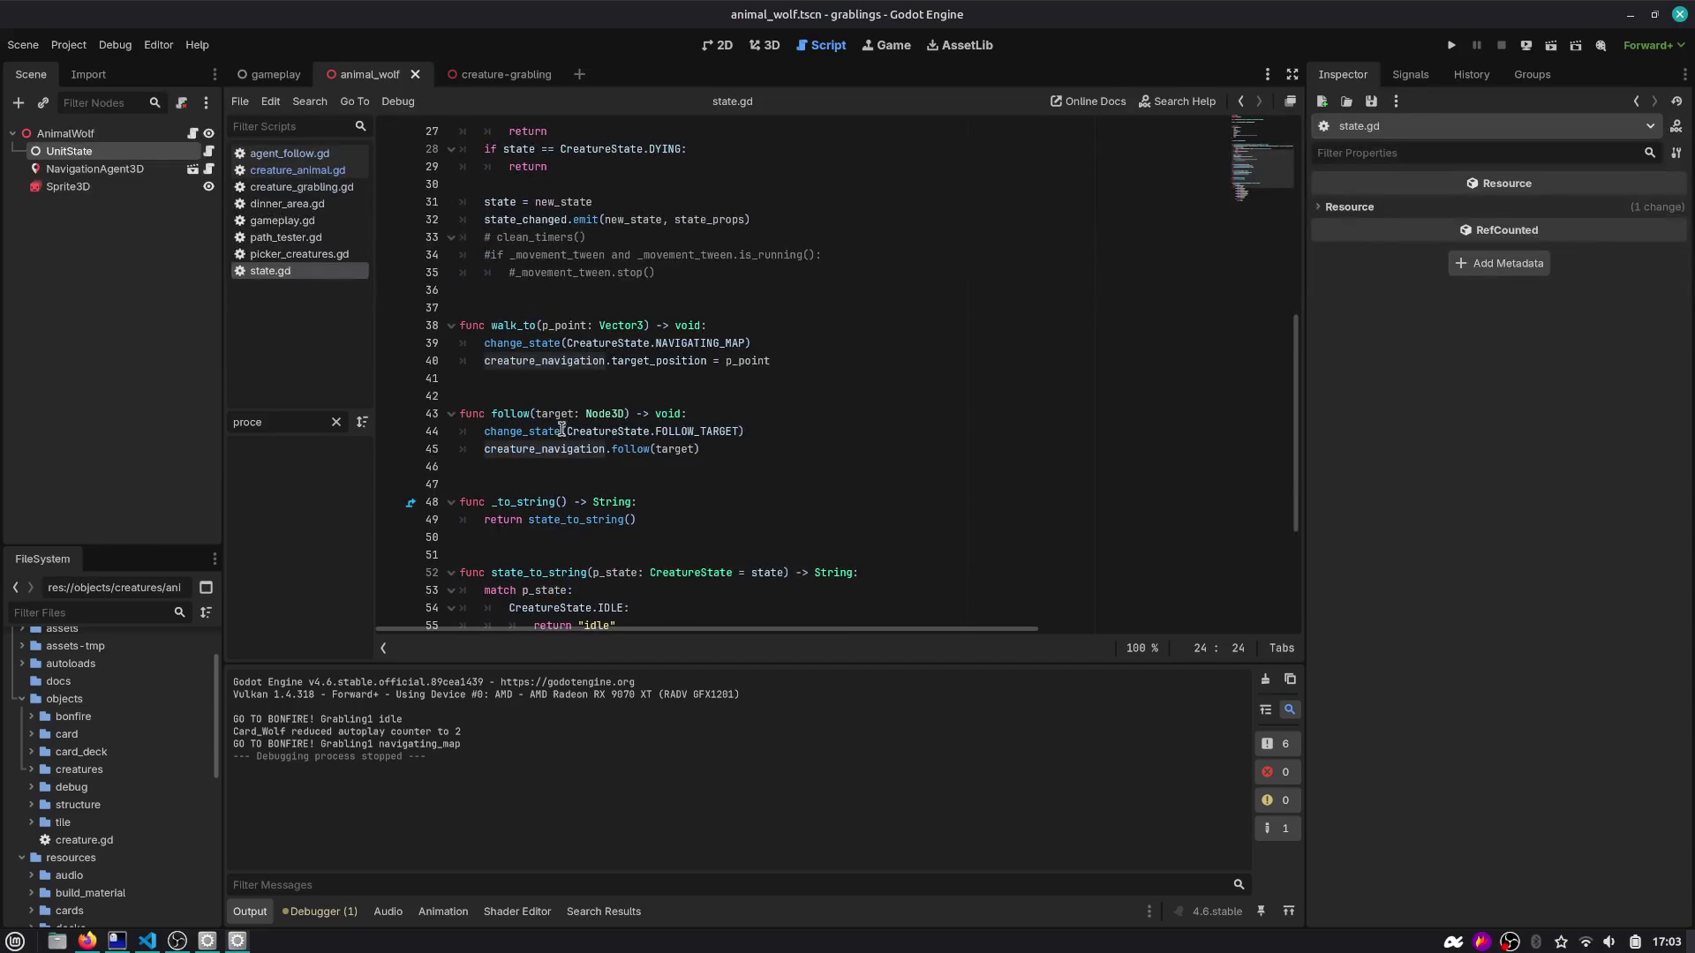
pyautogui.scroll(-1, 734, 361)
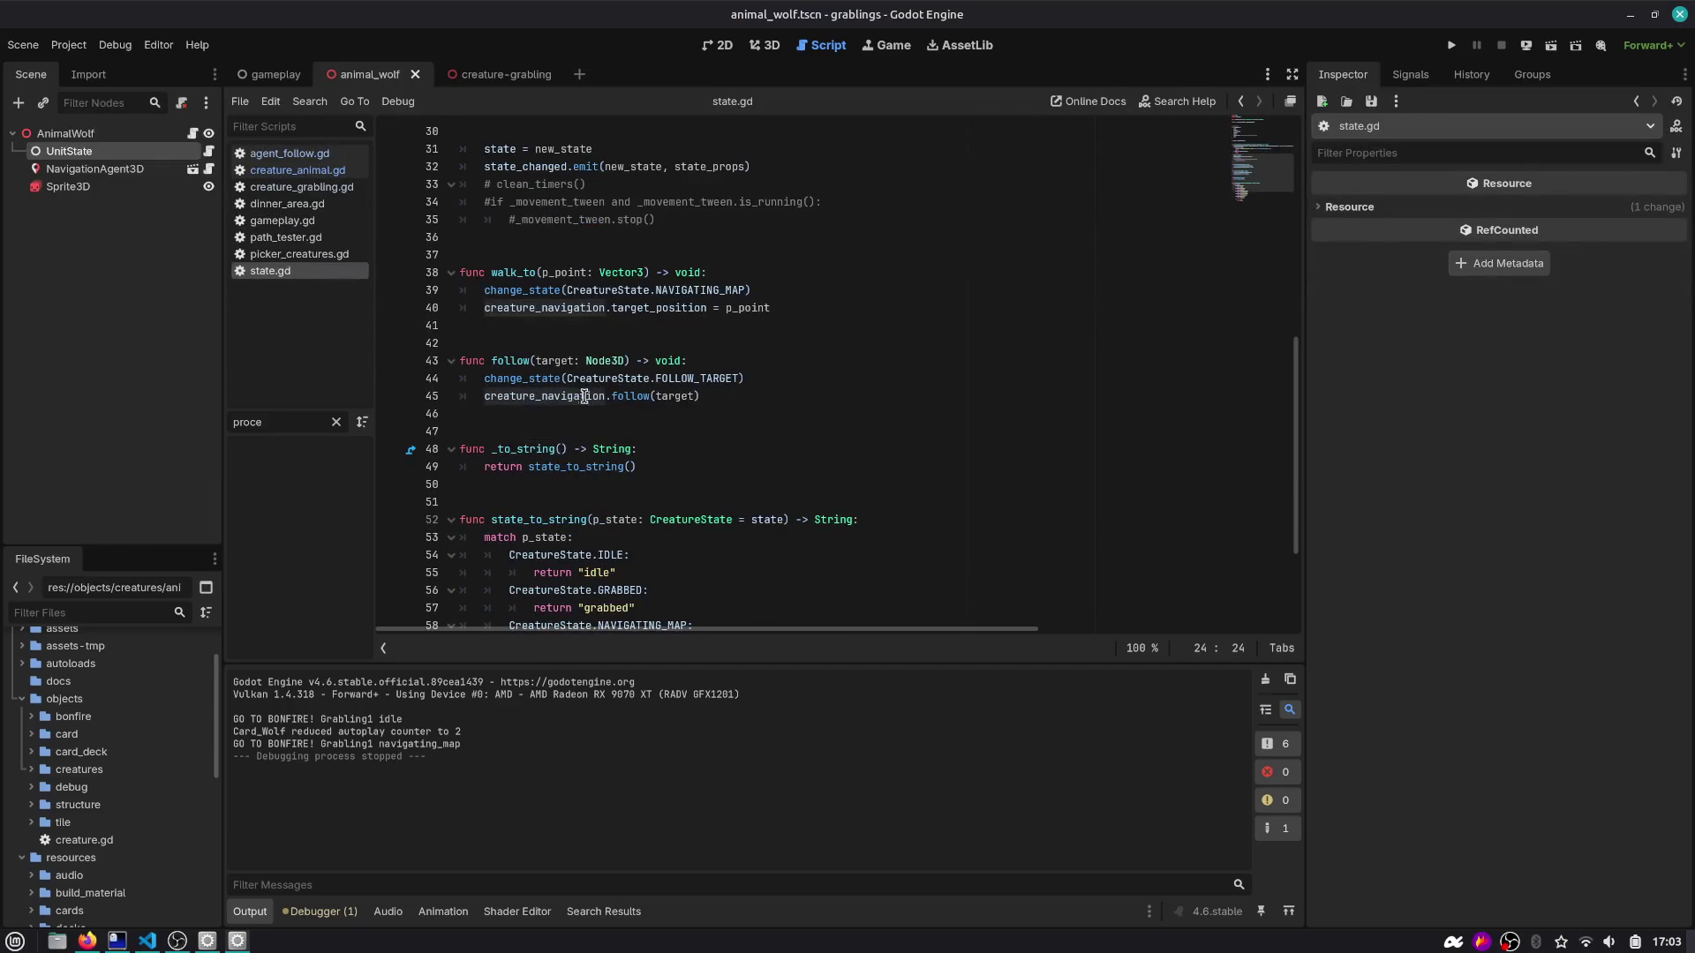
pyautogui.doubleClick(577, 397)
pyautogui.scroll(-3, 570, 422)
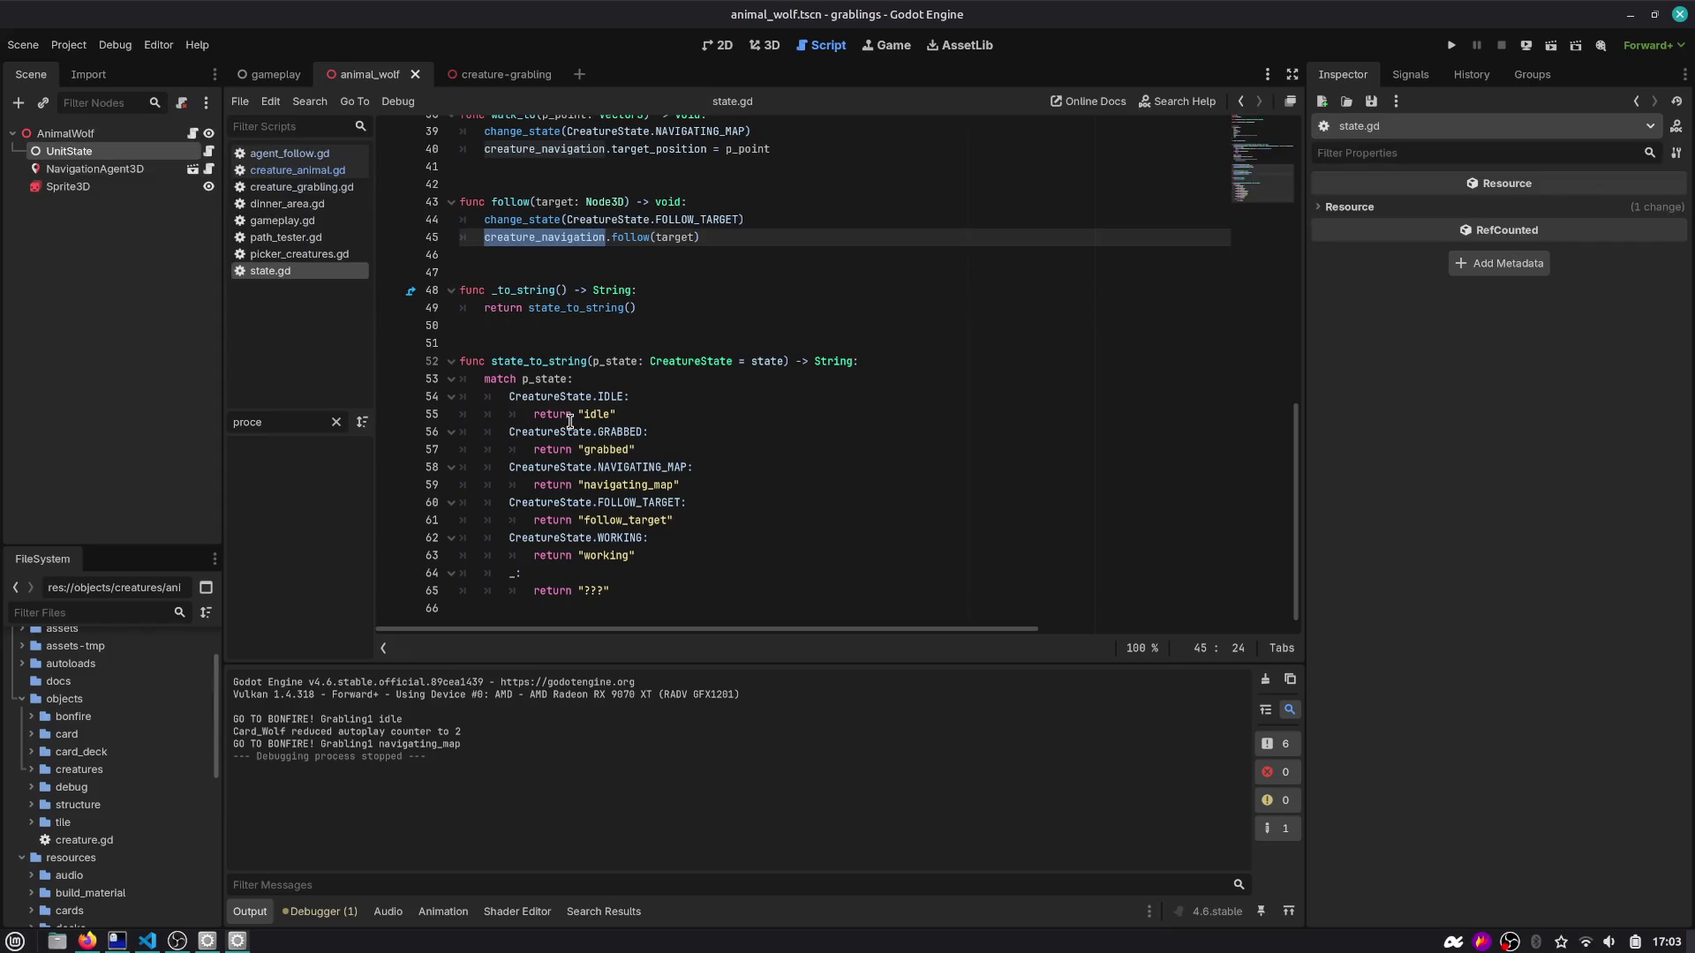
# Step: Fold state_to_string, view AnimalWolf's properties, and switch to the creature-grabling scene
pyautogui.click(452, 363)
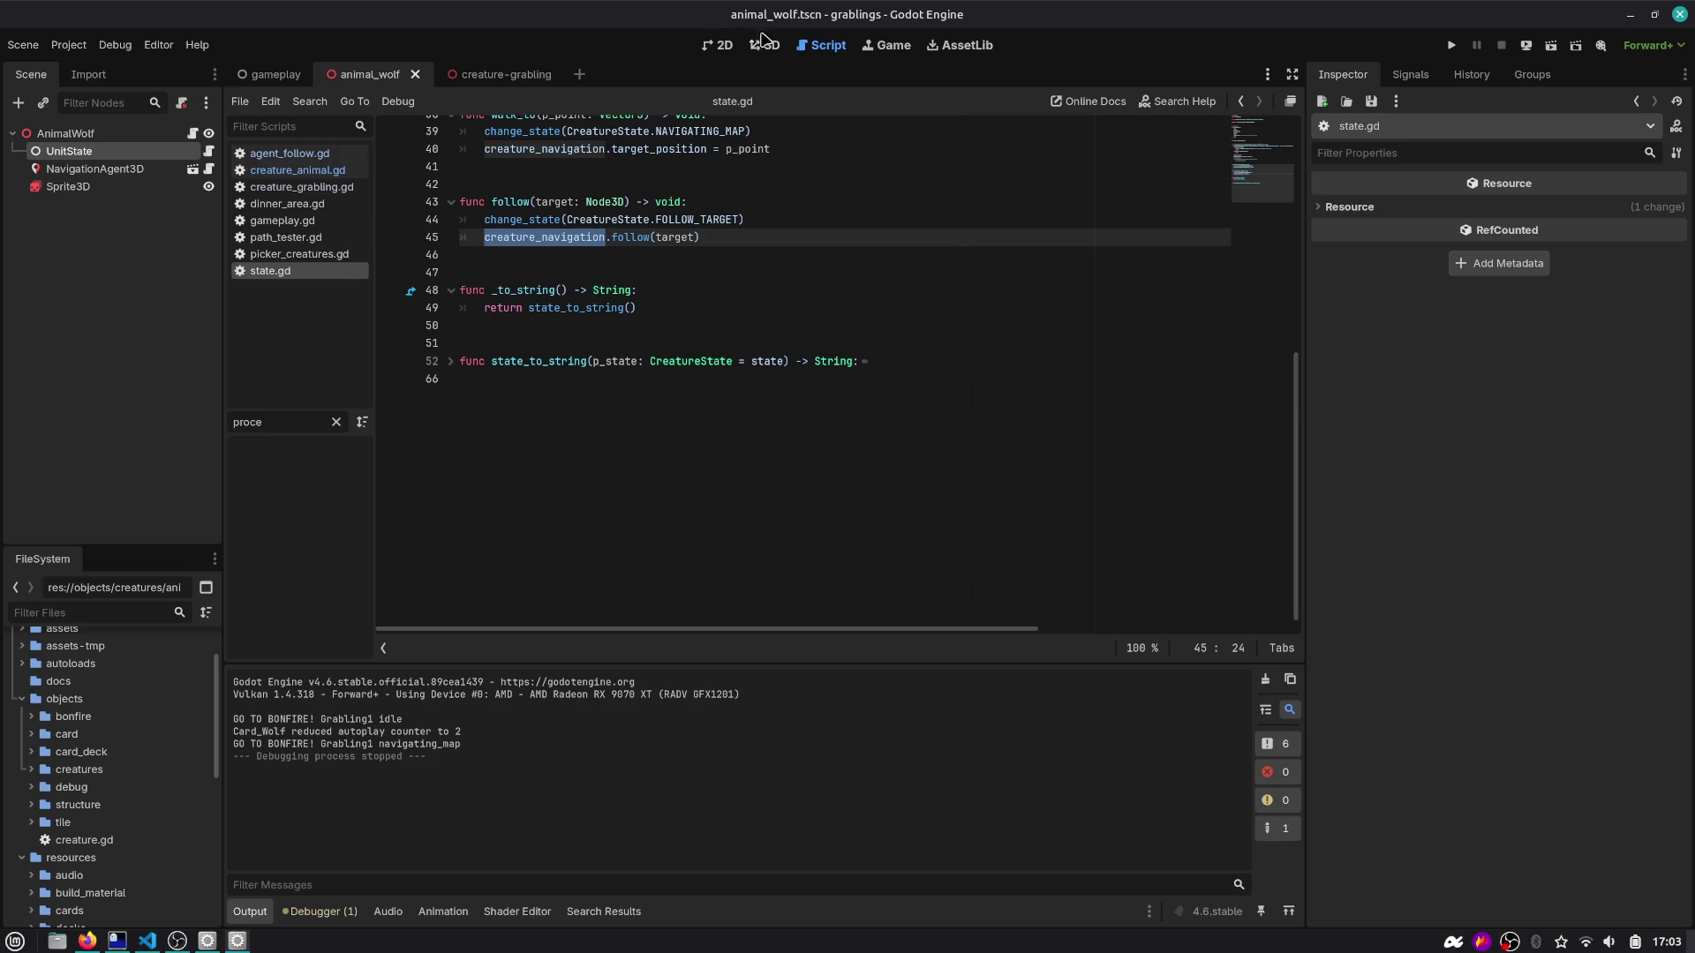
pyautogui.click(118, 135)
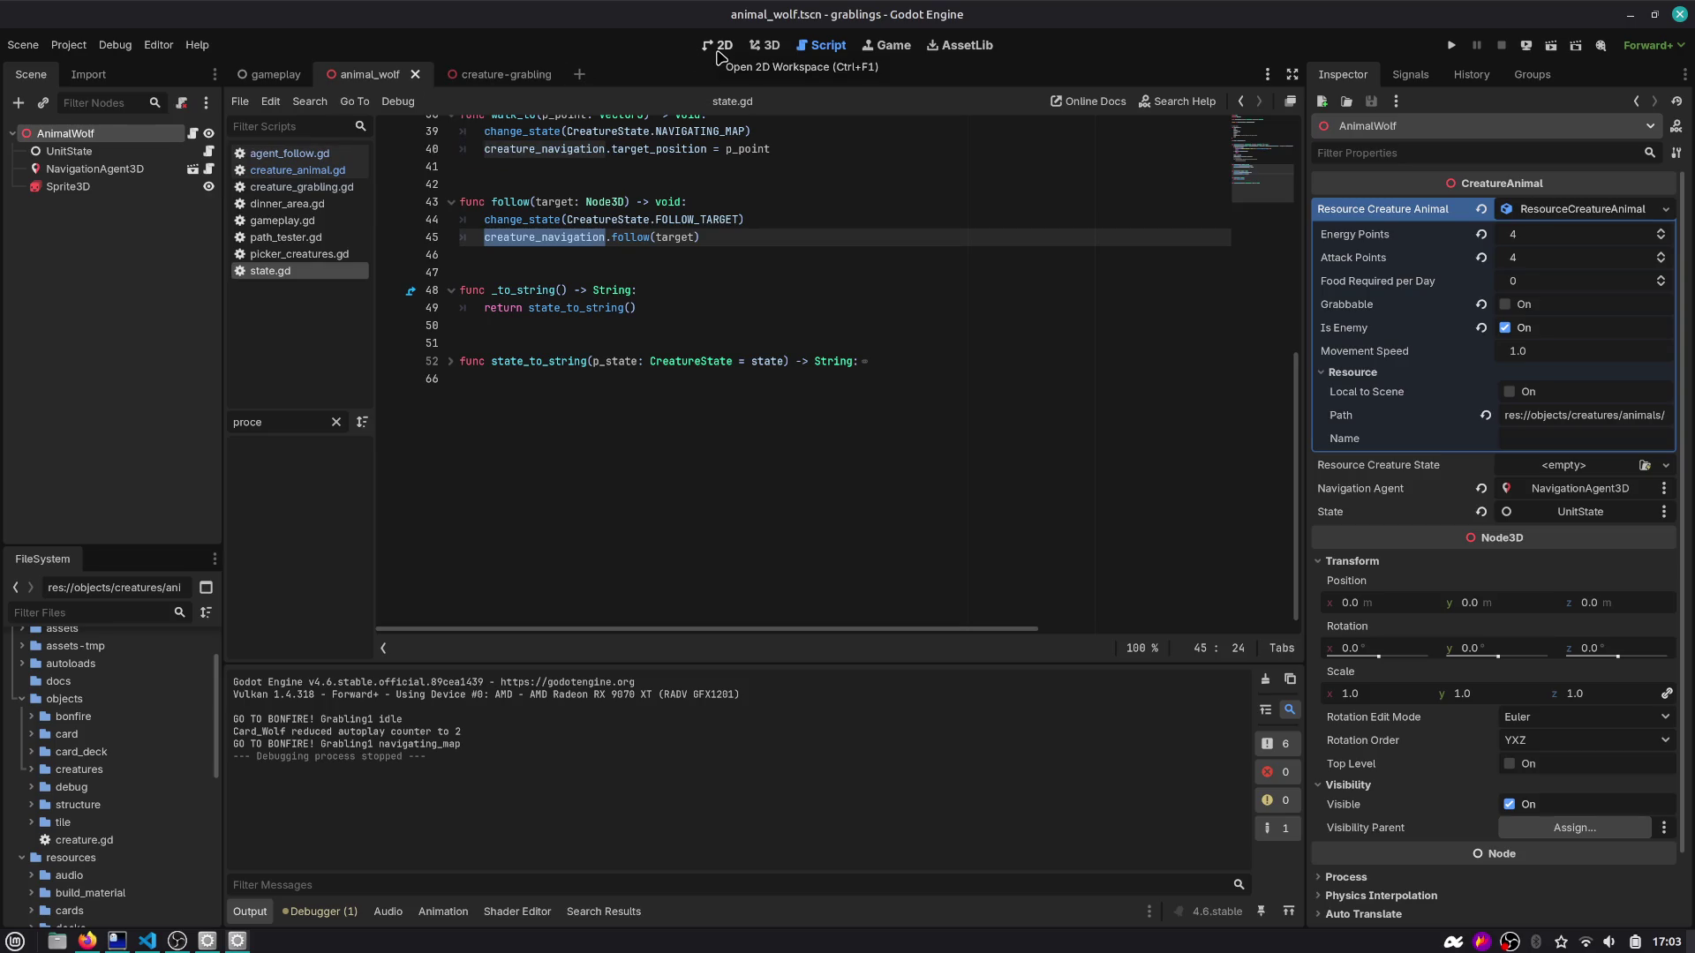
pyautogui.click(486, 74)
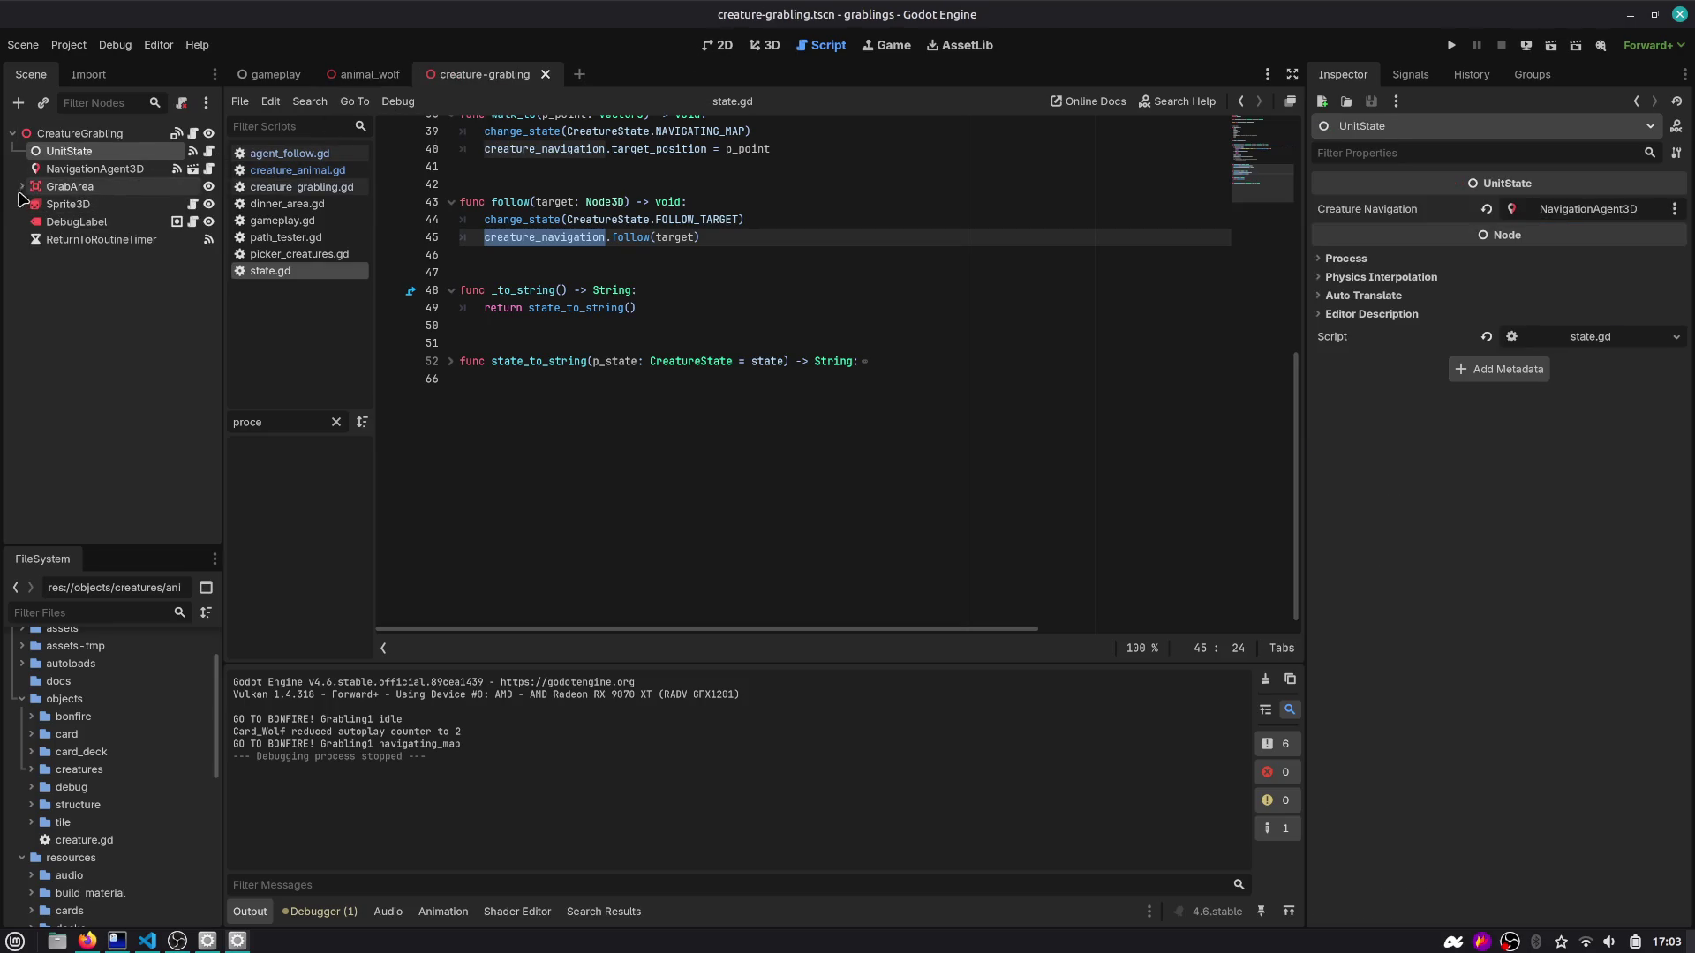
# Step: Paste the copied DebugLabel node under AnimalWolf
pyautogui.click(89, 222)
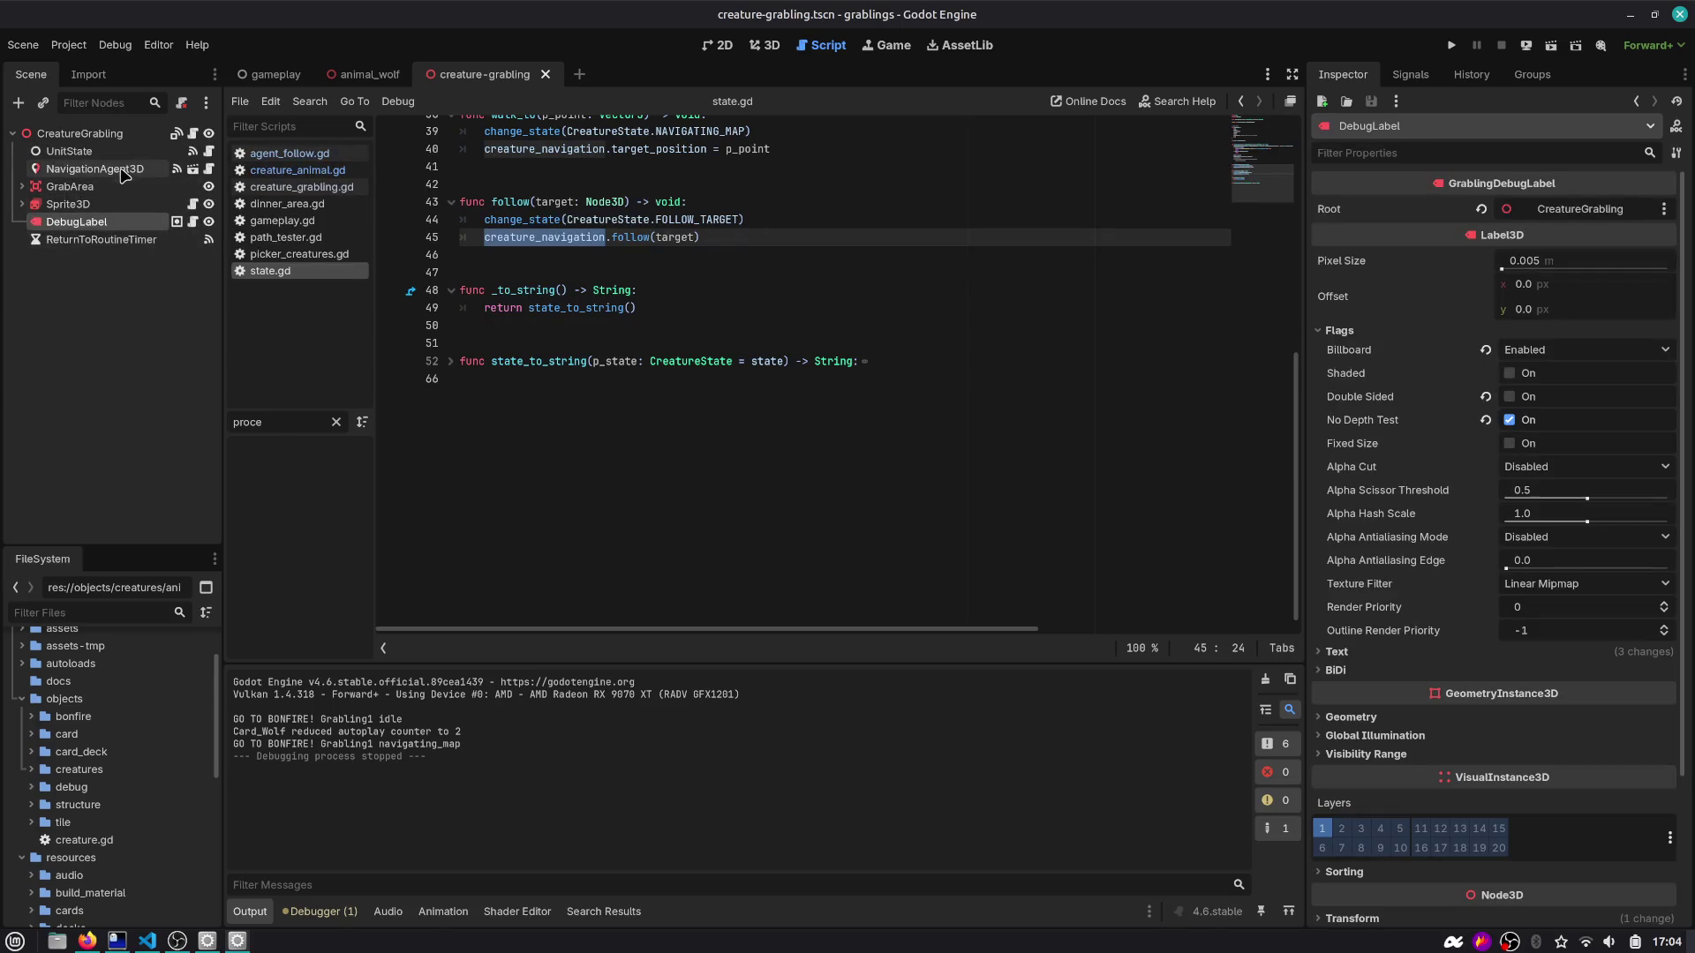
pyautogui.click(177, 224)
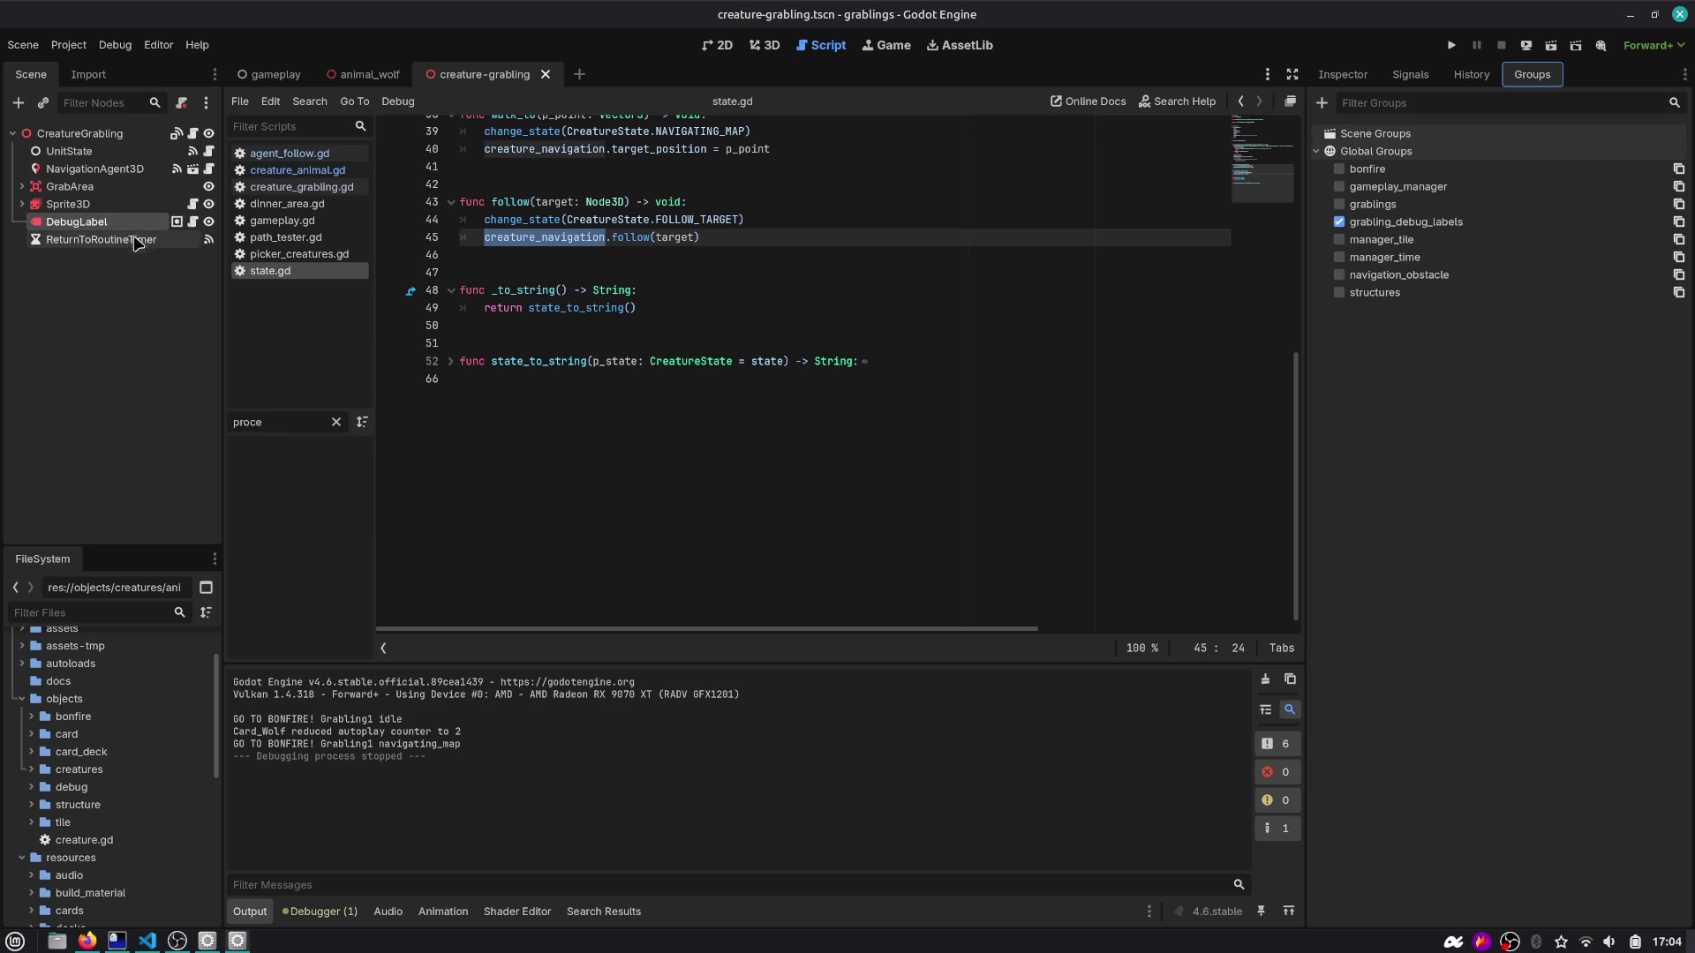
pyautogui.click(364, 76)
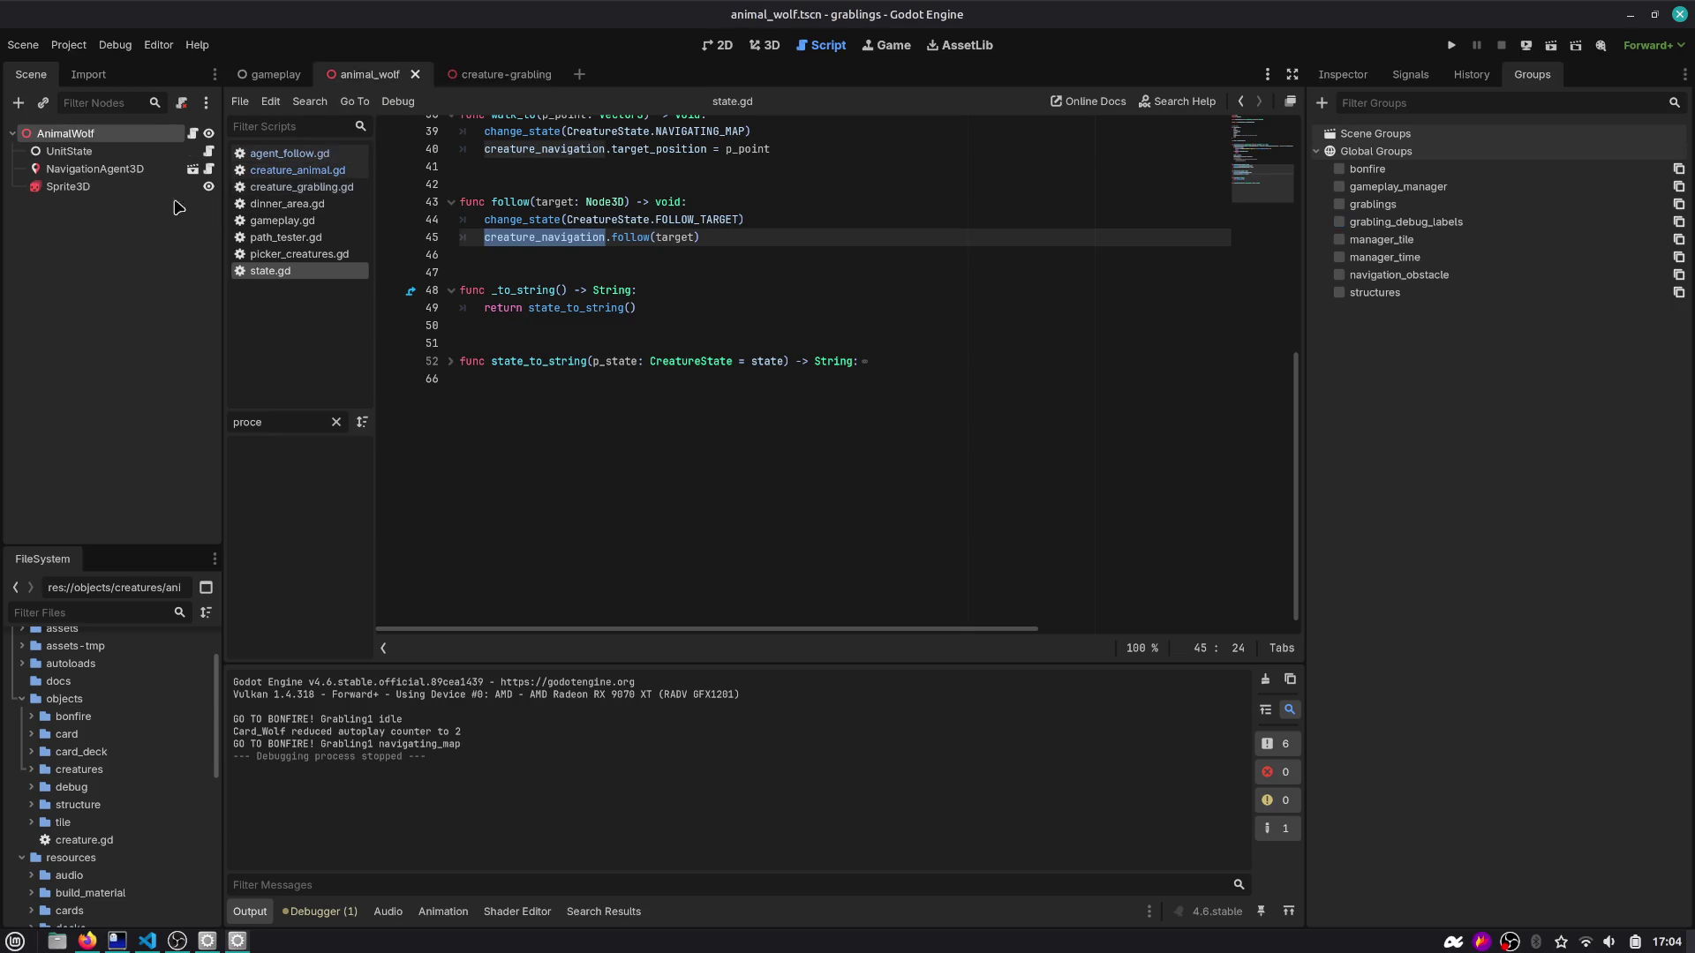
pyautogui.hotkey('ctrl', 'v')
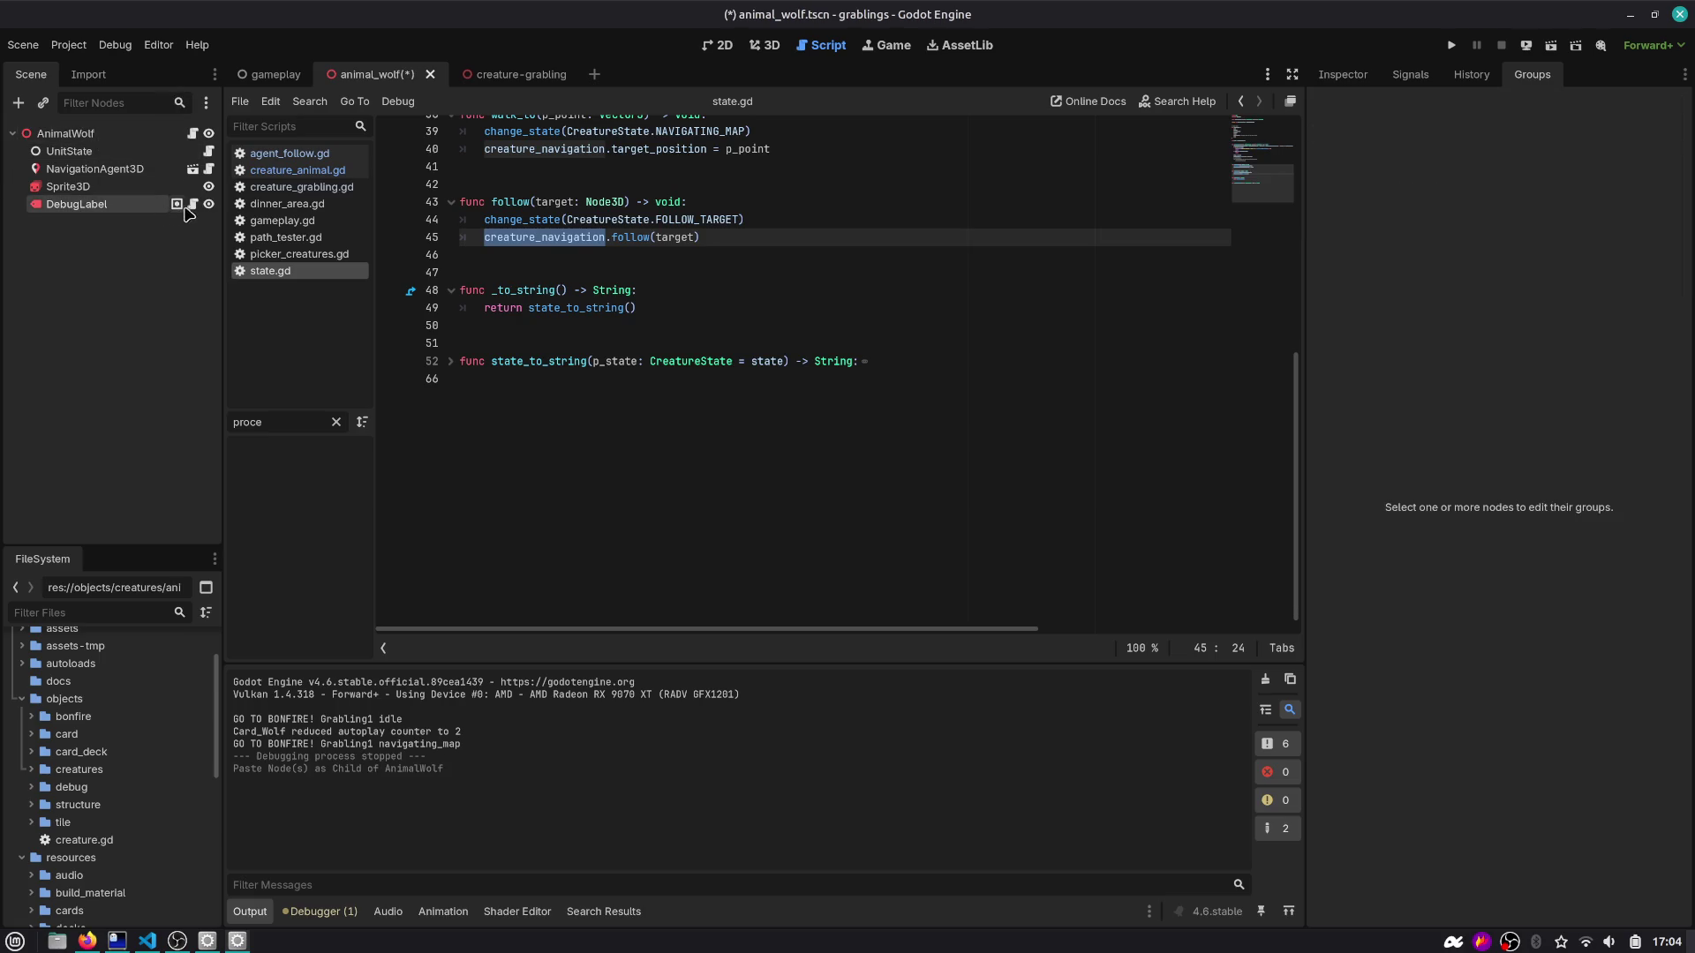
# Step: Open debug_label.gd and attempt to set the label's Root to AnimalWolf, which is rejected
pyautogui.click(192, 204)
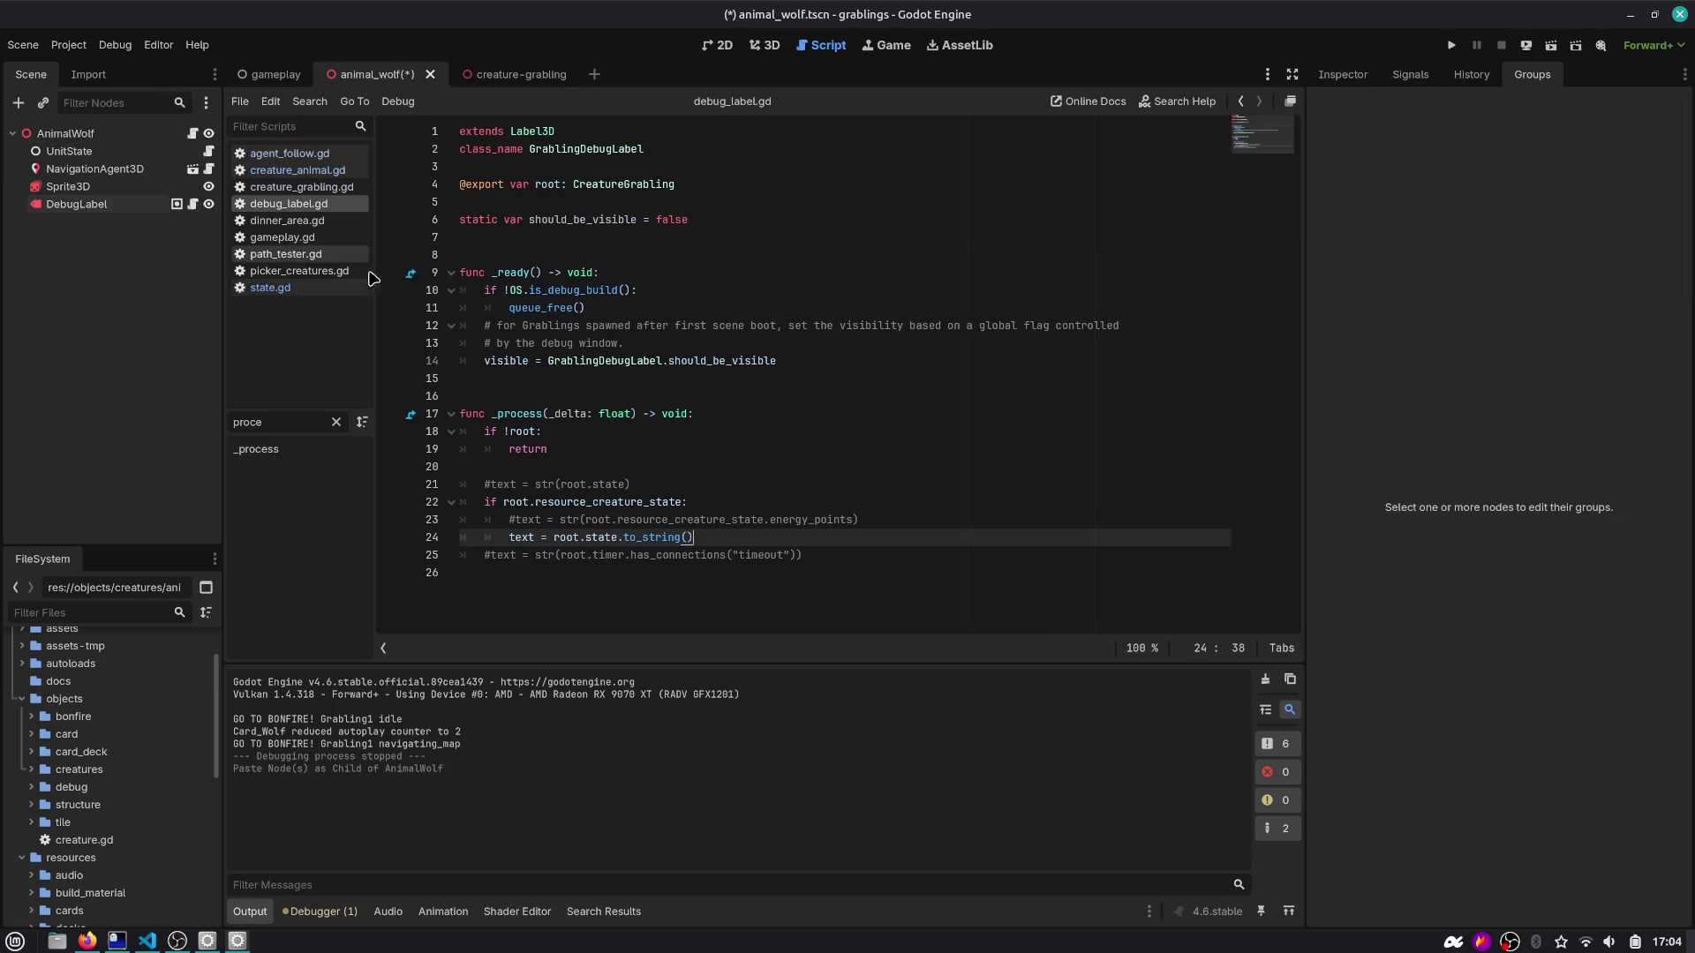
pyautogui.doubleClick(601, 539)
pyautogui.click(655, 540)
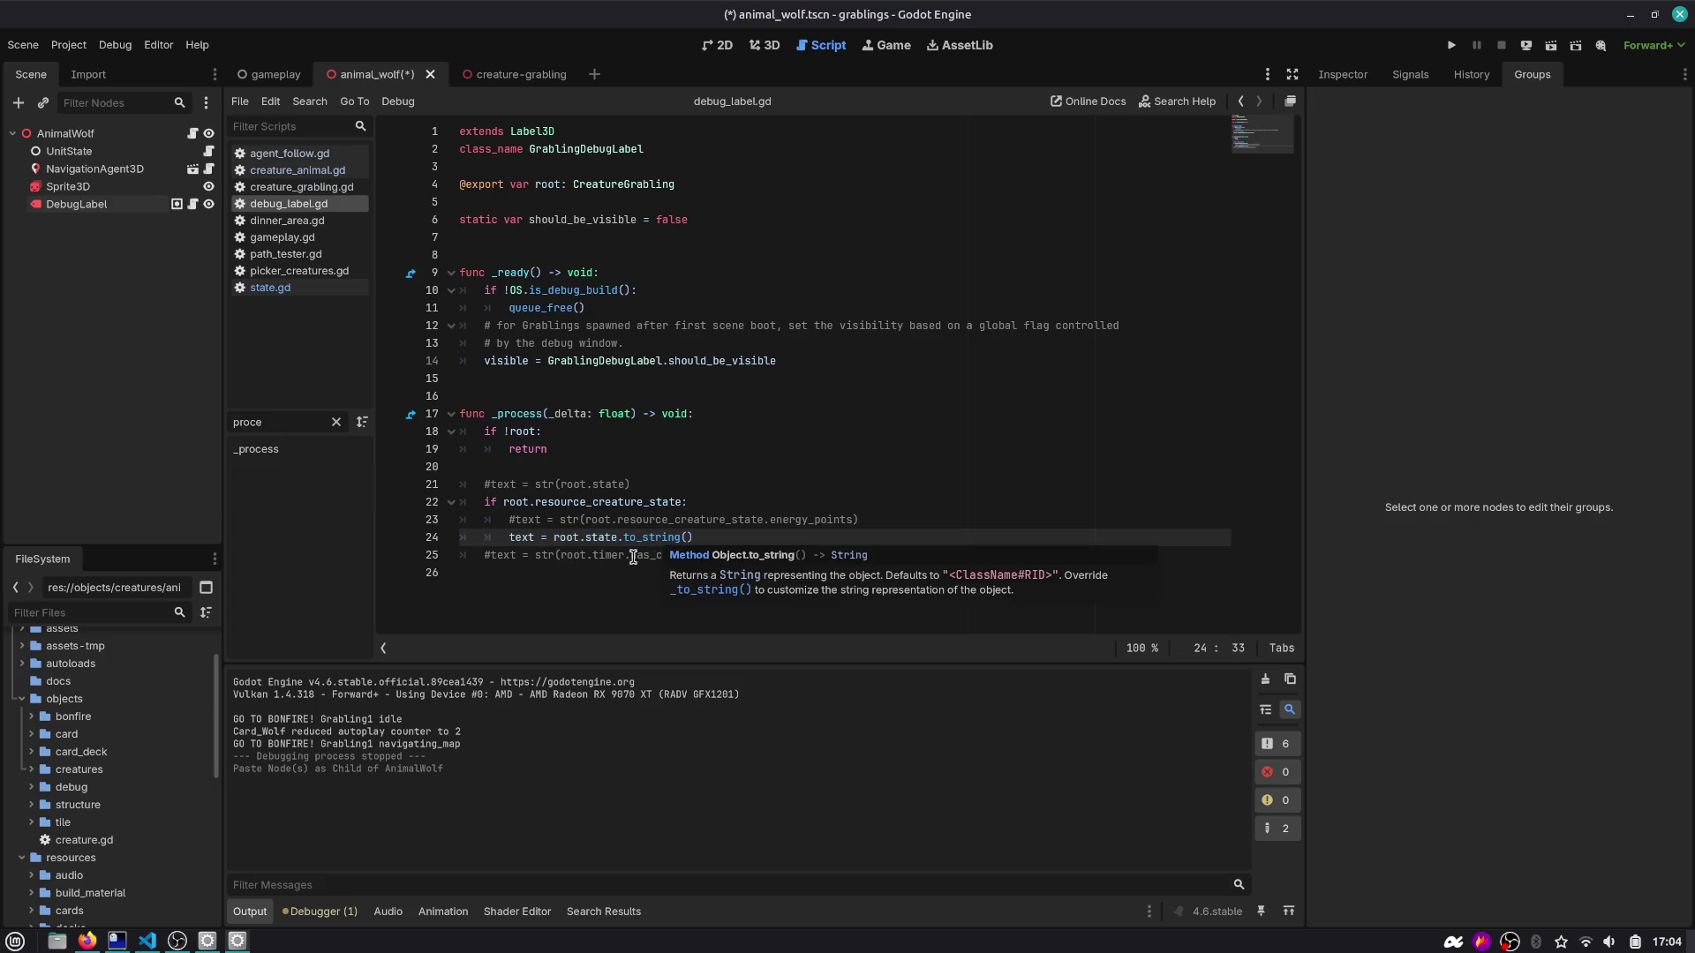
pyautogui.click(122, 207)
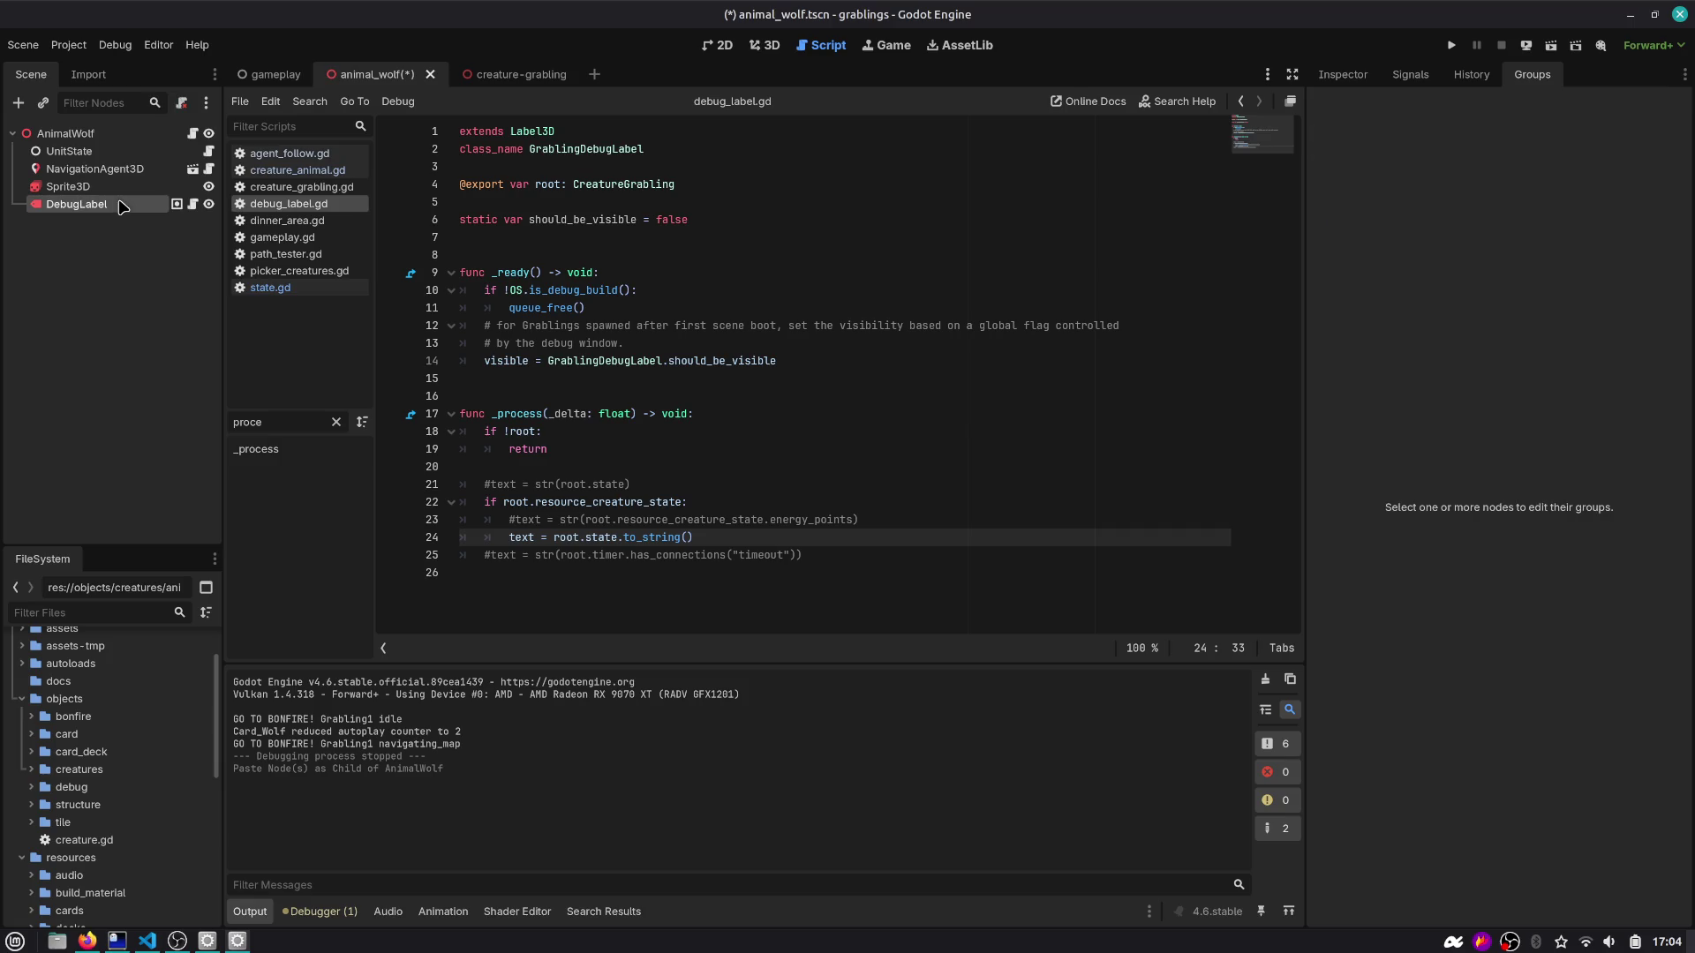
pyautogui.click(1337, 74)
pyautogui.click(1580, 209)
pyautogui.click(788, 295)
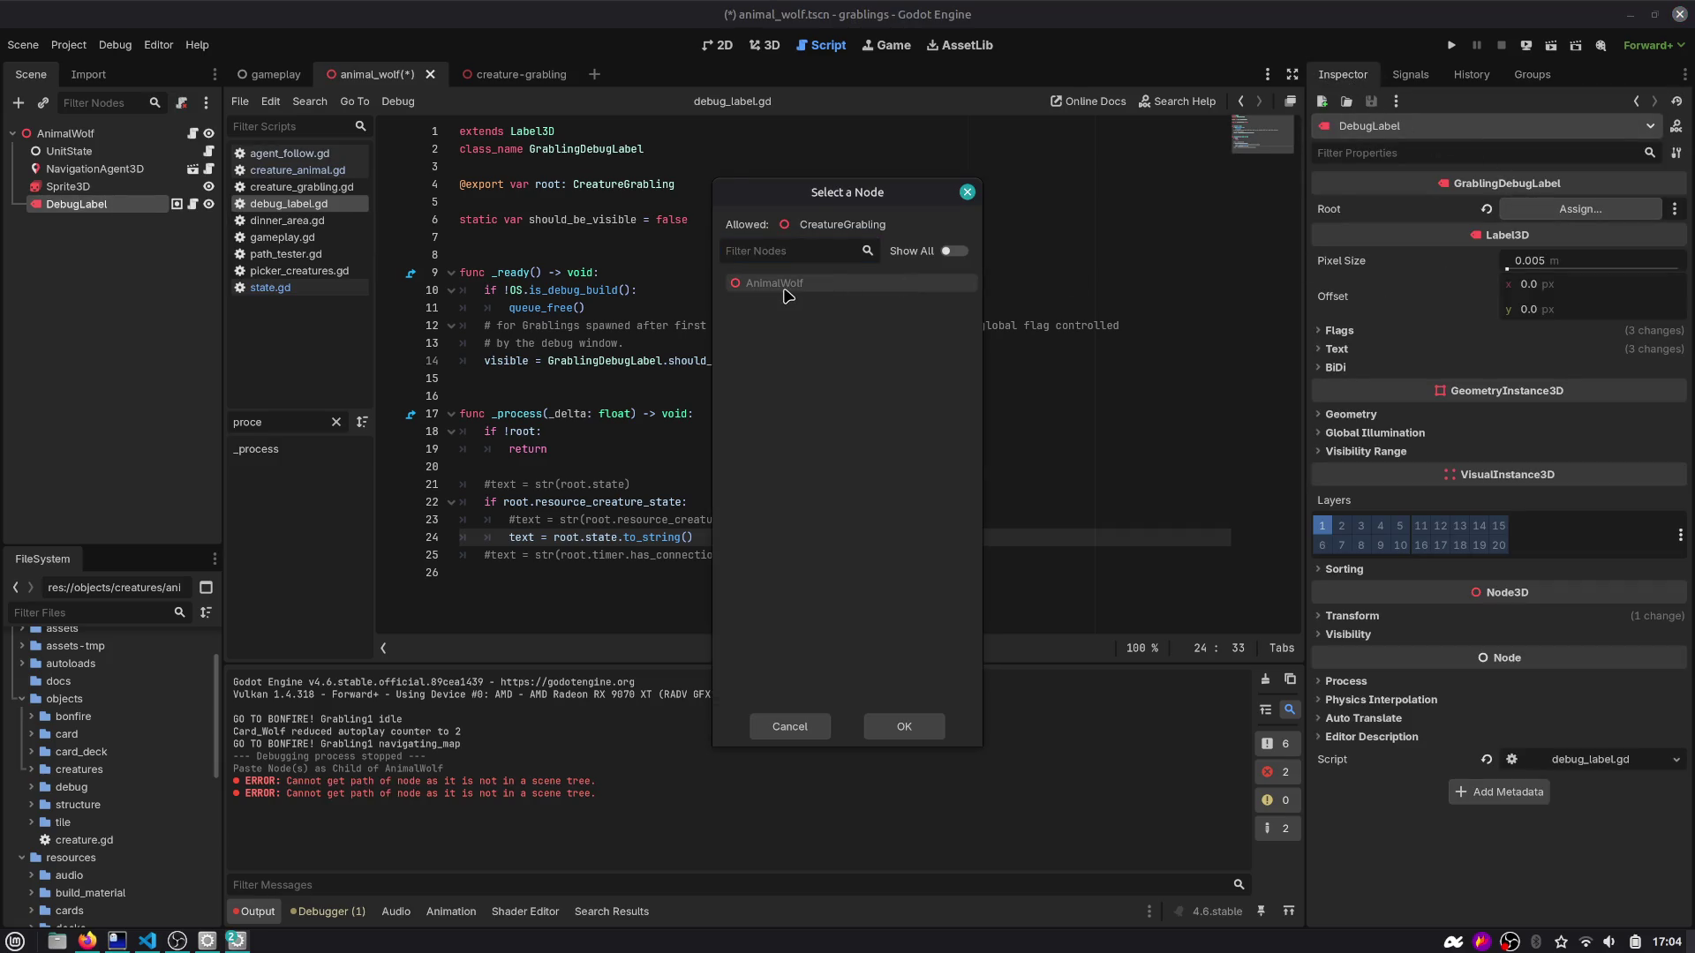
pyautogui.doubleClick(788, 295)
# Step: Change root's export type from CreatureGrabling to Node, save, and assign AnimalWolf as Root
pyautogui.doubleClick(620, 182)
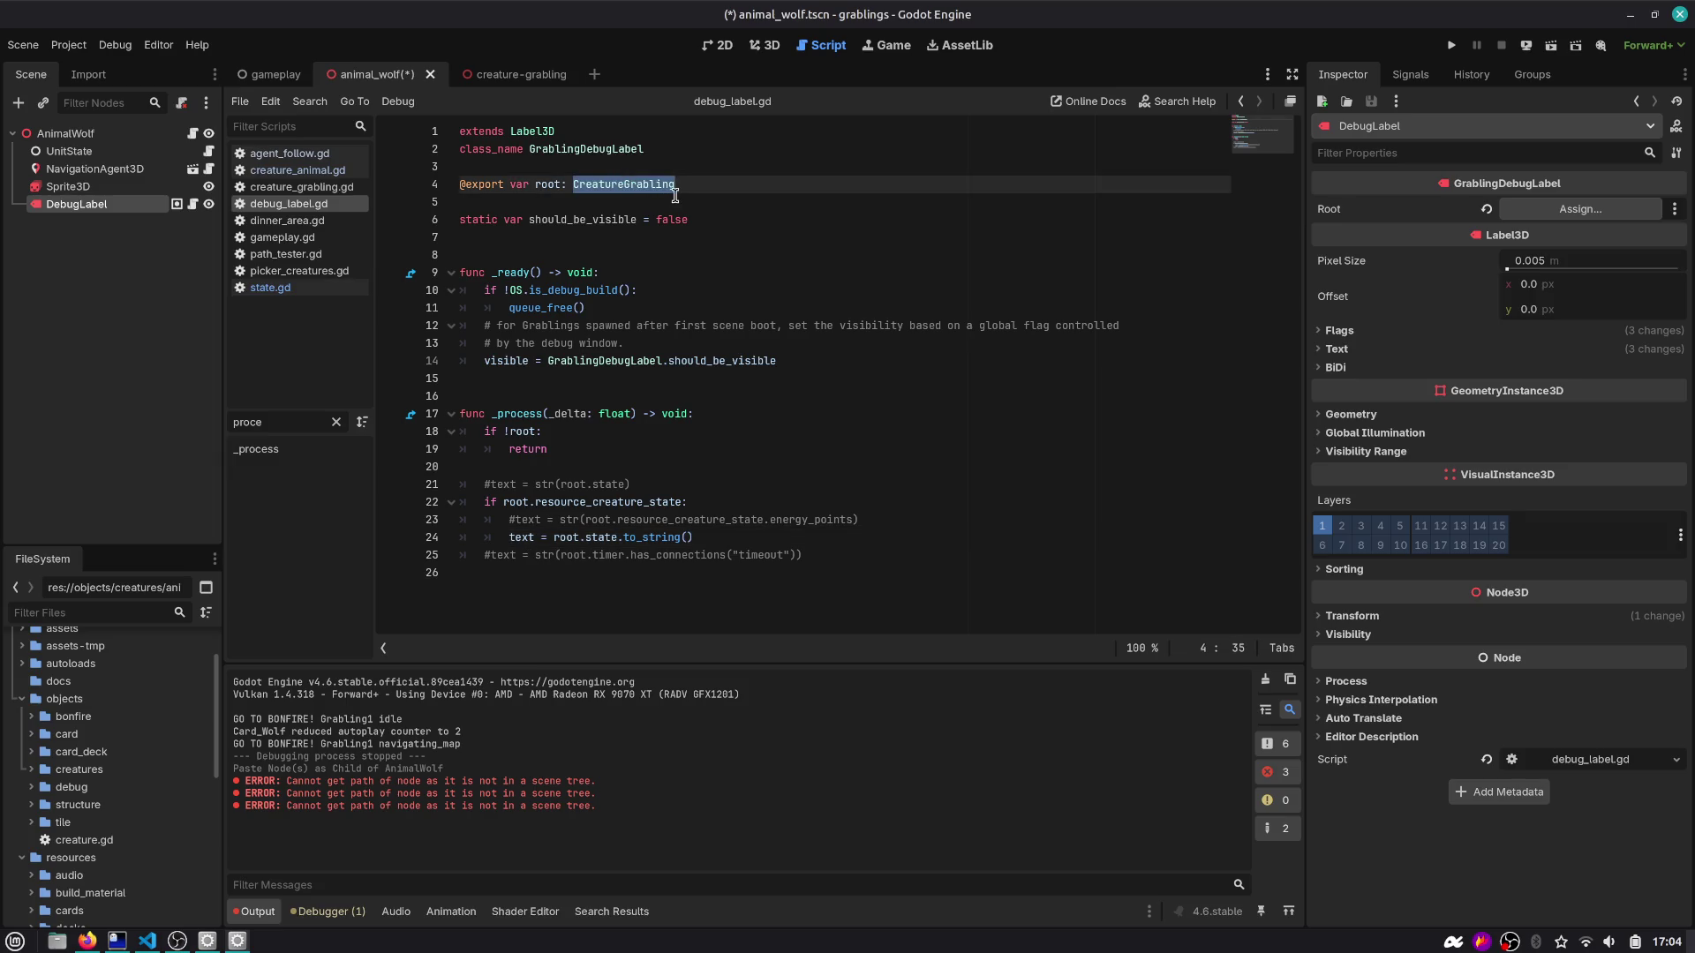
pyautogui.write('Node')
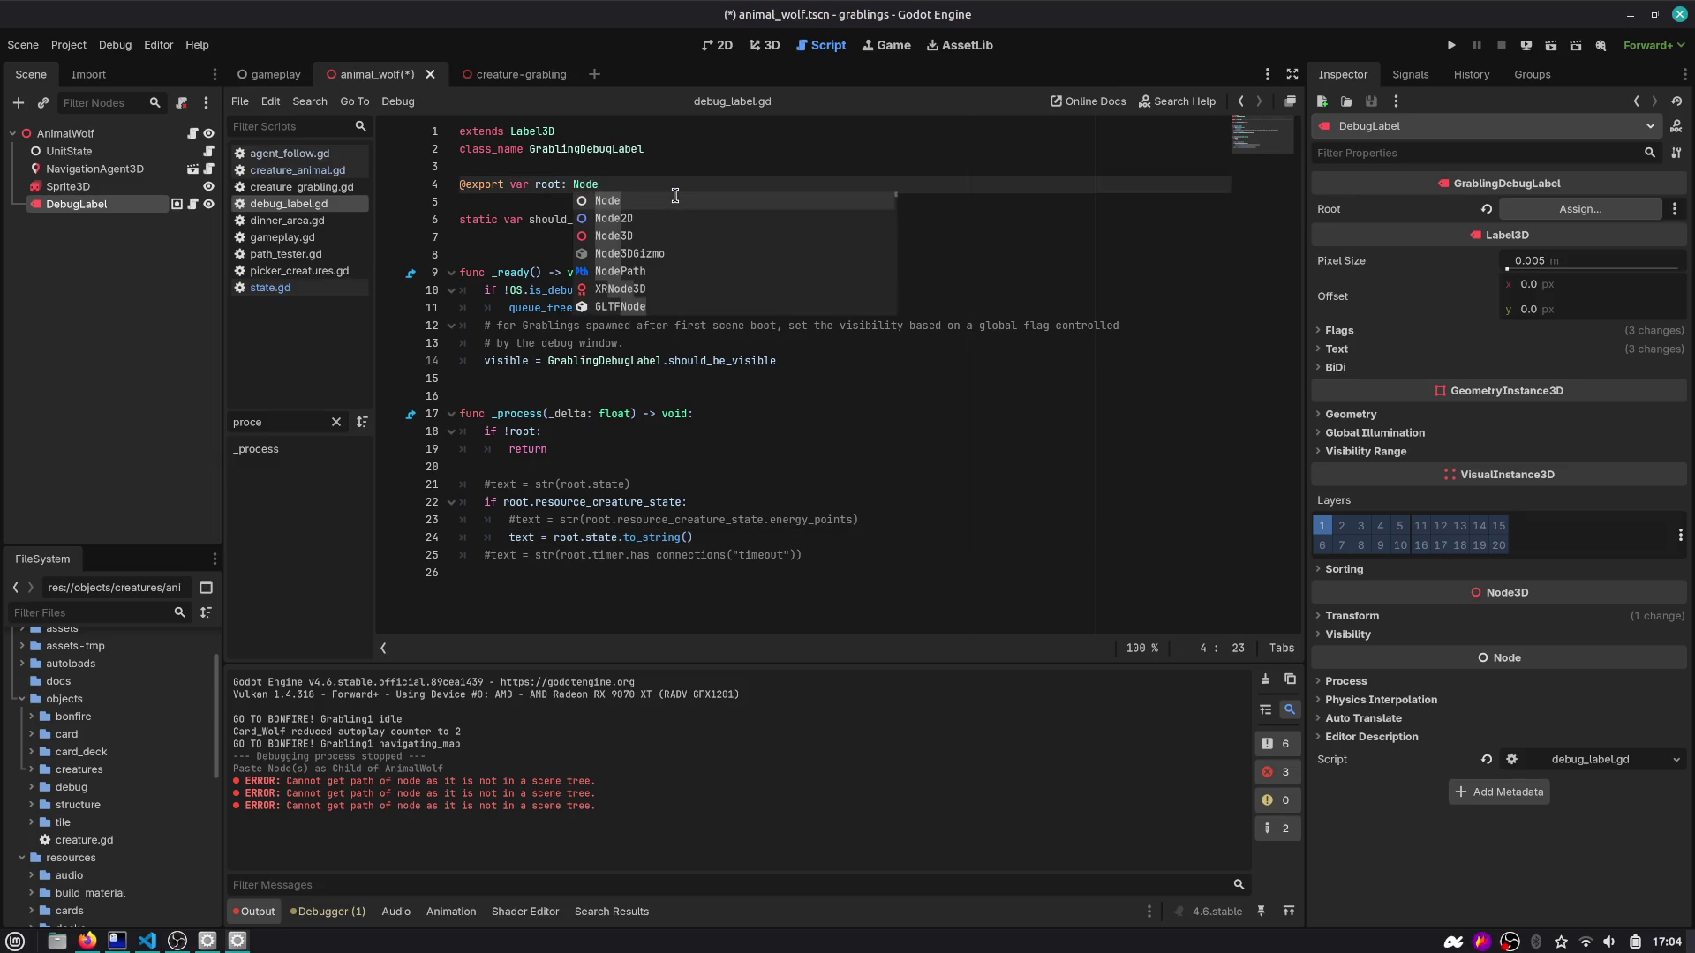
pyautogui.hotkey('ctrl', 's')
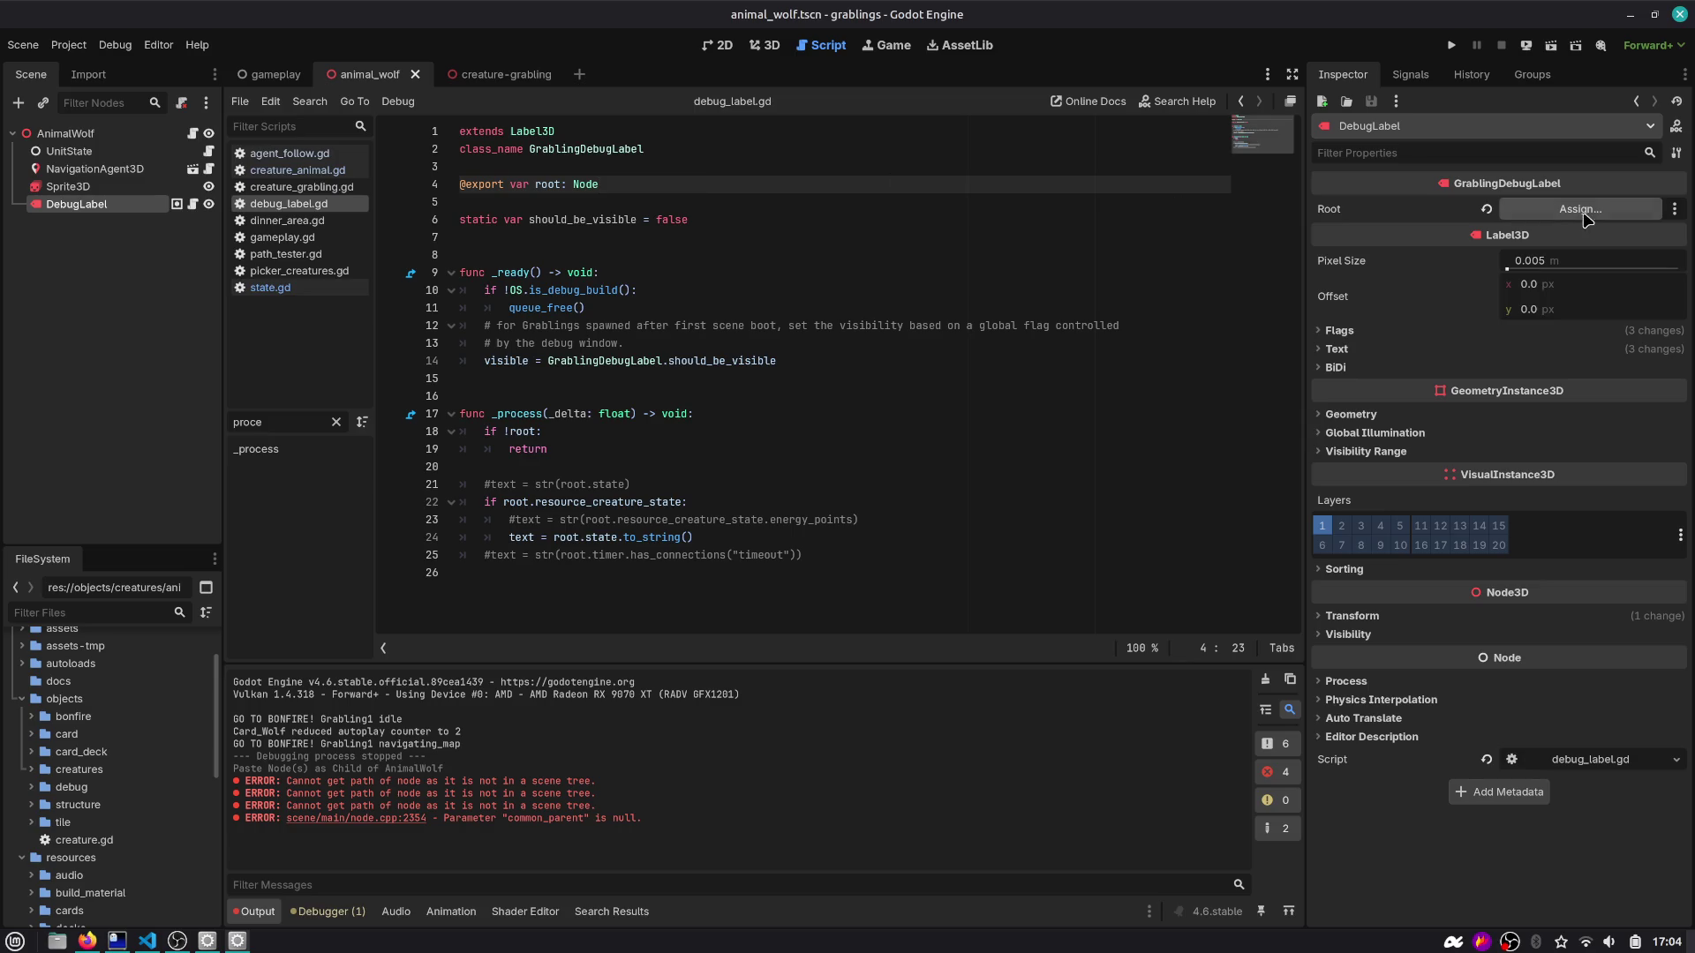
pyautogui.click(1580, 209)
pyautogui.doubleClick(810, 284)
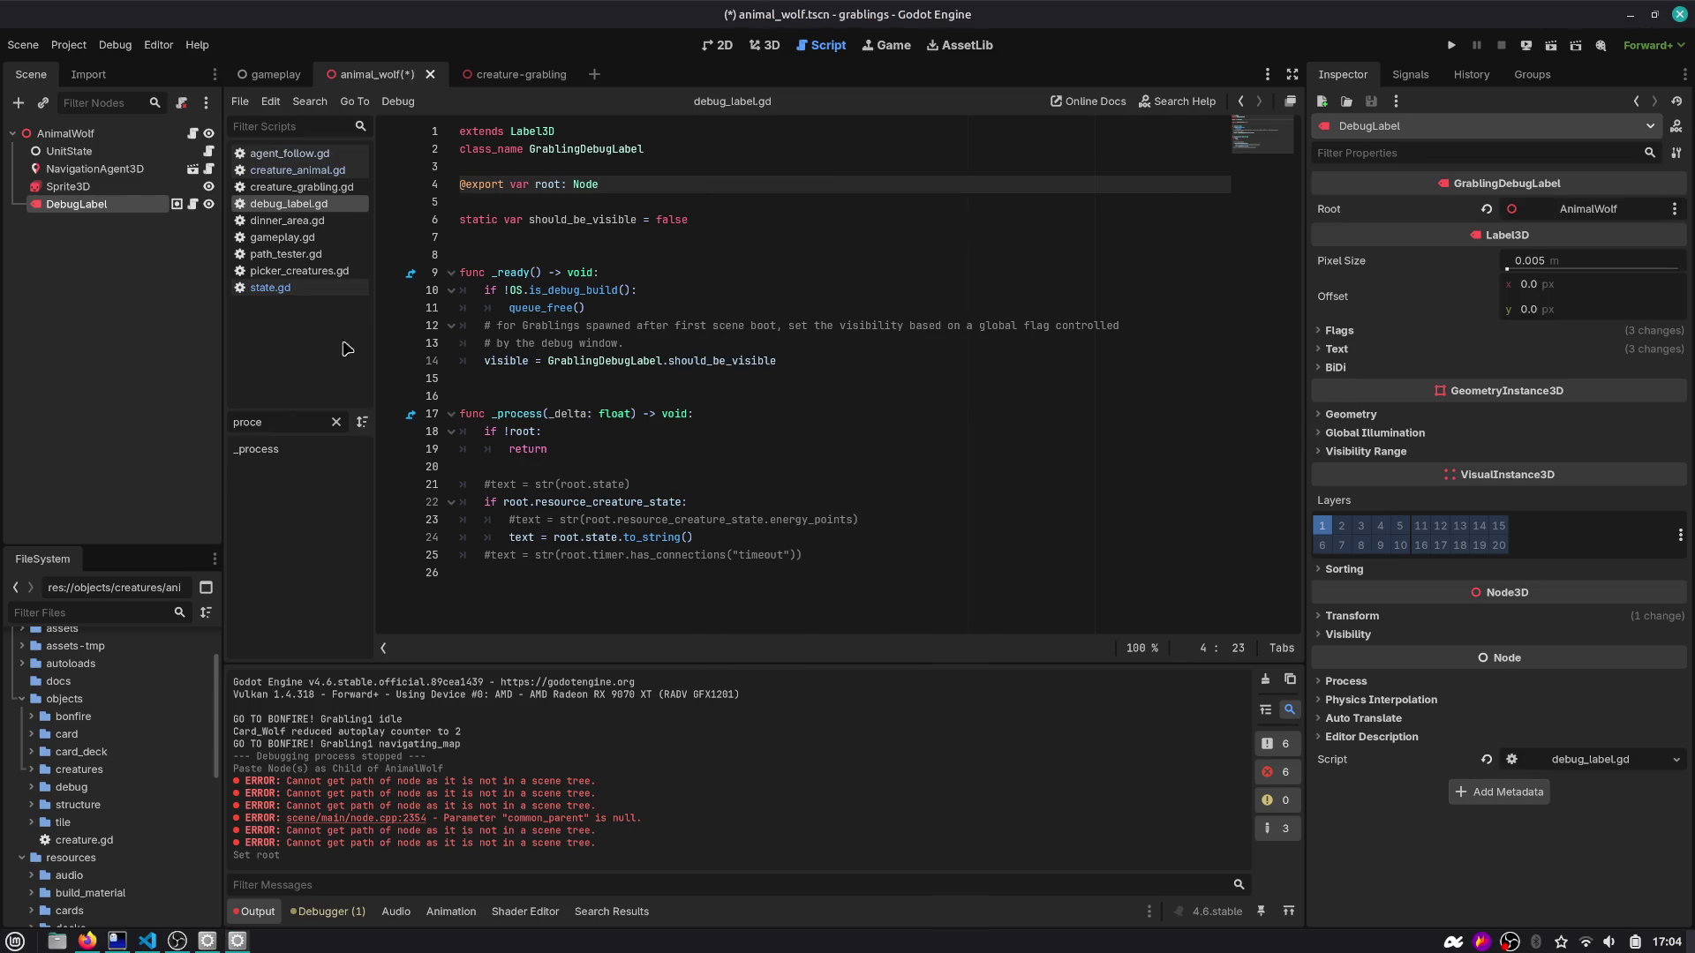
# Step: Retype root as UnitState, make line 24 call root.to_string(), and save
pyautogui.doubleClick(586, 183)
pyautogui.doubleClick(547, 183)
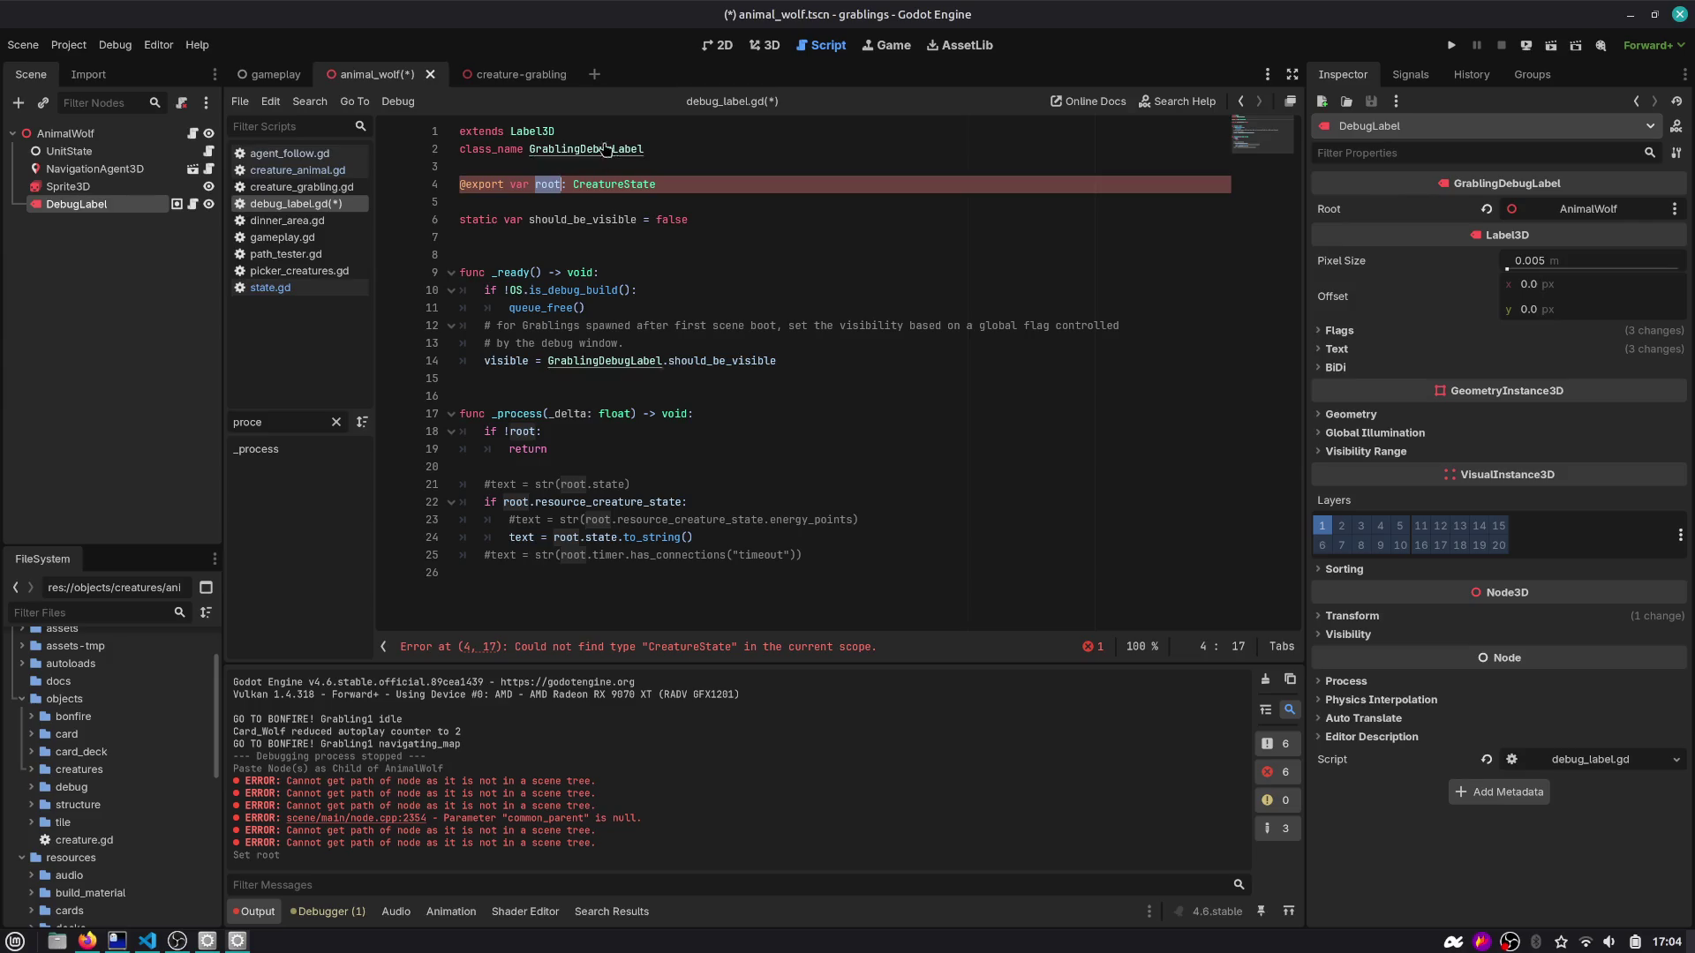
pyautogui.doubleClick(633, 184)
pyautogui.click(668, 182)
pyautogui.hotkey('ctrl', 'shift', 'Left')
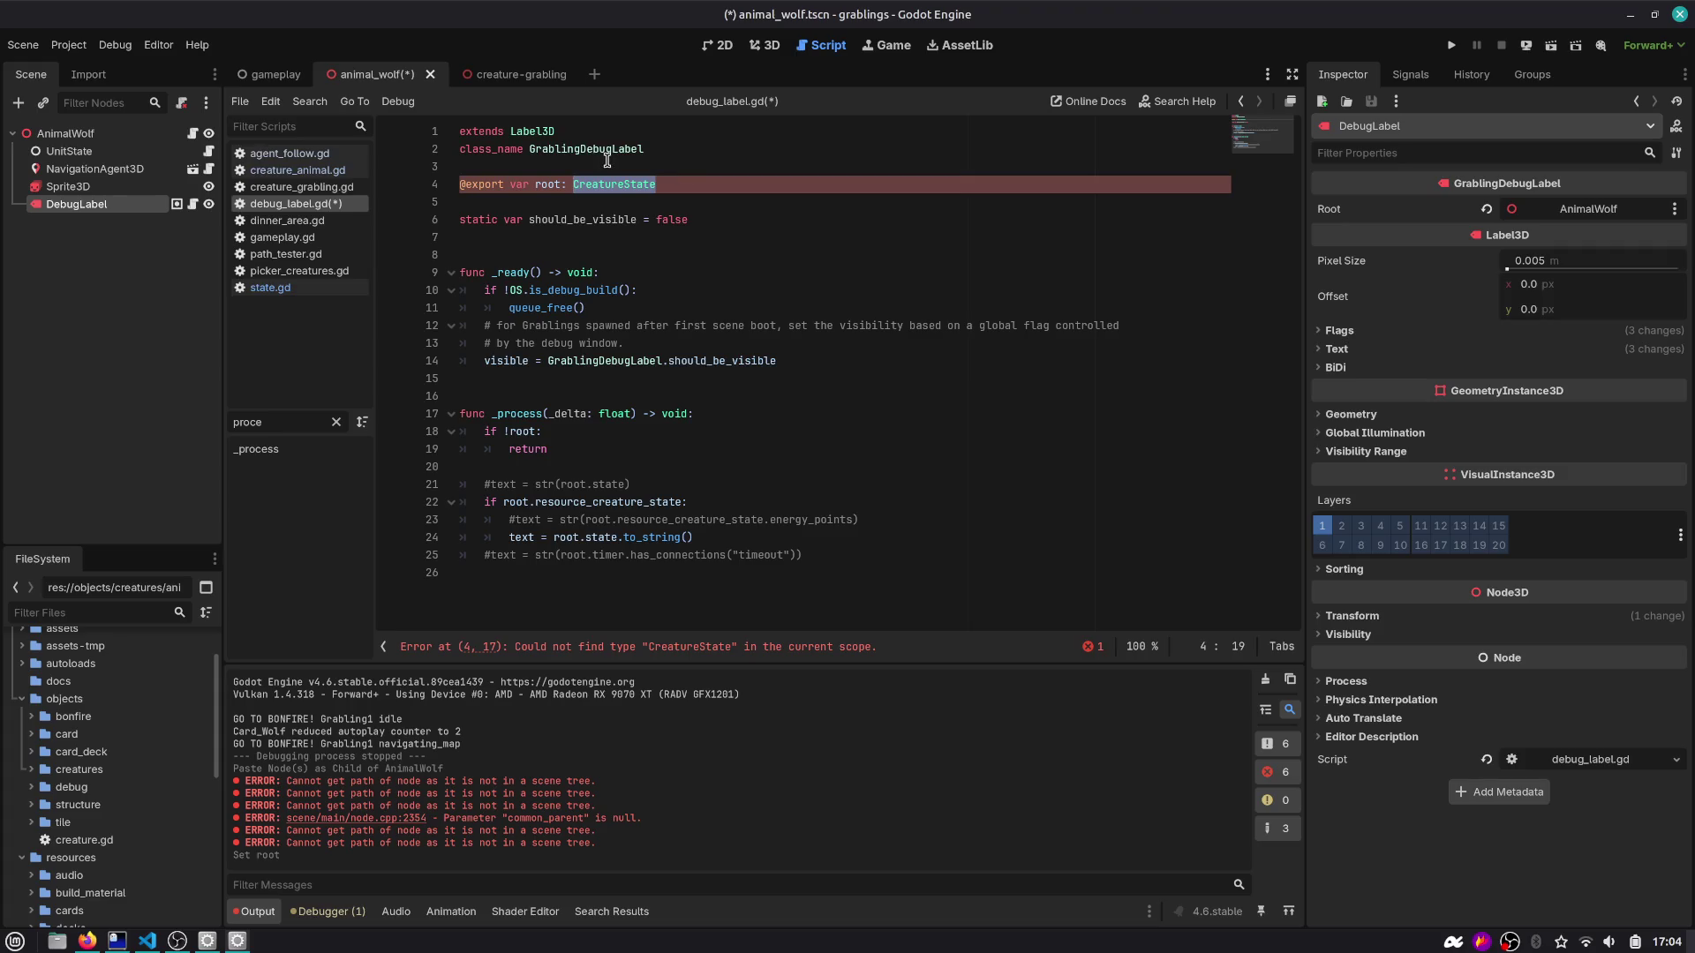
pyautogui.write('Unit')
pyautogui.press('Return')
pyautogui.doubleClick(602, 538)
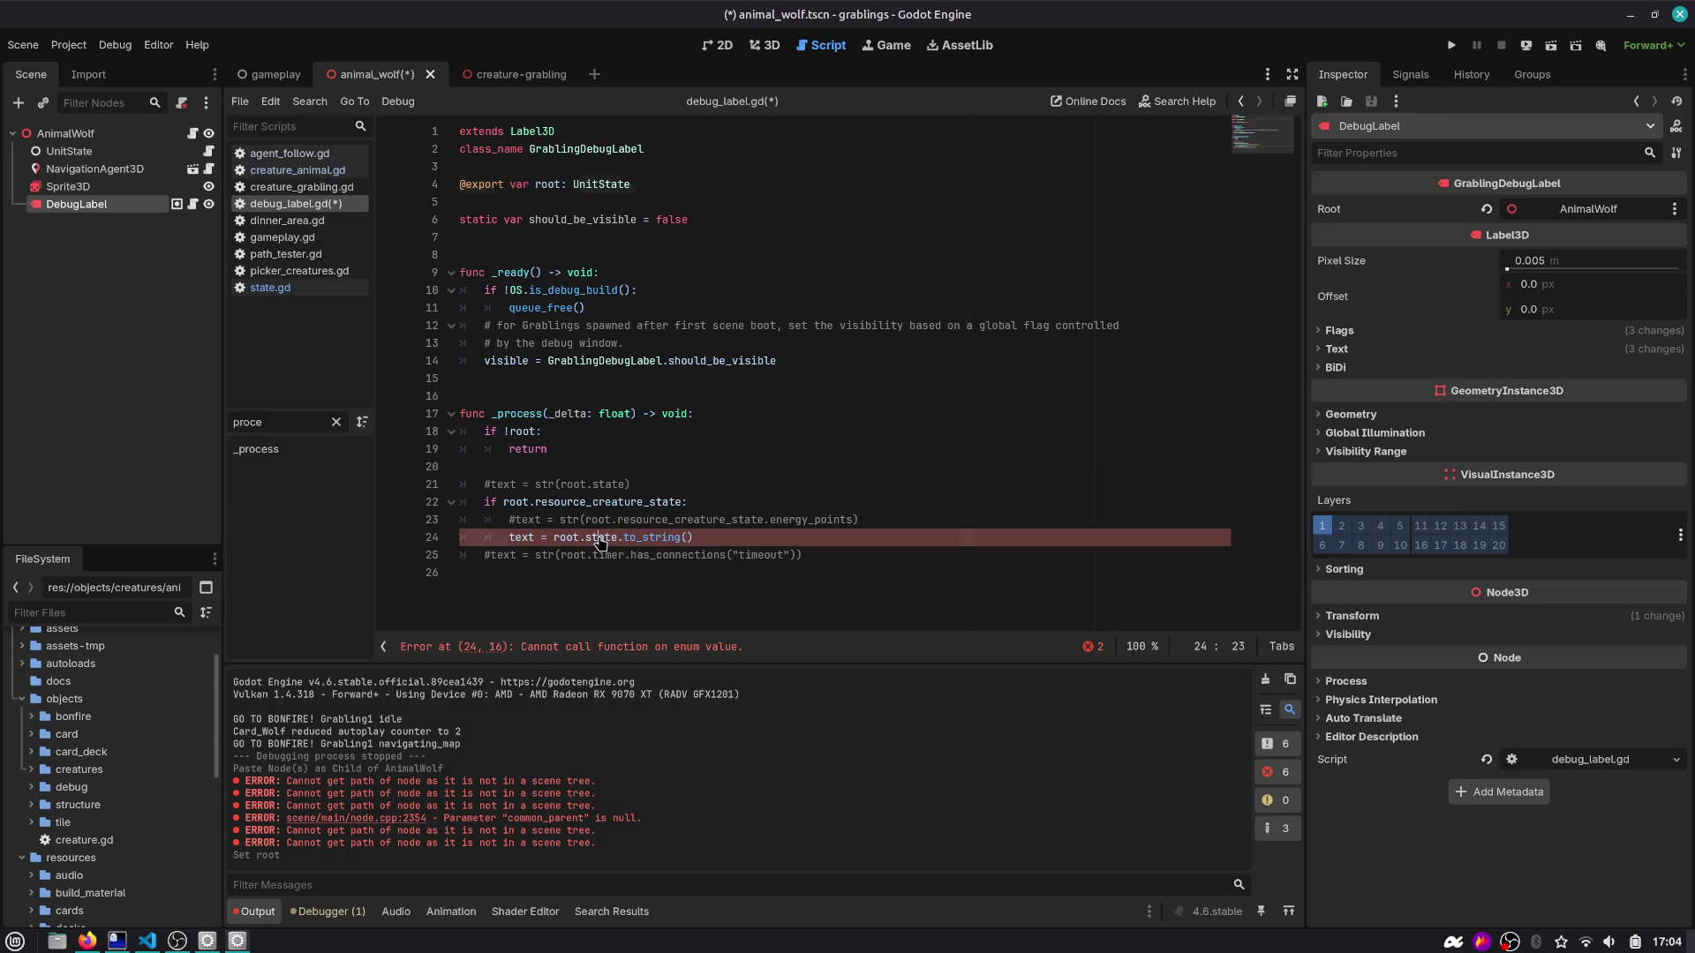
pyautogui.press('Delete')
pyautogui.press('Delete')
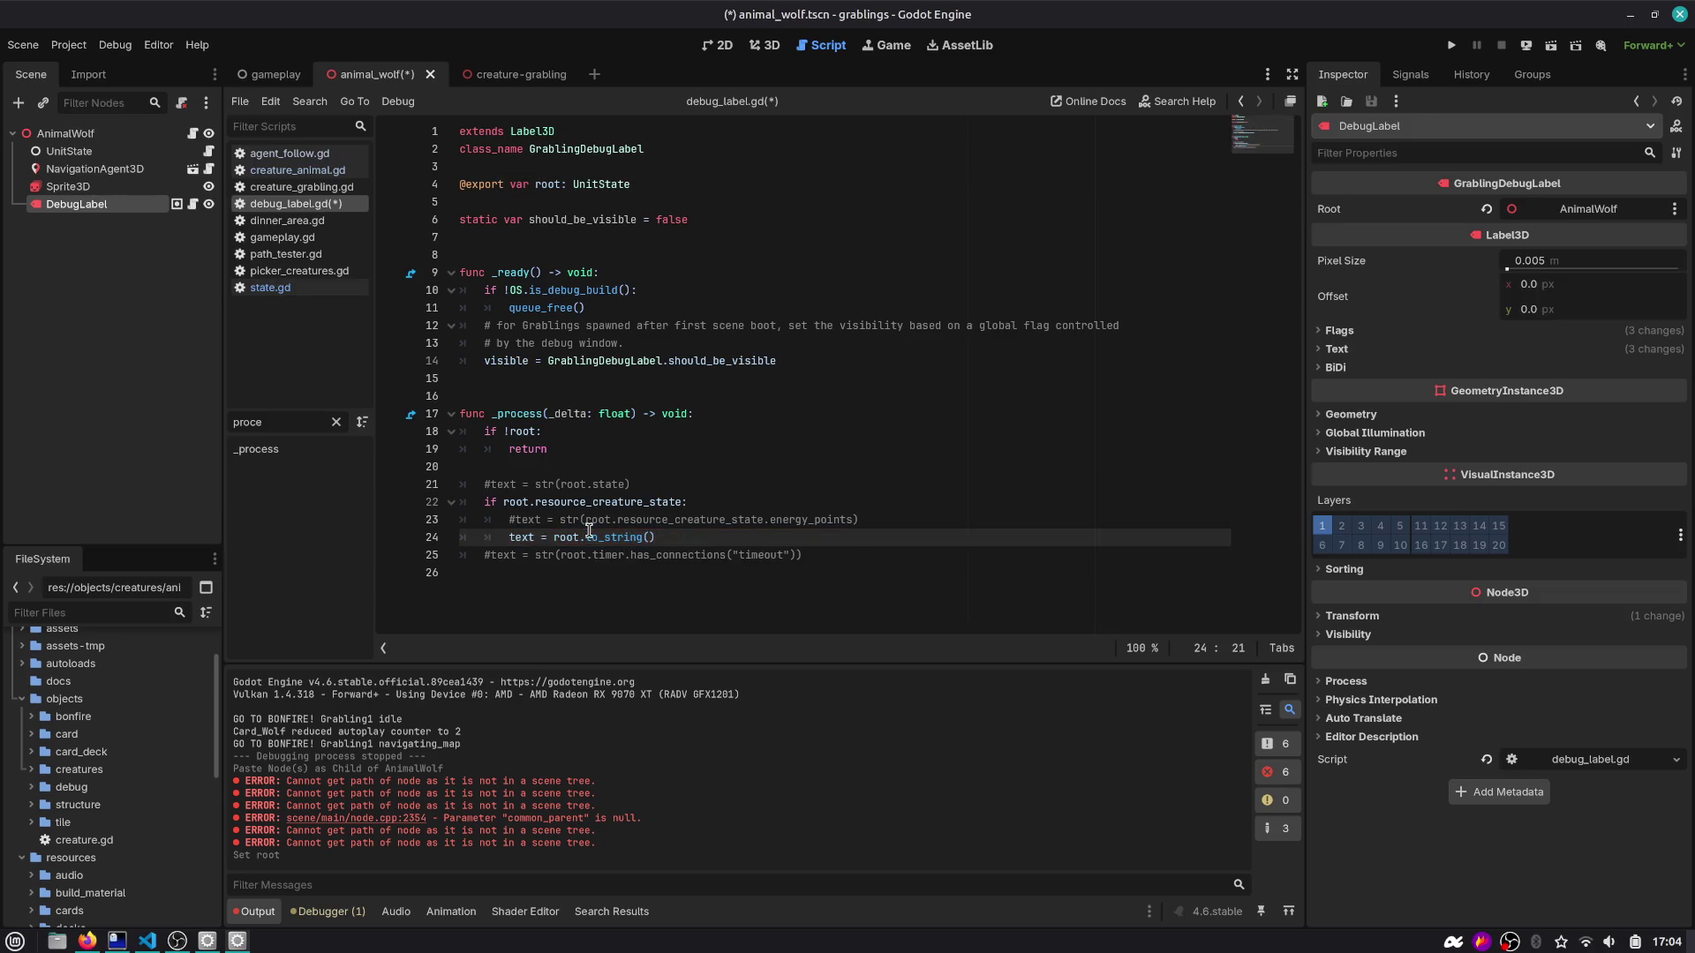
pyautogui.hotkey('ctrl', 's')
# Step: Set the DebugLabel Root to UnitState in both the animal_wolf and creature-grabling scenes
pyautogui.click(1599, 210)
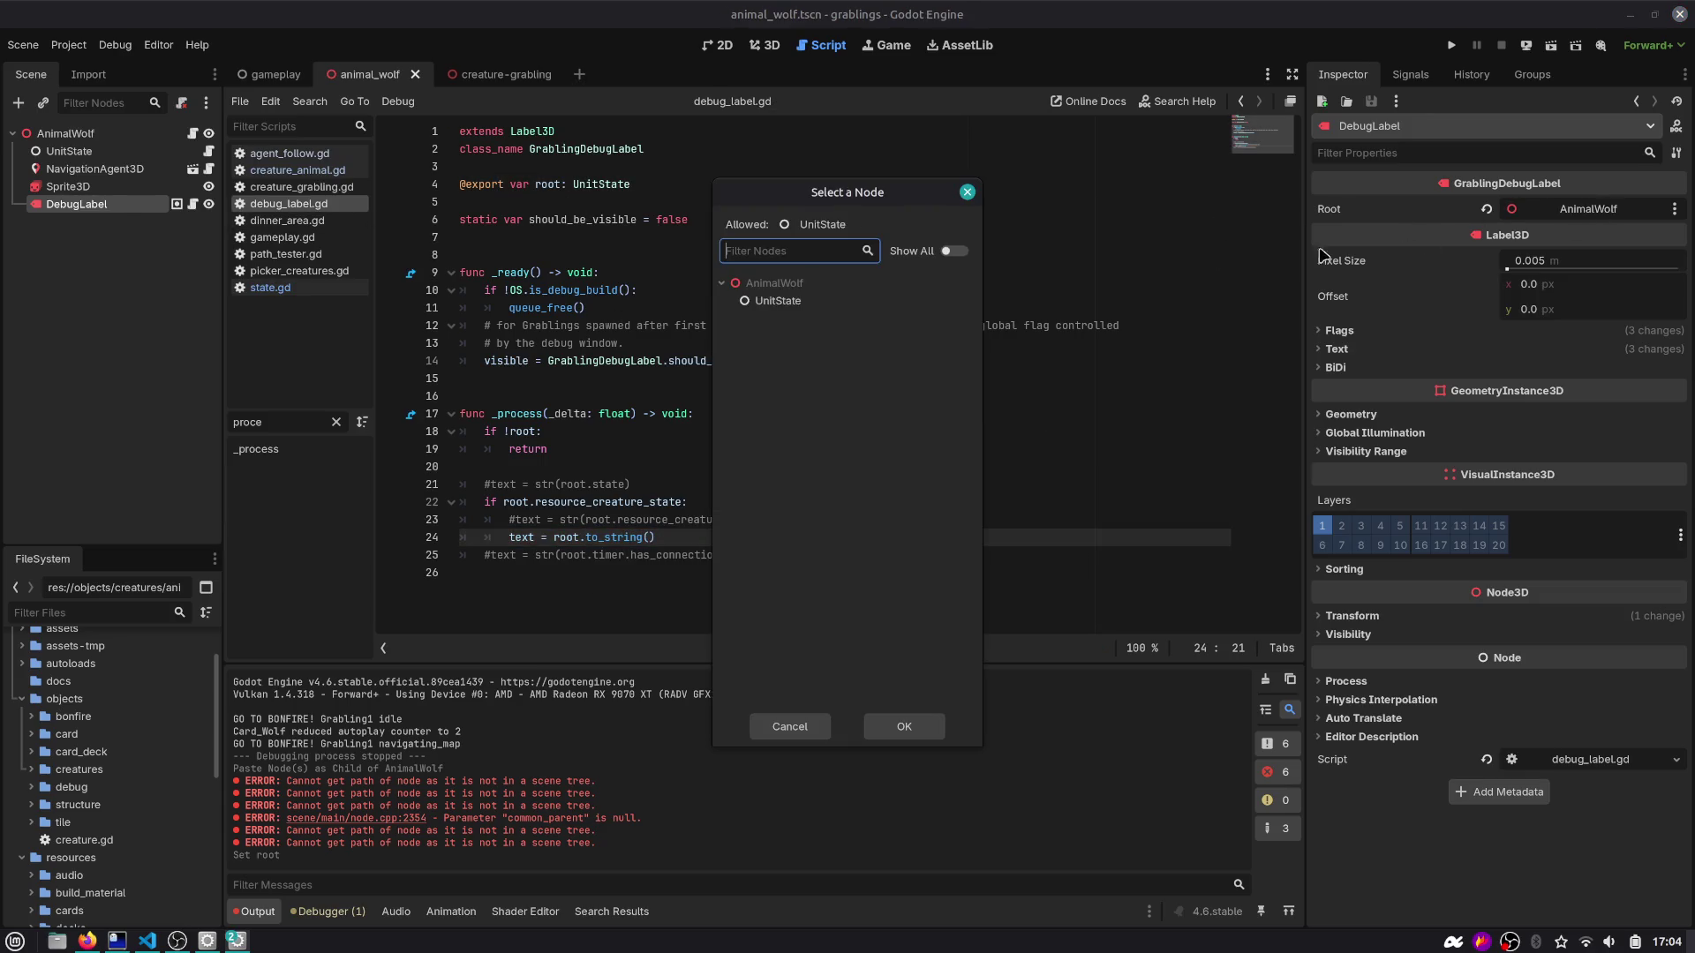
pyautogui.doubleClick(777, 301)
pyautogui.hotkey('ctrl', 's')
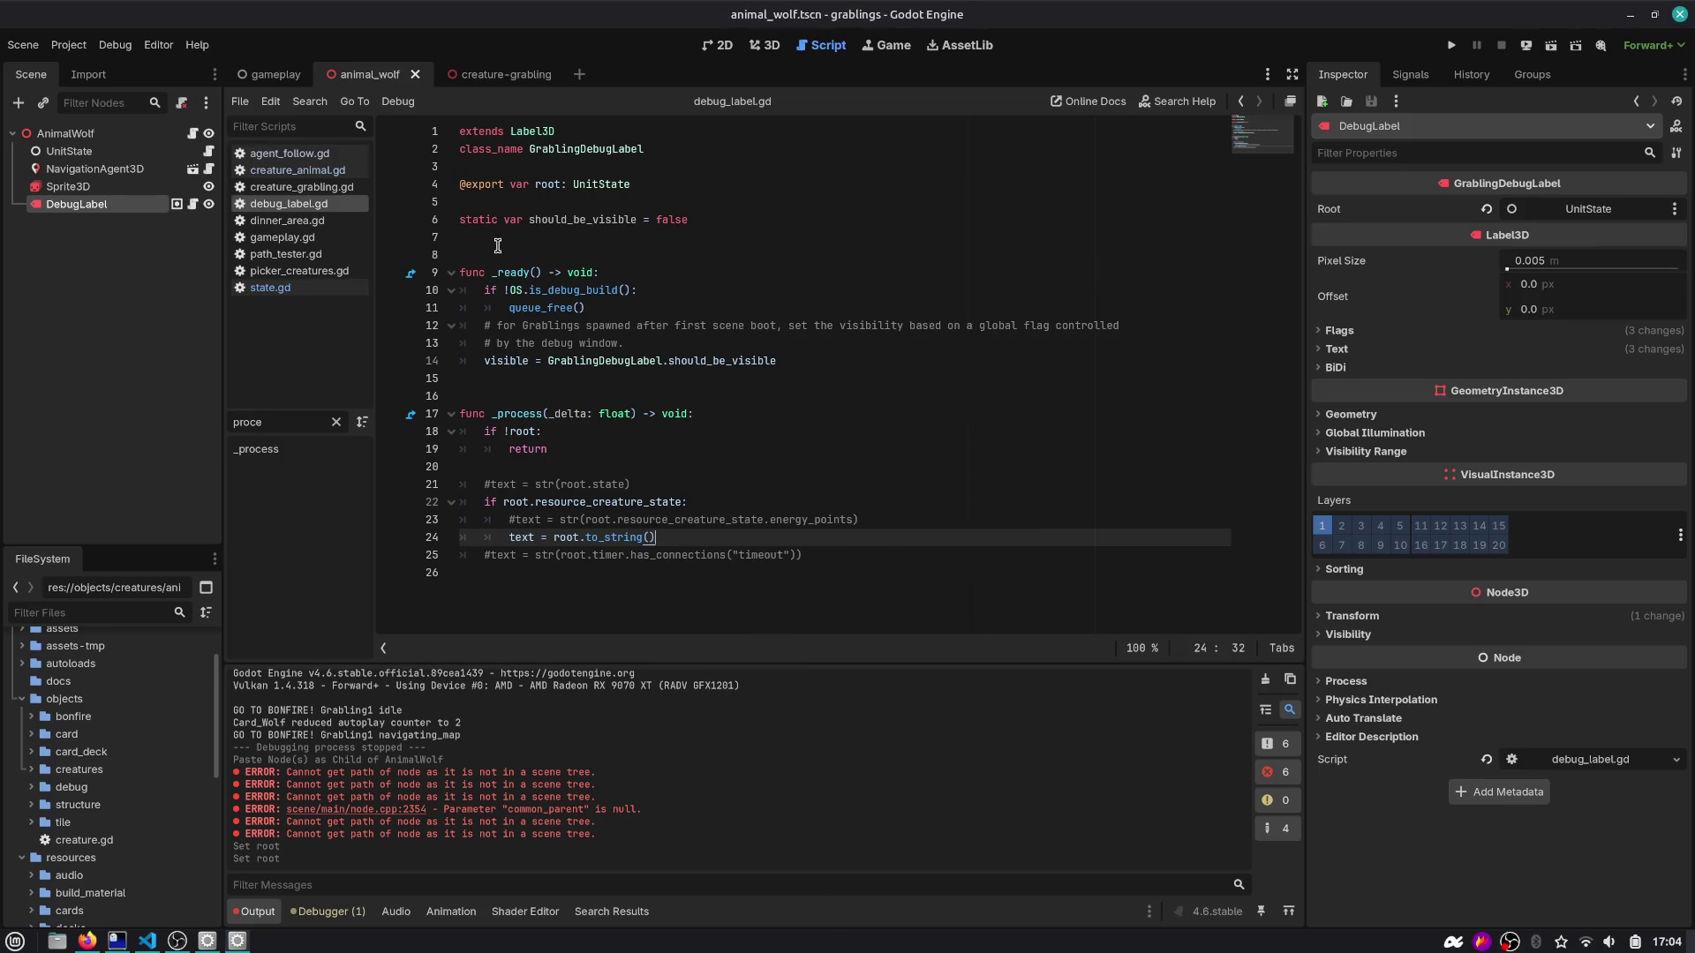
pyautogui.click(495, 75)
pyautogui.click(1589, 209)
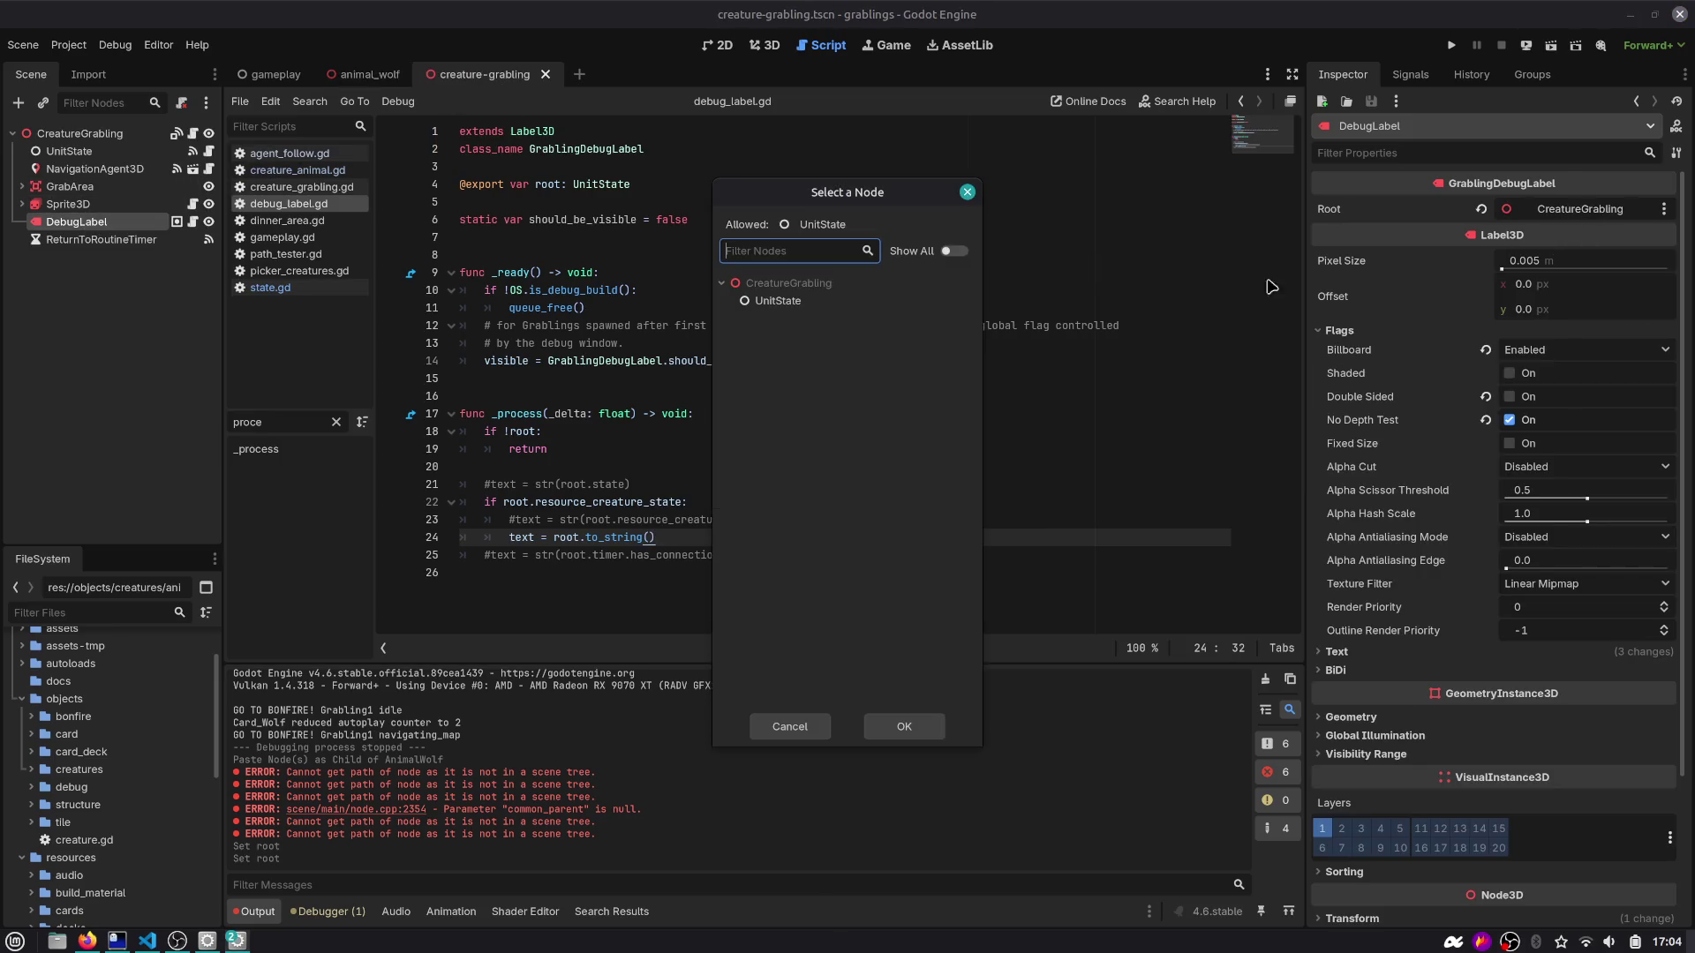
pyautogui.doubleClick(776, 301)
pyautogui.click(783, 344)
# Step: Run the project and delete the failing resource_creature_state access on line 22
pyautogui.click(1451, 45)
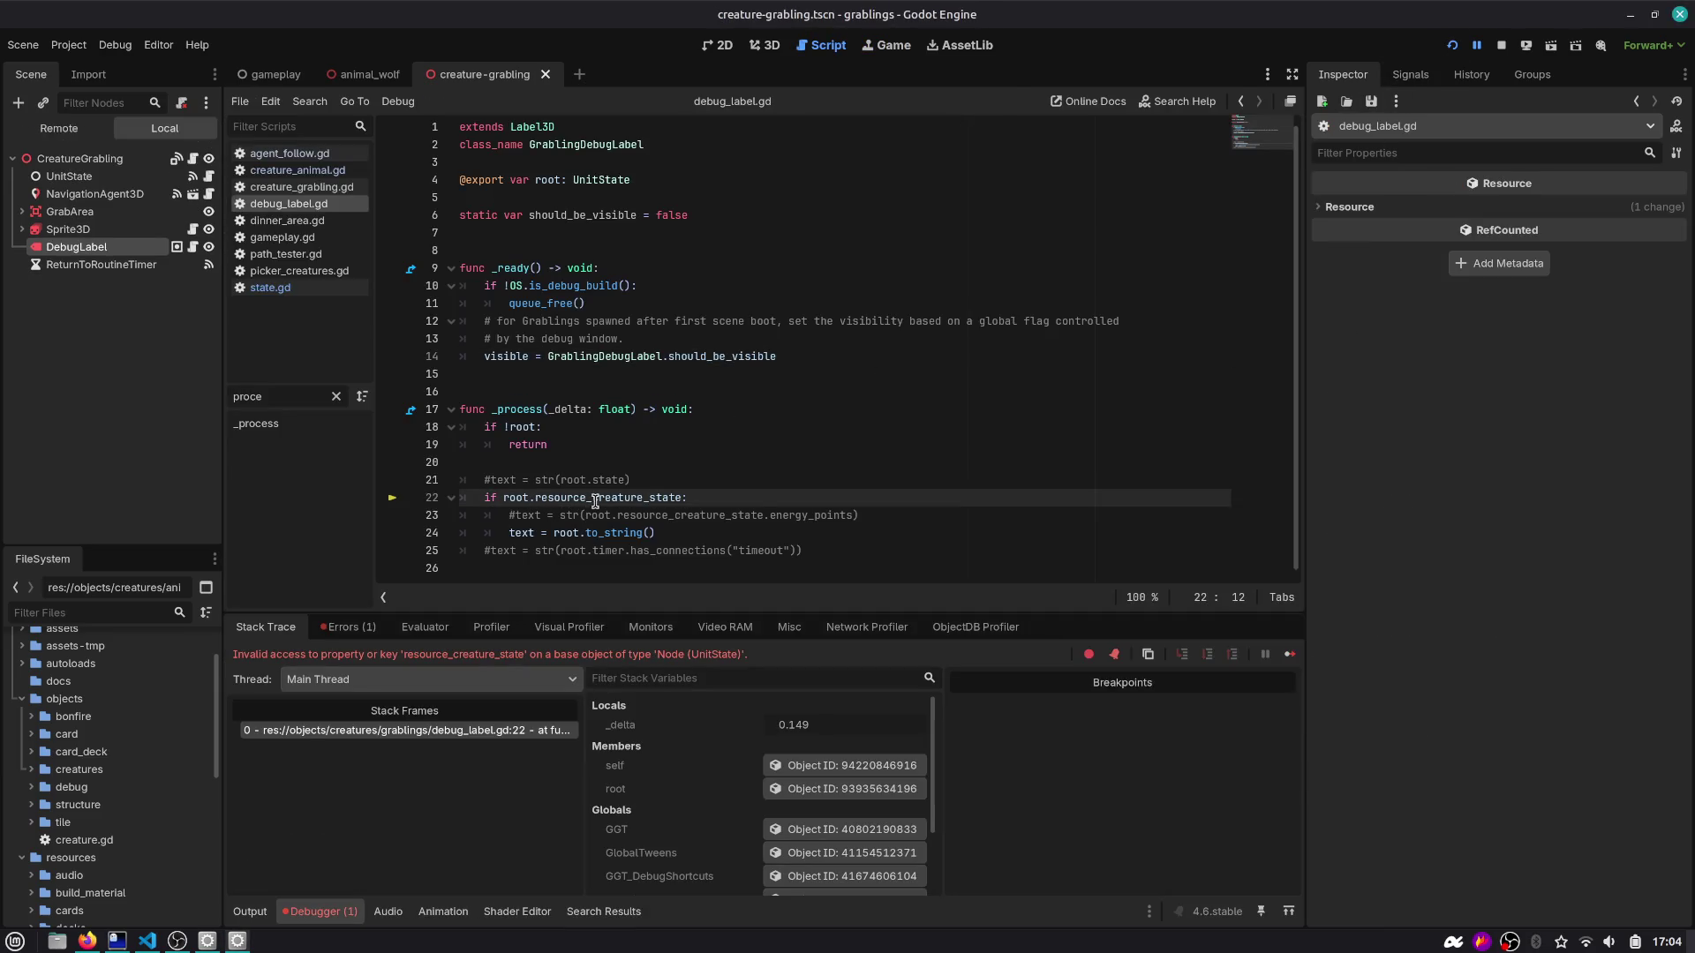
pyautogui.doubleClick(595, 500)
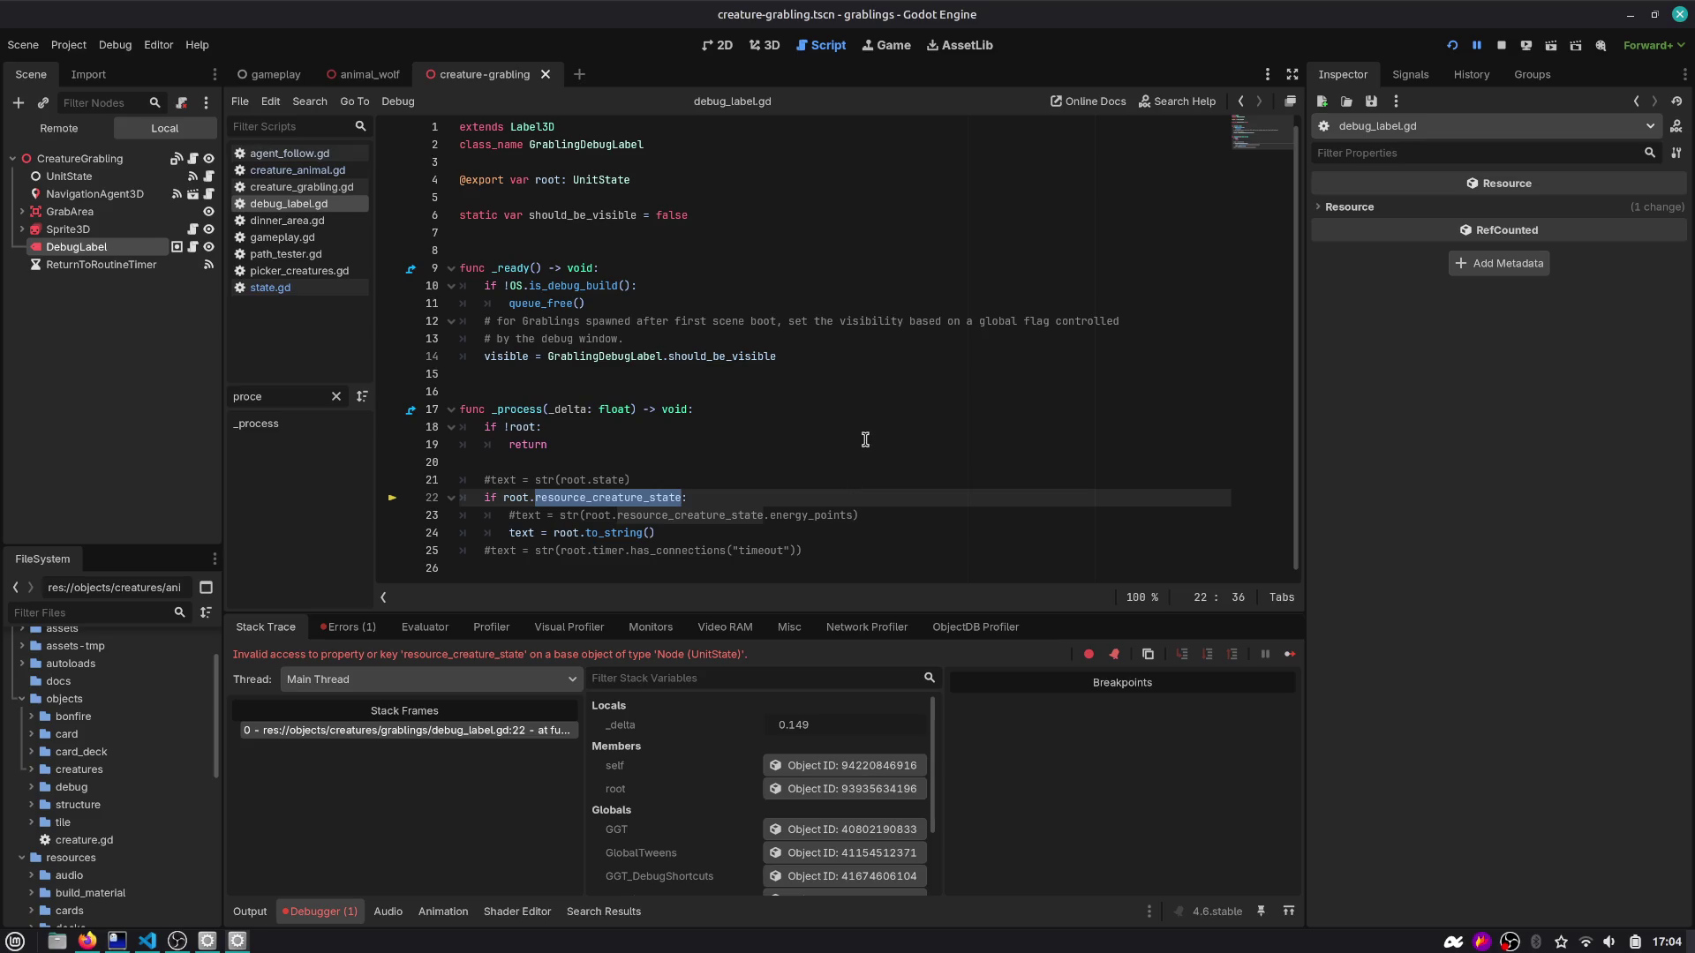
pyautogui.press('BackSpace')
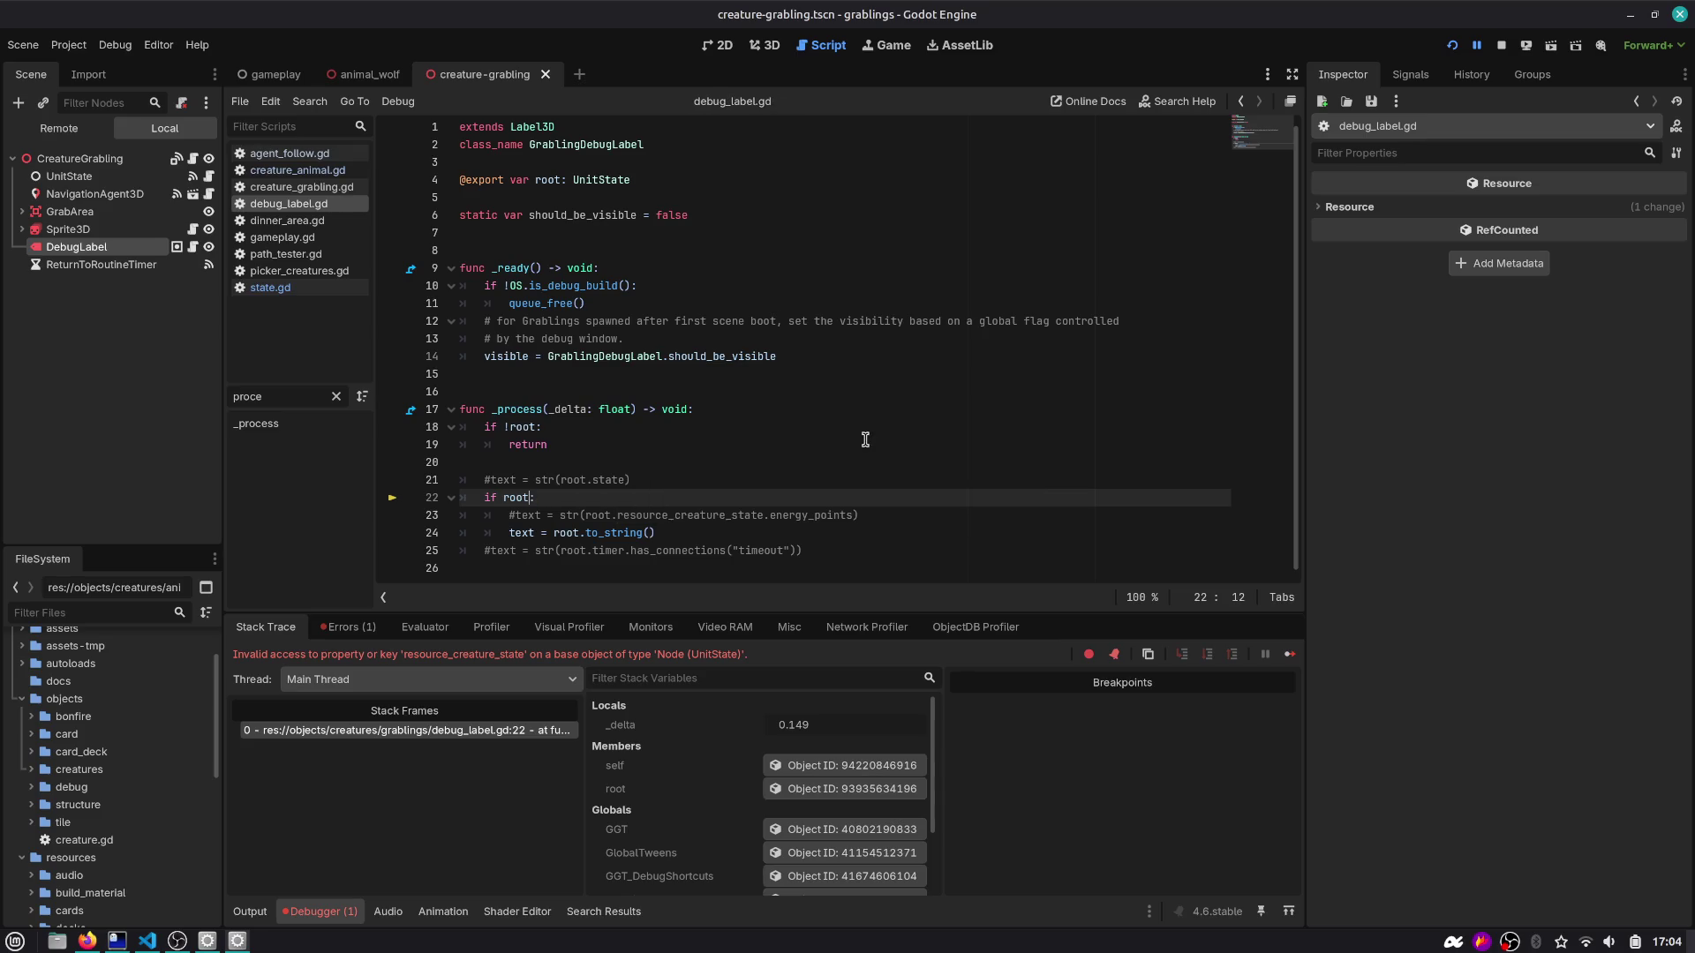
# Step: Restart the game with the fix and turn on the creatures' debug labels
pyautogui.click(1451, 46)
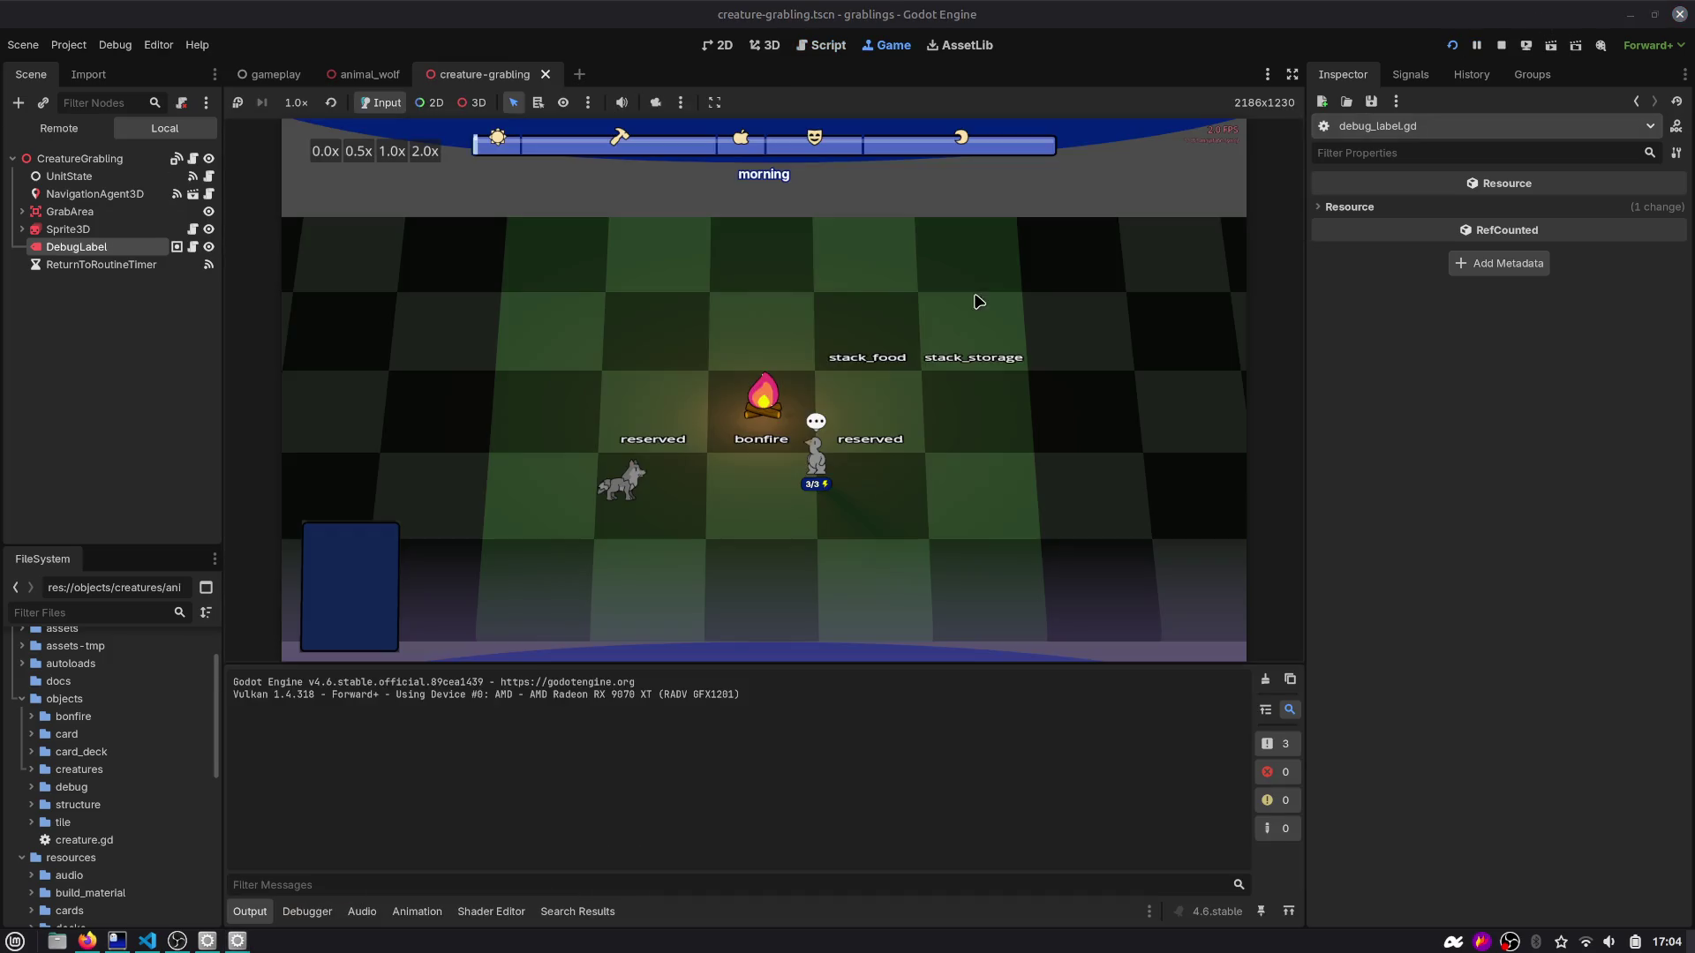
pyautogui.click(1500, 488)
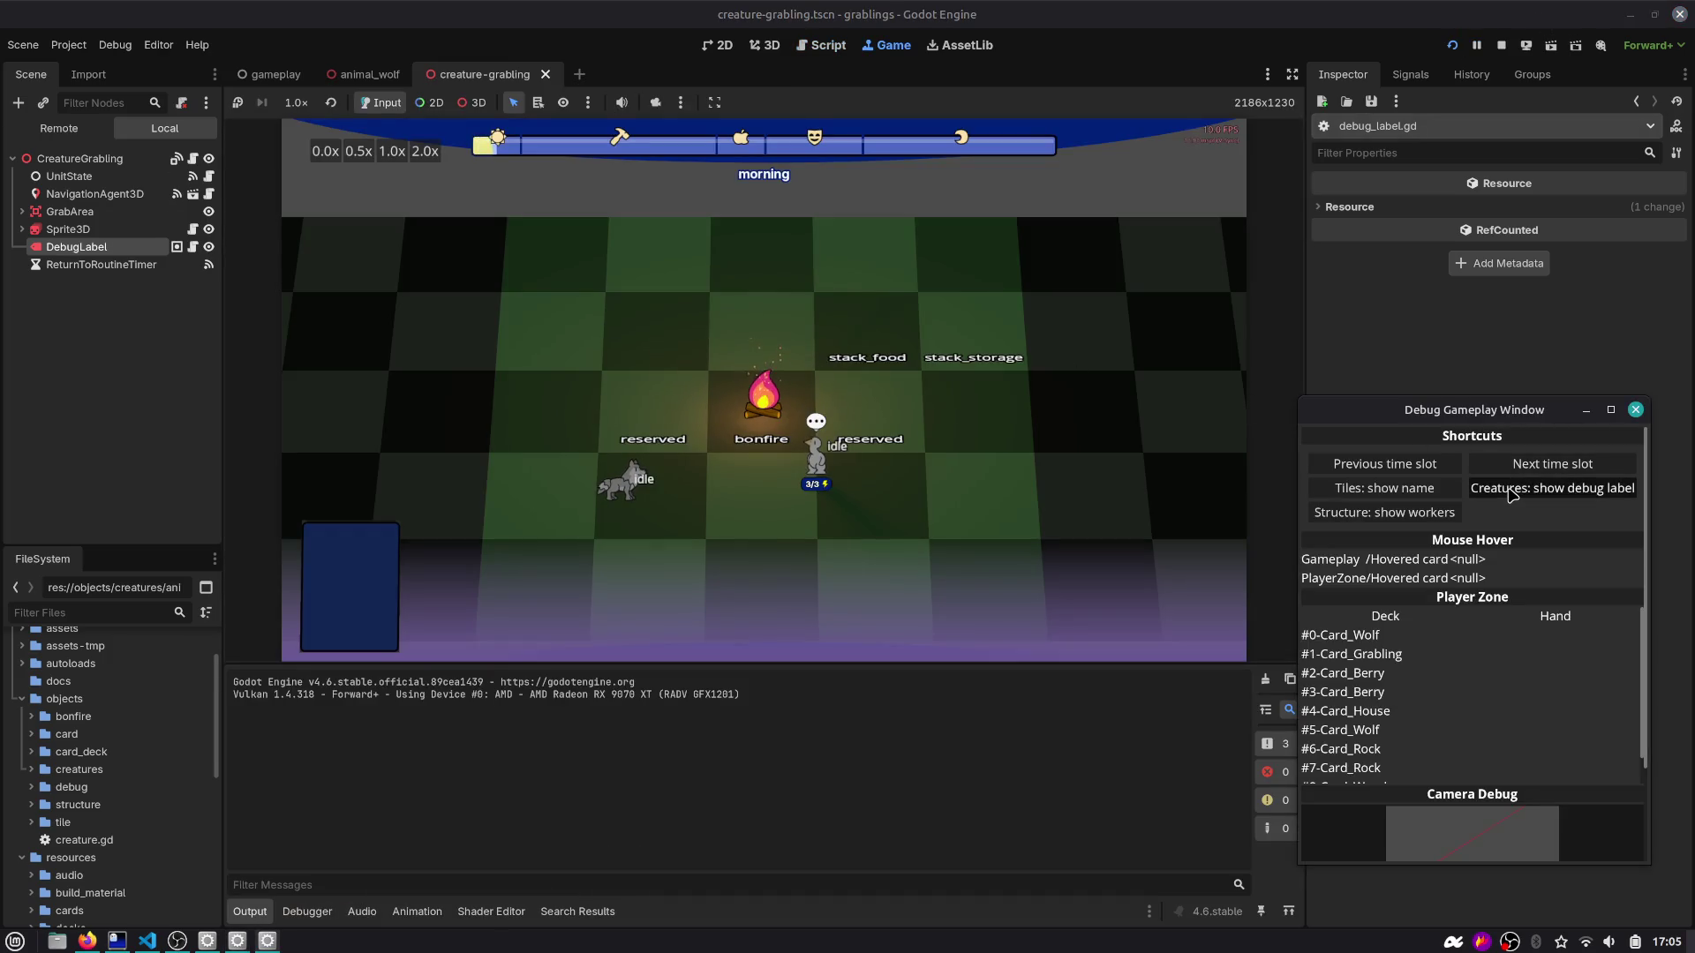
pyautogui.scroll(5, 726, 453)
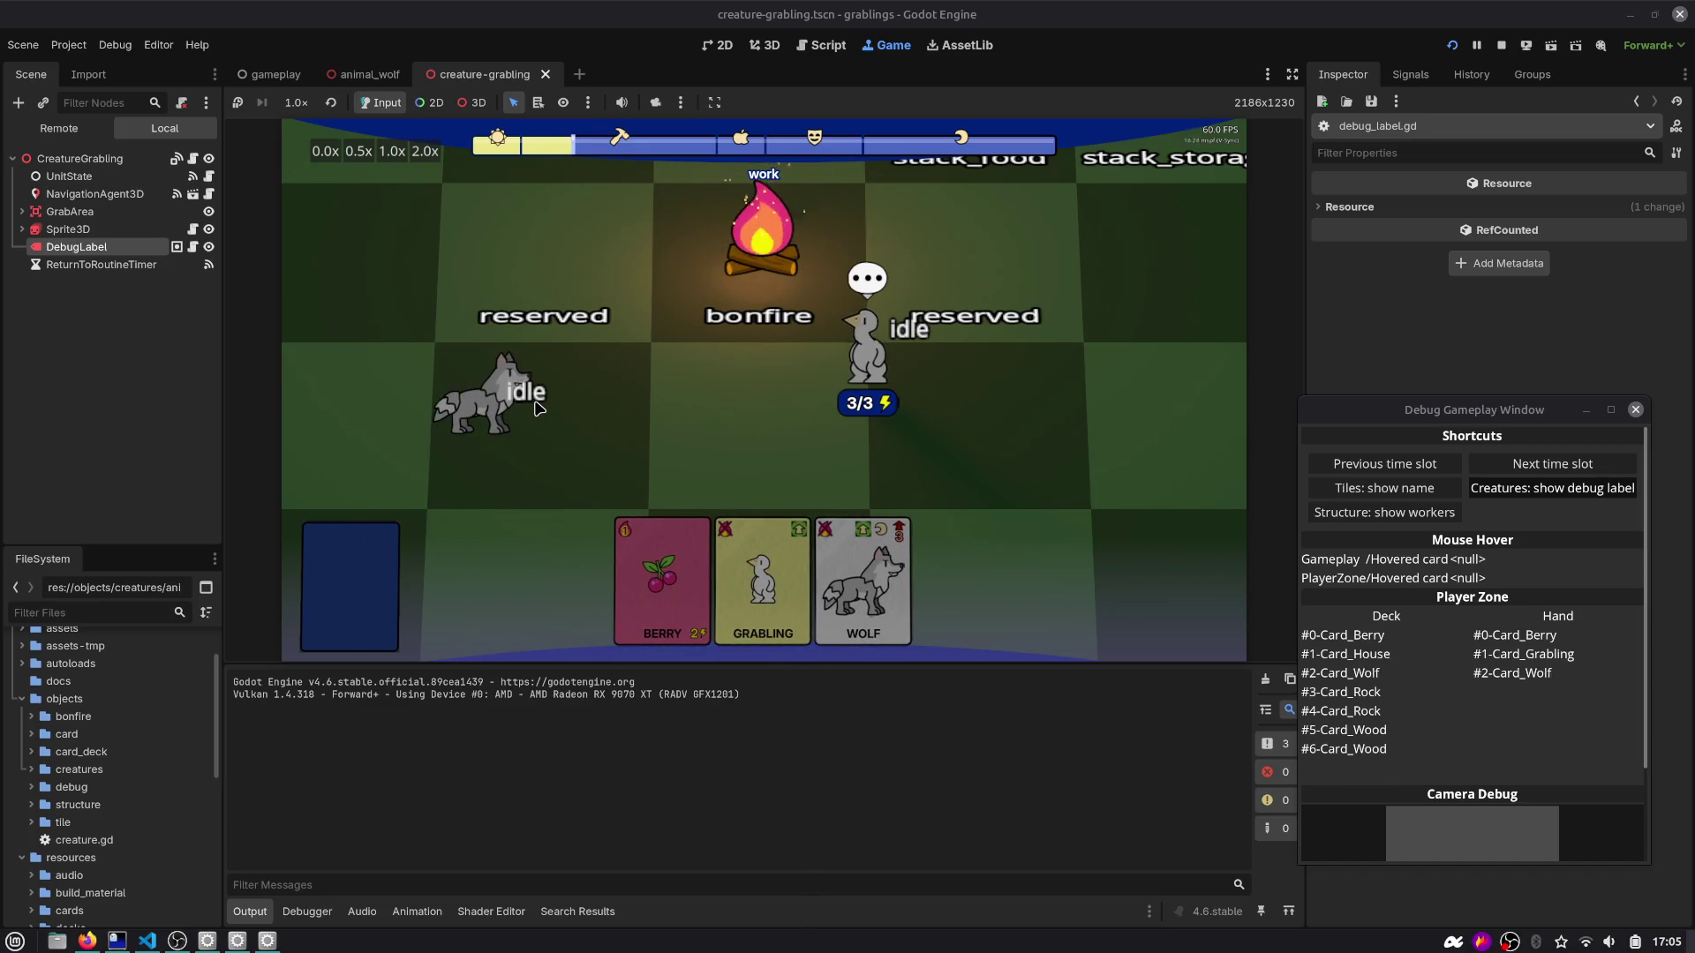
# Step: Advance the time slots to sleep time at half speed, then pause the game
pyautogui.click(1609, 469)
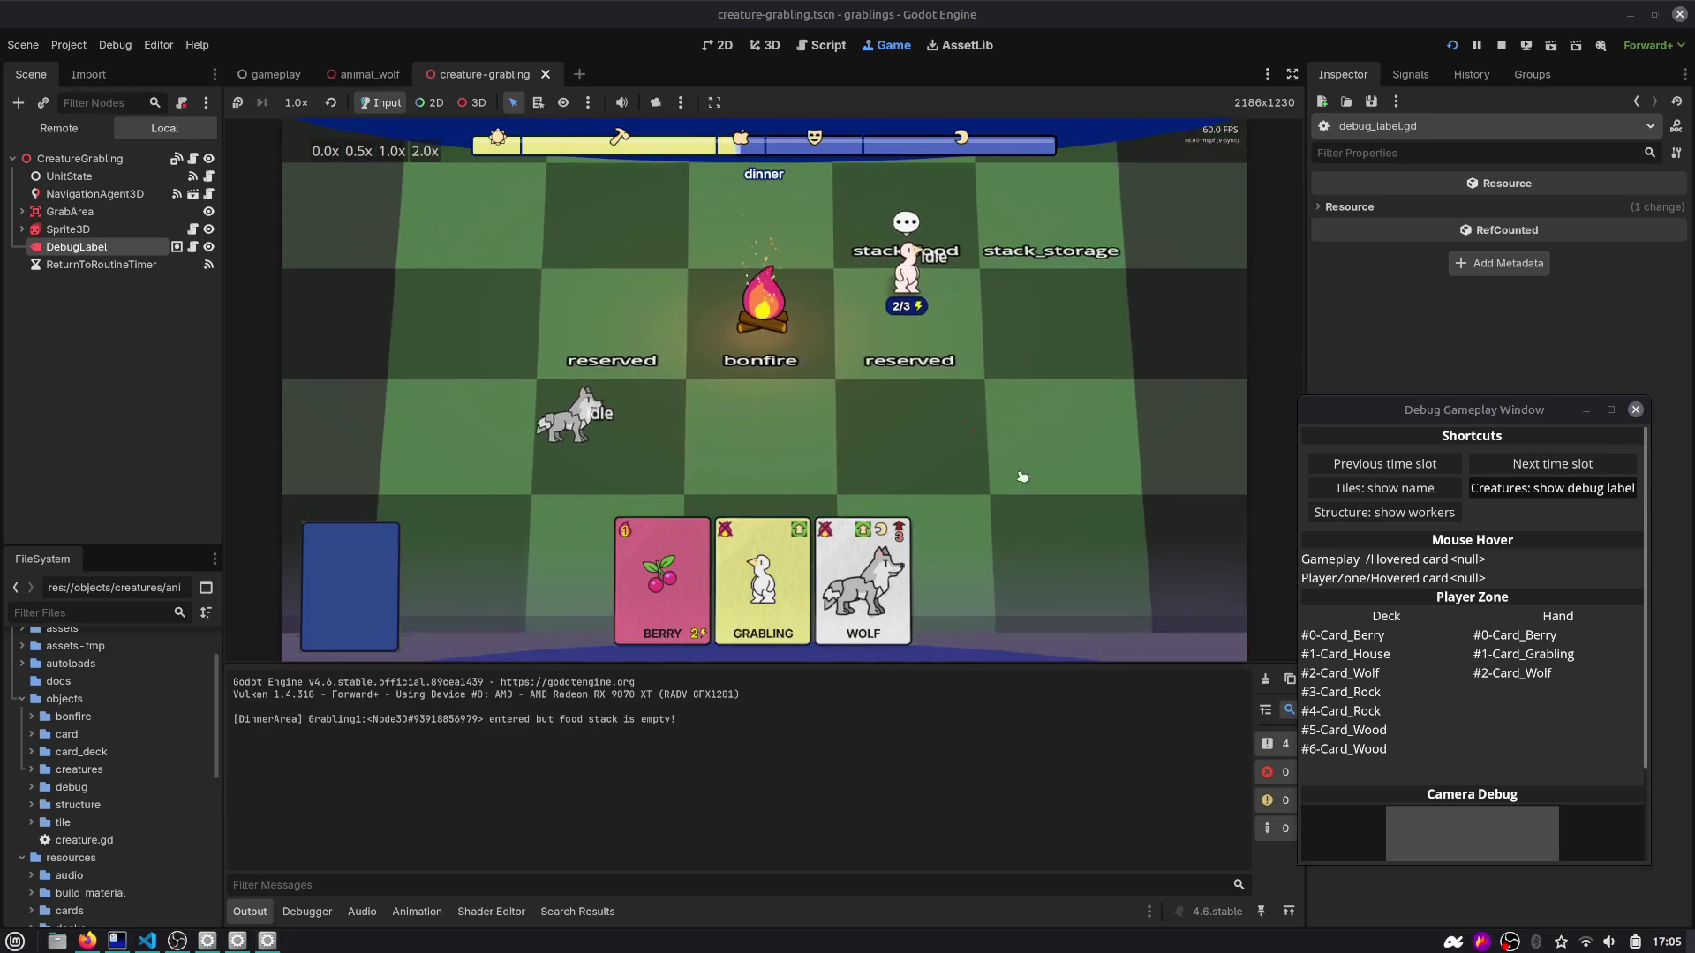
pyautogui.click(243, 910)
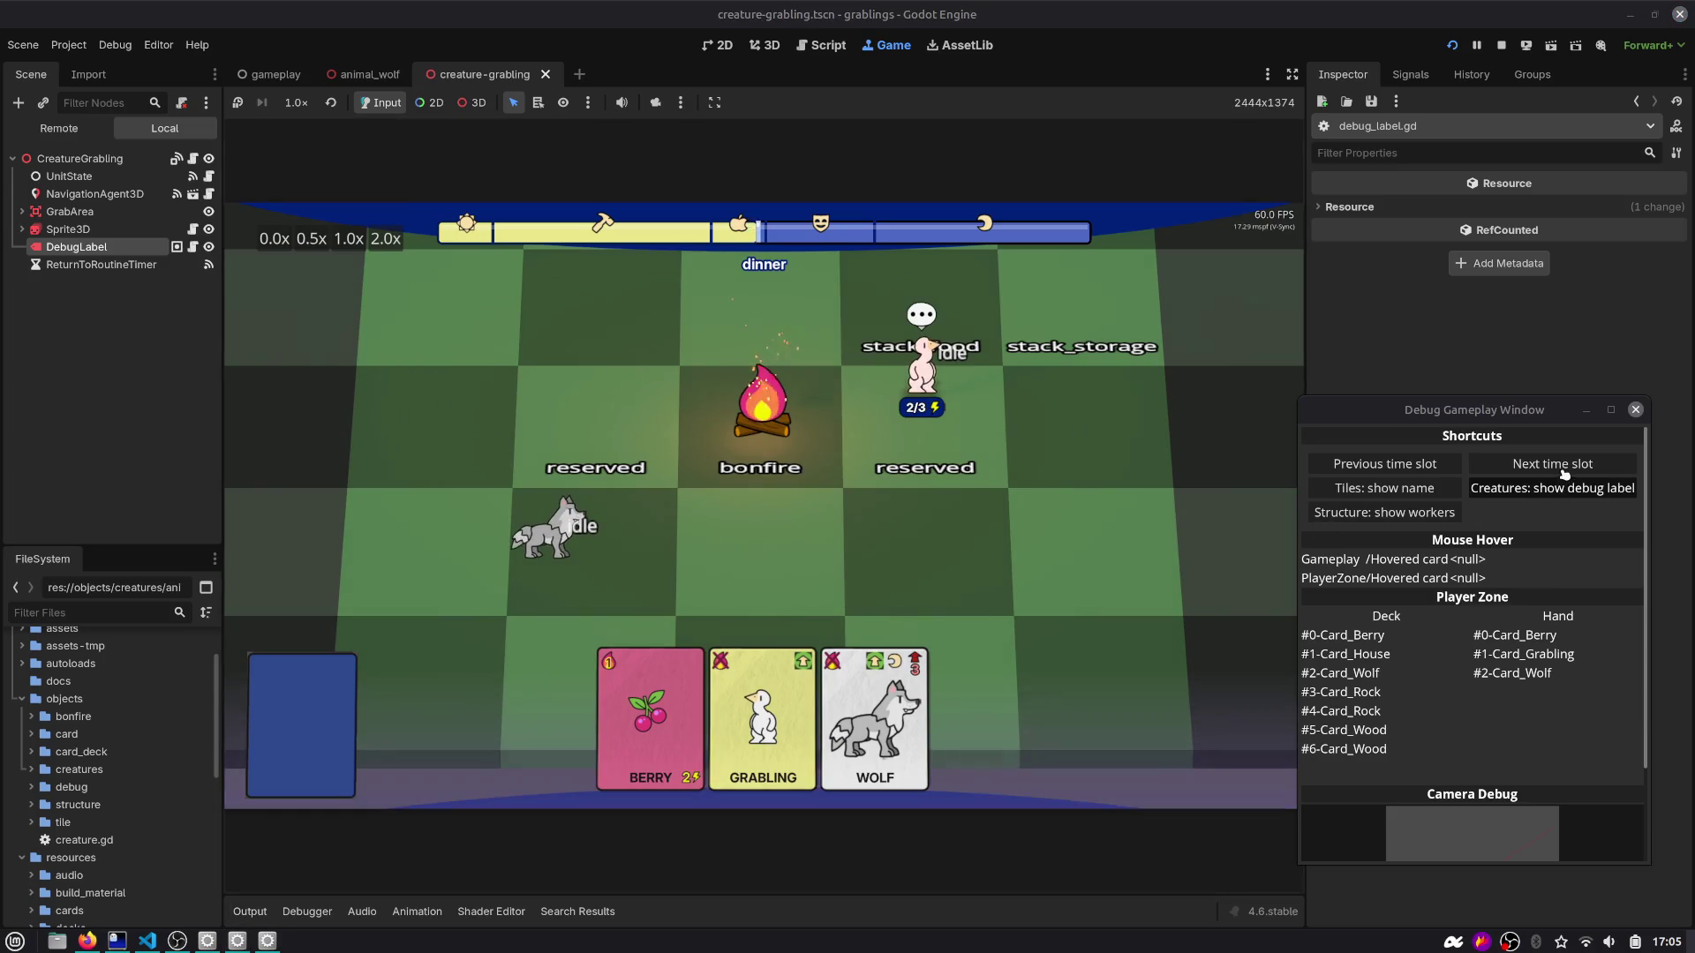
pyautogui.click(1564, 467)
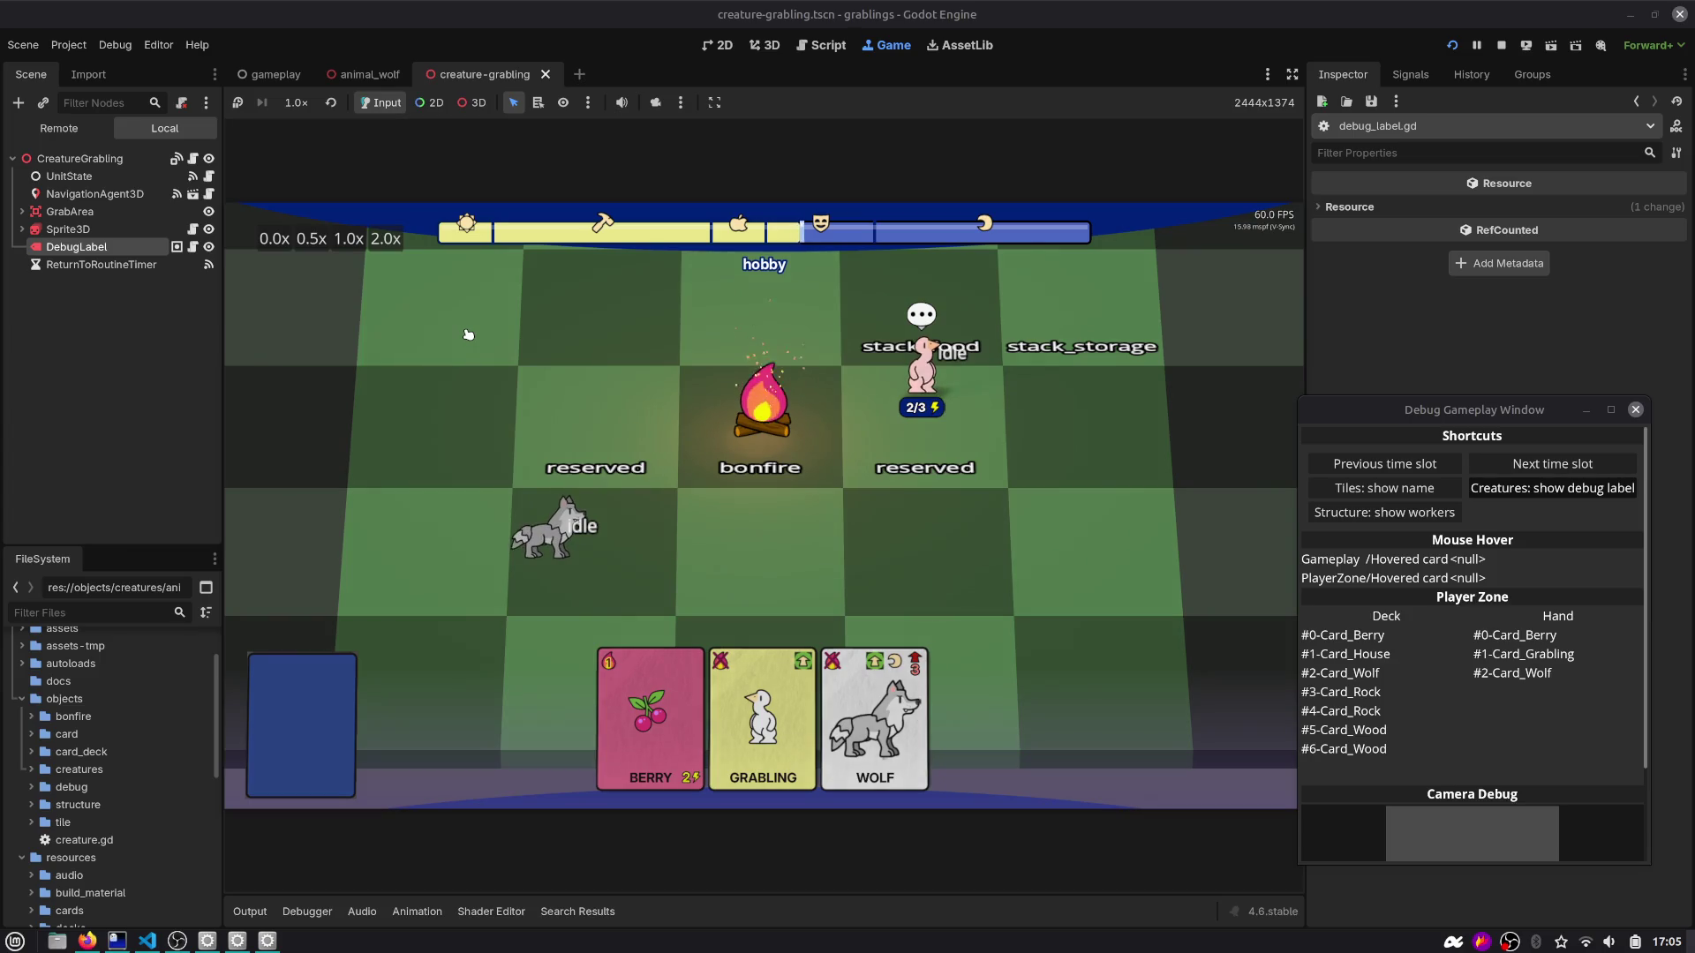
pyautogui.click(312, 239)
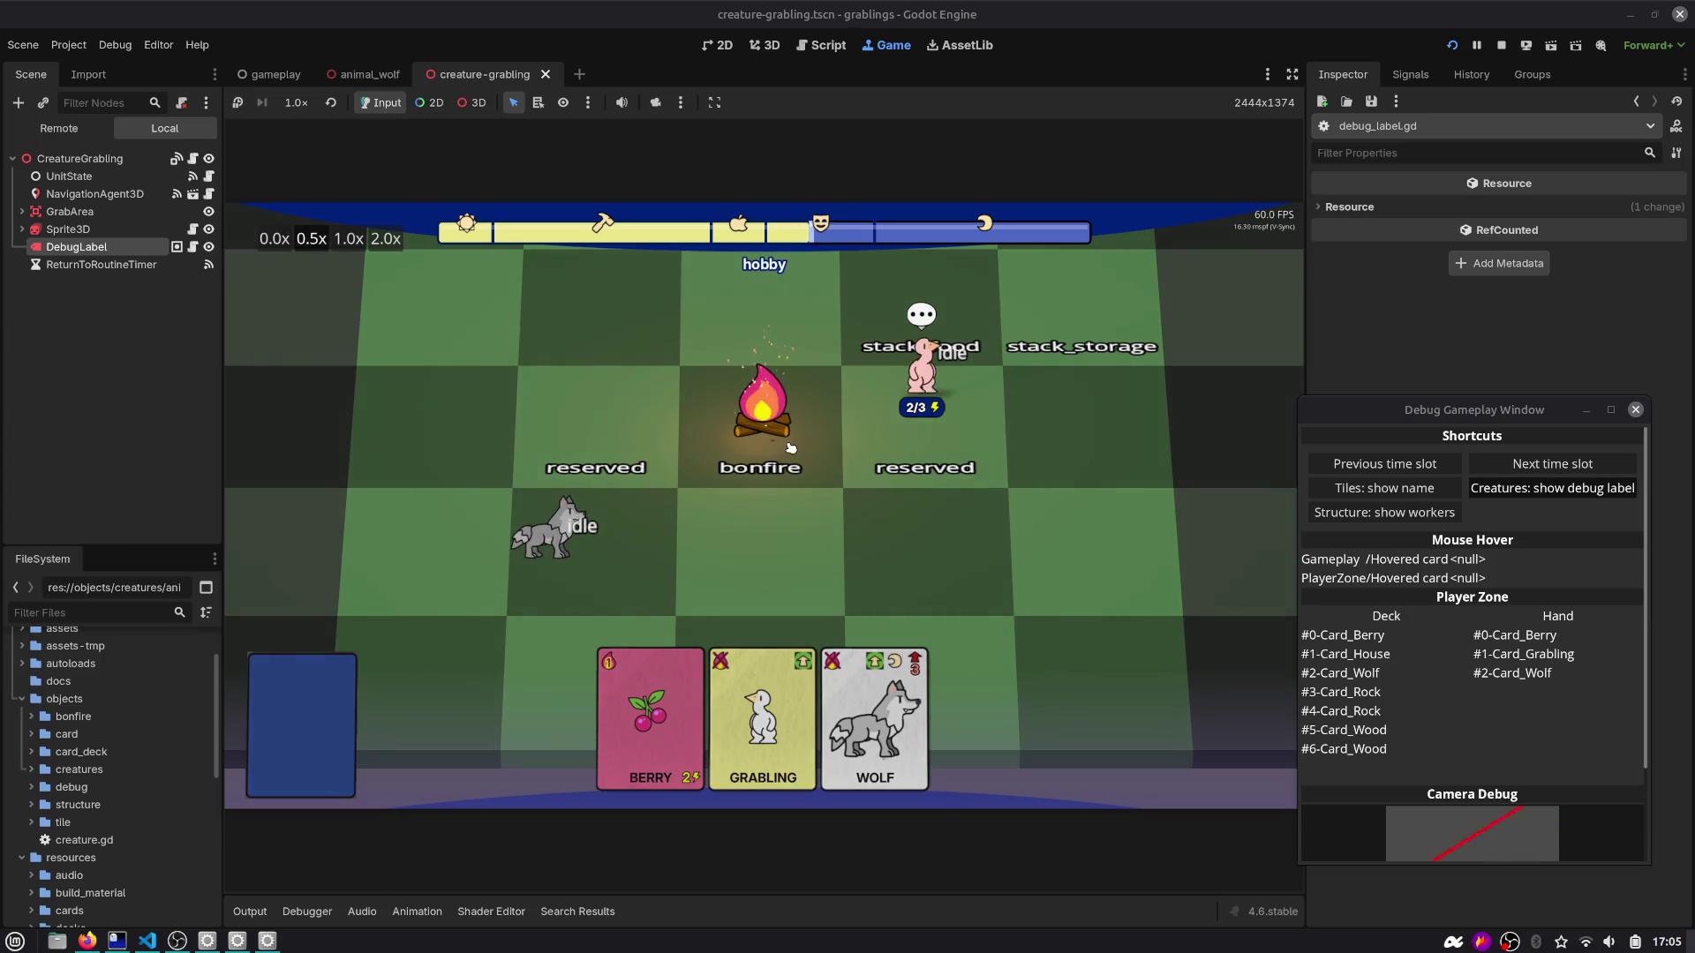
pyautogui.click(1564, 467)
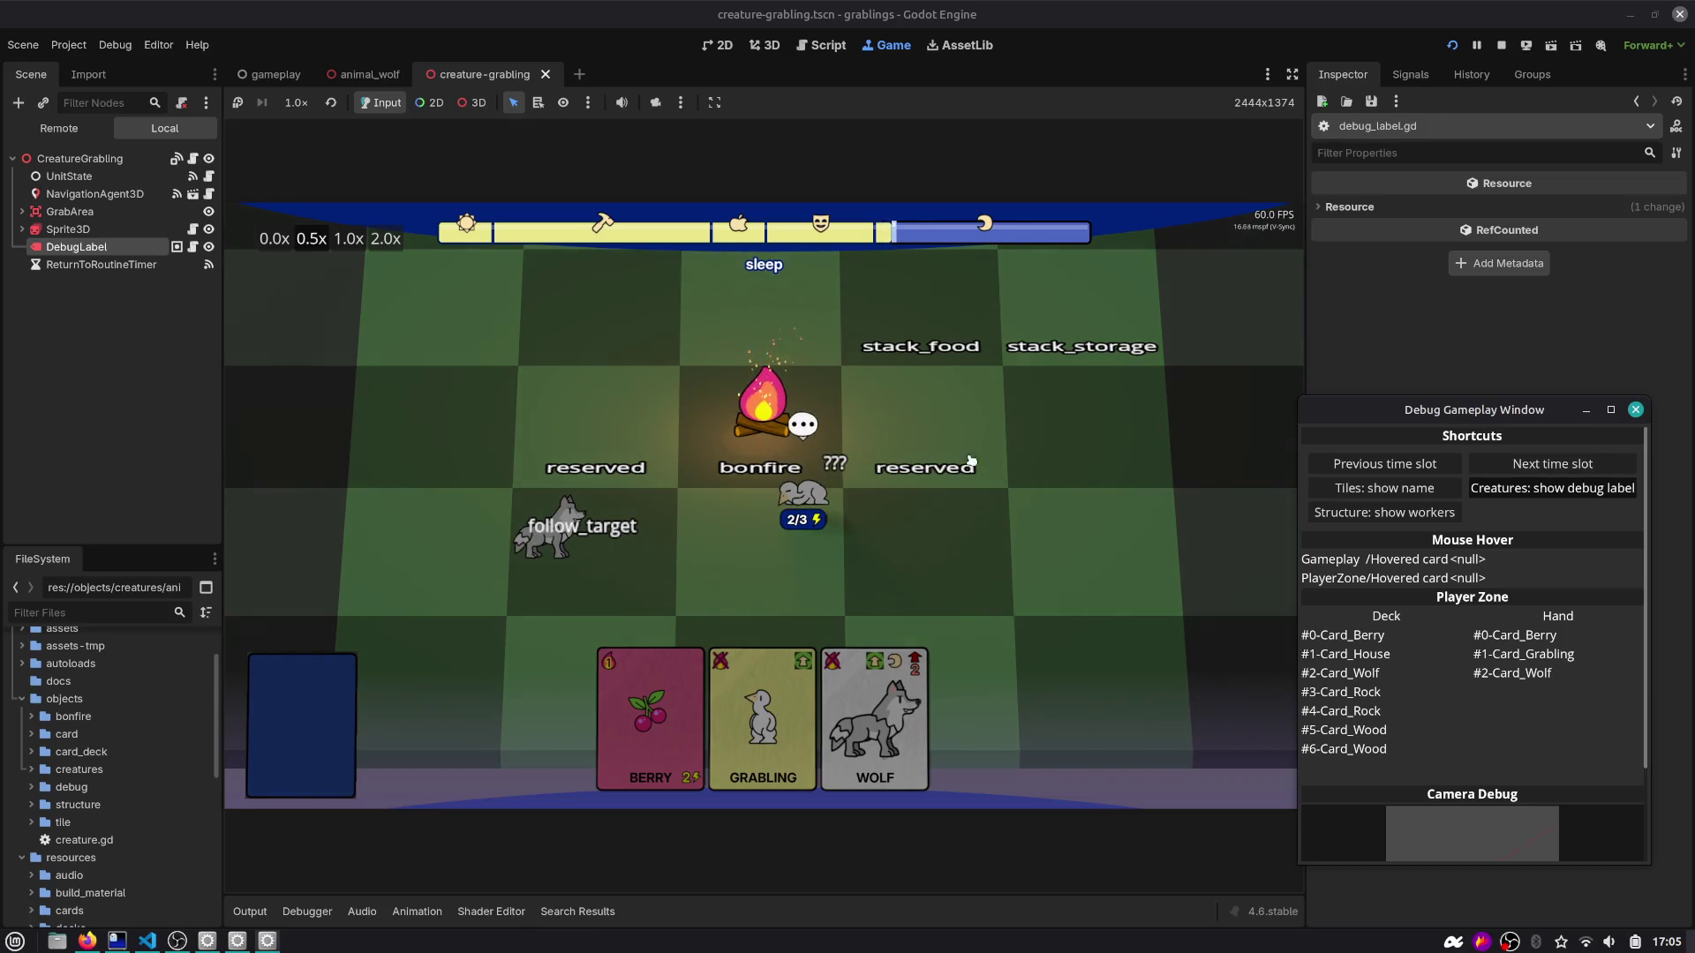
pyautogui.click(1476, 45)
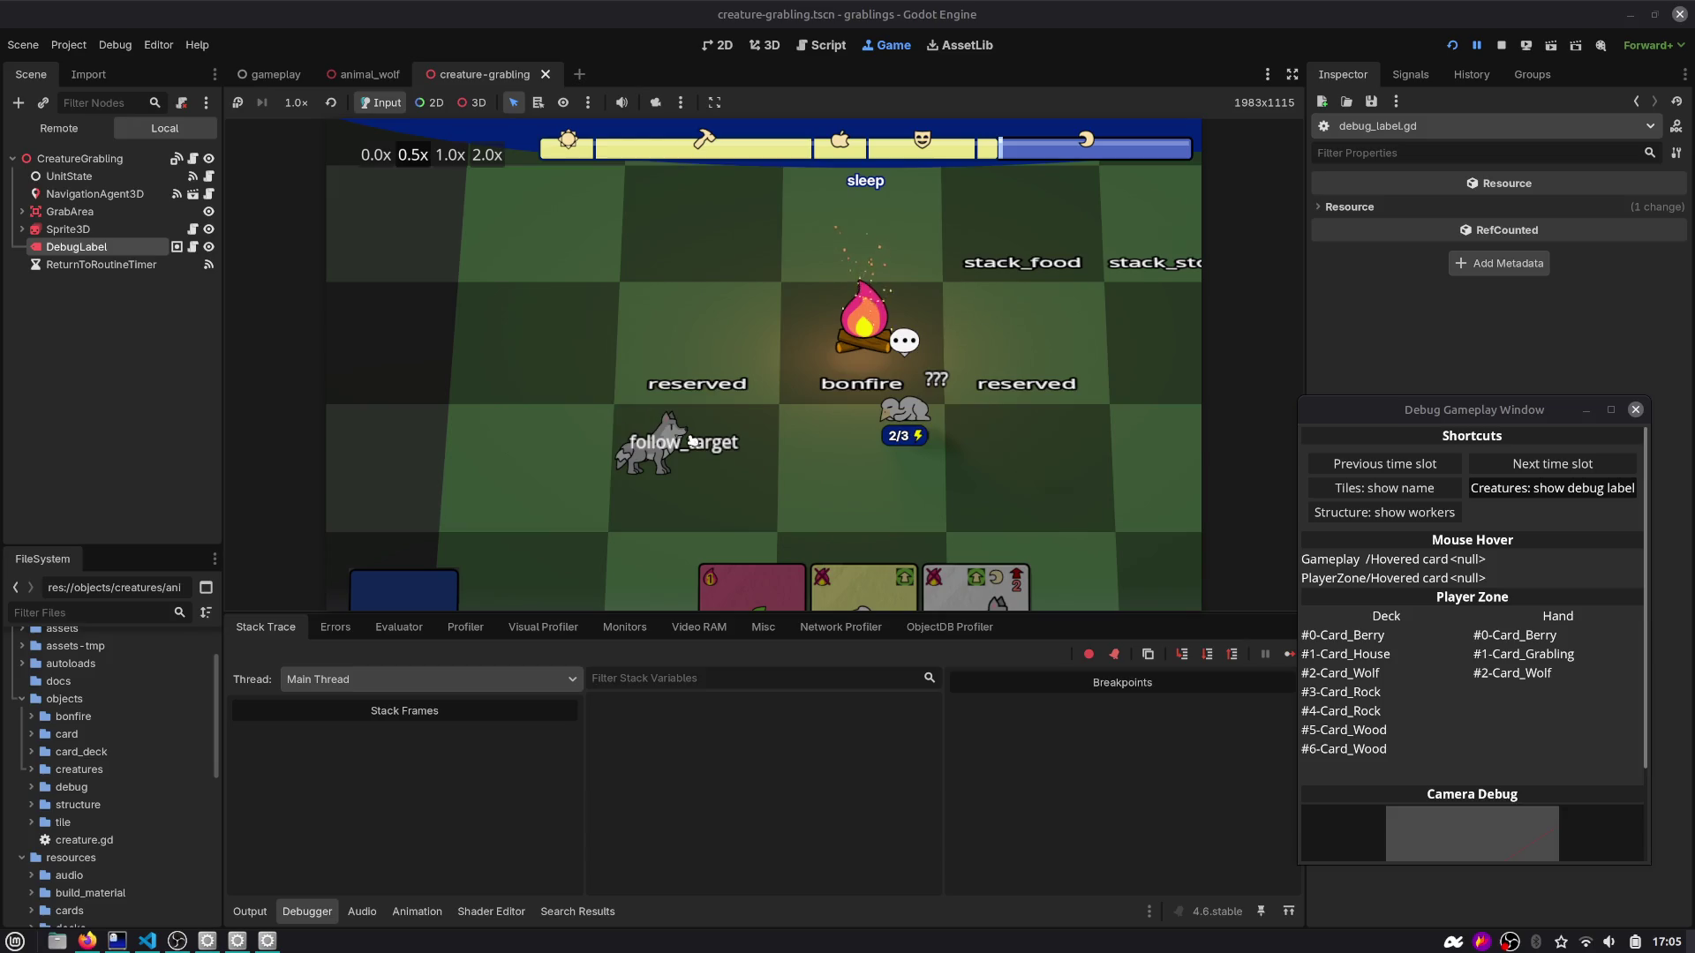
# Step: Filter the Remote tree for 'wolf' and inspect AnimalWolf's Creature State and live State node
pyautogui.click(59, 129)
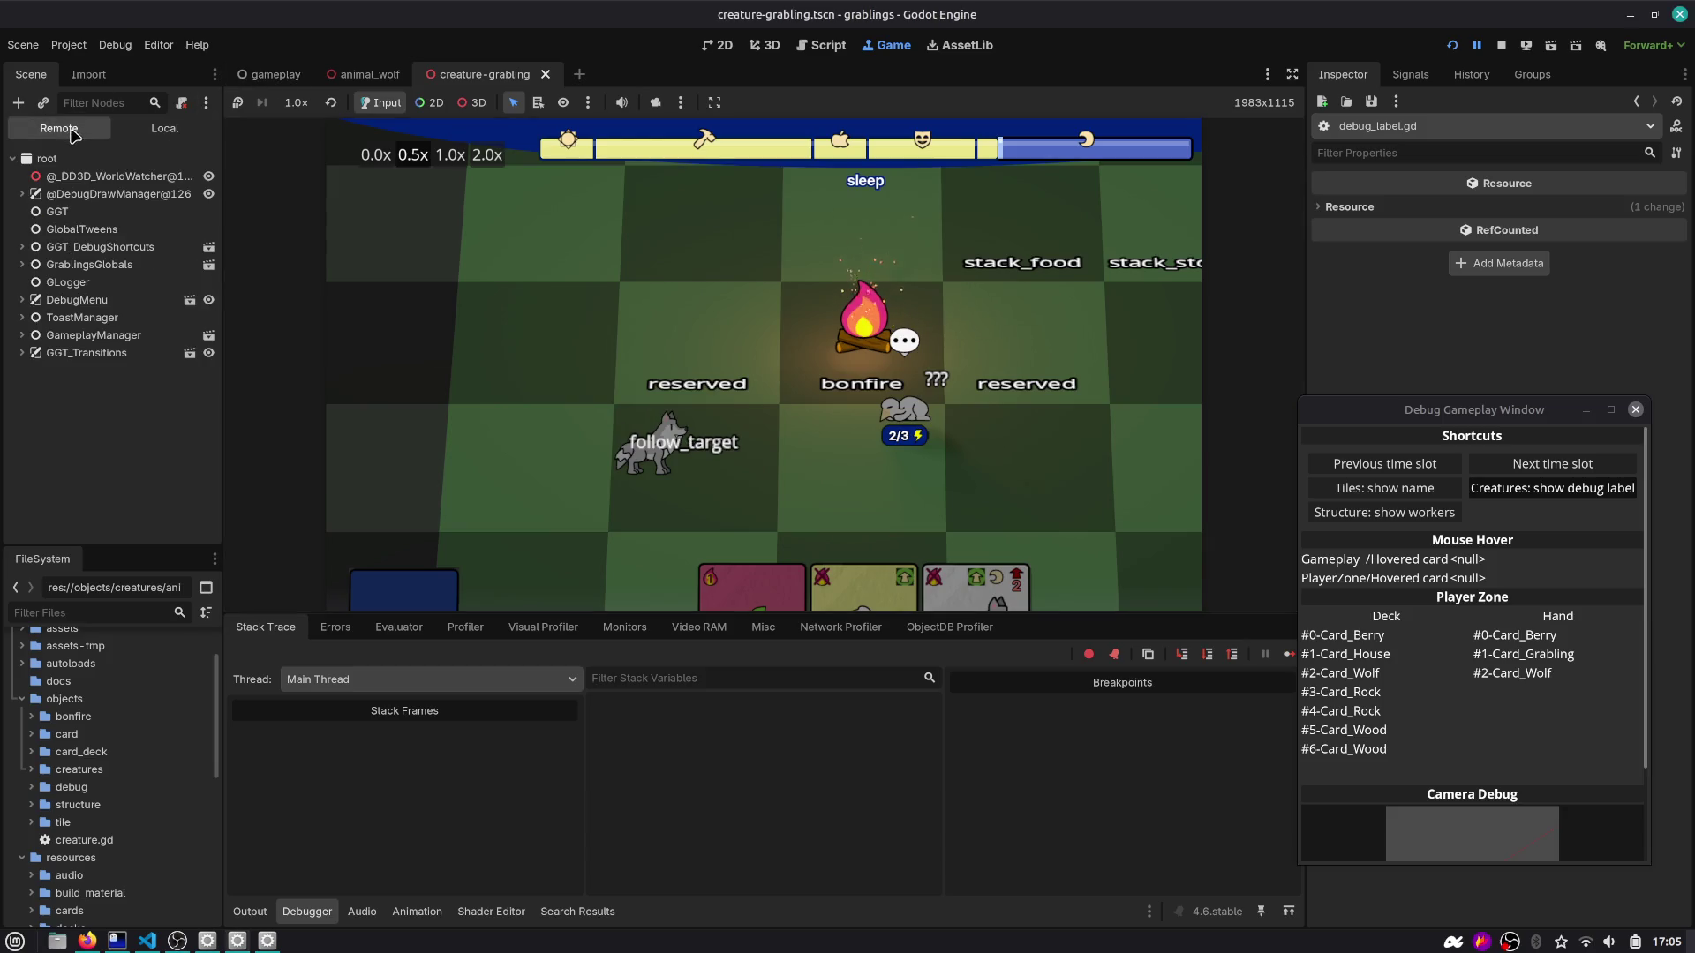
pyautogui.write('wolf')
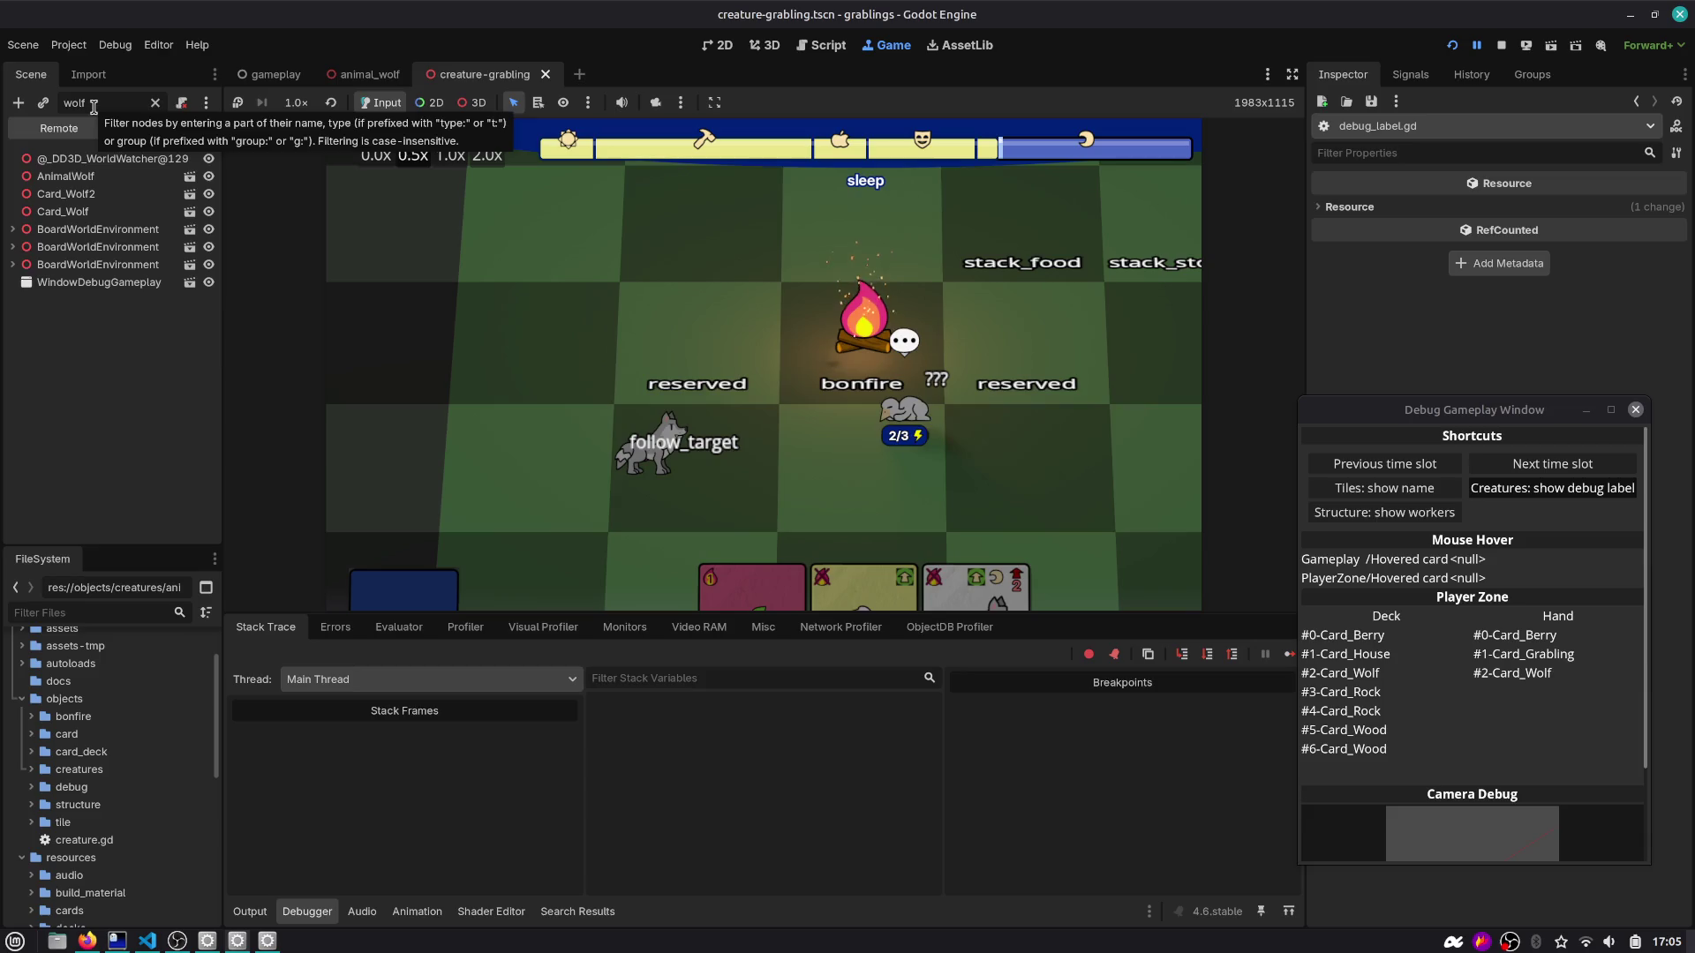
pyautogui.click(66, 159)
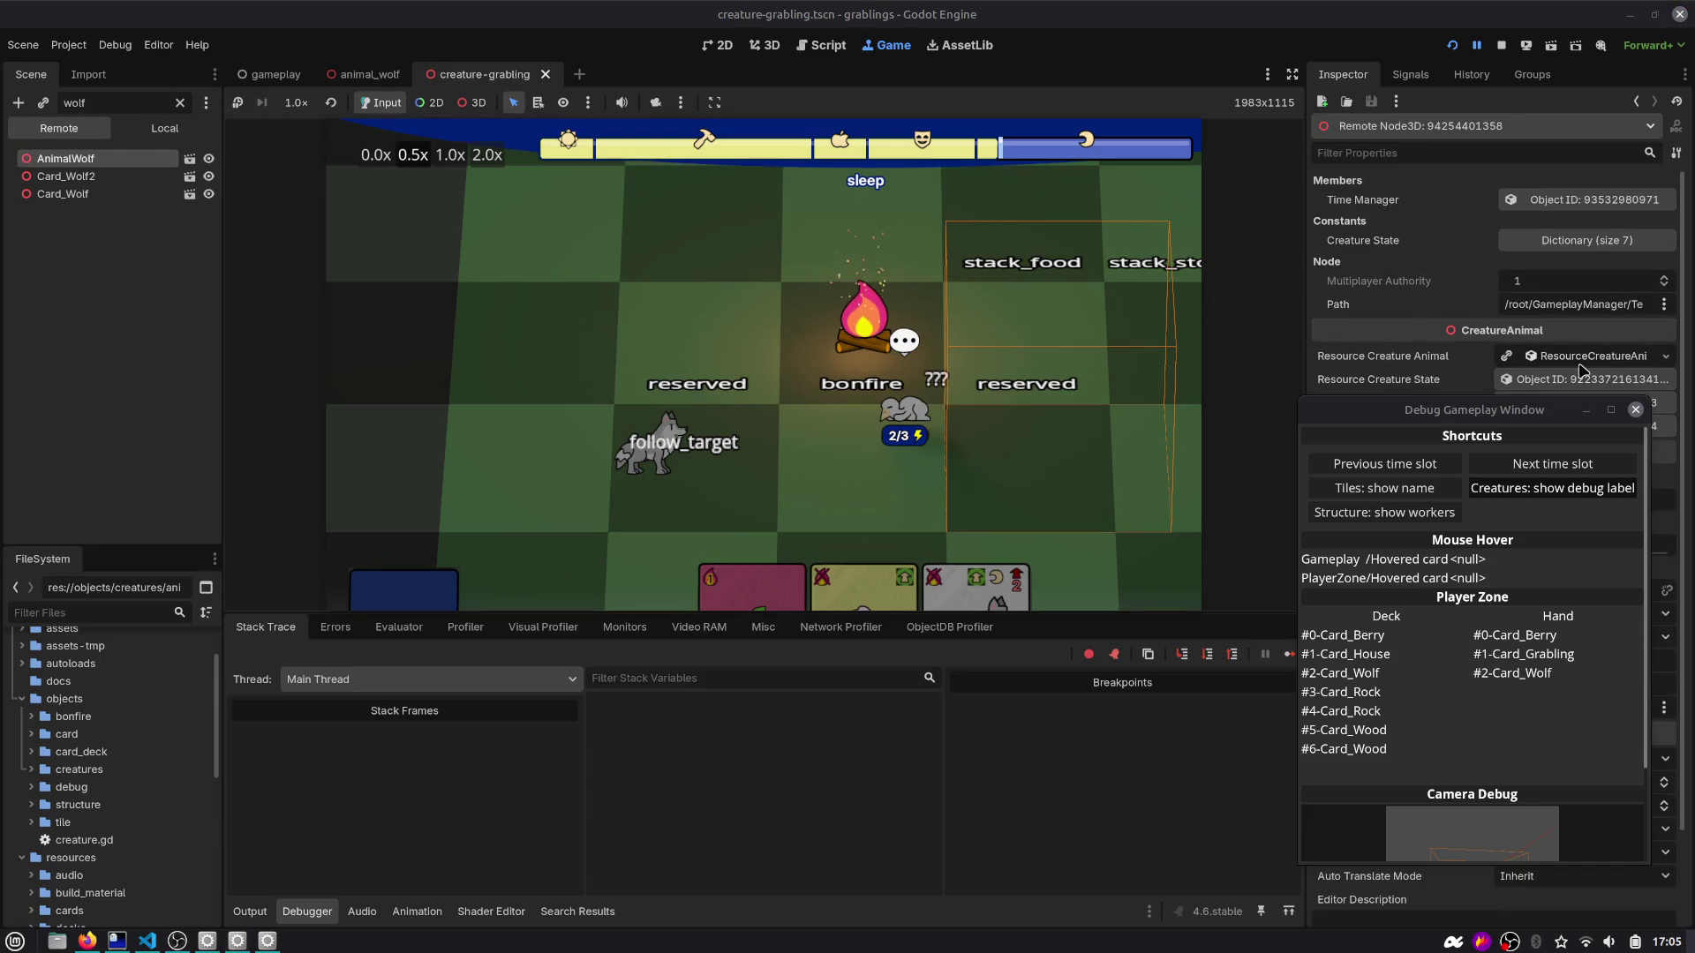
pyautogui.moveTo(1518, 424); pyautogui.dragTo(1037, 428)
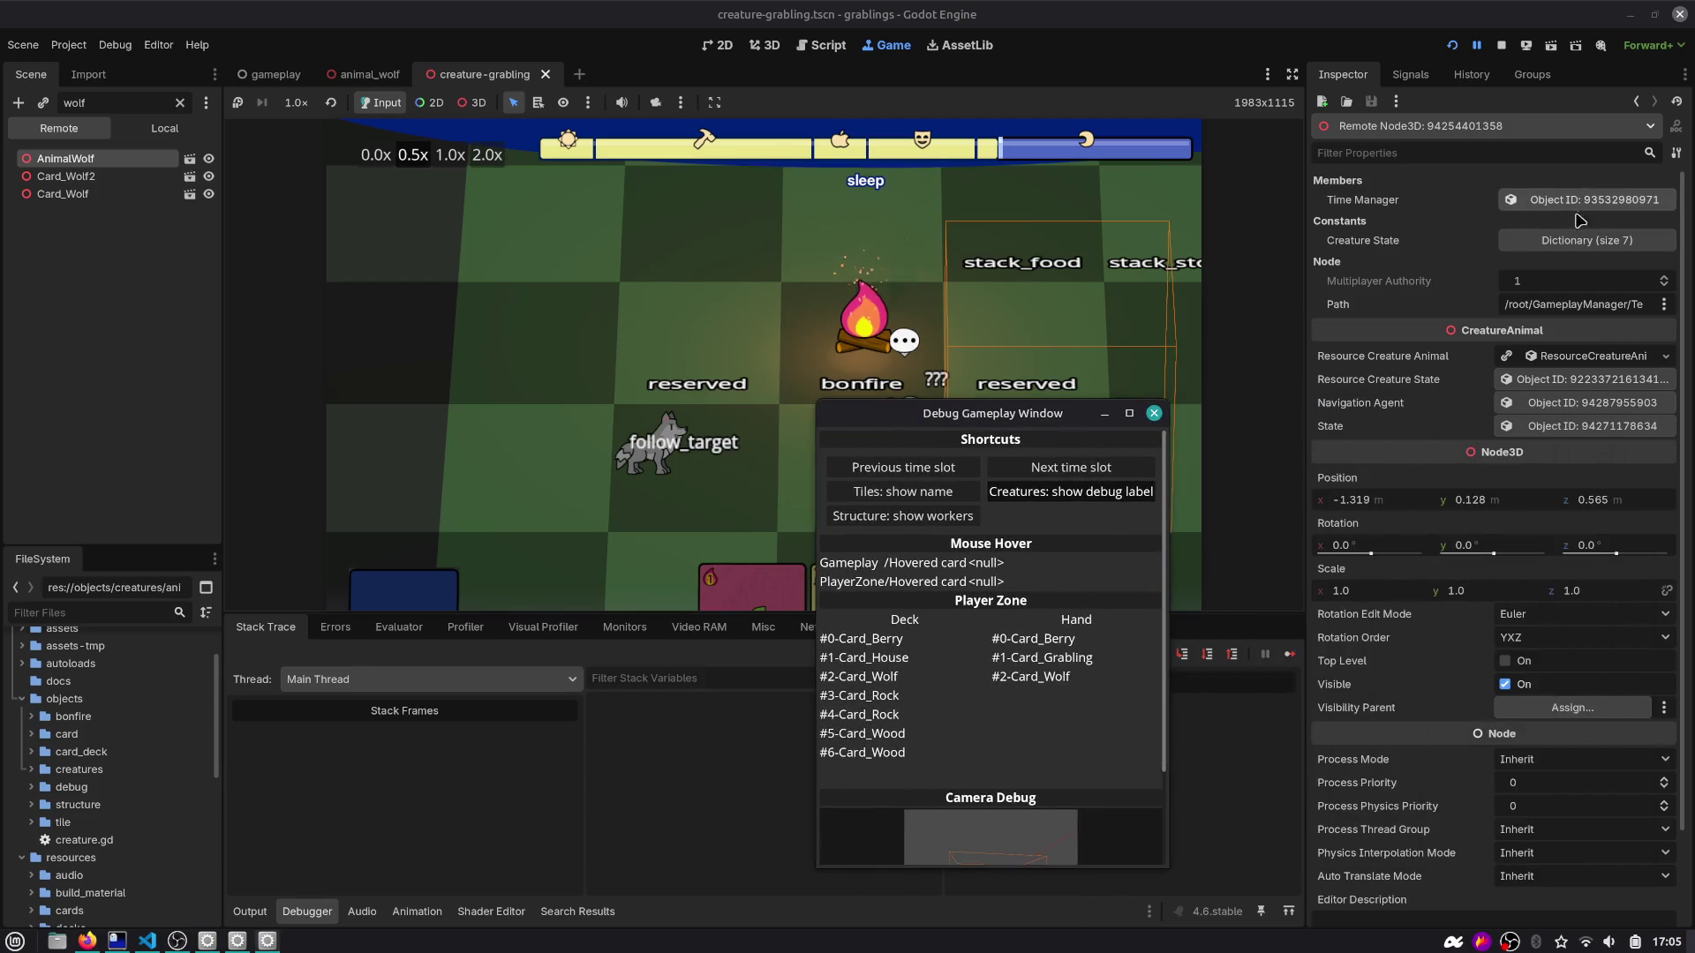
pyautogui.click(1570, 247)
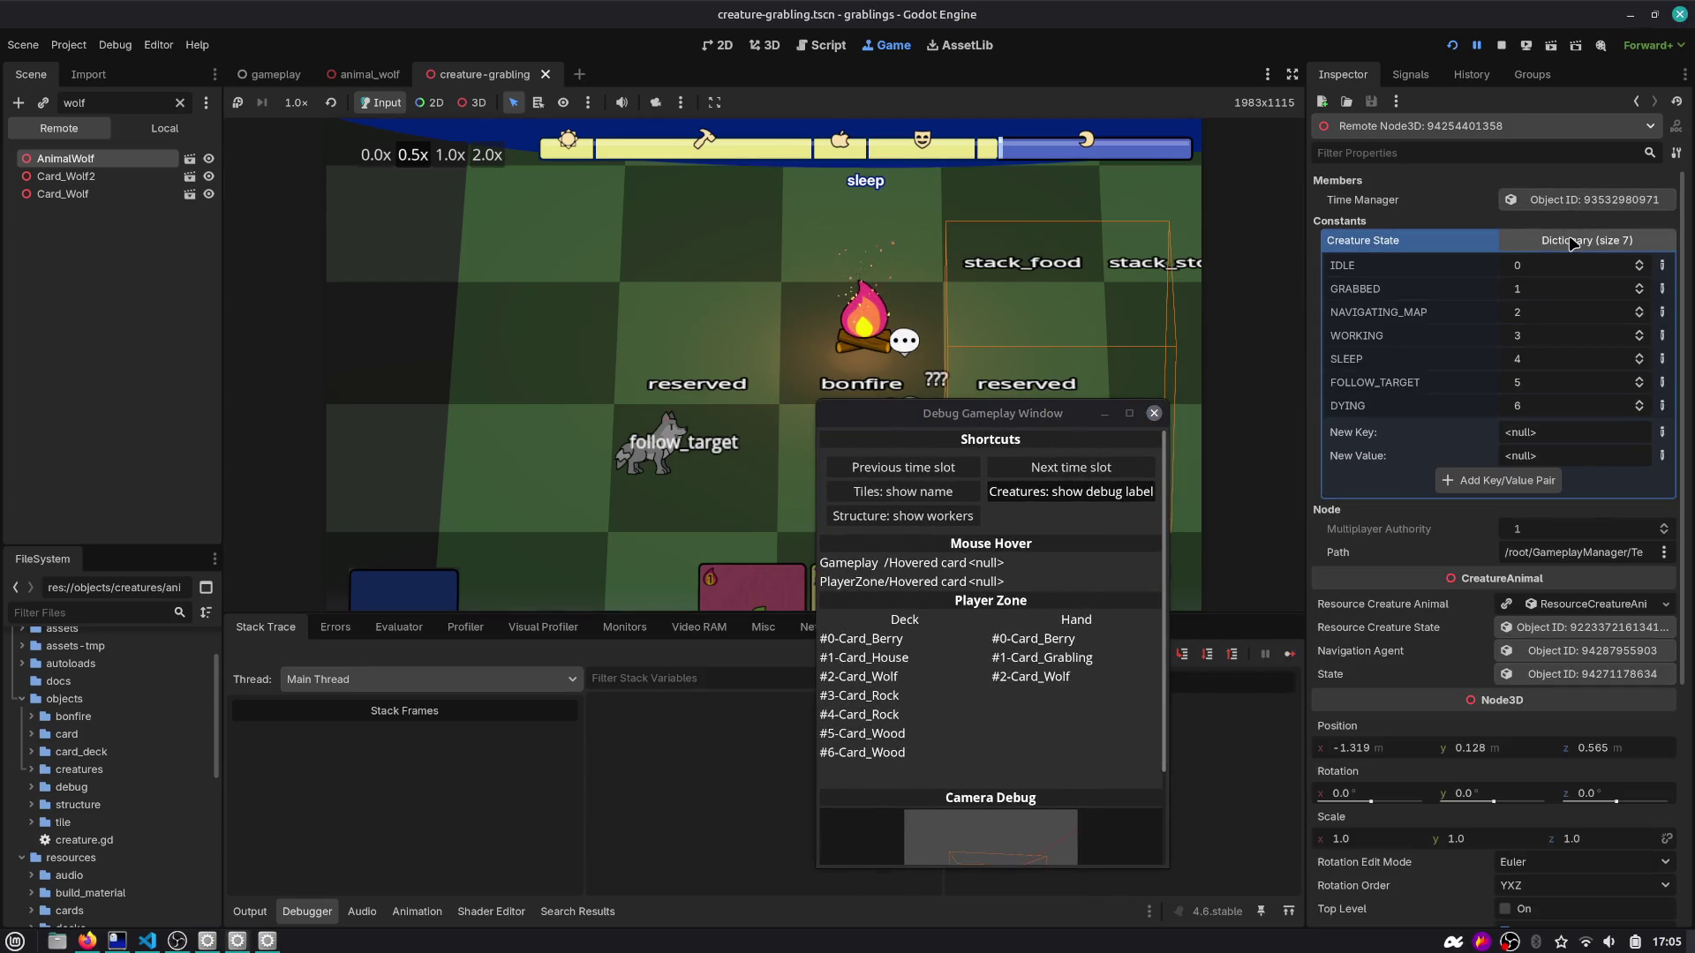
pyautogui.click(1570, 243)
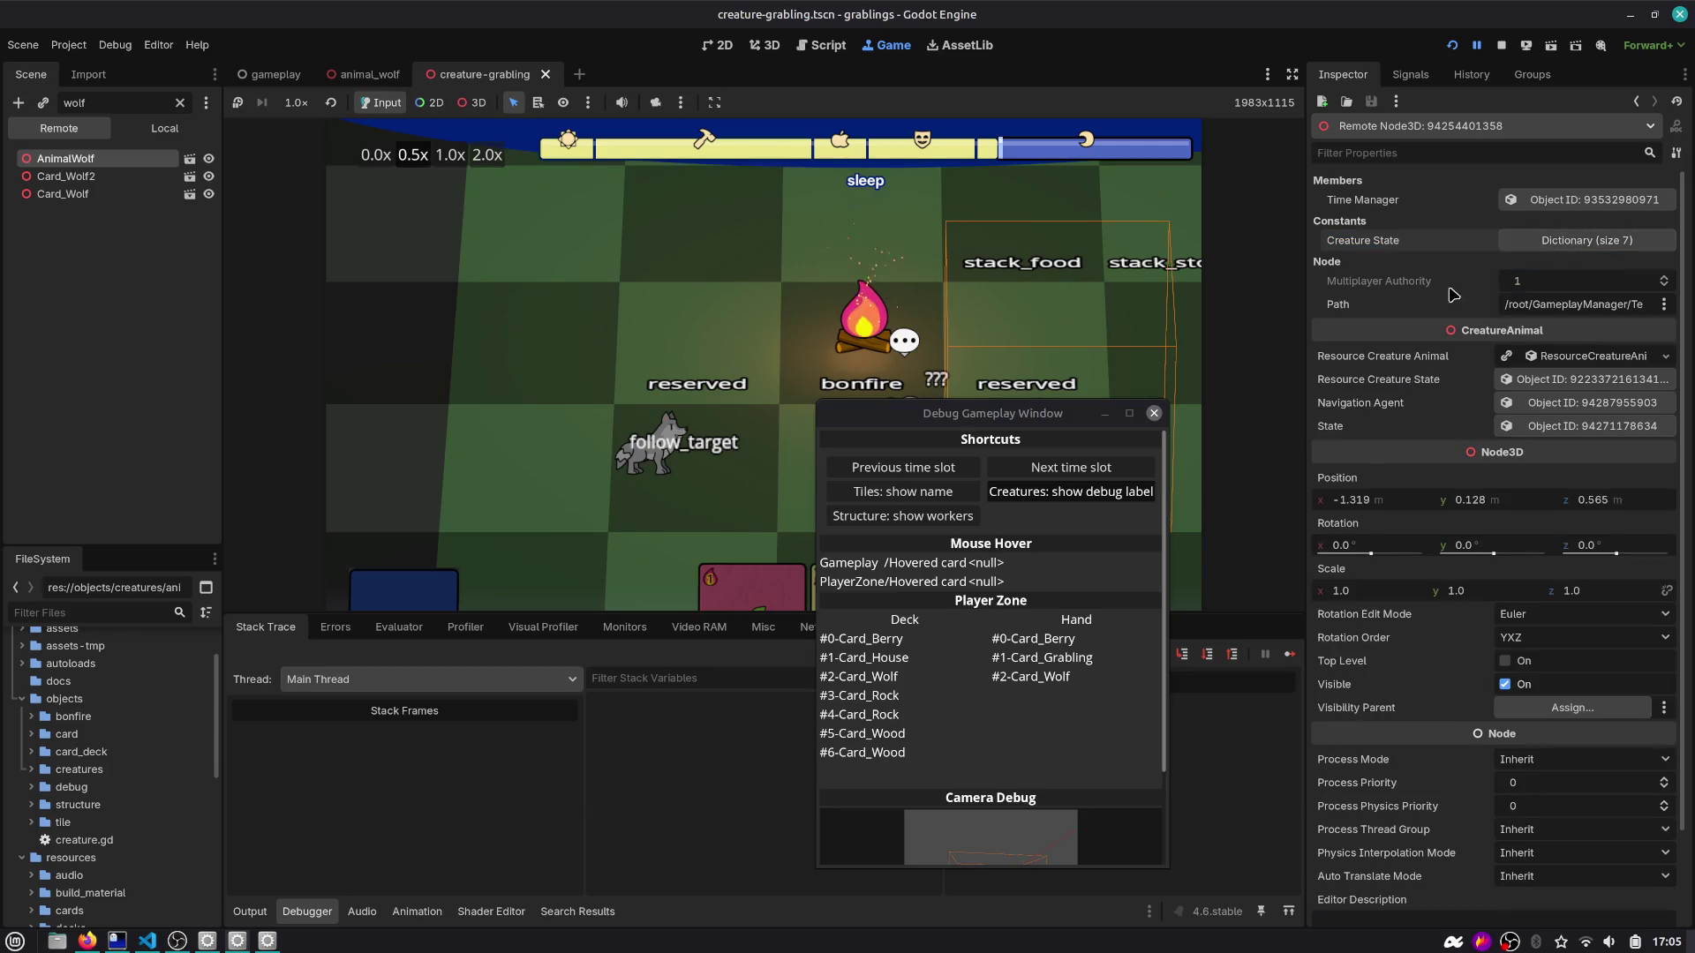
pyautogui.click(1521, 427)
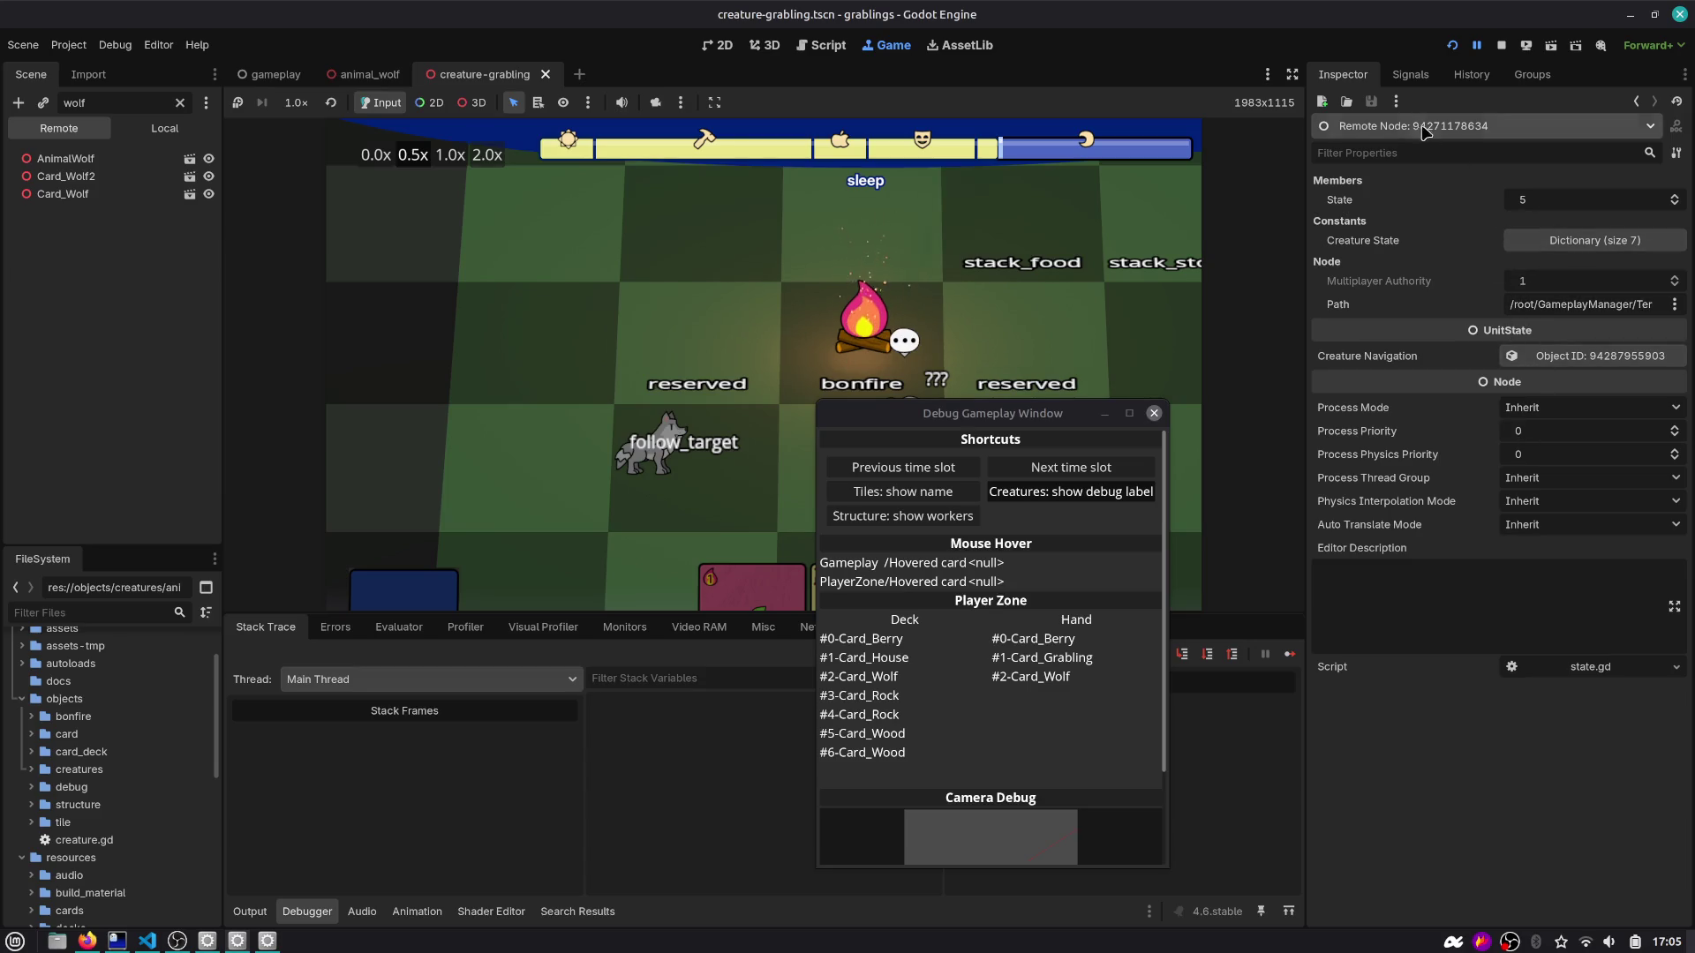
pyautogui.click(939, 375)
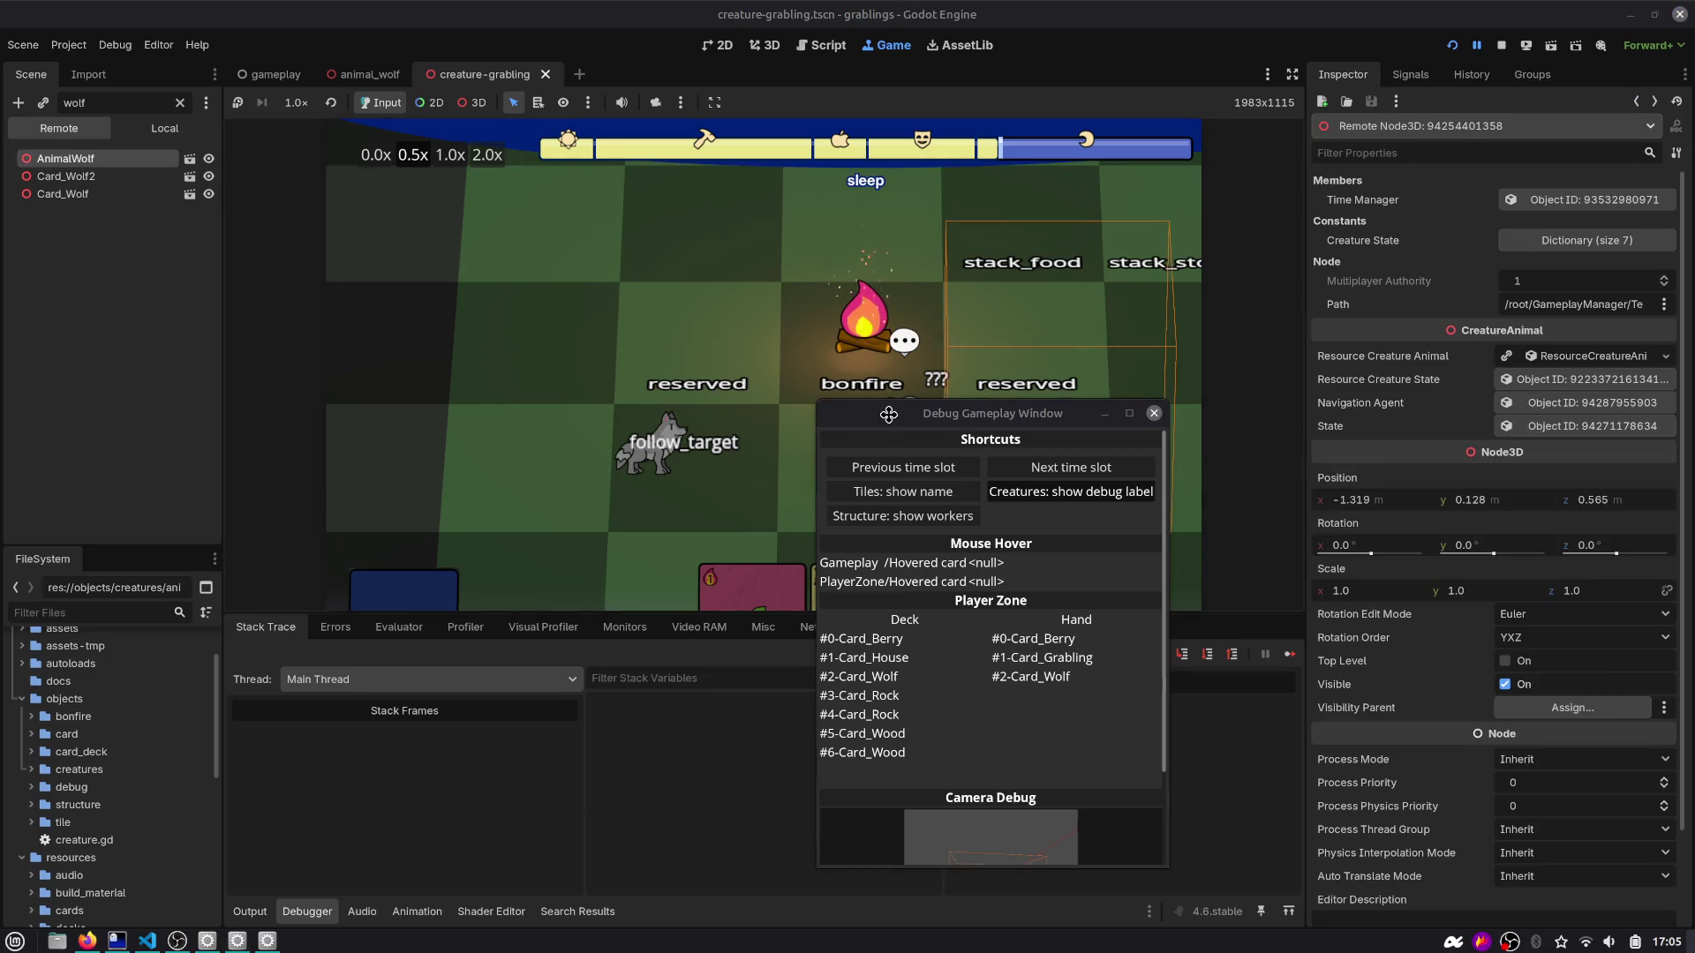
# Step: Clear the filter, select the wolf's NavigationAgent3D, and scroll its Inspector down to Process Mode
pyautogui.click(183, 103)
pyautogui.scroll(-2, 110, 415)
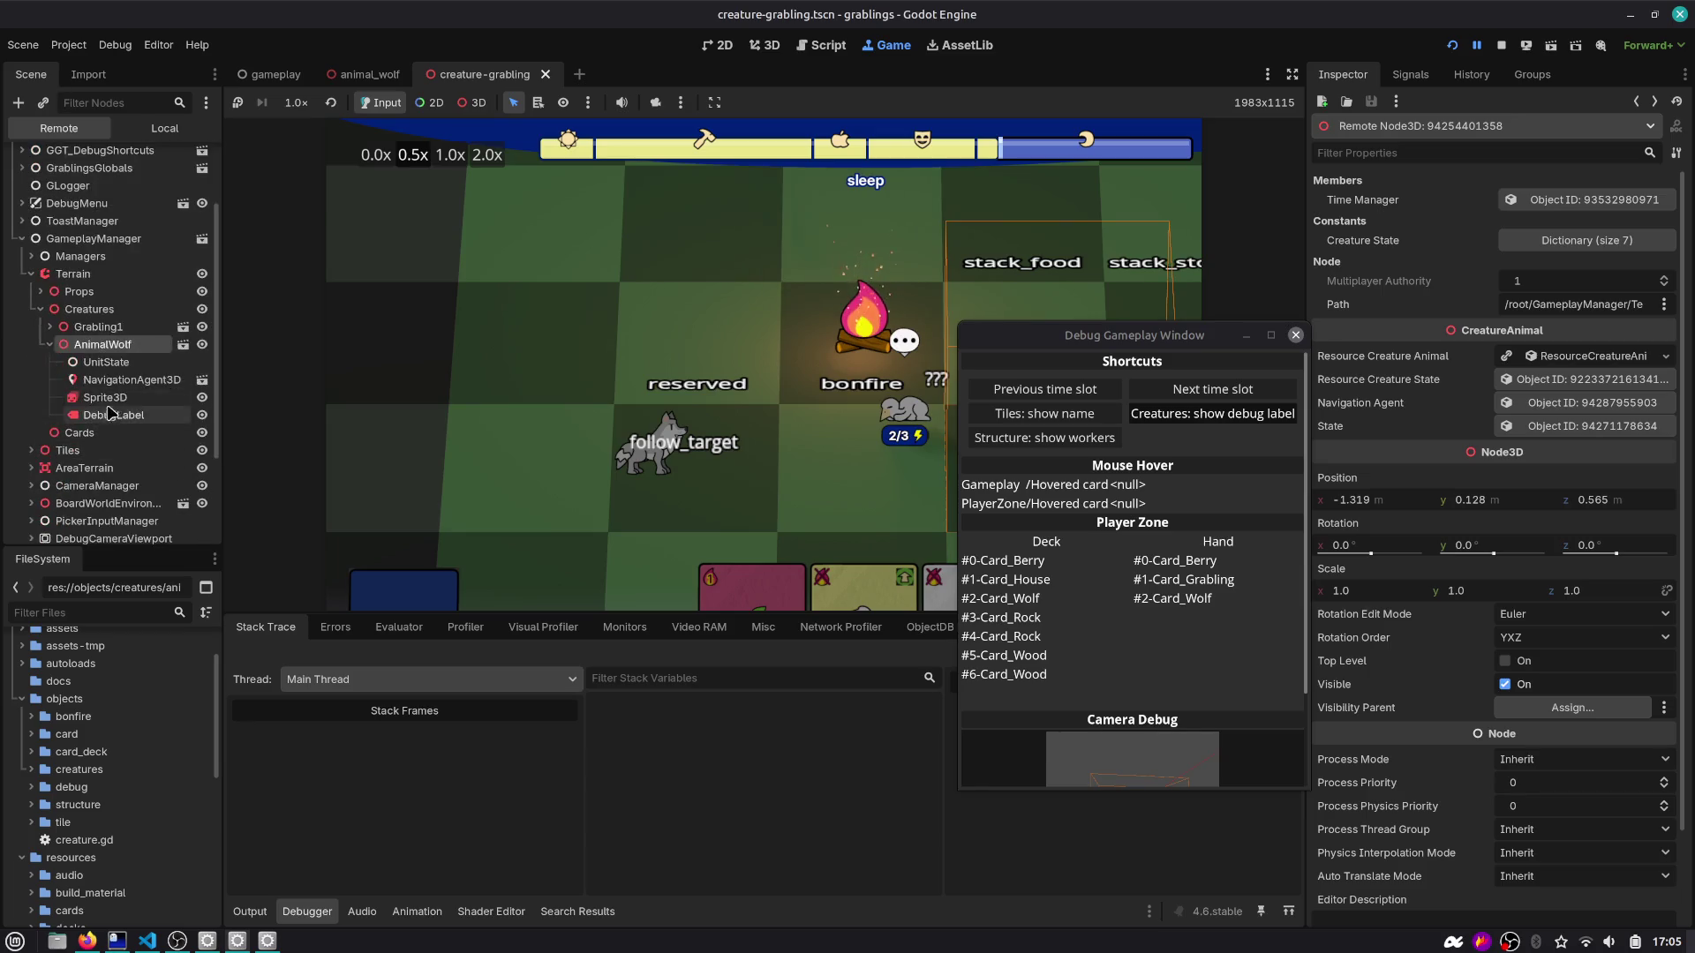
pyautogui.click(124, 379)
pyautogui.moveTo(1223, 344); pyautogui.dragTo(1080, 411)
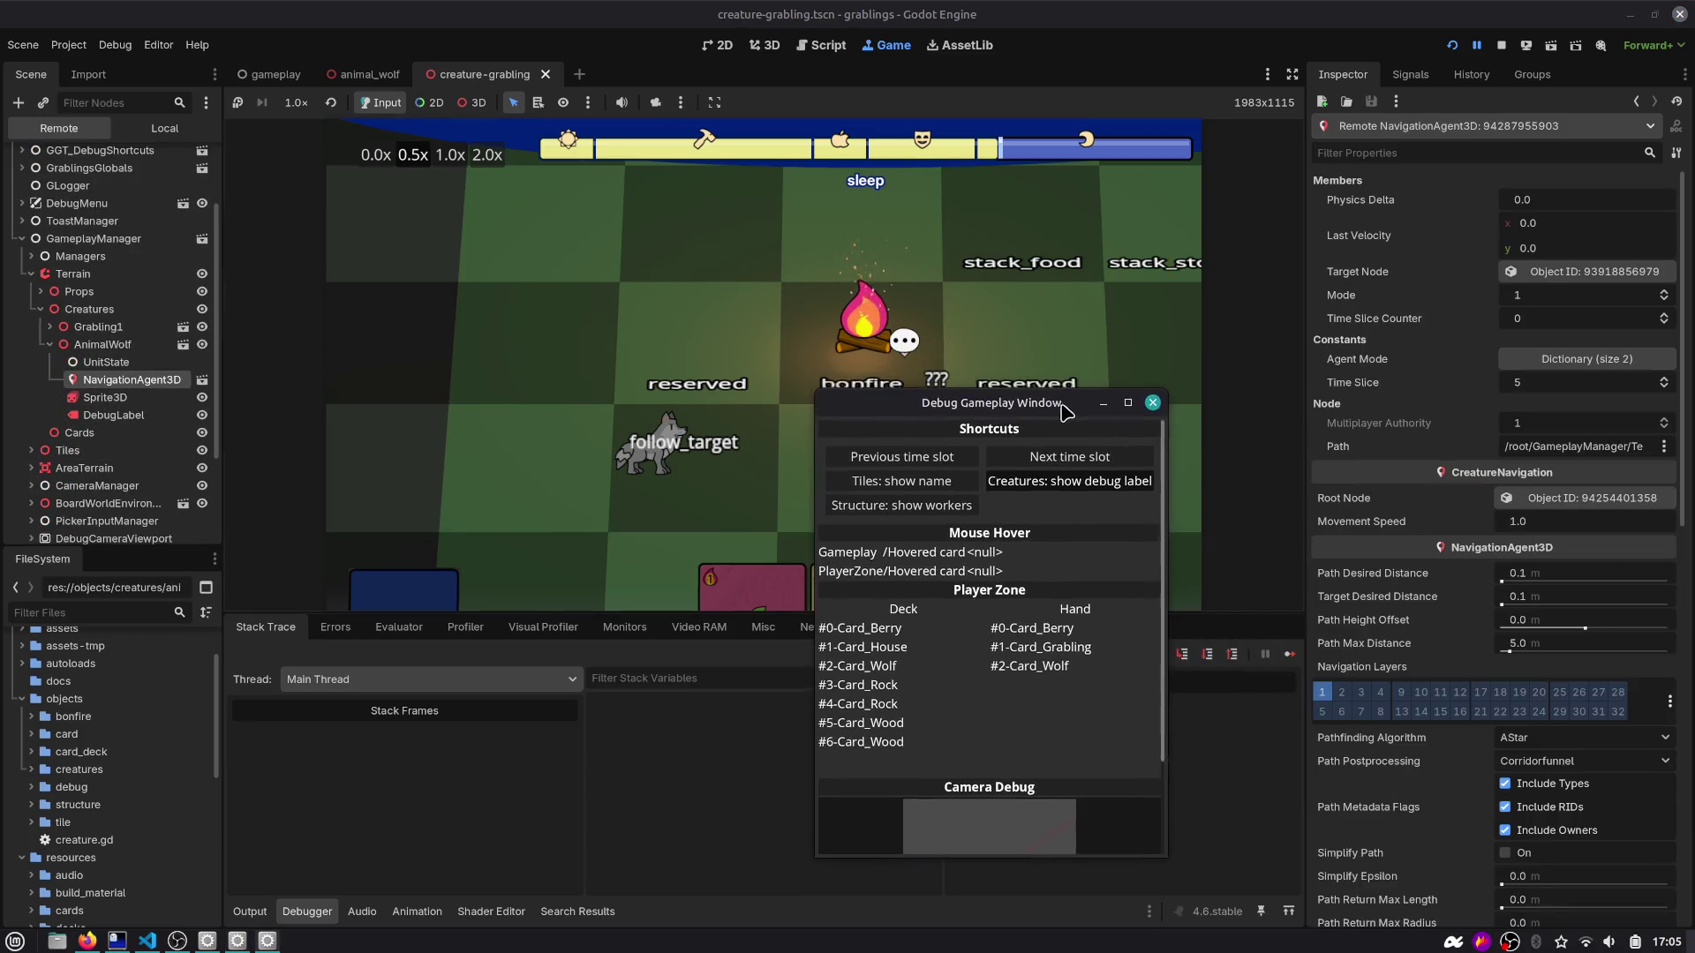
pyautogui.scroll(-10, 1410, 500)
pyautogui.scroll(-1, 1409, 501)
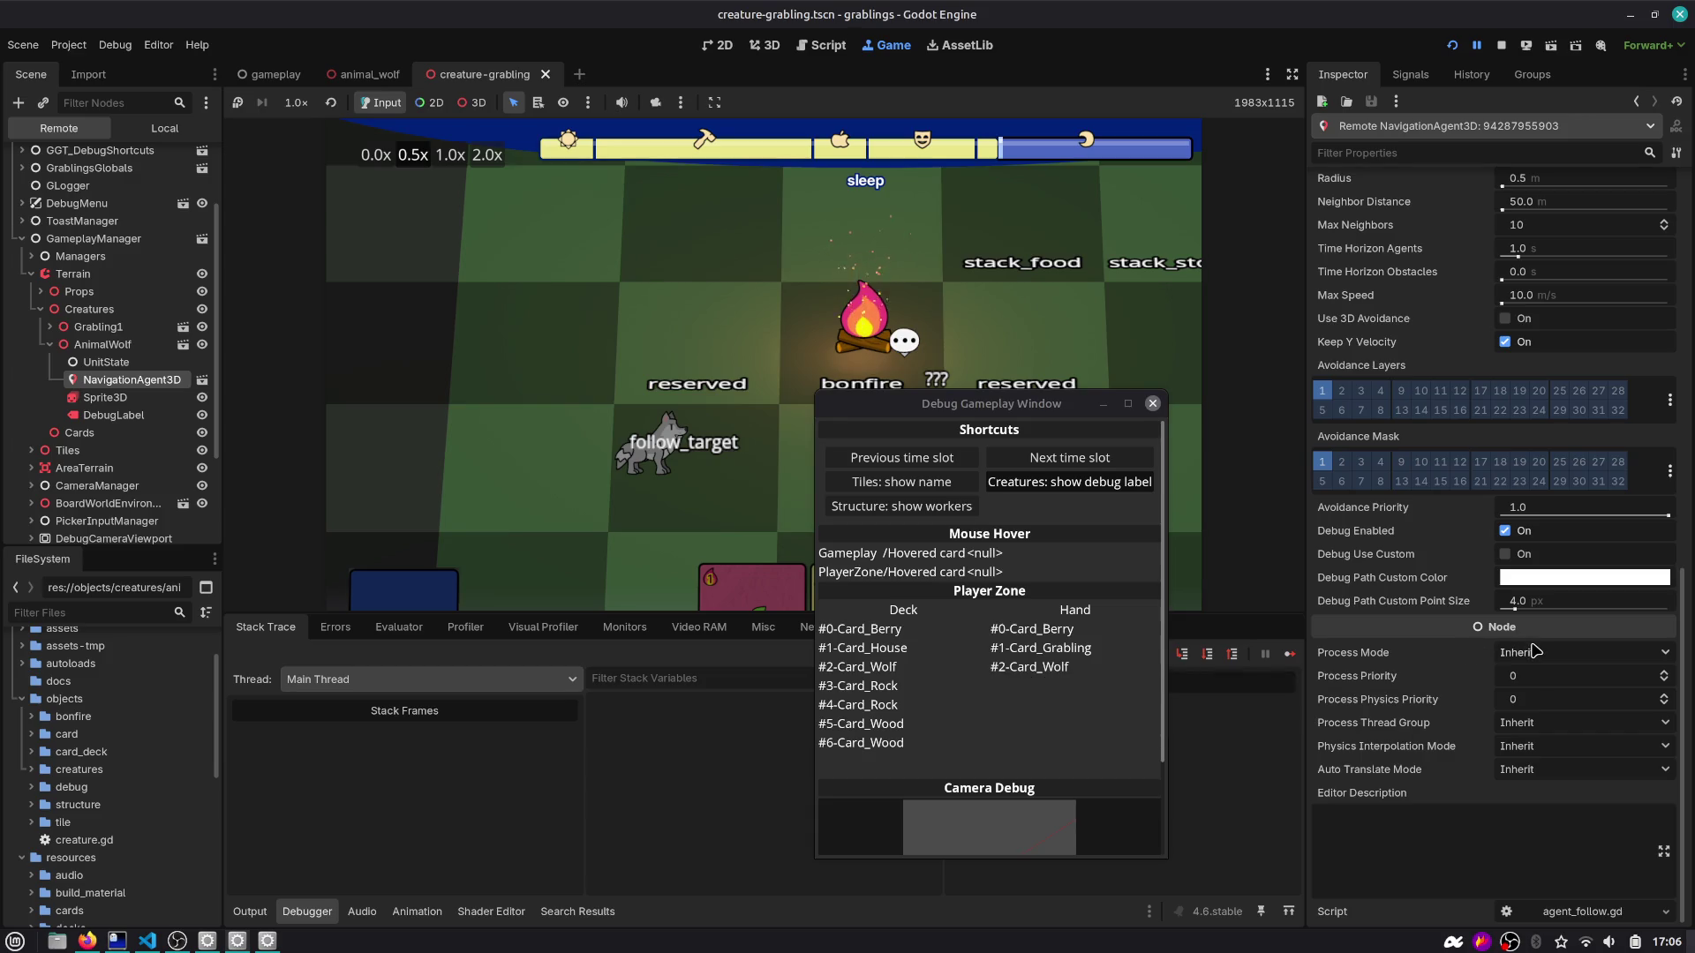
pyautogui.click(821, 45)
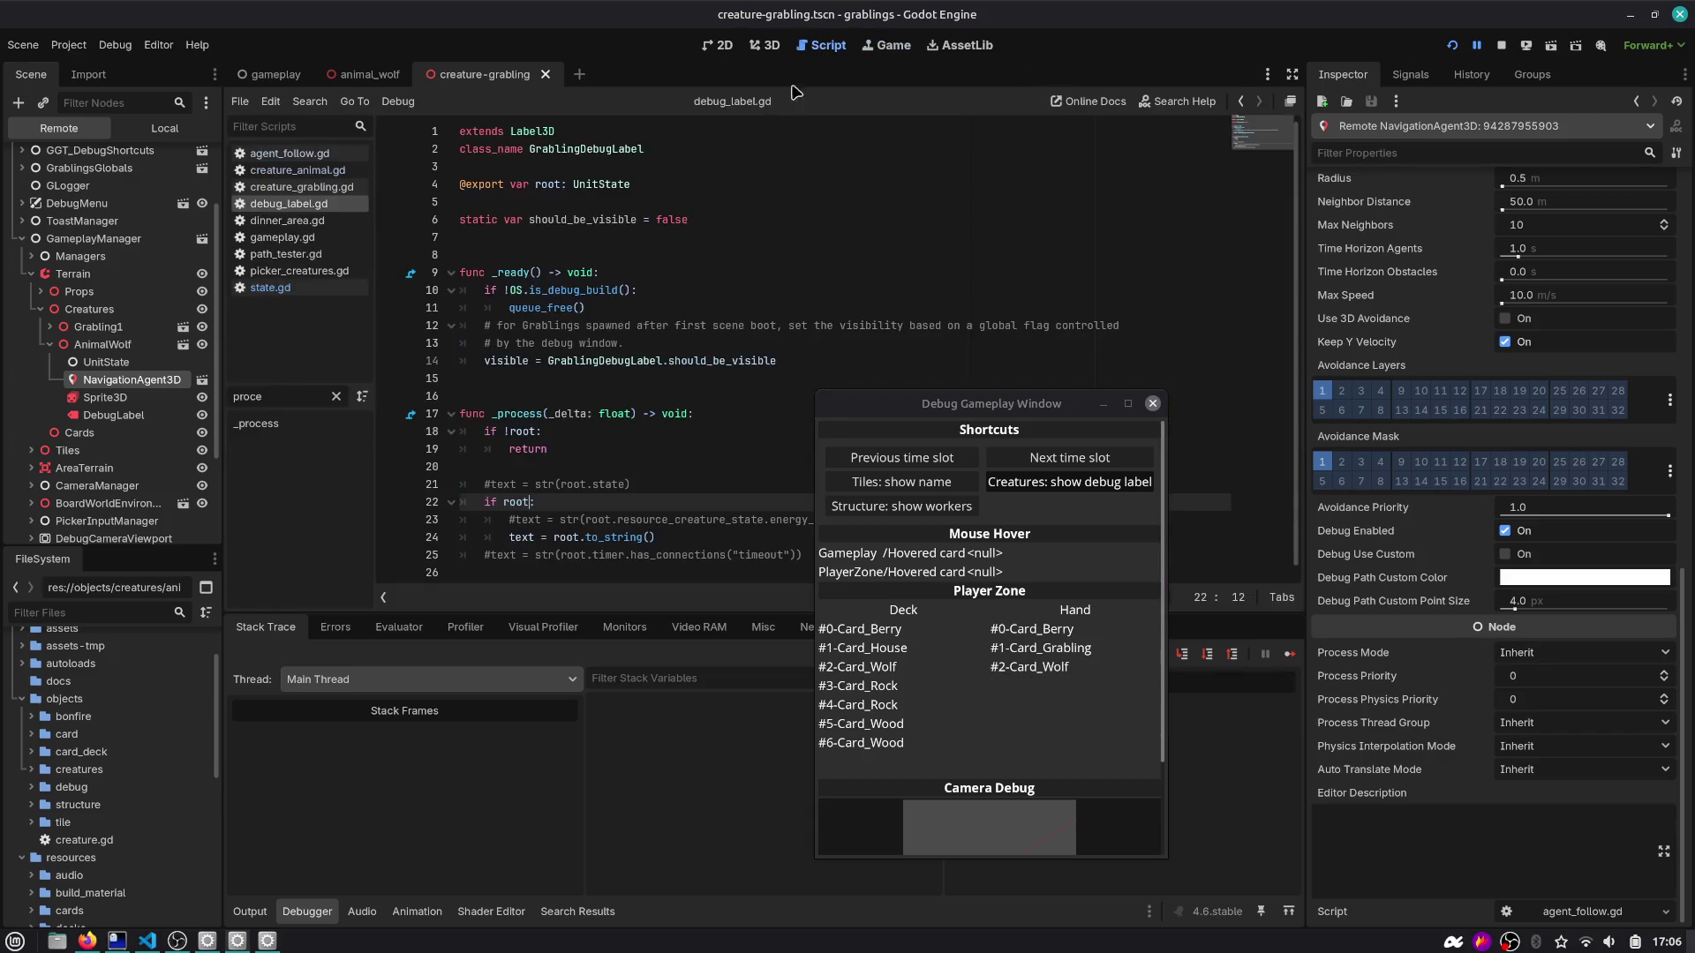
# Step: In agent_follow.gd, review _physics_process and add a line after the early return on line 40
pyautogui.click(300, 154)
pyautogui.scroll(3, 509, 386)
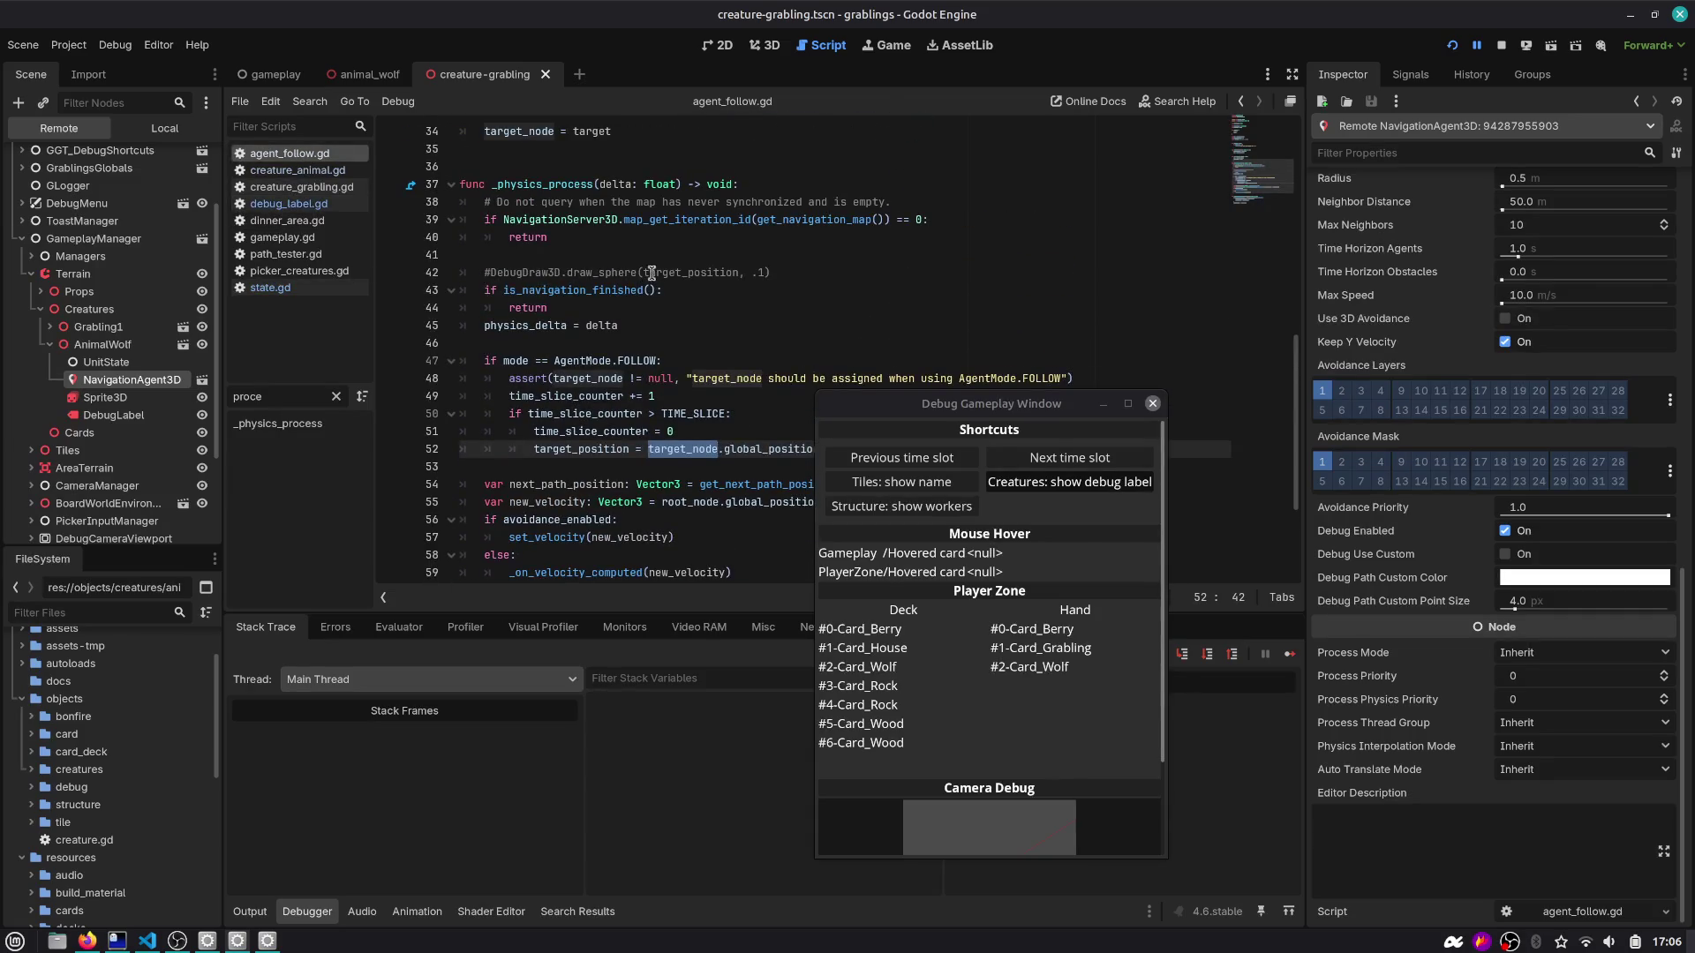
pyautogui.doubleClick(547, 188)
pyautogui.scroll(2, 549, 194)
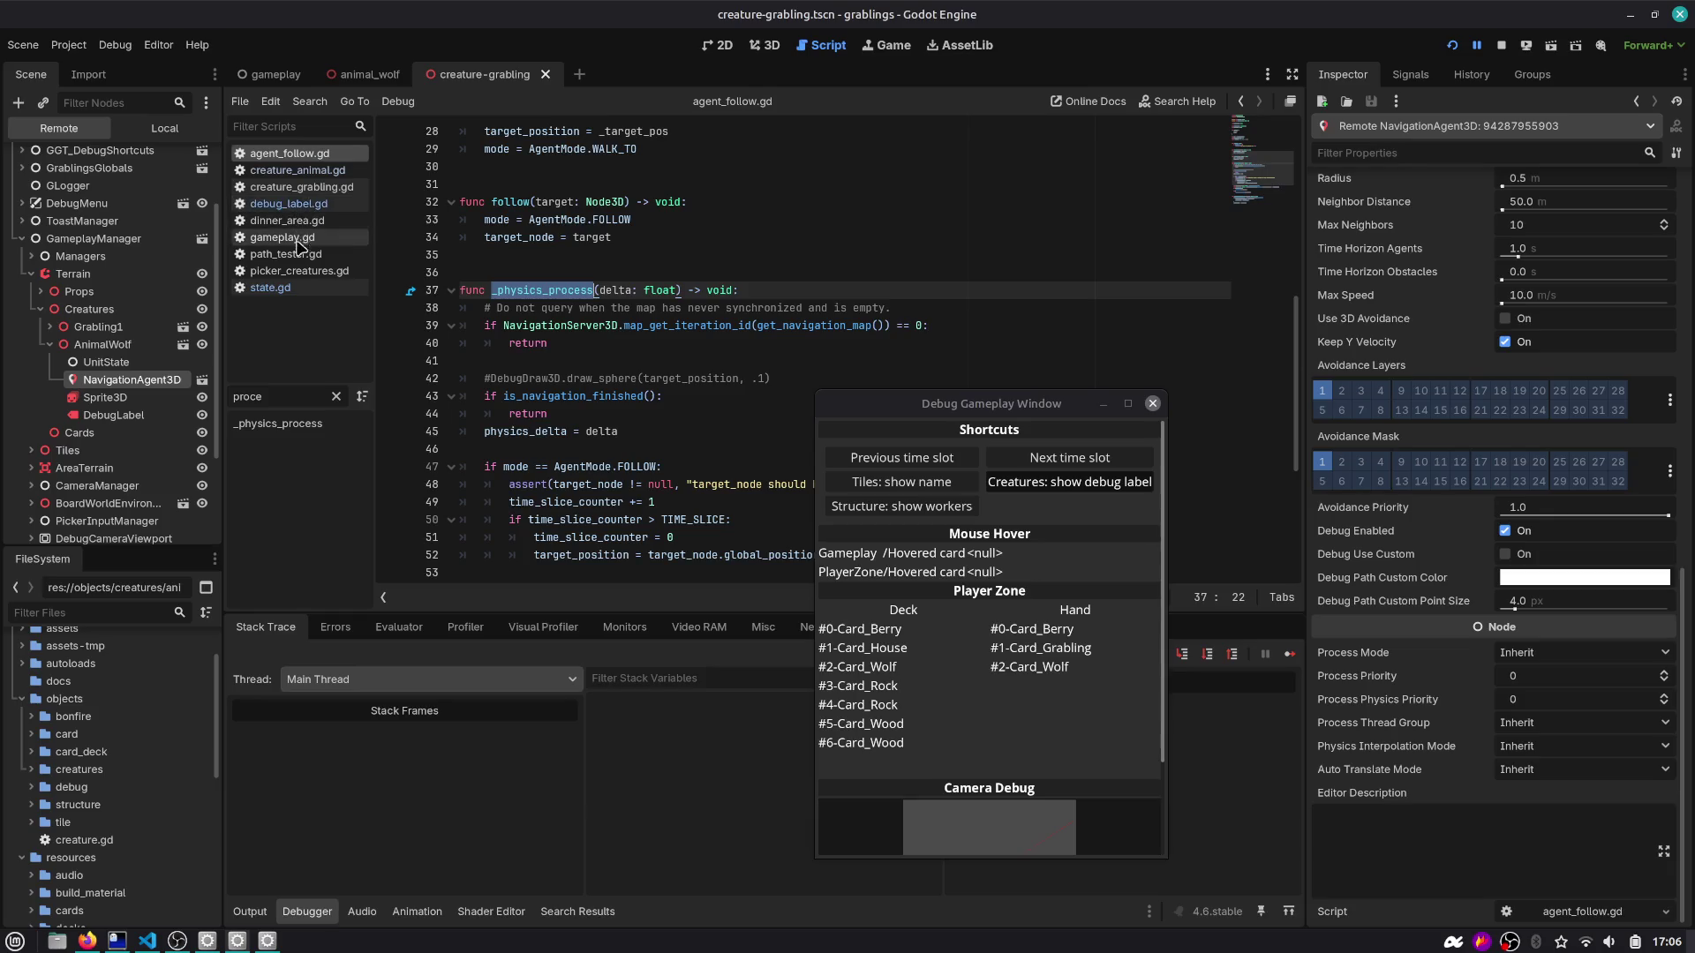
pyautogui.moveTo(557, 291)
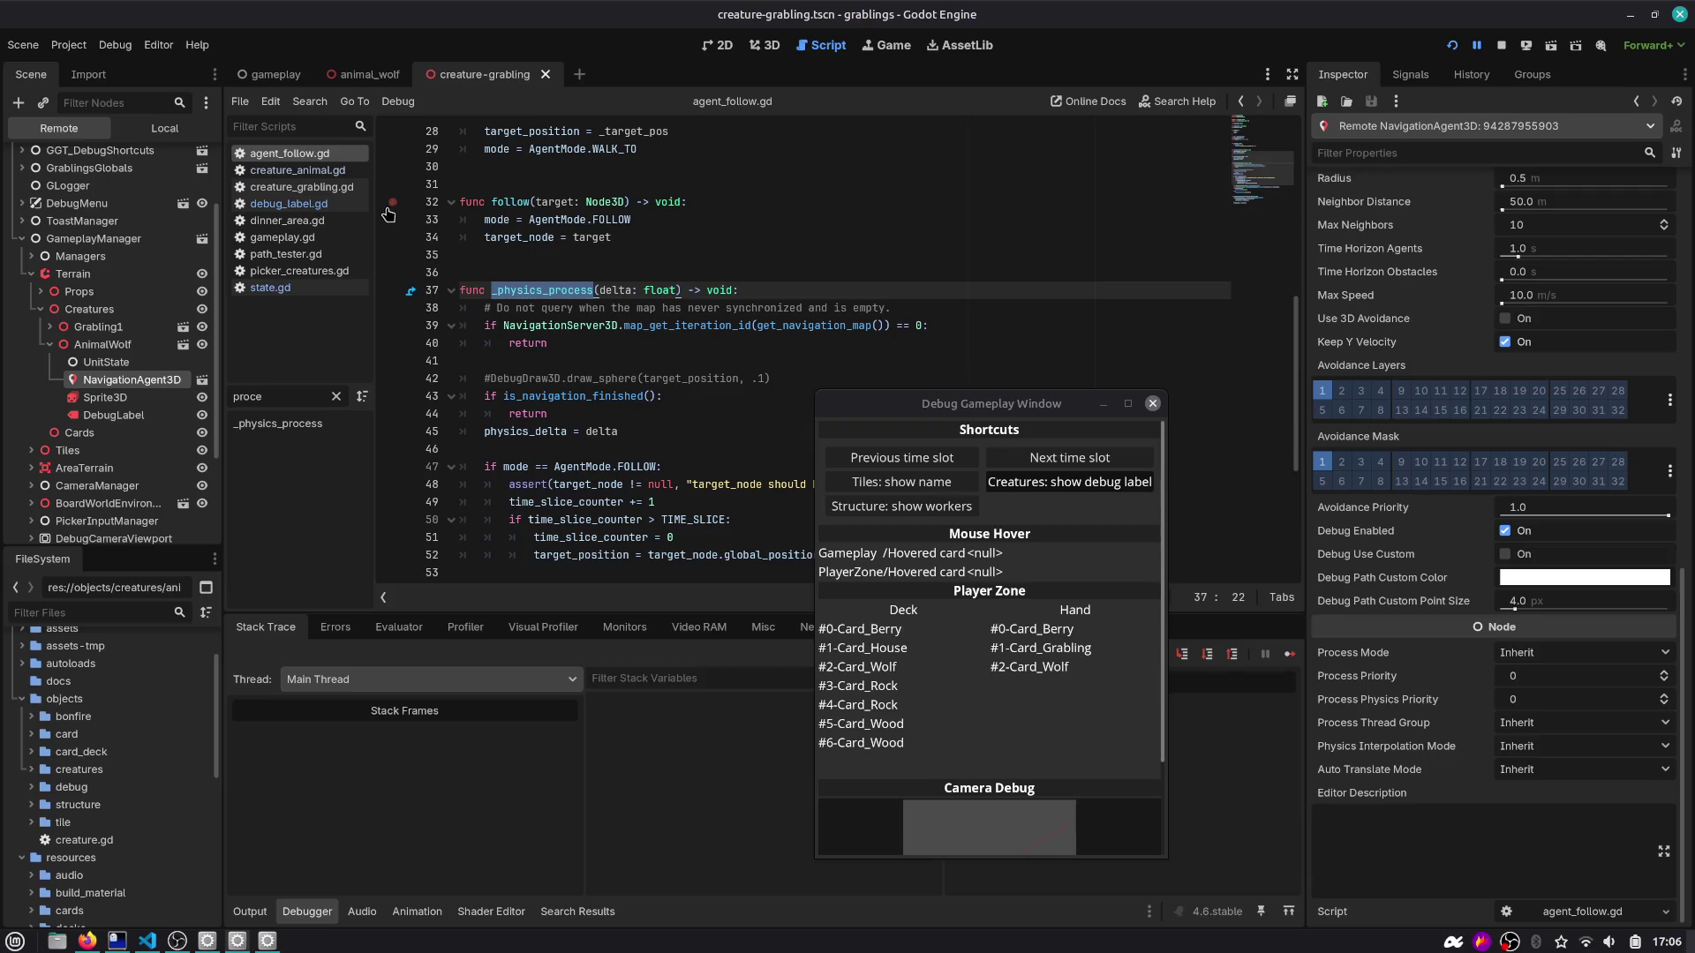
pyautogui.click(740, 344)
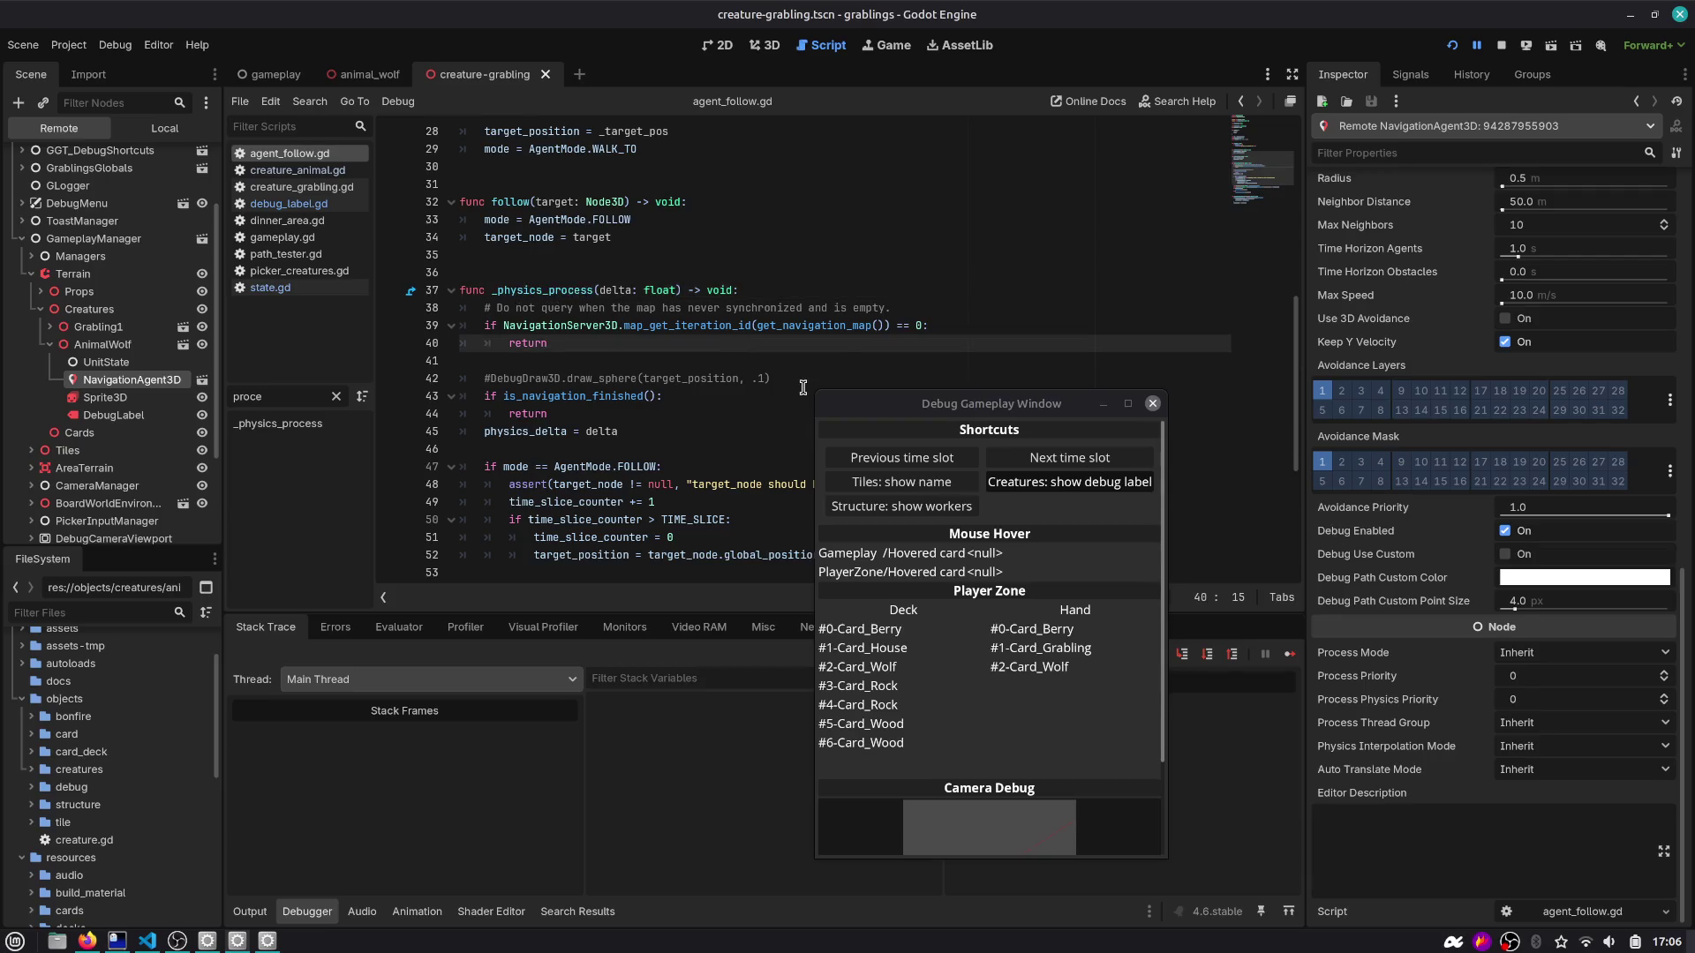
pyautogui.press('Down')
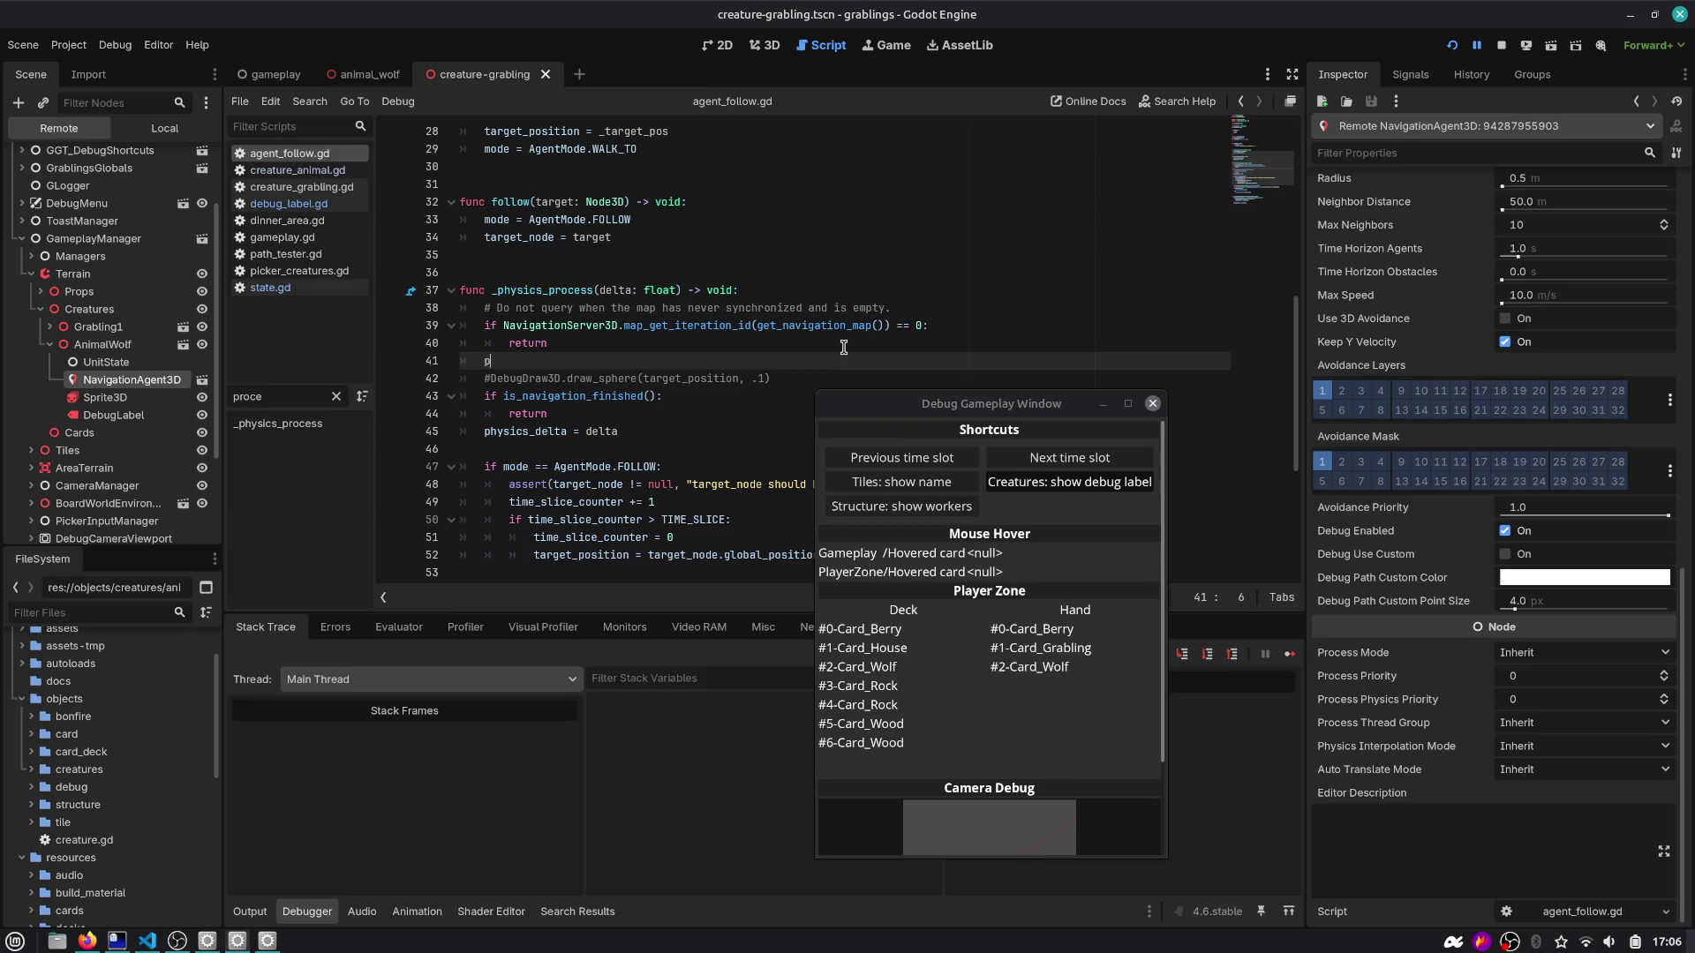
# Step: Review creature_grabling.gd, then select process_mode in state.gd
pyautogui.click(301, 187)
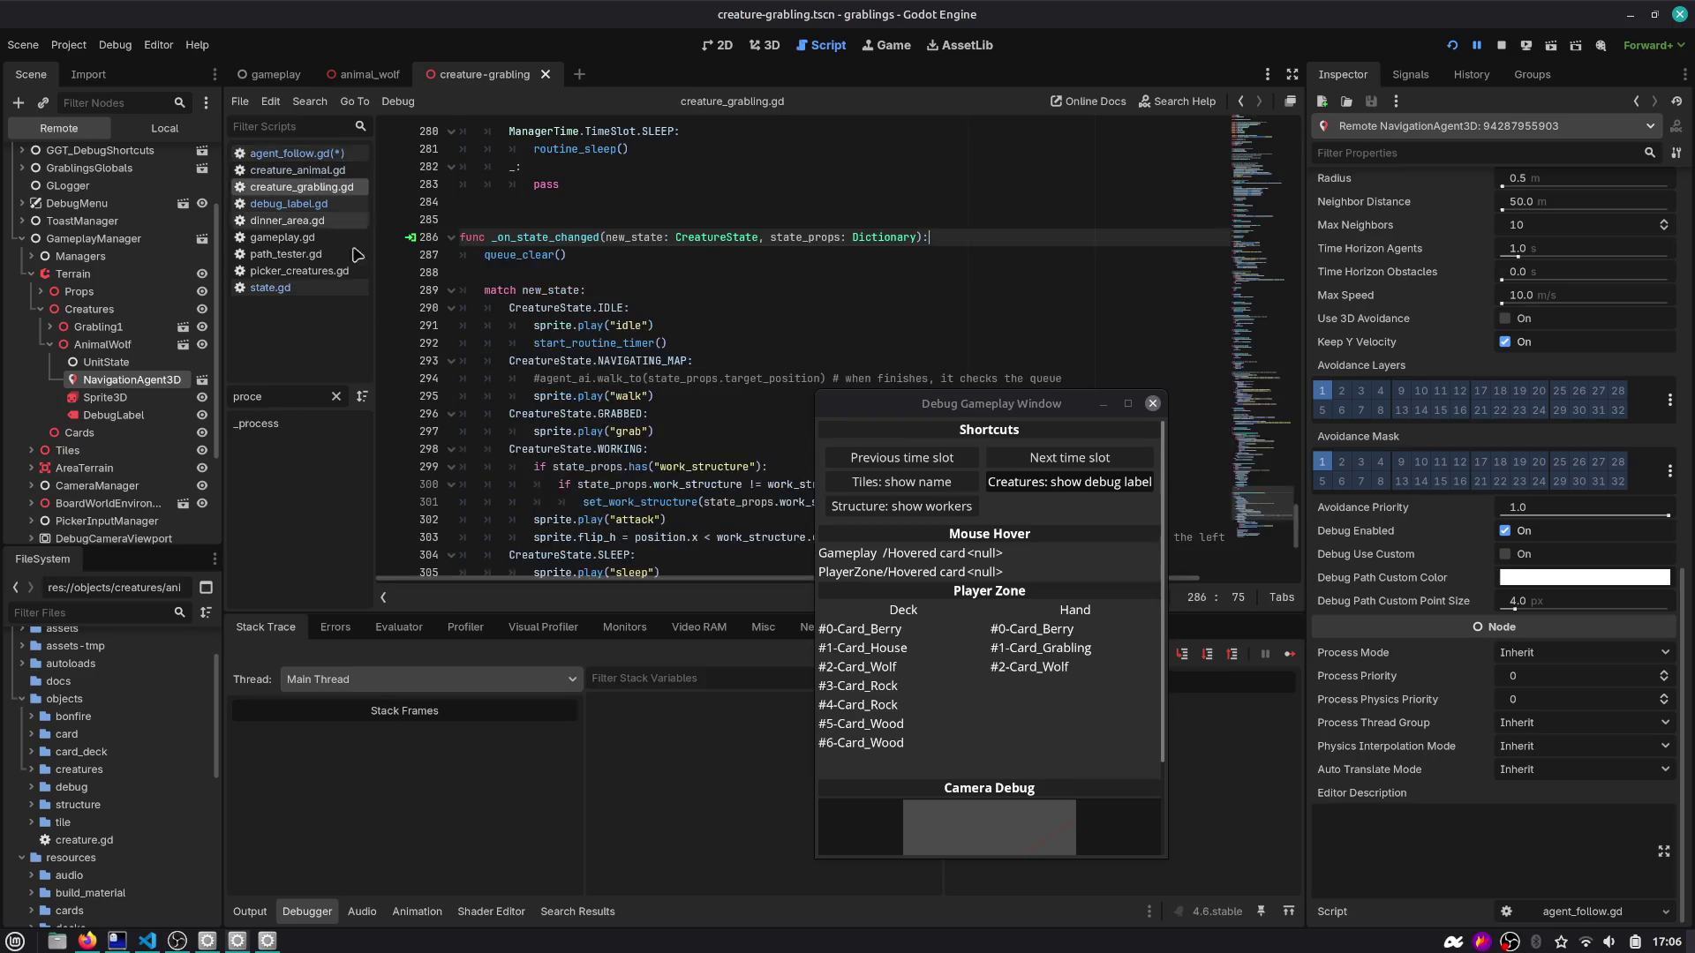
pyautogui.scroll(3, 568, 261)
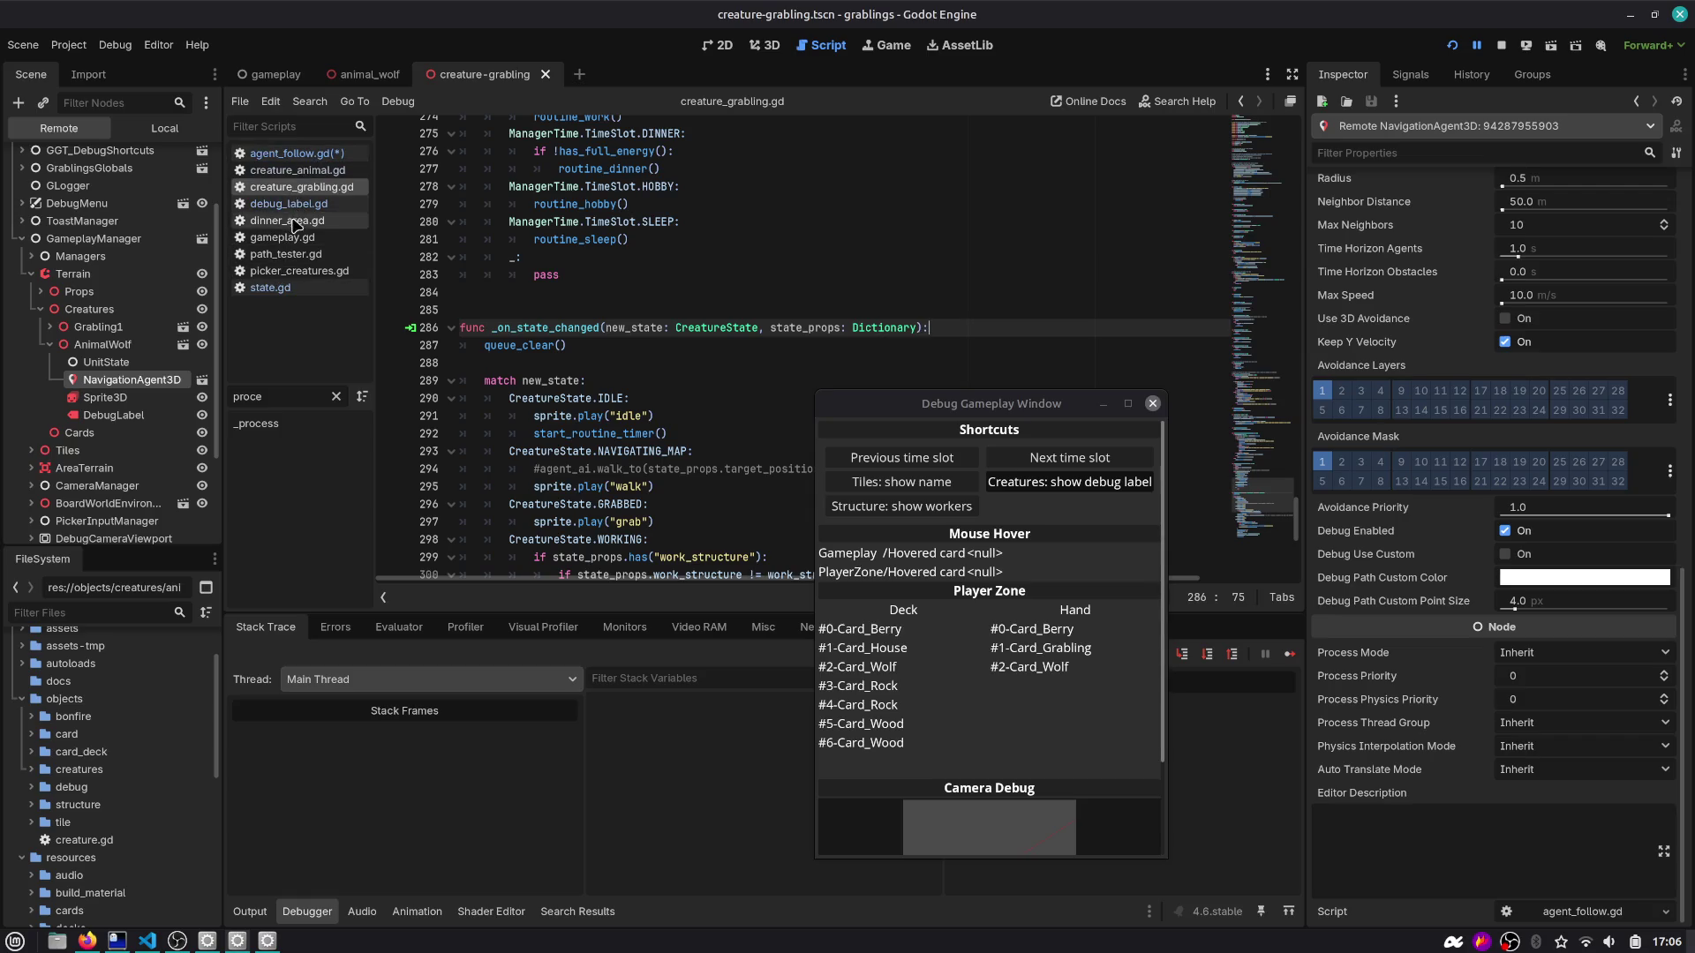
pyautogui.click(270, 288)
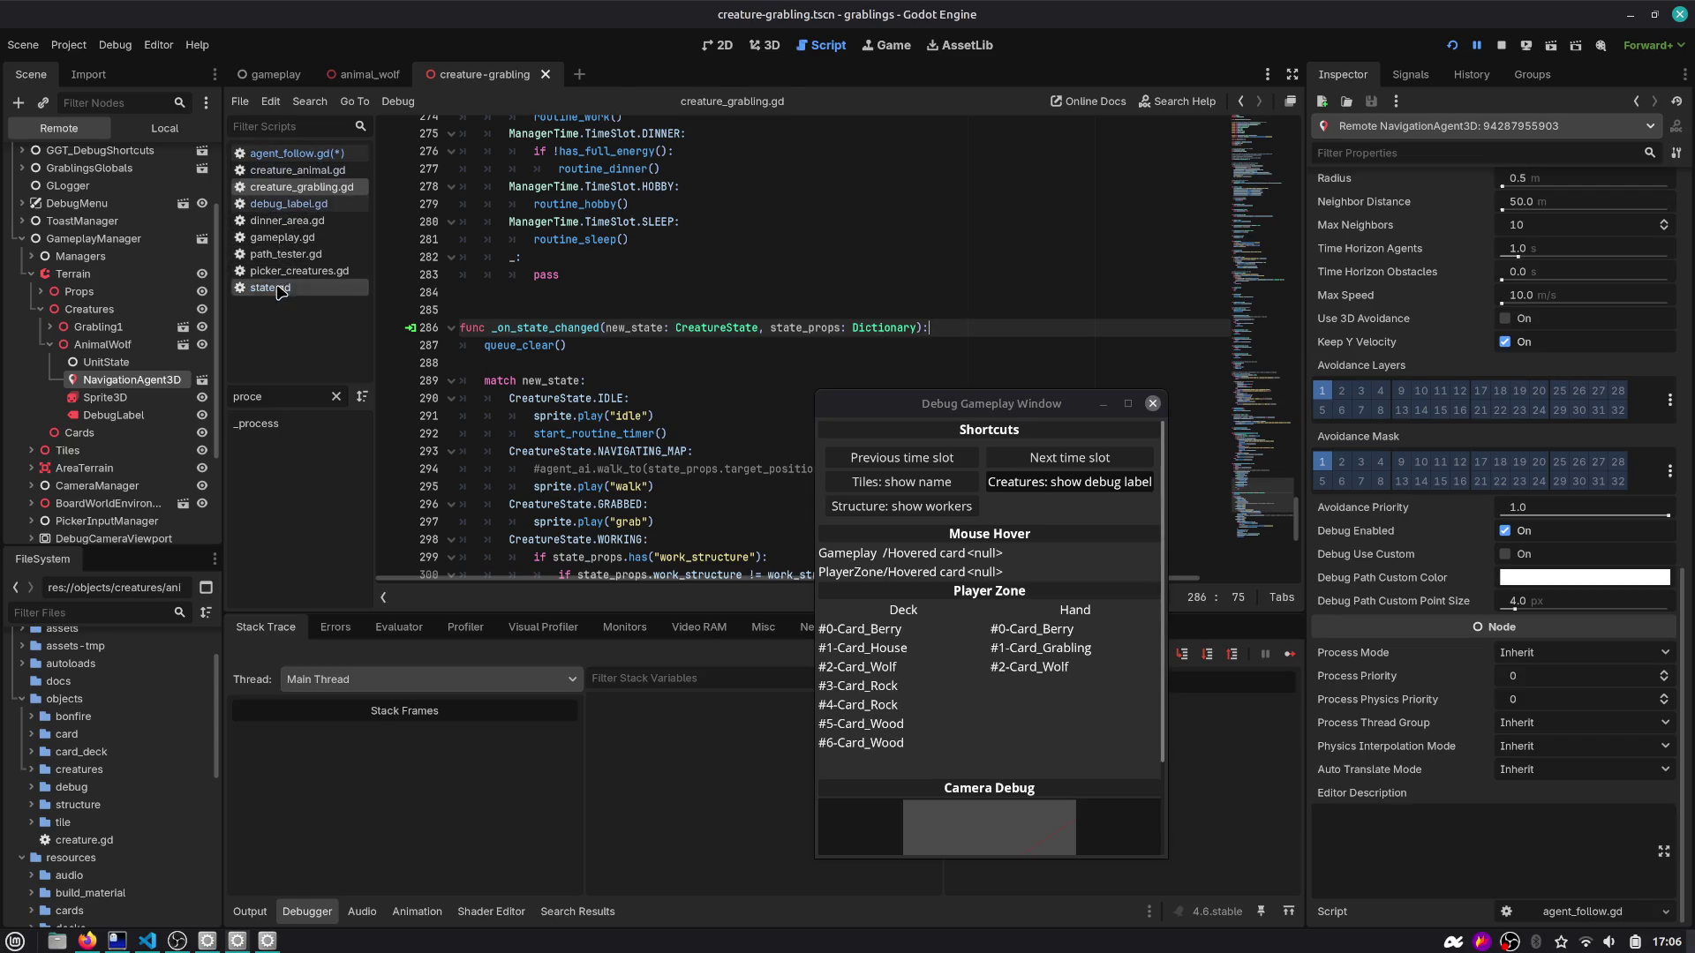
pyautogui.scroll(4, 642, 295)
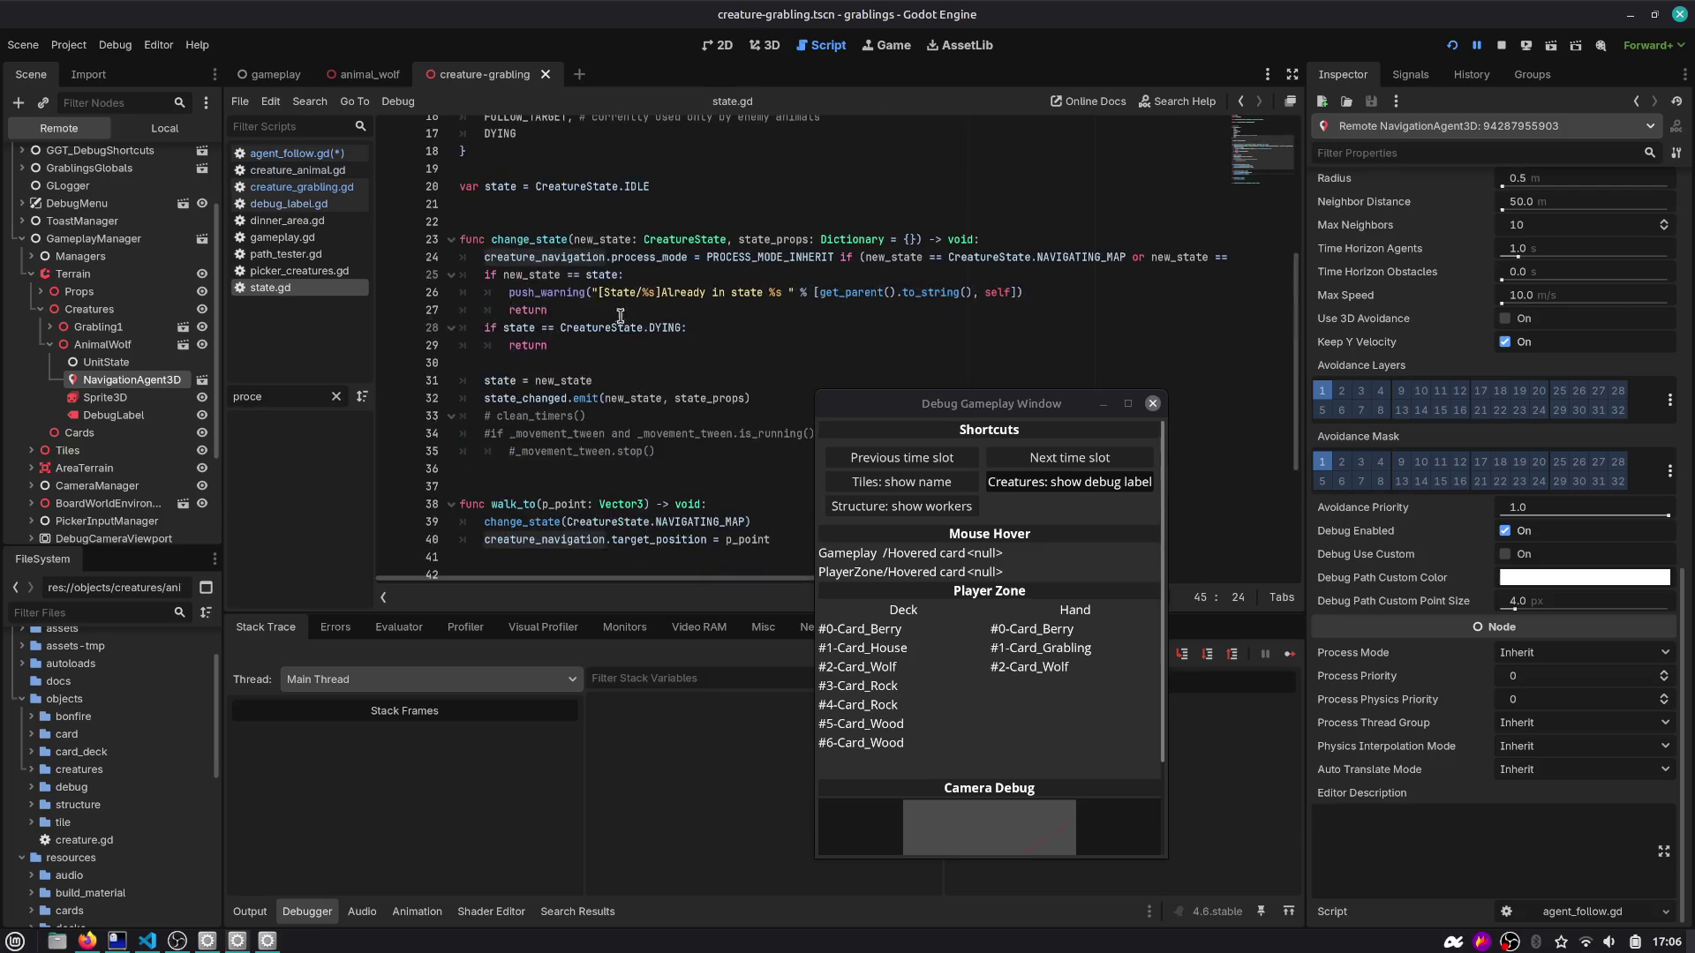
pyautogui.doubleClick(622, 257)
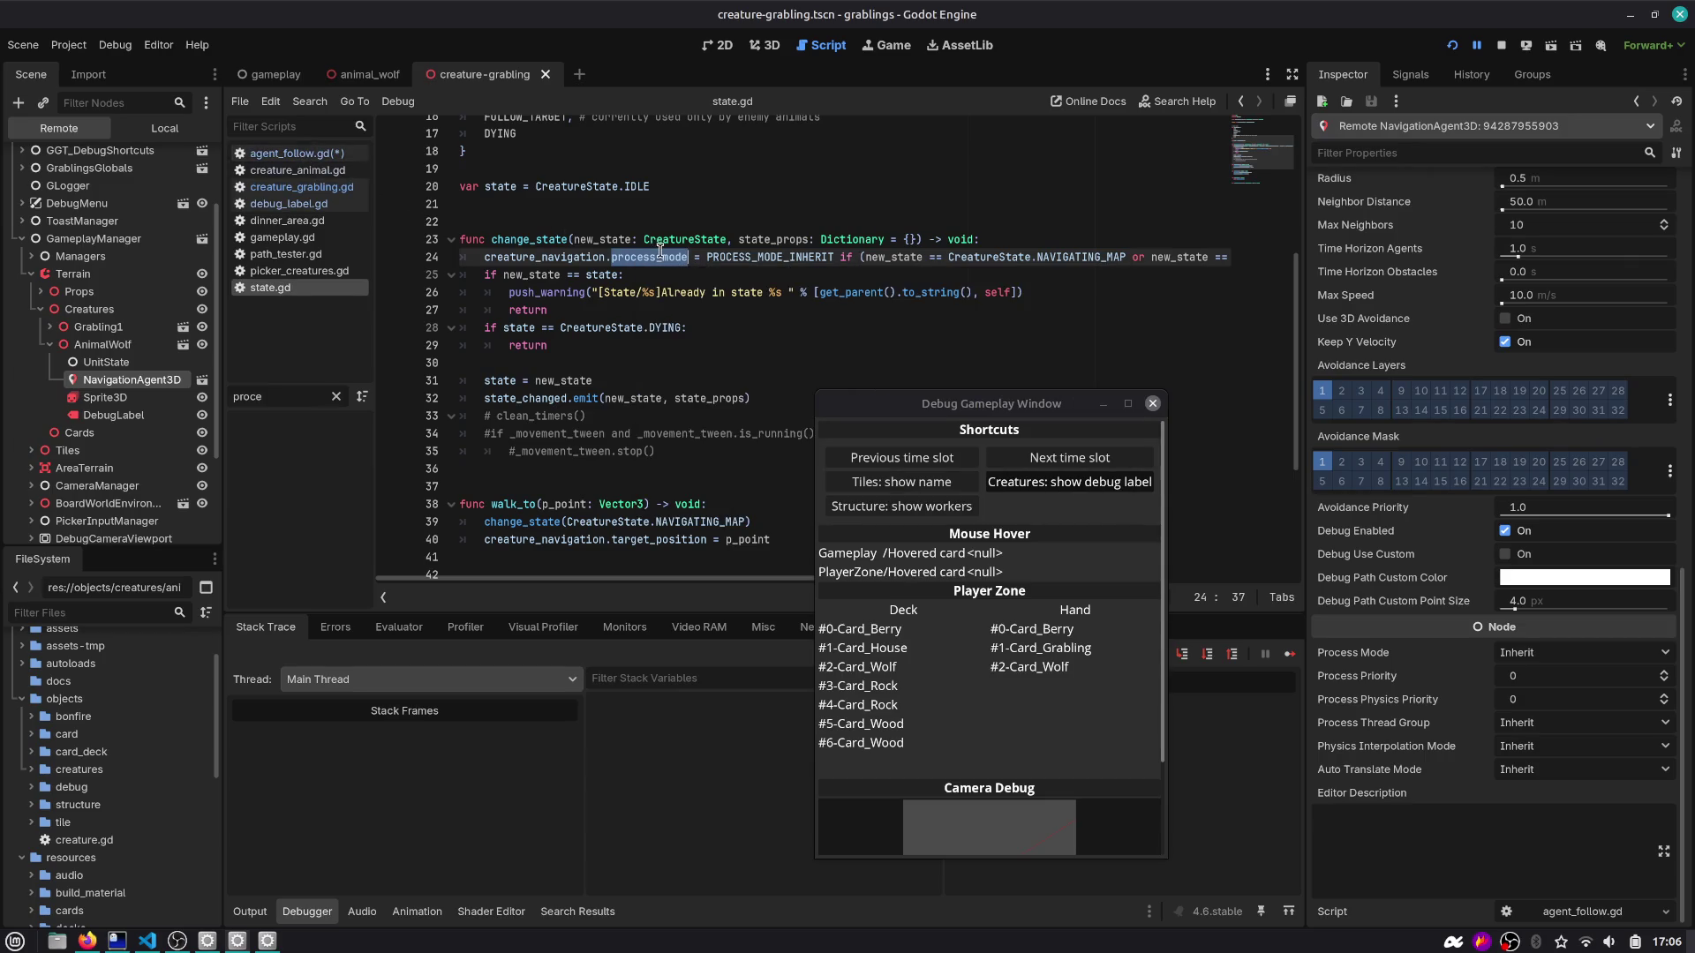
# Step: Search the help for set_physics_process, then go back to agent_follow.gd
pyautogui.press('F1')
pyautogui.write('set_sp')
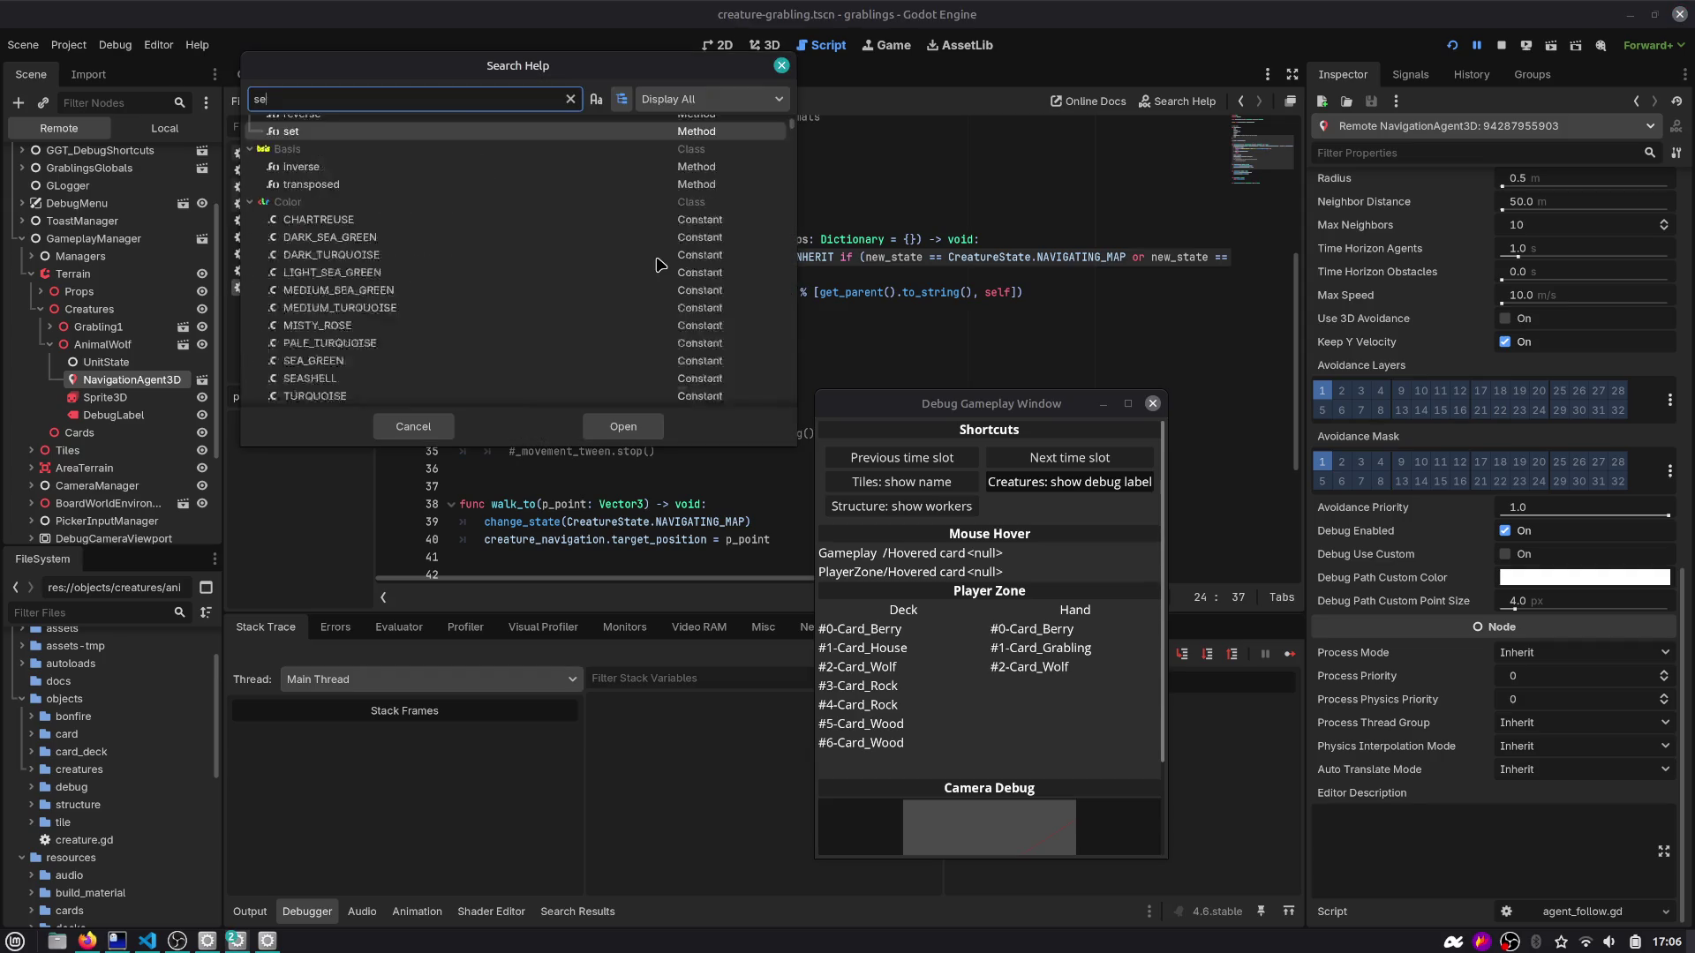
pyautogui.press('BackSpace')
pyautogui.write('hy')
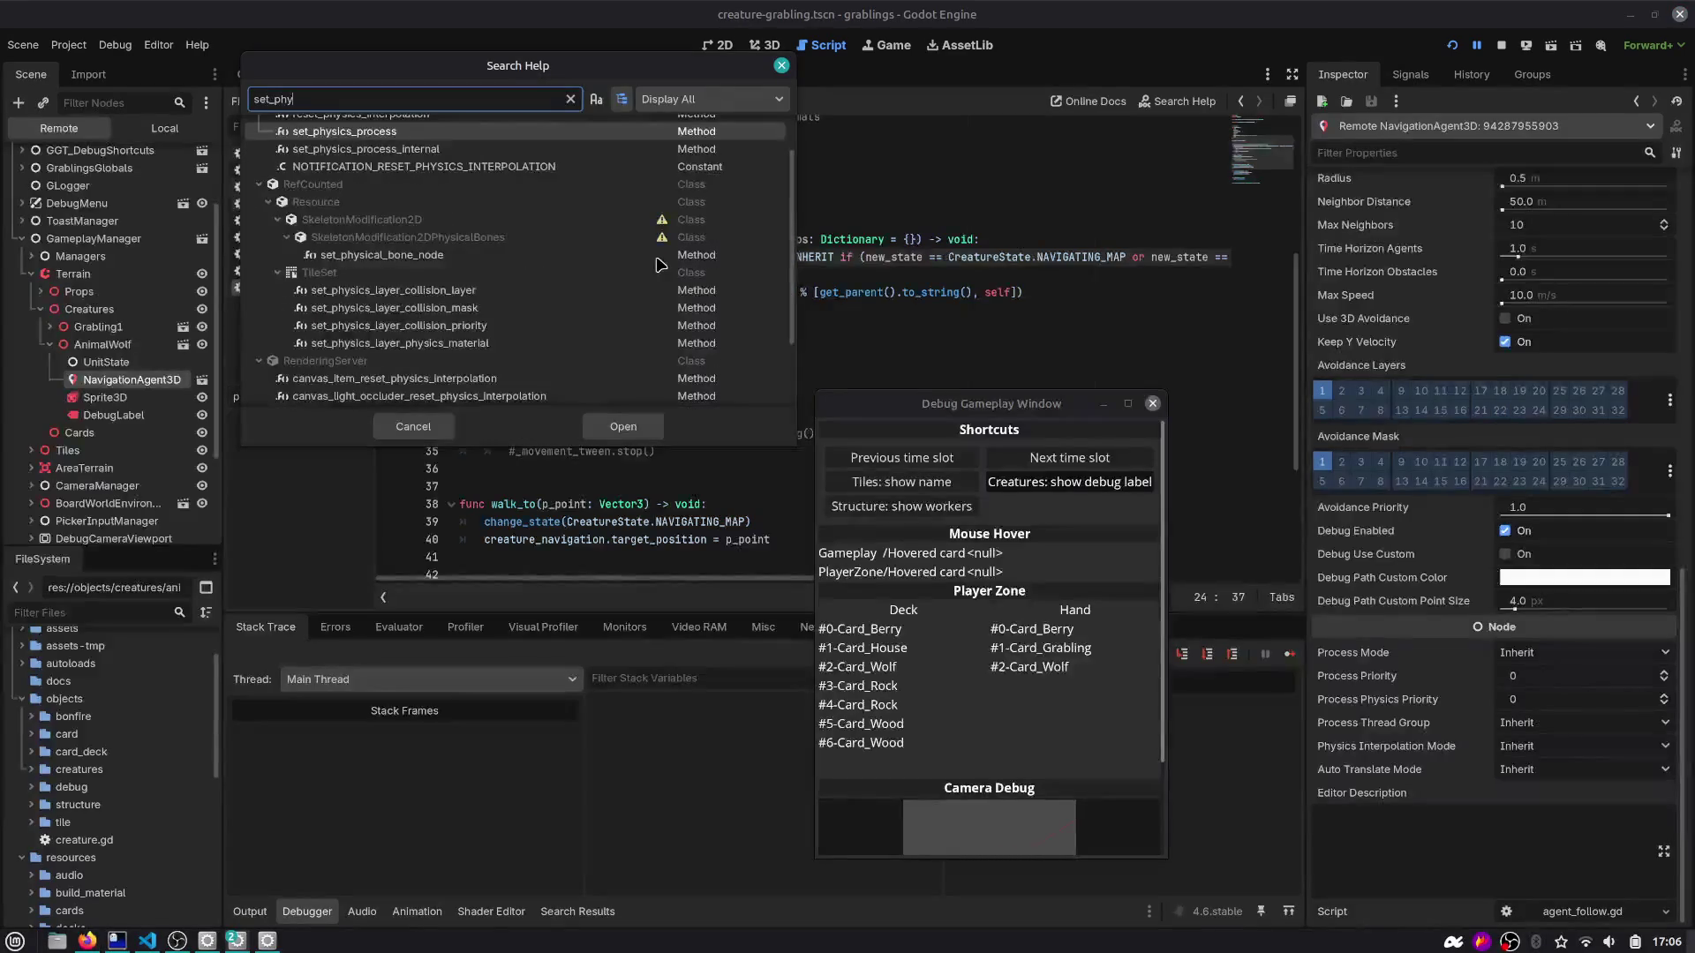
pyautogui.scroll(3, 344, 160)
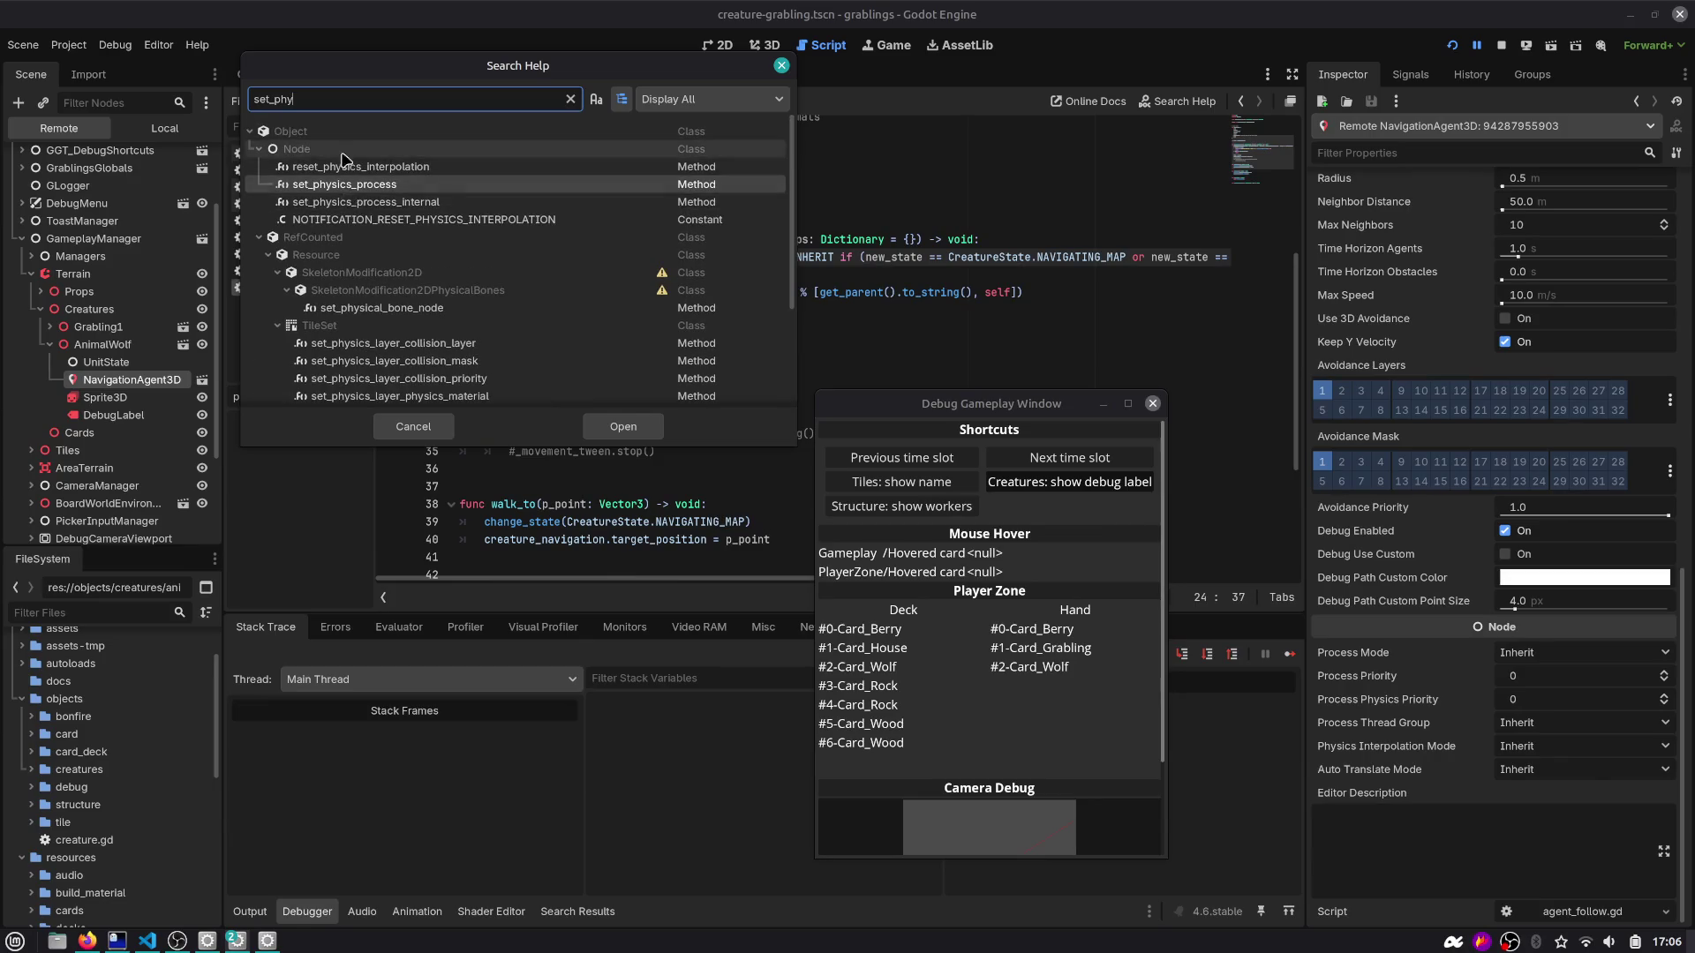
pyautogui.press('Escape')
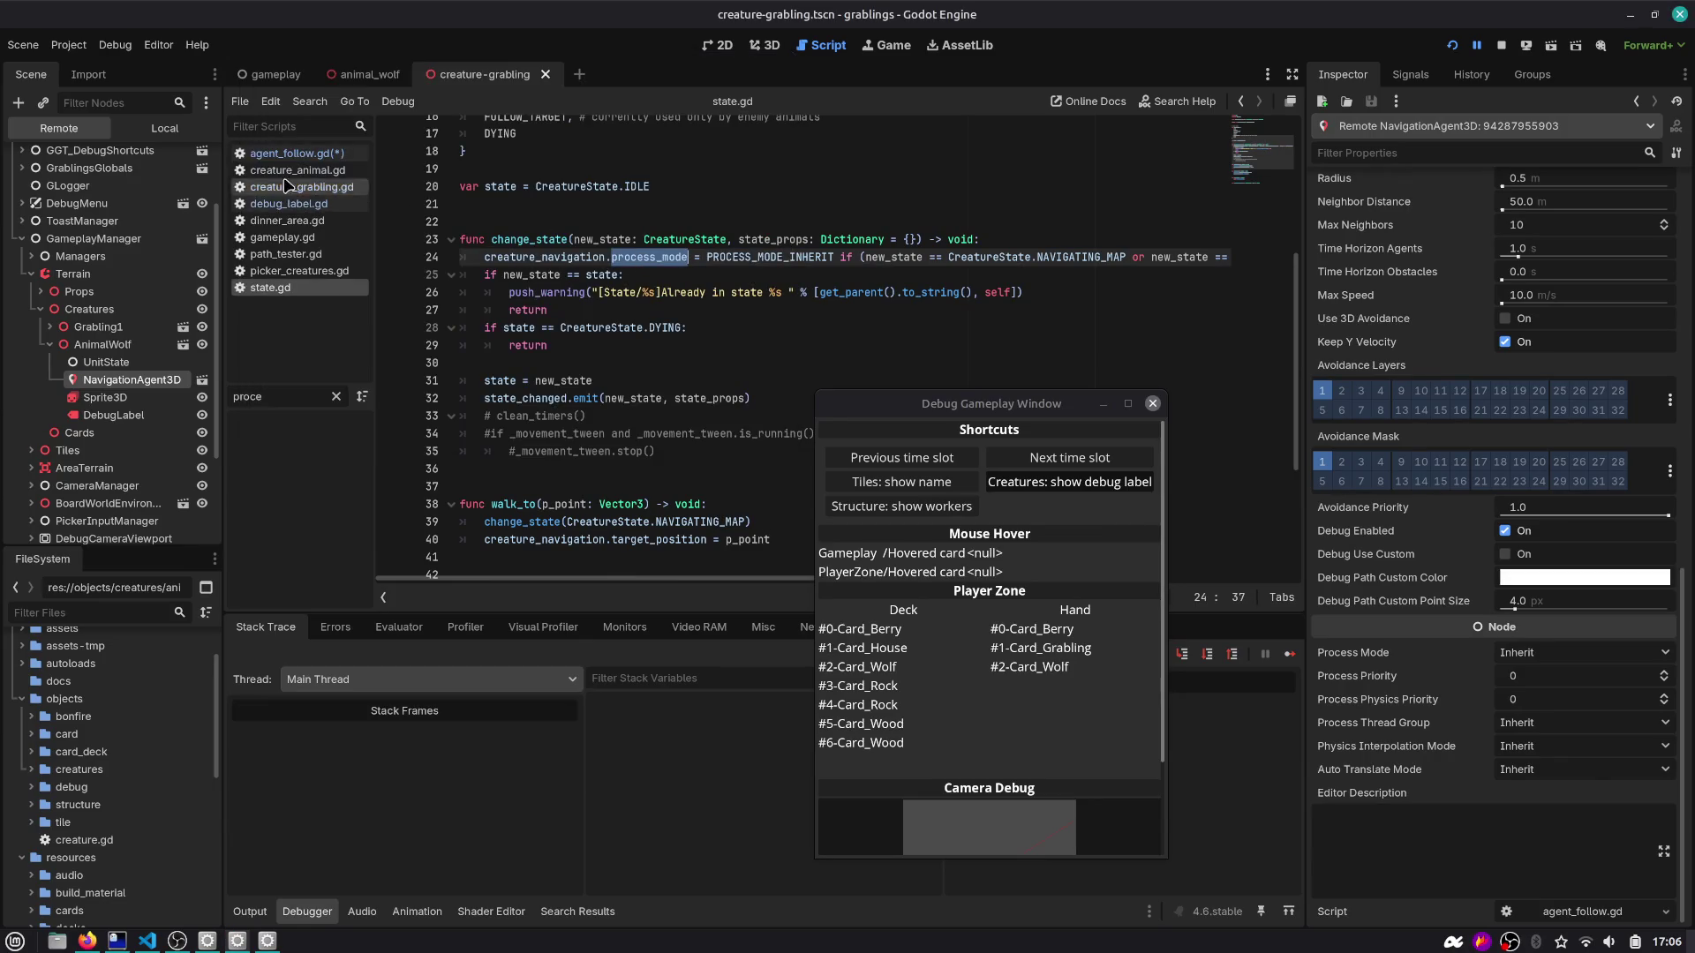
pyautogui.click(291, 154)
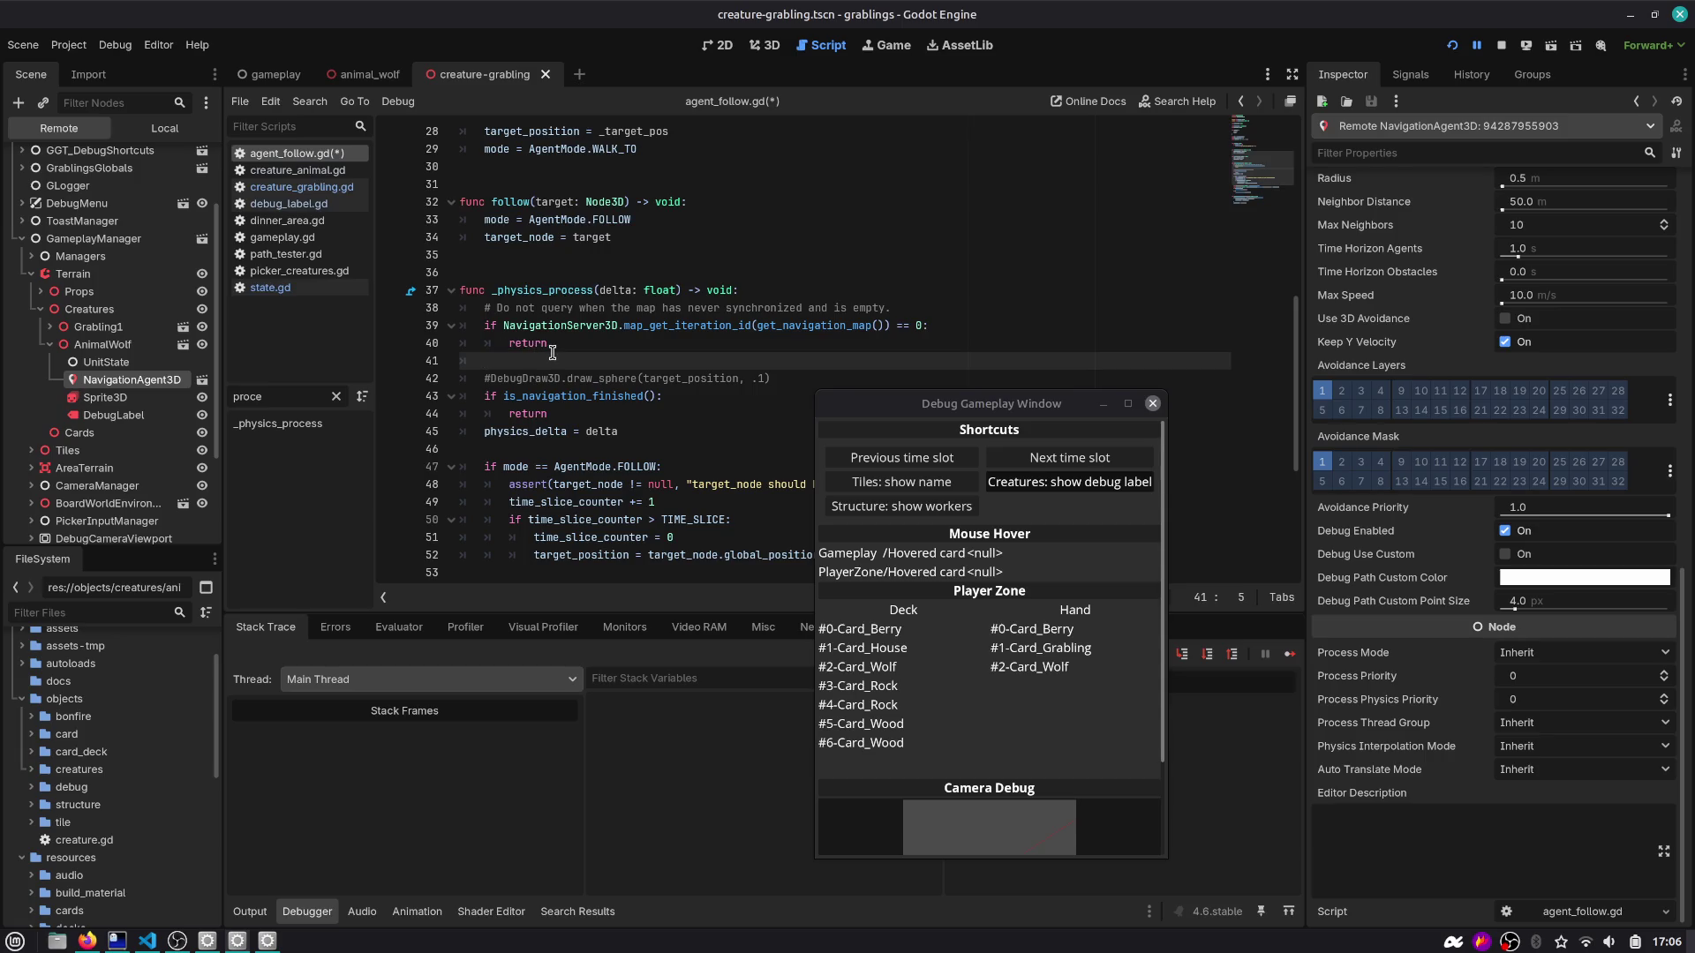
# Step: Fix the misspelled verbose export near the top of agent_follow.gd to read verbose = false
pyautogui.press('Down')
pyautogui.press('Down')
pyautogui.press('Down')
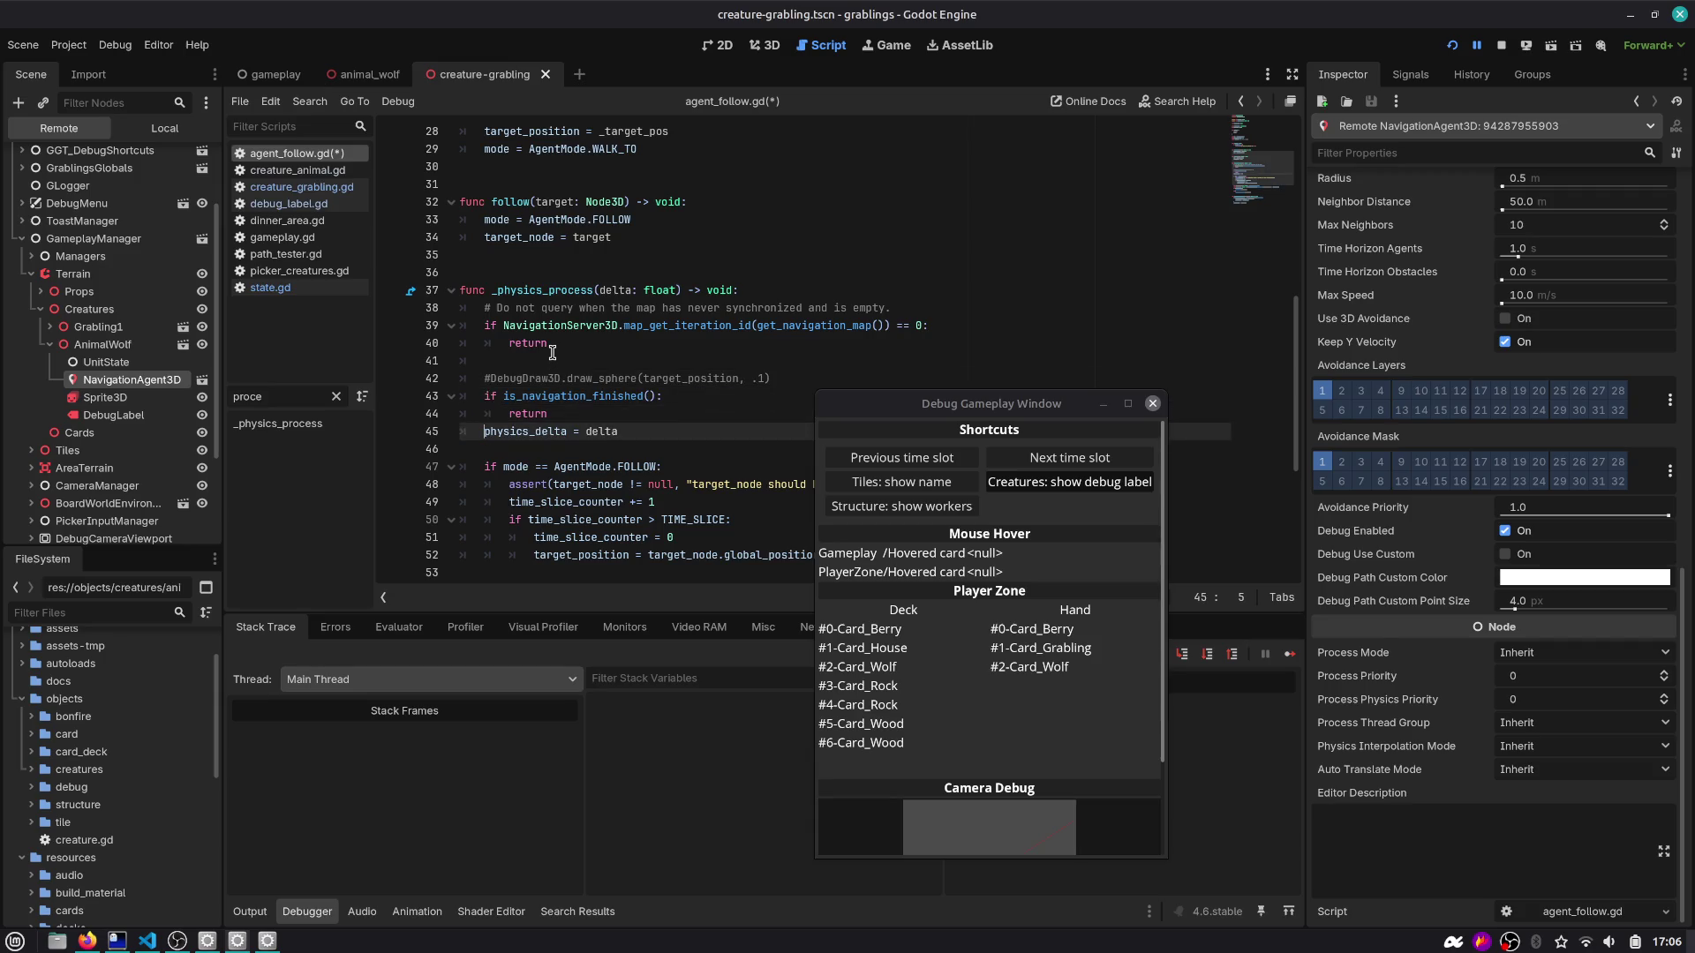
pyautogui.press('Return')
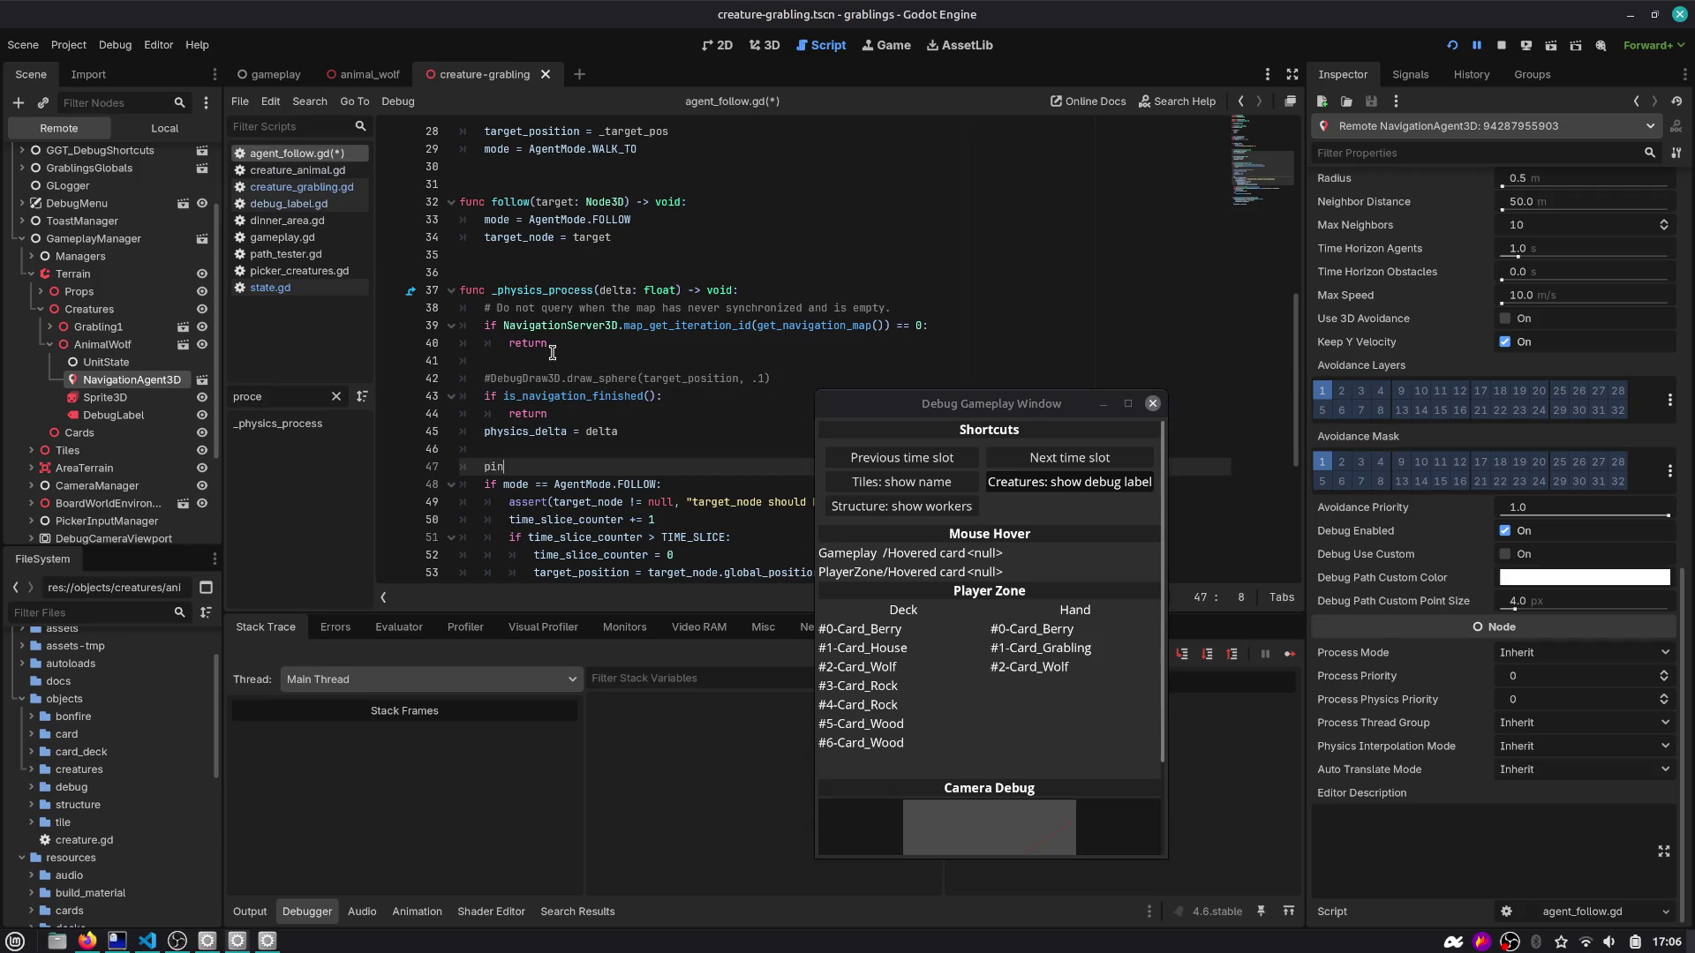
pyautogui.press('BackSpace')
pyautogui.press('BackSpace')
pyautogui.scroll(9, 553, 228)
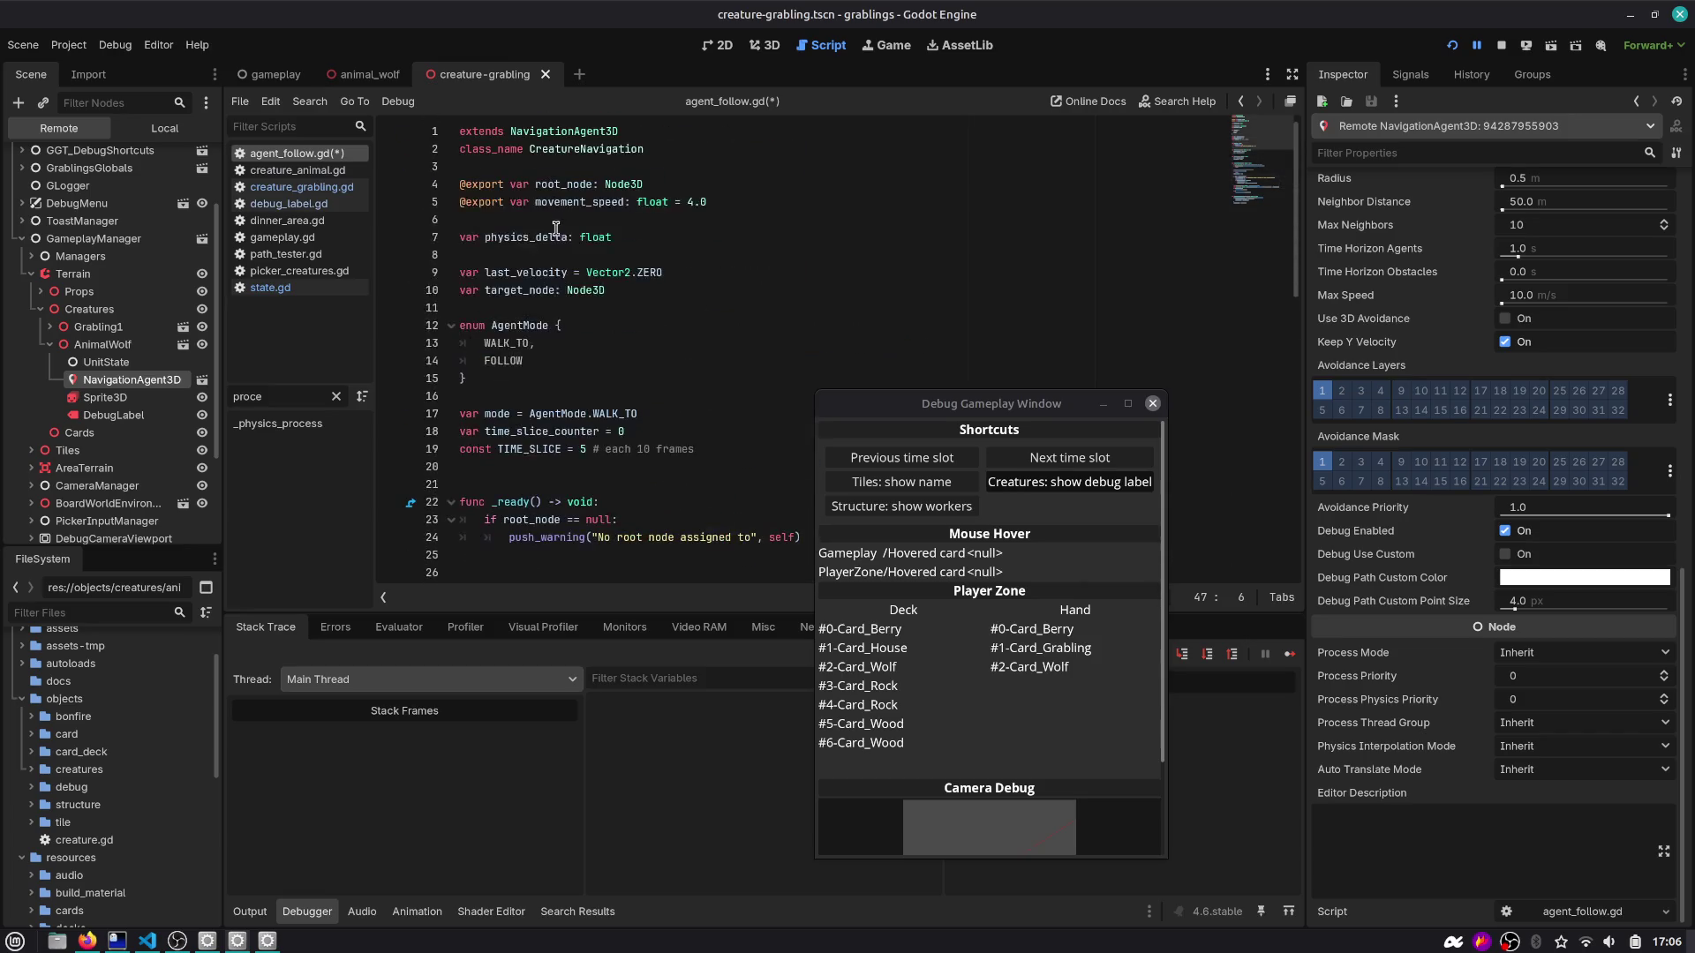
pyautogui.click(630, 295)
pyautogui.press('Up')
pyautogui.press('Up')
pyautogui.press('Up')
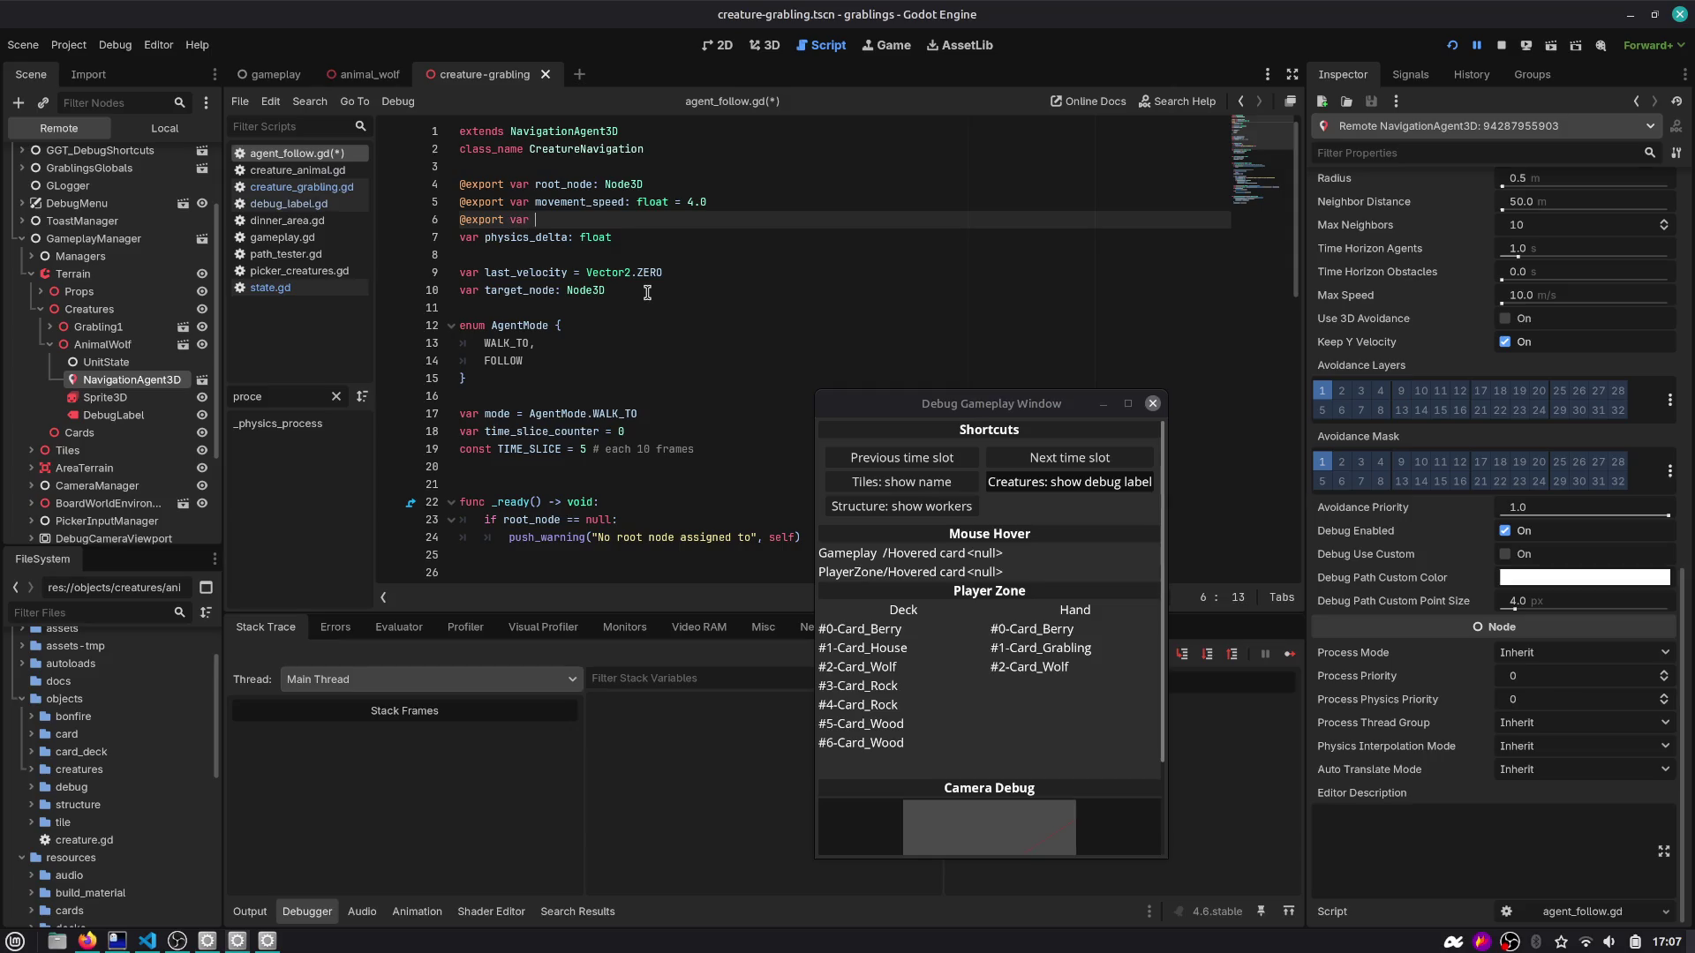
pyautogui.press('BackSpace')
pyautogui.press('BackSpace')
pyautogui.press('BackSpace')
pyautogui.write('alse')
pyautogui.press('Return')
pyautogui.press('Return')
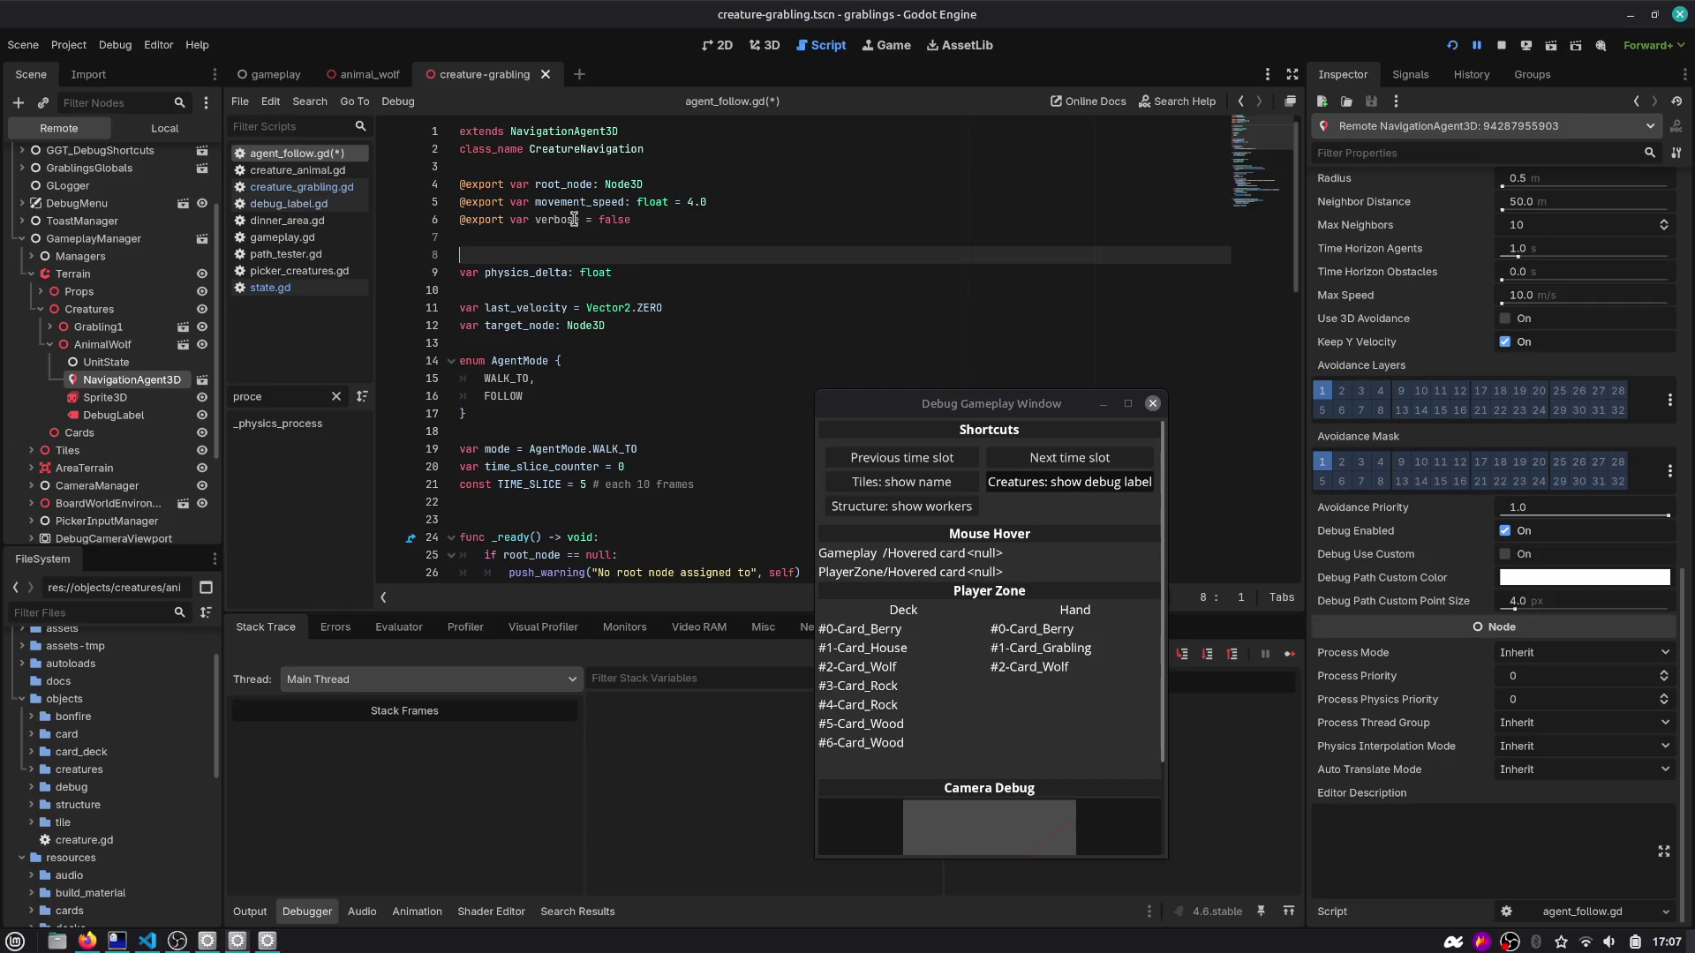
pyautogui.hotkey('ctrl', 'z')
pyautogui.scroll(-10, 604, 406)
# Step: Add an 'if verbose:' print of "following" and move it, indented, under the FOLLOW check
pyautogui.click(643, 422)
pyautogui.press('Return')
pyautogui.press('Return')
pyautogui.write('if verbose:')
pyautogui.press('Return')
pyautogui.write('p')
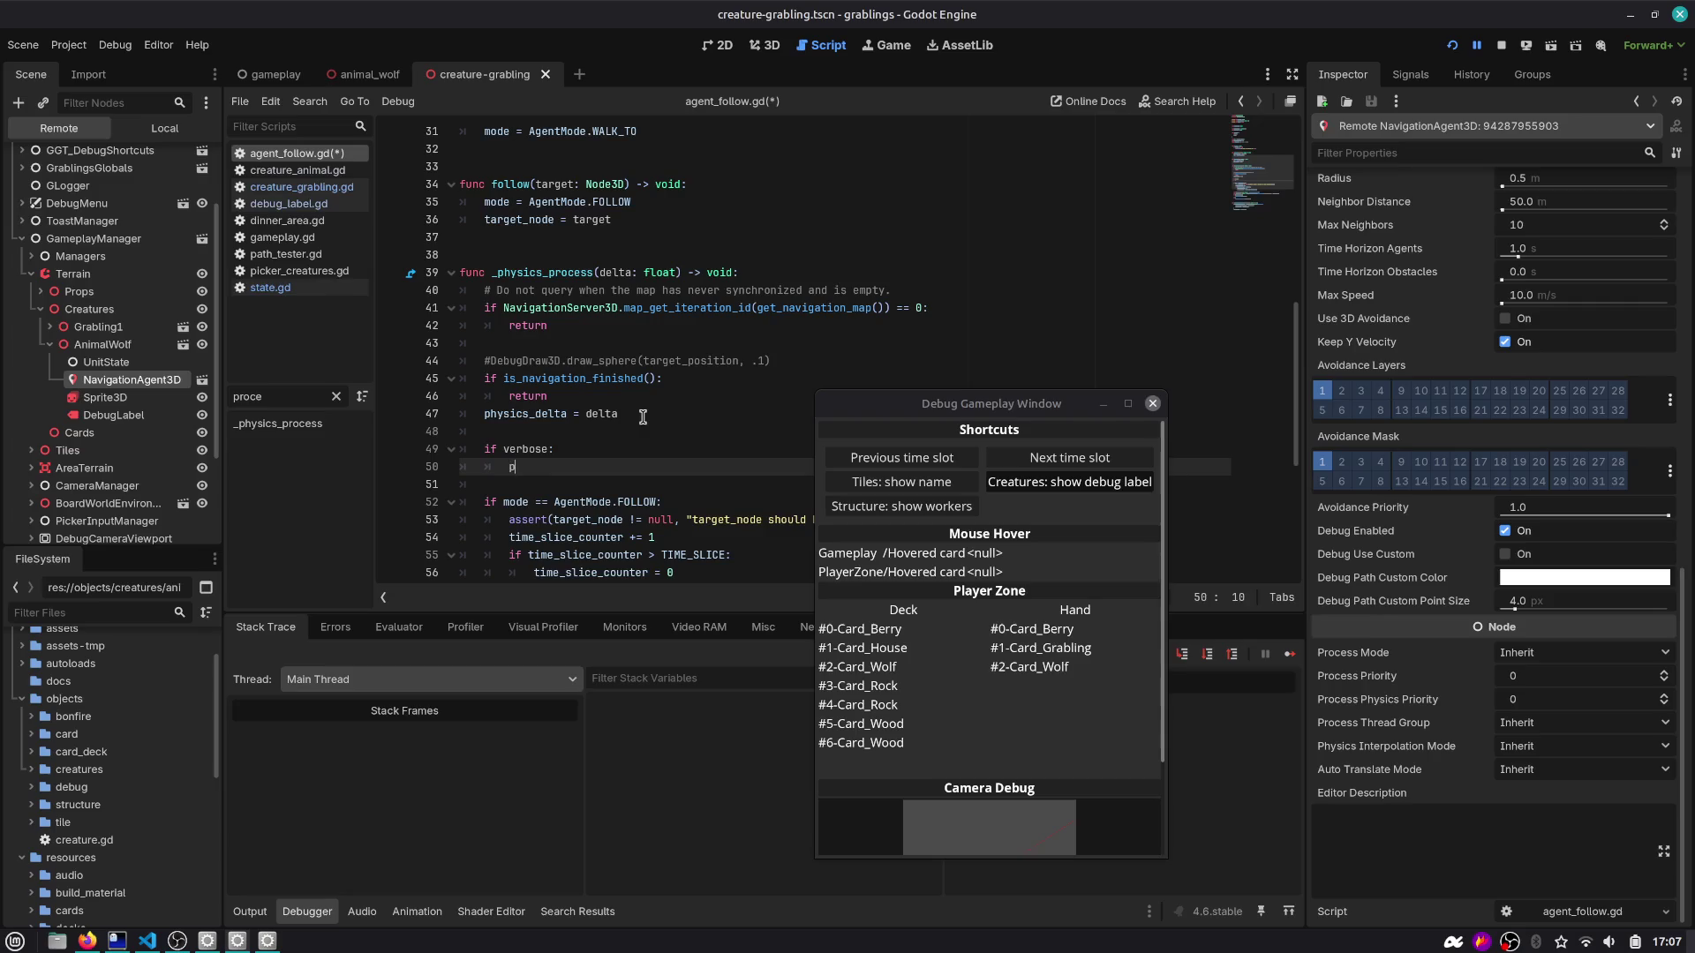
pyautogui.write('"')
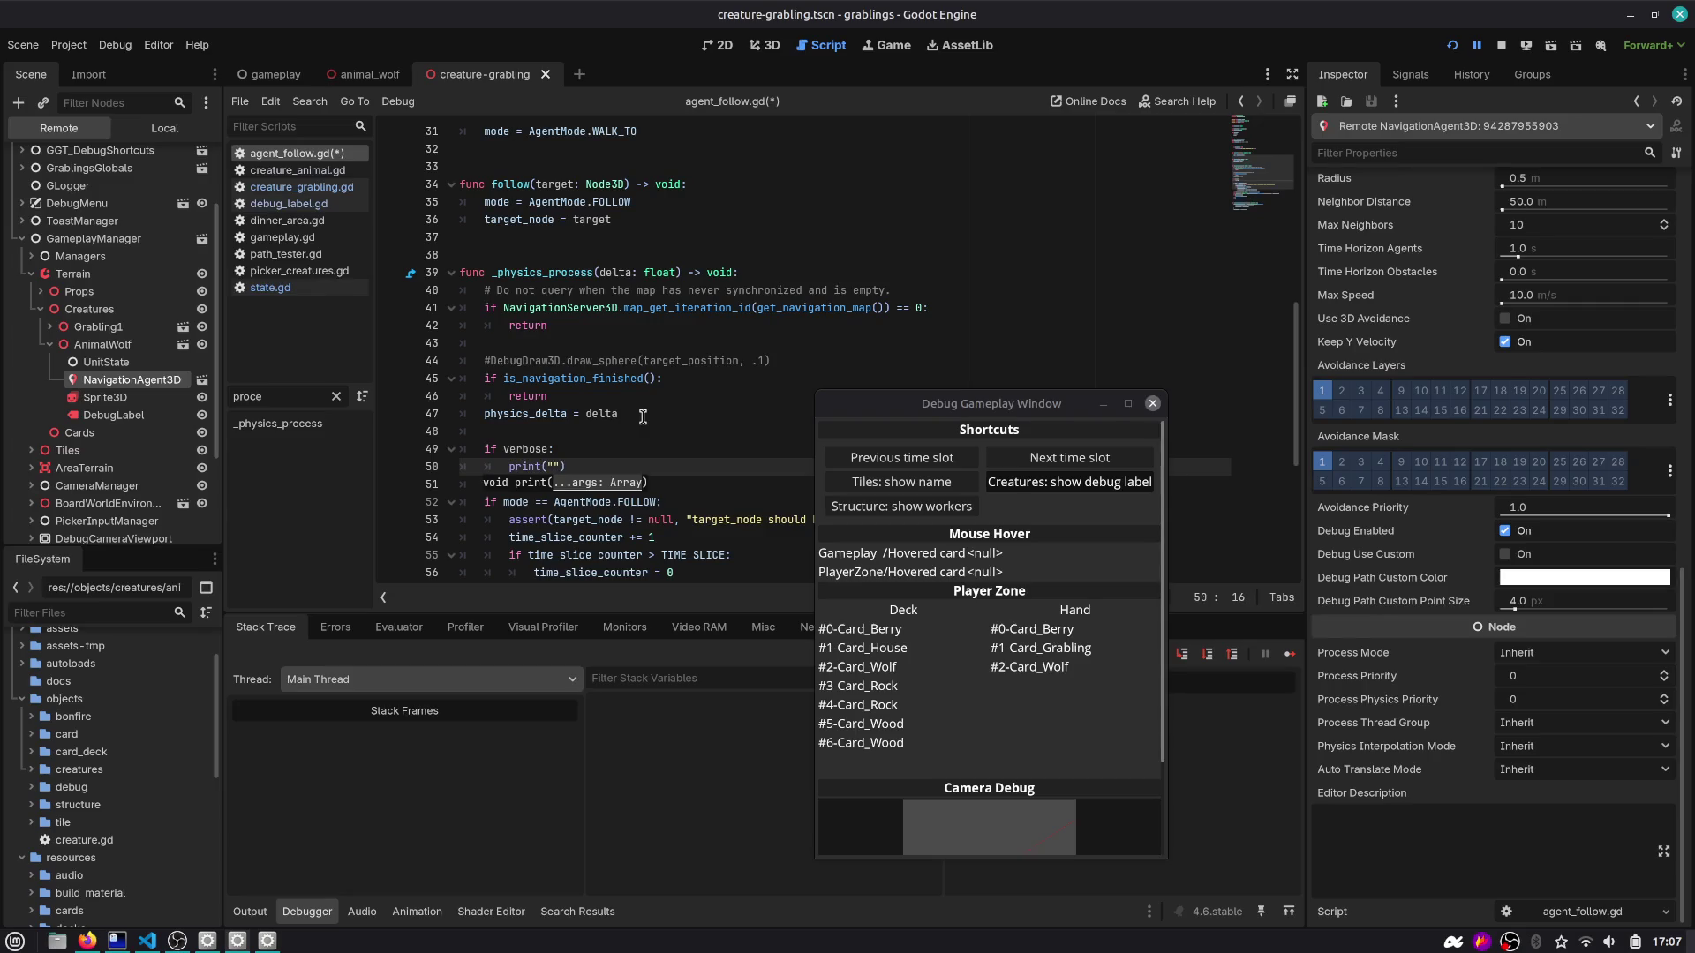
pyautogui.write('ng')
pyautogui.hotkey('shift', 'Up')
pyautogui.hotkey('shift', 'Home')
pyautogui.hotkey('alt', 'Down')
pyautogui.hotkey('alt', 'Down')
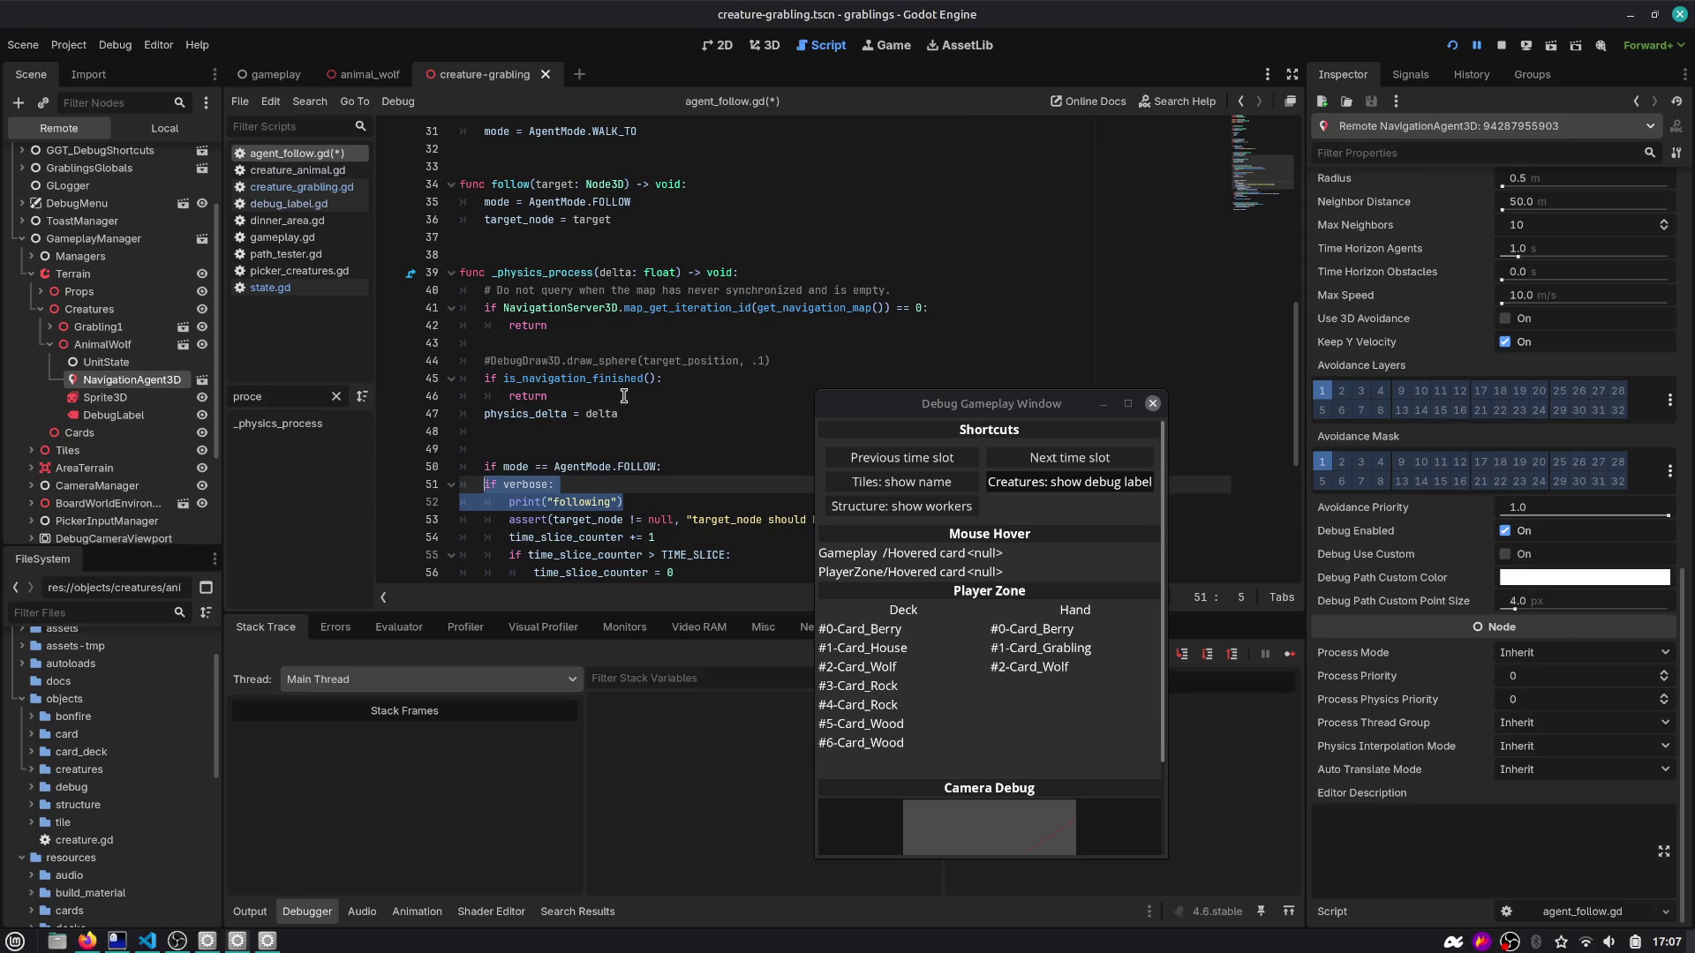
pyautogui.press('Tab')
pyautogui.scroll(-3, 624, 396)
pyautogui.click(629, 325)
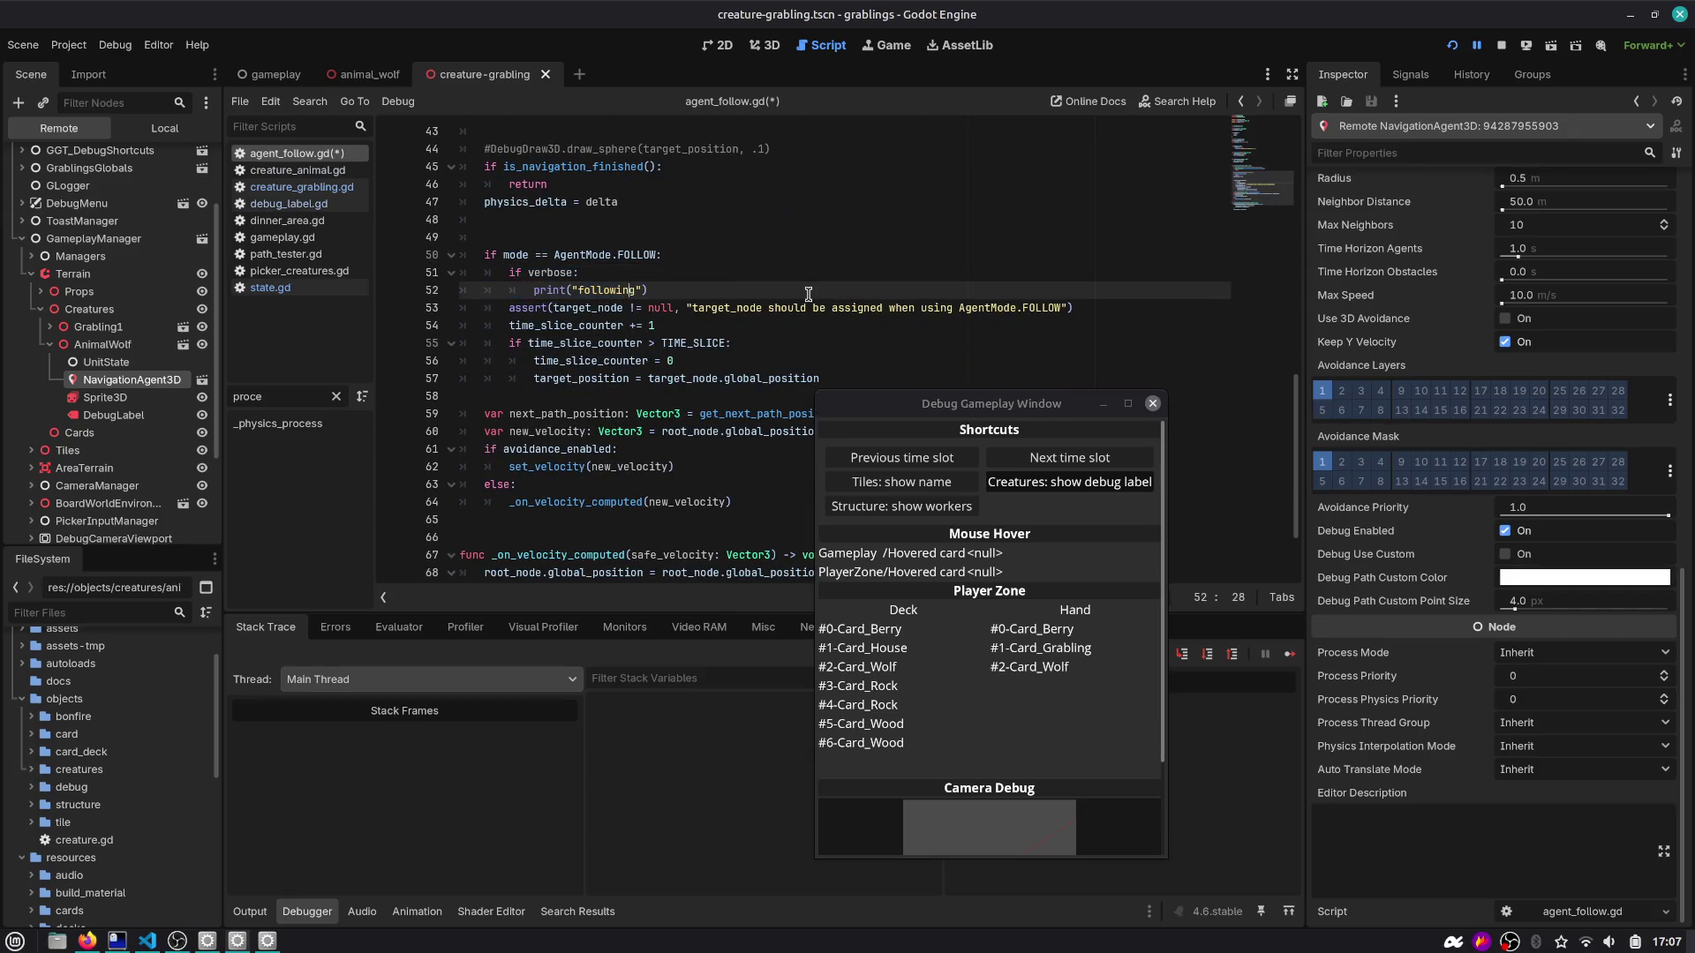
# Step: Append target_node.to_string() to the "following " print and save the script
pyautogui.click(809, 294)
pyautogui.press('Left')
pyautogui.press('Left')
pyautogui.write('", ')
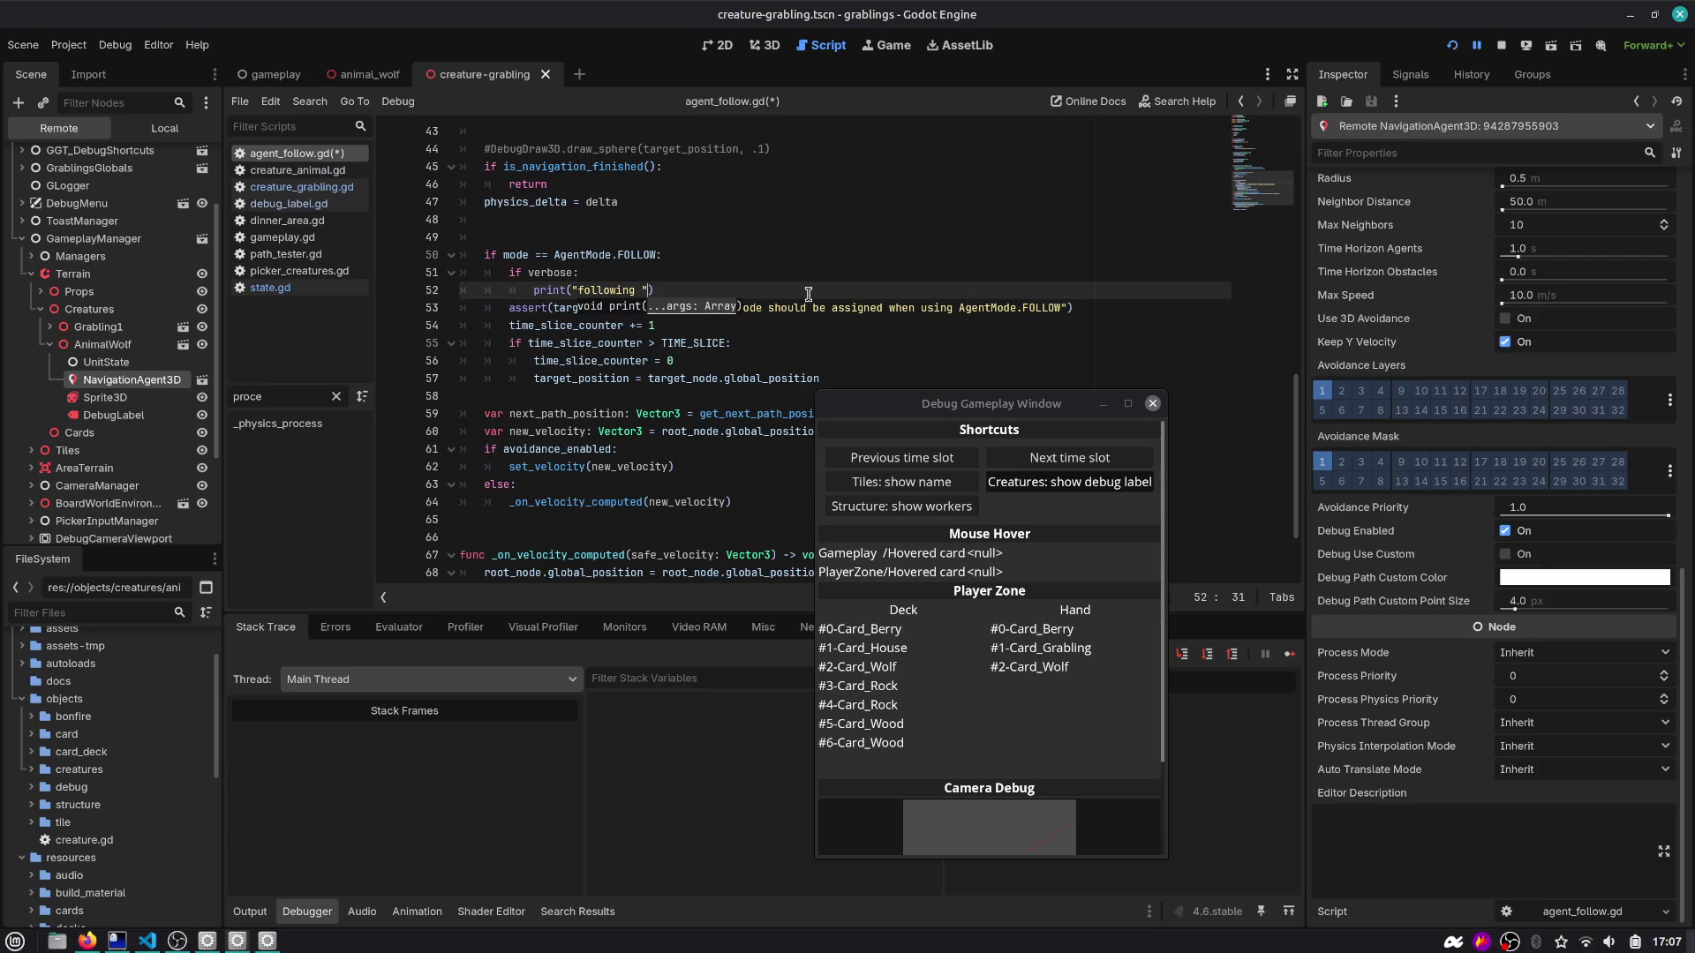
pyautogui.write('target_node.to_st')
pyautogui.press('Return')
pyautogui.hotkey('ctrl', 's')
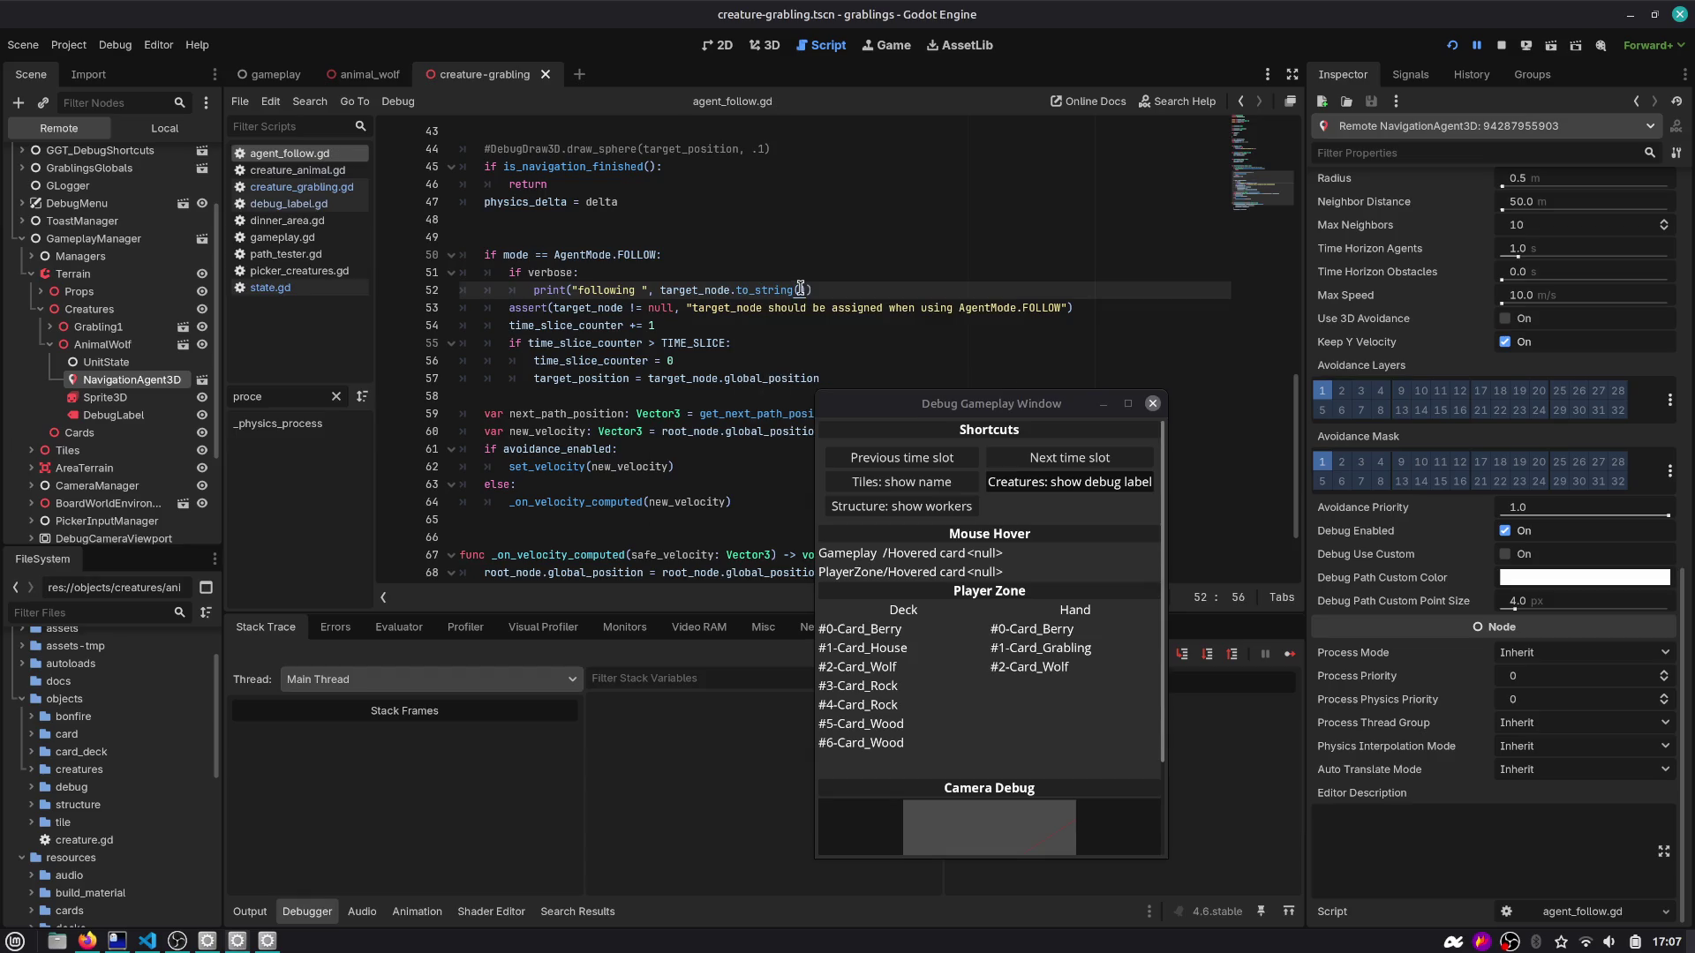
pyautogui.scroll(10, 649, 353)
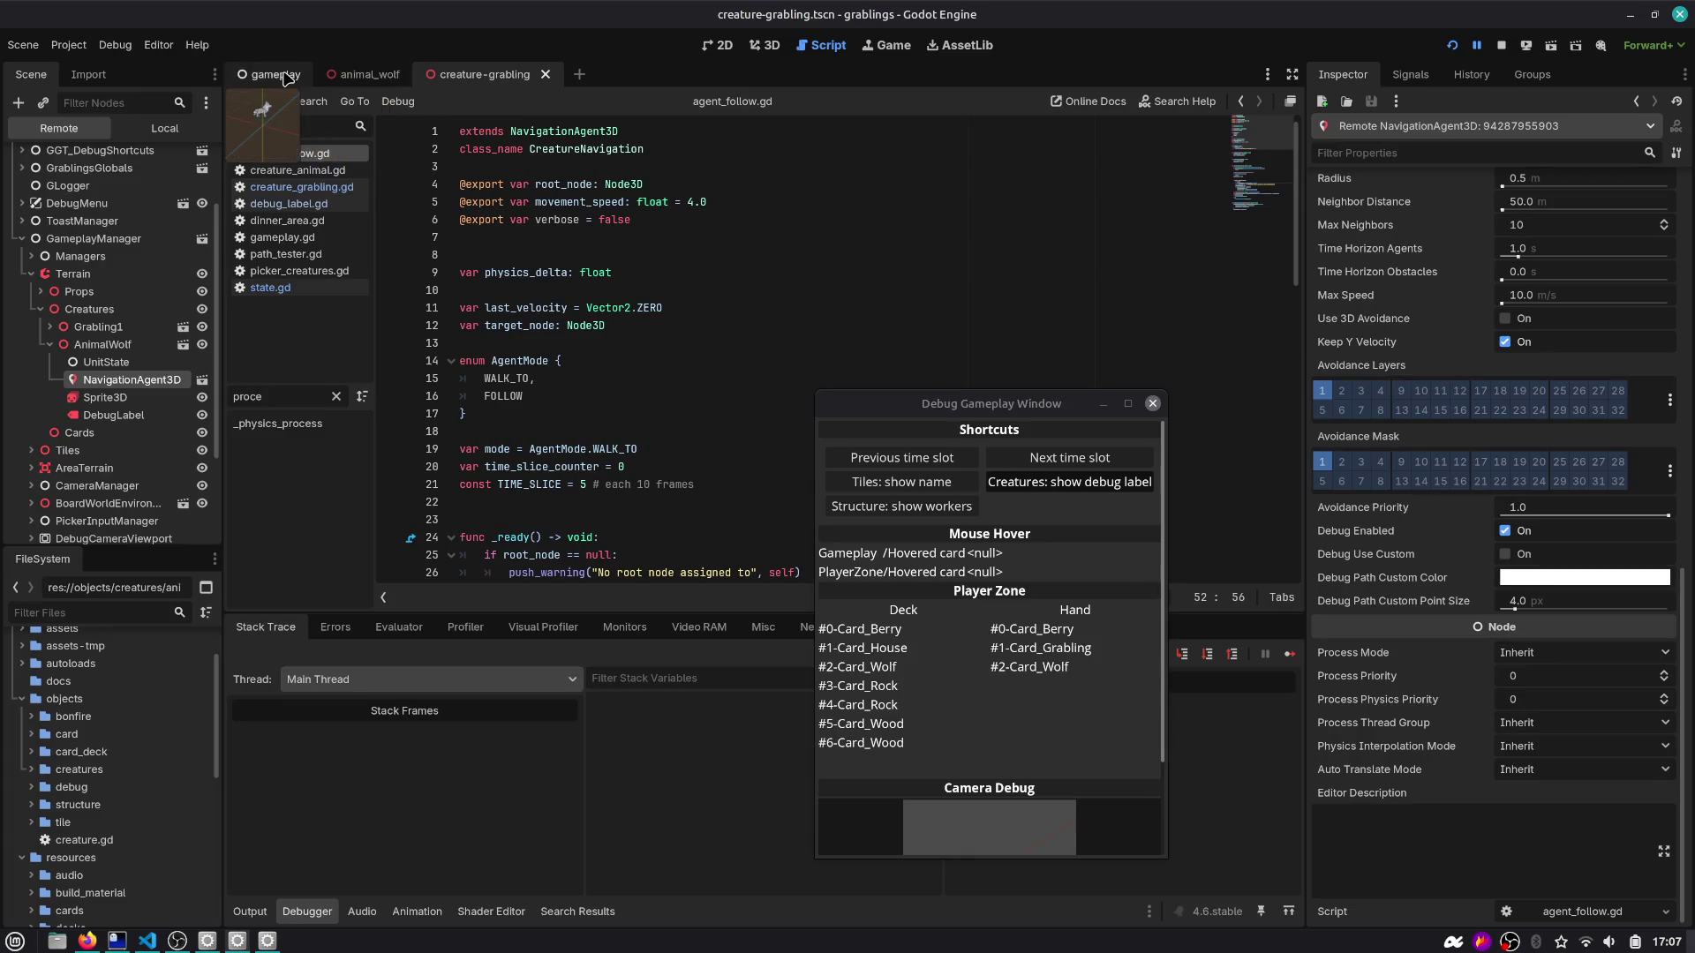
# Step: Stop the game, enable Verbose on the wolf's NavigationAgent3D, and save the animal_wolf scene
pyautogui.click(362, 74)
pyautogui.click(767, 45)
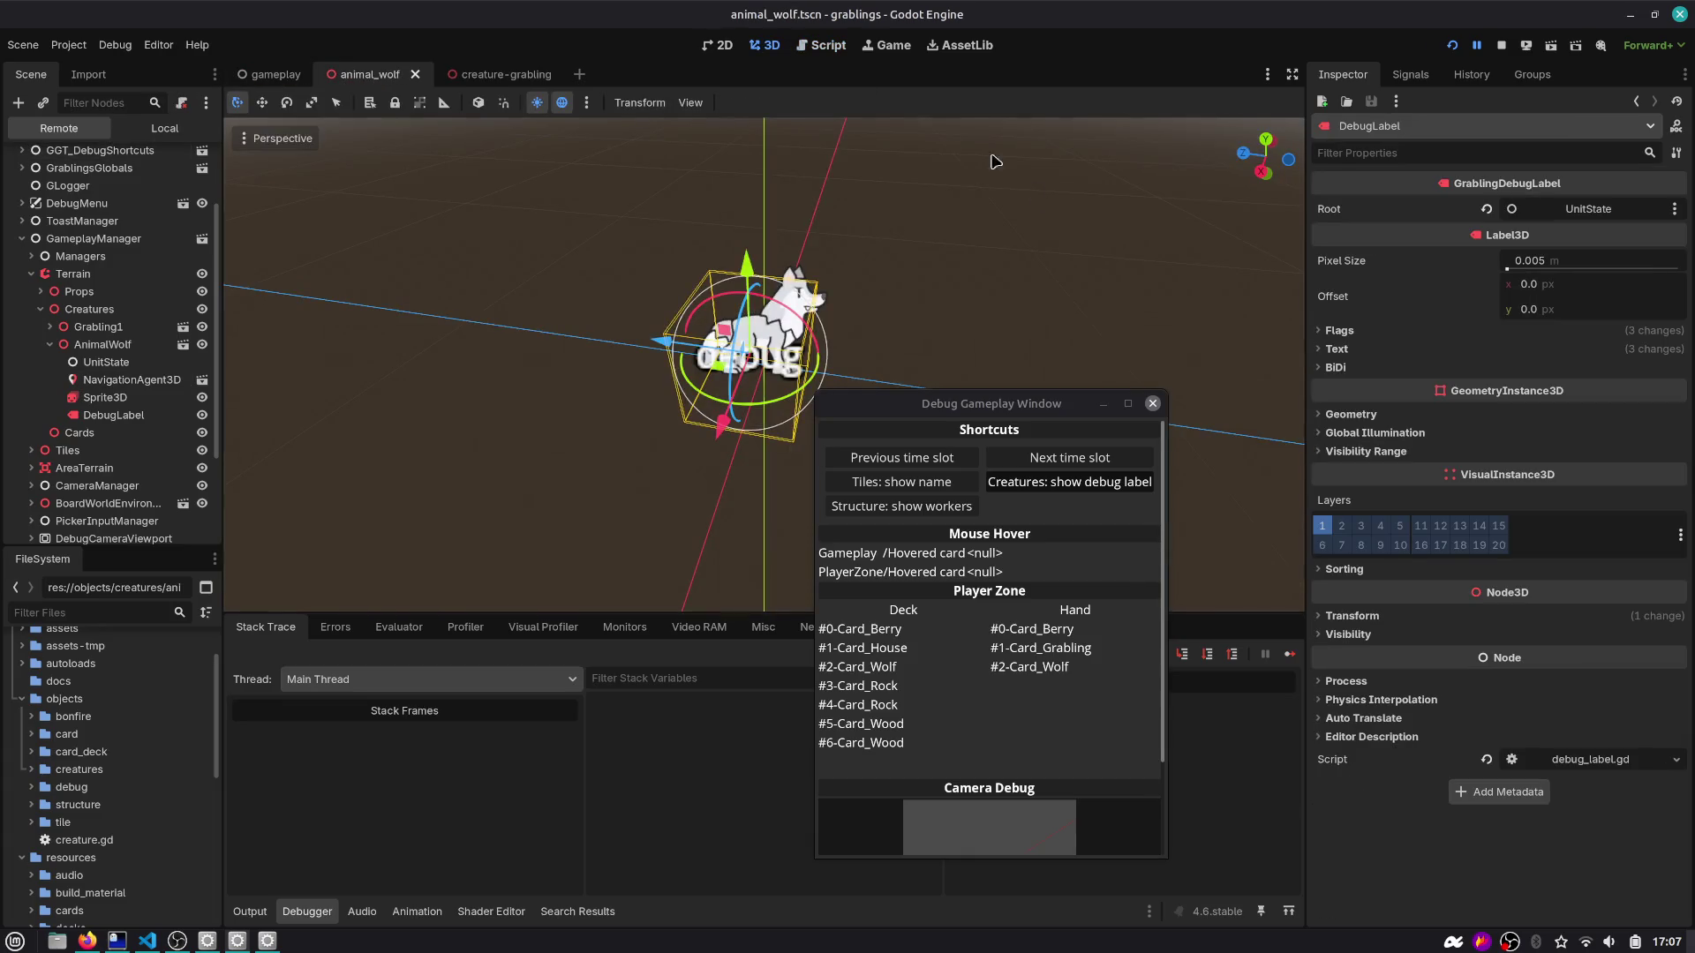
pyautogui.click(1503, 43)
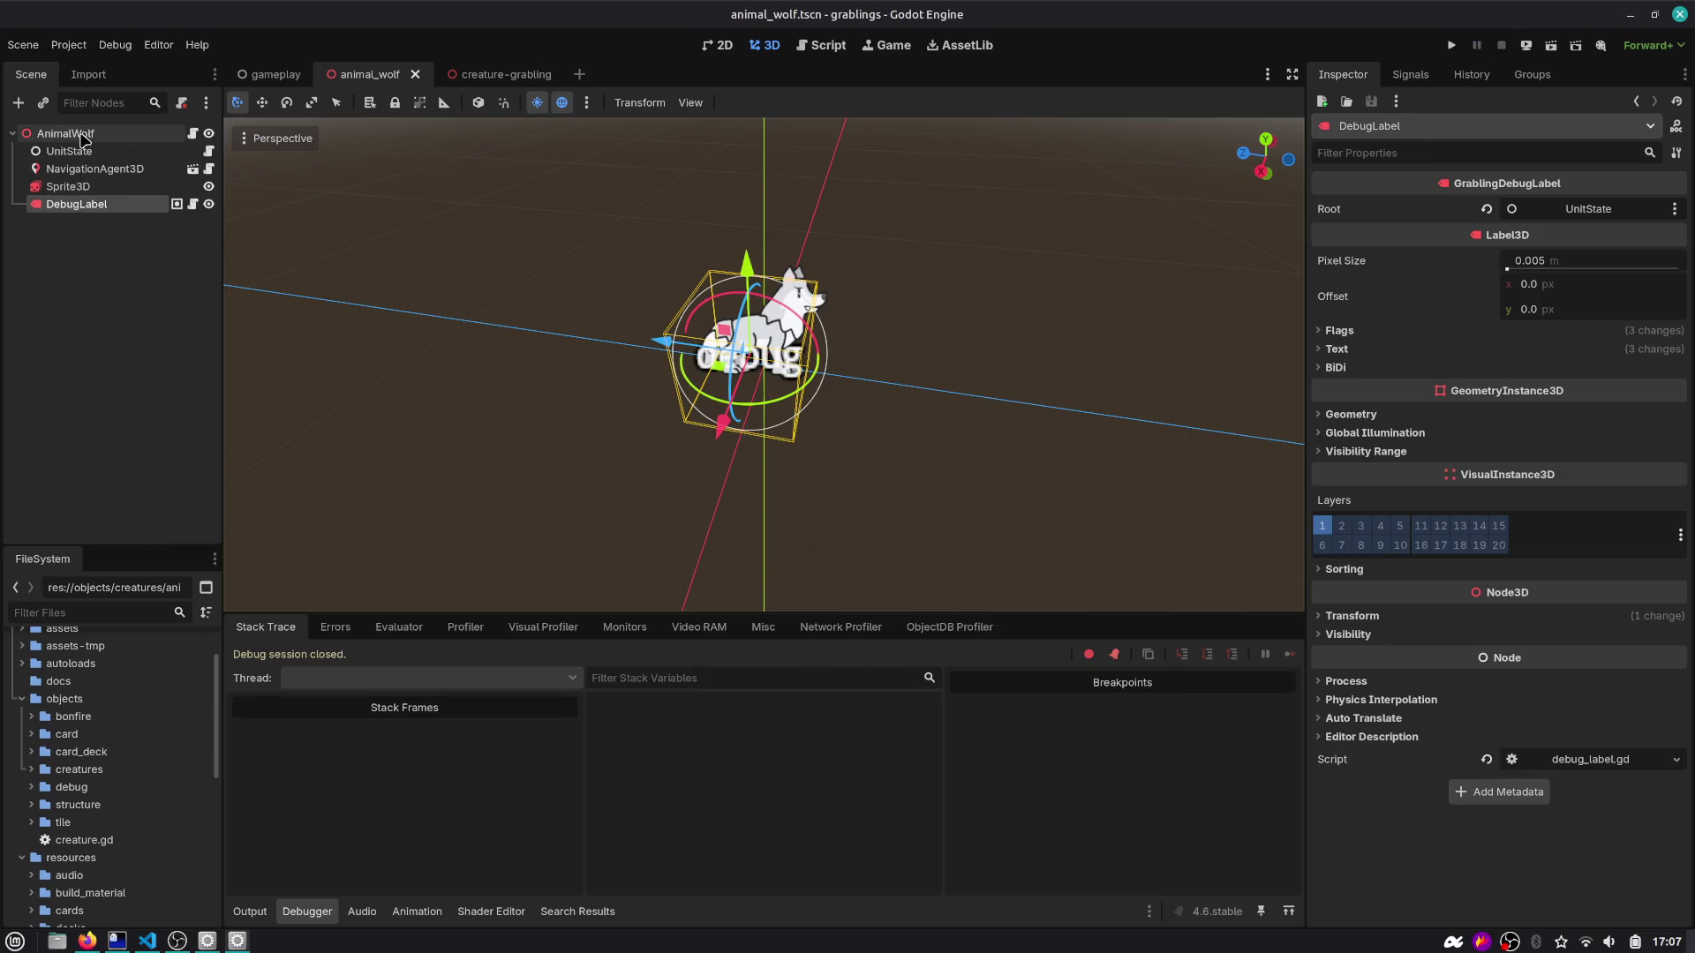
pyautogui.click(75, 170)
pyautogui.click(1511, 256)
pyautogui.scroll(-3, 592, 274)
pyautogui.hotkey('ctrl', 's')
pyautogui.click(128, 206)
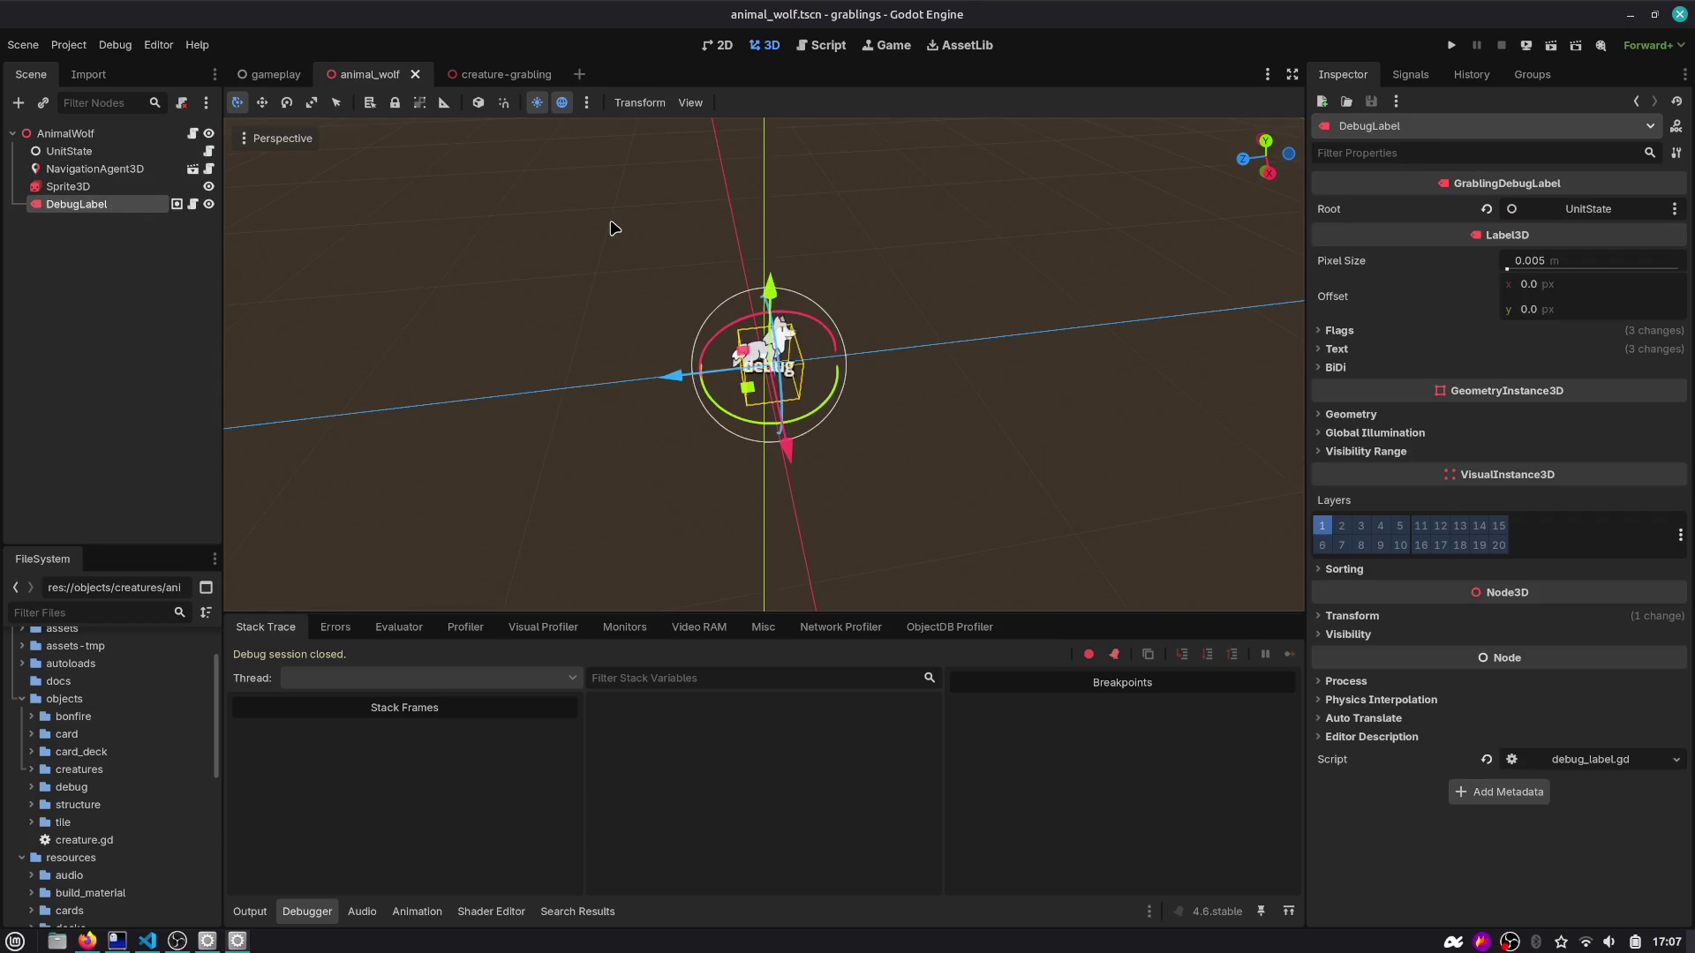
pyautogui.scroll(5, 617, 241)
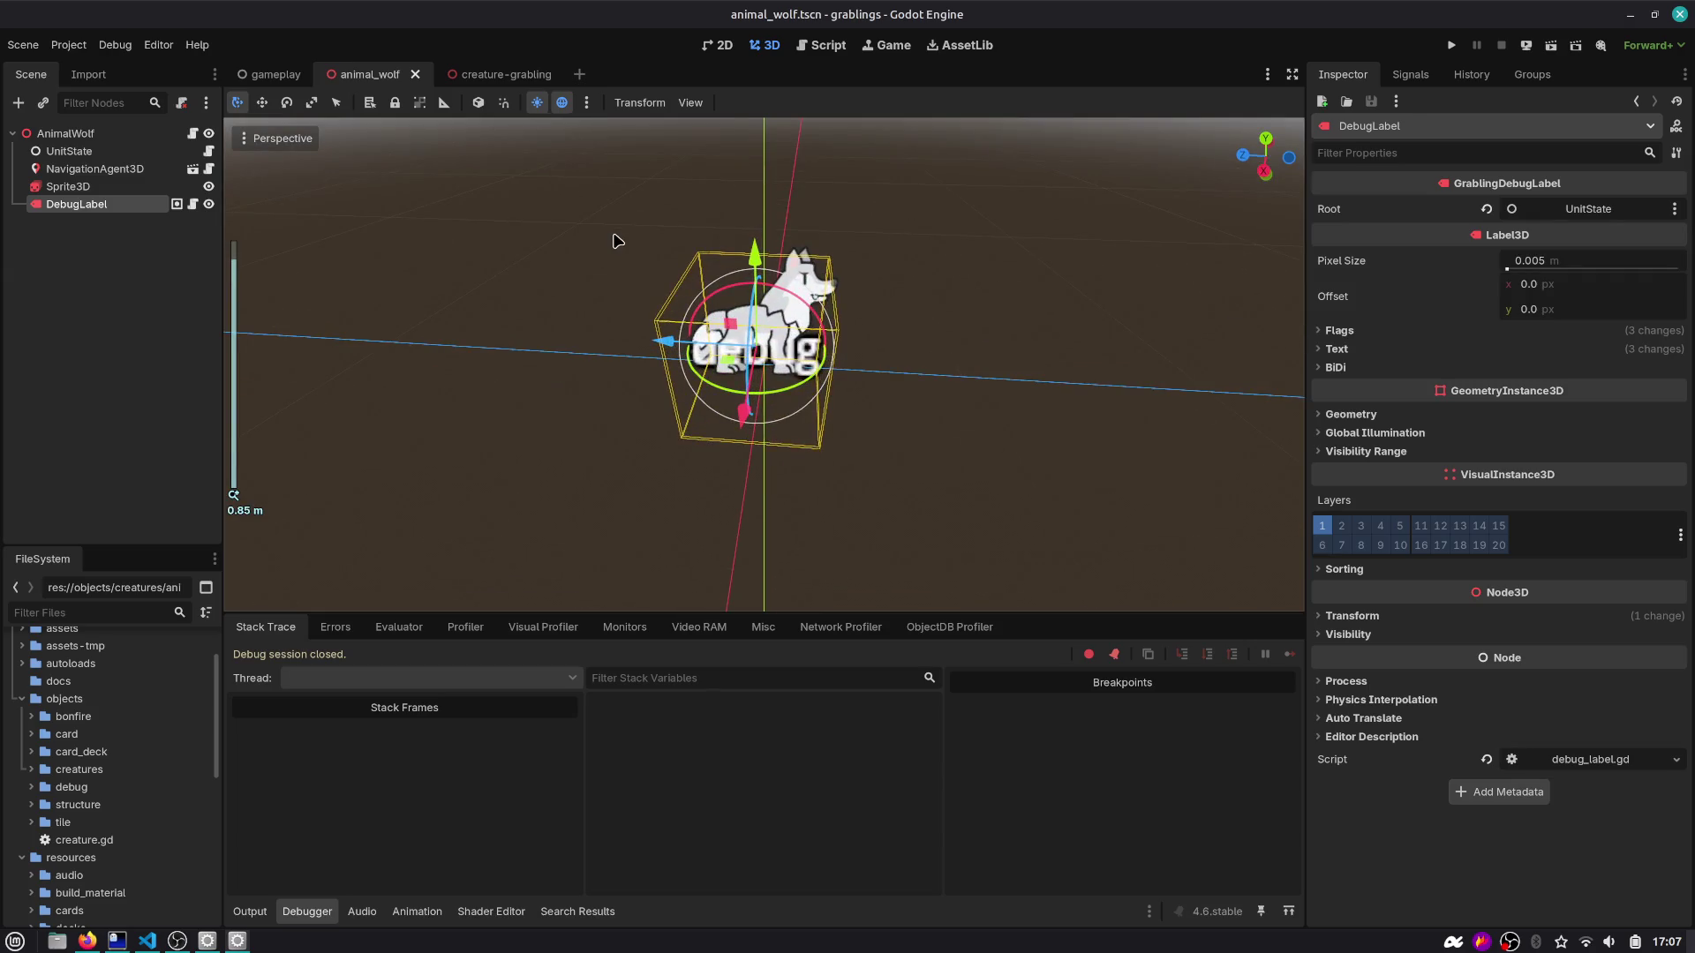
# Step: Run the game with debug labels on, advance to sleep time, then stop it
pyautogui.click(1451, 45)
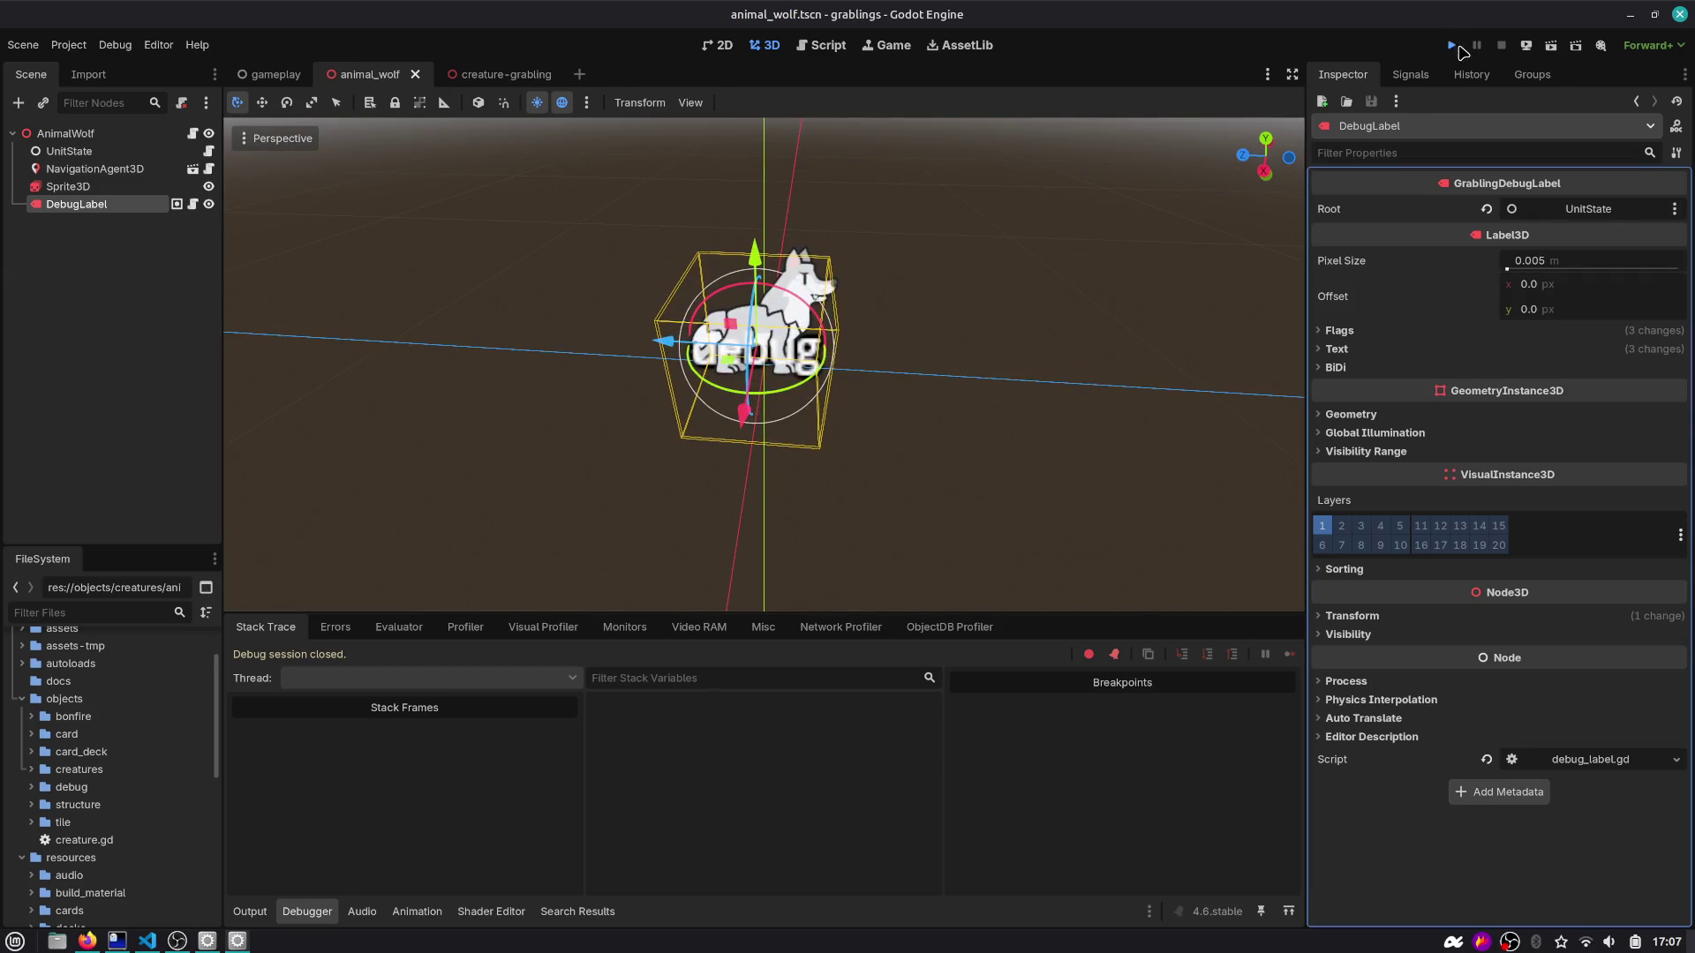
pyautogui.click(1572, 488)
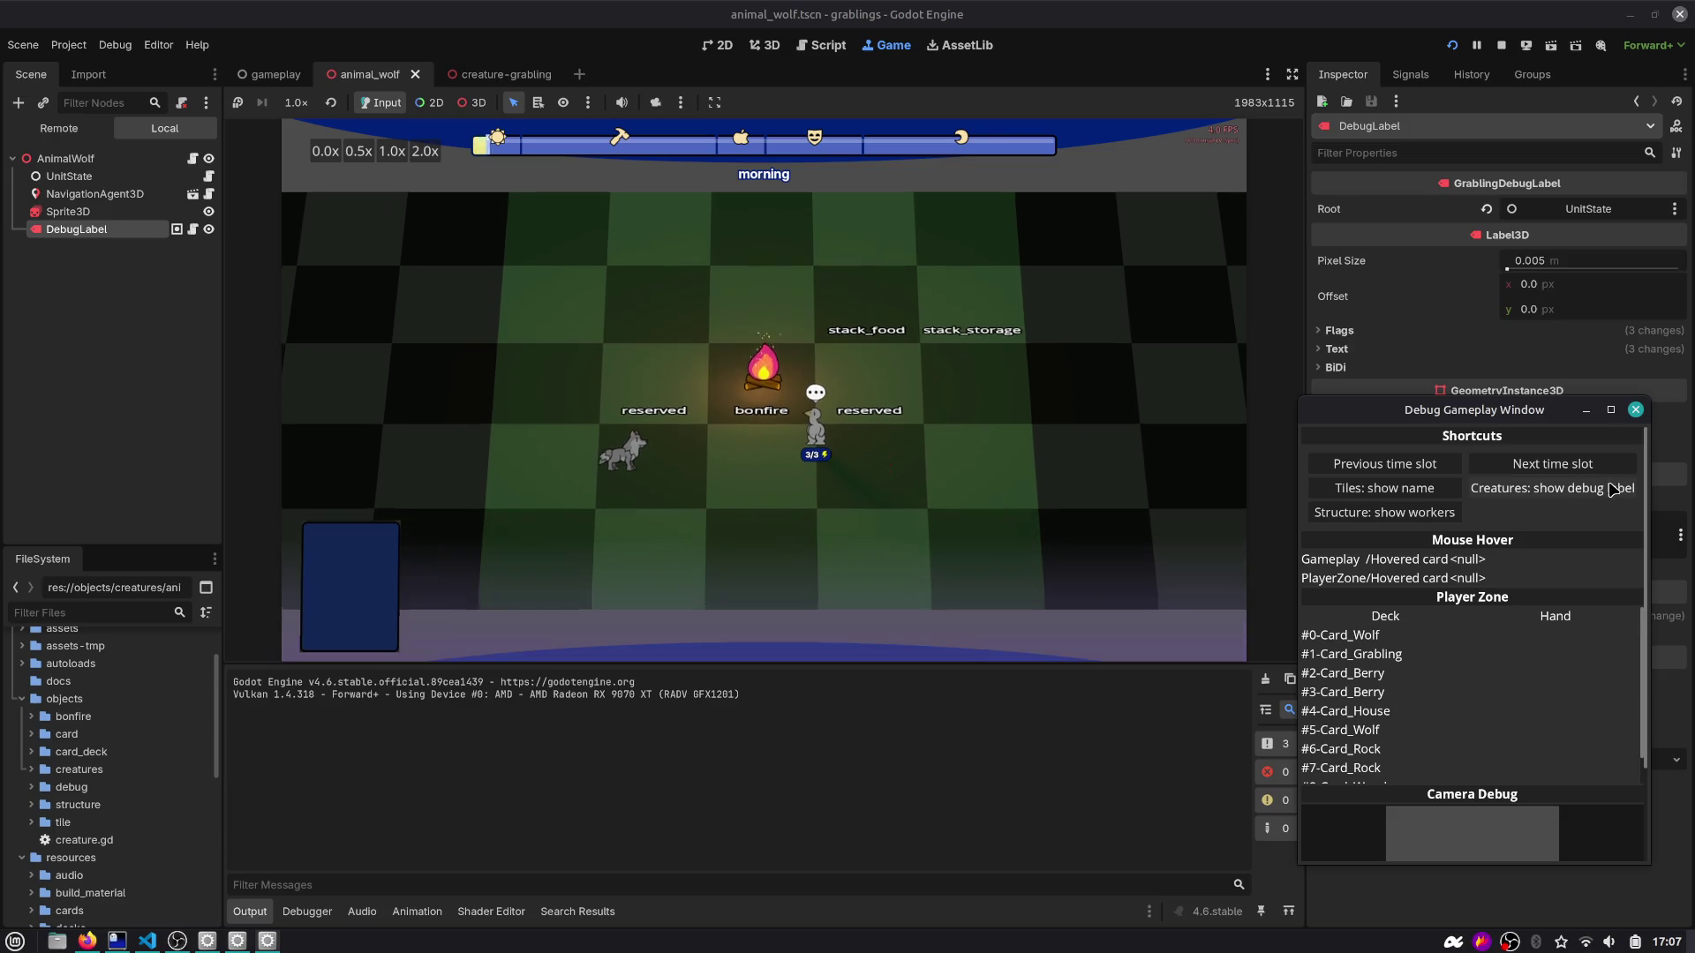
pyautogui.scroll(3, 835, 469)
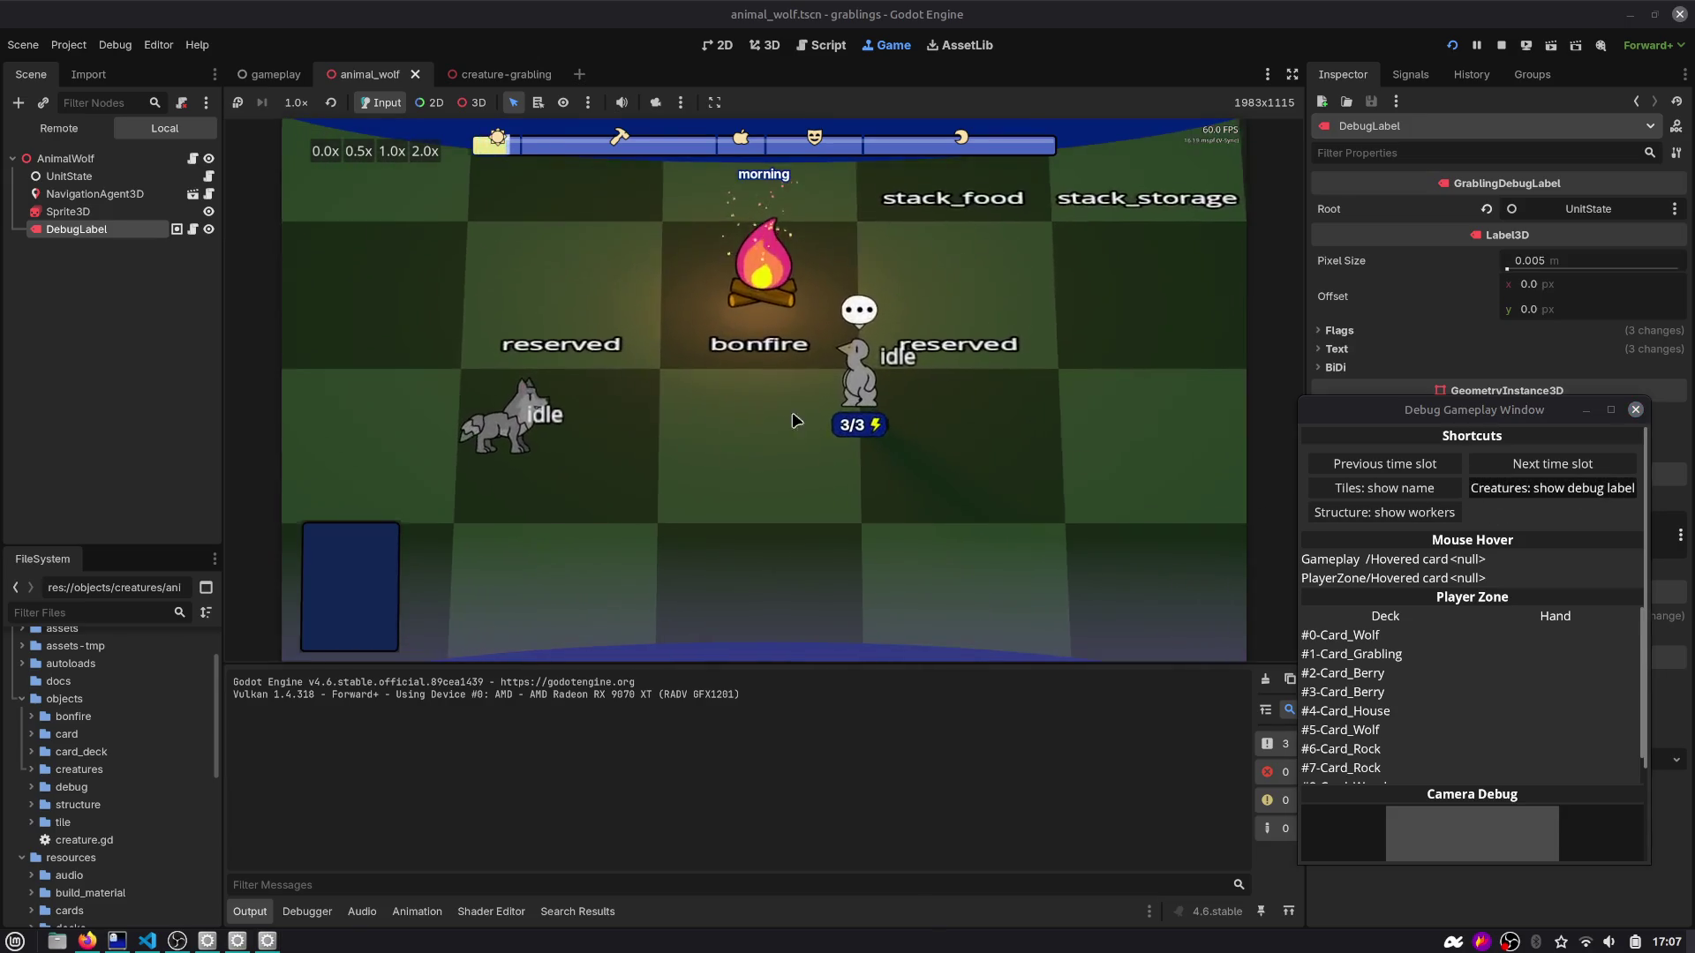
pyautogui.click(1540, 466)
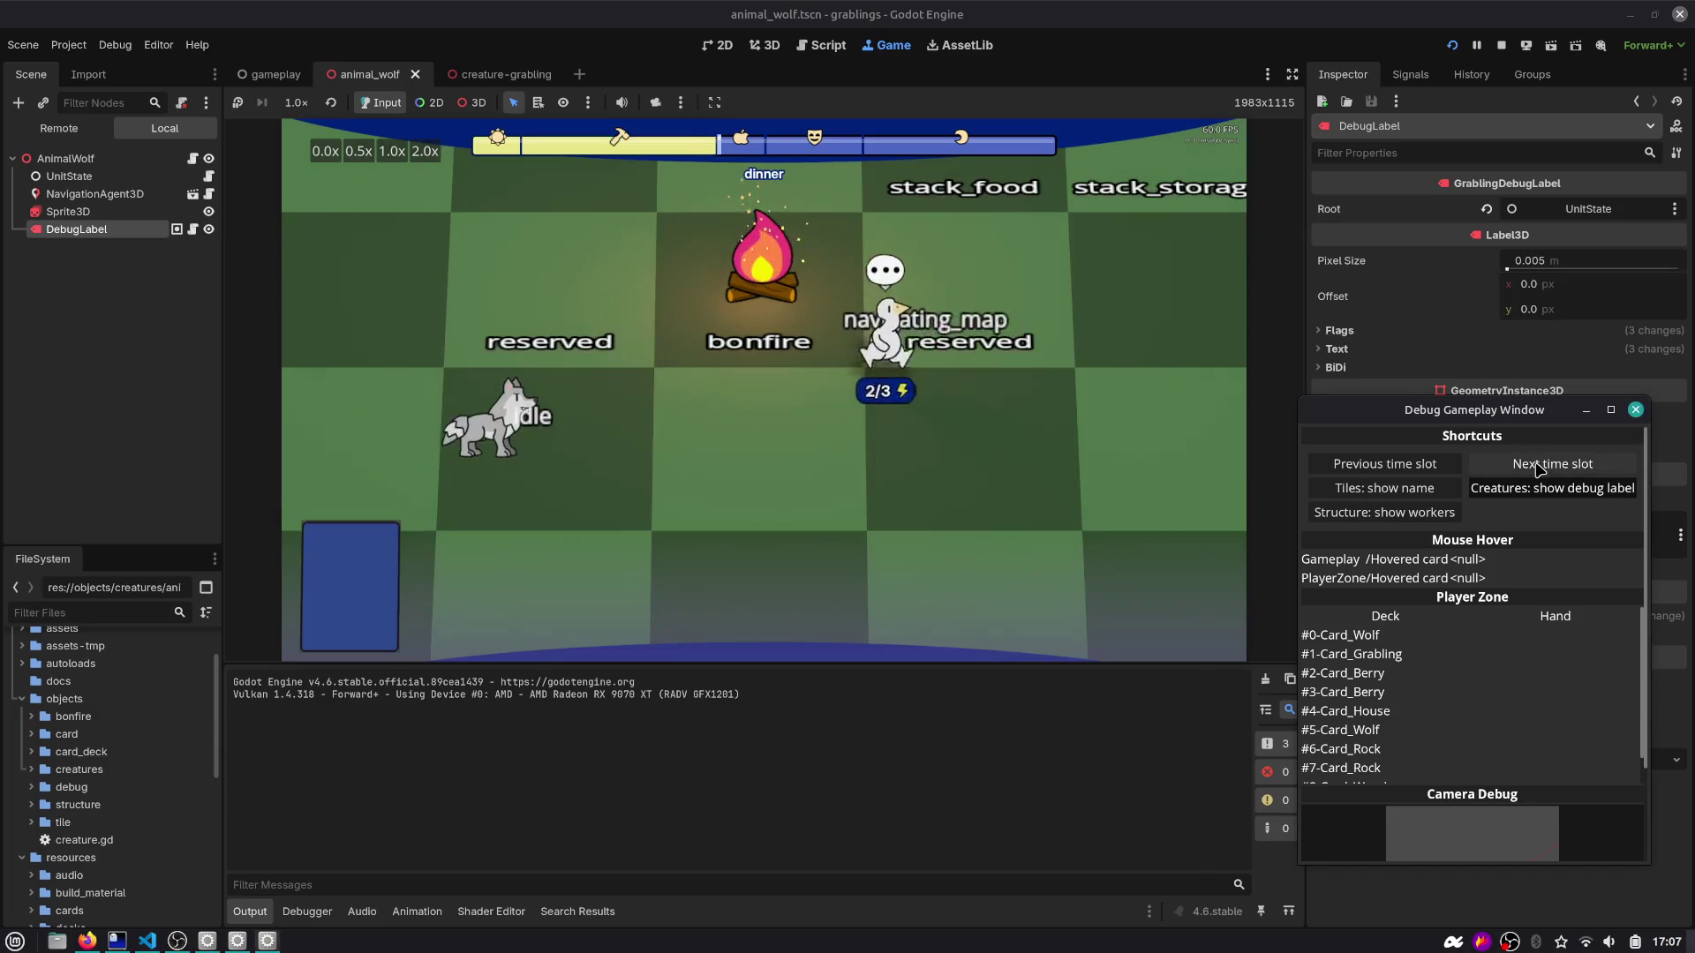
pyautogui.click(1541, 466)
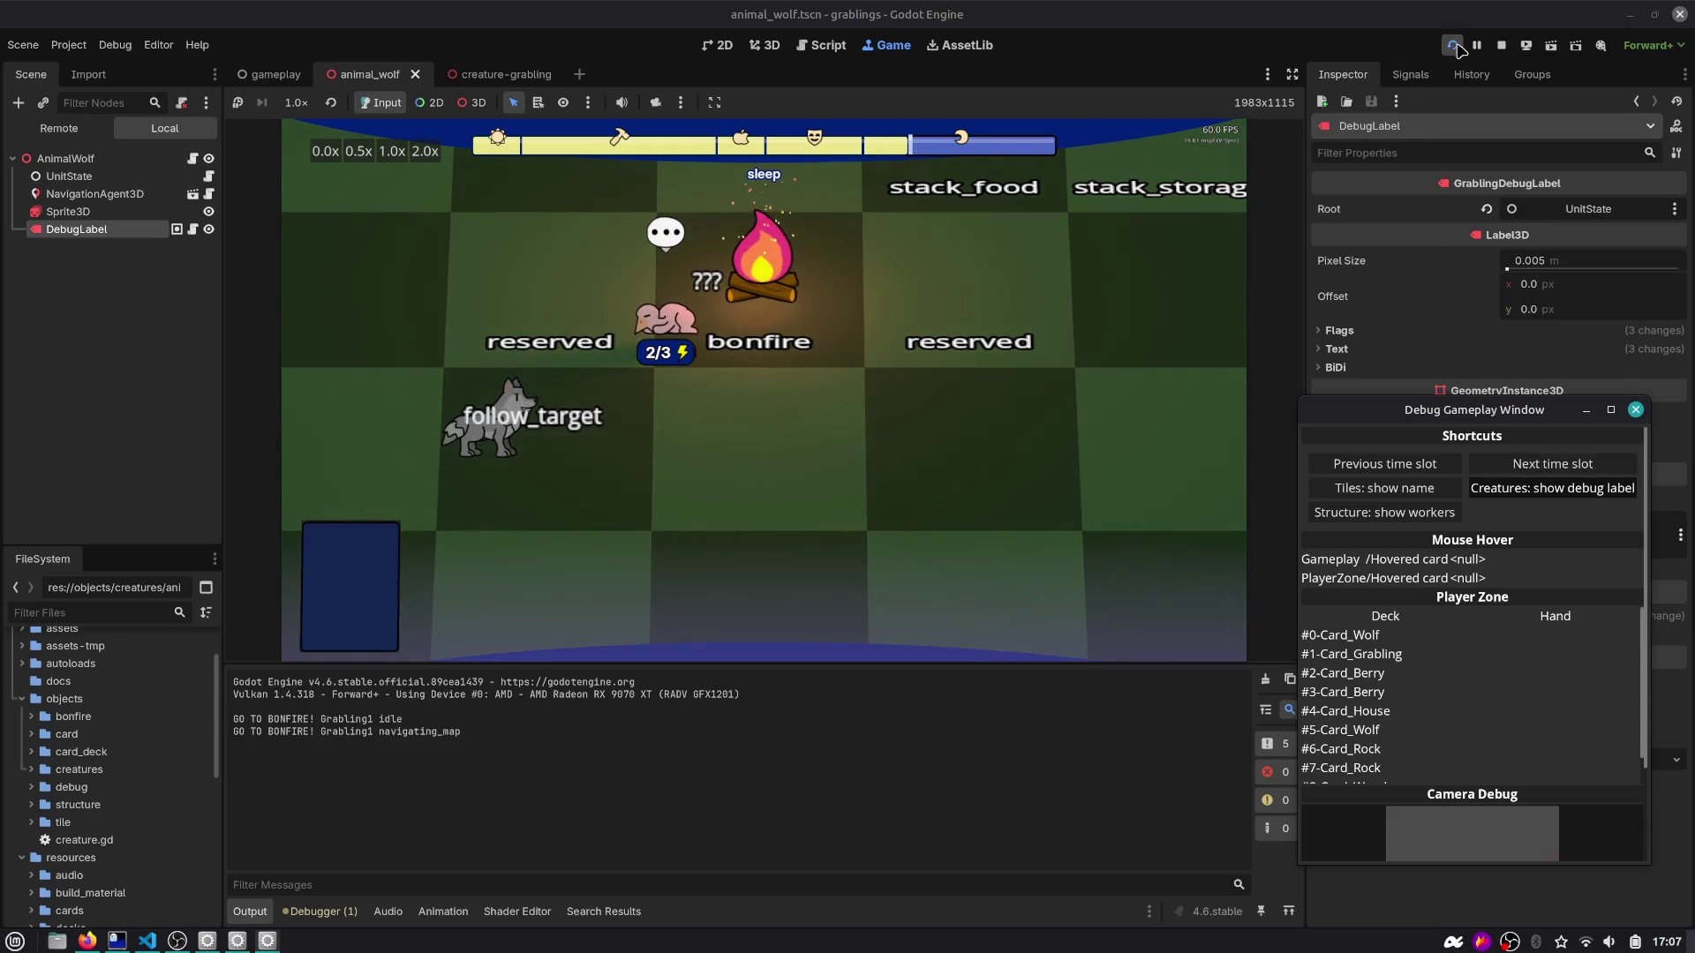
pyautogui.click(1500, 45)
pyautogui.click(821, 45)
pyautogui.scroll(-10, 554, 418)
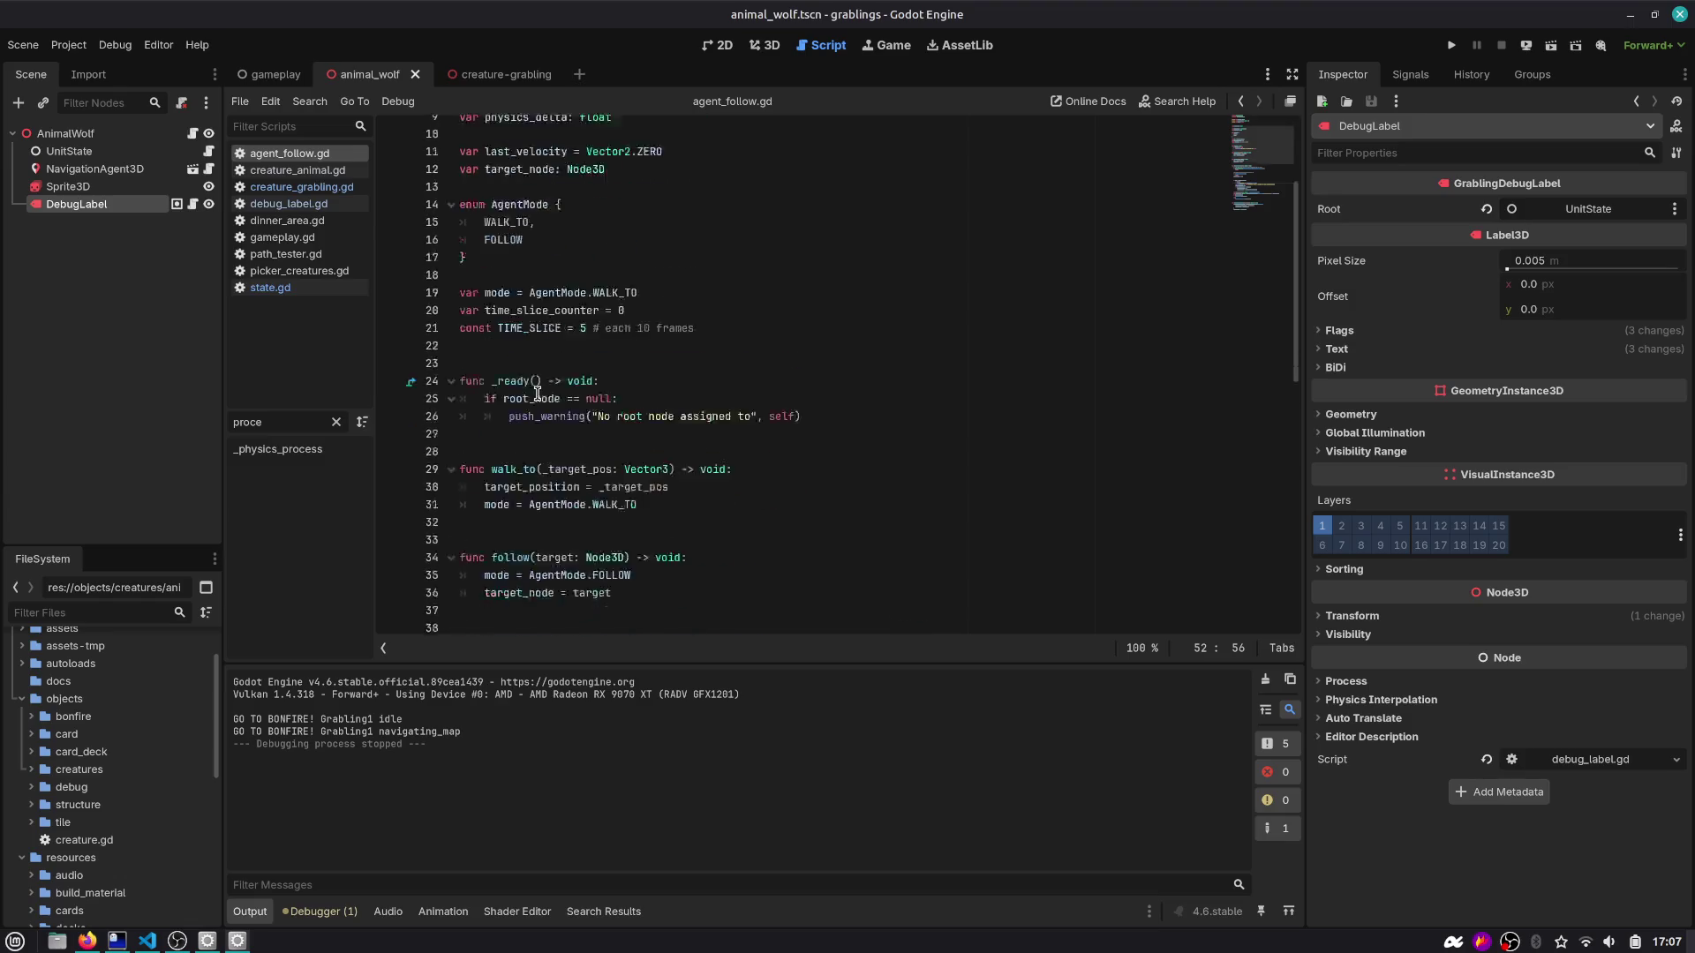
# Step: Move the verbose print block above the FOLLOW check, aligned at function level
pyautogui.scroll(-2, 554, 417)
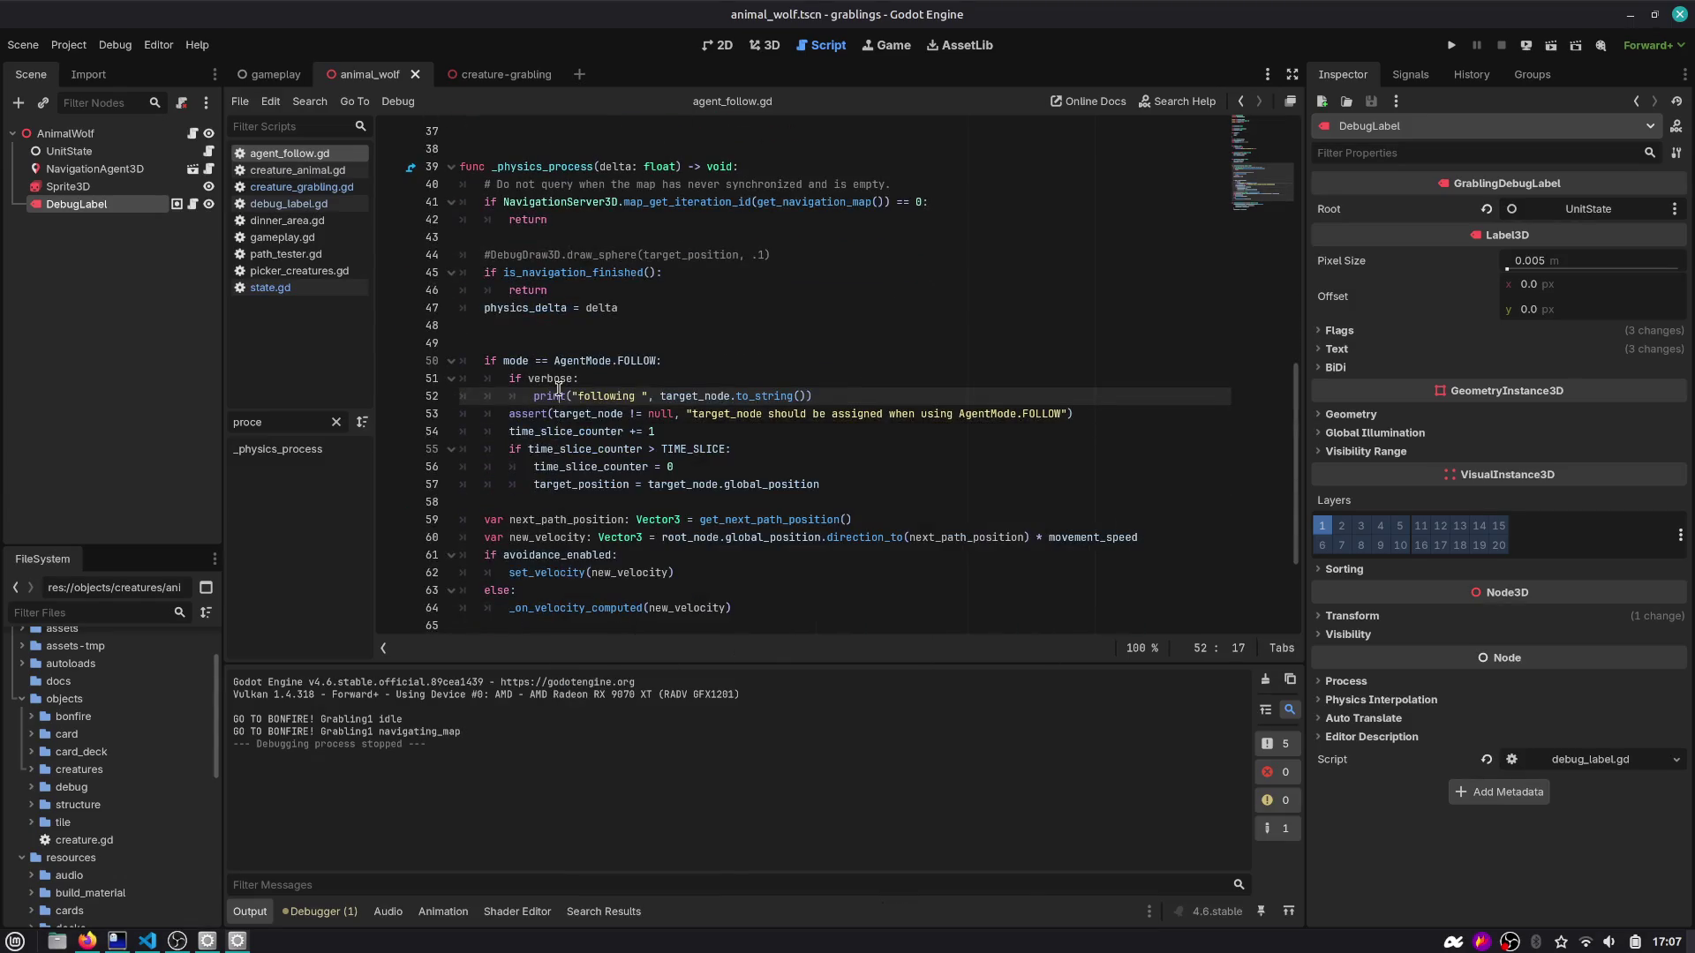
pyautogui.click(540, 360)
pyautogui.doubleClick(582, 360)
pyautogui.doubleClick(640, 361)
pyautogui.scroll(6, 643, 360)
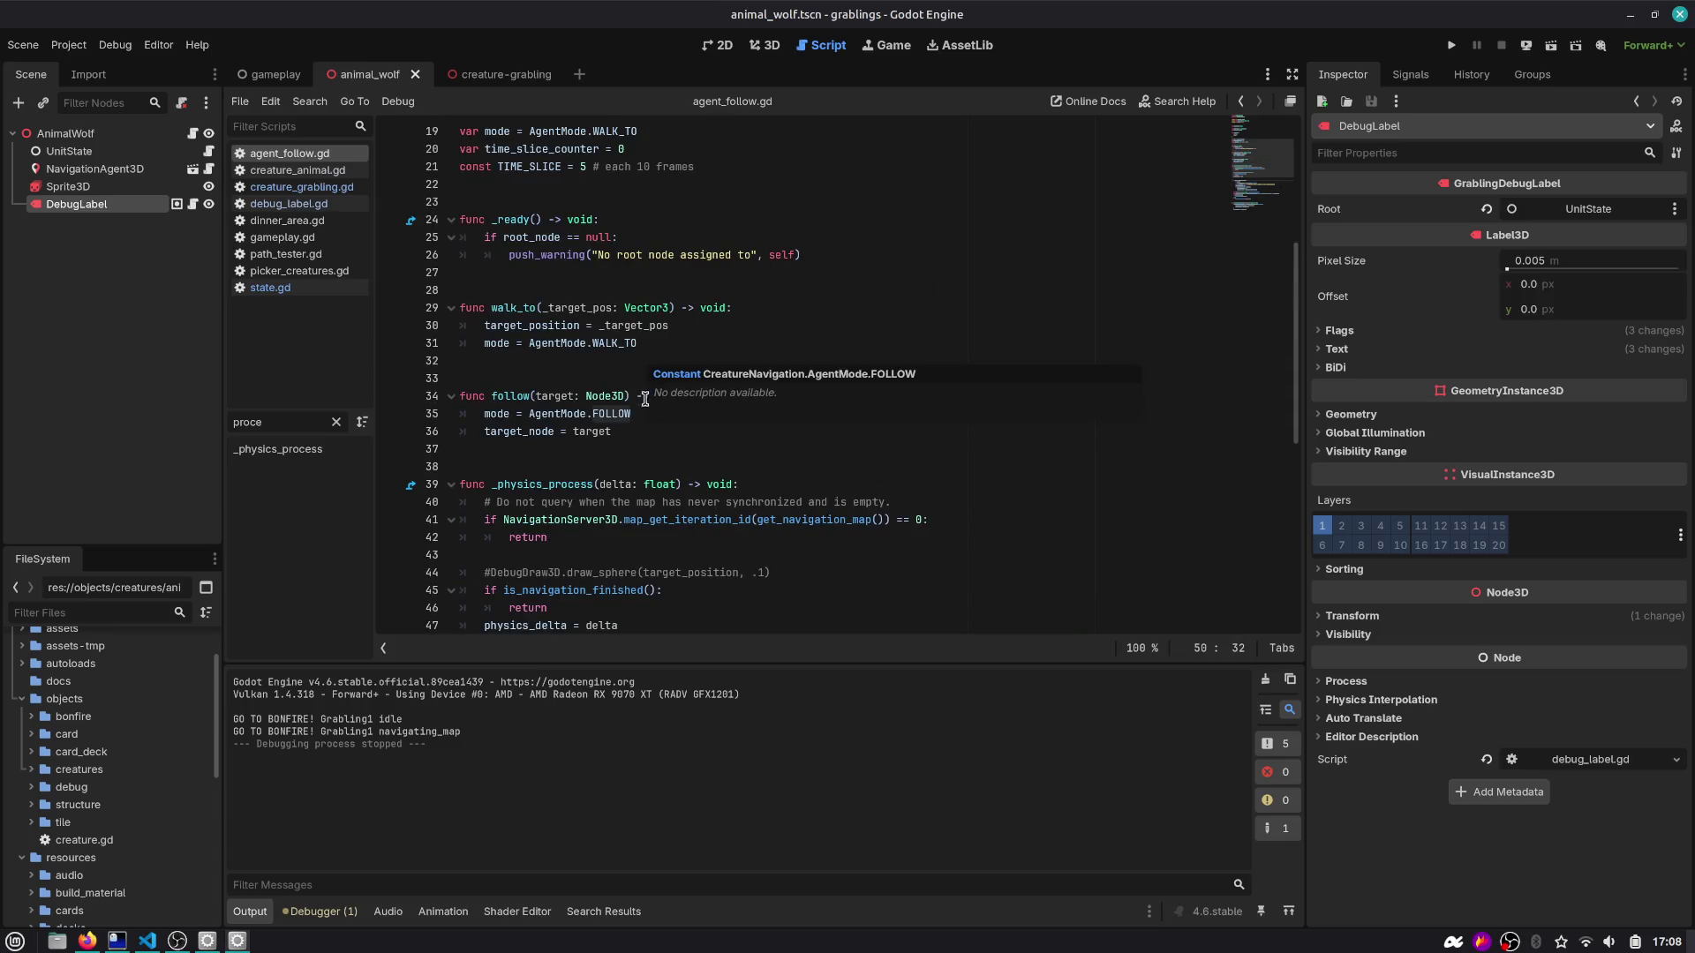
pyautogui.scroll(-2, 645, 398)
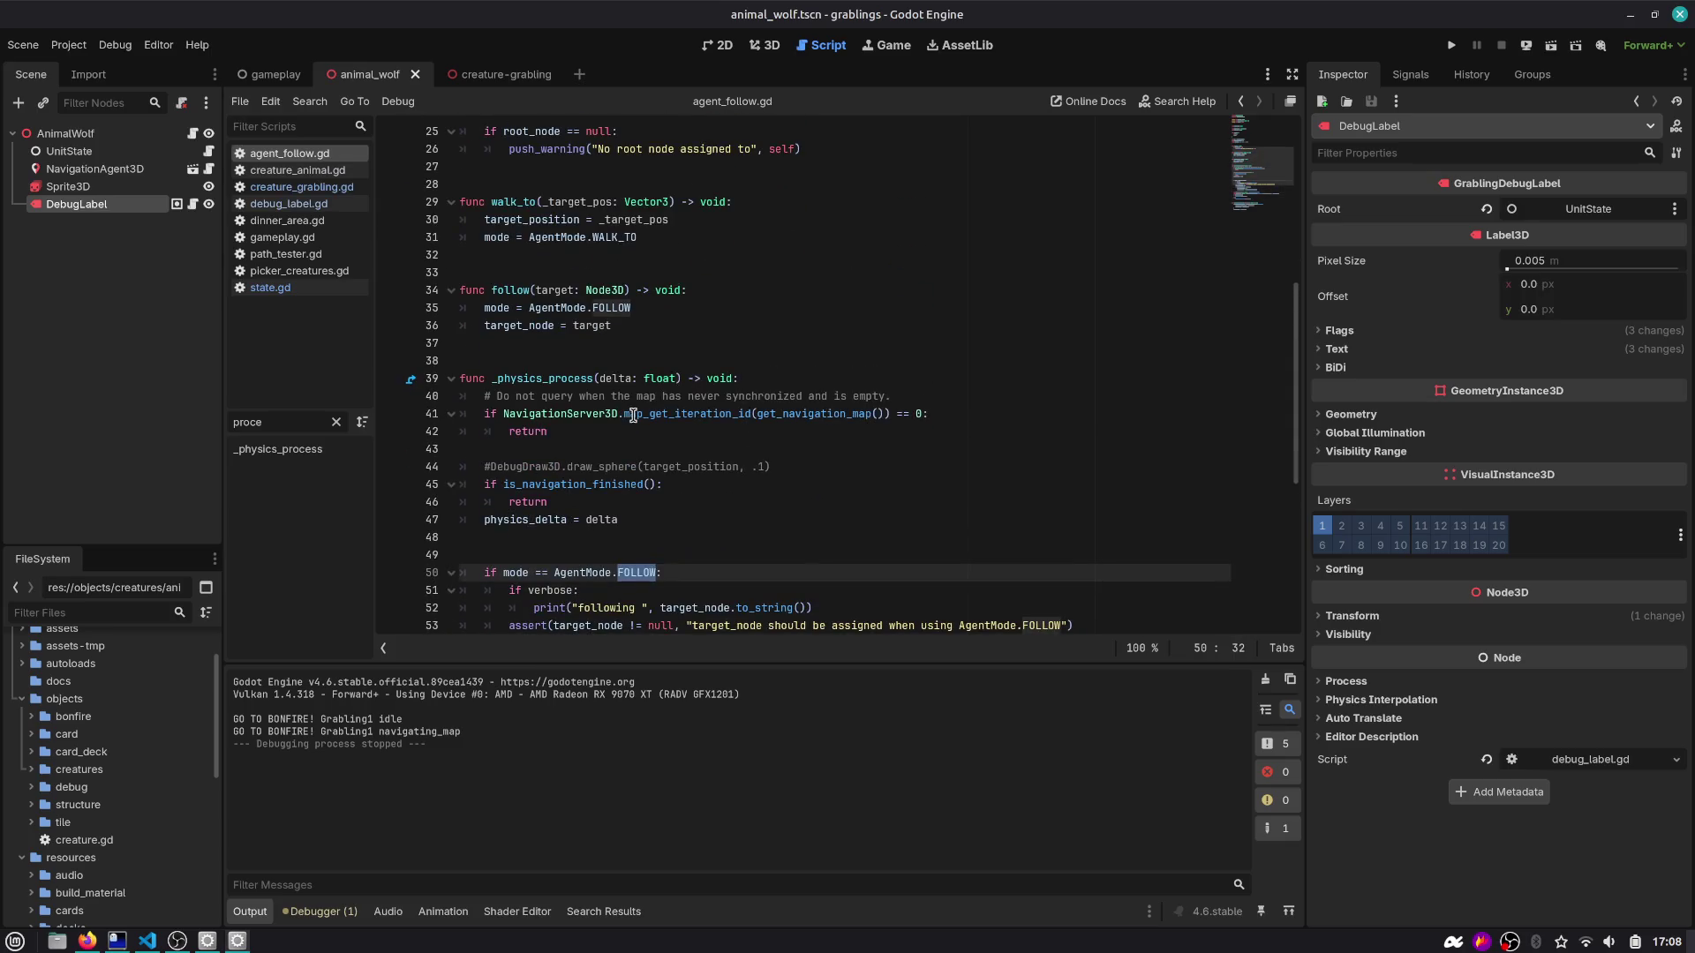
pyautogui.scroll(-4, 633, 415)
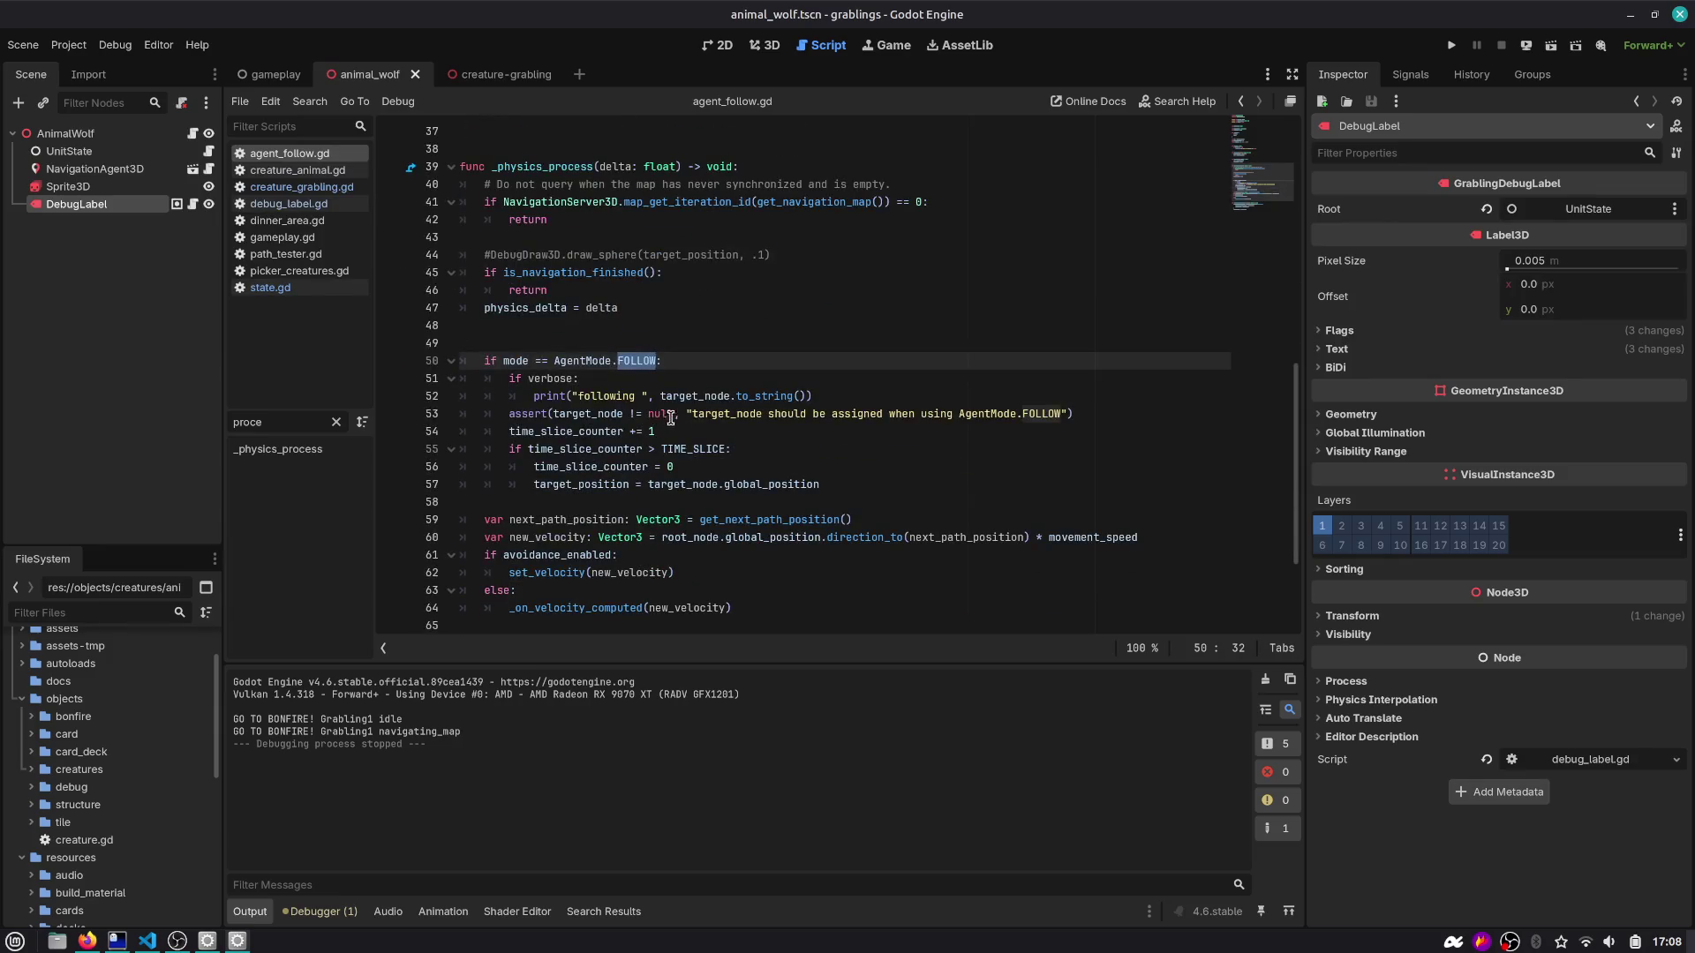
pyautogui.moveTo(583, 378); pyautogui.dragTo(709, 395)
pyautogui.hotkey('alt', 'Up')
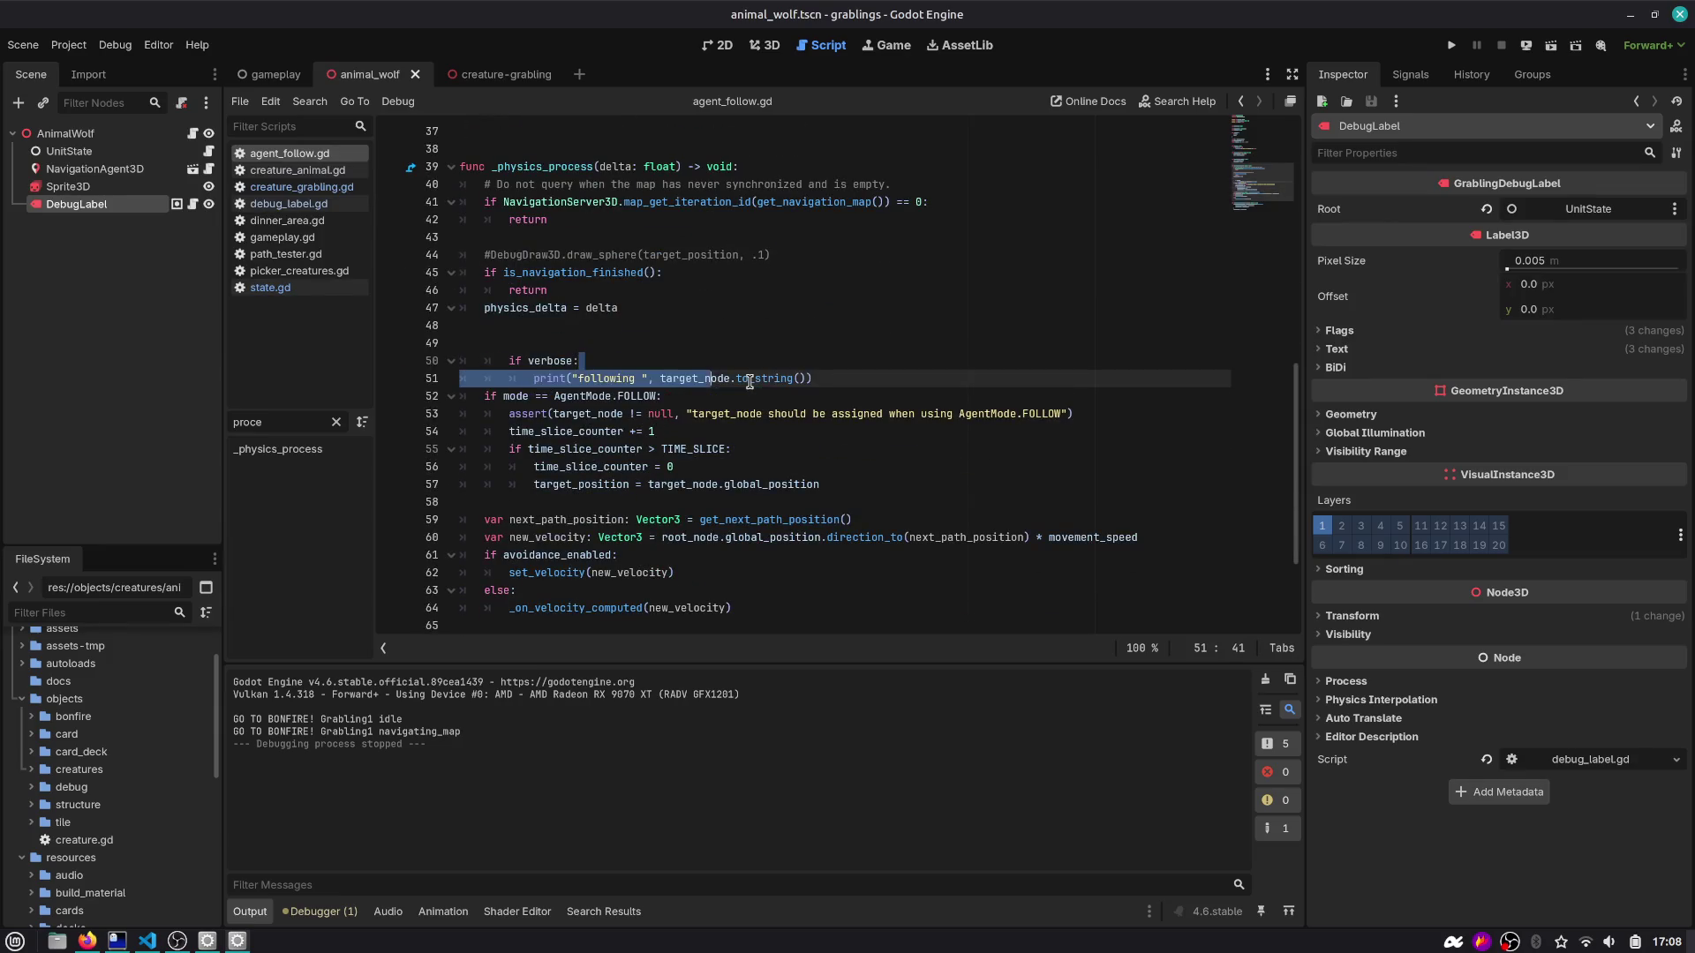
pyautogui.press('Escape')
pyautogui.hotkey('alt', 'Down')
pyautogui.hotkey('alt', 'Up')
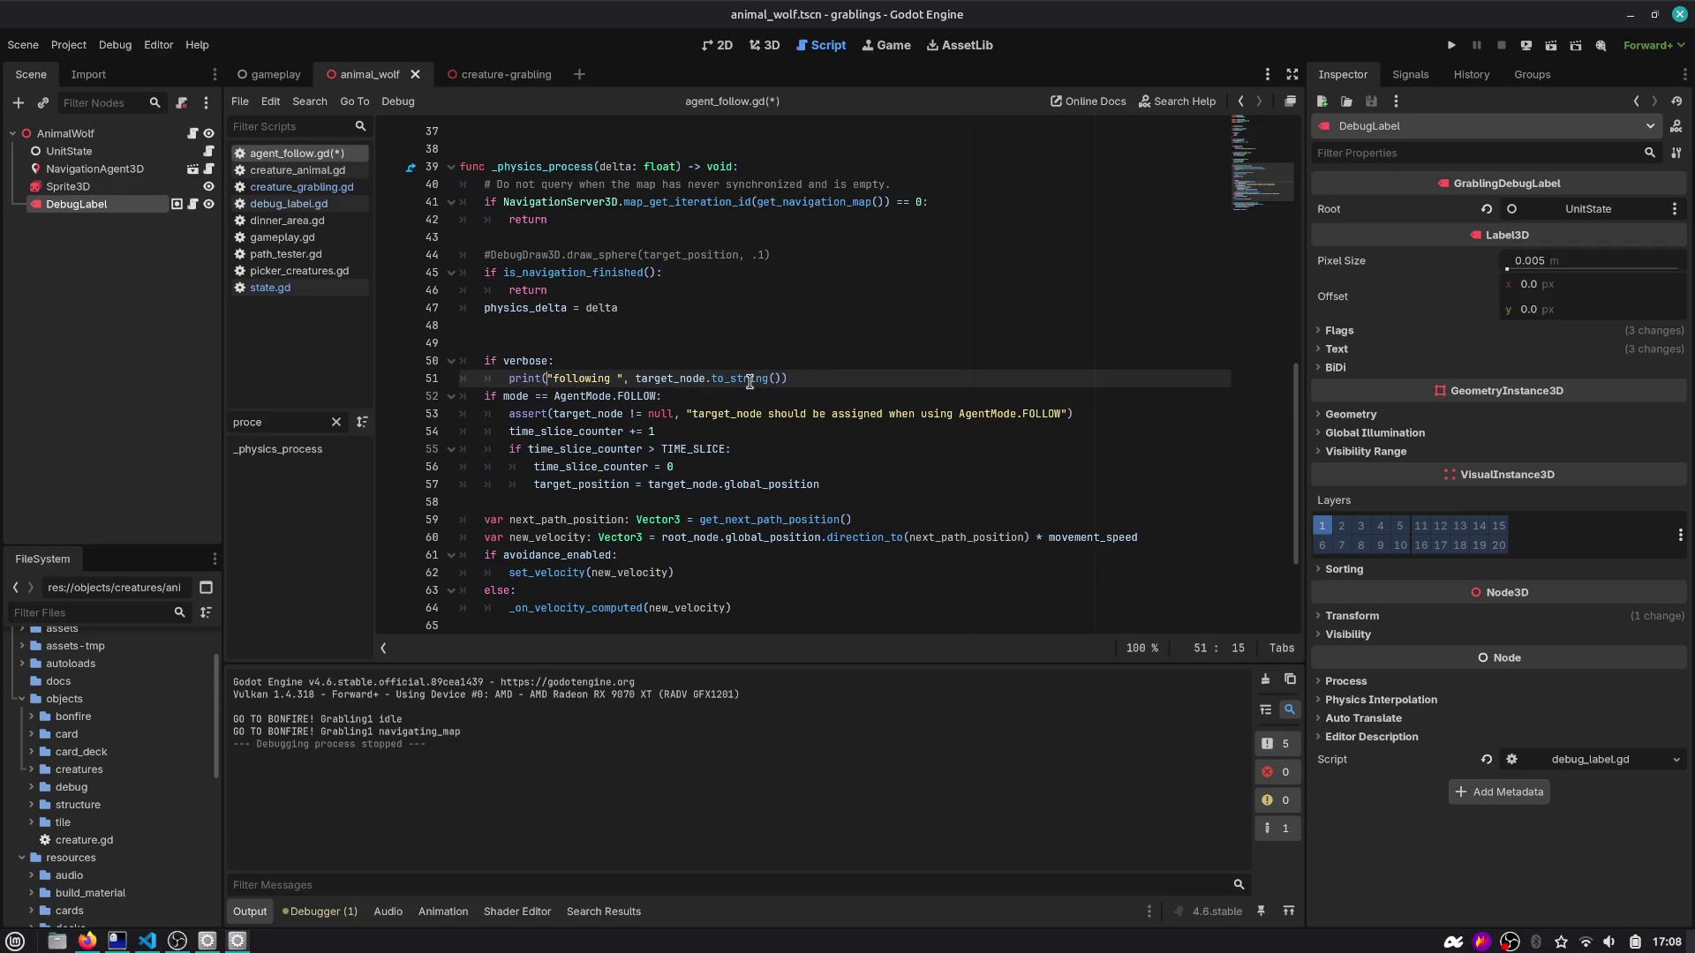
# Step: Rewrite the print to output "mode = ", mode and "target_node= " with the target
pyautogui.hotkey('ctrl', 'shift', 'Right')
pyautogui.write('tag')
pyautogui.press('BackSpace')
pyautogui.write('rget_node= ')
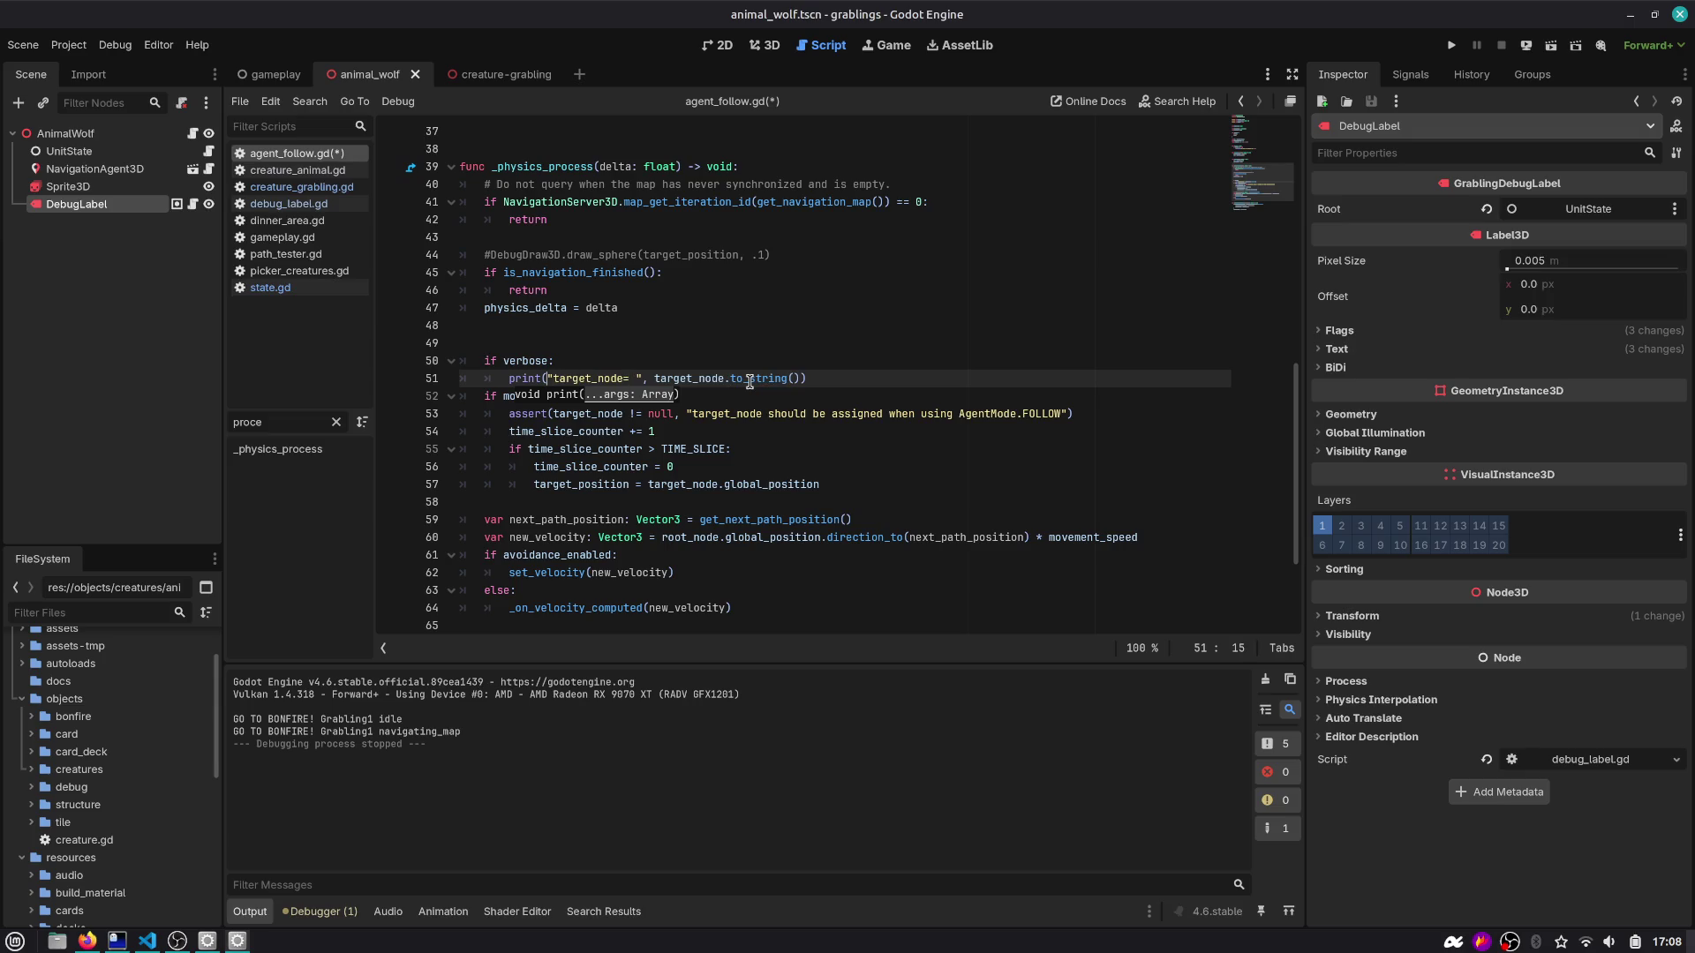
pyautogui.write('",')
pyautogui.press('Left')
pyautogui.press('BackSpace')
pyautogui.press('BackSpace')
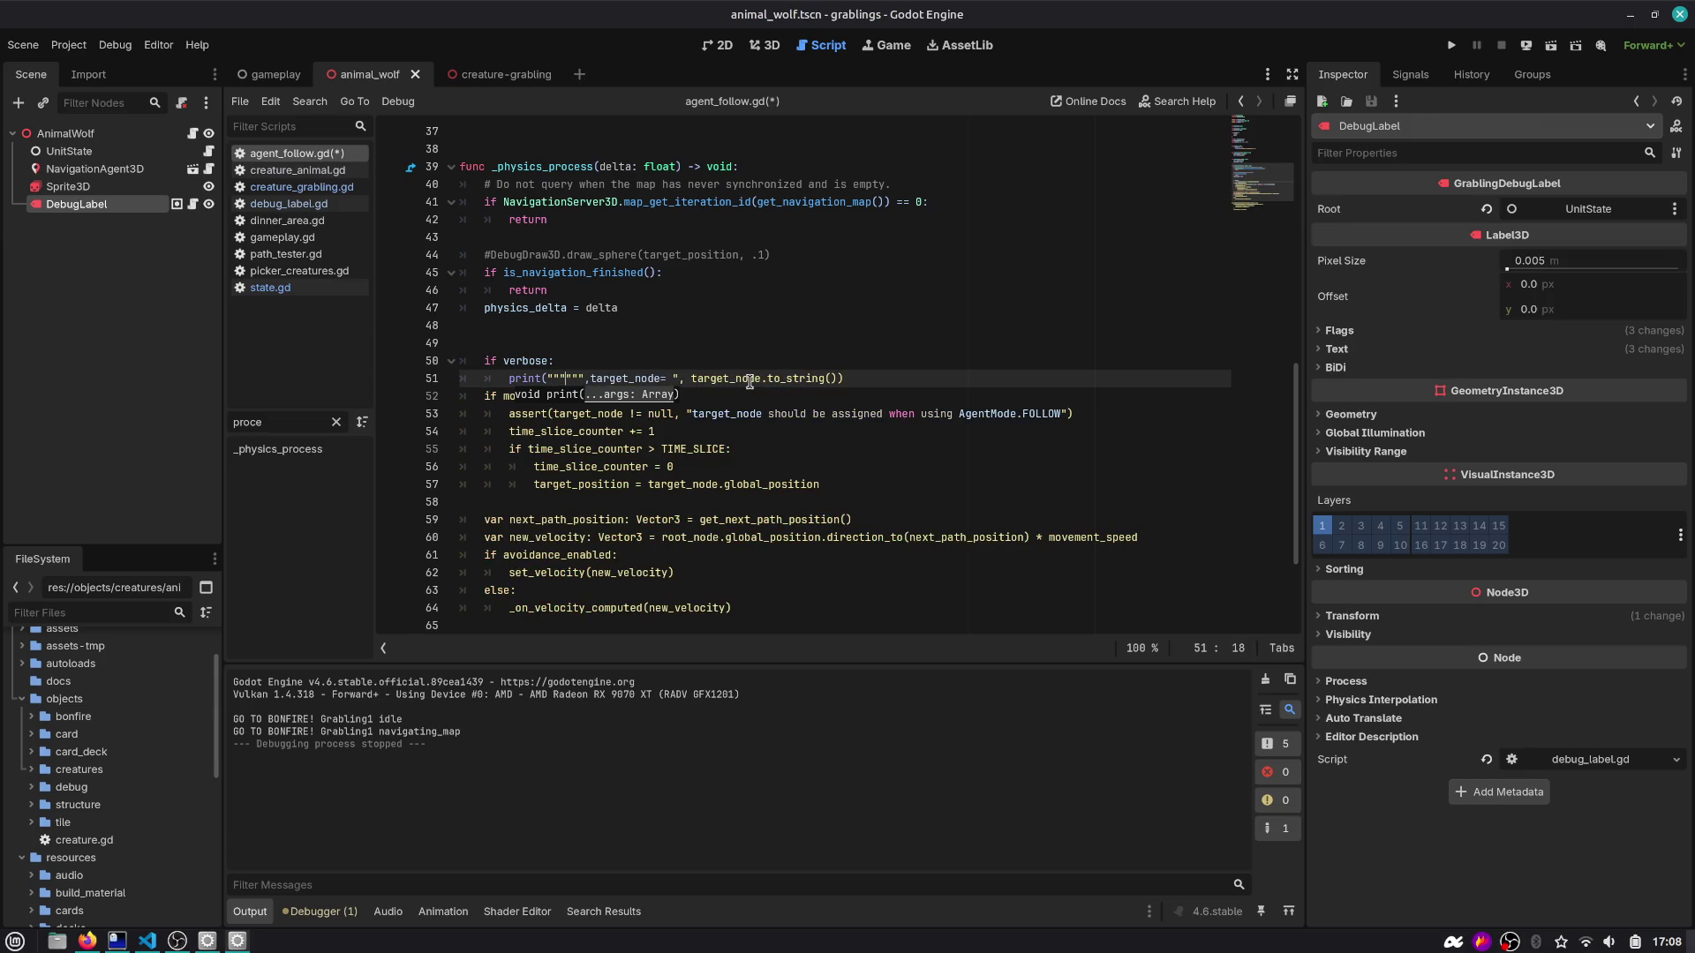
pyautogui.write('"')
pyautogui.press('Left')
pyautogui.press('Left')
pyautogui.write('"')
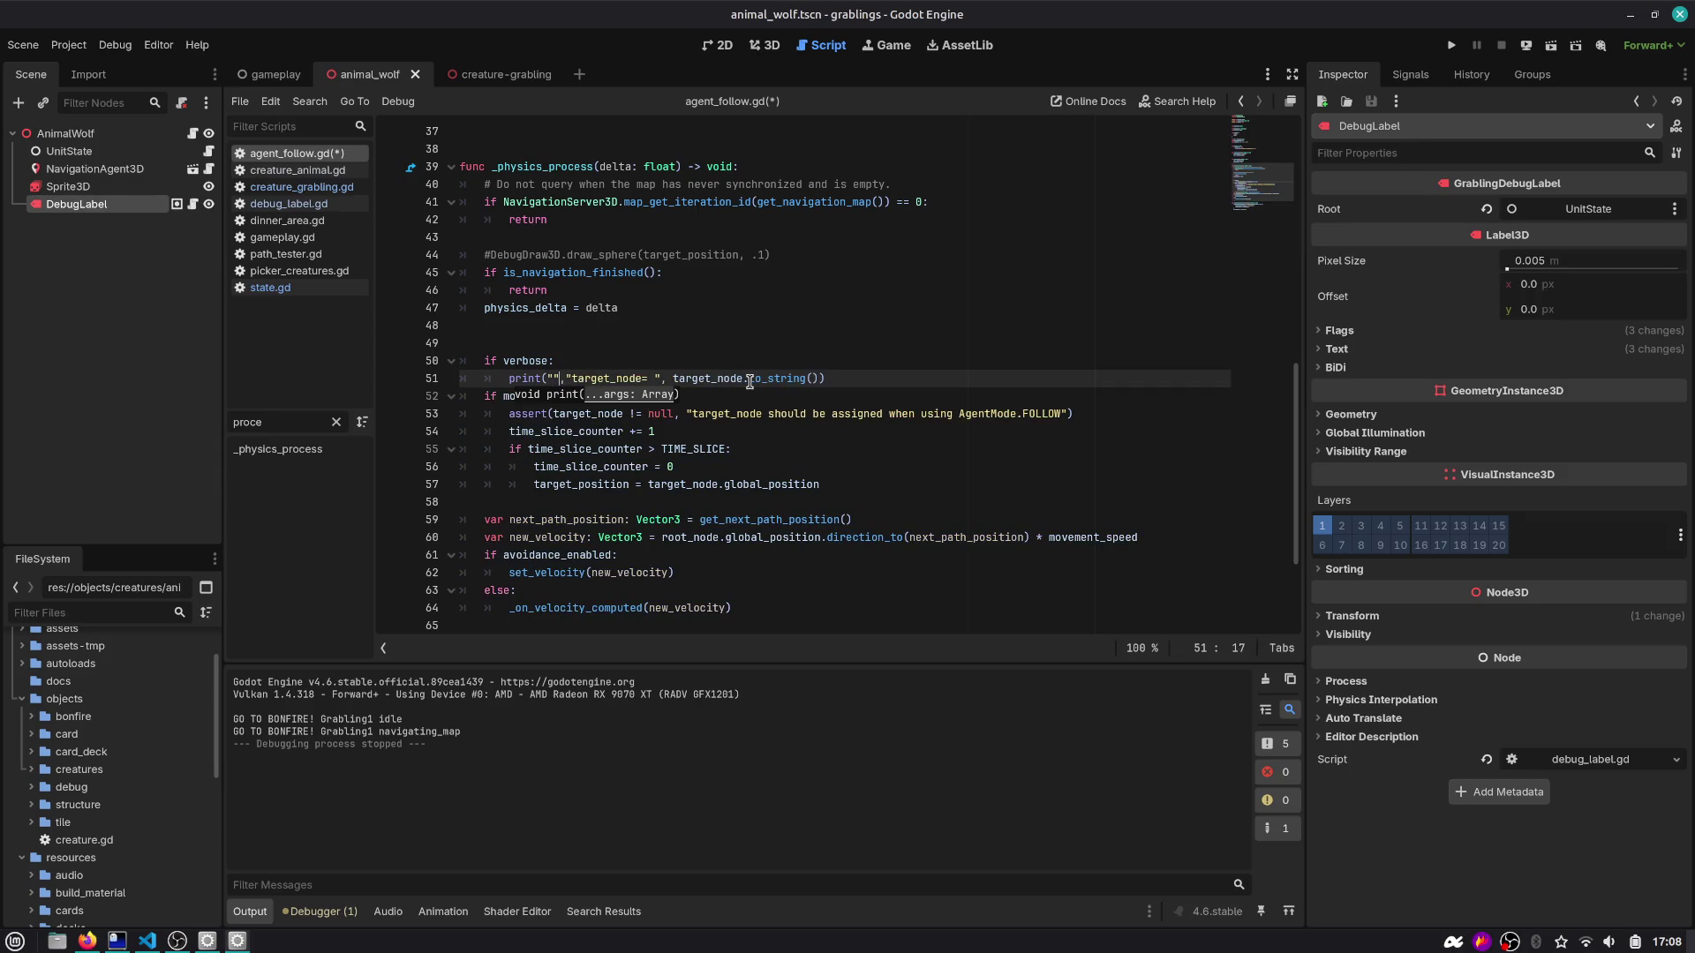
pyautogui.write('mode = ",')
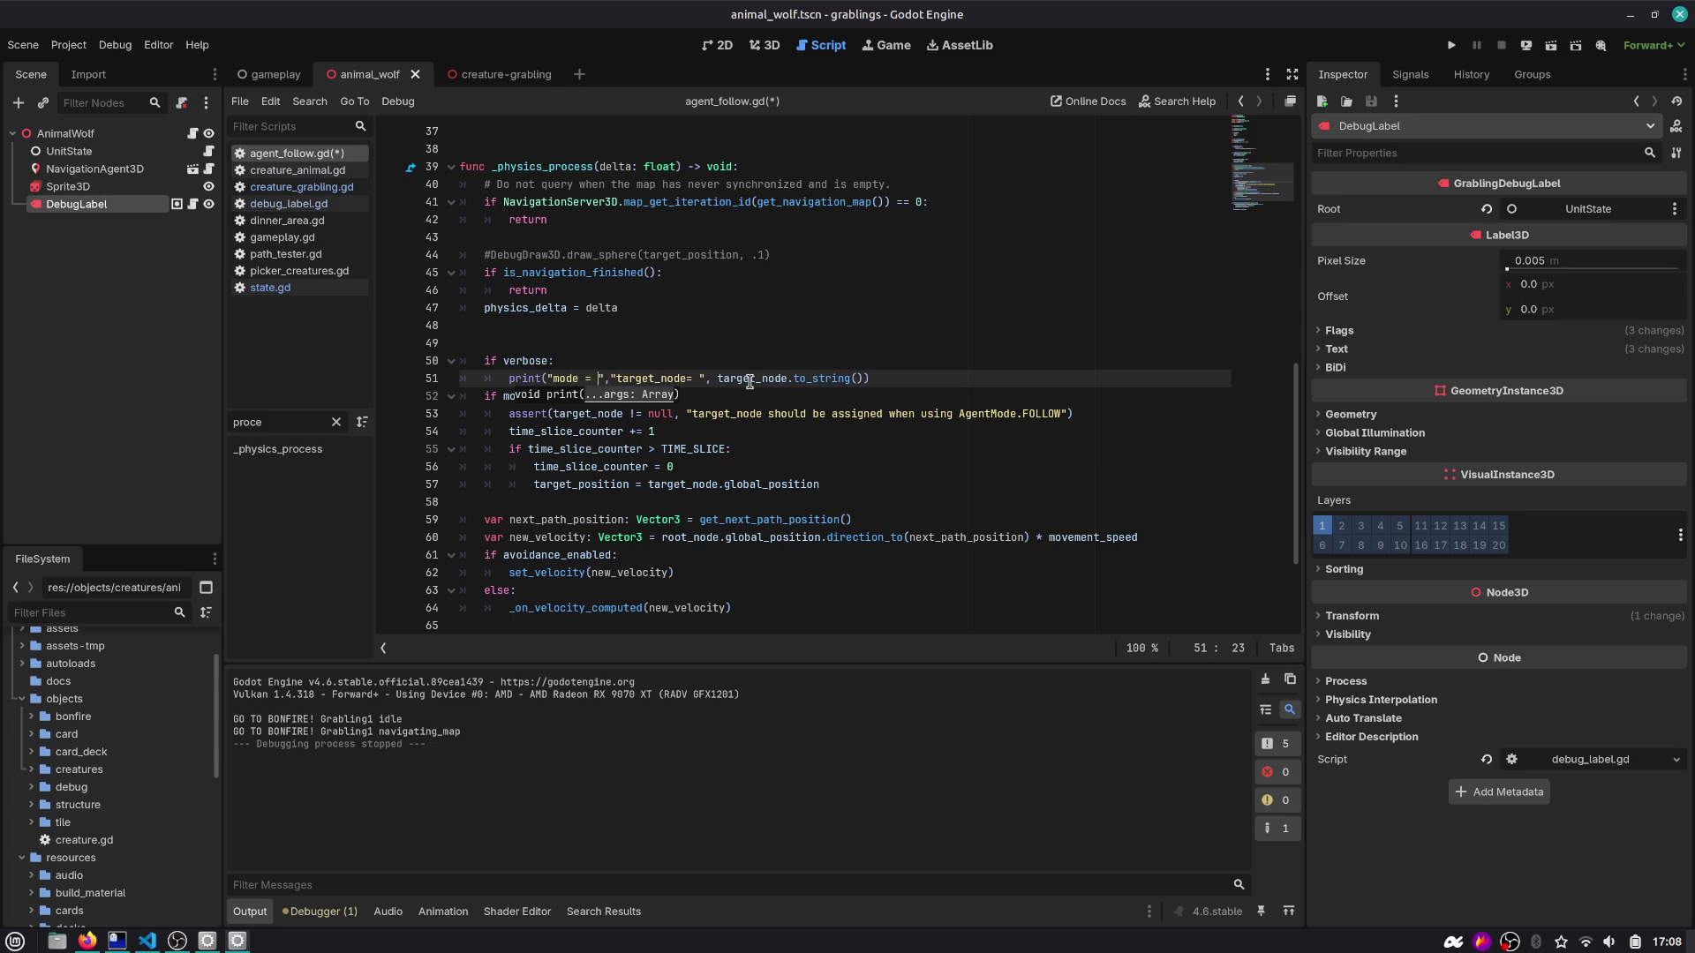
pyautogui.write(' mode,')
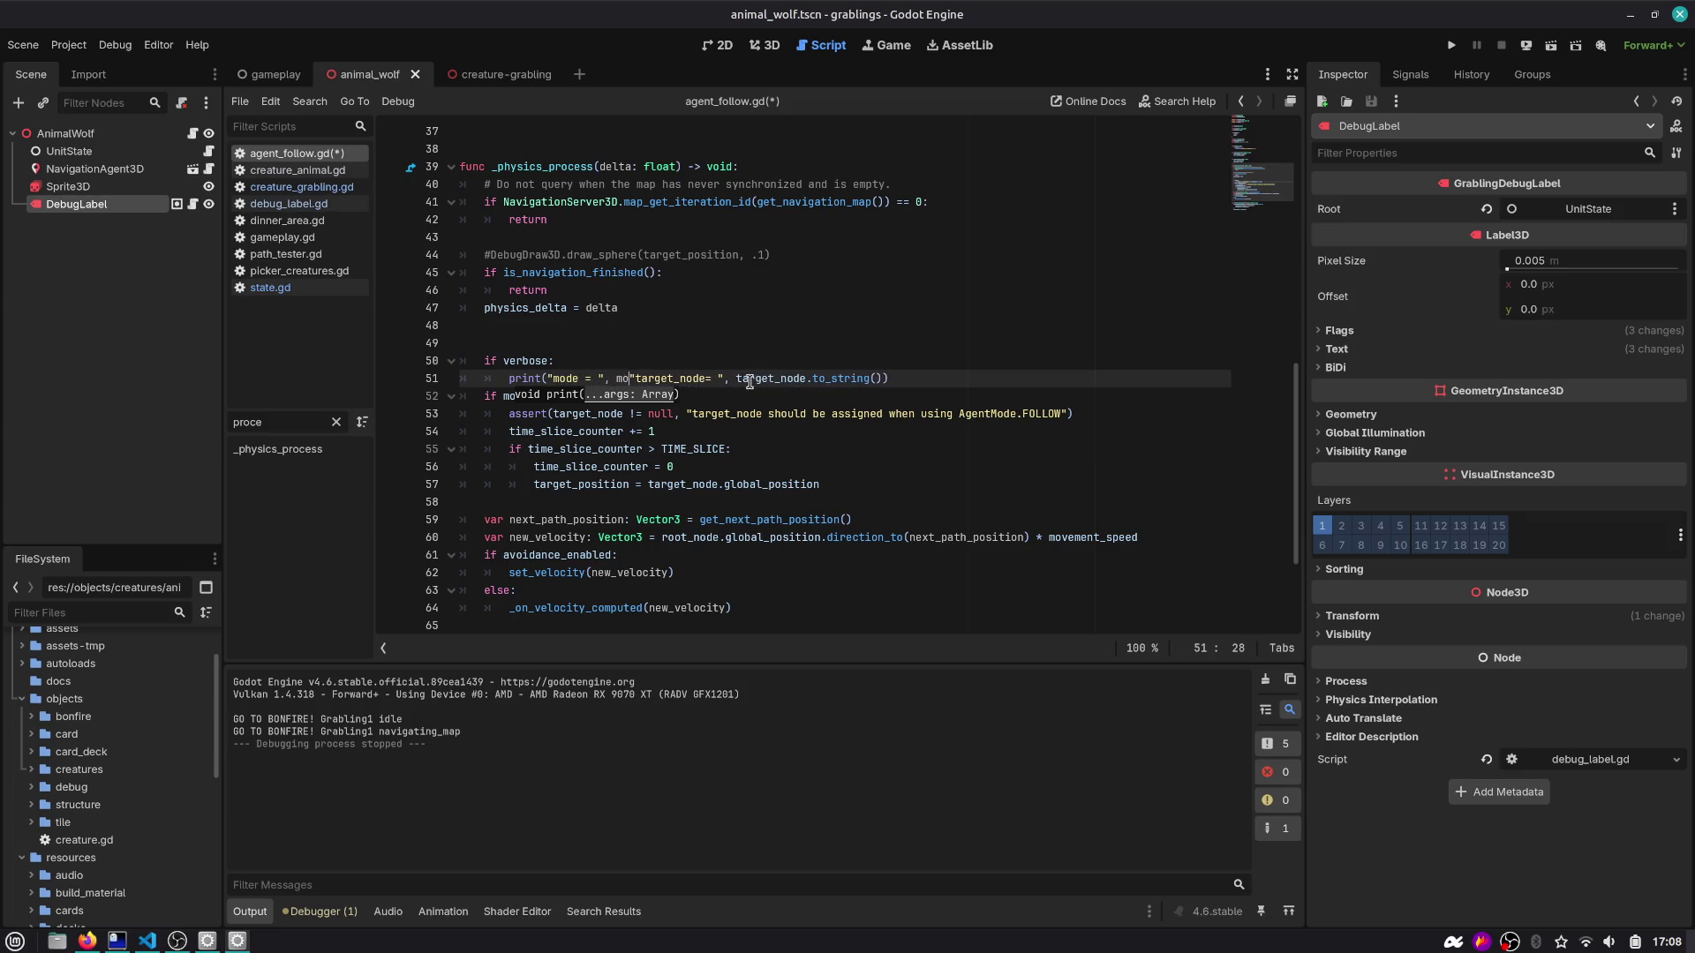
# Step: Separate the mode and target labels with a '|', then select NavigationAgent3D and run the game
pyautogui.hotkey('ctrl', 'Return')
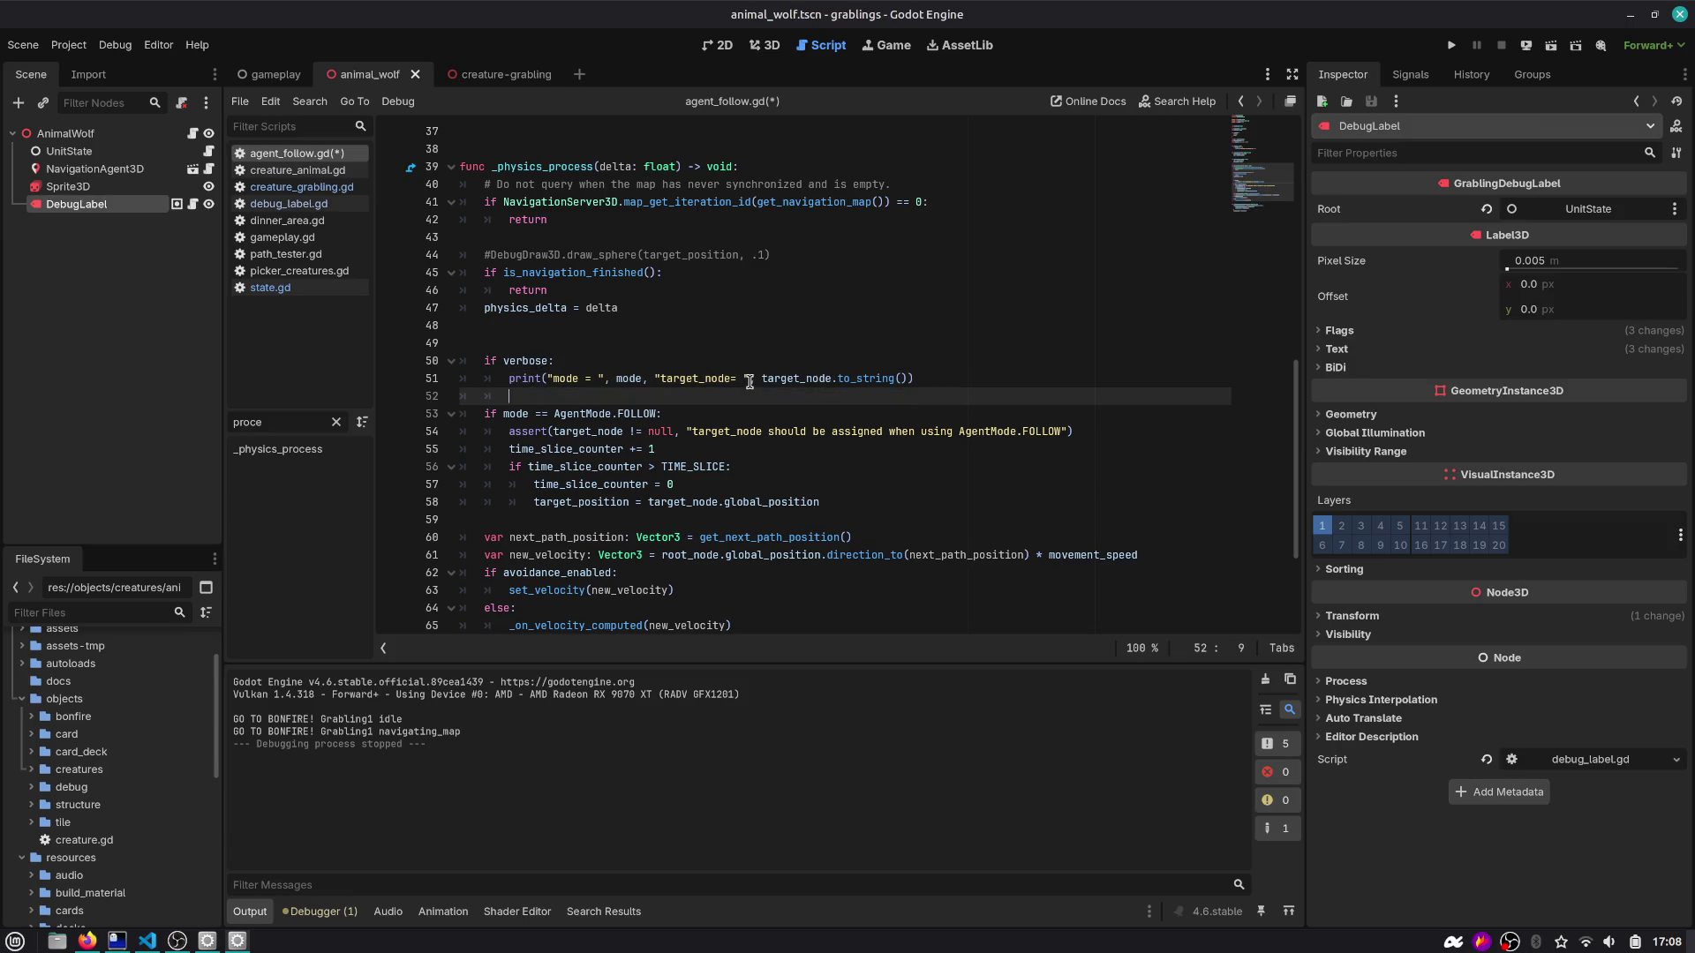
pyautogui.press('Up')
pyautogui.press('Right')
pyautogui.press('Right')
pyautogui.write('|')
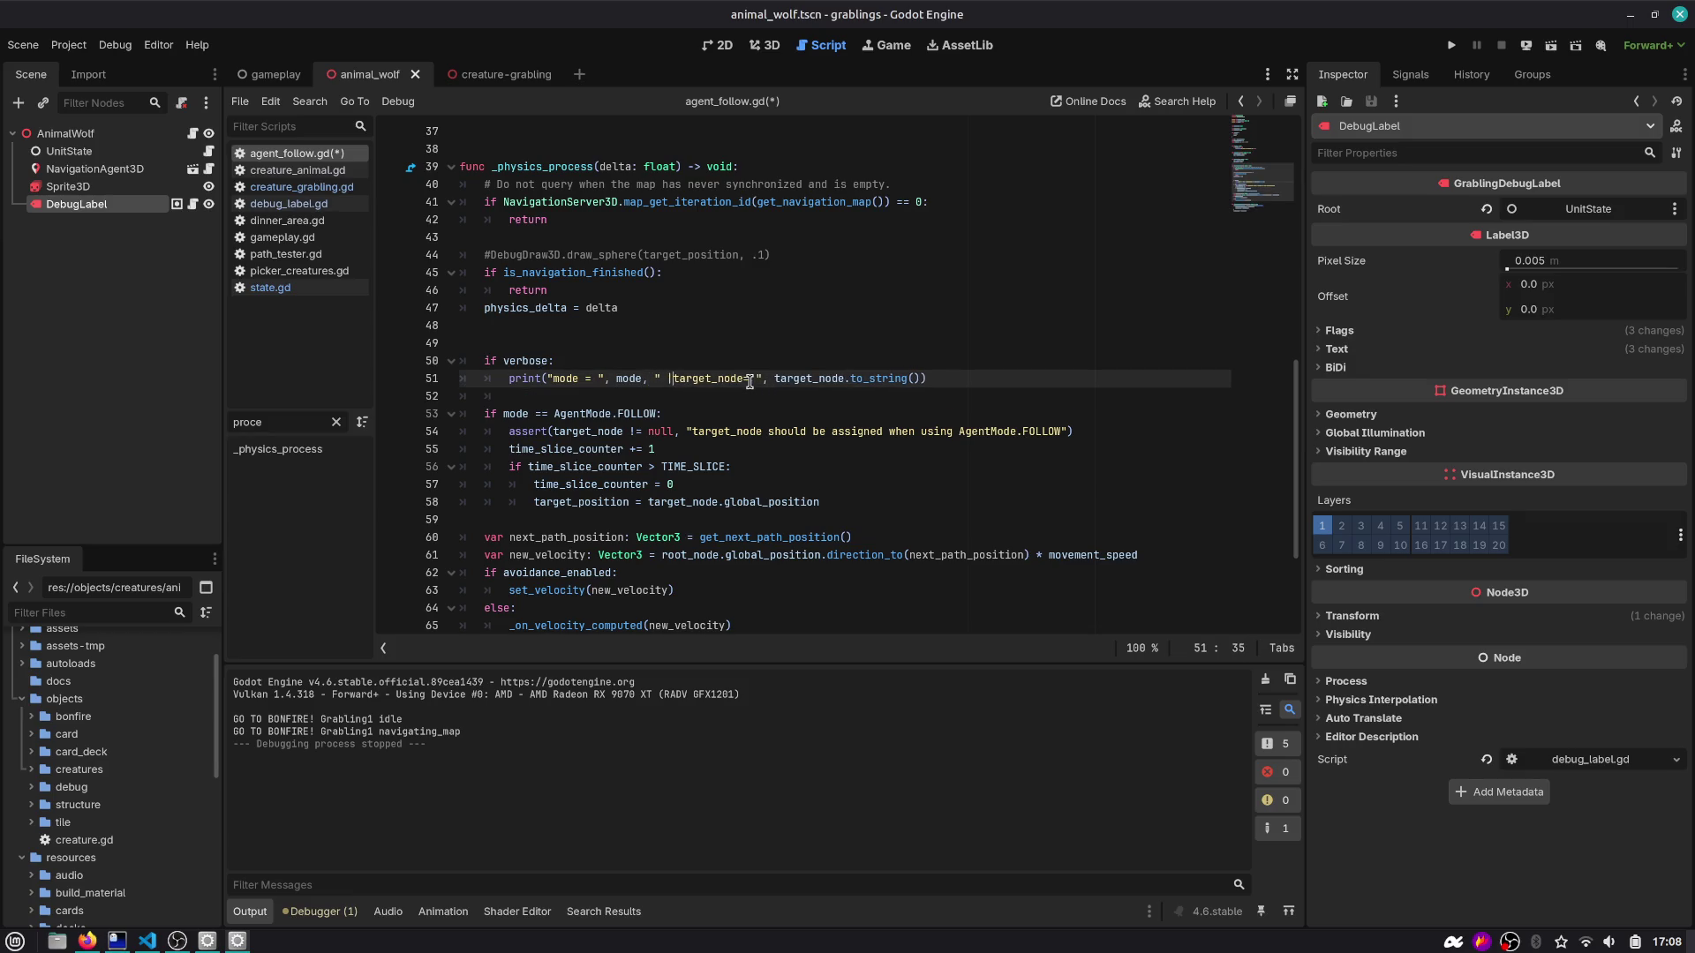
pyautogui.click(140, 168)
pyautogui.click(1450, 45)
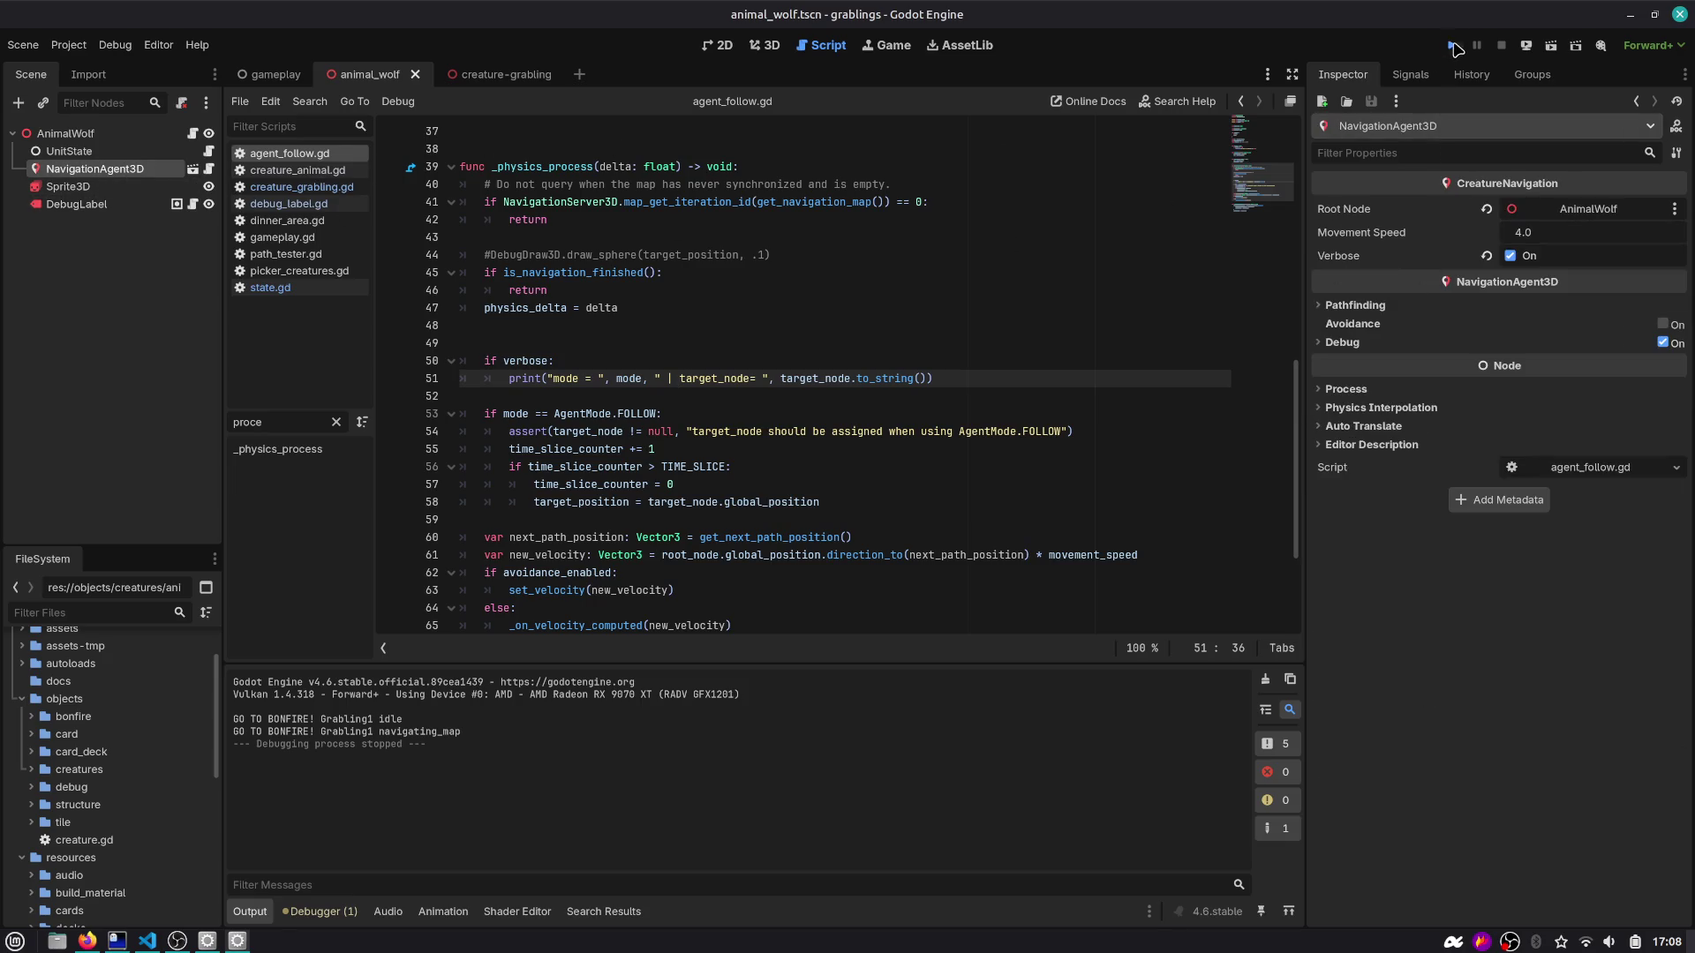
# Step: Advance the running game through sleep time to morning, then stop it
pyautogui.click(1520, 466)
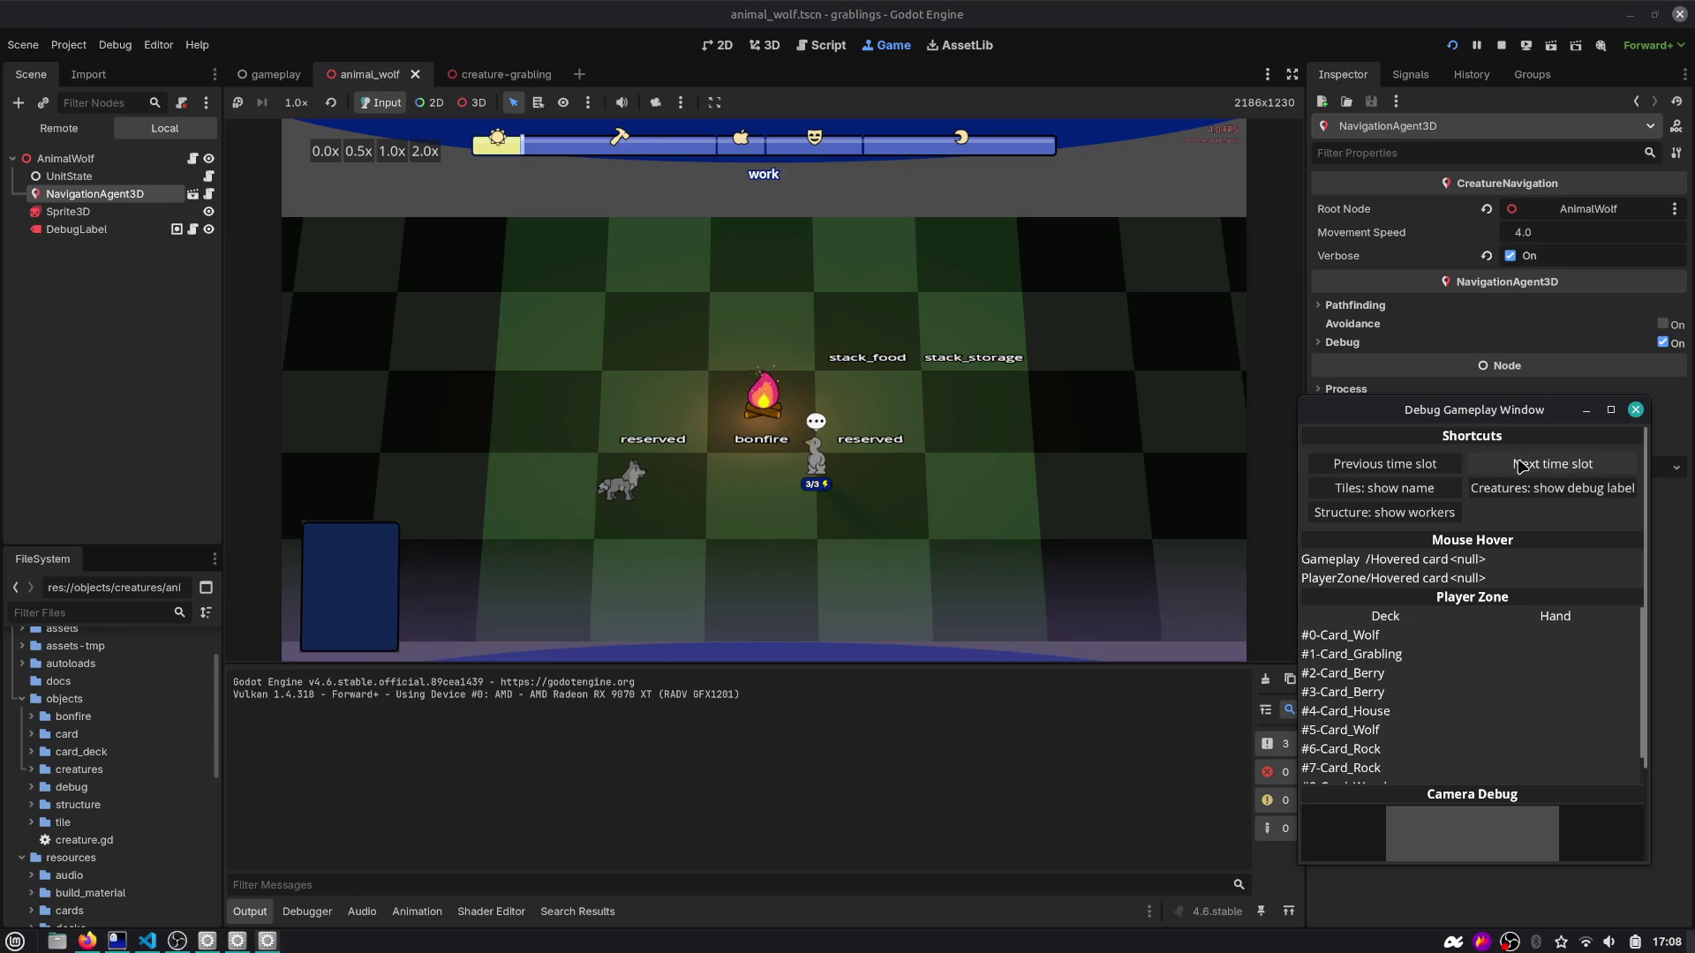
pyautogui.click(1520, 466)
pyautogui.click(1520, 466)
pyautogui.click(1520, 466)
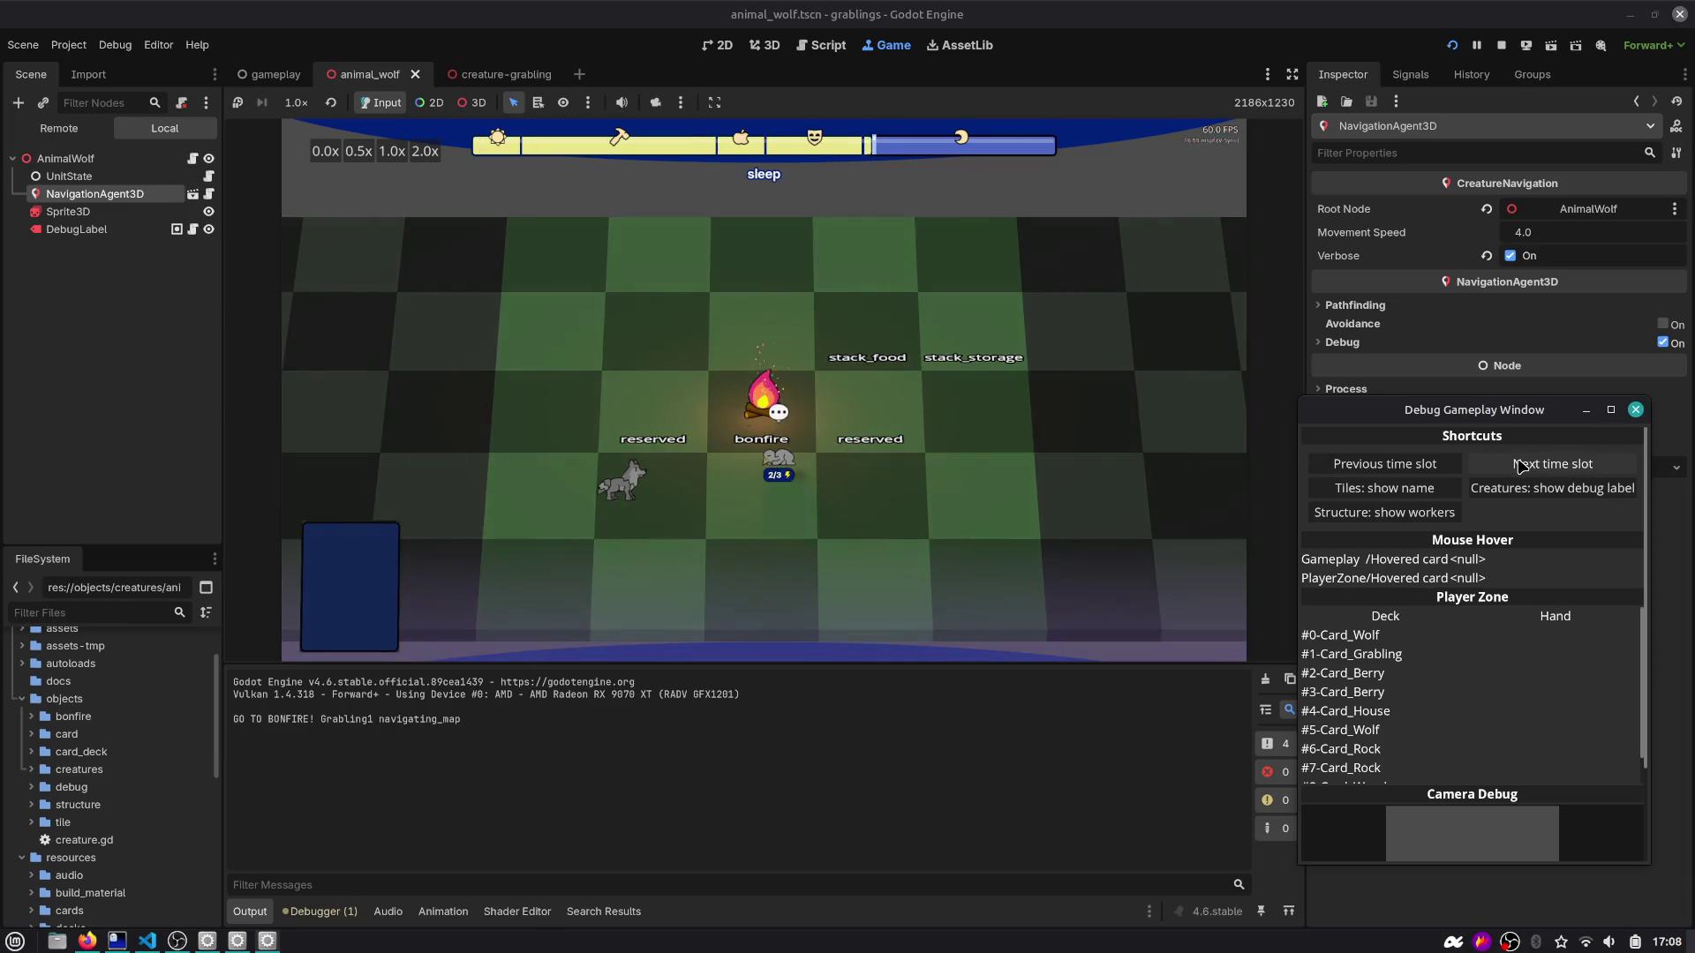
pyautogui.click(1520, 466)
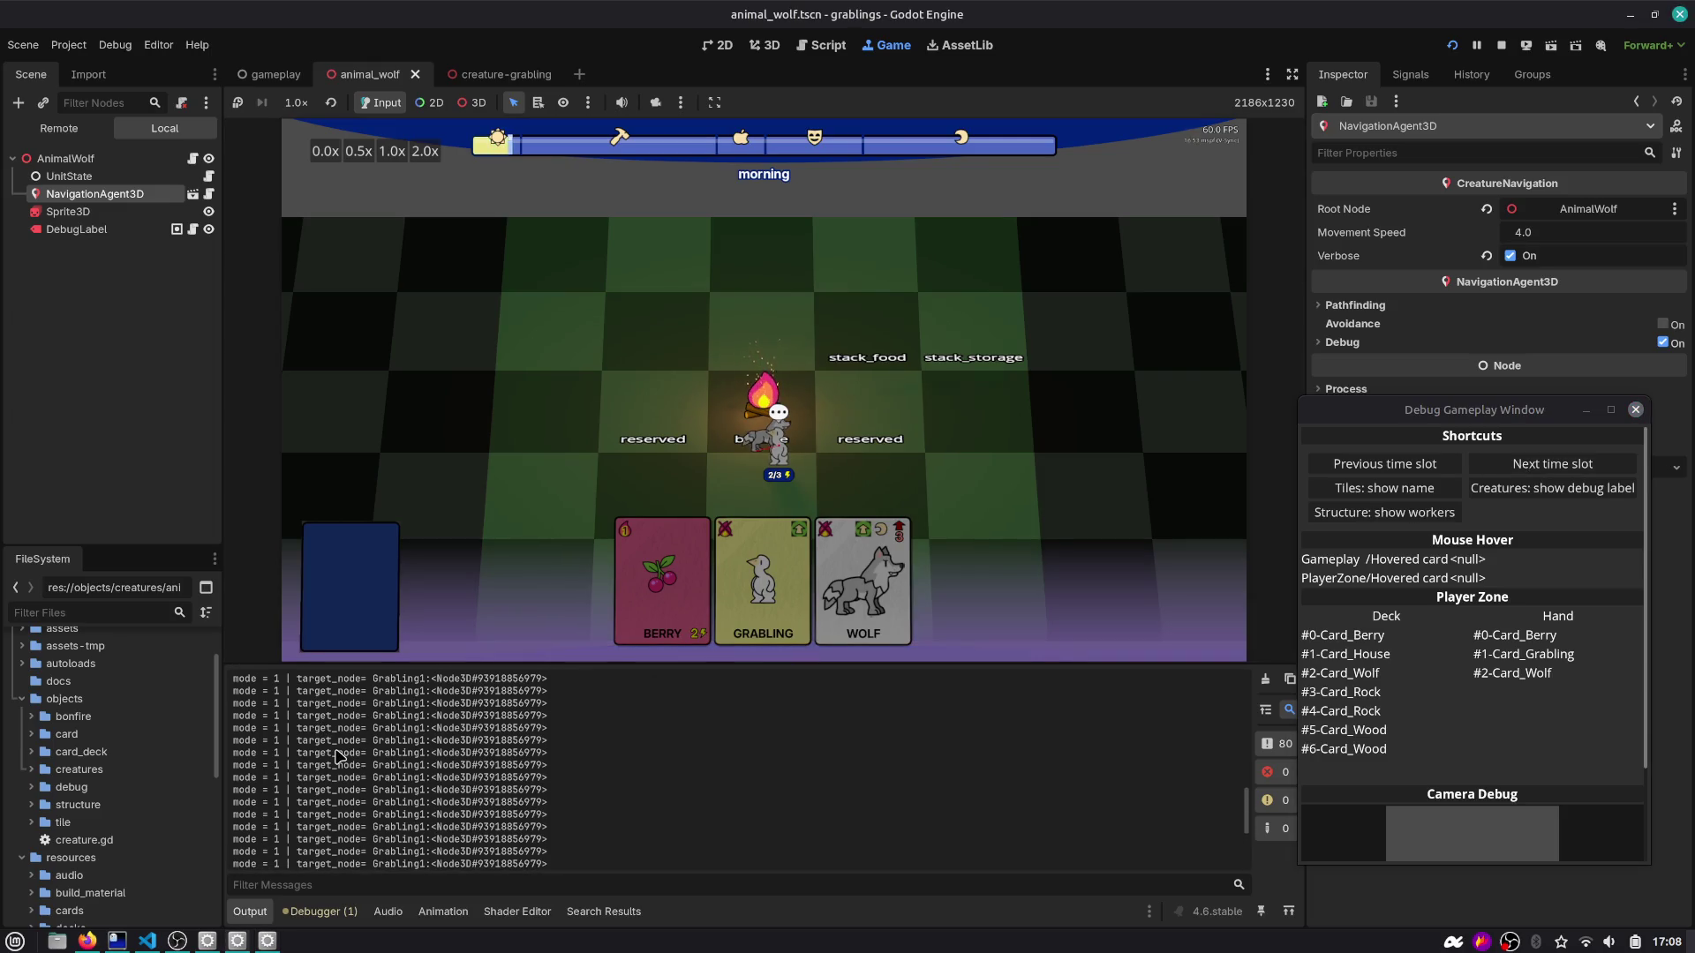
pyautogui.click(1500, 46)
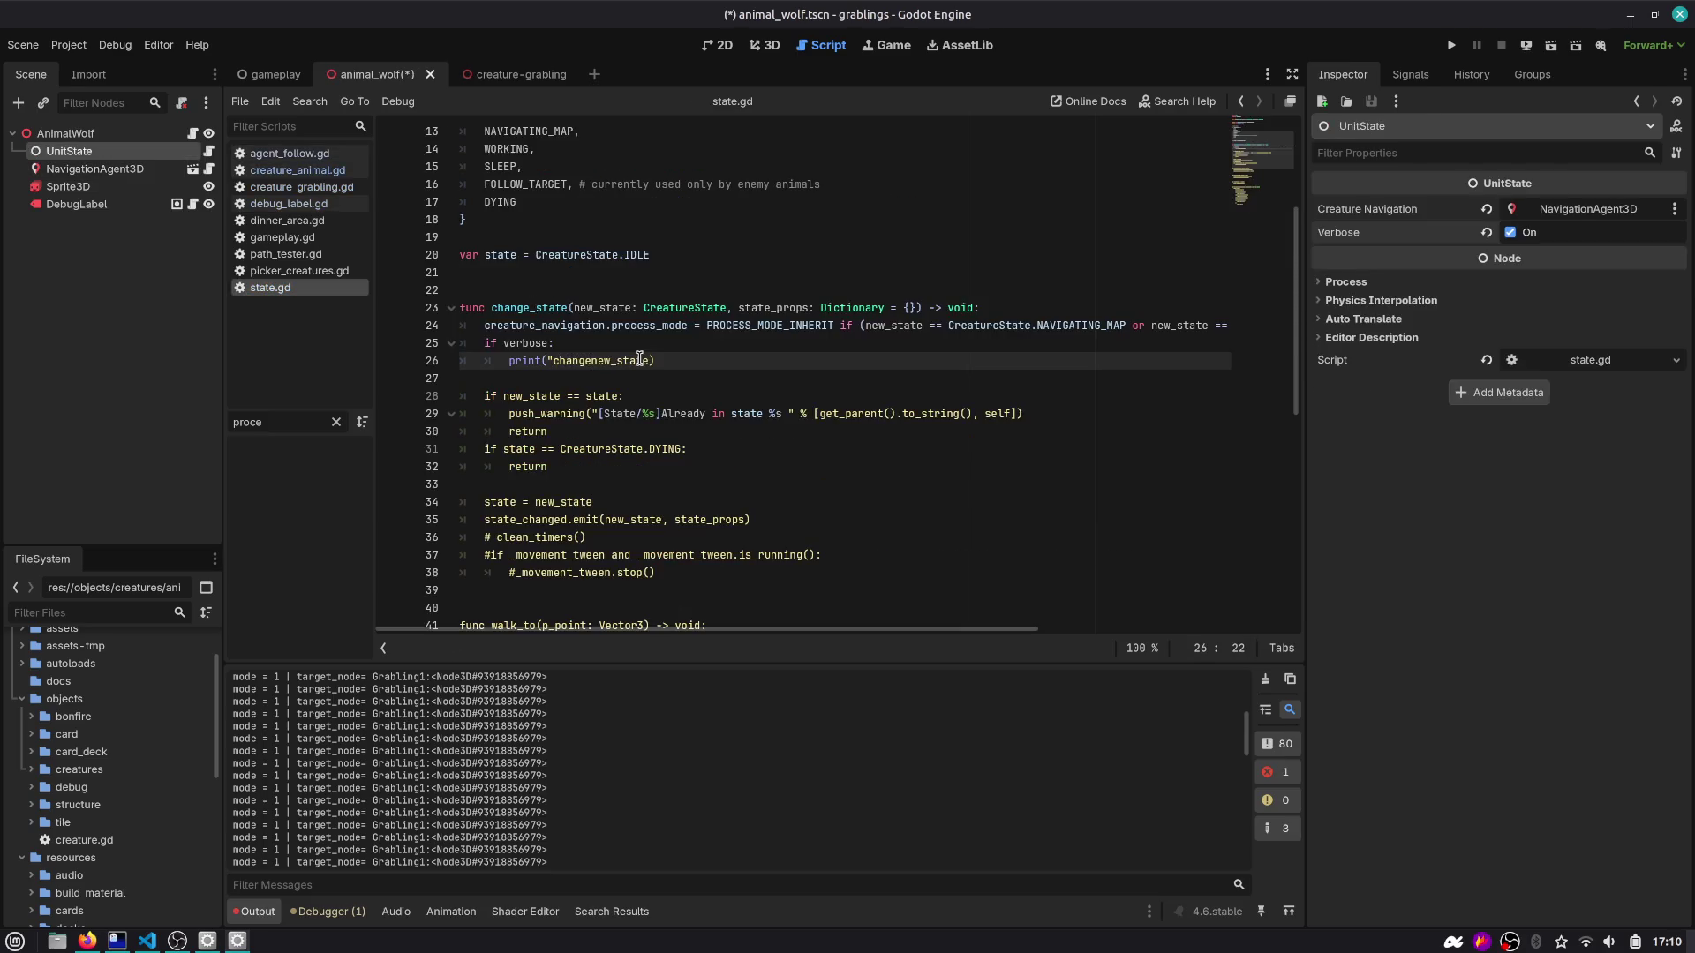
# Step: Change the change_state print to print("new_state: ", new_state) and save state.gd
pyautogui.write('_state",')
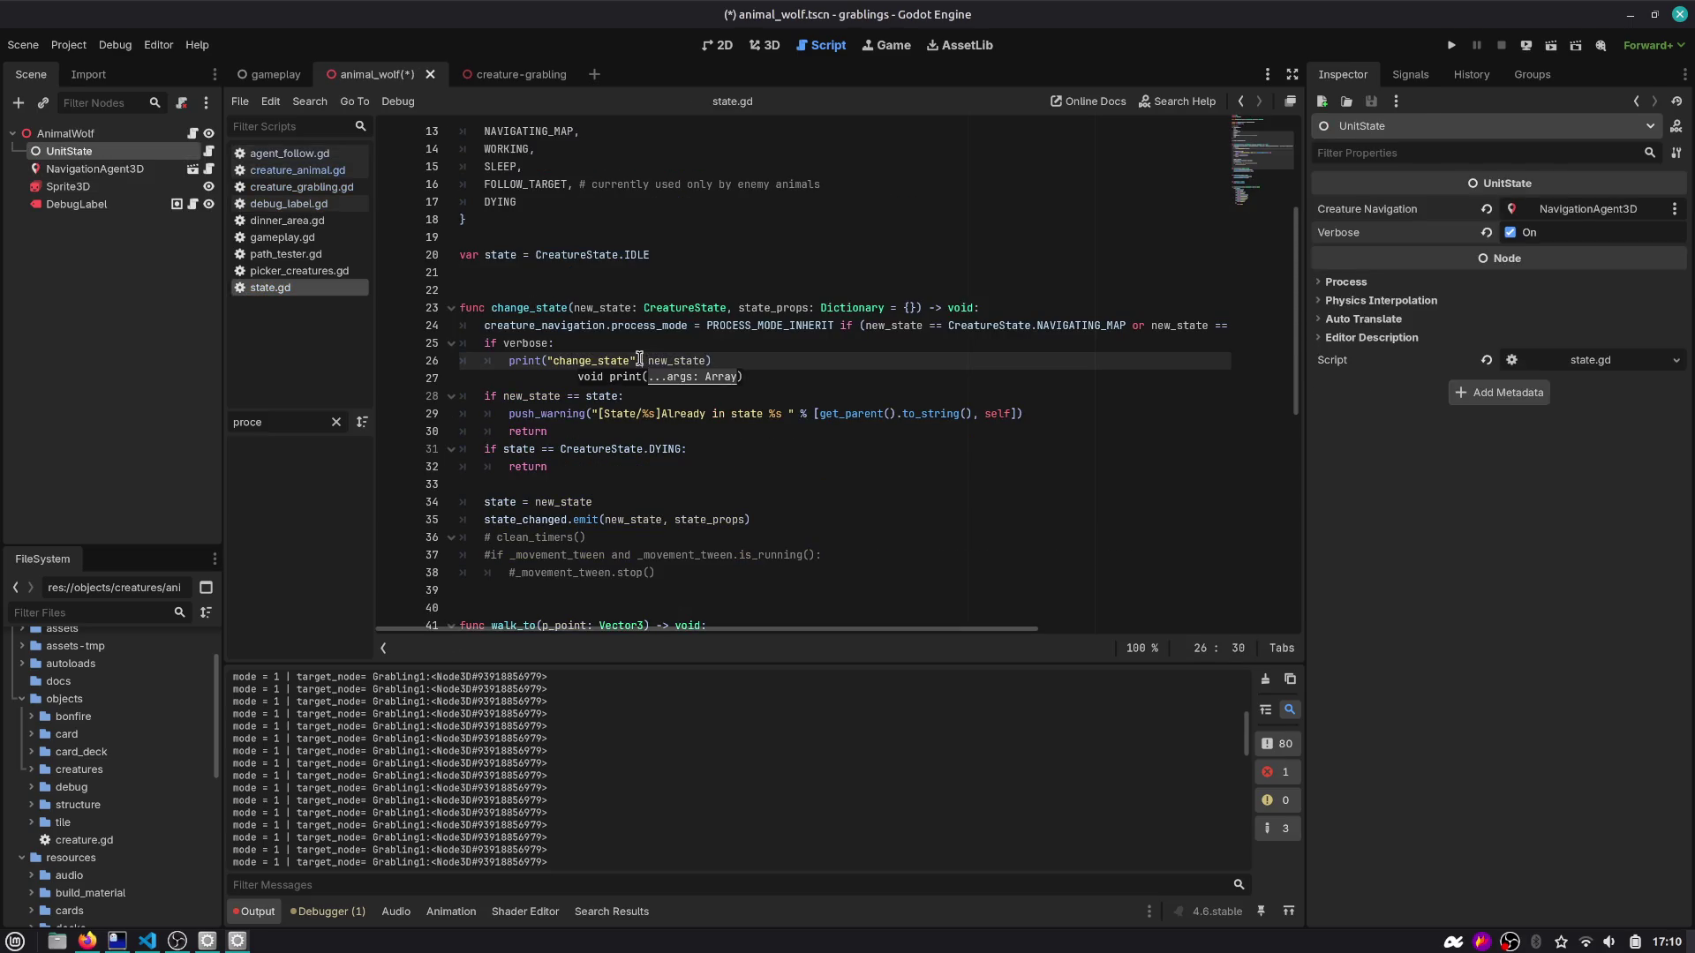
pyautogui.hotkey('ctrl', 'shift', 'Left')
pyautogui.write('new_state:')
pyautogui.hotkey('ctrl', 's')
# Step: Inspect the new_state parameter and the NAVIGATING_MAP condition, then run the project
pyautogui.doubleClick(605, 309)
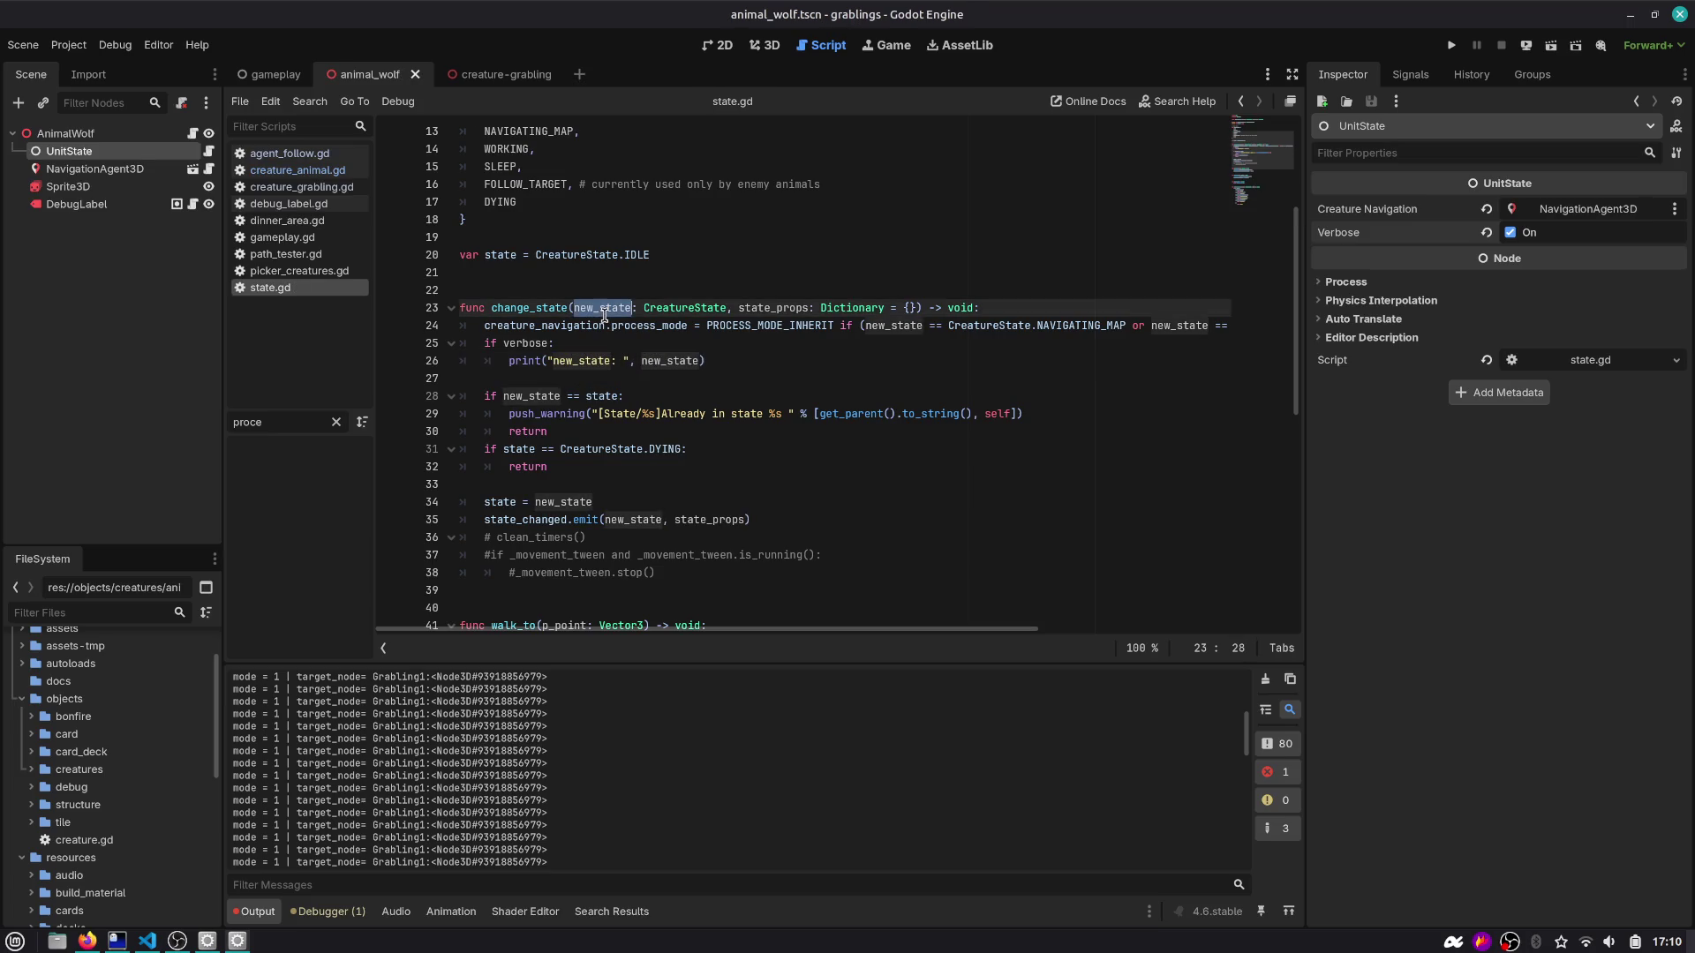
pyautogui.click(736, 362)
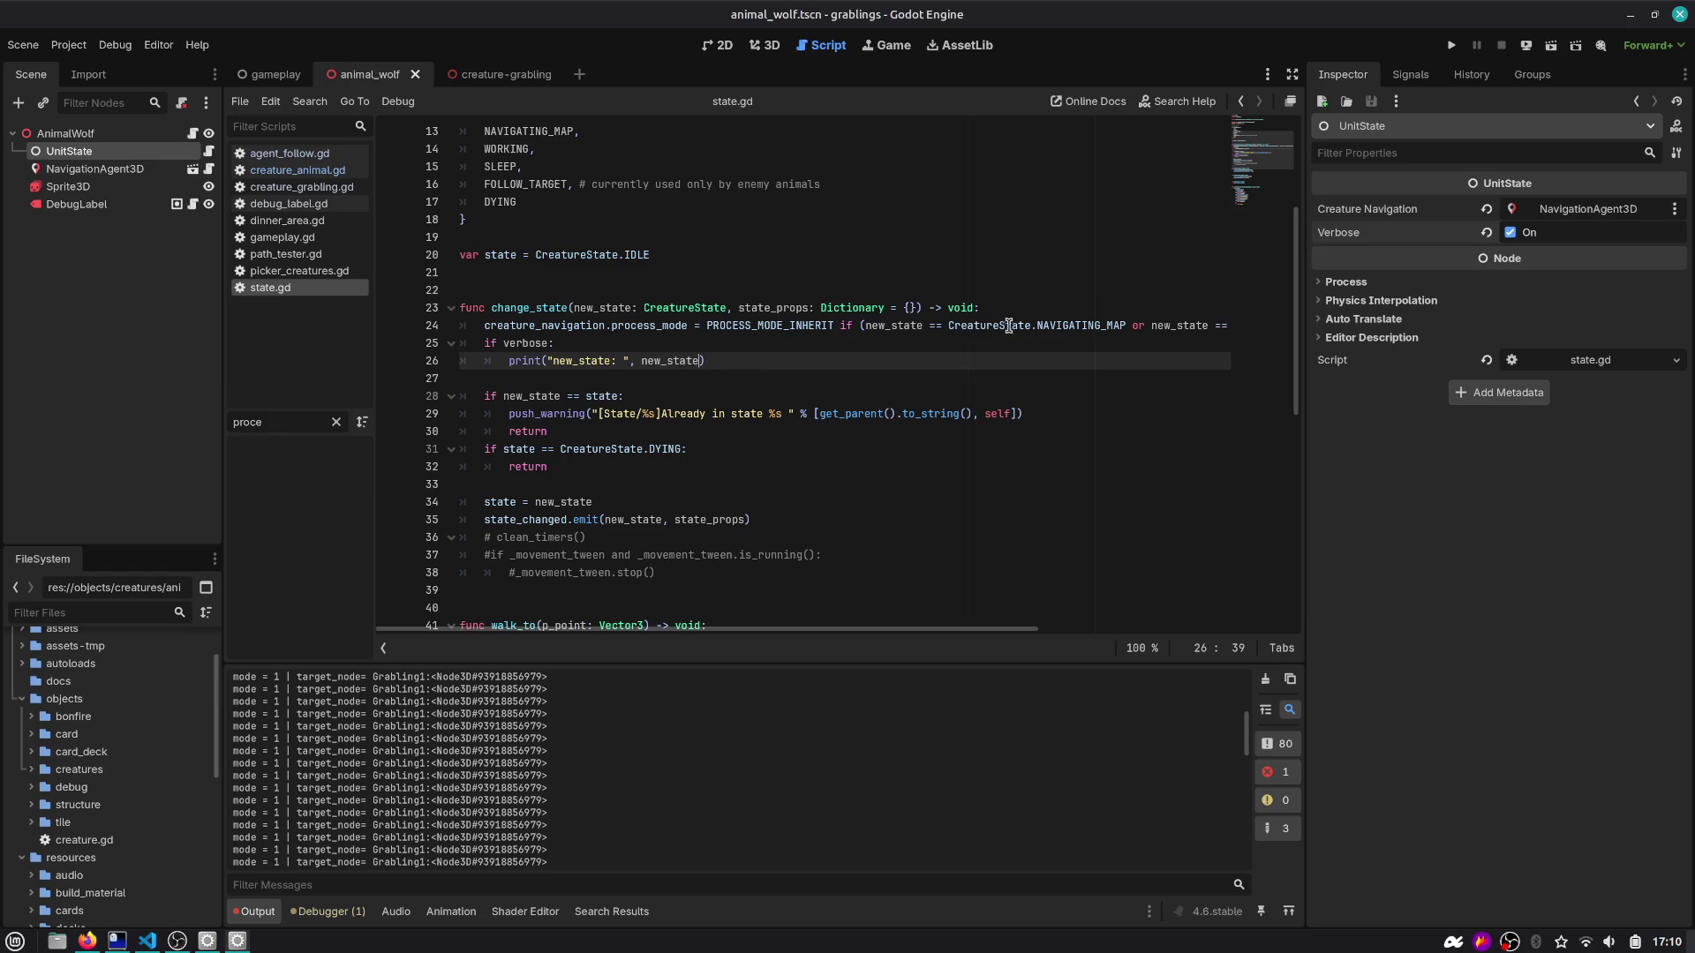
pyautogui.doubleClick(1037, 326)
pyautogui.hscroll(3, 1038, 325)
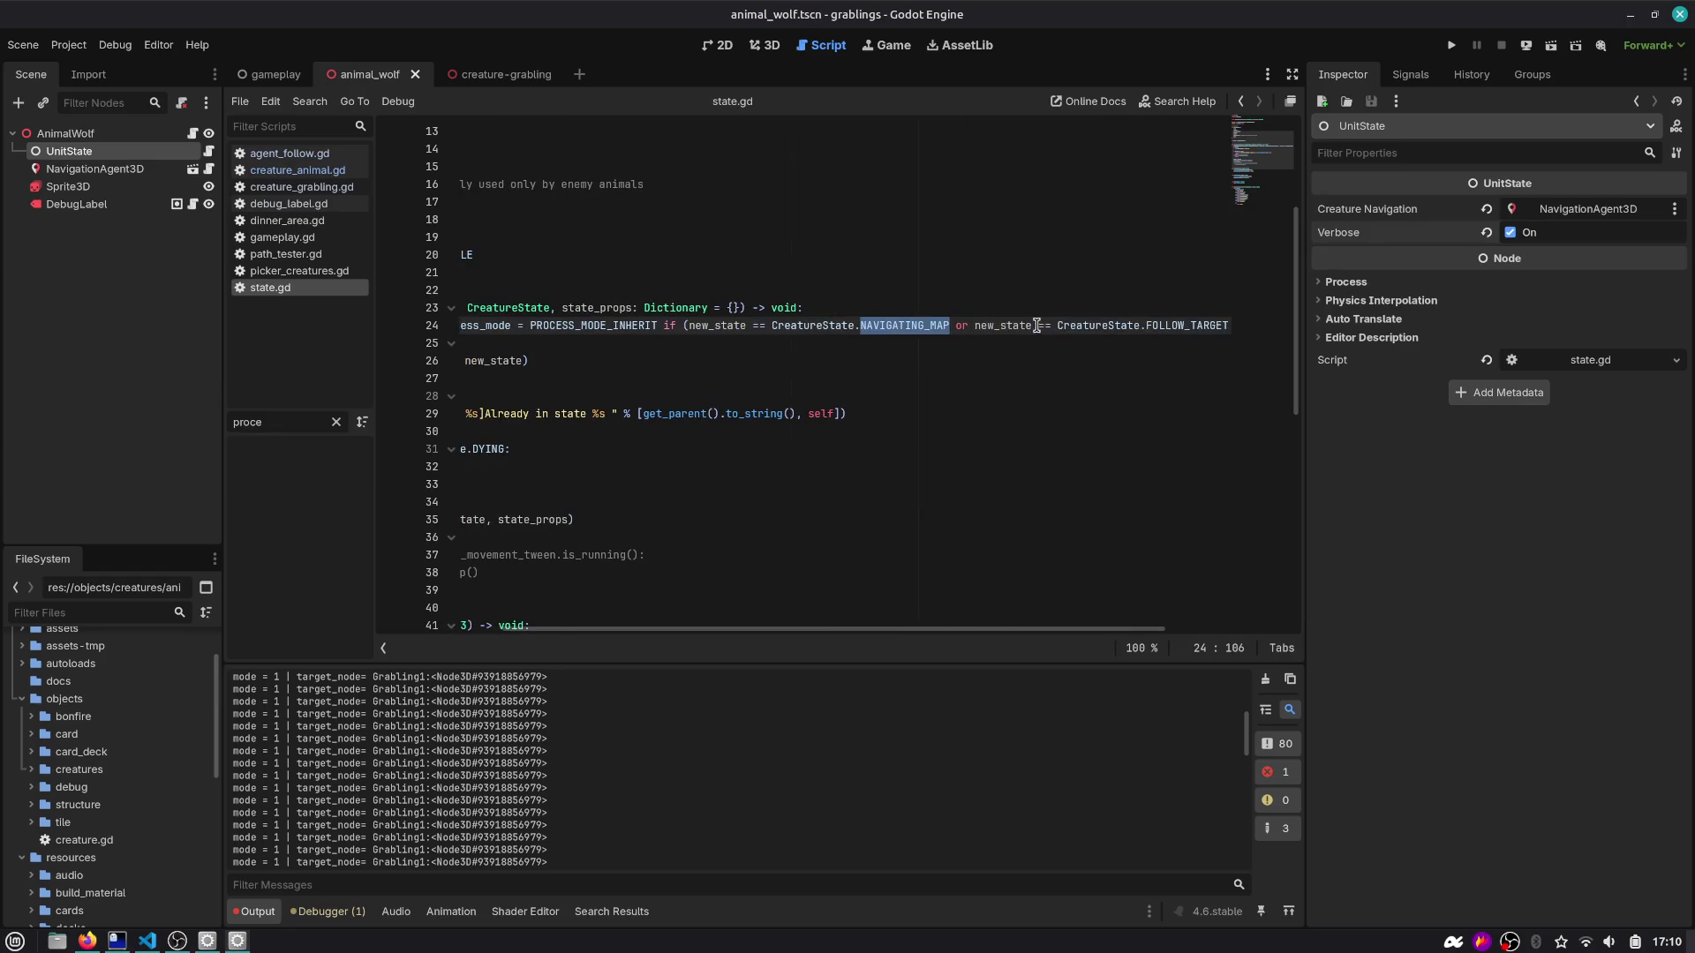
pyautogui.hscroll(2, 1037, 325)
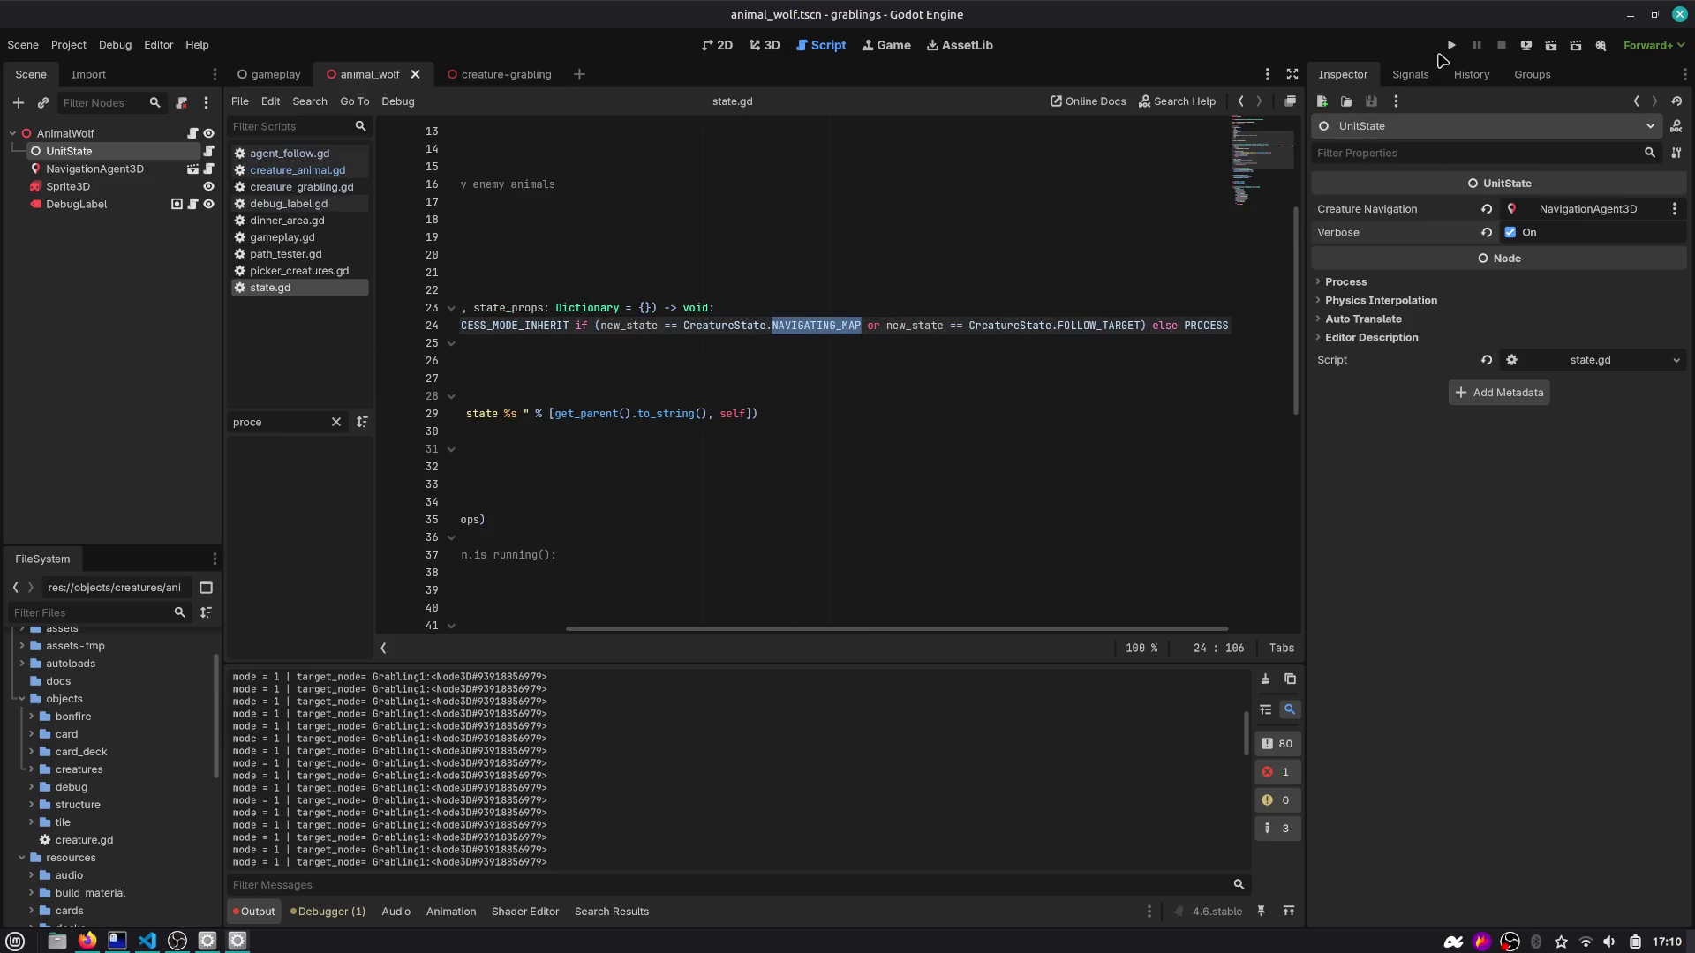
pyautogui.click(1452, 45)
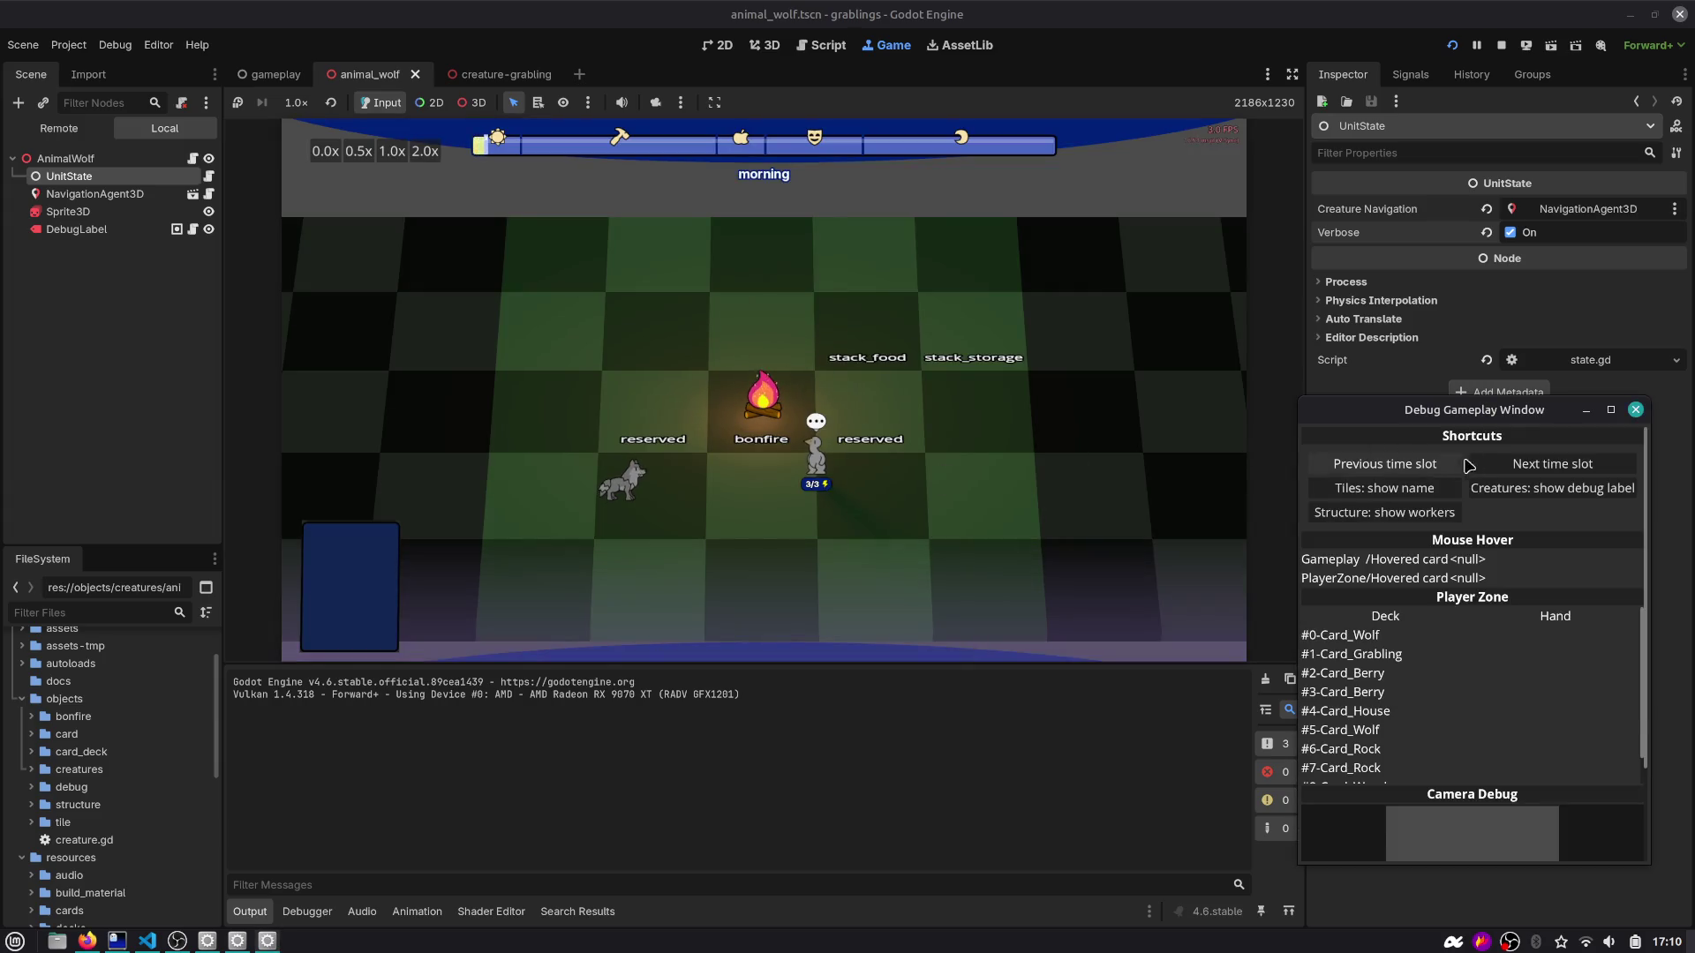
# Step: Advance the time slots through sleep to the next morning, then stop the game
pyautogui.click(1504, 472)
pyautogui.click(1505, 472)
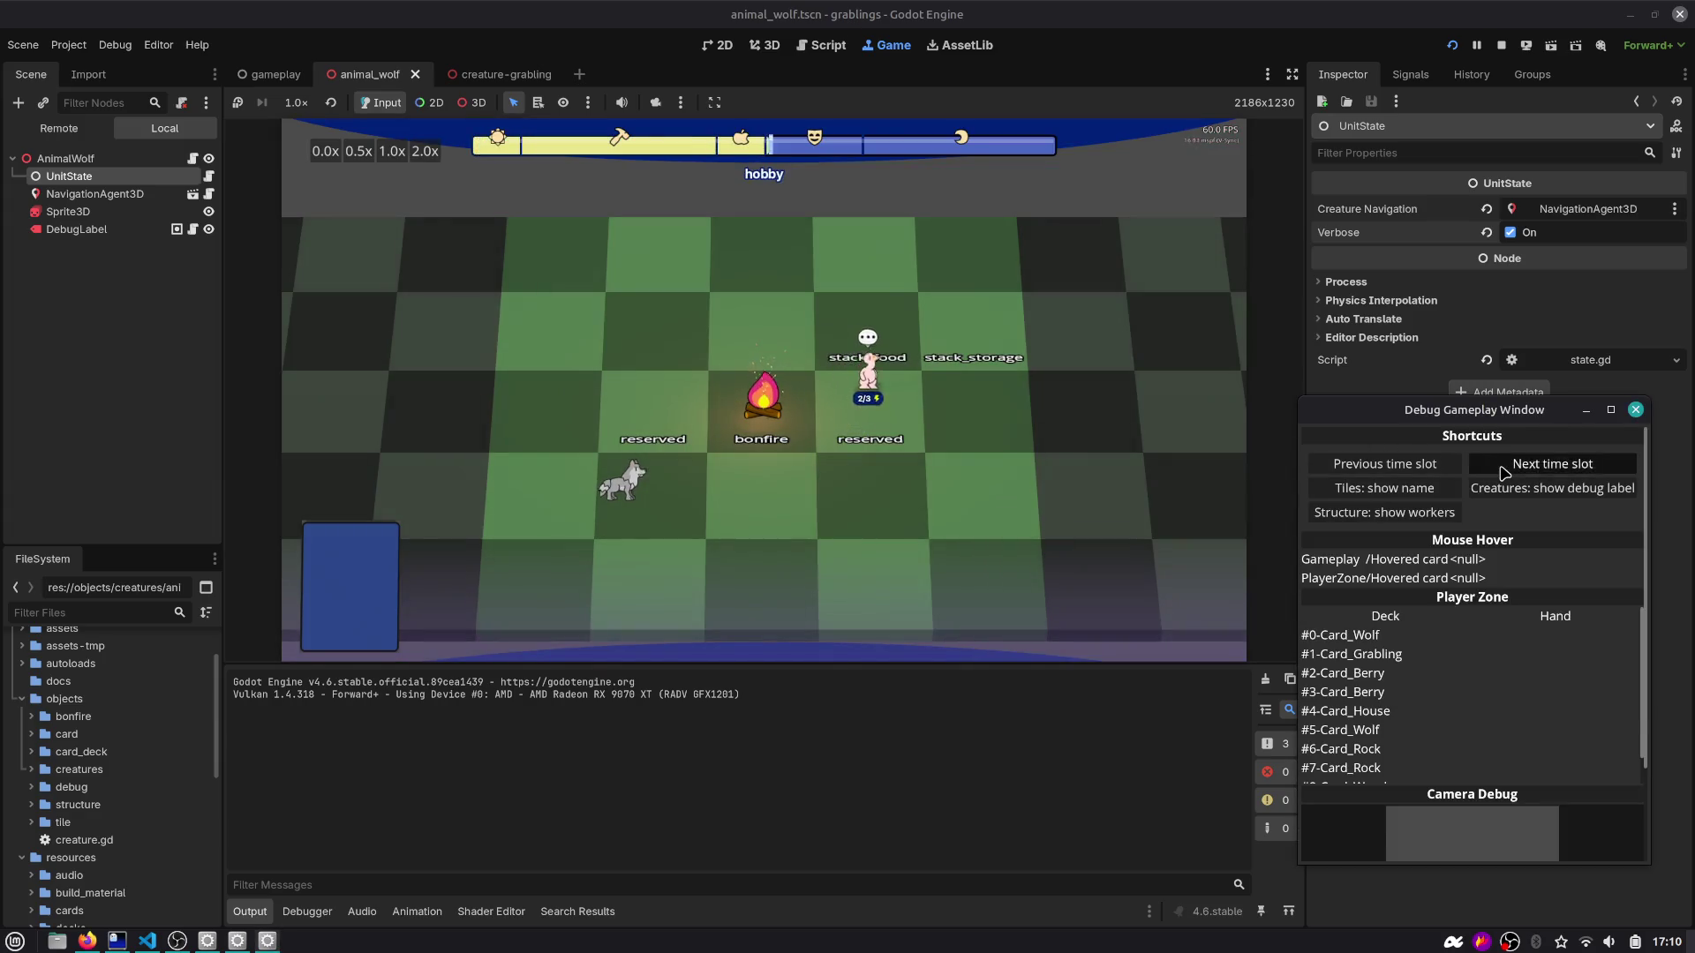
pyautogui.click(1504, 472)
pyautogui.click(1500, 467)
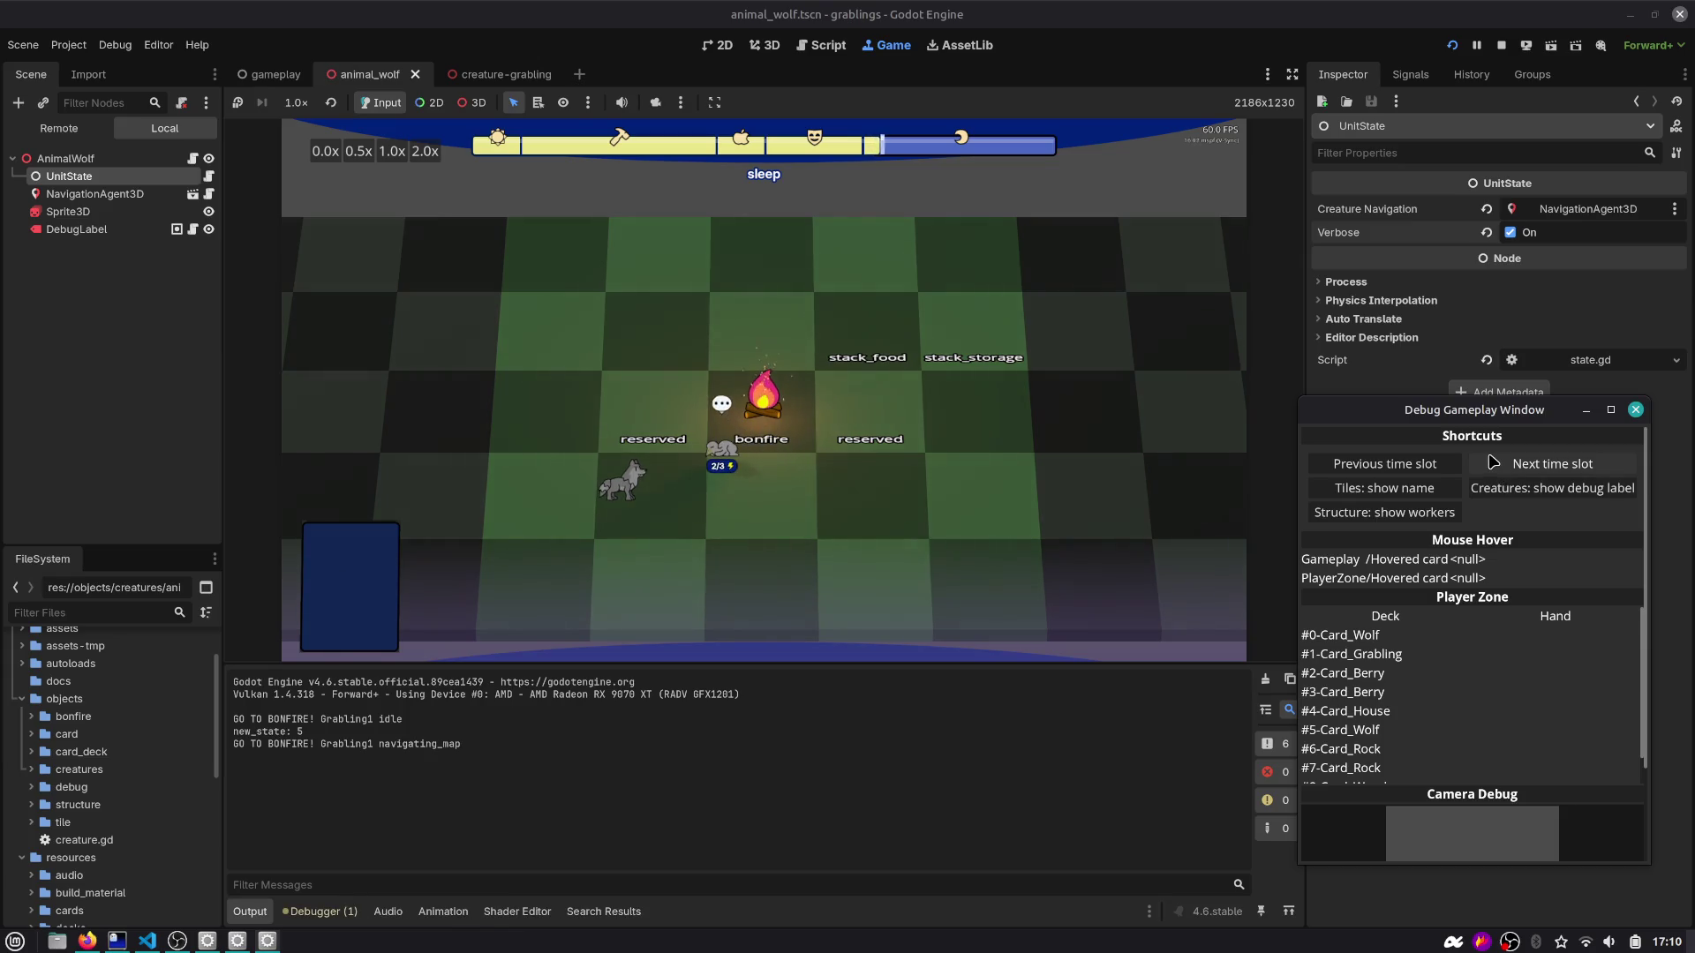
pyautogui.click(1498, 465)
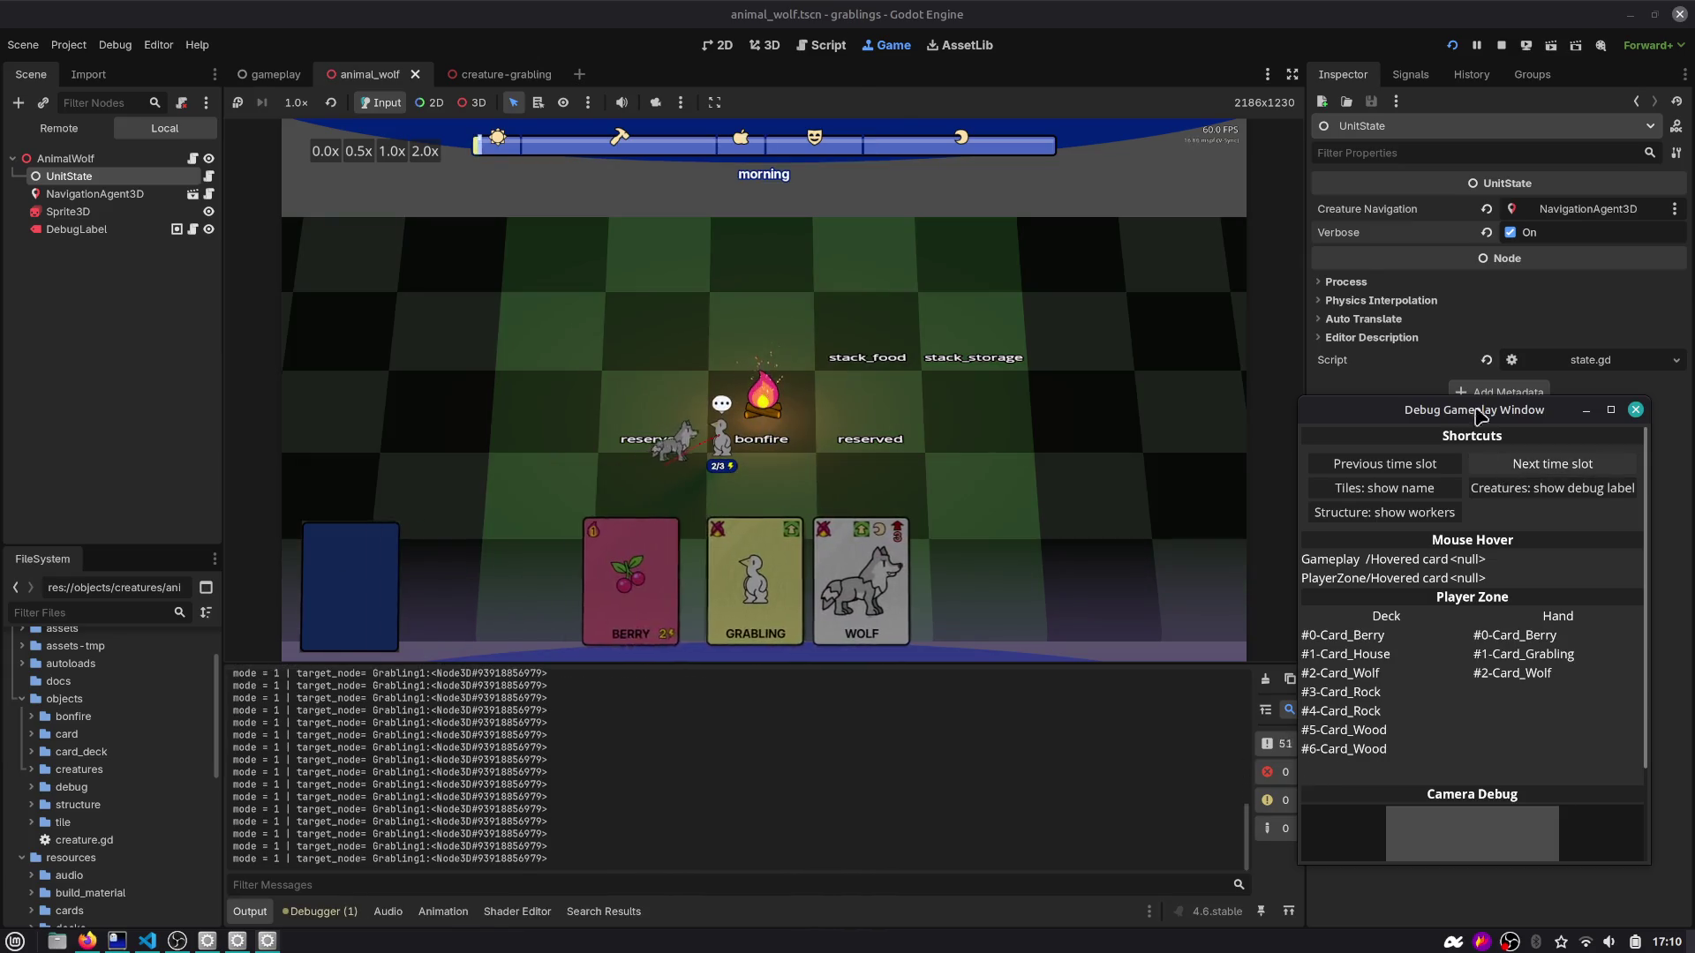
pyautogui.click(1500, 46)
# Step: Select FOLLOW_TARGET in the process mode condition on line 24 of state.gd
pyautogui.click(792, 328)
pyautogui.doubleClick(1117, 327)
pyautogui.keyDown('ctrl'); pyautogui.scroll(5, 829, 327); pyautogui.keyUp('ctrl')
pyautogui.keyDown('ctrl'); pyautogui.scroll(-5, 724, 328); pyautogui.keyUp('ctrl')
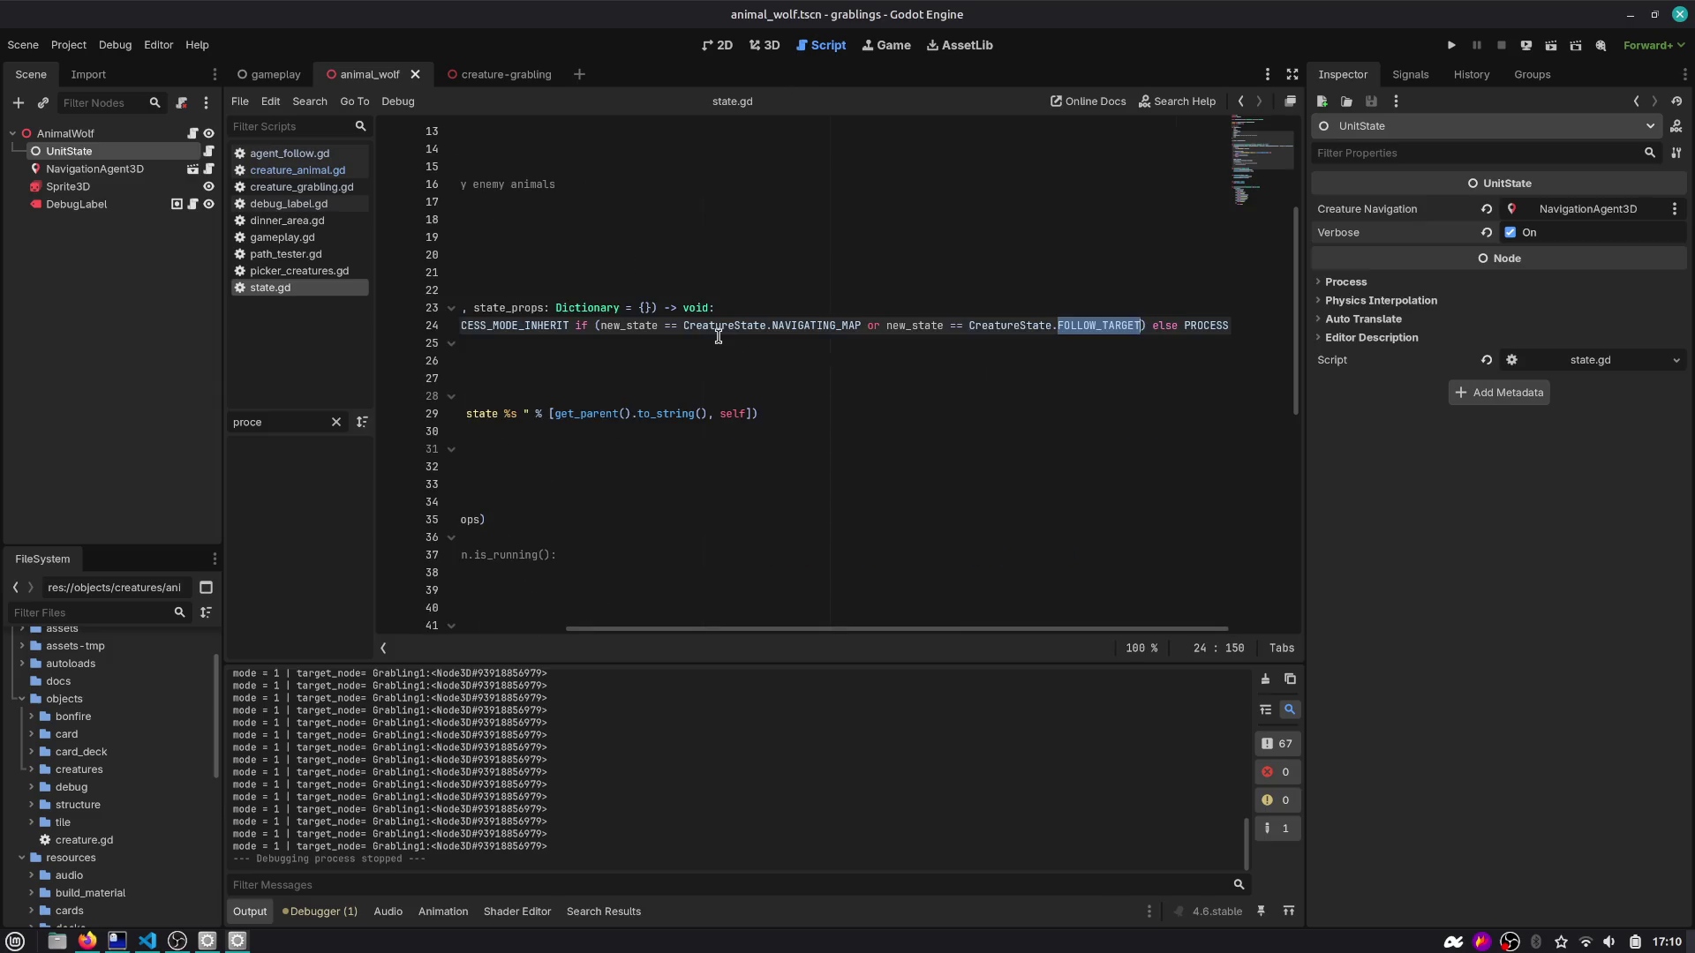
# Step: Add creature_navigation.process_mode to the verbose new_state print in change_state
pyautogui.click(702, 342)
pyautogui.scroll(3, 618, 301)
pyautogui.click(610, 258)
pyautogui.press('Down')
pyautogui.press('Down')
pyautogui.press('Down')
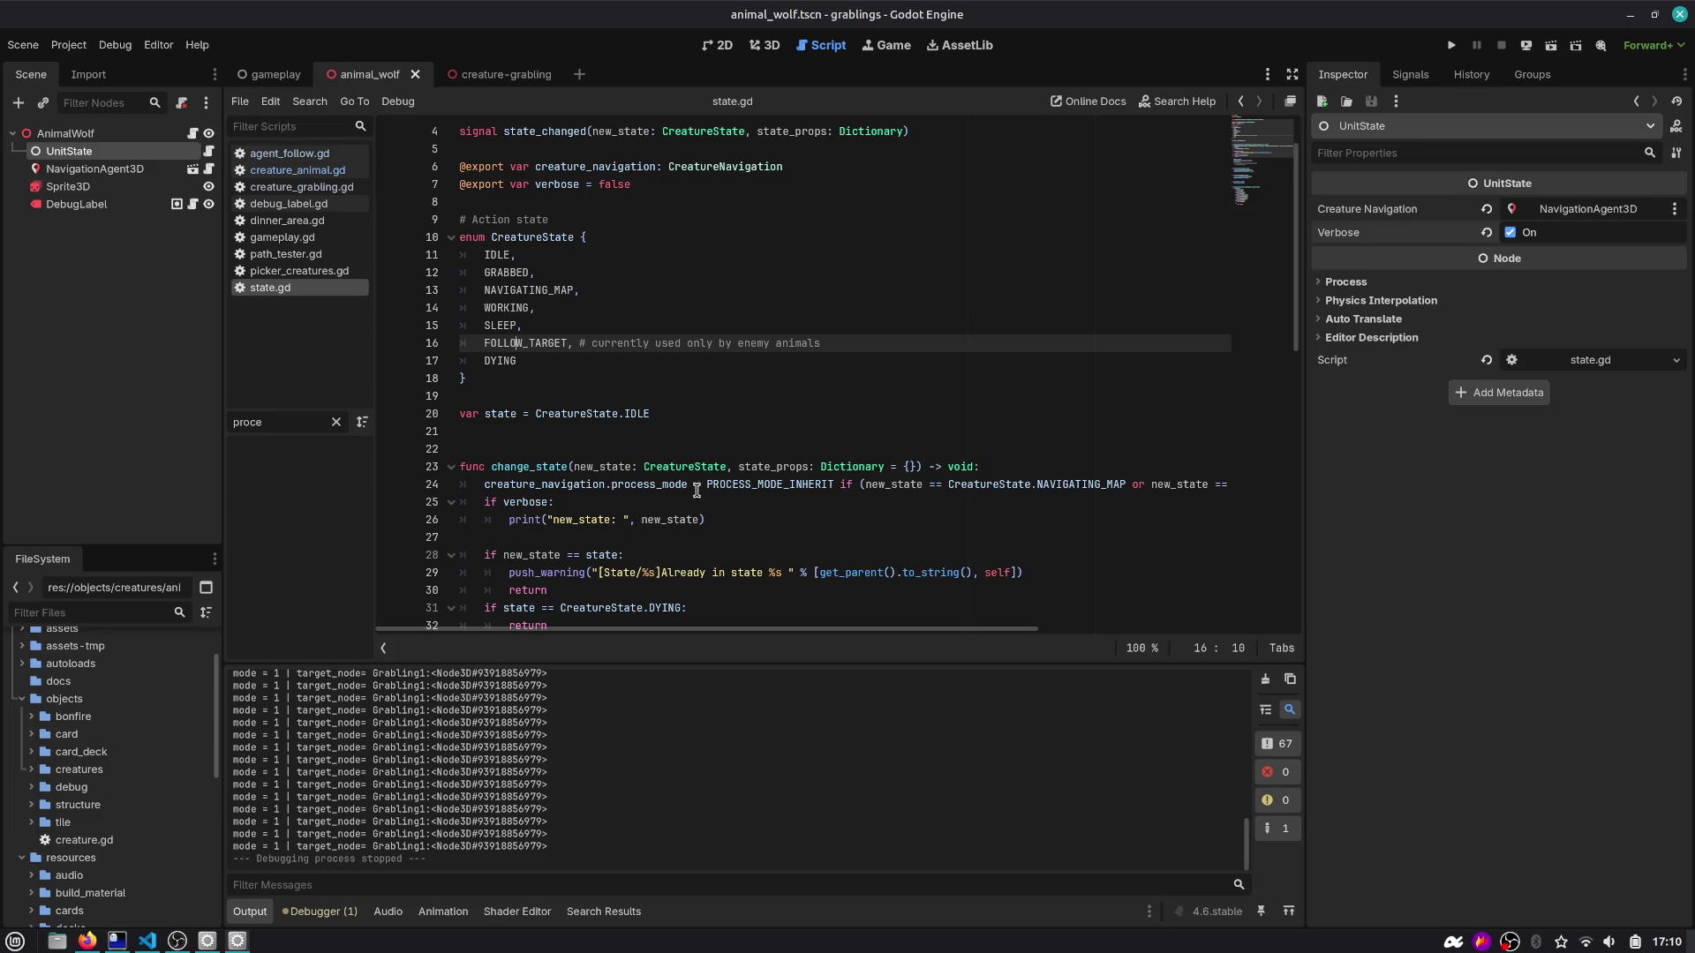
pyautogui.click(665, 486)
pyautogui.press('Down')
pyautogui.press('Down')
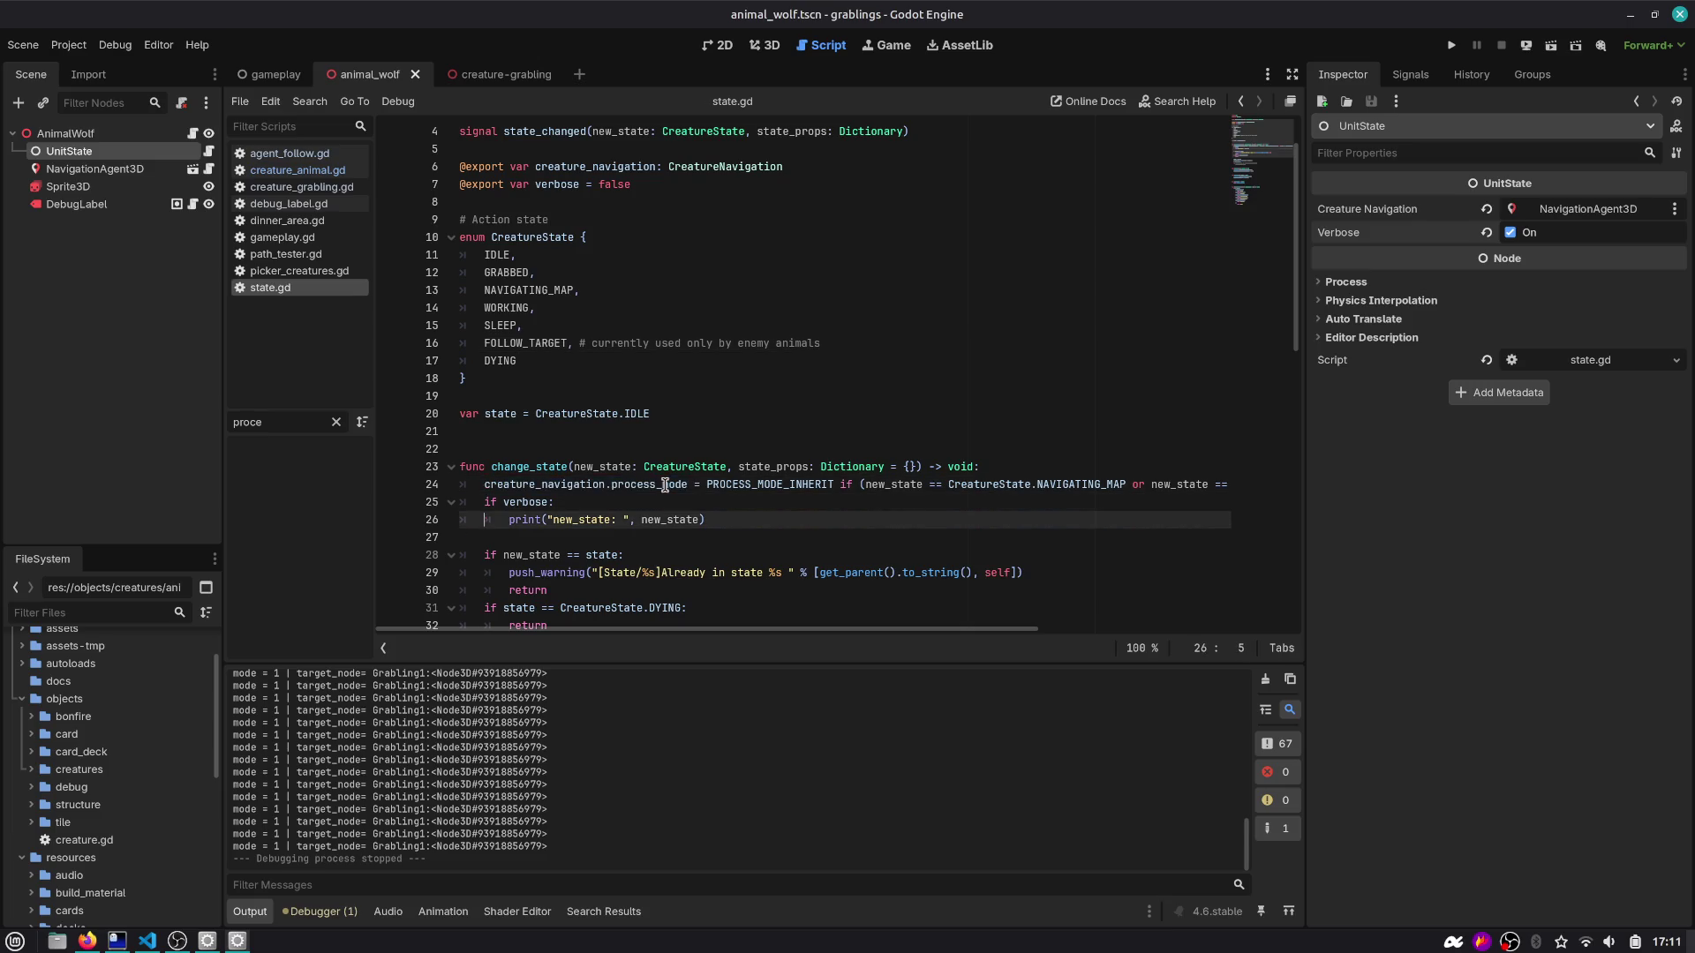
pyautogui.write('creature_navigation.process_mode')
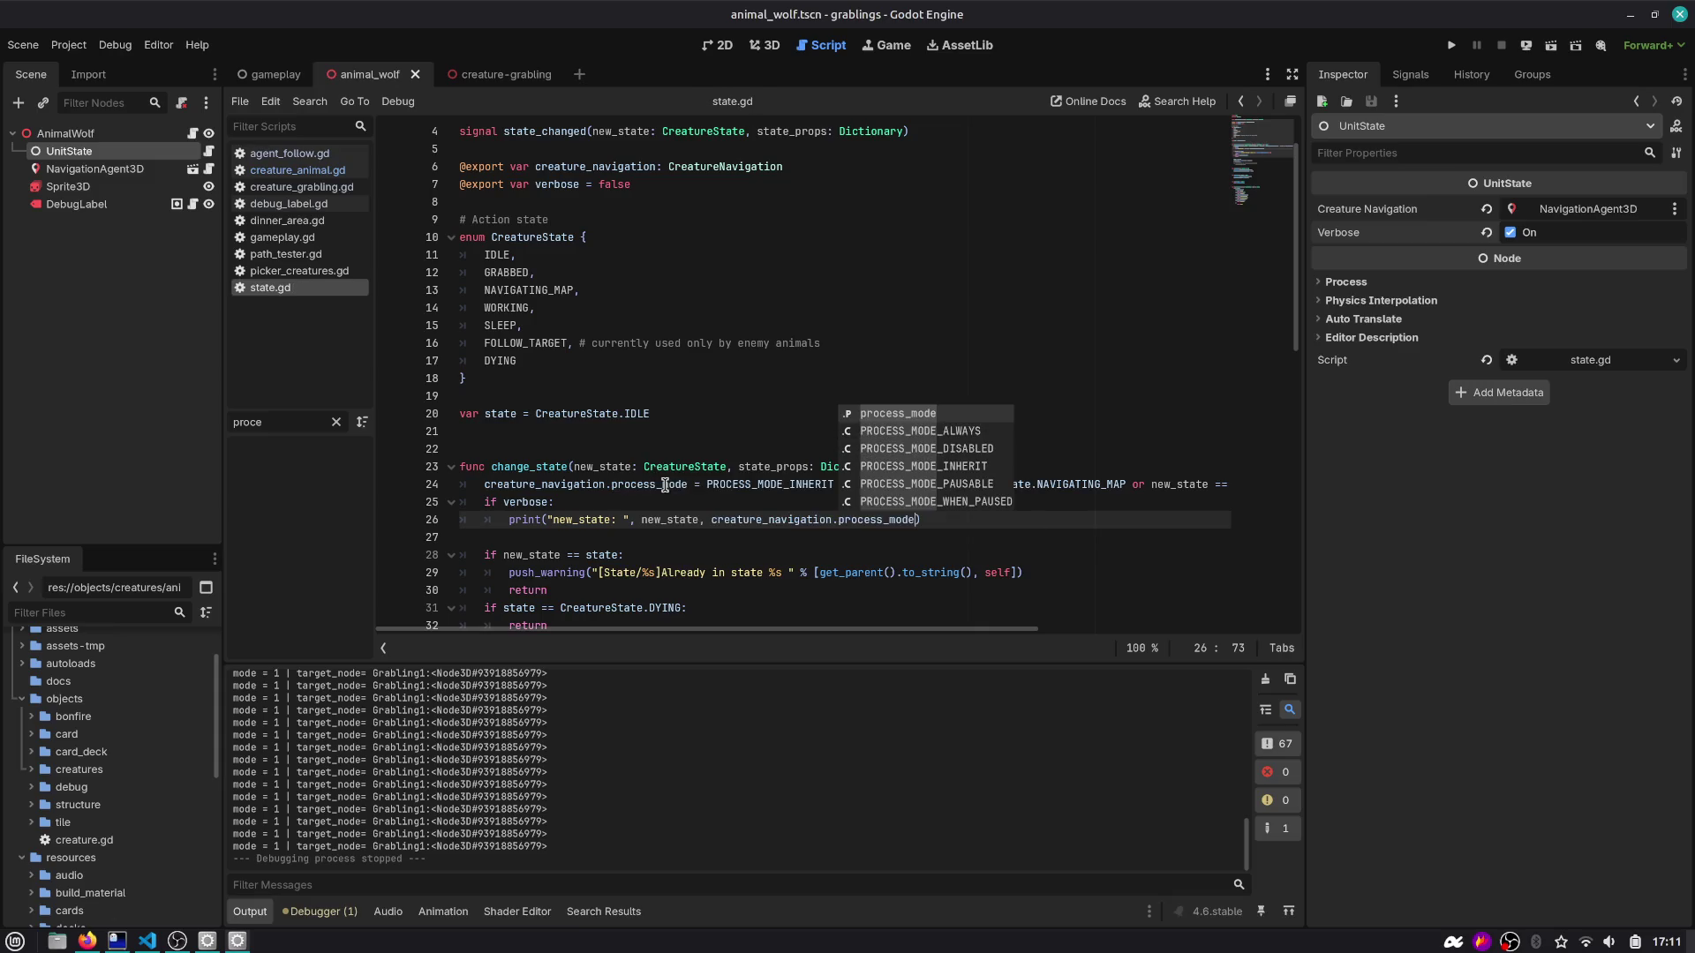
# Step: Run the game to sleep time to log process_mode, then check the process_mode documentation
pyautogui.press('F5')
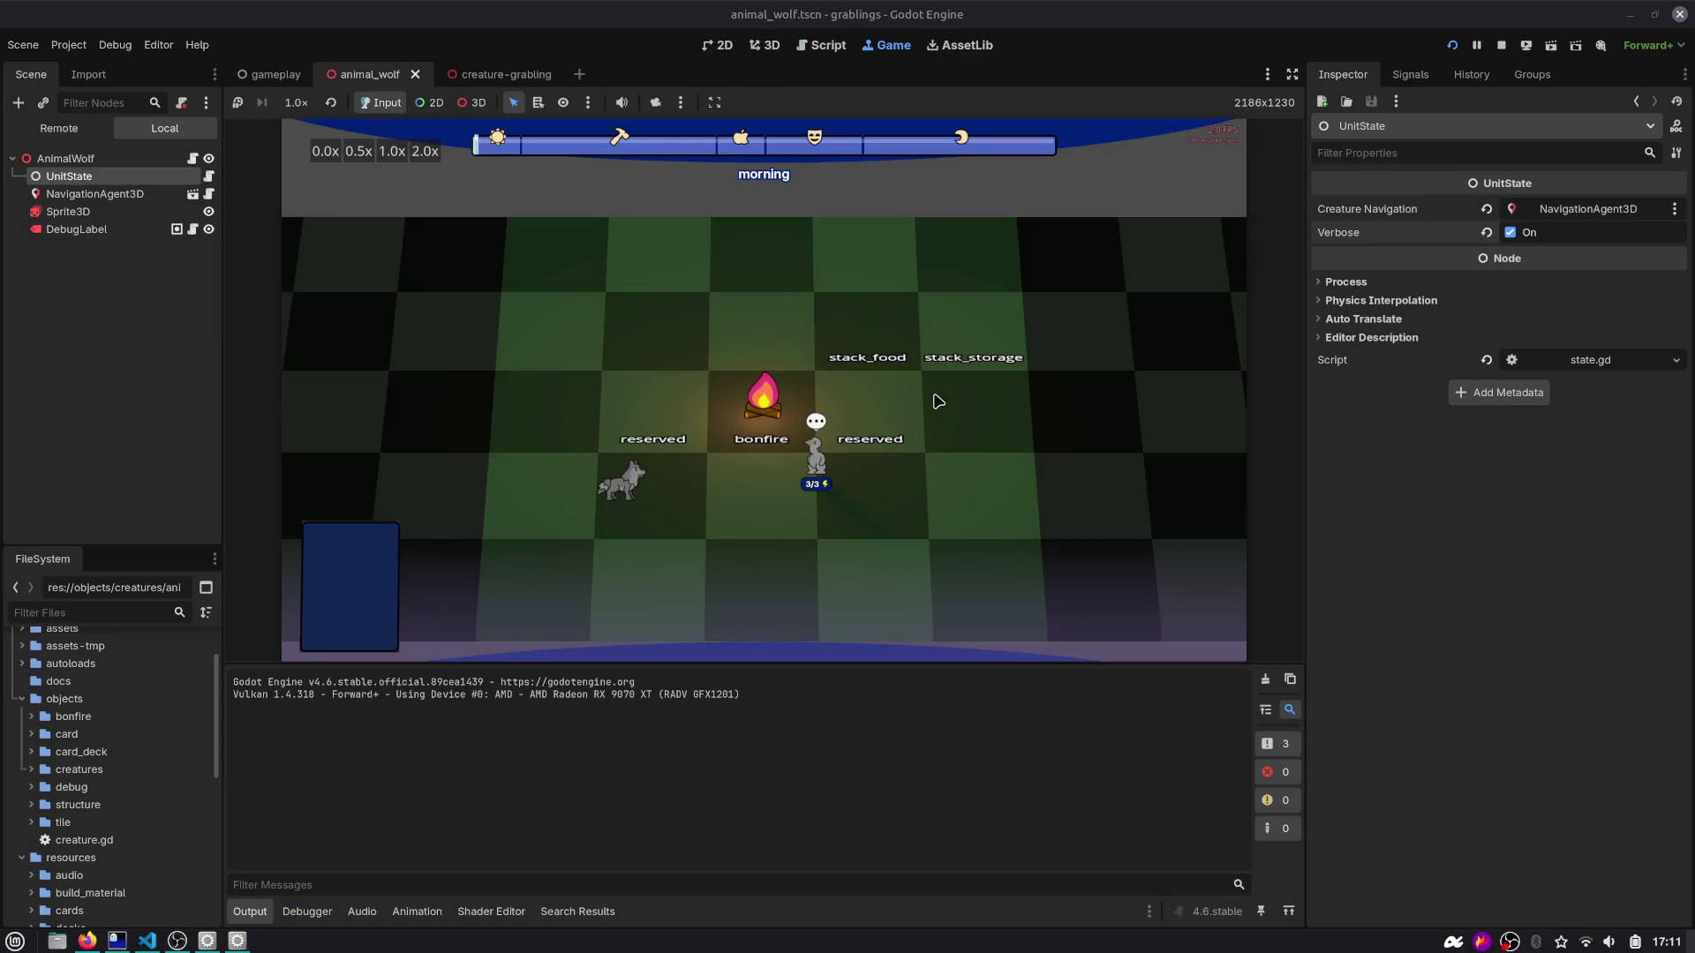
pyautogui.click(1541, 466)
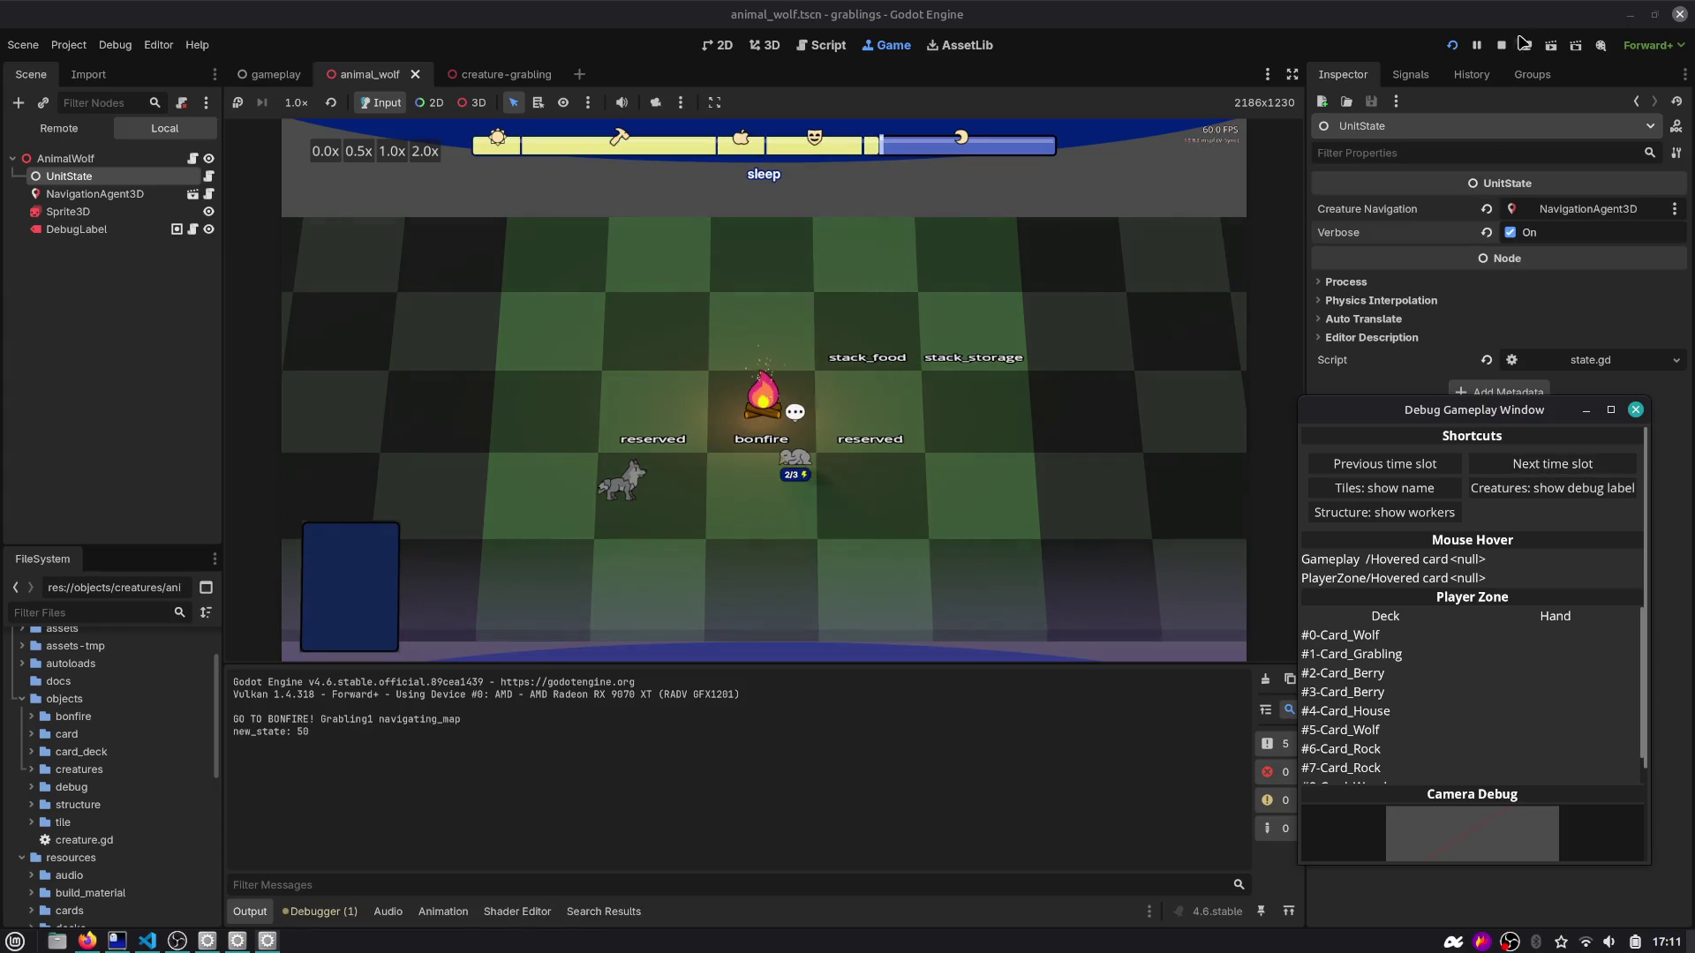
pyautogui.click(1502, 45)
pyautogui.scroll(-5, 673, 406)
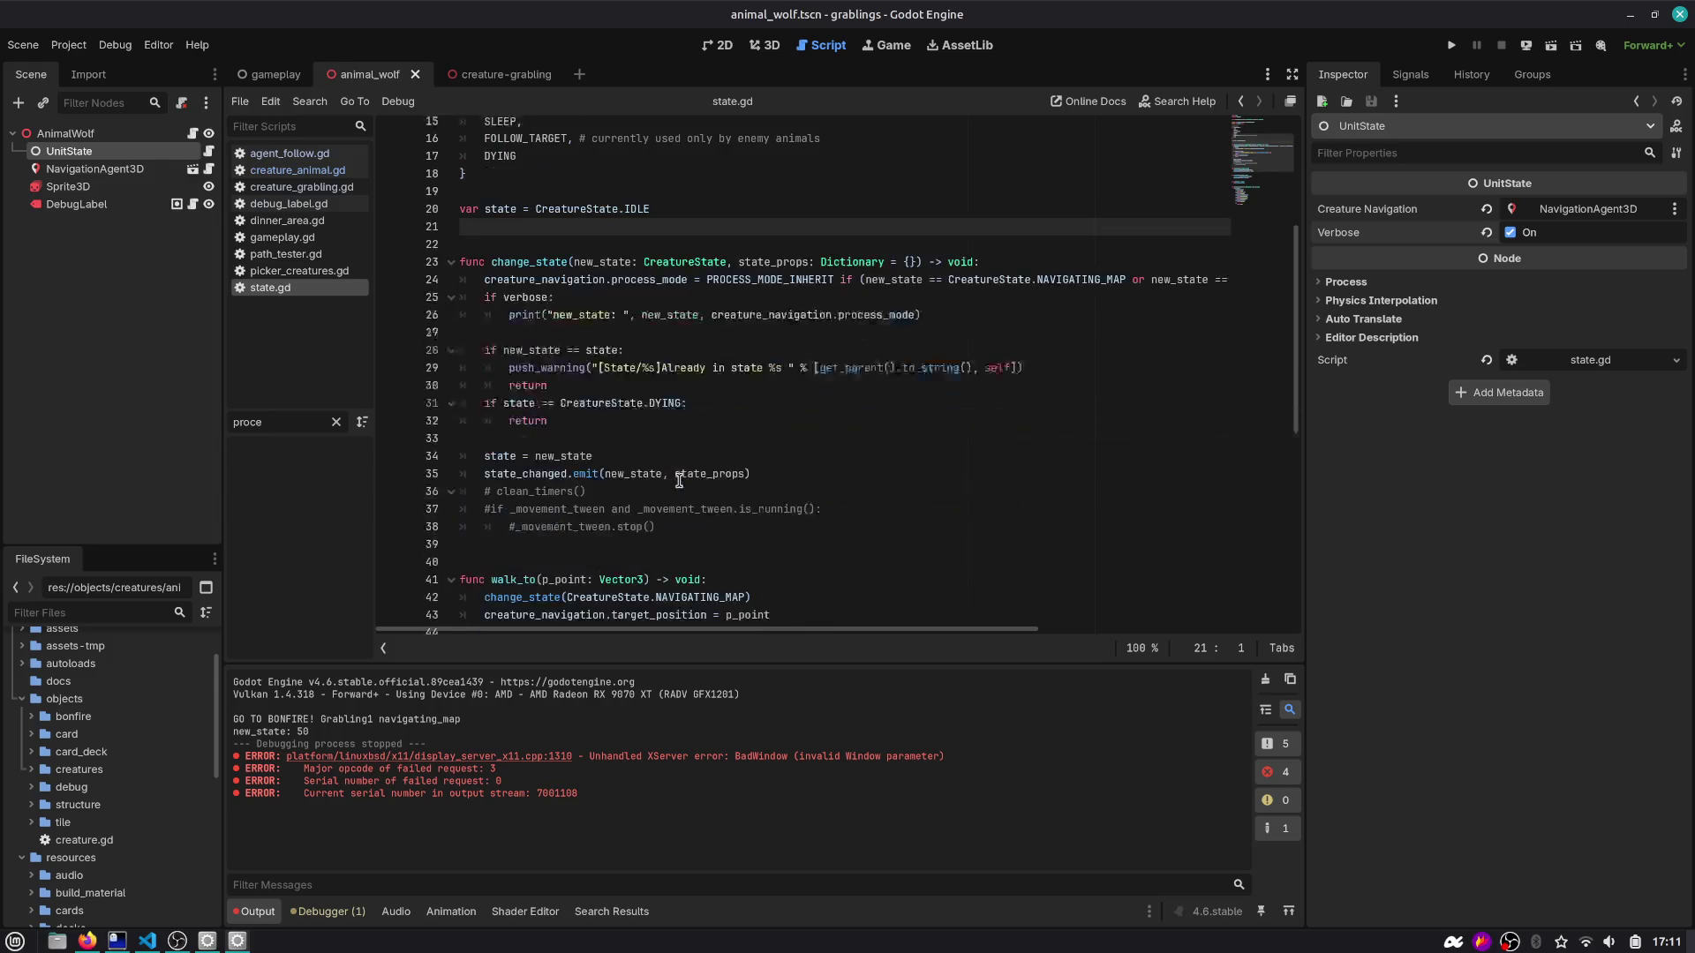
pyautogui.click(871, 309)
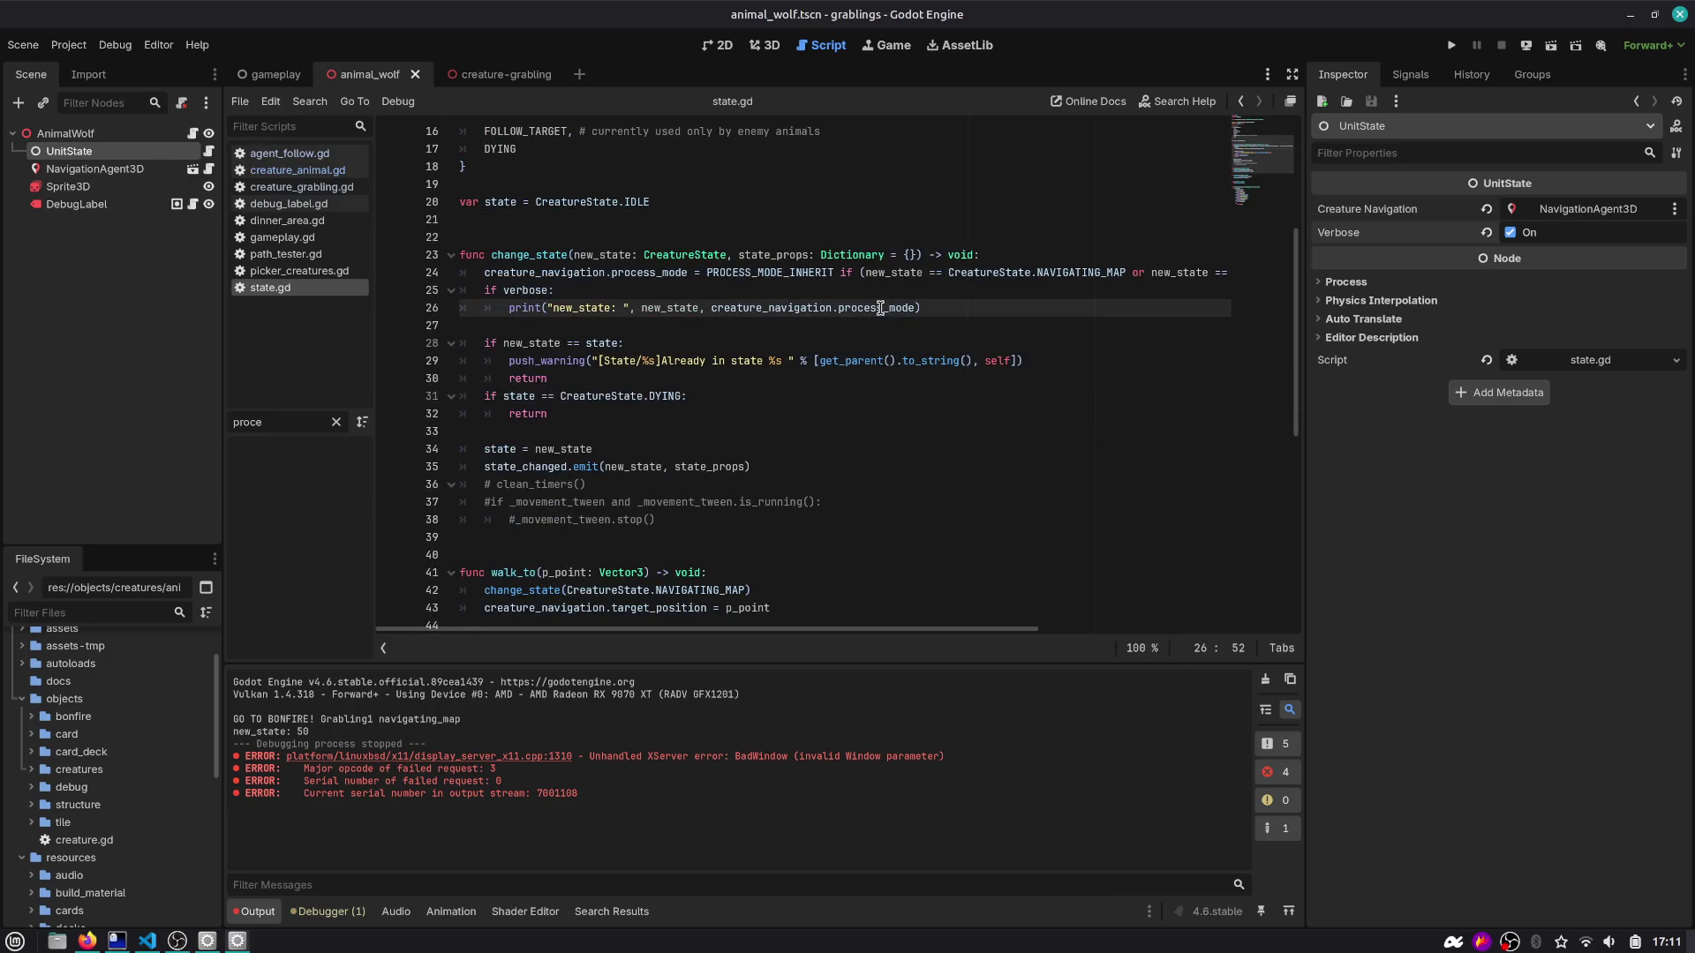
pyautogui.keyDown('ctrl'); pyautogui.click(872, 315); pyautogui.keyUp('ctrl')
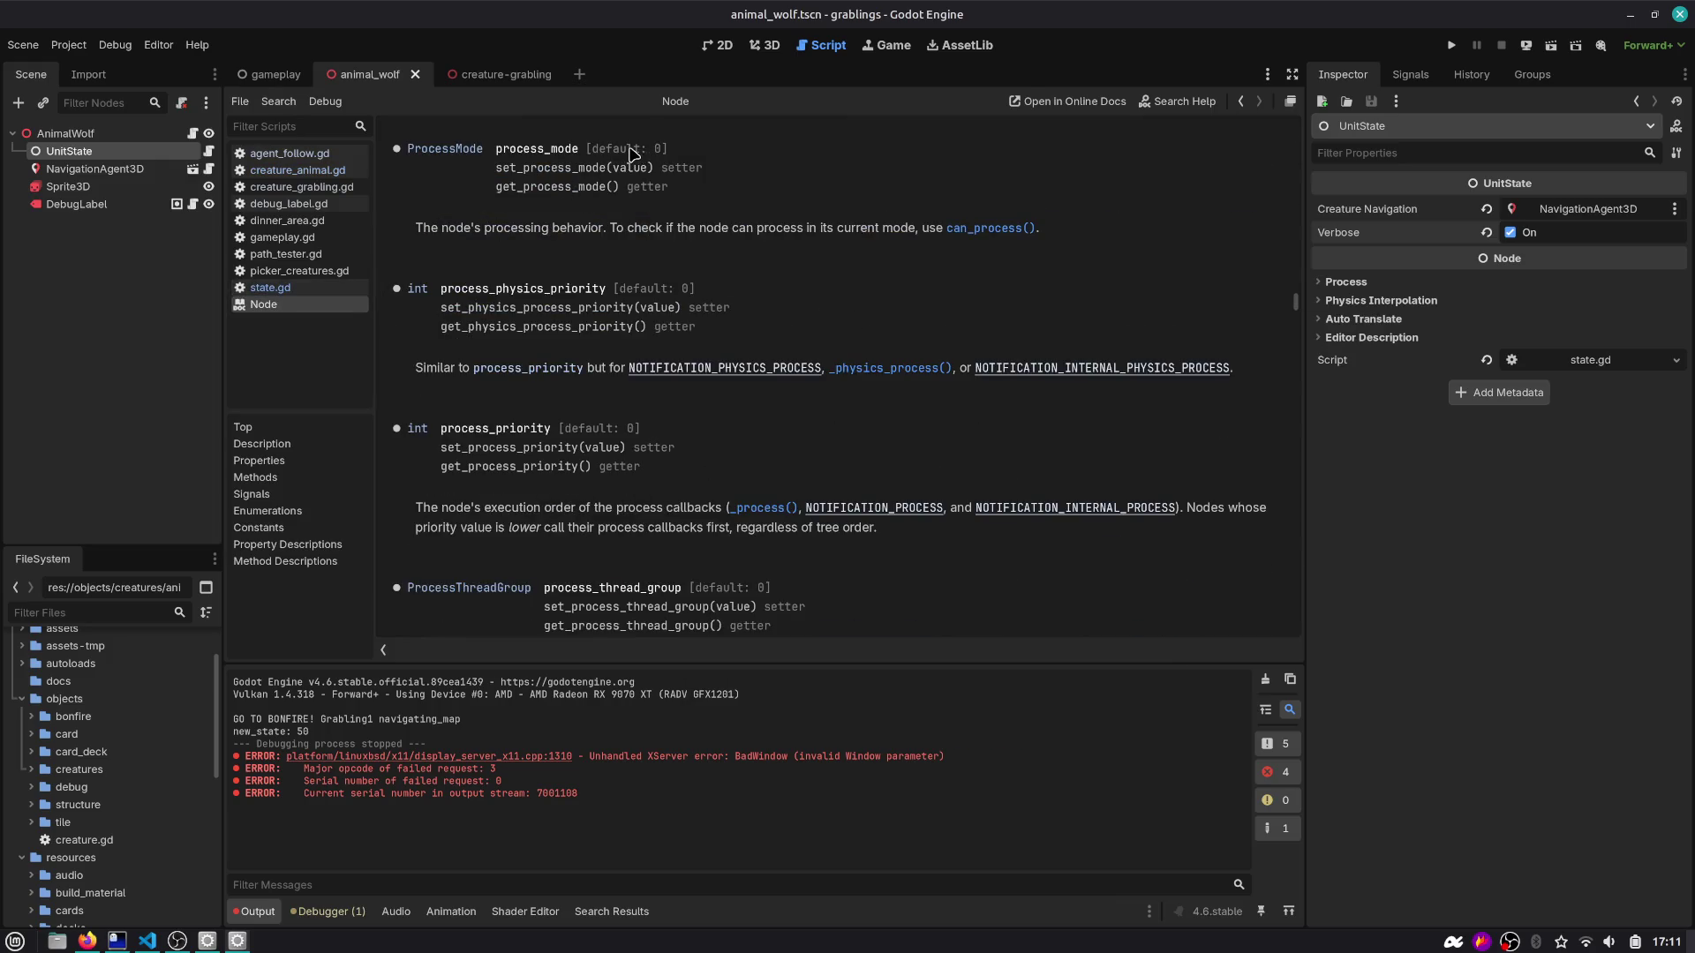
pyautogui.click(1239, 102)
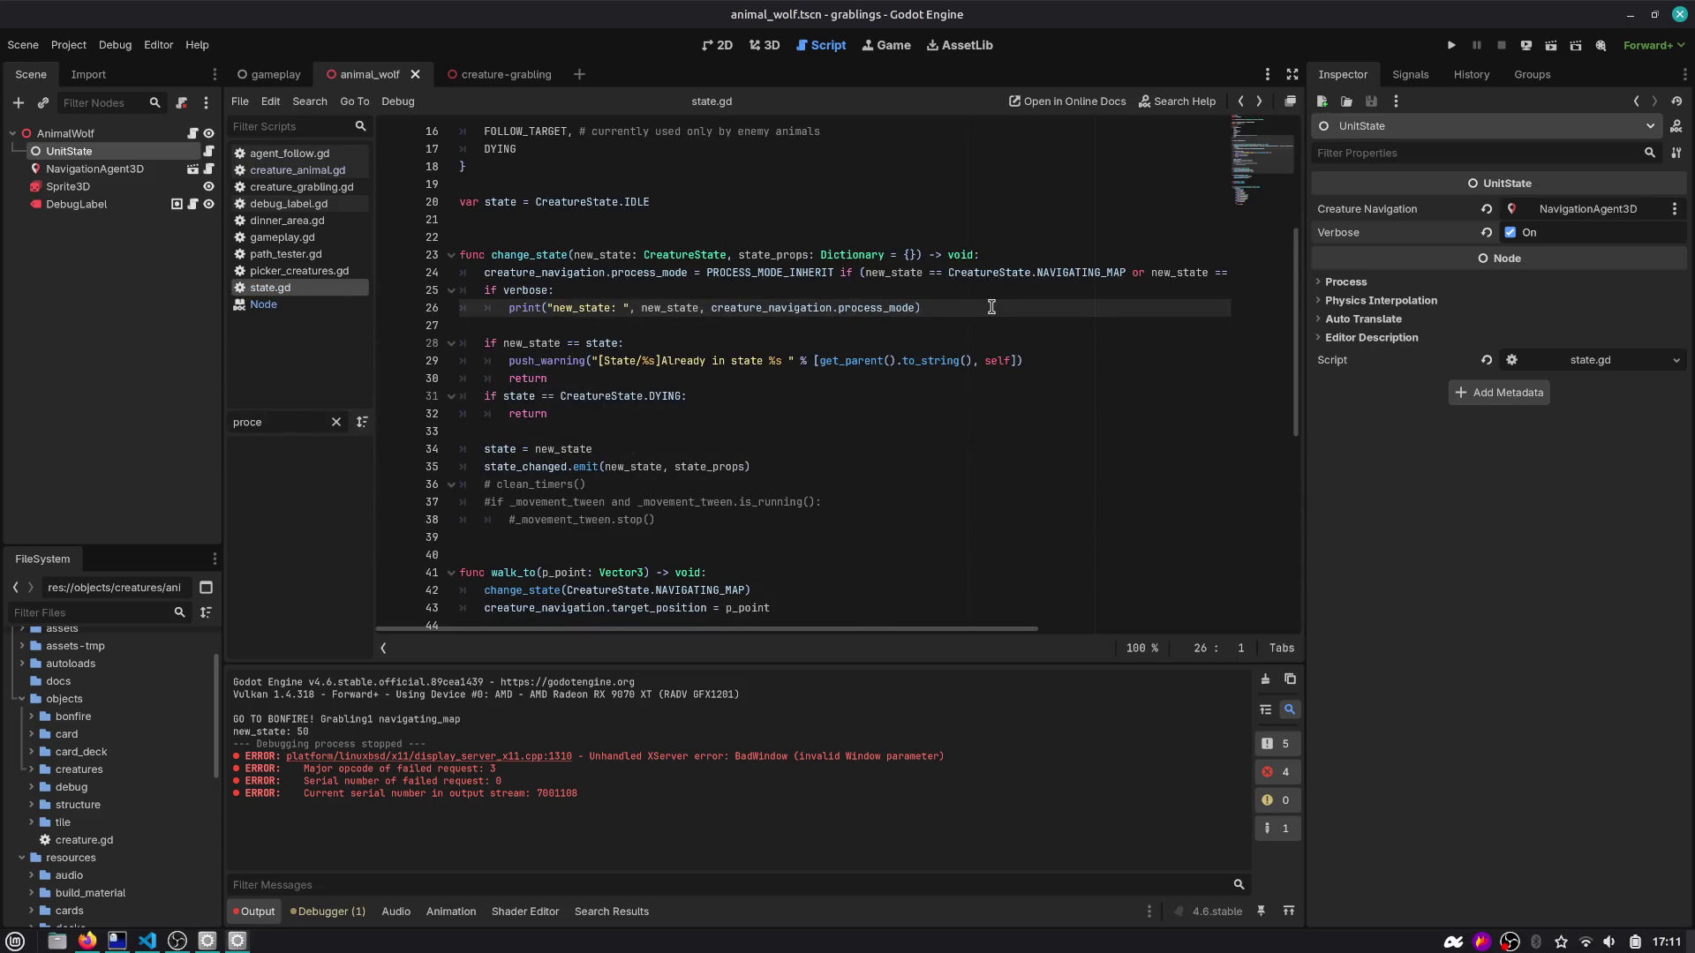
# Step: Delete the verbose print block on lines 25–26 of state.gd
pyautogui.scroll(-2, 524, 461)
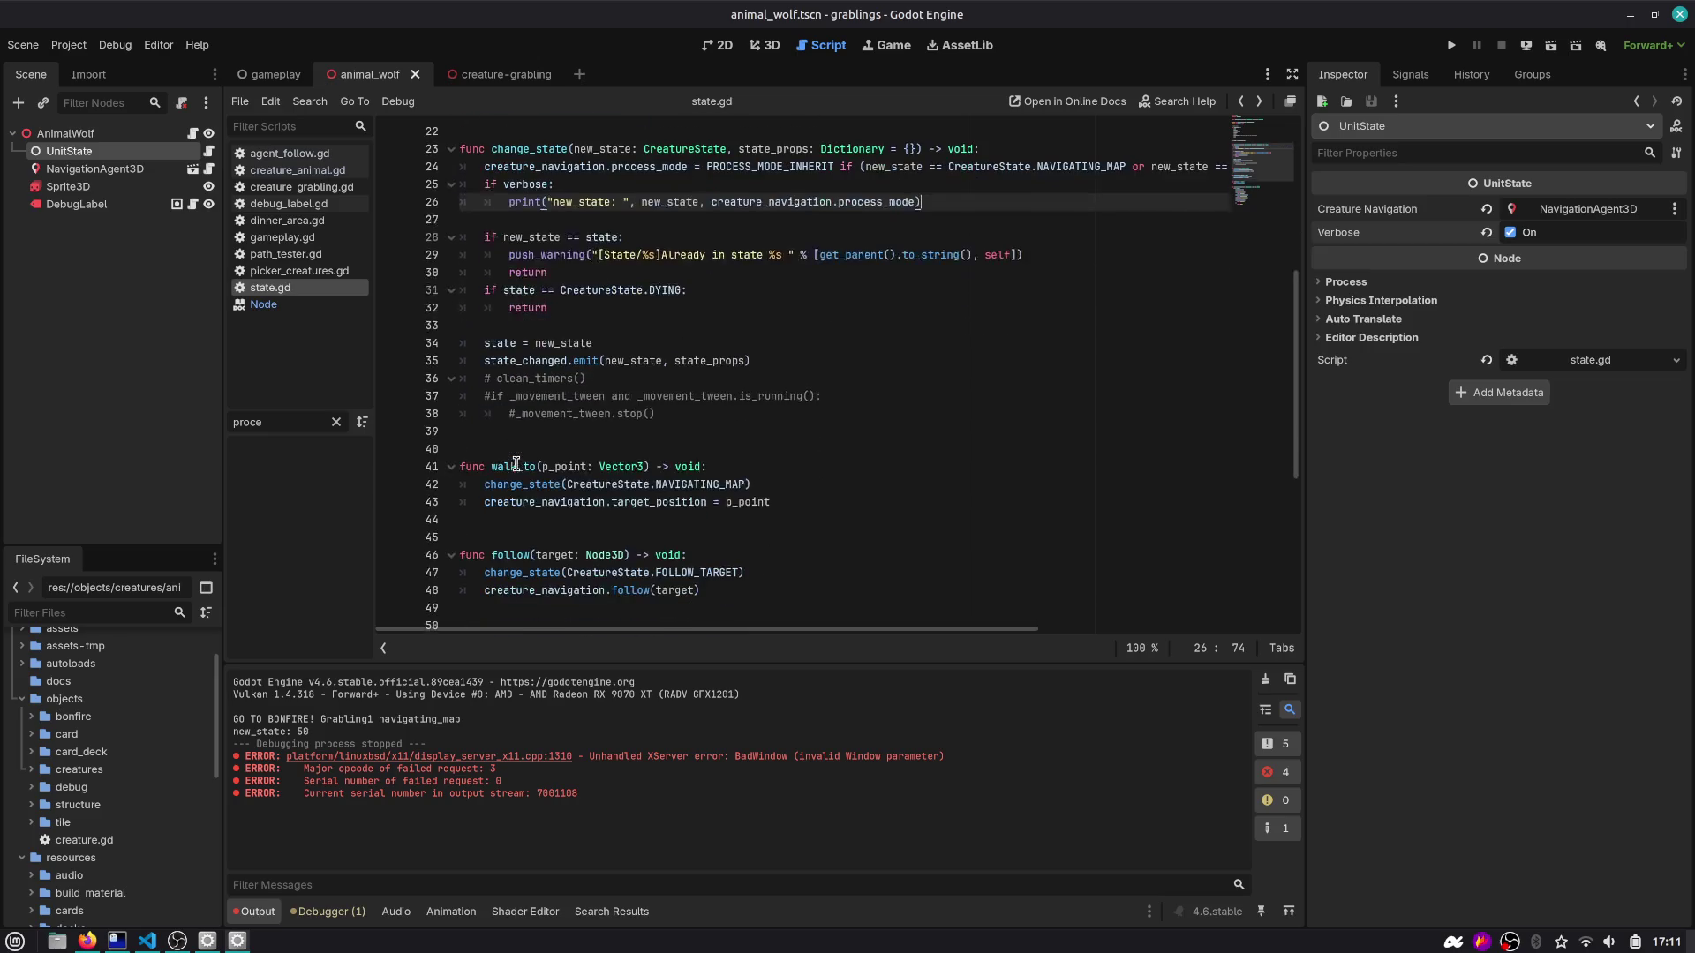
pyautogui.scroll(2, 886, 311)
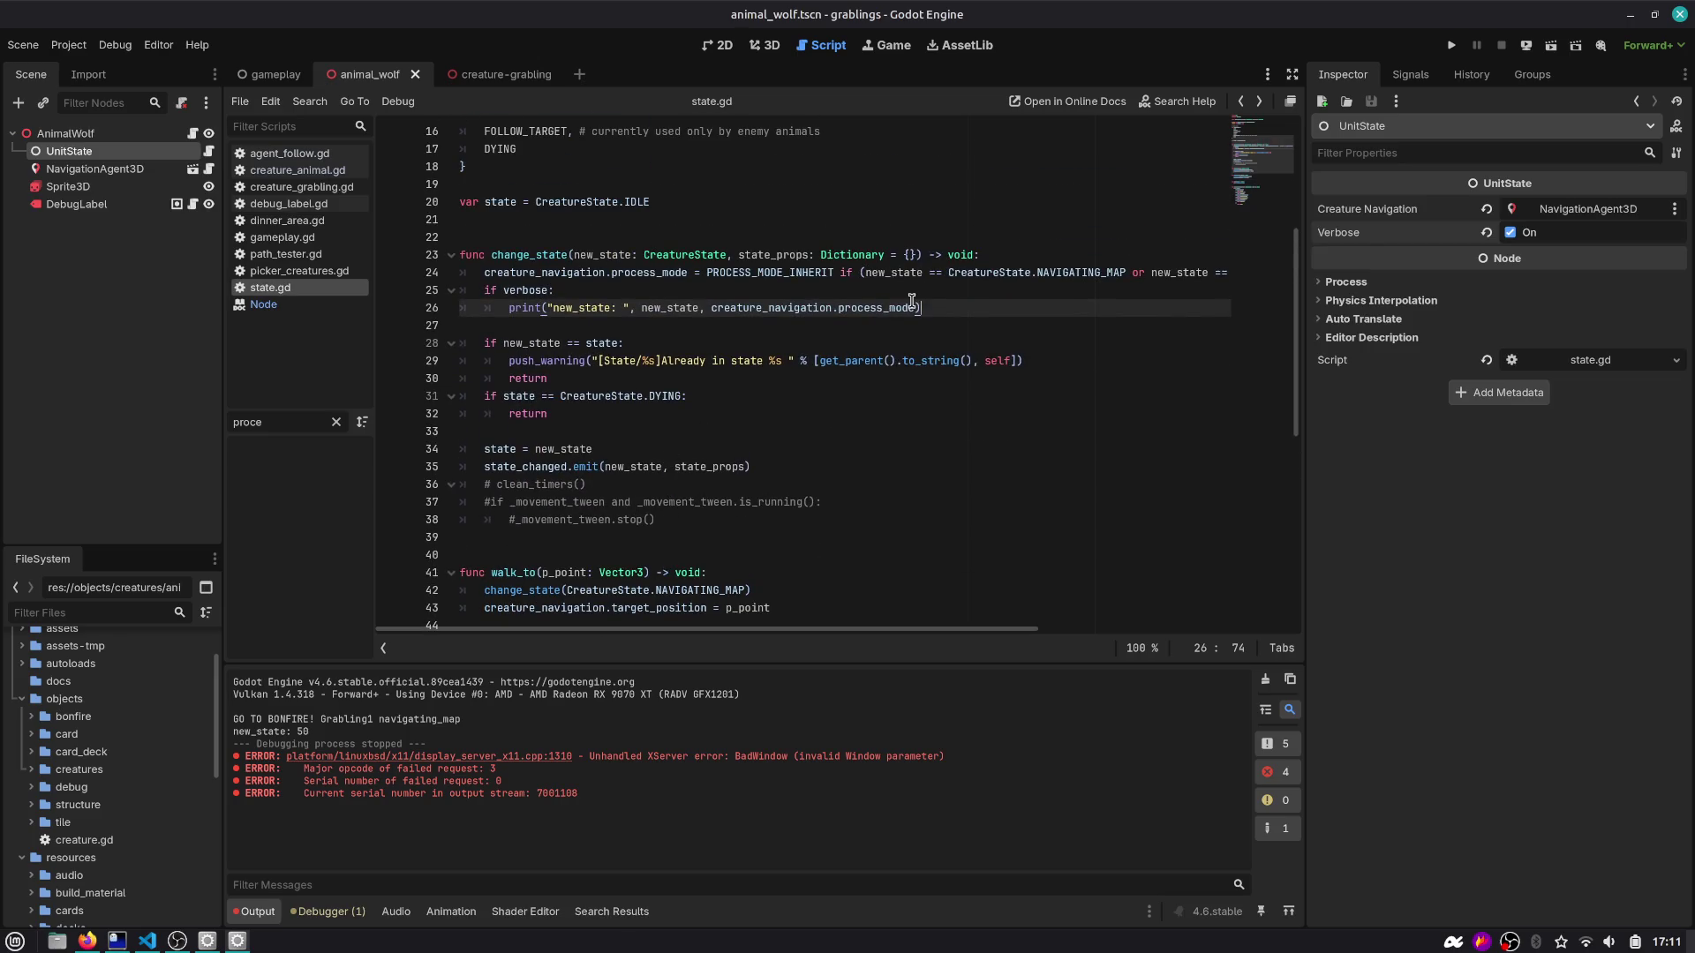
pyautogui.hotkey('shift', 'Up')
pyautogui.hotkey('shift', 'Home')
pyautogui.hotkey('shift', 'Home')
pyautogui.press('BackSpace')
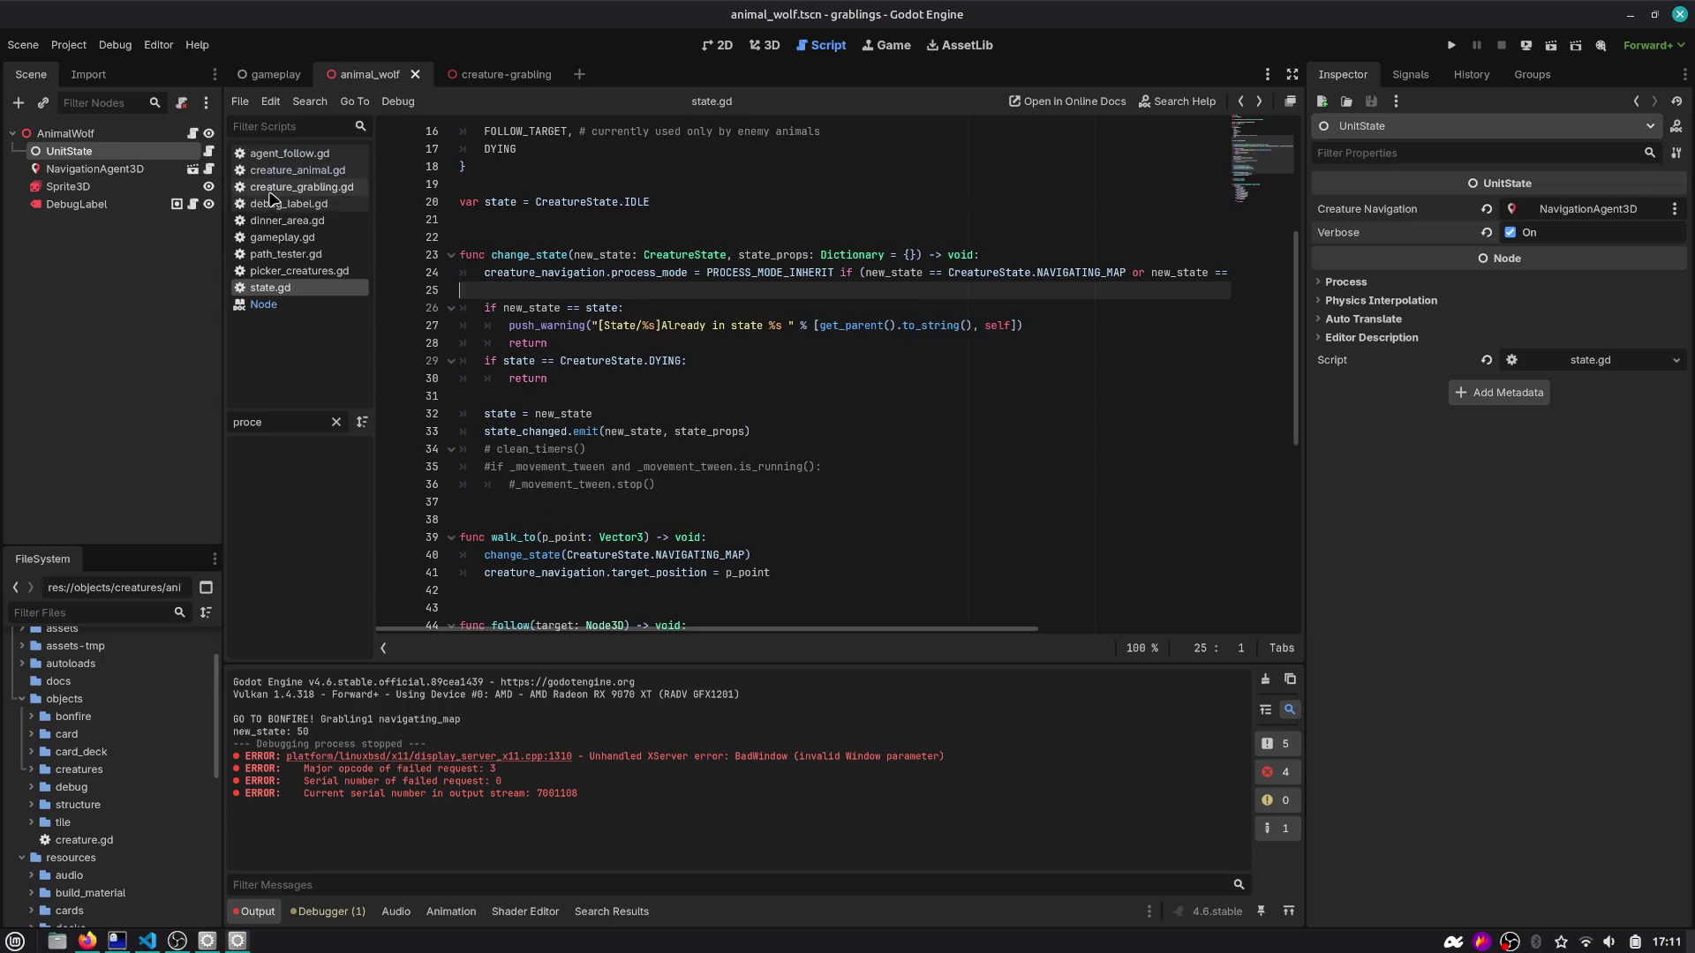
# Step: Inspect the Sprite3D, NavigationAgent3D and DebugLabel nodes, then open DebugLabel's debug_label.gd script
pyautogui.click(88, 188)
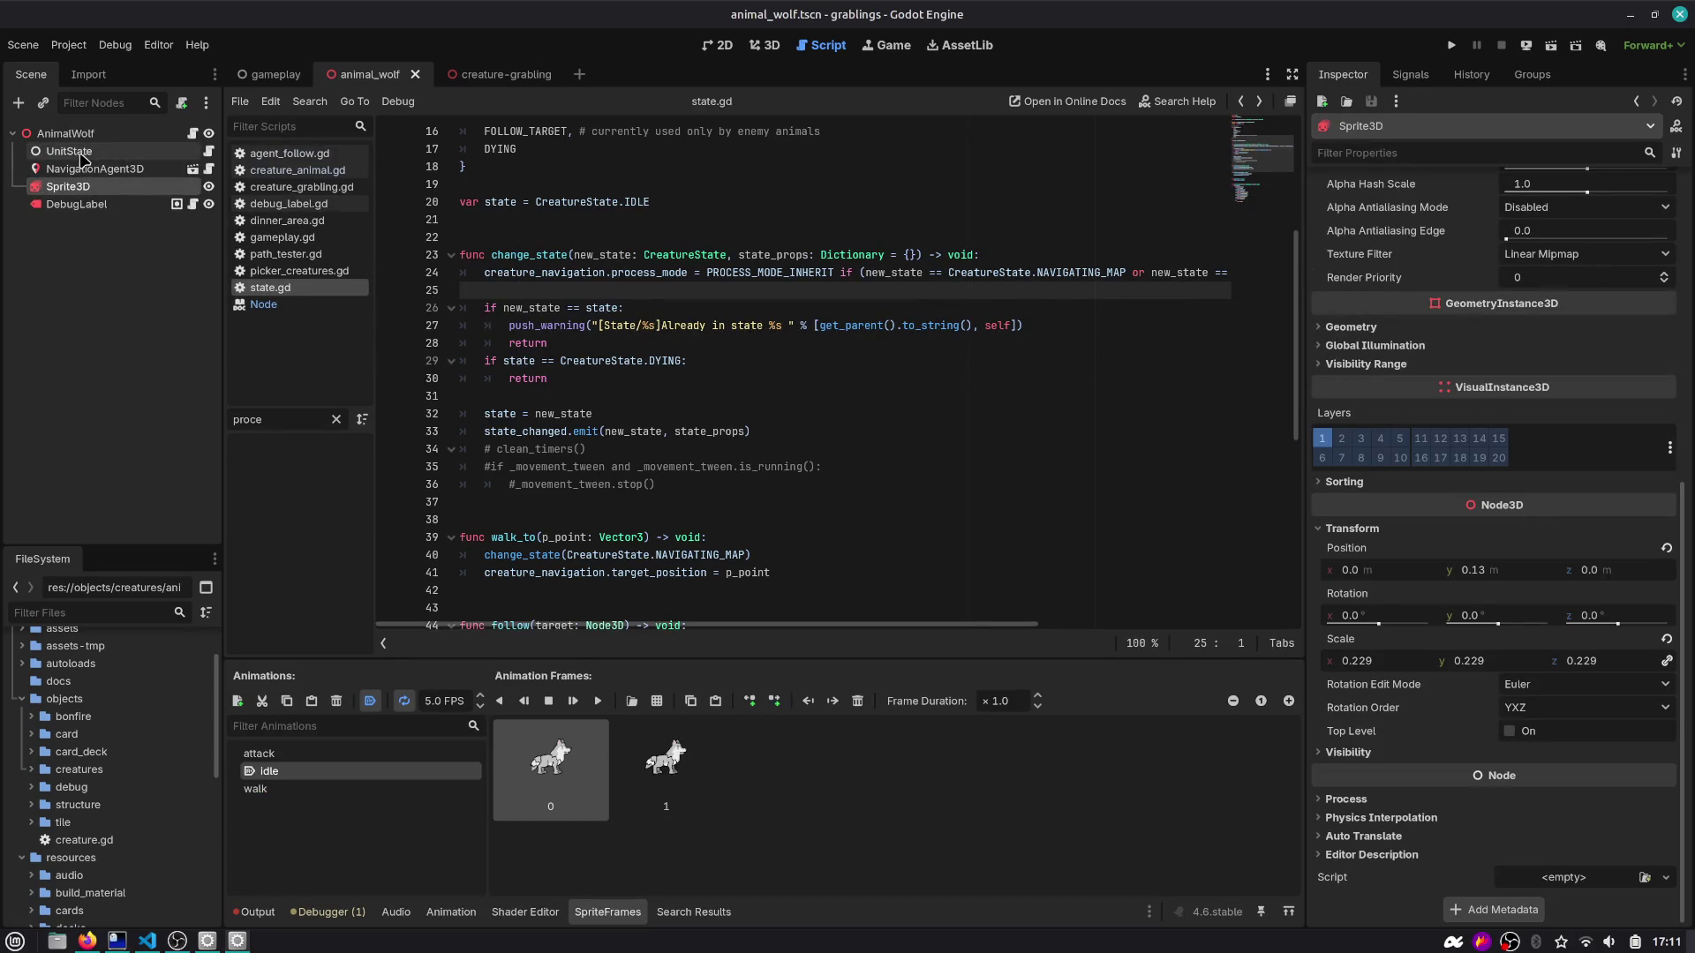
pyautogui.click(85, 168)
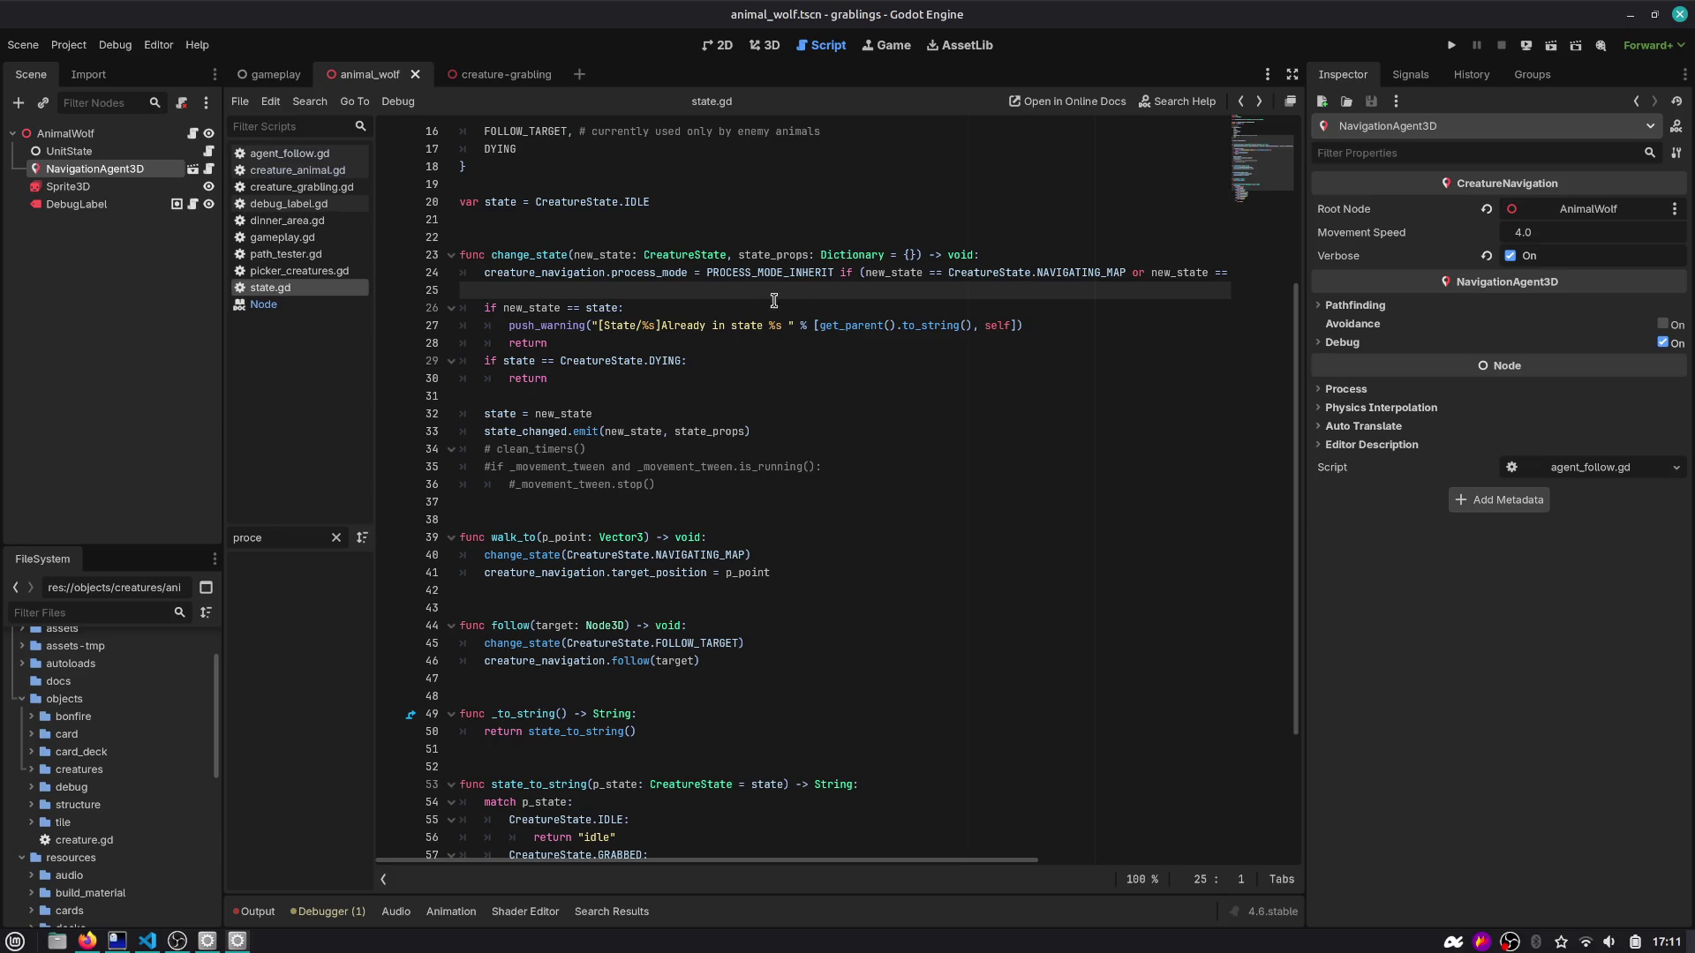
pyautogui.moveTo(728, 277)
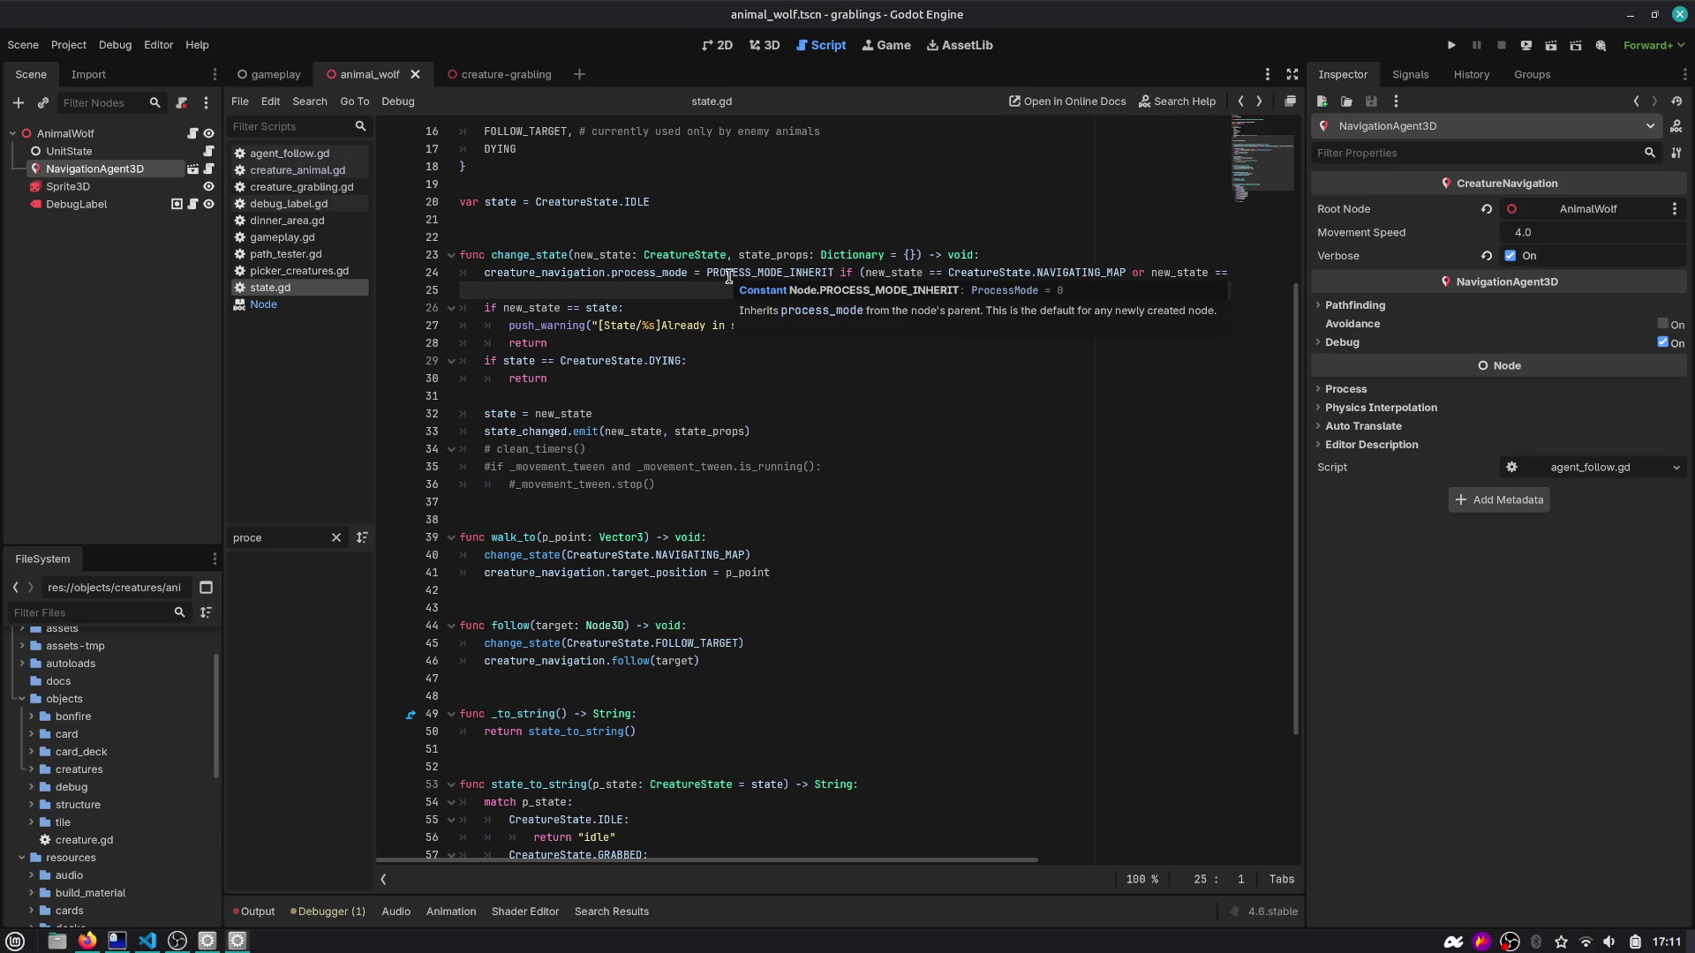
pyautogui.click(133, 204)
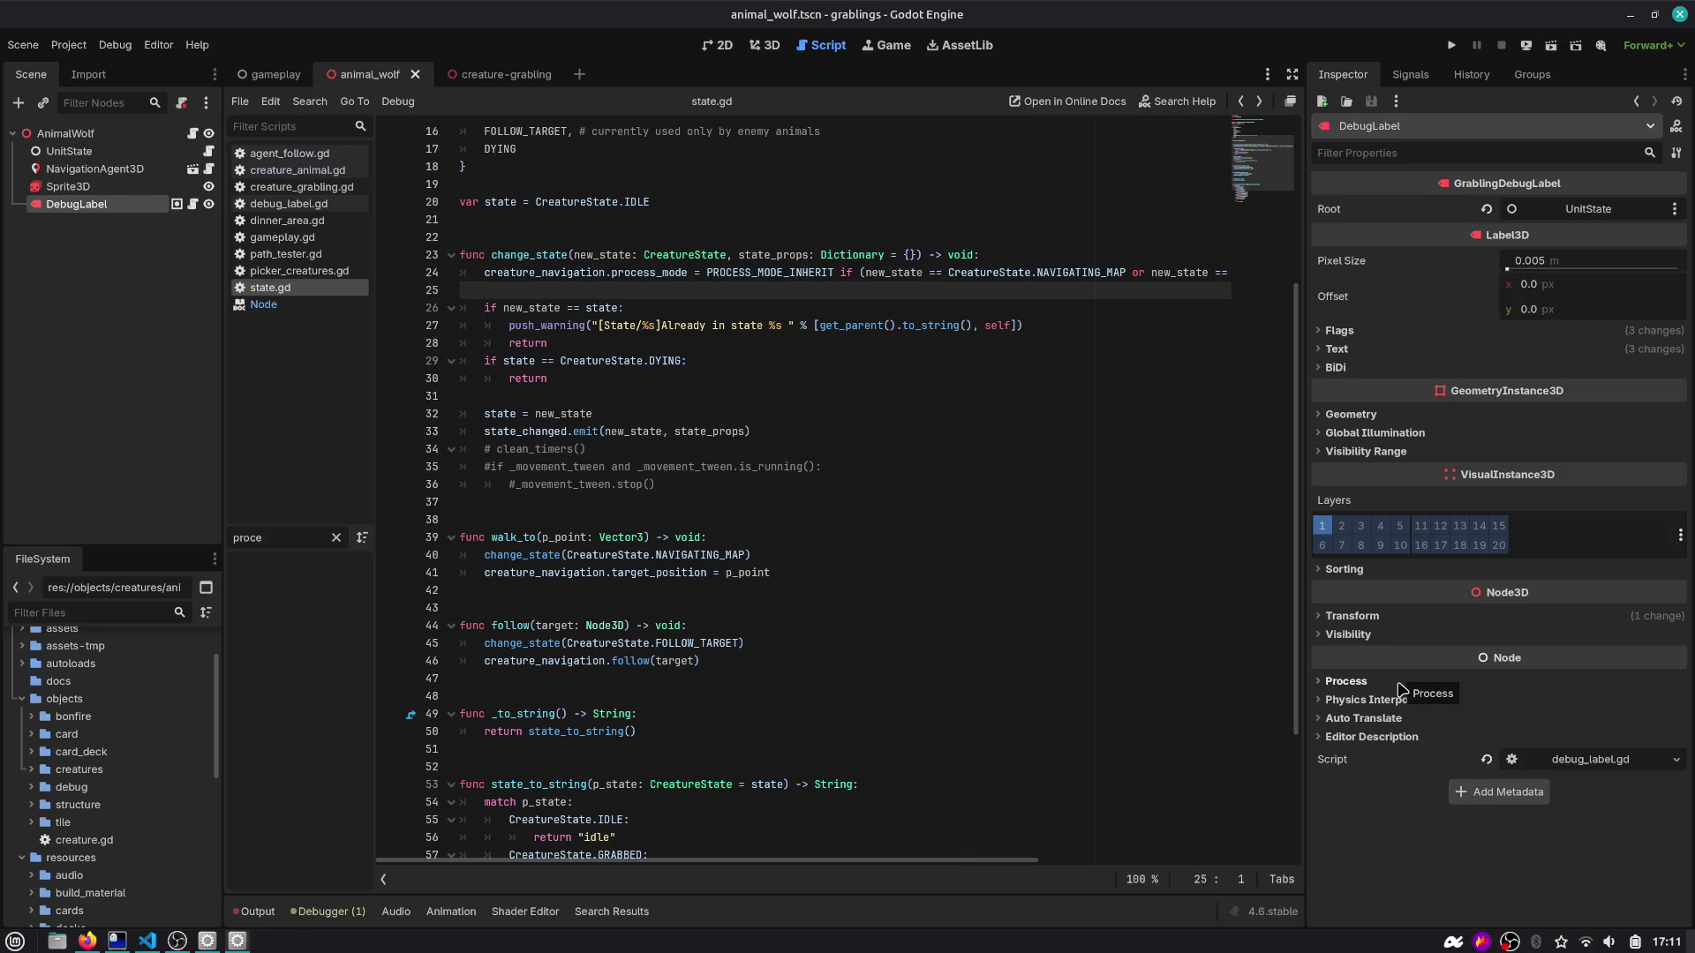
pyautogui.click(193, 204)
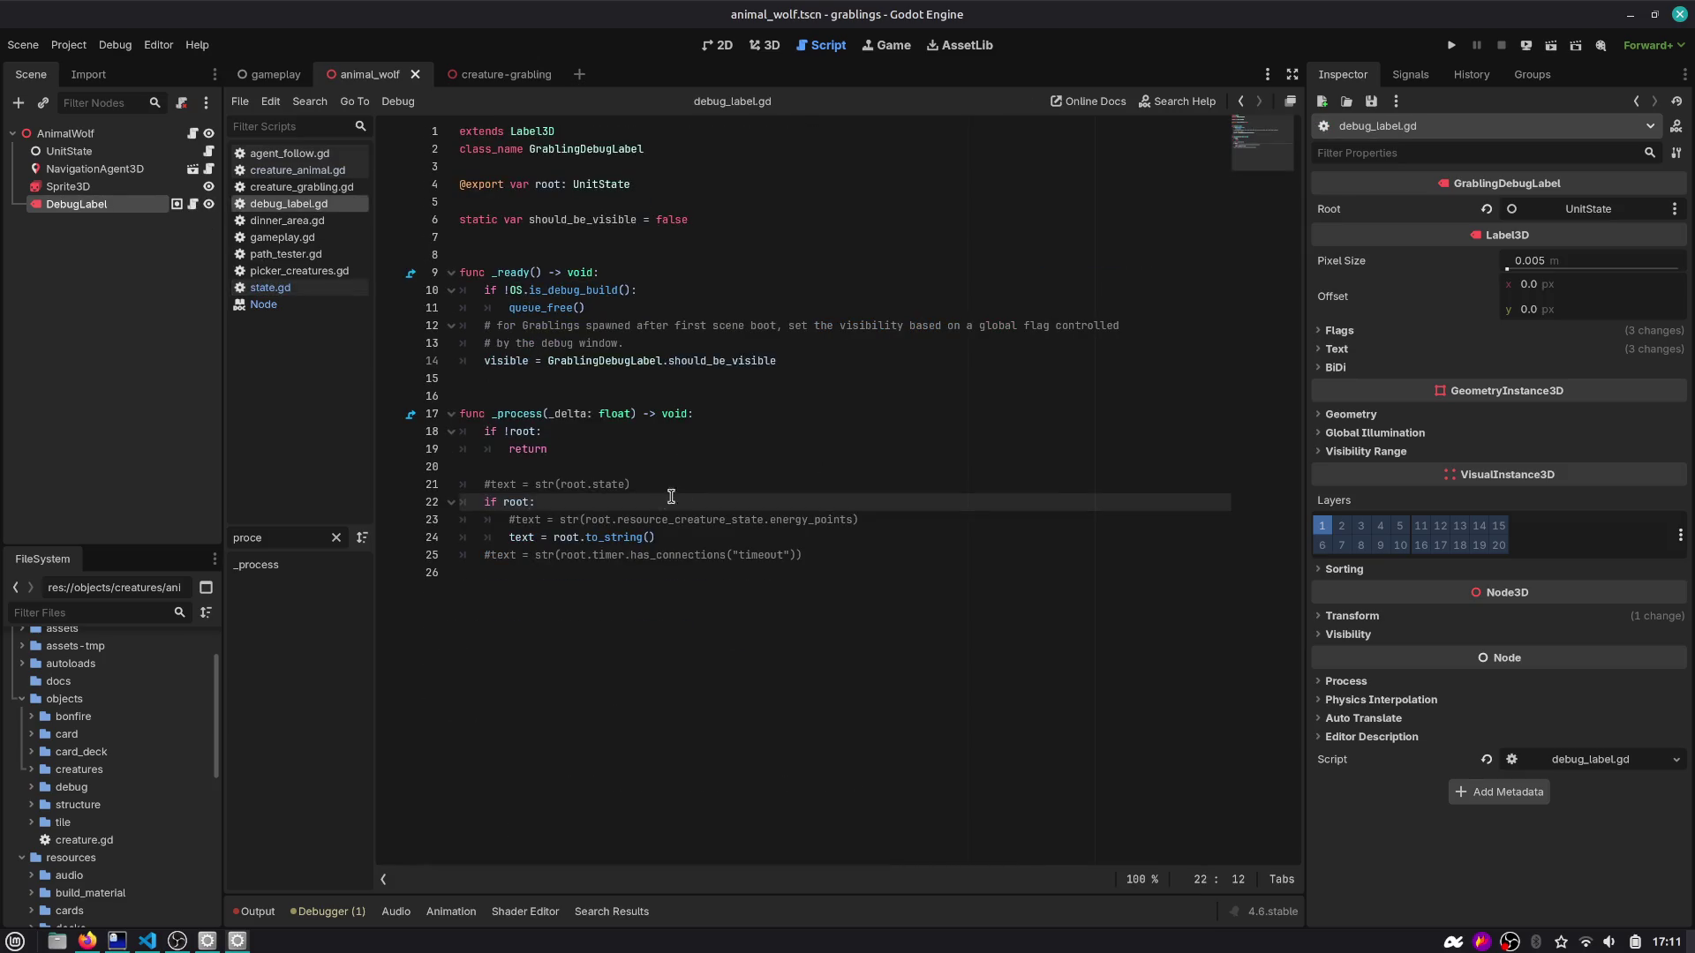
# Step: Start a new 'text =' line and change root's export type from UnitState to Node
pyautogui.click(591, 540)
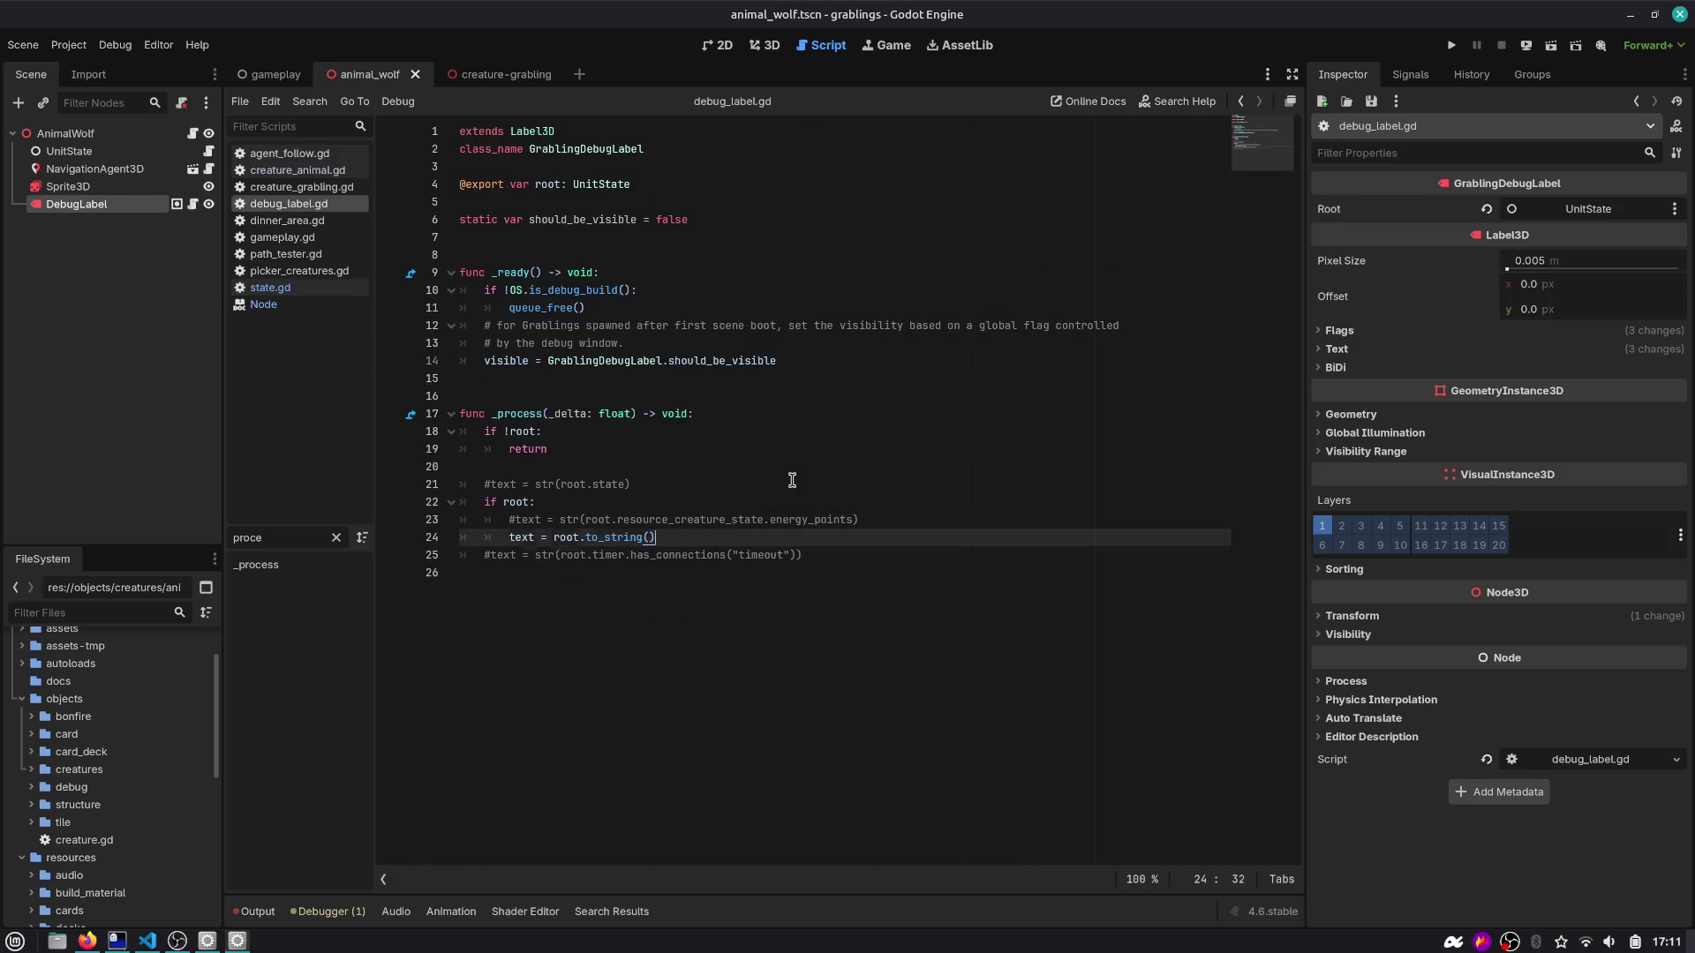
pyautogui.press('Return')
pyautogui.write('text =')
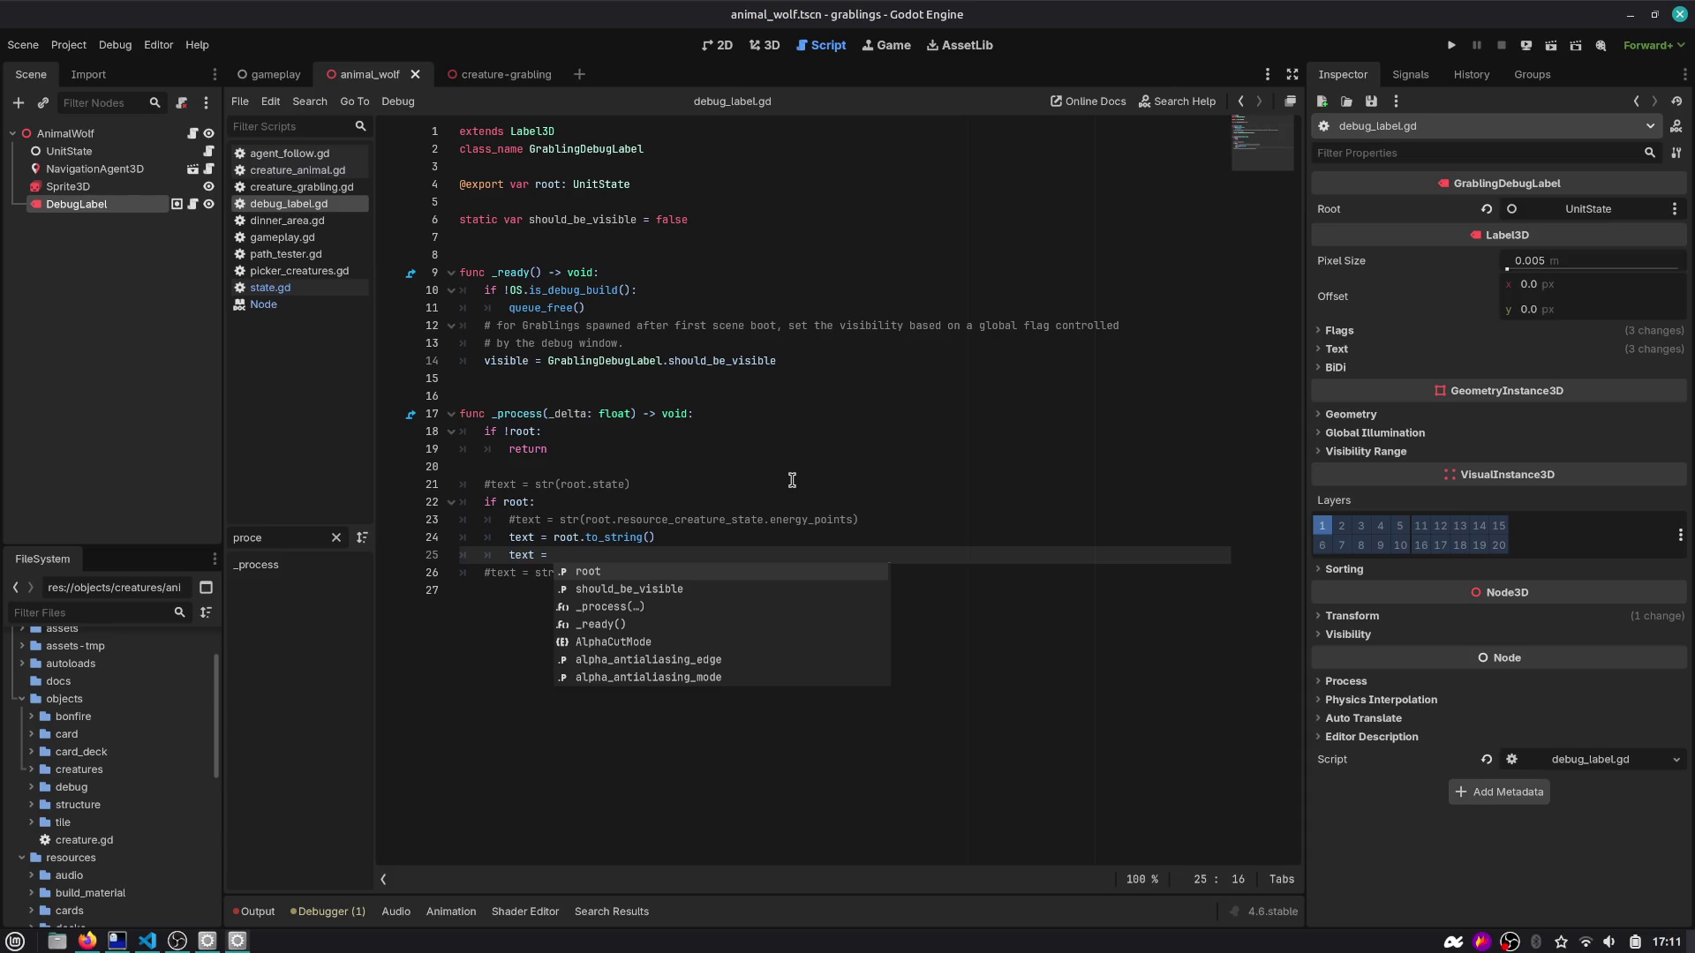
pyautogui.click(700, 193)
pyautogui.click(704, 203)
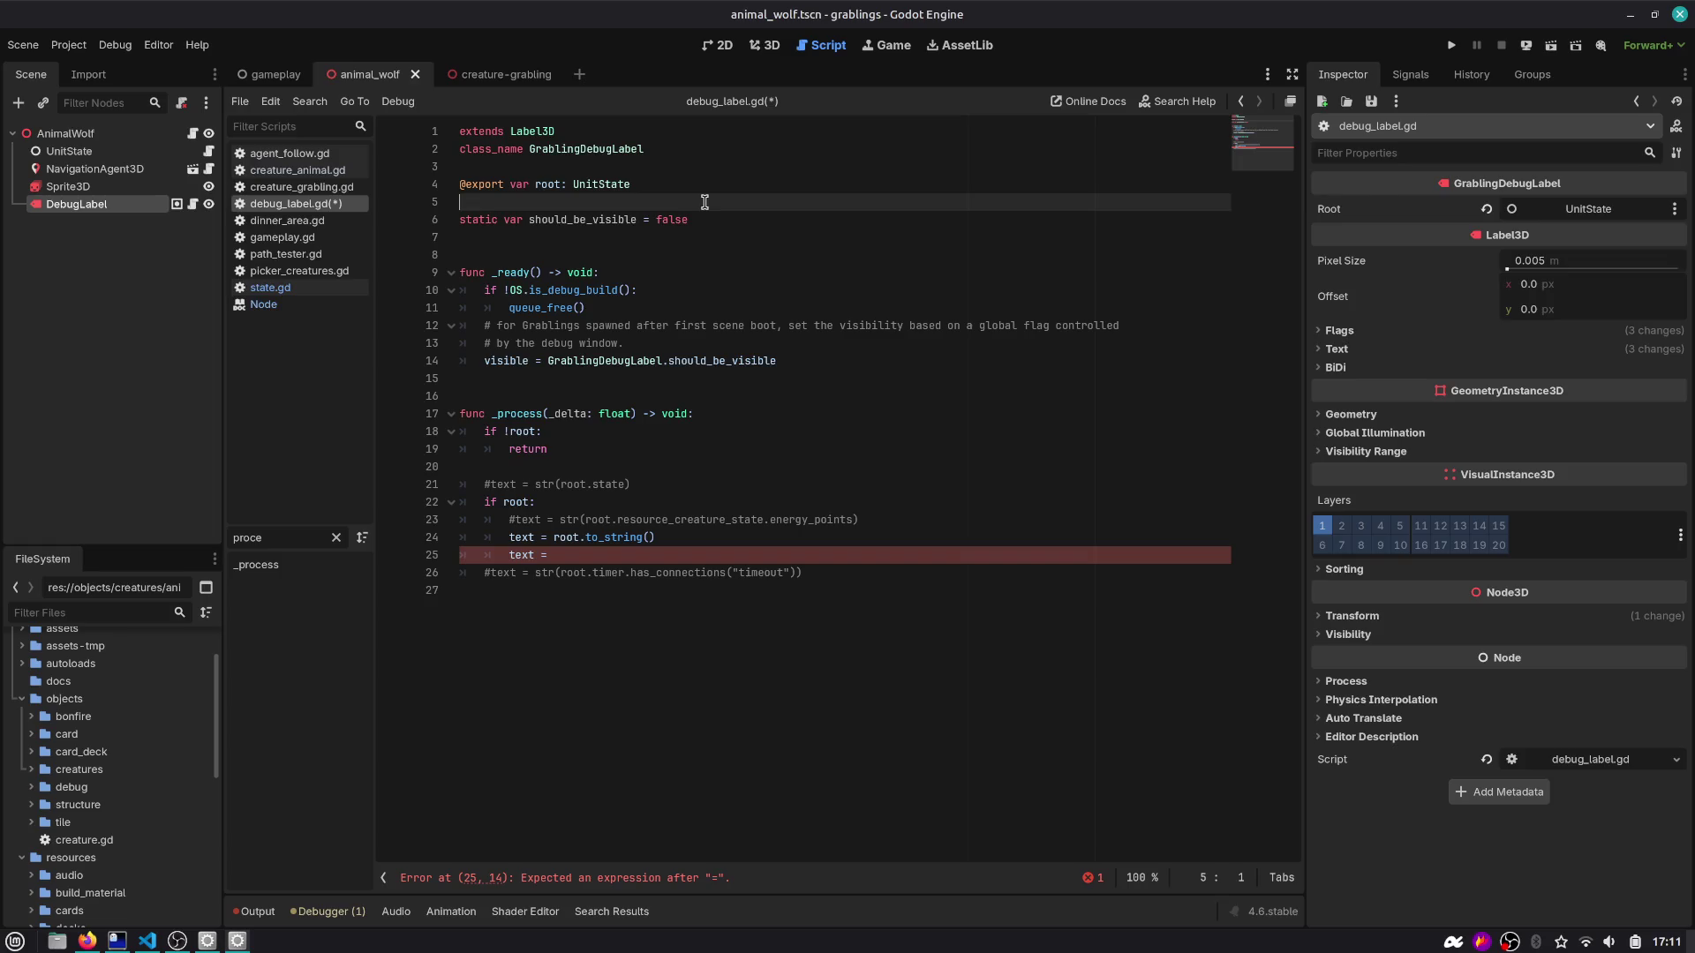
pyautogui.doubleClick(591, 184)
pyautogui.write('Node')
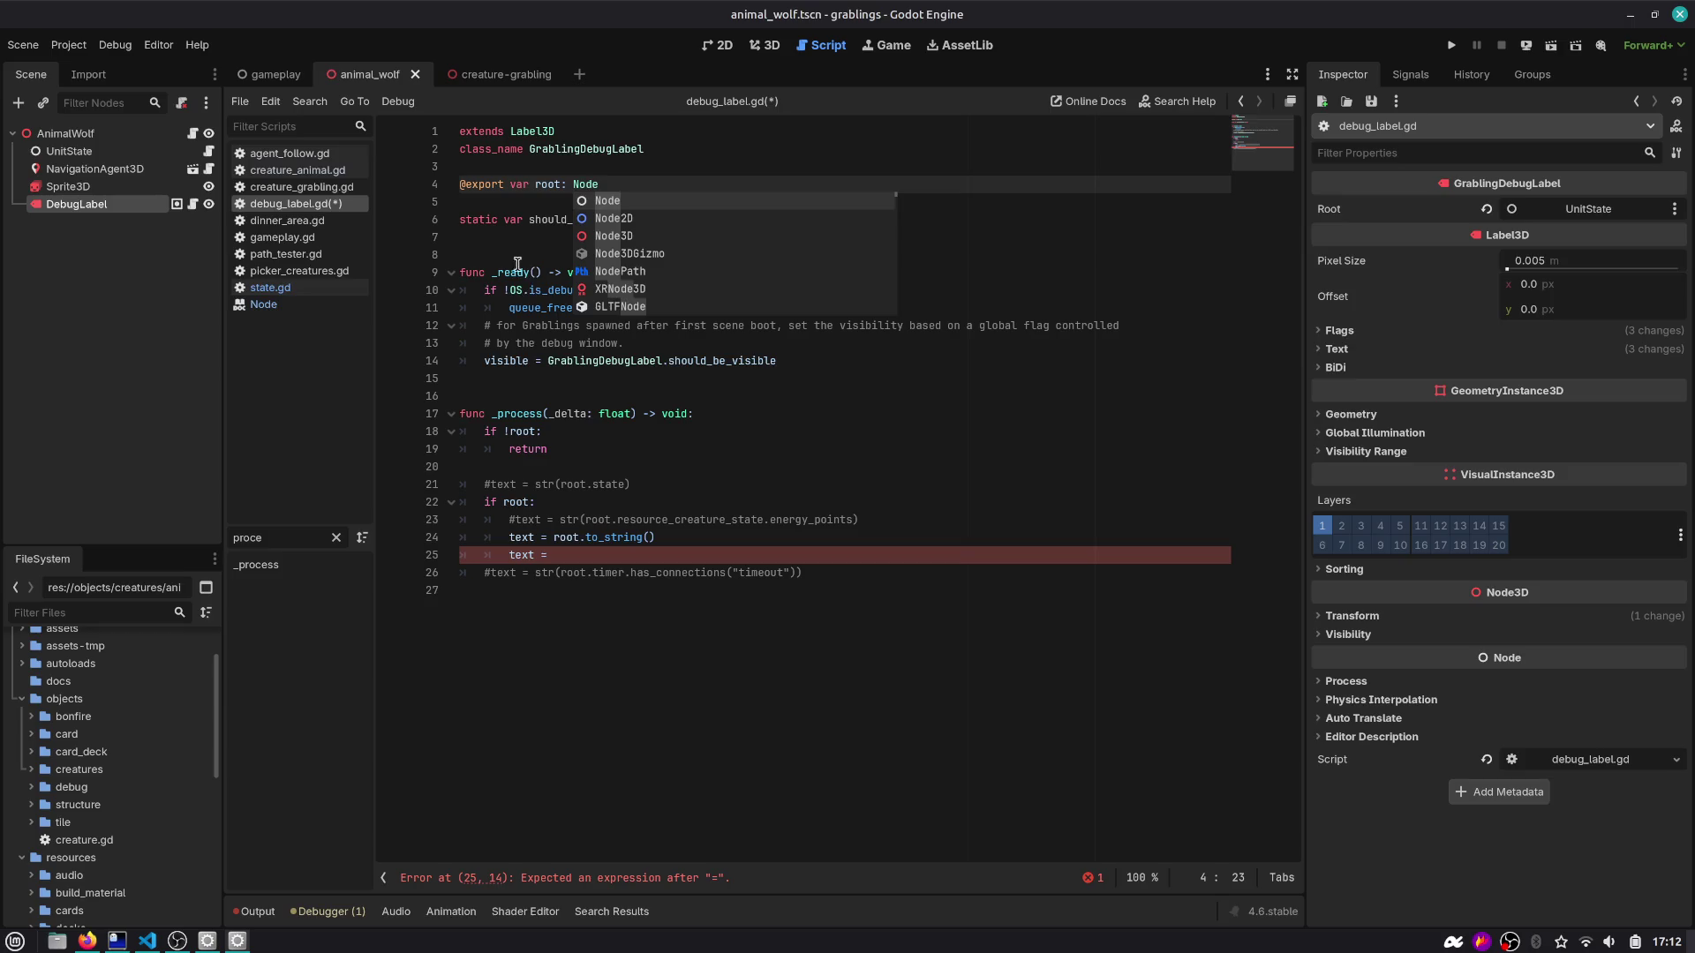
pyautogui.click(554, 362)
pyautogui.click(553, 537)
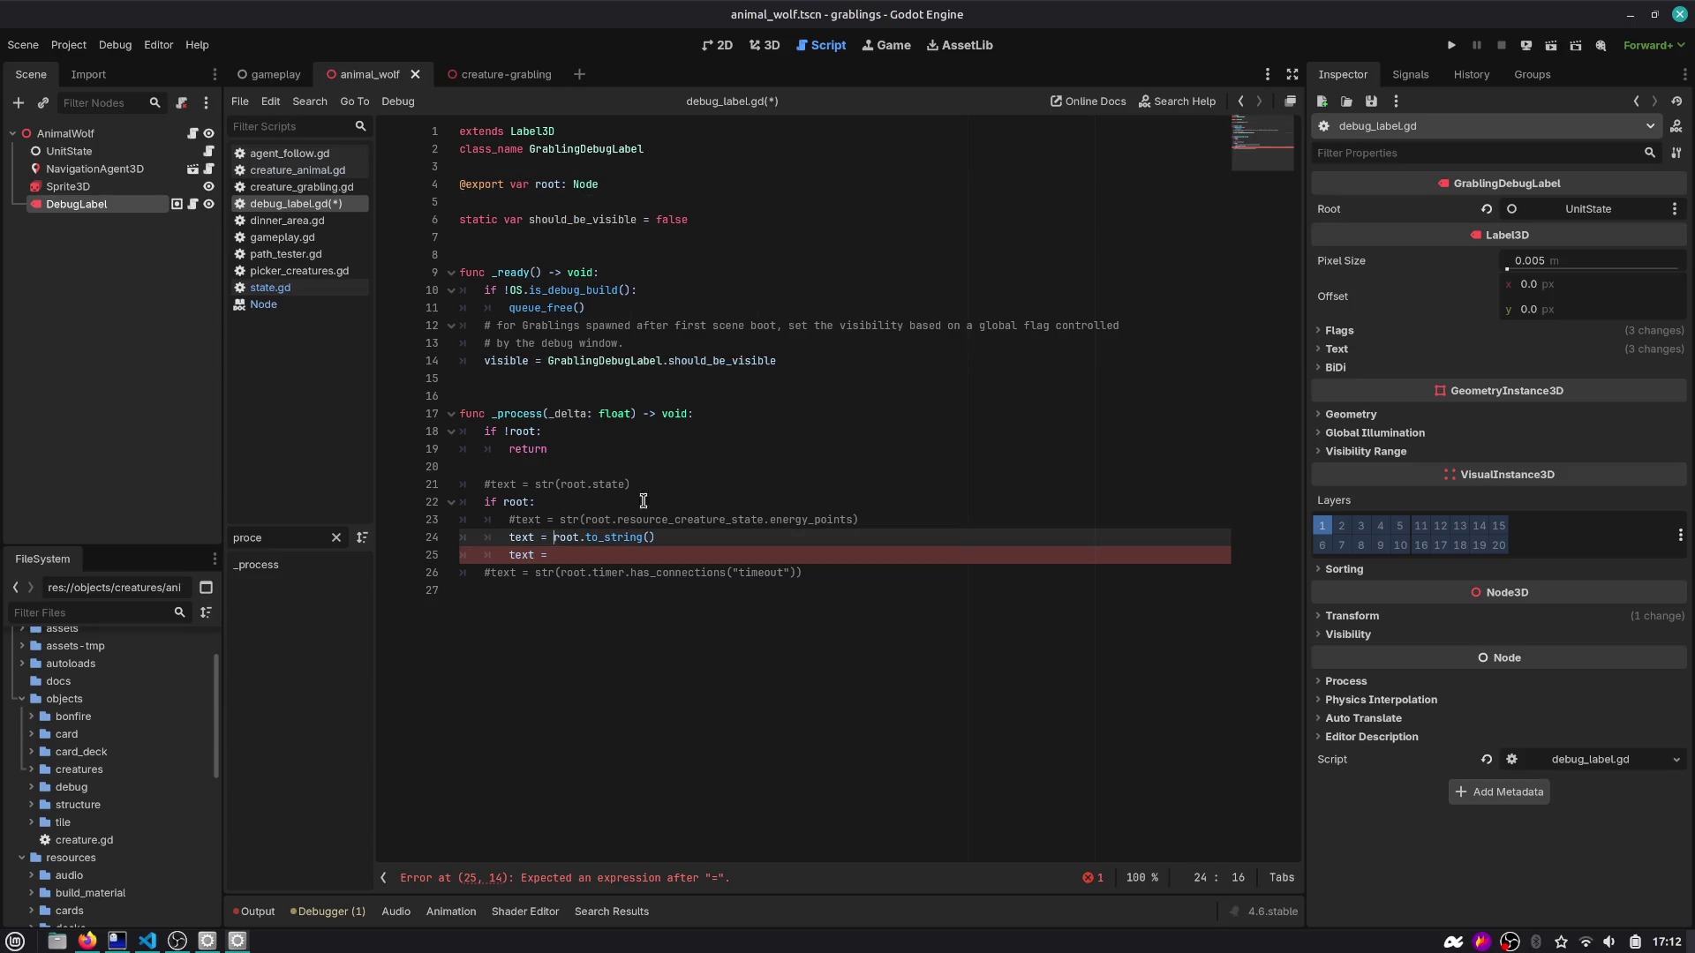
# Step: Copy navigation_agent from creature_animal.gd and write text = root.navigation_agent.p in debug_label.gd
pyautogui.click(193, 133)
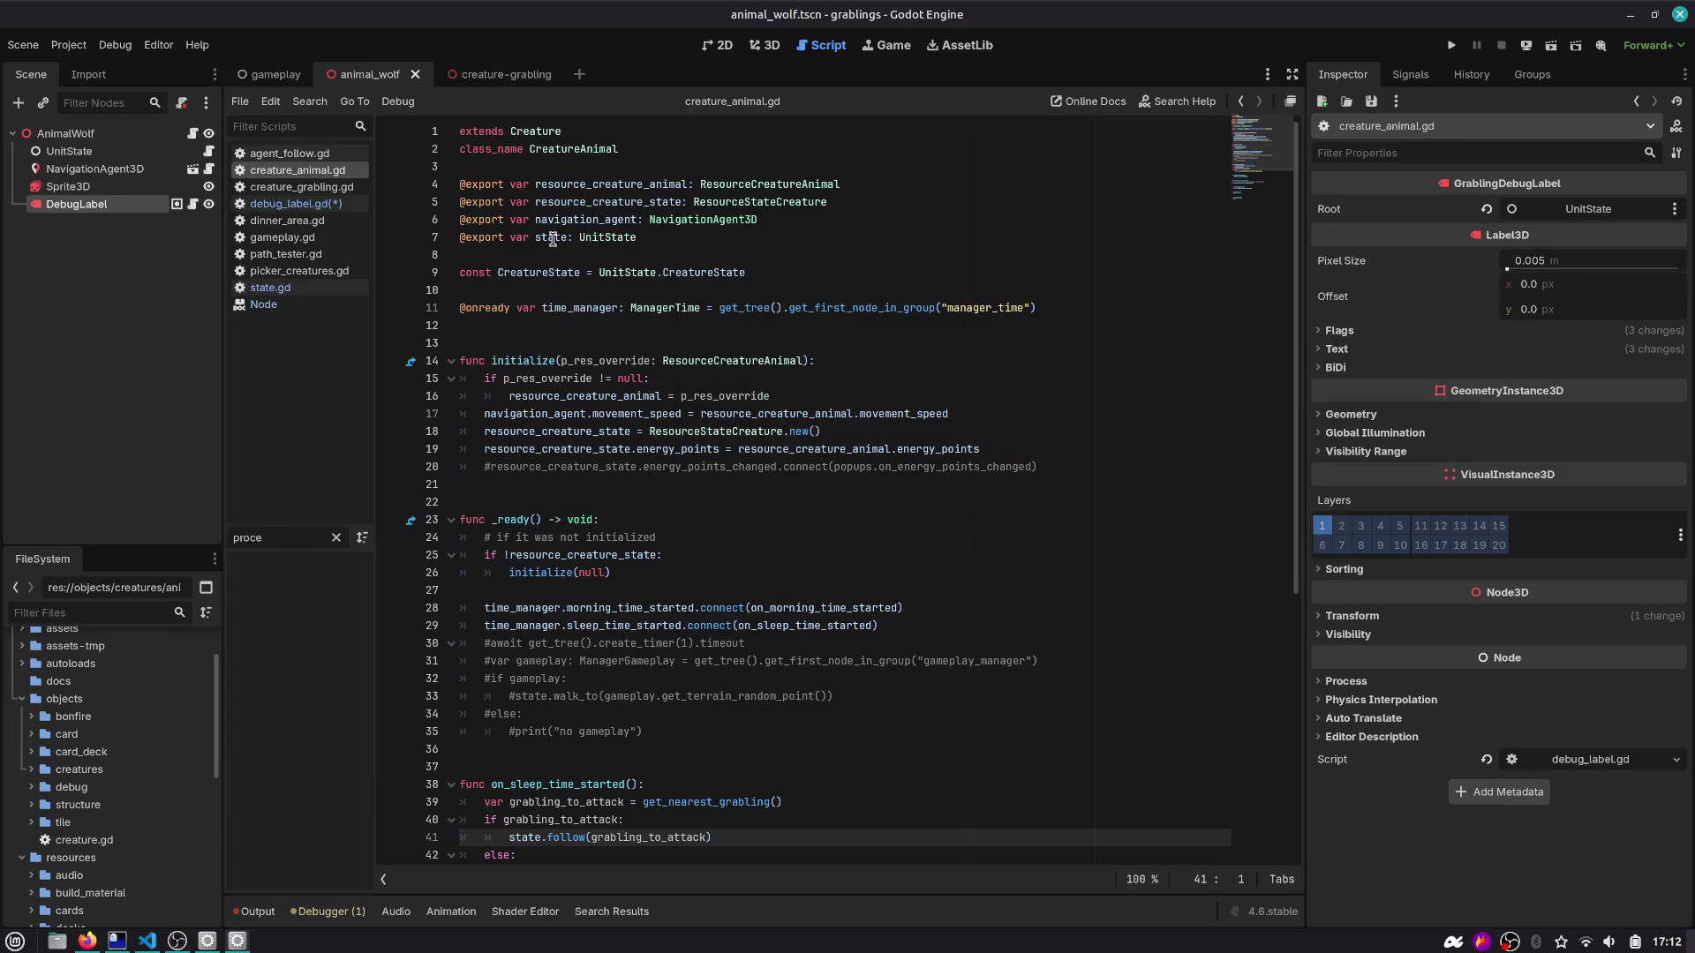
pyautogui.doubleClick(600, 219)
pyautogui.hotkey('ctrl', 'c')
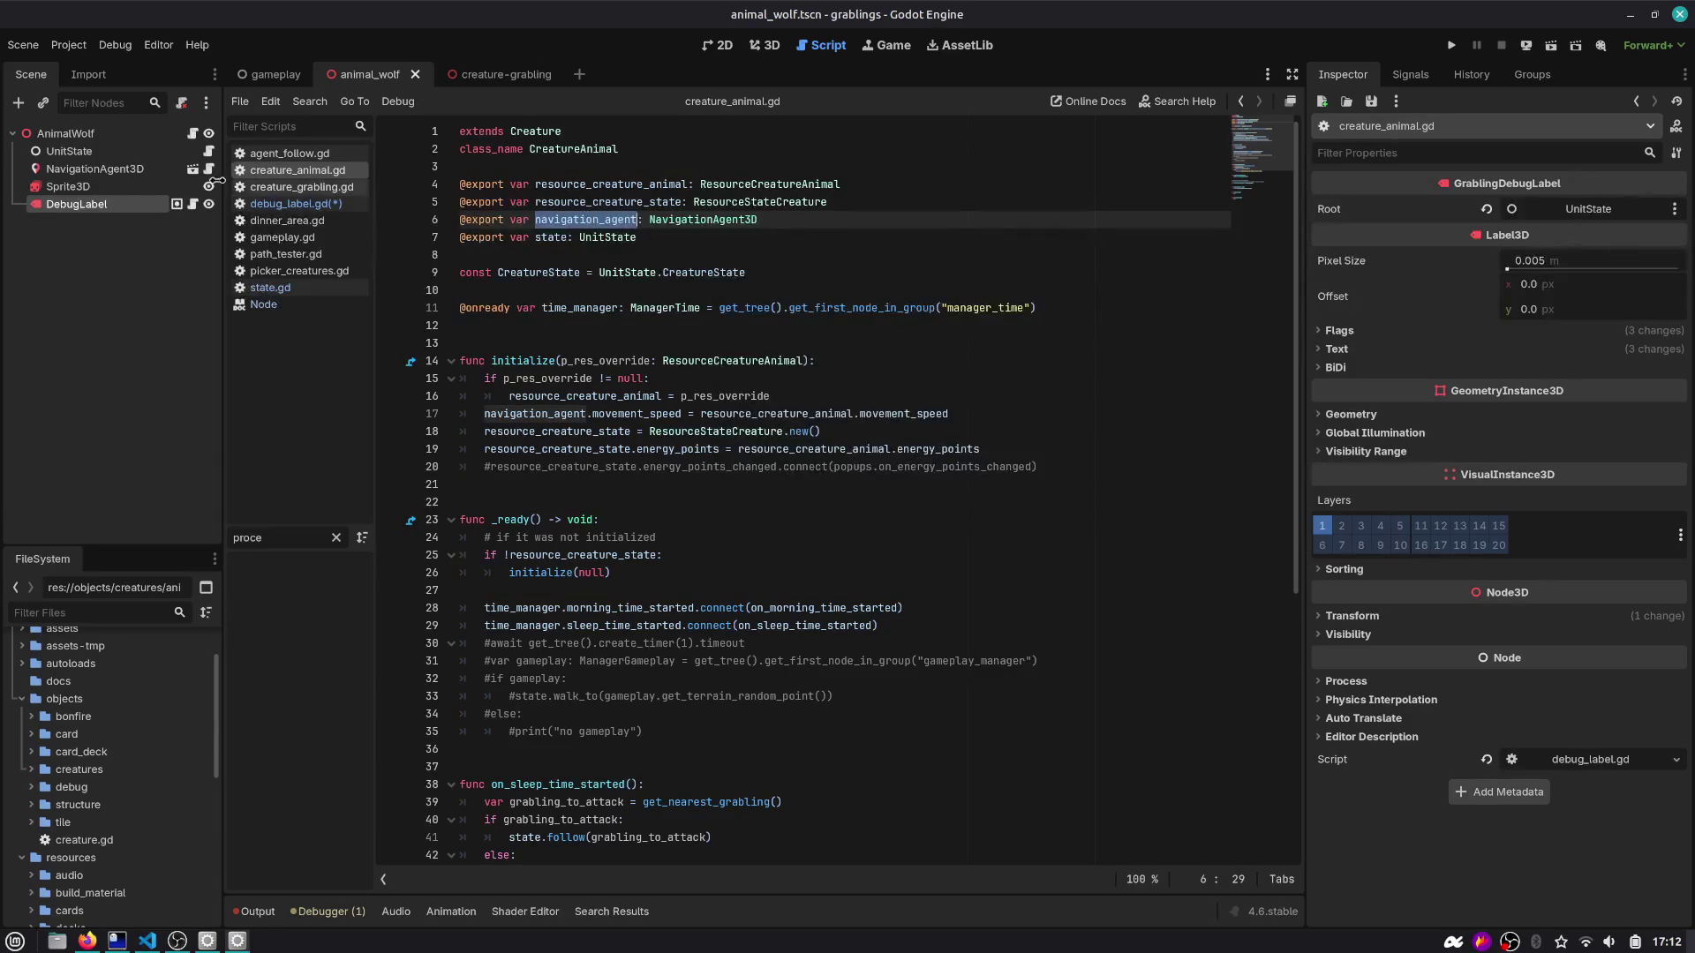
pyautogui.click(192, 204)
pyautogui.click(566, 556)
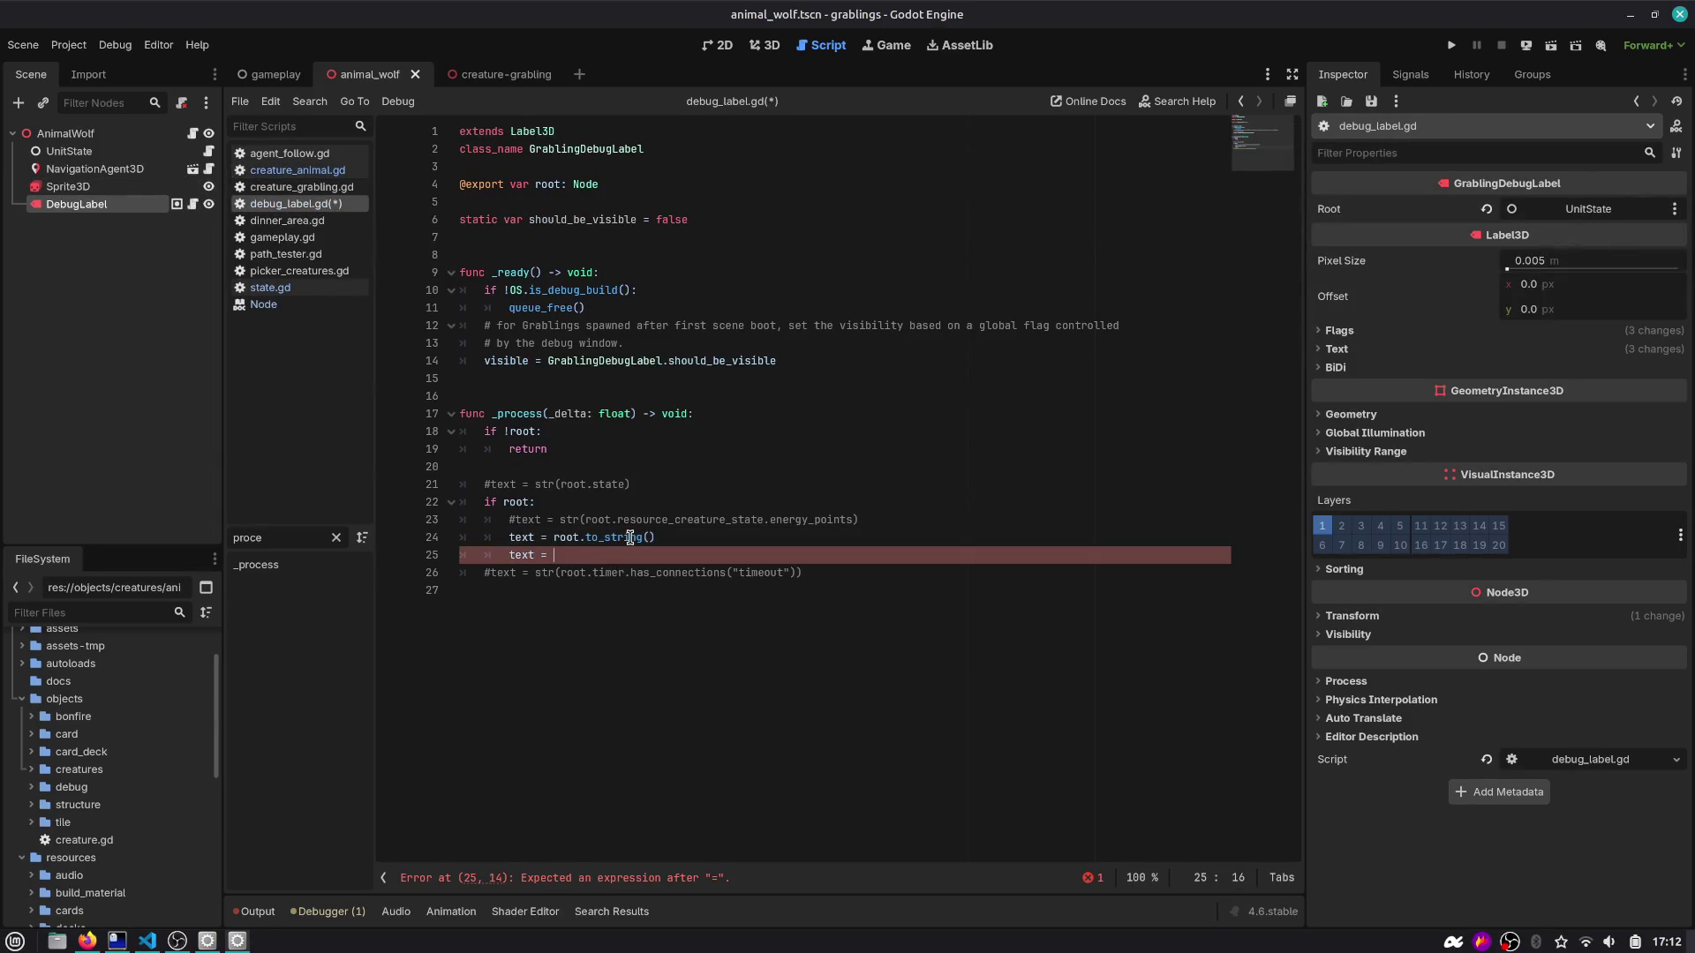
pyautogui.write('ot.')
pyautogui.hotkey('ctrl', 'v')
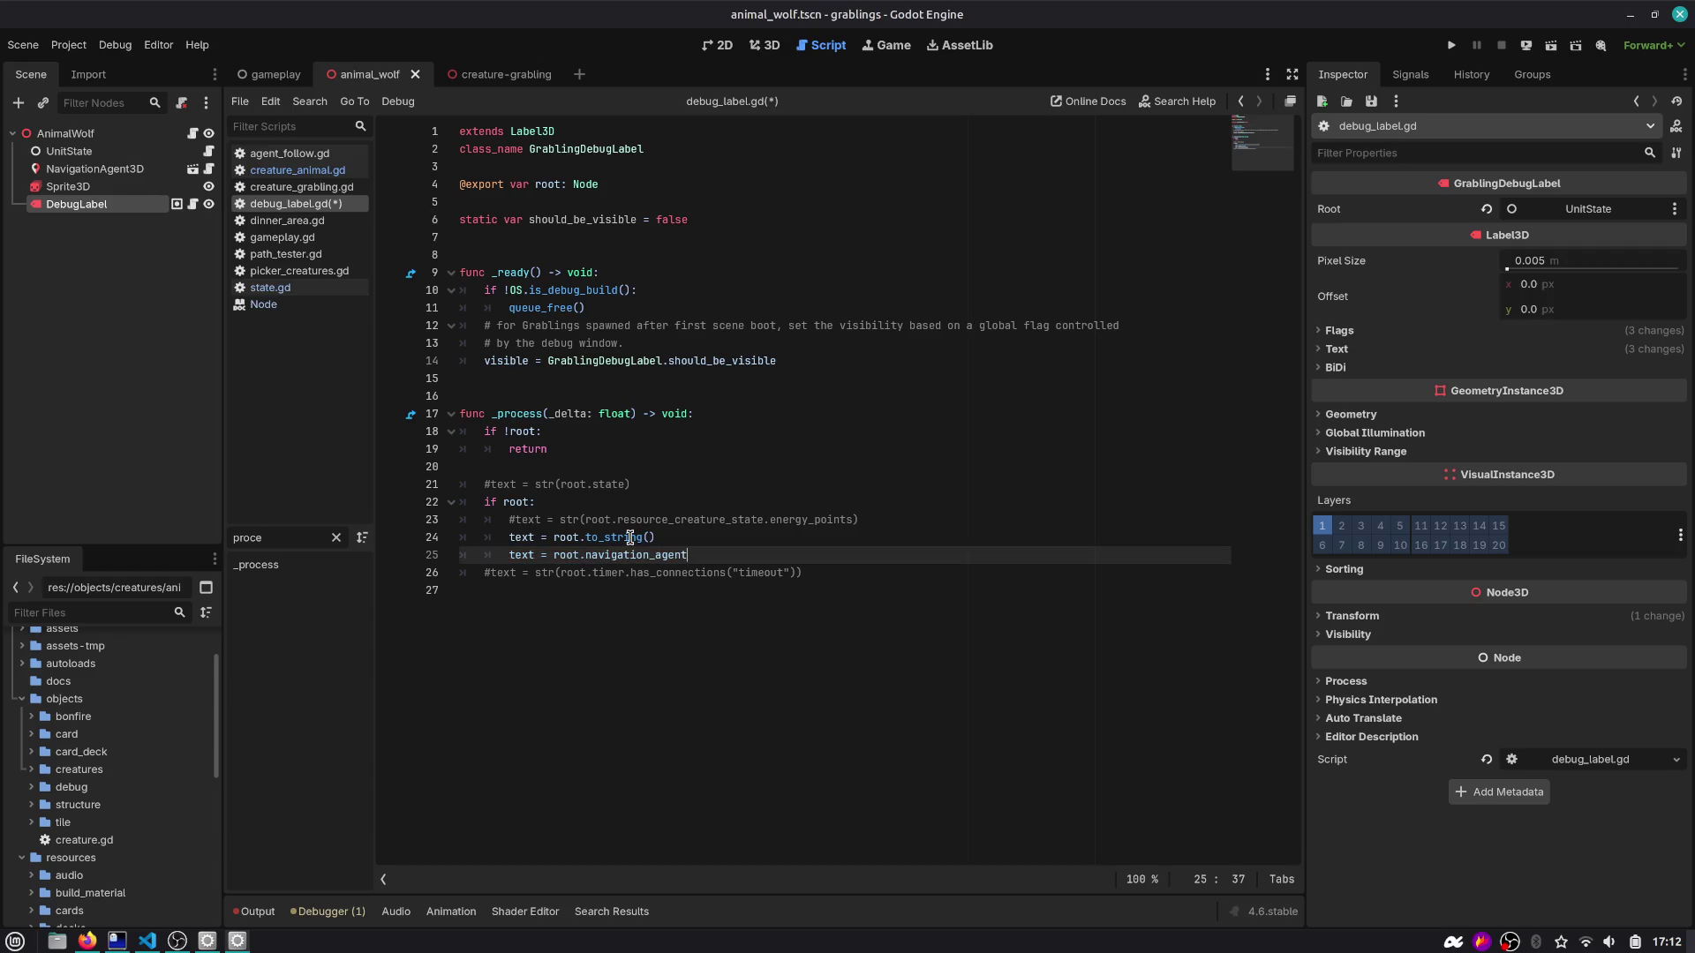
pyautogui.write('process_mode')
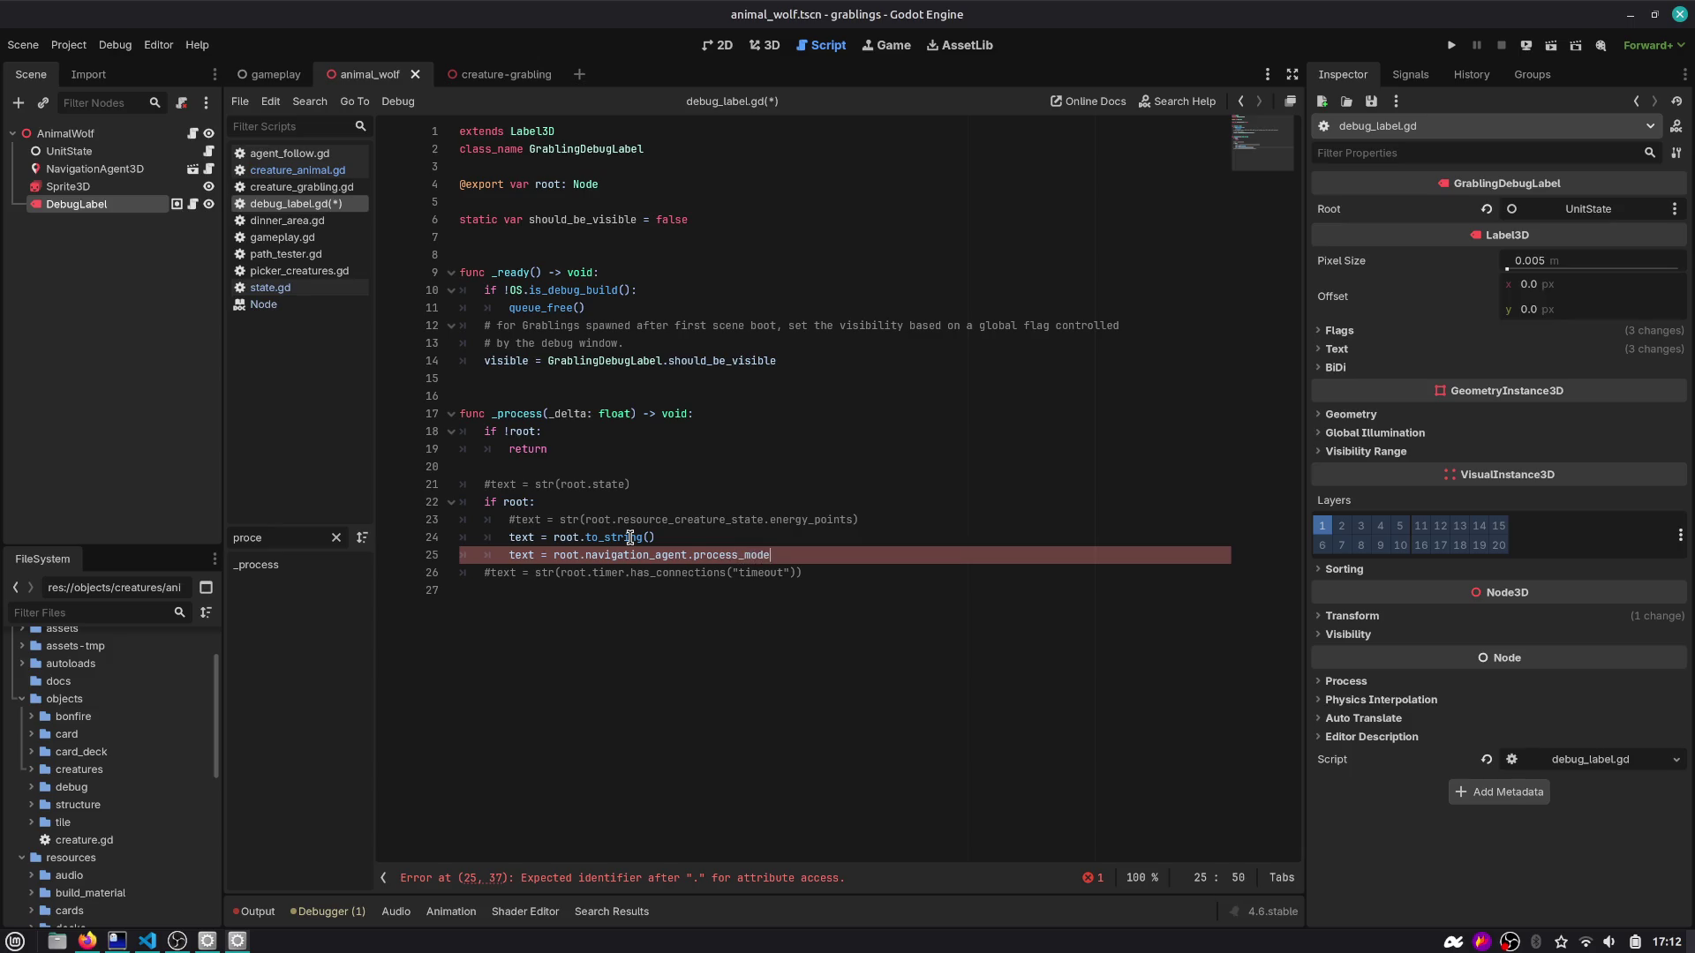
# Step: Search the help for process_mode to confirm the property name
pyautogui.press('F1')
pyautogui.write('process_')
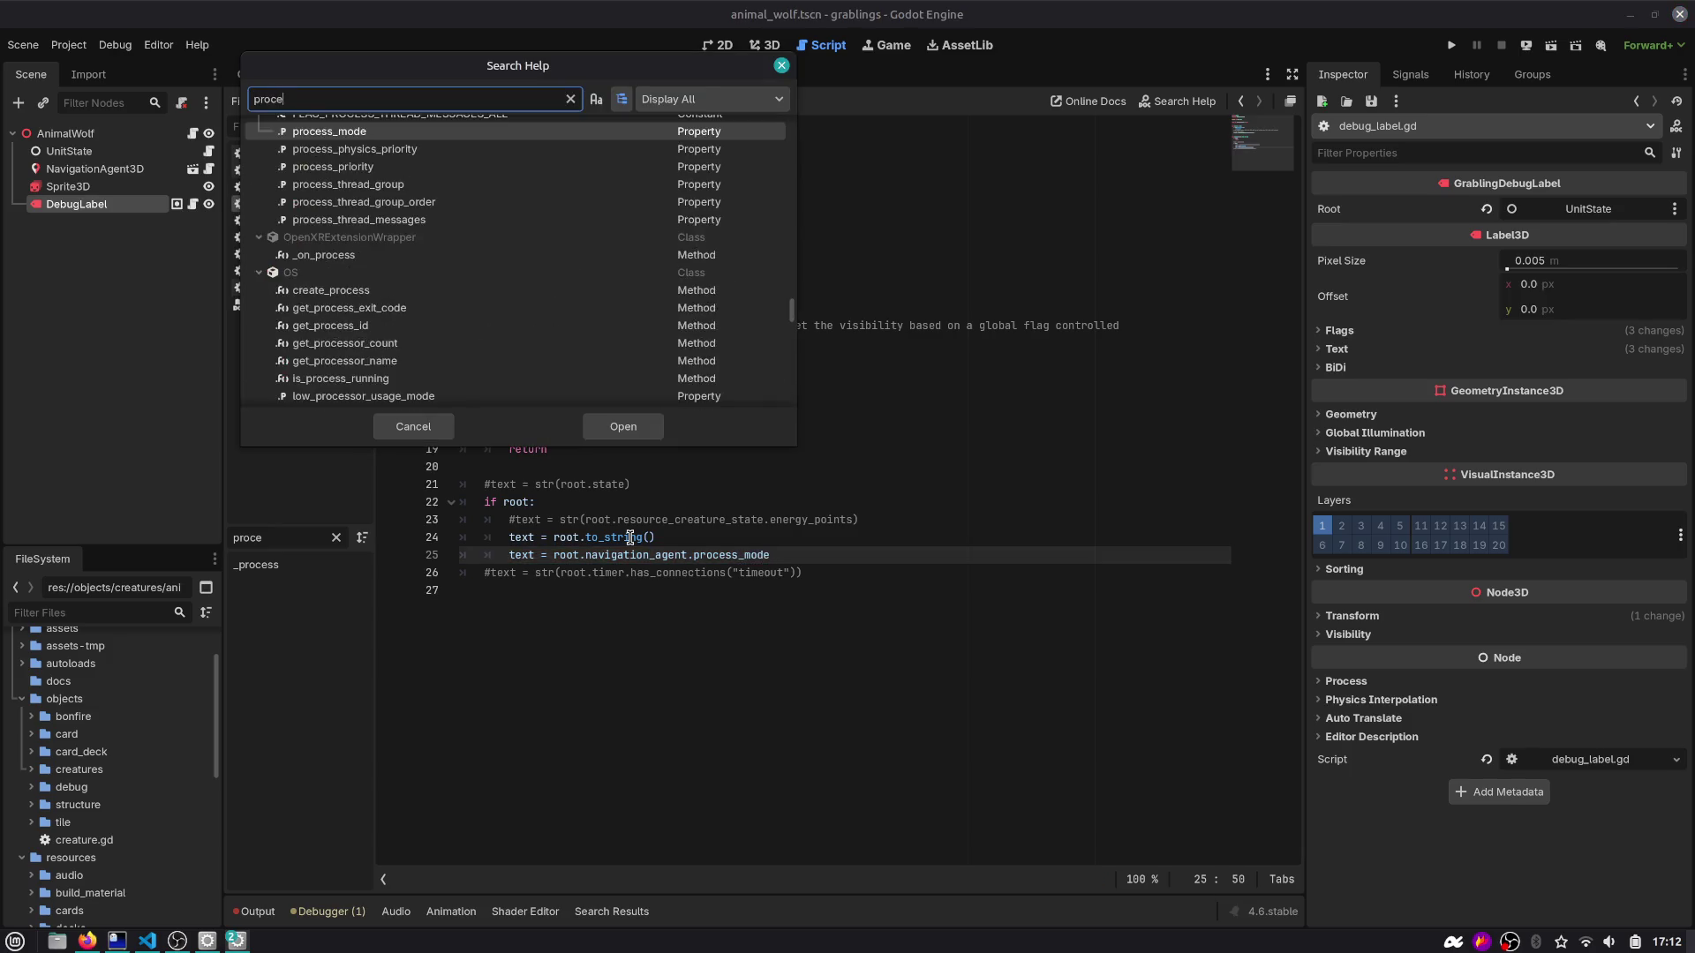
pyautogui.write('mode')
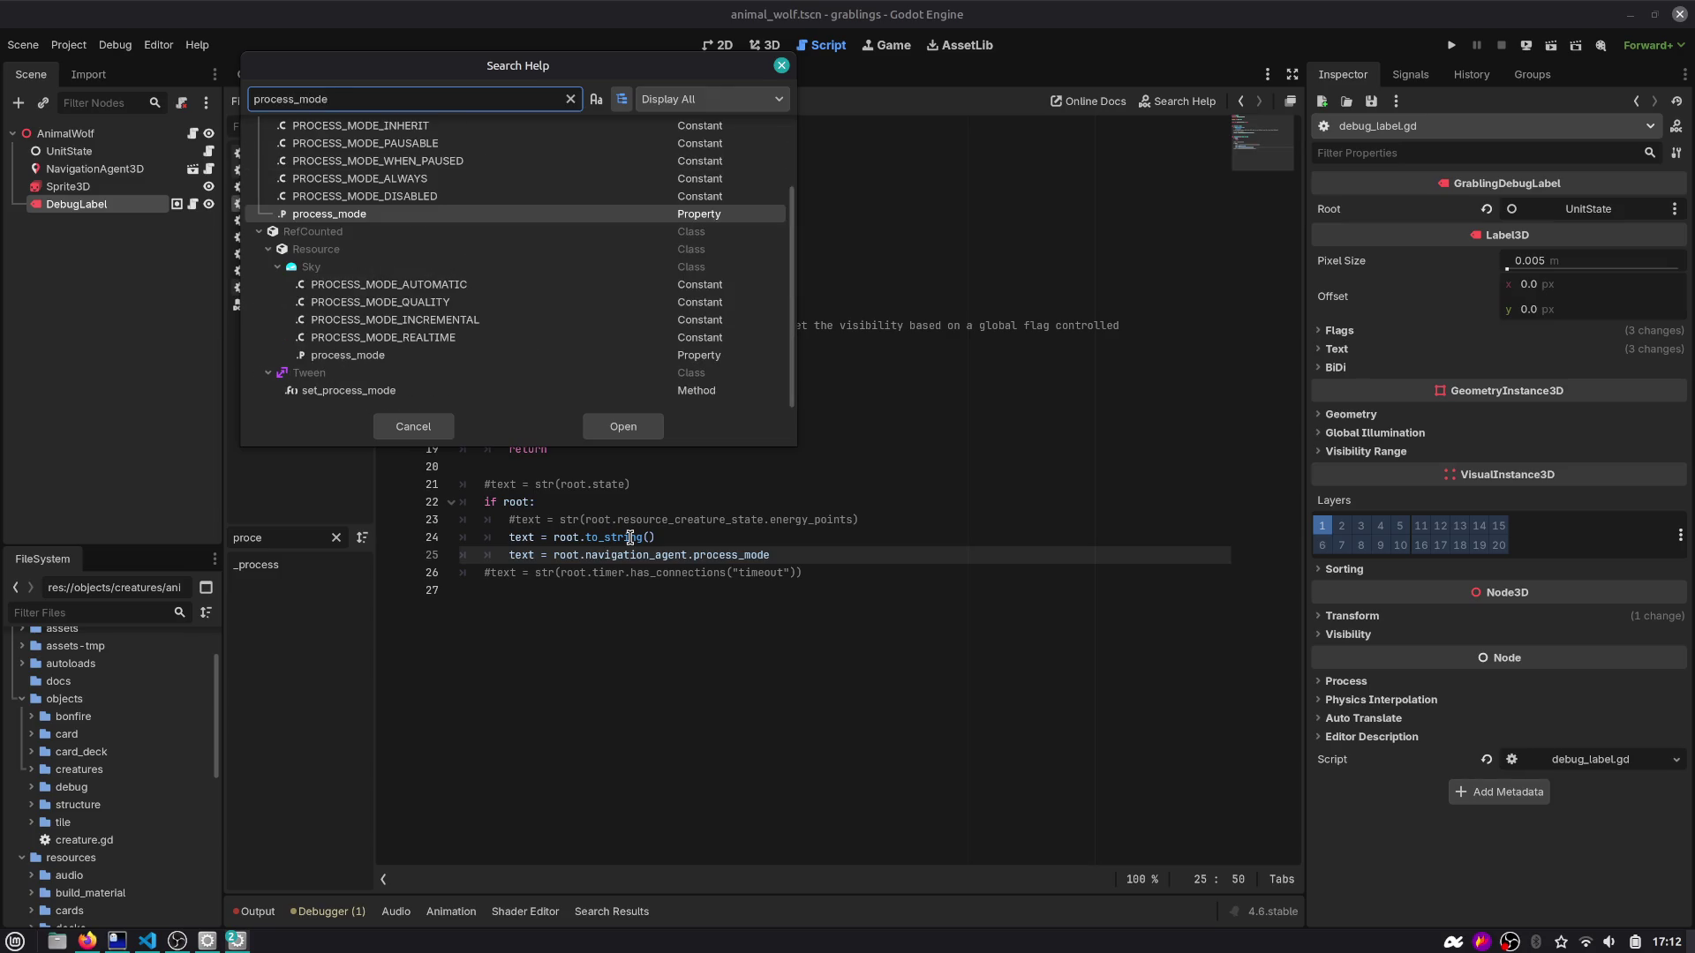
pyautogui.scroll(3, 552, 287)
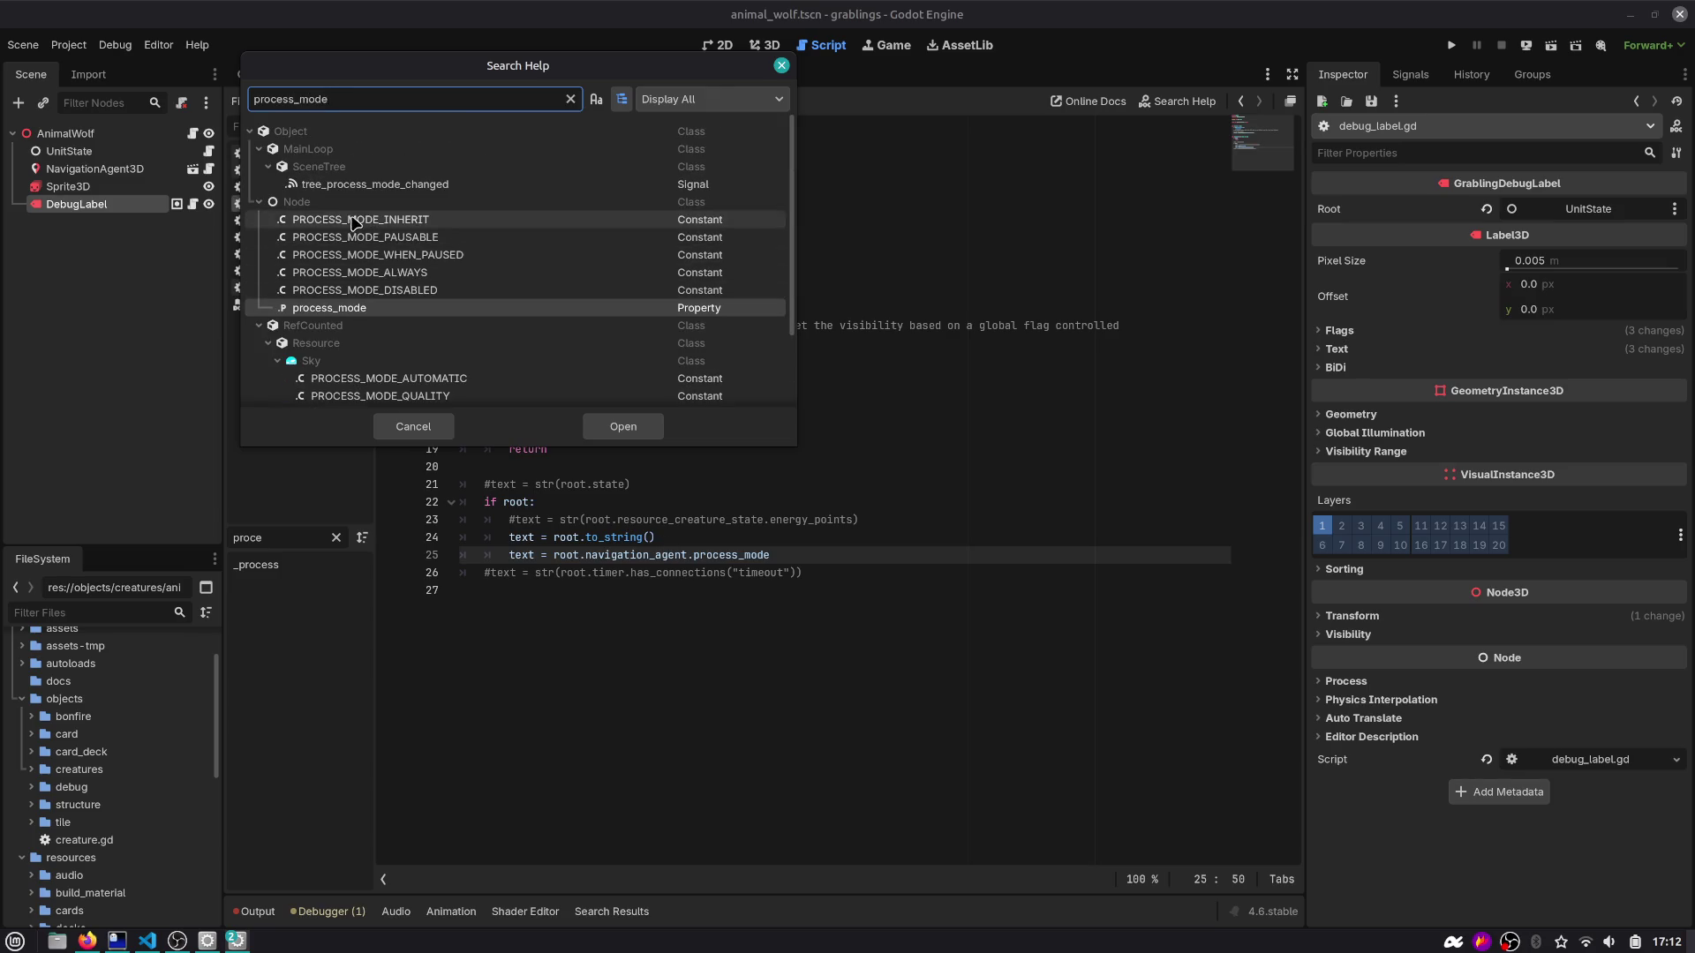
pyautogui.press('Escape')
pyautogui.click(590, 181)
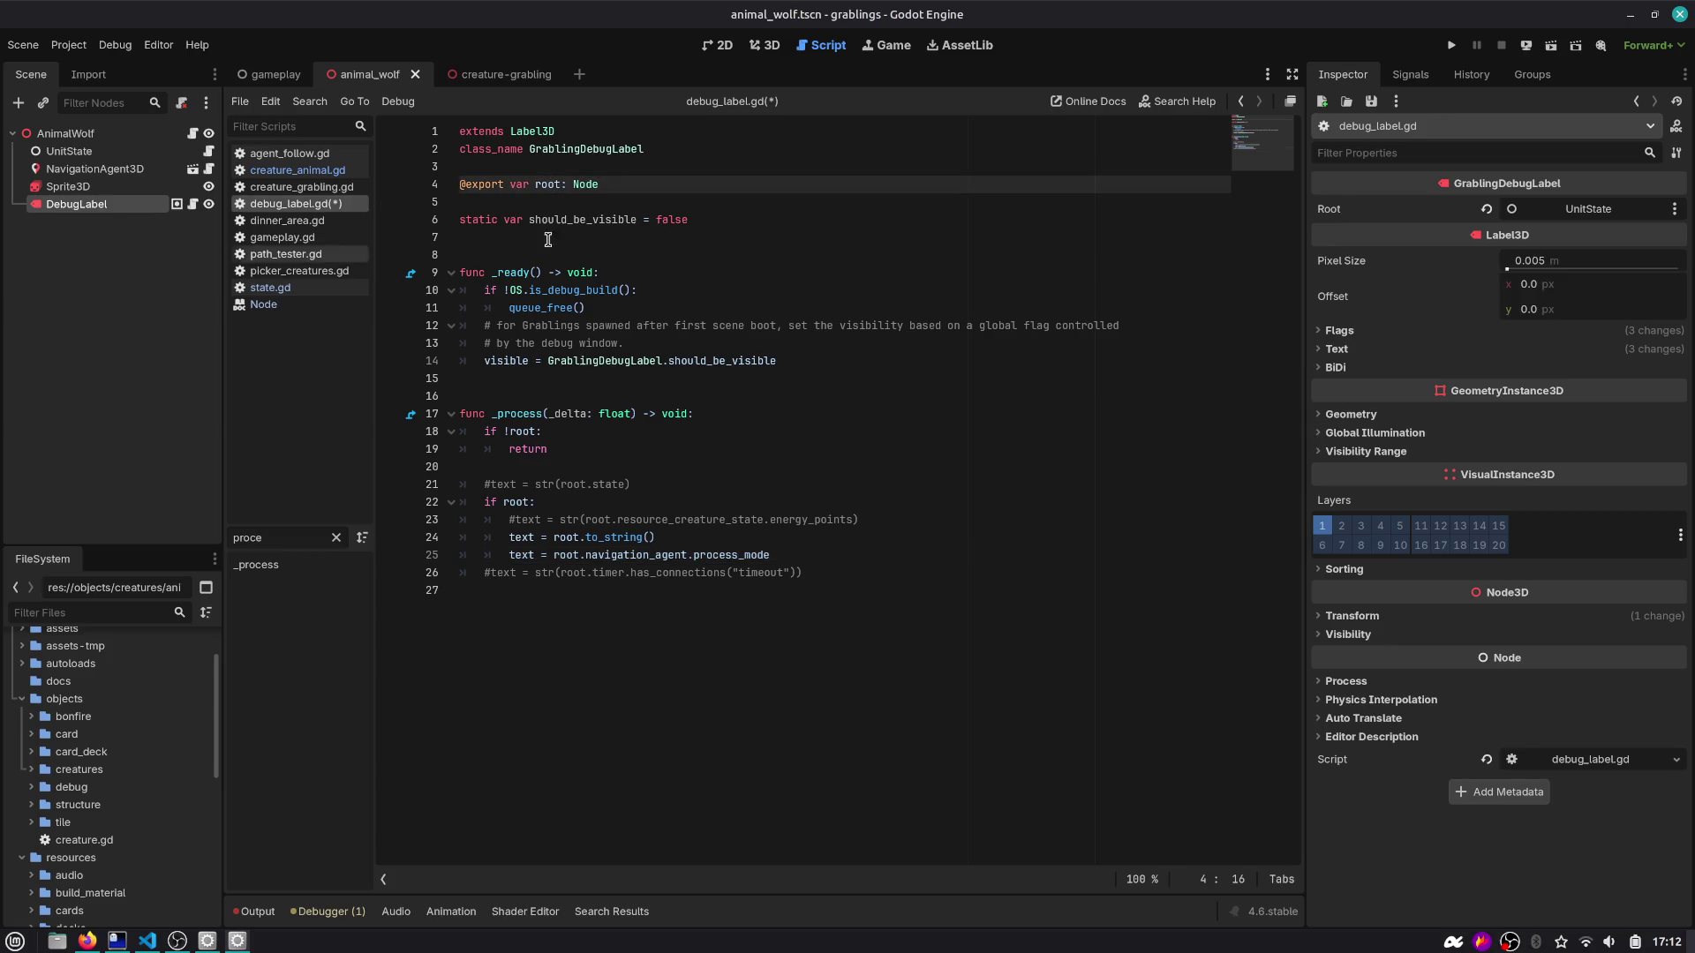
pyautogui.click(615, 168)
# Step: Comment out the to_string line and save debug_label.gd
pyautogui.click(630, 538)
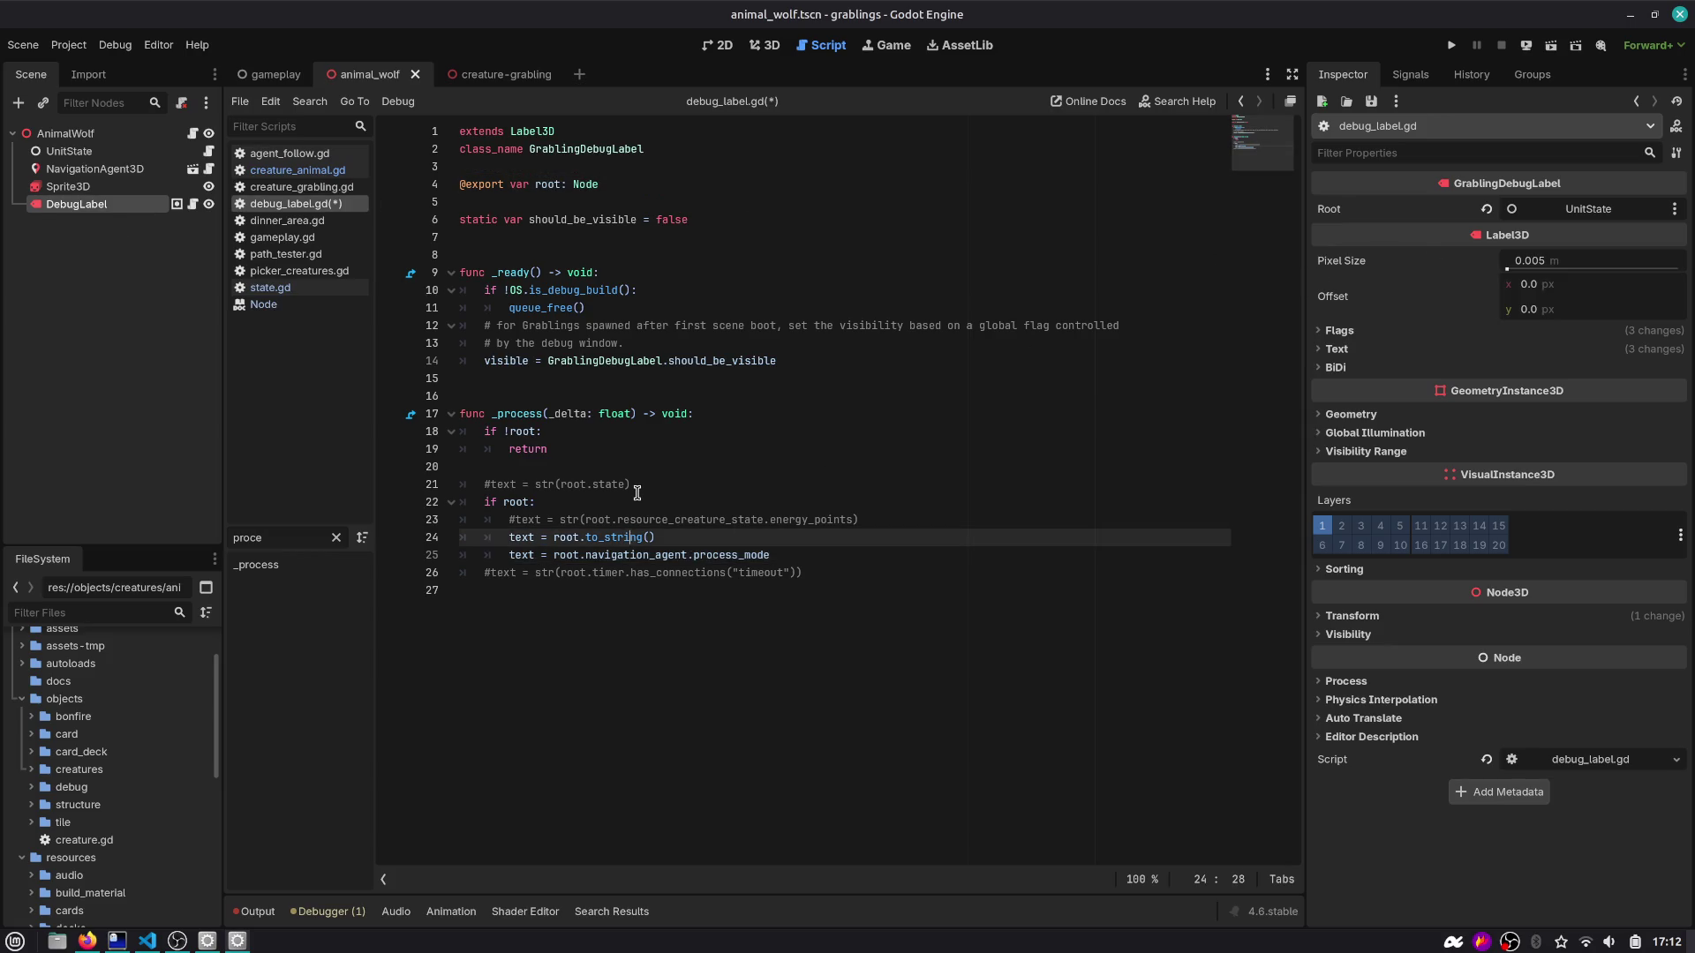
pyautogui.hotkey('ctrl', 'k')
pyautogui.hotkey('ctrl', 's')
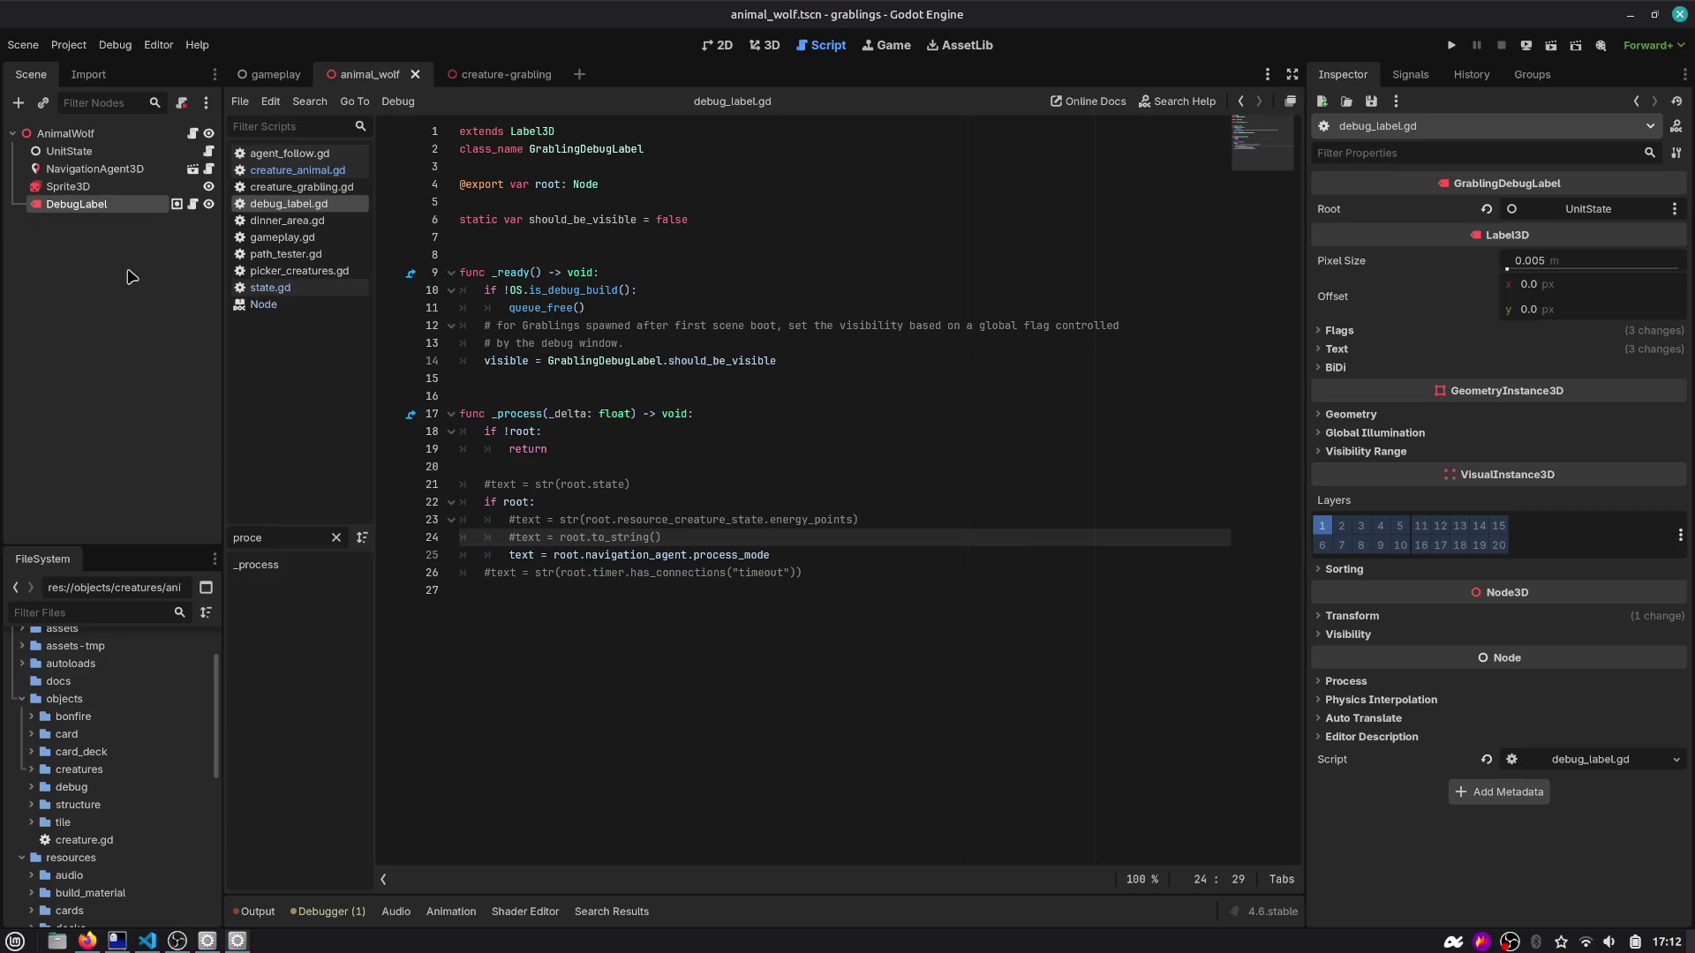
pyautogui.click(129, 255)
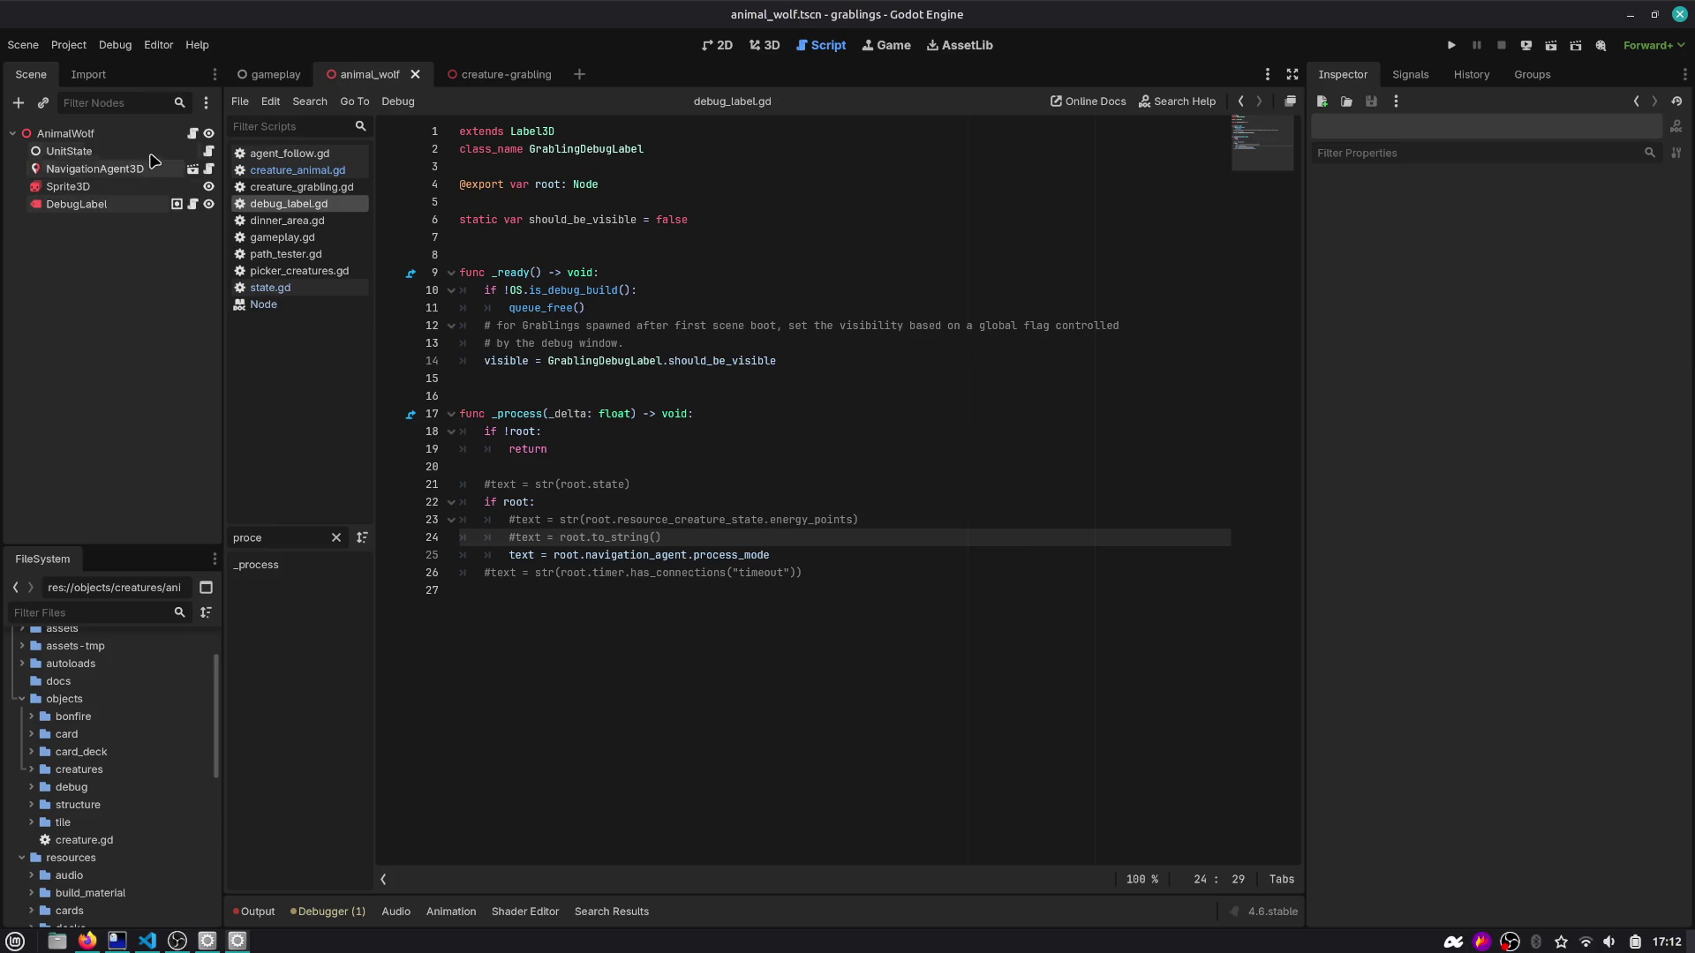
pyautogui.click(554, 554)
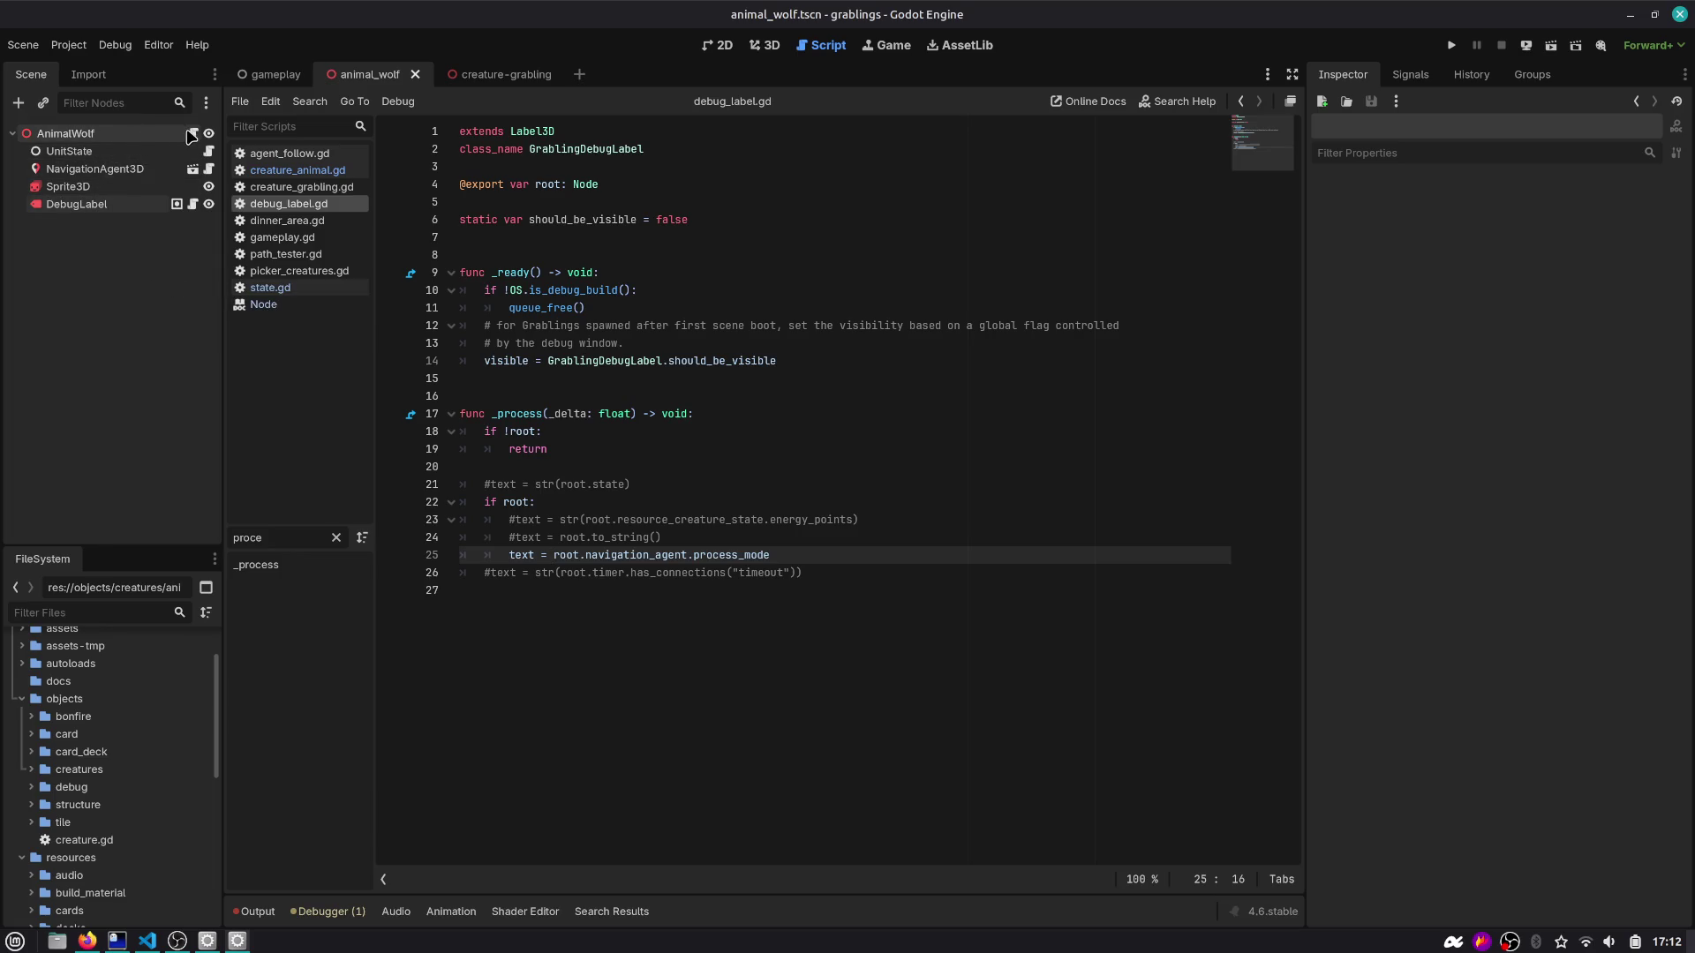
# Step: Assign a Root node to the DebugLabel in the creature-grabling scene
pyautogui.click(494, 75)
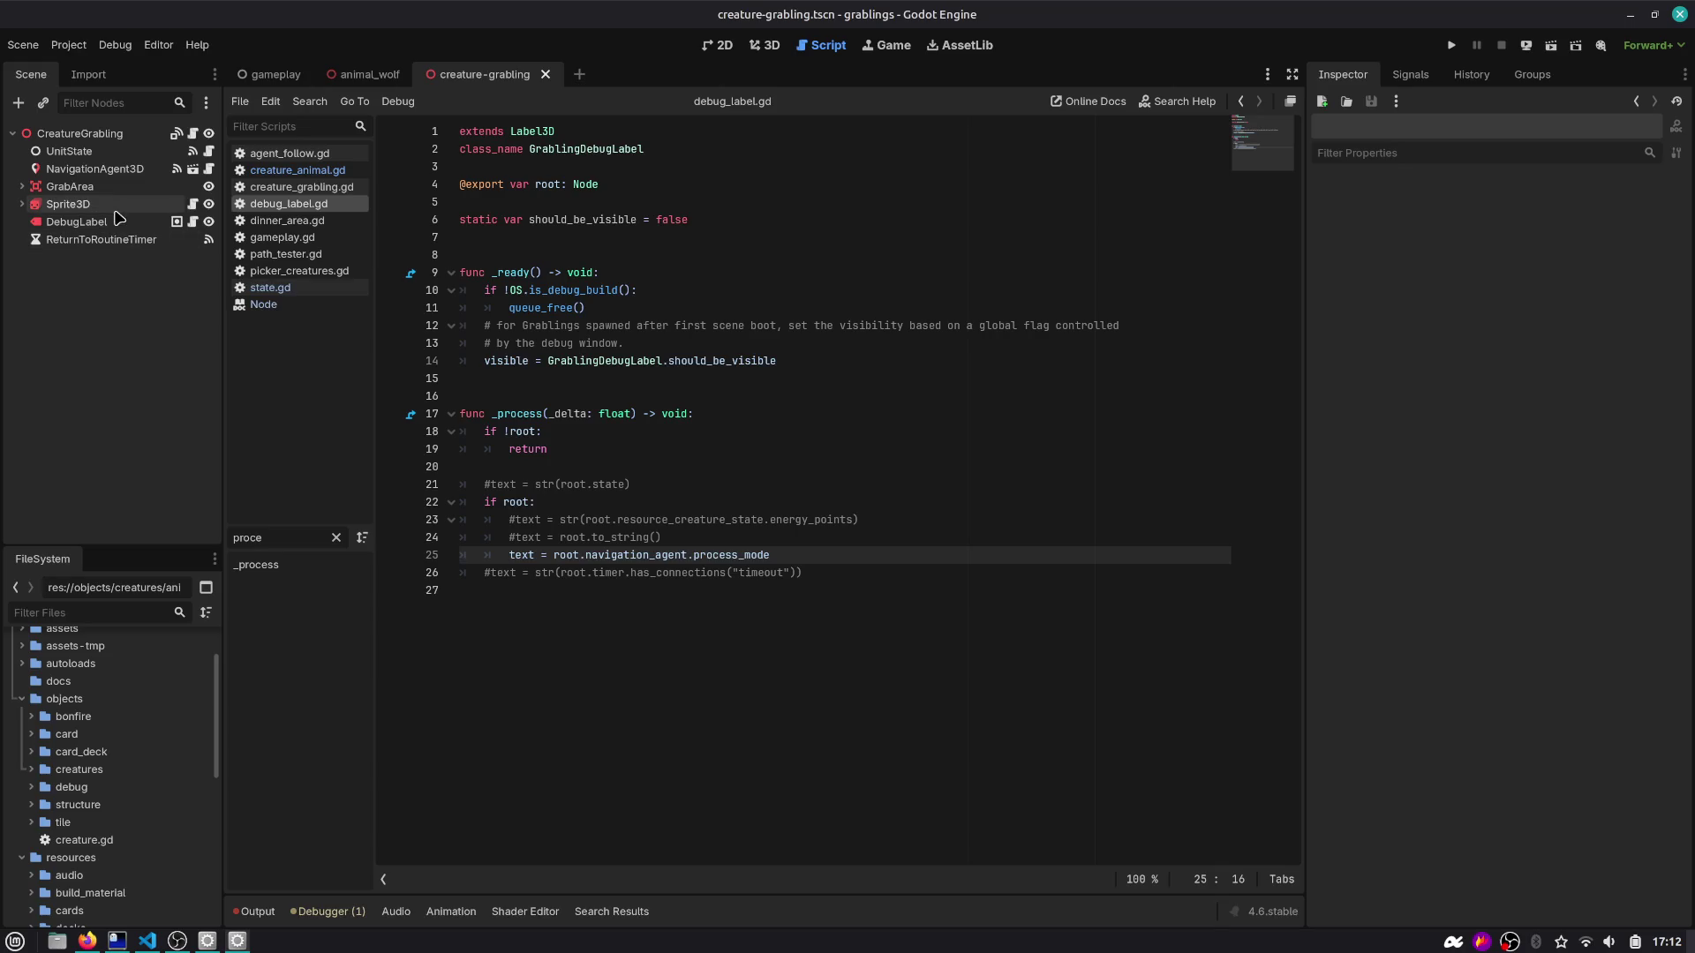
pyautogui.click(113, 222)
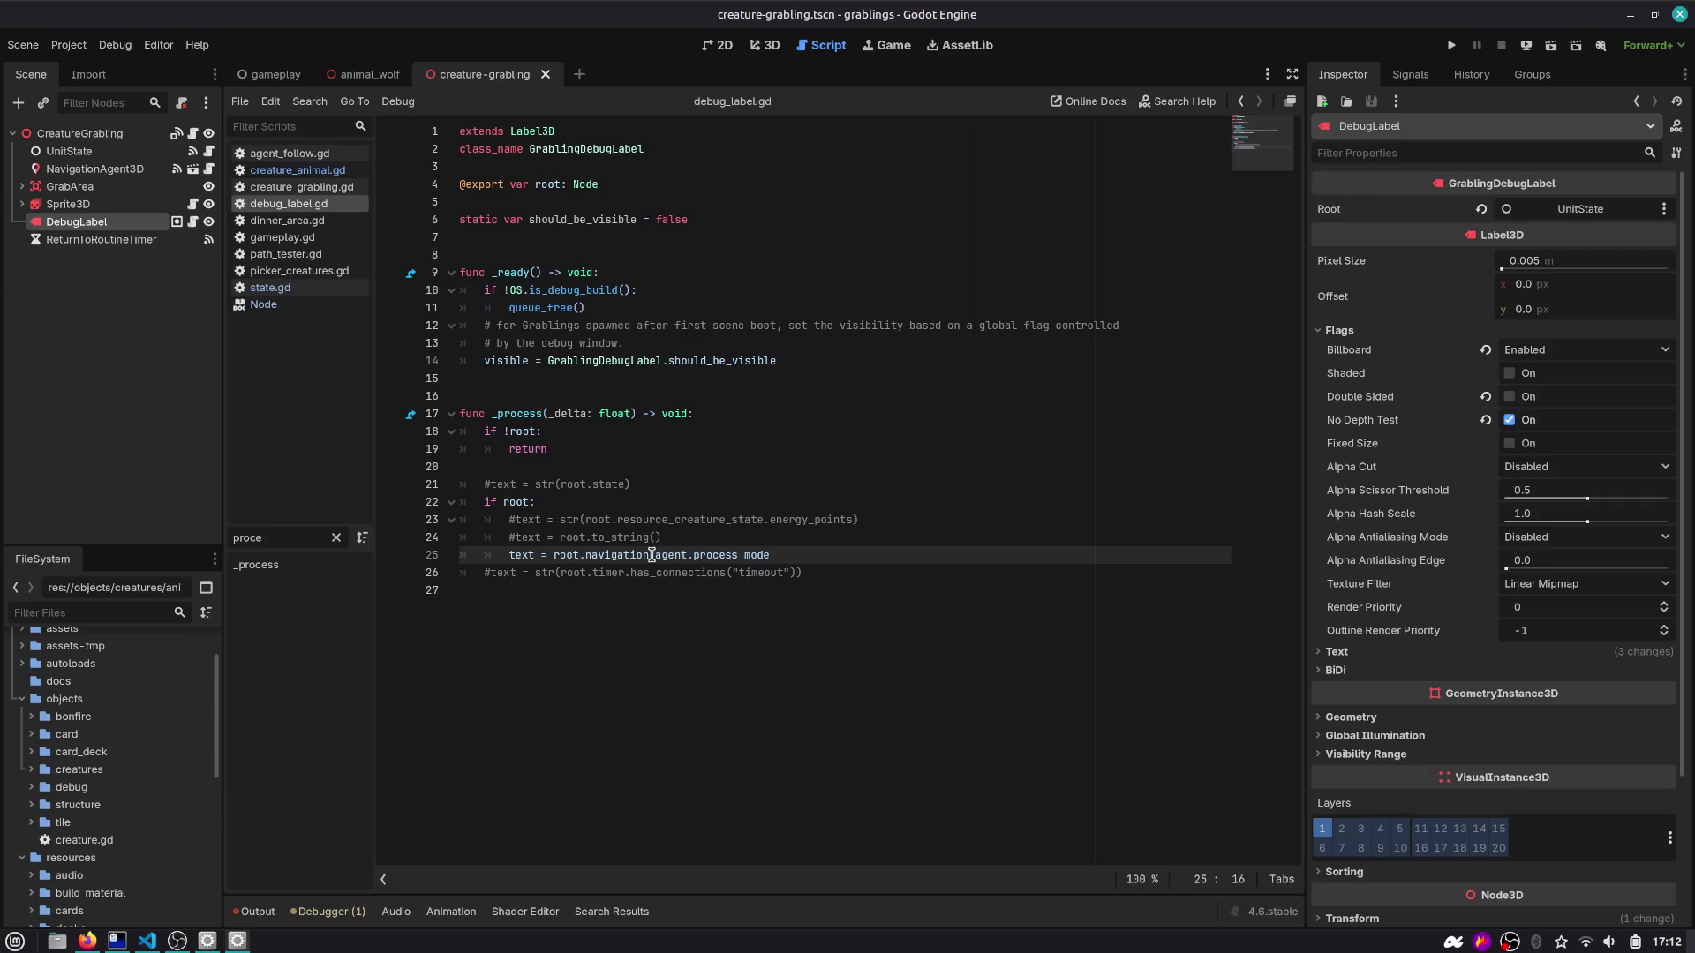
pyautogui.click(1563, 210)
pyautogui.doubleClick(812, 294)
# Step: Set the wolf scene's DebugLabel Root to AnimalWolf and run the project to test
pyautogui.click(370, 74)
pyautogui.click(77, 204)
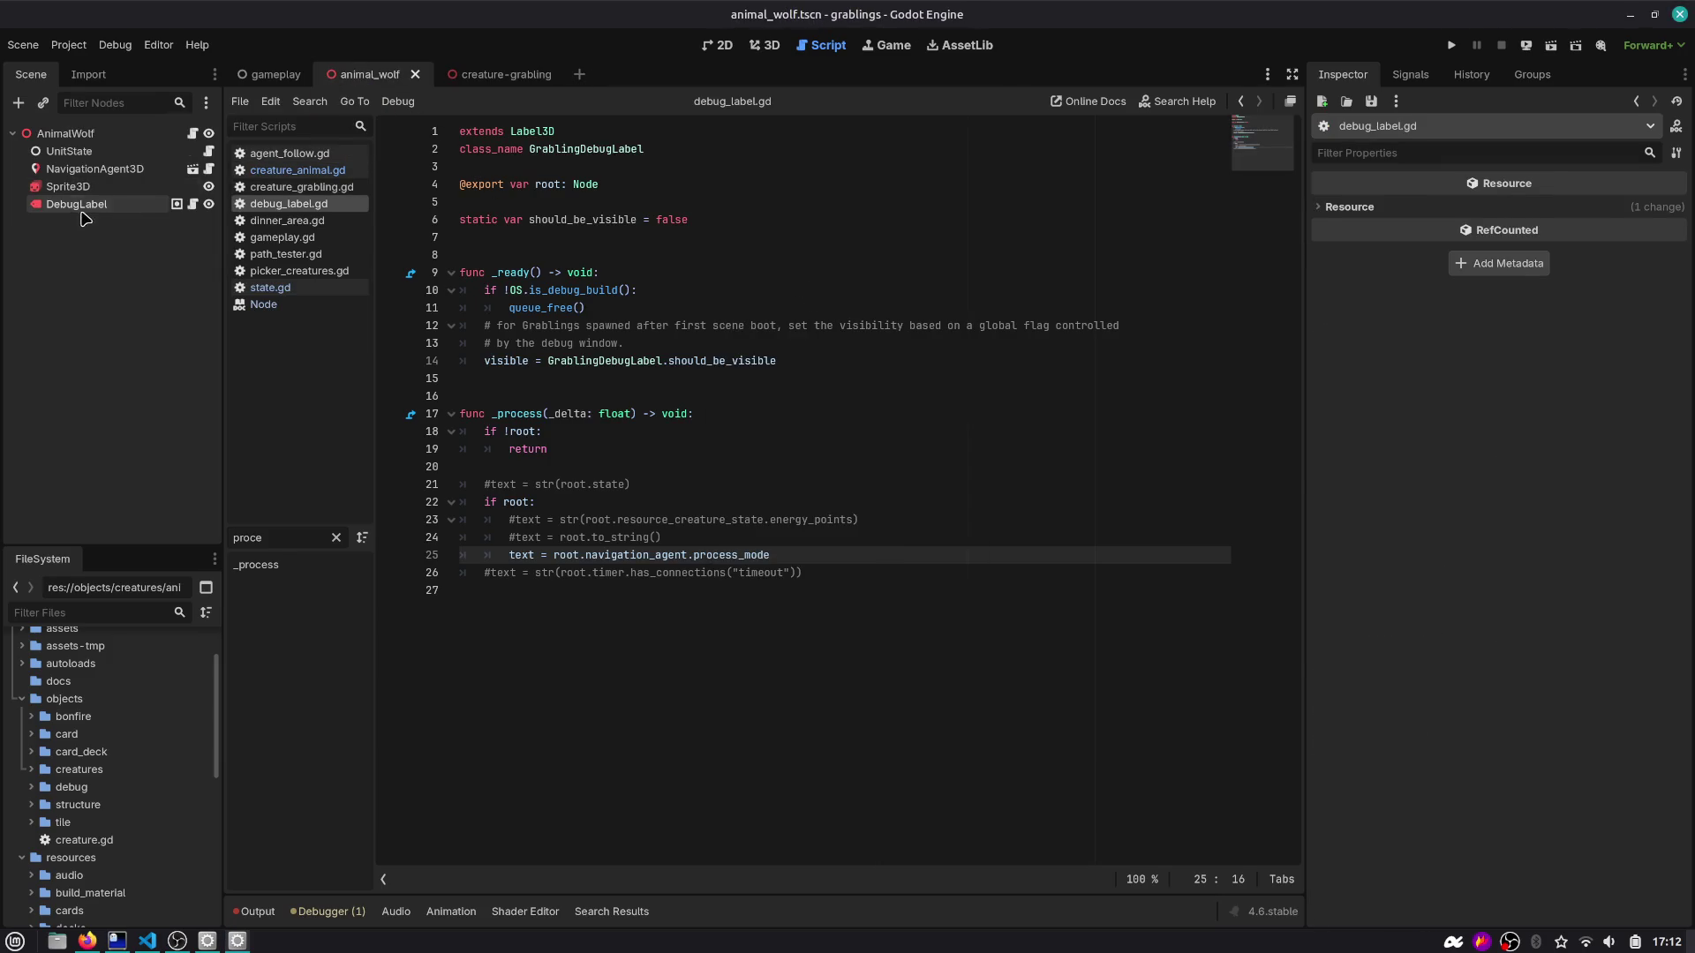
pyautogui.click(1580, 209)
pyautogui.doubleClick(808, 275)
pyautogui.press('F5')
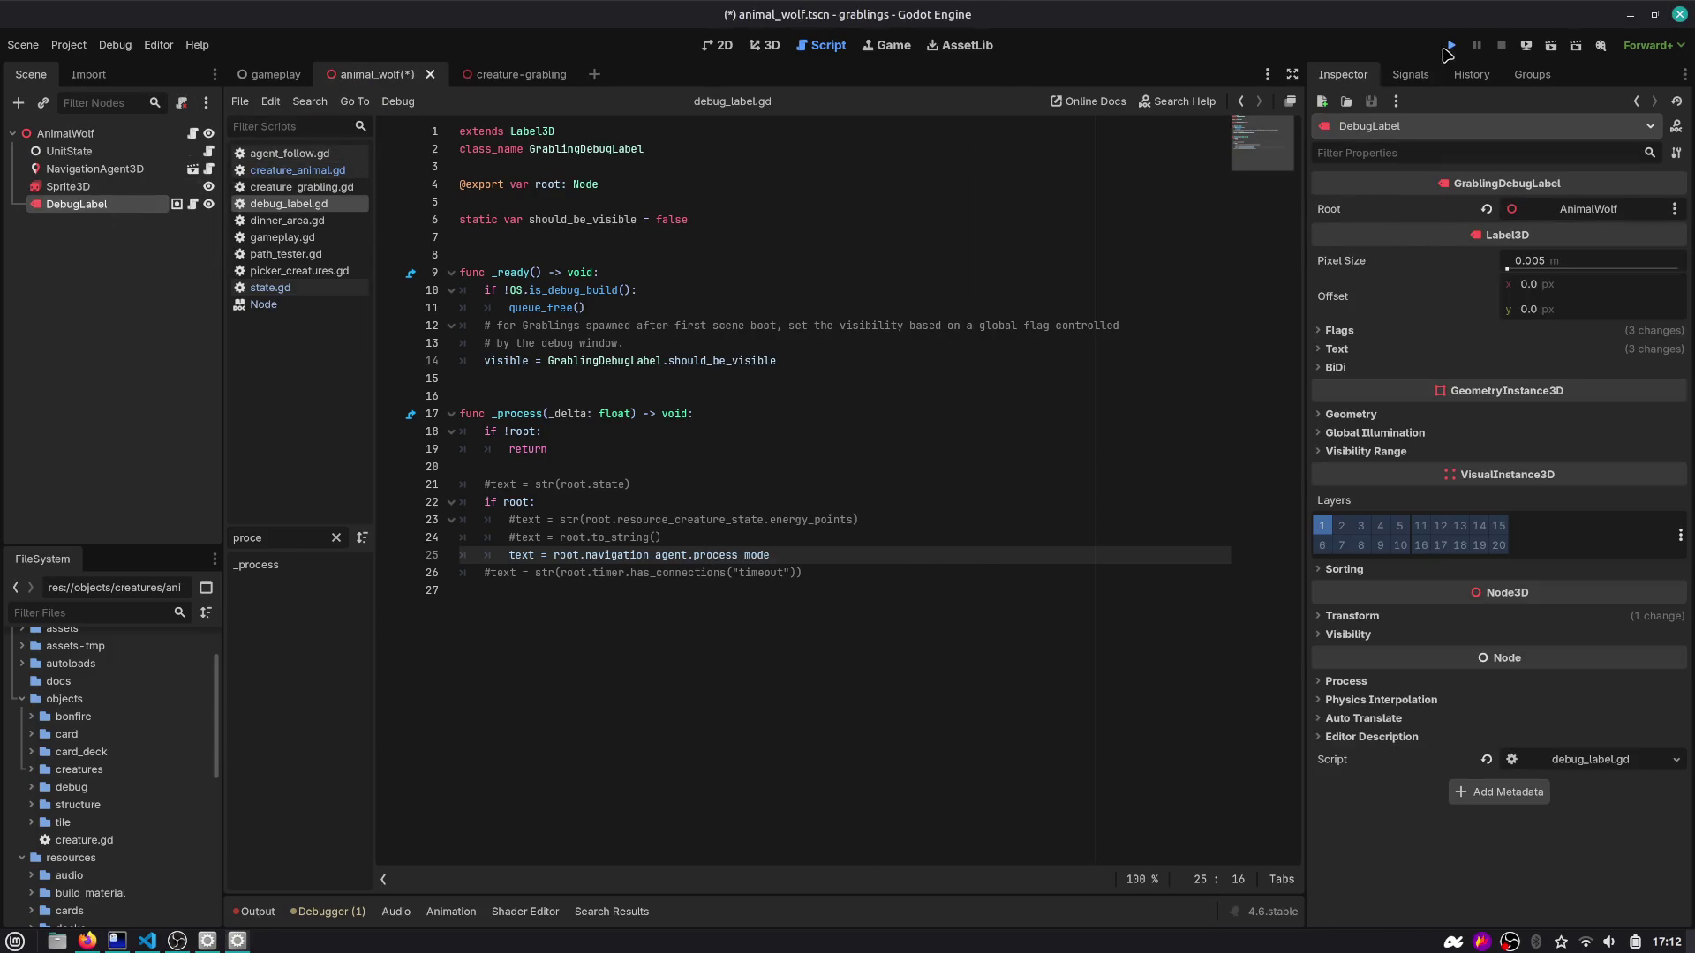
pyautogui.click(939, 495)
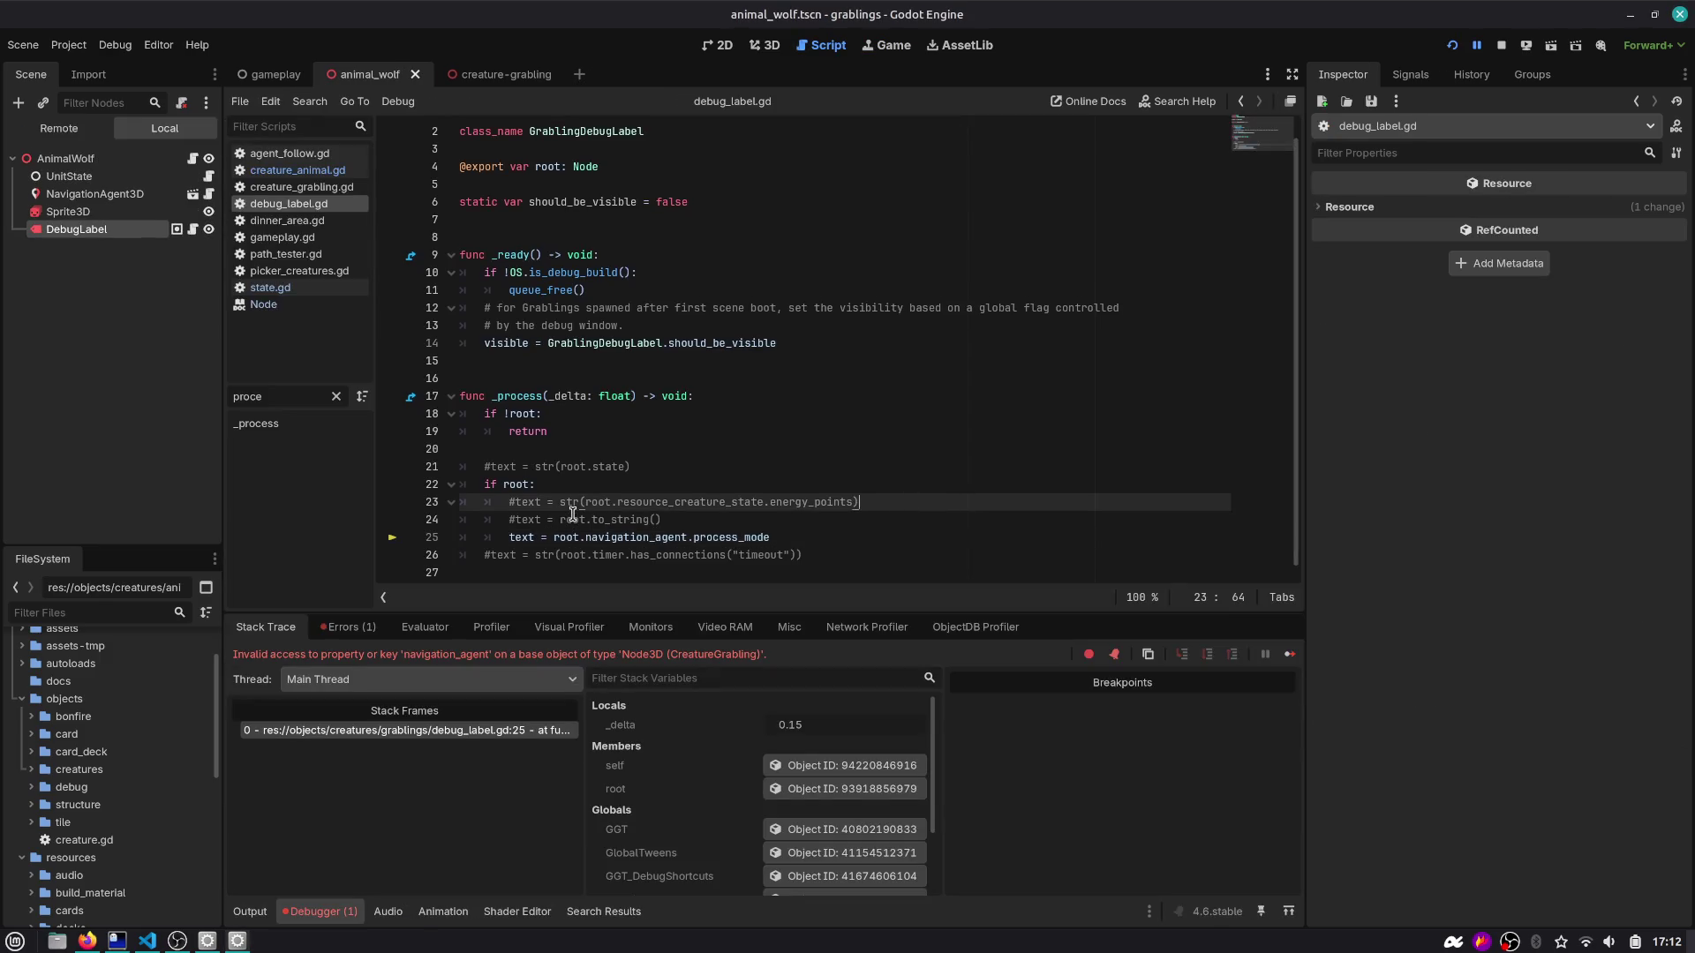
# Step: Check the failing navigation_agent line and open the grabling's creature_grabling.gd script
pyautogui.click(548, 449)
pyautogui.doubleClick(661, 538)
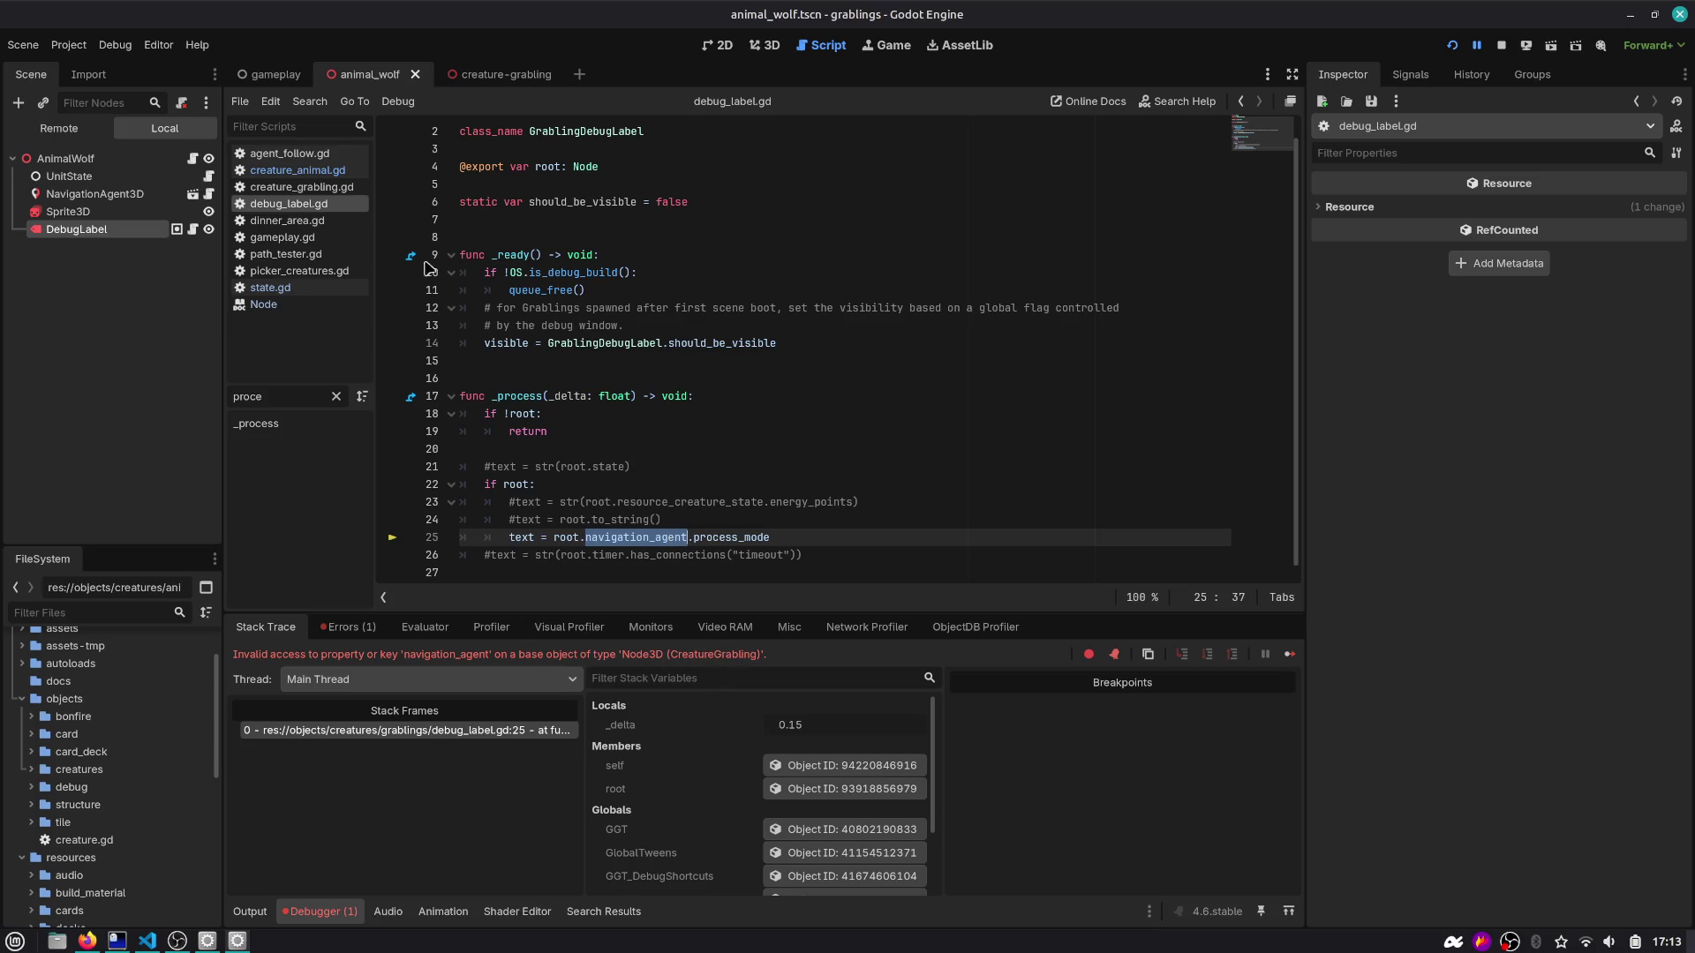
pyautogui.click(482, 78)
pyautogui.click(192, 158)
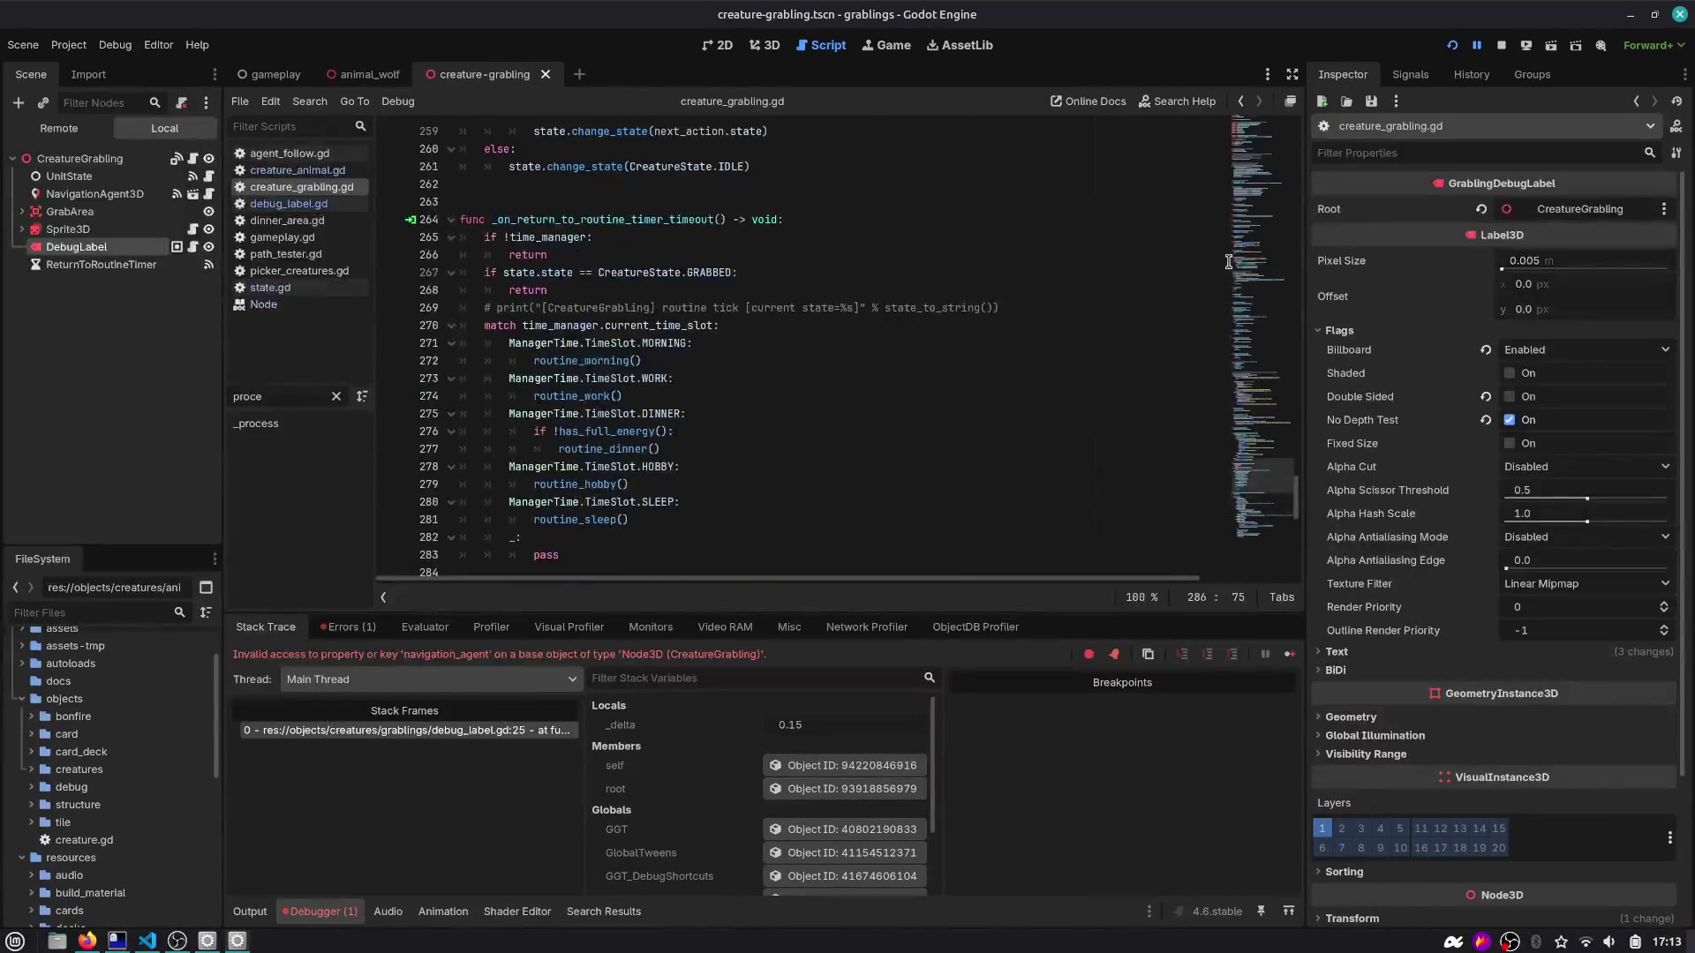
# Step: Select the agent_ai export name and search for its 4 uses
pyautogui.moveTo(1250, 489); pyautogui.dragTo(1254, 132)
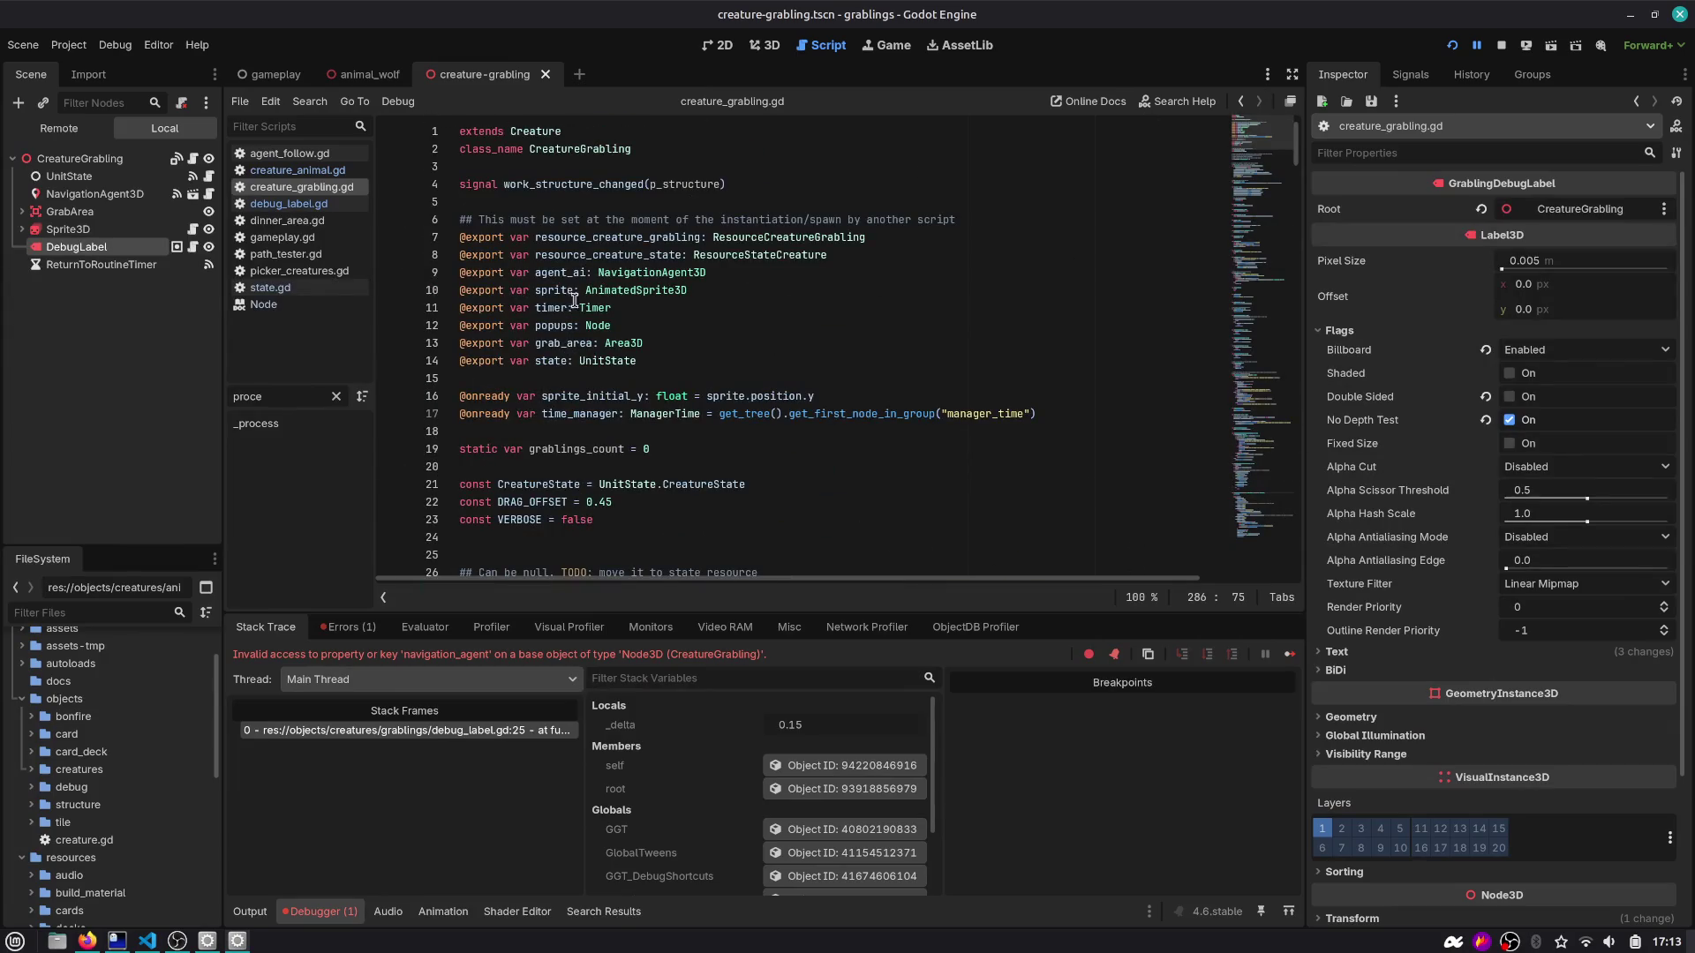
pyautogui.click(581, 256)
pyautogui.click(657, 271)
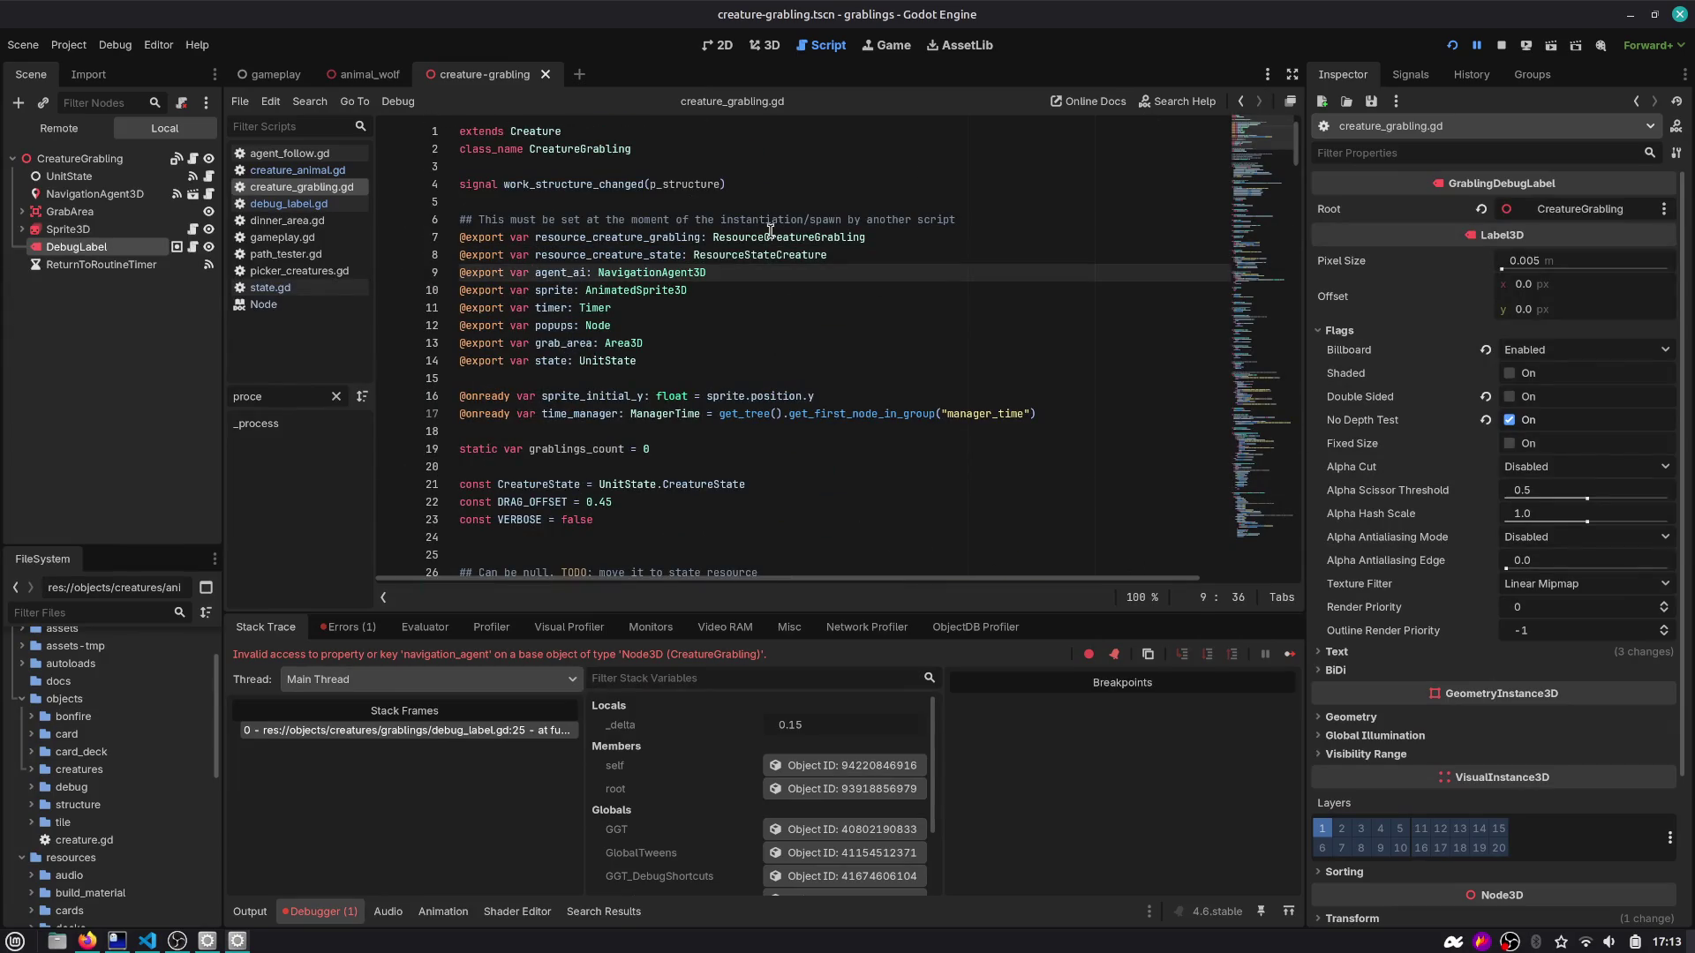
pyautogui.press('Down')
pyautogui.press('Up')
pyautogui.hotkey('ctrl', 'Left')
pyautogui.hotkey('ctrl', 'Left')
pyautogui.hotkey('ctrl', 'shift', 'Right')
pyautogui.hotkey('ctrl', 'f')
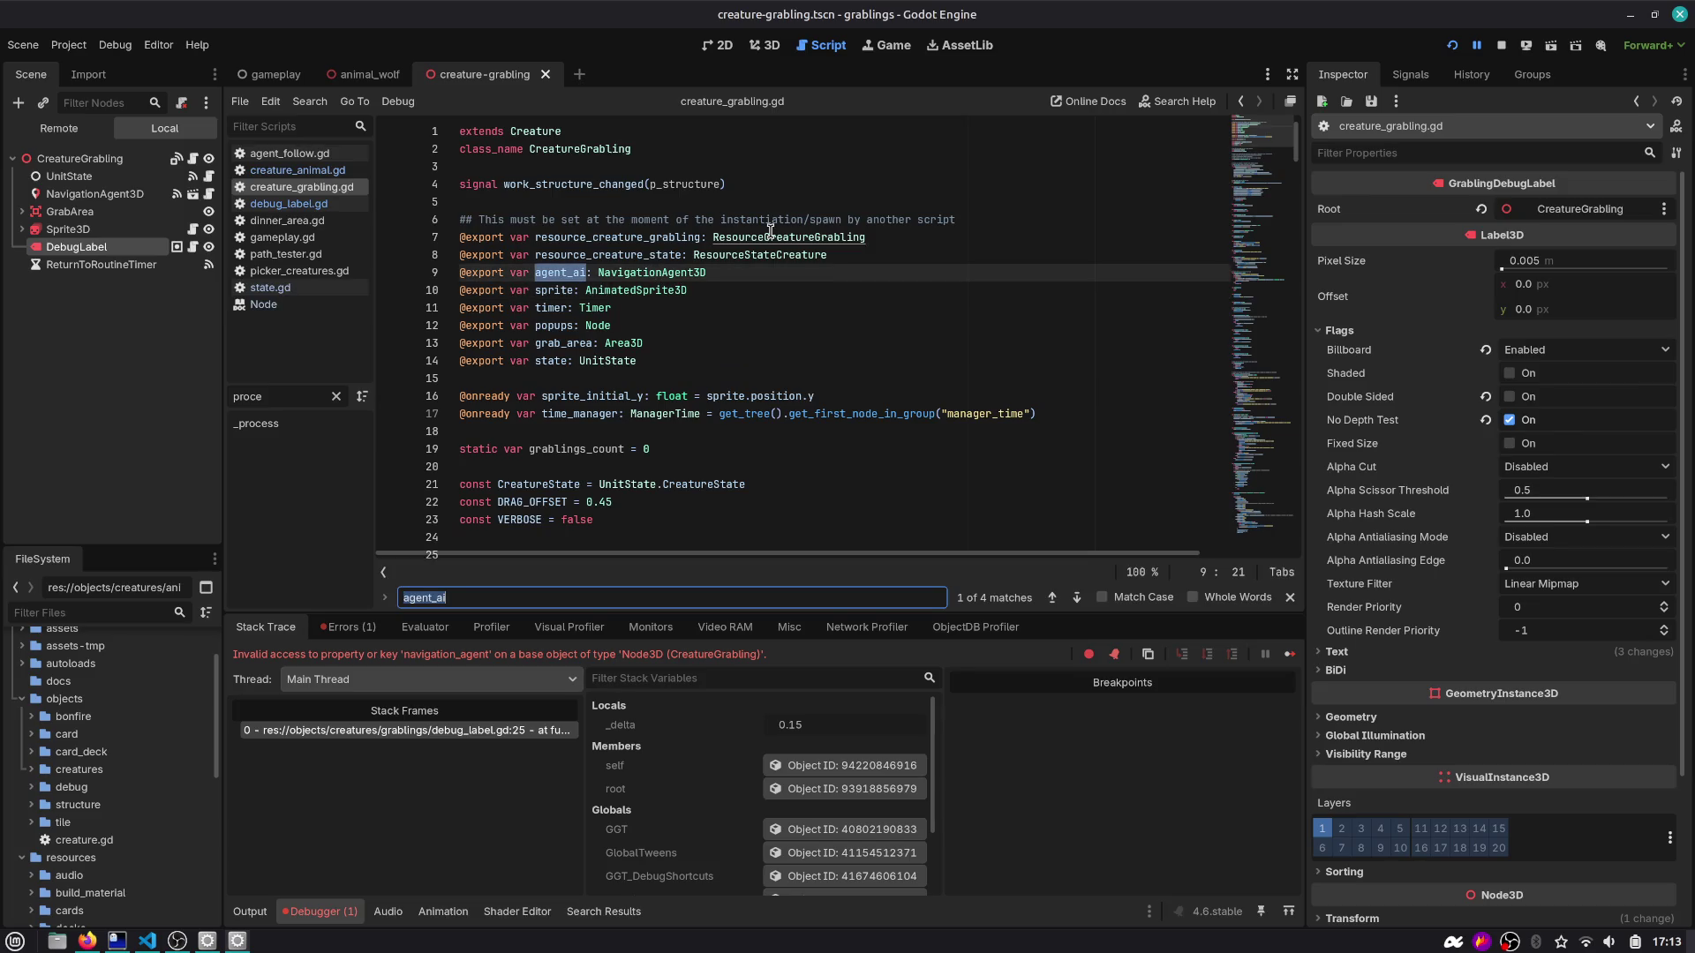